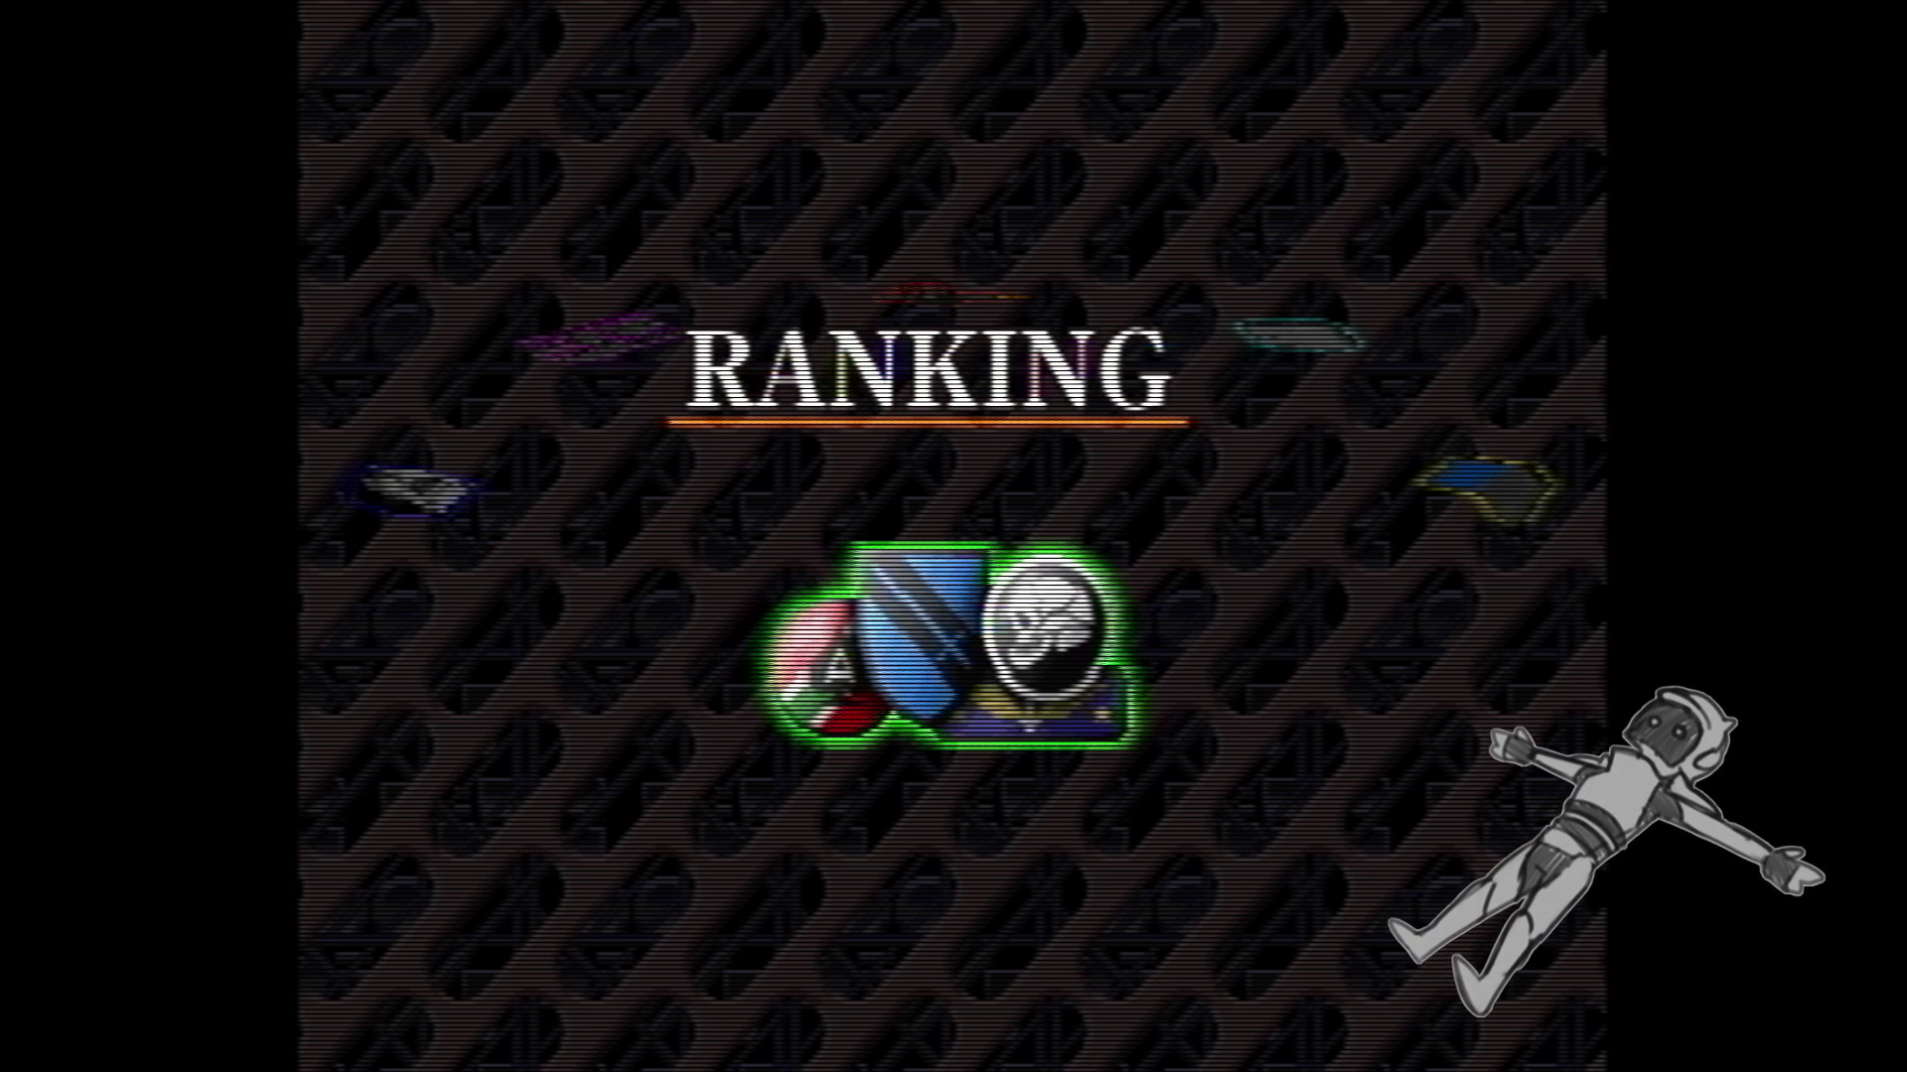
Step: Take Armored Core Prototype out of fullscreen and ask DuckStation to power it off
{"action": "double_click", "coordinate": [1455, 389]}
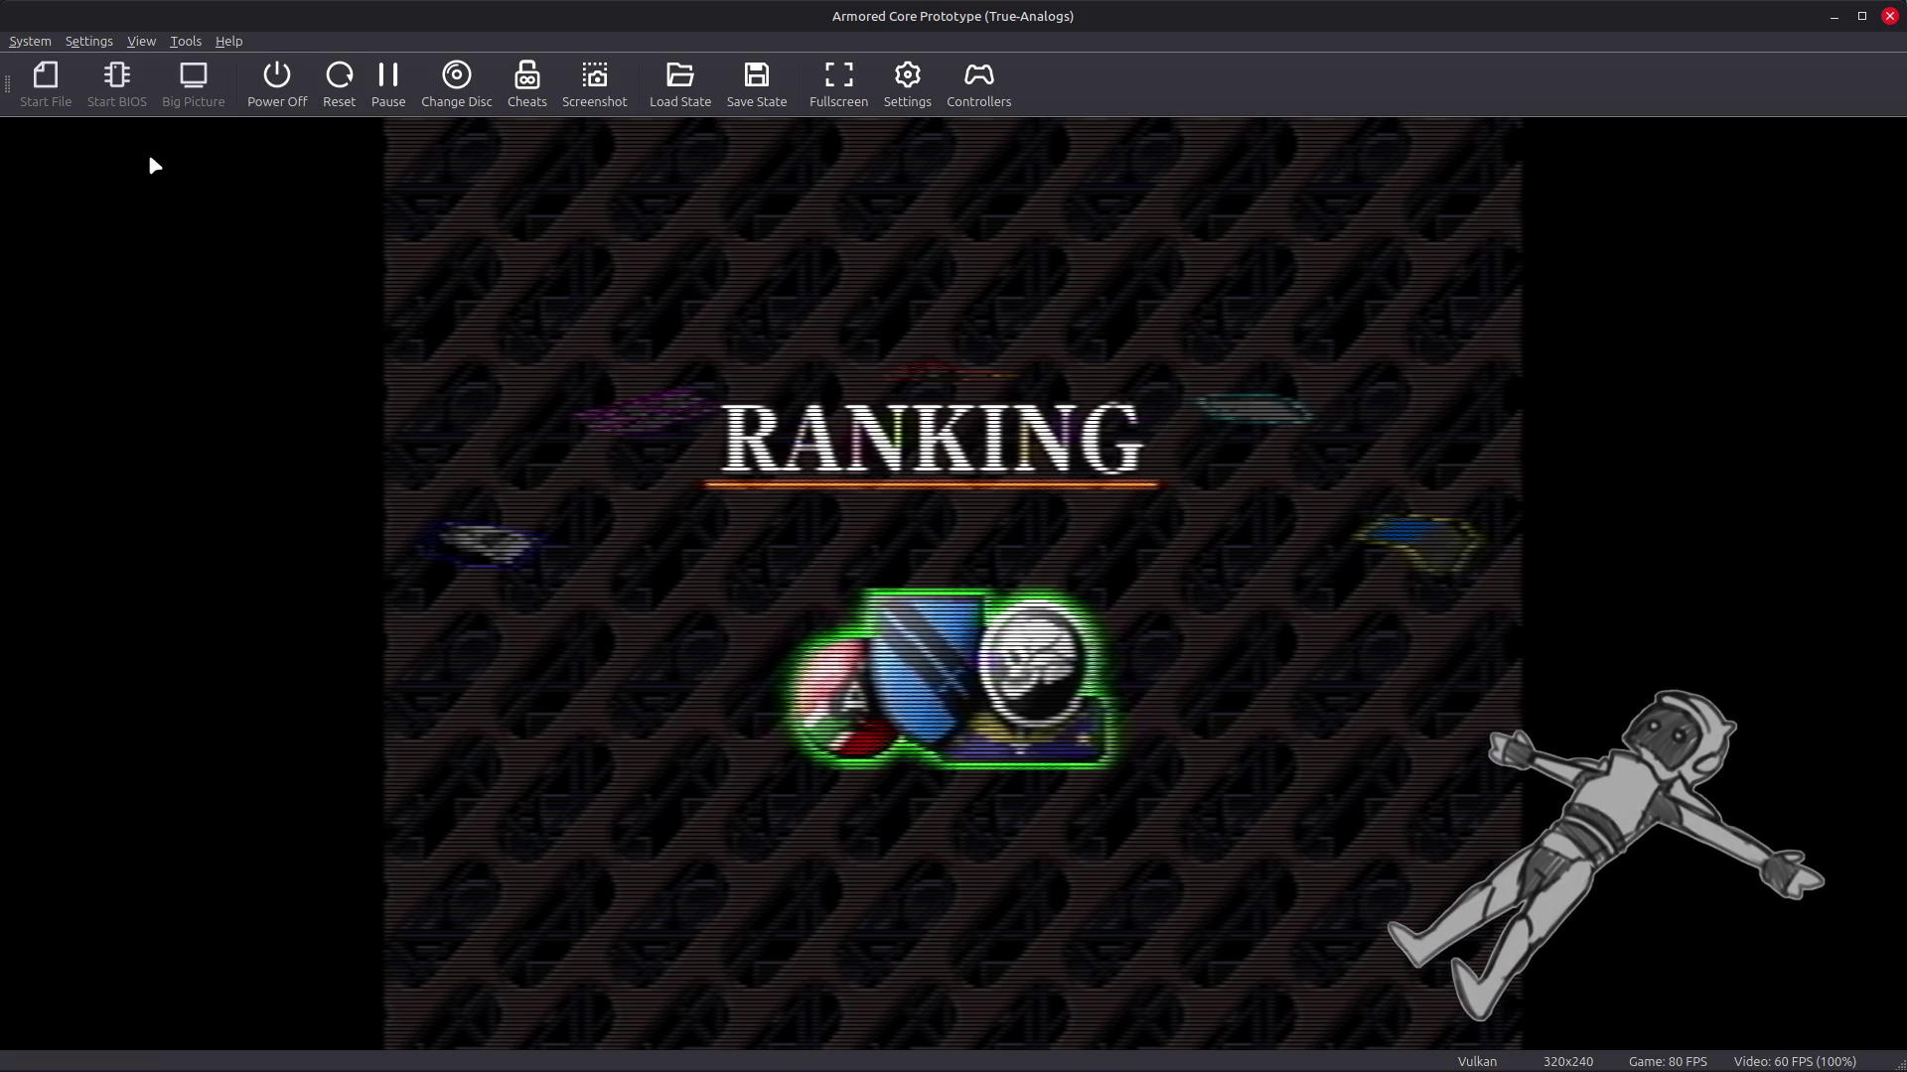
{"action": "left_click", "coordinate": [298, 87]}
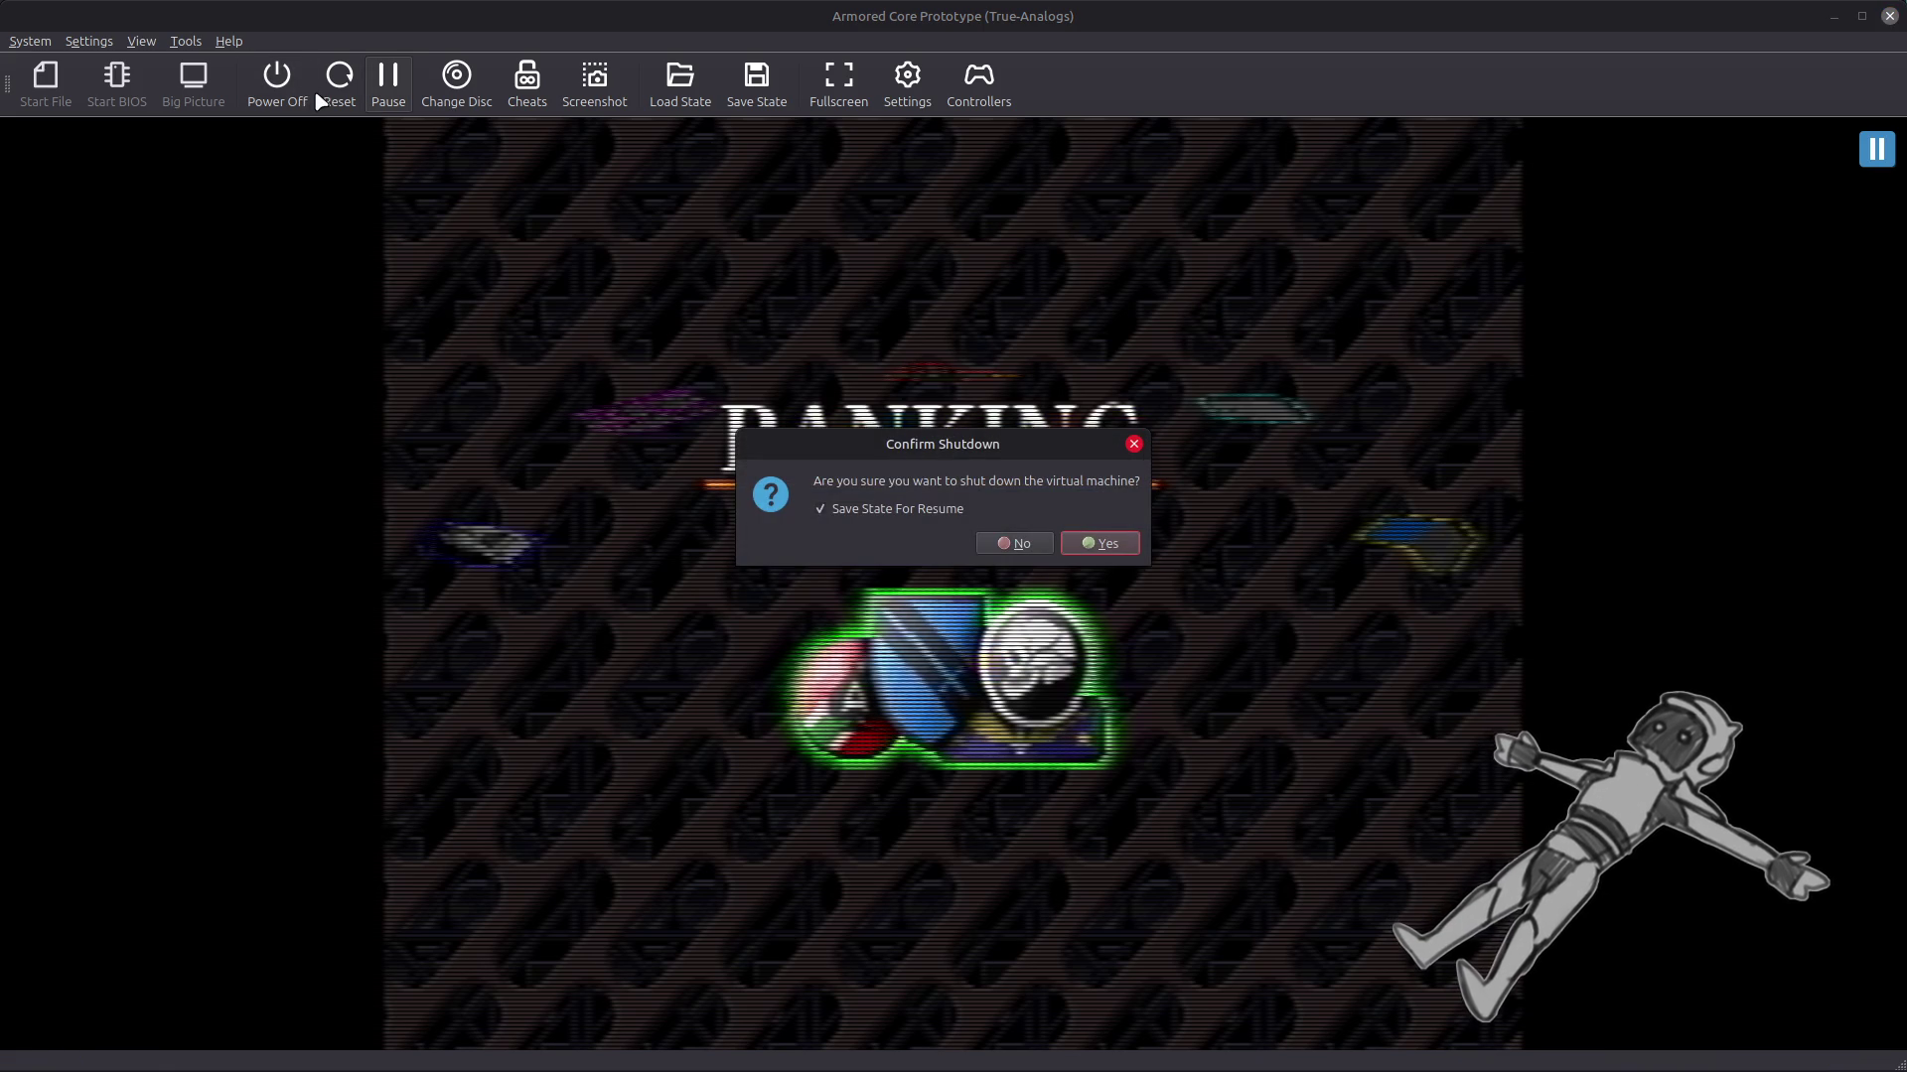
Step: Confirm the shutdown with Save State For Resume left ticked
{"action": "left_click", "coordinate": [1100, 546]}
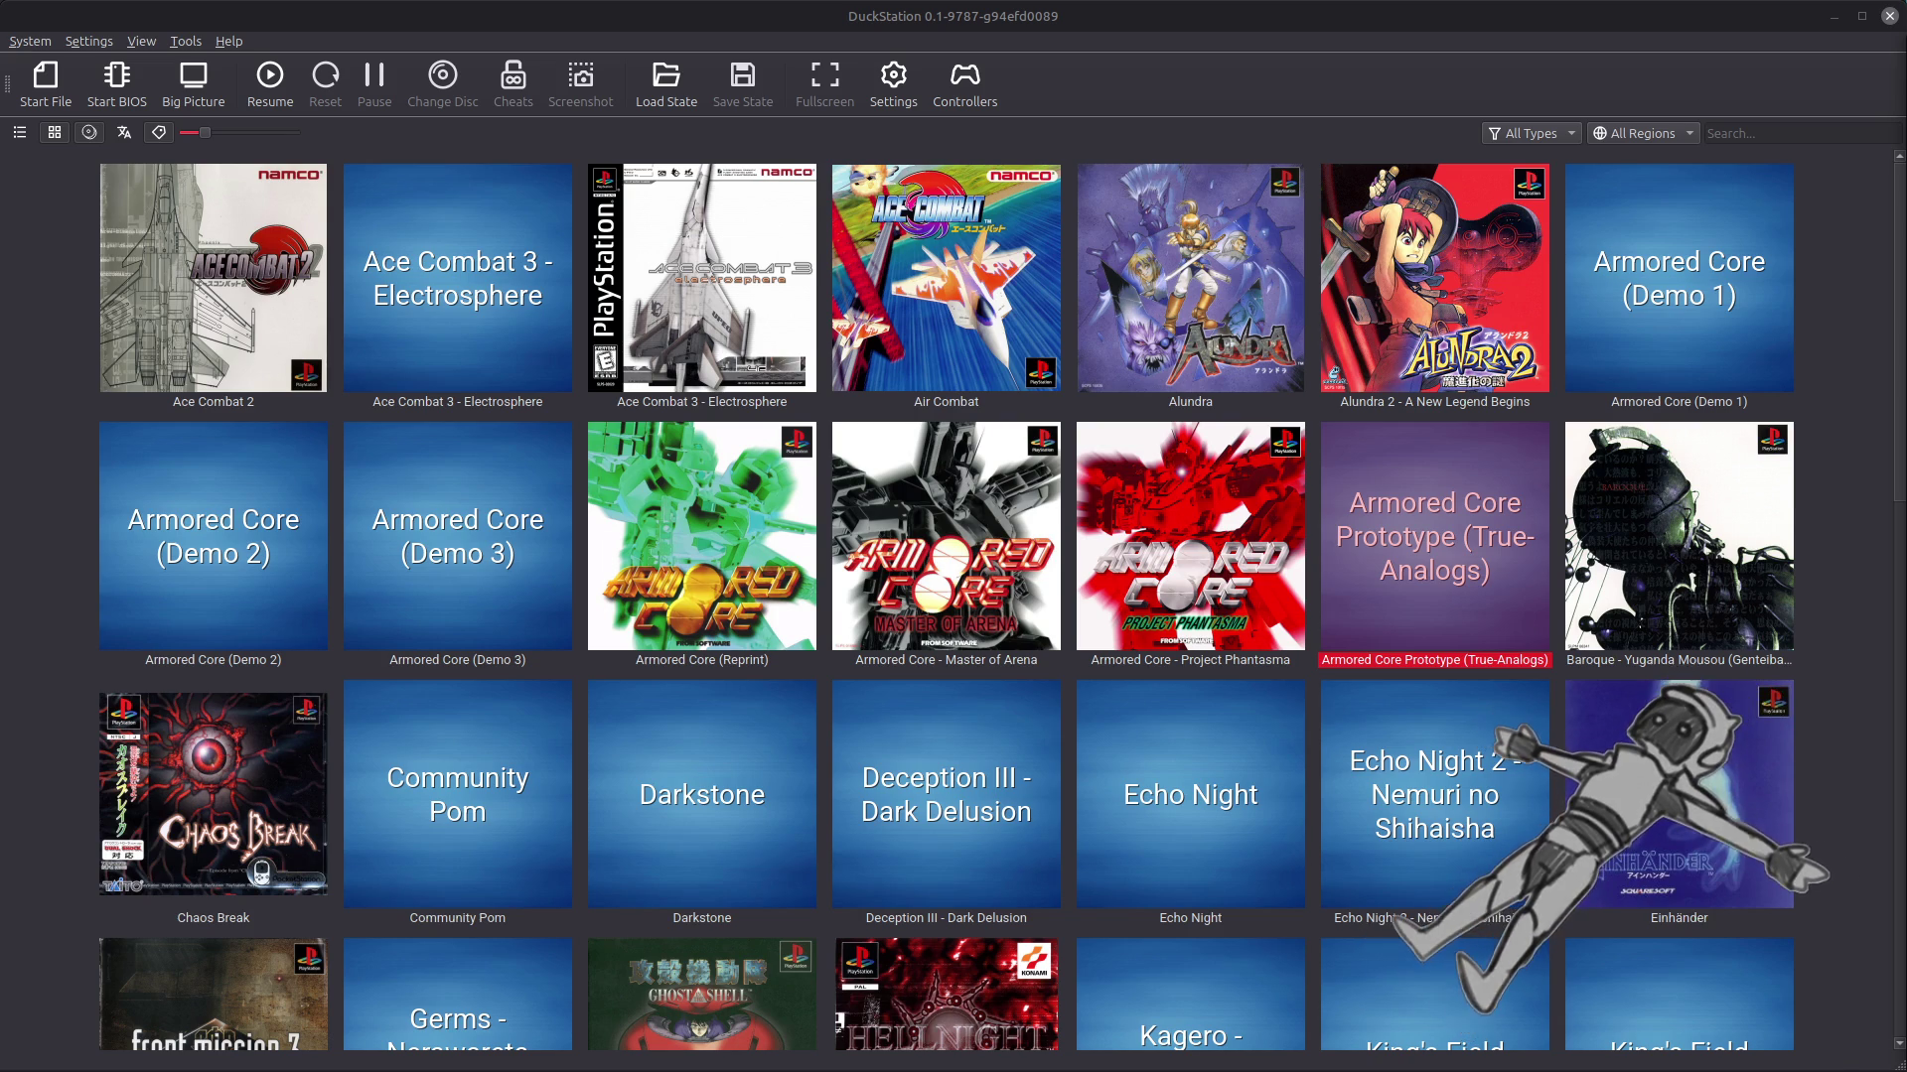
Step: Browse up and down the DuckStation game grid, then exit via the System menu
{"action": "left_click", "coordinate": [1304, 27]}
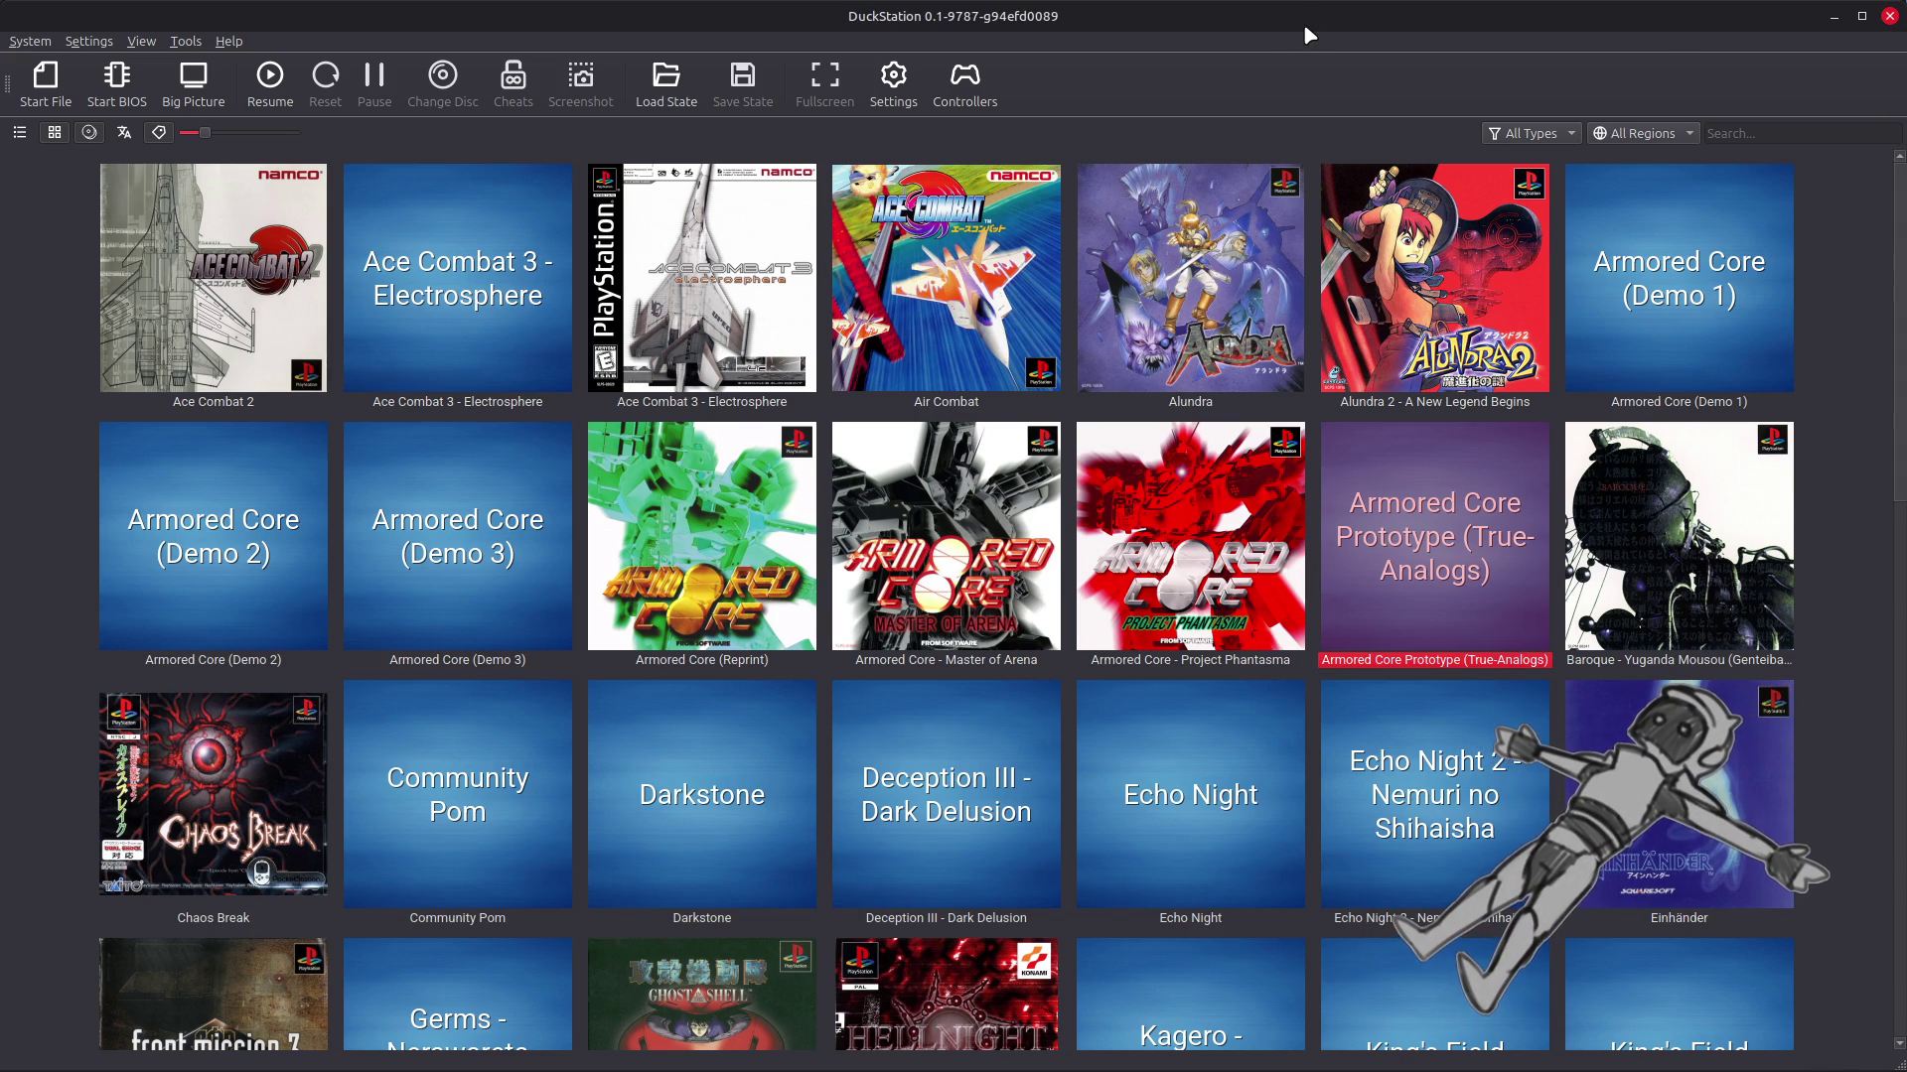
{"action": "scroll", "scroll_direction": "down", "scroll_amount": 3}
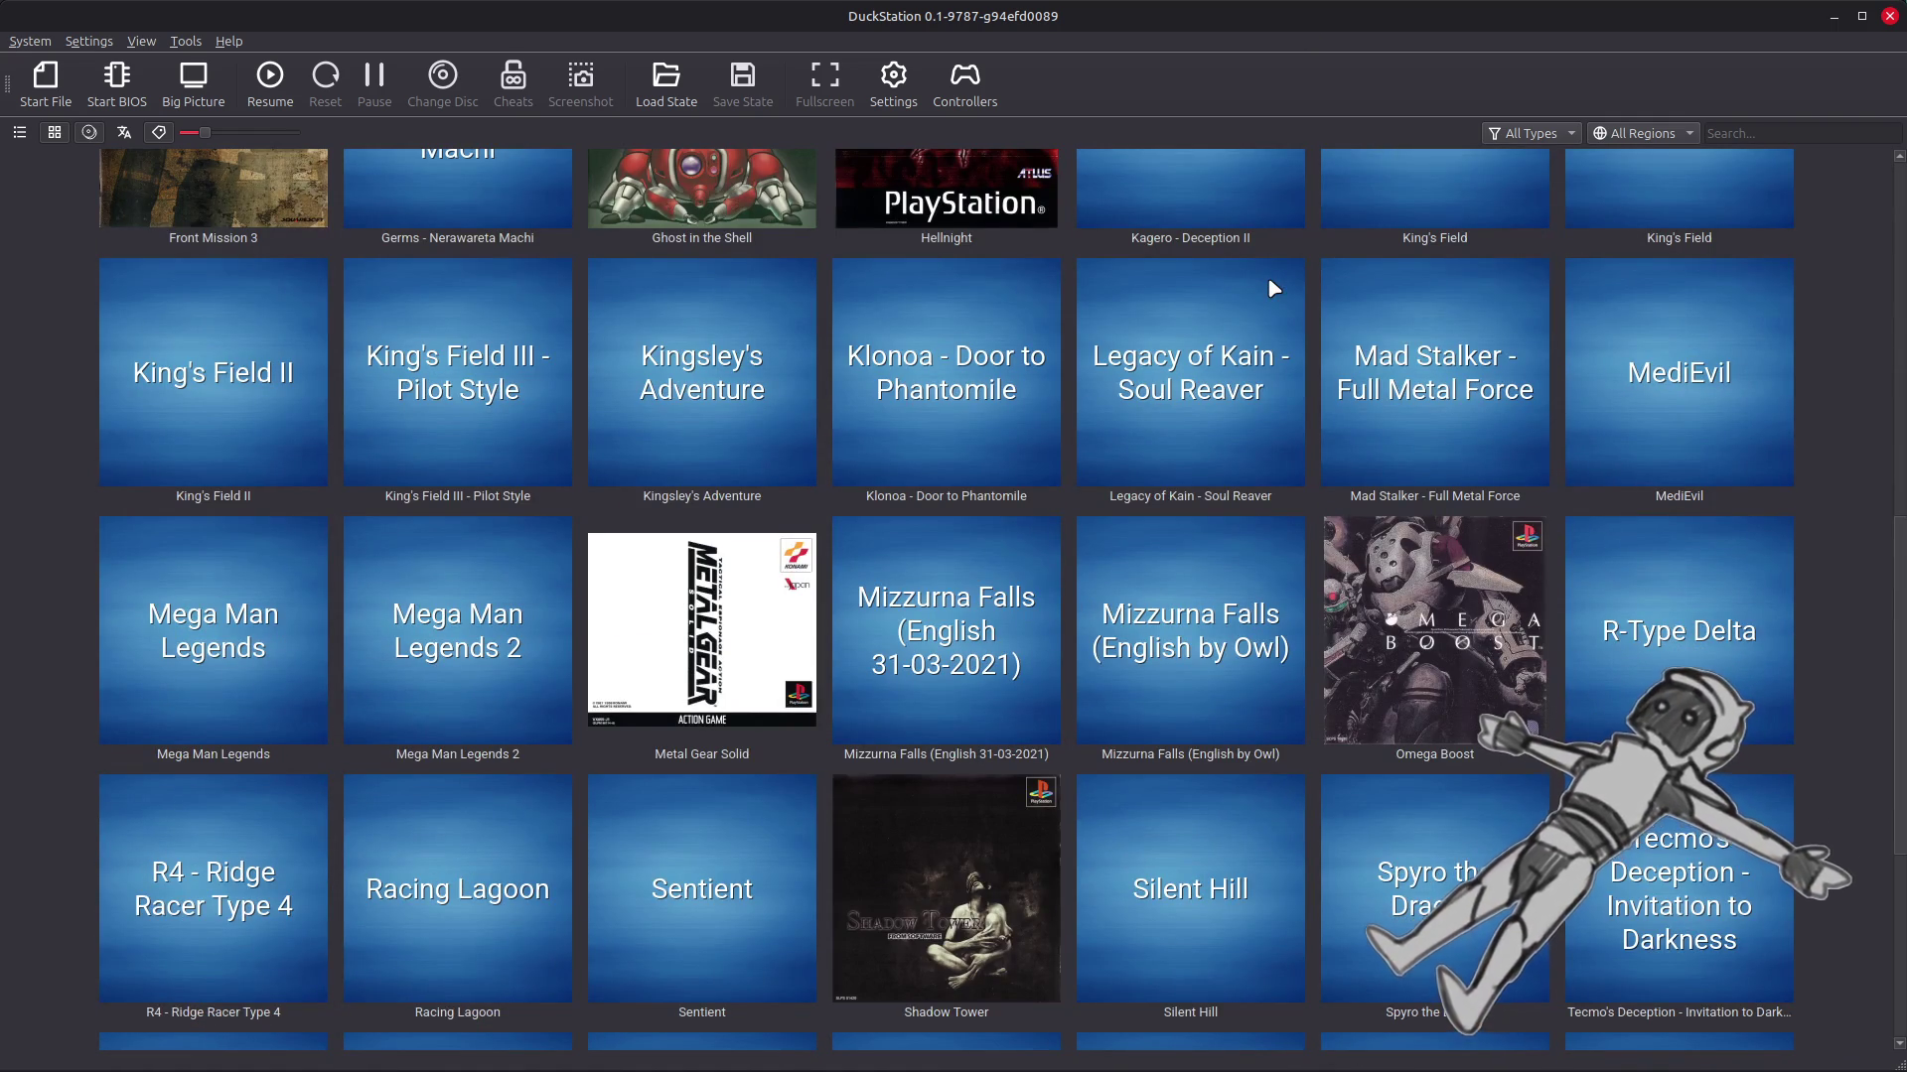
{"action": "scroll", "scroll_direction": "down", "scroll_amount": 3}
{"action": "scroll", "scroll_direction": "up", "scroll_amount": 3}
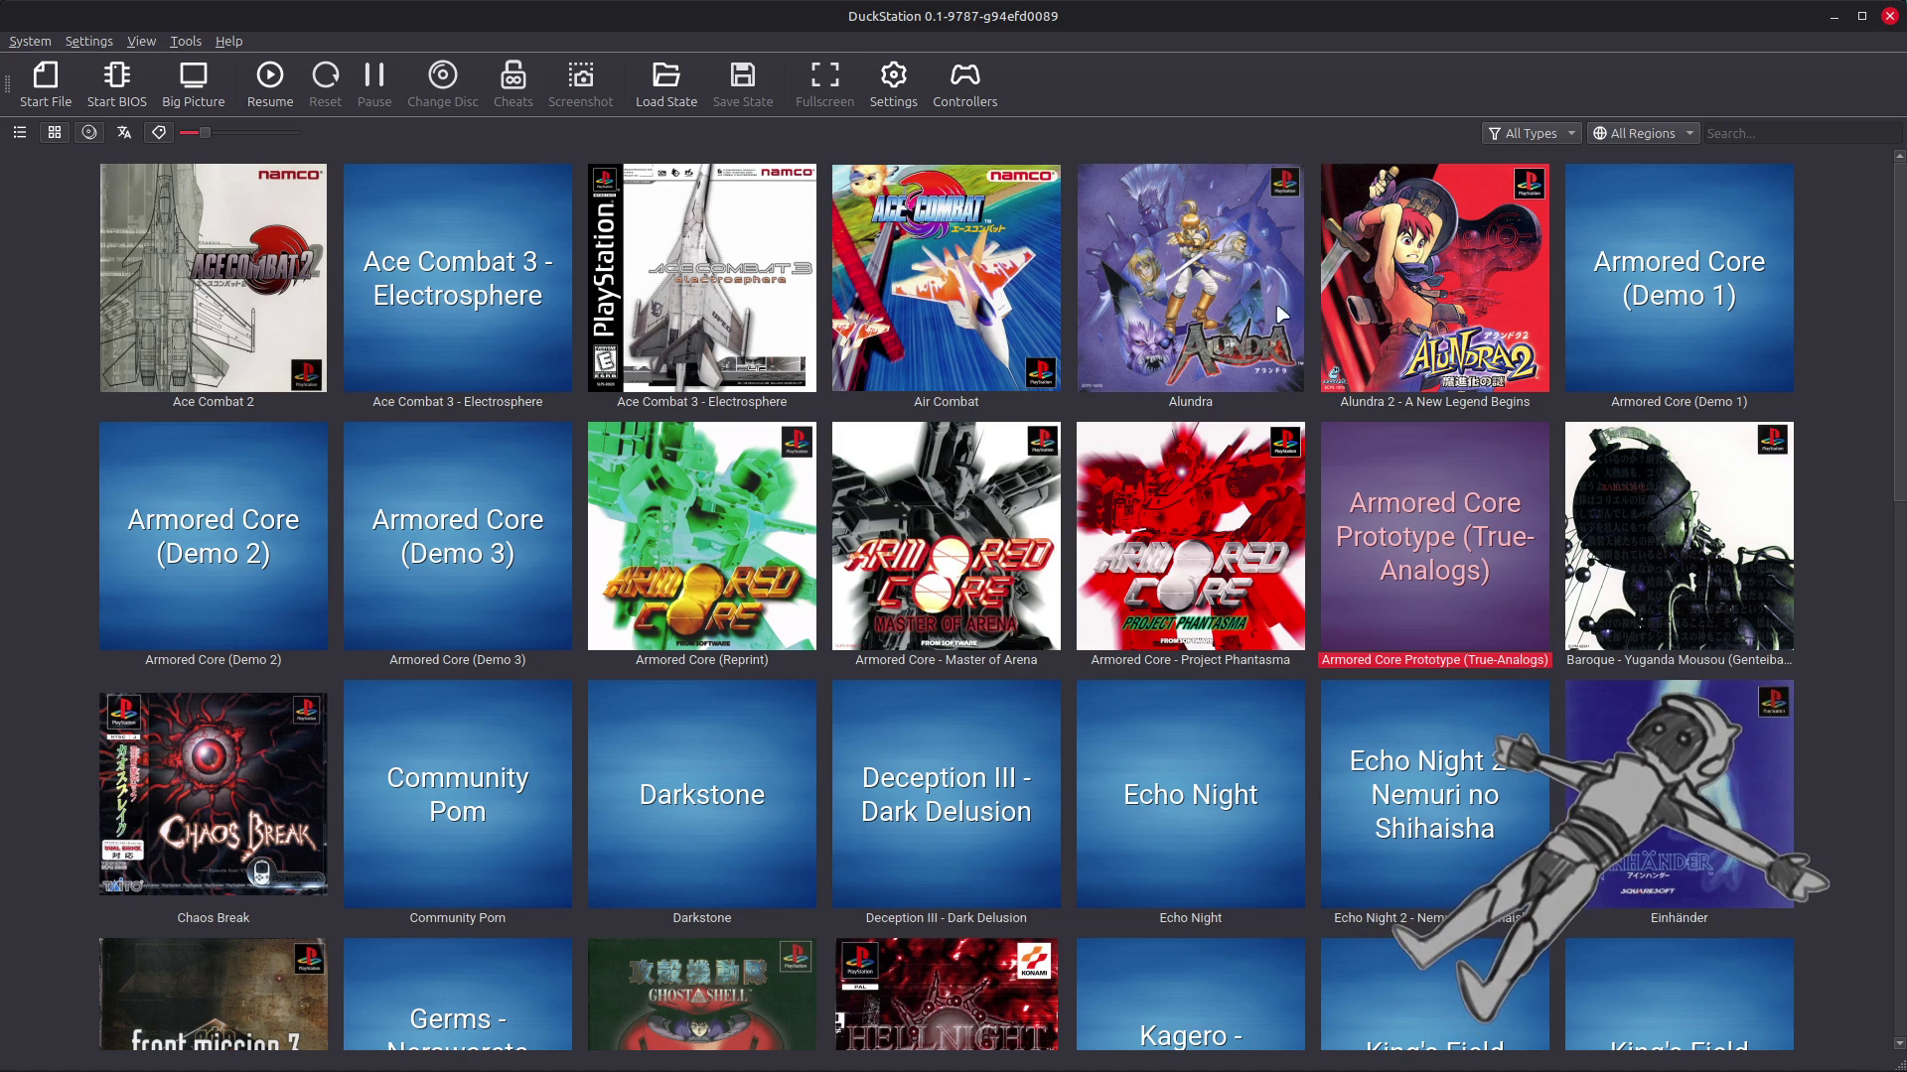
{"action": "scroll", "scroll_direction": "down", "scroll_amount": 3}
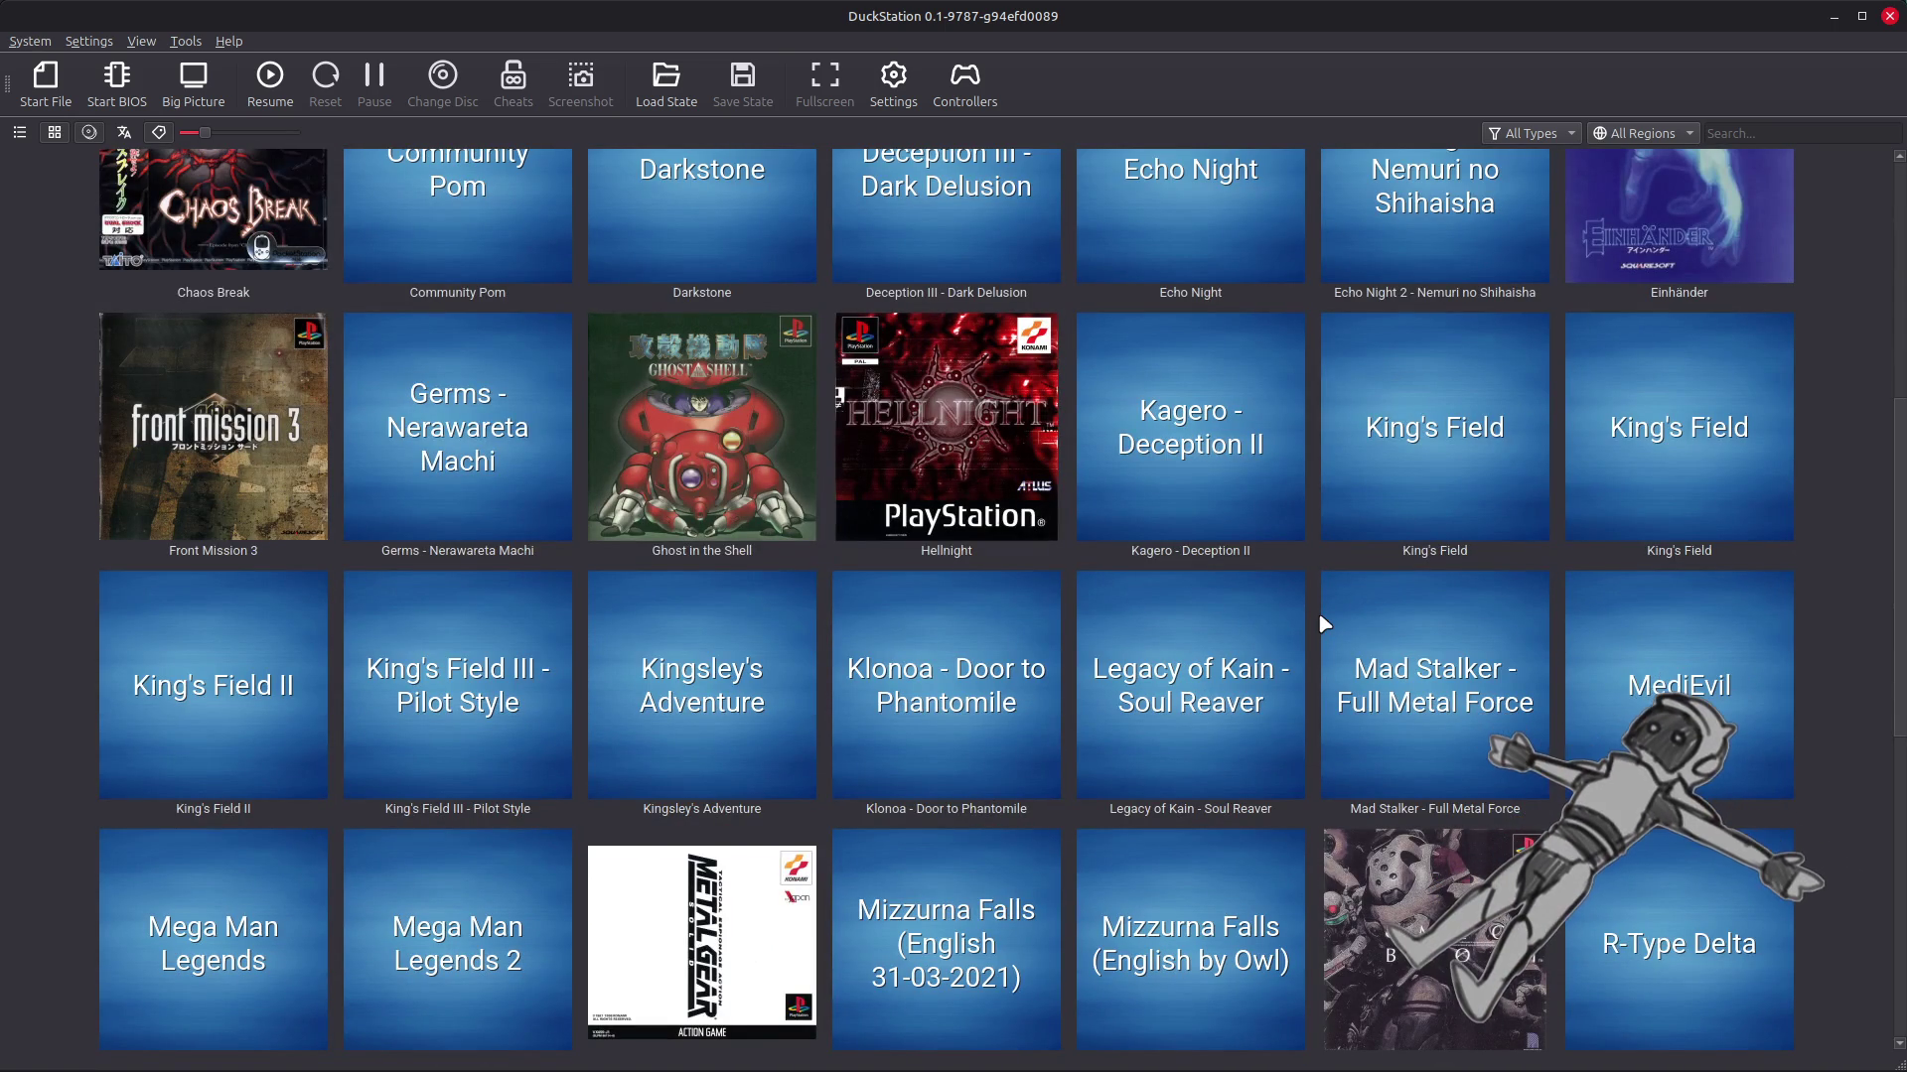
{"action": "scroll", "scroll_direction": "down", "scroll_amount": 3}
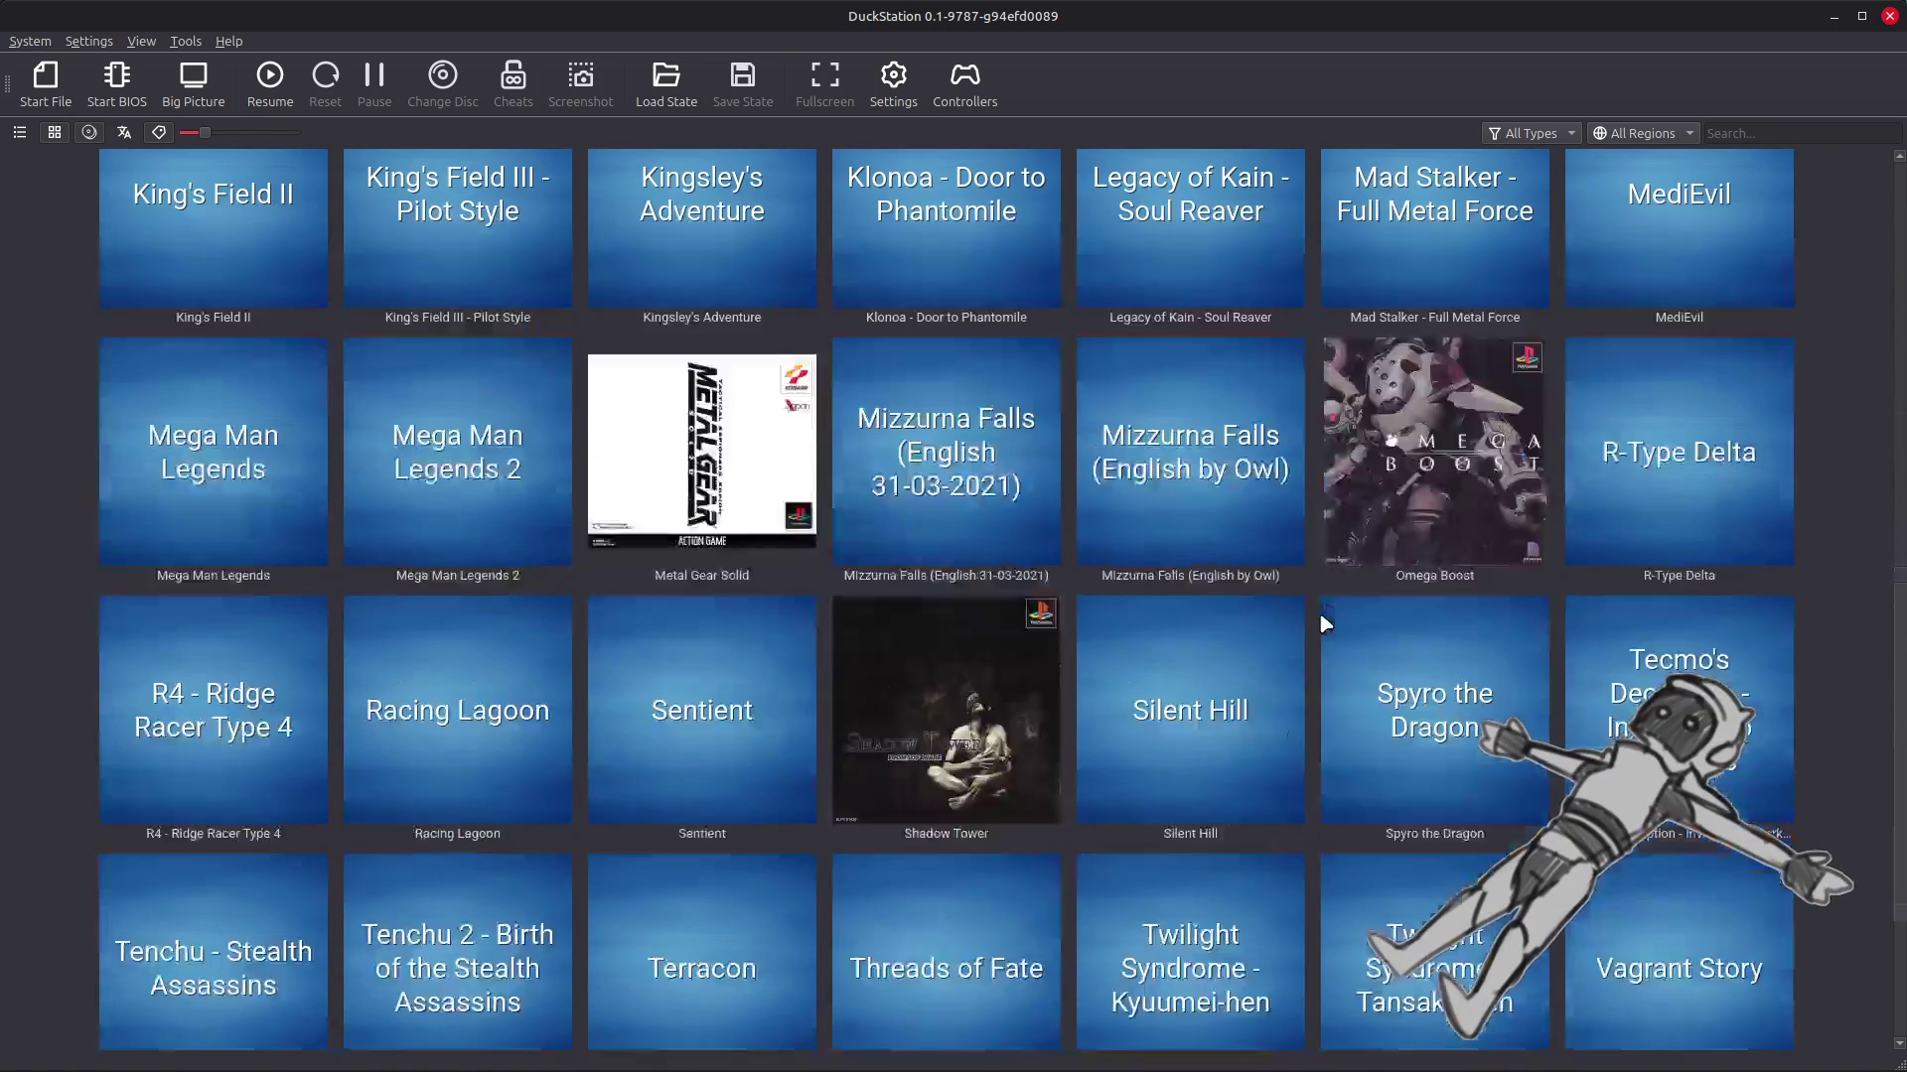
{"action": "scroll", "scroll_direction": "down", "scroll_amount": 3}
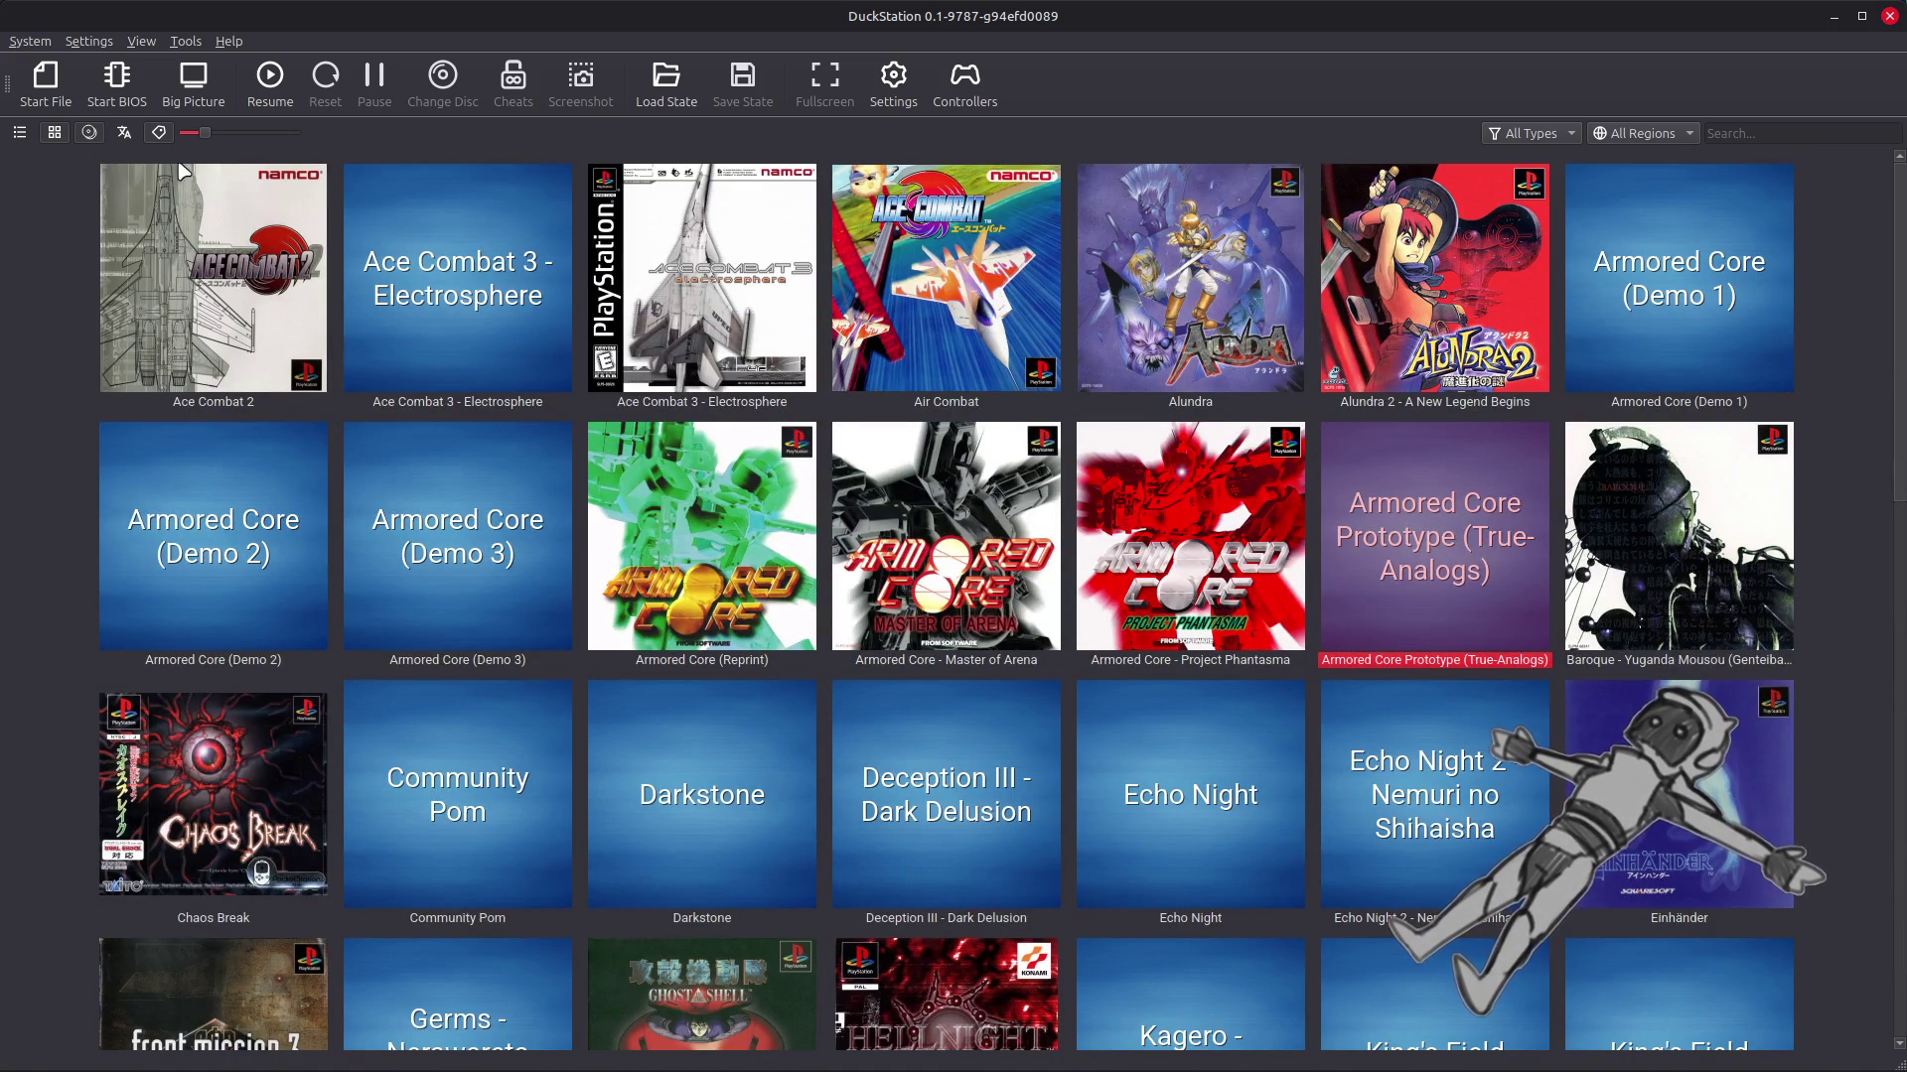
{"action": "left_click", "coordinate": [30, 41]}
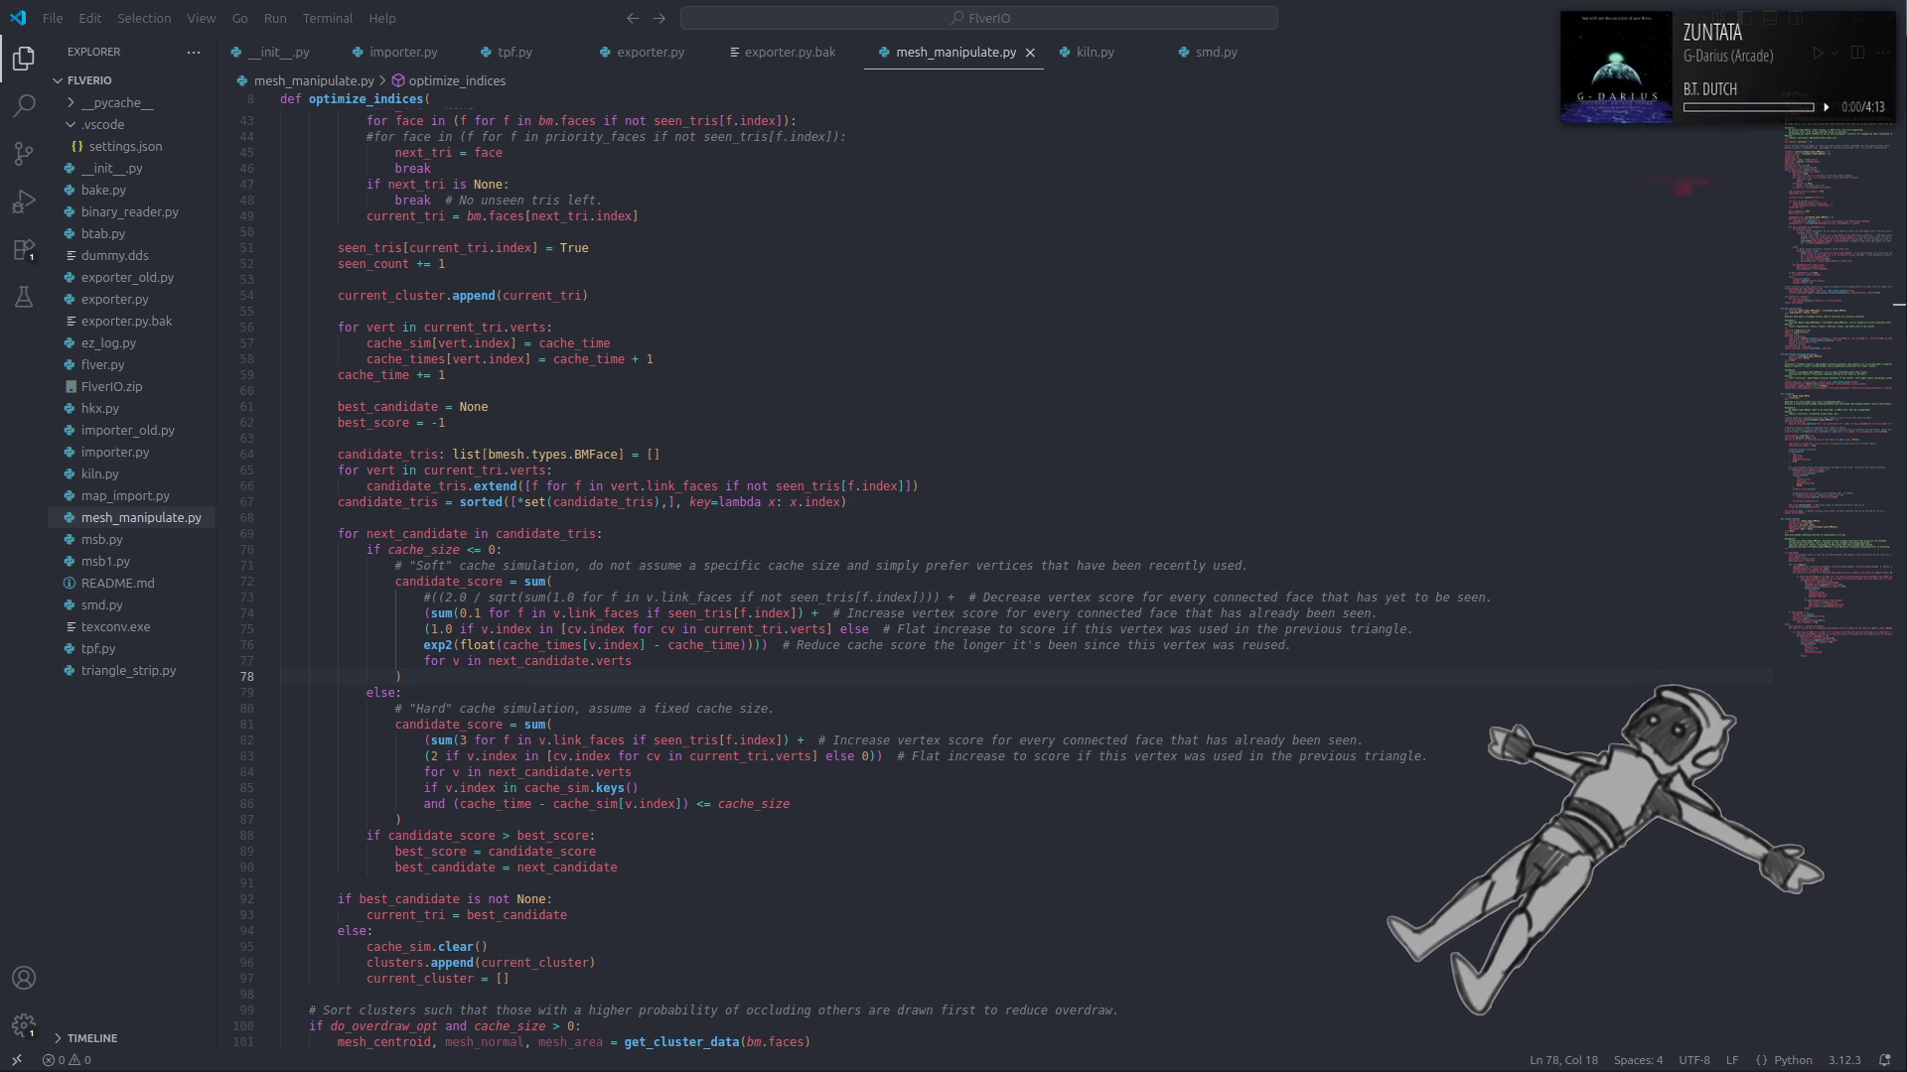
Step: Launch Blender 4.5.3 from the desktop launcher by searching 'bl'
{"action": "left_click", "coordinate": [1373, 8]}
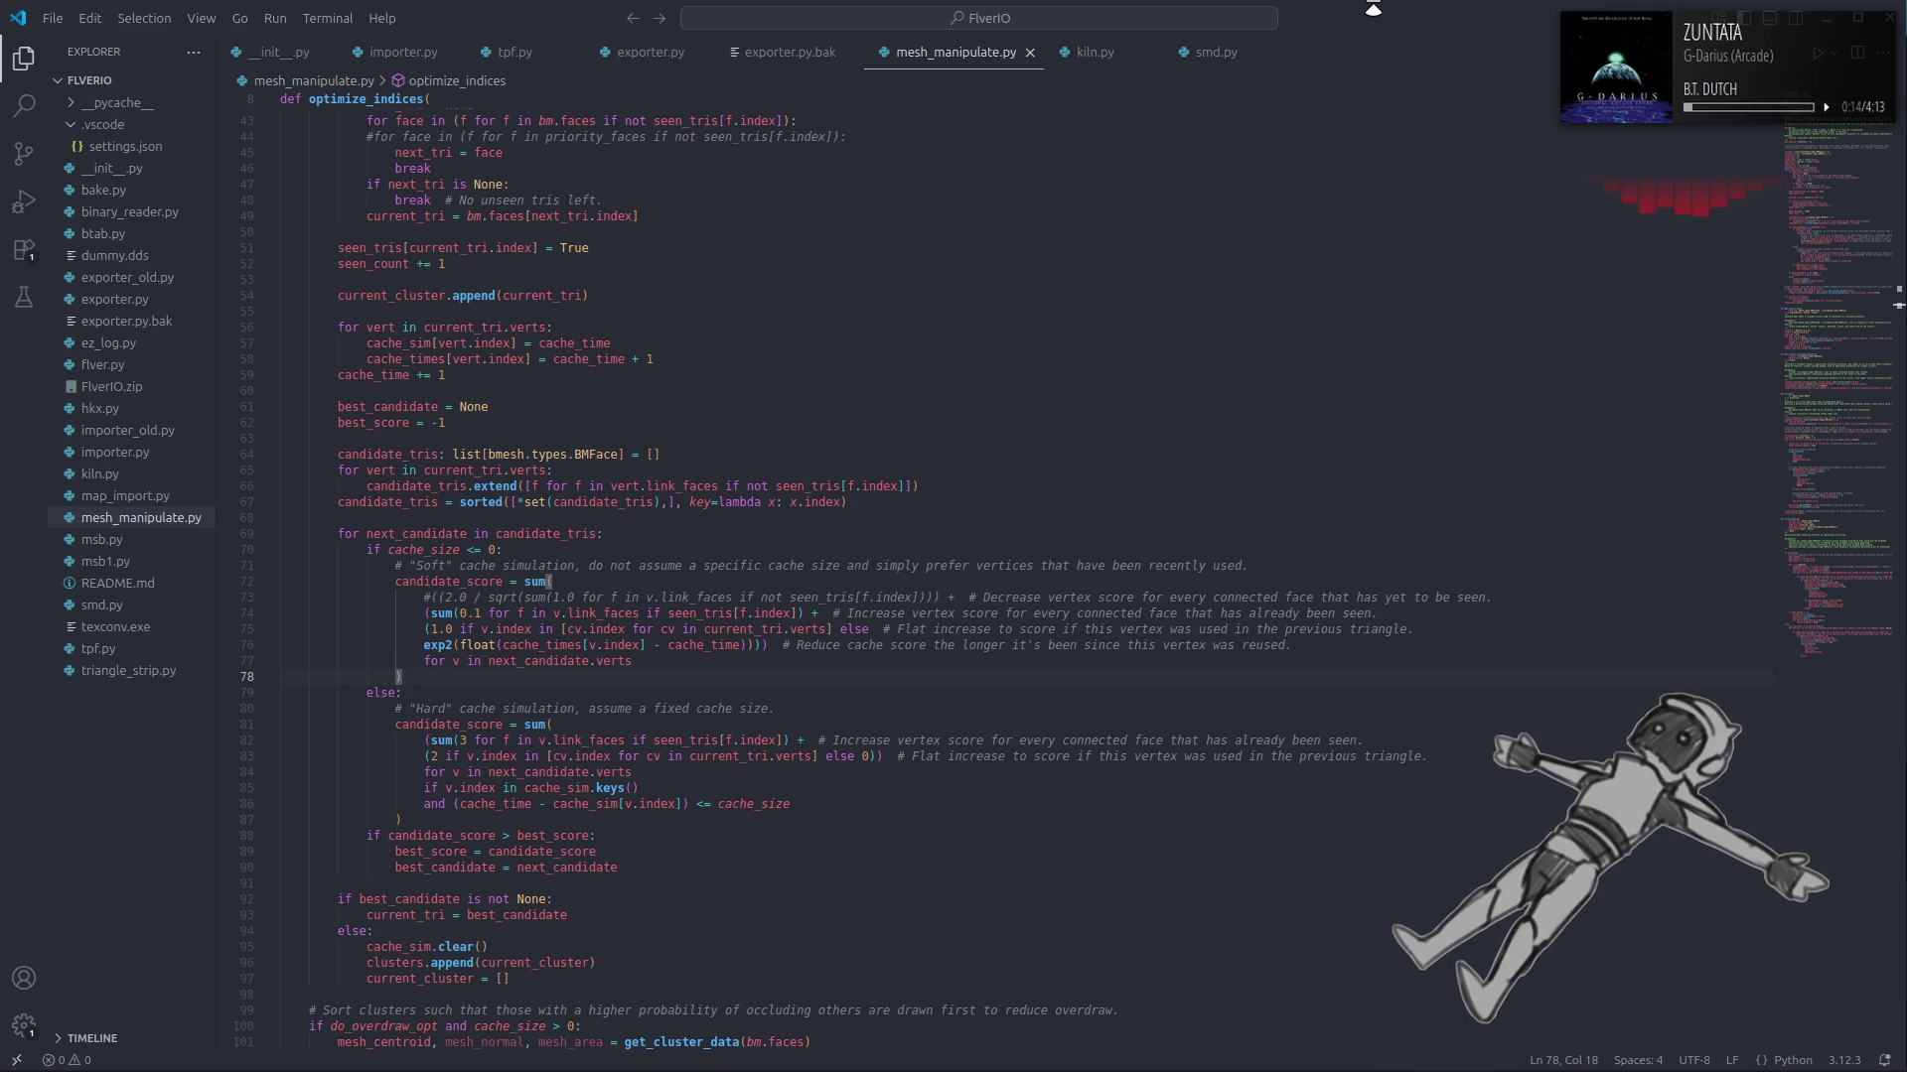
{"action": "key", "text": "super"}
{"action": "type", "text": "bl"}
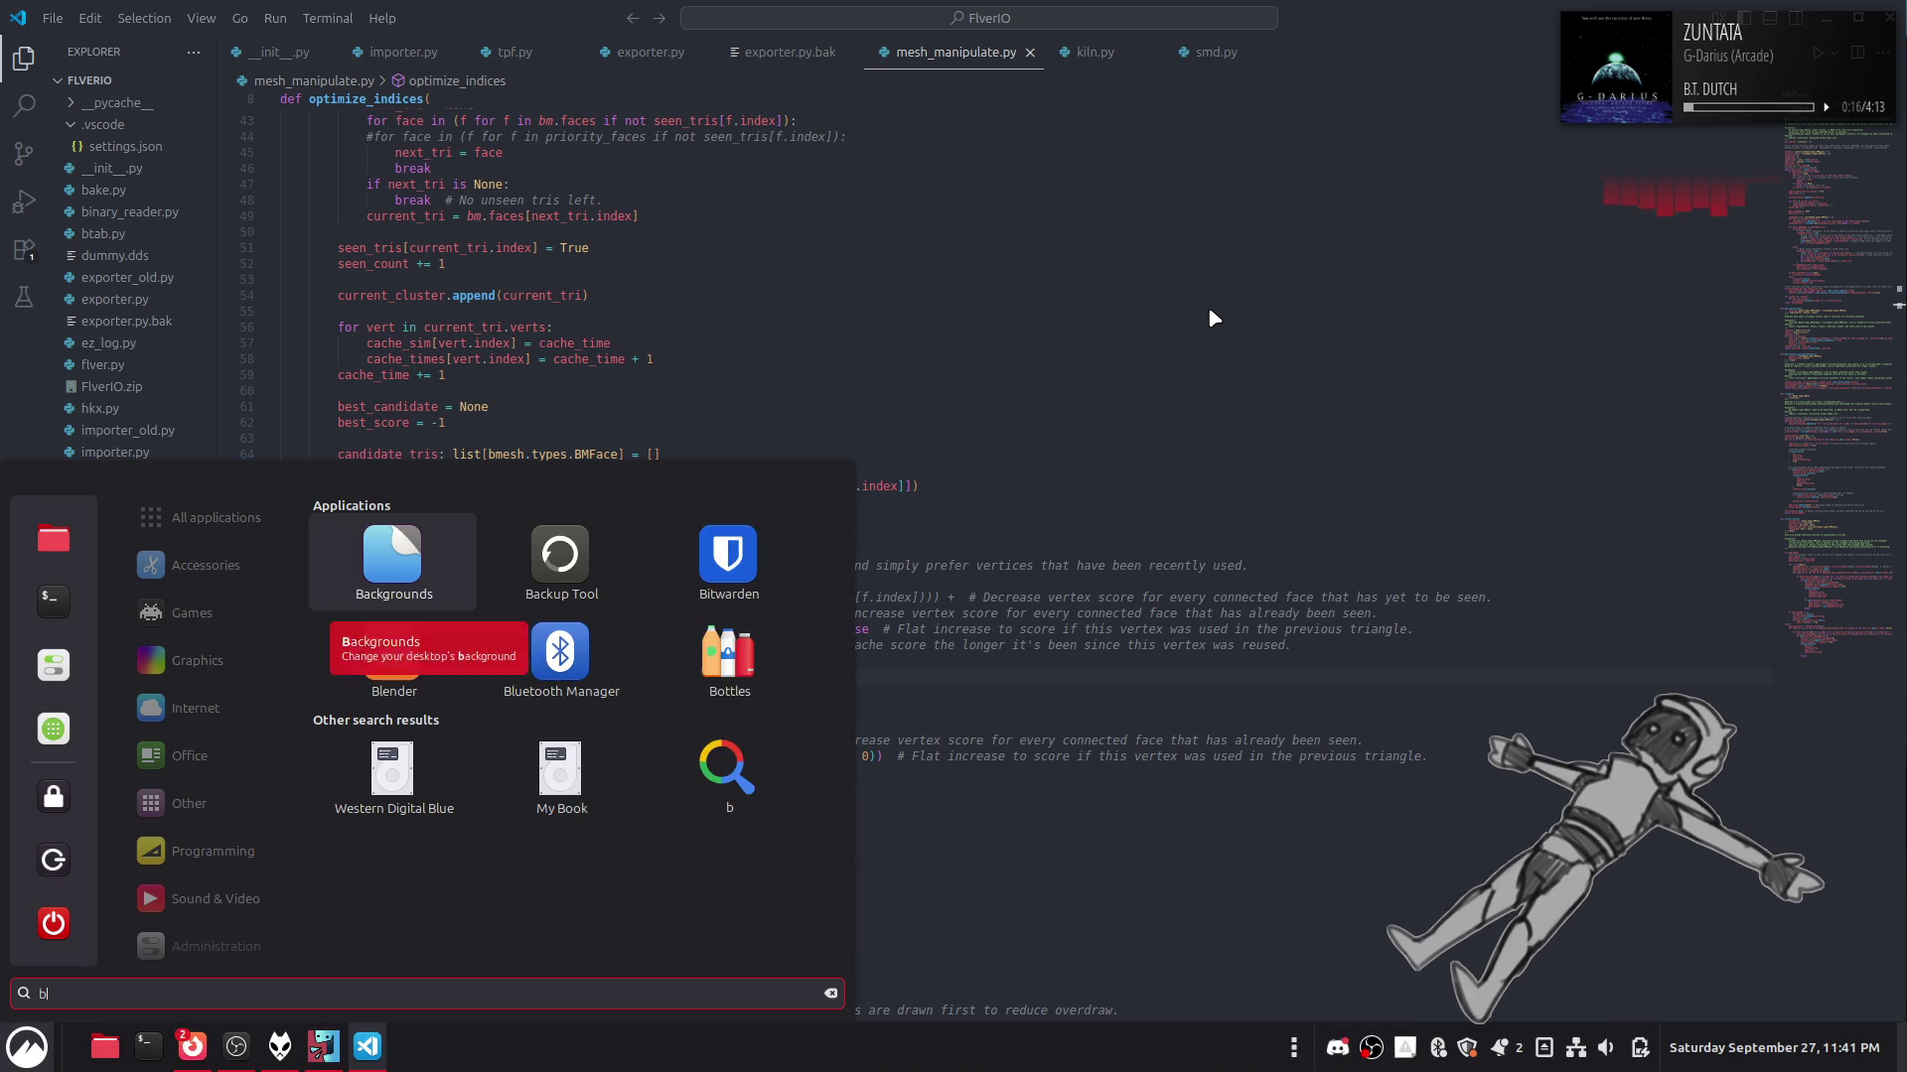
{"action": "key", "text": "Return"}
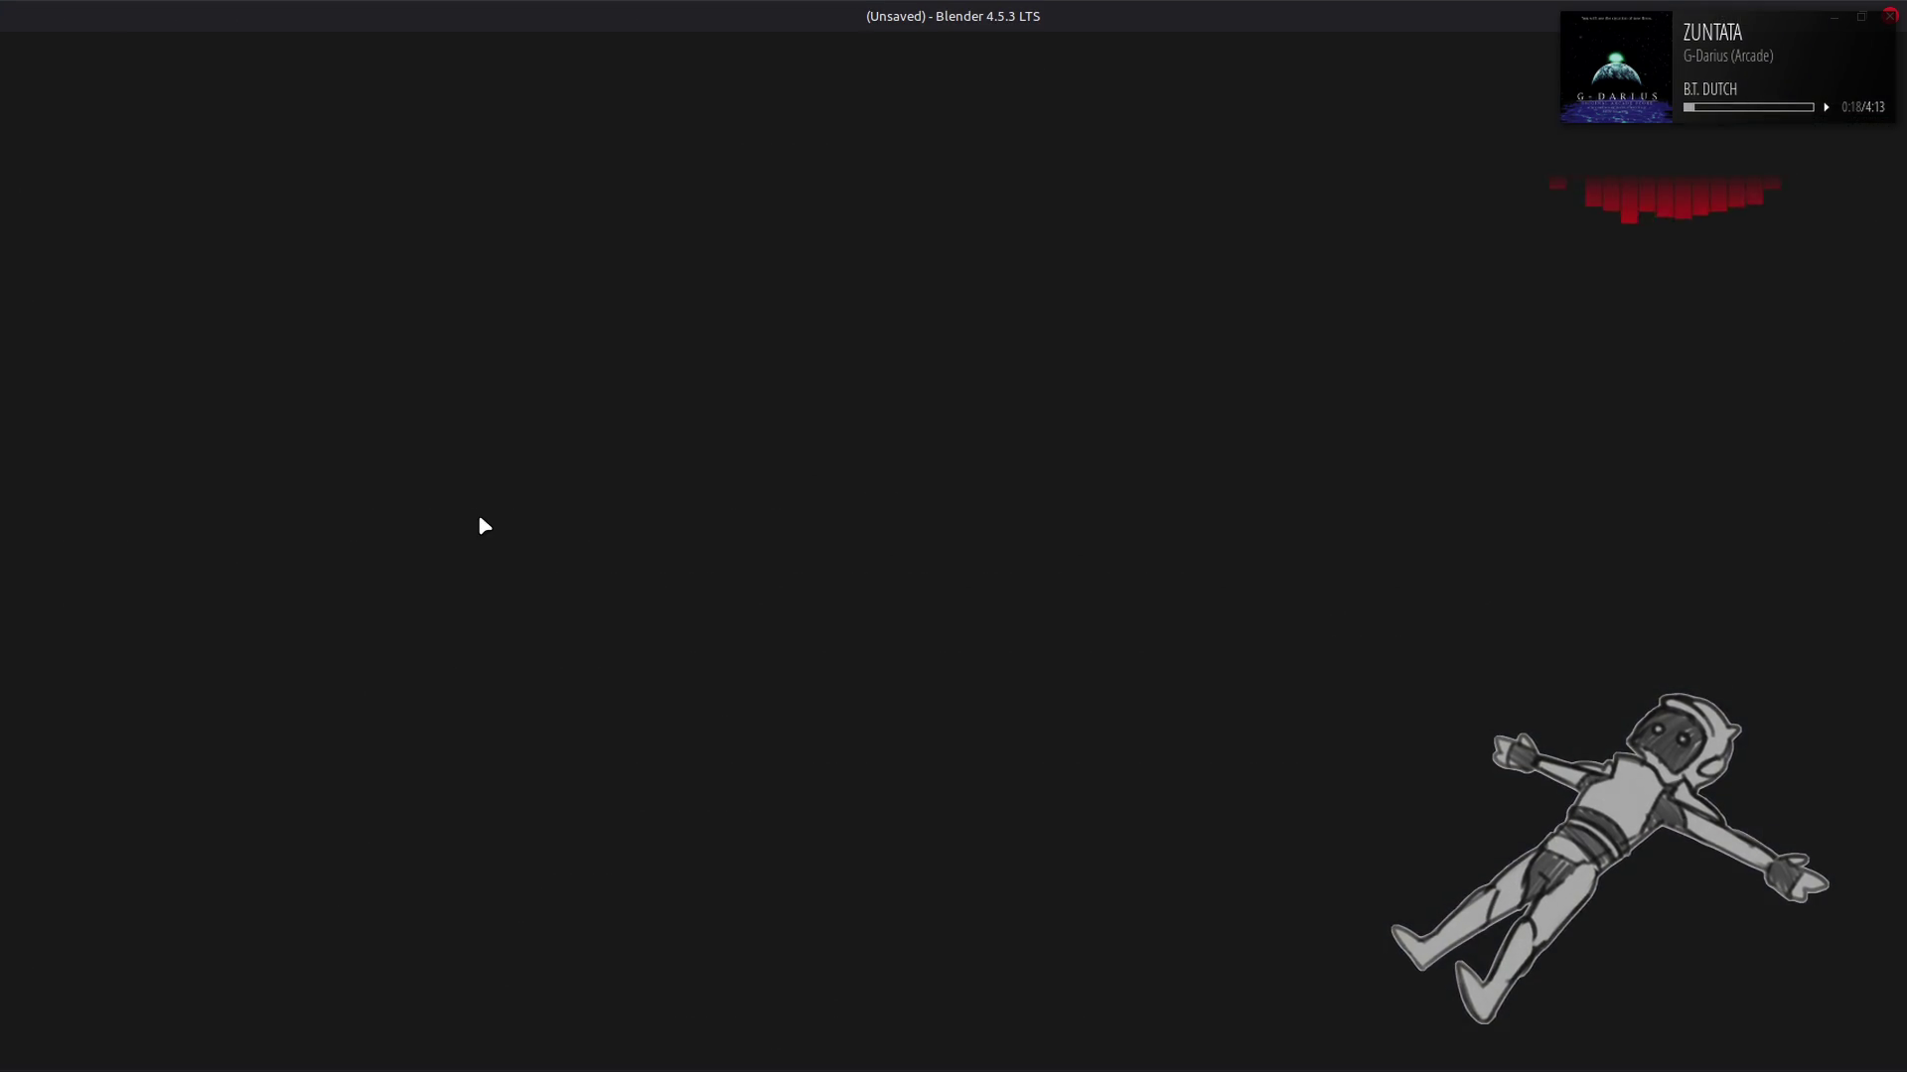
Step: Dismiss the splash screen and browse File > Open to the ACVD/PARTS/CORE folder
{"action": "left_click", "coordinate": [562, 456]}
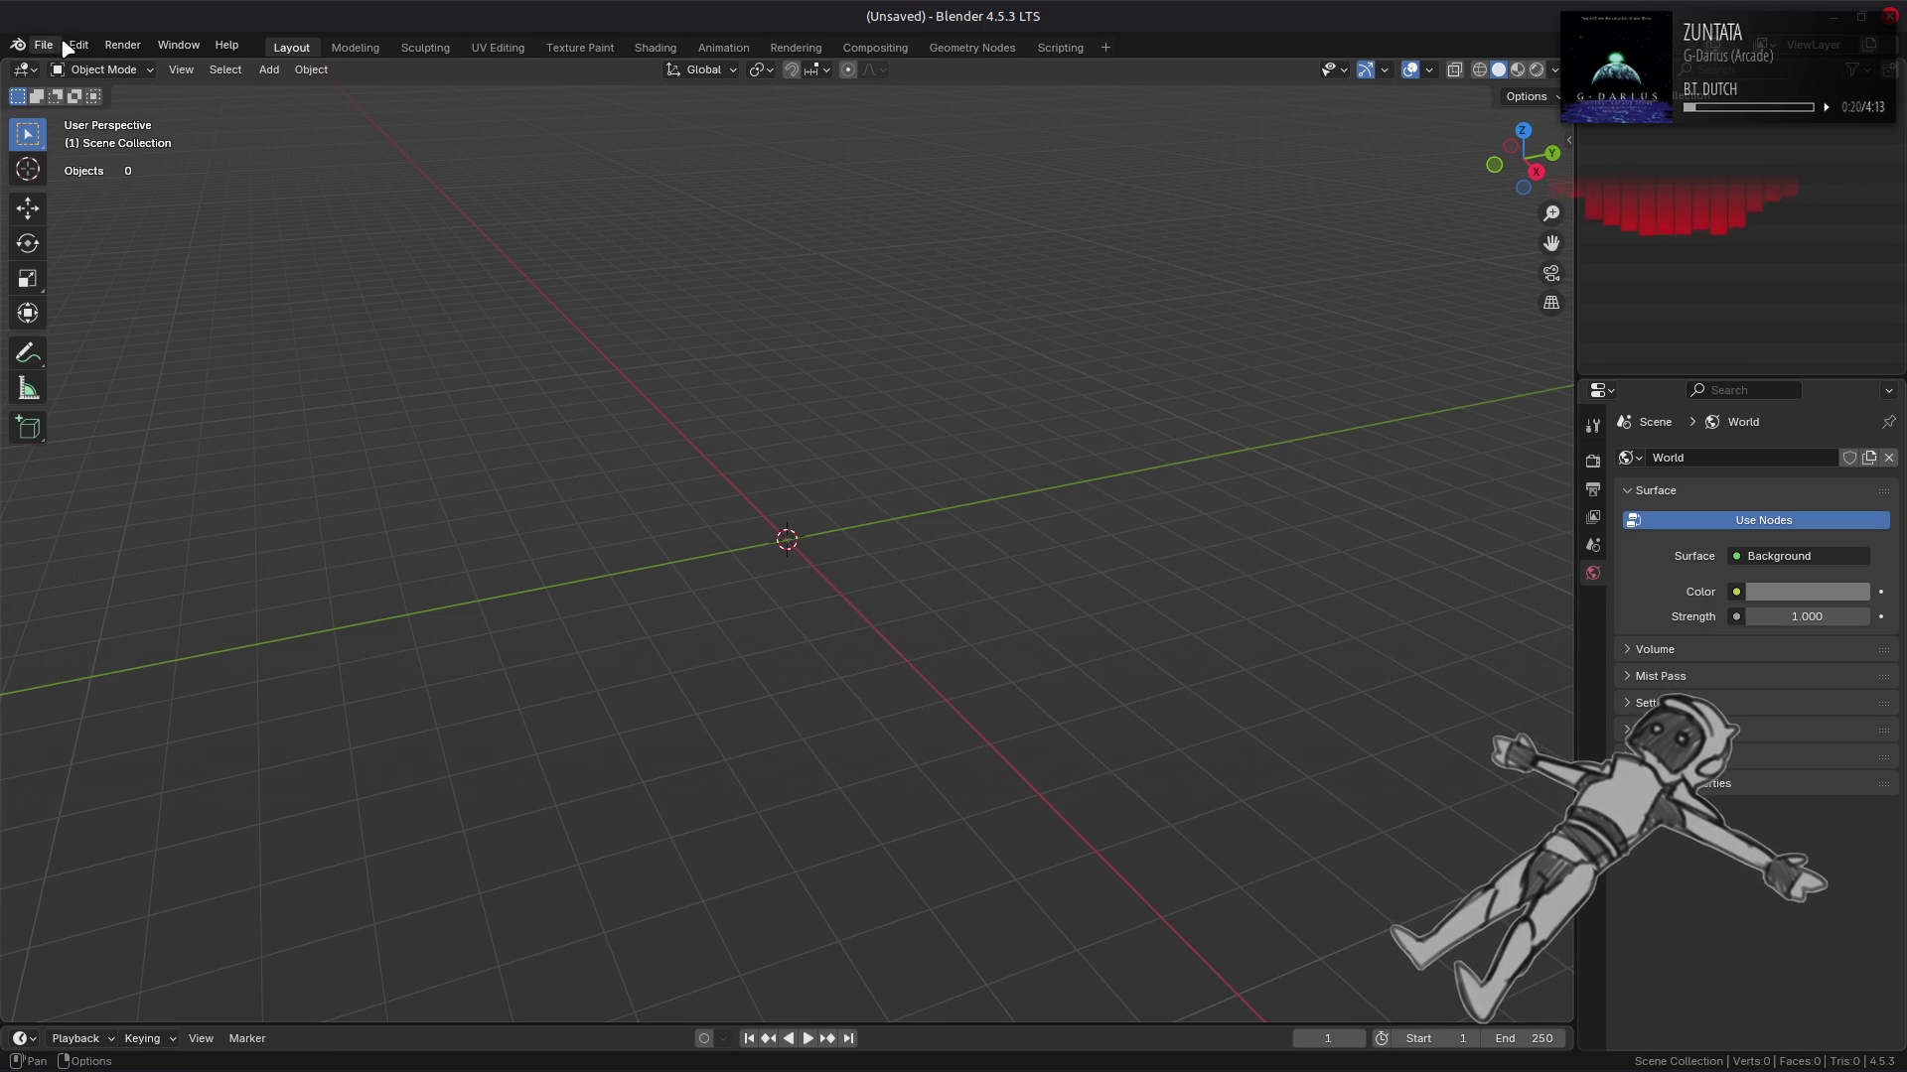
{"action": "left_click", "coordinate": [44, 45]}
{"action": "left_click", "coordinate": [74, 87]}
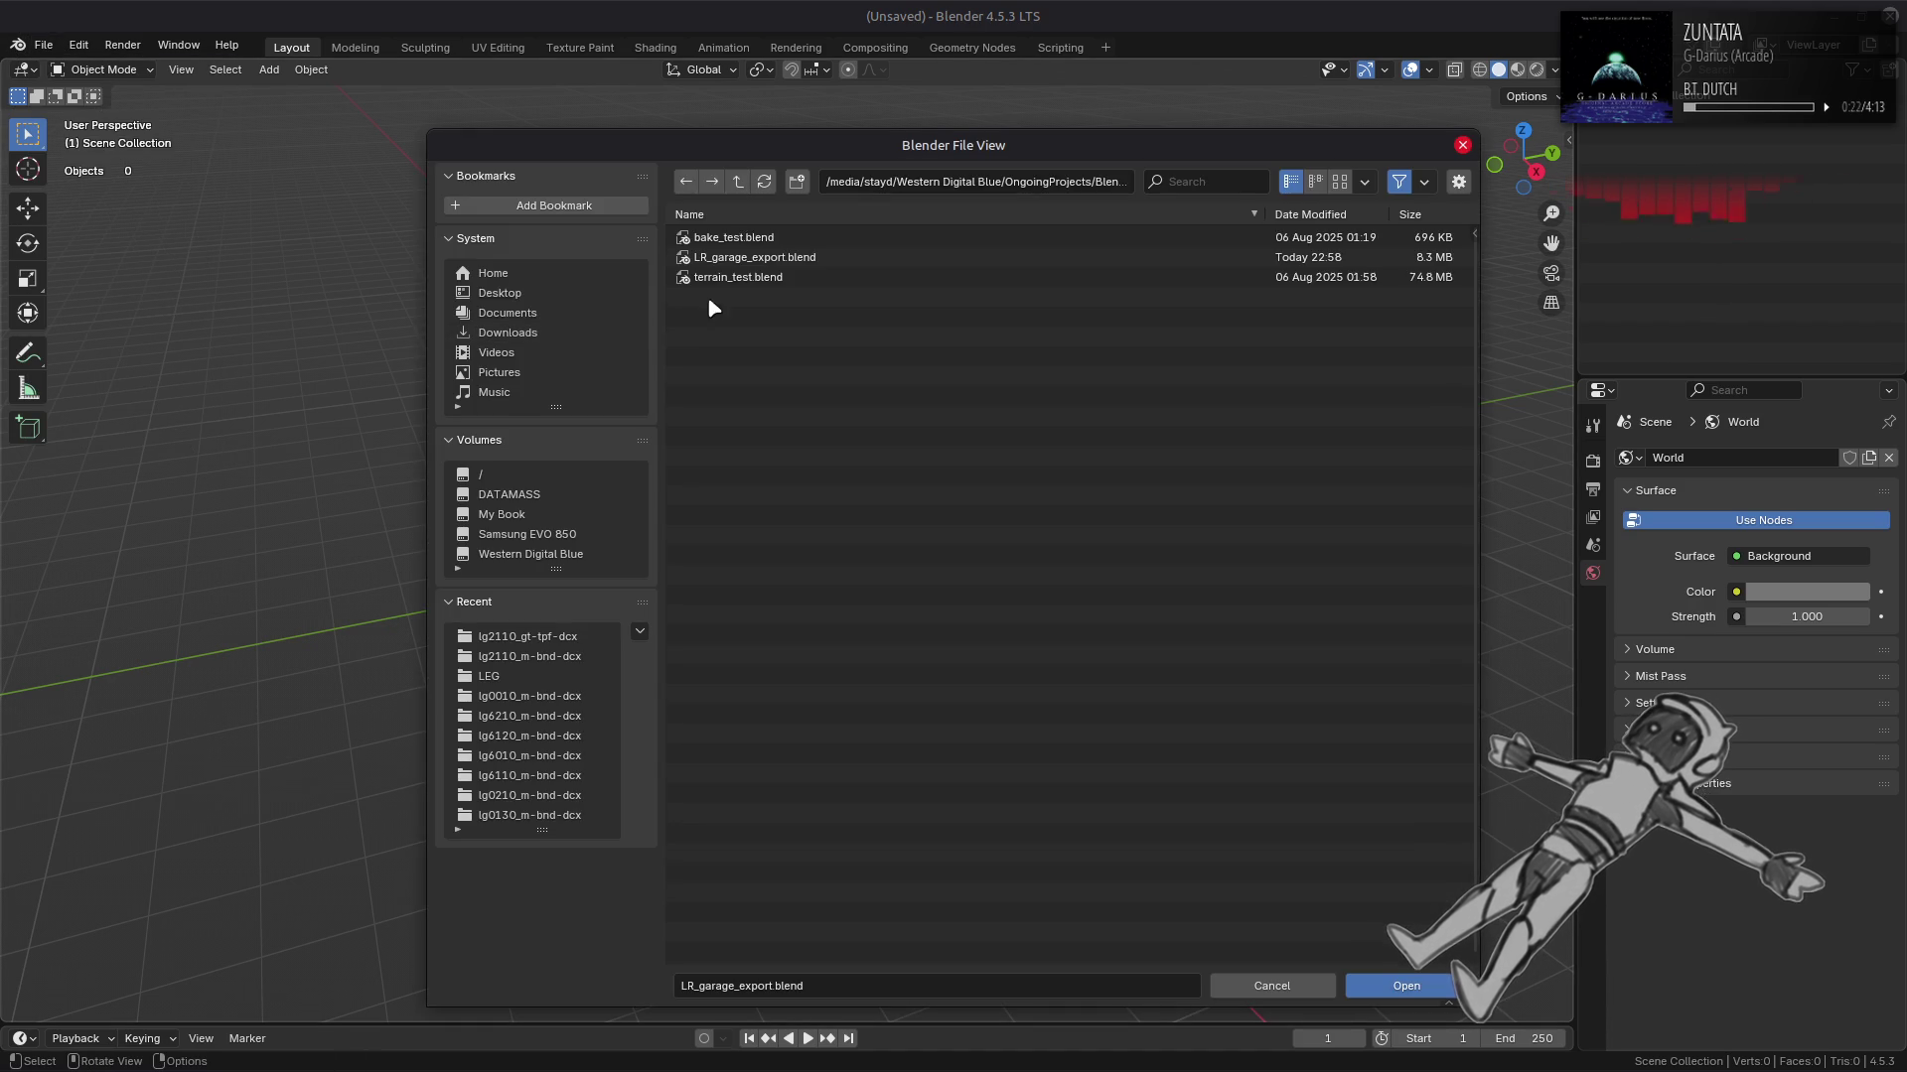
{"action": "left_click", "coordinate": [739, 182]}
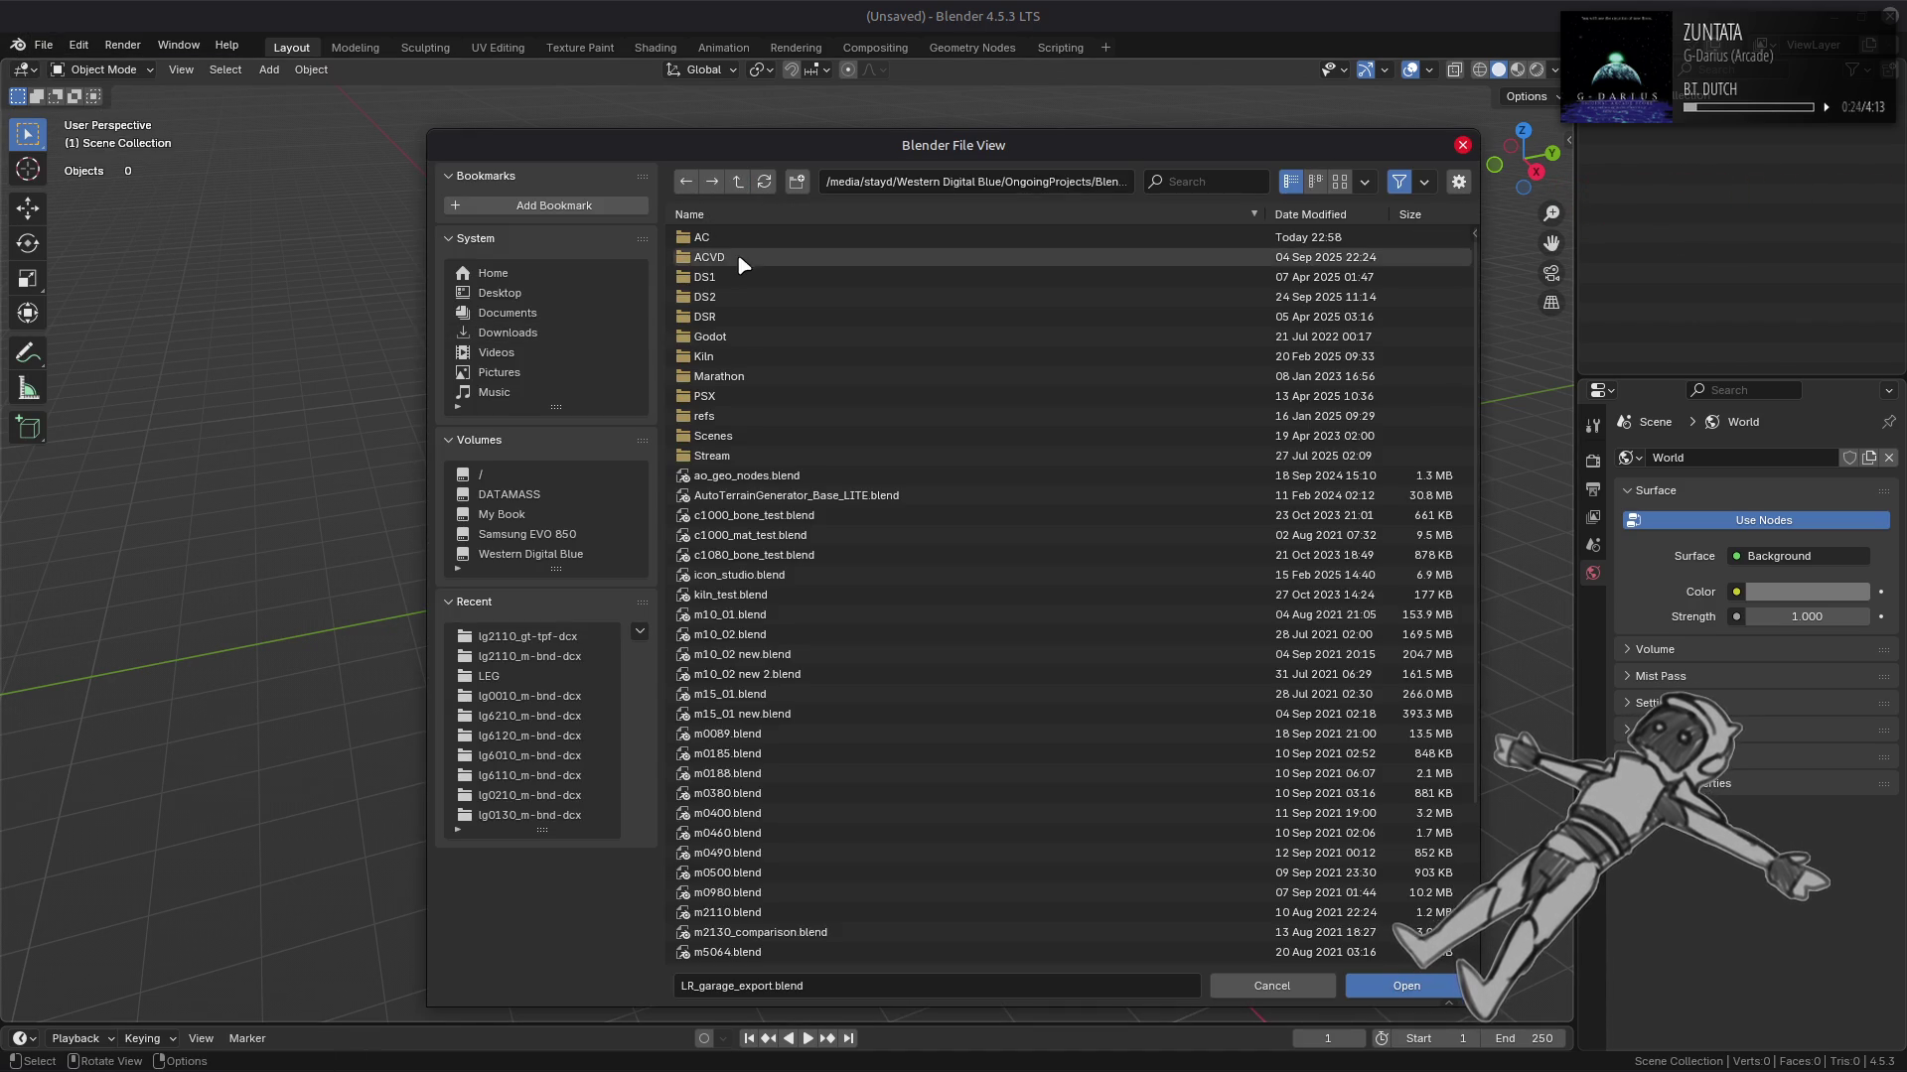
{"action": "left_click", "coordinate": [737, 255]}
{"action": "left_click", "coordinate": [745, 297]}
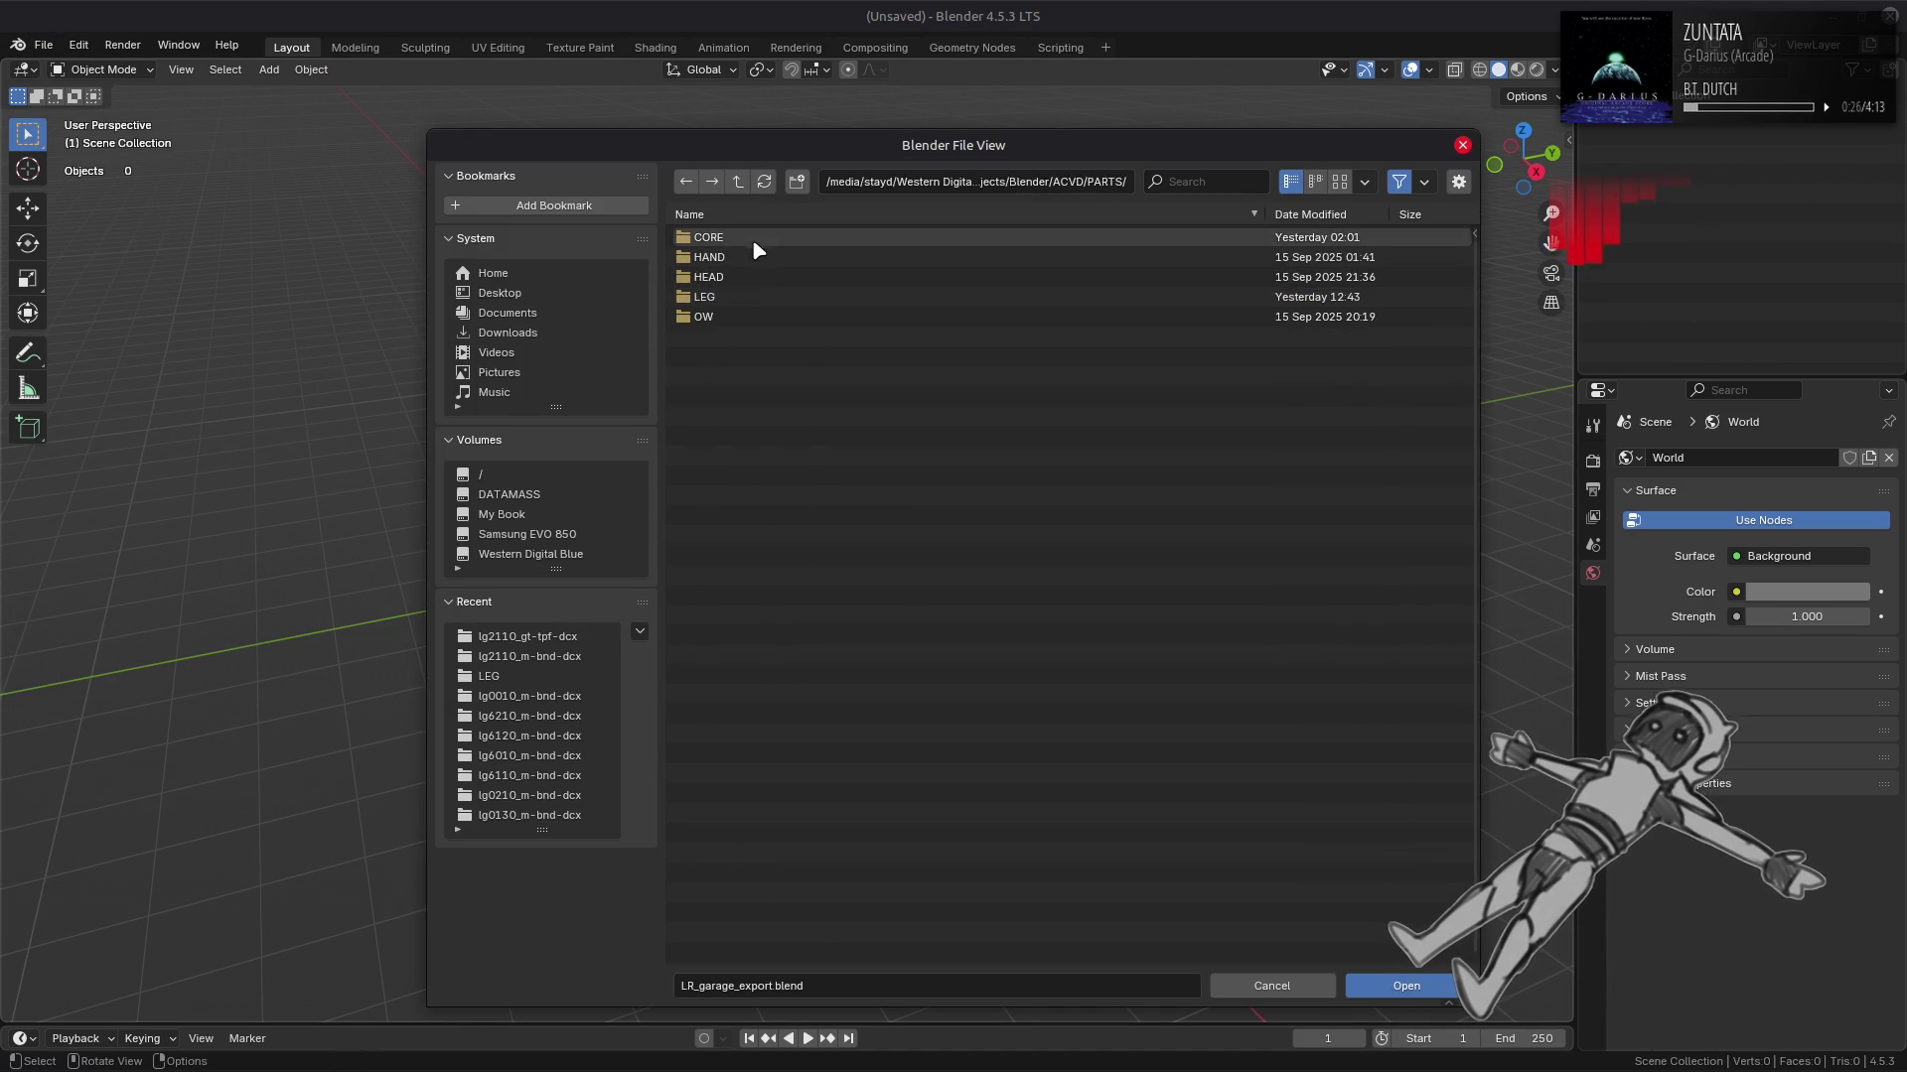
{"action": "left_click", "coordinate": [750, 239]}
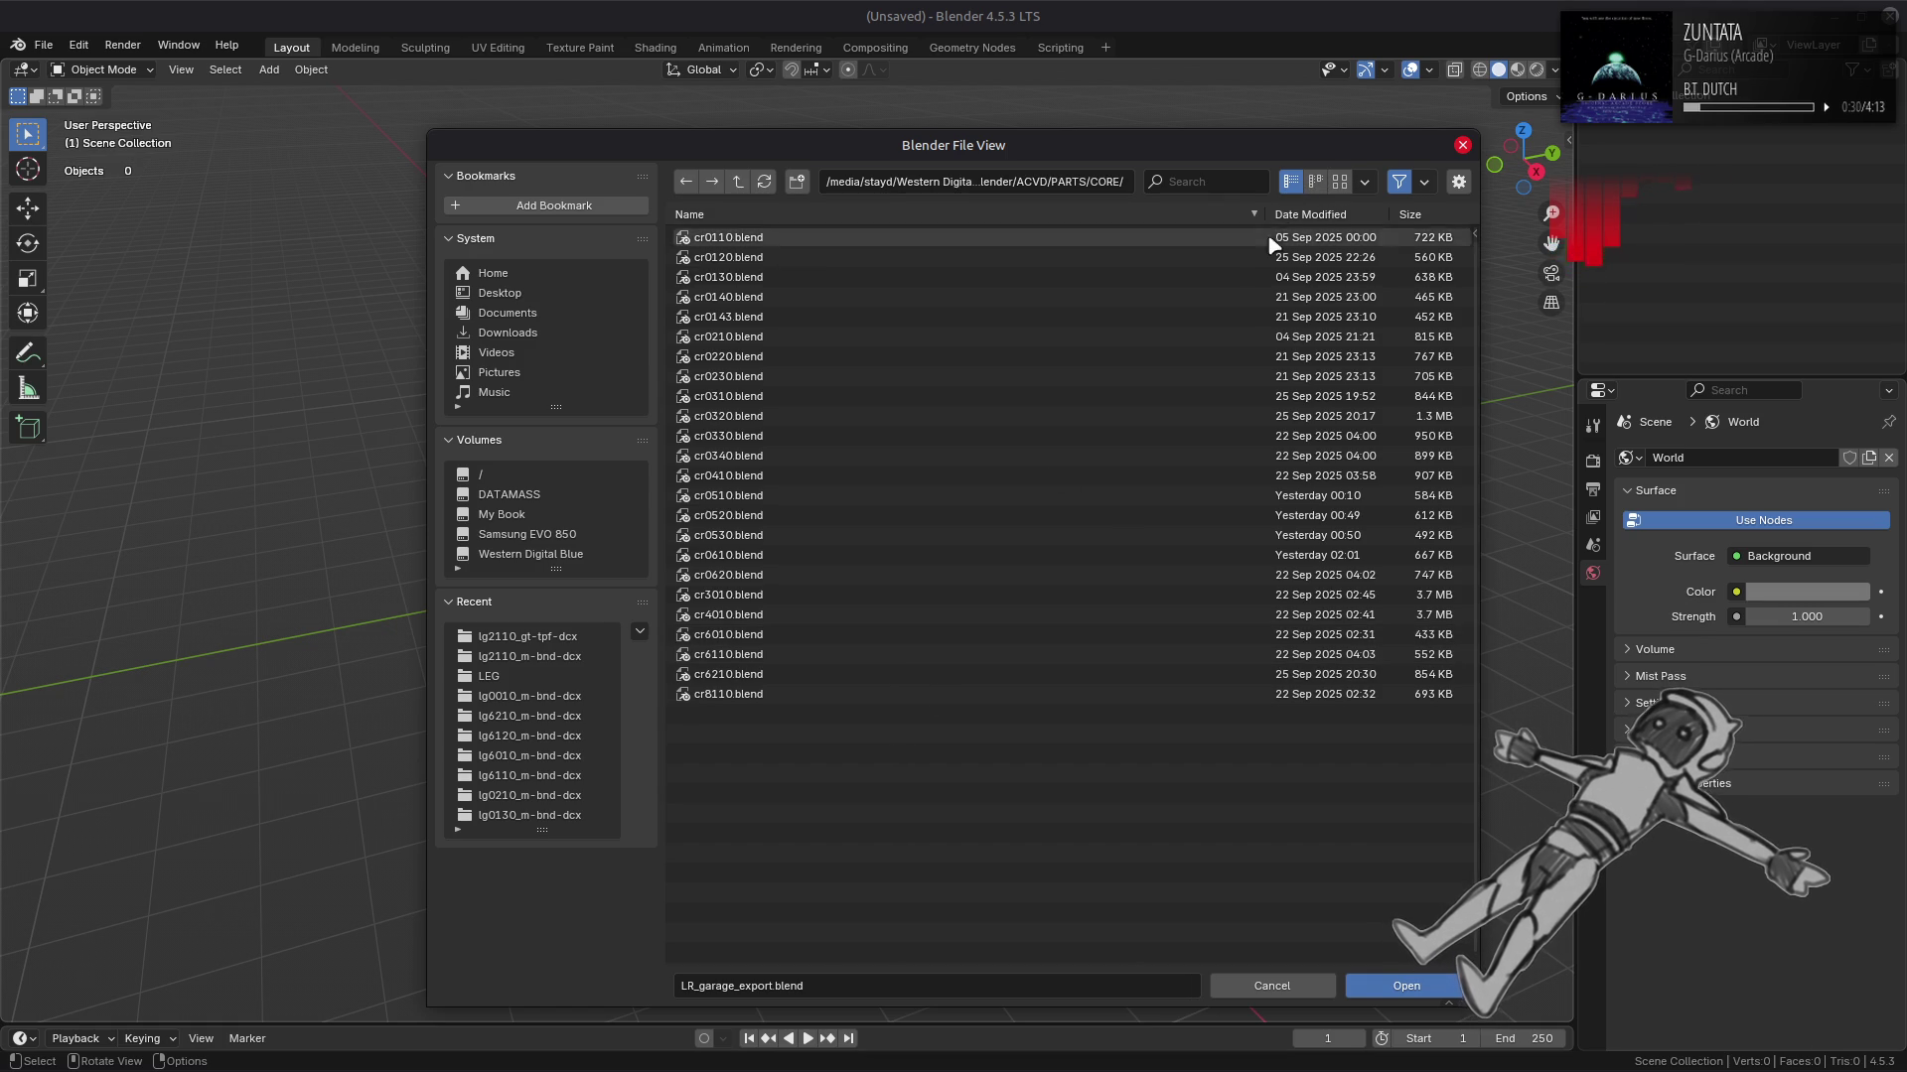
Step: Show the files as enlarged thumbnails and open cr6010.blend
{"action": "left_click", "coordinate": [1338, 182]}
{"action": "scroll", "scroll_direction": "down", "scroll_amount": 3}
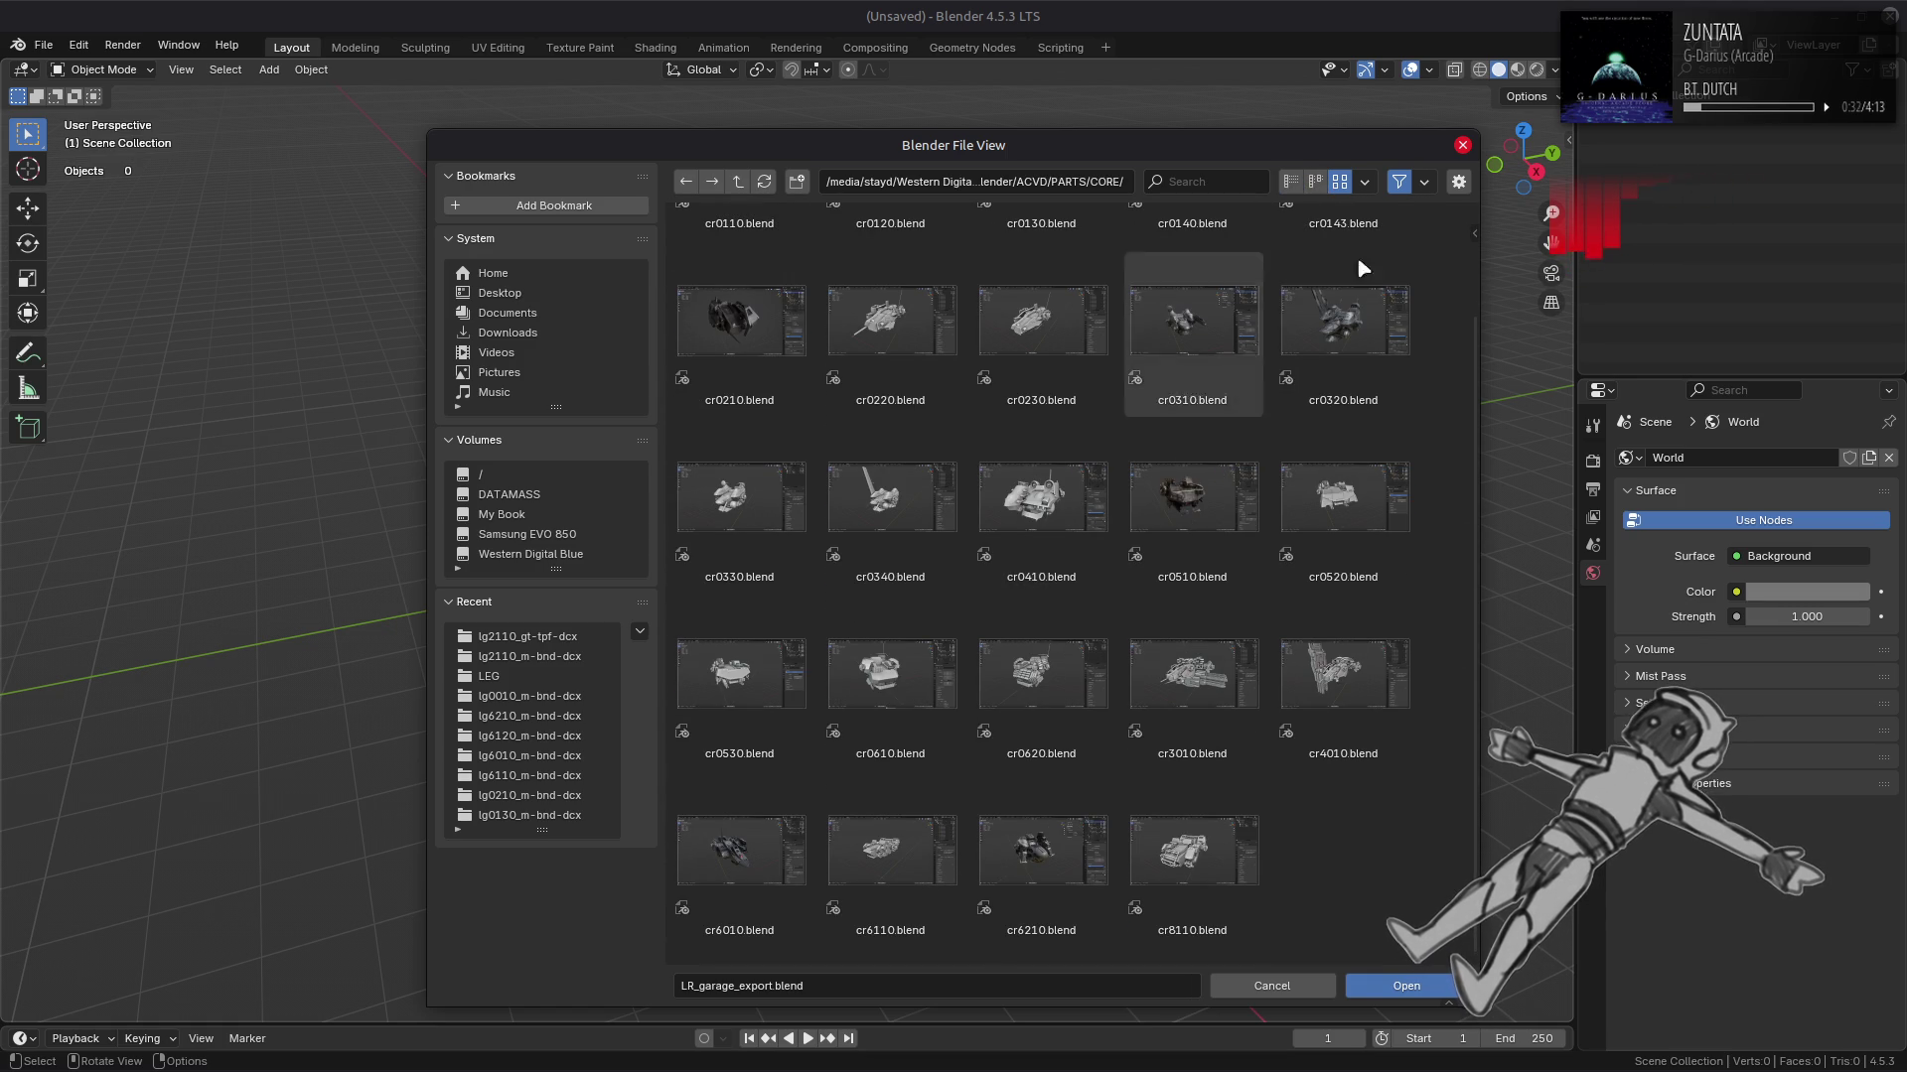
{"action": "left_click", "coordinate": [1365, 182]}
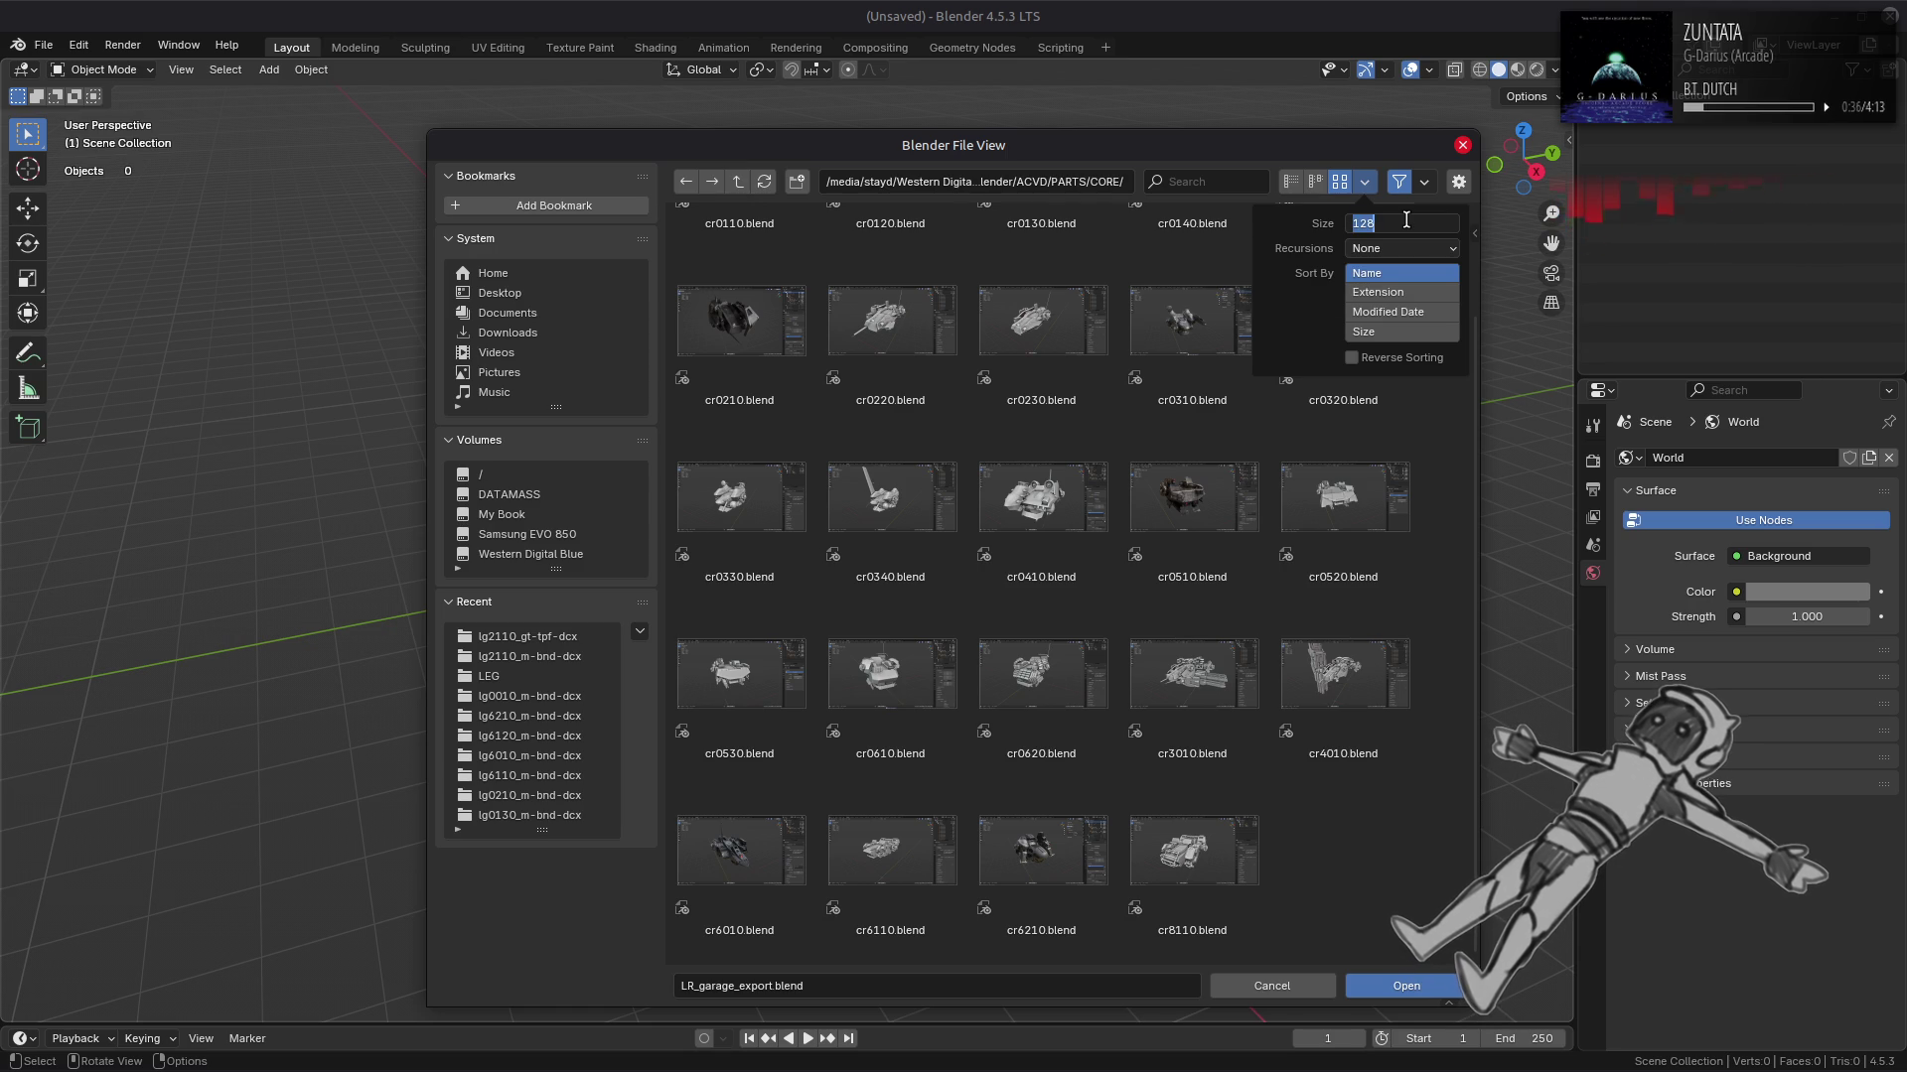
{"action": "left_click_drag", "start_coordinate": [1404, 222], "coordinate": [1391, 221]}
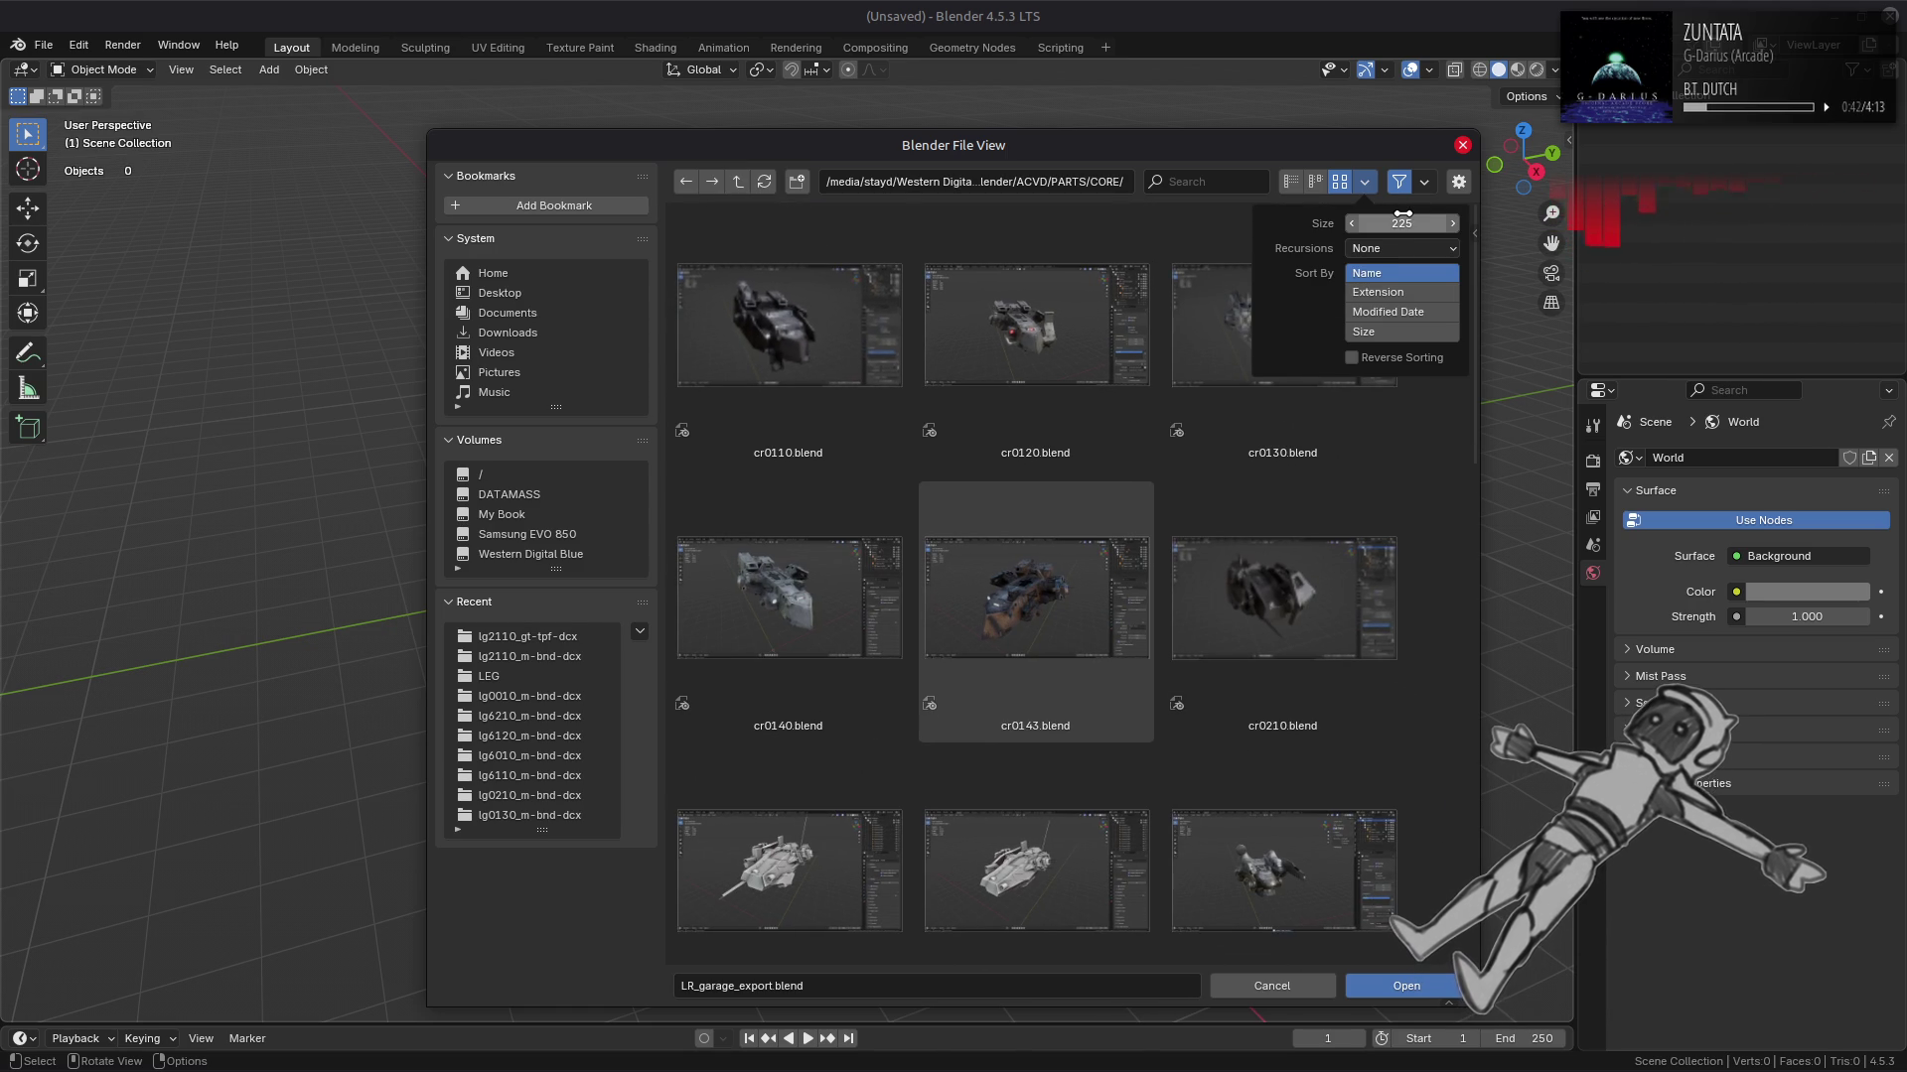
{"action": "left_click", "coordinate": [1356, 223]}
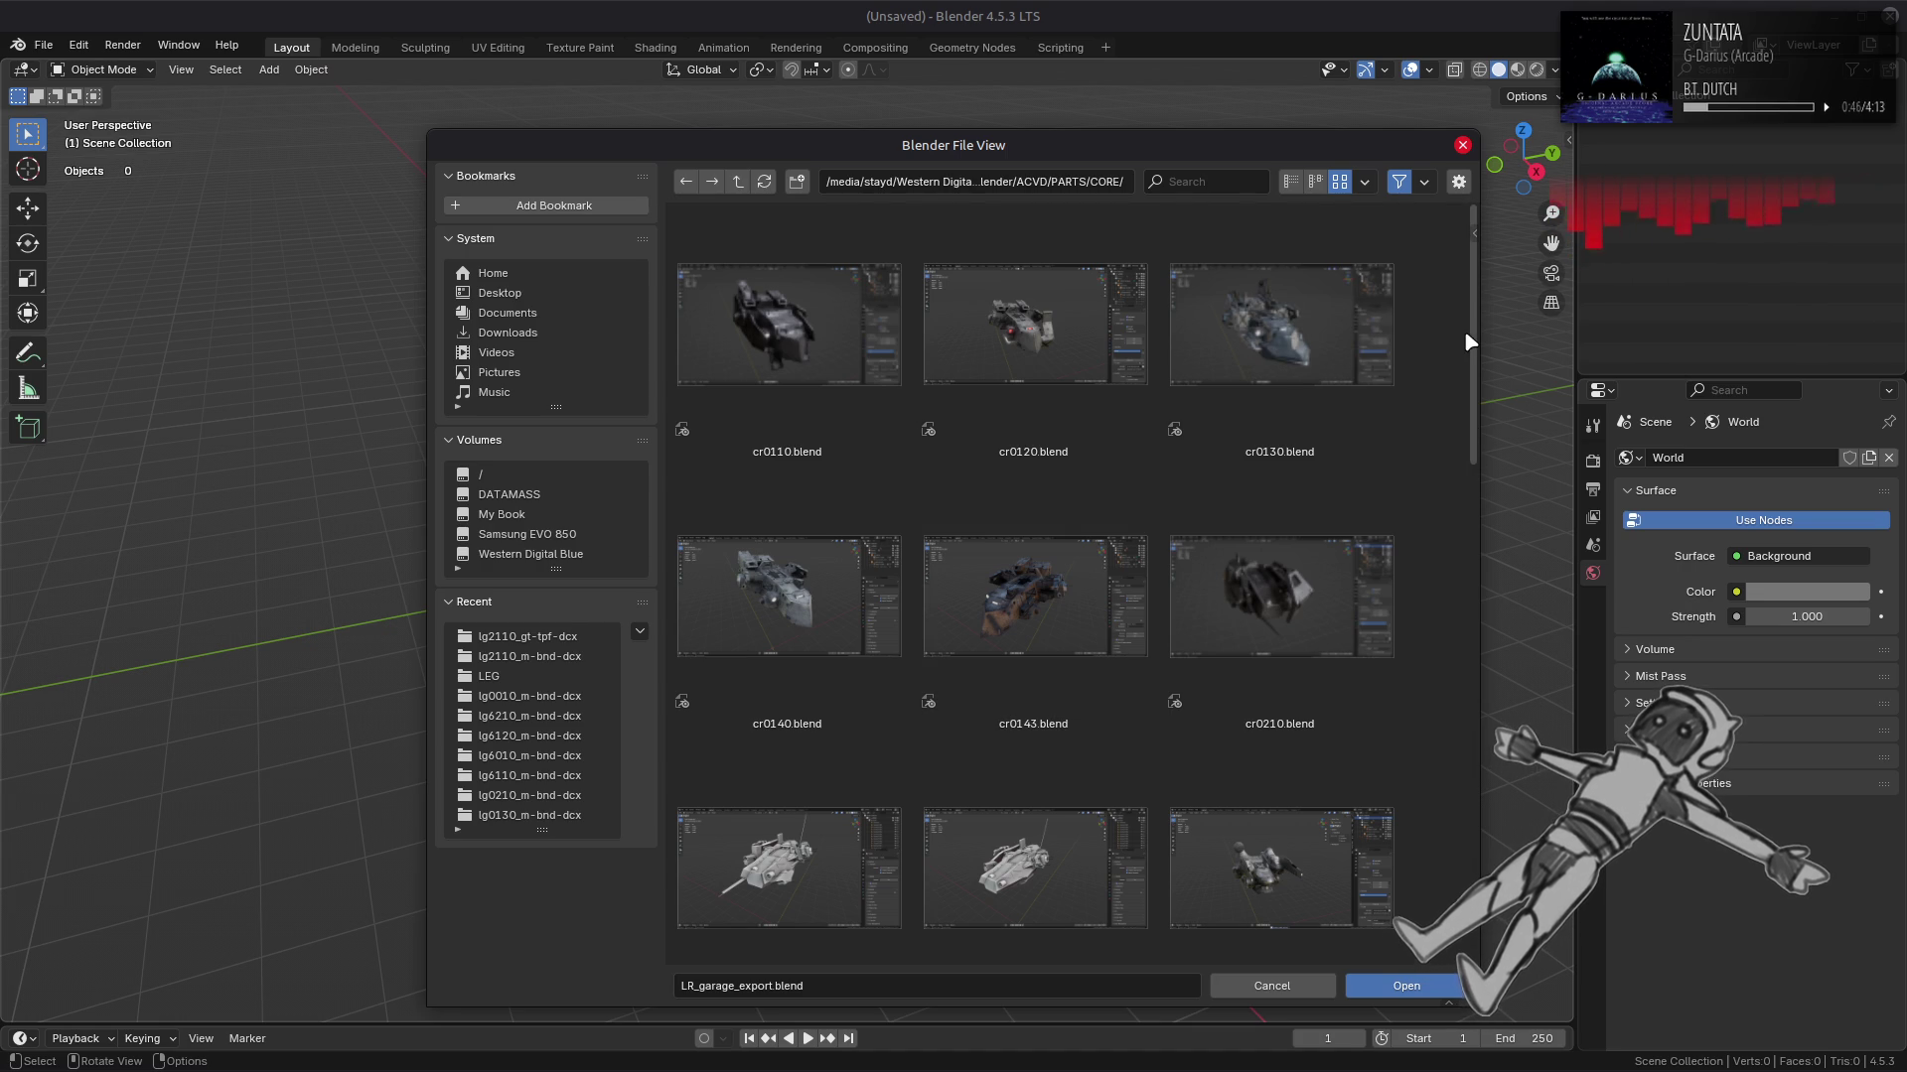
{"action": "scroll", "scroll_direction": "down", "scroll_amount": 3}
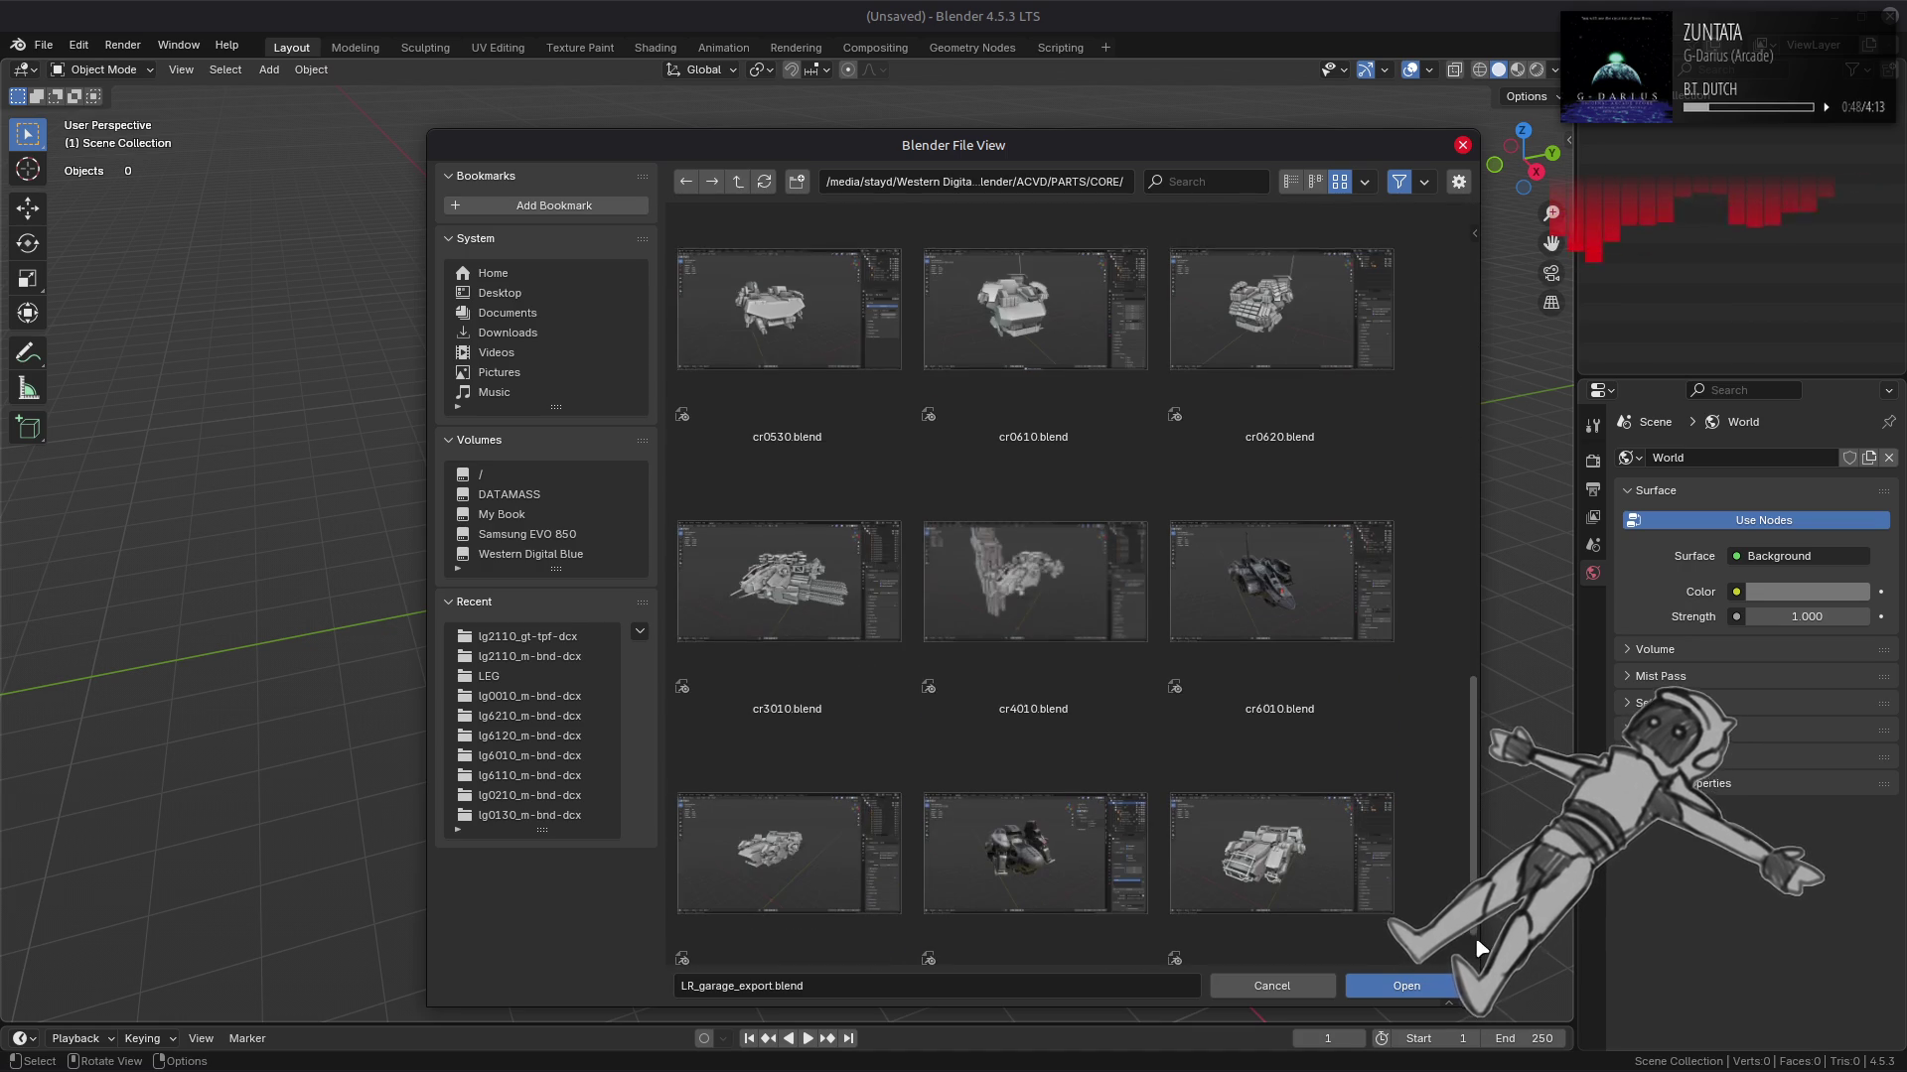
{"action": "double_click", "coordinate": [1201, 531]}
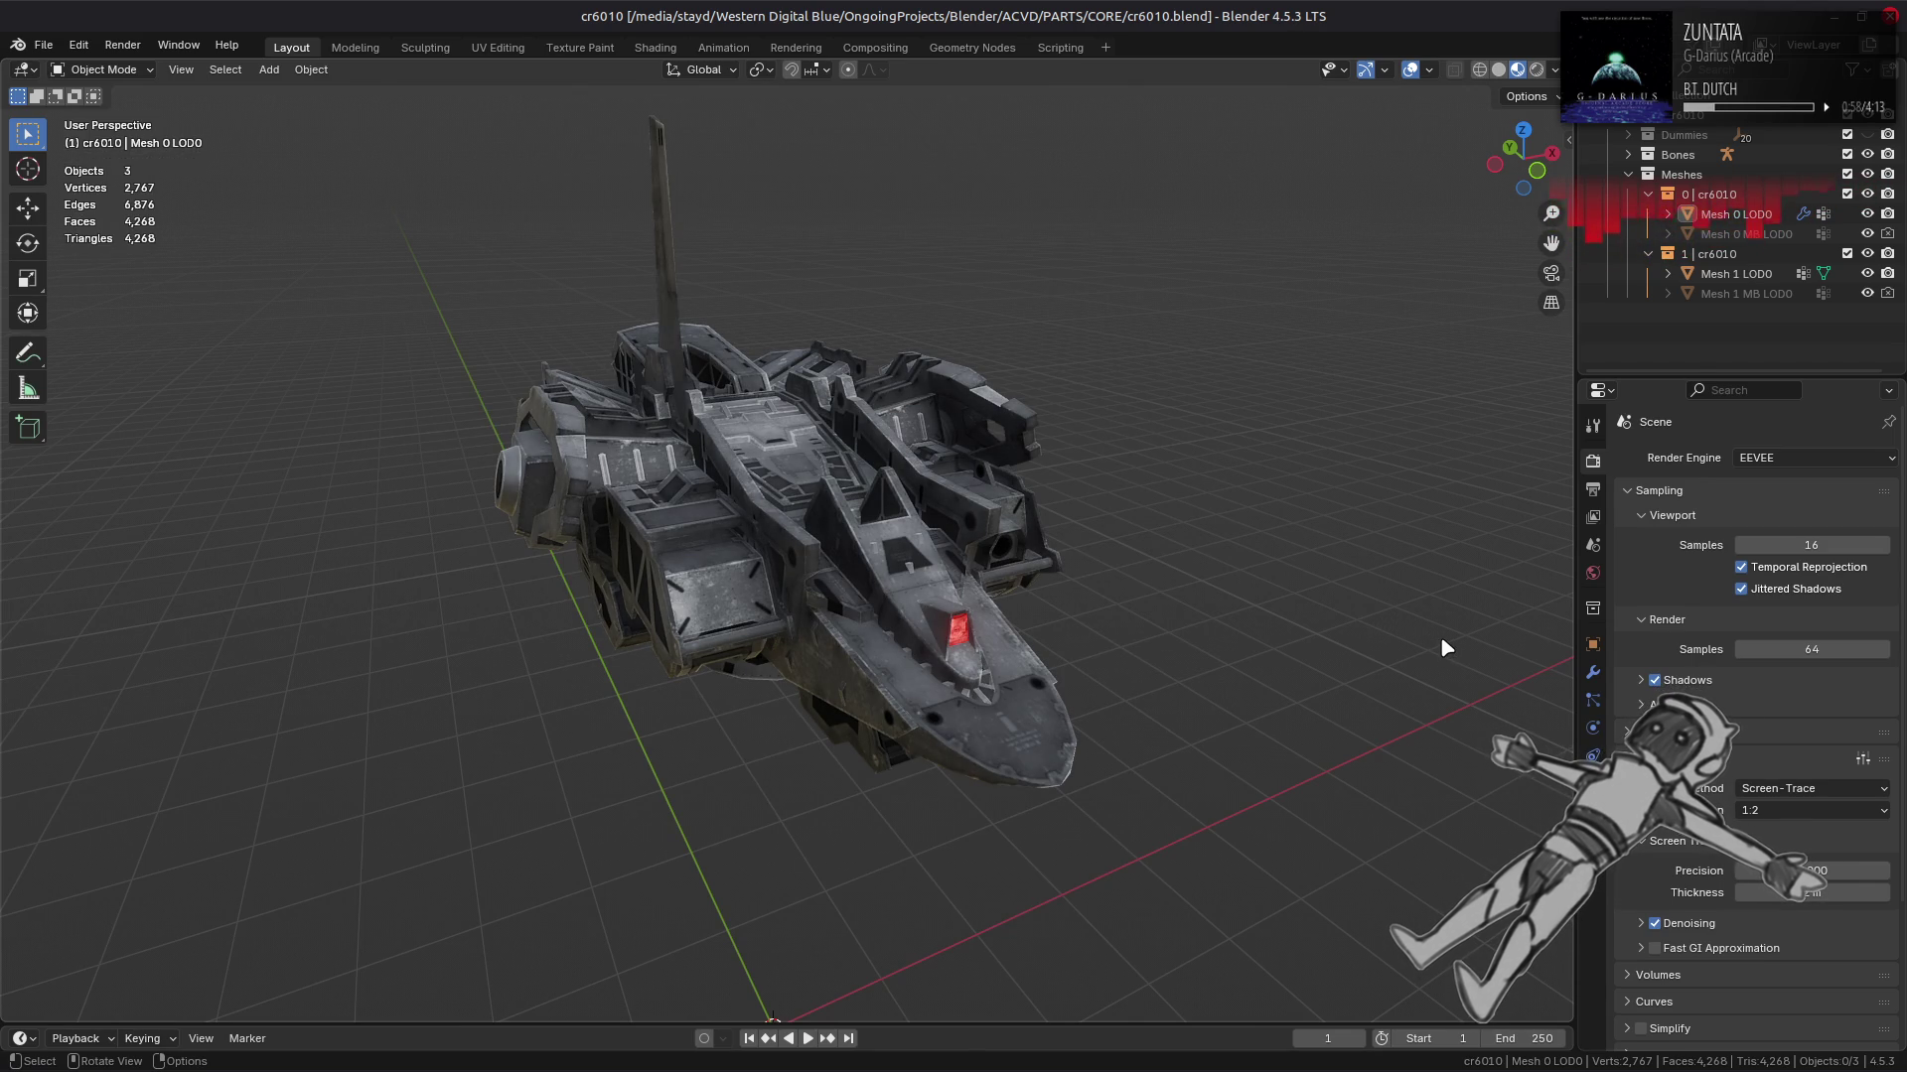
Step: Set the World sun value to 3.141592 and enable and expand its shadow settings
{"action": "left_click_drag", "start_coordinate": [1522, 157], "coordinate": [1081, 465]}
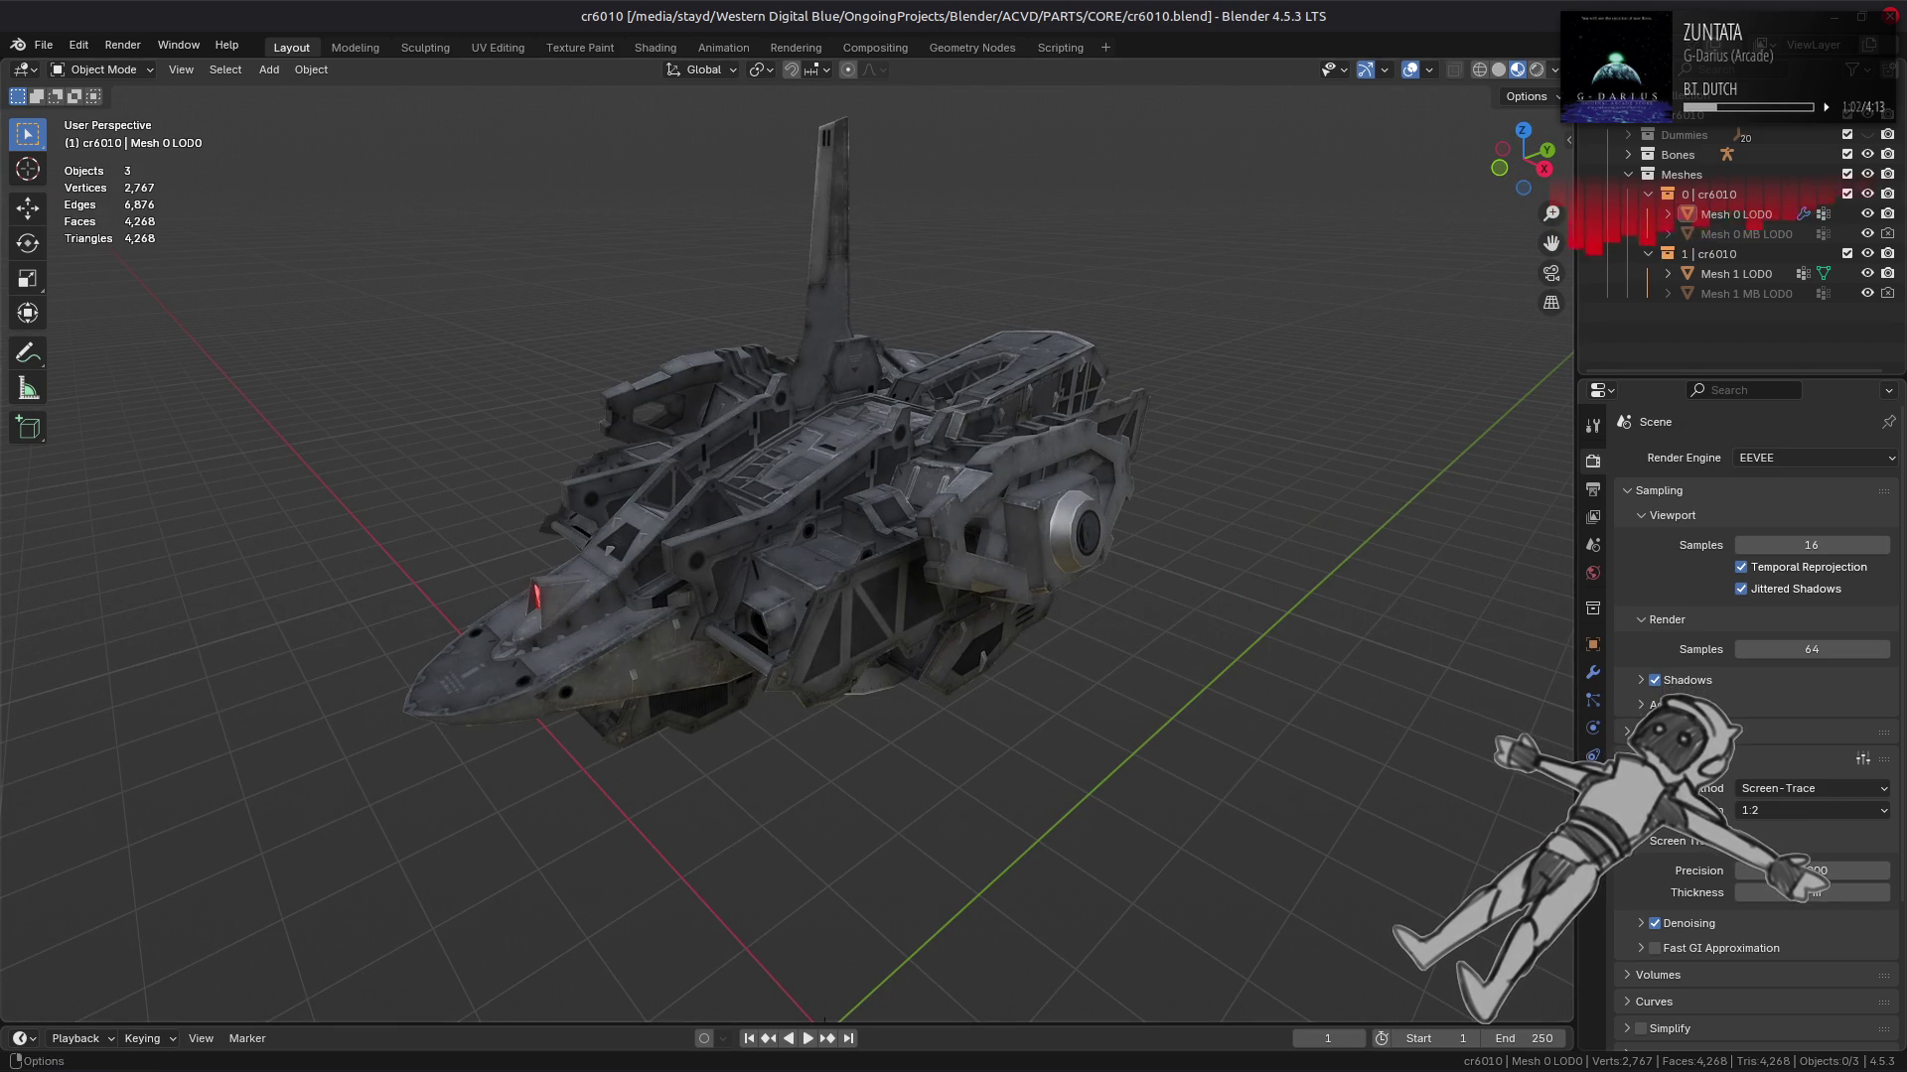
{"action": "left_click", "coordinate": [1592, 574]}
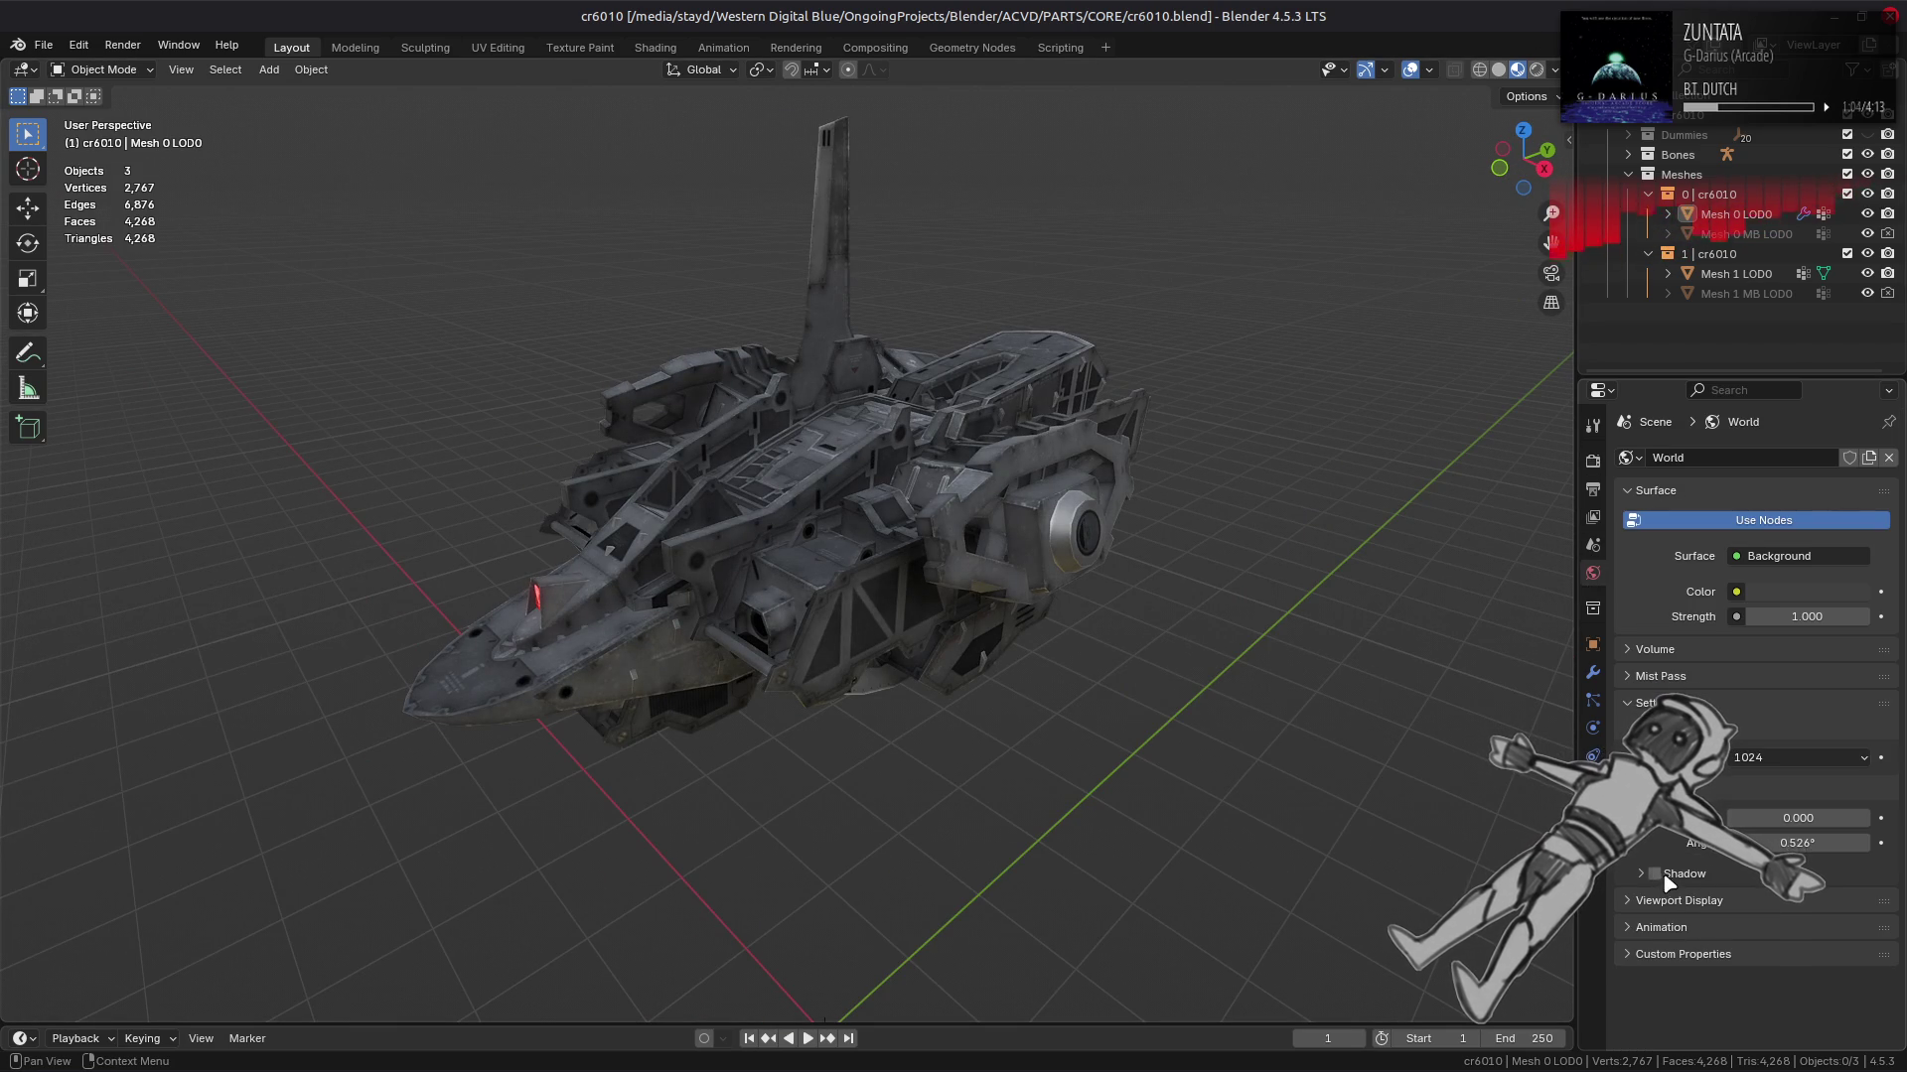
{"action": "left_click_drag", "start_coordinate": [1798, 817], "coordinate": [1798, 818]}
{"action": "type", "text": "3.141592"}
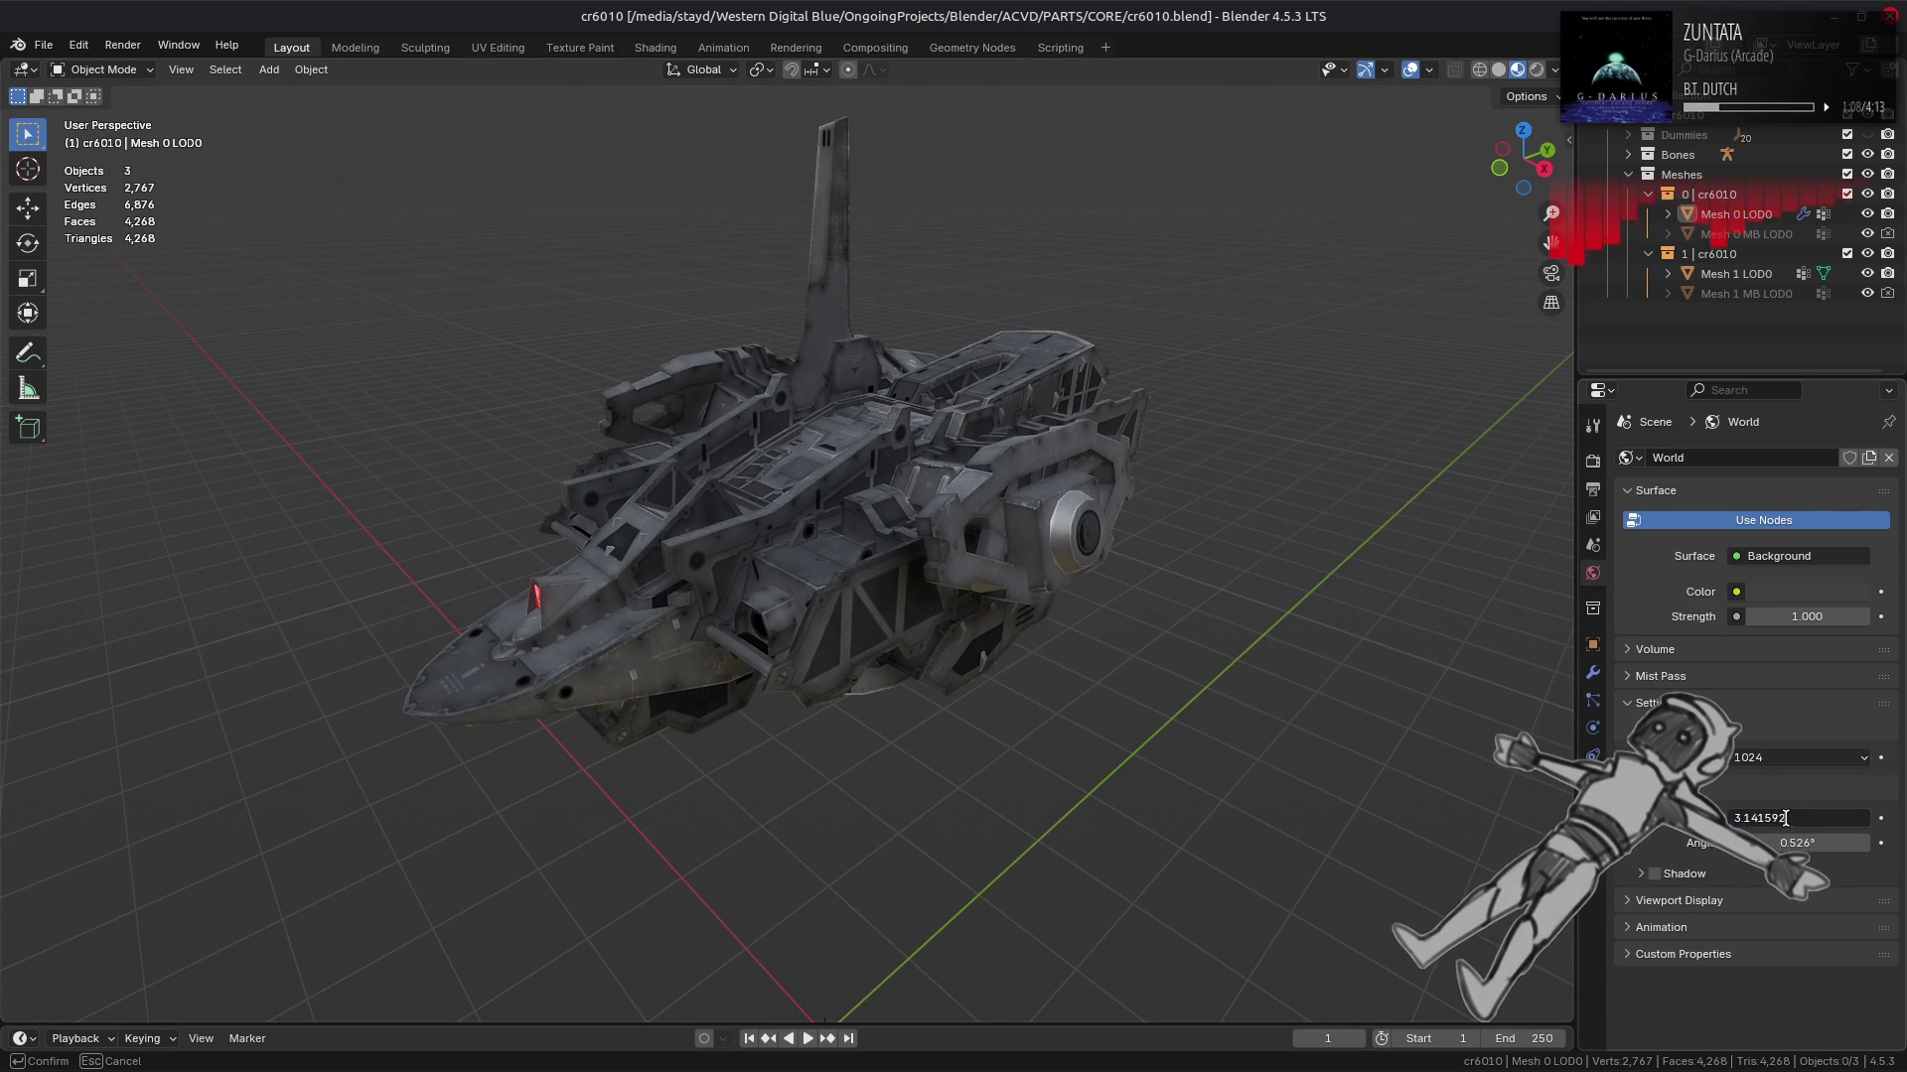
{"action": "key", "text": "Return"}
{"action": "left_click", "coordinate": [1655, 874]}
{"action": "left_click_drag", "start_coordinate": [1234, 754], "coordinate": [1170, 646]}
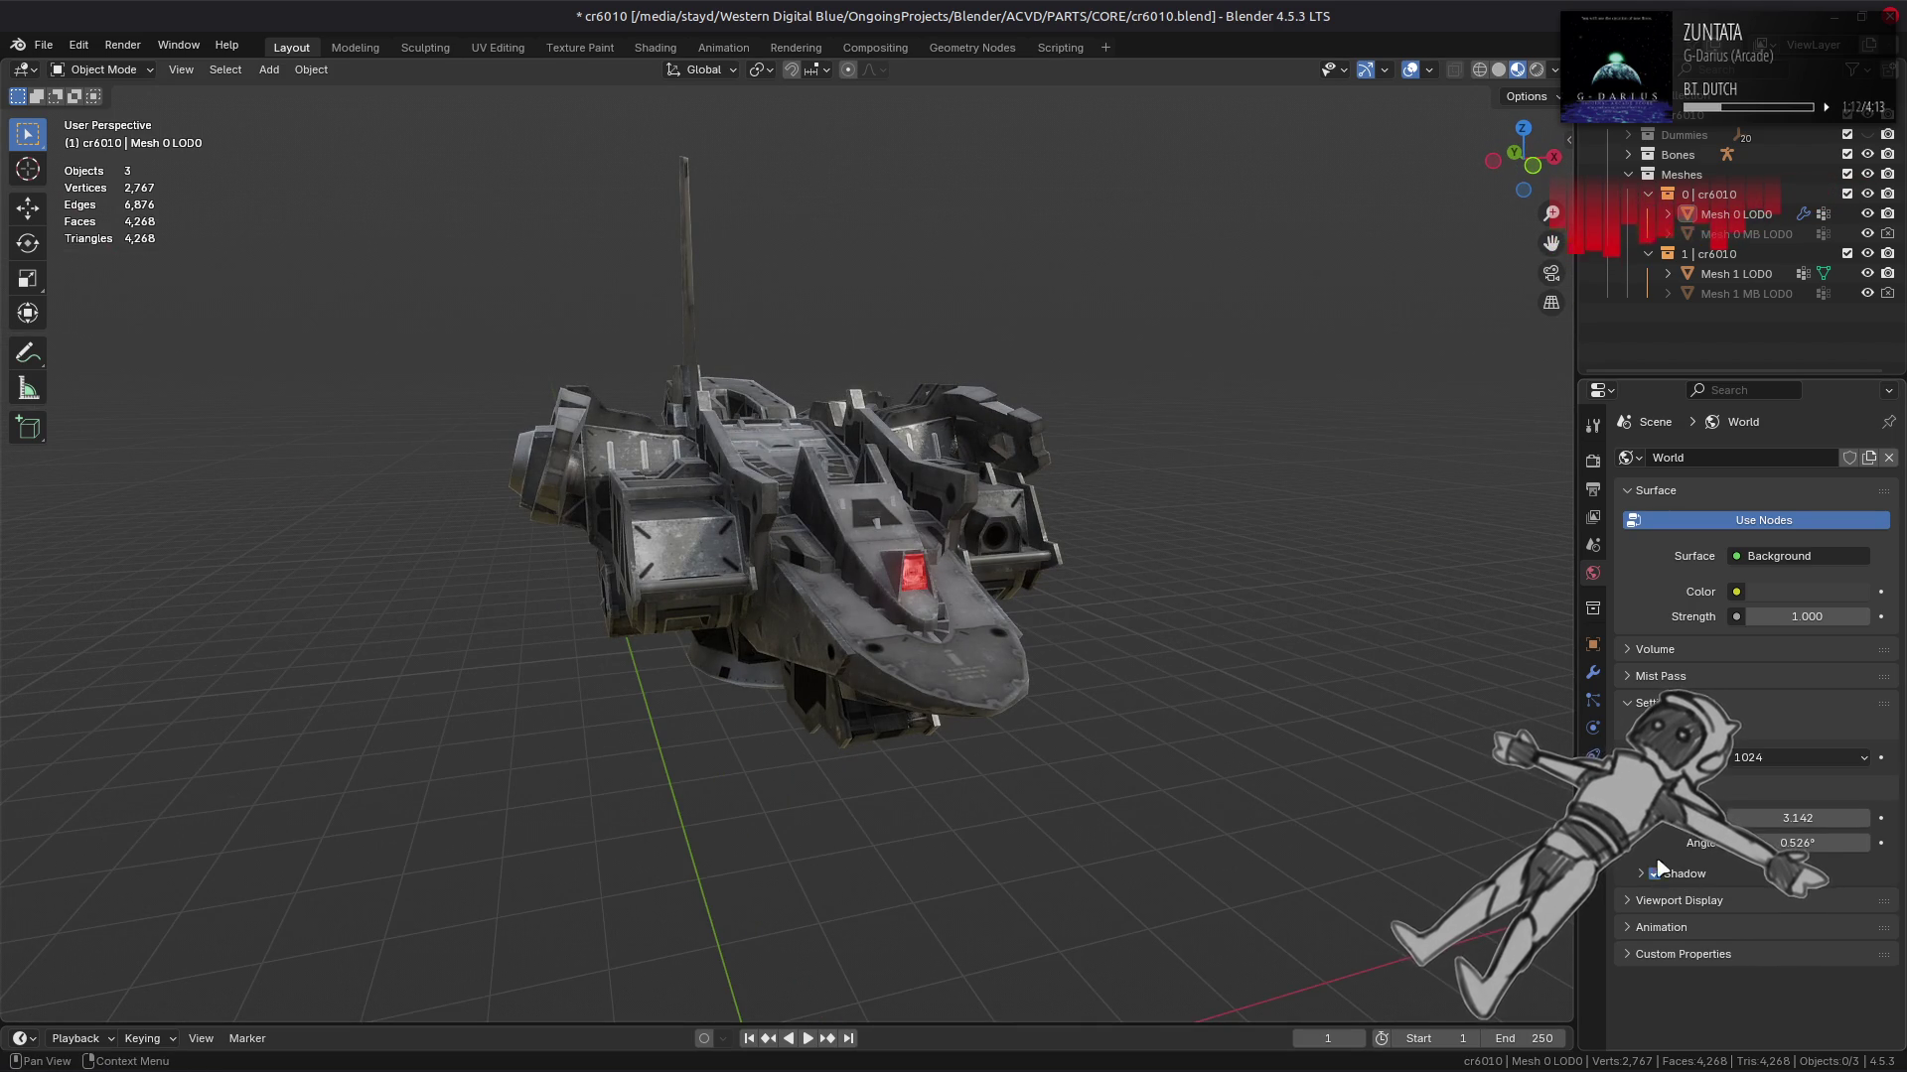
{"action": "left_click", "coordinate": [1641, 874]}
{"action": "type", "text": "0.01 m"}
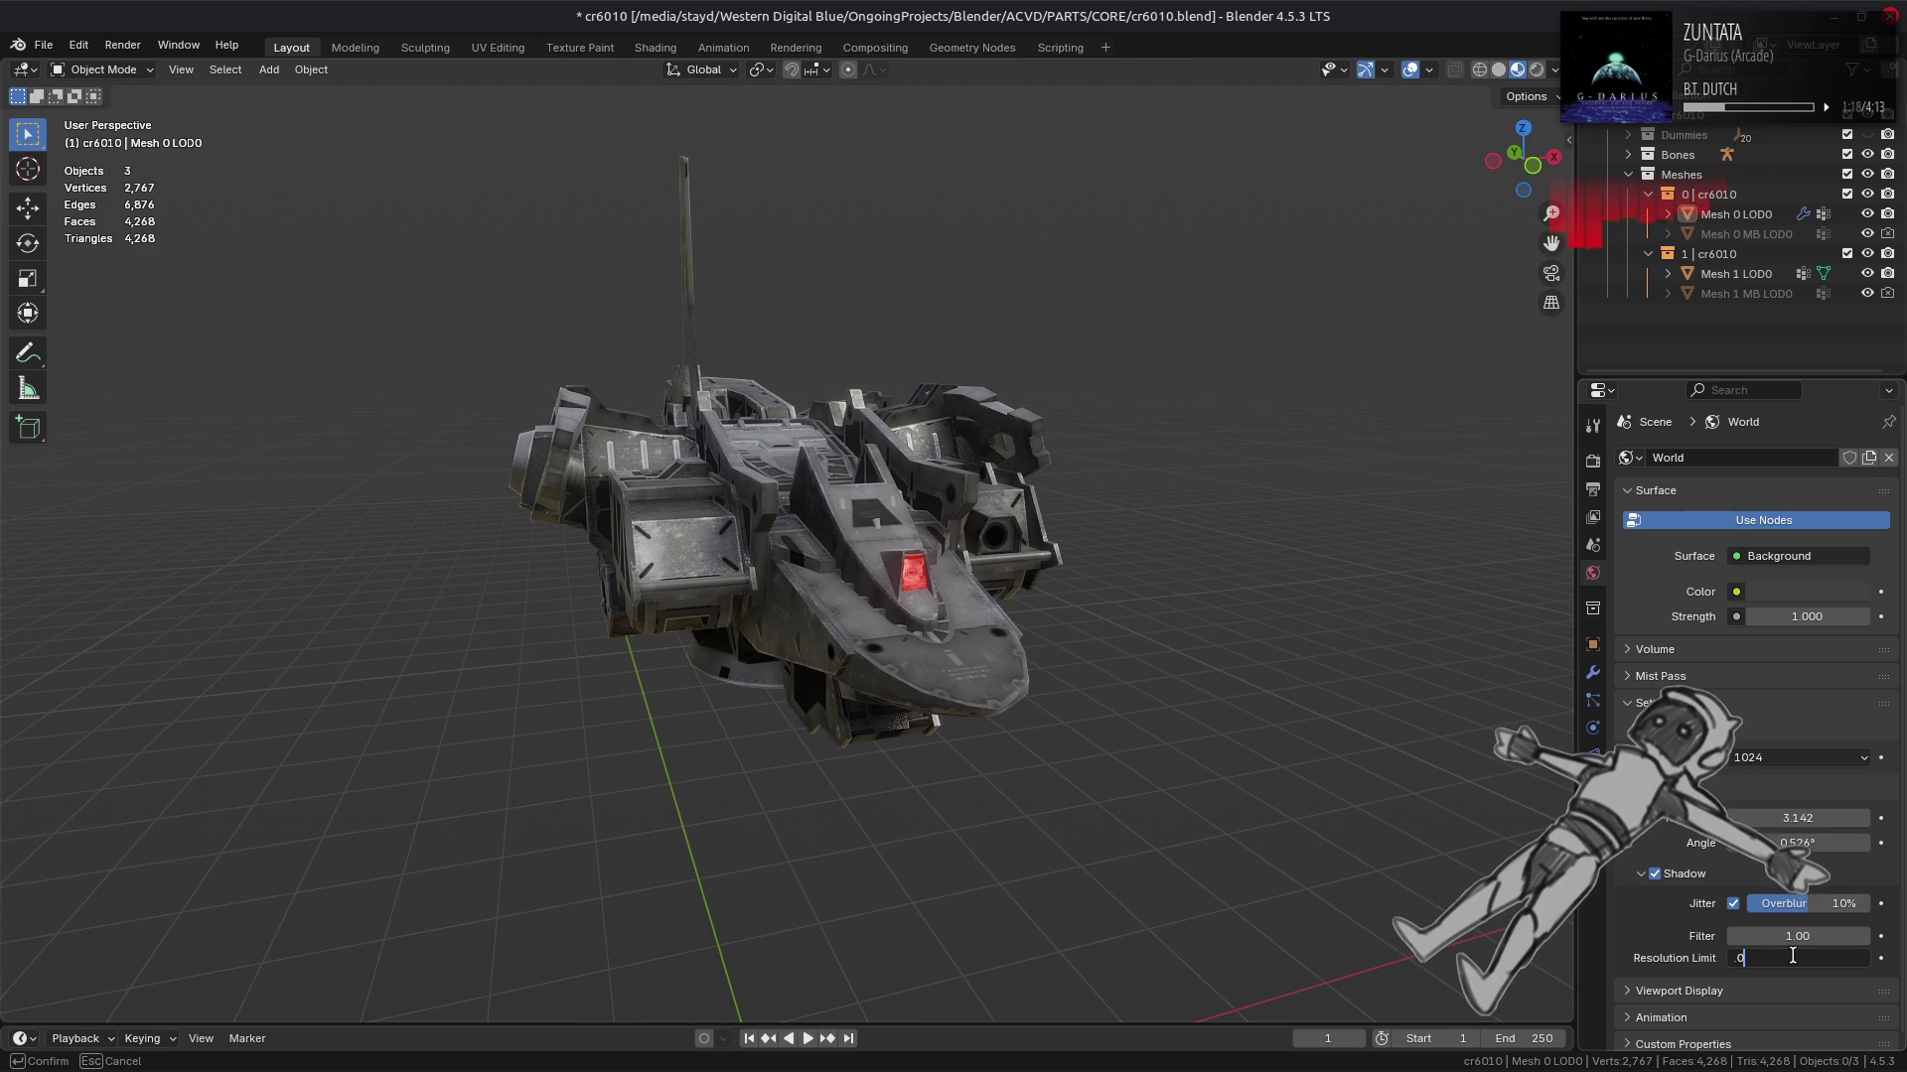
Step: Select the ship mesh, enter and leave Edit Mode, and view its modifiers
{"action": "left_click", "coordinate": [1596, 462]}
{"action": "left_click_drag", "start_coordinate": [822, 557], "coordinate": [1067, 608]}
{"action": "left_click", "coordinate": [759, 495]}
{"action": "key", "text": "Tab"}
{"action": "left_click_drag", "start_coordinate": [758, 494], "coordinate": [922, 536]}
{"action": "key", "text": "Tab"}
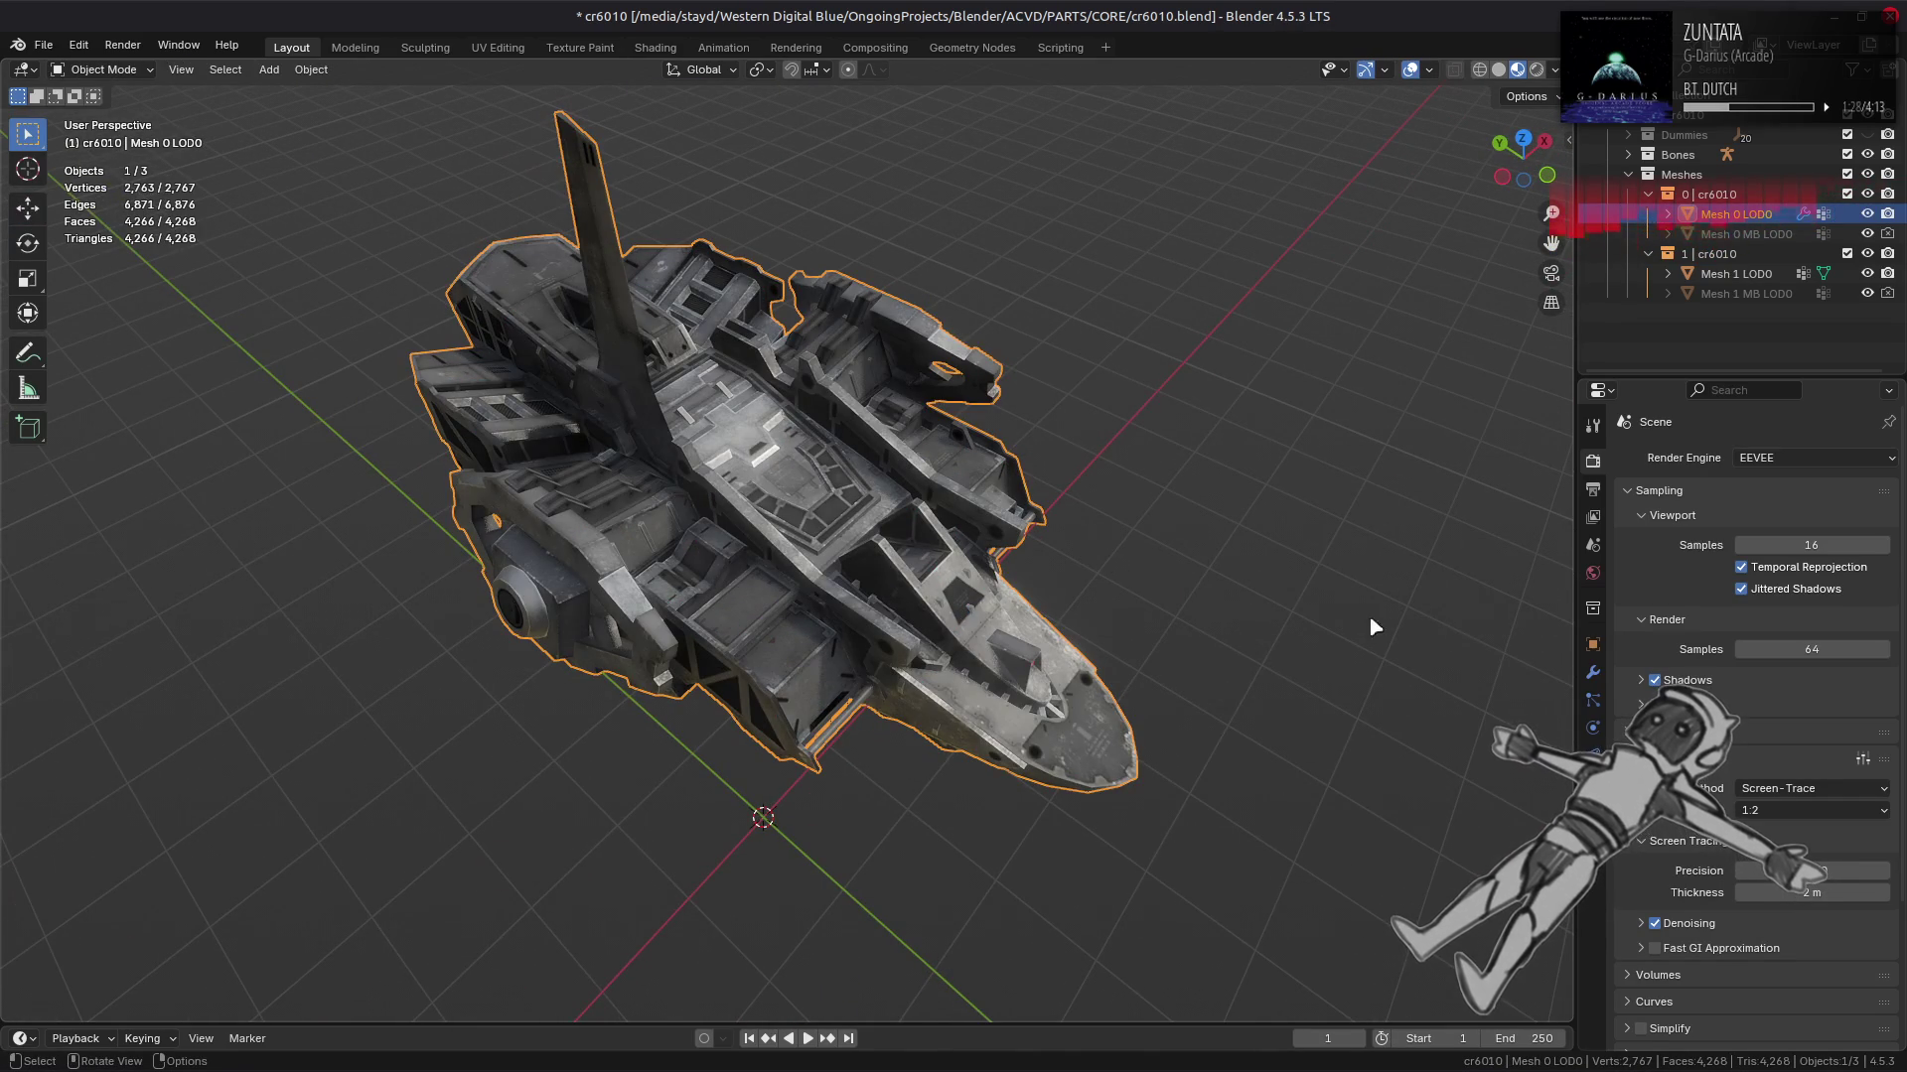
{"action": "left_click", "coordinate": [1593, 674]}
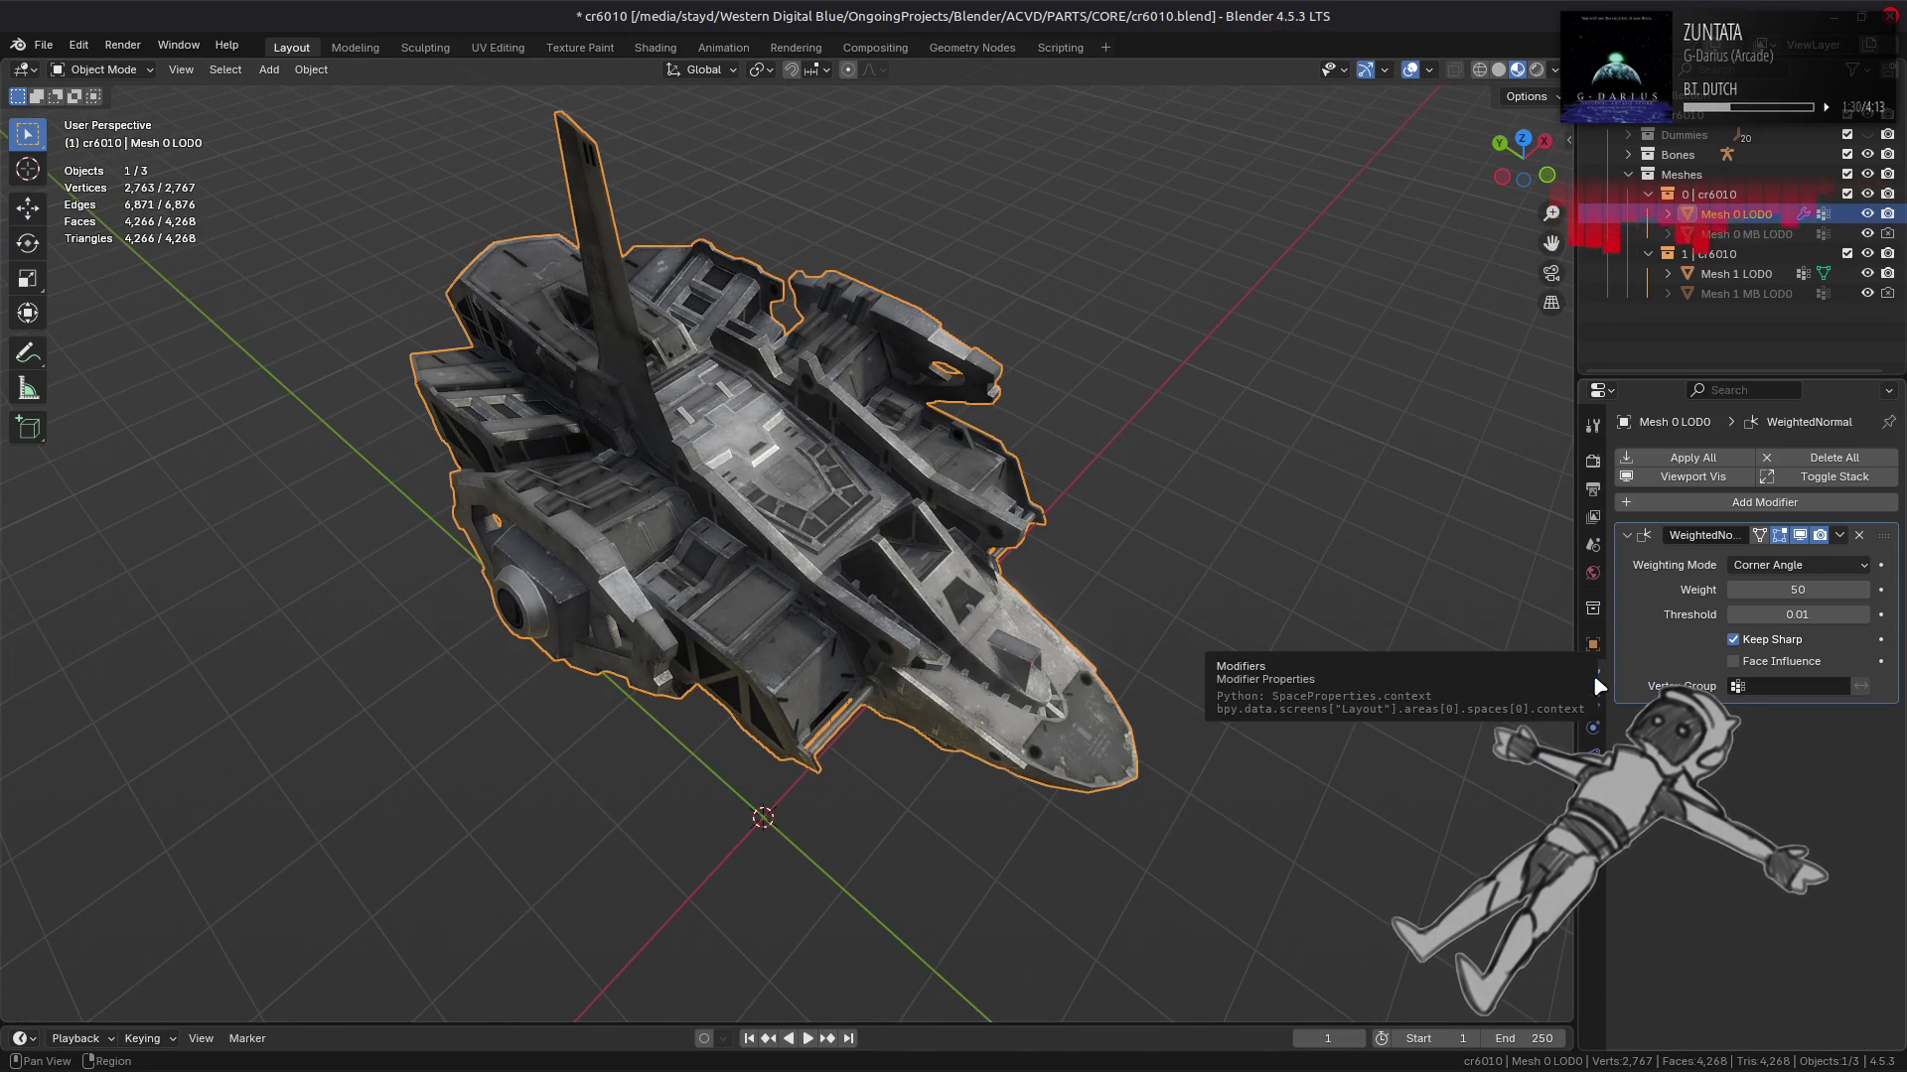
Step: In Edit Mode, rotate a first pair of side edges via the Edge menu
{"action": "key", "text": "Tab"}
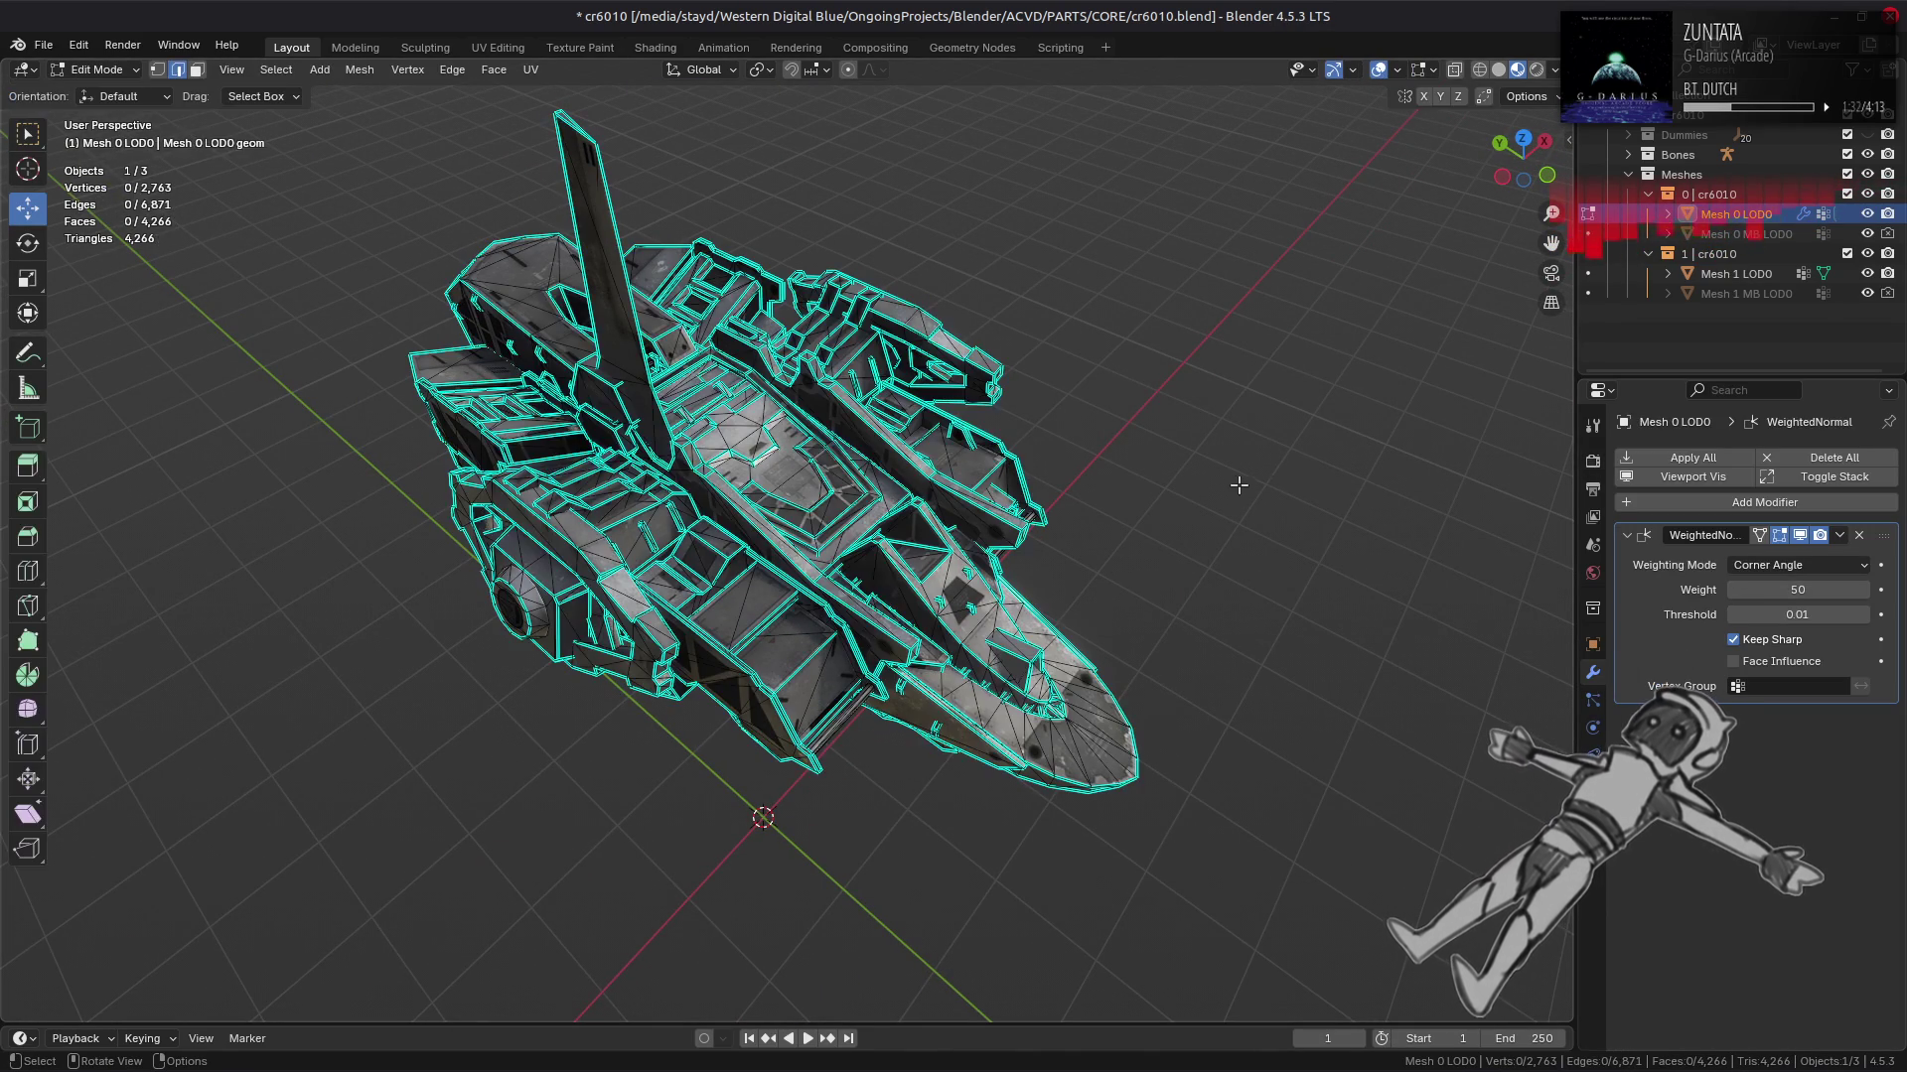
{"action": "left_click_drag", "start_coordinate": [1234, 485], "coordinate": [1055, 484]}
{"action": "left_click_drag", "start_coordinate": [1148, 456], "coordinate": [962, 456]}
{"action": "key", "text": "3"}
{"action": "key", "text": "a"}
{"action": "scroll", "scroll_direction": "up", "scroll_amount": 3}
{"action": "key", "text": "2"}
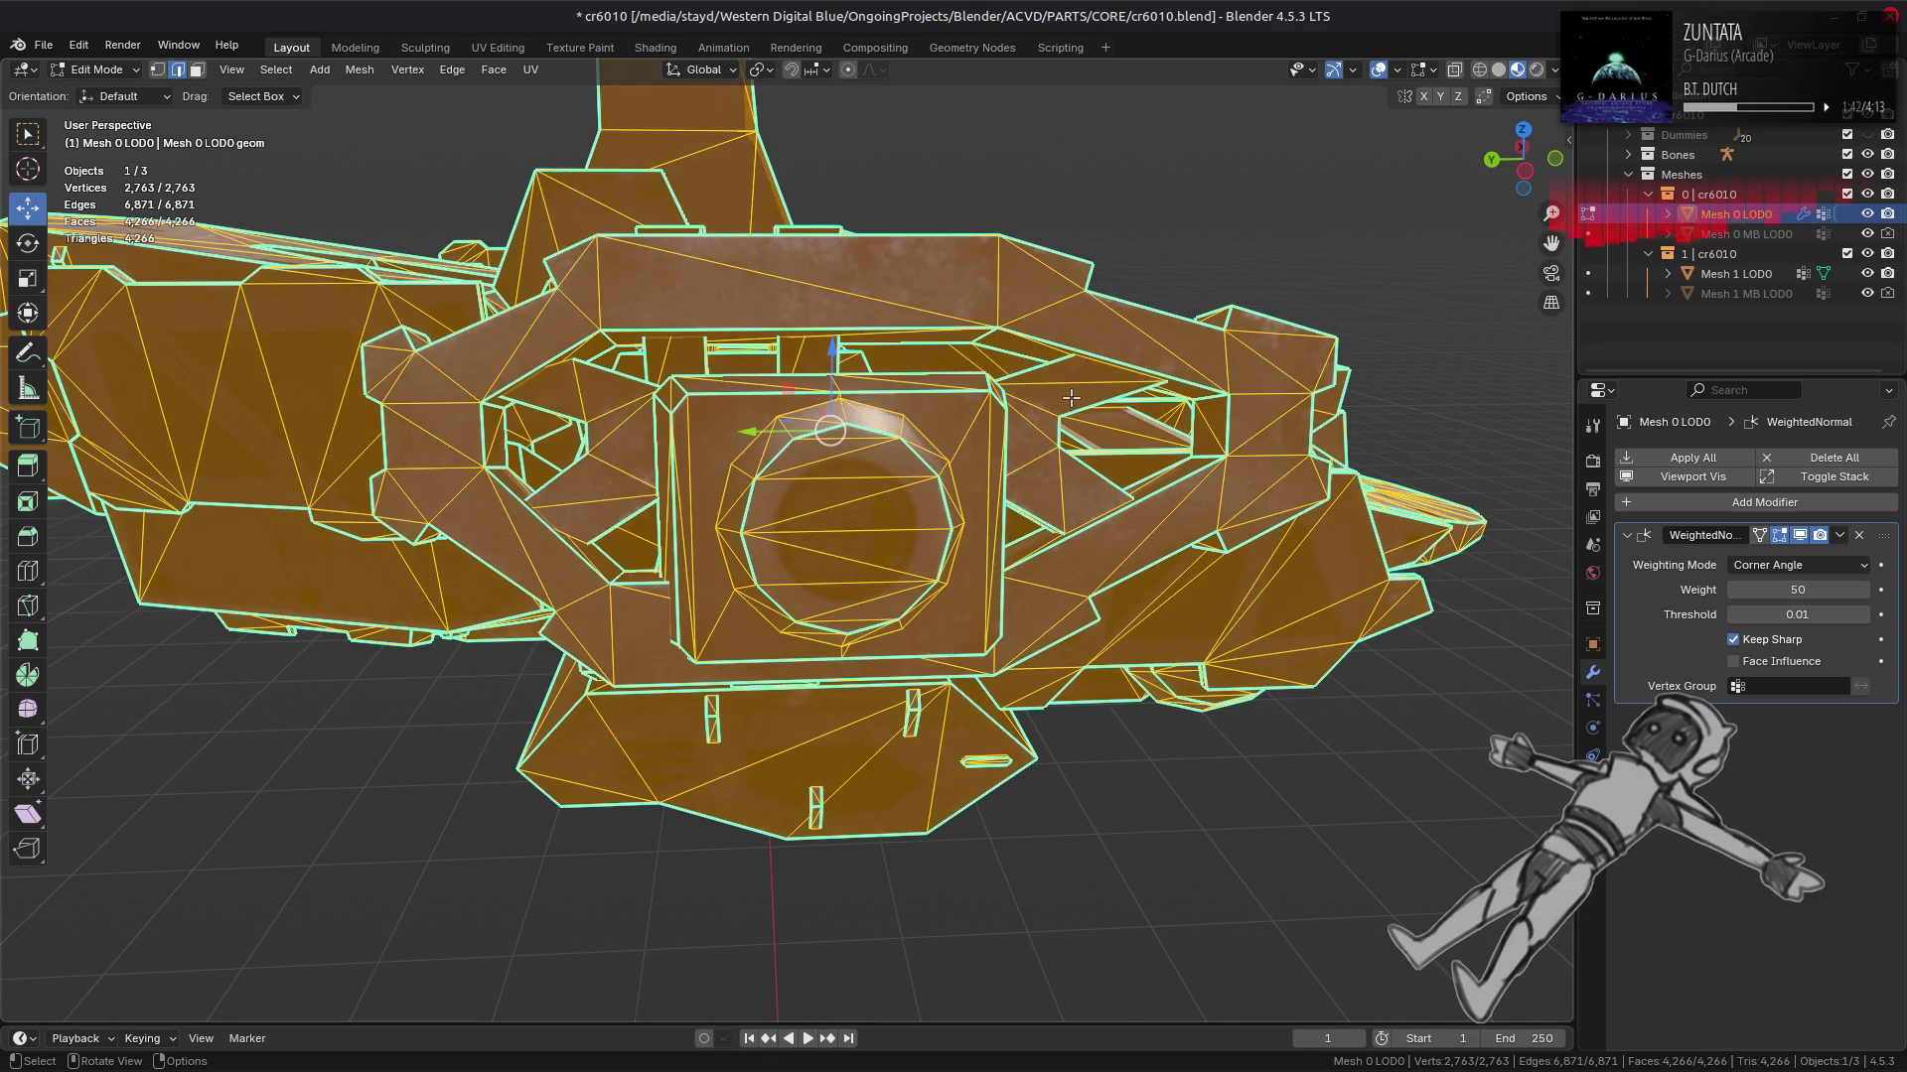
{"action": "left_click", "coordinate": [1075, 380]}
{"action": "left_click", "coordinate": [594, 499]}
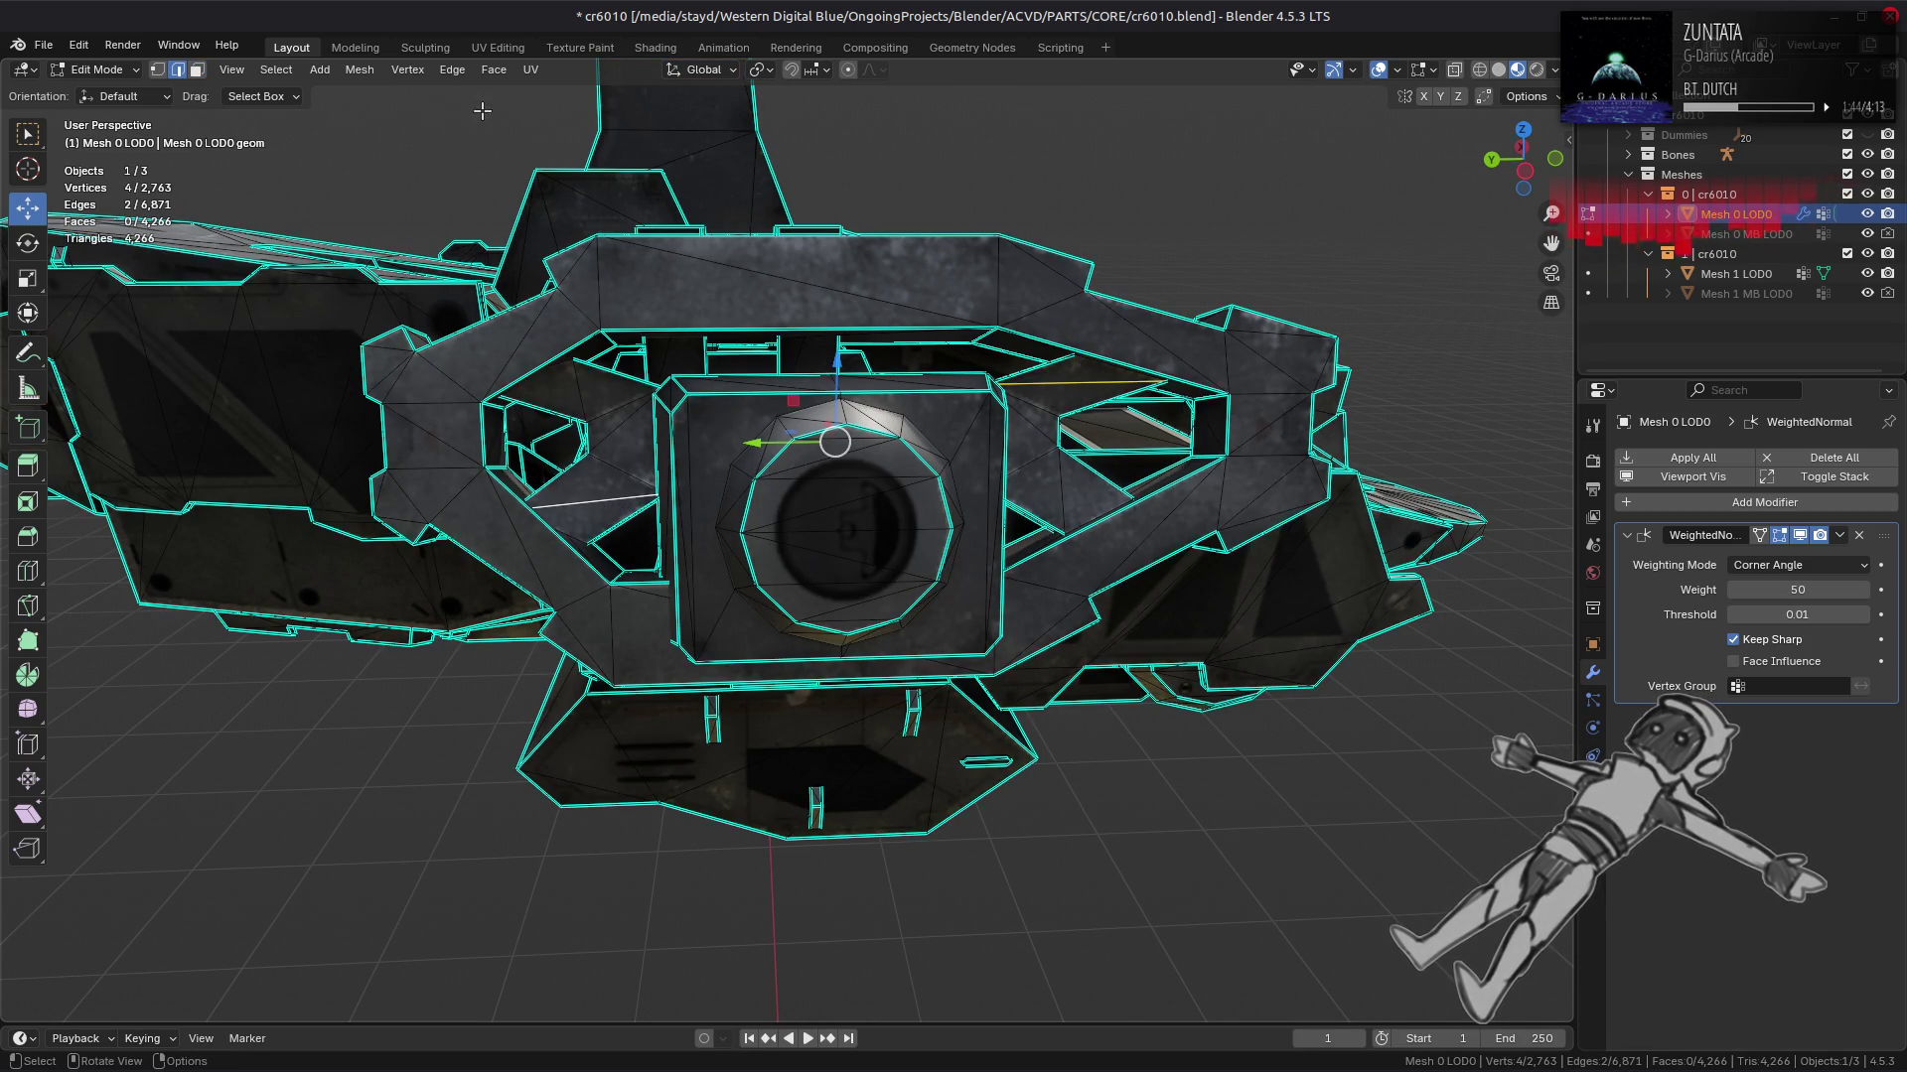
{"action": "key", "text": "ctrl+e"}
{"action": "left_click", "coordinate": [581, 276]}
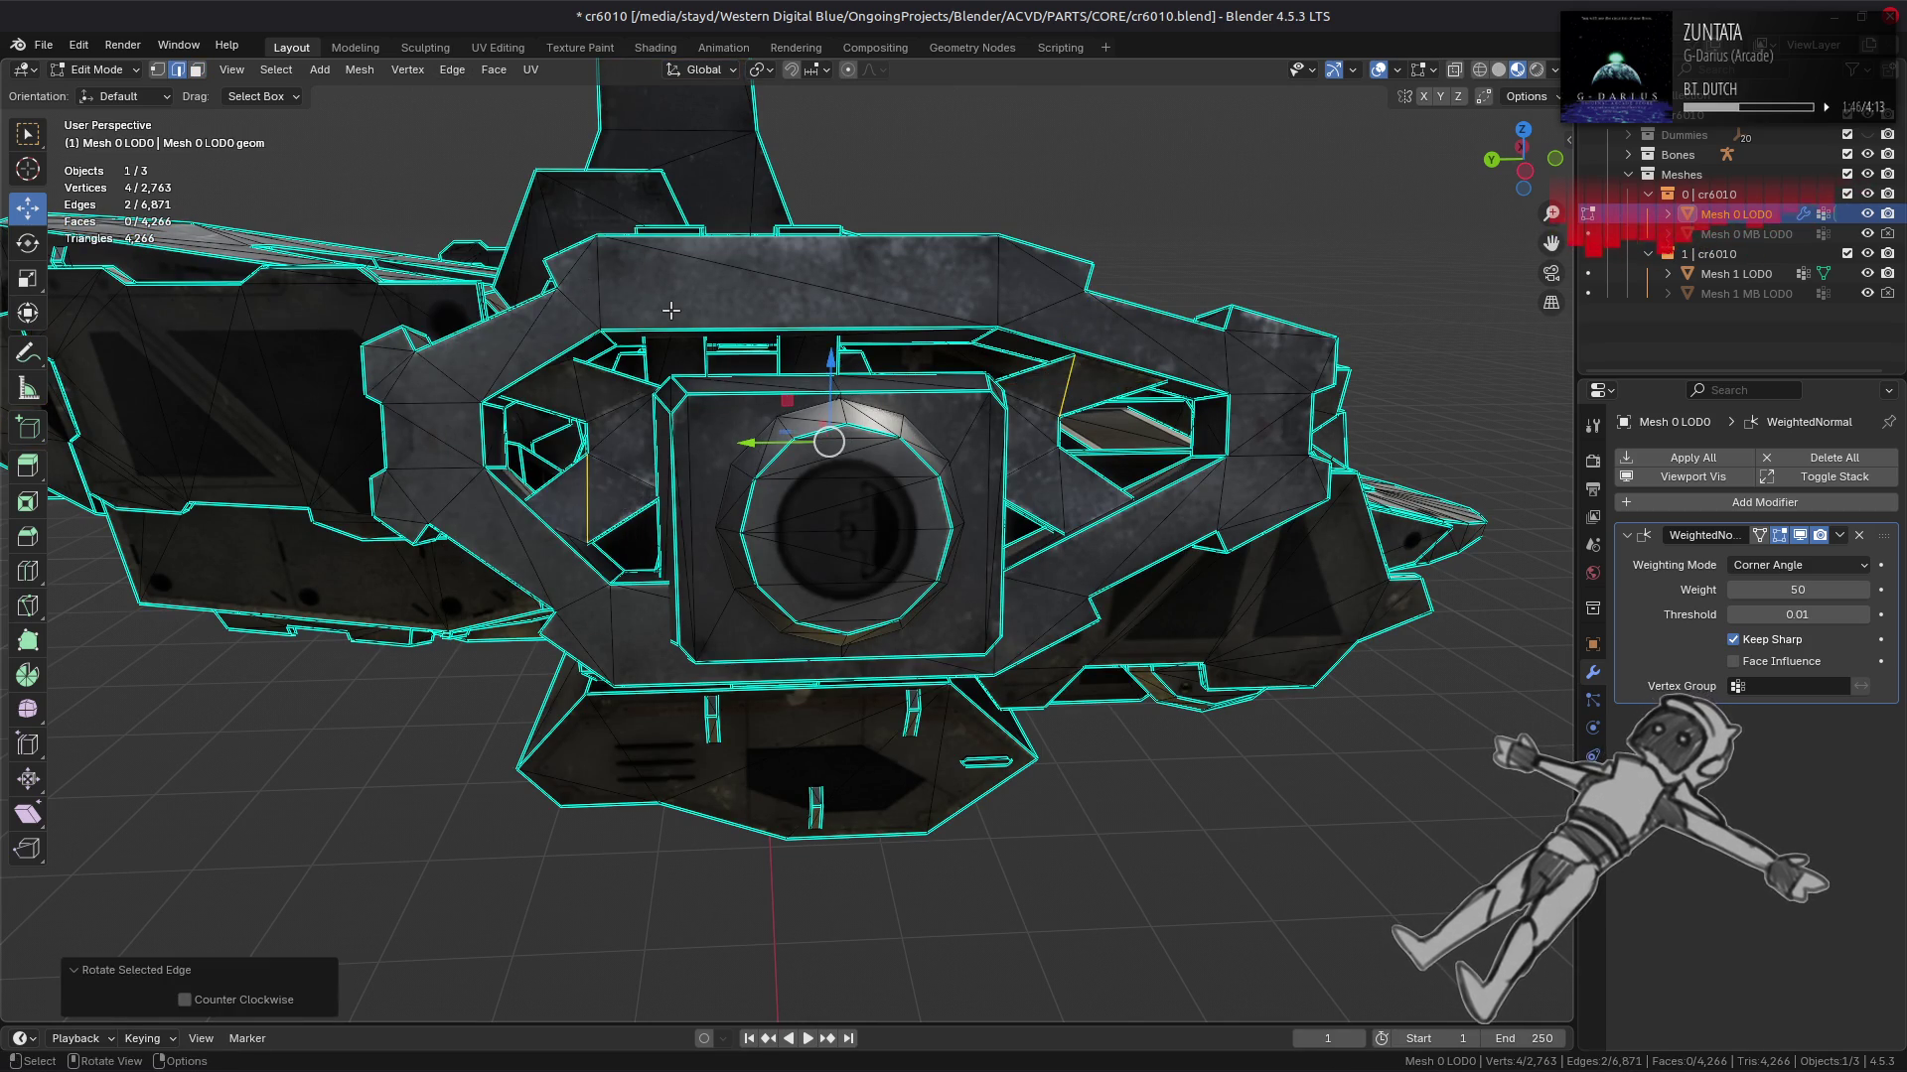
Step: Rotate a second pair of lower-hull edges clockwise and show the Render properties
{"action": "key", "text": "KP_Decimal"}
{"action": "left_click_drag", "start_coordinate": [671, 311], "coordinate": [536, 477]}
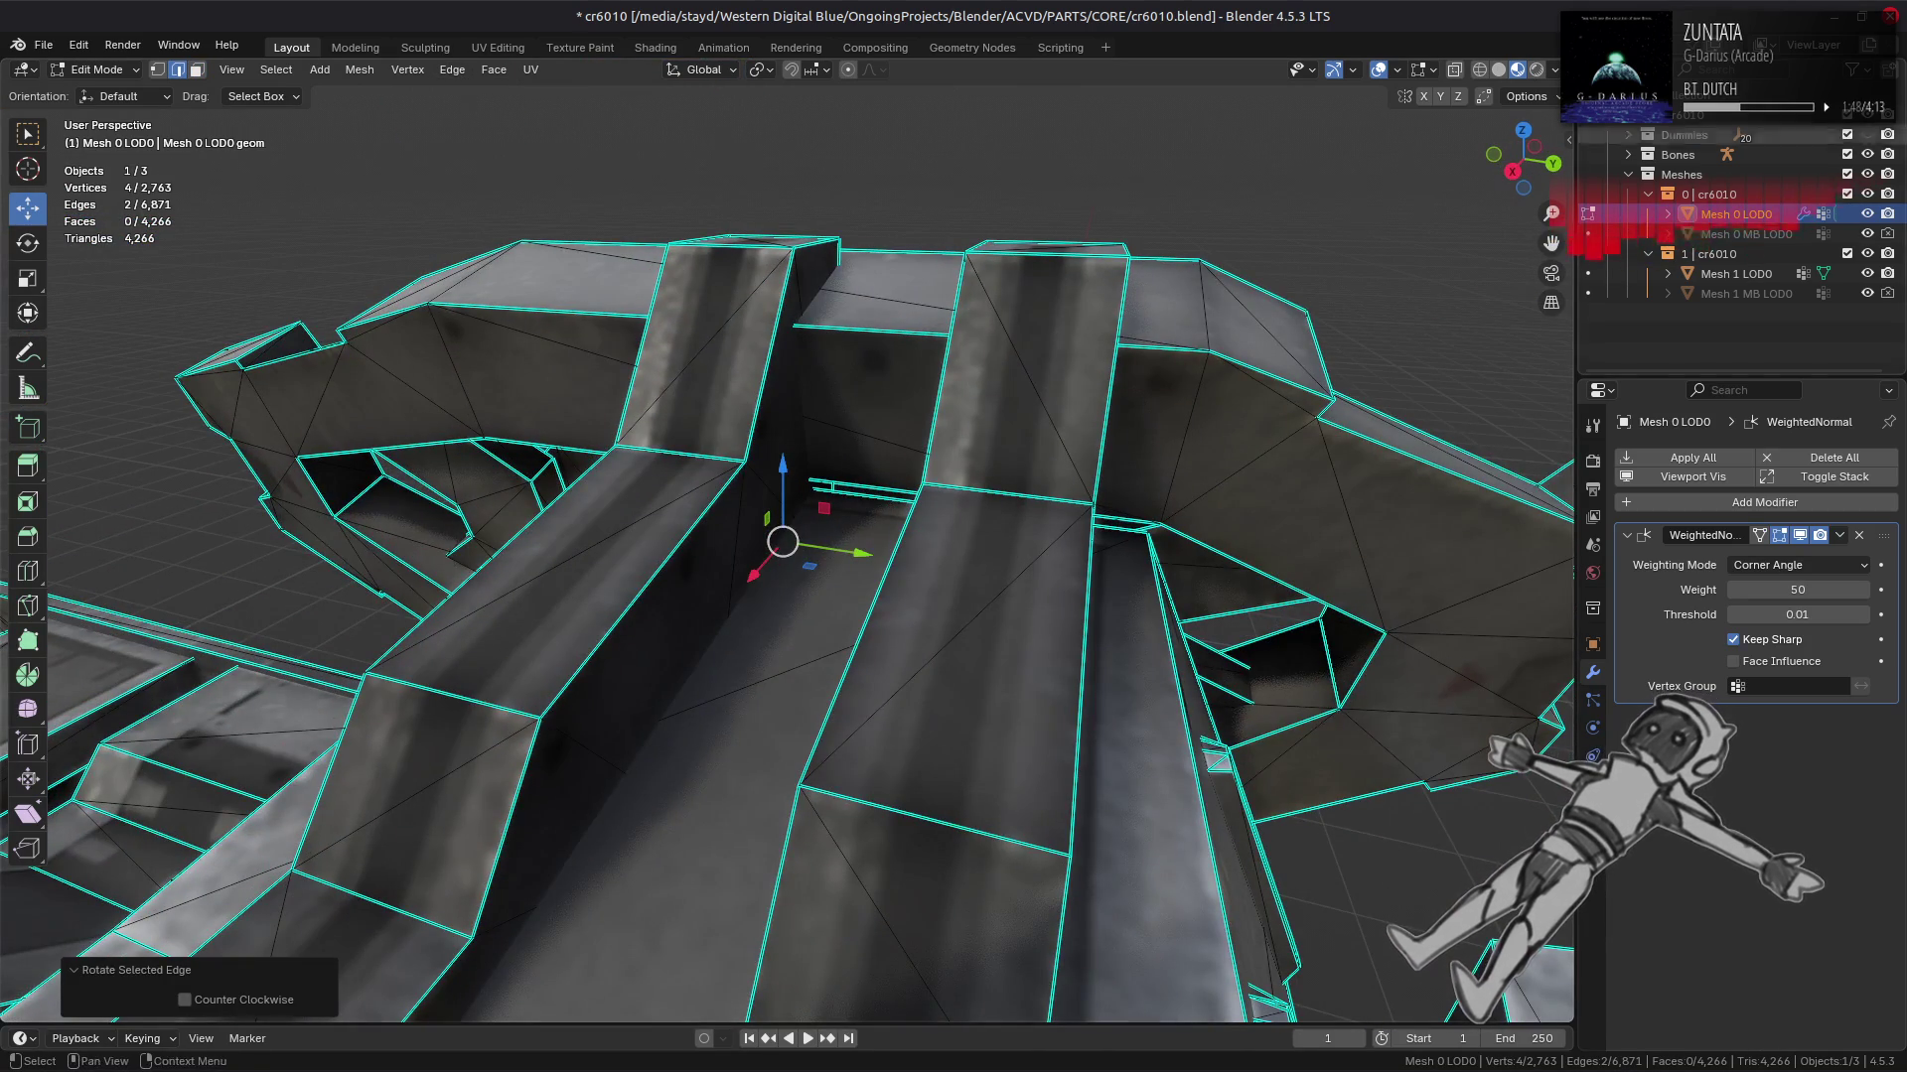
{"action": "left_click_drag", "start_coordinate": [1073, 497], "coordinate": [728, 513]}
{"action": "key", "text": "a"}
{"action": "left_click_drag", "start_coordinate": [1016, 512], "coordinate": [1077, 572]}
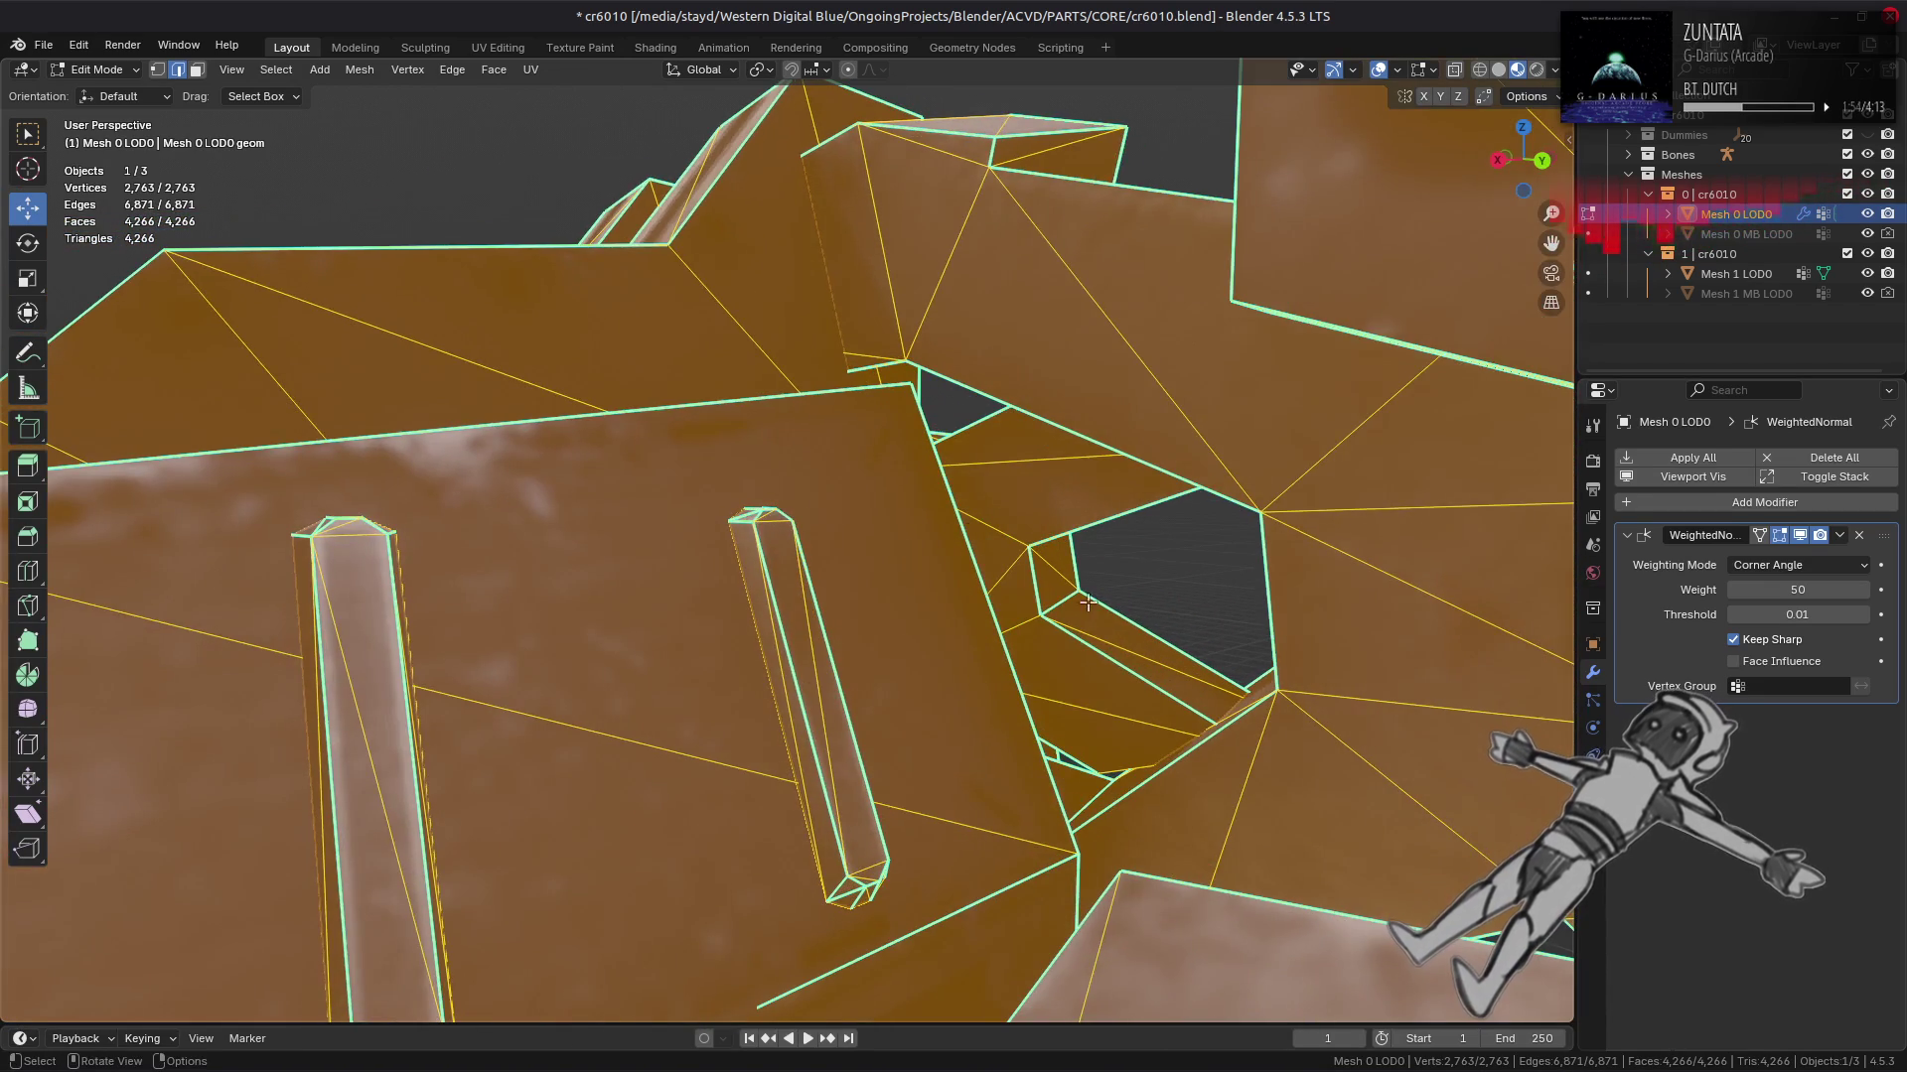
{"action": "left_click", "coordinate": [1094, 709]}
{"action": "left_click", "coordinate": [1023, 460]}
{"action": "left_click", "coordinate": [452, 68]}
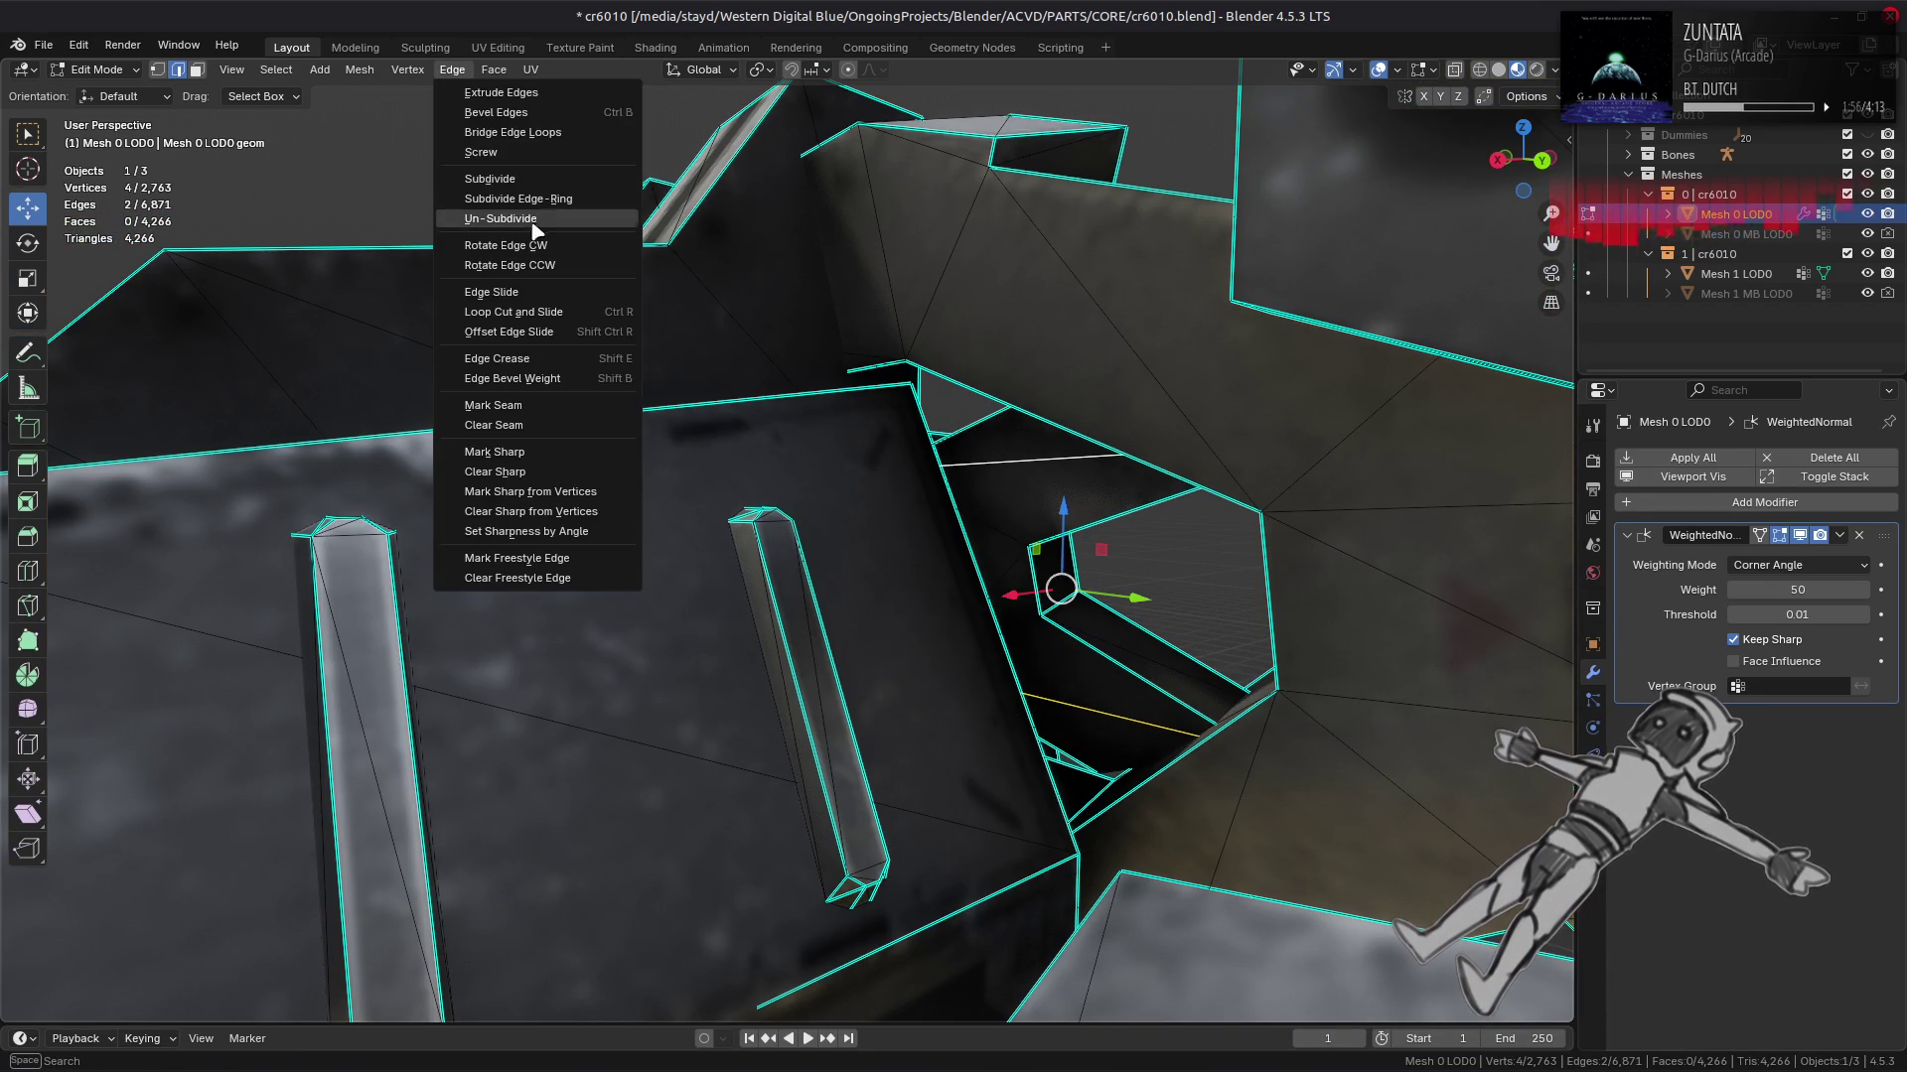
{"action": "left_click", "coordinate": [537, 254]}
{"action": "left_click_drag", "start_coordinate": [618, 358], "coordinate": [787, 480]}
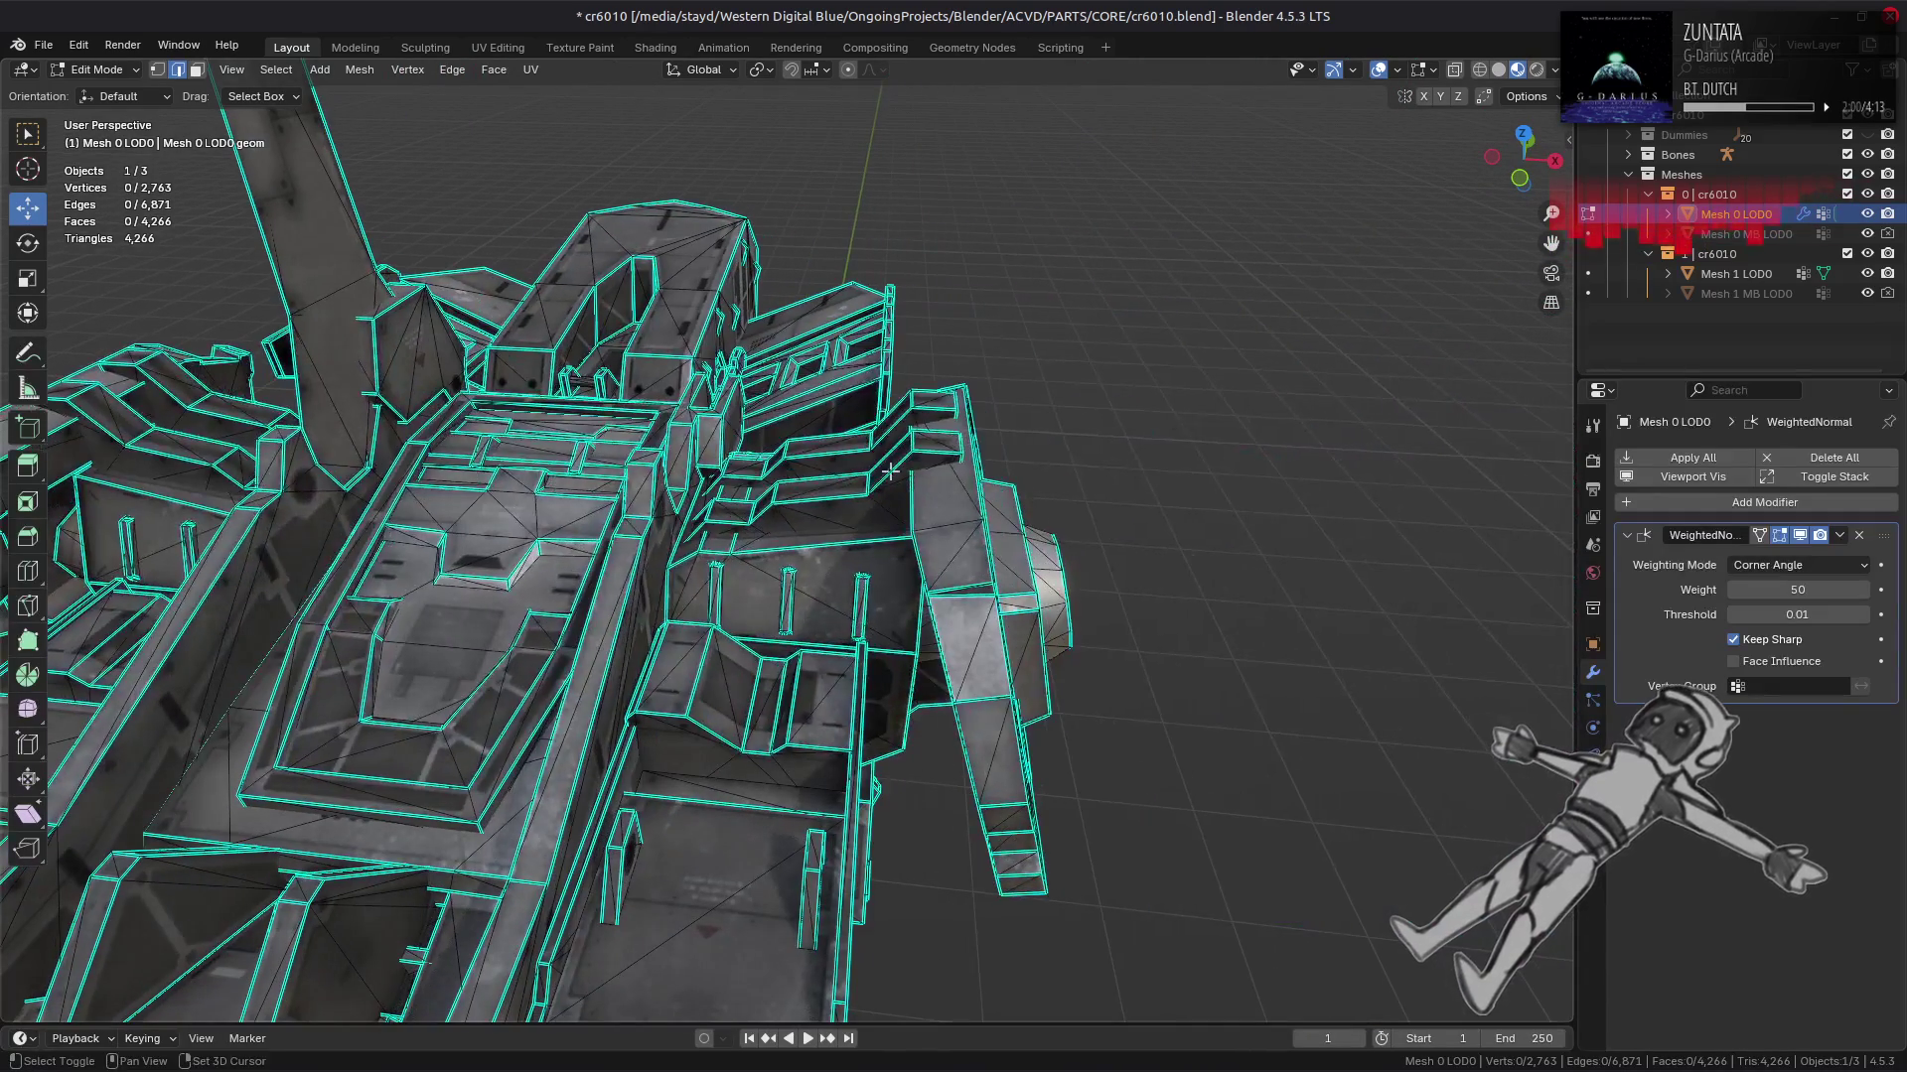
{"action": "left_click", "coordinate": [1593, 461]}
{"action": "scroll", "scroll_direction": "down", "scroll_amount": 3}
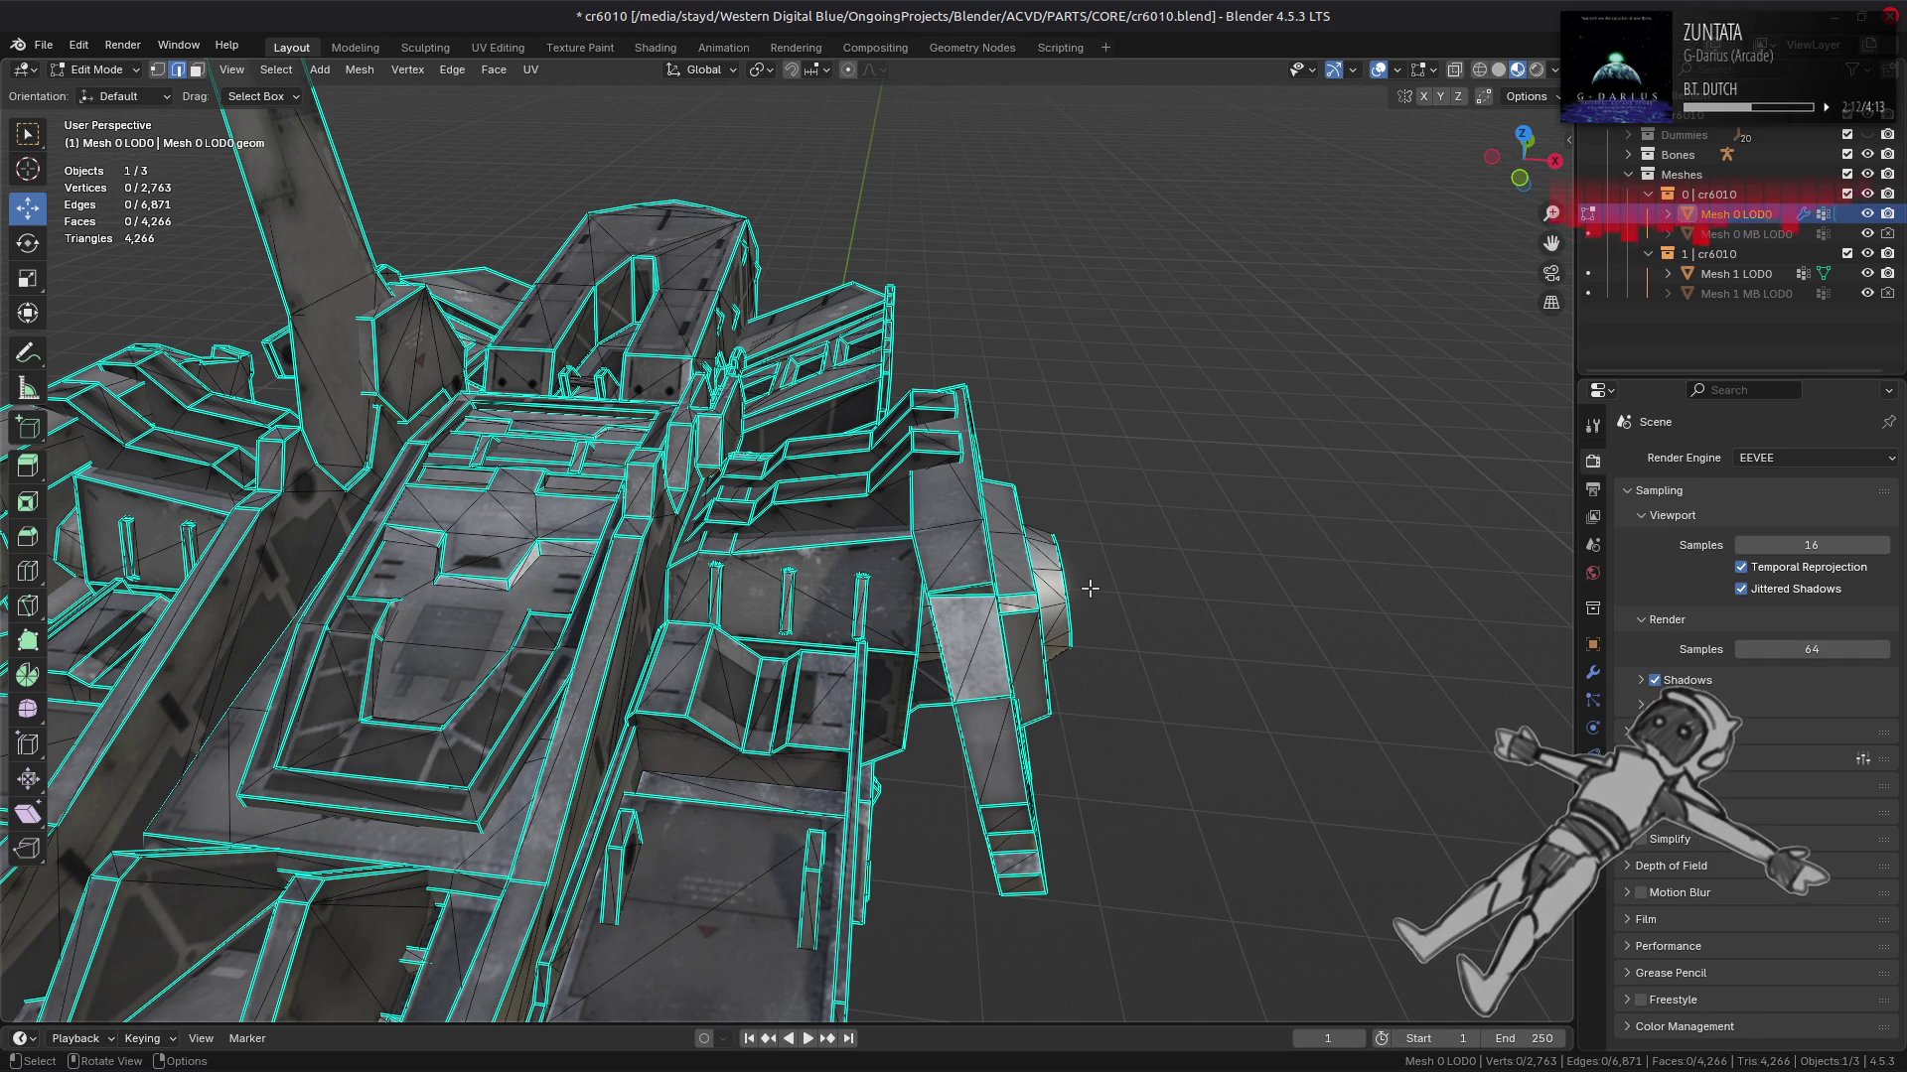
{"action": "key", "text": "Tab"}
{"action": "scroll", "scroll_direction": "down", "scroll_amount": 3}
{"action": "left_click_drag", "start_coordinate": [1093, 592], "coordinate": [892, 470]}
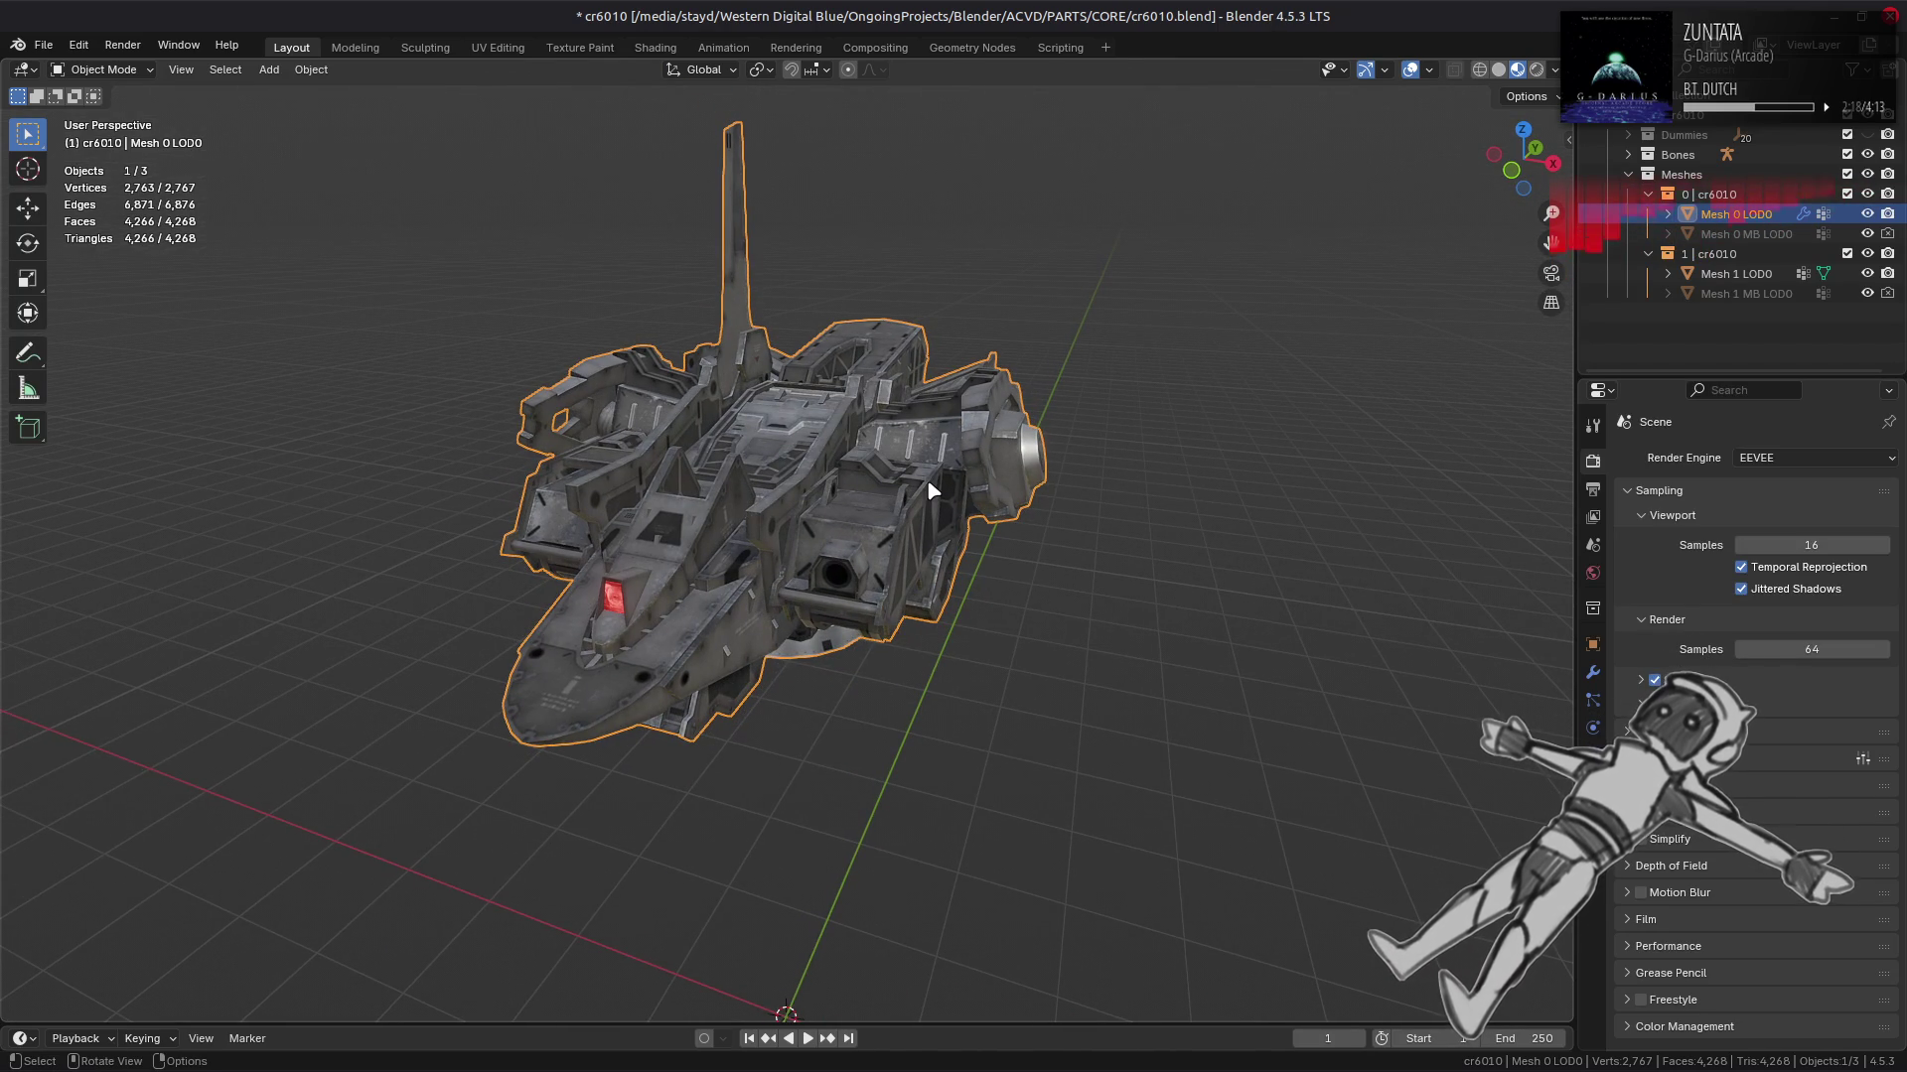
{"action": "scroll", "scroll_direction": "up", "scroll_amount": 3}
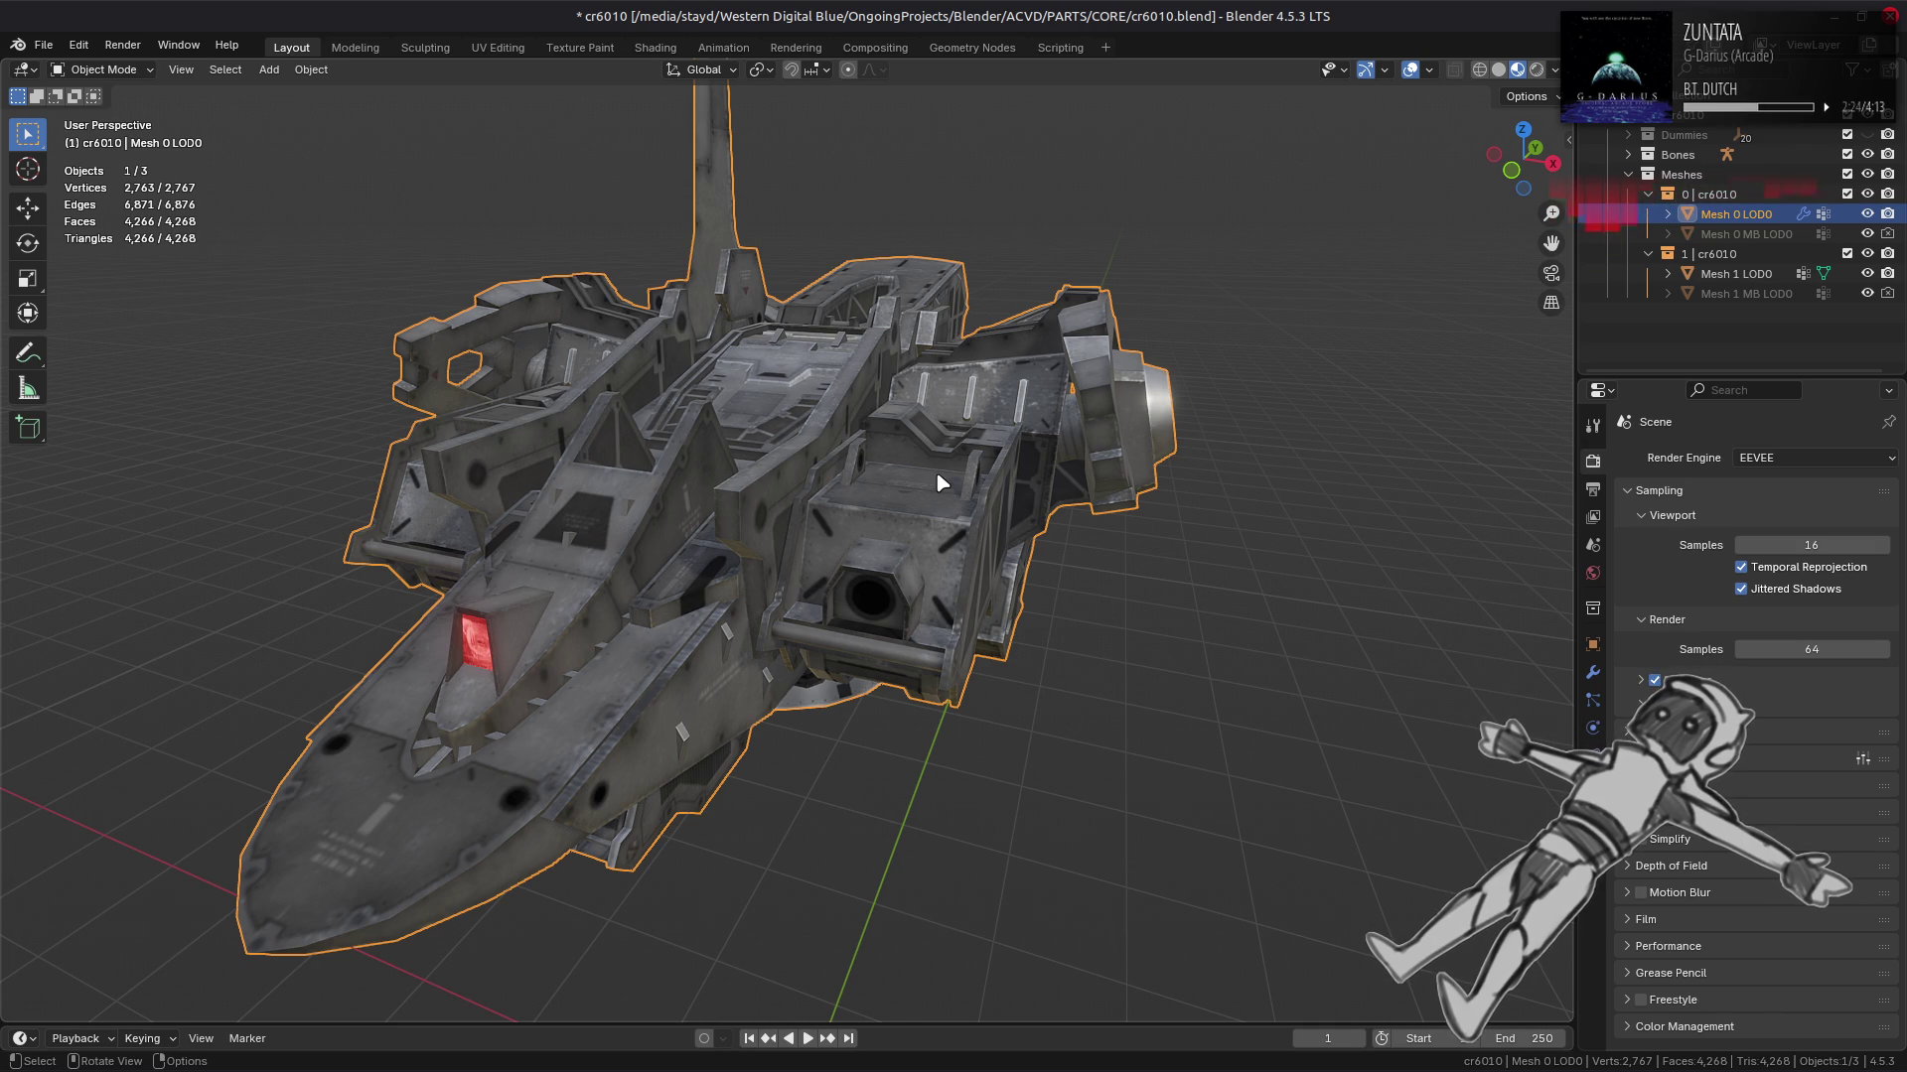
{"action": "left_click_drag", "start_coordinate": [957, 506], "coordinate": [767, 484]}
{"action": "scroll", "scroll_direction": "up", "scroll_amount": 3}
{"action": "key", "text": "Tab"}
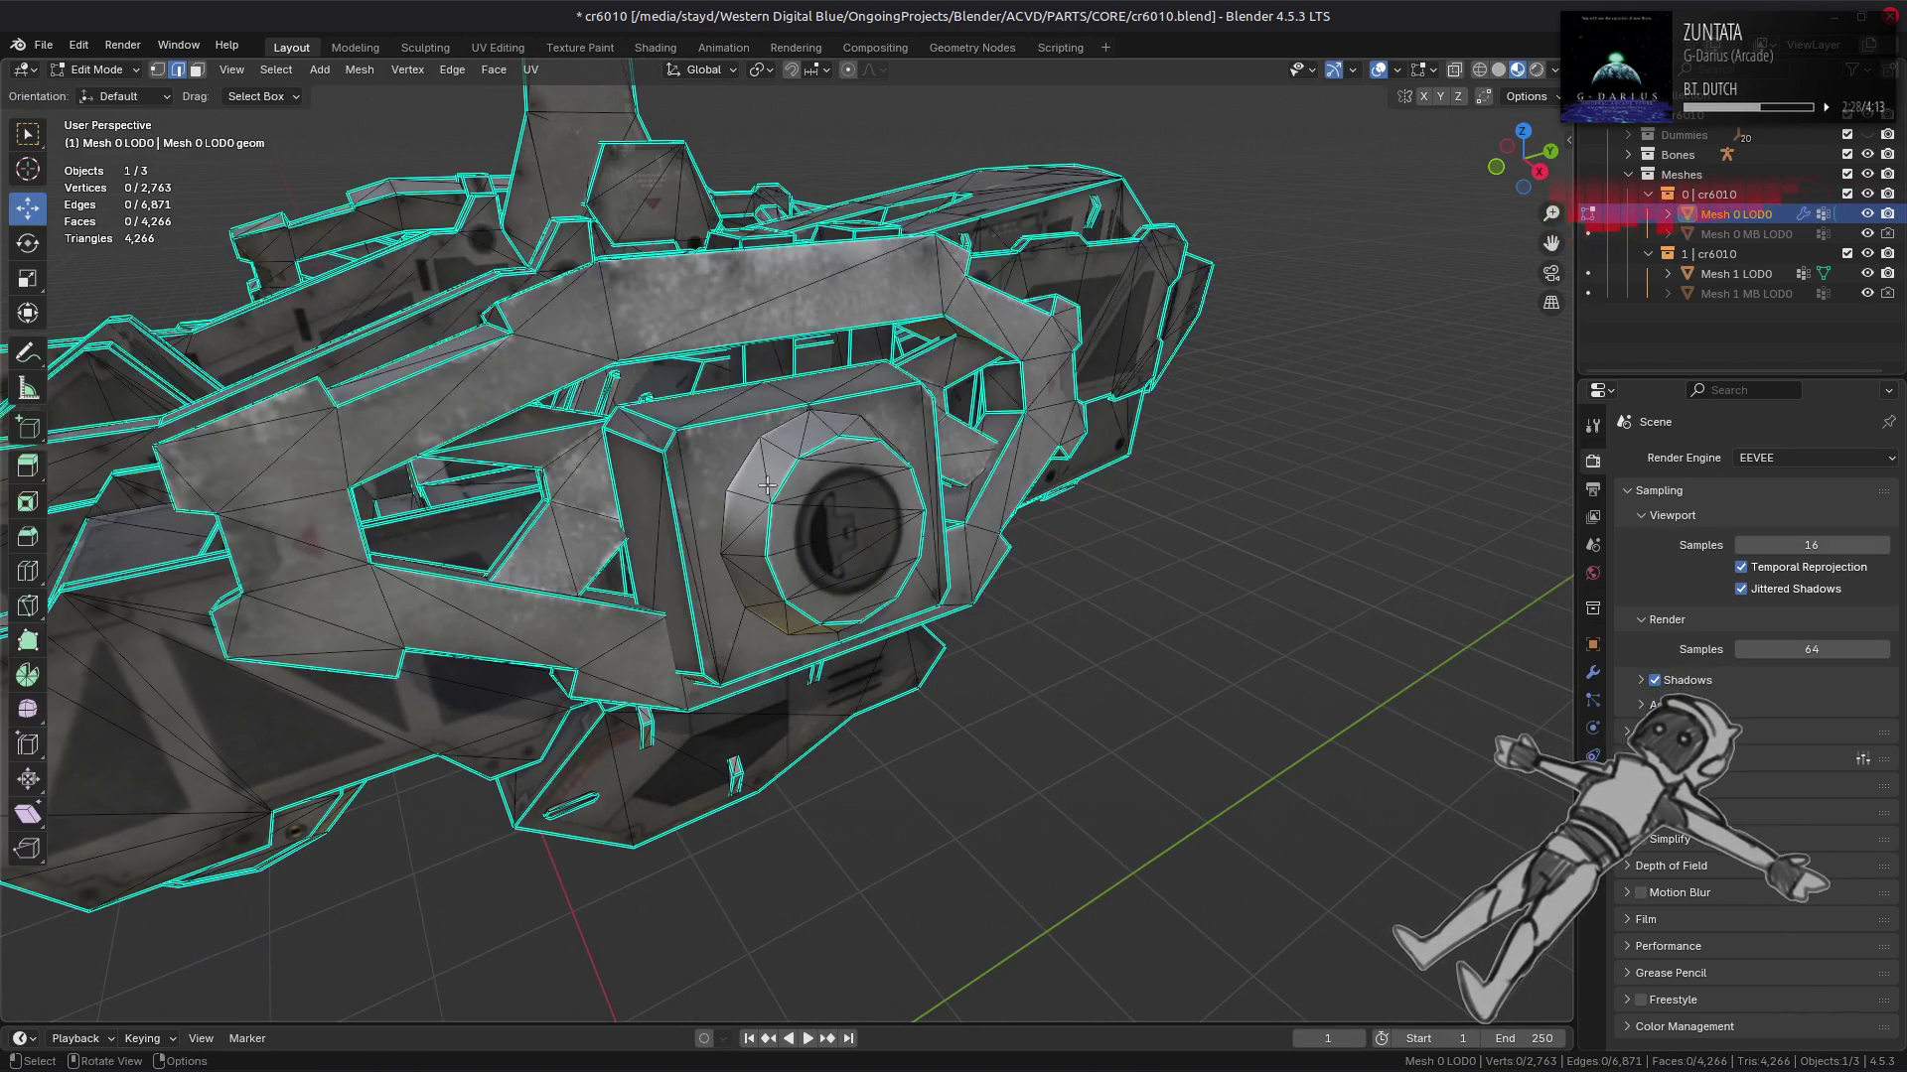
Step: Mark the chosen hull edge sharp and rotate another edge clockwise
{"action": "right_click", "coordinate": [696, 443]}
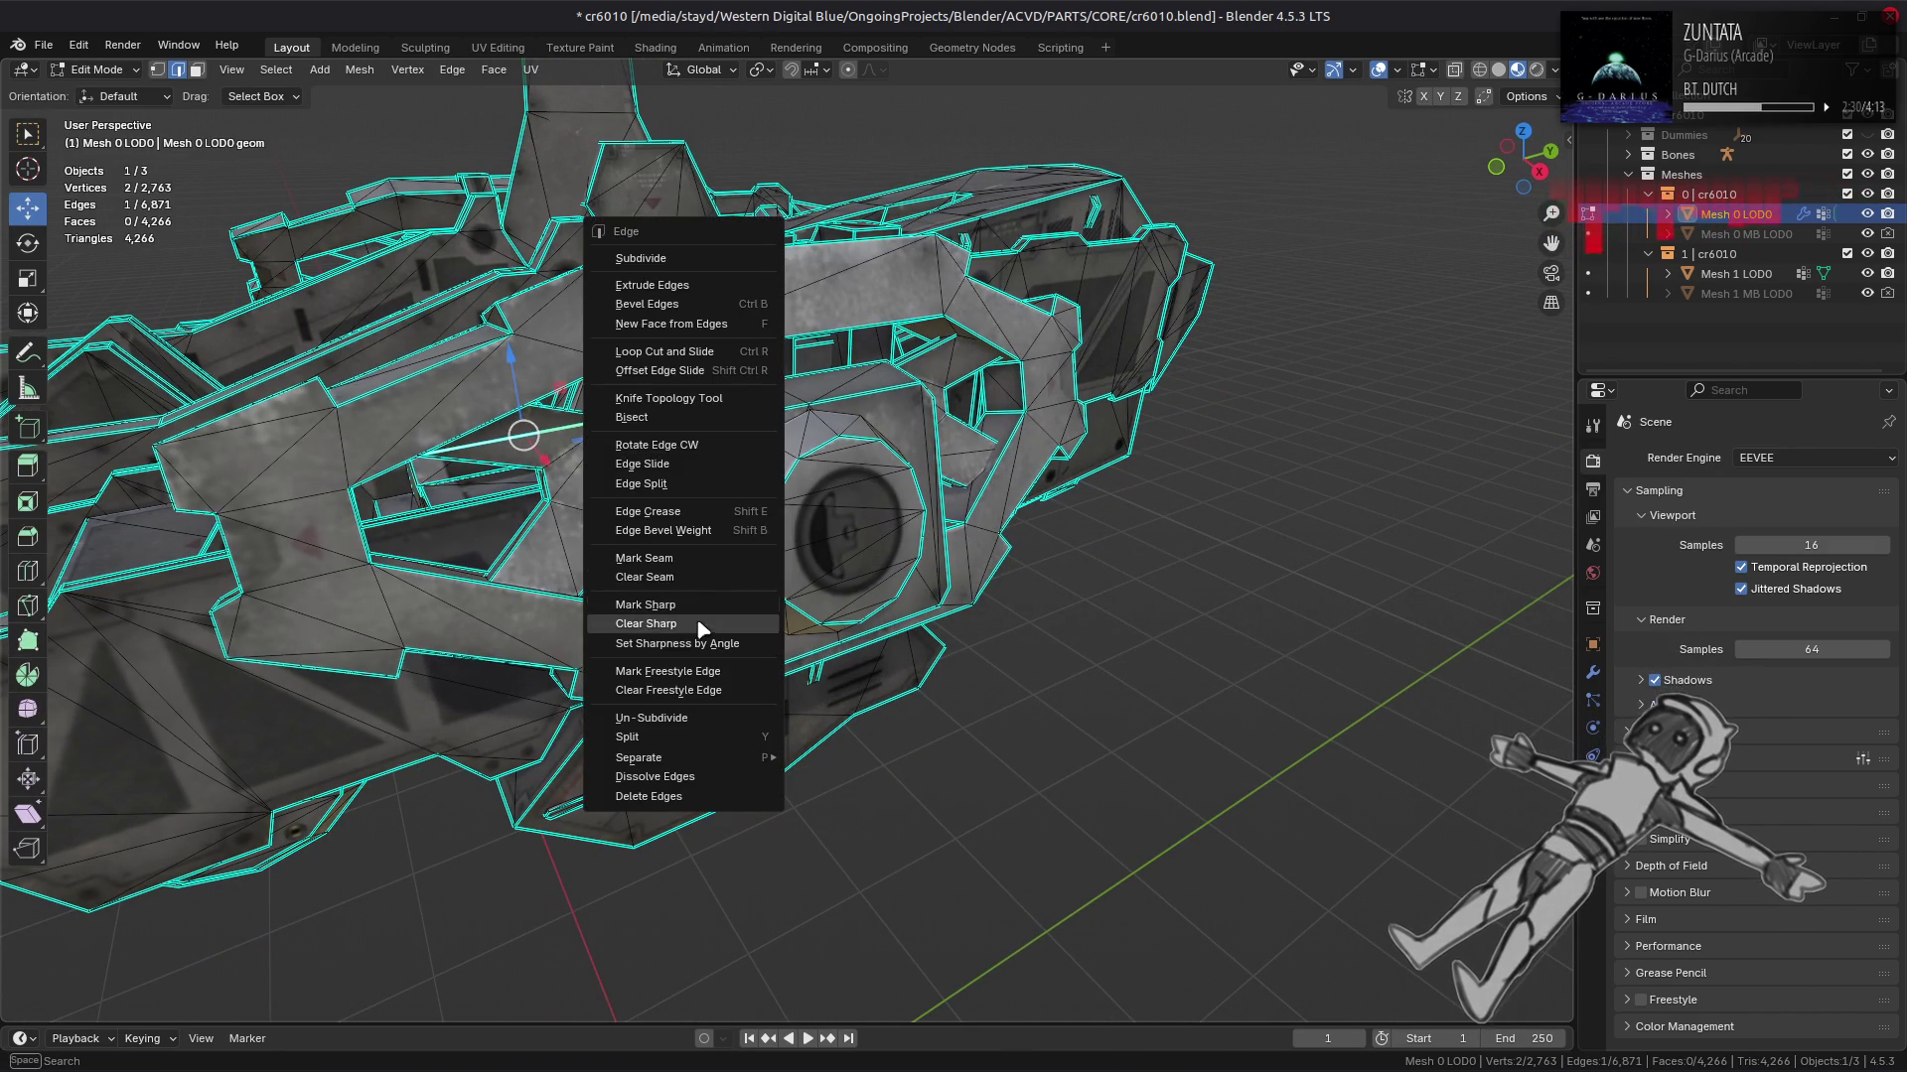
{"action": "left_click", "coordinate": [705, 621]}
{"action": "left_click", "coordinate": [960, 443]}
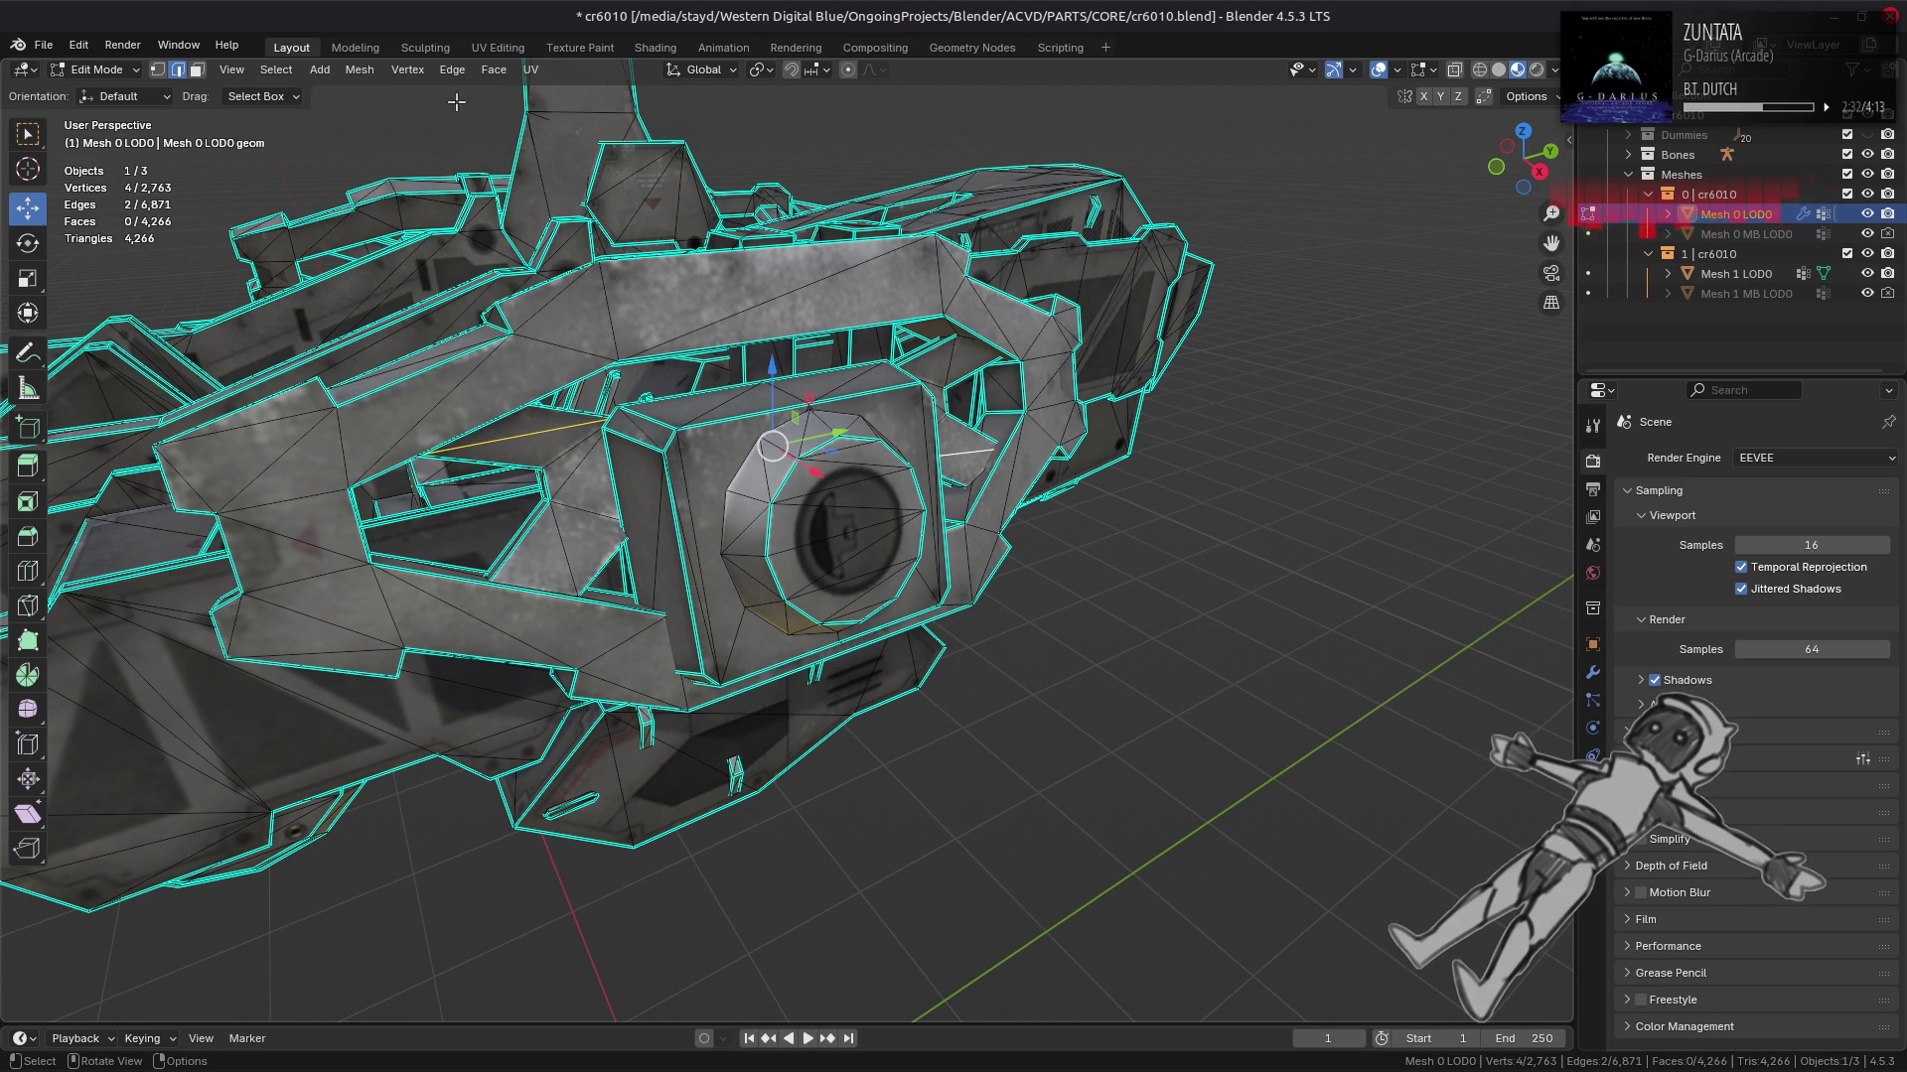
{"action": "left_click", "coordinate": [452, 70]}
{"action": "left_click", "coordinate": [549, 258]}
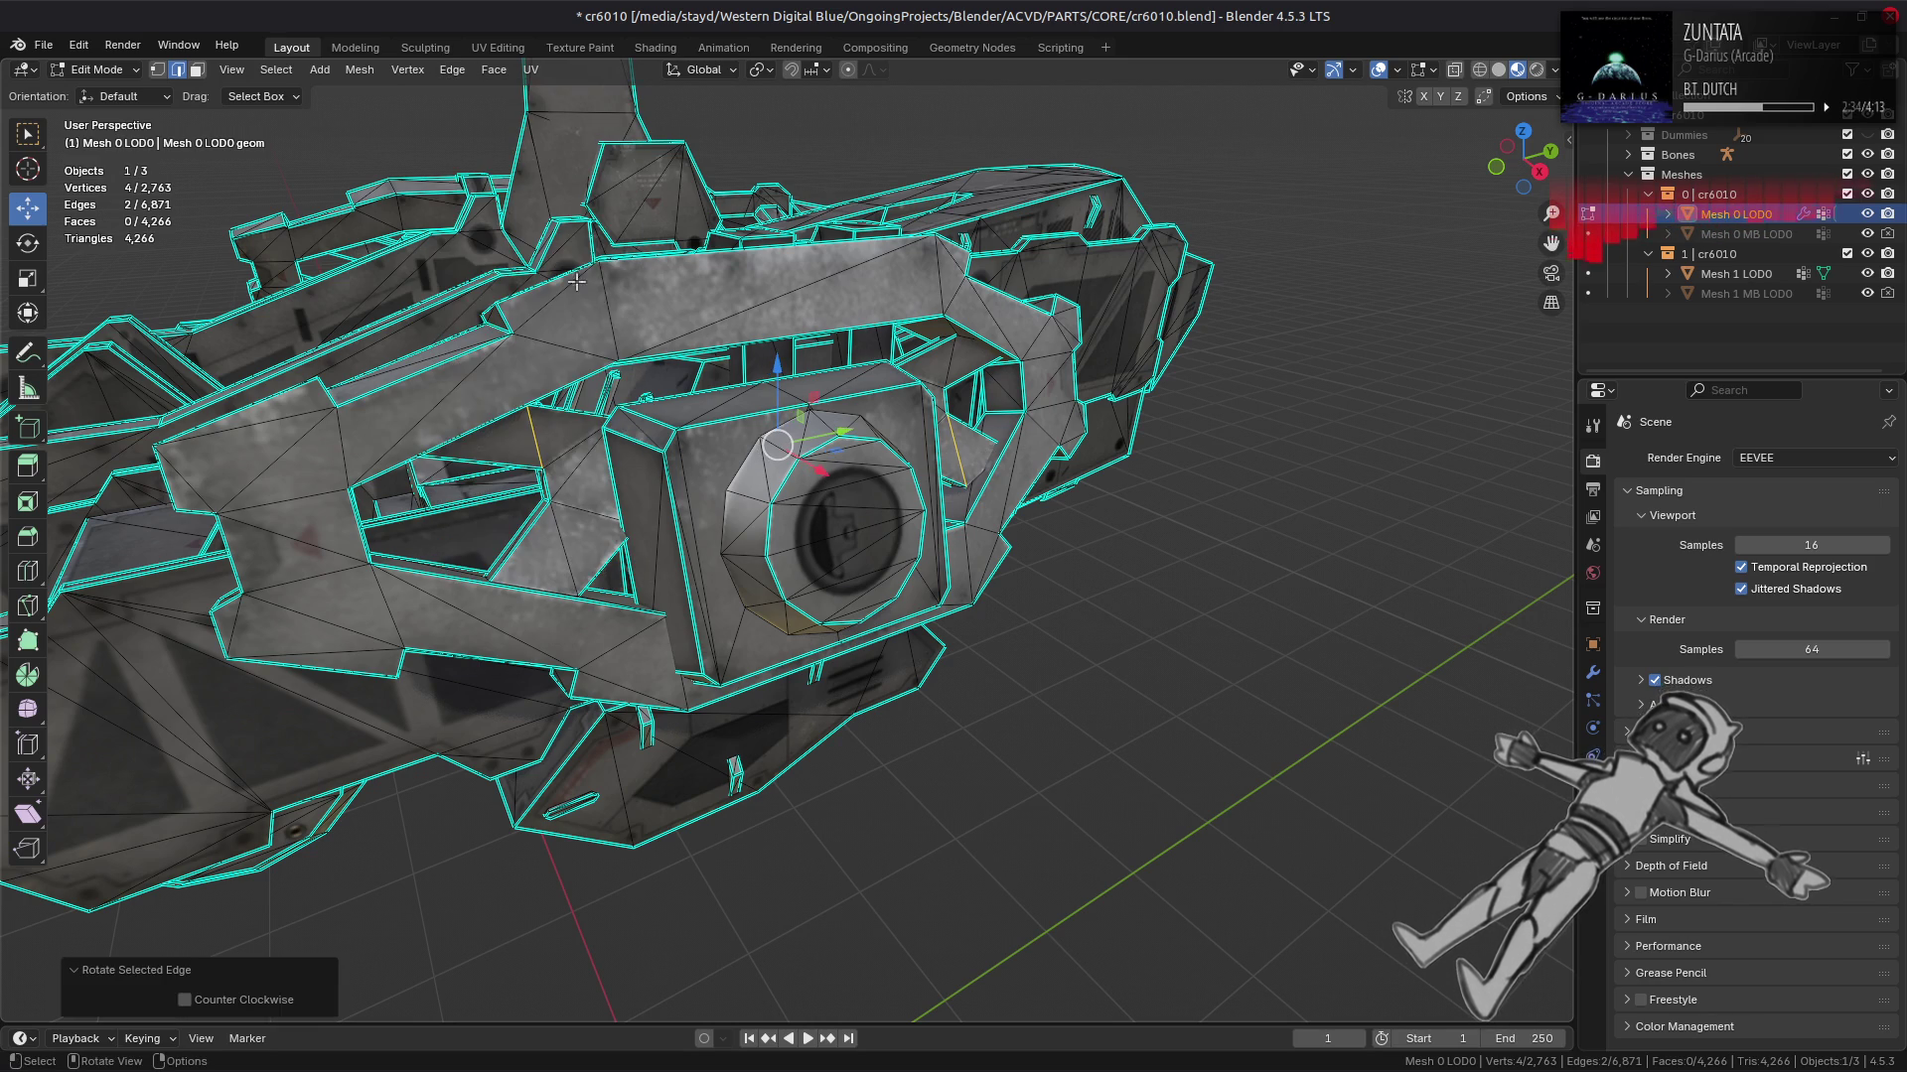
Step: Clear Sharp from a hull edge, rotate it with a second edge, then deselect
{"action": "left_click_drag", "start_coordinate": [635, 347], "coordinate": [590, 381]}
{"action": "scroll", "scroll_direction": "up", "scroll_amount": 3}
{"action": "key", "text": "a"}
{"action": "scroll", "scroll_direction": "up", "scroll_amount": 3}
{"action": "left_click", "coordinate": [591, 382]}
{"action": "right_click", "coordinate": [591, 382]}
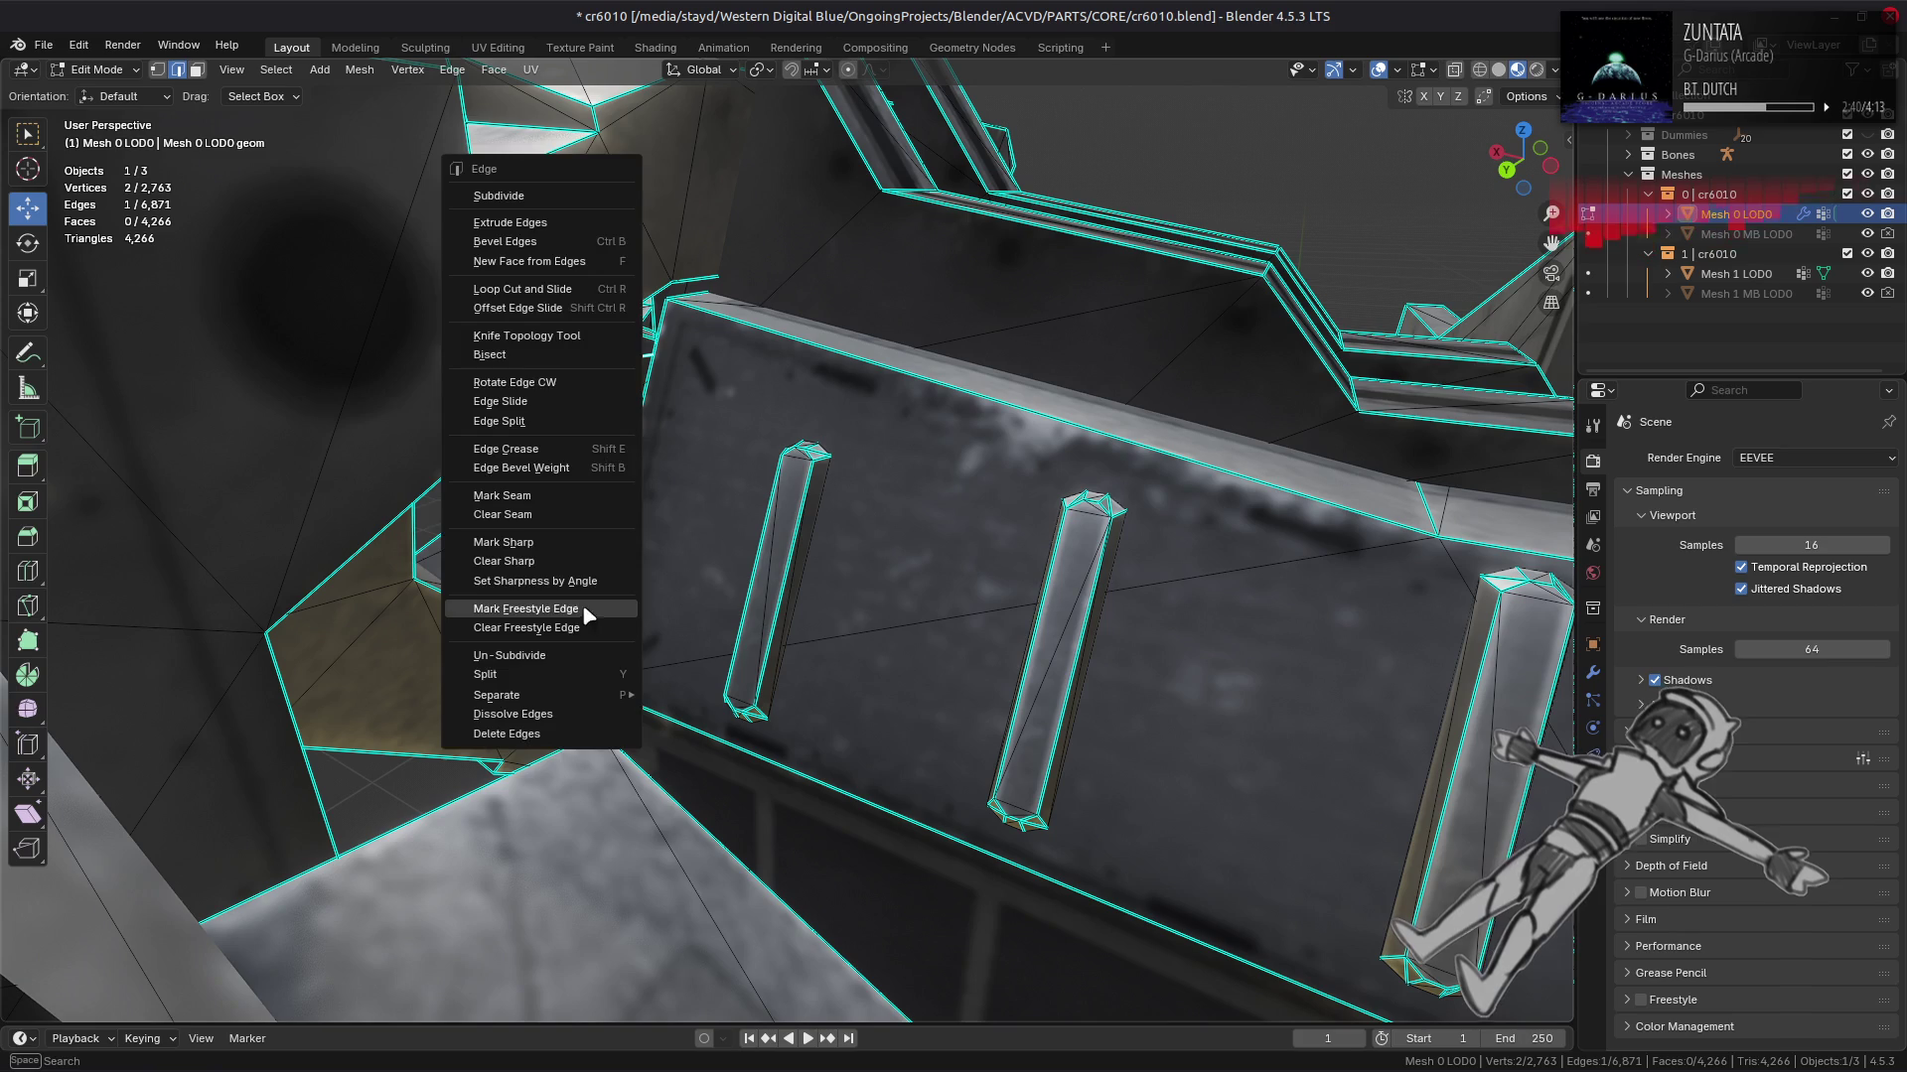
{"action": "left_click", "coordinate": [564, 562]}
{"action": "left_click", "coordinate": [536, 562]}
{"action": "left_click", "coordinate": [452, 70]}
{"action": "left_click", "coordinate": [506, 238]}
{"action": "left_click", "coordinate": [705, 451]}
Step: Mark the selected edges around the round hatch as sharp, viewed from underneath
{"action": "left_click_drag", "start_coordinate": [695, 440], "coordinate": [969, 452]}
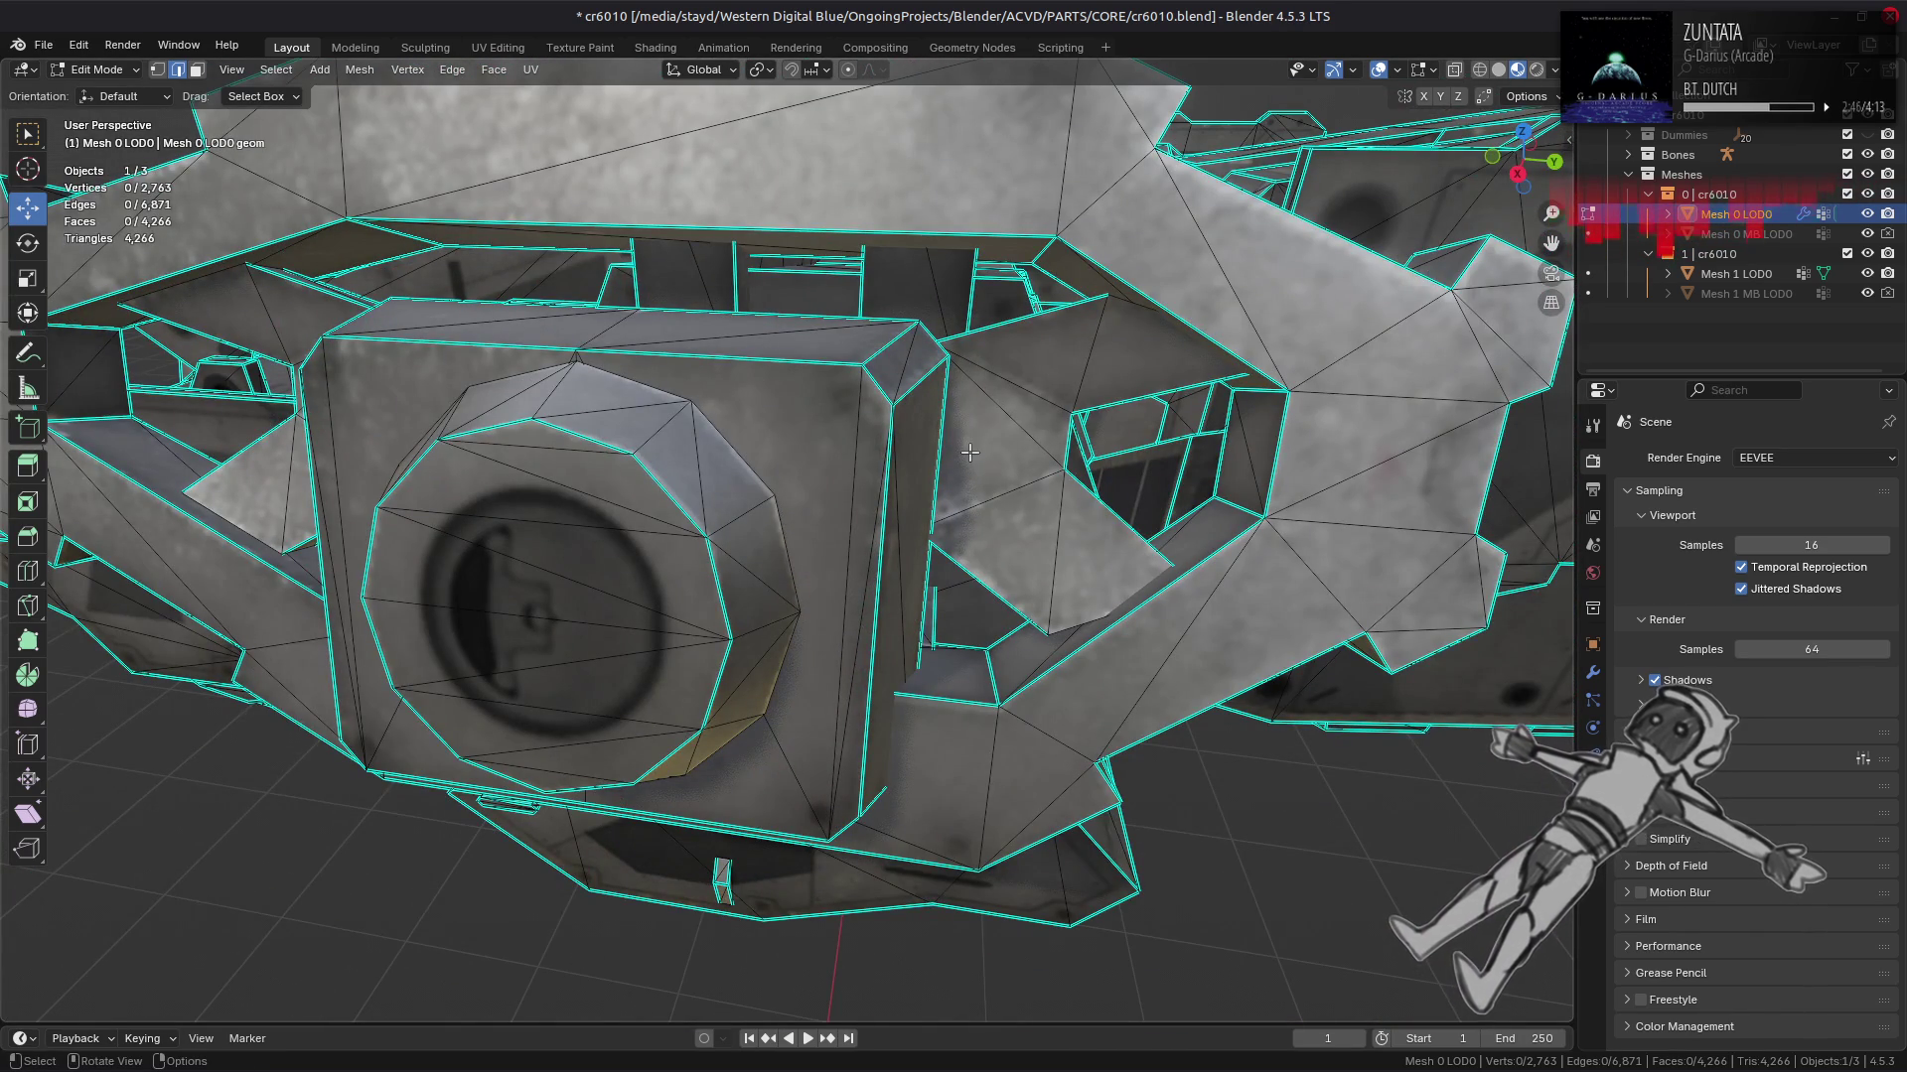
{"action": "scroll", "scroll_direction": "down", "scroll_amount": 3}
{"action": "left_click_drag", "start_coordinate": [792, 467], "coordinate": [939, 547]}
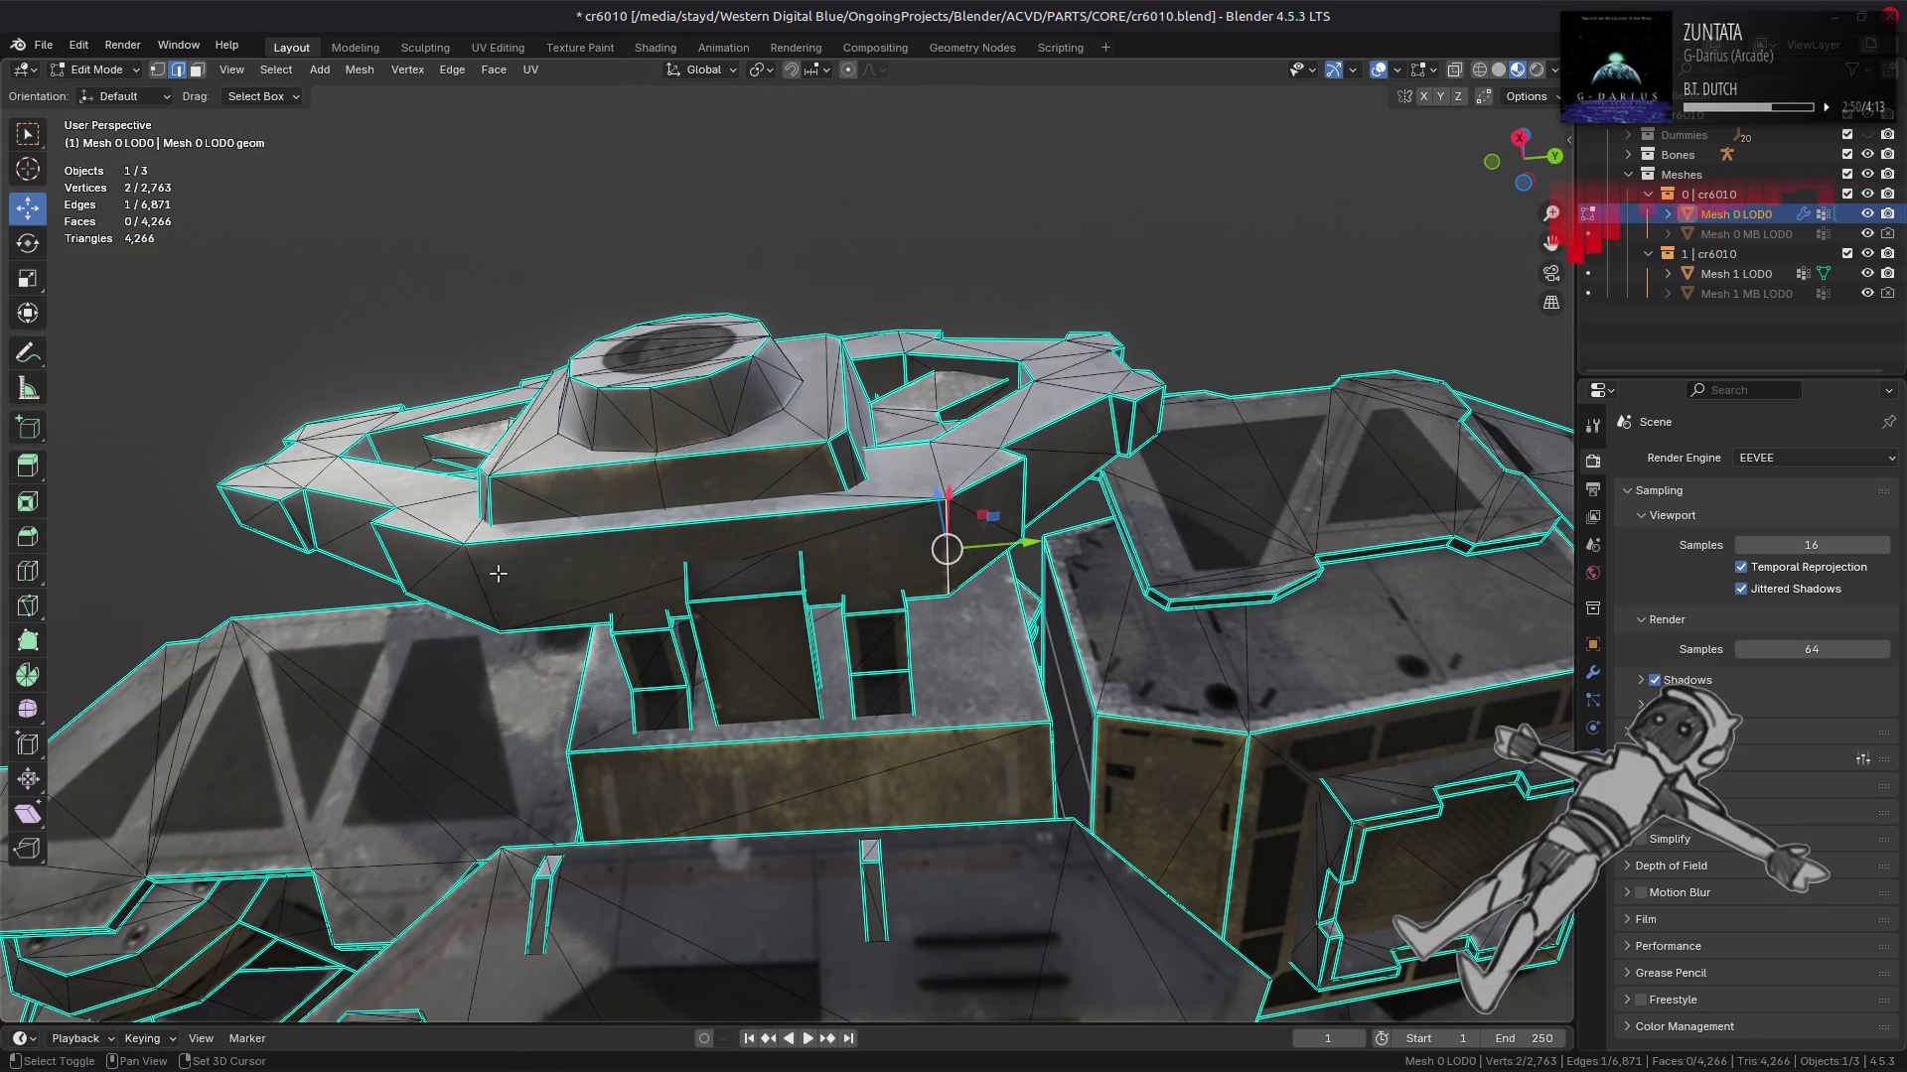
{"action": "left_click_drag", "start_coordinate": [503, 429], "coordinate": [442, 331]}
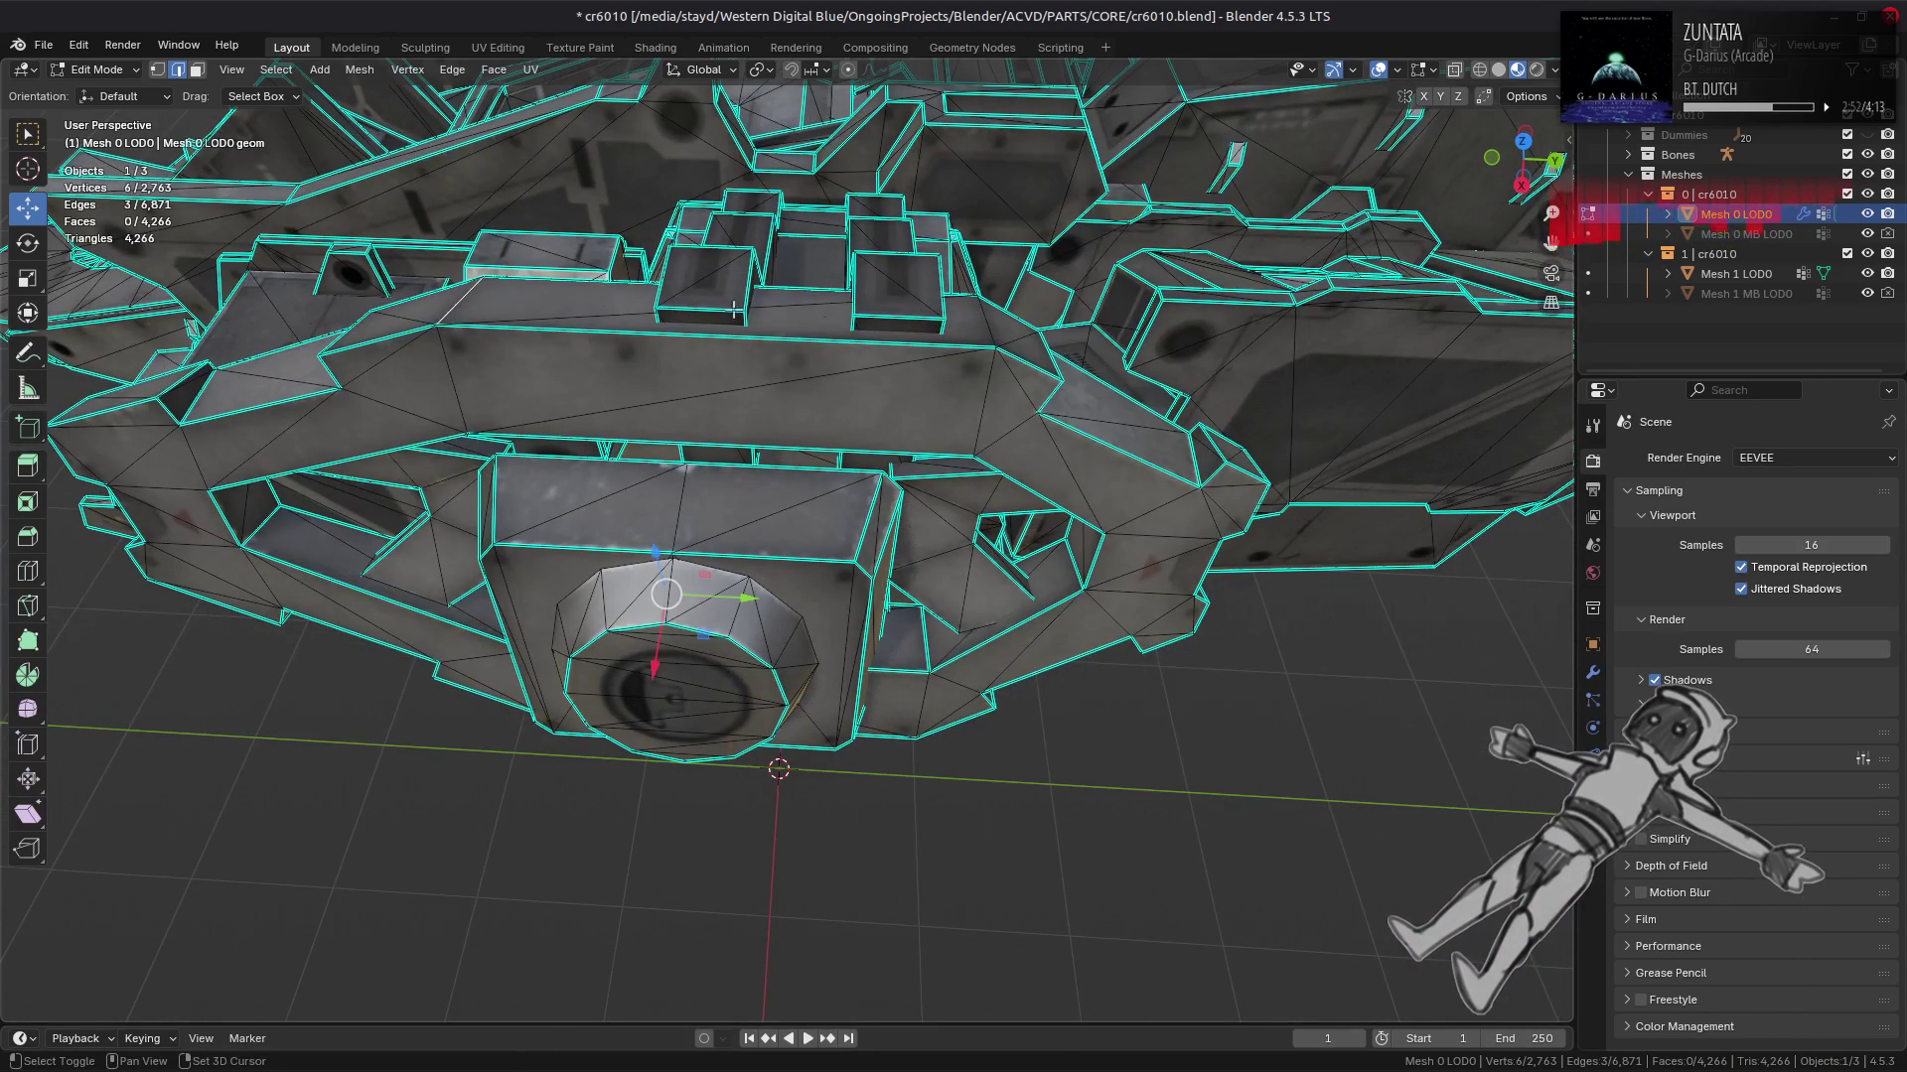
{"action": "key", "text": "ctrl+e"}
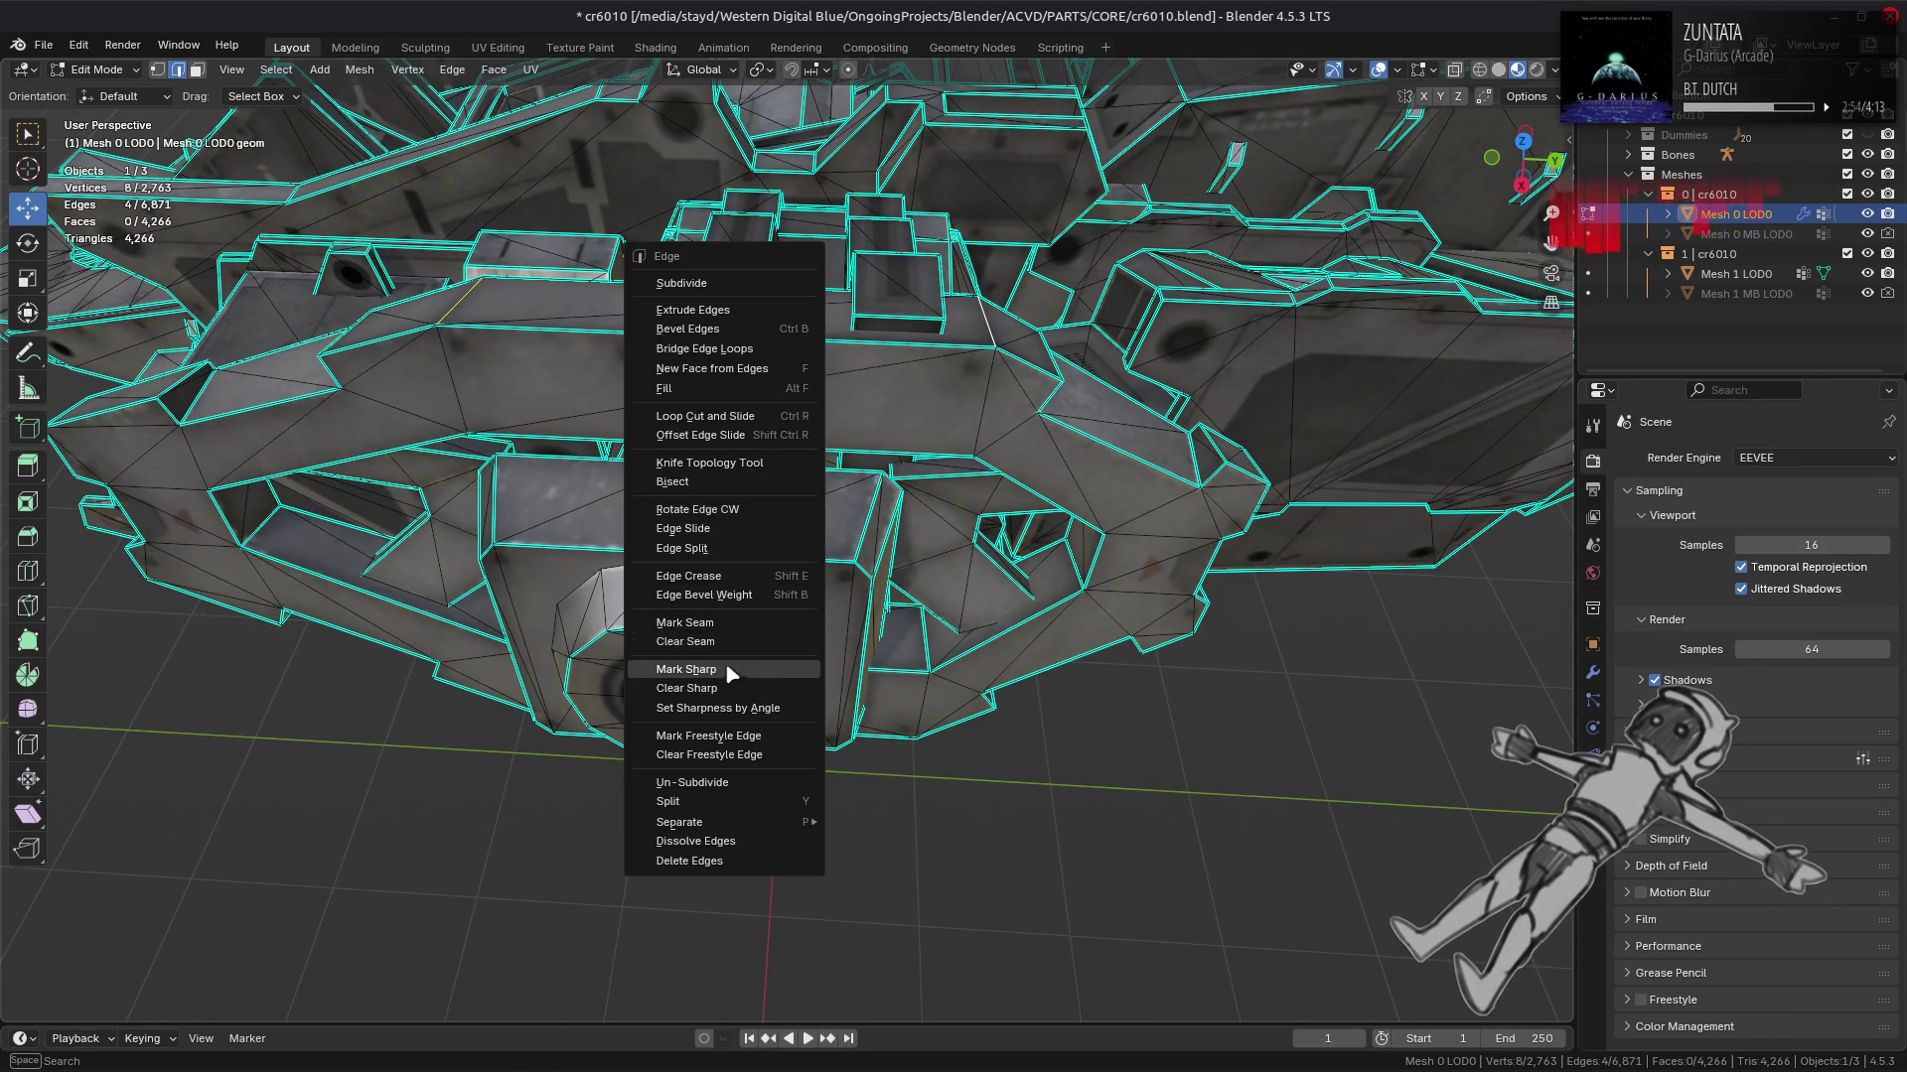
{"action": "left_click", "coordinate": [732, 671]}
{"action": "scroll", "scroll_direction": "up", "scroll_amount": 3}
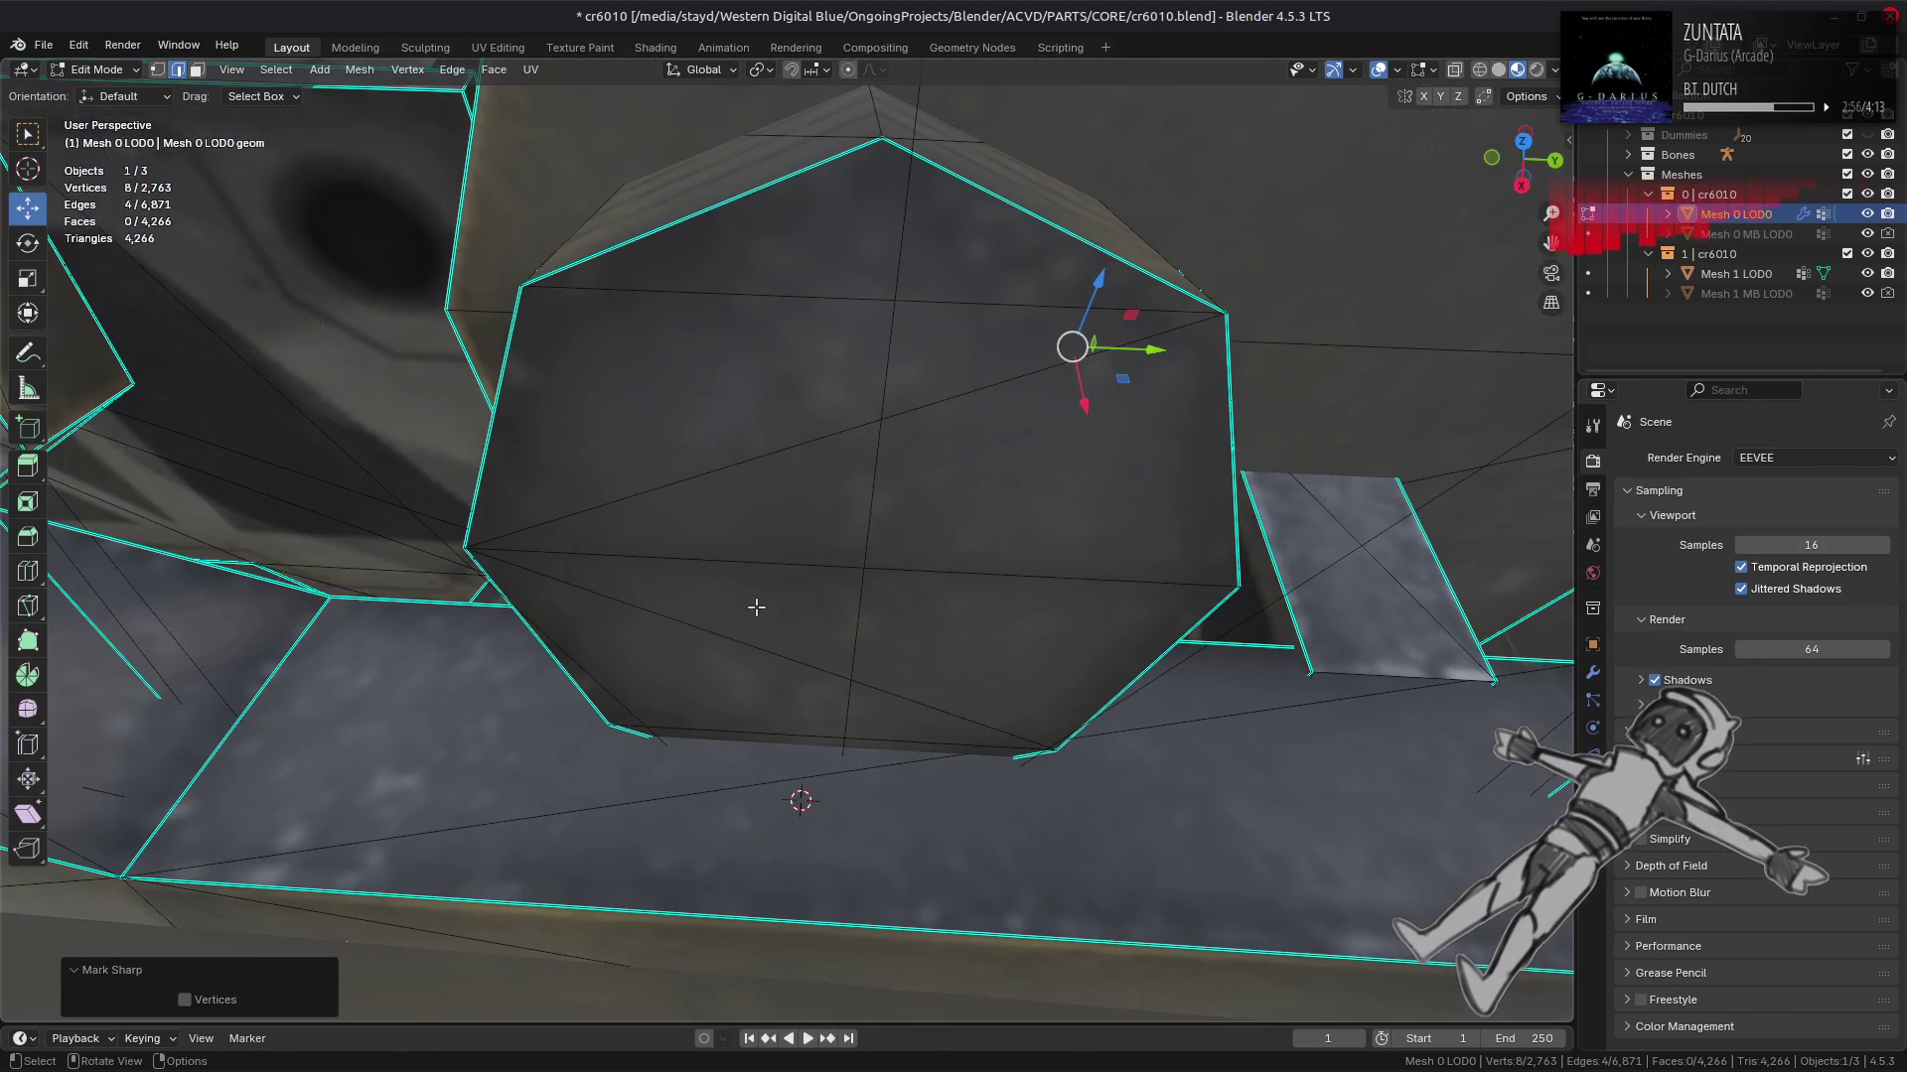
{"action": "scroll", "scroll_direction": "down", "scroll_amount": 3}
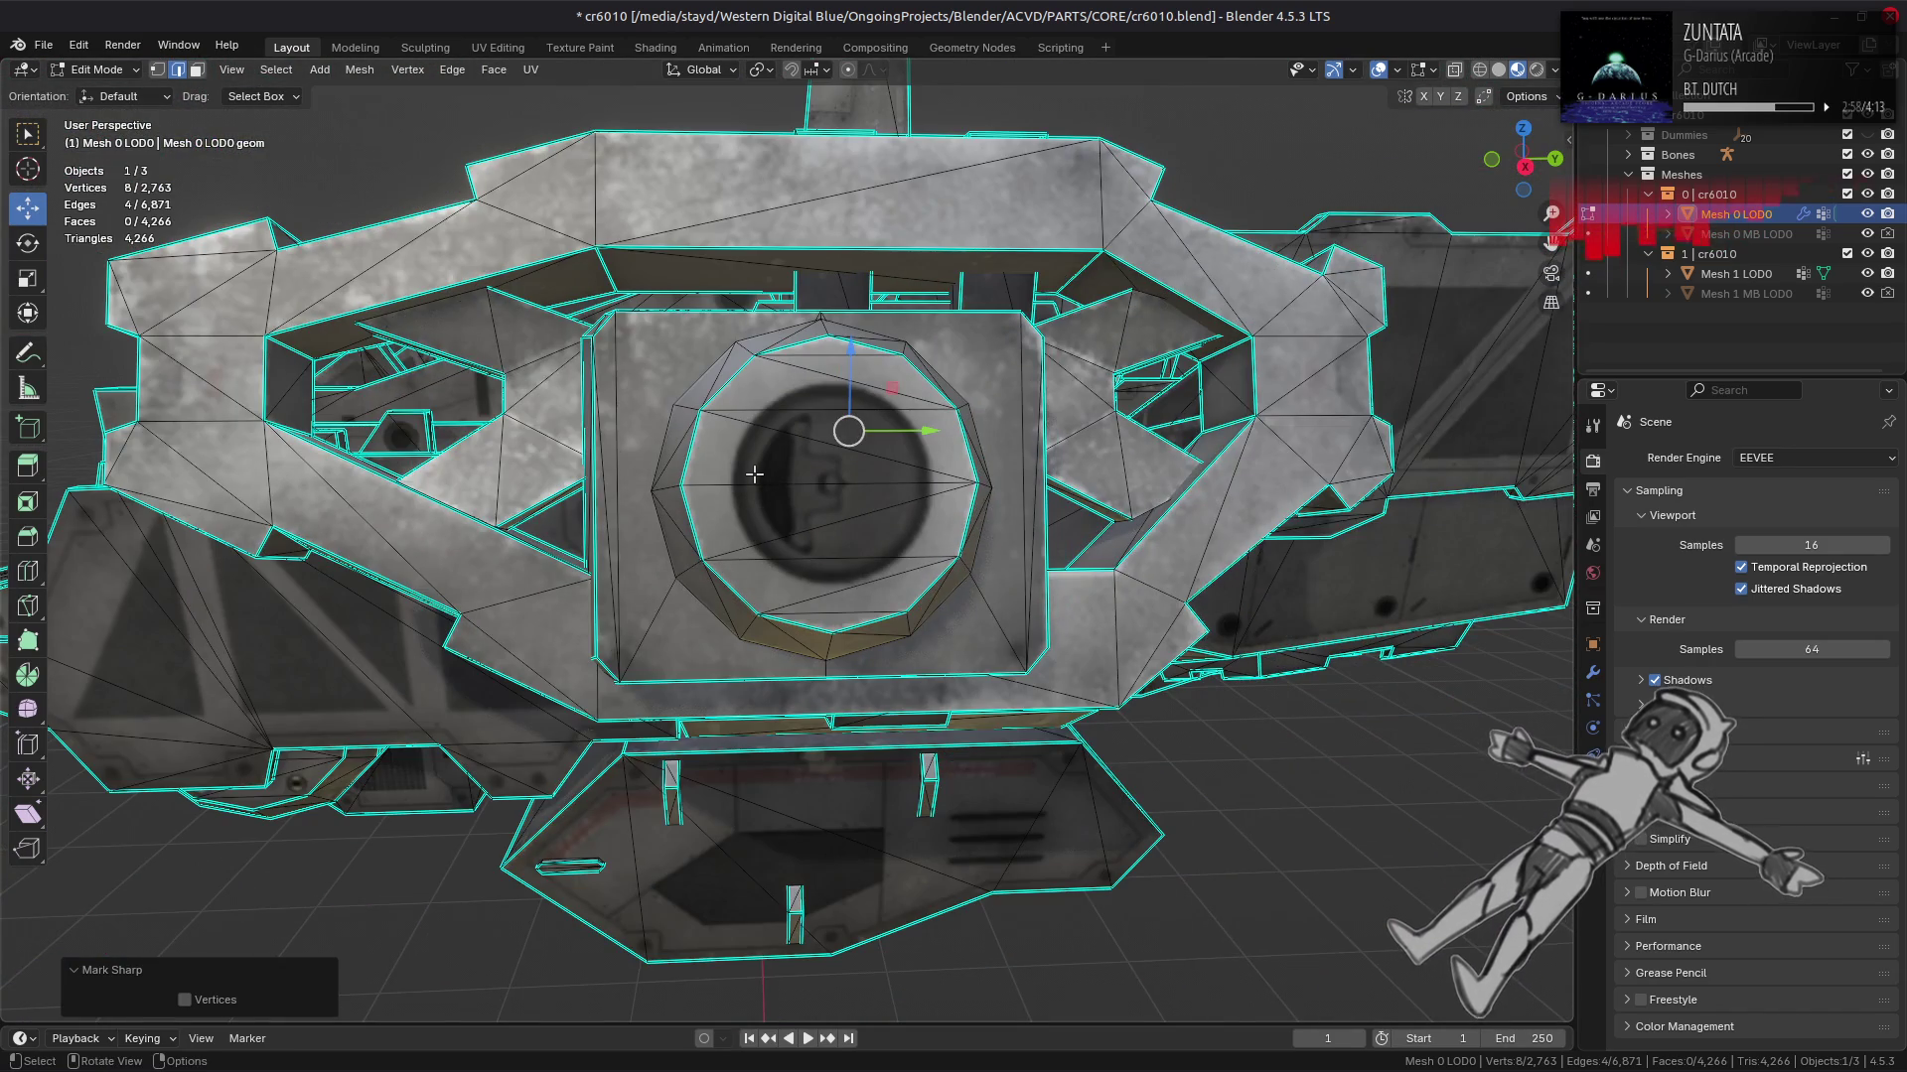
{"action": "left_click", "coordinate": [754, 475]}
{"action": "scroll", "scroll_direction": "down", "scroll_amount": 3}
Step: Mark two more hatch edges sharp, then deselect everything
{"action": "left_click_drag", "start_coordinate": [754, 475], "coordinate": [860, 450]}
{"action": "scroll", "scroll_direction": "up", "scroll_amount": 3}
{"action": "scroll", "scroll_direction": "down", "scroll_amount": 3}
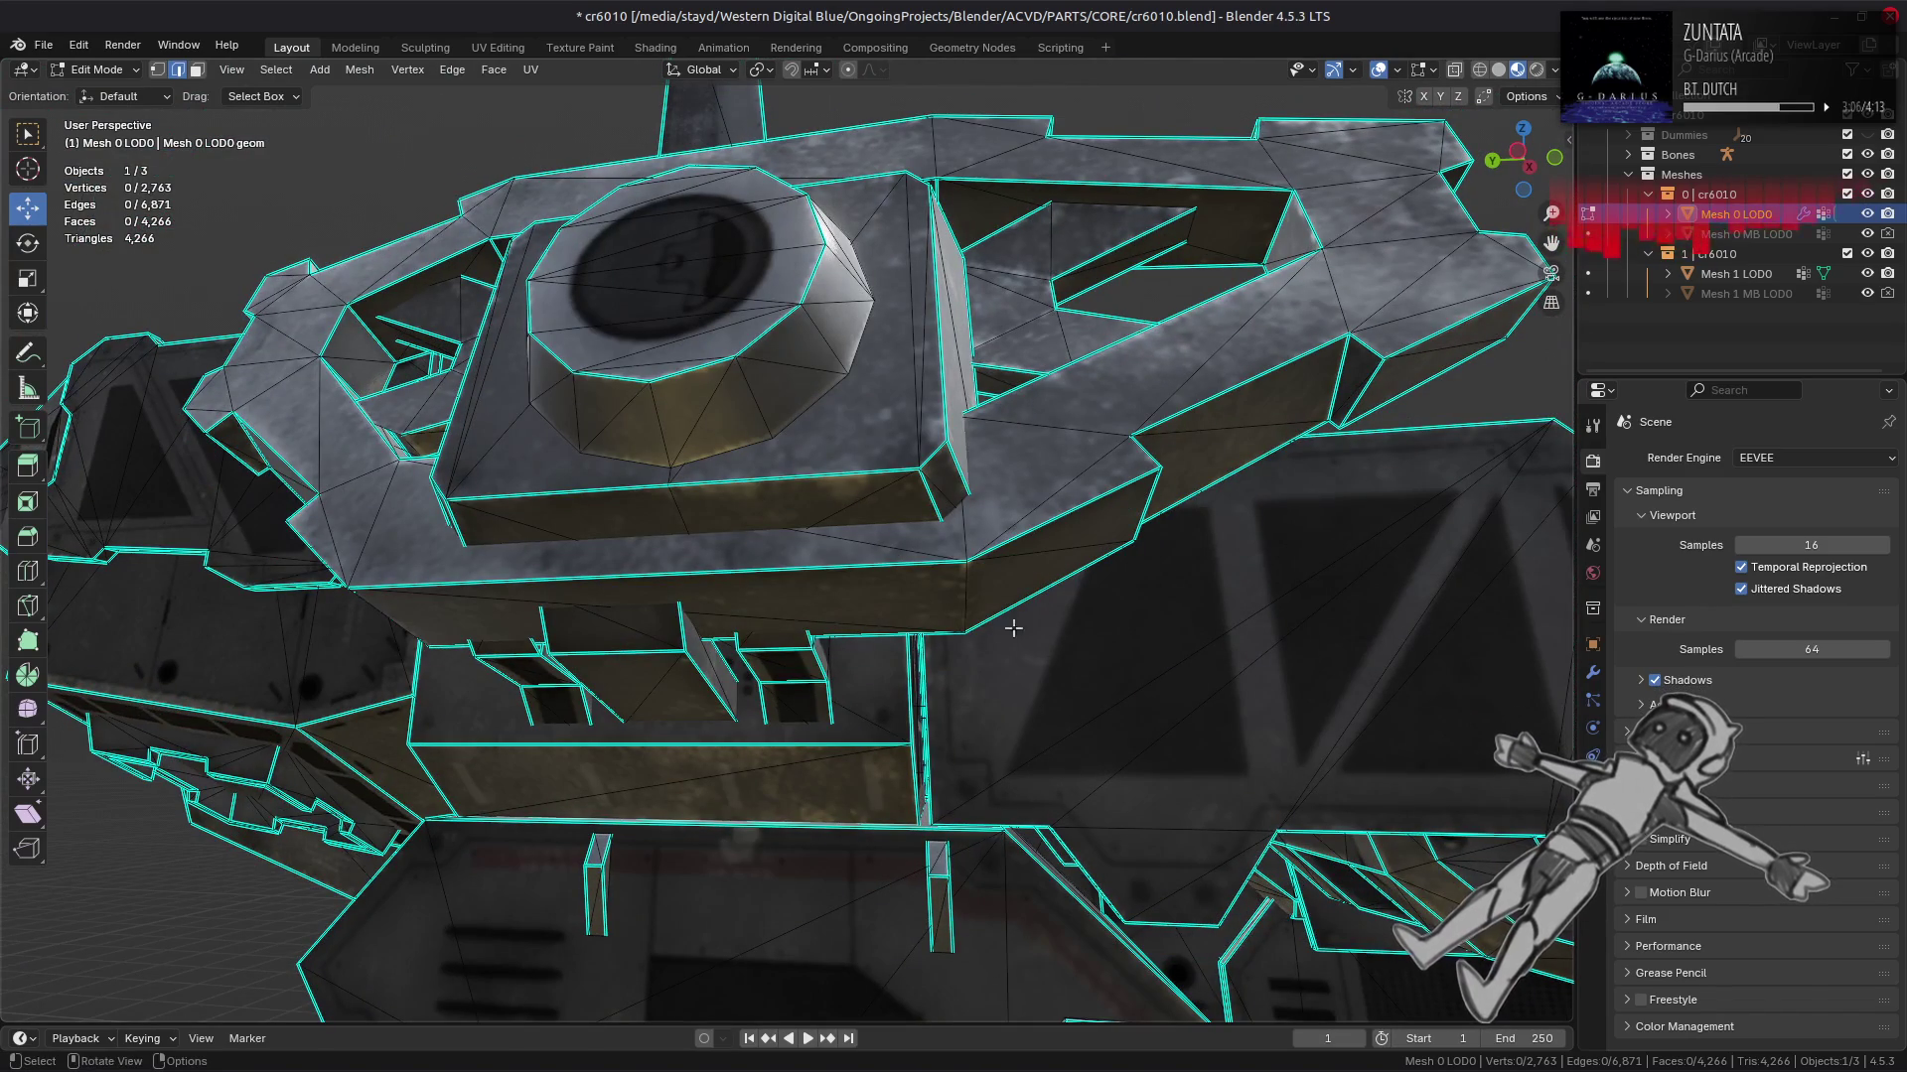
{"action": "left_click_drag", "start_coordinate": [527, 596], "coordinate": [519, 408]}
{"action": "left_click", "coordinate": [494, 503]}
{"action": "left_click", "coordinate": [949, 325]}
{"action": "key", "text": "ctrl+e"}
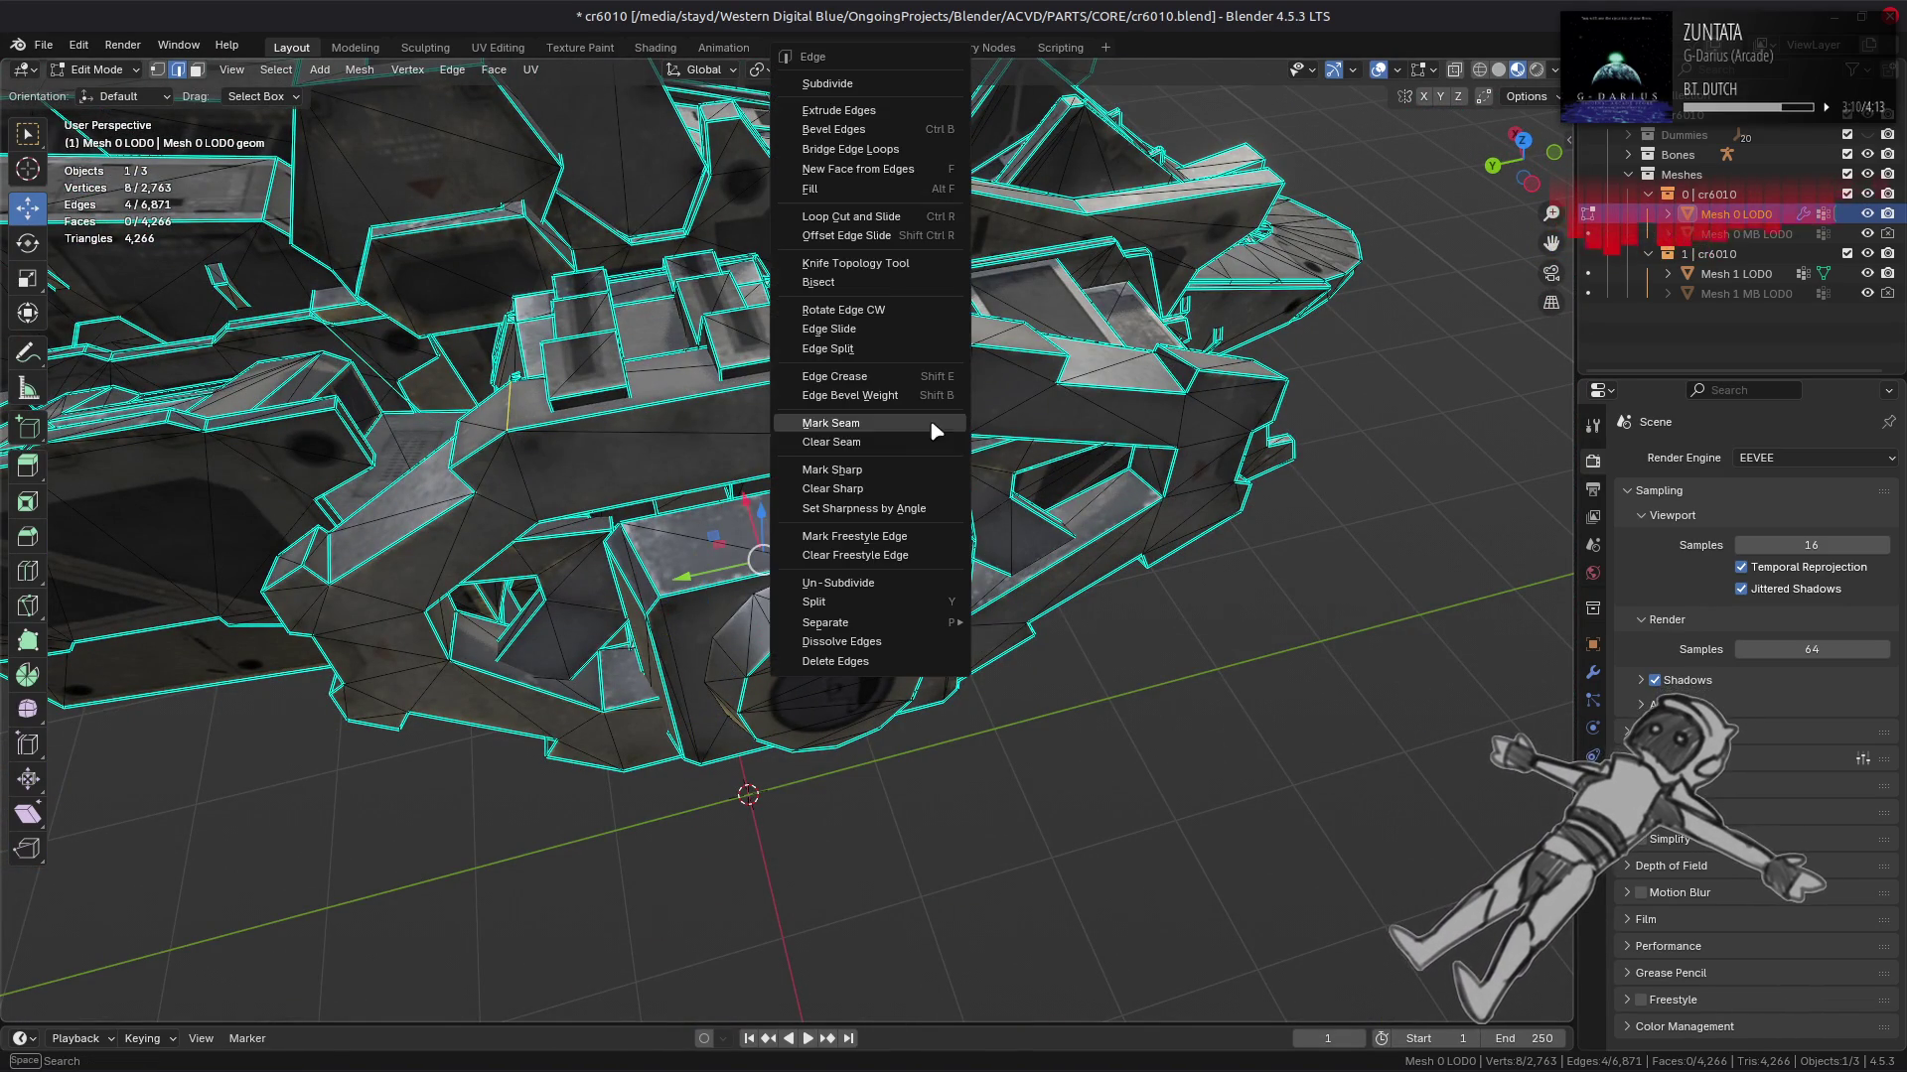
{"action": "left_click", "coordinate": [874, 467]}
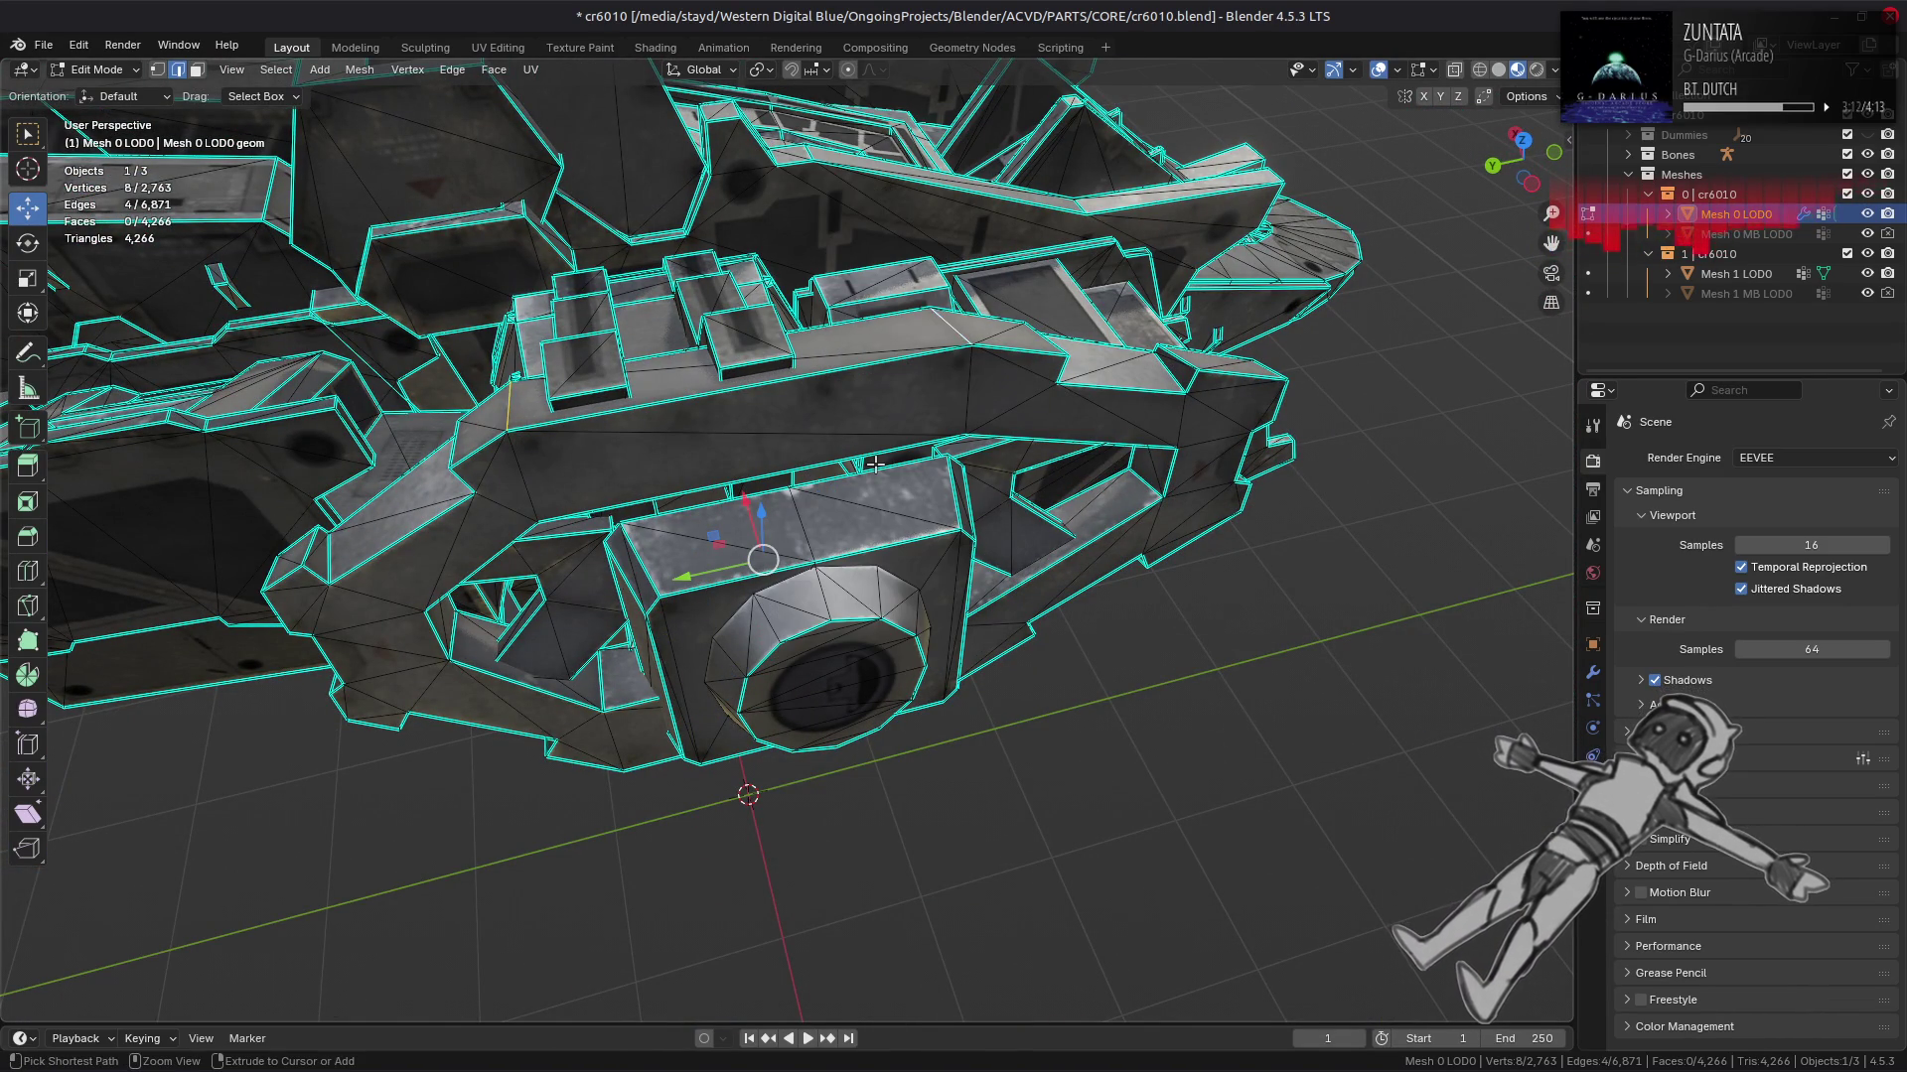
{"action": "key", "text": "alt+a"}
{"action": "left_click_drag", "start_coordinate": [874, 463], "coordinate": [800, 377]}
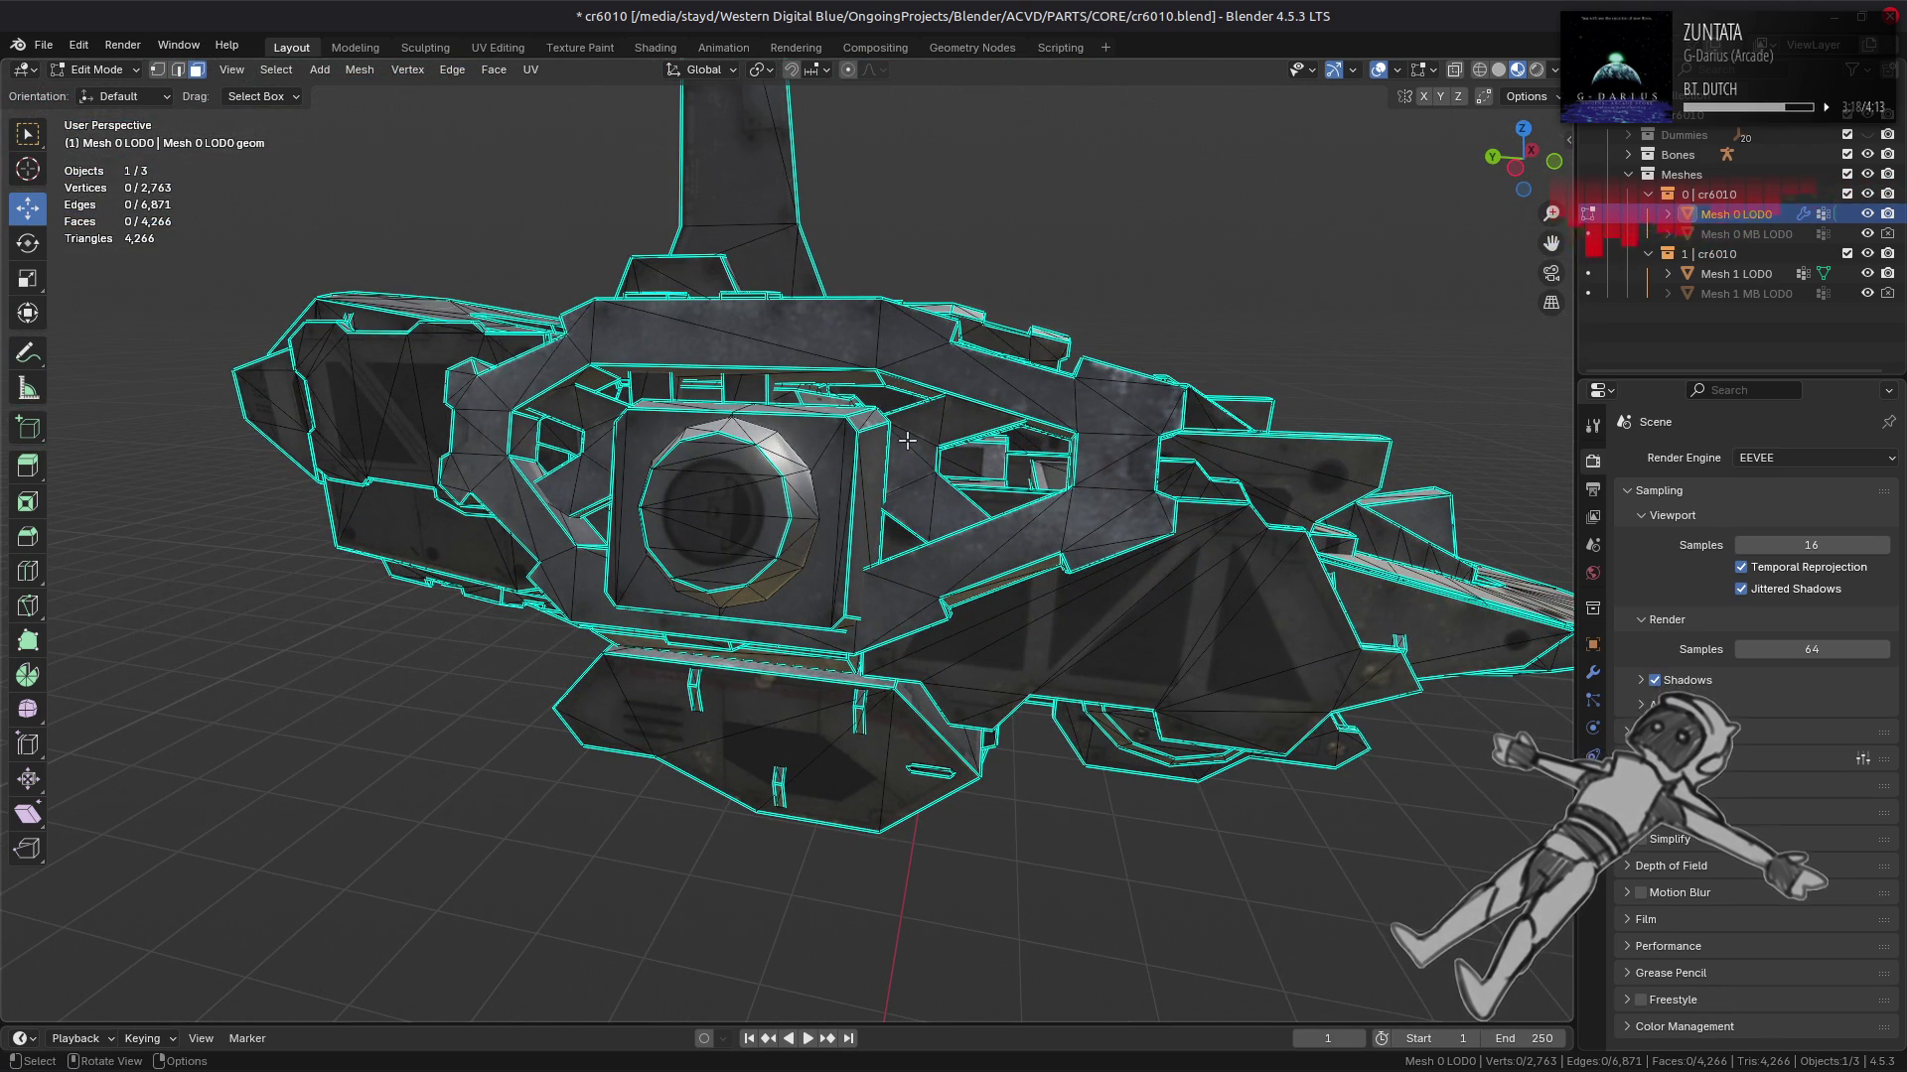
{"action": "left_click_drag", "start_coordinate": [948, 455], "coordinate": [916, 452]}
Step: Select the side-box faces, extend to linked pieces, and hide all other geometry
{"action": "key", "text": "Tab"}
{"action": "key", "text": "Tab"}
{"action": "left_click", "coordinate": [1213, 673]}
{"action": "left_click_drag", "start_coordinate": [1213, 672], "coordinate": [993, 595]}
{"action": "left_click", "coordinate": [993, 596]}
{"action": "left_click_drag", "start_coordinate": [693, 595], "coordinate": [845, 552]}
{"action": "left_click", "coordinate": [845, 552]}
{"action": "key", "text": "ctrl+l"}
{"action": "key", "text": "shift+h"}
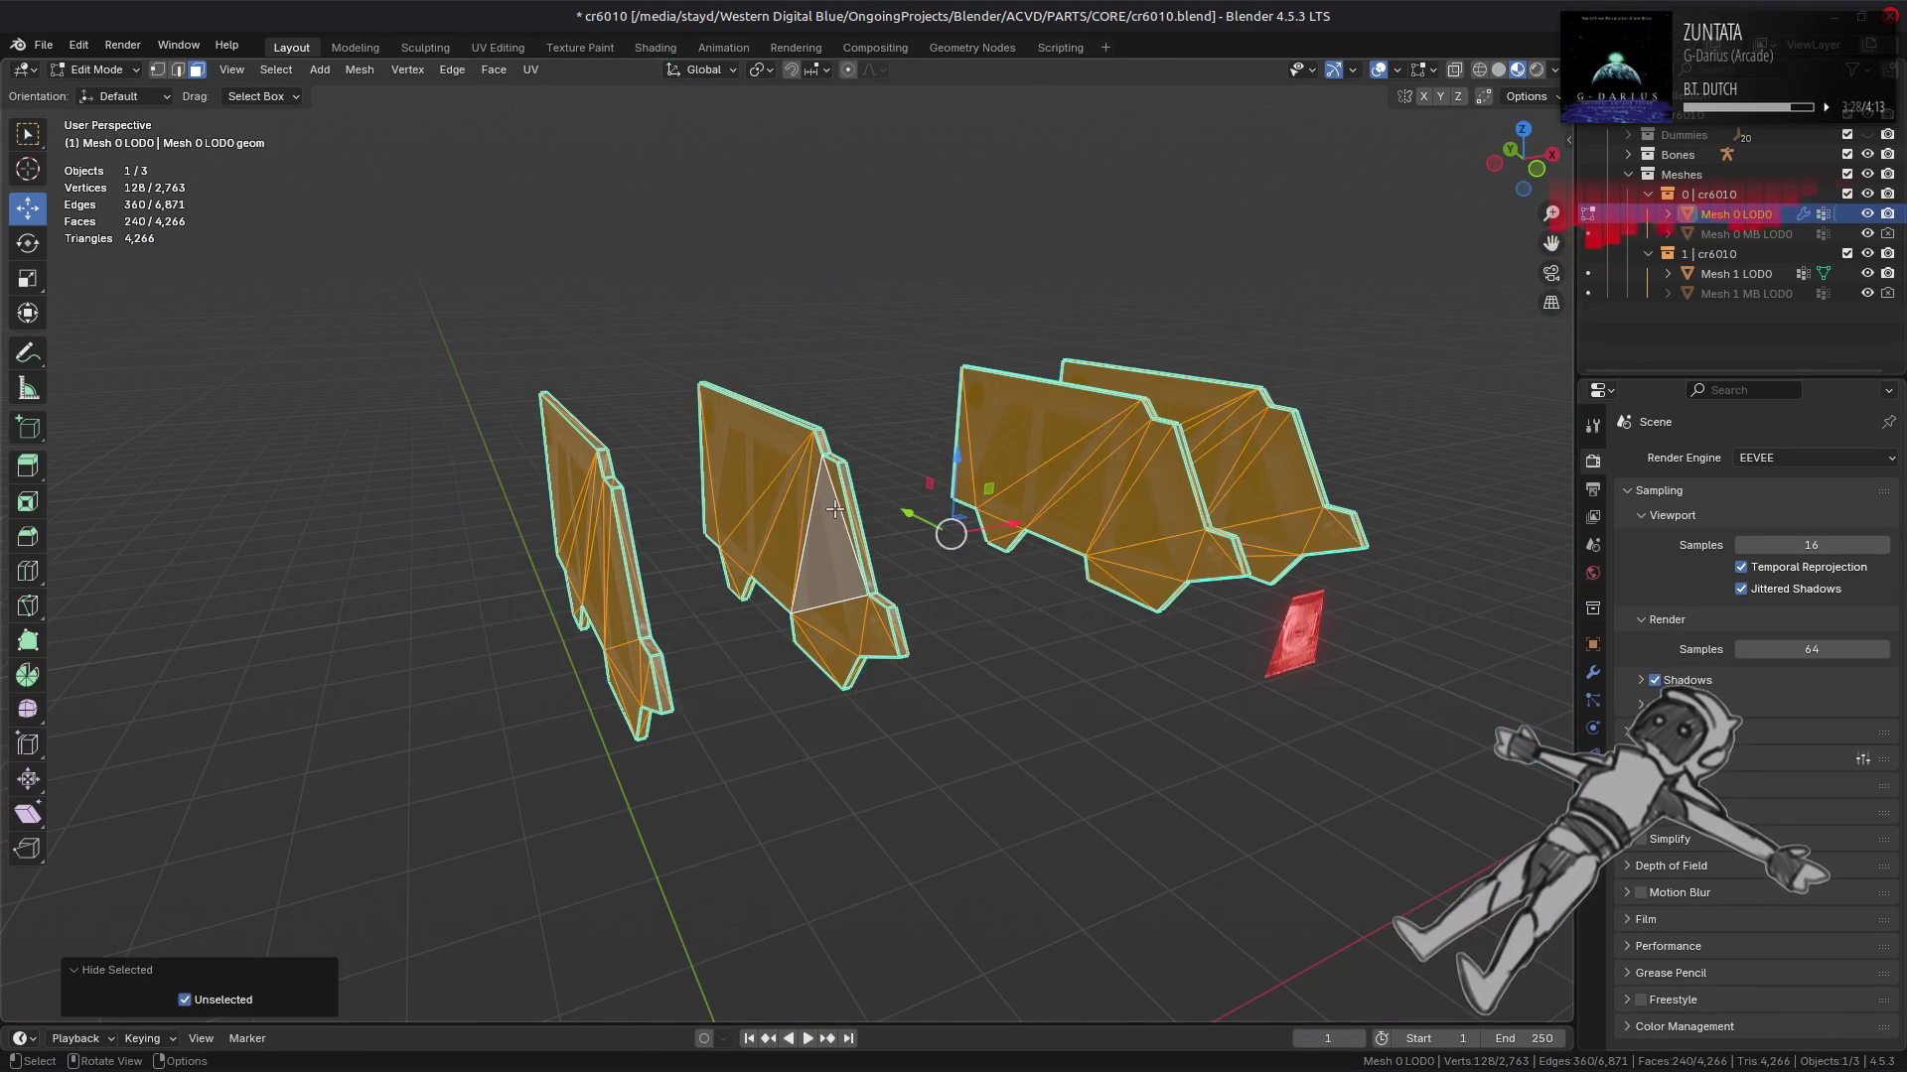
{"action": "scroll", "scroll_direction": "up", "scroll_amount": 3}
{"action": "left_click_drag", "start_coordinate": [769, 468], "coordinate": [553, 188]}
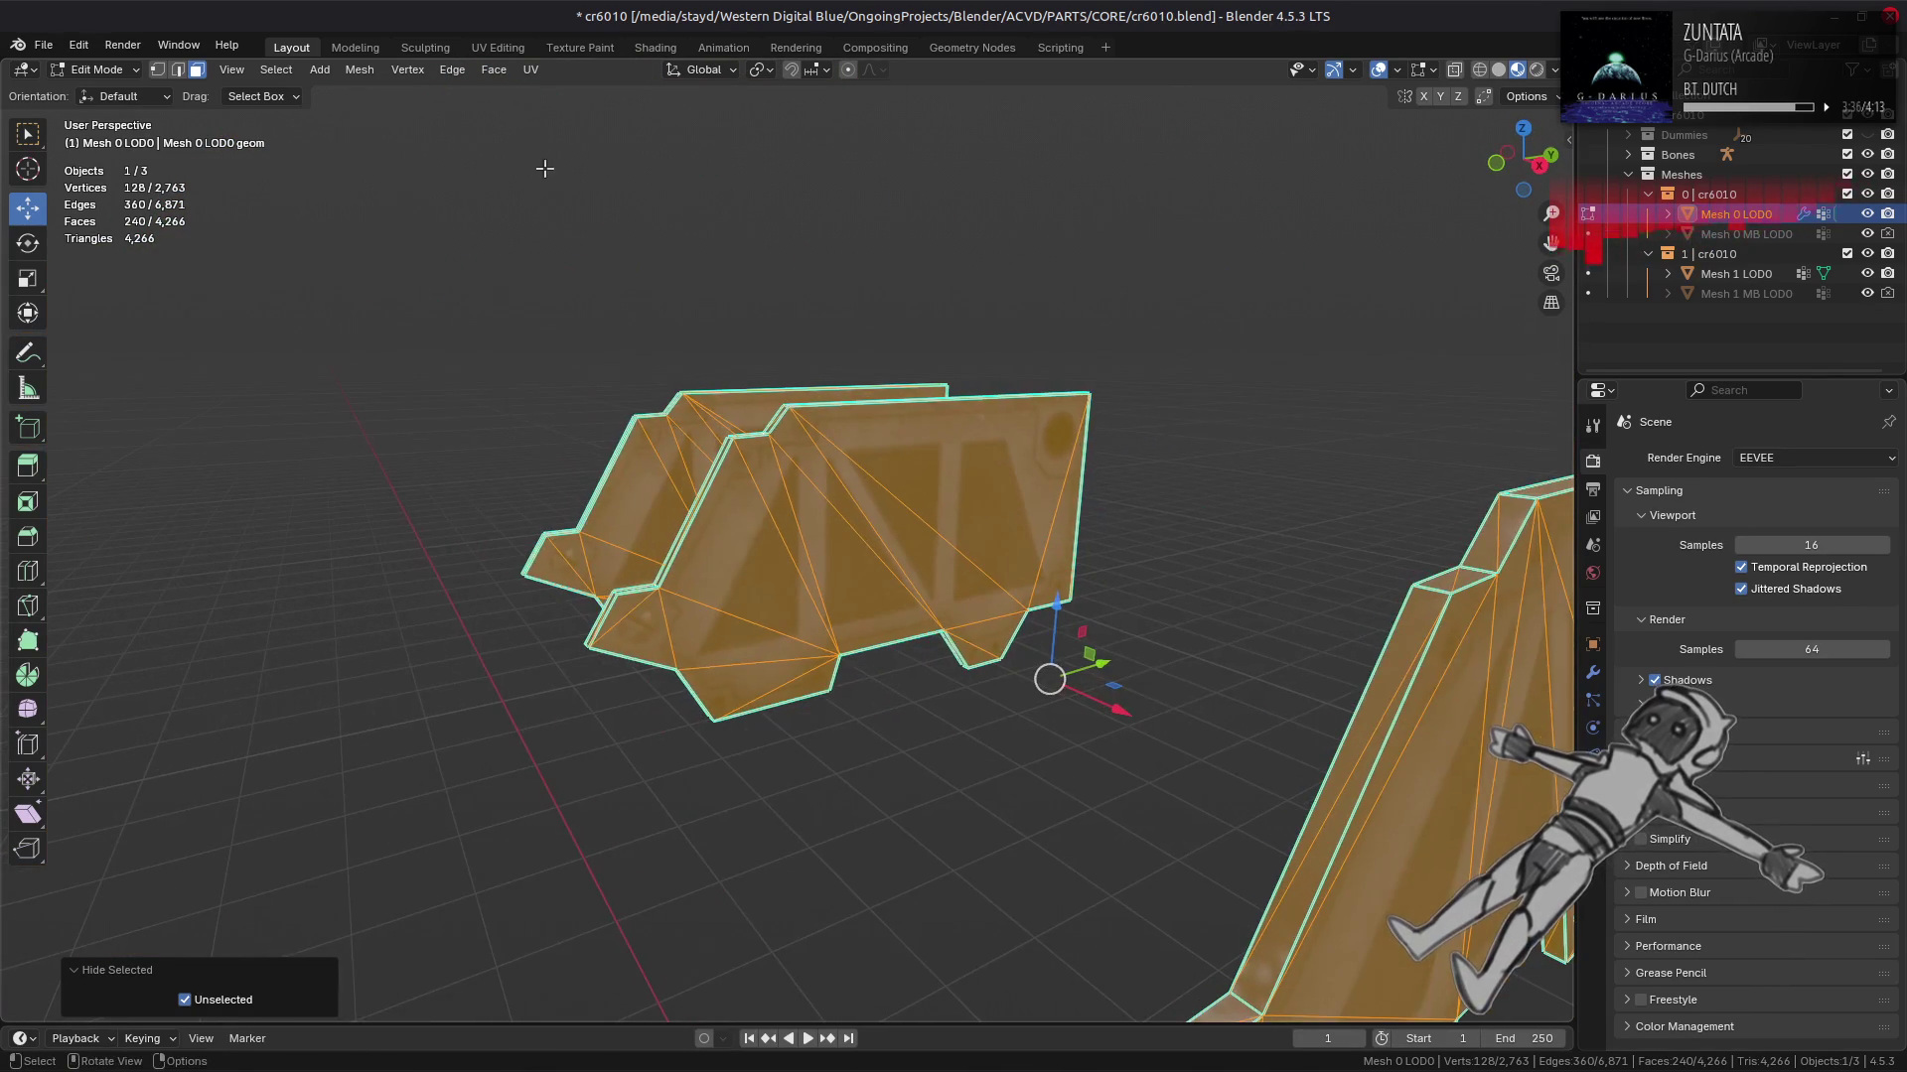
Step: Beautify the 240 selected faces at 15° Max Angle, then reveal and deselect all
{"action": "left_click", "coordinate": [494, 69]}
{"action": "left_click", "coordinate": [556, 325]}
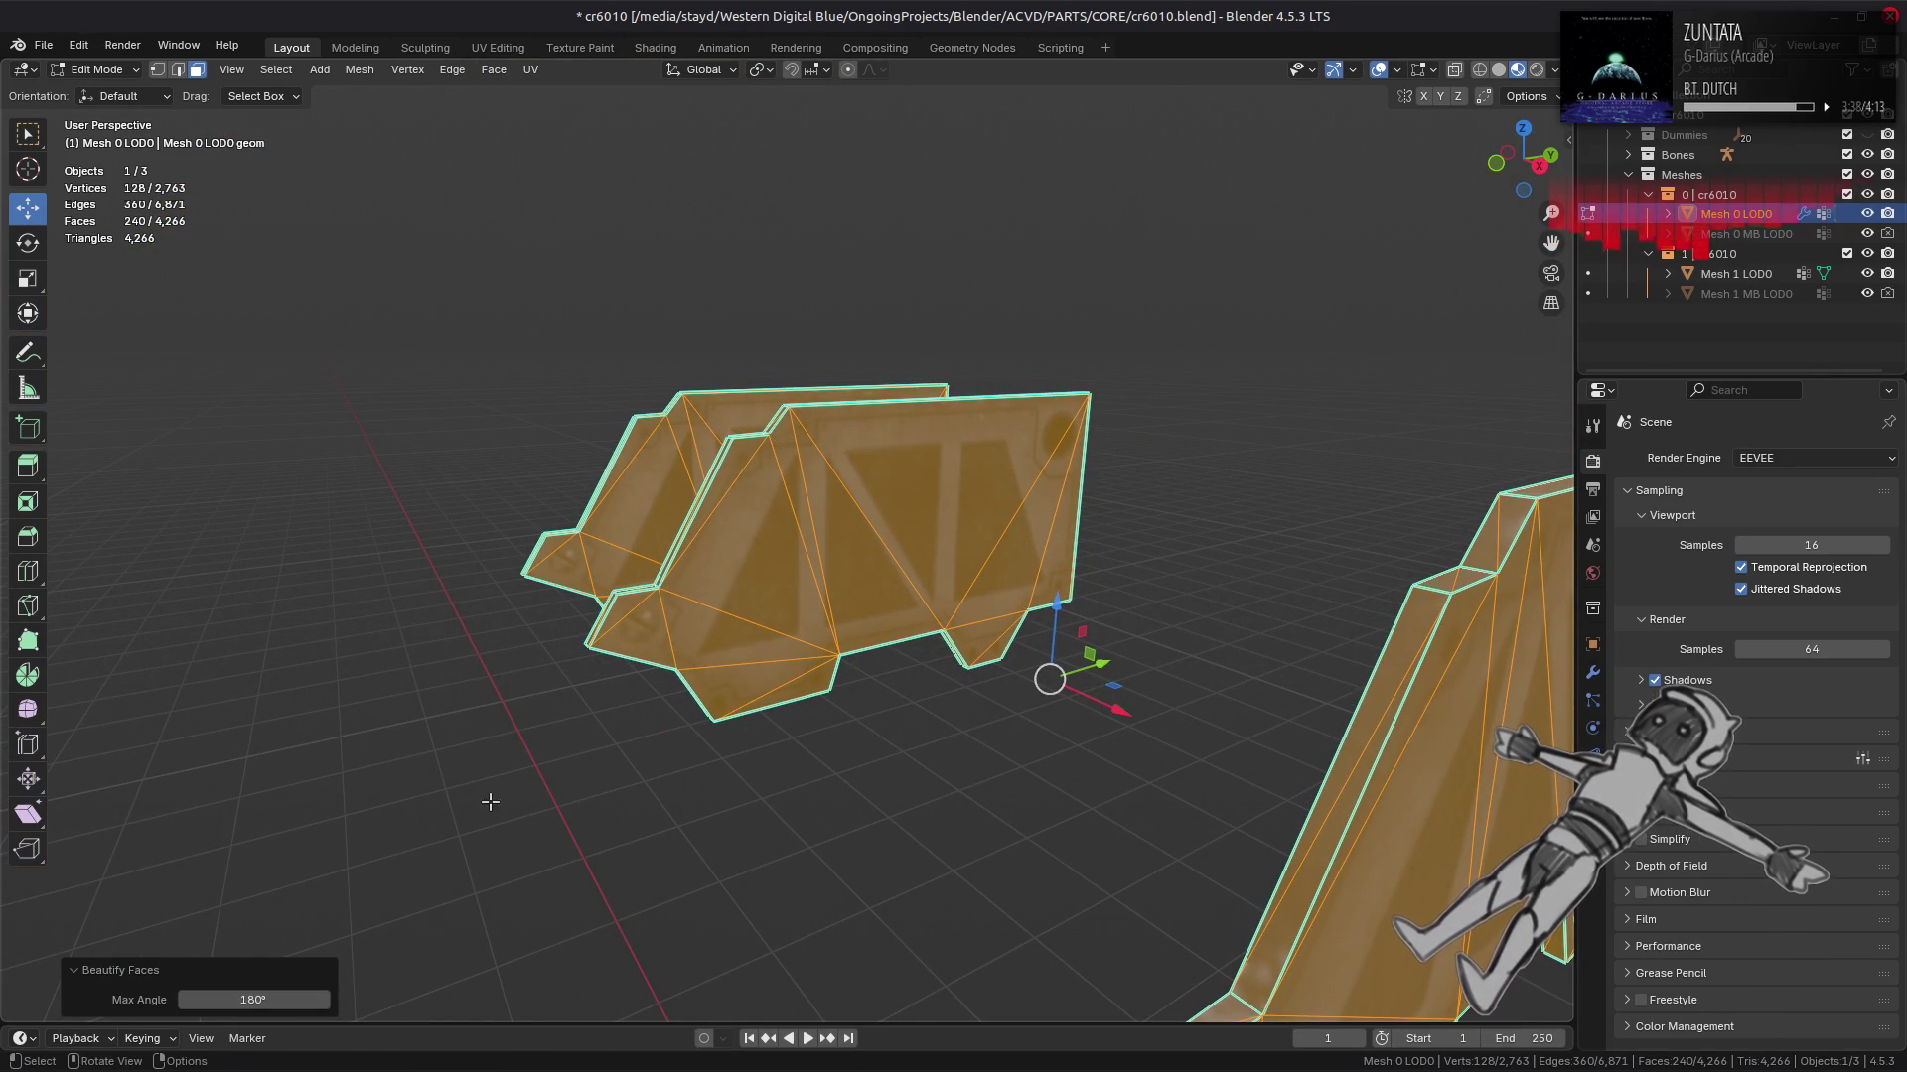
{"action": "left_click", "coordinate": [253, 999]}
{"action": "type", "text": "15"}
{"action": "key", "text": "Return"}
{"action": "scroll", "scroll_direction": "down", "scroll_amount": 3}
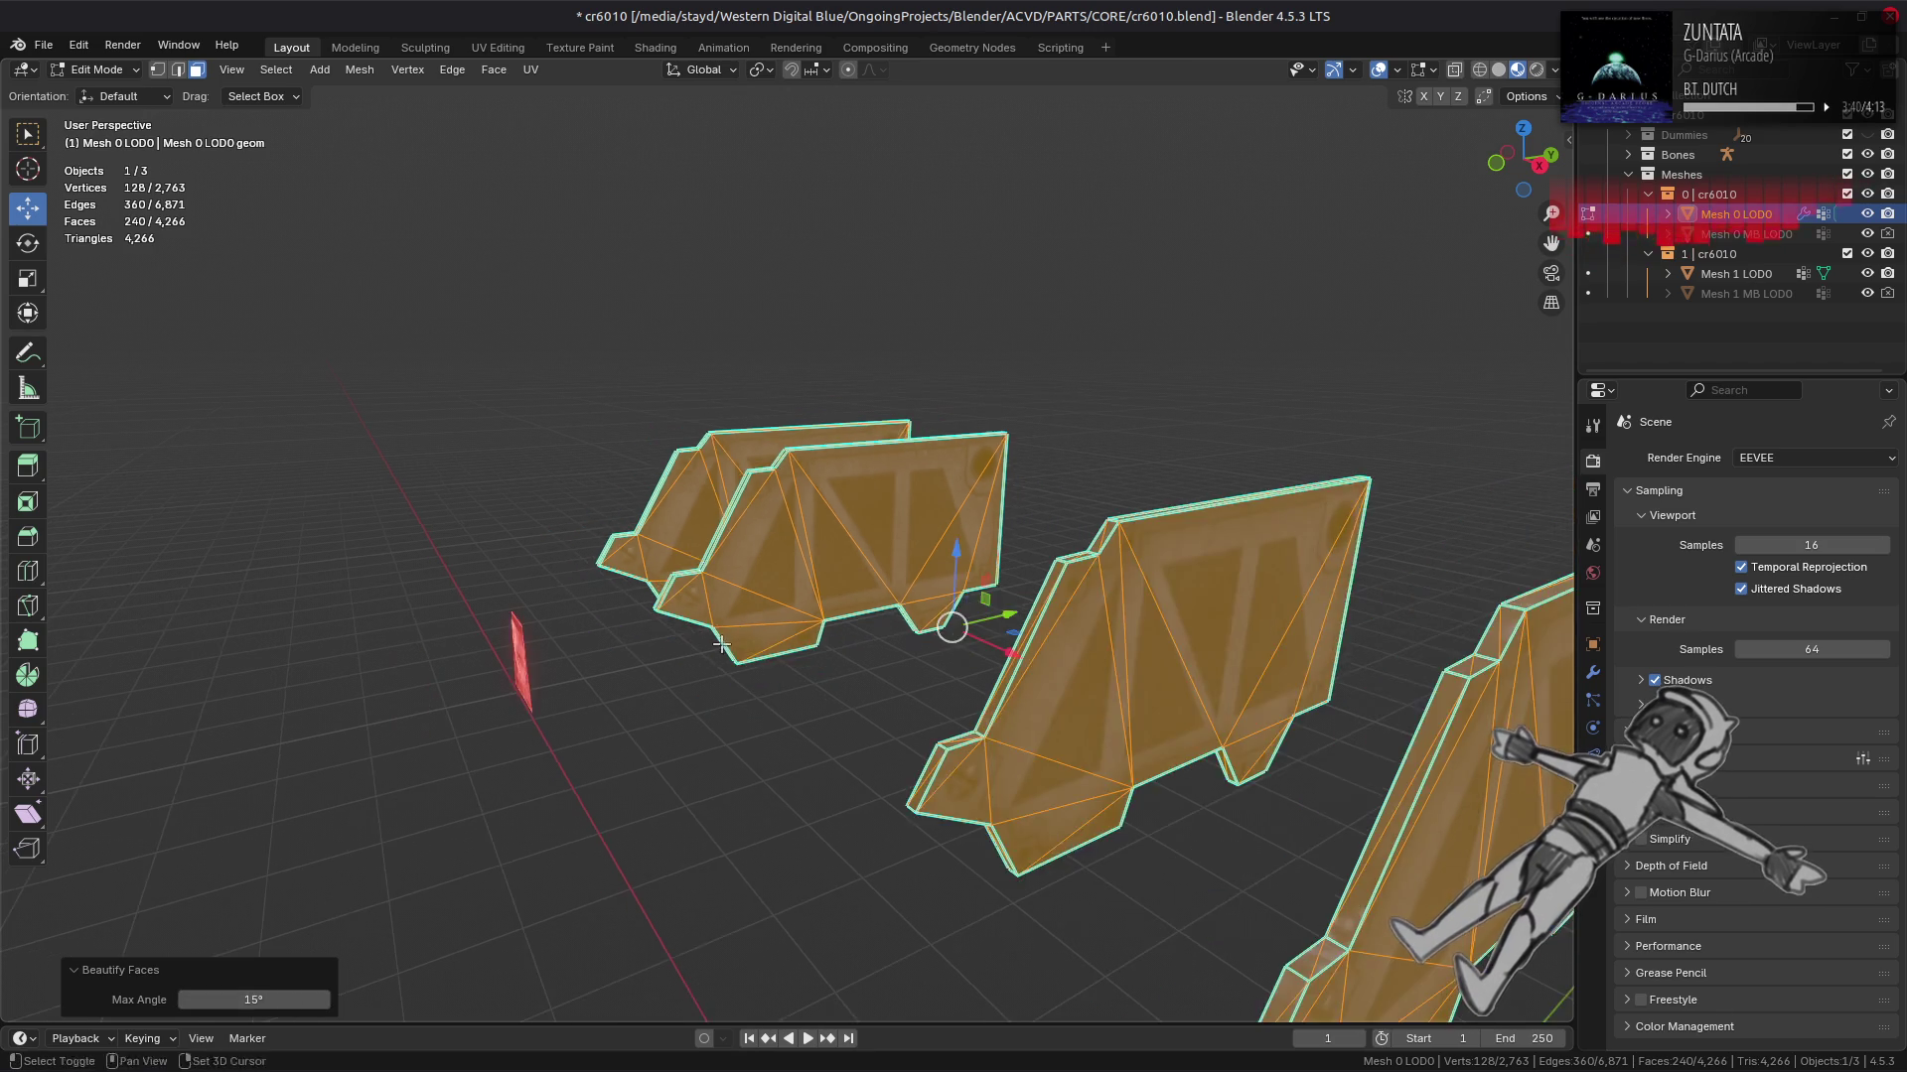
{"action": "scroll", "scroll_direction": "up", "scroll_amount": 3}
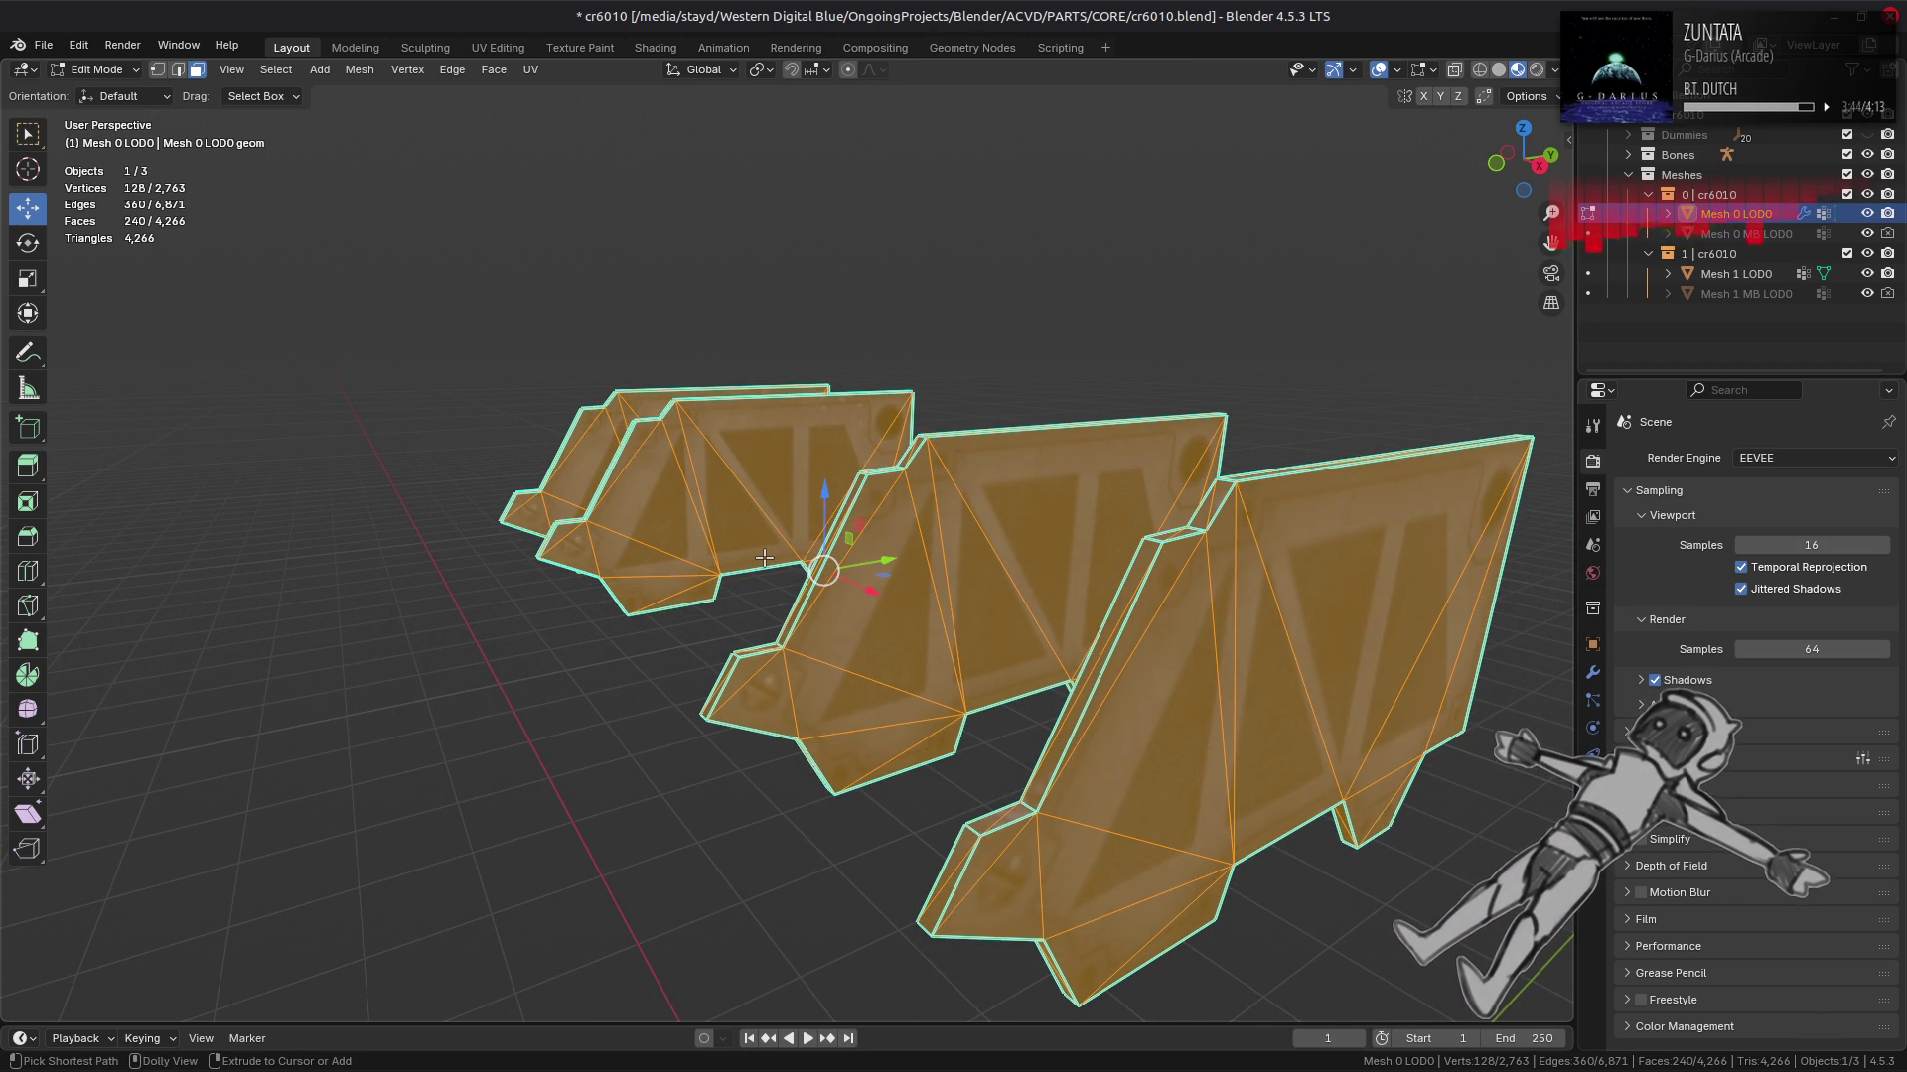
{"action": "key", "text": "alt+a"}
{"action": "key", "text": "alt+h"}
{"action": "key", "text": "alt+a"}
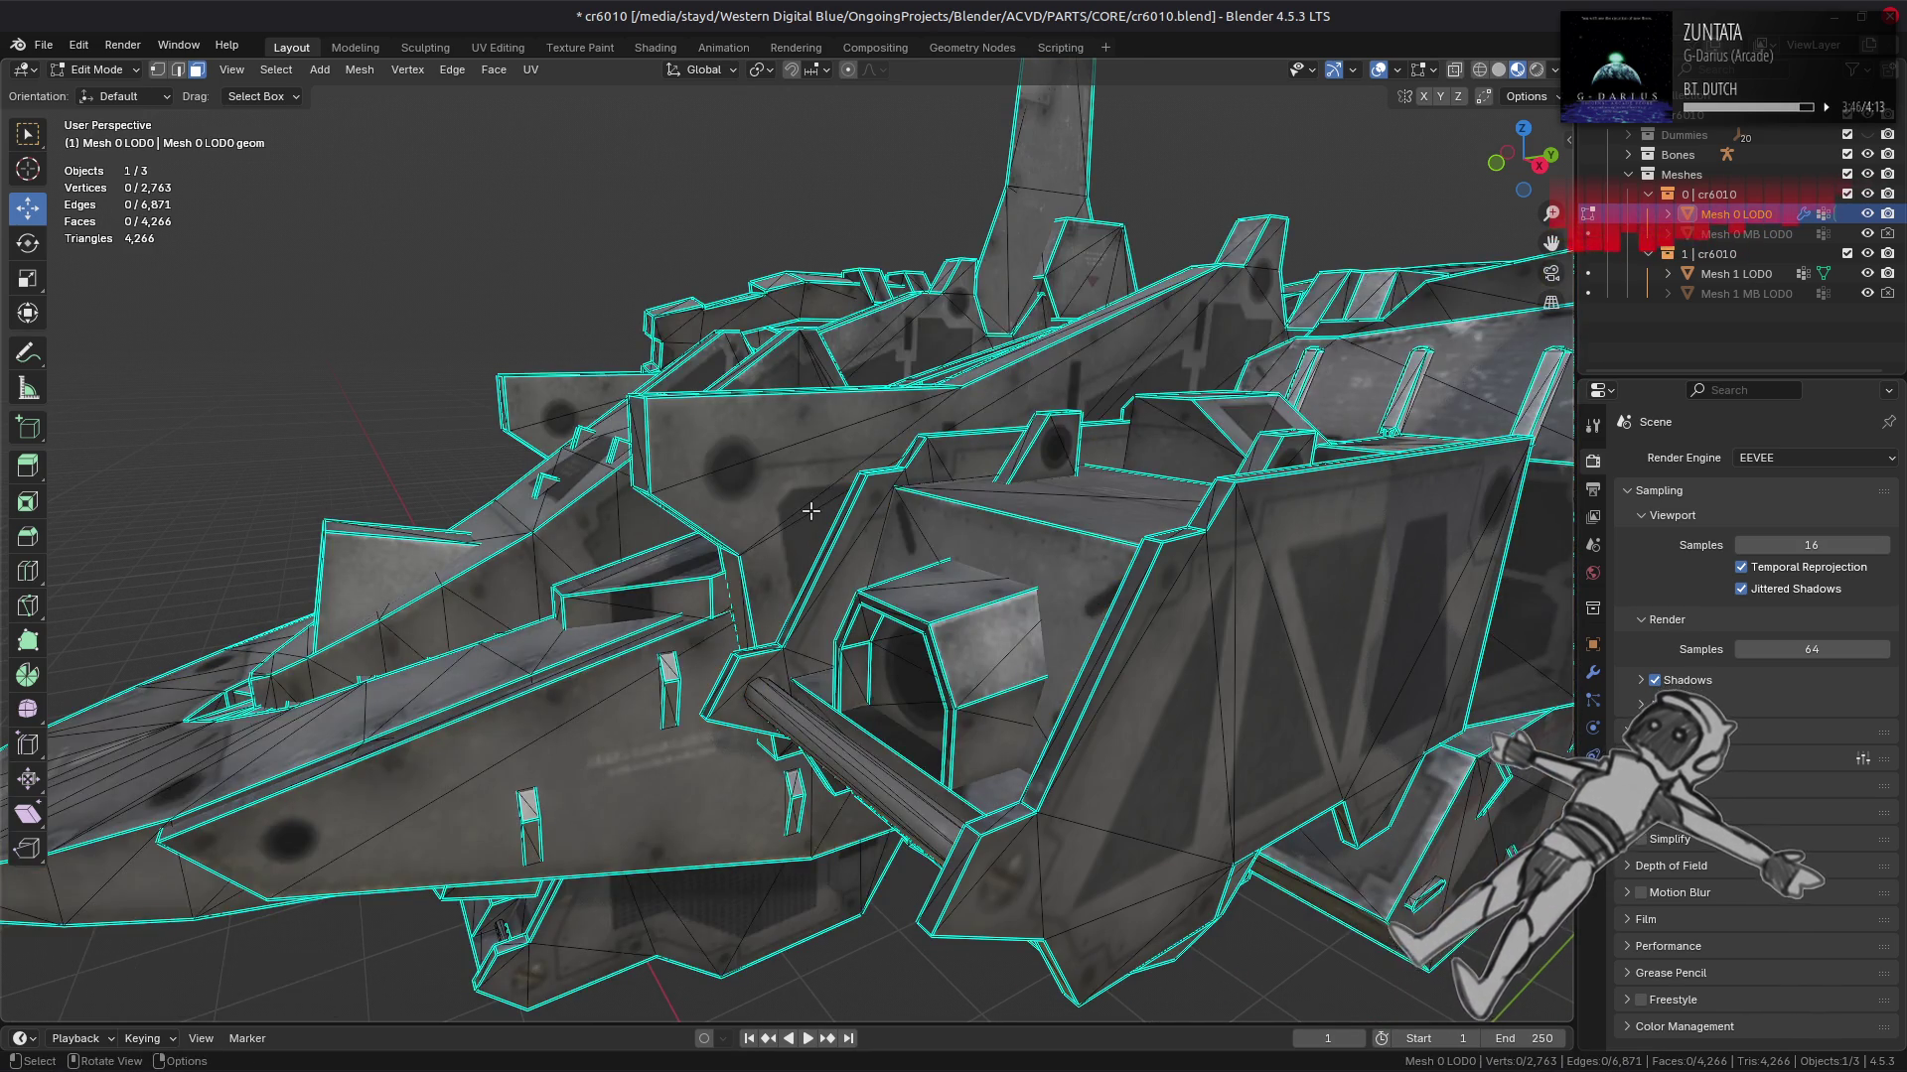
Step: Isolate the dome piece to inspect it, then bring back the whole hull with nothing selected
{"action": "scroll", "scroll_direction": "up", "scroll_amount": 3}
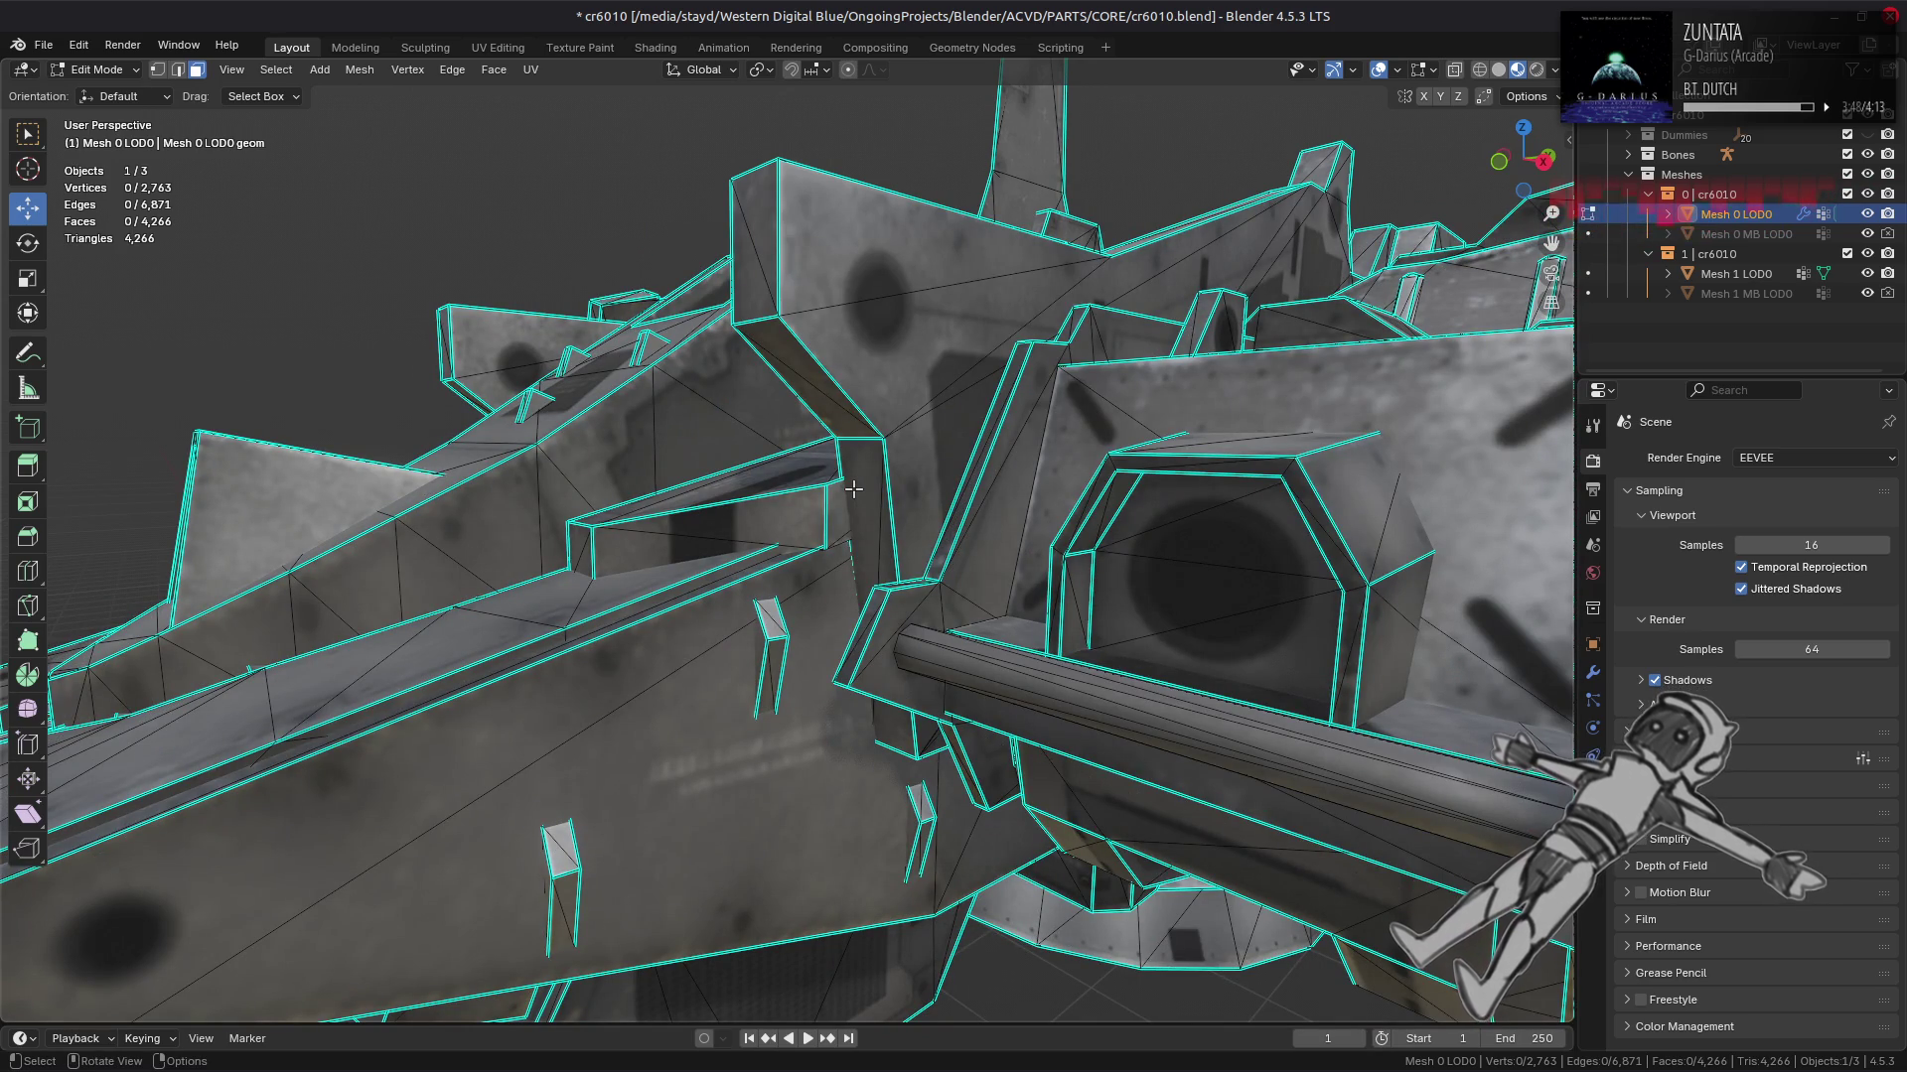
{"action": "scroll", "scroll_direction": "down", "scroll_amount": 3}
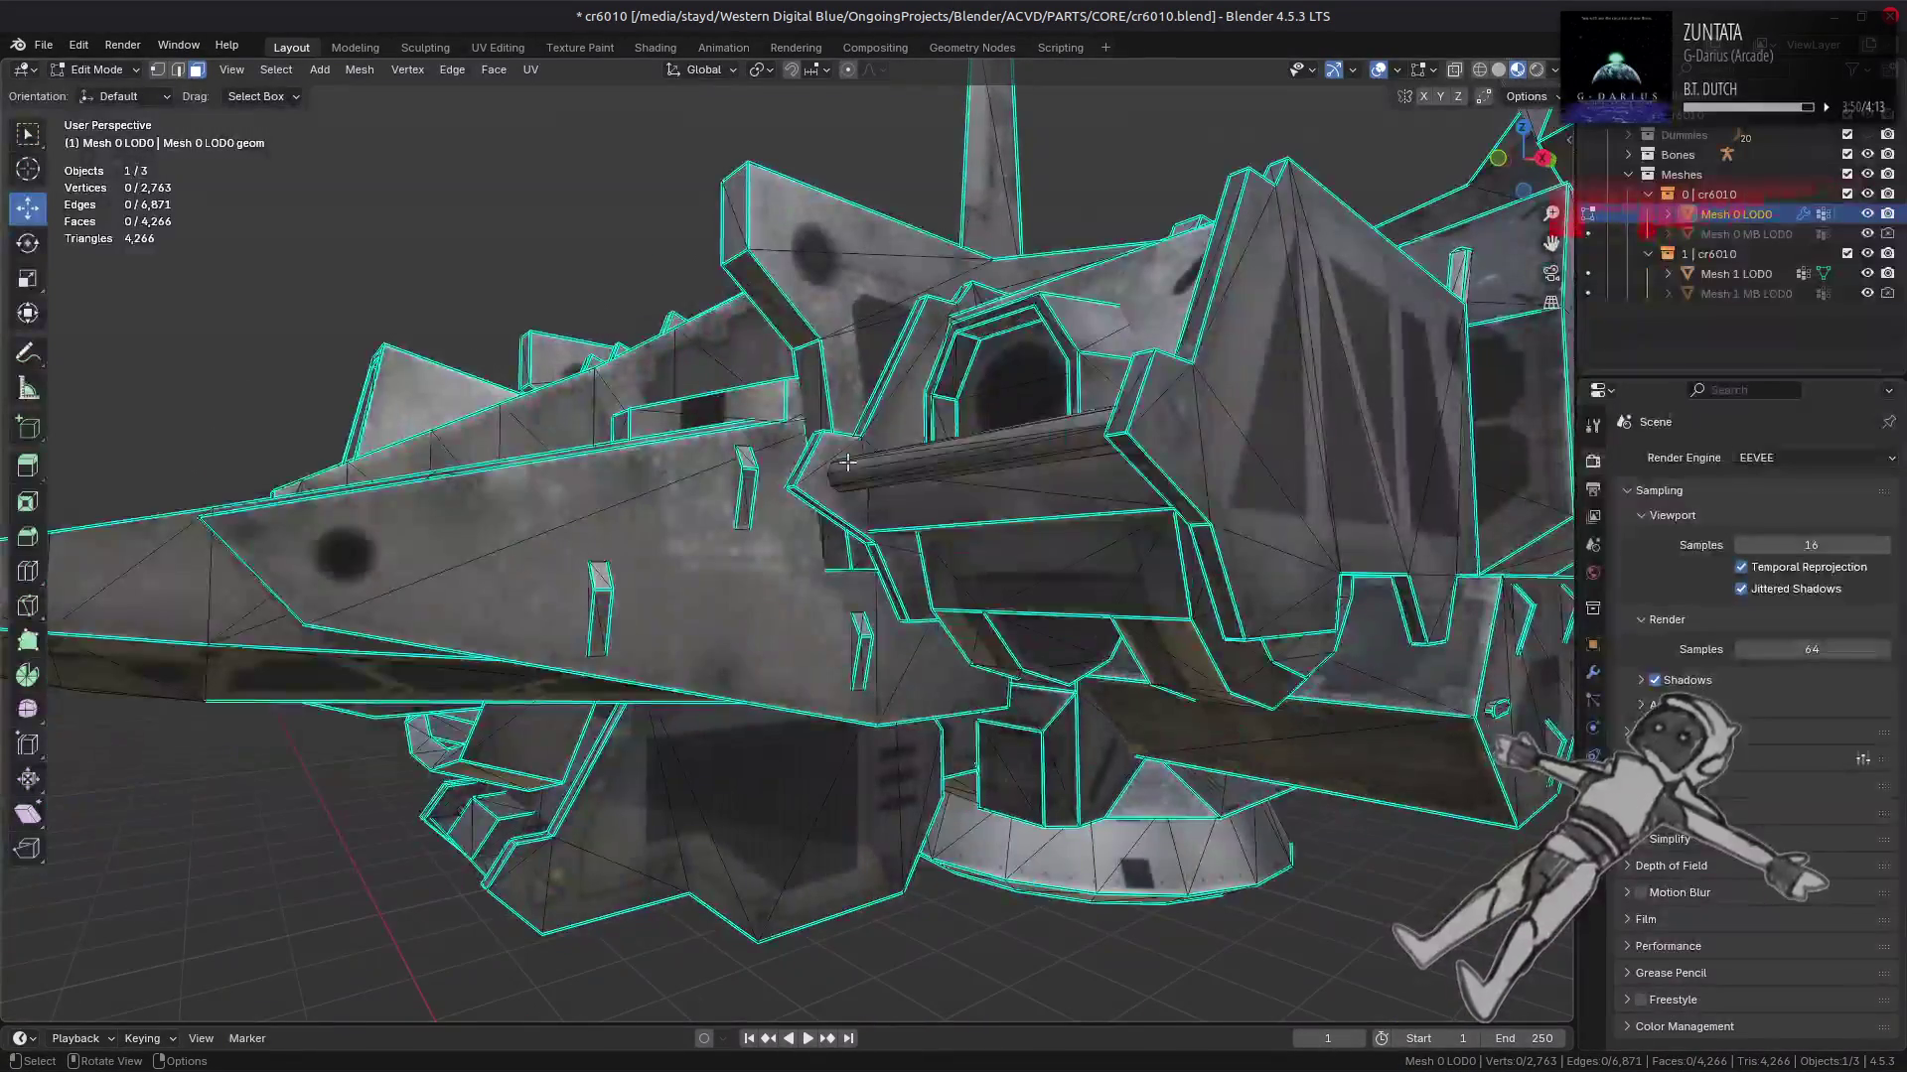
{"action": "scroll", "scroll_direction": "down", "scroll_amount": 3}
{"action": "left_click_drag", "start_coordinate": [948, 474], "coordinate": [910, 485]}
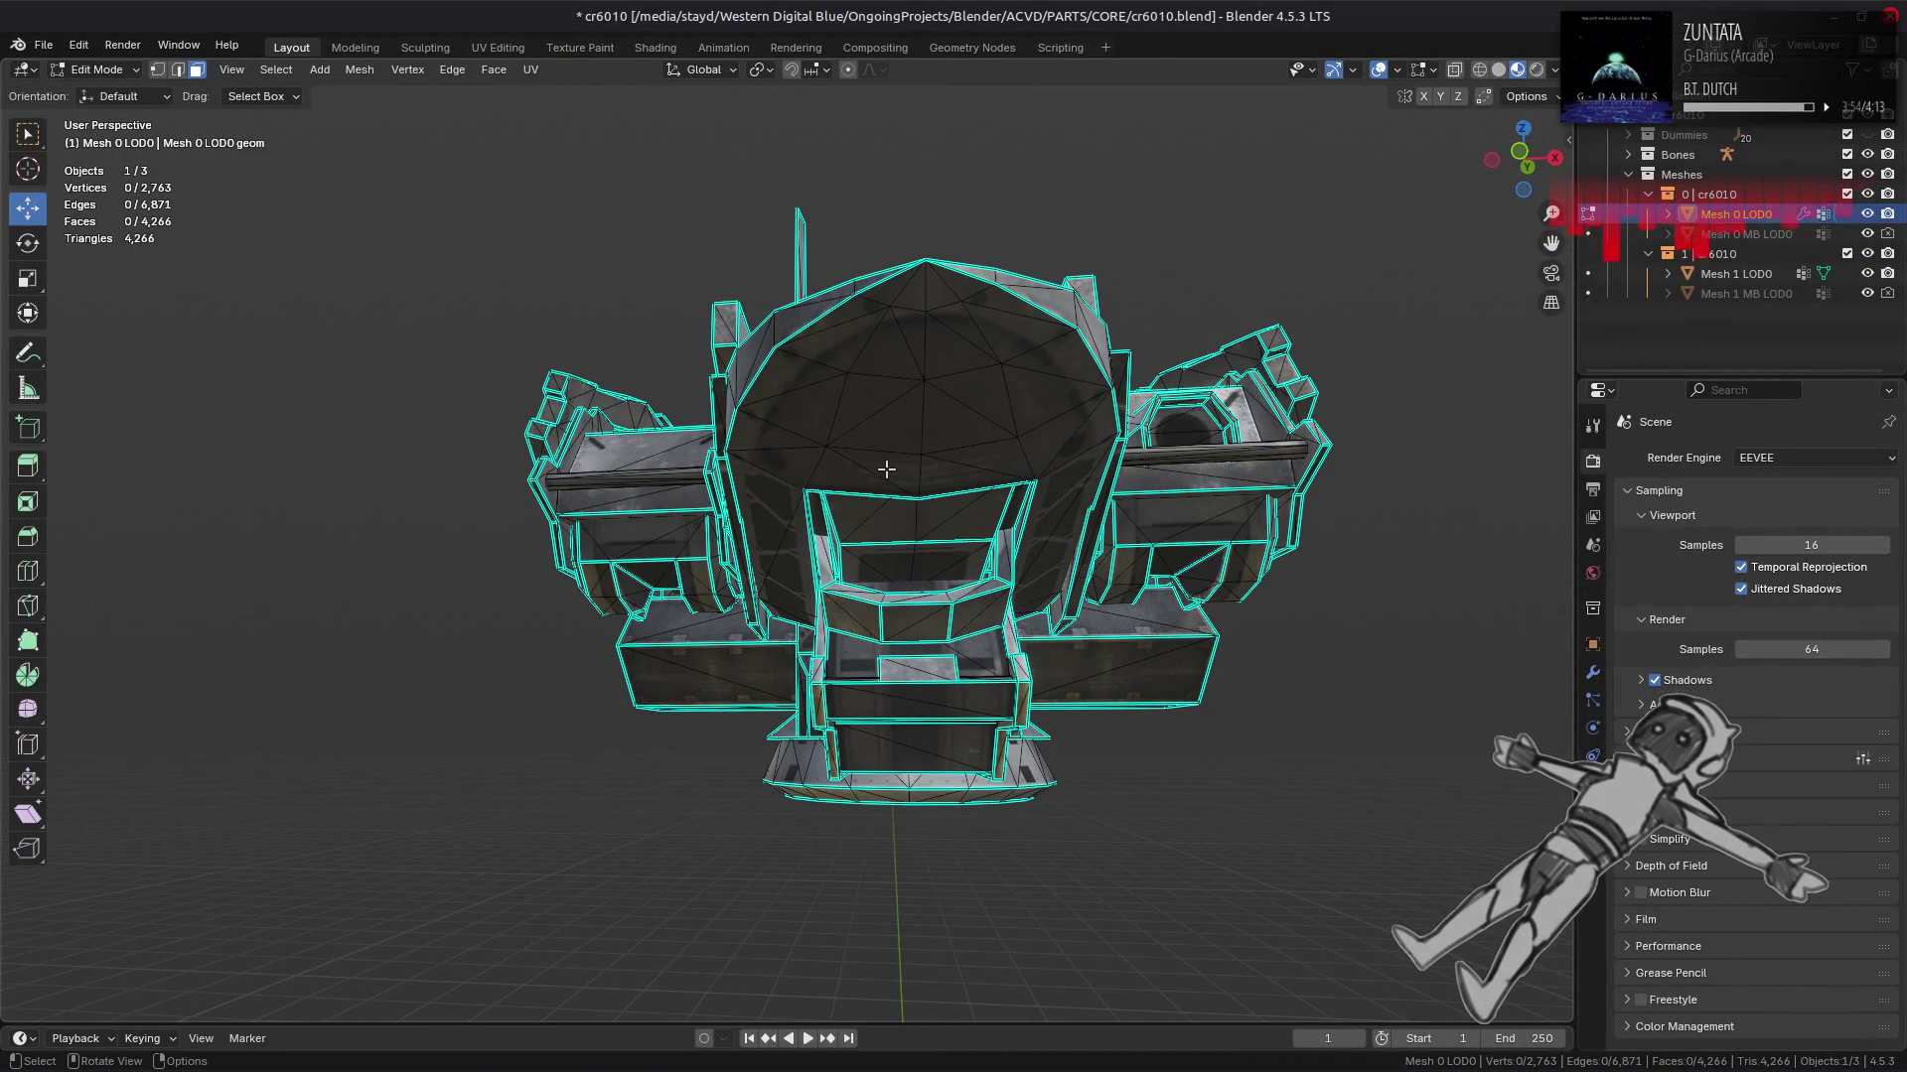
{"action": "left_click", "coordinate": [883, 465]}
{"action": "key", "text": "ctrl+l"}
{"action": "key", "text": "shift+h"}
{"action": "left_click_drag", "start_coordinate": [883, 465], "coordinate": [755, 604]}
{"action": "key", "text": "alt+h"}
{"action": "key", "text": "alt+a"}
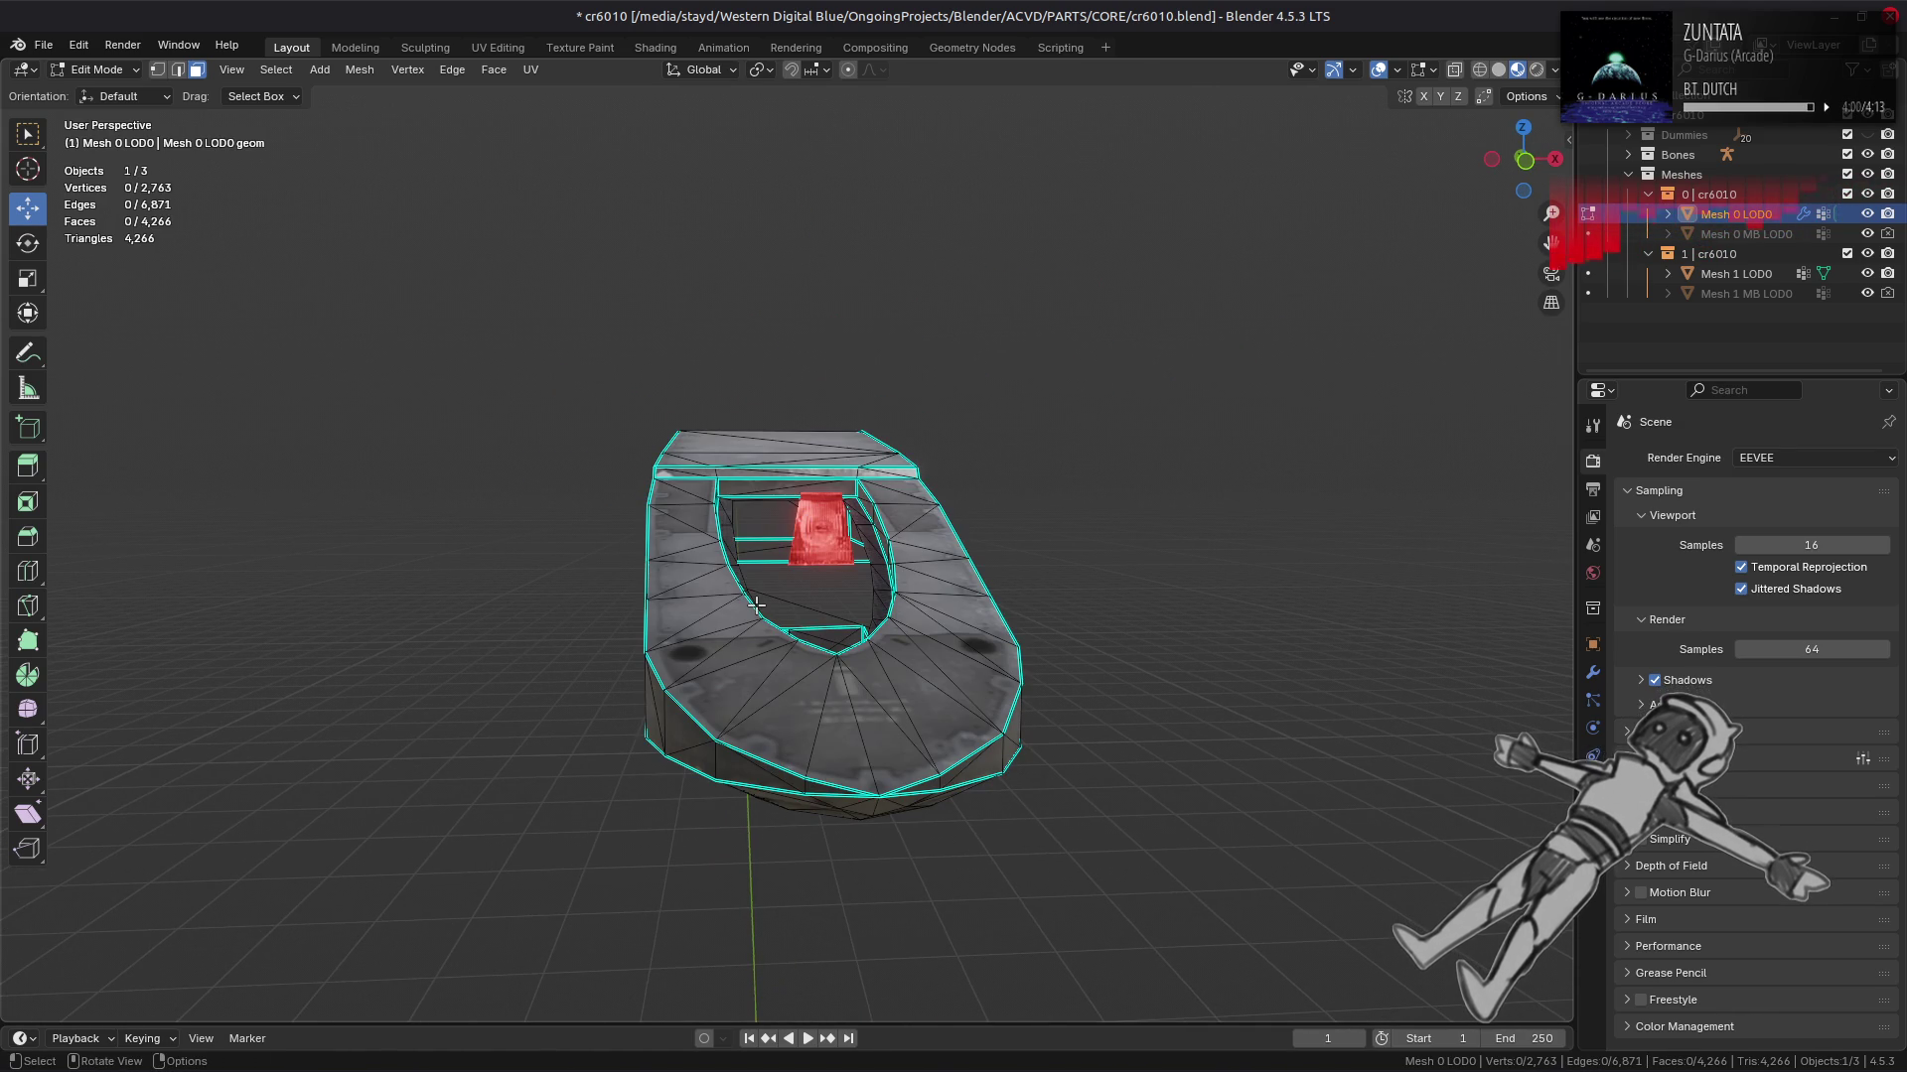
{"action": "scroll", "scroll_direction": "up", "scroll_amount": 3}
{"action": "left_click_drag", "start_coordinate": [756, 604], "coordinate": [592, 534]}
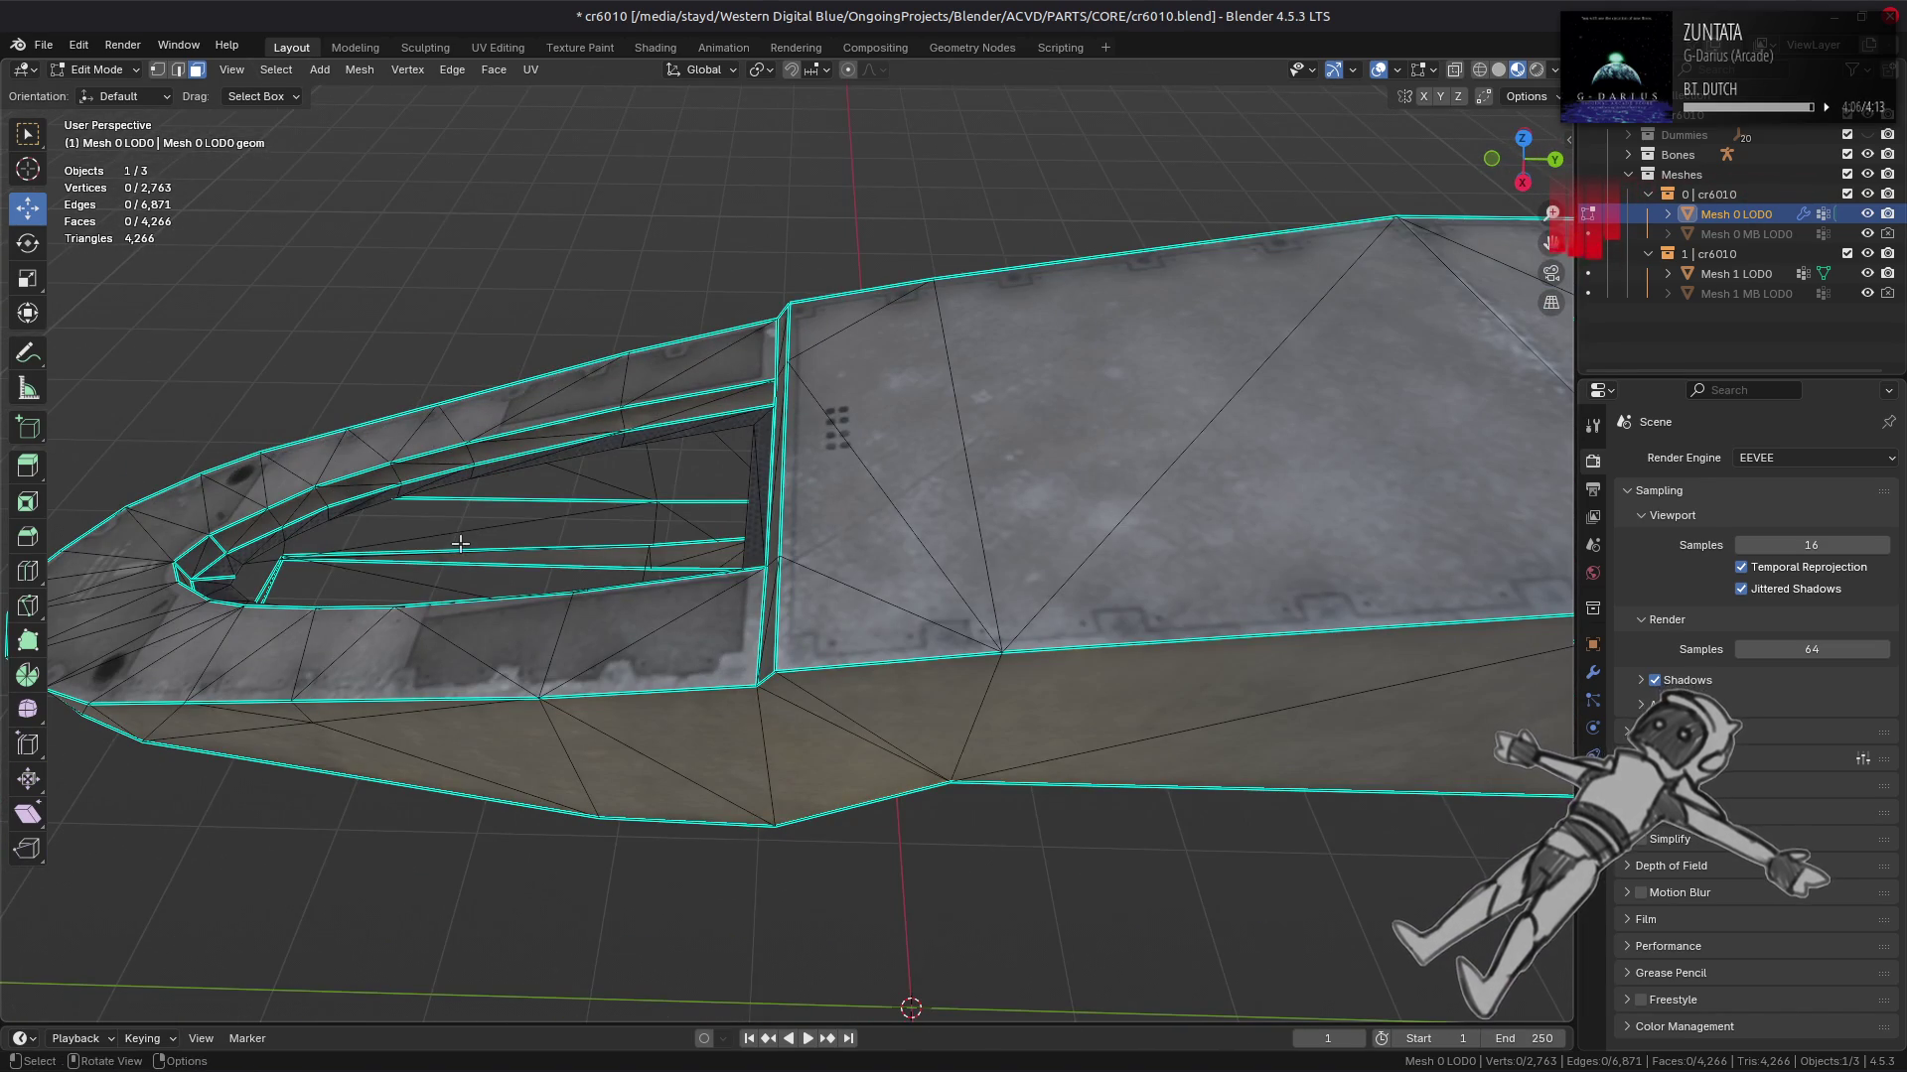
{"action": "left_click_drag", "start_coordinate": [477, 539], "coordinate": [832, 703]}
Step: Mark the nose rim edges as sharp, then clear that sharp marking again
{"action": "key", "text": "2"}
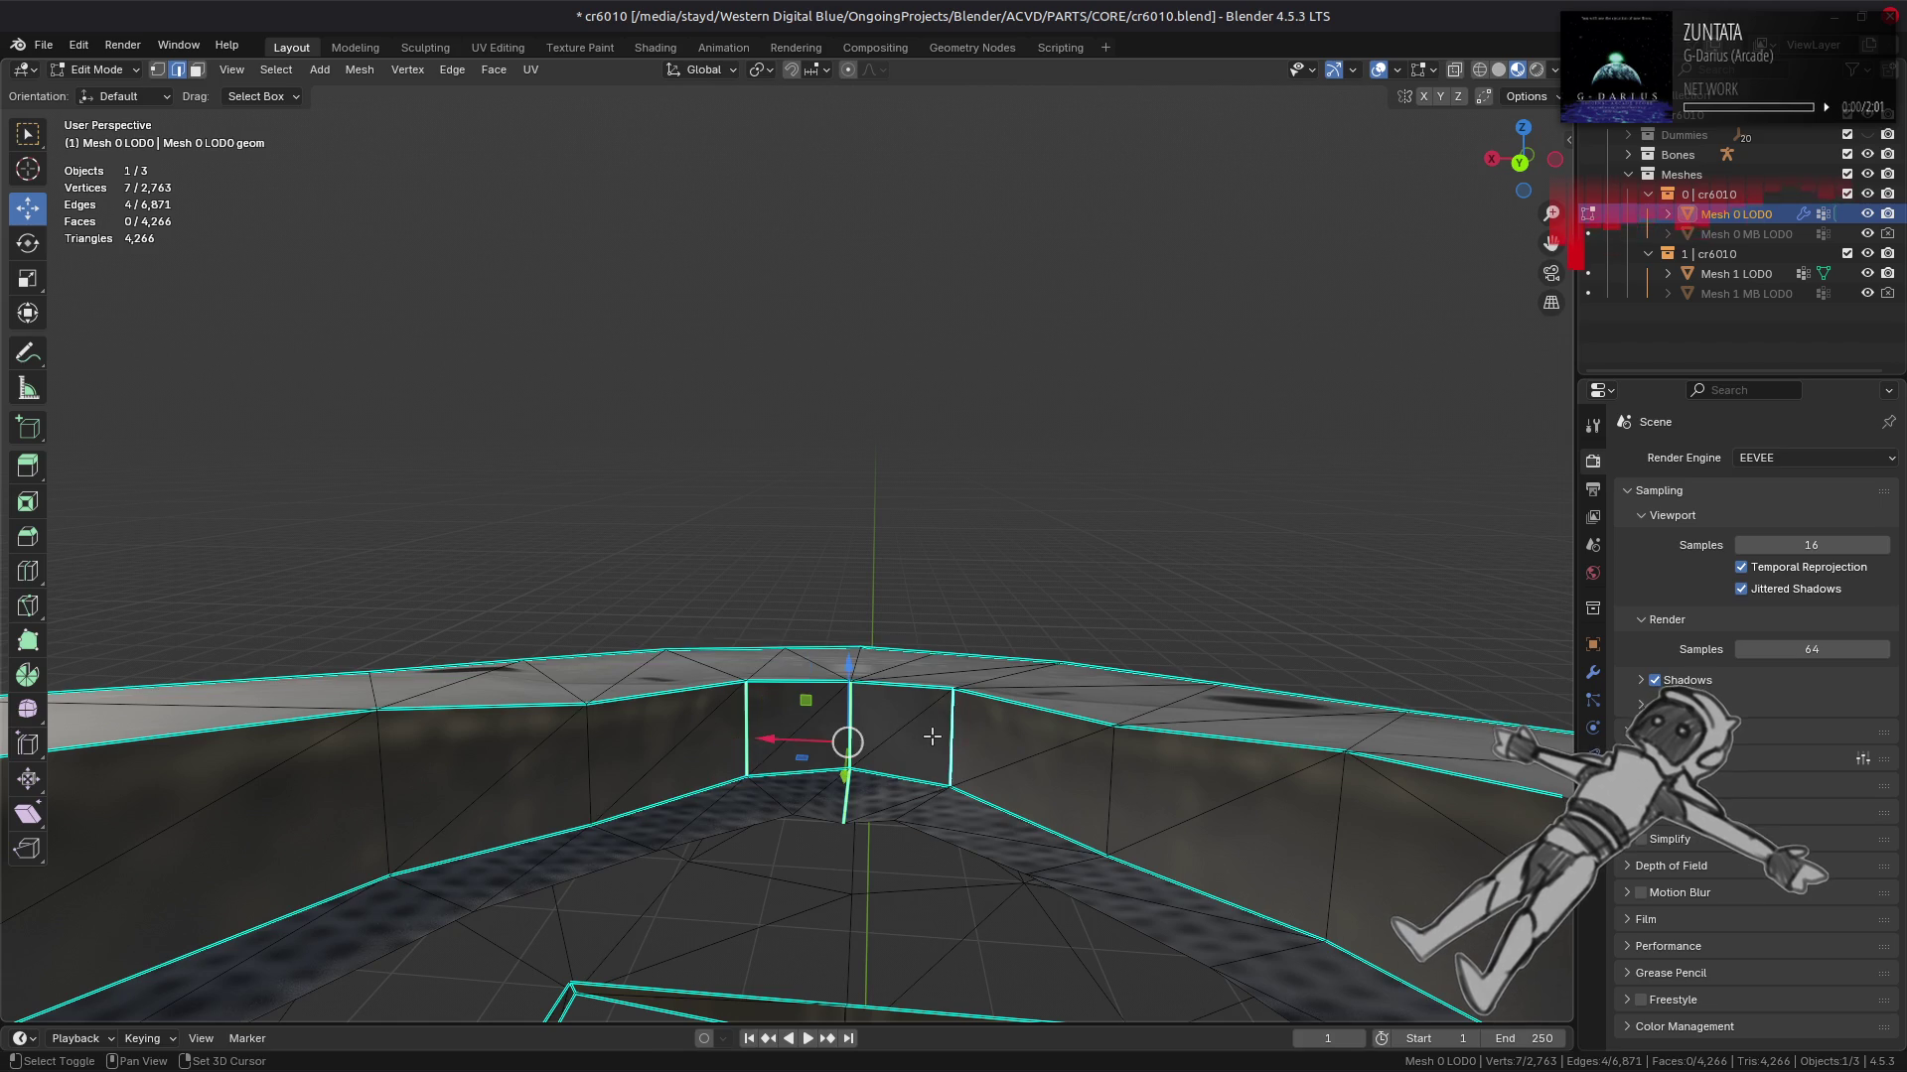
{"action": "left_click", "coordinate": [934, 736]}
{"action": "right_click", "coordinate": [749, 742]}
{"action": "left_click", "coordinate": [705, 855]}
{"action": "right_click", "coordinate": [720, 826]}
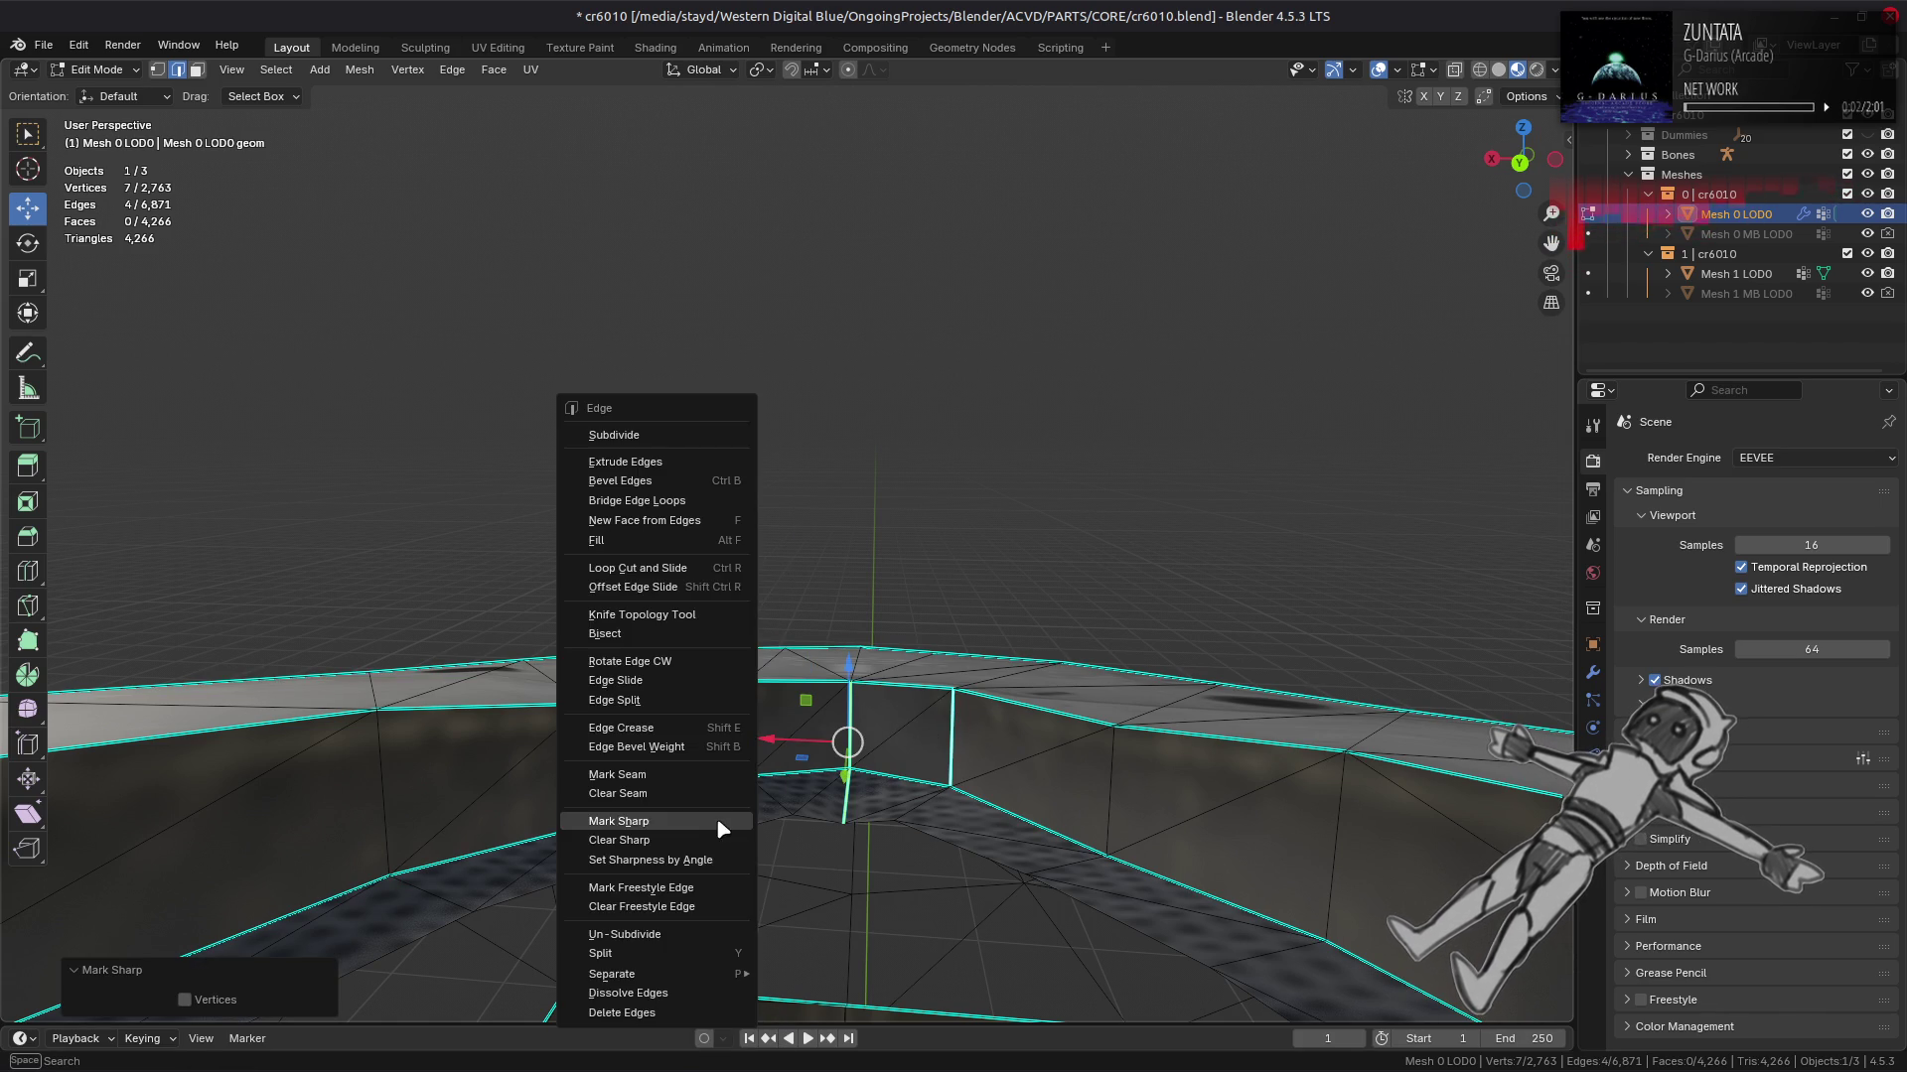
{"action": "left_click", "coordinate": [705, 840]}
Step: Check the hull shading in Object Mode, then mark the top fold edge as sharp
{"action": "key", "text": "Tab"}
{"action": "left_click_drag", "start_coordinate": [705, 840], "coordinate": [999, 622]}
{"action": "key", "text": "Tab"}
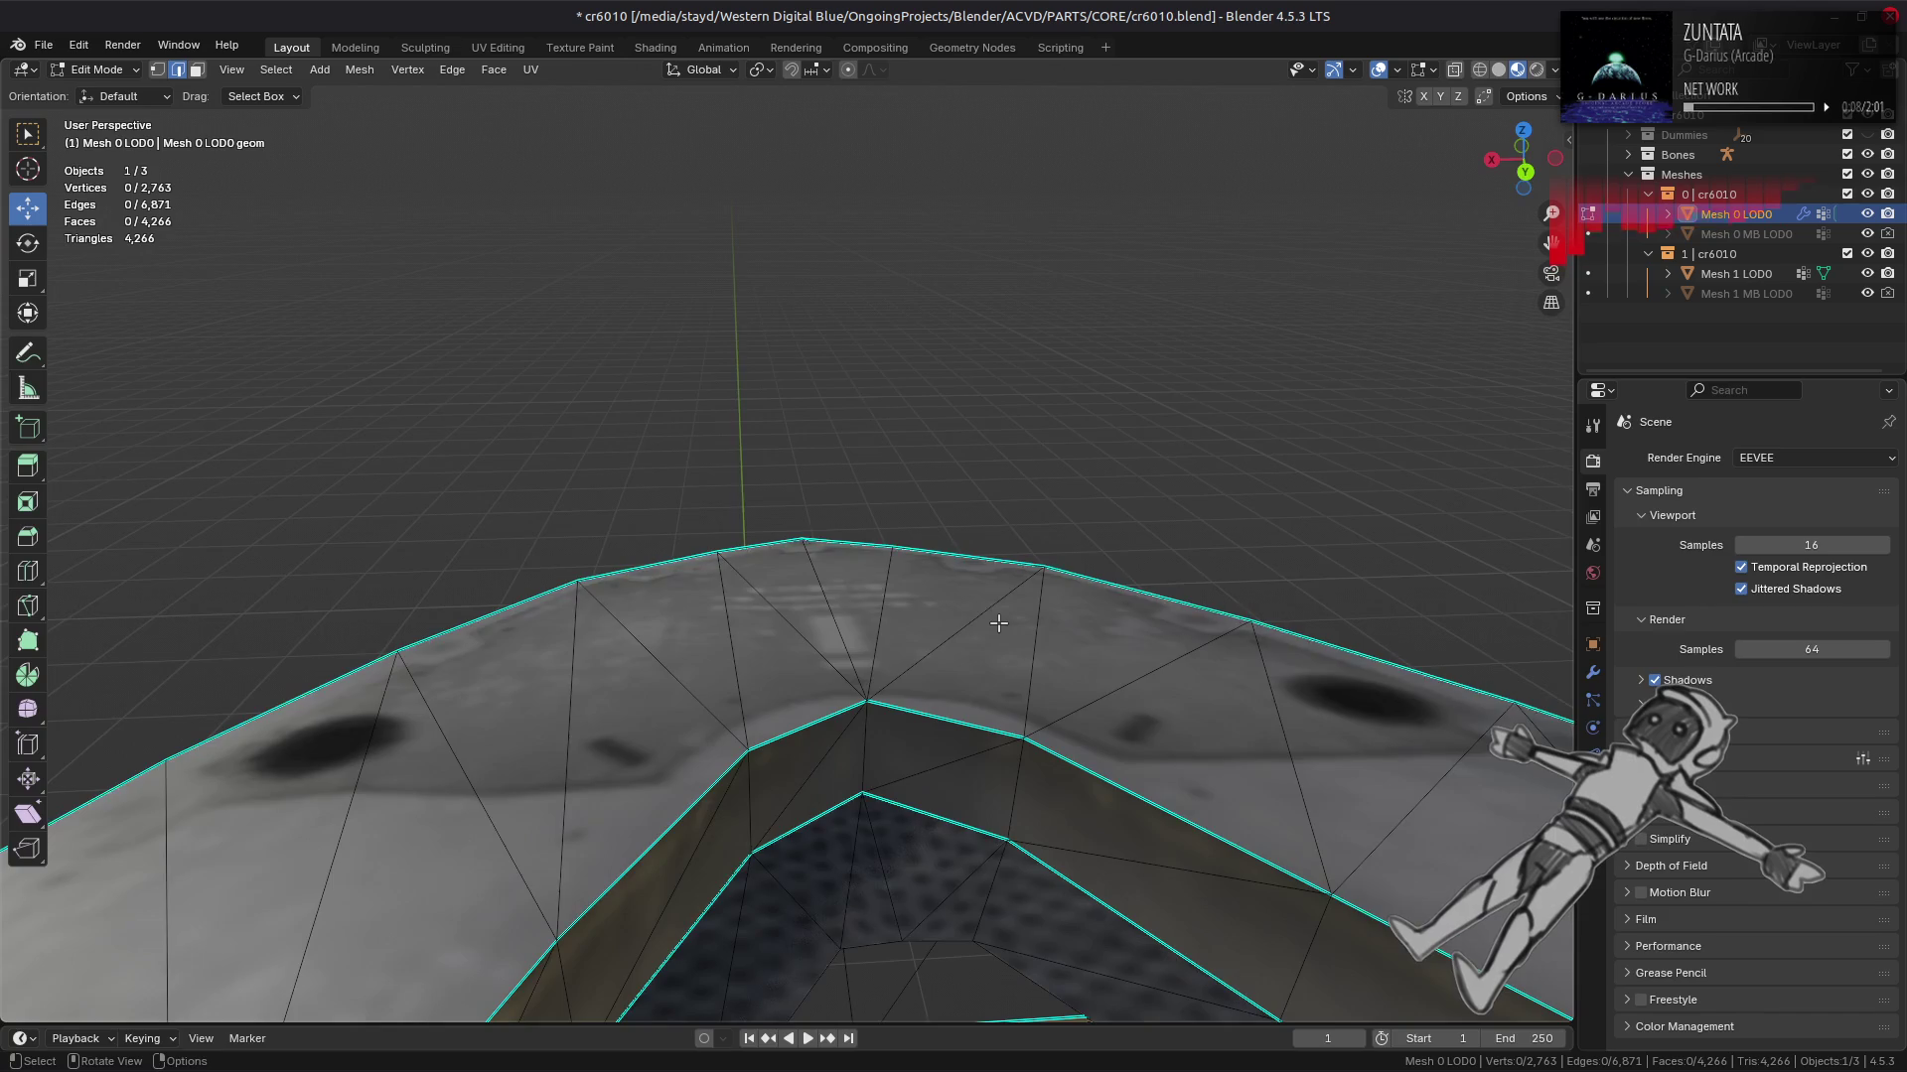
{"action": "left_click_drag", "start_coordinate": [1012, 609], "coordinate": [890, 639]}
{"action": "key", "text": "Tab"}
{"action": "key", "text": "Tab"}
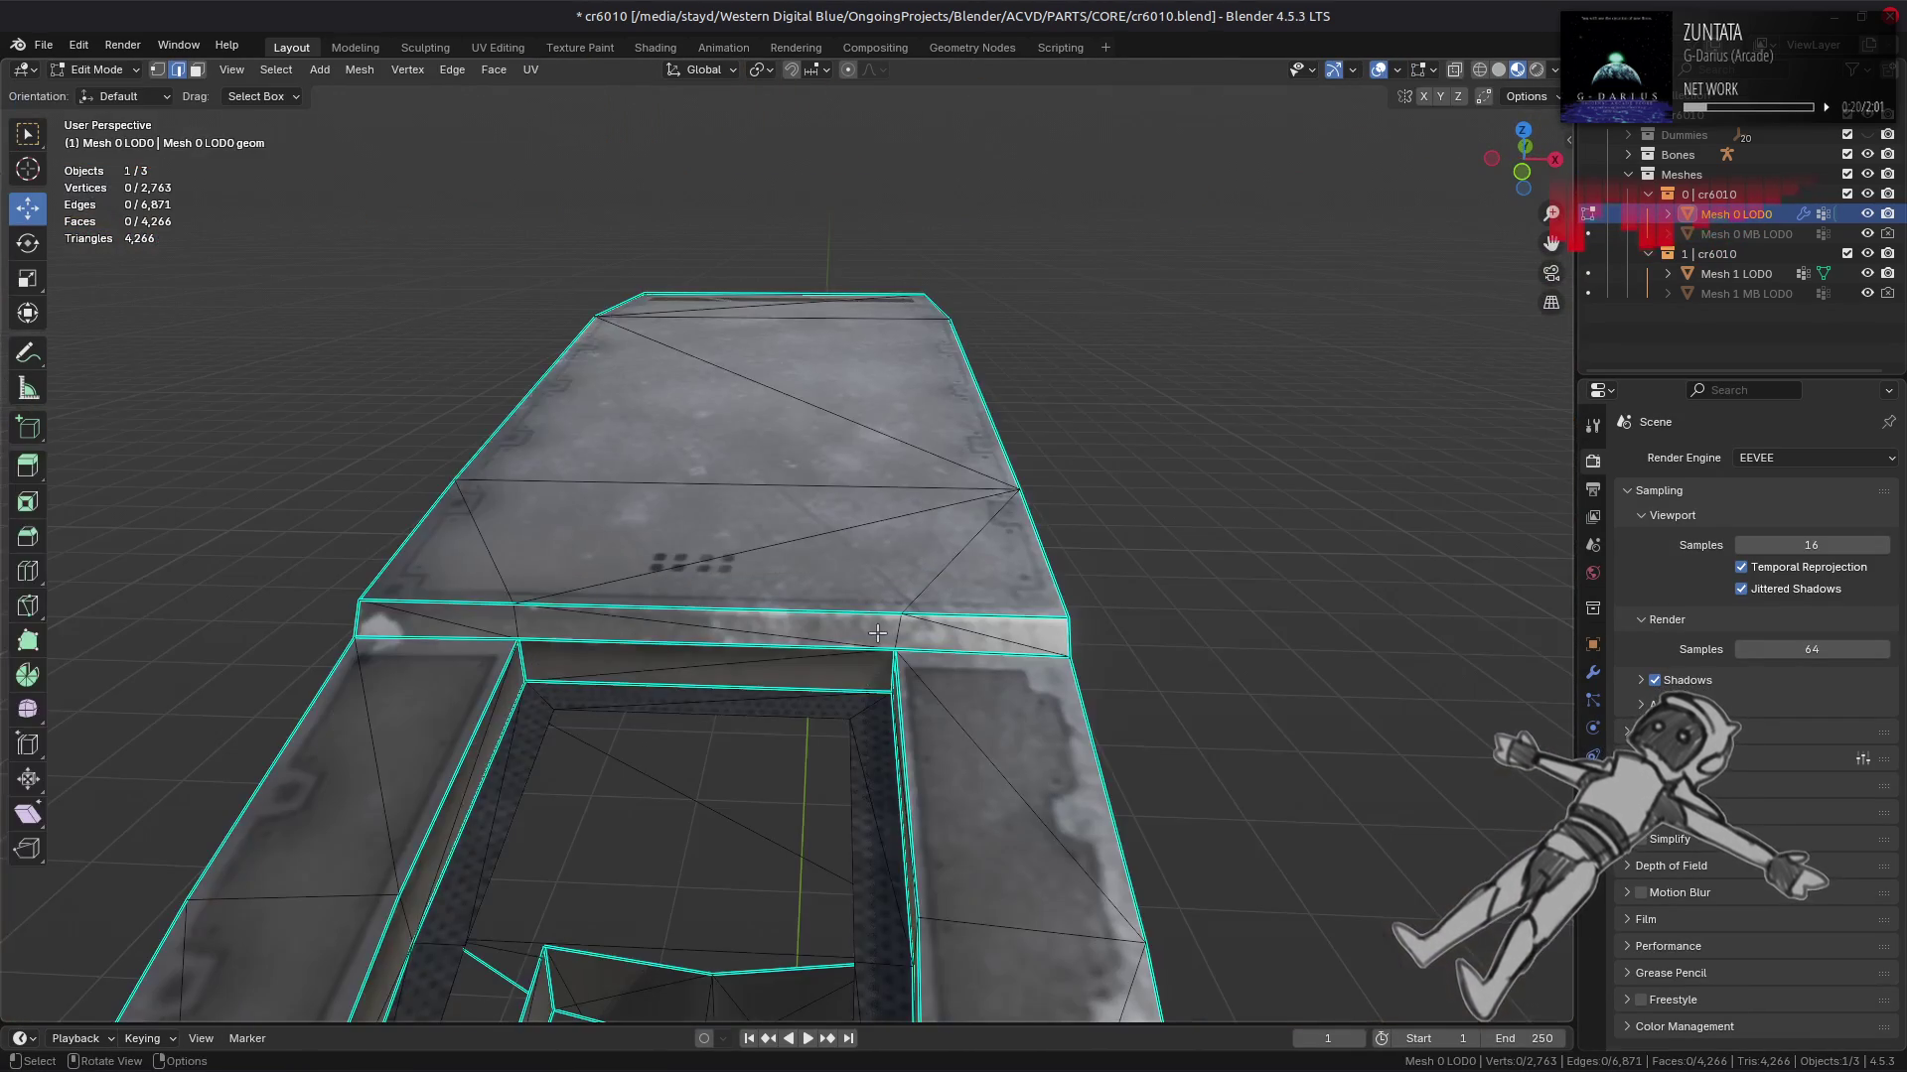
{"action": "left_click_drag", "start_coordinate": [715, 596], "coordinate": [756, 528]}
{"action": "key", "text": "ctrl+e"}
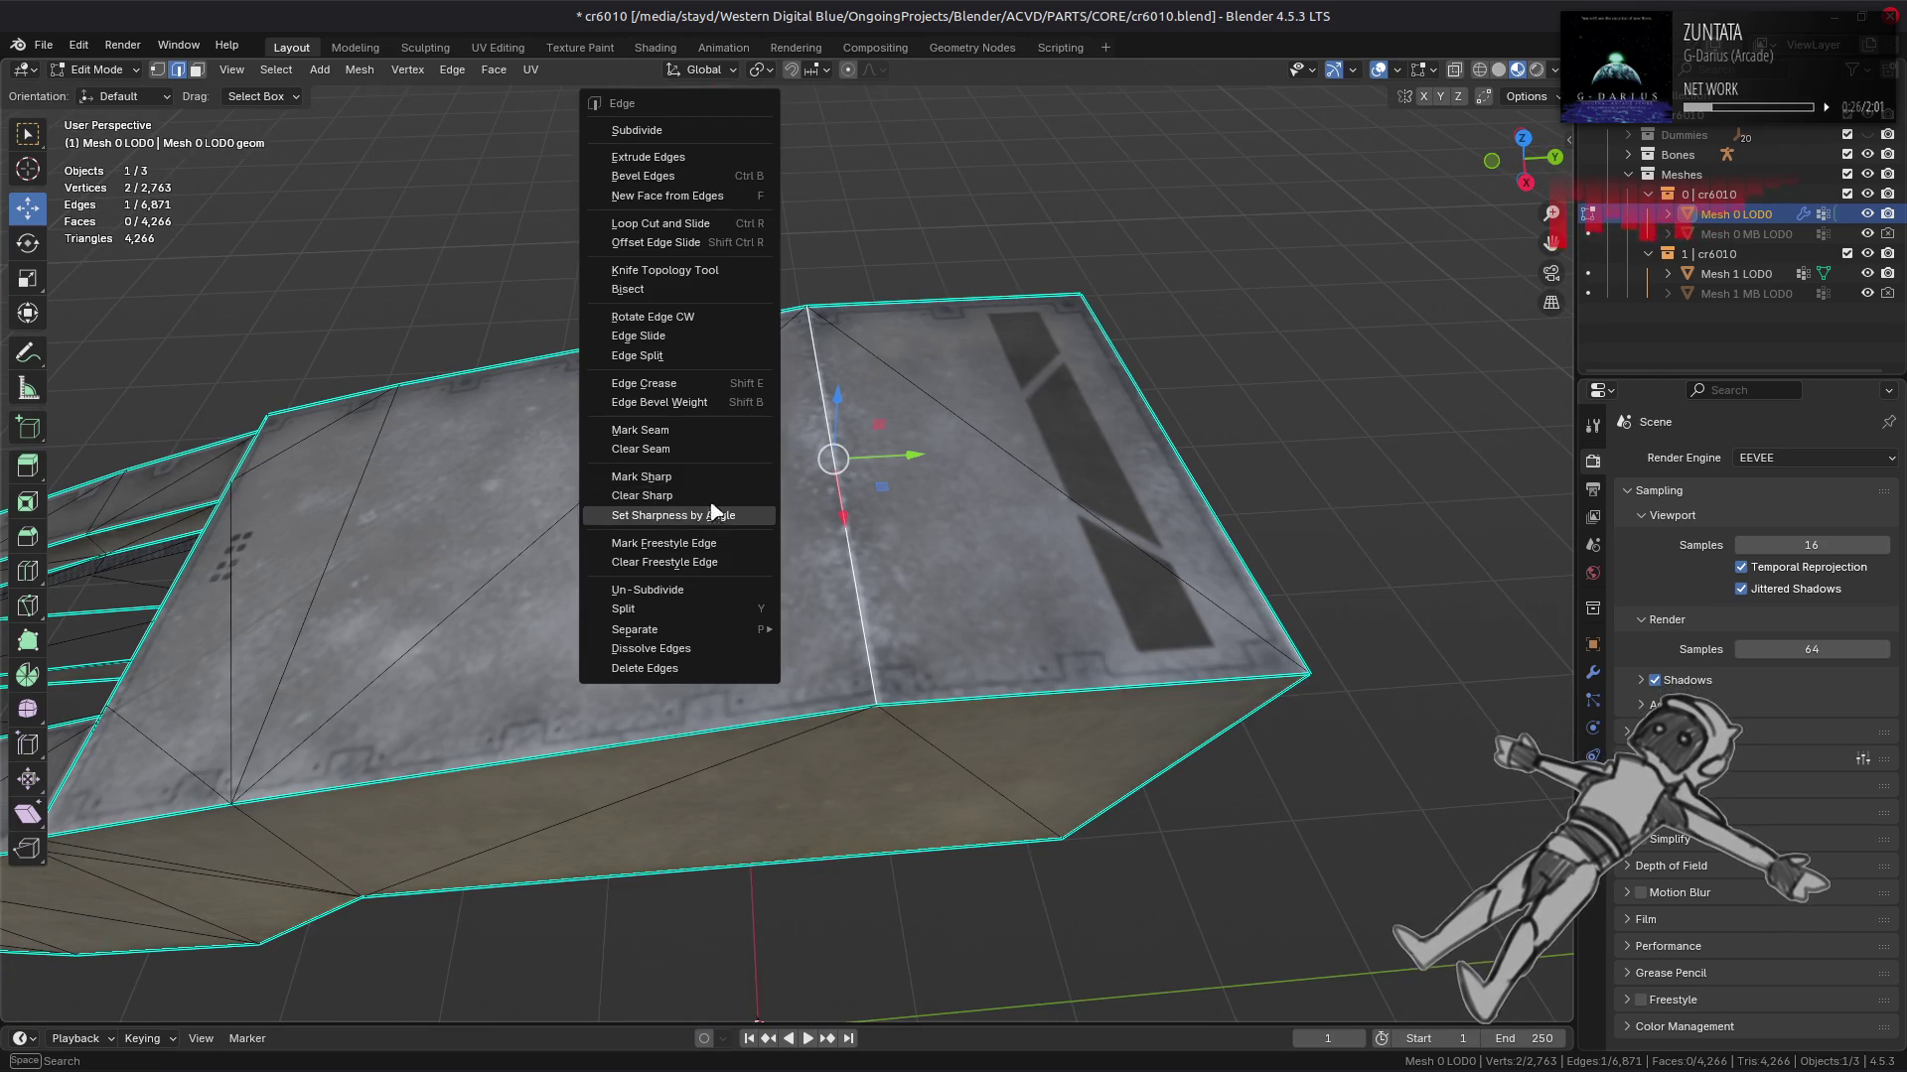
{"action": "left_click", "coordinate": [681, 482]}
Step: Select the faces at the hull's lower end and apply Beautify Faces at 15°
{"action": "left_click_drag", "start_coordinate": [681, 482], "coordinate": [617, 784]}
{"action": "key", "text": "a"}
{"action": "key", "text": "3"}
{"action": "left_click", "coordinate": [615, 781]}
{"action": "left_click", "coordinate": [635, 556]}
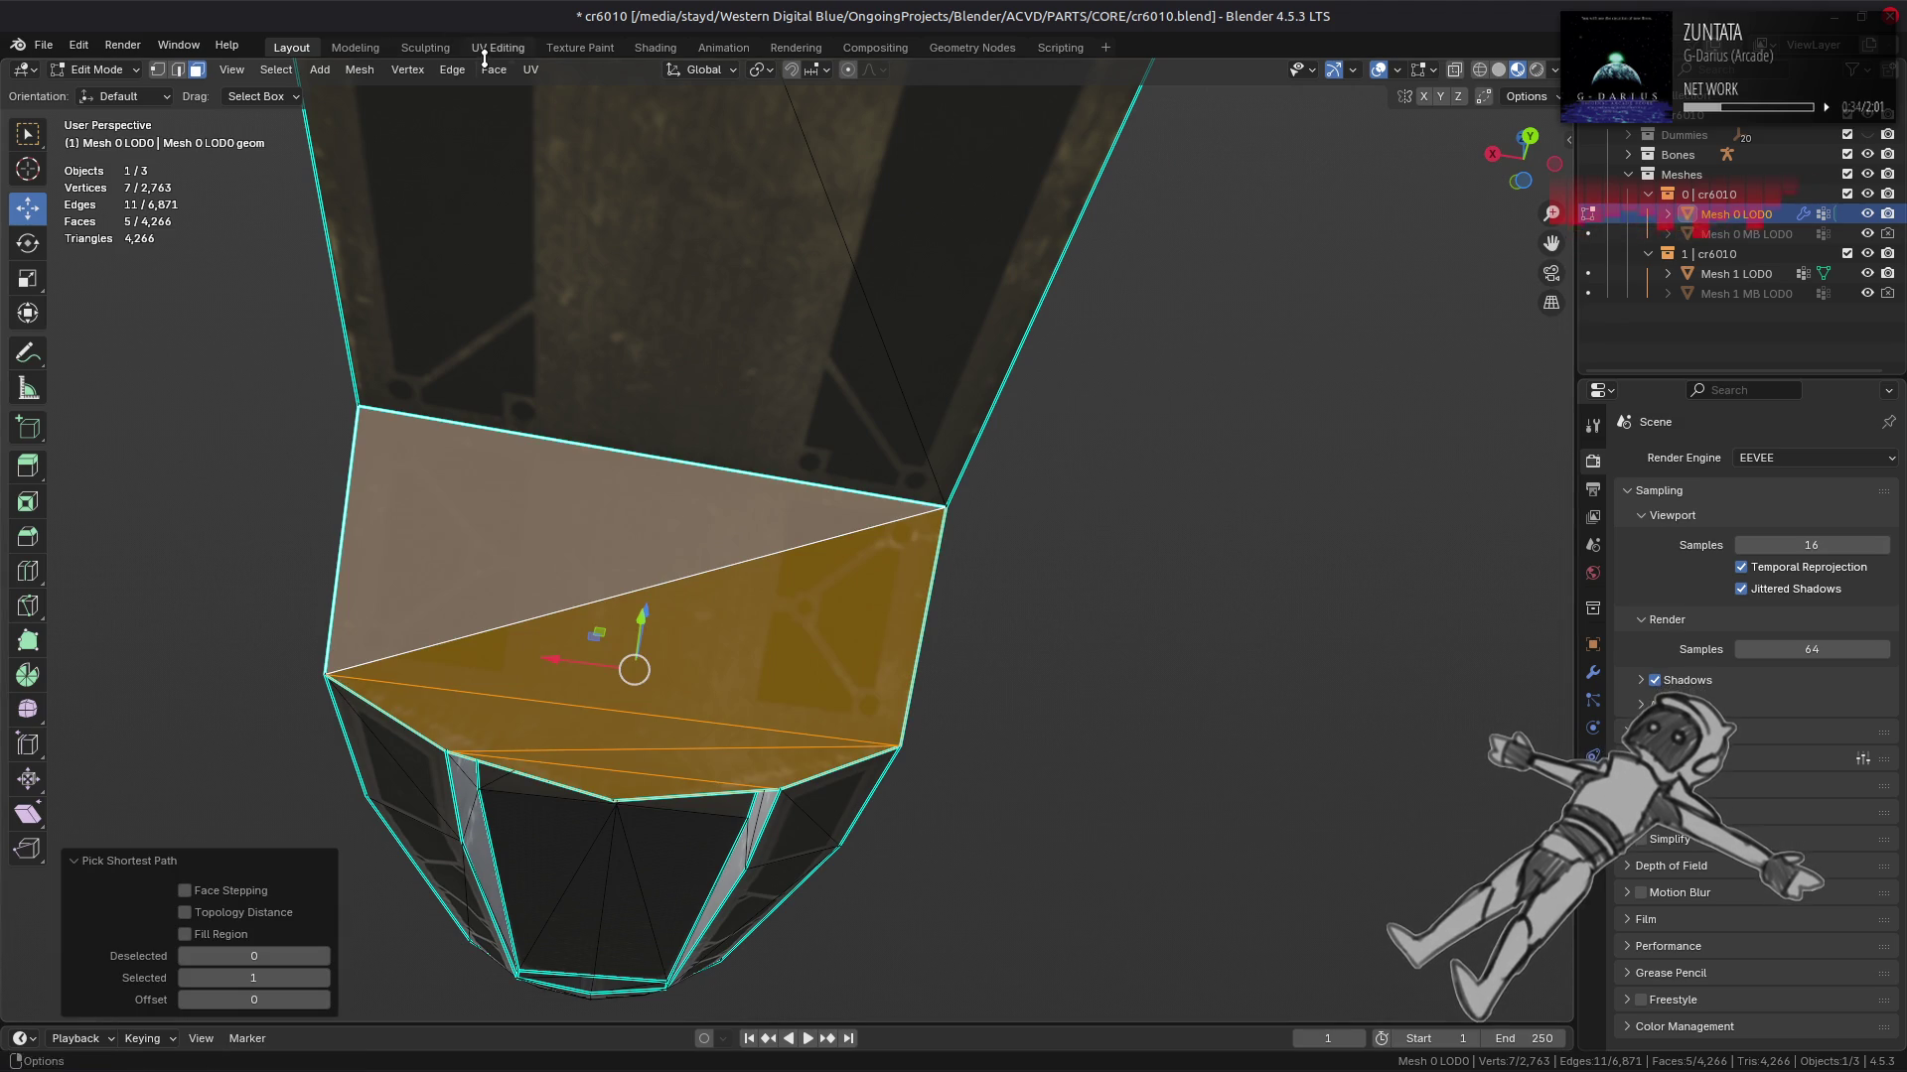
{"action": "left_click", "coordinate": [493, 68]}
{"action": "left_click", "coordinate": [548, 325]}
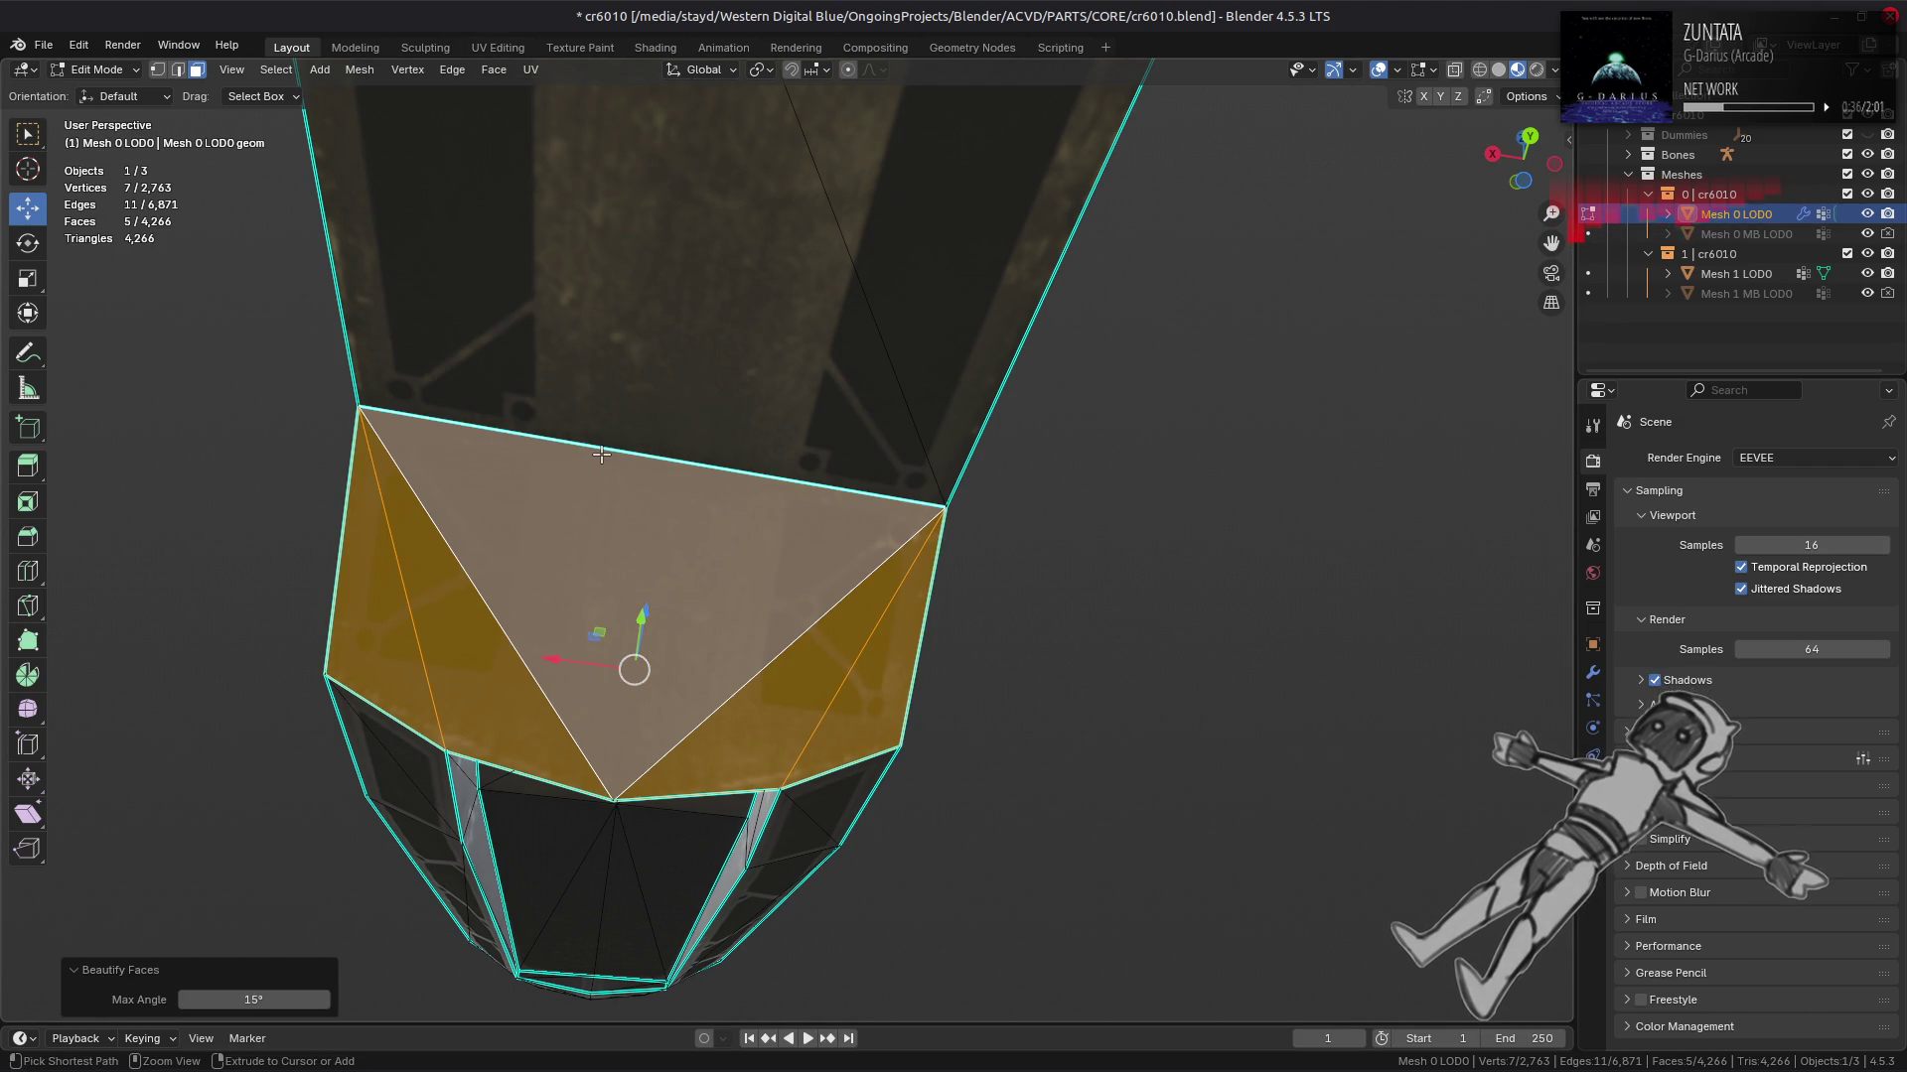
{"action": "key", "text": "ctrl+z"}
{"action": "key", "text": "ctrl+shift+z"}
Step: Deselect the faces, select the linked part and return to Object Mode
{"action": "key", "text": "alt+a"}
{"action": "left_click_drag", "start_coordinate": [607, 532], "coordinate": [792, 449]}
{"action": "key", "text": "l"}
{"action": "scroll", "scroll_direction": "up", "scroll_amount": 3}
{"action": "key", "text": "Tab"}
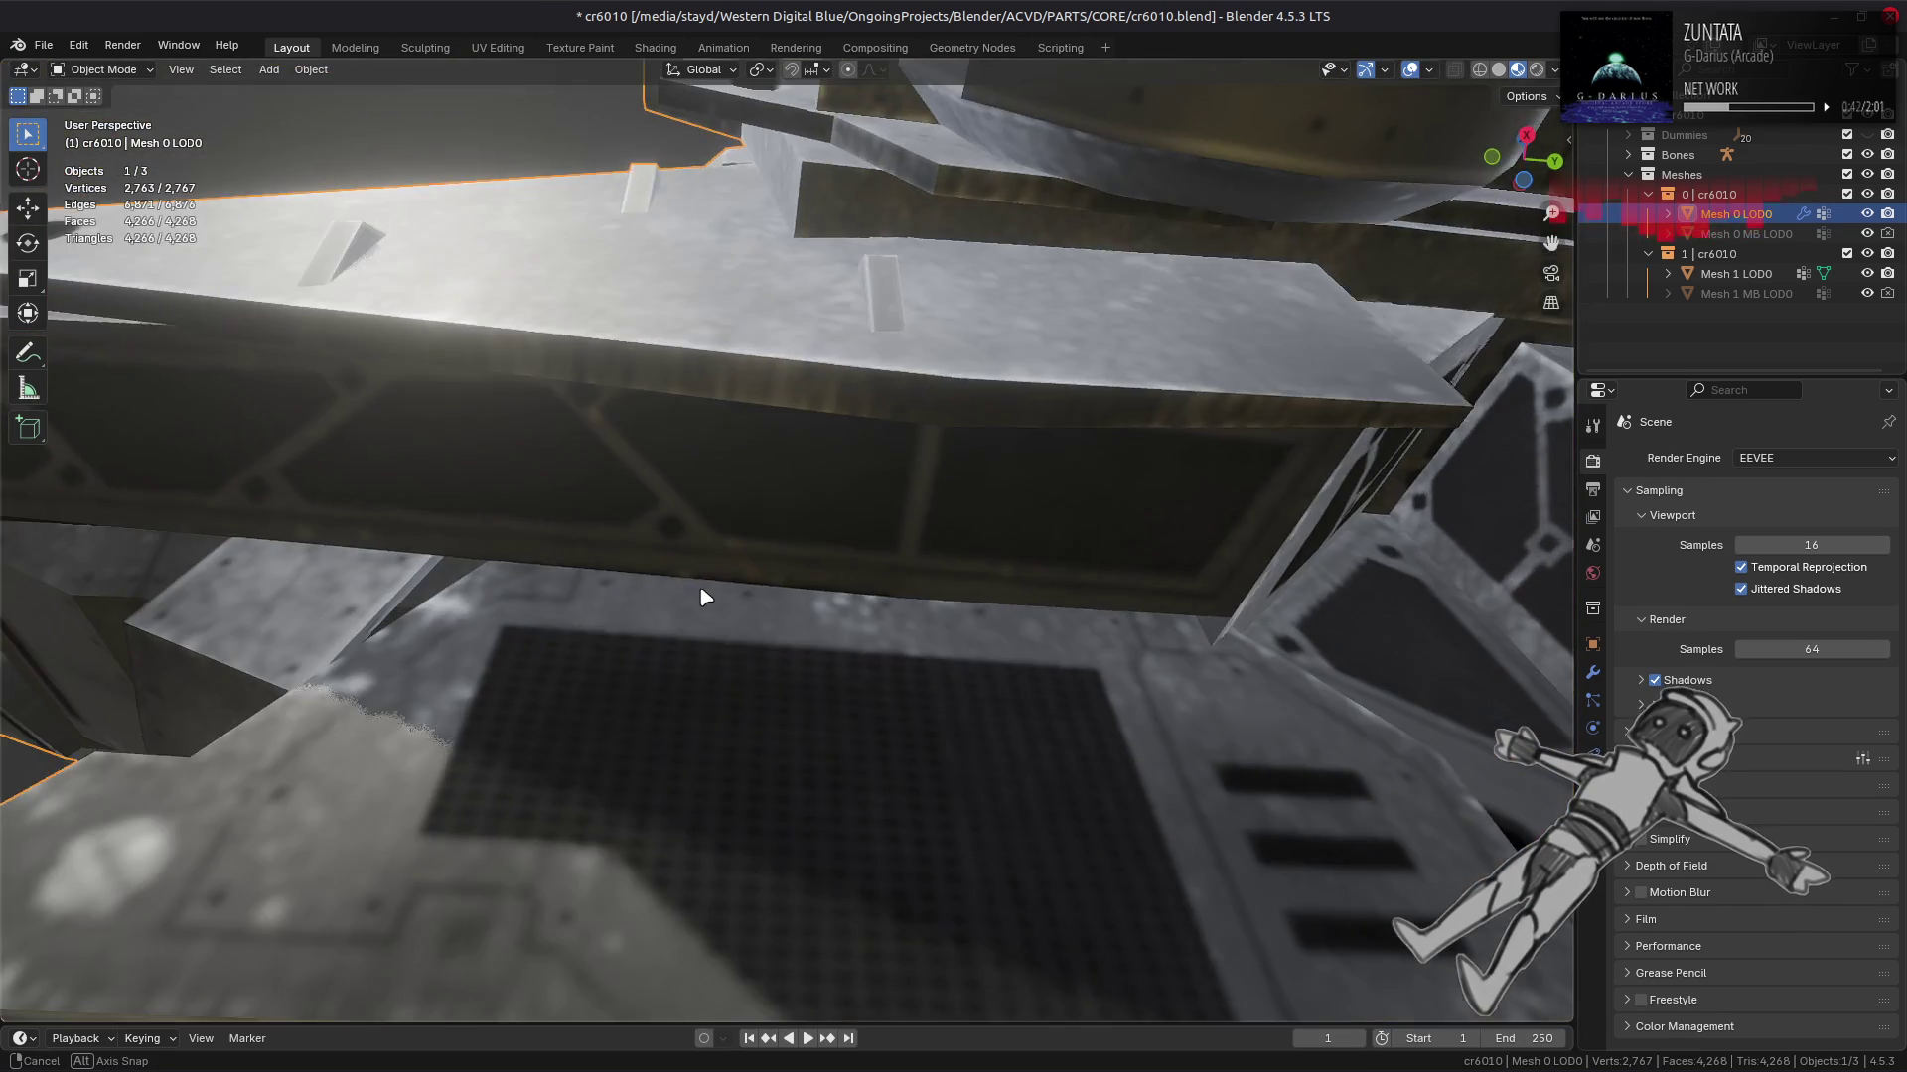
Step: Orbit around the core's underside, then re-enter Edit Mode, deselect all and reveal hidden geometry
{"action": "left_click_drag", "start_coordinate": [654, 661], "coordinate": [657, 633]}
{"action": "scroll", "scroll_direction": "down", "scroll_amount": 3}
{"action": "key", "text": "Tab"}
{"action": "left_click_drag", "start_coordinate": [695, 556], "coordinate": [829, 558]}
{"action": "key", "text": "Tab"}
{"action": "key", "text": "Tab"}
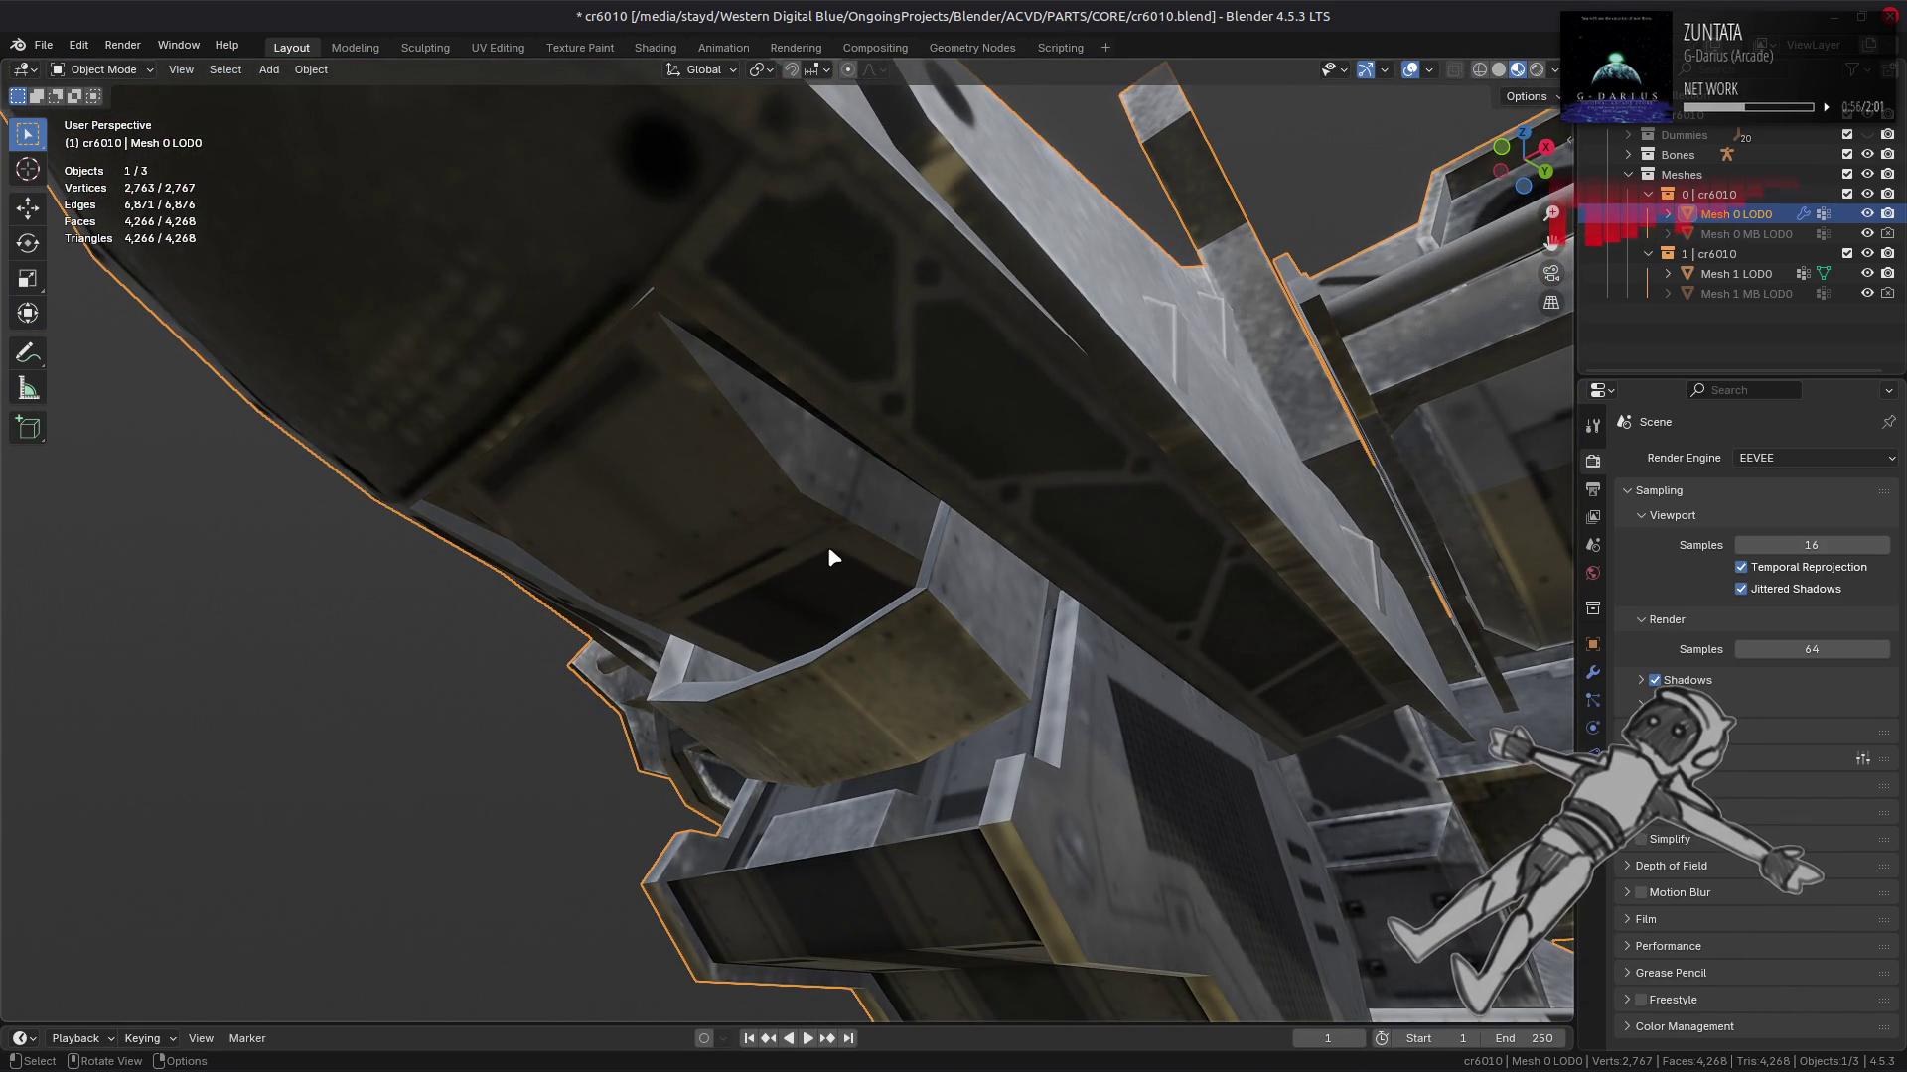
{"action": "key", "text": "Tab"}
{"action": "key", "text": "alt+a"}
{"action": "left_click_drag", "start_coordinate": [828, 547], "coordinate": [1046, 587]}
{"action": "key", "text": "alt+h"}
{"action": "scroll", "scroll_direction": "down", "scroll_amount": 3}
Step: Isolate the linked lower rim band and frame it for inspection
{"action": "scroll", "scroll_direction": "up", "scroll_amount": 3}
{"action": "left_click", "coordinate": [903, 651]}
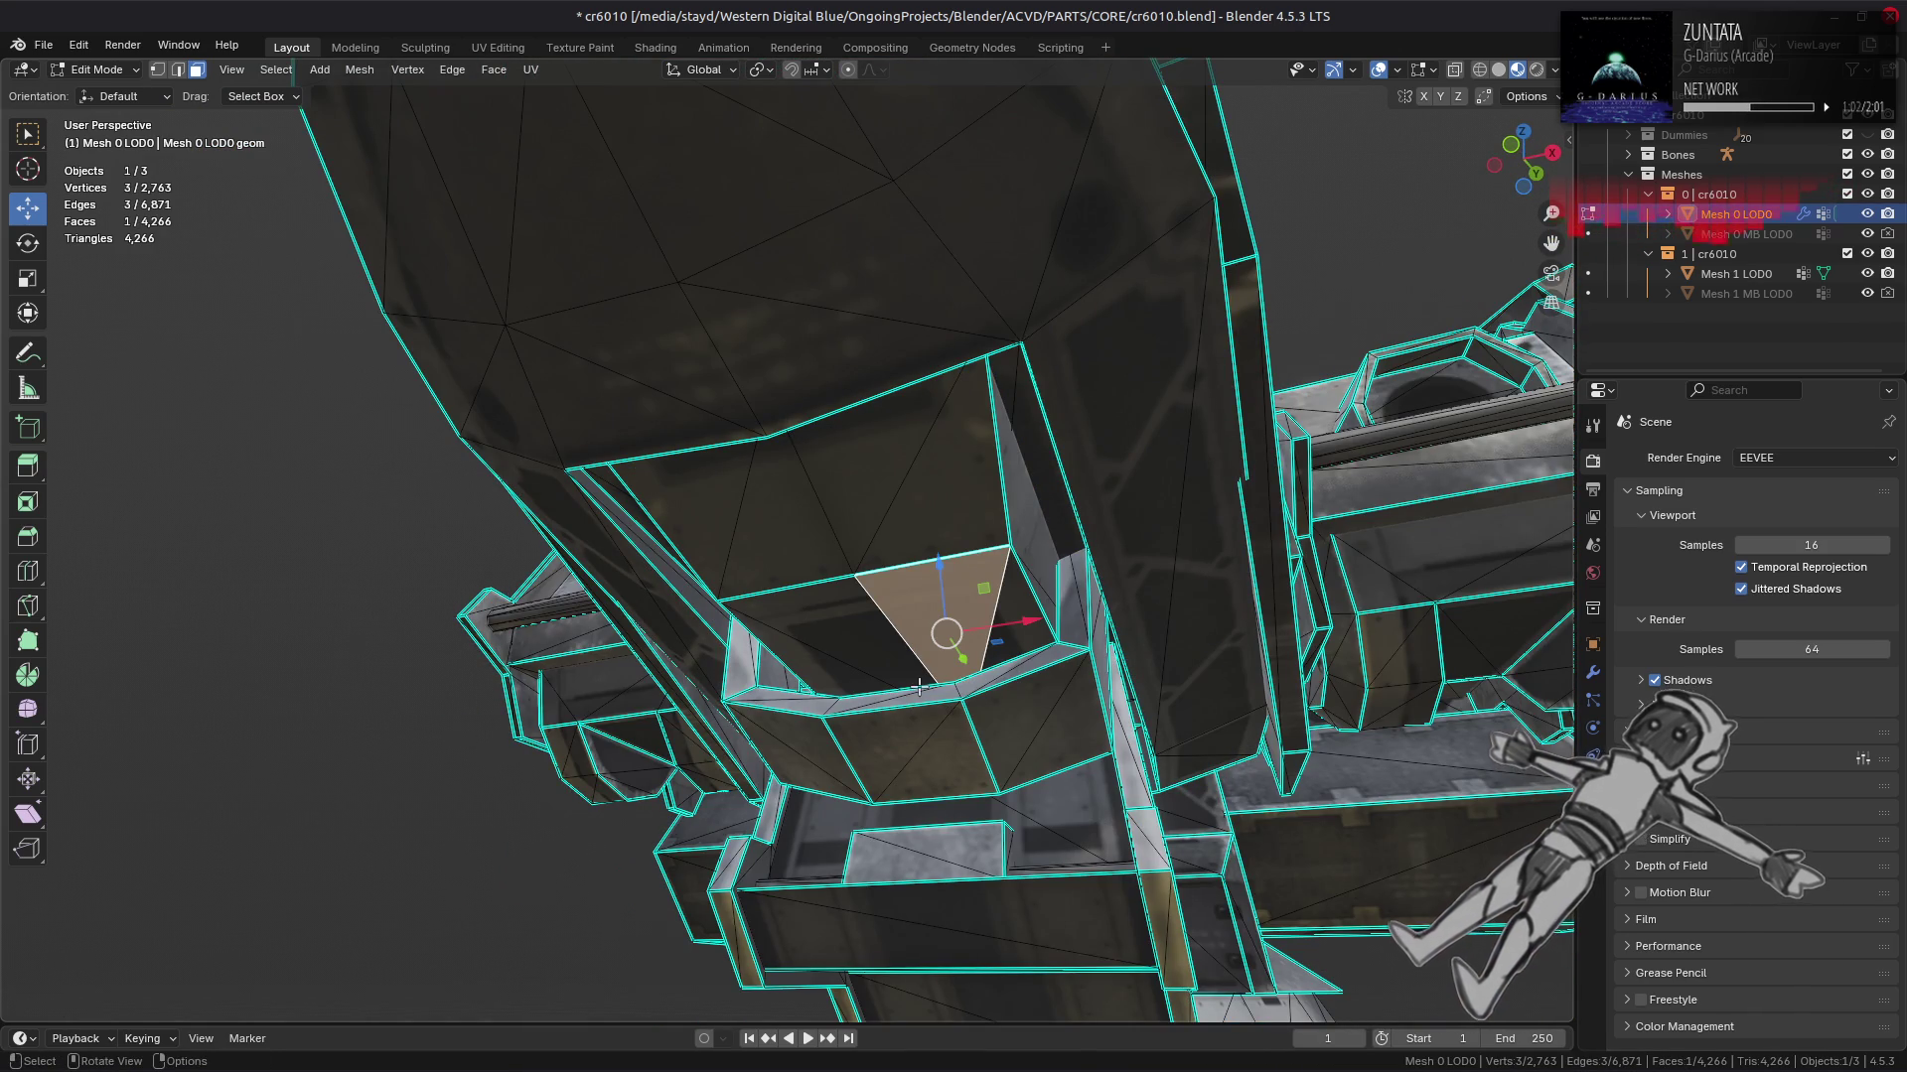
{"action": "left_click", "coordinate": [918, 707]}
{"action": "key", "text": "ctrl+l"}
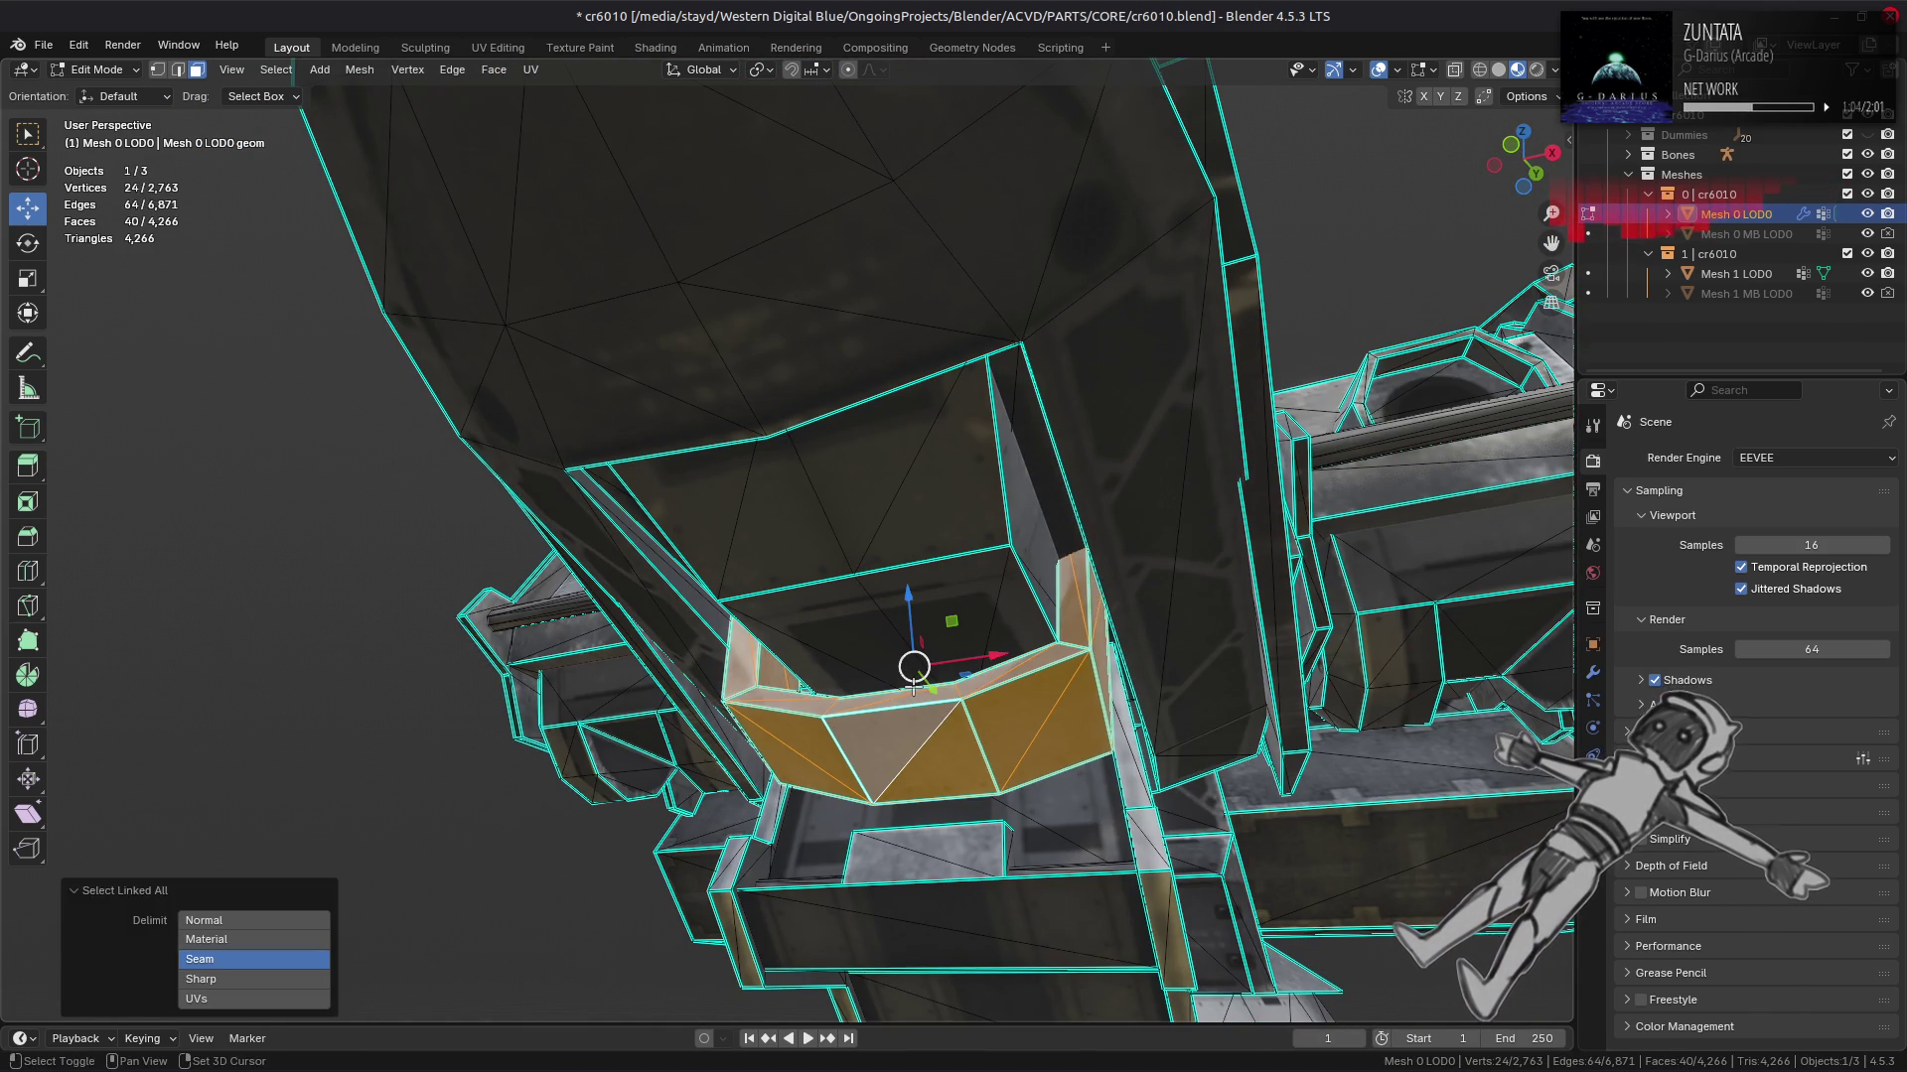
{"action": "key", "text": "shift+h"}
{"action": "key", "text": "KP_Decimal"}
{"action": "key", "text": "alt+a"}
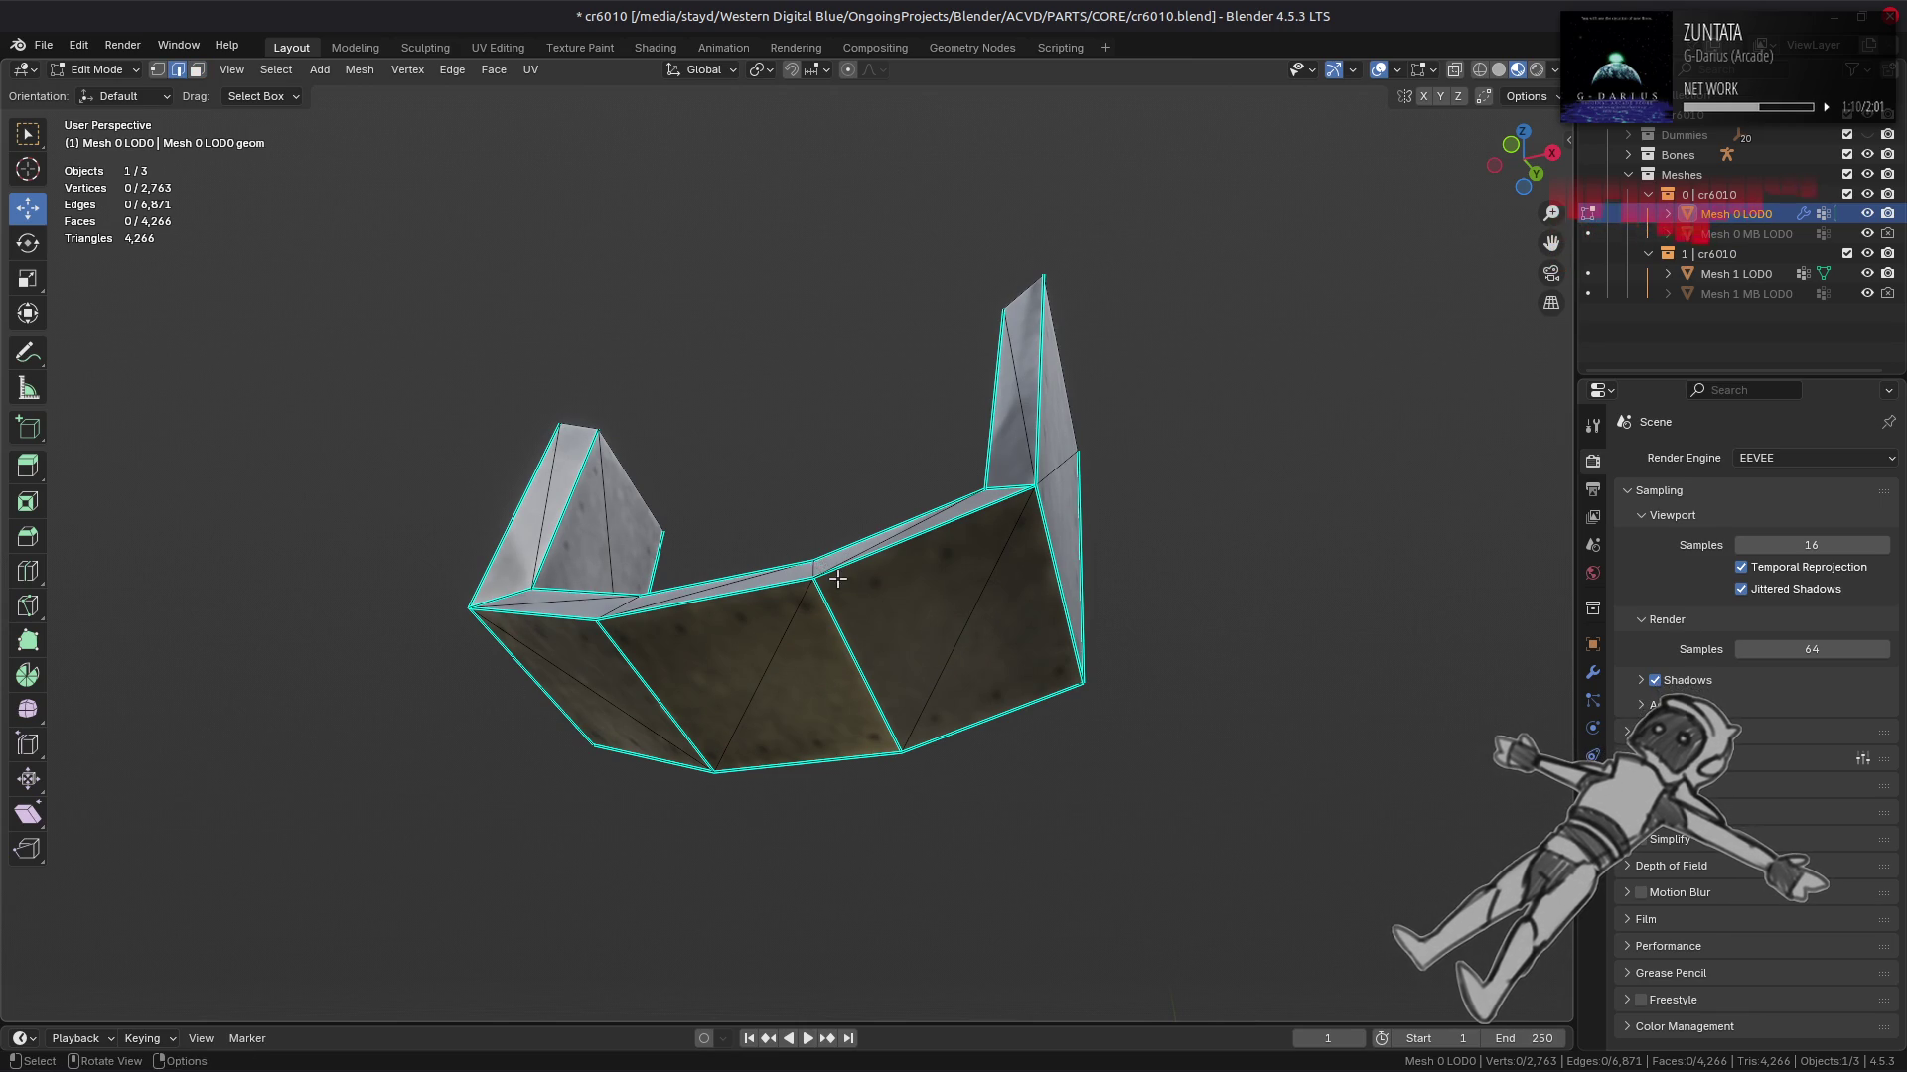
{"action": "key", "text": "alt+h"}
{"action": "left_click_drag", "start_coordinate": [851, 575], "coordinate": [958, 553]}
{"action": "key", "text": "h"}
{"action": "left_click_drag", "start_coordinate": [668, 533], "coordinate": [616, 753]}
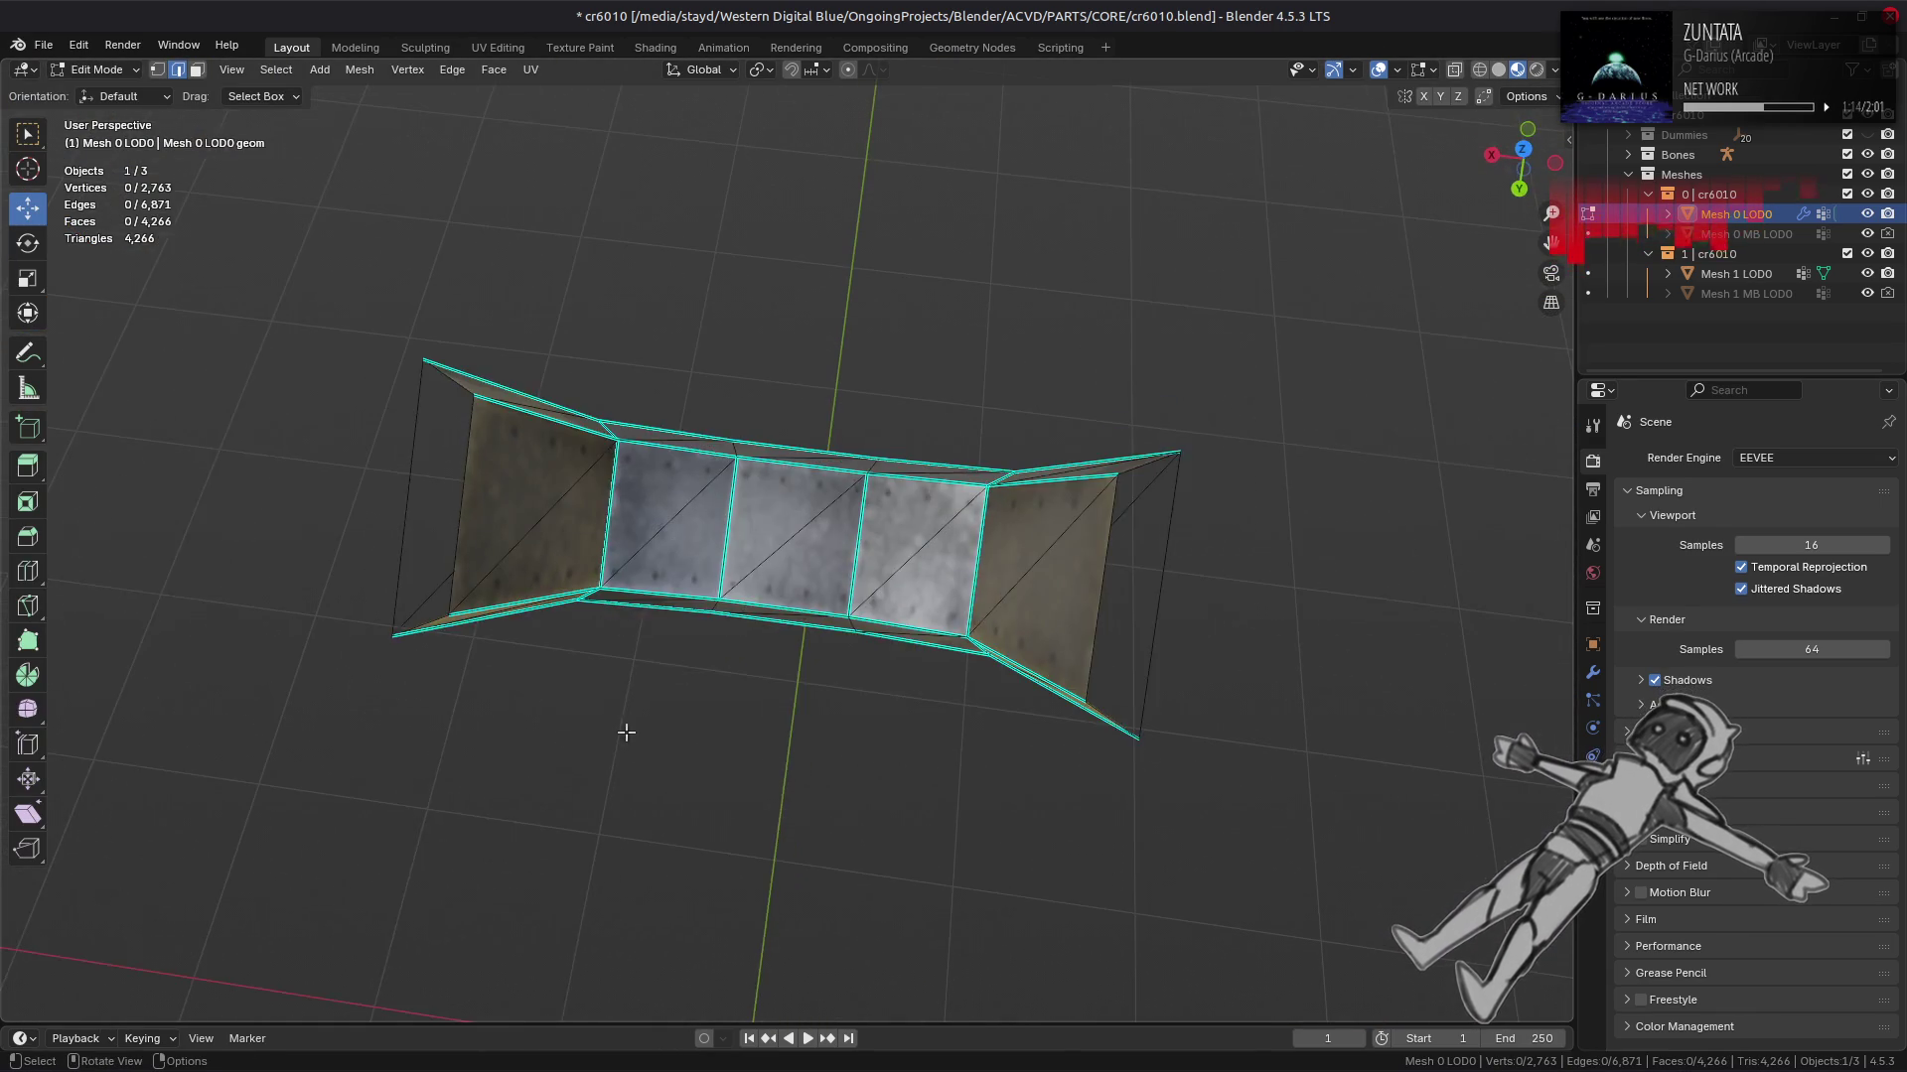
Step: View the whole core from a low front angle in Object Mode, then resume mesh editing
{"action": "key", "text": "Tab"}
{"action": "scroll", "scroll_direction": "up", "scroll_amount": 3}
{"action": "left_click_drag", "start_coordinate": [779, 592], "coordinate": [617, 391]}
{"action": "key", "text": "Tab"}
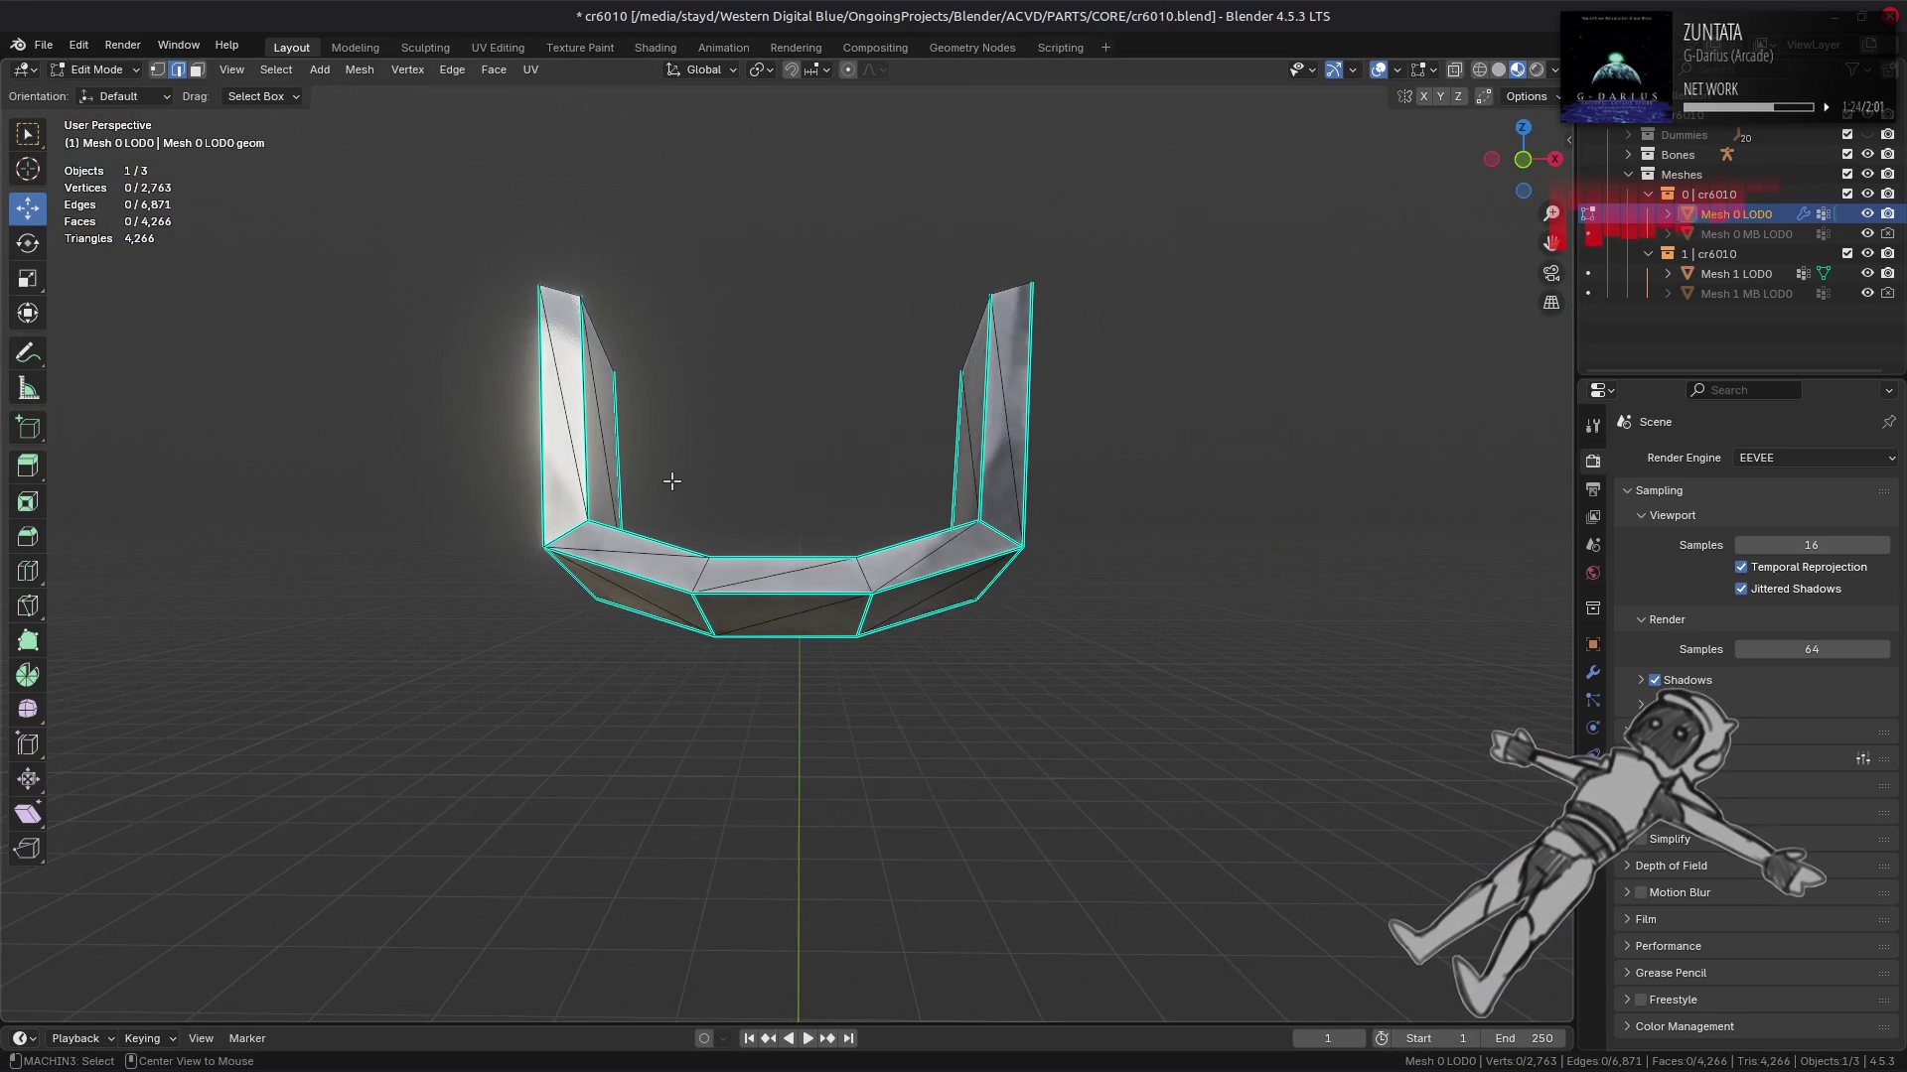
Step: Isolate the seam-bounded island on the inner box piece with nothing selected
{"action": "key", "text": "3"}
{"action": "left_click", "coordinate": [732, 458]}
{"action": "key", "text": "ctrl+l"}
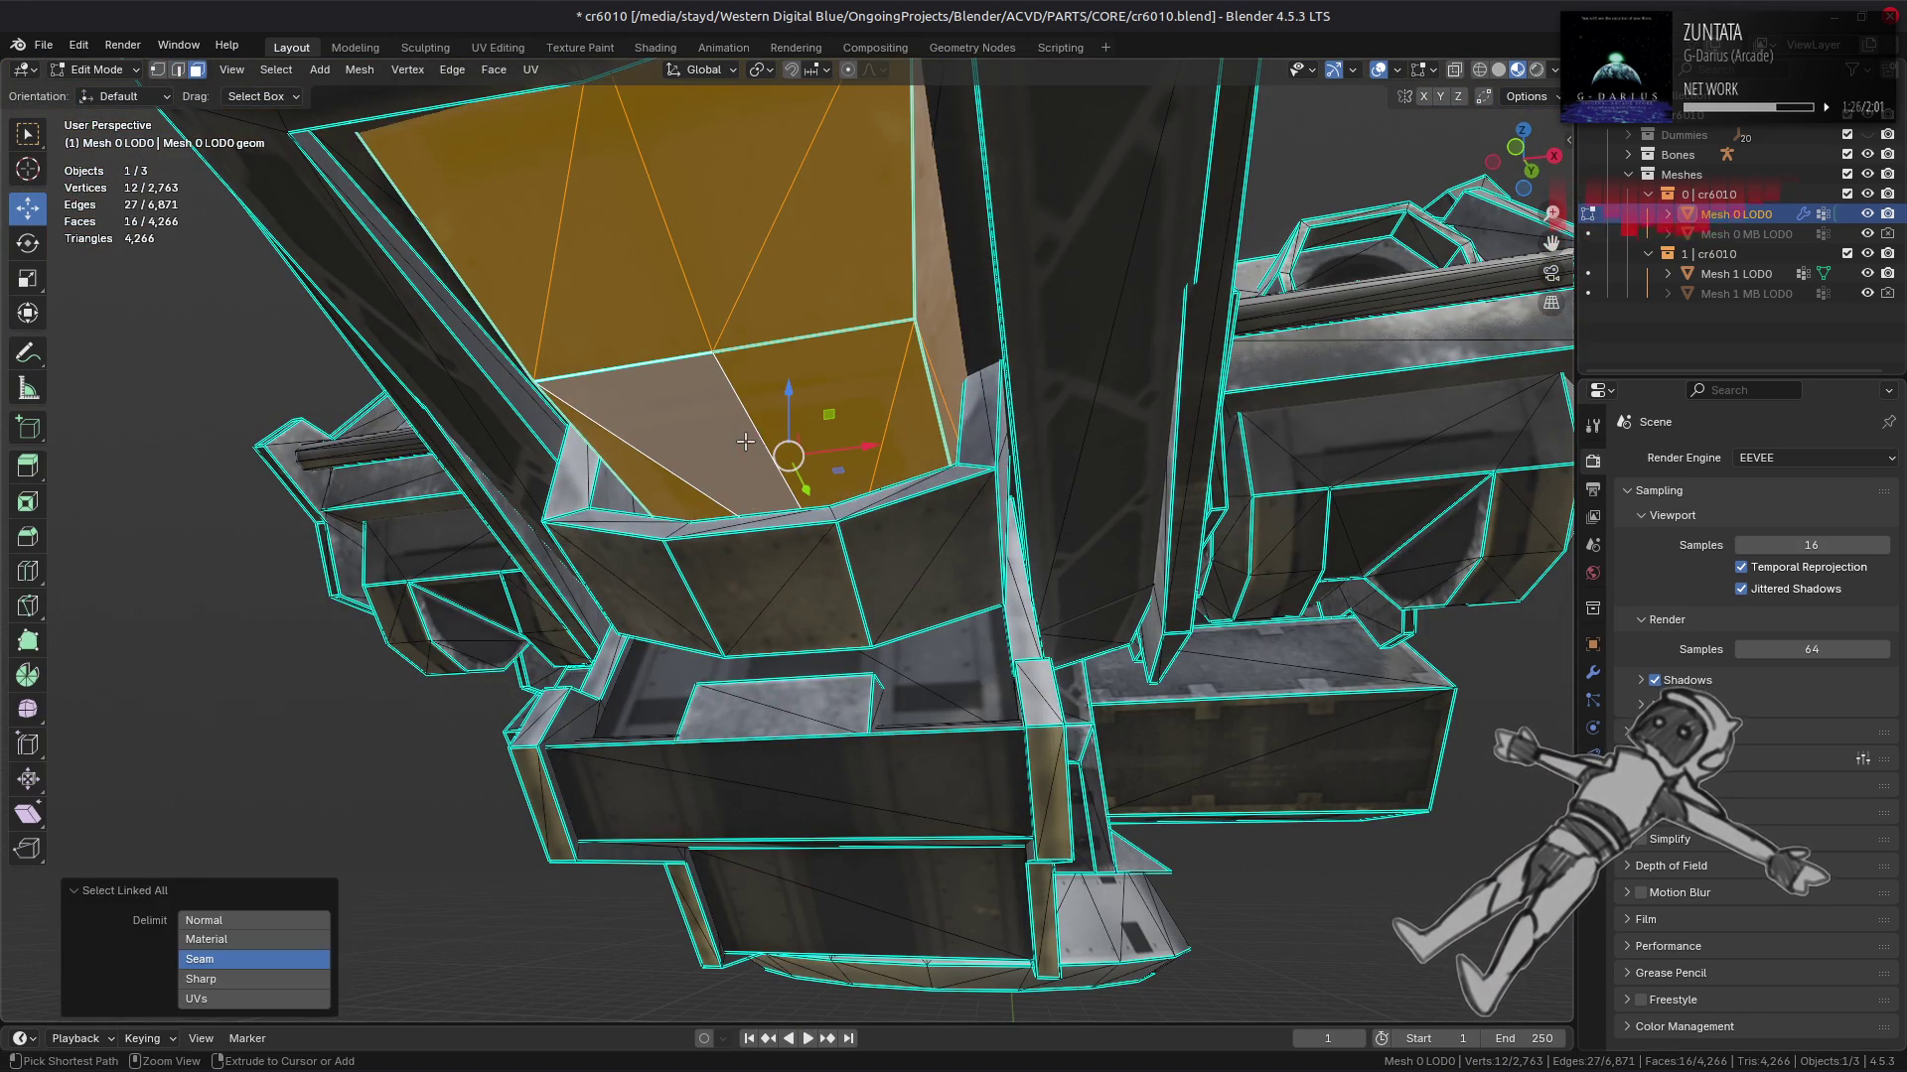
{"action": "key", "text": "shift+h"}
{"action": "key", "text": "alt+a"}
{"action": "left_click_drag", "start_coordinate": [762, 446], "coordinate": [766, 456]}
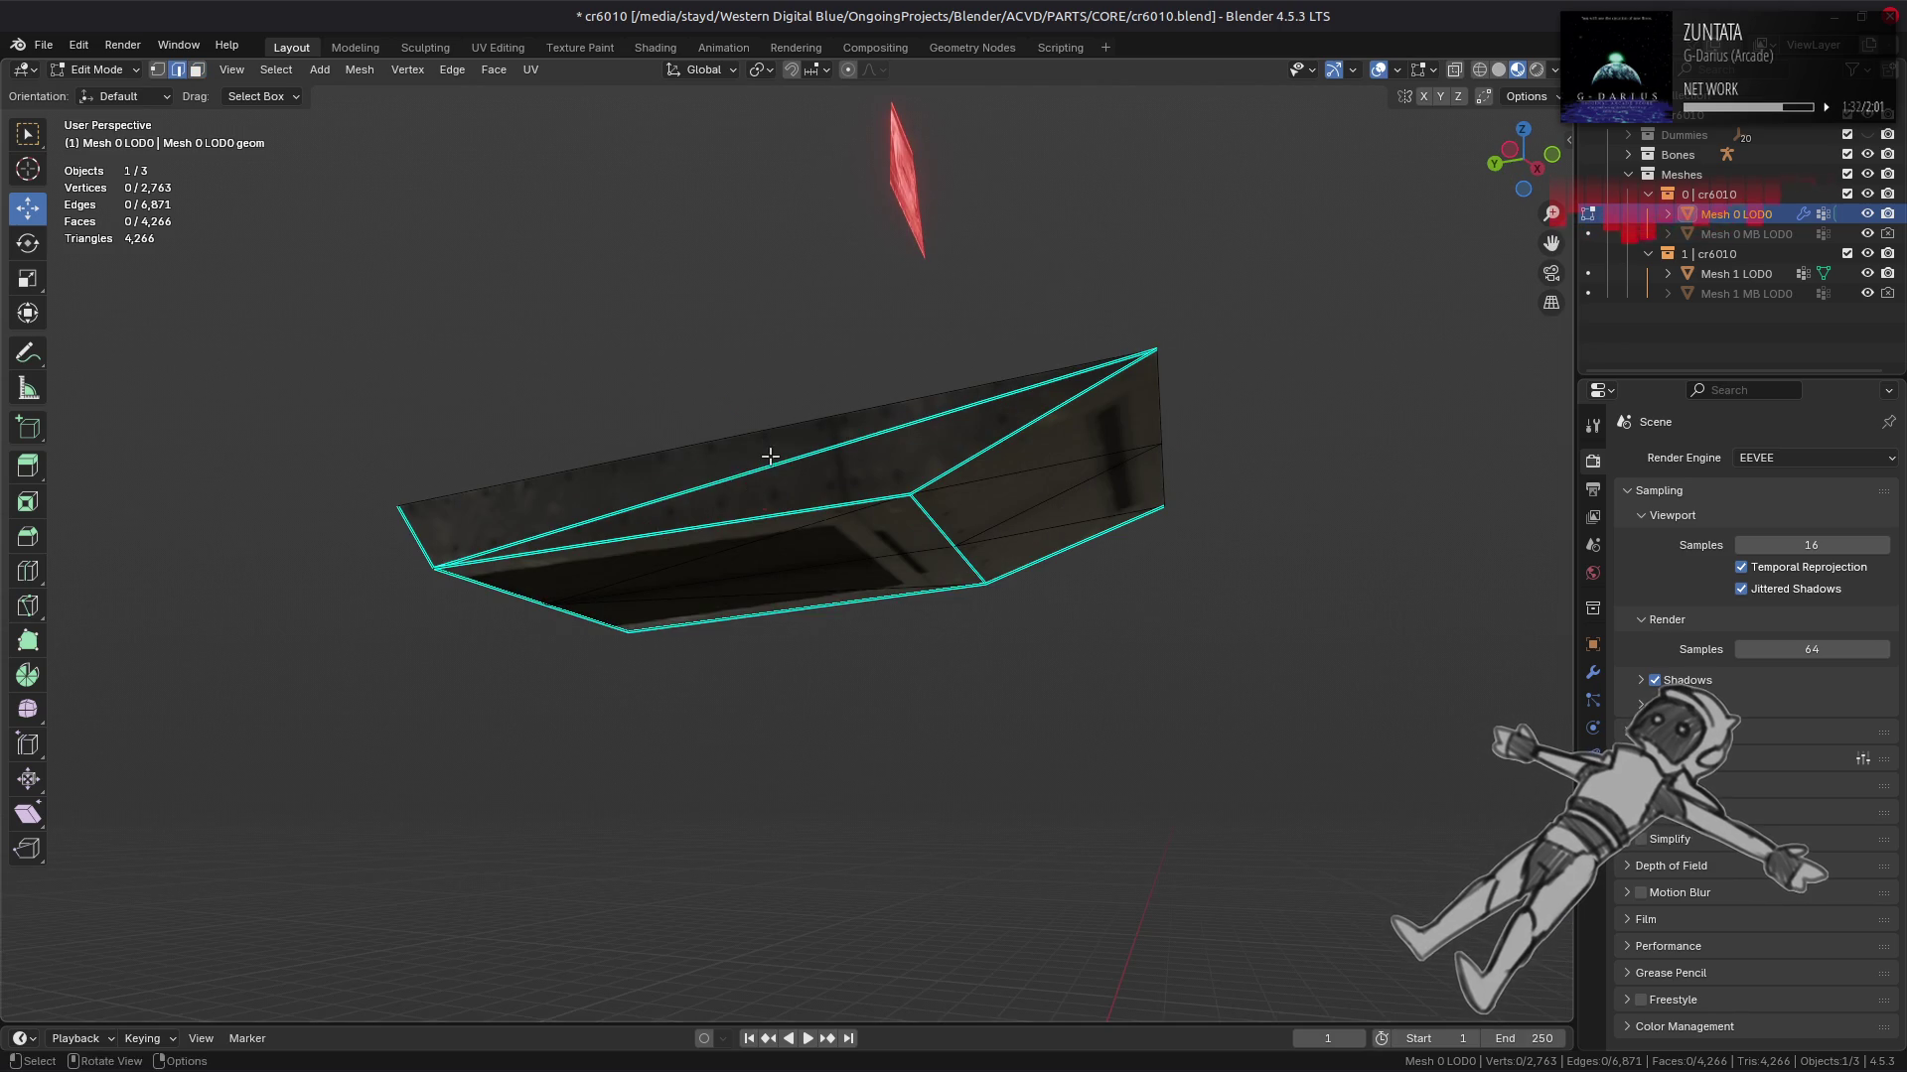
Step: Clear the sharp marking from the diagonal edge across the island's top face
{"action": "key", "text": "2"}
{"action": "left_click", "coordinate": [766, 456]}
{"action": "right_click", "coordinate": [778, 534]}
{"action": "left_click", "coordinate": [682, 874]}
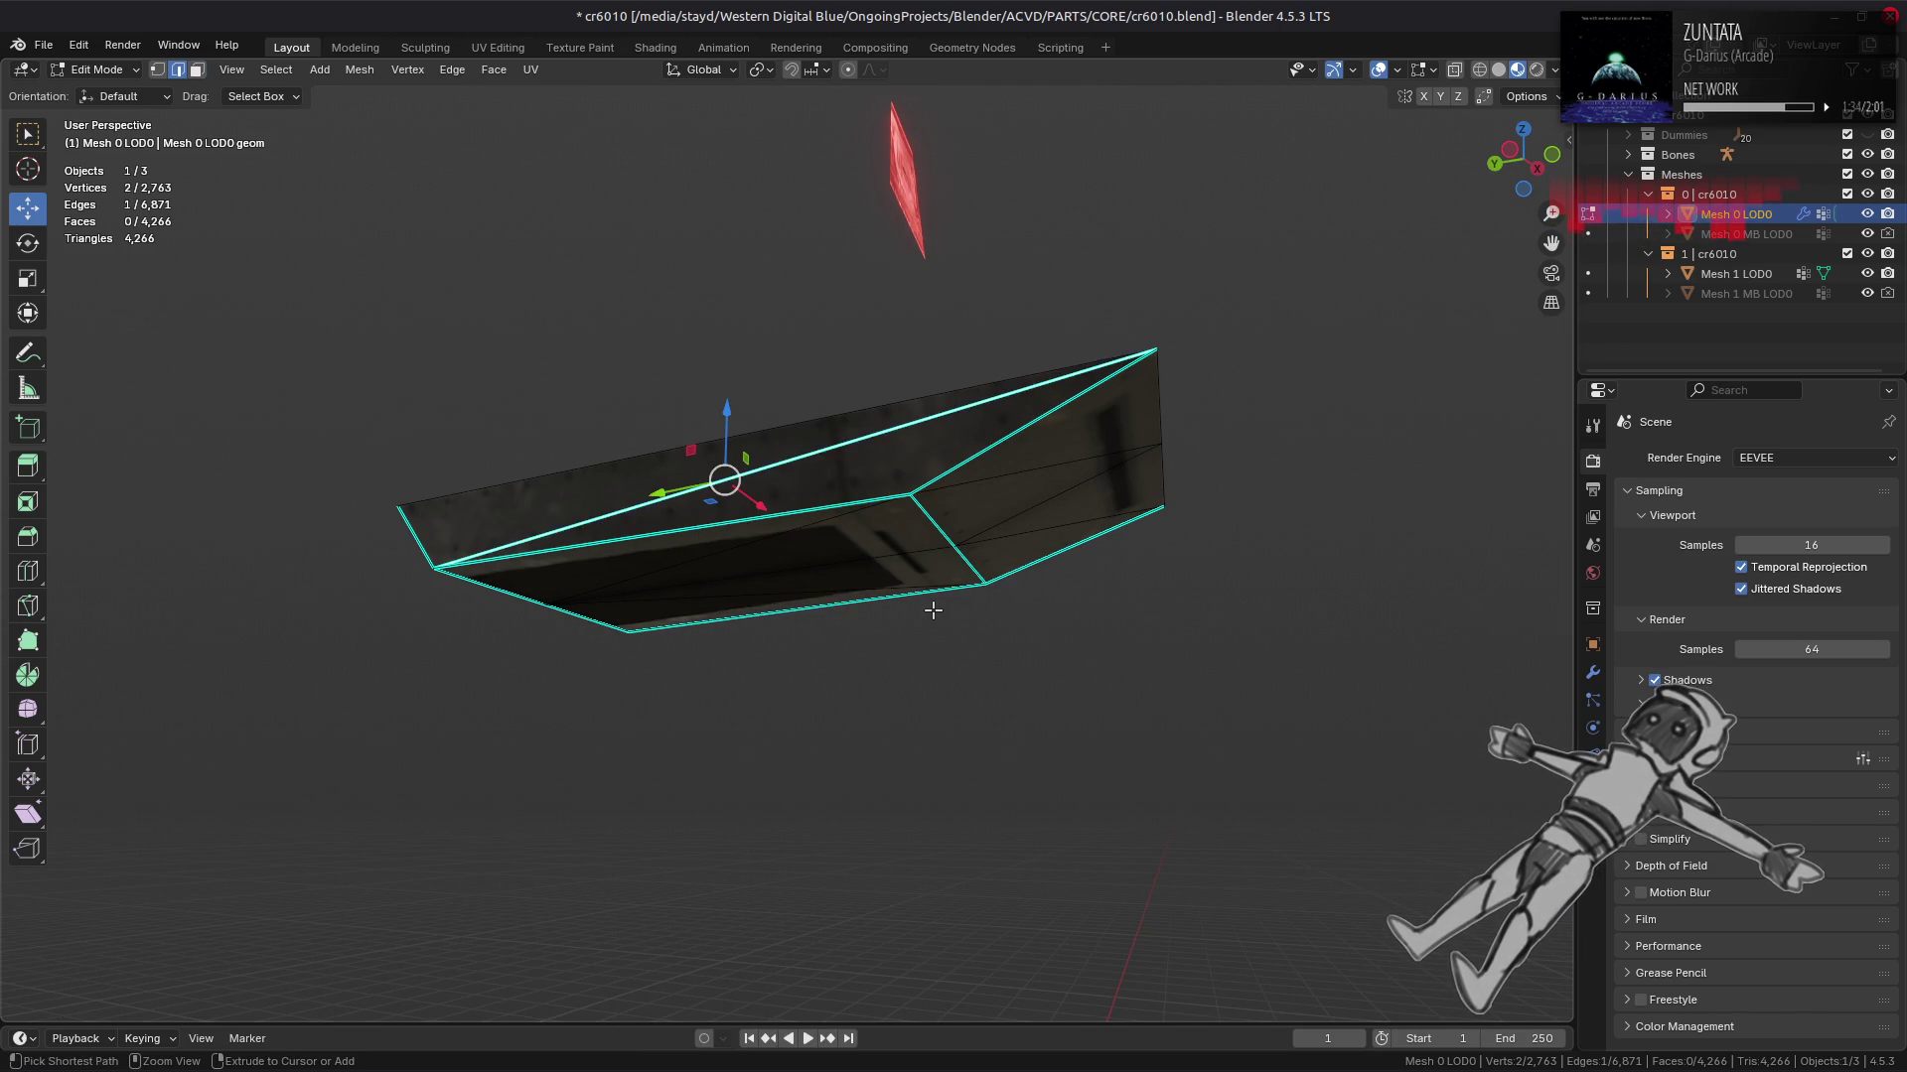
{"action": "key", "text": "a"}
{"action": "key", "text": "ctrl+z"}
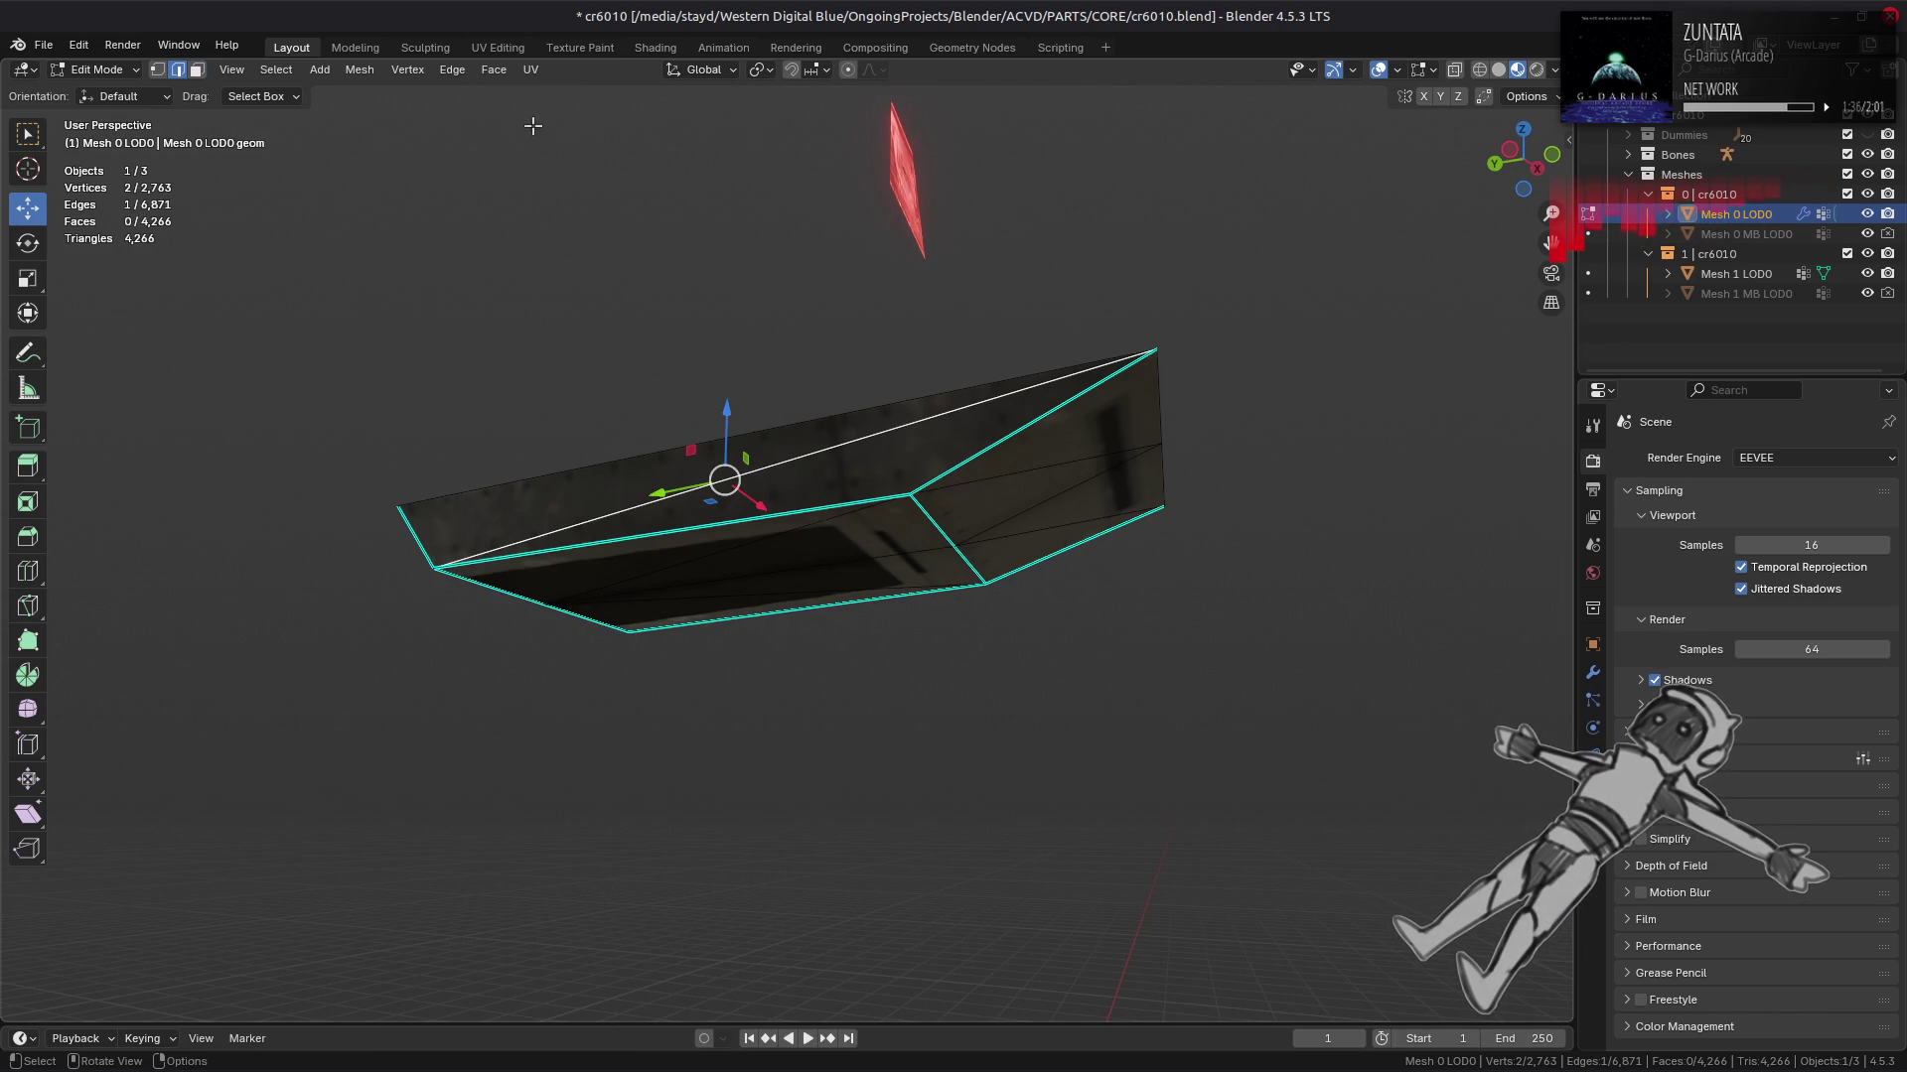
Step: Rotate the diagonal edge to the other corners, then reveal the mesh and select the large triangle below
{"action": "left_click", "coordinate": [465, 71]}
{"action": "left_click", "coordinate": [505, 245]}
{"action": "left_click_drag", "start_coordinate": [656, 486], "coordinate": [856, 649]}
{"action": "scroll", "scroll_direction": "up", "scroll_amount": 3}
{"action": "key", "text": "a"}
{"action": "key", "text": "alt+a"}
{"action": "left_click", "coordinate": [859, 589]}
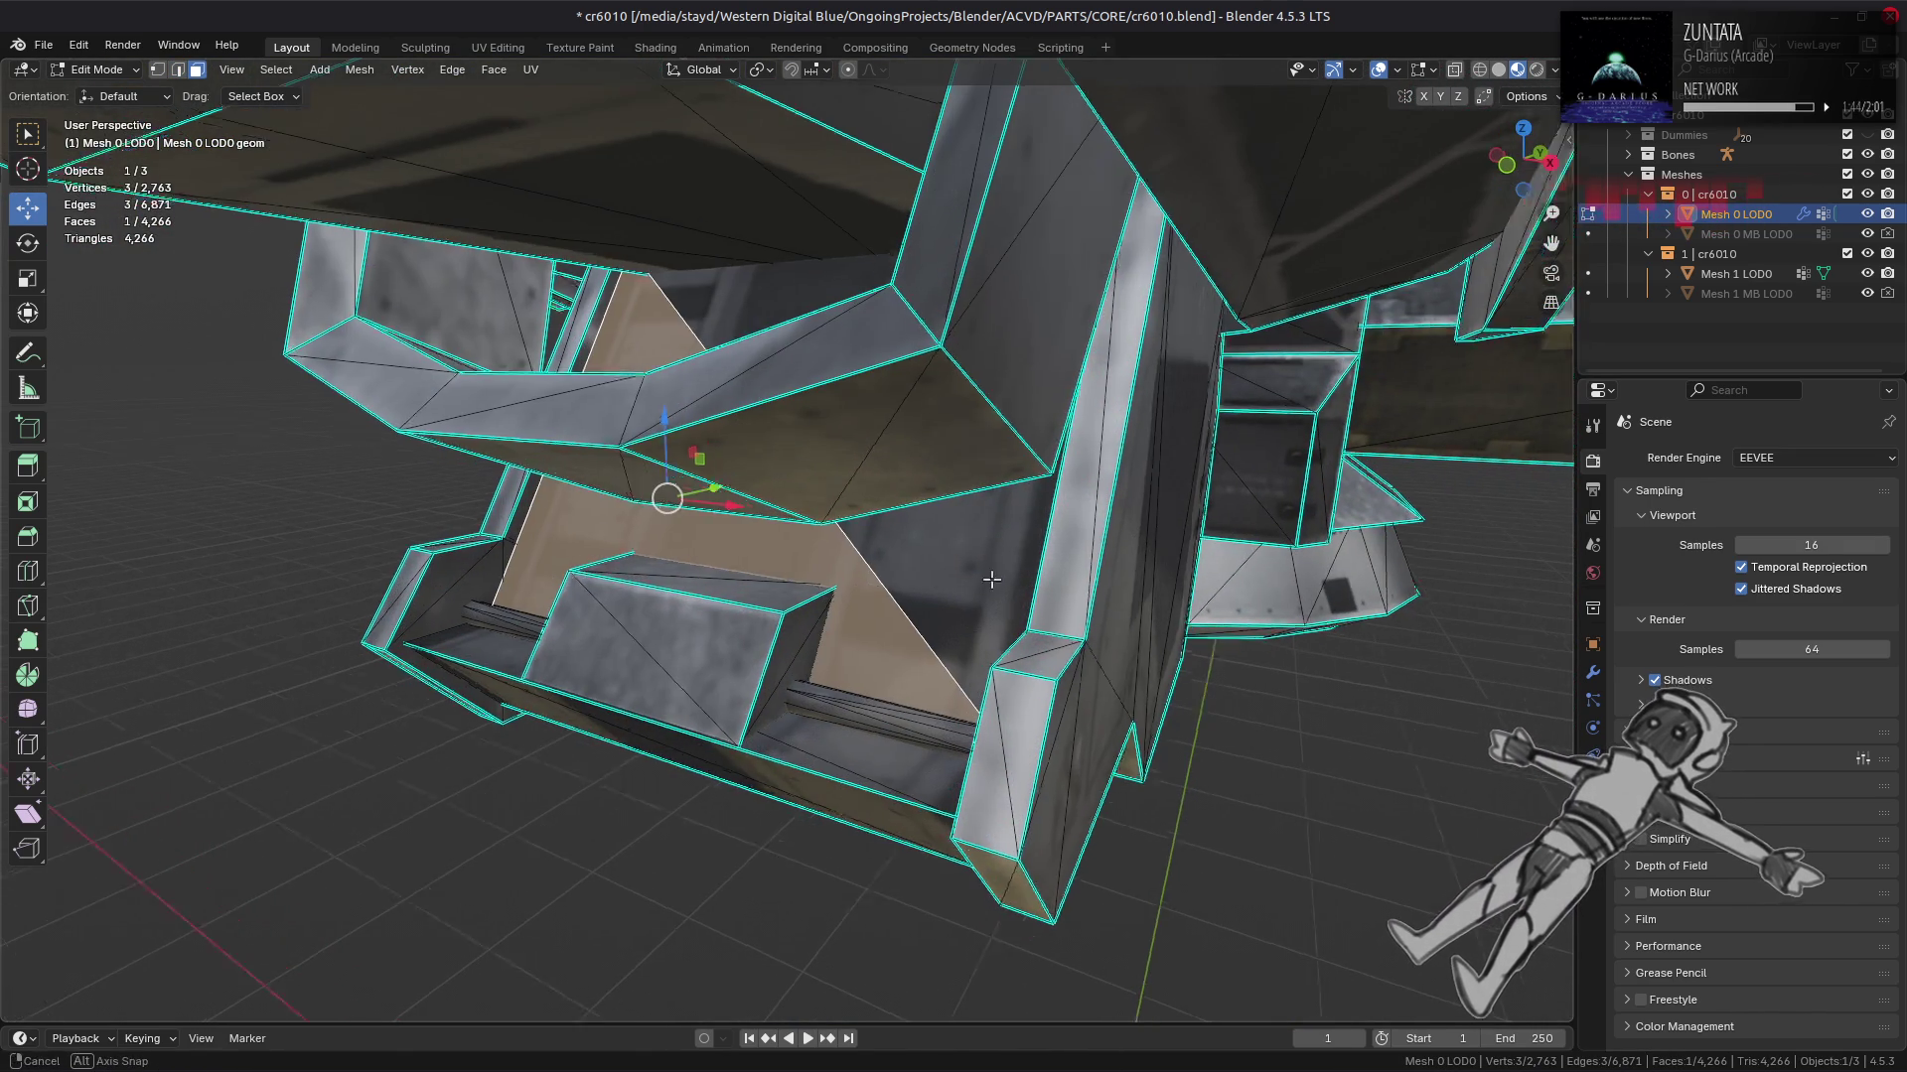
Step: Isolate a linked region to inspect the box, then reveal everything and deselect all
{"action": "left_click_drag", "start_coordinate": [962, 589], "coordinate": [1033, 560]}
{"action": "key", "text": "ctrl+l"}
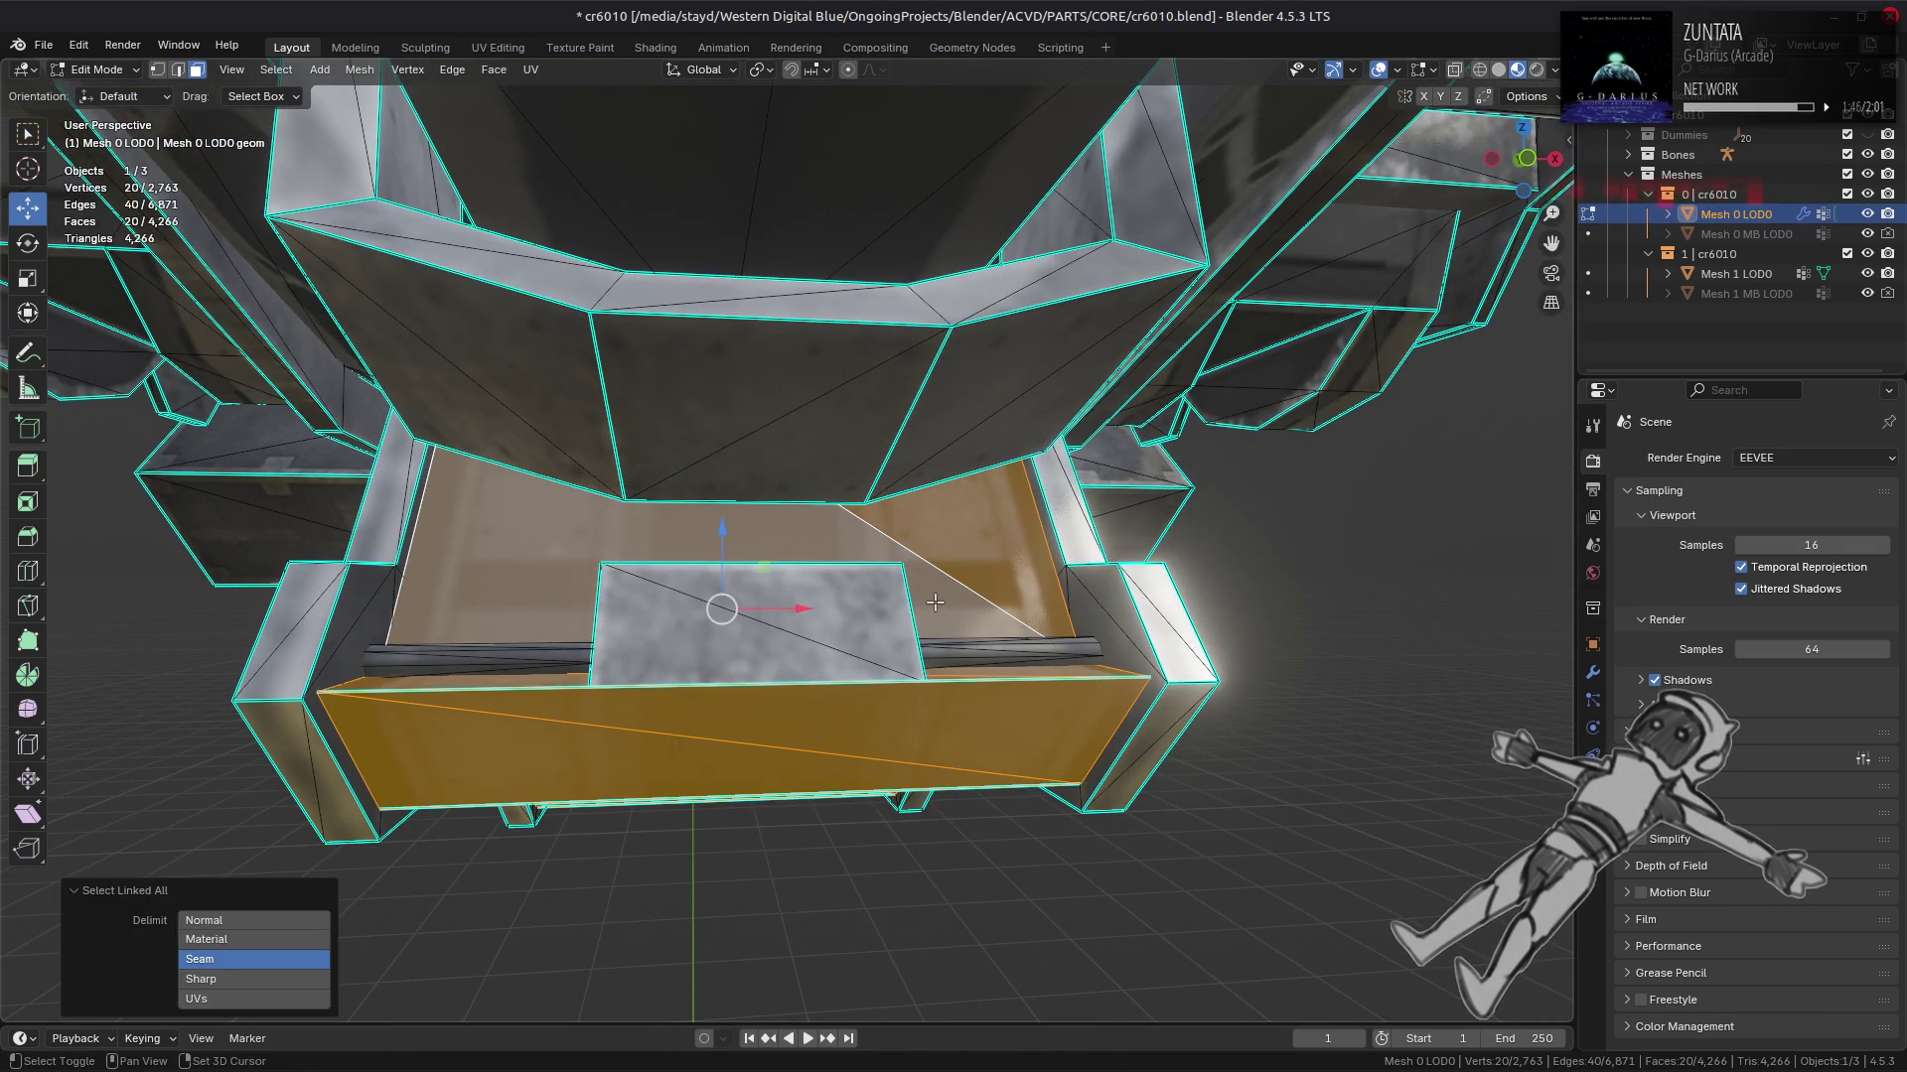
{"action": "key", "text": "shift+h"}
{"action": "left_click_drag", "start_coordinate": [940, 603], "coordinate": [596, 377]}
{"action": "key", "text": "alt+a"}
{"action": "key", "text": "alt+h"}
{"action": "key", "text": "ctrl+z"}
{"action": "key", "text": "Tab"}
{"action": "key", "text": "Tab"}
{"action": "key", "text": "alt+h"}
{"action": "key", "text": "alt+a"}
Step: Select the linked side-block piece and hide everything else
{"action": "left_click", "coordinate": [999, 556]}
{"action": "left_click", "coordinate": [735, 571]}
{"action": "key", "text": "ctrl+l"}
{"action": "key", "text": "shift+h"}
{"action": "scroll", "scroll_direction": "up", "scroll_amount": 3}
Step: Apply Beautify Faces at 15° to the side blocks and deselect to check the result
{"action": "left_click", "coordinate": [496, 83]}
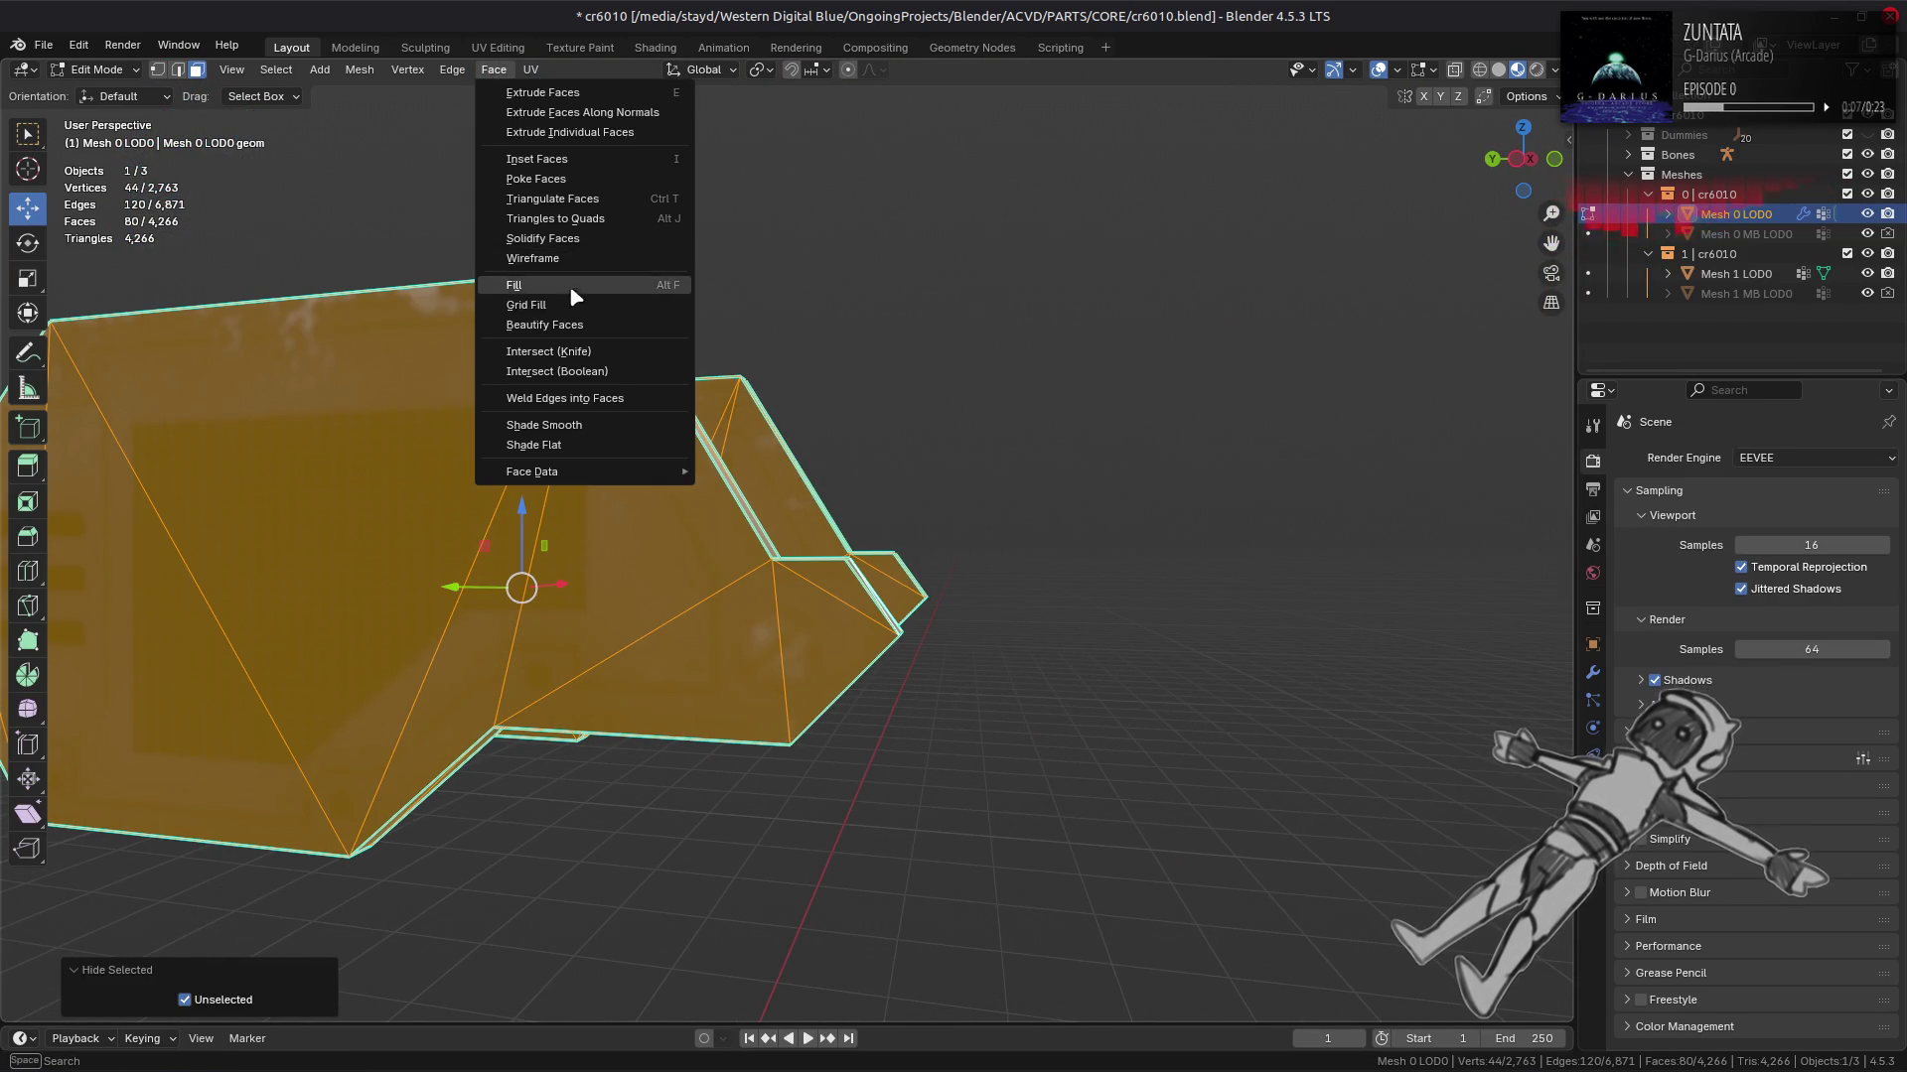
{"action": "left_click", "coordinate": [570, 260]}
{"action": "left_click_drag", "start_coordinate": [570, 260], "coordinate": [746, 291]}
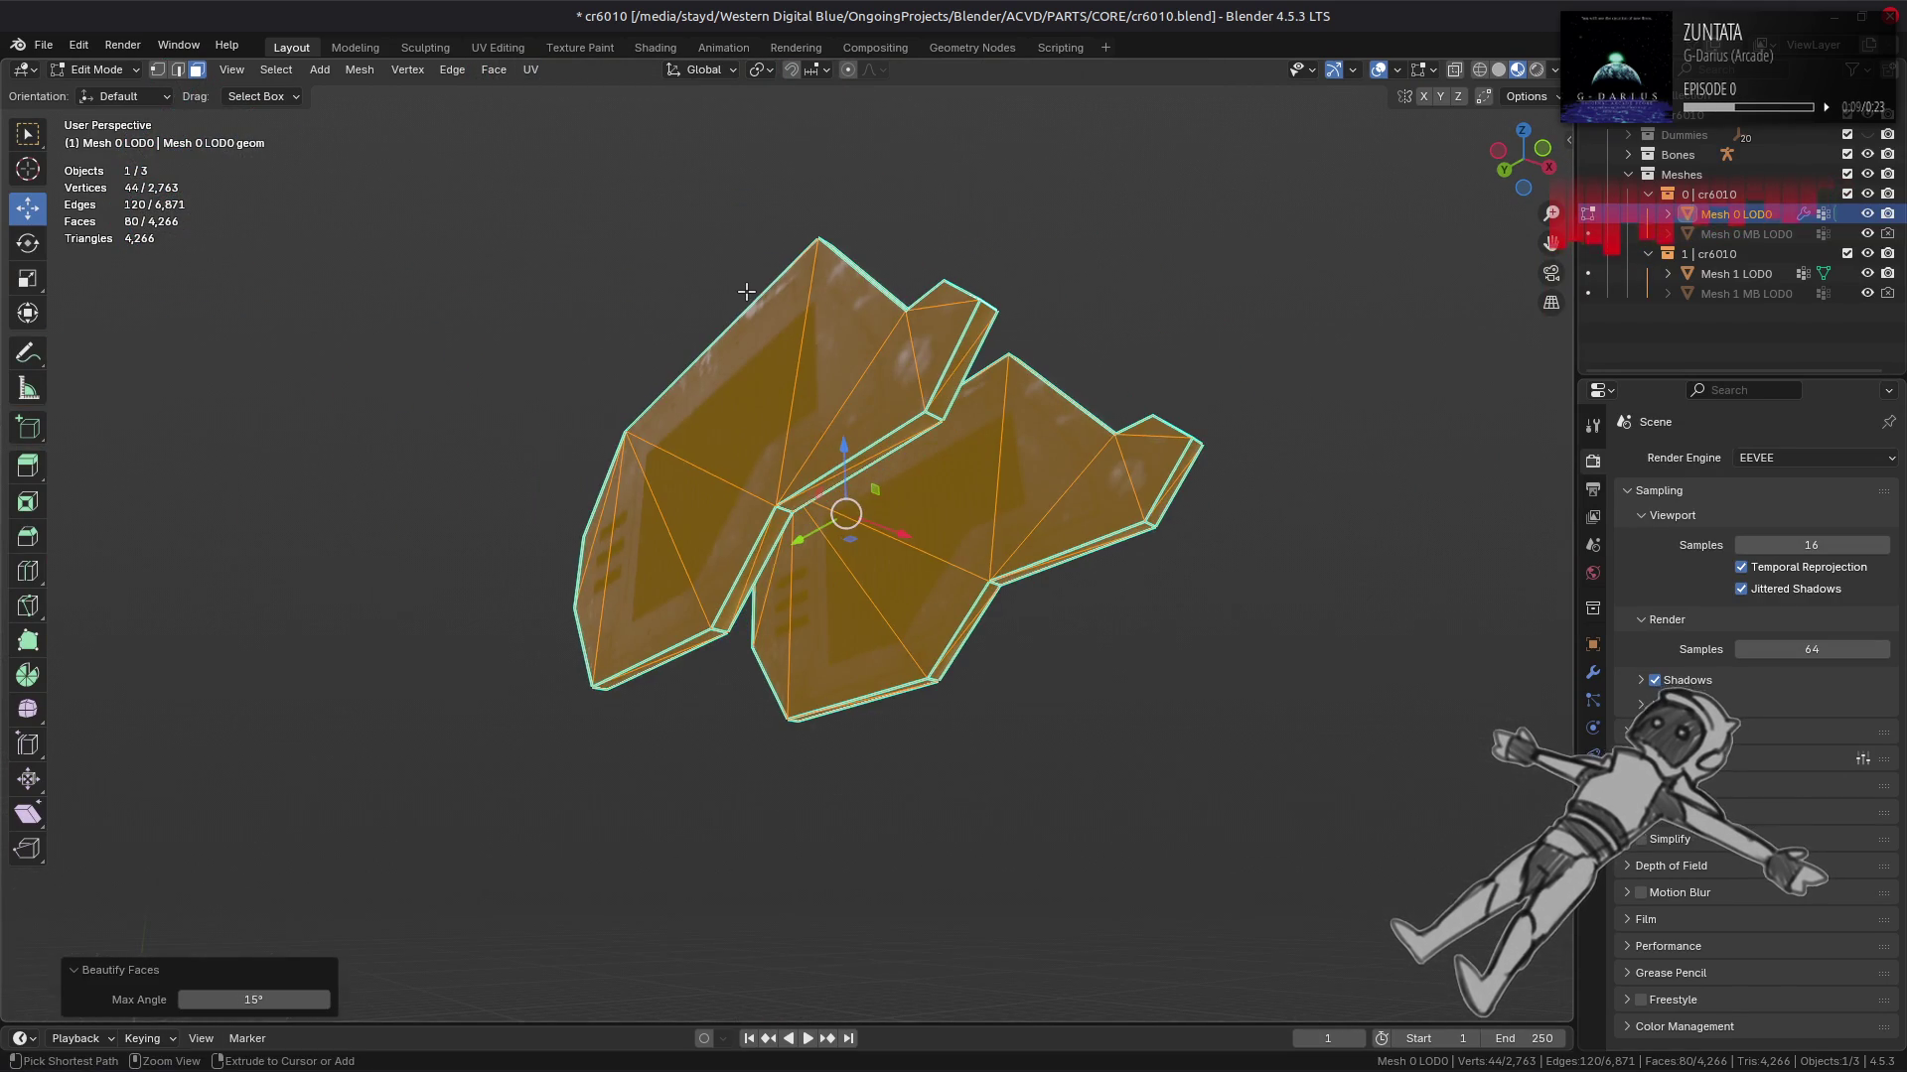
{"action": "key", "text": "alt+a"}
{"action": "left_click_drag", "start_coordinate": [609, 311], "coordinate": [799, 499]}
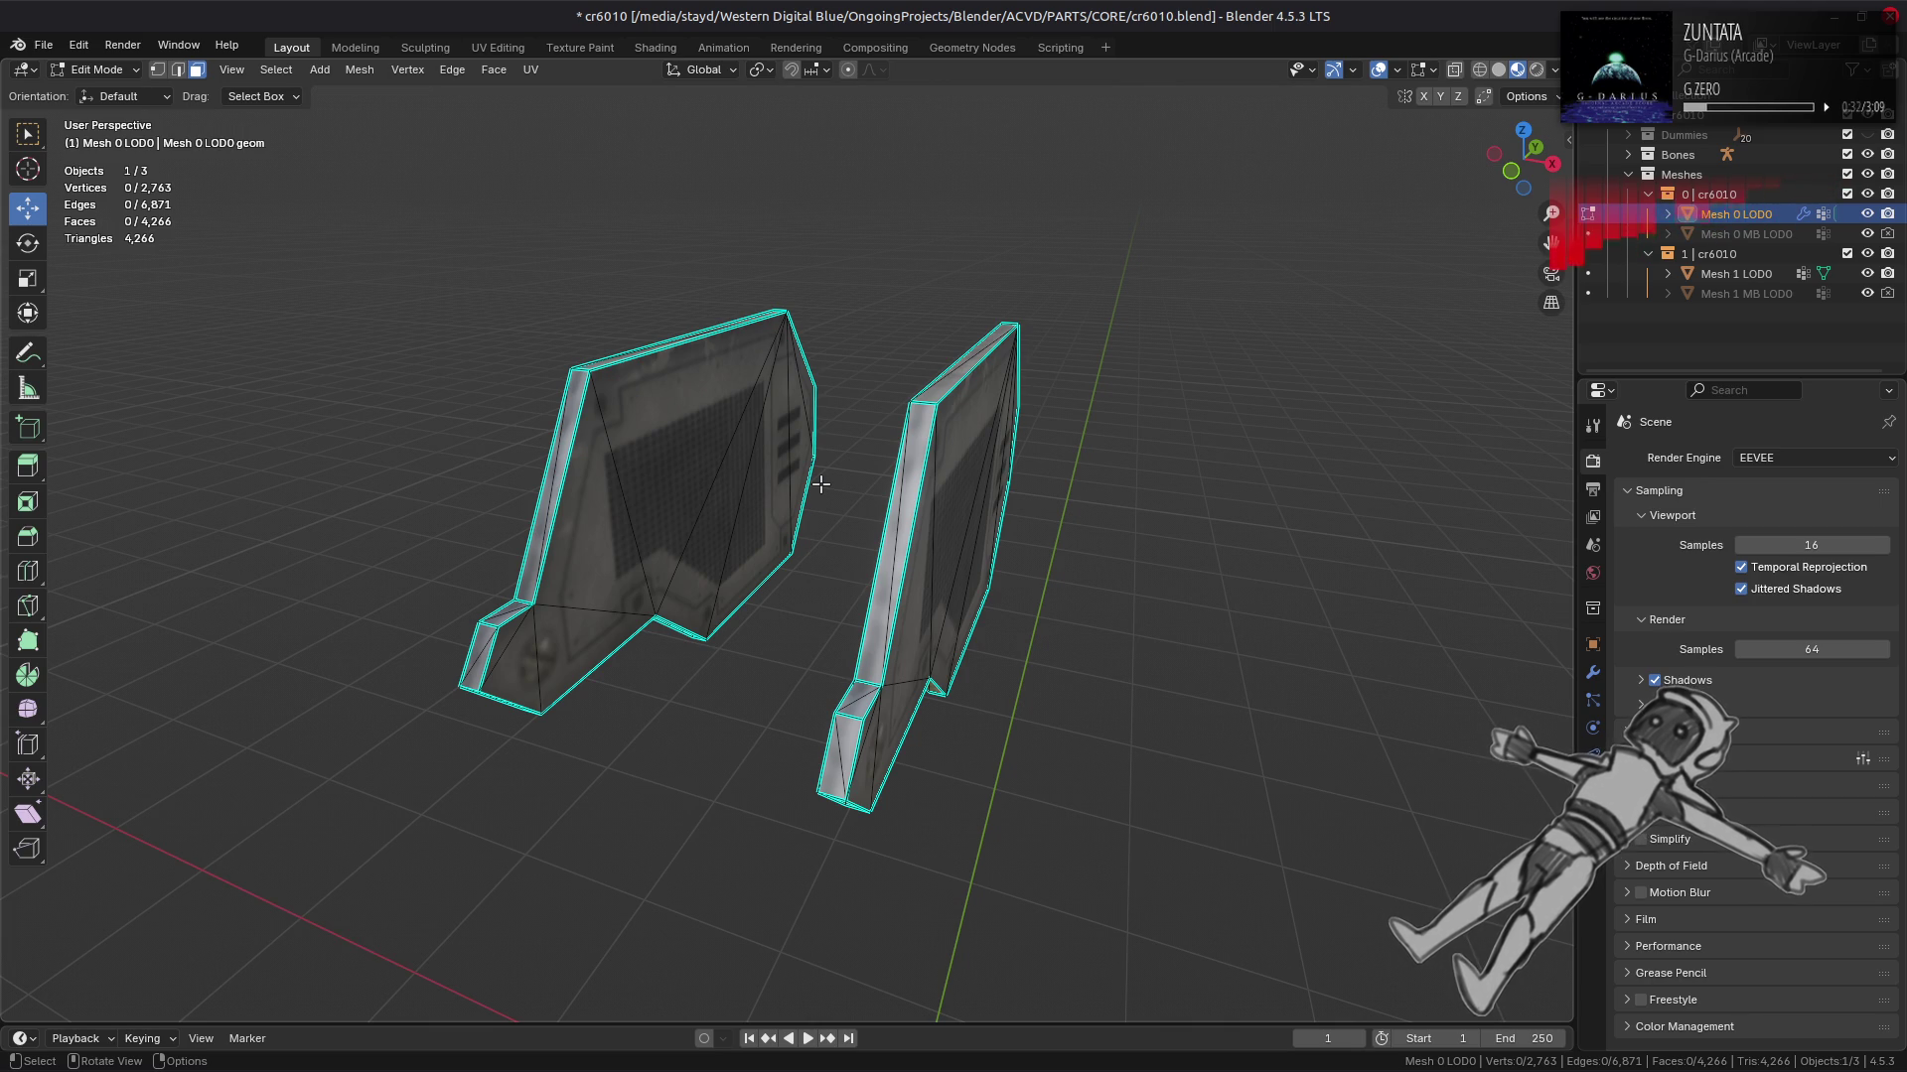
Step: Reveal all geometry and hide the connected pieces covering the fins
{"action": "left_click_drag", "start_coordinate": [710, 495], "coordinate": [726, 503]}
{"action": "key", "text": "alt+h"}
{"action": "key", "text": "alt+a"}
{"action": "left_click", "coordinate": [789, 417]}
{"action": "left_click", "coordinate": [839, 437]}
{"action": "key", "text": "ctrl+l"}
{"action": "key", "text": "h"}
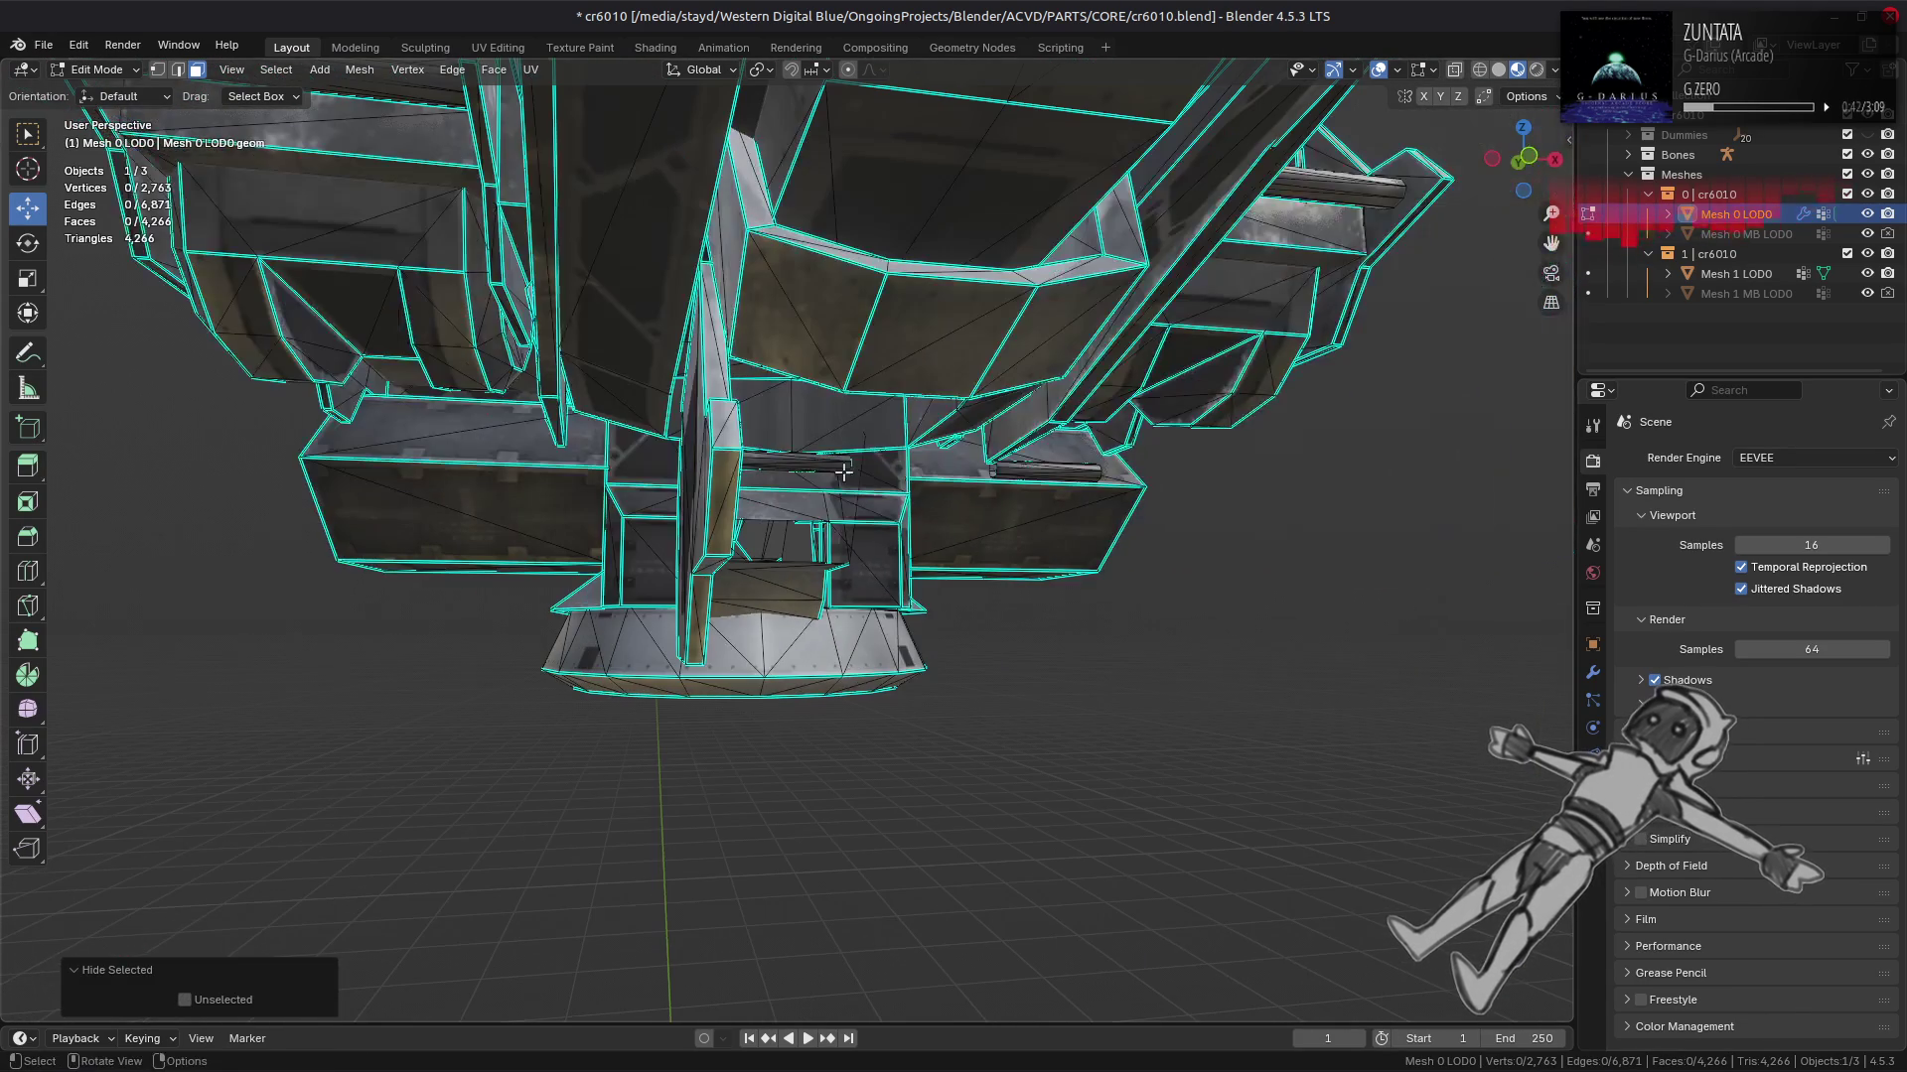
{"action": "key", "text": "l"}
{"action": "key", "text": "ctrl+z"}
Step: Hide further connected underside regions, including the thin triangular face's region
{"action": "left_click", "coordinate": [806, 468]}
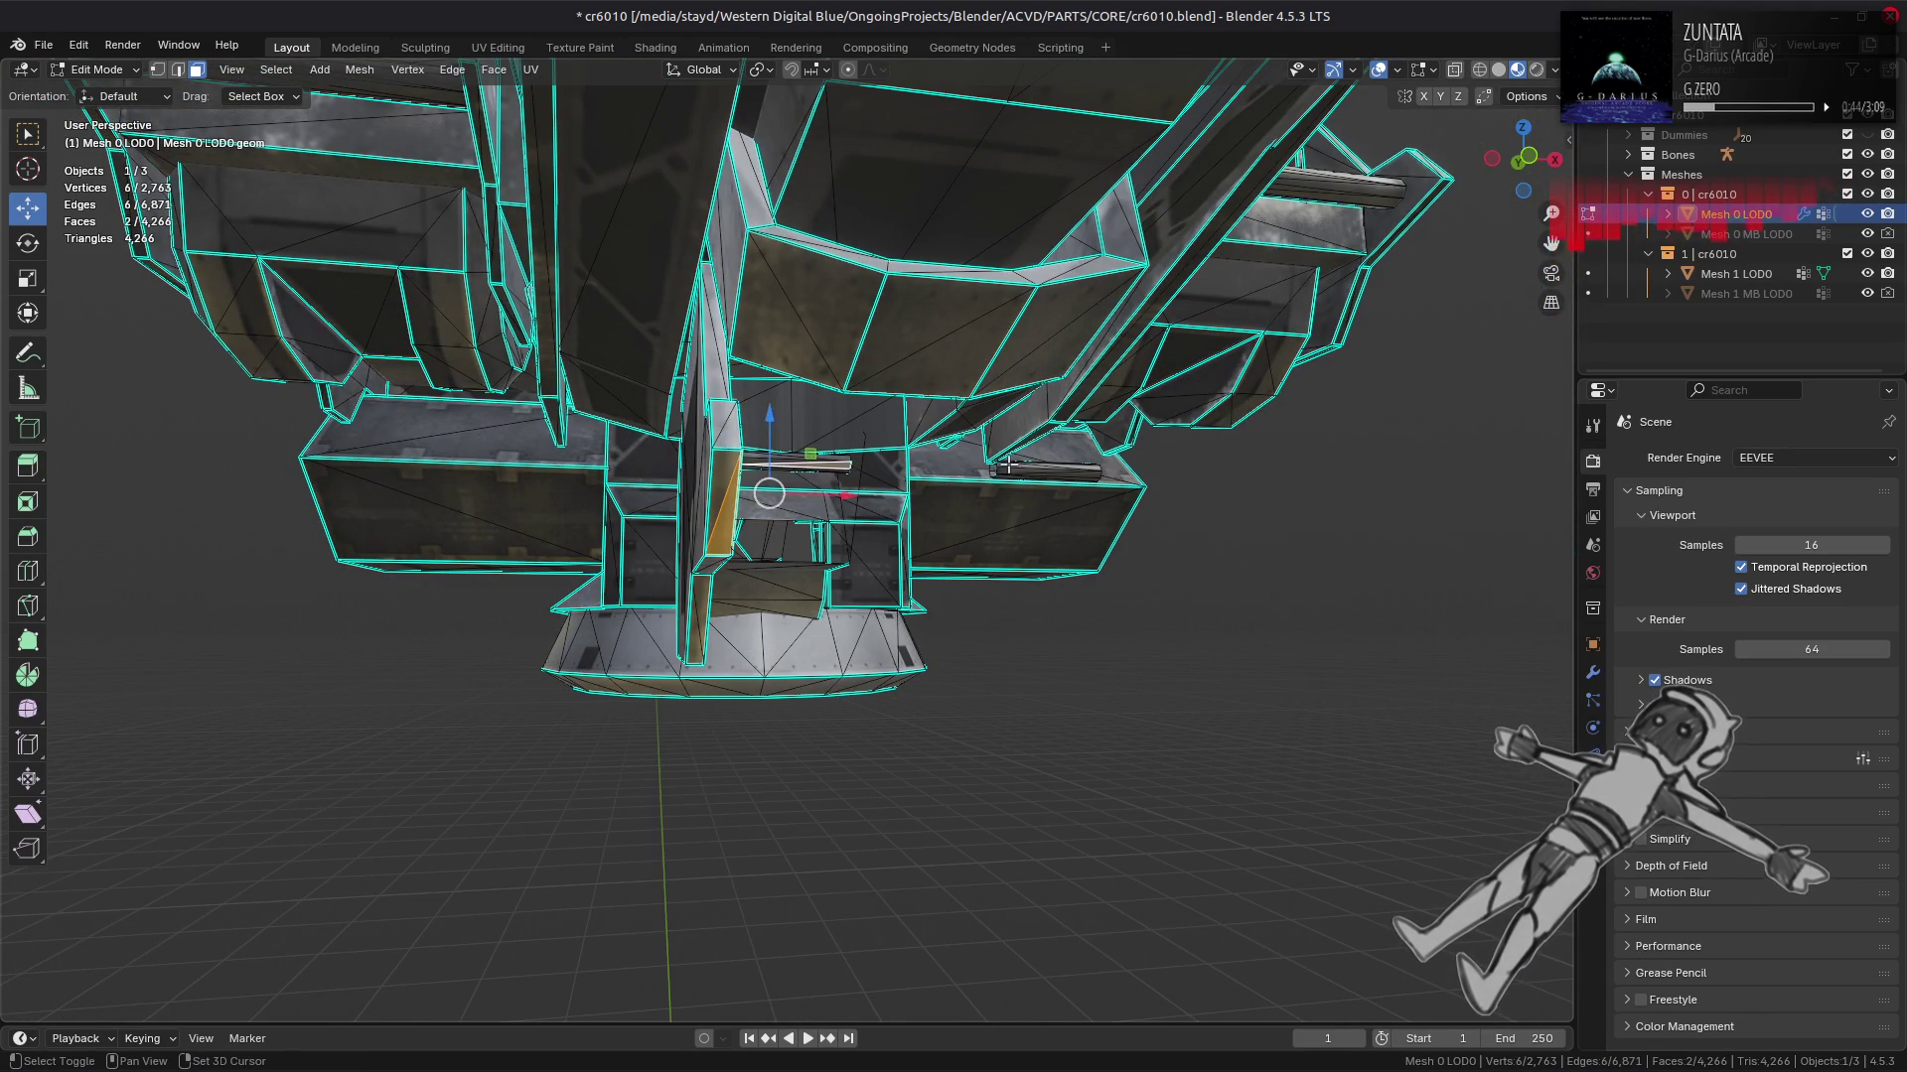
{"action": "scroll", "scroll_direction": "up", "scroll_amount": 3}
{"action": "left_click_drag", "start_coordinate": [685, 592], "coordinate": [648, 382]}
{"action": "key", "text": "ctrl+l"}
{"action": "key", "text": "h"}
{"action": "left_click", "coordinate": [648, 382]}
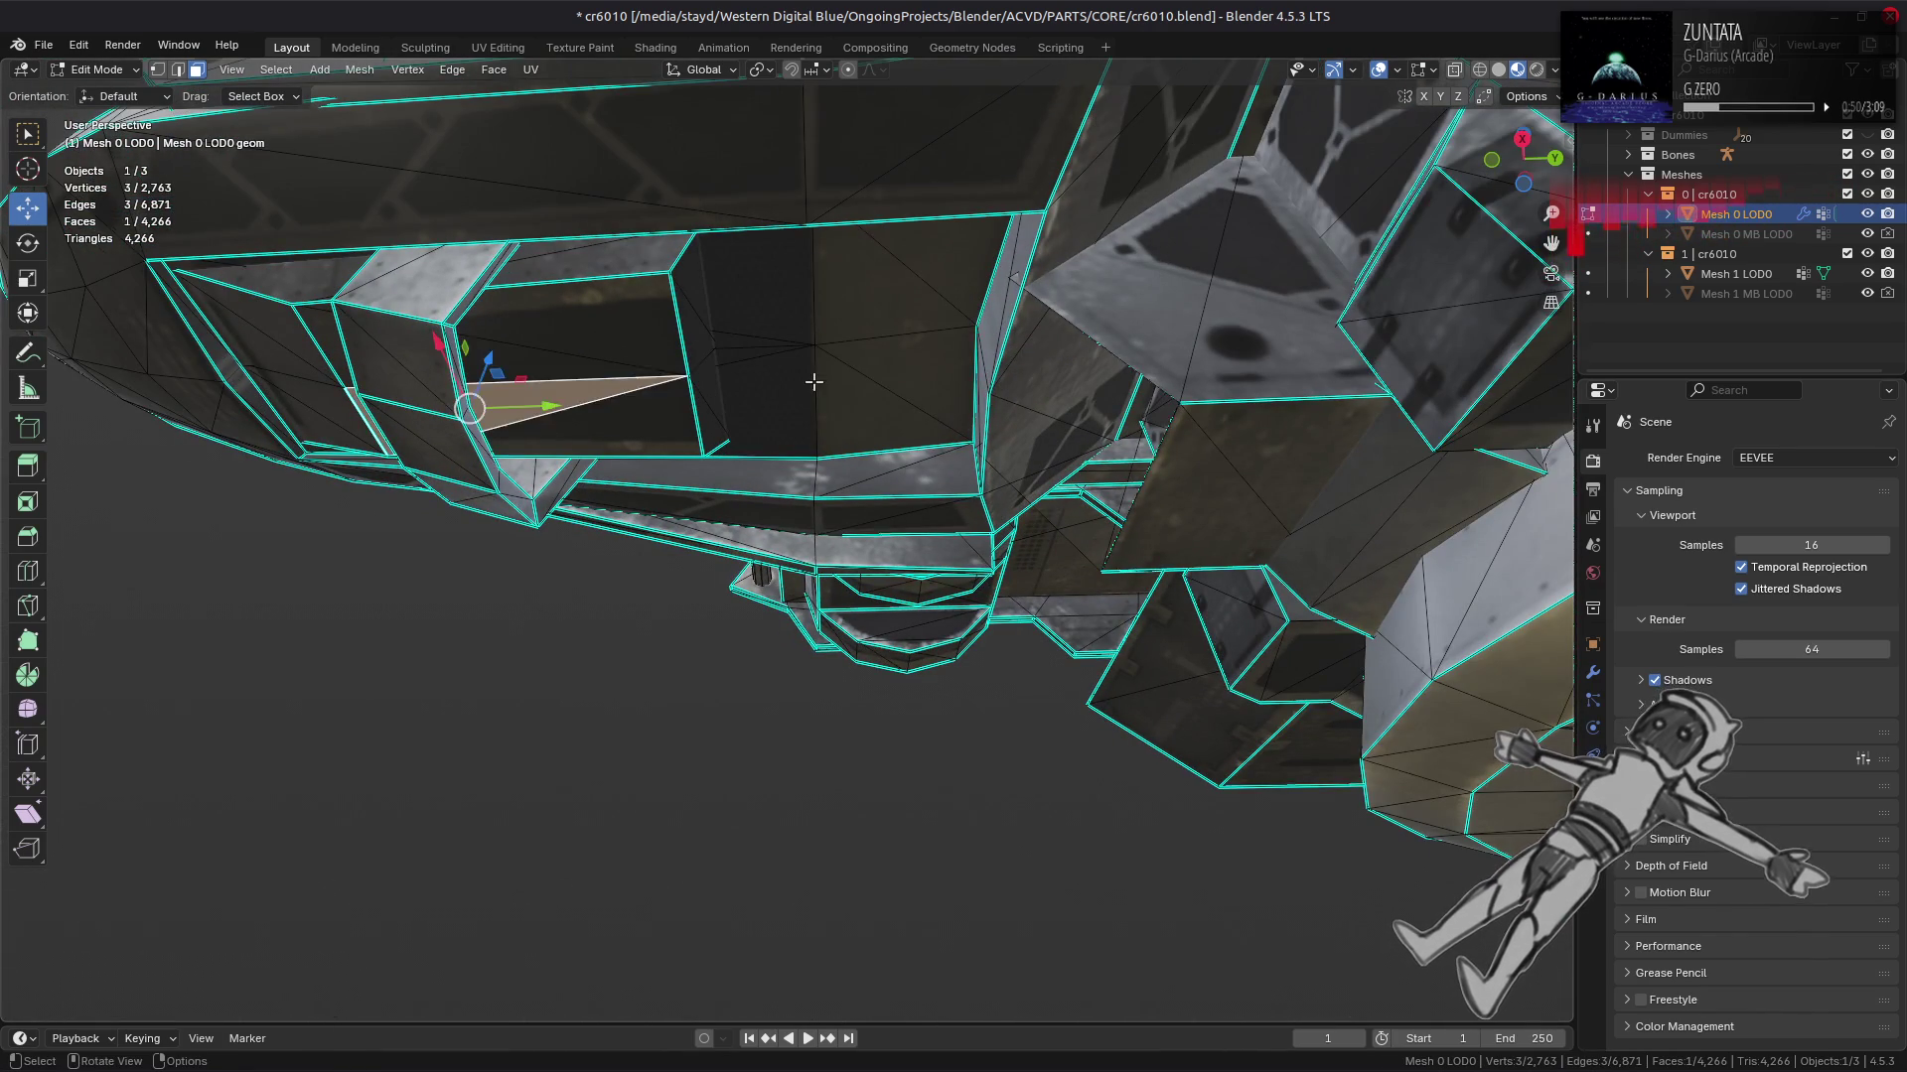
{"action": "key", "text": "ctrl+l"}
{"action": "left_click", "coordinate": [494, 474]}
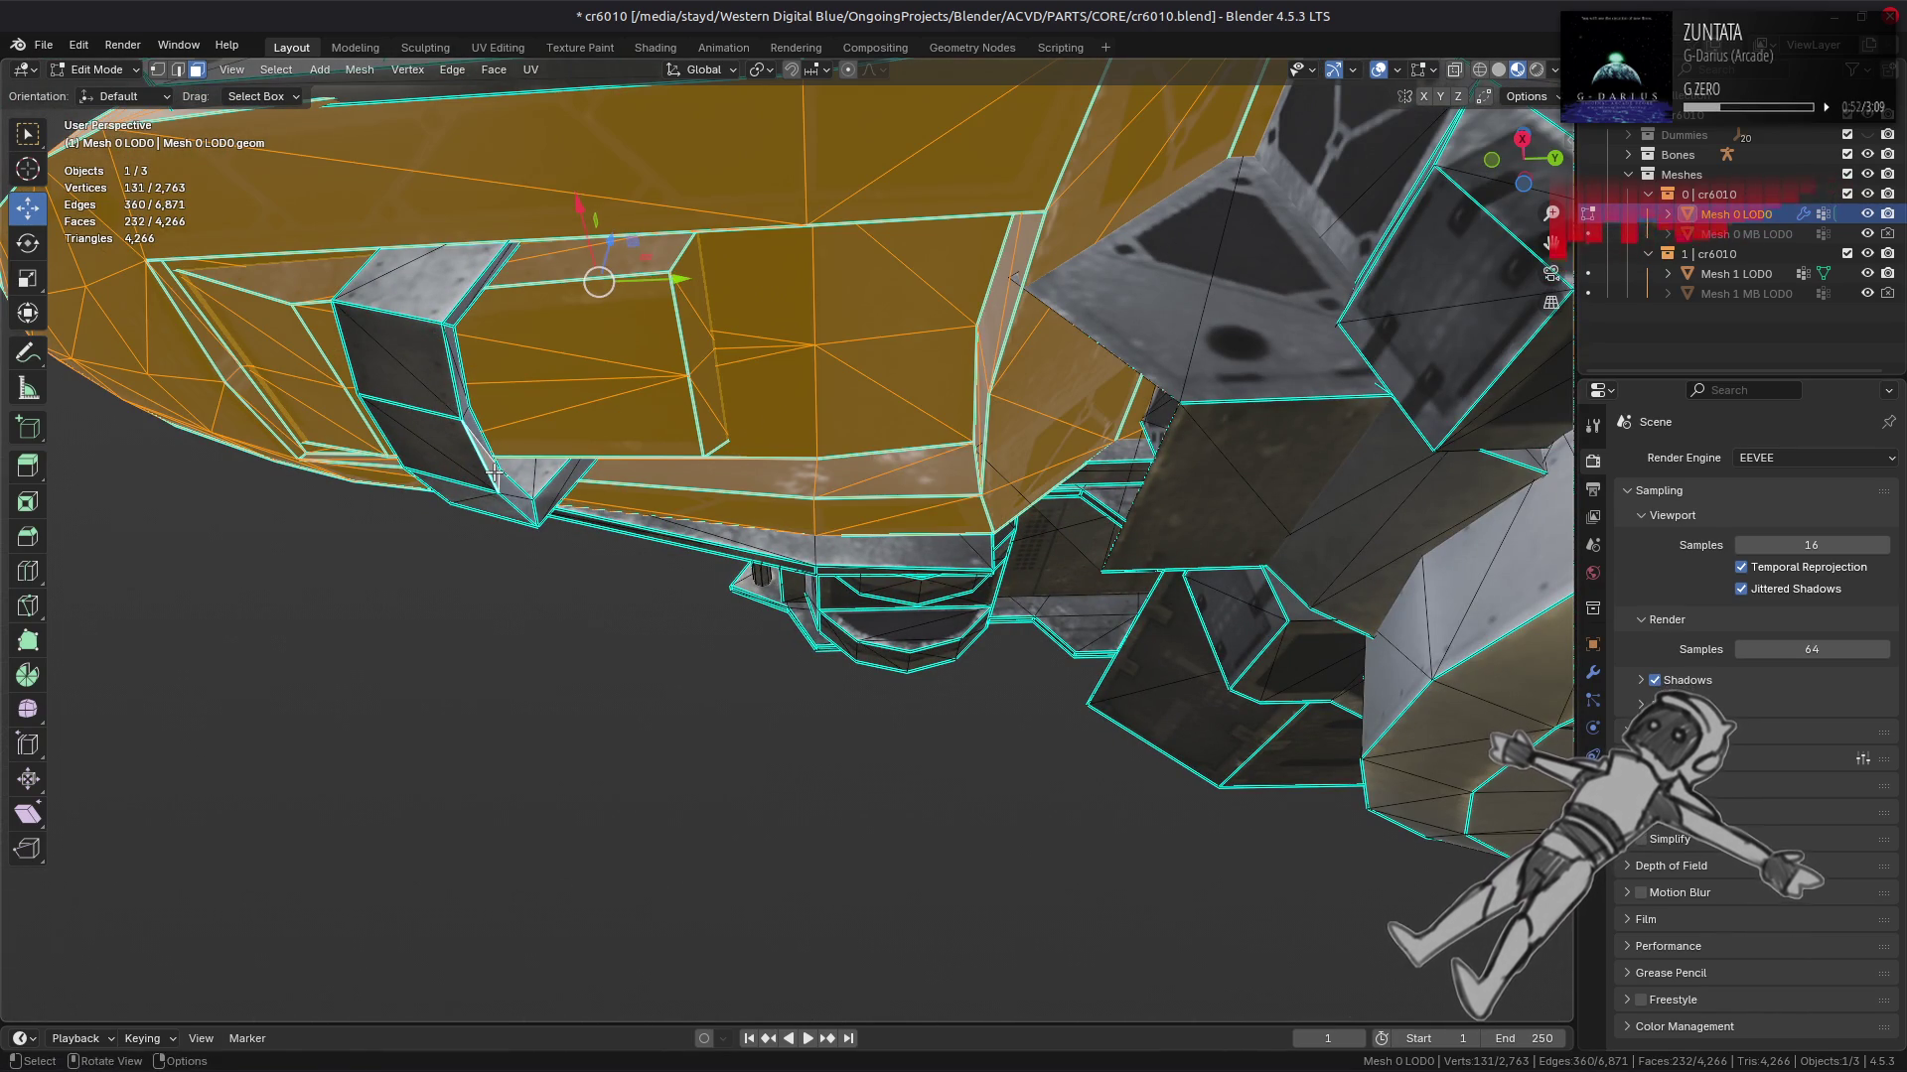
{"action": "key", "text": "h"}
{"action": "left_click_drag", "start_coordinate": [495, 473], "coordinate": [652, 496]}
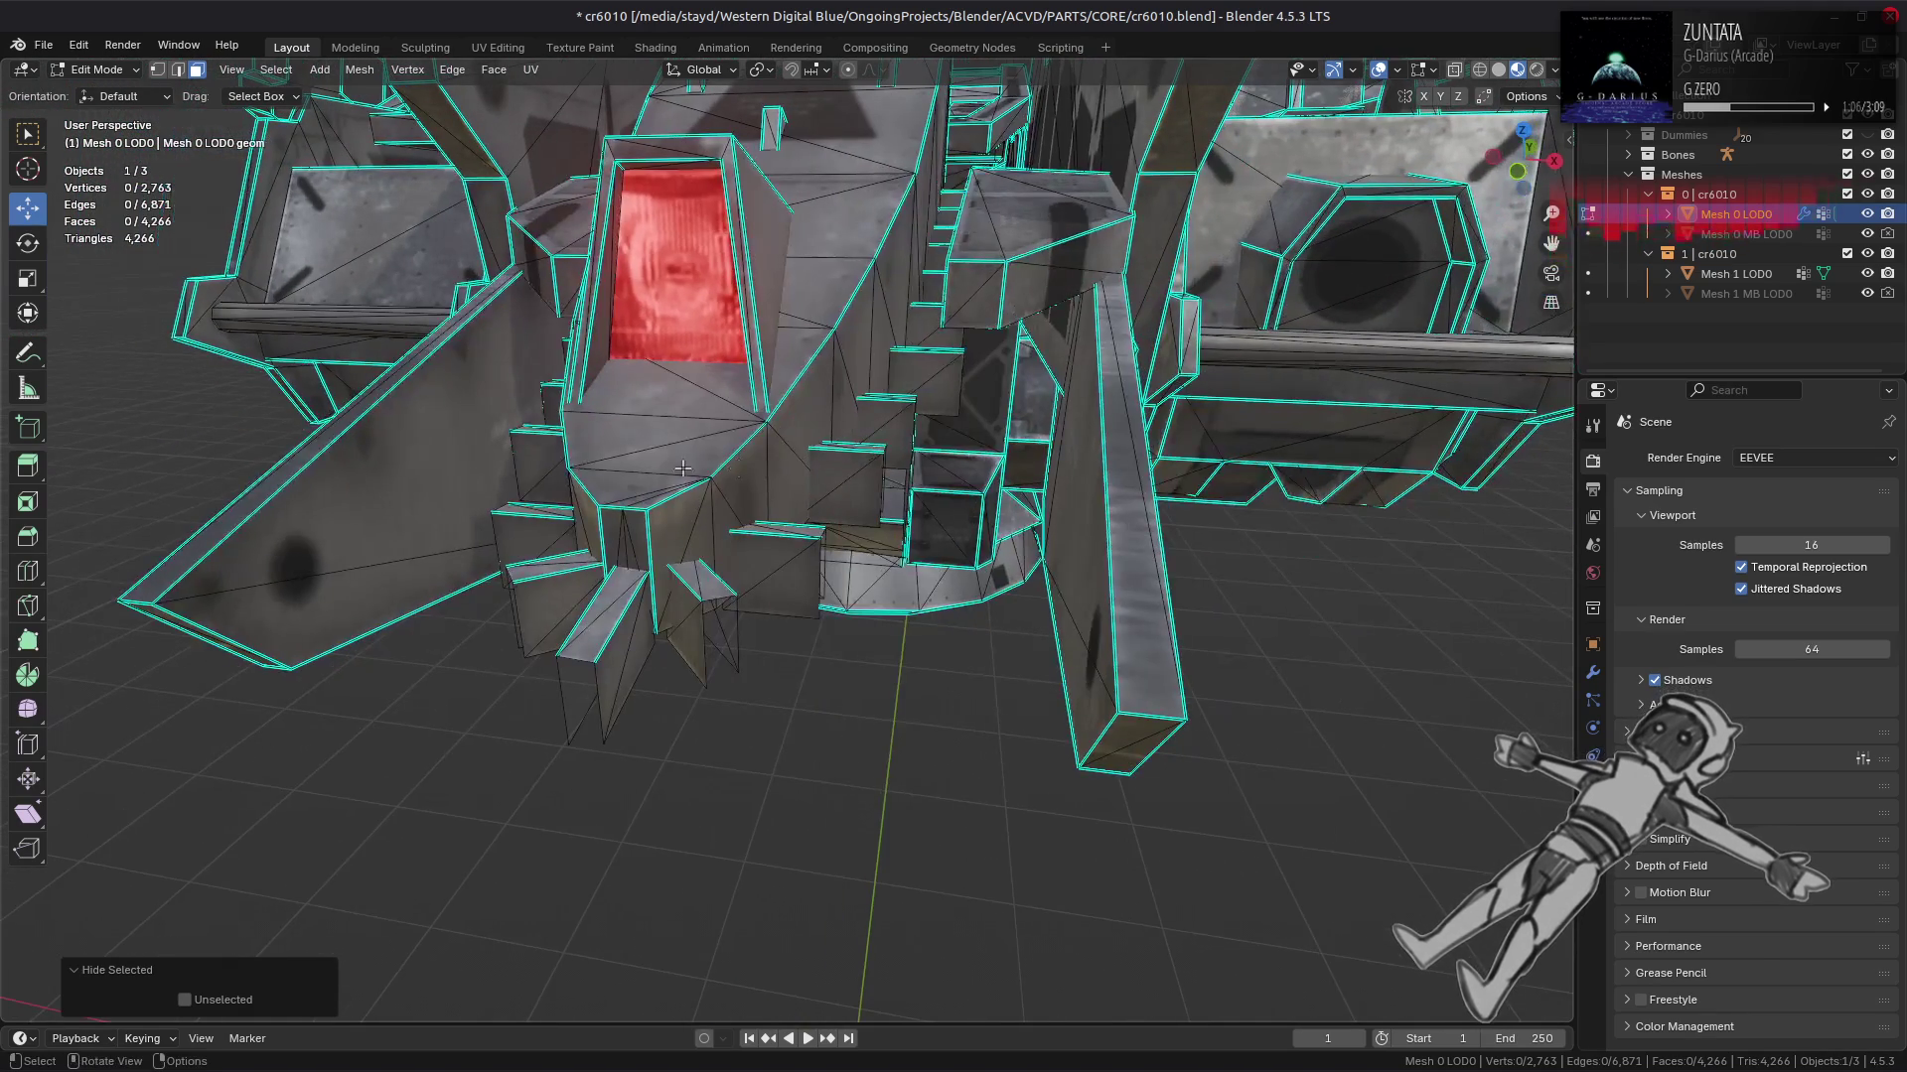
Step: Select both linked wedge fins and hide everything else, then clear the selection
{"action": "left_click", "coordinate": [653, 497]}
{"action": "key", "text": "ctrl+l"}
{"action": "key", "text": "l"}
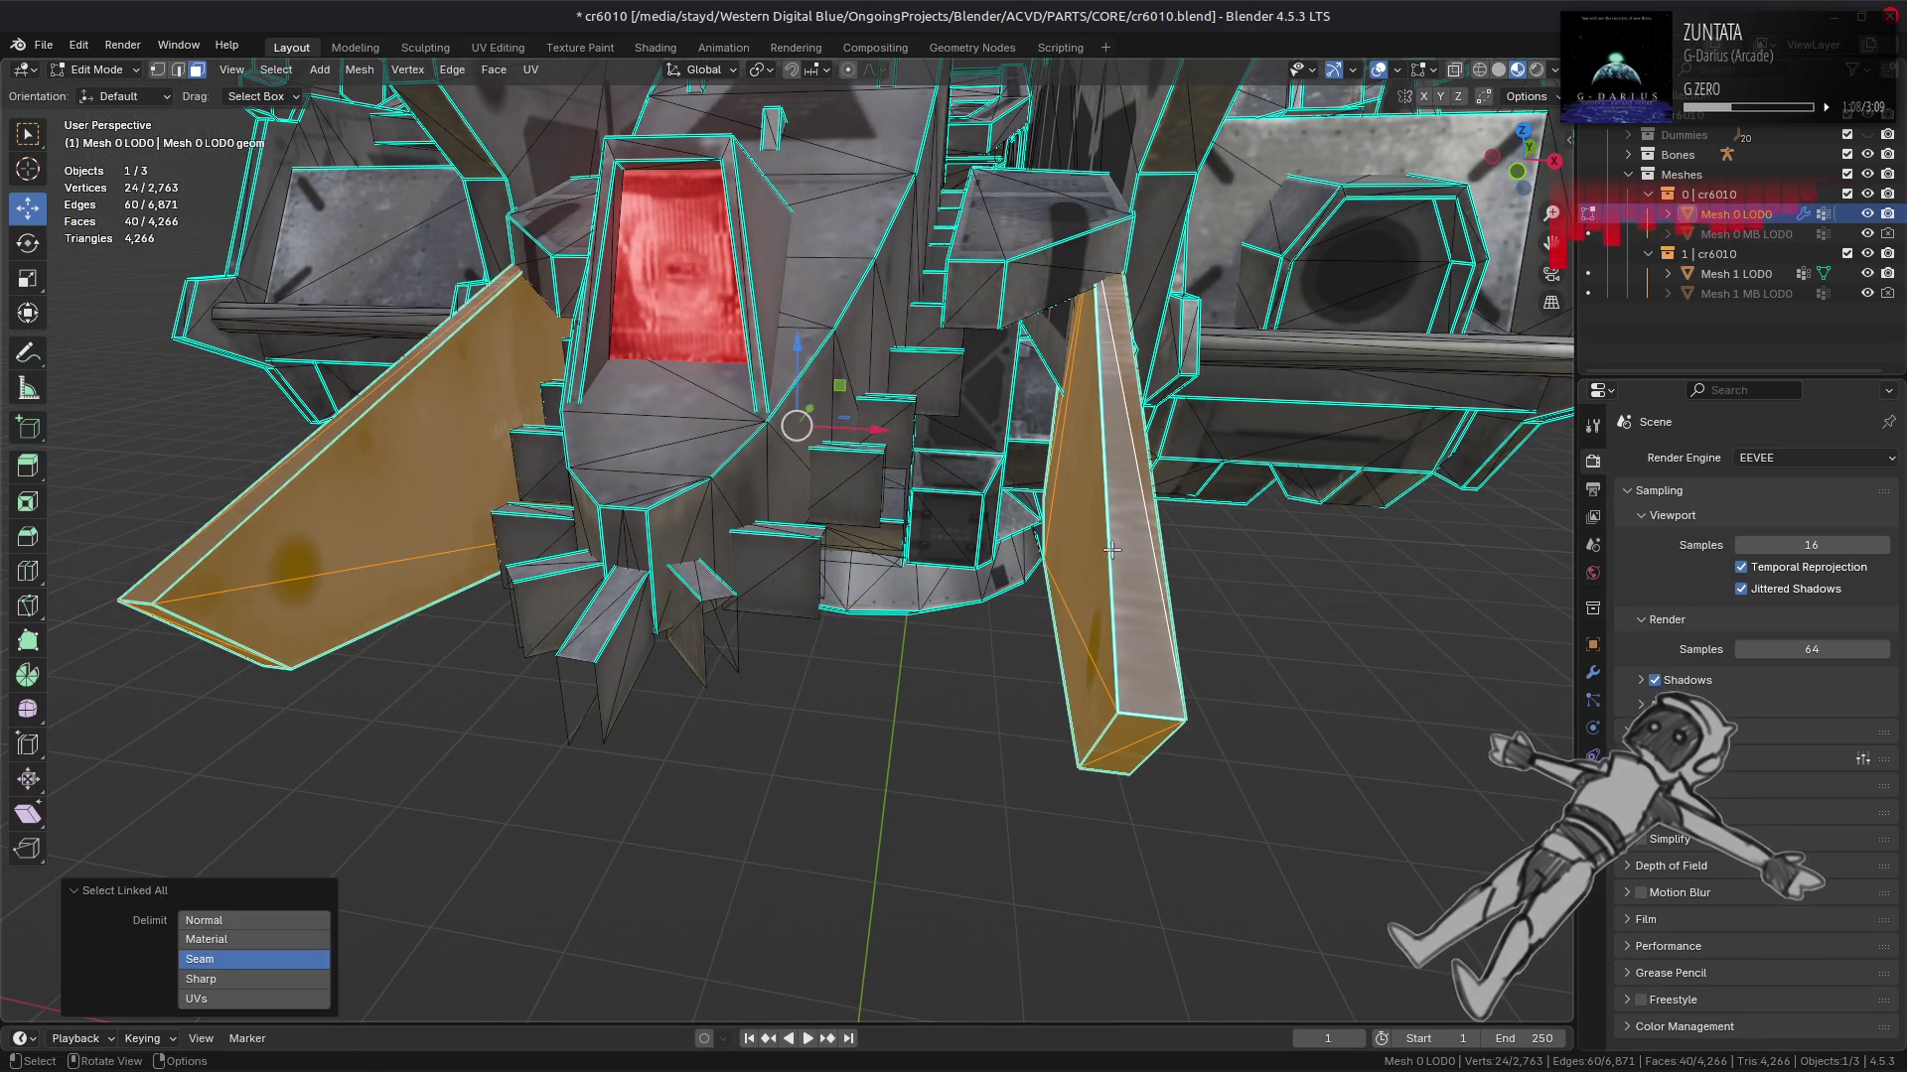
{"action": "key", "text": "shift+h"}
{"action": "left_click_drag", "start_coordinate": [1107, 549], "coordinate": [545, 536]}
{"action": "left_click", "coordinate": [864, 430]}
Step: Toggle to Object Mode to check the whole core, then return to editing the fins
{"action": "key", "text": "Tab"}
{"action": "key", "text": "Tab"}
{"action": "key", "text": "Tab"}
{"action": "scroll", "scroll_direction": "up", "scroll_amount": 3}
{"action": "key", "text": "Tab"}
{"action": "scroll", "scroll_direction": "down", "scroll_amount": 3}
{"action": "key", "text": "Tab"}
{"action": "left_click_drag", "start_coordinate": [731, 553], "coordinate": [778, 284]}
{"action": "key", "text": "Tab"}
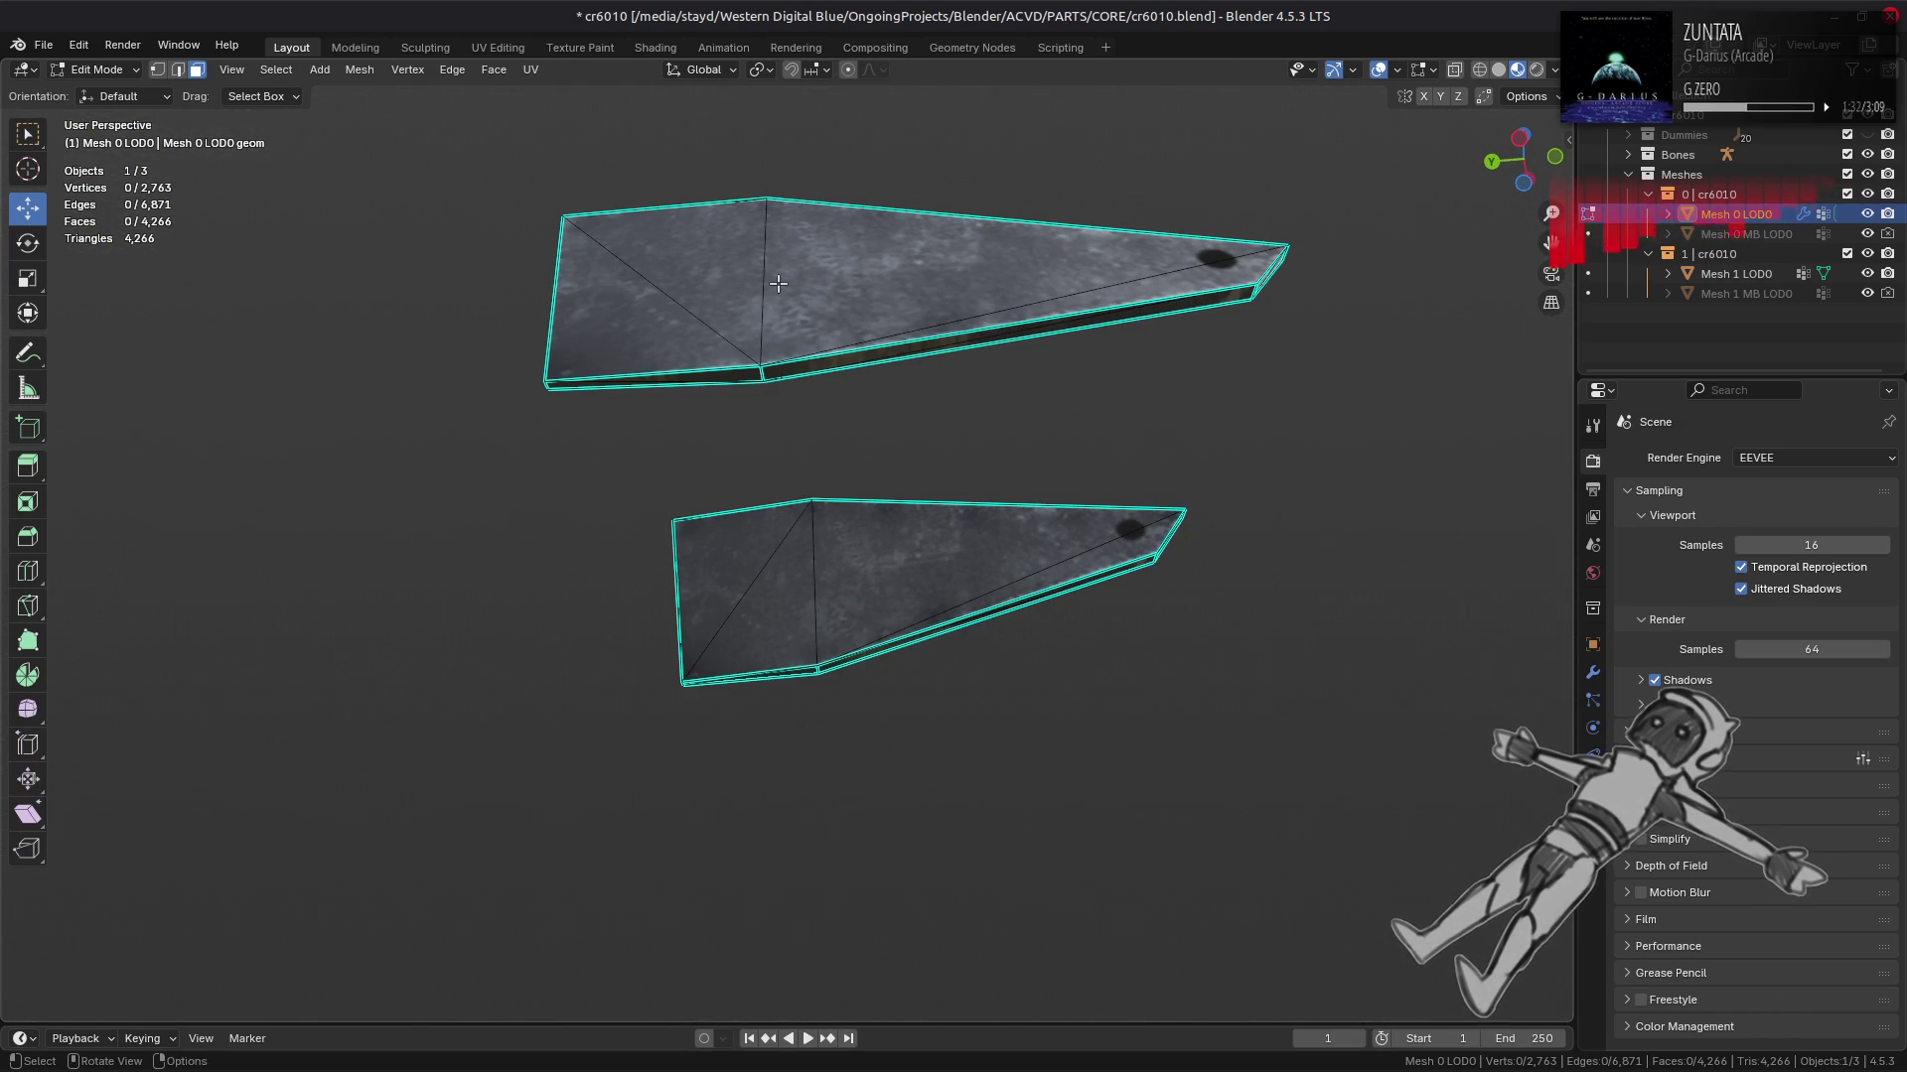
Step: Try Beautify Faces on both fins, then undo it and clear the selection
{"action": "key", "text": "a"}
{"action": "left_click", "coordinate": [494, 70]}
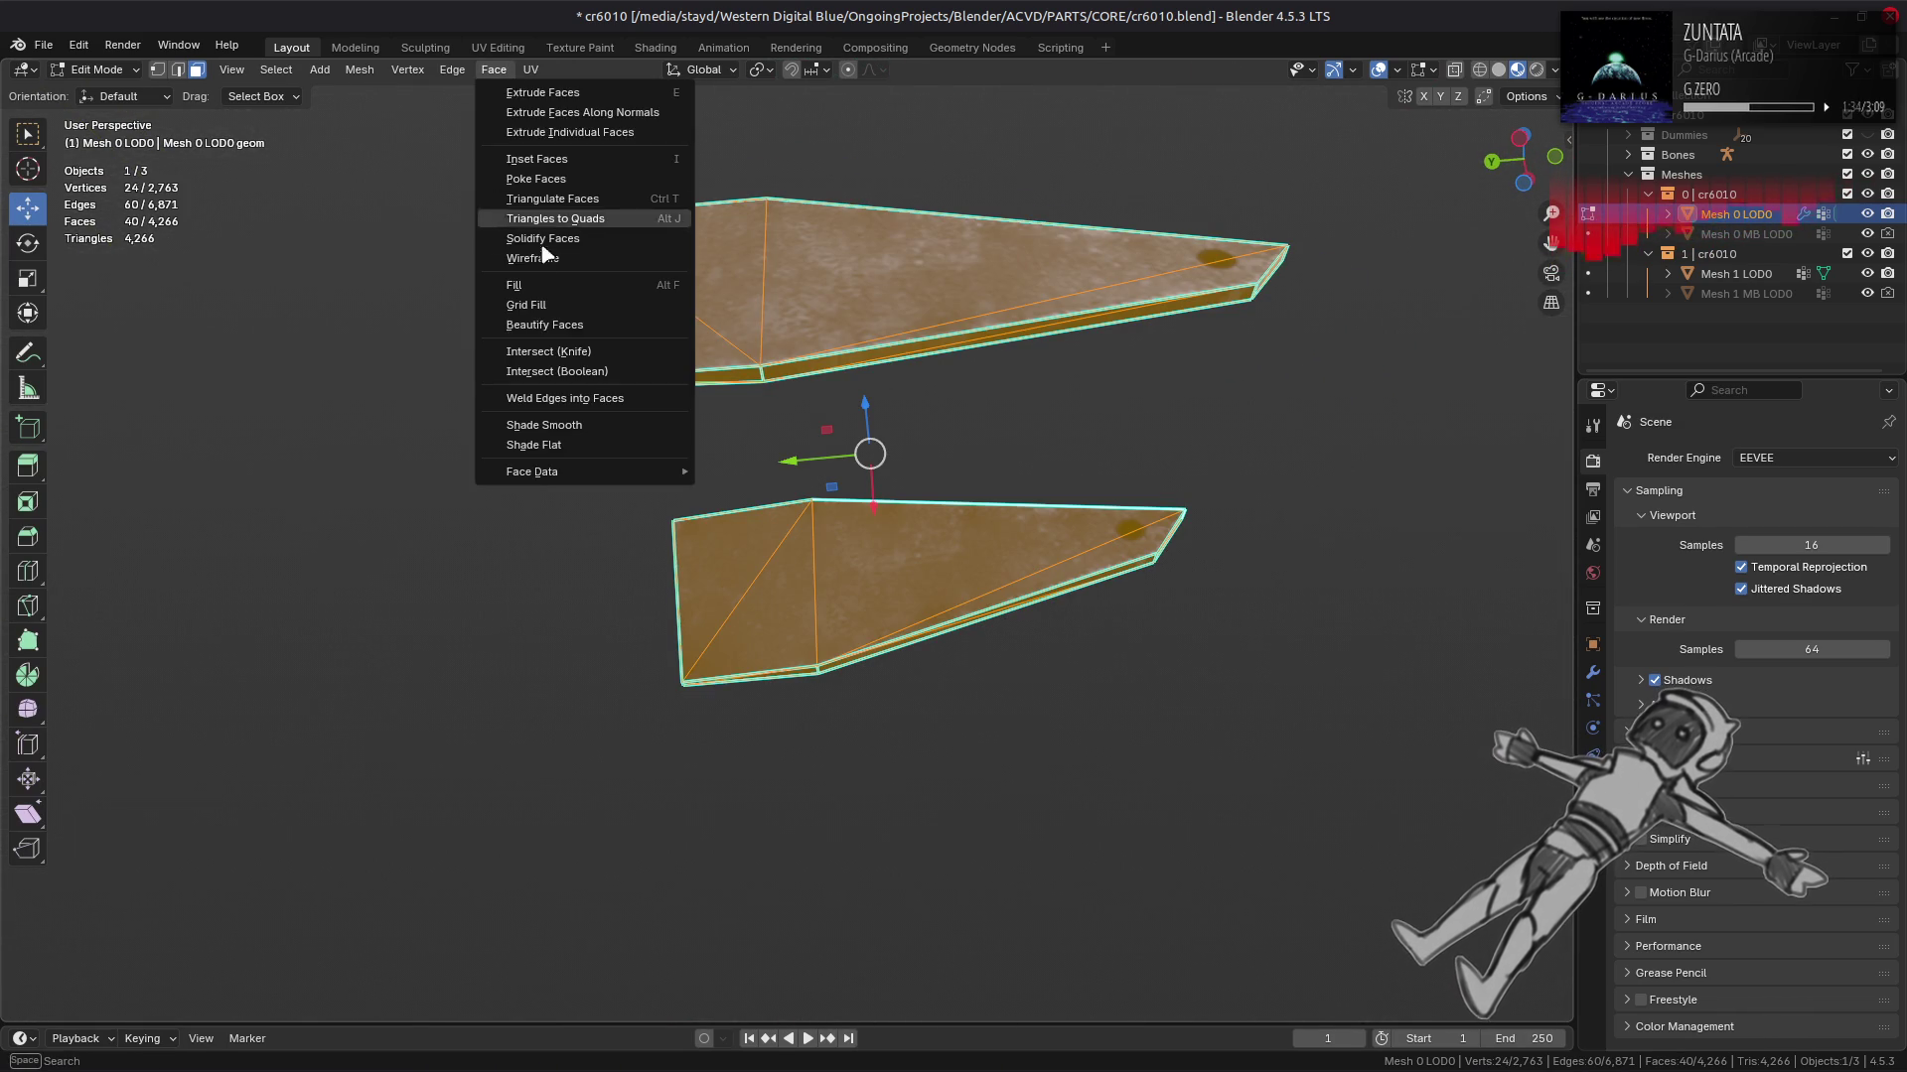
{"action": "left_click", "coordinate": [555, 319]}
{"action": "key", "text": "ctrl+z"}
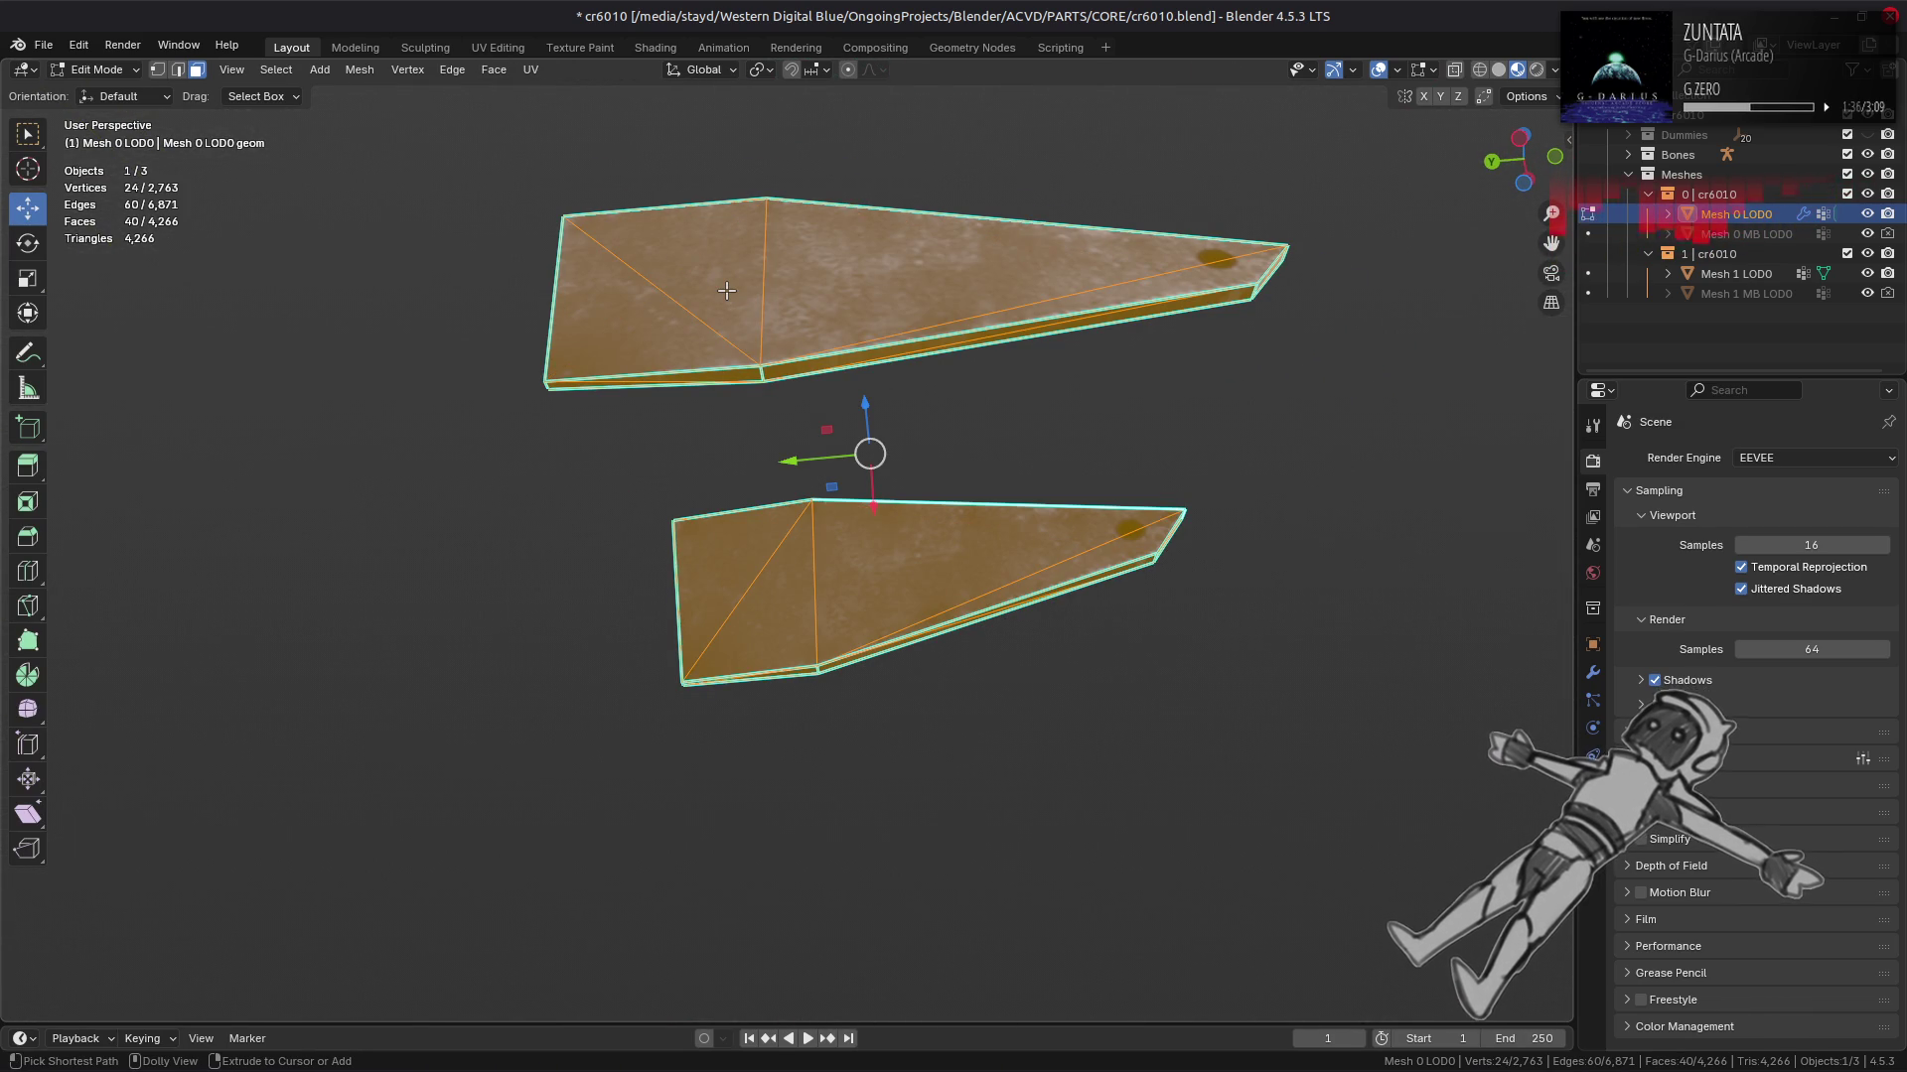
{"action": "key", "text": "alt+a"}
Step: Reveal all geometry and briefly isolate a connected box to inspect it
{"action": "key", "text": "alt+h"}
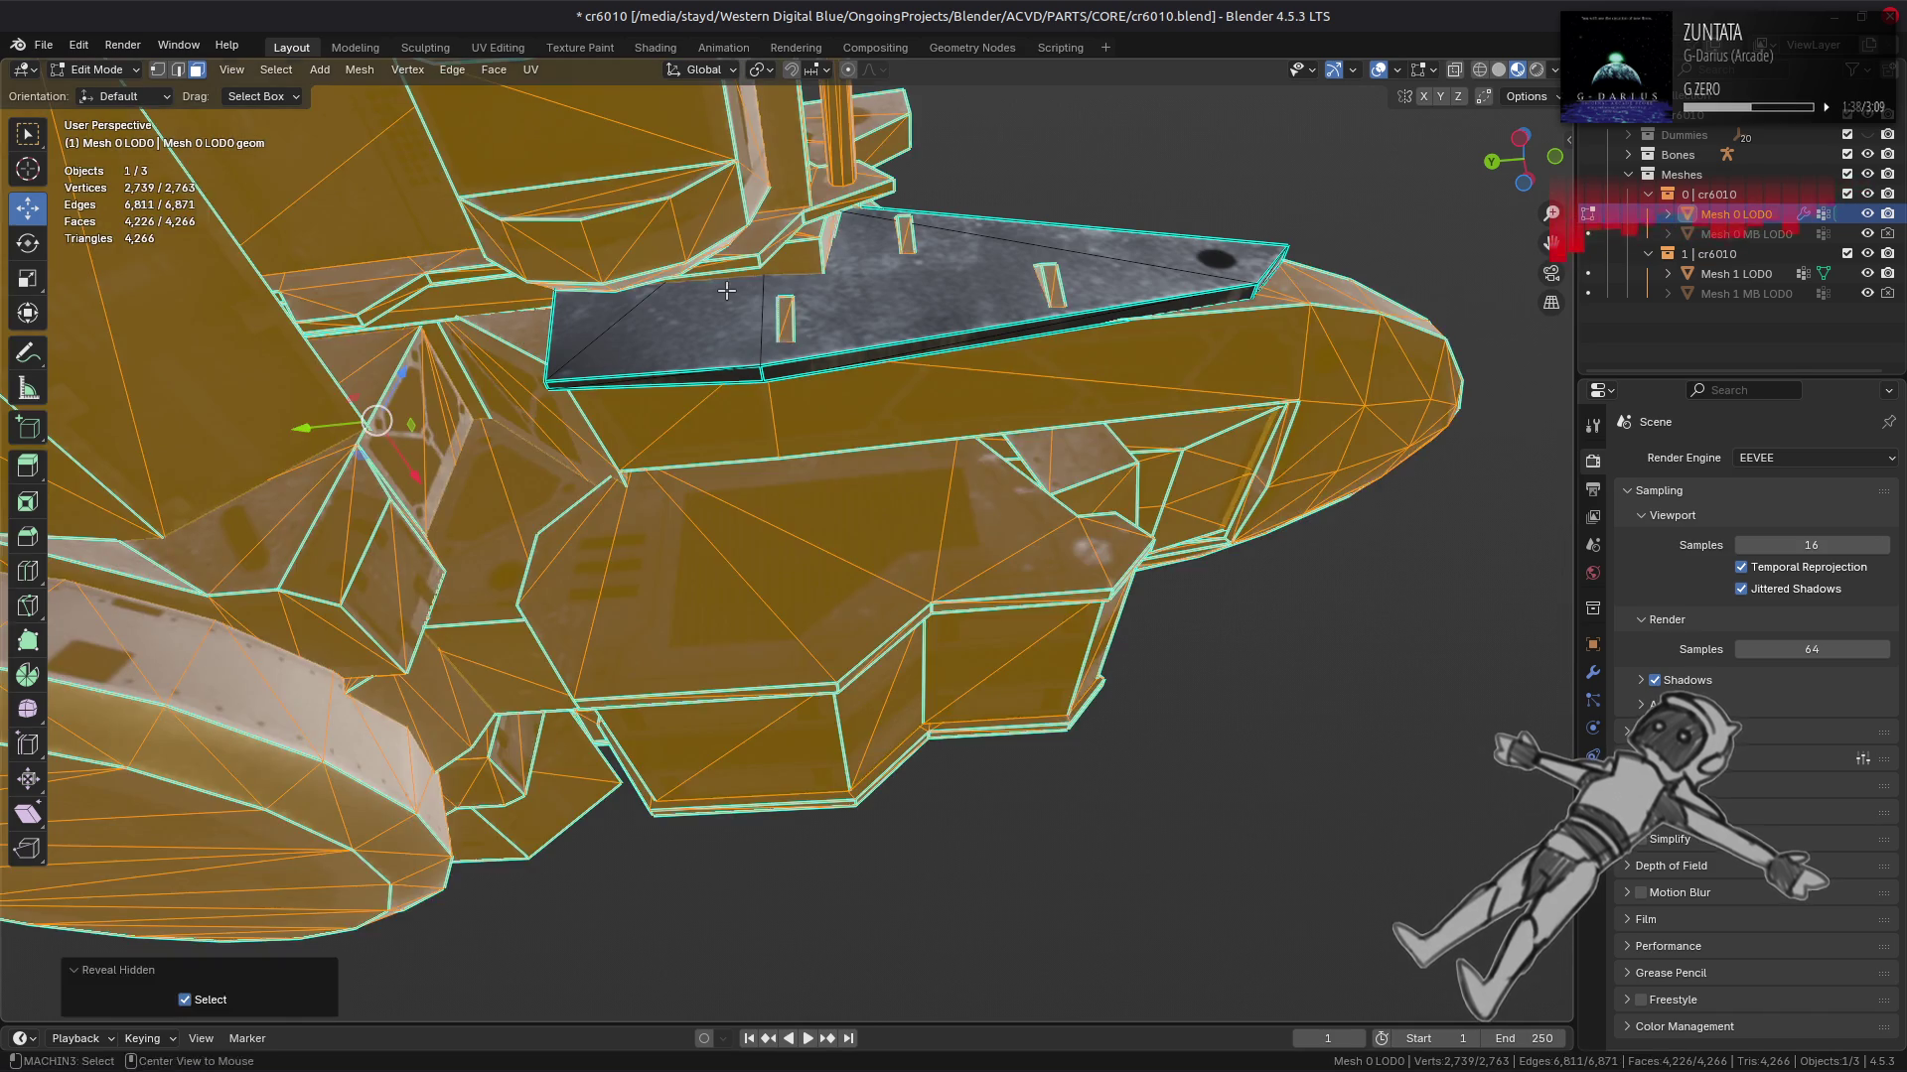
{"action": "key", "text": "alt+a"}
{"action": "left_click_drag", "start_coordinate": [709, 313], "coordinate": [624, 429]}
{"action": "left_click_drag", "start_coordinate": [556, 405], "coordinate": [834, 544]}
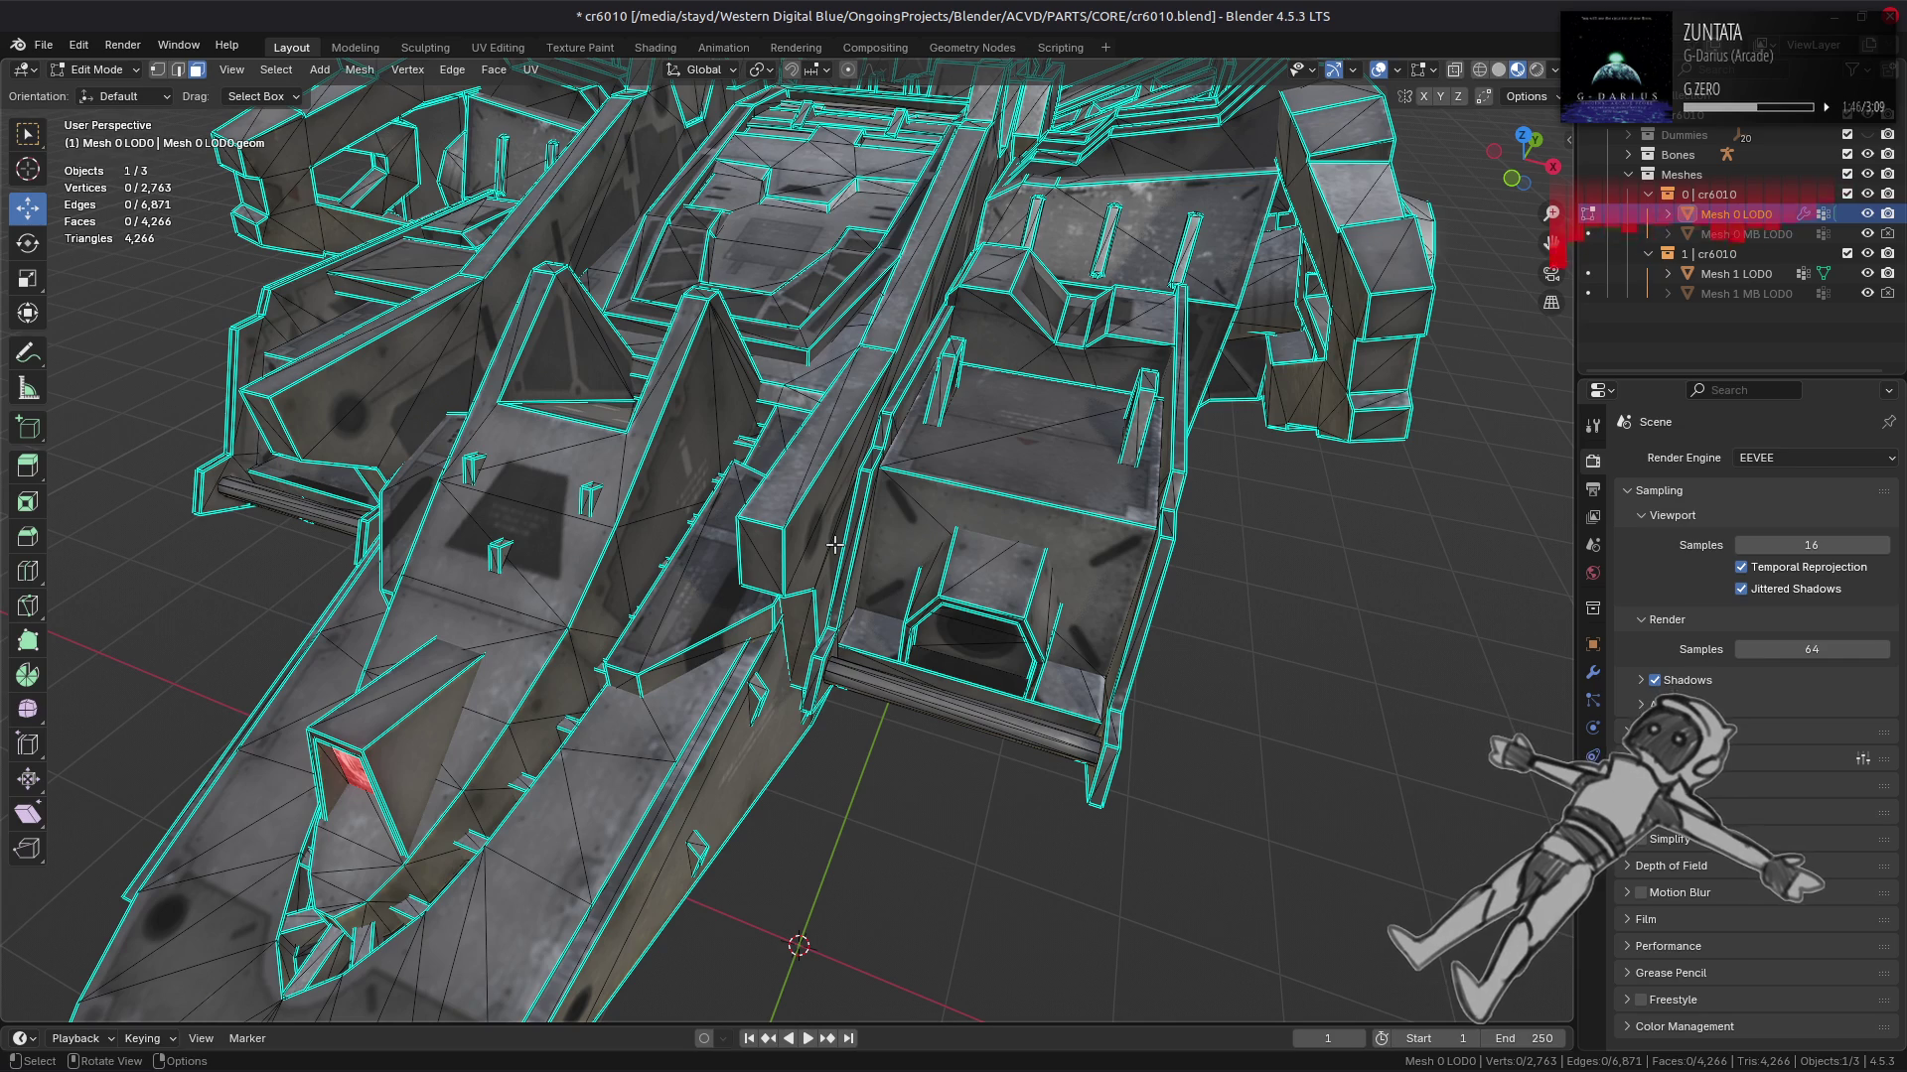
{"action": "left_click_drag", "start_coordinate": [592, 474], "coordinate": [961, 464]}
{"action": "key", "text": "ctrl+l"}
{"action": "key", "text": "shift+h"}
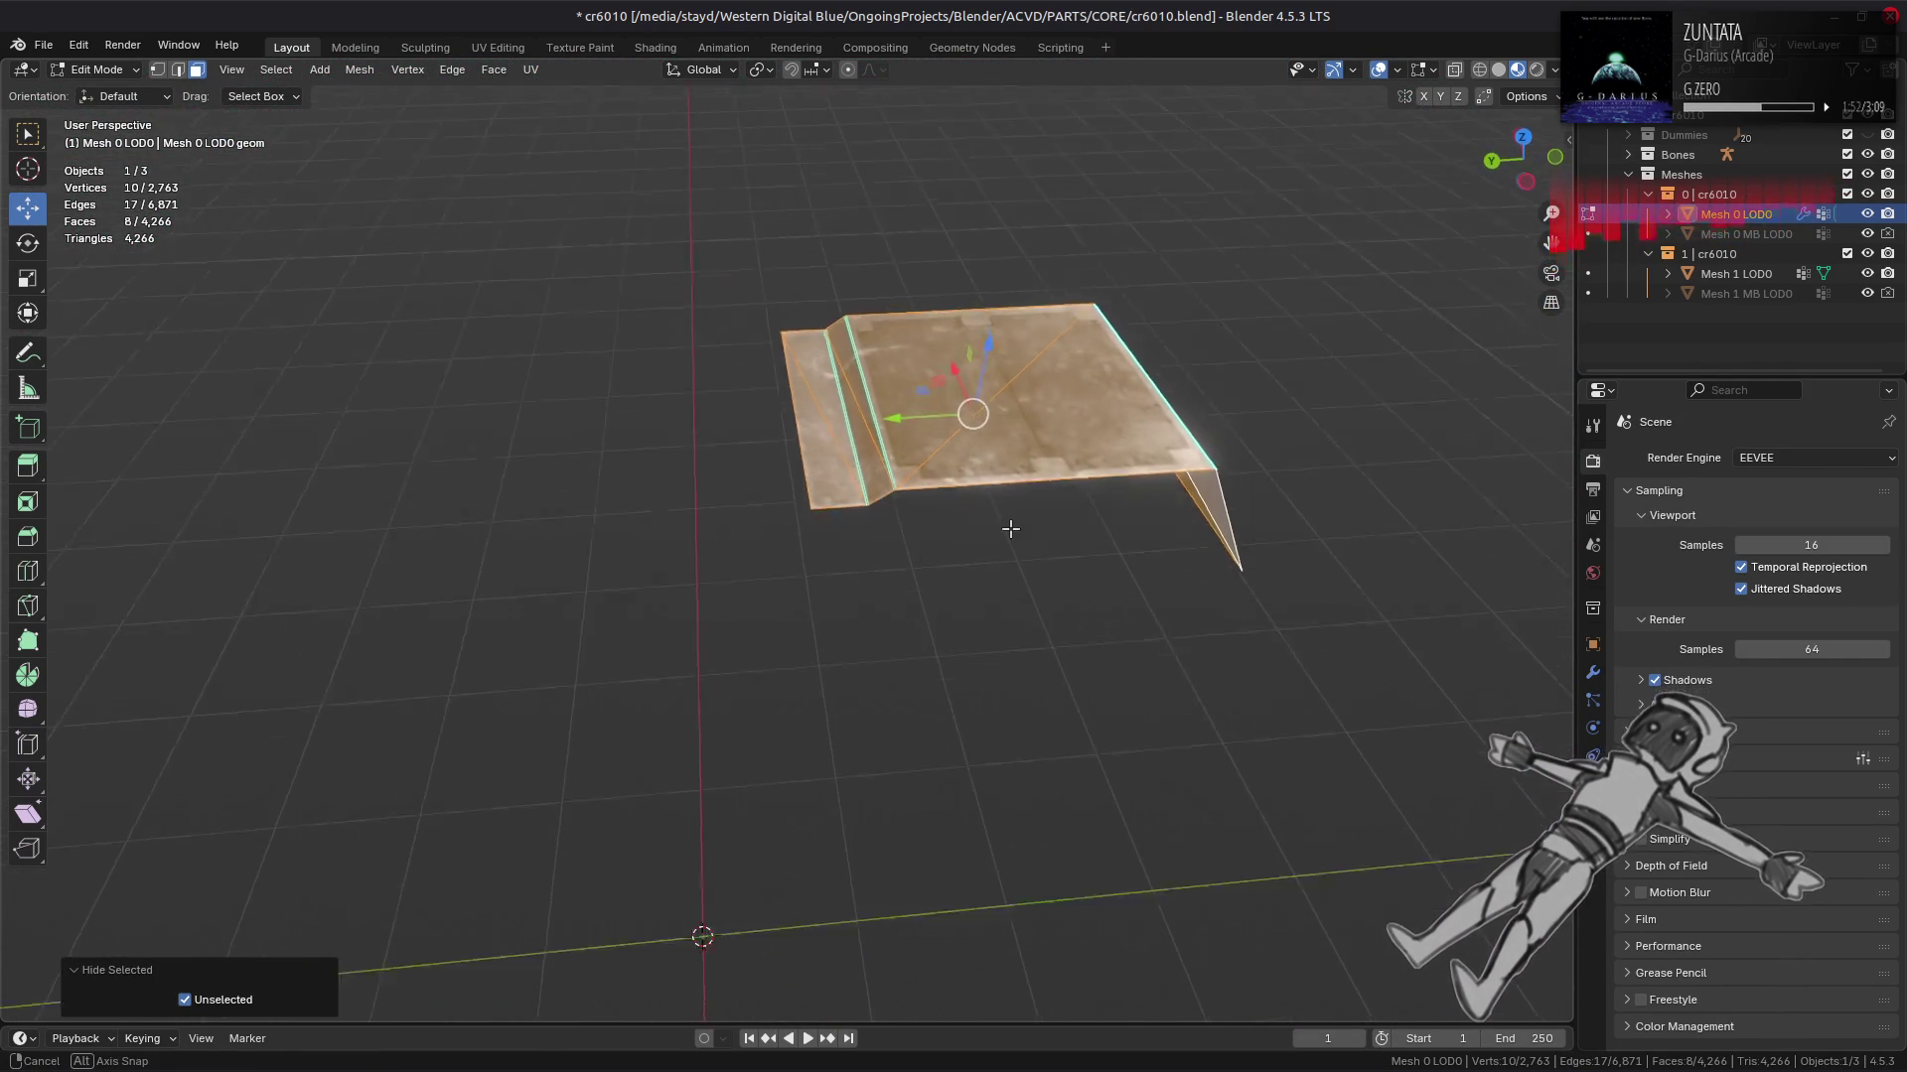
{"action": "key", "text": "alt+h"}
{"action": "left_click_drag", "start_coordinate": [998, 531], "coordinate": [839, 469]}
{"action": "key", "text": "alt+a"}
Step: Isolate and frame the stepped top block, then select all its faces
{"action": "key", "text": "ctrl+l"}
{"action": "key", "text": "KP_Decimal"}
{"action": "key", "text": "shift+h"}
{"action": "key", "text": "alt+a"}
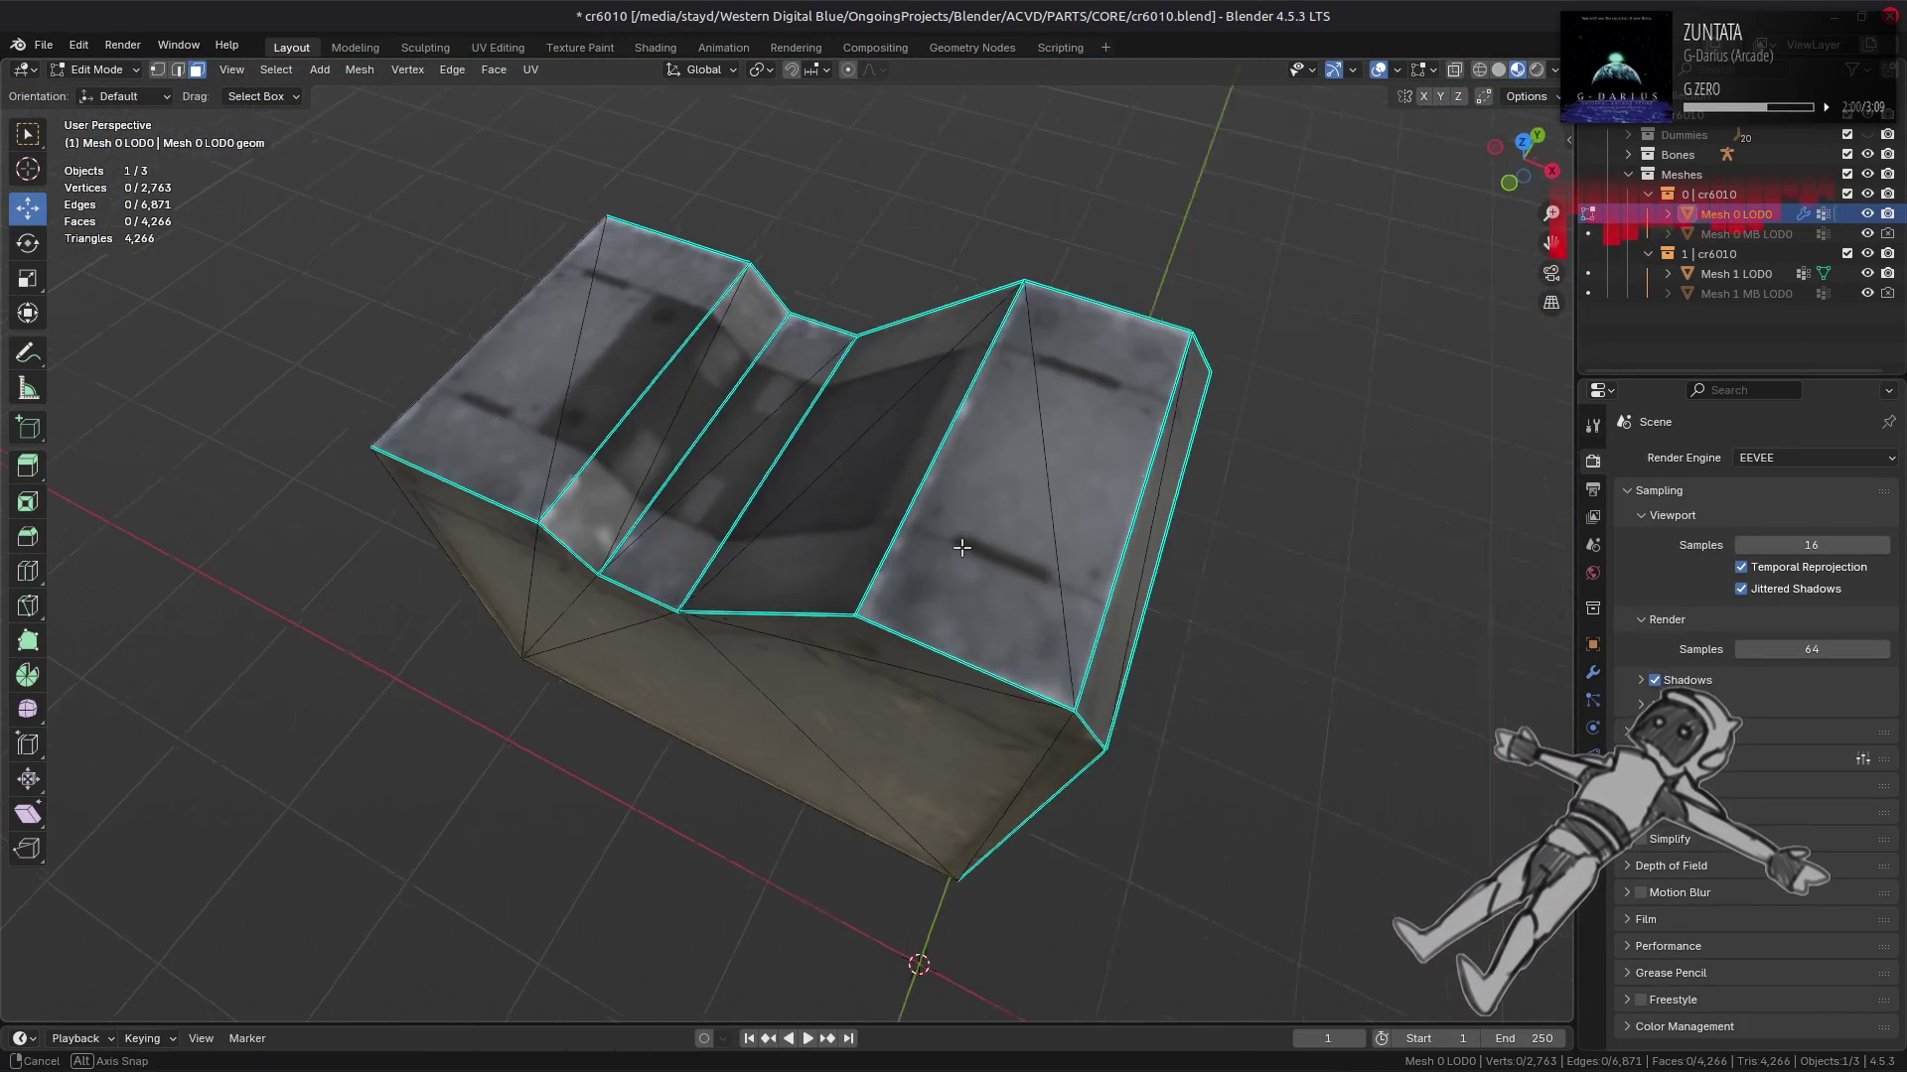
{"action": "key", "text": "Tab"}
{"action": "scroll", "scroll_direction": "up", "scroll_amount": 3}
{"action": "left_click_drag", "start_coordinate": [923, 553], "coordinate": [774, 477]}
{"action": "key", "text": "Tab"}
{"action": "key", "text": "a"}
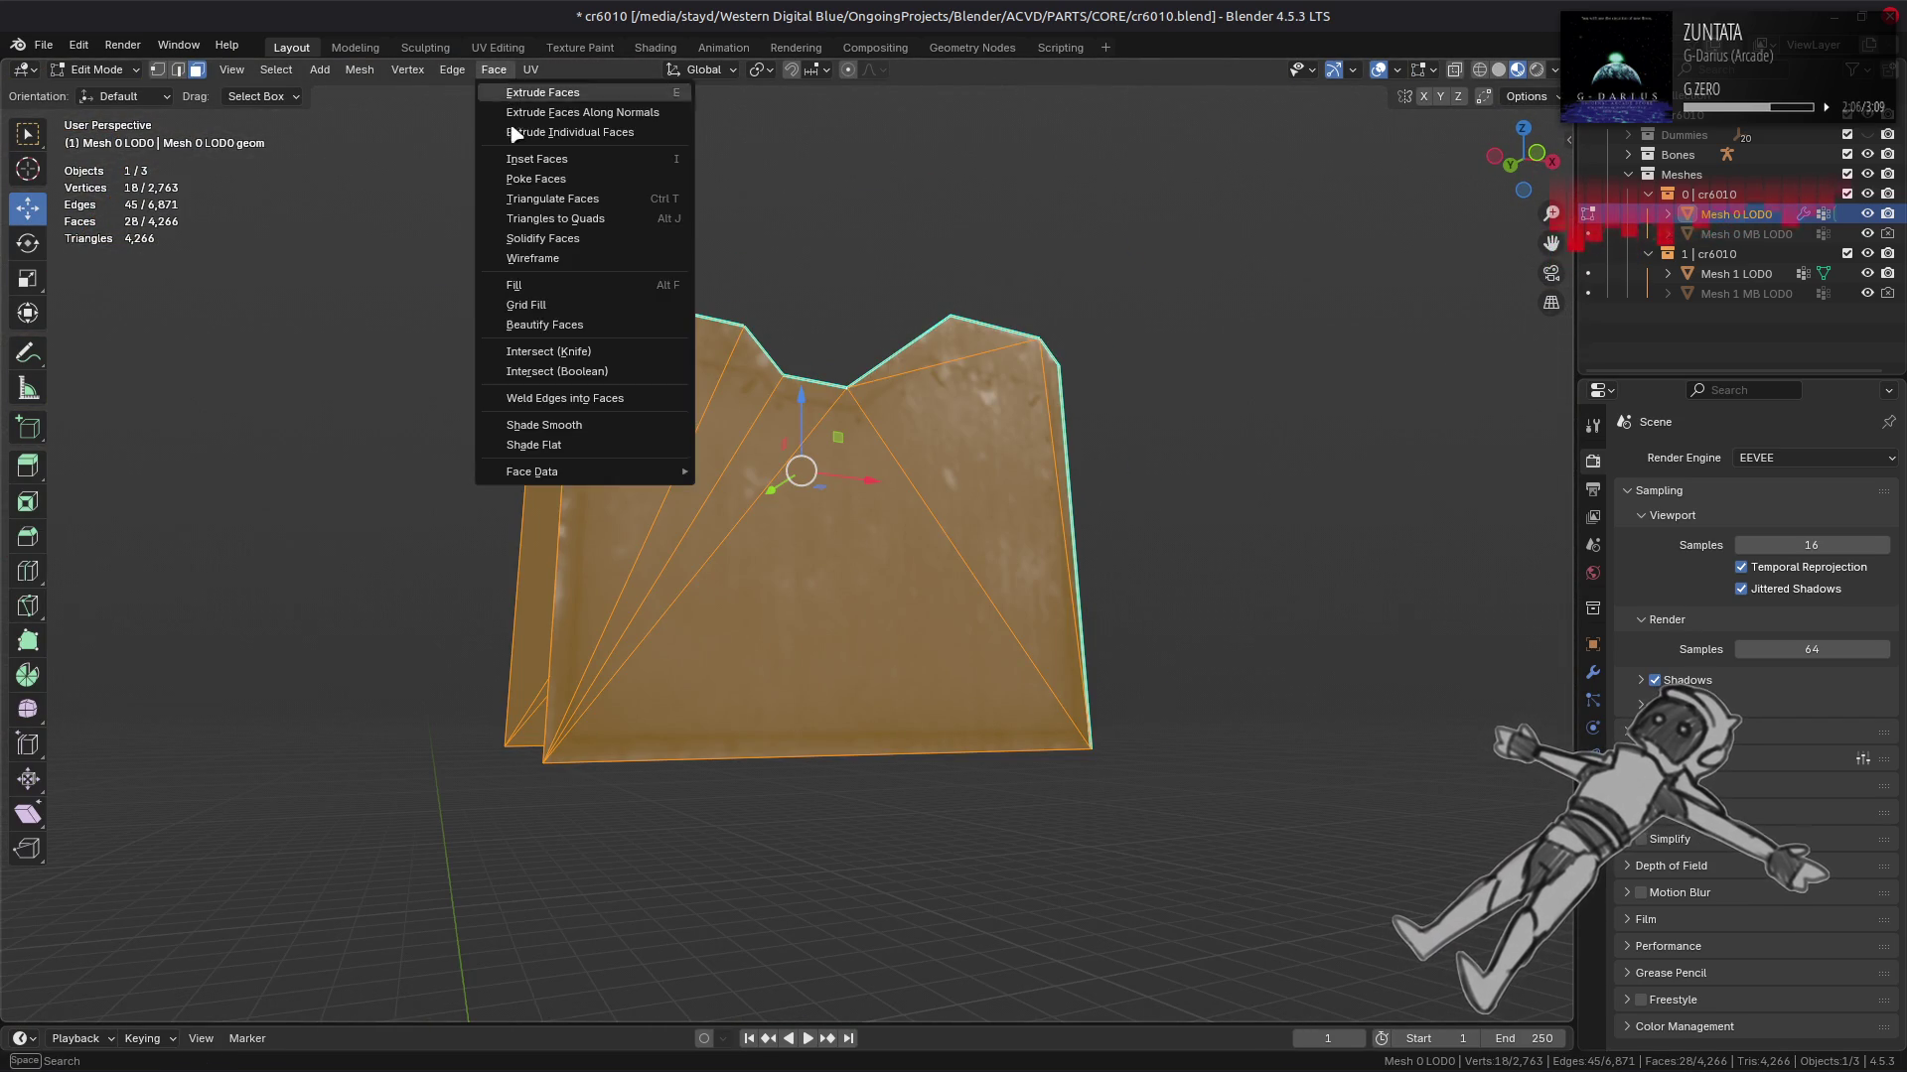
{"action": "key", "text": "ctrl+z"}
{"action": "key", "text": "ctrl+z"}
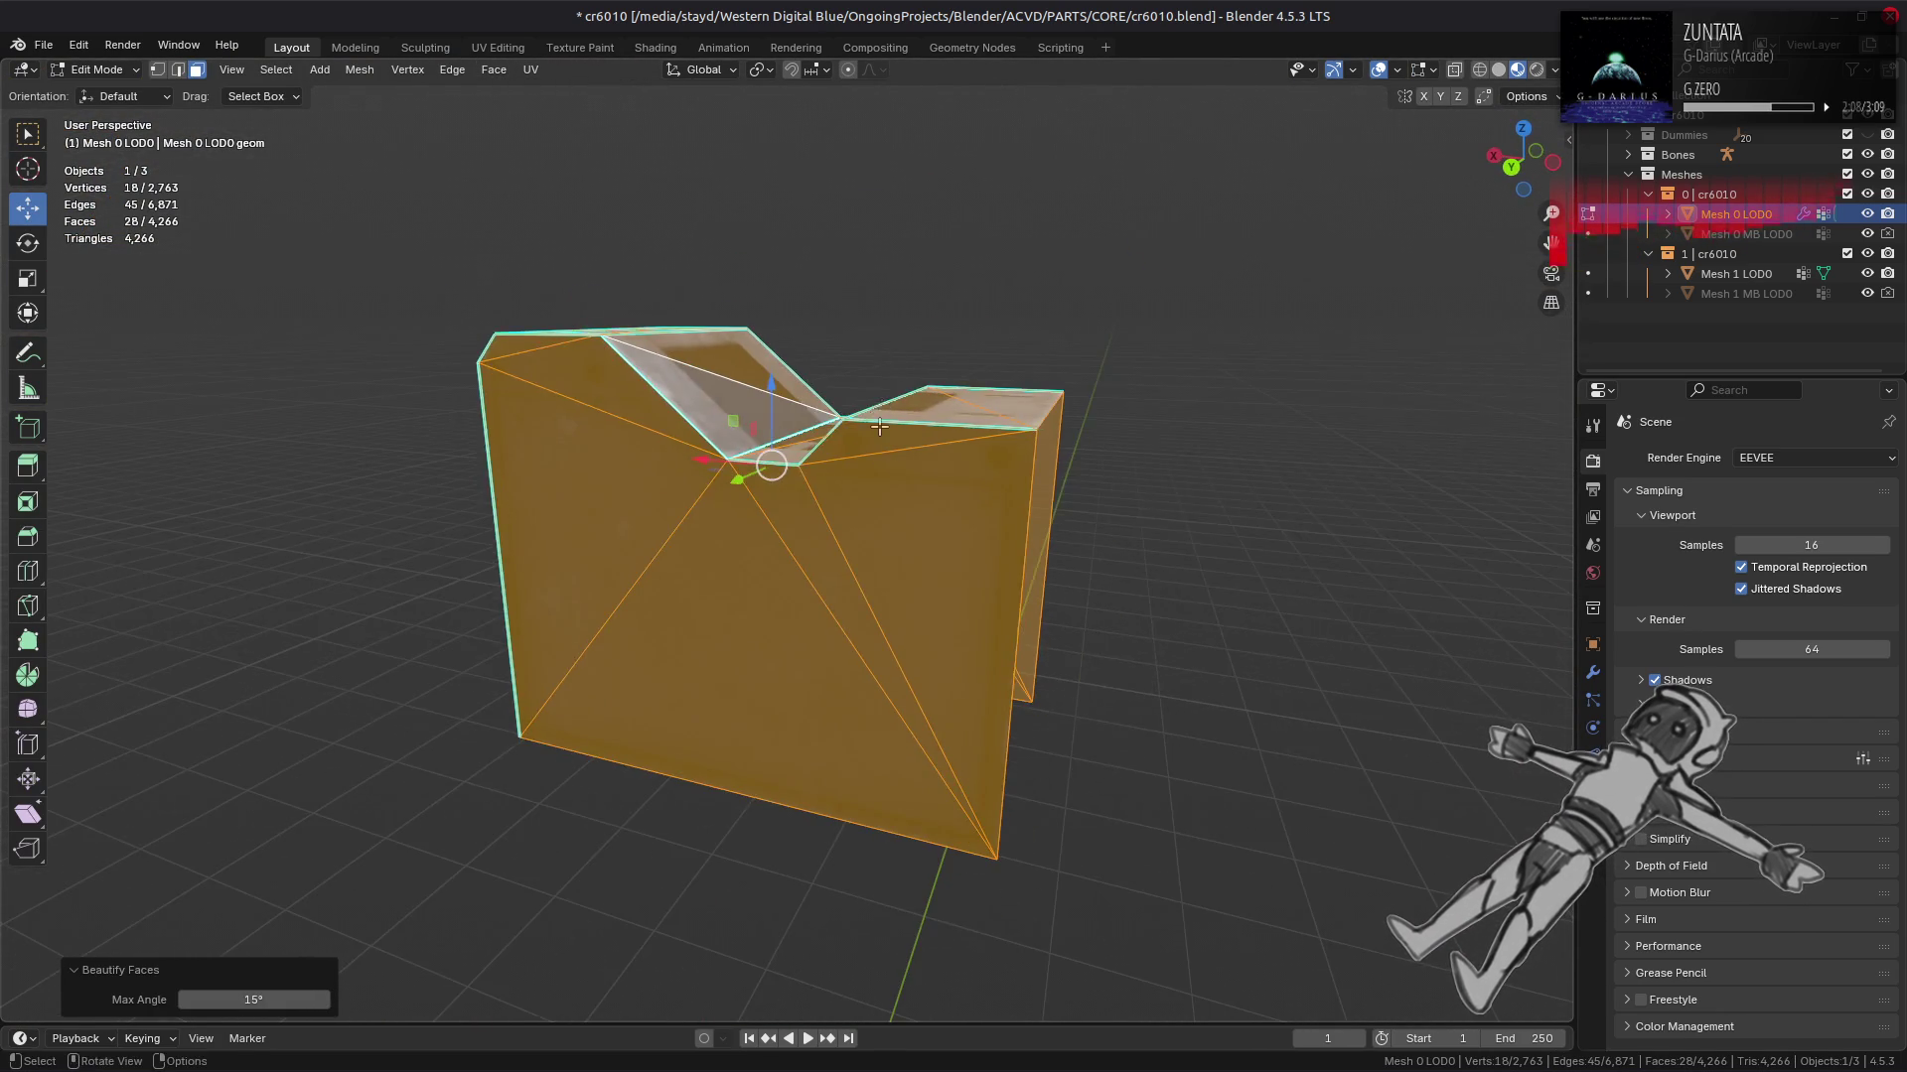
Step: Reveal the whole core, deselect, and orbit in closer to the model
{"action": "key", "text": "alt+h"}
{"action": "scroll", "scroll_direction": "up", "scroll_amount": 3}
{"action": "scroll", "scroll_direction": "down", "scroll_amount": 3}
{"action": "key", "text": "alt+a"}
{"action": "left_click_drag", "start_coordinate": [872, 434], "coordinate": [854, 412]}
{"action": "scroll", "scroll_direction": "up", "scroll_amount": 3}
{"action": "left_click_drag", "start_coordinate": [755, 482], "coordinate": [1005, 612]}
Step: Isolate the two upright angled brackets as a linked selection
{"action": "left_click", "coordinate": [734, 481]}
{"action": "key", "text": "ctrl+l"}
{"action": "key", "text": "shift+h"}
{"action": "left_click_drag", "start_coordinate": [896, 536], "coordinate": [723, 660]}
{"action": "key", "text": "alt+h"}
{"action": "left_click_drag", "start_coordinate": [765, 553], "coordinate": [755, 557]}
{"action": "key", "text": "shift+h"}
Step: Clear the sharp marking from two edges on the upright pieces
{"action": "key", "text": "2"}
{"action": "left_click", "coordinate": [502, 467]}
{"action": "left_click_drag", "start_coordinate": [502, 467], "coordinate": [911, 541]}
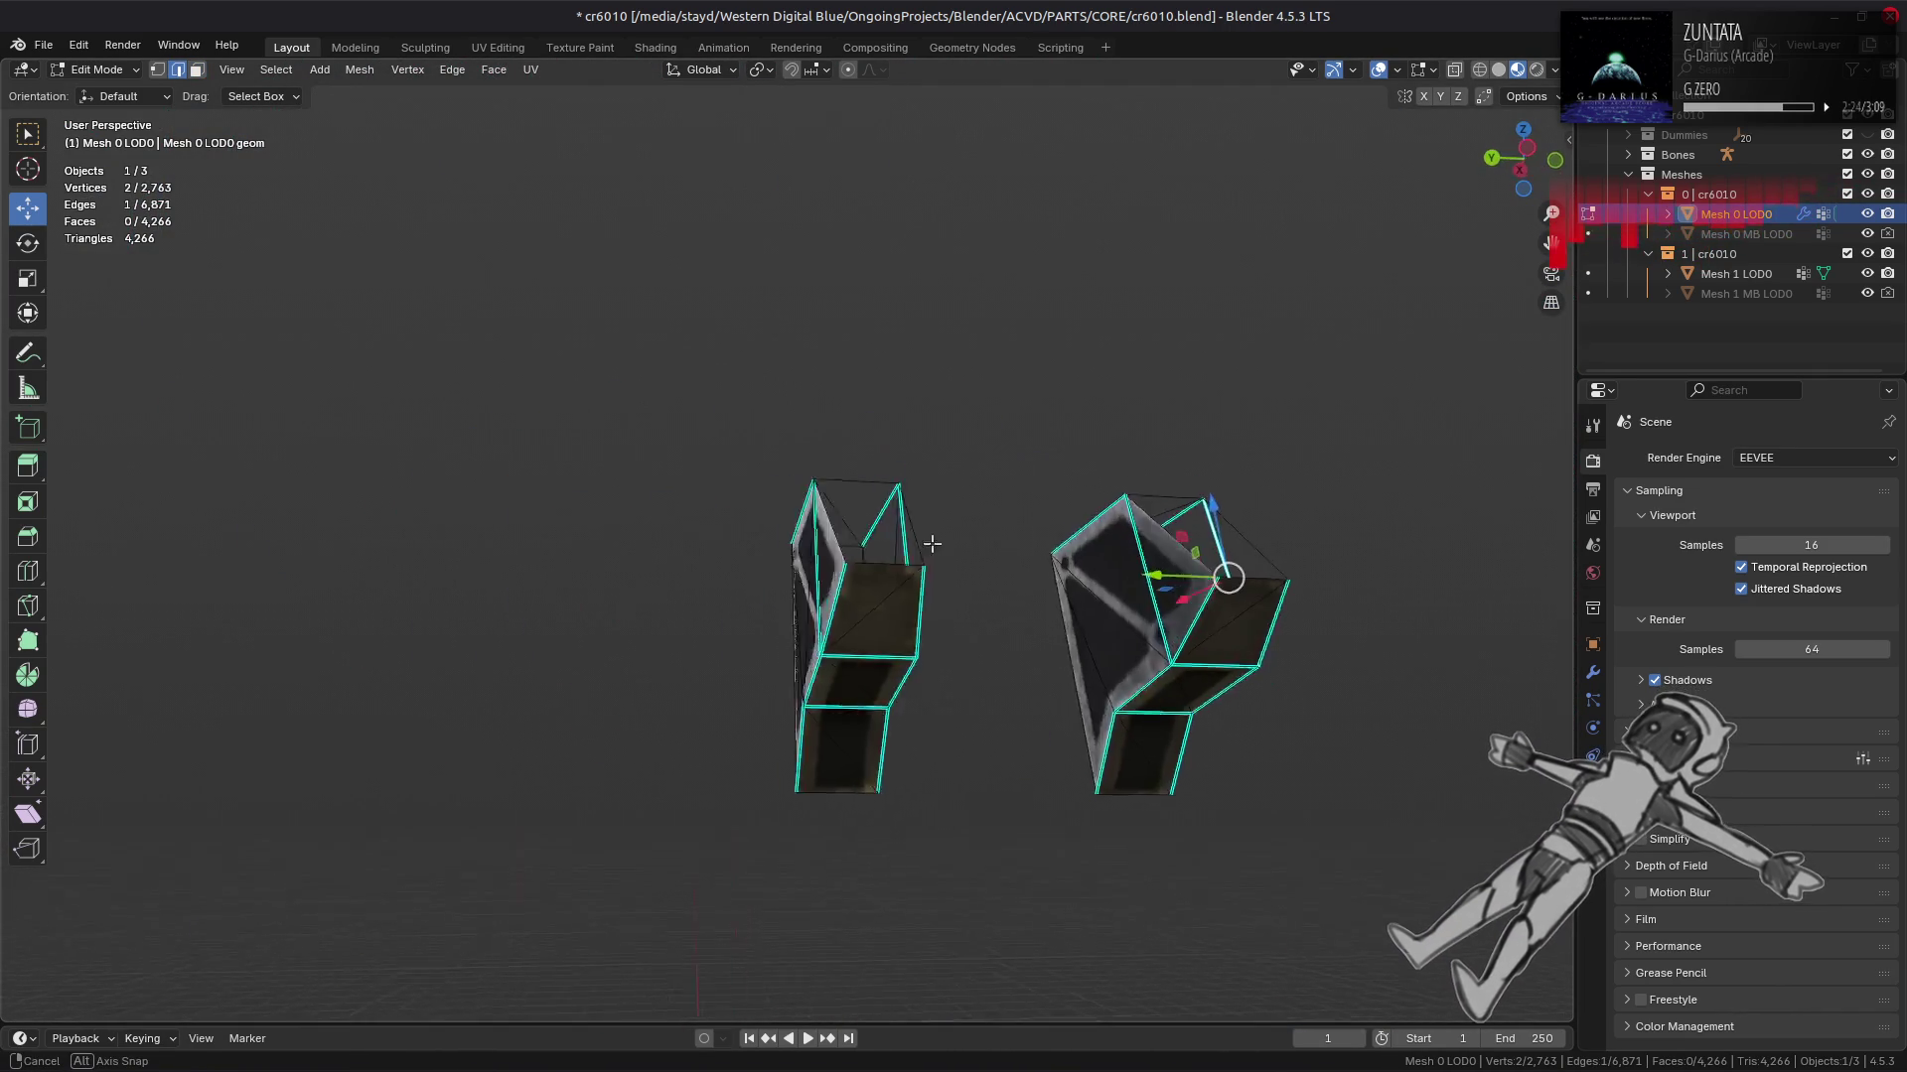
{"action": "left_click_drag", "start_coordinate": [953, 620], "coordinate": [748, 578]}
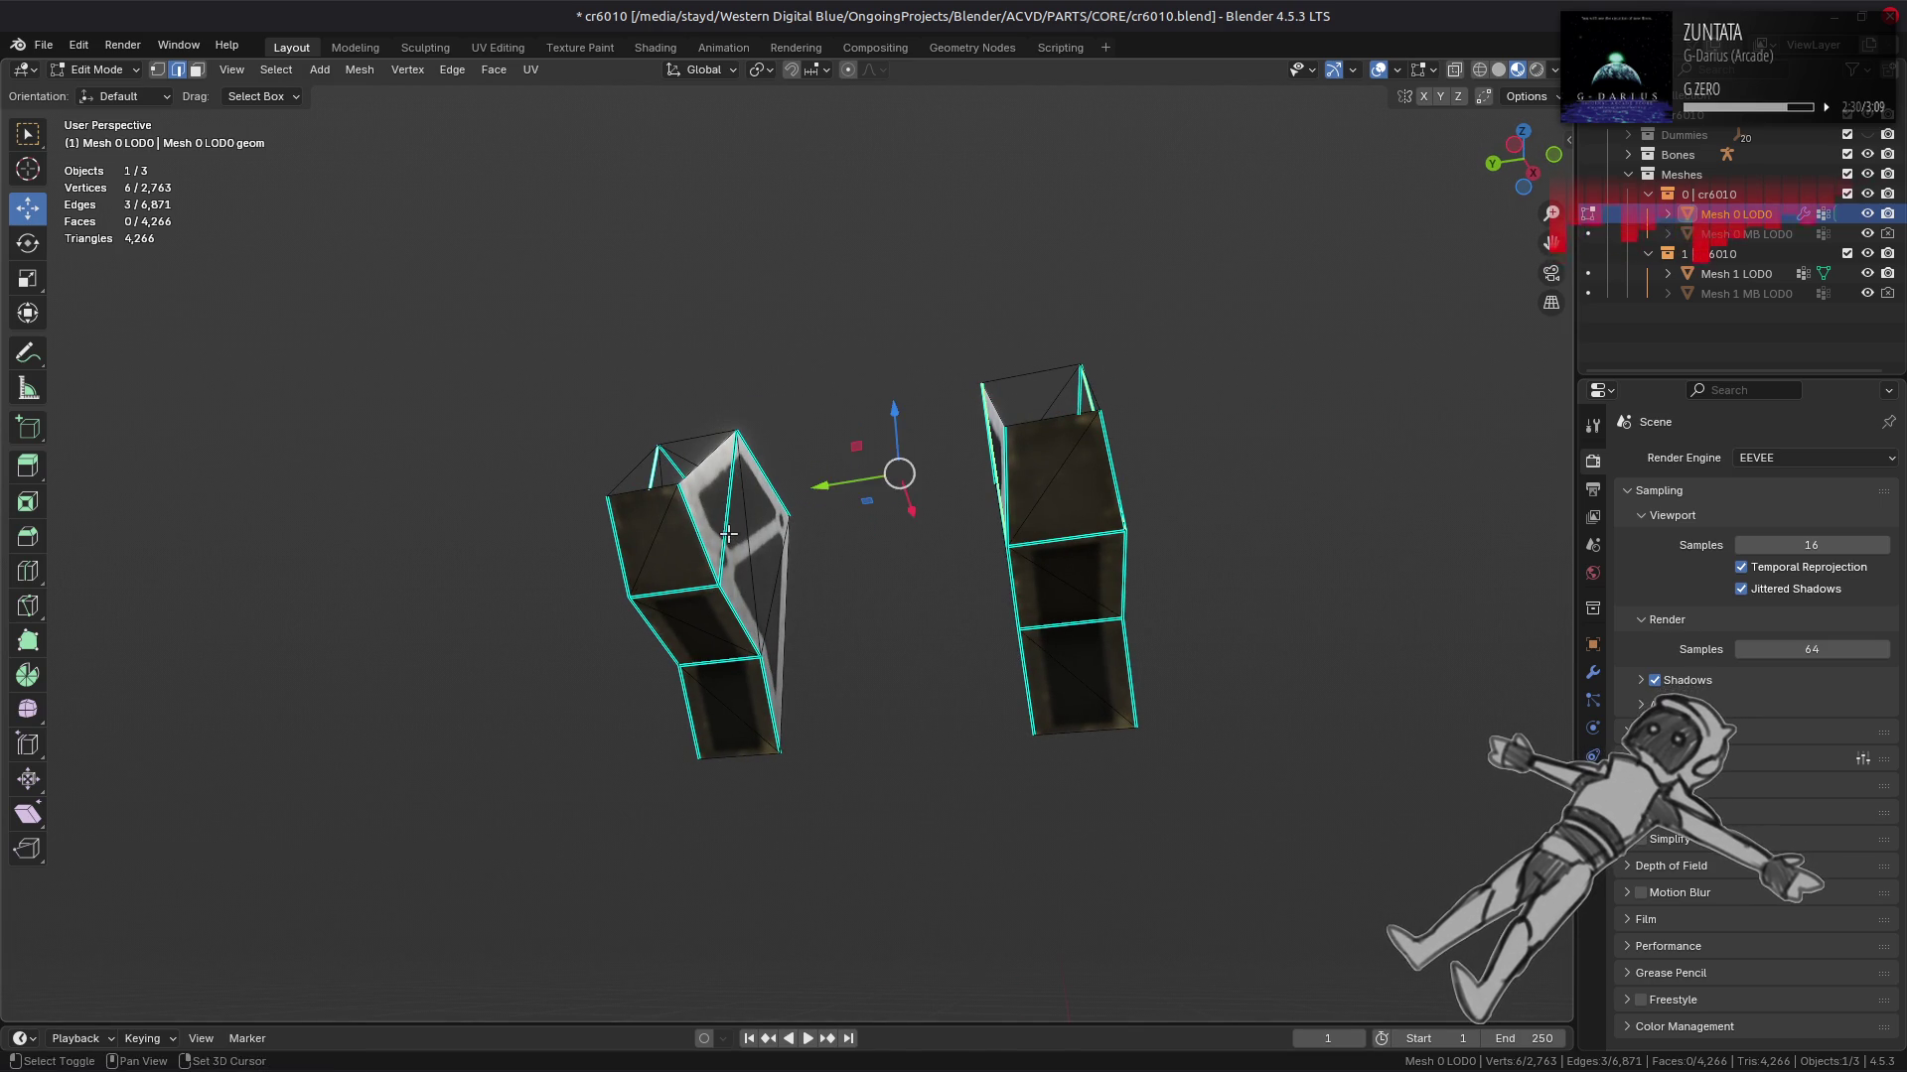
{"action": "left_click", "coordinate": [728, 534]}
{"action": "key", "text": "ctrl+e"}
{"action": "left_click", "coordinate": [998, 874]}
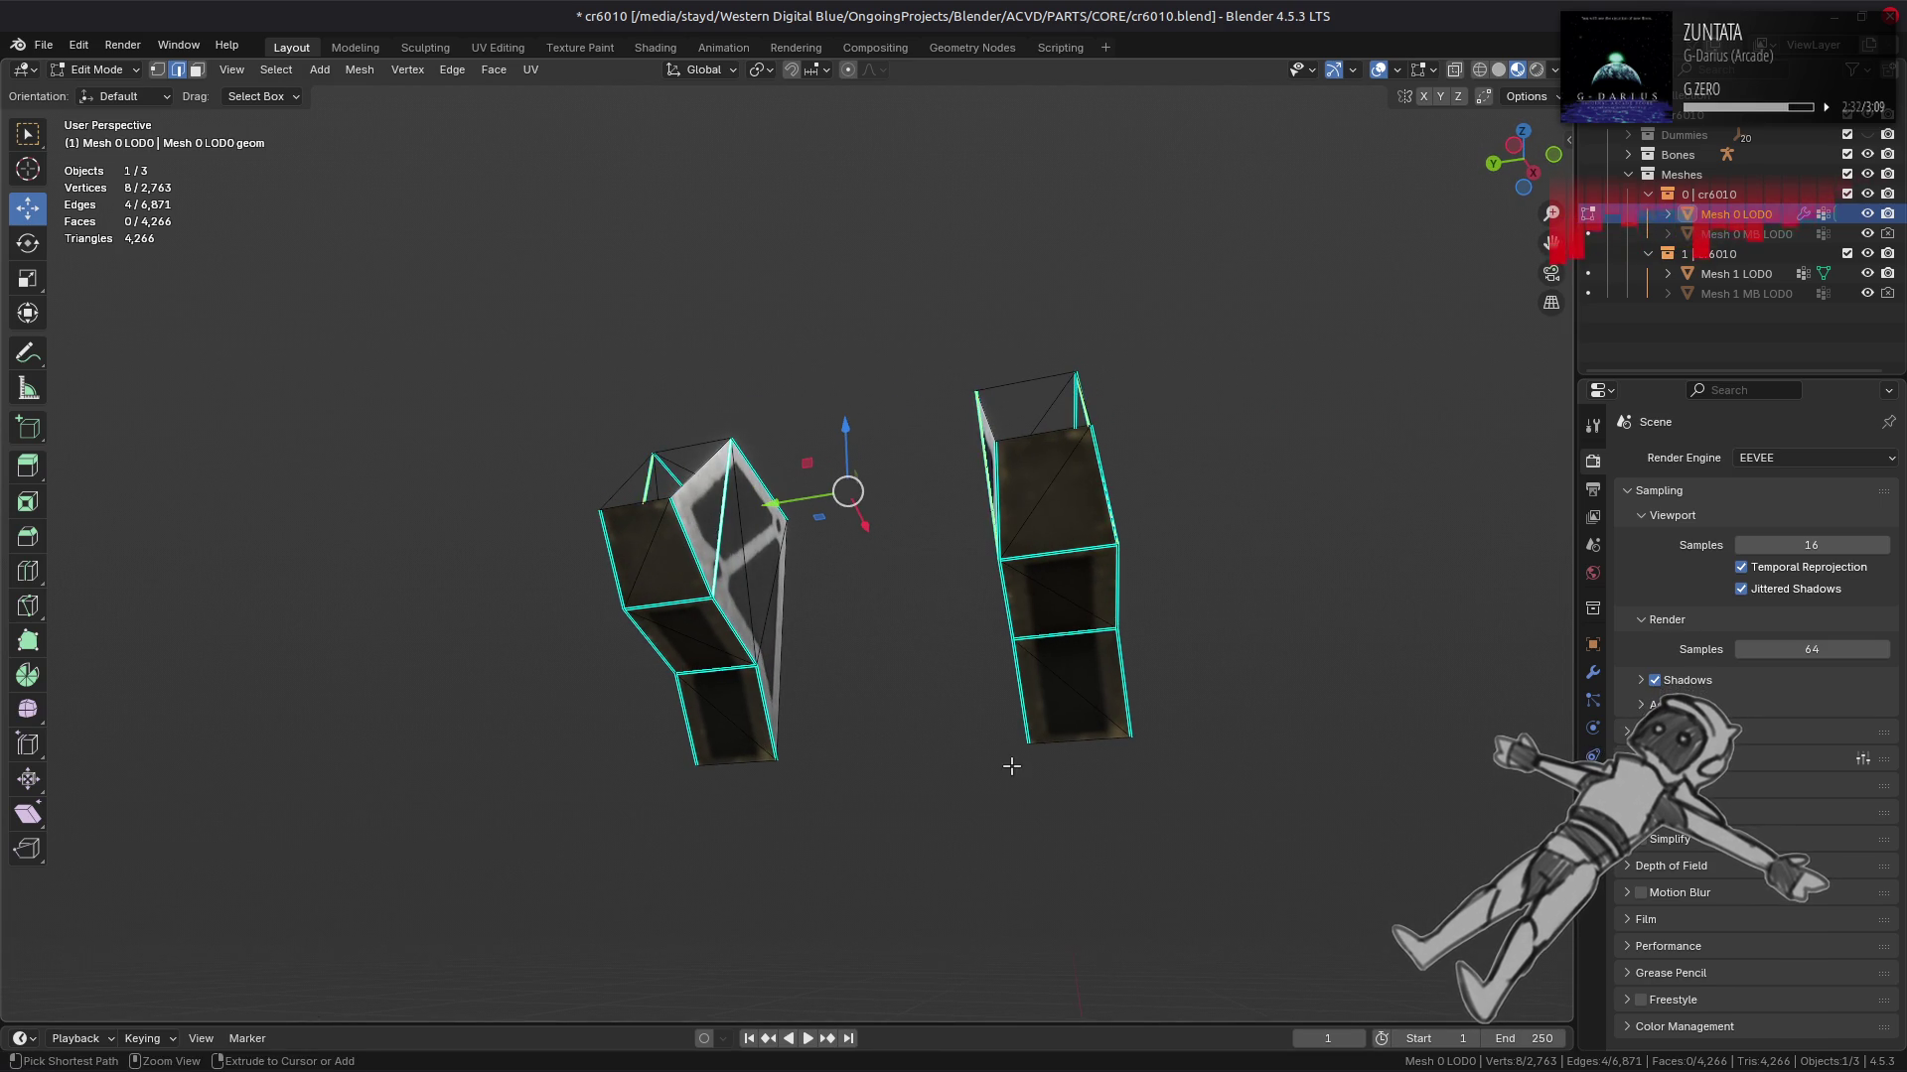
Step: Reveal all geometry and view one linked piece in local view
{"action": "key", "text": "alt+h"}
{"action": "key", "text": "alt+a"}
{"action": "left_click_drag", "start_coordinate": [993, 613], "coordinate": [656, 636]}
{"action": "key", "text": "ctrl+l"}
{"action": "key", "text": "KP_Divide"}
Step: Select a lower-body block island and isolate it in local view
{"action": "key", "text": "KP_Divide"}
{"action": "left_click_drag", "start_coordinate": [853, 632], "coordinate": [1023, 511]}
{"action": "key", "text": "Tab"}
{"action": "key", "text": "Tab"}
{"action": "left_click", "coordinate": [828, 553]}
{"action": "key", "text": "ctrl+l"}
{"action": "key", "text": "KP_Divide"}
{"action": "key", "text": "KP_Divide"}
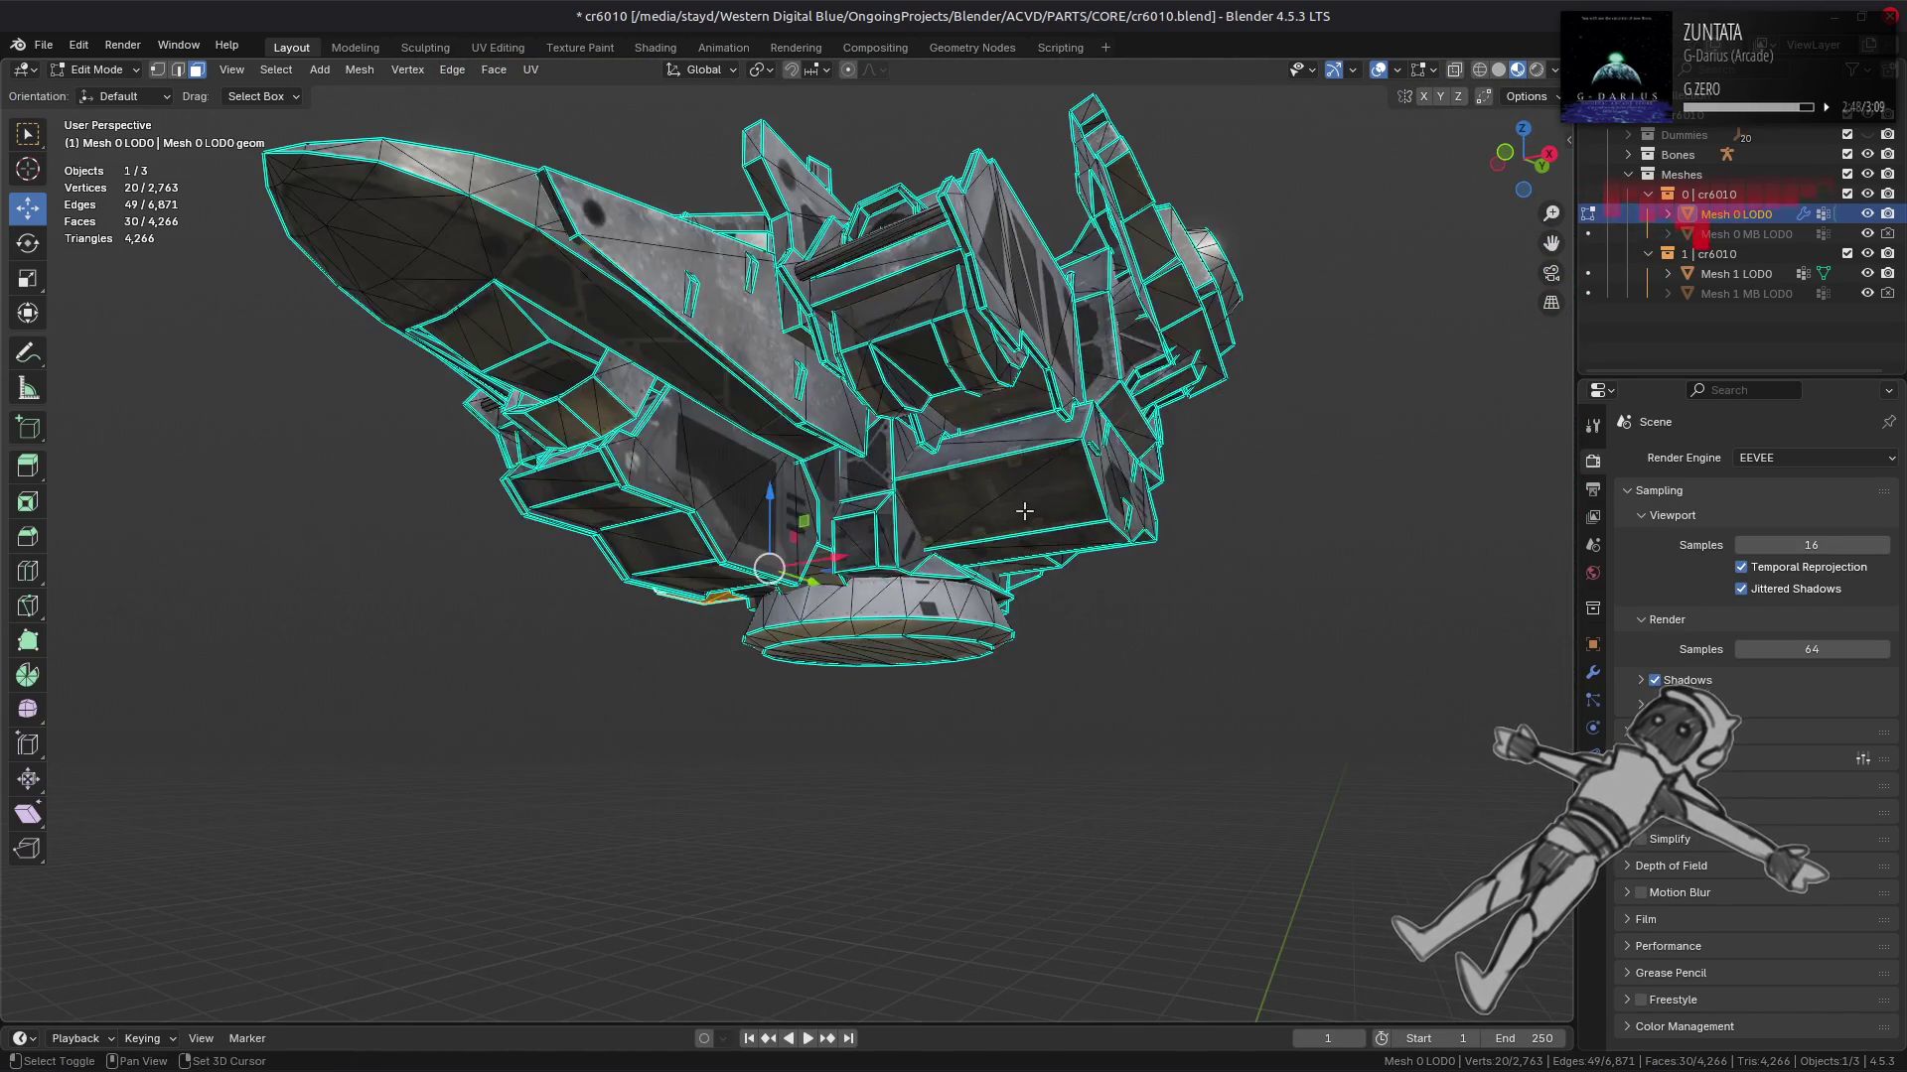
{"action": "key", "text": "ctrl+l"}
{"action": "key", "text": "KP_Divide"}
{"action": "key", "text": "alt+a"}
{"action": "left_click_drag", "start_coordinate": [887, 540], "coordinate": [639, 348]}
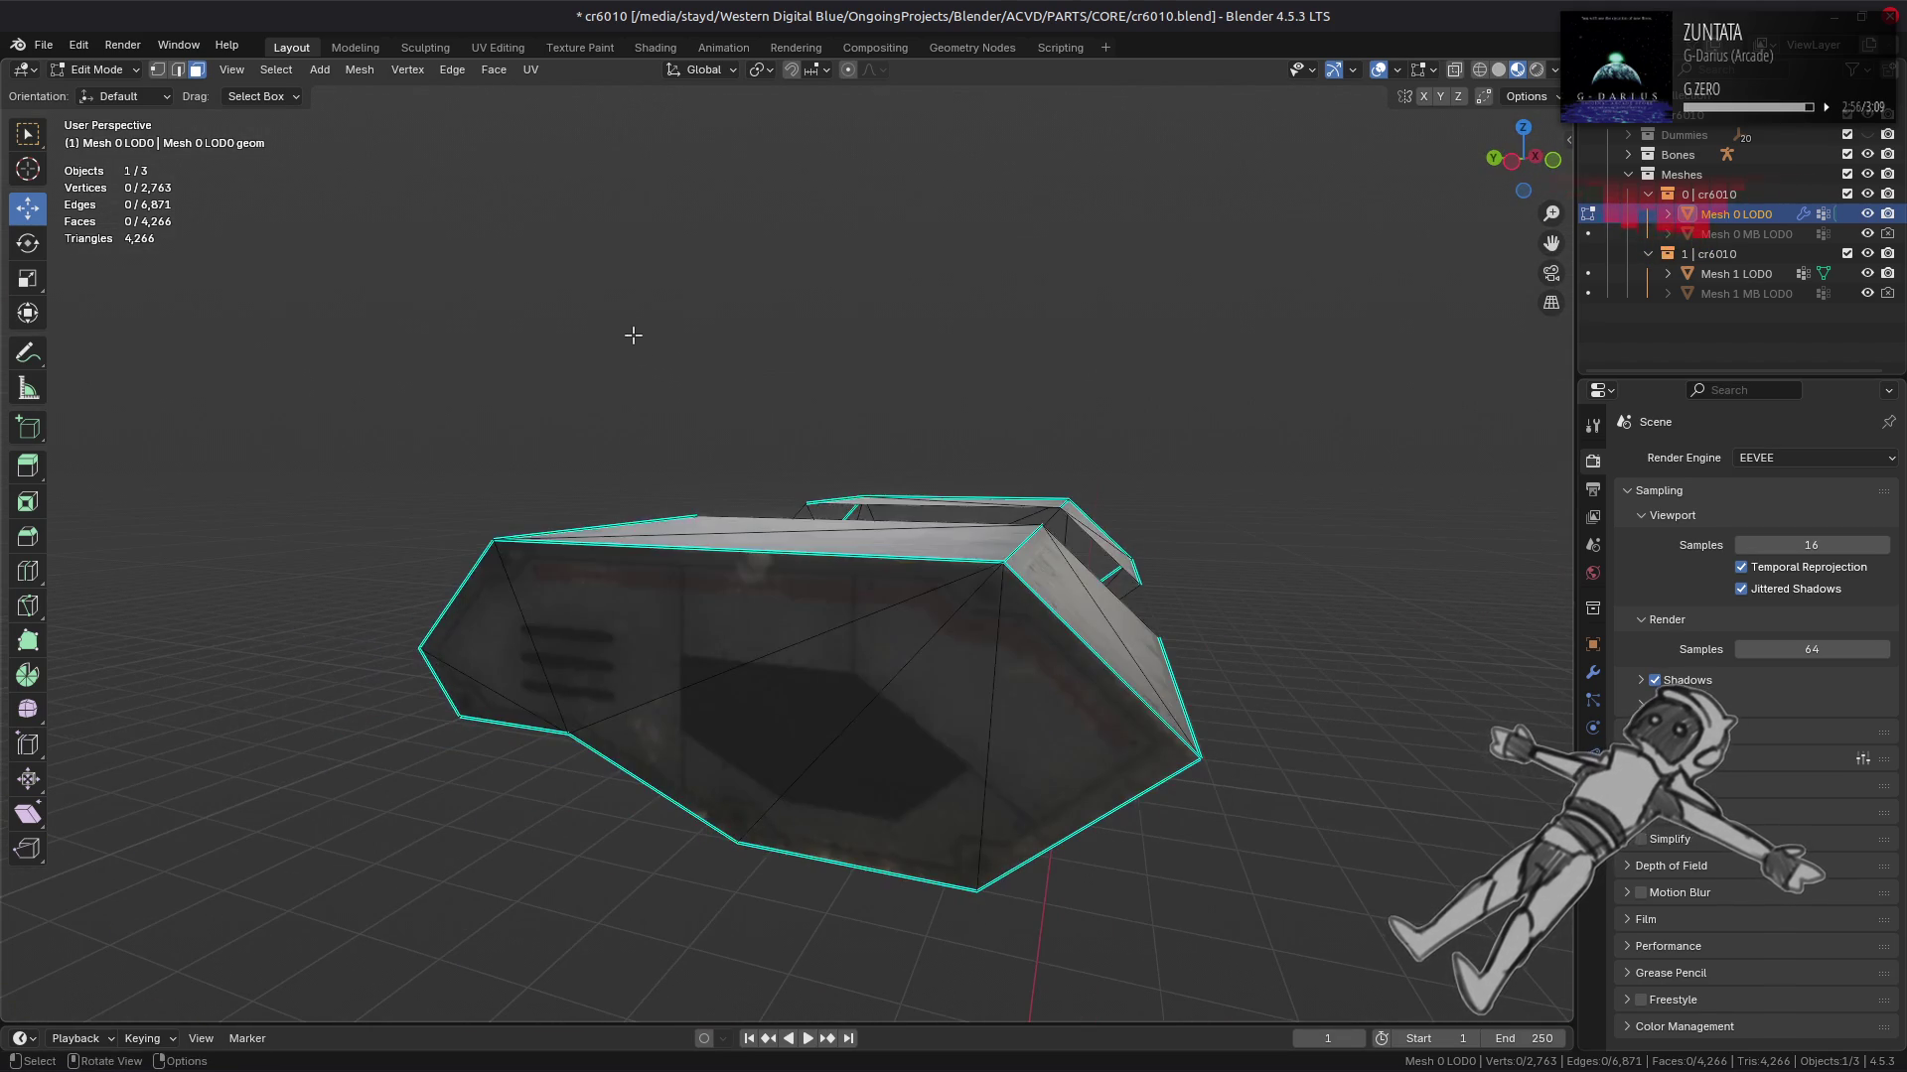
Step: Apply Beautify Faces to all faces of the isolated lower-body blocks
{"action": "key", "text": "a"}
{"action": "left_click", "coordinate": [494, 68]}
{"action": "left_click", "coordinate": [597, 325]}
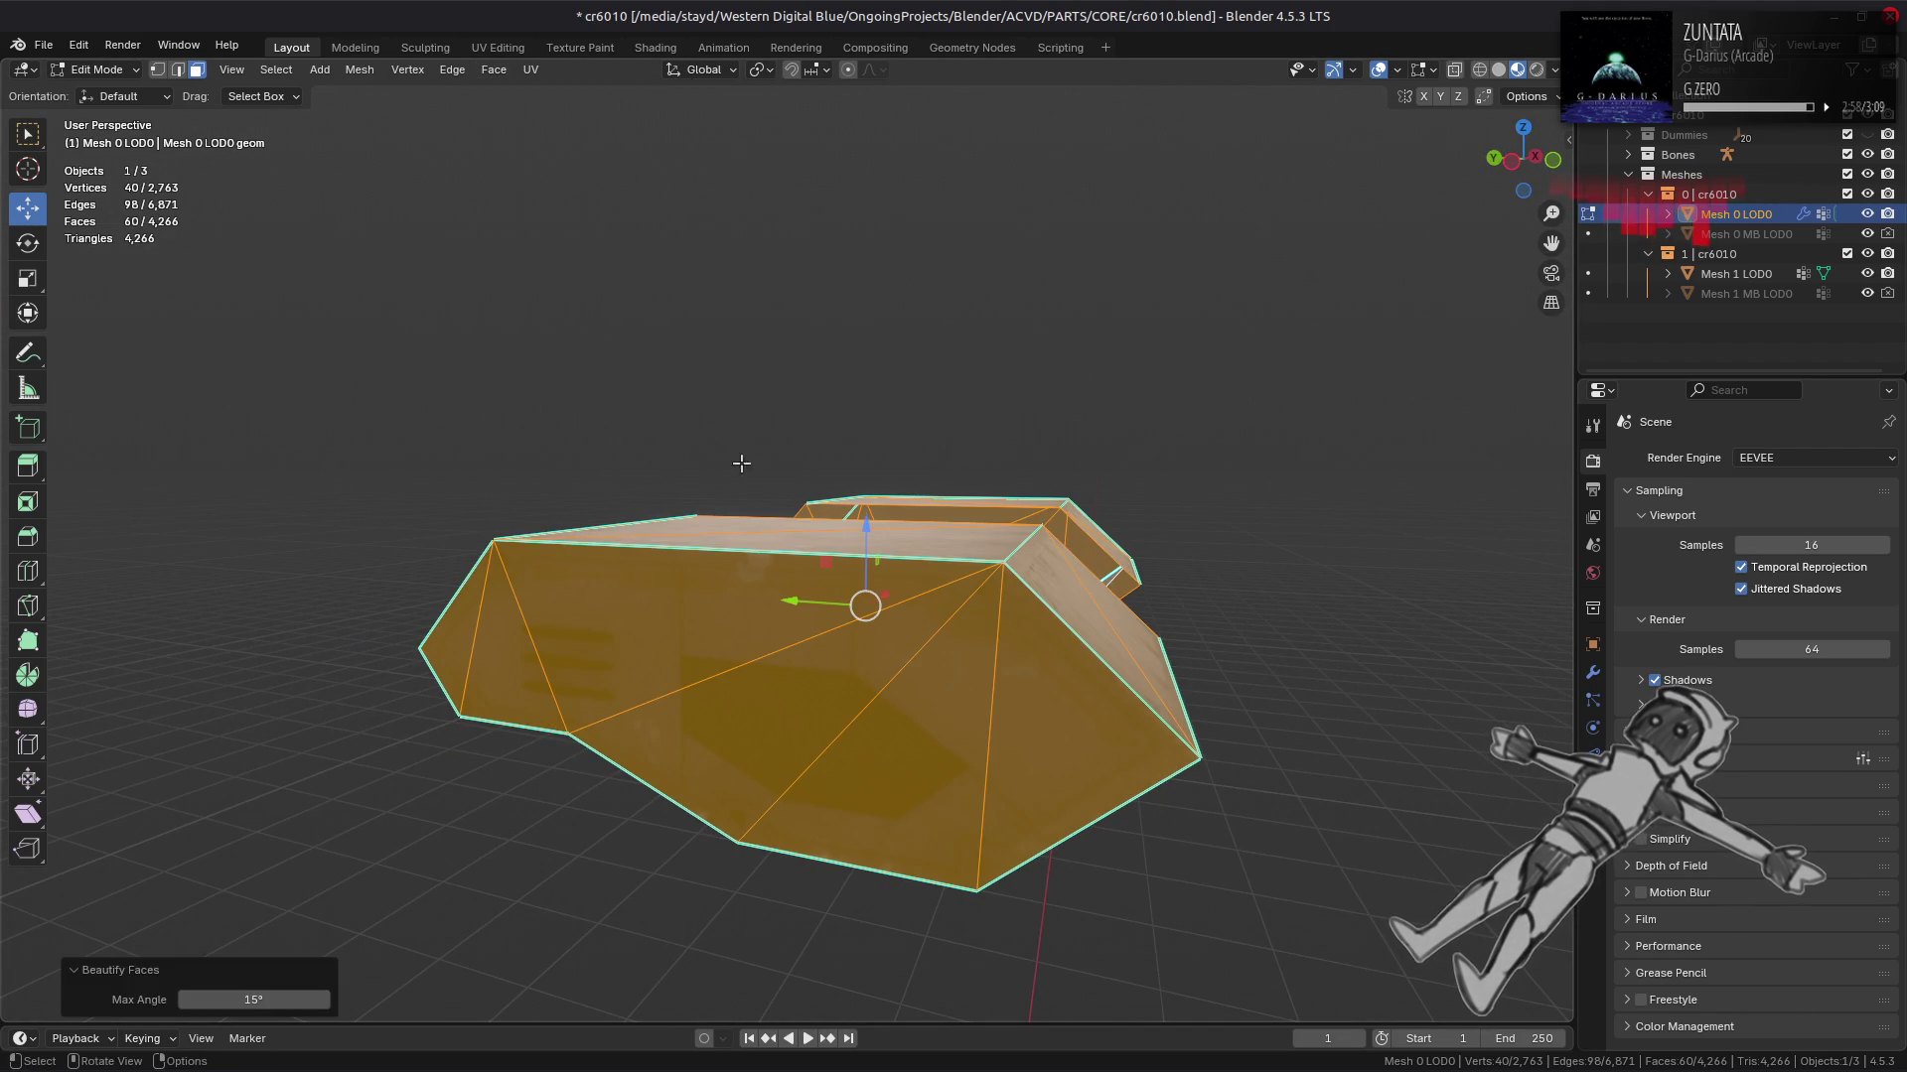
{"action": "left_click_drag", "start_coordinate": [796, 447], "coordinate": [1009, 394]}
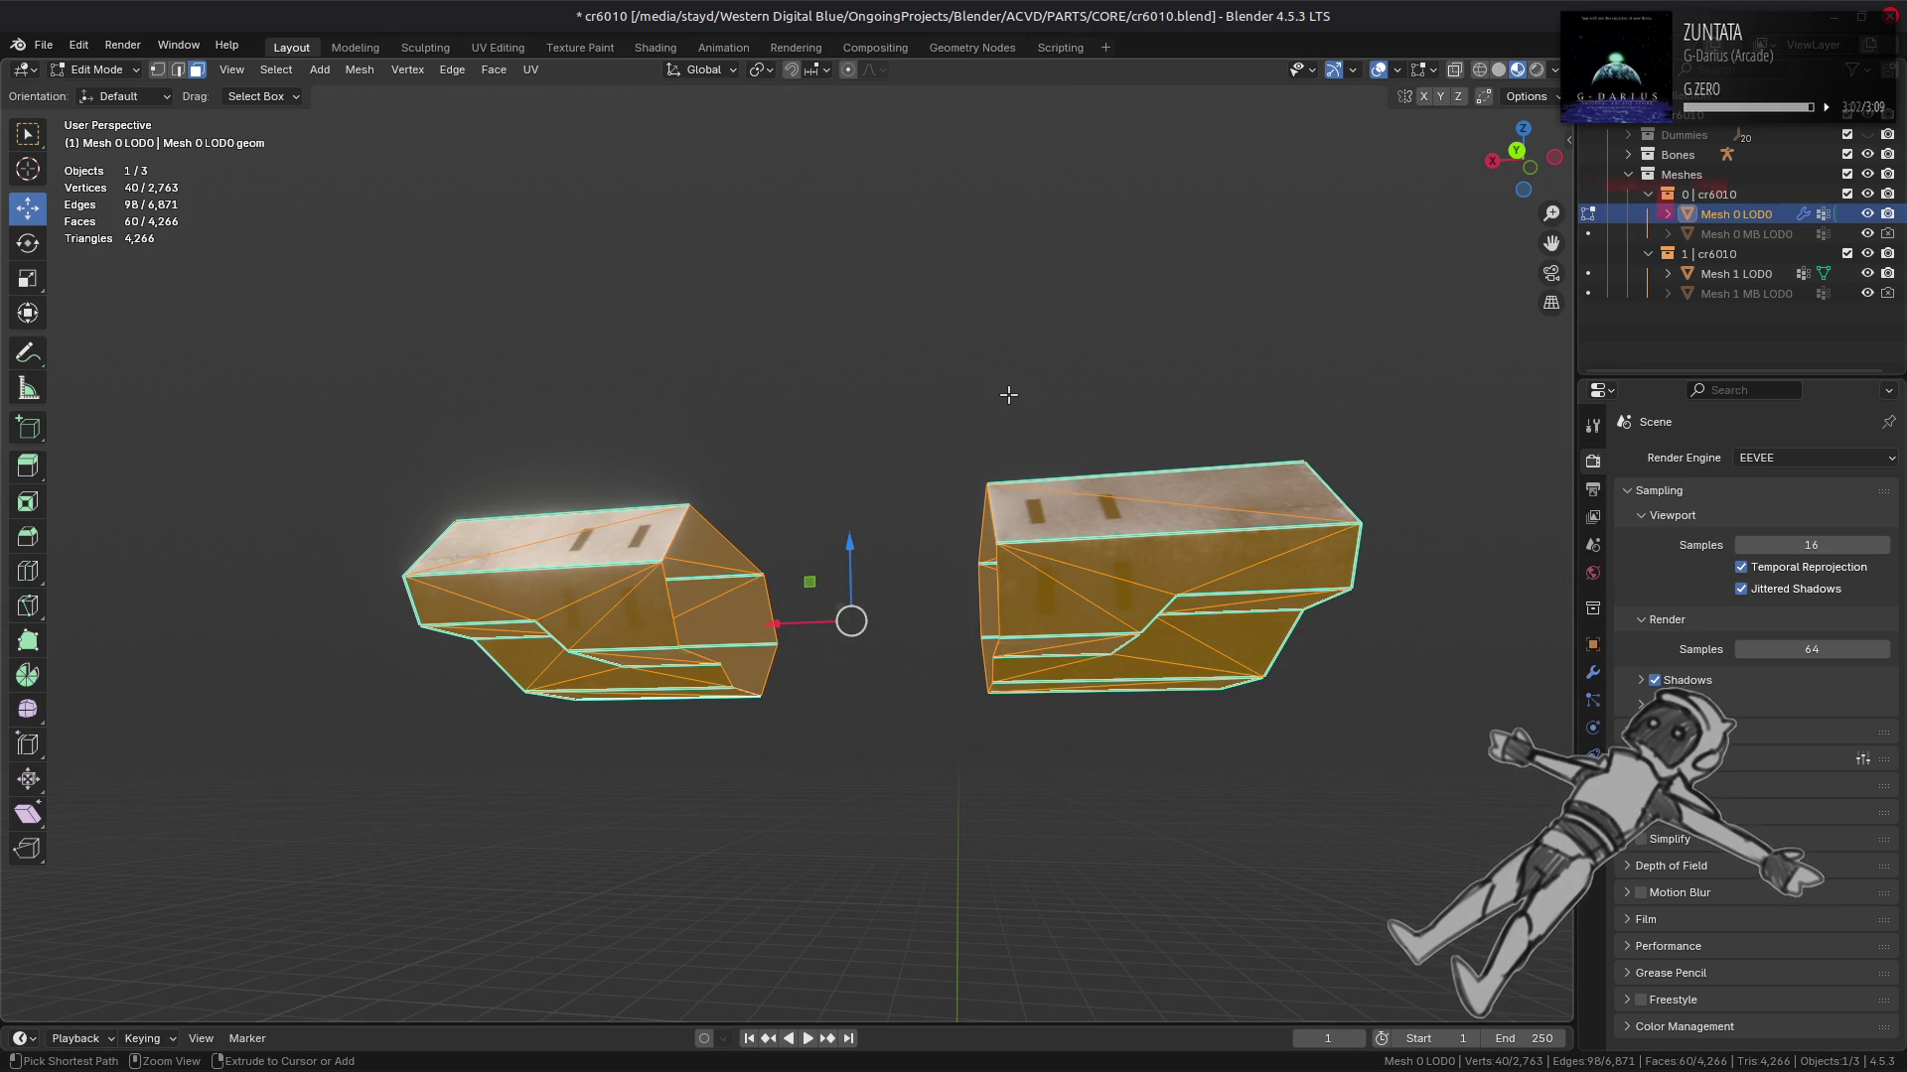
{"action": "left_click", "coordinate": [1009, 395]}
{"action": "left_click_drag", "start_coordinate": [1008, 394], "coordinate": [719, 481]}
Step: Beautify one connected box piece at 15°, deselect, and return to Object Mode
{"action": "key", "text": "l"}
{"action": "left_click", "coordinate": [493, 70]}
{"action": "left_click", "coordinate": [571, 333]}
{"action": "scroll", "scroll_direction": "down", "scroll_amount": 3}
{"action": "left_click_drag", "start_coordinate": [553, 426], "coordinate": [574, 500]}
{"action": "key", "text": "alt+a"}
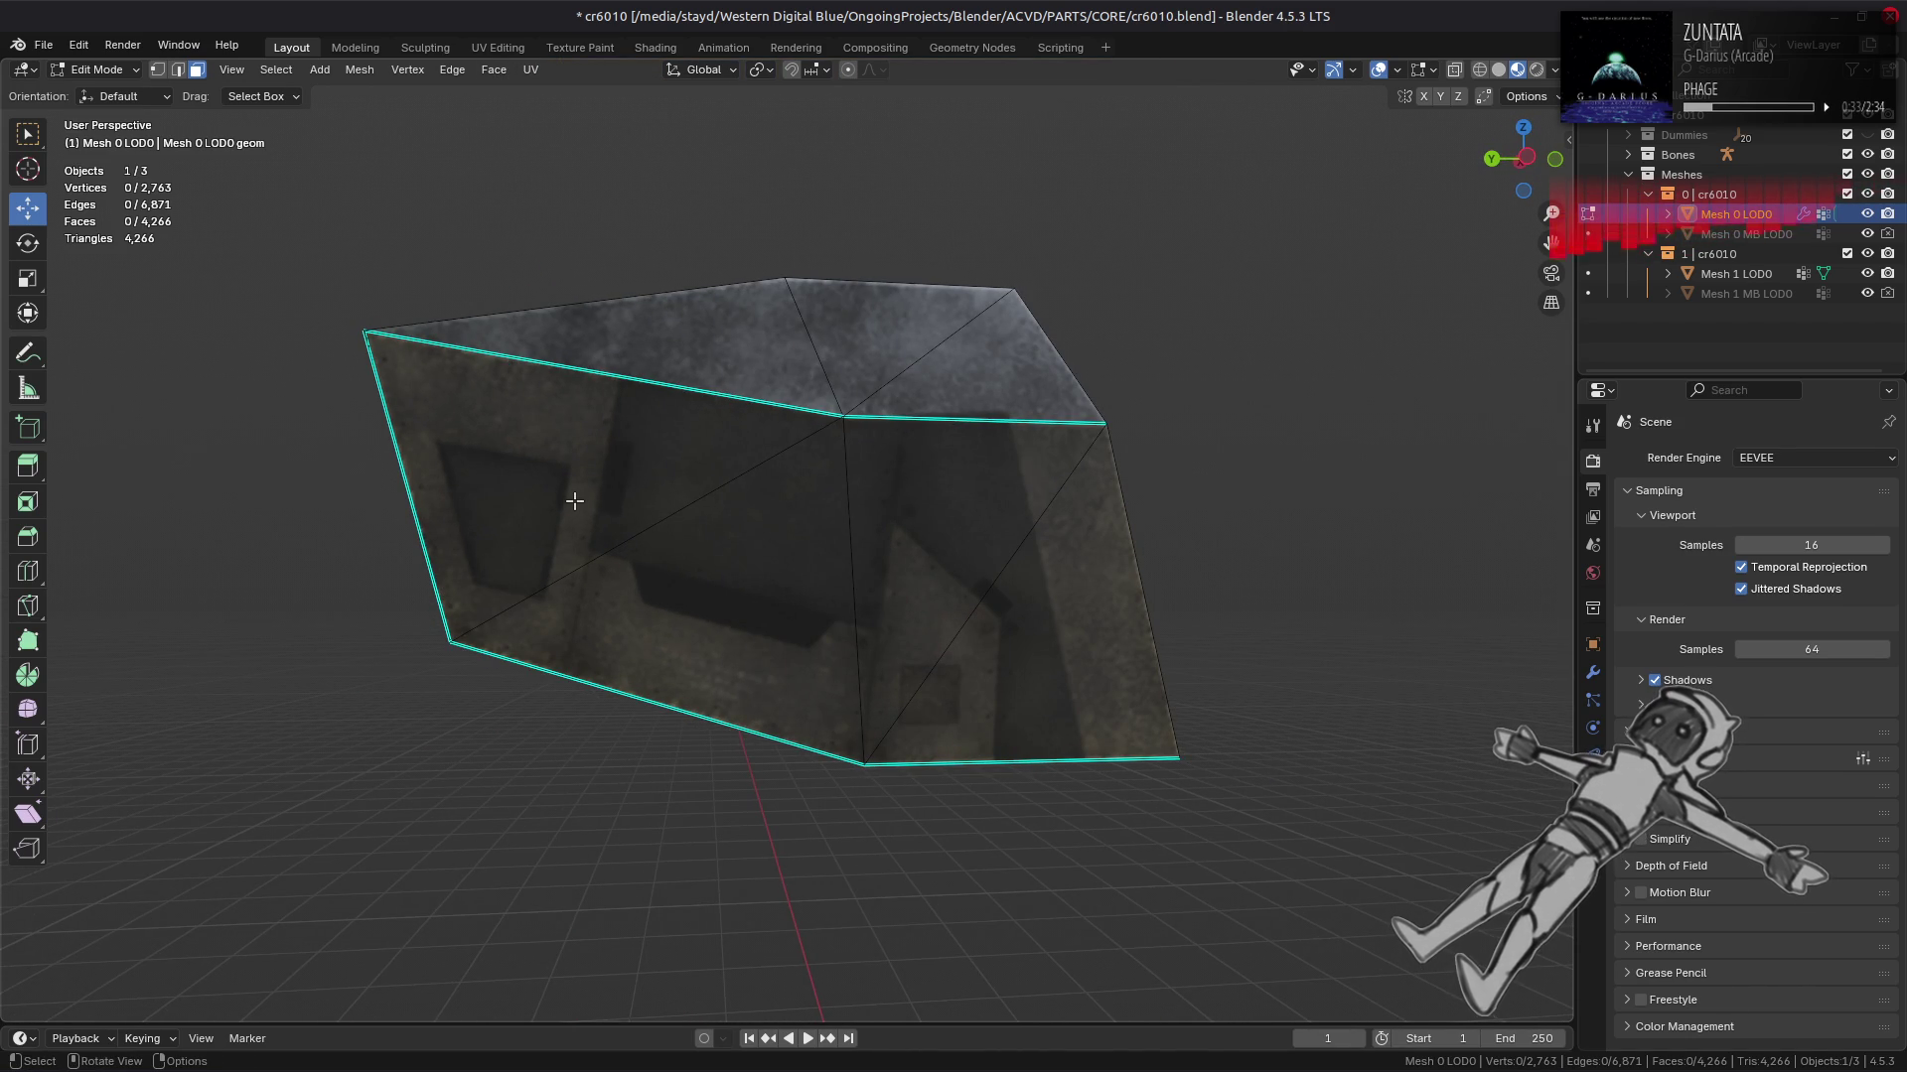
{"action": "left_click_drag", "start_coordinate": [611, 509], "coordinate": [834, 494]}
{"action": "key", "text": "Tab"}
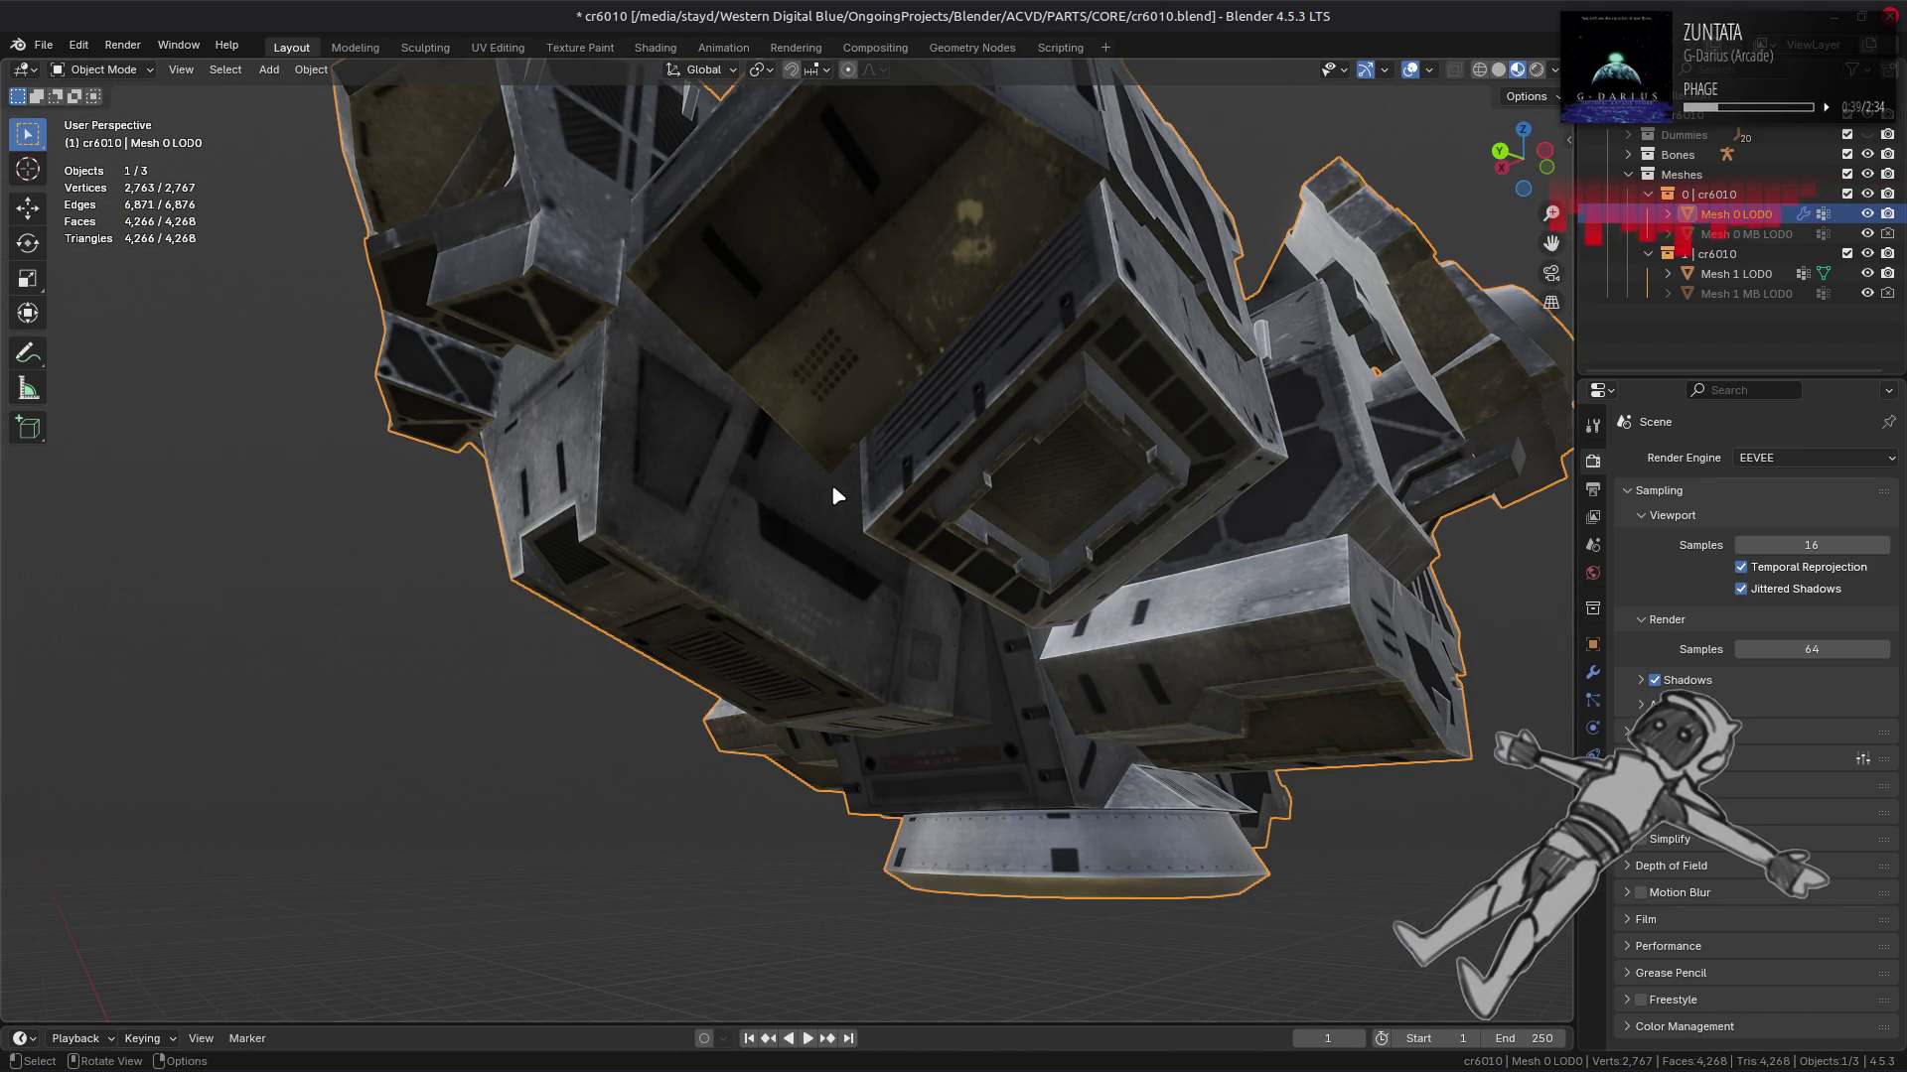
Step: Hide the large underside face and briefly isolate the square frame
{"action": "key", "text": "Tab"}
{"action": "scroll", "scroll_direction": "up", "scroll_amount": 3}
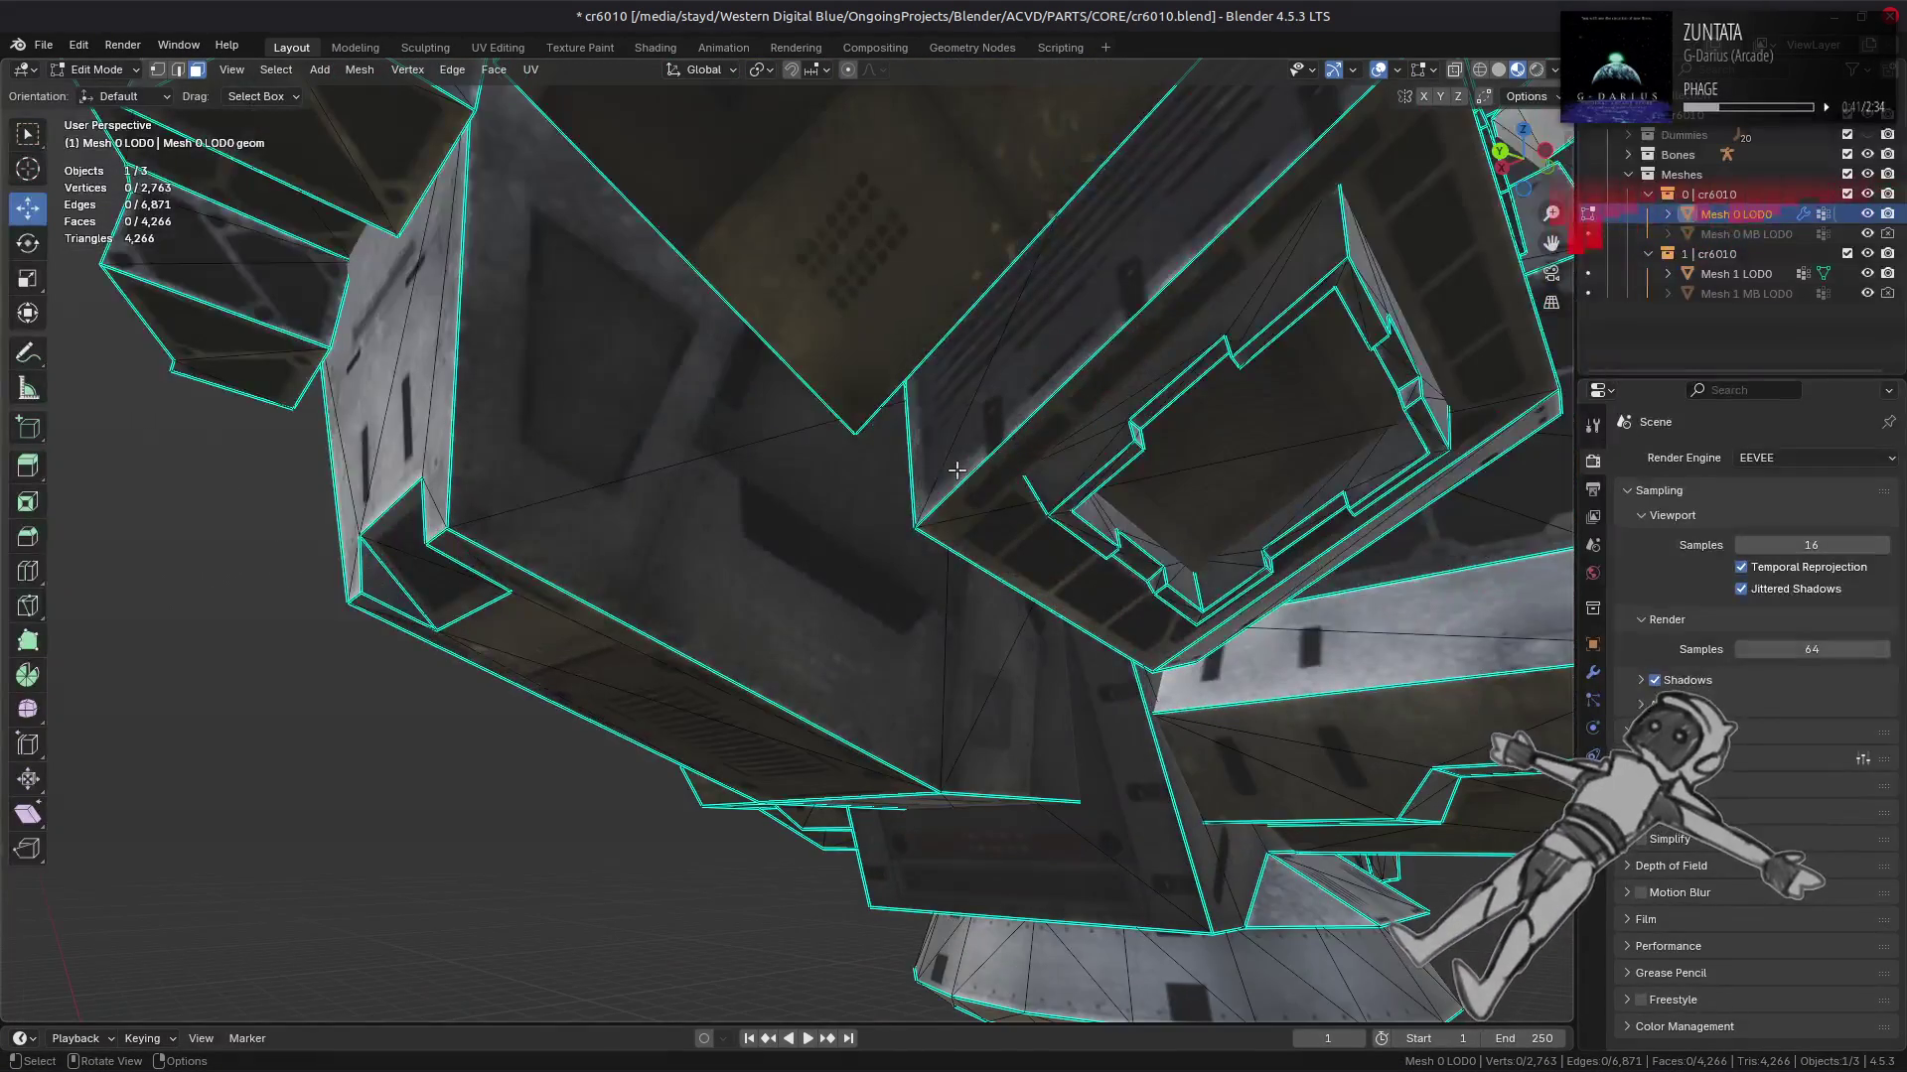
{"action": "left_click_drag", "start_coordinate": [944, 467], "coordinate": [1075, 421]}
{"action": "left_click", "coordinate": [1074, 421]}
{"action": "key", "text": "h"}
{"action": "left_click", "coordinate": [1109, 369]}
{"action": "key", "text": "ctrl+l"}
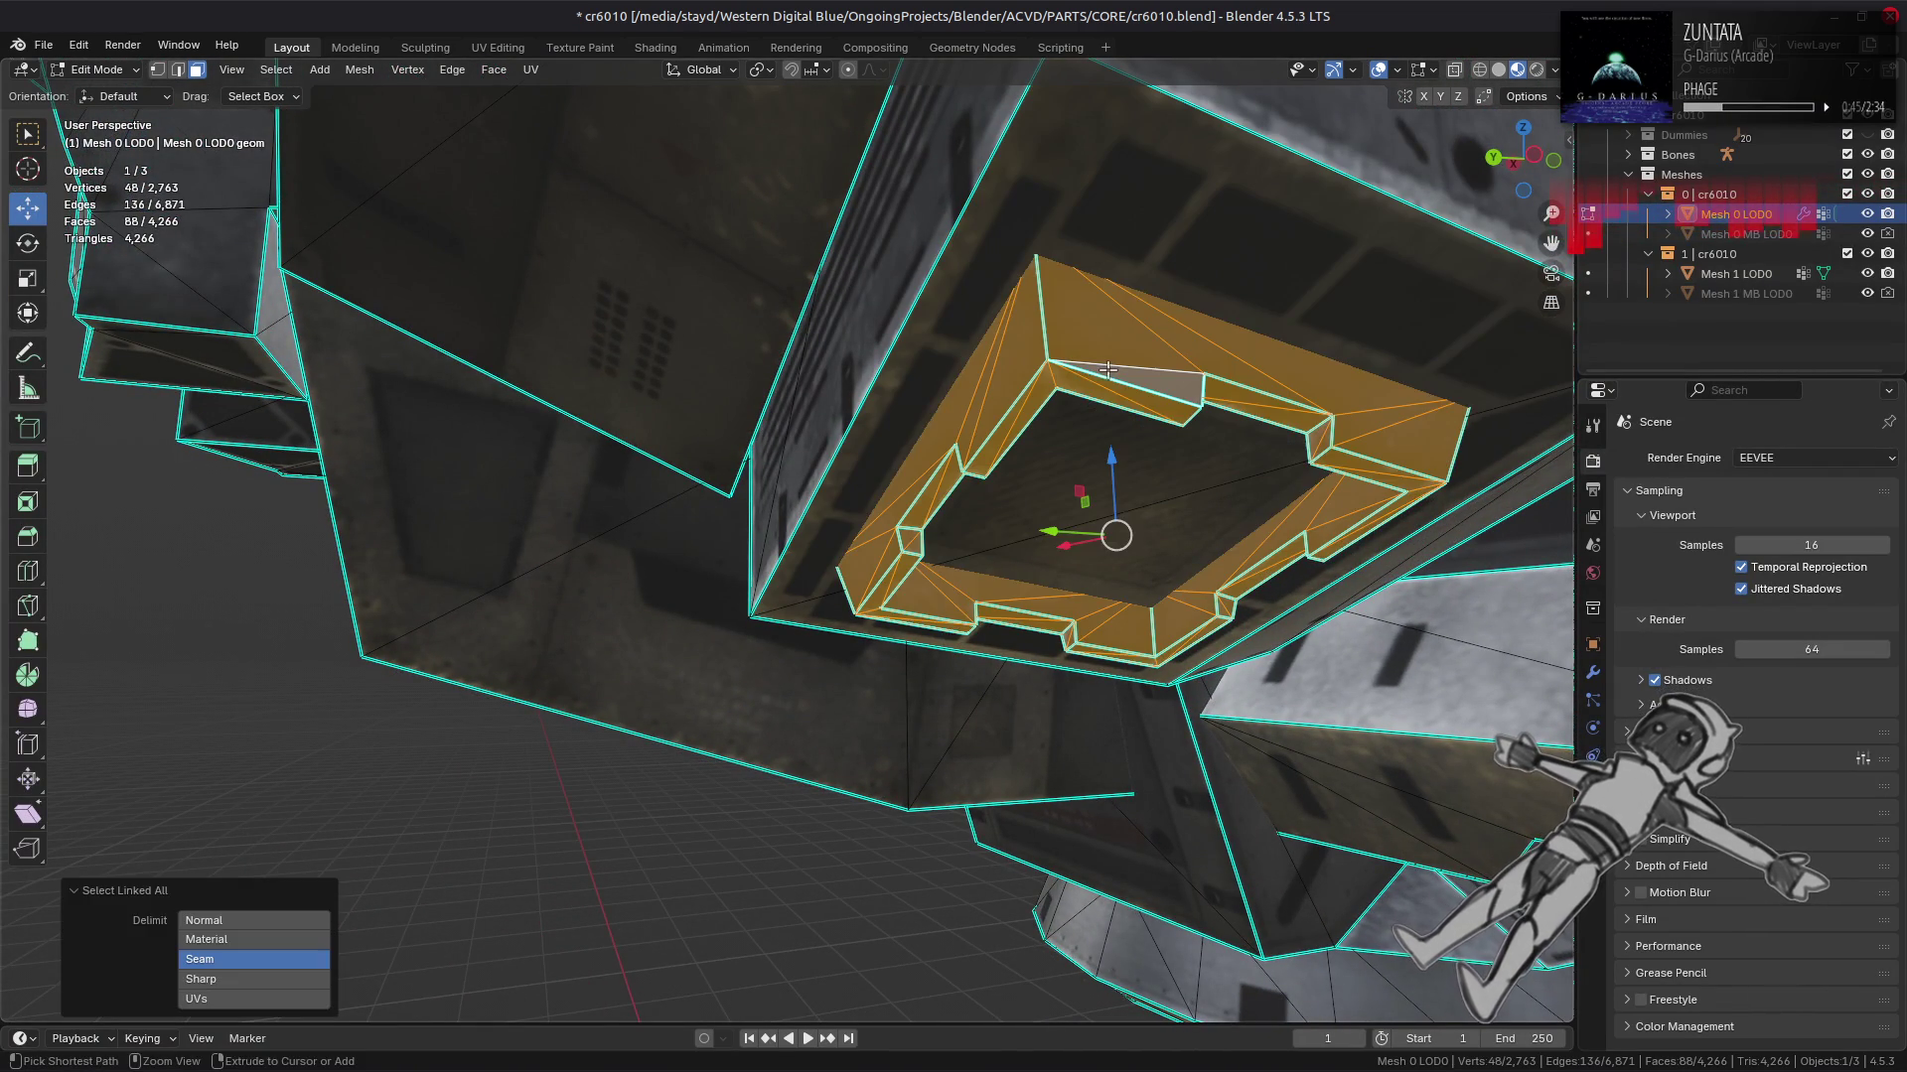
{"action": "key", "text": "shift+h"}
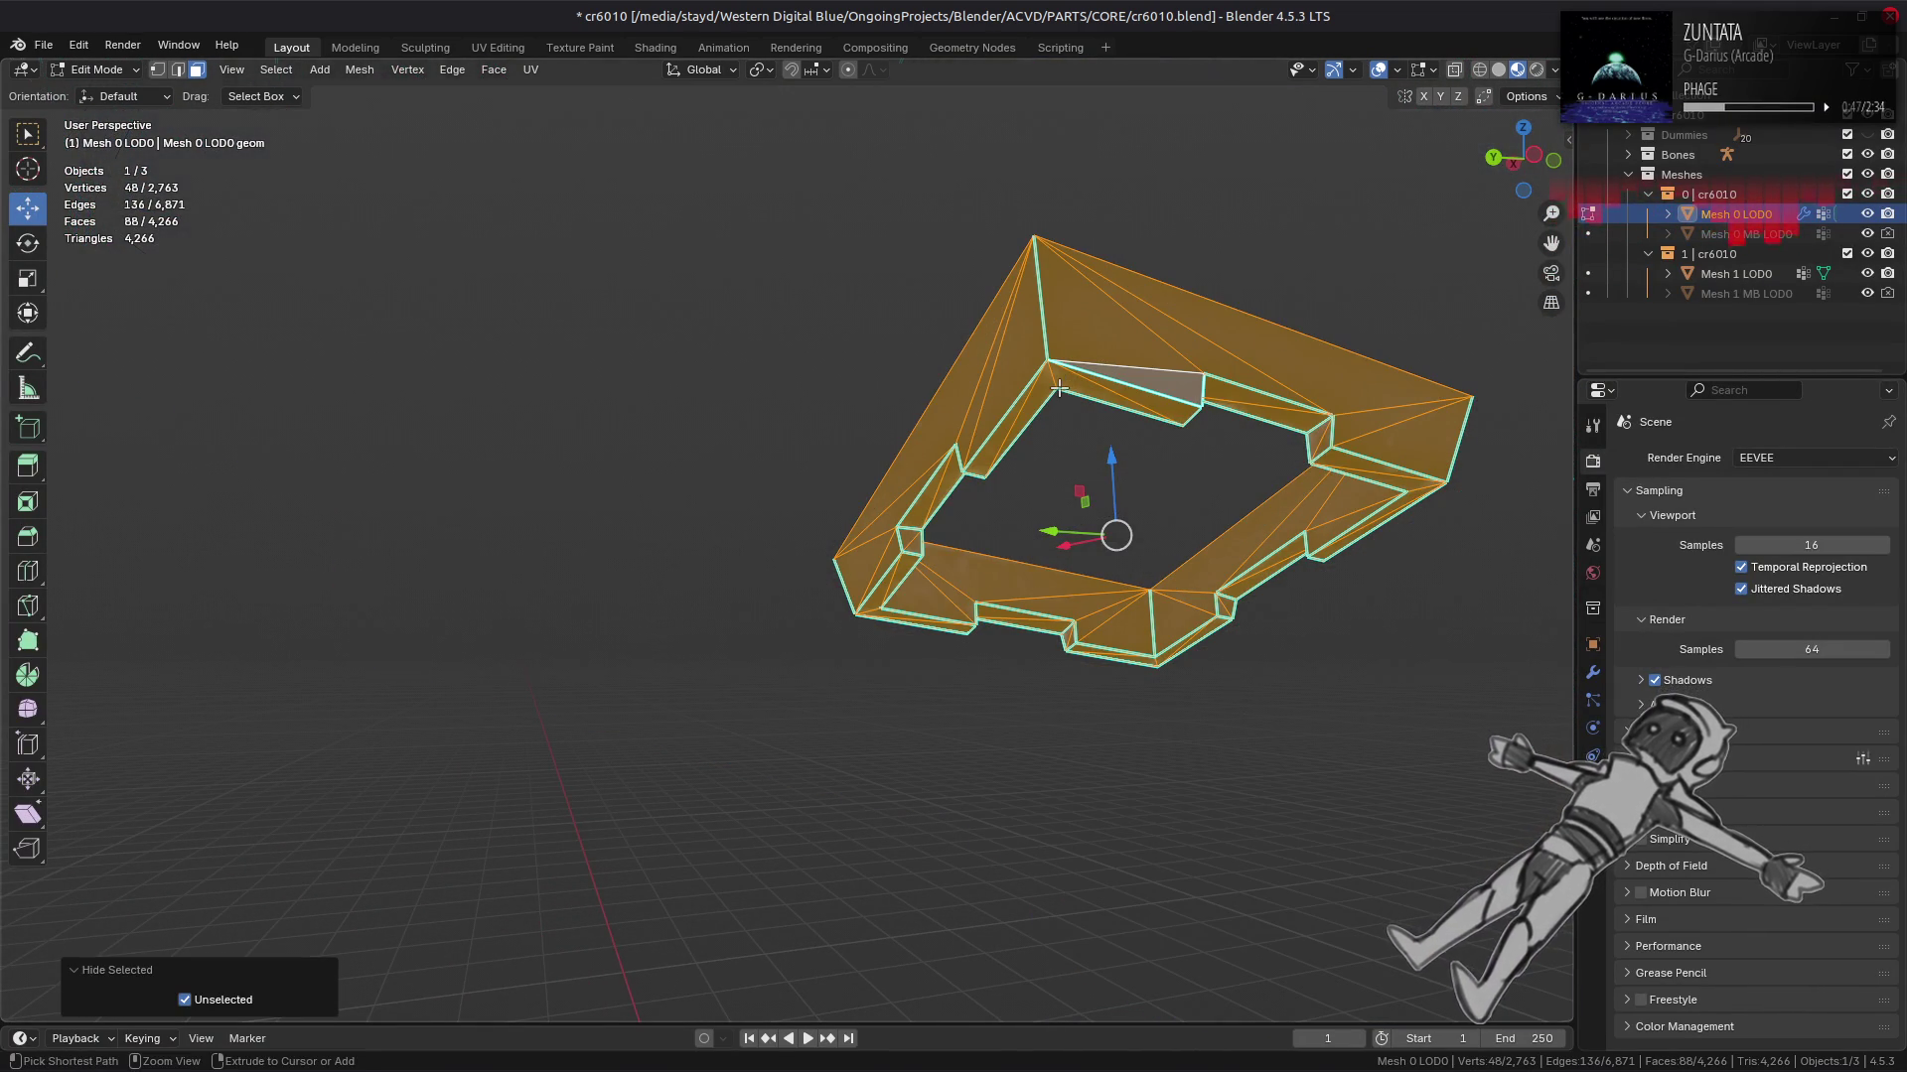
{"action": "key", "text": "alt+h"}
{"action": "key", "text": "alt+a"}
Step: Isolate the next linked section of the core
{"action": "left_click_drag", "start_coordinate": [1059, 387], "coordinate": [663, 443]}
{"action": "left_click", "coordinate": [952, 385]}
{"action": "left_click", "coordinate": [663, 444]}
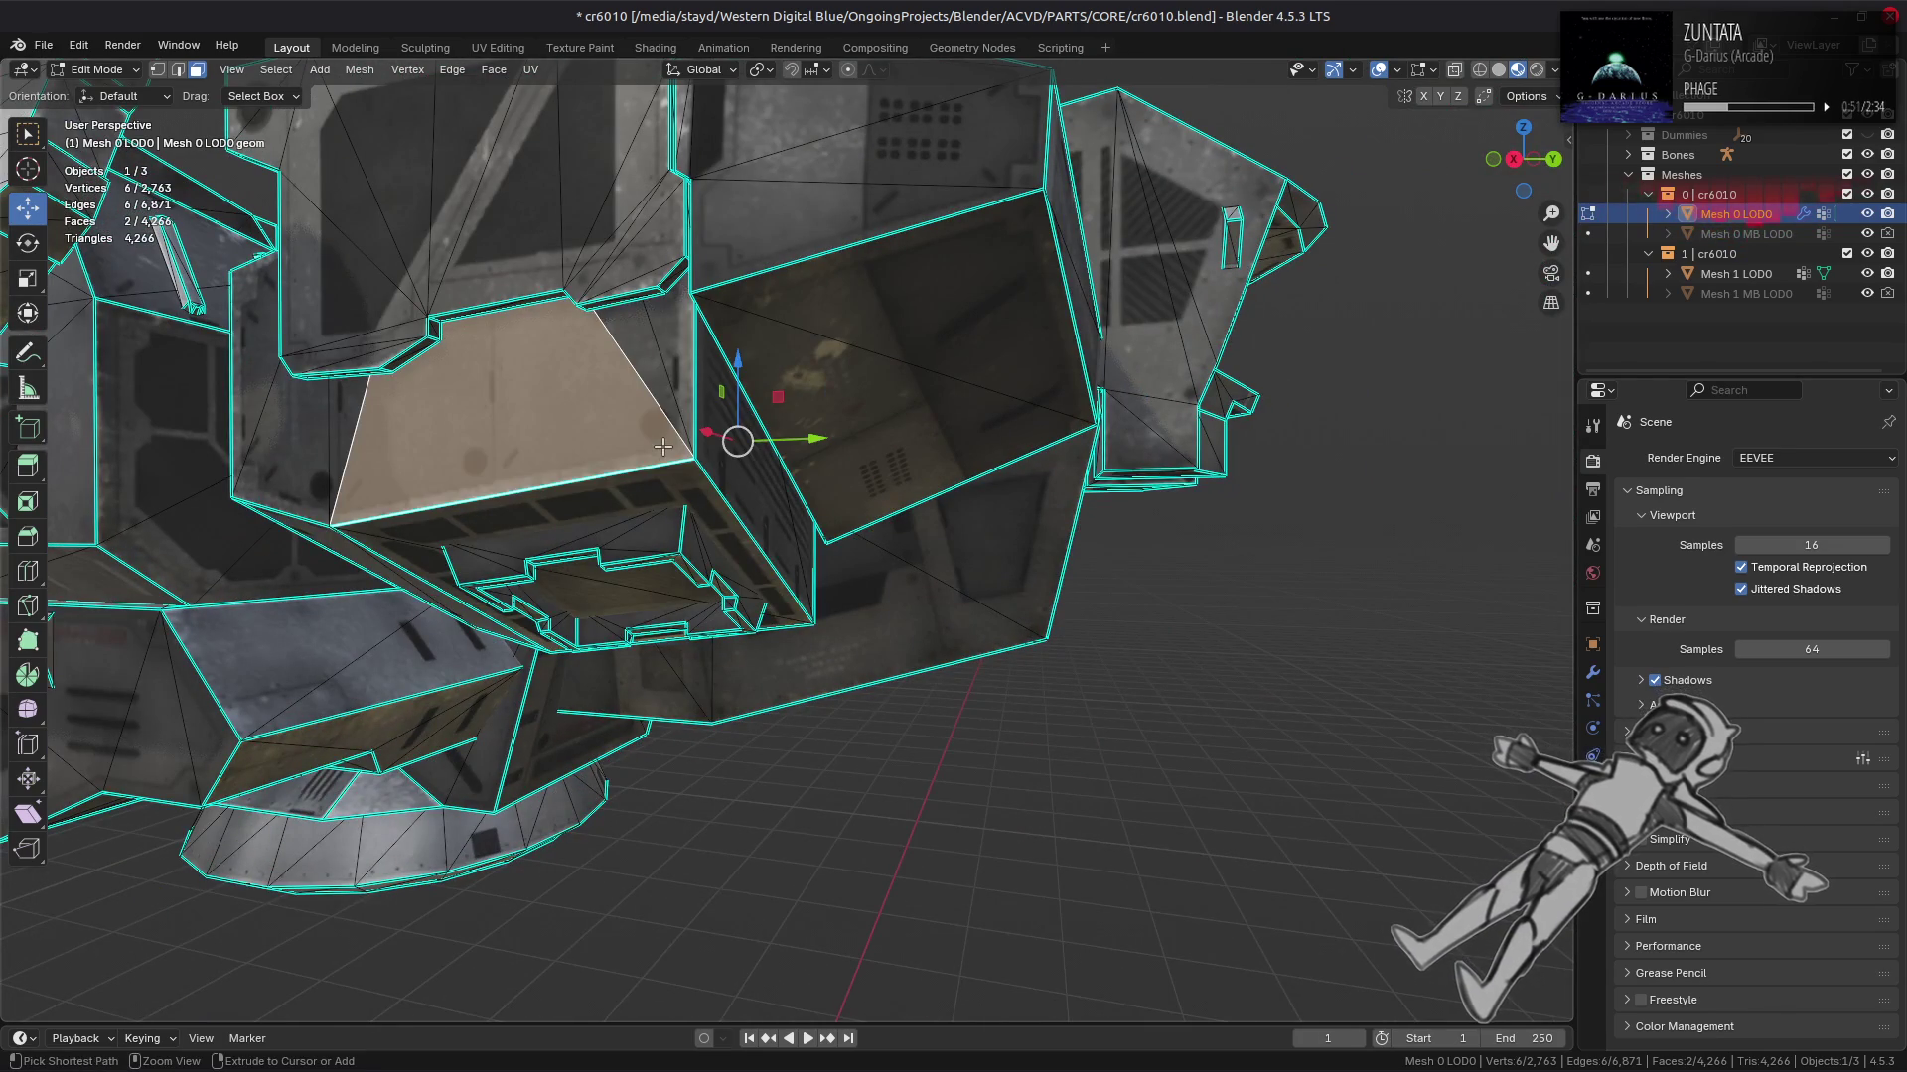
{"action": "key", "text": "ctrl+l"}
{"action": "key", "text": "shift+h"}
{"action": "scroll", "scroll_direction": "down", "scroll_amount": 3}
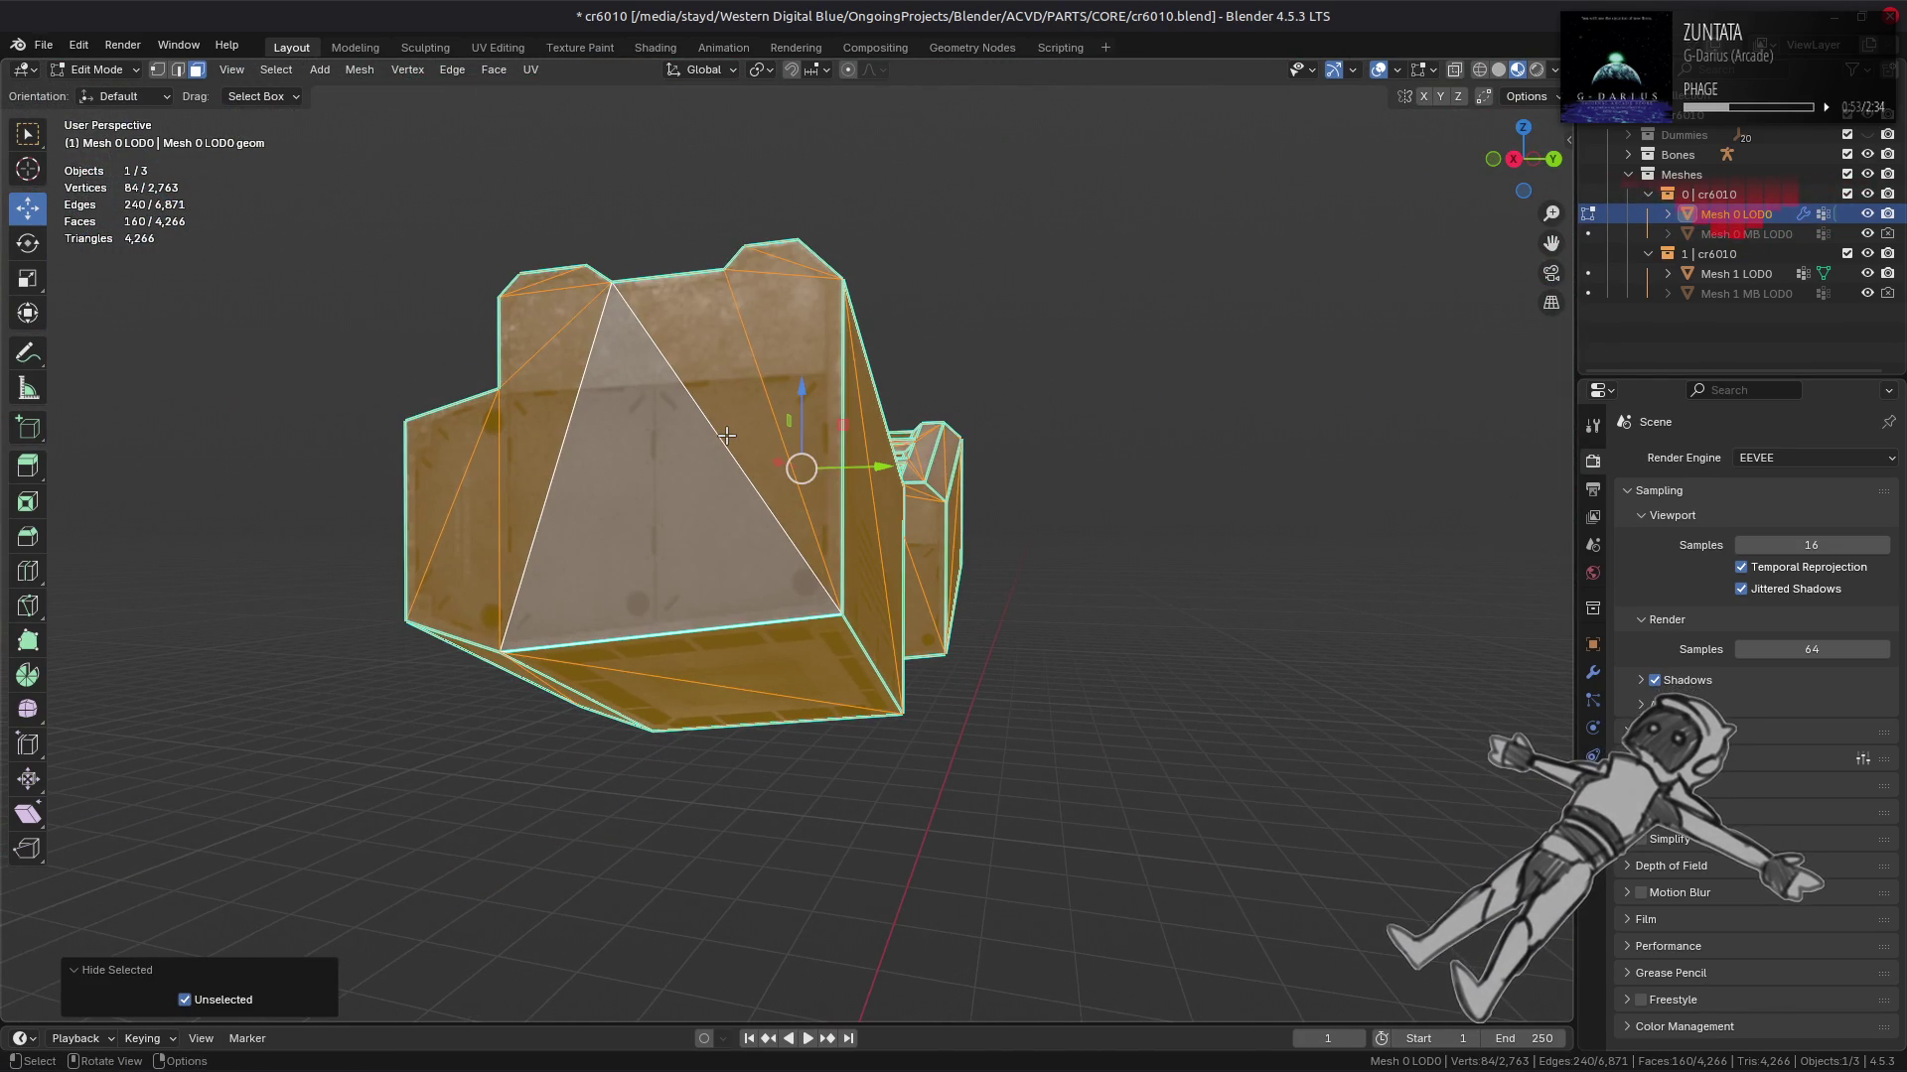
{"action": "left_click_drag", "start_coordinate": [726, 436], "coordinate": [663, 587]}
{"action": "left_click_drag", "start_coordinate": [889, 542], "coordinate": [970, 498]}
Step: Beautify the isolated section's faces, then reveal everything and deselect
{"action": "left_click", "coordinate": [493, 70]}
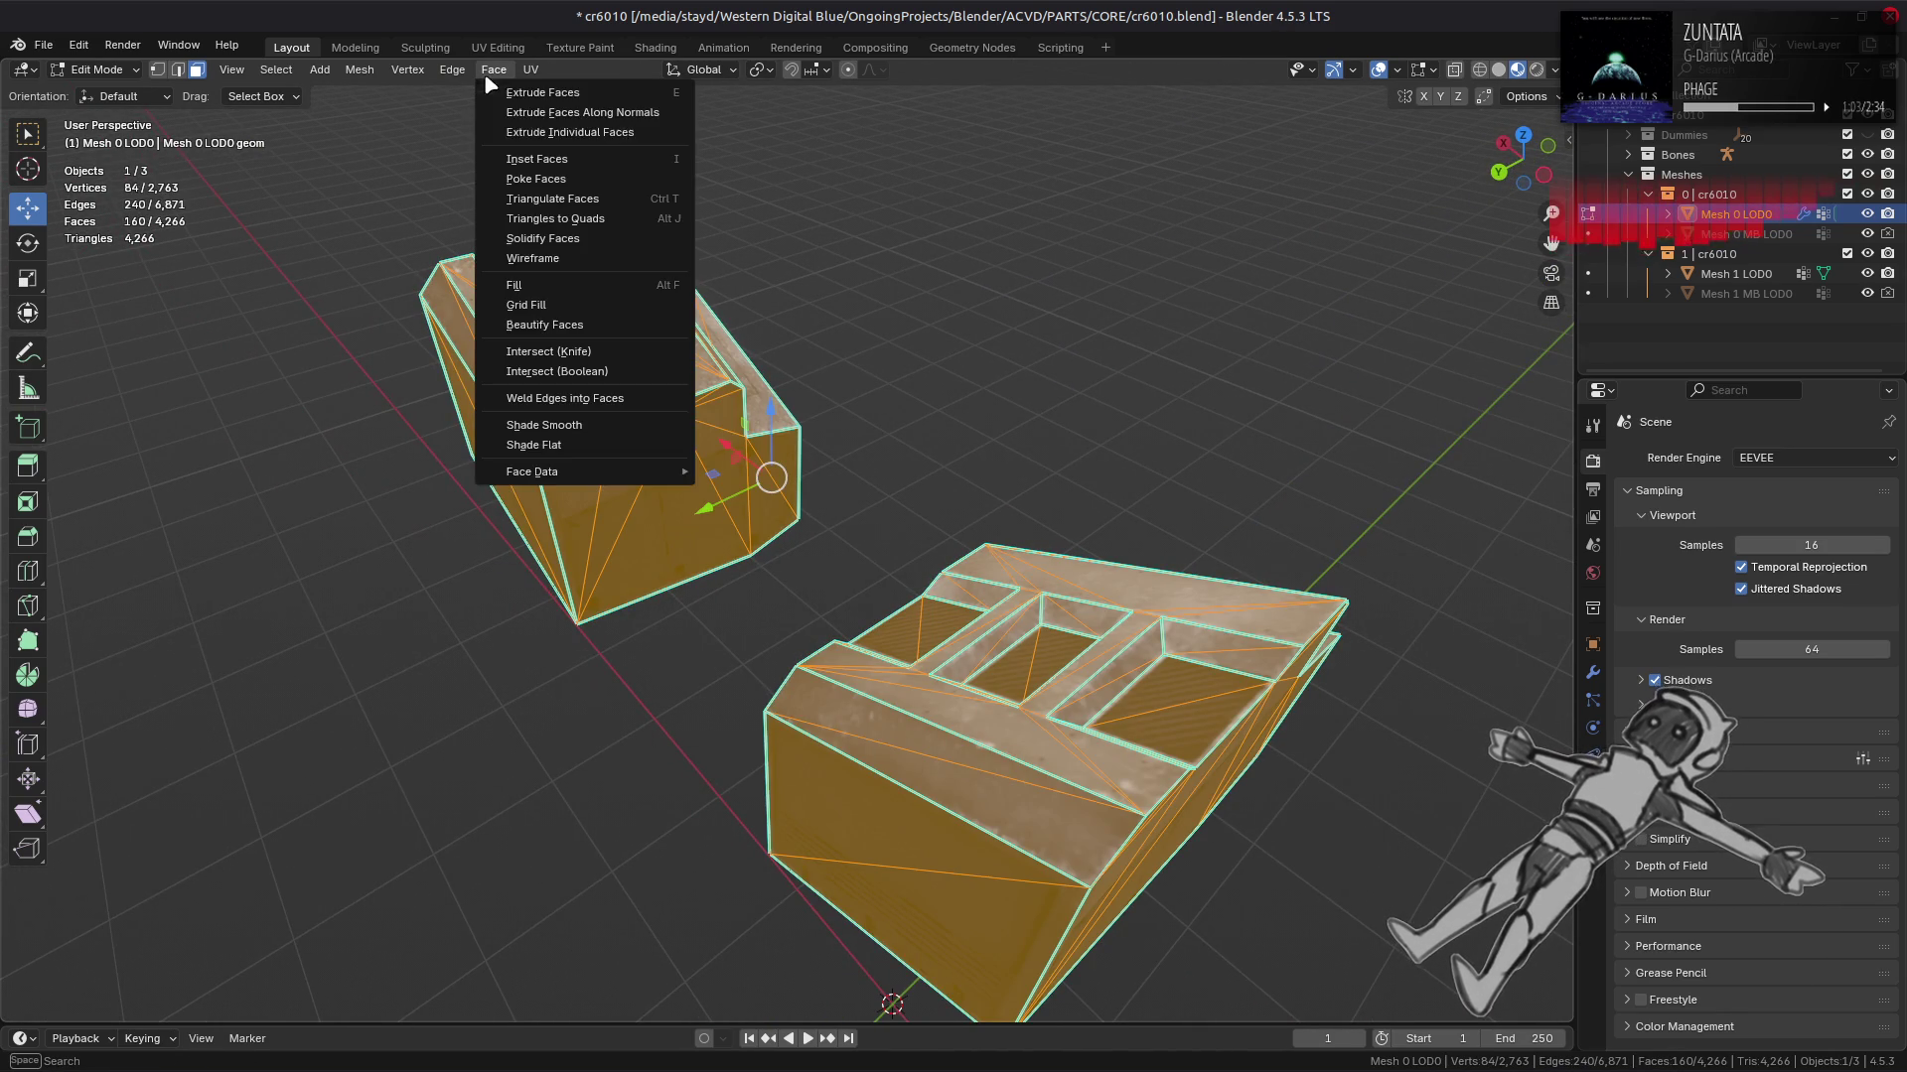
{"action": "left_click", "coordinate": [545, 325]}
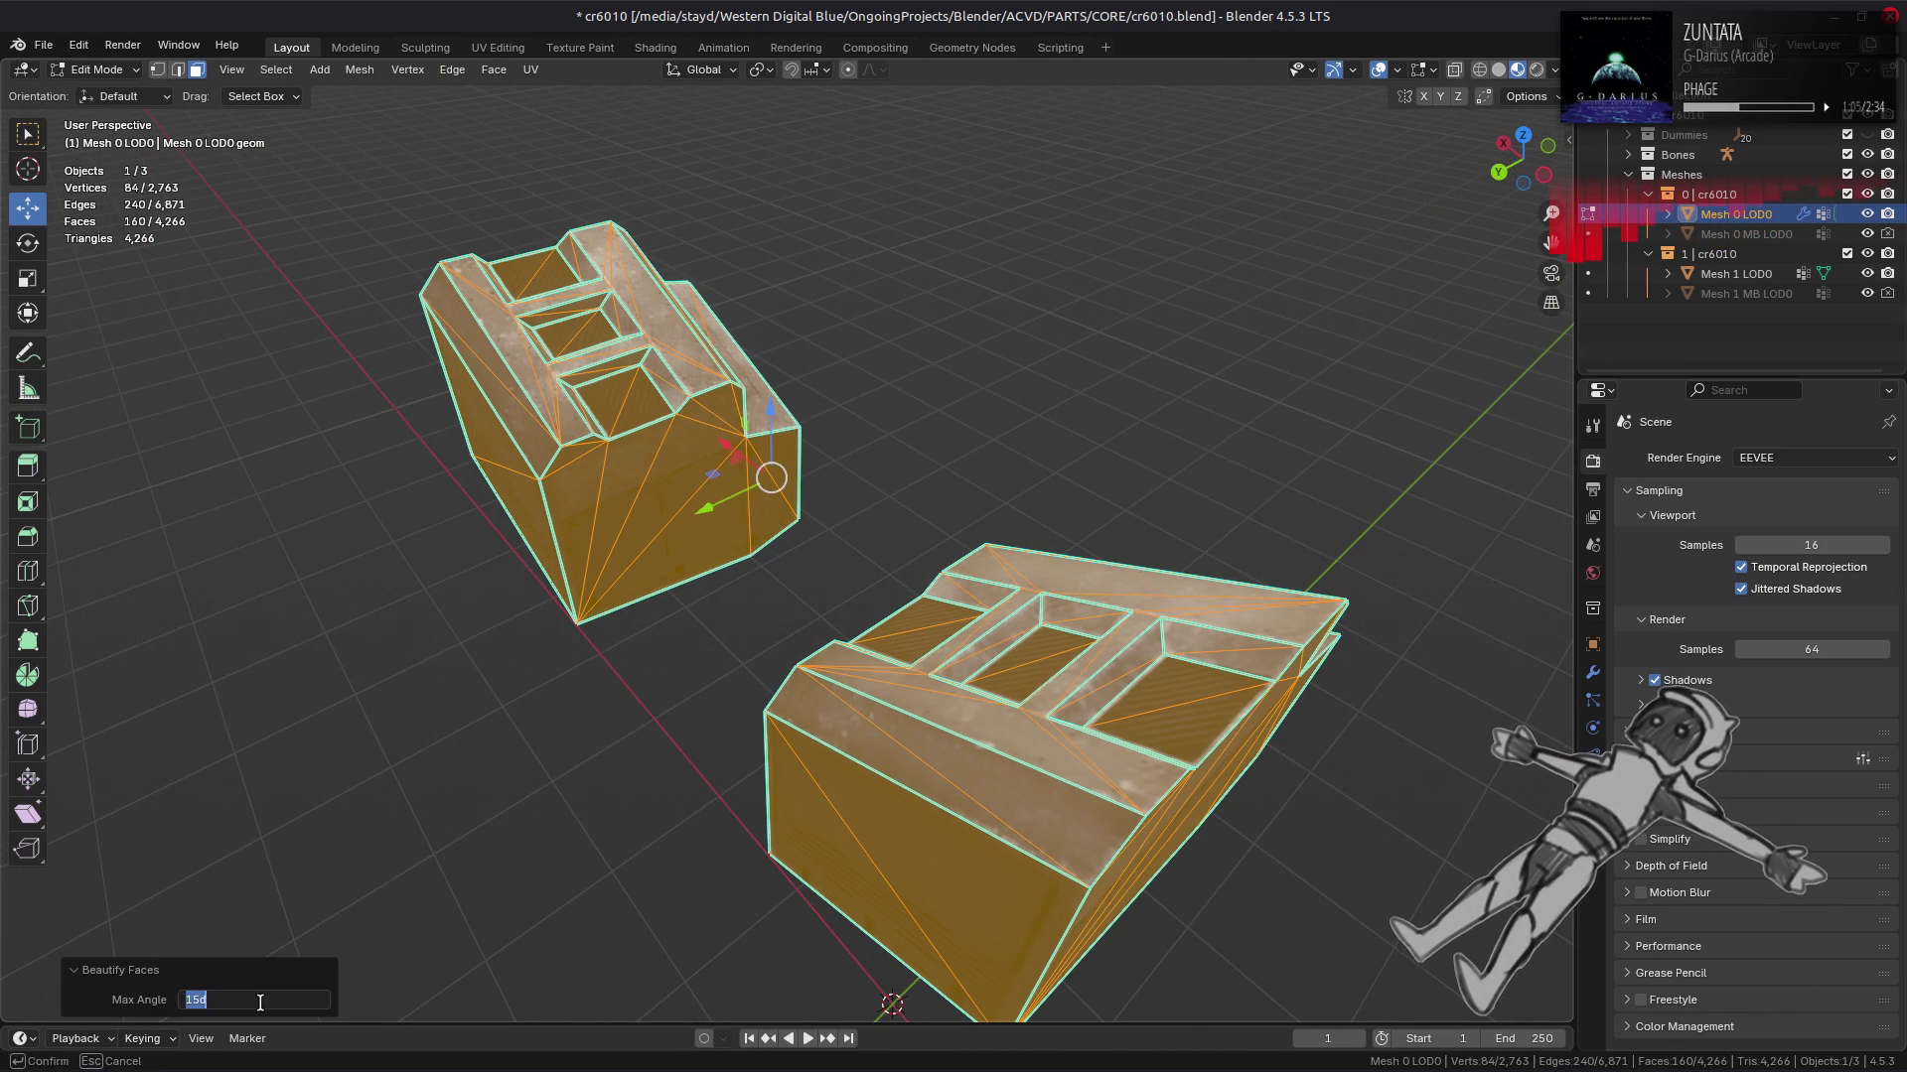
{"action": "left_click_drag", "start_coordinate": [624, 539], "coordinate": [739, 418]}
{"action": "key", "text": "alt+h"}
{"action": "key", "text": "alt+a"}
Step: Isolate the connected side-block pieces on their own
{"action": "left_click", "coordinate": [738, 422]}
{"action": "left_click", "coordinate": [1011, 280]}
{"action": "left_click_drag", "start_coordinate": [1011, 280], "coordinate": [678, 511]}
{"action": "key", "text": "ctrl+l"}
{"action": "key", "text": "shift+h"}
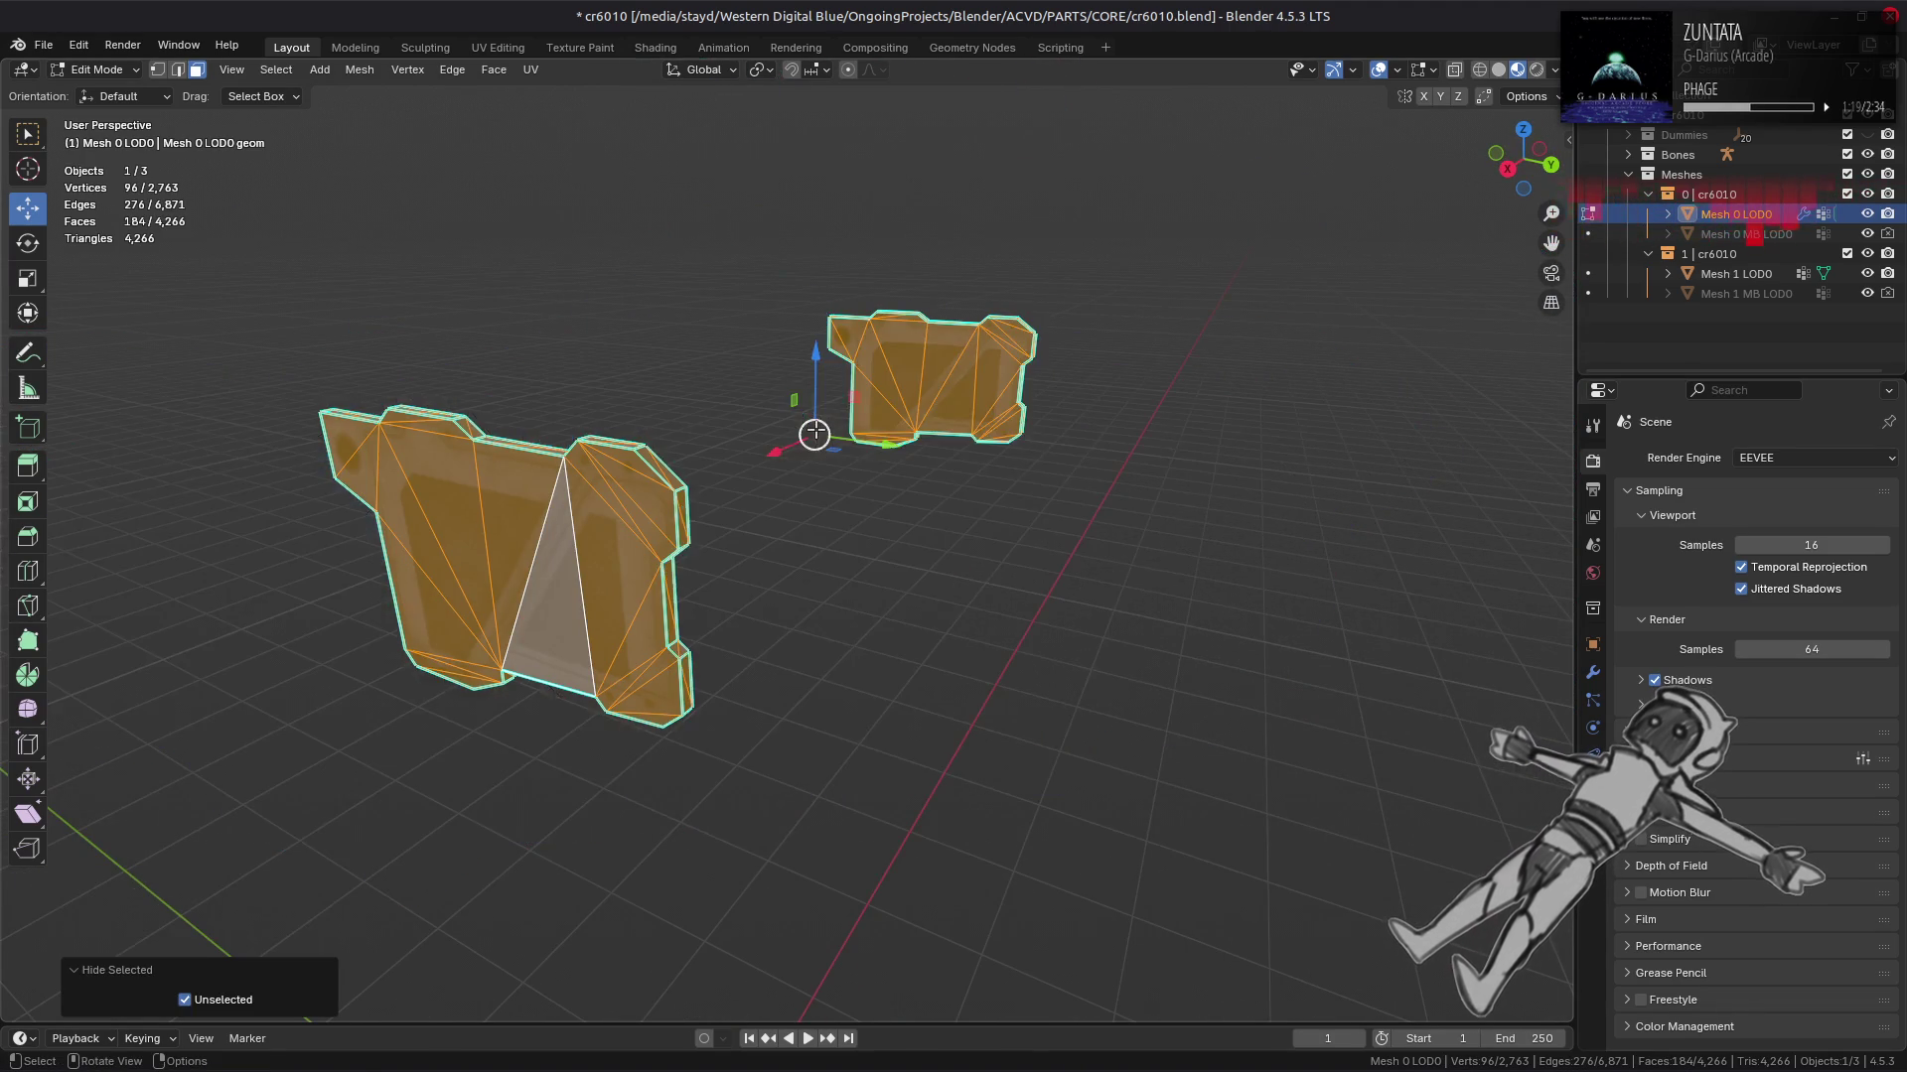
{"action": "left_click_drag", "start_coordinate": [794, 466], "coordinate": [815, 429]}
{"action": "left_click_drag", "start_coordinate": [448, 246], "coordinate": [318, 149]}
{"action": "left_click", "coordinate": [601, 316]}
Step: Beautify all 184 faces of the side panels and bring back the rest of the core
{"action": "key", "text": "a"}
{"action": "left_click", "coordinate": [494, 76]}
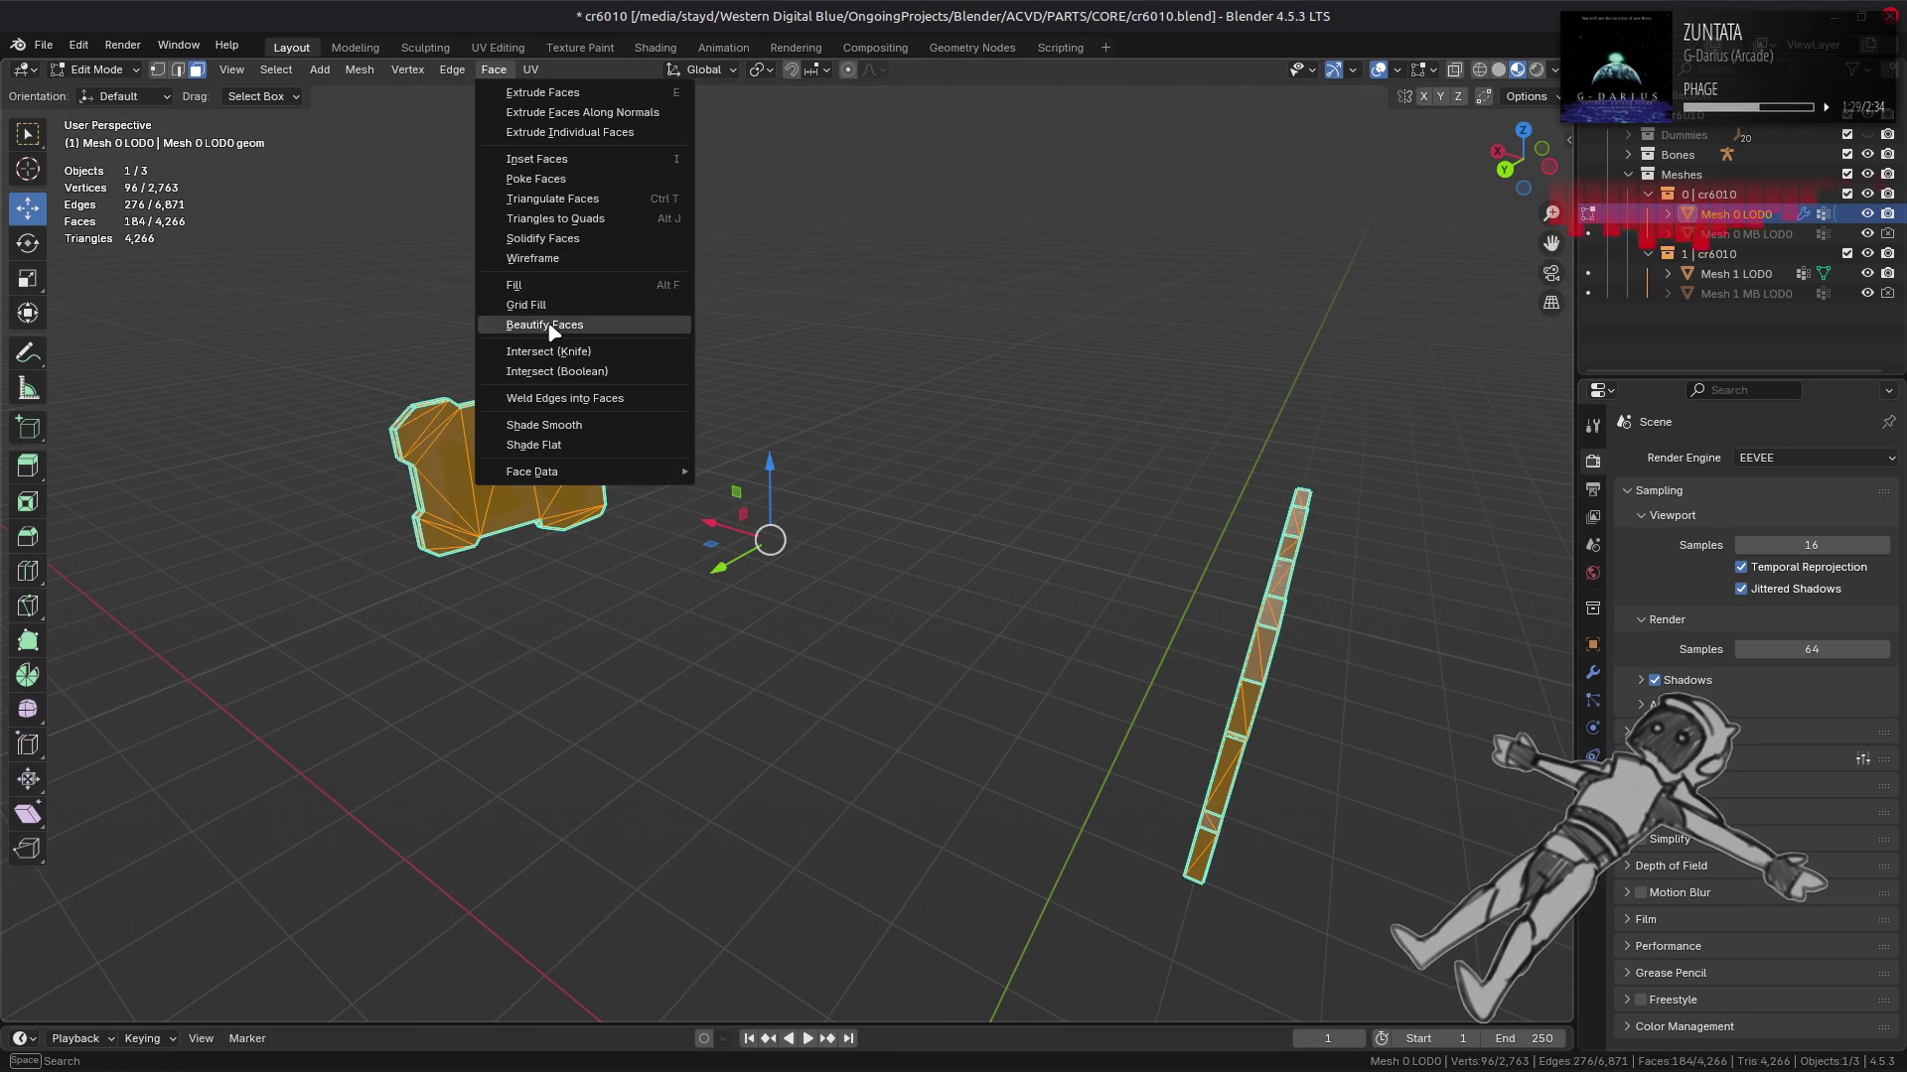
{"action": "left_click", "coordinate": [546, 316]}
{"action": "left_click_drag", "start_coordinate": [546, 316], "coordinate": [891, 362]}
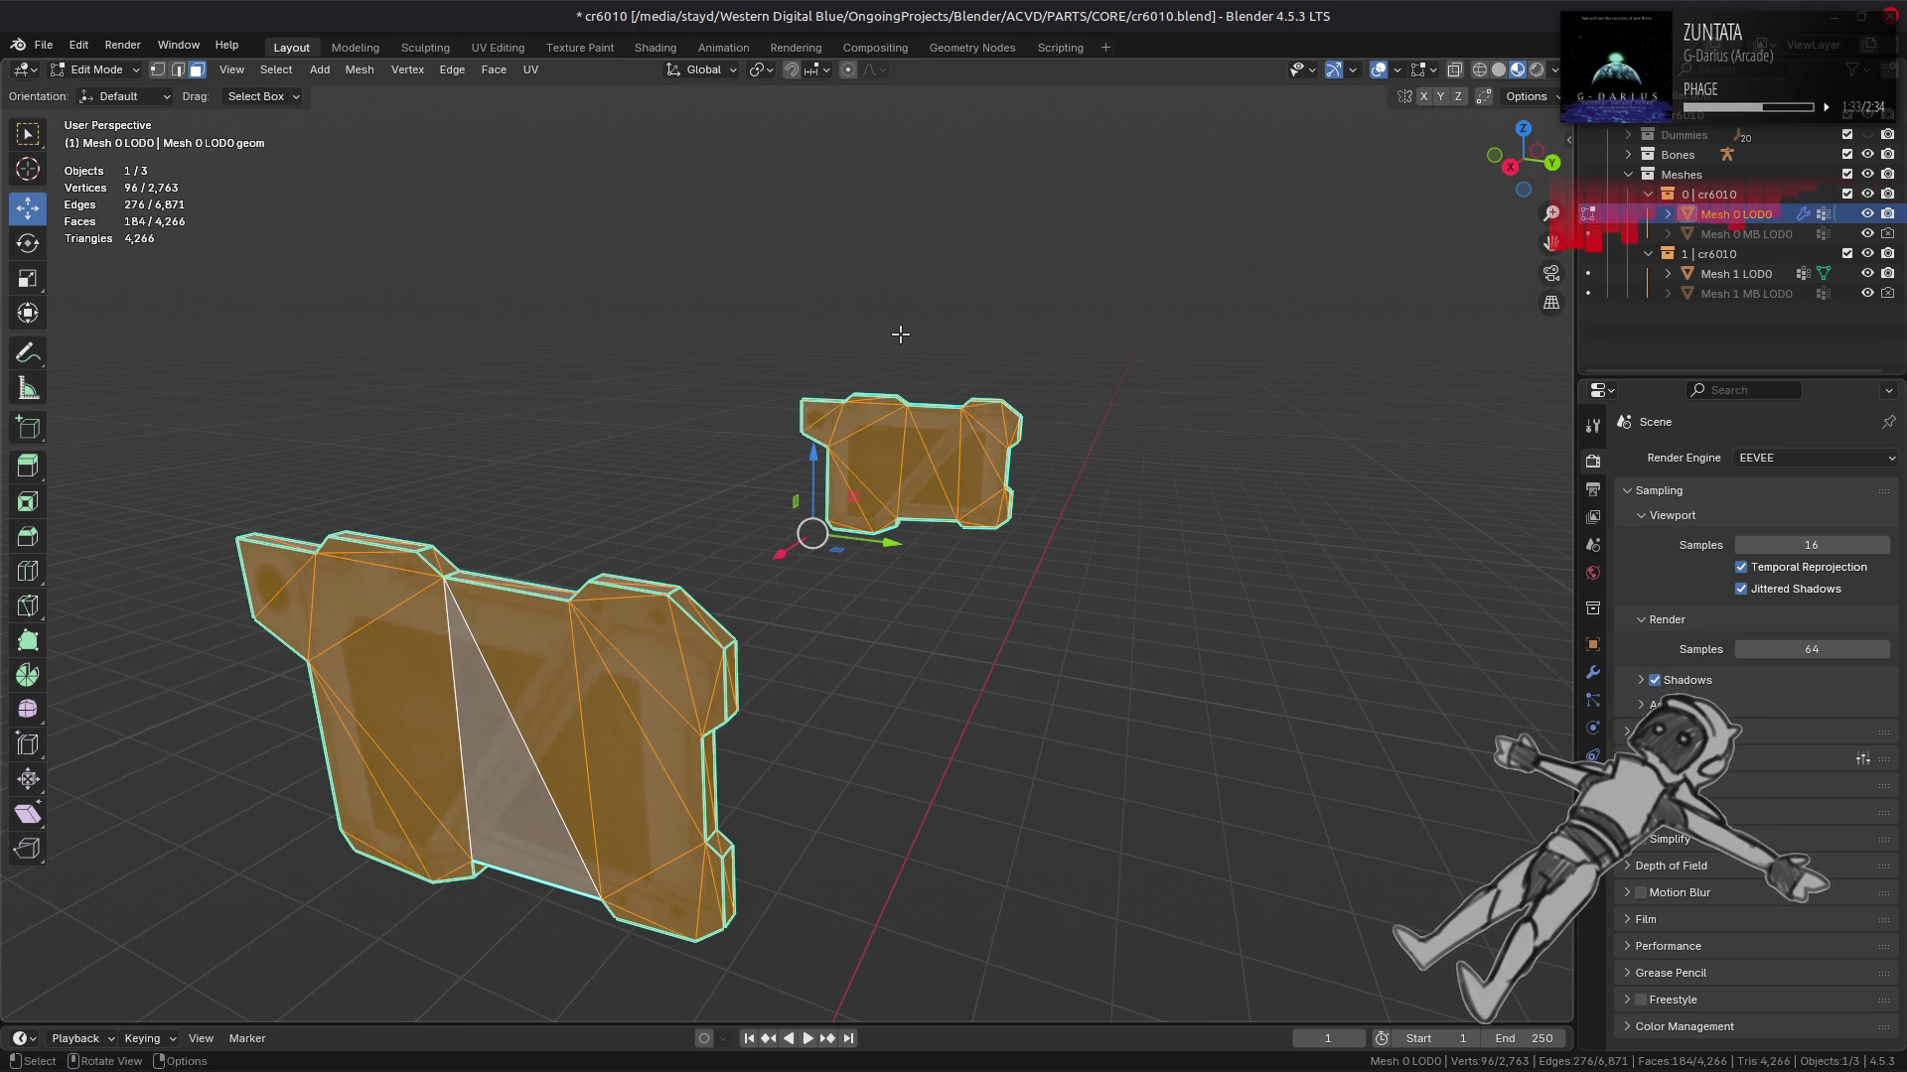
{"action": "key", "text": "alt+a"}
{"action": "key", "text": "alt+b"}
{"action": "left_click_drag", "start_coordinate": [899, 335], "coordinate": [864, 468]}
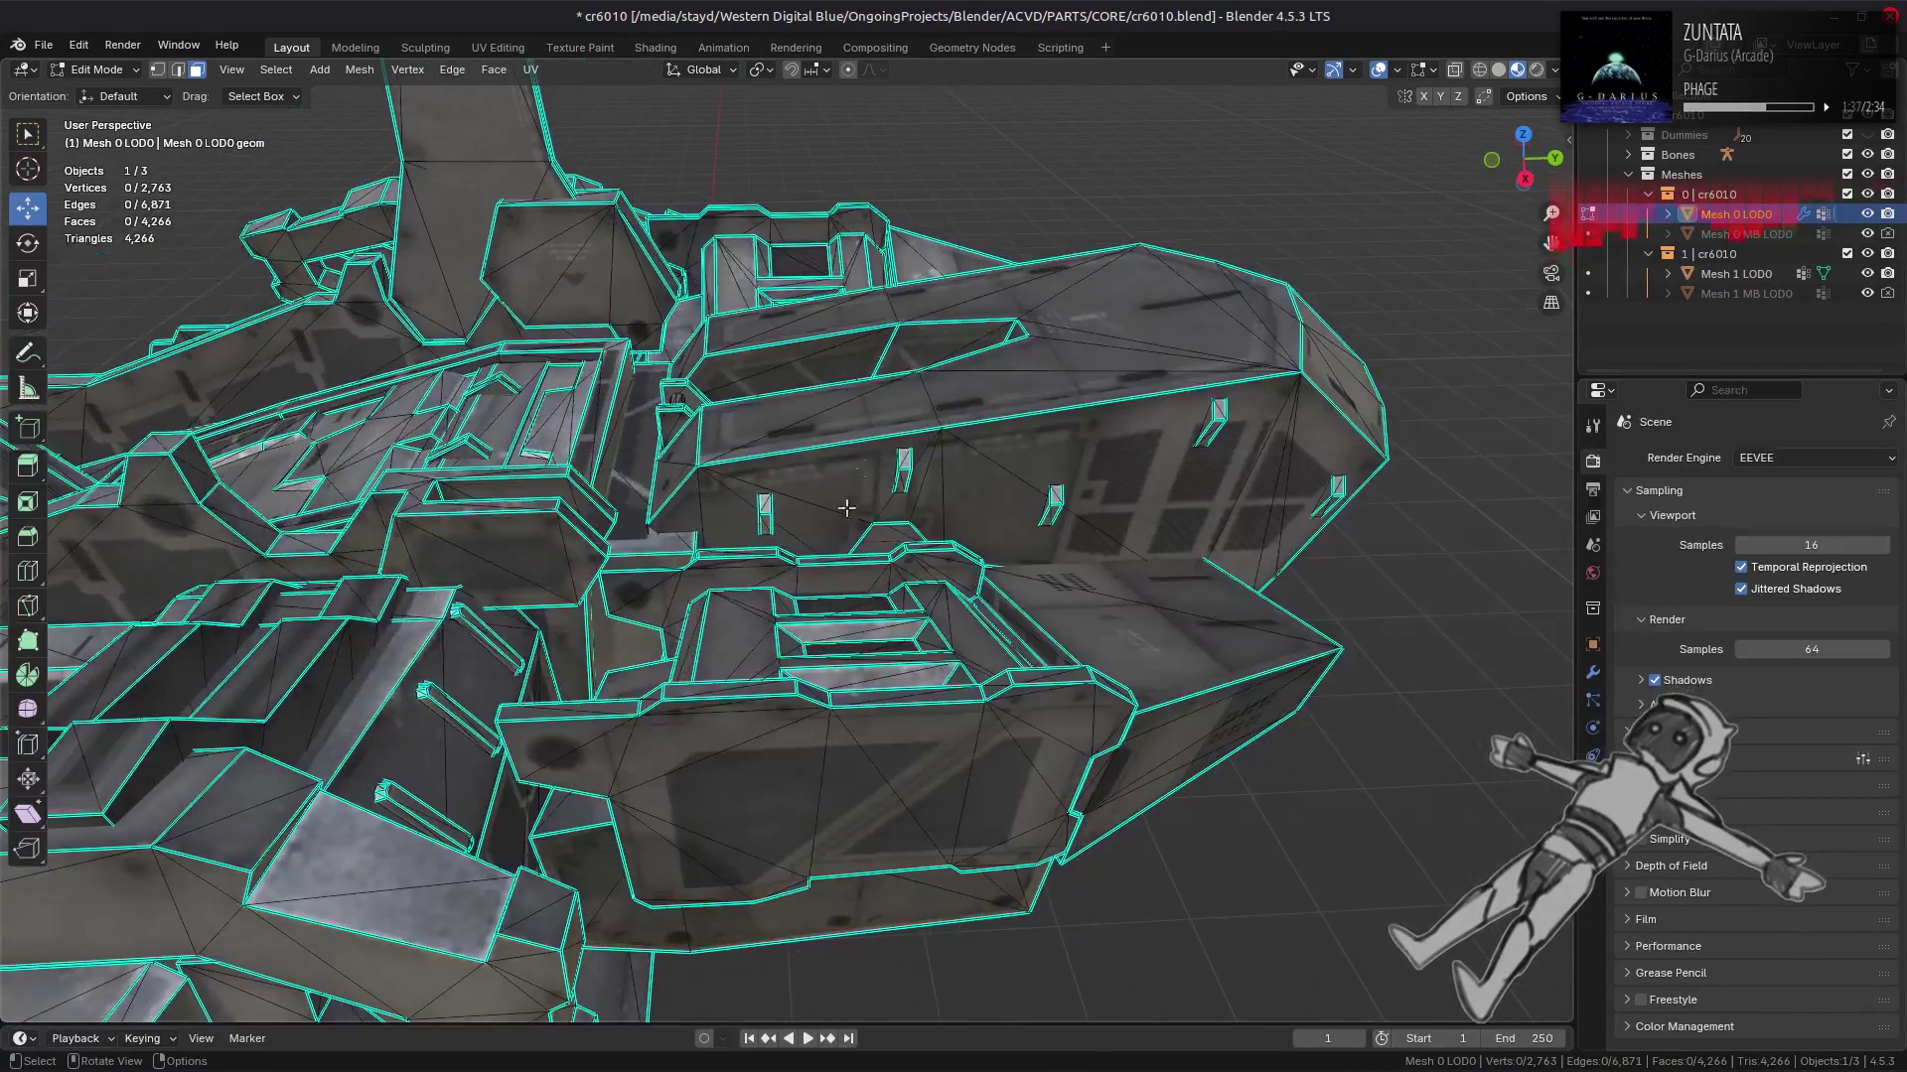
Step: Isolate the side plates, retriangulate them with Beautify Faces, and reveal all
{"action": "left_click", "coordinate": [784, 575]}
{"action": "left_click_drag", "start_coordinate": [784, 575], "coordinate": [832, 540]}
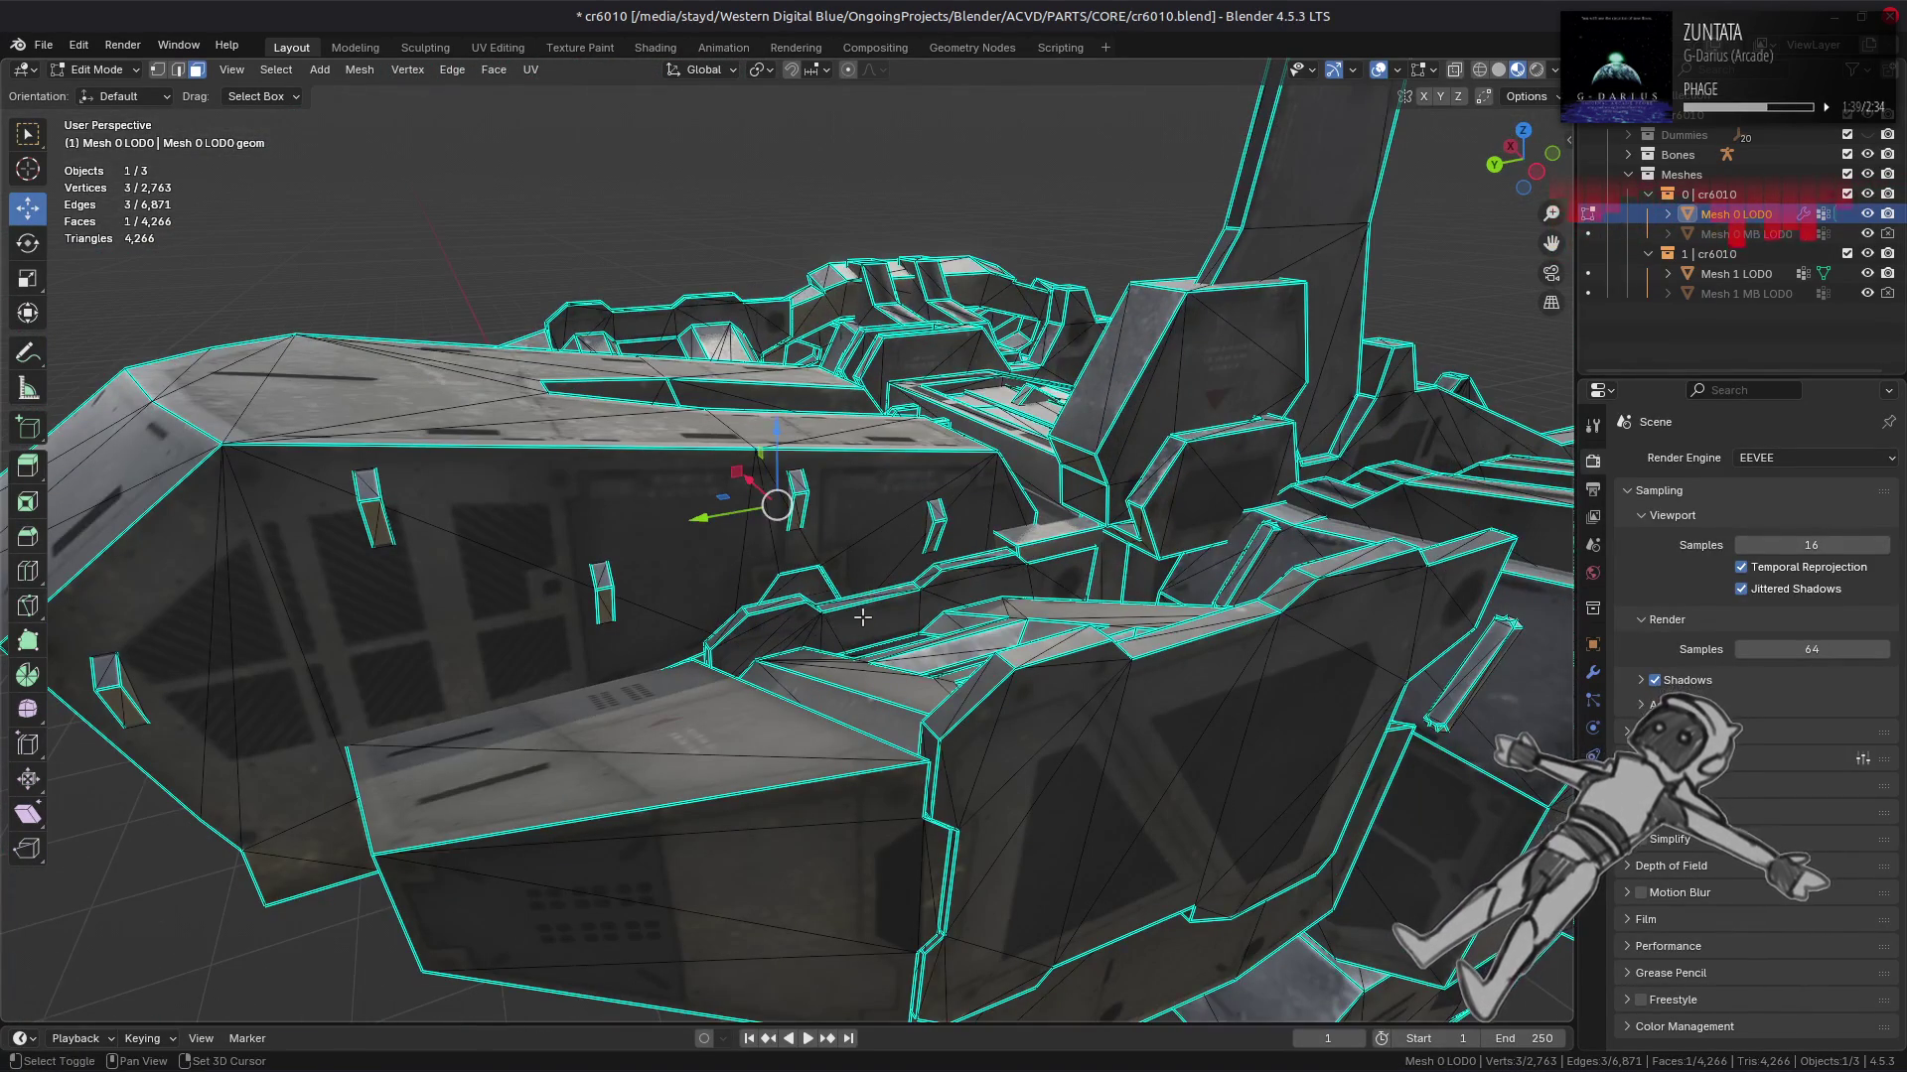
{"action": "key", "text": "ctrl+l"}
{"action": "key", "text": "shift+h"}
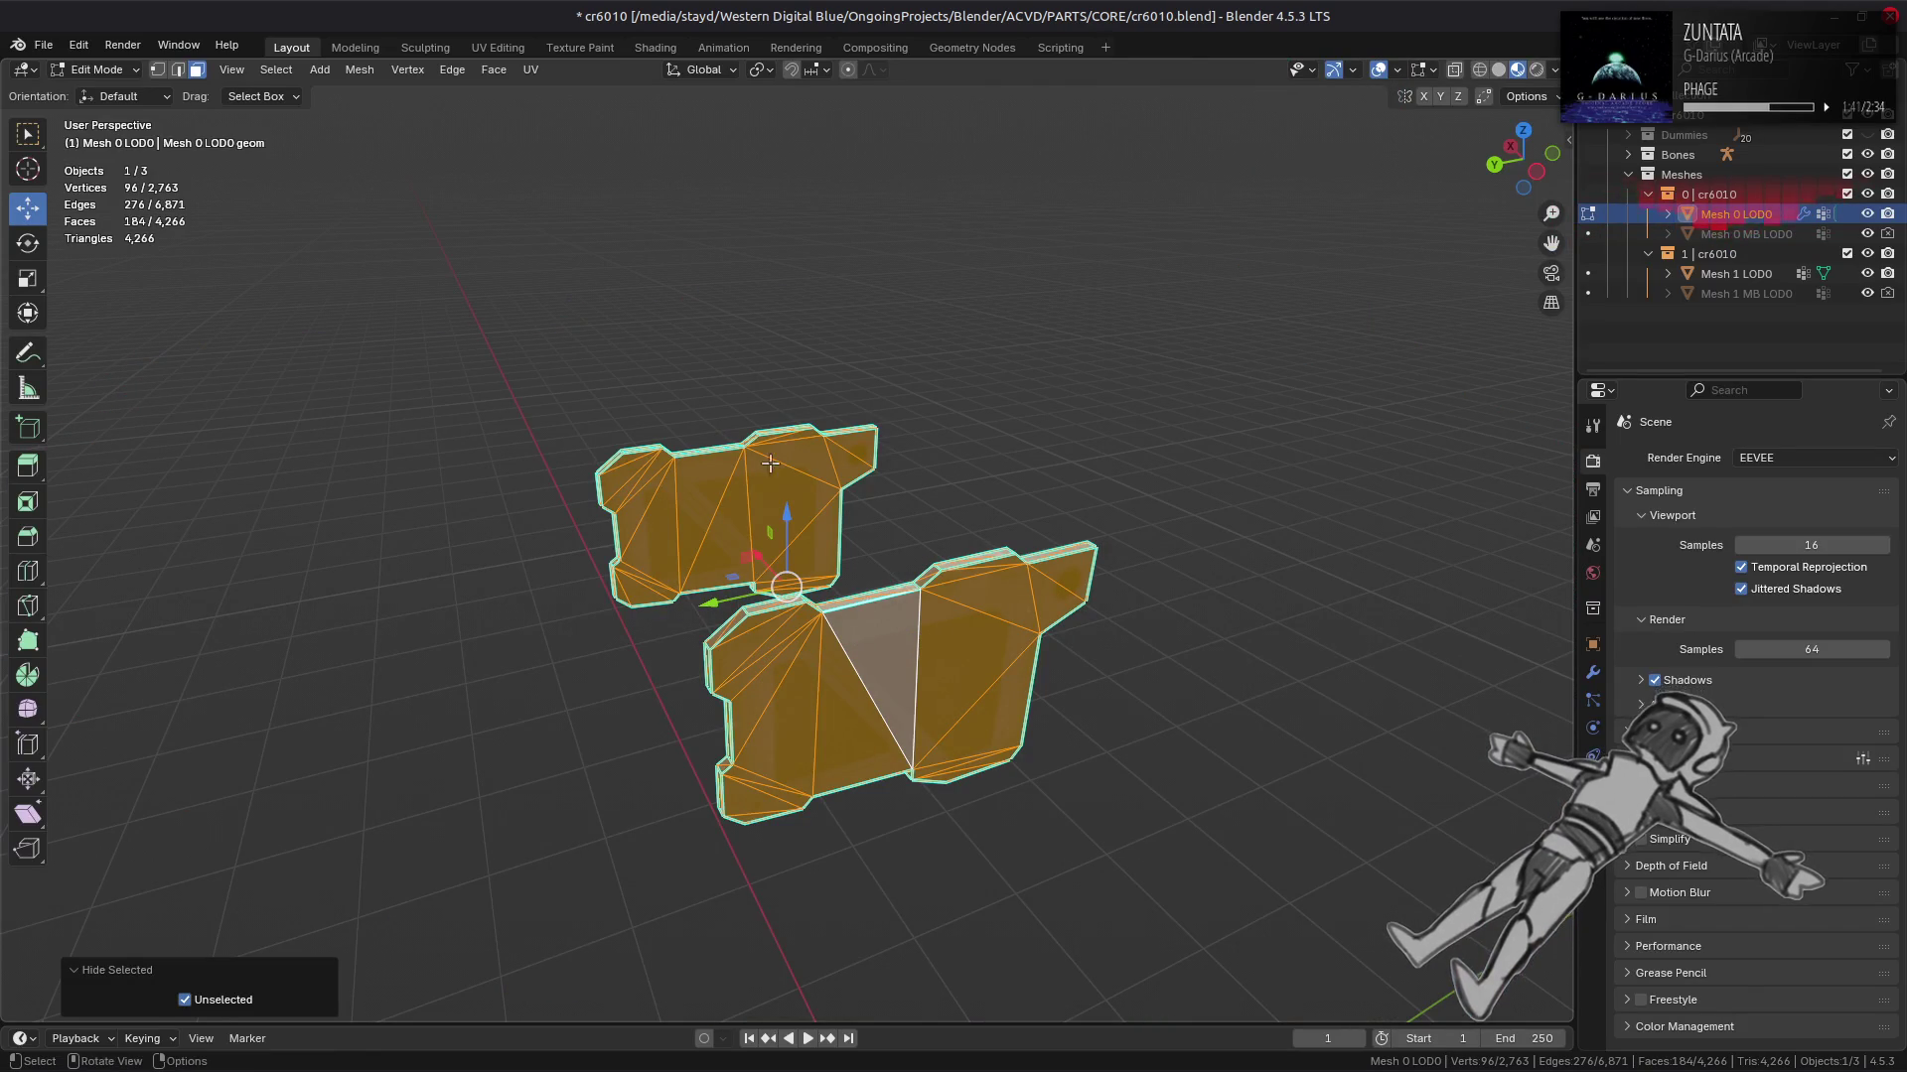
{"action": "left_click", "coordinate": [495, 70]}
{"action": "left_click", "coordinate": [544, 326]}
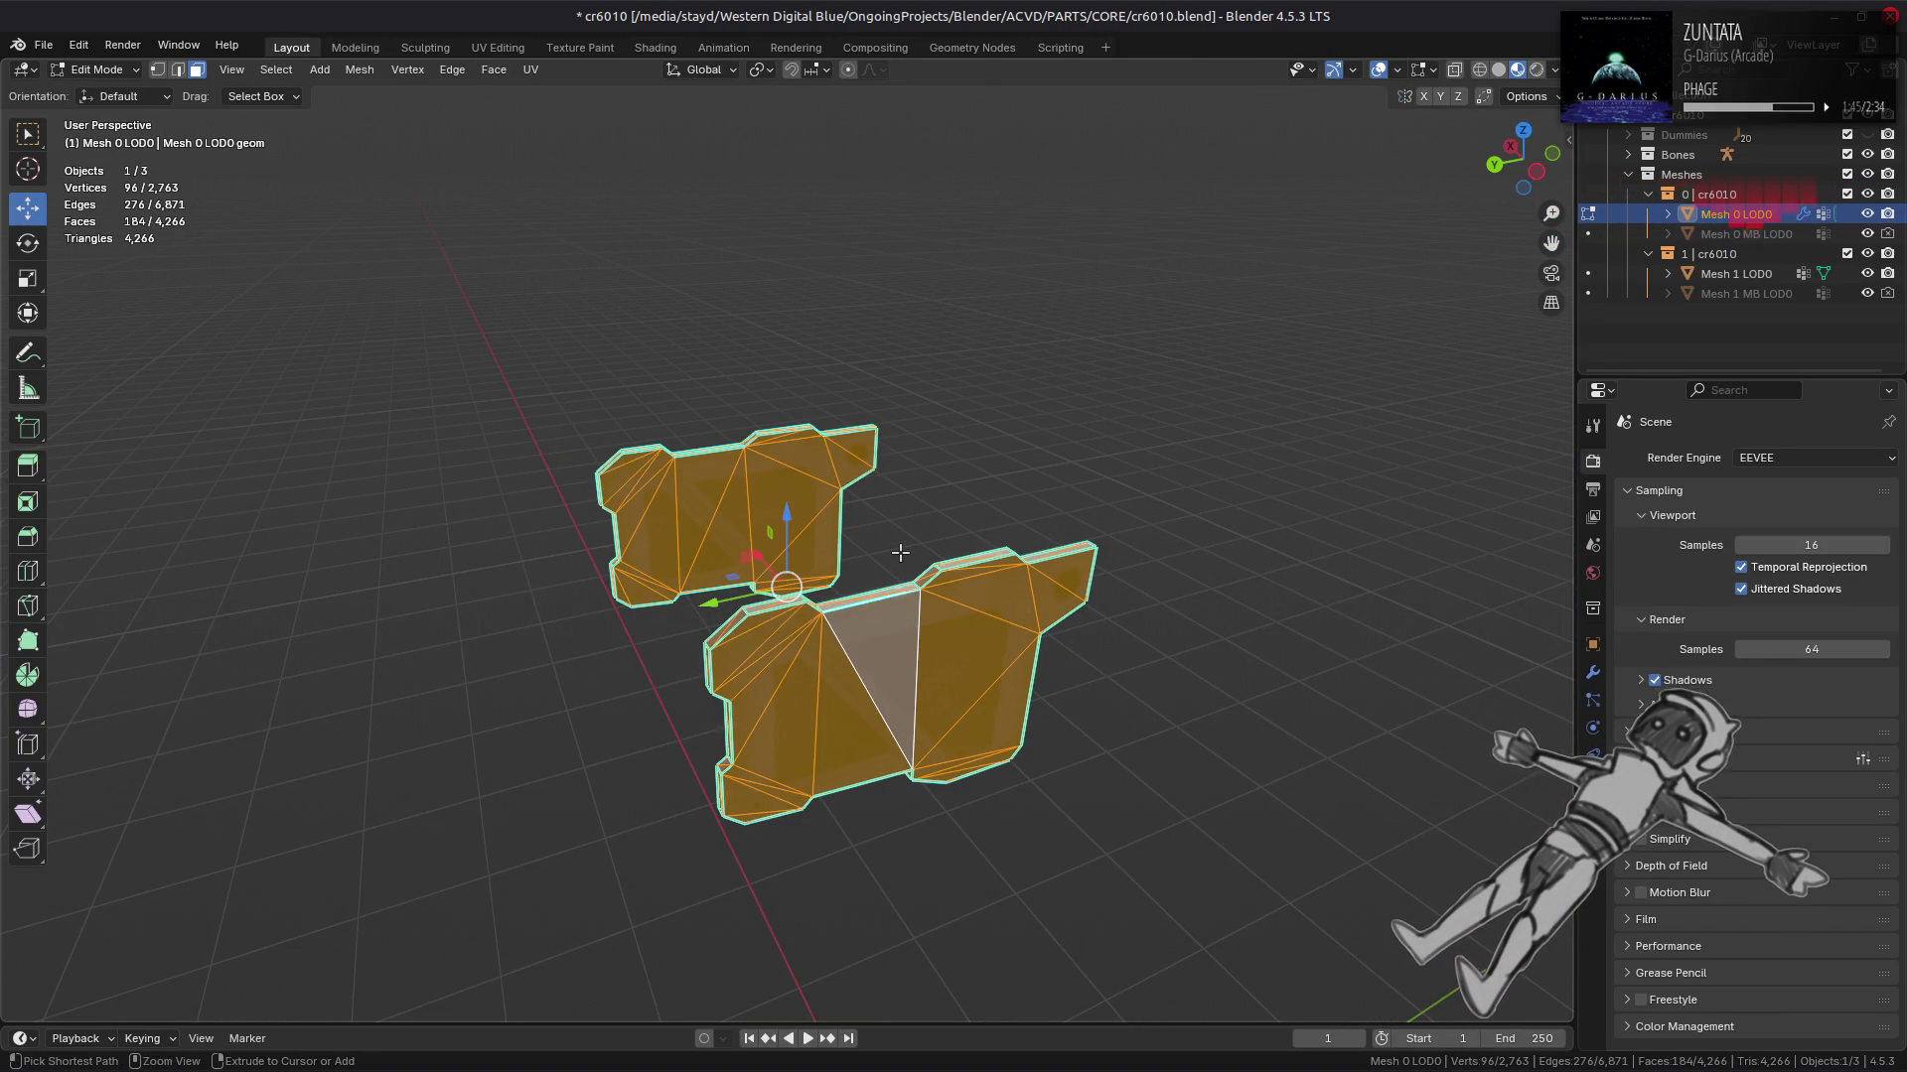
{"action": "key", "text": "alt+h"}
{"action": "key", "text": "alt+a"}
Step: Isolate the next 170-face hull block and select its vertical edge
{"action": "left_click_drag", "start_coordinate": [906, 547], "coordinate": [730, 562]}
{"action": "left_click", "coordinate": [1114, 571]}
{"action": "key", "text": "ctrl+l"}
{"action": "key", "text": "shift+h"}
{"action": "scroll", "scroll_direction": "up", "scroll_amount": 3}
{"action": "key", "text": "alt+a"}
{"action": "key", "text": "2"}
{"action": "left_click_drag", "start_coordinate": [801, 510], "coordinate": [834, 493]}
{"action": "left_click", "coordinate": [985, 675]}
Step: Mark the selected vertical edge as sharp
{"action": "right_click", "coordinate": [593, 677]}
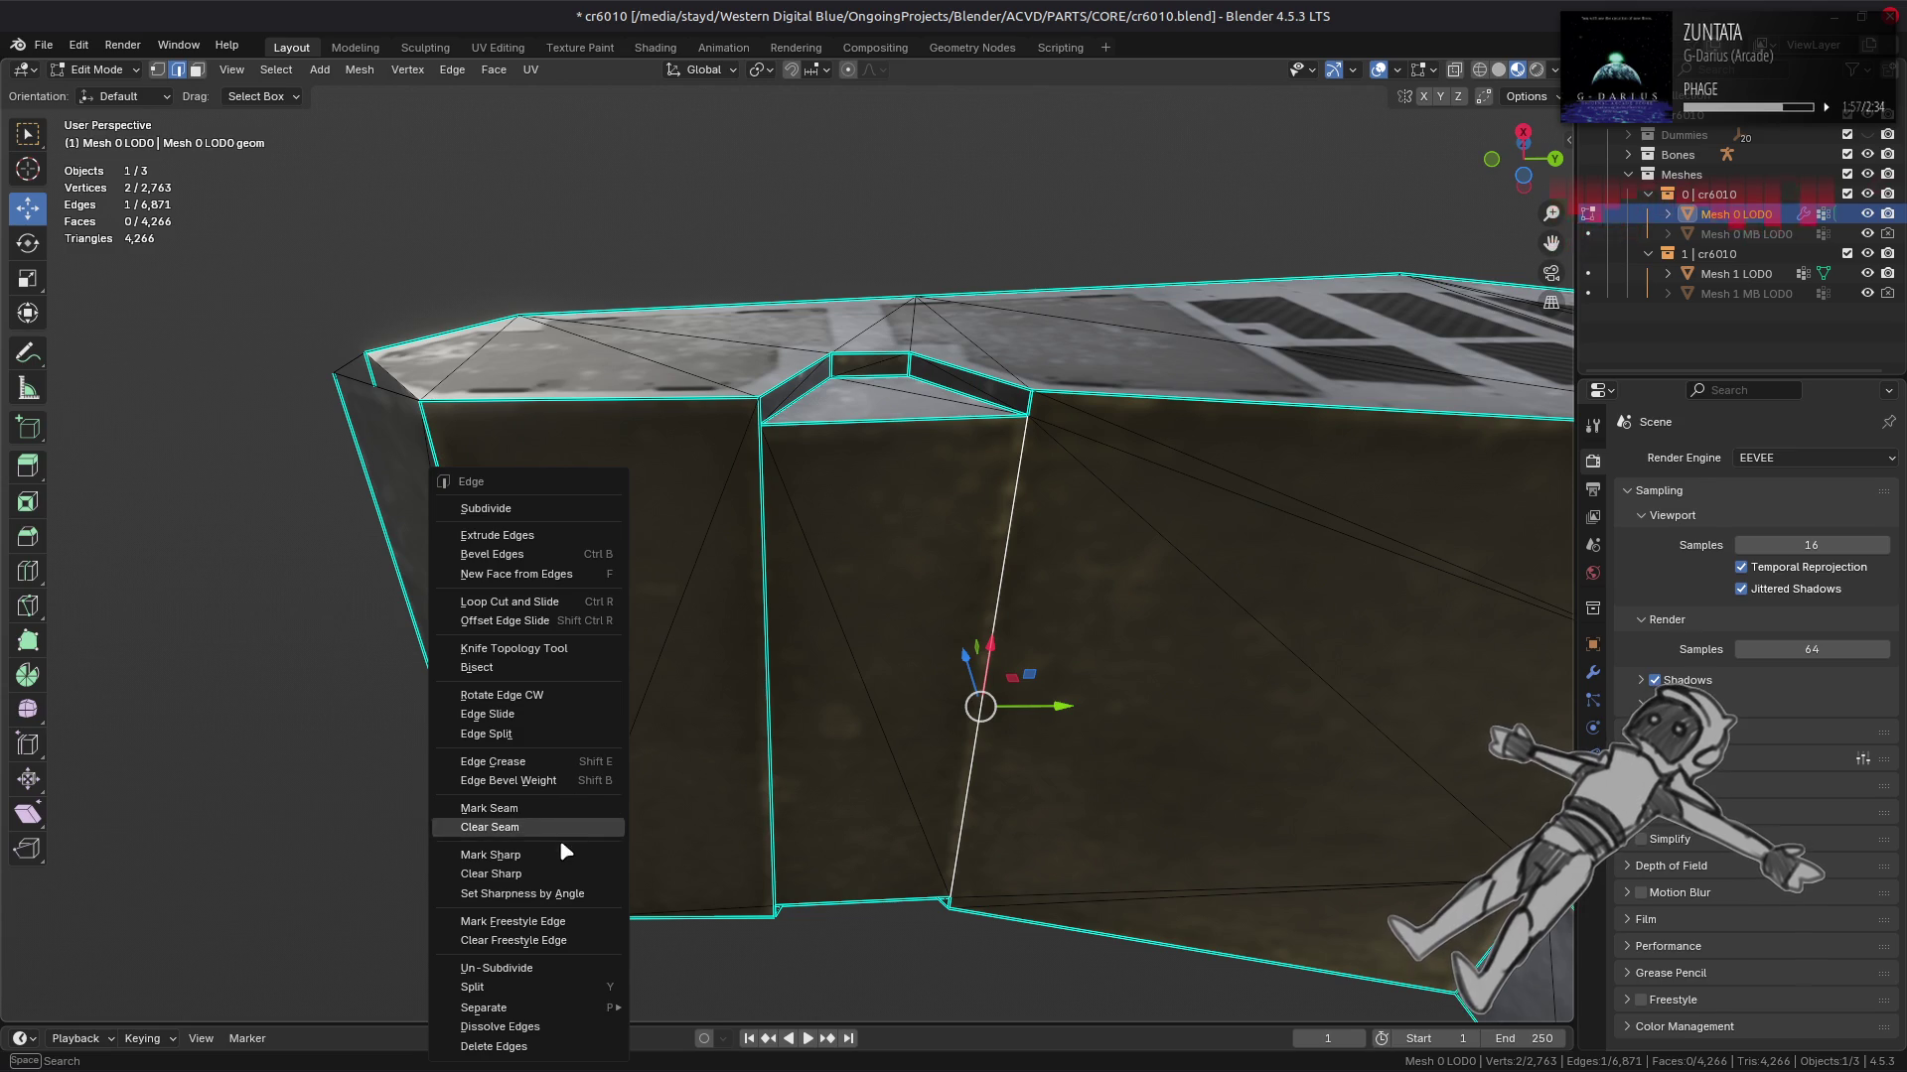
{"action": "left_click", "coordinate": [558, 854]}
{"action": "left_click_drag", "start_coordinate": [514, 574], "coordinate": [696, 627]}
Step: Reveal the full hull at 4,266 triangles, deselect, and undo twice
{"action": "key", "text": "alt+h"}
{"action": "left_click_drag", "start_coordinate": [750, 514], "coordinate": [741, 545]}
{"action": "key", "text": "alt+a"}
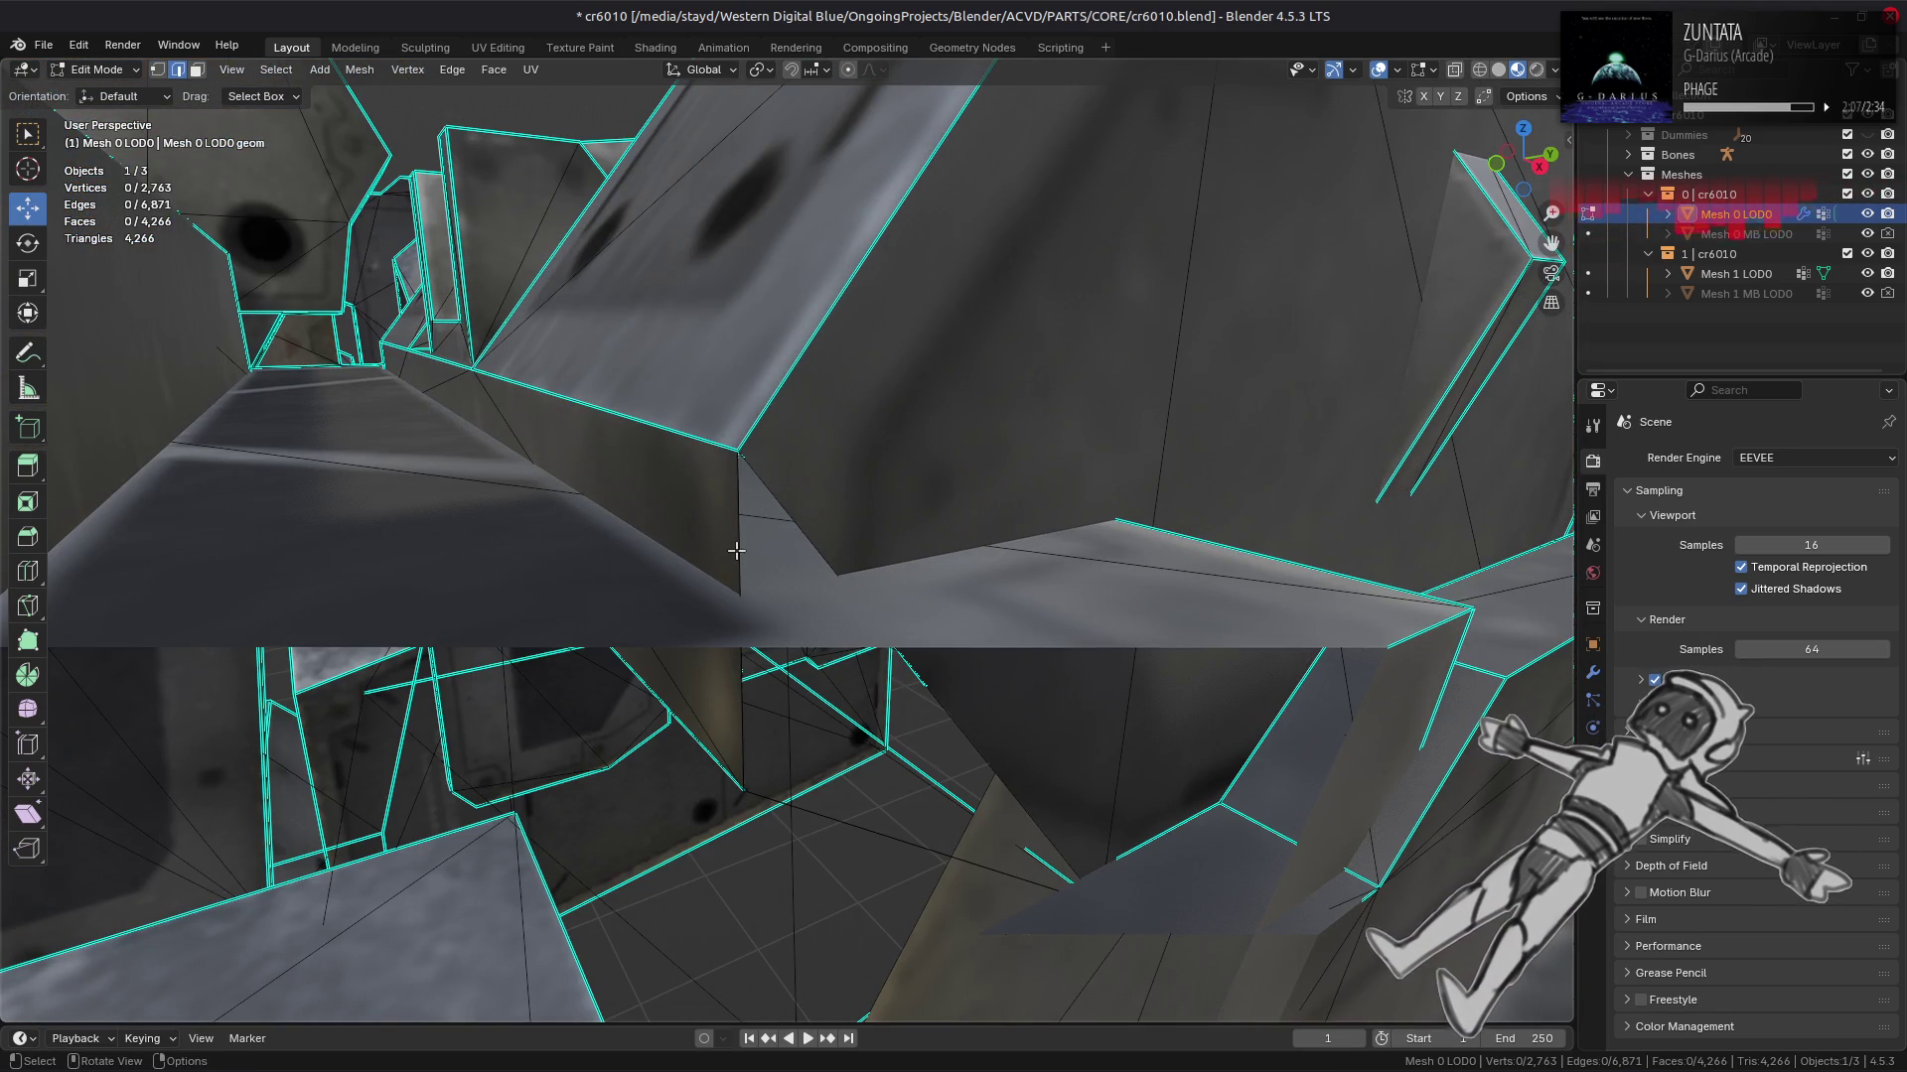
{"action": "left_click_drag", "start_coordinate": [557, 525], "coordinate": [383, 590]}
{"action": "left_click_drag", "start_coordinate": [358, 574], "coordinate": [638, 562]}
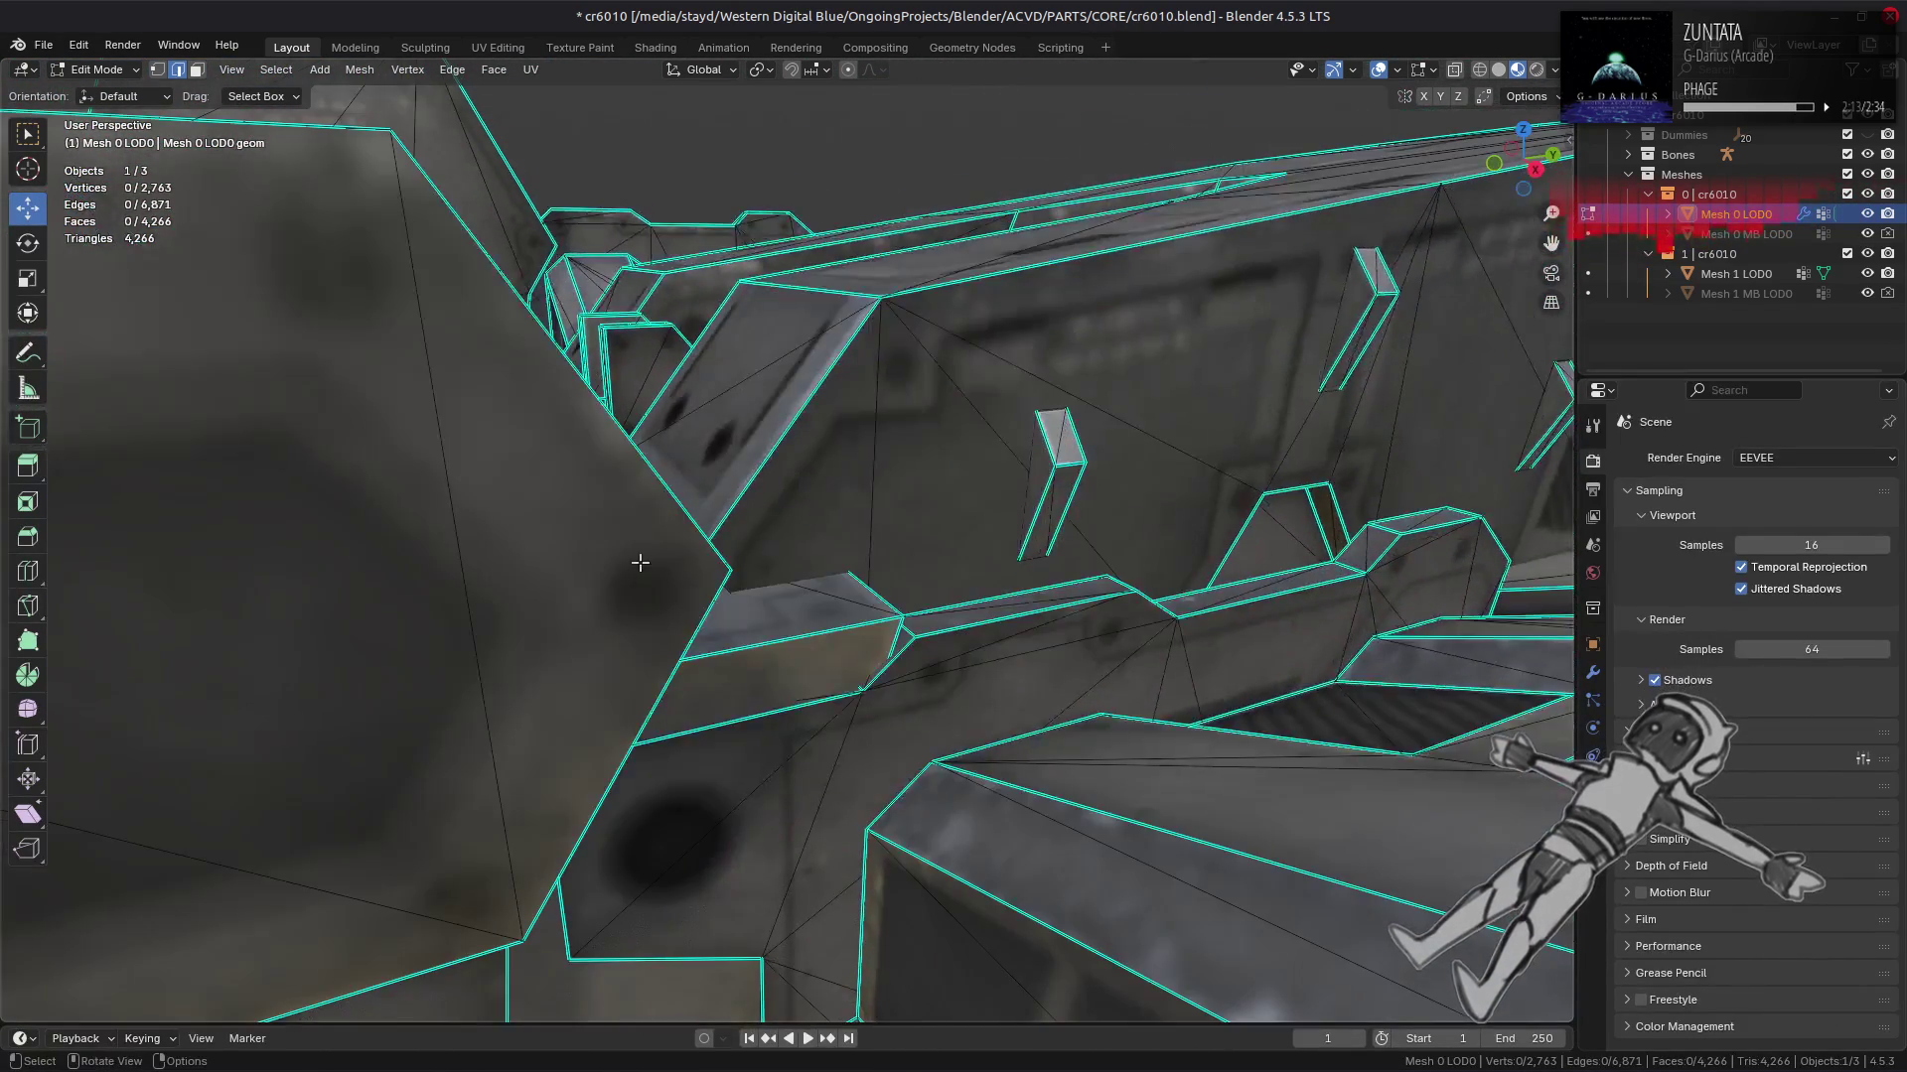
{"action": "scroll", "scroll_direction": "up", "scroll_amount": 3}
{"action": "key", "text": "ctrl+z"}
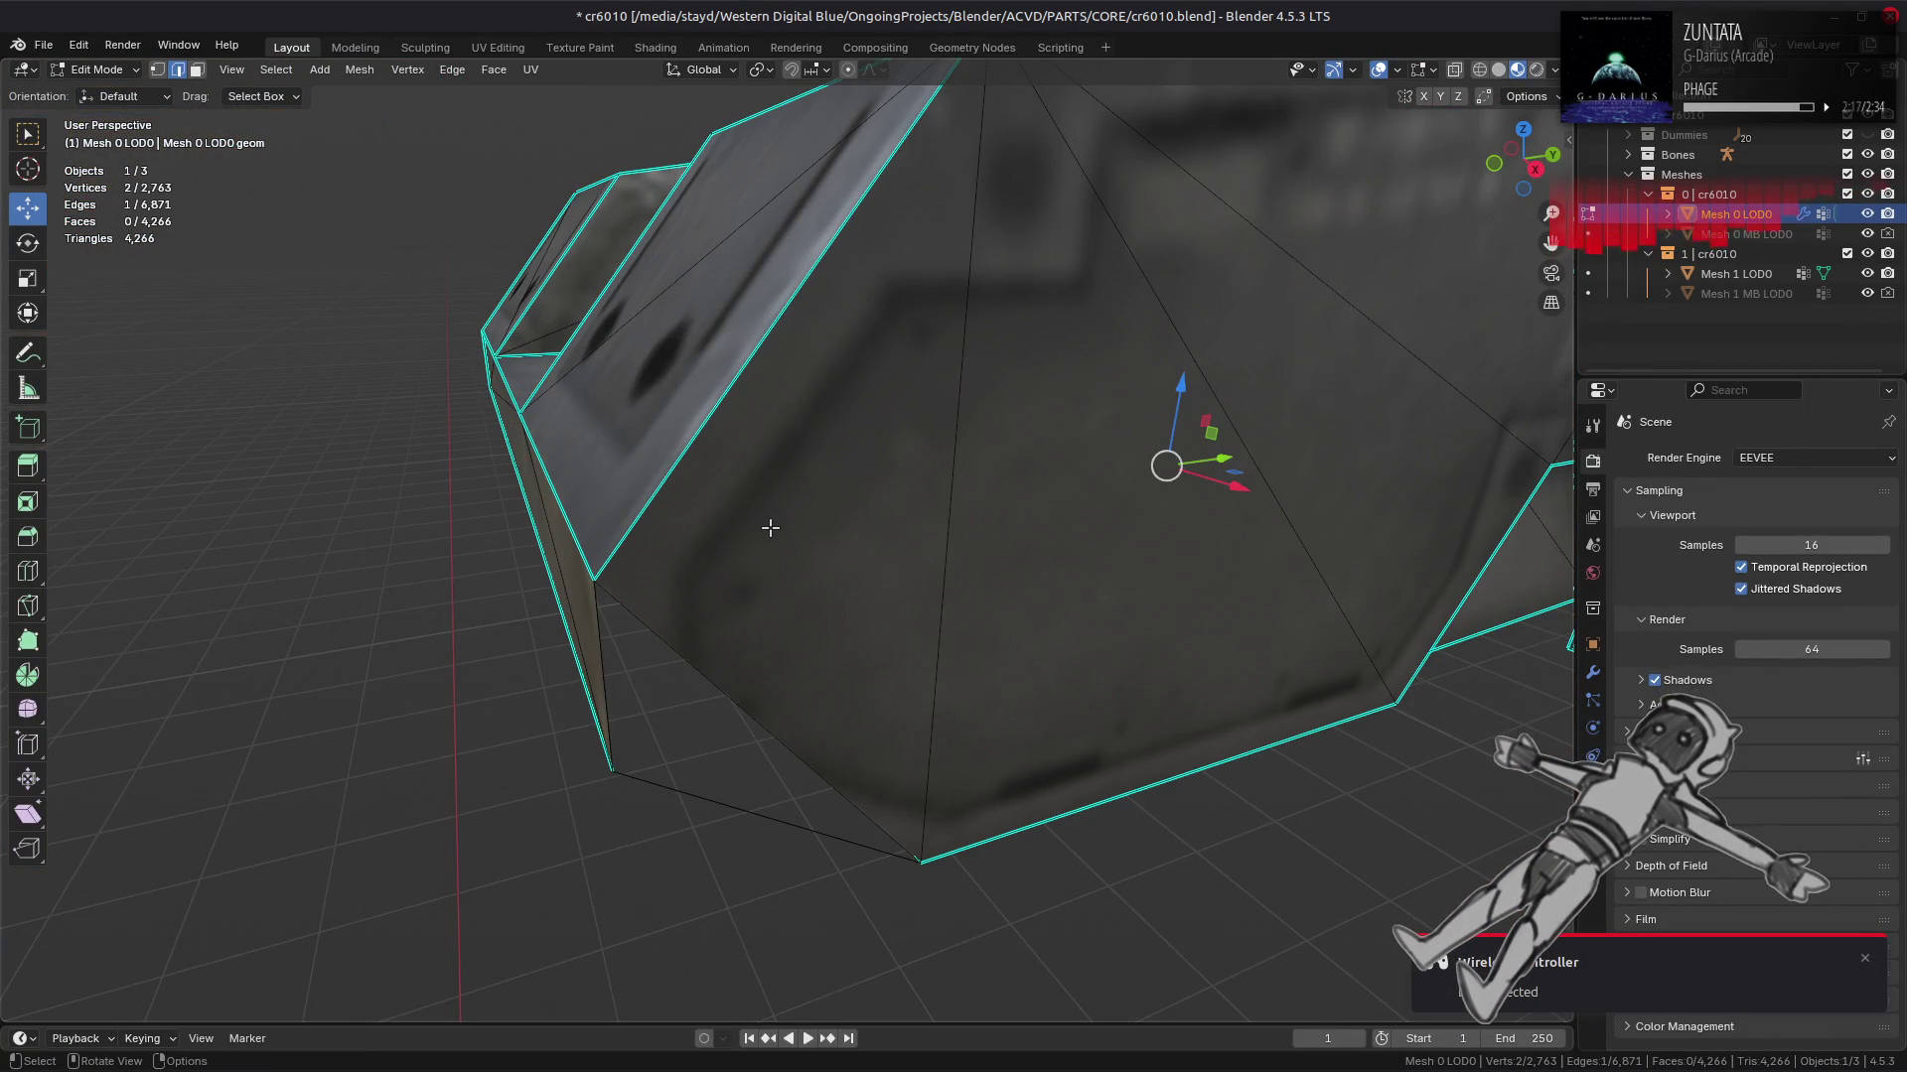
{"action": "key", "text": "ctrl+z"}
Step: Select the lower body's corner edge and set snapping to Vertex in the Tool options
{"action": "left_click", "coordinate": [734, 624]}
{"action": "left_click_drag", "start_coordinate": [735, 624], "coordinate": [1142, 417]}
{"action": "key", "text": "n"}
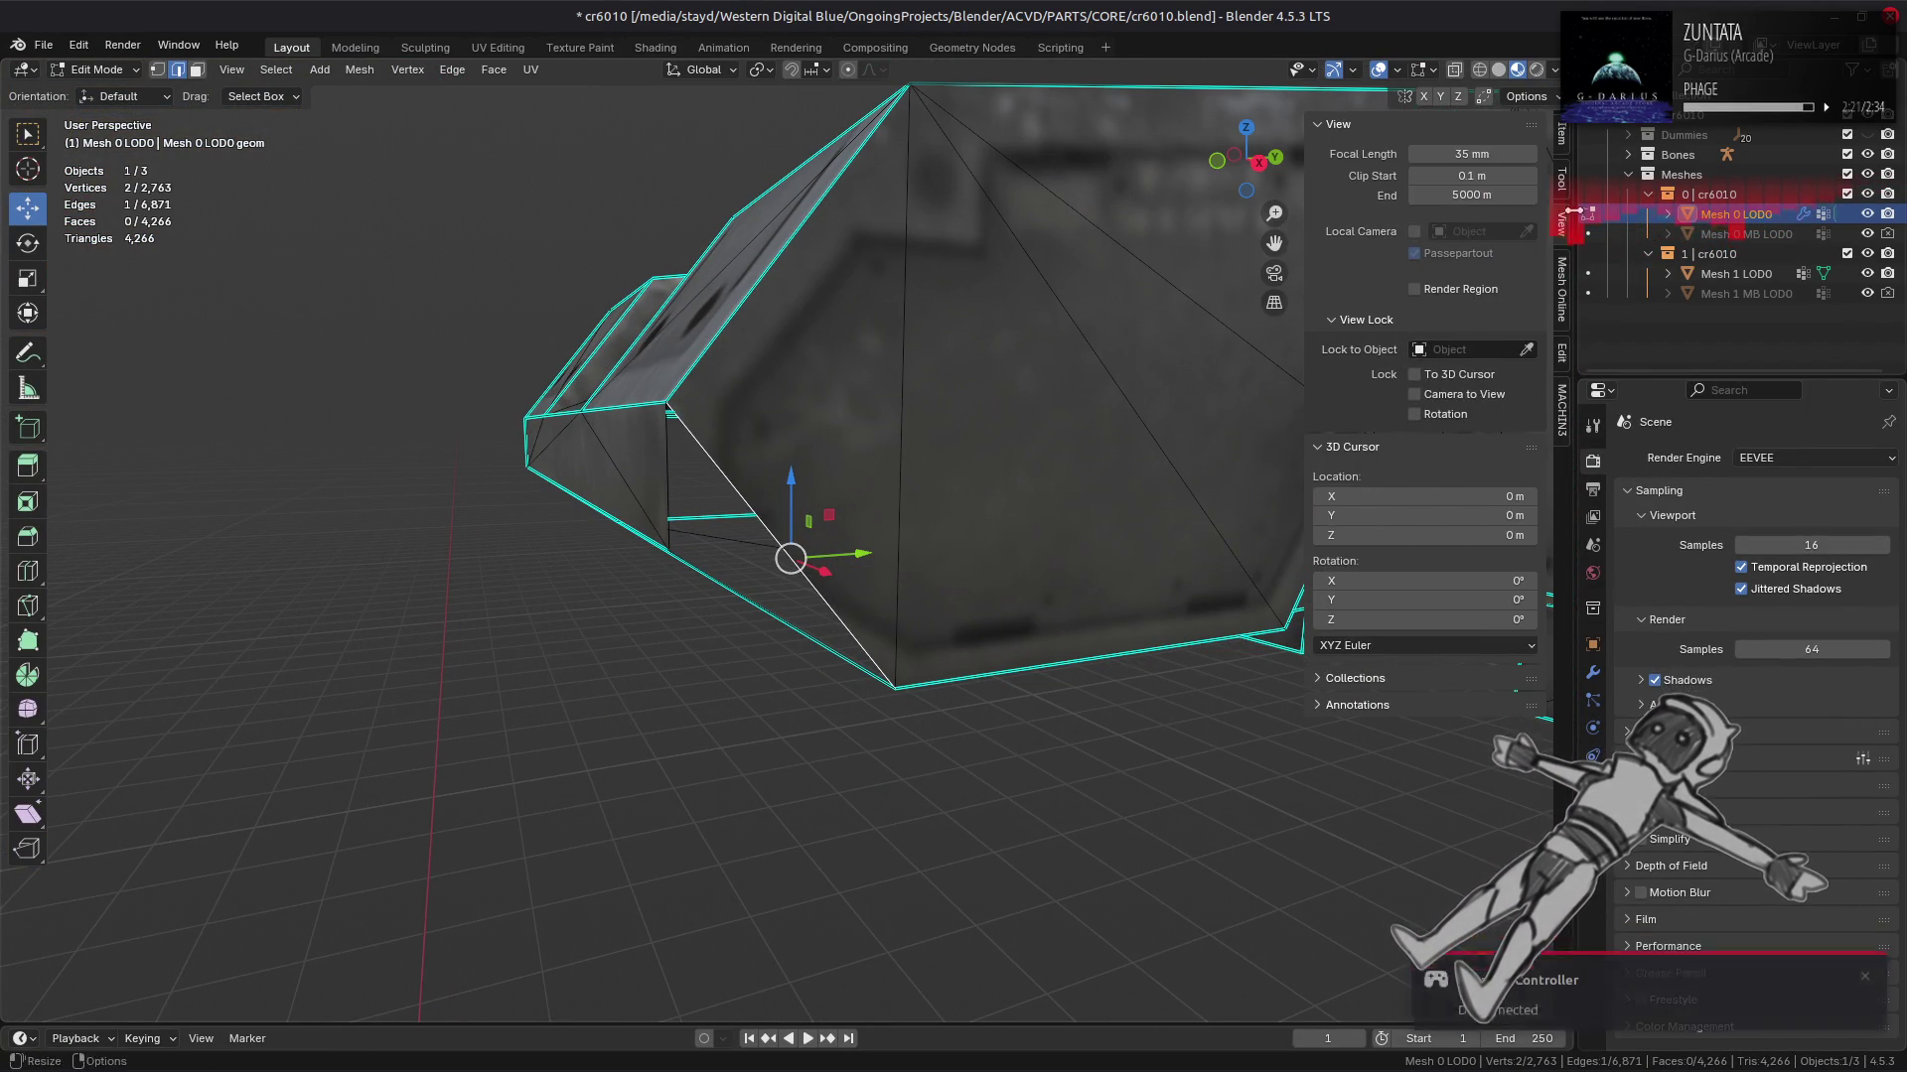
{"action": "left_click", "coordinate": [1562, 184]}
{"action": "left_click", "coordinate": [1468, 236]}
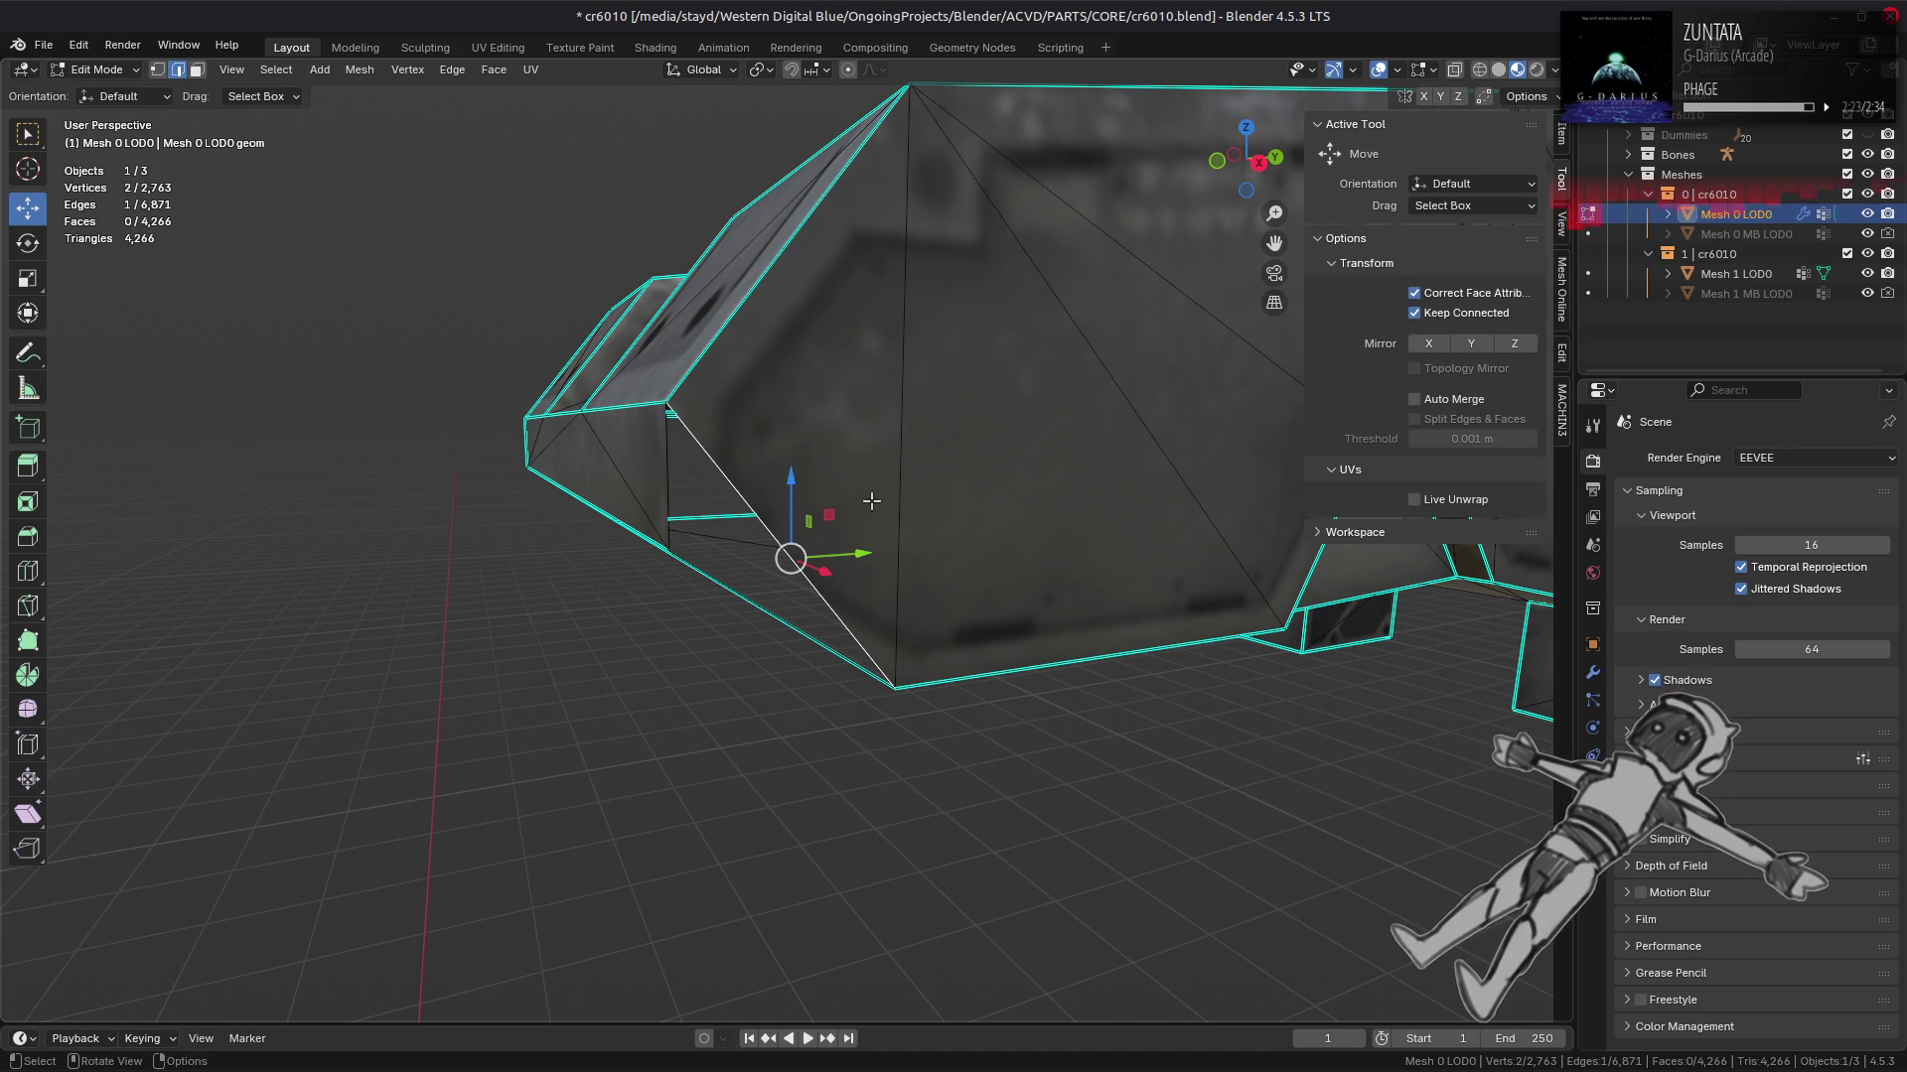
{"action": "key", "text": "e"}
{"action": "key", "text": "z"}
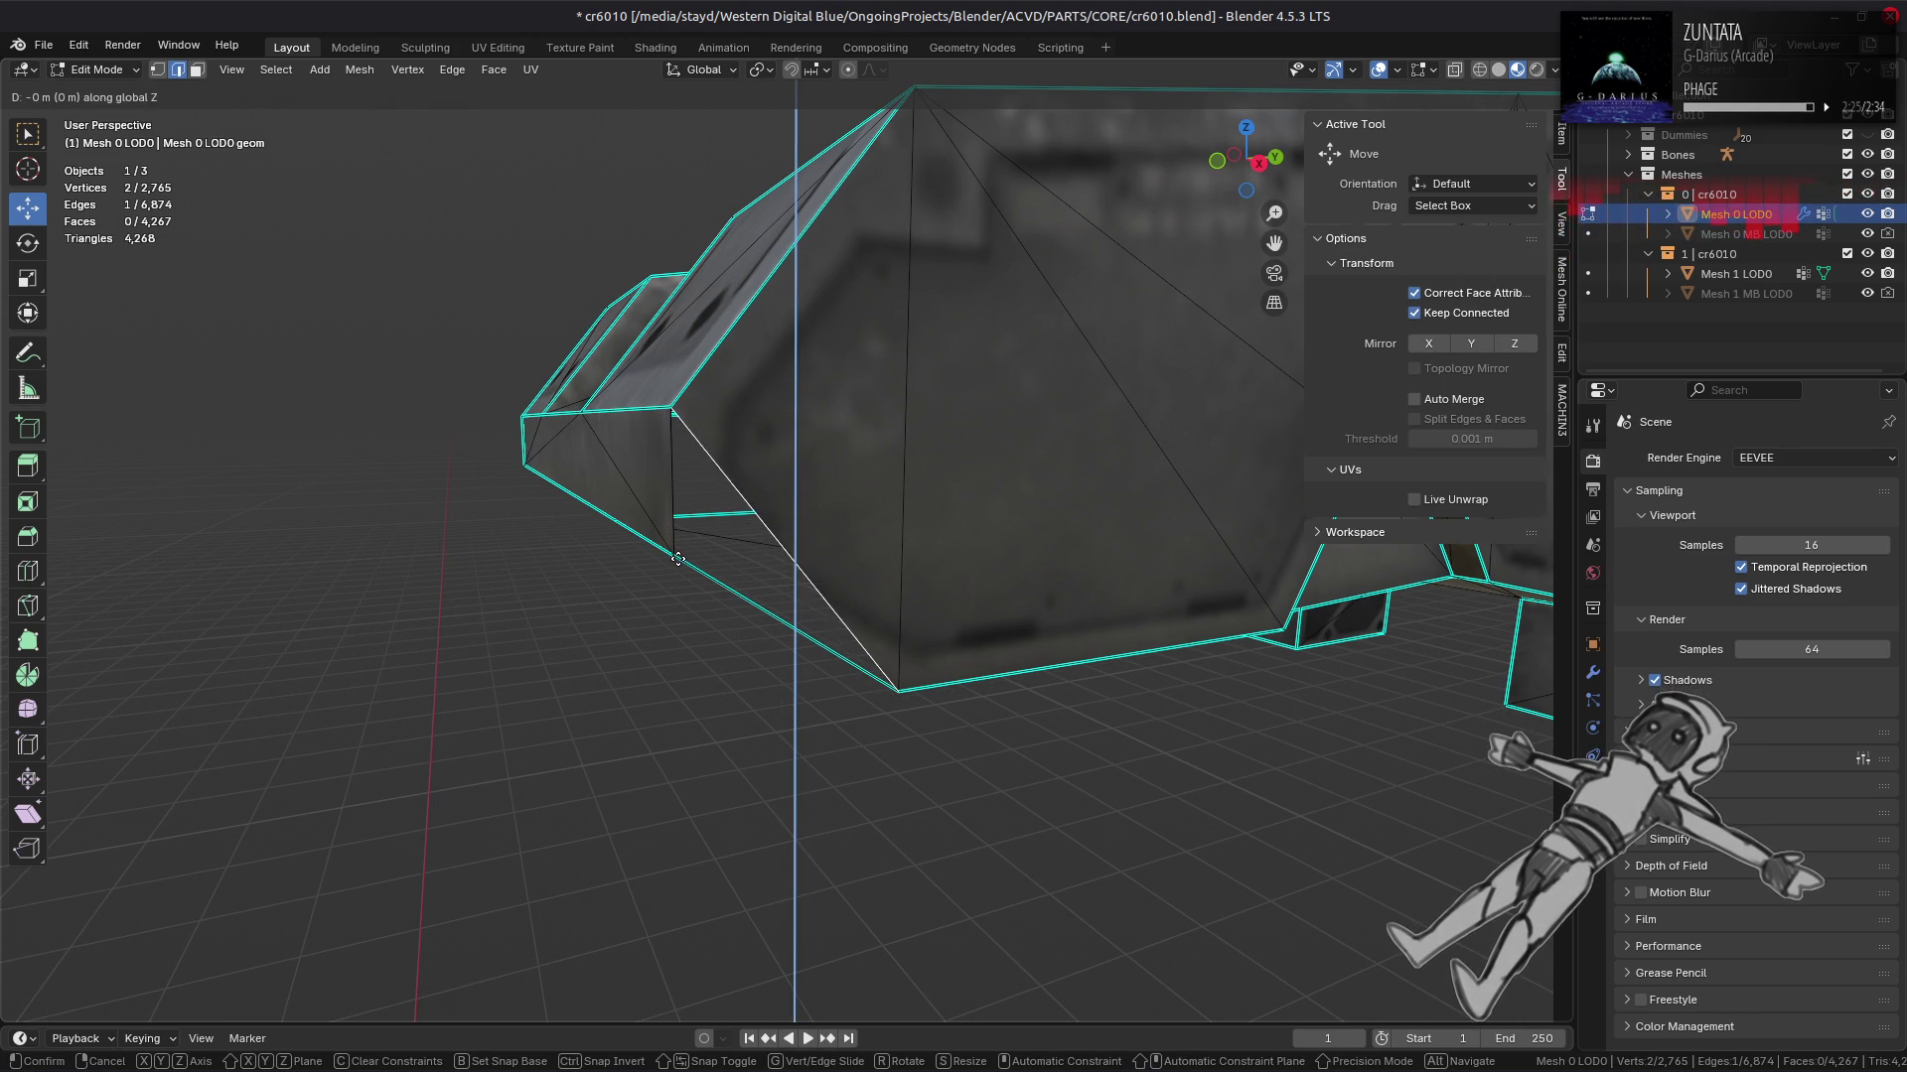
{"action": "key", "text": "Escape"}
{"action": "key", "text": "ctrl+z"}
{"action": "left_click", "coordinate": [818, 70]}
{"action": "left_click", "coordinate": [794, 215]}
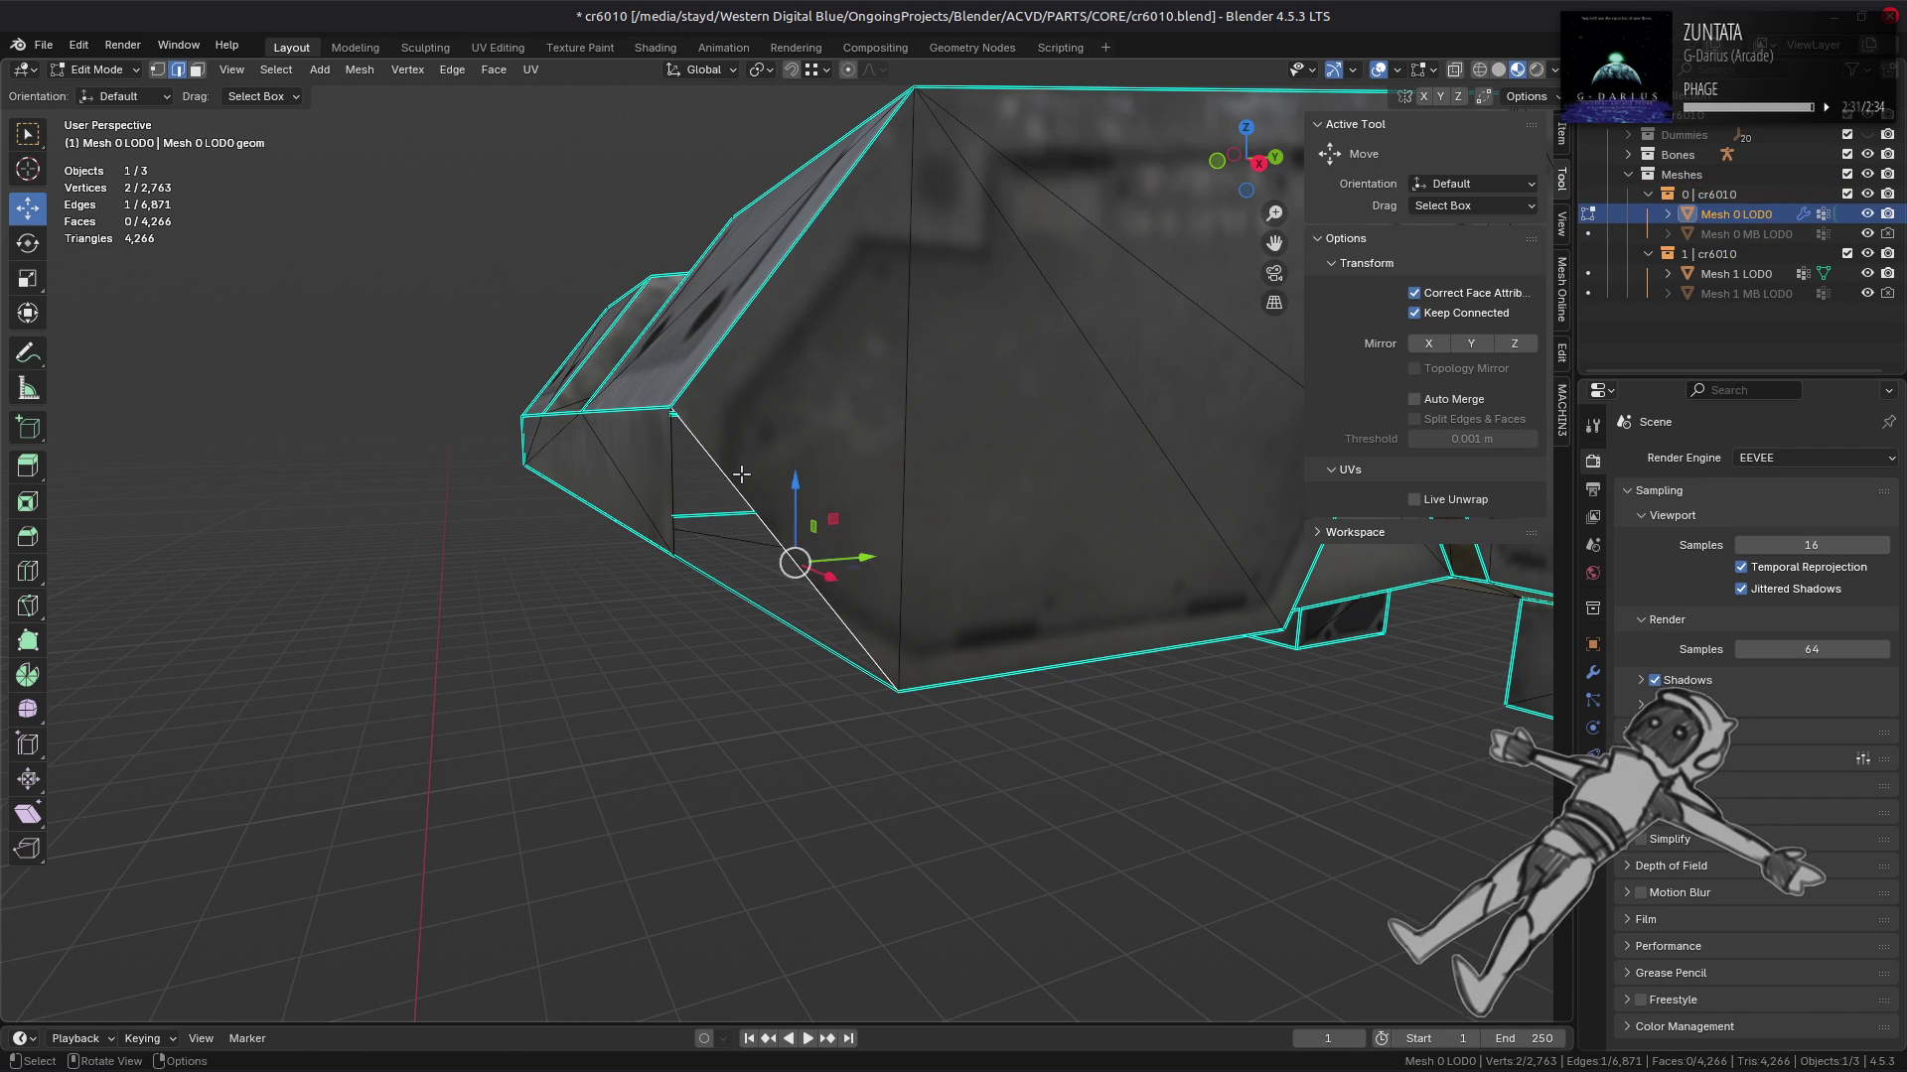
Step: Extrude the corner edge onto a nearby vertex and dissolve the extra vertex
{"action": "key", "text": "e"}
{"action": "left_click", "coordinate": [893, 799]}
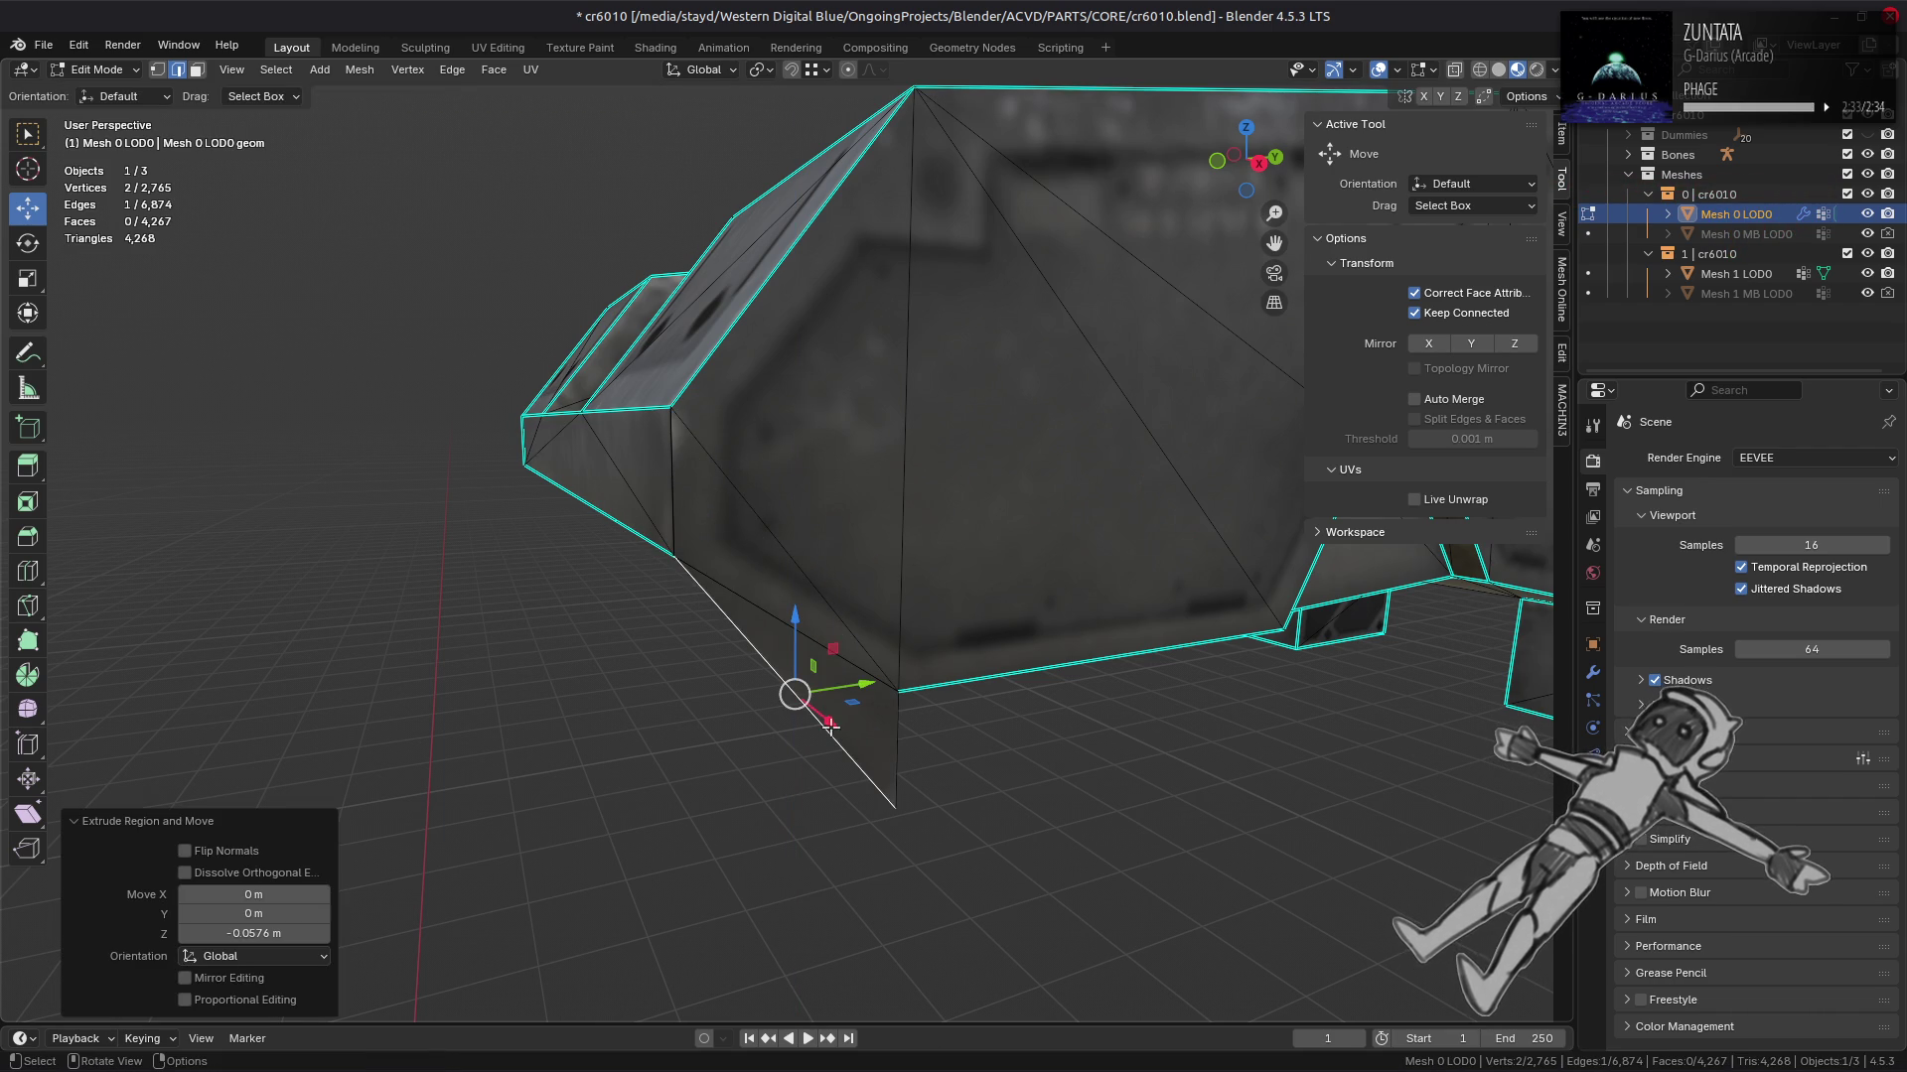
{"action": "right_click", "coordinate": [715, 695]}
{"action": "left_click", "coordinate": [715, 1027]}
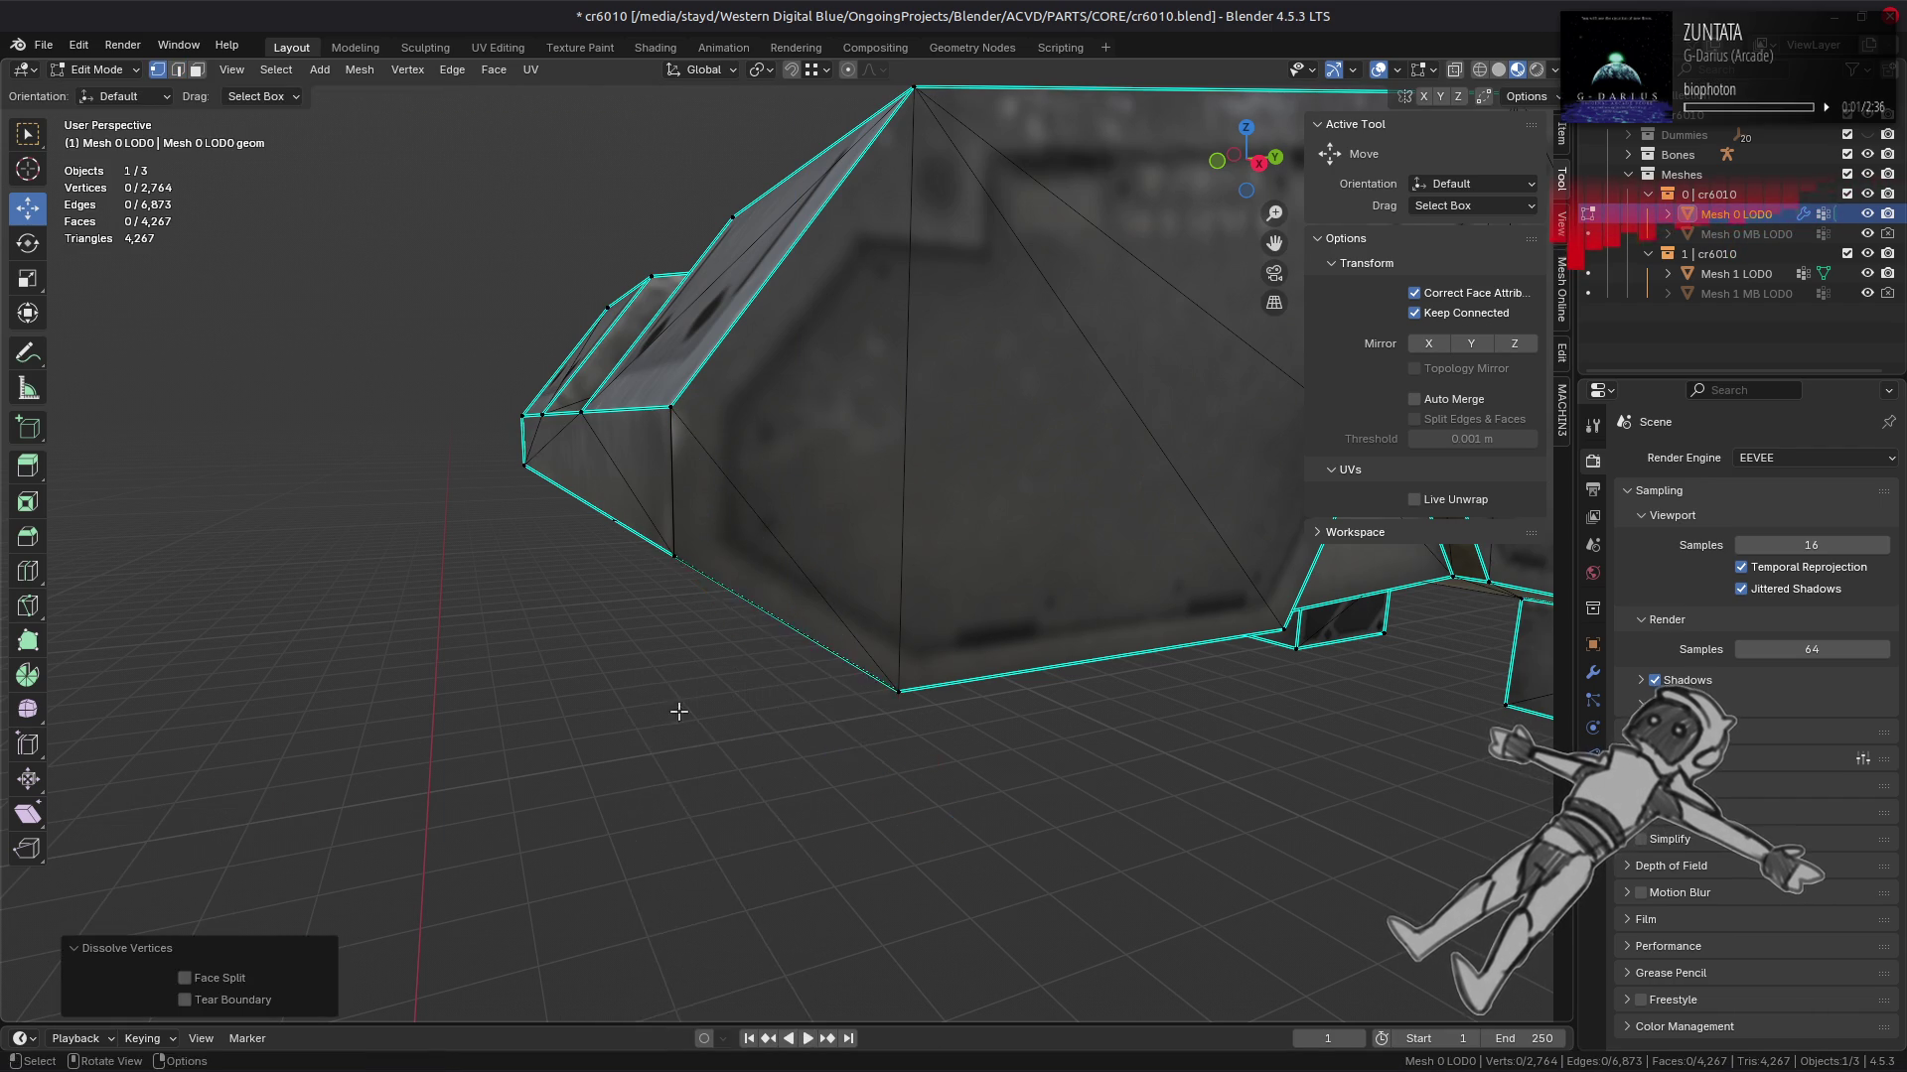
Step: Merge the two corner faces' stray vertices with Merge At Collapse
{"action": "scroll", "scroll_direction": "up", "scroll_amount": 3}
{"action": "left_click_drag", "start_coordinate": [764, 614], "coordinate": [973, 367]}
{"action": "left_click", "coordinate": [778, 236]}
{"action": "right_click", "coordinate": [556, 660]}
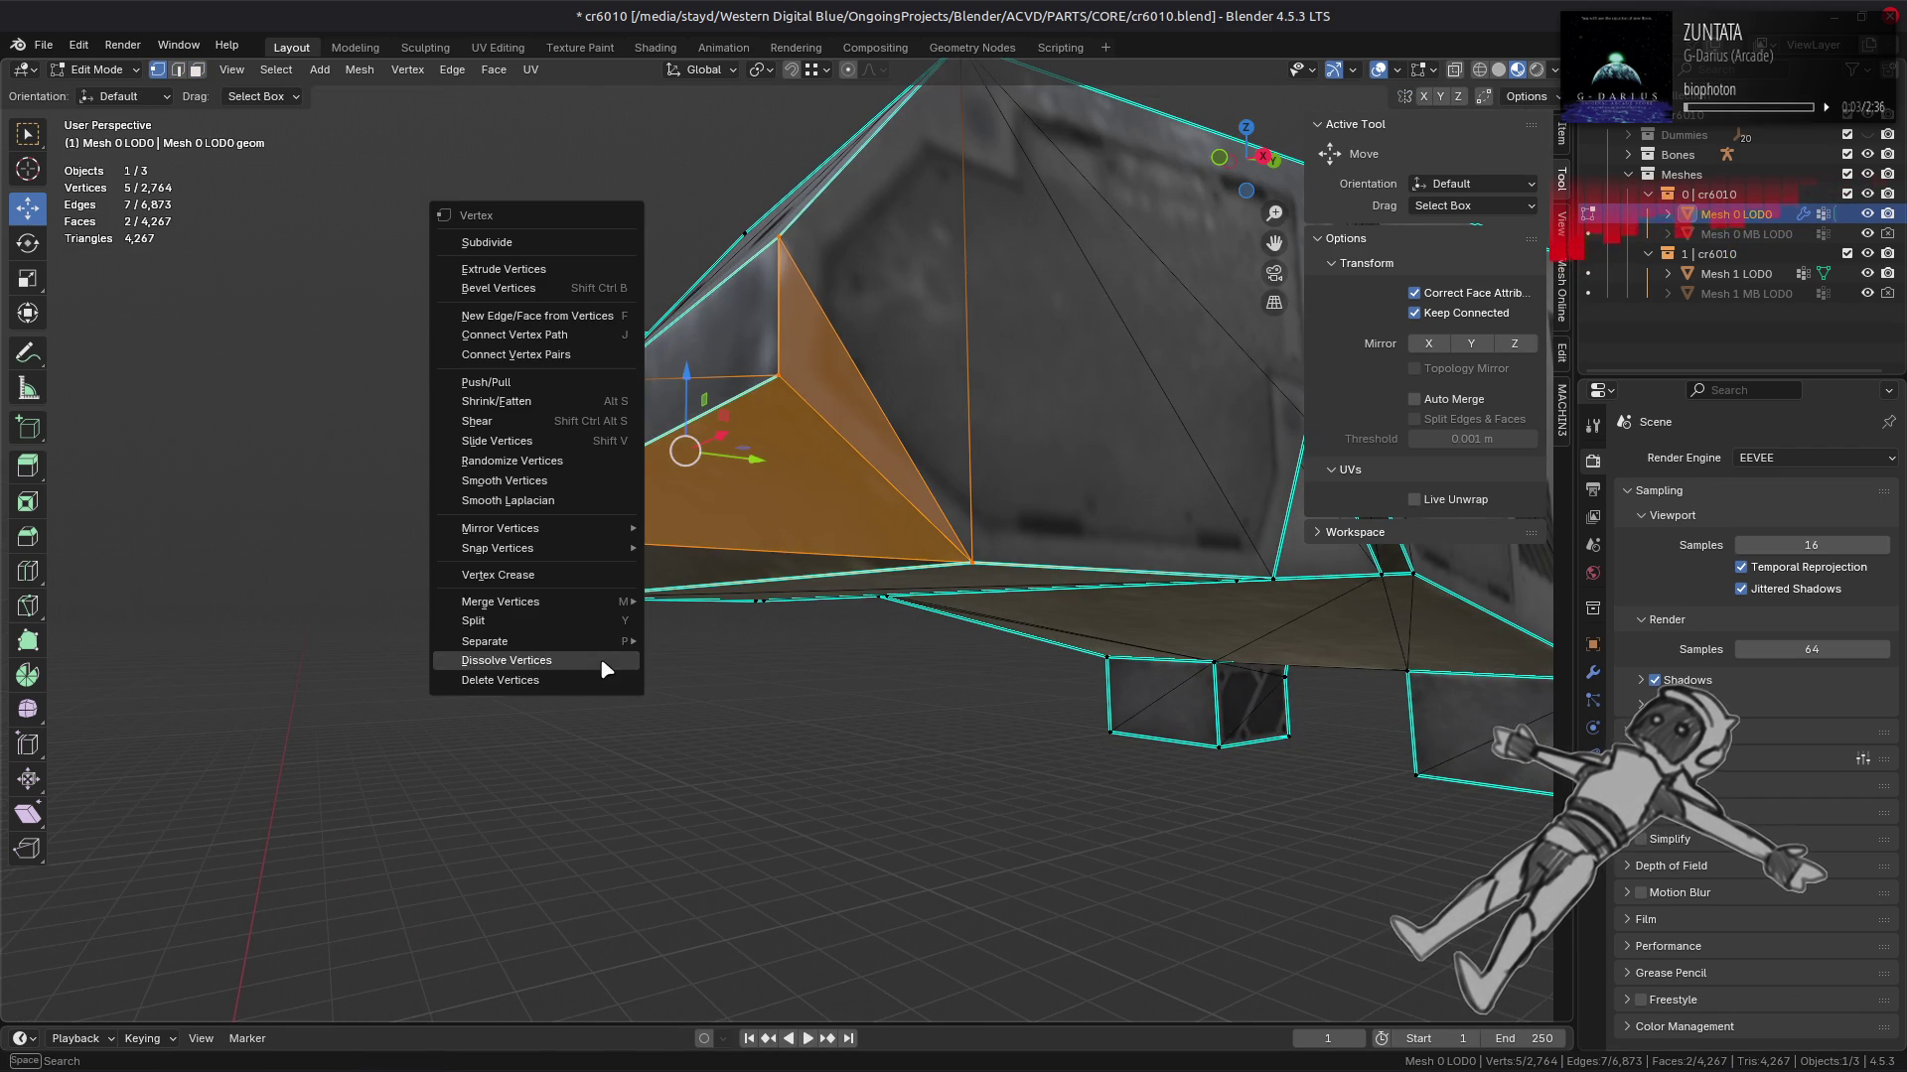
{"action": "mouse_move", "coordinate": [613, 611]}
{"action": "left_click", "coordinate": [779, 668]}
Step: Mark the new corner edges and the vertical edge sharp, then leave Edit Mode
{"action": "key", "text": "2"}
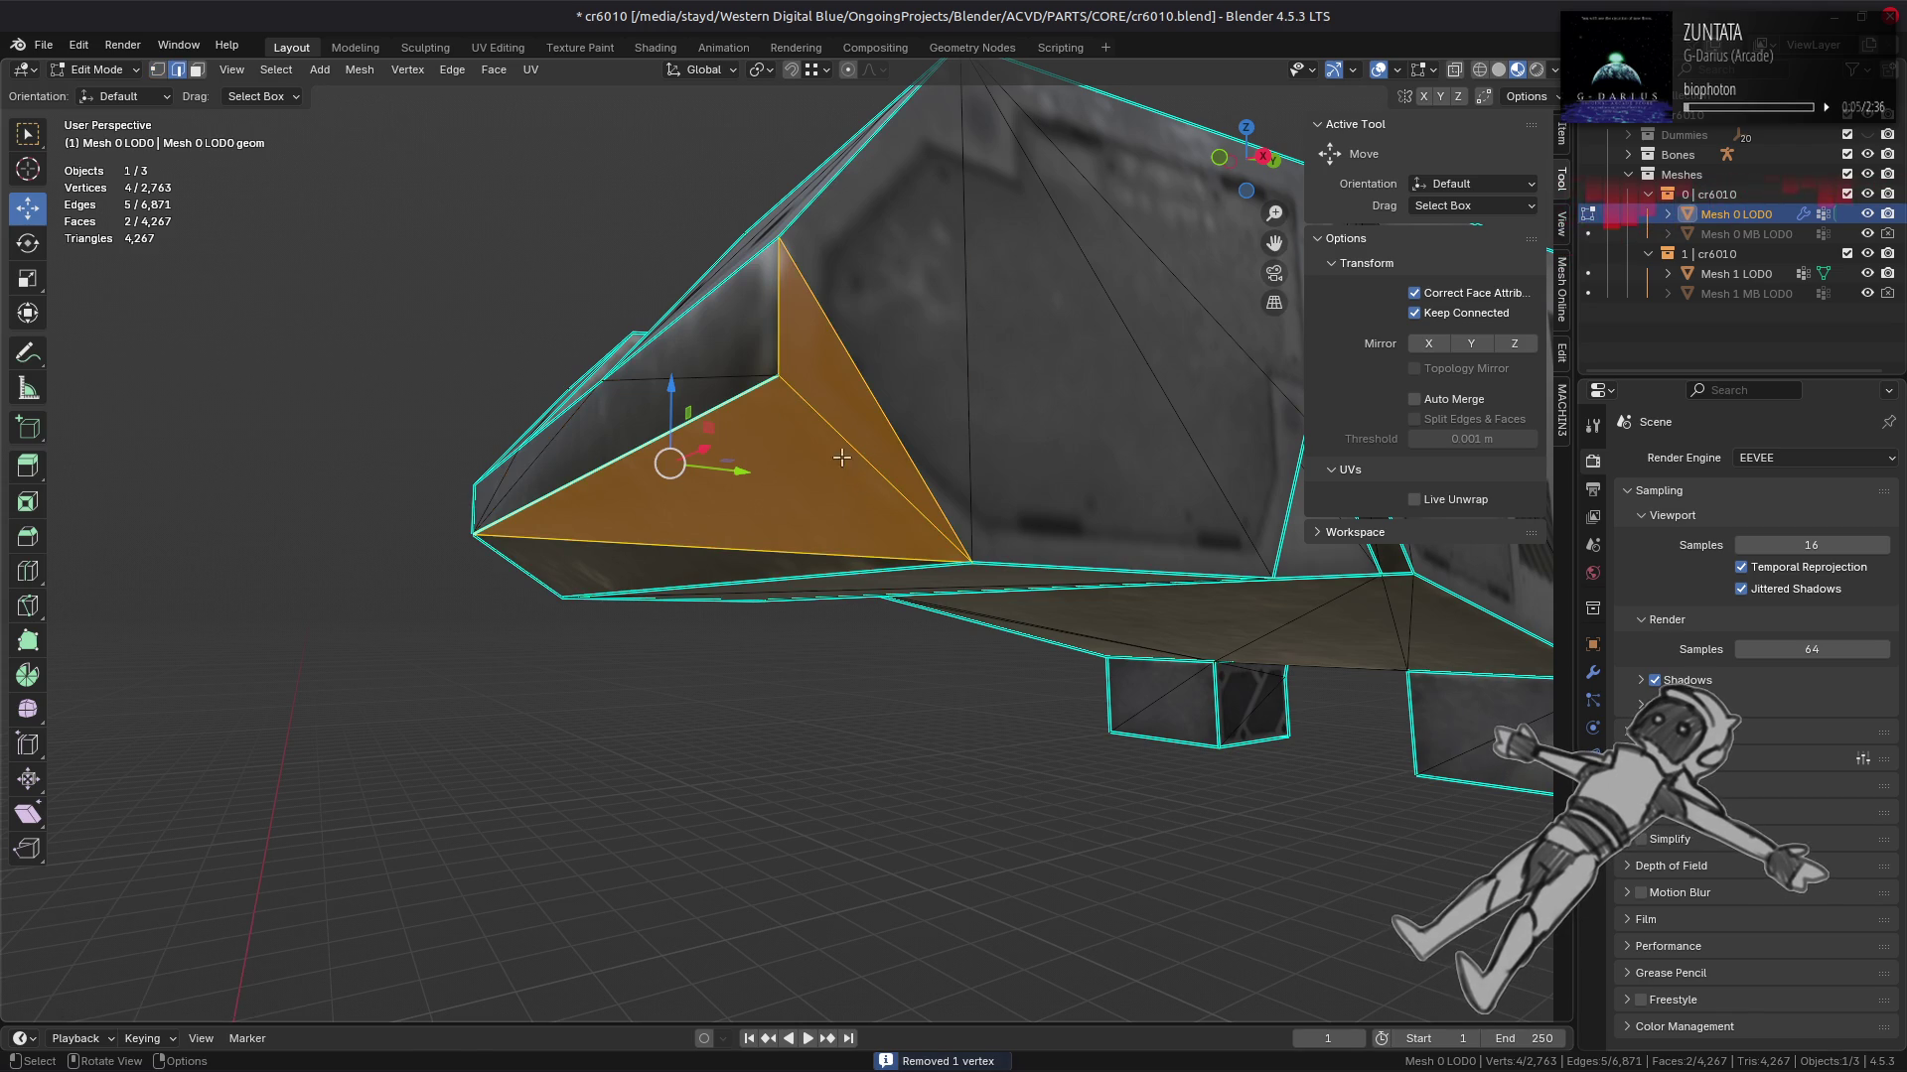
{"action": "right_click", "coordinate": [549, 596]}
{"action": "left_click", "coordinate": [778, 298]}
{"action": "right_click", "coordinate": [595, 601]}
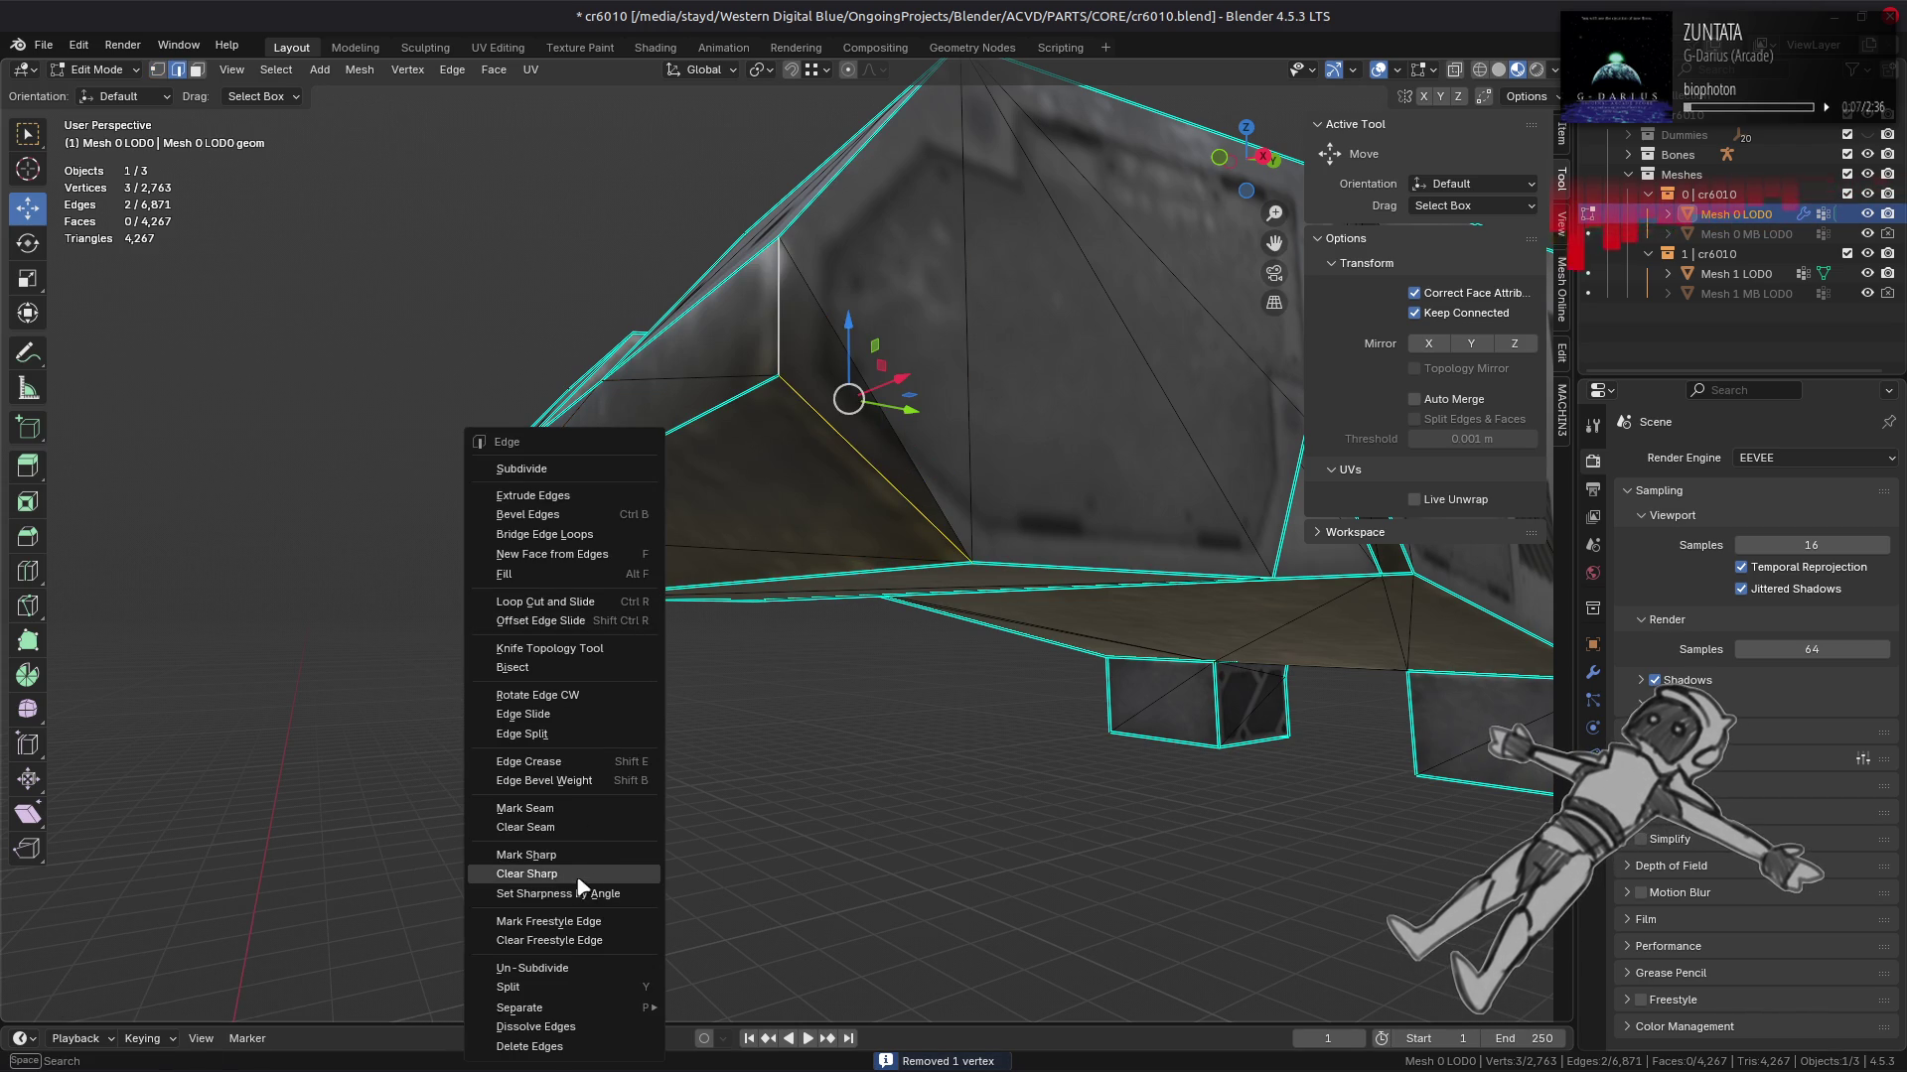
{"action": "left_click", "coordinate": [596, 816]}
{"action": "key", "text": "alt+a"}
{"action": "key", "text": "3"}
{"action": "left_click_drag", "start_coordinate": [647, 277], "coordinate": [673, 440]}
{"action": "key", "text": "Tab"}
Step: Clear Sharp on the diagonal and right channel edges
{"action": "key", "text": "Tab"}
{"action": "left_click", "coordinate": [742, 374]}
{"action": "key", "text": "Tab"}
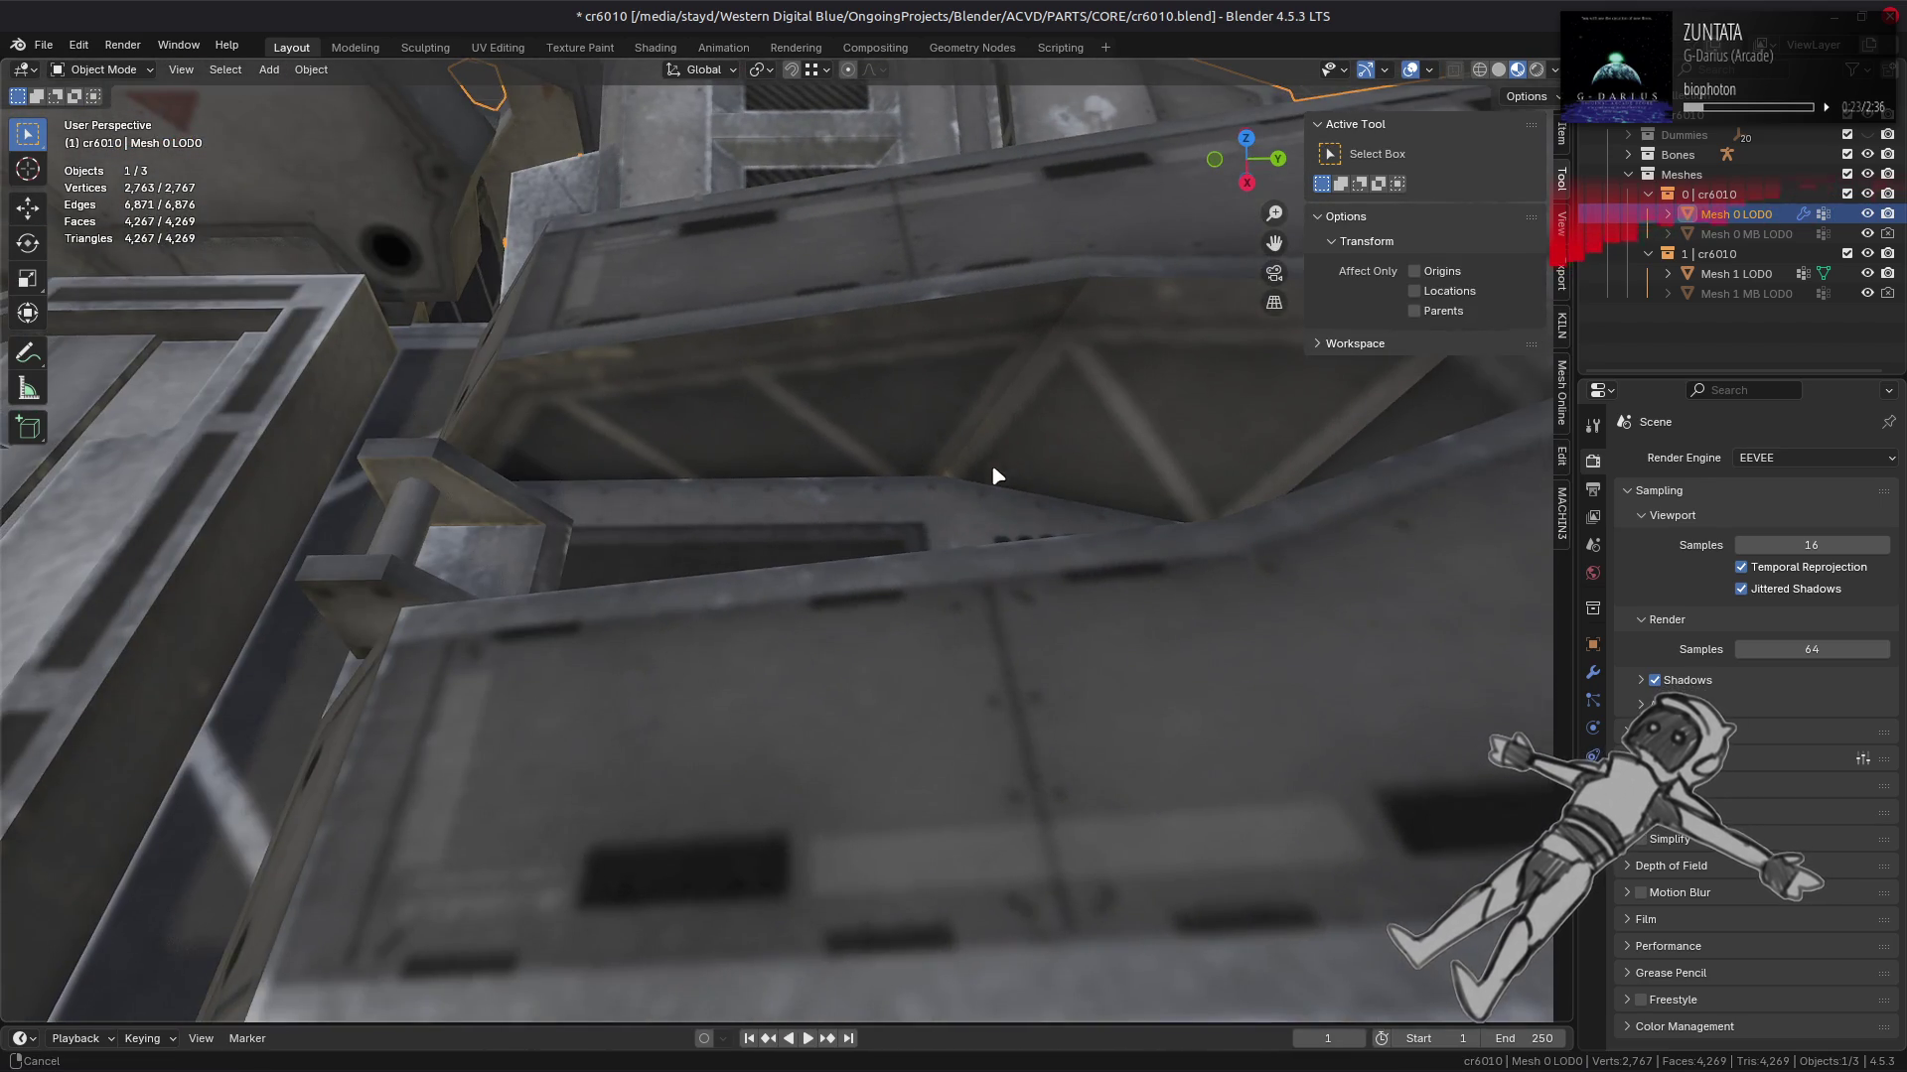
{"action": "left_click_drag", "start_coordinate": [1004, 468], "coordinate": [787, 596]}
{"action": "left_click_drag", "start_coordinate": [889, 556], "coordinate": [1053, 544]}
{"action": "key", "text": "Tab"}
{"action": "key", "text": "2"}
{"action": "left_click", "coordinate": [776, 520]}
{"action": "left_click", "coordinate": [1045, 545]}
{"action": "right_click", "coordinate": [829, 596]}
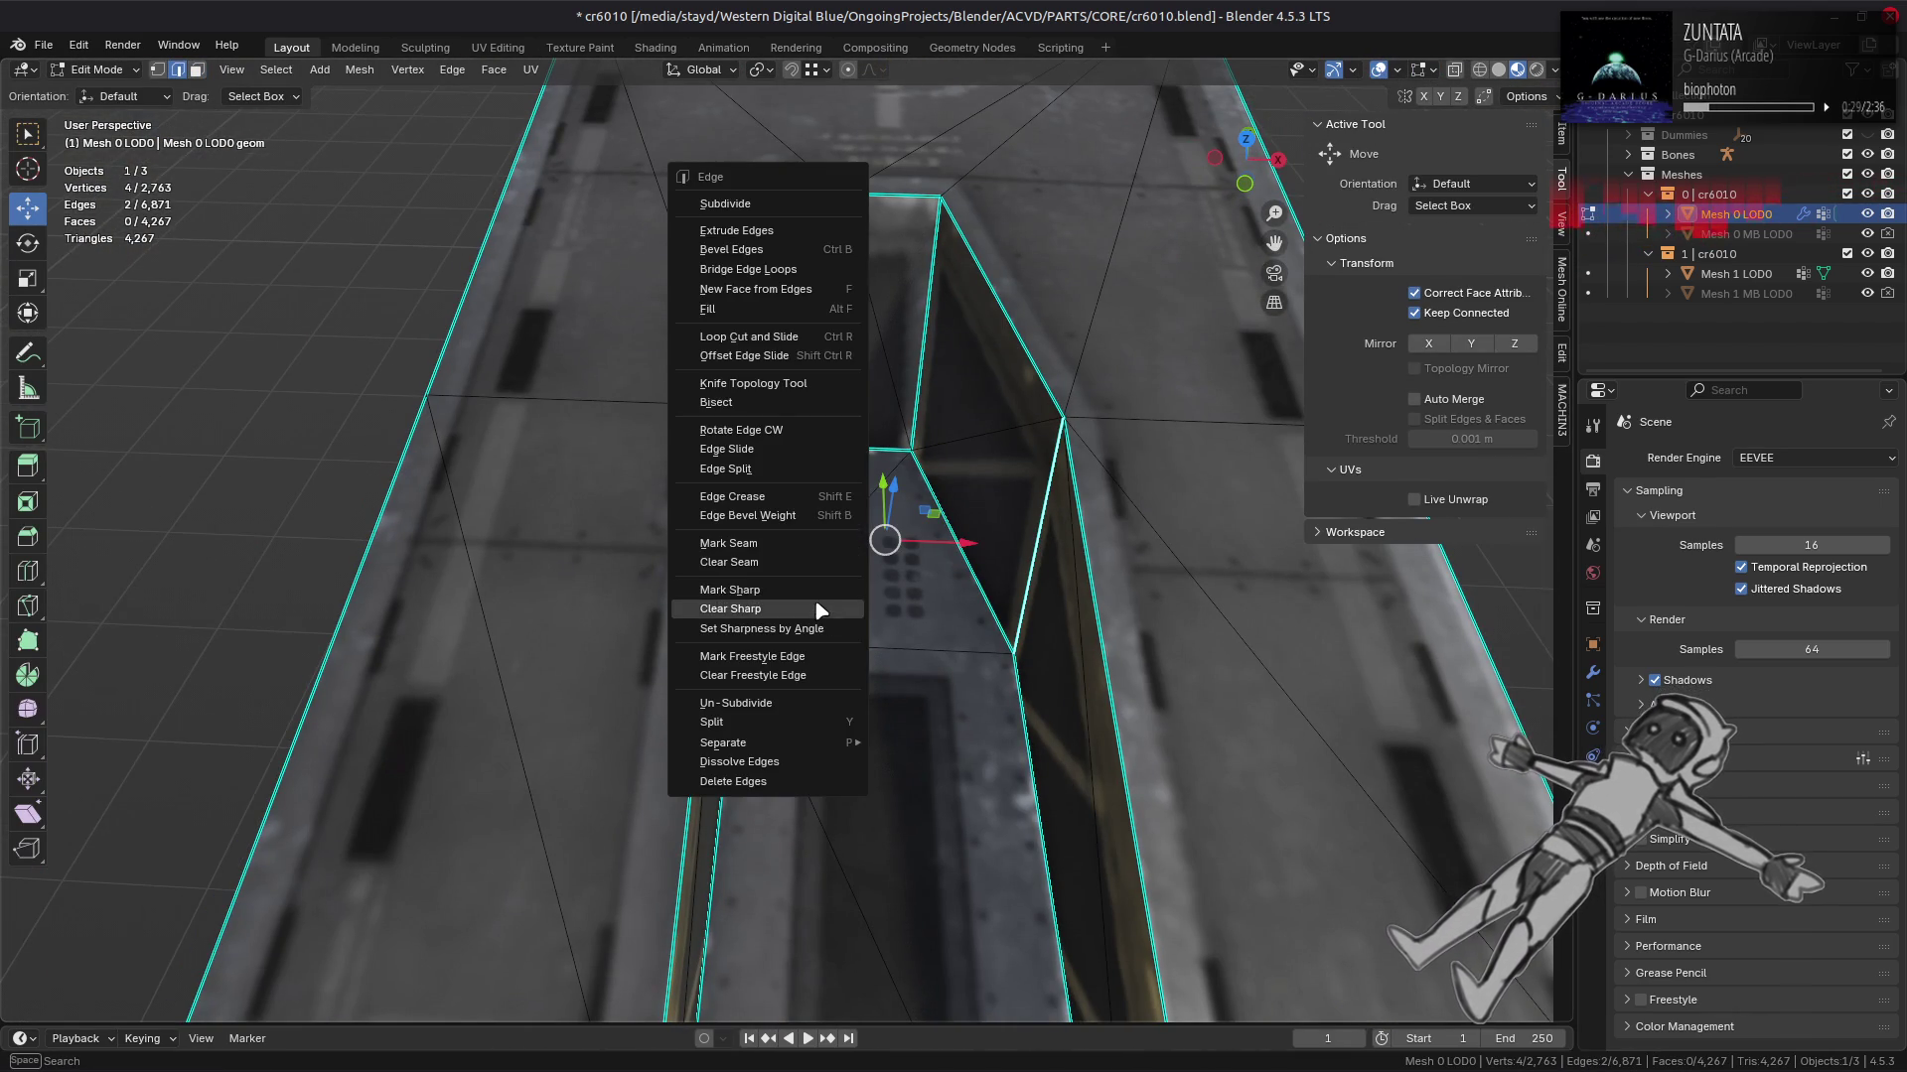
{"action": "left_click", "coordinate": [829, 609]}
{"action": "key", "text": "Tab"}
Step: Fill the gap between the two opposite channel-wall edges with faces
{"action": "left_click_drag", "start_coordinate": [830, 608], "coordinate": [1030, 501]}
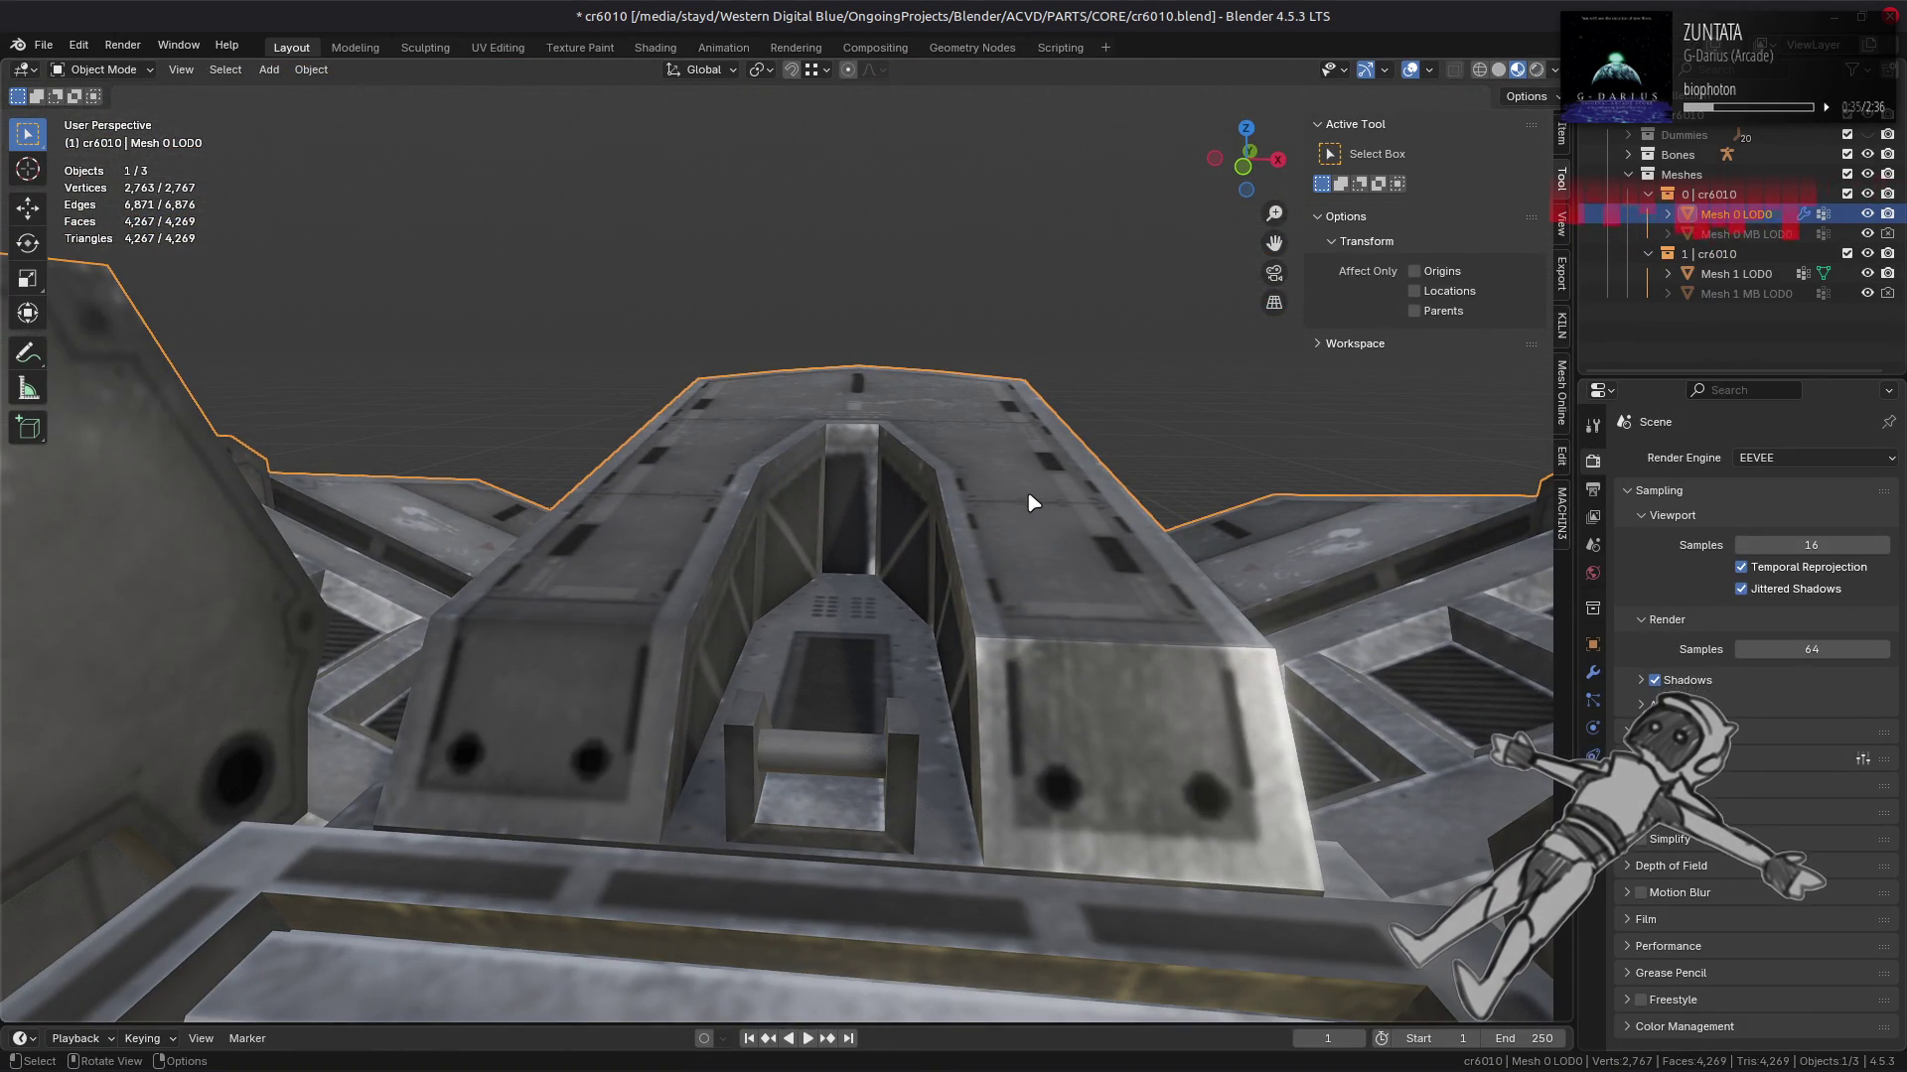
{"action": "scroll", "scroll_direction": "up", "scroll_amount": 3}
{"action": "key", "text": "Tab"}
{"action": "left_click", "coordinate": [961, 497]}
{"action": "left_click", "coordinate": [852, 496]}
{"action": "right_click", "coordinate": [852, 496]}
{"action": "left_click", "coordinate": [831, 503]}
{"action": "key", "text": "Tab"}
{"action": "left_click_drag", "start_coordinate": [916, 460], "coordinate": [918, 466]}
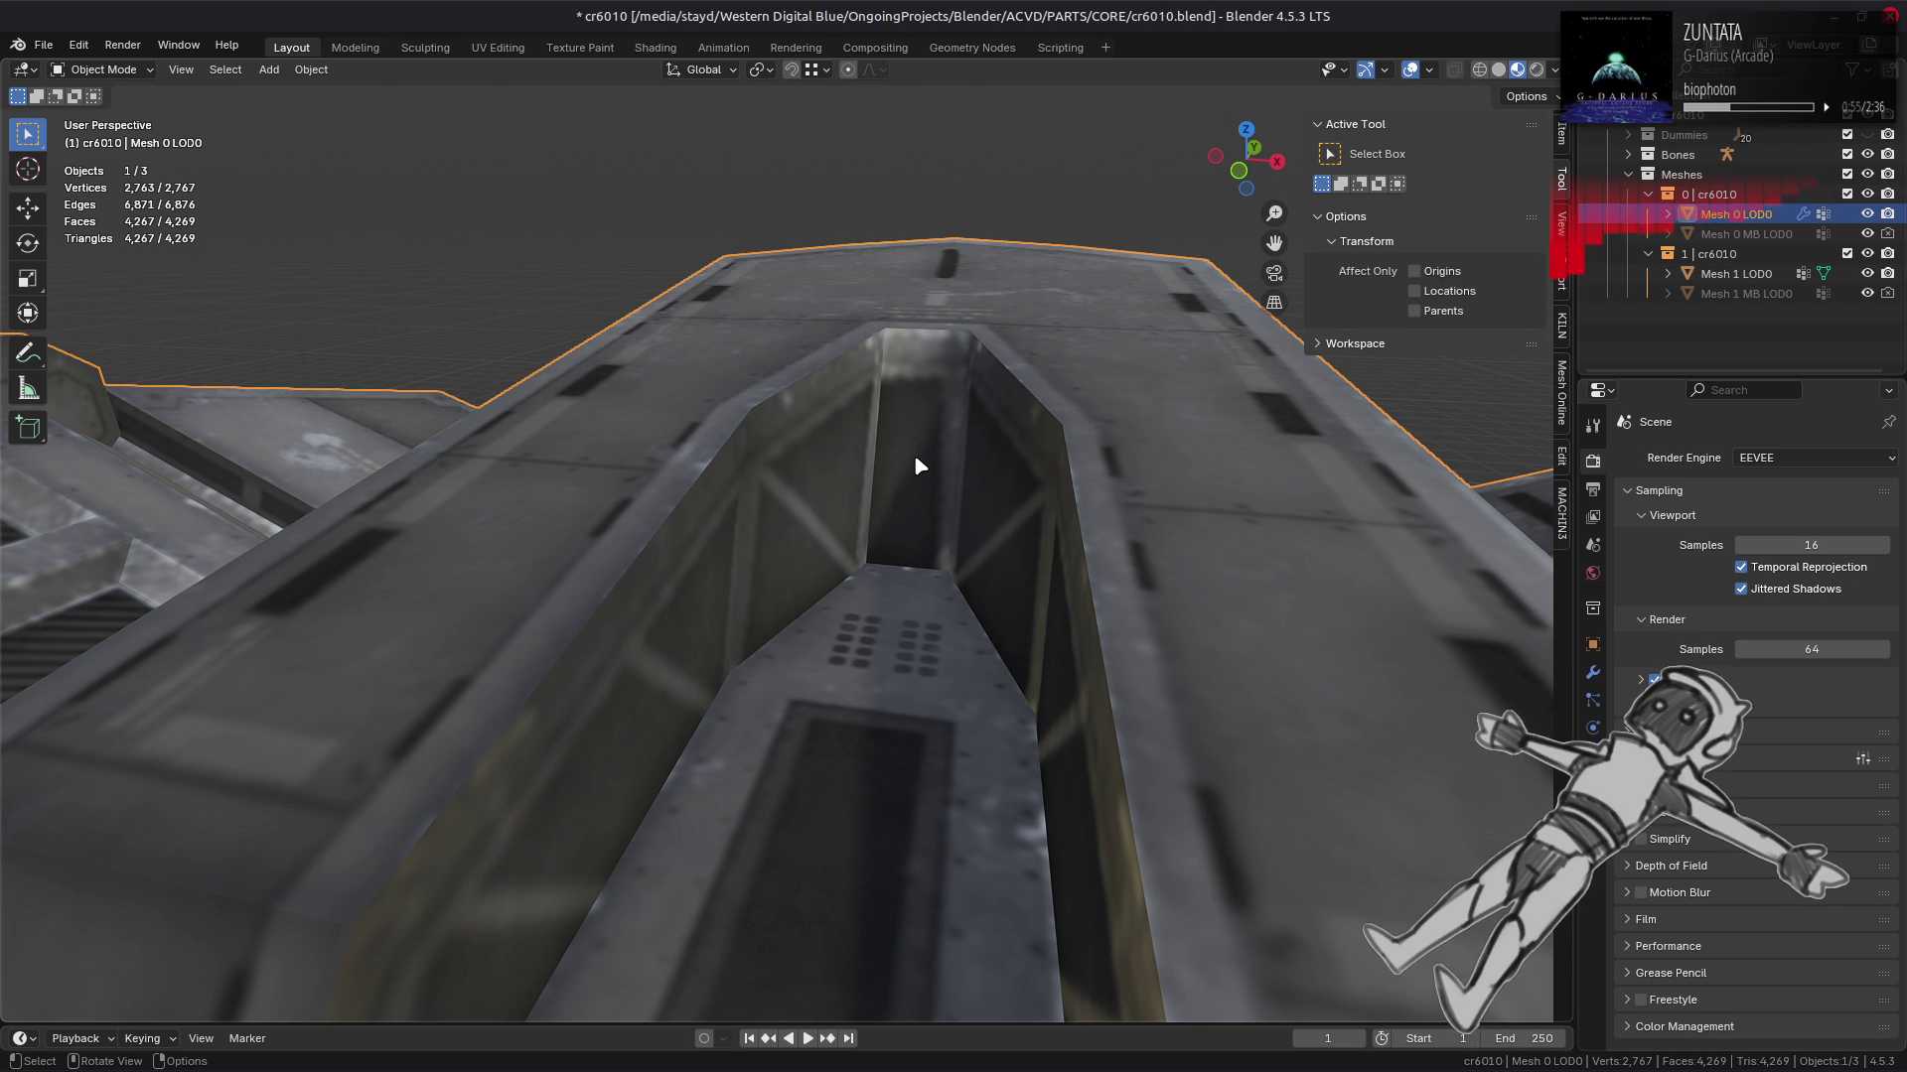
{"action": "key", "text": "Tab"}
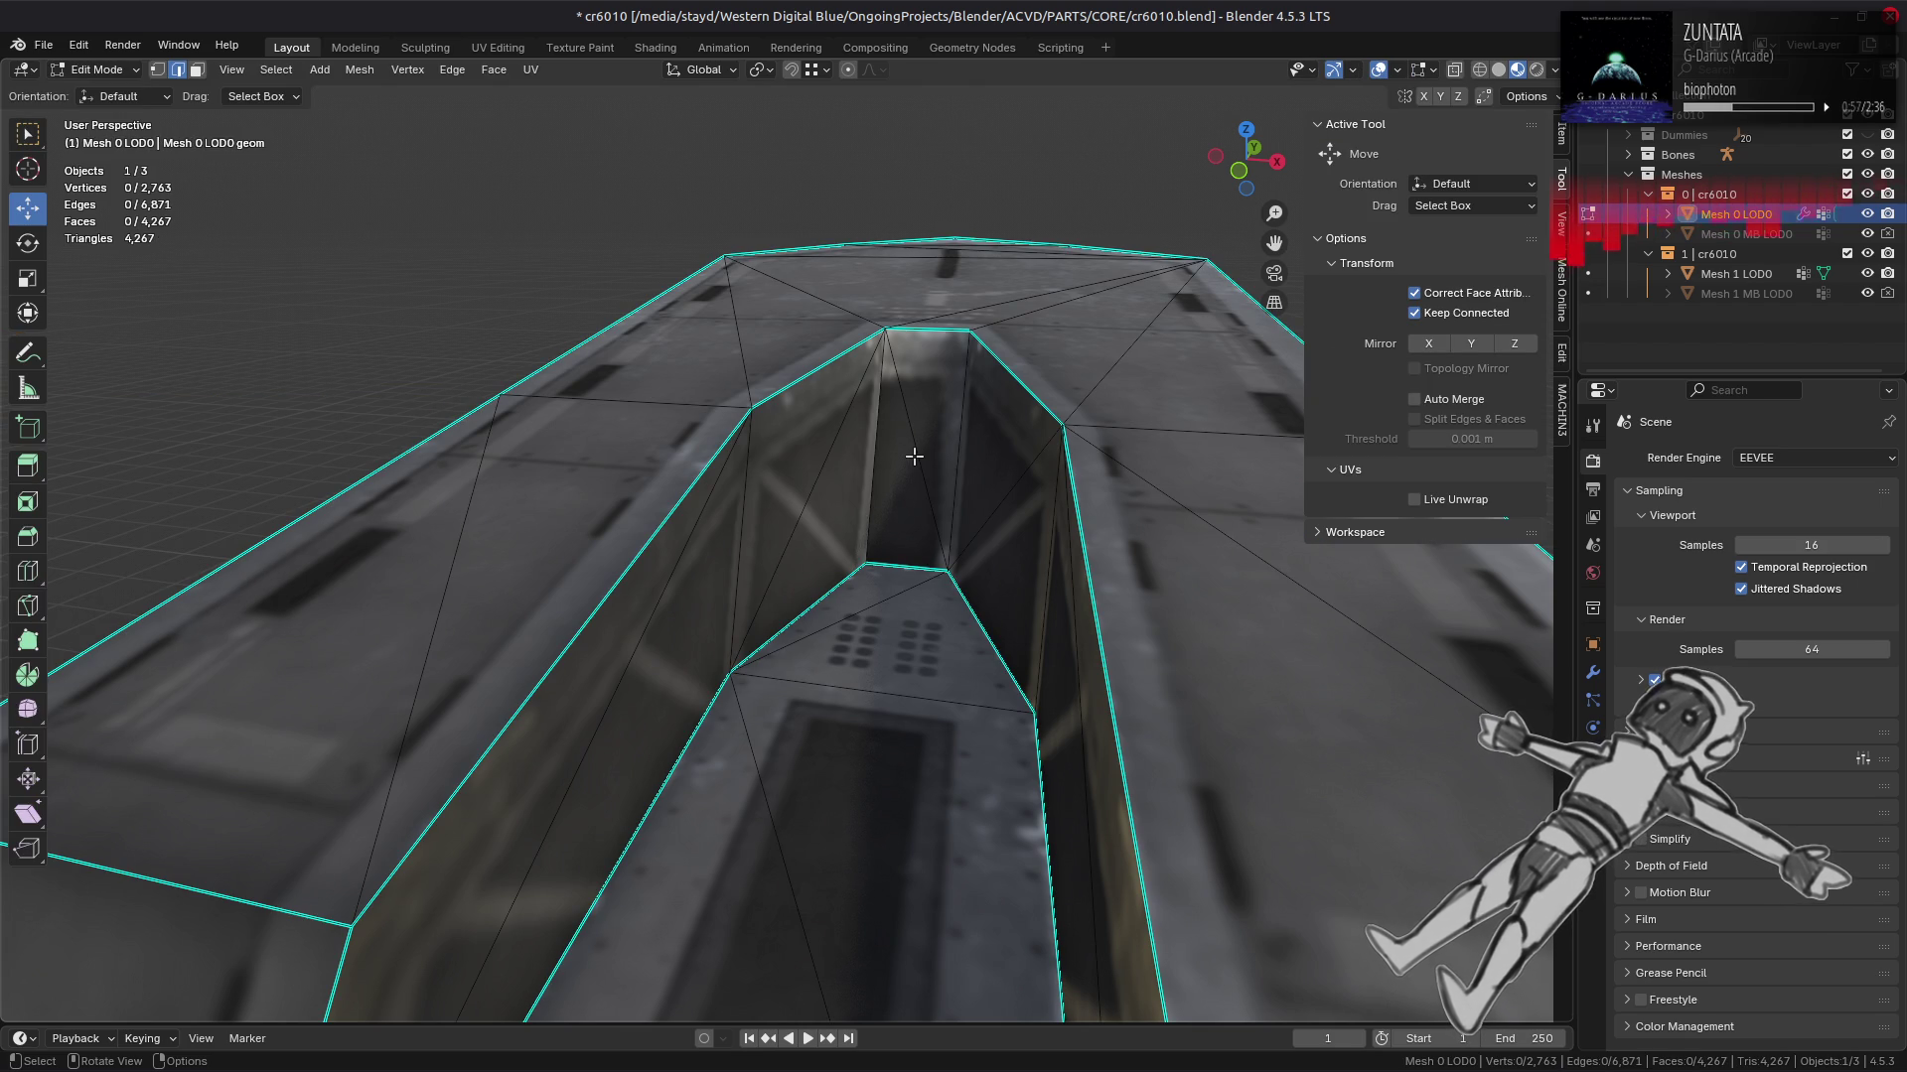
Step: Select two channel-wall triangles, then deselect them and orbit around the trench
{"action": "key", "text": "3"}
{"action": "left_click", "coordinate": [900, 487]}
{"action": "left_click", "coordinate": [928, 412]}
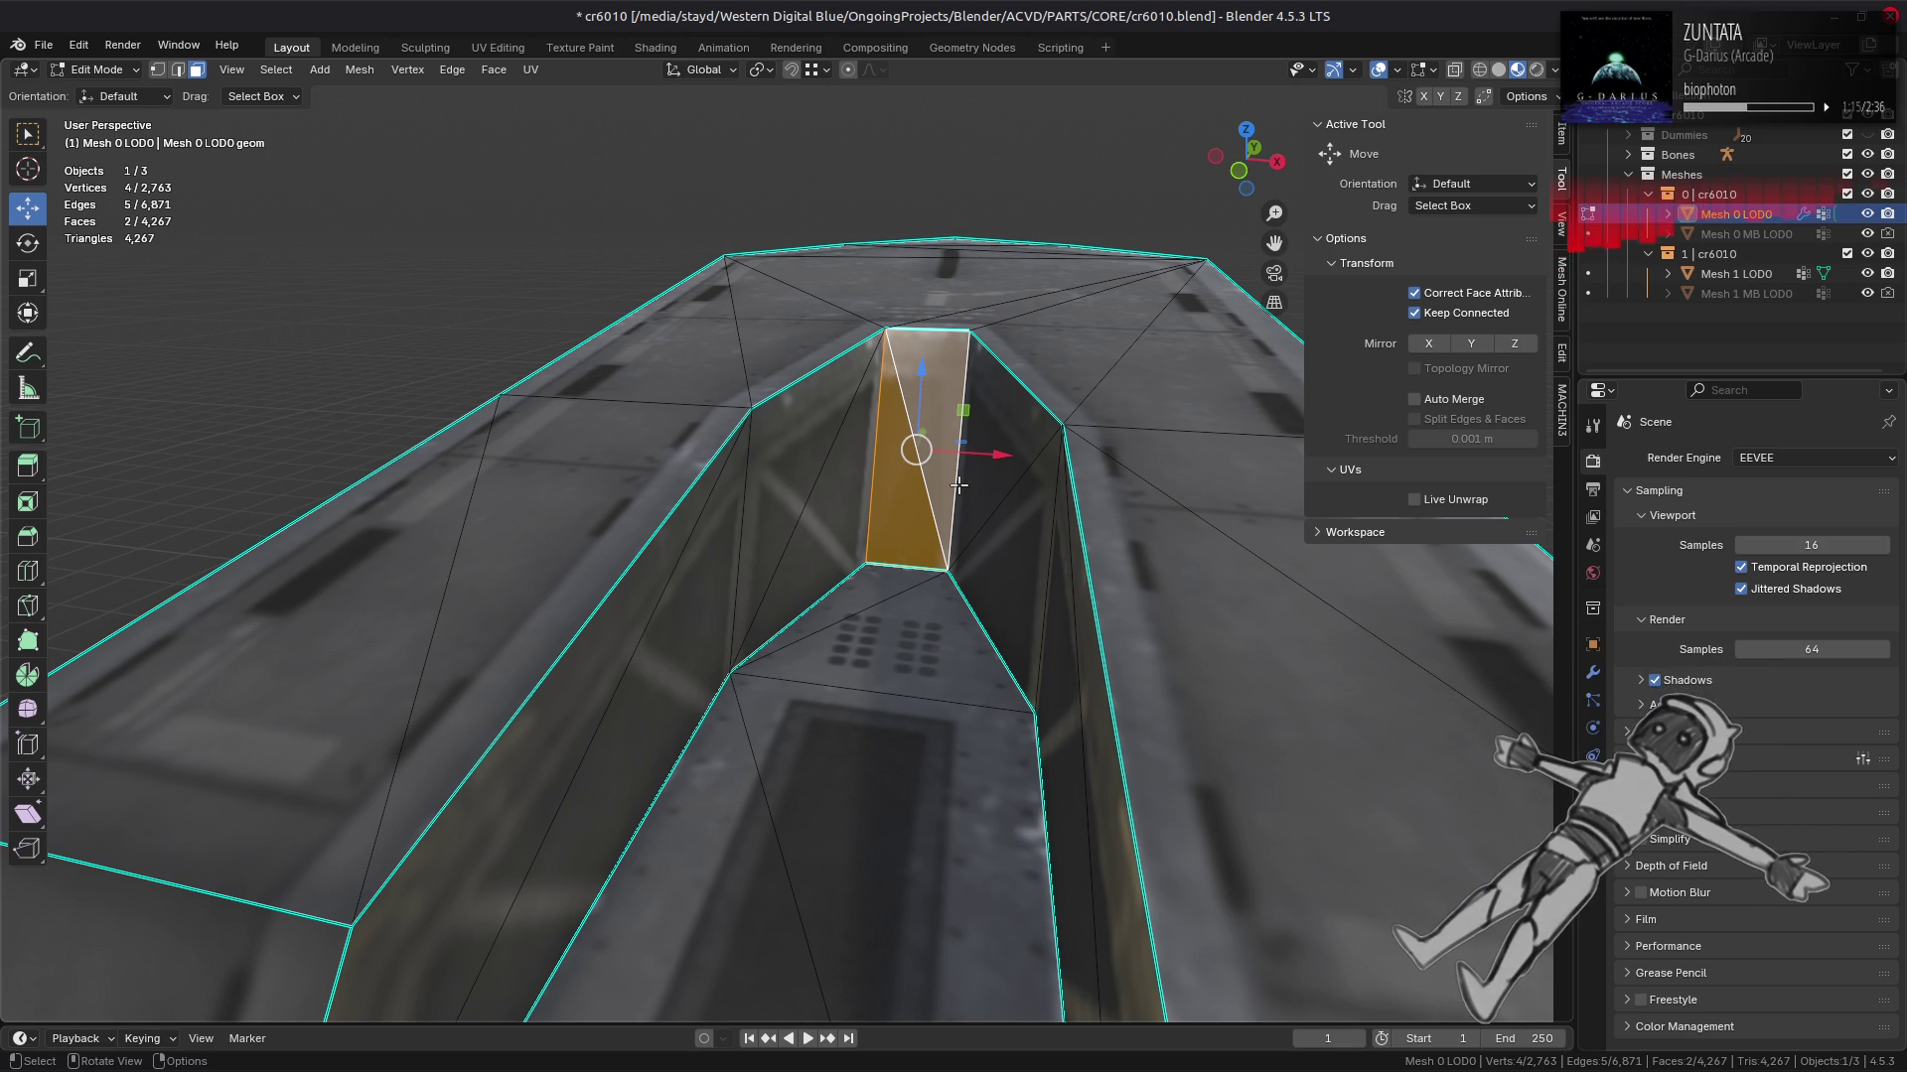
{"action": "scroll", "scroll_direction": "down", "scroll_amount": 3}
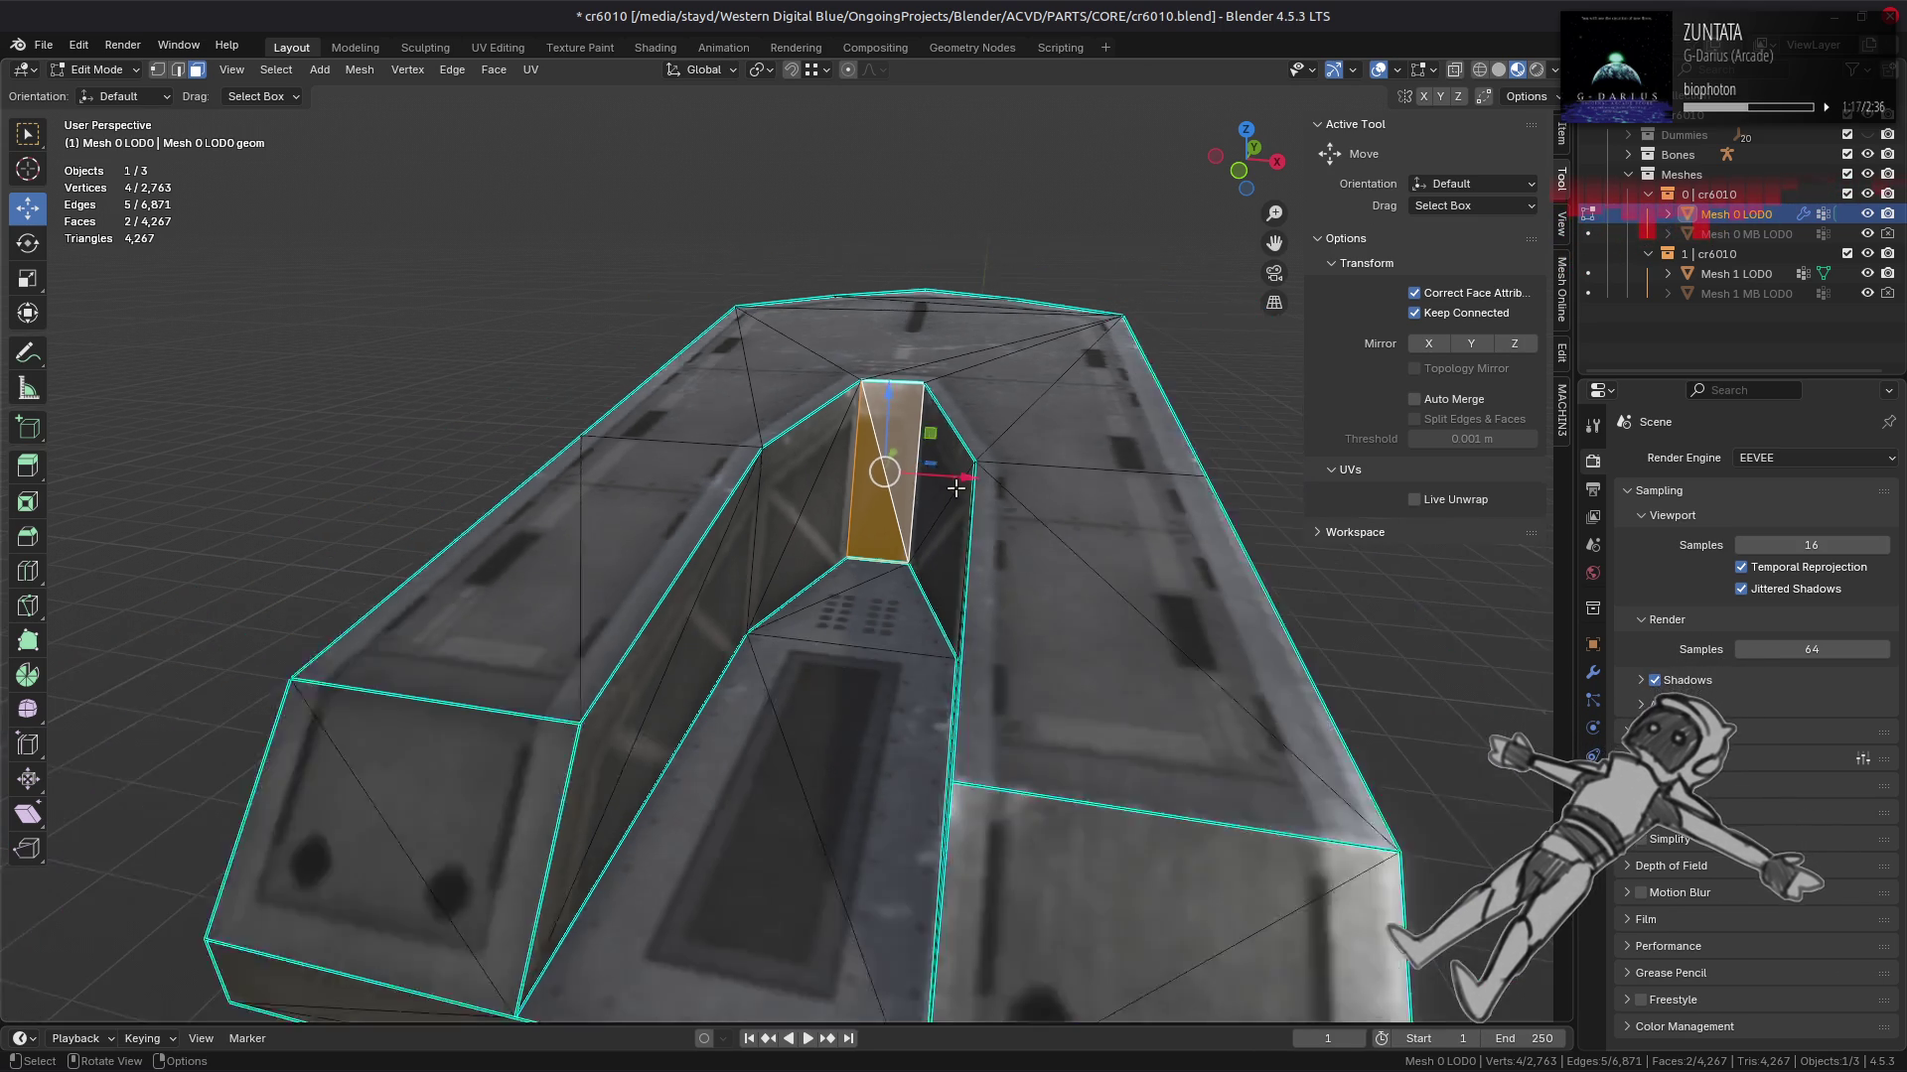
{"action": "left_click_drag", "start_coordinate": [958, 484], "coordinate": [877, 587]}
{"action": "key", "text": "alt+a"}
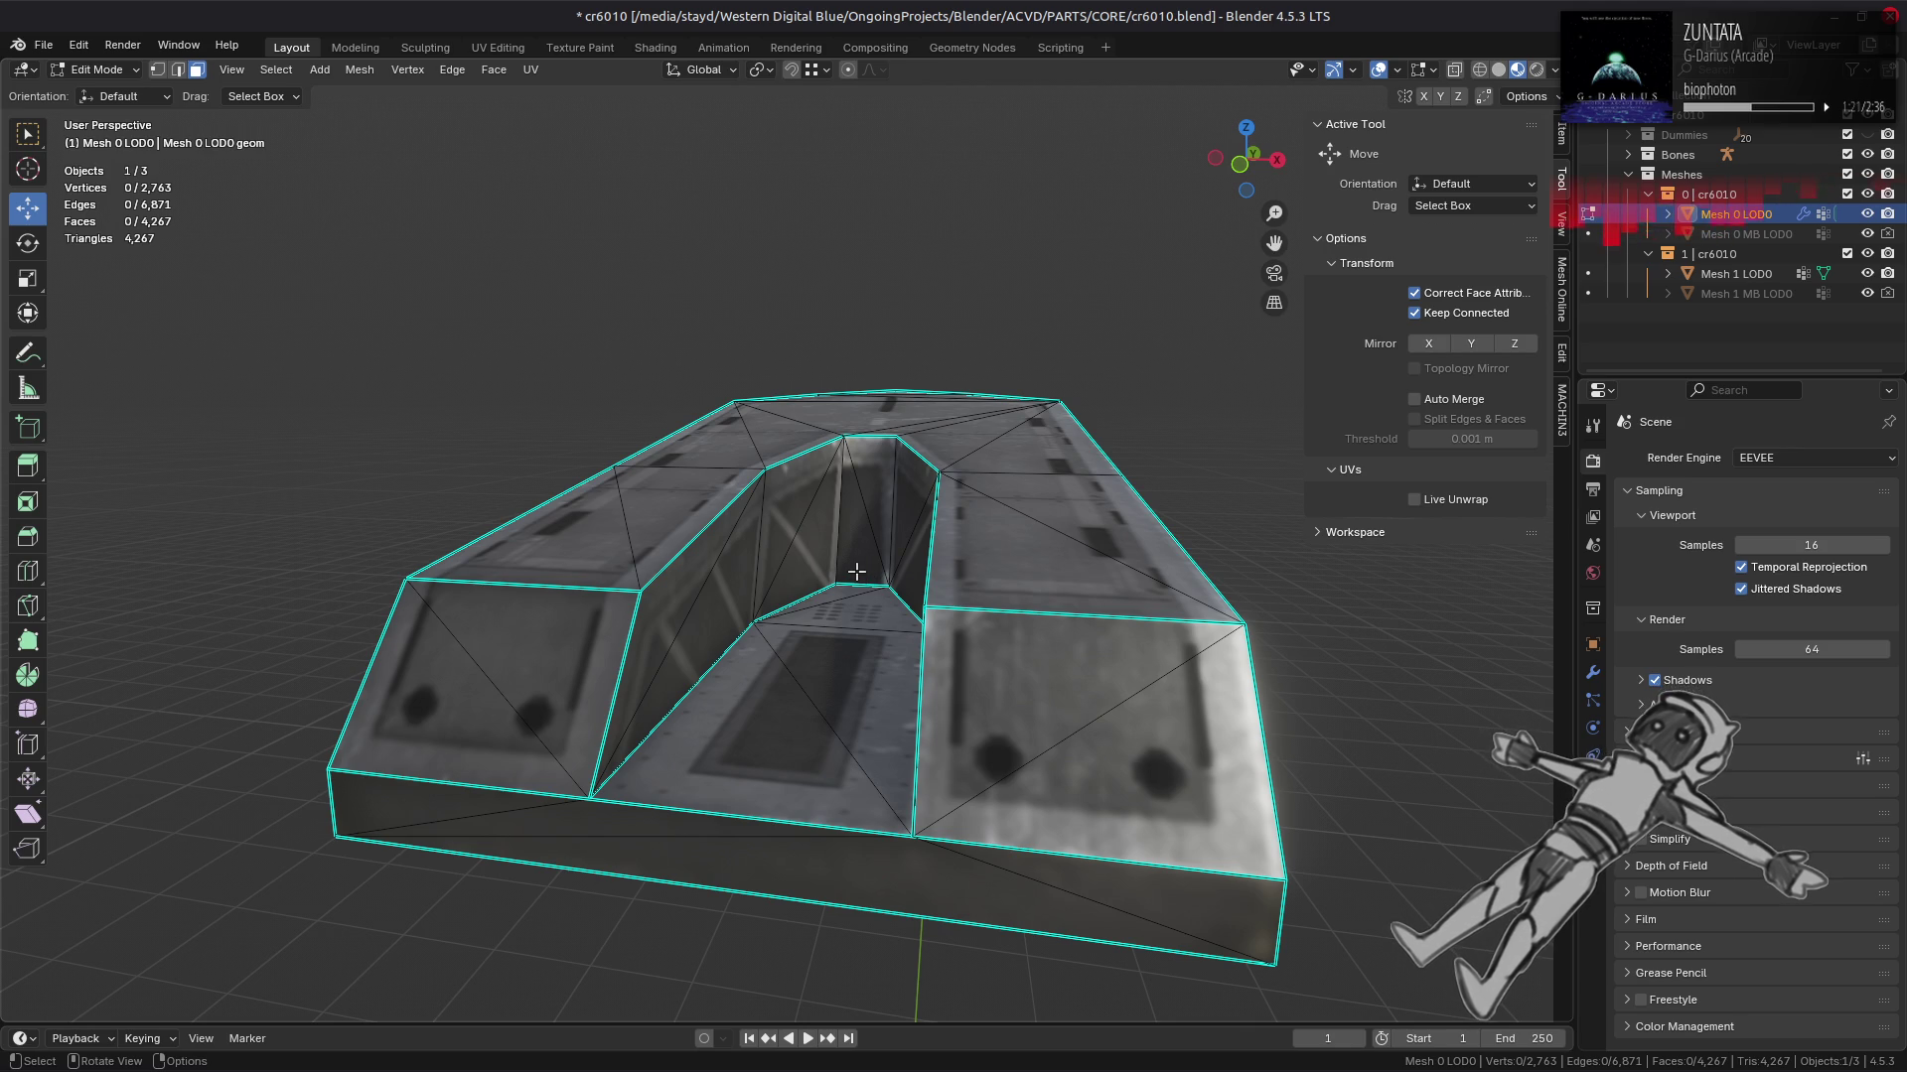
{"action": "left_click_drag", "start_coordinate": [856, 572], "coordinate": [669, 476]}
{"action": "left_click_drag", "start_coordinate": [873, 659], "coordinate": [526, 251]}
Step: Try an edge operation on a trench edge, undo and redo it, then exit Edit Mode
{"action": "key", "text": "2"}
{"action": "left_click", "coordinate": [814, 664]}
{"action": "right_click", "coordinate": [815, 663]}
{"action": "left_click", "coordinate": [795, 651]}
{"action": "key", "text": "ctrl+z"}
{"action": "key", "text": "ctrl+z"}
{"action": "key", "text": "ctrl+z"}
{"action": "key", "text": "ctrl+shift+z"}
{"action": "key", "text": "ctrl+z"}
{"action": "key", "text": "ctrl+shift+z"}
{"action": "key", "text": "Tab"}
{"action": "key", "text": "Tab"}
{"action": "key", "text": "Tab"}
{"action": "key", "text": "Tab"}
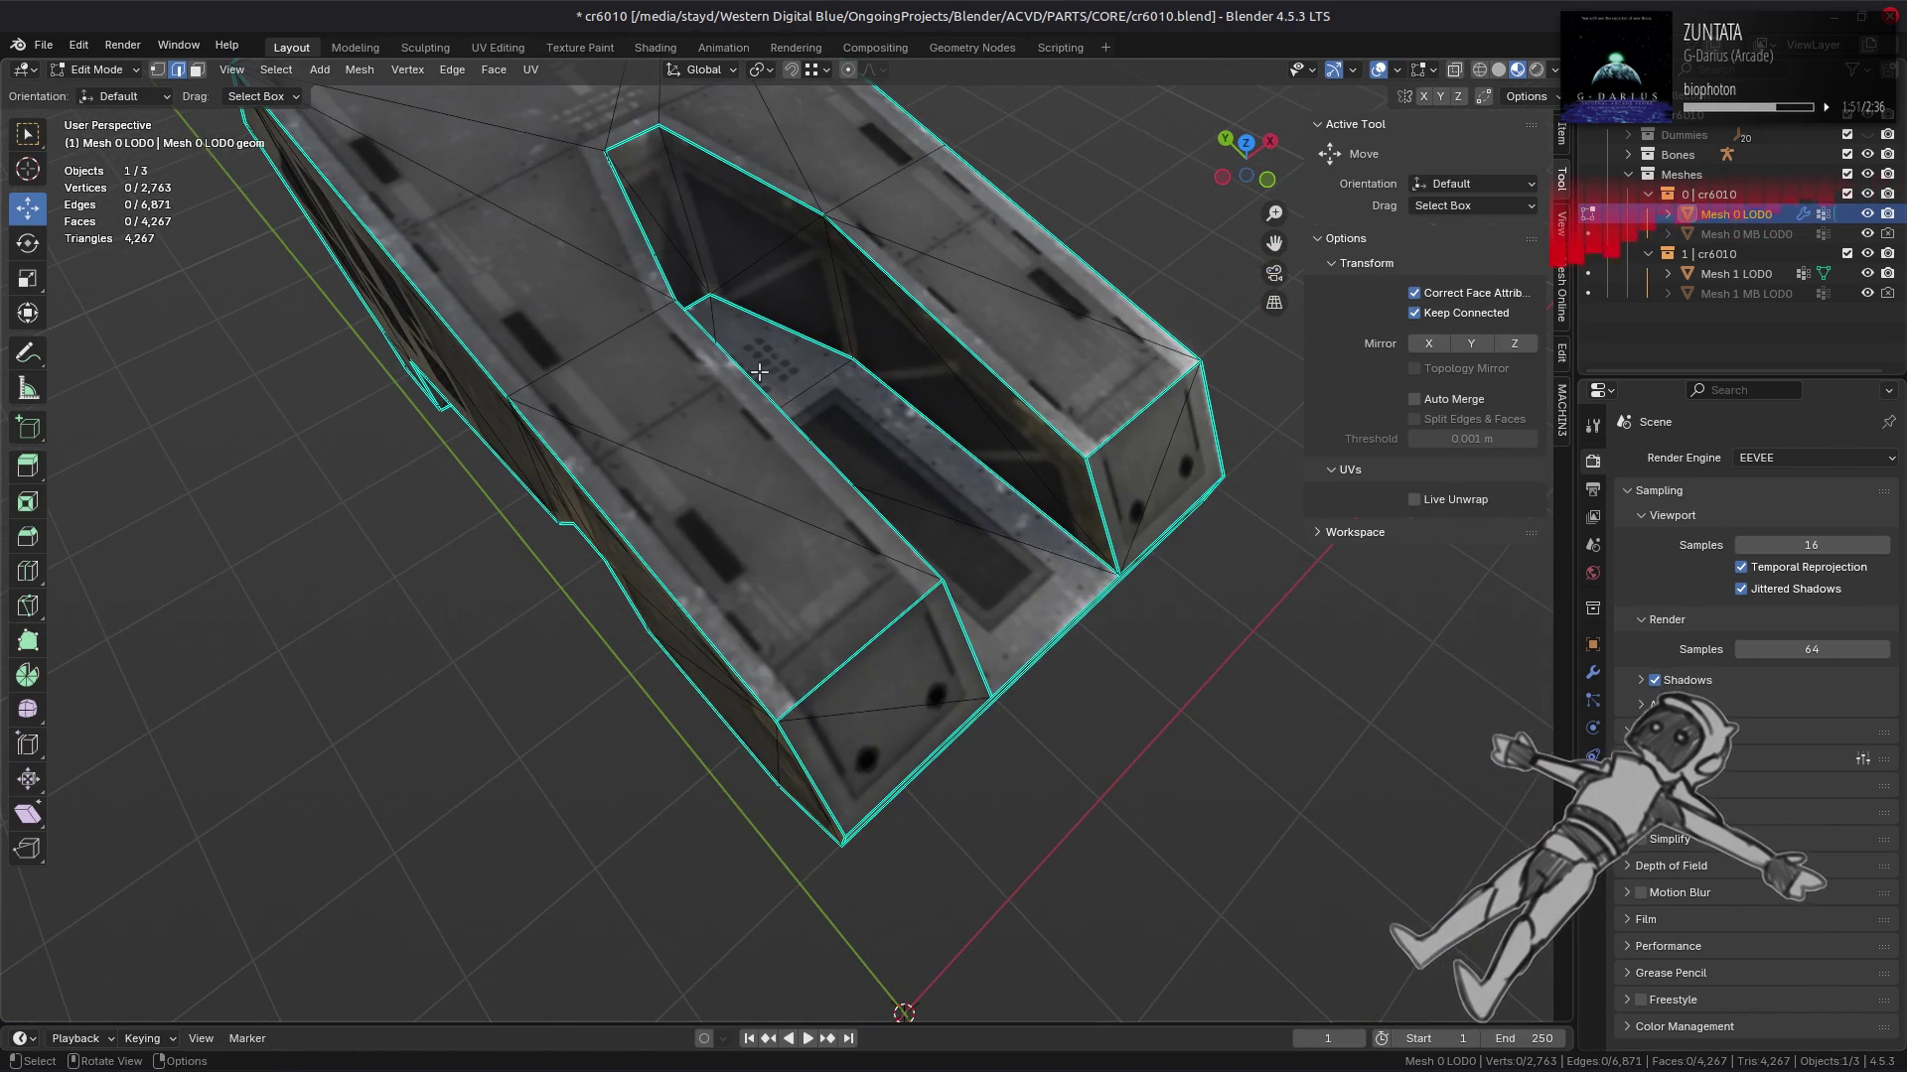
Step: Zoom in on the trench and select six of its inner wall faces
{"action": "left_click_drag", "start_coordinate": [759, 371], "coordinate": [755, 398]}
{"action": "scroll", "scroll_direction": "up", "scroll_amount": 3}
{"action": "key", "text": "Tab"}
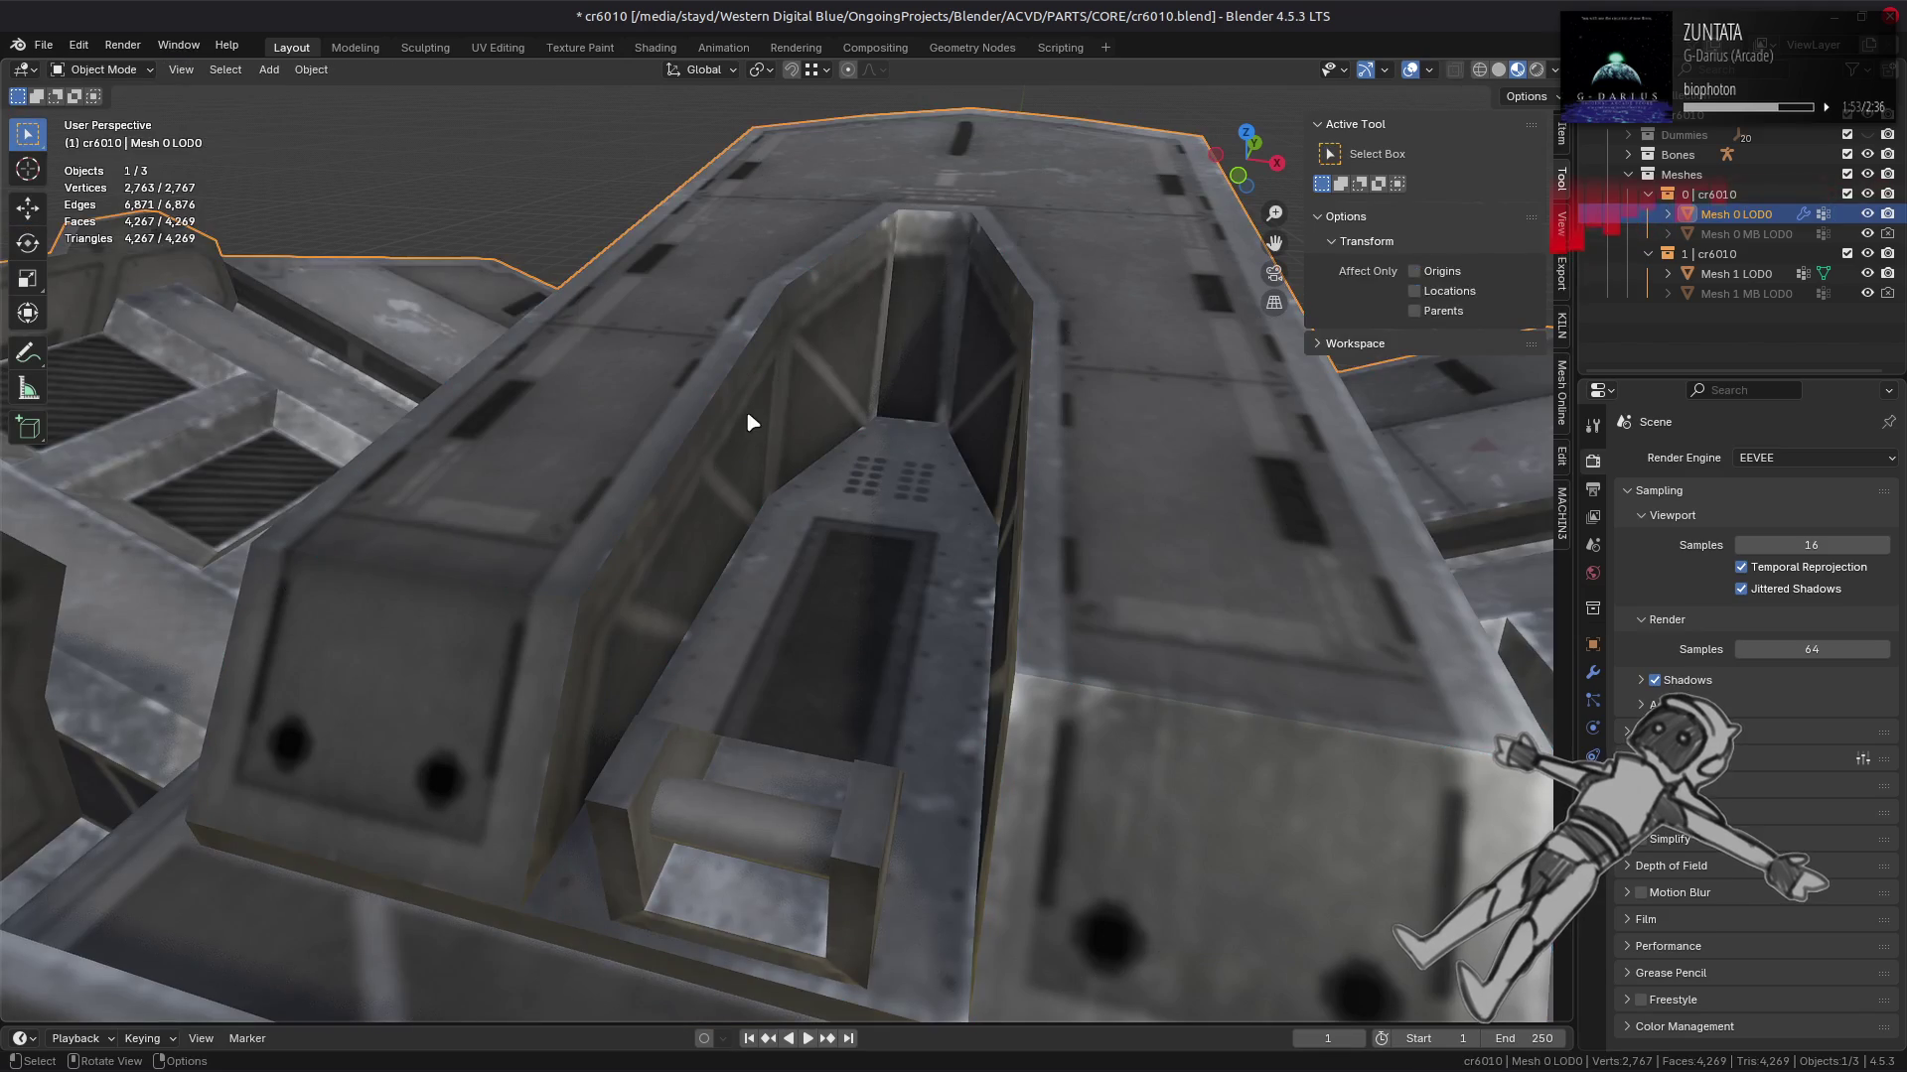
{"action": "key", "text": "Tab"}
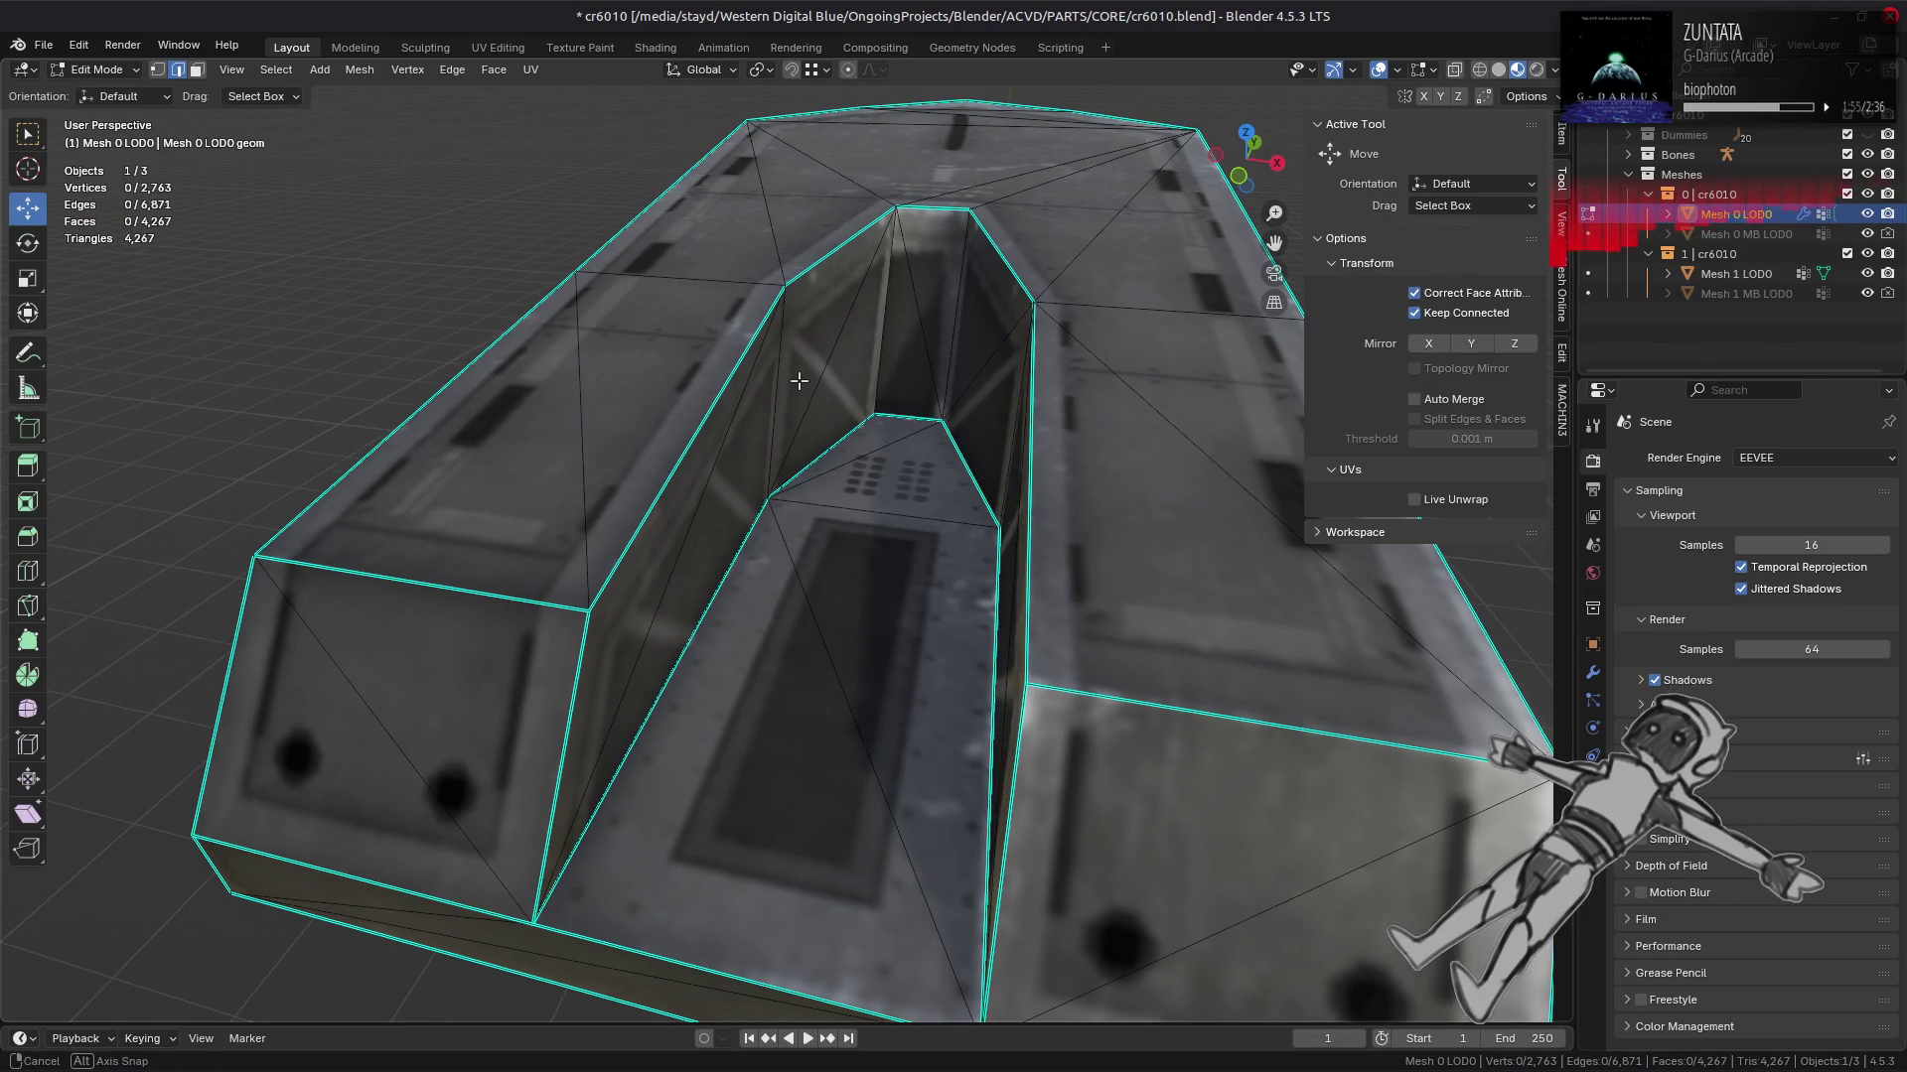
{"action": "left_click", "coordinate": [909, 328]}
{"action": "left_click", "coordinate": [968, 275]}
{"action": "left_click", "coordinate": [974, 364]}
{"action": "left_click", "coordinate": [990, 326]}
{"action": "left_click", "coordinate": [847, 353]}
{"action": "left_click", "coordinate": [824, 308]}
Step: Frame the selected trench faces in the UV and 3D views and switch to Material Preview
{"action": "left_click", "coordinate": [497, 48]}
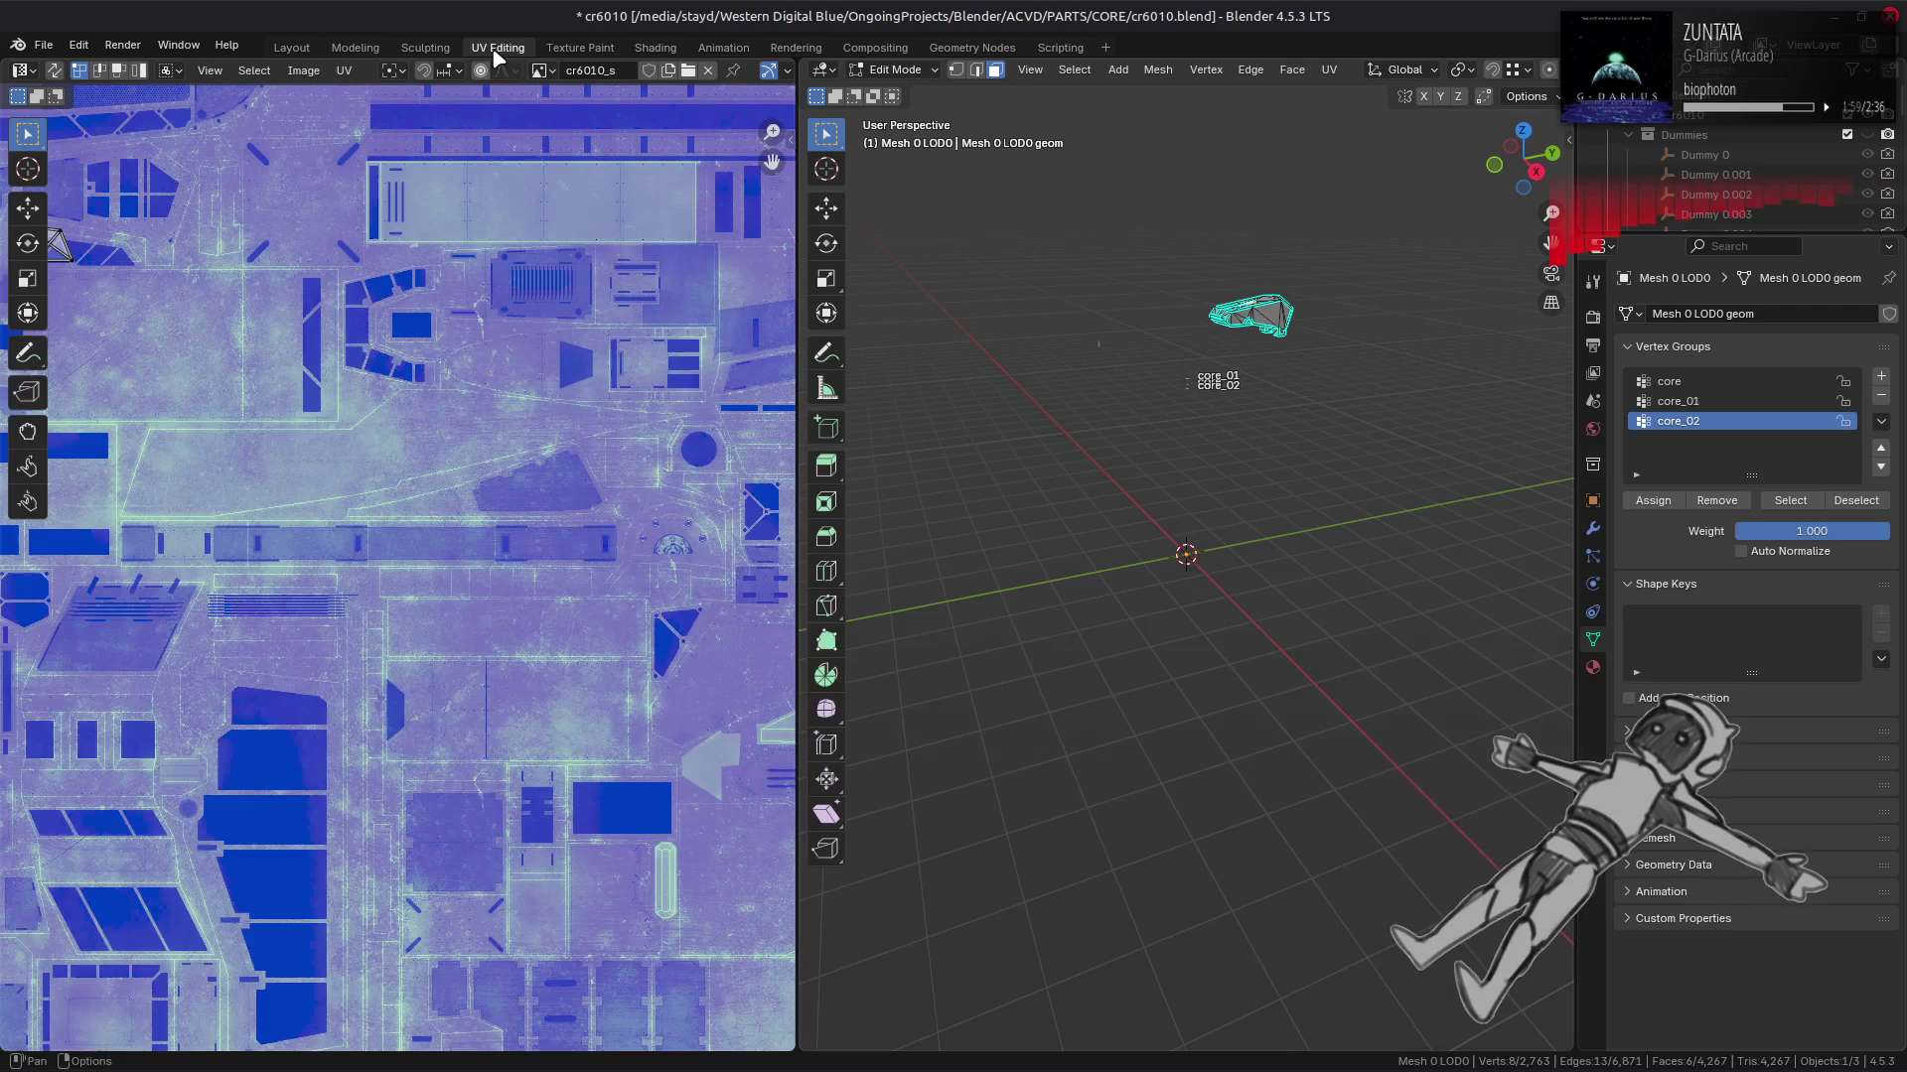
{"action": "key", "text": "KP_Decimal"}
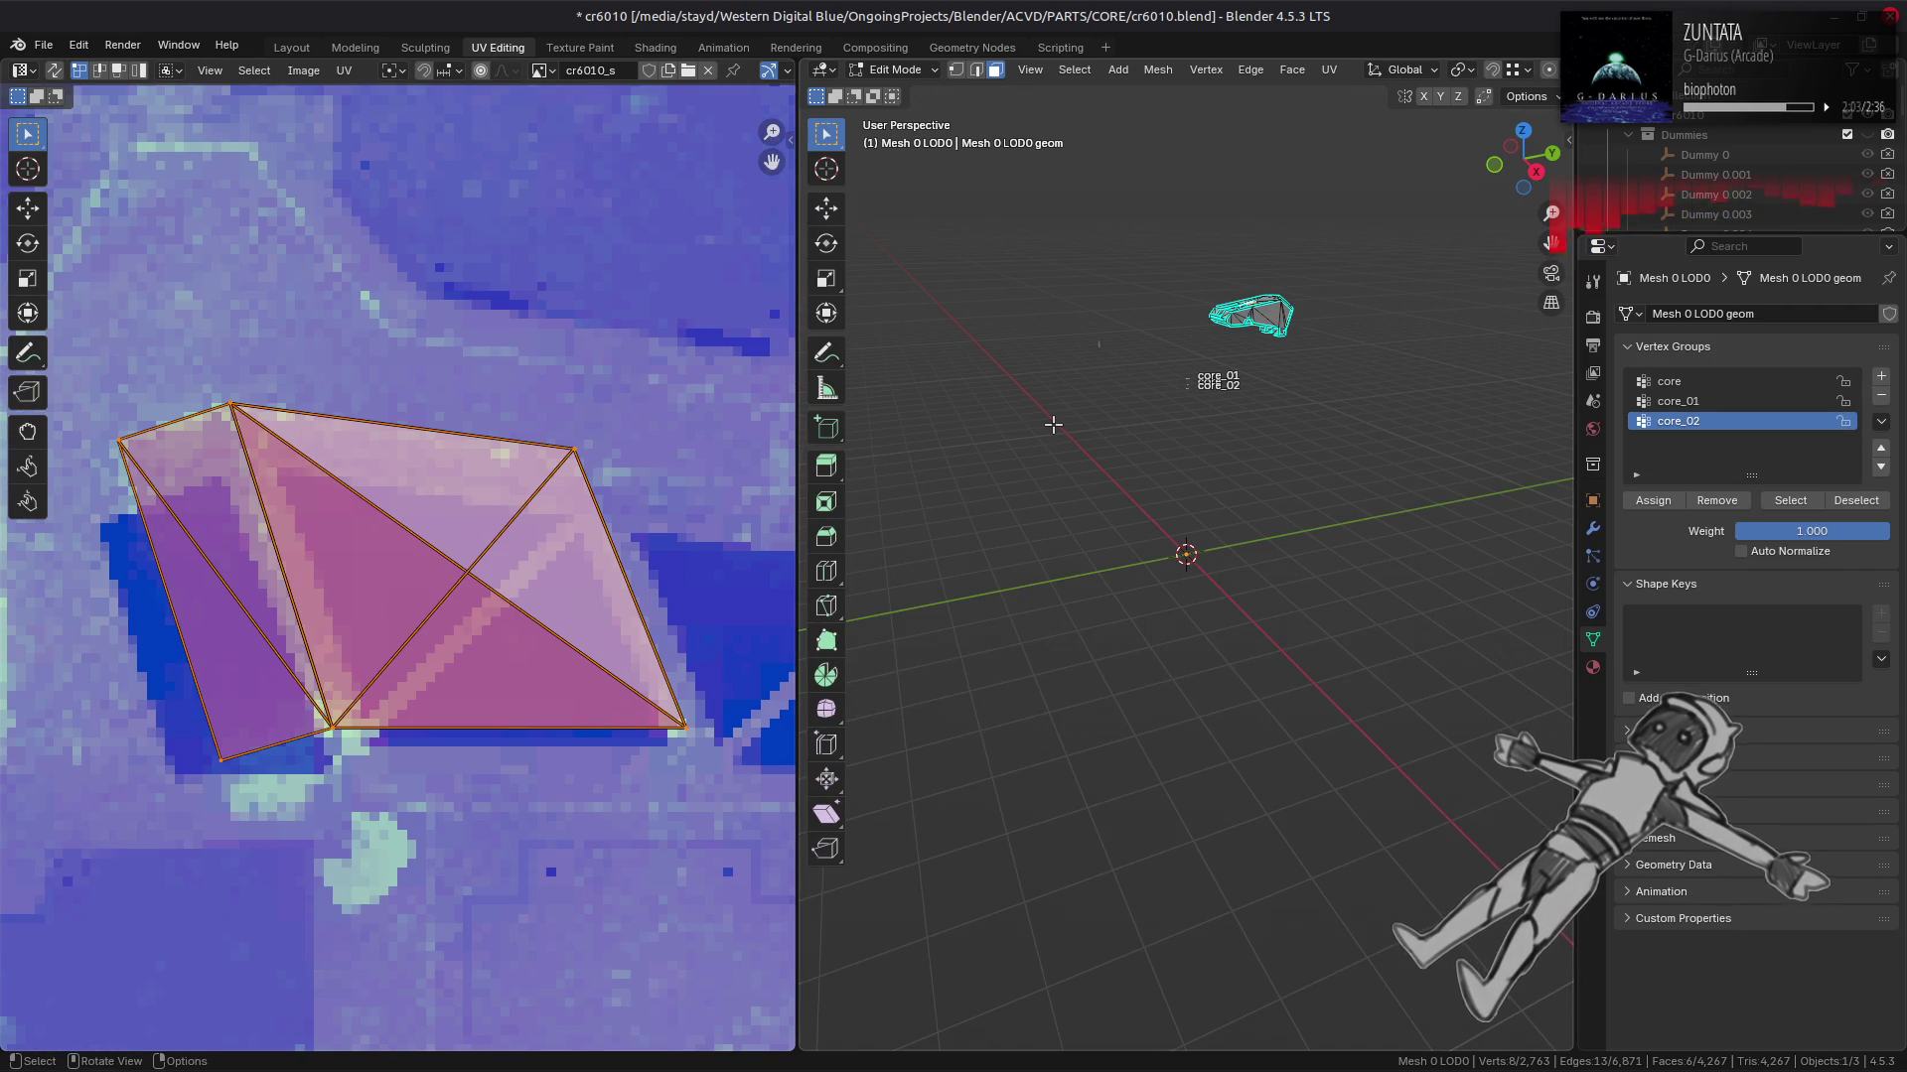
{"action": "key", "text": "KP_Decimal"}
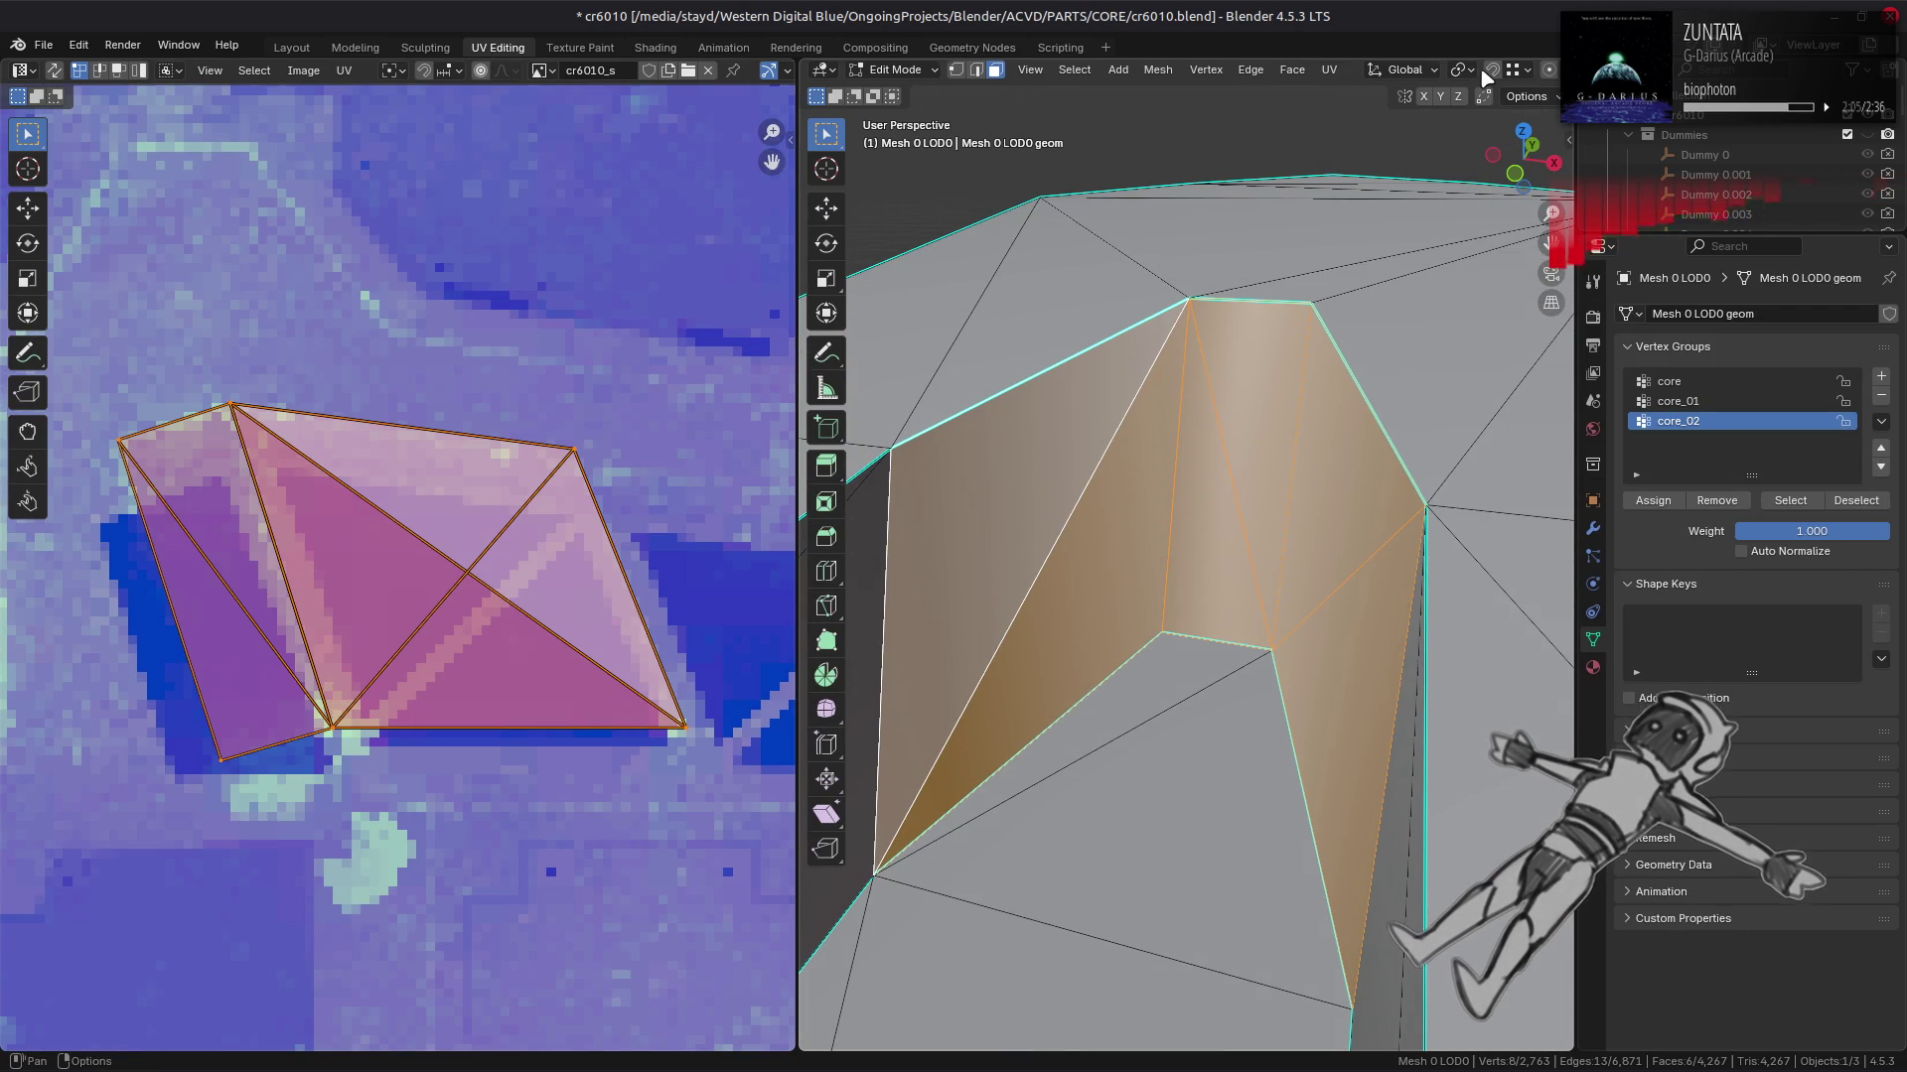
{"action": "scroll", "scroll_direction": "down", "scroll_amount": 3}
{"action": "left_click", "coordinate": [1517, 70]}
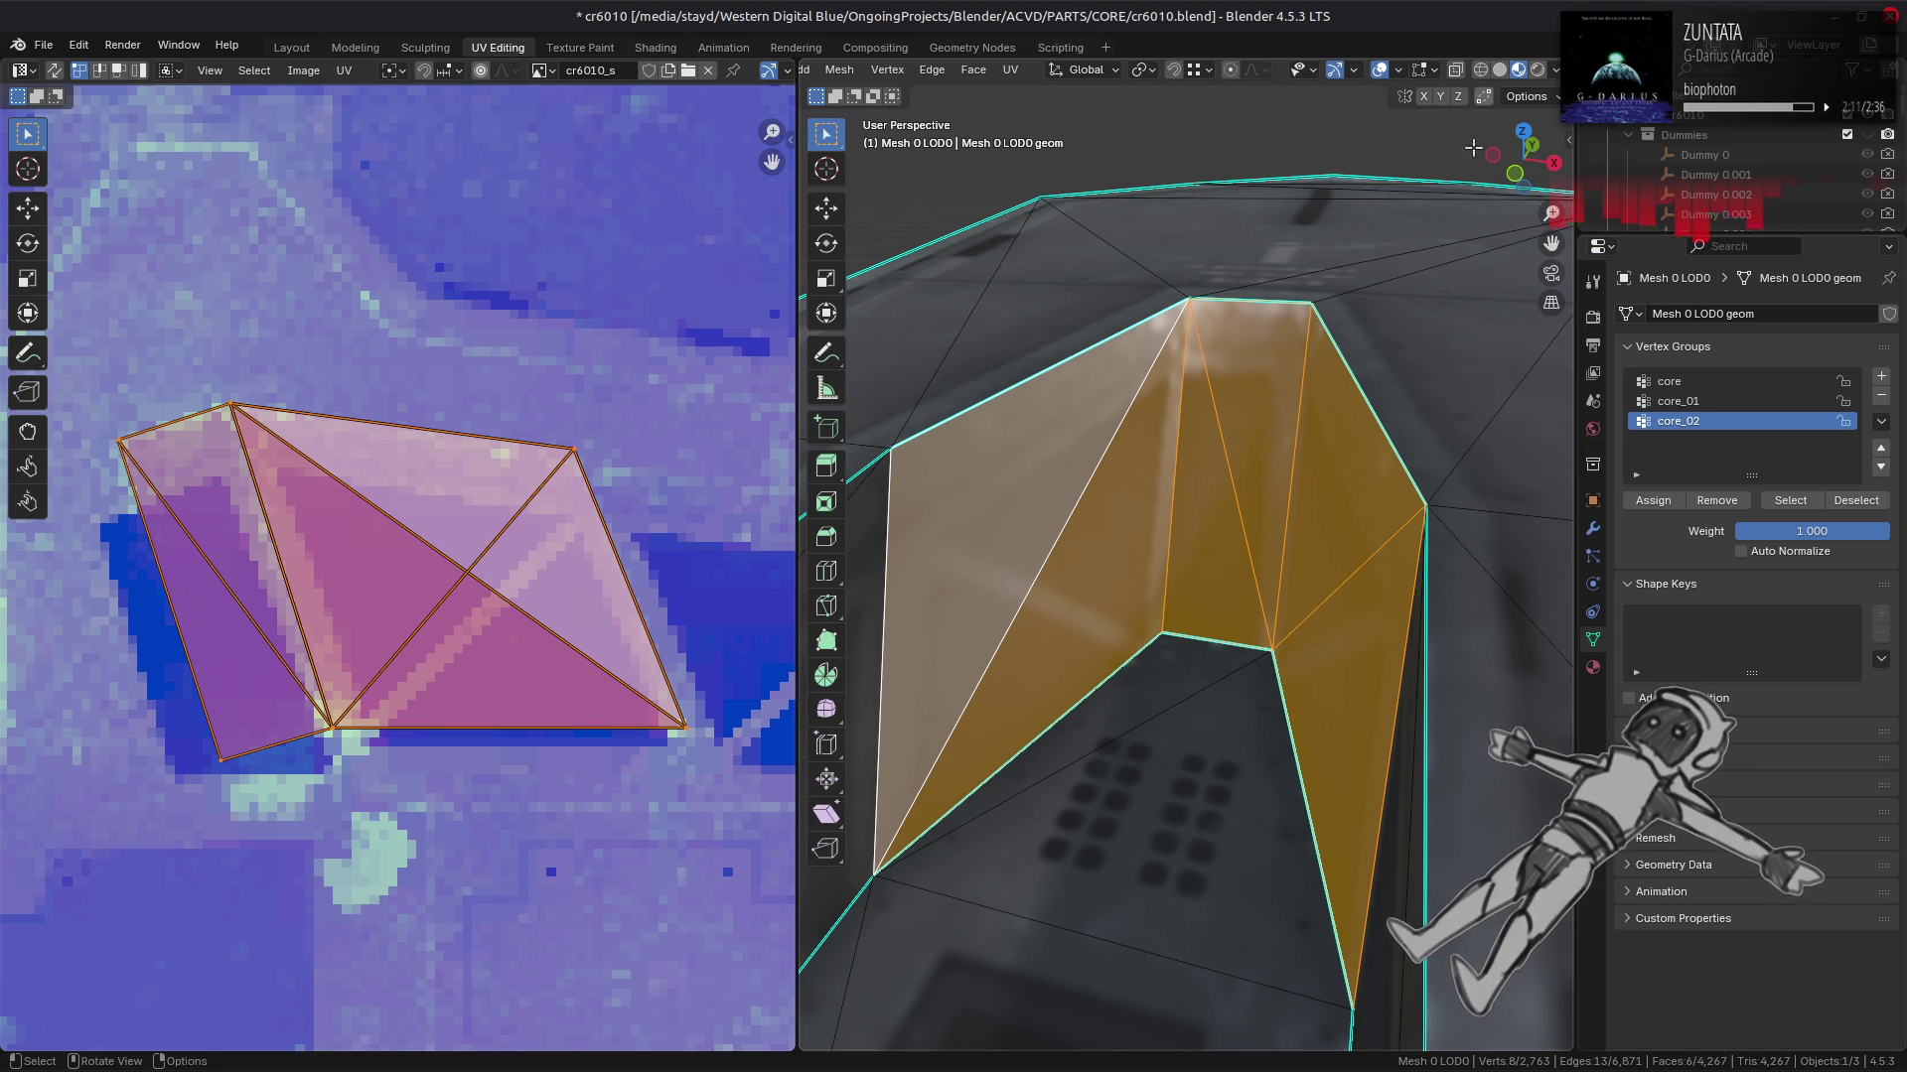
Step: Add the remaining trench wall faces and zoom the UV editor out to show the island
{"action": "scroll", "scroll_direction": "down", "scroll_amount": 3}
{"action": "left_click_drag", "start_coordinate": [1390, 596], "coordinate": [1116, 546]}
{"action": "left_click", "coordinate": [1499, 682]}
{"action": "left_click", "coordinate": [1499, 682]}
{"action": "left_click", "coordinate": [1193, 659]}
{"action": "left_click", "coordinate": [1192, 655]}
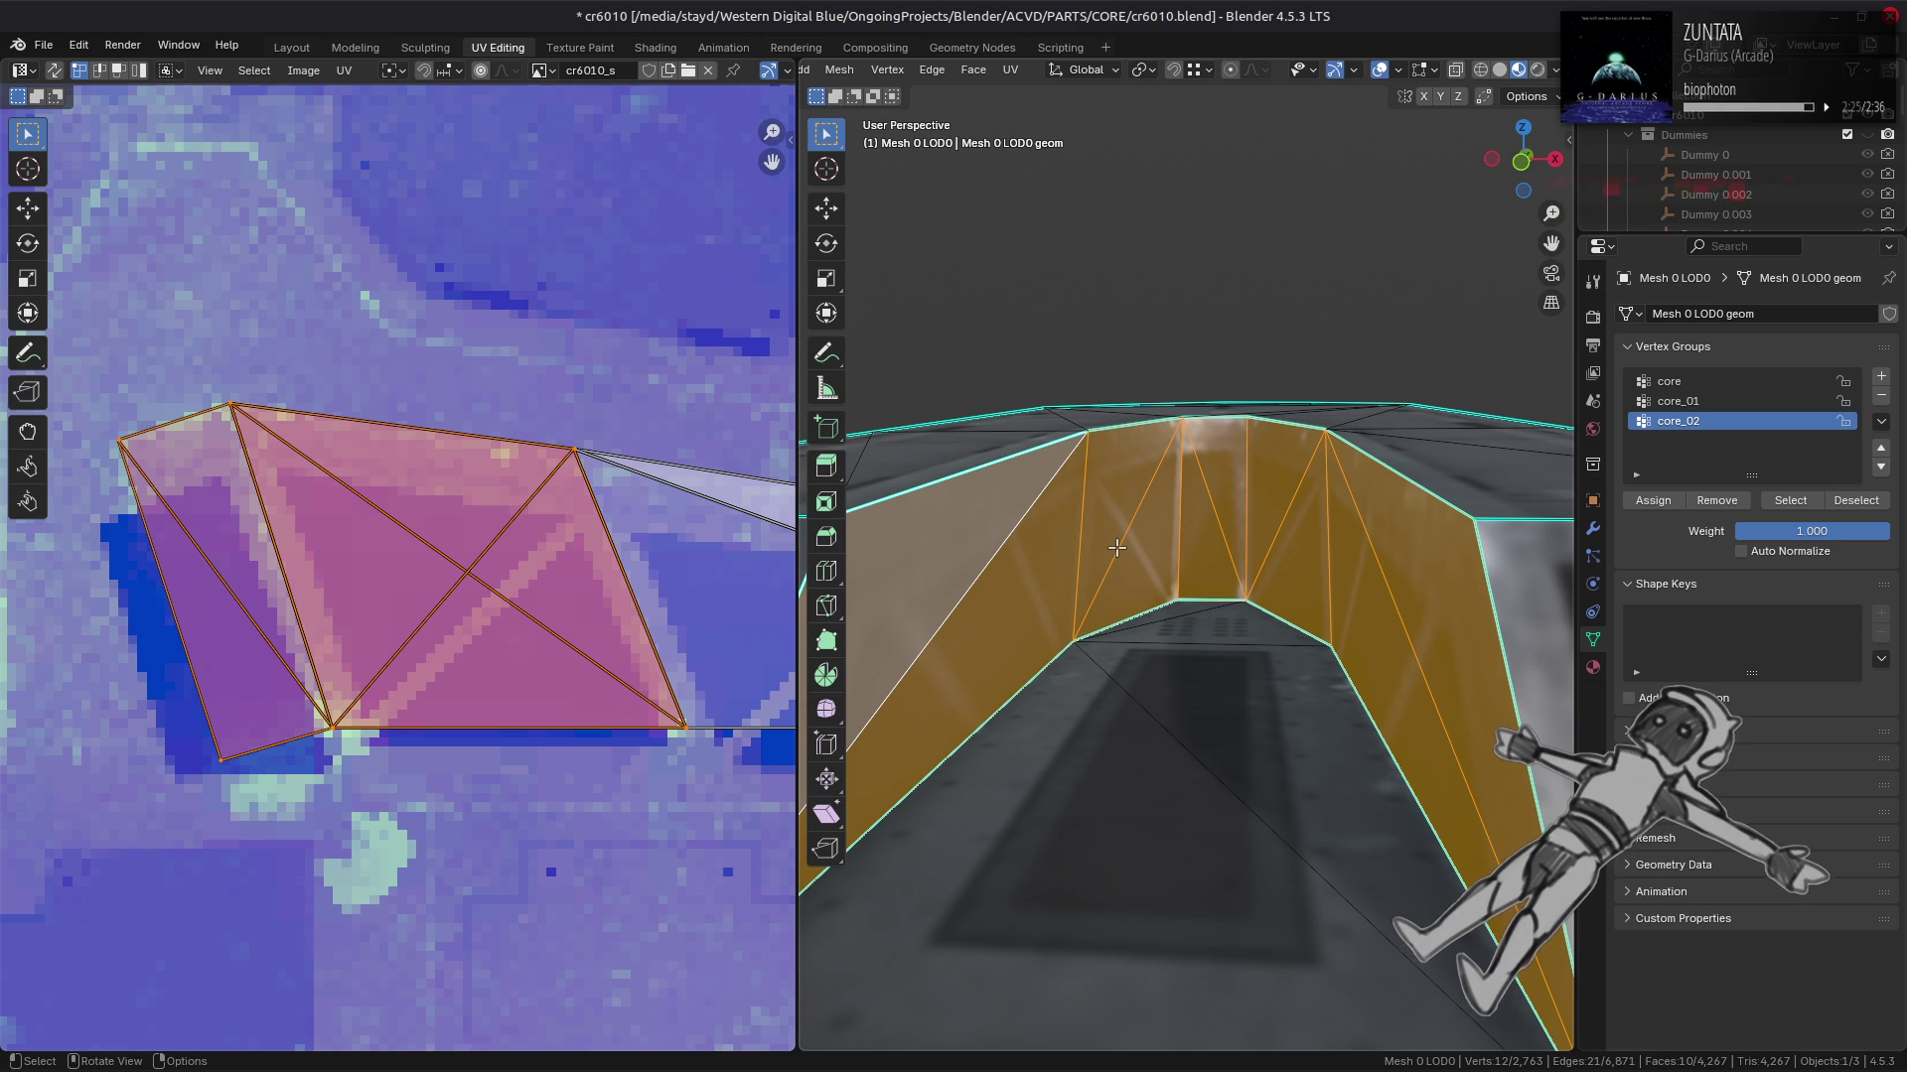
{"action": "scroll", "scroll_direction": "down", "scroll_amount": 3}
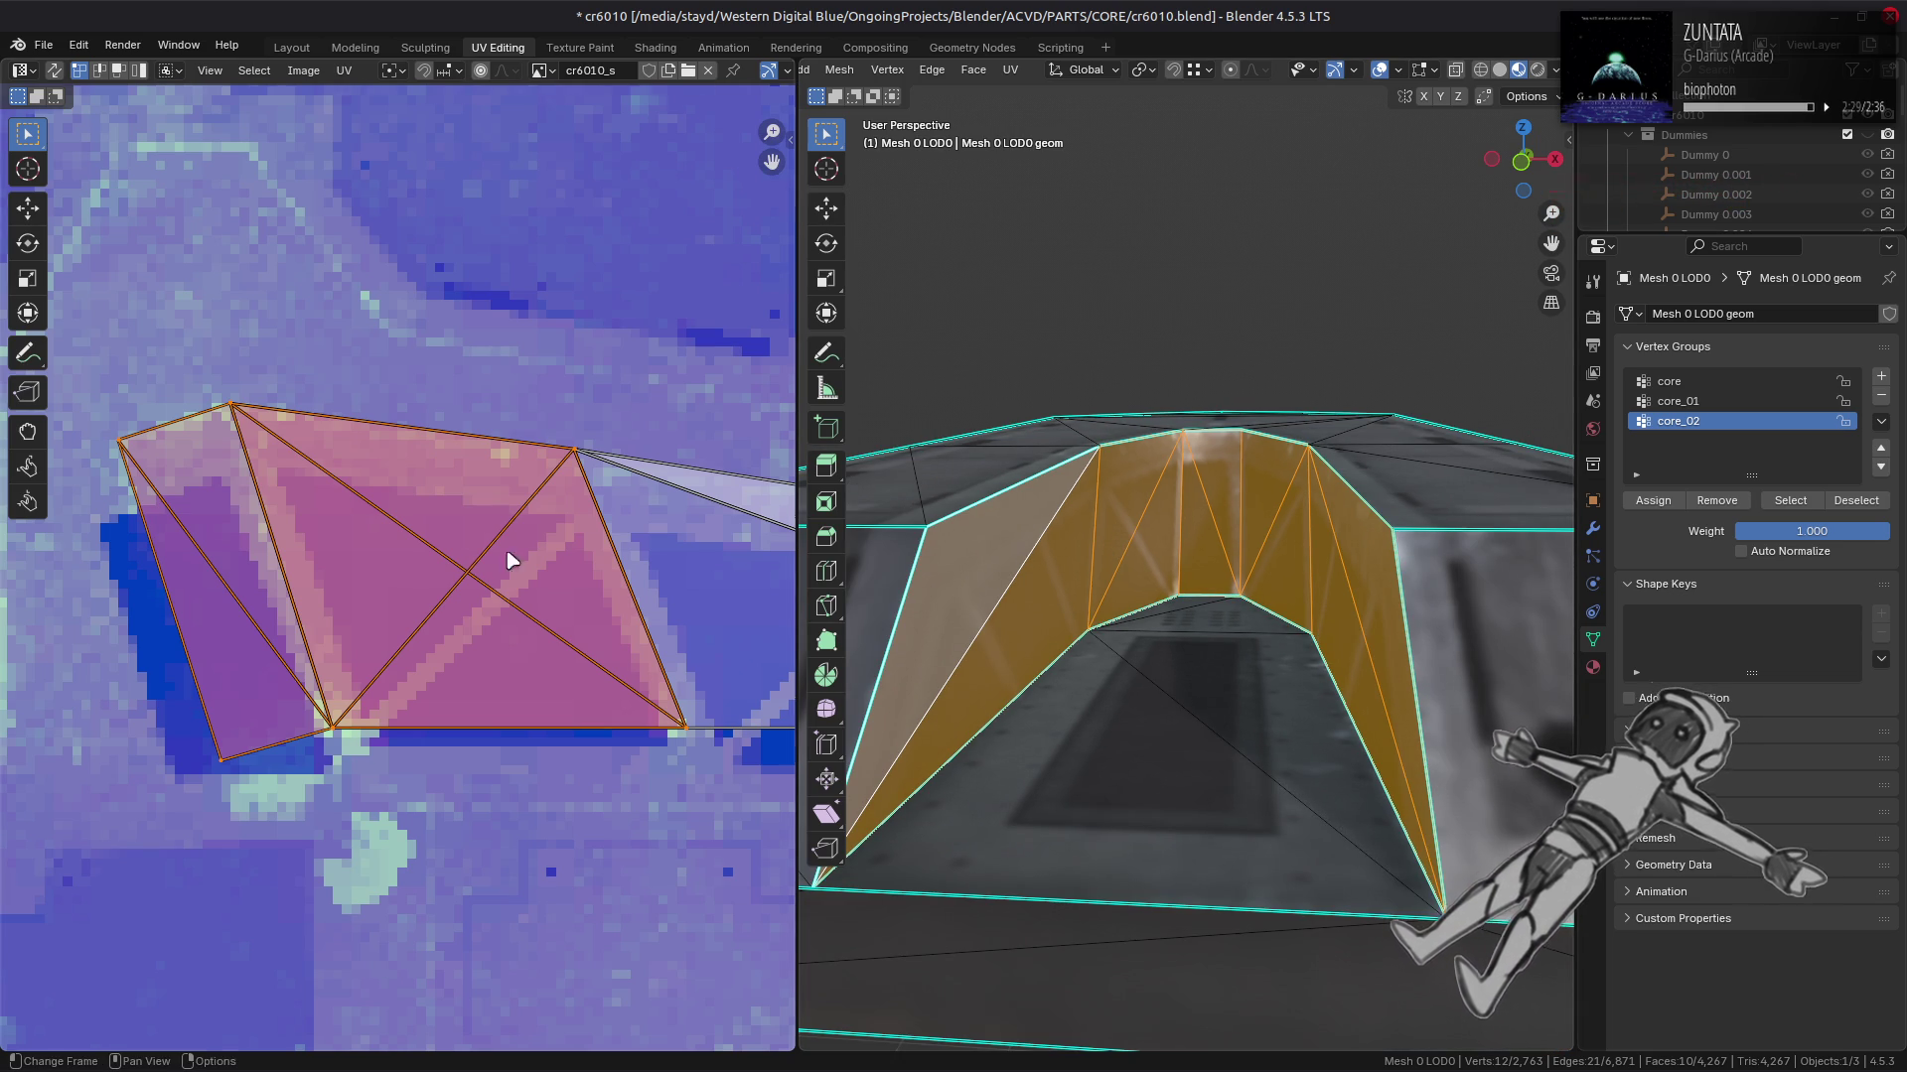
{"action": "scroll", "scroll_direction": "down", "scroll_amount": 3}
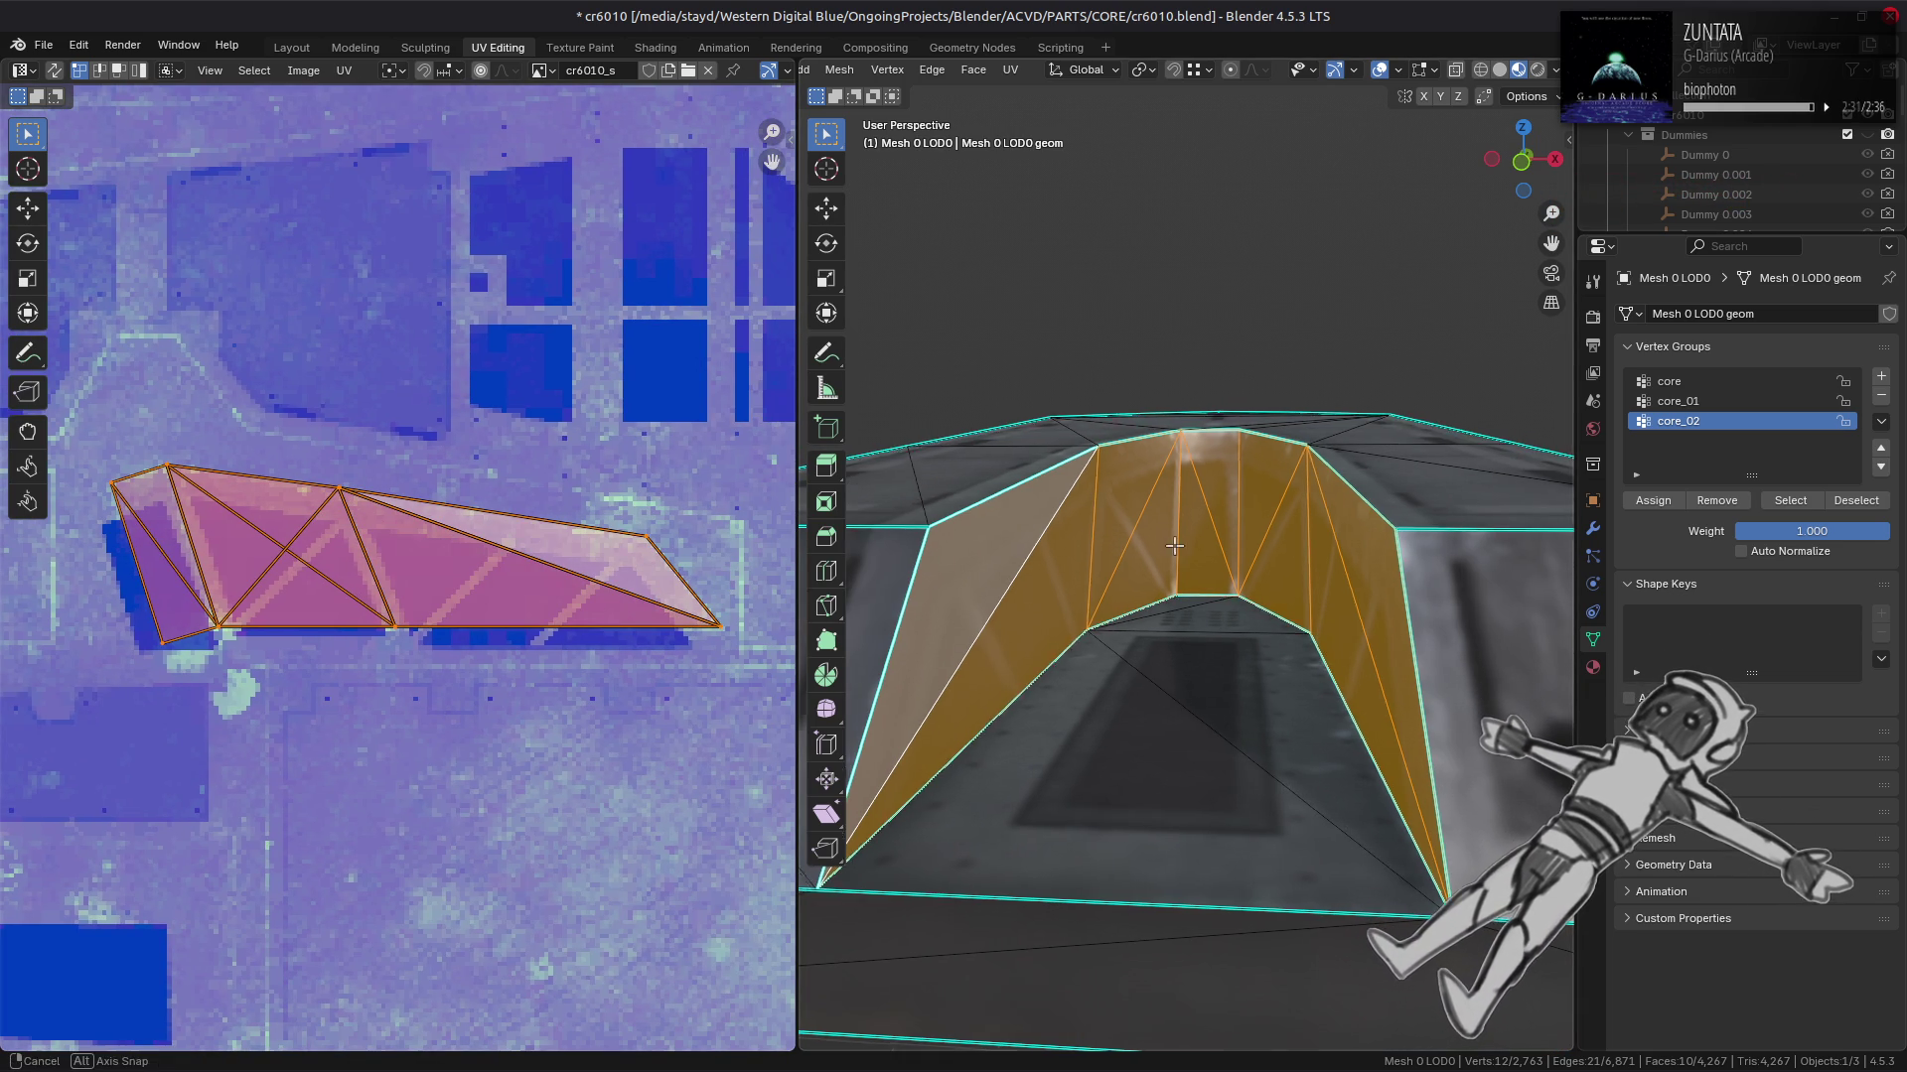
Step: Test moving and rotating the trench UV island, then undo the changes
{"action": "left_click_drag", "start_coordinate": [1192, 596], "coordinate": [1241, 596]}
{"action": "left_click", "coordinate": [30, 207]}
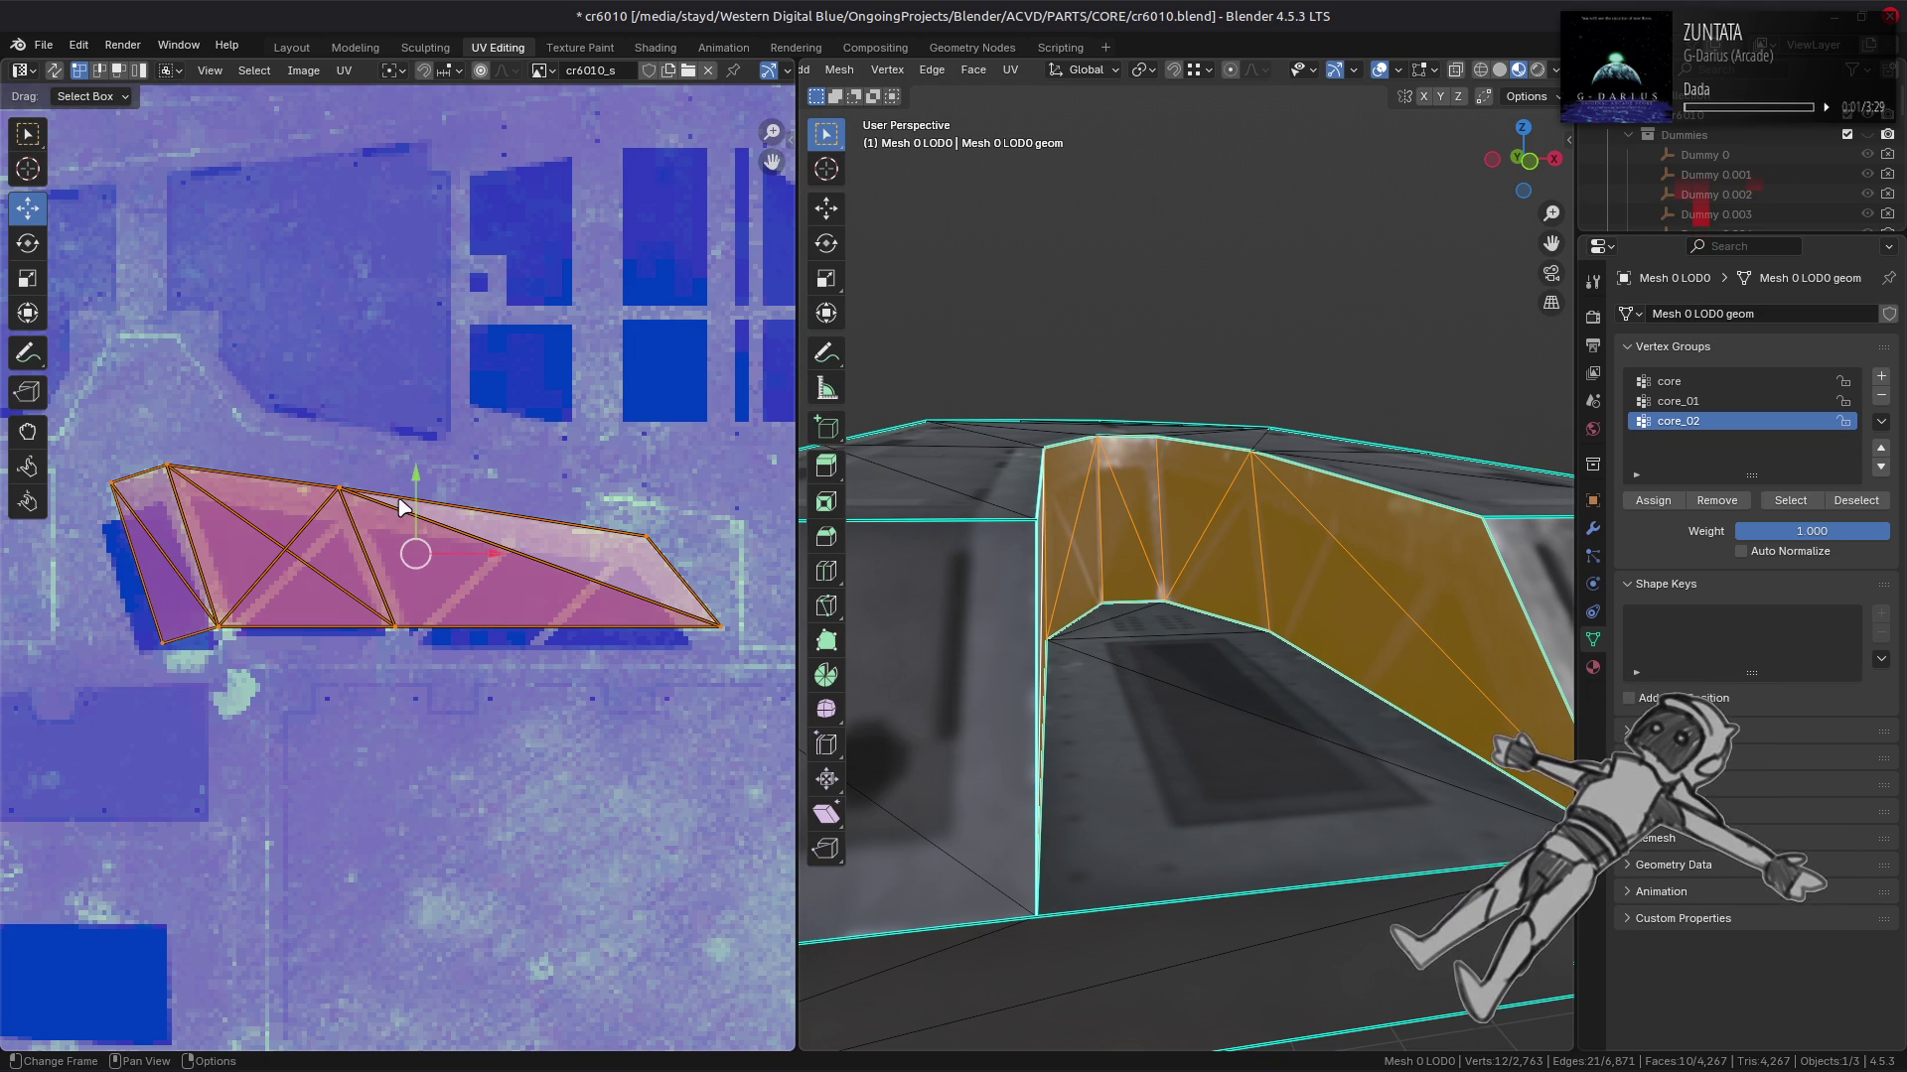
{"action": "left_click_drag", "start_coordinate": [416, 553], "coordinate": [416, 512]}
{"action": "key", "text": "y"}
{"action": "left_click_drag", "start_coordinate": [465, 576], "coordinate": [476, 581]}
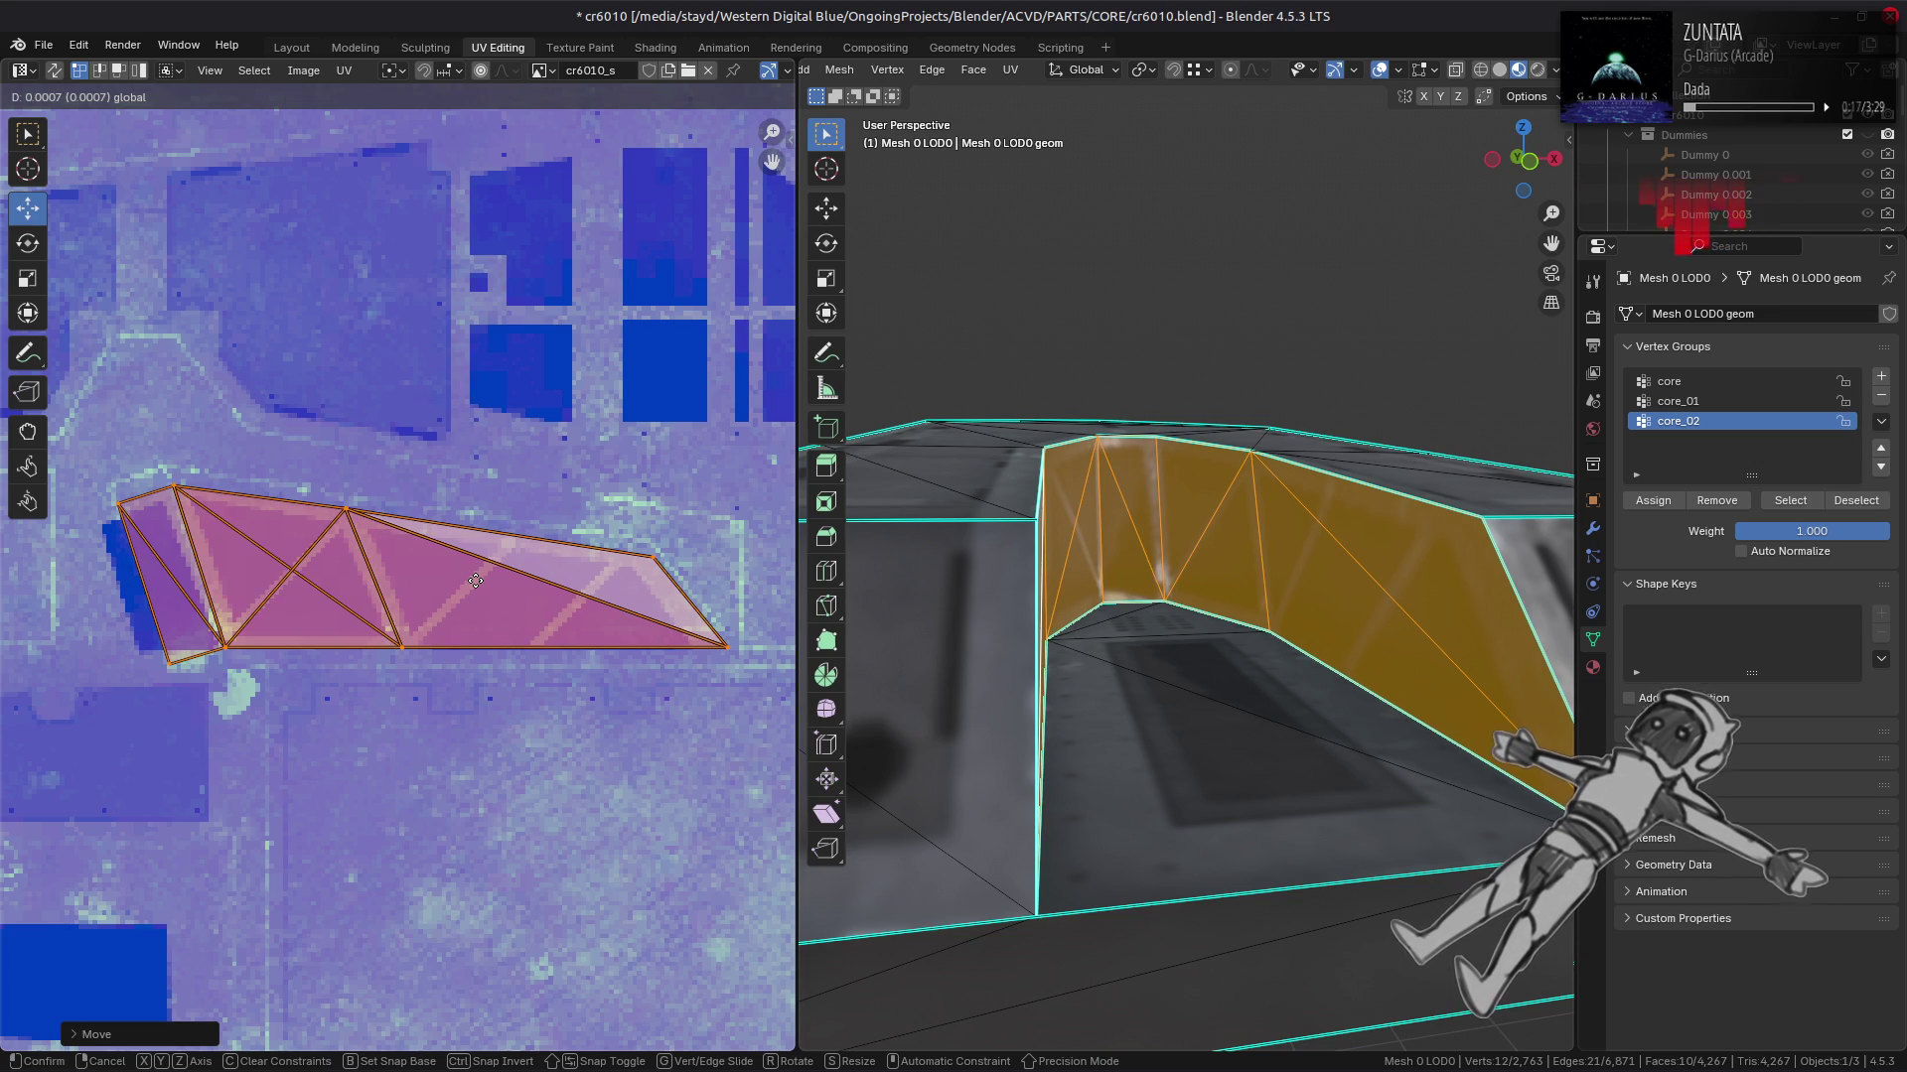
{"action": "left_click_drag", "start_coordinate": [477, 581], "coordinate": [477, 581]}
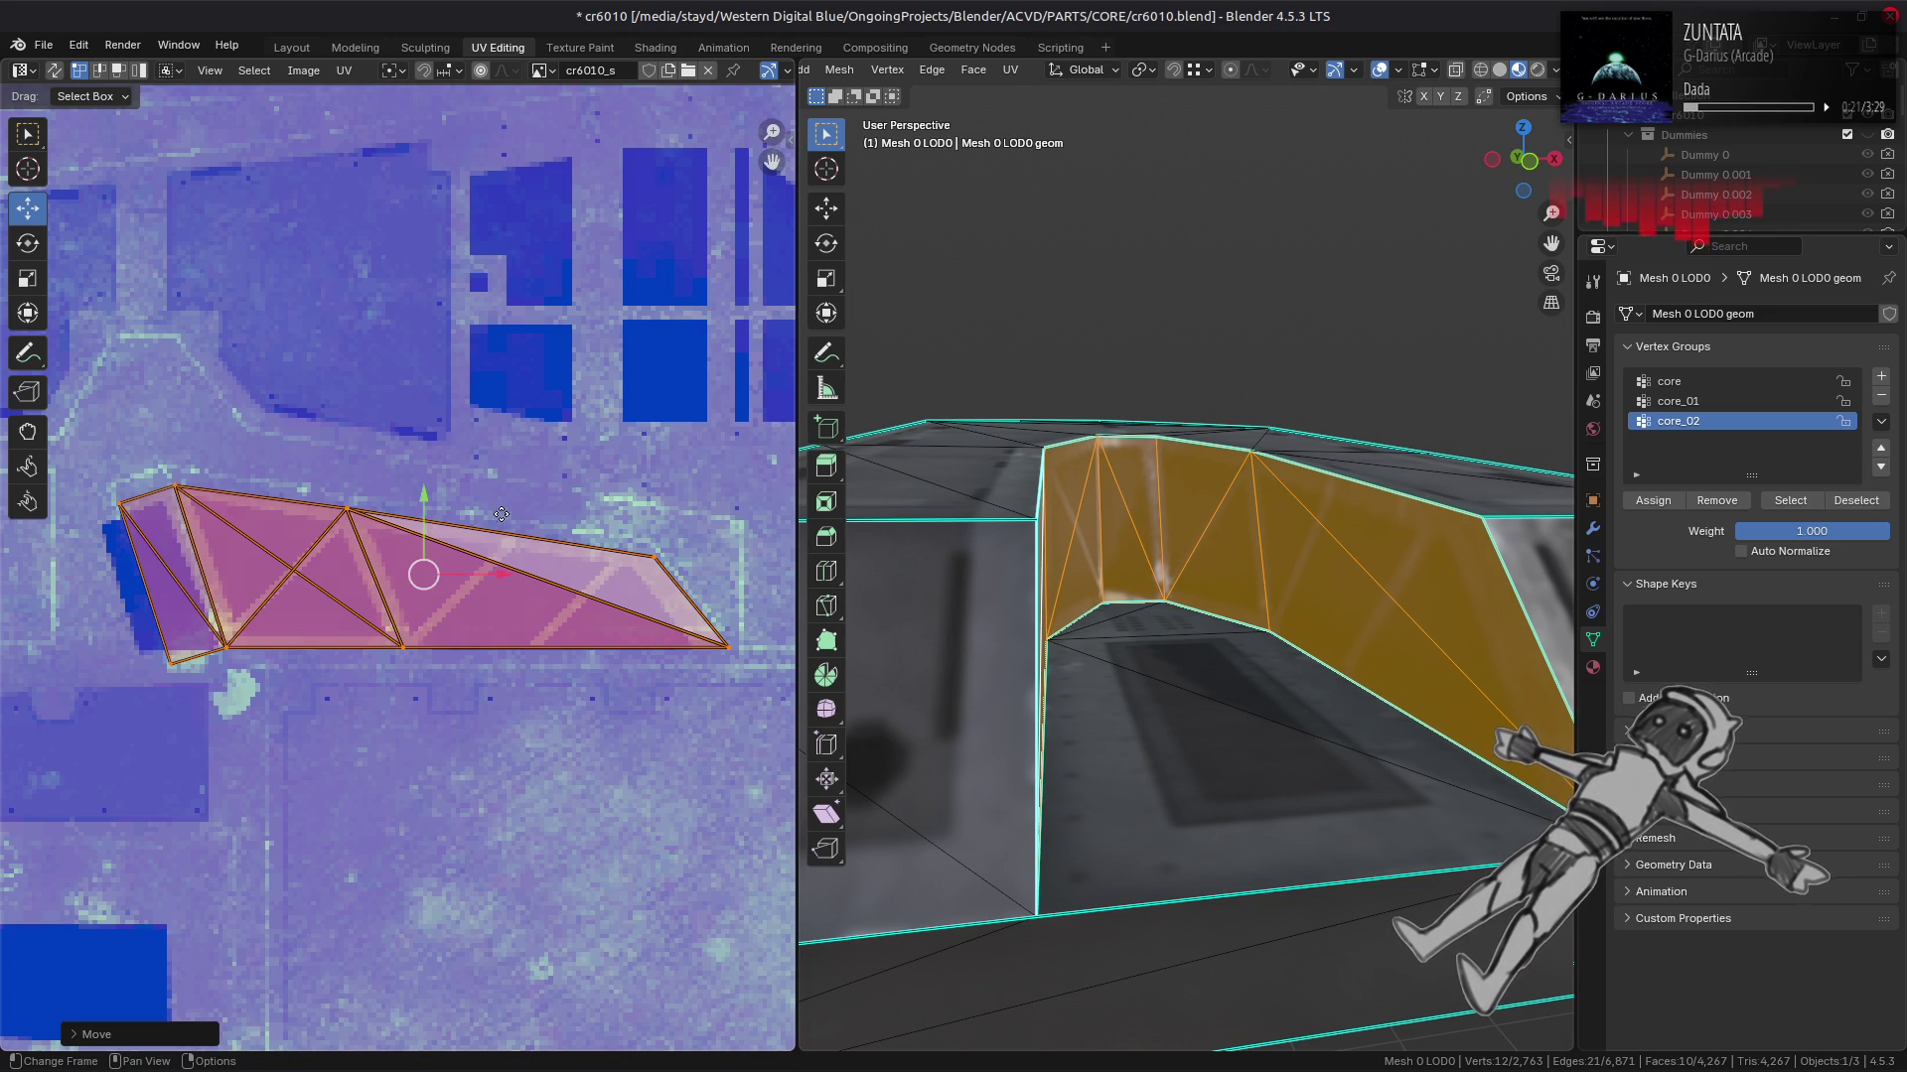
{"action": "key", "text": "s"}
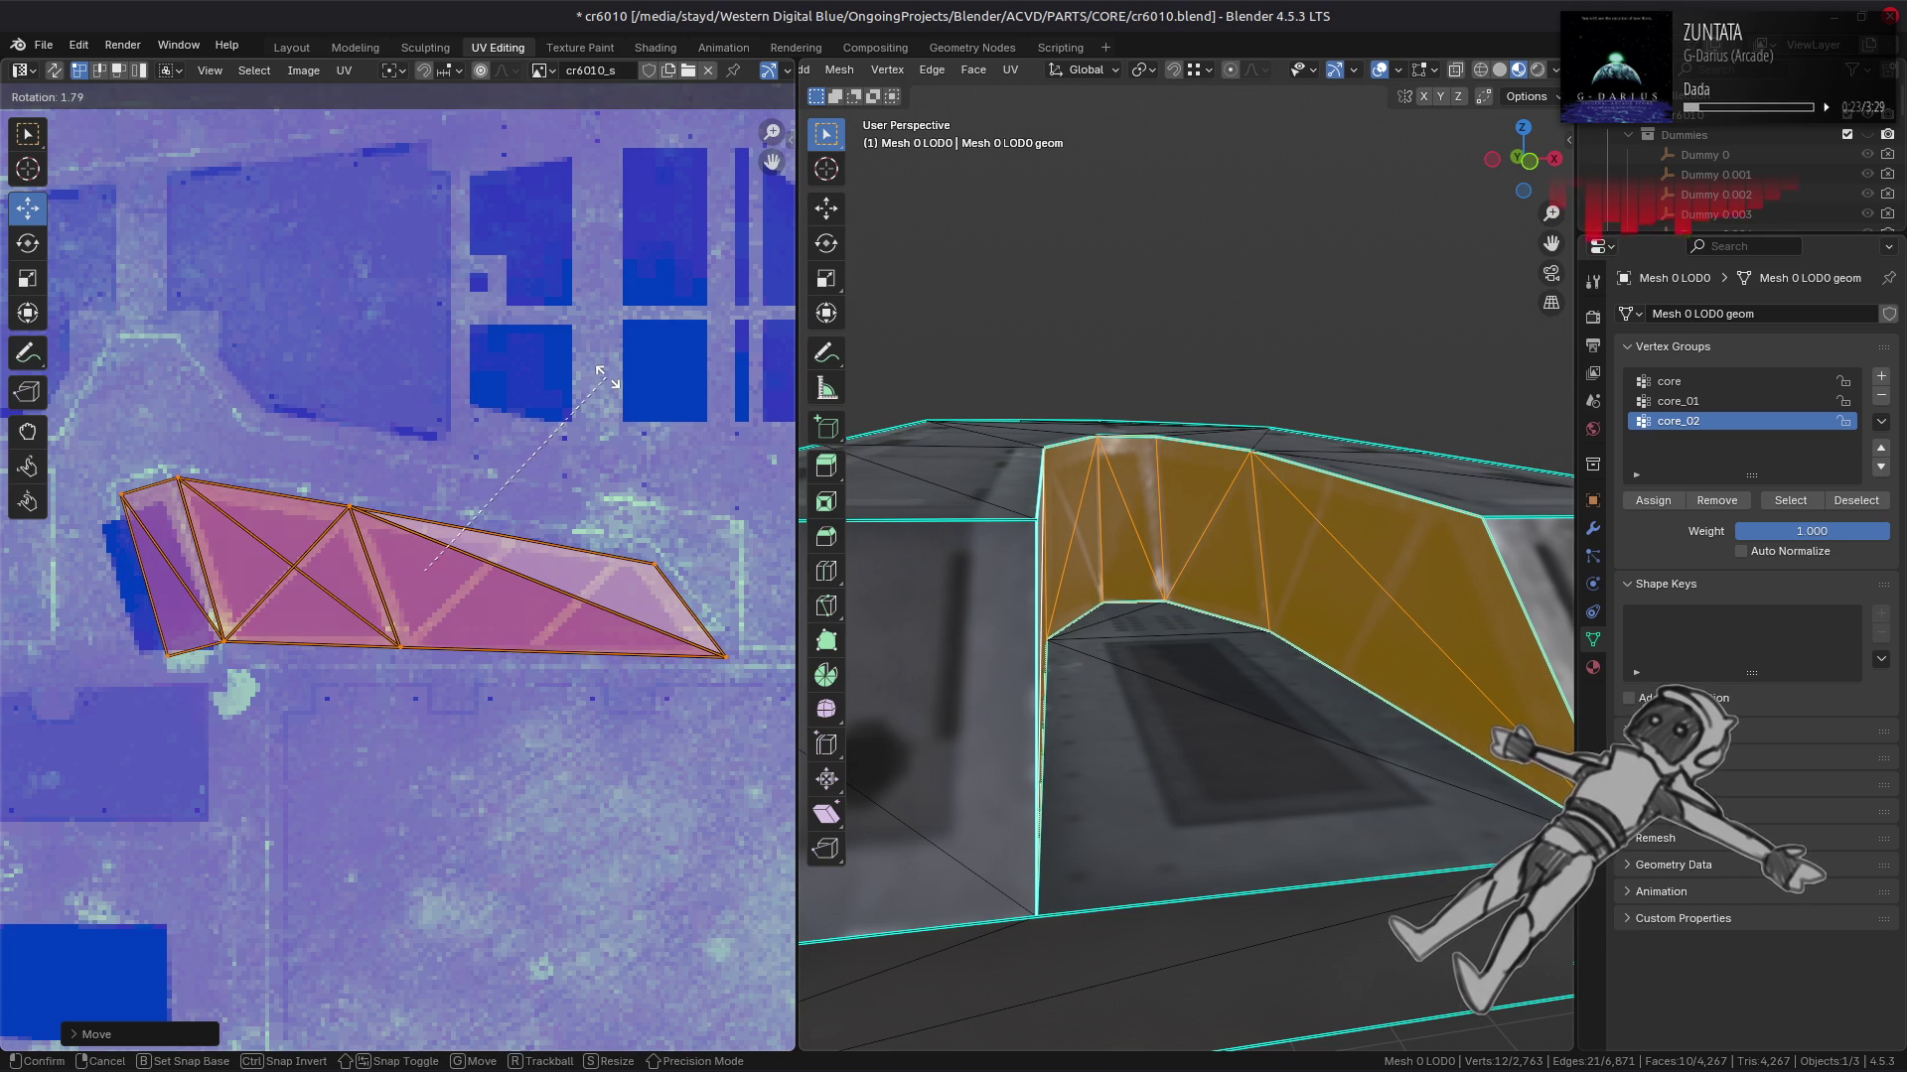
{"action": "left_click", "coordinate": [604, 376]}
{"action": "key", "text": "ctrl+z"}
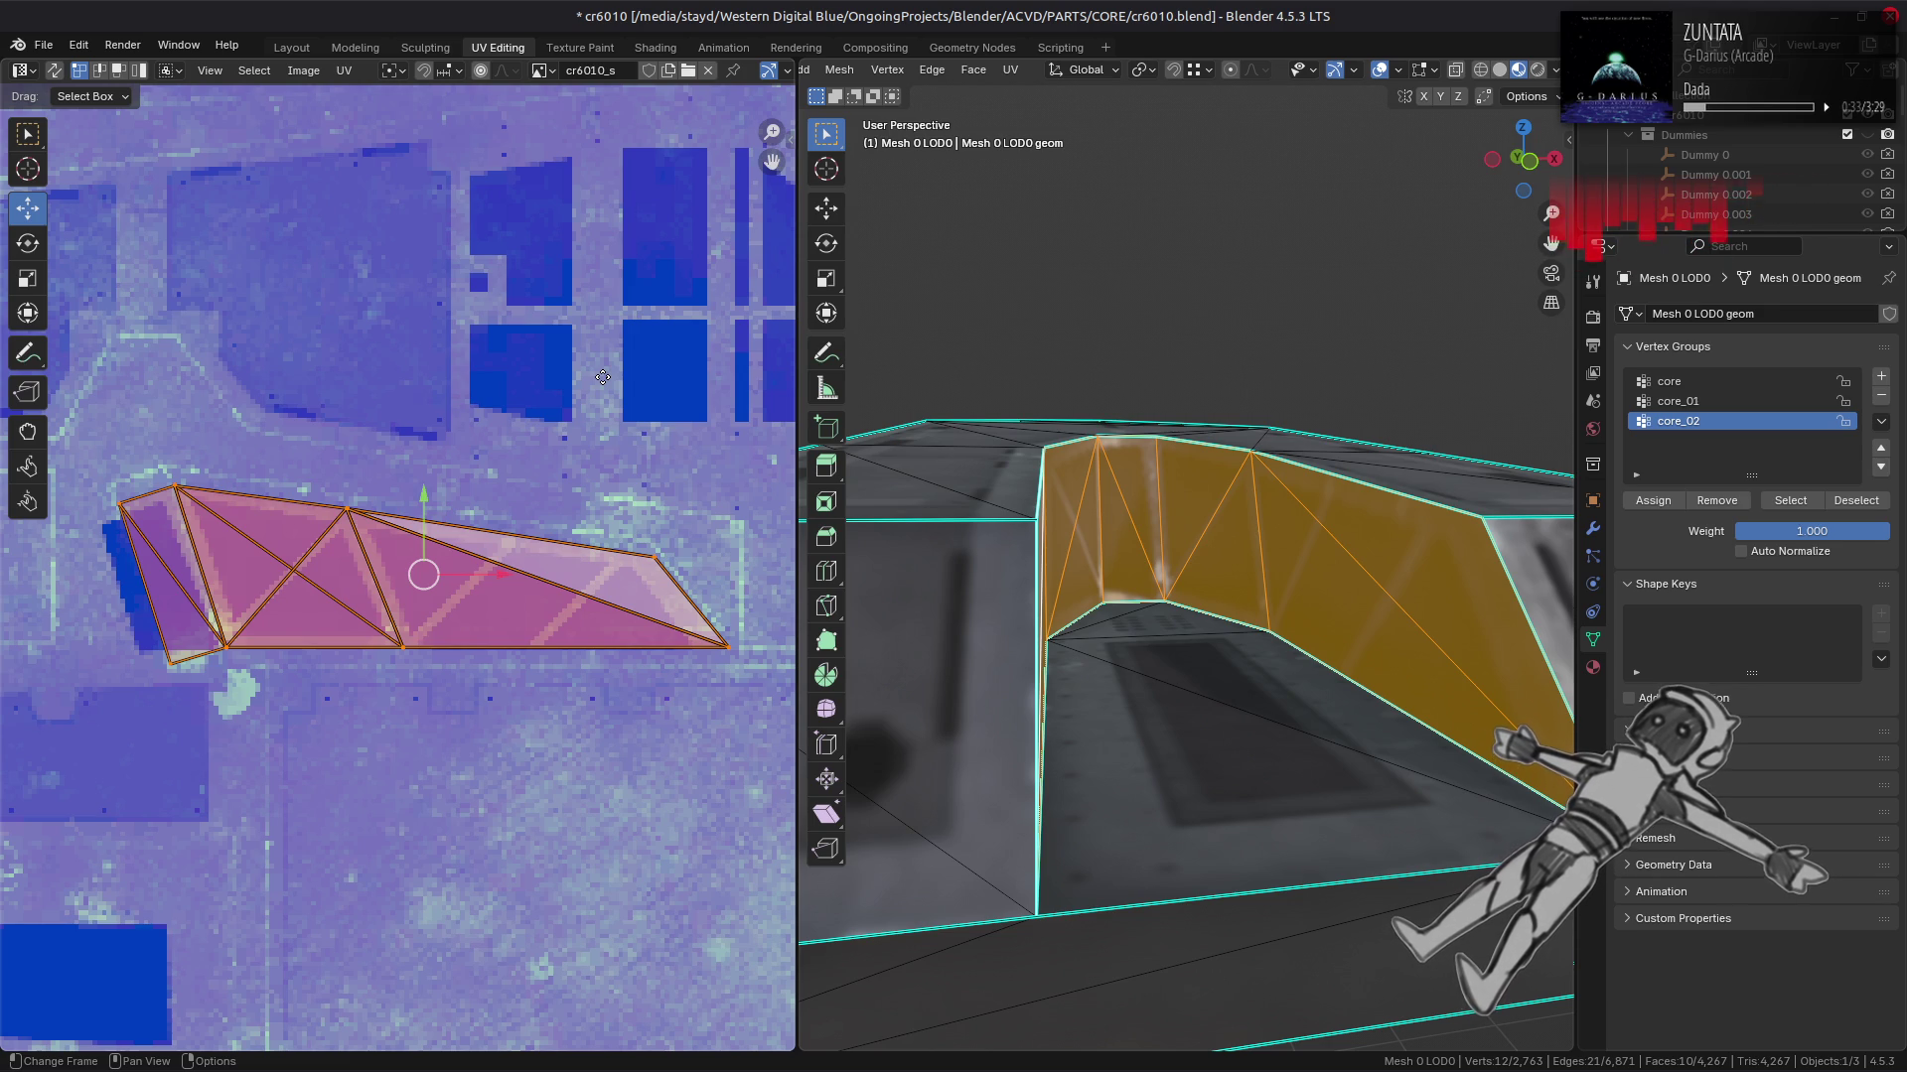
{"action": "key", "text": "ctrl+z"}
{"action": "key", "text": "ctrl+z"}
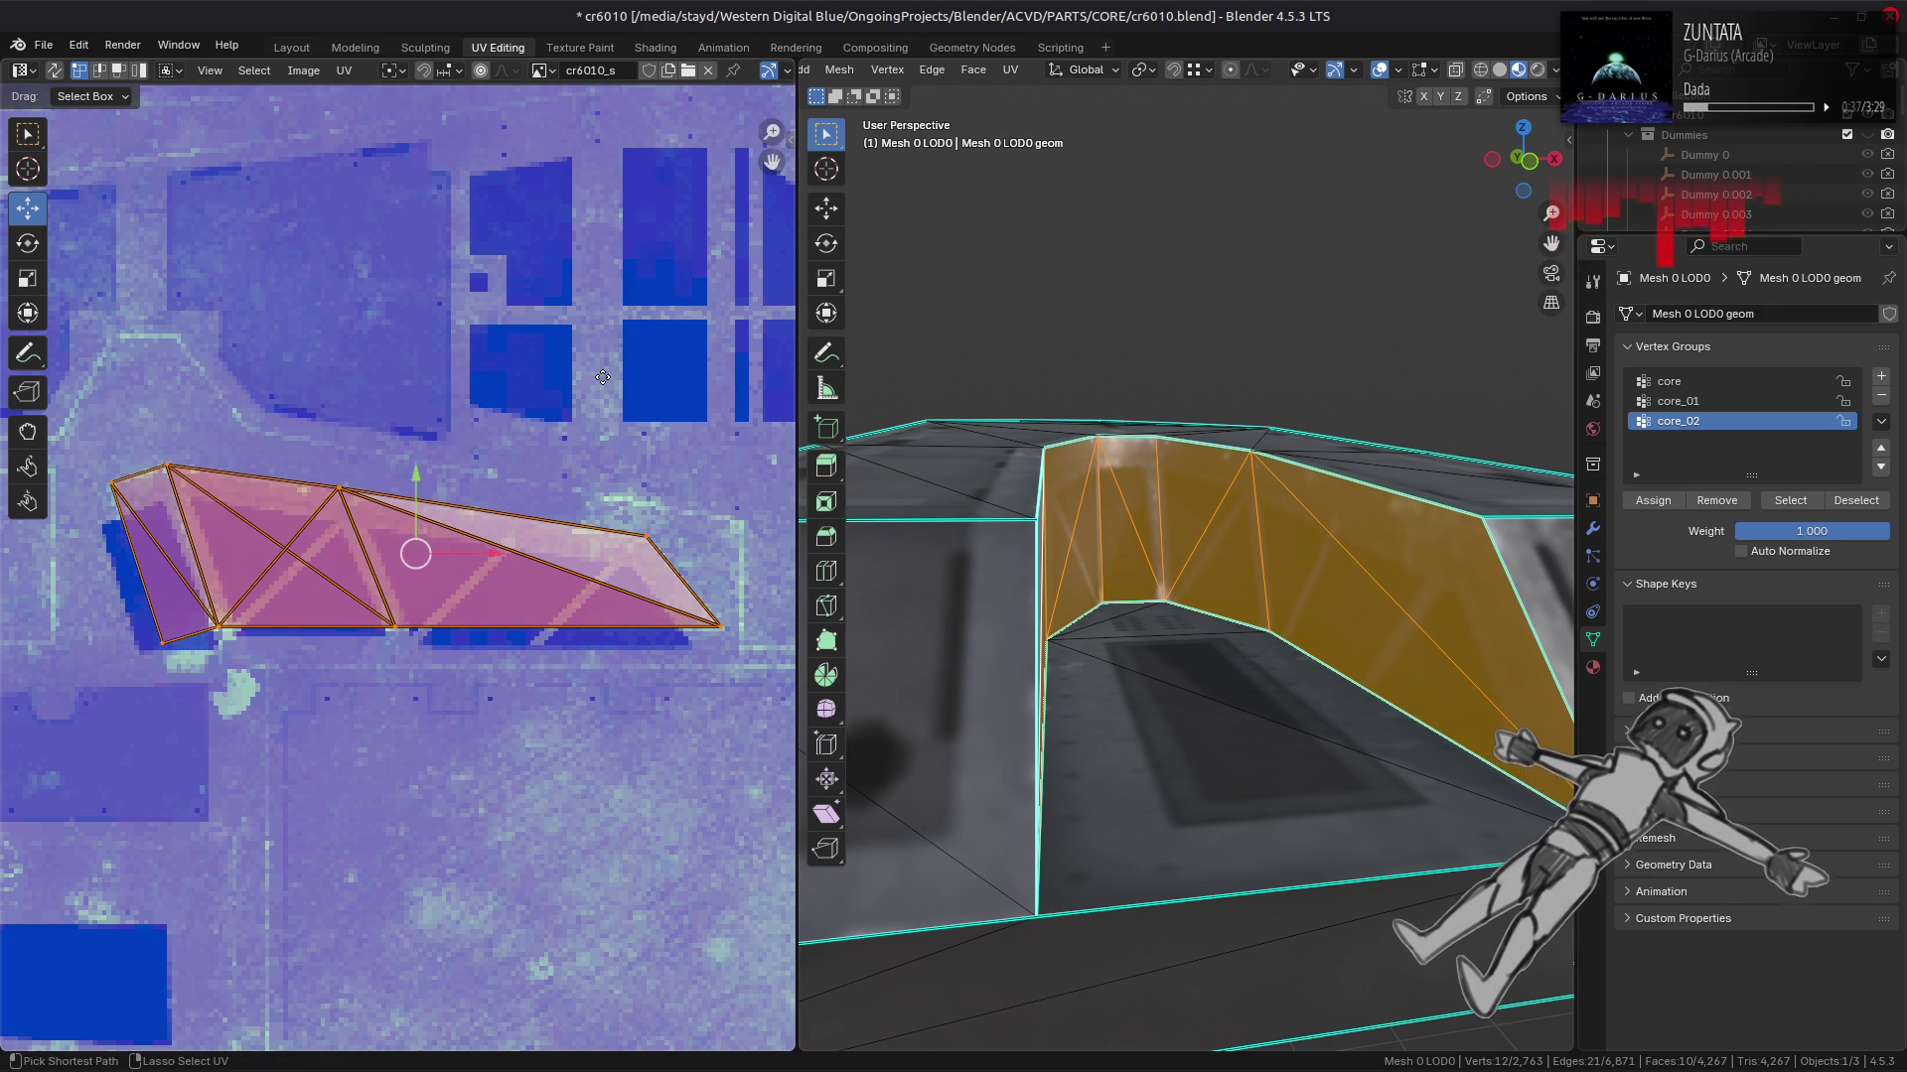
{"action": "key", "text": "ctrl+z"}
{"action": "key", "text": "ctrl+z"}
{"action": "key", "text": "ctrl+shift+z"}
{"action": "key", "text": "ctrl+shift+z"}
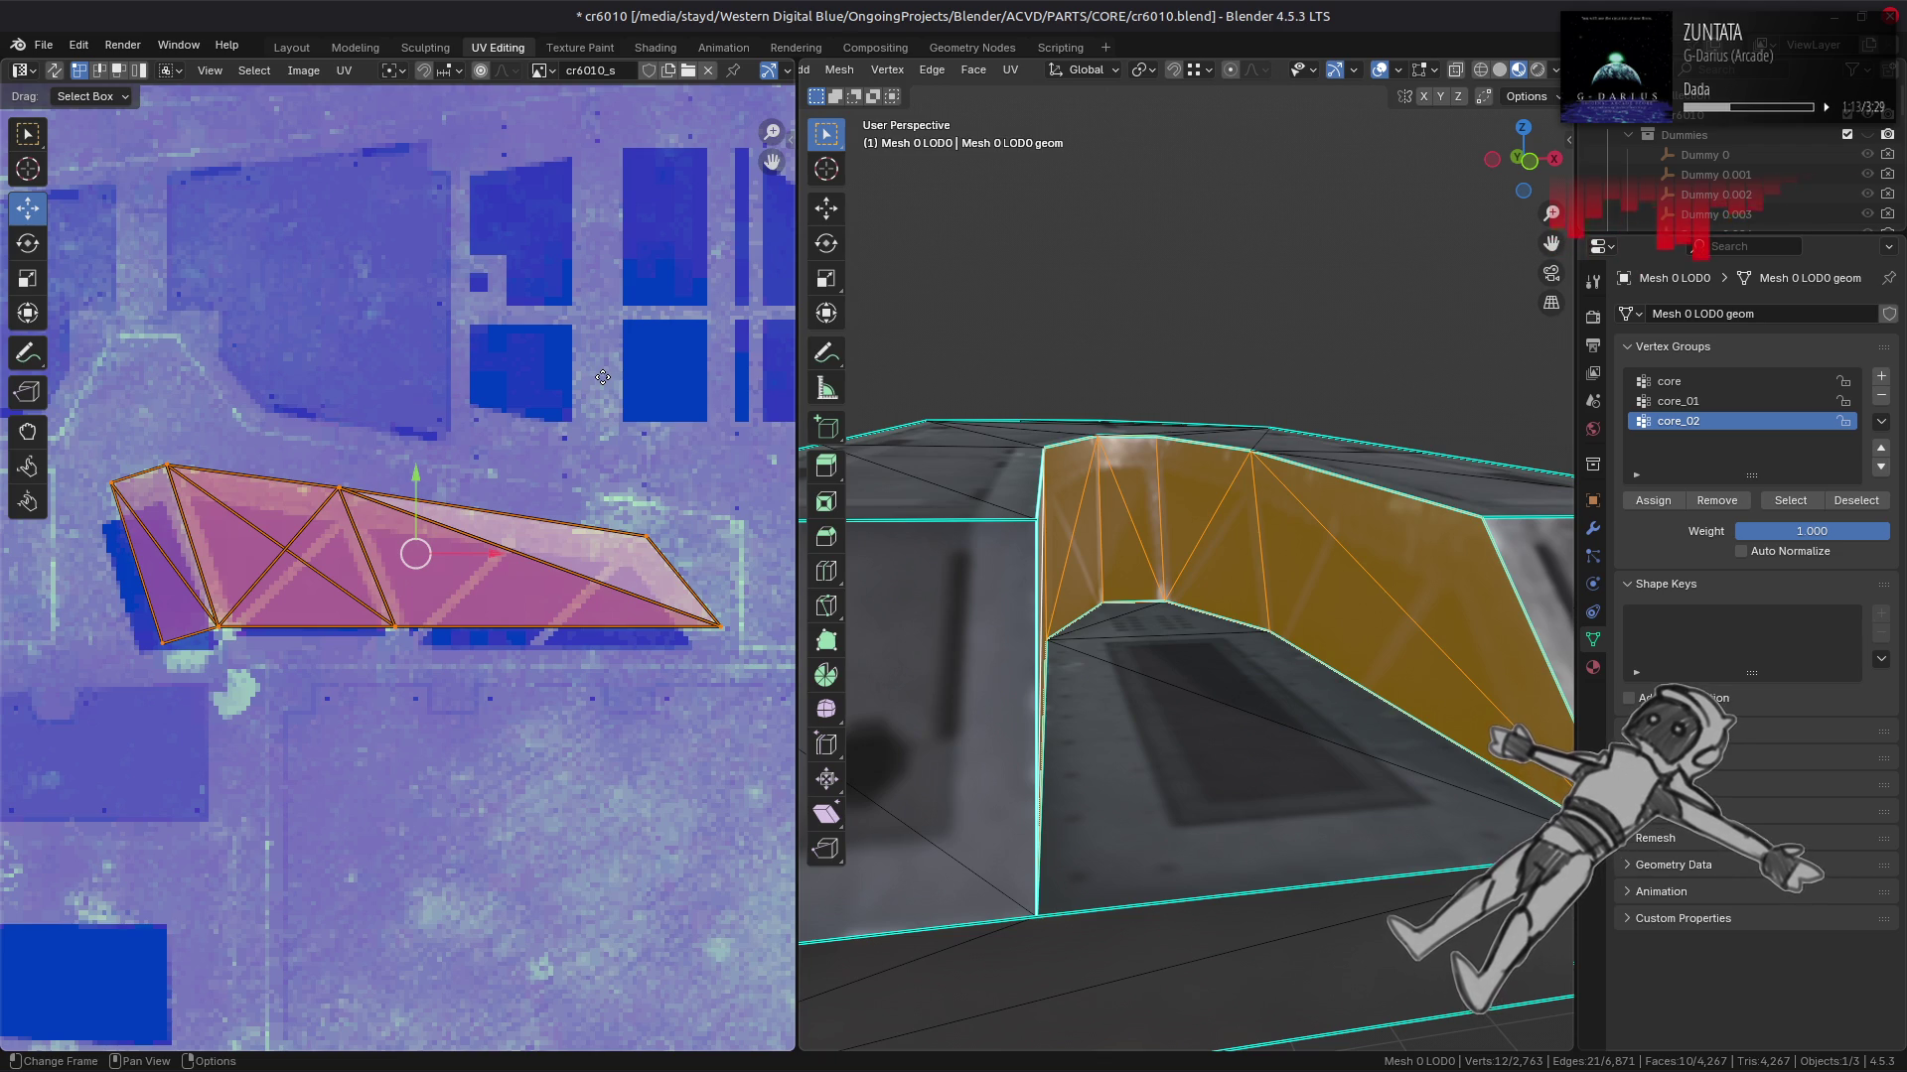
Step: Compare the textured trench walls in Object Mode against the texture's wall strip
{"action": "scroll", "scroll_direction": "up", "scroll_amount": 3}
{"action": "key", "text": "Tab"}
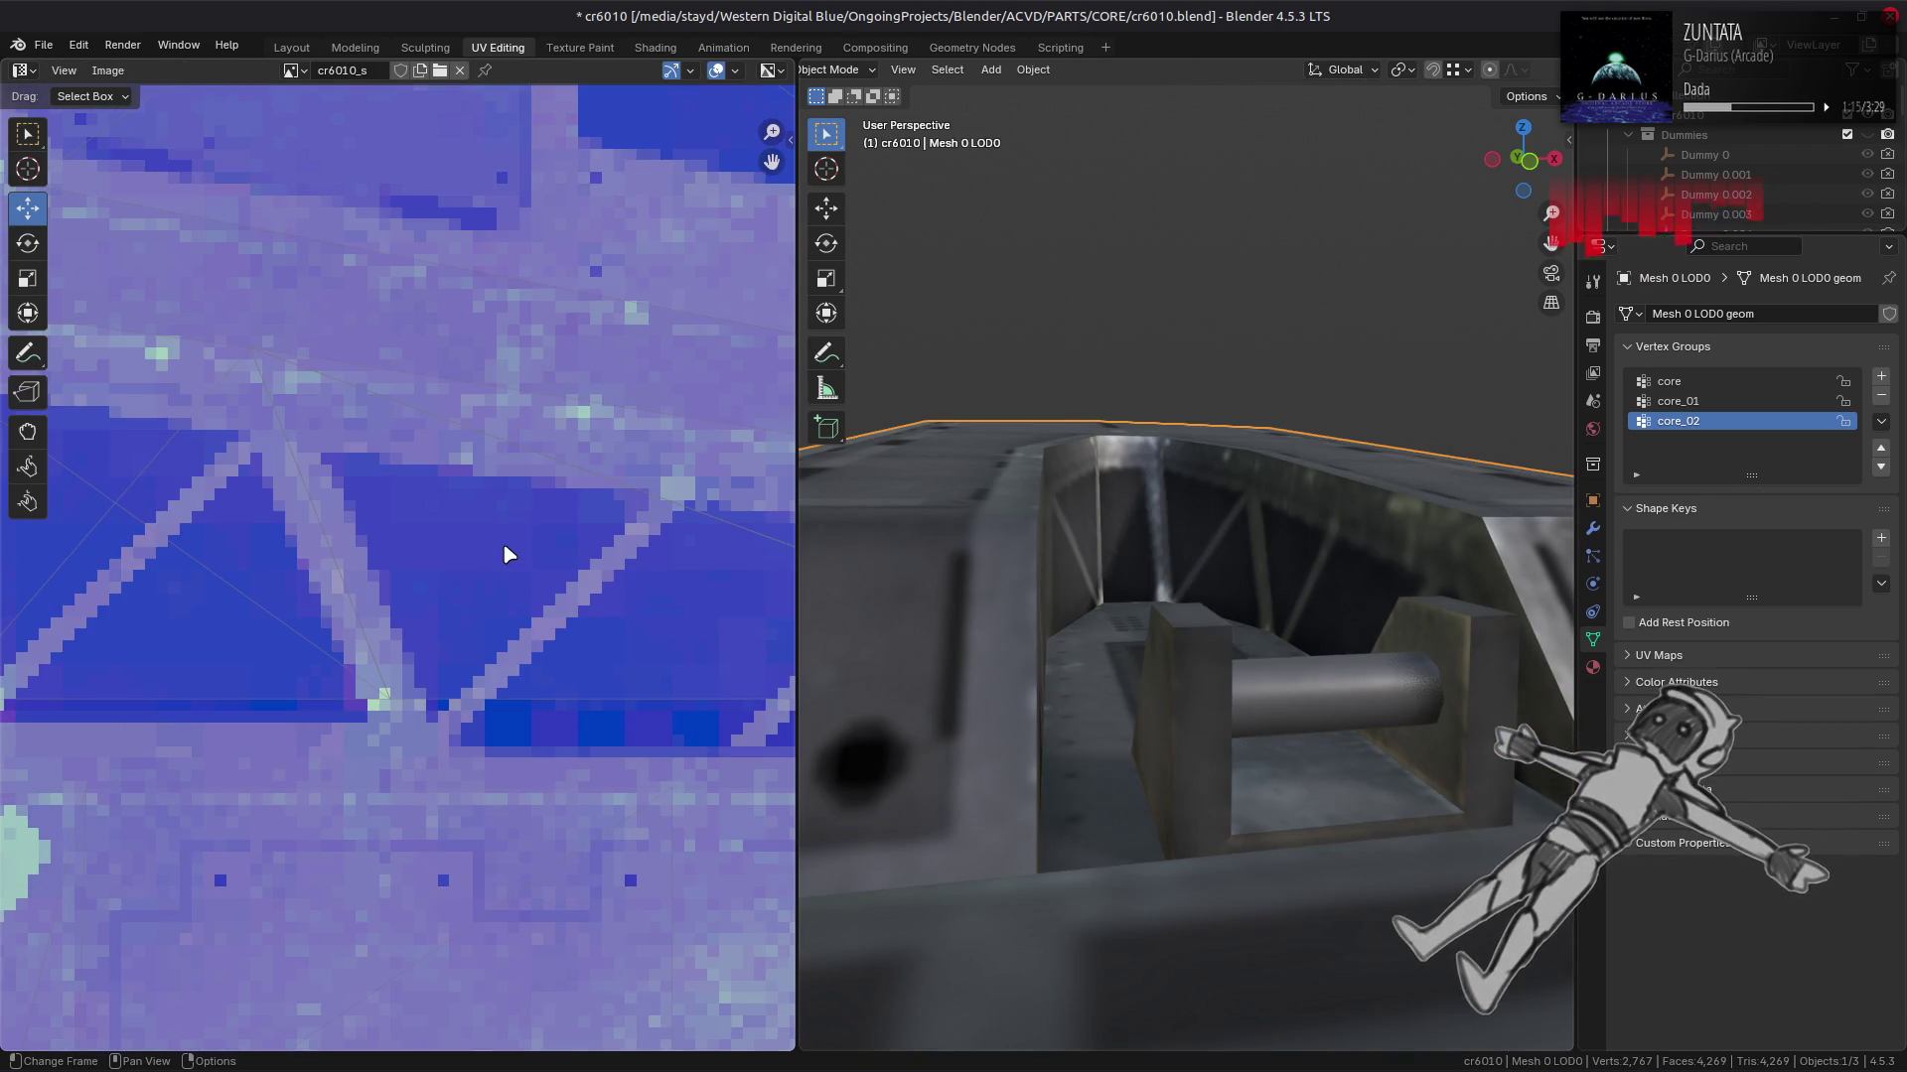
{"action": "scroll", "scroll_direction": "down", "scroll_amount": 3}
{"action": "key", "text": "Tab"}
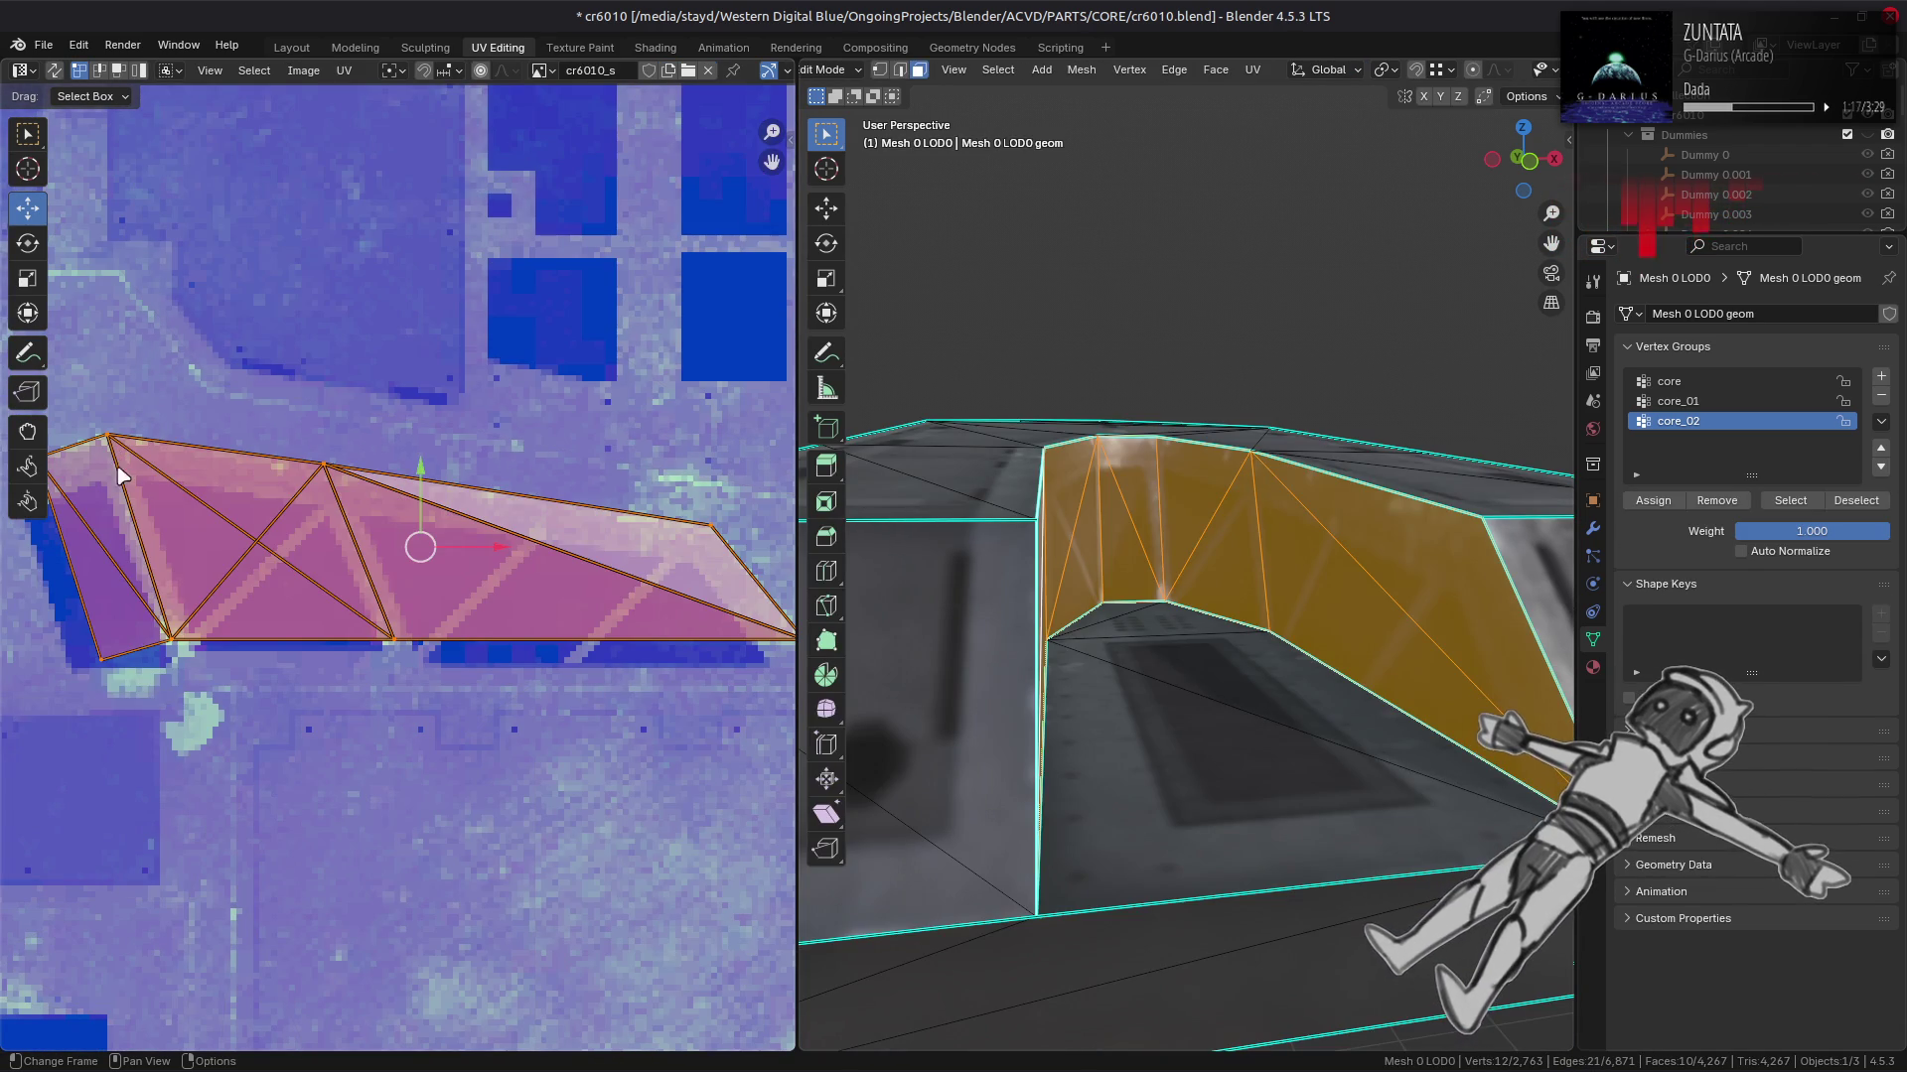
{"action": "left_click_drag", "start_coordinate": [1172, 596], "coordinate": [1239, 545]}
{"action": "key", "text": "Tab"}
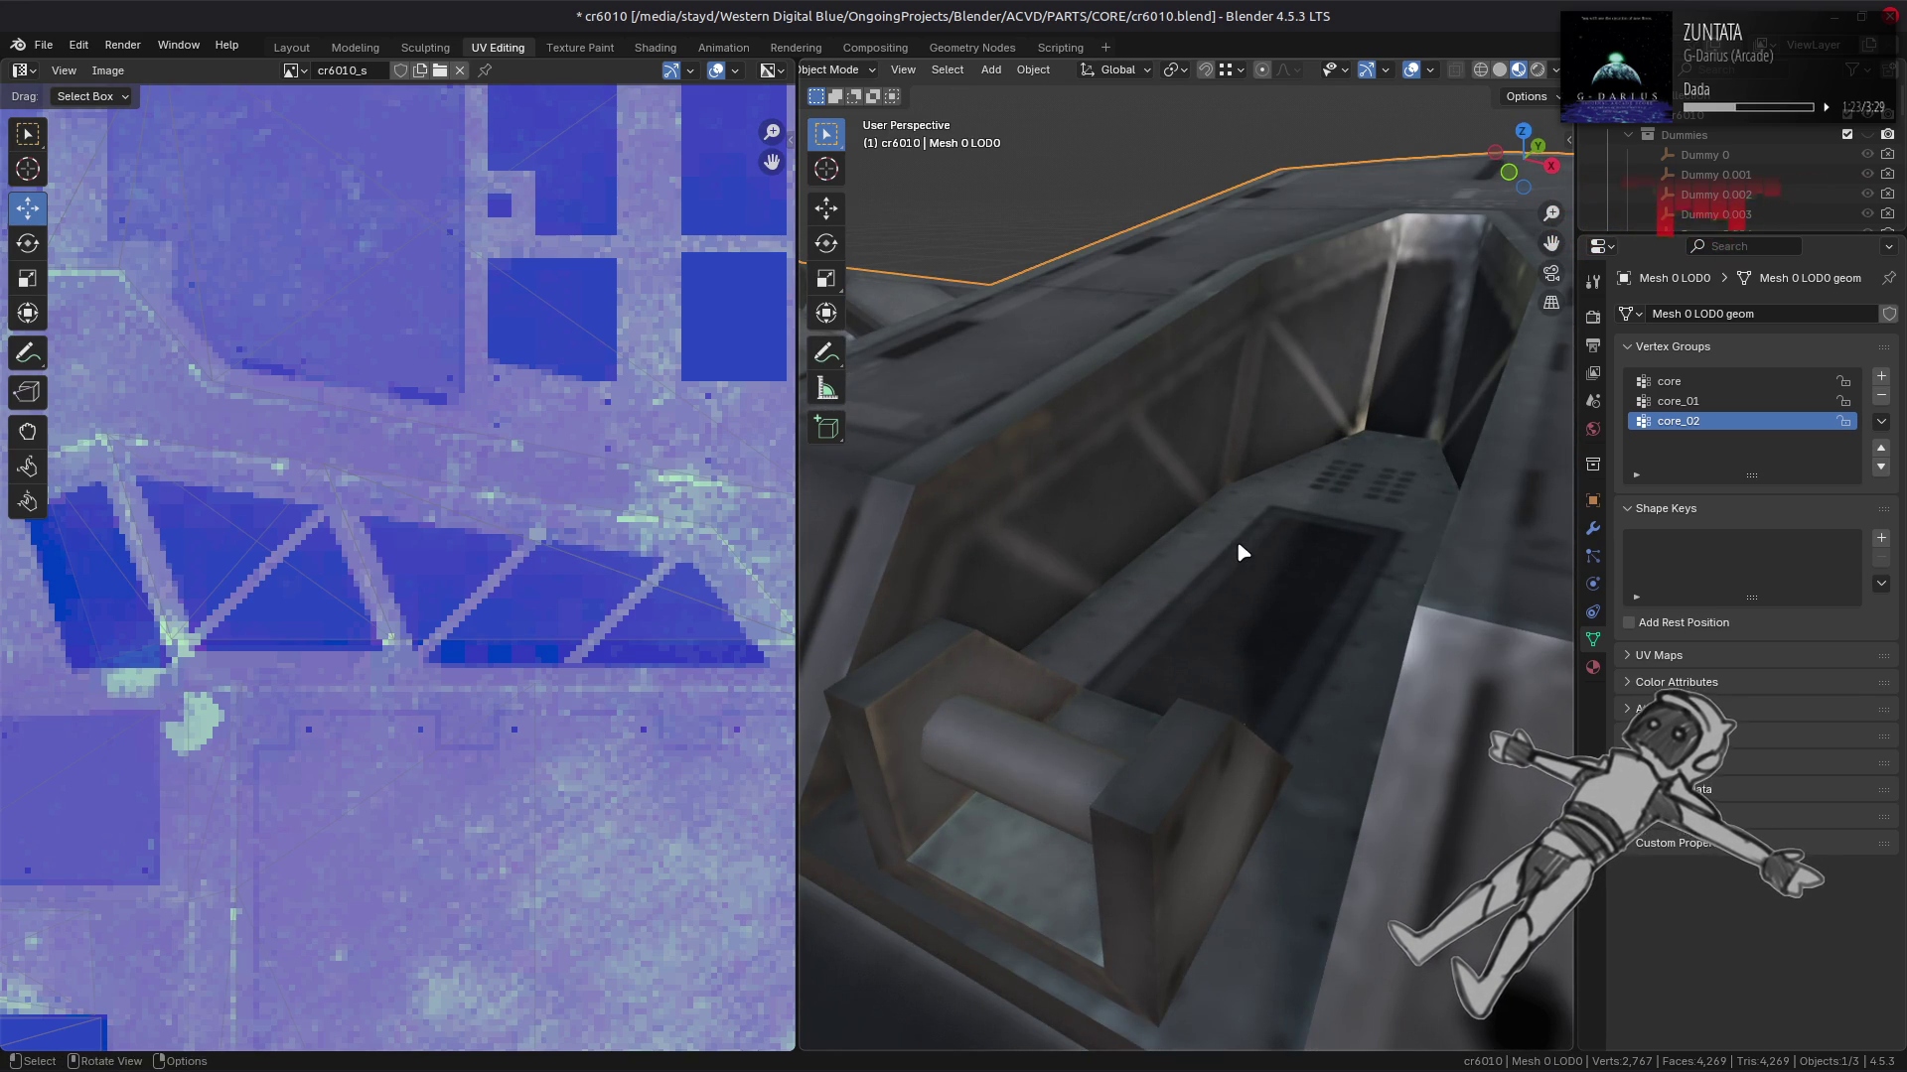
{"action": "scroll", "scroll_direction": "down", "scroll_amount": 3}
{"action": "left_click_drag", "start_coordinate": [153, 639], "coordinate": [246, 589]}
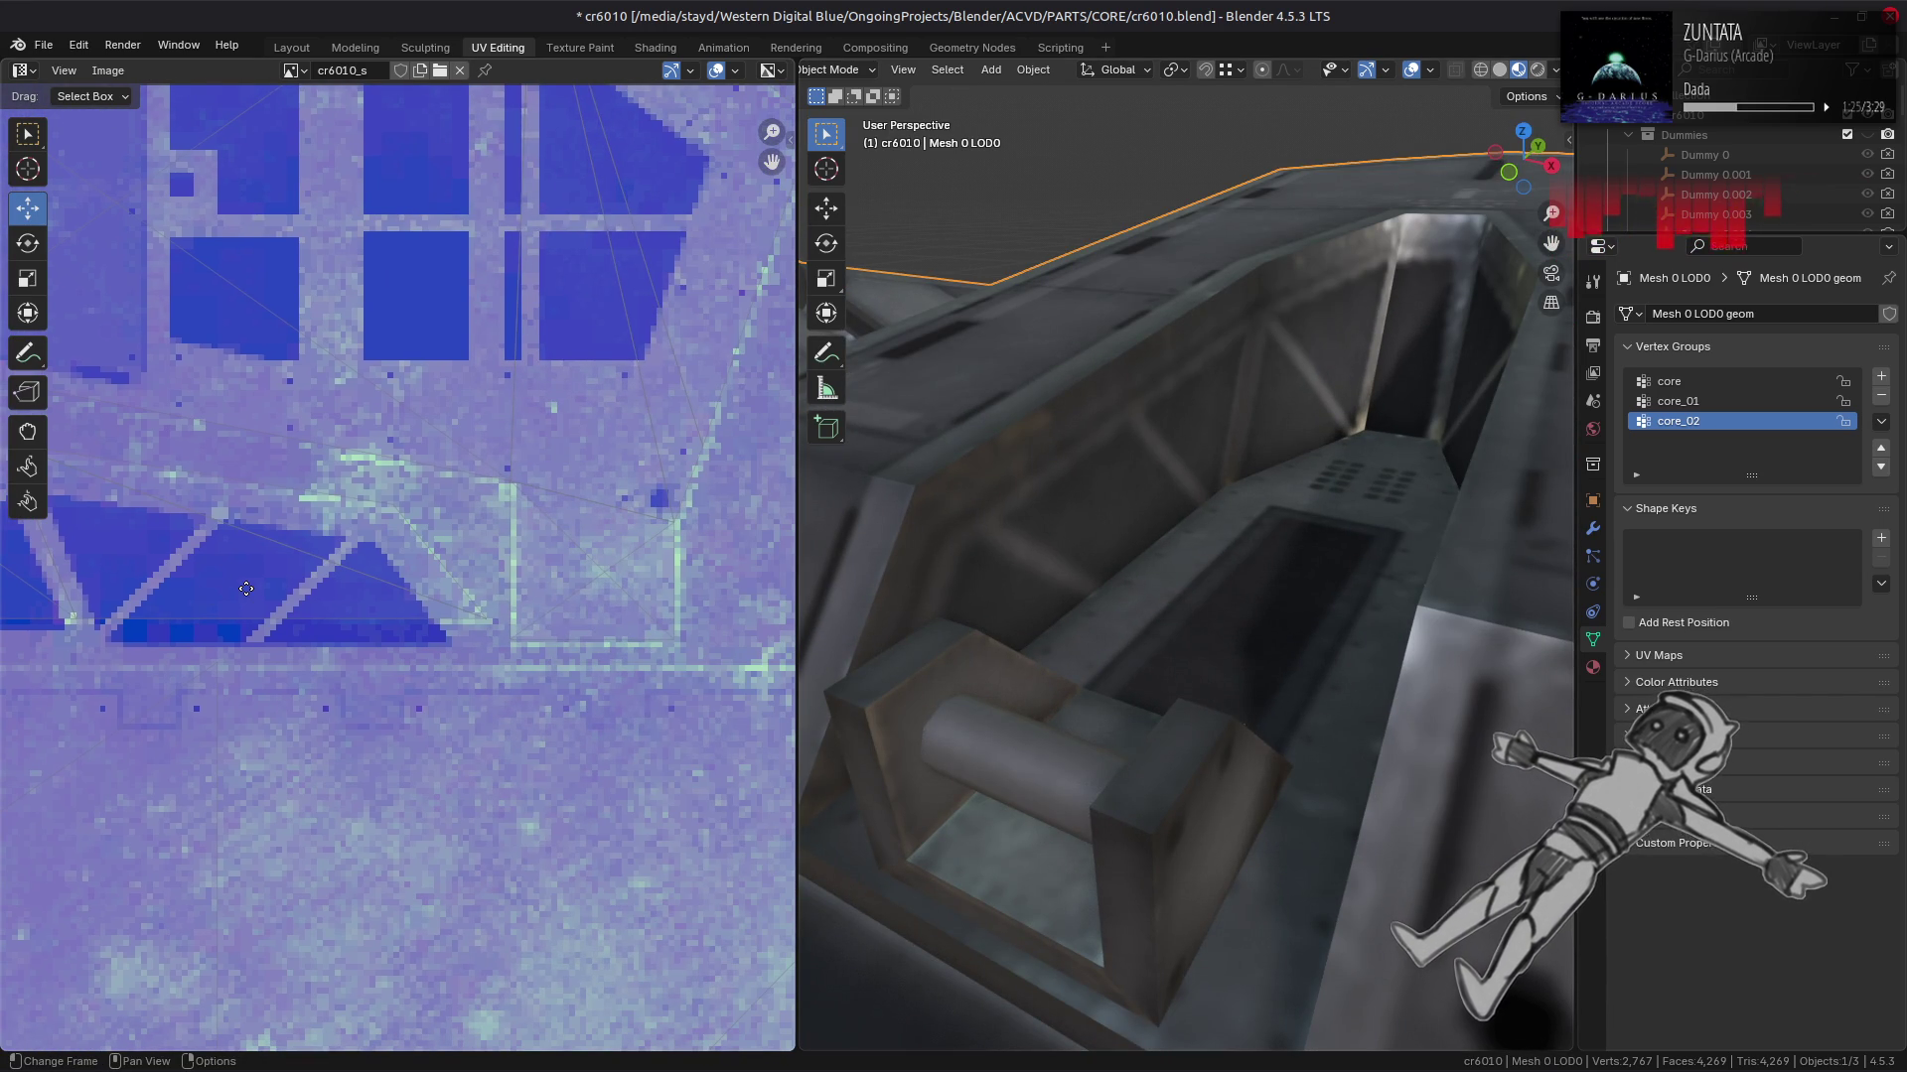
{"action": "key", "text": "Tab"}
{"action": "key", "text": "Tab"}
{"action": "left_click_drag", "start_coordinate": [192, 626], "coordinate": [585, 646]}
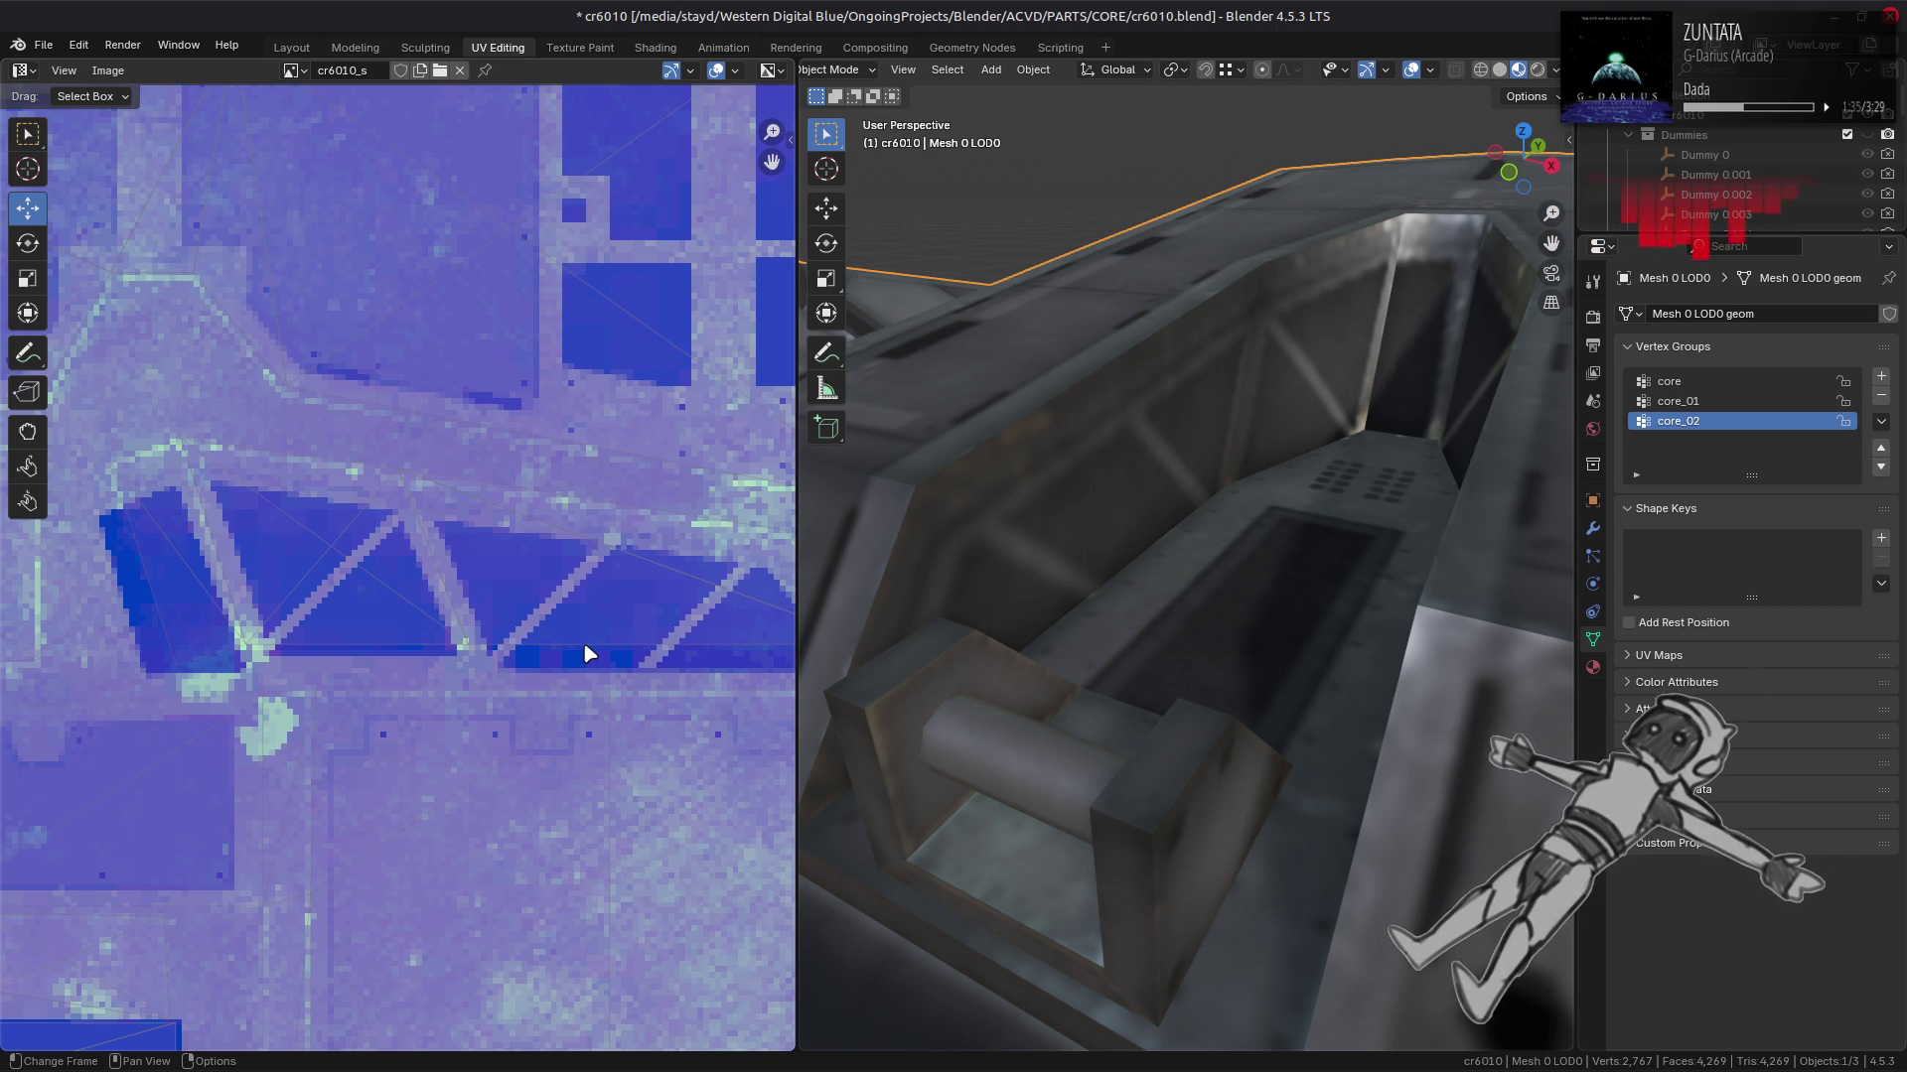
Step: Pick a single trench-wall quad, check its texture head-on, and return to Layout
{"action": "left_click_drag", "start_coordinate": [1076, 456], "coordinate": [1147, 469]}
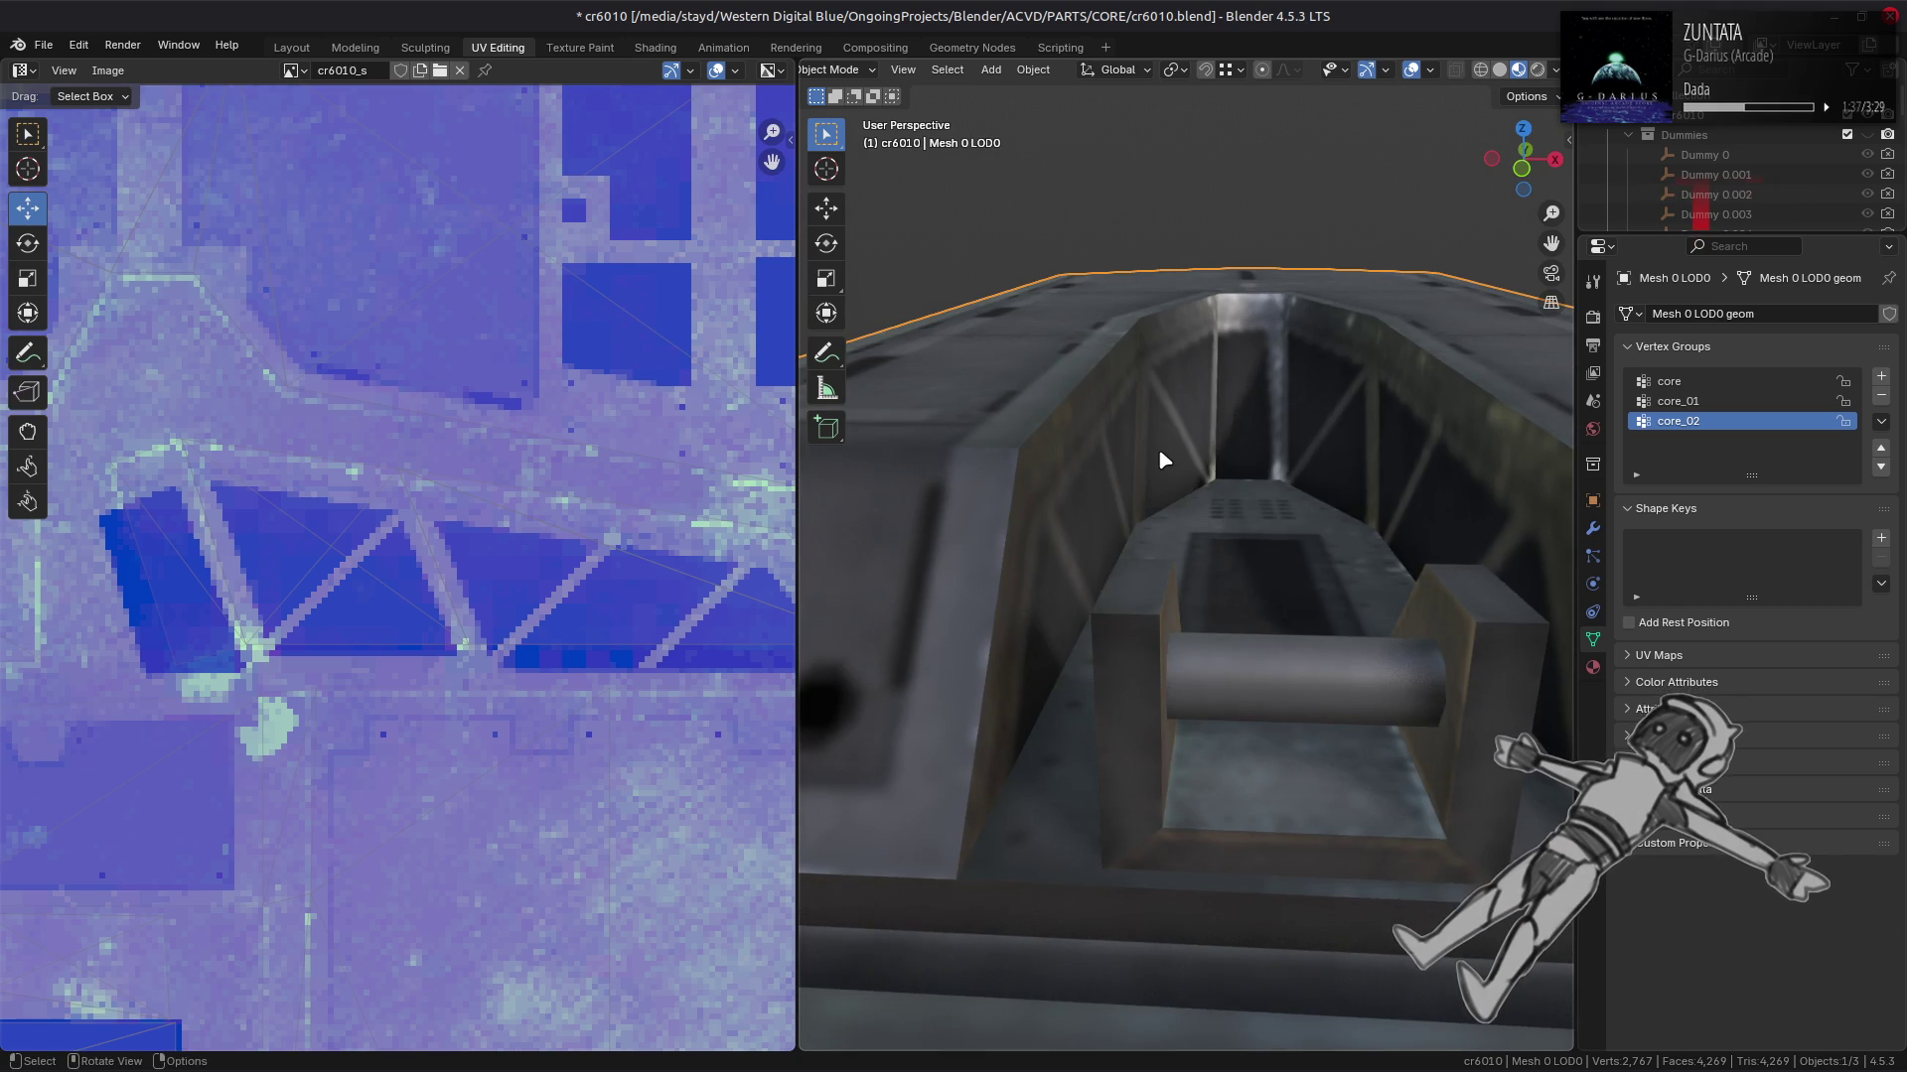
{"action": "key", "text": "Tab"}
{"action": "left_click", "coordinate": [1260, 367]}
{"action": "left_click", "coordinate": [1234, 420]}
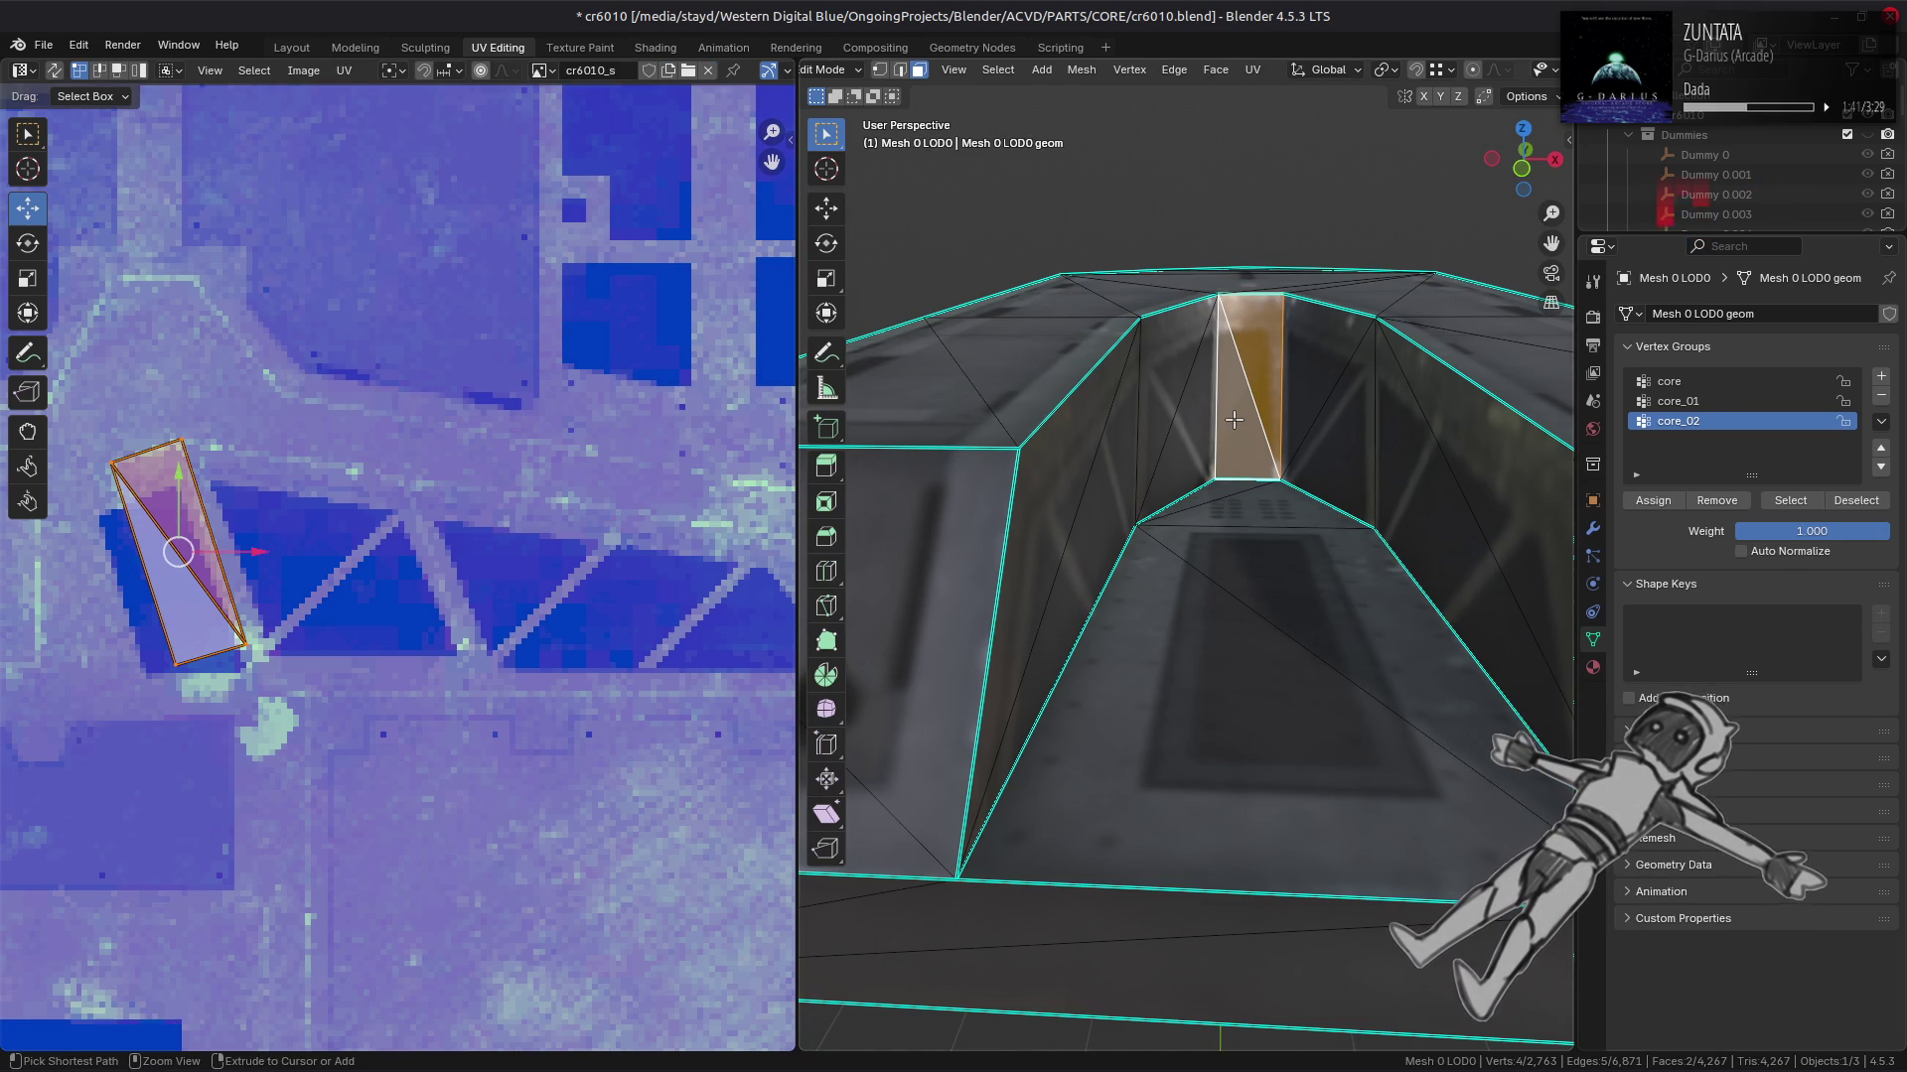
{"action": "key", "text": "Tab"}
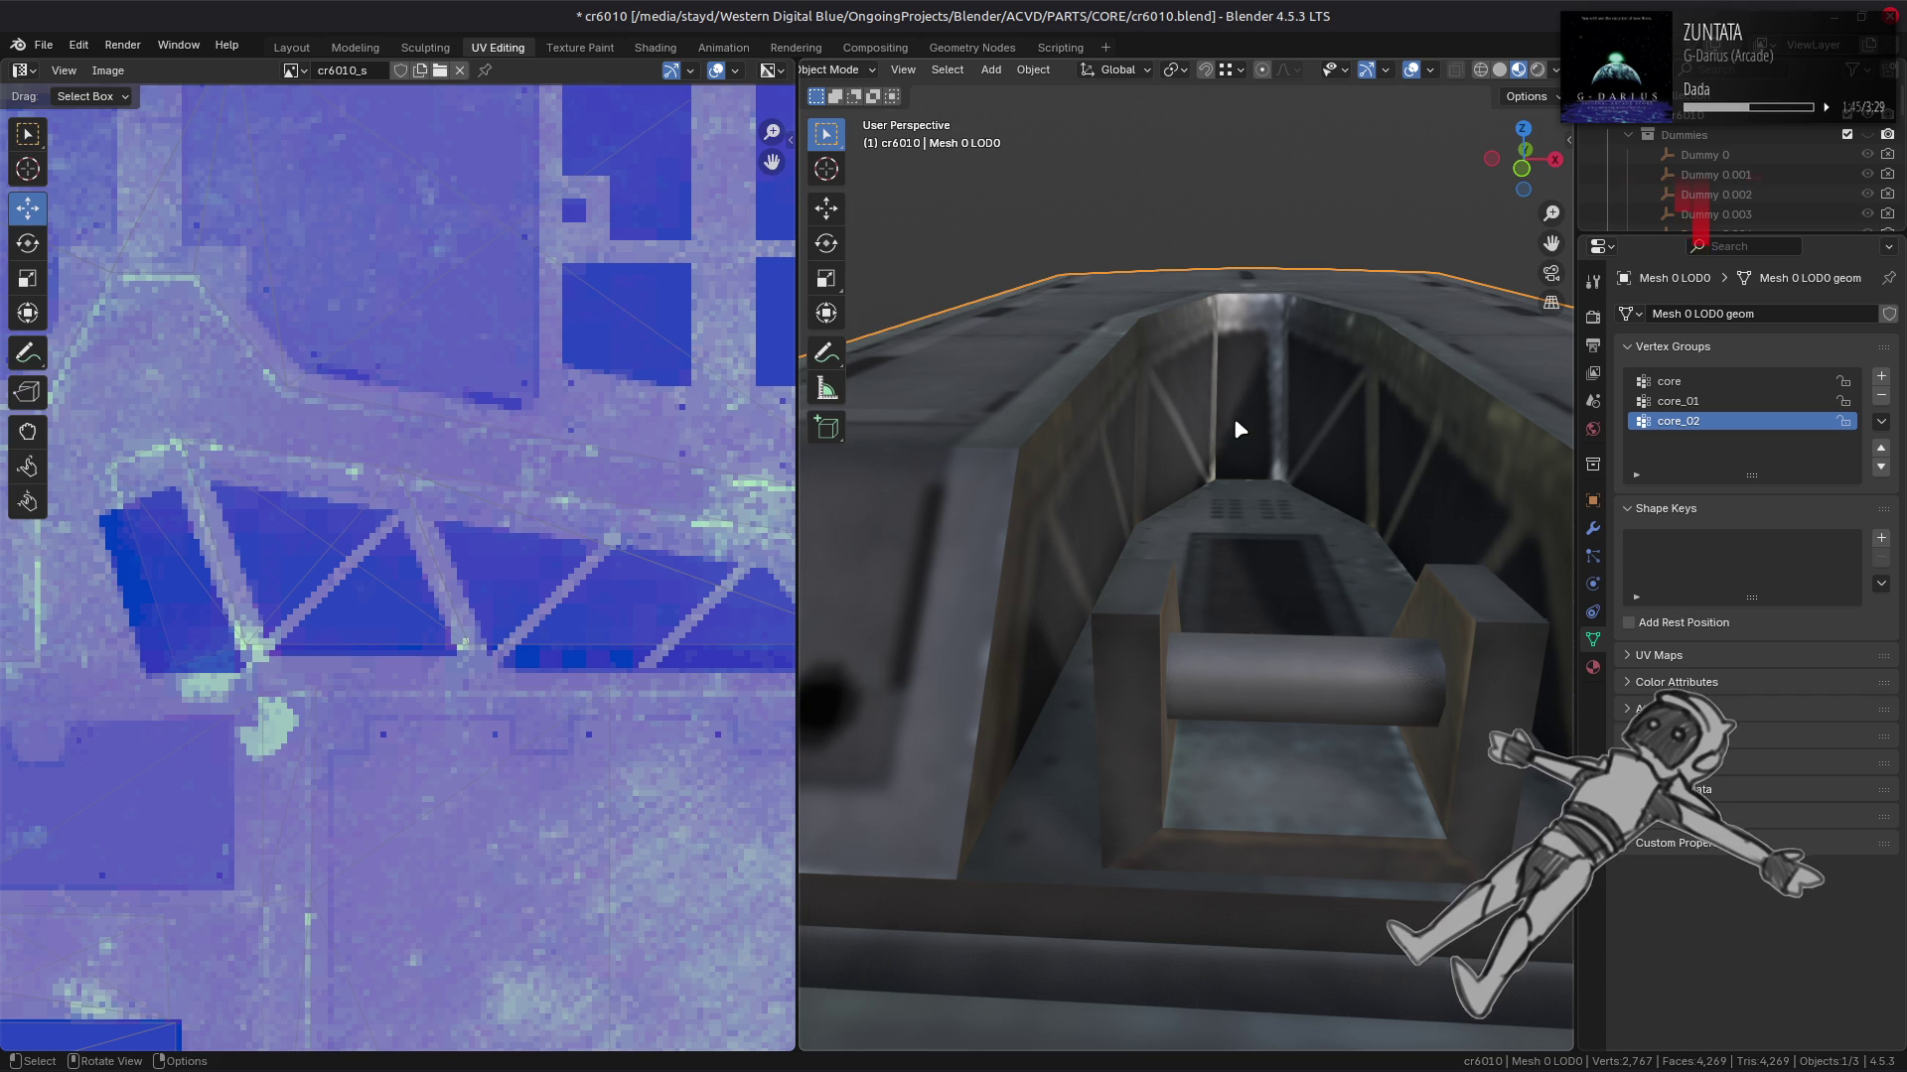
{"action": "left_click", "coordinate": [292, 48]}
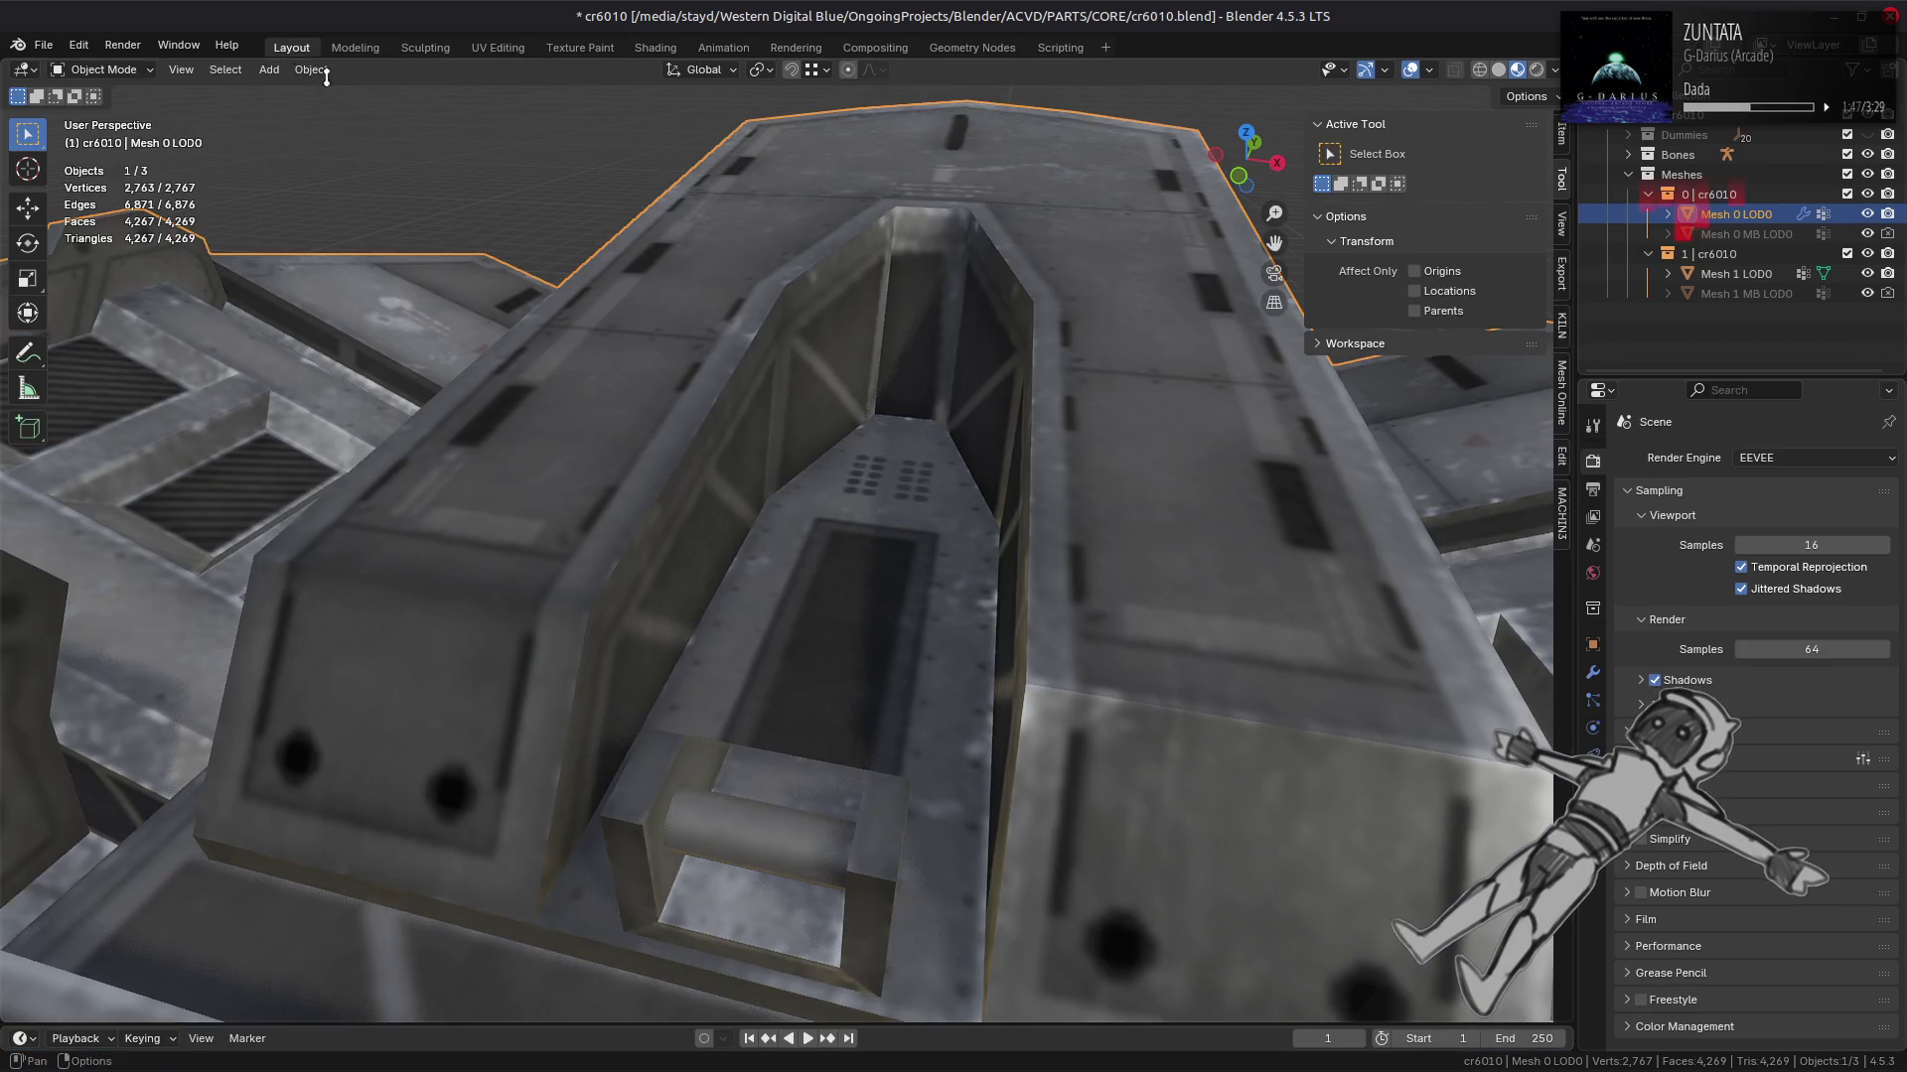
Step: Select the left and right inner wall faces of the central channel
{"action": "key", "text": "Tab"}
{"action": "key", "text": "alt+h"}
{"action": "key", "text": "h"}
{"action": "scroll", "scroll_direction": "down", "scroll_amount": 3}
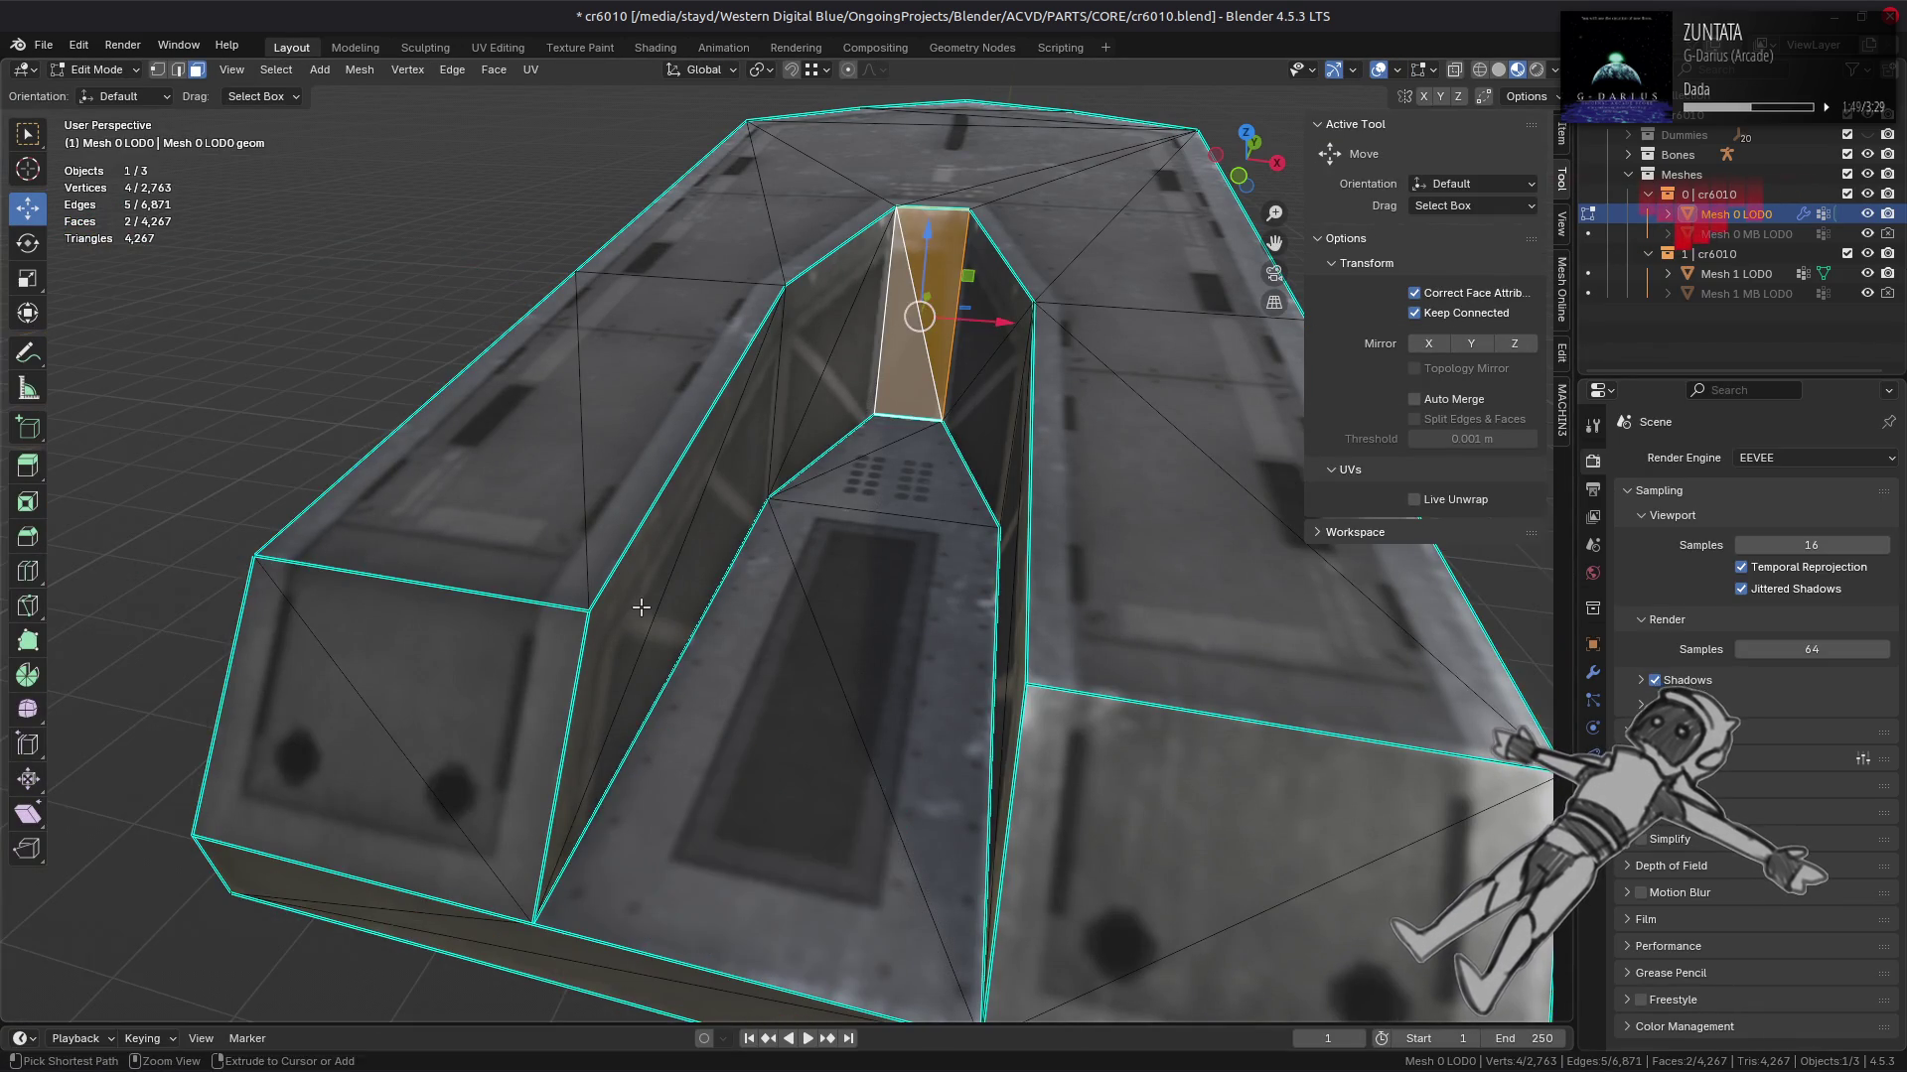
{"action": "left_click_drag", "start_coordinate": [627, 572], "coordinate": [942, 537]}
{"action": "scroll", "scroll_direction": "up", "scroll_amount": 3}
{"action": "scroll", "scroll_direction": "up", "scroll_amount": 3}
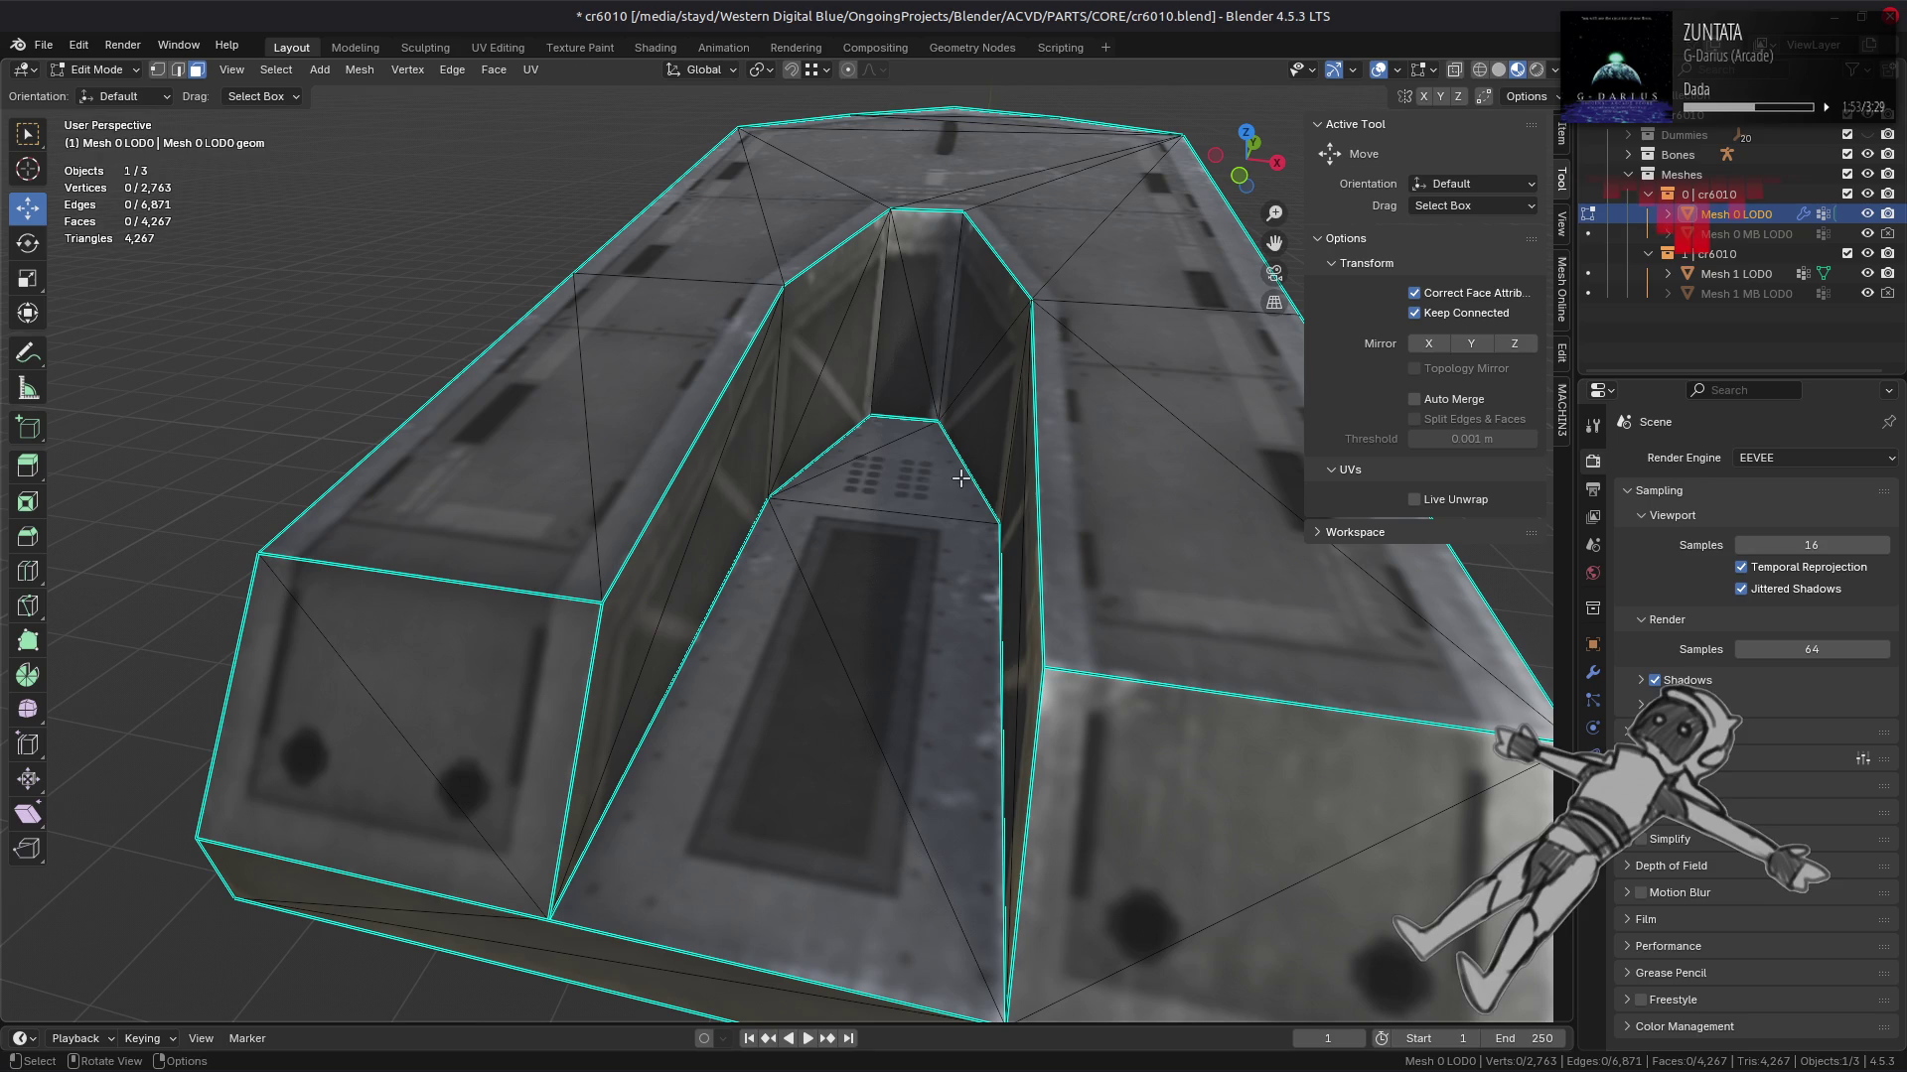
{"action": "left_click", "coordinate": [812, 333]}
{"action": "left_click", "coordinate": [849, 365]}
{"action": "left_click", "coordinate": [978, 378]}
{"action": "left_click", "coordinate": [978, 288]}
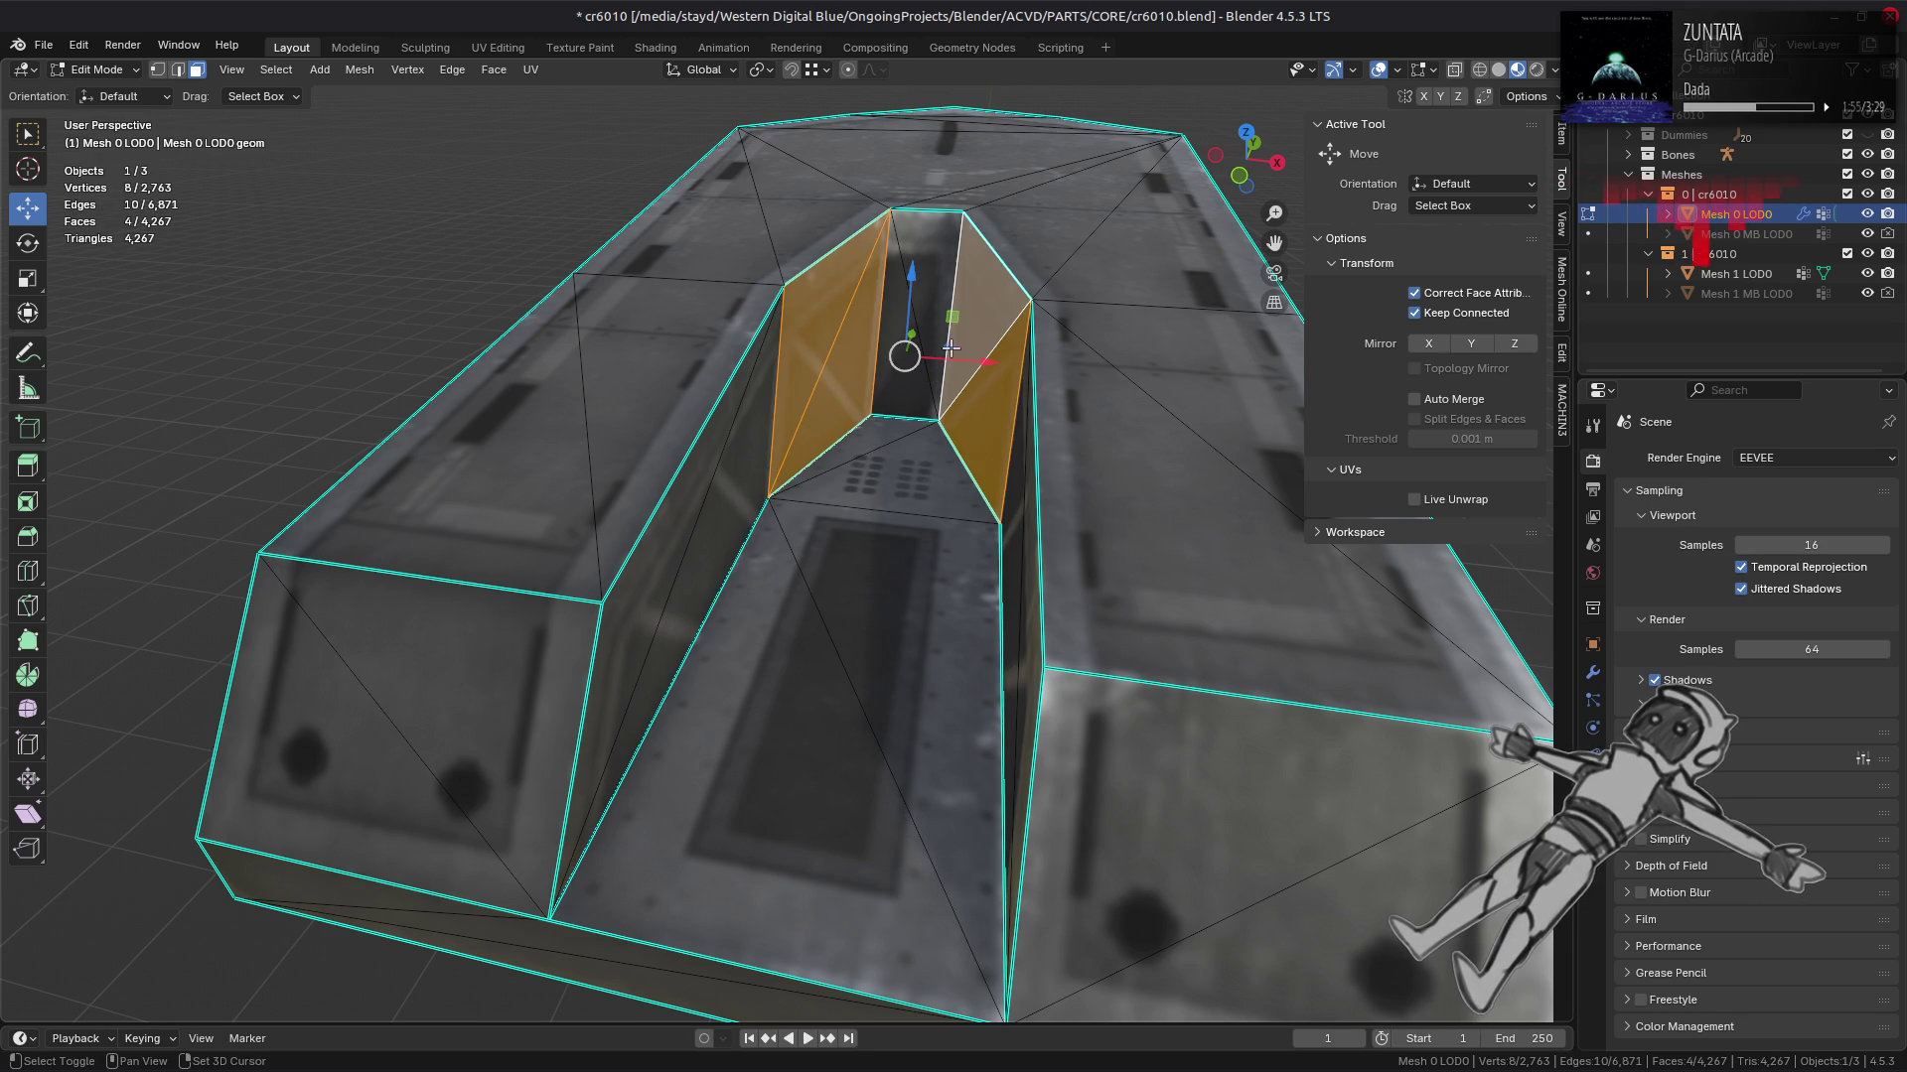
Step: Set the selected channel wall faces' face strength to Weak
{"action": "left_click", "coordinate": [359, 69]}
{"action": "mouse_move", "coordinate": [427, 405]}
{"action": "mouse_move", "coordinate": [695, 703]}
{"action": "left_click", "coordinate": [795, 705]}
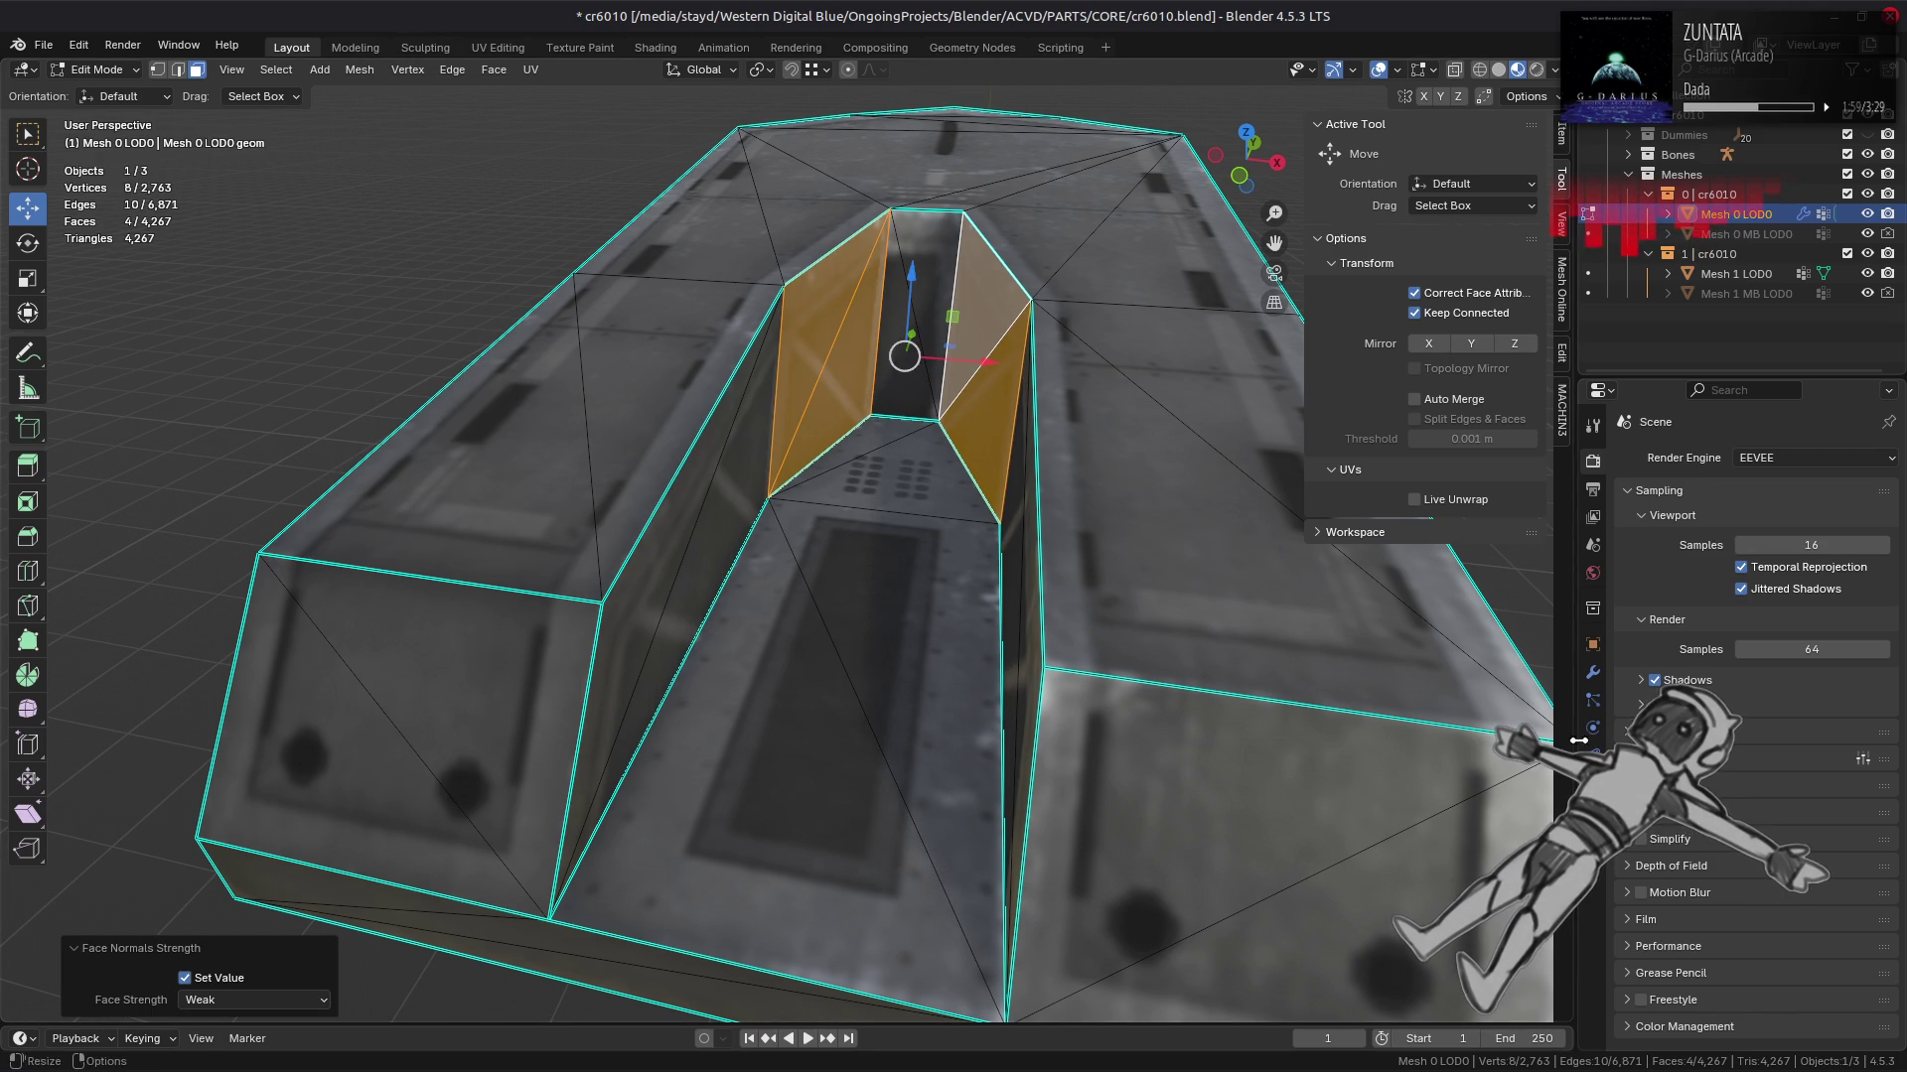
Step: Enable Face Influence on the WeightedNormal modifier and view the model in Solid shading
{"action": "left_click", "coordinate": [1592, 672]}
{"action": "left_click", "coordinate": [1829, 656]}
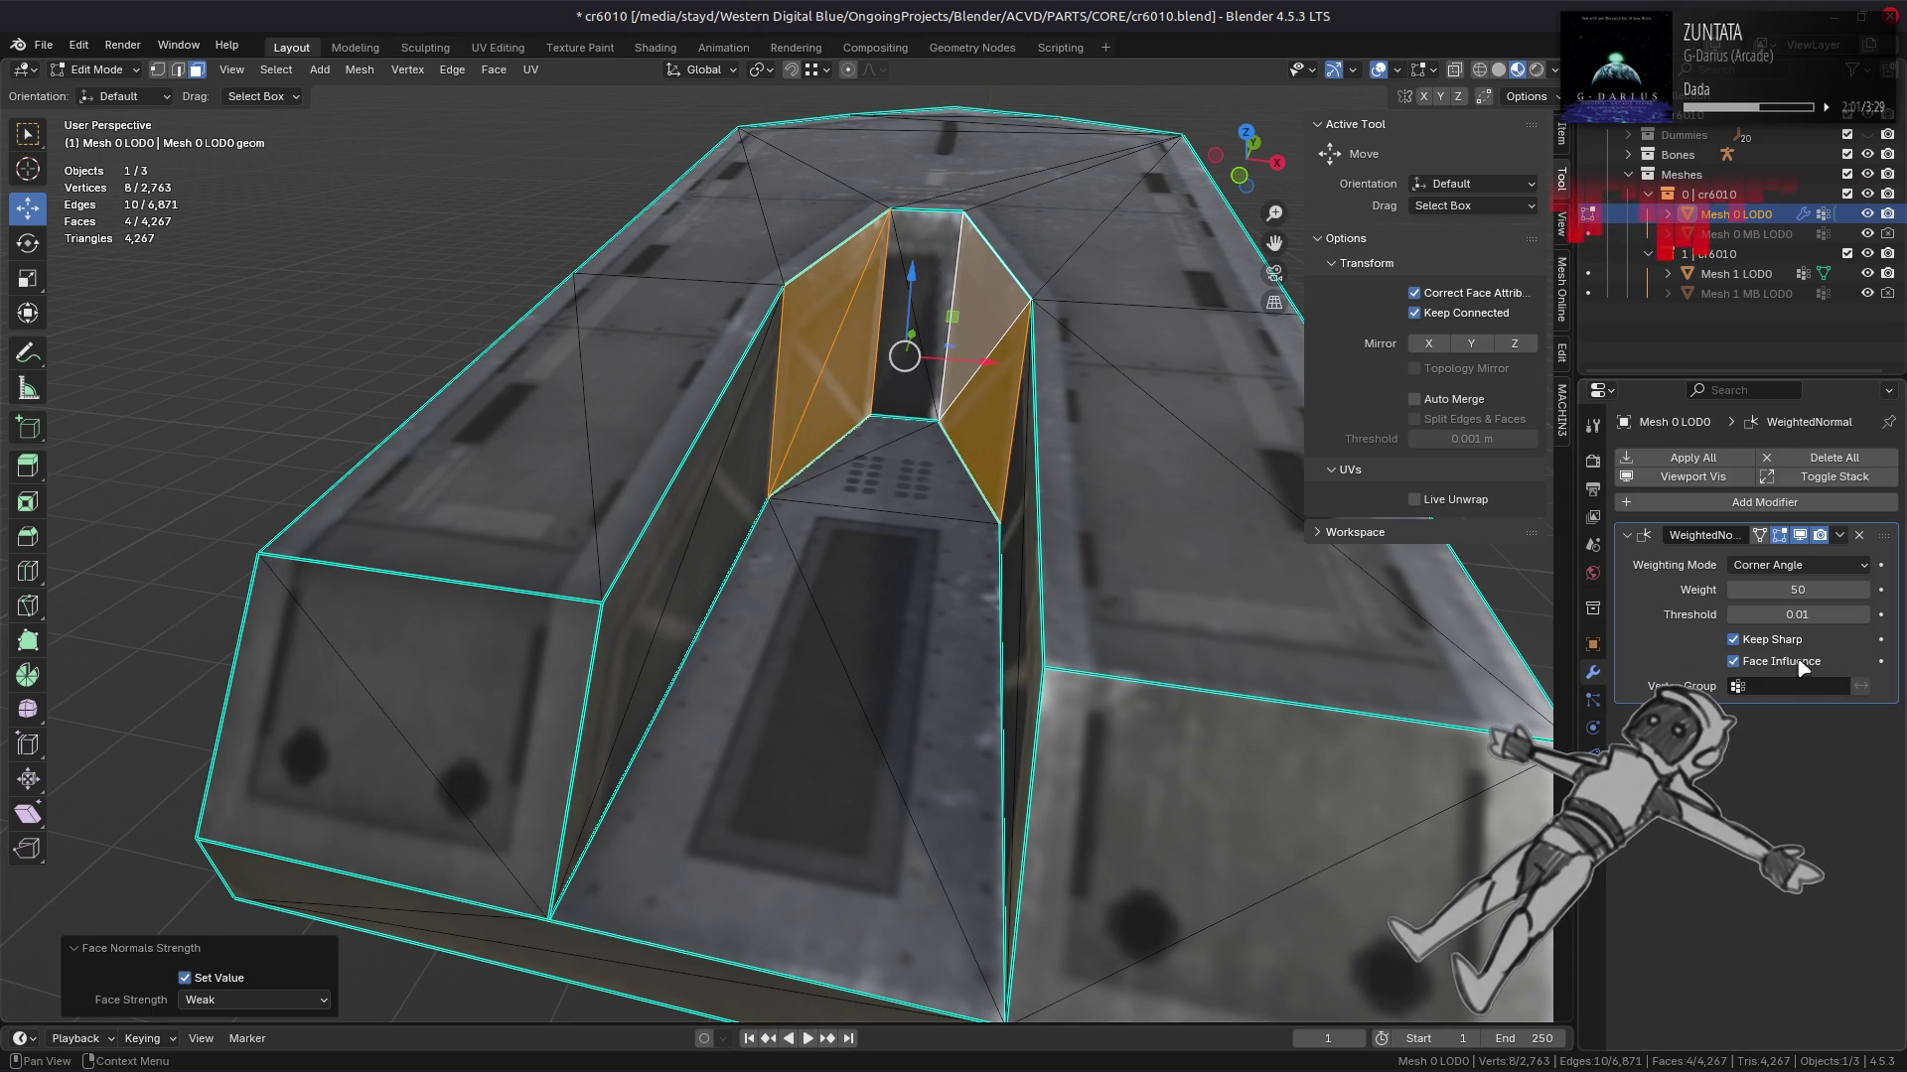
{"action": "key", "text": "Tab"}
{"action": "left_click", "coordinate": [1499, 68]}
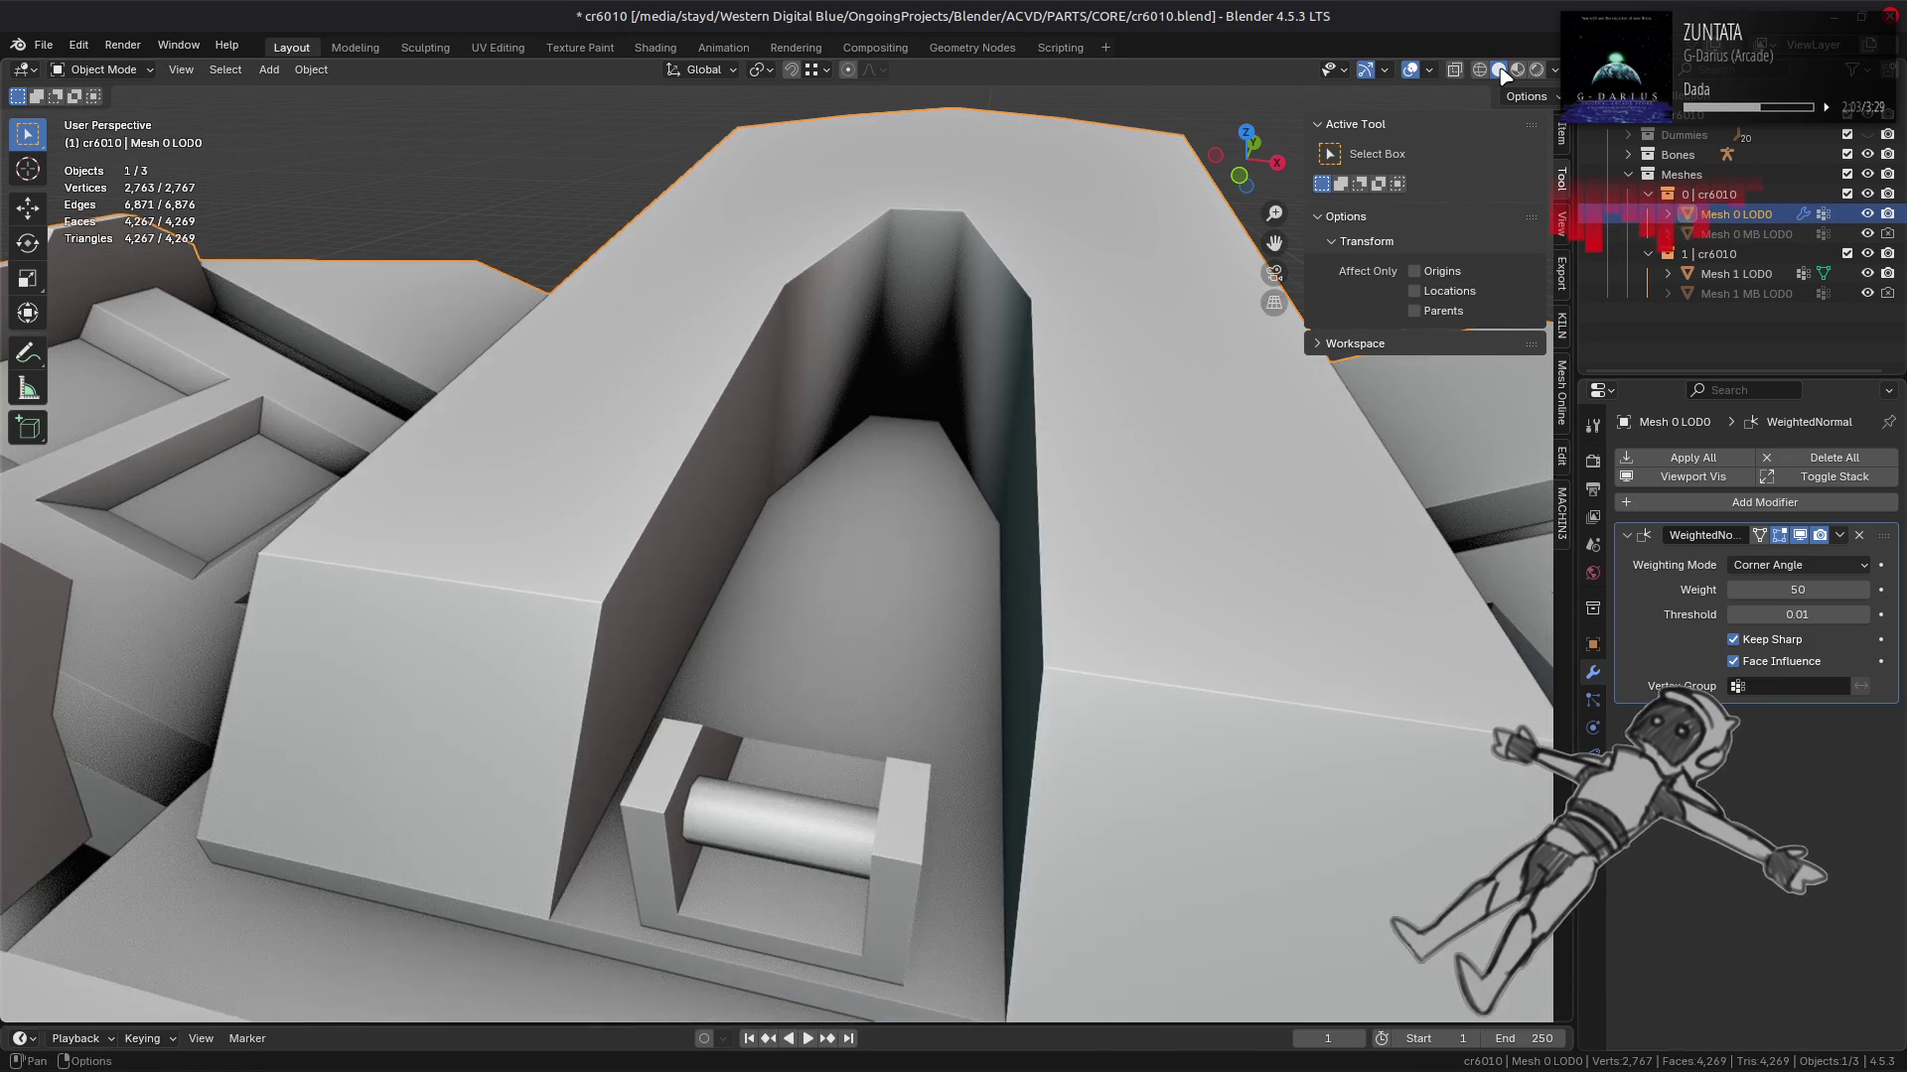
Step: Compare the channel with Cavity shading off and on, briefly checking Material Preview
{"action": "left_click", "coordinate": [1554, 69]}
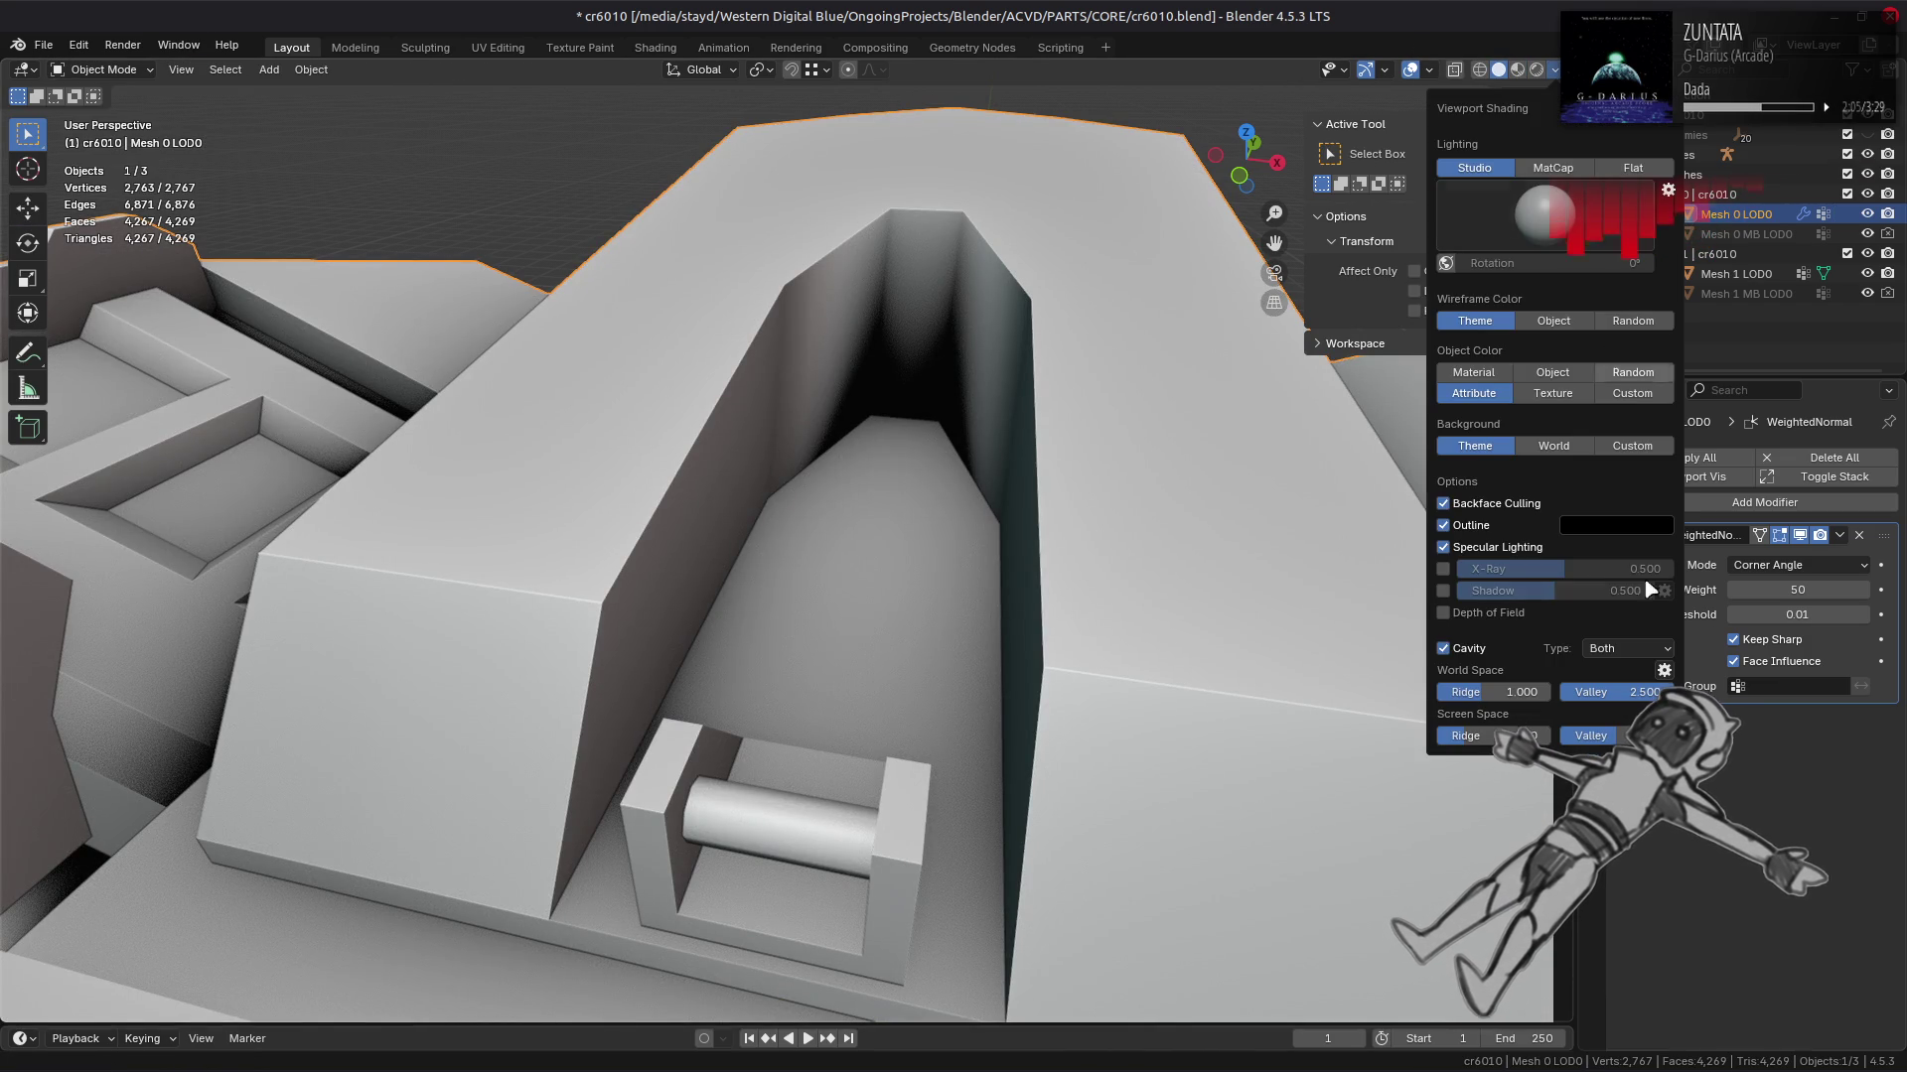
{"action": "left_click", "coordinate": [1665, 670]}
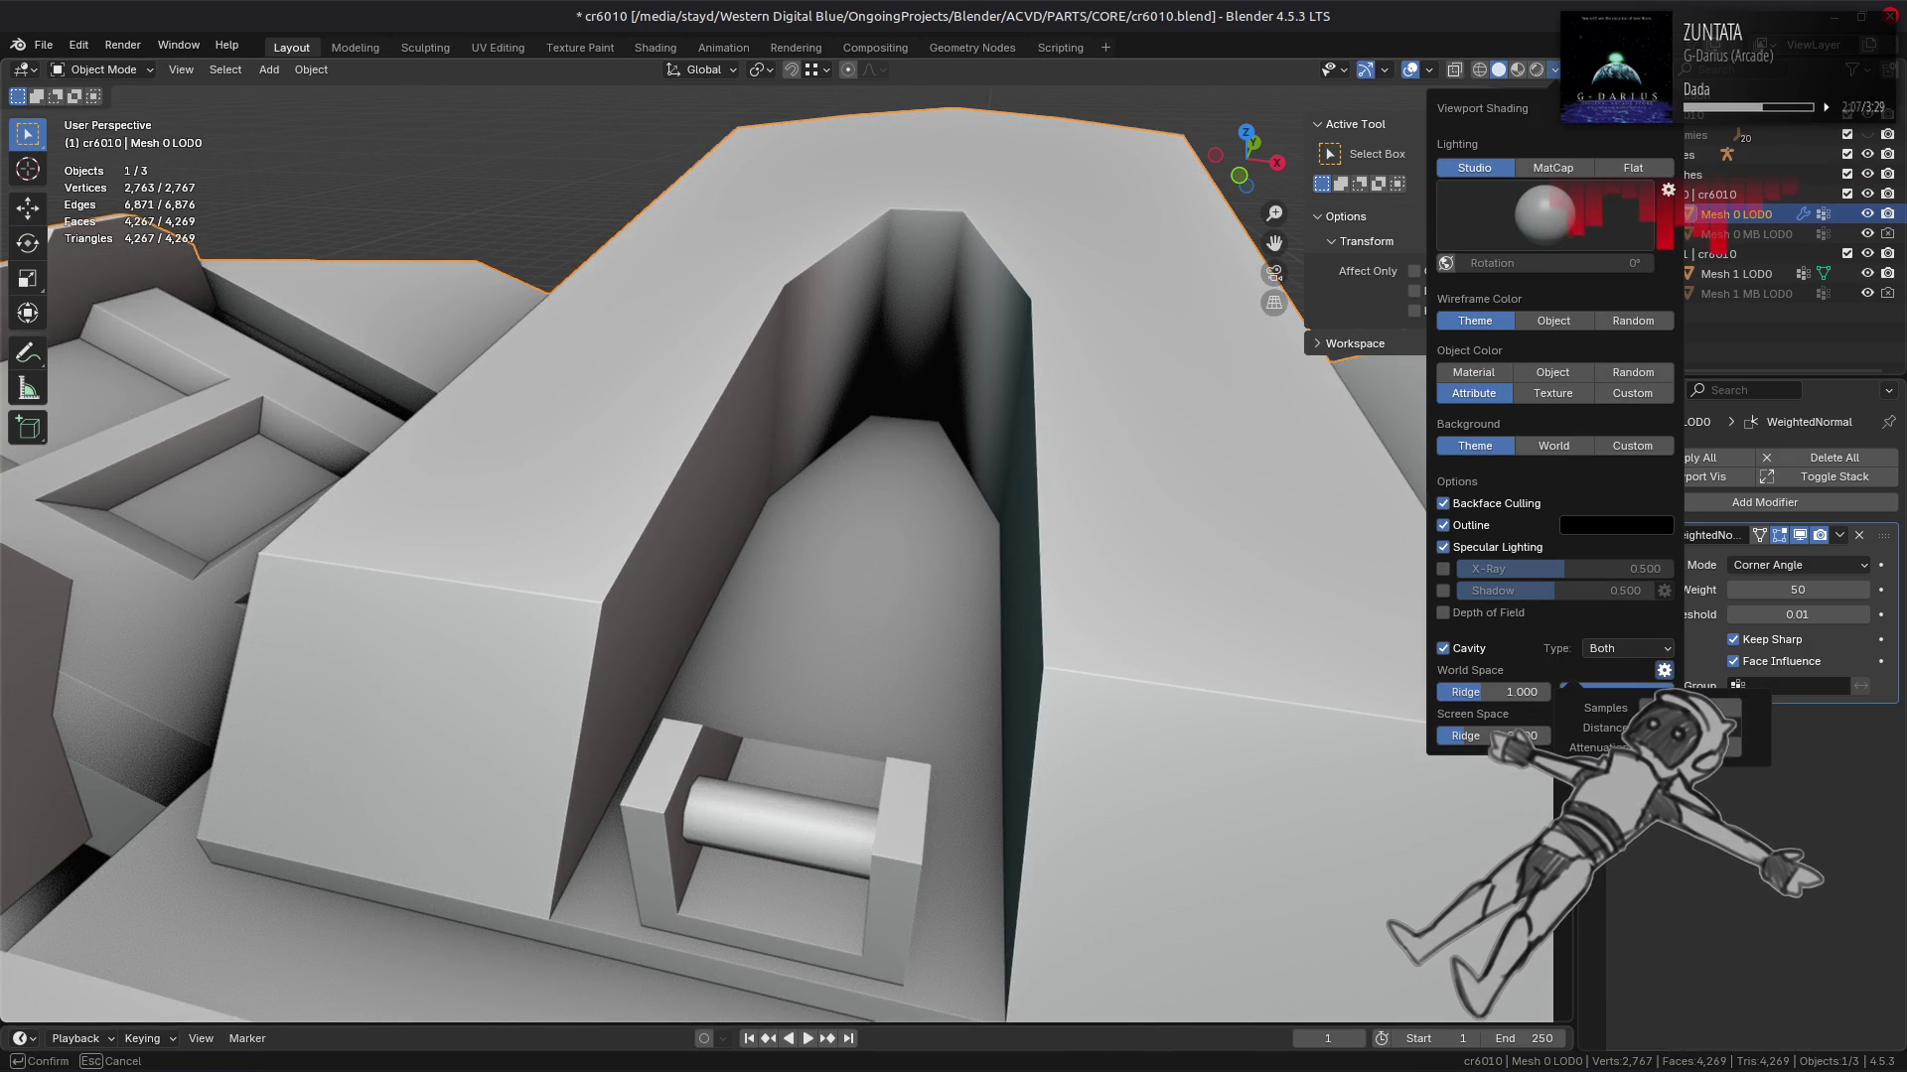
{"action": "left_click", "coordinate": [1470, 652]}
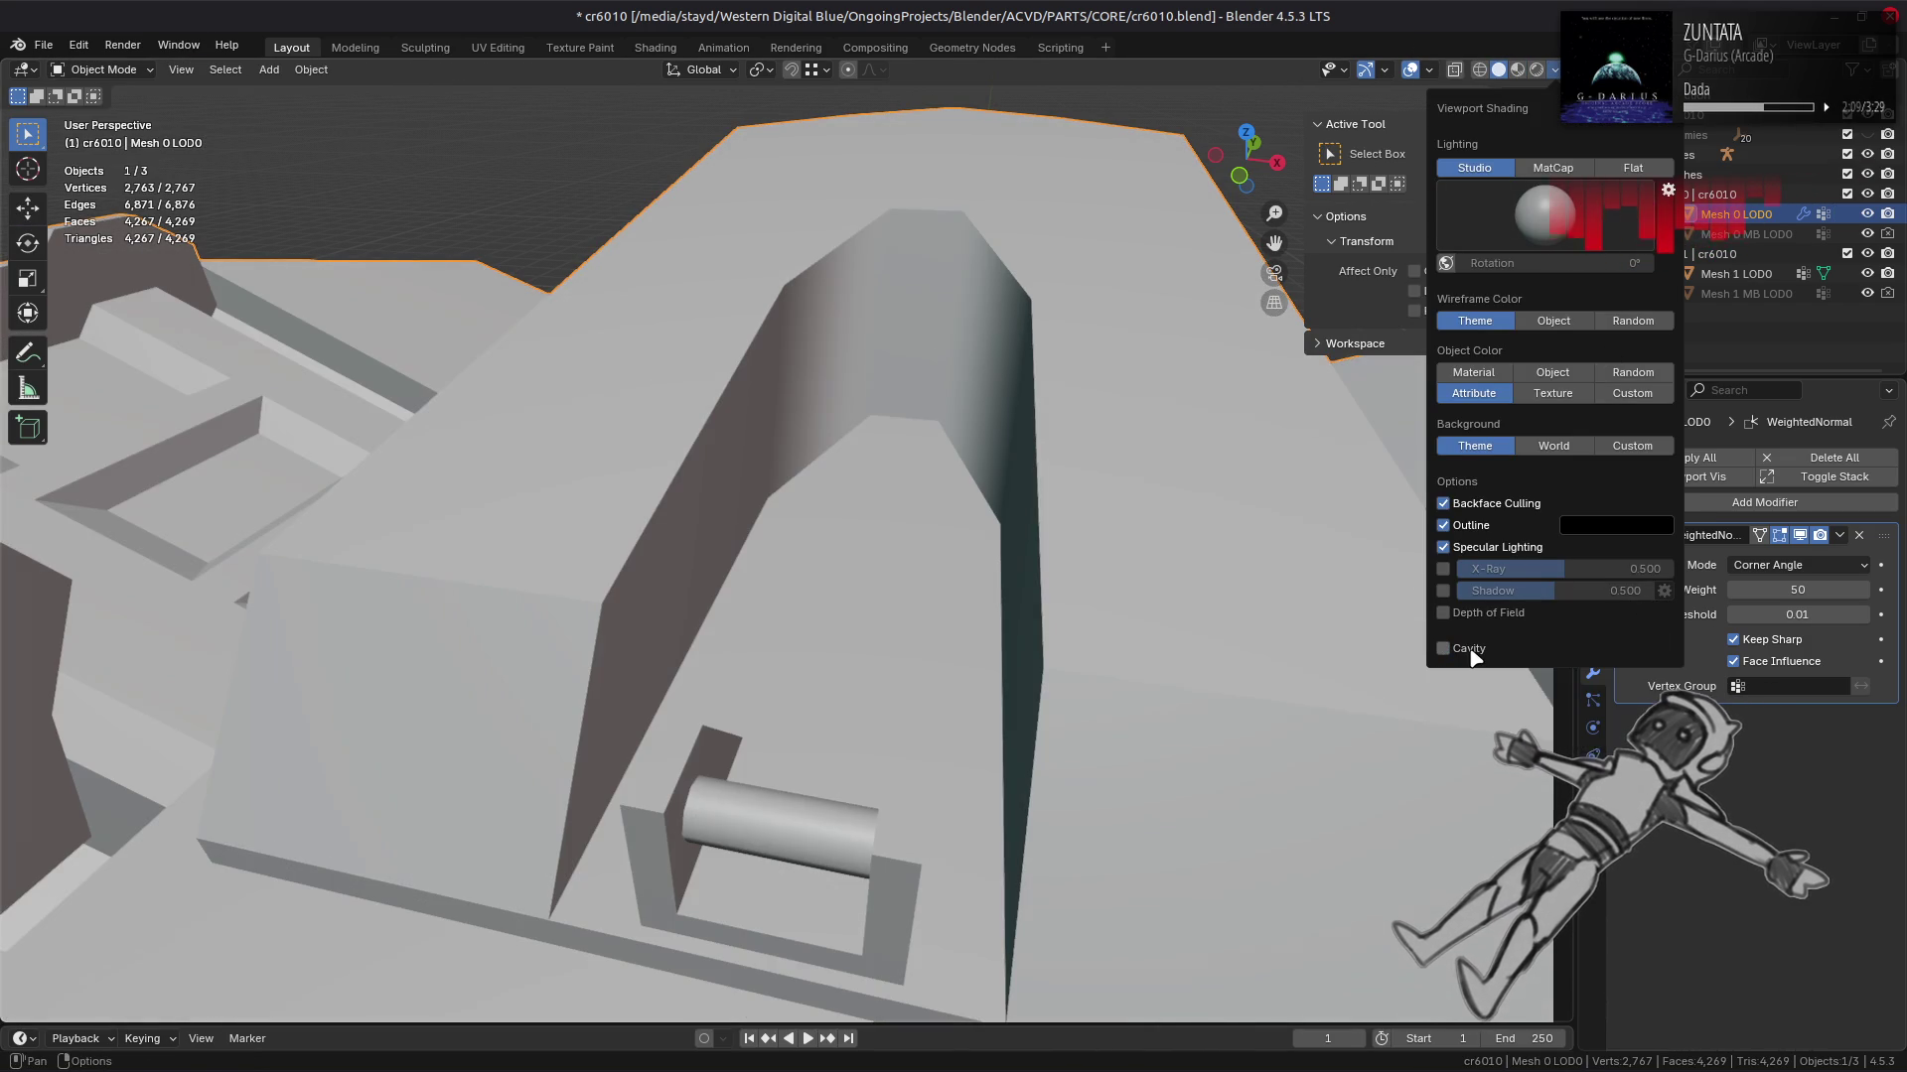
{"action": "left_click", "coordinate": [1473, 653]}
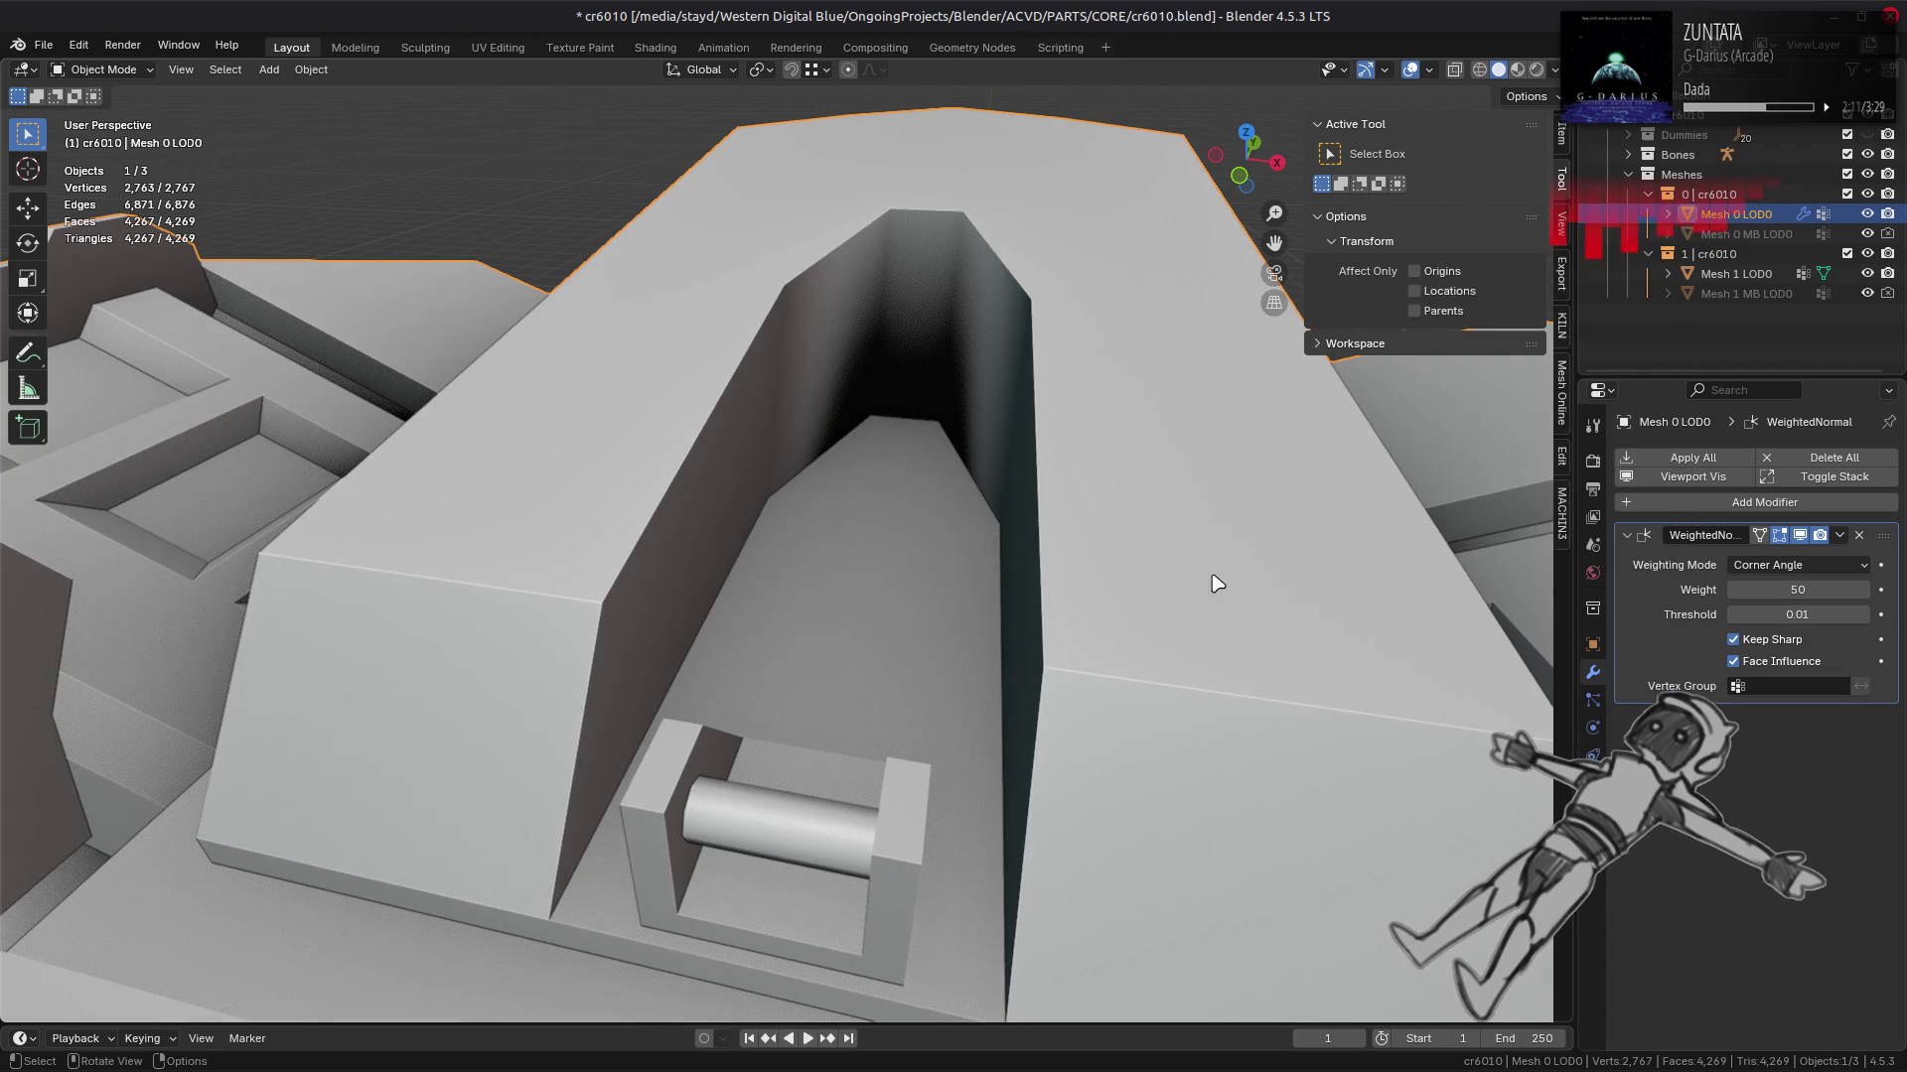
{"action": "left_click_drag", "start_coordinate": [974, 506], "coordinate": [987, 497]}
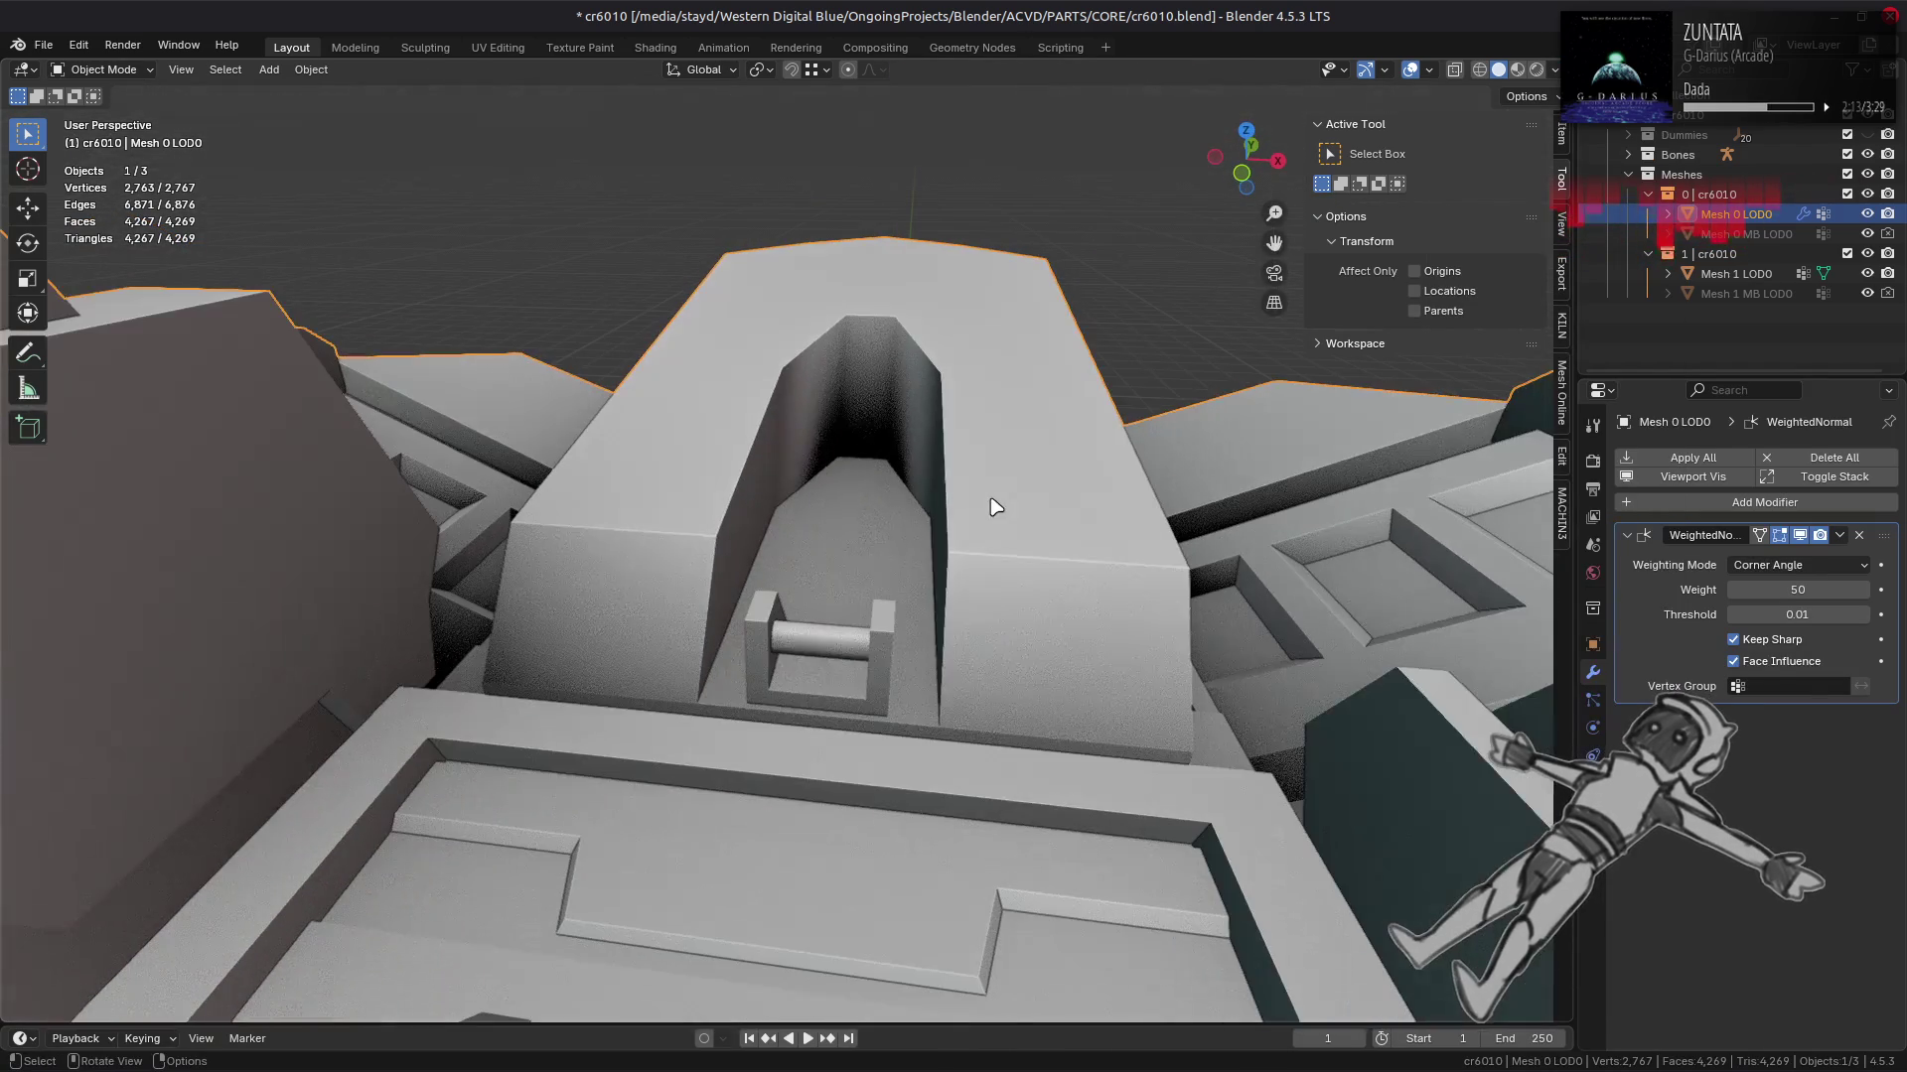
{"action": "left_click", "coordinate": [1519, 70]}
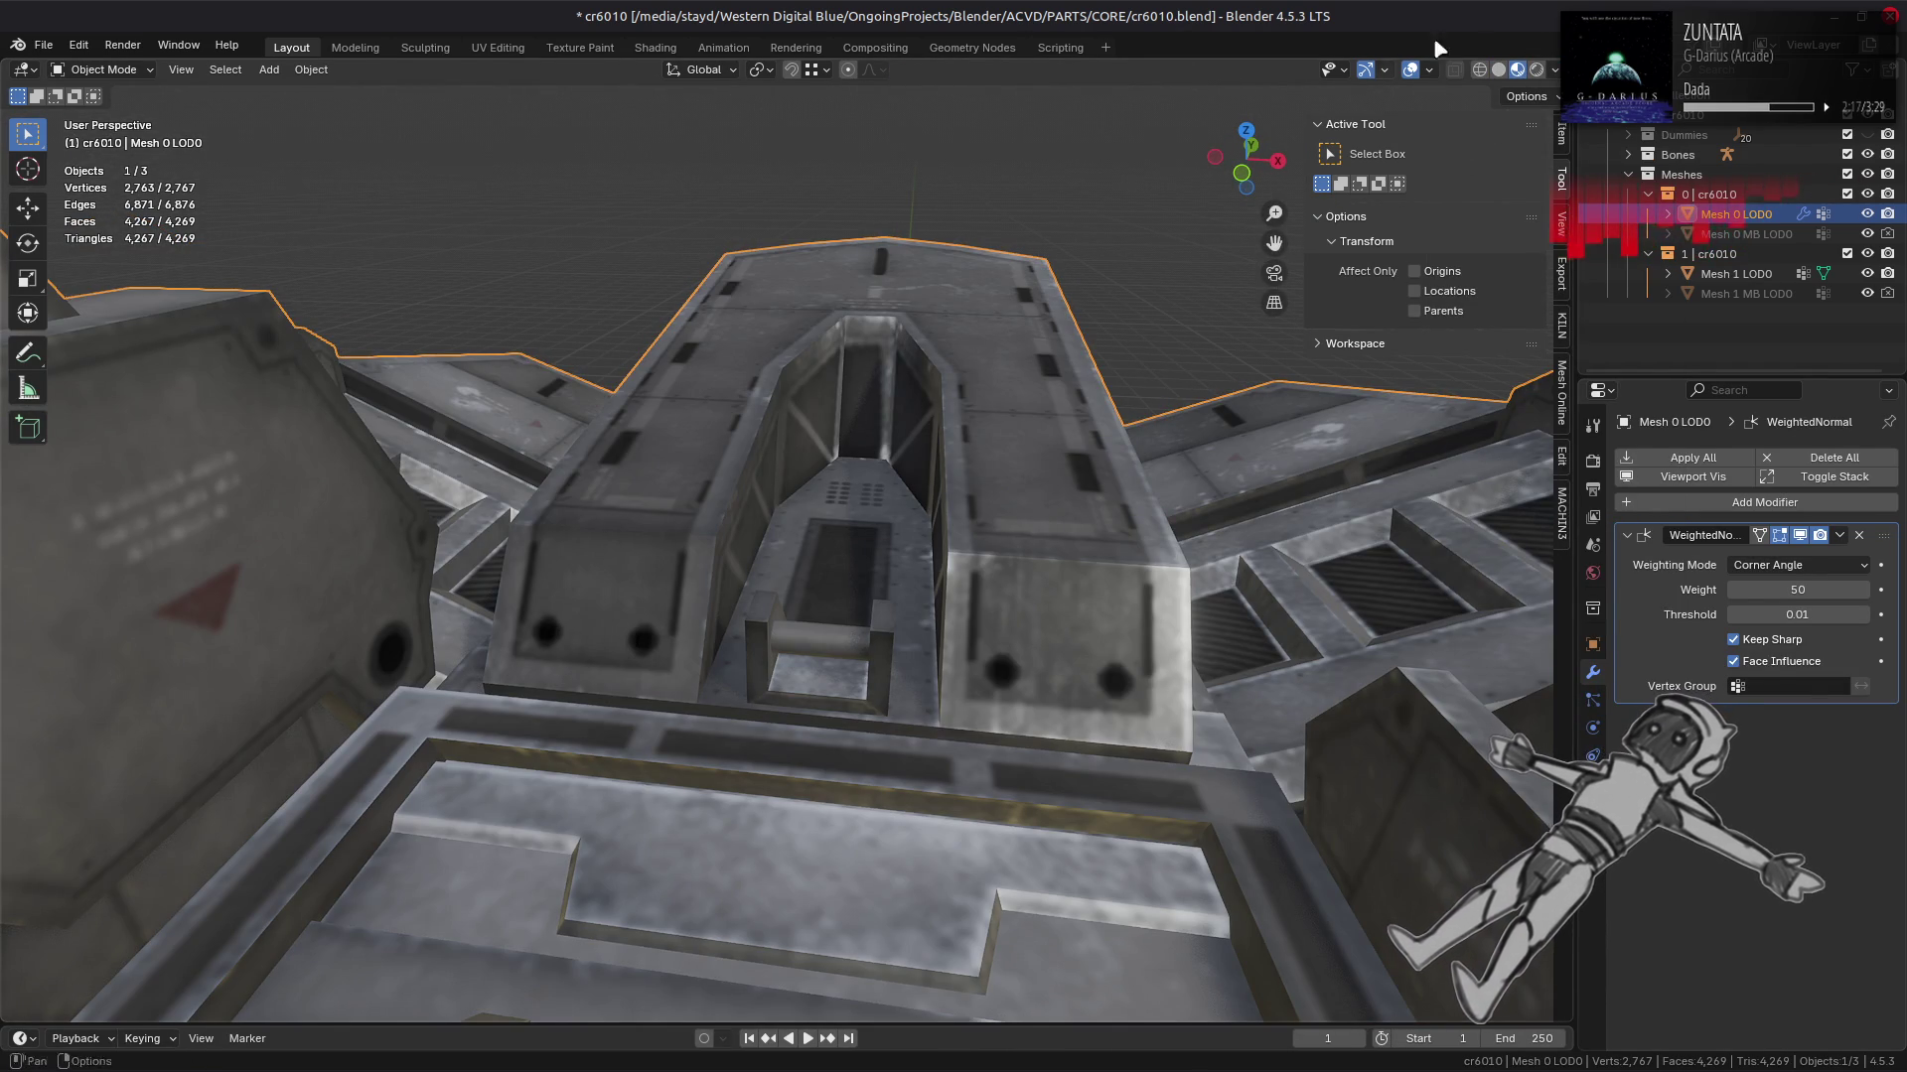
{"action": "left_click", "coordinate": [1499, 69]}
Step: Switch lighting to MatCap and try the warm brown and normal-coloured matcaps
{"action": "left_click", "coordinate": [1555, 69]}
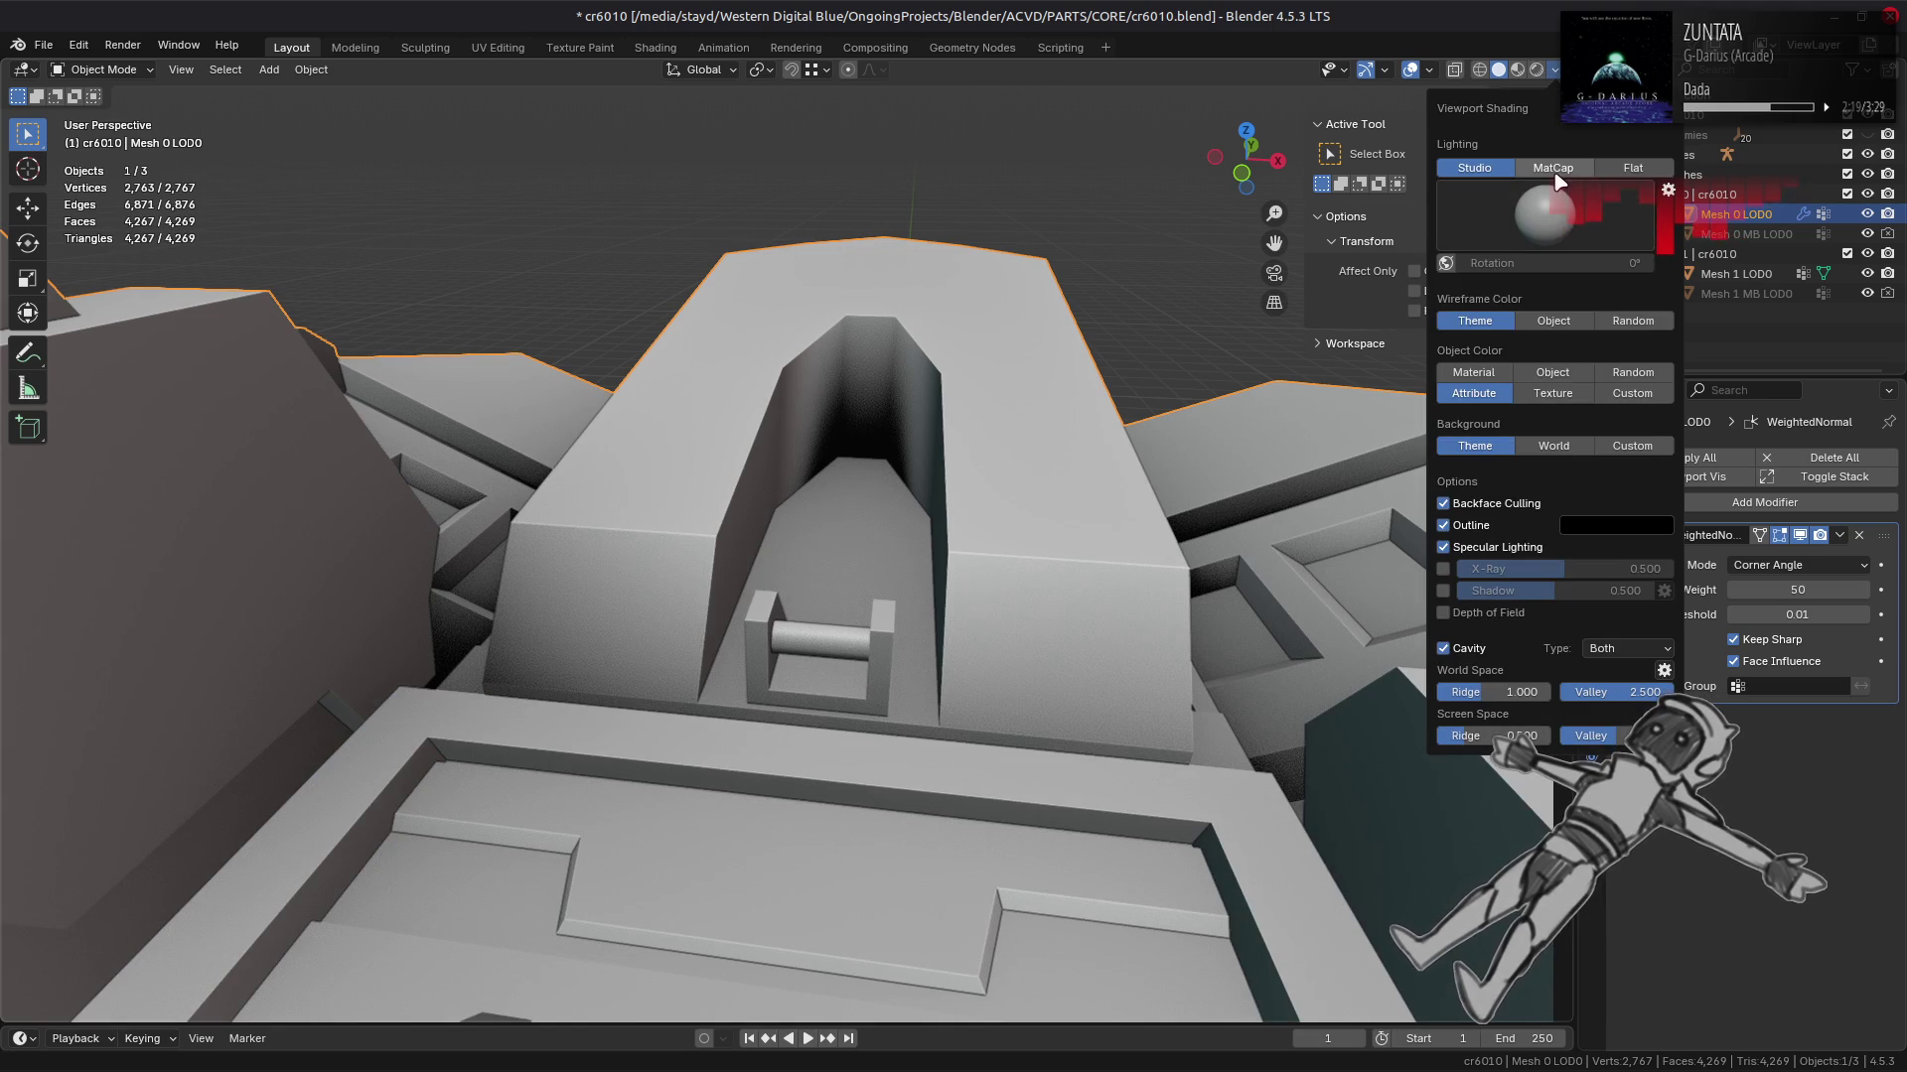
{"action": "left_click", "coordinate": [1553, 169]}
{"action": "left_click", "coordinate": [1475, 168]}
{"action": "left_click", "coordinate": [1553, 168]}
{"action": "left_click", "coordinate": [1544, 213]}
{"action": "left_click", "coordinate": [1446, 288]}
{"action": "left_click", "coordinate": [1584, 196]}
{"action": "left_click", "coordinate": [1541, 264]}
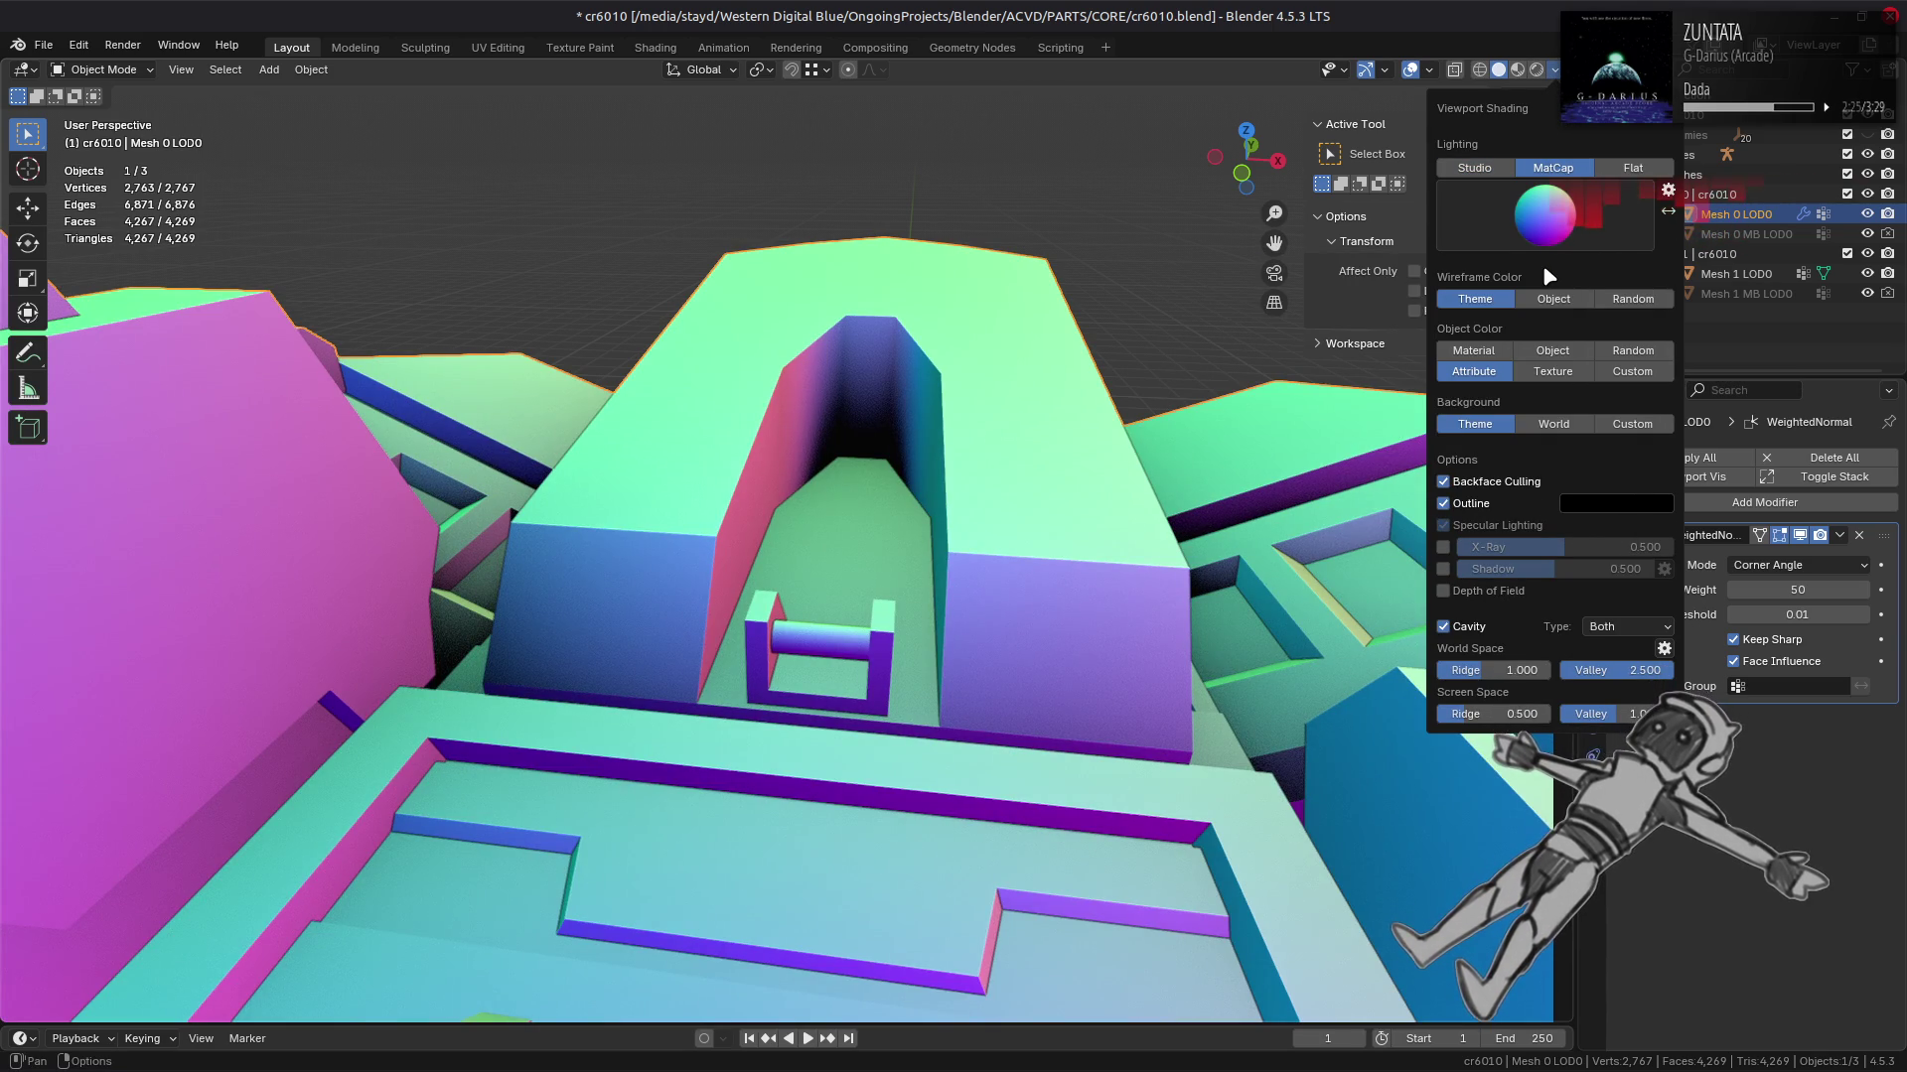
Step: Enable viewport shadows and return to grey Studio lighting
{"action": "left_click", "coordinate": [1443, 569]}
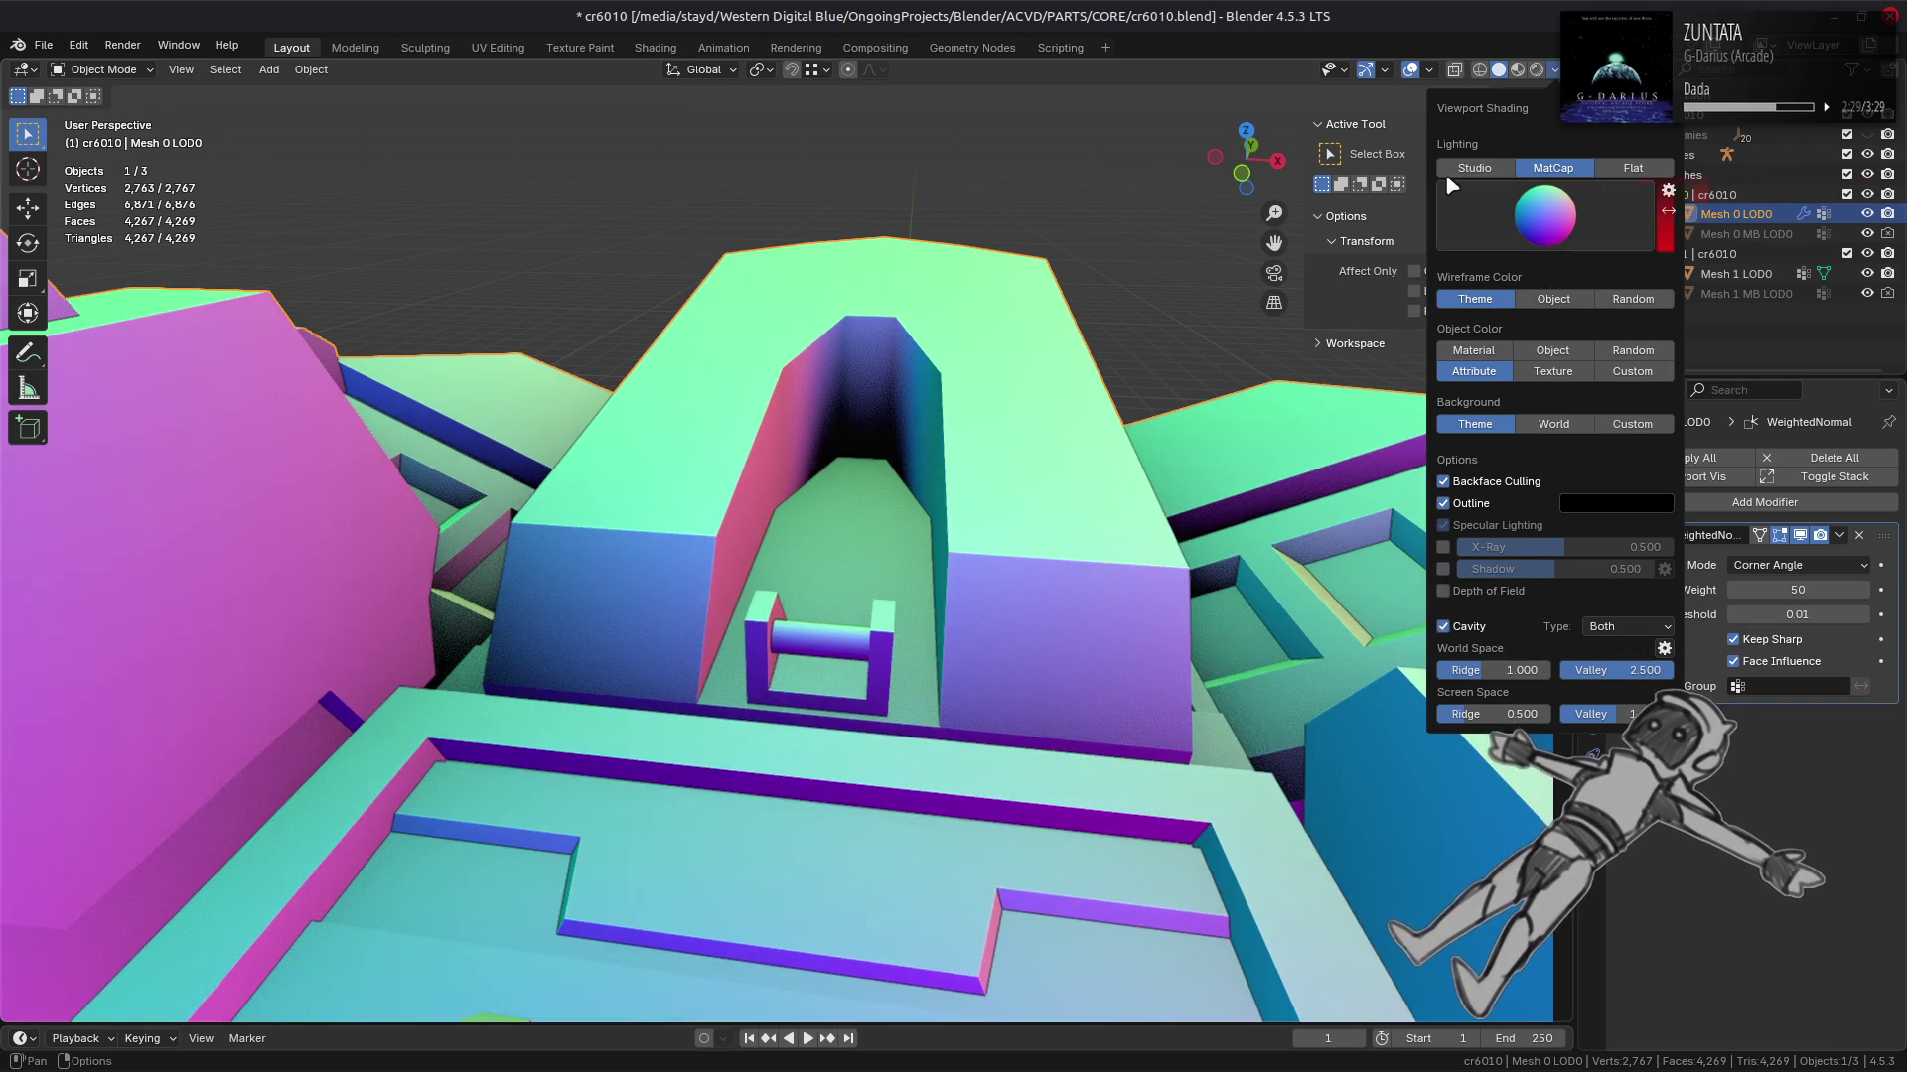
{"action": "left_click", "coordinate": [1502, 168]}
{"action": "left_click_drag", "start_coordinate": [1026, 413], "coordinate": [979, 417]}
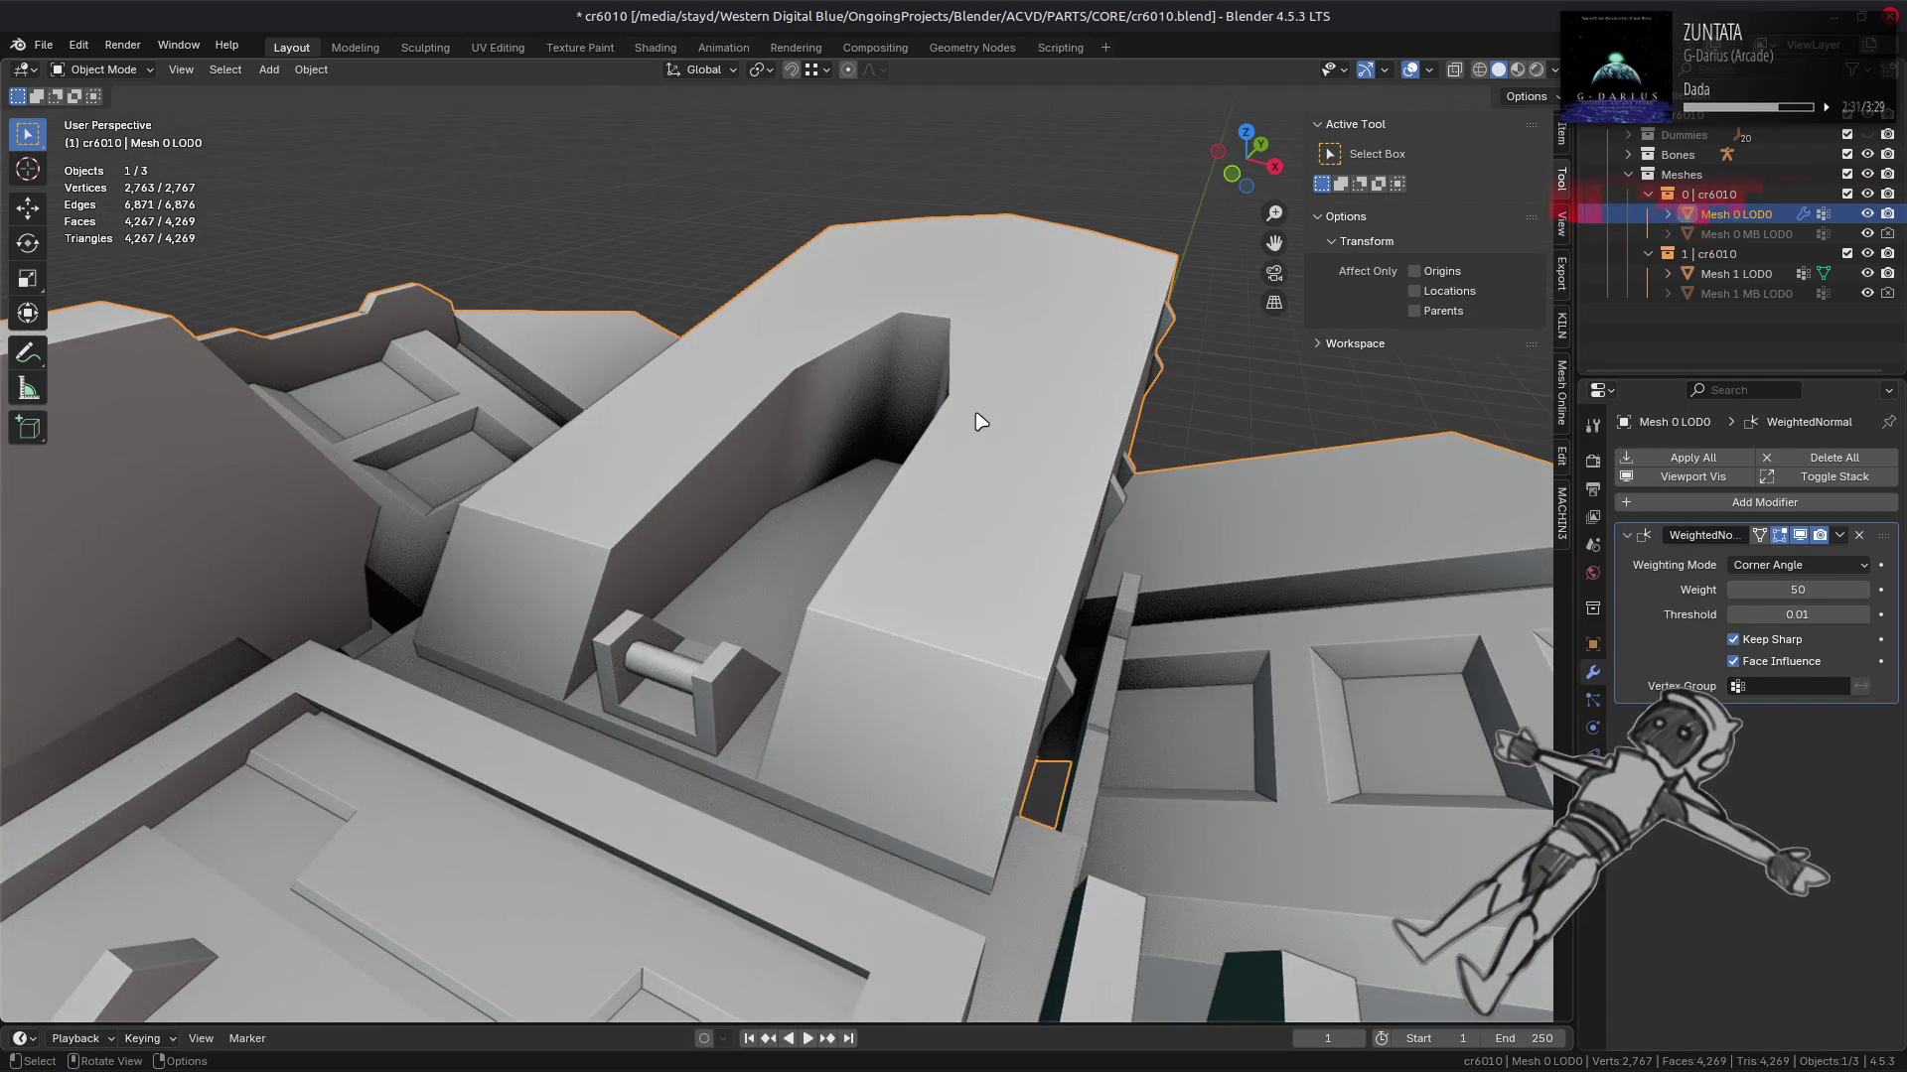
Step: Preview the isolated part in Material Preview, then return to the whole ship
{"action": "key", "text": "KP_Divide"}
{"action": "key", "text": "Tab"}
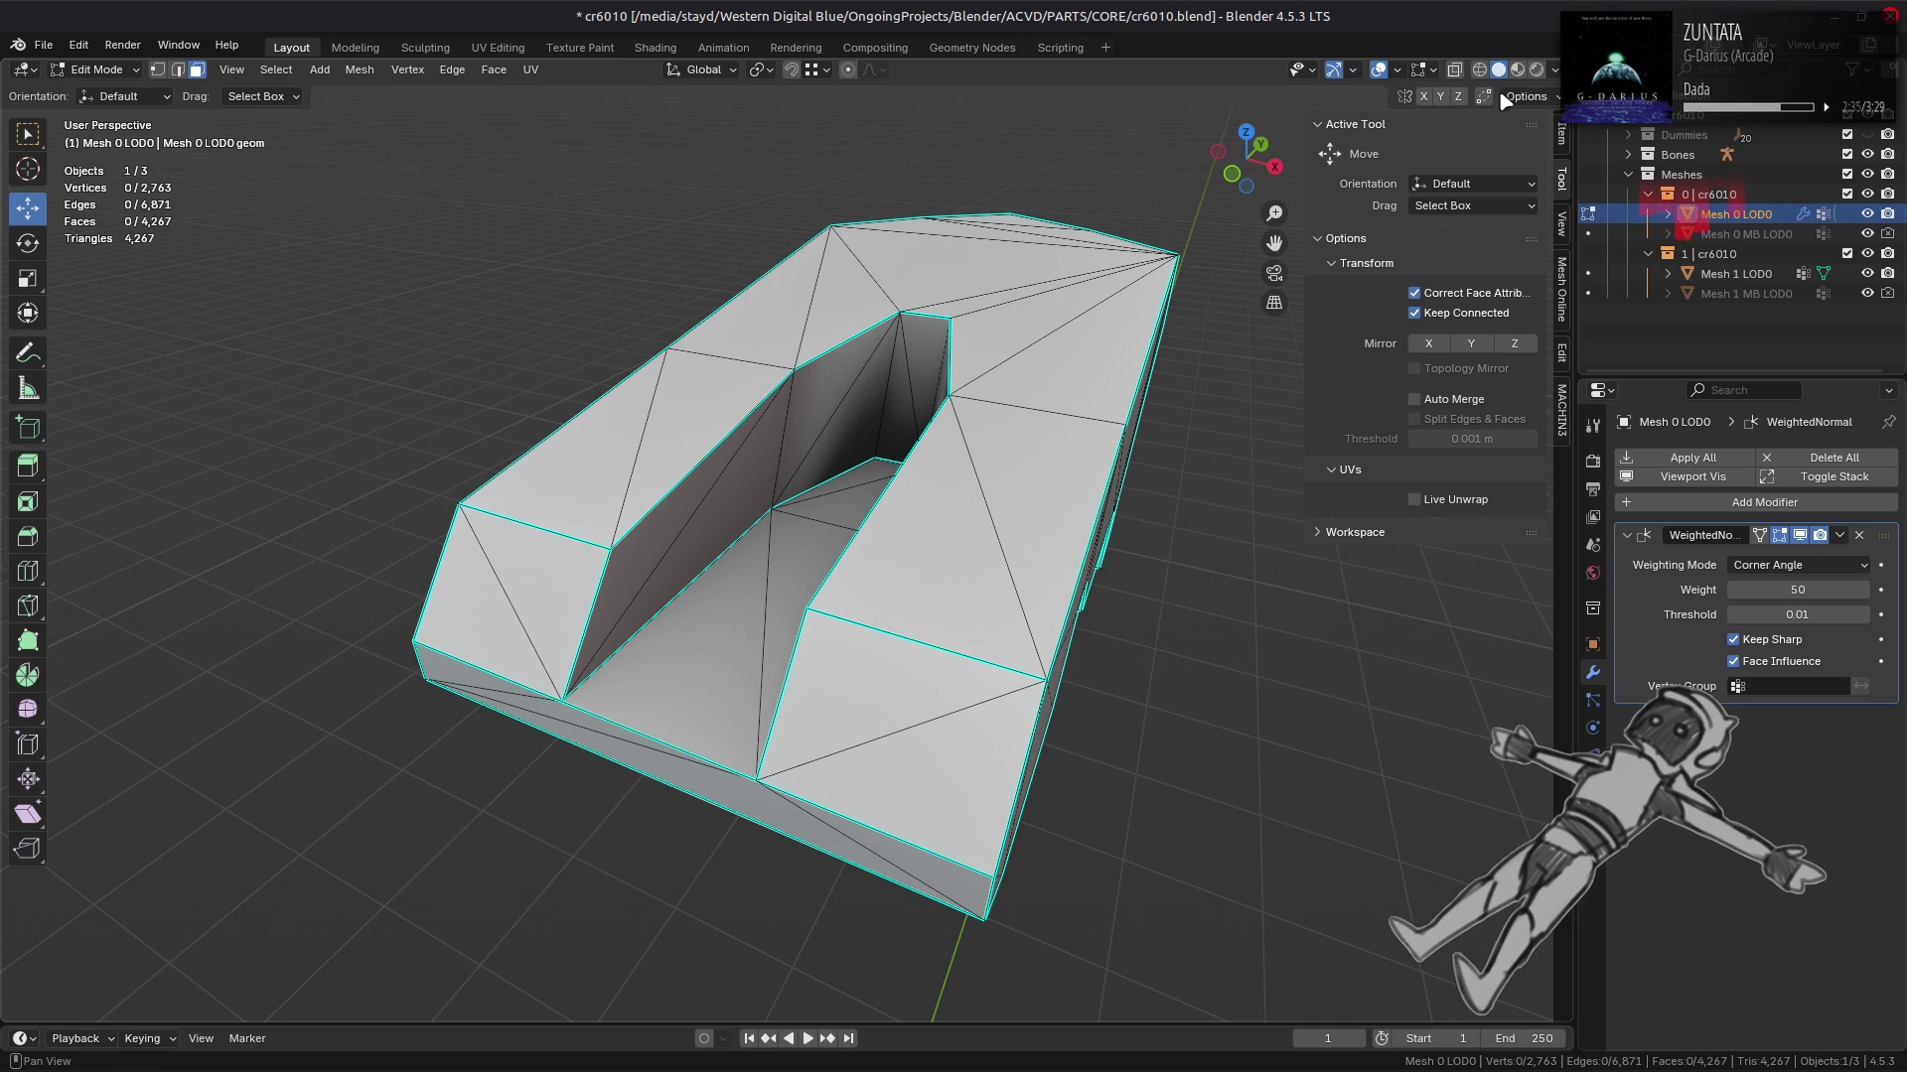
{"action": "left_click", "coordinate": [1517, 69]}
{"action": "scroll", "scroll_direction": "up", "scroll_amount": 3}
{"action": "scroll", "scroll_direction": "down", "scroll_amount": 3}
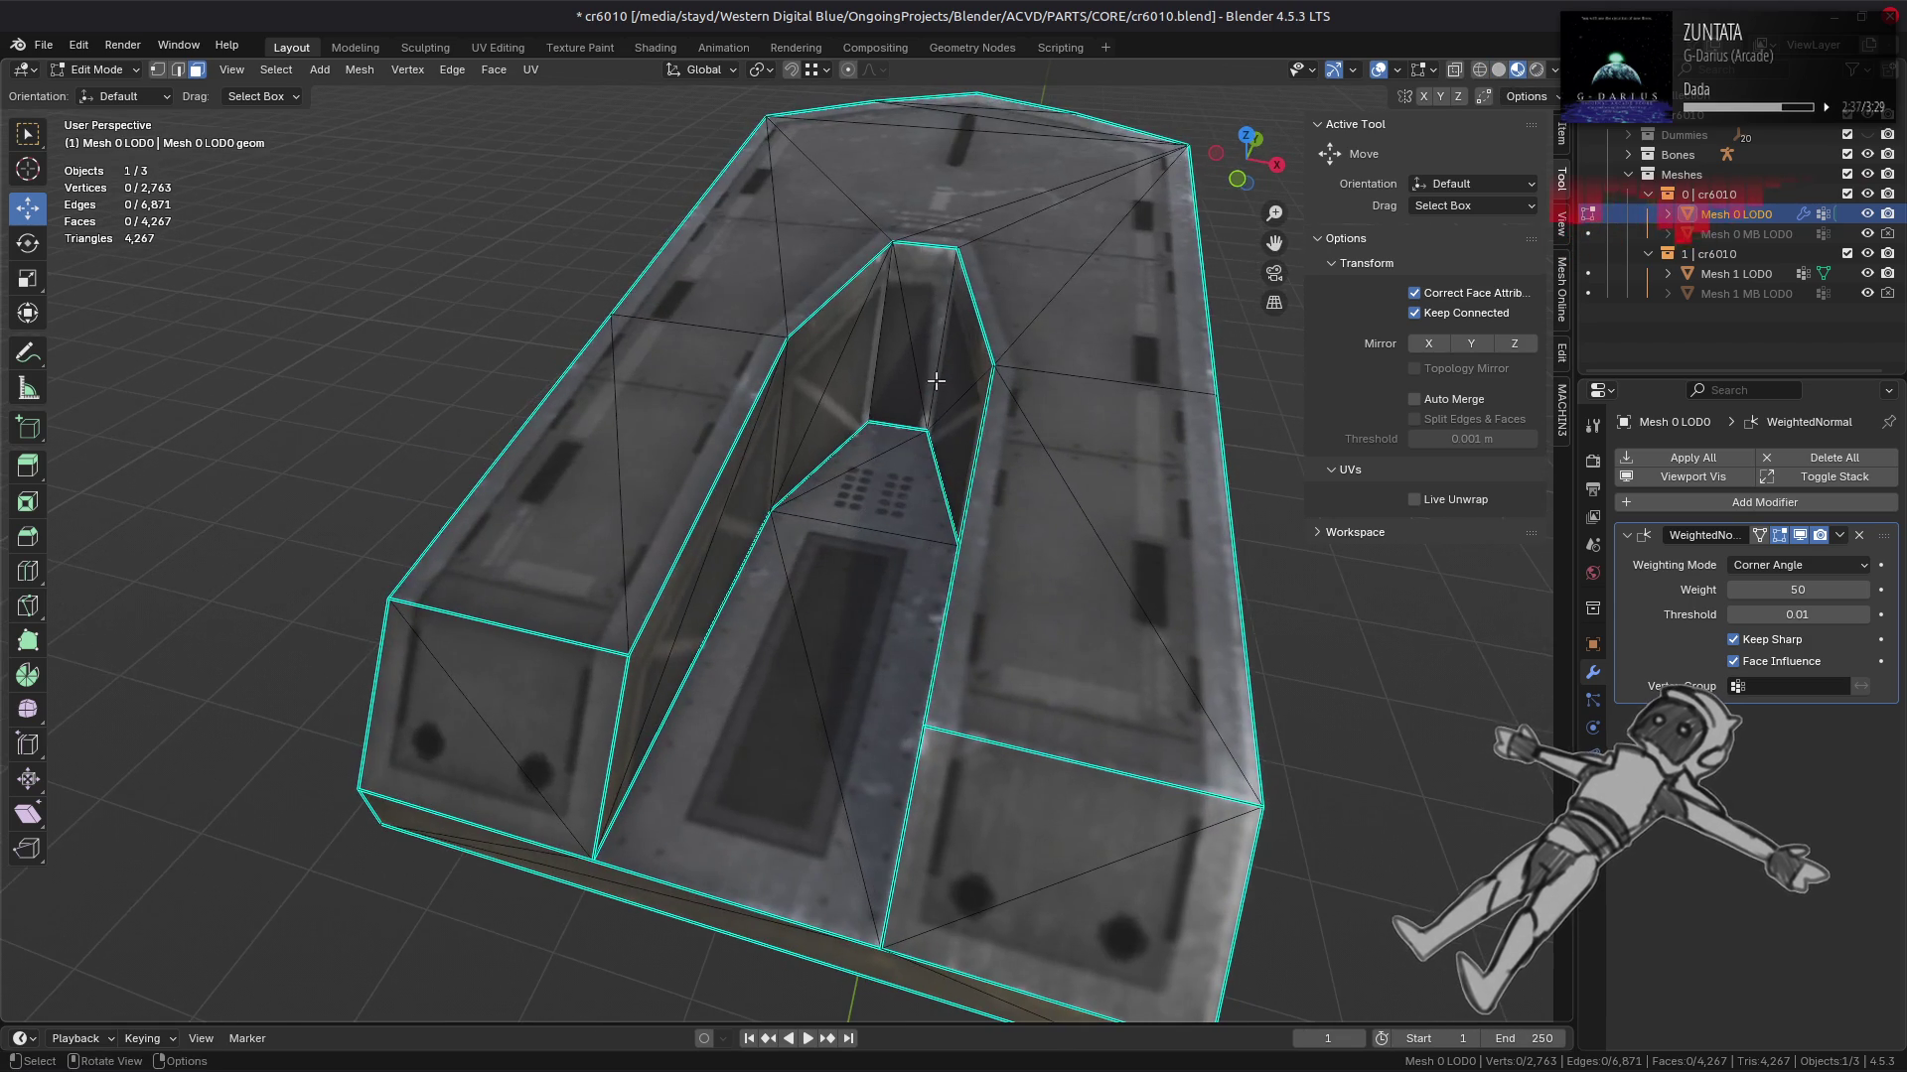
{"action": "key", "text": "Tab"}
{"action": "key", "text": "KP_Divide"}
{"action": "left_click_drag", "start_coordinate": [939, 373], "coordinate": [874, 388]}
Step: Set the inner channel wall faces to Medium face strength and check the shading
{"action": "key", "text": "Tab"}
{"action": "key", "text": "KP_Divide"}
{"action": "left_click", "coordinate": [931, 385]}
{"action": "left_click", "coordinate": [844, 378]}
{"action": "left_click", "coordinate": [408, 69]}
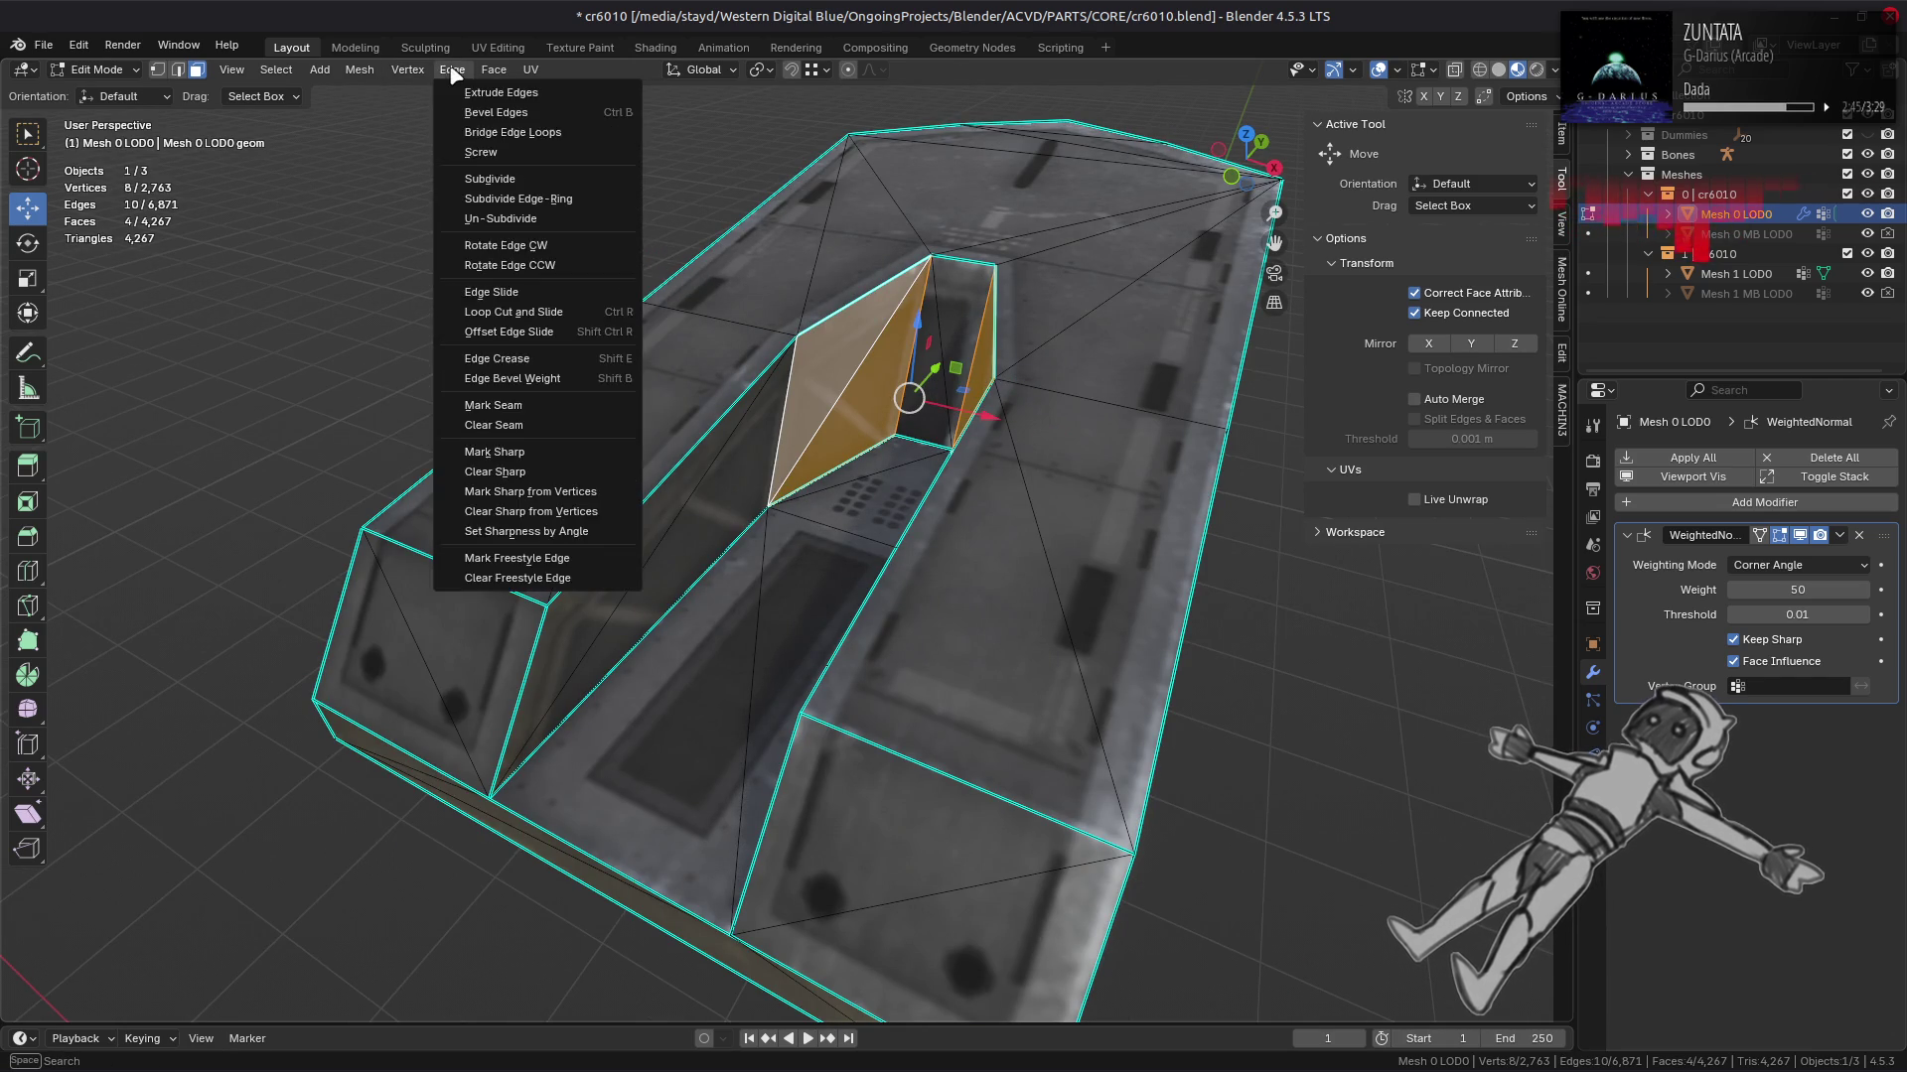
{"action": "left_click", "coordinate": [359, 69]}
{"action": "mouse_move", "coordinate": [397, 405]}
{"action": "mouse_move", "coordinate": [601, 703]}
{"action": "left_click", "coordinate": [789, 730]}
{"action": "left_click_drag", "start_coordinate": [720, 544], "coordinate": [947, 413]}
{"action": "key", "text": "Tab"}
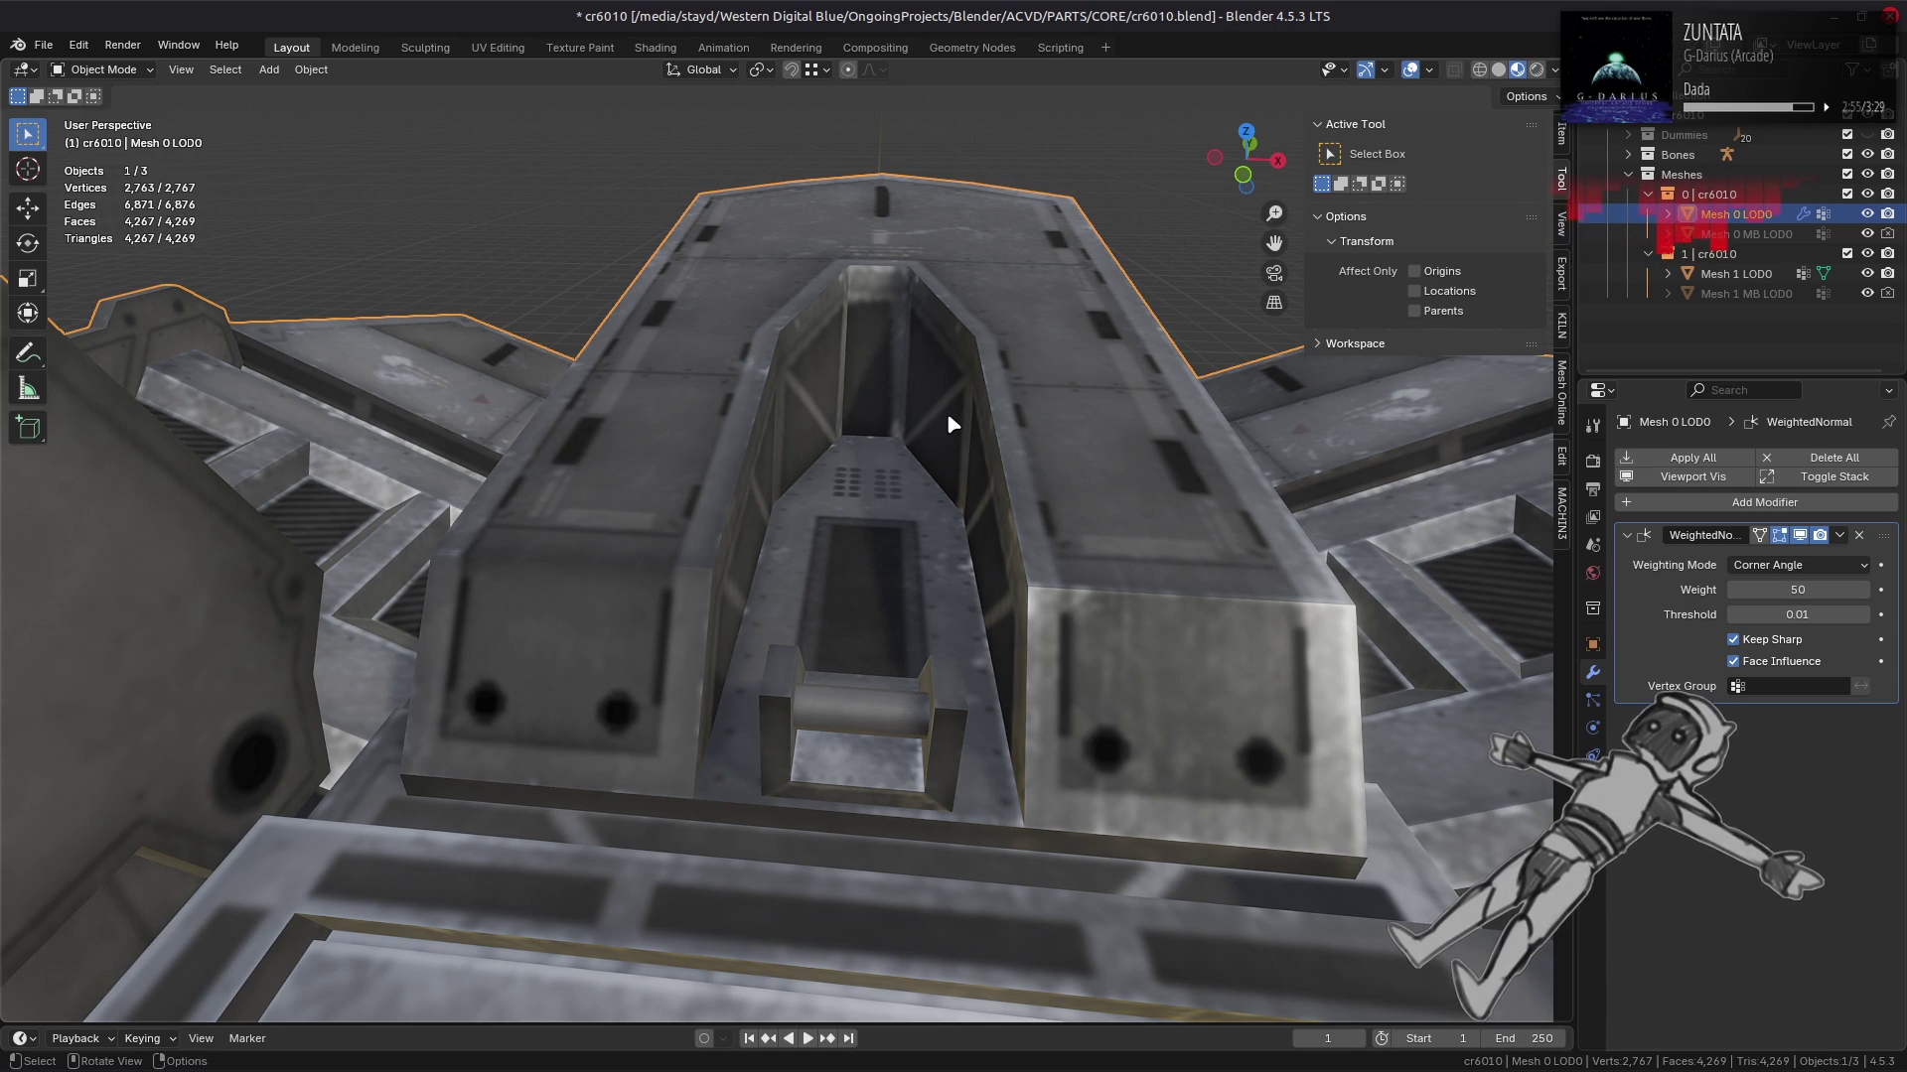
{"action": "left_click_drag", "start_coordinate": [949, 418], "coordinate": [936, 418]}
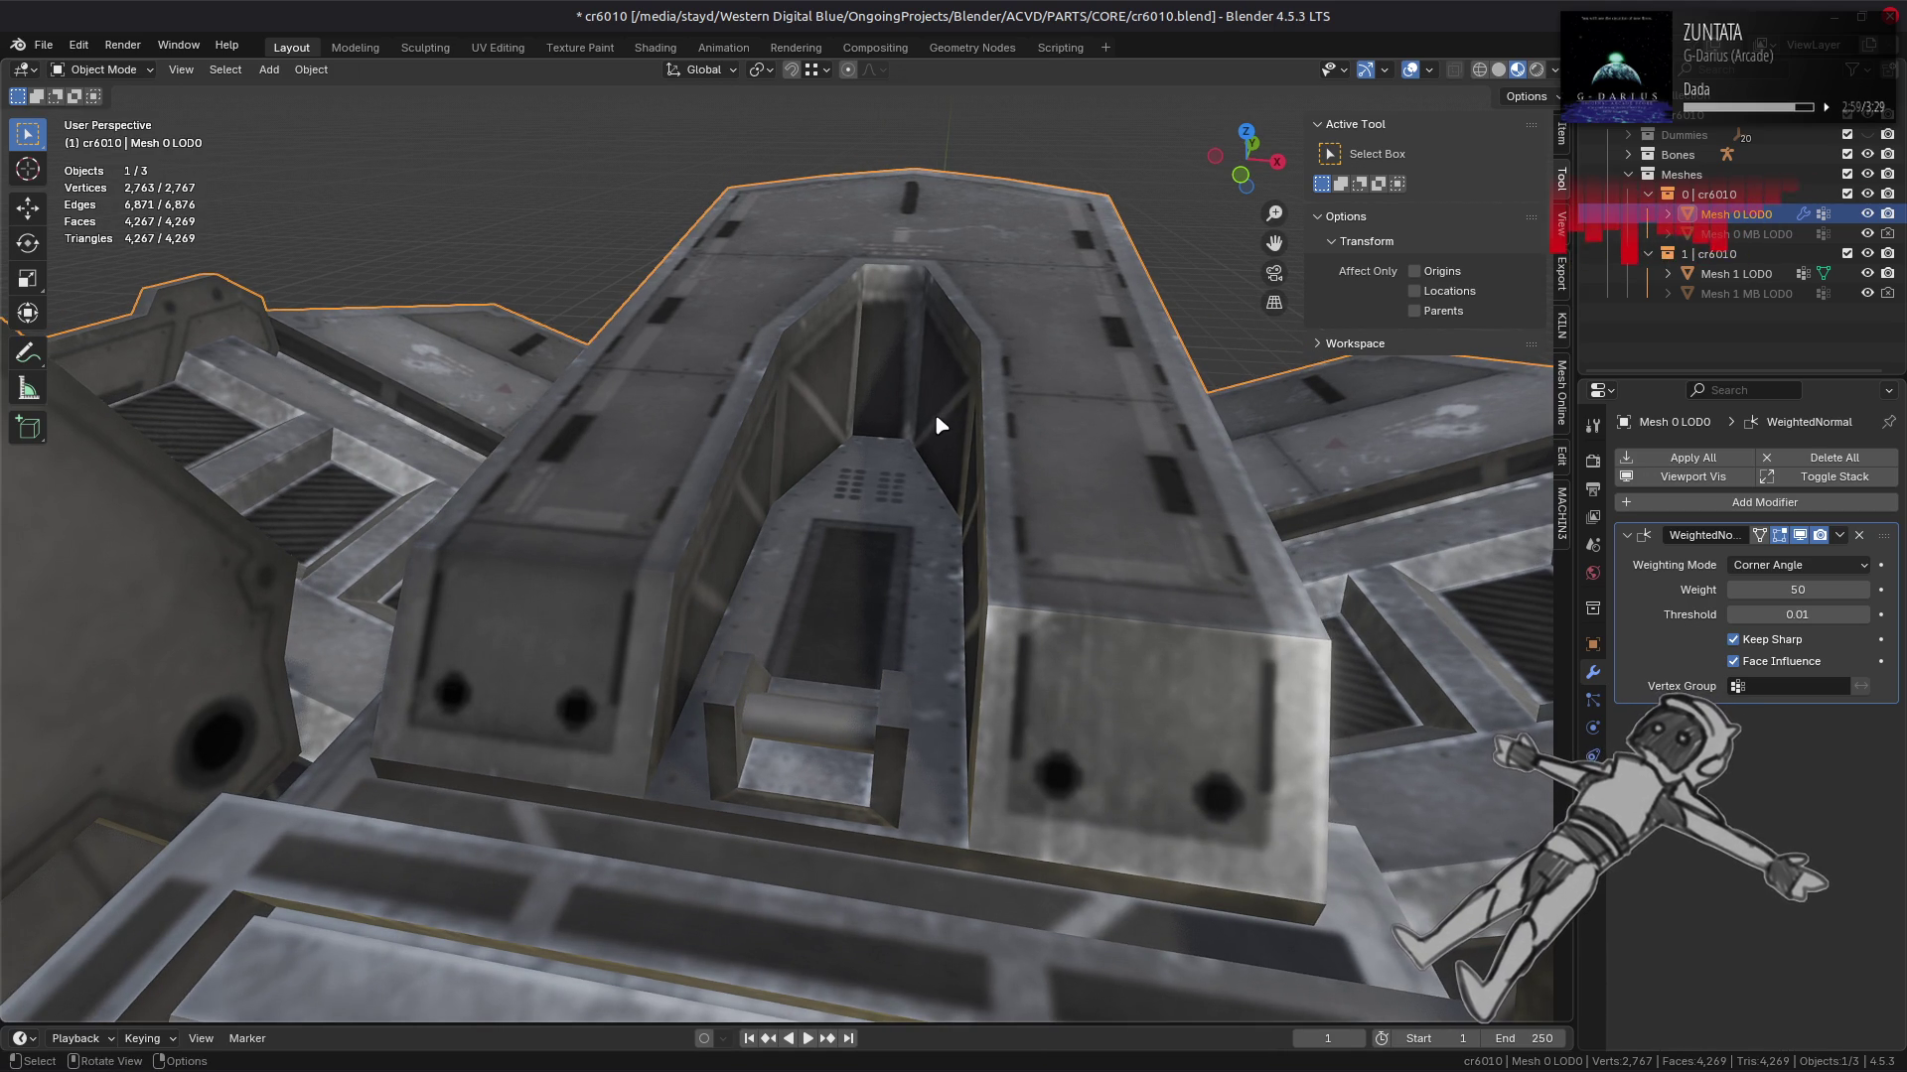
{"action": "left_click_drag", "start_coordinate": [933, 413], "coordinate": [939, 410]}
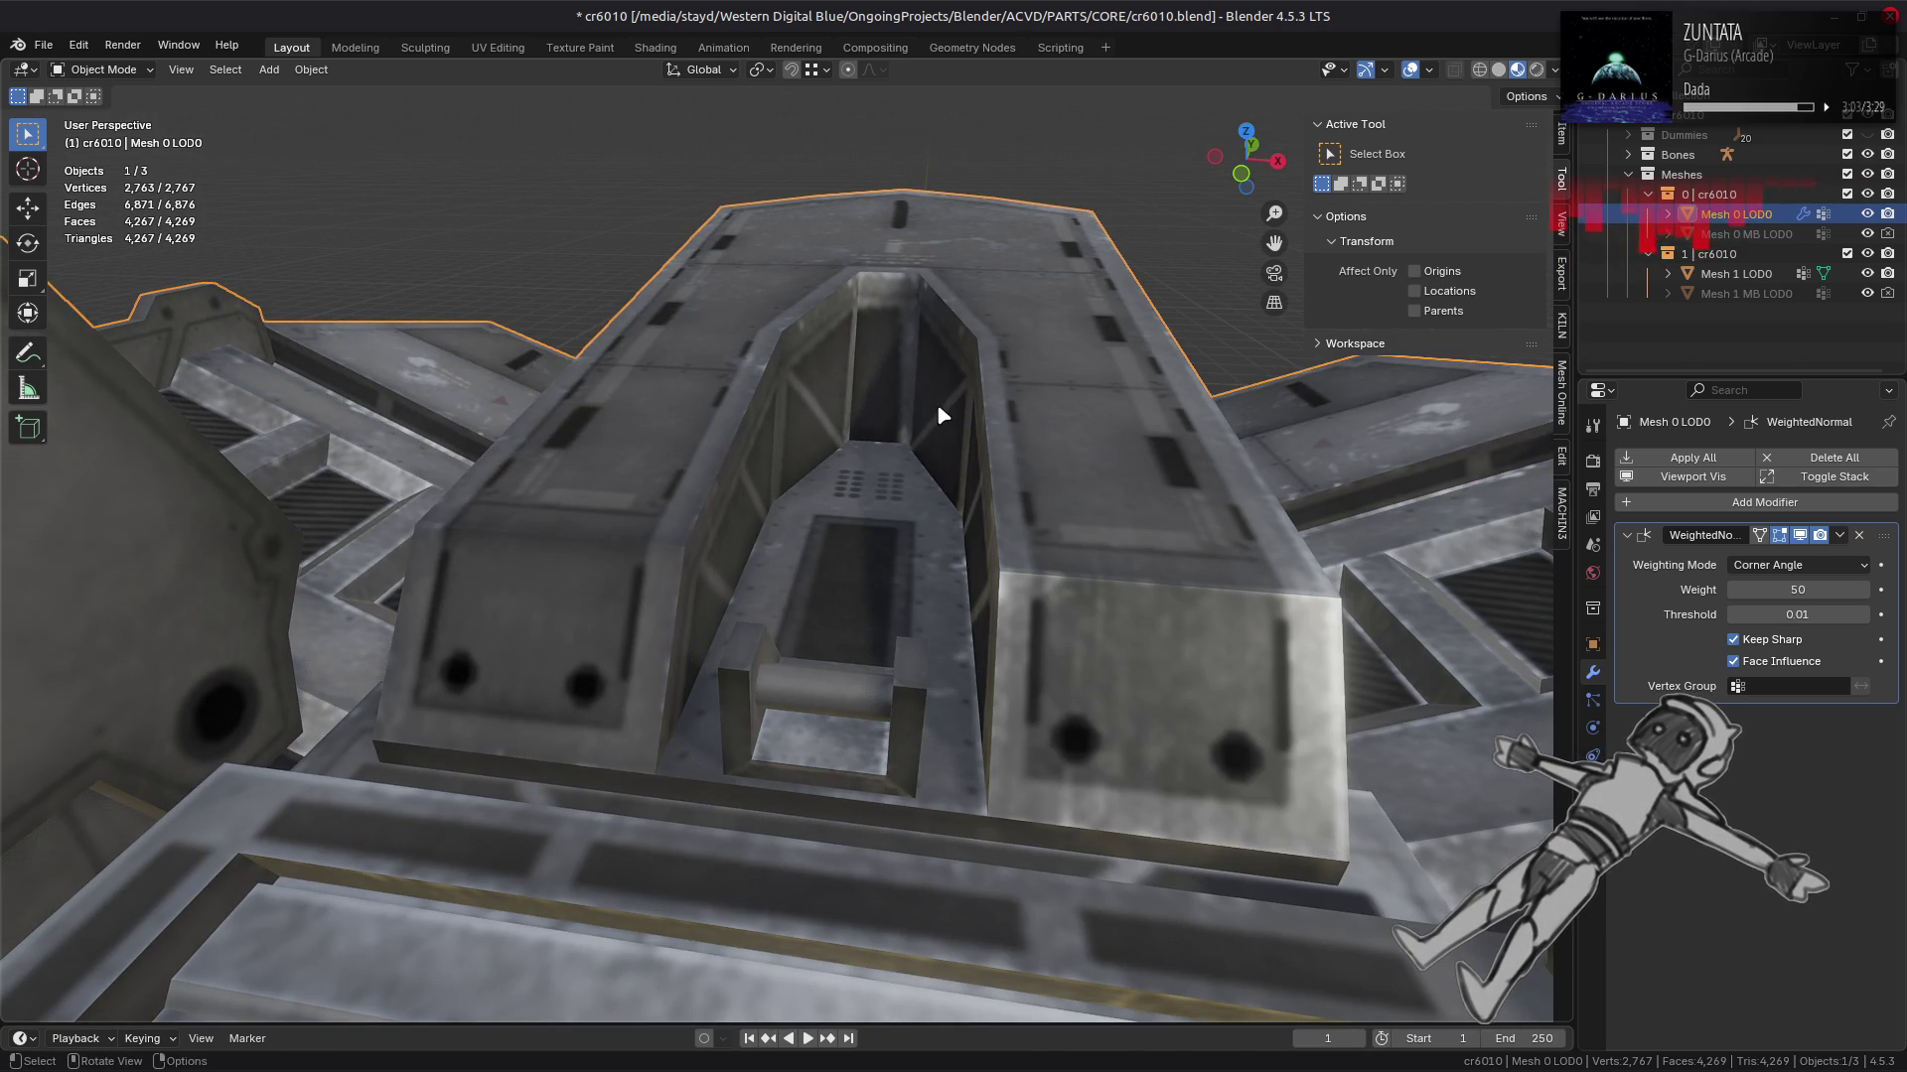
Step: Give two neighbouring channel wall triangles Strong face strength
{"action": "key", "text": "Tab"}
{"action": "left_click", "coordinate": [871, 386]}
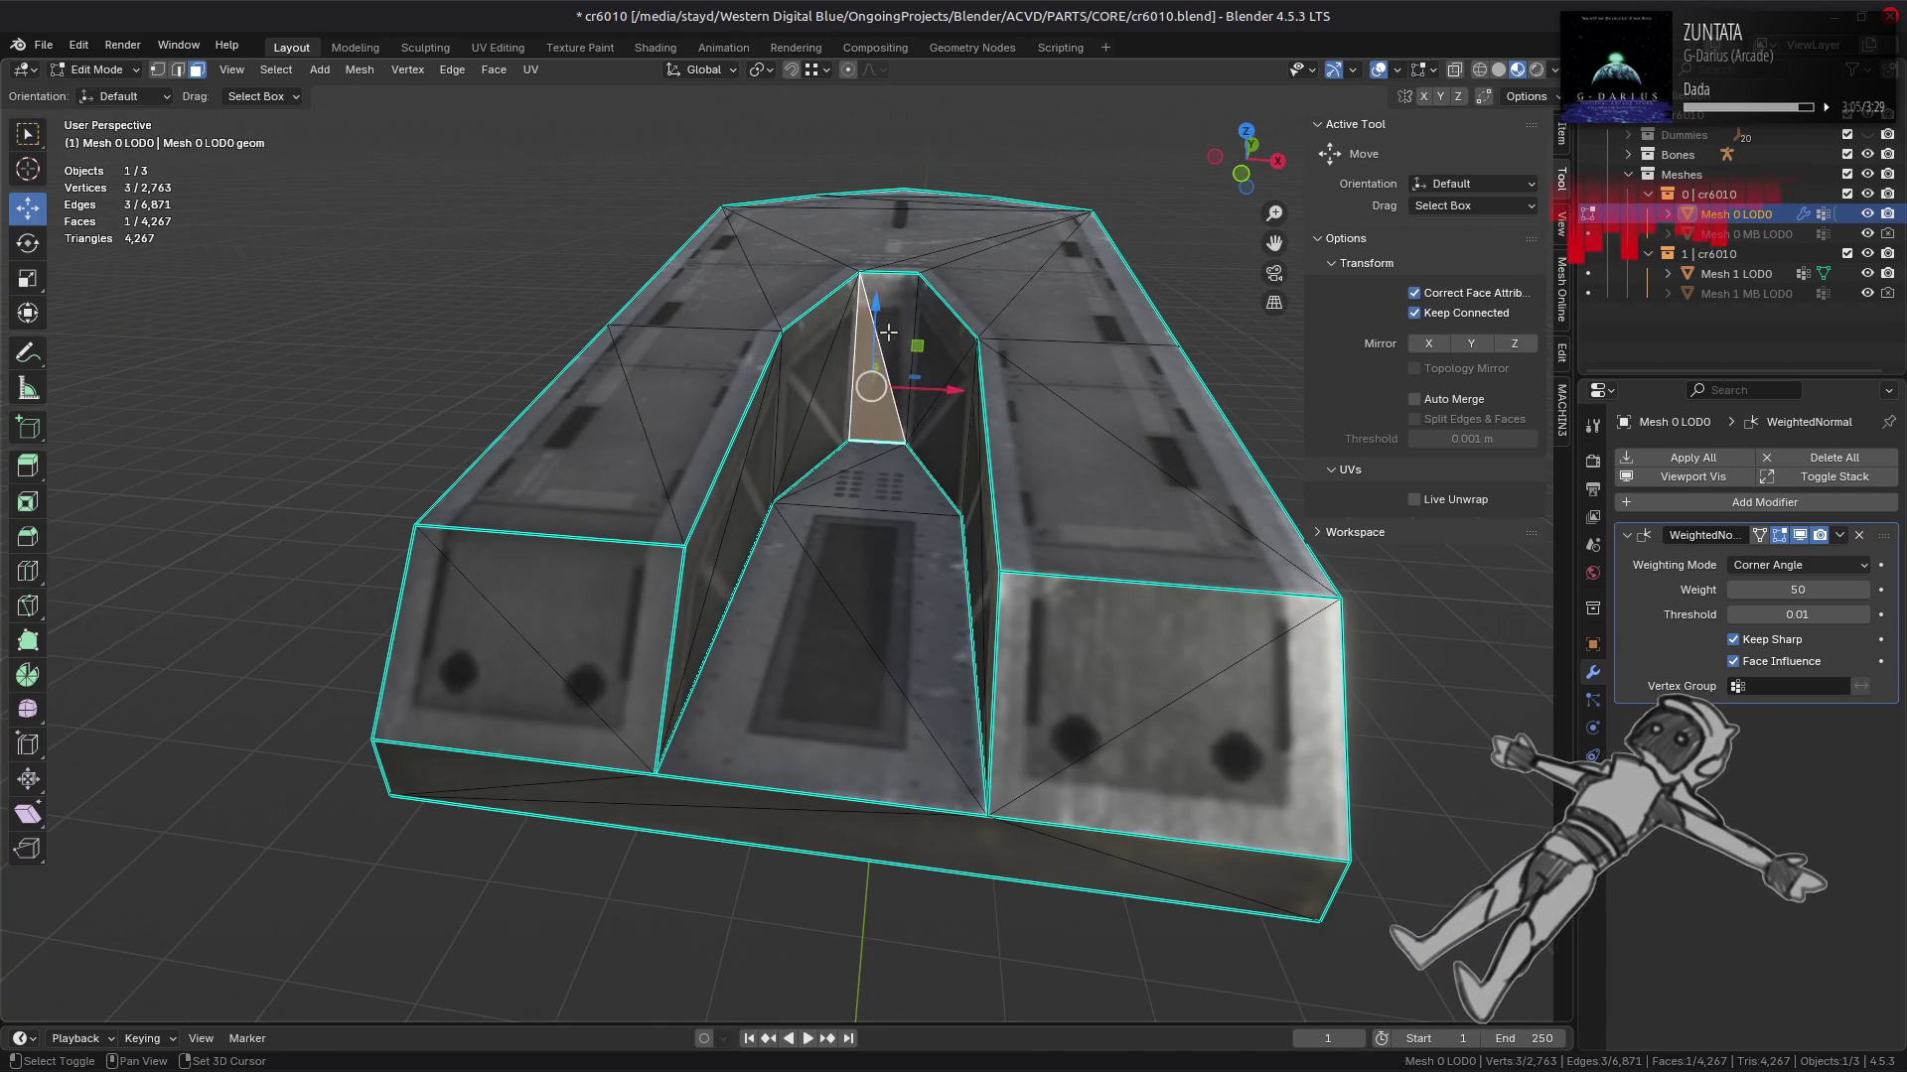
{"action": "left_click", "coordinate": [893, 329]}
{"action": "left_click", "coordinate": [360, 69]}
{"action": "mouse_move", "coordinate": [397, 405]}
{"action": "mouse_move", "coordinate": [645, 703]}
{"action": "left_click", "coordinate": [795, 743]}
{"action": "left_click_drag", "start_coordinate": [840, 623], "coordinate": [821, 638]}
{"action": "key", "text": "Tab"}
{"action": "scroll", "scroll_direction": "up", "scroll_amount": 3}
{"action": "left_click_drag", "start_coordinate": [856, 575], "coordinate": [841, 574]}
Step: Set another channel wall quad to Weak face strength
{"action": "key", "text": "Tab"}
{"action": "left_click", "coordinate": [956, 353]}
{"action": "left_click", "coordinate": [359, 69]}
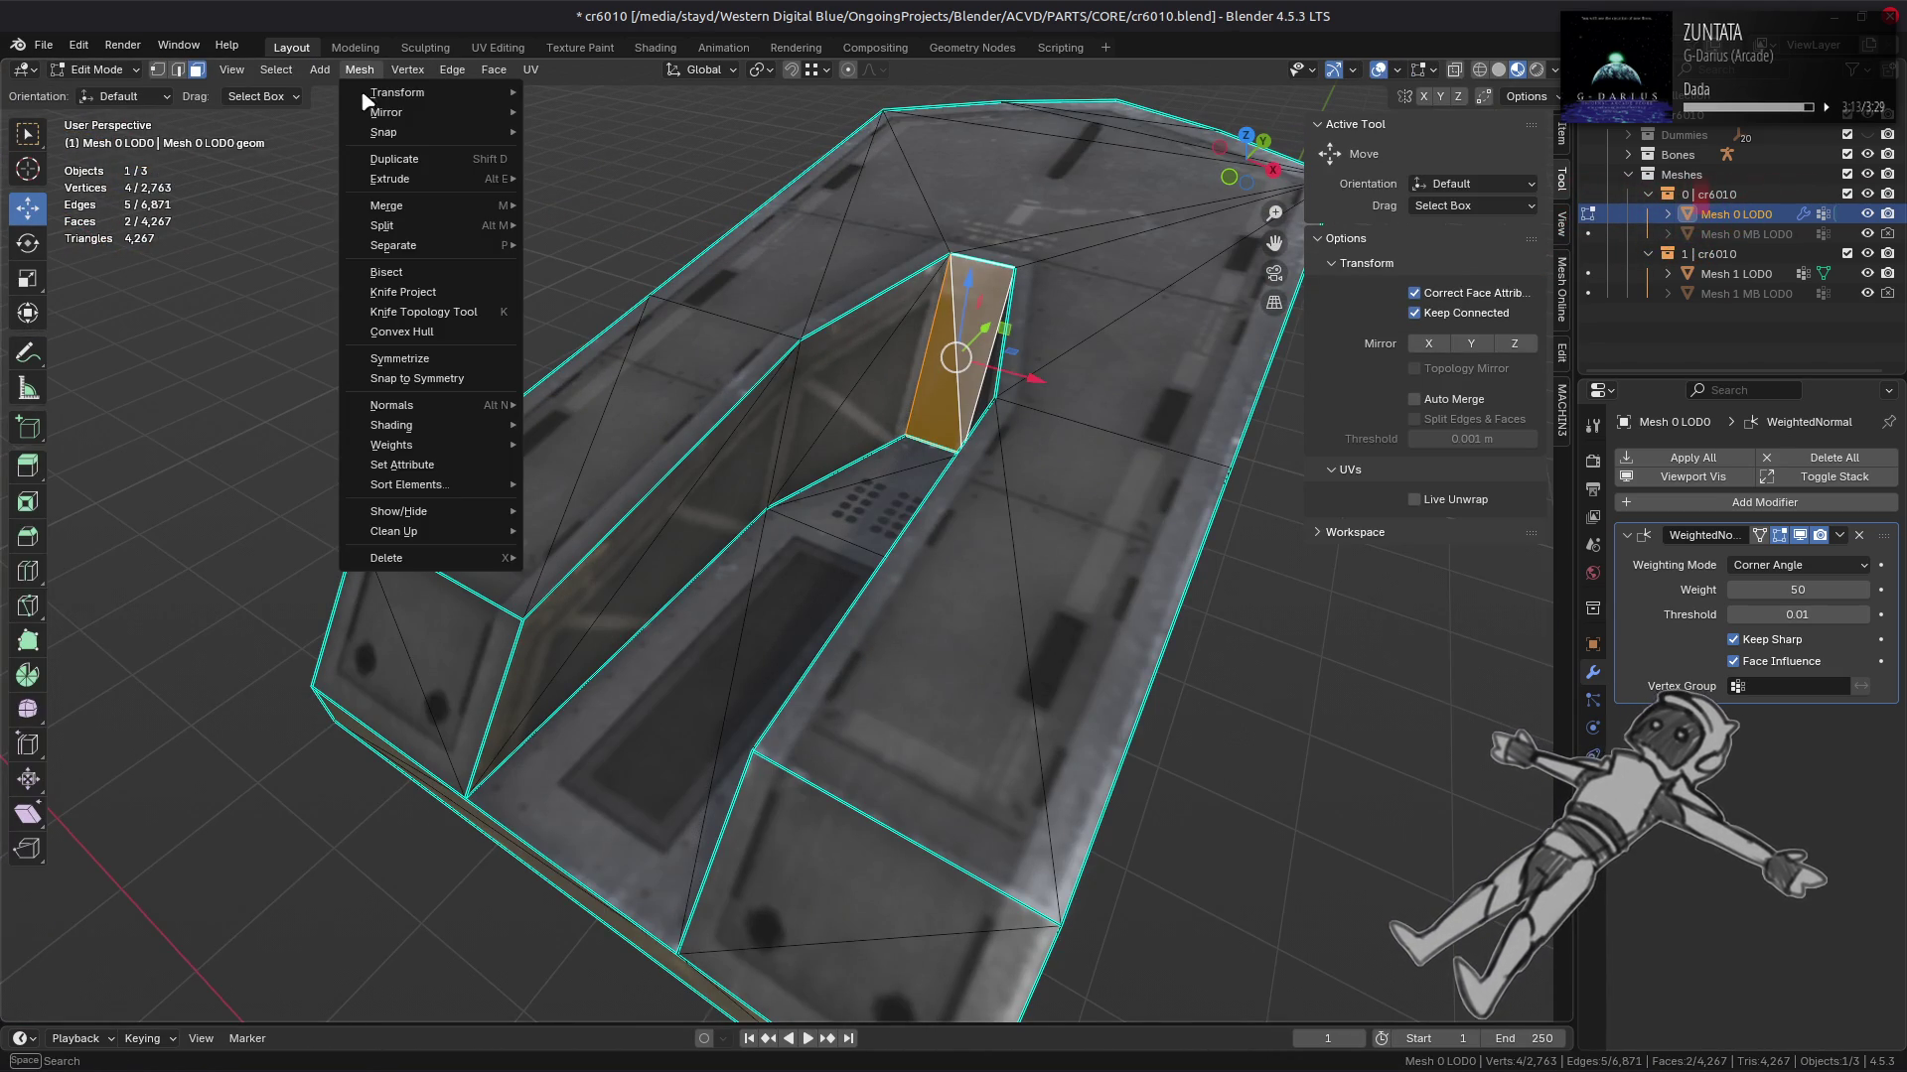
{"action": "mouse_move", "coordinate": [397, 405]}
{"action": "mouse_move", "coordinate": [715, 698]}
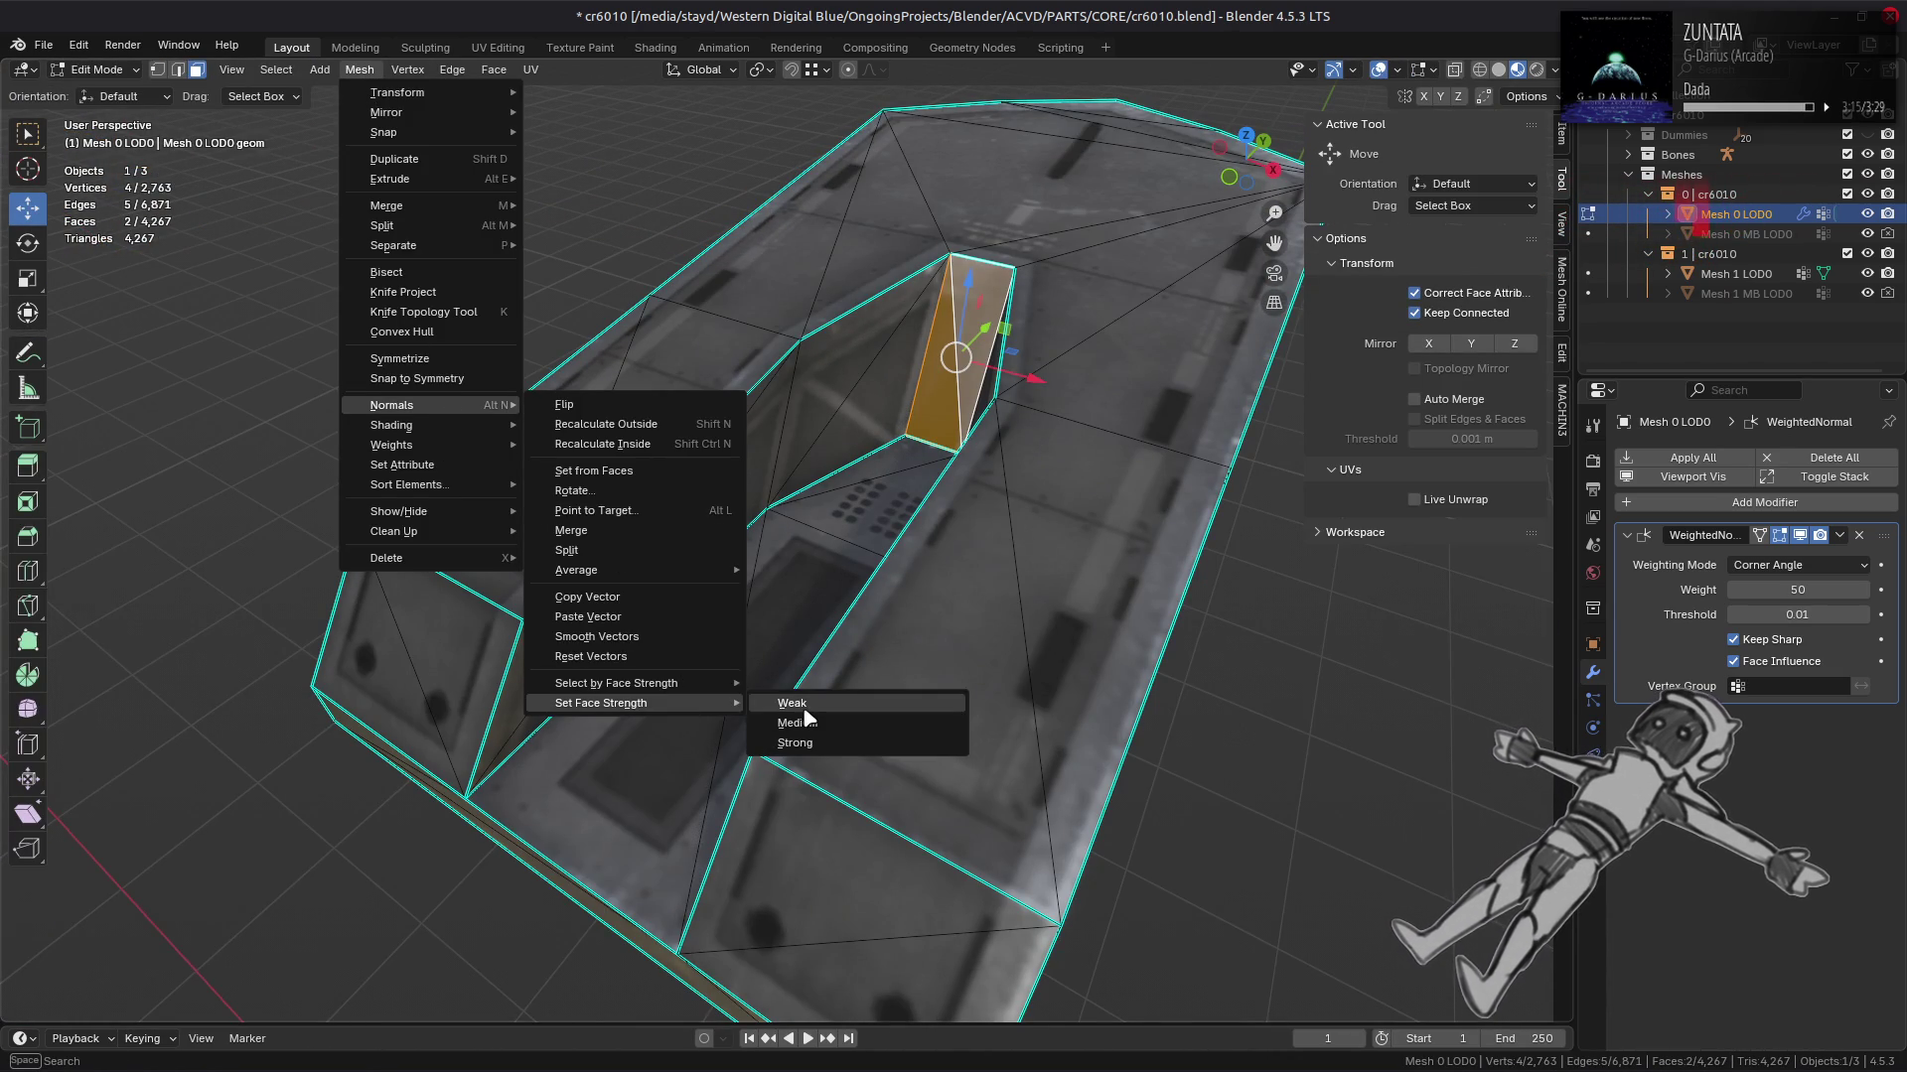
{"action": "left_click", "coordinate": [784, 700]}
{"action": "left_click_drag", "start_coordinate": [743, 616], "coordinate": [834, 541]}
Step: Mark the two vertical channel edges sharp and return to the whole ship
{"action": "key", "text": "KP_Divide"}
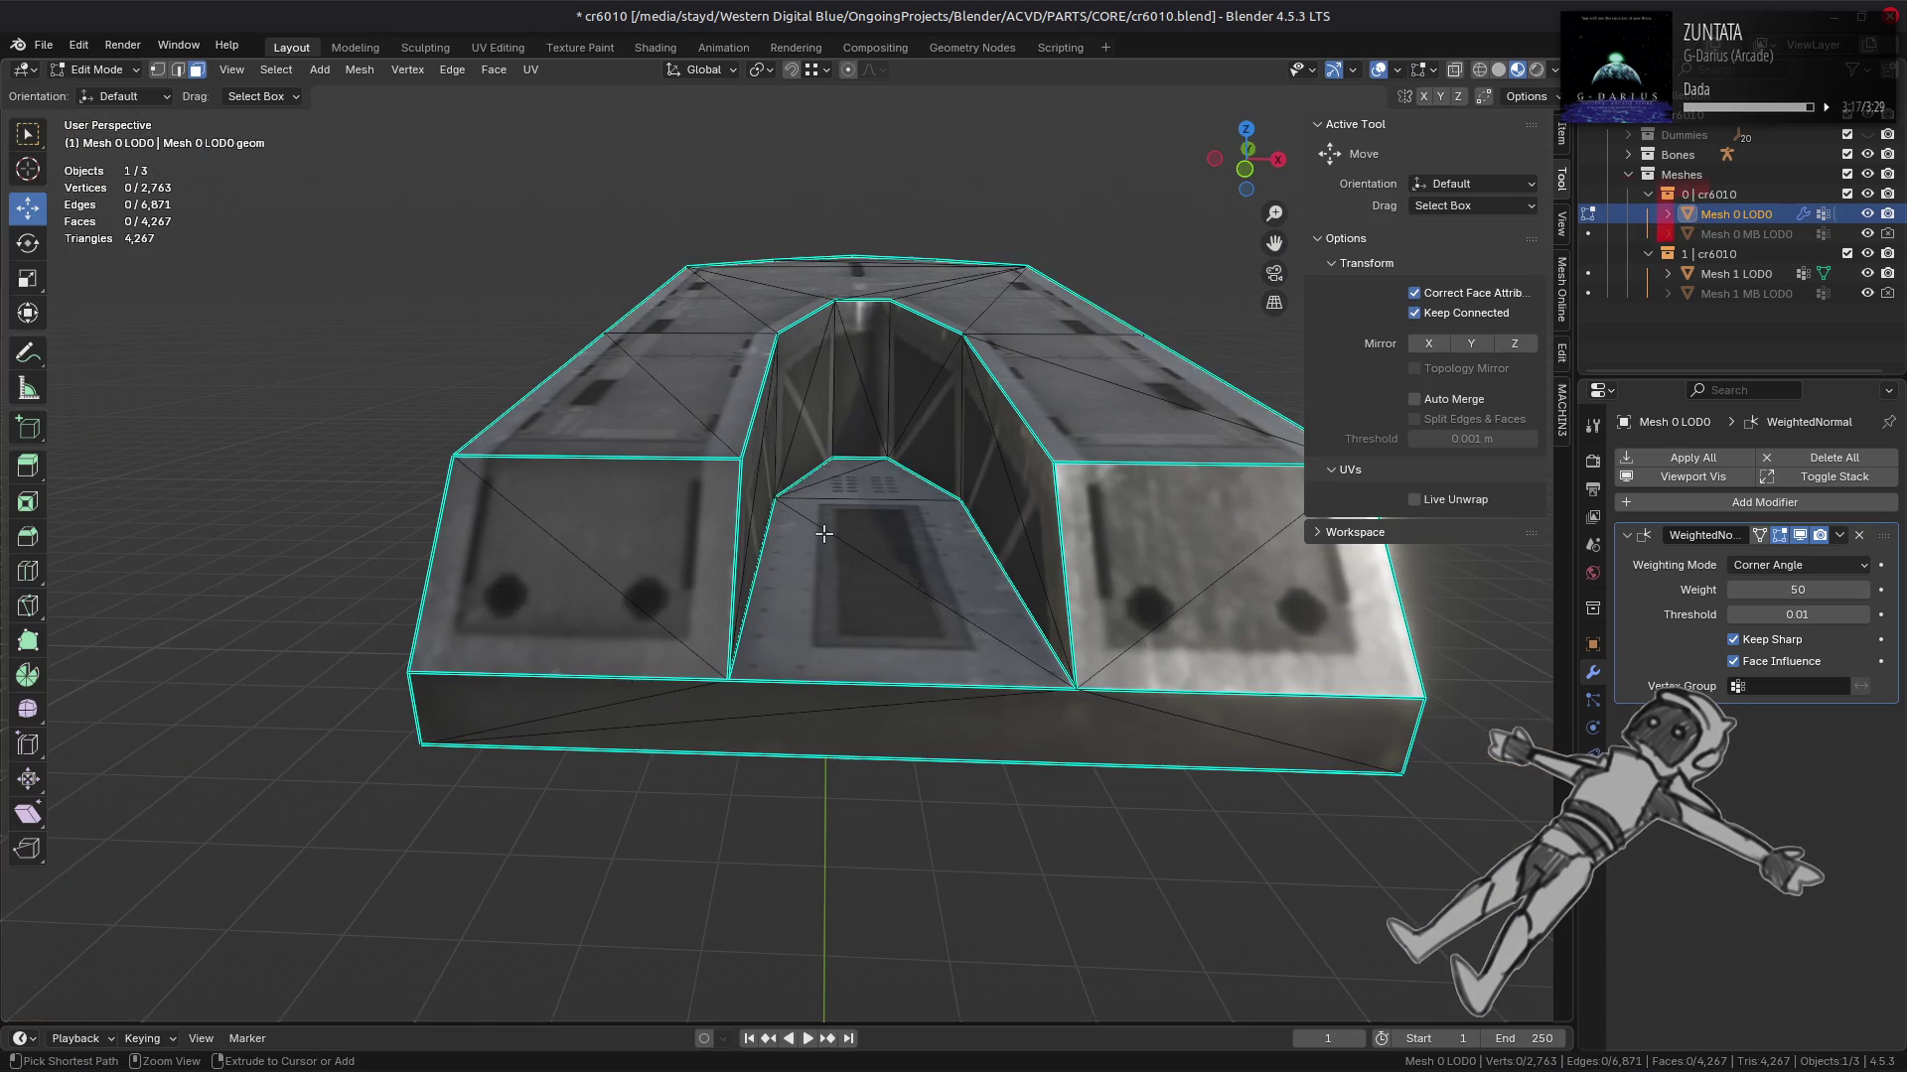
{"action": "key", "text": "2"}
{"action": "key", "text": "alt+a"}
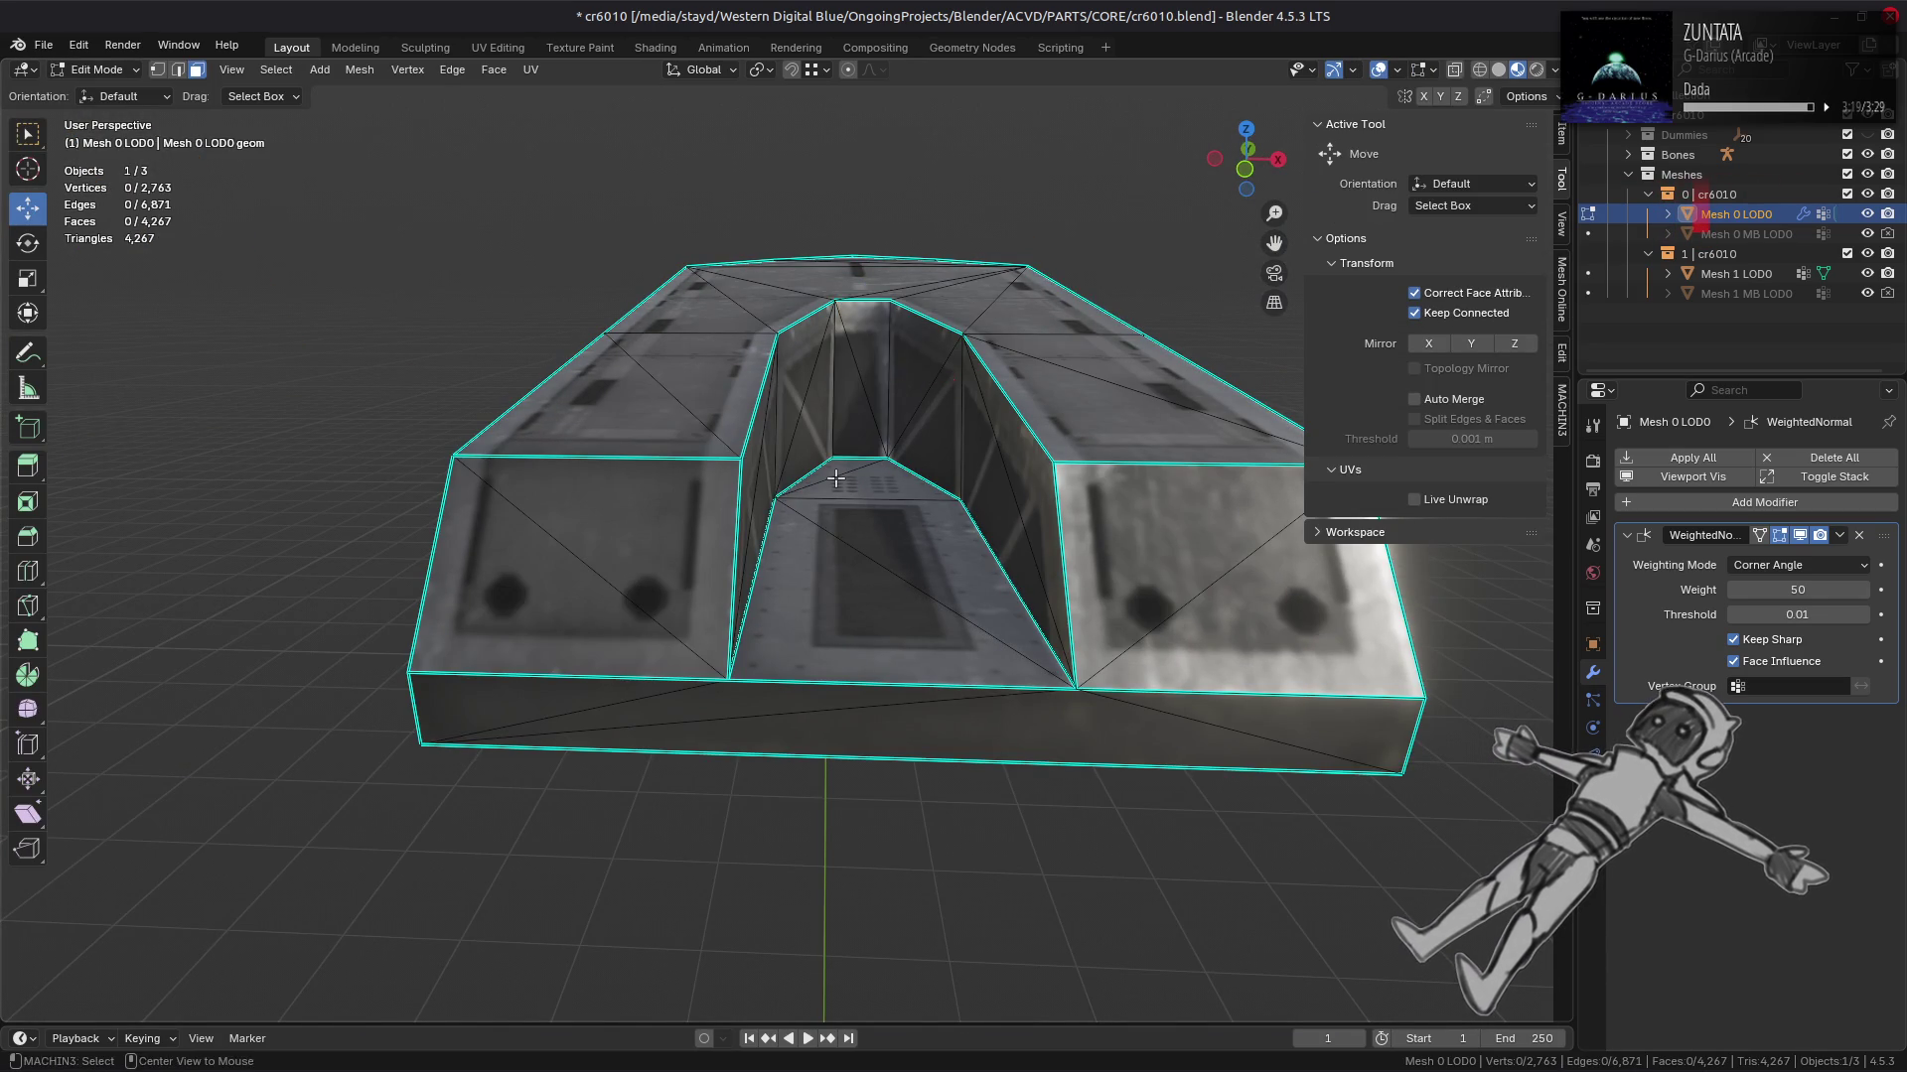
{"action": "left_click", "coordinate": [834, 372]}
{"action": "left_click", "coordinate": [887, 377]}
{"action": "right_click", "coordinate": [591, 844]}
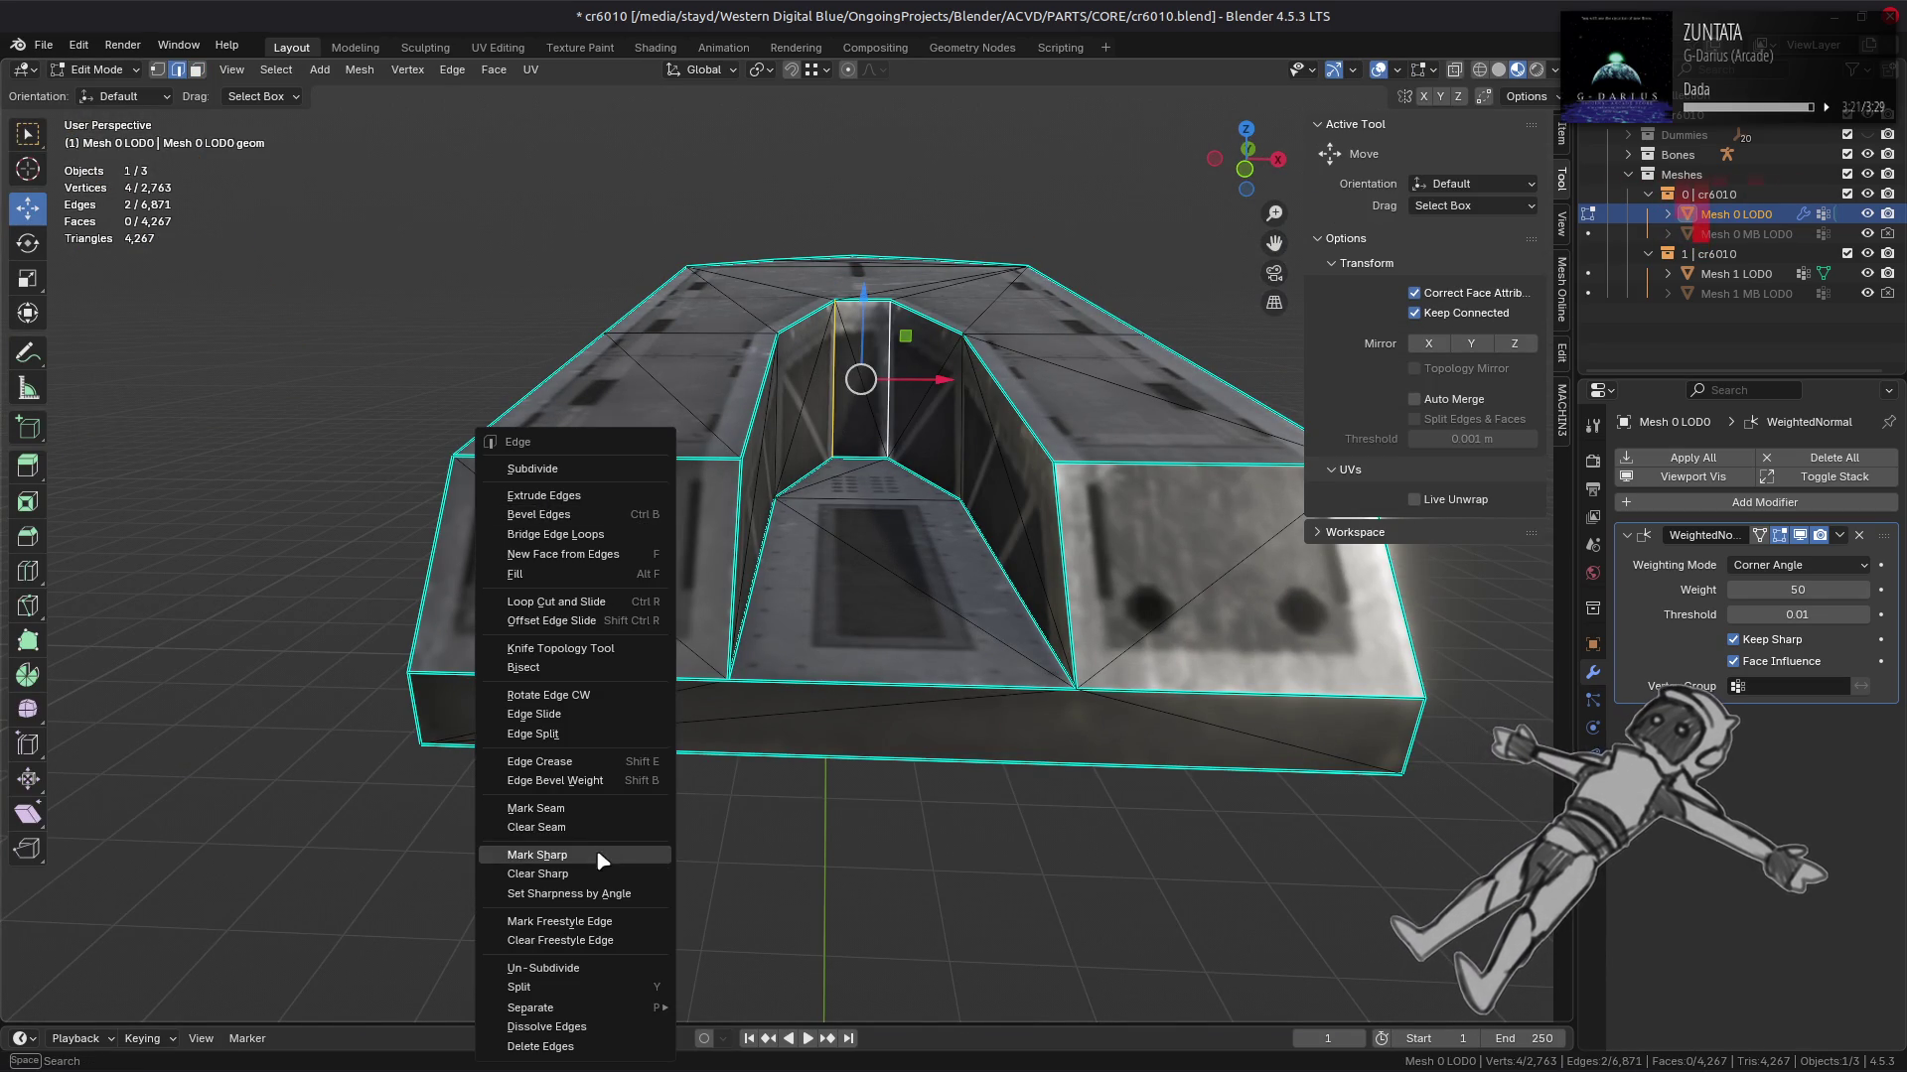
{"action": "left_click", "coordinate": [601, 851]}
{"action": "key", "text": "Tab"}
{"action": "key", "text": "KP_Divide"}
{"action": "left_click_drag", "start_coordinate": [851, 490], "coordinate": [708, 555]}
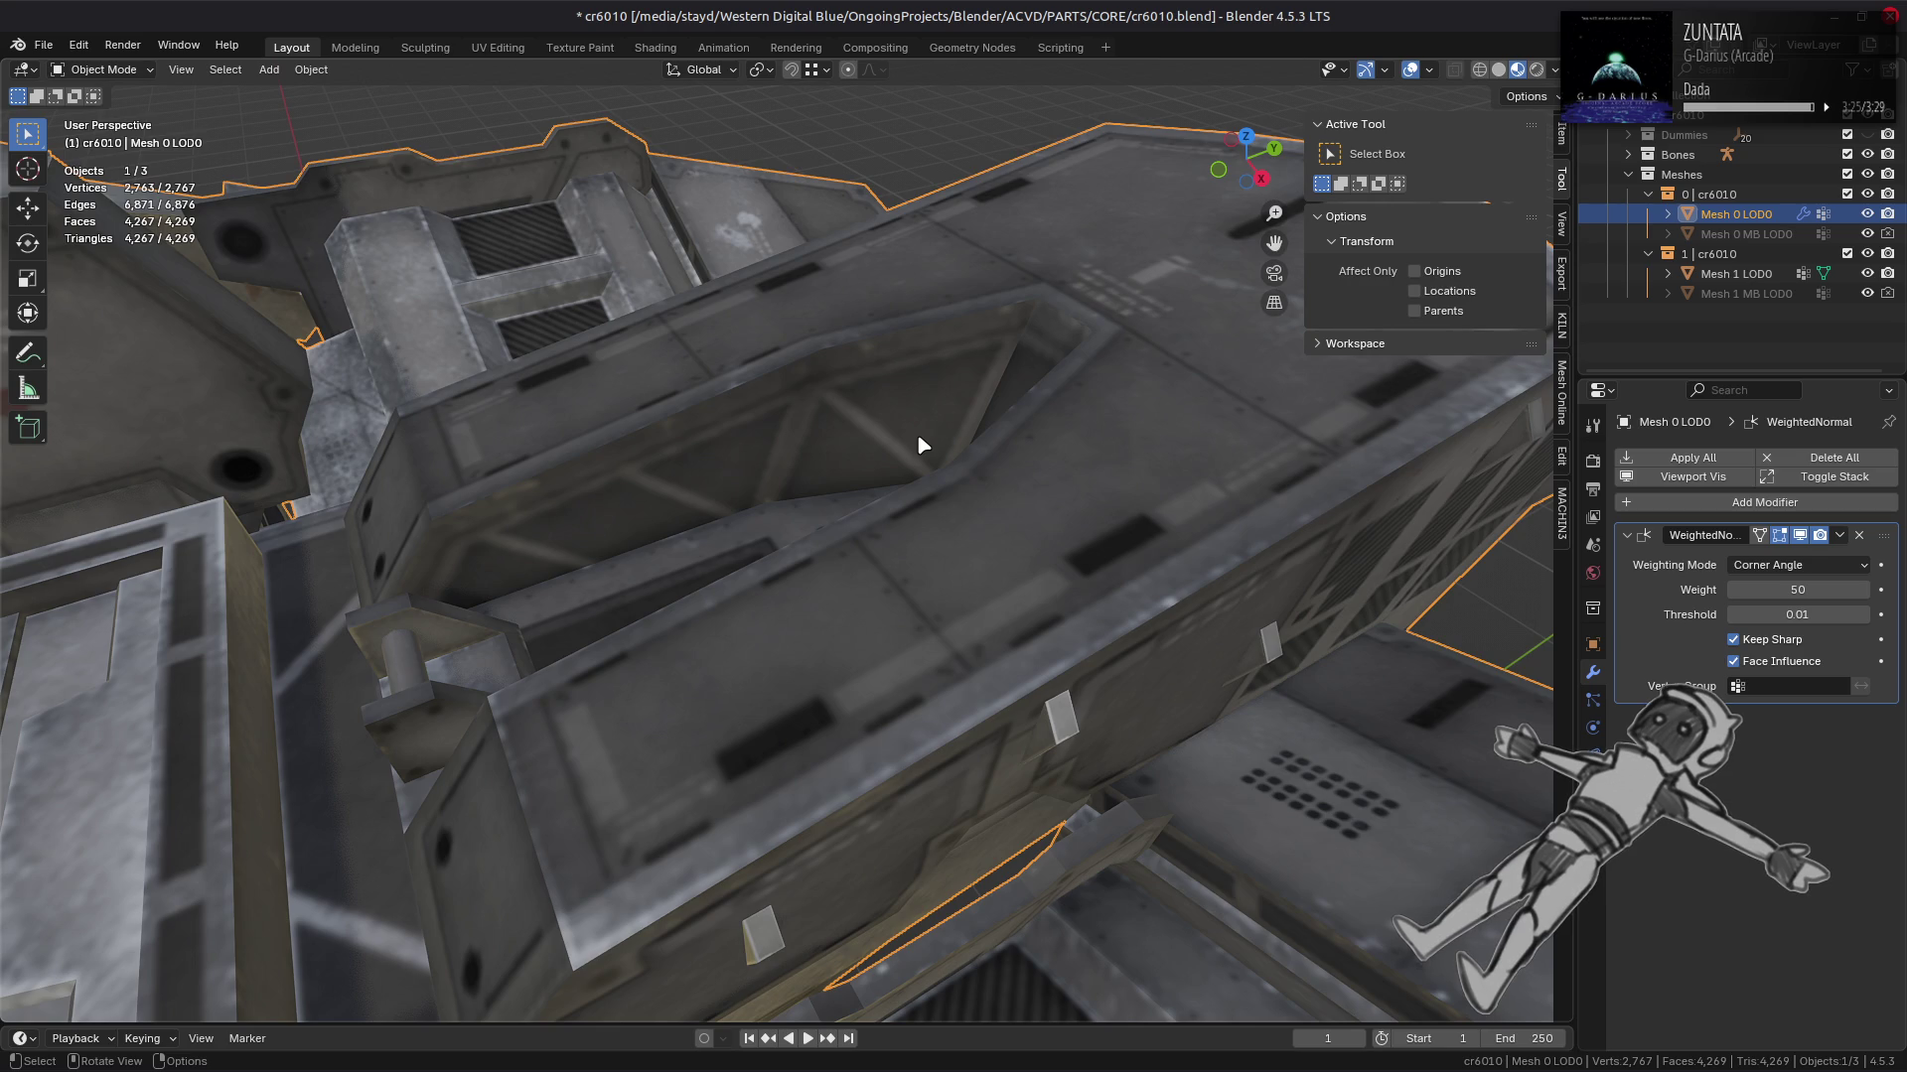
Step: Isolate the lower-body piece and run Beautify Faces on all its faces
{"action": "key", "text": "KP_Divide"}
{"action": "key", "text": "Tab"}
{"action": "left_click_drag", "start_coordinate": [916, 433], "coordinate": [902, 450]}
{"action": "key", "text": "l"}
{"action": "key", "text": "alt+a"}
{"action": "key", "text": "alt+h"}
{"action": "key", "text": "h"}
{"action": "key", "text": "3"}
{"action": "key", "text": "a"}
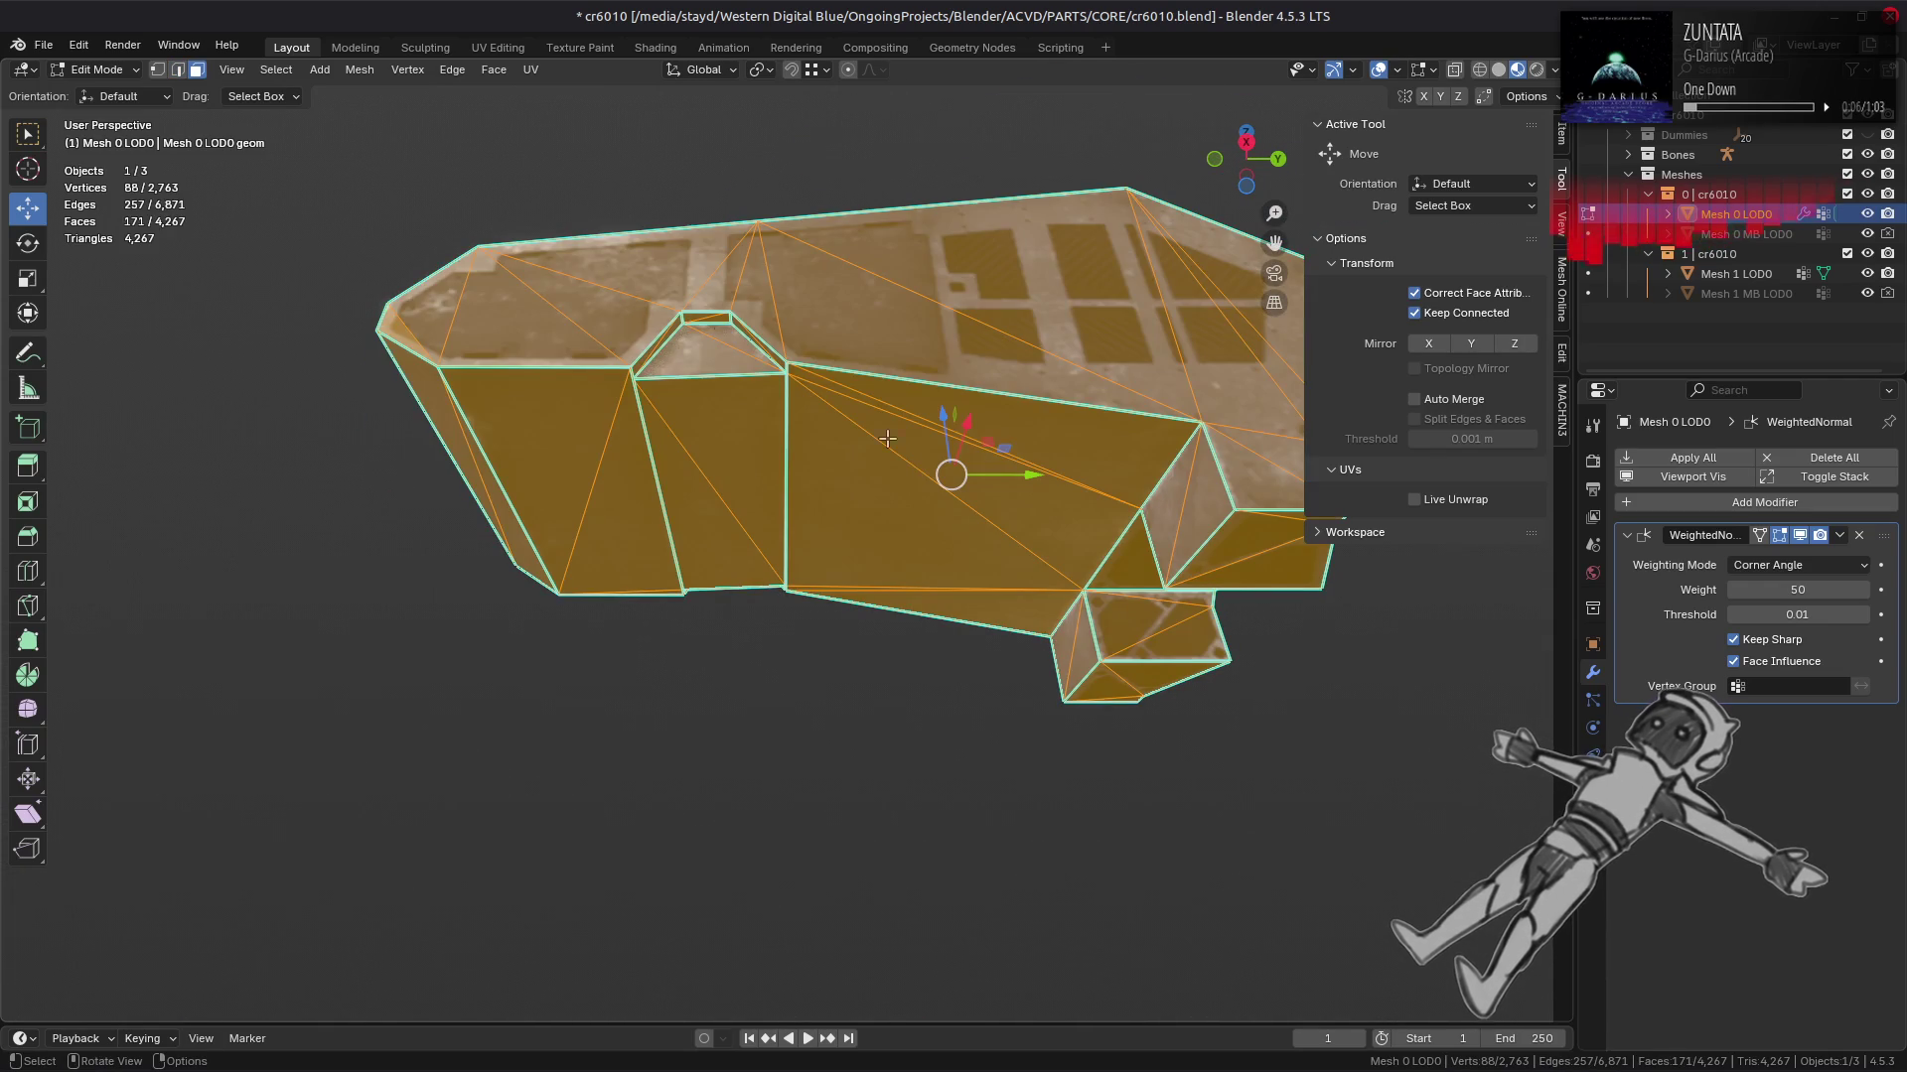
{"action": "left_click", "coordinate": [494, 69]}
{"action": "left_click", "coordinate": [581, 328]}
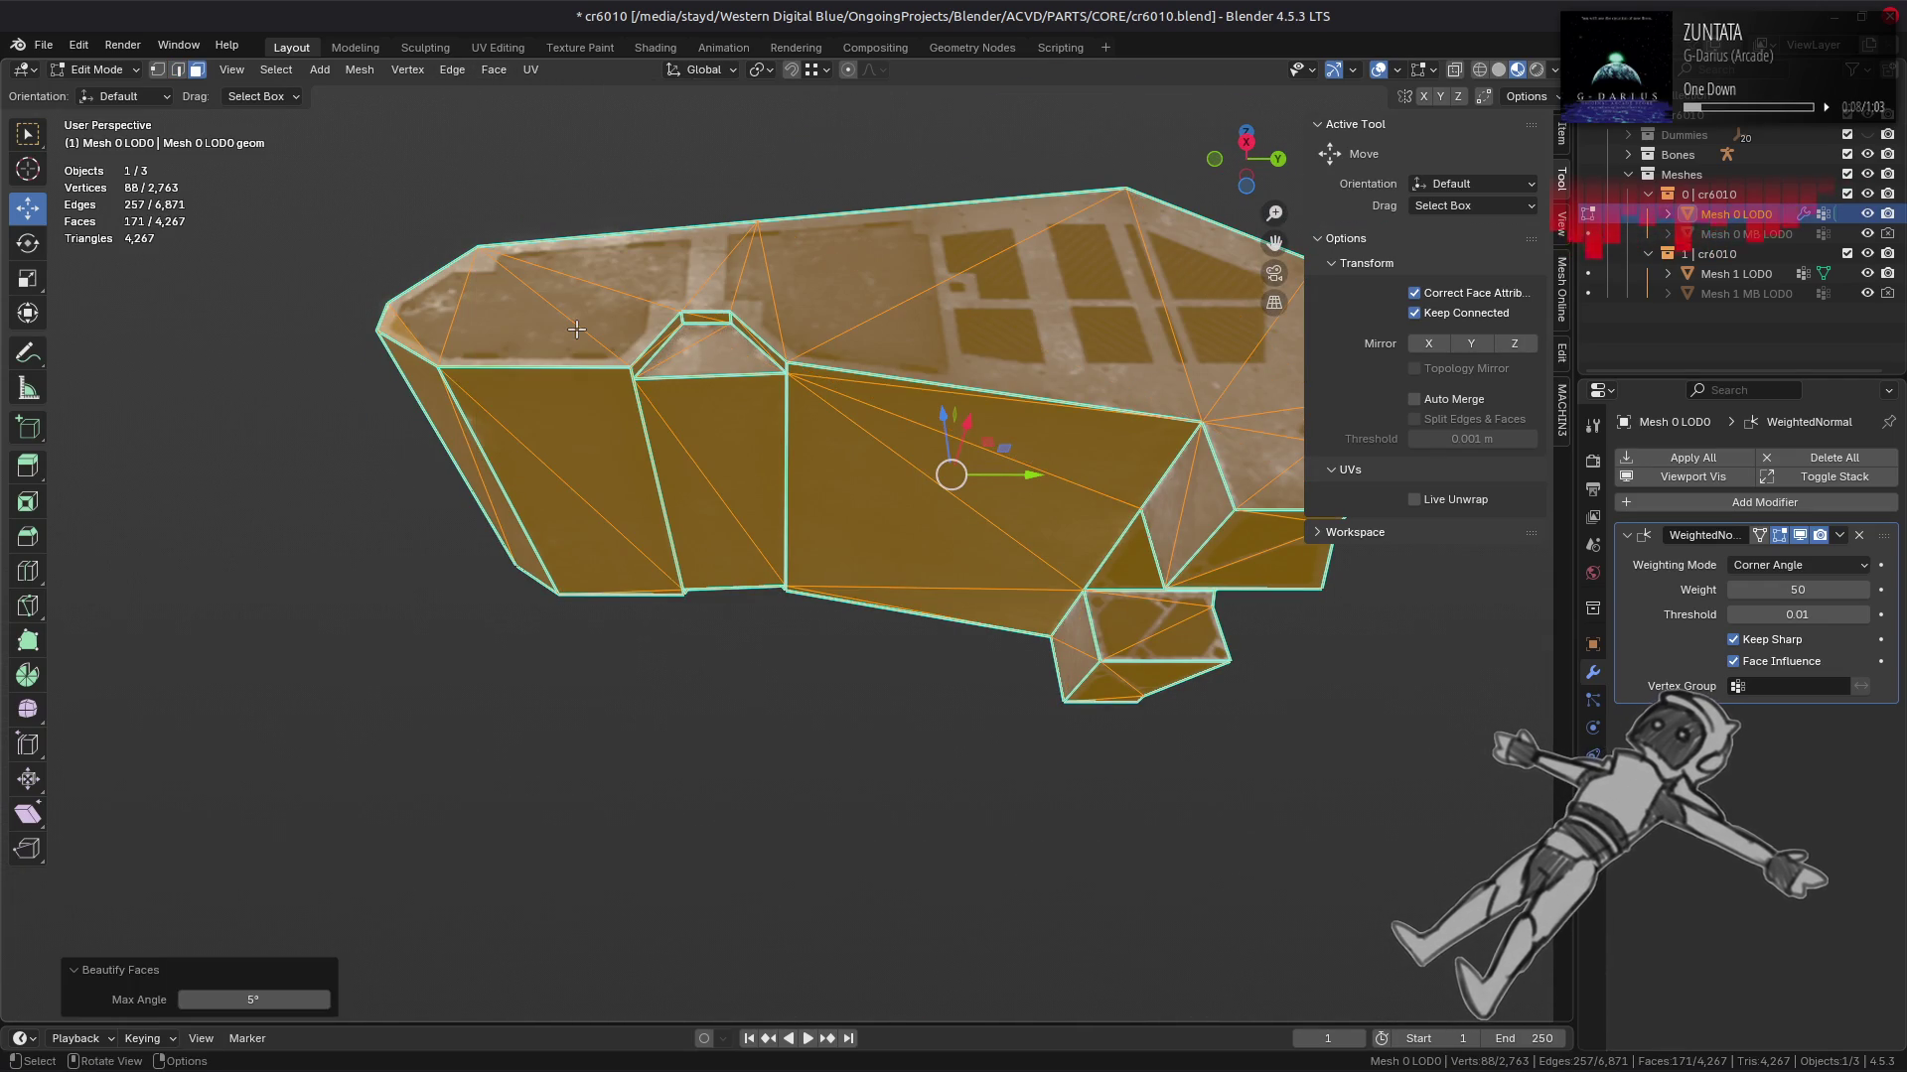
Step: Redo Beautify Faces with a 15° maximum angle and inspect the result
{"action": "left_click_drag", "start_coordinate": [663, 384], "coordinate": [880, 494]}
{"action": "key", "text": "ctrl+z"}
{"action": "key", "text": "ctrl+z"}
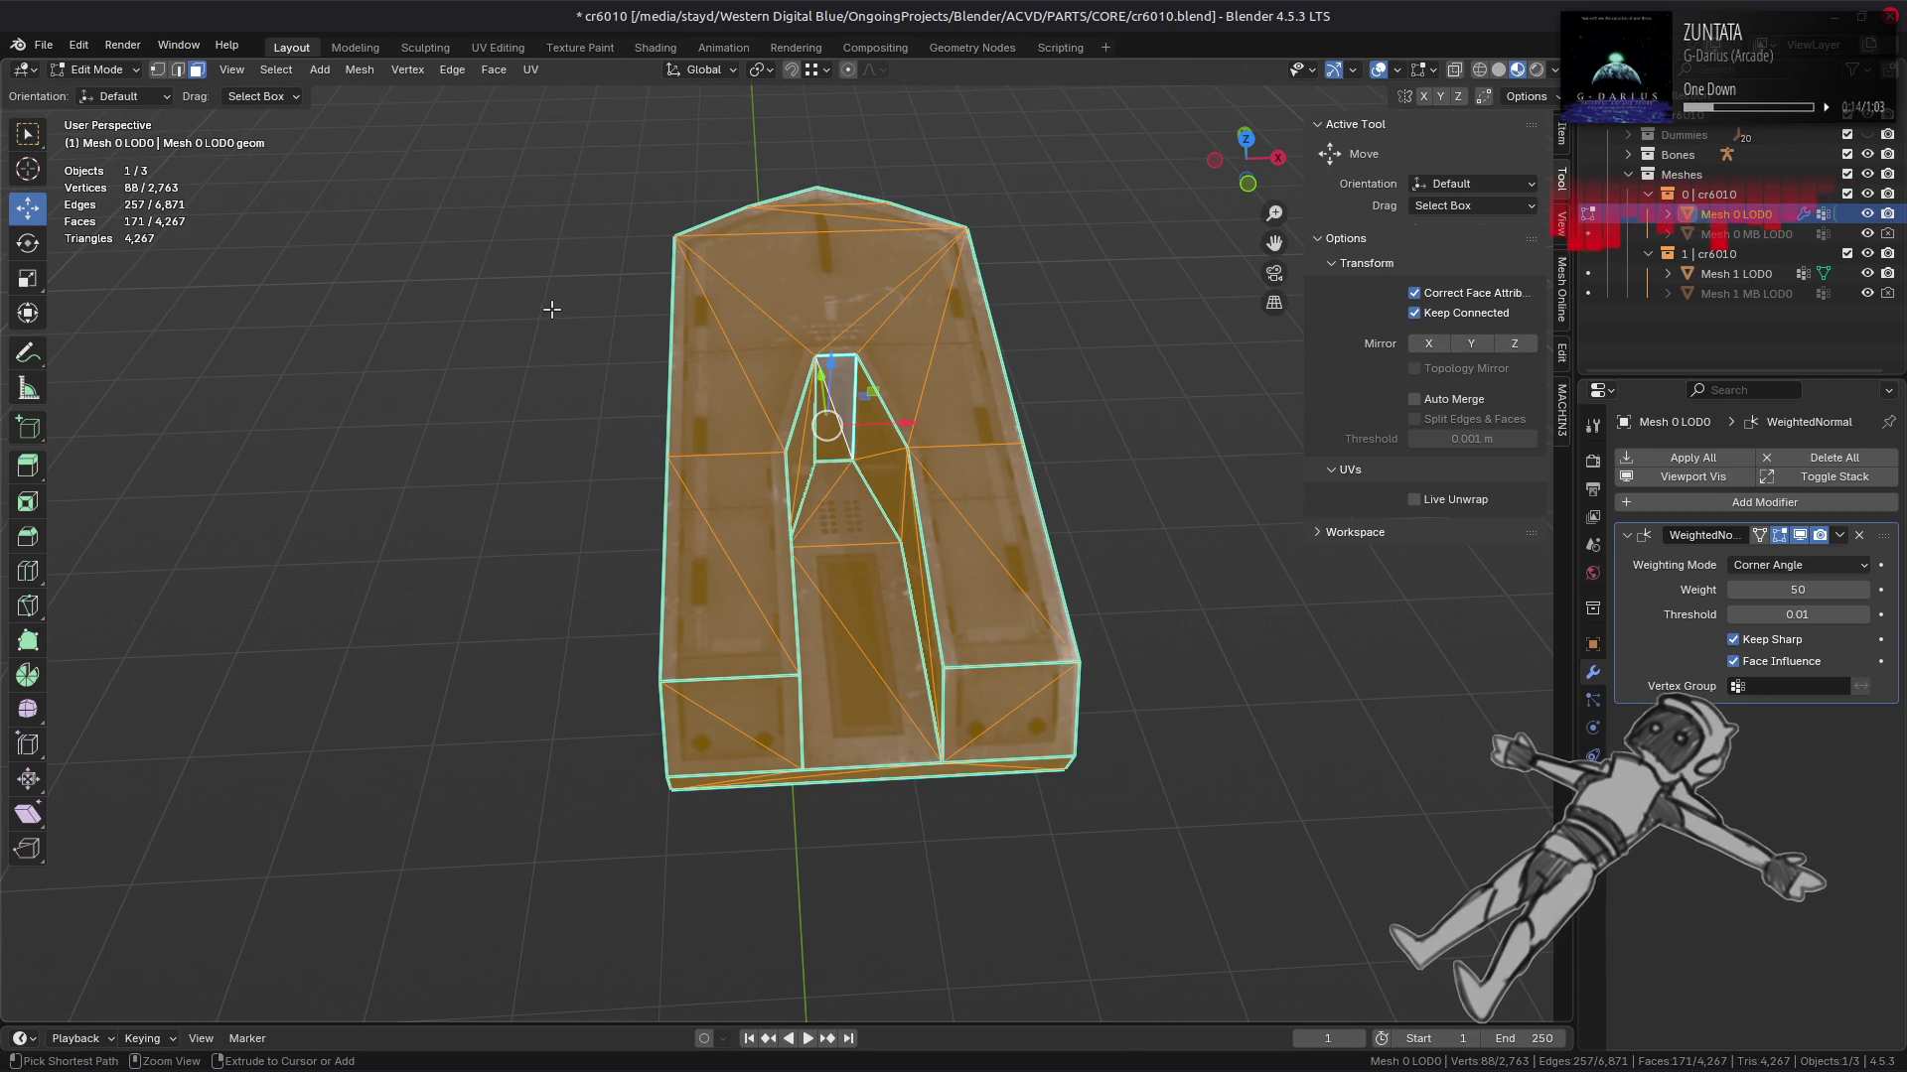
{"action": "key", "text": "ctrl+f"}
{"action": "left_click", "coordinate": [556, 328]}
{"action": "left_click", "coordinate": [281, 1003]}
{"action": "type", "text": "15"}
{"action": "key", "text": "Return"}
{"action": "key", "text": "q"}
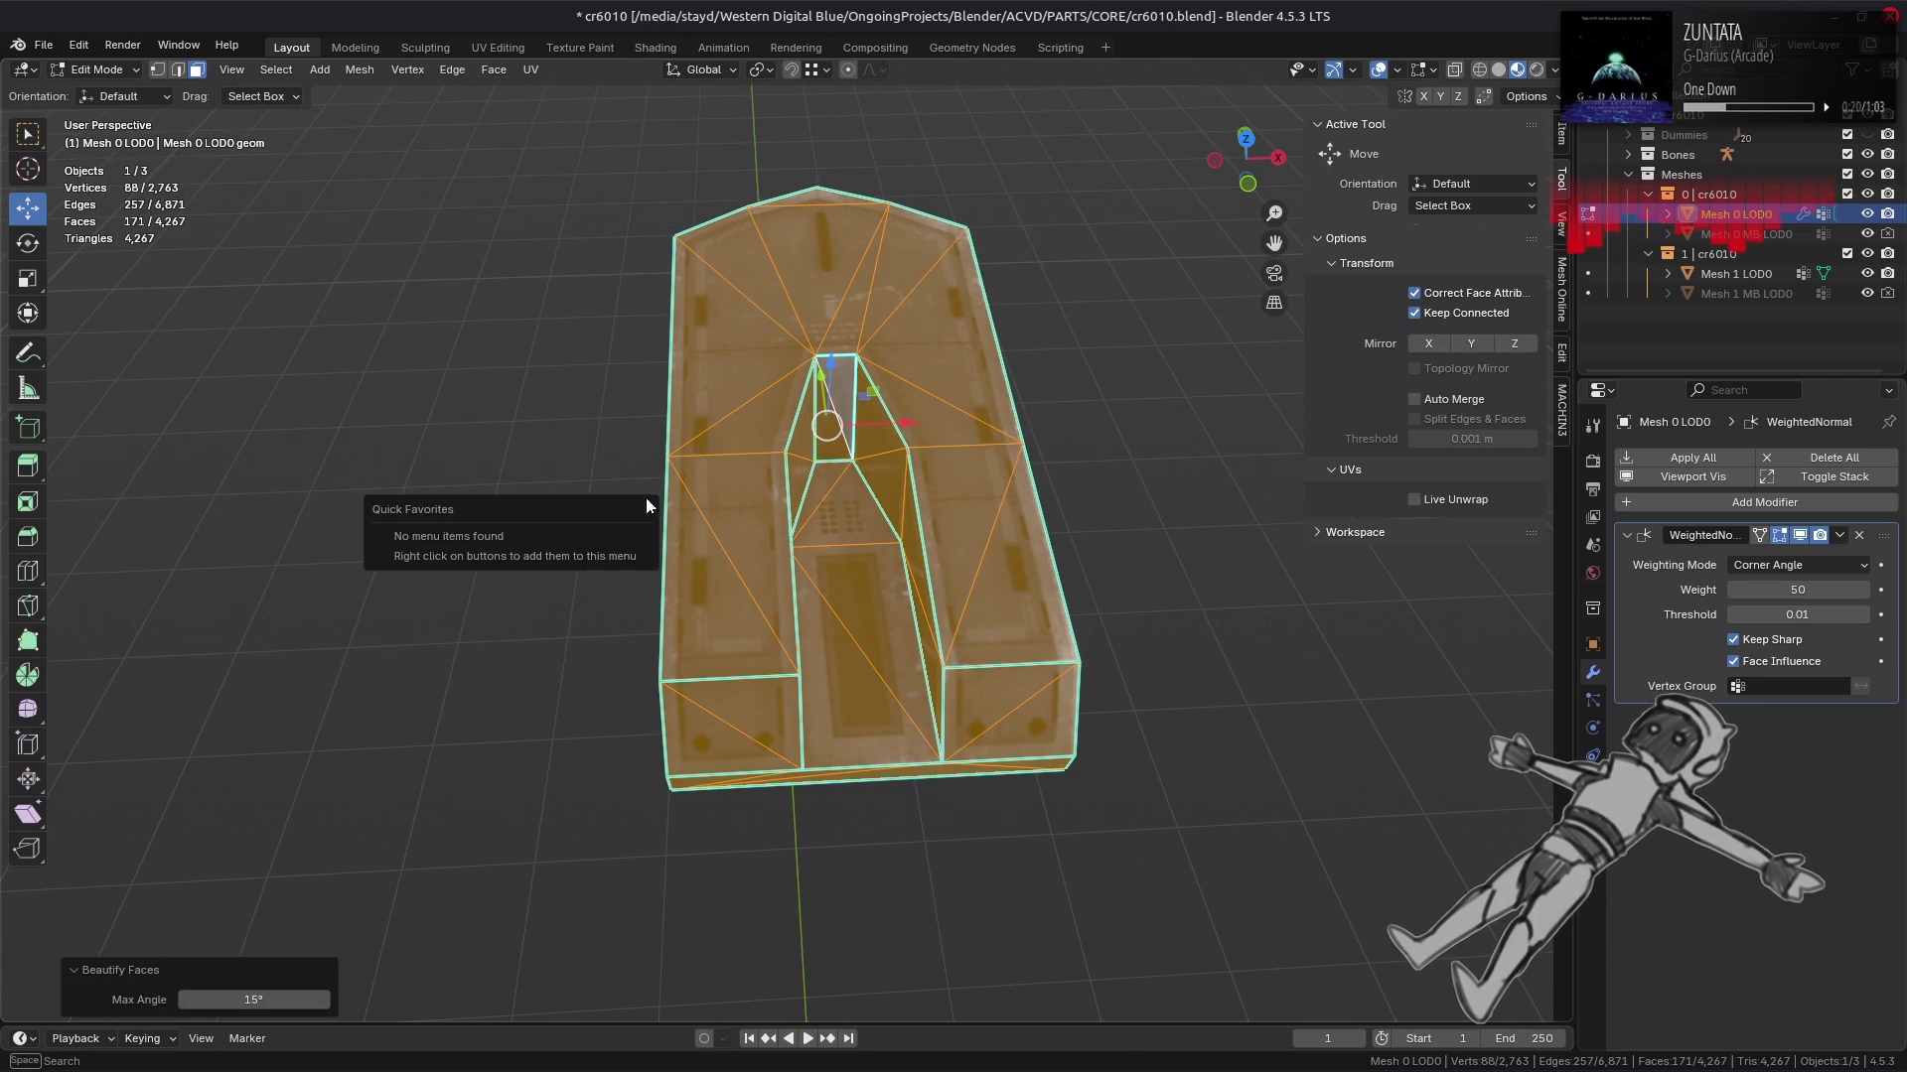
{"action": "key", "text": "Escape"}
{"action": "left_click_drag", "start_coordinate": [510, 503], "coordinate": [828, 442]}
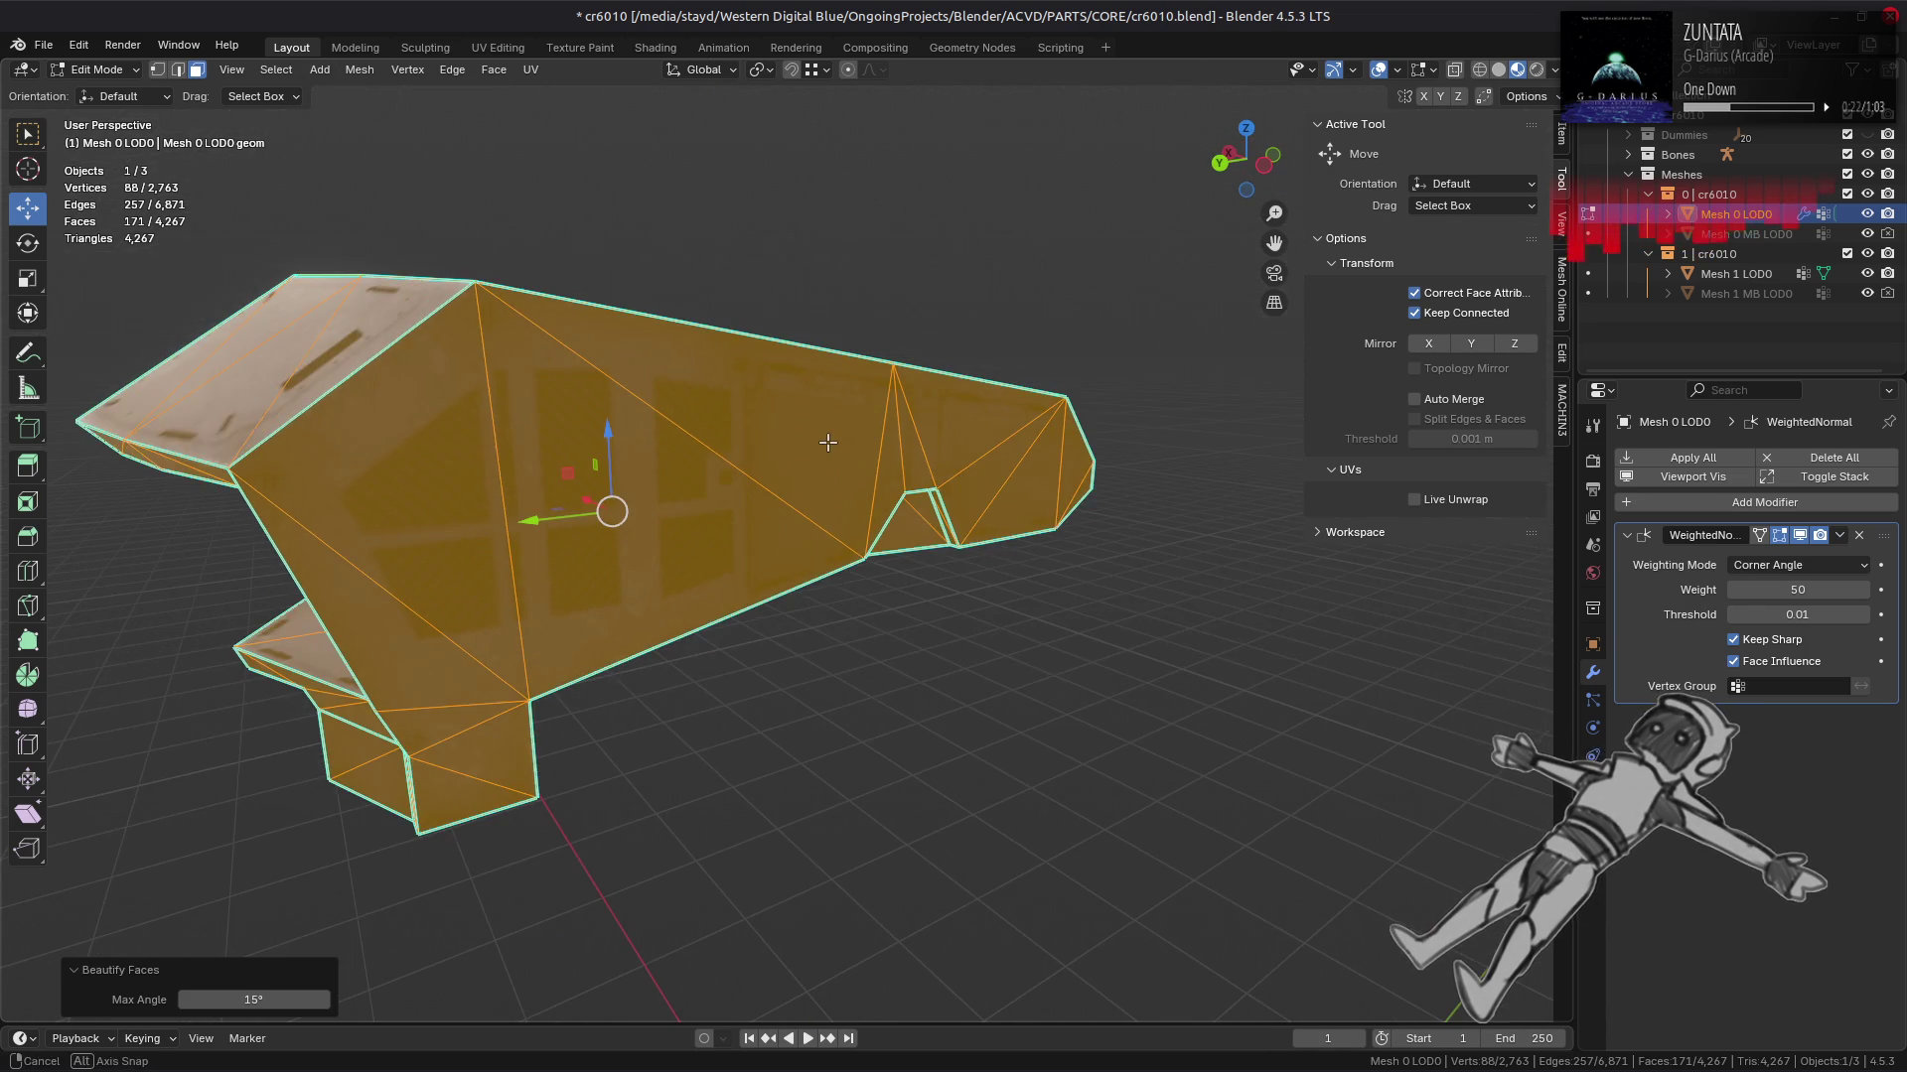
{"action": "left_click_drag", "start_coordinate": [482, 476], "coordinate": [810, 543]}
{"action": "key", "text": "alt+a"}
{"action": "key", "text": "Tab"}
{"action": "key", "text": "Tab"}
{"action": "key", "text": "Tab"}
{"action": "key", "text": "Tab"}
Step: Reveal the mesh, hide the small triangular pieces, and isolate the lower body
{"action": "key", "text": "alt+h"}
{"action": "left_click", "coordinate": [891, 518]}
{"action": "key", "text": "ctrl+l"}
{"action": "key", "text": "alt+a"}
{"action": "left_click", "coordinate": [740, 329]}
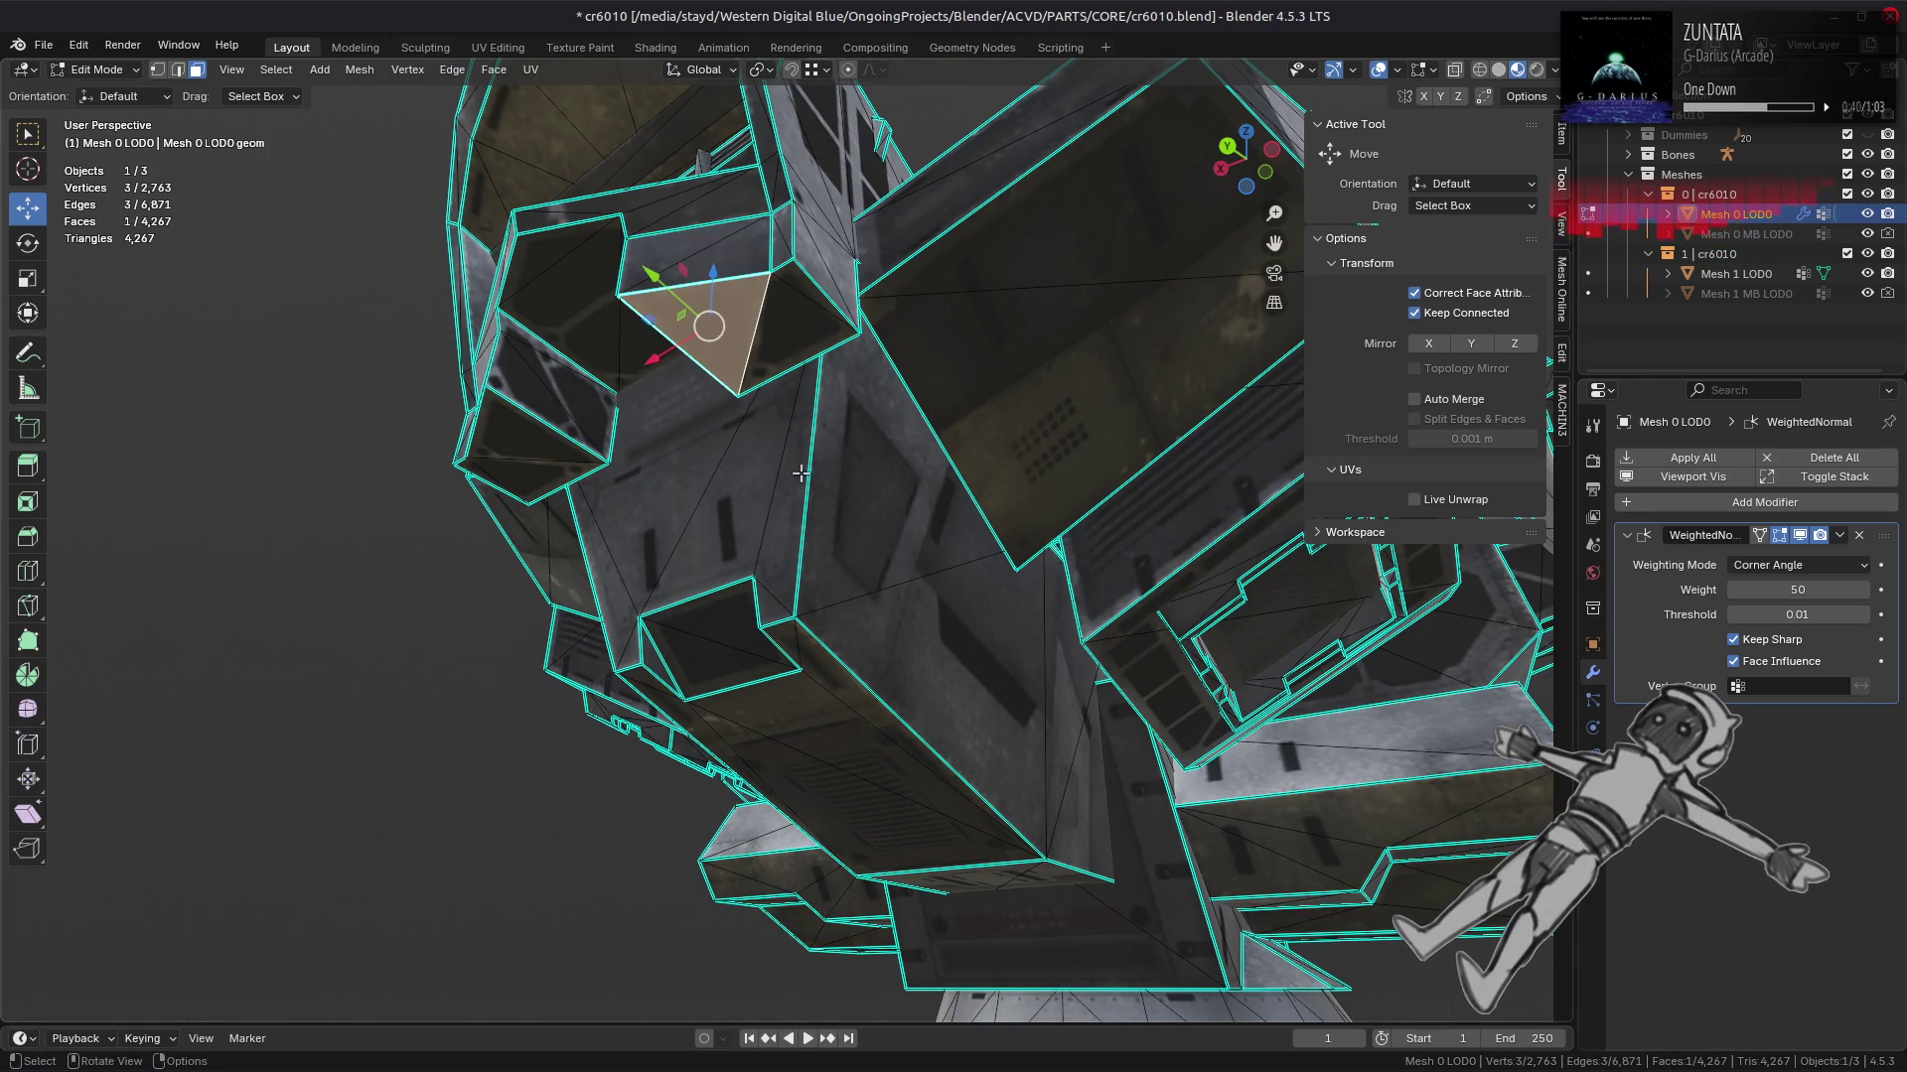
{"action": "left_click", "coordinate": [789, 438]}
{"action": "key", "text": "ctrl+l"}
{"action": "key", "text": "h"}
{"action": "left_click_drag", "start_coordinate": [788, 438], "coordinate": [844, 476]}
{"action": "left_click", "coordinate": [874, 794]}
{"action": "left_click_drag", "start_coordinate": [874, 794], "coordinate": [785, 476]}
{"action": "key", "text": "ctrl+l"}
{"action": "key", "text": "shift+h"}
{"action": "key", "text": "alt+a"}
Step: Beautify the lower body faces, compare before and after, then reveal all geometry
{"action": "left_click_drag", "start_coordinate": [867, 407], "coordinate": [704, 385]}
{"action": "key", "text": "l"}
{"action": "key", "text": "alt+a"}
{"action": "key", "text": "ctrl+z"}
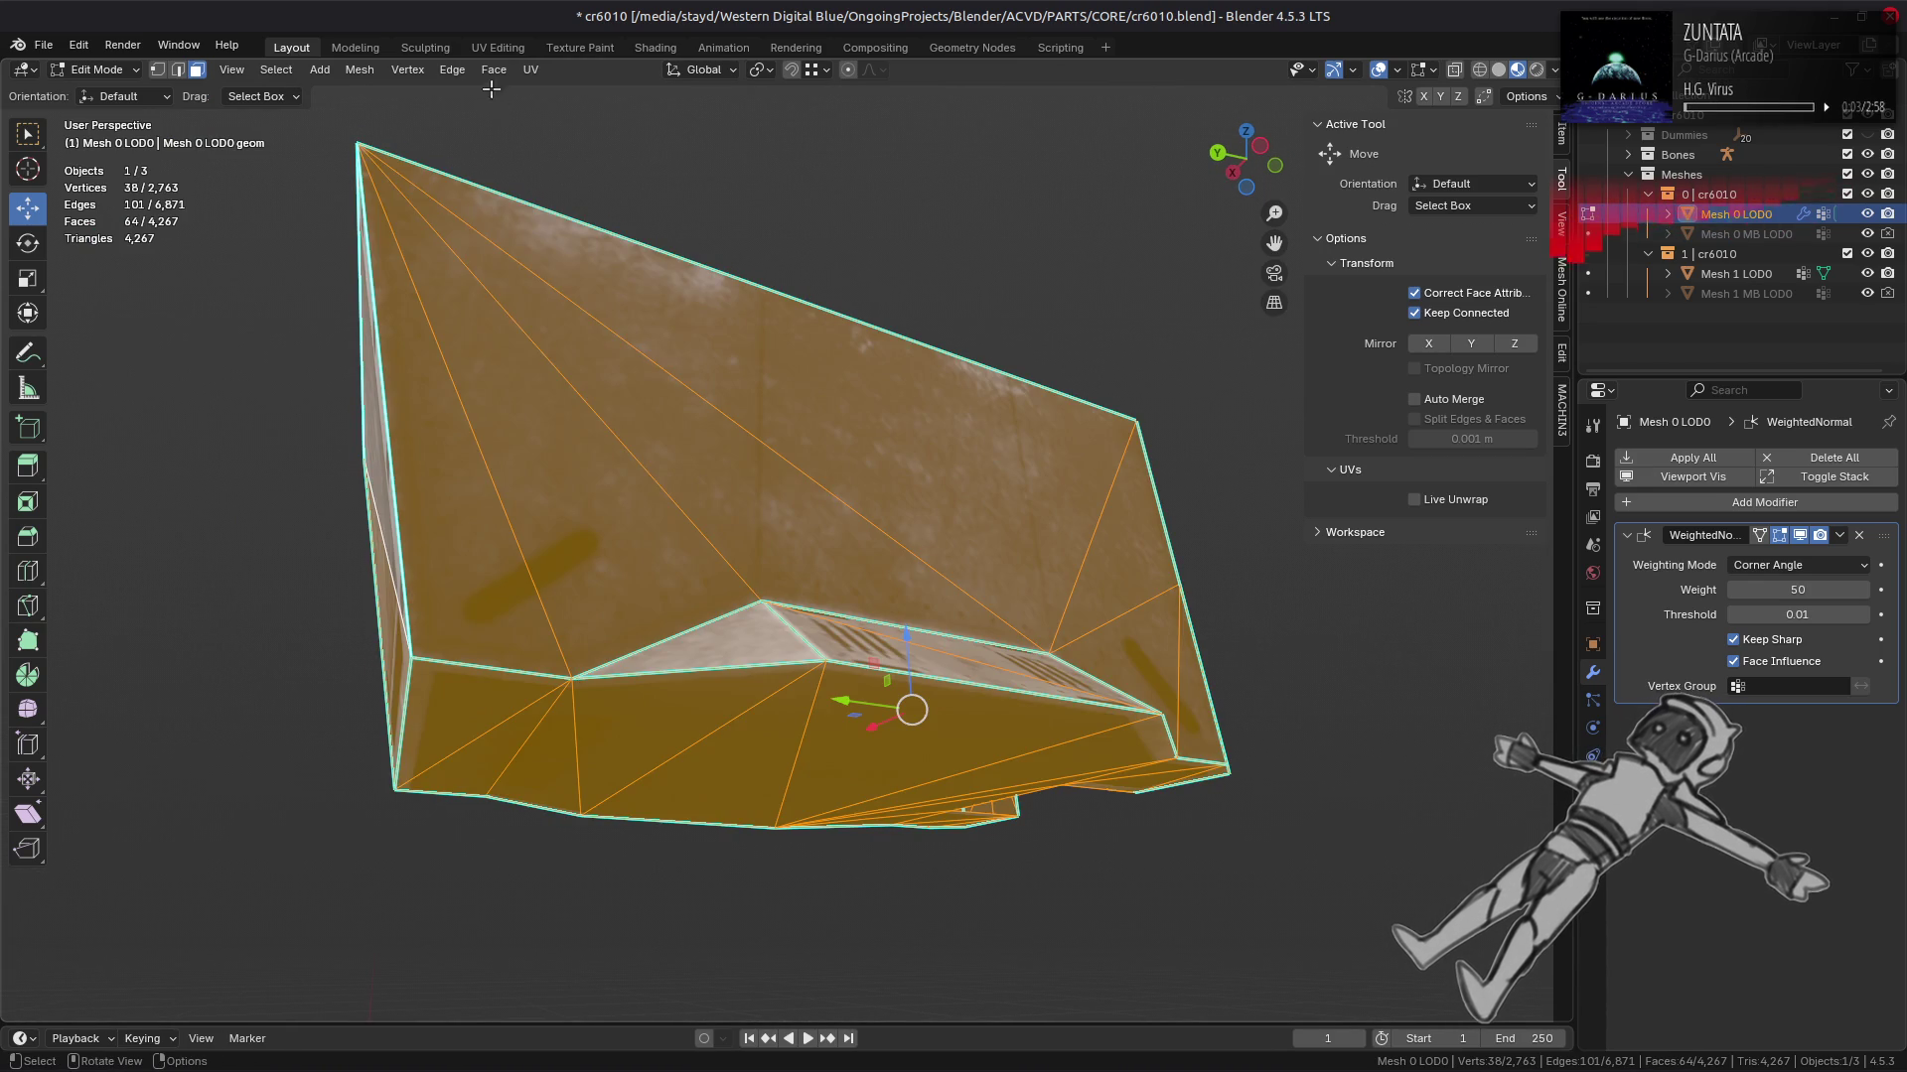
{"action": "left_click", "coordinate": [493, 69]}
{"action": "left_click", "coordinate": [563, 326]}
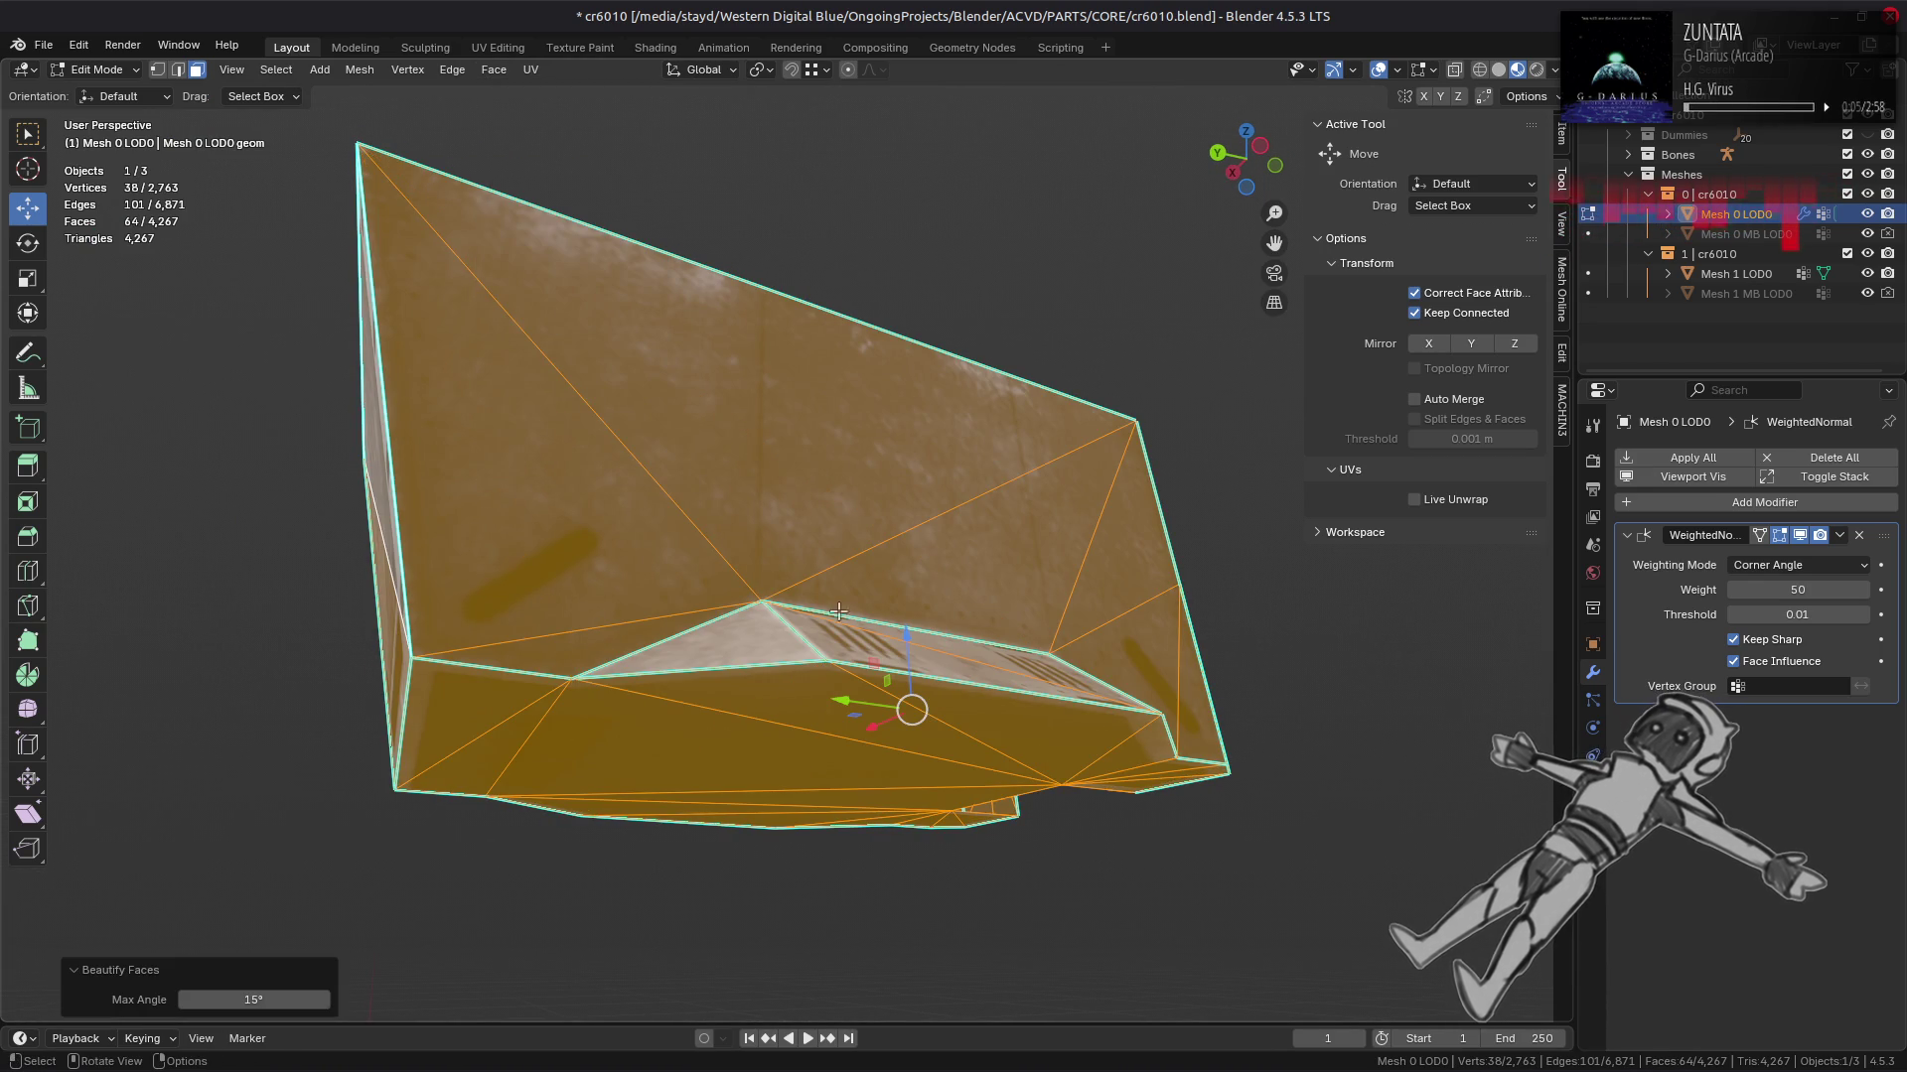
{"action": "left_click_drag", "start_coordinate": [840, 604], "coordinate": [554, 654]}
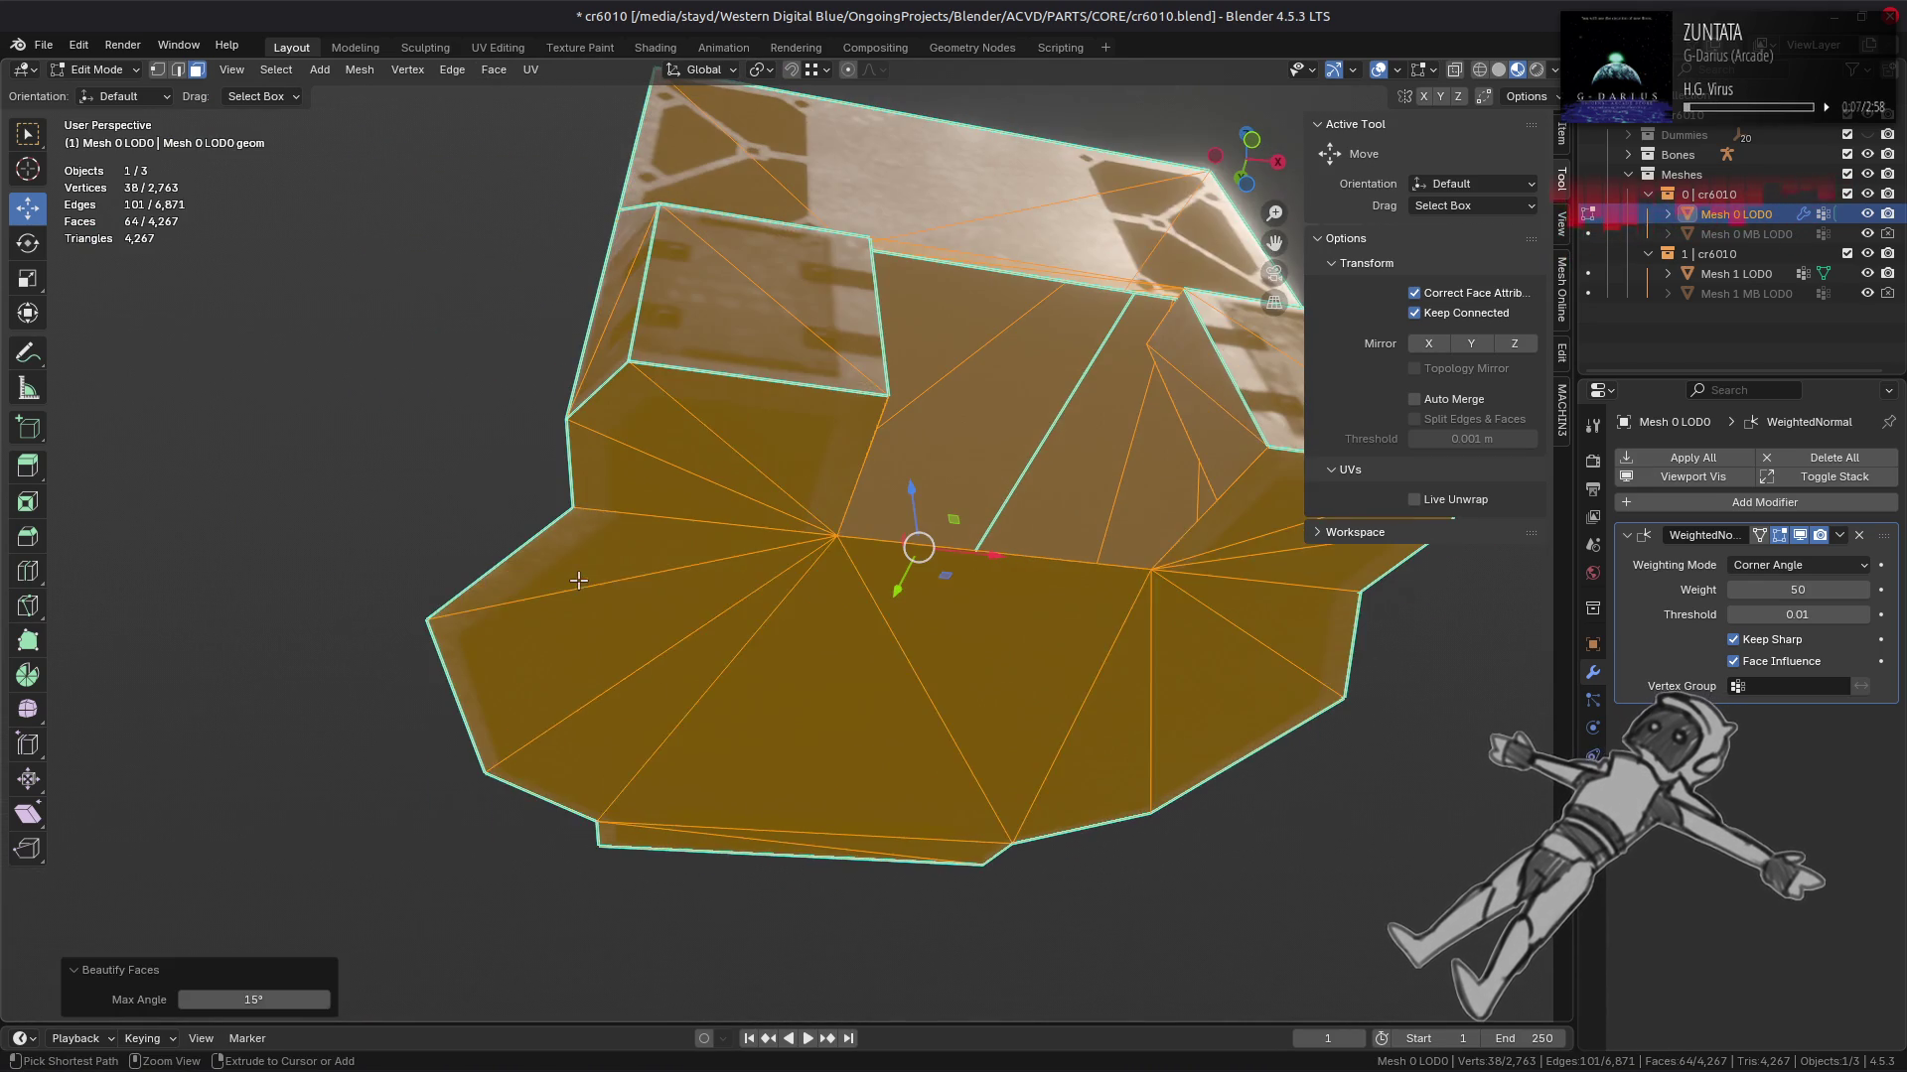
{"action": "key", "text": "ctrl+z"}
{"action": "key", "text": "ctrl+shift+z"}
{"action": "key", "text": "ctrl+z"}
{"action": "left_click_drag", "start_coordinate": [480, 189], "coordinate": [695, 397]}
{"action": "key", "text": "alt+a"}
{"action": "scroll", "scroll_direction": "up", "scroll_amount": 3}
{"action": "key", "text": "alt+h"}
Step: Inspect the underside below the side block, check it shaded in Object Mode, then resume editing
{"action": "scroll", "scroll_direction": "up", "scroll_amount": 3}
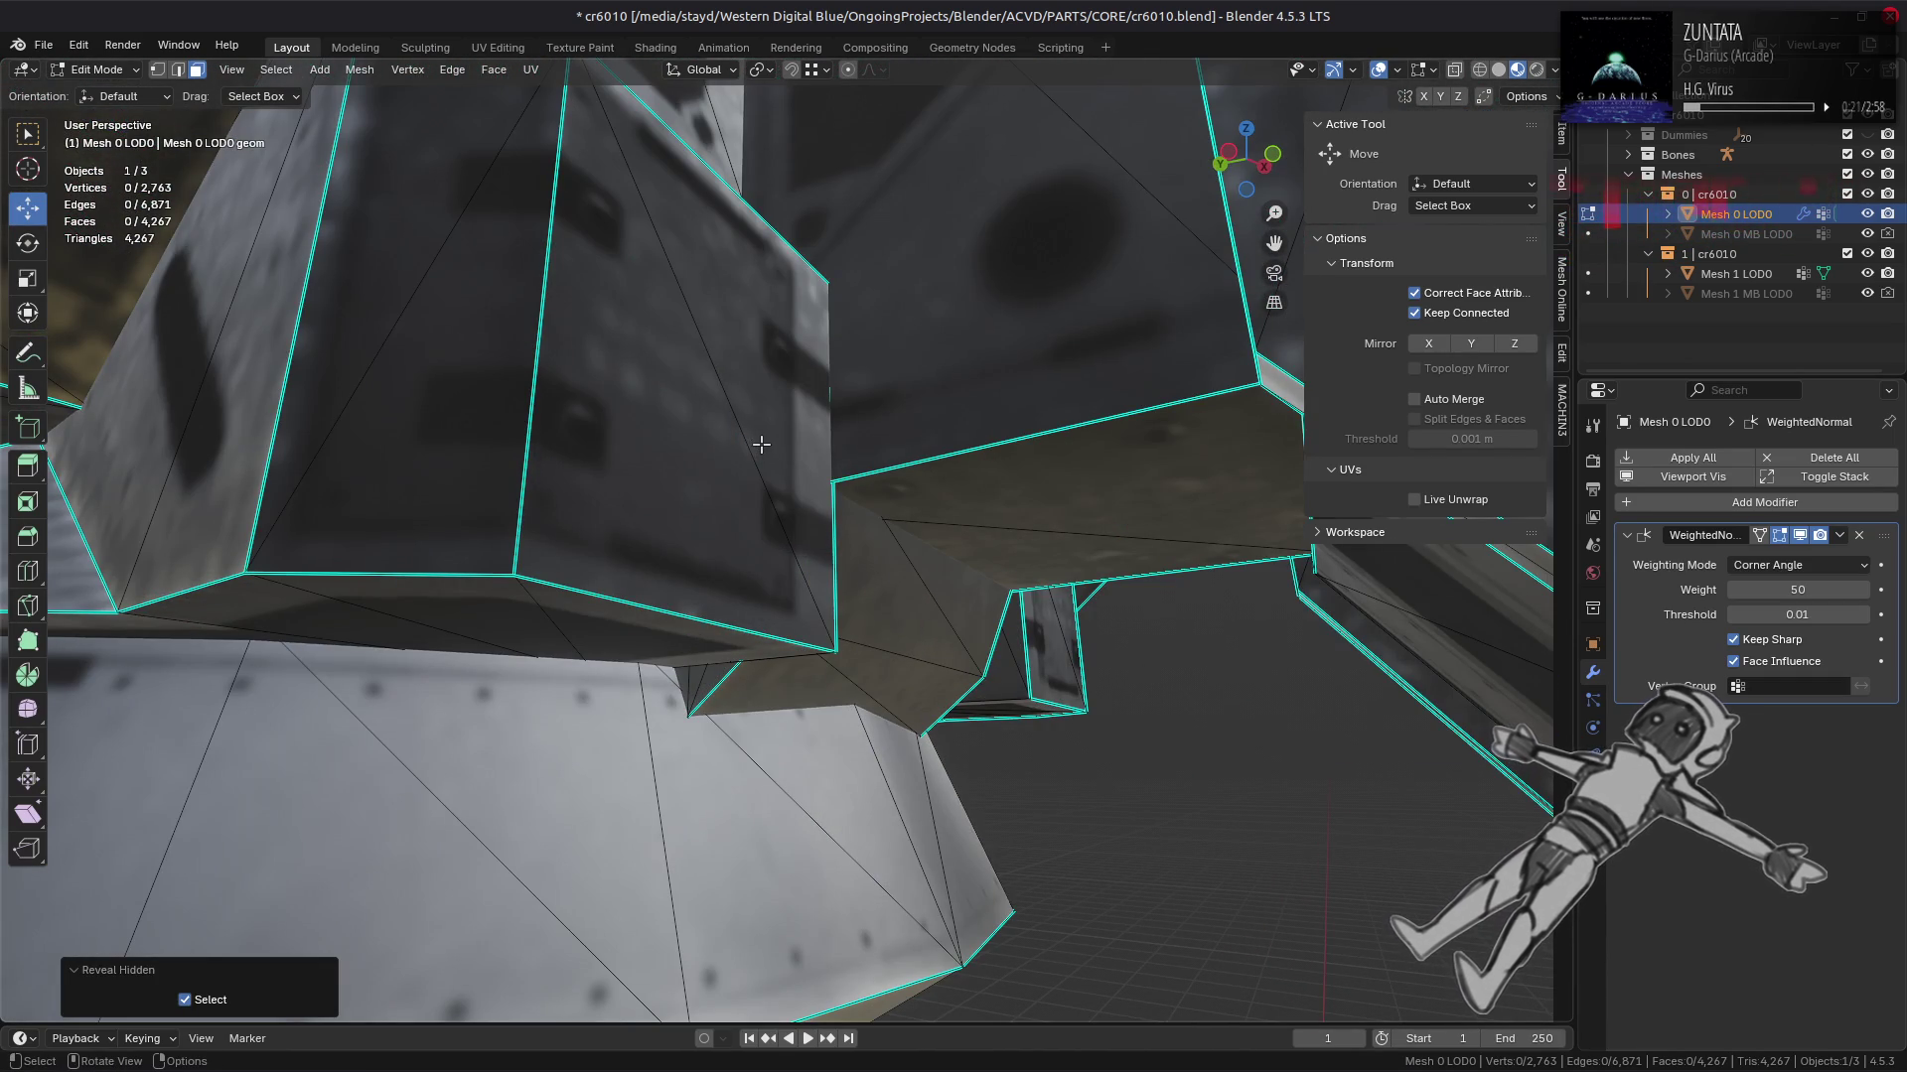
{"action": "left_click_drag", "start_coordinate": [792, 449], "coordinate": [730, 488]}
{"action": "left_click", "coordinate": [650, 485]}
{"action": "left_click", "coordinate": [1152, 552]}
{"action": "left_click_drag", "start_coordinate": [1152, 552], "coordinate": [1091, 580]}
{"action": "key", "text": "ctrl+l"}
{"action": "key", "text": "alt+a"}
{"action": "key", "text": "Tab"}
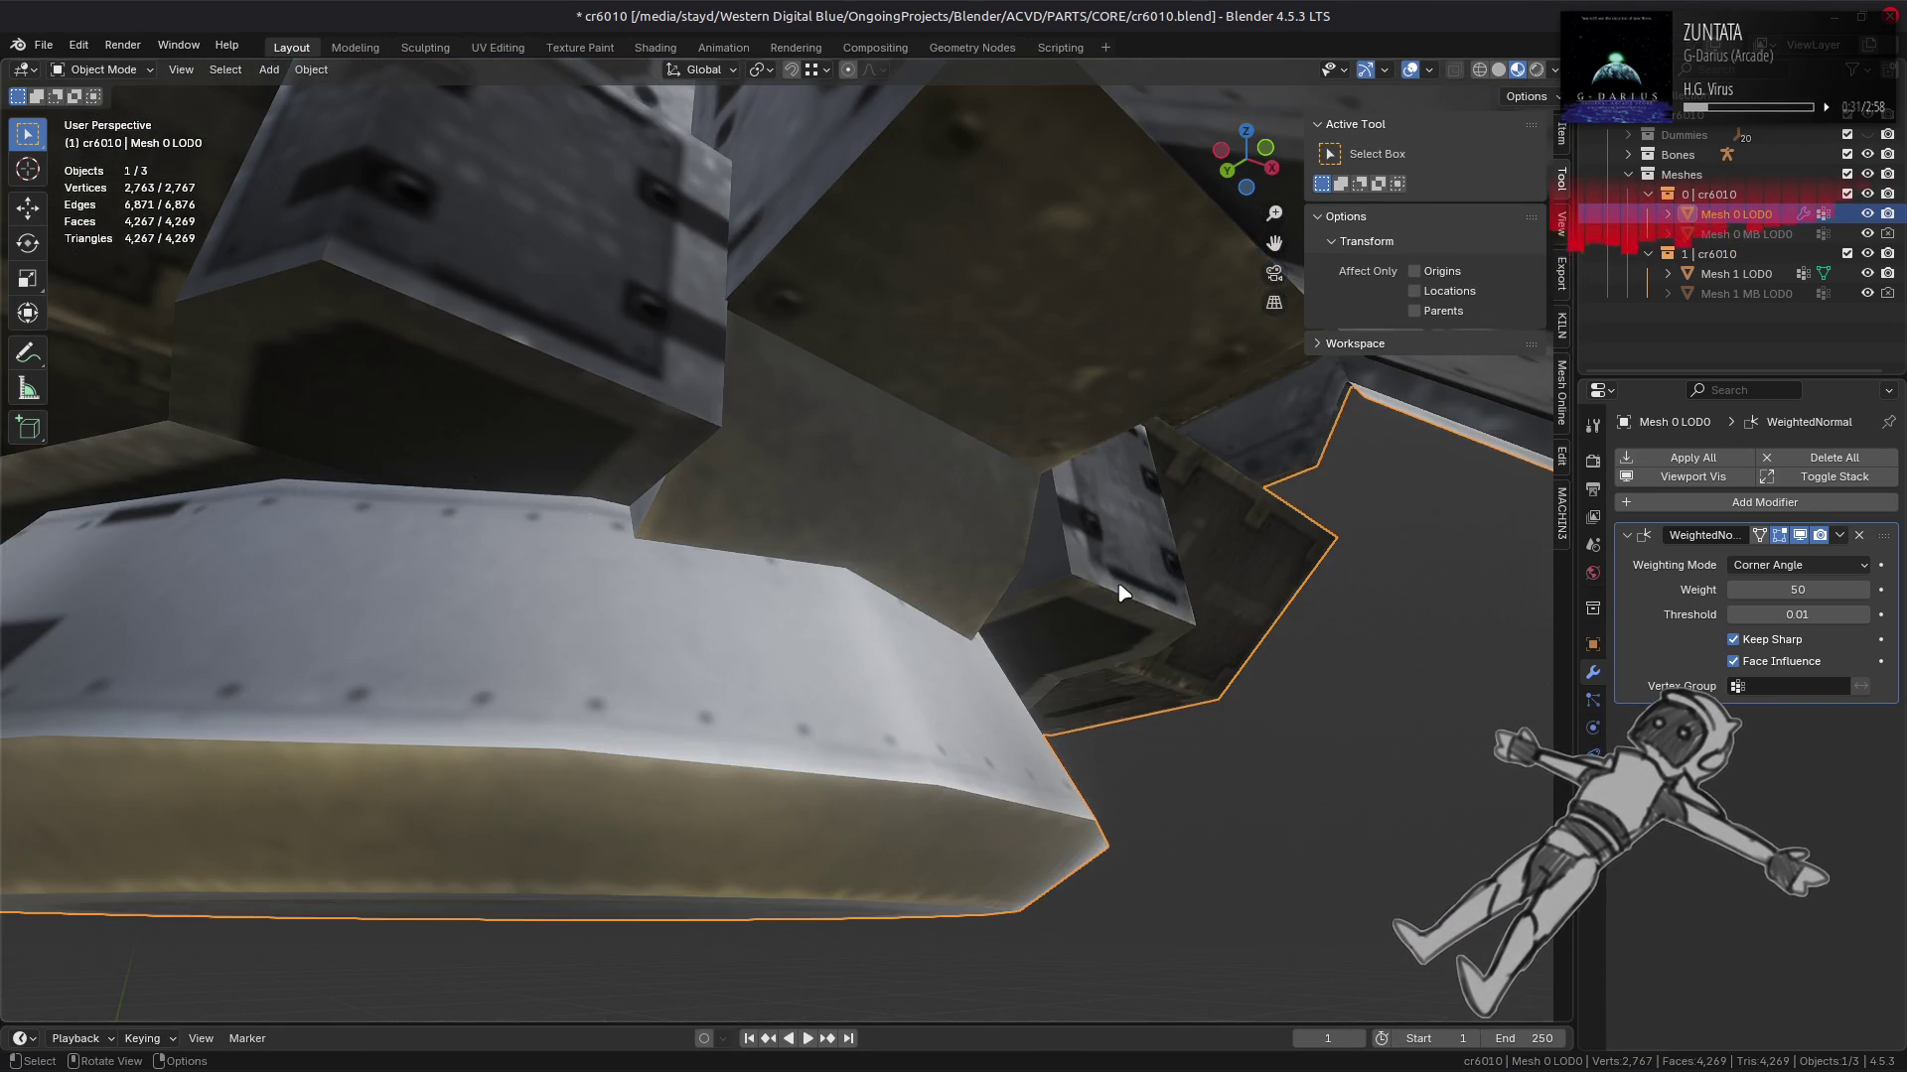
{"action": "scroll", "scroll_direction": "up", "scroll_amount": 3}
{"action": "left_click_drag", "start_coordinate": [1052, 595], "coordinate": [954, 574]}
{"action": "key", "text": "Tab"}
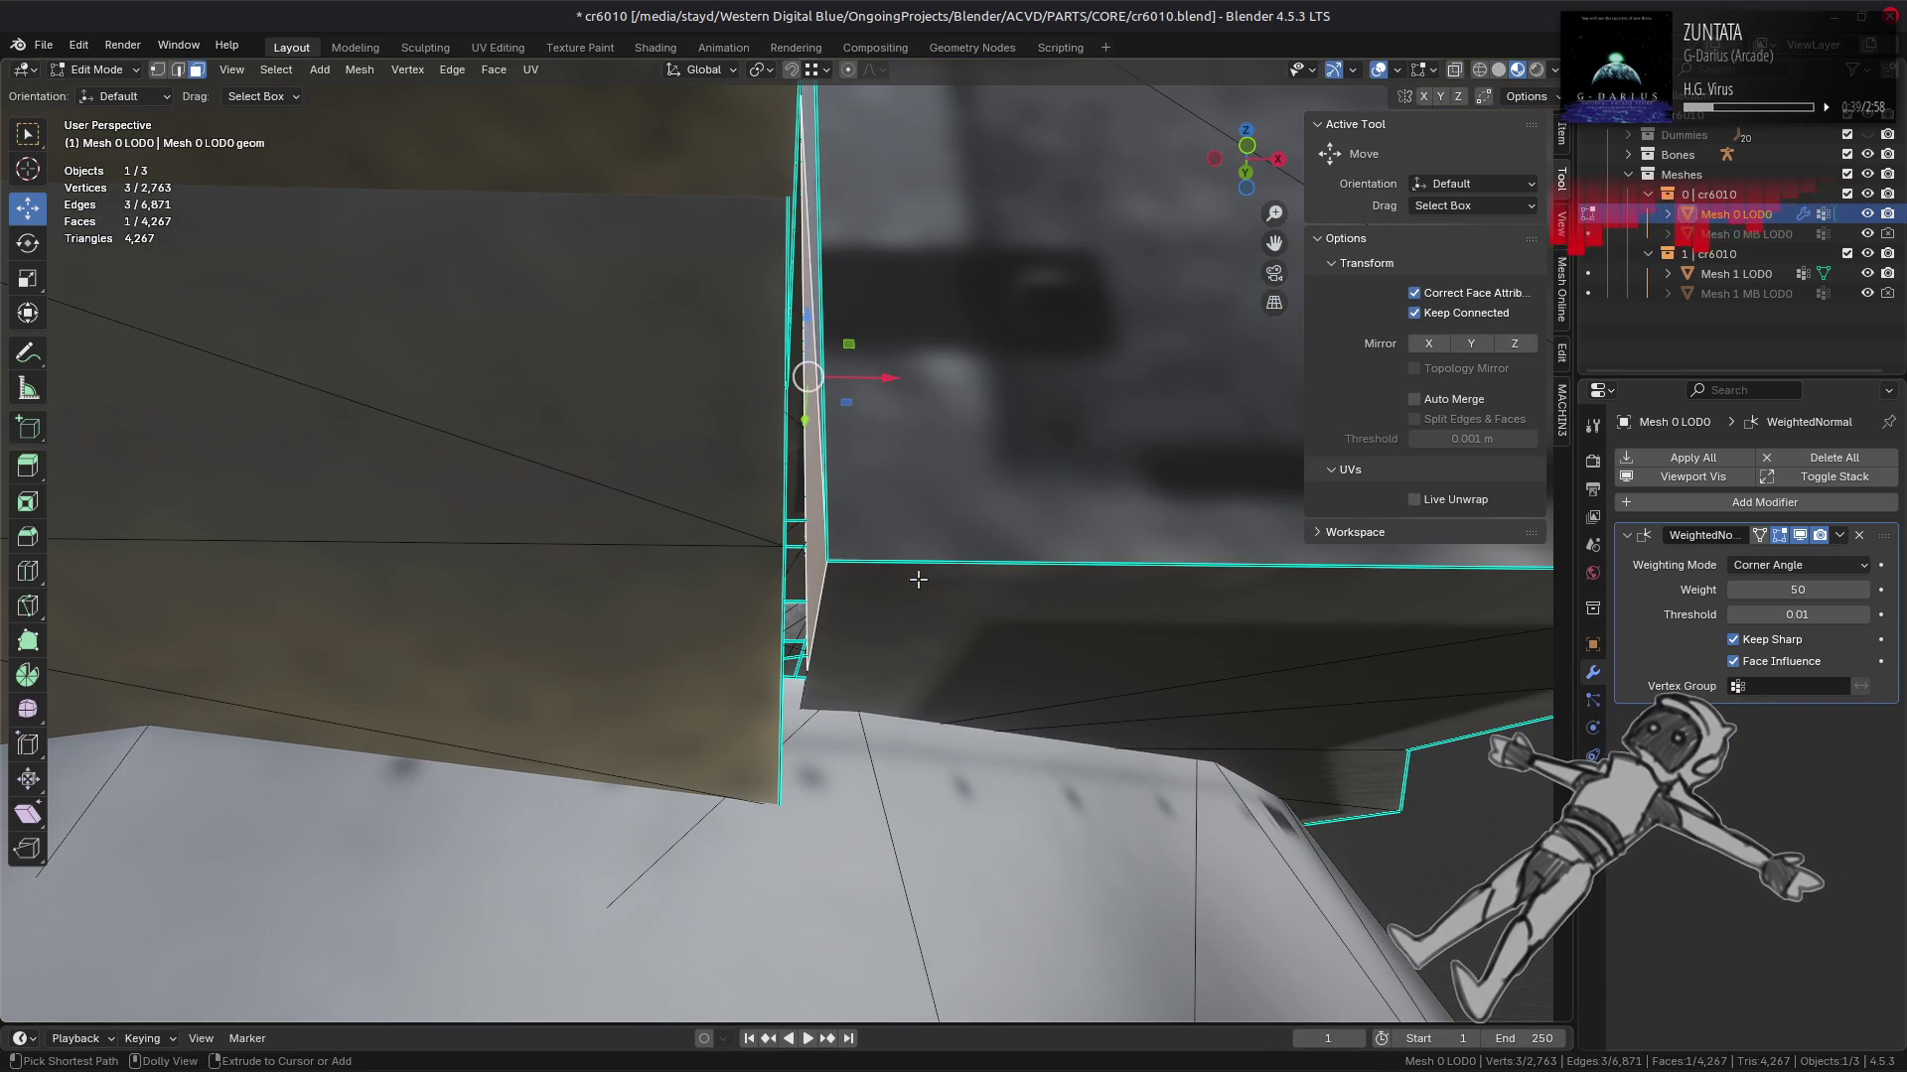
Step: Select the small side block's vertical edge in edge-select mode
{"action": "key", "text": "shift+h"}
{"action": "left_click_drag", "start_coordinate": [919, 578], "coordinate": [874, 591]}
{"action": "key", "text": "alt+h"}
{"action": "key", "text": "2"}
{"action": "left_click", "coordinate": [965, 596]}
Step: Move the edge 0.39538 m along Y and check the result in Object Mode
{"action": "key", "text": "g"}
{"action": "key", "text": "y"}
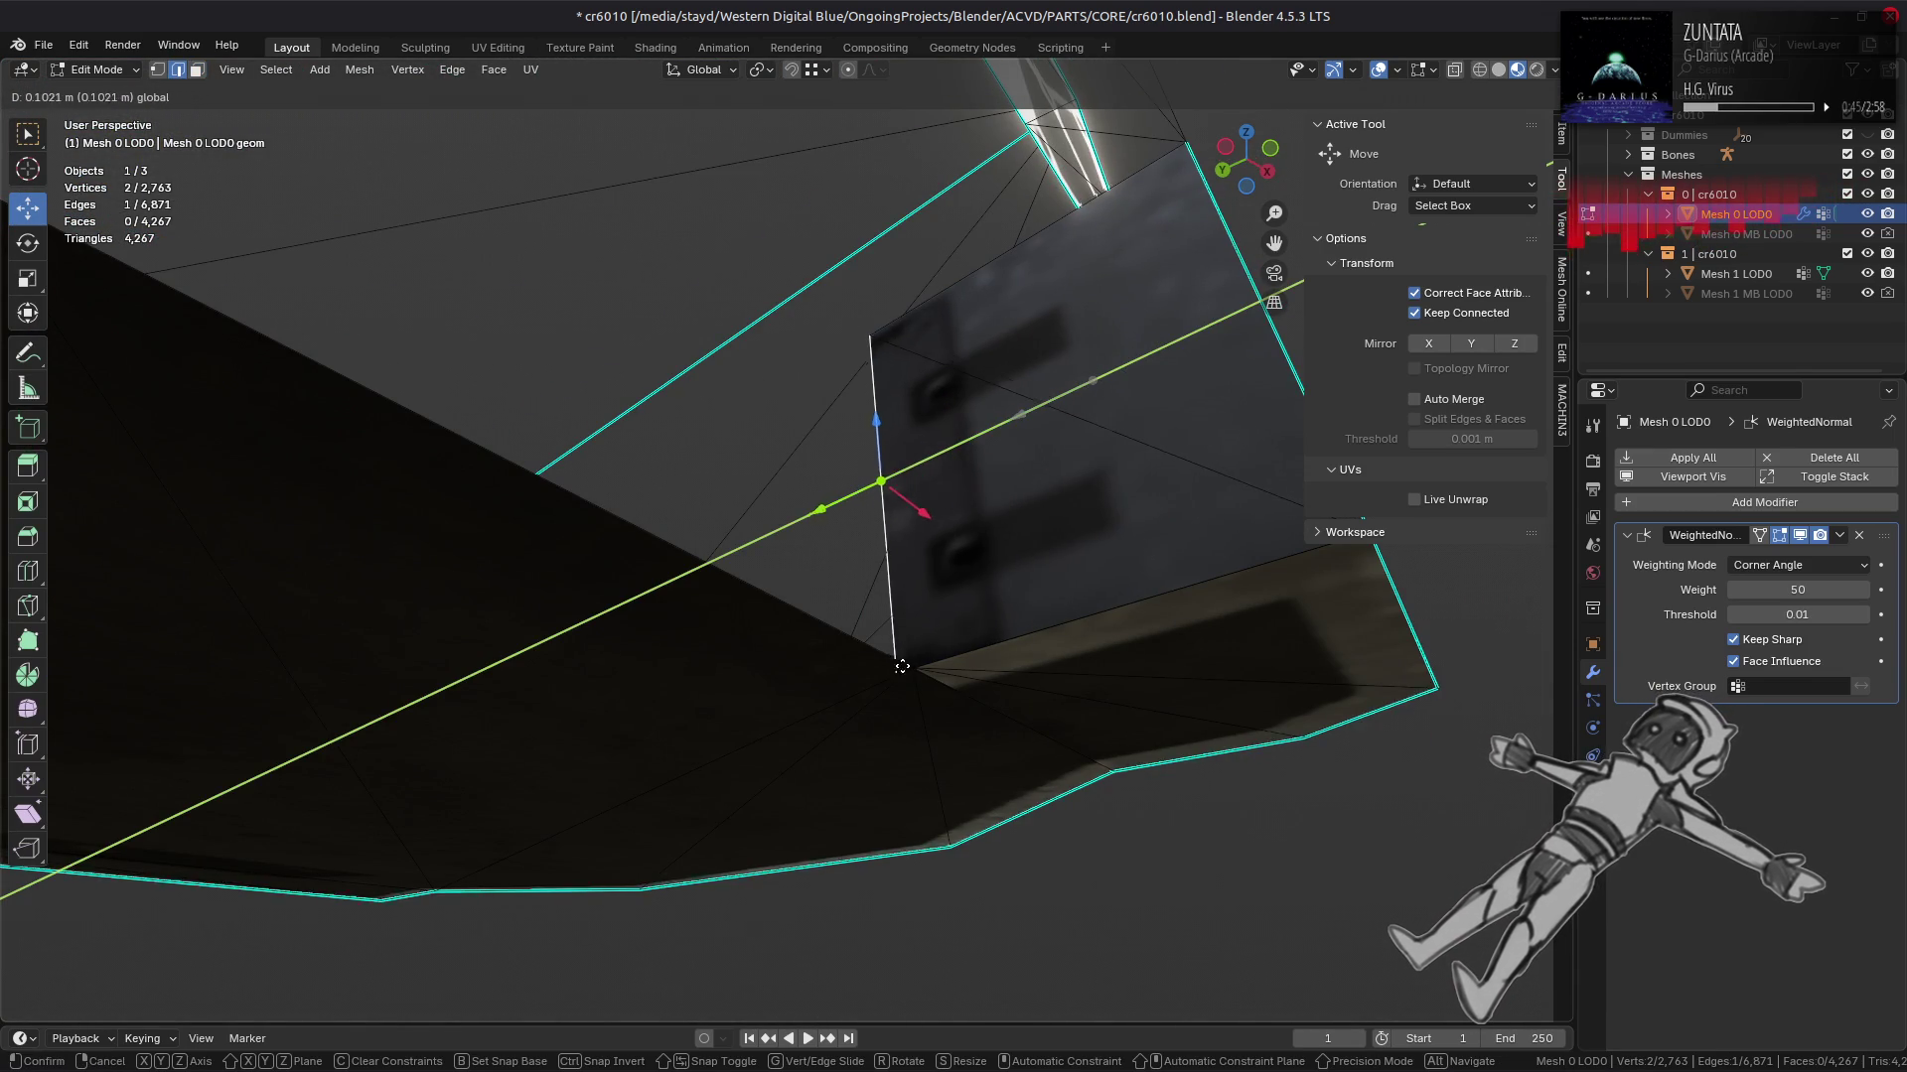
{"action": "left_click", "coordinate": [916, 668]}
{"action": "left_click_drag", "start_coordinate": [915, 668], "coordinate": [954, 620]}
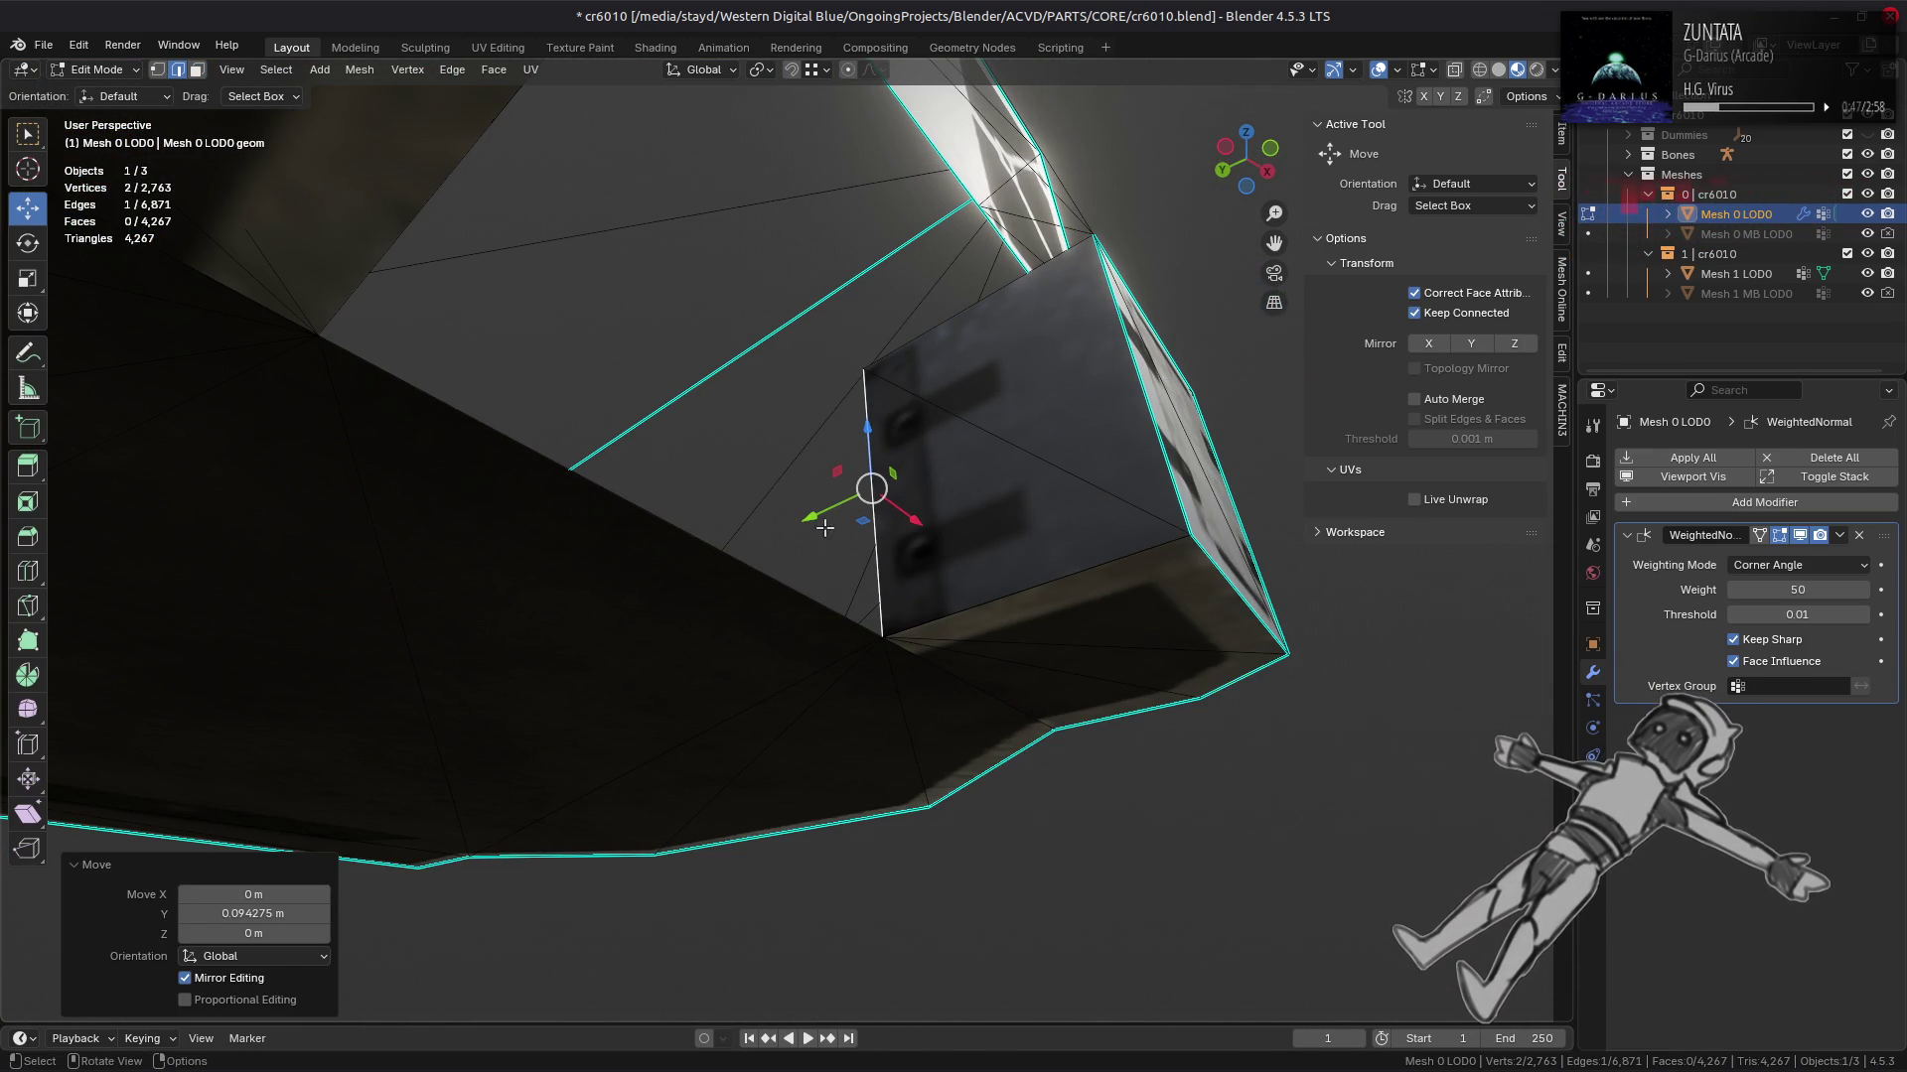
{"action": "key", "text": "g"}
{"action": "key", "text": "y"}
{"action": "left_click", "coordinate": [377, 703]}
{"action": "left_click_drag", "start_coordinate": [377, 703], "coordinate": [806, 615]}
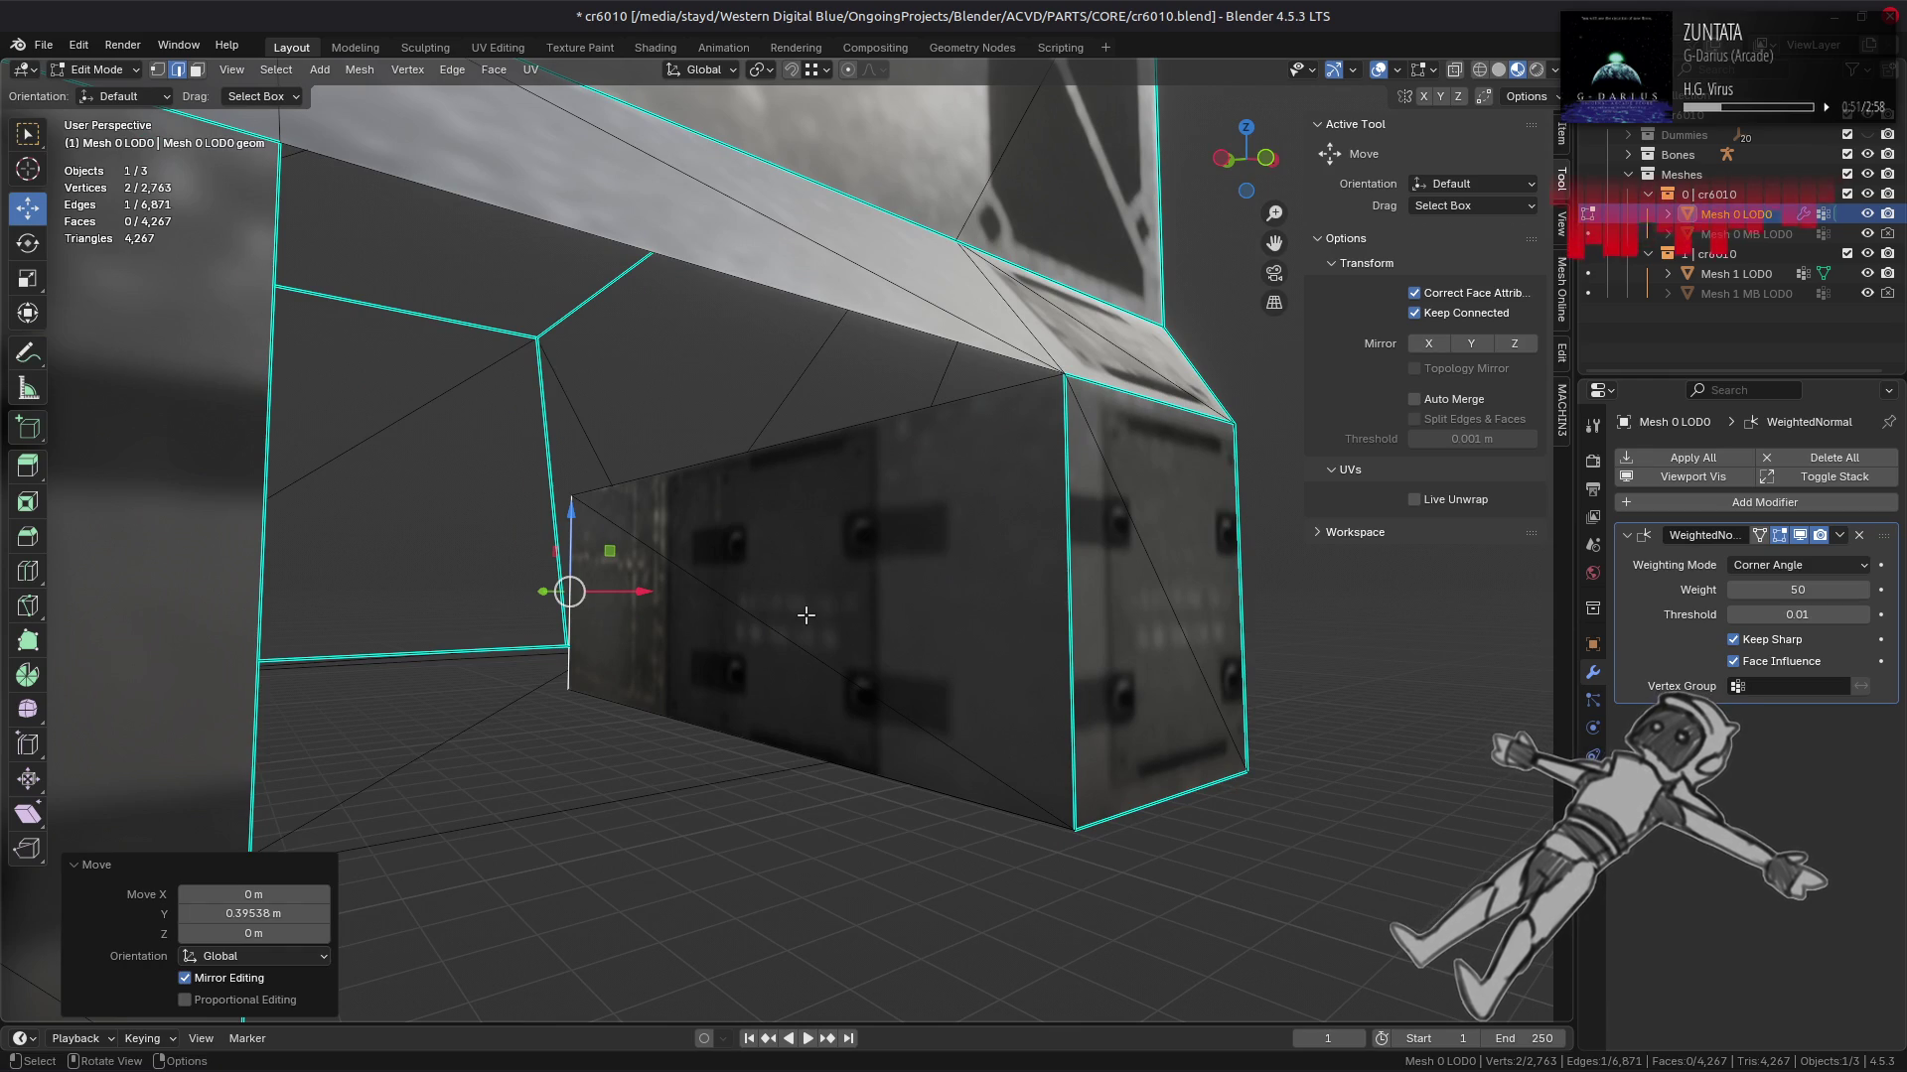
{"action": "left_click_drag", "start_coordinate": [832, 609], "coordinate": [679, 617]}
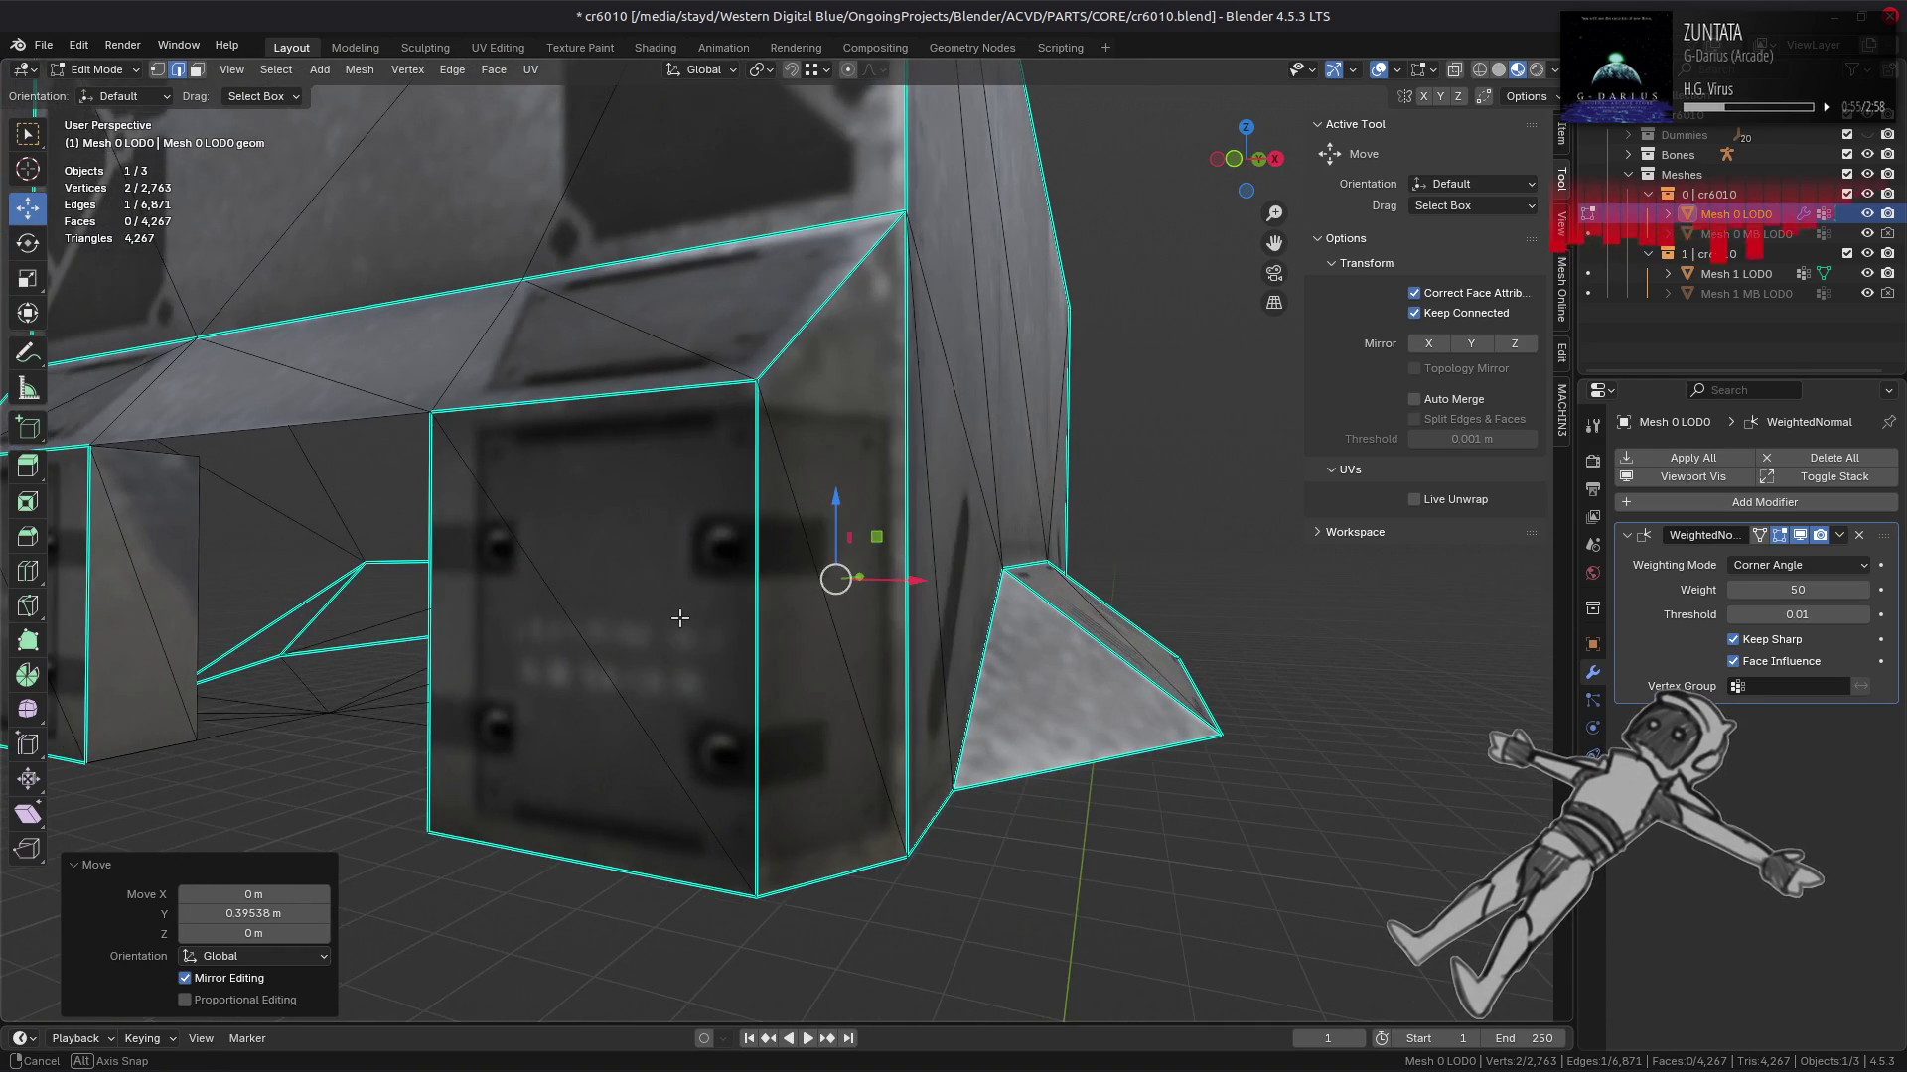
{"action": "key", "text": "Tab"}
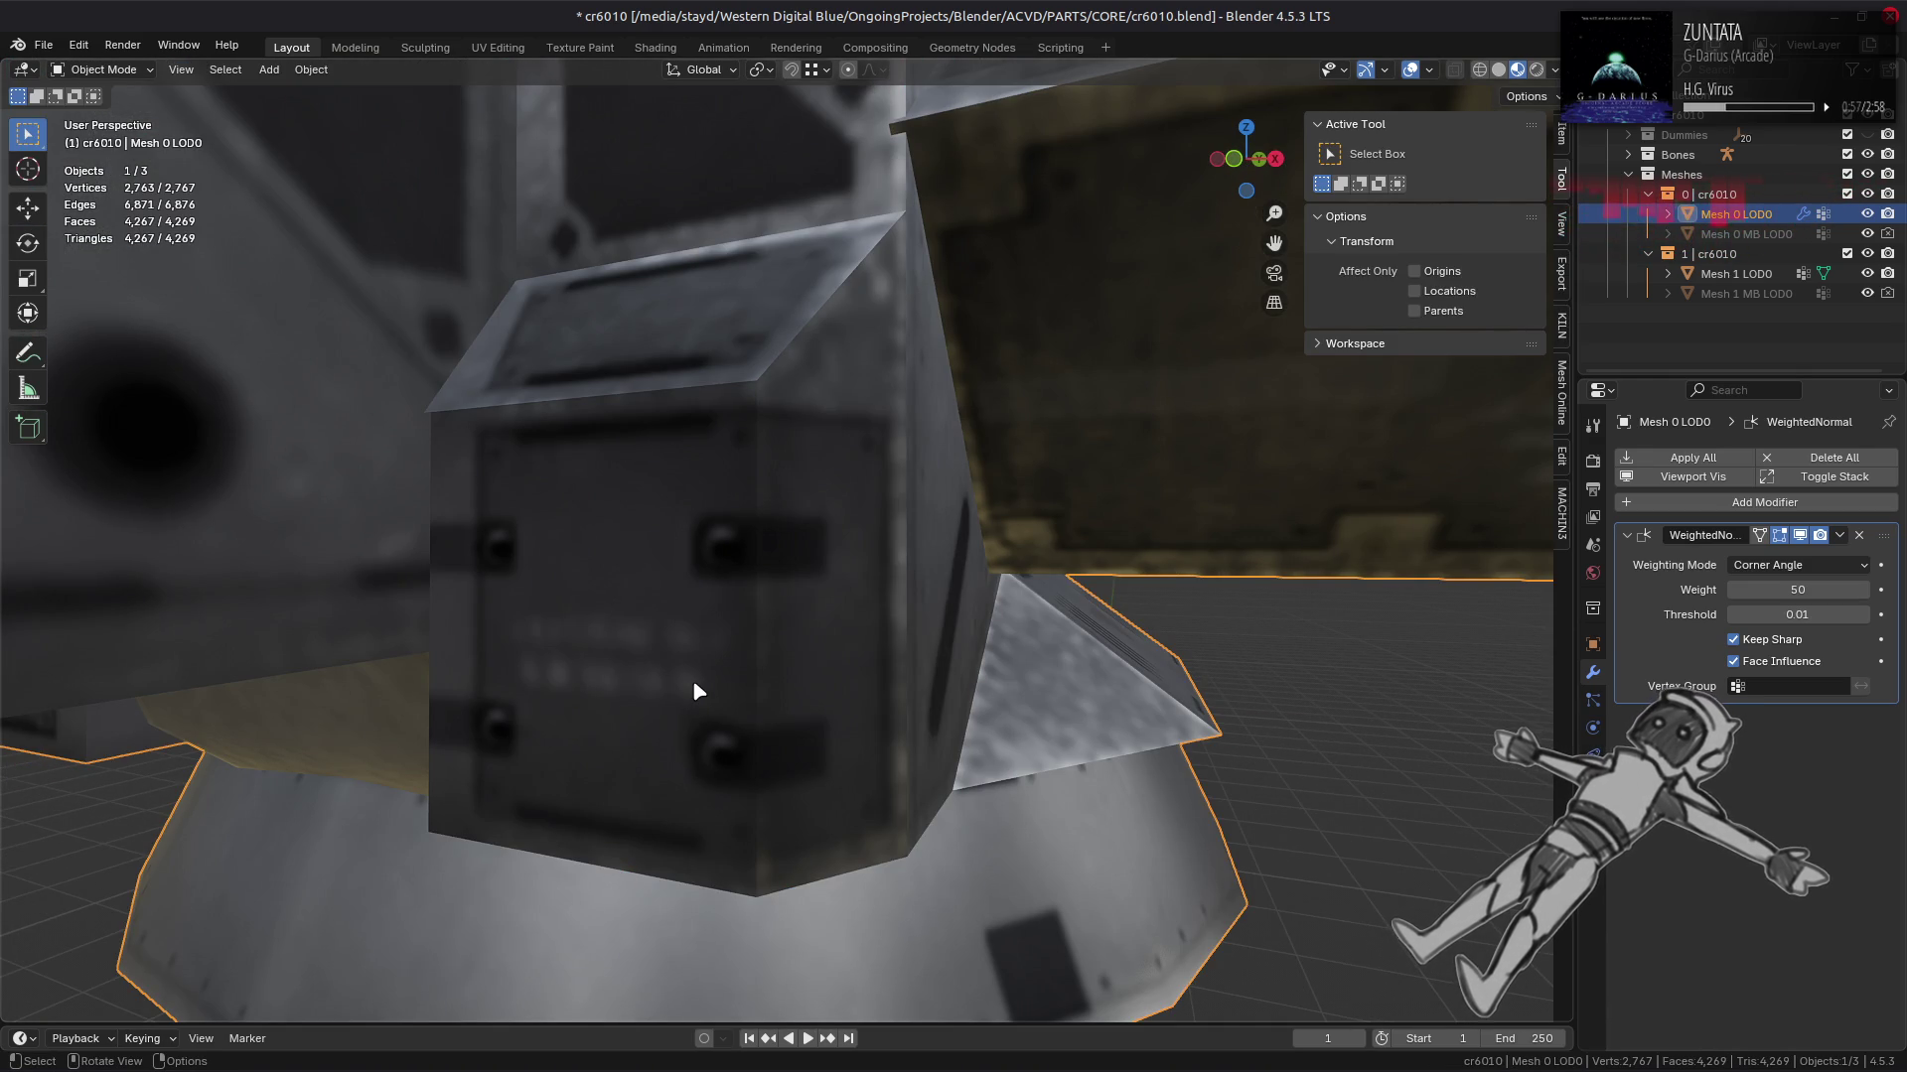
{"action": "left_click_drag", "start_coordinate": [693, 679], "coordinate": [773, 541]}
{"action": "key", "text": "Tab"}
{"action": "key", "text": "Tab"}
{"action": "key", "text": "Tab"}
Step: Slide the selected edge further along Y to line up with the block's corner
{"action": "left_click_drag", "start_coordinate": [772, 540], "coordinate": [784, 546]}
{"action": "left_click_drag", "start_coordinate": [785, 546], "coordinate": [765, 492]}
{"action": "left_click_drag", "start_coordinate": [766, 493], "coordinate": [894, 638]}
{"action": "left_click_drag", "start_coordinate": [893, 639], "coordinate": [561, 586]}
Step: Select both side blocks' faces and merge their vertices by distance
{"action": "key", "text": "3"}
{"action": "left_click", "coordinate": [557, 588]}
{"action": "left_click", "coordinate": [561, 513]}
{"action": "left_click", "coordinate": [516, 561]}
{"action": "left_click", "coordinate": [442, 625]}
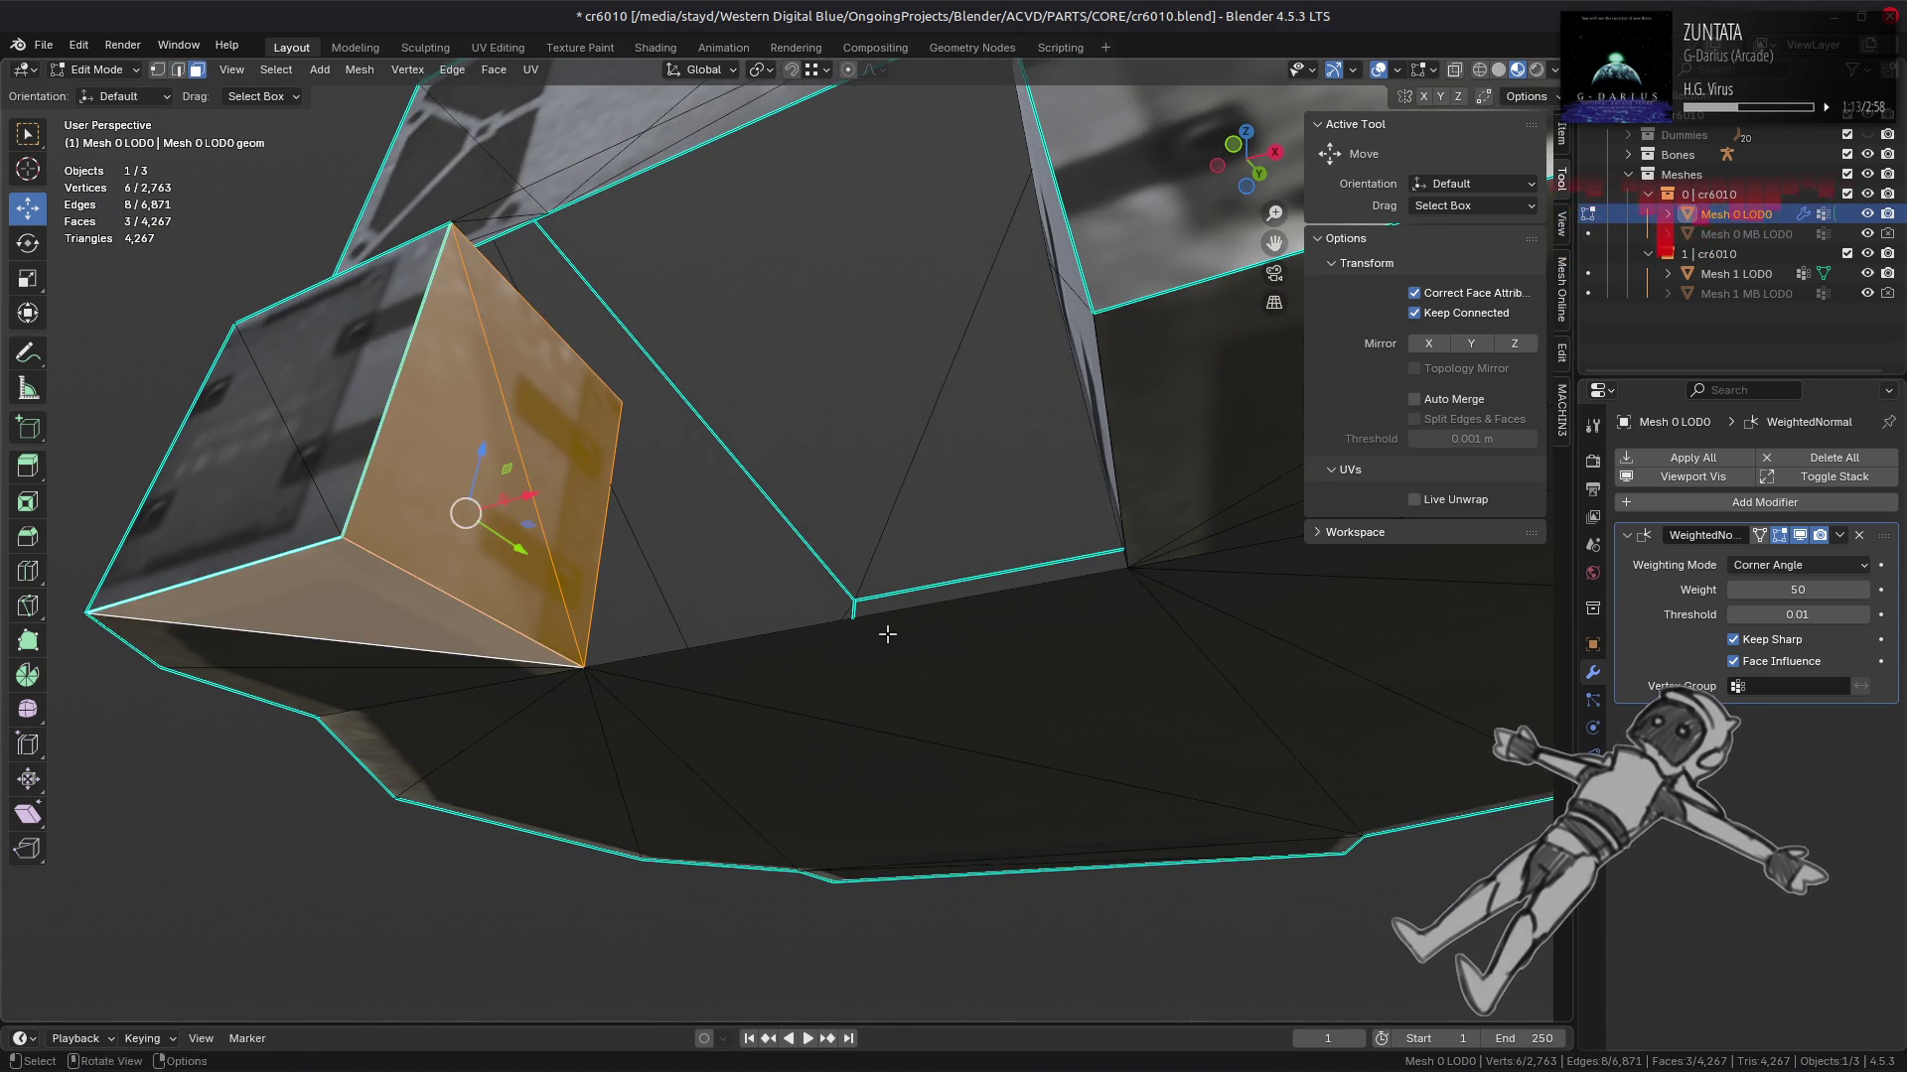
{"action": "left_click_drag", "start_coordinate": [834, 633], "coordinate": [893, 517]}
{"action": "left_click", "coordinate": [1086, 509]}
{"action": "key", "text": "1"}
{"action": "right_click", "coordinate": [859, 911]}
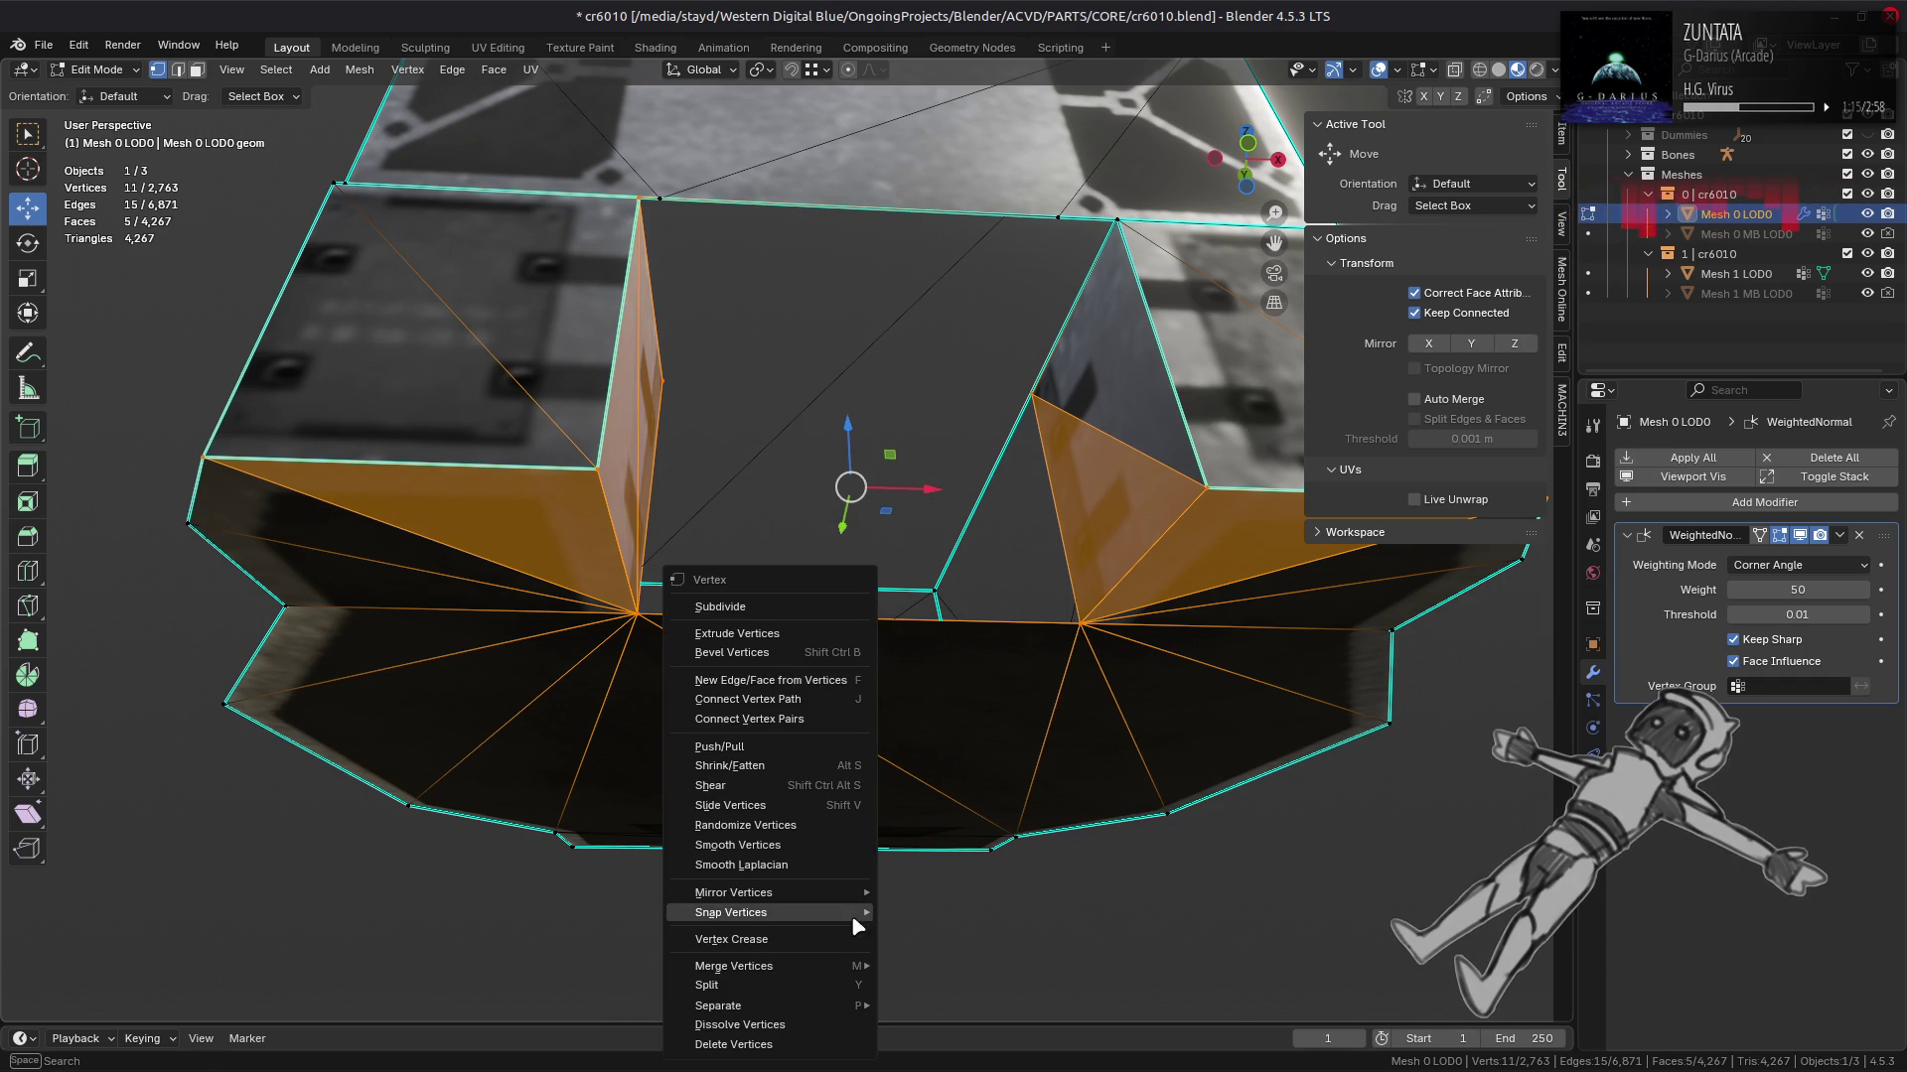
{"action": "mouse_move", "coordinate": [854, 966]}
{"action": "left_click", "coordinate": [939, 968]}
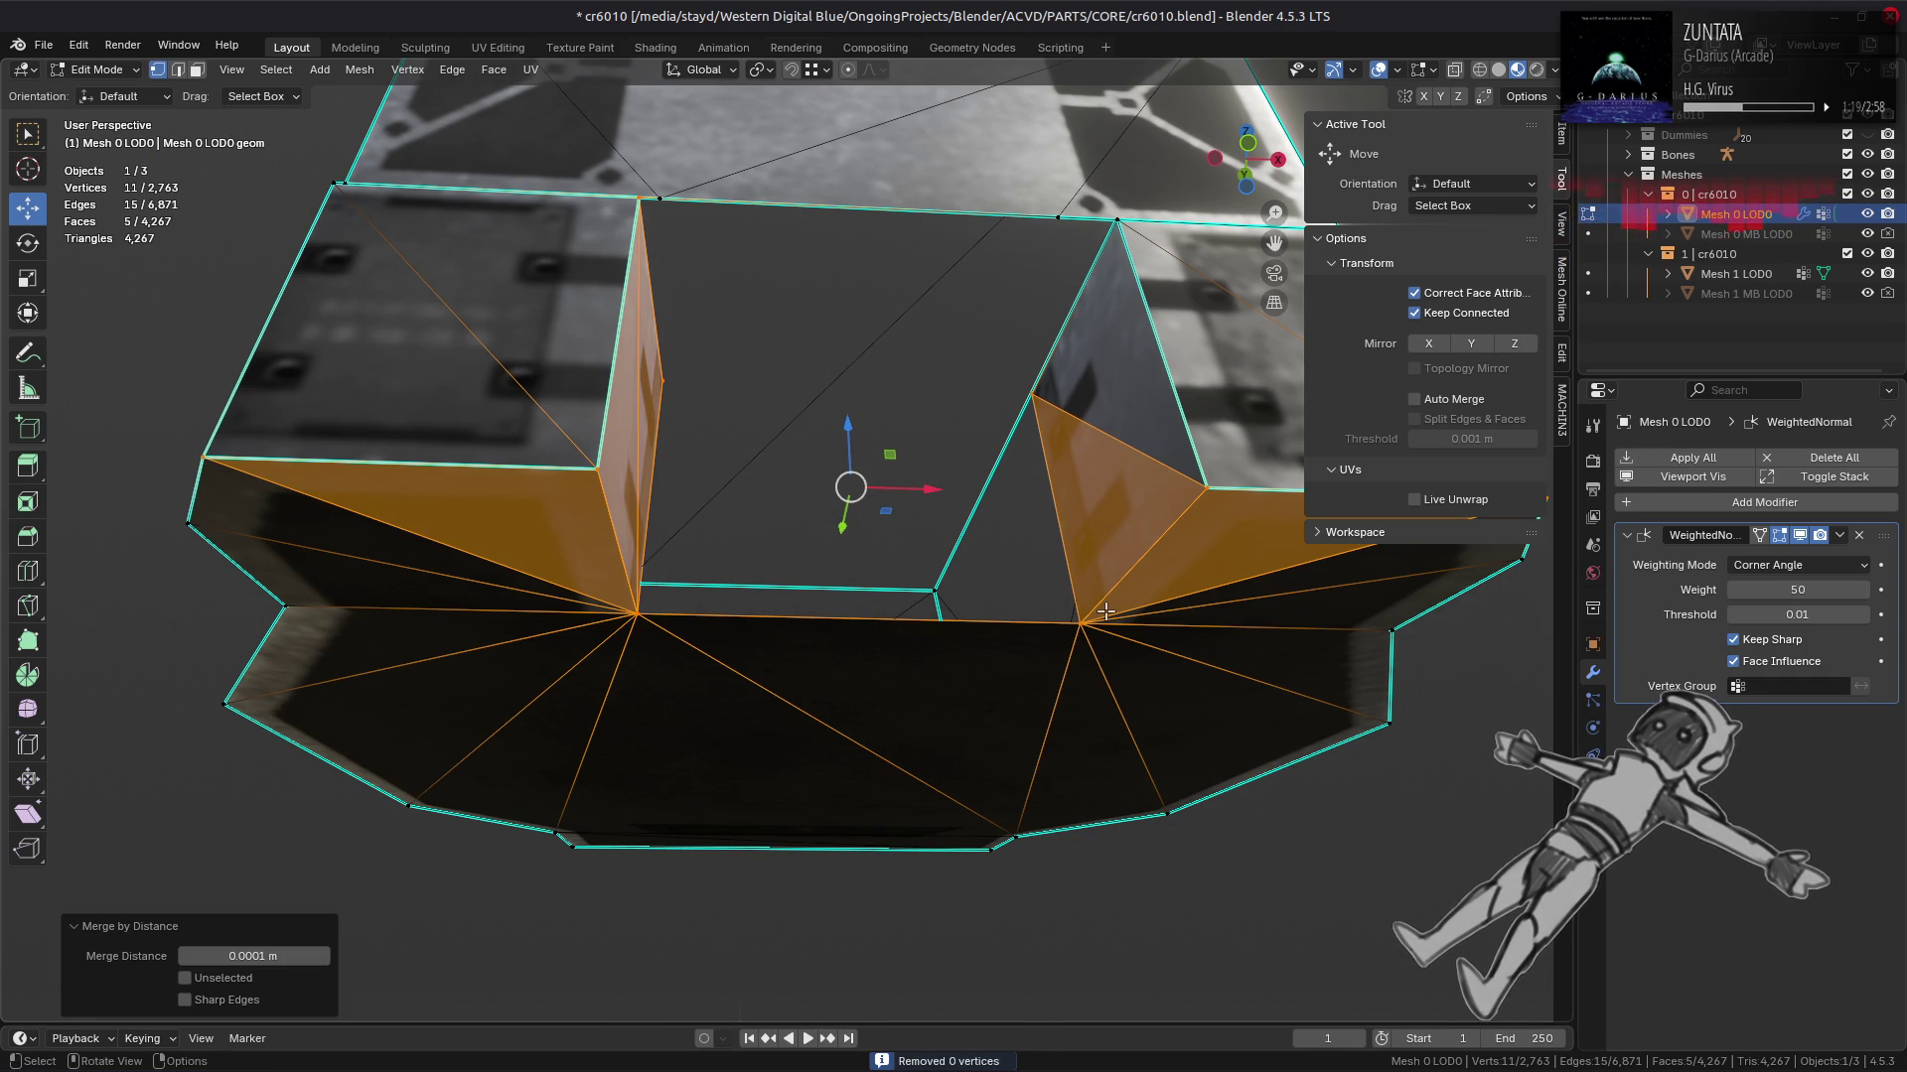
Step: Nudge the two corner vertices into place, one by 0.0002 m in Z
{"action": "left_click", "coordinate": [1062, 594]}
{"action": "left_click_drag", "start_coordinate": [1063, 546], "coordinate": [1047, 698]}
{"action": "left_click_drag", "start_coordinate": [681, 566], "coordinate": [662, 600]}
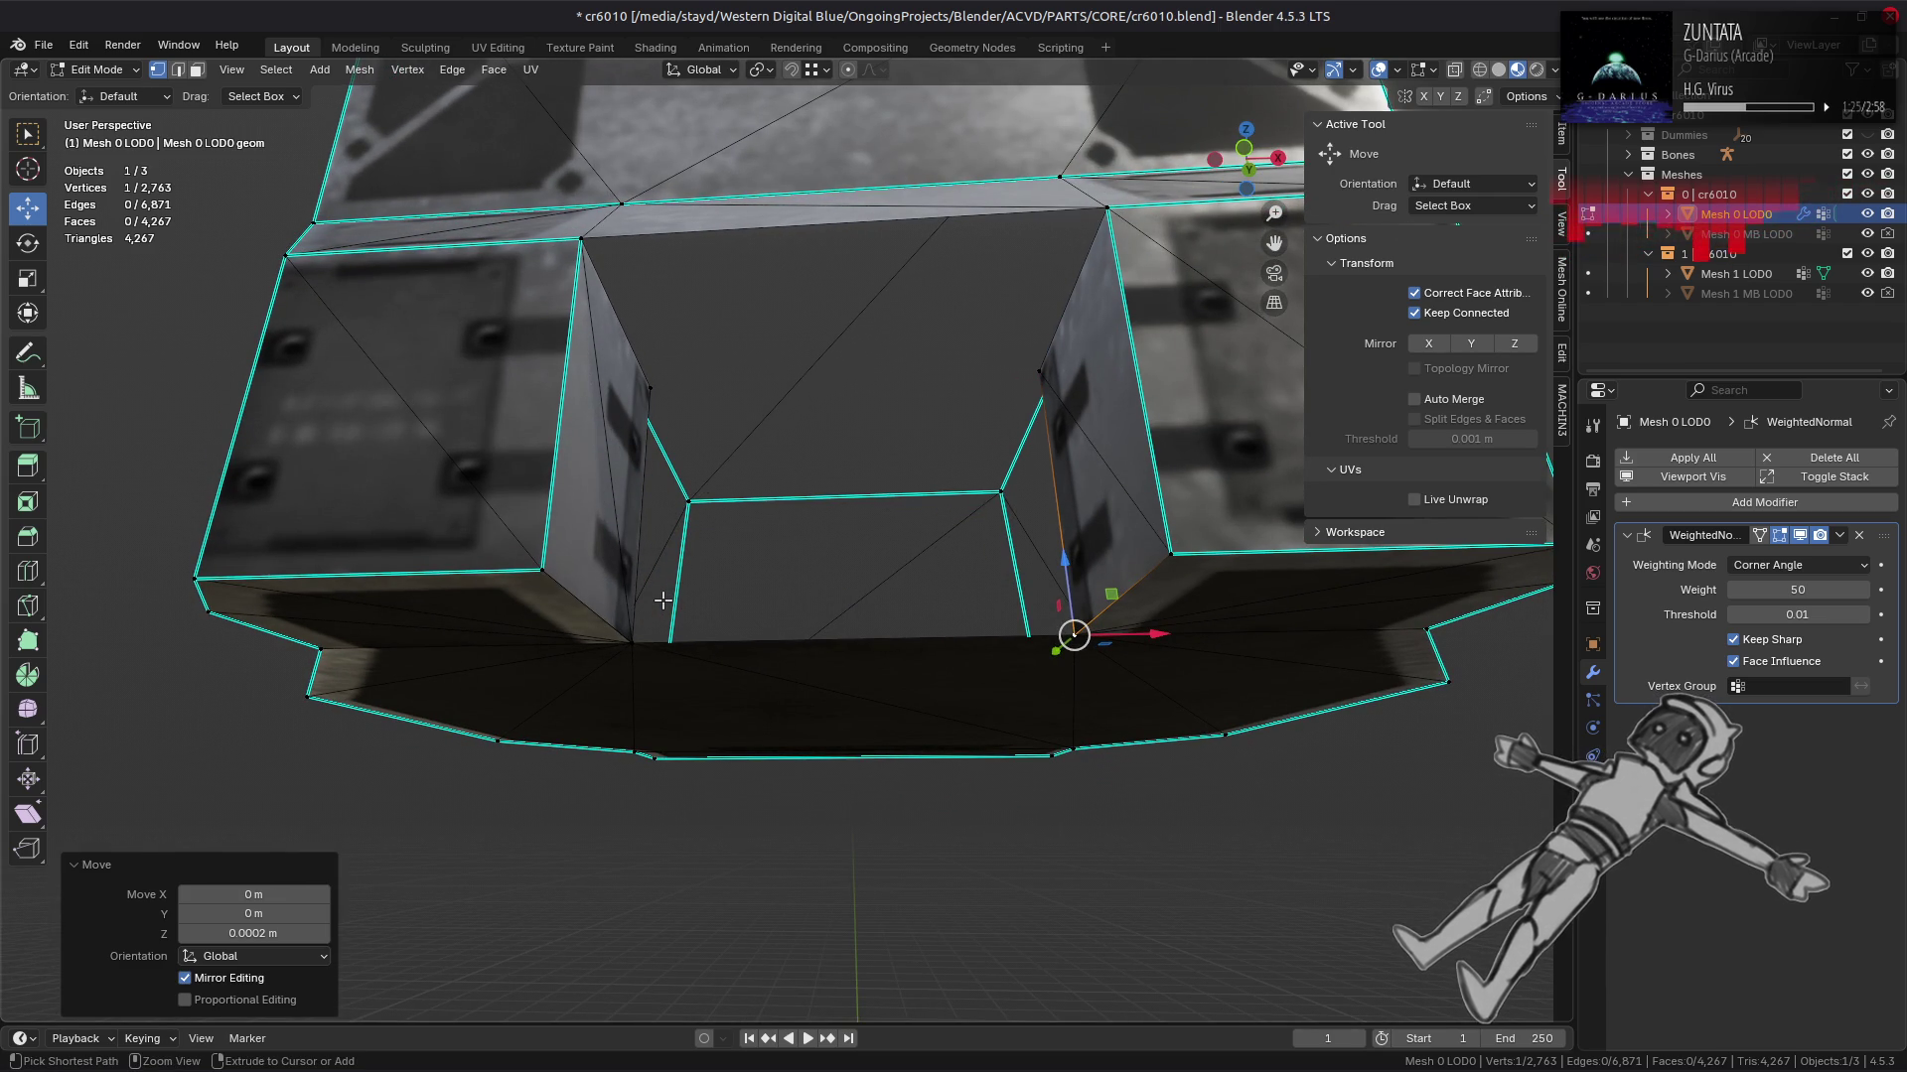
{"action": "left_click", "coordinate": [632, 643]}
{"action": "left_click_drag", "start_coordinate": [632, 643], "coordinate": [631, 644]}
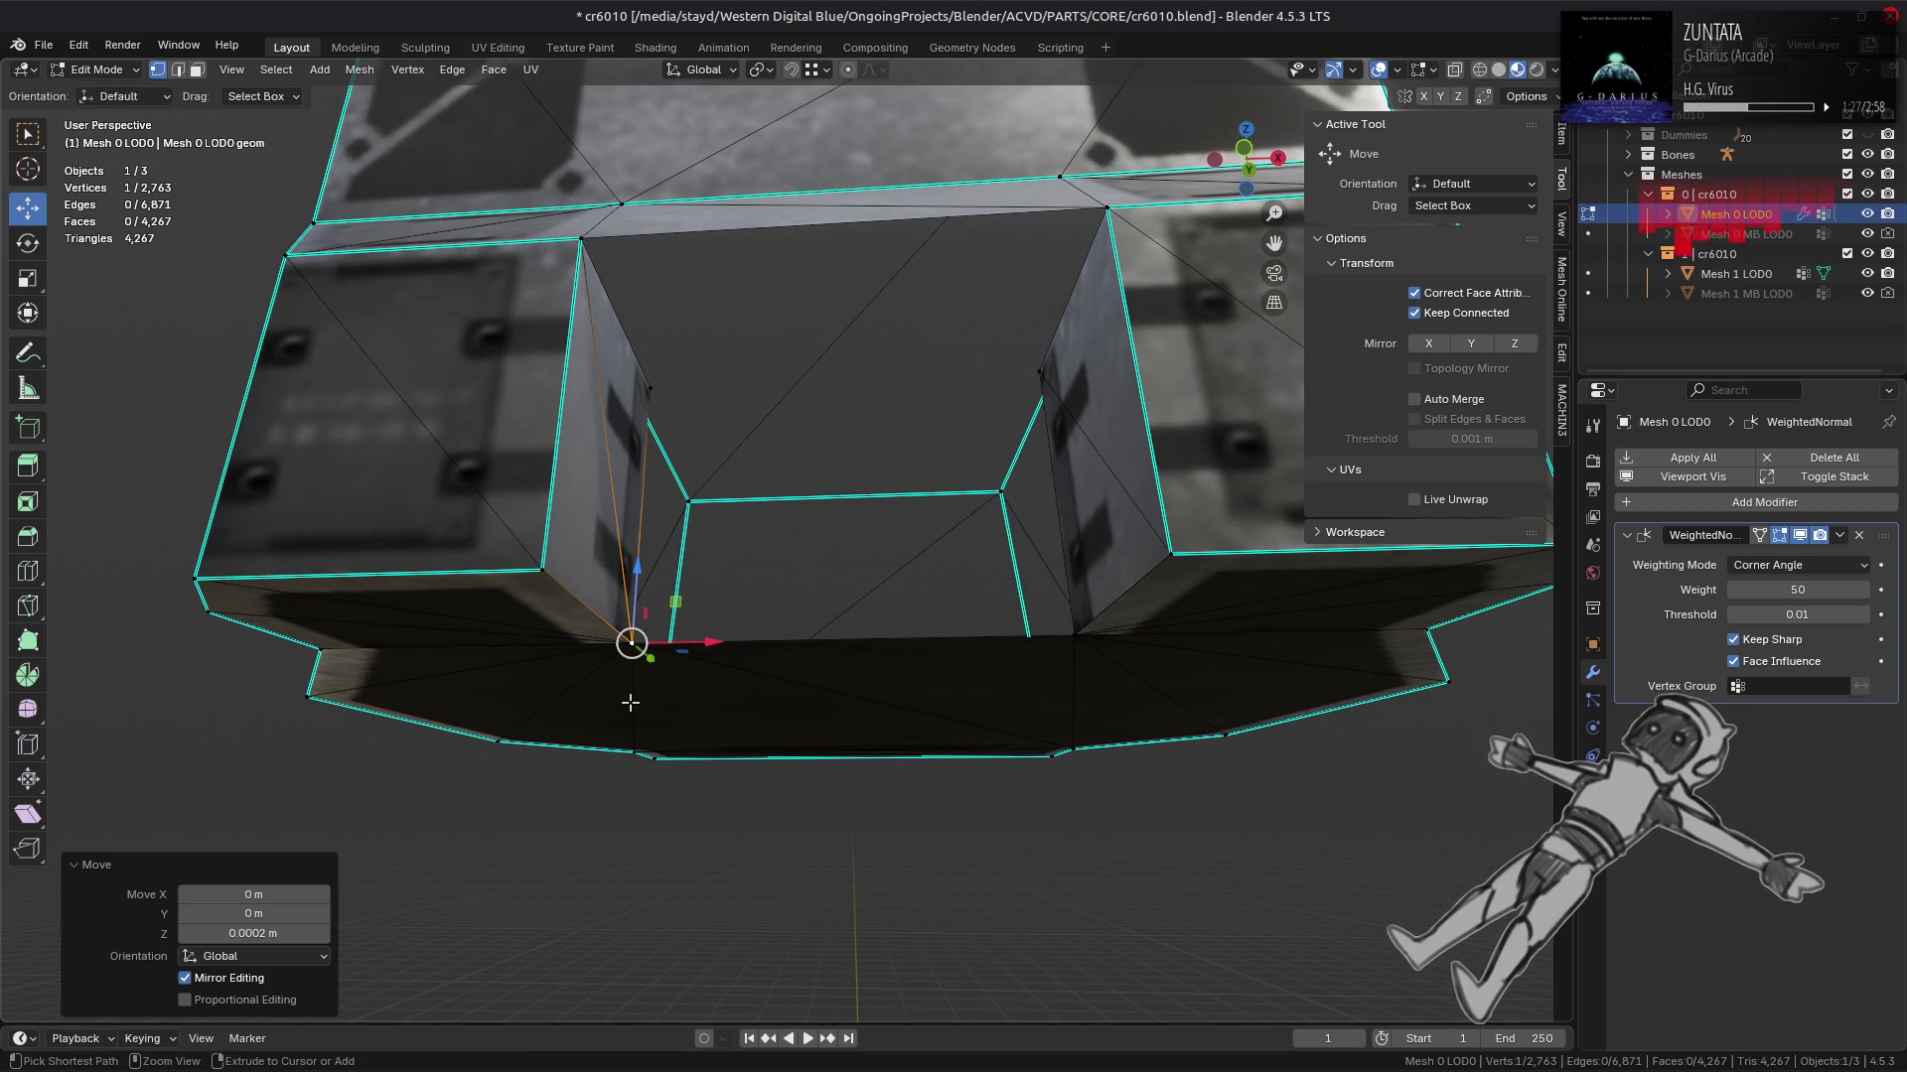
{"action": "left_click_drag", "start_coordinate": [630, 646], "coordinate": [596, 556]}
Step: Select a face of each block and merge the duplicate vertices by distance again
{"action": "key", "text": "3"}
{"action": "left_click", "coordinate": [601, 516]}
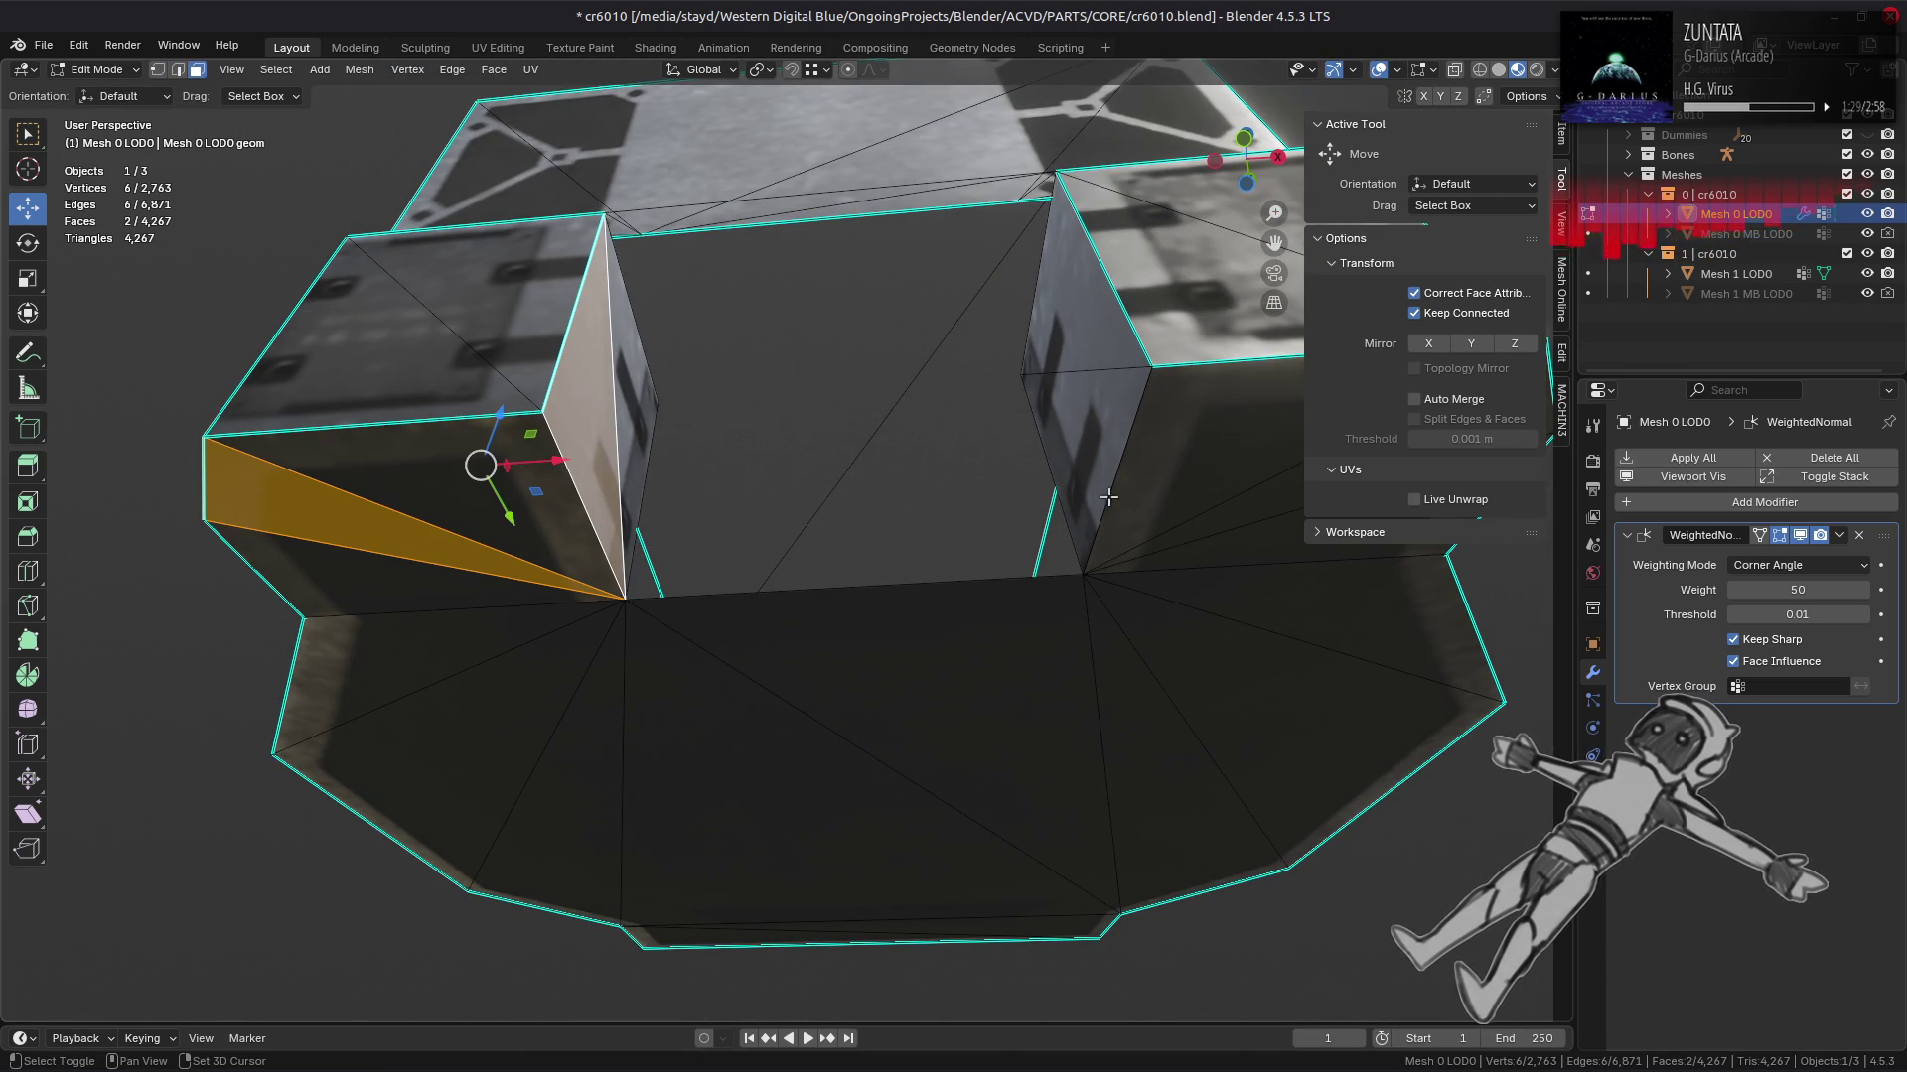
{"action": "left_click", "coordinate": [1041, 504]}
{"action": "key", "text": "1"}
{"action": "right_click", "coordinate": [863, 626]}
{"action": "mouse_move", "coordinate": [874, 630]}
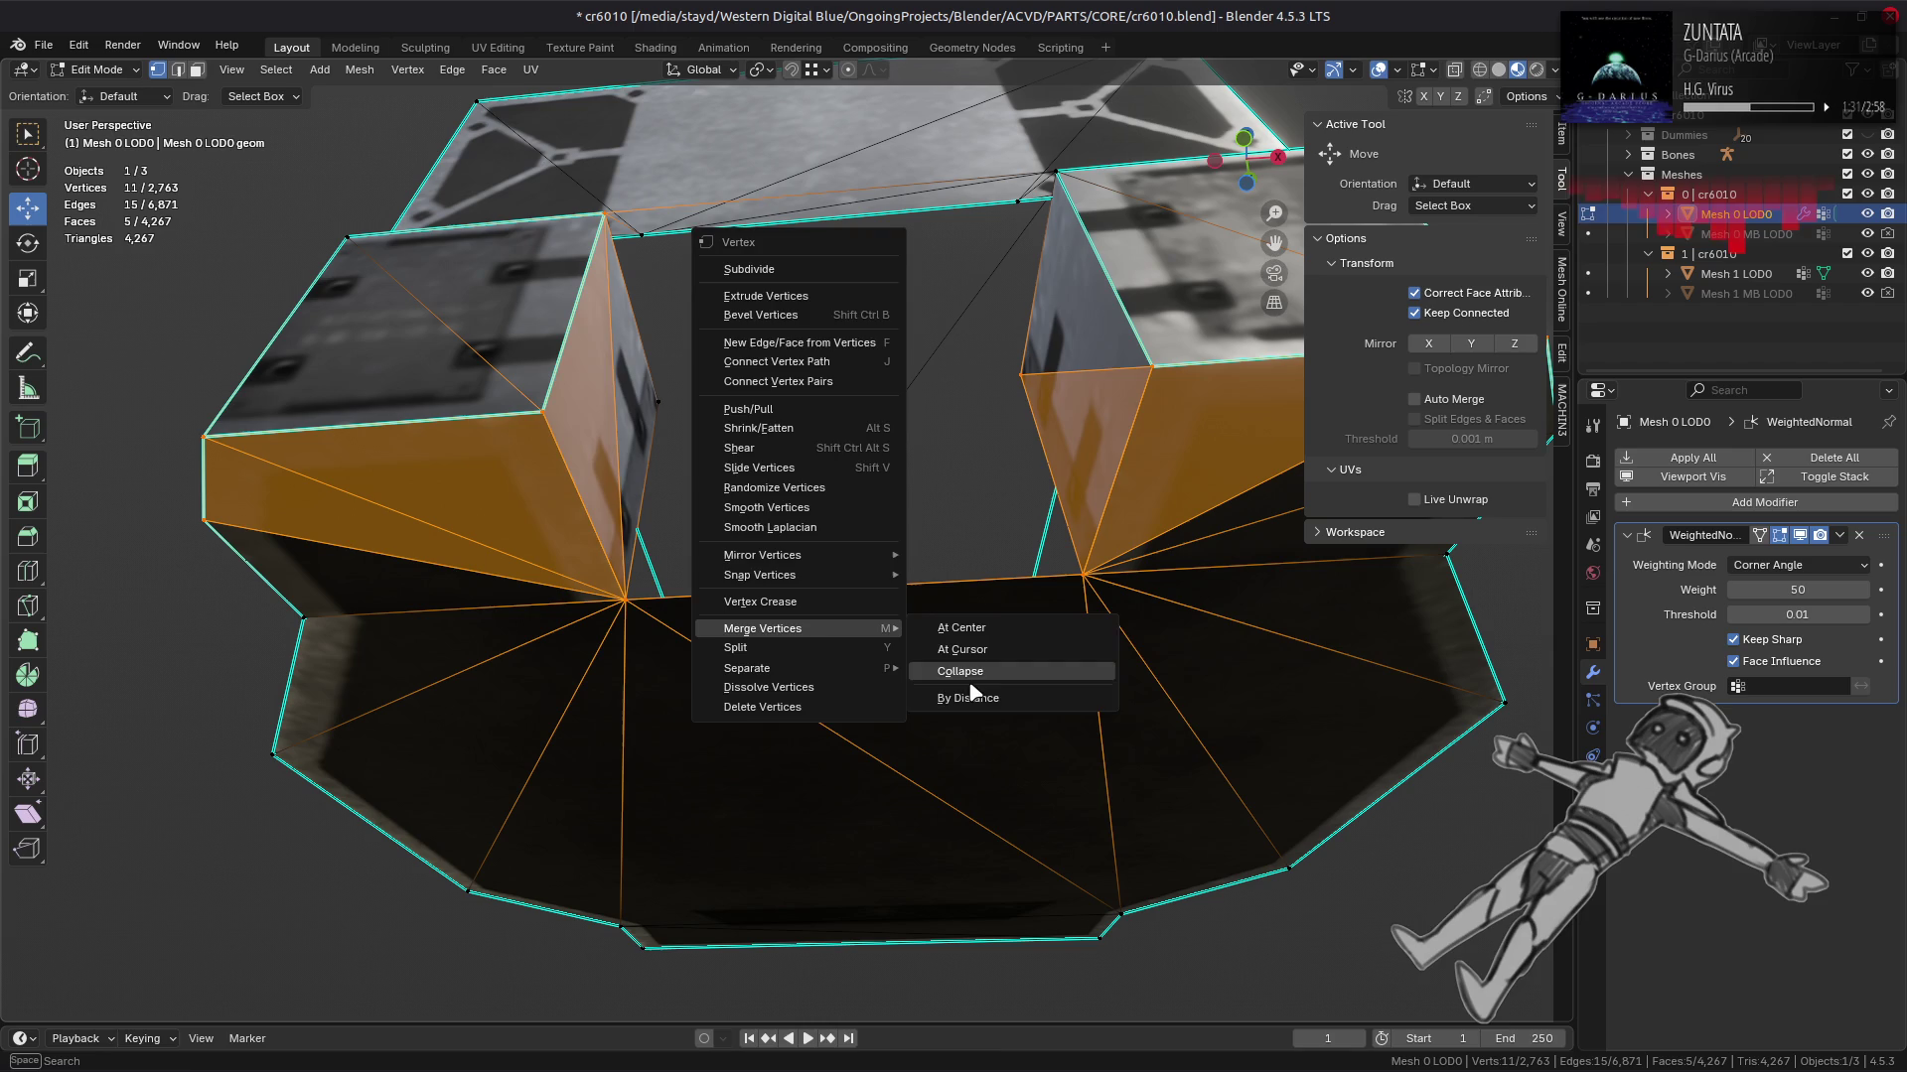
{"action": "left_click", "coordinate": [969, 697]}
Step: Mark the two blocks' vertical inner edges sharp
{"action": "key", "text": "alt+a"}
{"action": "key", "text": "2"}
{"action": "left_click", "coordinate": [1099, 525]}
{"action": "left_click", "coordinate": [591, 508]}
{"action": "right_click", "coordinate": [824, 469]}
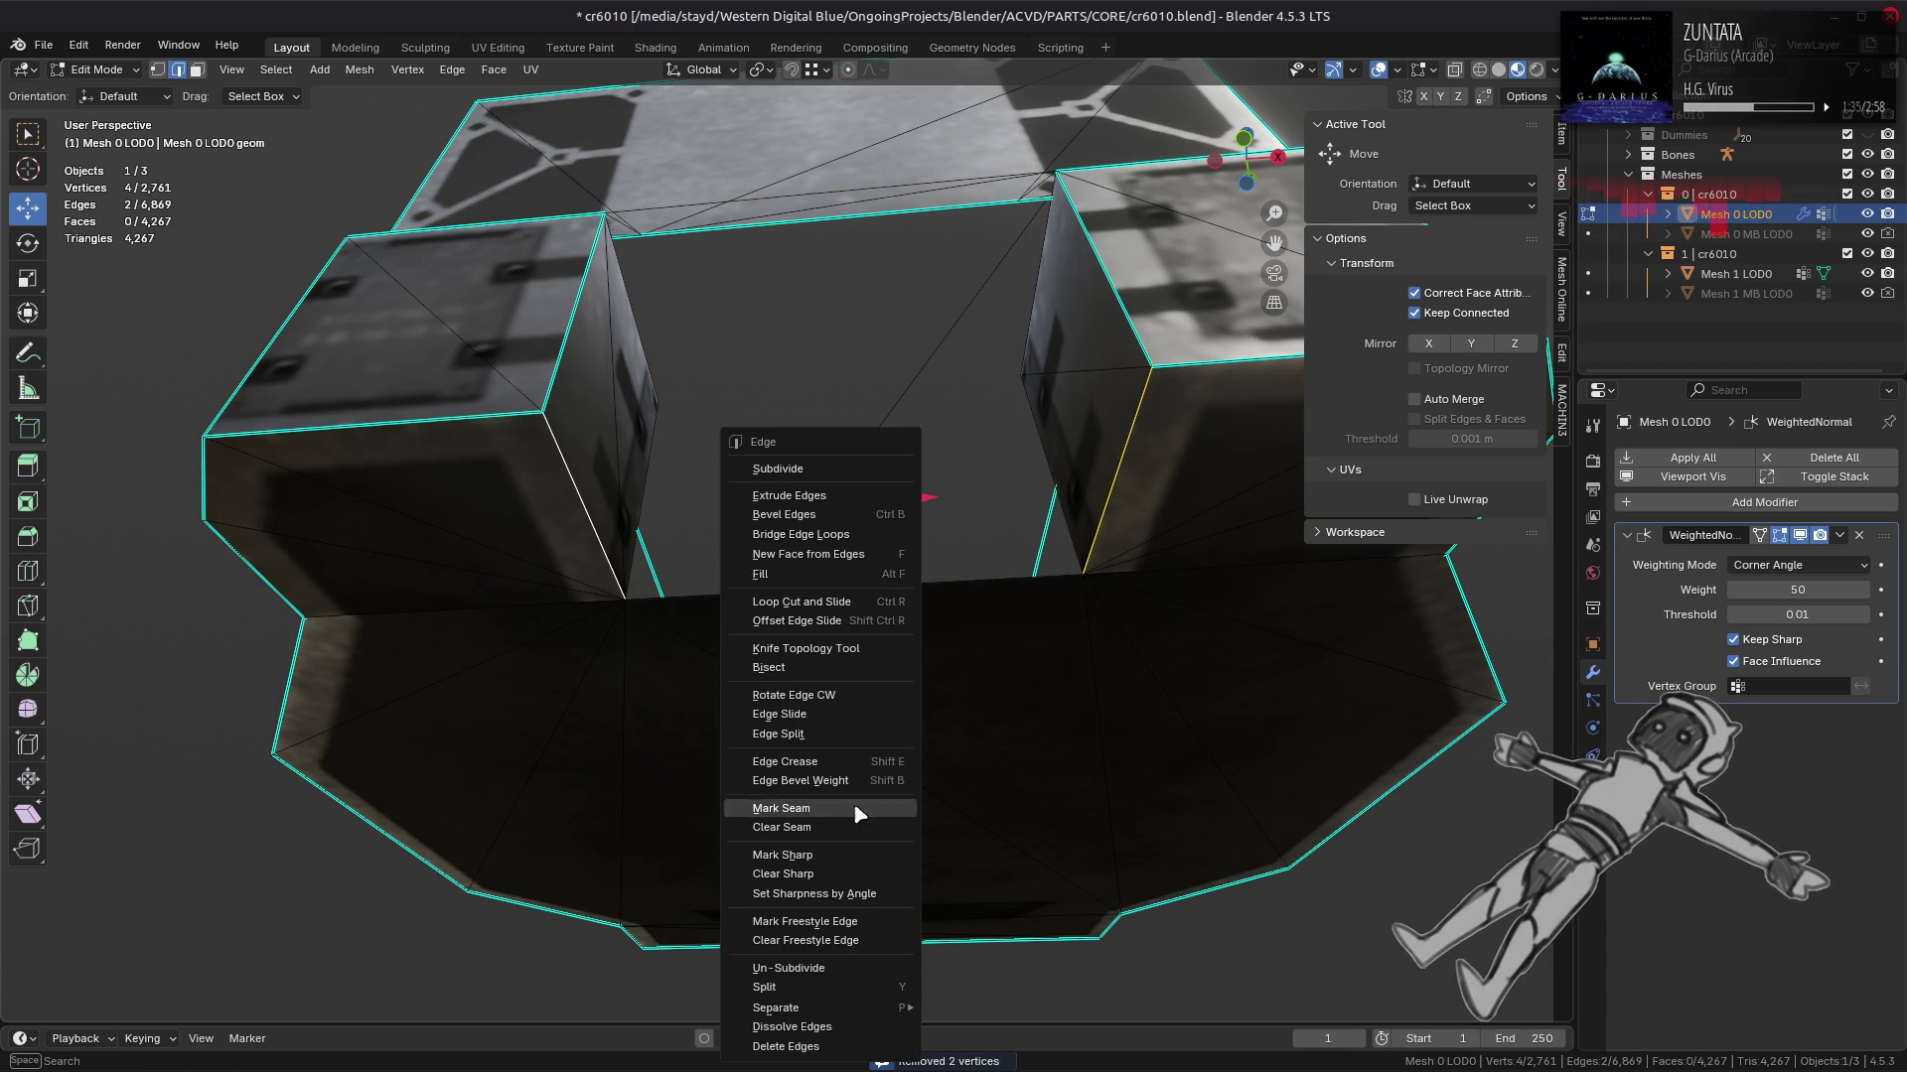
{"action": "left_click", "coordinate": [849, 856]}
{"action": "key", "text": "alt+a"}
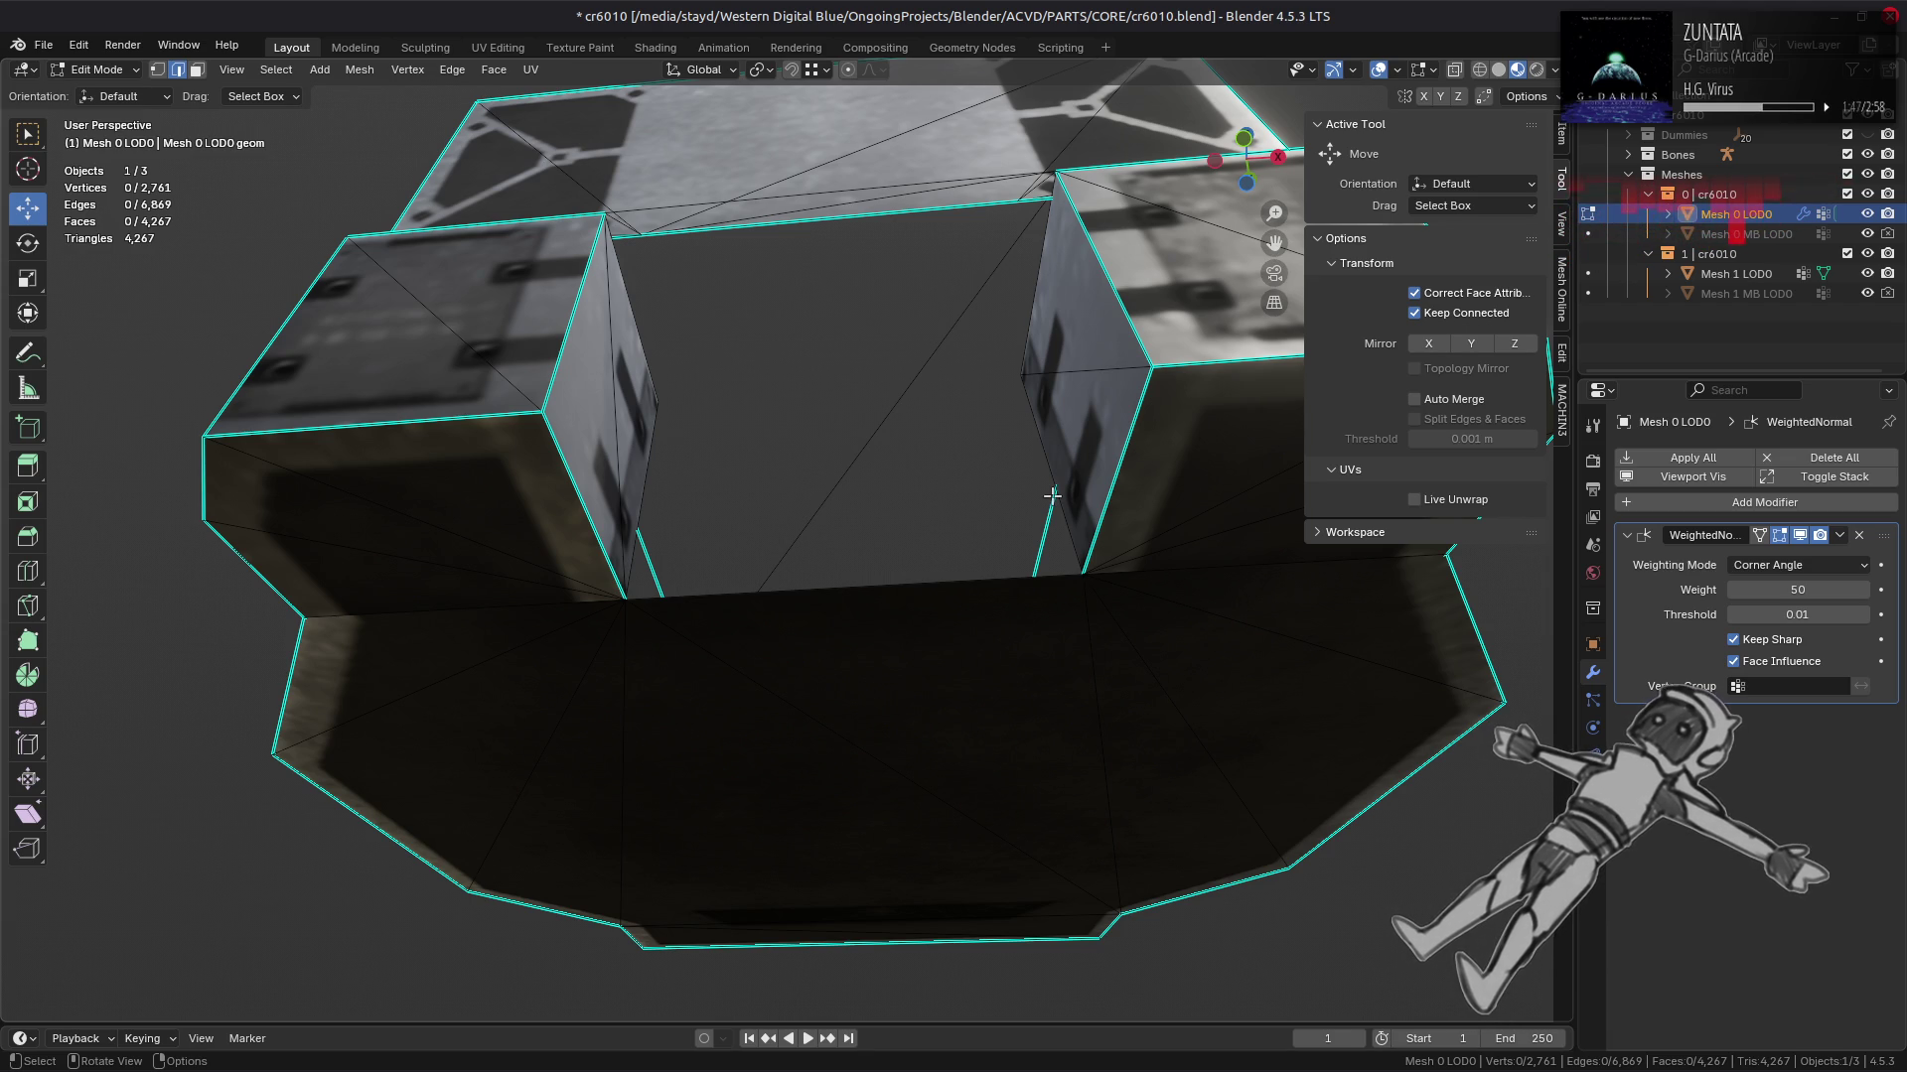
Step: Select the left and right side blocks' faces and view them in the UV Editing workspace
{"action": "left_click_drag", "start_coordinate": [996, 381], "coordinate": [1008, 588]}
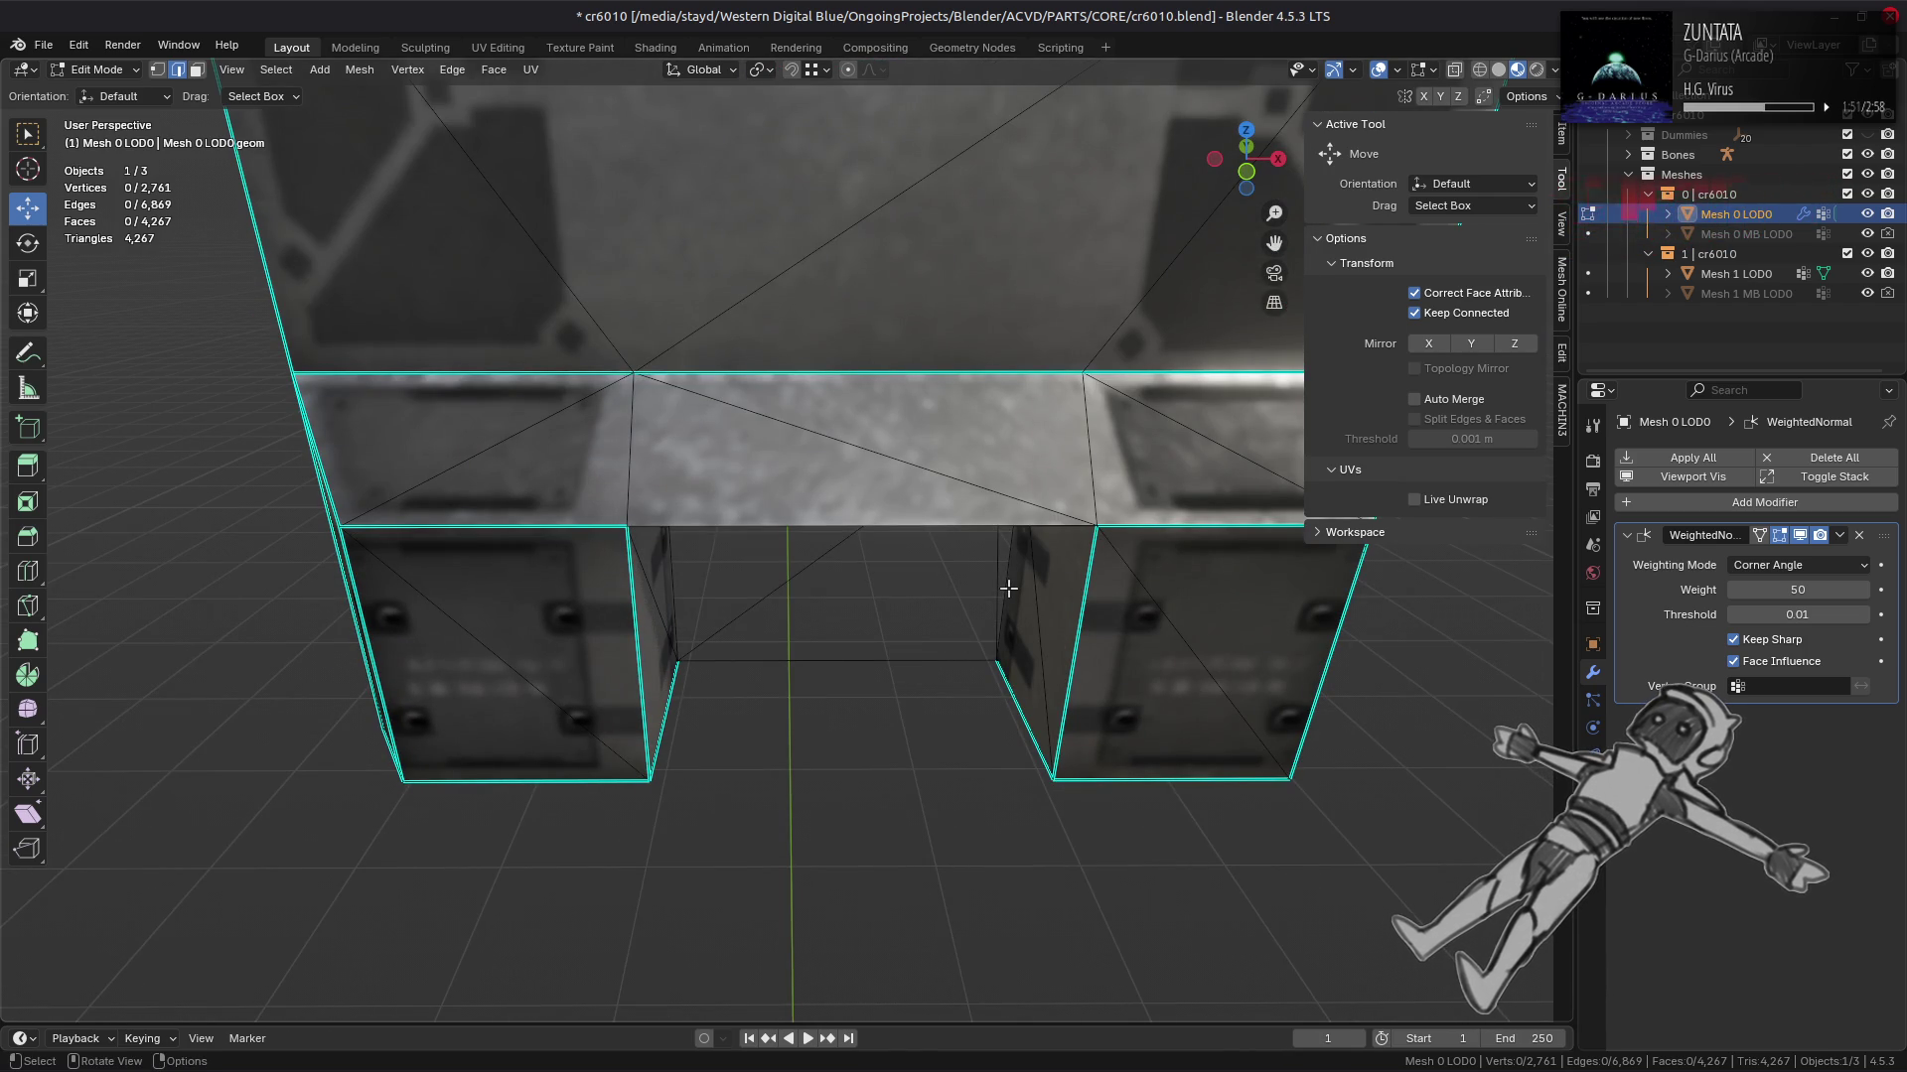
{"action": "scroll", "scroll_direction": "up", "scroll_amount": 3}
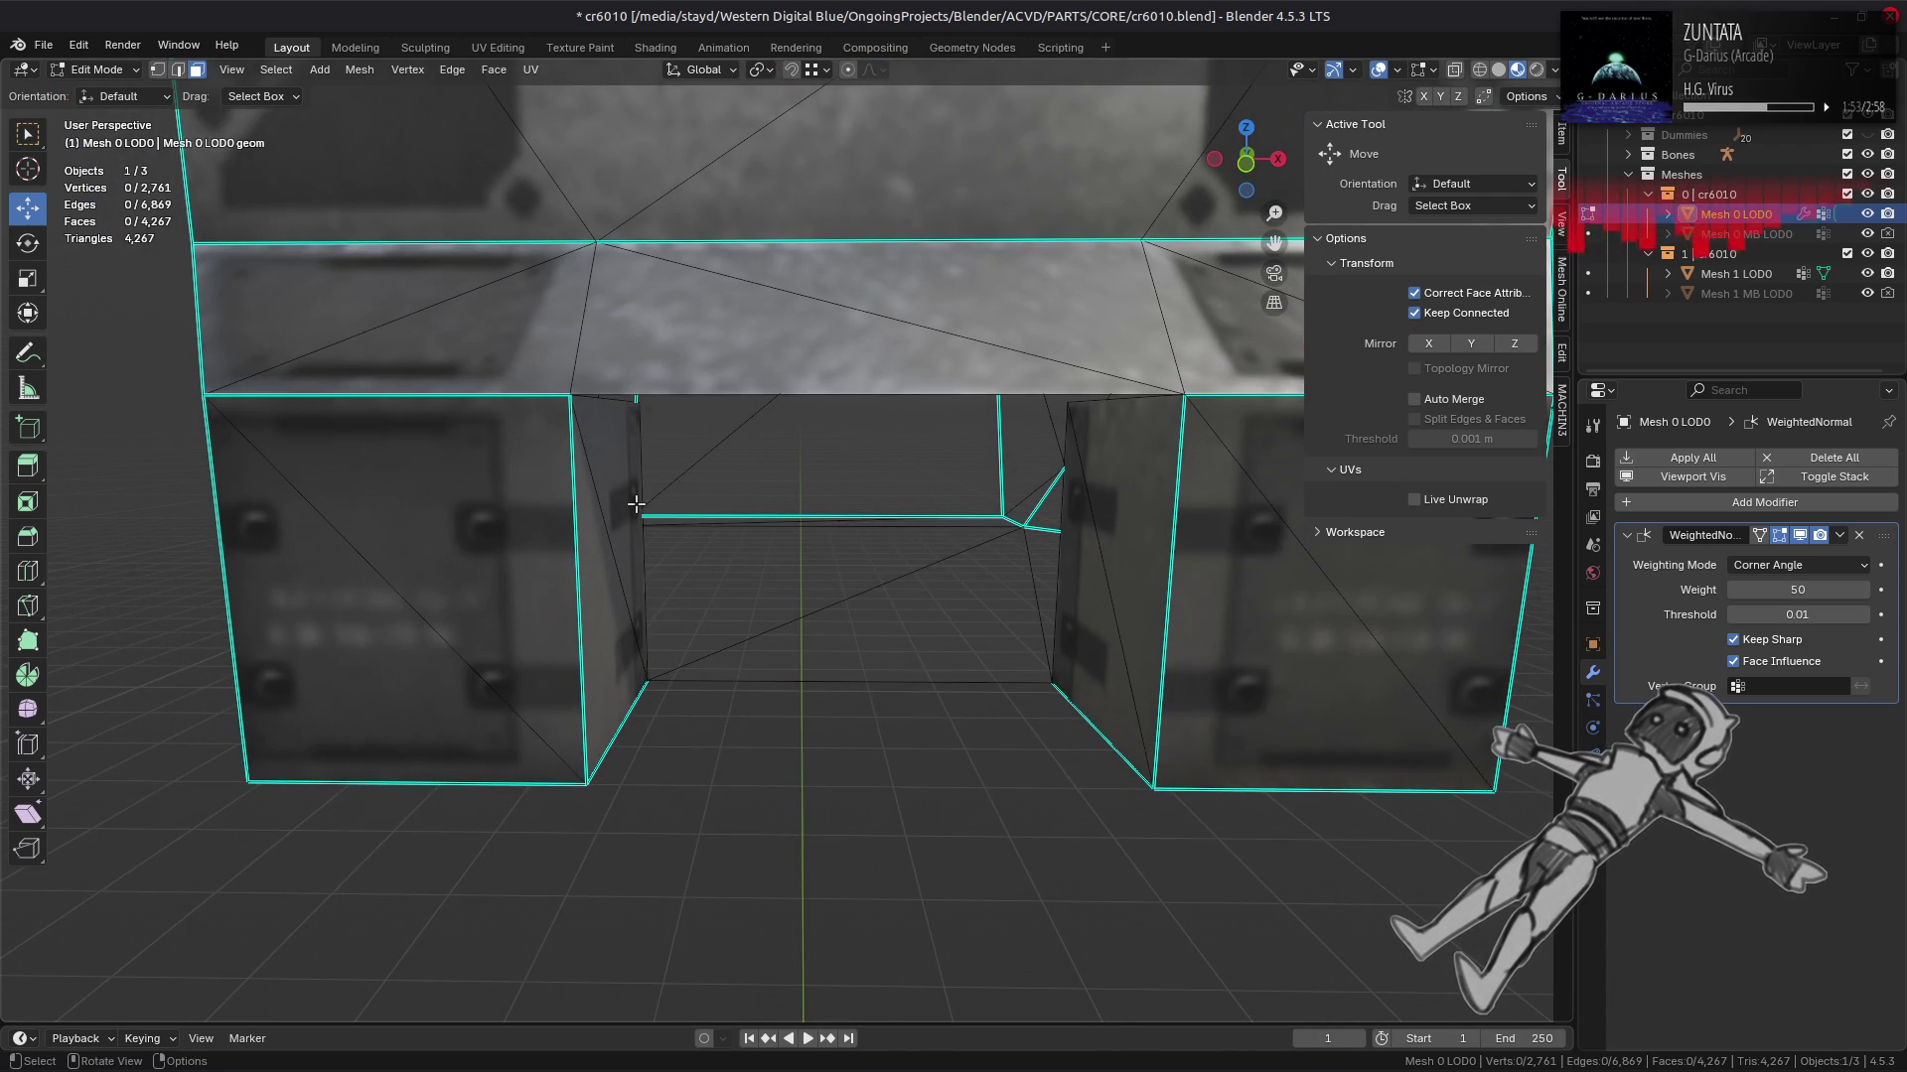
{"action": "left_click_drag", "start_coordinate": [505, 612], "coordinate": [611, 466]}
{"action": "left_click", "coordinate": [611, 467]}
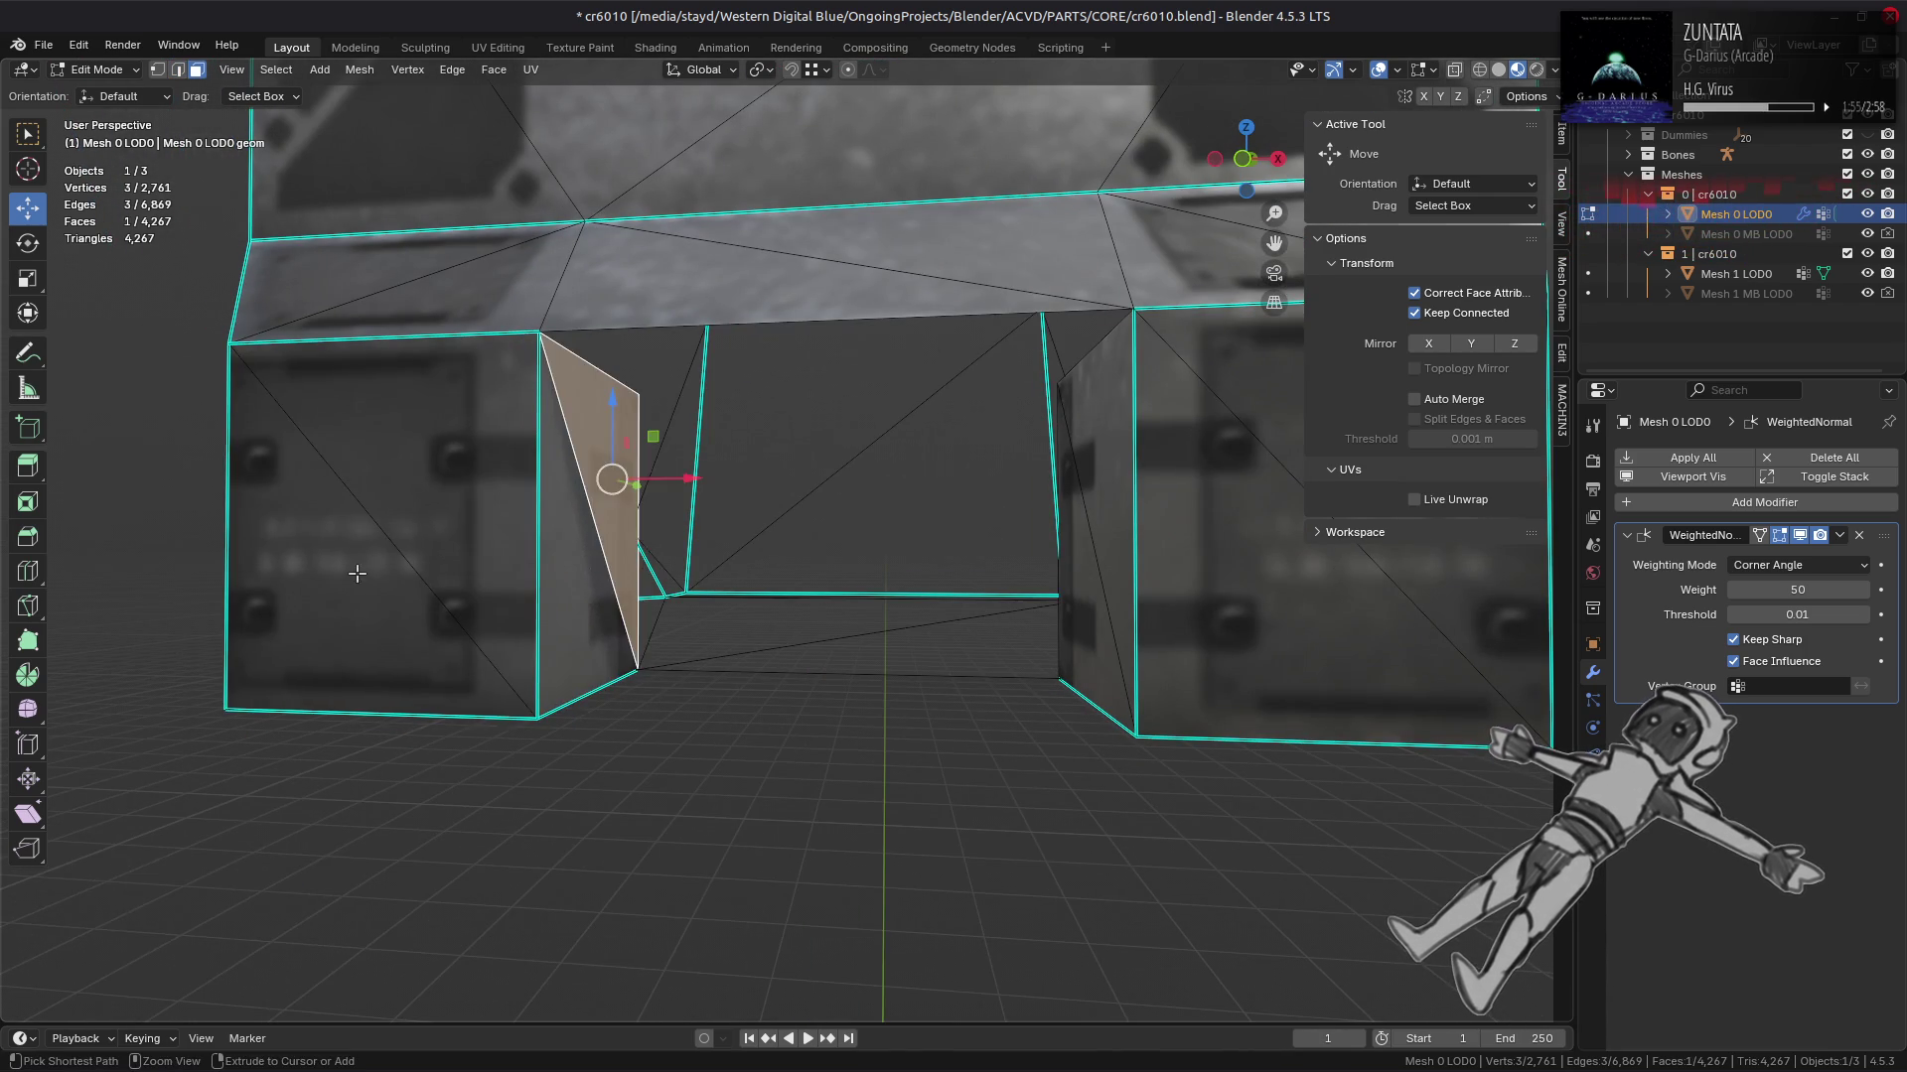
{"action": "key", "text": "l"}
{"action": "left_click", "coordinate": [1097, 511]}
{"action": "left_click", "coordinate": [1229, 420]}
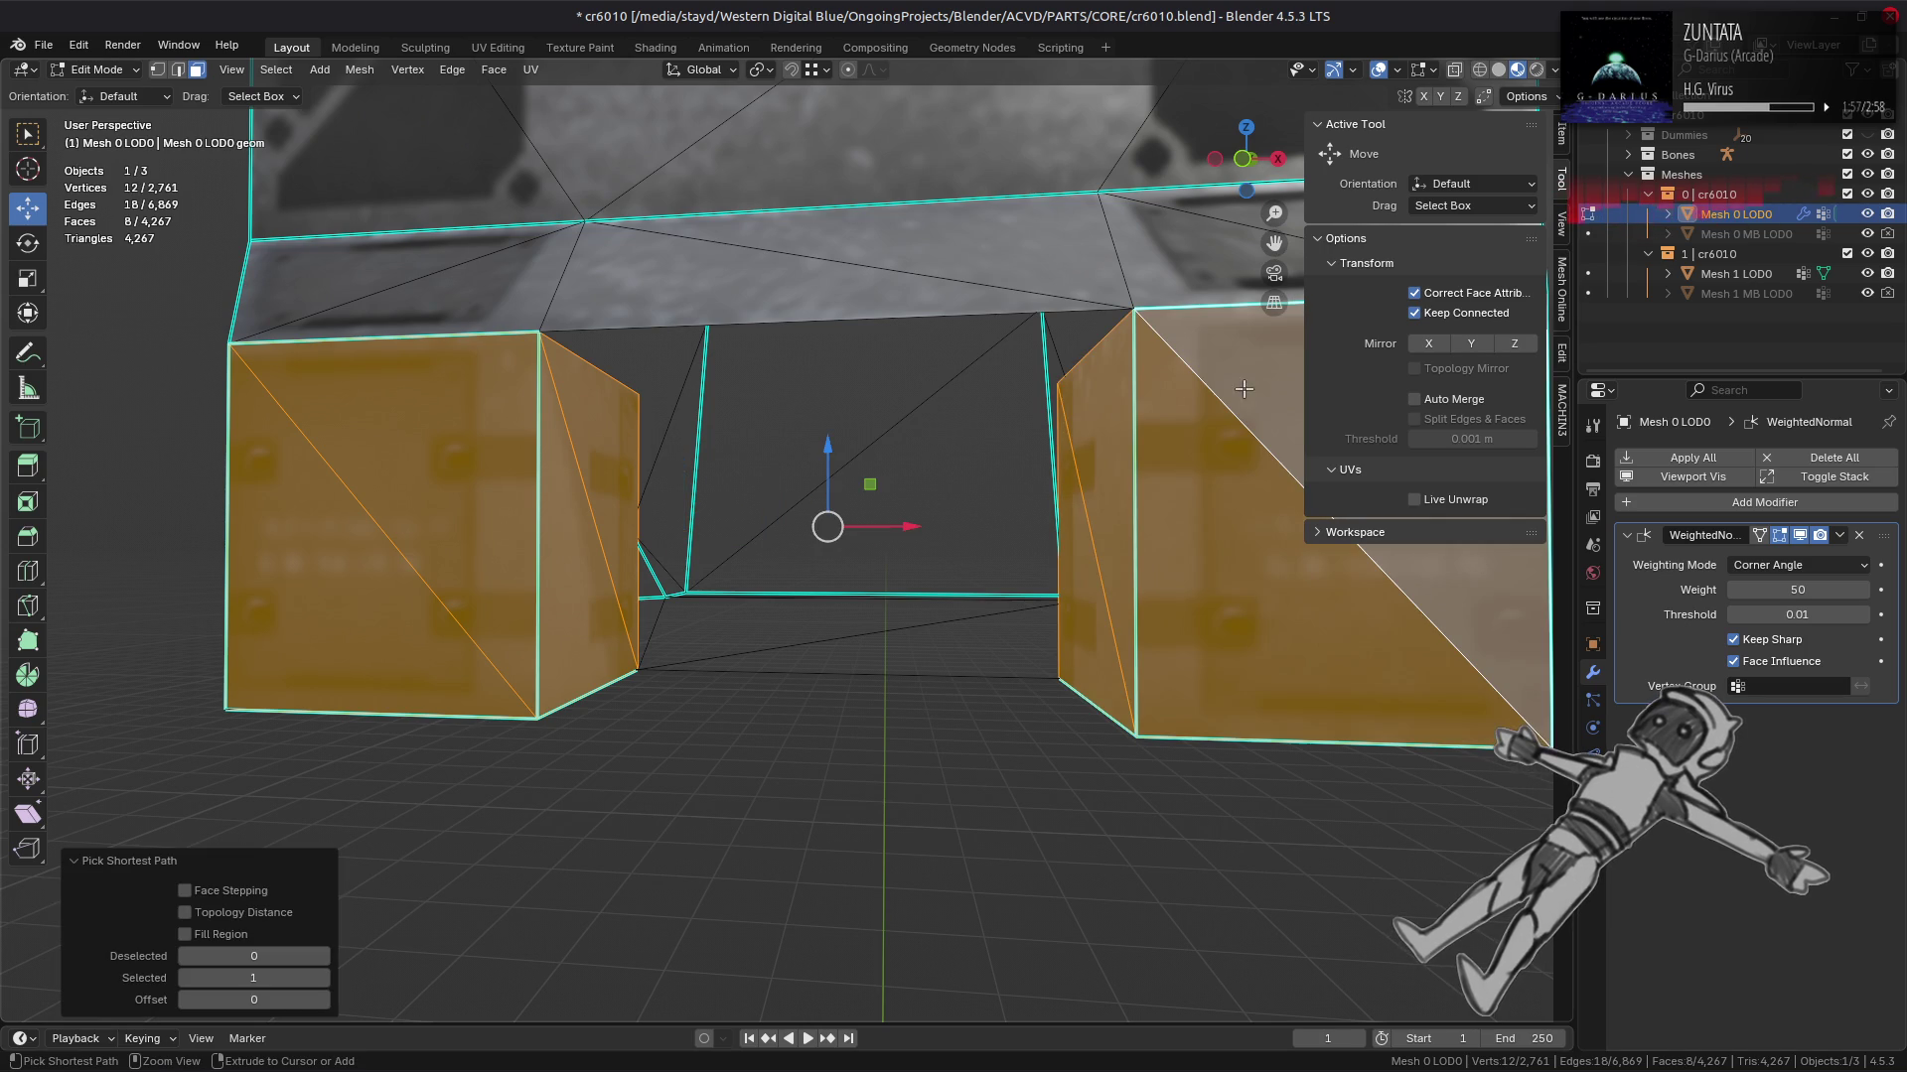
{"action": "left_click", "coordinate": [498, 48]}
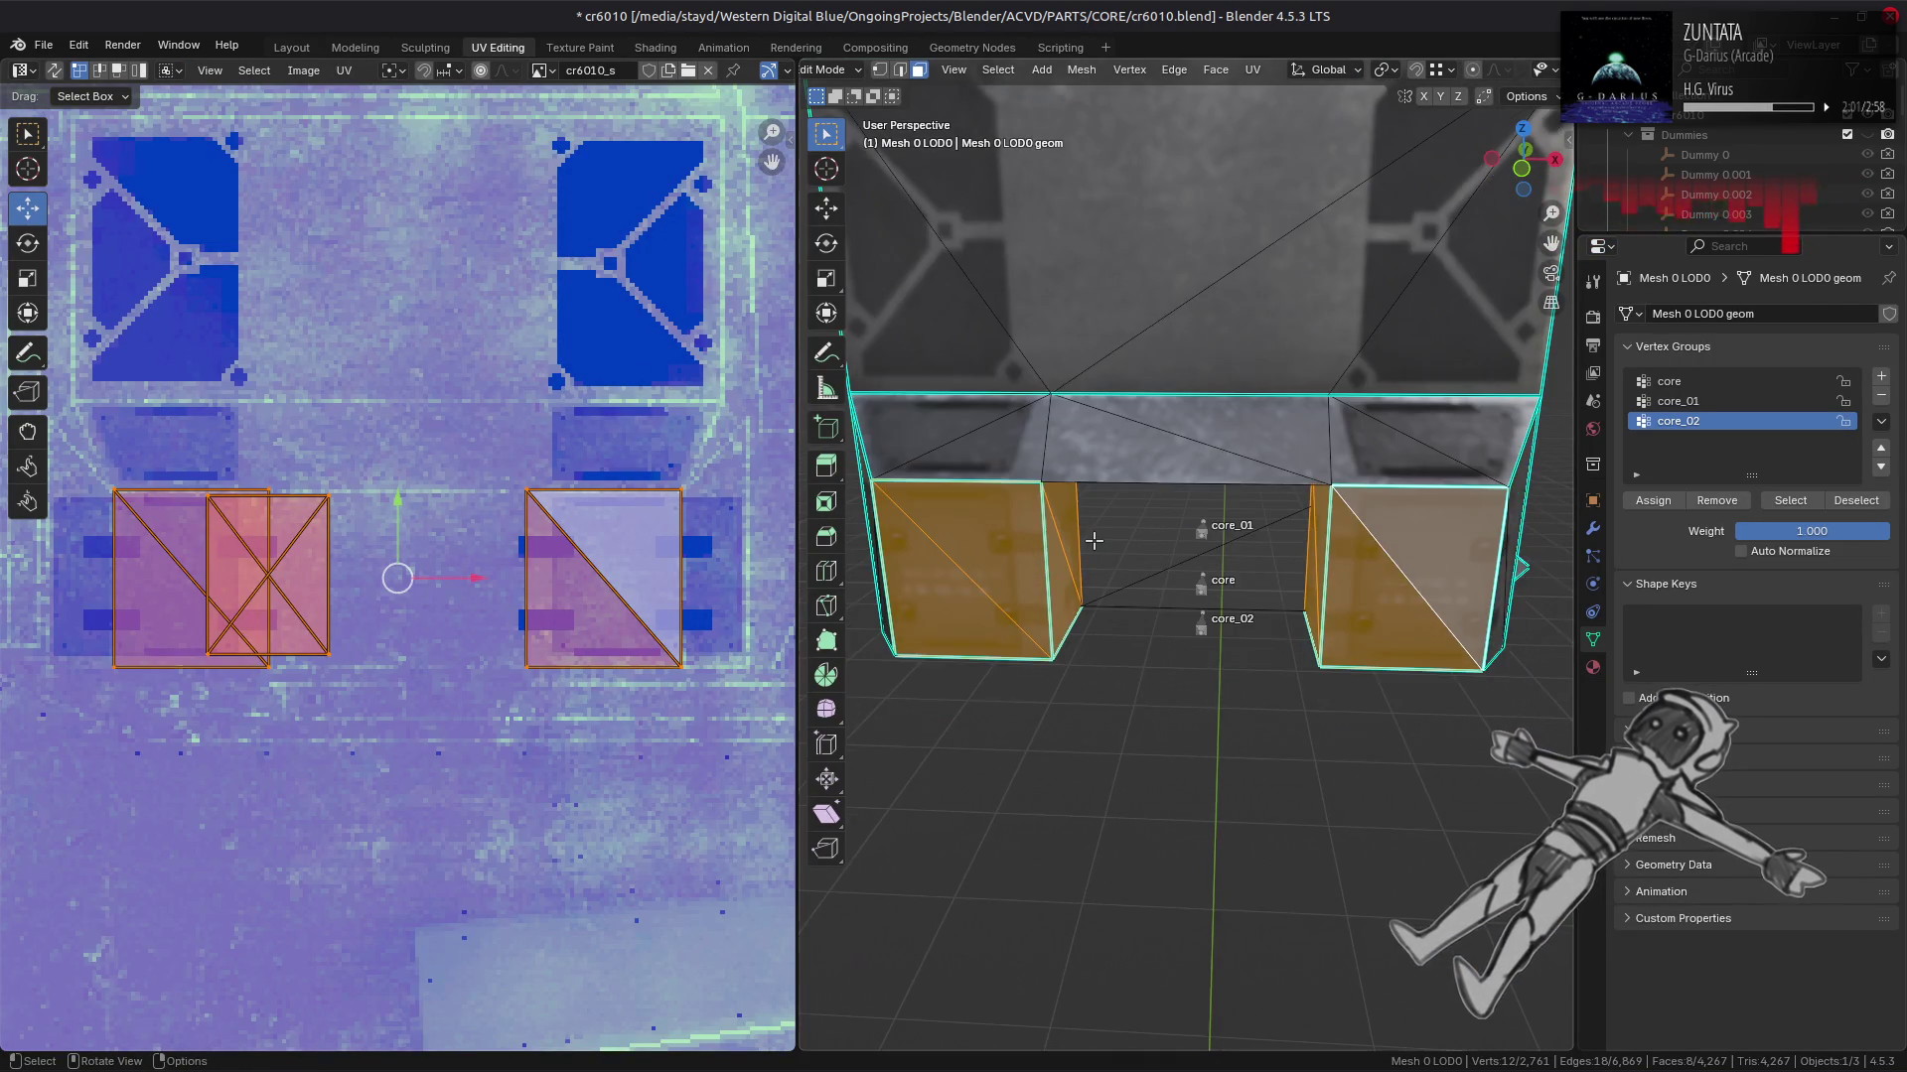
Step: Select the narrow side faces' triangle pairs and the large right face's triangles
{"action": "scroll", "scroll_direction": "up", "scroll_amount": 3}
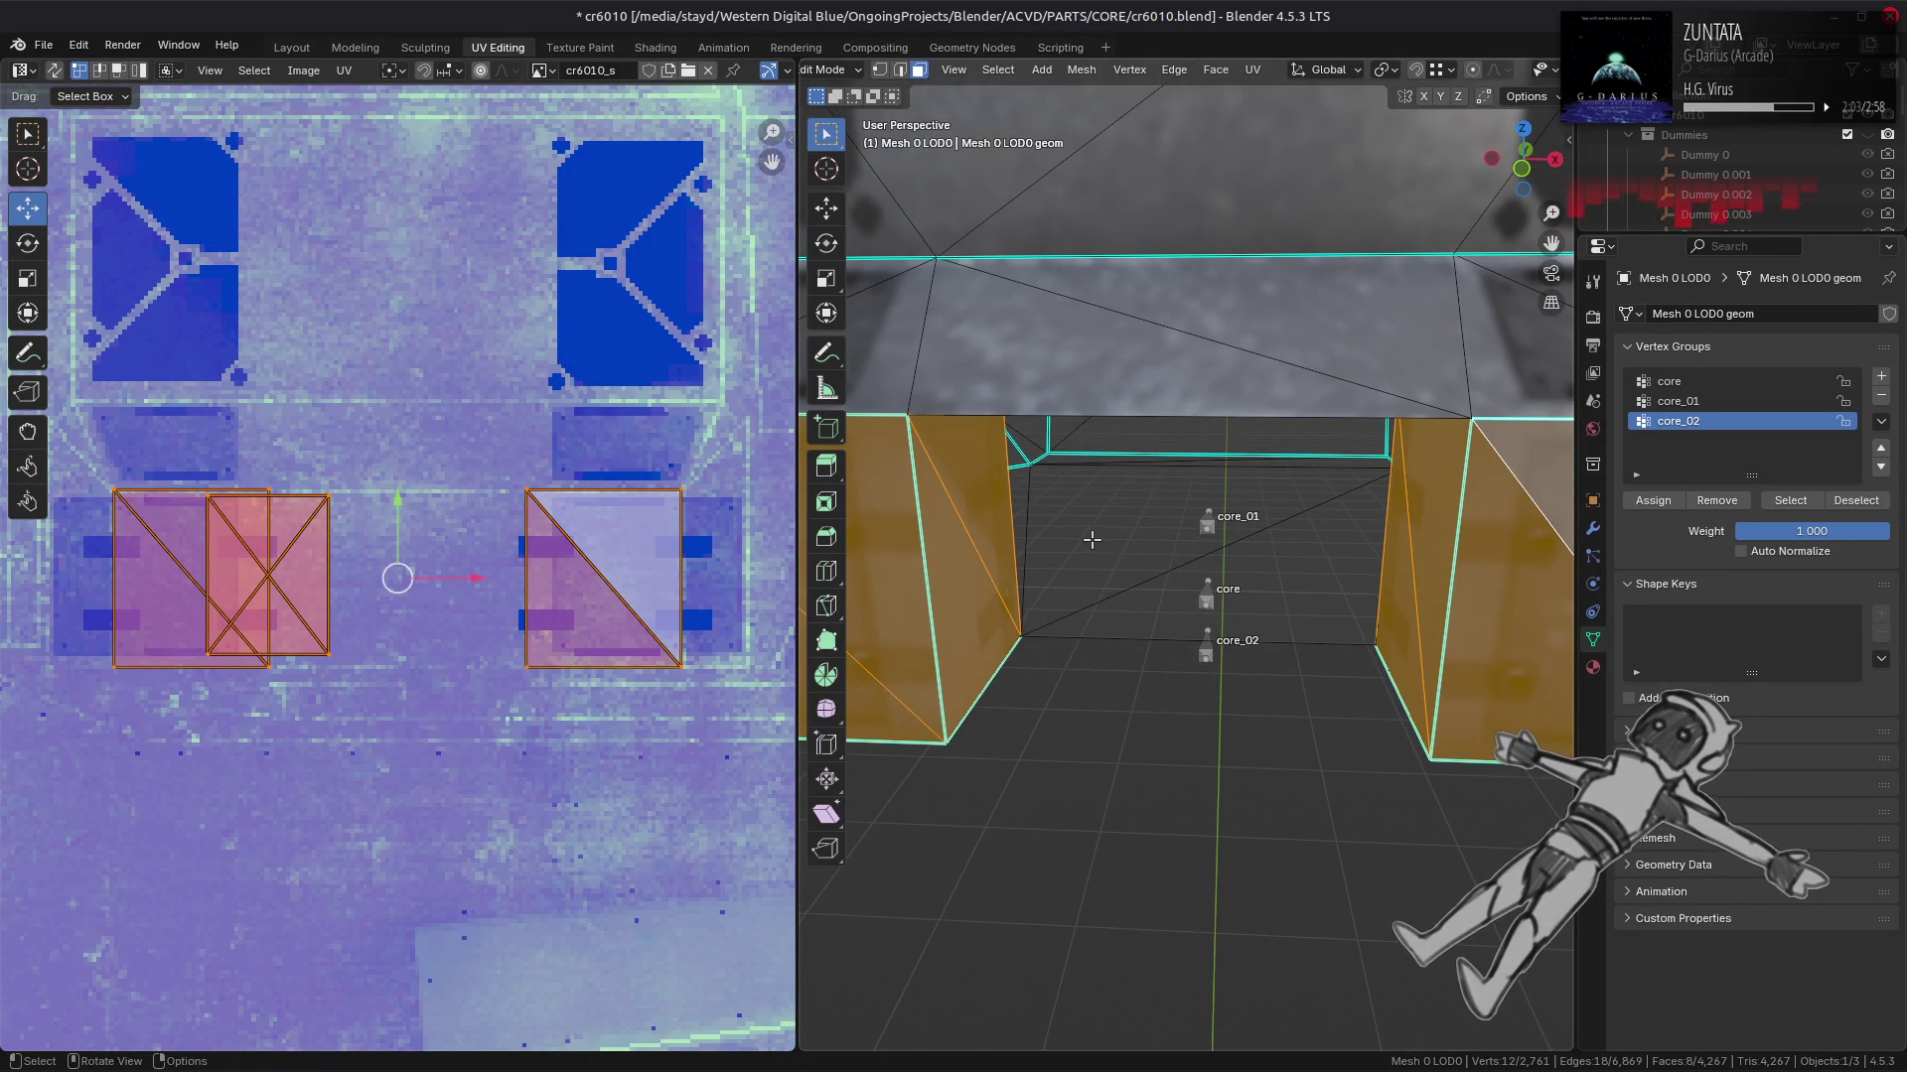
{"action": "left_click_drag", "start_coordinate": [1093, 540], "coordinate": [1093, 501]}
{"action": "left_click", "coordinate": [981, 536]}
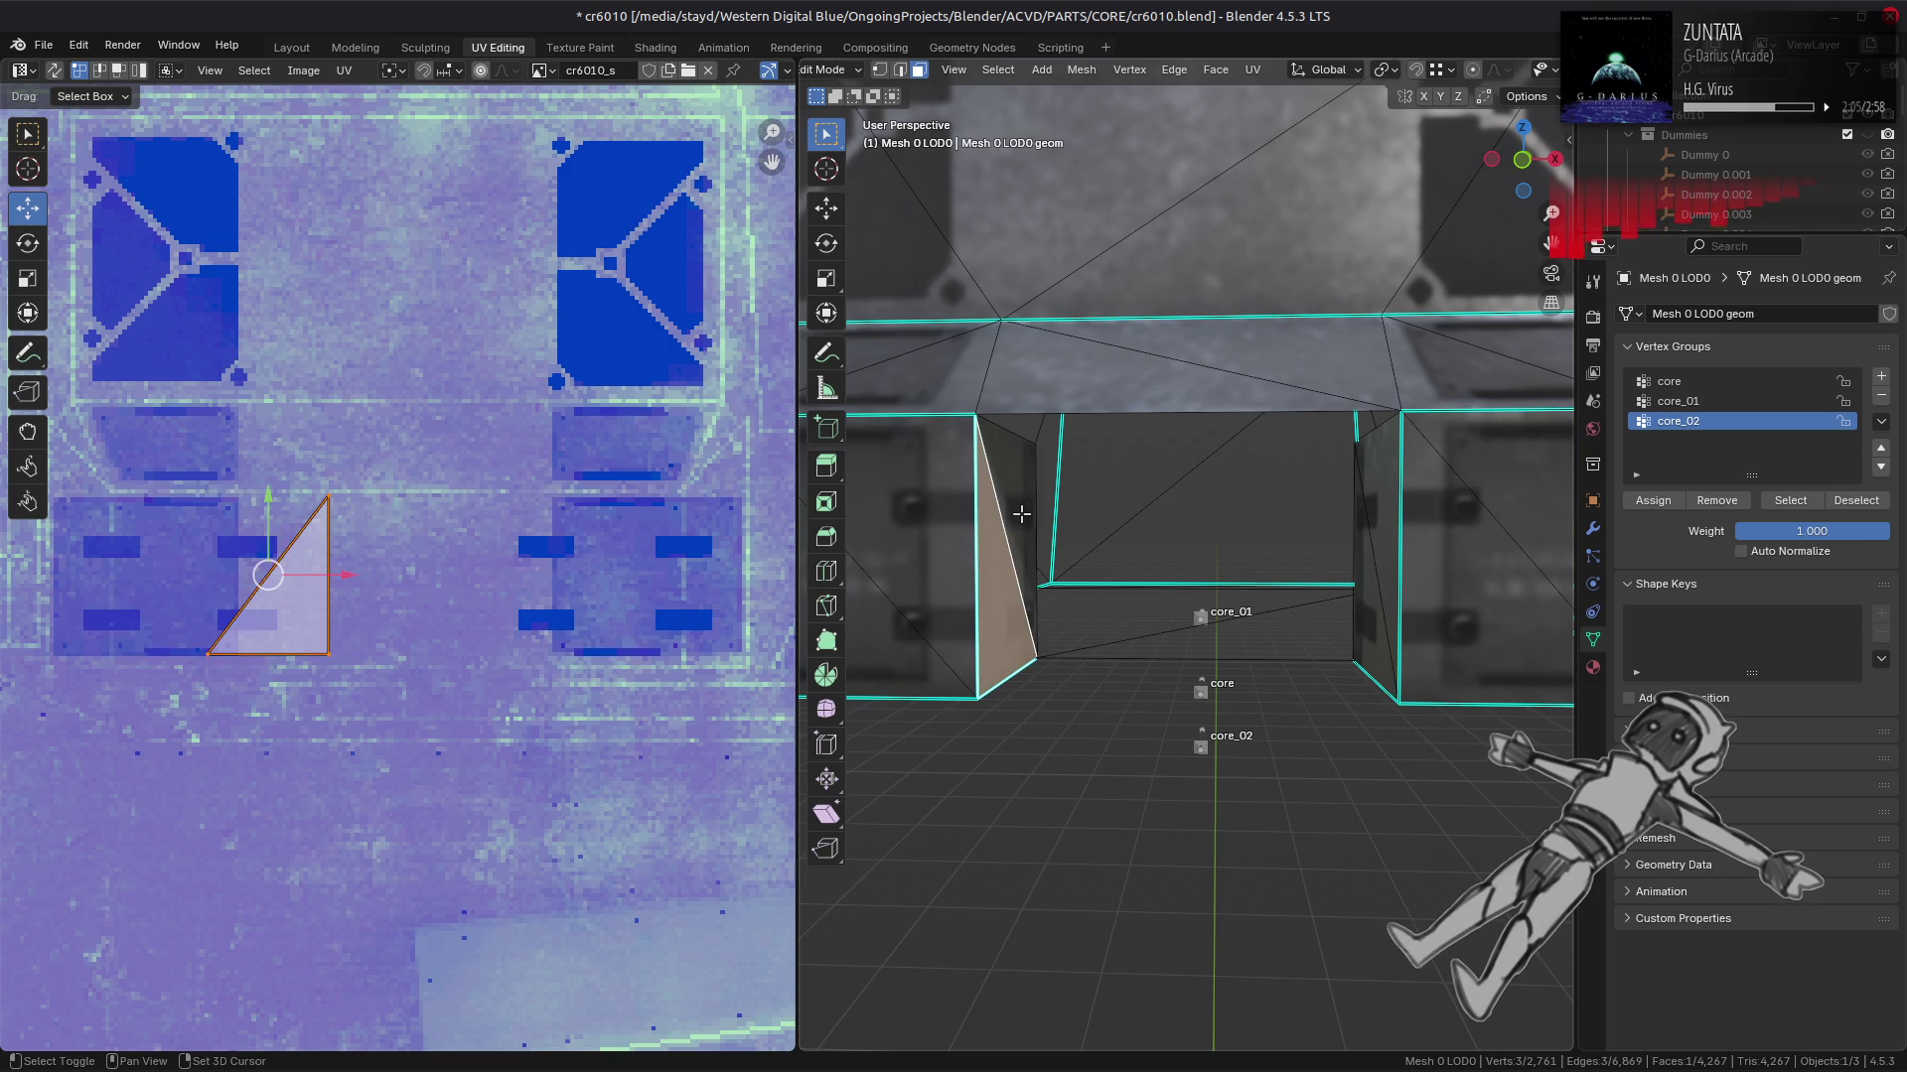
{"action": "left_click", "coordinate": [1020, 513]}
{"action": "left_click", "coordinate": [1379, 513]}
{"action": "left_click", "coordinate": [1369, 591]}
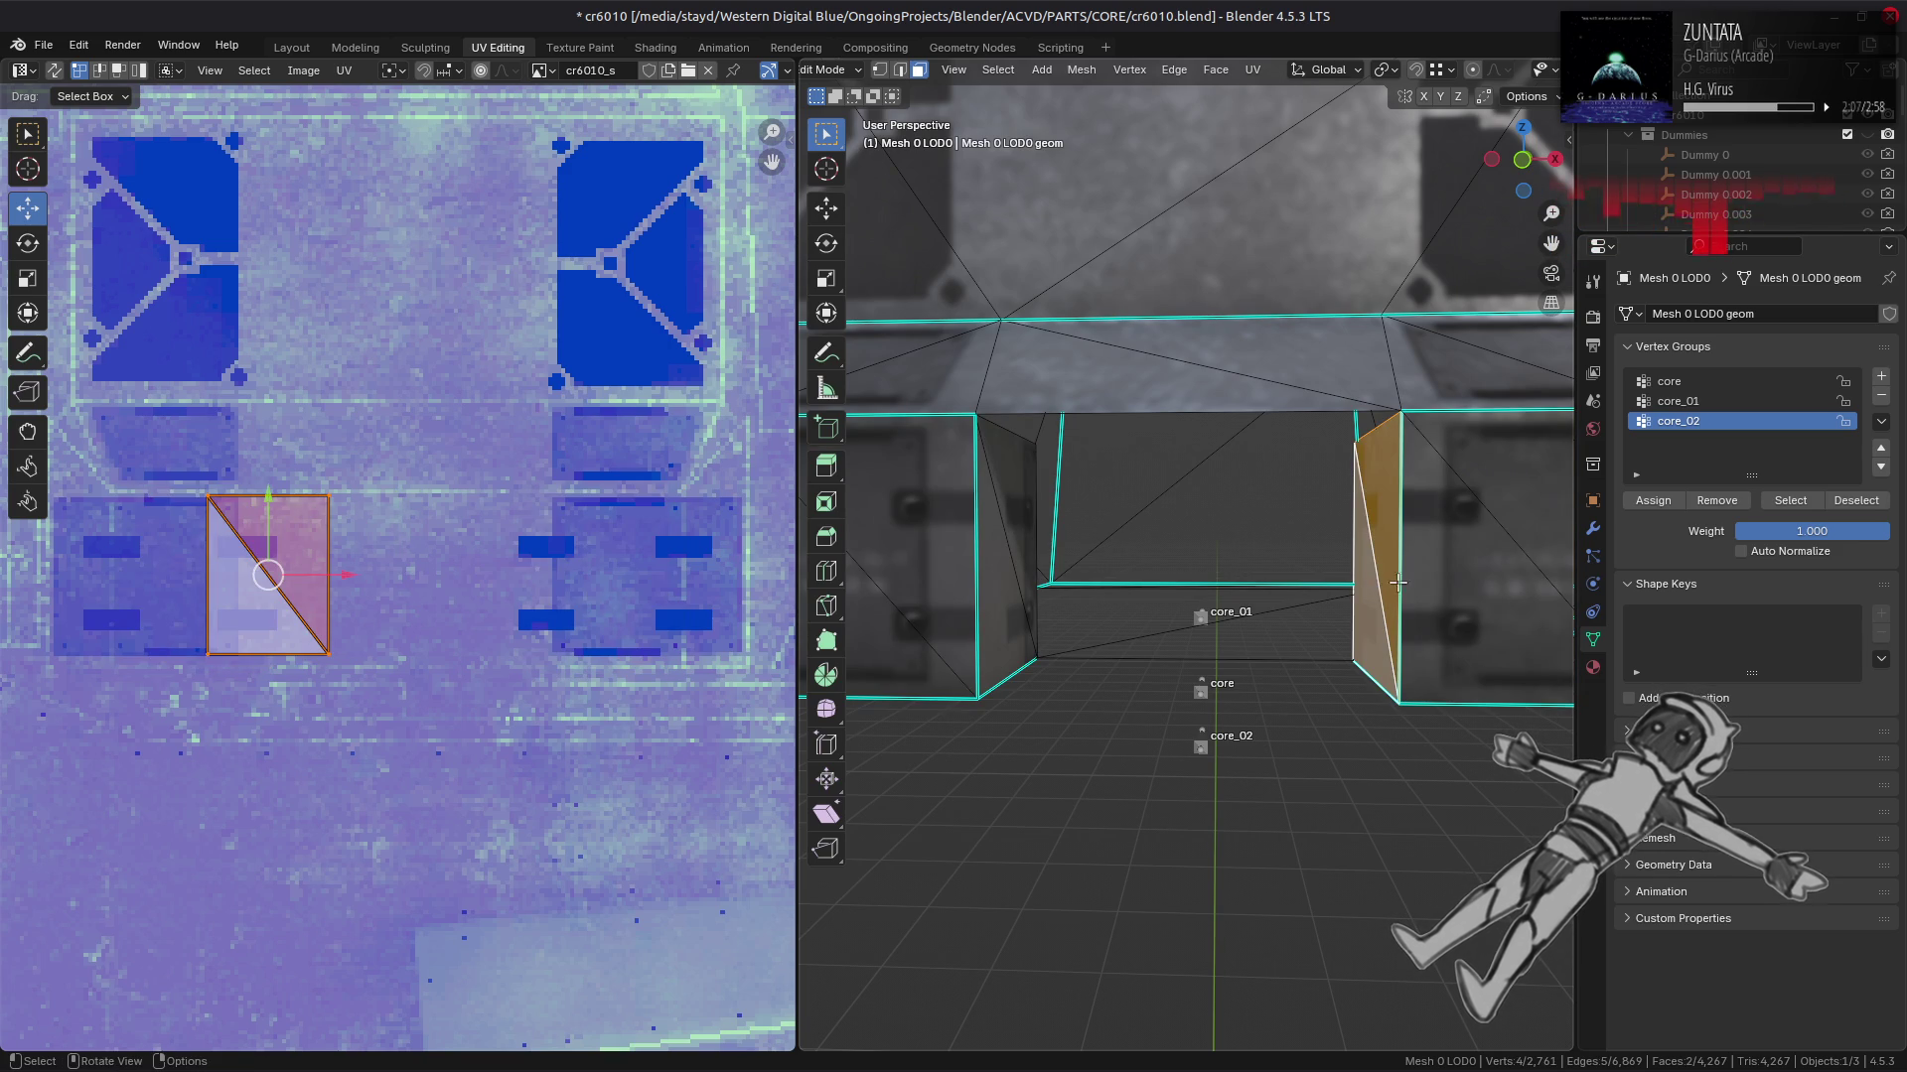
{"action": "left_click", "coordinate": [1454, 552]}
{"action": "left_click", "coordinate": [1487, 494]}
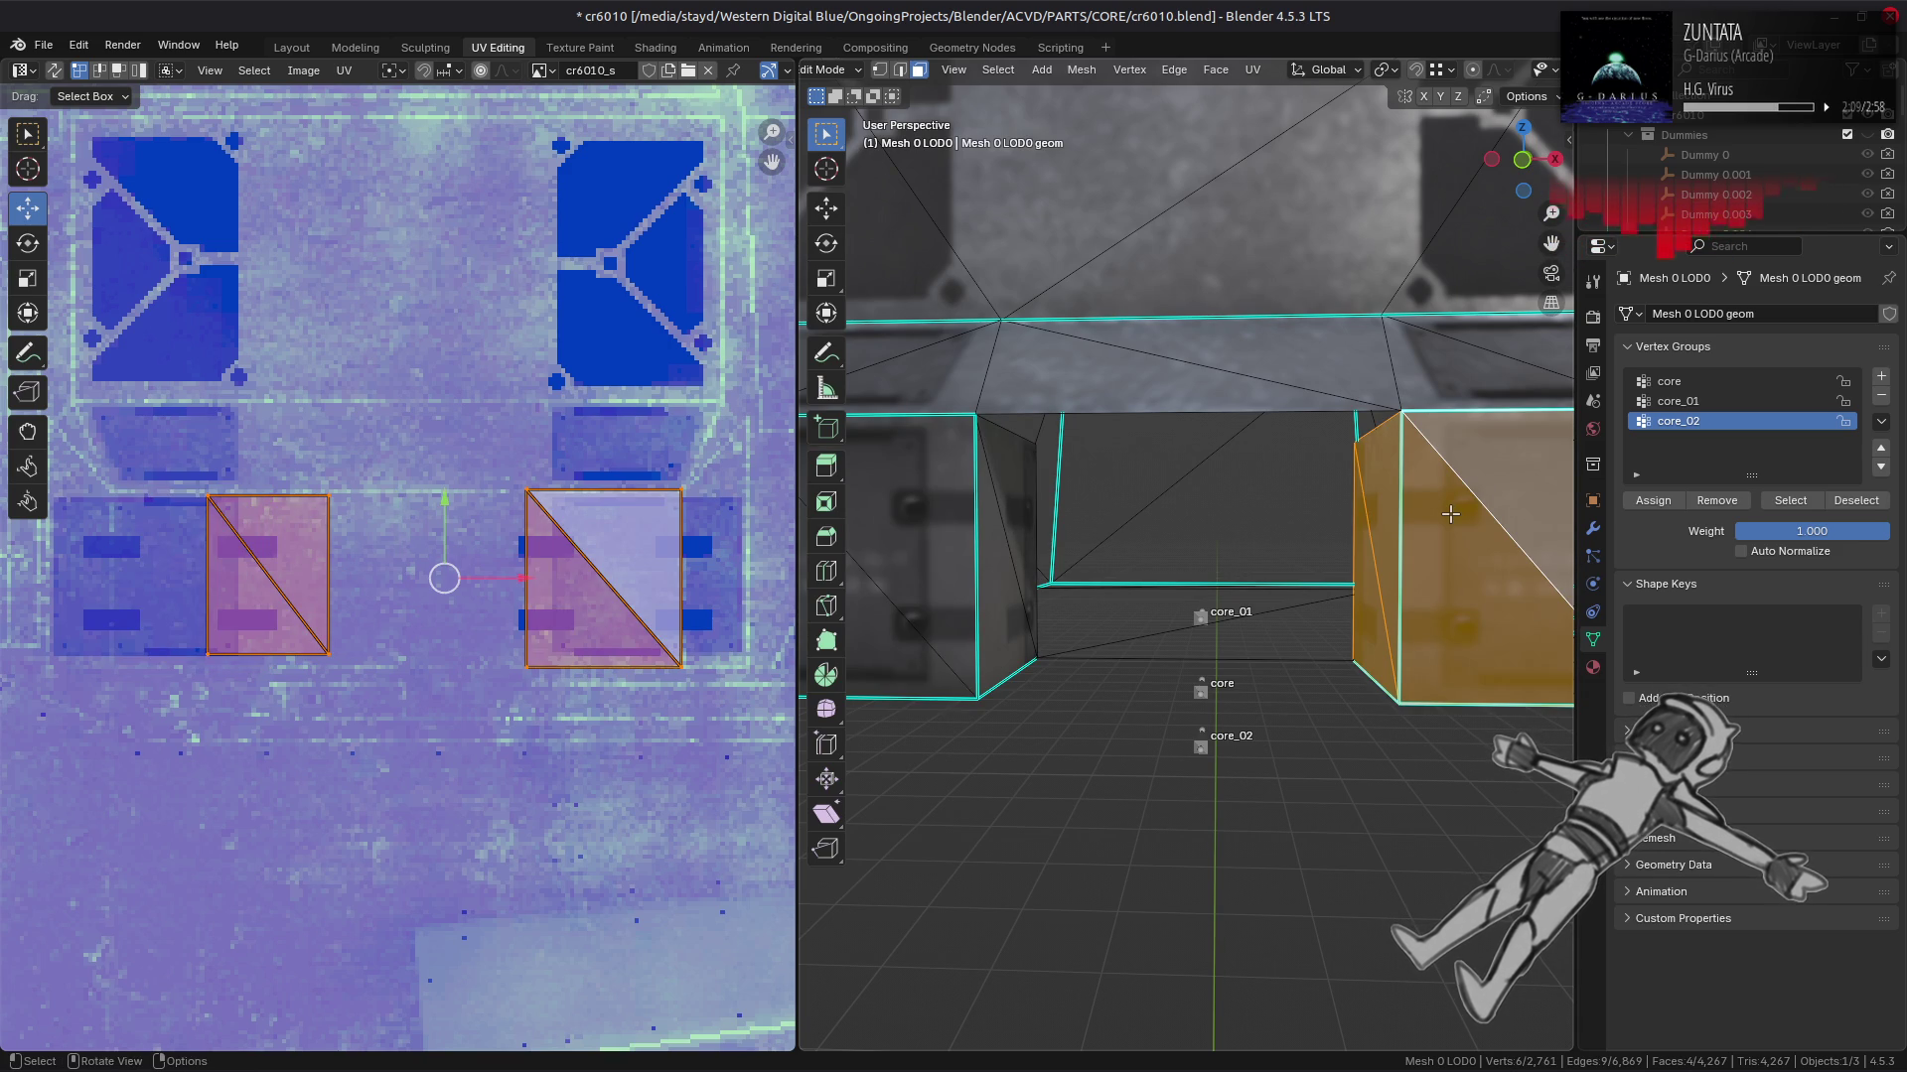
Step: Add the block's left, neighbouring and right face triangle pairs and zoom in on them
{"action": "left_click", "coordinate": [909, 641]}
{"action": "left_click_drag", "start_coordinate": [909, 641], "coordinate": [1021, 566]}
{"action": "left_click", "coordinate": [943, 584]}
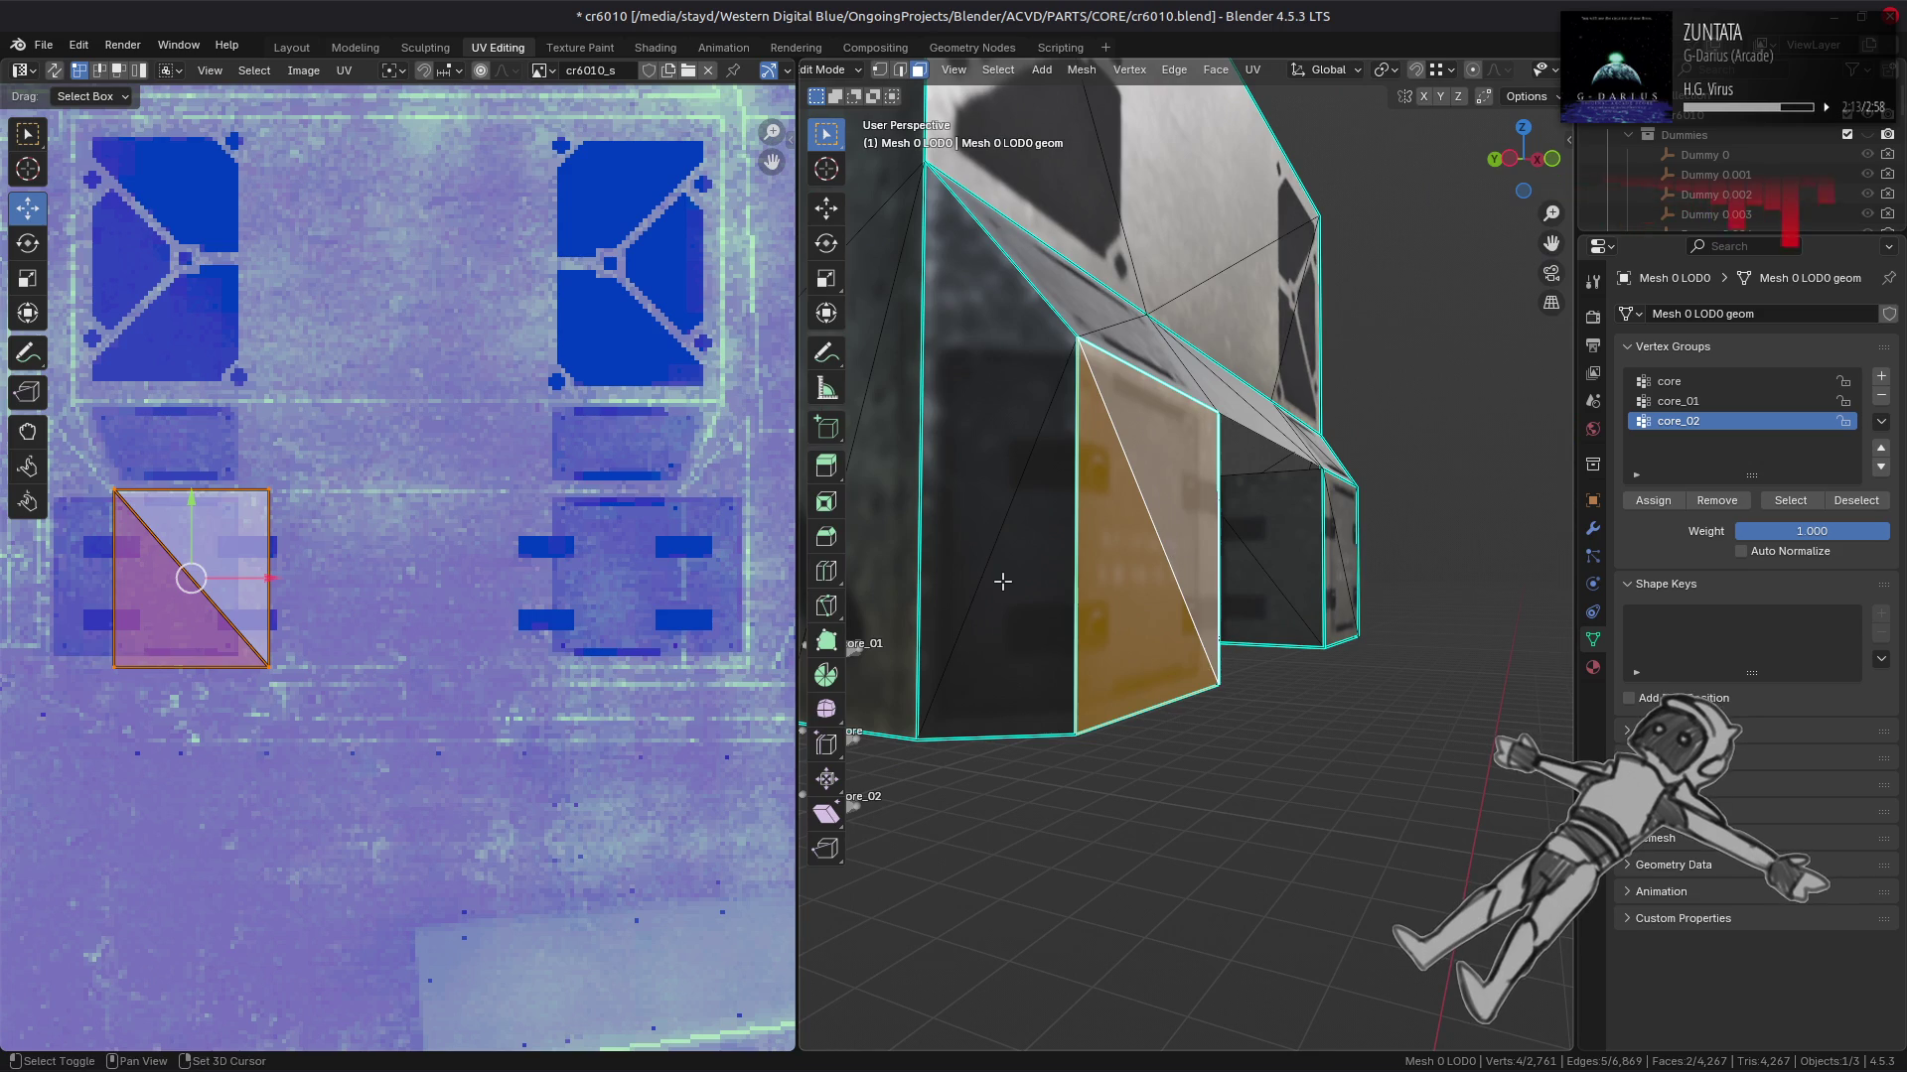
{"action": "left_click", "coordinate": [1022, 566]}
{"action": "left_click", "coordinate": [974, 481]}
{"action": "left_click_drag", "start_coordinate": [1180, 568], "coordinate": [1061, 598]}
{"action": "left_click", "coordinate": [1132, 576]}
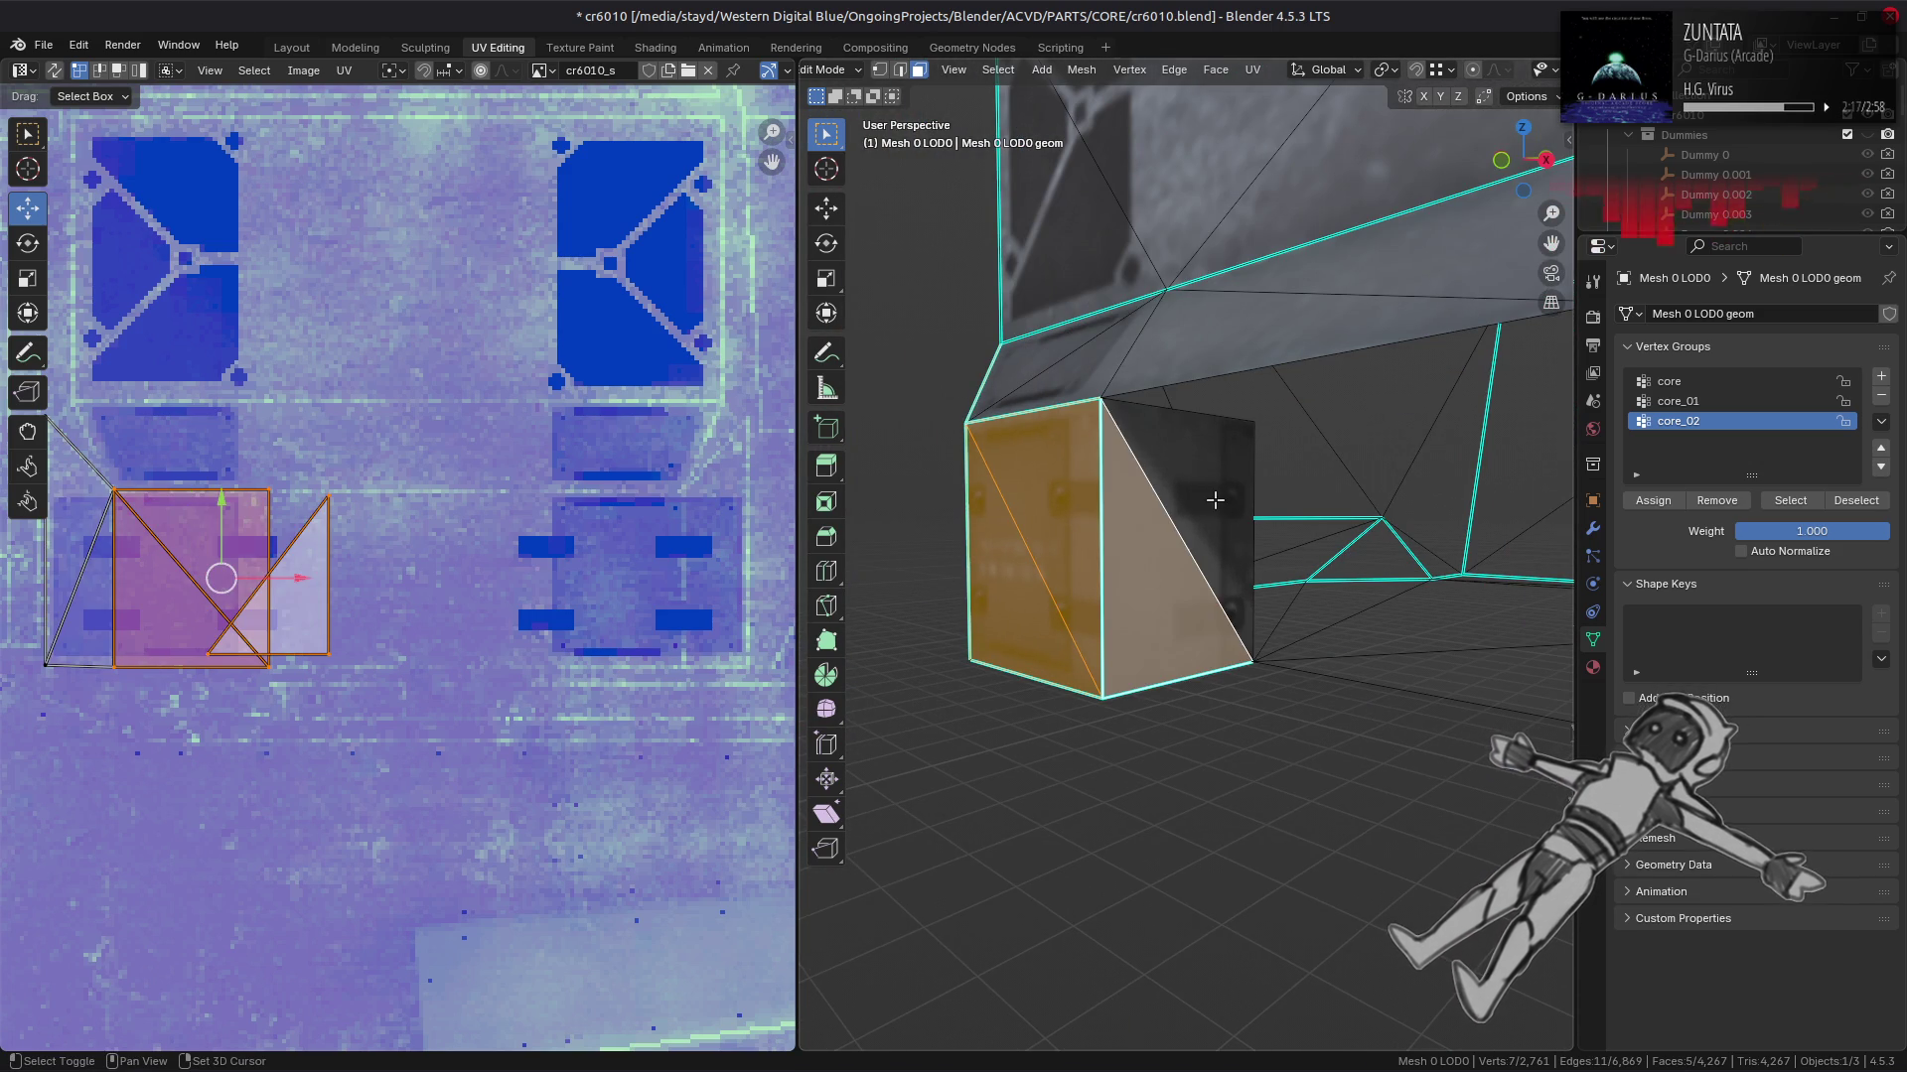
{"action": "left_click", "coordinate": [1212, 498]}
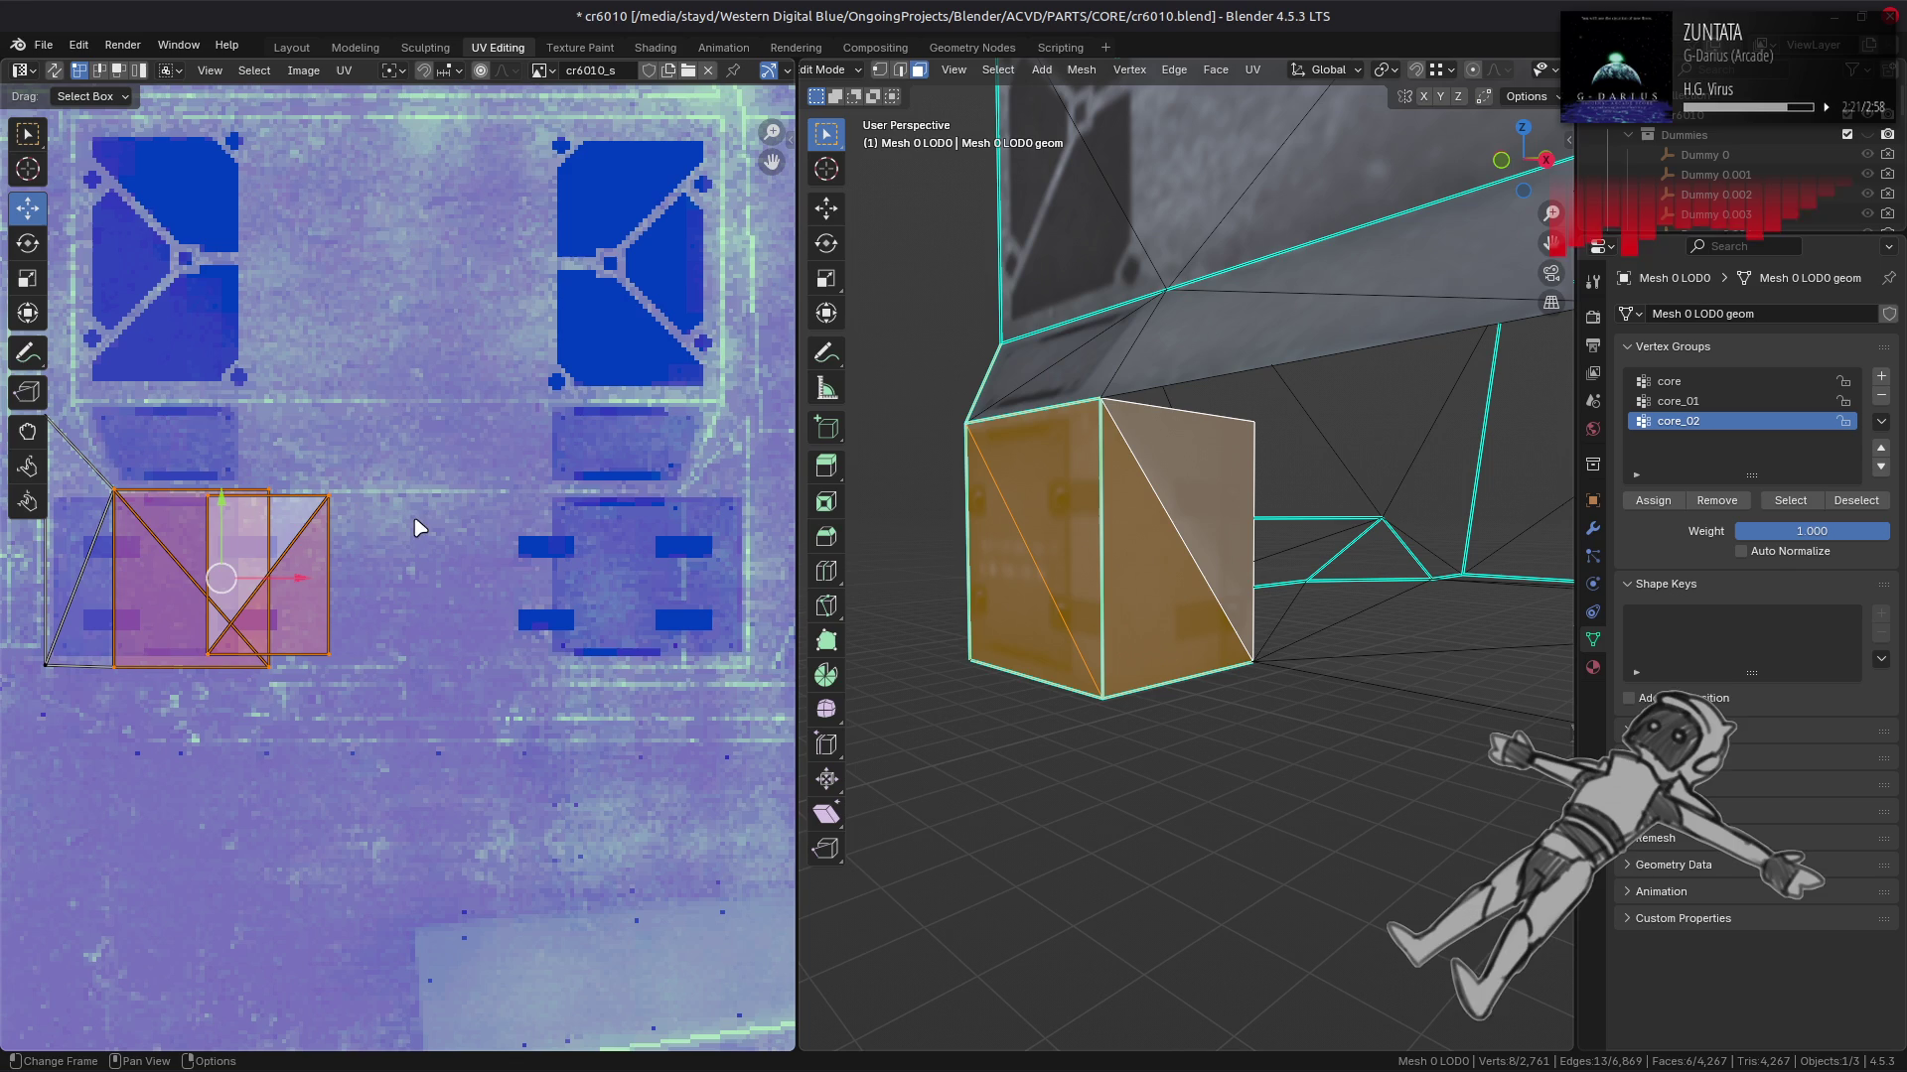
{"action": "scroll", "scroll_direction": "up", "scroll_amount": 3}
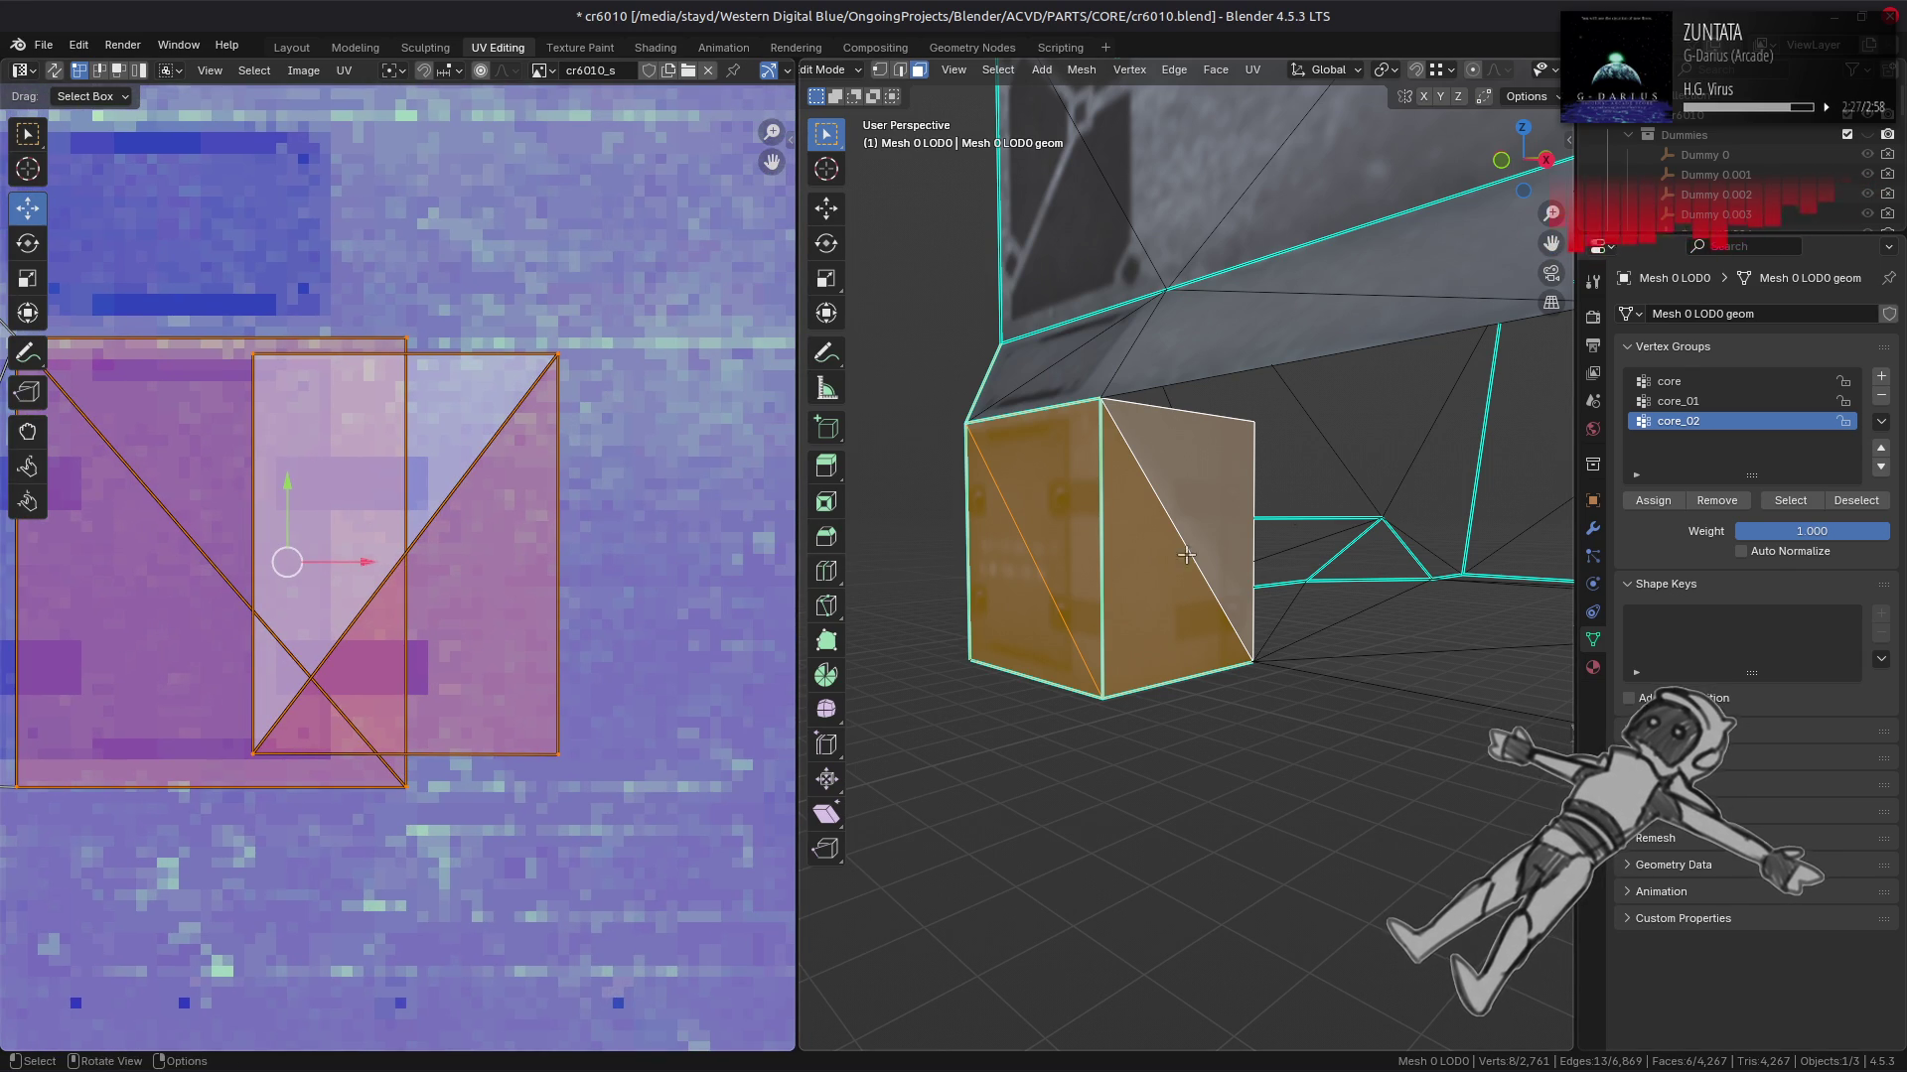
{"action": "scroll", "scroll_direction": "up", "scroll_amount": 3}
{"action": "left_click_drag", "start_coordinate": [1142, 476], "coordinate": [1168, 501]}
{"action": "left_click_drag", "start_coordinate": [1168, 499], "coordinate": [1190, 501]}
Step: Merge the large left face's and small box's triangle pairs into quads with Triangles to Quads
{"action": "left_click", "coordinate": [1192, 502]}
{"action": "left_click", "coordinate": [1033, 546]}
{"action": "left_click", "coordinate": [1216, 69]}
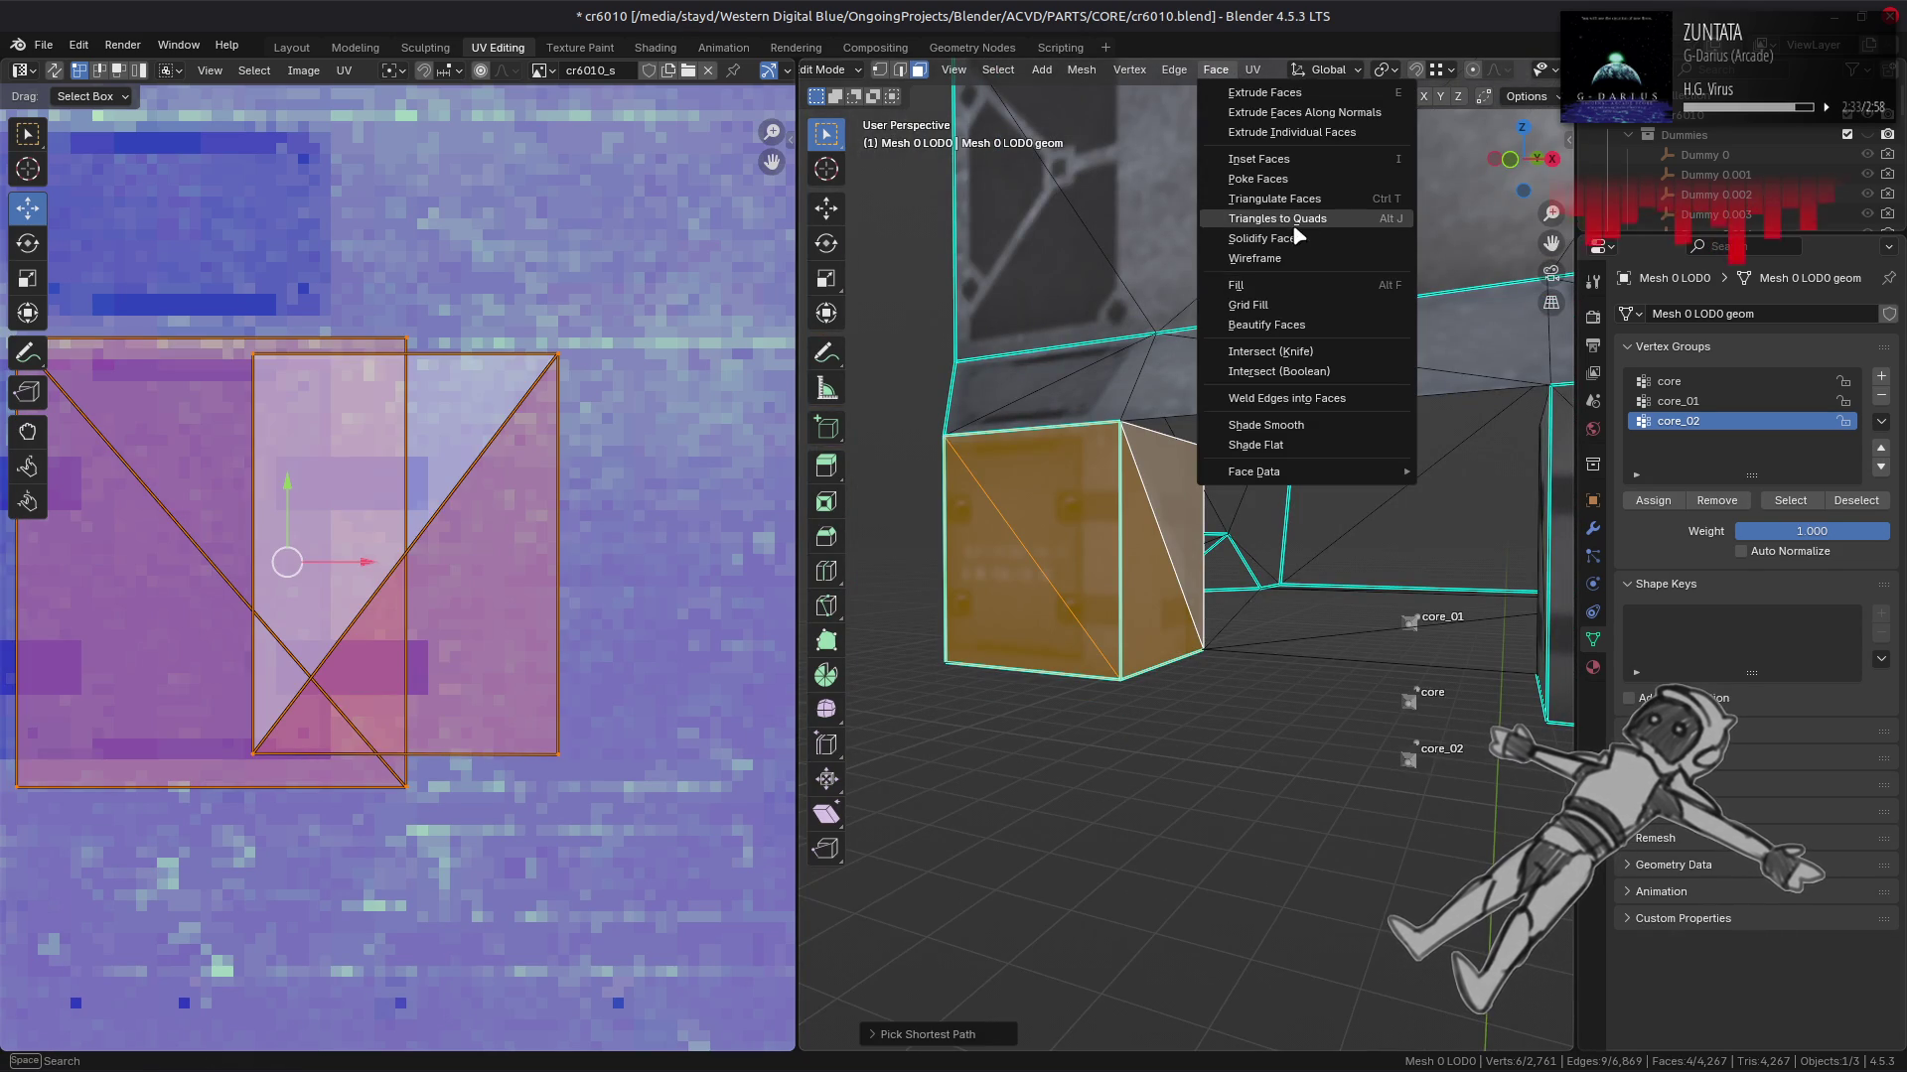
{"action": "left_click", "coordinate": [1276, 218]}
{"action": "left_click_drag", "start_coordinate": [1308, 552], "coordinate": [1339, 574]}
{"action": "left_click", "coordinate": [1339, 574]}
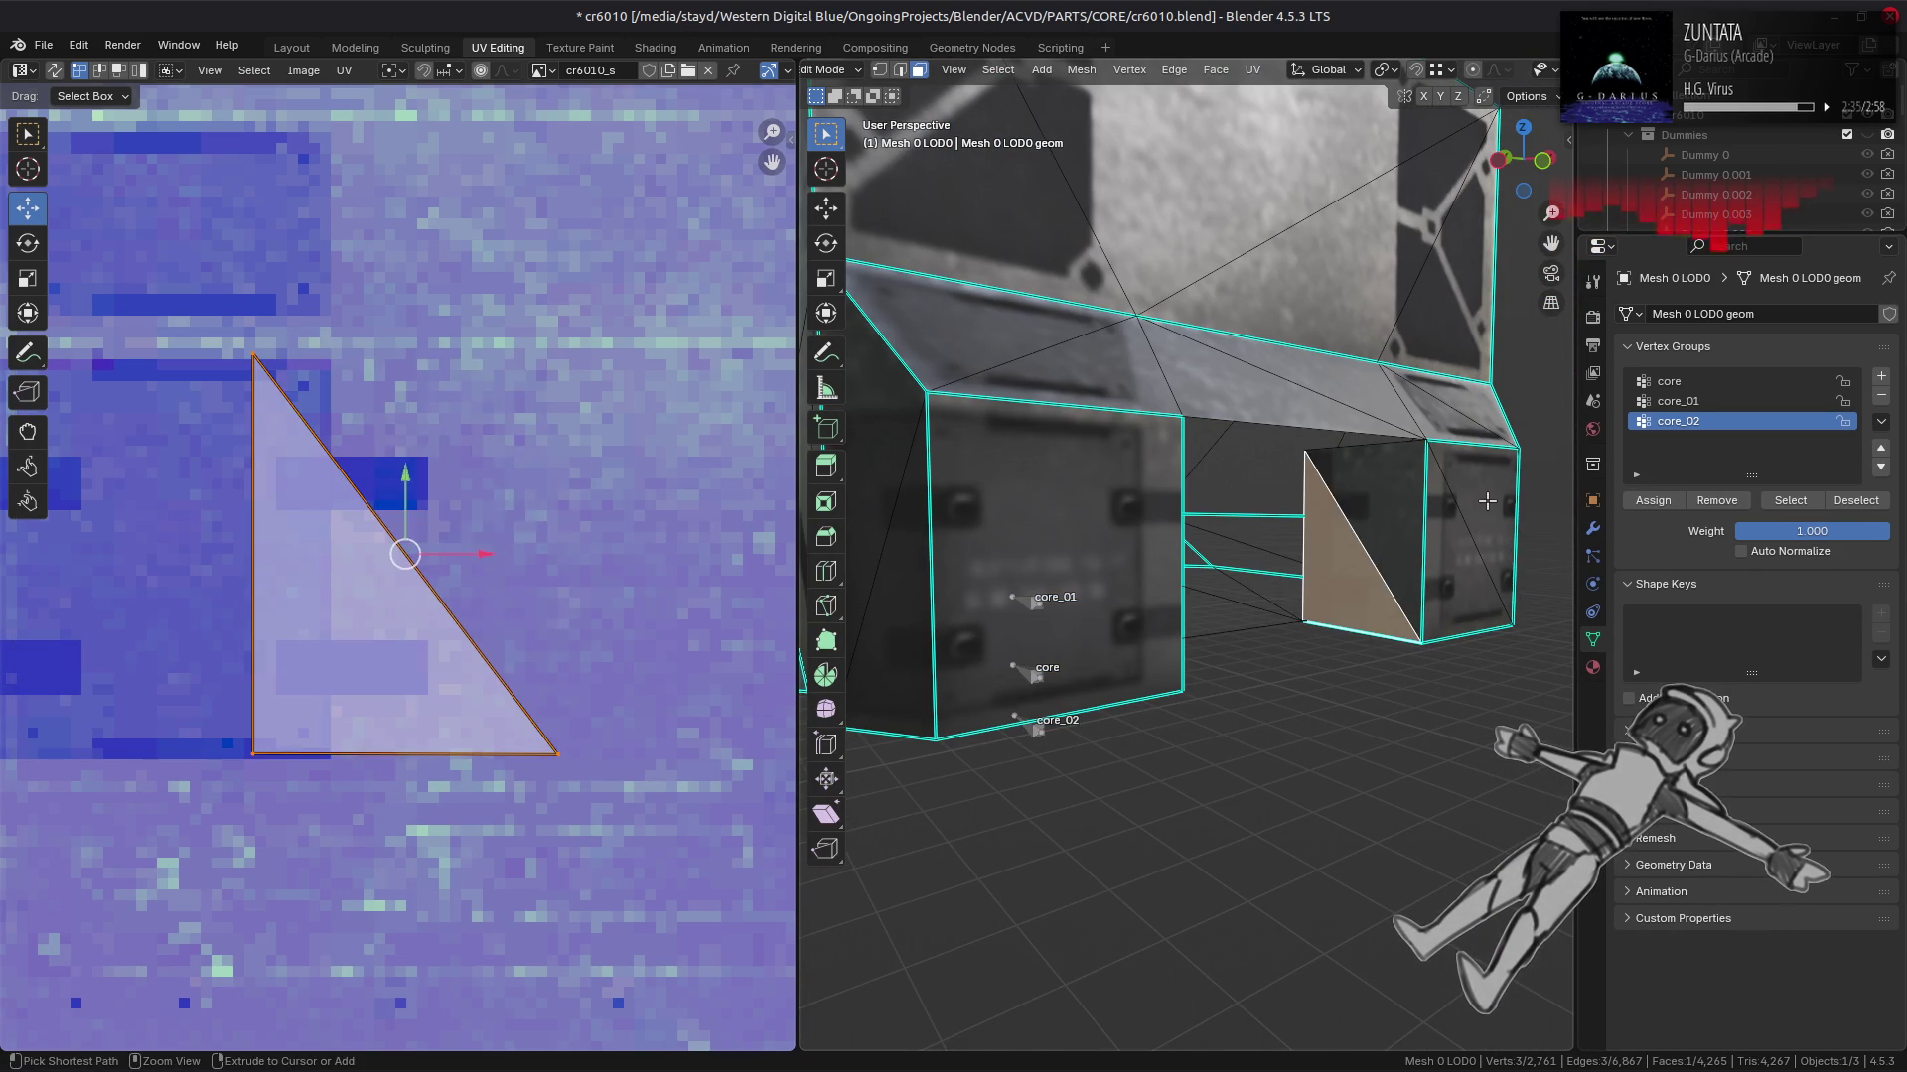
{"action": "left_click", "coordinate": [1469, 541]}
{"action": "left_click", "coordinate": [1216, 69]}
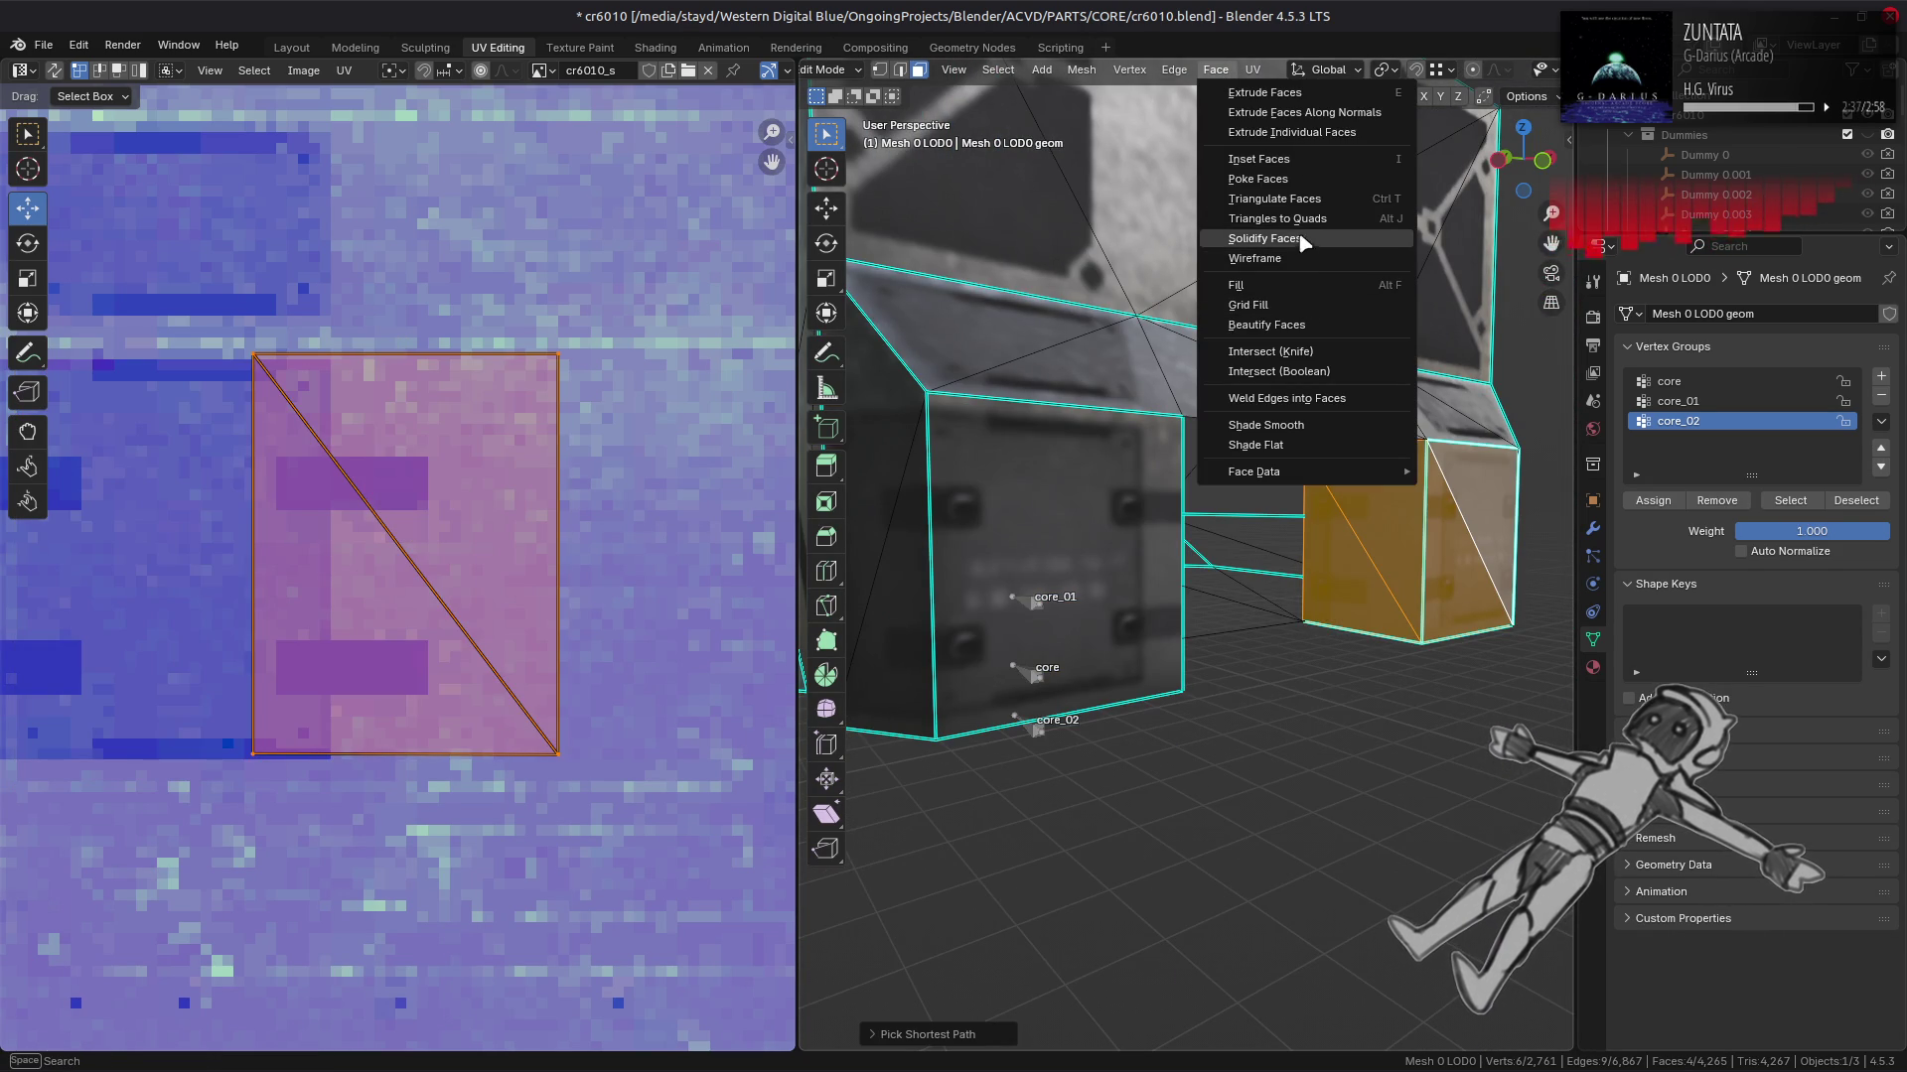
{"action": "left_click", "coordinate": [1309, 220]}
Step: Unwrap the box faces with Follow Active Quads using Edge Length Mode: Length
{"action": "left_click_drag", "start_coordinate": [1287, 491], "coordinate": [1162, 536]}
{"action": "left_click", "coordinate": [1162, 536]}
{"action": "left_click", "coordinate": [1083, 477]}
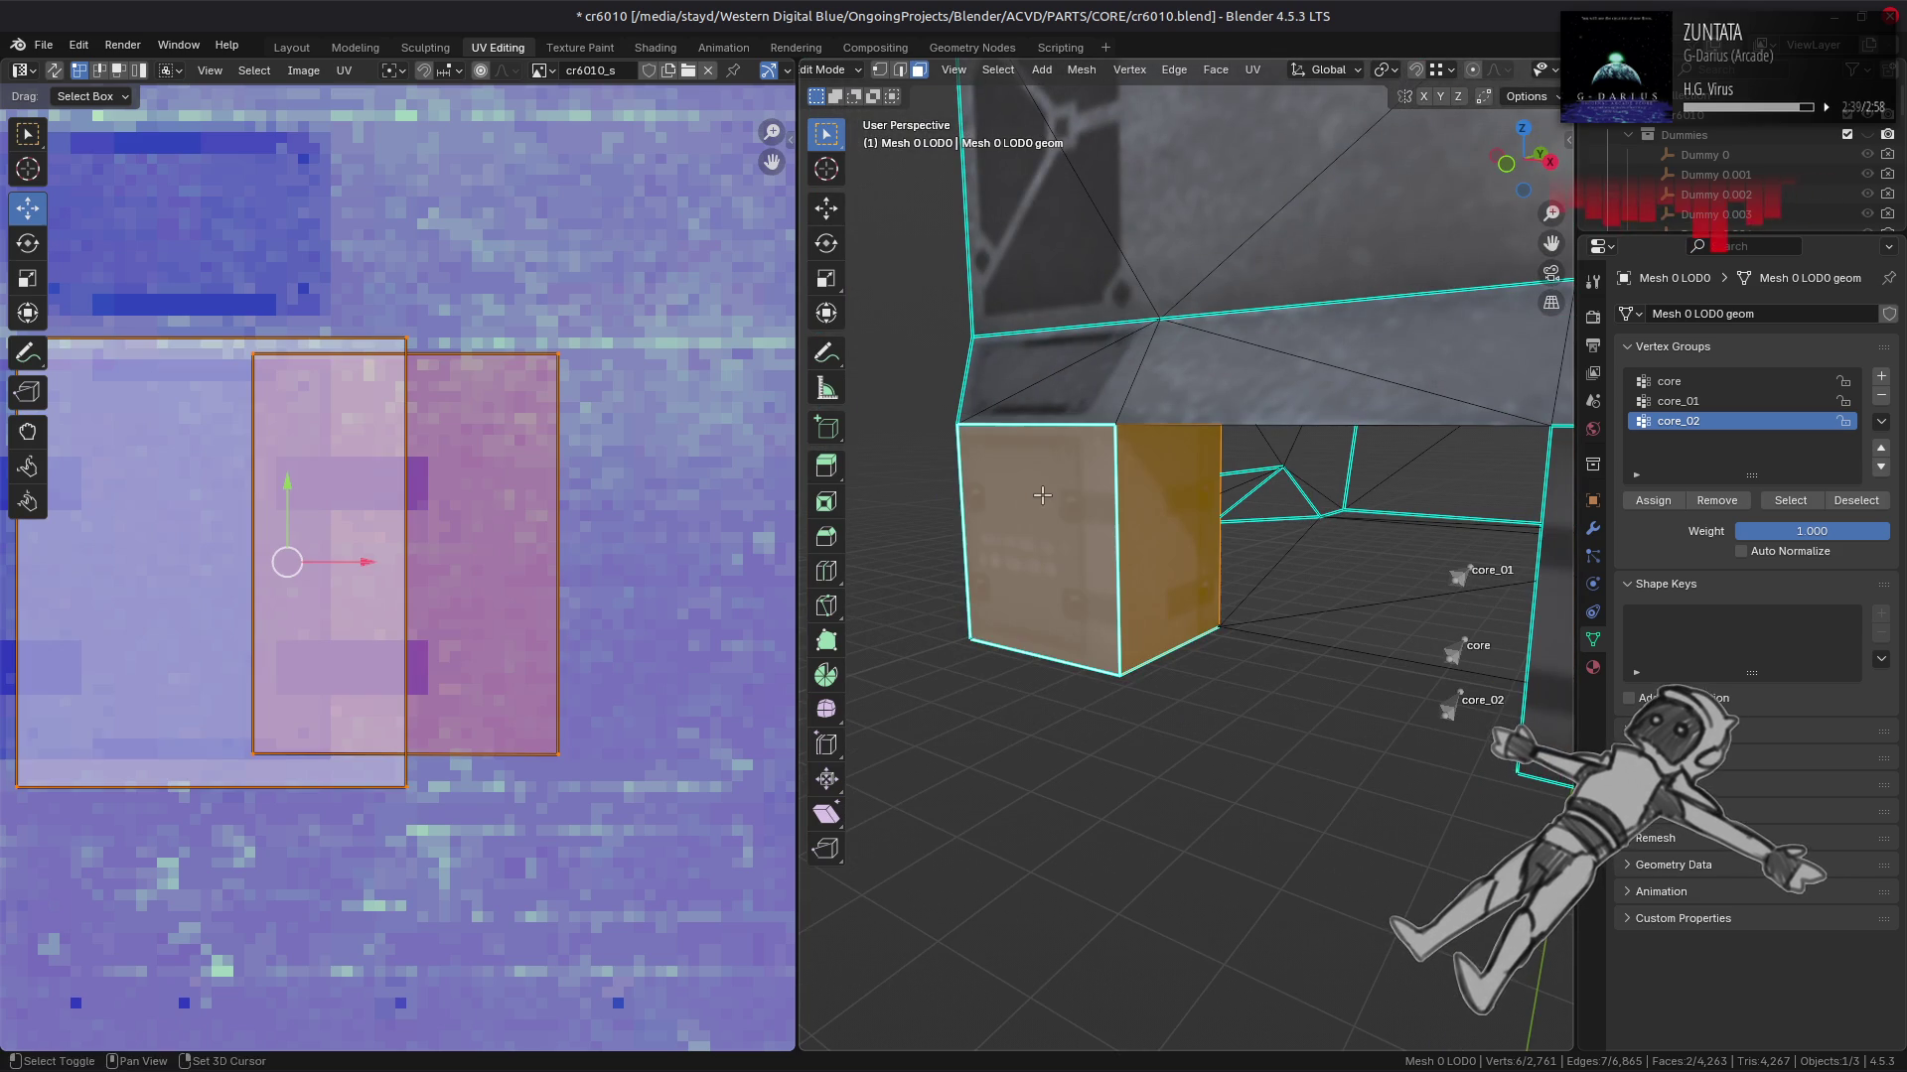
{"action": "left_click", "coordinate": [1252, 69]}
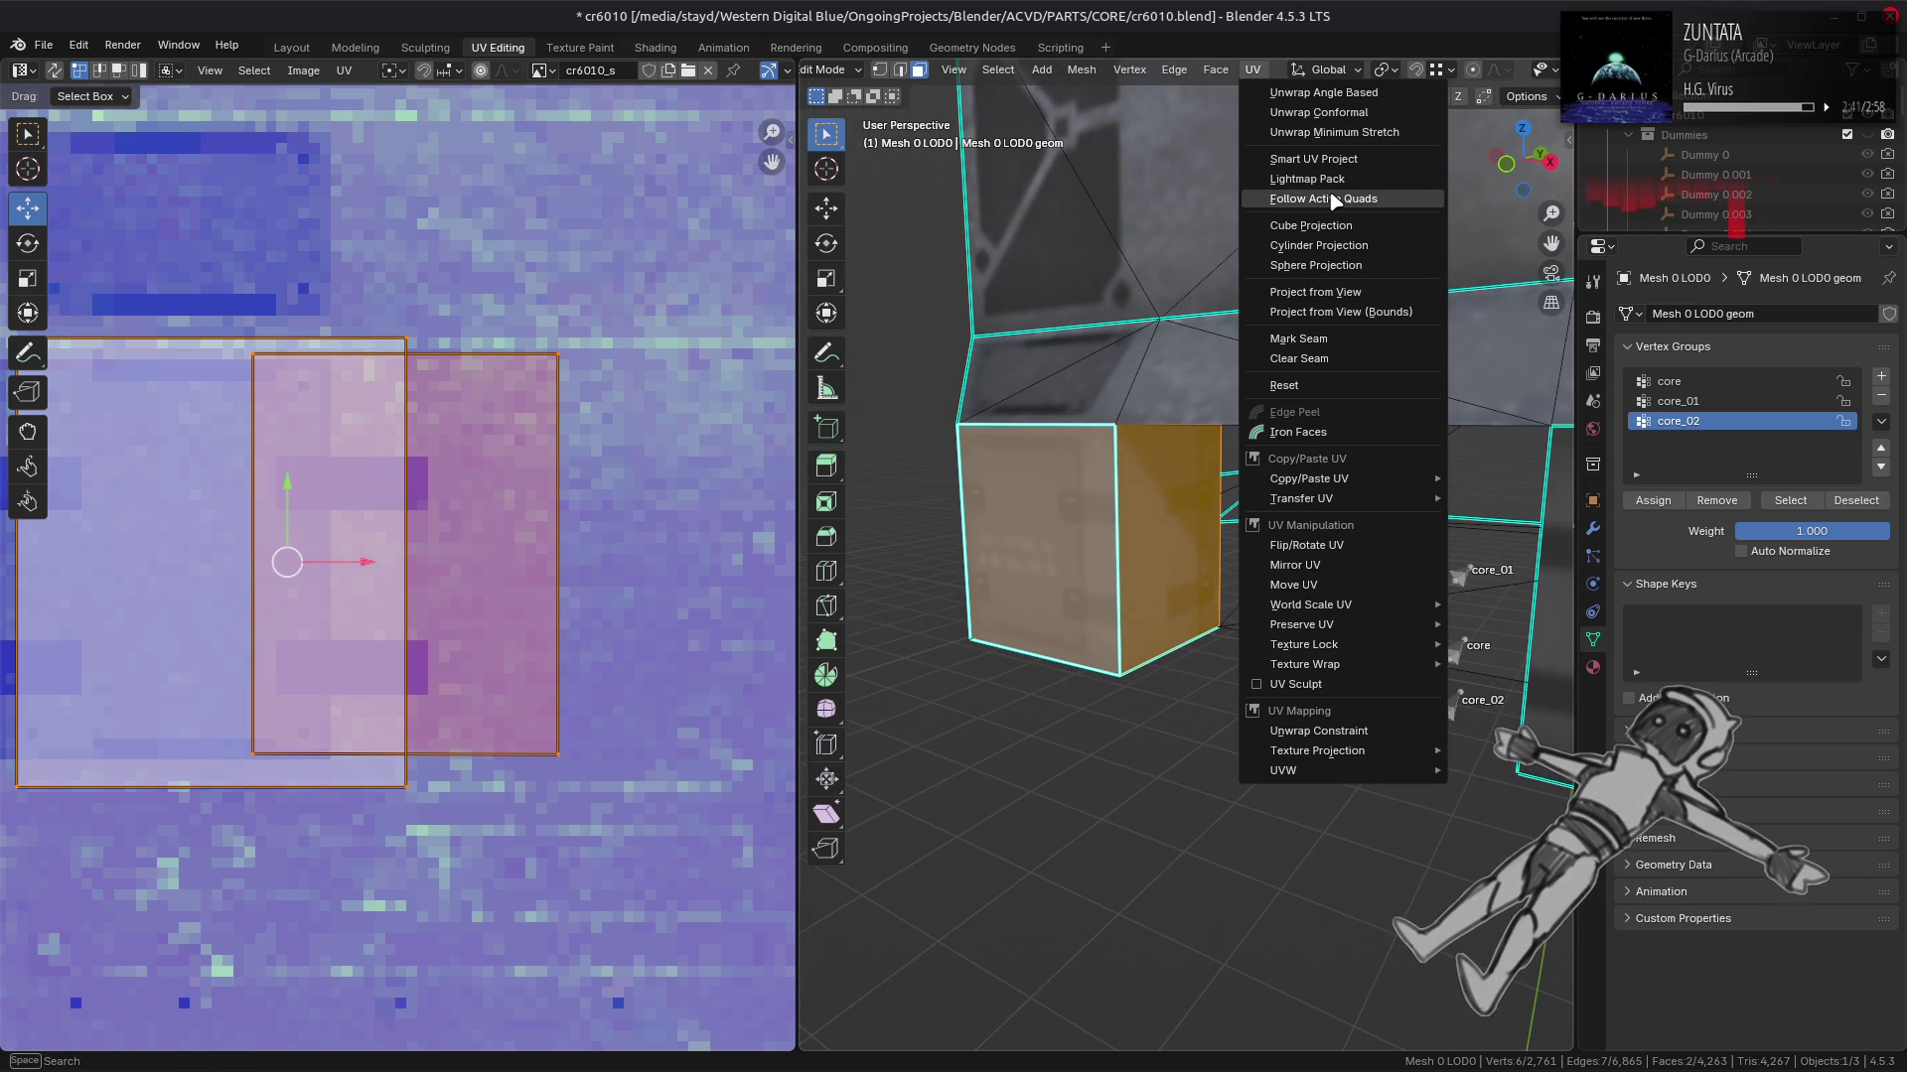
{"action": "left_click", "coordinate": [1331, 197]}
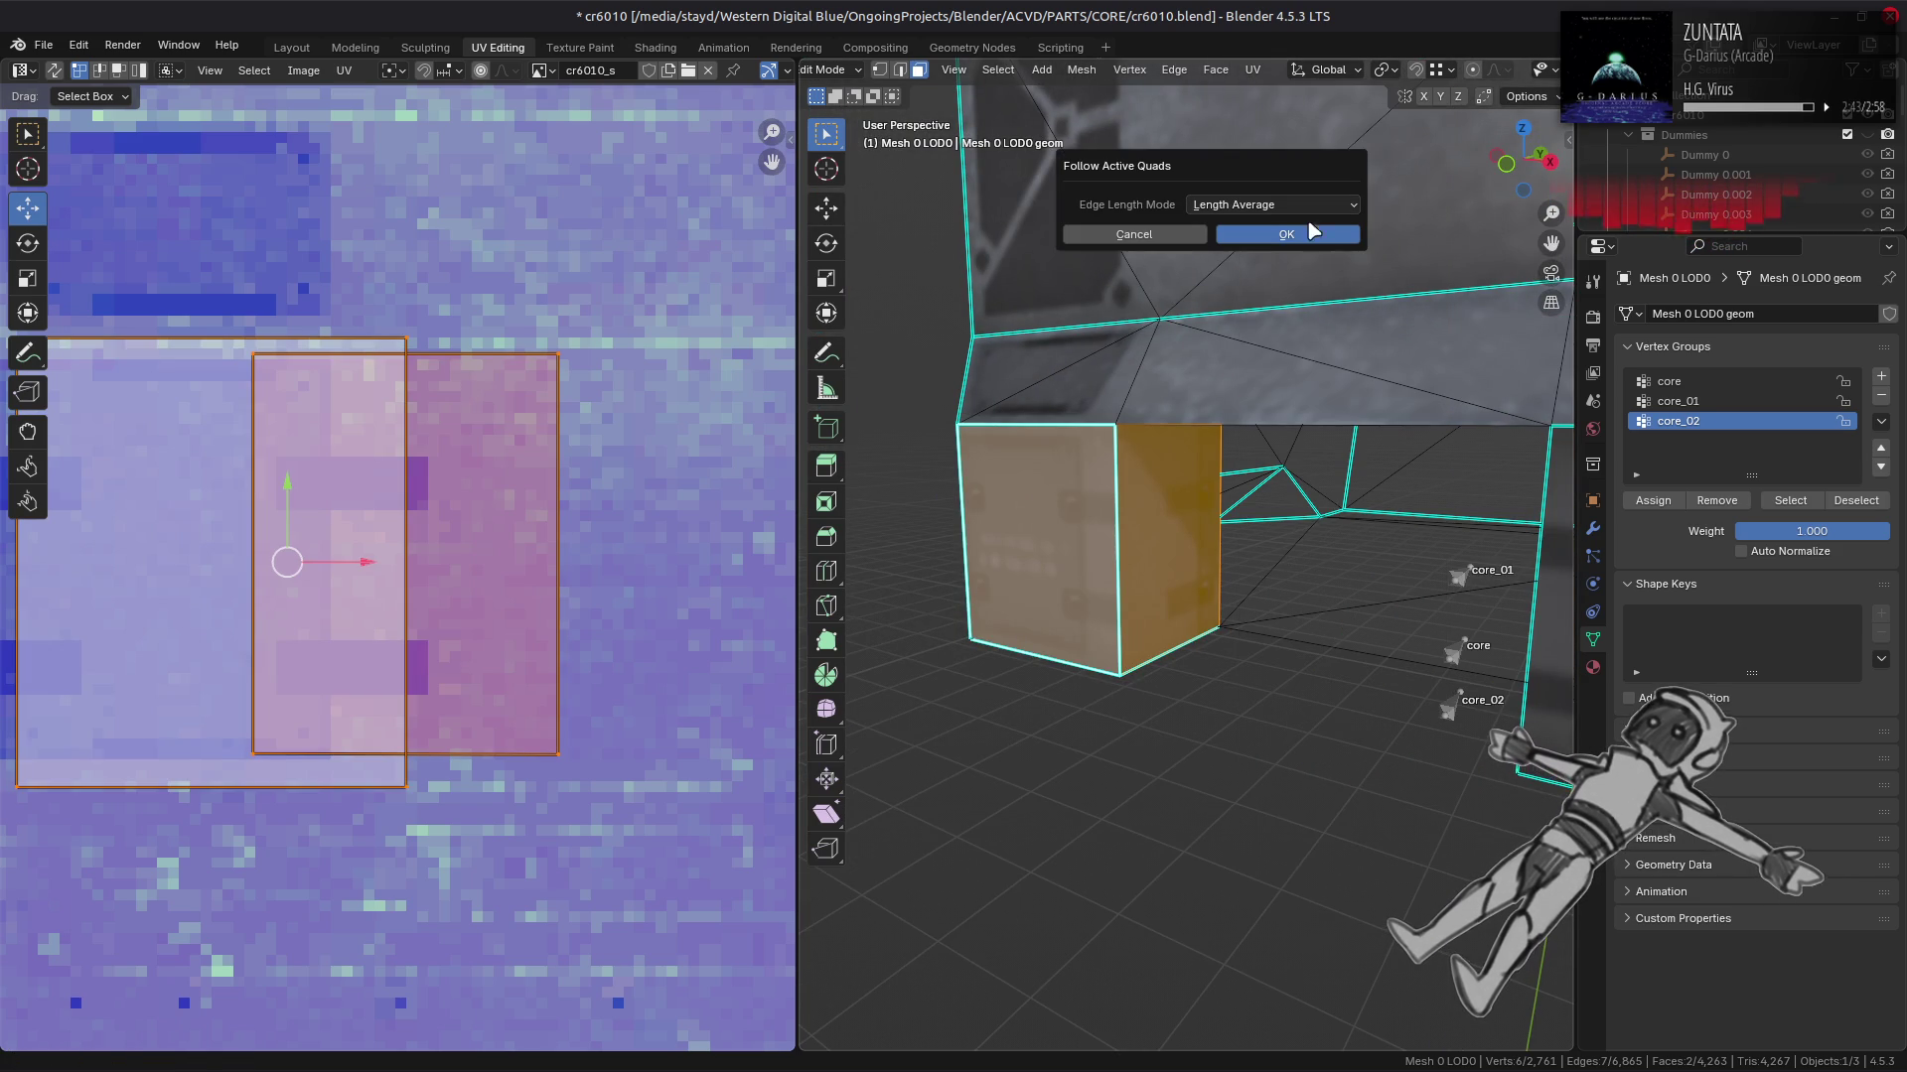
{"action": "left_click", "coordinate": [1281, 205]}
{"action": "left_click", "coordinate": [1277, 244]}
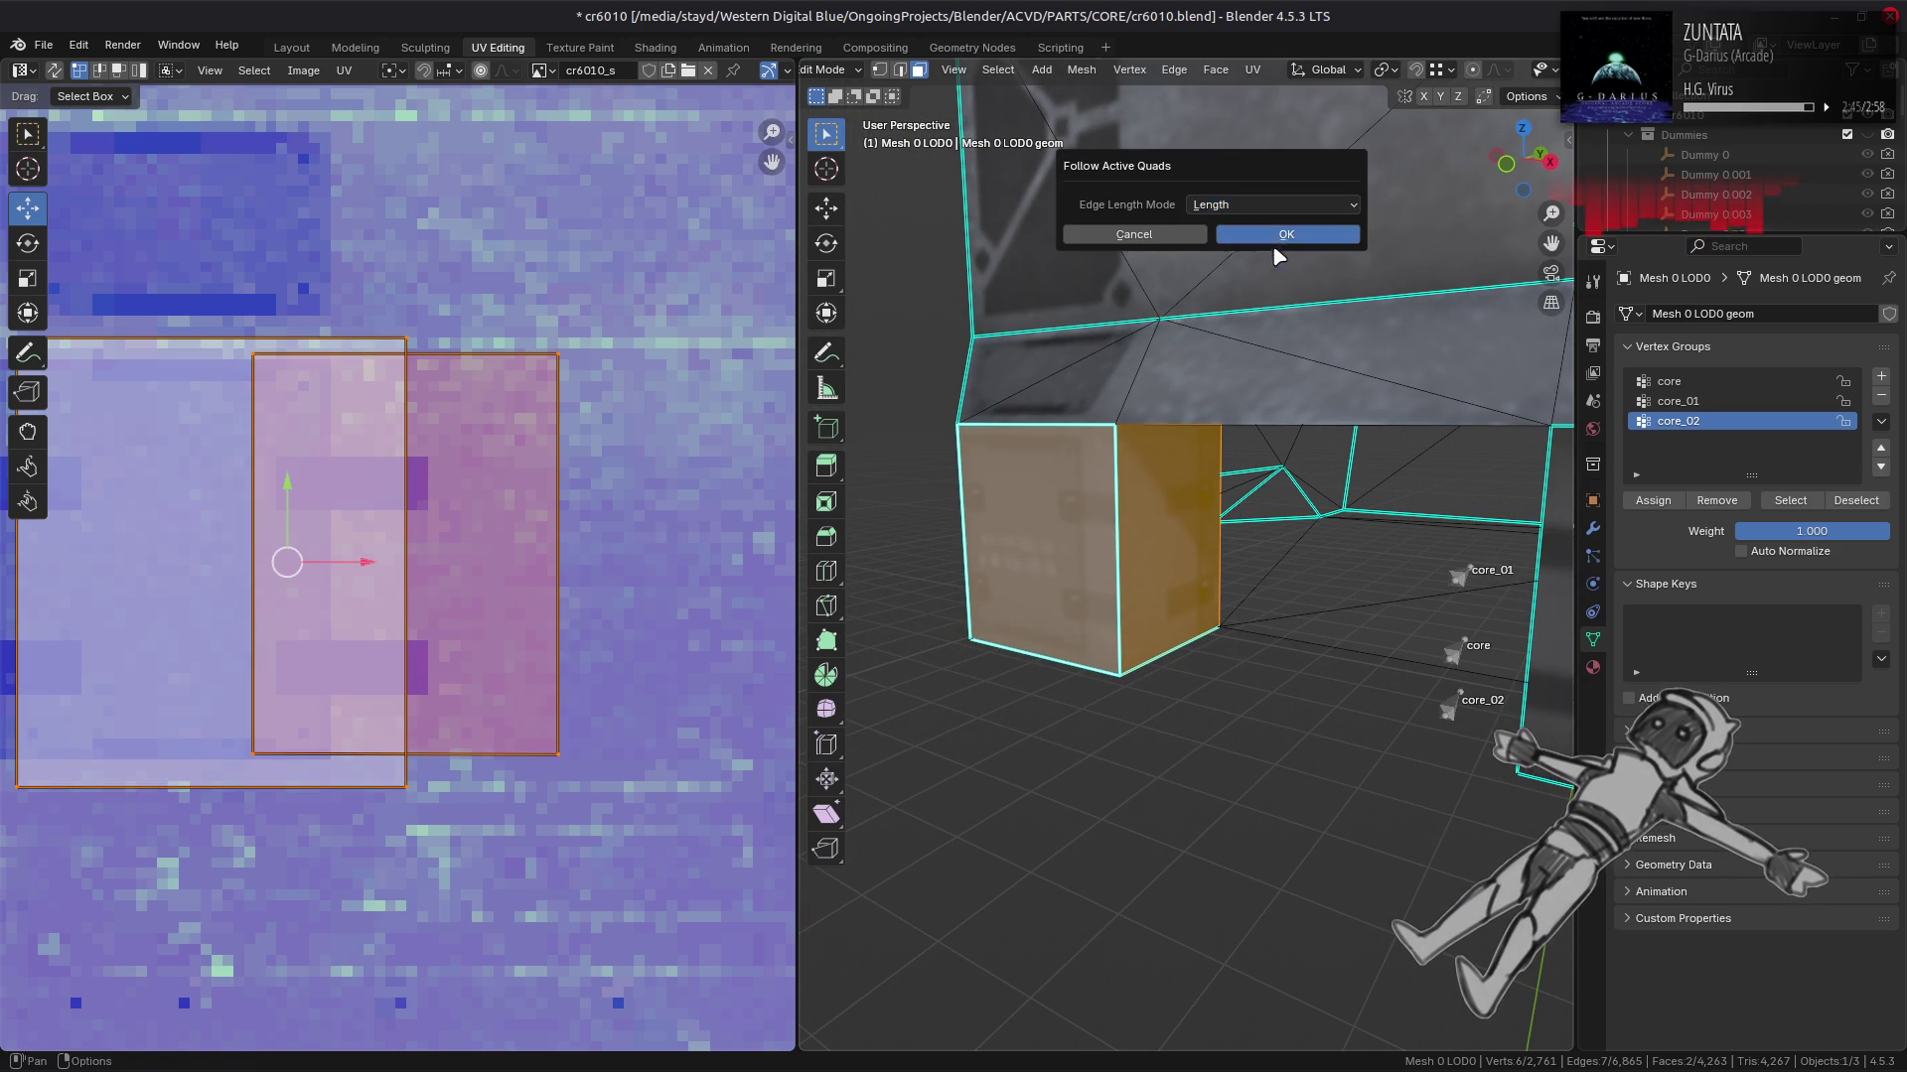
{"action": "left_click", "coordinate": [1281, 232]}
Step: Compare Even and Length edge length modes in the unwrap settings, keeping Length
{"action": "left_click_drag", "start_coordinate": [1143, 581], "coordinate": [1219, 549]}
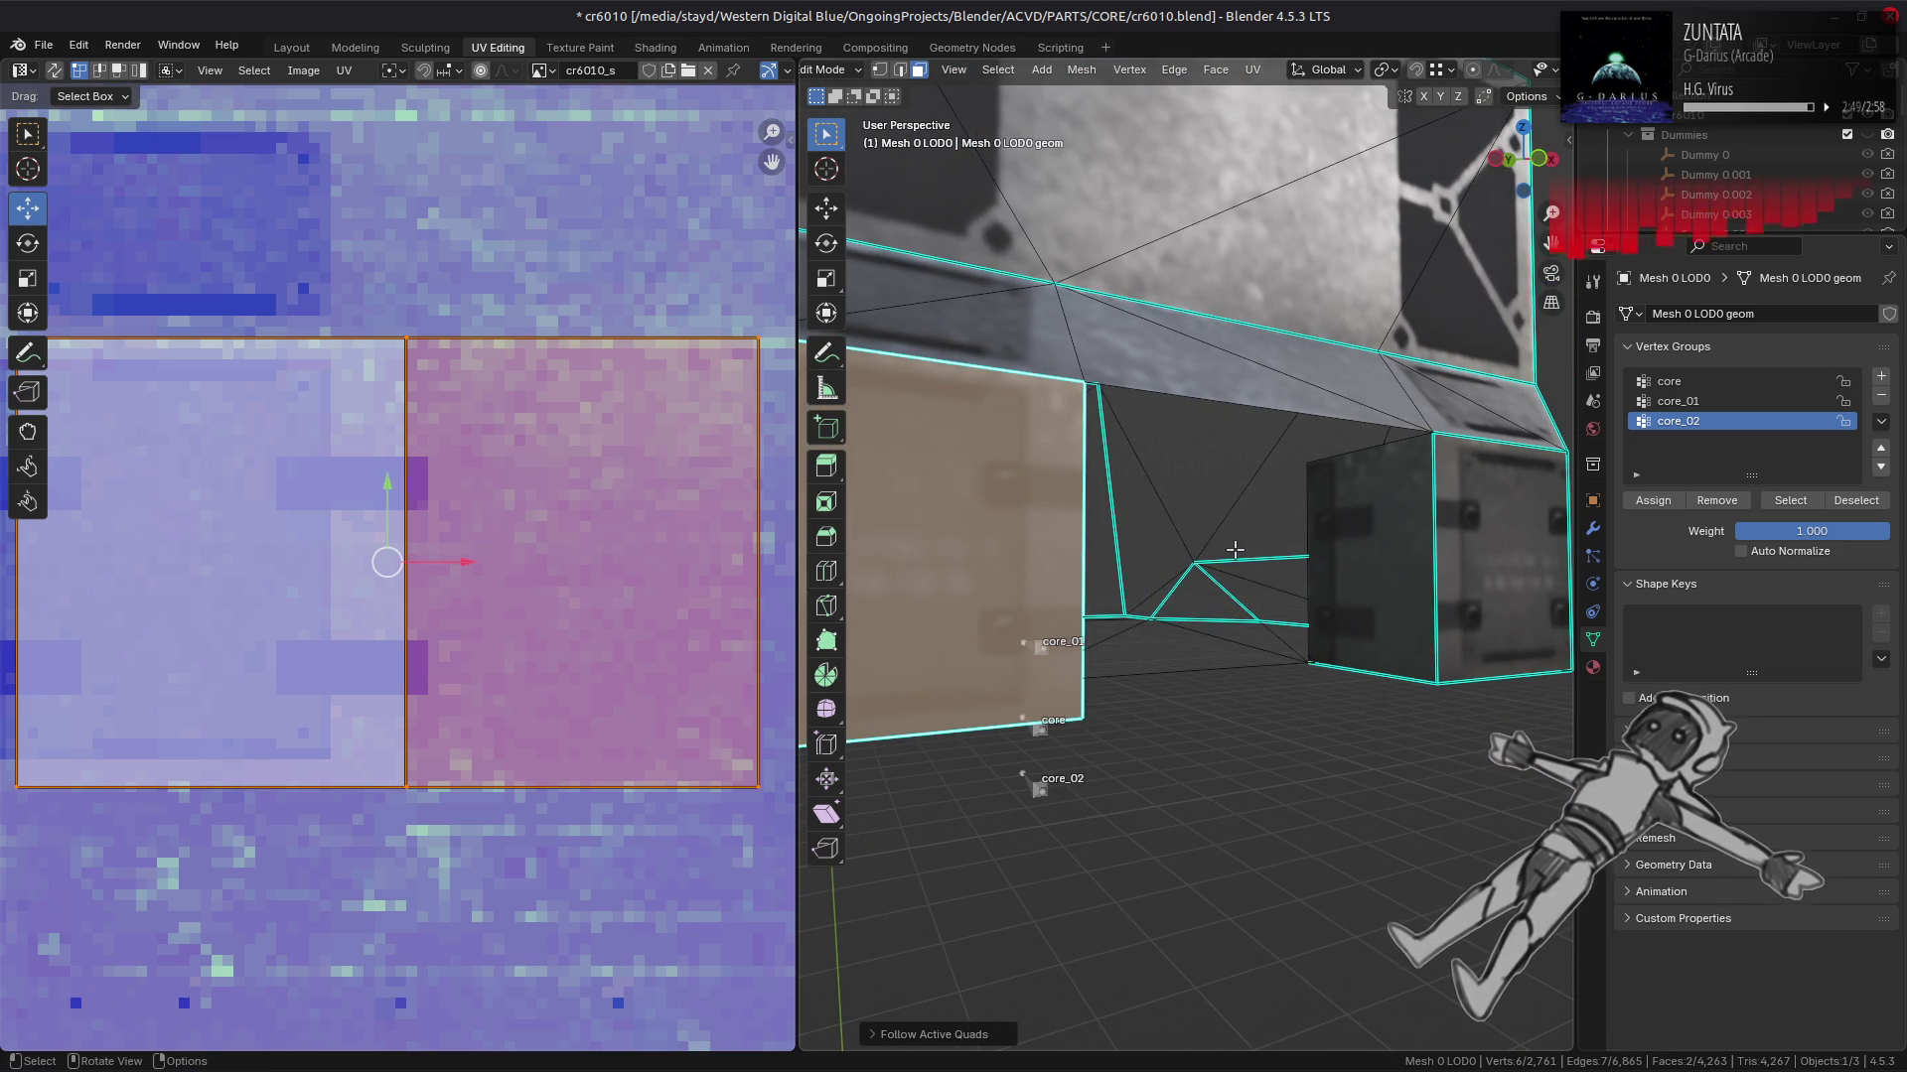
{"action": "scroll", "scroll_direction": "down", "scroll_amount": 3}
{"action": "left_click_drag", "start_coordinate": [1054, 561], "coordinate": [1023, 564]}
{"action": "left_click", "coordinate": [872, 1033]}
{"action": "left_click", "coordinate": [1010, 1028]}
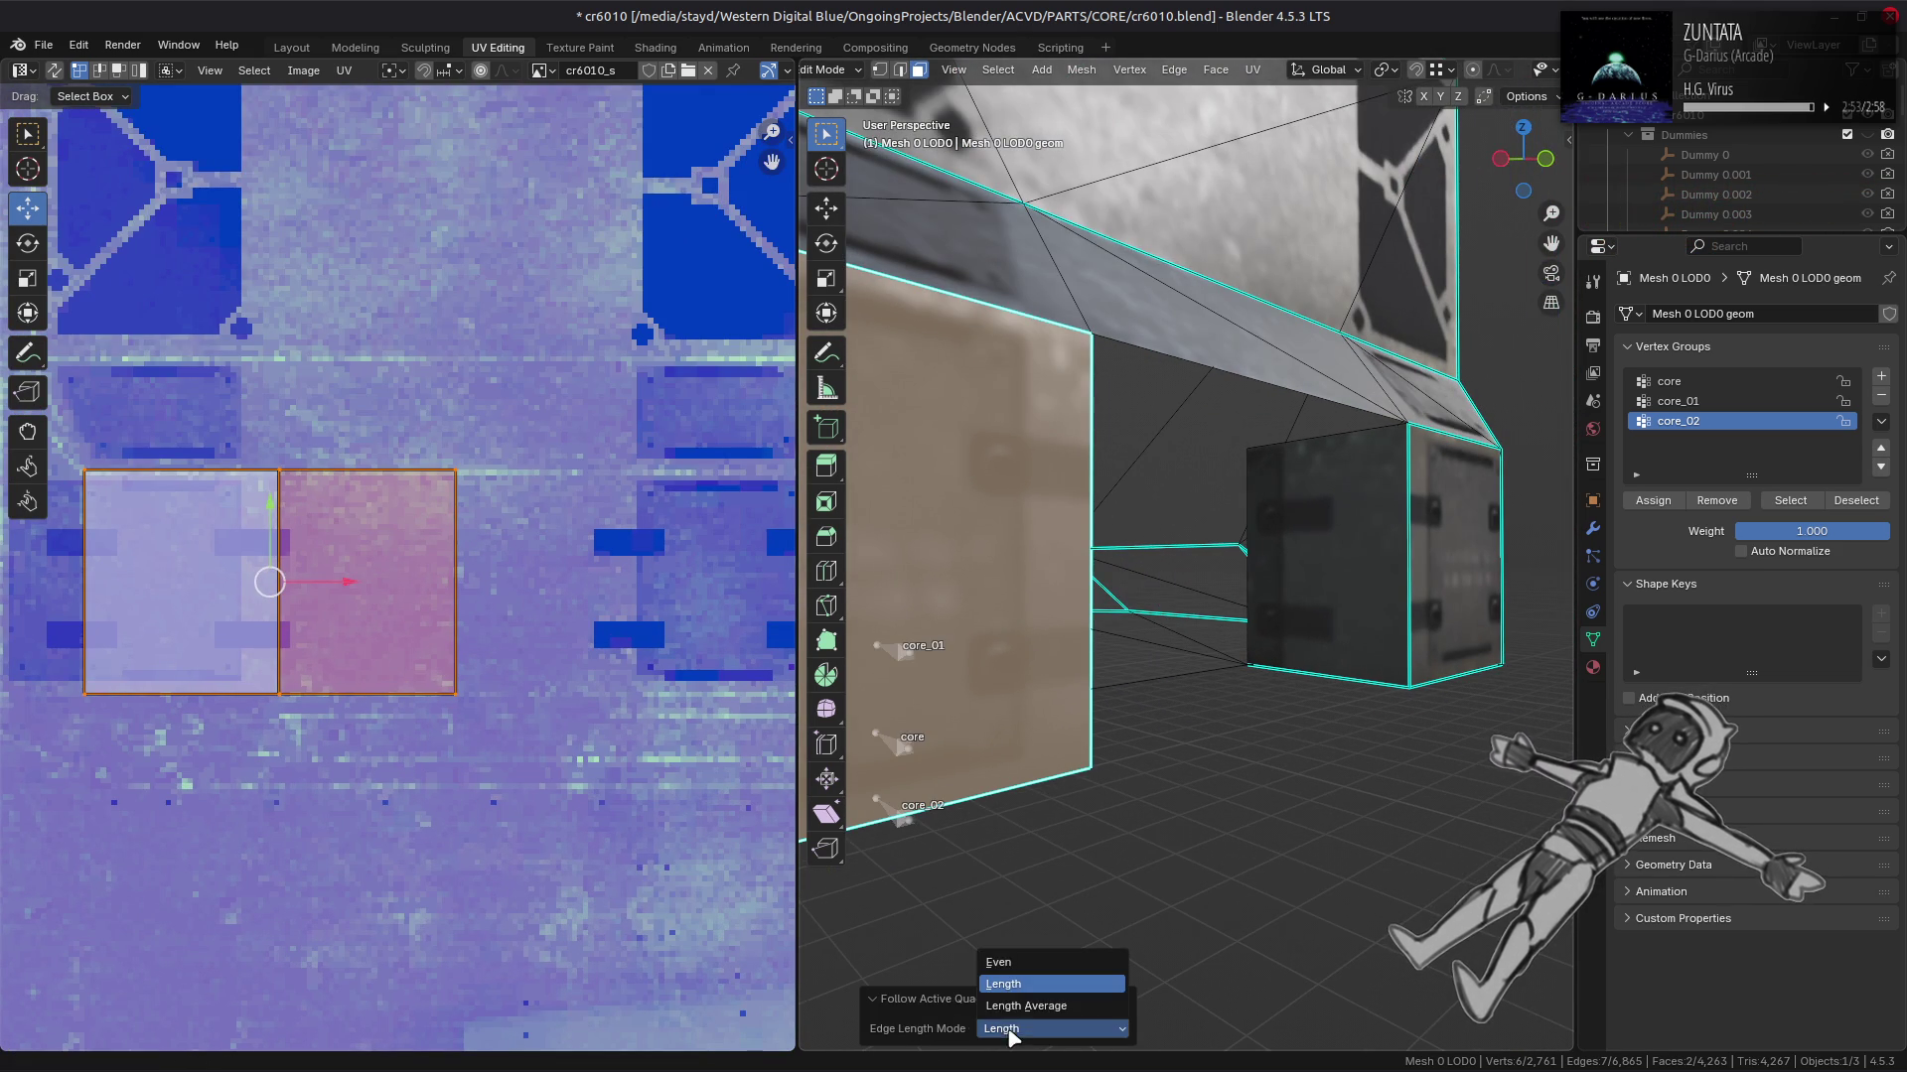
{"action": "left_click", "coordinate": [1023, 1006]}
{"action": "left_click", "coordinate": [1021, 1029]}
{"action": "left_click", "coordinate": [1023, 964]}
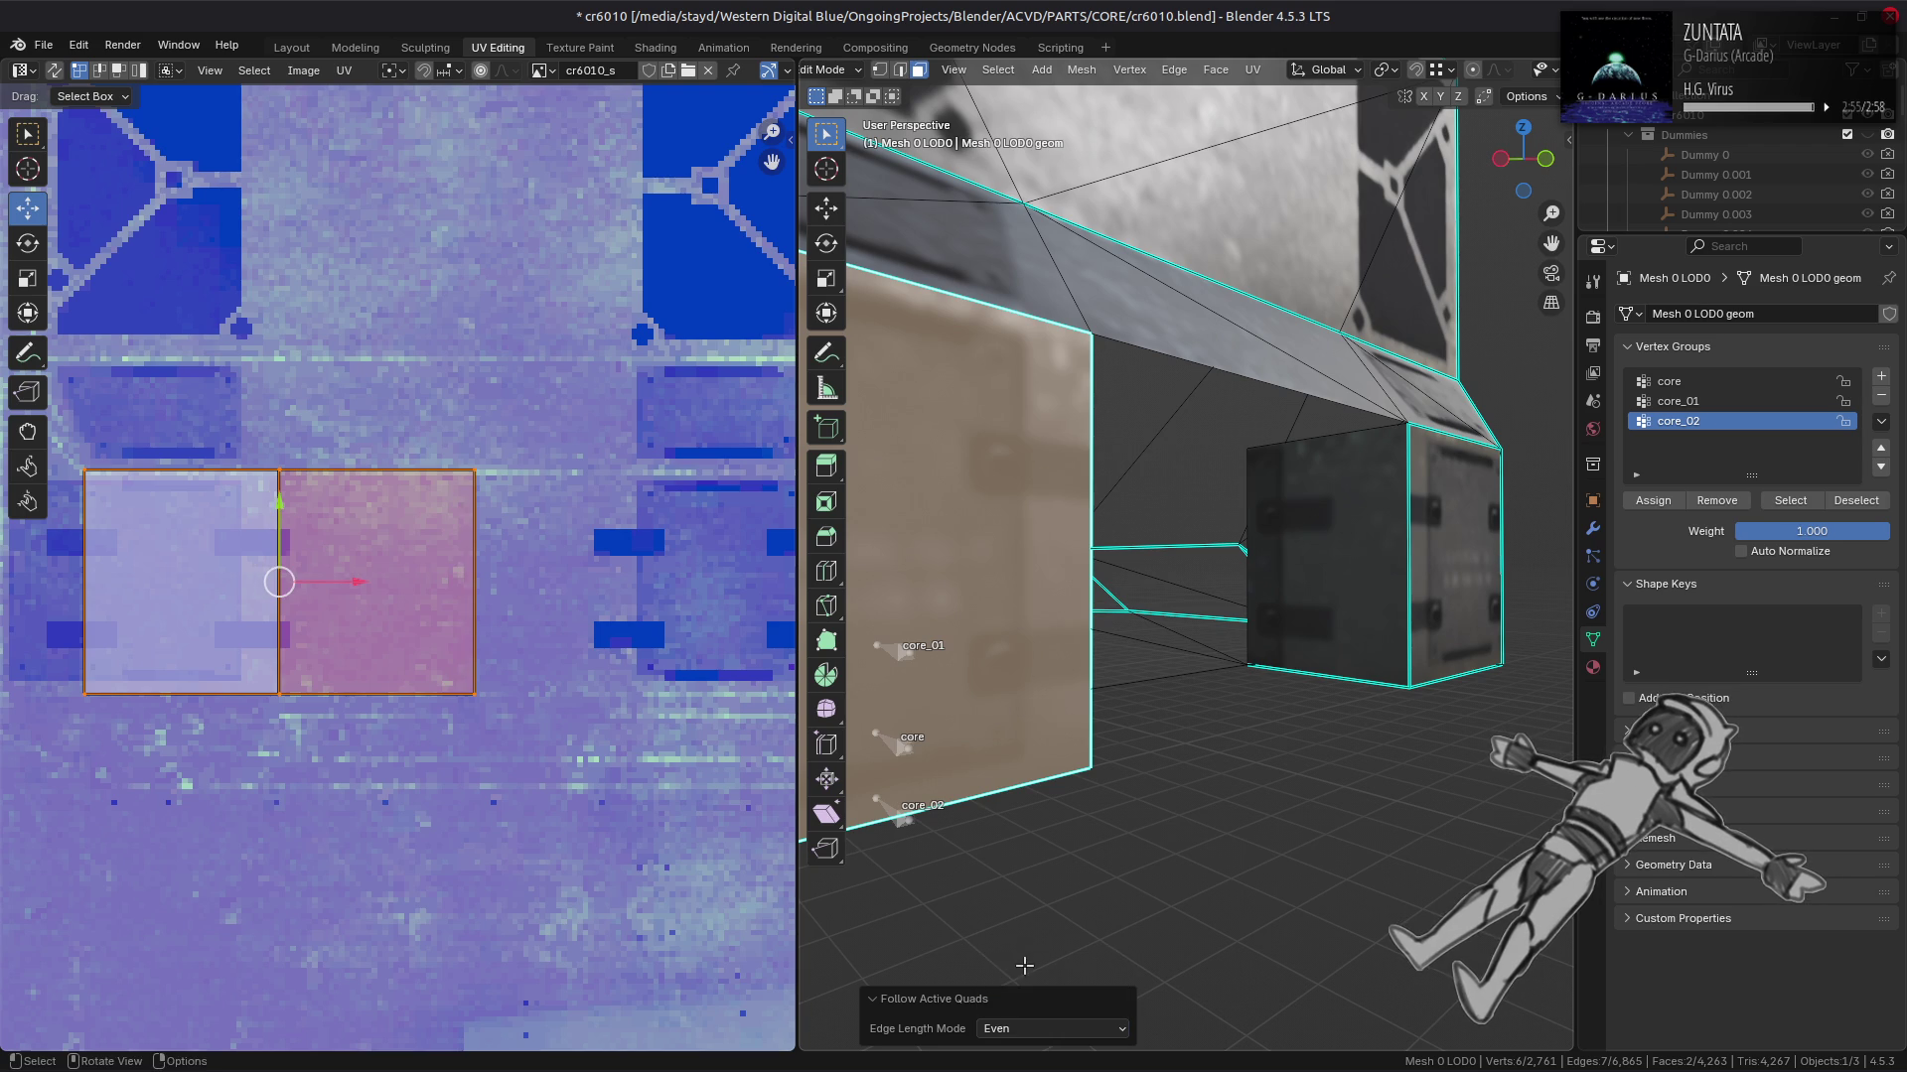
{"action": "left_click_drag", "start_coordinate": [1122, 831], "coordinate": [1102, 834]}
{"action": "left_click", "coordinate": [1033, 1028]}
{"action": "left_click", "coordinate": [1034, 983]}
Step: Unwrap the other side block's faces with Follow Active Quads
{"action": "left_click_drag", "start_coordinate": [1142, 725], "coordinate": [1343, 522]}
{"action": "left_click", "coordinate": [1445, 546]}
{"action": "left_click", "coordinate": [1545, 546]}
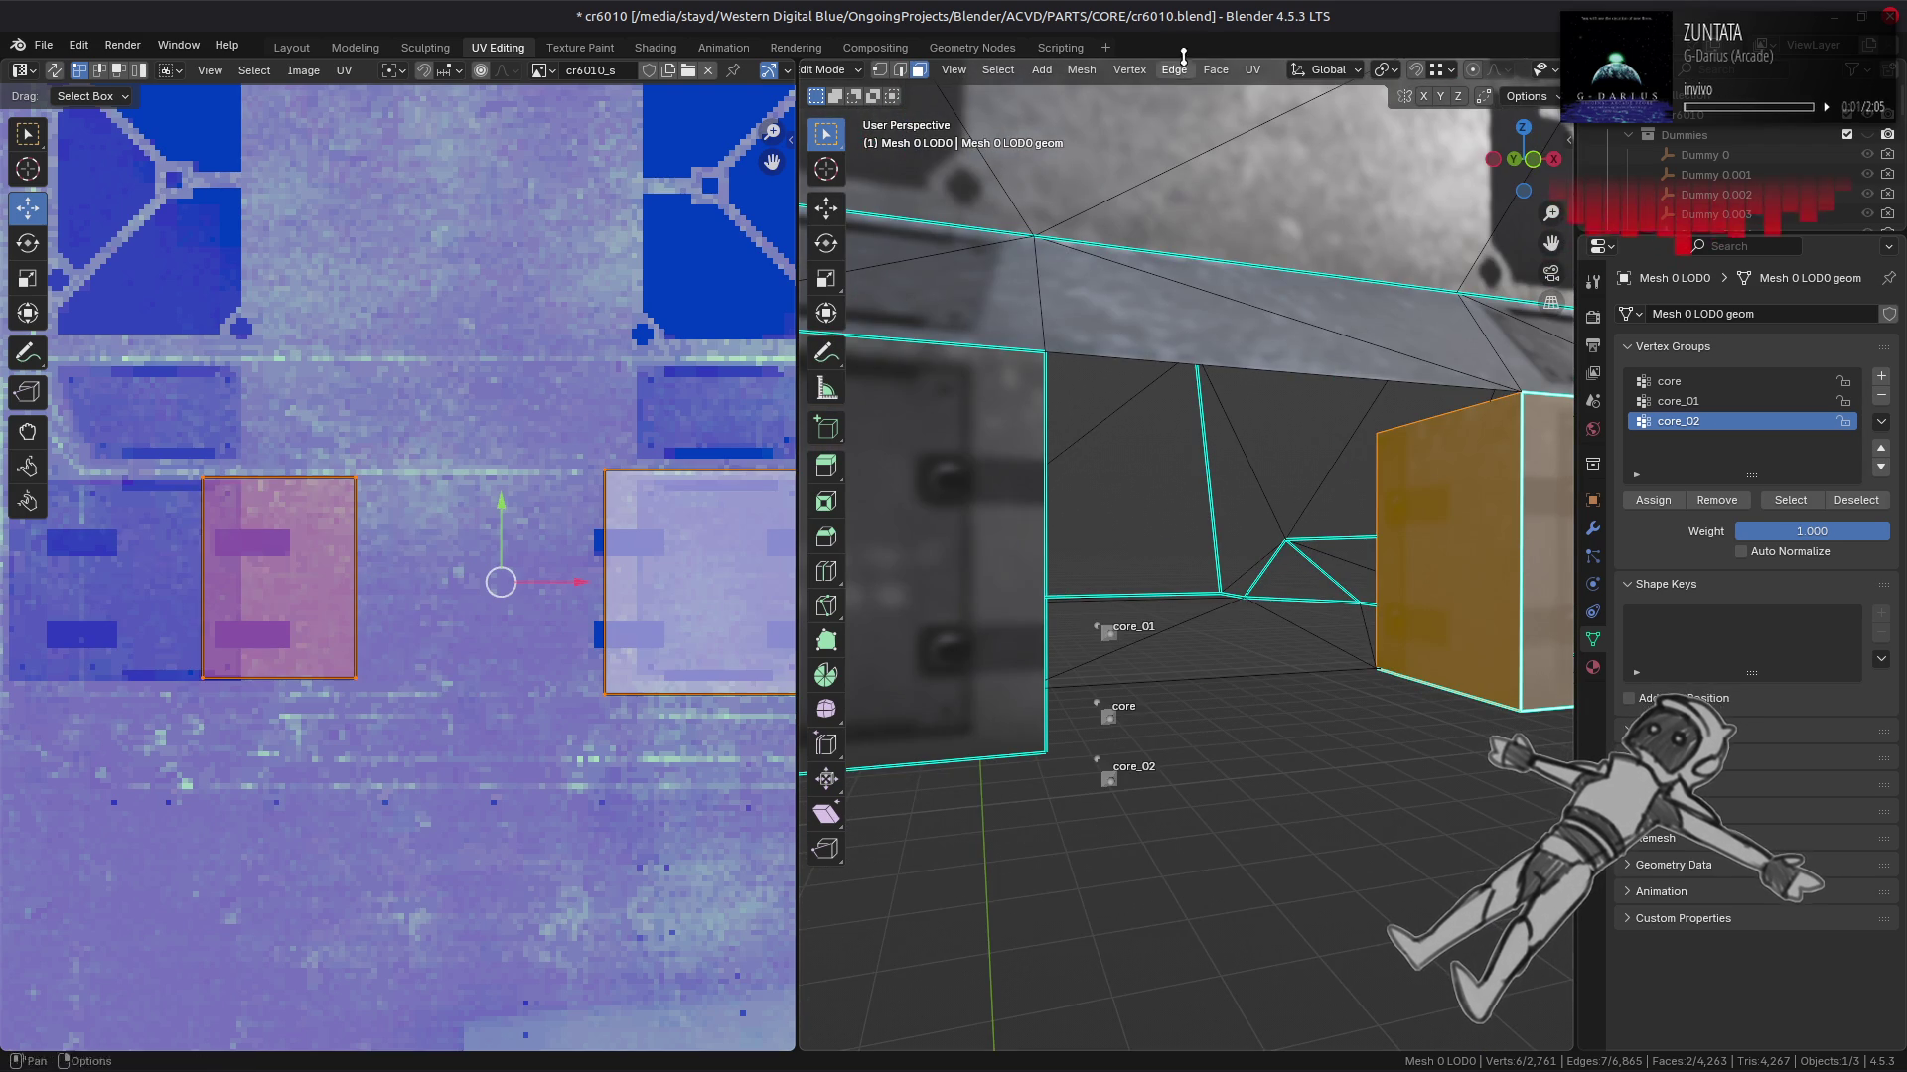
{"action": "left_click", "coordinate": [1253, 67]}
{"action": "left_click", "coordinate": [1352, 203]}
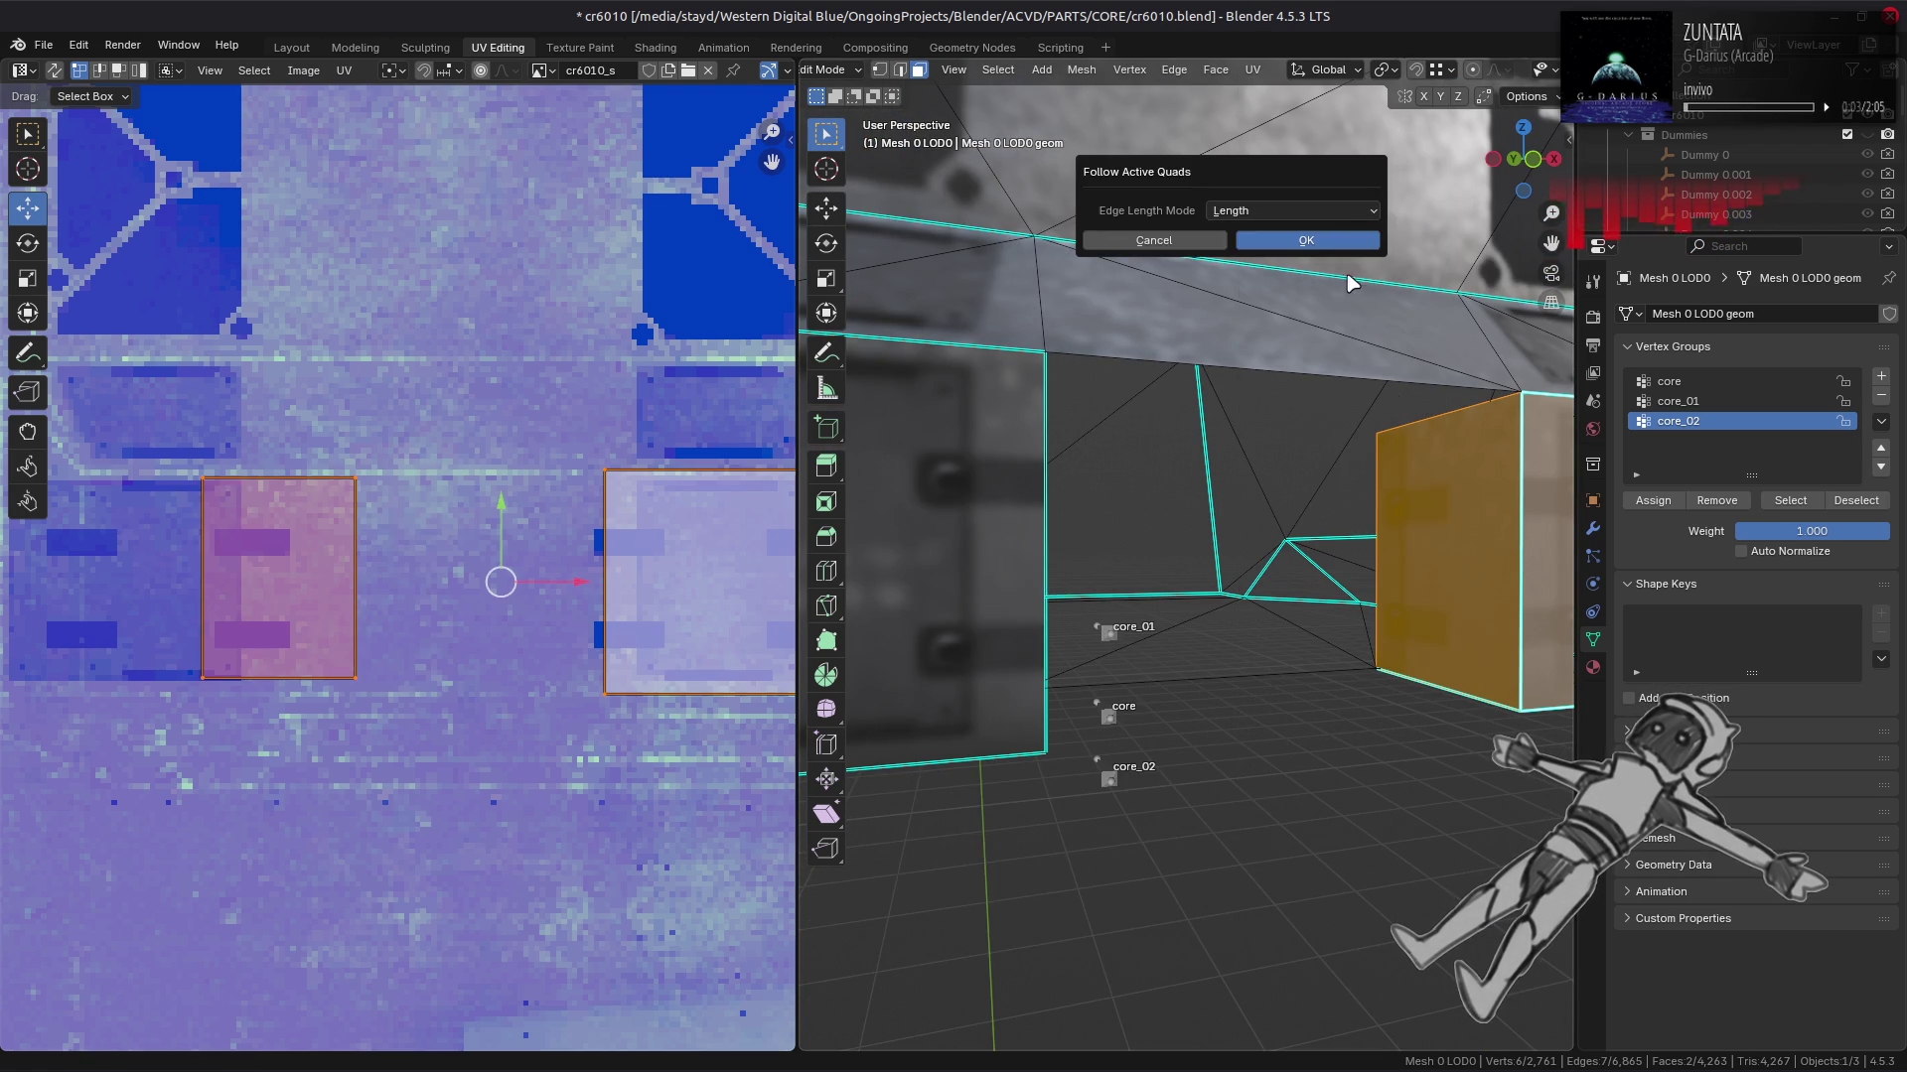
{"action": "left_click", "coordinate": [1307, 241]}
Step: Deselect everything and inspect the textured side blocks in Object Mode
{"action": "left_click_drag", "start_coordinate": [1310, 297], "coordinate": [1367, 353]}
{"action": "key", "text": "alt+a"}
{"action": "key", "text": "Tab"}
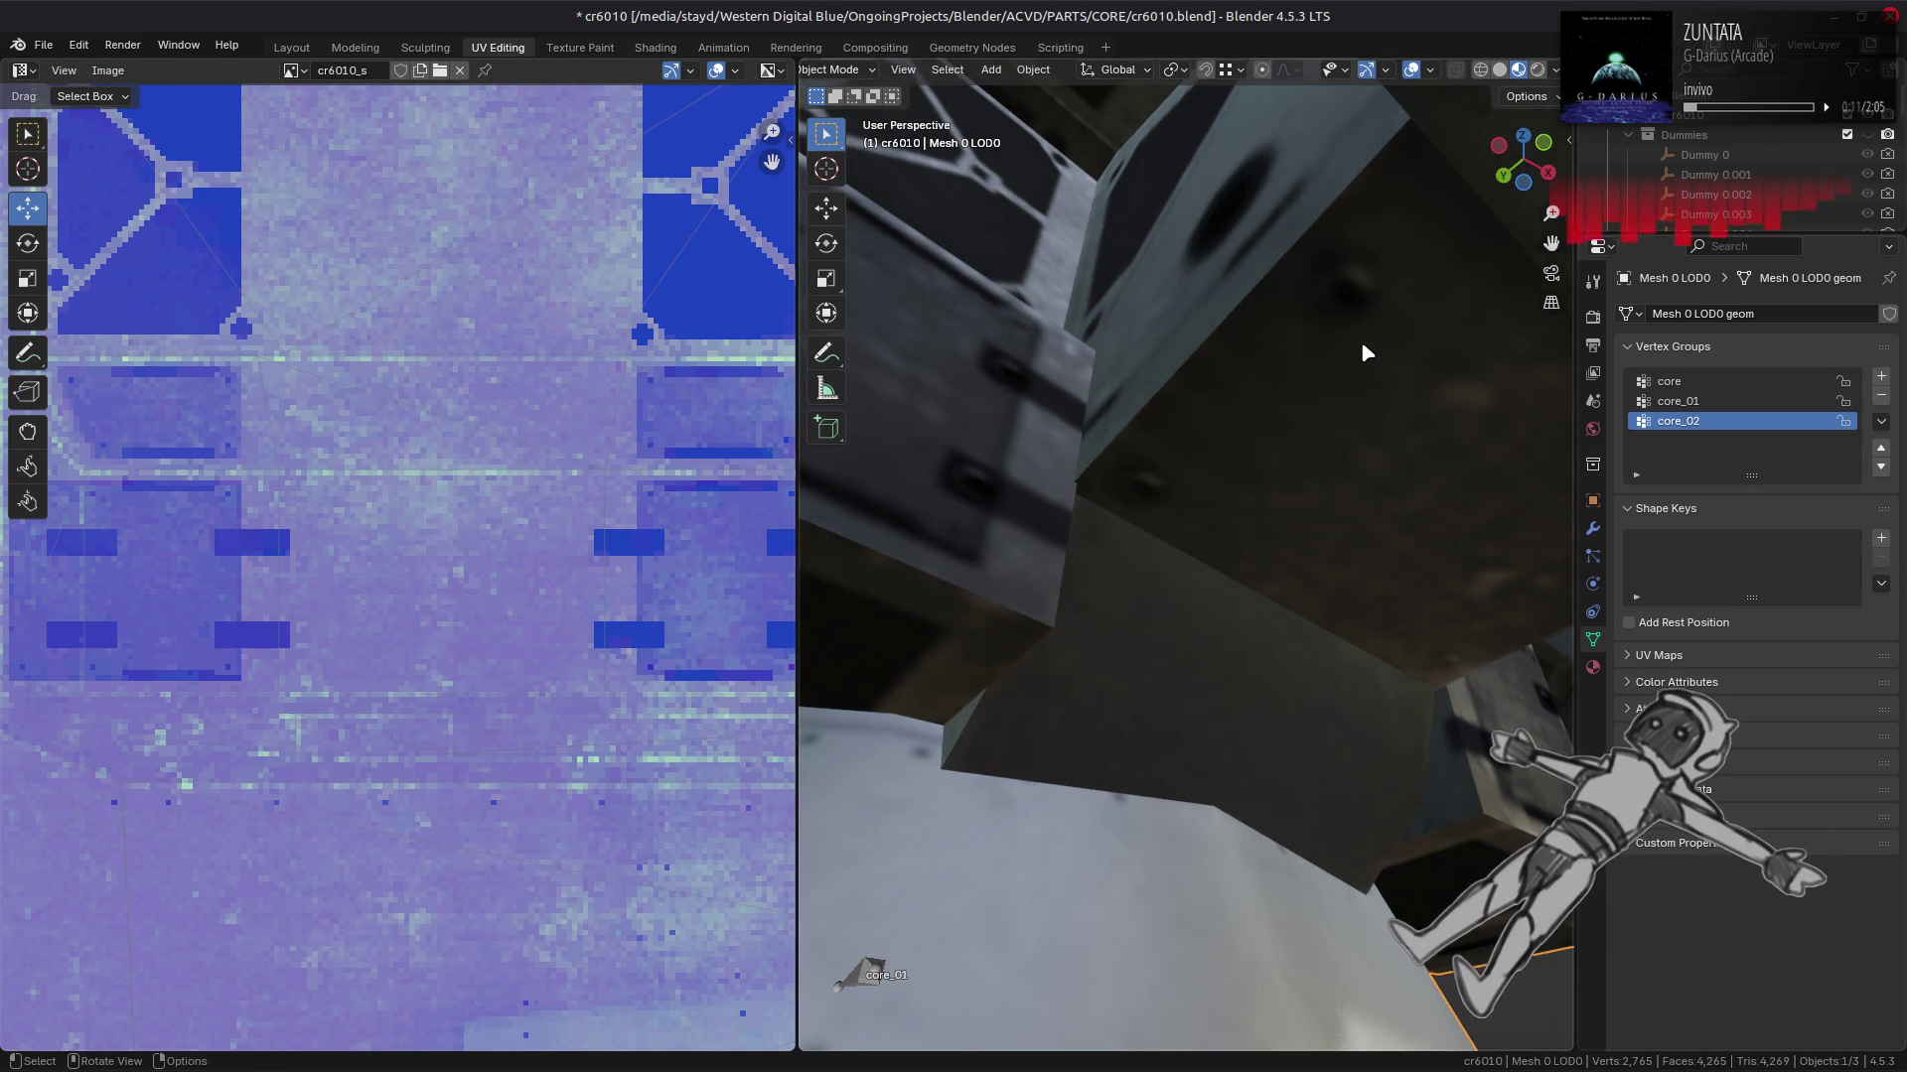
{"action": "scroll", "scroll_direction": "up", "scroll_amount": 3}
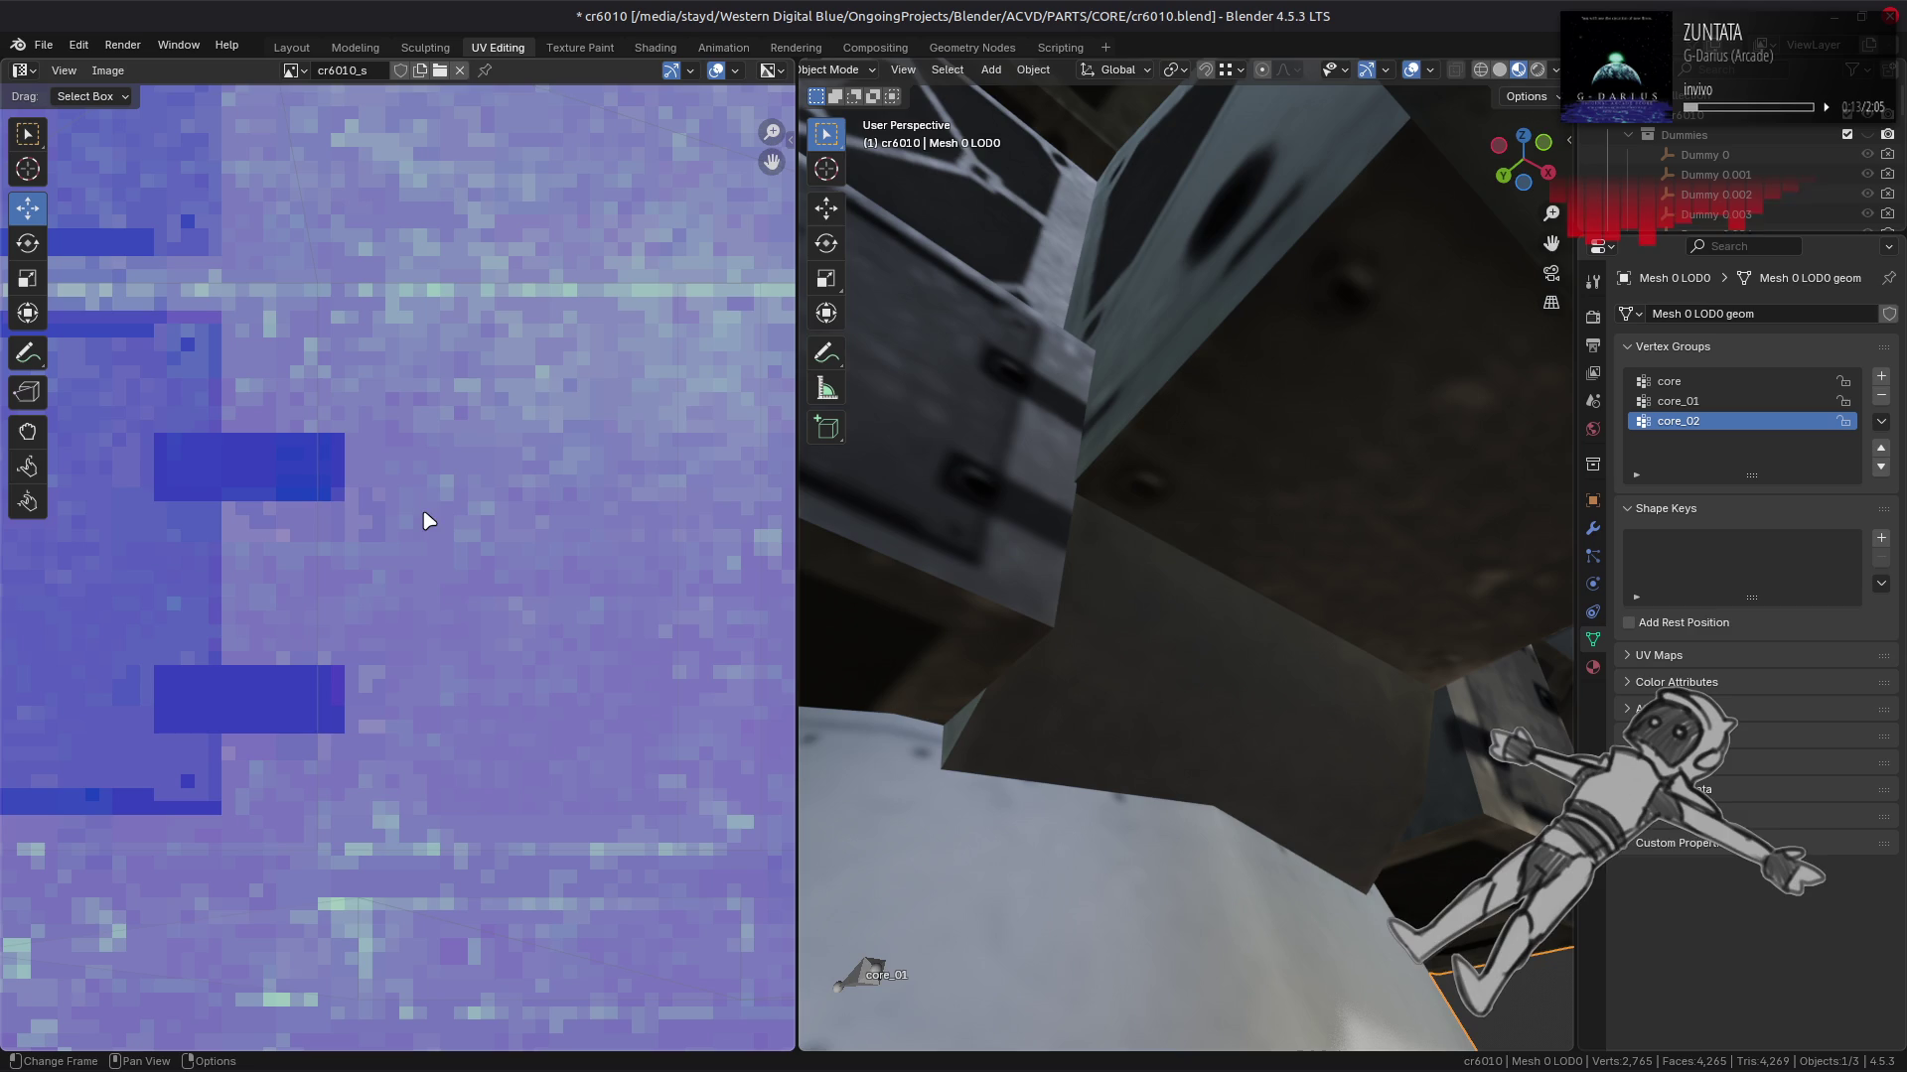
{"action": "left_click_drag", "start_coordinate": [1172, 528], "coordinate": [996, 563]}
Step: Check the new UVs on pairs of side faces, then return to Object Mode
{"action": "key", "text": "Tab"}
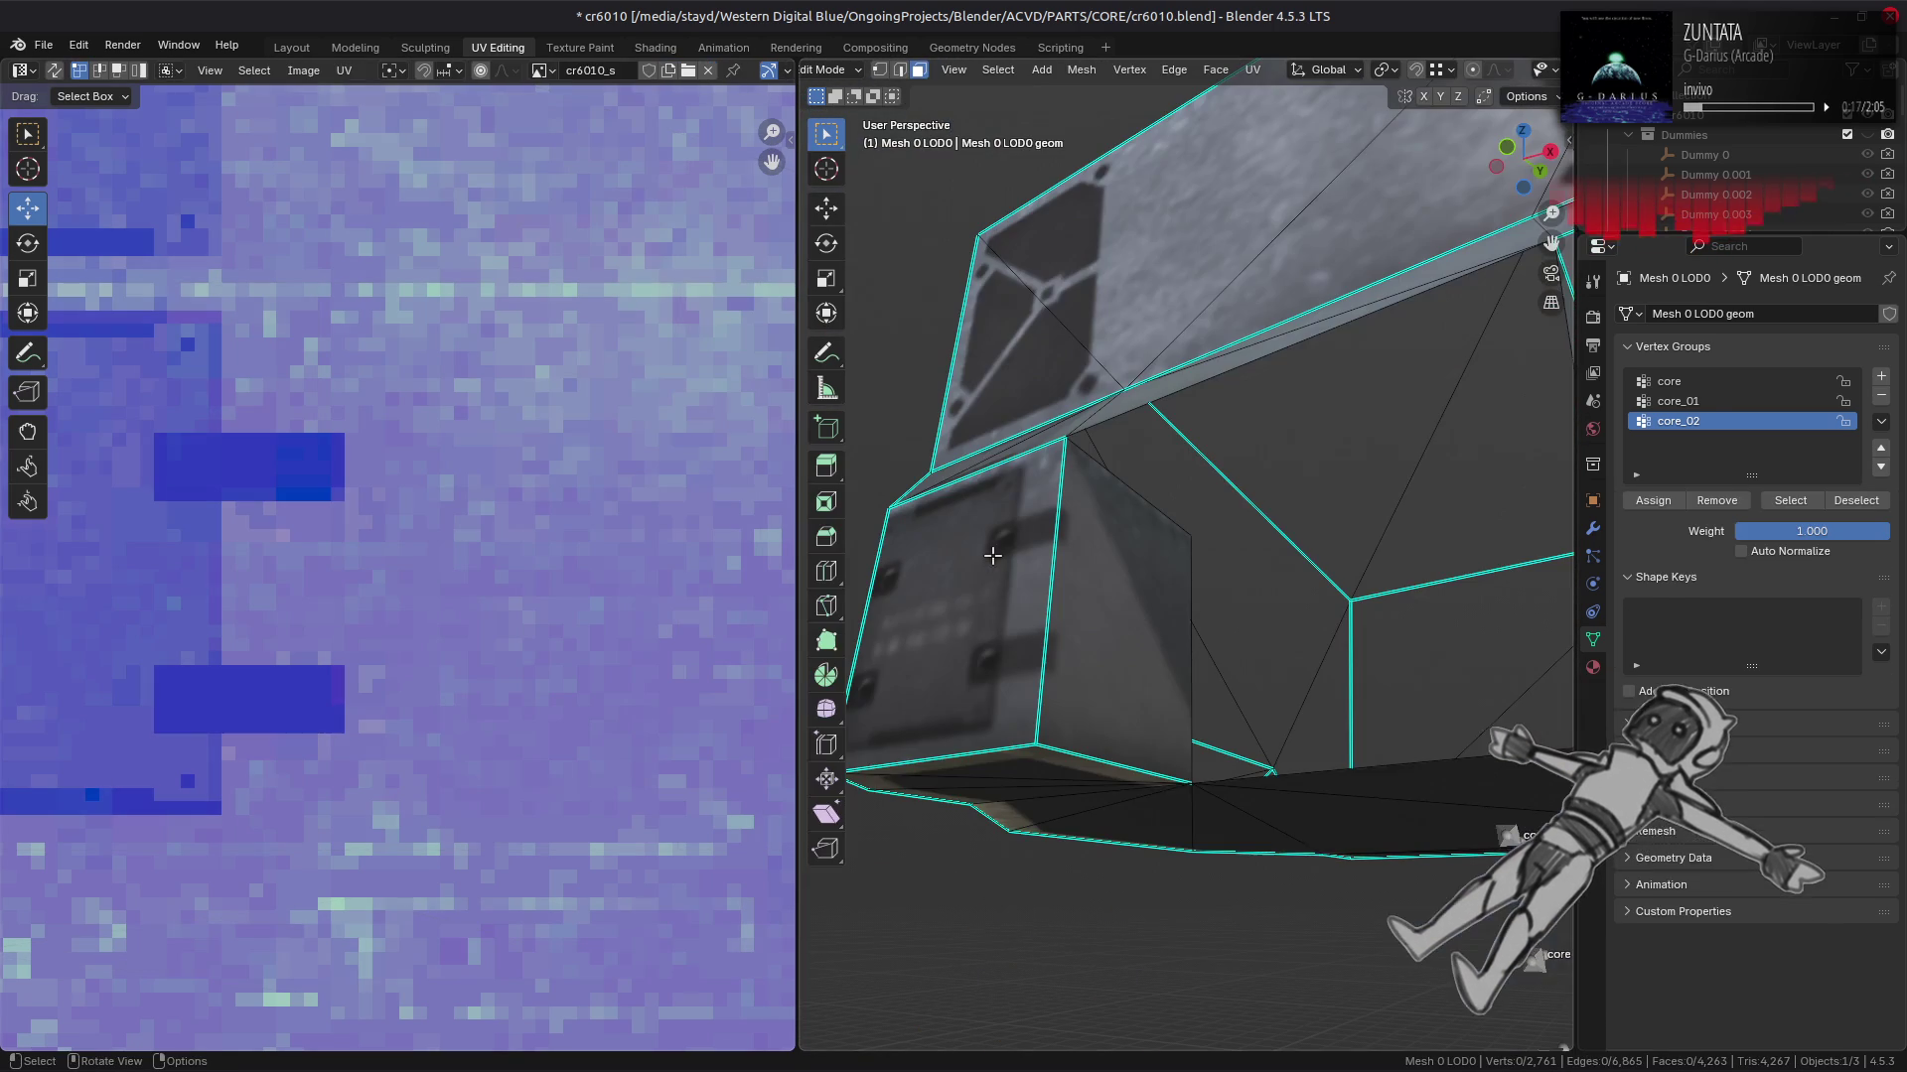
{"action": "left_click", "coordinate": [999, 629]}
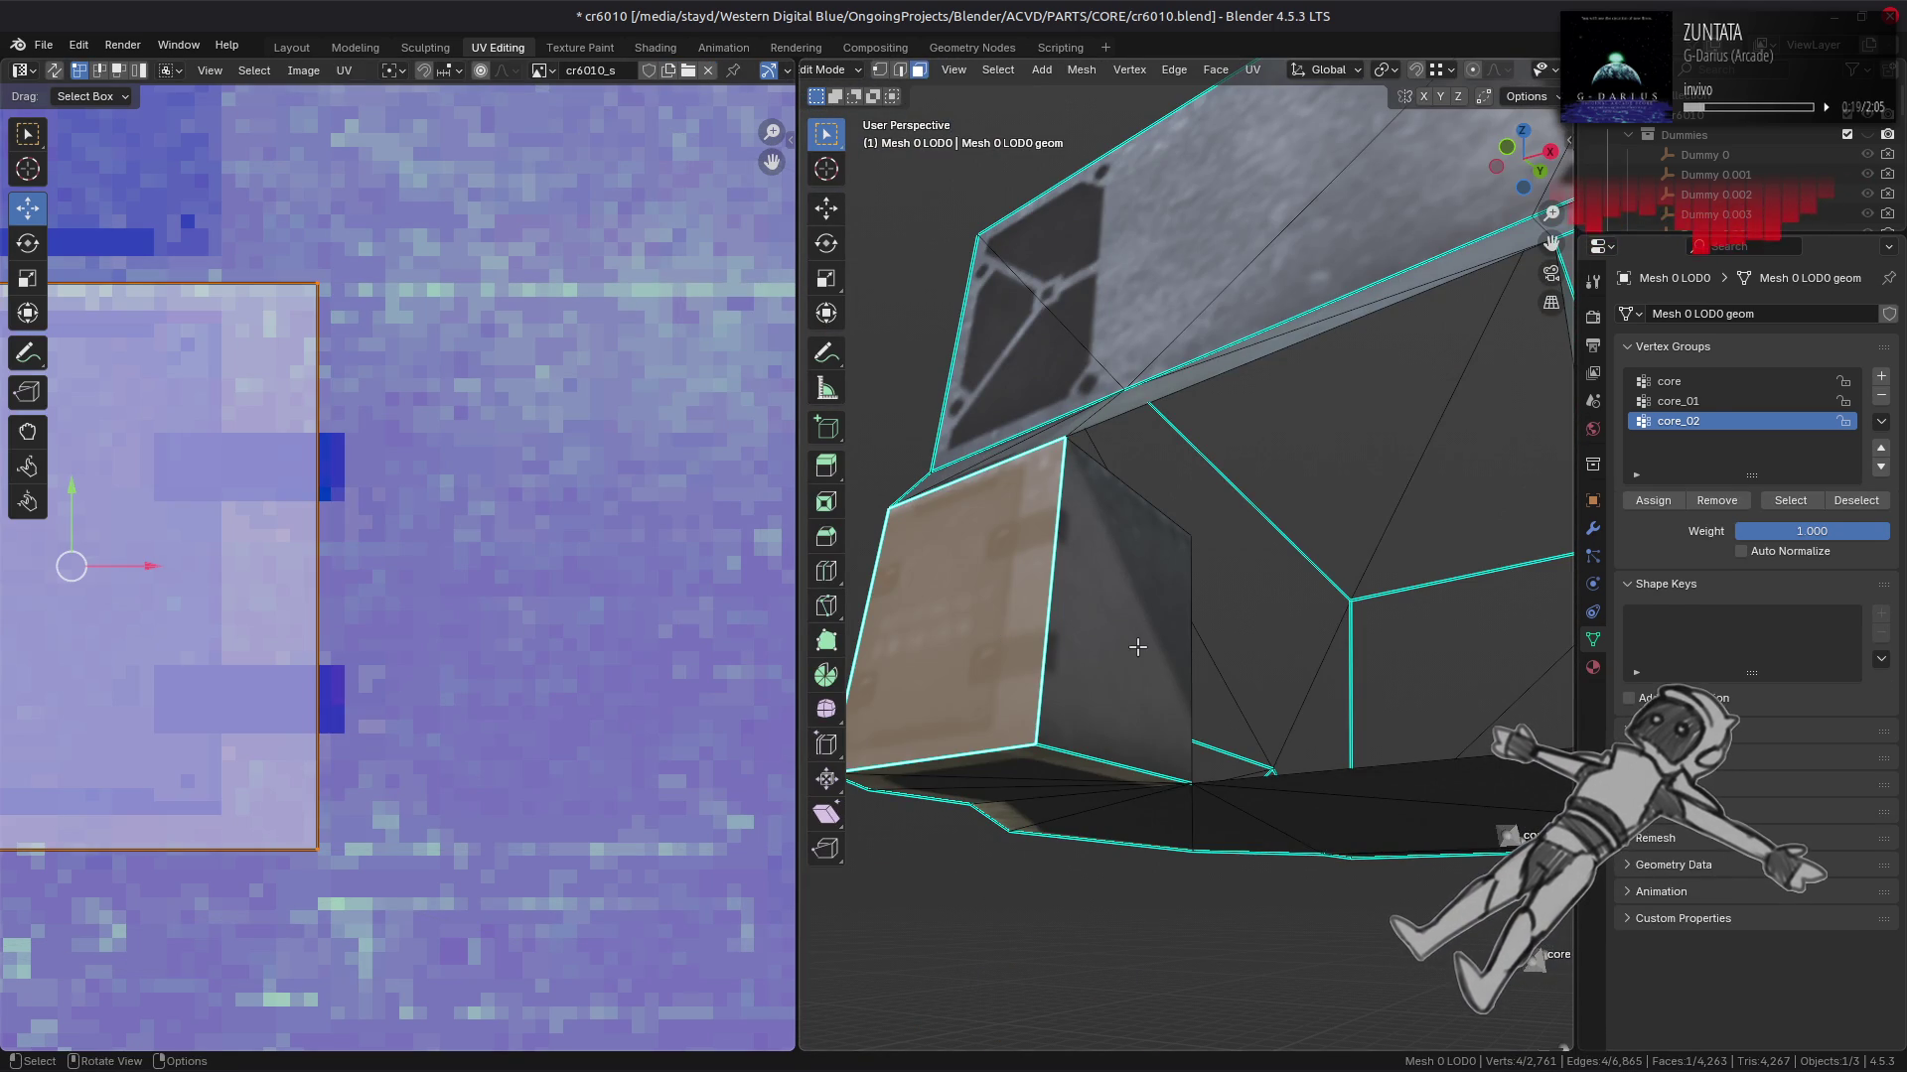
{"action": "left_click", "coordinate": [1135, 648]}
{"action": "key", "text": "alt+a"}
{"action": "left_click_drag", "start_coordinate": [1212, 638], "coordinate": [1412, 635]}
{"action": "scroll", "scroll_direction": "down", "scroll_amount": 3}
{"action": "scroll", "scroll_direction": "left", "scroll_amount": 3}
{"action": "left_click", "coordinate": [1132, 612]}
{"action": "left_click", "coordinate": [1411, 634]}
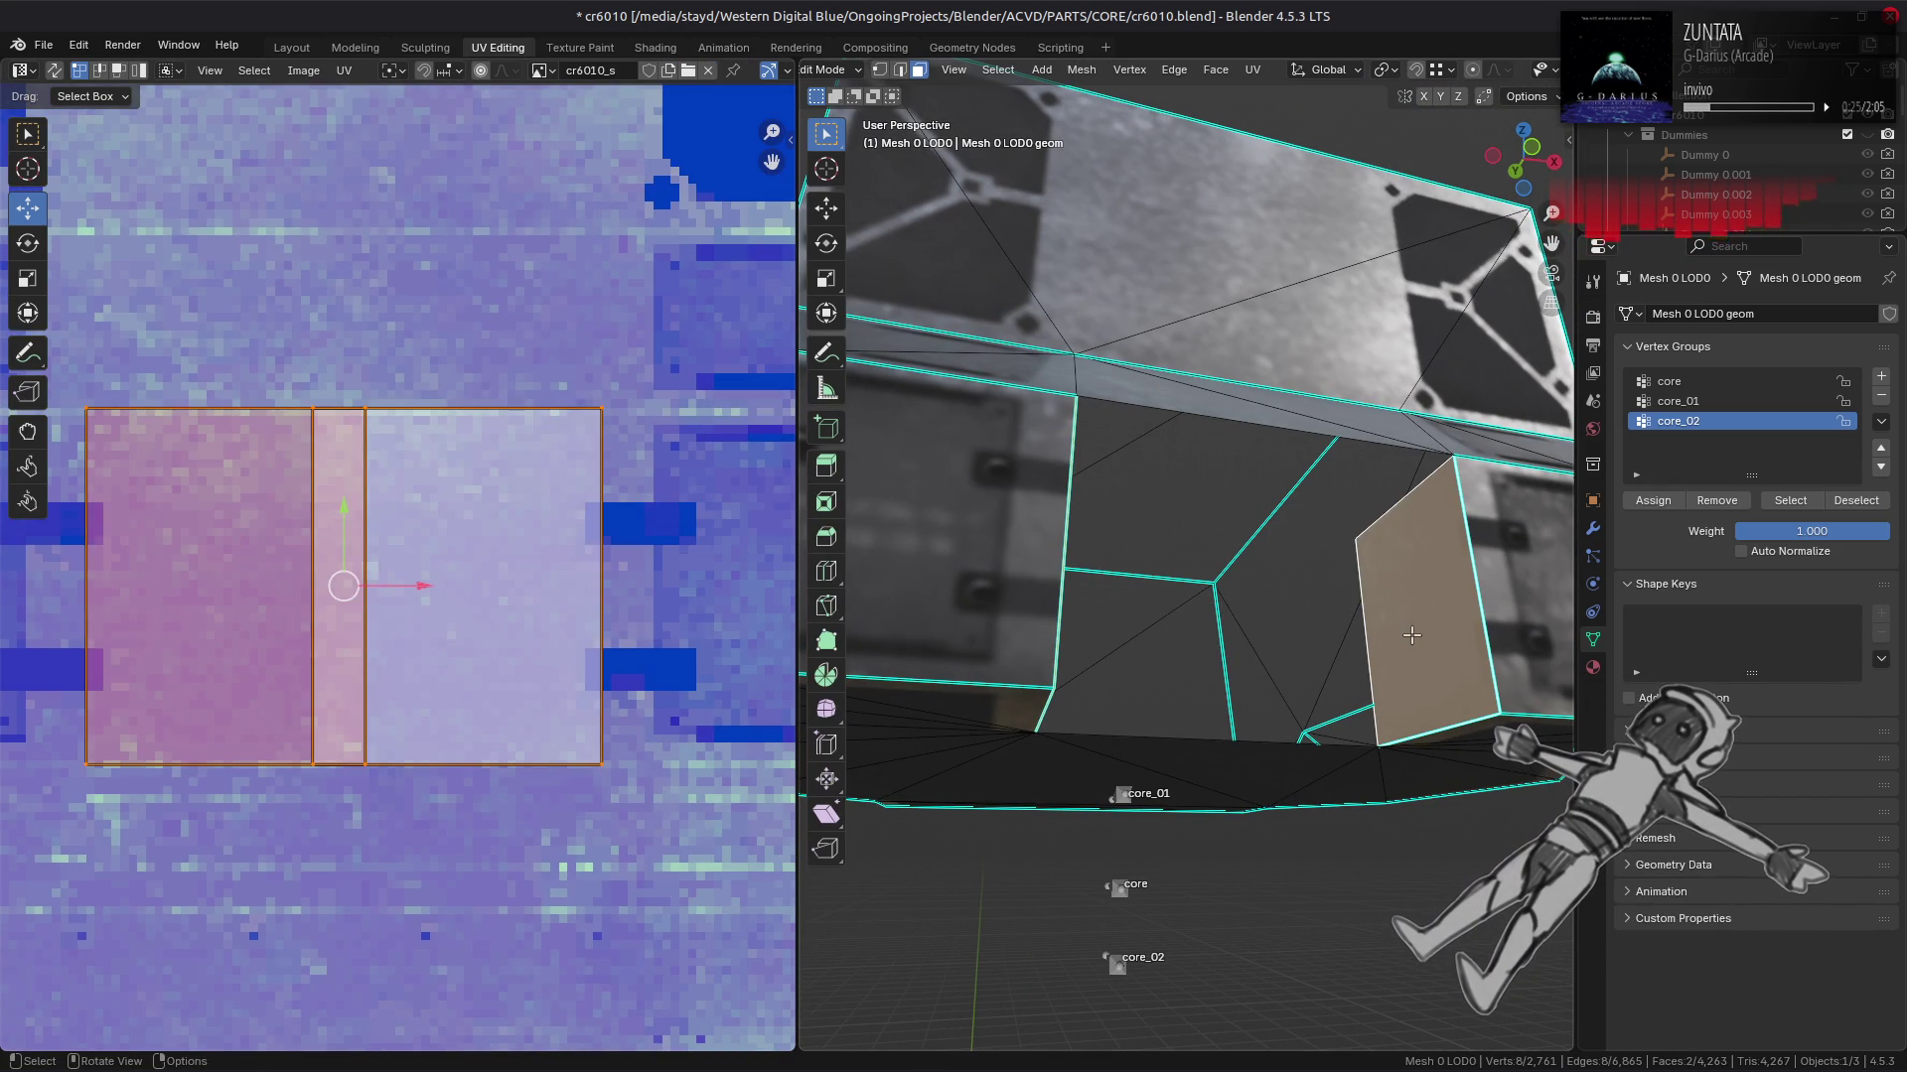
{"action": "key", "text": "alt+a"}
{"action": "left_click_drag", "start_coordinate": [1356, 641], "coordinate": [1162, 575]}
{"action": "key", "text": "Tab"}
Step: Switch to the Layout workspace and briefly isolate the lower body in Edit Mode, then reveal everything
{"action": "left_click", "coordinate": [291, 48]}
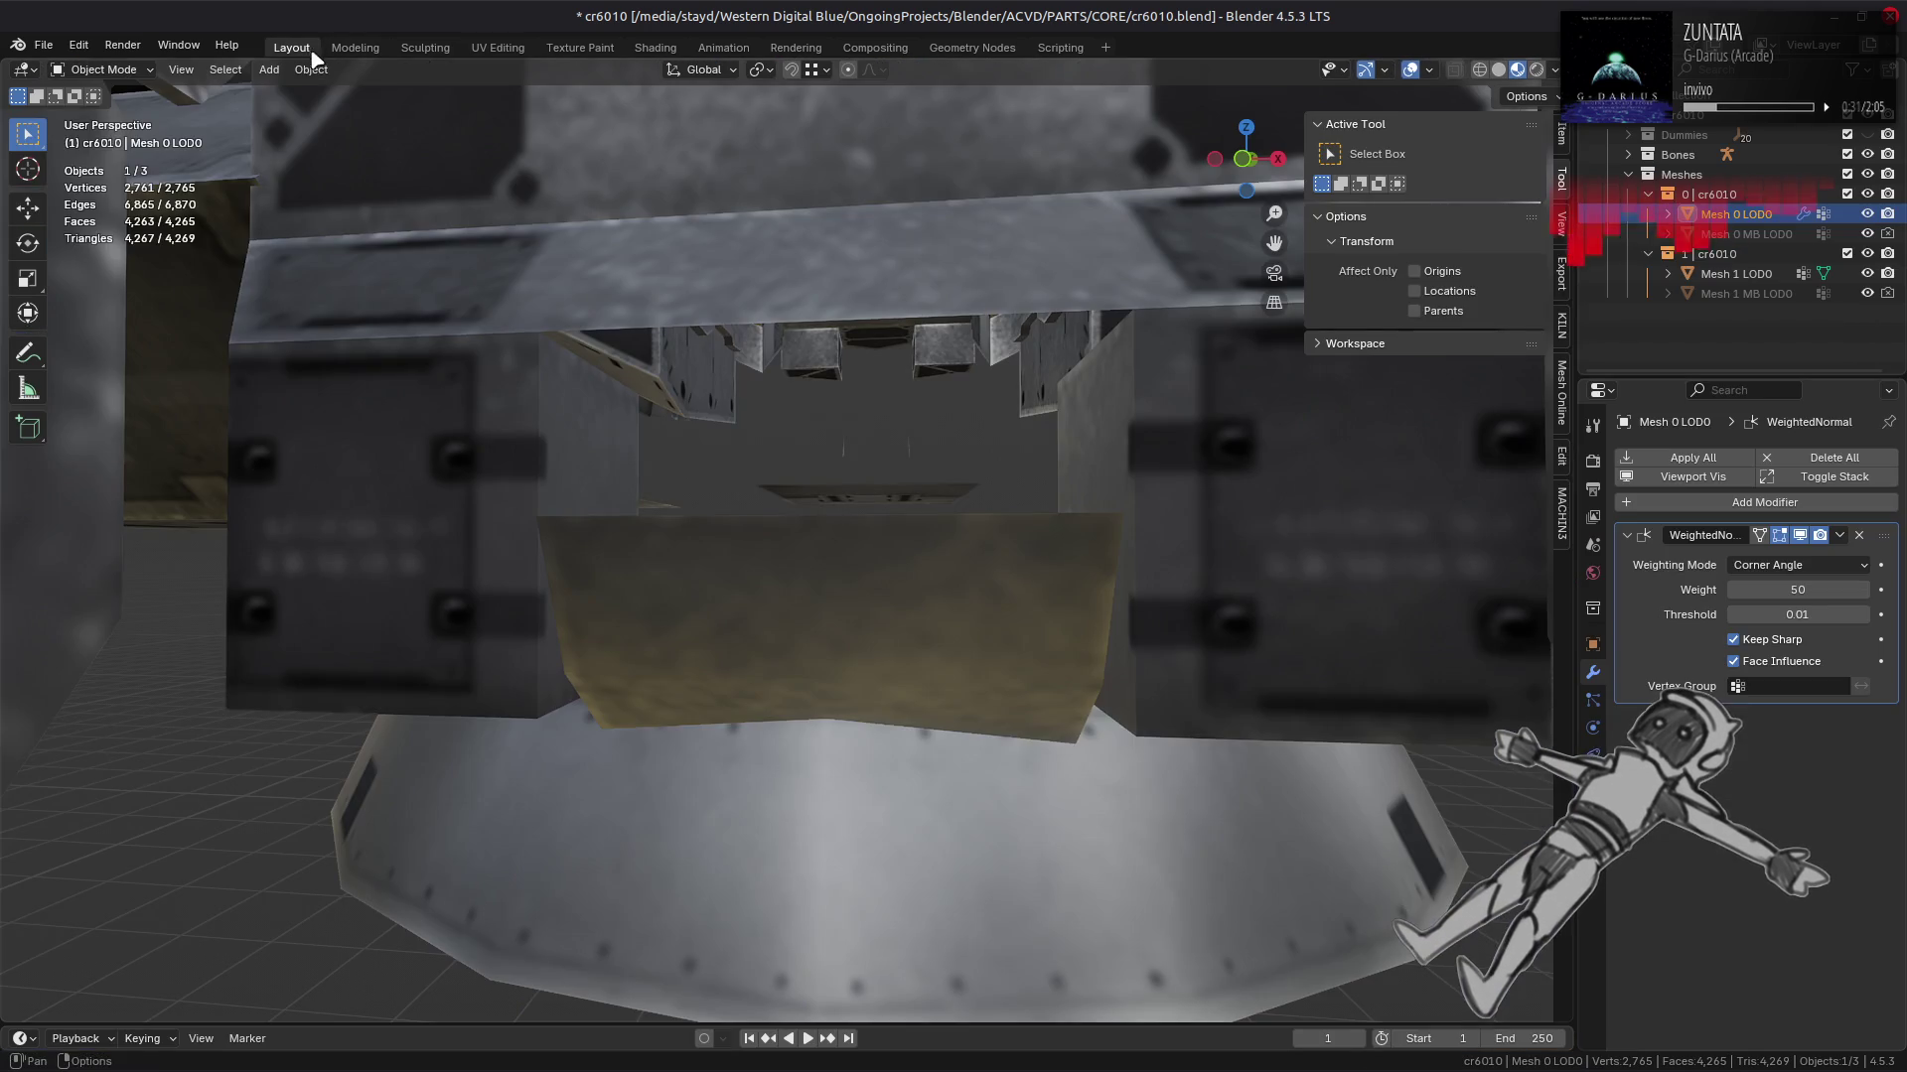
{"action": "left_click_drag", "start_coordinate": [779, 526], "coordinate": [897, 498]}
{"action": "key", "text": "Tab"}
{"action": "left_click", "coordinate": [915, 569]}
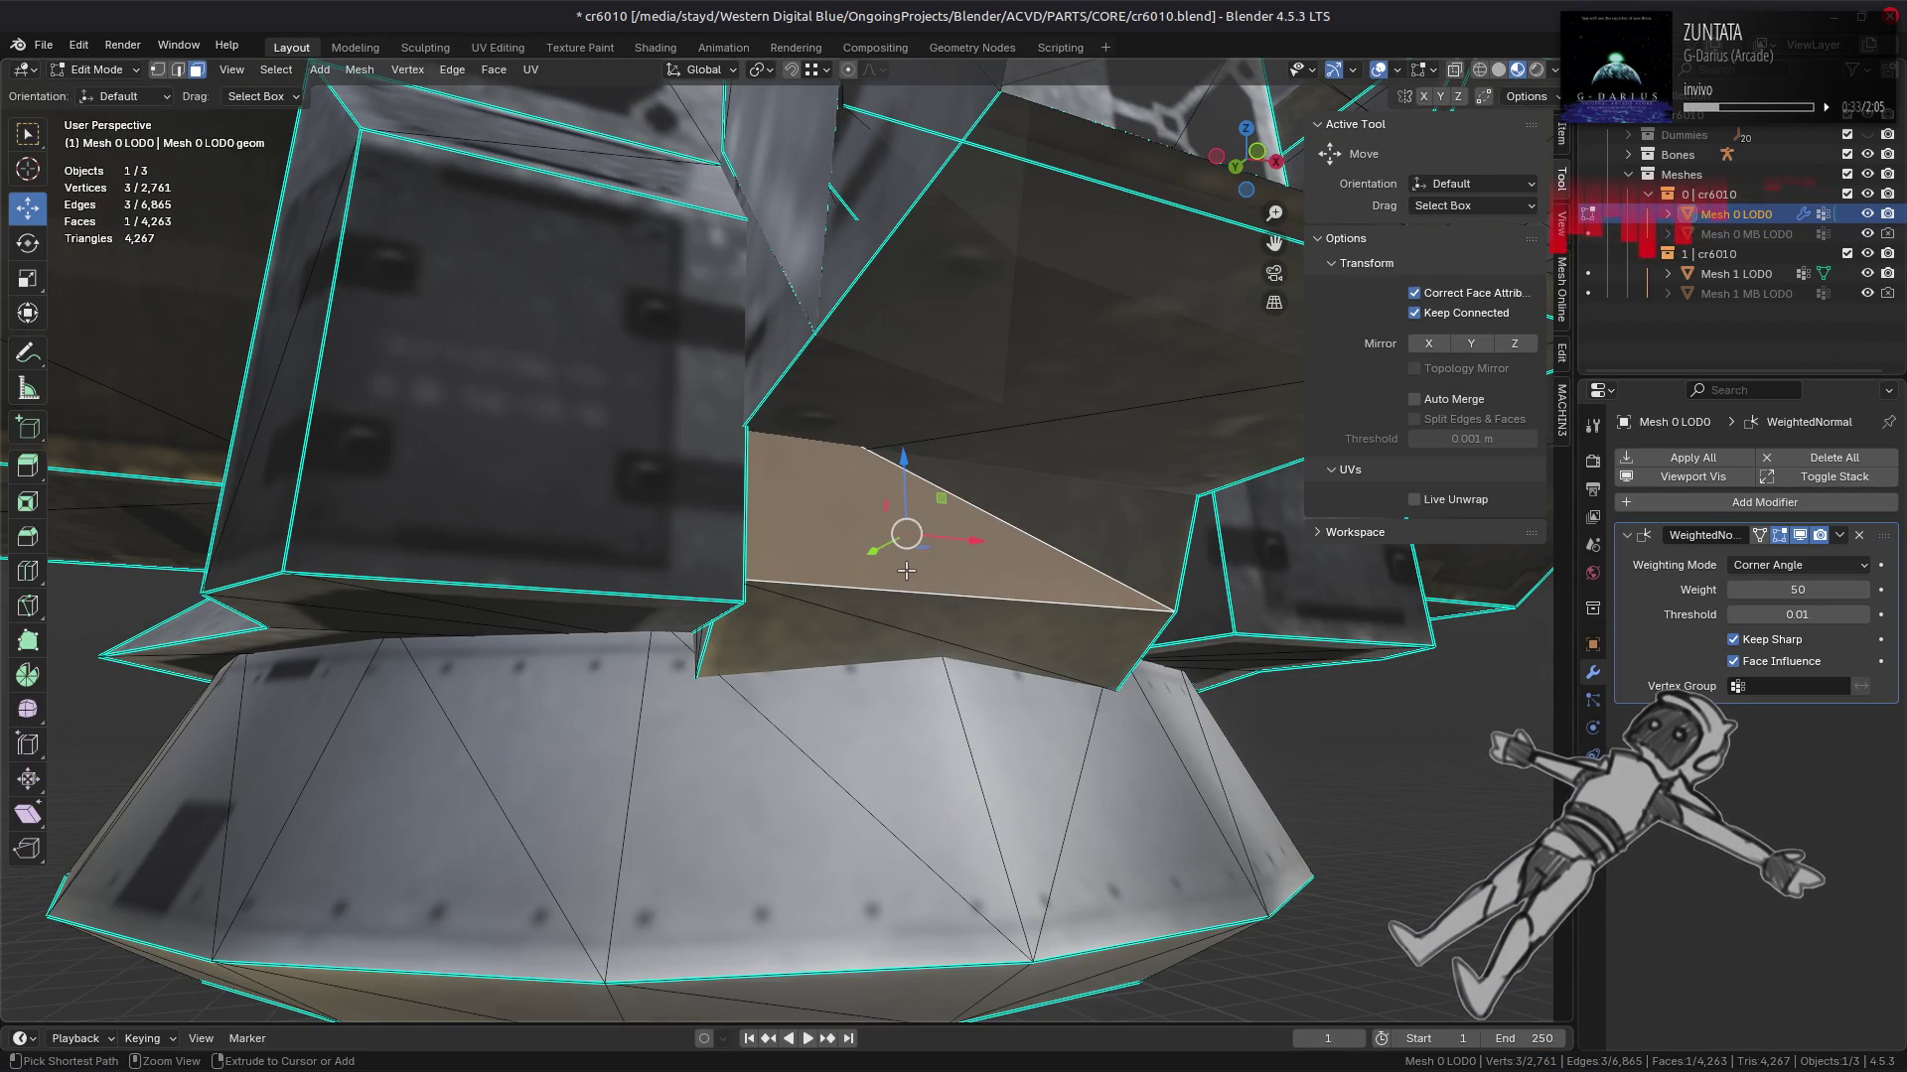
{"action": "key", "text": "ctrl+l"}
{"action": "key", "text": "shift+h"}
{"action": "left_click_drag", "start_coordinate": [915, 569], "coordinate": [797, 514]}
{"action": "key", "text": "alt+h"}
{"action": "key", "text": "alt+a"}
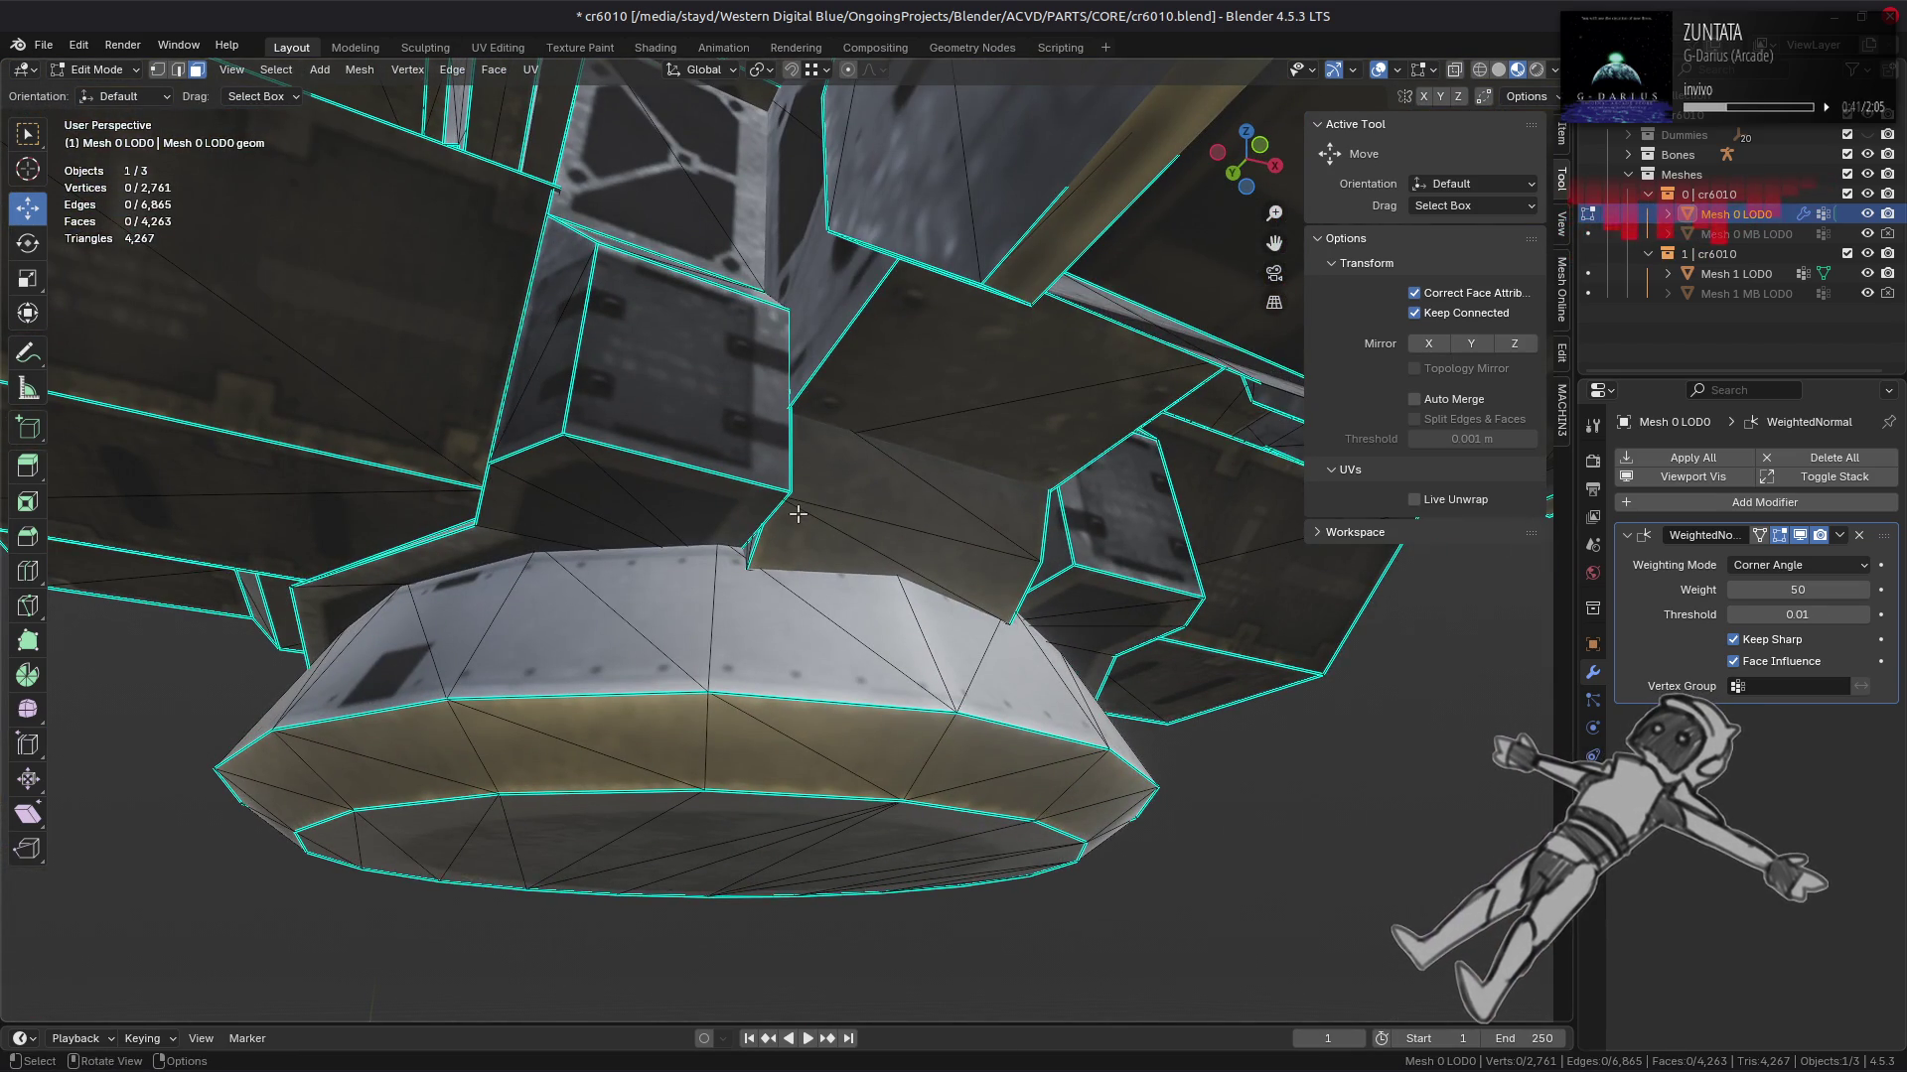
Step: Isolate the connected lower body and apply Beautify Faces to it
{"action": "left_click", "coordinate": [613, 467]}
{"action": "key", "text": "ctrl+l"}
{"action": "key", "text": "shift+h"}
{"action": "left_click_drag", "start_coordinate": [625, 400], "coordinate": [526, 445]}
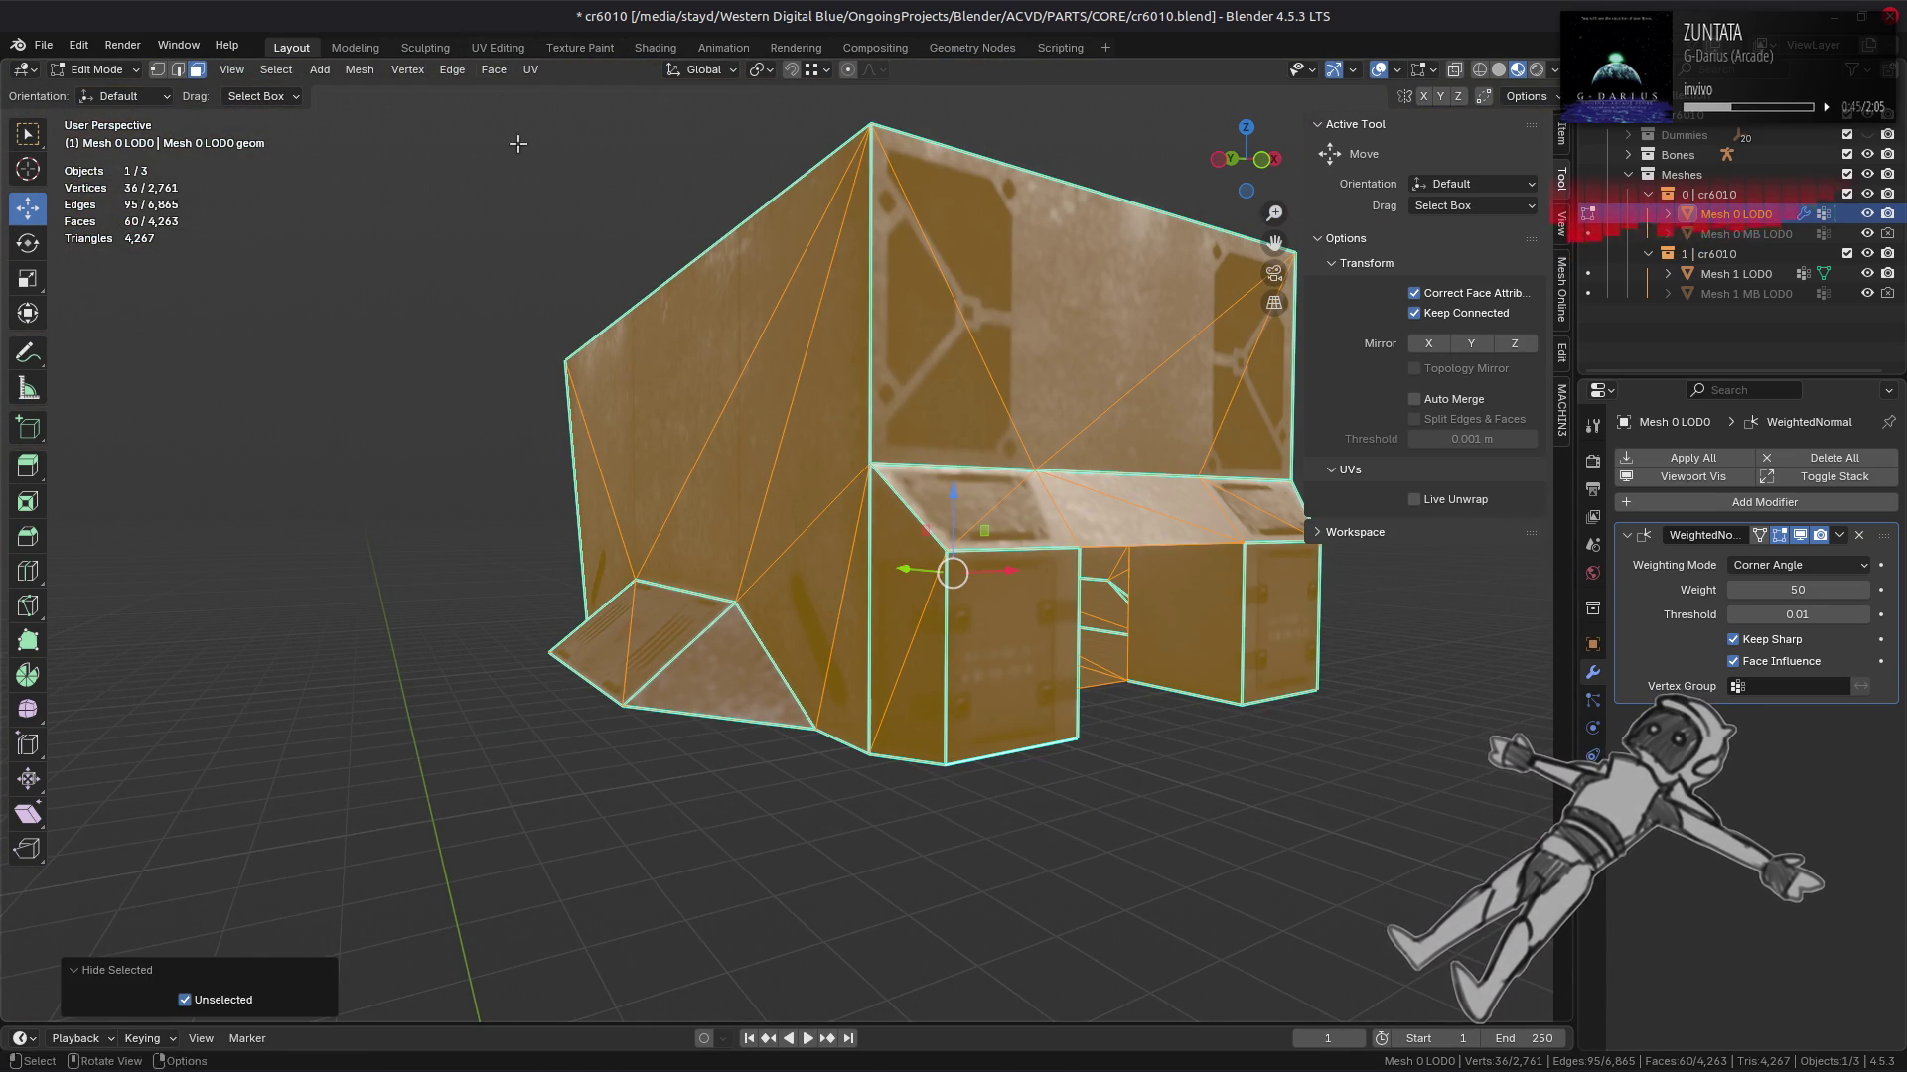
{"action": "left_click", "coordinate": [501, 69]}
{"action": "left_click", "coordinate": [565, 319]}
Step: Run Triangulate Faces (Beauty) on the isolated lower body and inspect the underside
{"action": "left_click_drag", "start_coordinate": [615, 497], "coordinate": [483, 432]}
{"action": "left_click", "coordinate": [494, 69]}
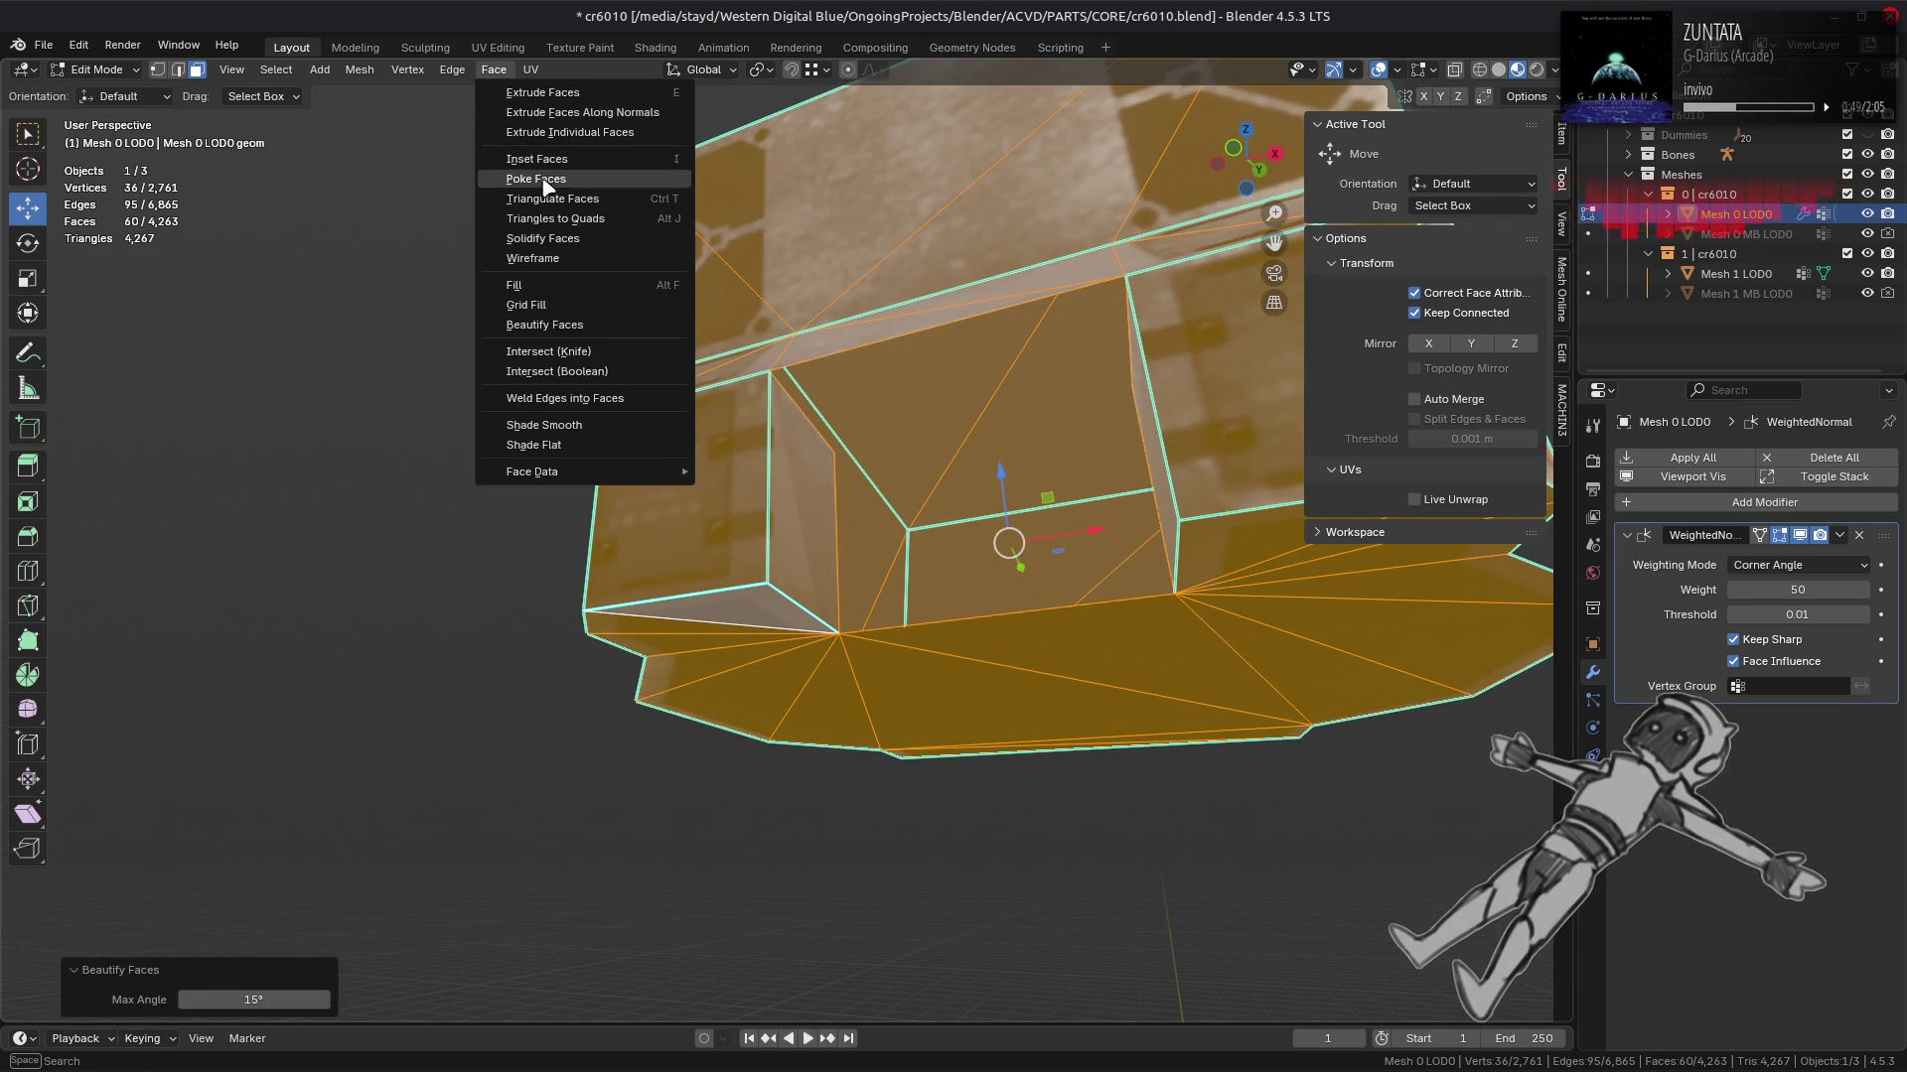
{"action": "left_click", "coordinate": [552, 199]}
{"action": "left_click_drag", "start_coordinate": [552, 198], "coordinate": [603, 574]}
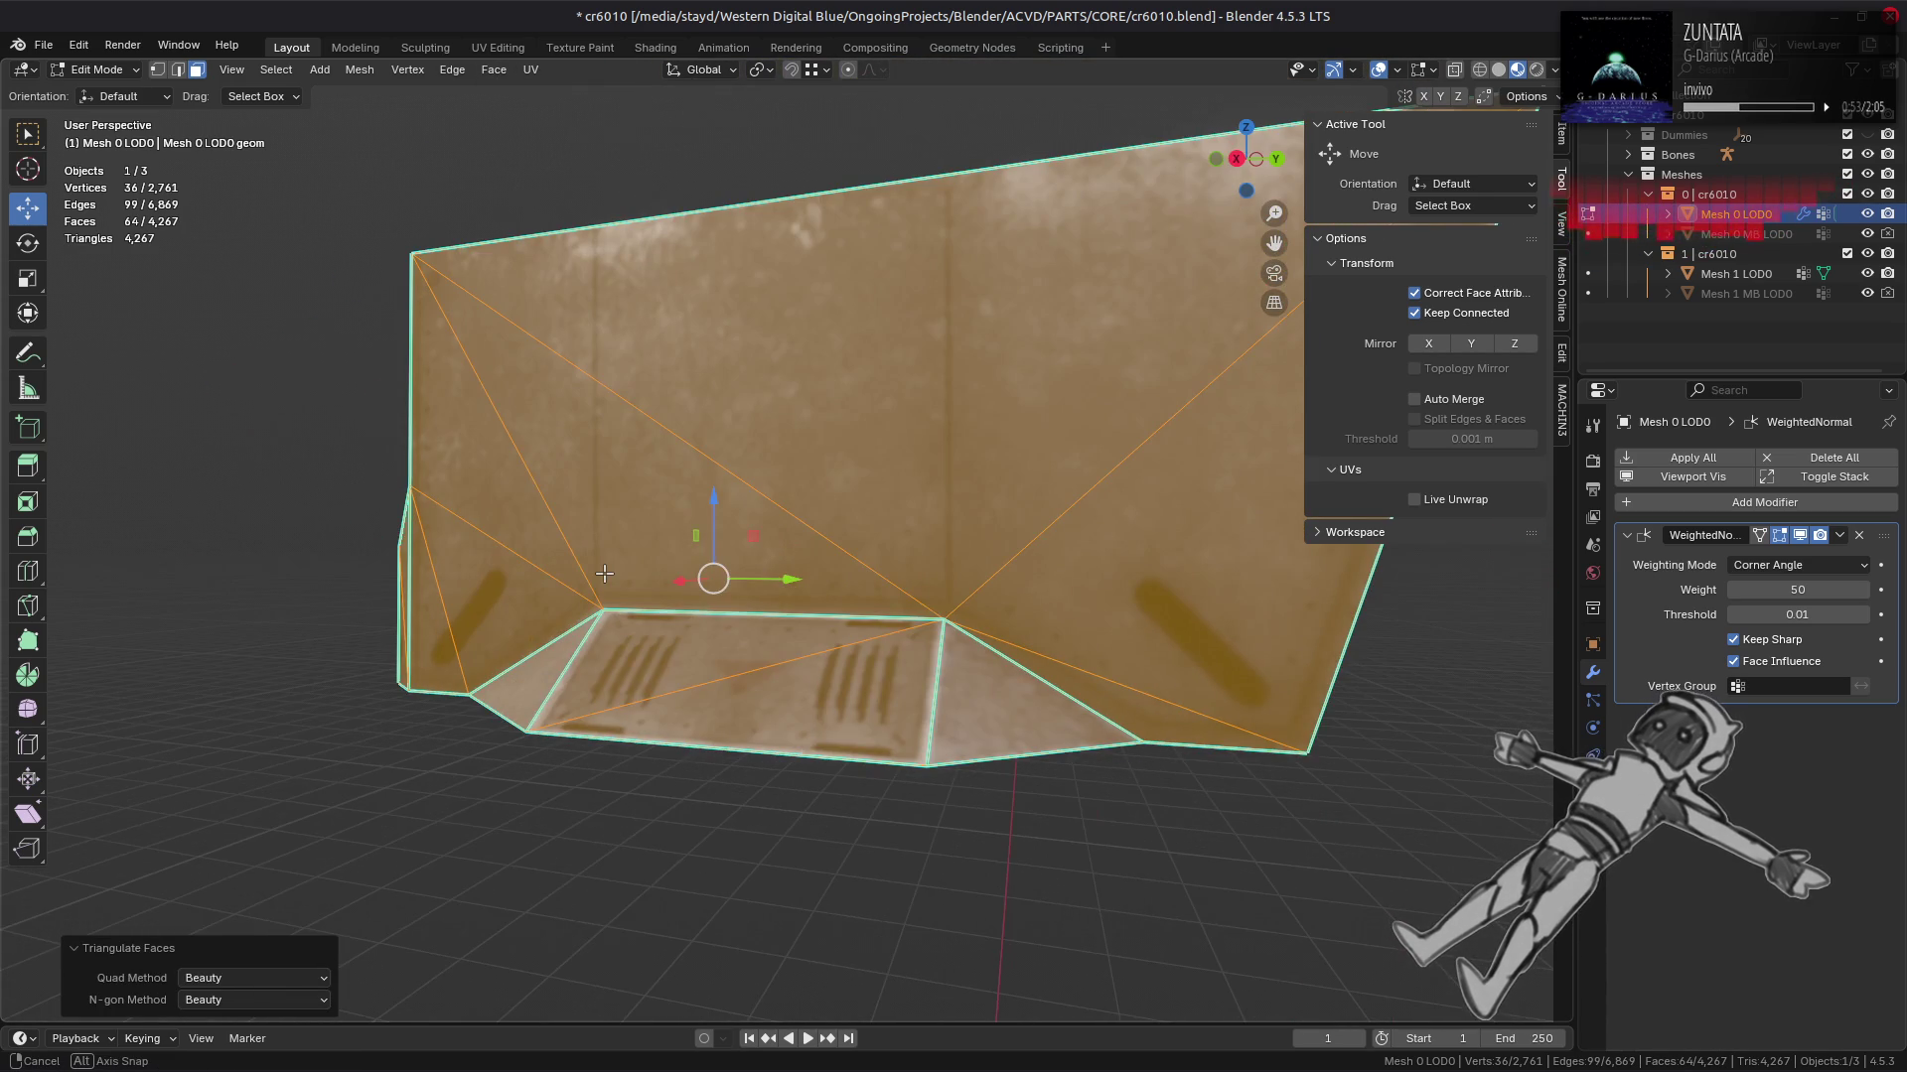
{"action": "left_click_drag", "start_coordinate": [787, 601], "coordinate": [731, 553]}
Step: Reveal all geometry, briefly isolate the bottom ring, then select a large triangle on the circular bottom cap
{"action": "key", "text": "alt+h"}
{"action": "key", "text": "alt+a"}
{"action": "left_click", "coordinate": [770, 574]}
{"action": "key", "text": "ctrl+l"}
{"action": "key", "text": "shift+h"}
{"action": "key", "text": "alt+h"}
{"action": "key", "text": "alt+a"}
{"action": "left_click", "coordinate": [731, 553]}
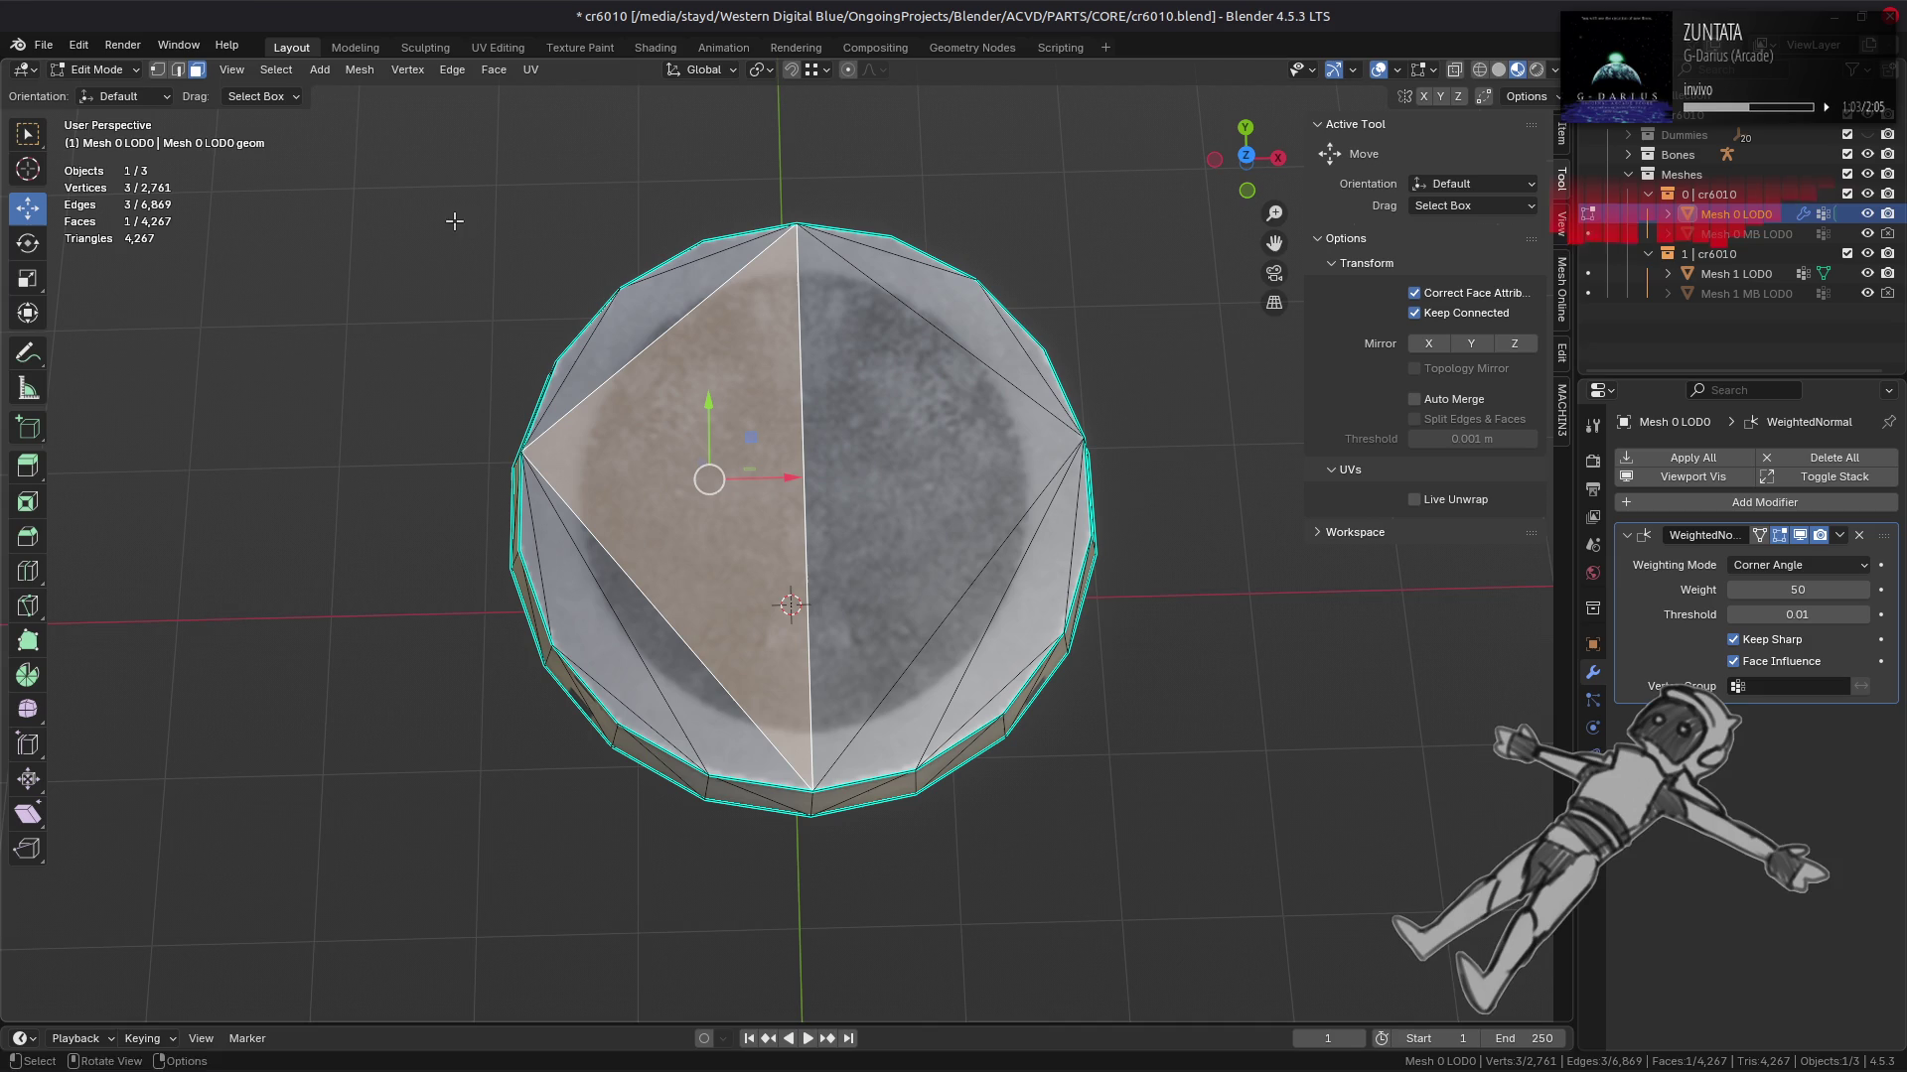
Step: Select the cap's linked flat faces, keep only the left half, and try Beautify Faces before undoing it
{"action": "left_click", "coordinate": [277, 69]}
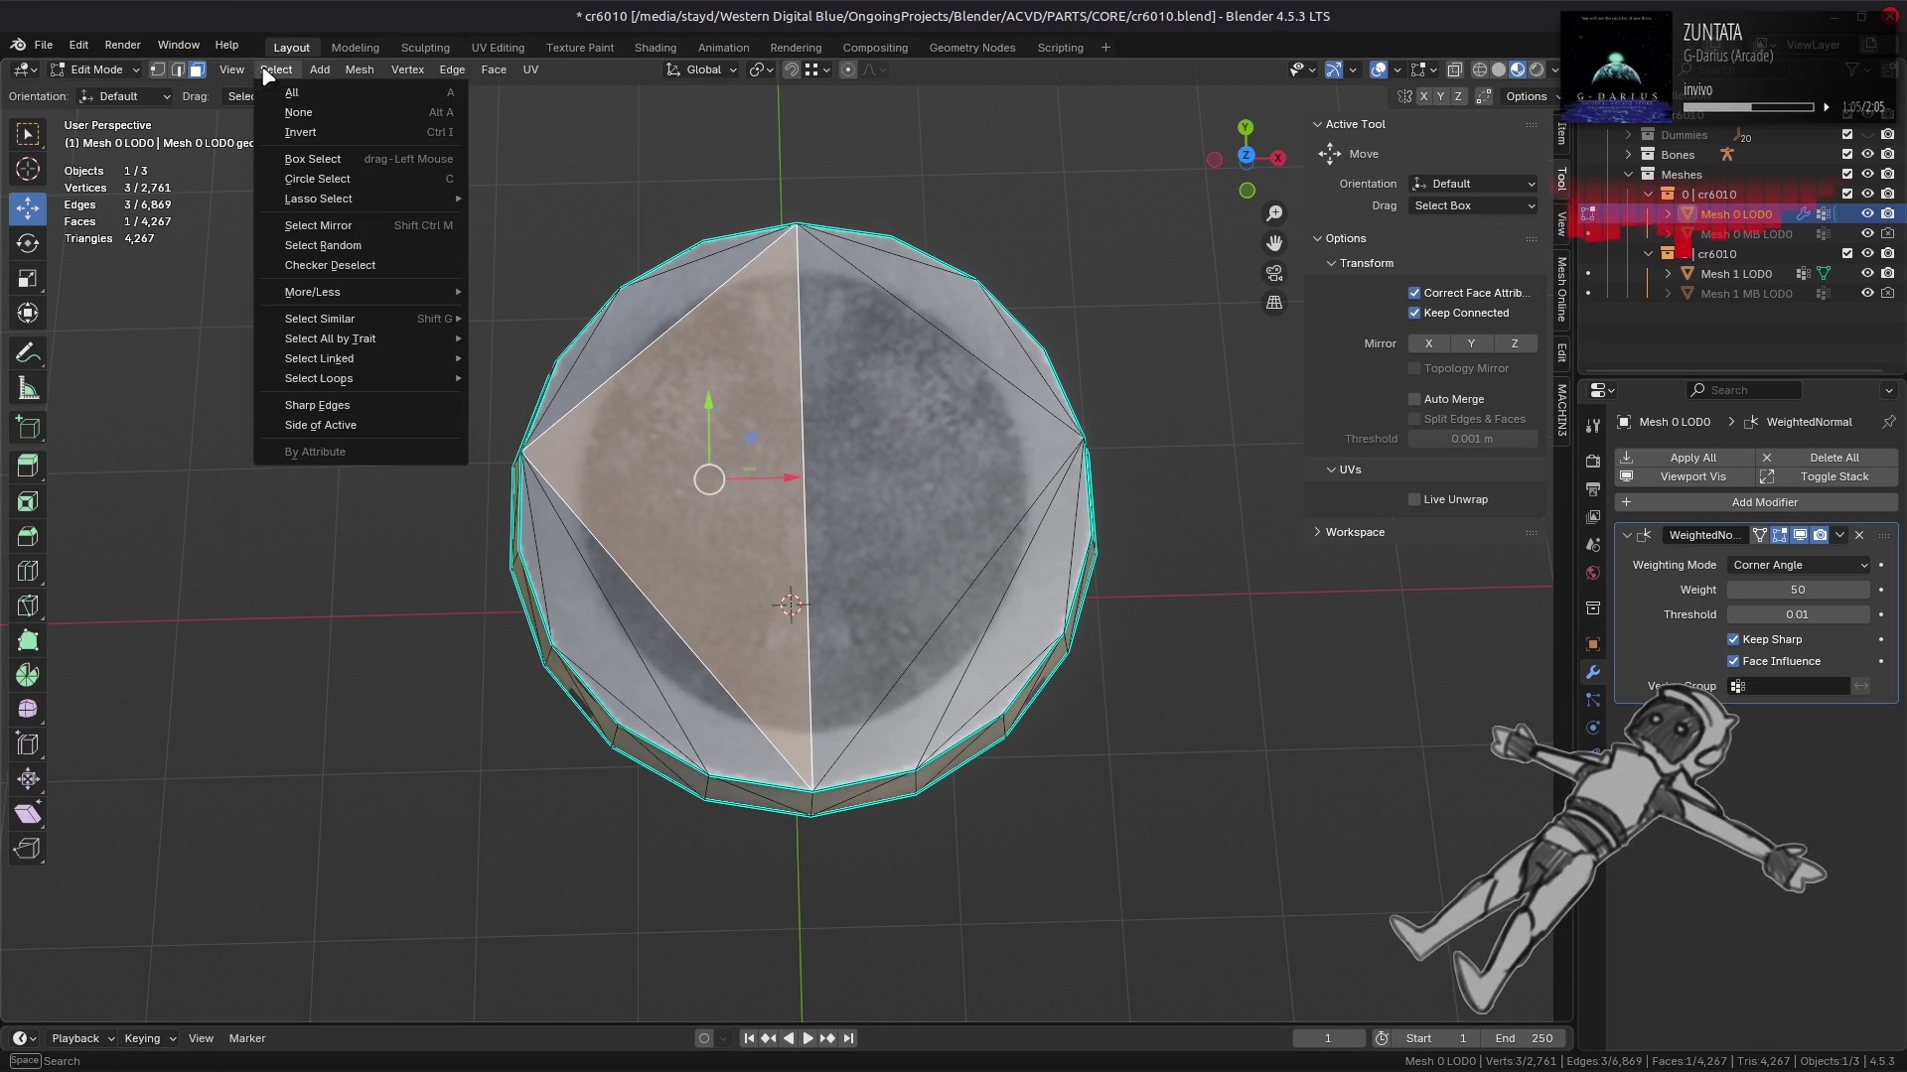
{"action": "mouse_move", "coordinate": [423, 361]}
{"action": "left_click", "coordinate": [533, 397]}
{"action": "left_click_drag", "start_coordinate": [1230, 928], "coordinate": [786, 194]}
{"action": "left_click", "coordinate": [494, 69]}
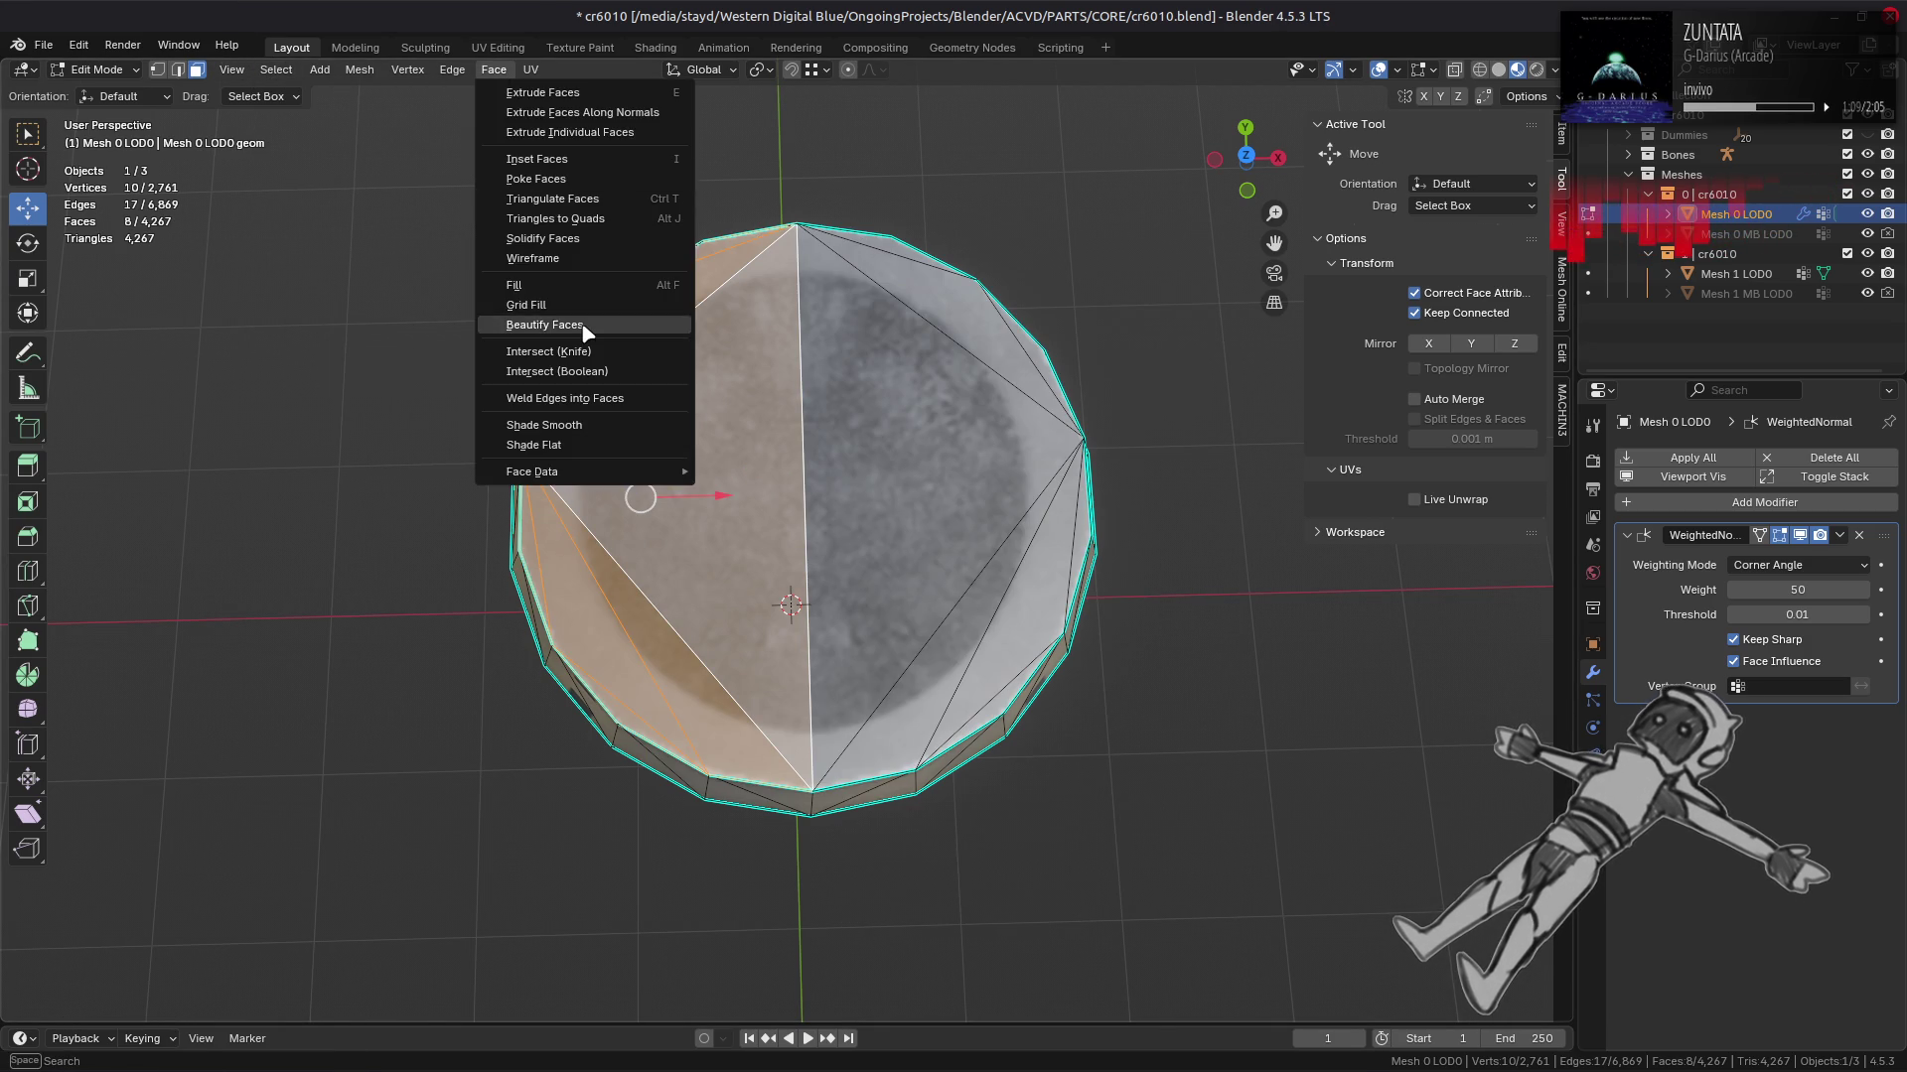
{"action": "left_click", "coordinate": [580, 323]}
{"action": "key", "text": "ctrl+z"}
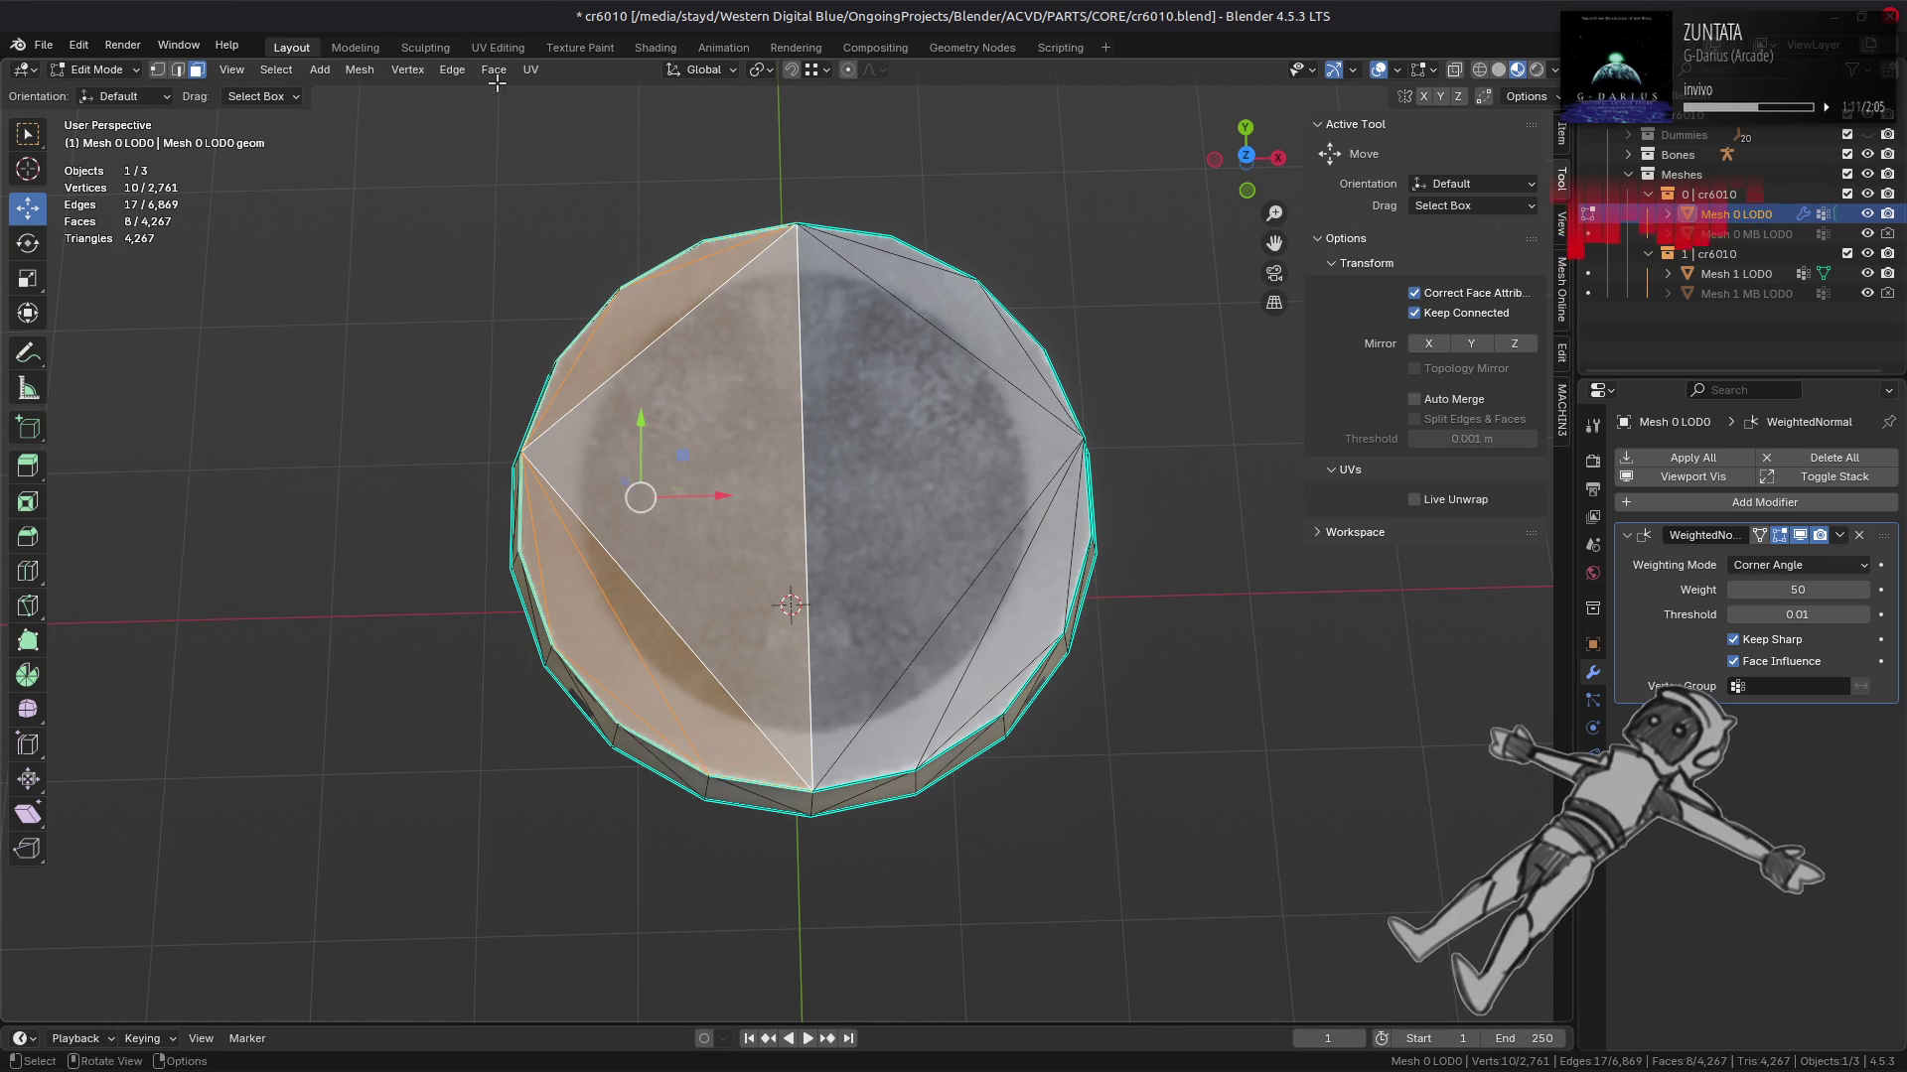
Step: Limited-dissolve the left cap half and triangulate it, trying Clip then Beauty n-gon splitting
{"action": "left_click", "coordinate": [359, 70]}
{"action": "mouse_move", "coordinate": [454, 534]}
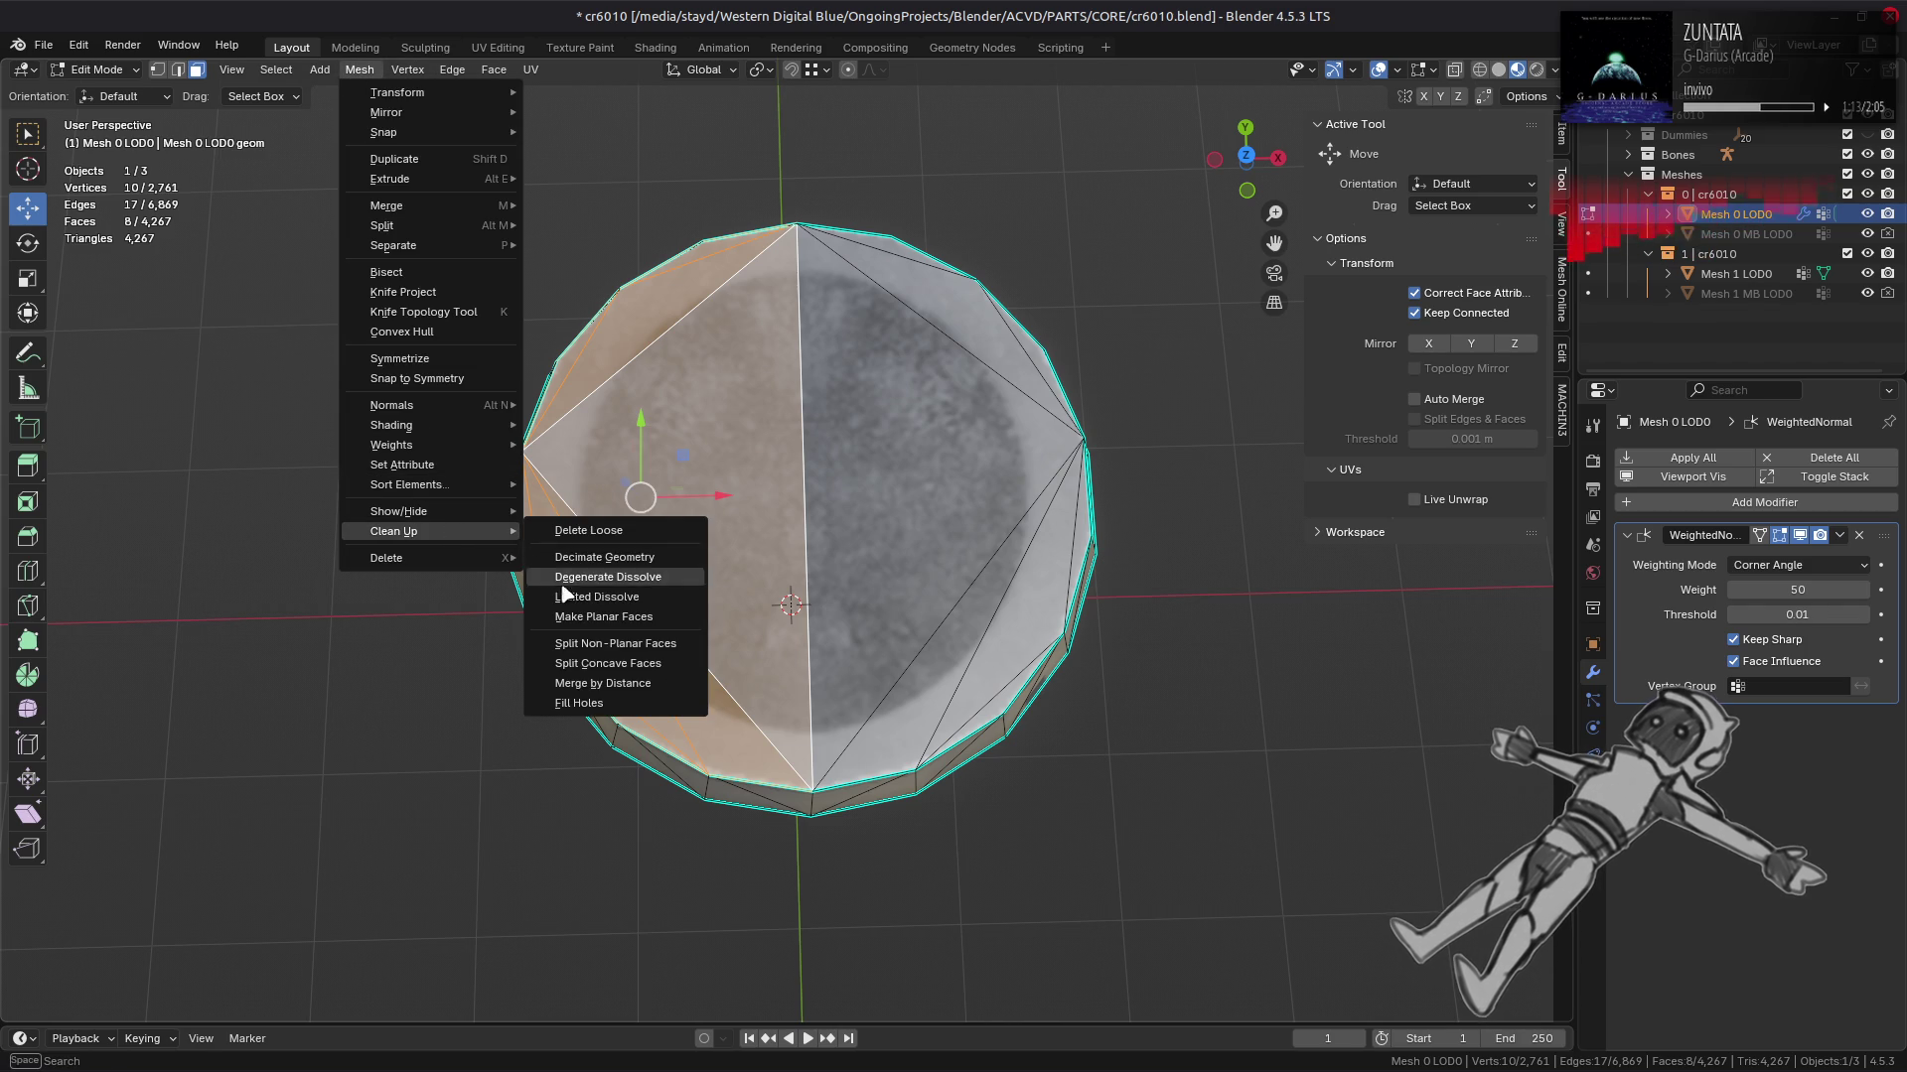
{"action": "left_click", "coordinate": [556, 584]}
{"action": "left_click", "coordinate": [494, 69]}
{"action": "left_click", "coordinate": [554, 198]}
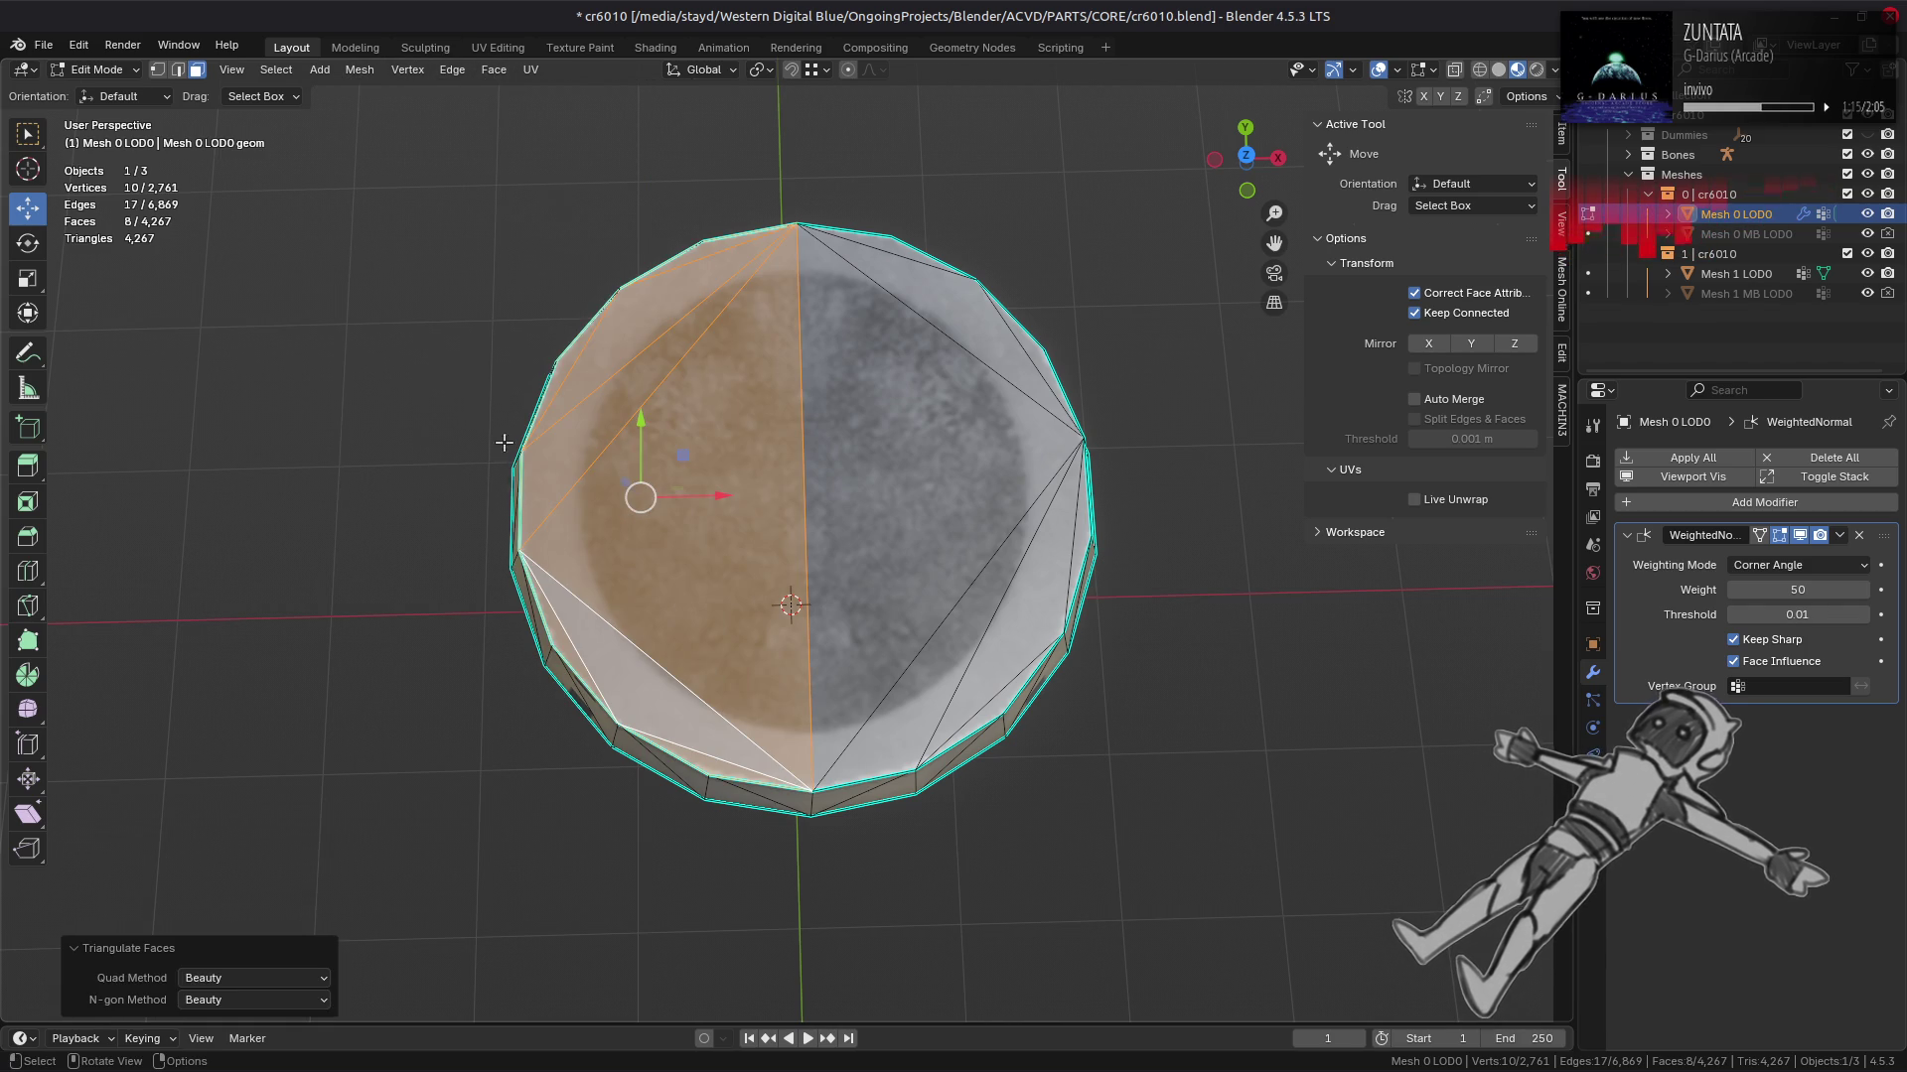
{"action": "left_click", "coordinate": [253, 1000]}
{"action": "left_click", "coordinate": [280, 1039]}
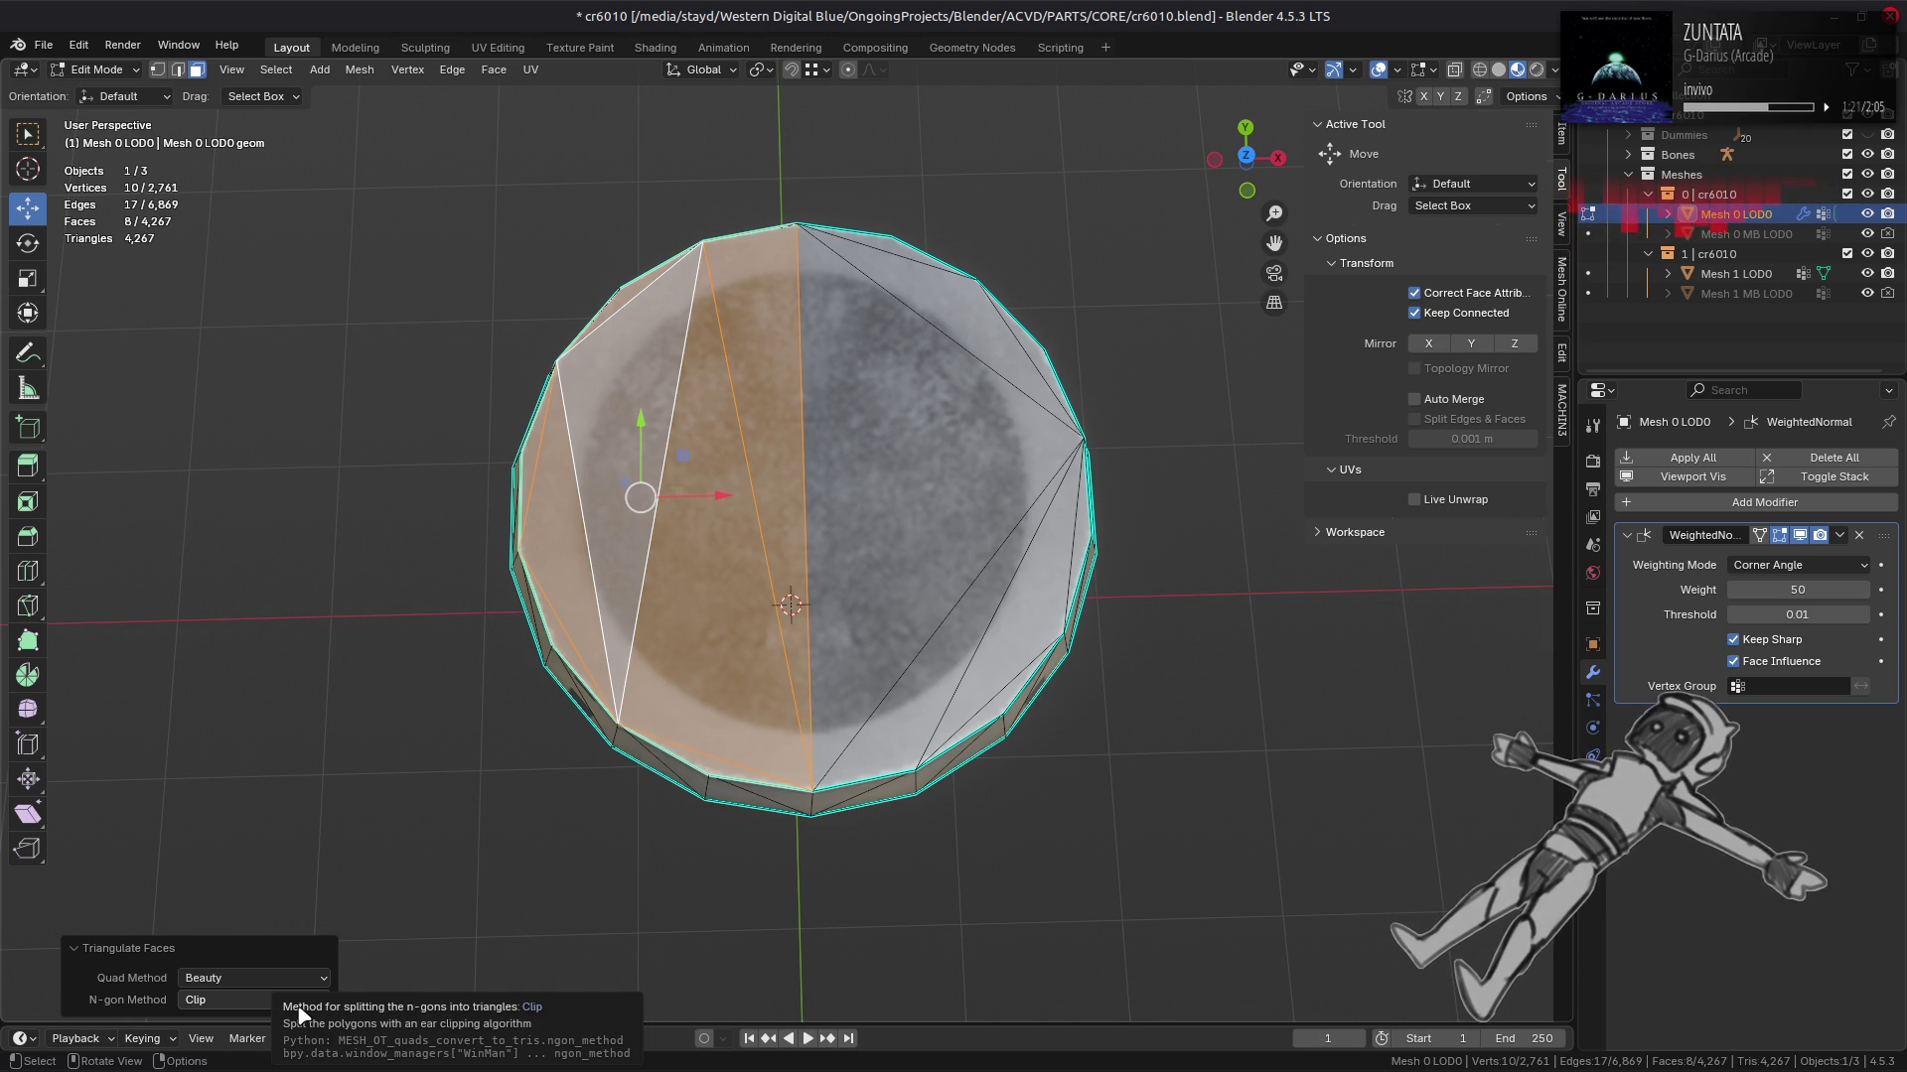
{"action": "left_click", "coordinate": [298, 1007]}
{"action": "left_click", "coordinate": [288, 1025]}
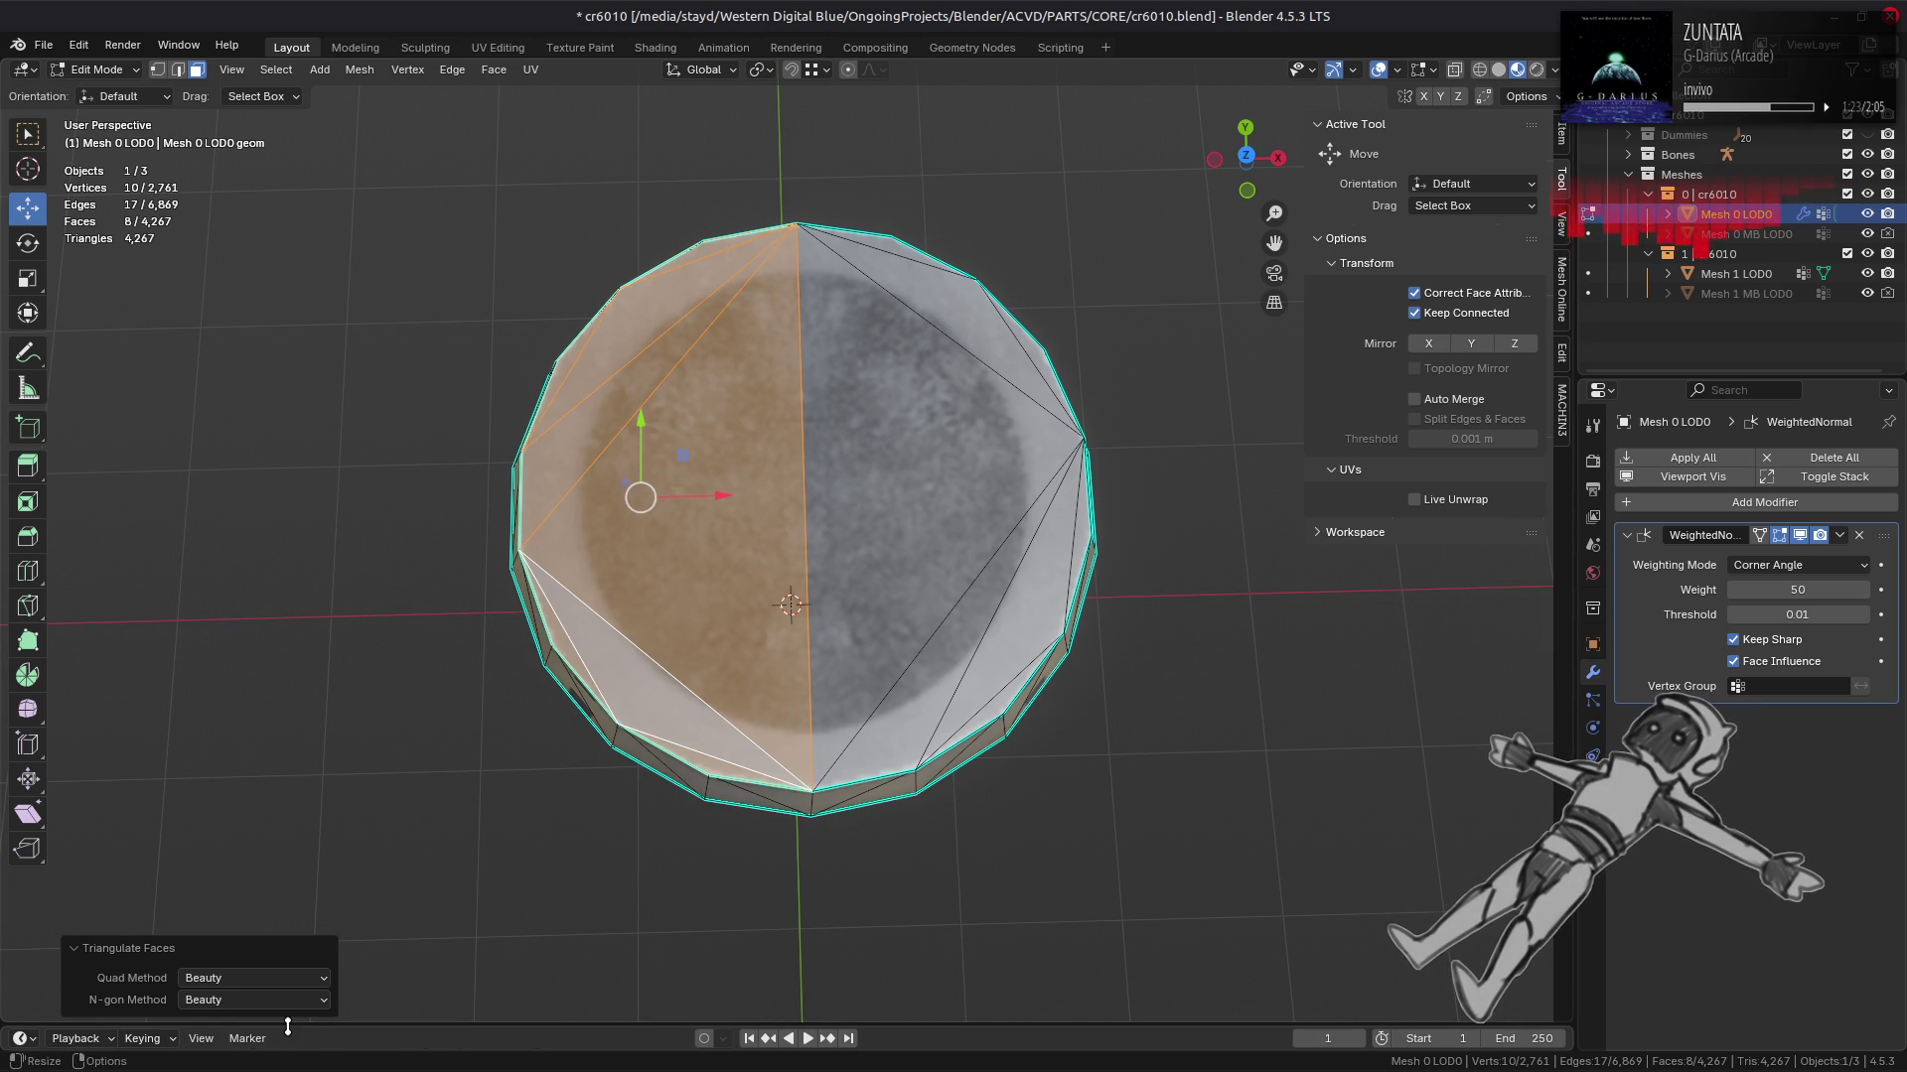
Step: Compare Clip against Beauty n-gon splitting again, keep Beauty, and beautify the new triangles
{"action": "left_click", "coordinate": [287, 1005]}
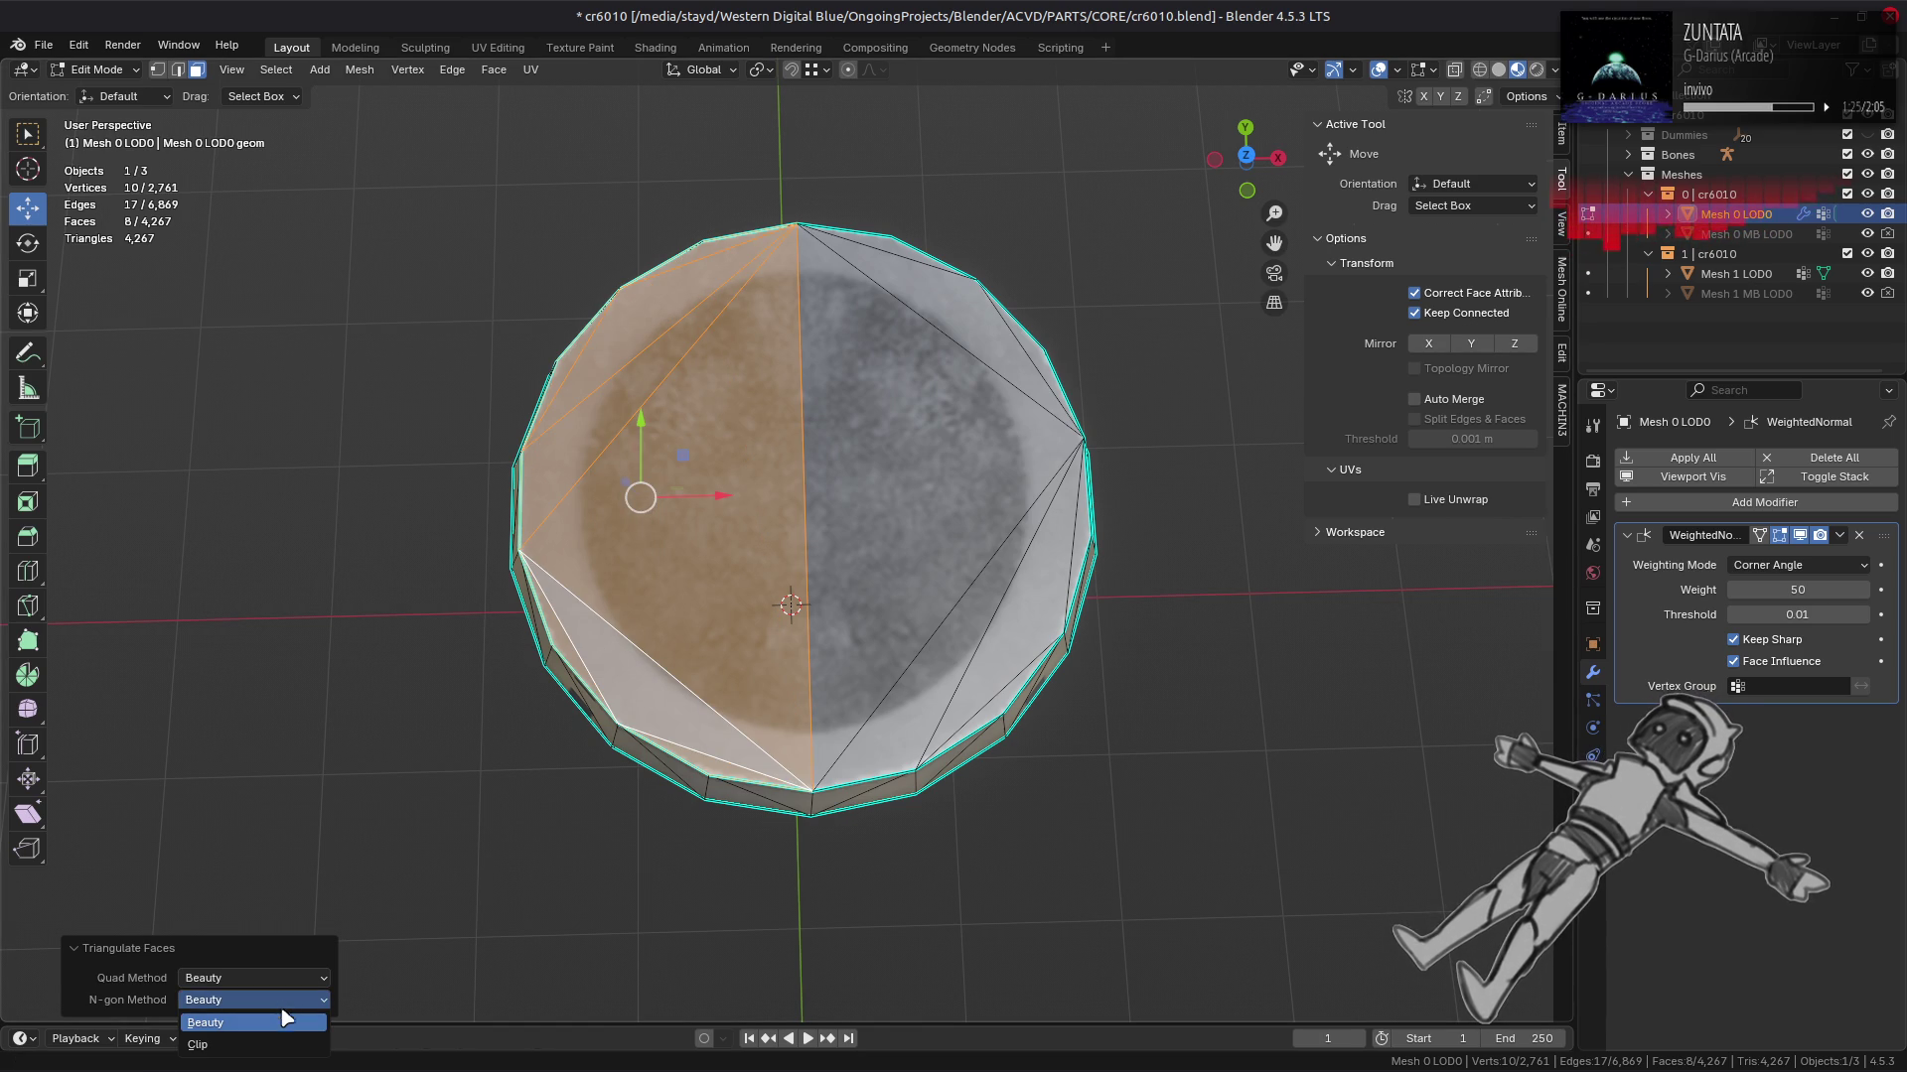
{"action": "left_click", "coordinate": [280, 999]}
{"action": "left_click", "coordinate": [273, 1043]}
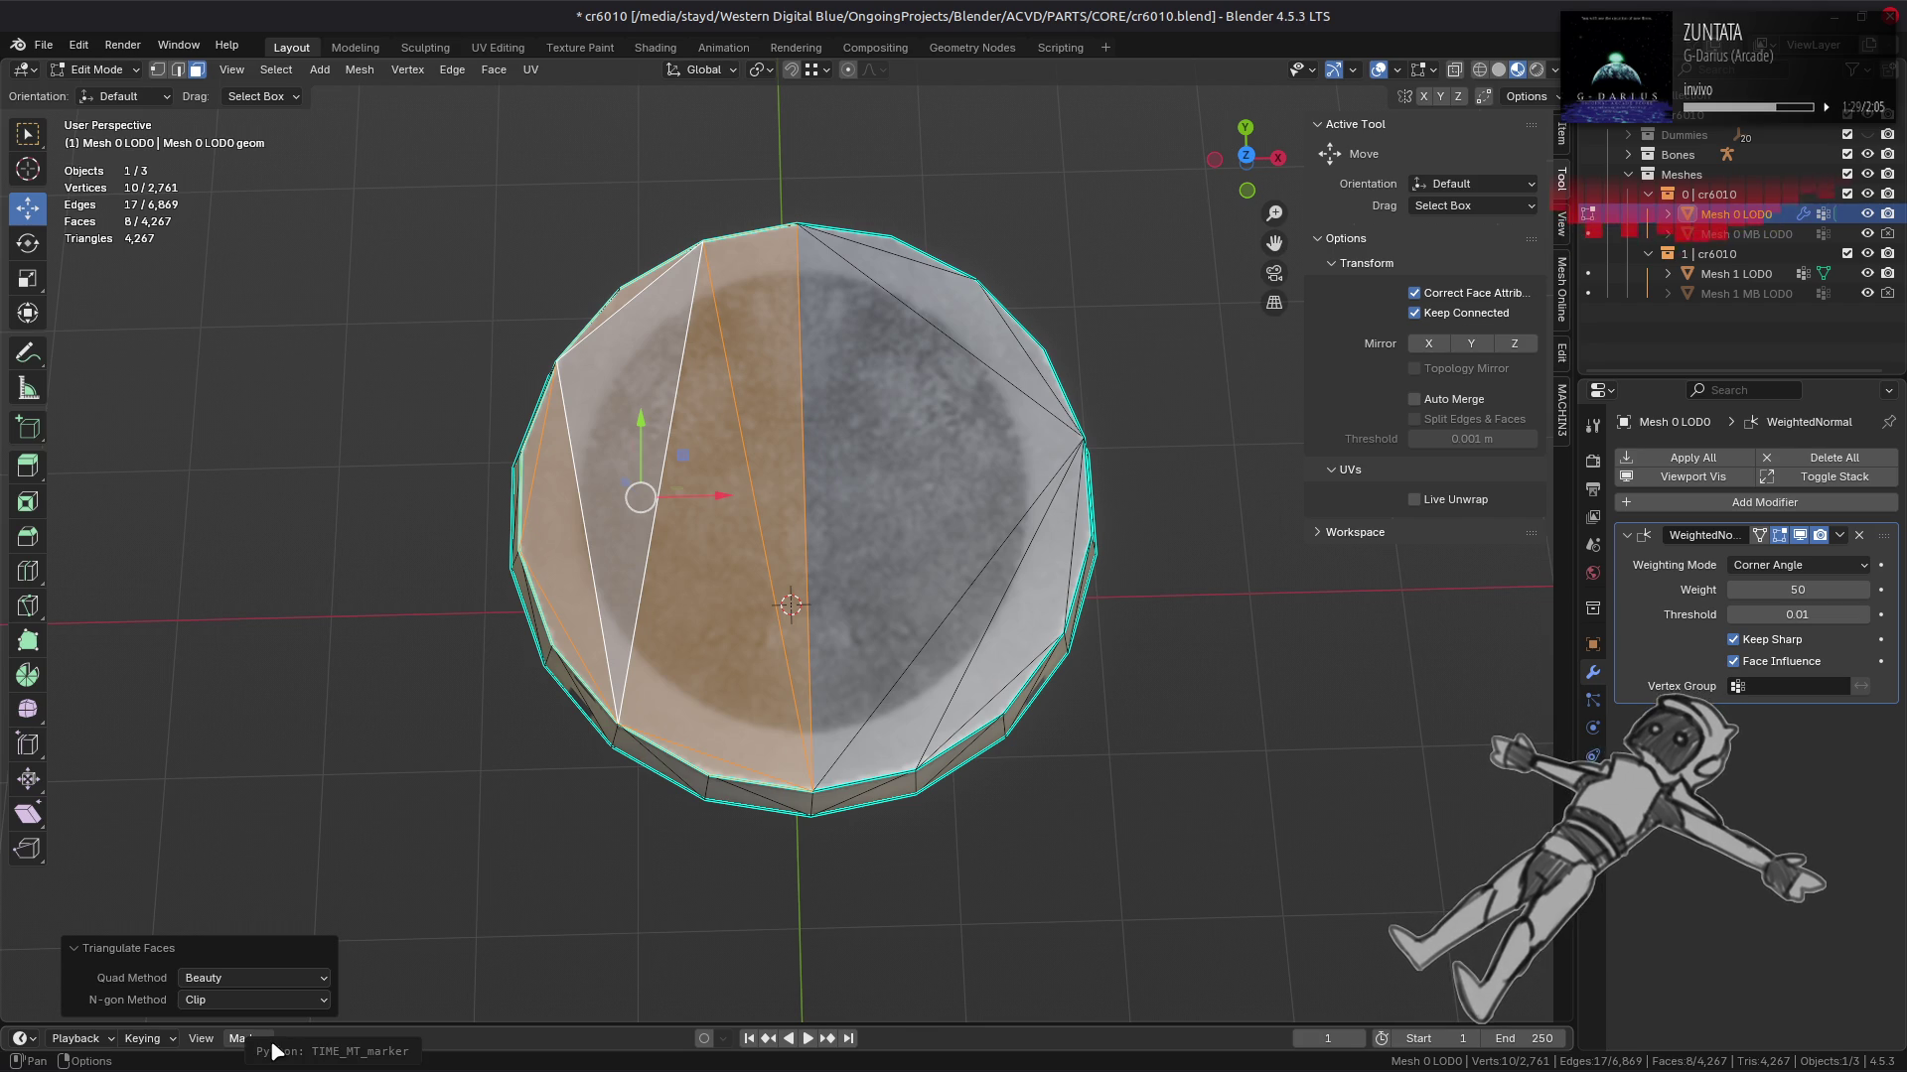
{"action": "left_click", "coordinate": [253, 1000]}
{"action": "left_click", "coordinate": [253, 1029]}
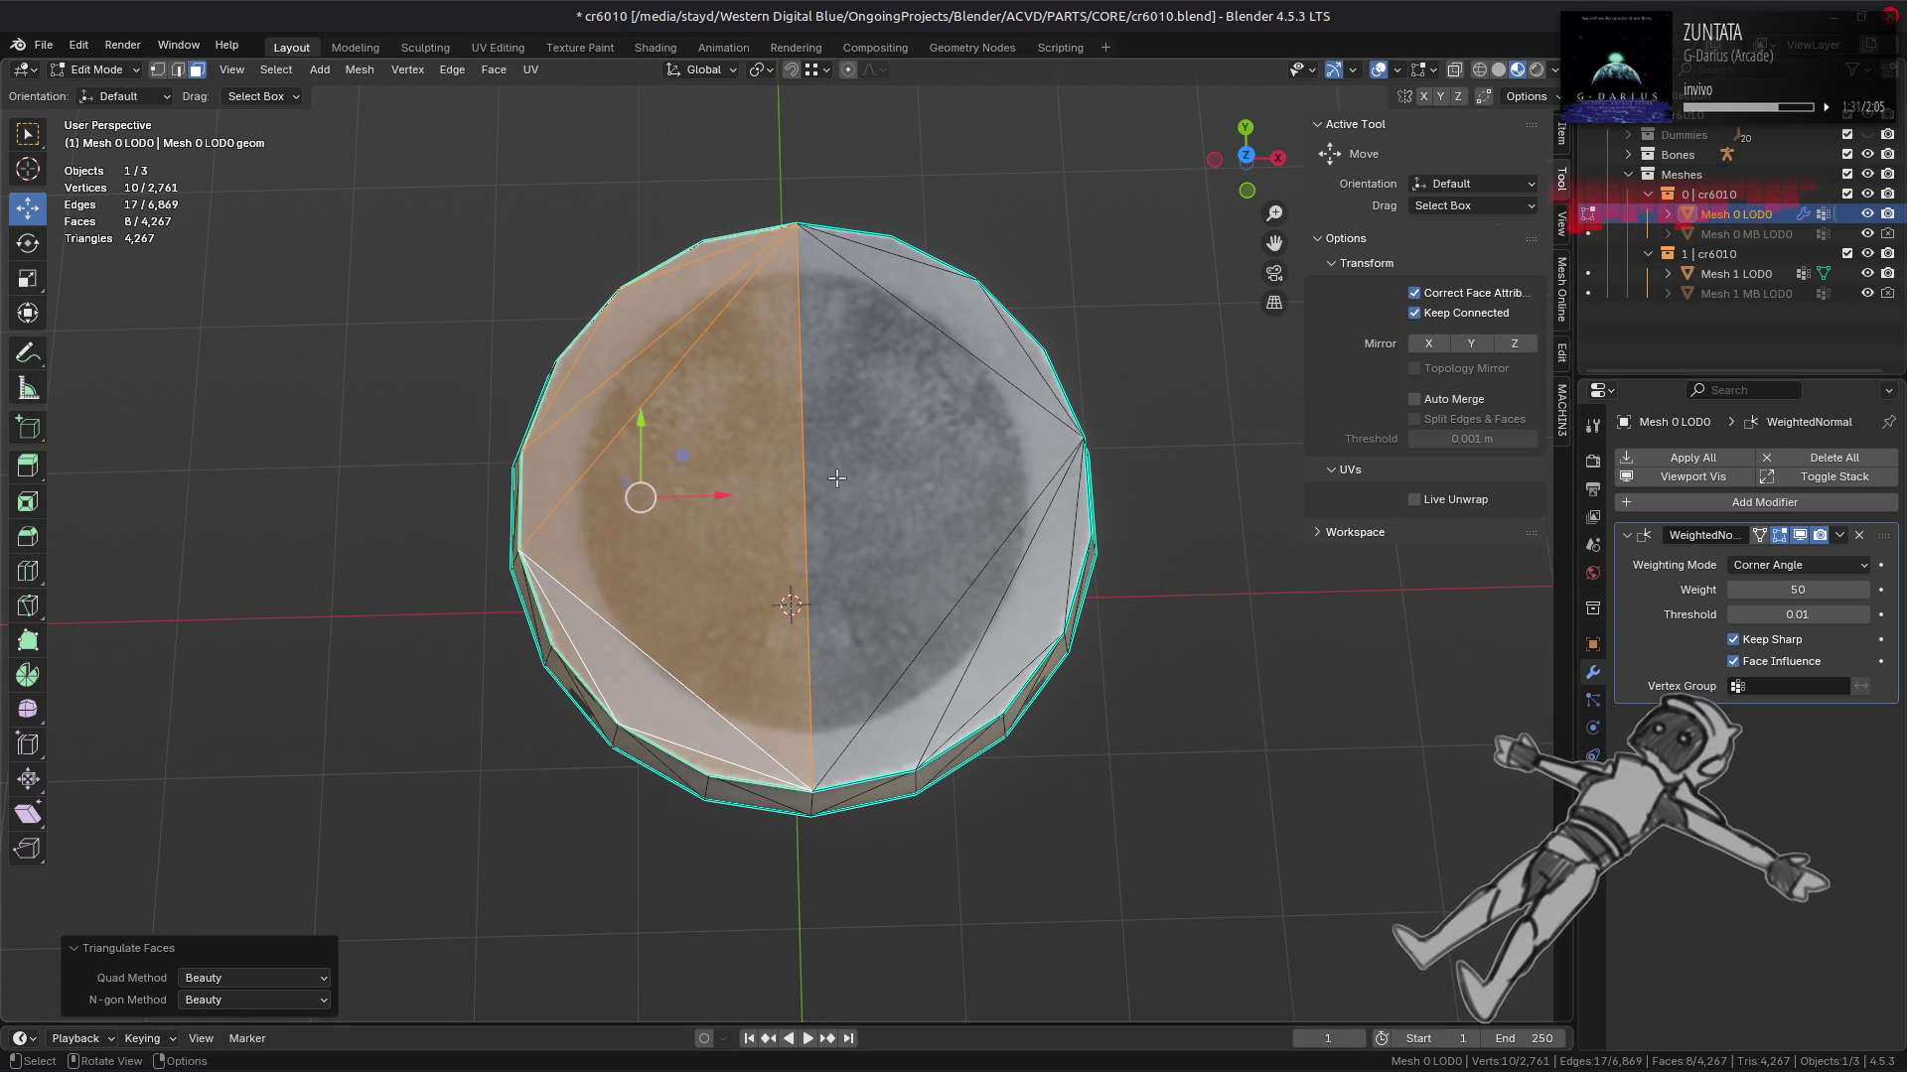
{"action": "left_click", "coordinate": [493, 70]}
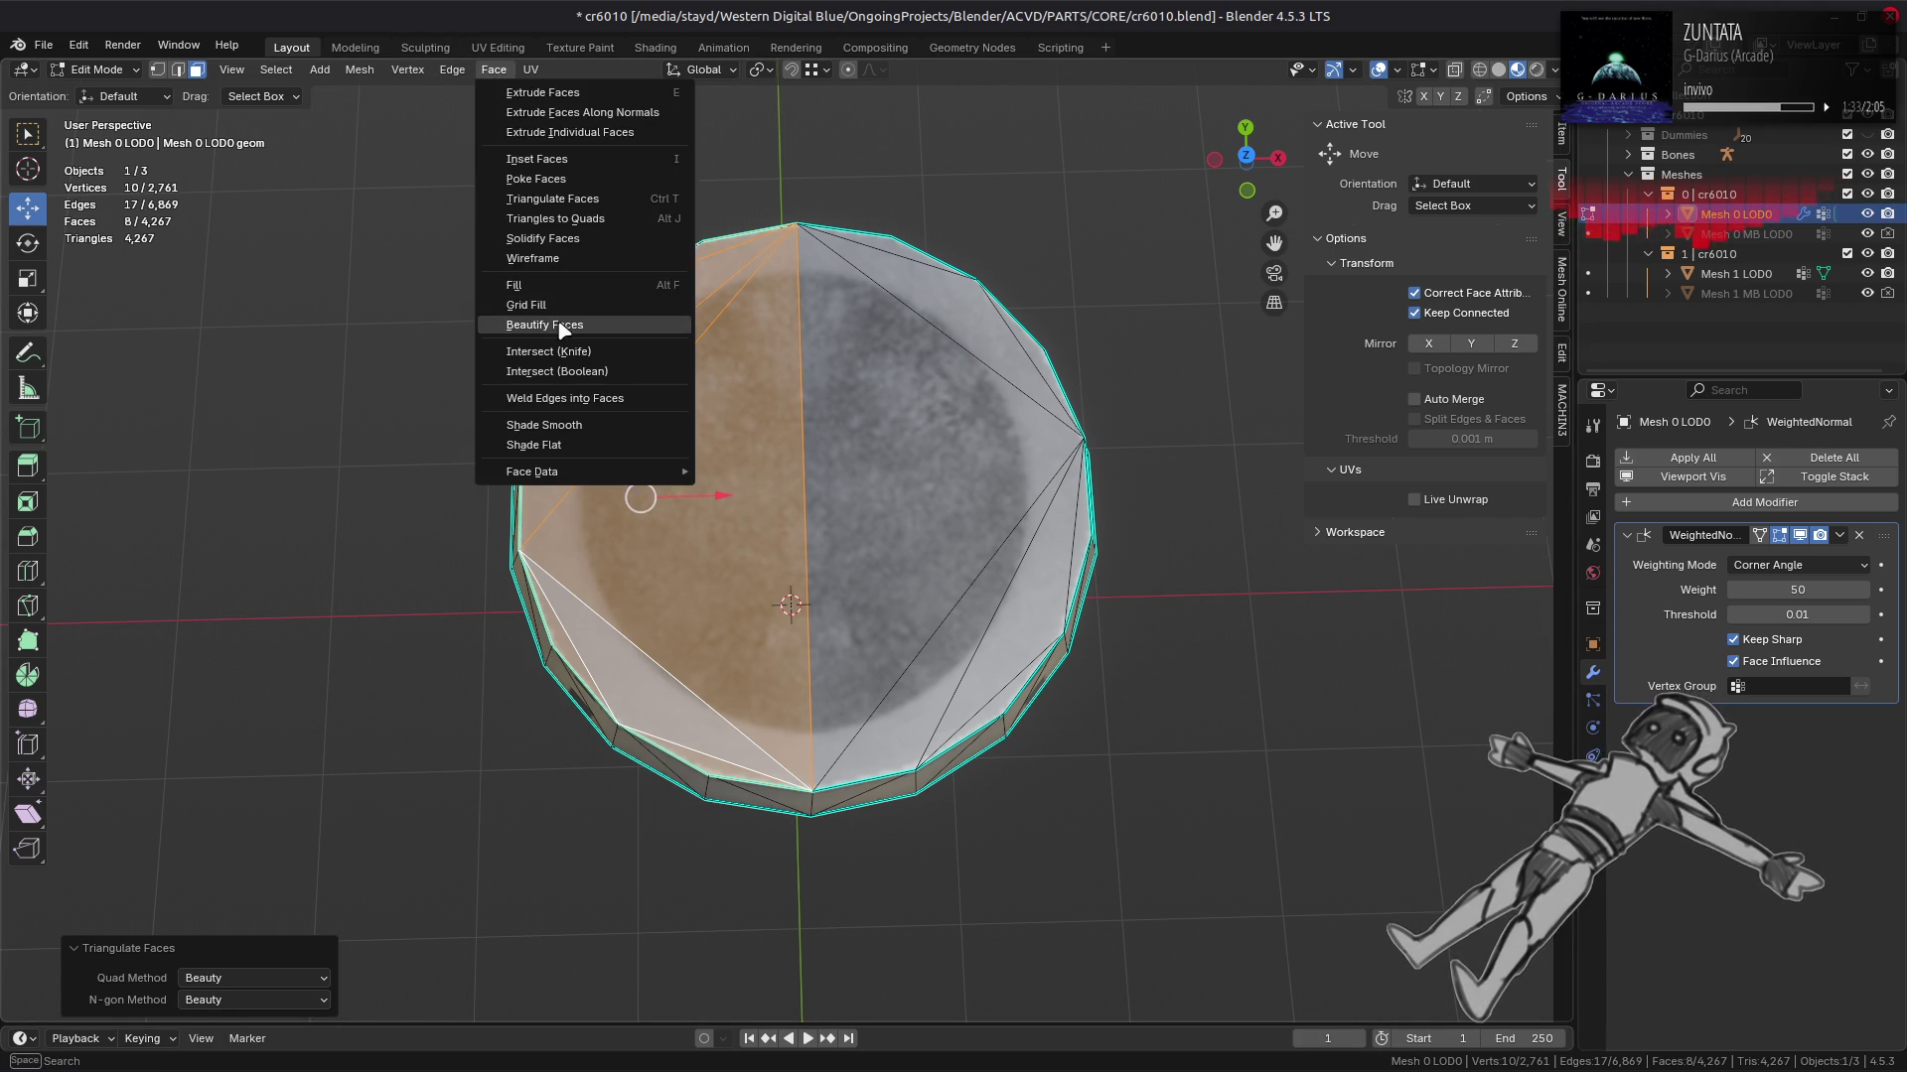
{"action": "left_click", "coordinate": [557, 325]}
Step: Select the right cap half's linked flat faces, beautify them, and clear the selection
{"action": "left_click", "coordinate": [910, 482]}
{"action": "left_click", "coordinate": [276, 70]}
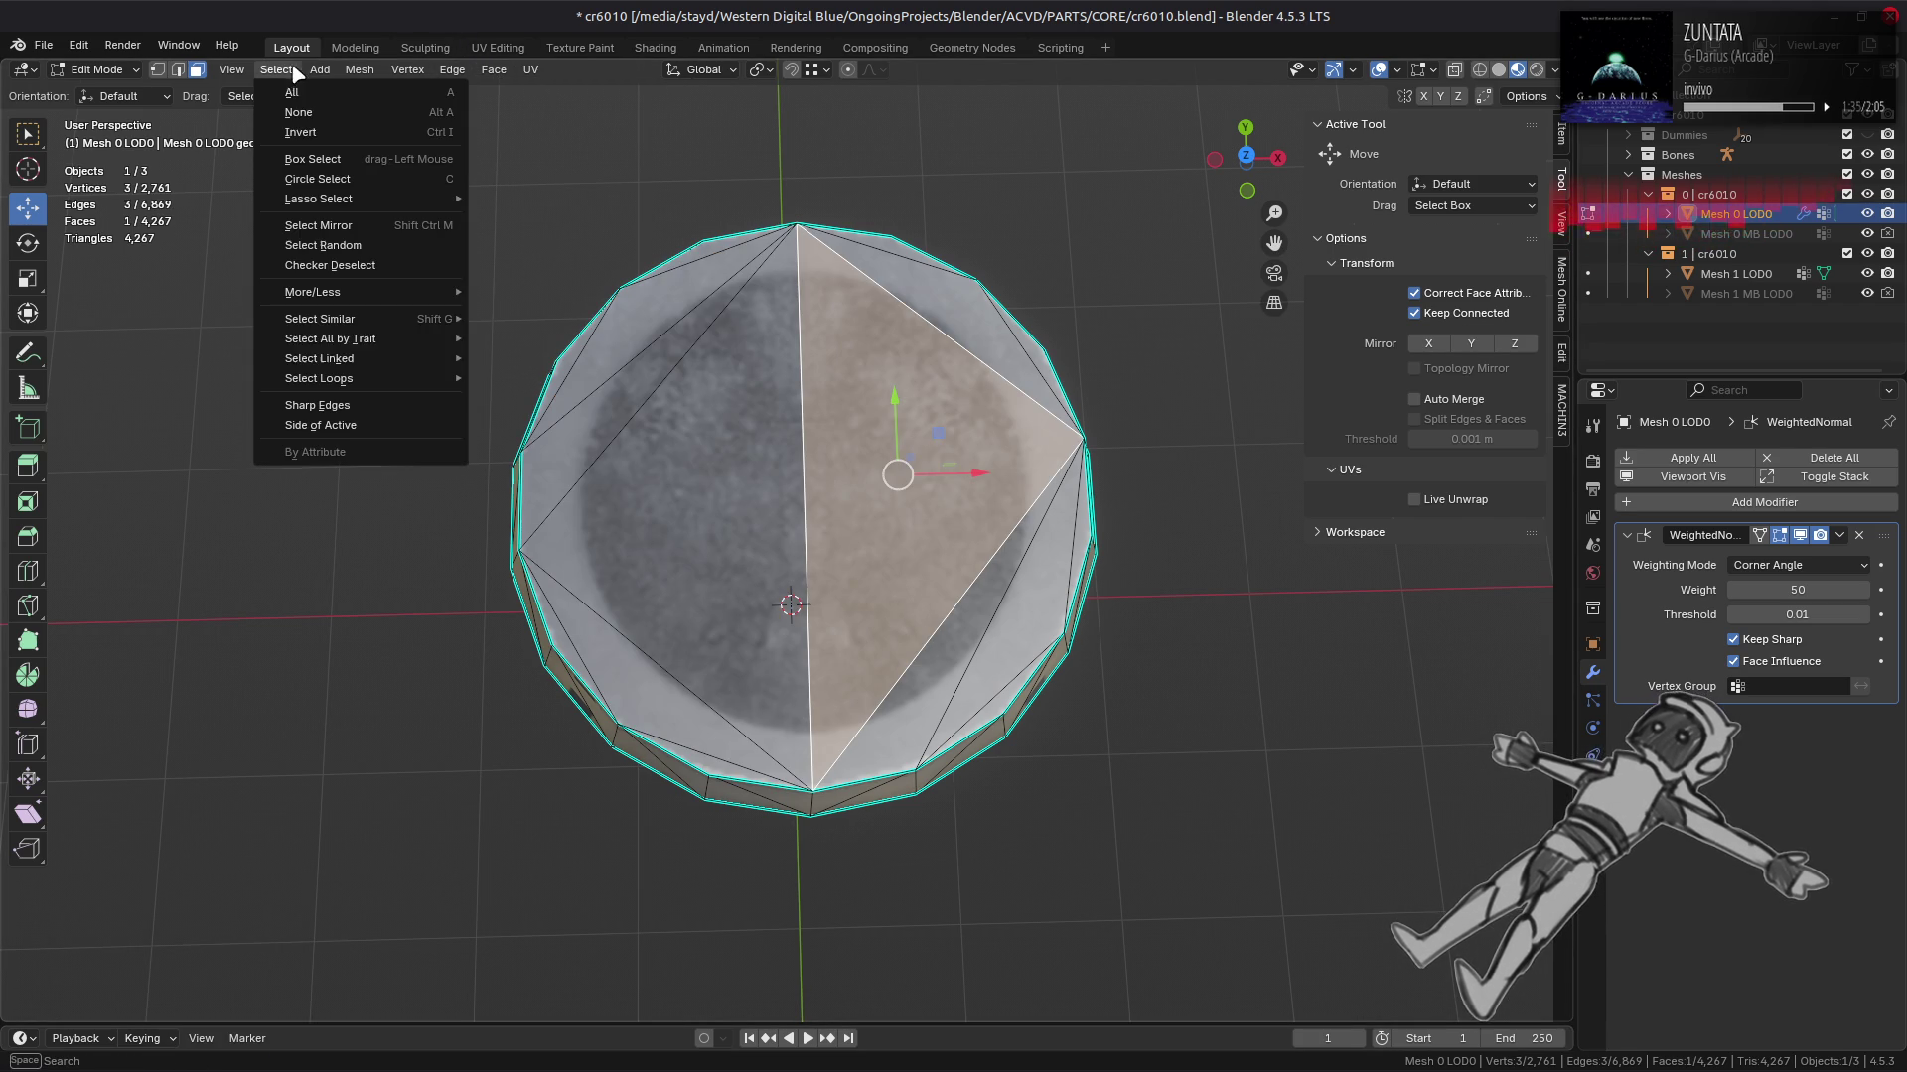
{"action": "mouse_move", "coordinate": [442, 358]}
{"action": "left_click", "coordinate": [536, 397]}
{"action": "left_click_drag", "start_coordinate": [461, 137], "coordinate": [825, 870]}
{"action": "left_click", "coordinate": [504, 77]}
{"action": "left_click", "coordinate": [560, 332]}
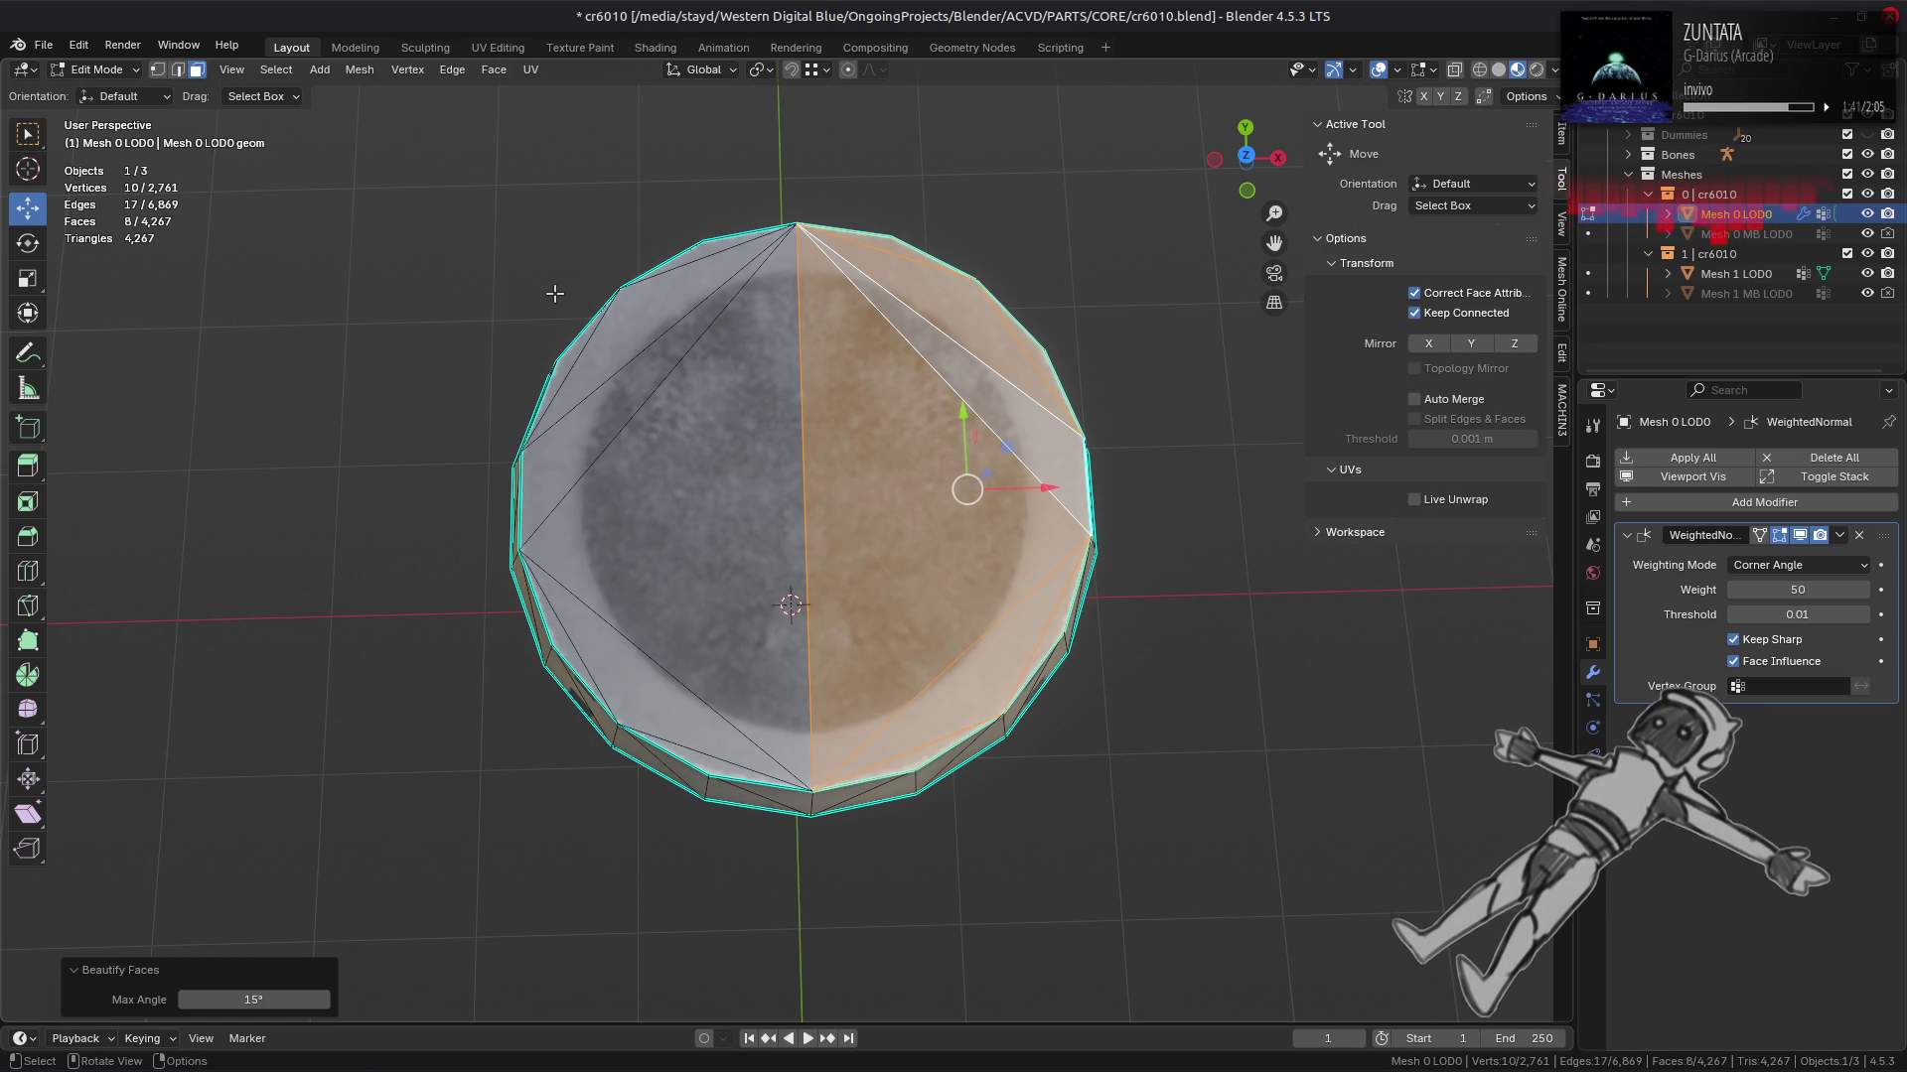
{"action": "left_click", "coordinate": [554, 294]}
Step: Select the left-side cap faces and try Beautify Faces, then undo it
{"action": "left_click_drag", "start_coordinate": [672, 596], "coordinate": [653, 208]}
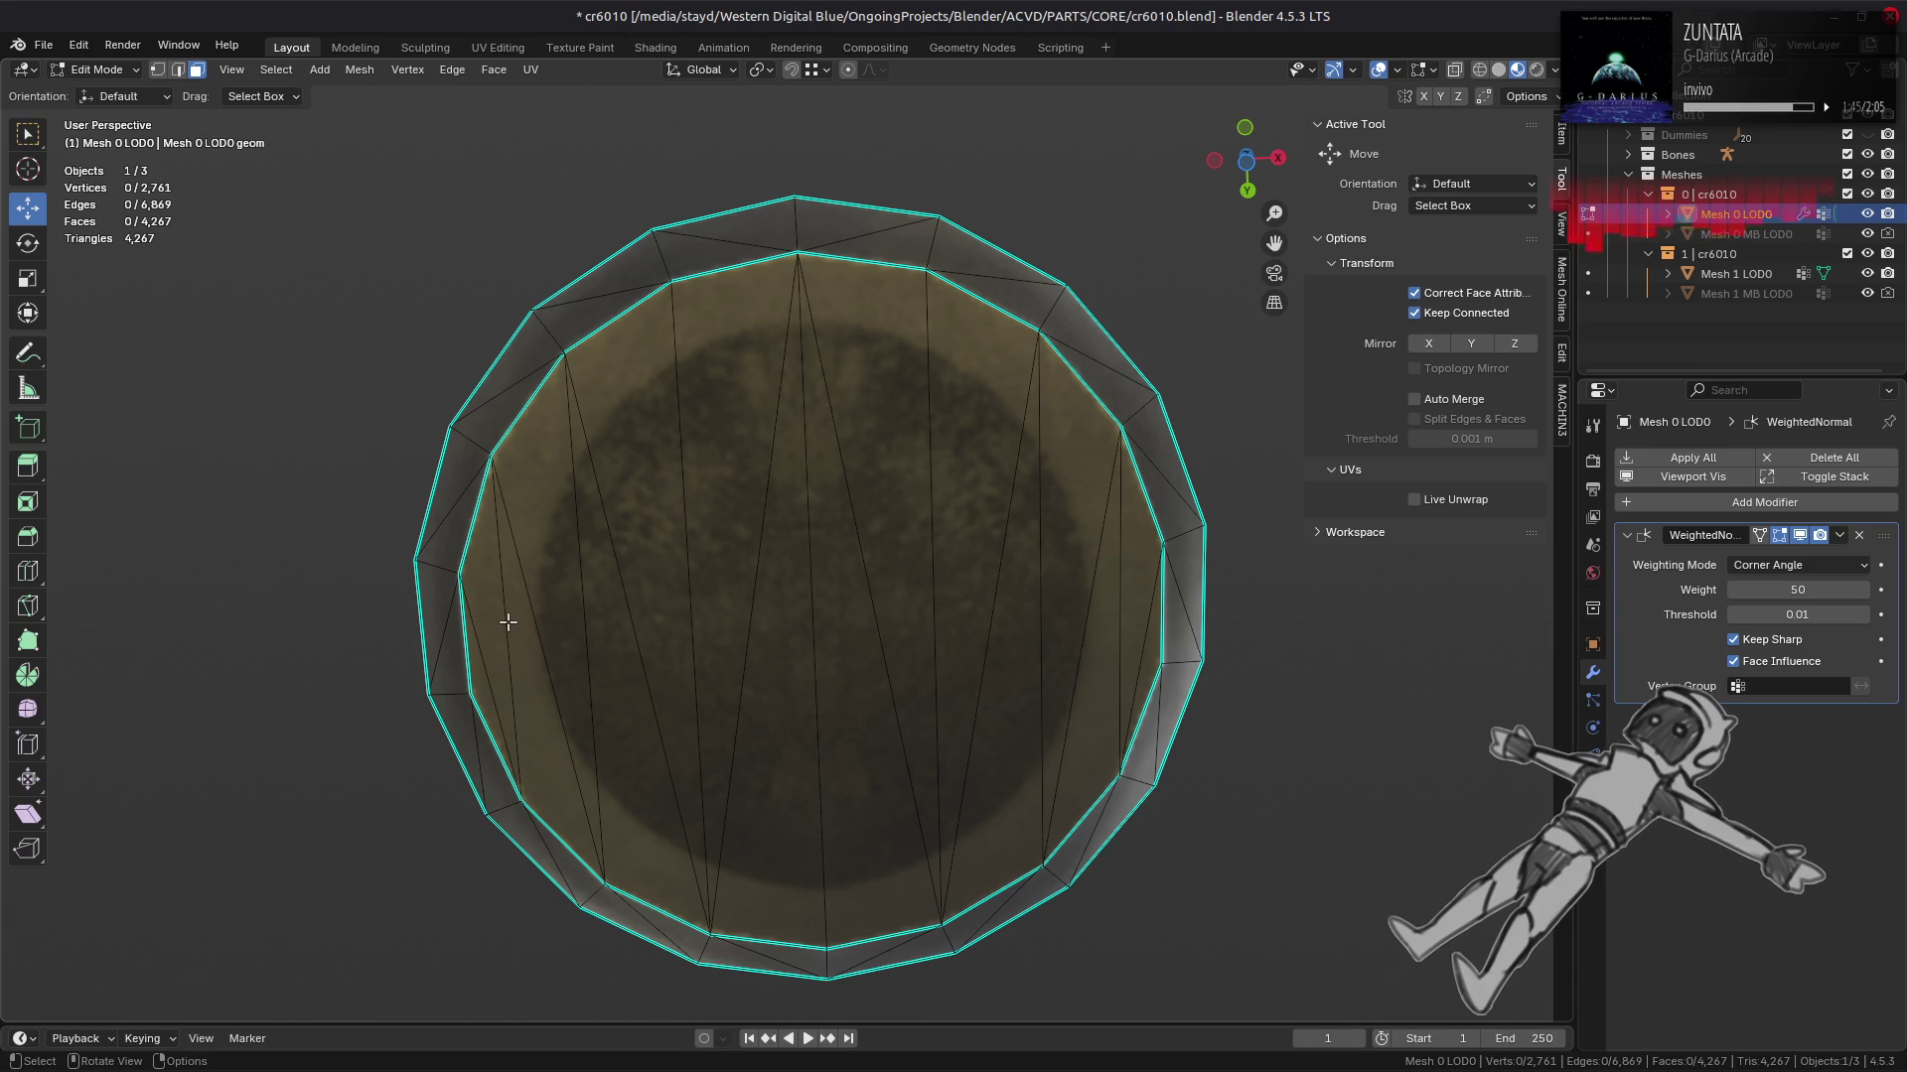
{"action": "left_click", "coordinate": [478, 687]}
{"action": "left_click", "coordinate": [722, 682]}
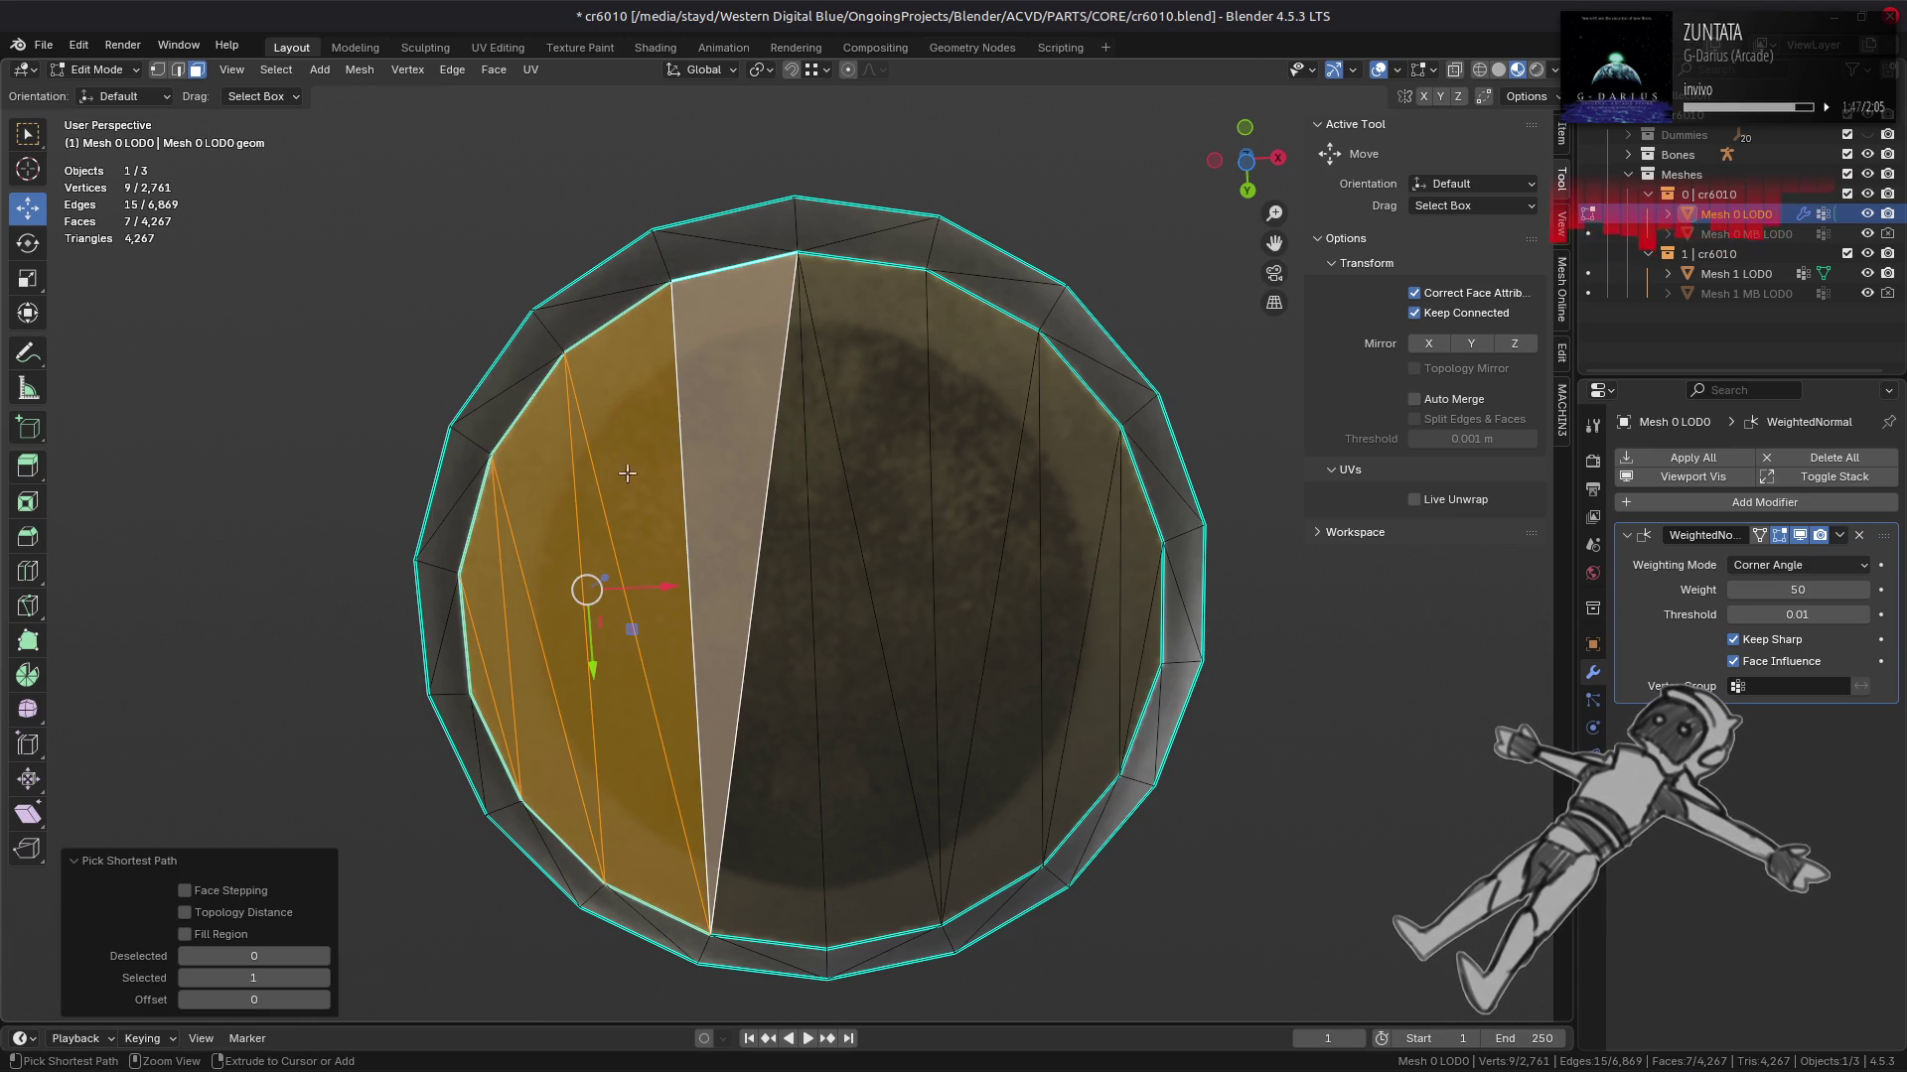
{"action": "left_click", "coordinate": [769, 635]}
{"action": "left_click", "coordinate": [494, 69]}
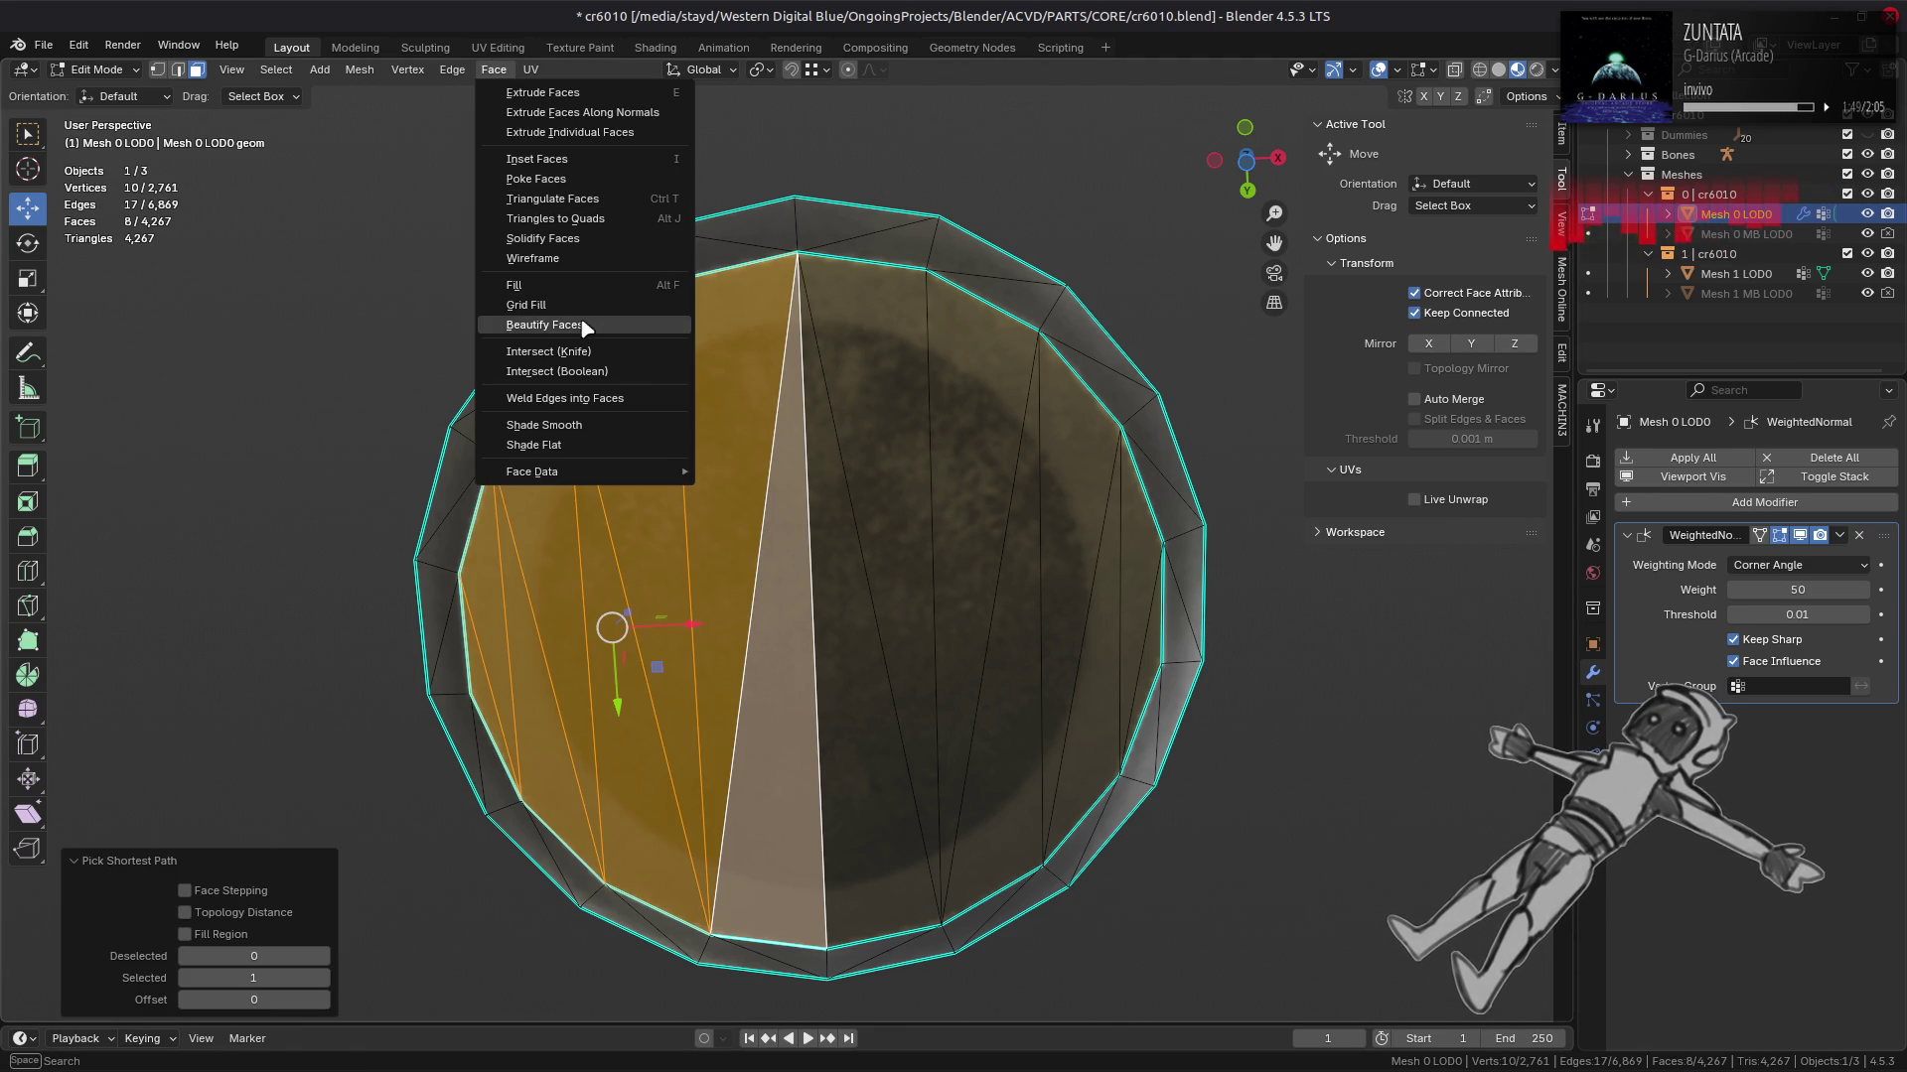
{"action": "left_click", "coordinate": [537, 314]}
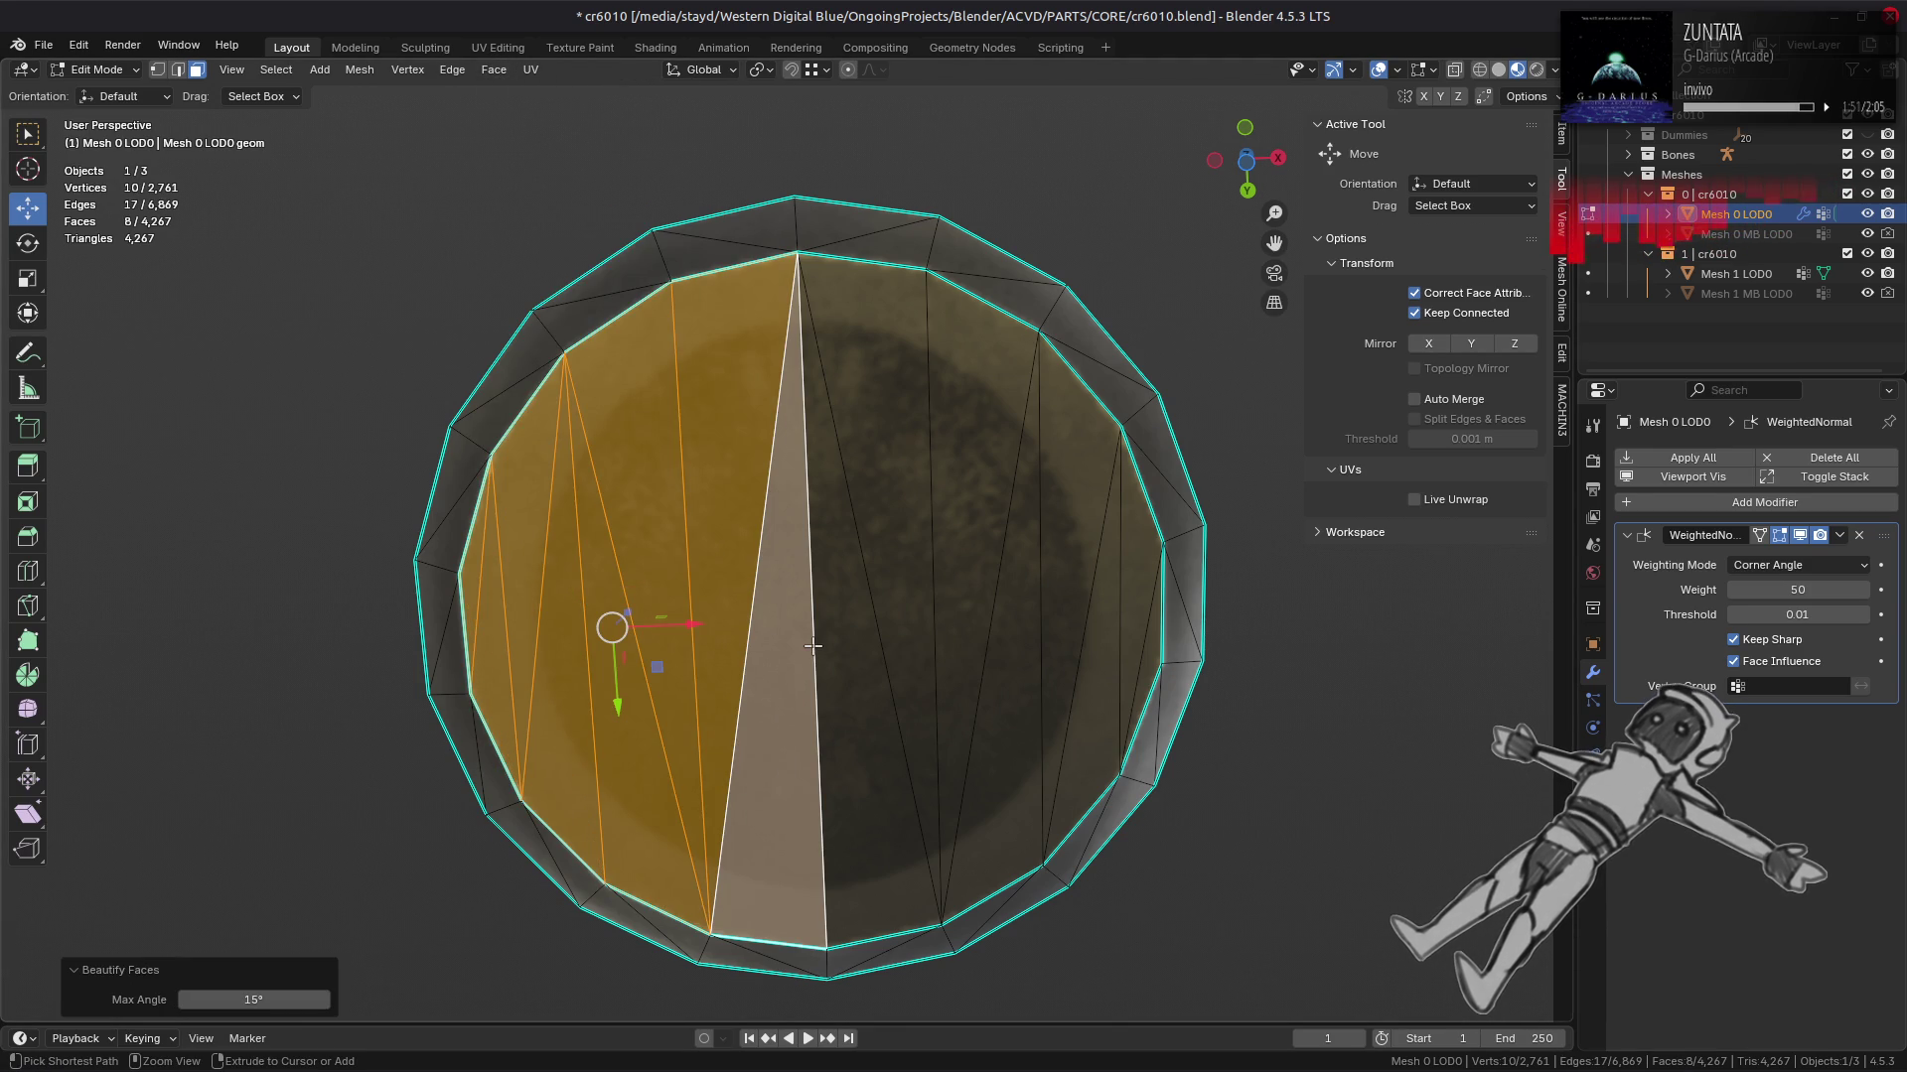
{"action": "key", "text": "ctrl+z"}
Step: Limited-dissolve the selected left faces into one face and triangulate it
{"action": "left_click", "coordinate": [359, 71]}
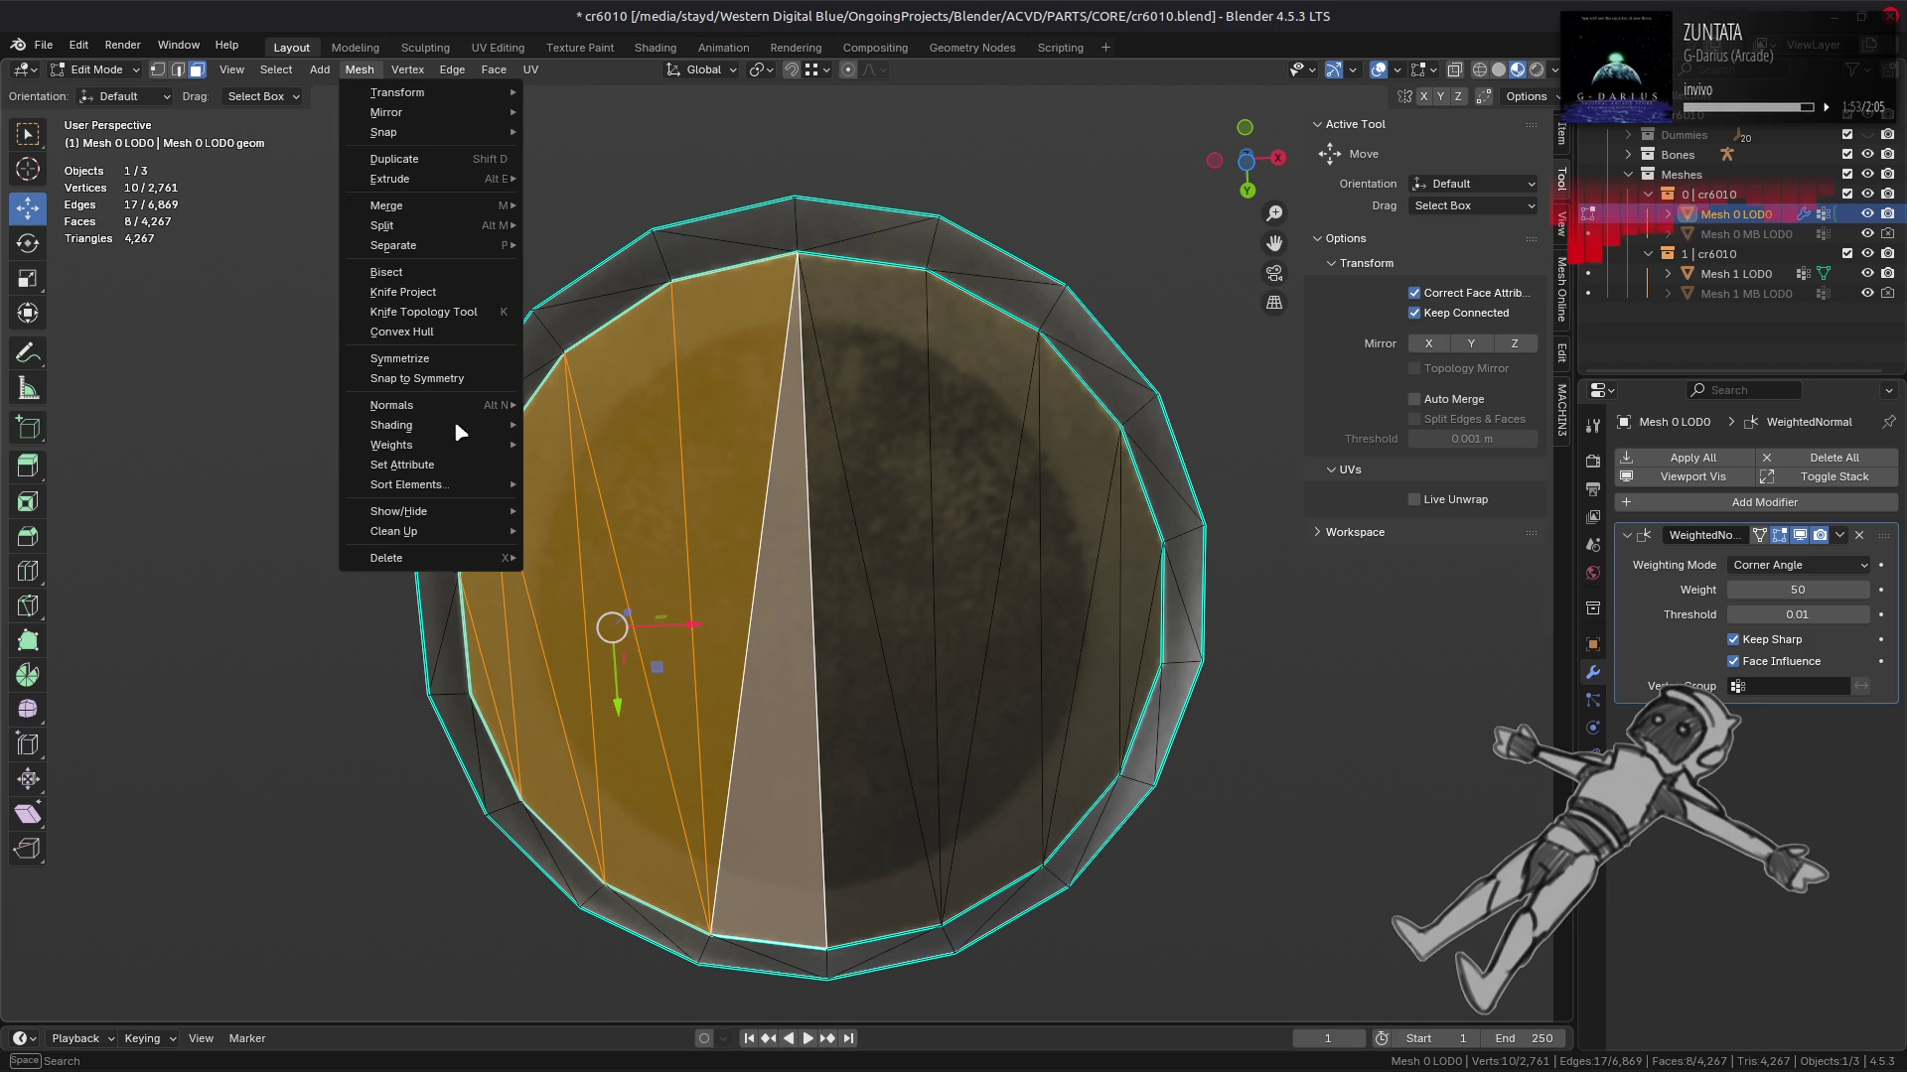
{"action": "mouse_move", "coordinate": [481, 536]}
{"action": "left_click", "coordinate": [597, 597]}
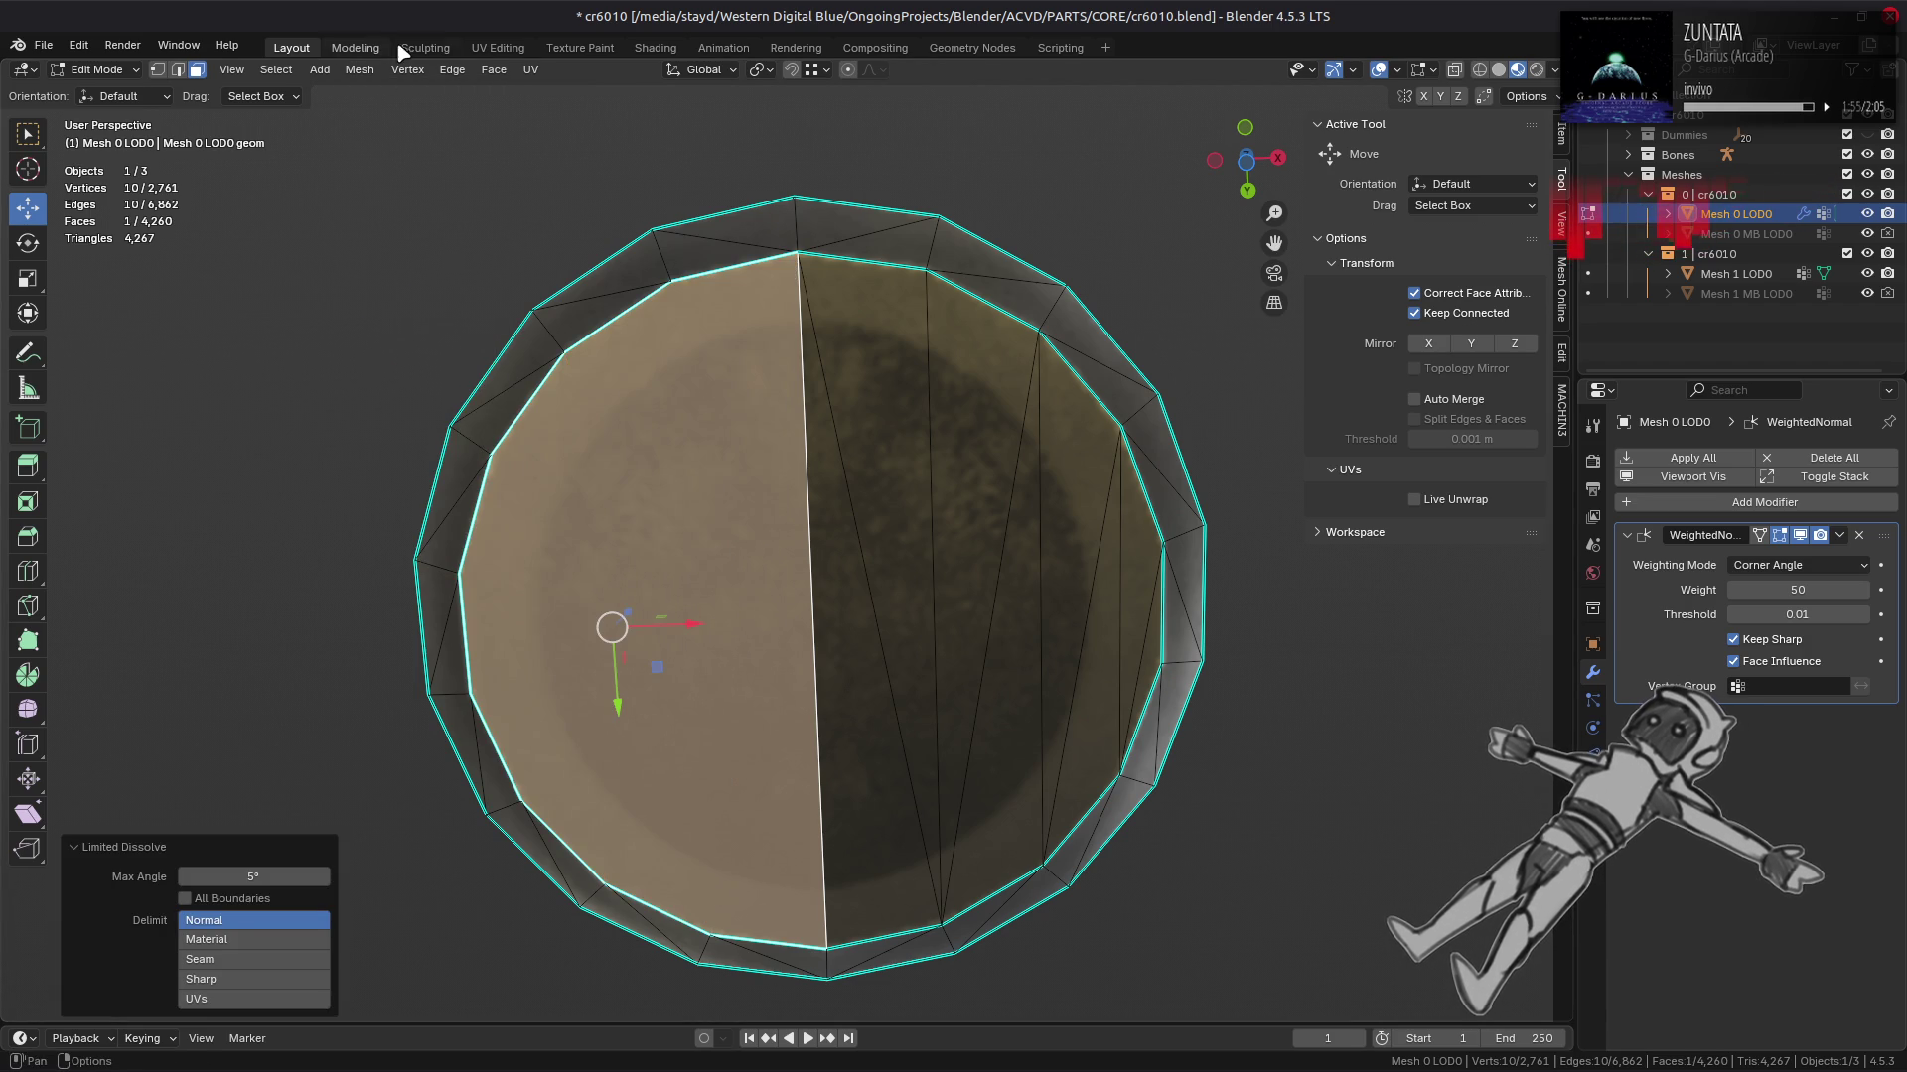
{"action": "left_click", "coordinate": [494, 69]}
{"action": "left_click", "coordinate": [557, 197]}
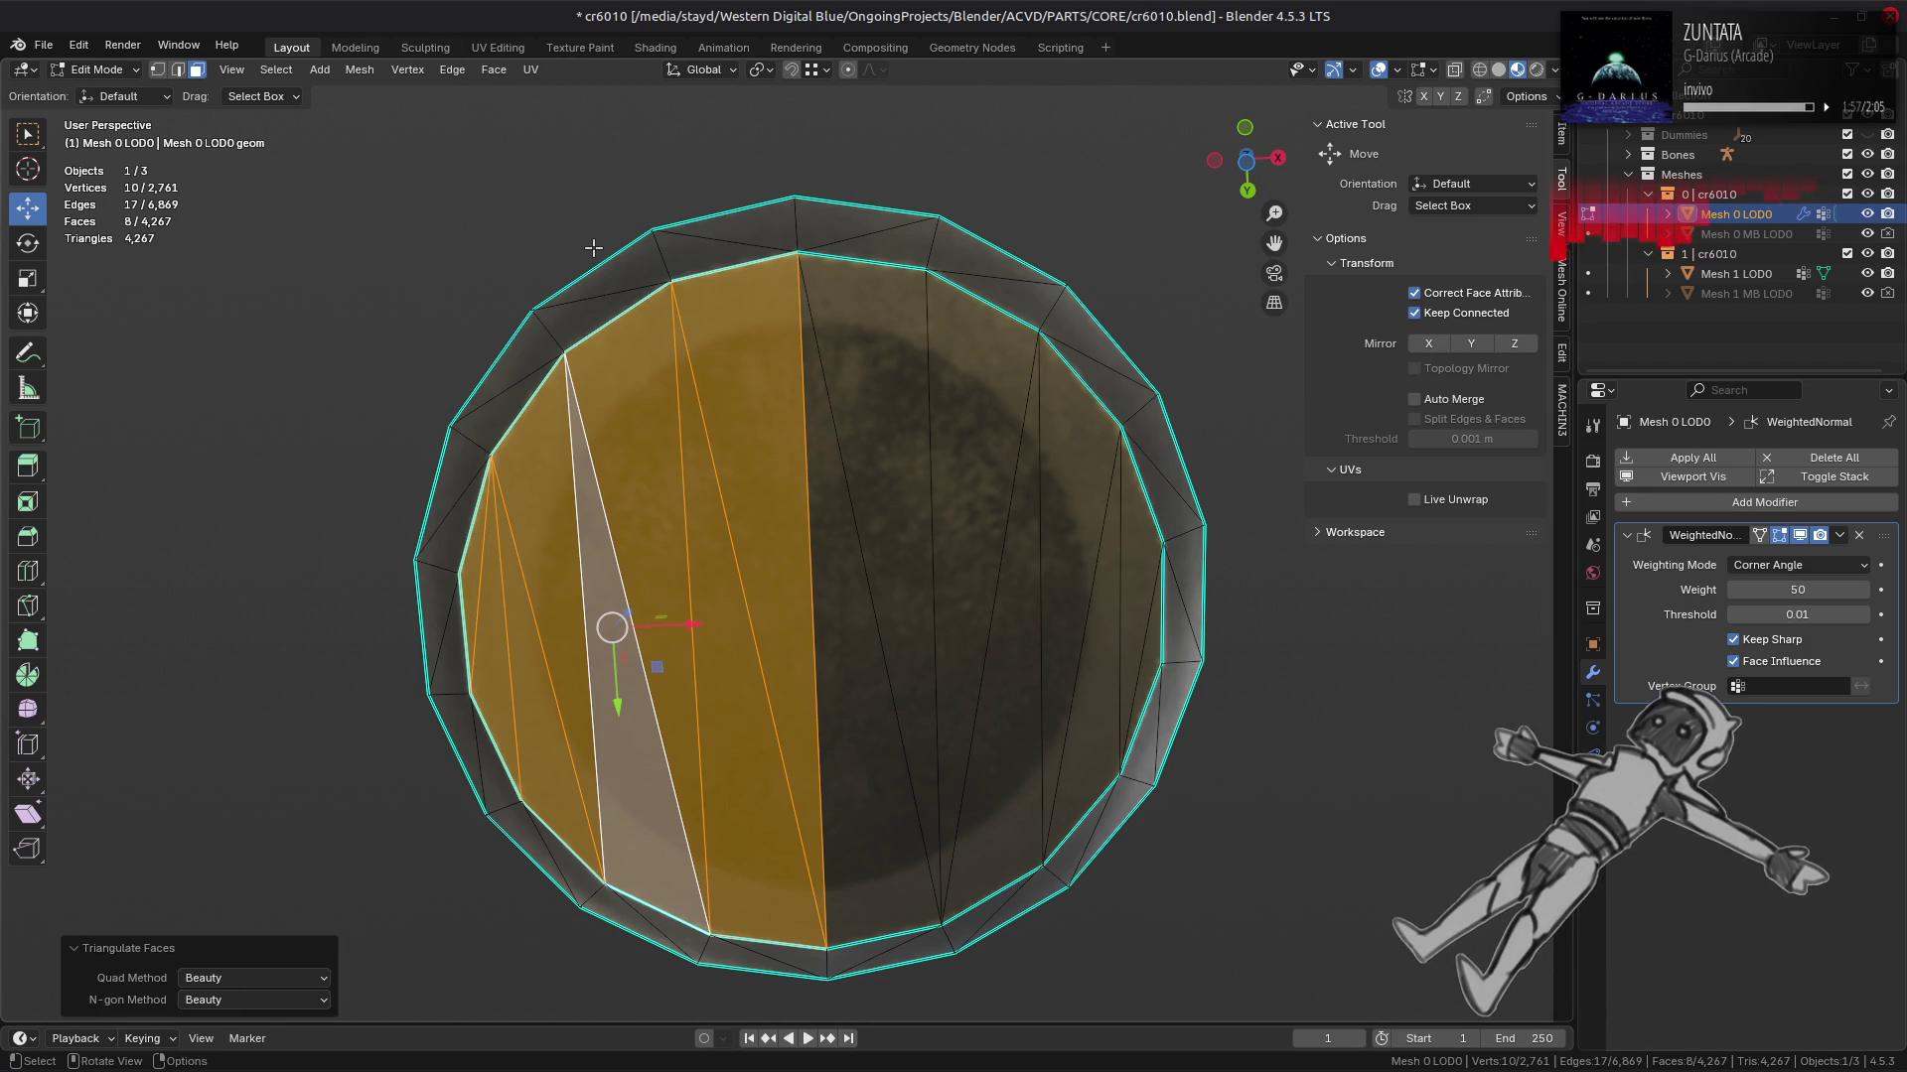
Step: Select the right-half faces up to the rim, beautify them, and deselect all
{"action": "left_click", "coordinate": [870, 706]}
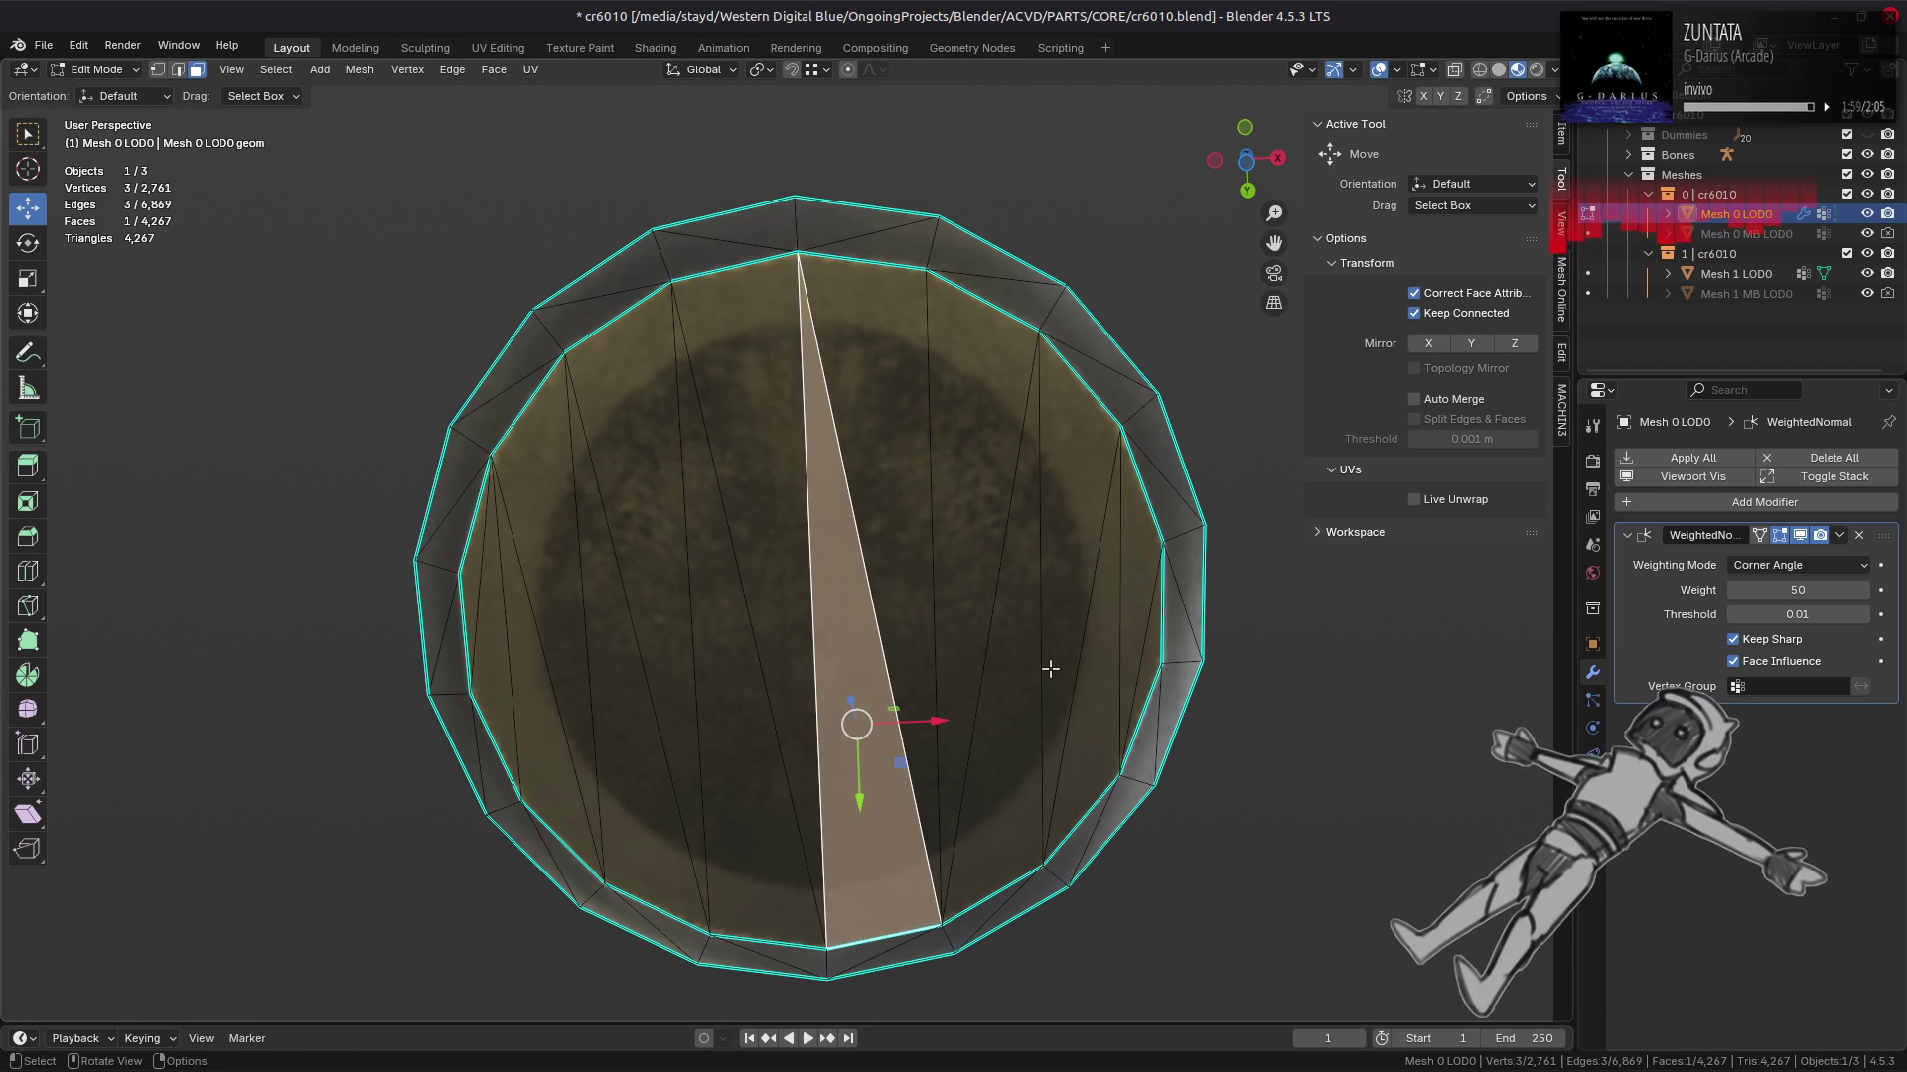
{"action": "left_click", "coordinate": [1149, 655]}
{"action": "left_click", "coordinate": [494, 70]}
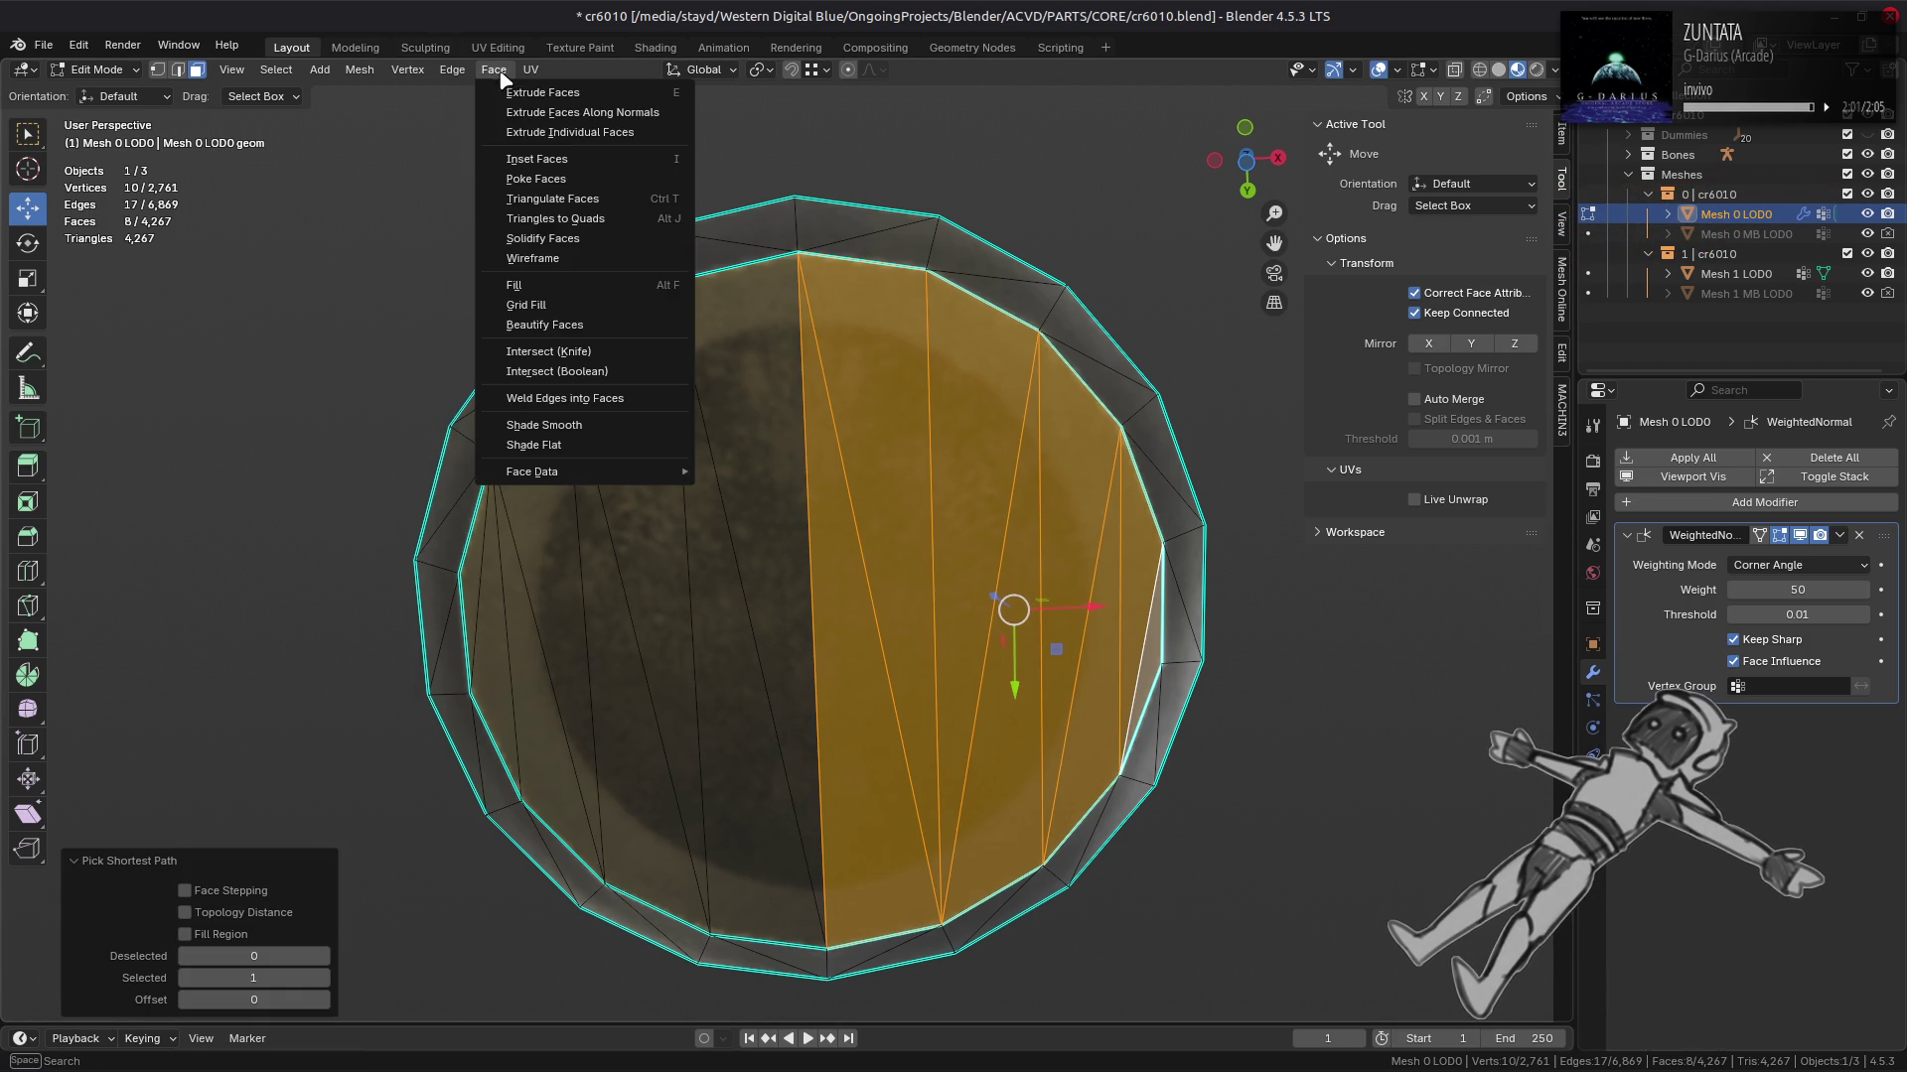
{"action": "left_click", "coordinate": [562, 328]}
{"action": "key", "text": "alt+a"}
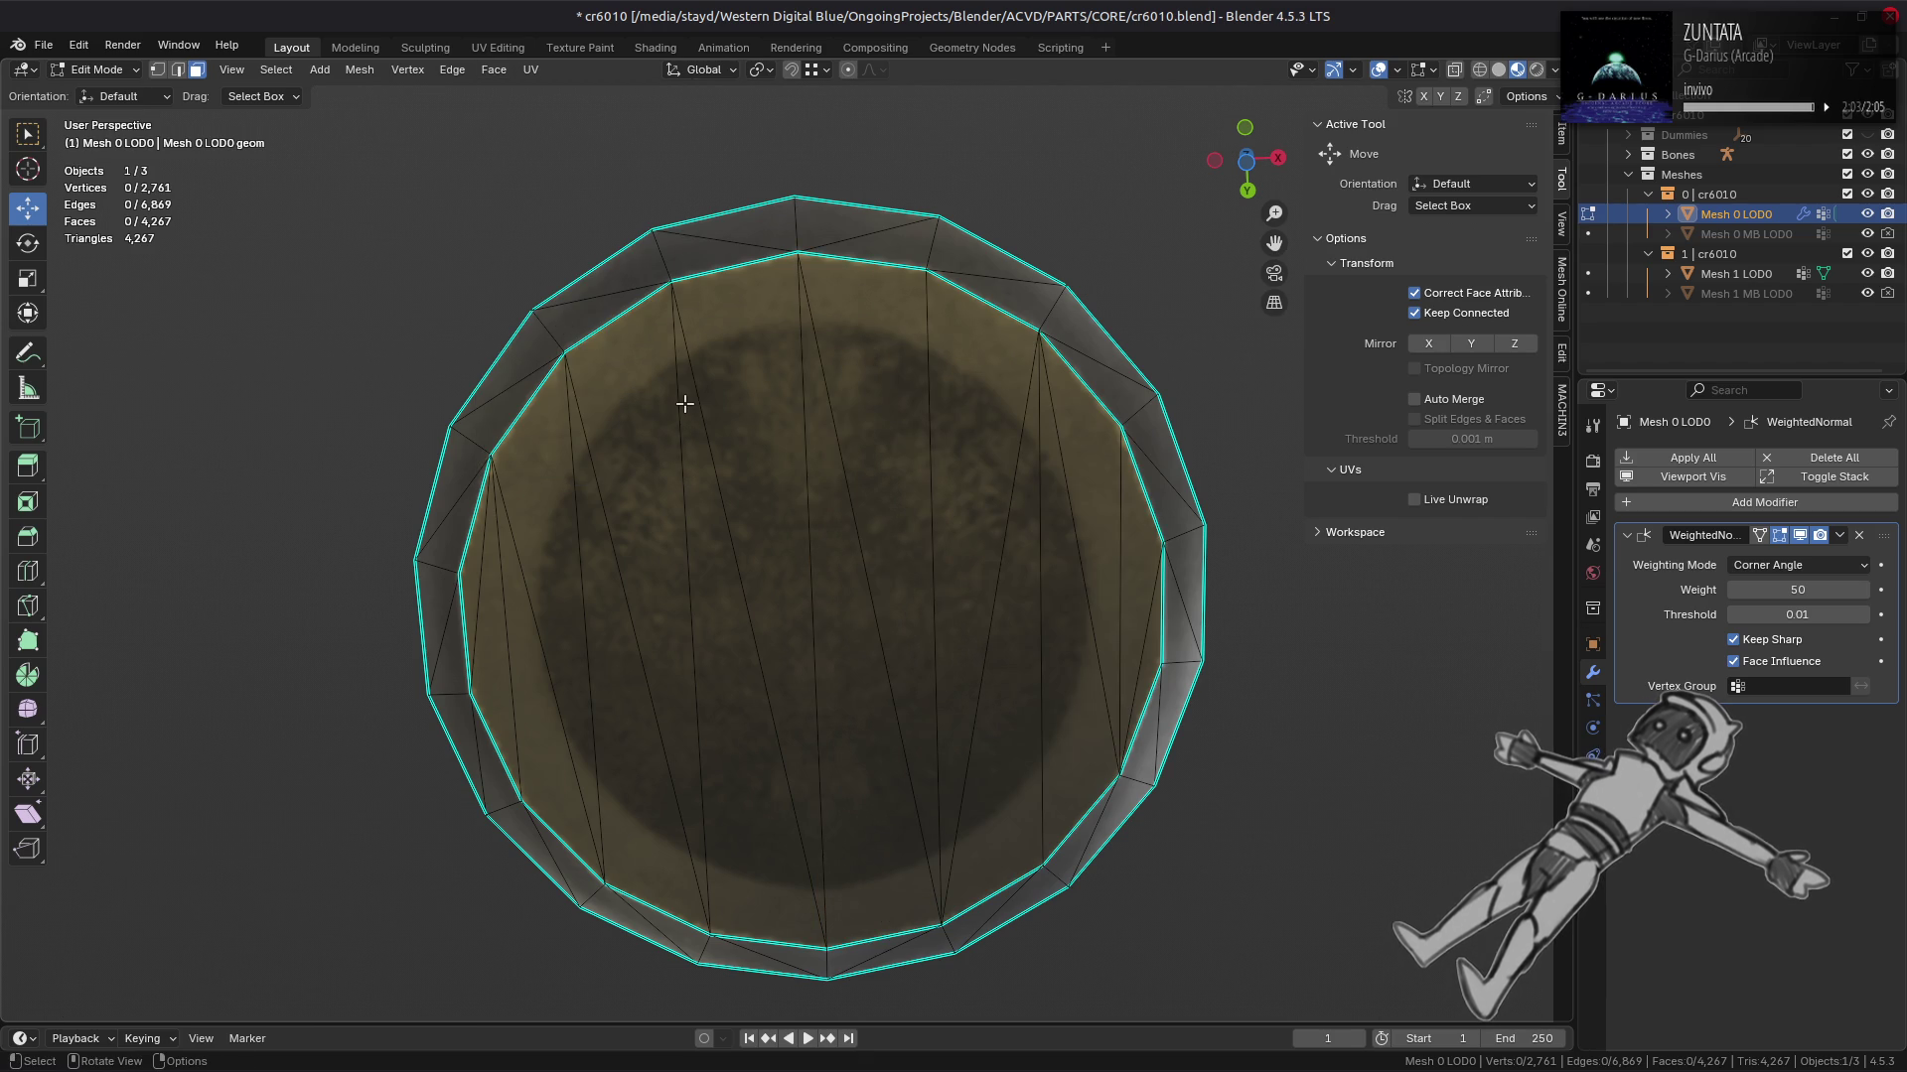
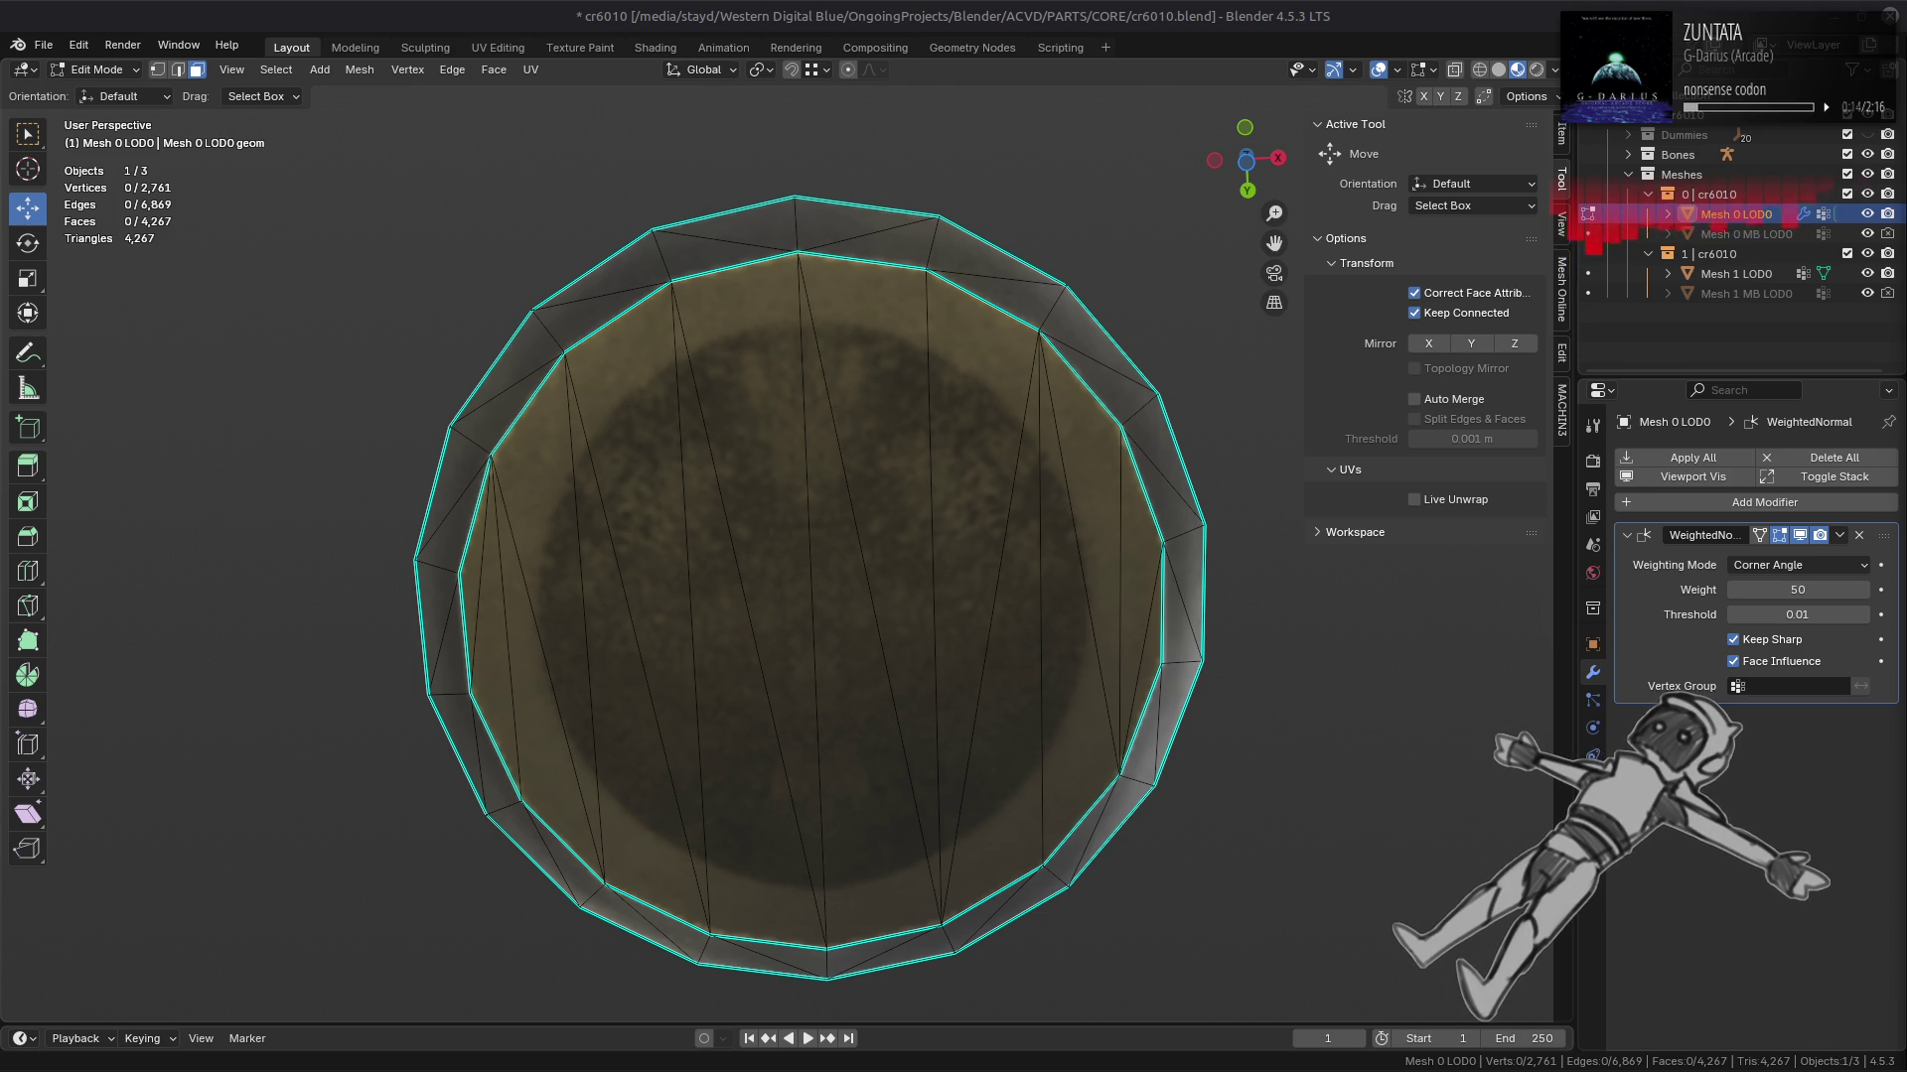
Step: Isolate the small eight-face block and run Beautify Faces to even out its triangles
{"action": "left_click_drag", "start_coordinate": [821, 556], "coordinate": [853, 516]}
{"action": "left_click", "coordinate": [976, 389]}
{"action": "key", "text": "l"}
{"action": "key", "text": "shift+h"}
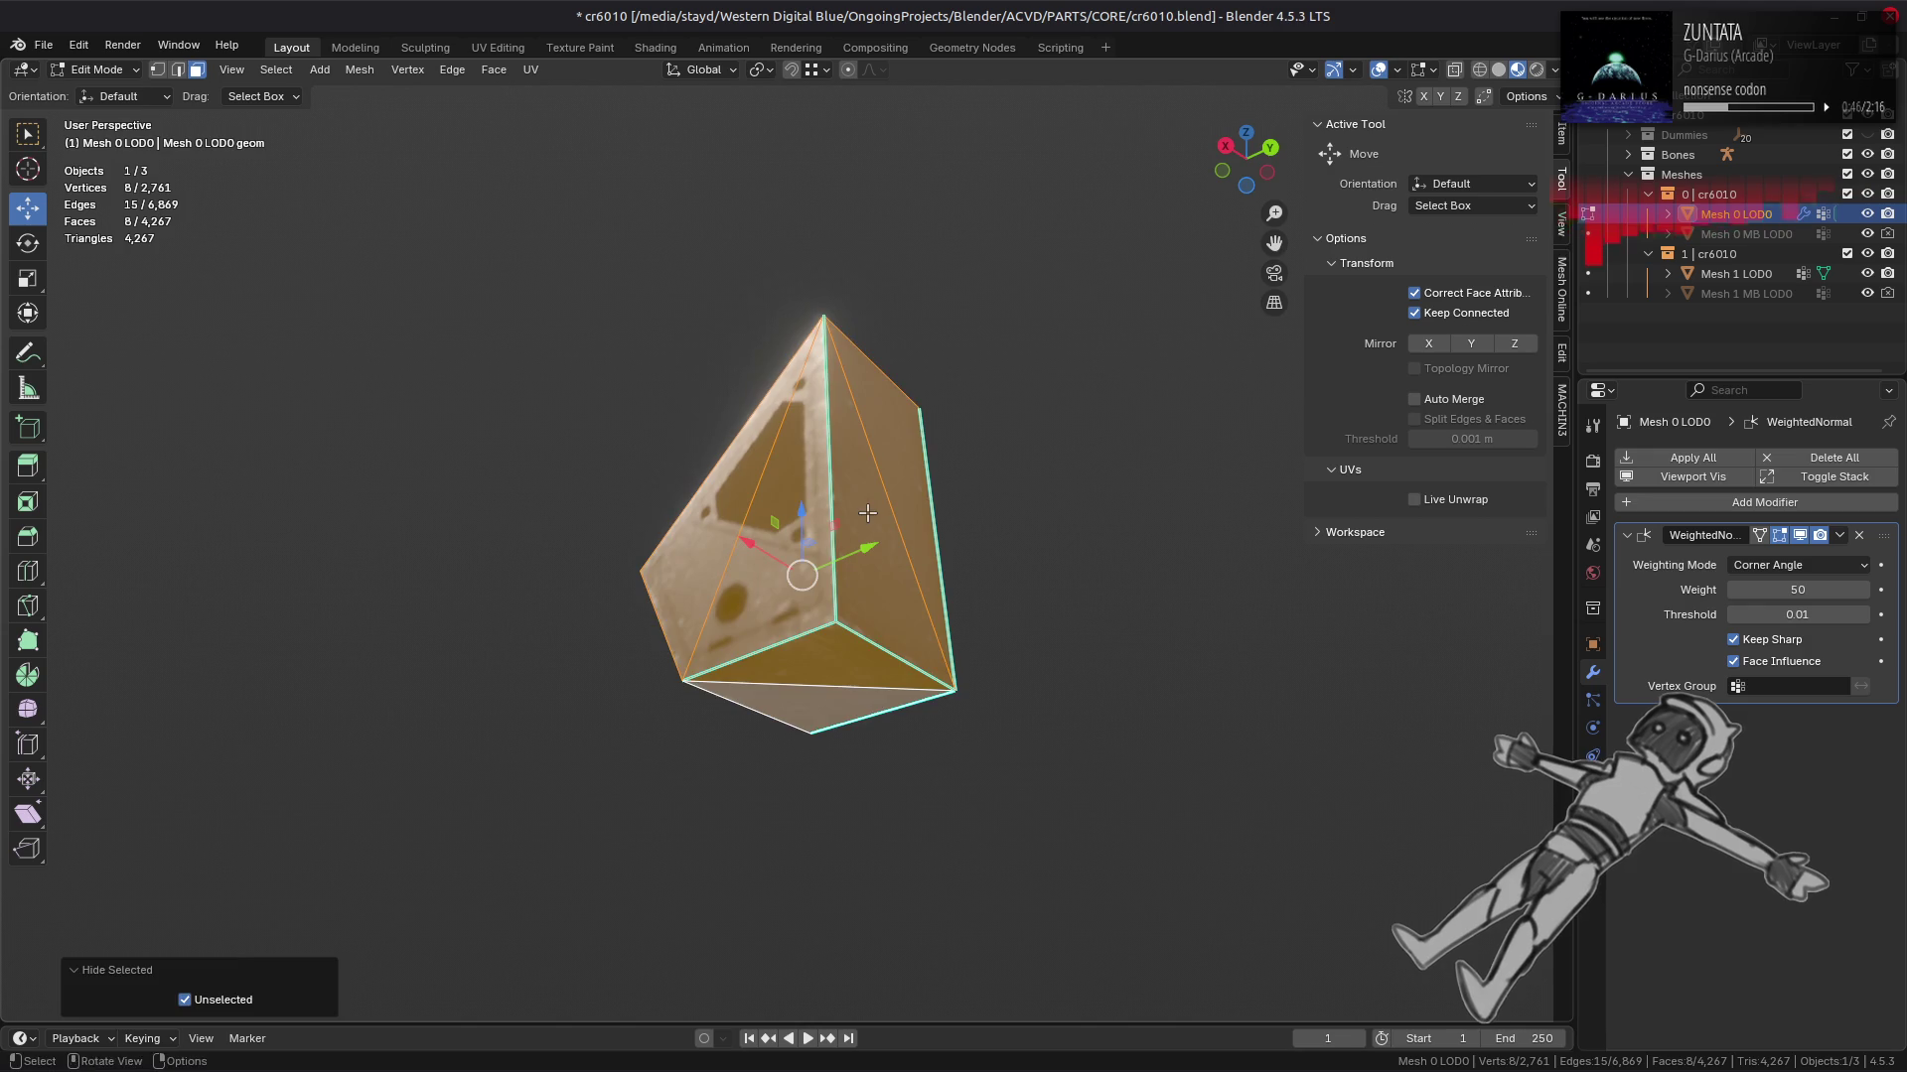
{"action": "key", "text": "alt+a"}
{"action": "key", "text": "a"}
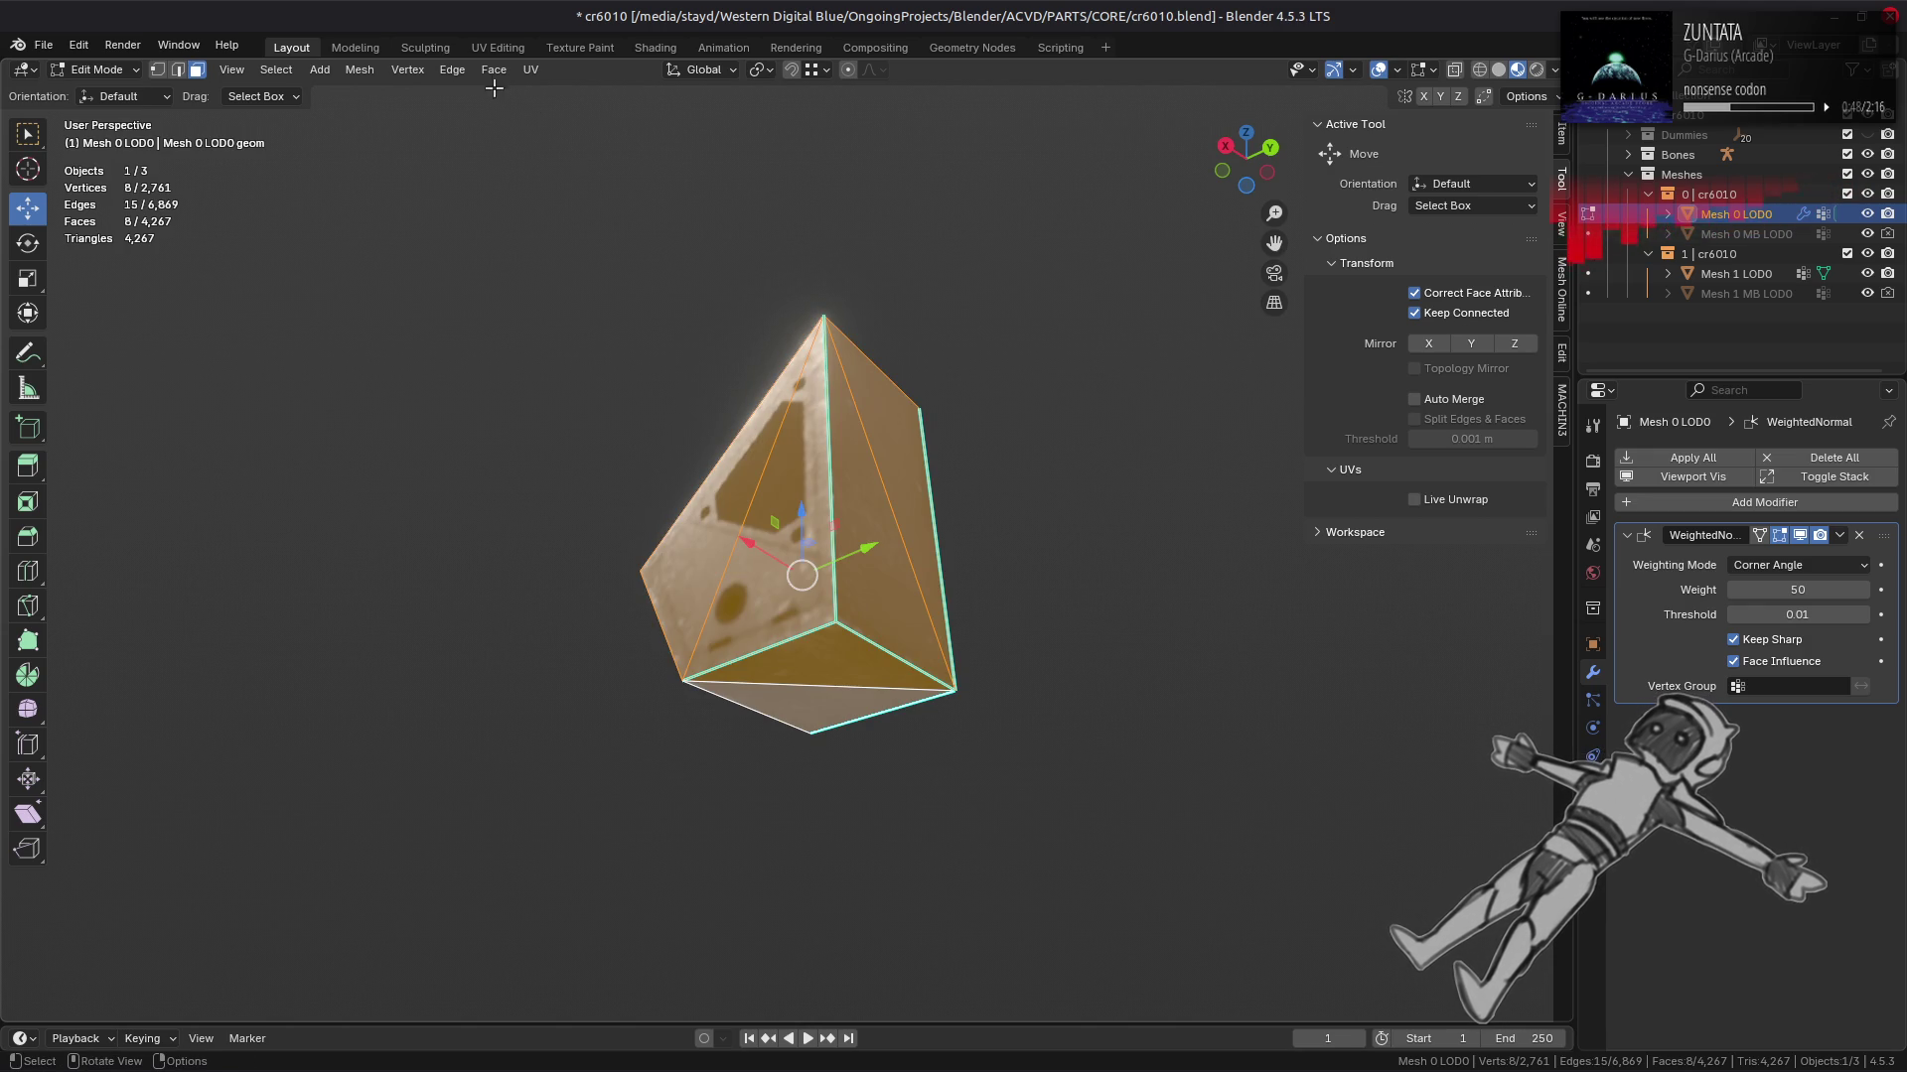
{"action": "left_click", "coordinate": [493, 69]}
{"action": "left_click", "coordinate": [591, 327]}
{"action": "left_click_drag", "start_coordinate": [674, 396], "coordinate": [891, 609]}
{"action": "key", "text": "alt+a"}
Step: Reveal the mesh, then isolate the thin slot piece and frame it in the view
{"action": "key", "text": "alt+h"}
{"action": "scroll", "scroll_direction": "down", "scroll_amount": 3}
{"action": "key", "text": "alt+a"}
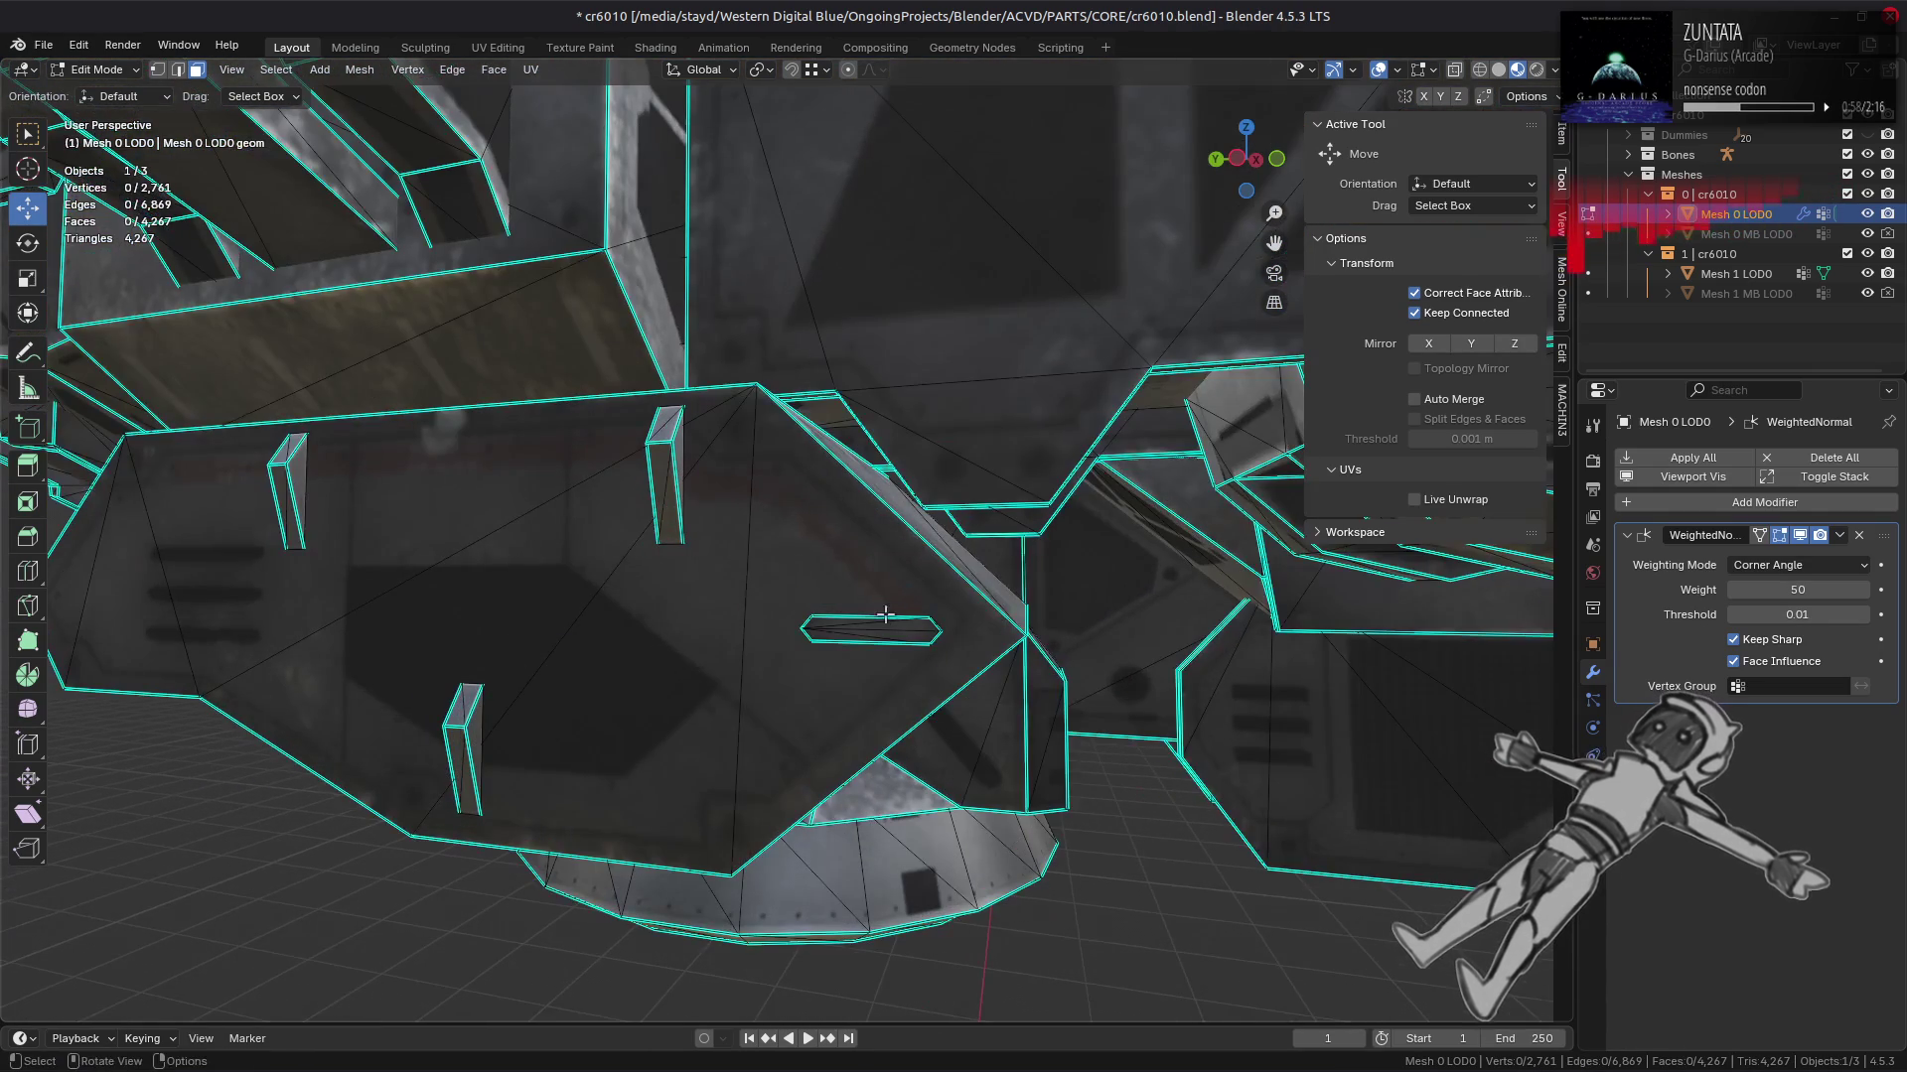
{"action": "key", "text": "ctrl+l"}
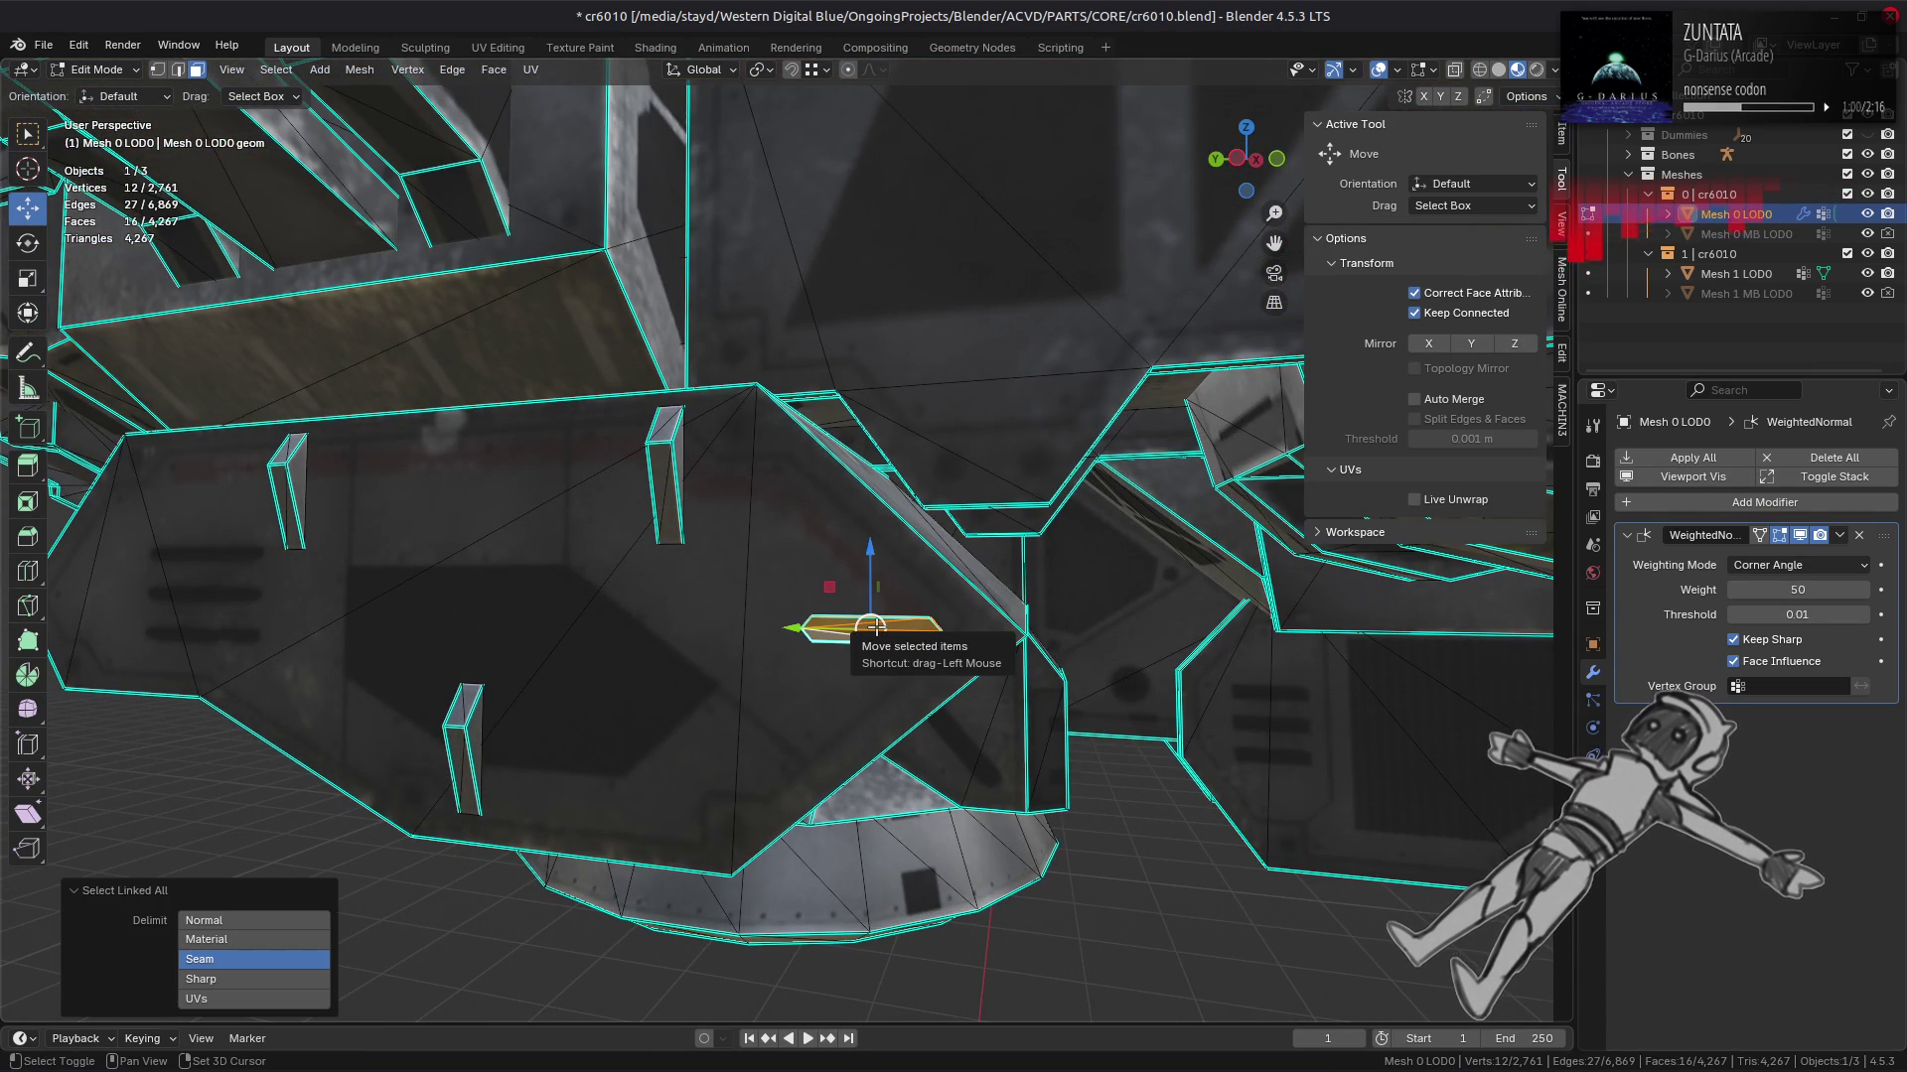
{"action": "key", "text": "shift+h"}
{"action": "key", "text": "KP_Decimal"}
{"action": "key", "text": "alt+a"}
{"action": "left_click_drag", "start_coordinate": [885, 528], "coordinate": [991, 502]}
{"action": "key", "text": "Tab"}
{"action": "key", "text": "Tab"}
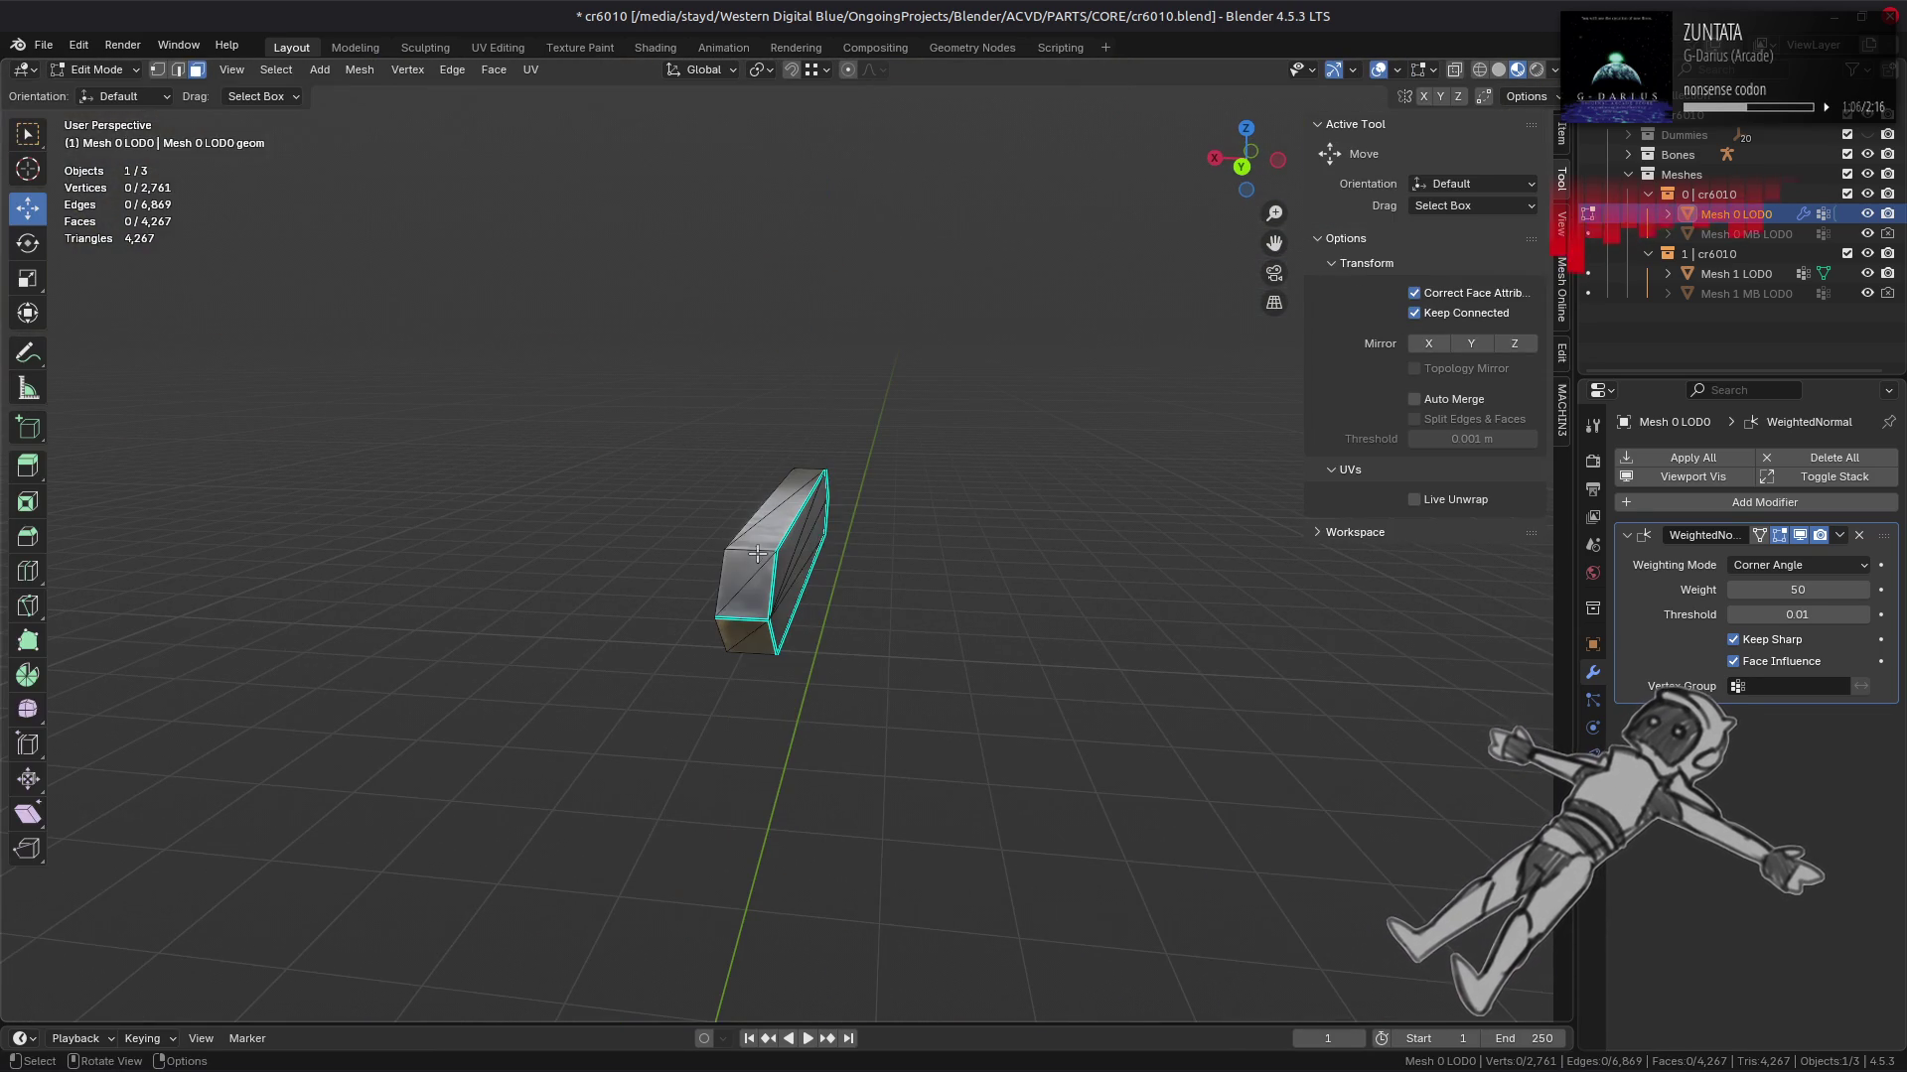
Step: Mark the four long edges of the first slot piece as sharp, then reveal the mesh
{"action": "left_click_drag", "start_coordinate": [779, 636], "coordinate": [820, 640]}
{"action": "left_click", "coordinate": [820, 640]}
{"action": "left_click_drag", "start_coordinate": [1025, 532], "coordinate": [839, 602]}
{"action": "left_click", "coordinate": [835, 467]}
{"action": "left_click", "coordinate": [837, 580]}
{"action": "key", "text": "ctrl+e"}
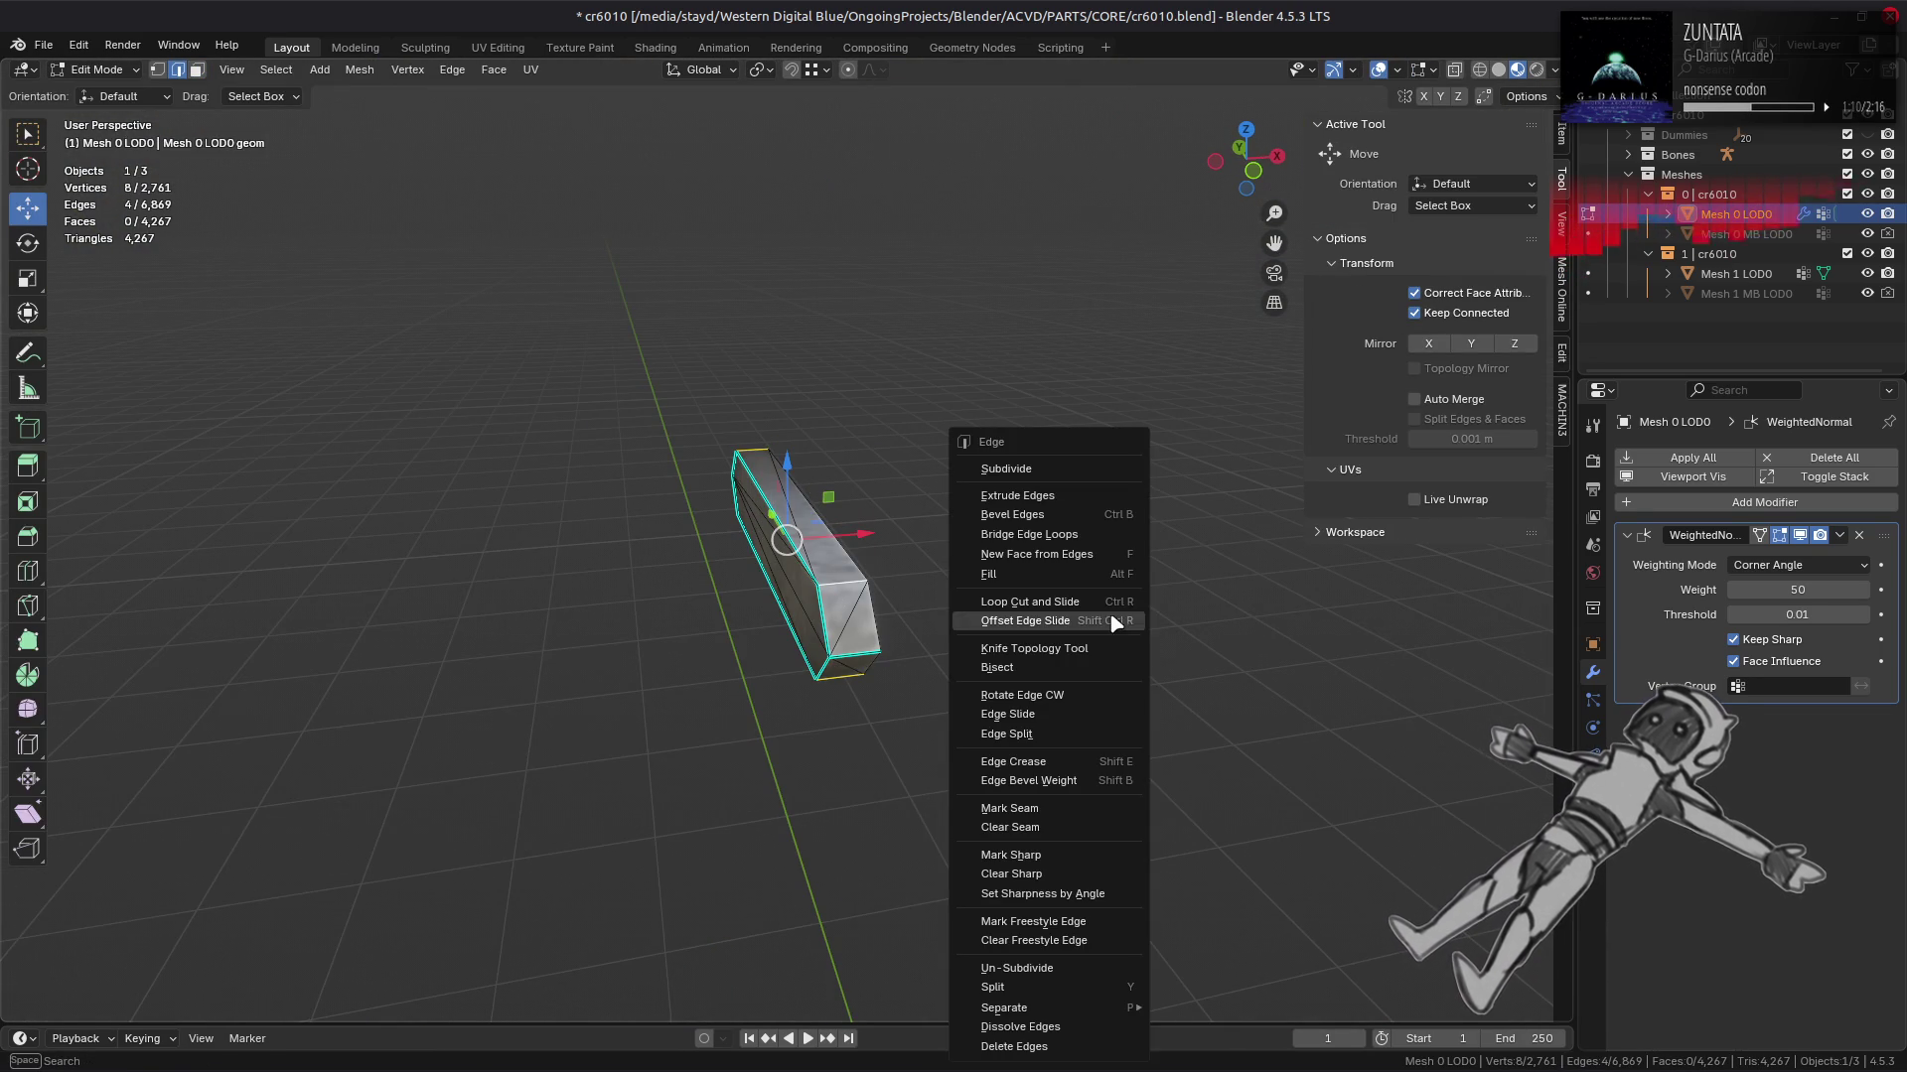
{"action": "left_click", "coordinate": [1068, 856]}
{"action": "key", "text": "alt+h"}
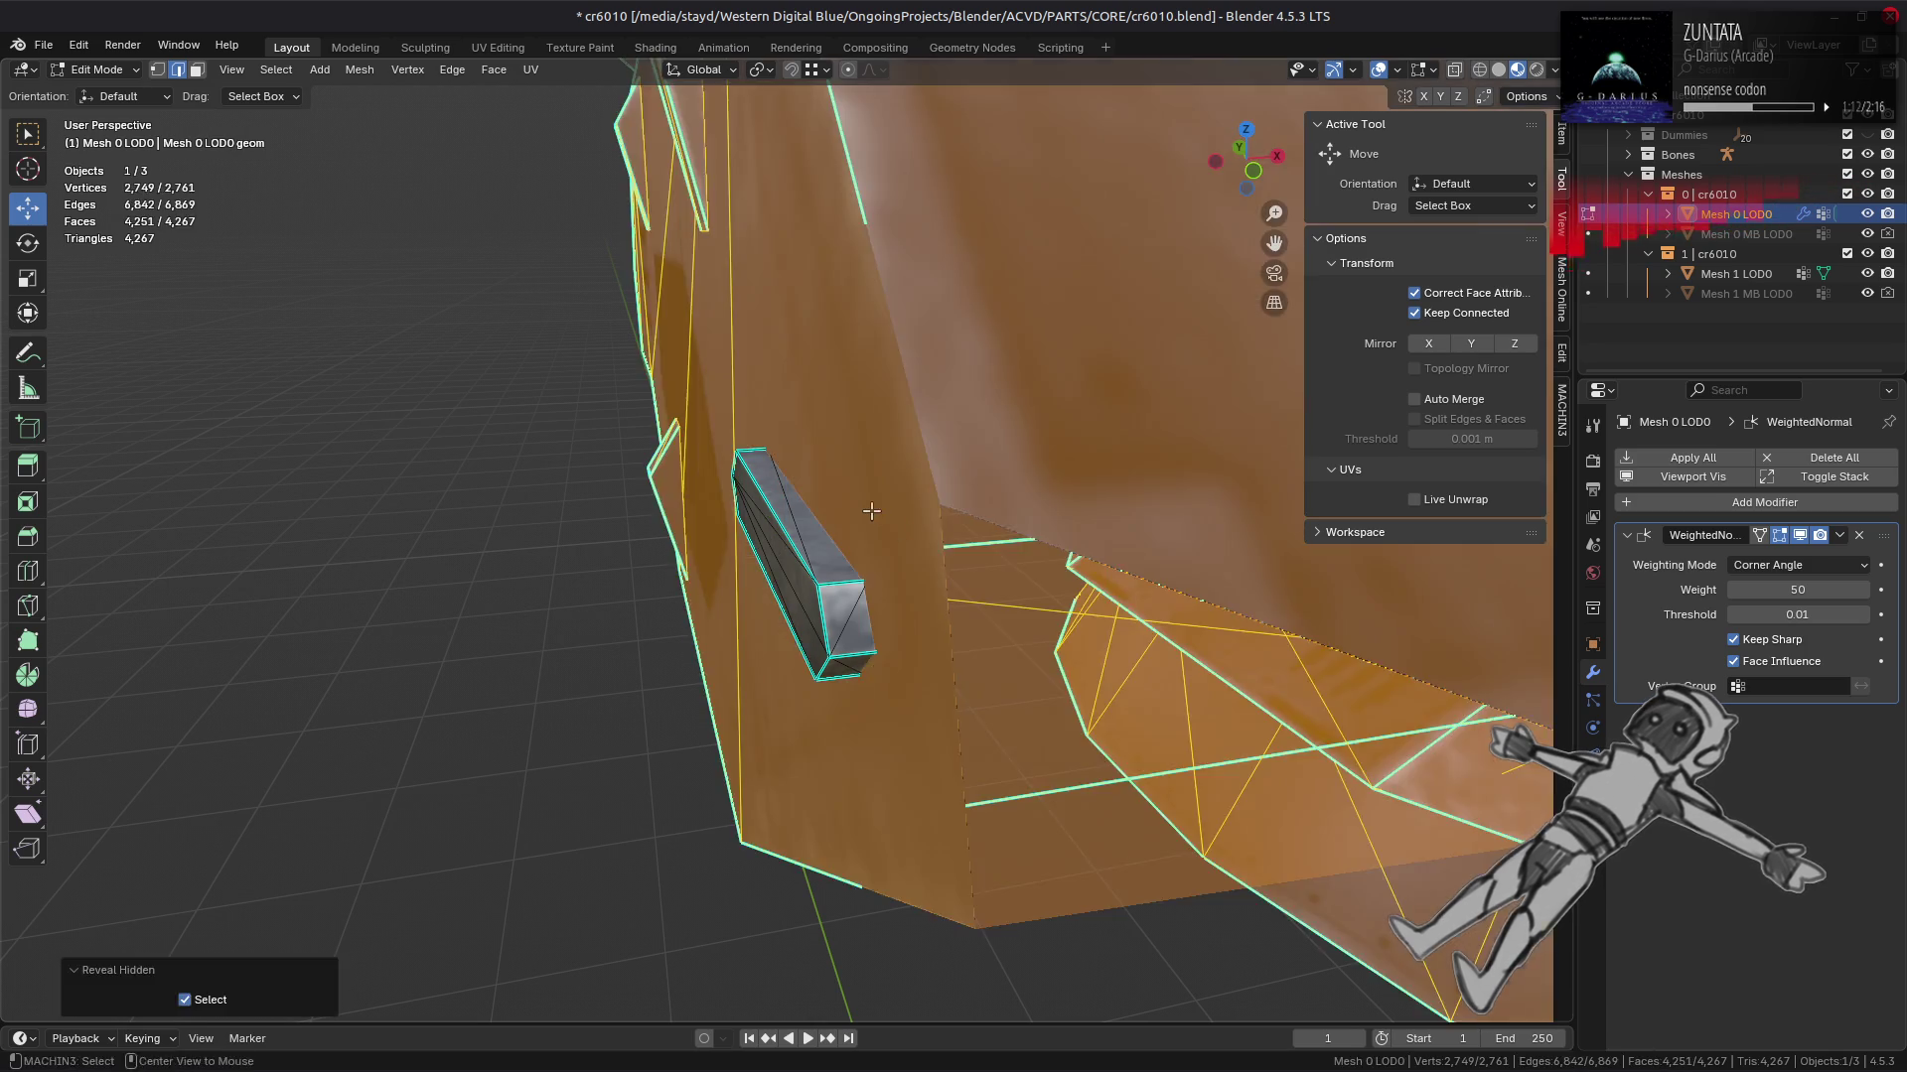
{"action": "key", "text": "alt+a"}
Step: Mark the other slot piece's long edges sharp, reveal everything and return to Object Mode
{"action": "left_click_drag", "start_coordinate": [861, 508], "coordinate": [785, 576]}
{"action": "scroll", "scroll_direction": "up", "scroll_amount": 3}
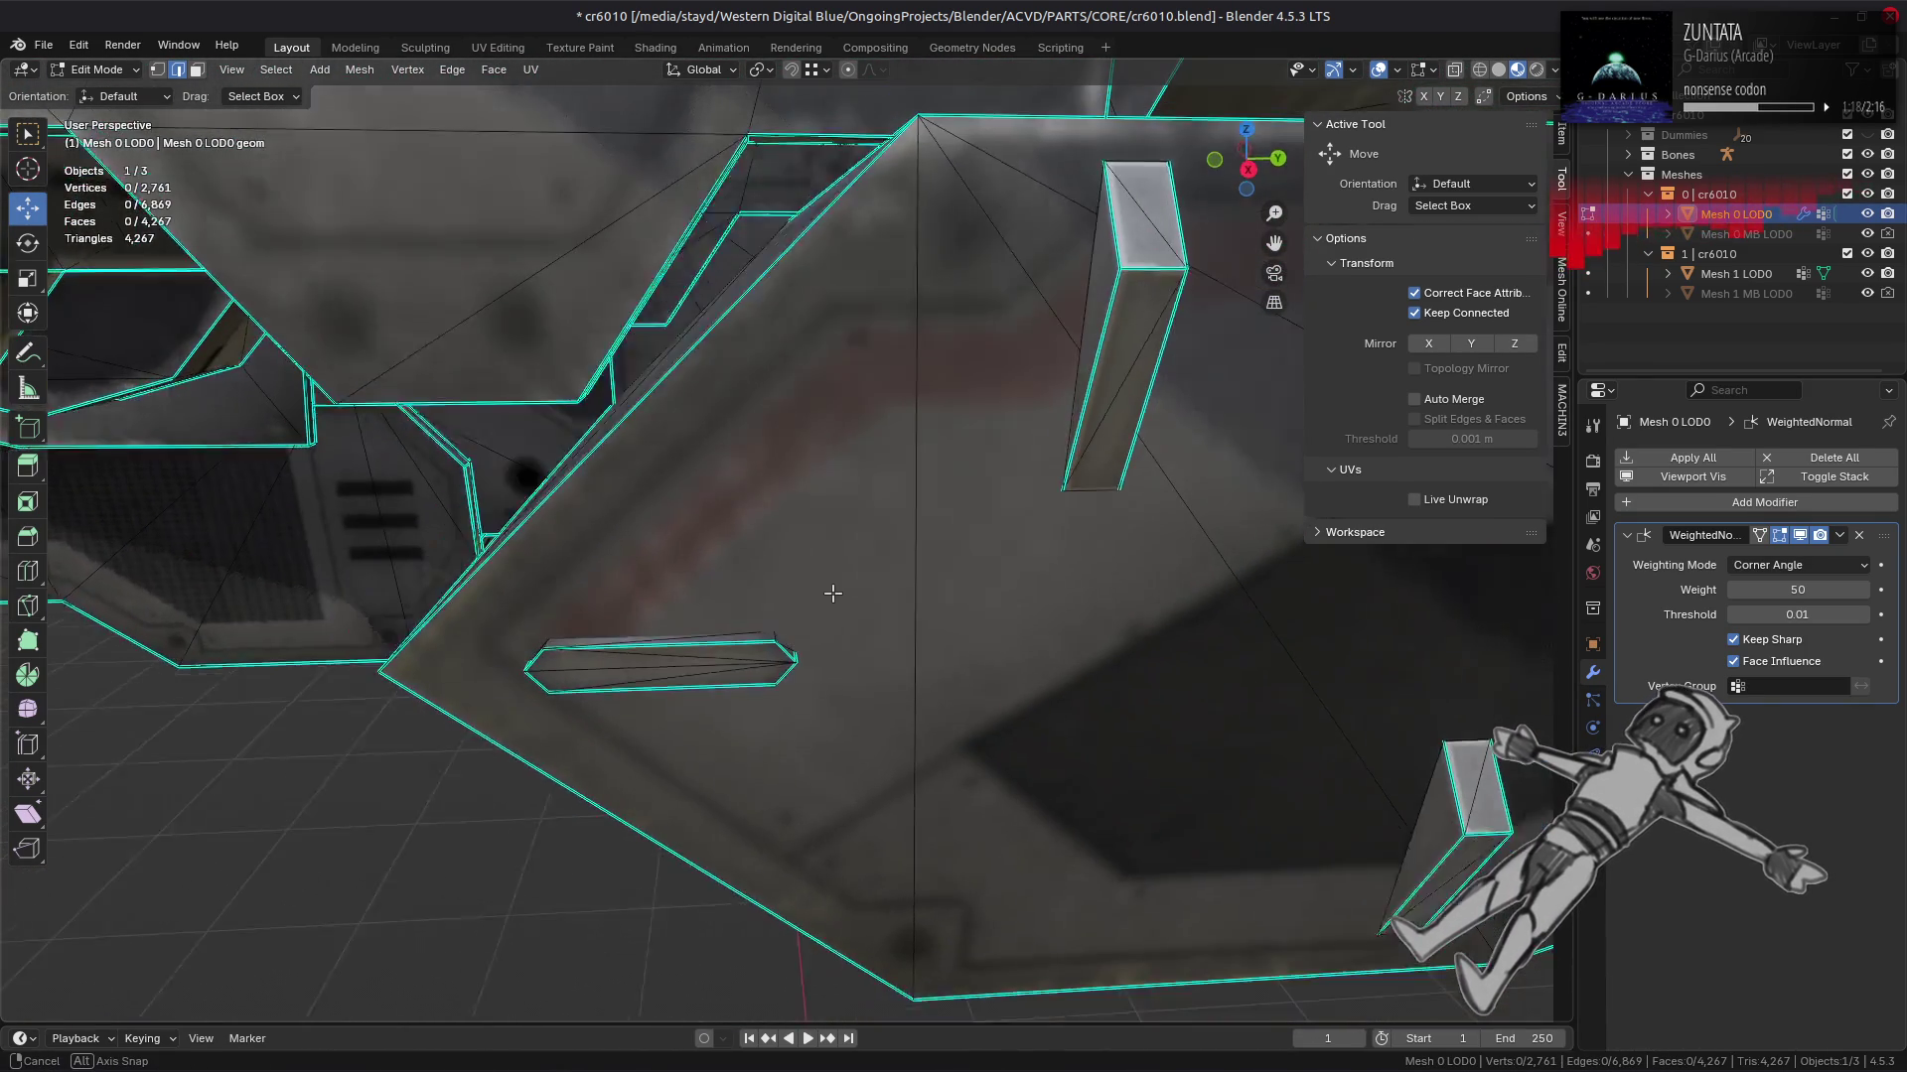
{"action": "scroll", "scroll_direction": "up", "scroll_amount": 3}
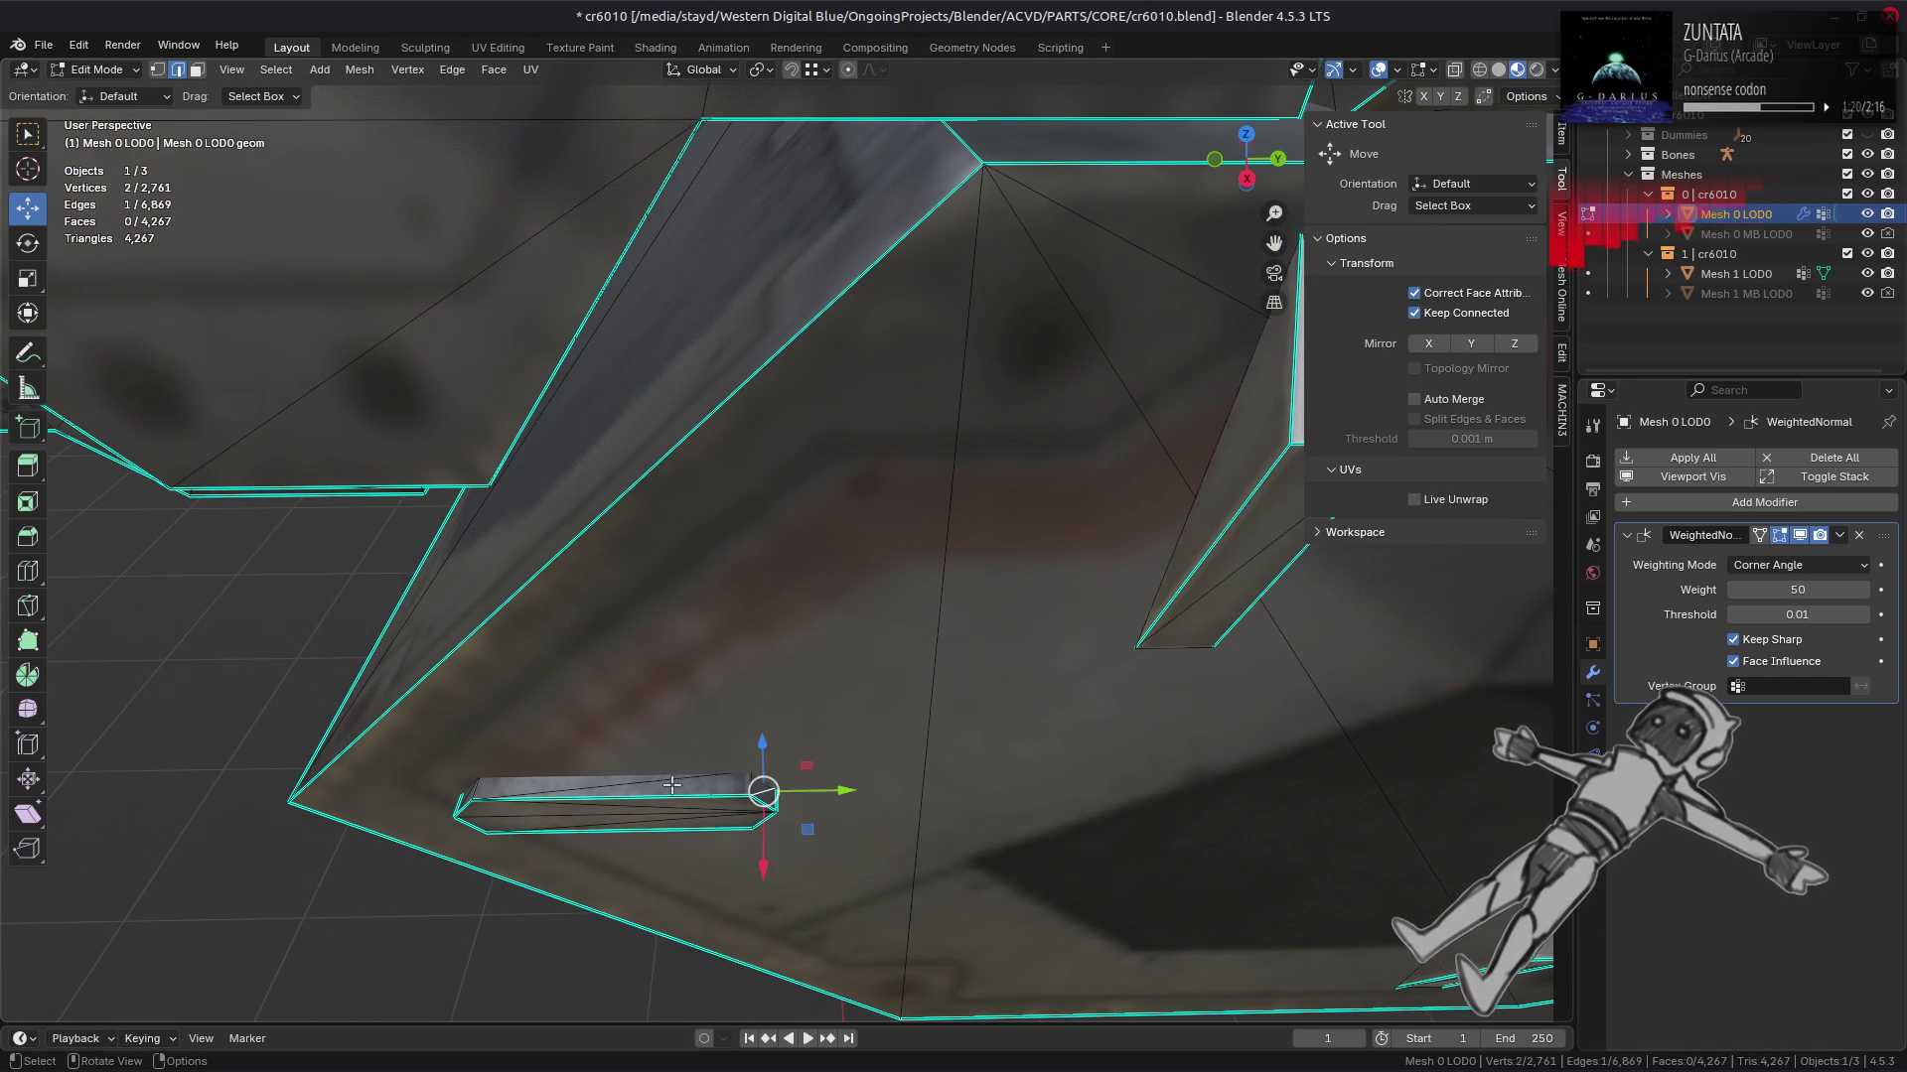
{"action": "left_click", "coordinate": [635, 798]}
{"action": "left_click_drag", "start_coordinate": [538, 807], "coordinate": [589, 216]}
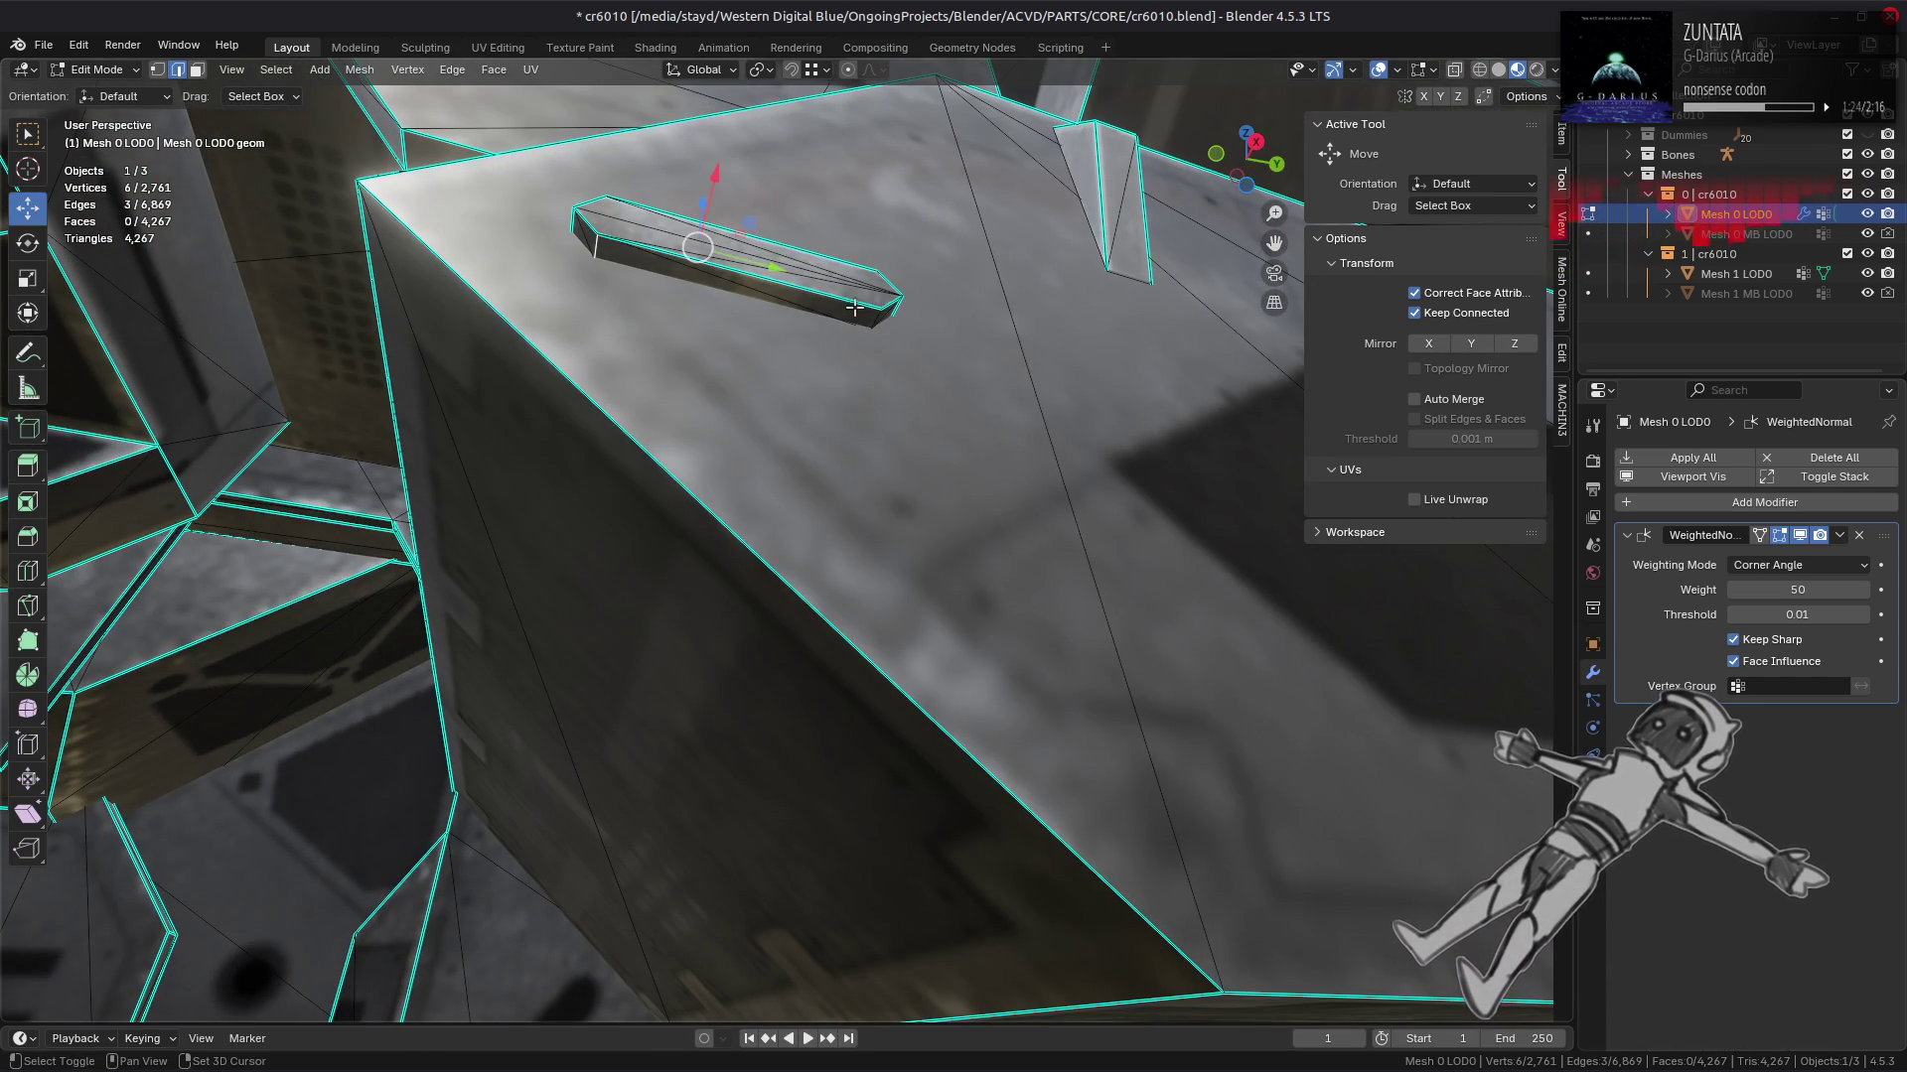
{"action": "right_click", "coordinate": [774, 482]}
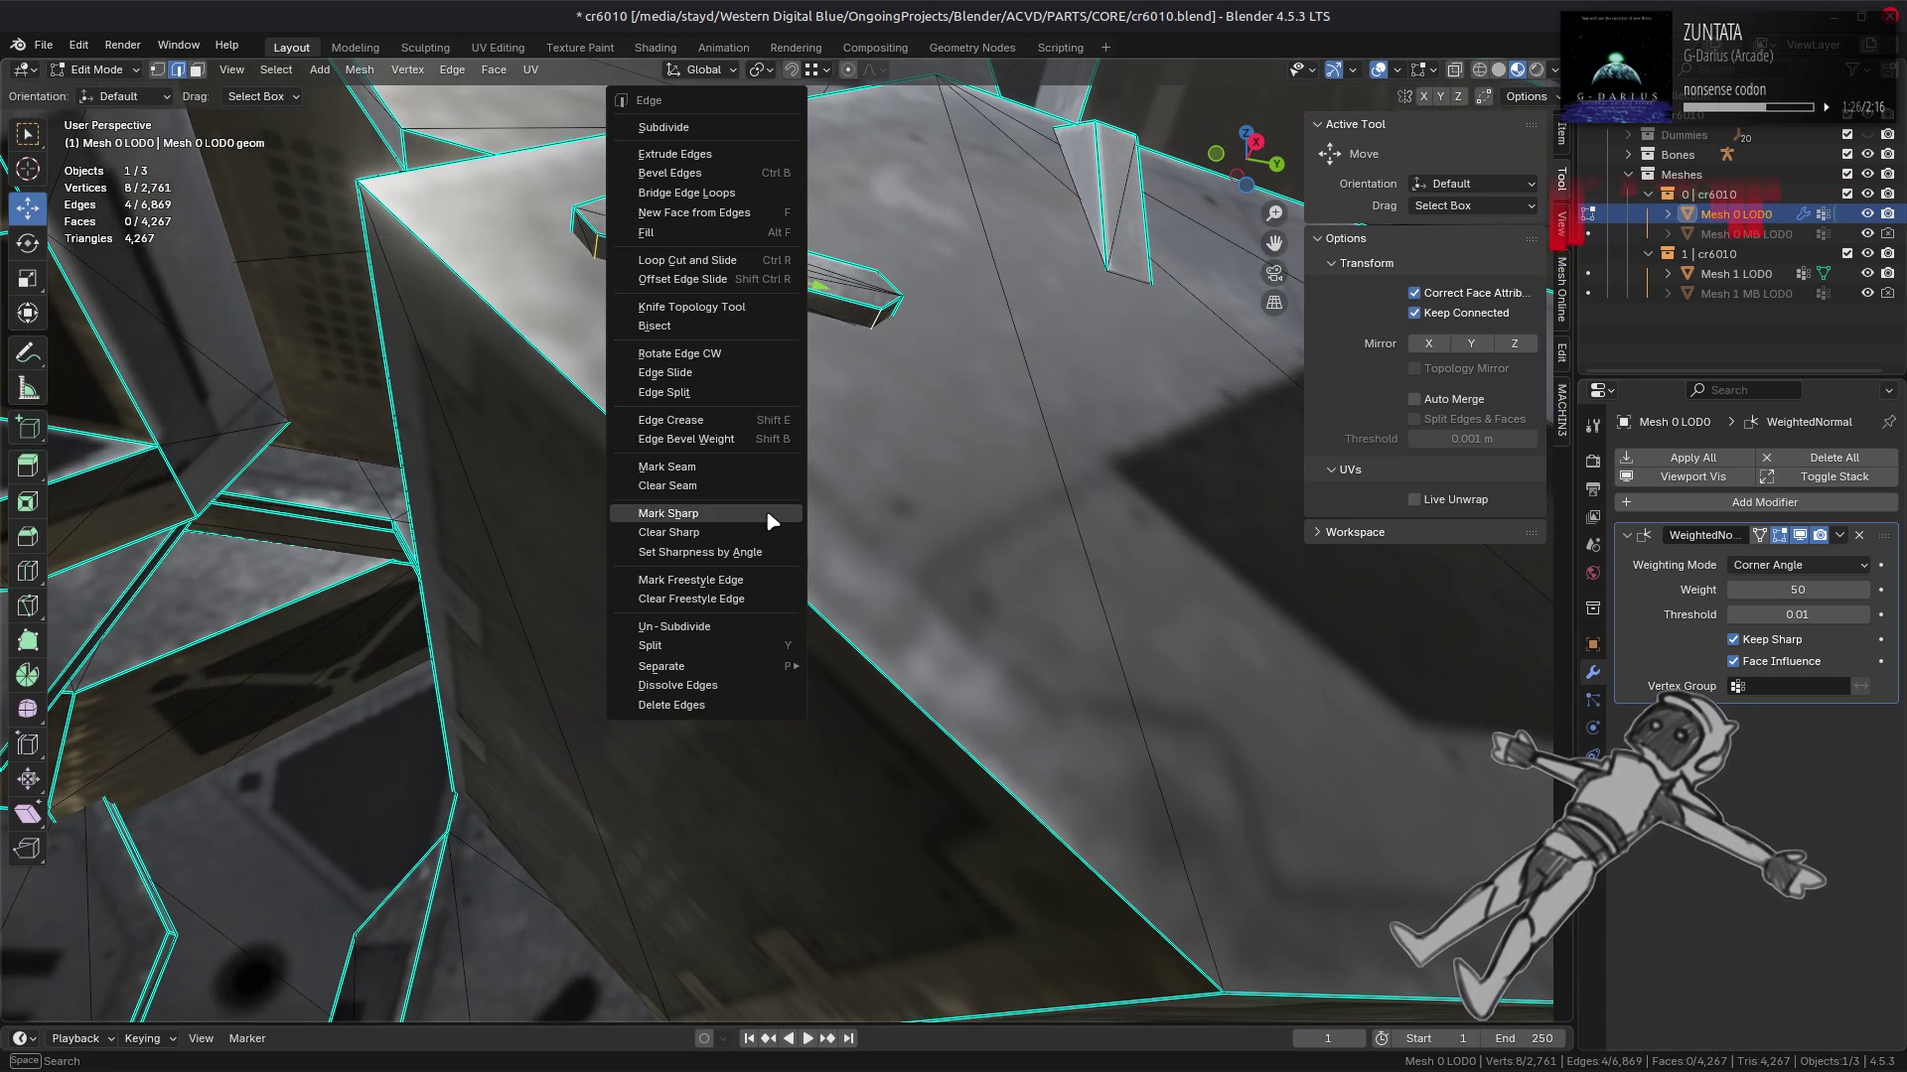
{"action": "left_click", "coordinate": [773, 491]}
{"action": "key", "text": "alt+a"}
{"action": "key", "text": "alt+h"}
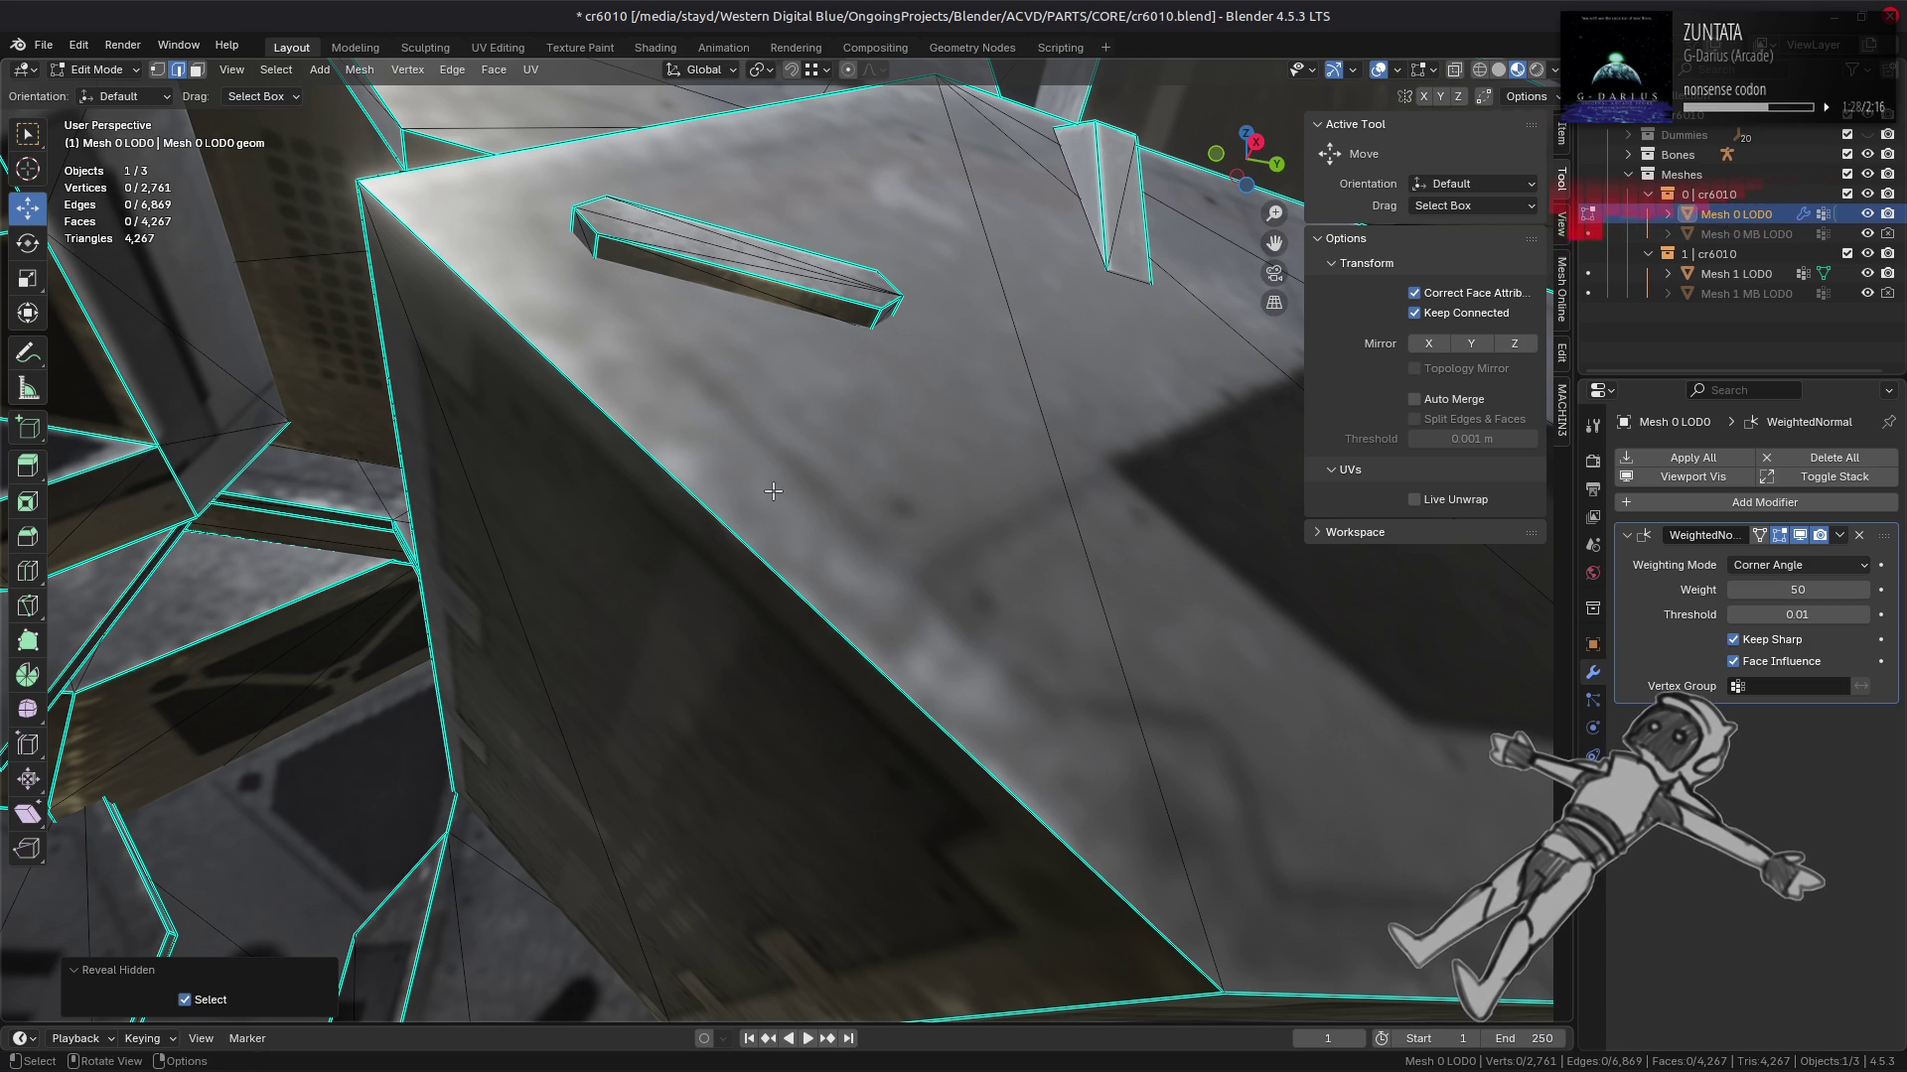
{"action": "scroll", "scroll_direction": "down", "scroll_amount": 3}
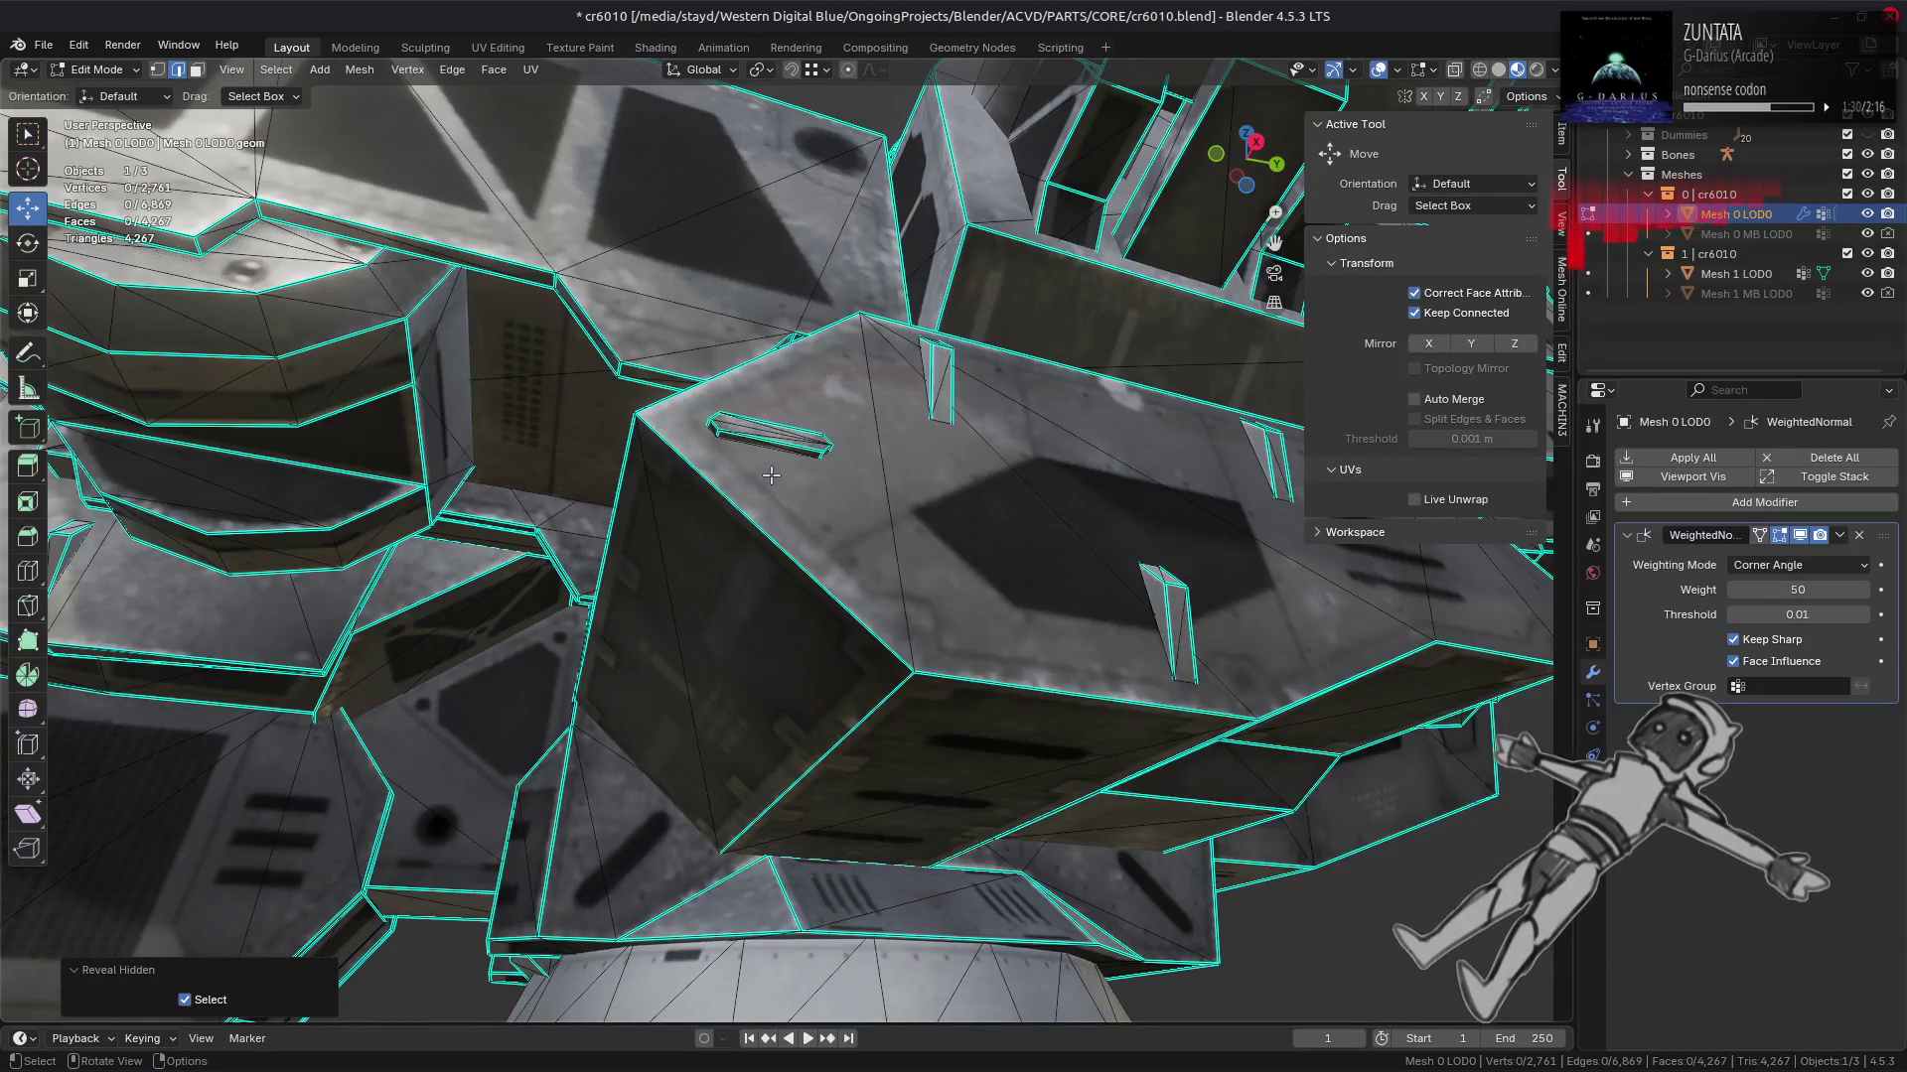
{"action": "scroll", "scroll_direction": "down", "scroll_amount": 3}
{"action": "key", "text": "Tab"}
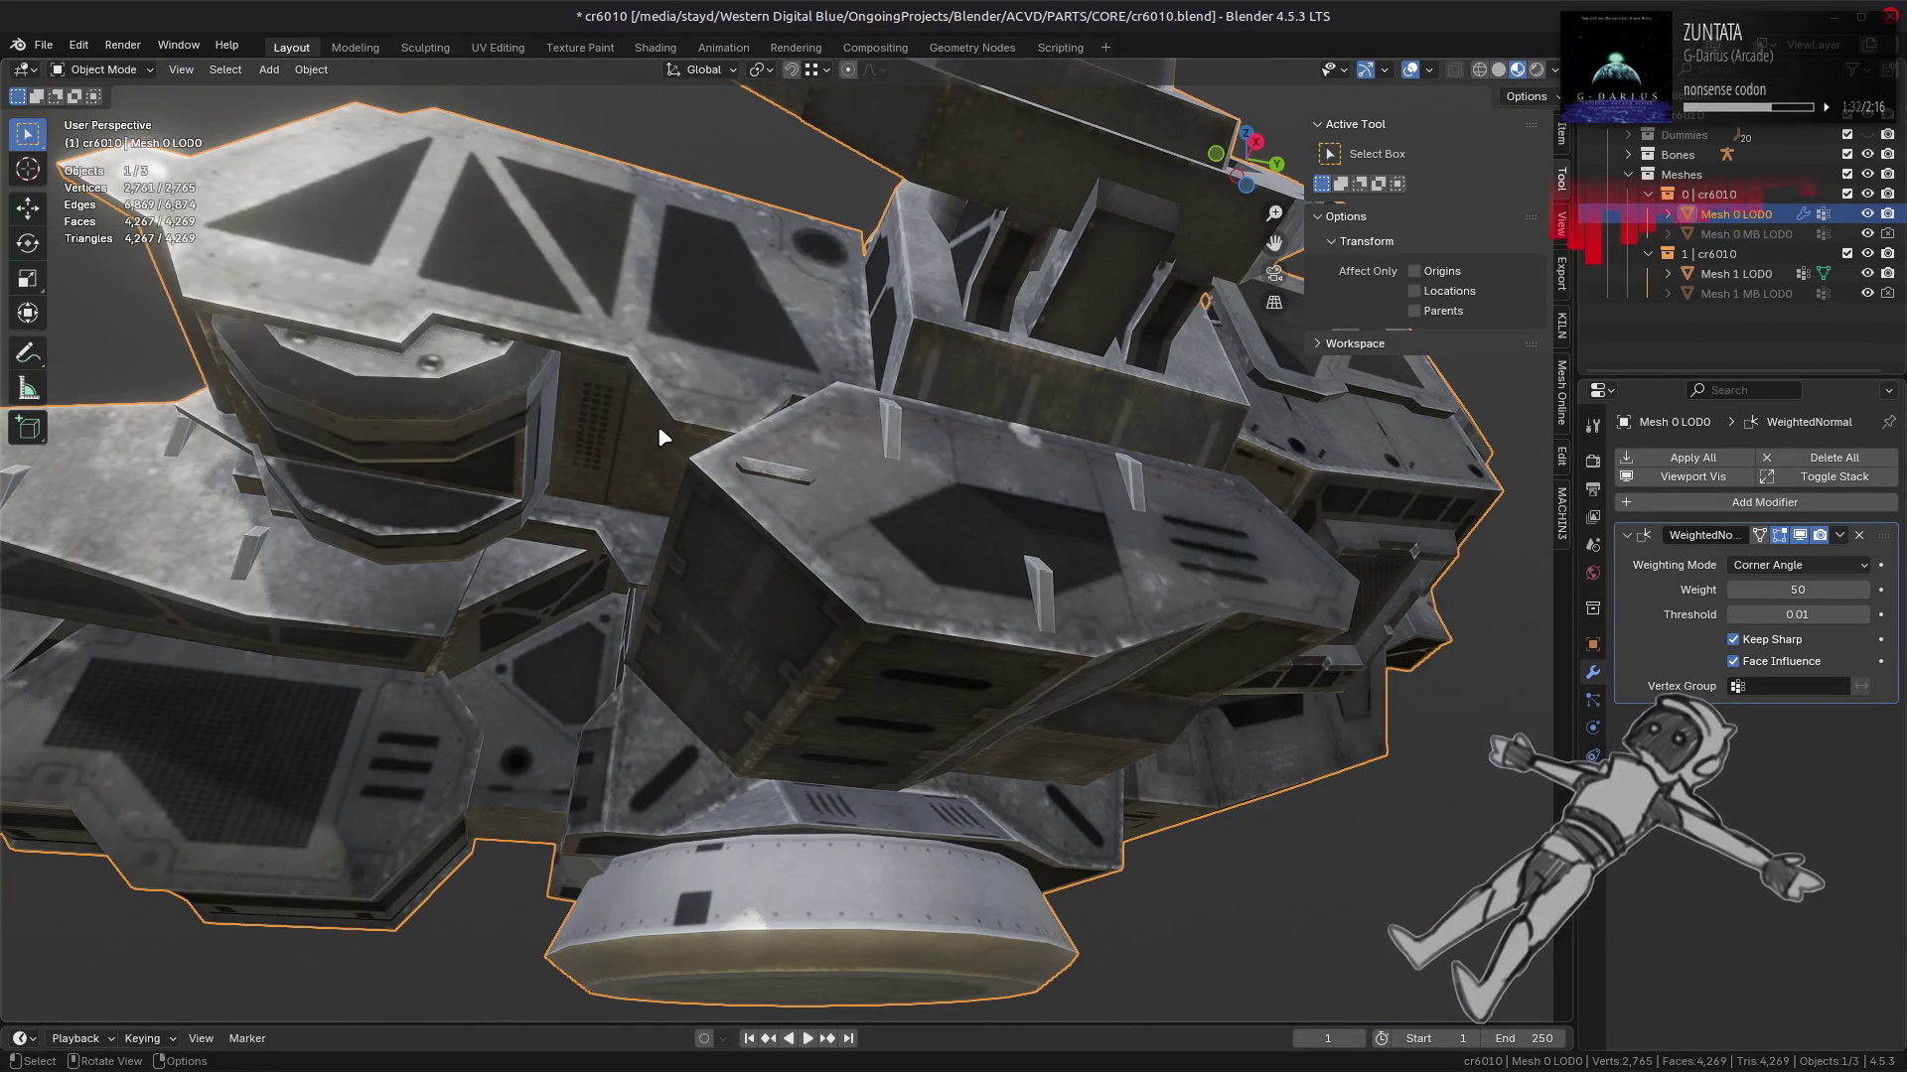
Step: Isolate the two linked curved hull pieces in Edit Mode
{"action": "scroll", "scroll_direction": "up", "scroll_amount": 3}
{"action": "scroll", "scroll_direction": "down", "scroll_amount": 3}
{"action": "key", "text": "Tab"}
{"action": "left_click", "coordinate": [839, 594]}
{"action": "scroll", "scroll_direction": "down", "scroll_amount": 3}
{"action": "left_click_drag", "start_coordinate": [447, 528], "coordinate": [865, 519]}
{"action": "left_click", "coordinate": [666, 493]}
{"action": "left_click_drag", "start_coordinate": [665, 493], "coordinate": [328, 479]}
{"action": "key", "text": "ctrl+l"}
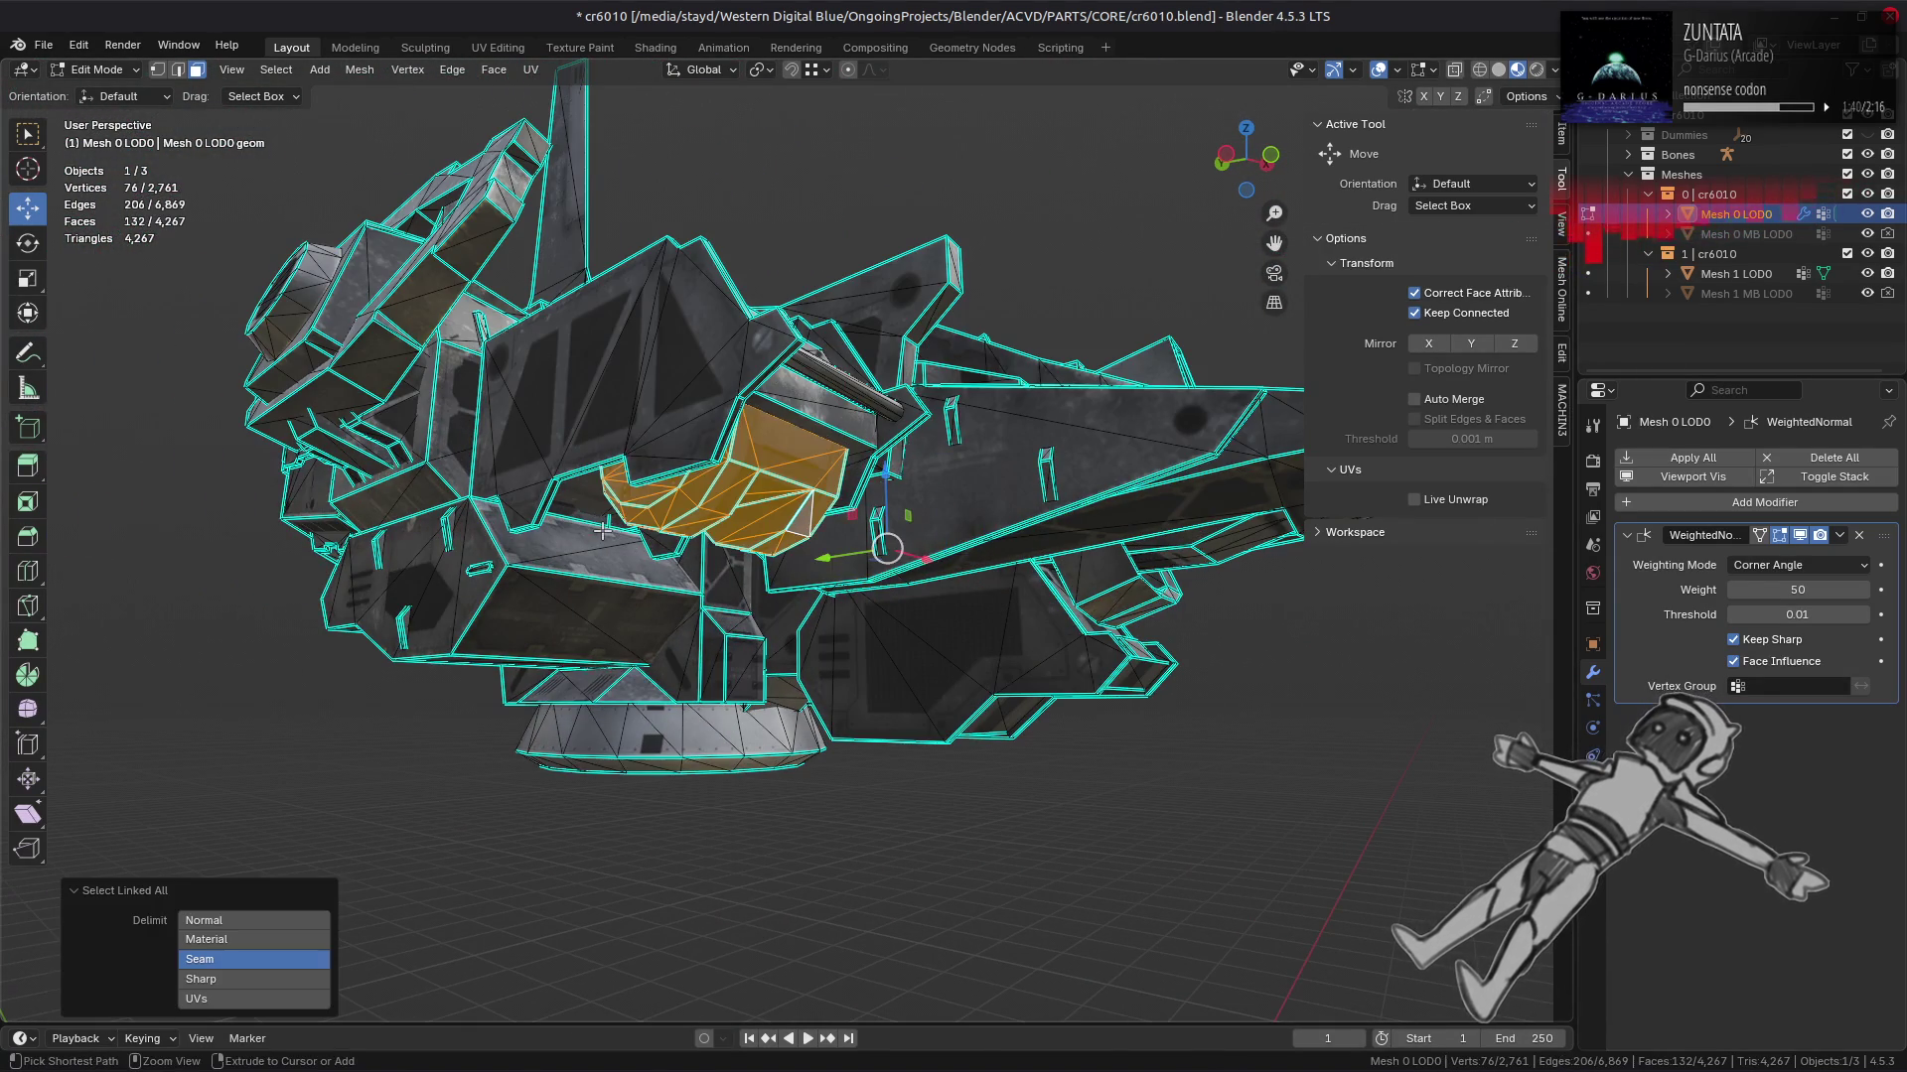
{"action": "key", "text": "shift+h"}
{"action": "left_click_drag", "start_coordinate": [683, 541], "coordinate": [945, 468]}
{"action": "key", "text": "alt+a"}
Step: Mark the hull pieces' opening edges as sharp
{"action": "key", "text": "2"}
{"action": "left_click", "coordinate": [1141, 370]}
{"action": "left_click_drag", "start_coordinate": [1141, 370], "coordinate": [515, 424]}
{"action": "right_click", "coordinate": [883, 581]}
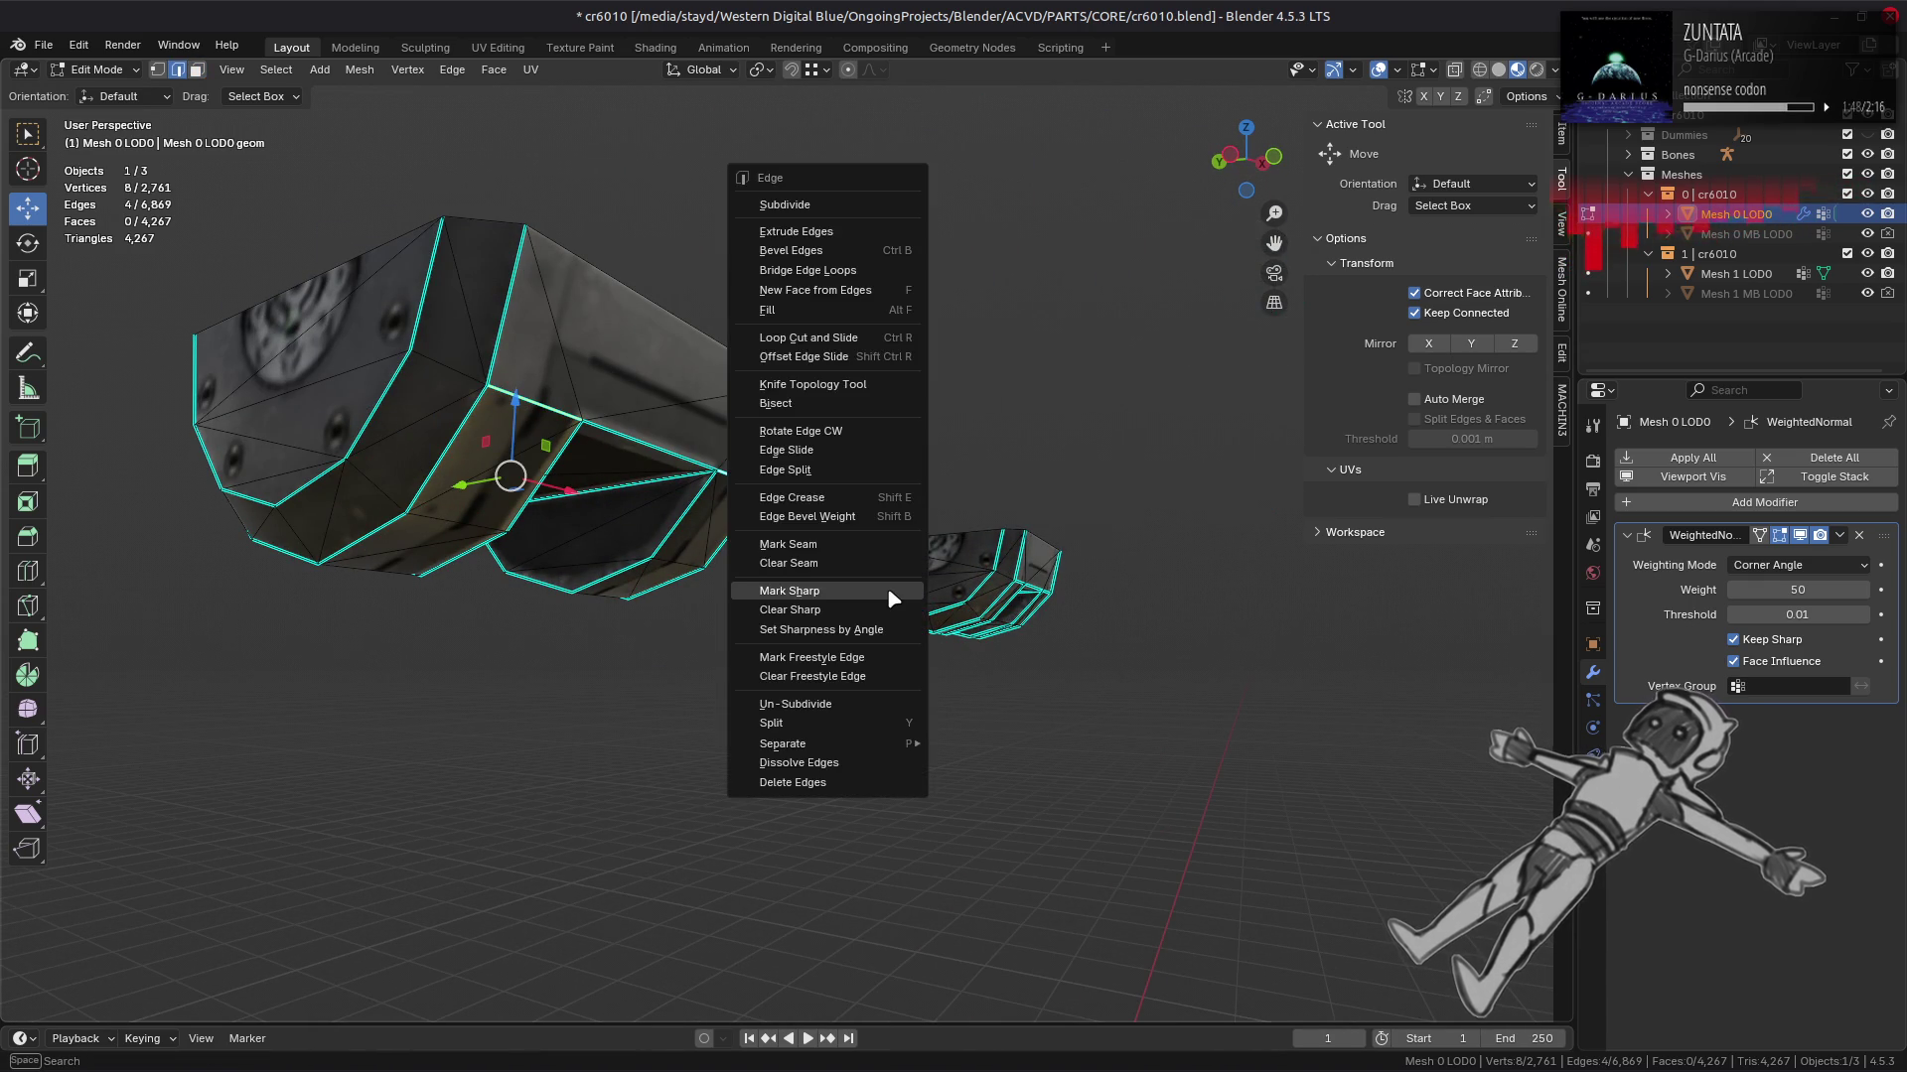
{"action": "left_click", "coordinate": [883, 590]}
{"action": "scroll", "scroll_direction": "up", "scroll_amount": 3}
{"action": "left_click_drag", "start_coordinate": [874, 576], "coordinate": [829, 491]}
{"action": "key", "text": "Tab"}
{"action": "key", "text": "Tab"}
{"action": "right_click", "coordinate": [731, 566]}
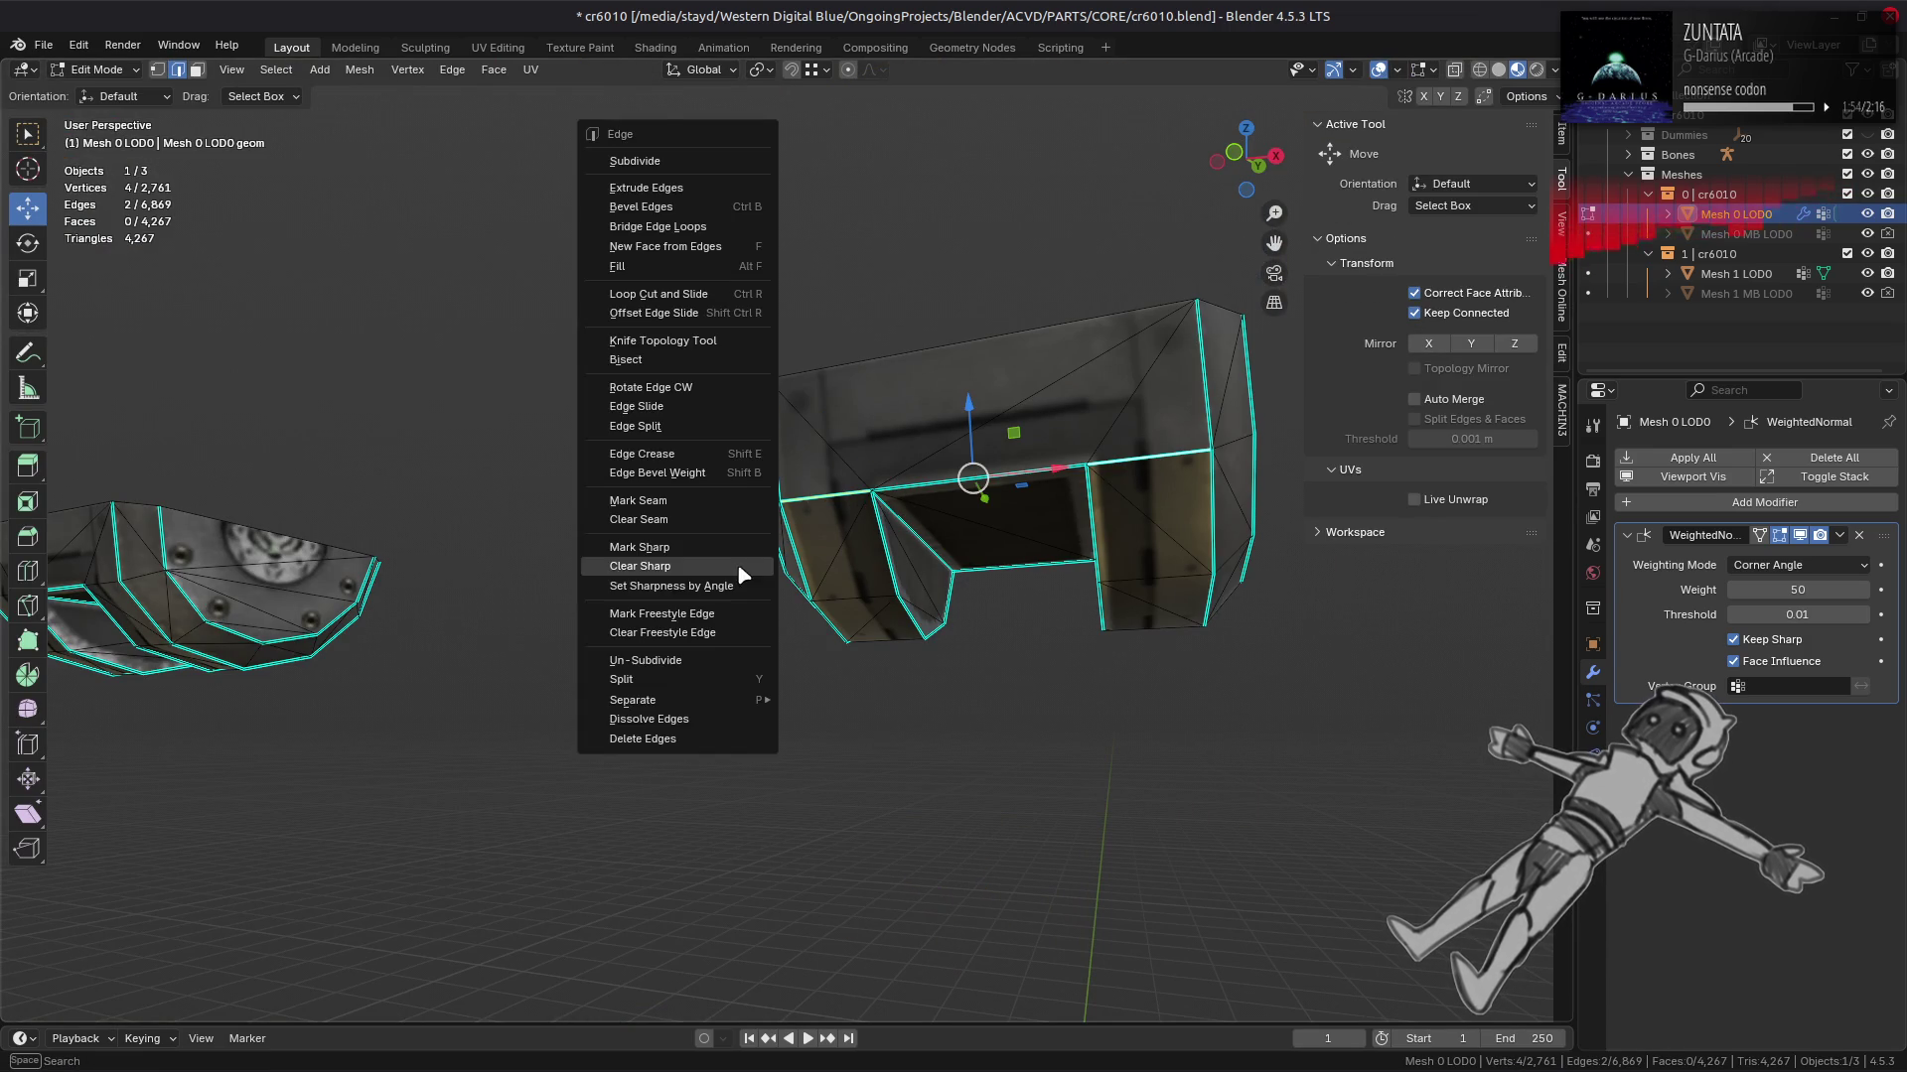
{"action": "left_click", "coordinate": [731, 586]}
{"action": "left_click", "coordinate": [729, 558]}
{"action": "key", "text": "Tab"}
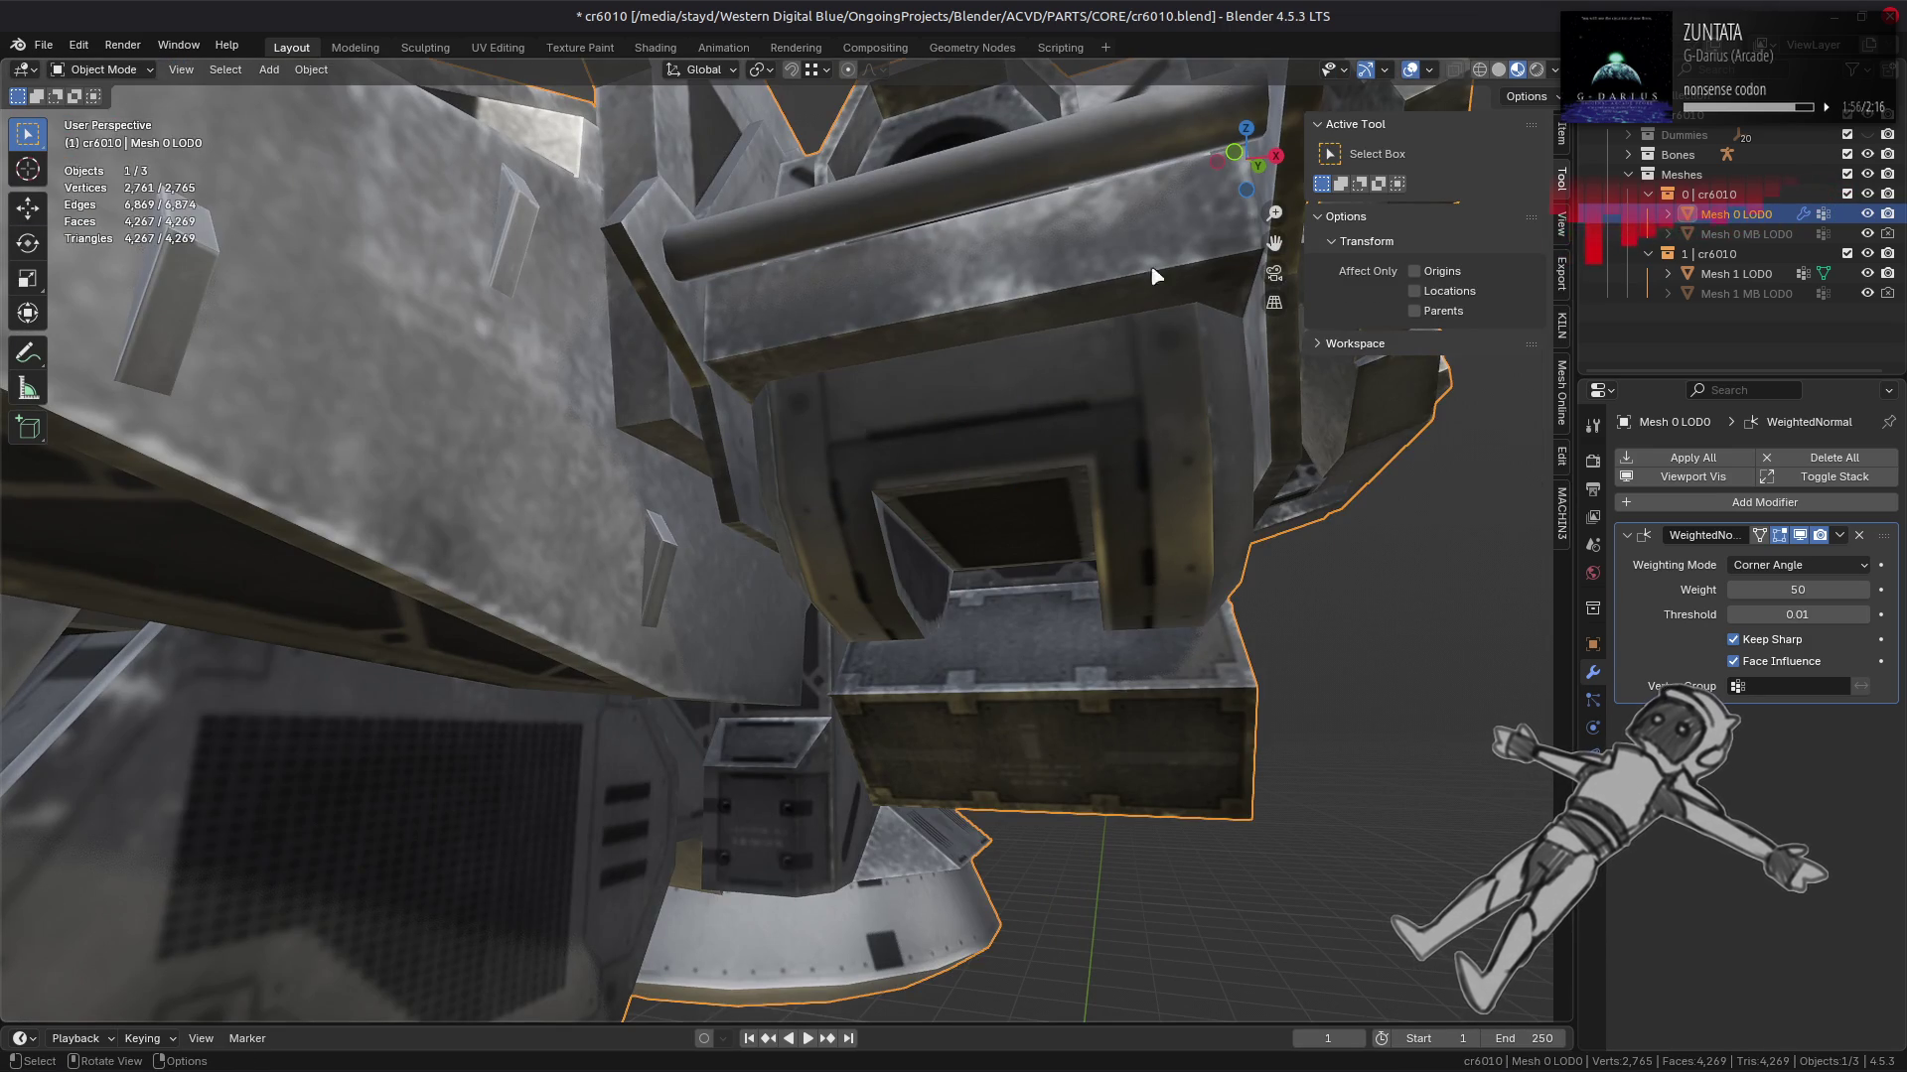
Step: Check the edges in solid shading, mark the remaining edges sharp, then restore textured shading
{"action": "left_click", "coordinate": [1499, 71]}
{"action": "left_click_drag", "start_coordinate": [959, 378], "coordinate": [913, 432]}
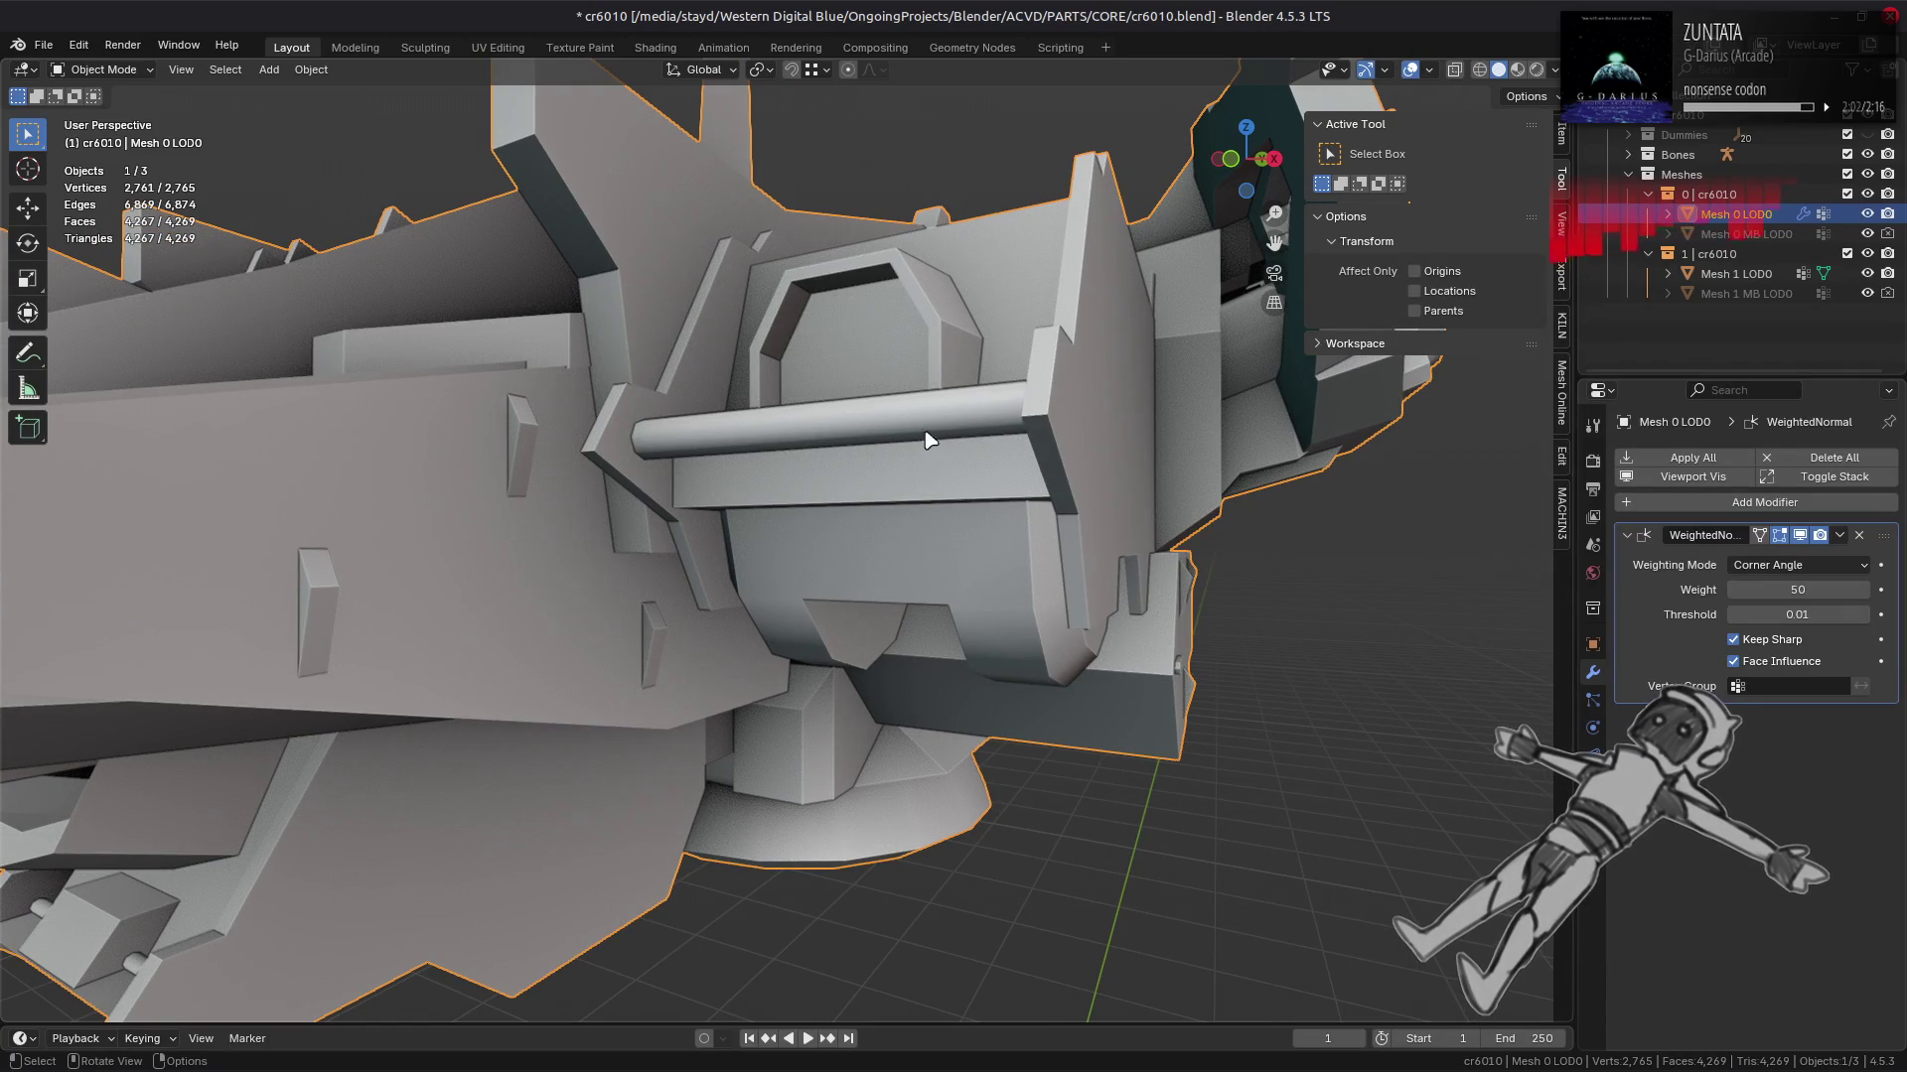
{"action": "left_click_drag", "start_coordinate": [1102, 373], "coordinate": [692, 491]}
{"action": "key", "text": "Tab"}
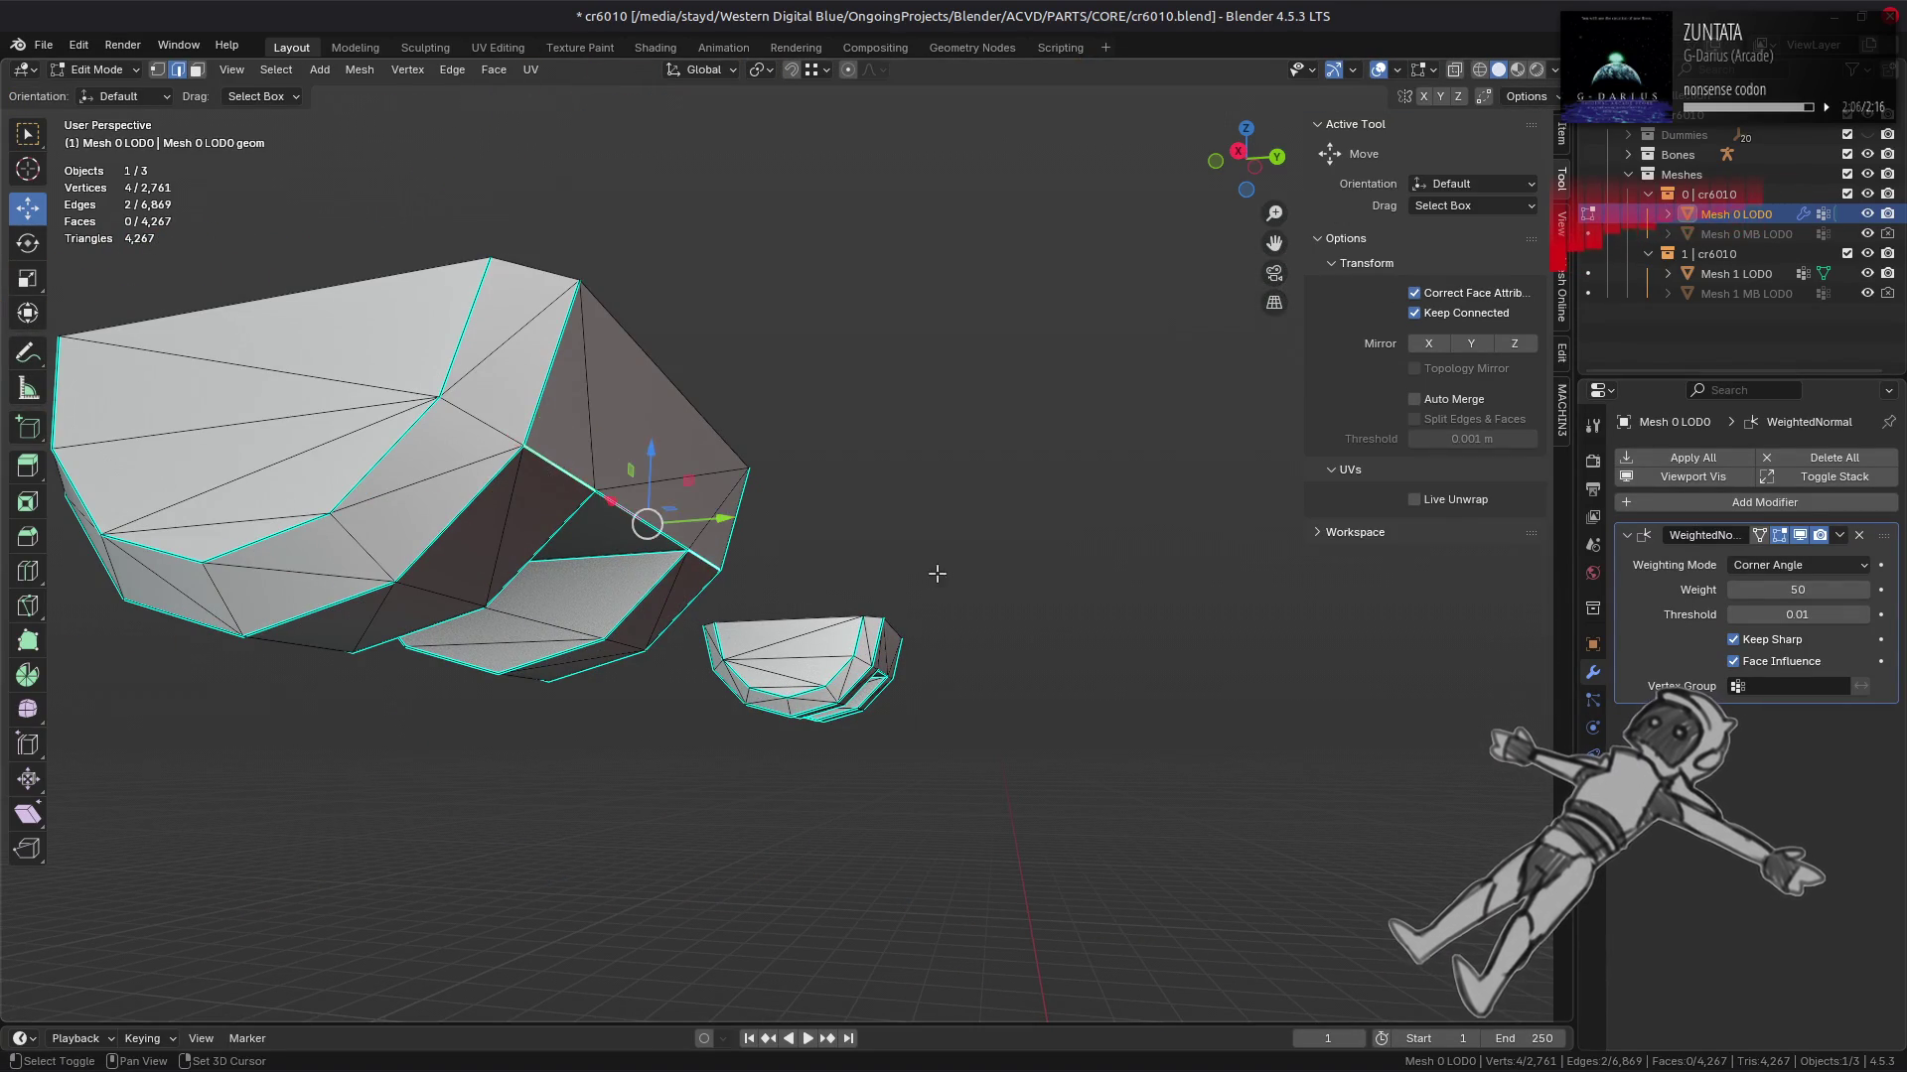
{"action": "left_click_drag", "start_coordinate": [929, 575], "coordinate": [778, 523]}
{"action": "key", "text": "ctrl+e"}
{"action": "left_click", "coordinate": [780, 524]}
{"action": "key", "text": "ctrl+z"}
{"action": "key", "text": "ctrl+shift+z"}
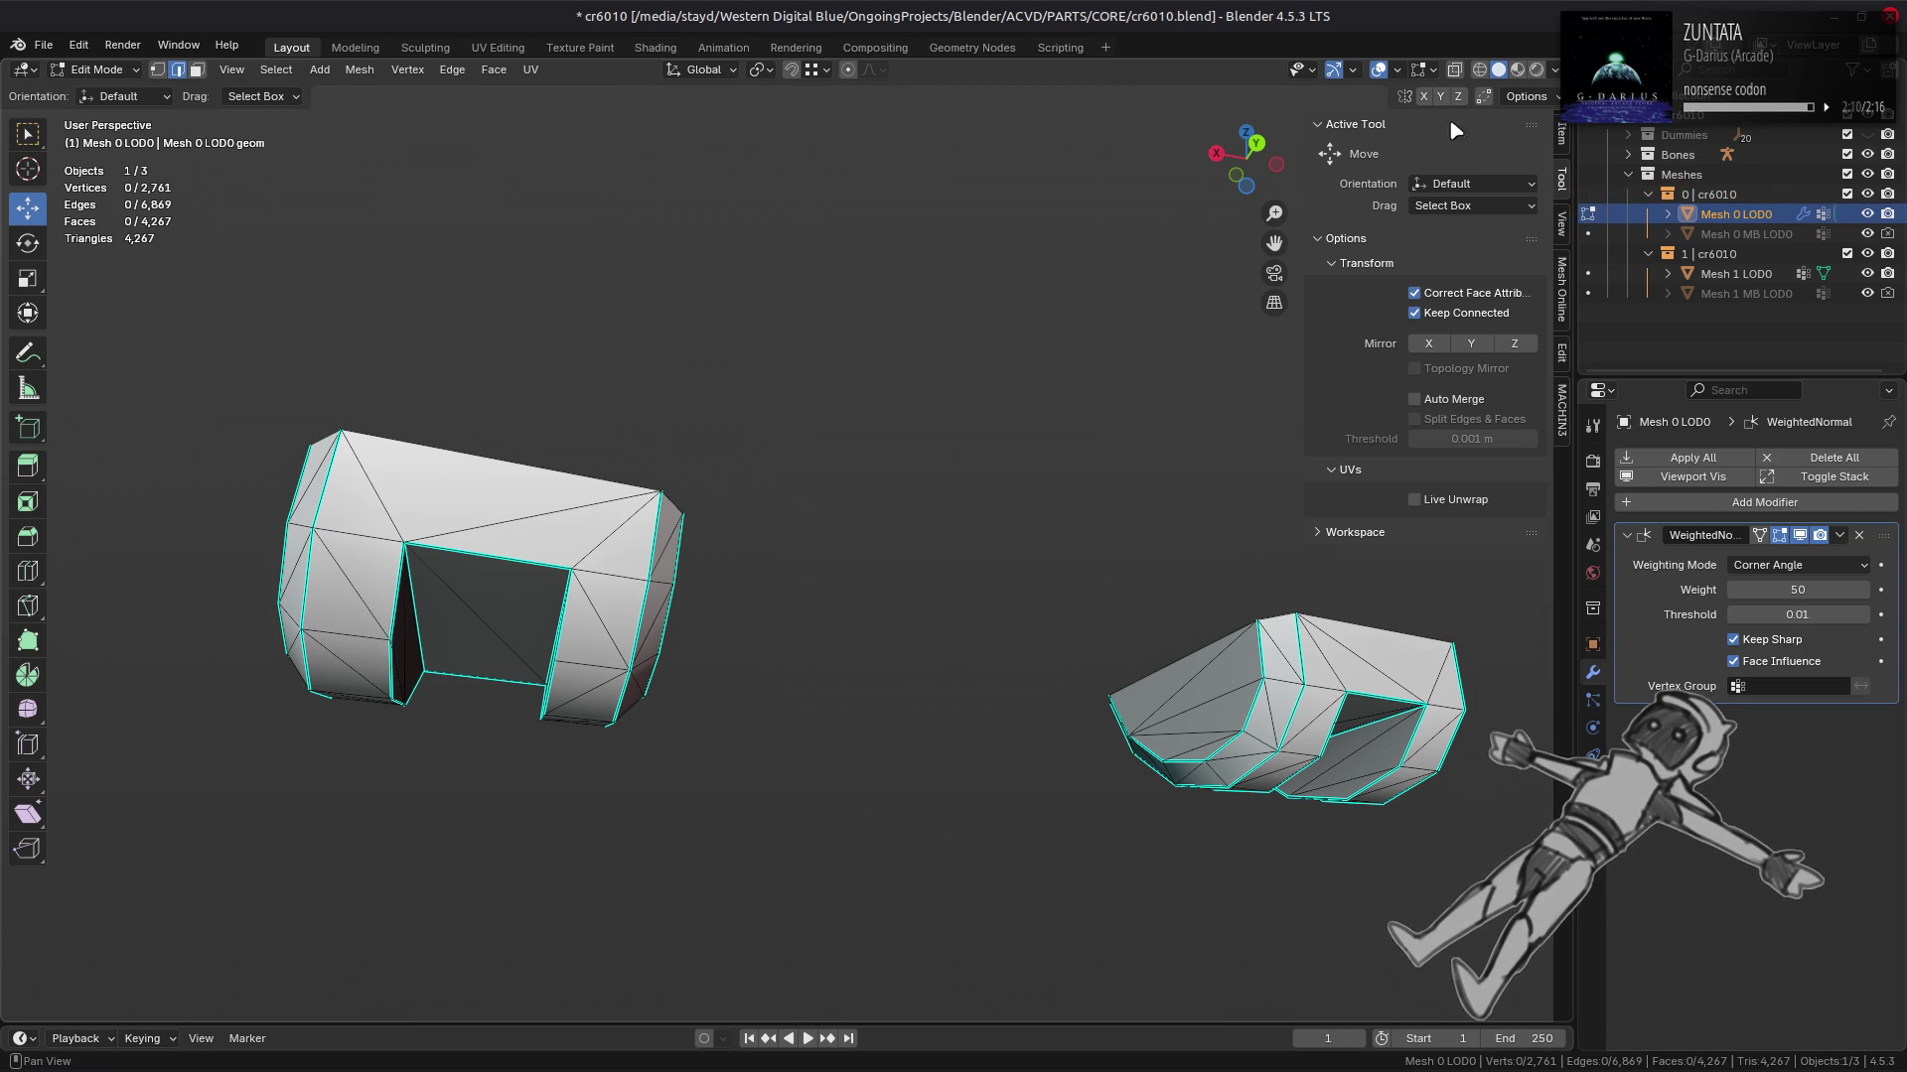
{"action": "left_click", "coordinate": [1517, 70]}
{"action": "left_click_drag", "start_coordinate": [755, 477], "coordinate": [821, 447]}
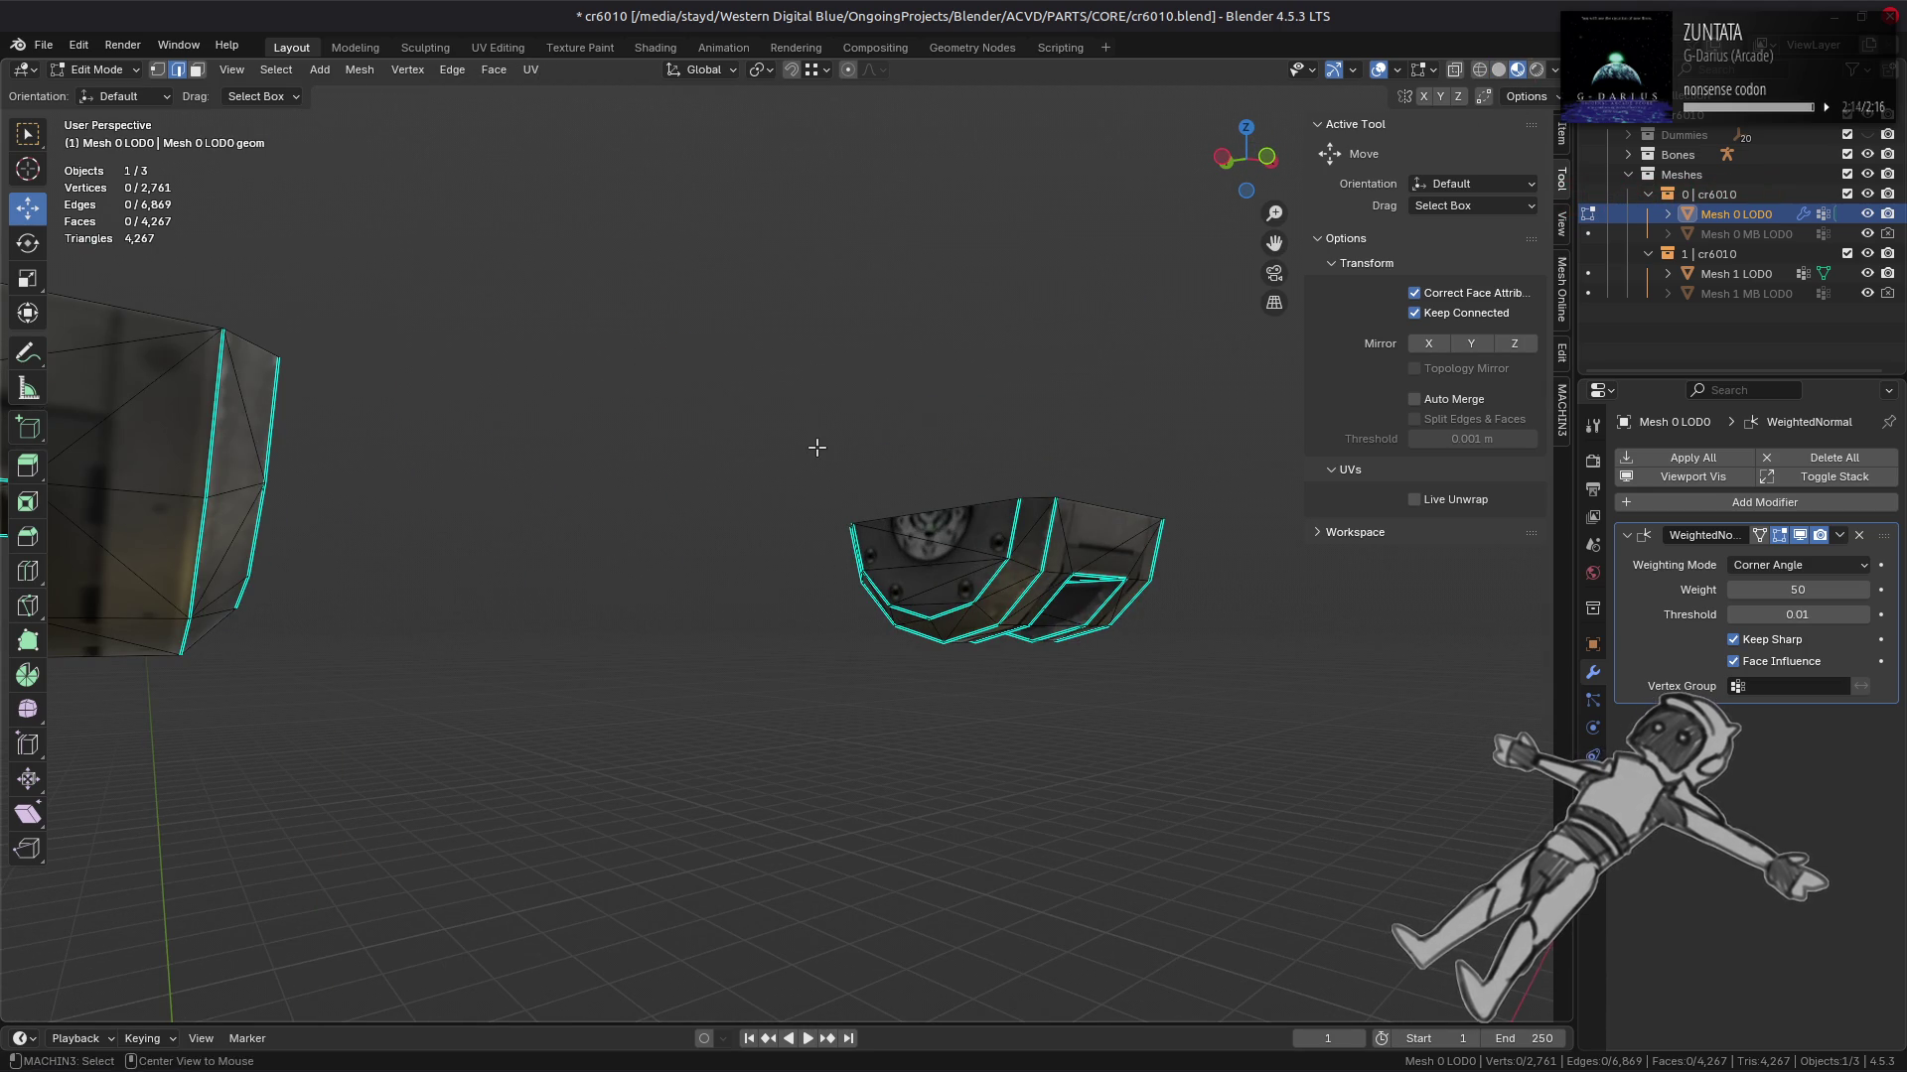
Step: Reveal the whole ship and deselect everything
{"action": "key", "text": "alt+h"}
{"action": "left_click_drag", "start_coordinate": [816, 447], "coordinate": [530, 512]}
{"action": "key", "text": "alt+a"}
Step: Isolate the two linked rail parts in face select mode
{"action": "key", "text": "3"}
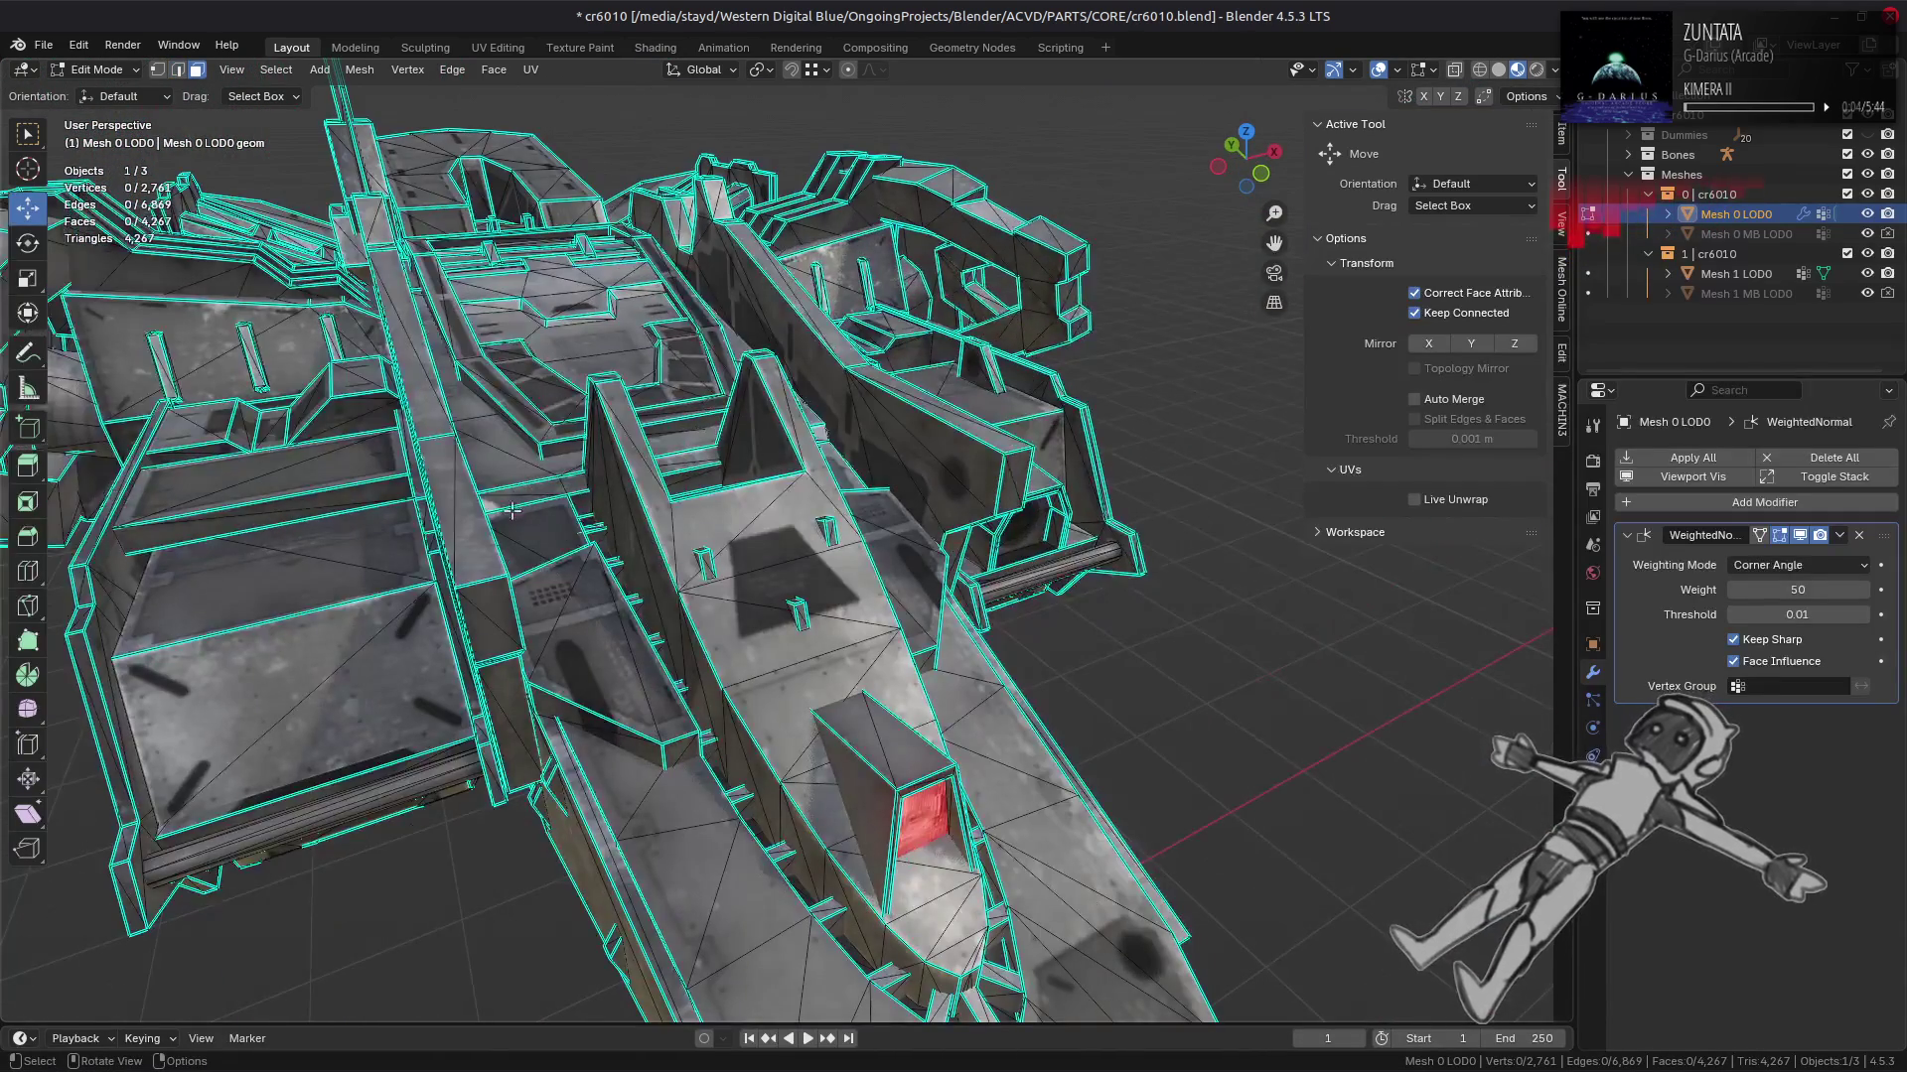
{"action": "key", "text": "ctrl+l"}
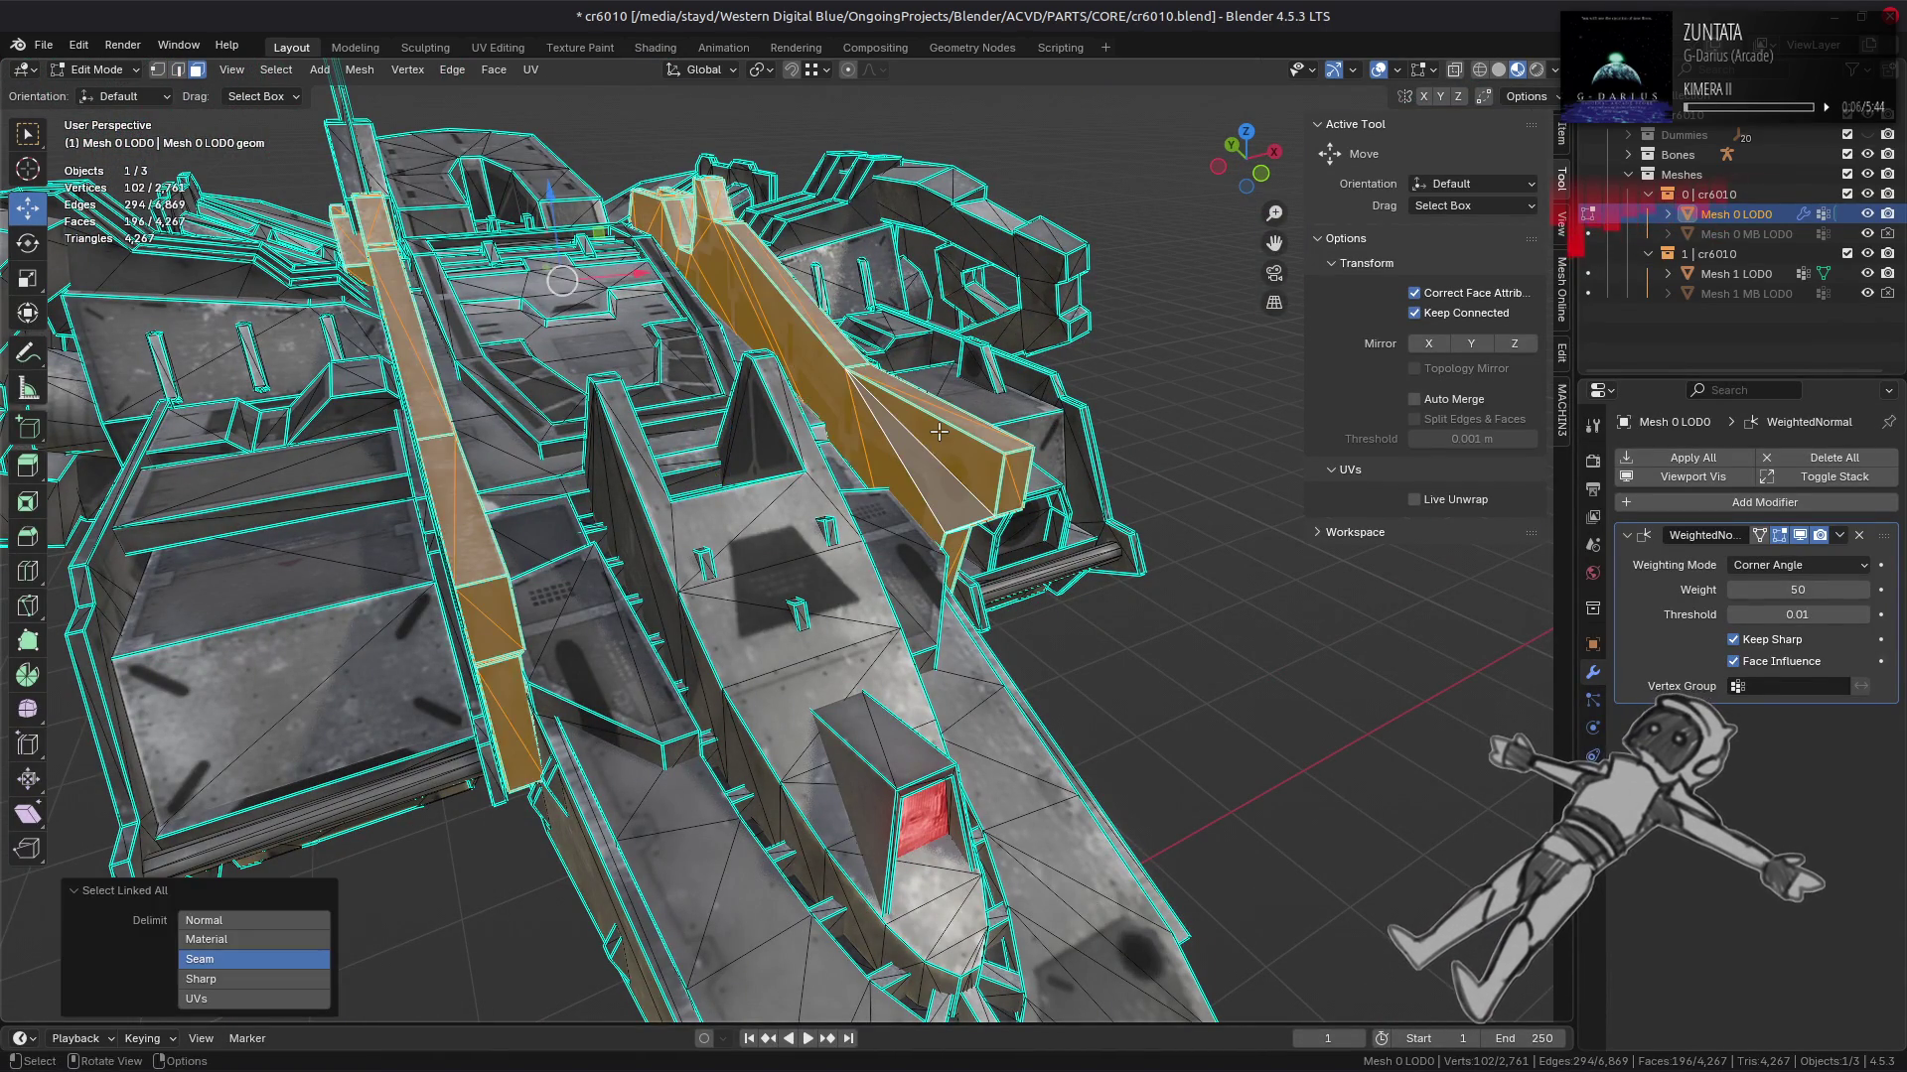
{"action": "key", "text": "shift+h"}
{"action": "left_click_drag", "start_coordinate": [533, 418], "coordinate": [471, 202]}
{"action": "key", "text": "alt+a"}
Step: Select the rail piece and apply Beautify Faces to even out its triangulation
{"action": "key", "text": "l"}
{"action": "left_click", "coordinate": [493, 69]}
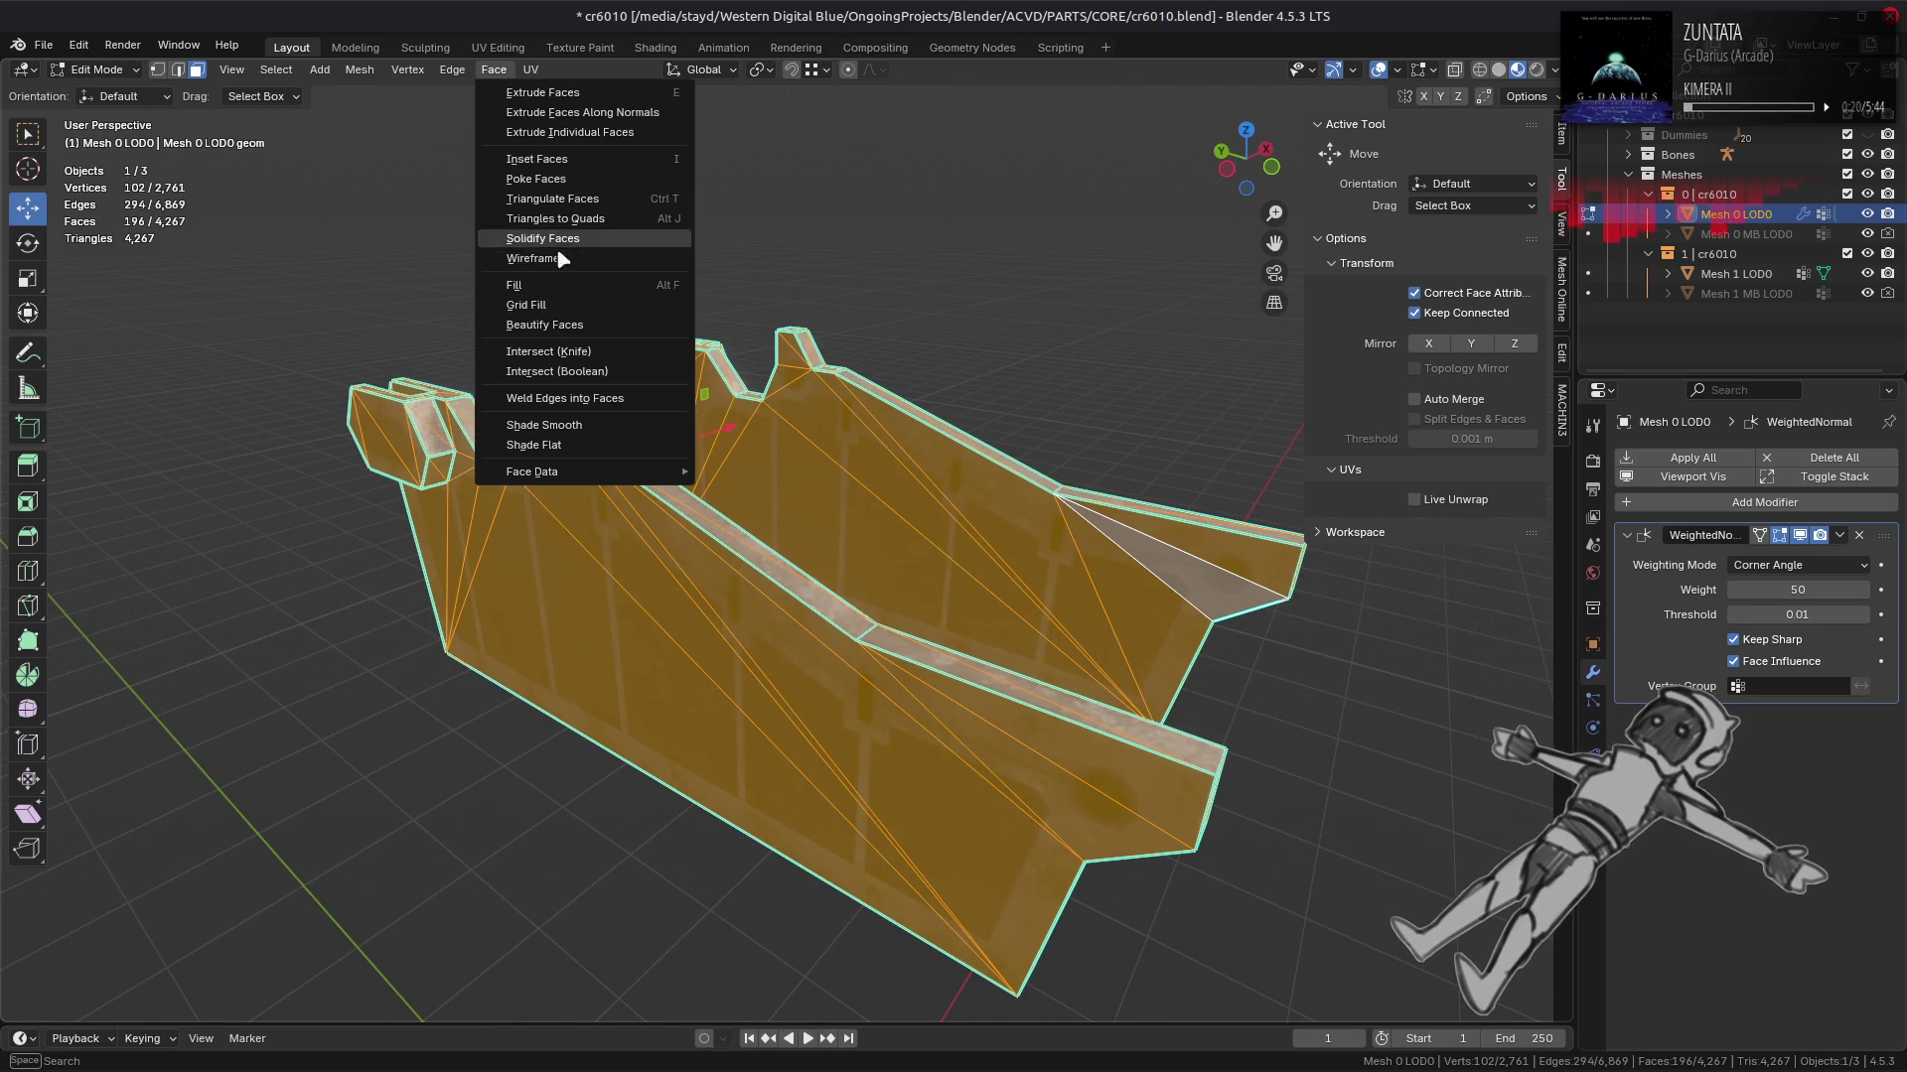
{"action": "left_click", "coordinate": [576, 328]}
{"action": "left_click_drag", "start_coordinate": [581, 342], "coordinate": [674, 371]}
{"action": "key", "text": "ctrl+z"}
{"action": "key", "text": "ctrl+z"}
{"action": "key", "text": "ctrl+z"}
{"action": "key", "text": "ctrl+z"}
{"action": "key", "text": "ctrl+z"}
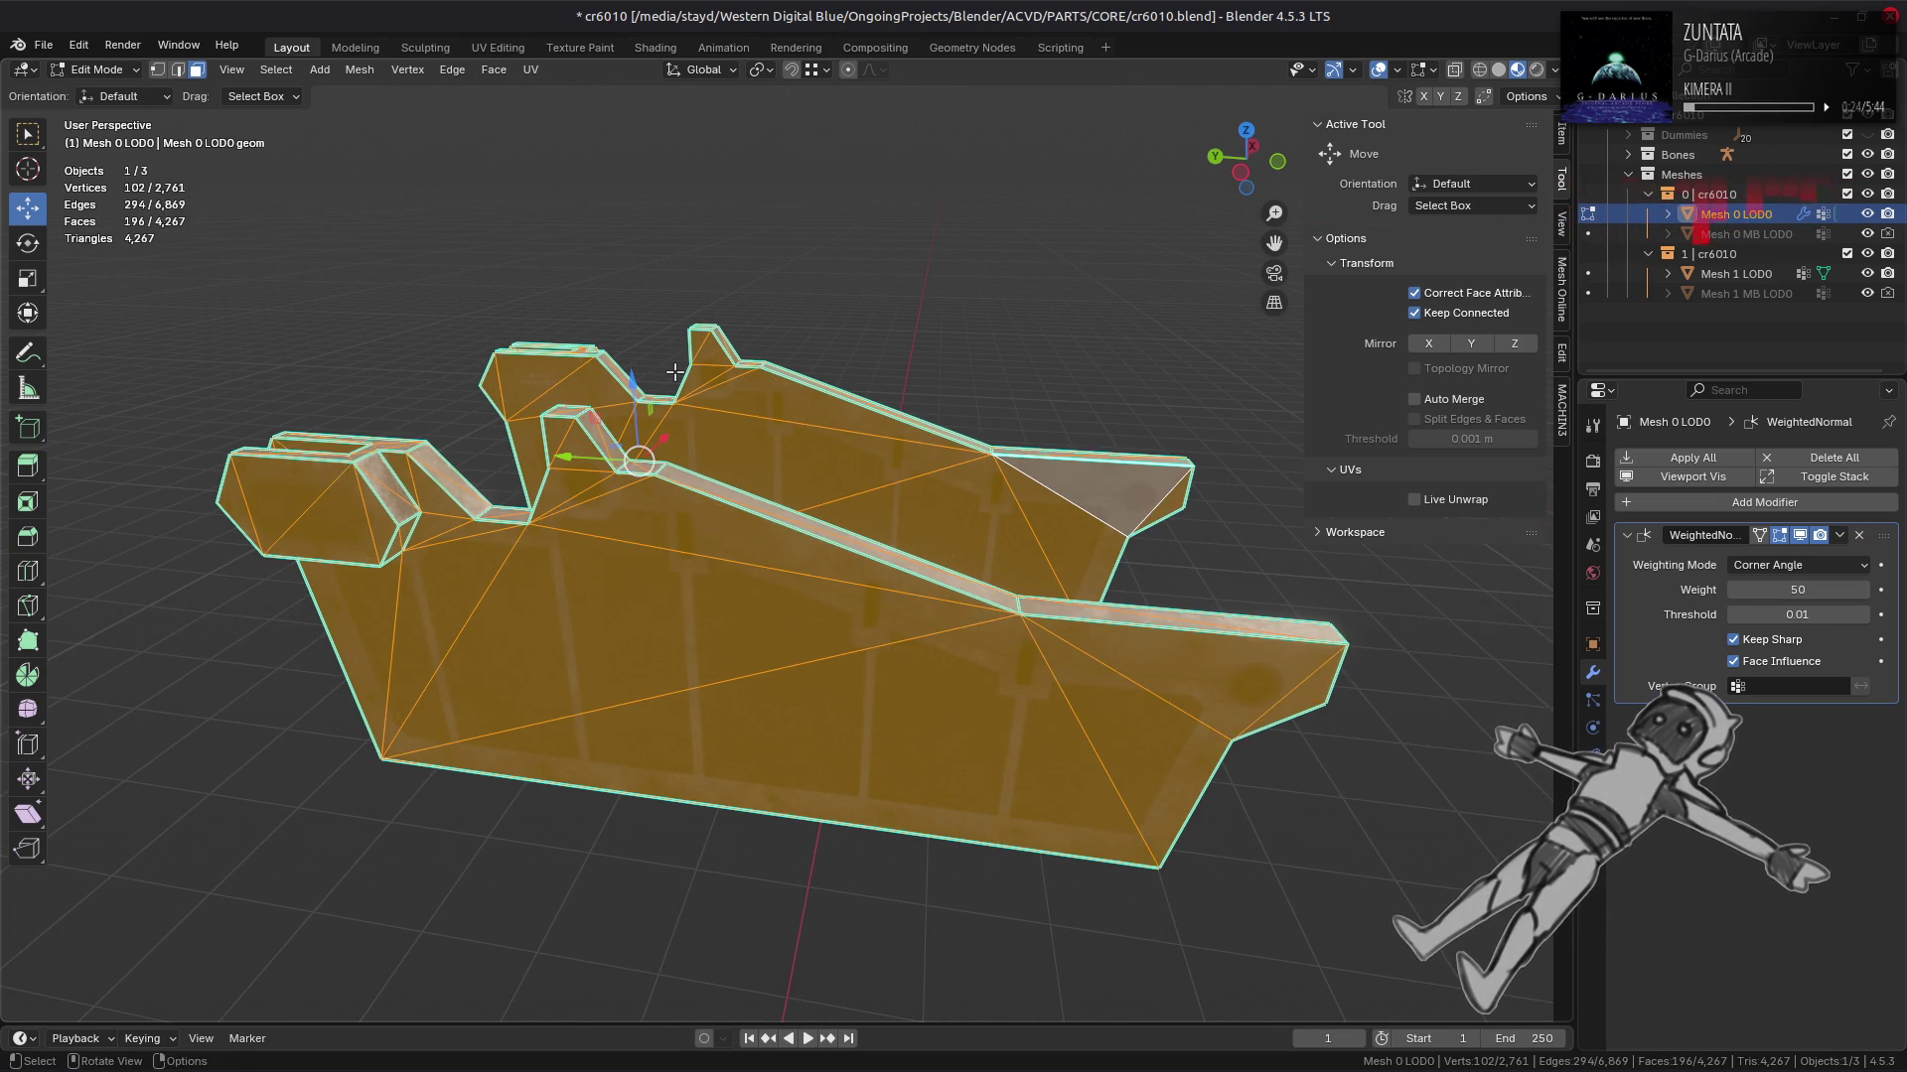
{"action": "left_click_drag", "start_coordinate": [674, 371], "coordinate": [608, 510]}
{"action": "scroll", "scroll_direction": "up", "scroll_amount": 3}
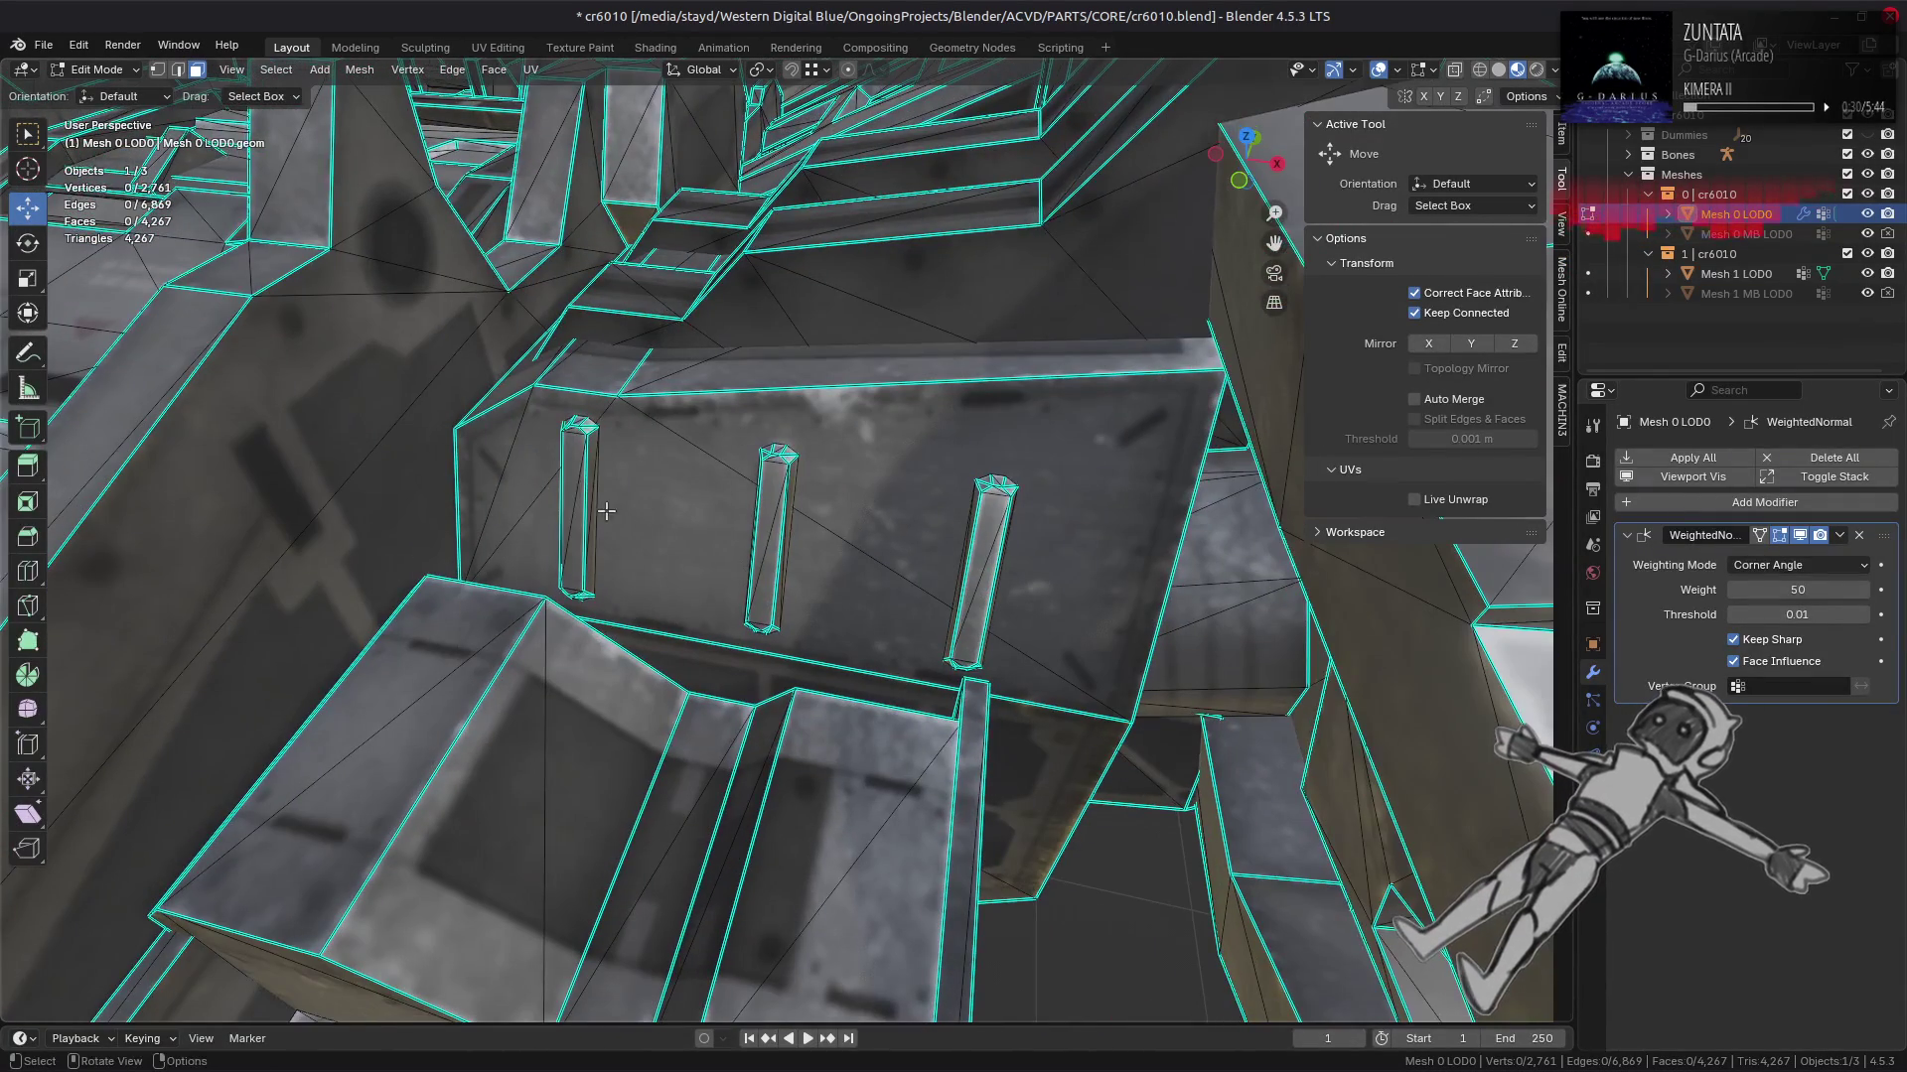
Step: Select the three small pillars as linked pieces and hide the rest of the mesh
{"action": "left_click", "coordinate": [801, 547]}
{"action": "left_click", "coordinate": [795, 552]}
{"action": "left_click", "coordinate": [788, 556]}
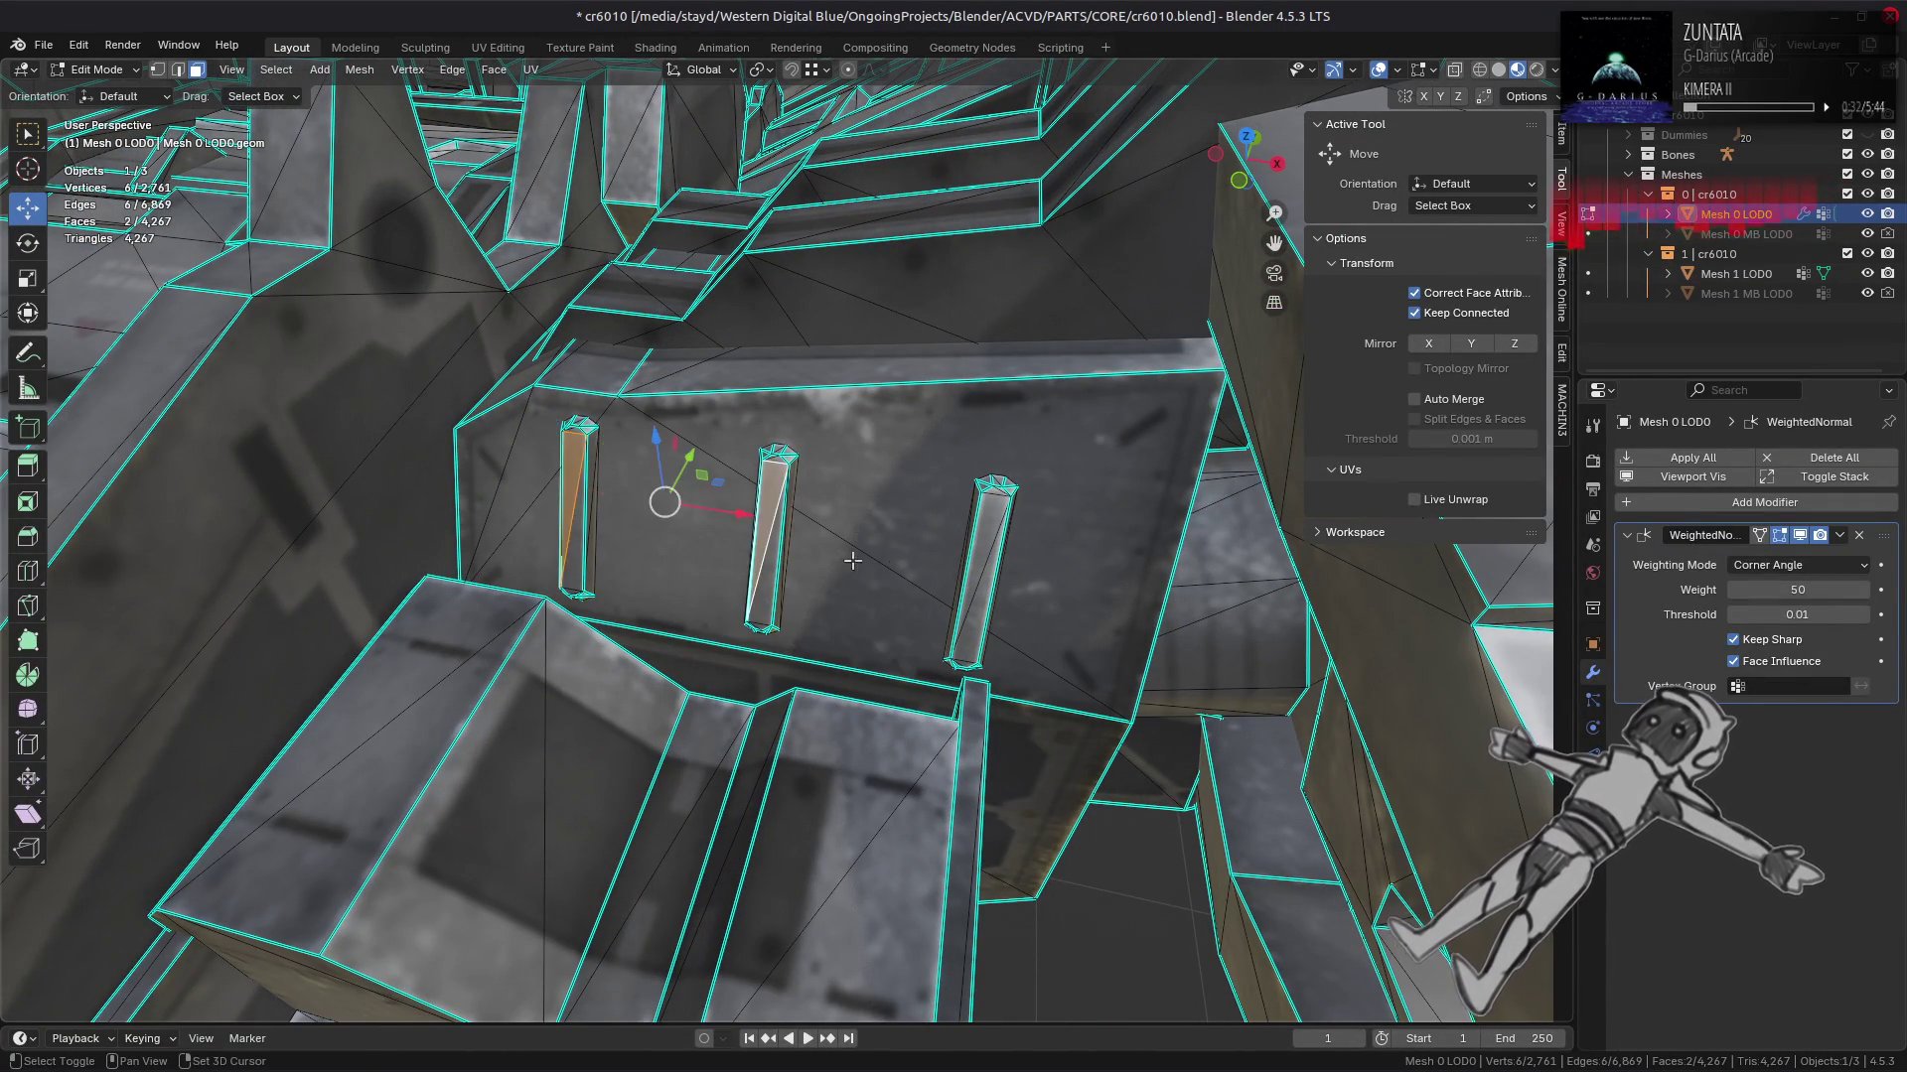
{"action": "left_click", "coordinate": [978, 570]}
{"action": "scroll", "scroll_direction": "down", "scroll_amount": 3}
{"action": "left_click_drag", "start_coordinate": [978, 570], "coordinate": [1029, 468]}
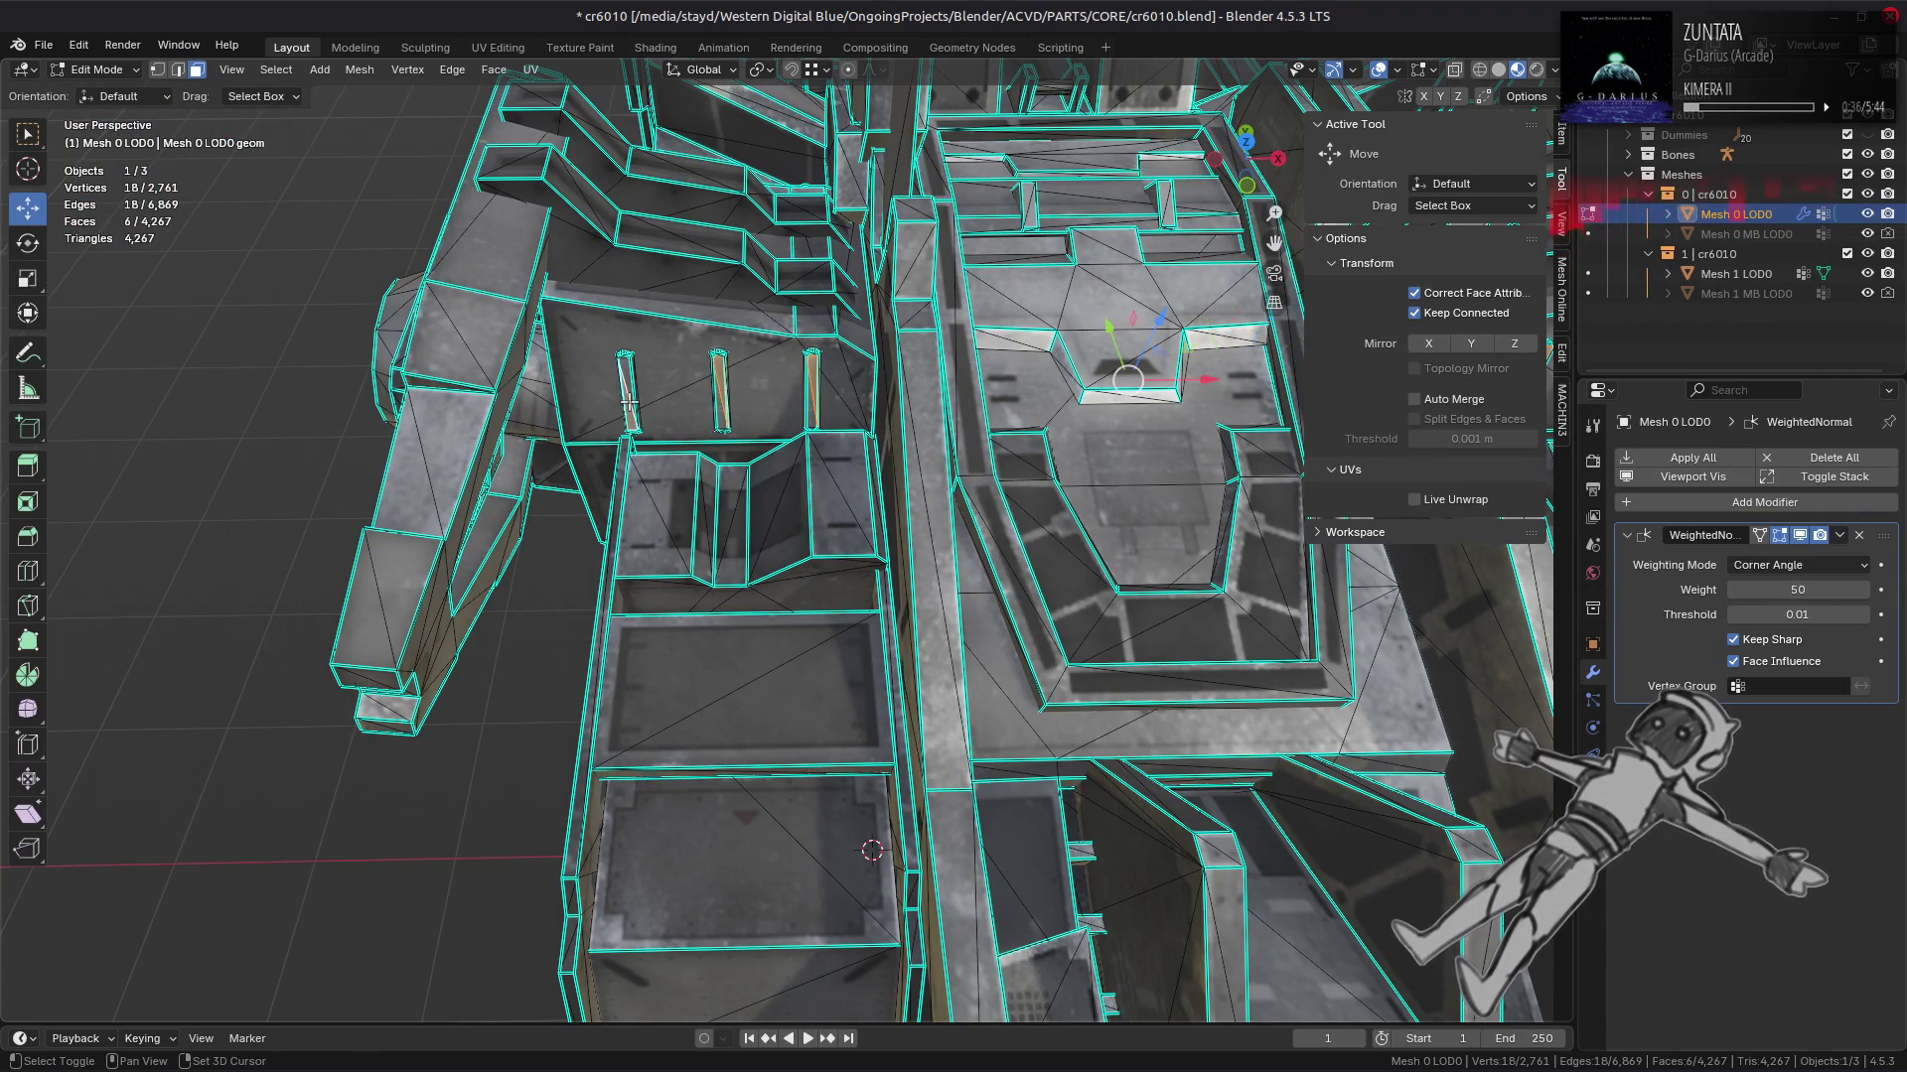
{"action": "key", "text": "ctrl+l"}
{"action": "key", "text": "shift+h"}
{"action": "left_click_drag", "start_coordinate": [628, 402], "coordinate": [787, 469]}
{"action": "scroll", "scroll_direction": "up", "scroll_amount": 3}
Step: Switch to edge selection and mark the first selected pillar edges as sharp
{"action": "key", "text": "2"}
{"action": "scroll", "scroll_direction": "up", "scroll_amount": 3}
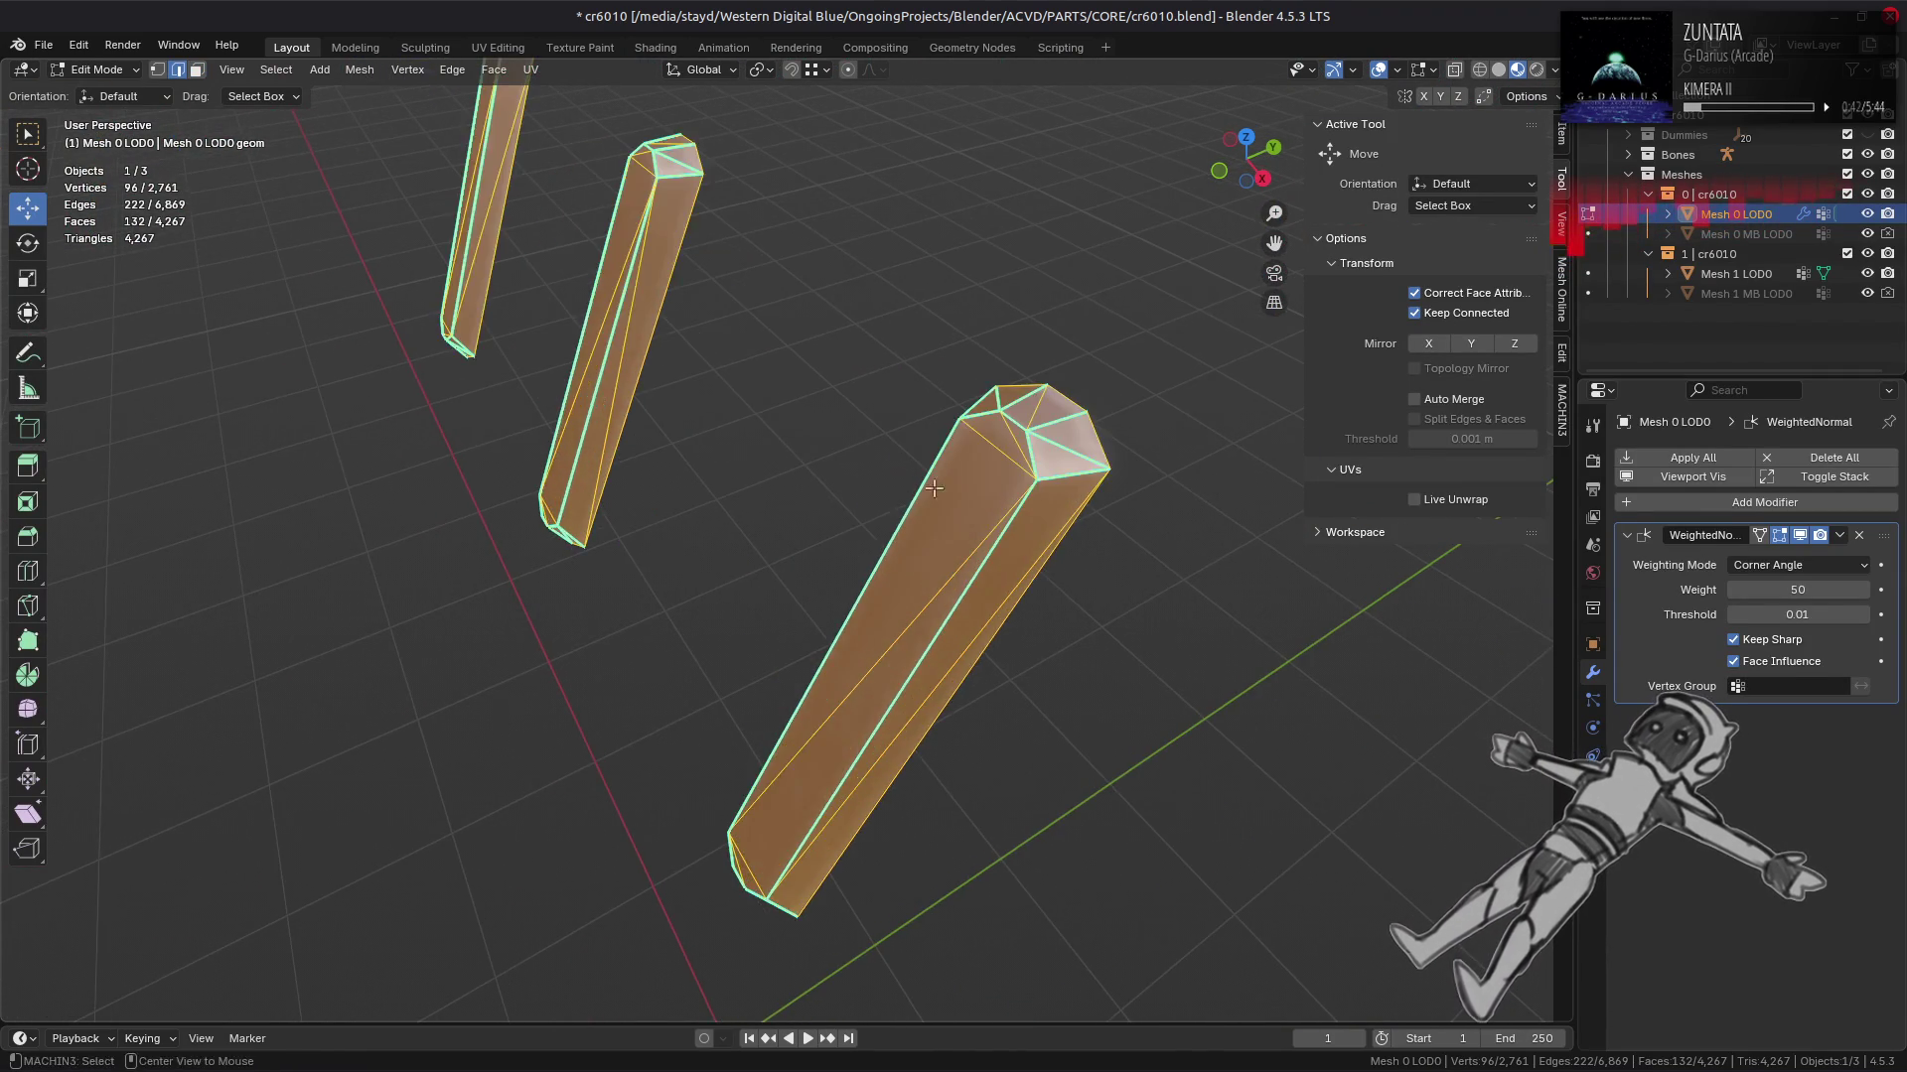
{"action": "left_click_drag", "start_coordinate": [922, 497], "coordinate": [1016, 532]}
{"action": "left_click", "coordinate": [1017, 533]}
{"action": "left_click_drag", "start_coordinate": [732, 602], "coordinate": [1021, 462]}
{"action": "left_click_drag", "start_coordinate": [745, 453], "coordinate": [748, 480]}
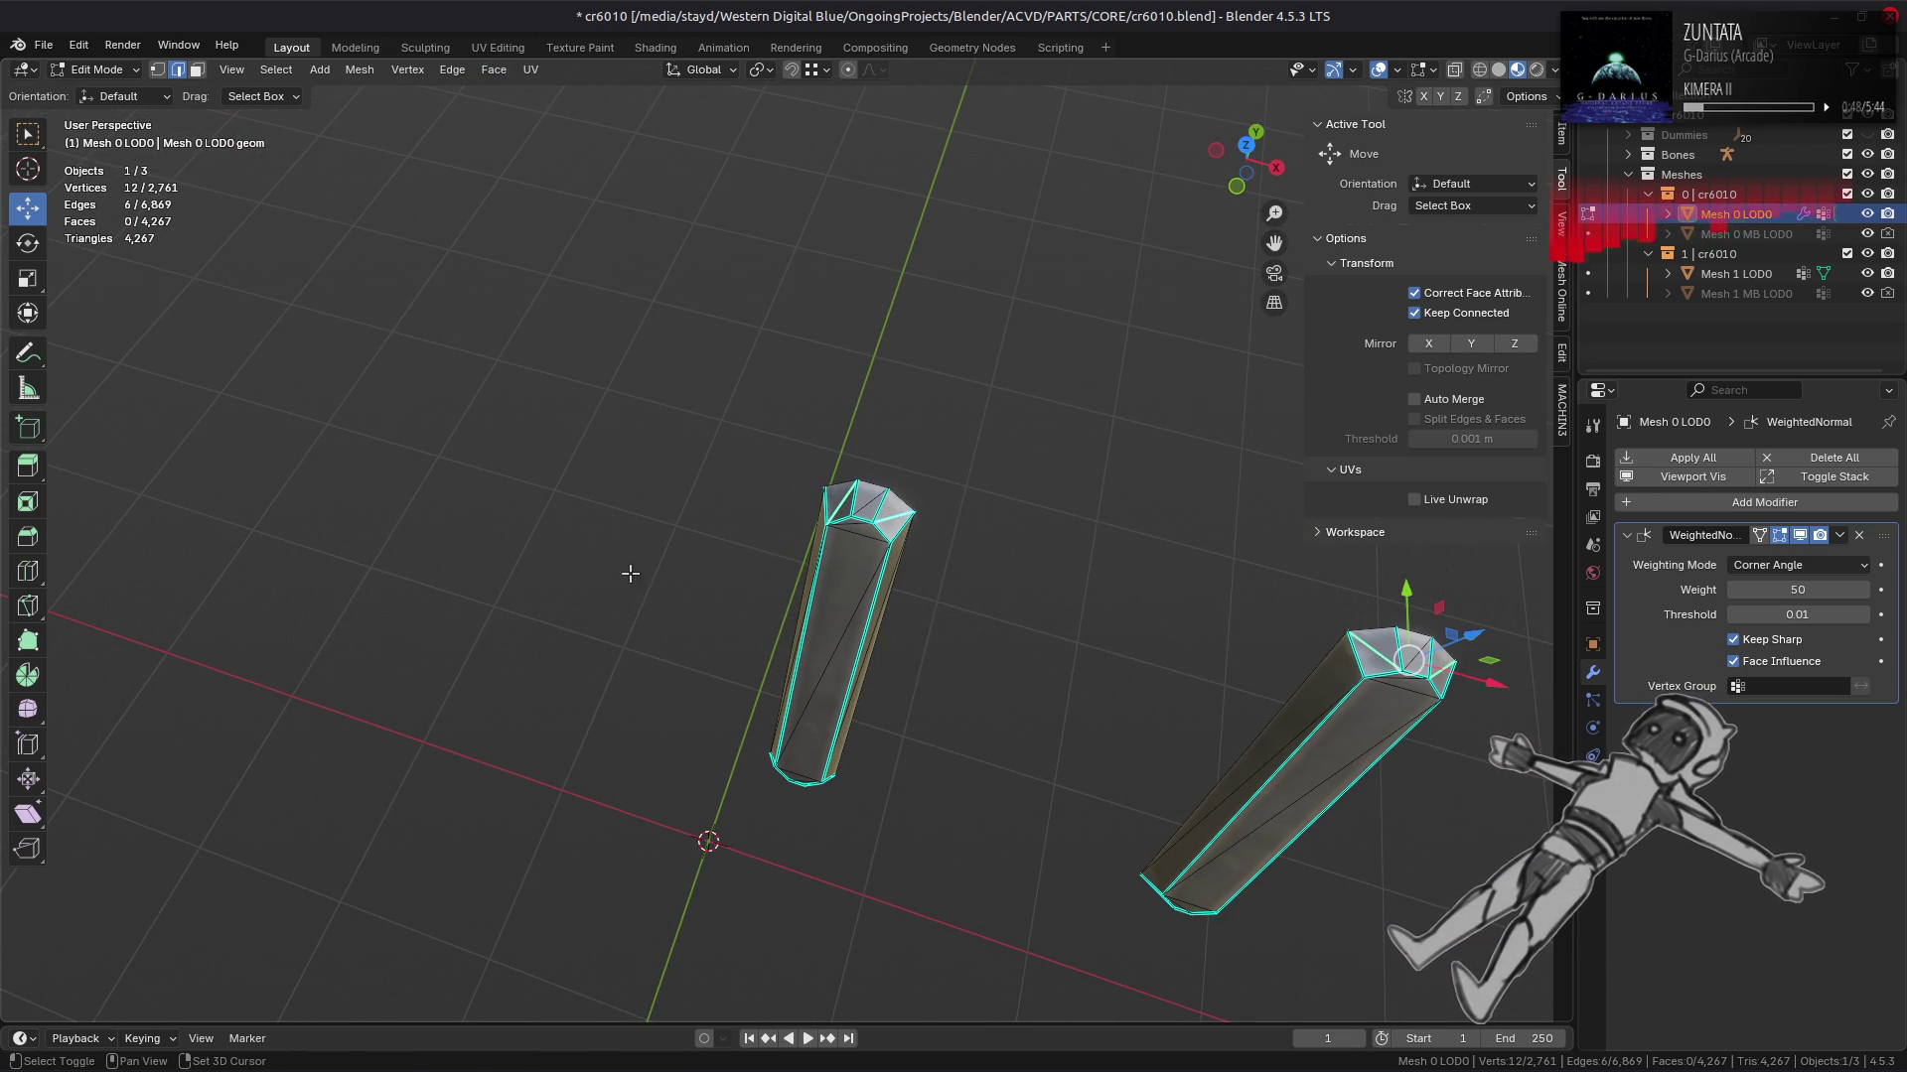
{"action": "right_click", "coordinate": [486, 604]}
{"action": "left_click", "coordinate": [475, 856]}
Step: Mark the right pillar's base edge as sharp
{"action": "left_click", "coordinate": [734, 468]}
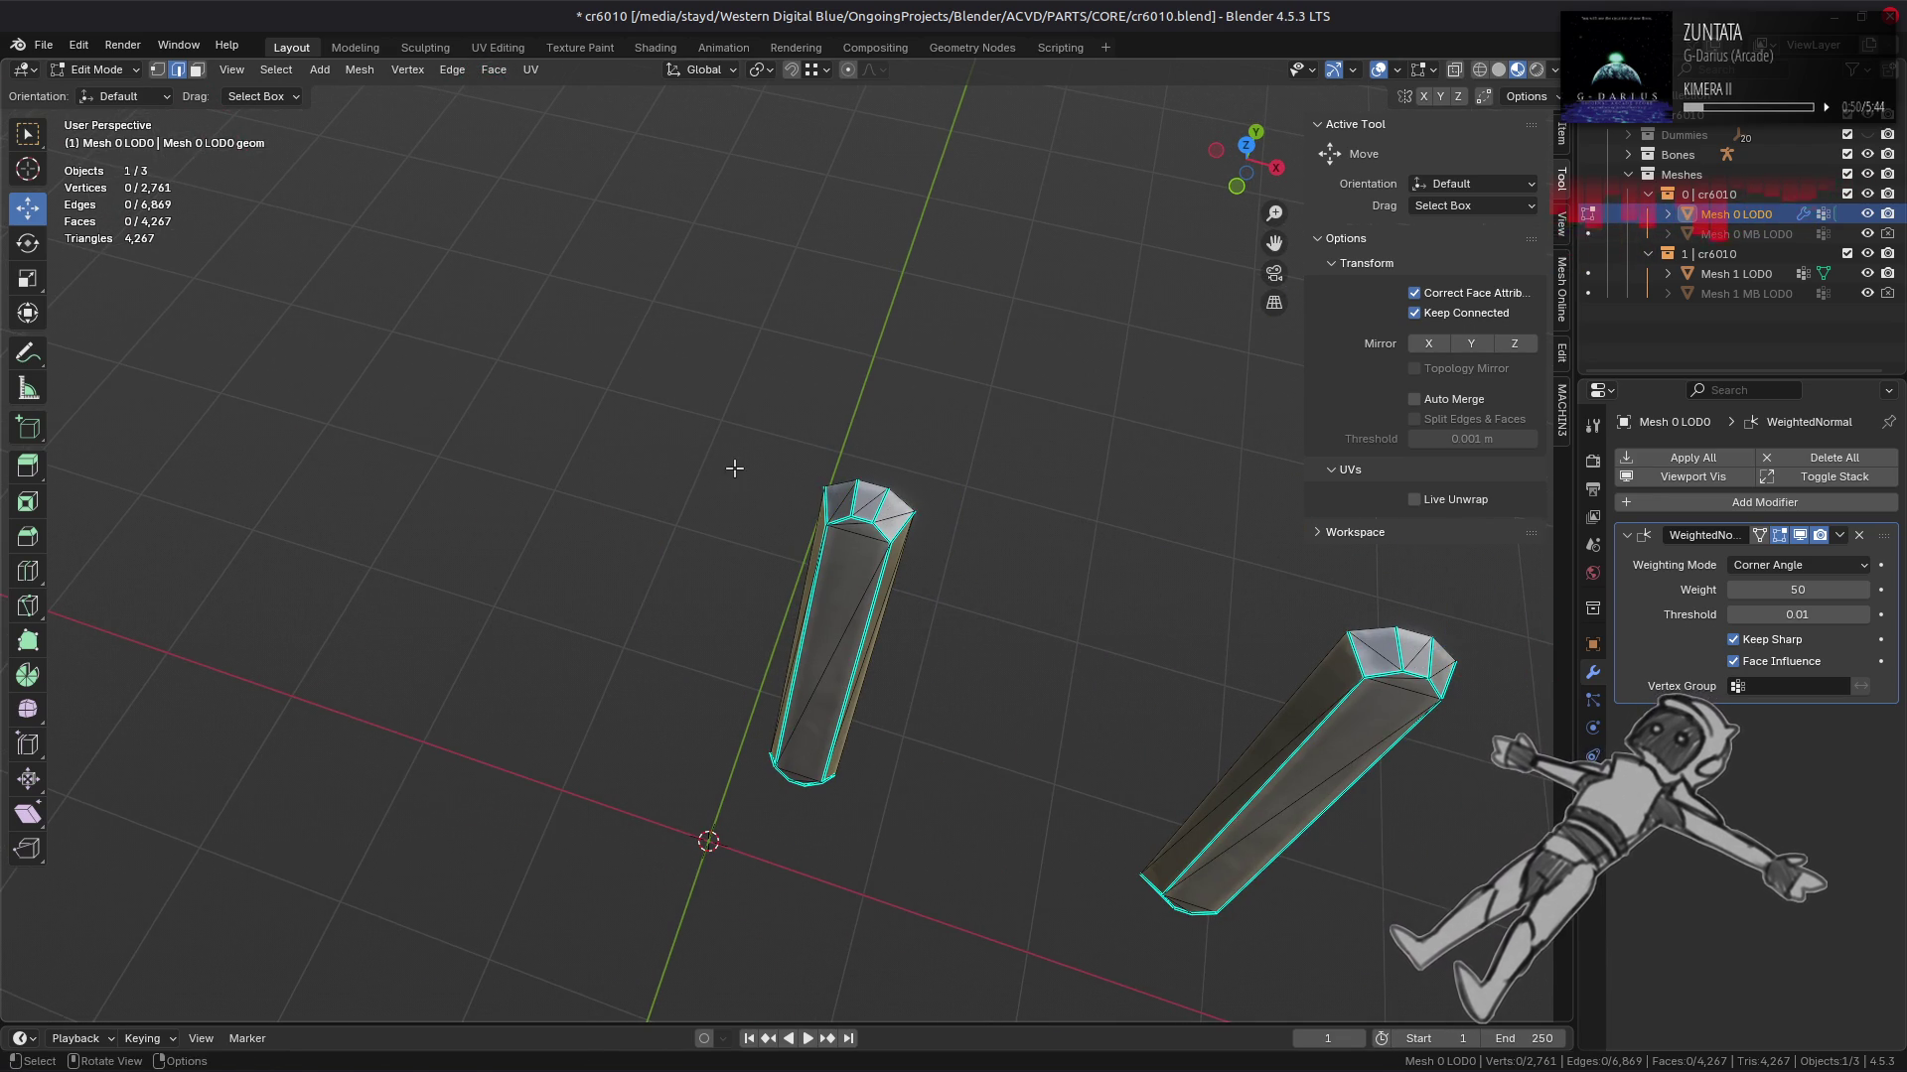
{"action": "left_click_drag", "start_coordinate": [730, 466], "coordinate": [677, 574]}
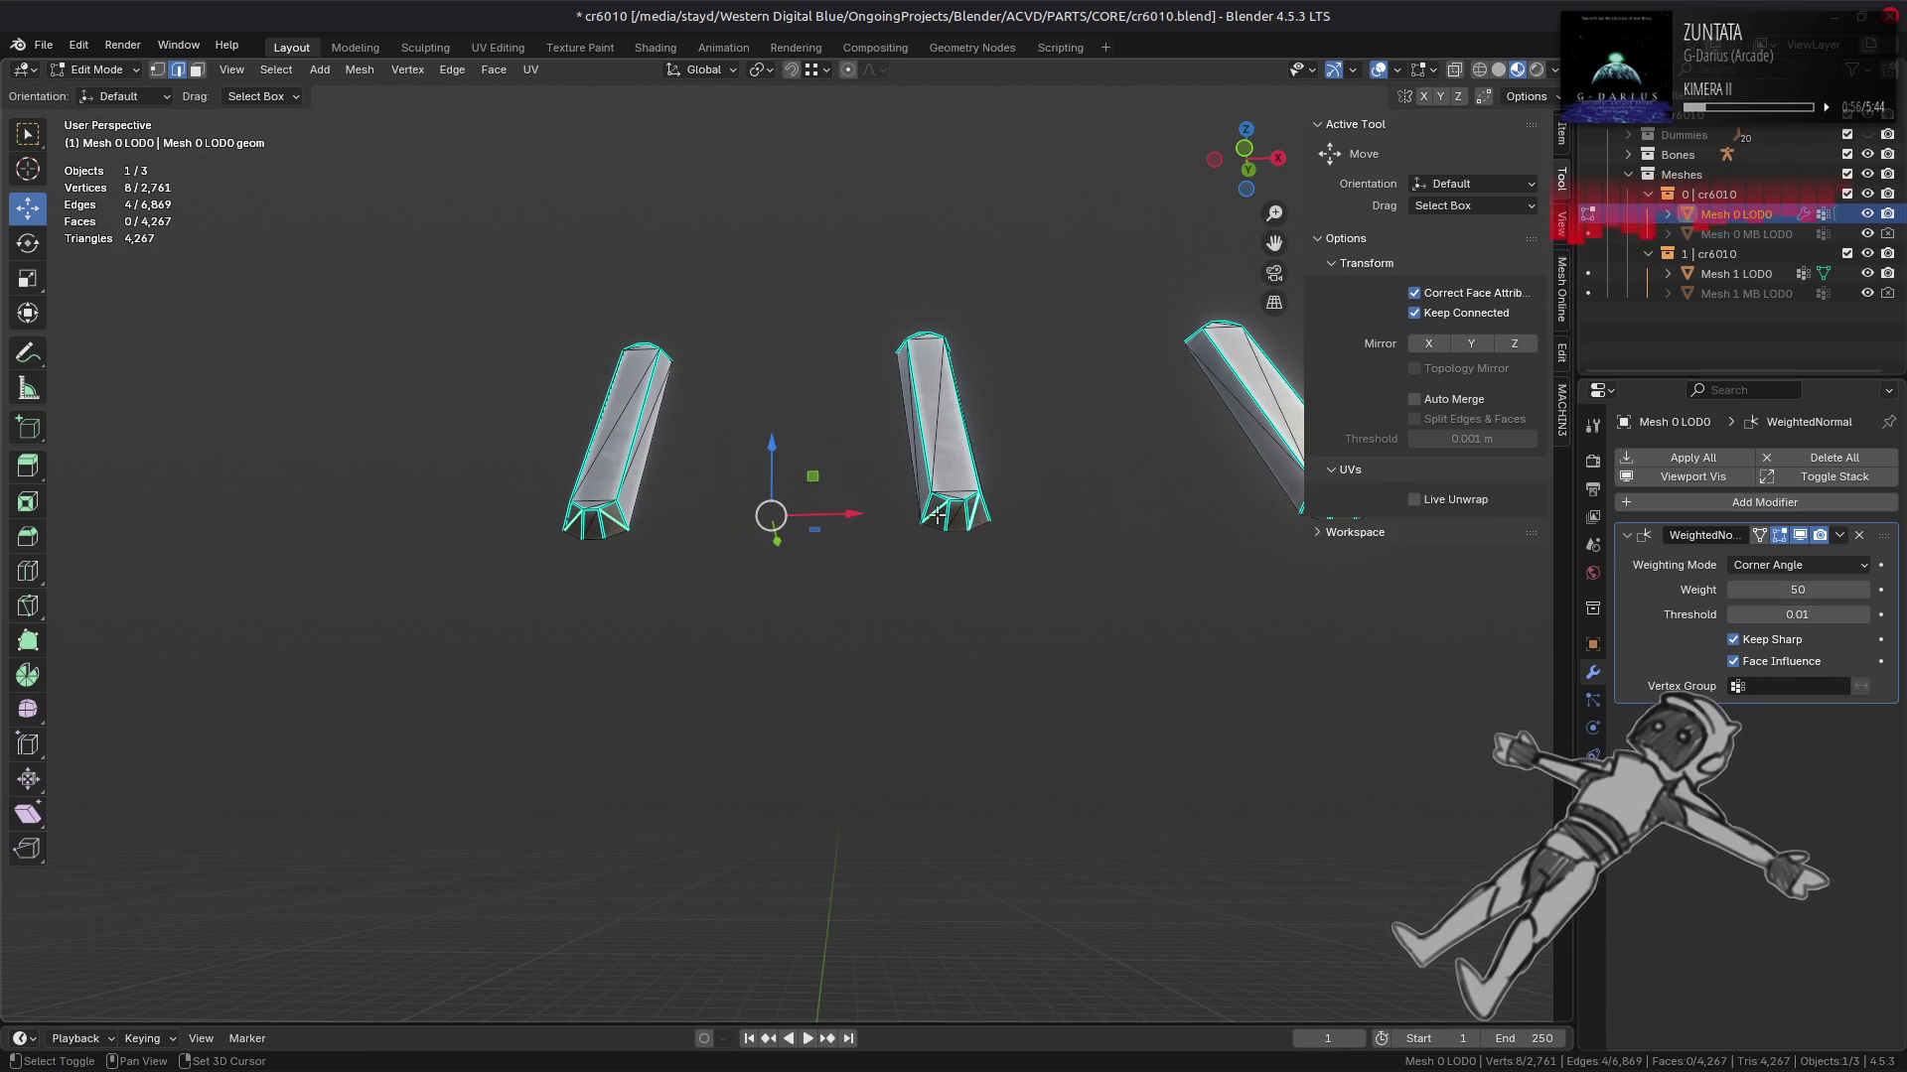
{"action": "scroll", "scroll_direction": "down", "scroll_amount": 3}
{"action": "left_click", "coordinate": [1005, 501]}
{"action": "right_click", "coordinate": [825, 573]}
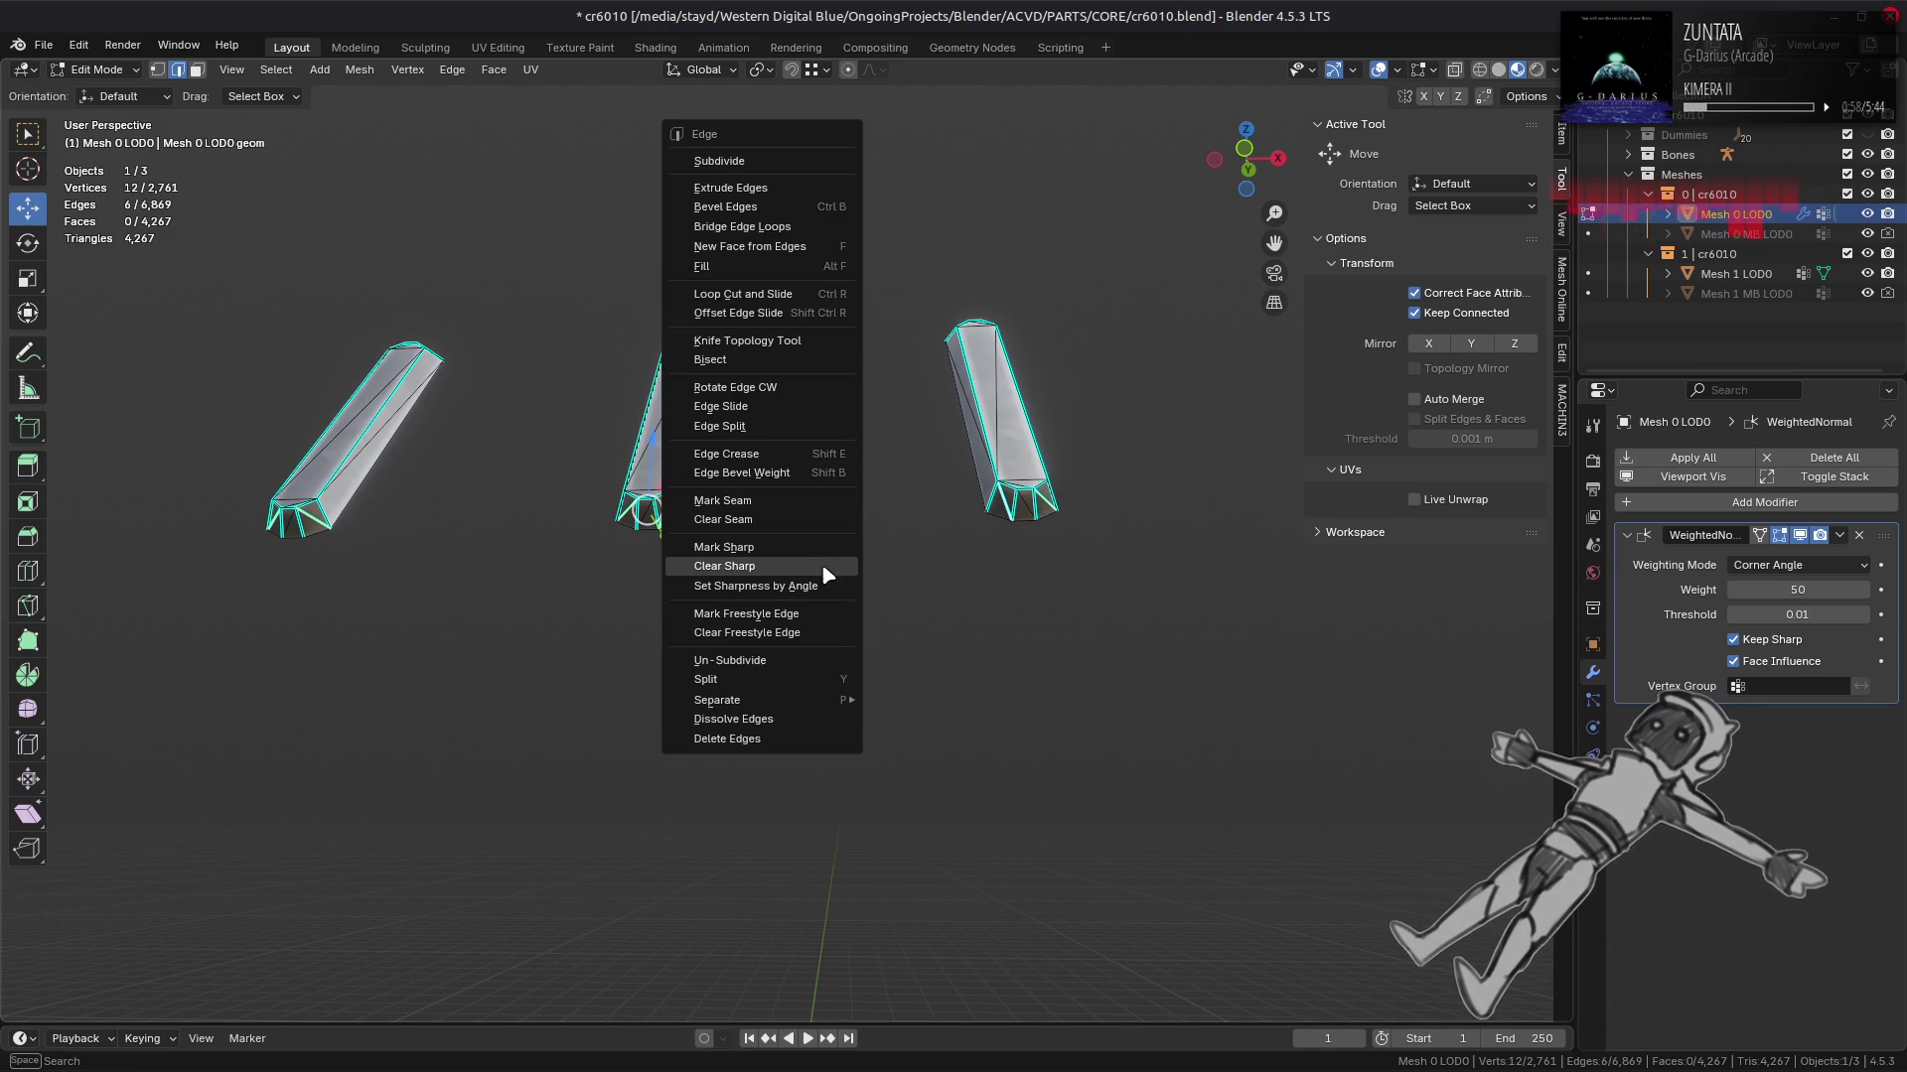
{"action": "left_click", "coordinate": [829, 559]}
Step: Inspect the pillar shading in Object Mode, selecting the middle pillar's top edge in between
{"action": "key", "text": "Tab"}
{"action": "scroll", "scroll_direction": "up", "scroll_amount": 3}
{"action": "left_click_drag", "start_coordinate": [881, 581], "coordinate": [1033, 715]}
{"action": "key", "text": "Tab"}
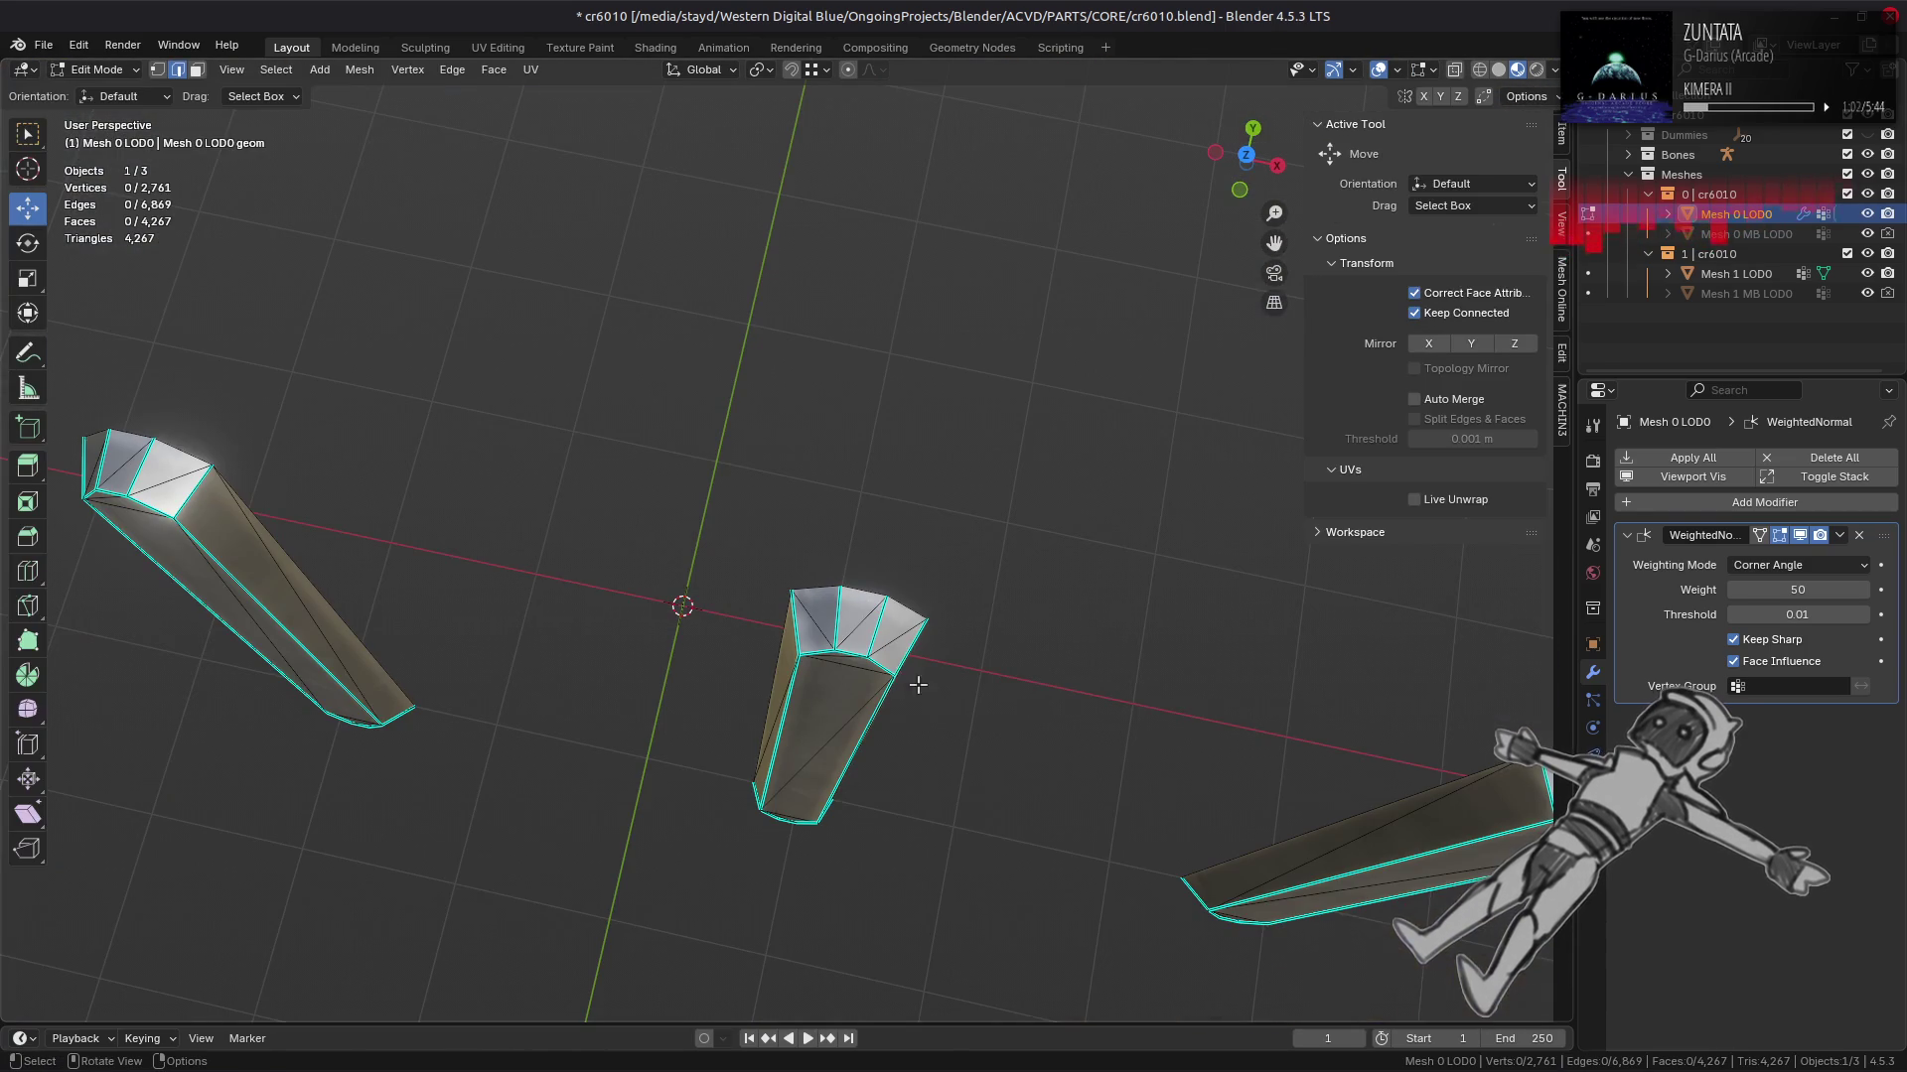
{"action": "left_click", "coordinate": [878, 624]}
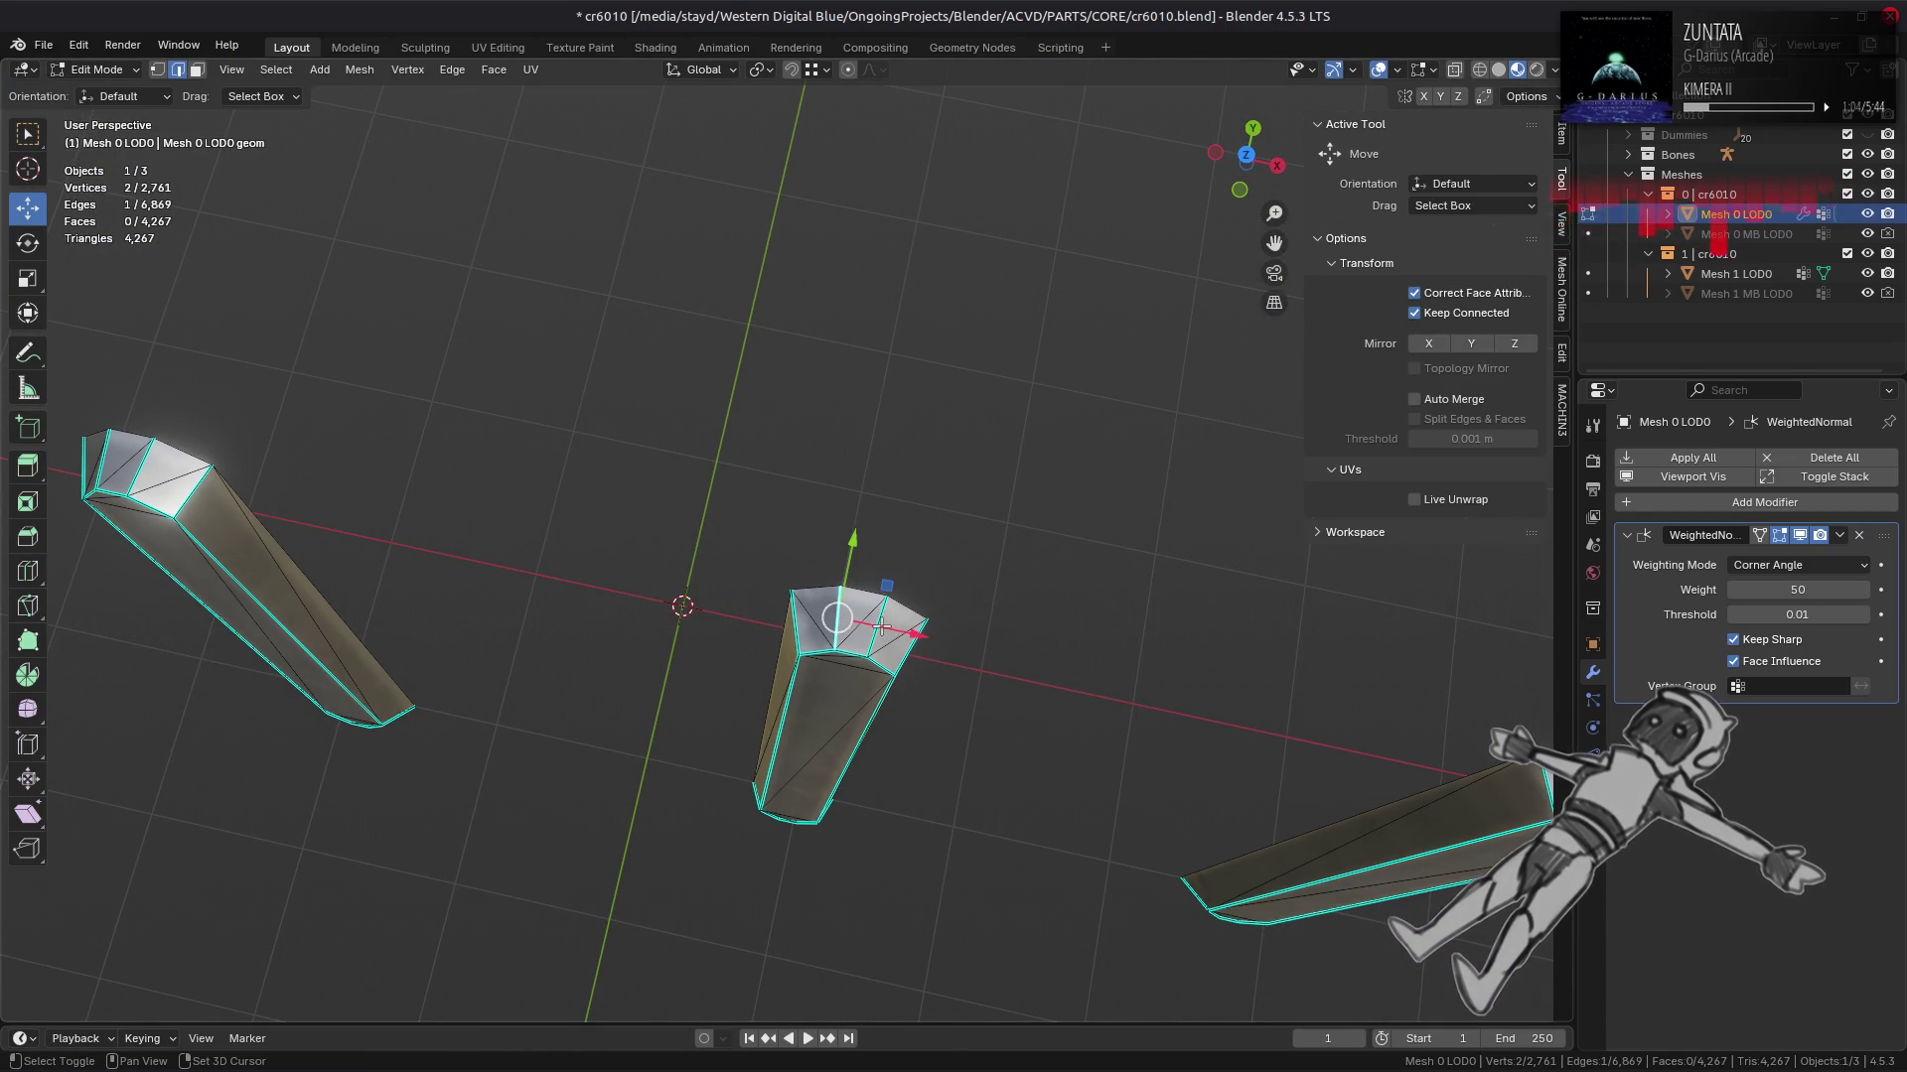
{"action": "key", "text": "Tab"}
{"action": "scroll", "scroll_direction": "up", "scroll_amount": 3}
{"action": "left_click_drag", "start_coordinate": [784, 630], "coordinate": [876, 596]}
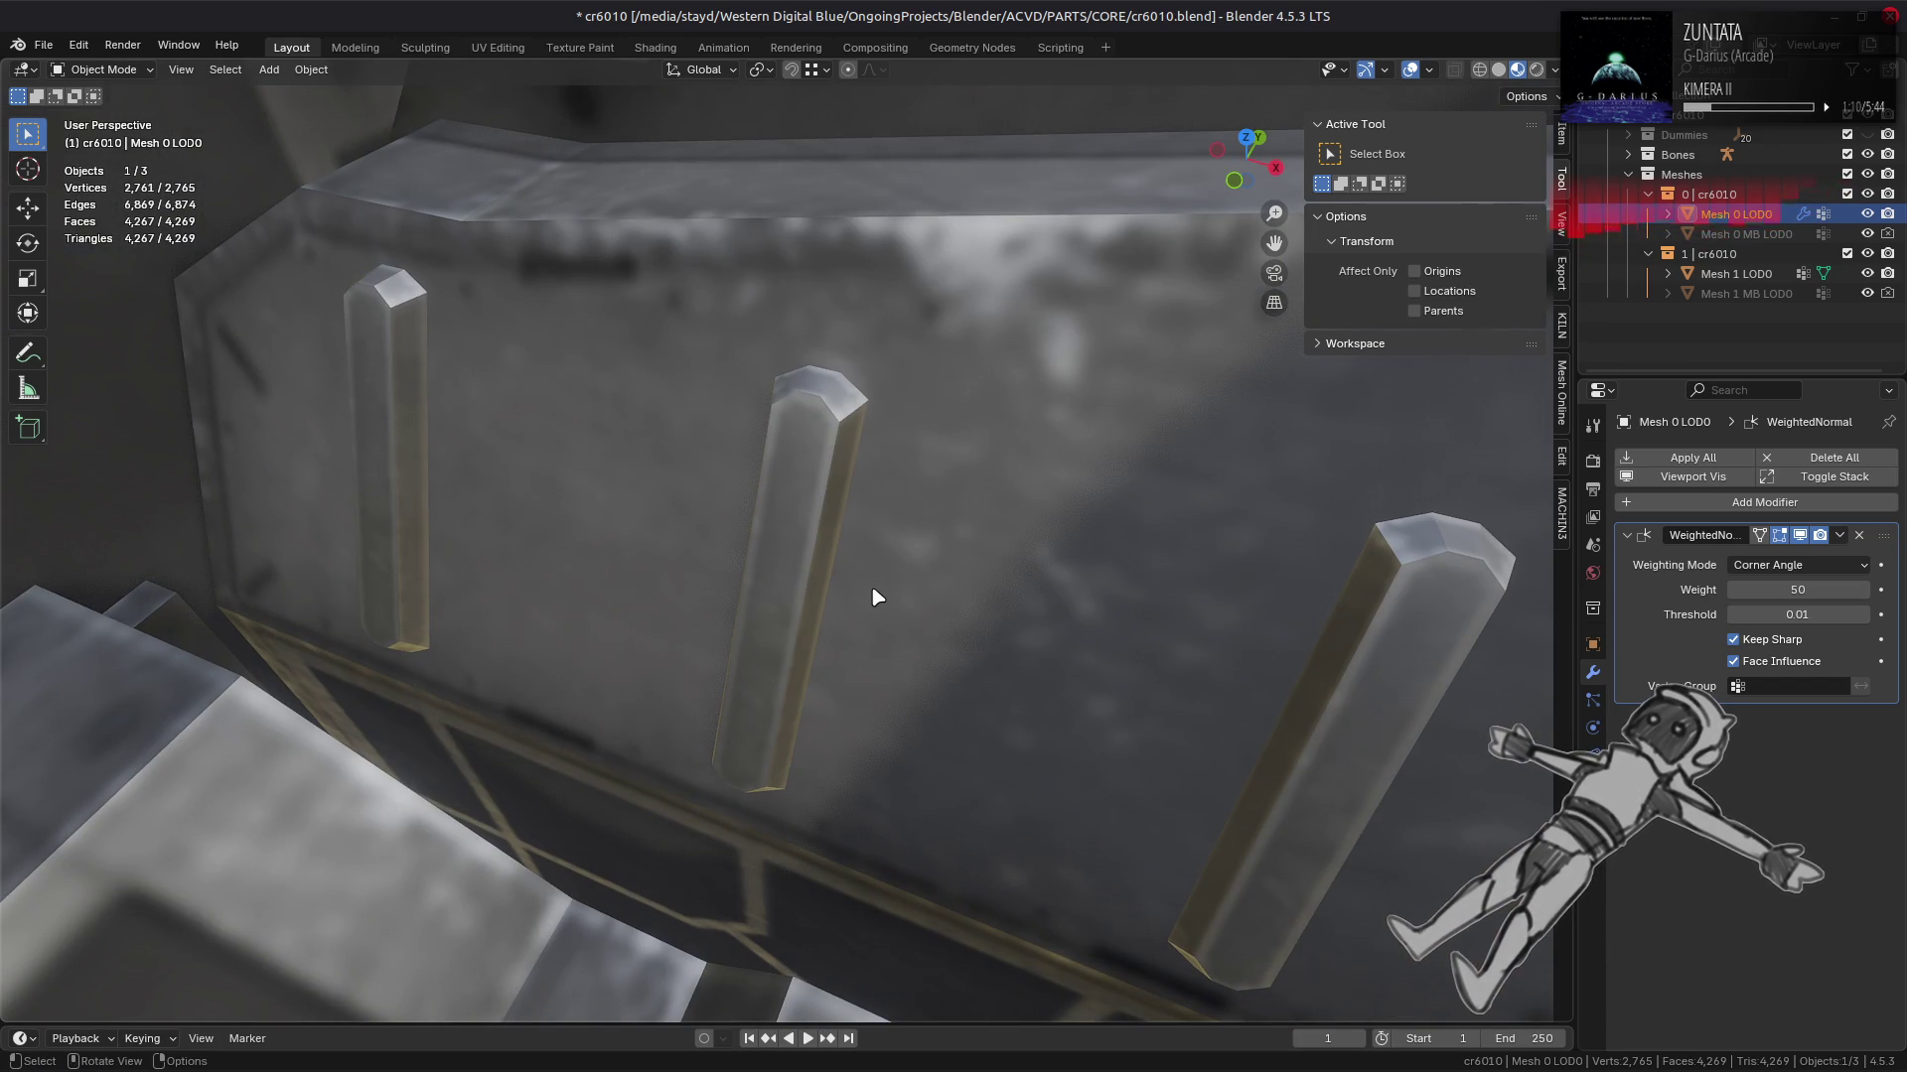
{"action": "scroll", "scroll_direction": "down", "scroll_amount": 3}
{"action": "left_click_drag", "start_coordinate": [1179, 566], "coordinate": [1119, 540]}
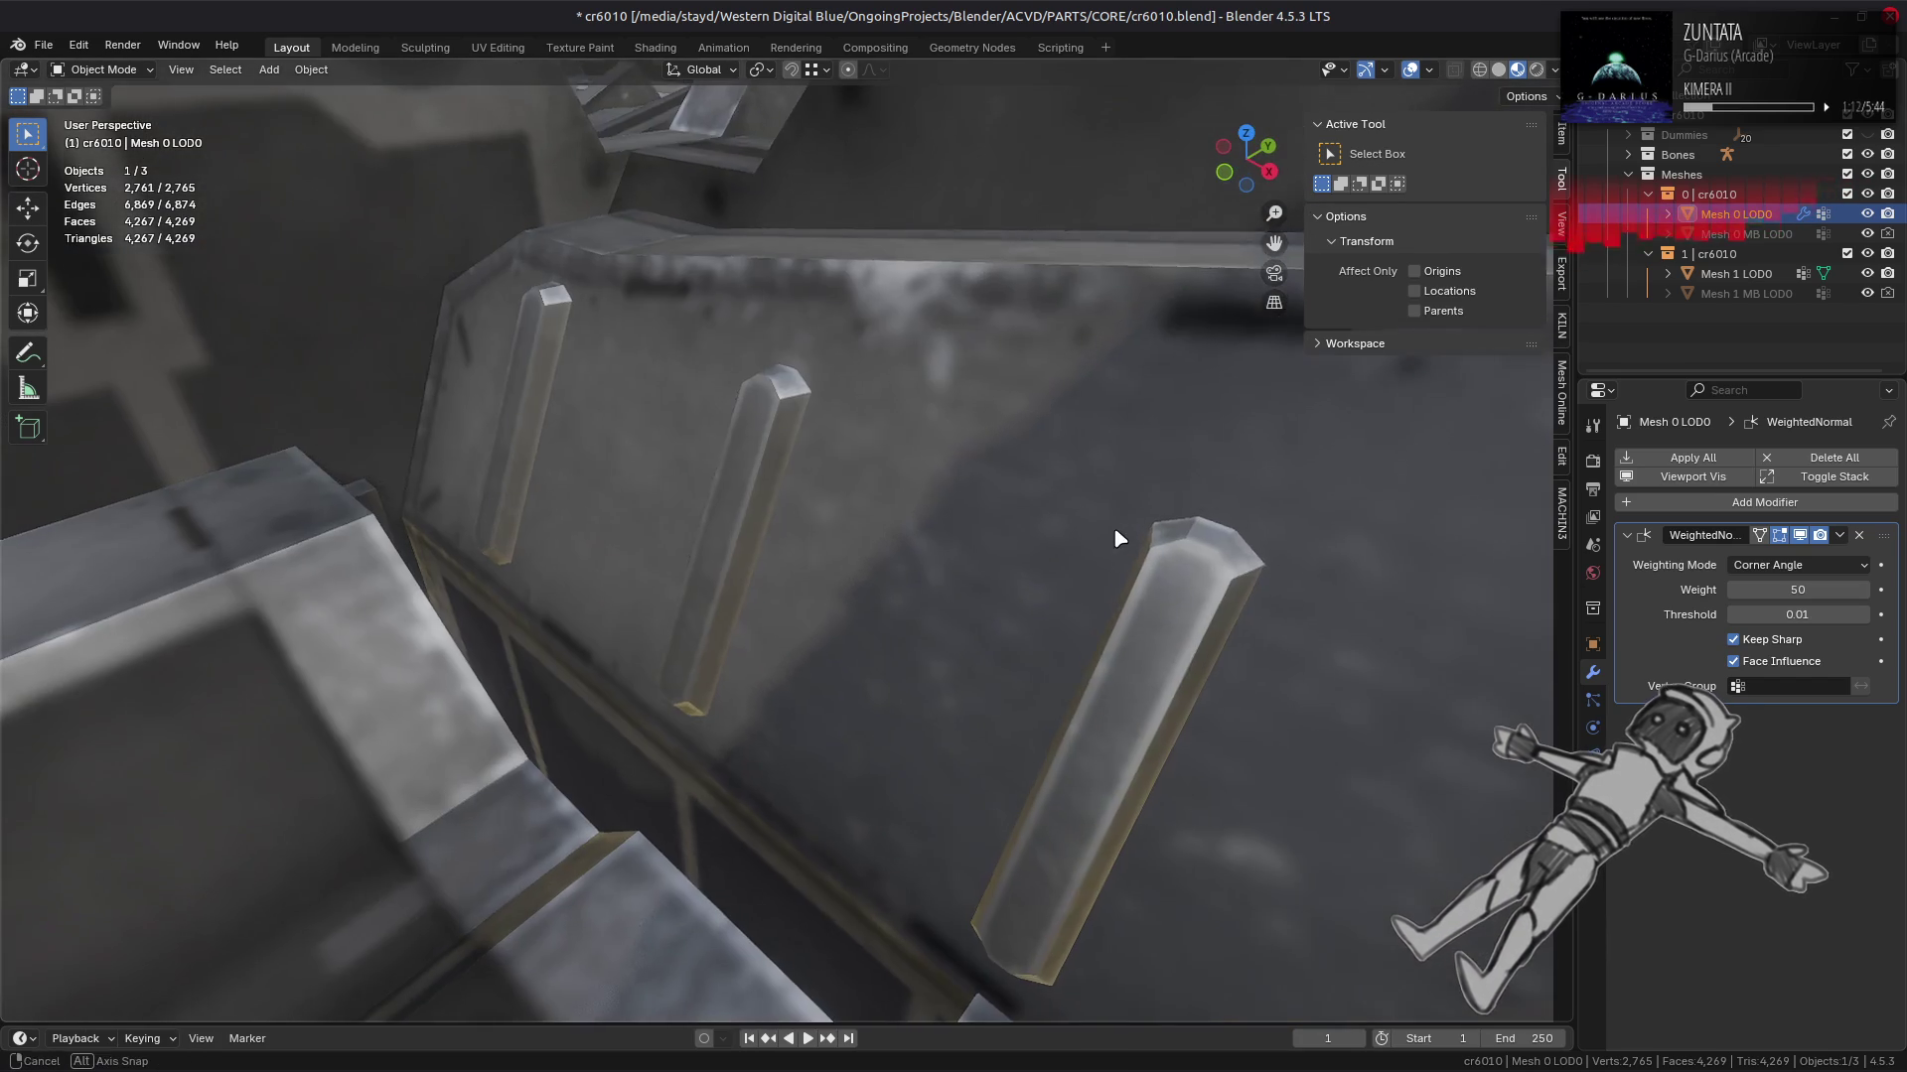
{"action": "key", "text": "Tab"}
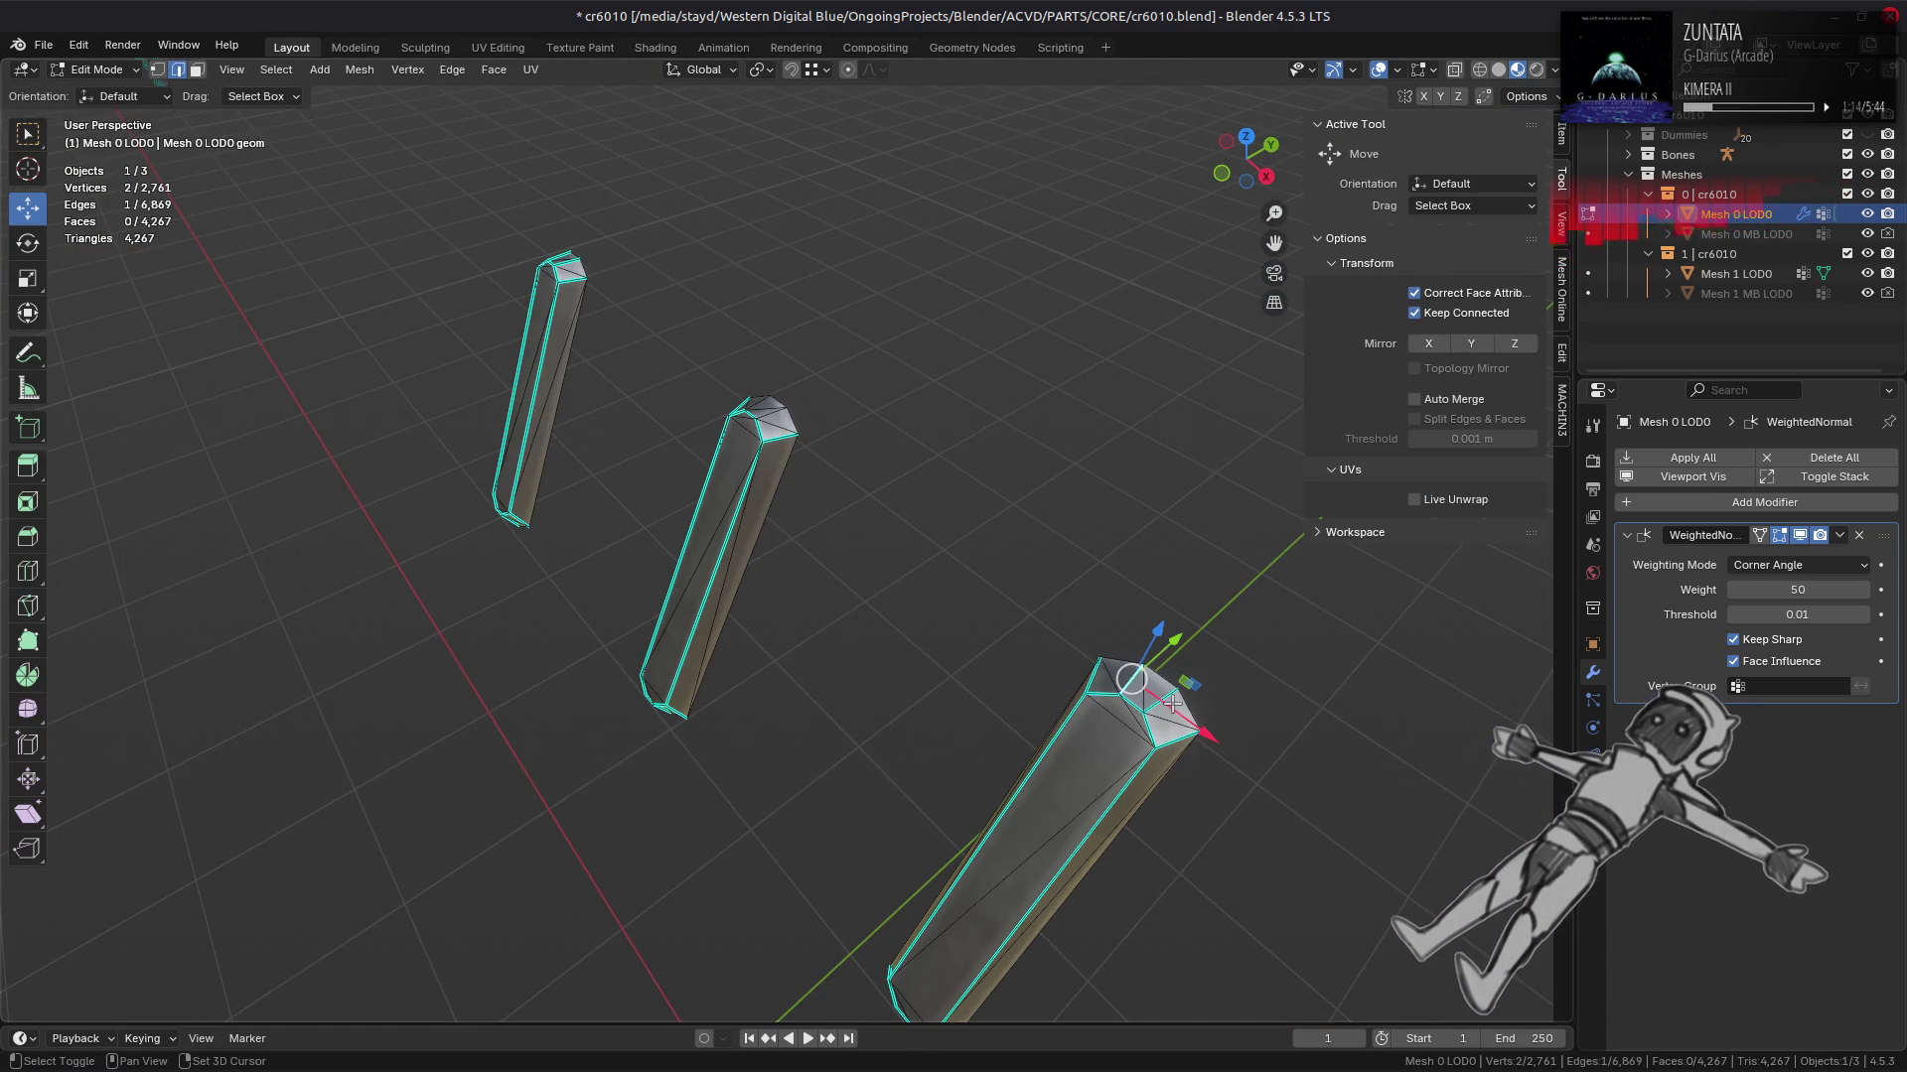
Step: Box-select the edges at the pillar base and mark them sharp
{"action": "left_click_drag", "start_coordinate": [897, 586], "coordinate": [1270, 562]}
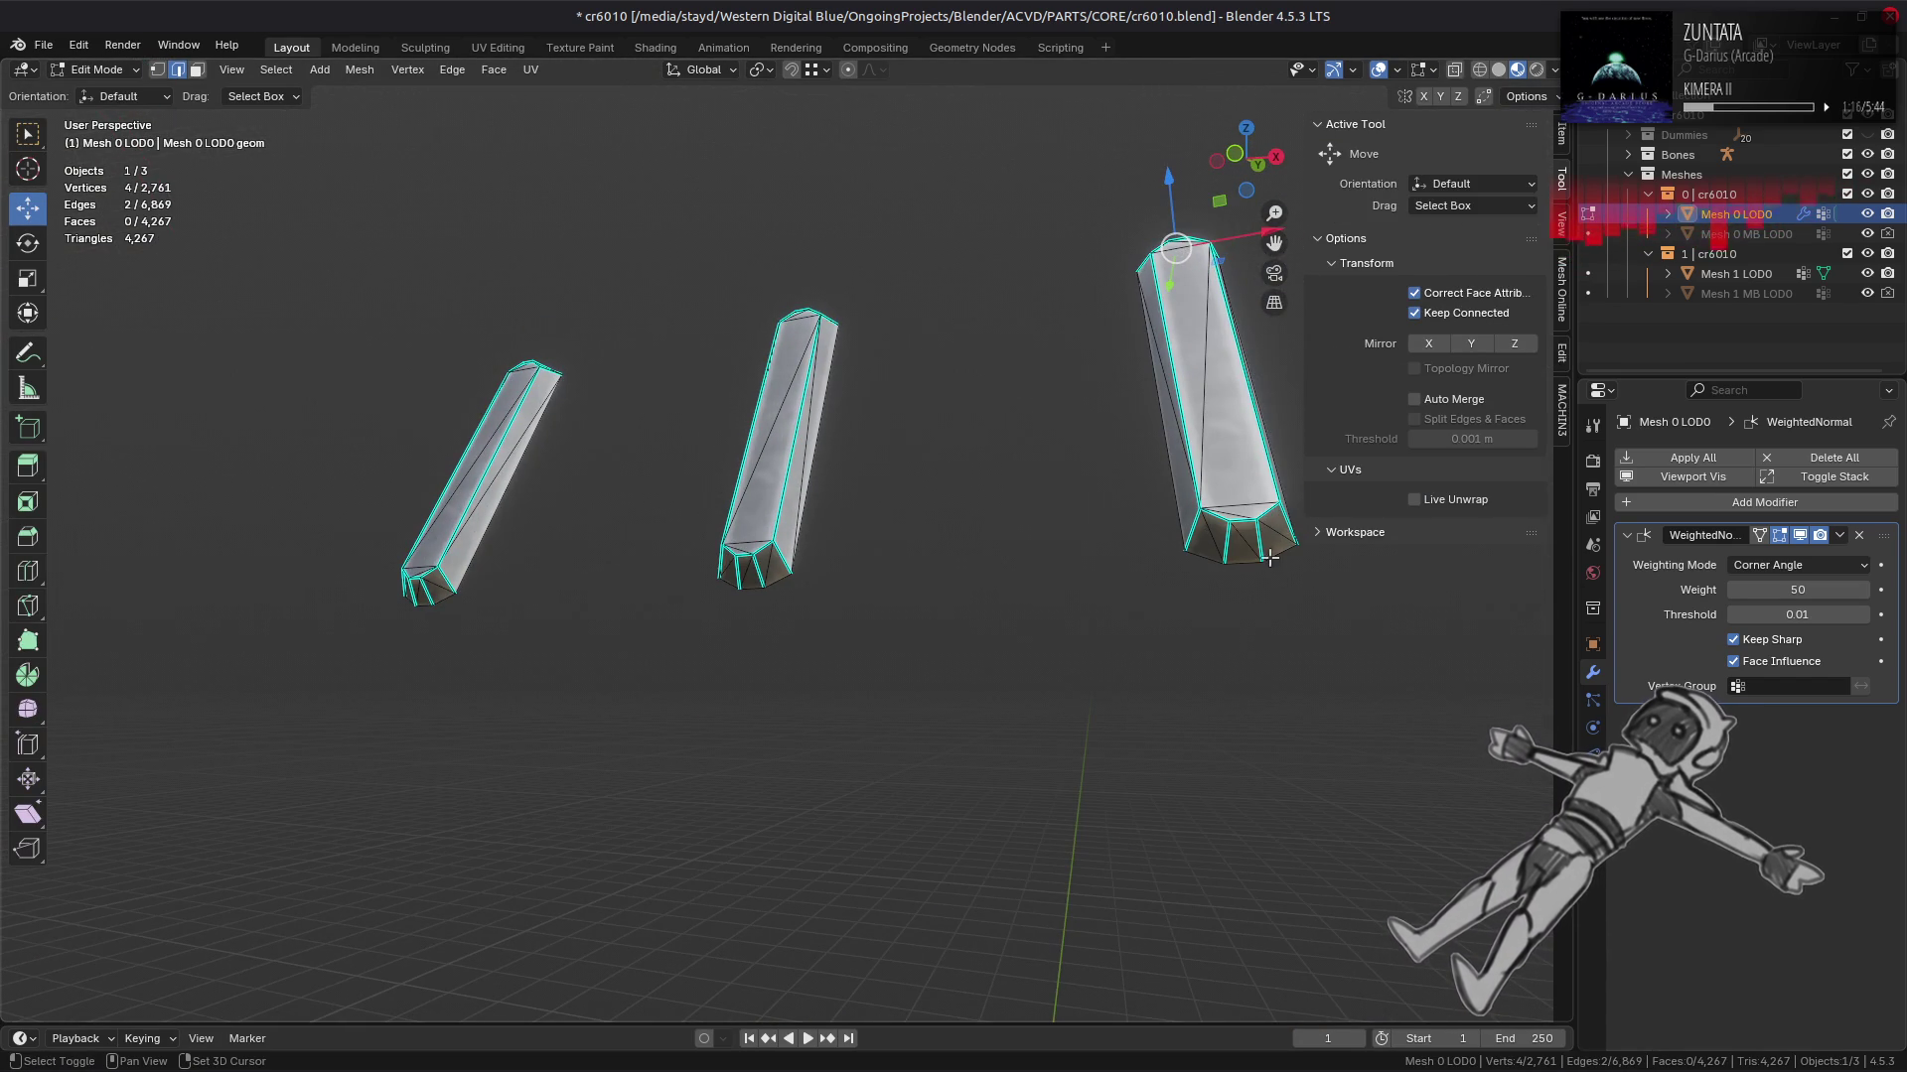
{"action": "left_click_drag", "start_coordinate": [1000, 556], "coordinate": [984, 560]}
{"action": "left_click", "coordinate": [1237, 529]}
{"action": "left_click_drag", "start_coordinate": [725, 601], "coordinate": [864, 592]}
{"action": "left_click_drag", "start_coordinate": [854, 586], "coordinate": [860, 516]}
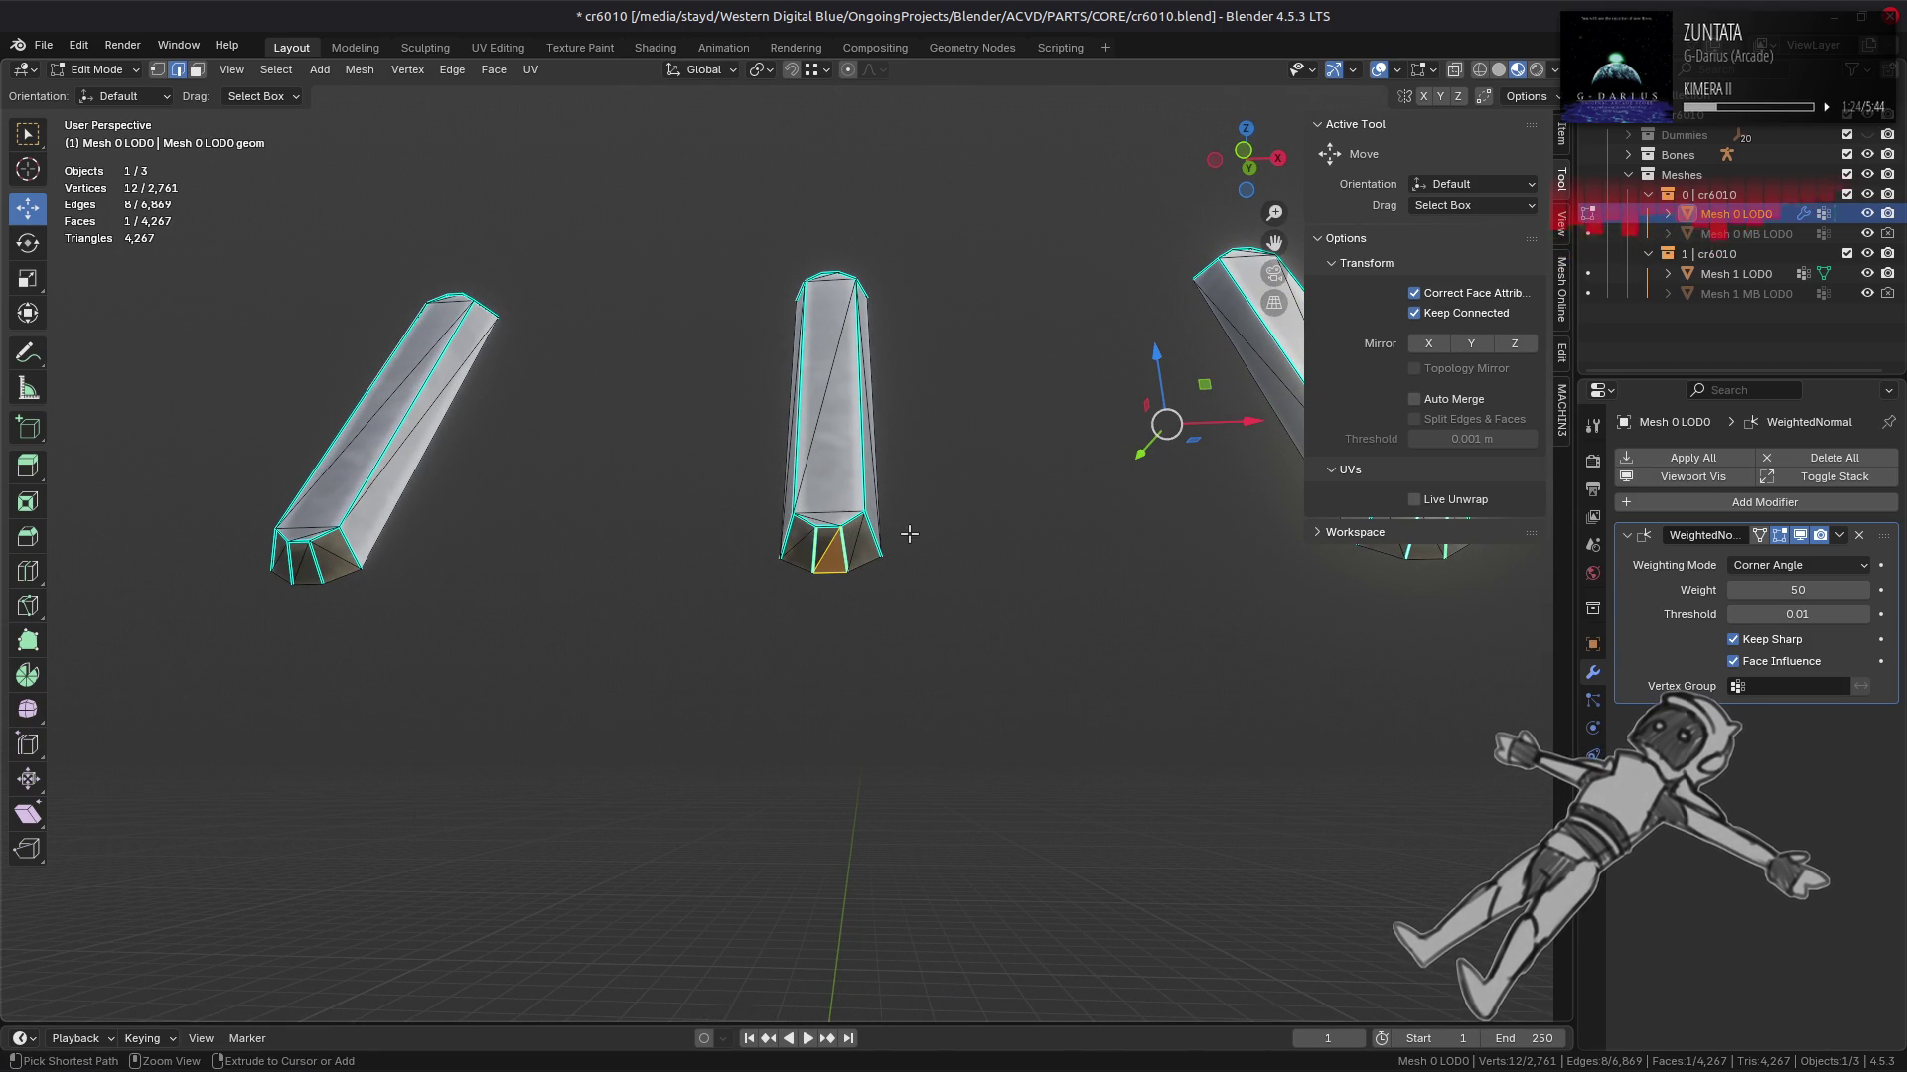
{"action": "right_click", "coordinate": [906, 533]}
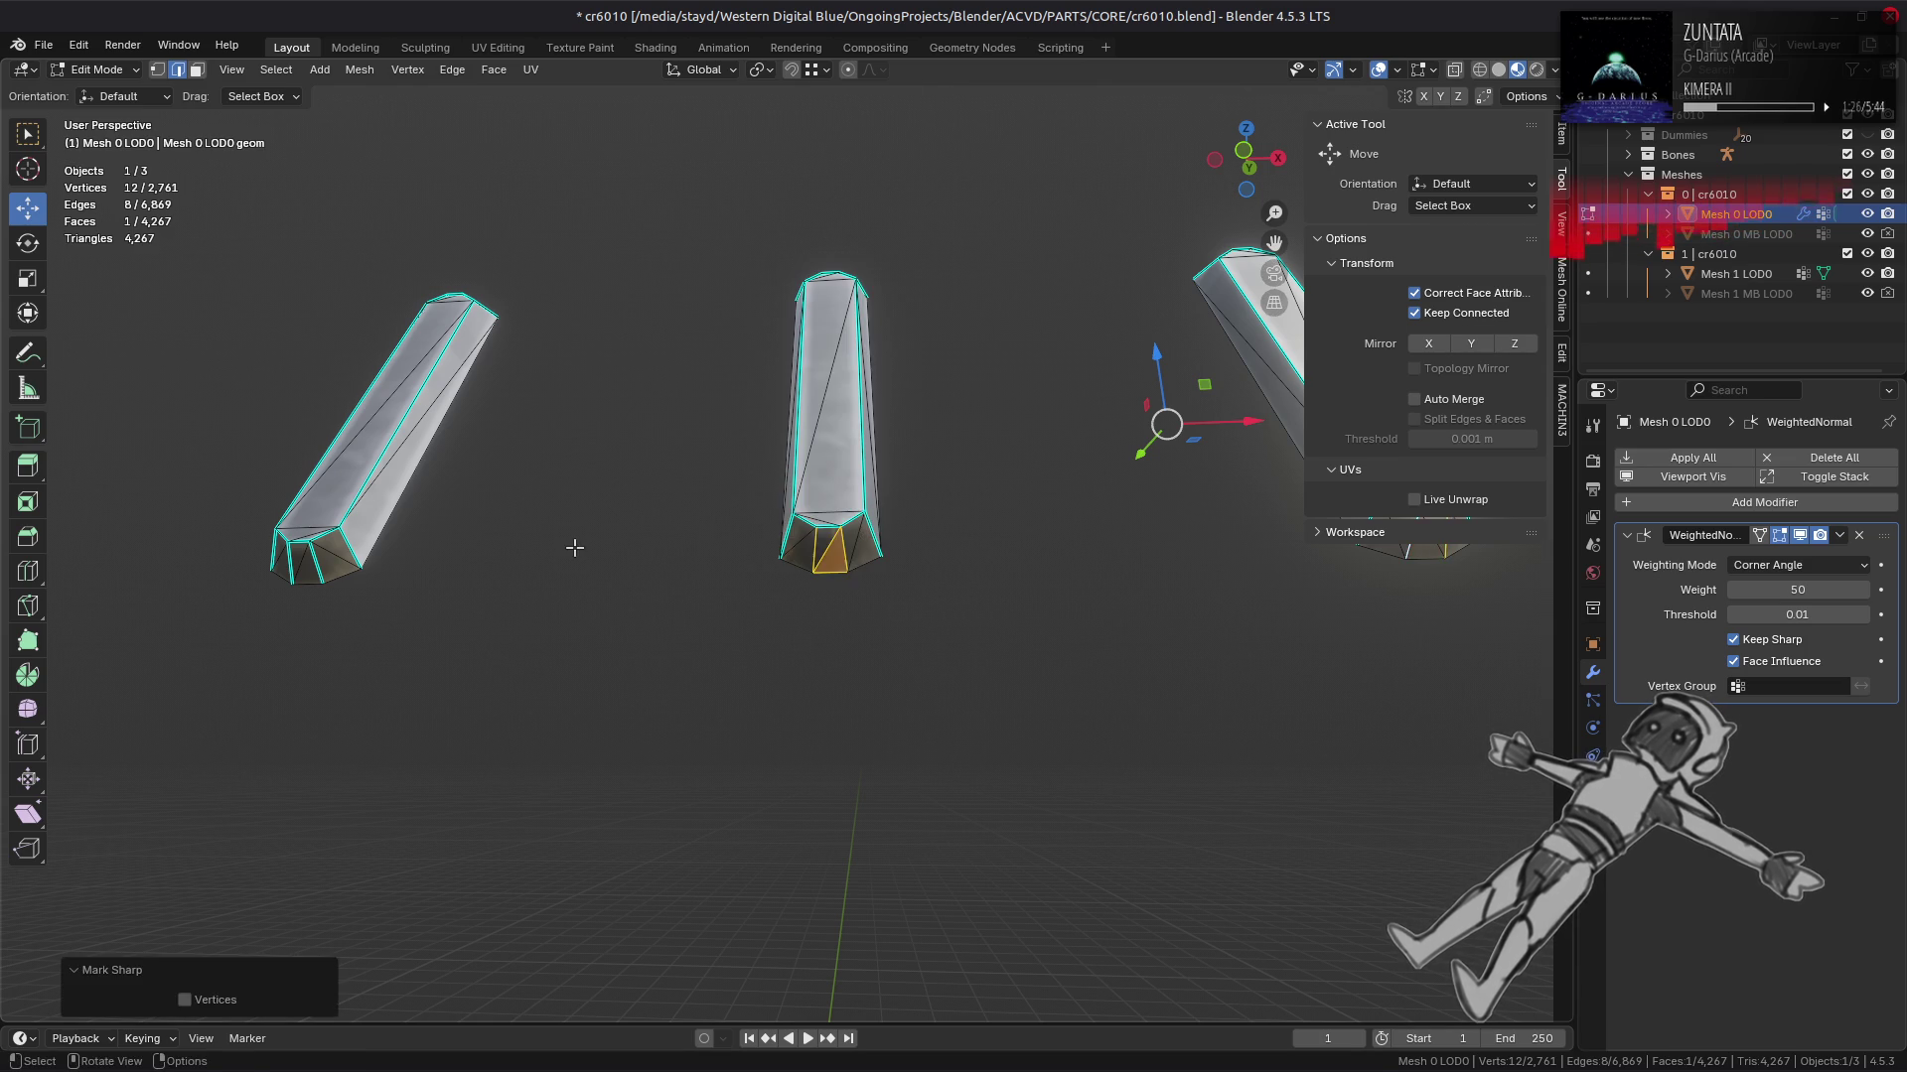
{"action": "left_click", "coordinate": [568, 546]}
Step: Mark the front face edges at one pillar's base as sharp, excluding one outer edge
{"action": "left_click_drag", "start_coordinate": [568, 547], "coordinate": [824, 535]}
{"action": "left_click_drag", "start_coordinate": [784, 494], "coordinate": [884, 605]}
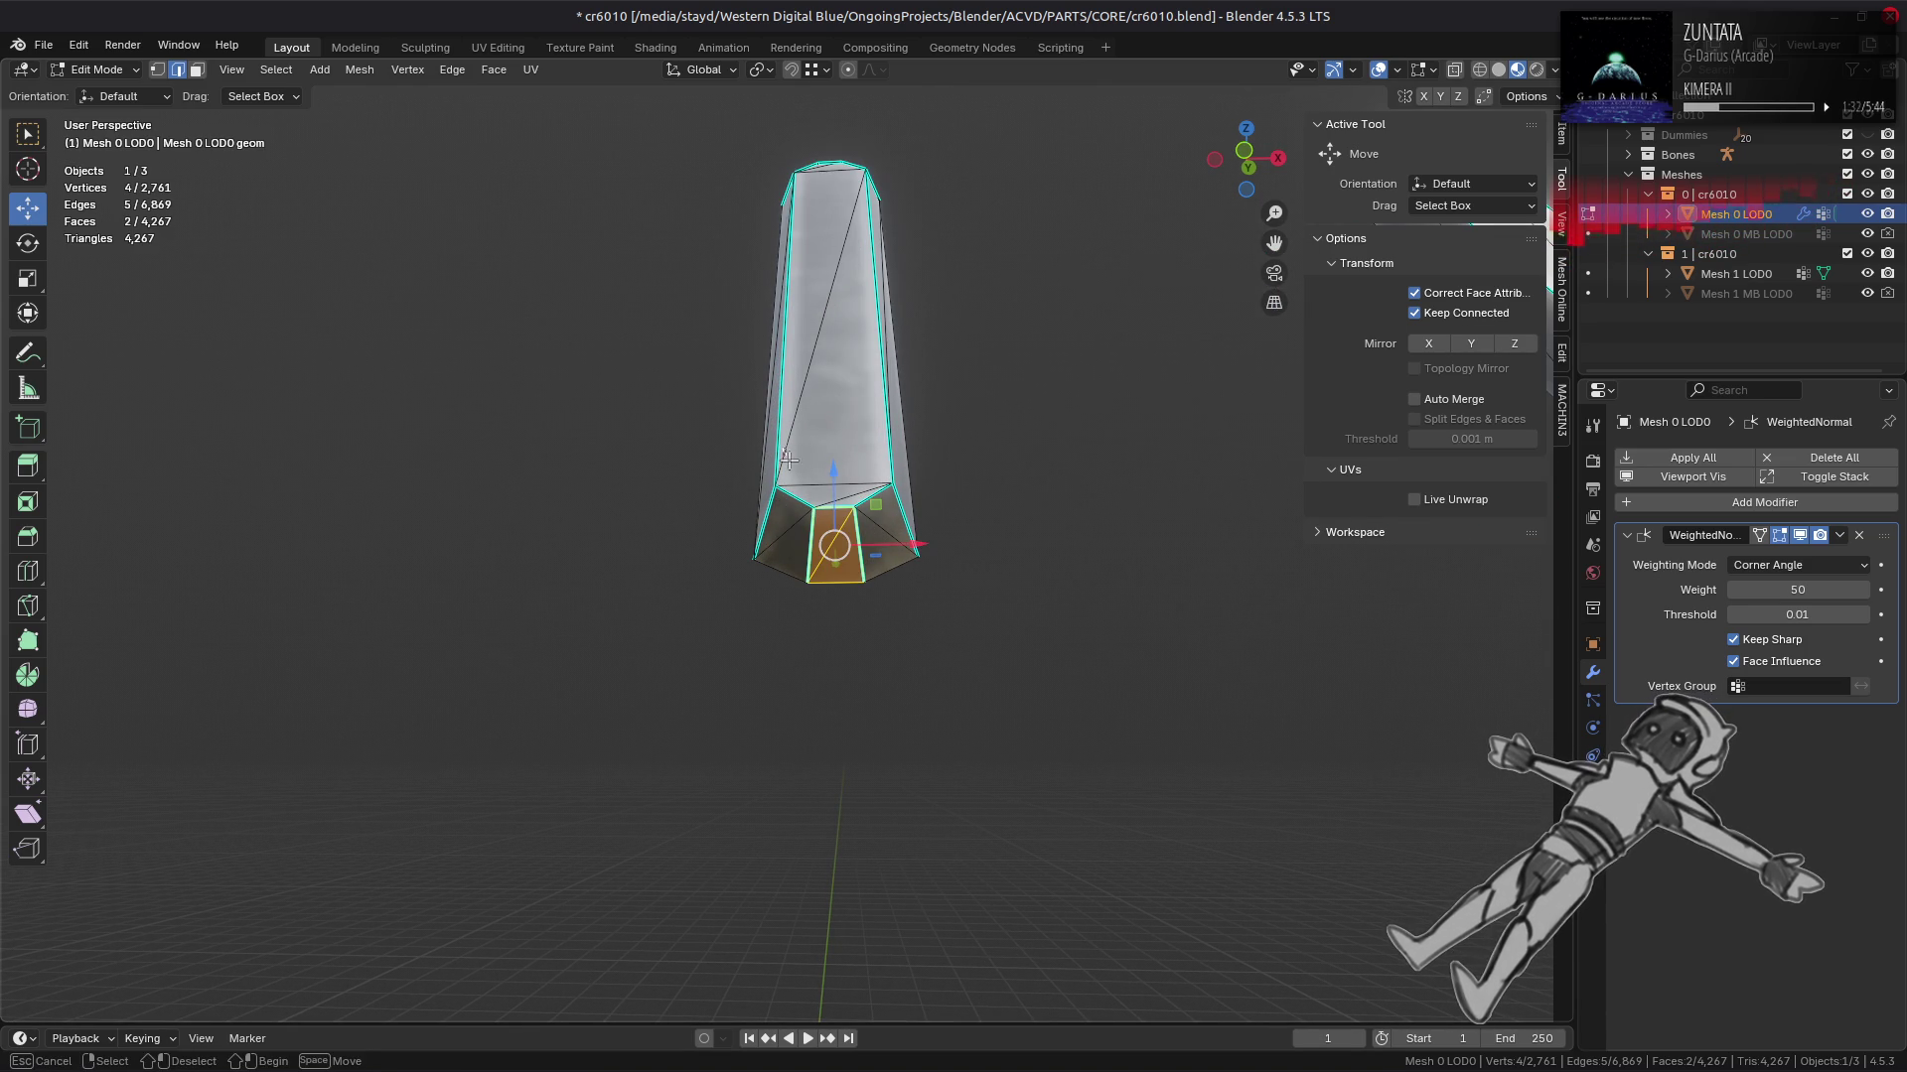
{"action": "left_click", "coordinate": [812, 545]}
{"action": "key", "text": "ctrl+e"}
{"action": "left_click", "coordinate": [889, 646]}
{"action": "left_click", "coordinate": [1004, 649]}
Step: Mark two vertical edges at the pillar top as sharp
{"action": "left_click_drag", "start_coordinate": [1004, 649], "coordinate": [829, 473]}
{"action": "left_click", "coordinate": [843, 355]}
{"action": "left_click", "coordinate": [905, 353]}
{"action": "key", "text": "ctrl+e"}
{"action": "left_click", "coordinate": [820, 477]}
{"action": "key", "text": "ctrl+e"}
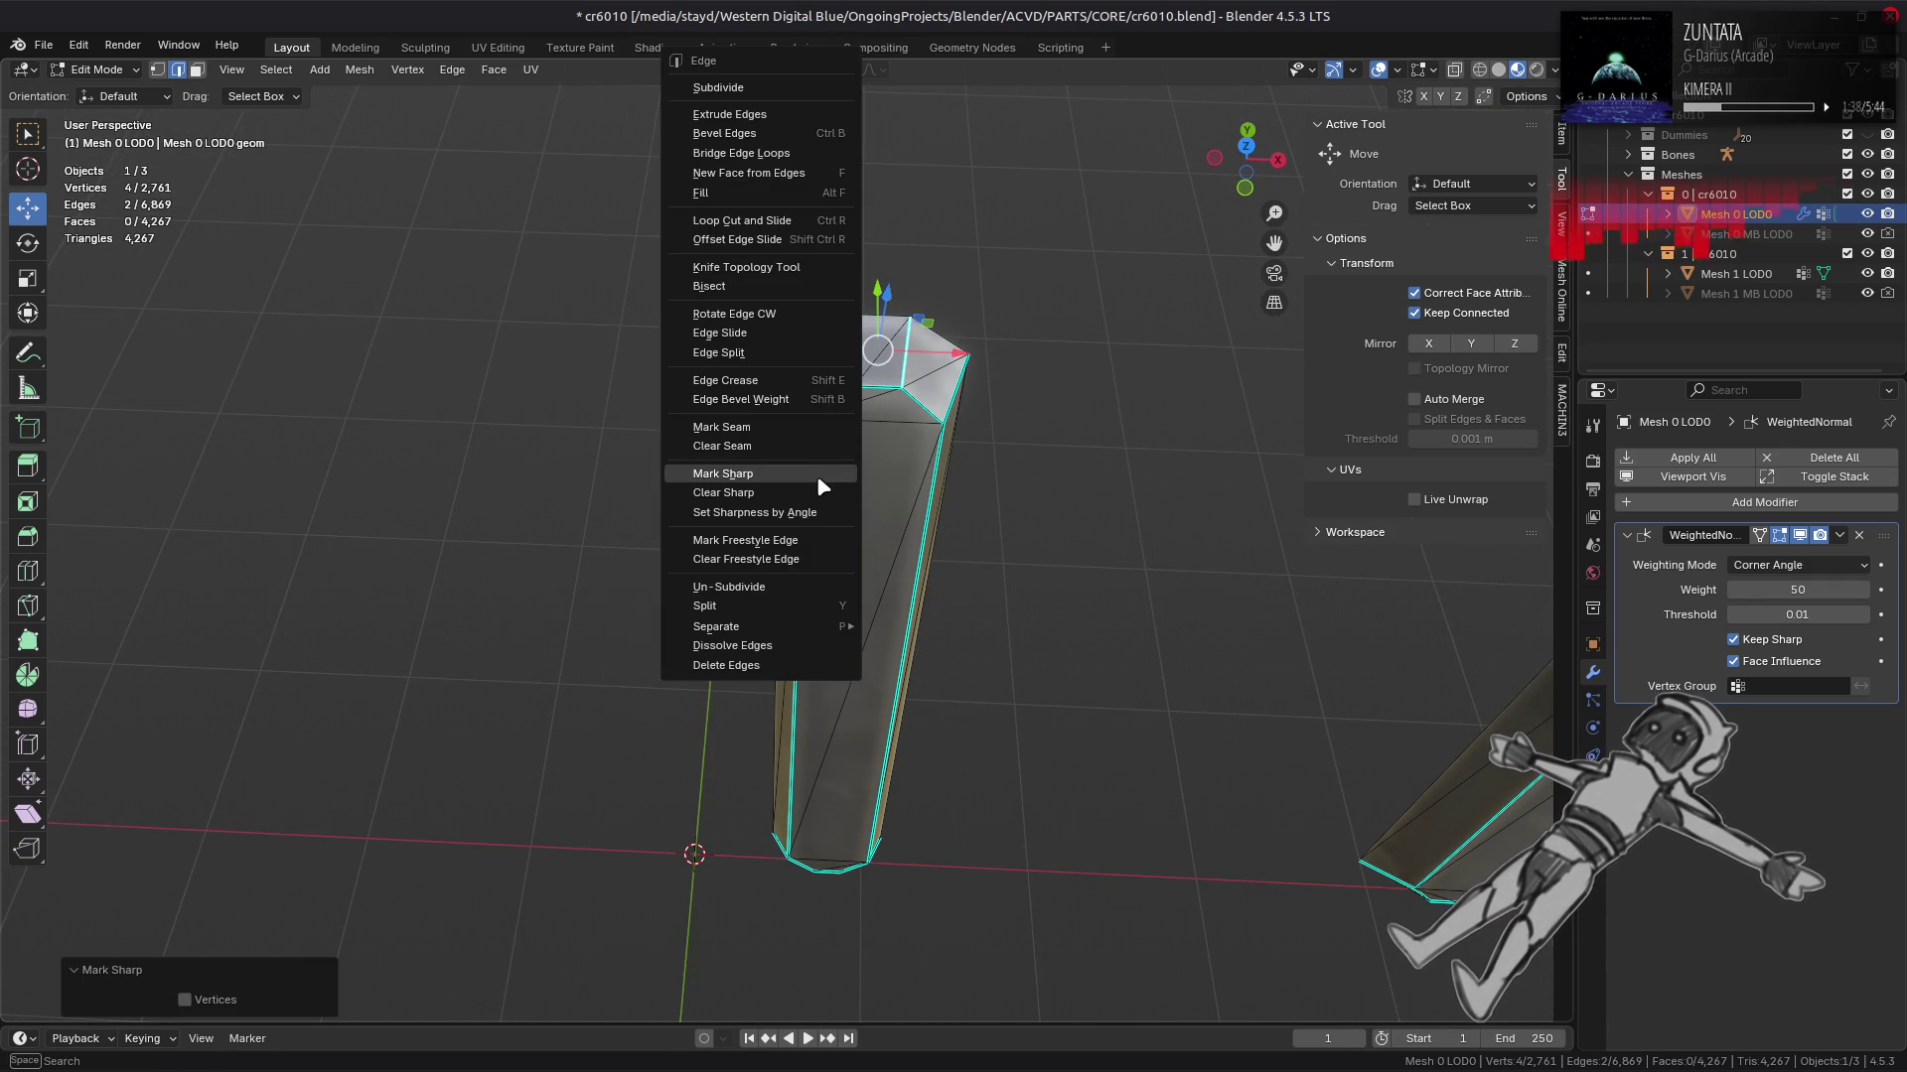
{"action": "left_click", "coordinate": [805, 490]}
{"action": "left_click_drag", "start_coordinate": [805, 489], "coordinate": [848, 589]}
Step: Check the shading, then mark the edges between the selected pillar-top vertices as sharp
{"action": "key", "text": "Tab"}
{"action": "key", "text": "Tab"}
{"action": "scroll", "scroll_direction": "down", "scroll_amount": 3}
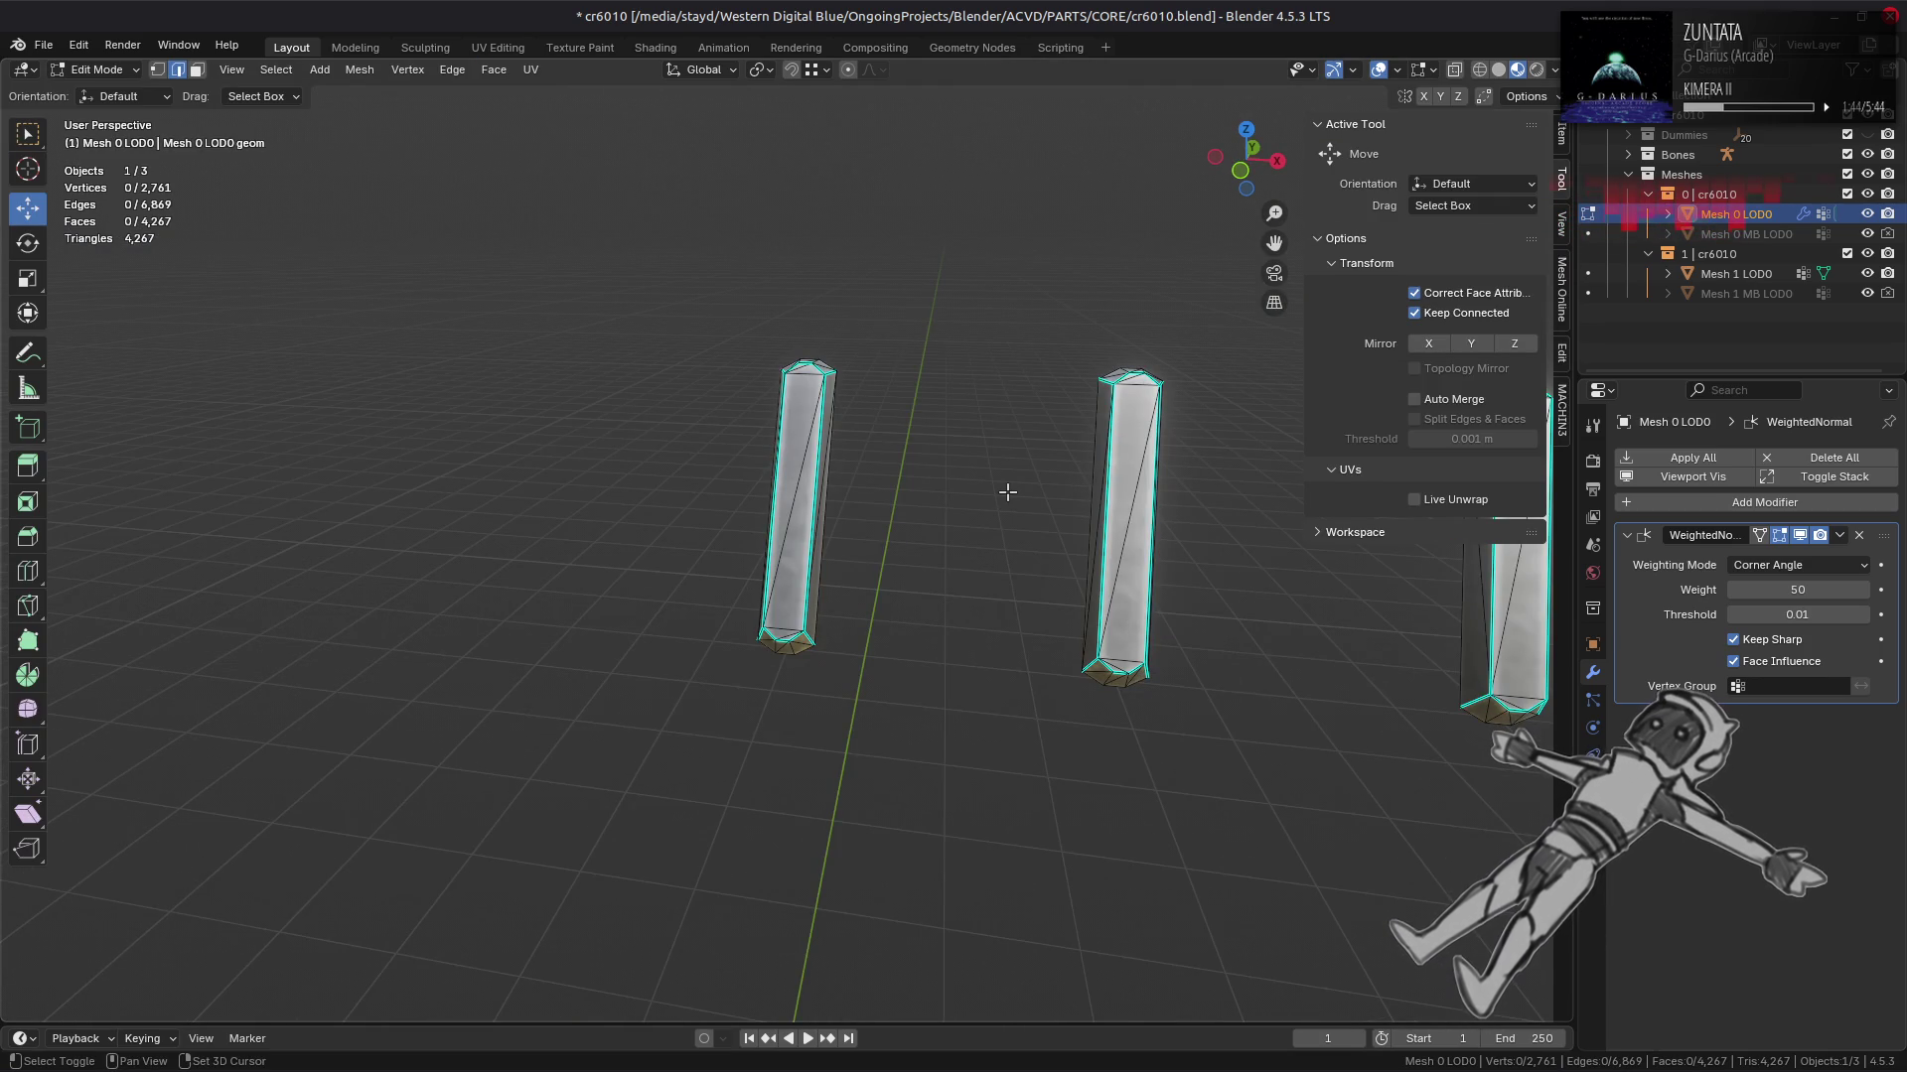
{"action": "left_click_drag", "start_coordinate": [1007, 492], "coordinate": [840, 541]}
{"action": "scroll", "scroll_direction": "up", "scroll_amount": 3}
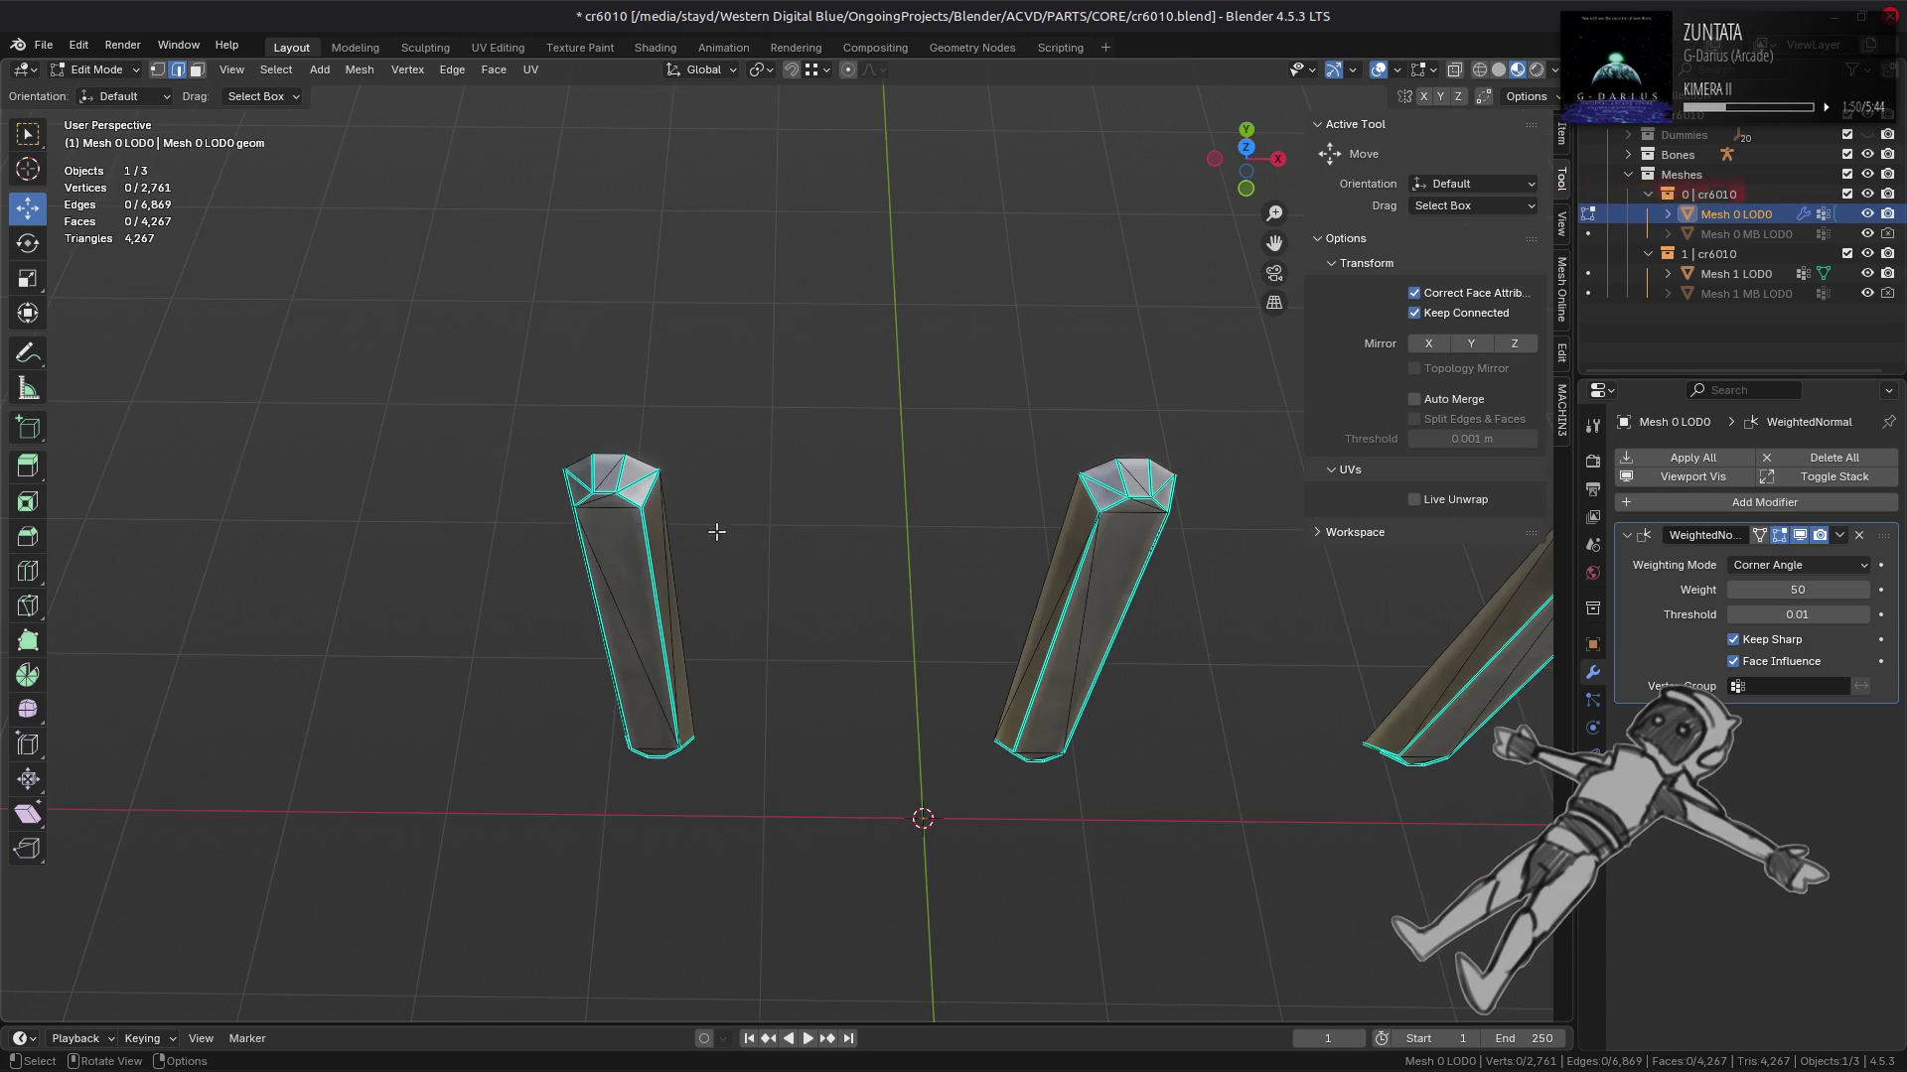
{"action": "left_click_drag", "start_coordinate": [596, 514], "coordinate": [874, 441]}
{"action": "left_click", "coordinate": [764, 452]}
{"action": "left_click", "coordinate": [576, 421]}
{"action": "left_click", "coordinate": [922, 437]}
{"action": "key", "text": "ctrl+e"}
{"action": "left_click", "coordinate": [907, 570]}
Step: Mark the right pillar's base edges as sharp from selected base vertices
{"action": "left_click_drag", "start_coordinate": [907, 570], "coordinate": [842, 534]}
{"action": "scroll", "scroll_direction": "up", "scroll_amount": 3}
{"action": "left_click", "coordinate": [902, 460]}
{"action": "left_click", "coordinate": [887, 468]}
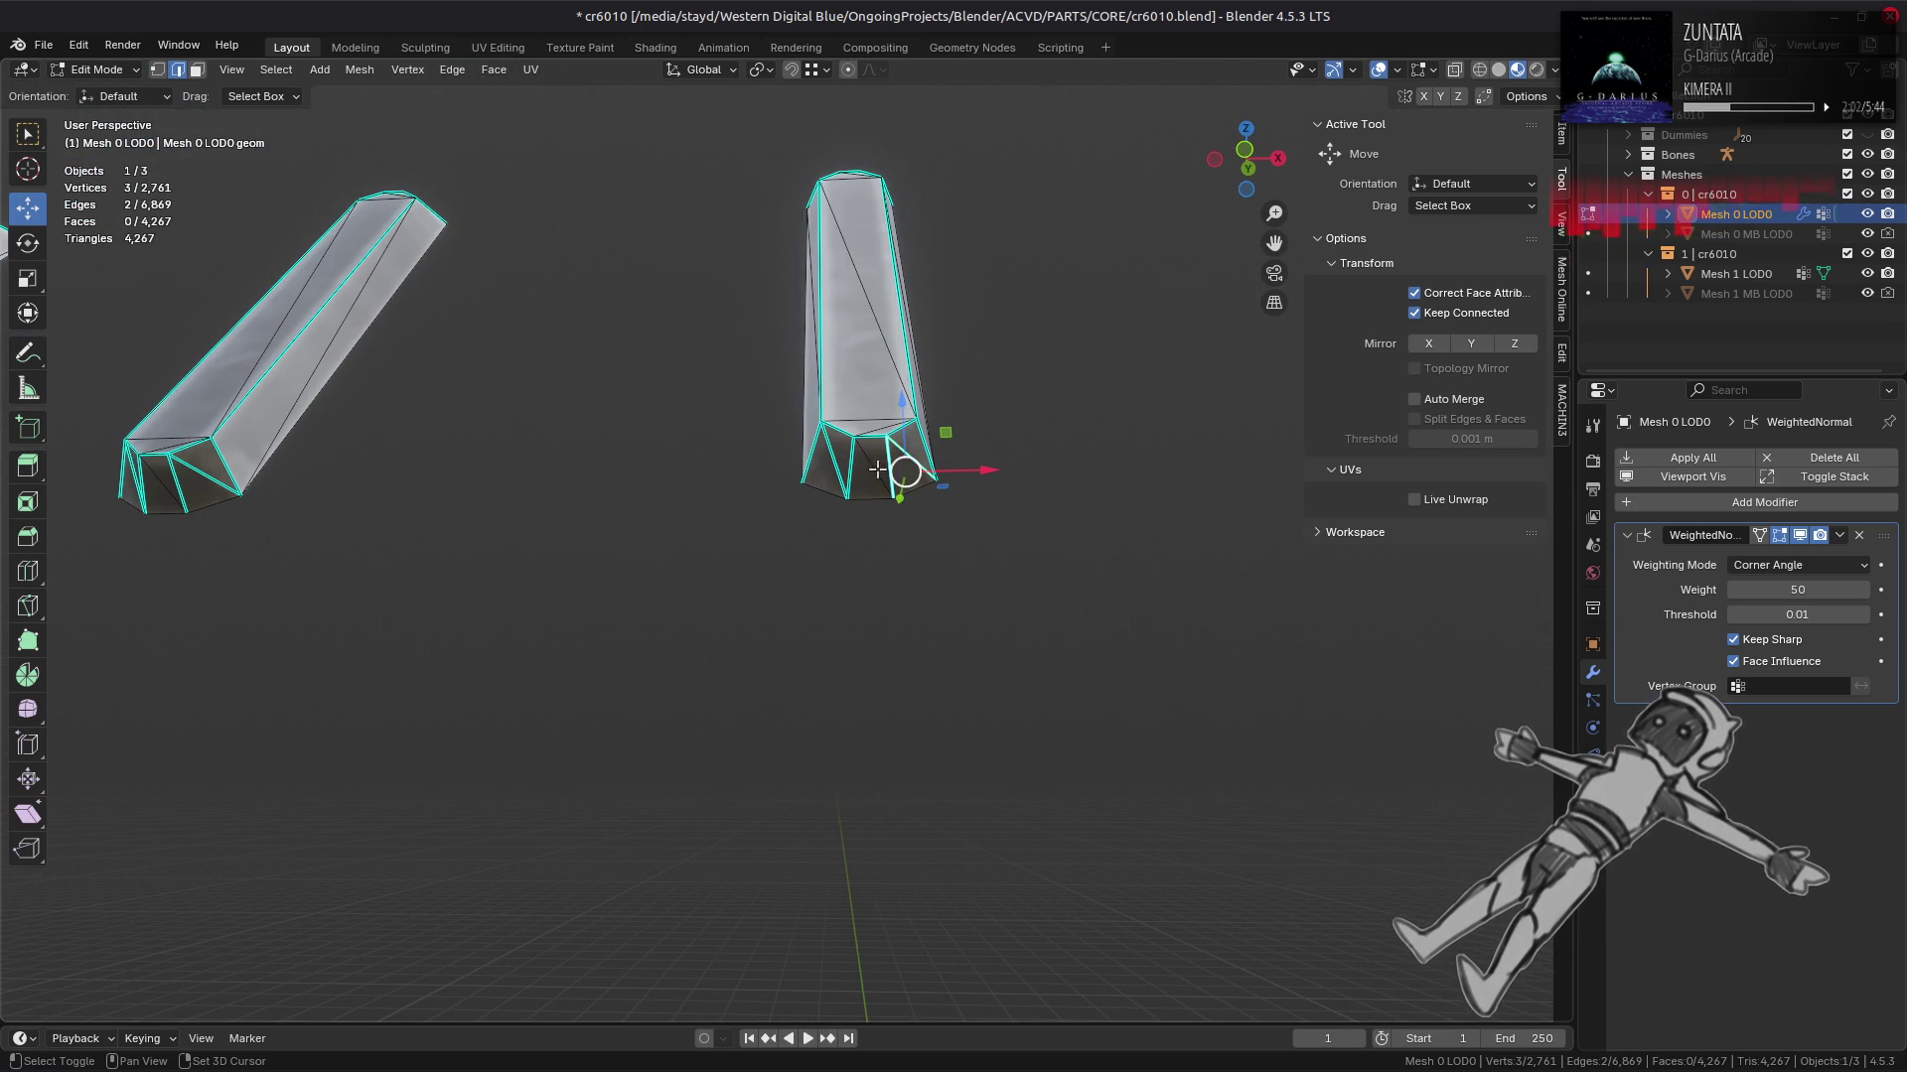
{"action": "left_click_drag", "start_coordinate": [732, 480], "coordinate": [880, 448]}
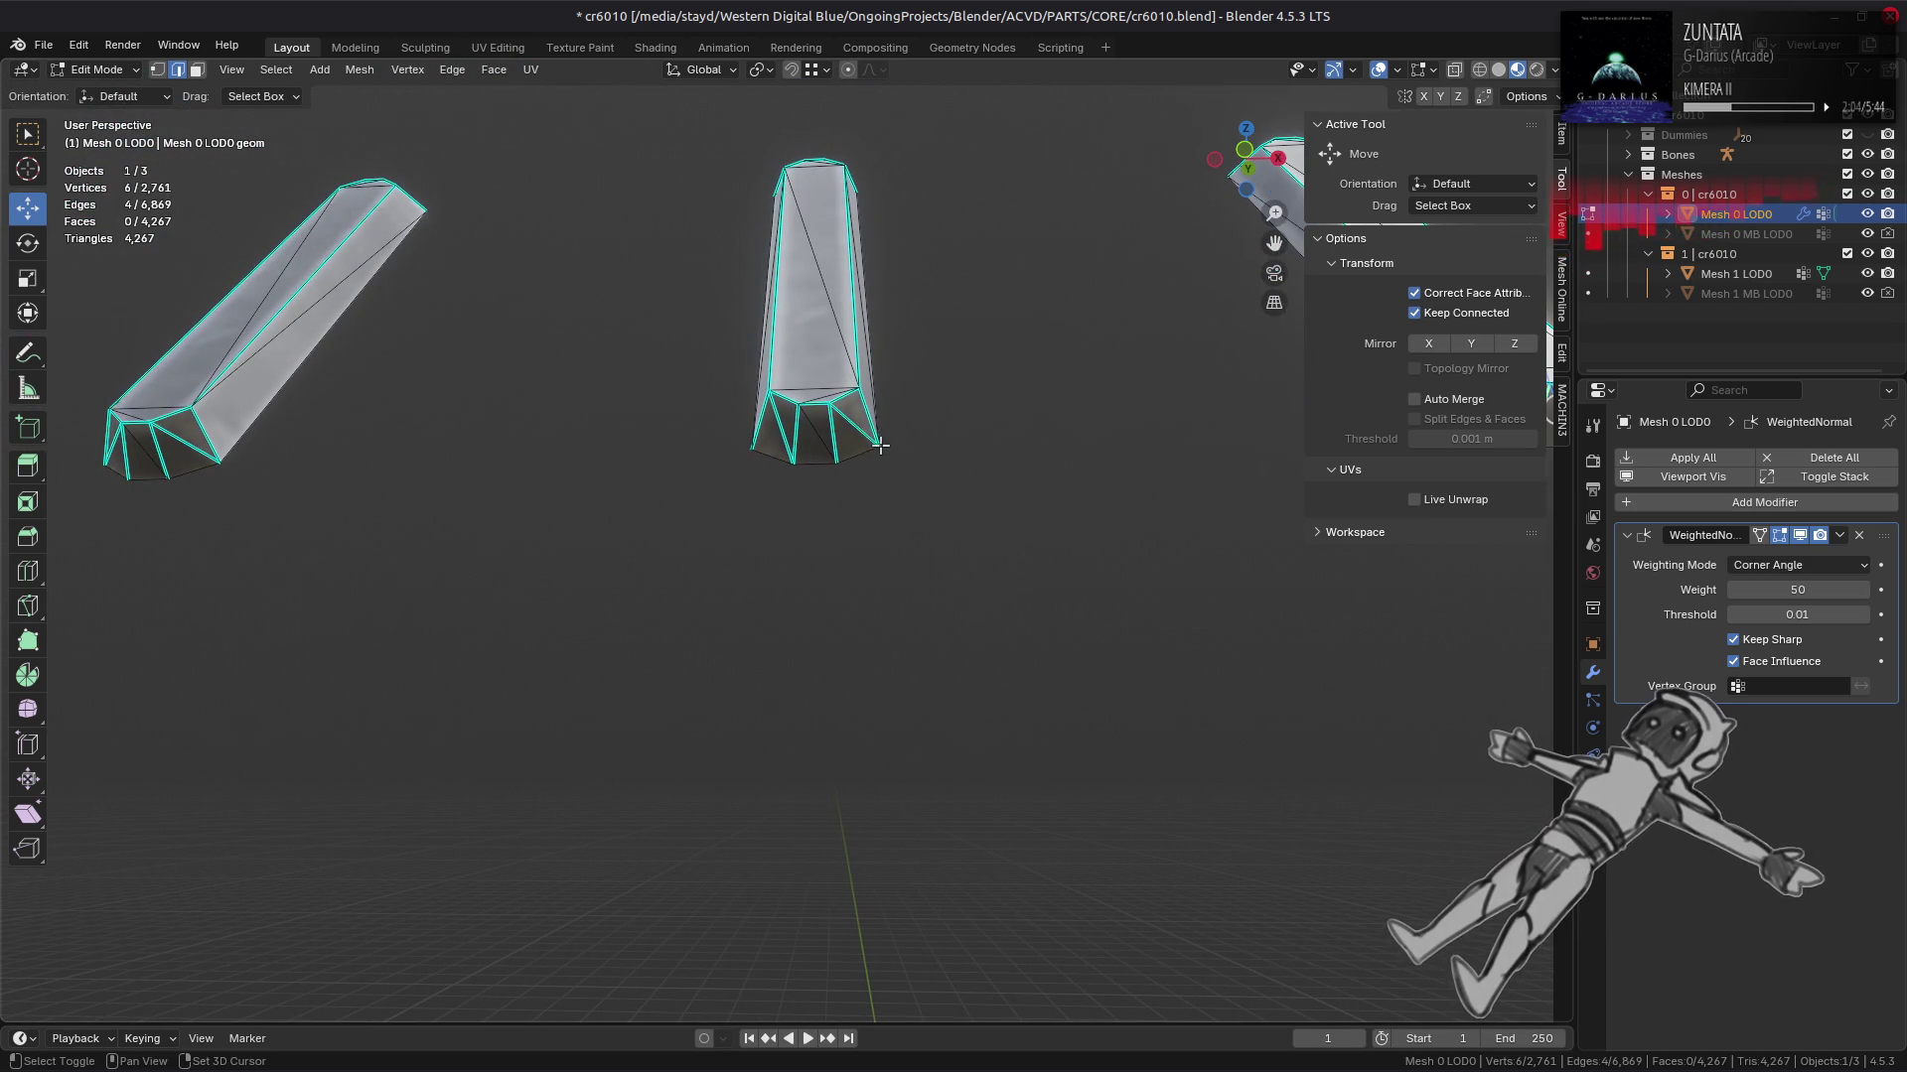
{"action": "left_click", "coordinate": [779, 434]}
{"action": "left_click_drag", "start_coordinate": [609, 456], "coordinate": [856, 424]}
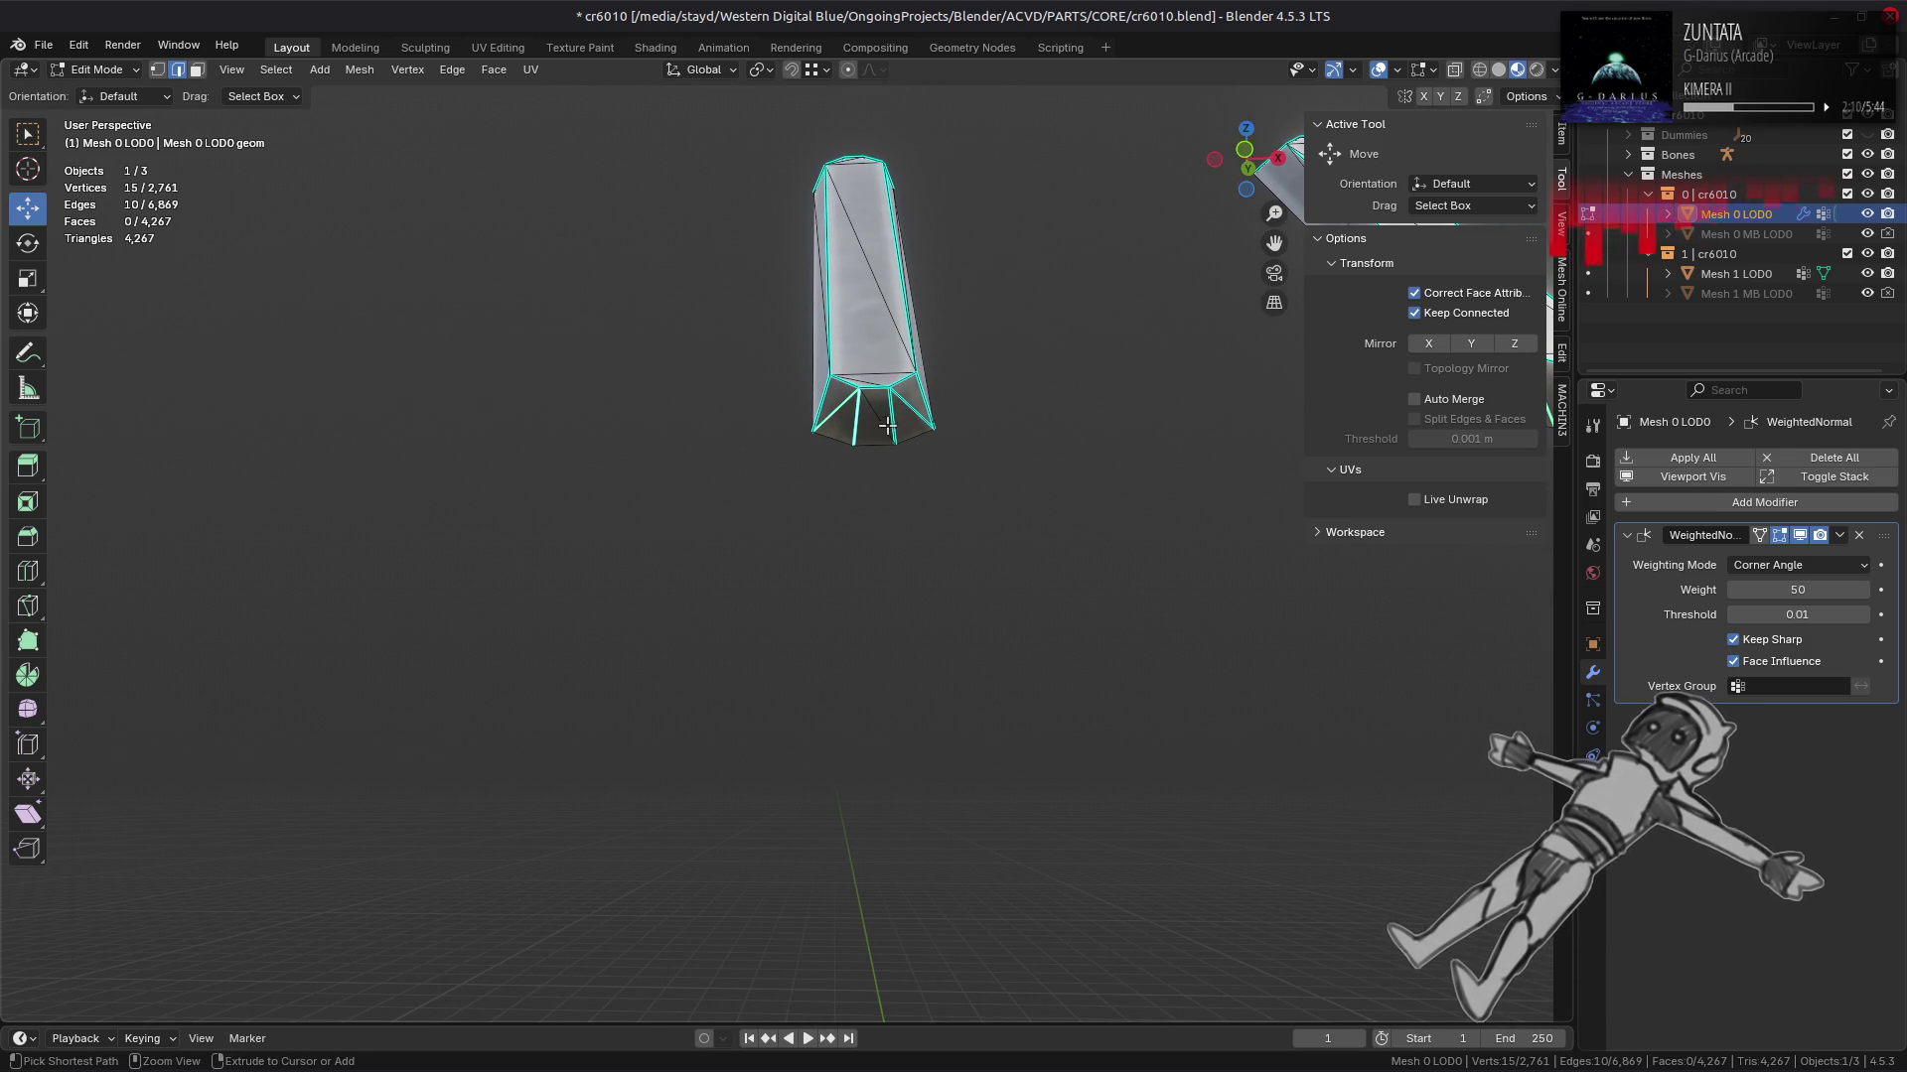
{"action": "key", "text": "ctrl+e"}
{"action": "left_click", "coordinate": [682, 503]}
Step: Clear the selection and reveal the hidden rest of the ship mesh
{"action": "key", "text": "alt+a"}
{"action": "left_click_drag", "start_coordinate": [682, 503], "coordinate": [851, 547]}
{"action": "key", "text": "alt+h"}
{"action": "scroll", "scroll_direction": "down", "scroll_amount": 3}
Step: Isolate the two side wall pieces by selecting them linked and hiding everything else
{"action": "left_click_drag", "start_coordinate": [889, 474], "coordinate": [522, 578]}
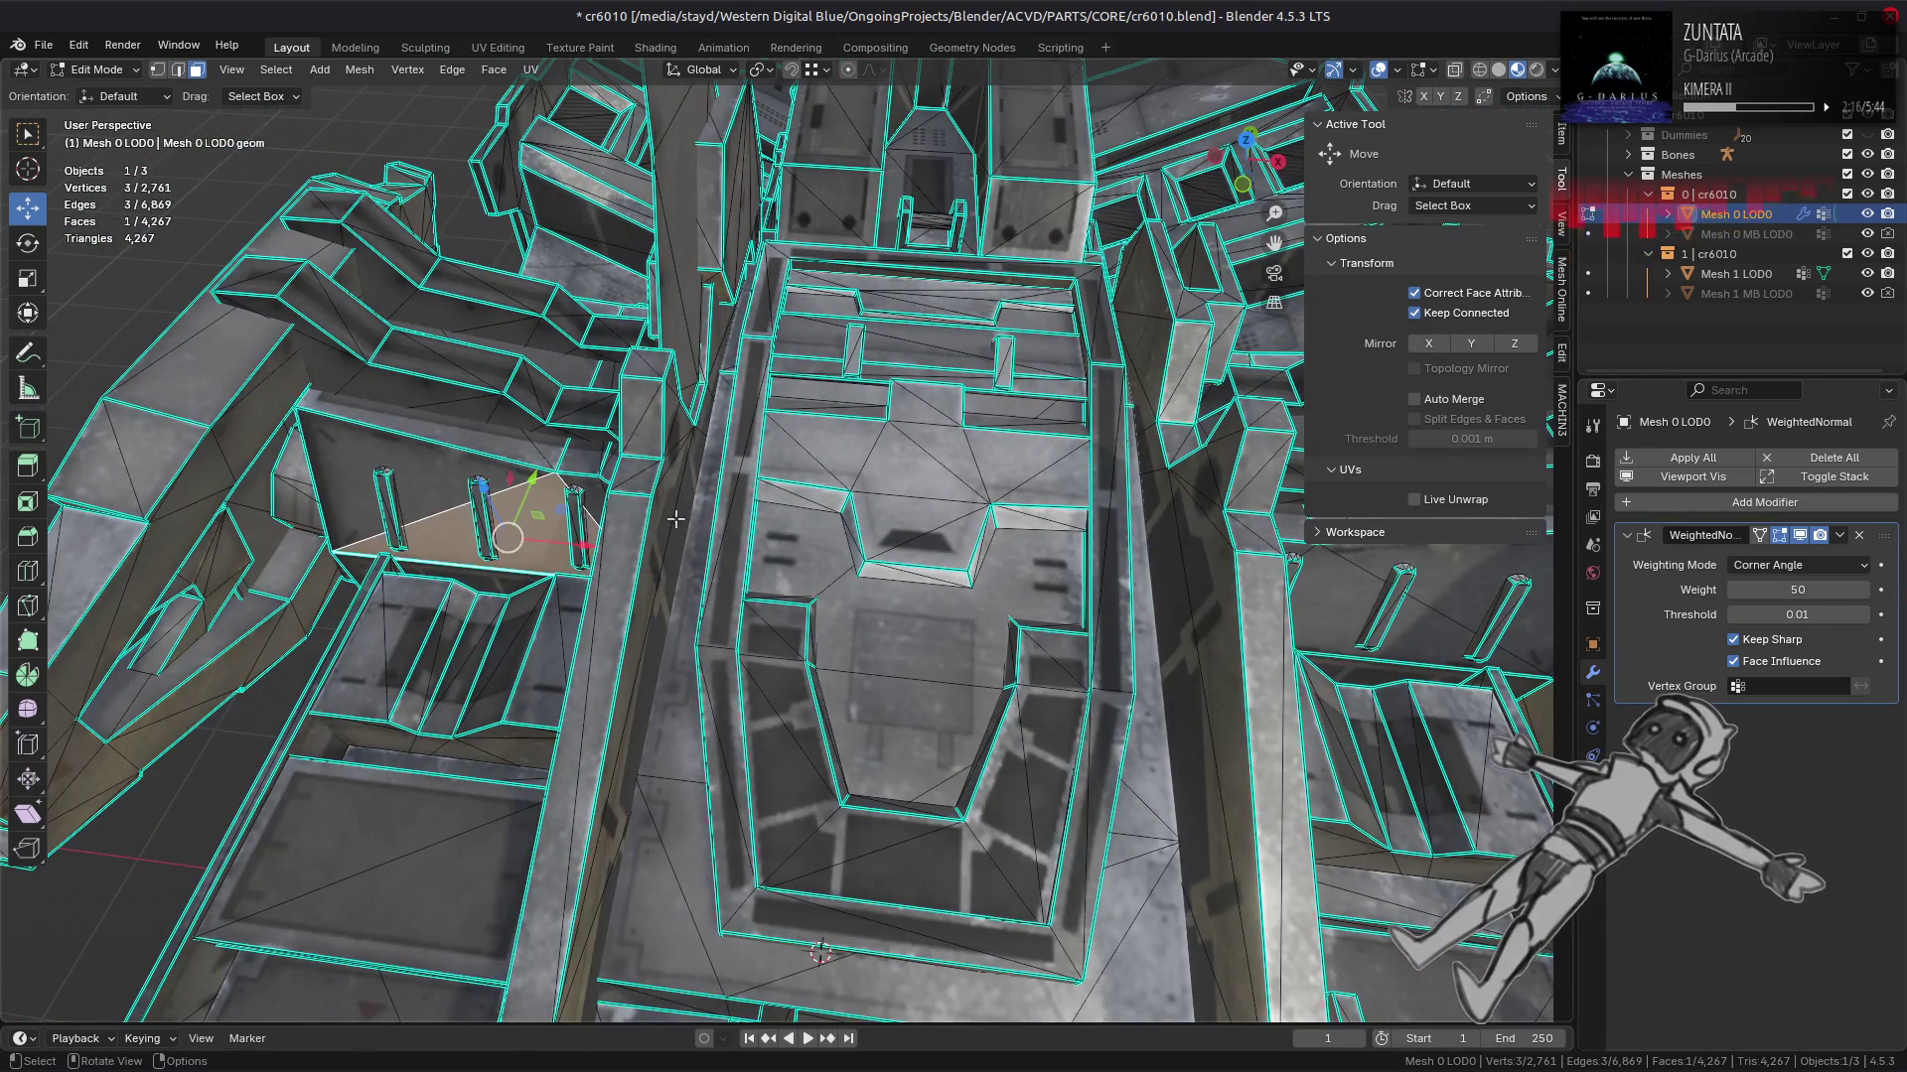
{"action": "scroll", "scroll_direction": "down", "scroll_amount": 3}
{"action": "key", "text": "ctrl+l"}
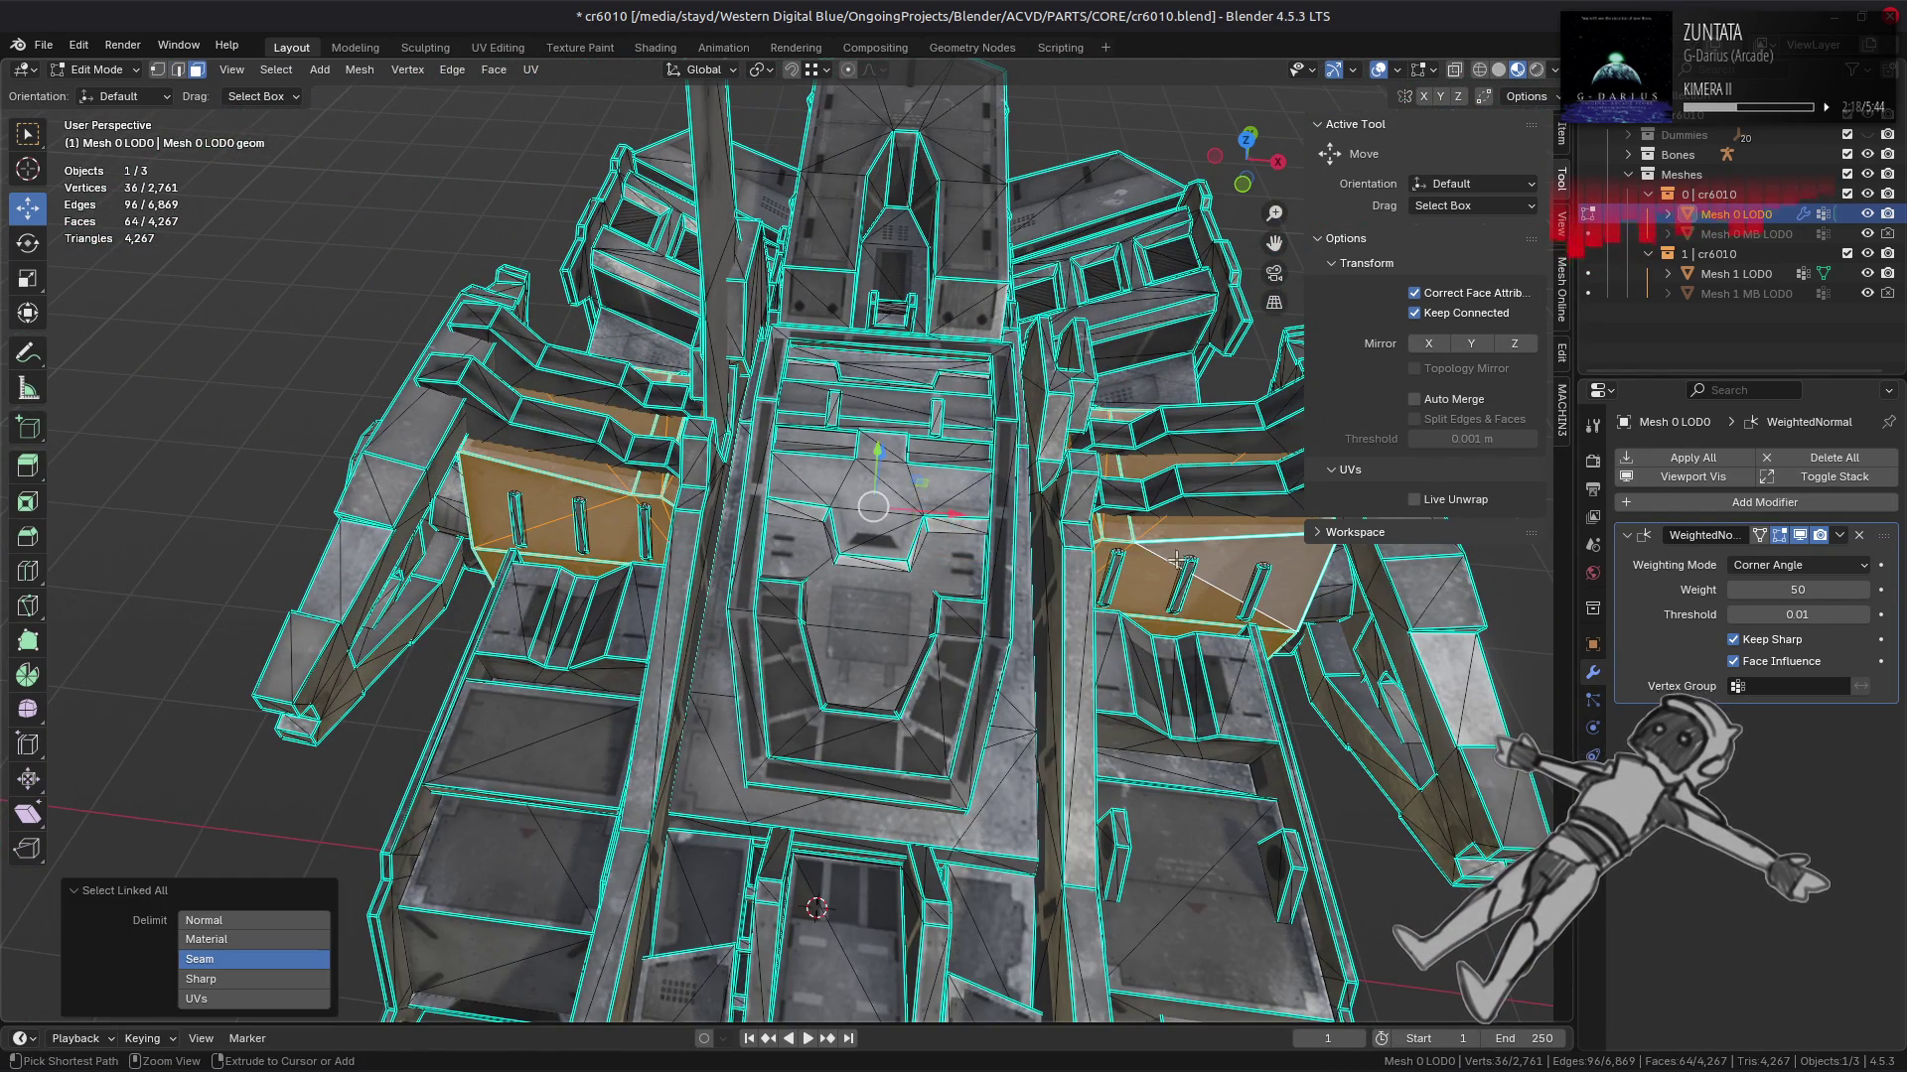
{"action": "key", "text": "shift+h"}
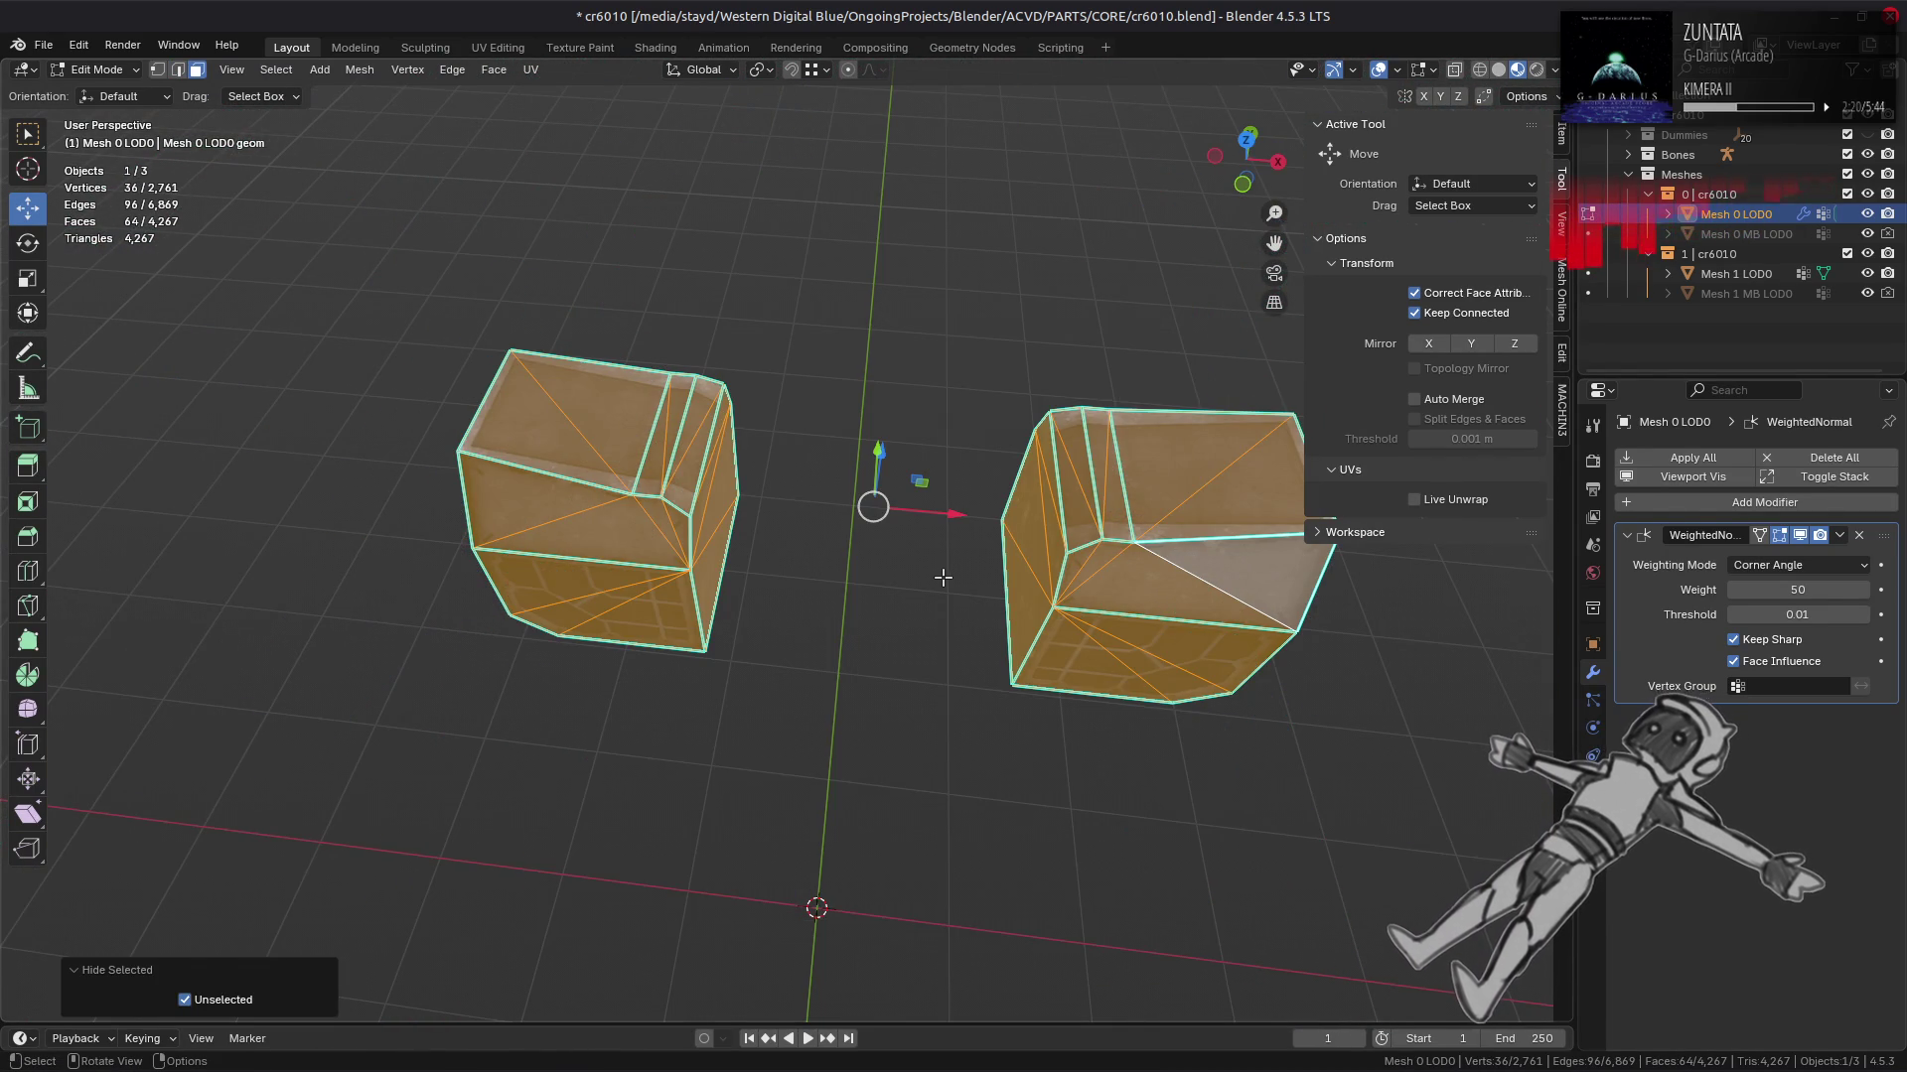
{"action": "key", "text": "alt+a"}
{"action": "left_click_drag", "start_coordinate": [943, 577], "coordinate": [861, 564]}
{"action": "left_click_drag", "start_coordinate": [1083, 614], "coordinate": [814, 493]}
{"action": "scroll", "scroll_direction": "up", "scroll_amount": 3}
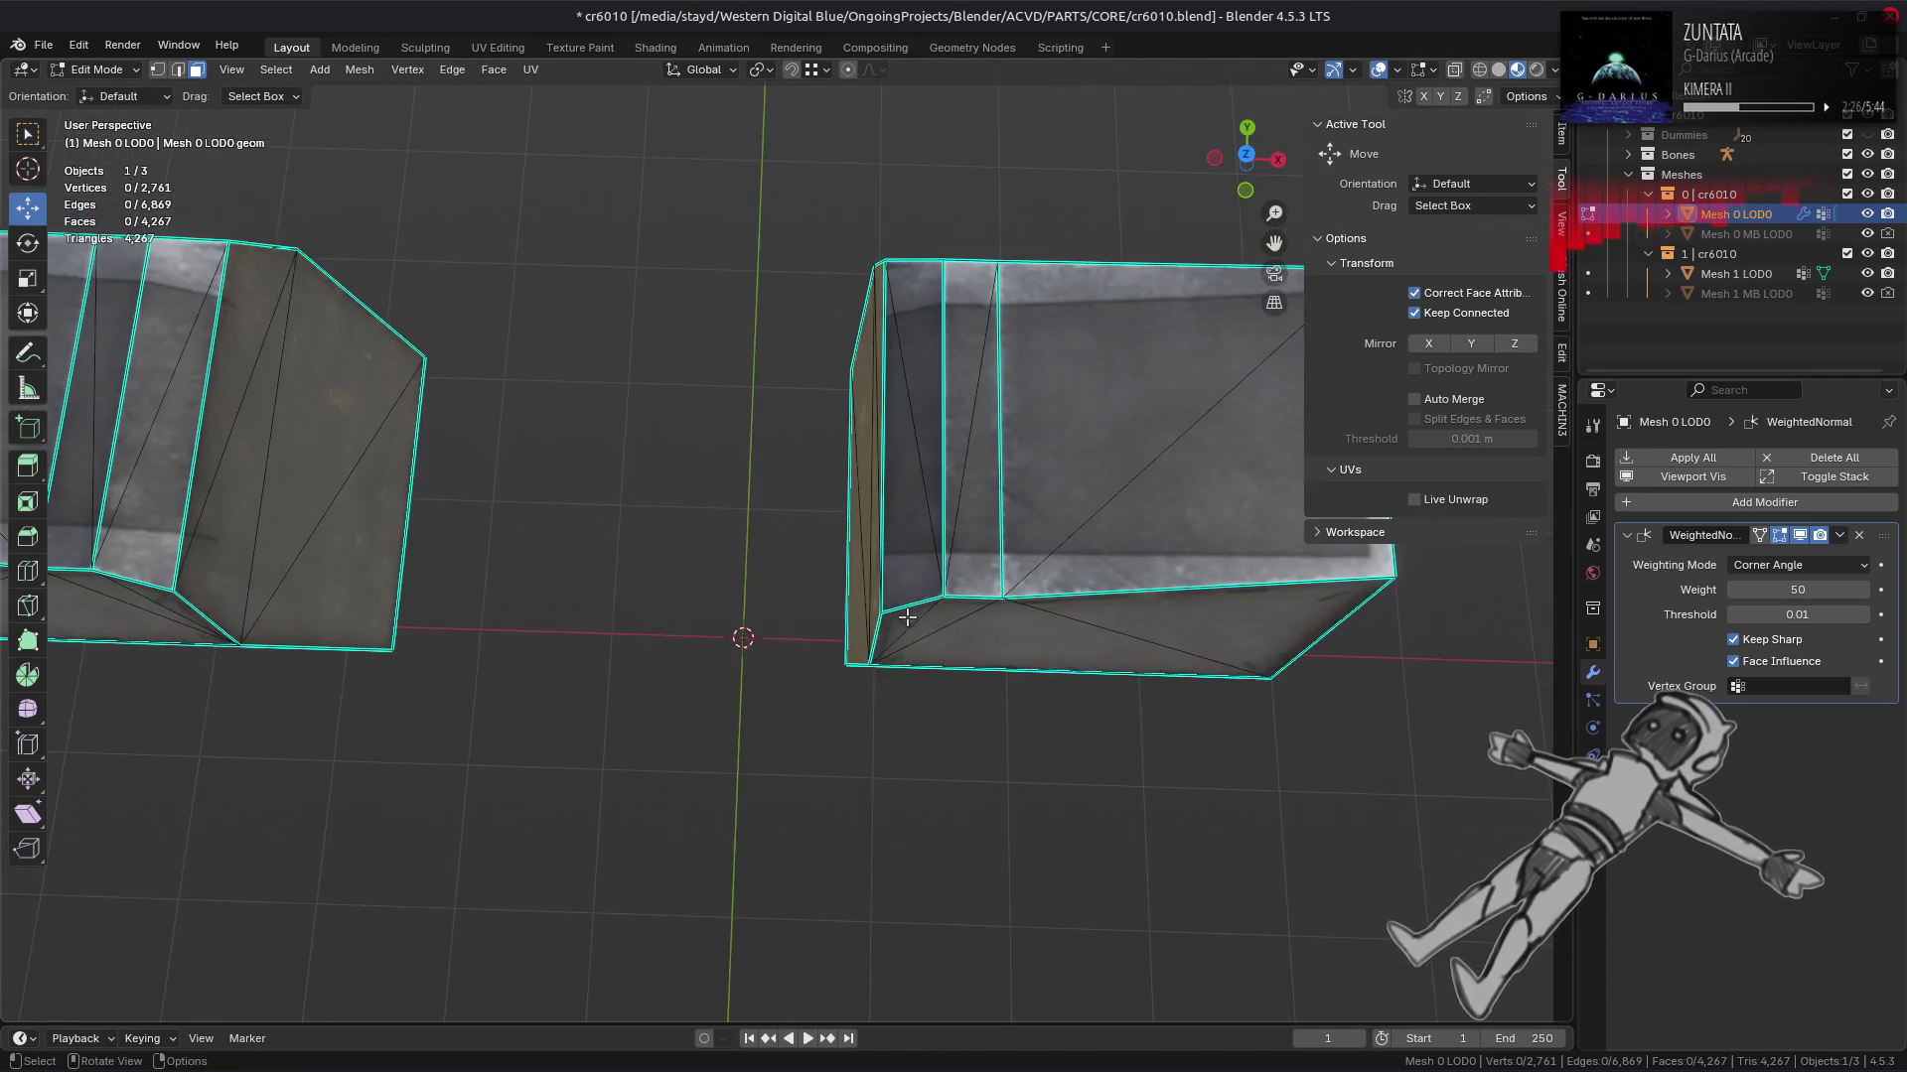
Step: Reveal the hidden geometry and check the surface shading in Object Mode before returning to edit
{"action": "key", "text": "alt+h"}
{"action": "scroll", "scroll_direction": "down", "scroll_amount": 3}
{"action": "key", "text": "Tab"}
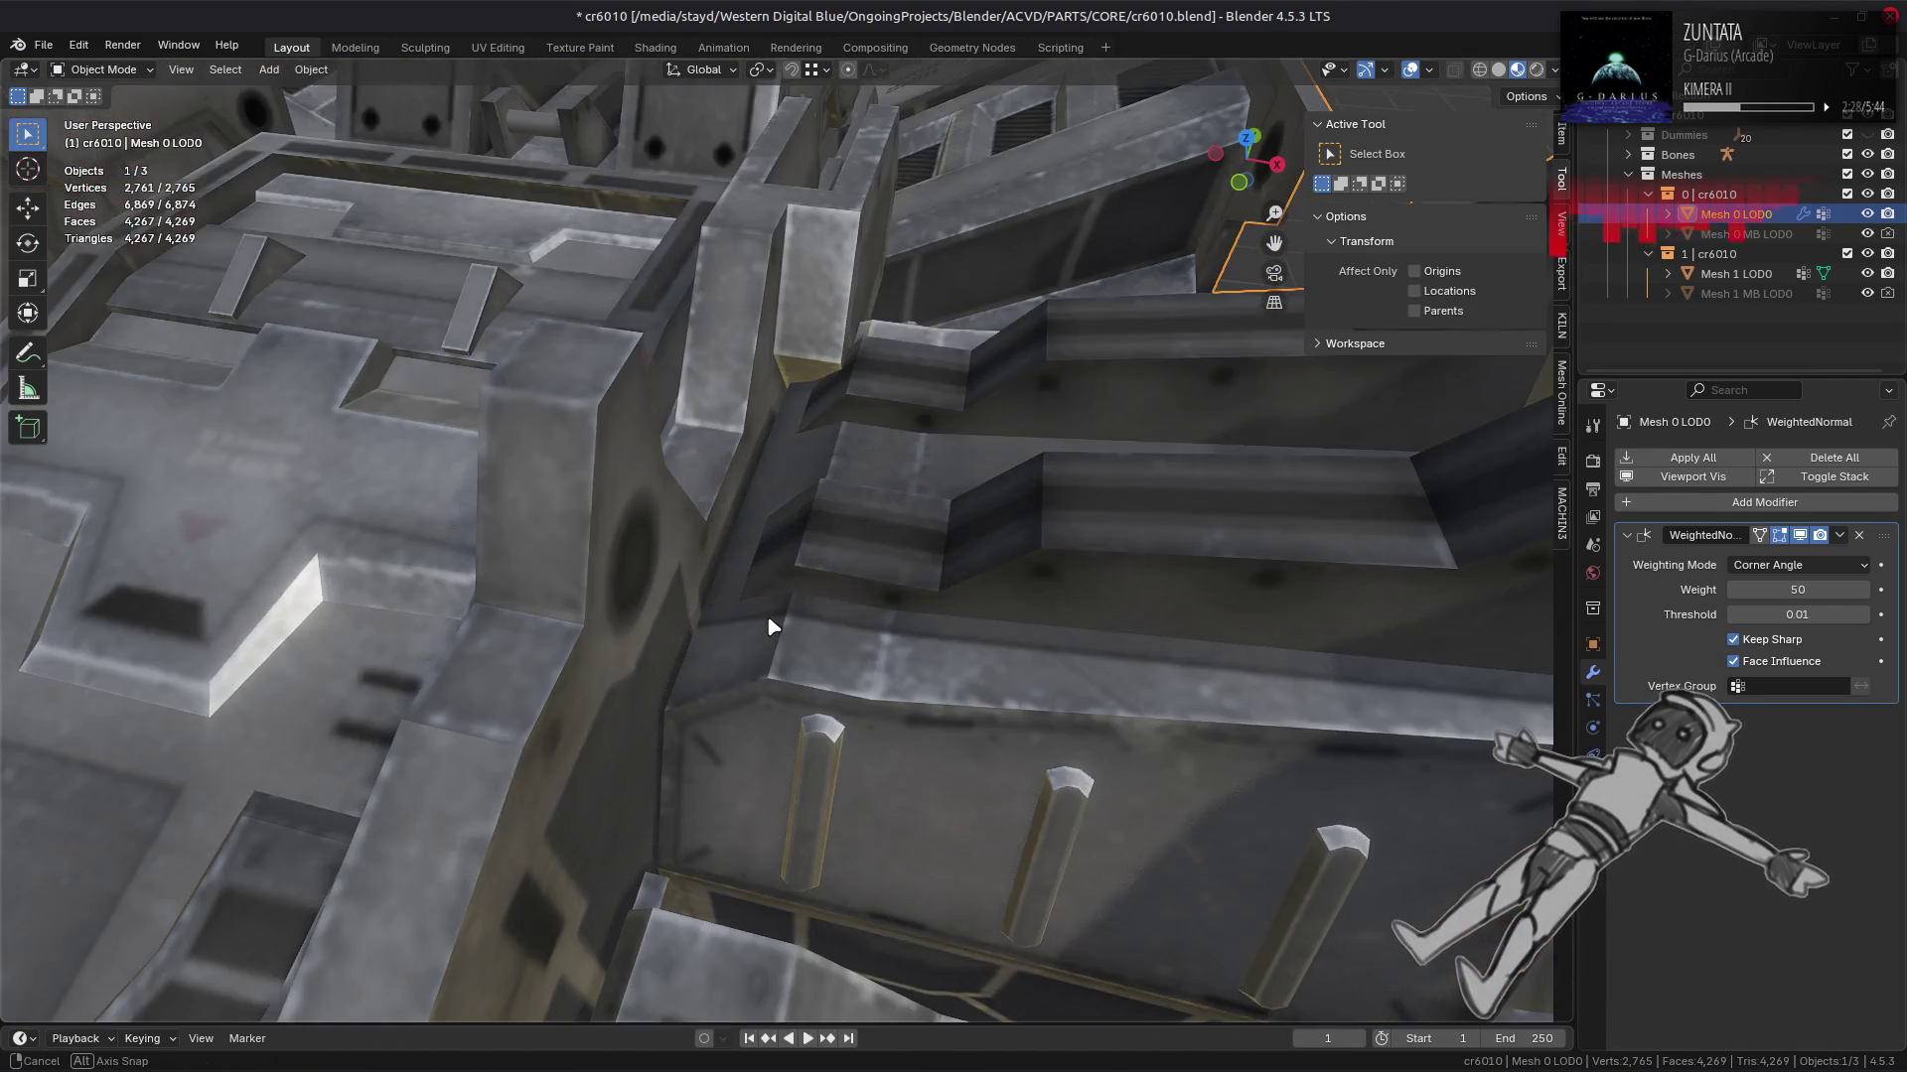
{"action": "left_click_drag", "start_coordinate": [771, 630], "coordinate": [786, 681]}
{"action": "key", "text": "Tab"}
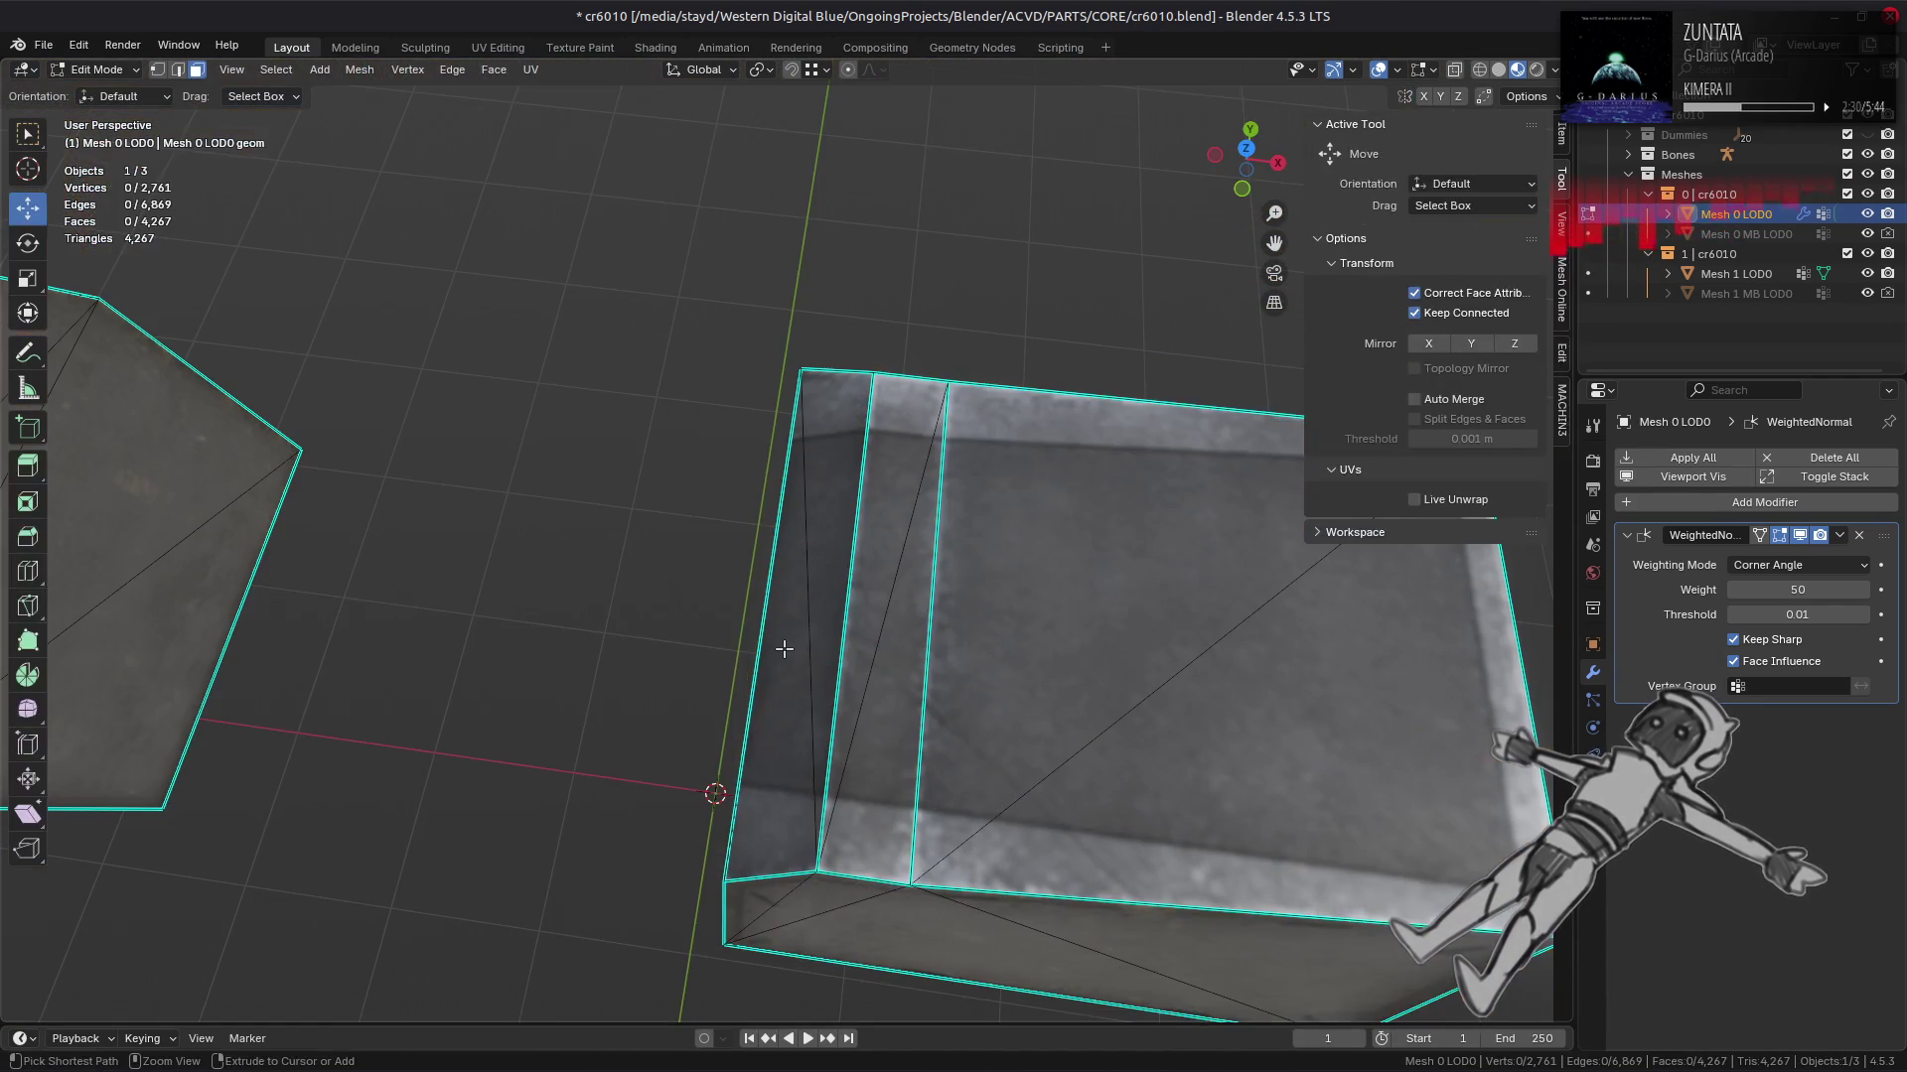
{"action": "scroll", "scroll_direction": "down", "scroll_amount": 3}
{"action": "key", "text": "a"}
{"action": "scroll", "scroll_direction": "up", "scroll_amount": 3}
{"action": "left_click_drag", "start_coordinate": [920, 540], "coordinate": [556, 546]}
{"action": "key", "text": "alt+a"}
{"action": "key", "text": "a"}
{"action": "key", "text": "alt+a"}
Step: Apply Face > Beautify Faces to the isolated pieces, then reveal the rest of the mesh and deselect
{"action": "key", "text": "l"}
{"action": "left_click", "coordinate": [489, 70]}
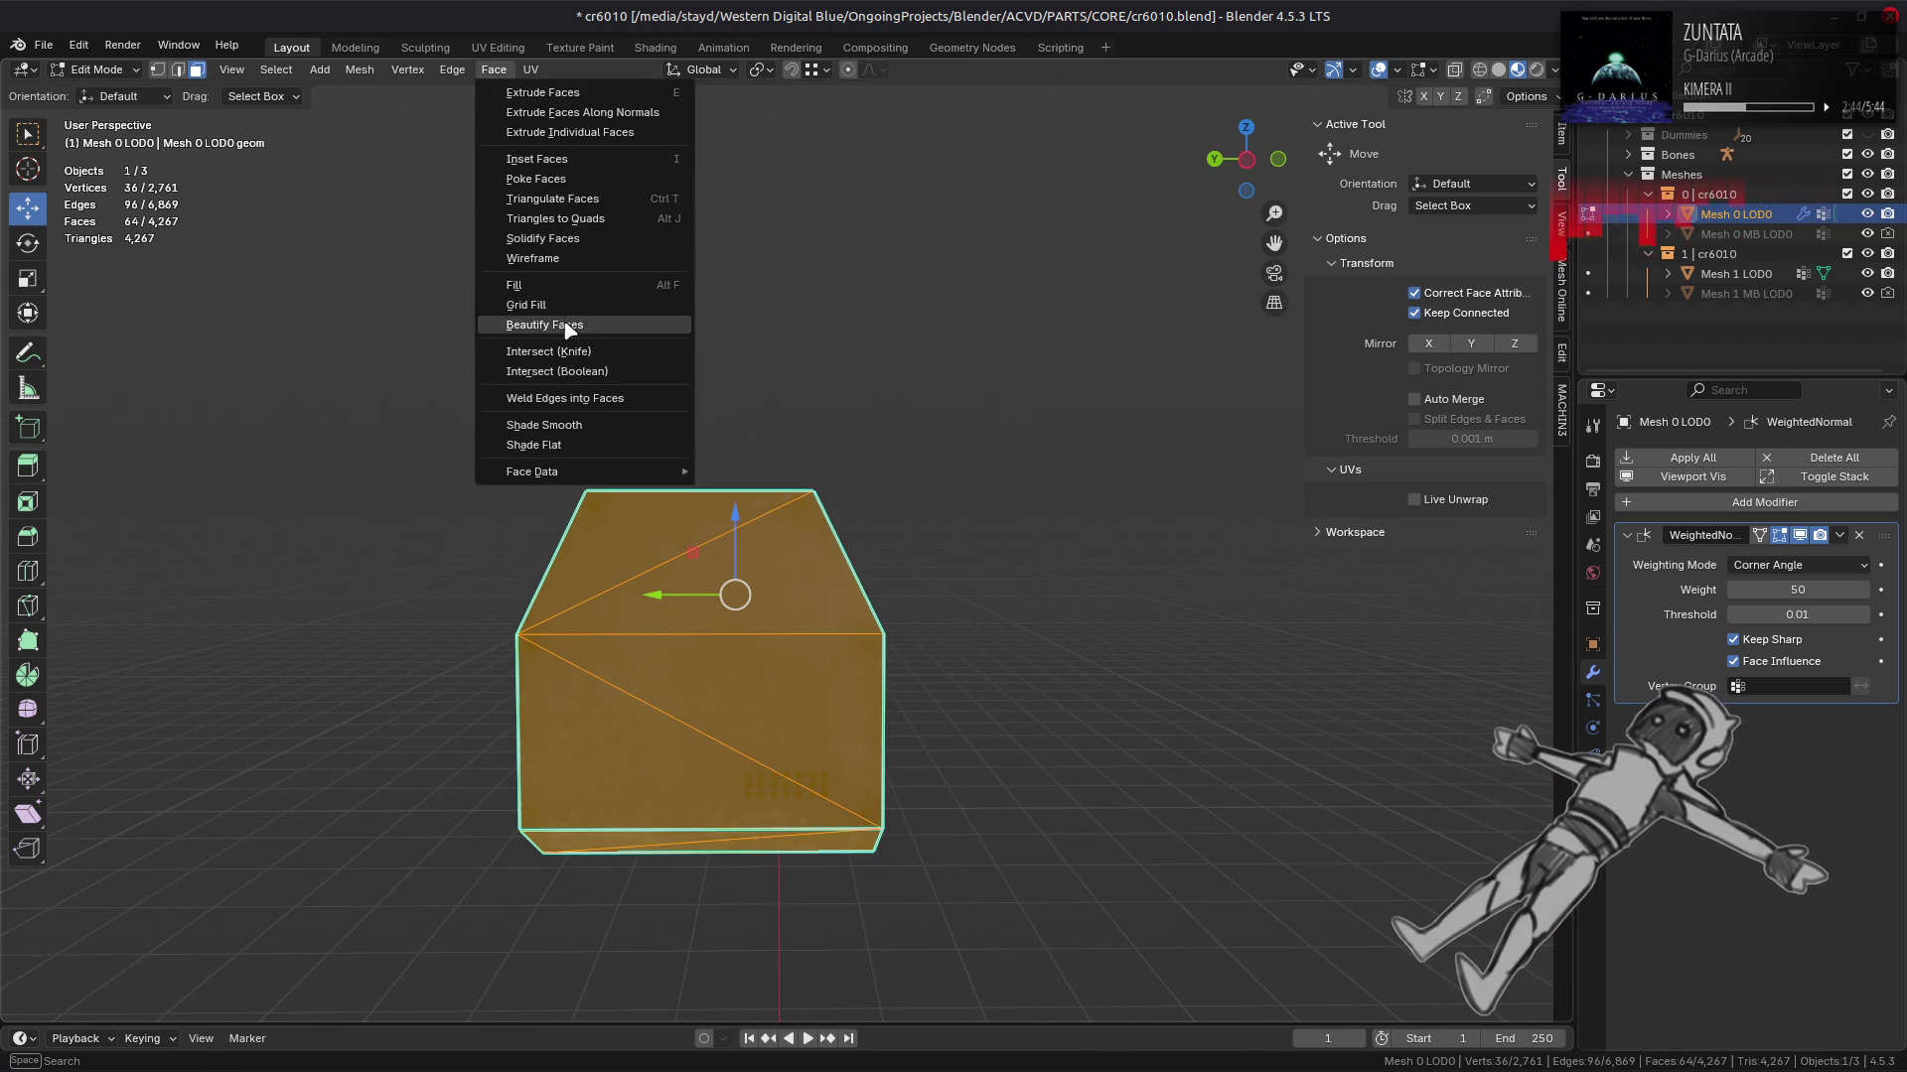
{"action": "left_click", "coordinate": [566, 326]}
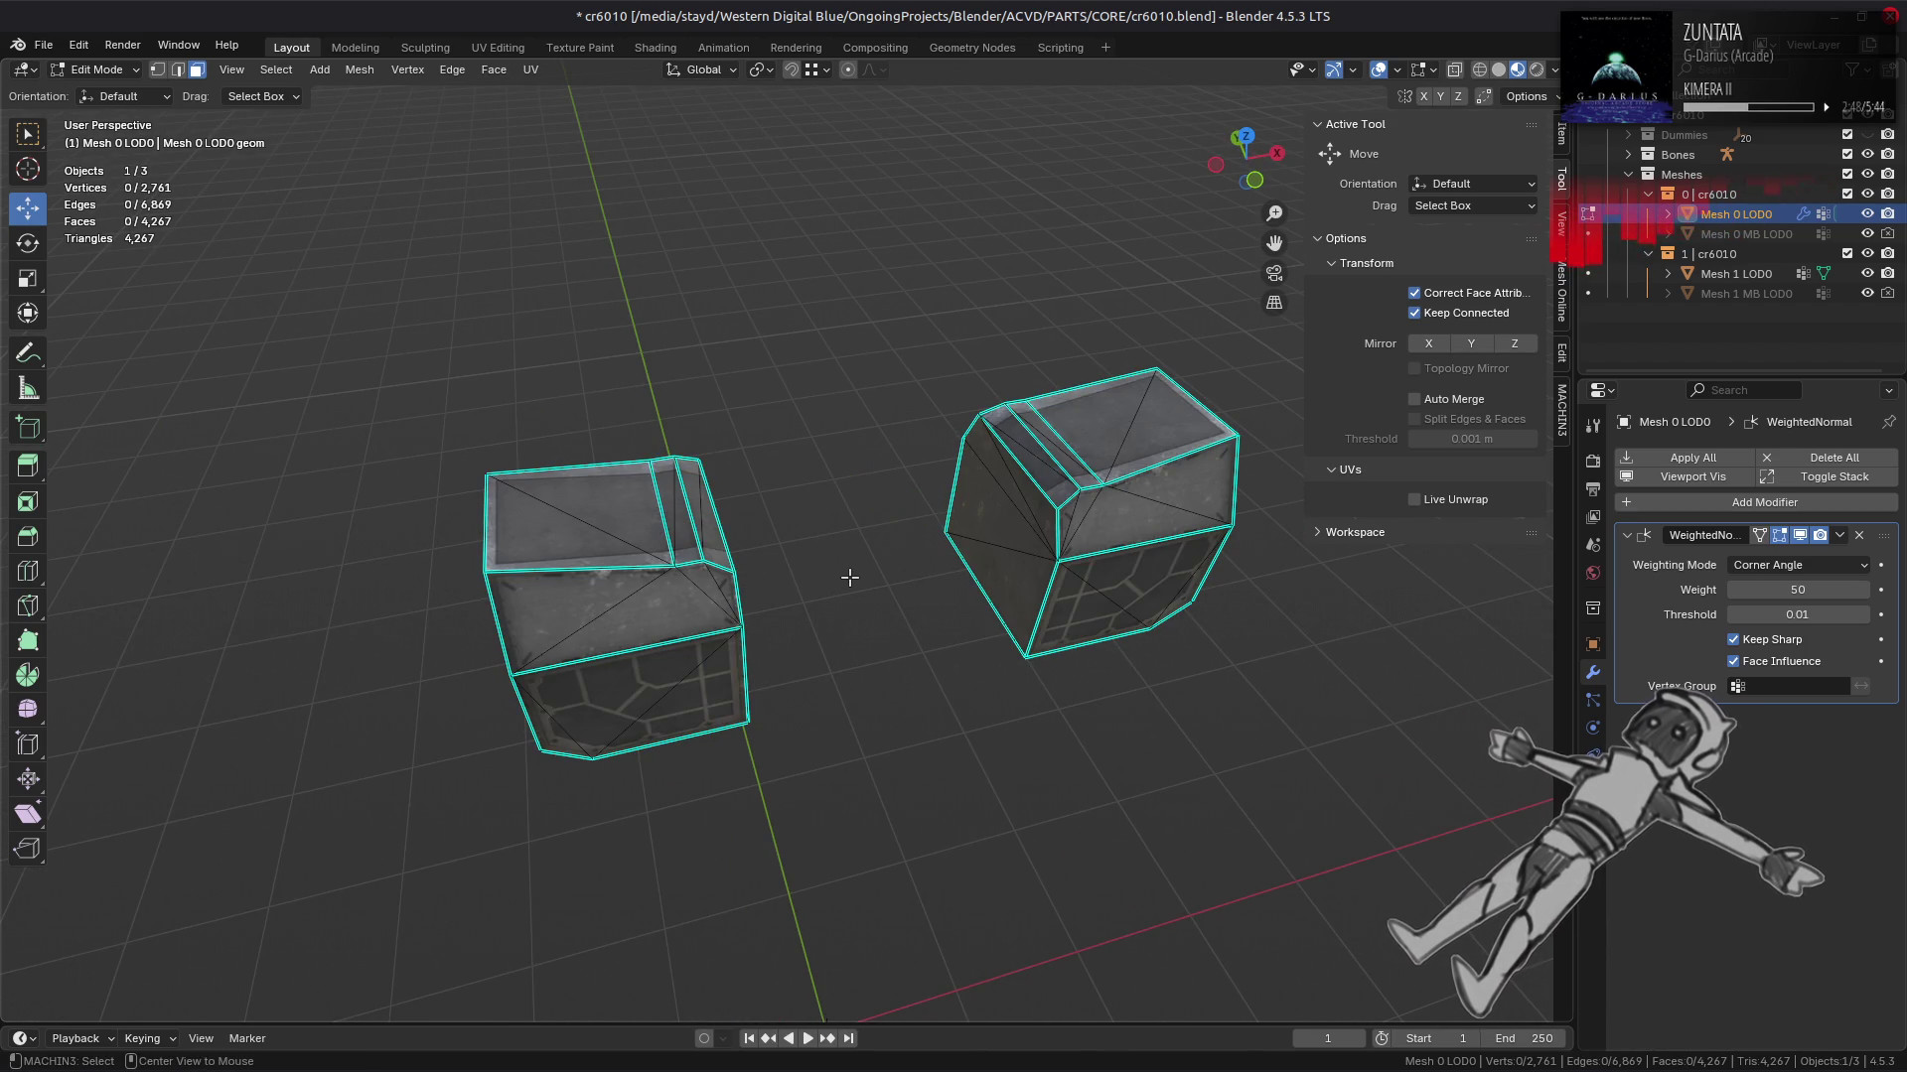
{"action": "left_click_drag", "start_coordinate": [774, 495], "coordinate": [877, 490]}
{"action": "key", "text": "alt+h"}
{"action": "key", "text": "alt+a"}
{"action": "left_click_drag", "start_coordinate": [896, 558], "coordinate": [817, 628]}
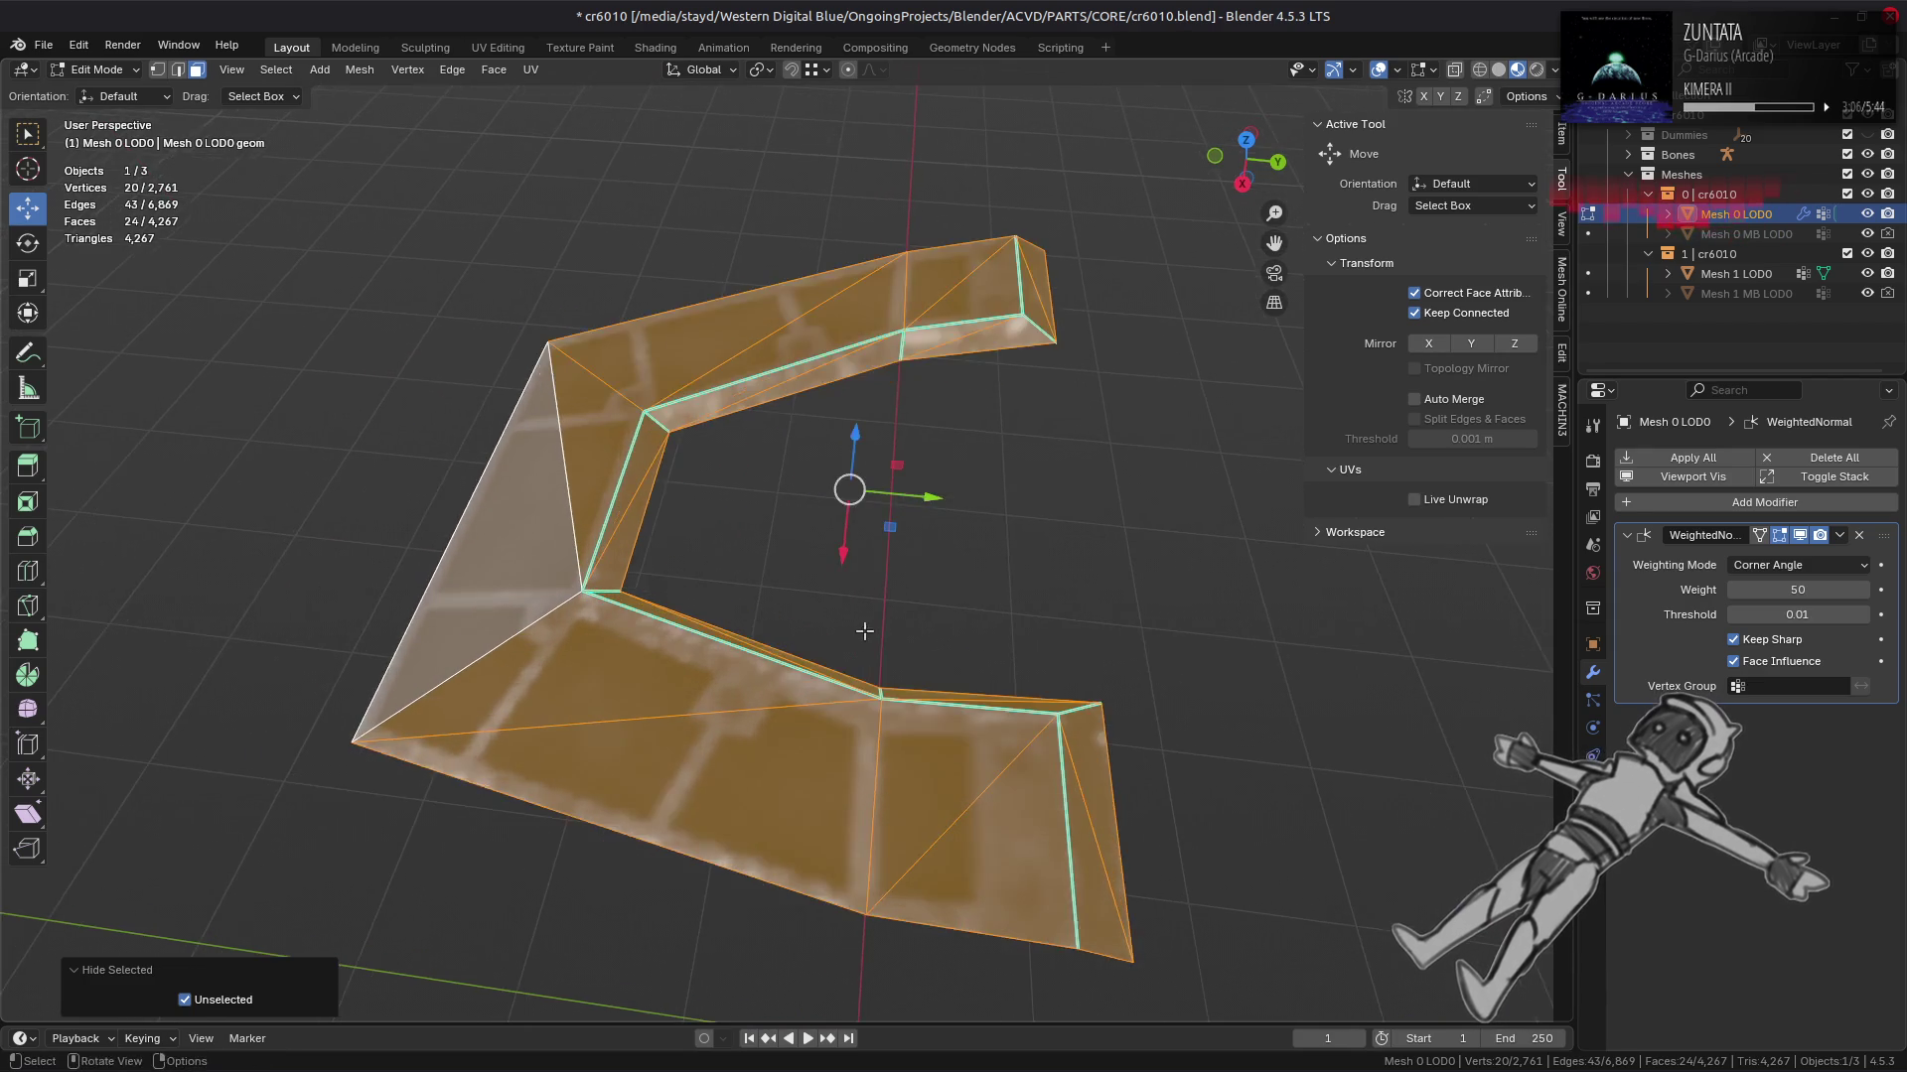
Step: Reveal all hidden geometry, deselect it, and check the shading in Object Mode
{"action": "key", "text": "alt+h"}
{"action": "key", "text": "alt+a"}
{"action": "left_click_drag", "start_coordinate": [864, 632], "coordinate": [877, 596]}
{"action": "key", "text": "Tab"}
{"action": "key", "text": "Tab"}
{"action": "scroll", "scroll_direction": "down", "scroll_amount": 3}
{"action": "key", "text": "Tab"}
{"action": "key", "text": "Tab"}
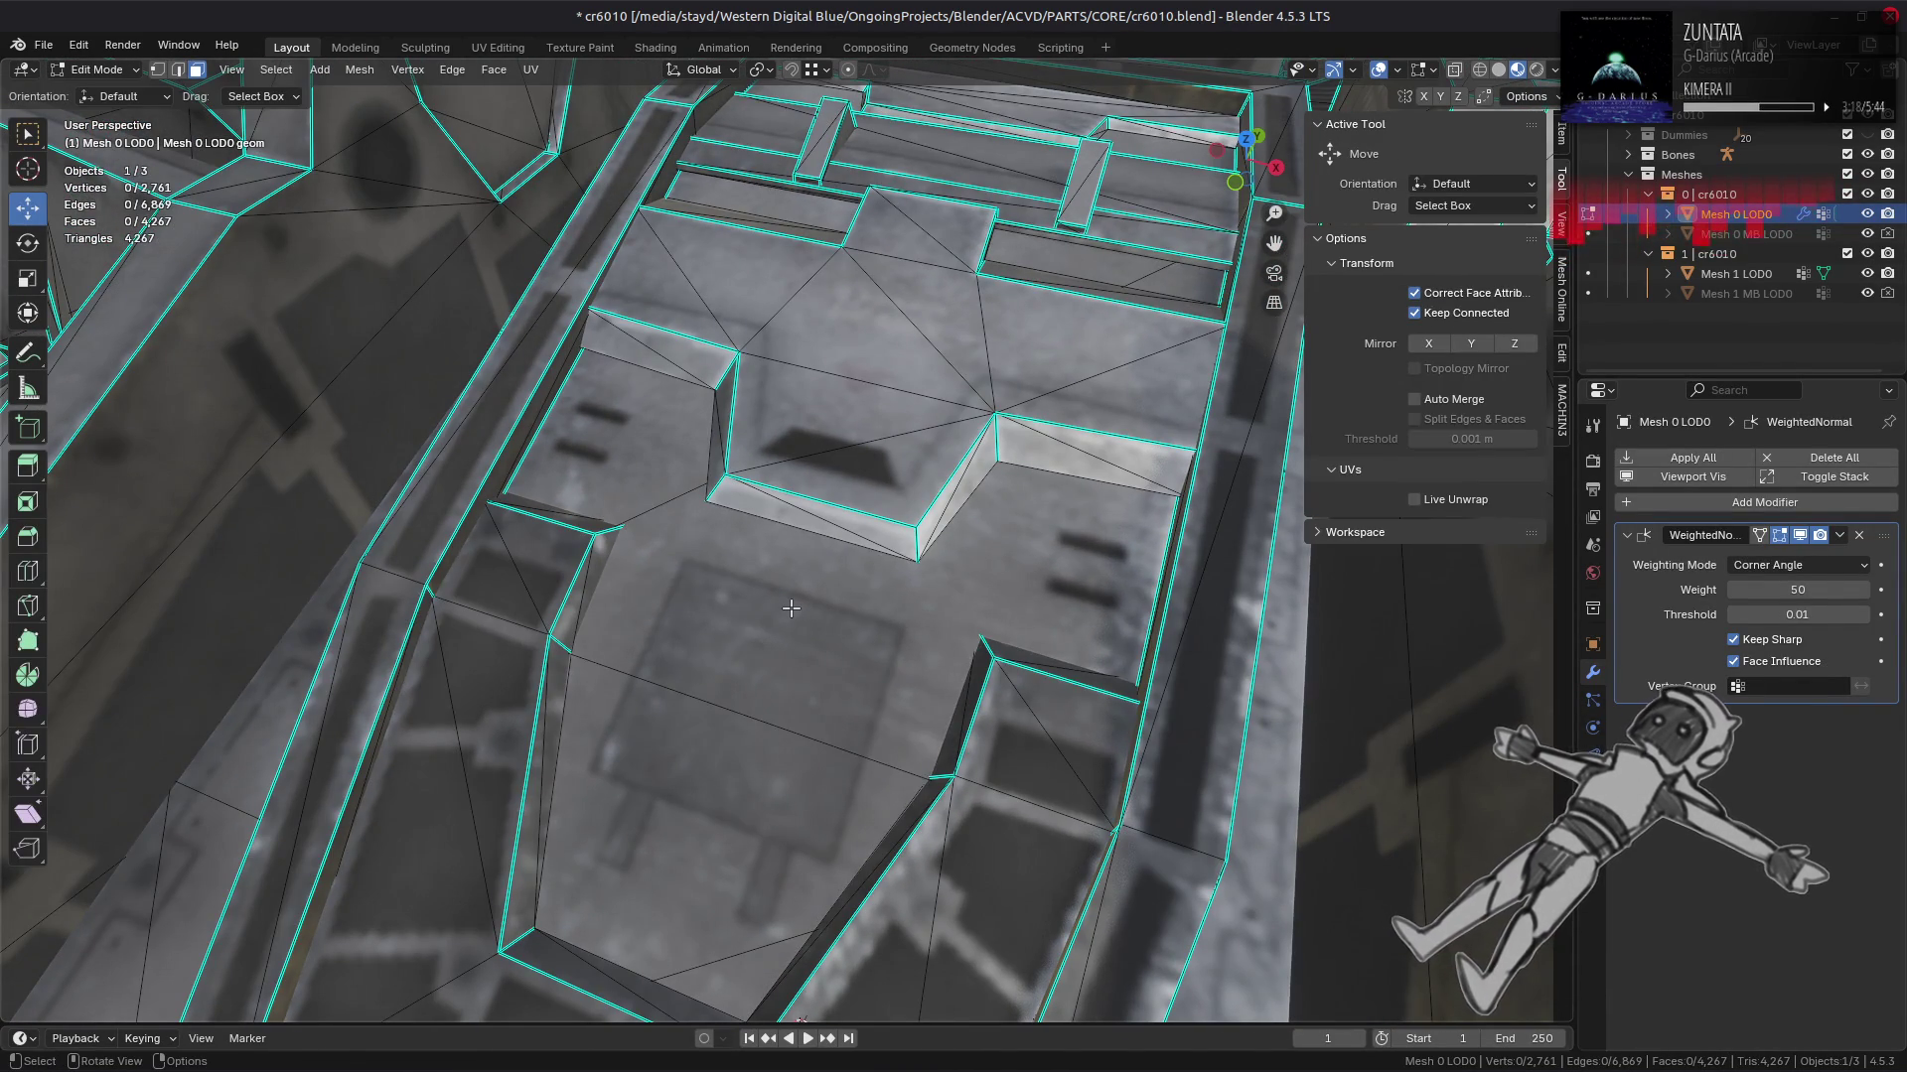
Step: Isolate the linked cockpit floor tray piece and frame it in view
{"action": "left_click", "coordinate": [791, 608]}
{"action": "key", "text": "ctrl+l"}
{"action": "key", "text": "KP_Decimal"}
{"action": "key", "text": "shift+h"}
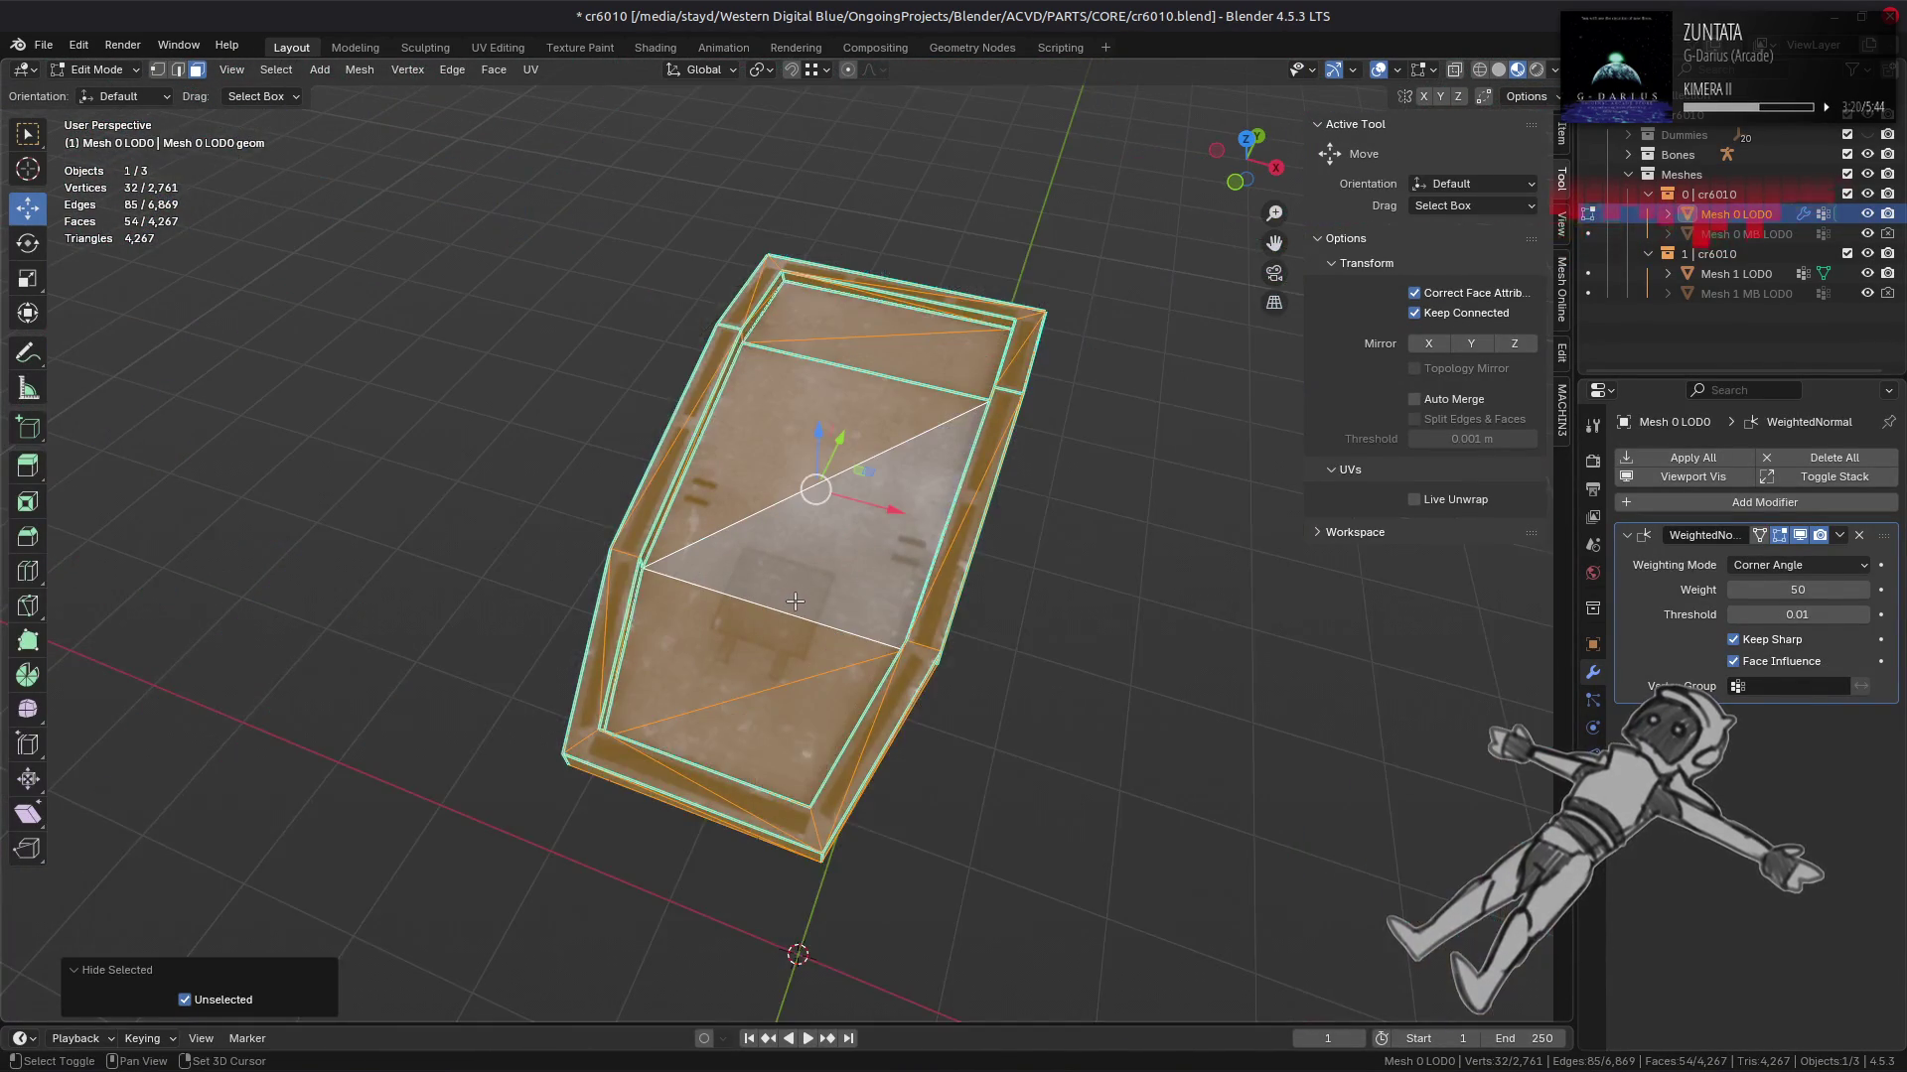
{"action": "scroll", "scroll_direction": "up", "scroll_amount": 3}
{"action": "left_click_drag", "start_coordinate": [793, 602], "coordinate": [948, 852]}
{"action": "key", "text": "alt+a"}
Step: Mark the tray's two top fold edges as sharp
{"action": "key", "text": "2"}
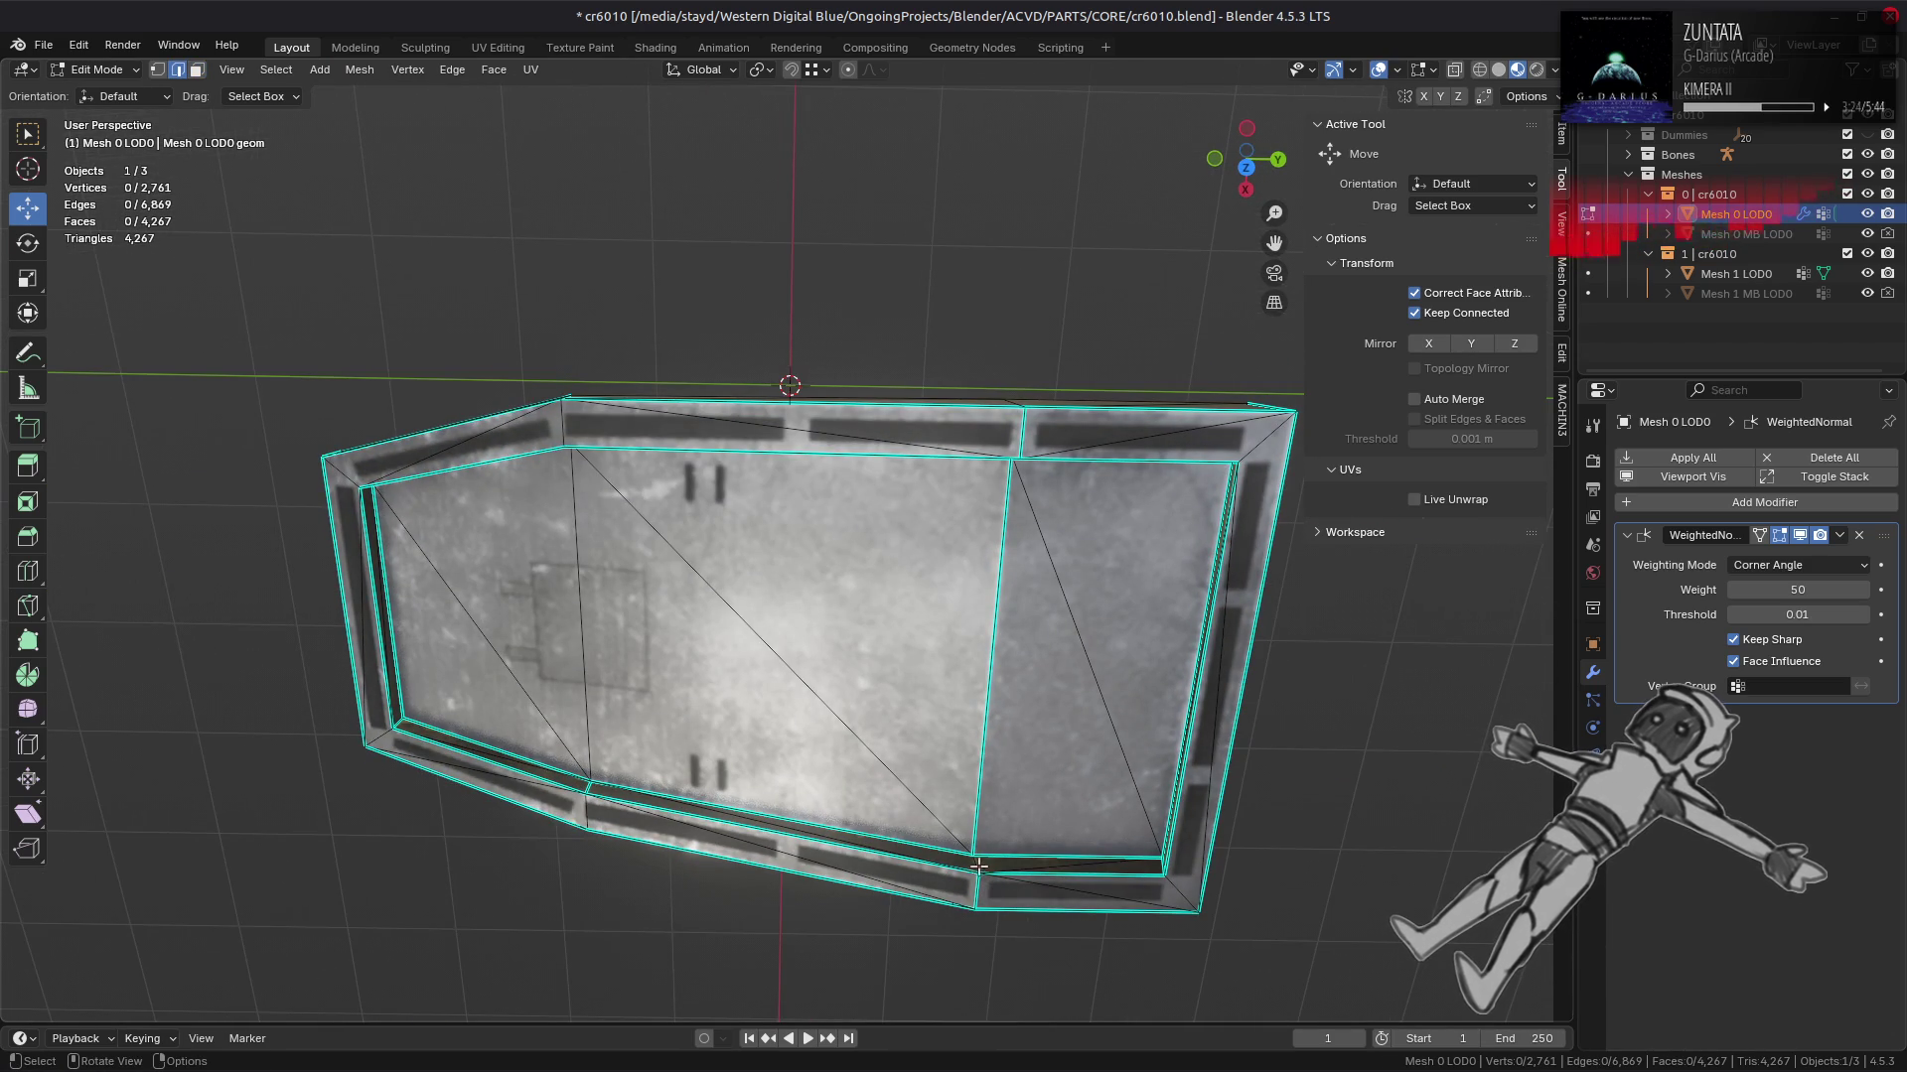
{"action": "left_click_drag", "start_coordinate": [940, 665], "coordinate": [990, 397]}
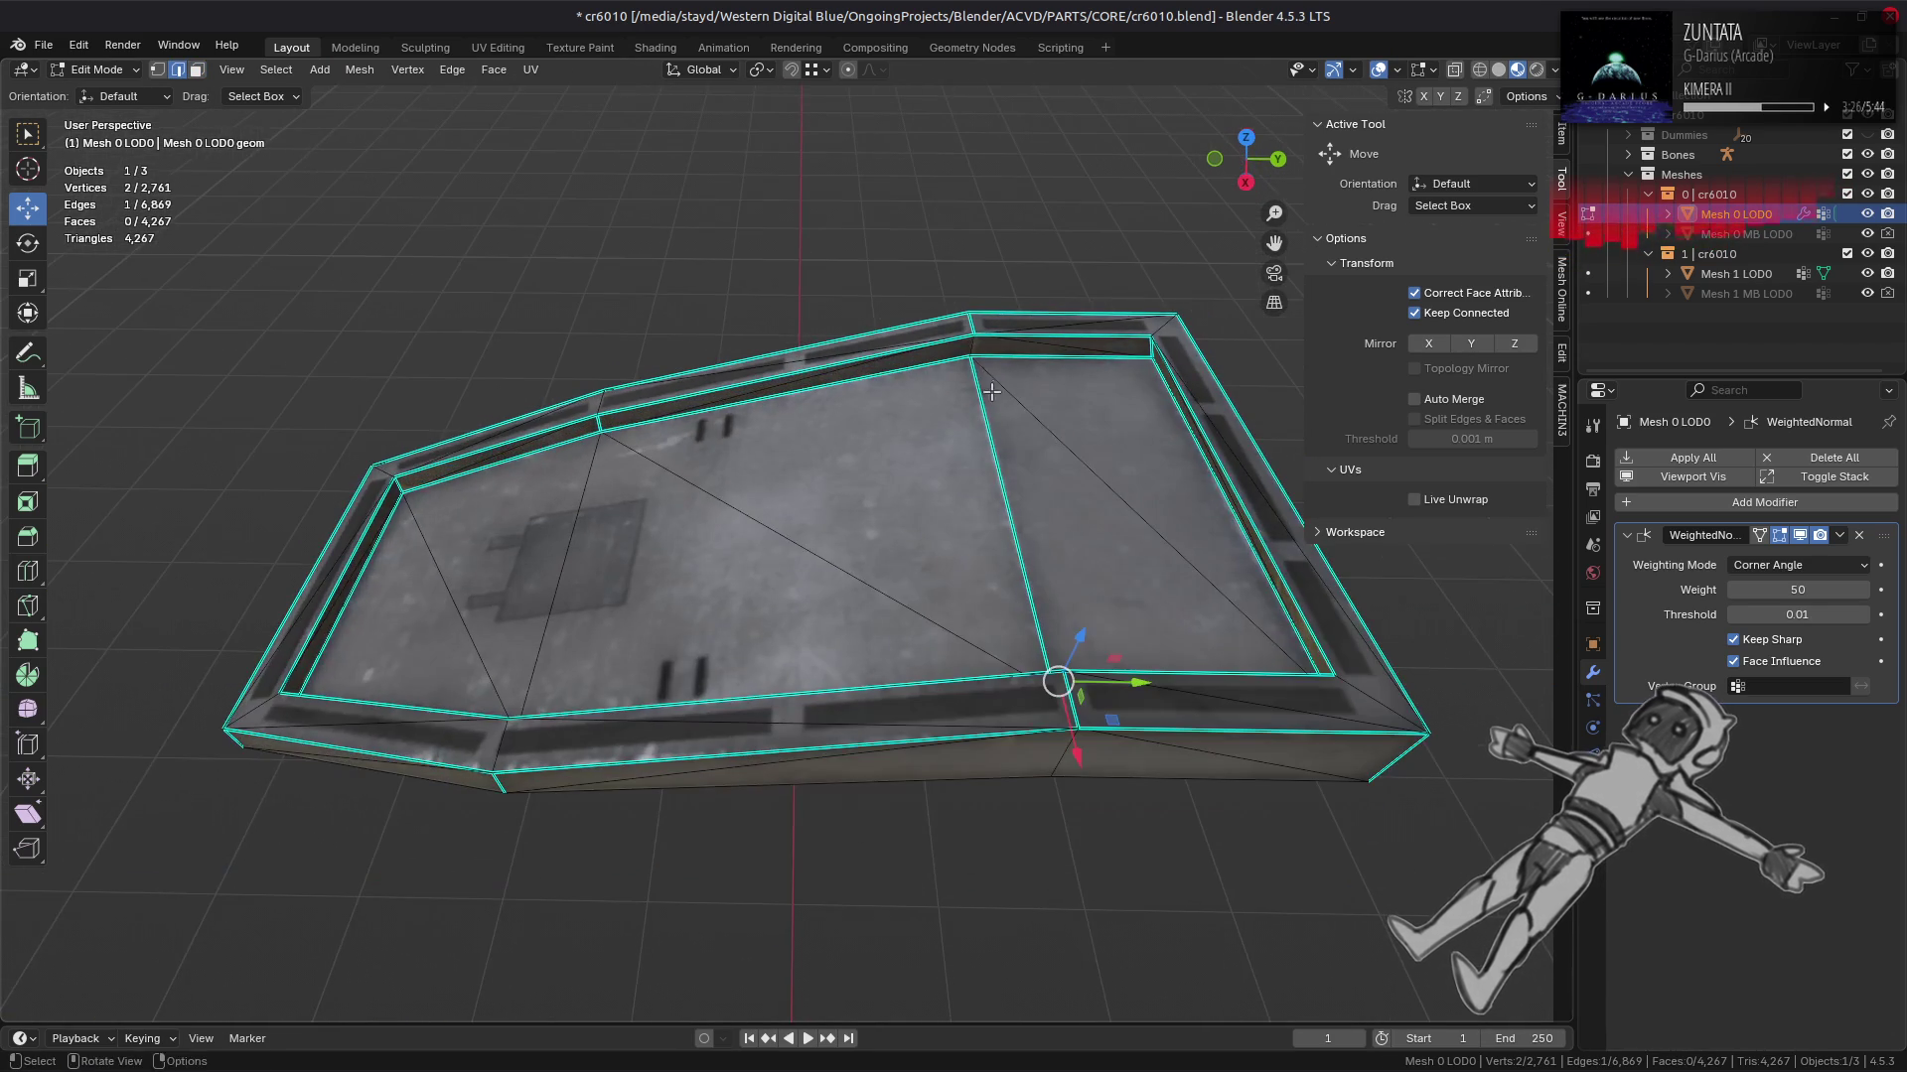
{"action": "left_click", "coordinate": [972, 344]}
{"action": "key", "text": "ctrl+e"}
{"action": "left_click", "coordinate": [767, 855]}
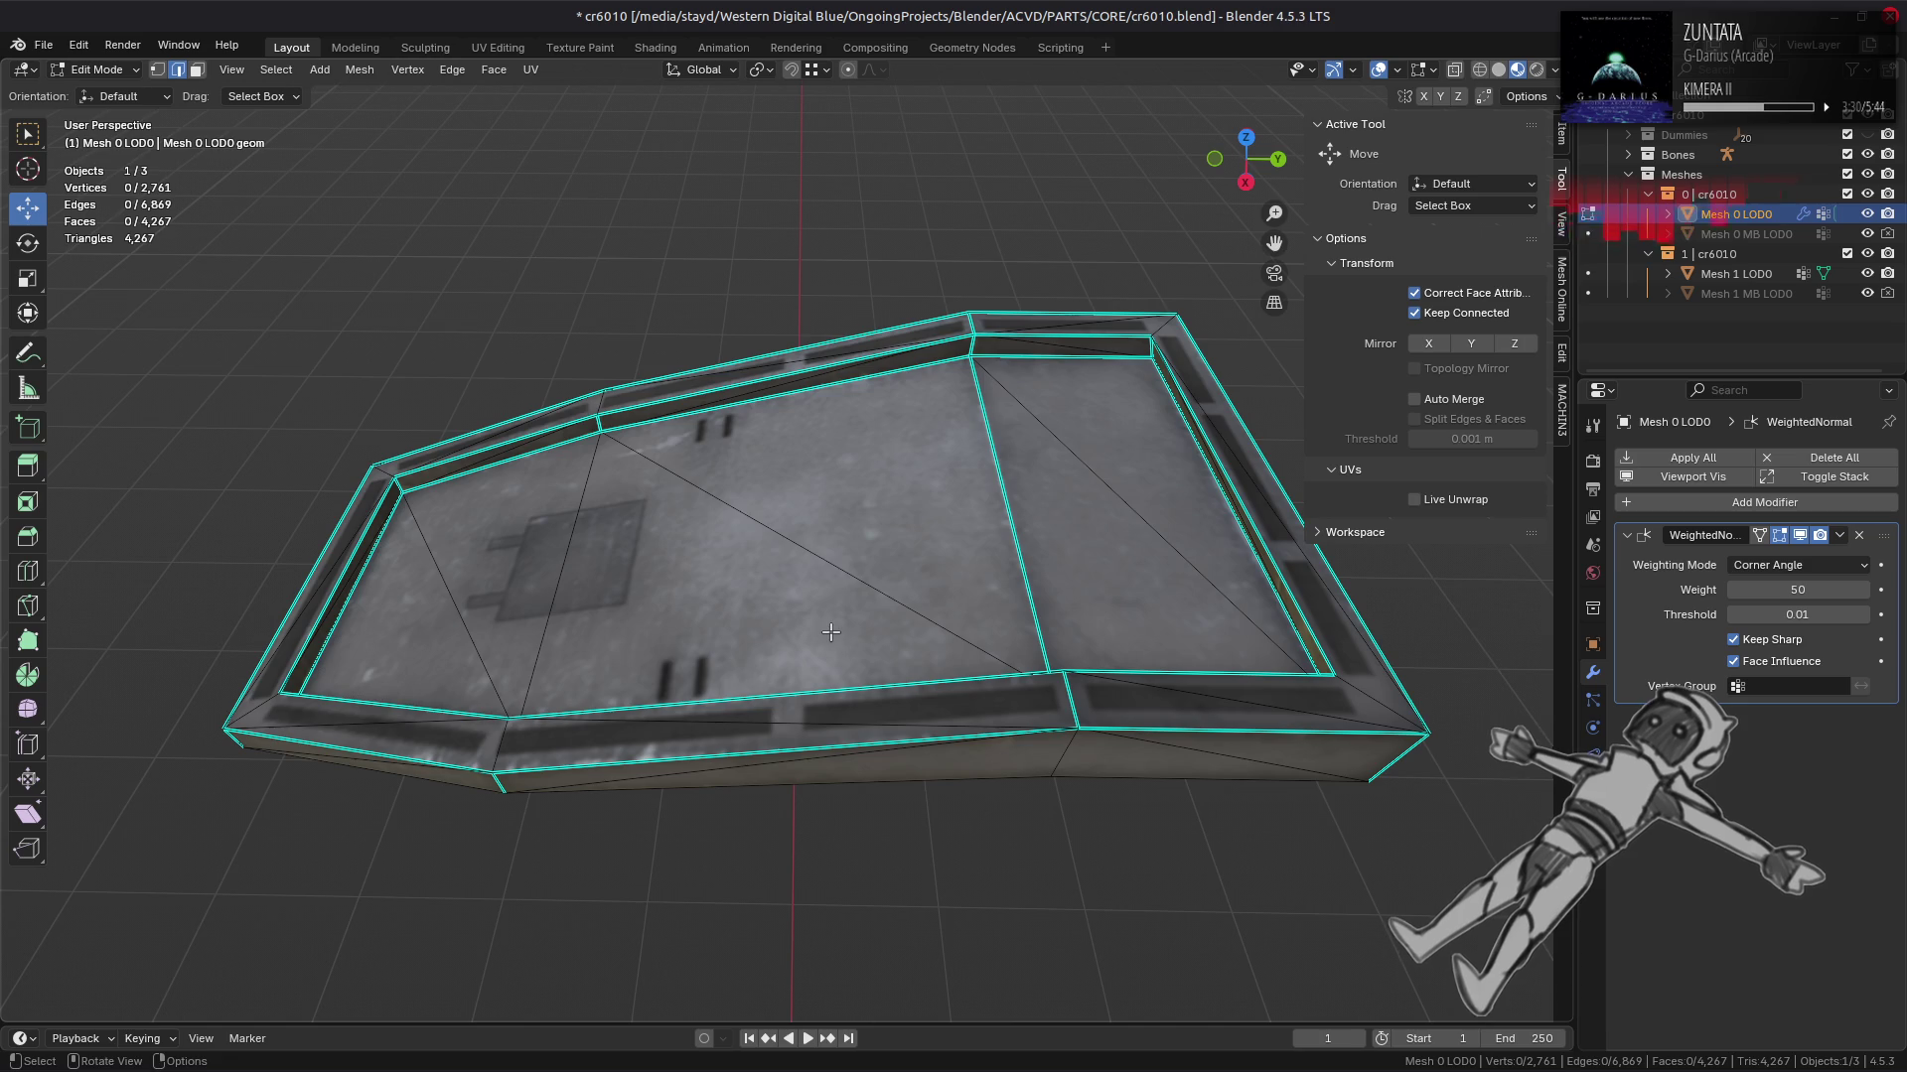
Step: Unhide the remaining ship geometry, switch to face selection and deselect everything
{"action": "left_click_drag", "start_coordinate": [819, 623], "coordinate": [850, 479]}
{"action": "key", "text": "Tab"}
{"action": "key", "text": "Tab"}
{"action": "scroll", "scroll_direction": "down", "scroll_amount": 3}
{"action": "scroll", "scroll_direction": "up", "scroll_amount": 3}
{"action": "key", "text": "alt+h"}
{"action": "key", "text": "3"}
{"action": "key", "text": "alt+a"}
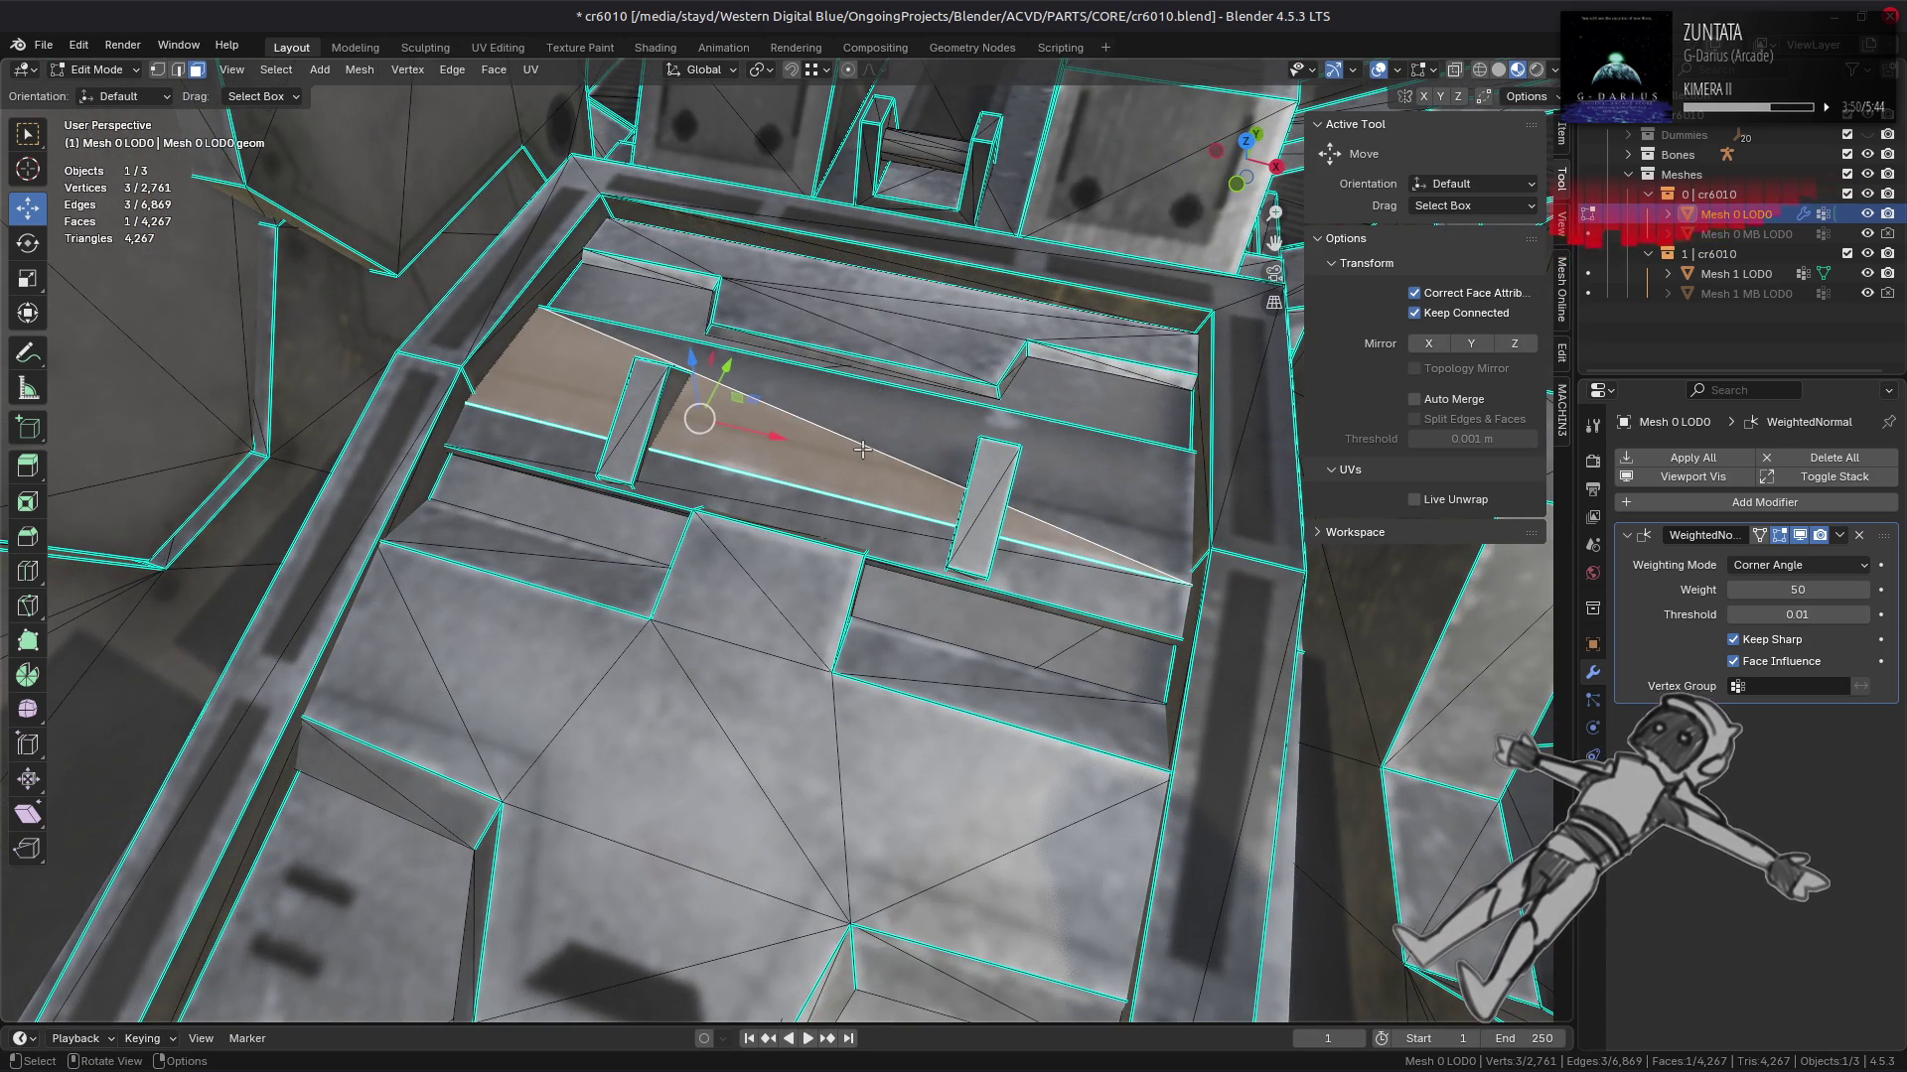
{"action": "left_click_drag", "start_coordinate": [1049, 429], "coordinate": [899, 537]}
{"action": "key", "text": "h"}
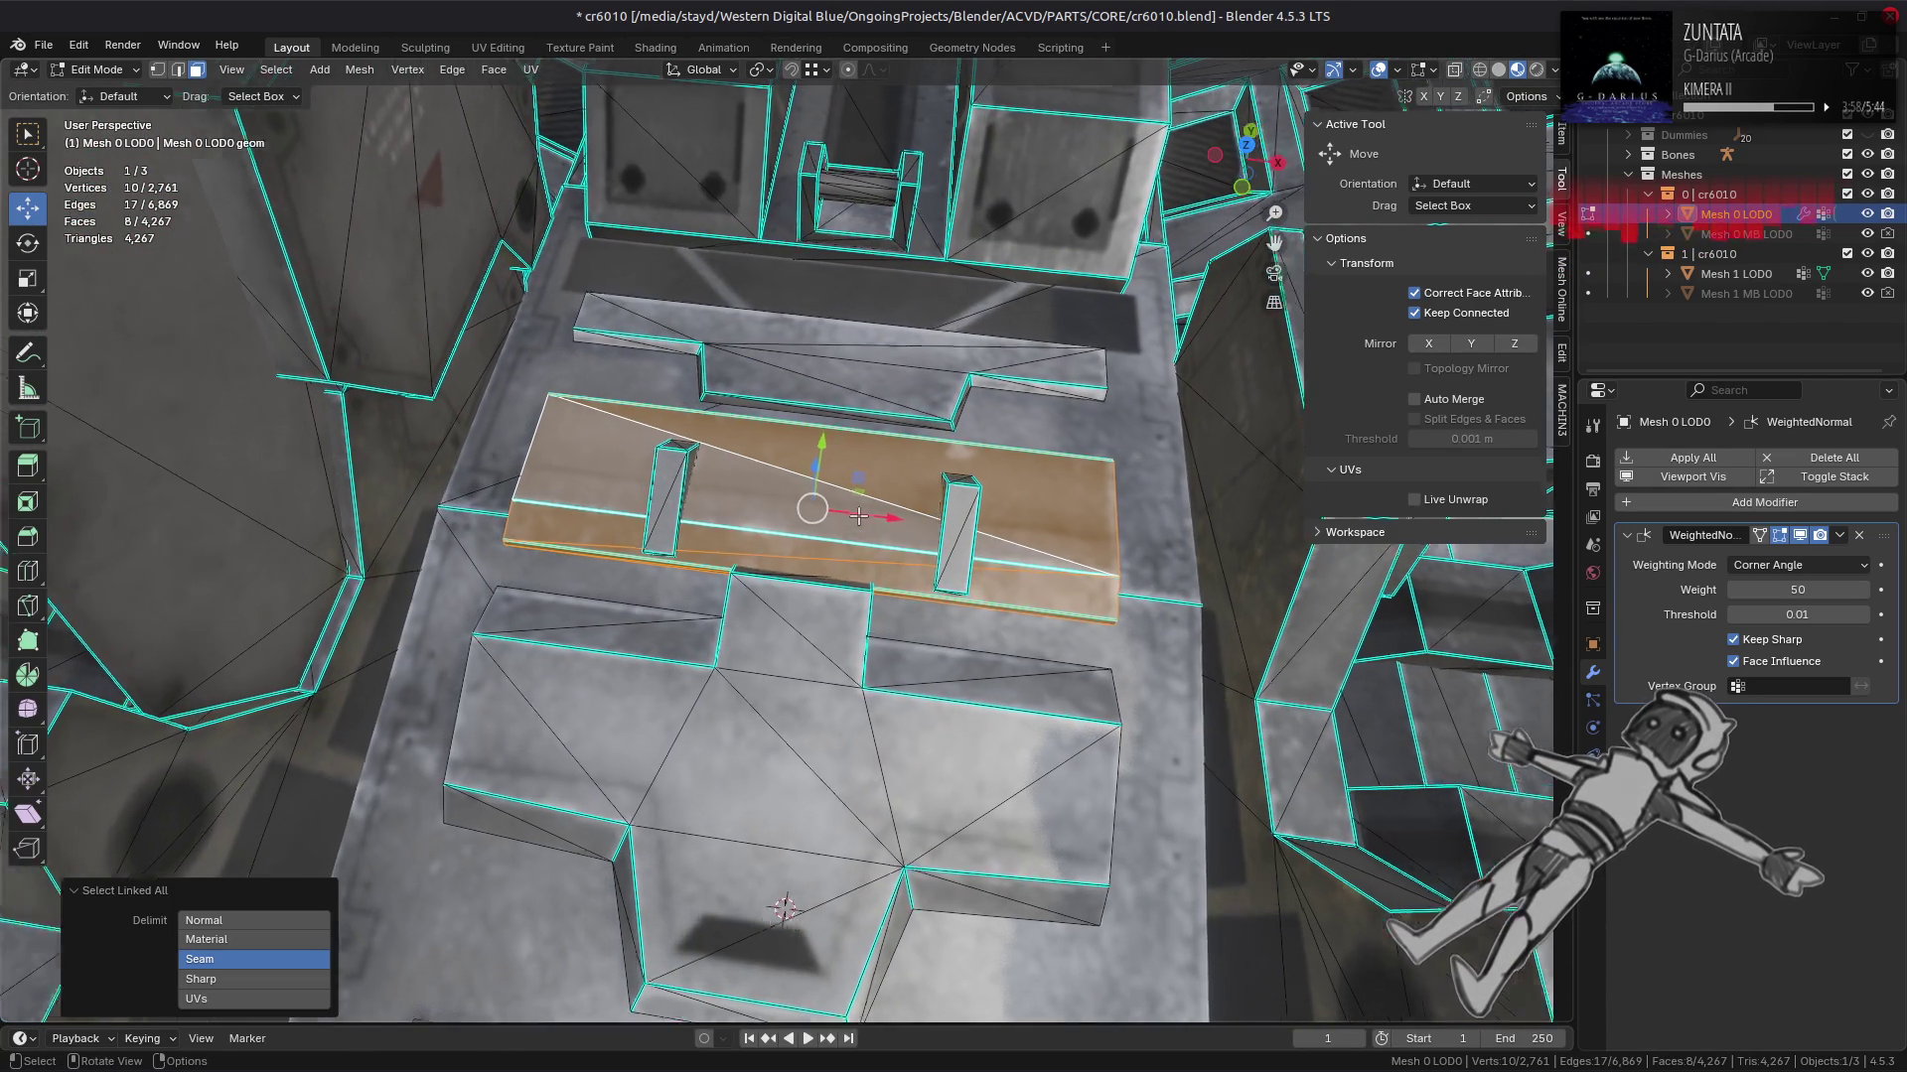
{"action": "key", "text": "KP_Decimal"}
{"action": "key", "text": "shift+h"}
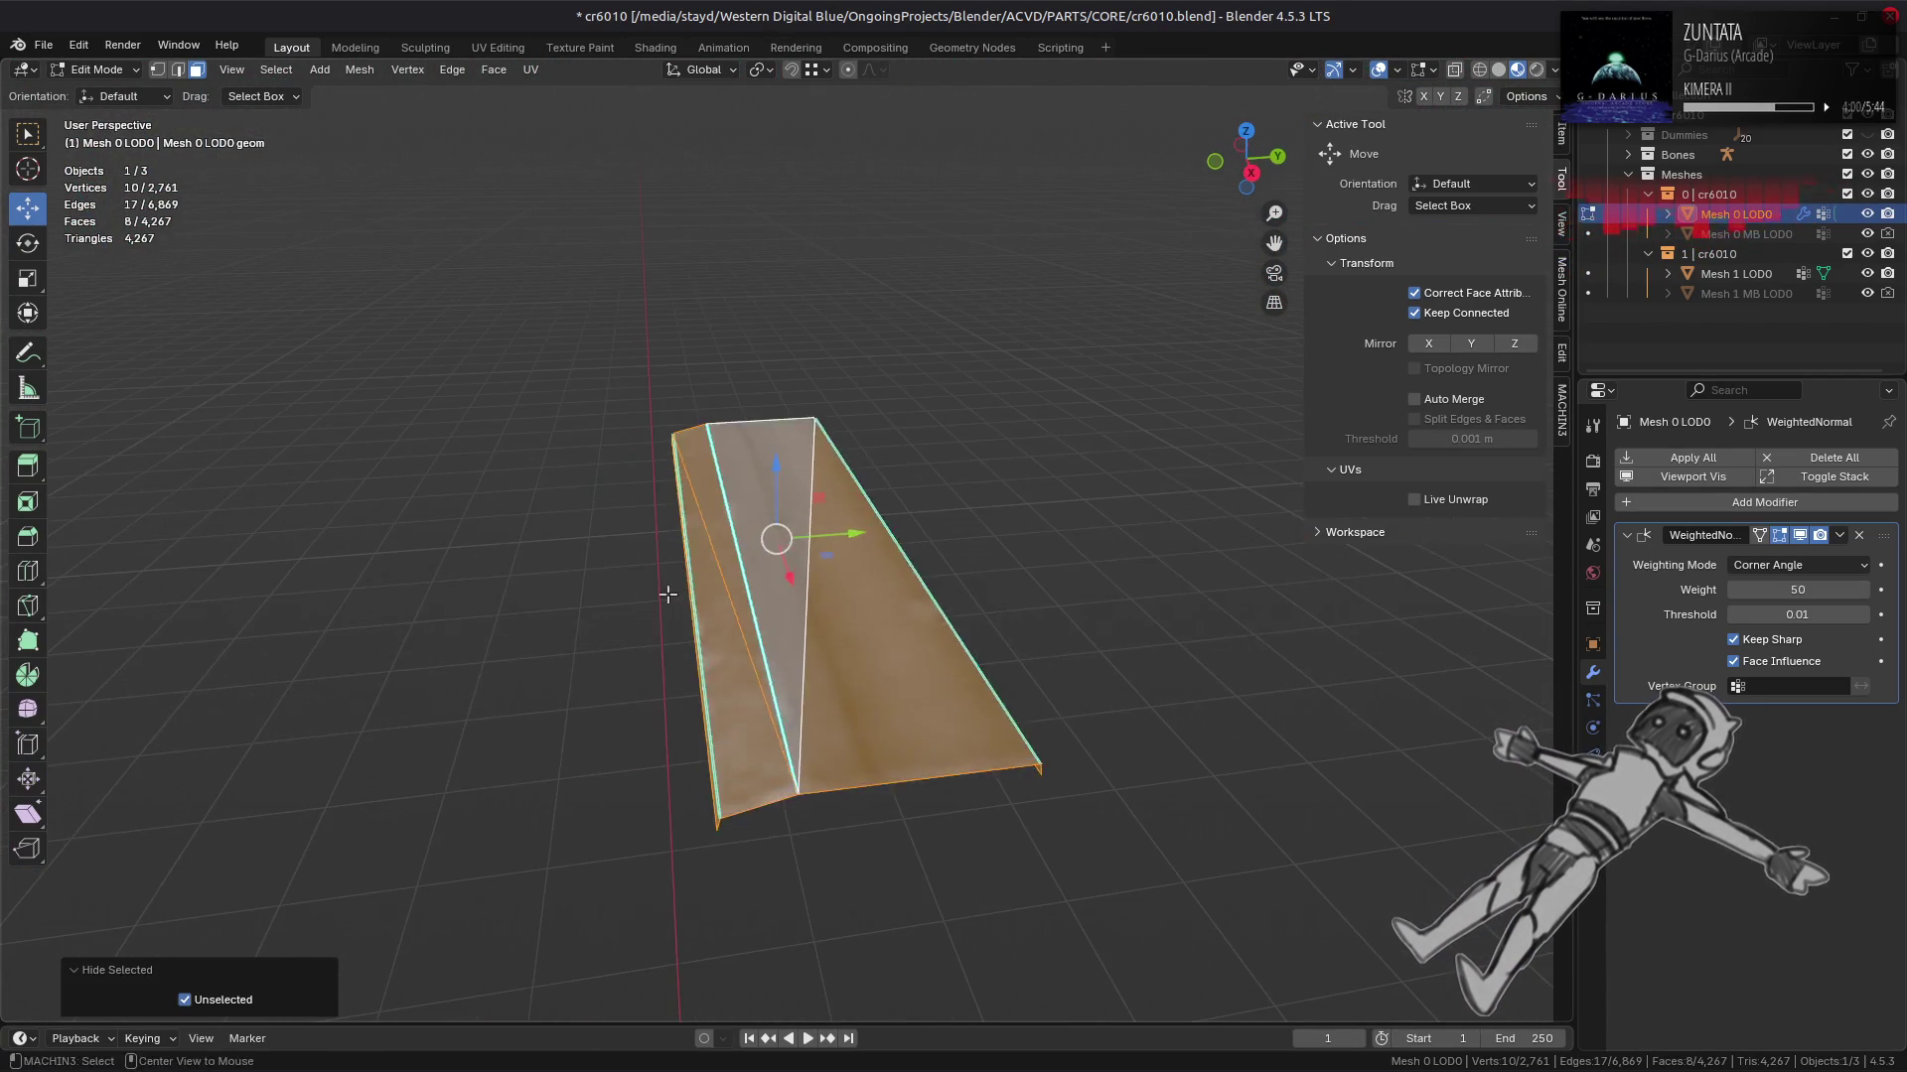
{"action": "key", "text": "alt+a"}
{"action": "key", "text": "Tab"}
{"action": "left_click_drag", "start_coordinate": [787, 639], "coordinate": [917, 659]}
{"action": "key", "text": "Tab"}
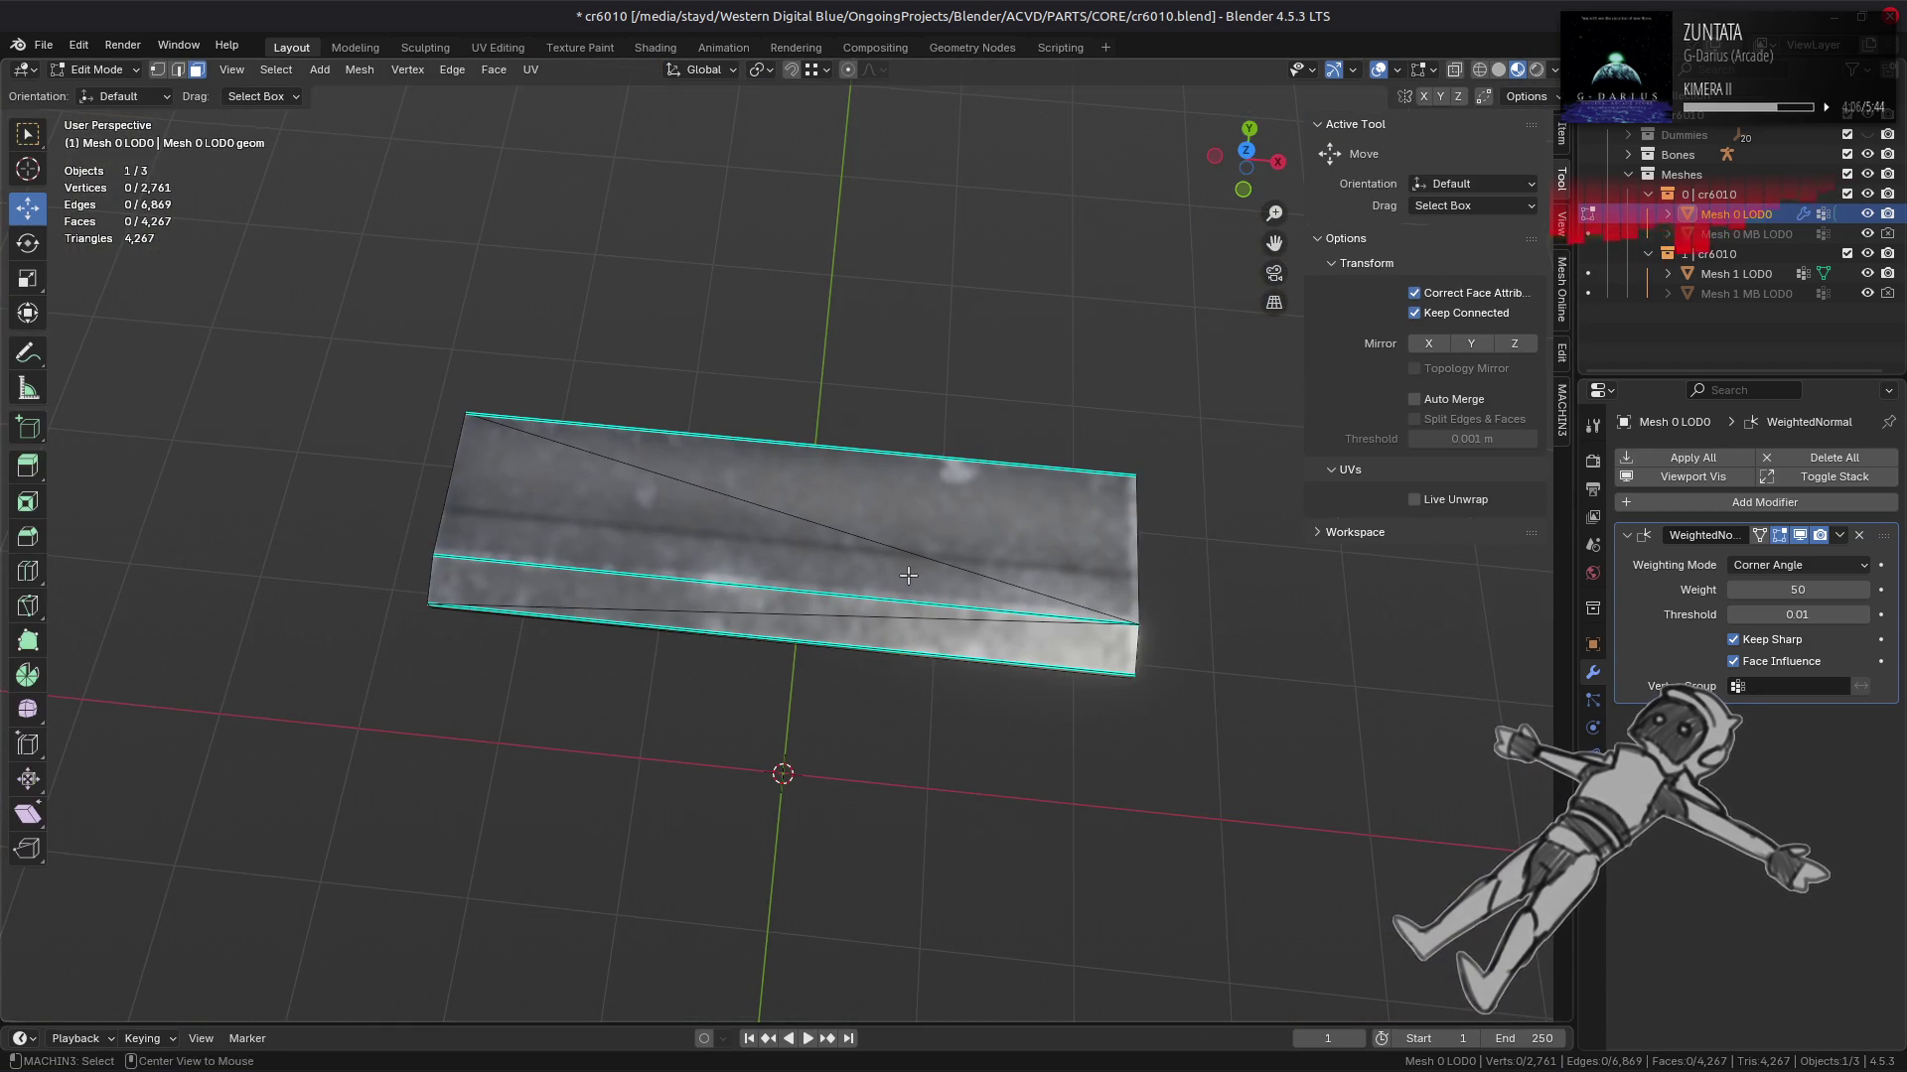
{"action": "key", "text": "alt+h"}
{"action": "key", "text": "alt+a"}
{"action": "left_click_drag", "start_coordinate": [908, 575], "coordinate": [597, 431]}
{"action": "key", "text": "shift+h"}
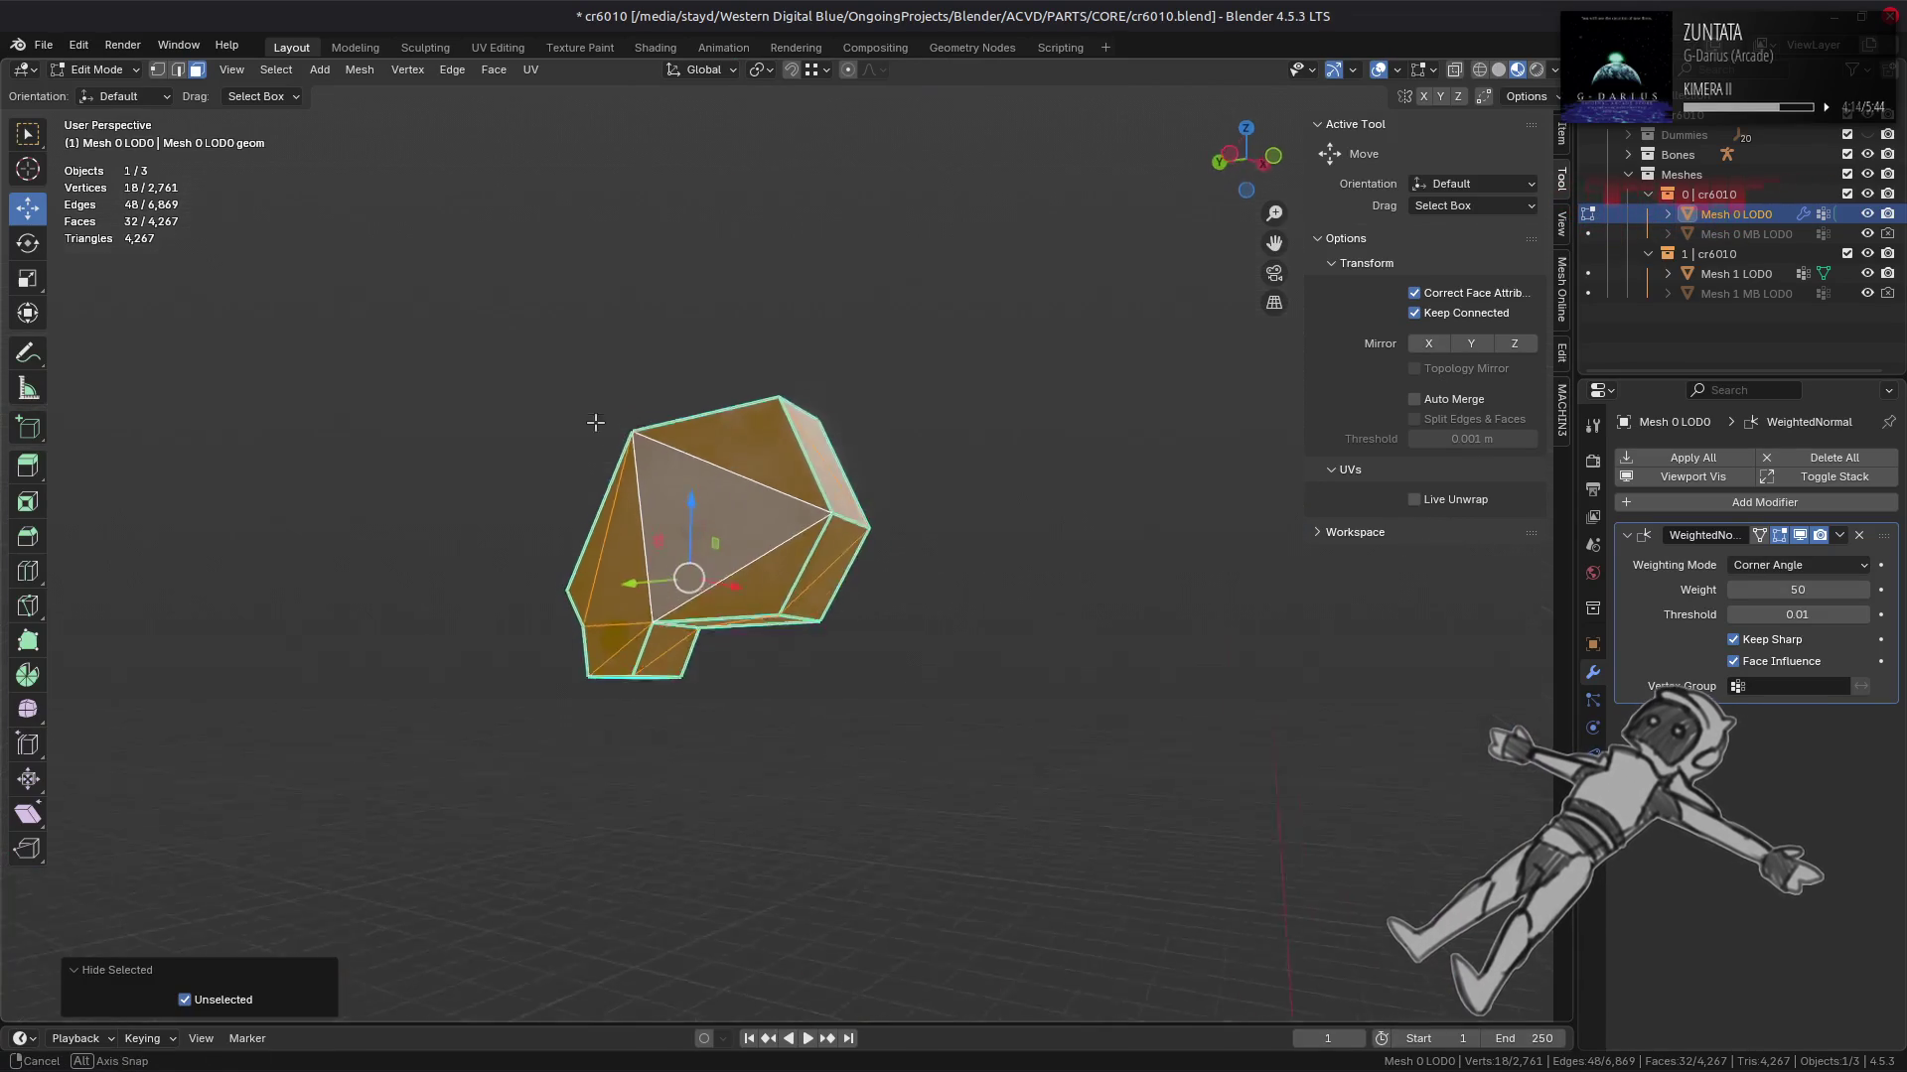
{"action": "left_click", "coordinate": [493, 70]}
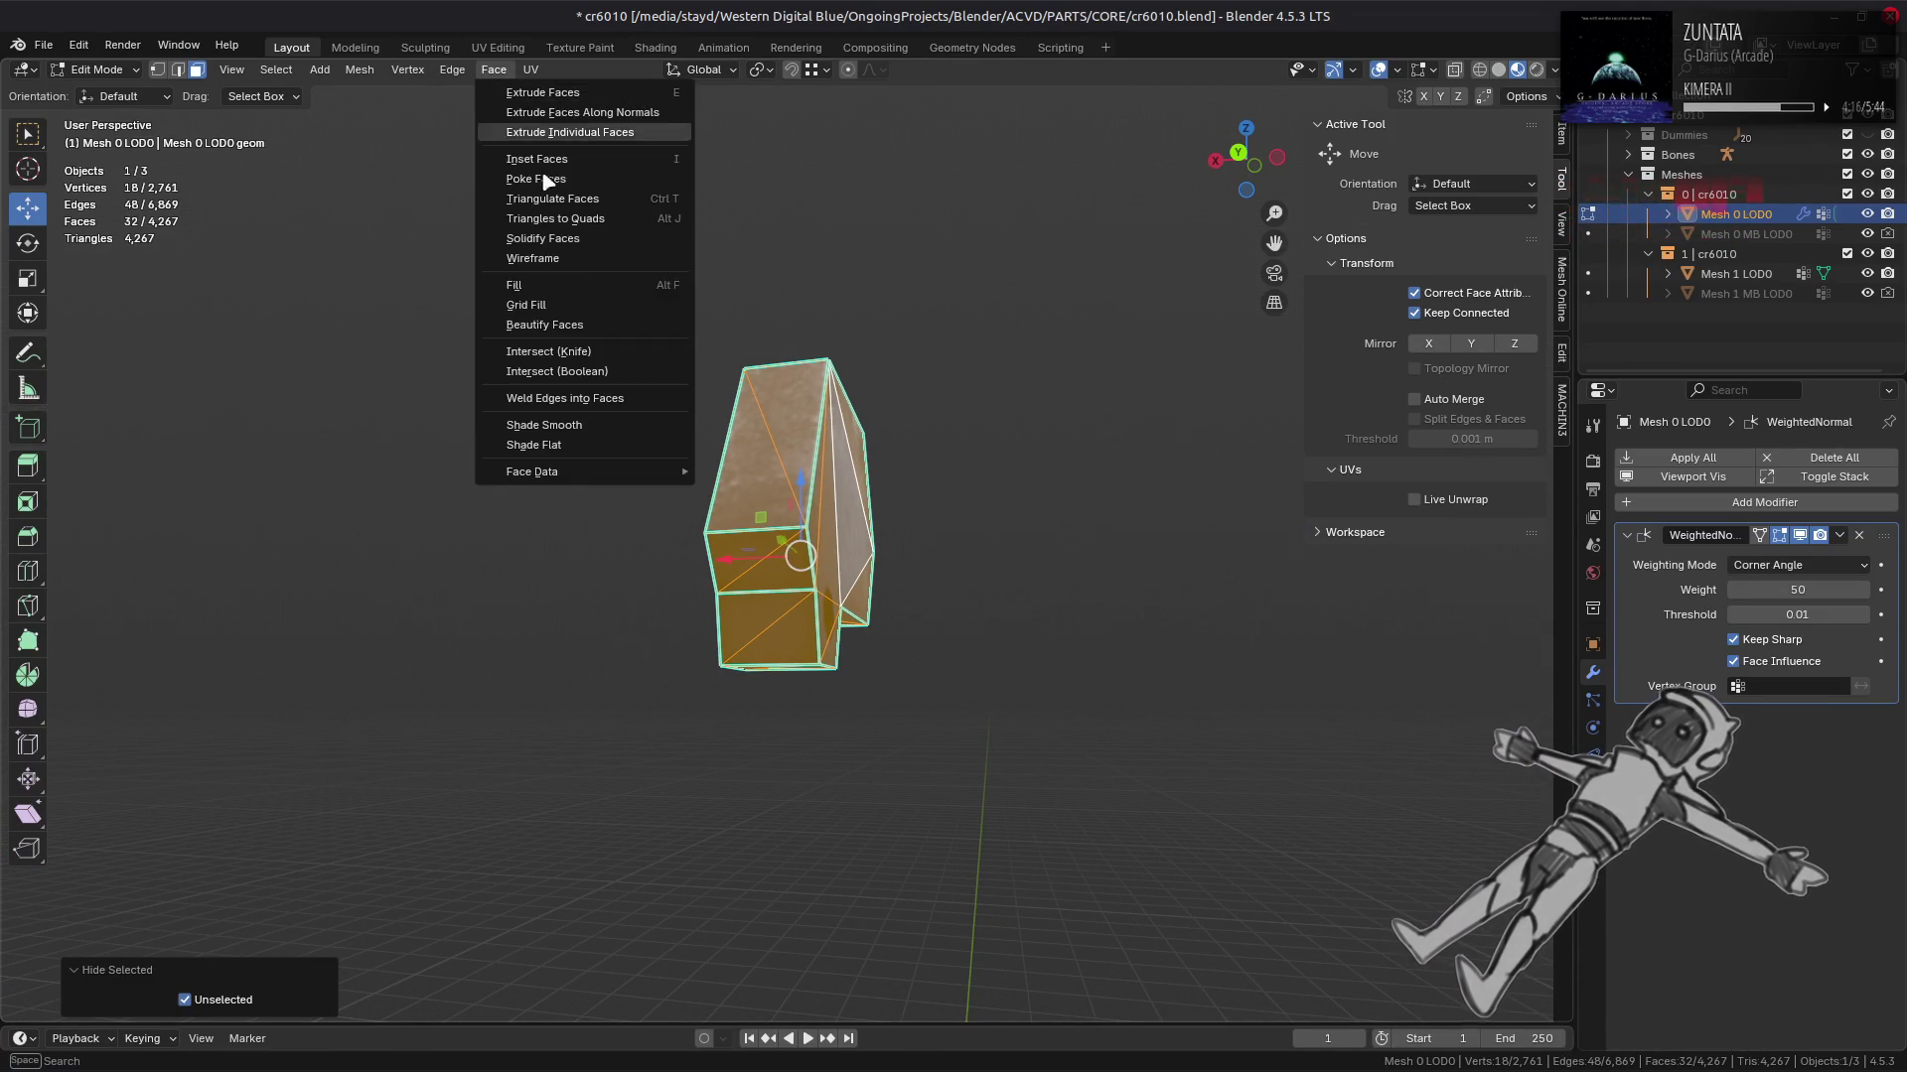
{"action": "left_click", "coordinate": [576, 325]}
{"action": "left_click_drag", "start_coordinate": [576, 324], "coordinate": [596, 429]}
{"action": "key", "text": "ctrl+z"}
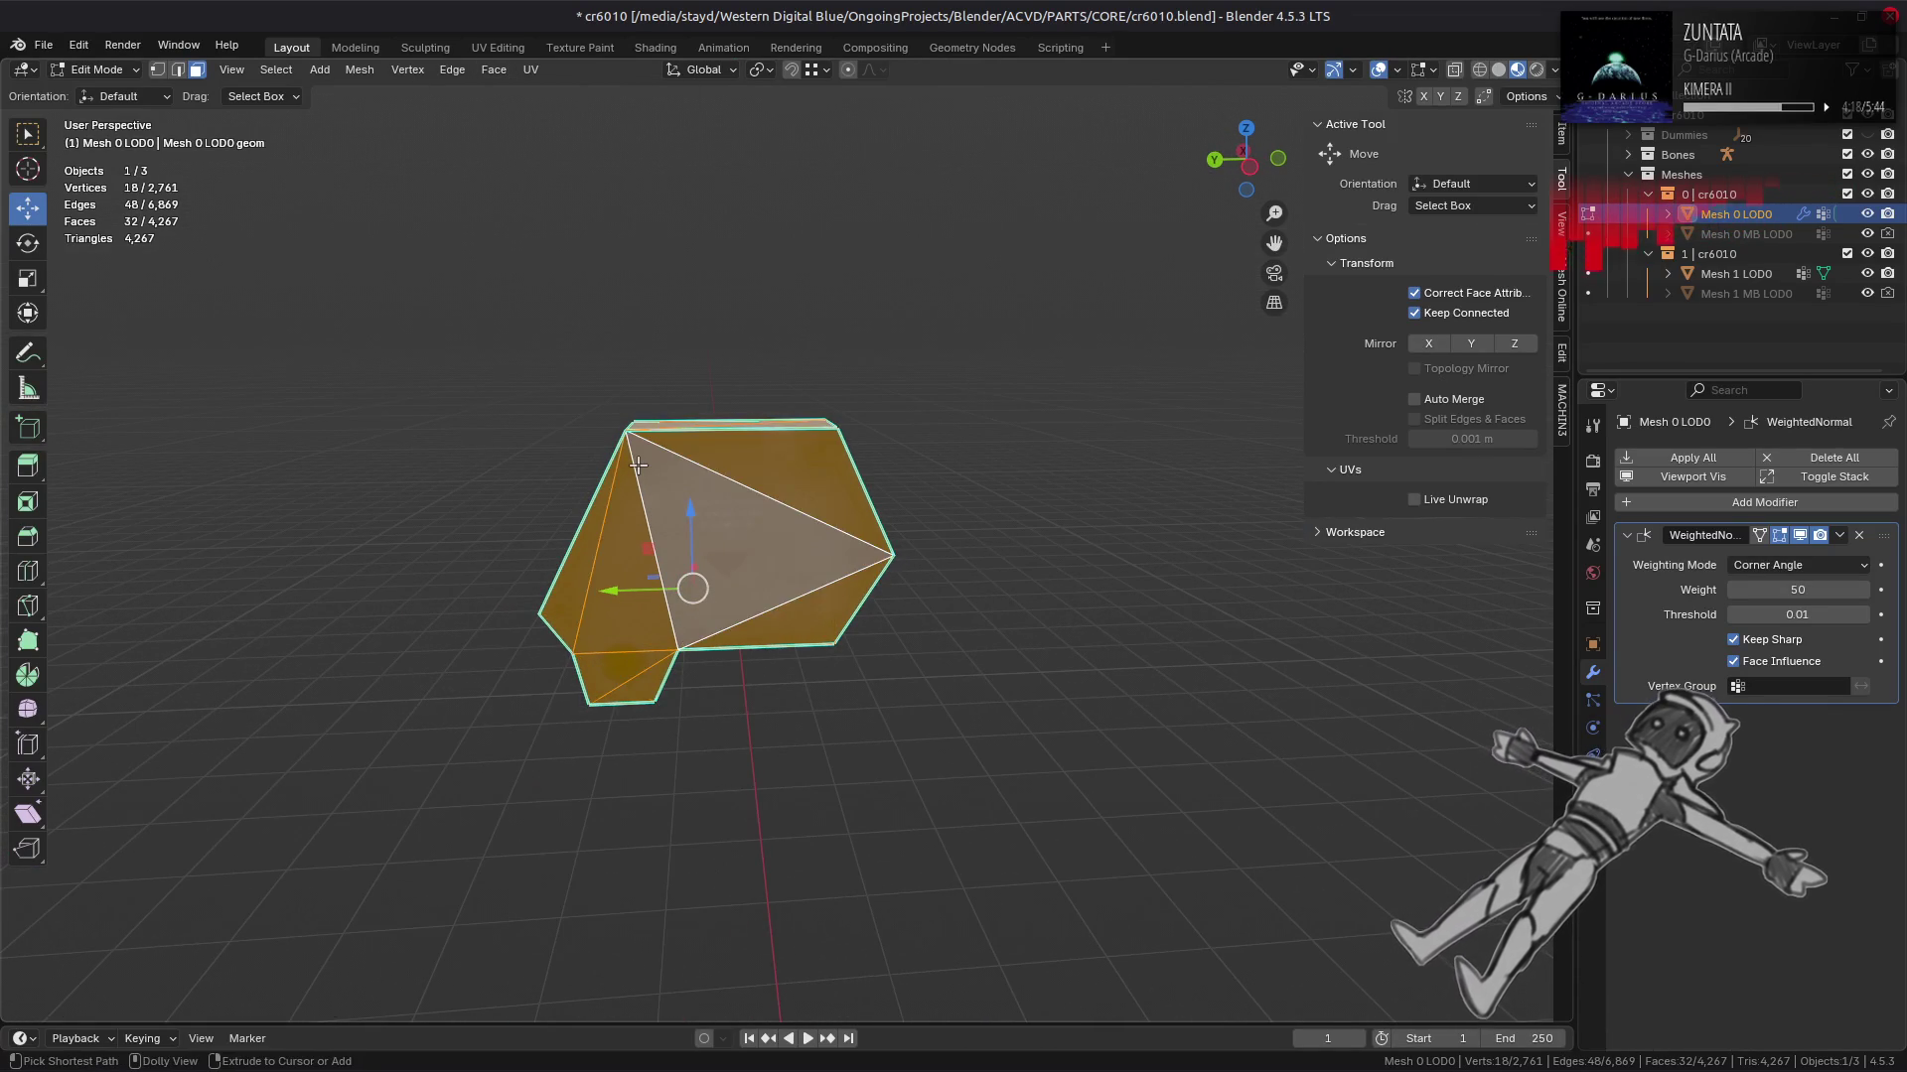
{"action": "key", "text": "alt+h"}
{"action": "key", "text": "alt+a"}
{"action": "left_click_drag", "start_coordinate": [791, 456], "coordinate": [880, 512]}
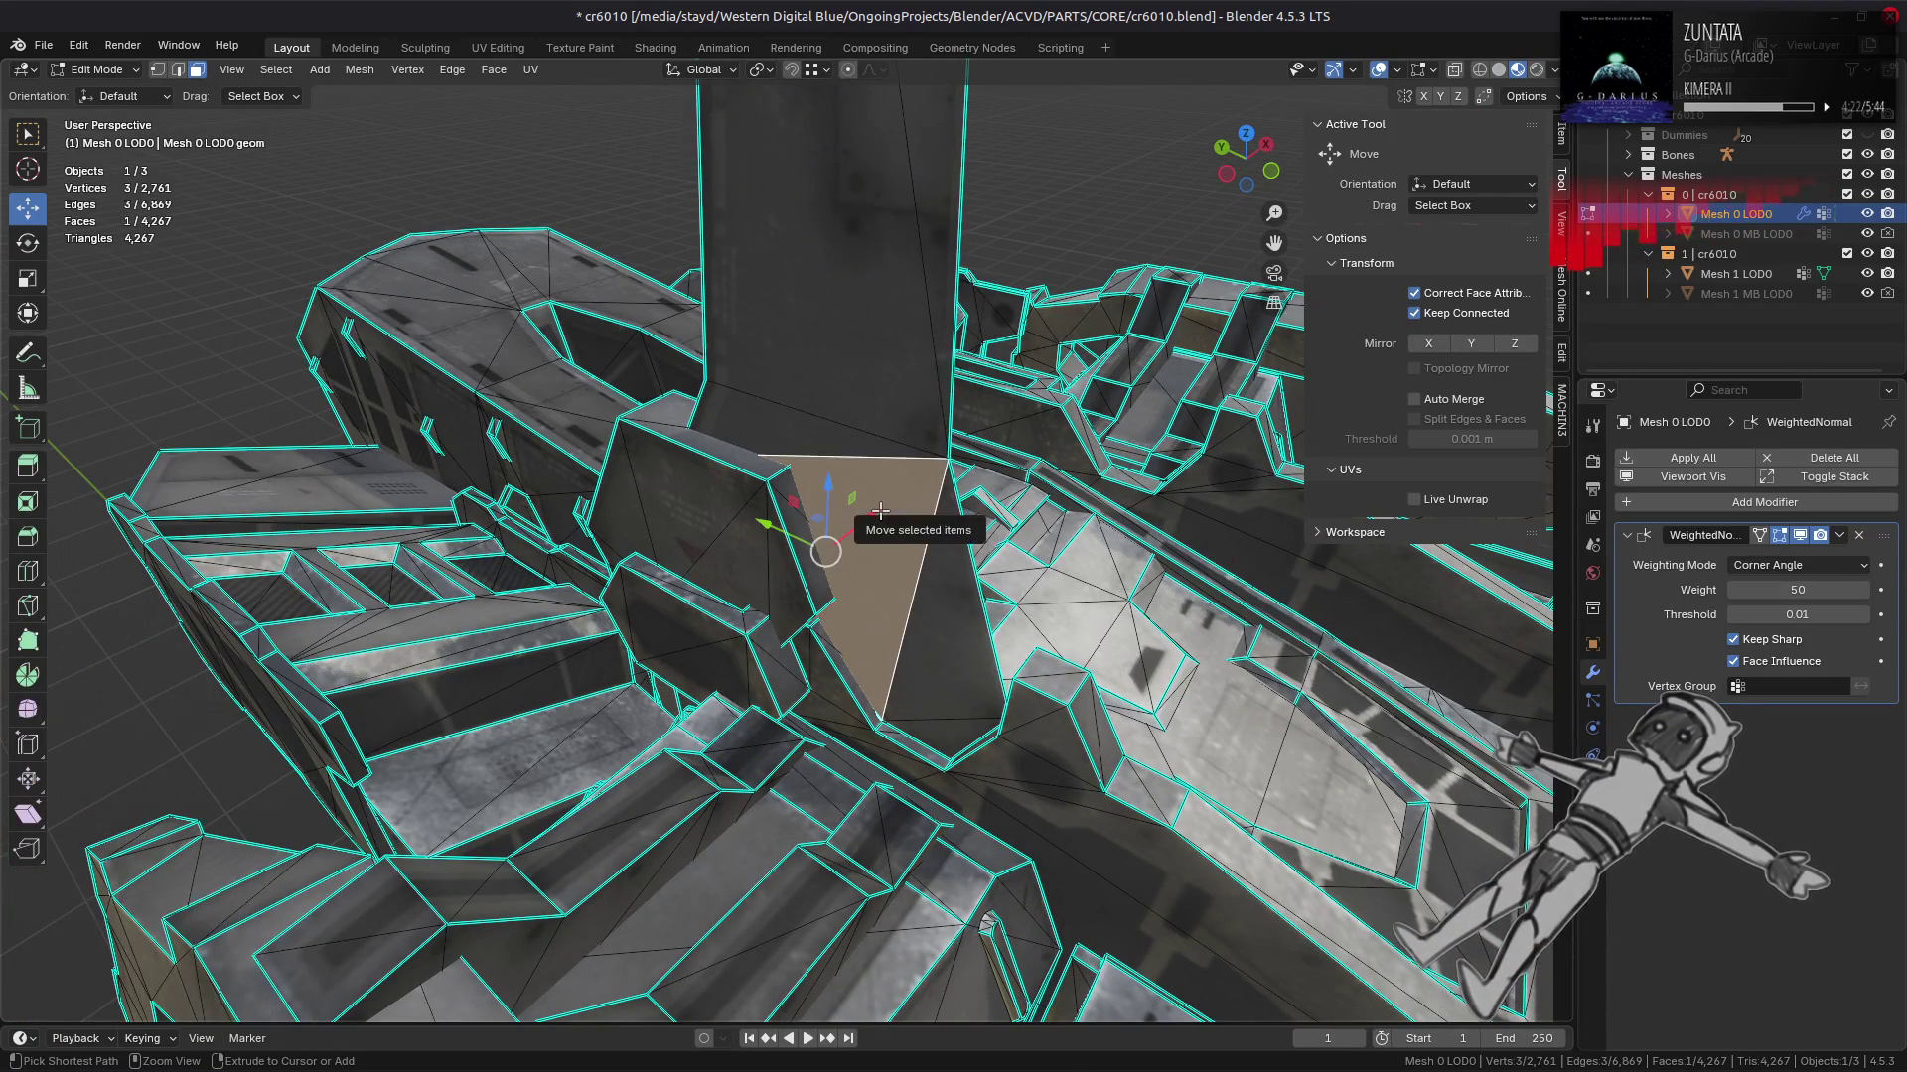
{"action": "key", "text": "ctrl+l"}
{"action": "key", "text": "shift+h"}
{"action": "key", "text": "alt+a"}
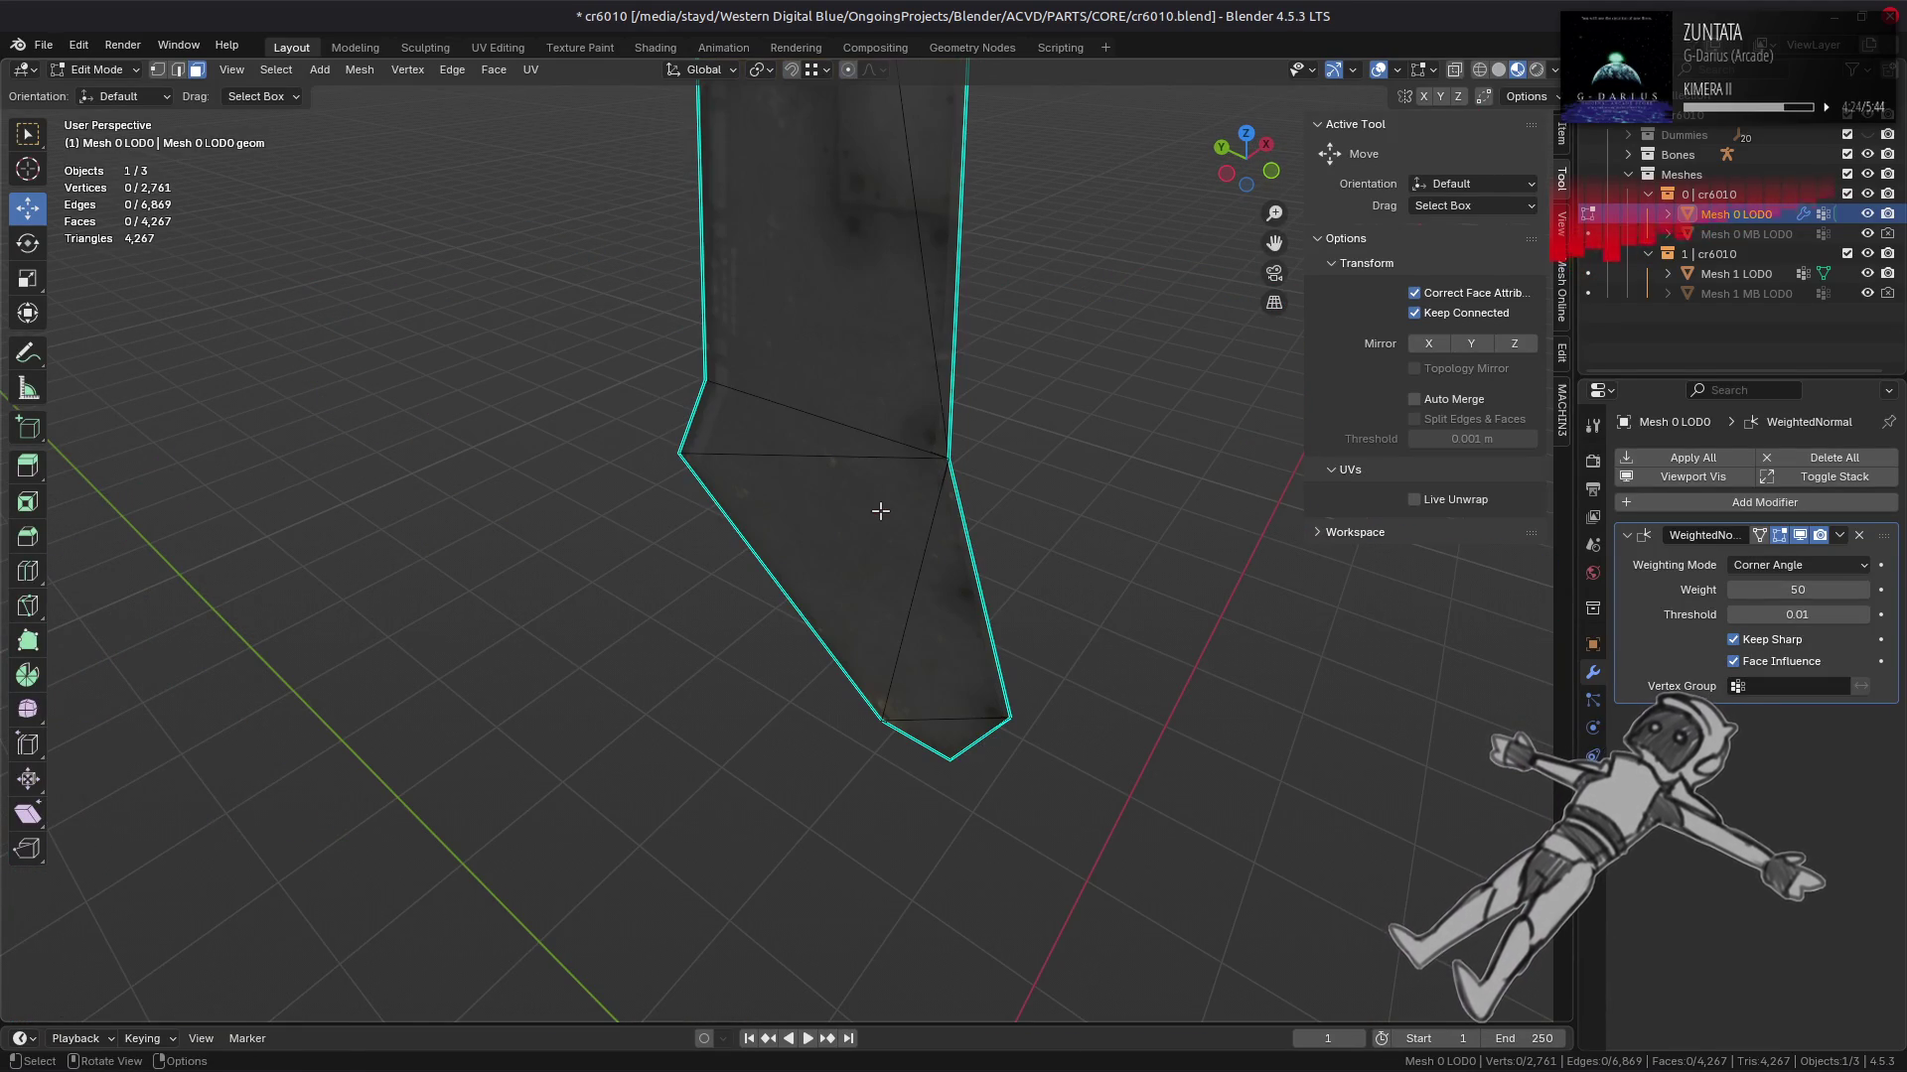
{"action": "left_click_drag", "start_coordinate": [881, 474], "coordinate": [1119, 391]}
{"action": "left_click_drag", "start_coordinate": [775, 369], "coordinate": [676, 536]}
{"action": "key", "text": "KP_Divide"}
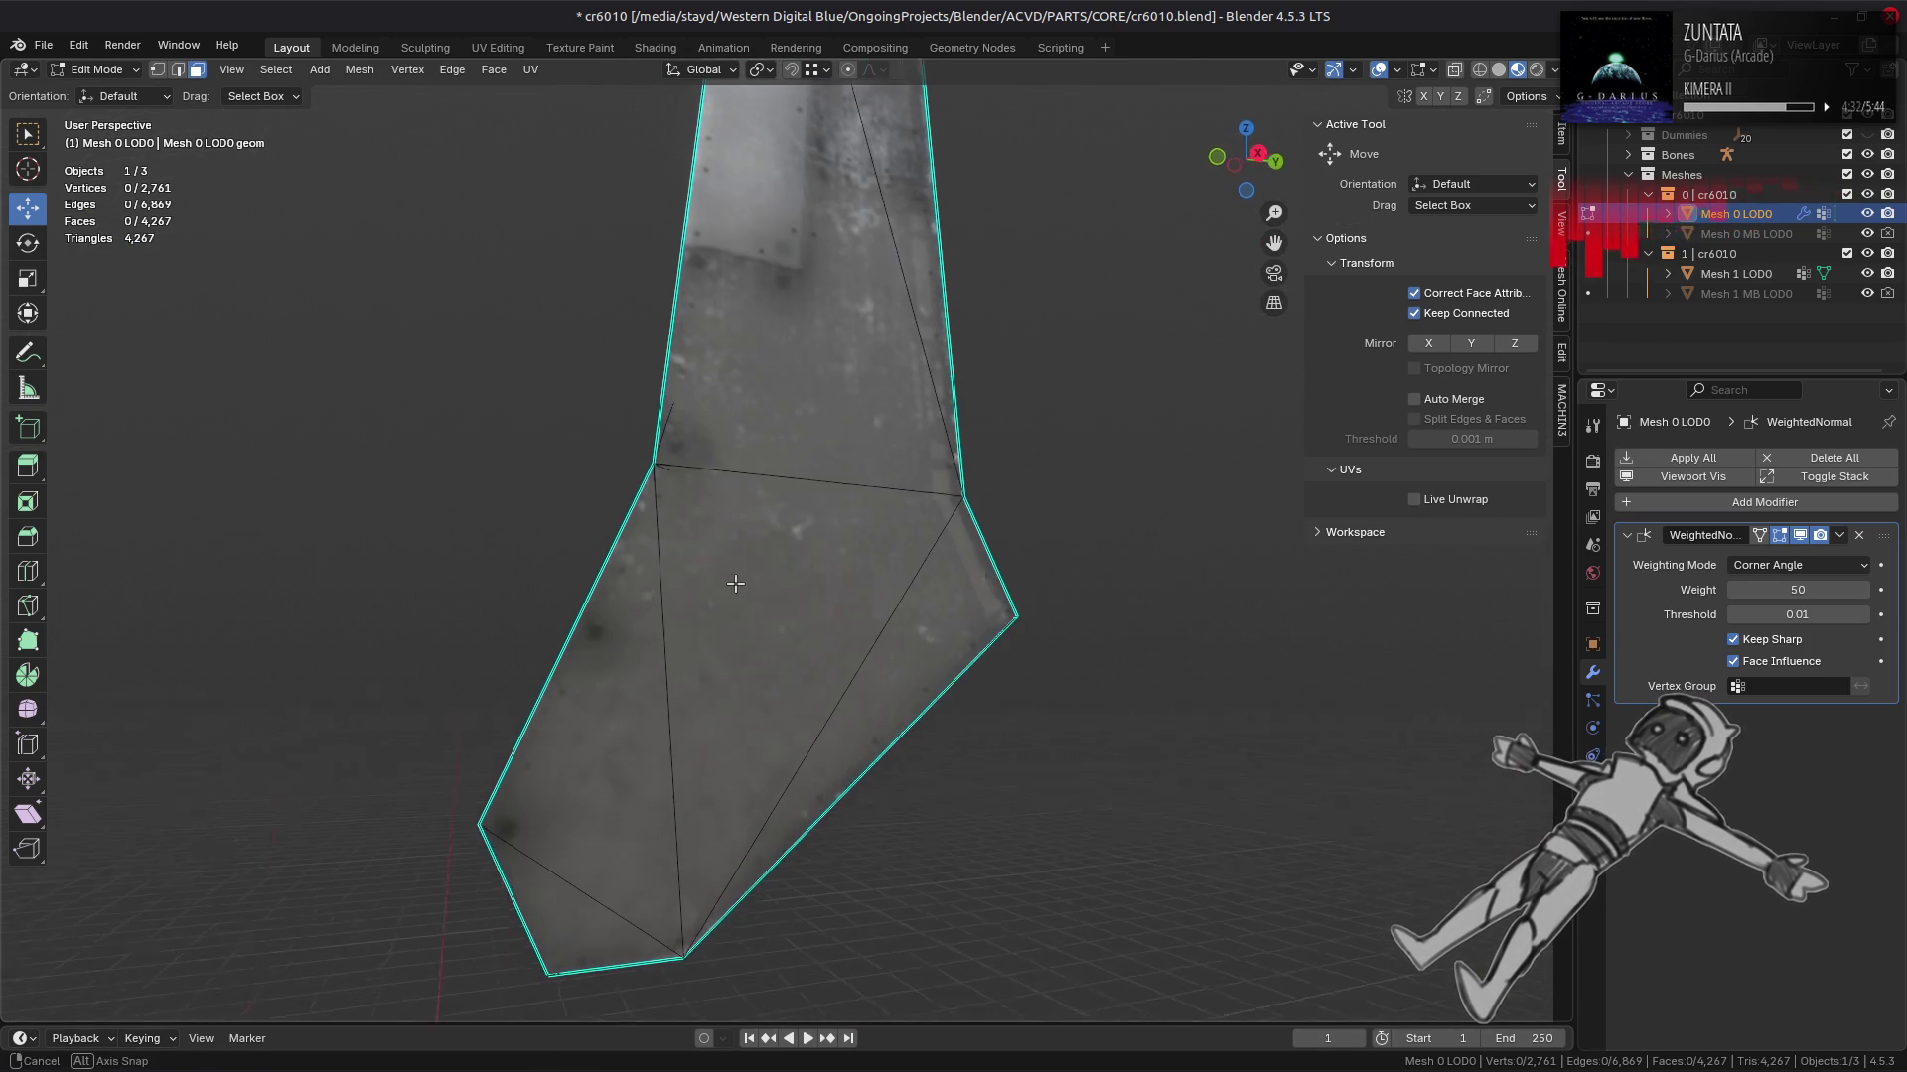
{"action": "key", "text": "Tab"}
{"action": "left_click_drag", "start_coordinate": [736, 591], "coordinate": [885, 532]}
{"action": "key", "text": "Tab"}
{"action": "key", "text": "Tab"}
{"action": "key", "text": "Tab"}
{"action": "key", "text": "shift+h"}
{"action": "key", "text": "ctrl+z"}
{"action": "key", "text": "alt+a"}
{"action": "key", "text": "Tab"}
Step: Orbit in close on the mesh front in edge select mode, opening and dismissing the Edge menu
{"action": "left_click_drag", "start_coordinate": [581, 503], "coordinate": [578, 556]}
{"action": "key", "text": "Tab"}
{"action": "key", "text": "Tab"}
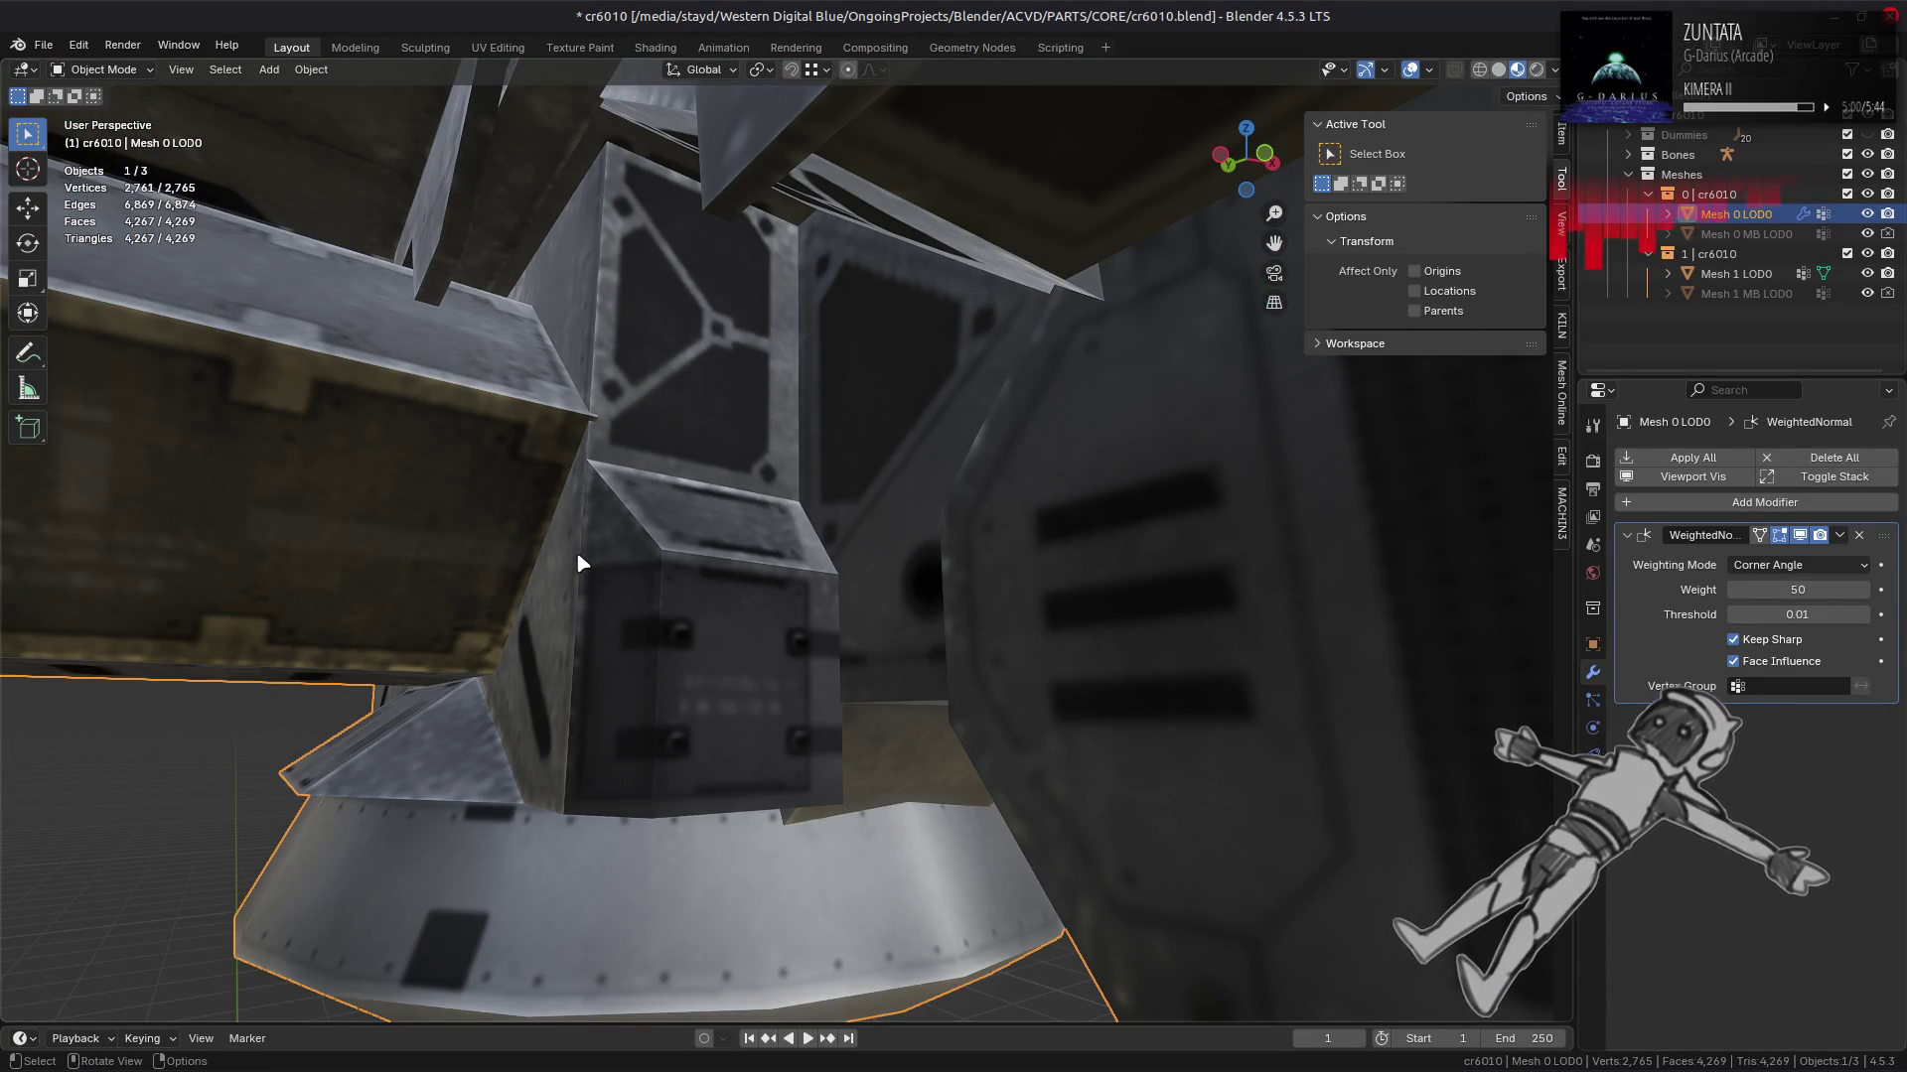
{"action": "scroll", "scroll_direction": "down", "scroll_amount": 3}
{"action": "left_click_drag", "start_coordinate": [612, 517], "coordinate": [531, 519]}
{"action": "scroll", "scroll_direction": "up", "scroll_amount": 3}
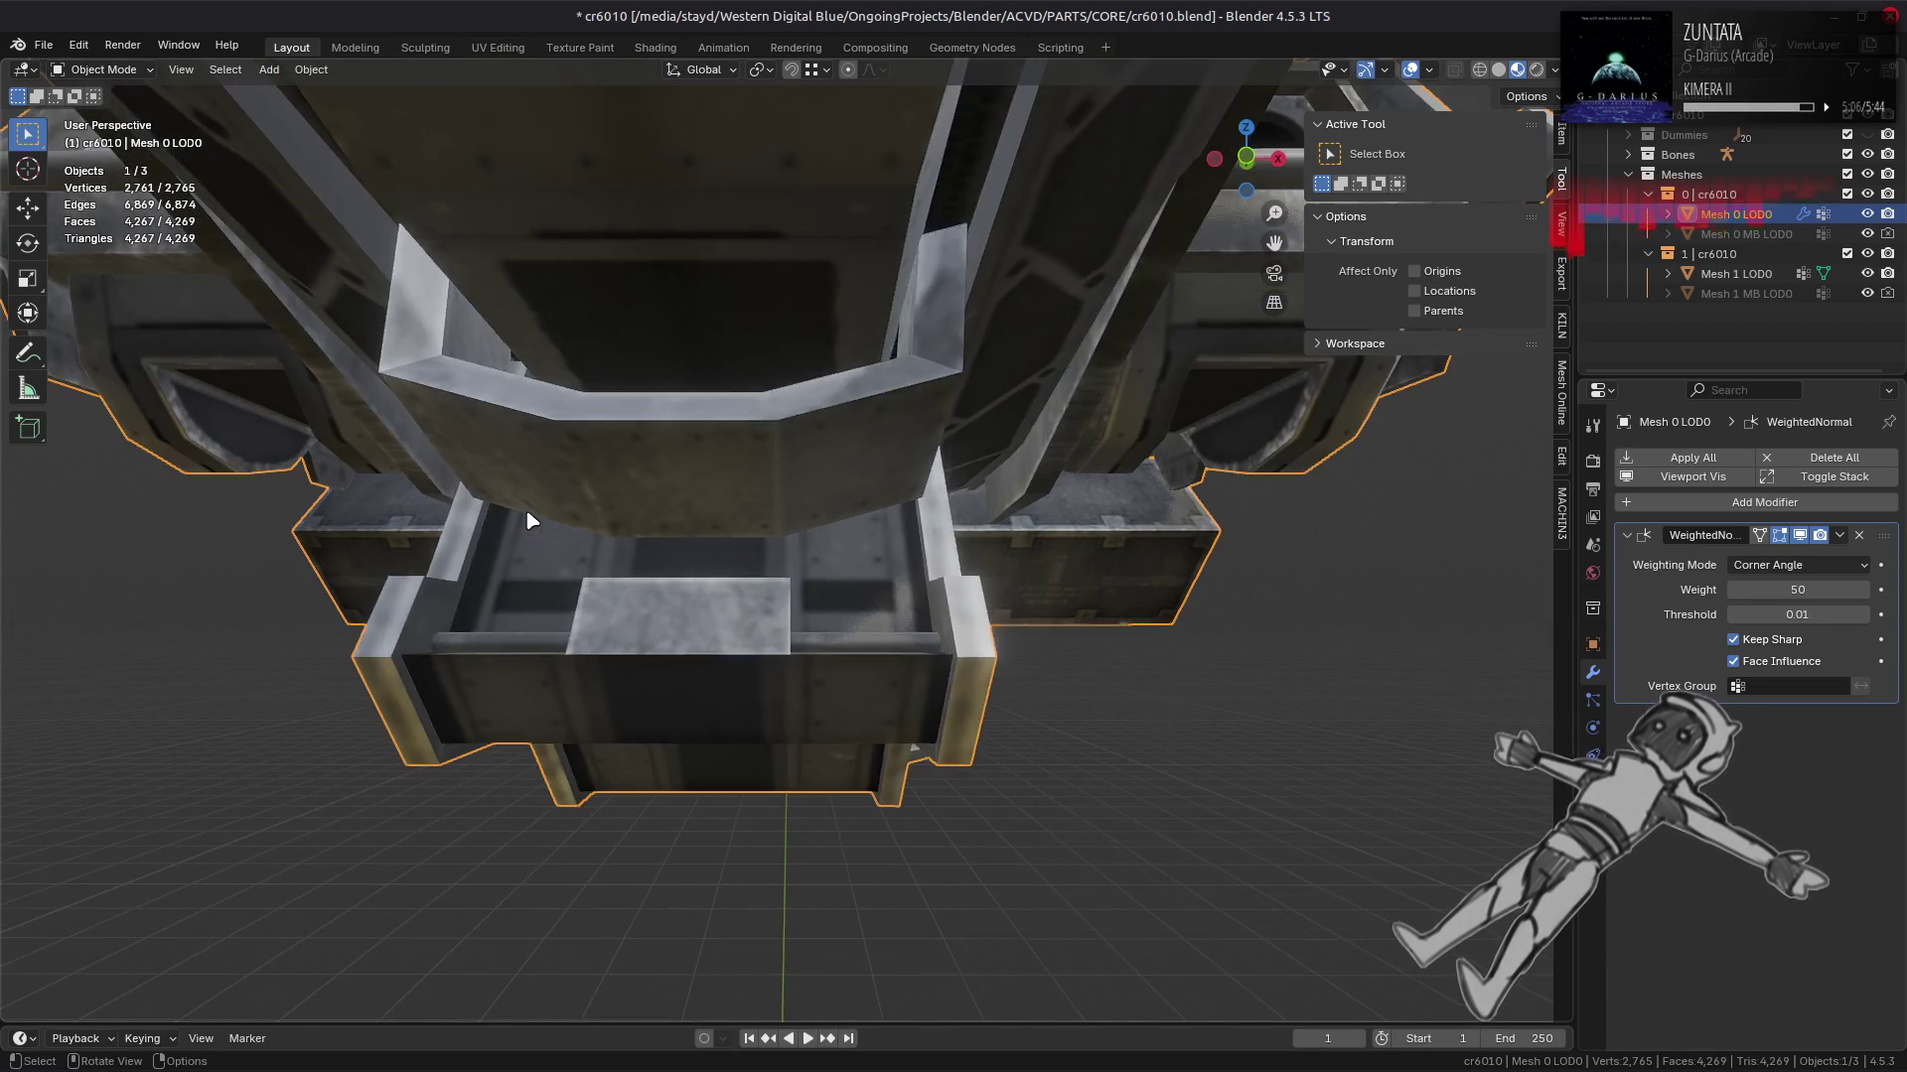
{"action": "key", "text": "Tab"}
{"action": "scroll", "scroll_direction": "down", "scroll_amount": 3}
{"action": "key", "text": "2"}
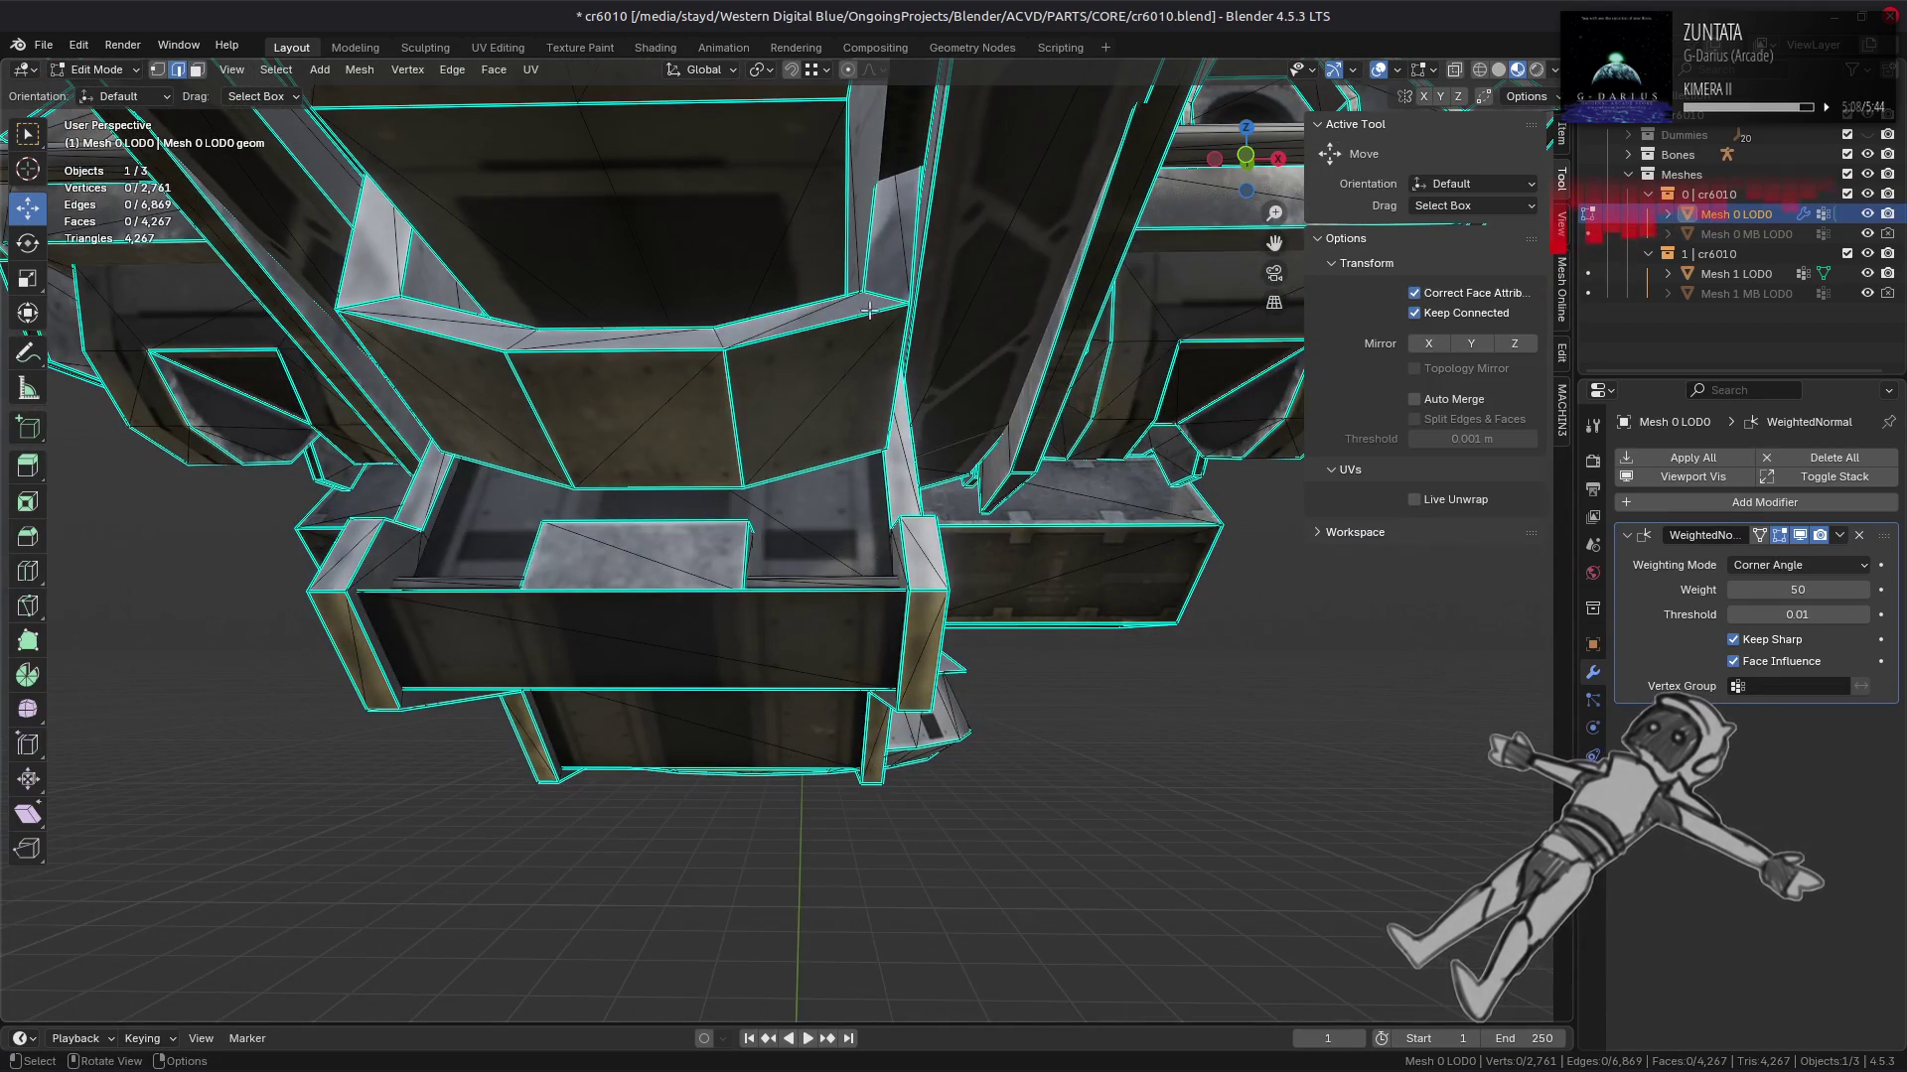
{"action": "key", "text": "ctrl+e"}
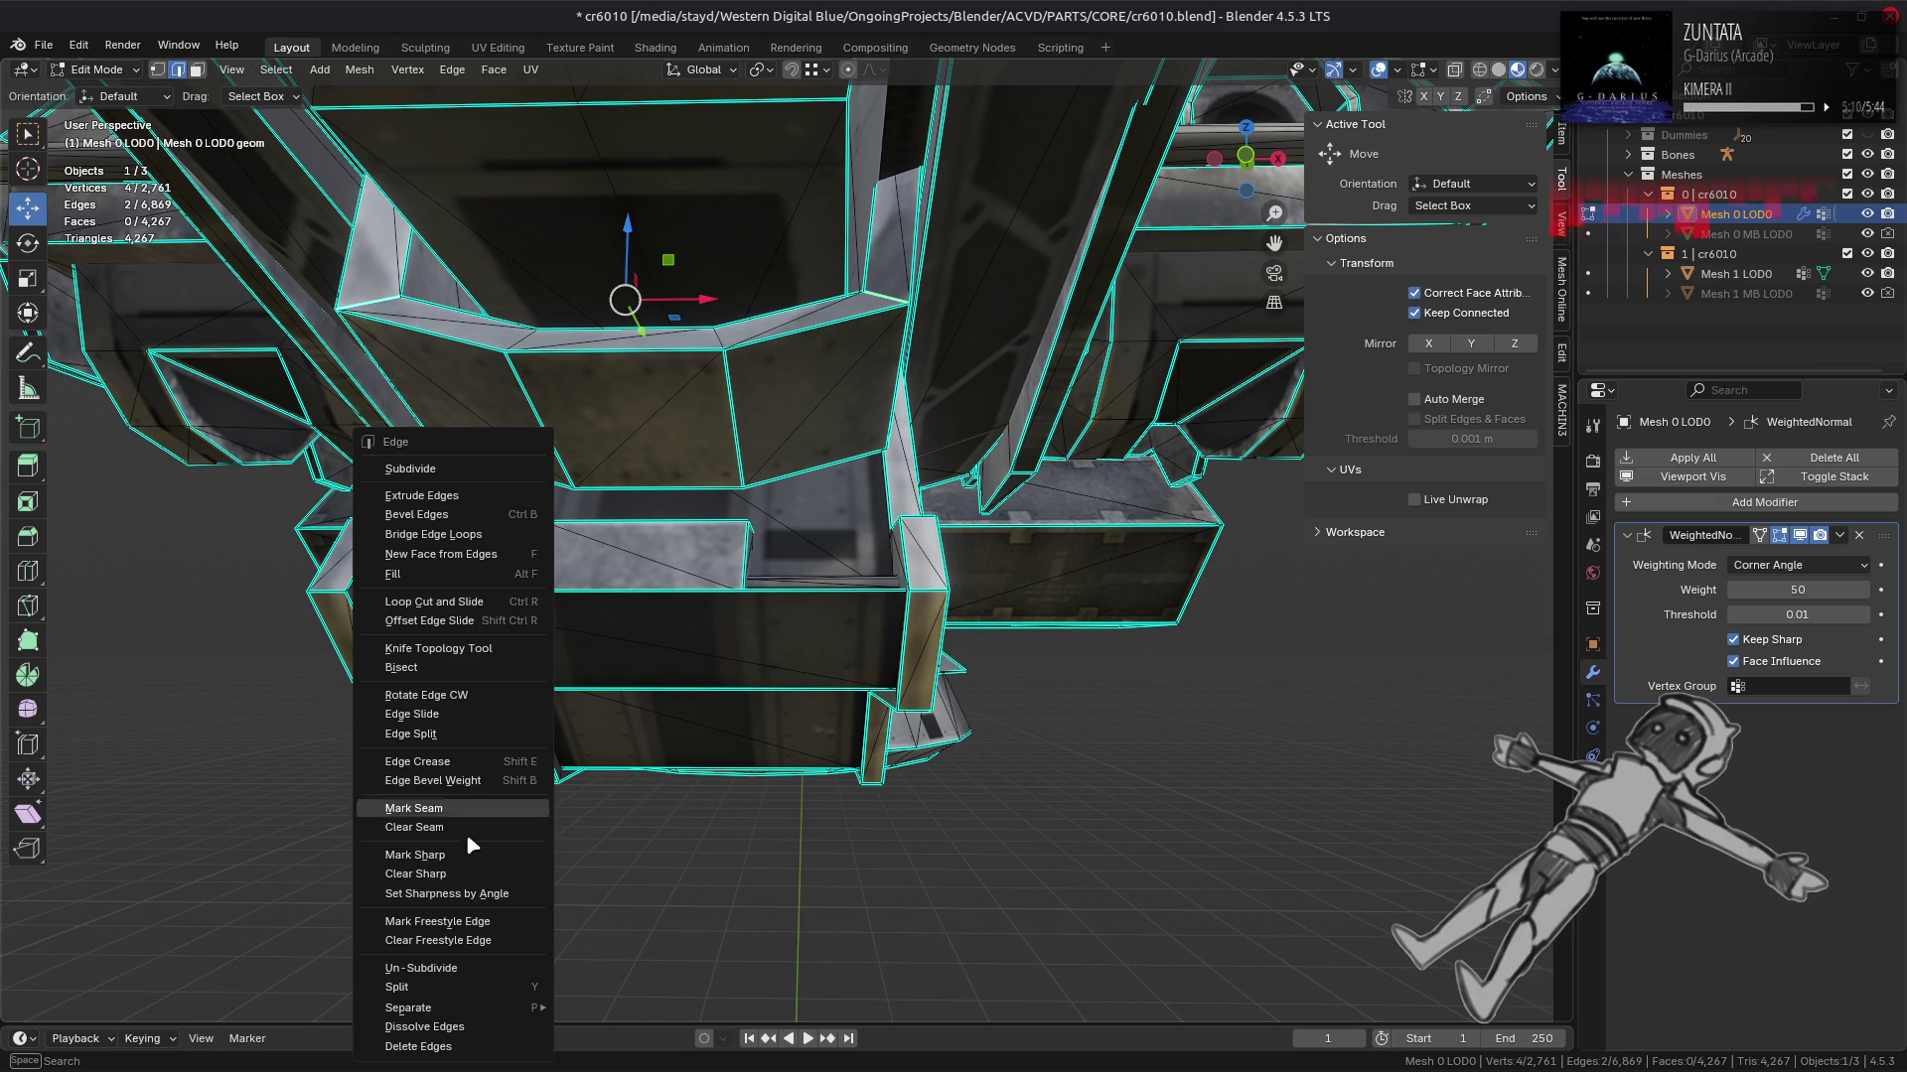
{"action": "left_click", "coordinate": [470, 878]}
{"action": "key", "text": "Tab"}
{"action": "left_click_drag", "start_coordinate": [630, 587], "coordinate": [636, 633]}
Step: Isolate the linked U-shaped part with Ctrl+L and Shift+H, then deselect it
{"action": "key", "text": "Tab"}
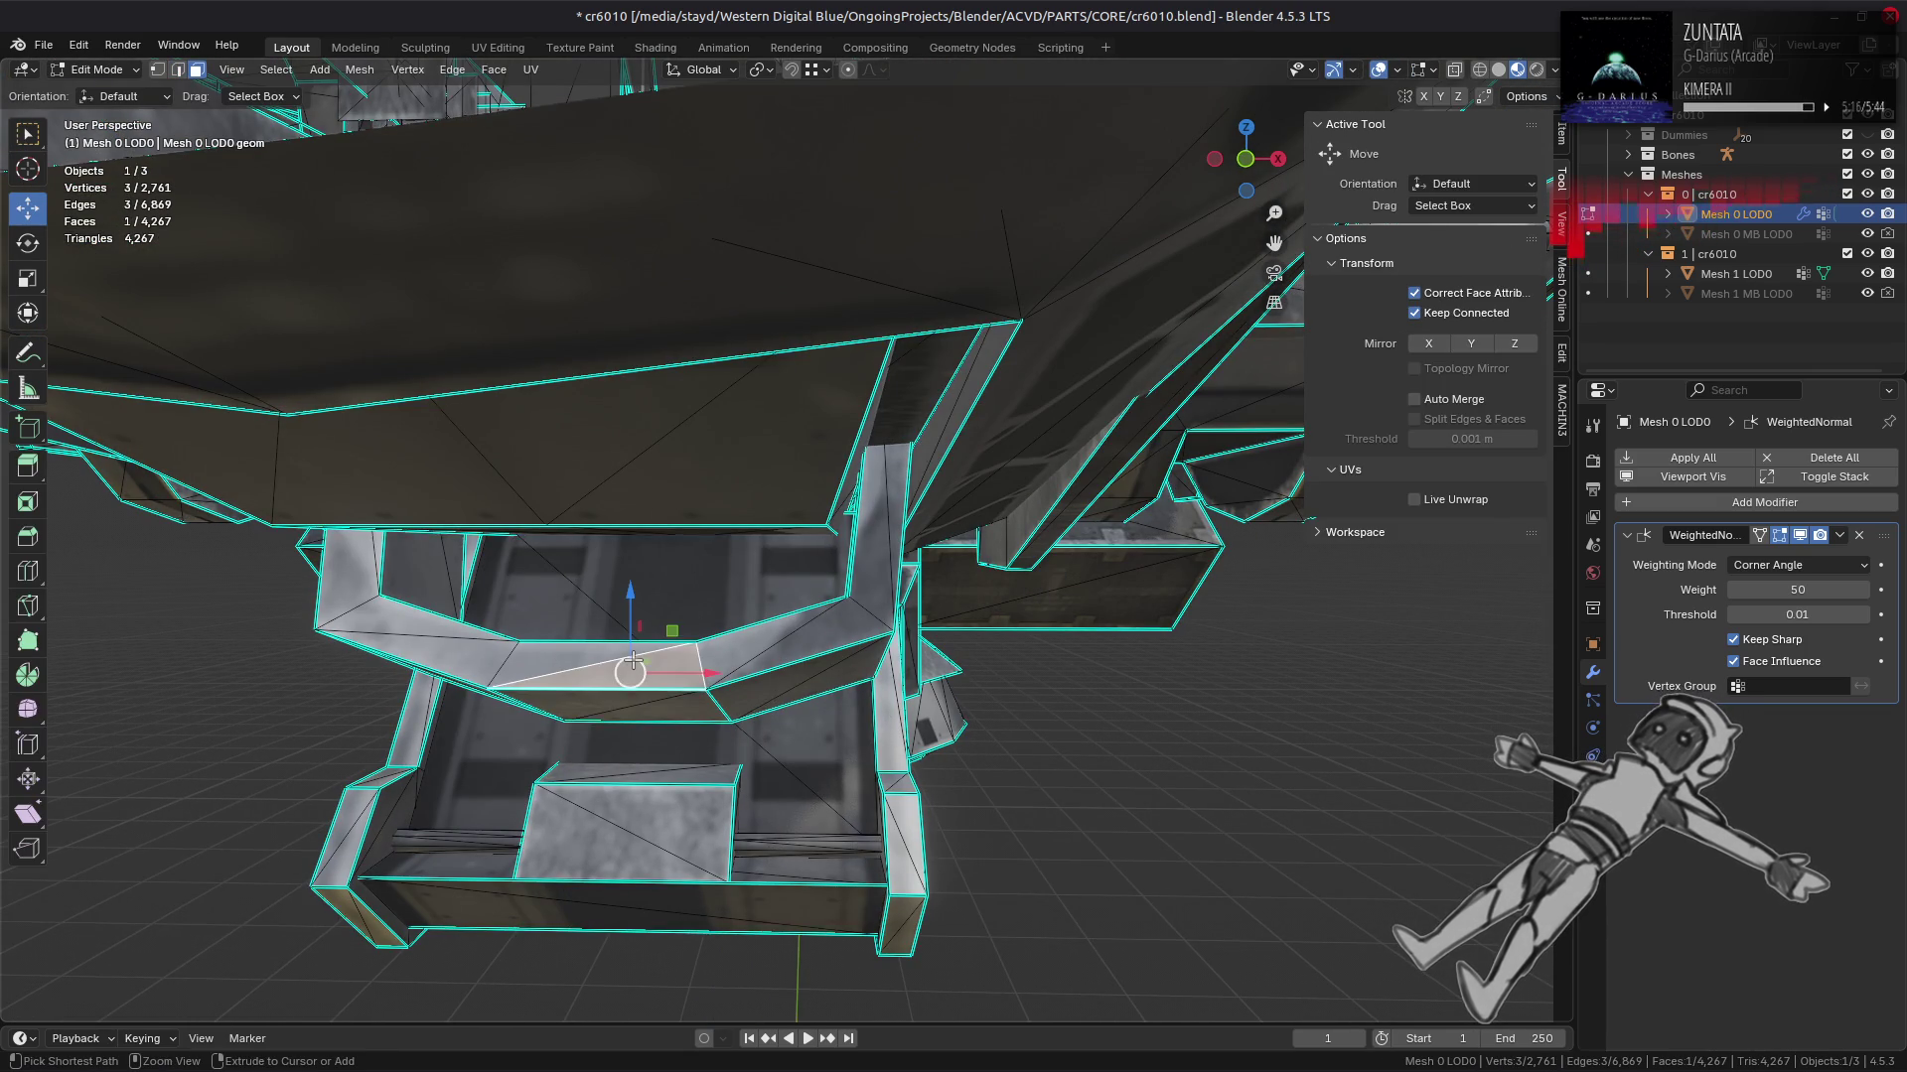
{"action": "key", "text": "ctrl+l"}
{"action": "key", "text": "shift+h"}
{"action": "key", "text": "alt+a"}
Step: Select edges on the U-shaped part and apply Set Sharpness by Angle, checking the shading
{"action": "left_click_drag", "start_coordinate": [631, 663], "coordinate": [468, 695]}
{"action": "key", "text": "2"}
{"action": "left_click", "coordinate": [1099, 703]}
{"action": "key", "text": "ctrl+e"}
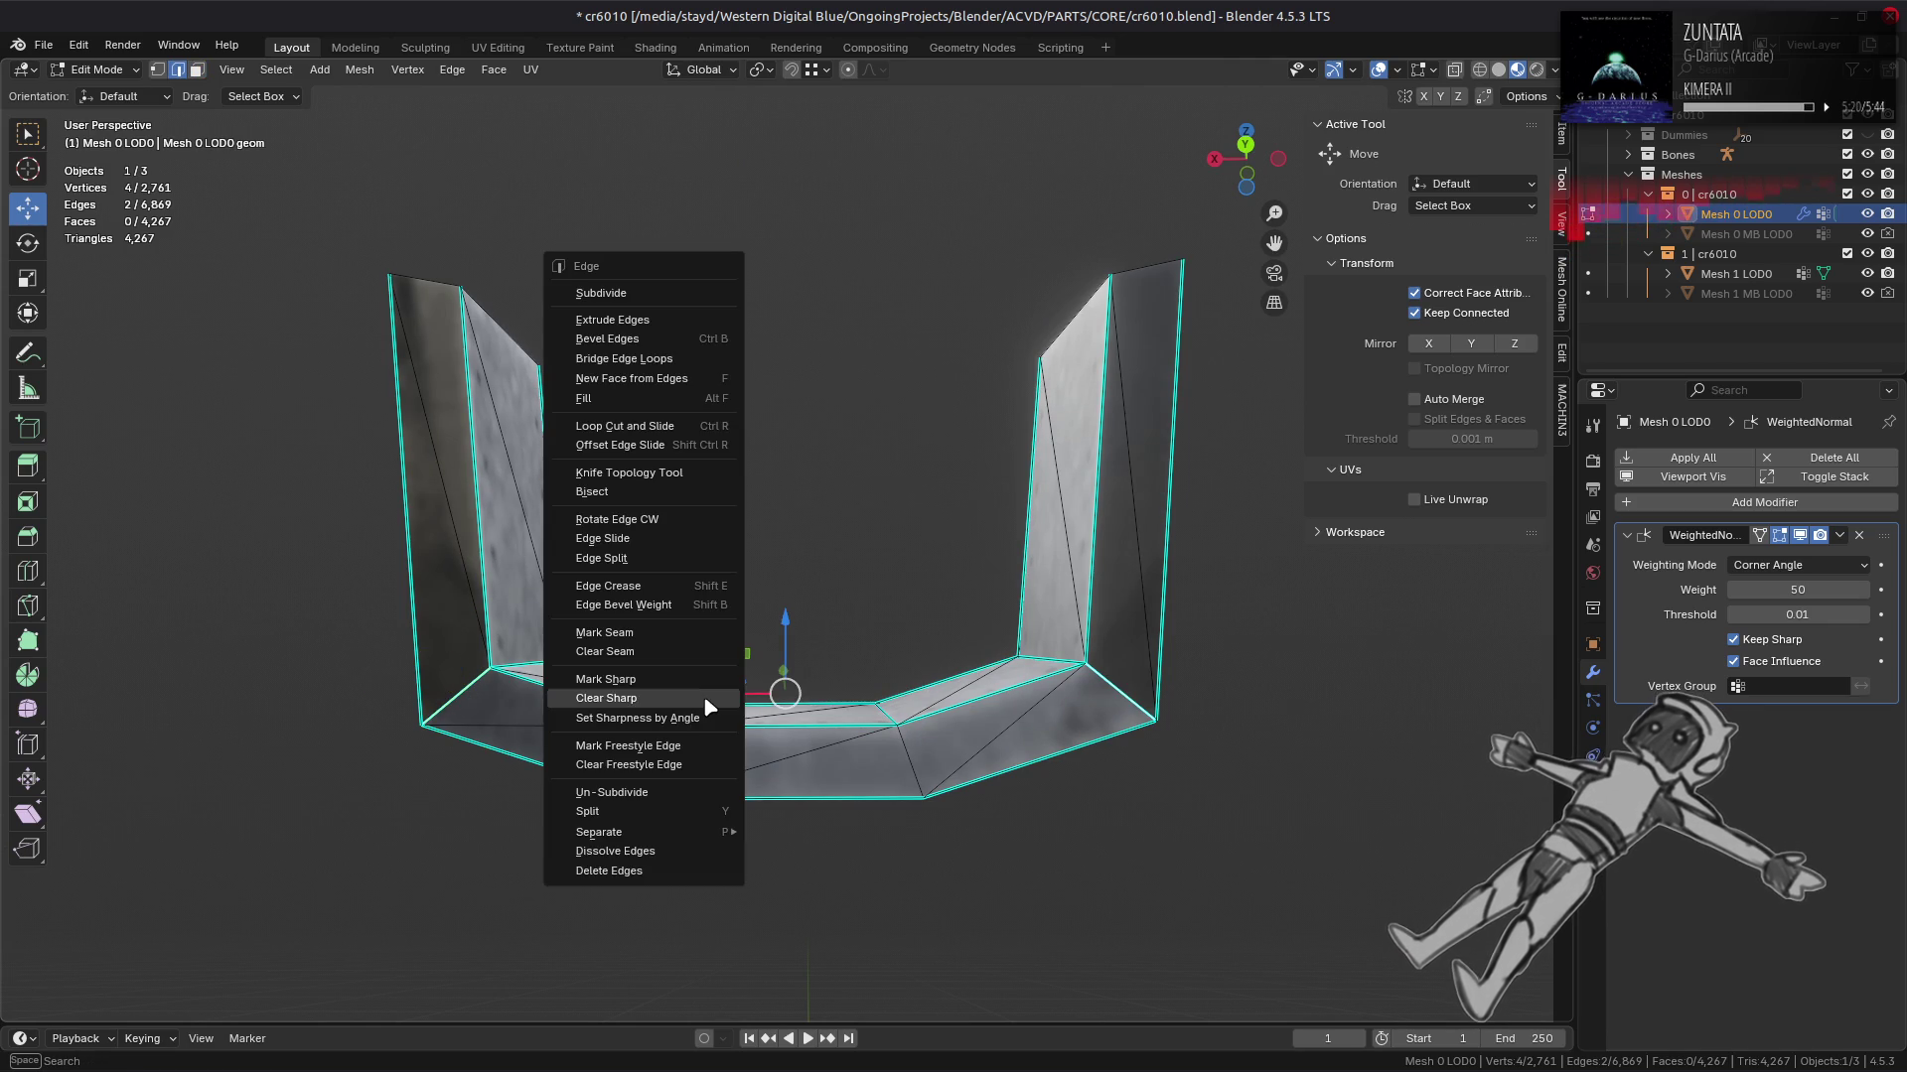
{"action": "left_click", "coordinate": [683, 717]}
{"action": "key", "text": "Tab"}
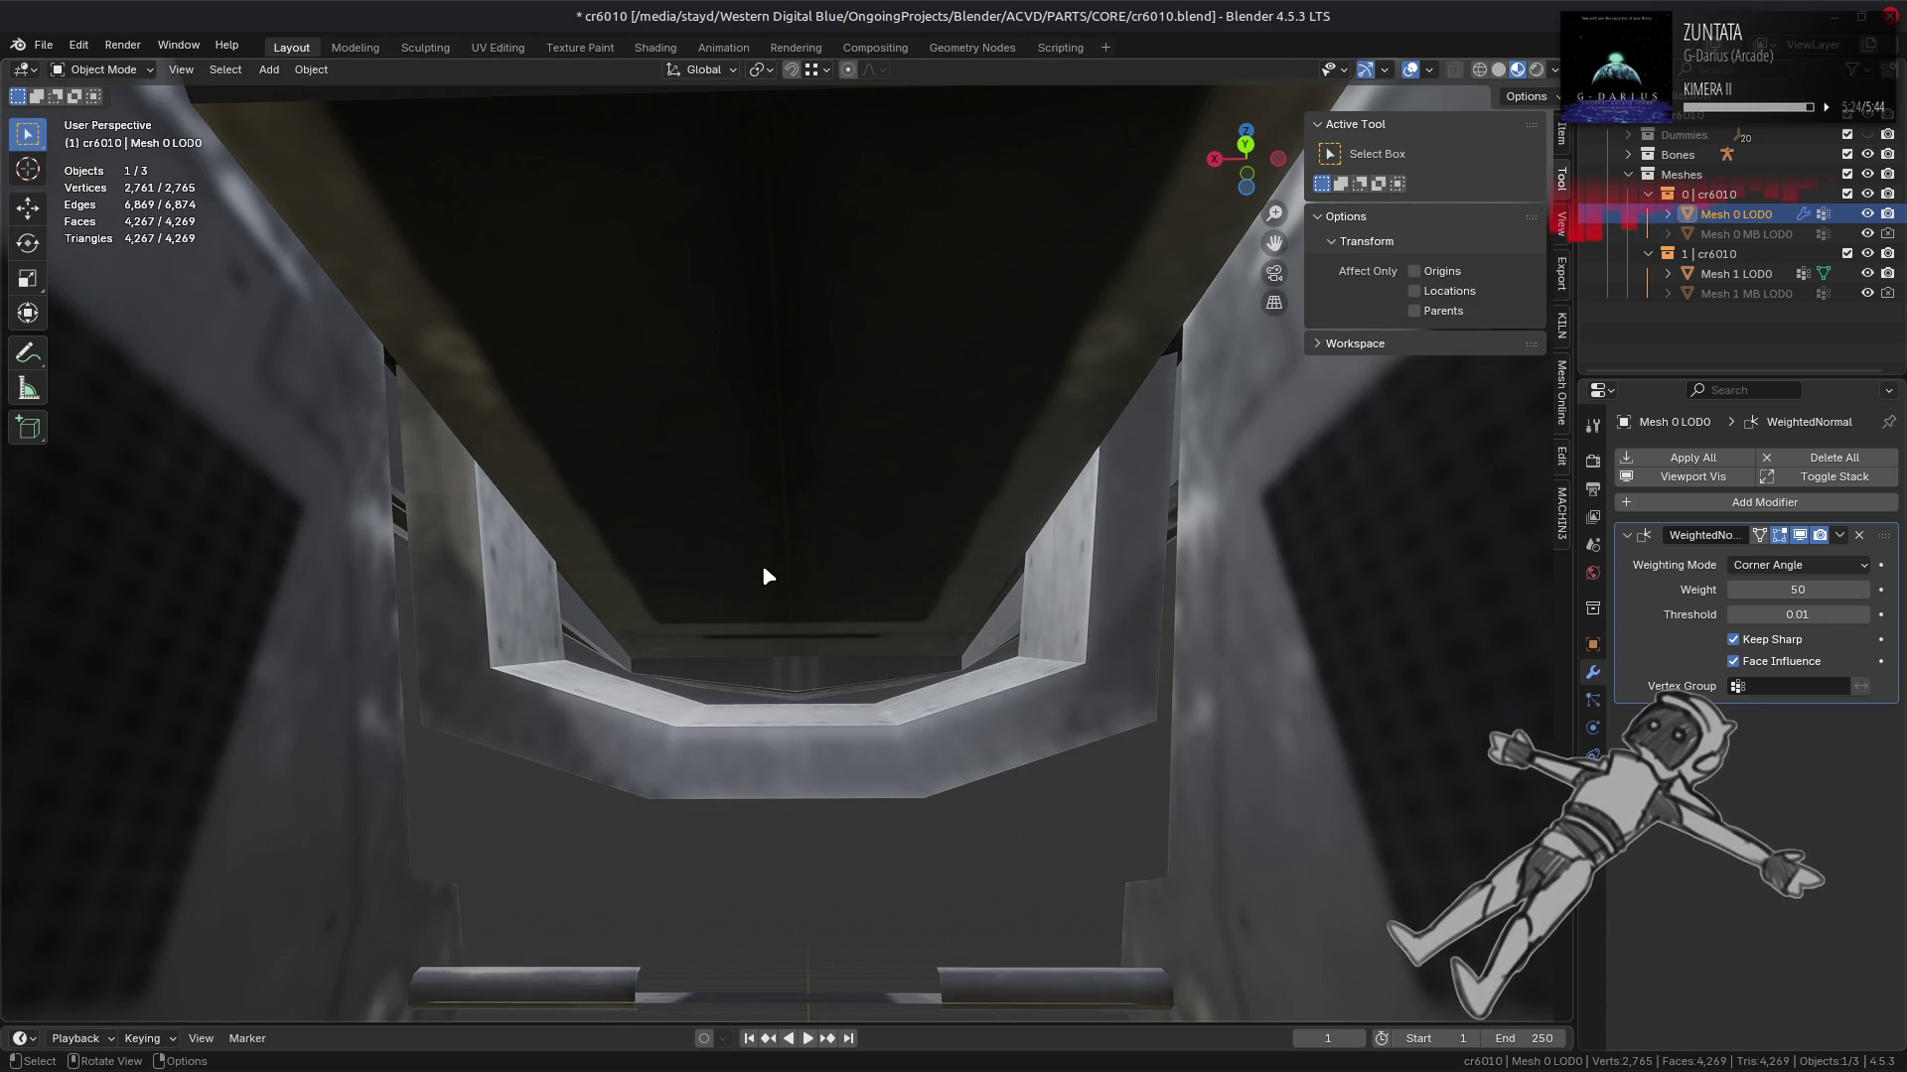
{"action": "key", "text": "Tab"}
Step: Orbit around the ship to inspect the part and look down into the red cockpit
{"action": "left_click_drag", "start_coordinate": [761, 566], "coordinate": [753, 613]}
{"action": "scroll", "scroll_direction": "down", "scroll_amount": 3}
{"action": "key", "text": "Tab"}
{"action": "left_click_drag", "start_coordinate": [779, 582], "coordinate": [800, 531]}
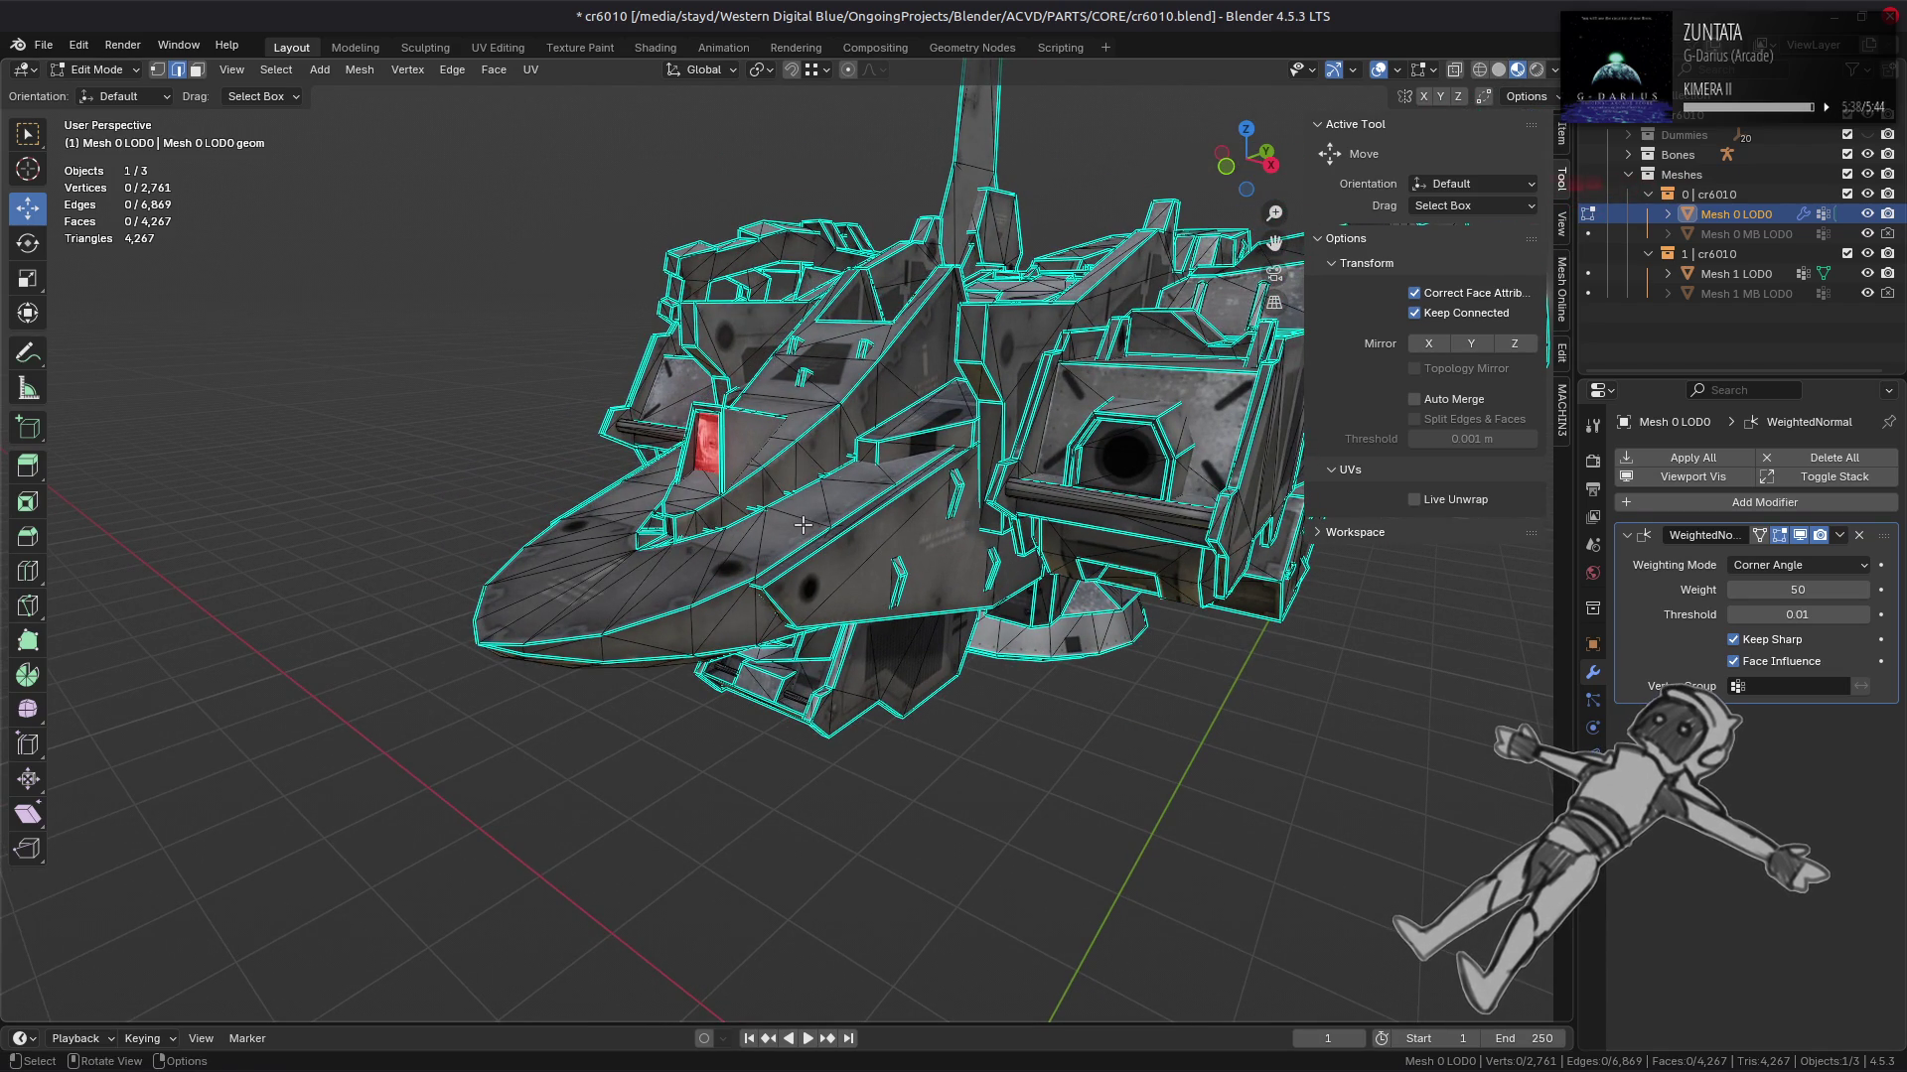
{"action": "key", "text": "Tab"}
{"action": "left_click_drag", "start_coordinate": [871, 393], "coordinate": [1001, 402]}
{"action": "left_click_drag", "start_coordinate": [788, 422], "coordinate": [748, 415]}
{"action": "key", "text": "Tab"}
{"action": "scroll", "scroll_direction": "up", "scroll_amount": 3}
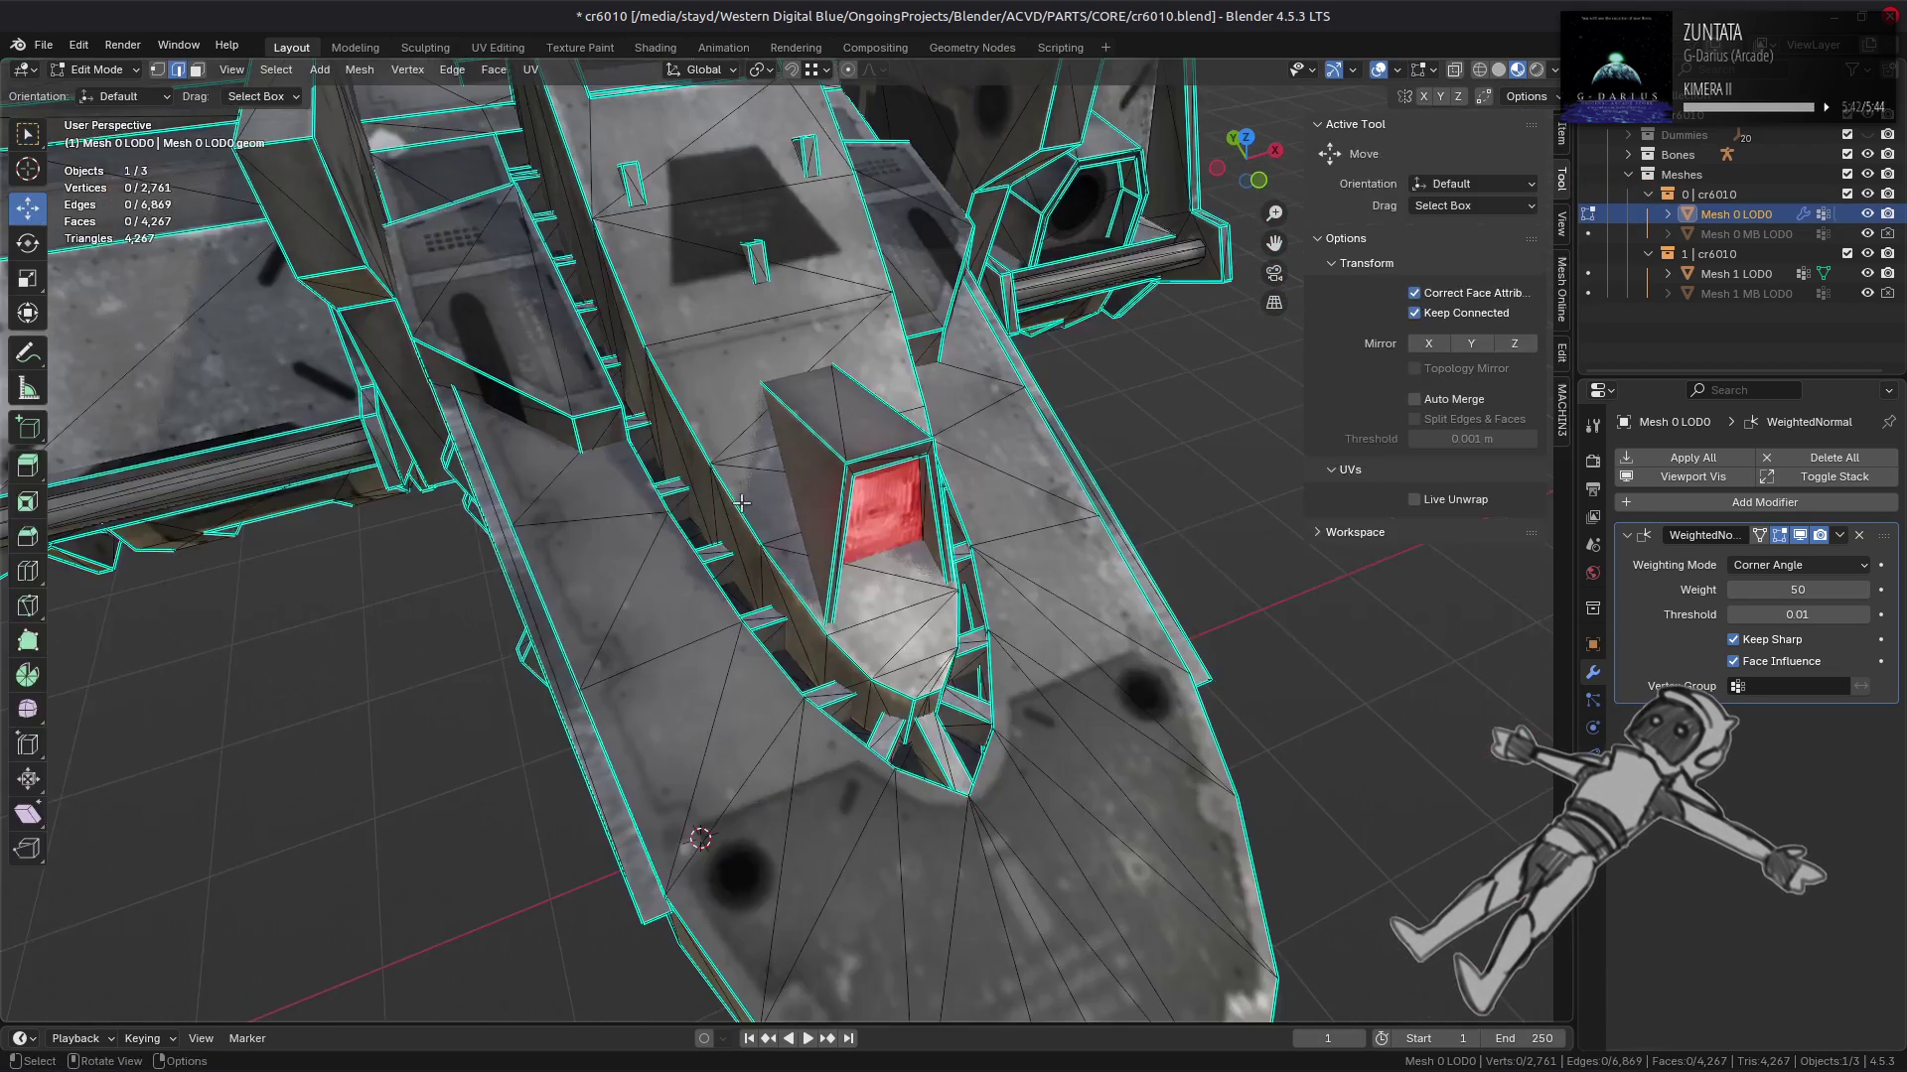
{"action": "scroll", "scroll_direction": "up", "scroll_amount": 3}
{"action": "left_click_drag", "start_coordinate": [741, 504], "coordinate": [595, 383]}
Step: Make Mesh 1 LOD0 active and briefly check the Shading workspace before returning to Layout
{"action": "left_click", "coordinate": [596, 384]}
{"action": "left_click", "coordinate": [655, 48]}
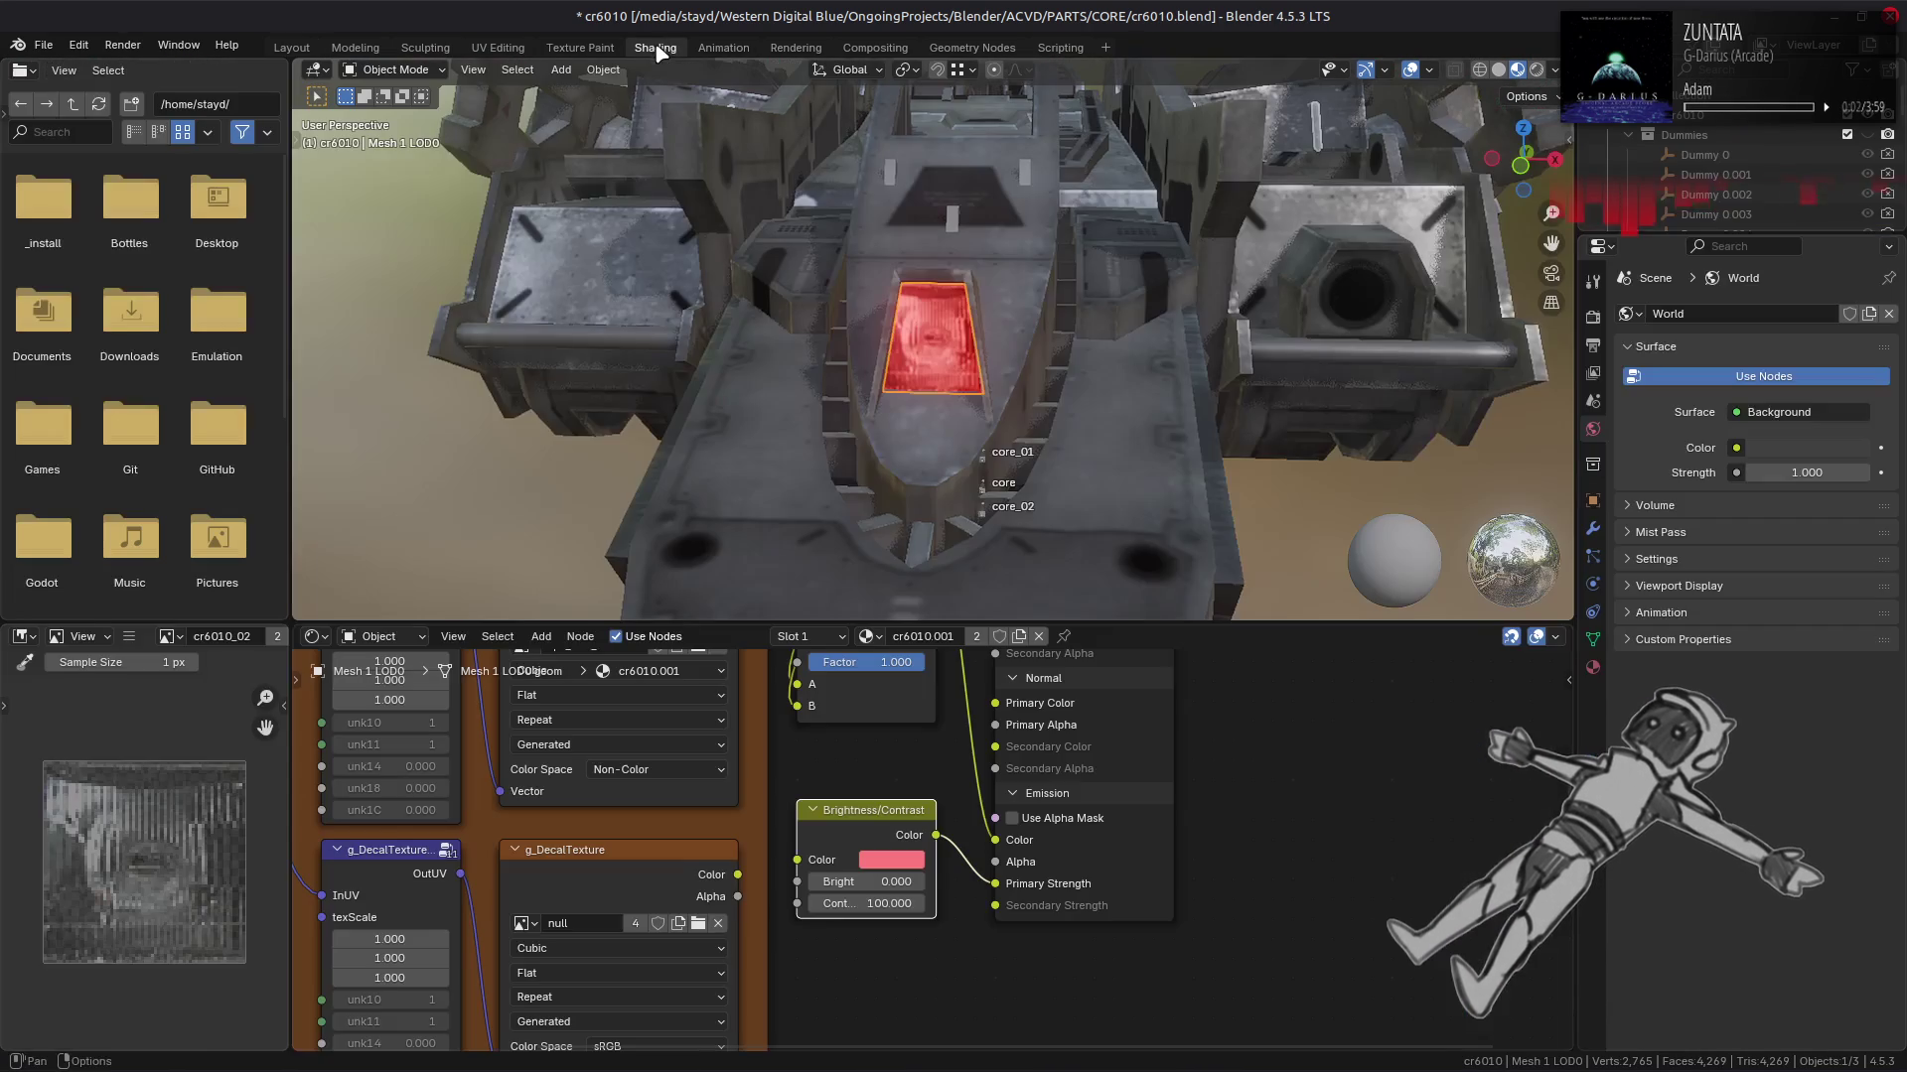
{"action": "left_click", "coordinate": [291, 48]}
{"action": "scroll", "scroll_direction": "down", "scroll_amount": 3}
{"action": "left_click_drag", "start_coordinate": [889, 354], "coordinate": [537, 278]}
{"action": "key", "text": "Tab"}
Step: On Mesh 0 LOD0, select two faces near the cockpit and isolate their linked pieces
{"action": "key", "text": "Tab"}
{"action": "left_click", "coordinate": [1000, 496]}
{"action": "key", "text": "Tab"}
{"action": "left_click", "coordinate": [1000, 495]}
{"action": "left_click", "coordinate": [634, 451]}
{"action": "key", "text": "ctrl+l"}
{"action": "key", "text": "shift+h"}
{"action": "left_click", "coordinate": [495, 69]}
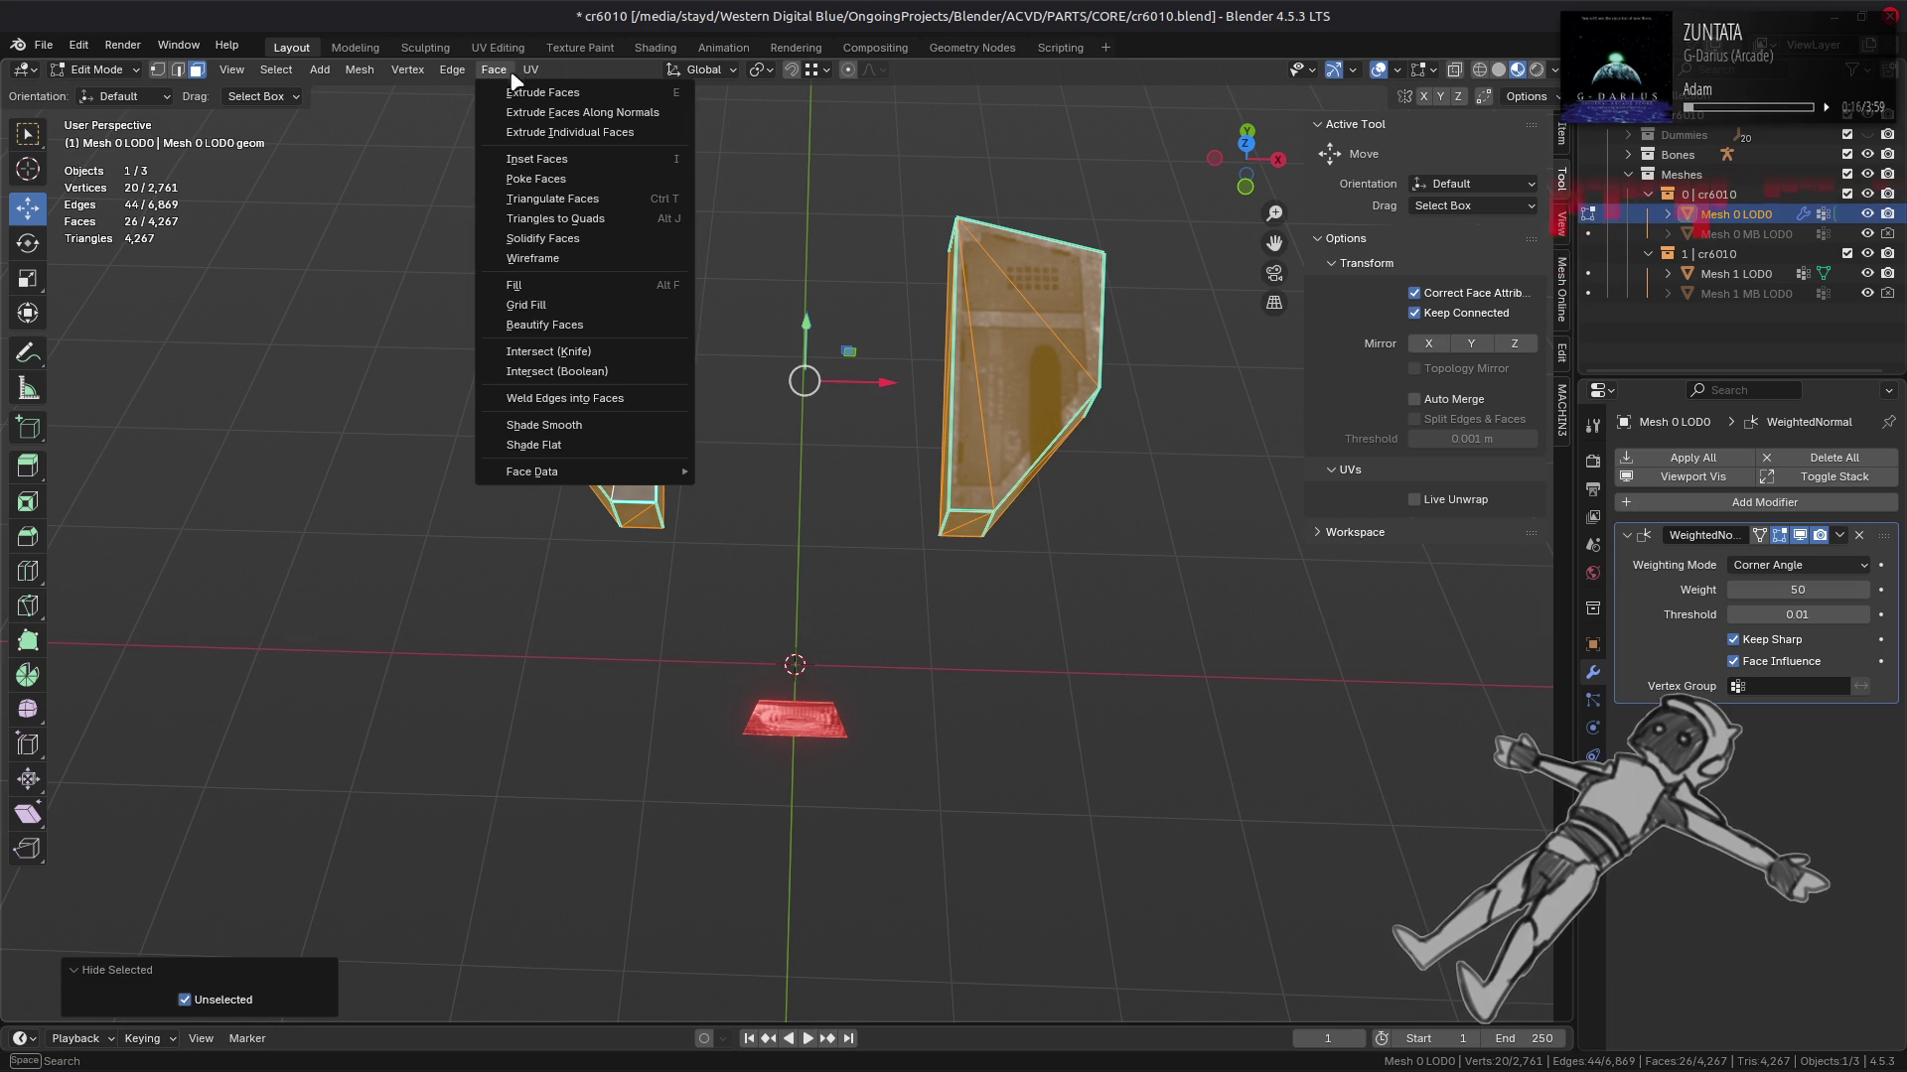
Step: Beautify the two pieces' triangulation, then reveal all geometry and deselect it
{"action": "left_click", "coordinate": [541, 325]}
{"action": "key", "text": "alt+h"}
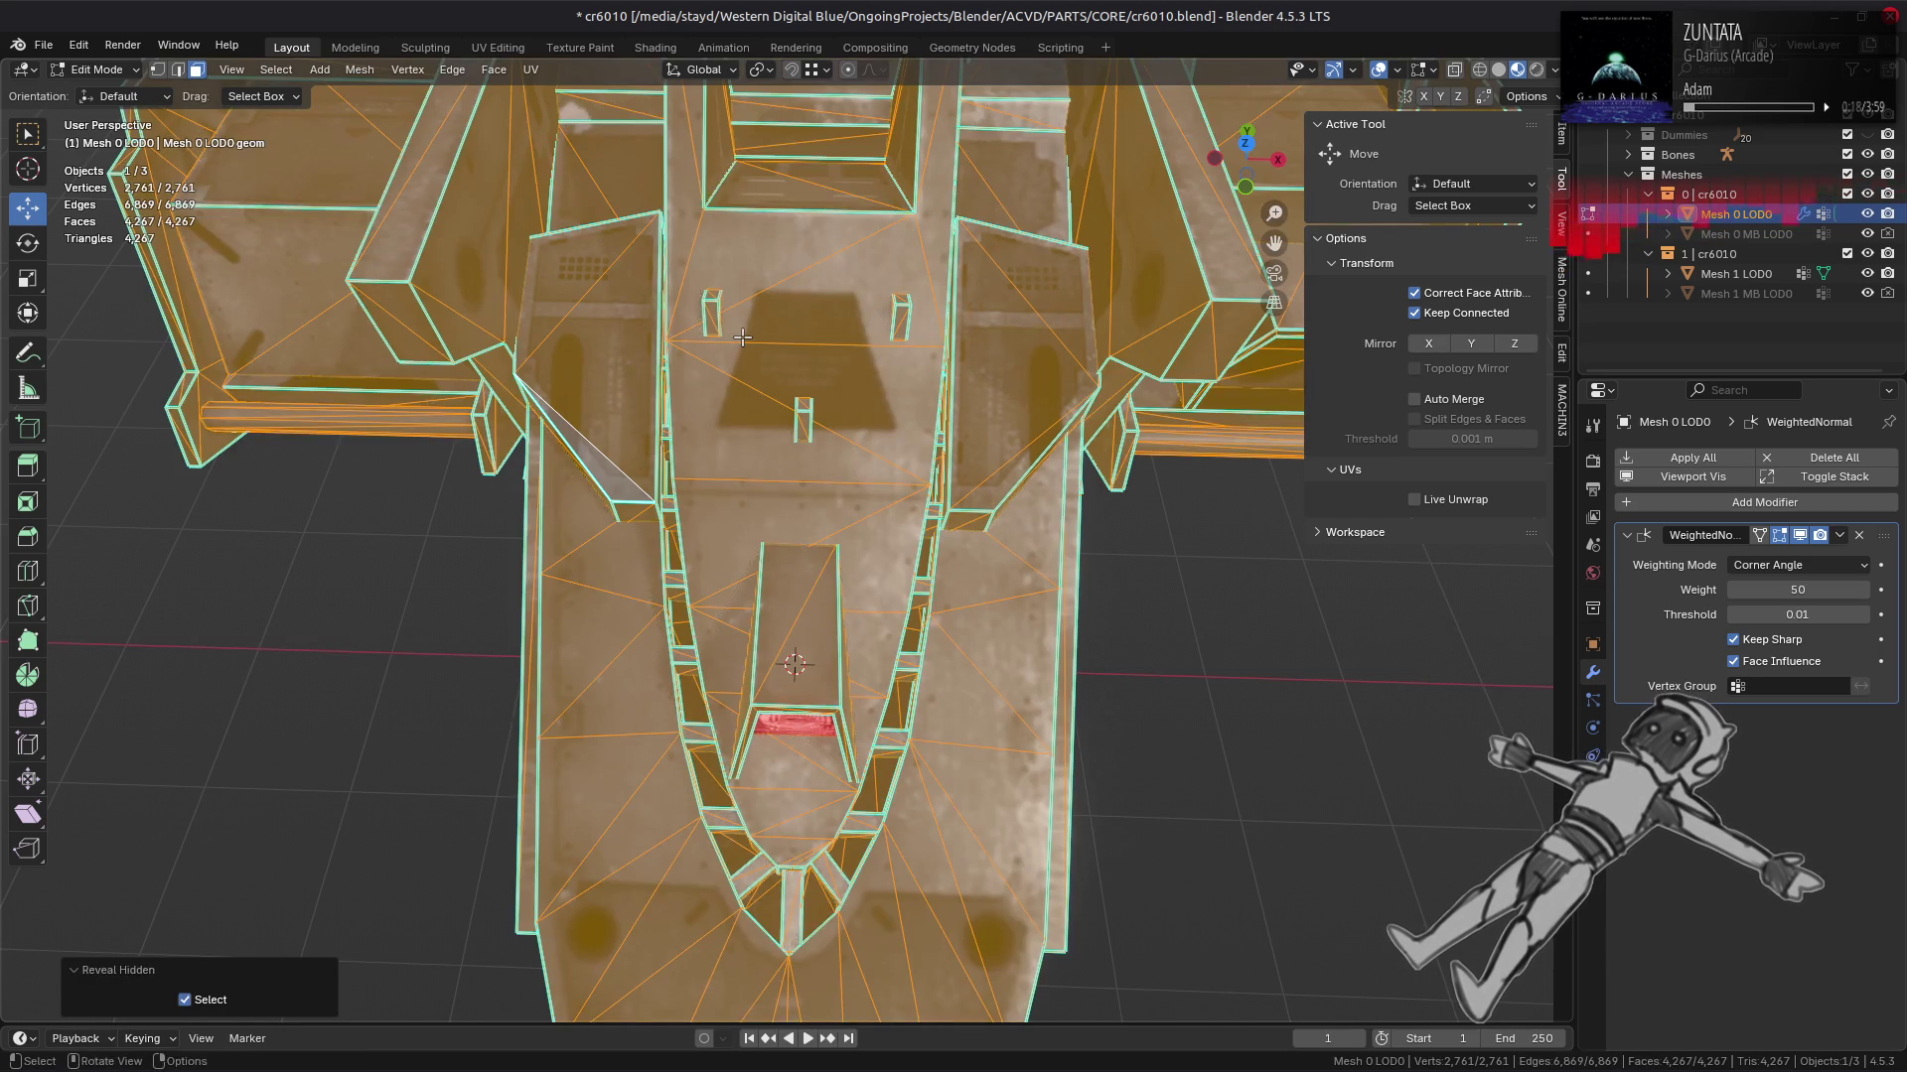
{"action": "key", "text": "alt+a"}
Step: Isolate and frame a linked hull piece for inspection, then undo to restore the full mesh
{"action": "left_click_drag", "start_coordinate": [733, 721], "coordinate": [727, 747]}
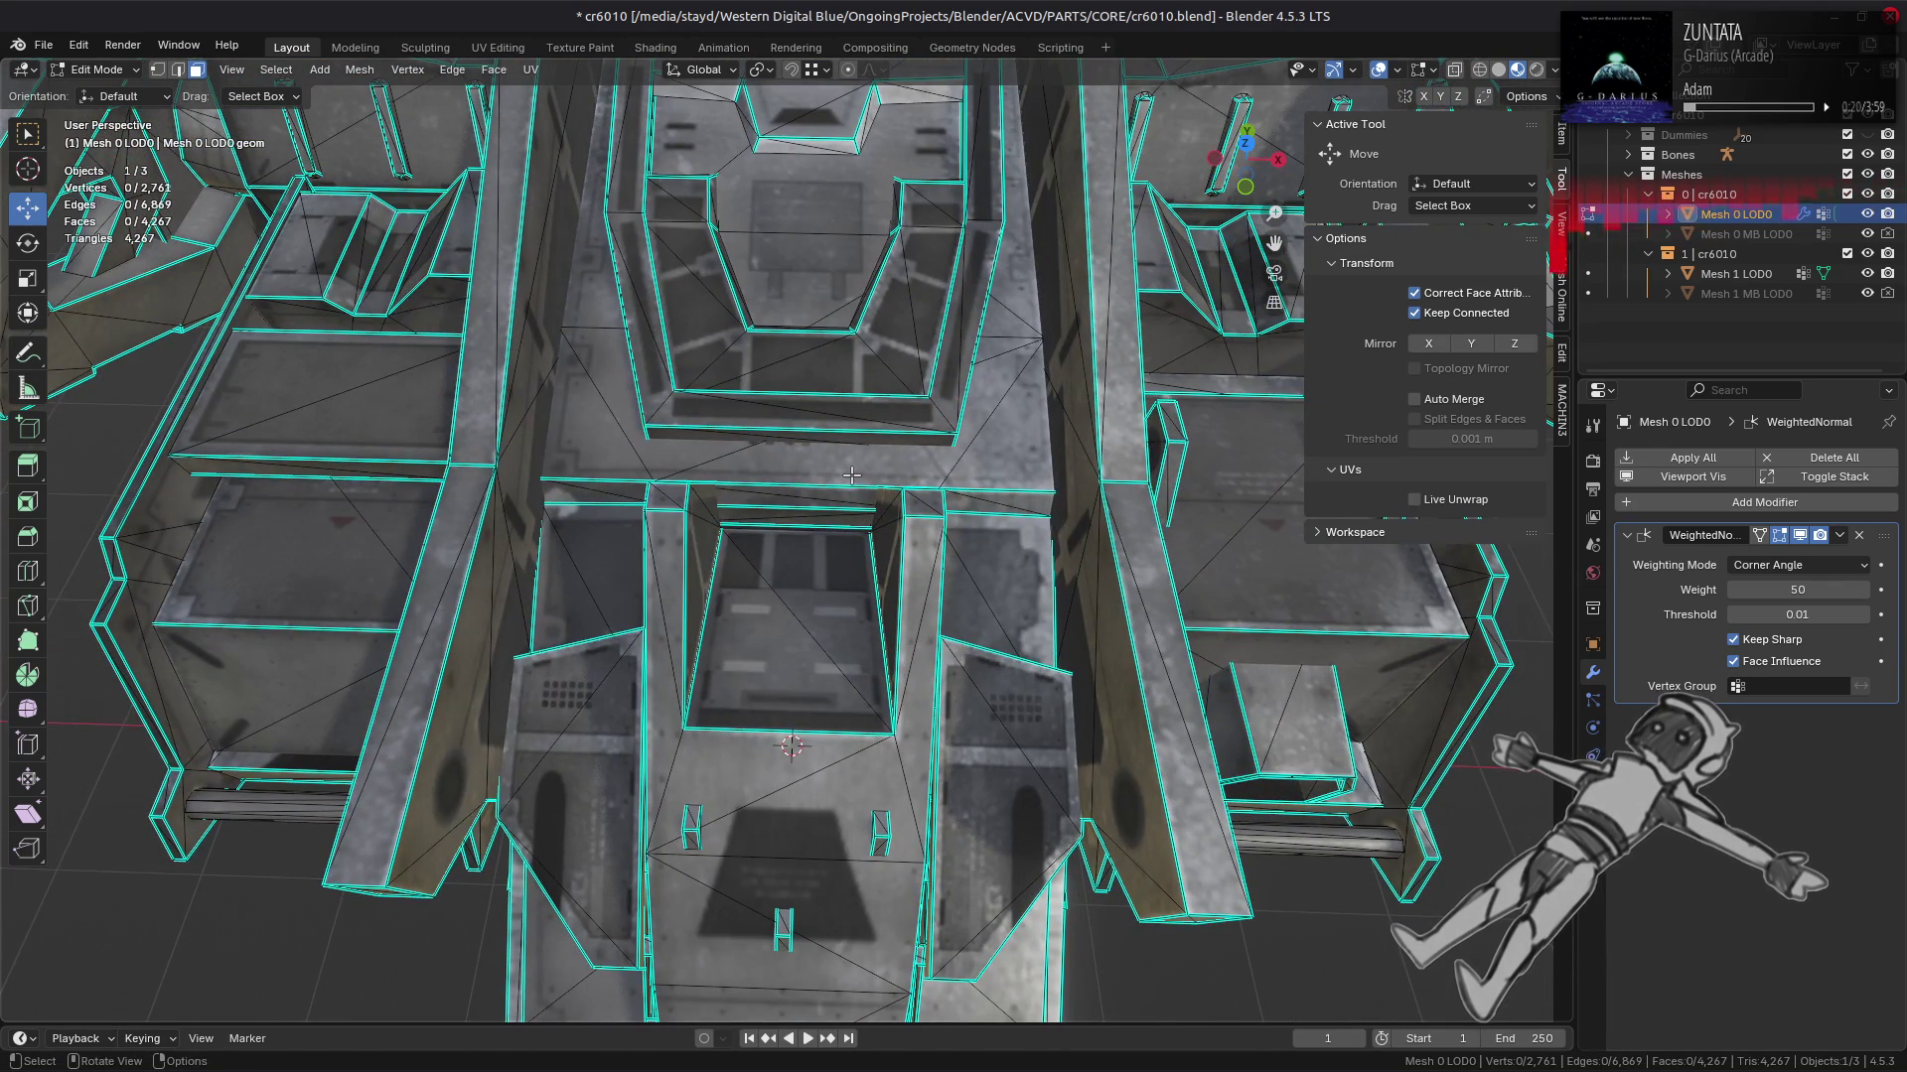
{"action": "scroll", "scroll_direction": "down", "scroll_amount": 3}
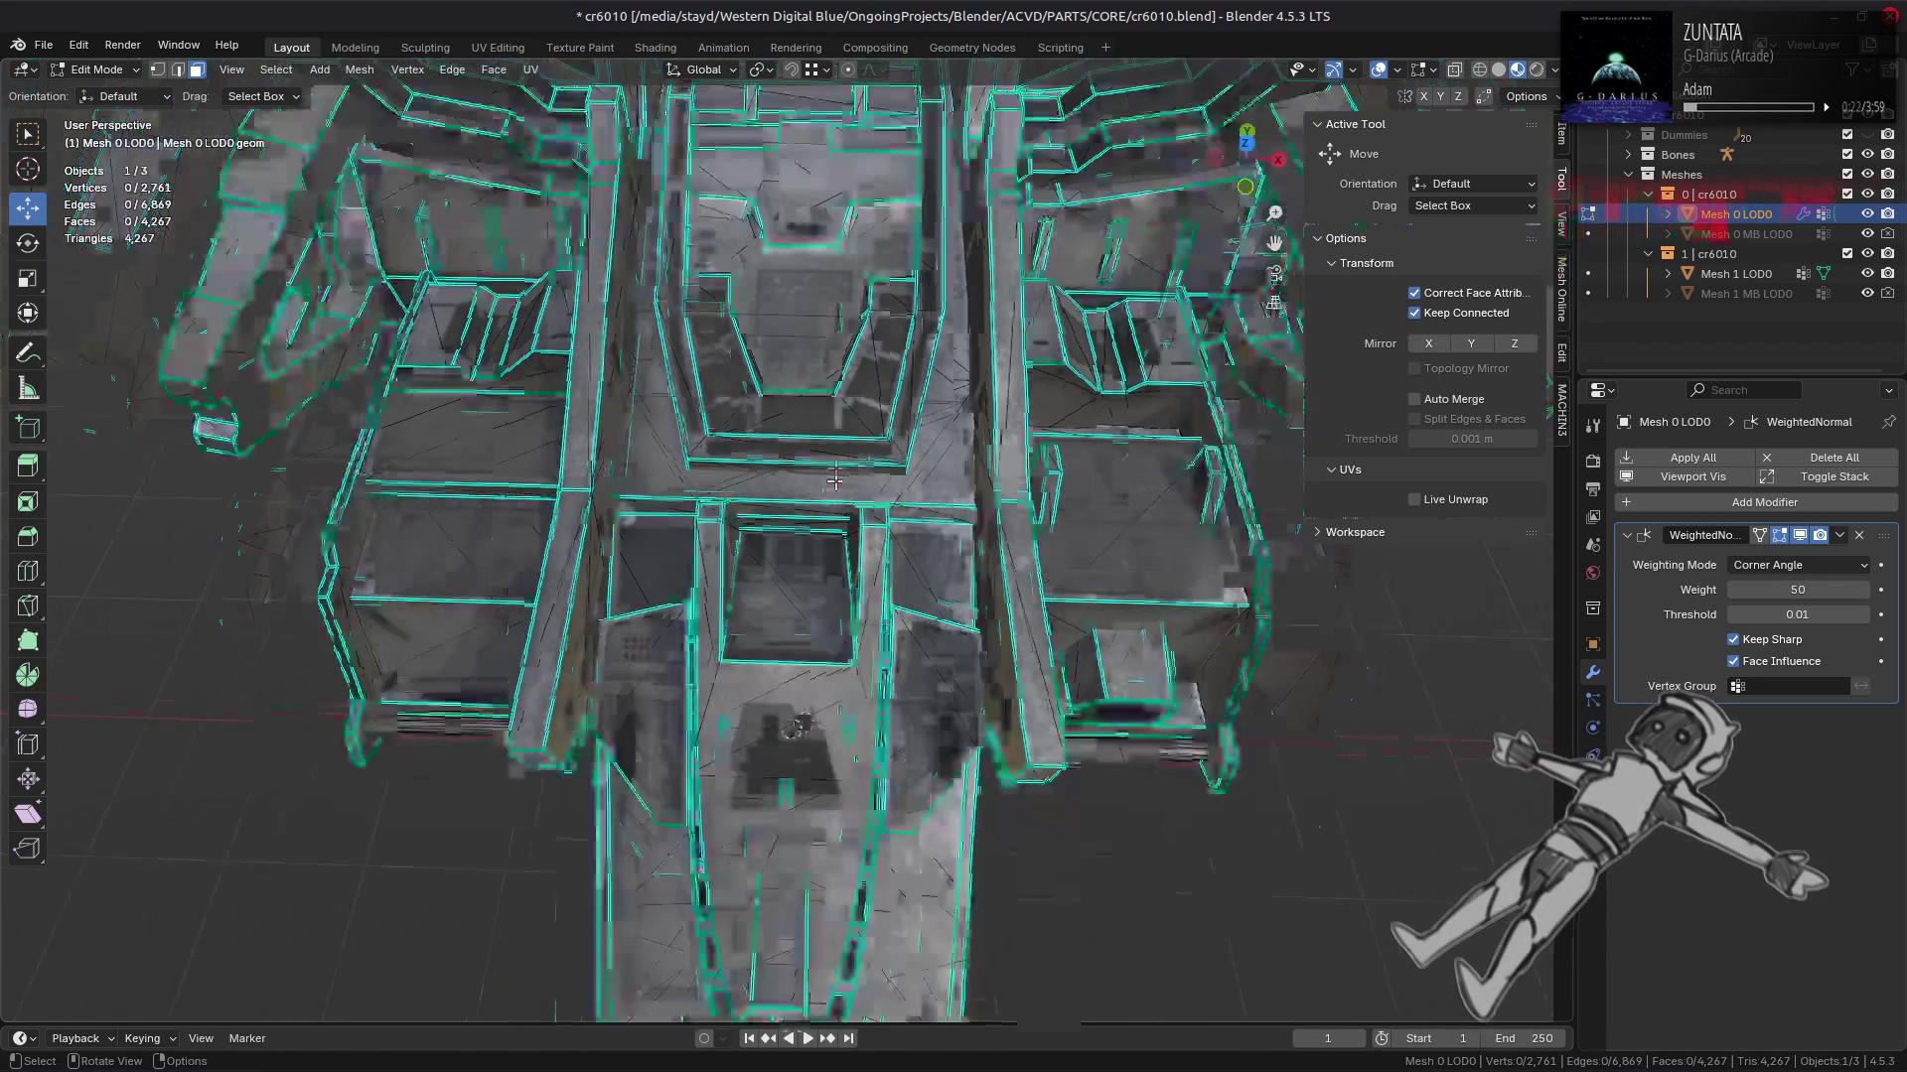
{"action": "left_click_drag", "start_coordinate": [839, 480], "coordinate": [943, 511]}
{"action": "scroll", "scroll_direction": "up", "scroll_amount": 3}
{"action": "scroll", "scroll_direction": "up", "scroll_amount": 3}
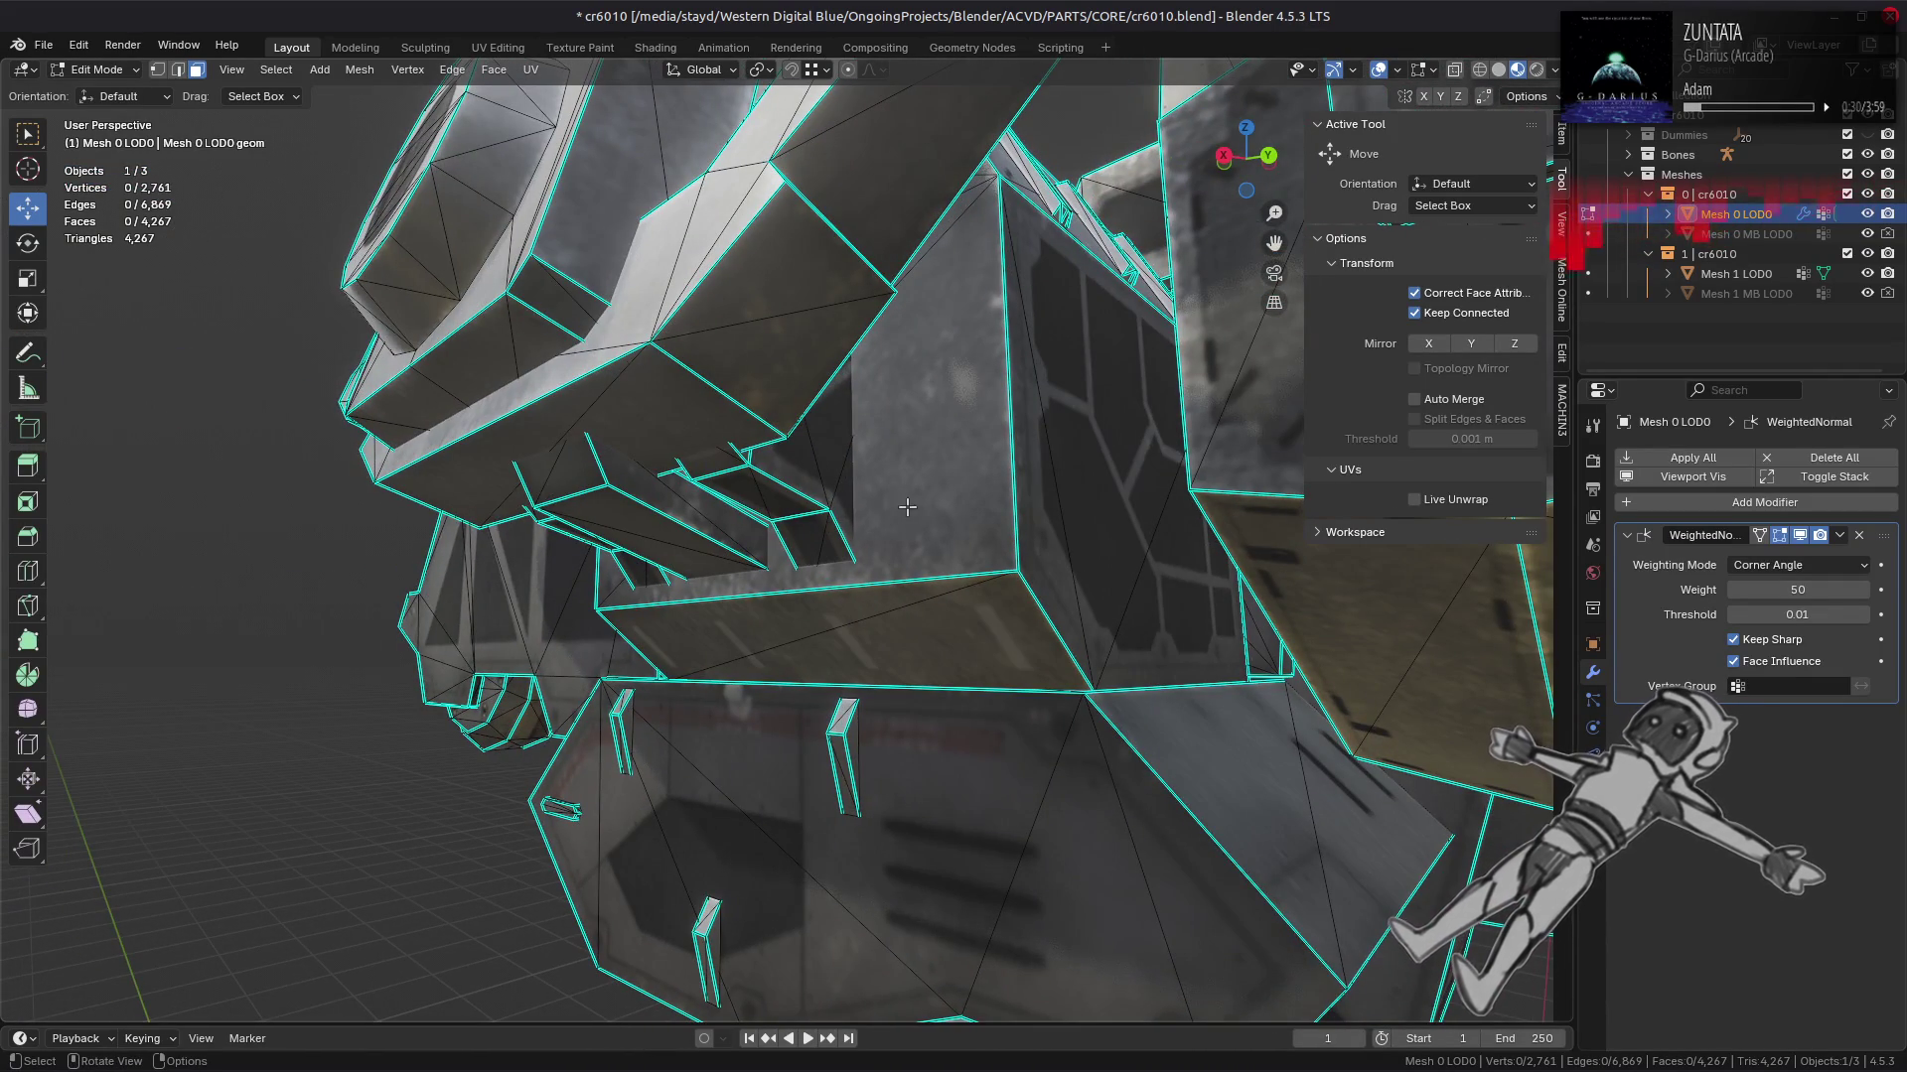
{"action": "left_click_drag", "start_coordinate": [828, 505], "coordinate": [790, 548]}
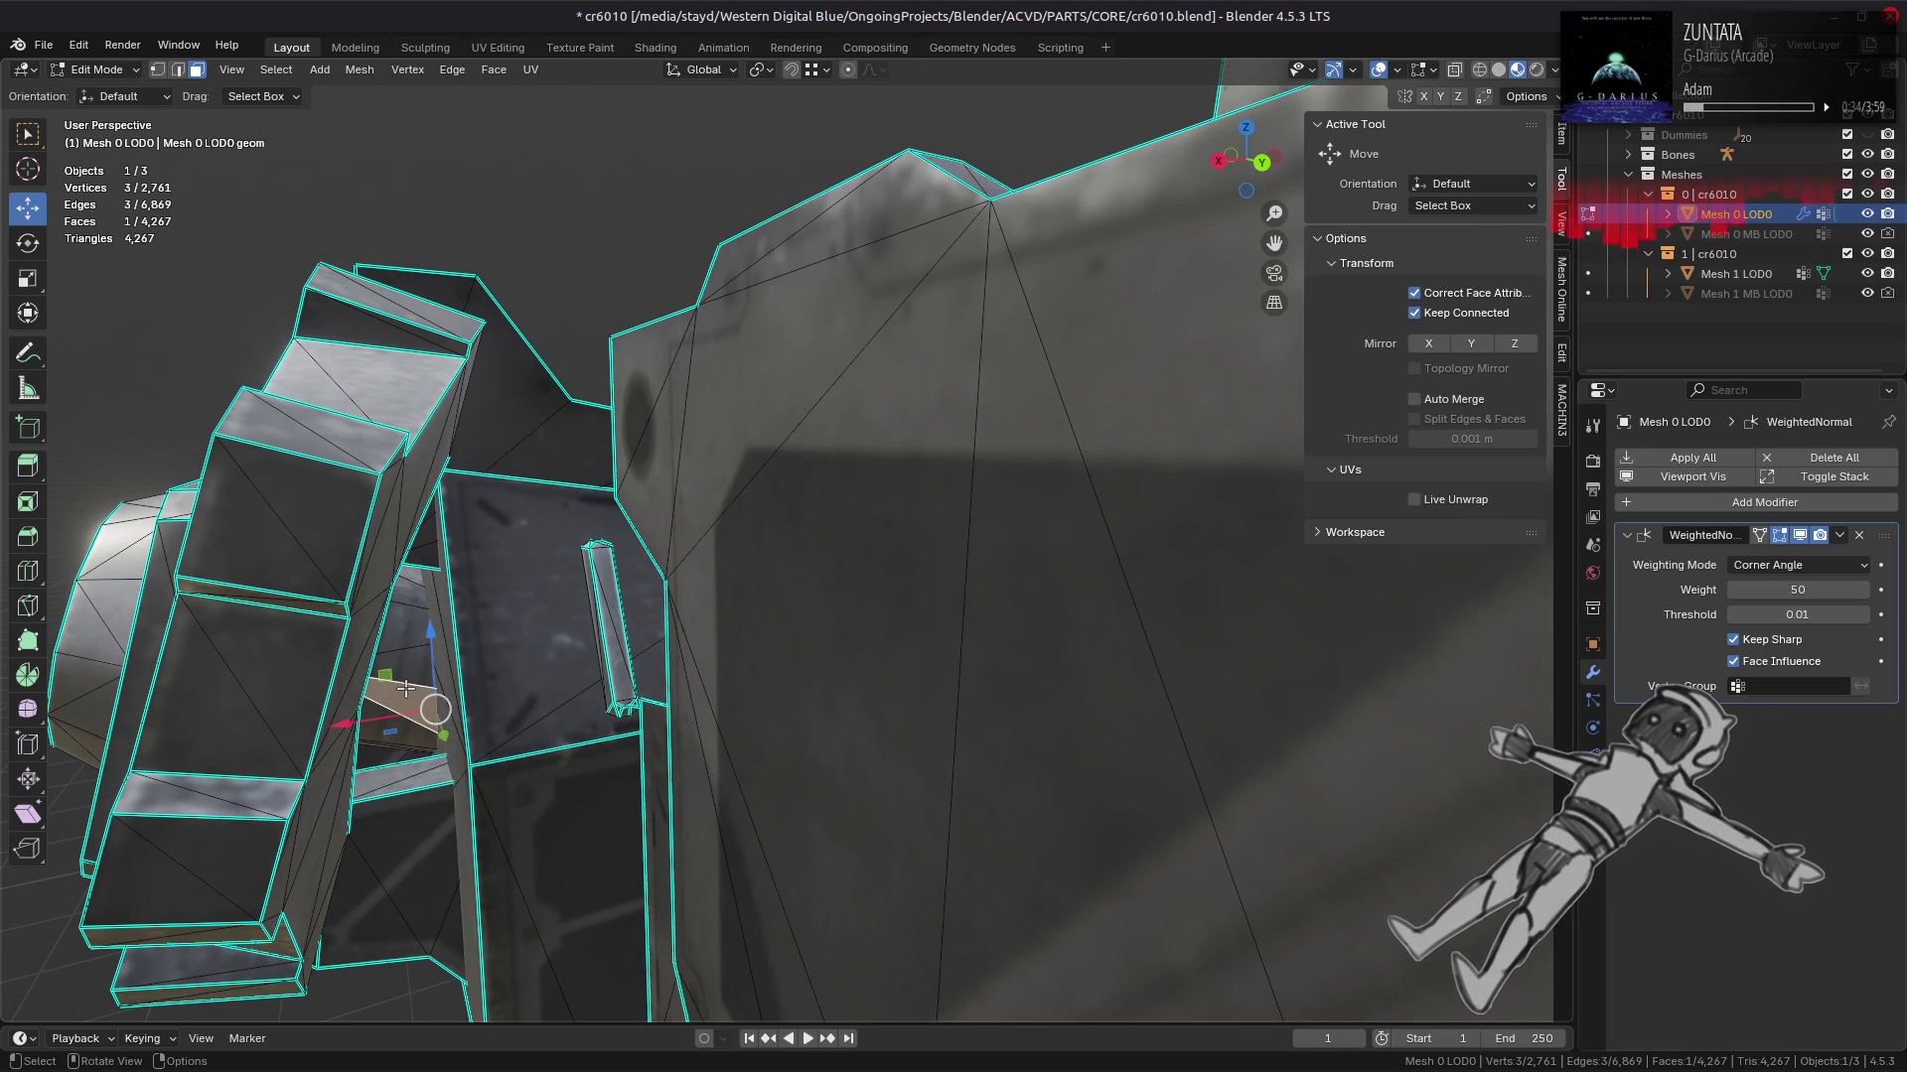
{"action": "key", "text": "ctrl+l"}
{"action": "key", "text": "shift+h"}
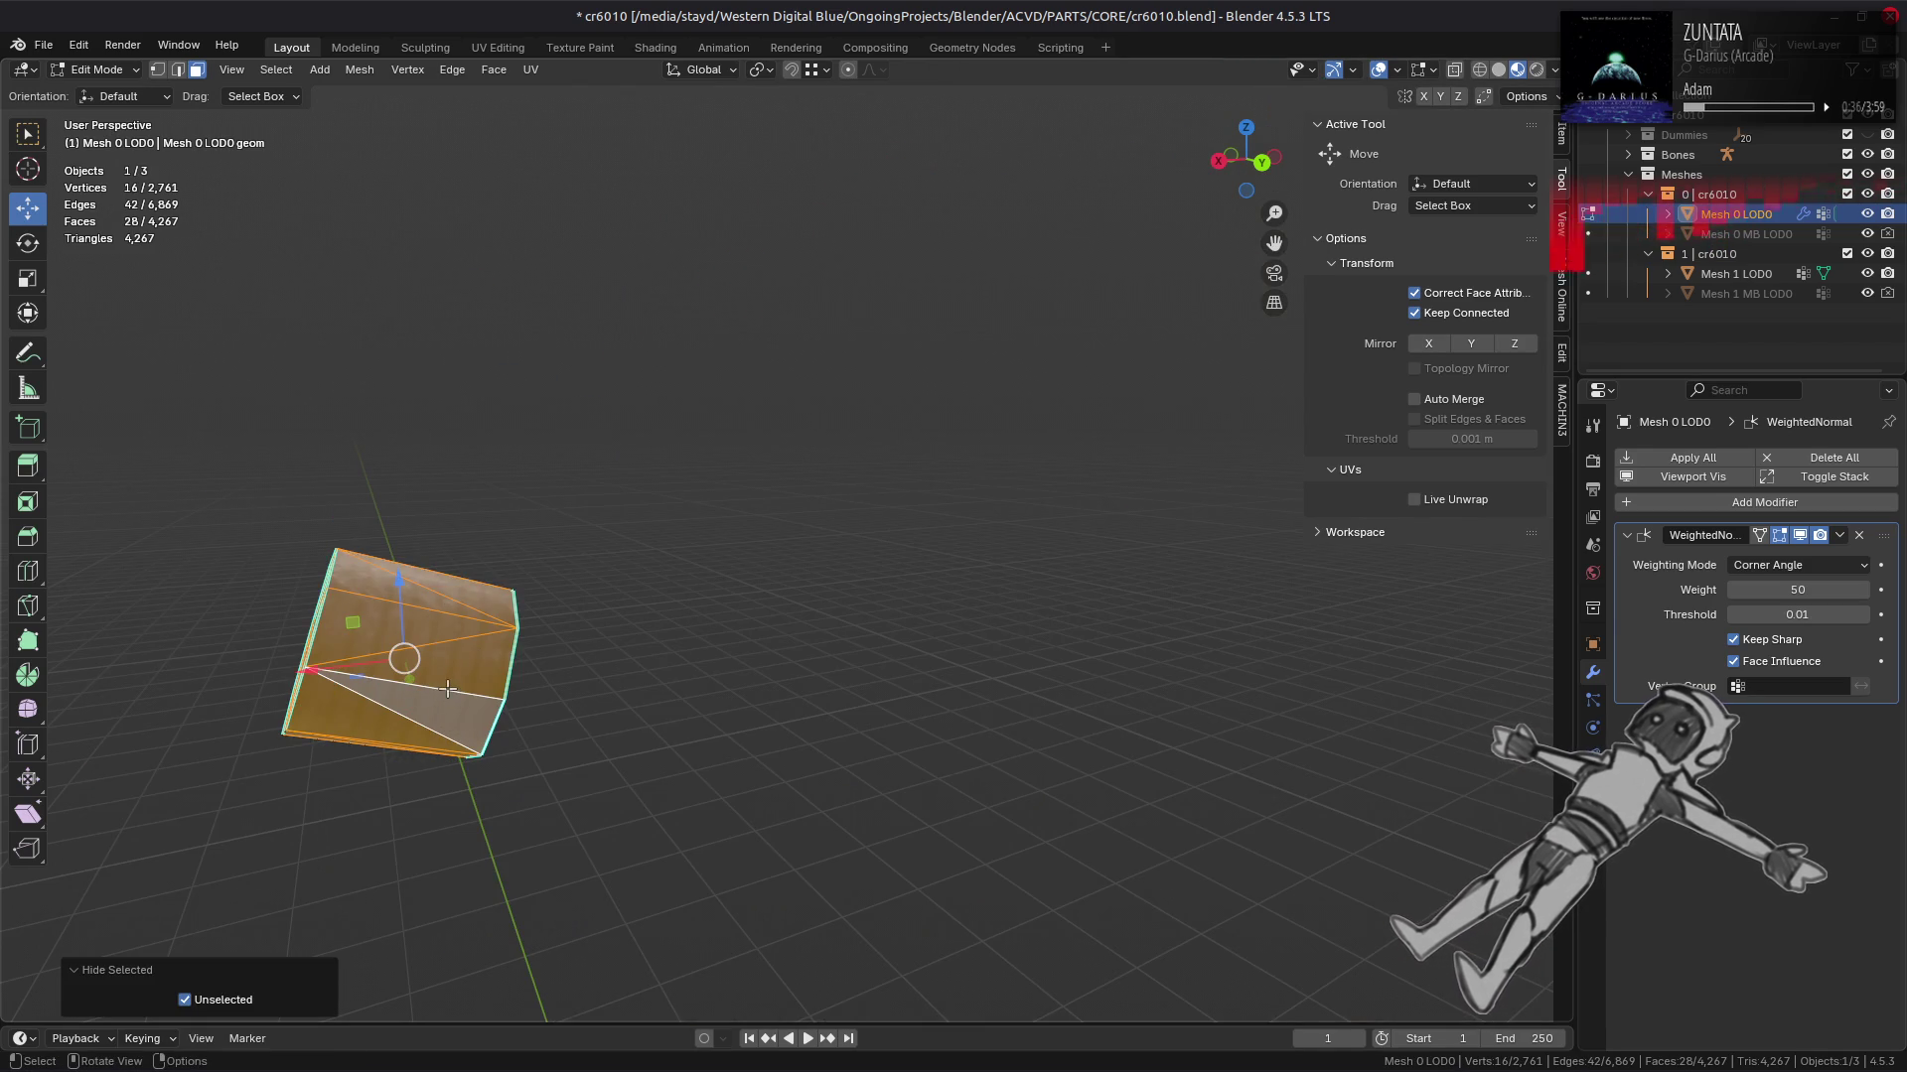
{"action": "key", "text": "KP_Decimal"}
{"action": "left_click_drag", "start_coordinate": [894, 596], "coordinate": [917, 685]}
{"action": "key", "text": "ctrl+z"}
{"action": "key", "text": "ctrl+z"}
{"action": "key", "text": "ctrl+z"}
Step: Return to Object Mode with the whole ship visible and show the EEVEE render settings
{"action": "key", "text": "Tab"}
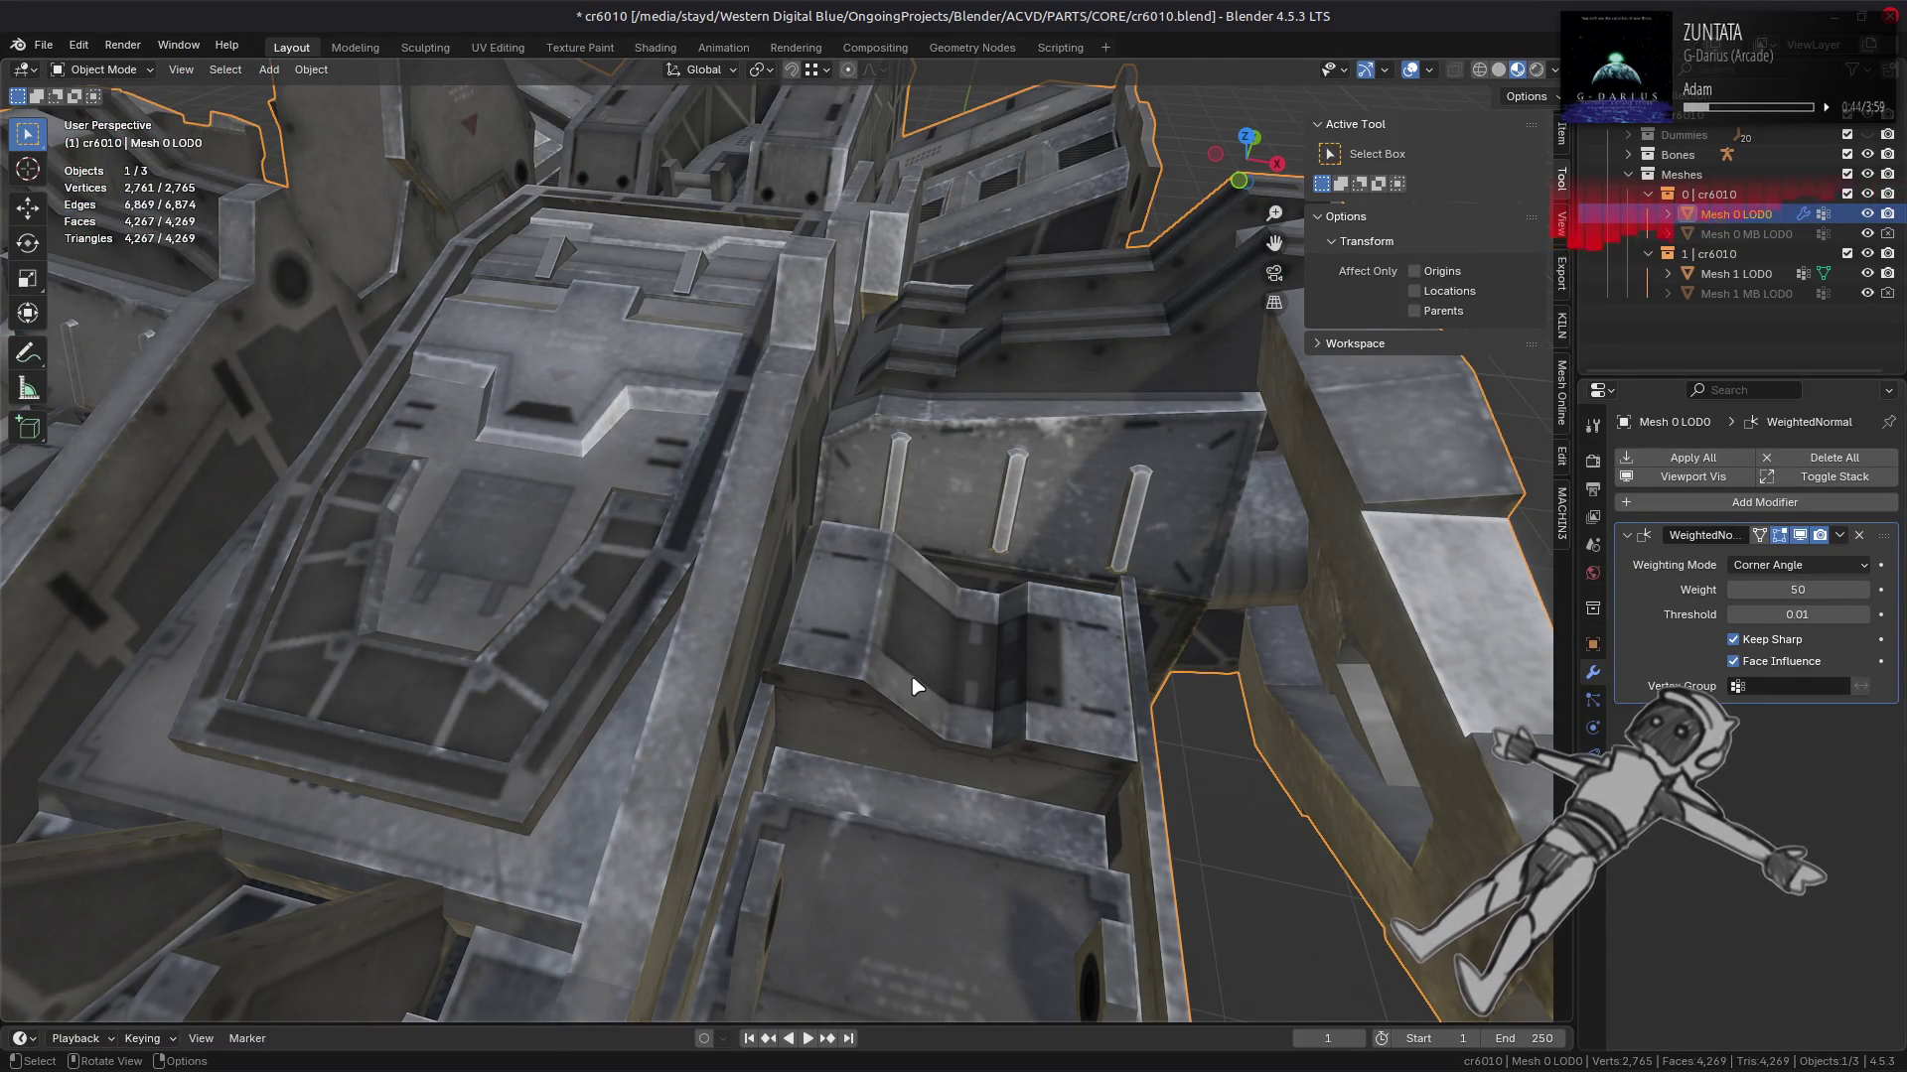
{"action": "scroll", "scroll_direction": "down", "scroll_amount": 3}
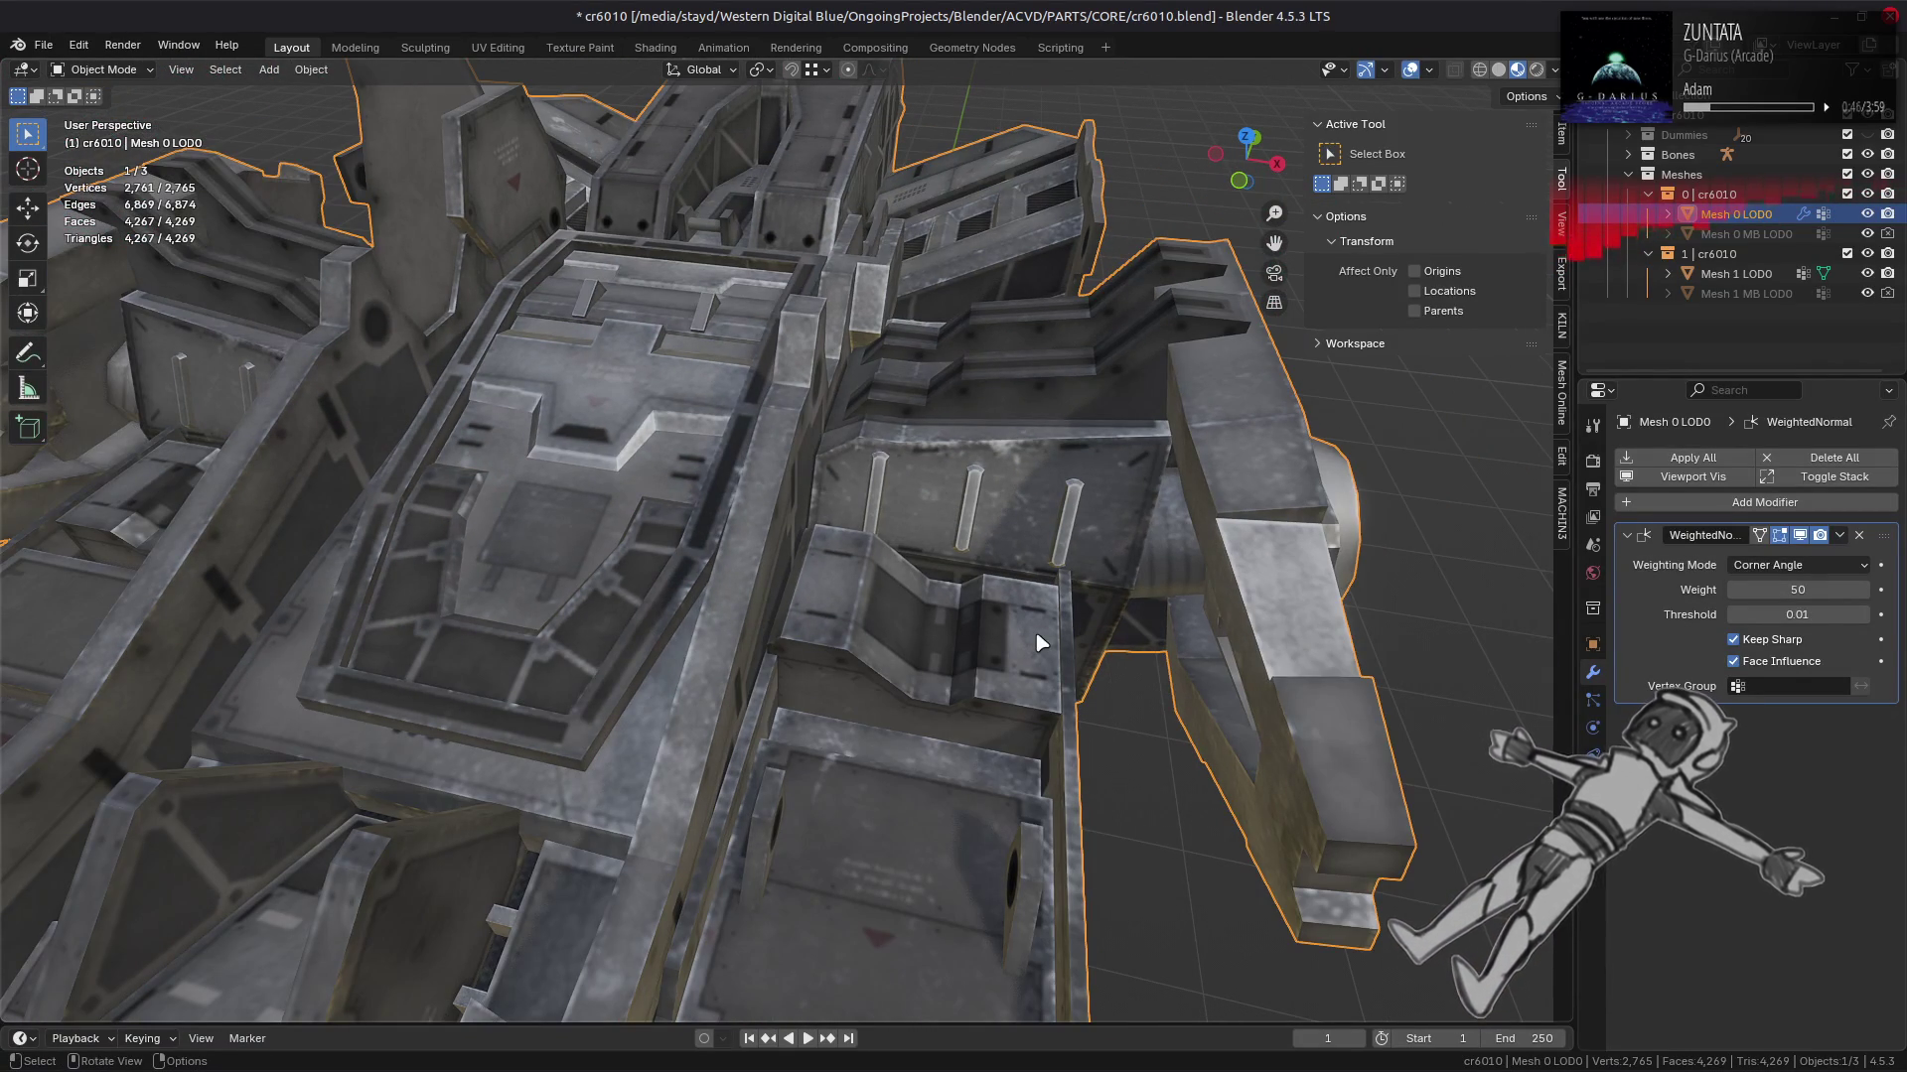
{"action": "key", "text": "Tab"}
{"action": "left_click_drag", "start_coordinate": [1040, 642], "coordinate": [981, 547]}
{"action": "scroll", "scroll_direction": "down", "scroll_amount": 3}
{"action": "key", "text": "Tab"}
{"action": "left_click", "coordinate": [1590, 465]}
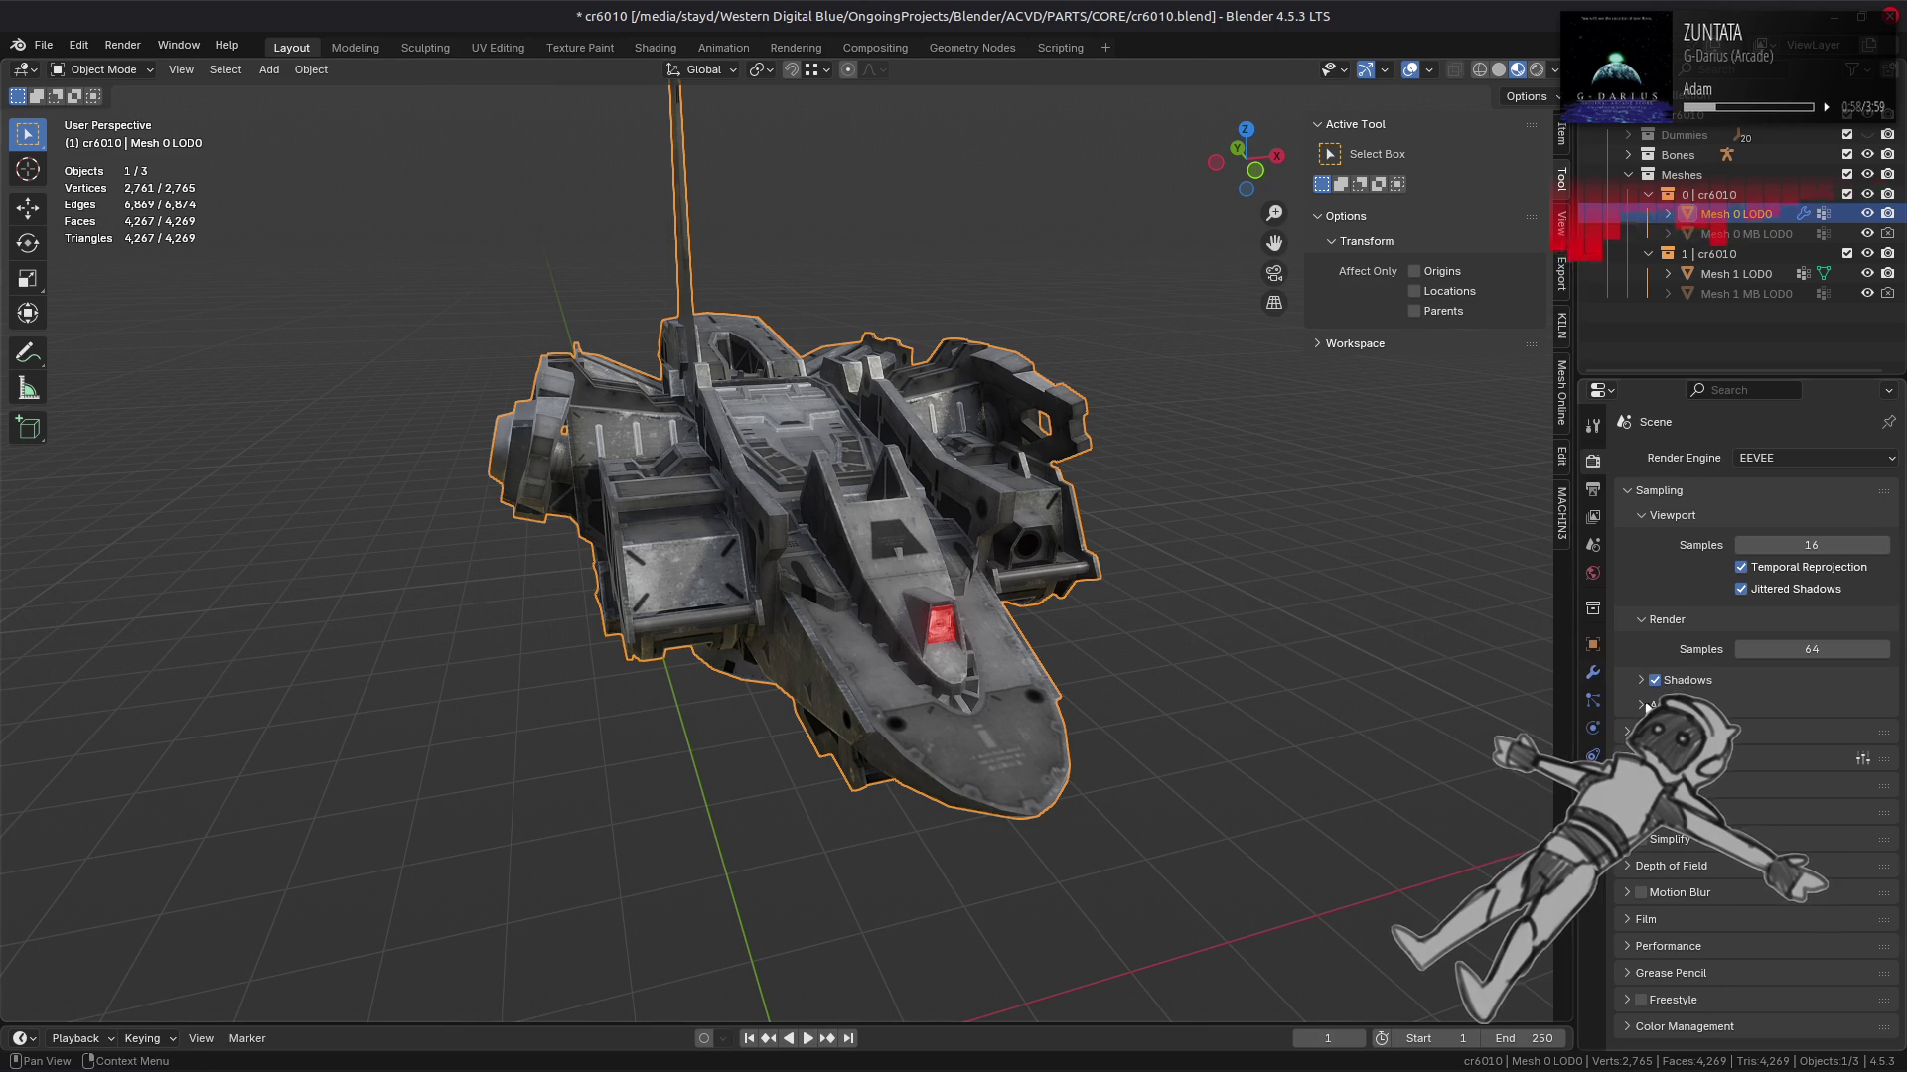
Step: Cycle the viewport studio lighting through Forest and other HDRIs, ending on the first environment
{"action": "left_click", "coordinate": [1554, 70]}
{"action": "left_click", "coordinate": [1593, 234]}
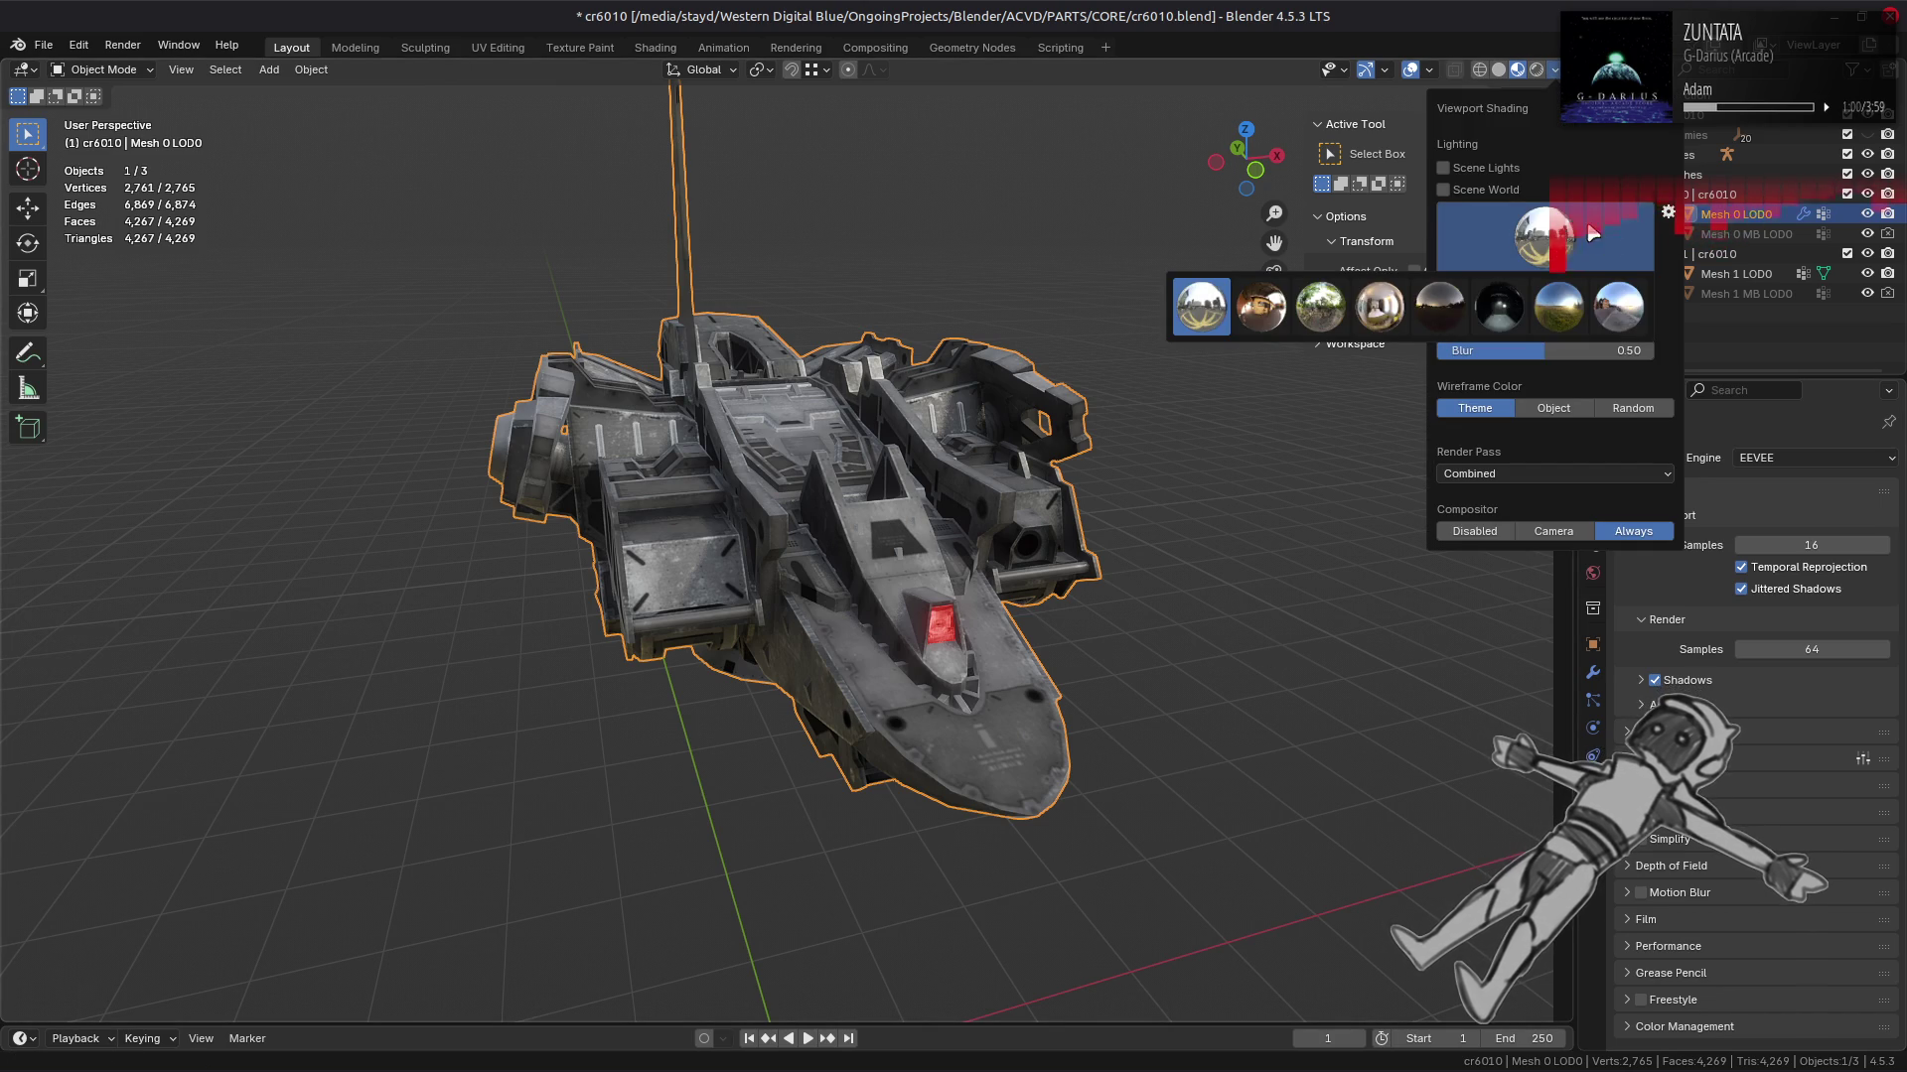
{"action": "left_click", "coordinate": [1333, 300]}
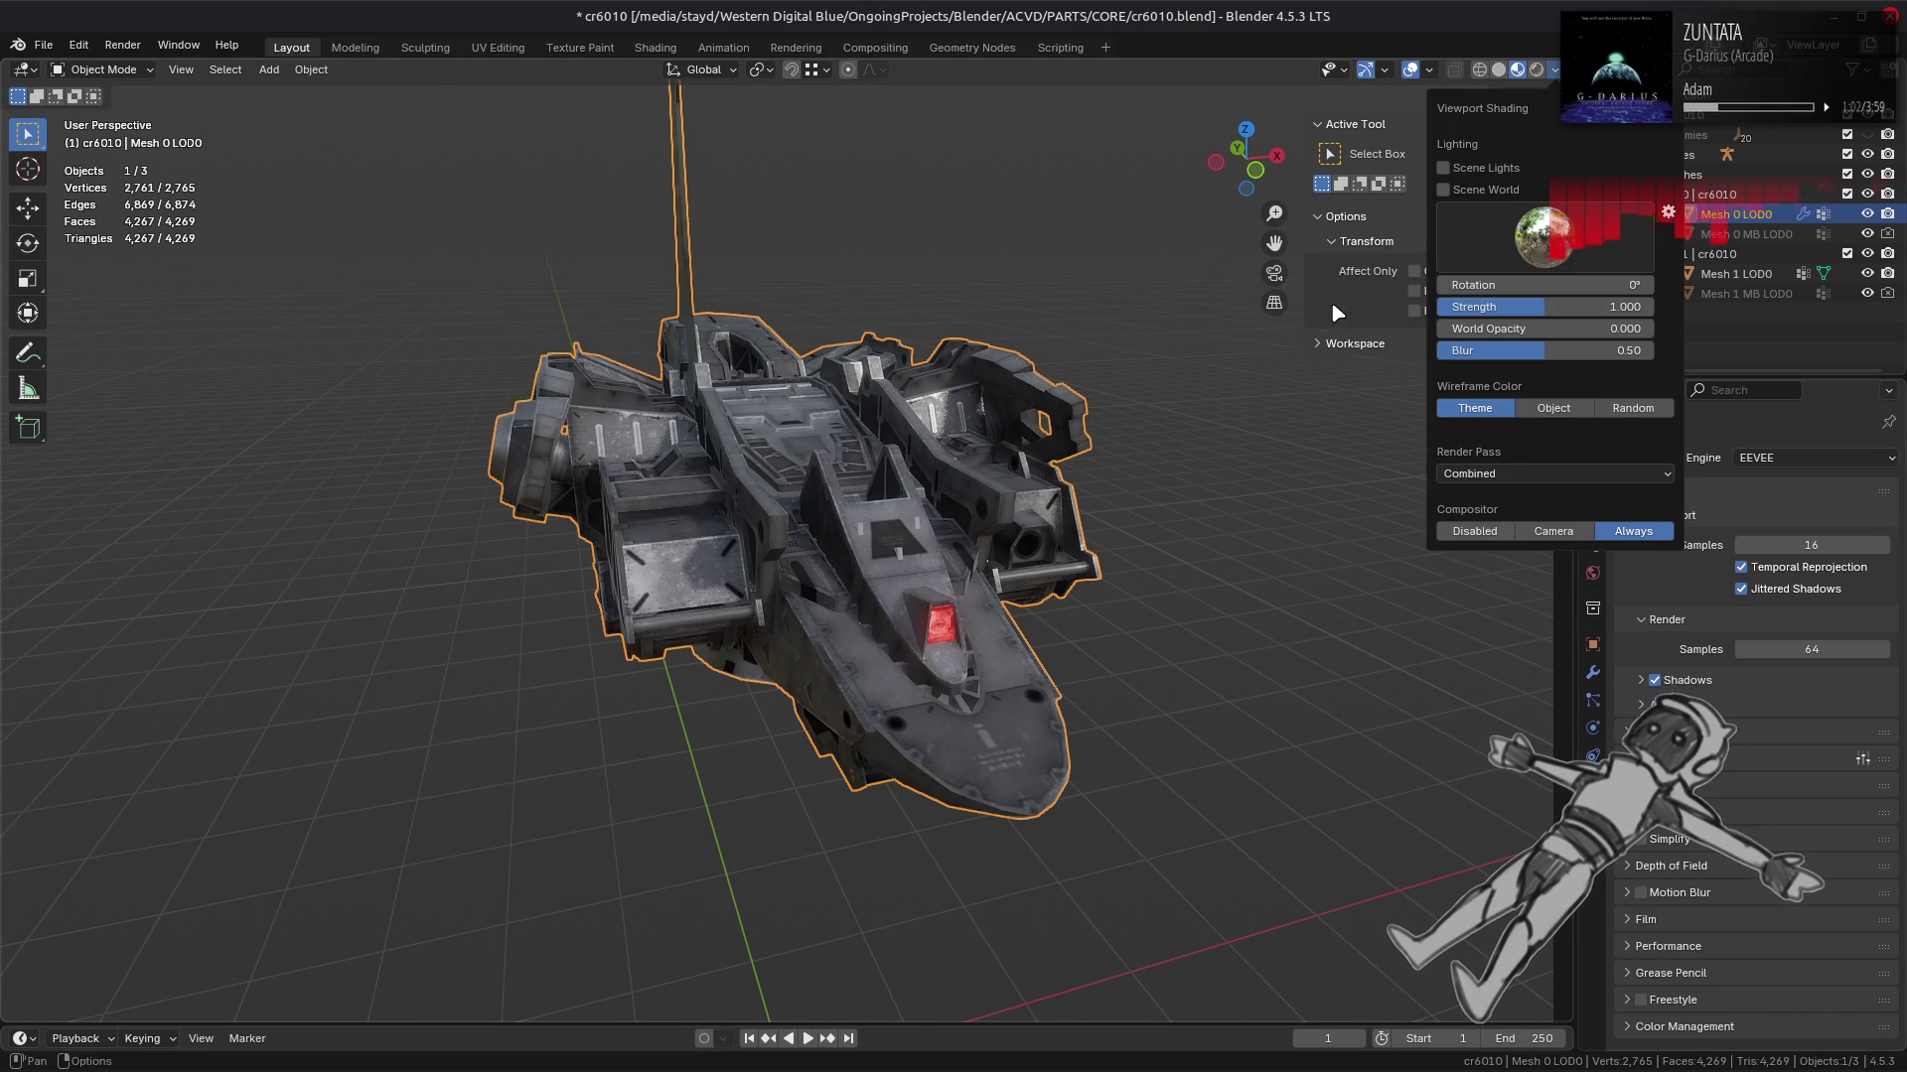
{"action": "left_click", "coordinate": [1502, 310]}
{"action": "left_click", "coordinate": [1579, 246]}
{"action": "left_click", "coordinate": [1558, 306]}
{"action": "left_click", "coordinate": [1579, 248]}
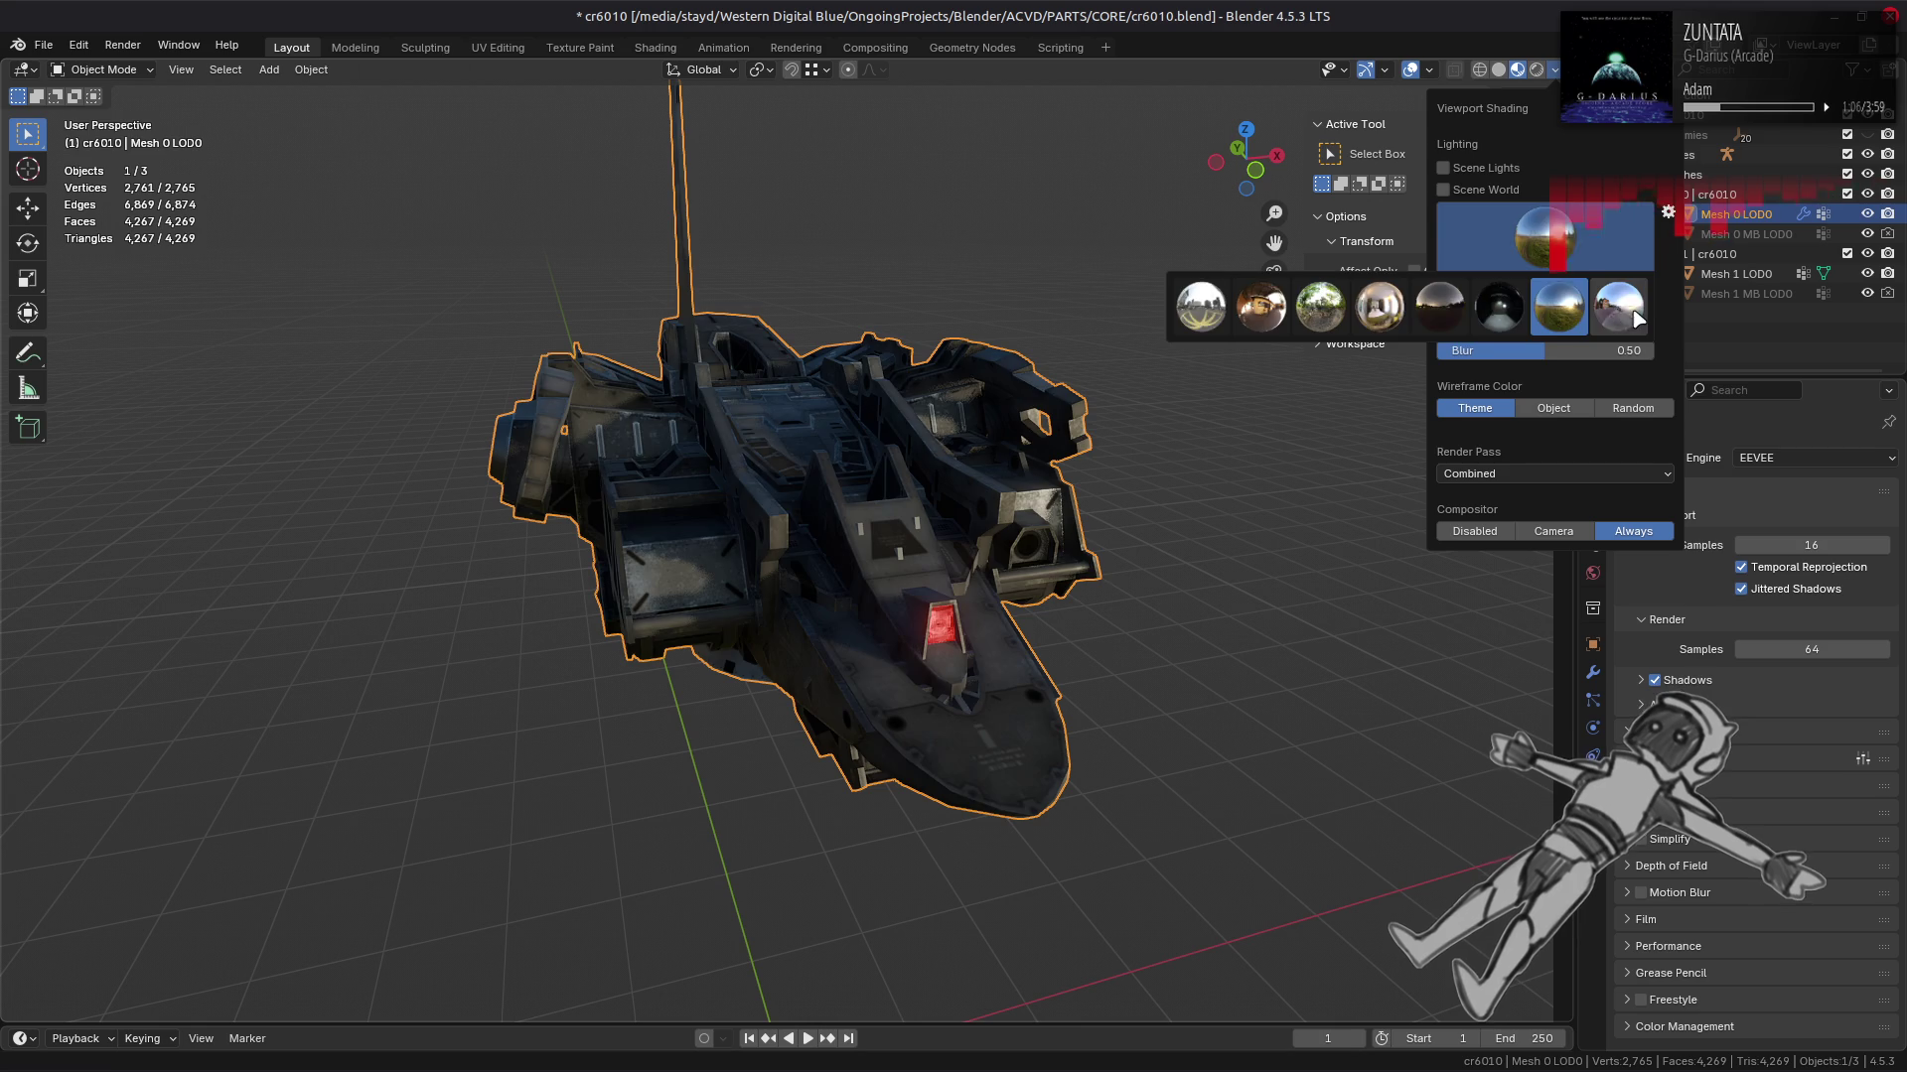
{"action": "left_click", "coordinate": [1636, 315]}
{"action": "left_click", "coordinate": [1579, 246]}
{"action": "left_click", "coordinate": [1320, 306]}
{"action": "left_click", "coordinate": [1579, 246]}
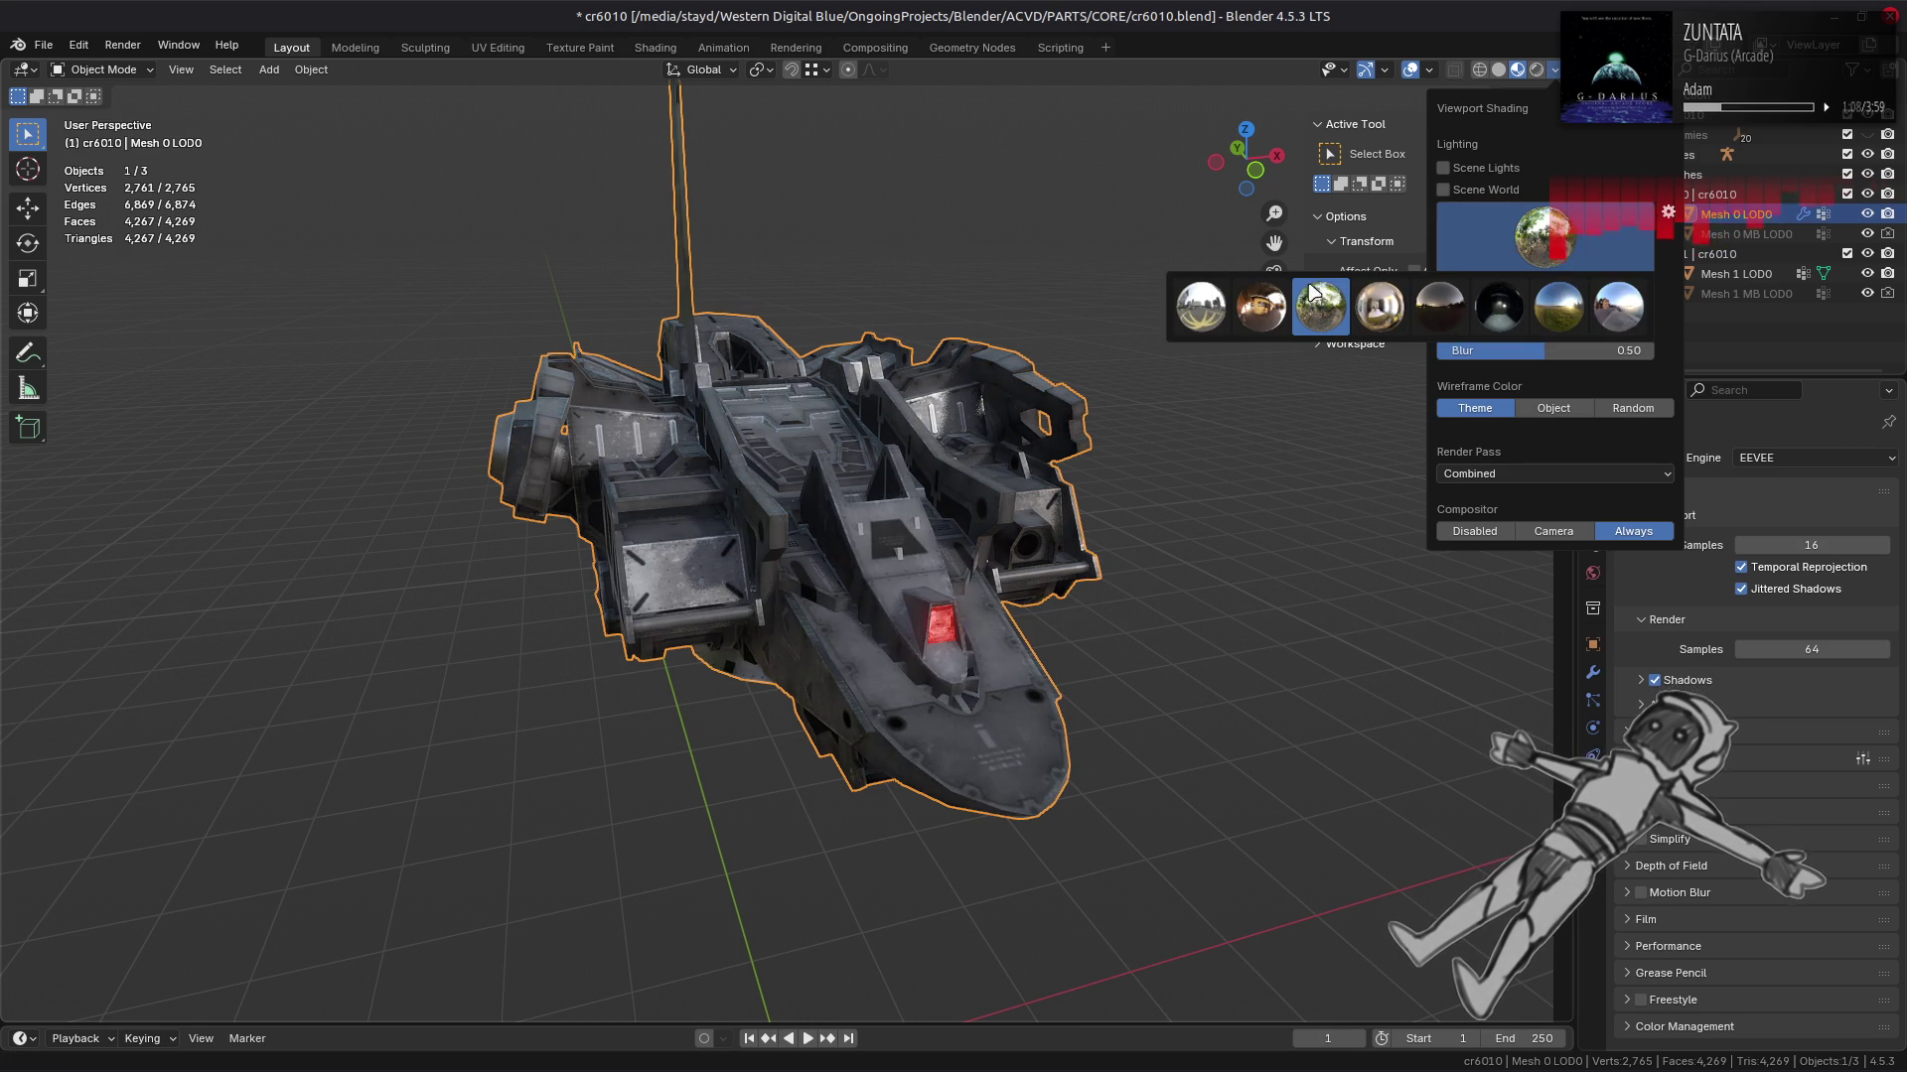
{"action": "left_click", "coordinate": [1198, 310]}
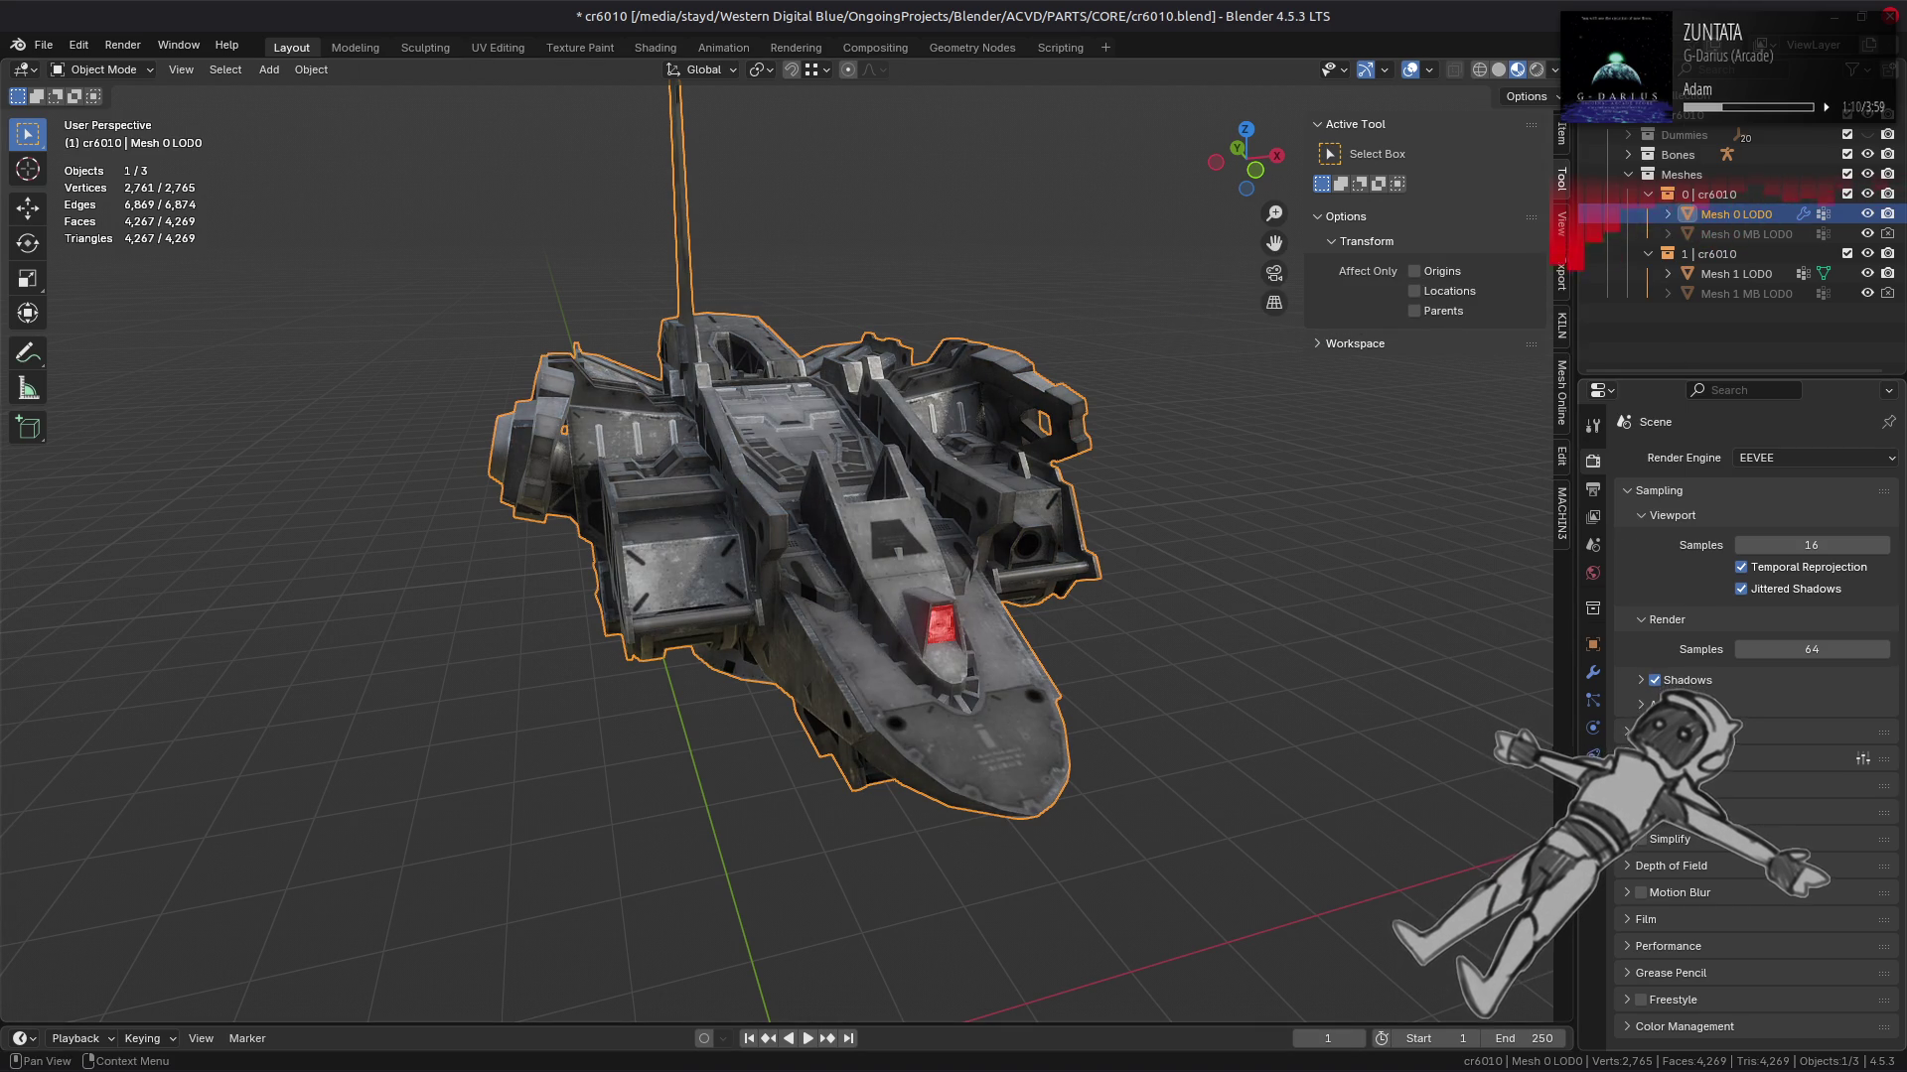
Step: Inspect Mesh 1 LOD0 and then the Mesh 0 LOD0 hull in Edit Mode
{"action": "left_click", "coordinate": [938, 645]}
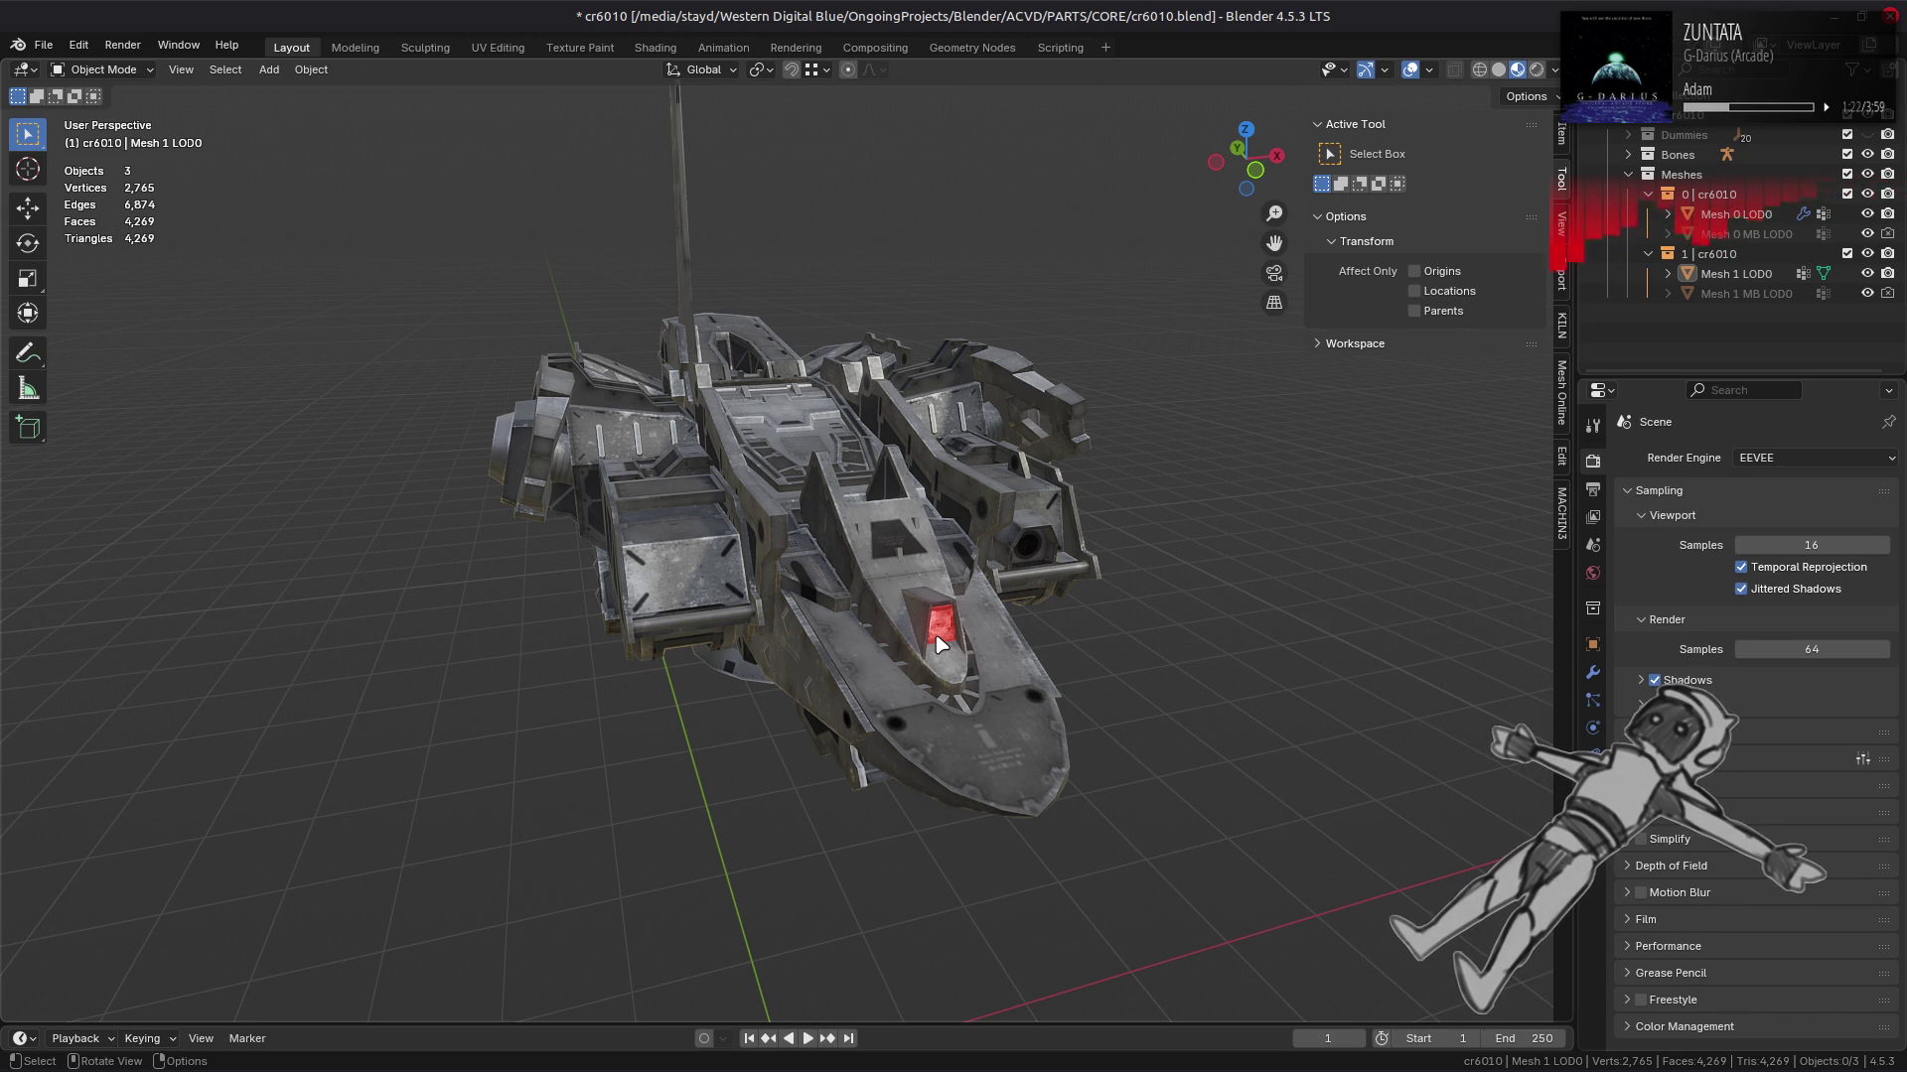
{"action": "key", "text": "Tab"}
{"action": "scroll", "scroll_direction": "up", "scroll_amount": 3}
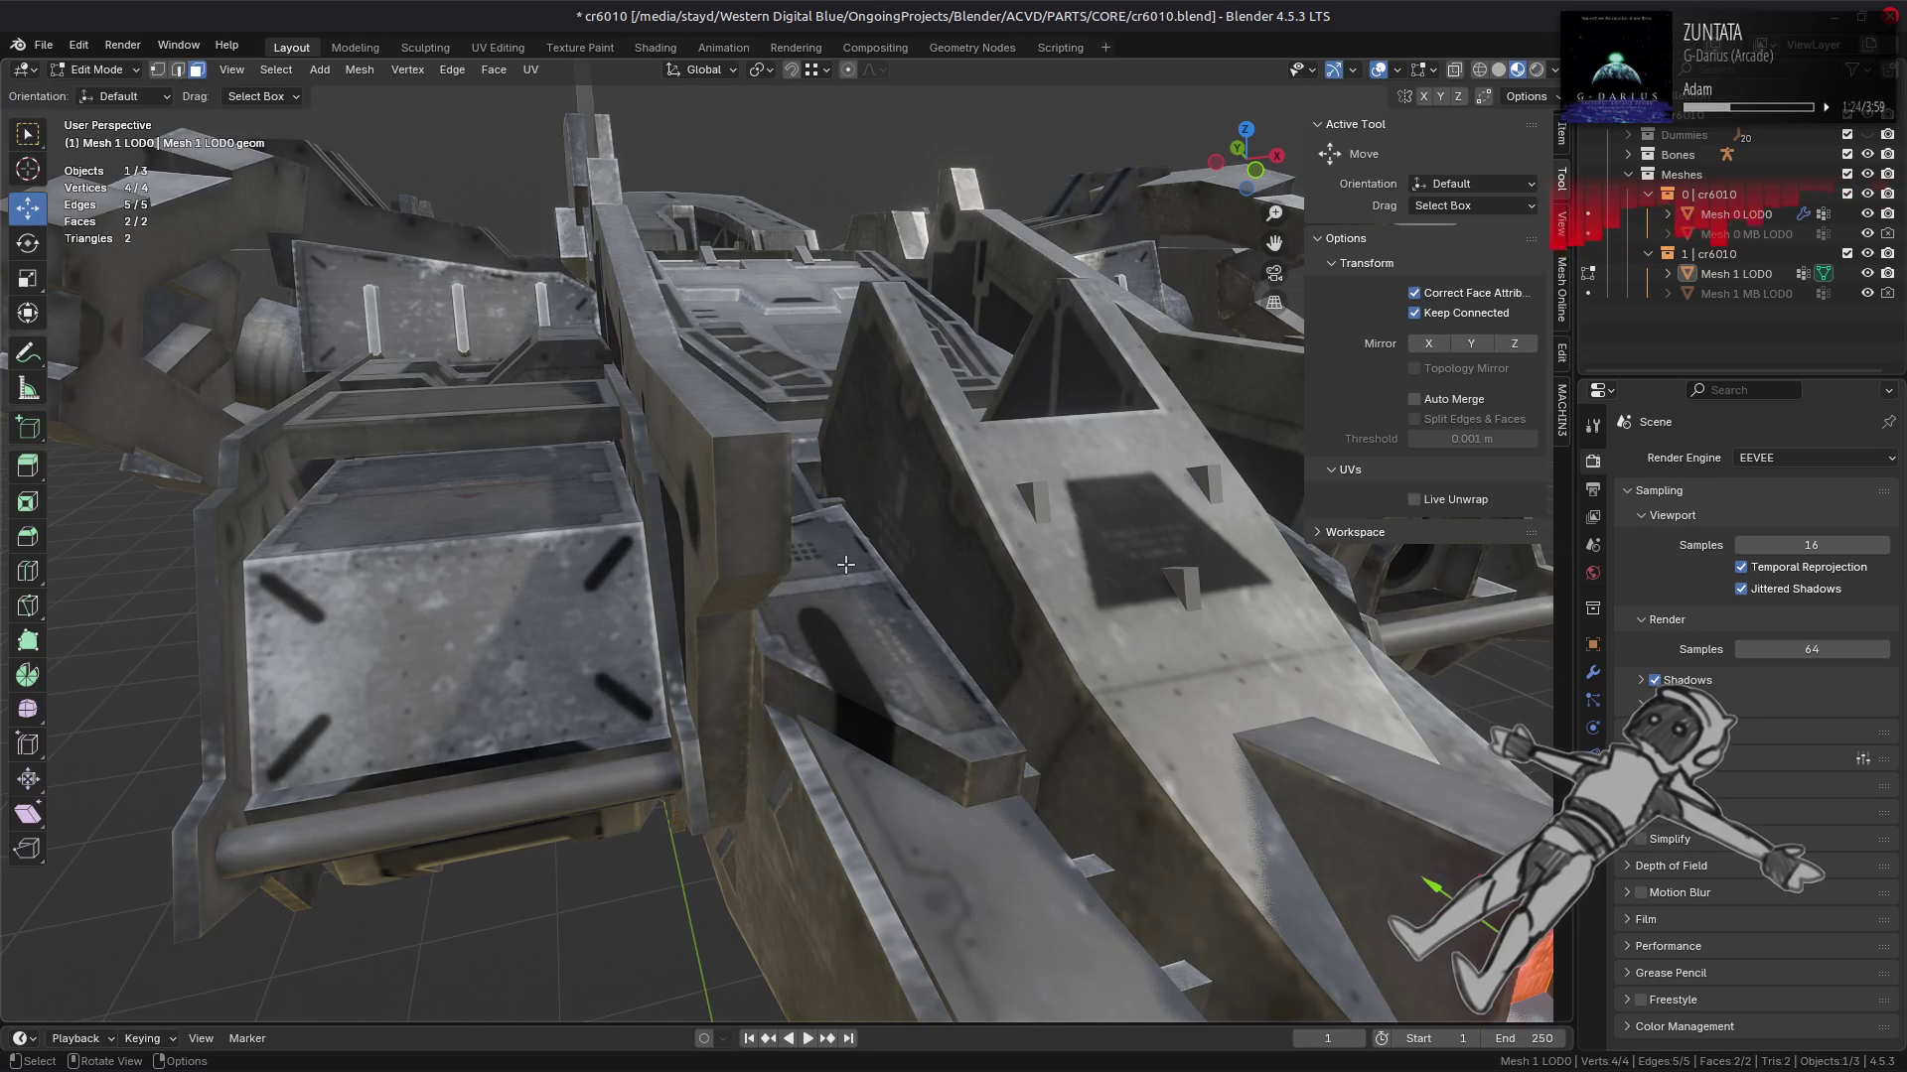
{"action": "key", "text": "alt+q"}
{"action": "left_click_drag", "start_coordinate": [838, 570], "coordinate": [824, 626]}
{"action": "scroll", "scroll_direction": "up", "scroll_amount": 3}
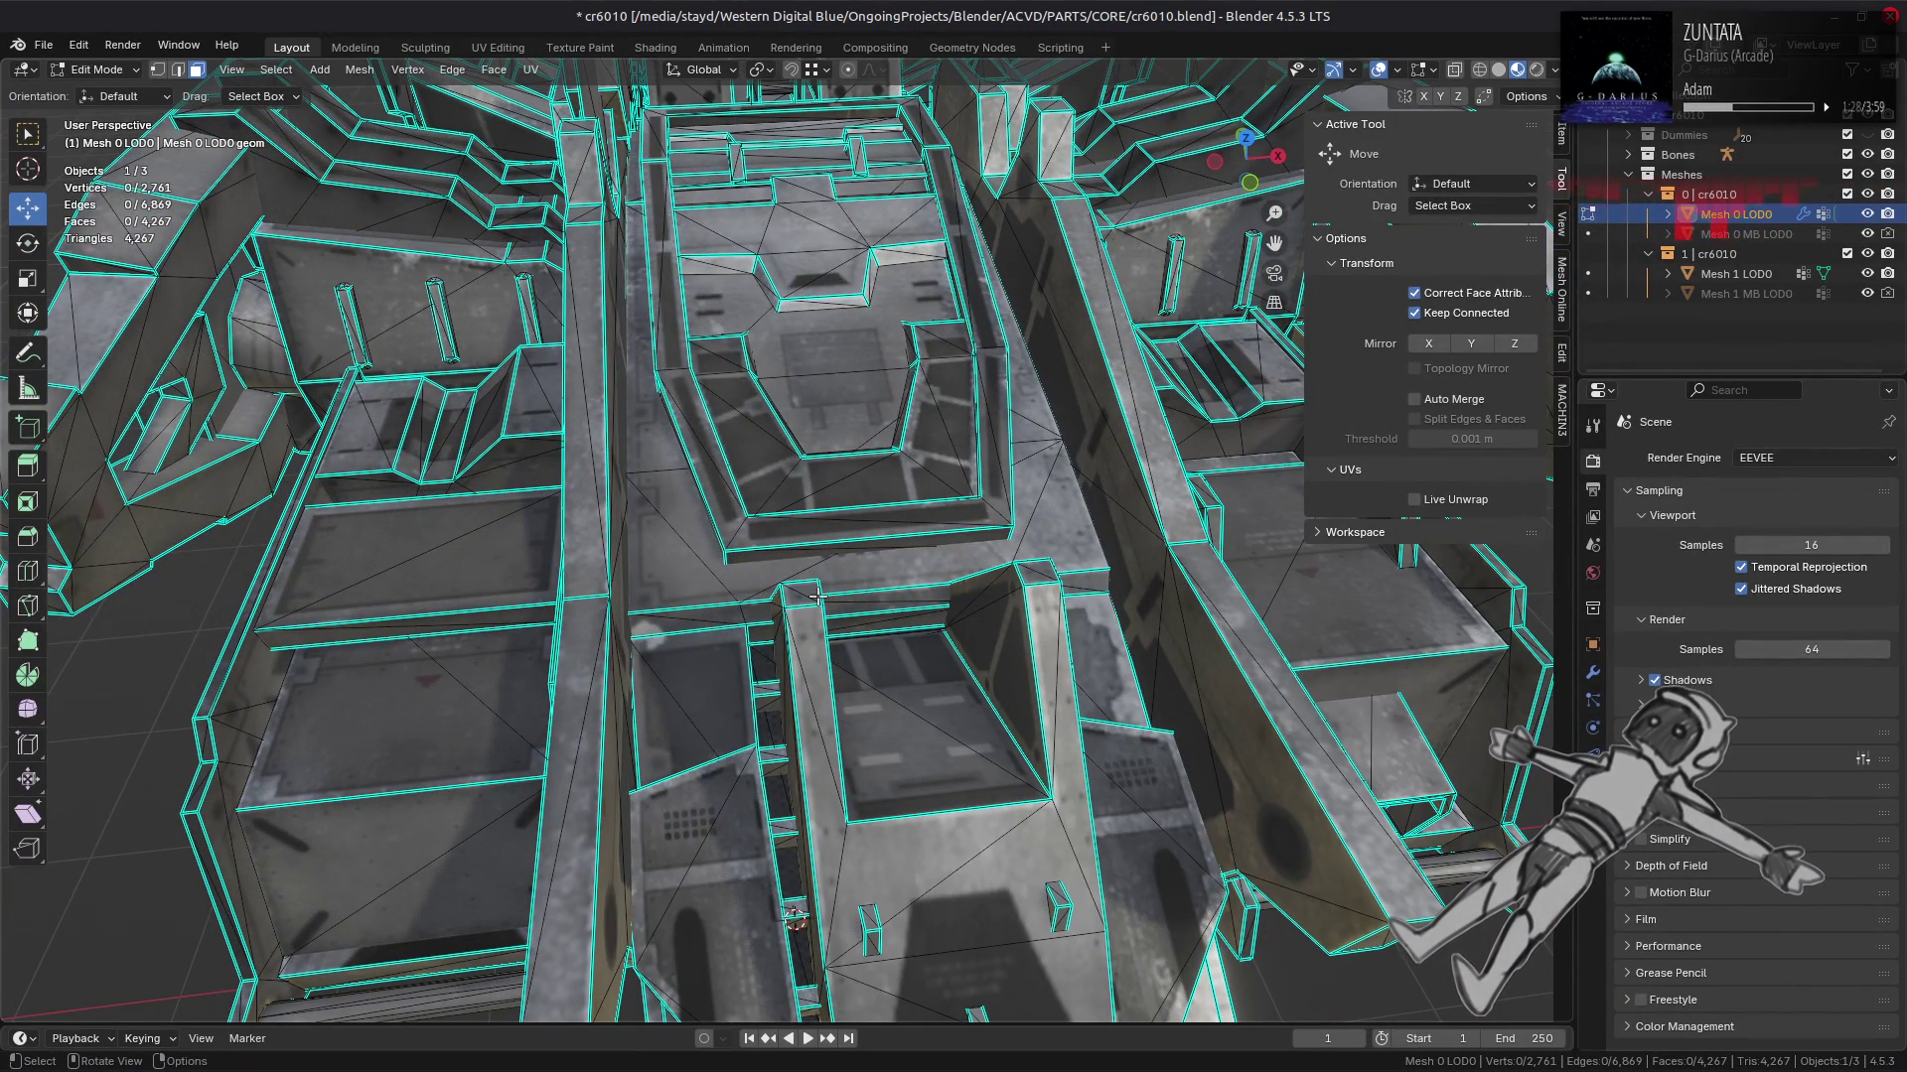
{"action": "scroll", "scroll_direction": "down", "scroll_amount": 3}
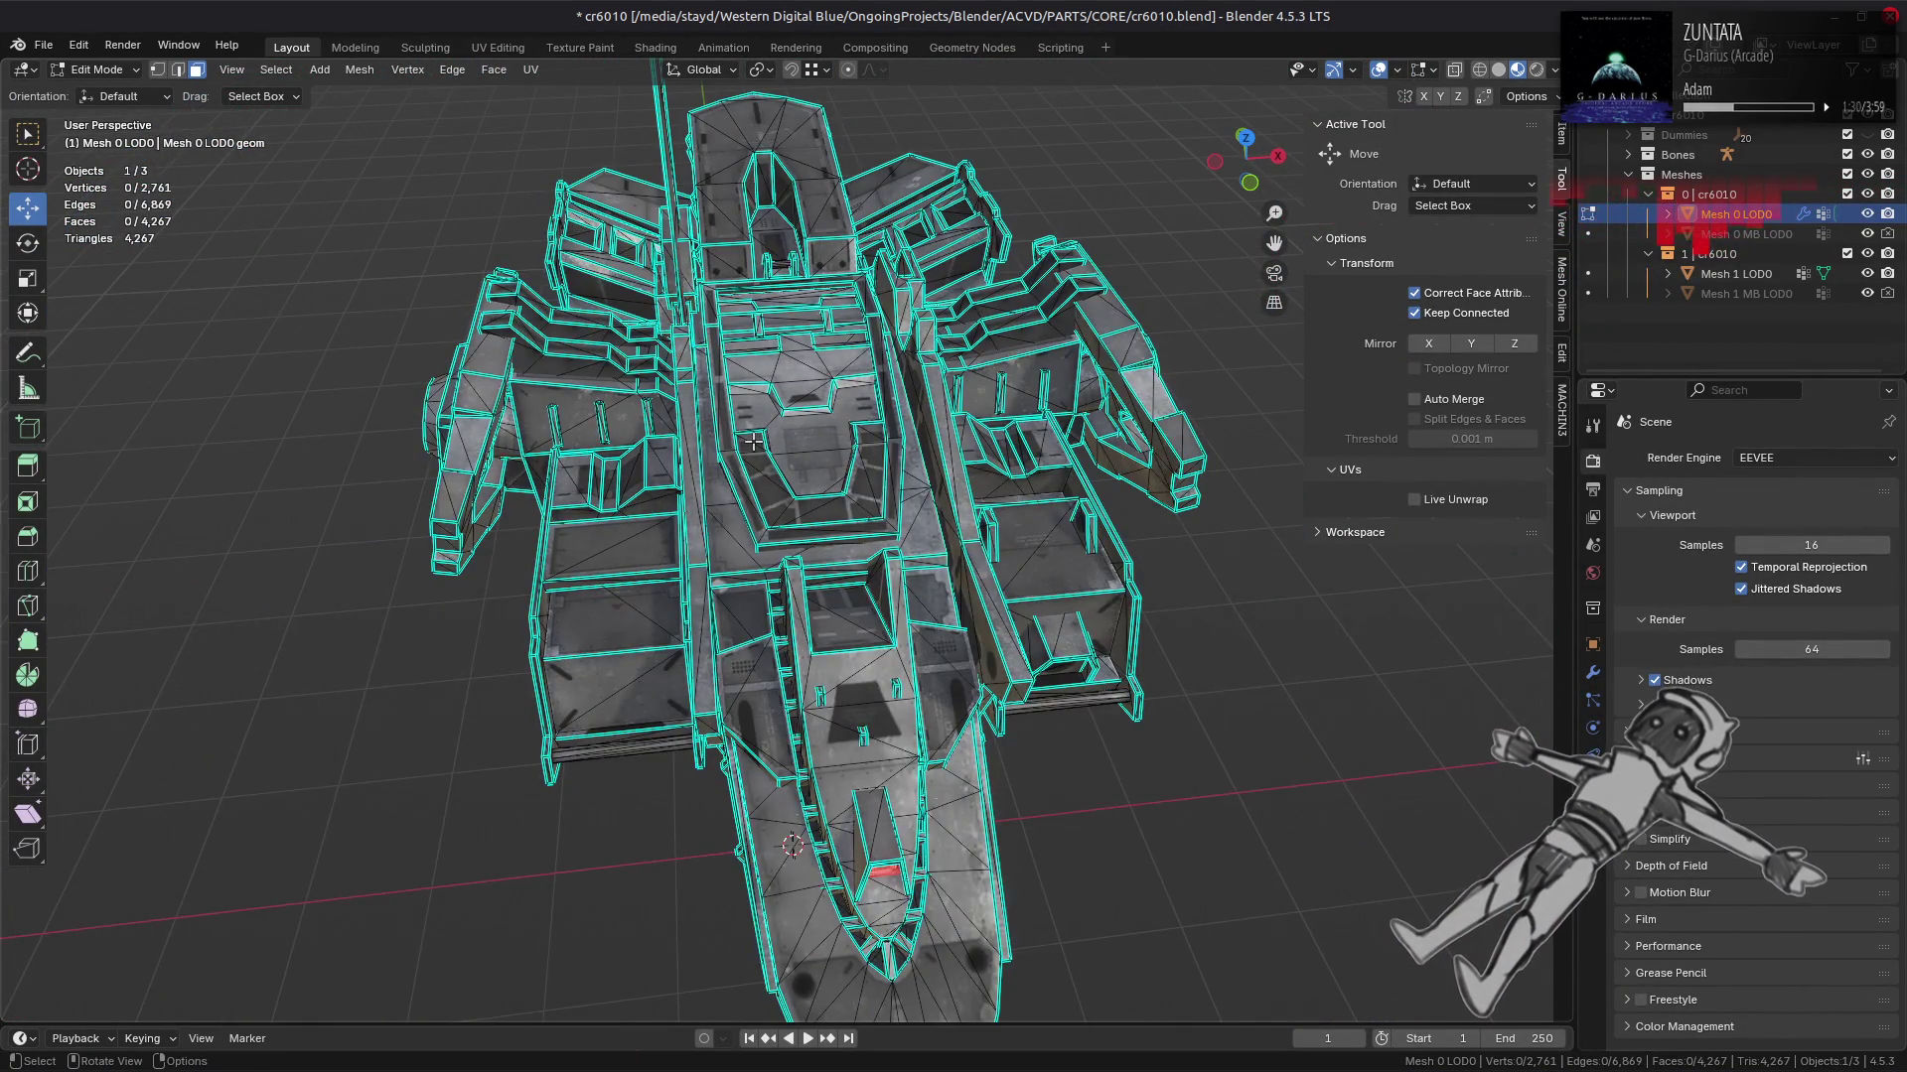
{"action": "key", "text": "Tab"}
Step: Deselect everything and save cr6010.blend
{"action": "left_click_drag", "start_coordinate": [753, 441], "coordinate": [737, 604]}
{"action": "key", "text": "alt+a"}
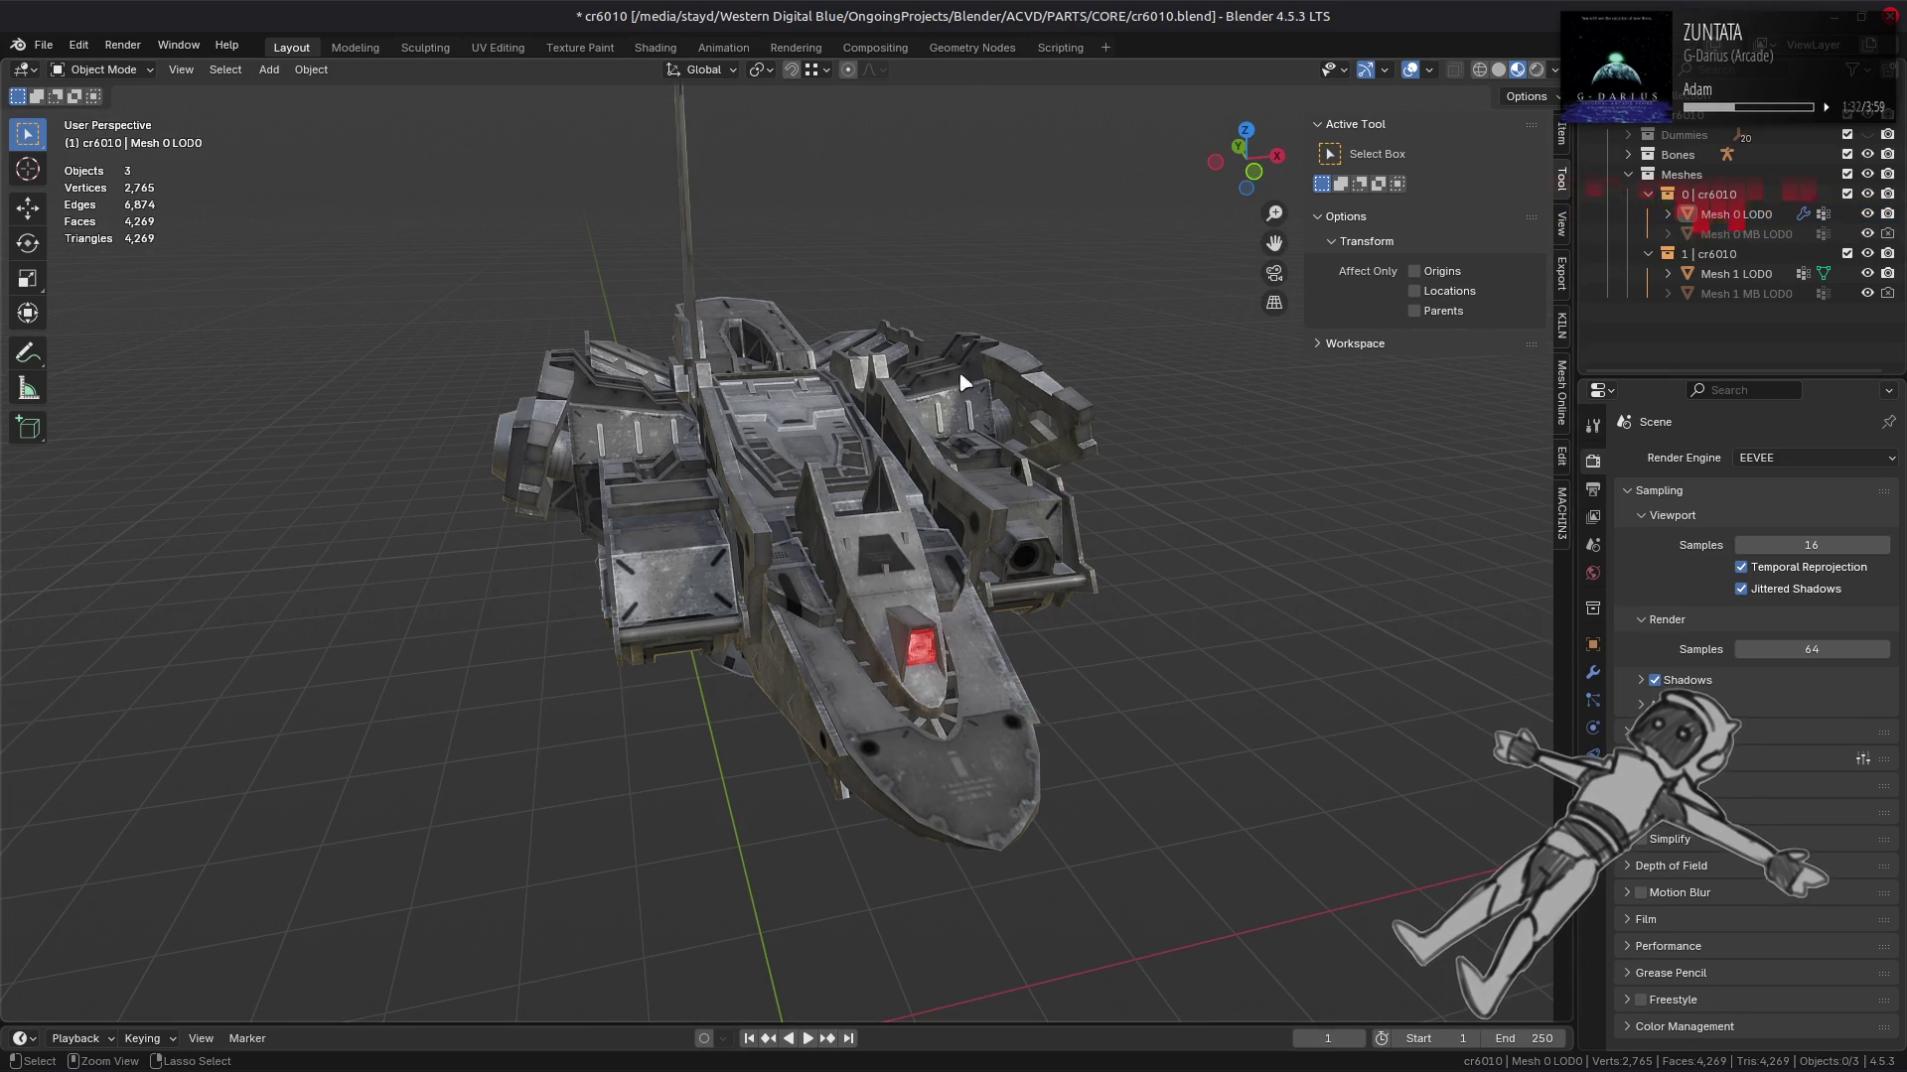
{"action": "key", "text": "ctrl+s"}
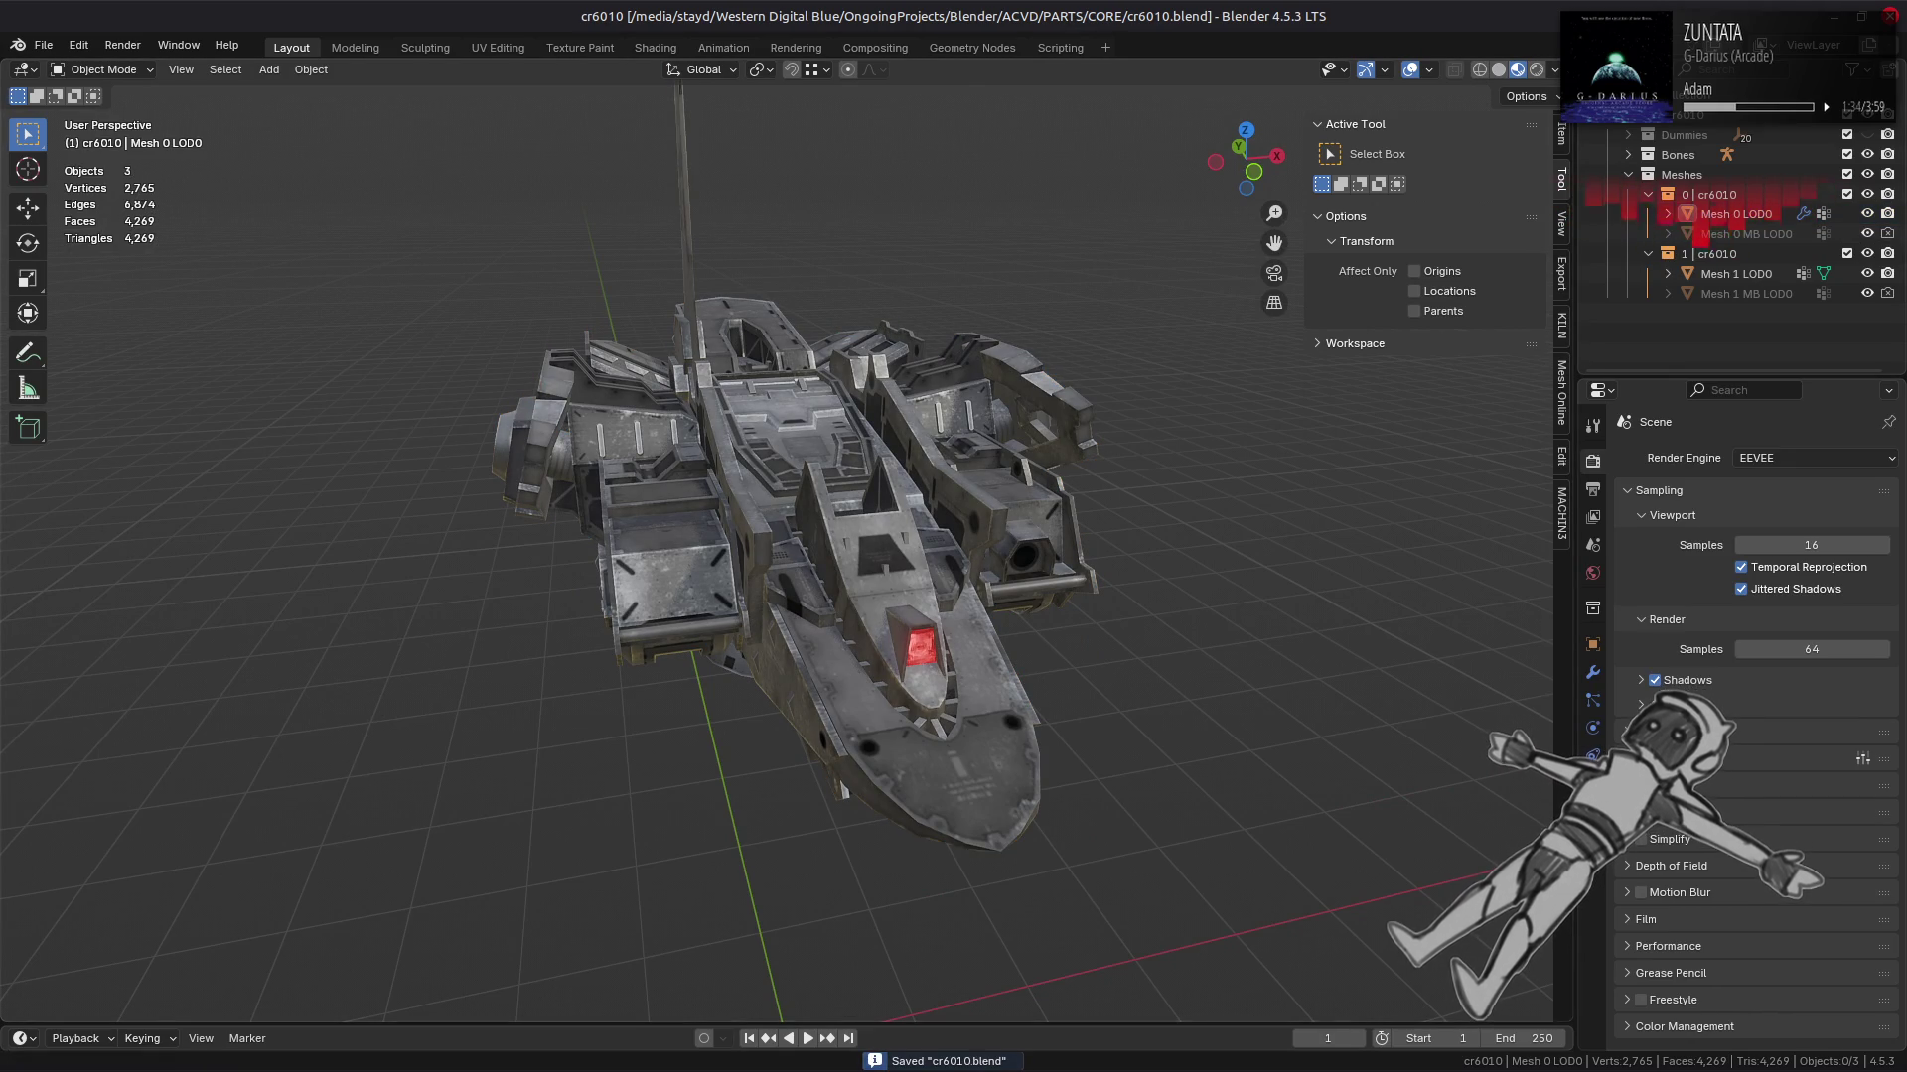
Step: Open Nemo and go to Emulation > X360 > Armored Core - Verdict Day (USA)
{"action": "mouse_move", "coordinate": [191, 1051]}
{"action": "left_click", "coordinate": [99, 1052]}
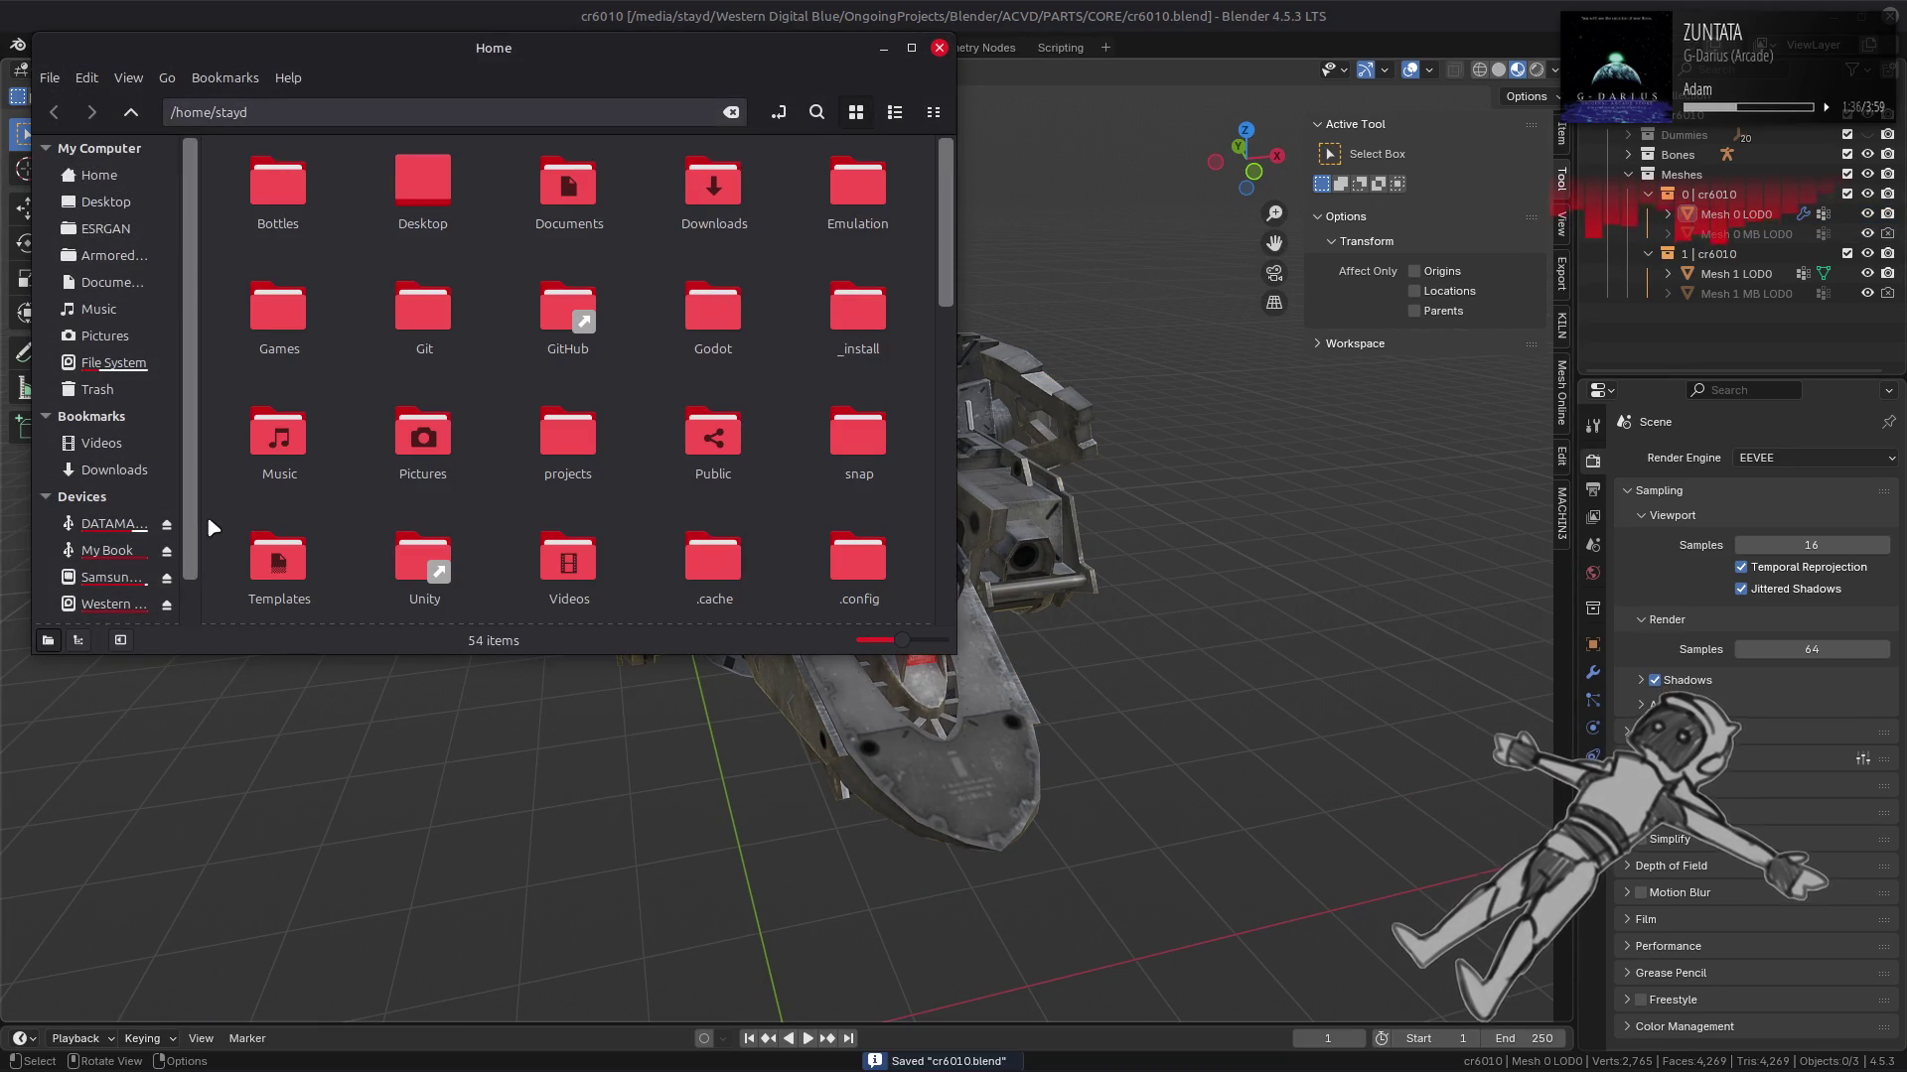
{"action": "double_click", "coordinate": [858, 193]}
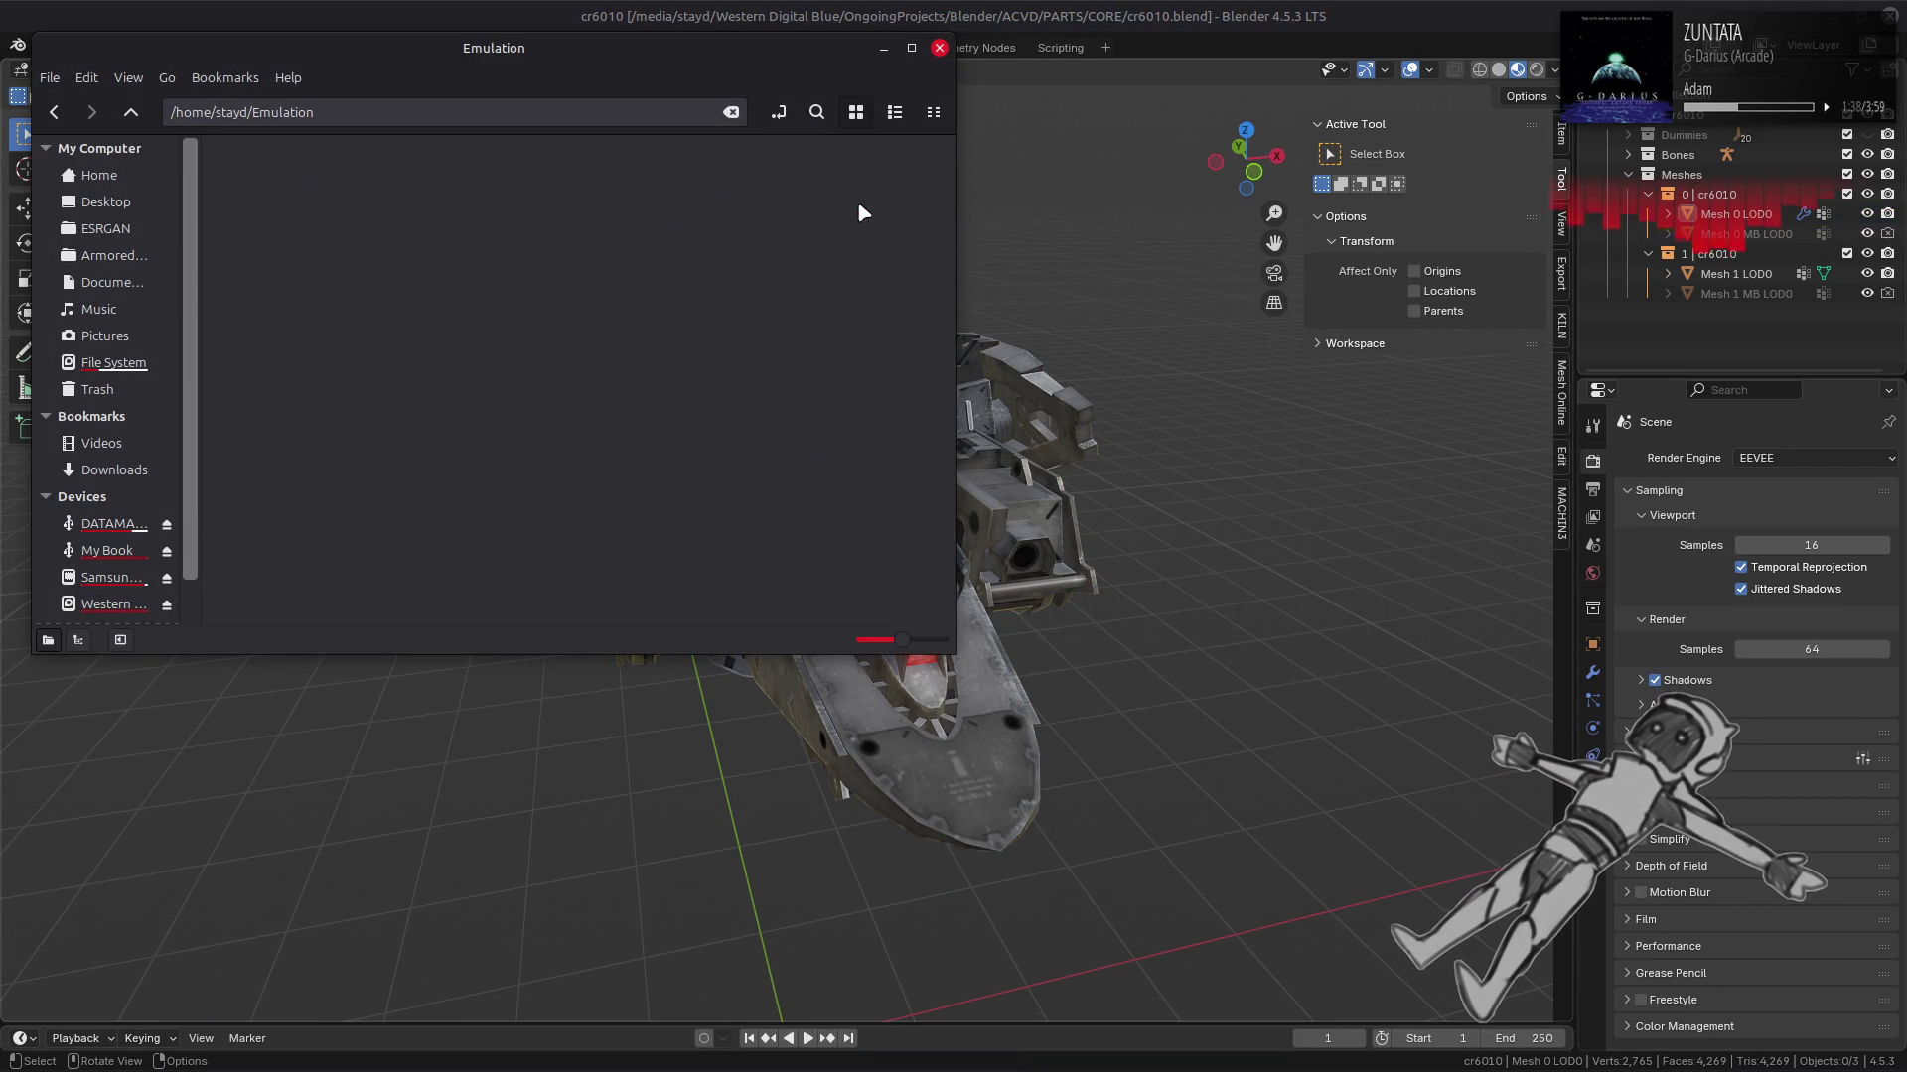
{"action": "double_click", "coordinate": [779, 178]}
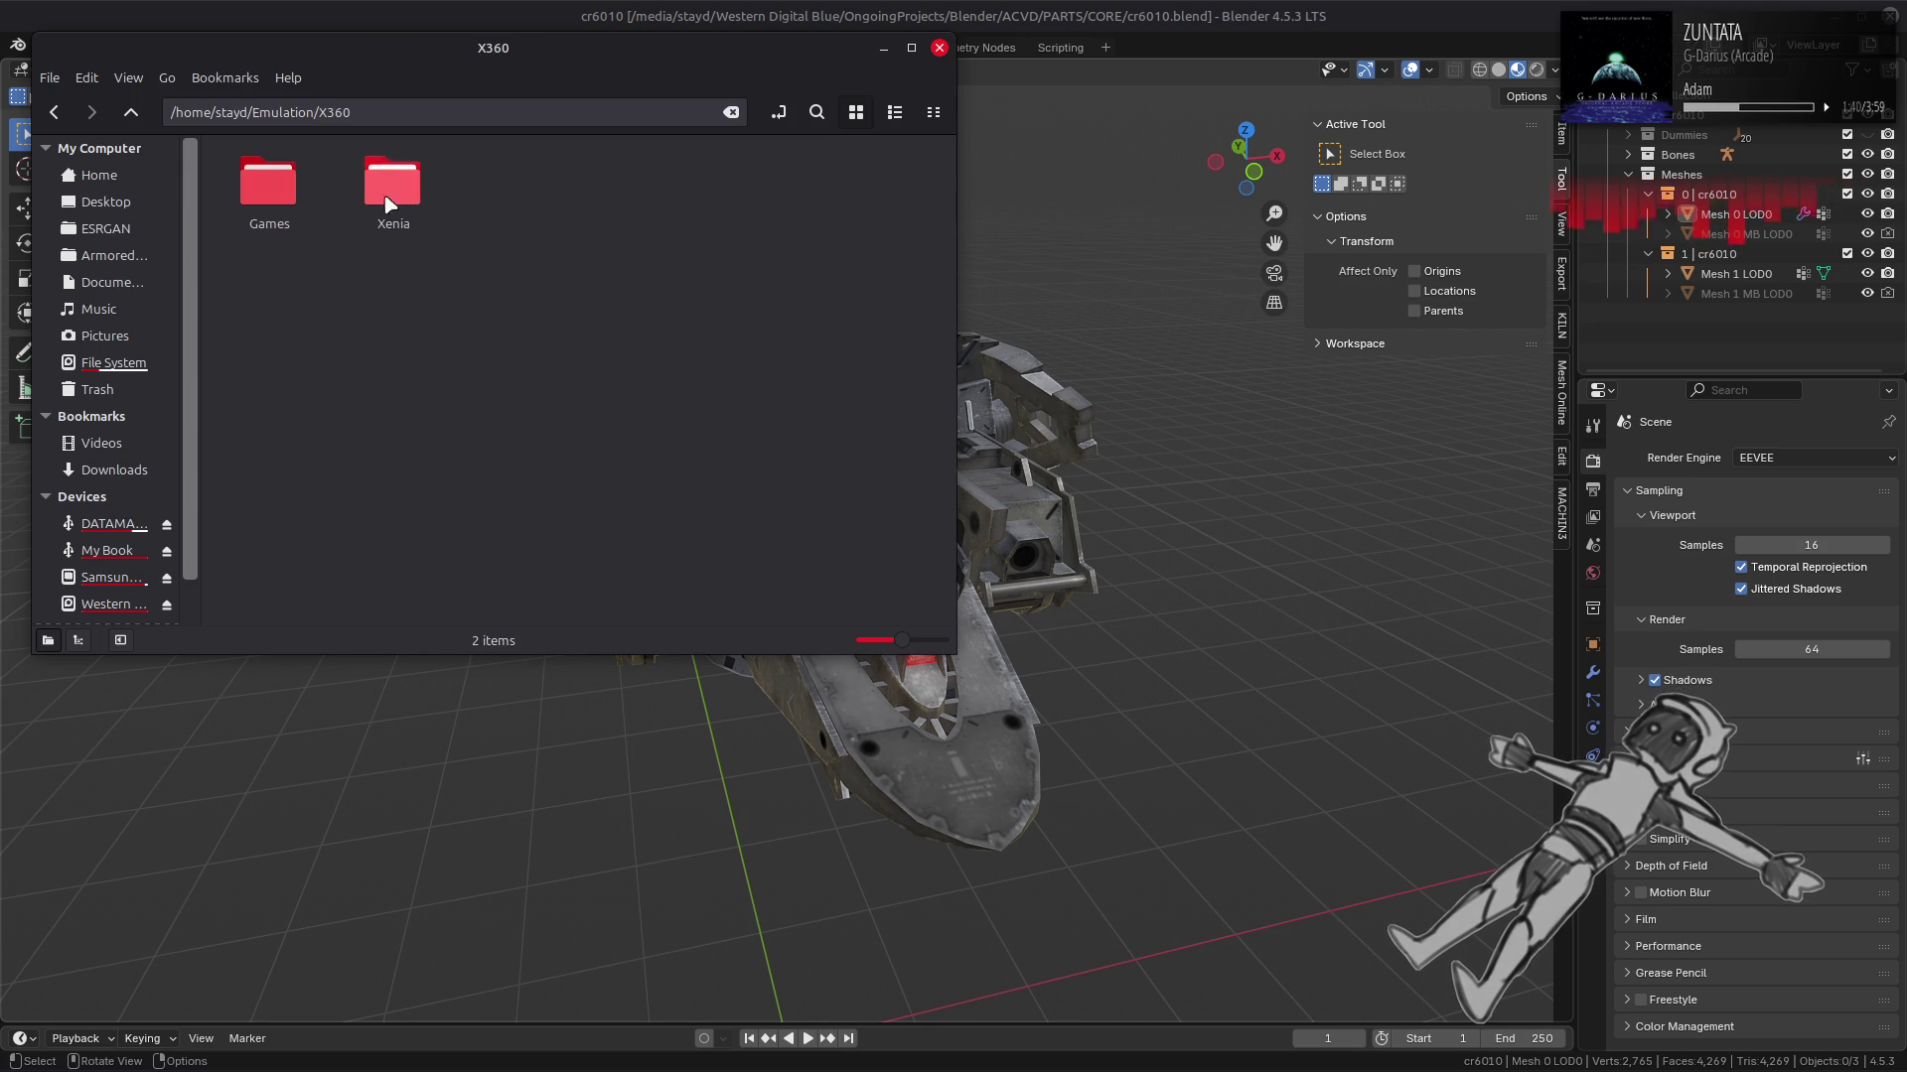
{"action": "double_click", "coordinate": [285, 195]}
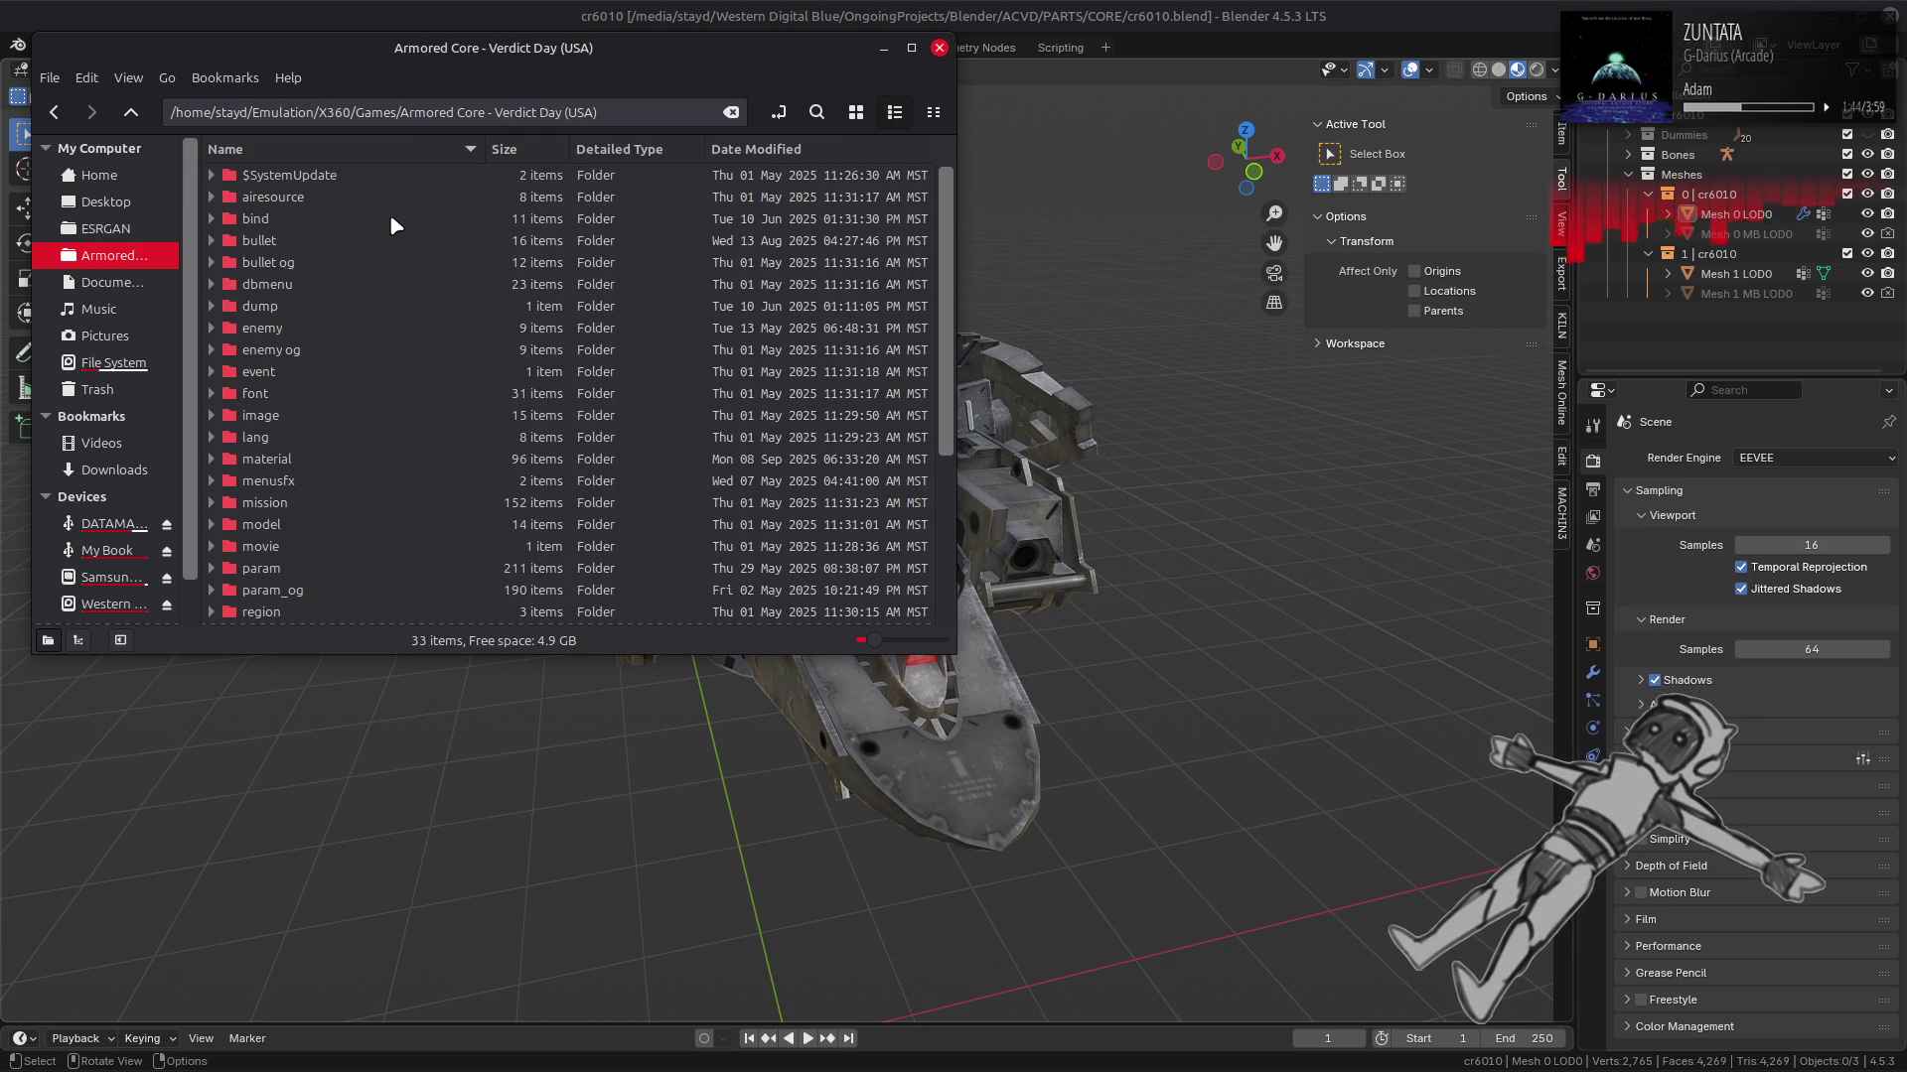
Step: Continue through model > ac > parts > core > cr6010 into cr6010_m-bnd-dcx
{"action": "double_click", "coordinate": [266, 524]}
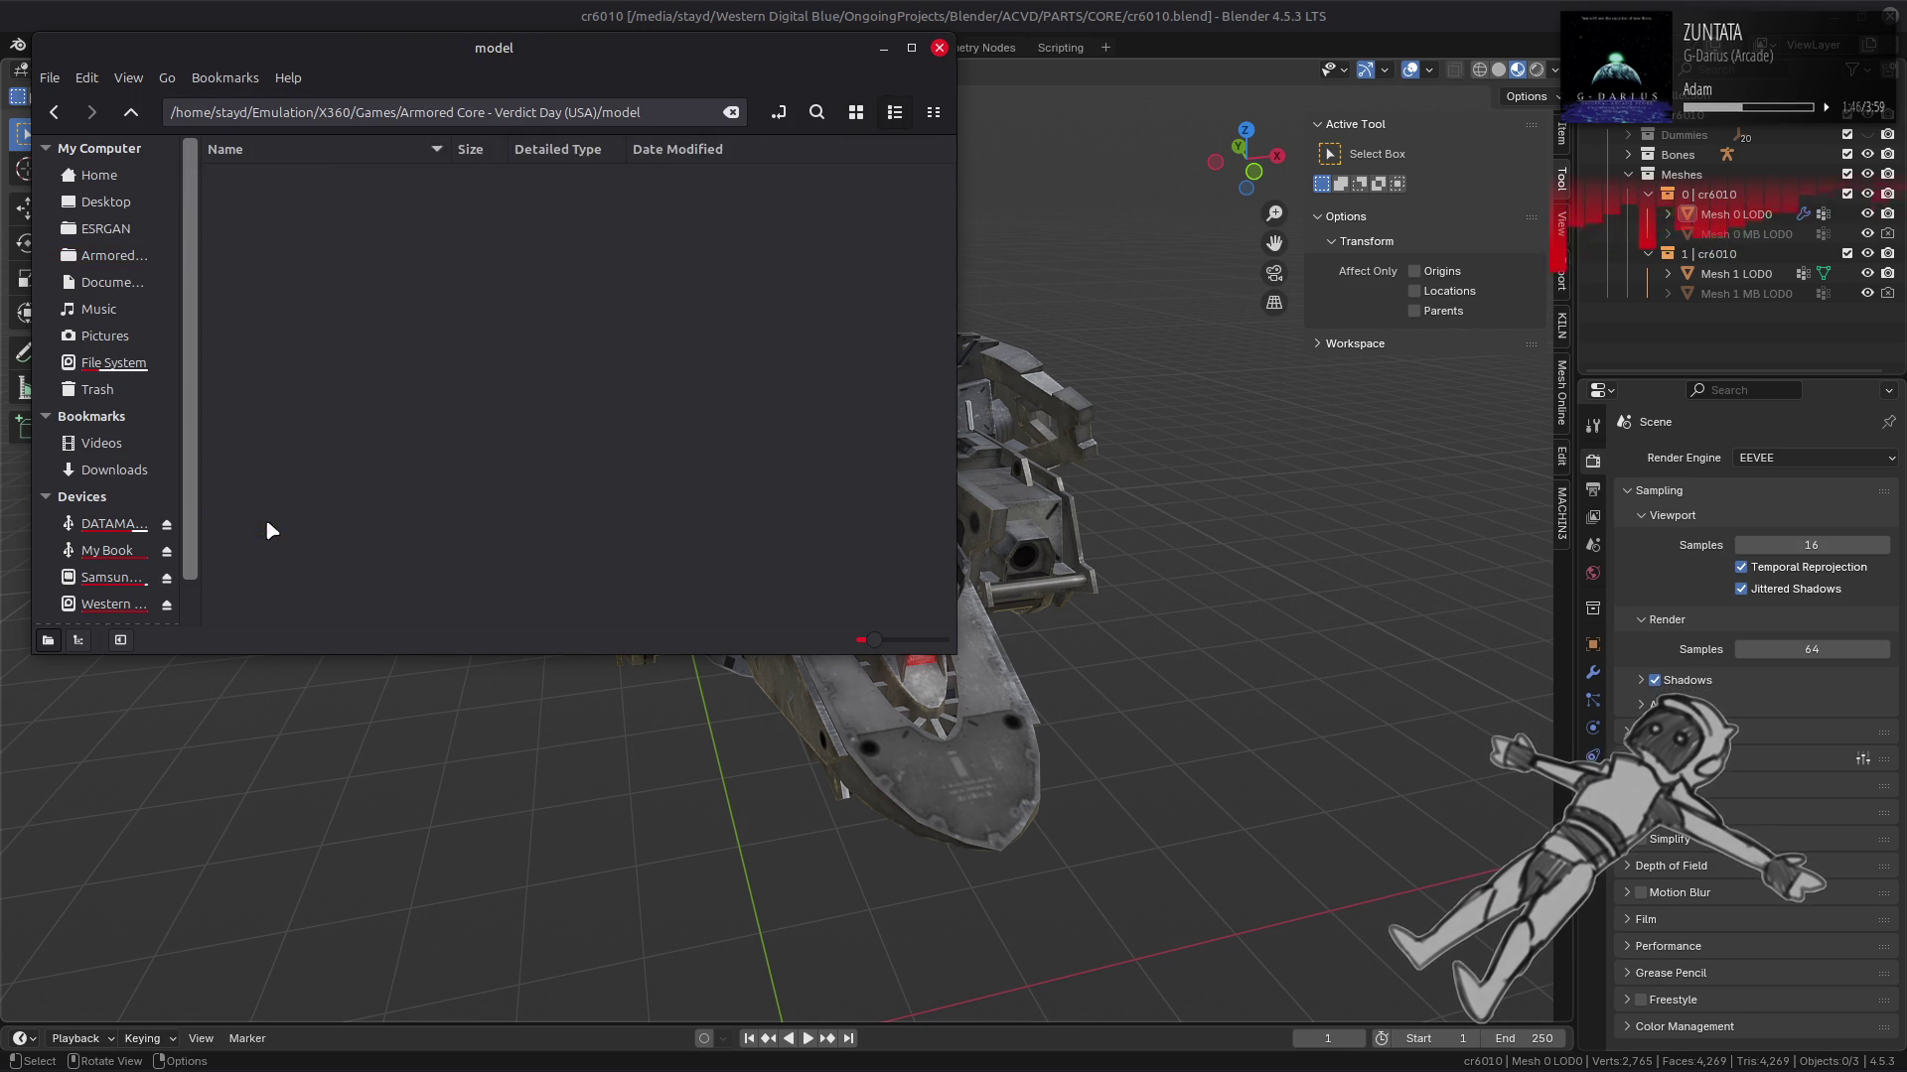
{"action": "double_click", "coordinate": [278, 175]}
{"action": "double_click", "coordinate": [277, 196]}
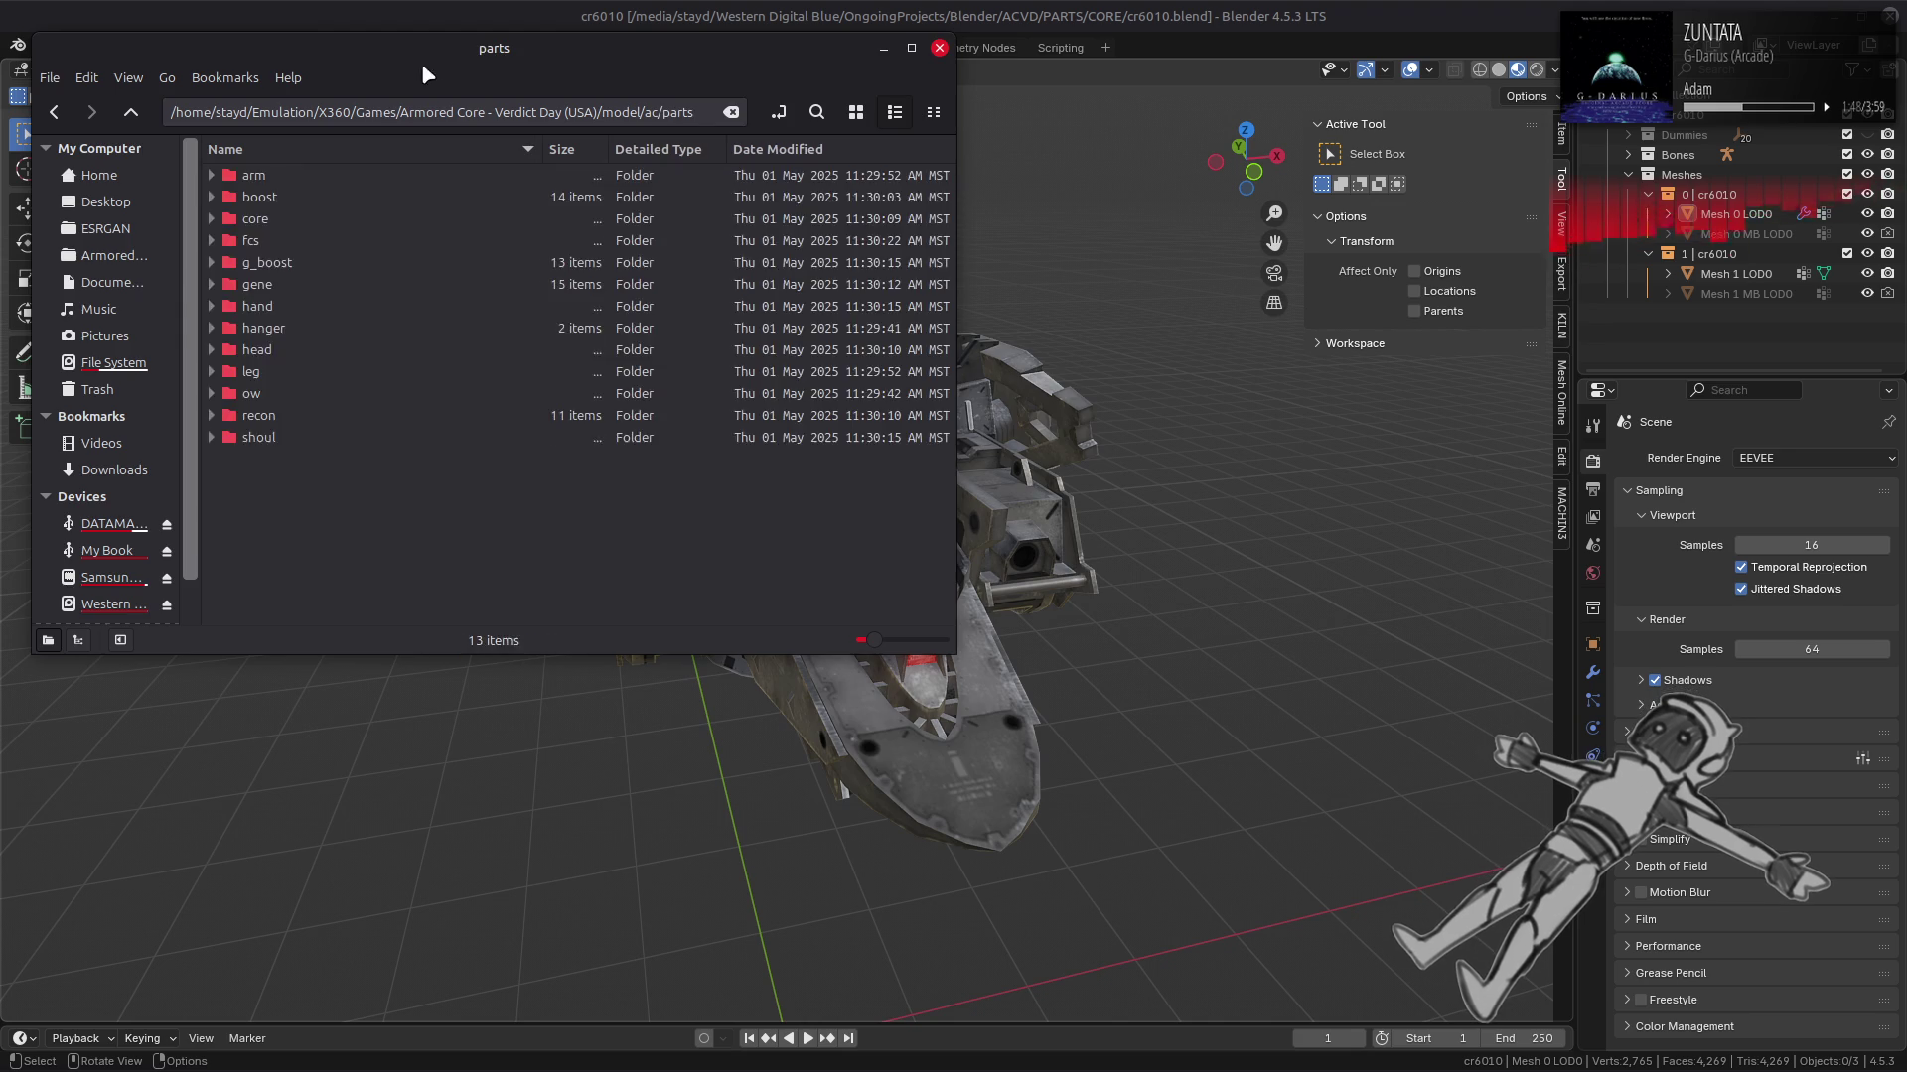
{"action": "left_click_drag", "start_coordinate": [415, 68], "coordinate": [608, 185]}
{"action": "double_click", "coordinate": [496, 340]}
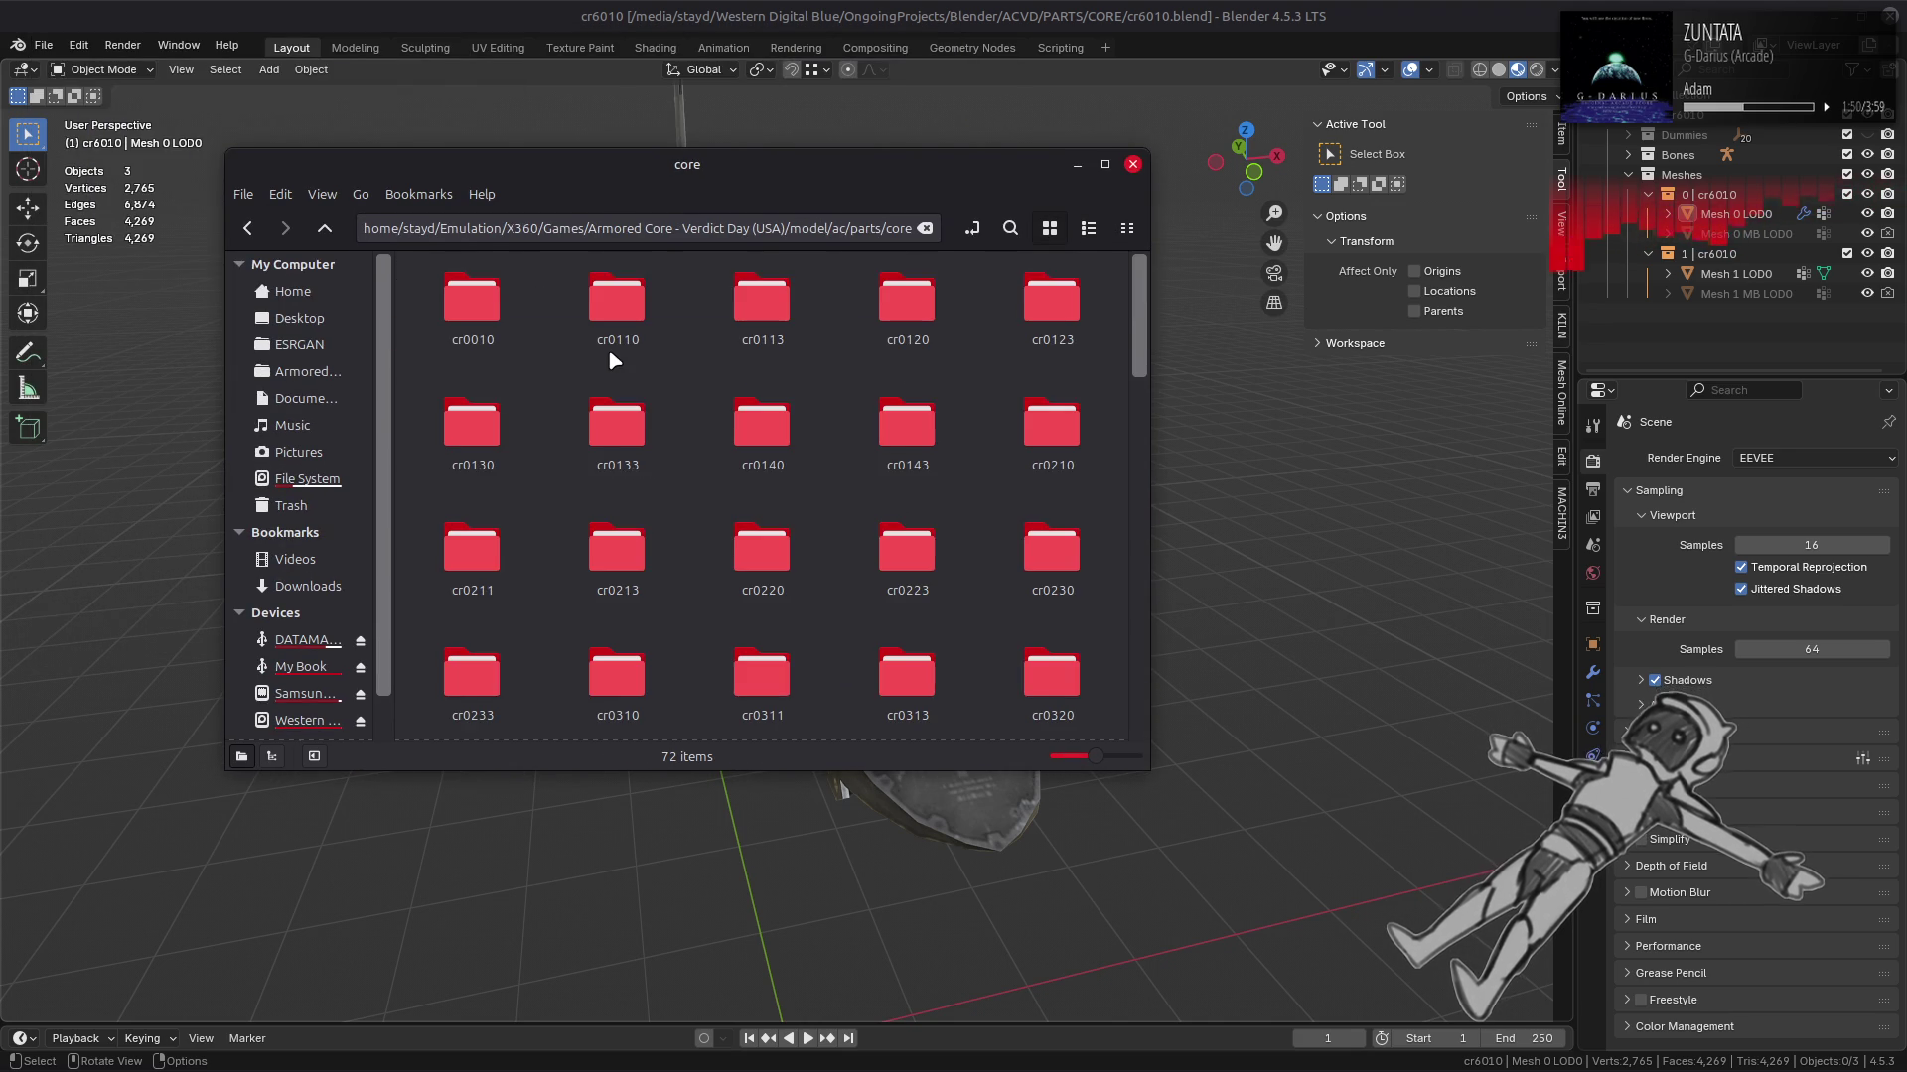
{"action": "scroll", "scroll_direction": "down", "scroll_amount": 3}
{"action": "scroll", "scroll_direction": "up", "scroll_amount": 3}
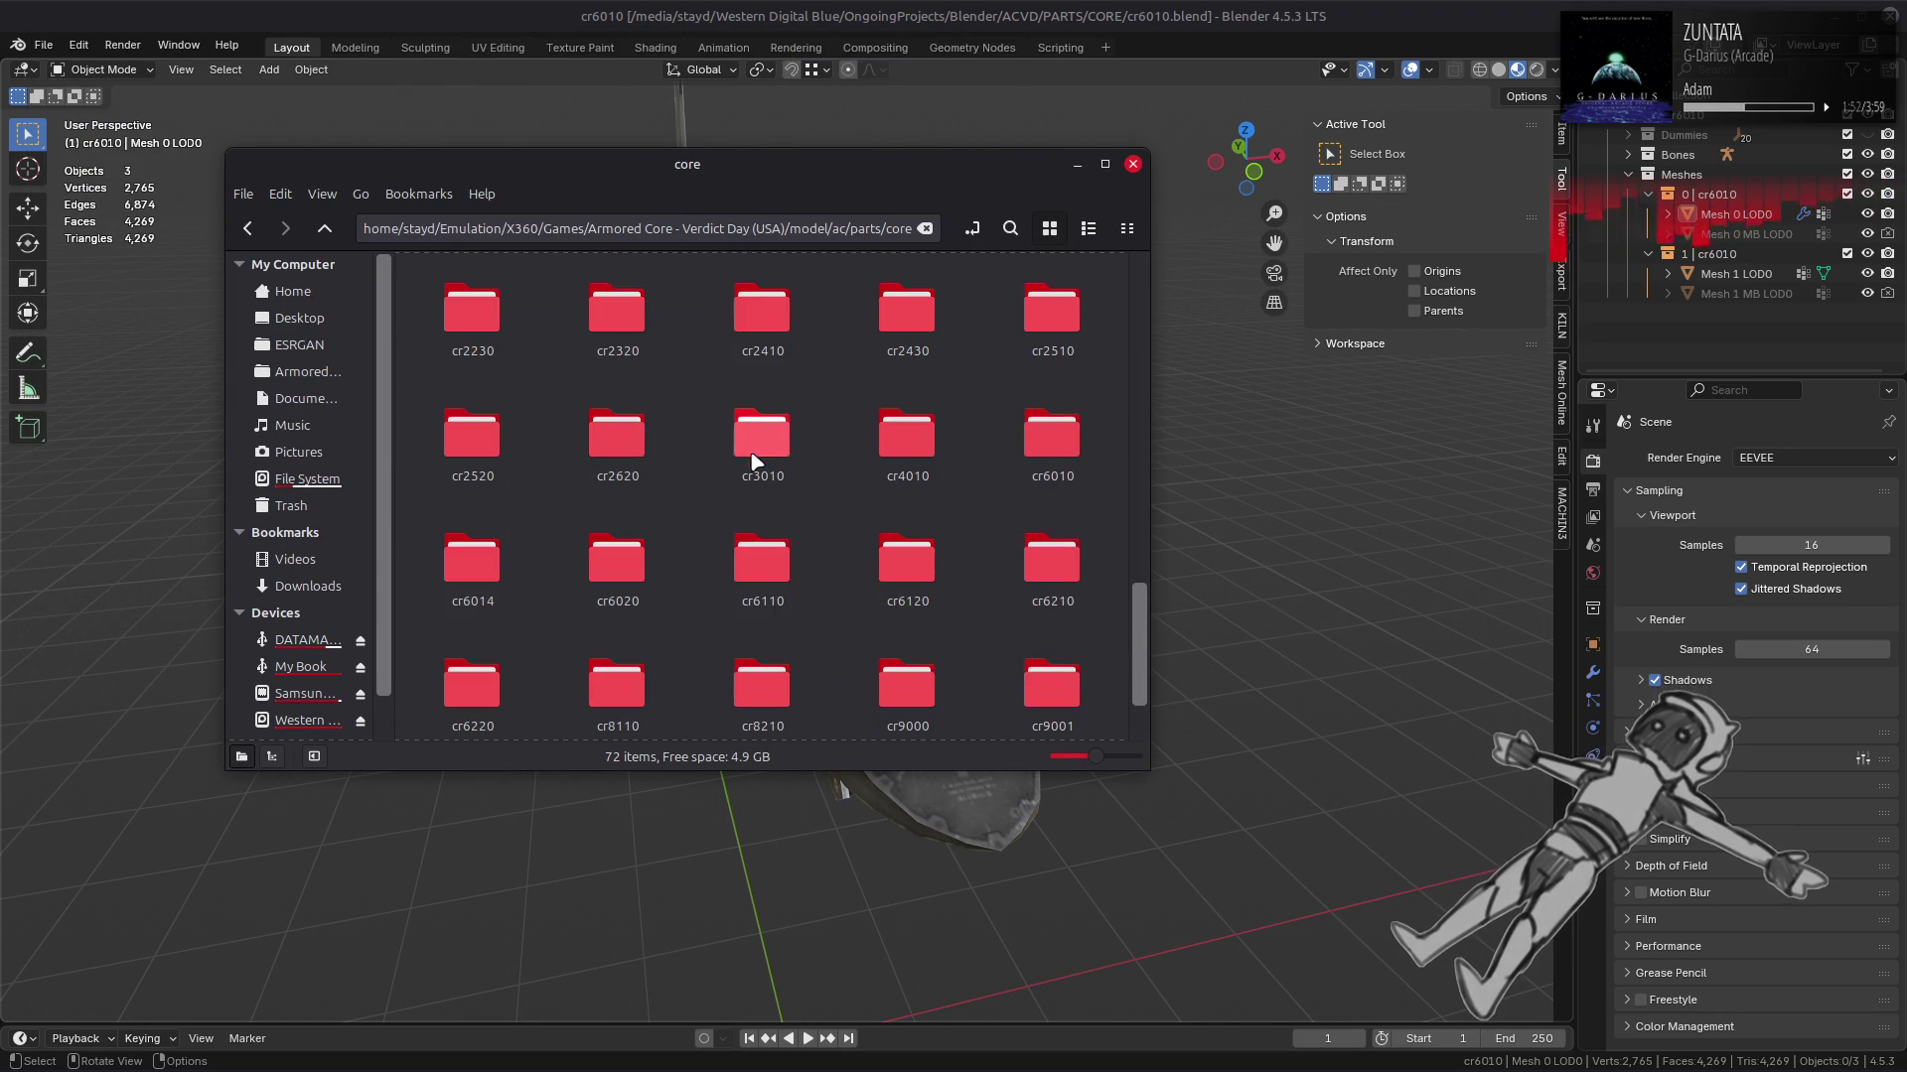
{"action": "double_click", "coordinate": [1053, 433]}
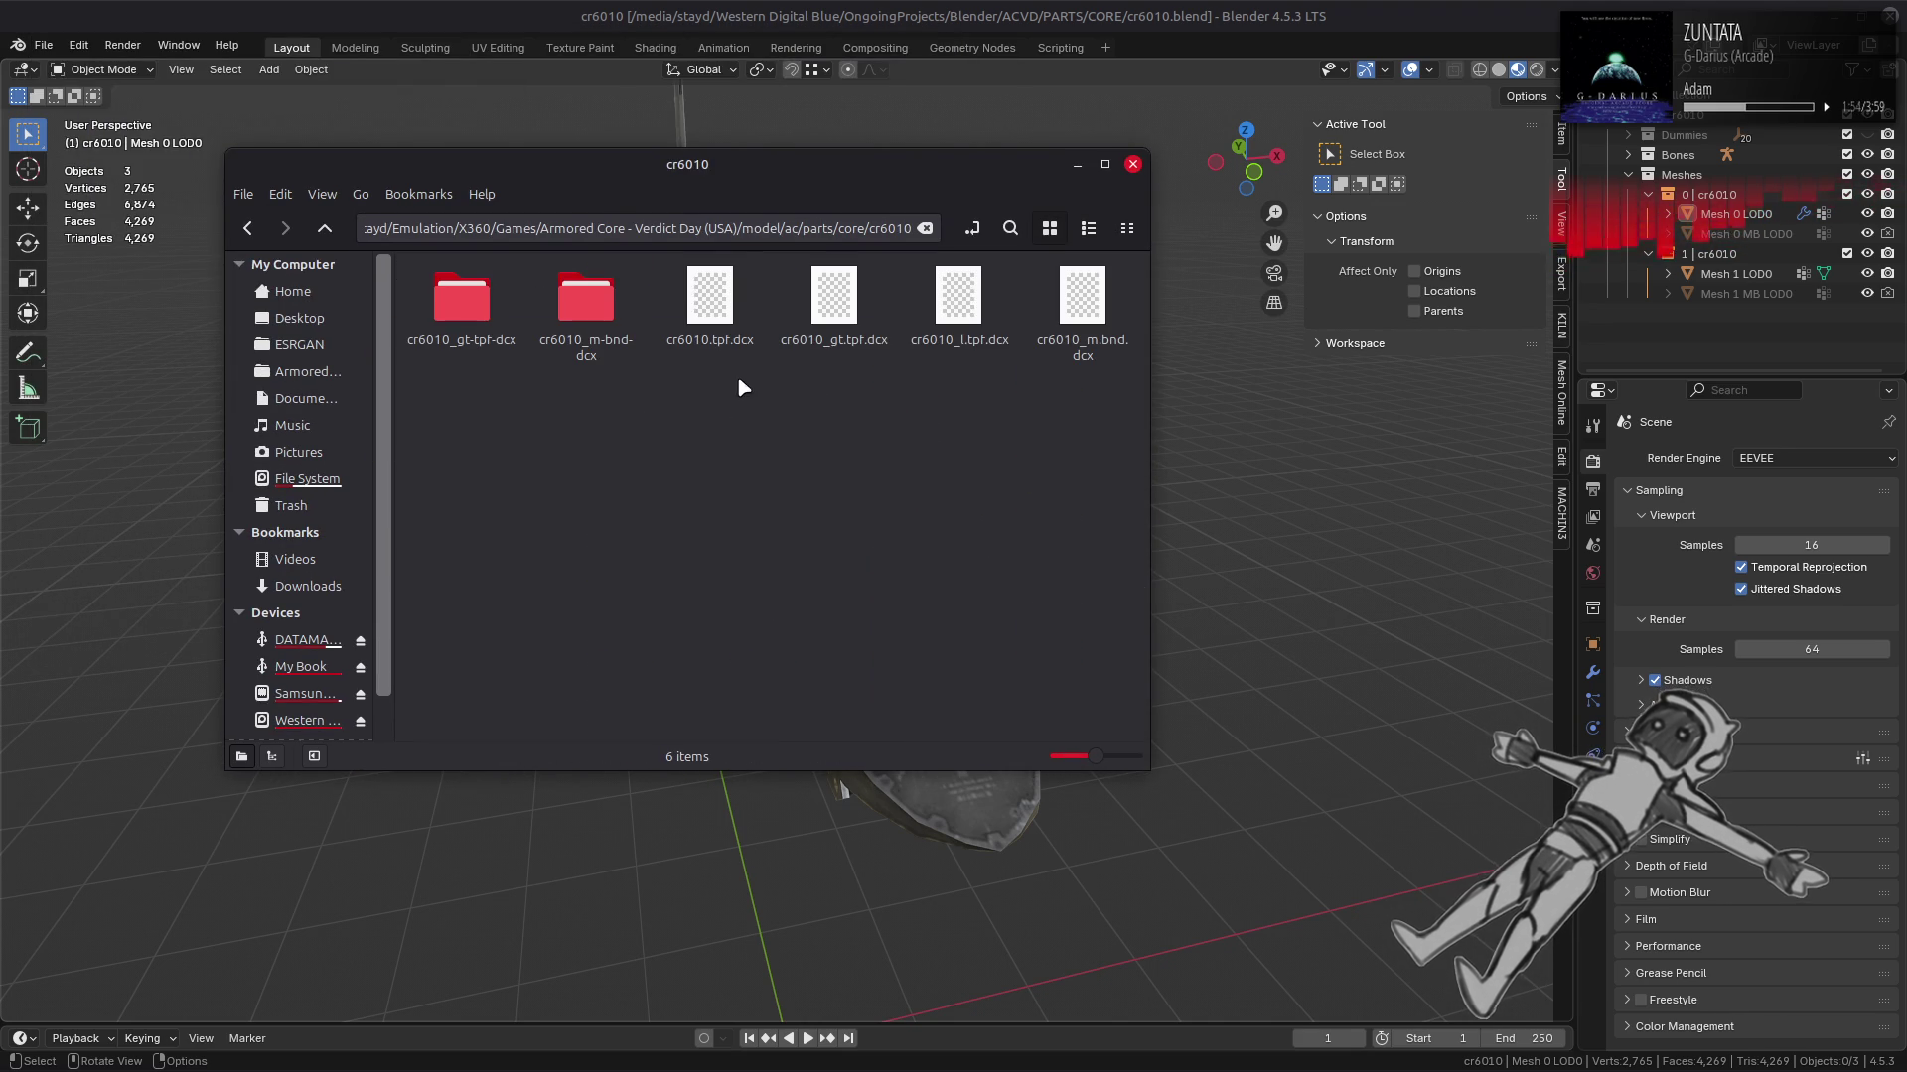
{"action": "double_click", "coordinate": [596, 308]}
Step: Import cr6010_s.smd by dragging it into Blender's SMD import browser
{"action": "left_click_drag", "start_coordinate": [722, 315], "coordinate": [1211, 477]}
{"action": "left_click", "coordinate": [1289, 183]}
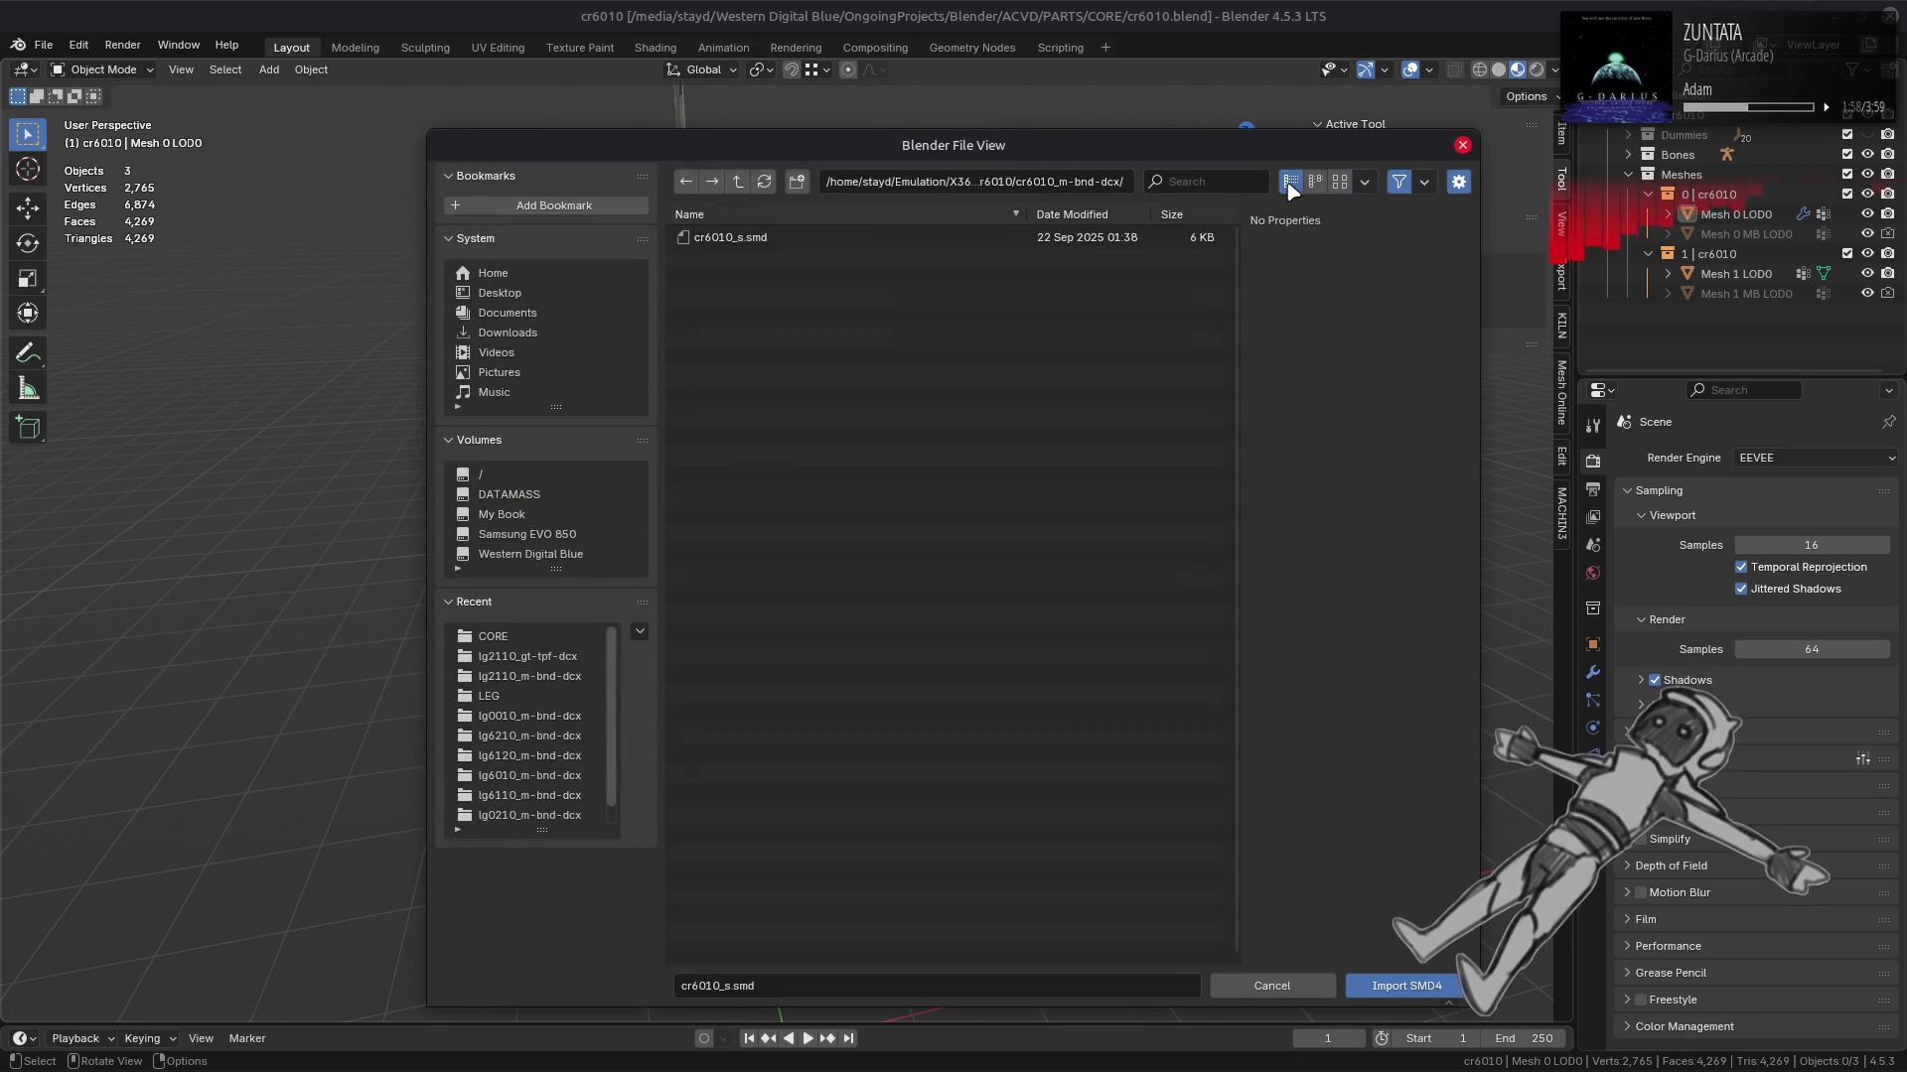
{"action": "double_click", "coordinate": [838, 238]}
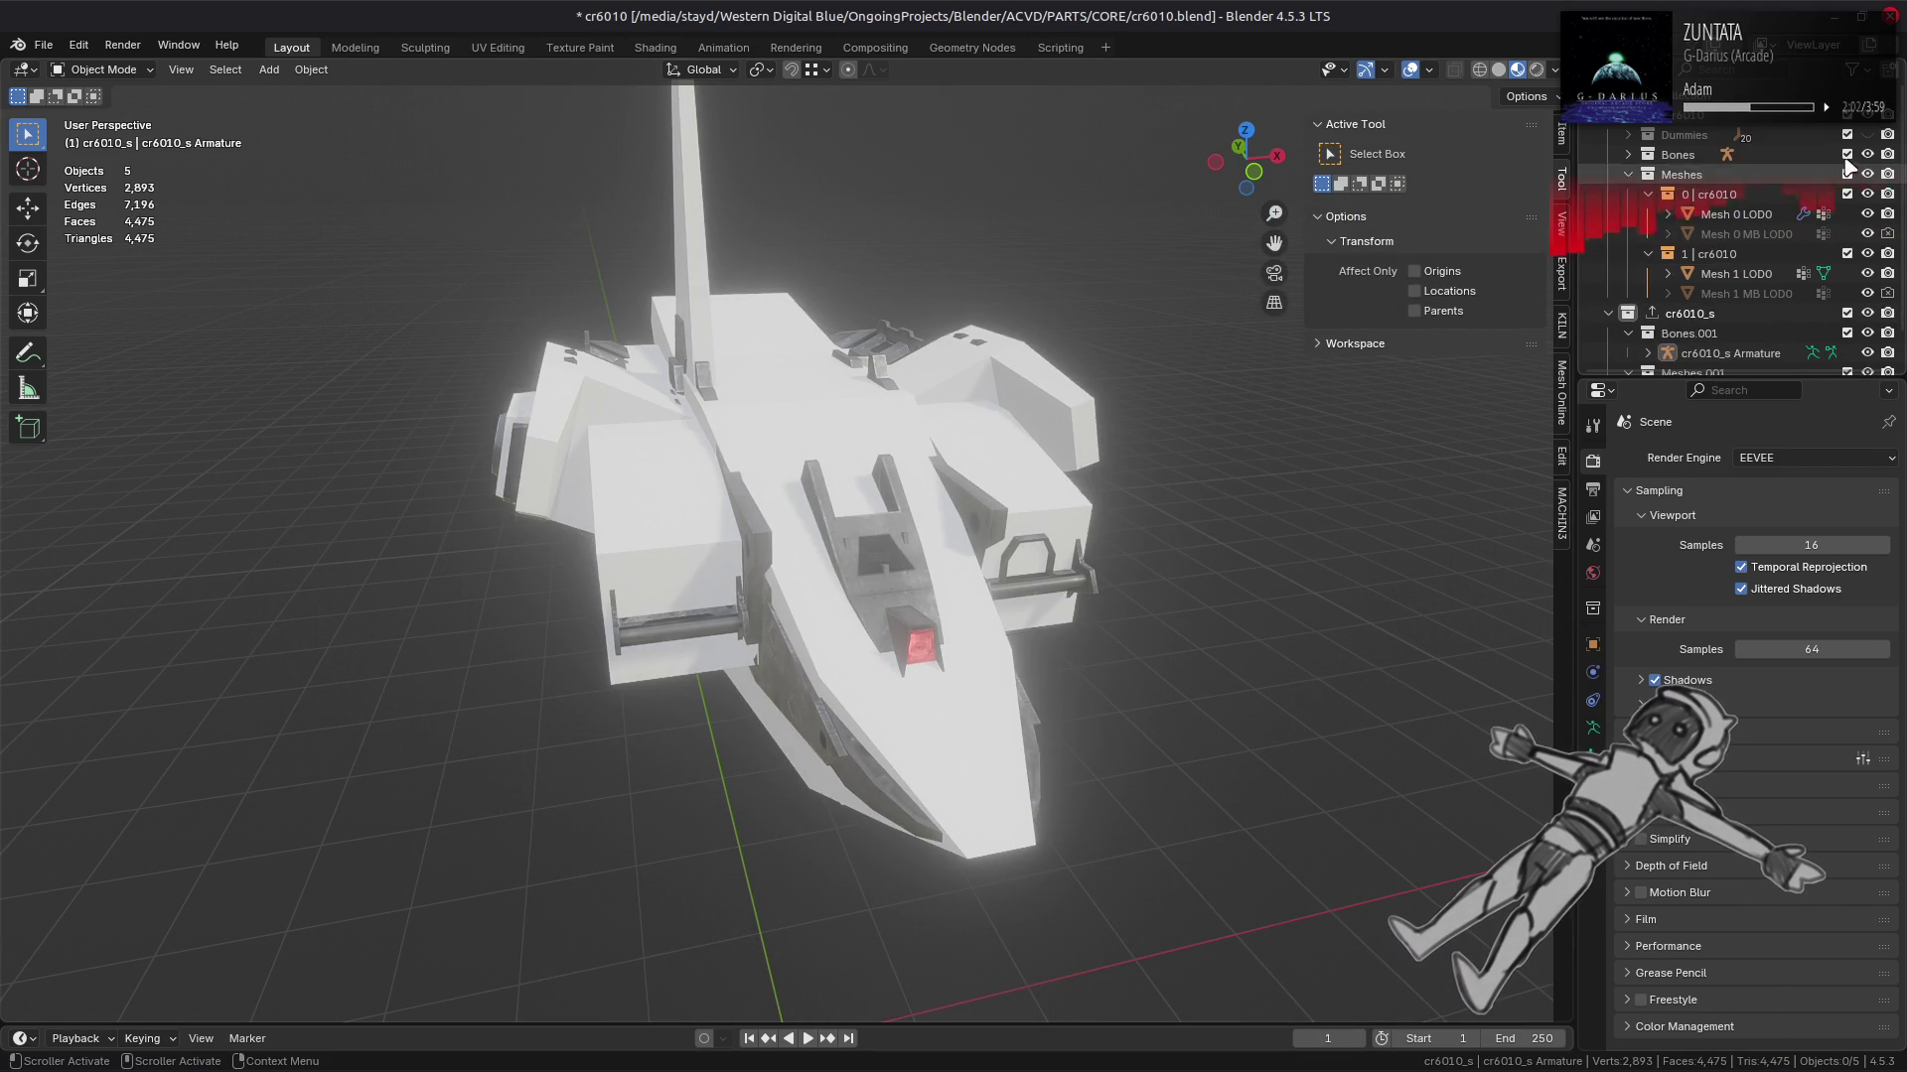
Step: Toggle the textured cr6010 collection's exclude checkbox repeatedly to compare, leaving it included
{"action": "left_click", "coordinate": [1850, 115]}
{"action": "left_click", "coordinate": [1850, 115]}
{"action": "left_click", "coordinate": [1850, 115]}
{"action": "left_click", "coordinate": [1850, 115]}
{"action": "left_click", "coordinate": [1850, 115]}
{"action": "left_click", "coordinate": [1850, 115]}
{"action": "left_click", "coordinate": [1850, 115]}
{"action": "left_click", "coordinate": [1850, 116]}
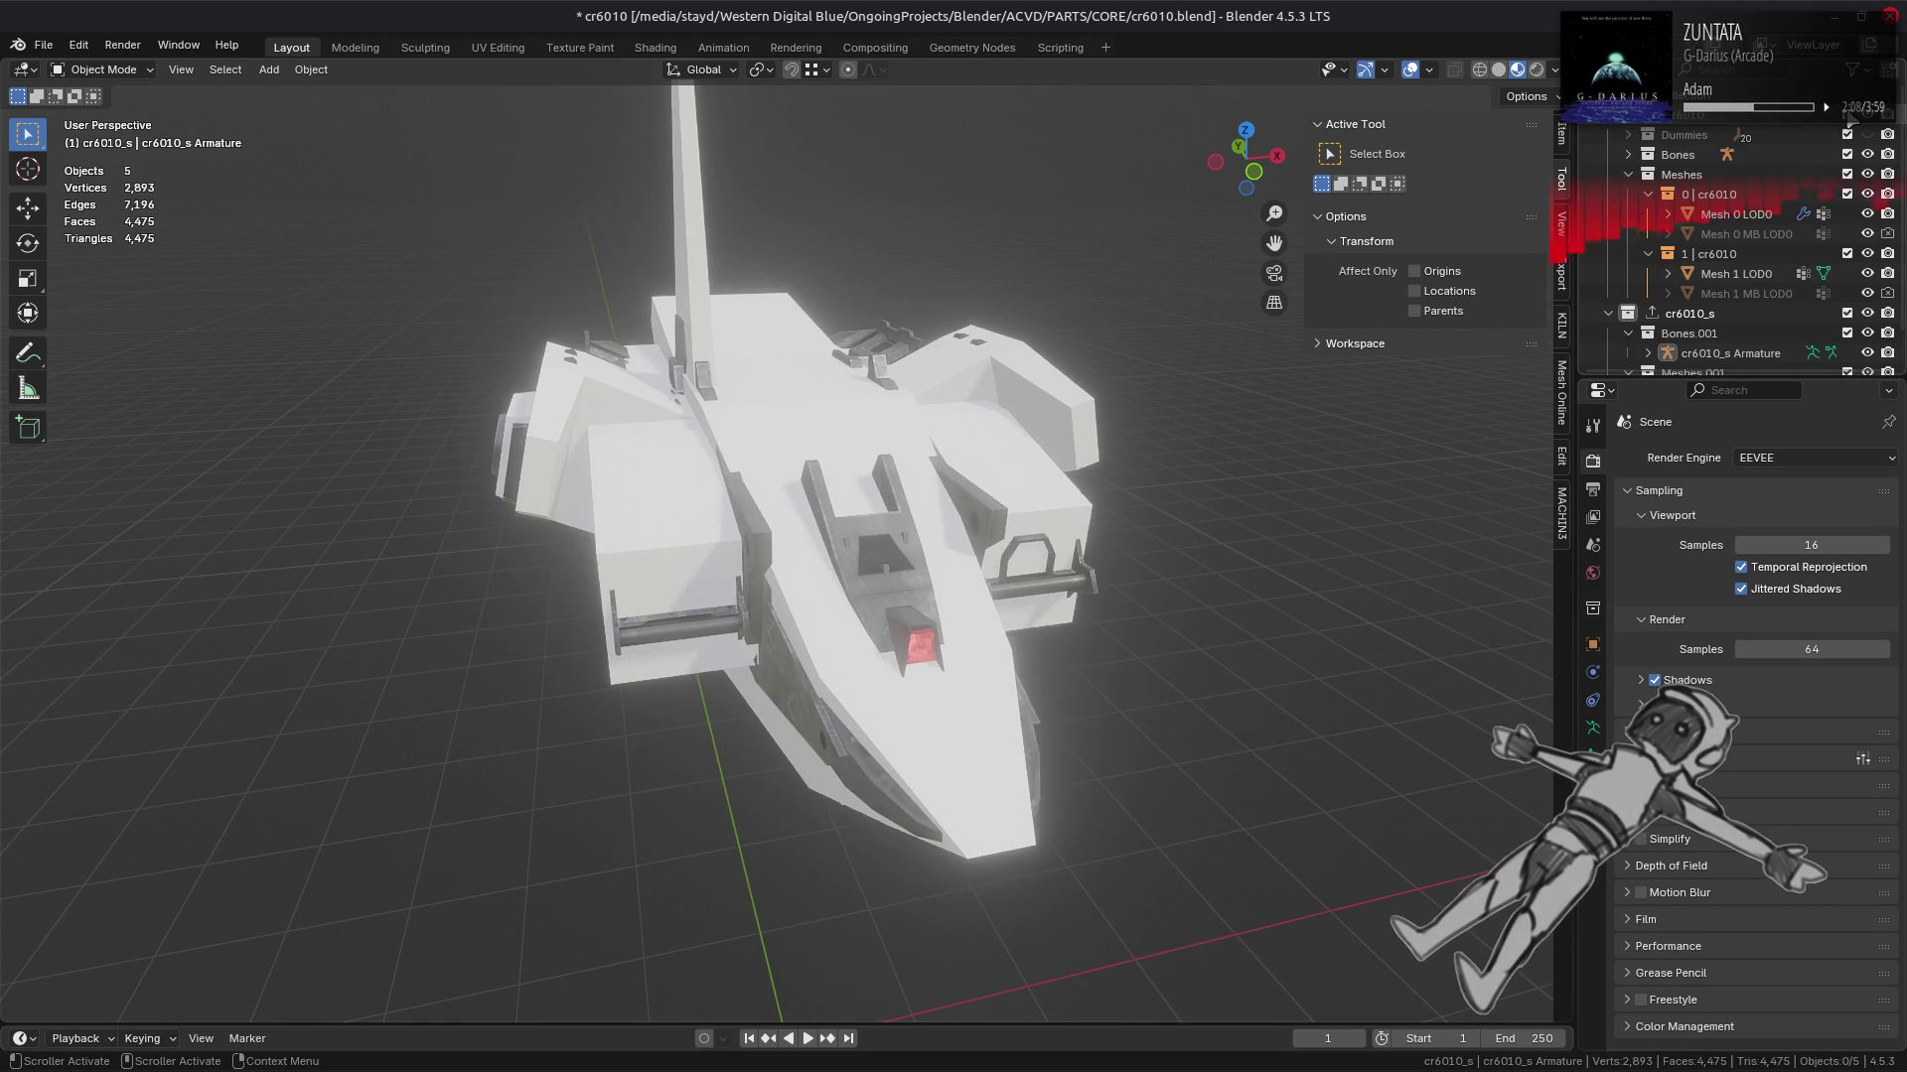
Step: Switch to Solid shading and compare the imported Mesh 0's transform with Mesh 0 LOD0
{"action": "left_click", "coordinate": [1500, 72]}
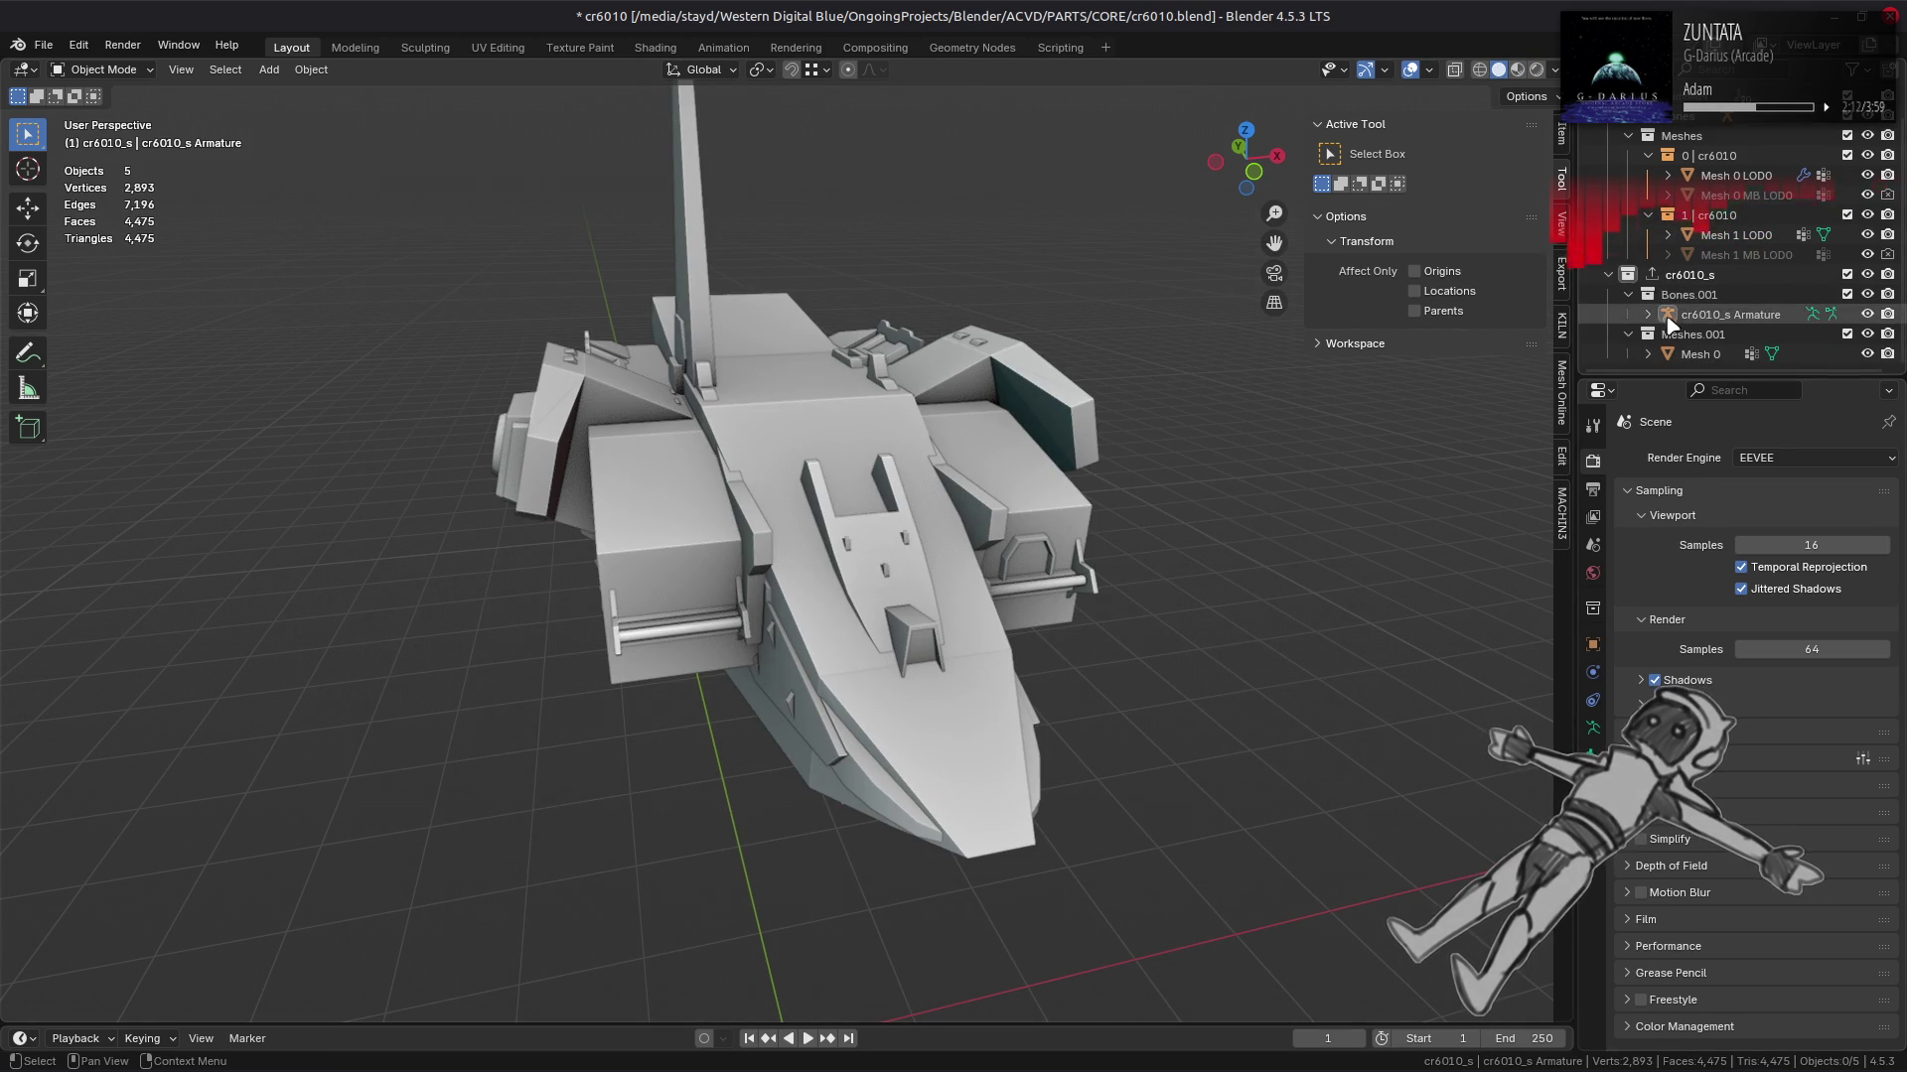
{"action": "scroll", "scroll_direction": "down", "scroll_amount": 3}
{"action": "left_click", "coordinate": [1700, 354]}
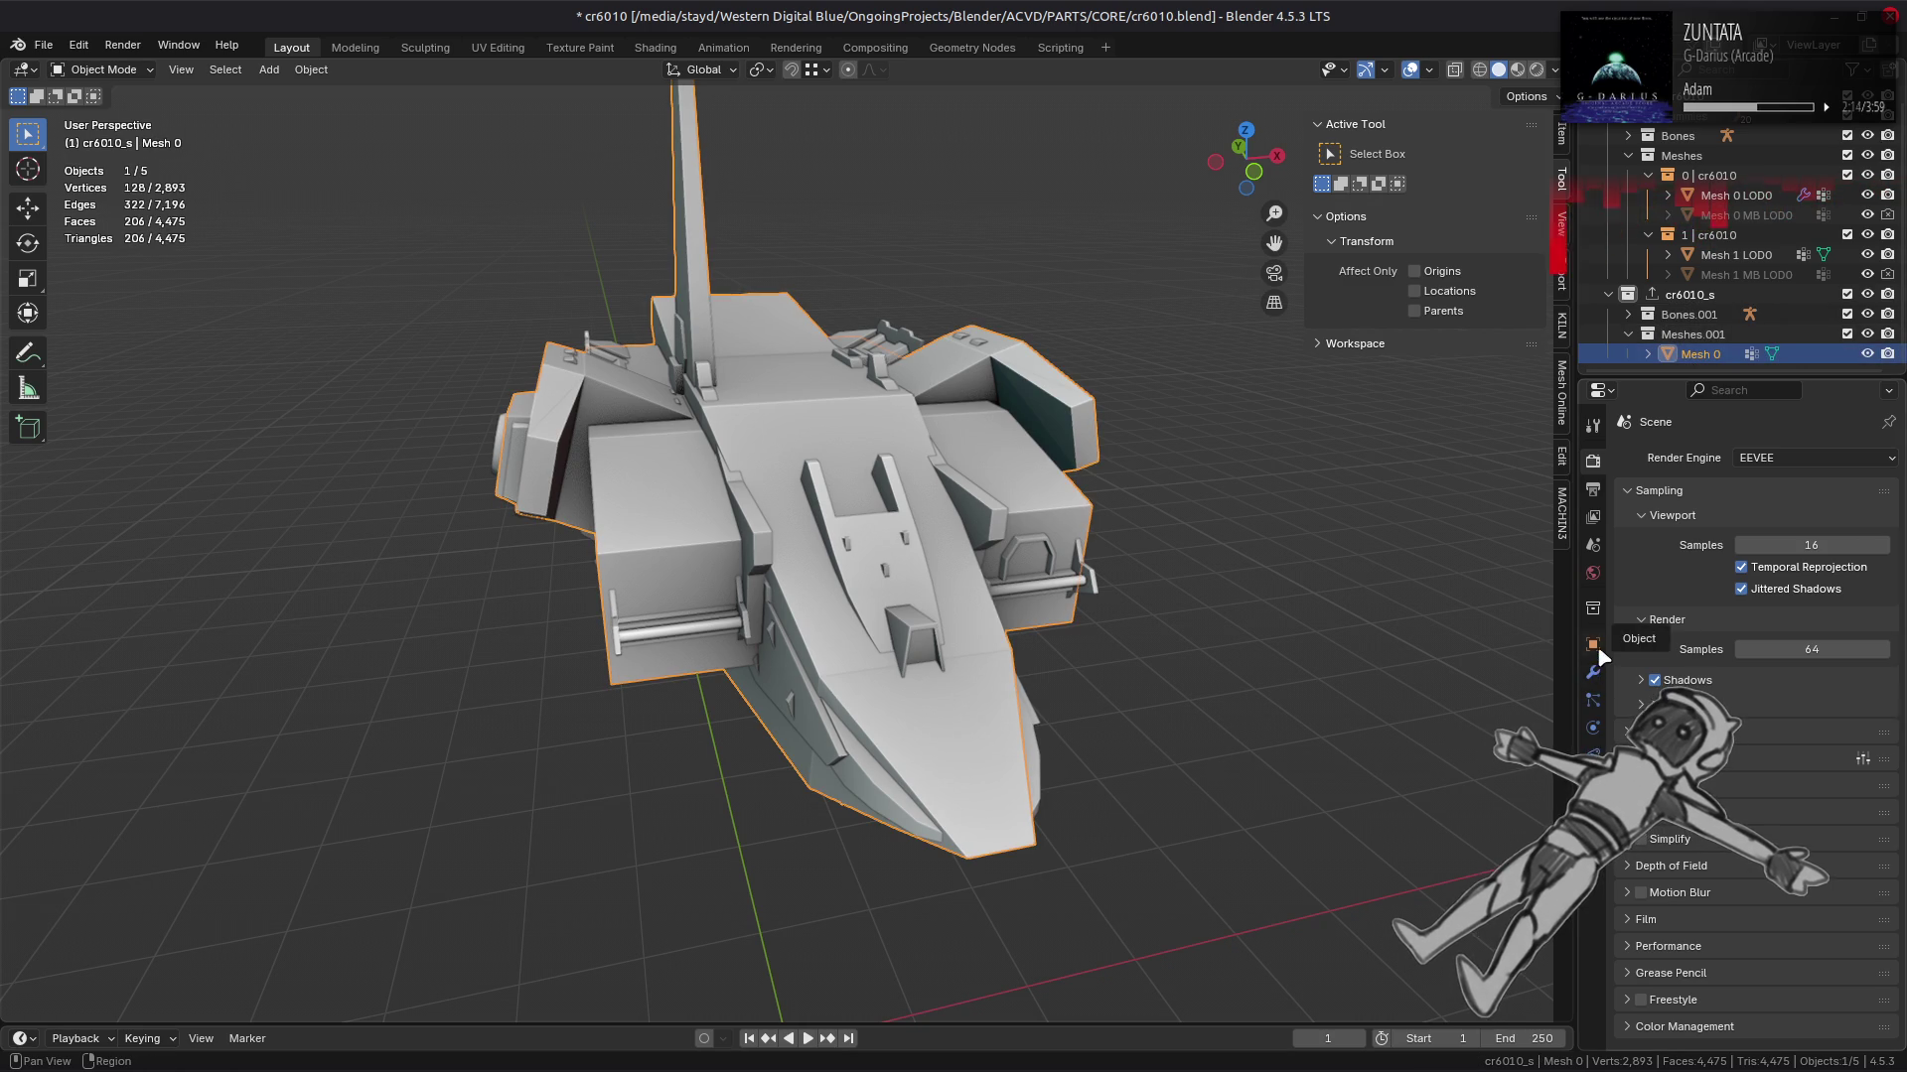
{"action": "left_click", "coordinate": [1594, 645]}
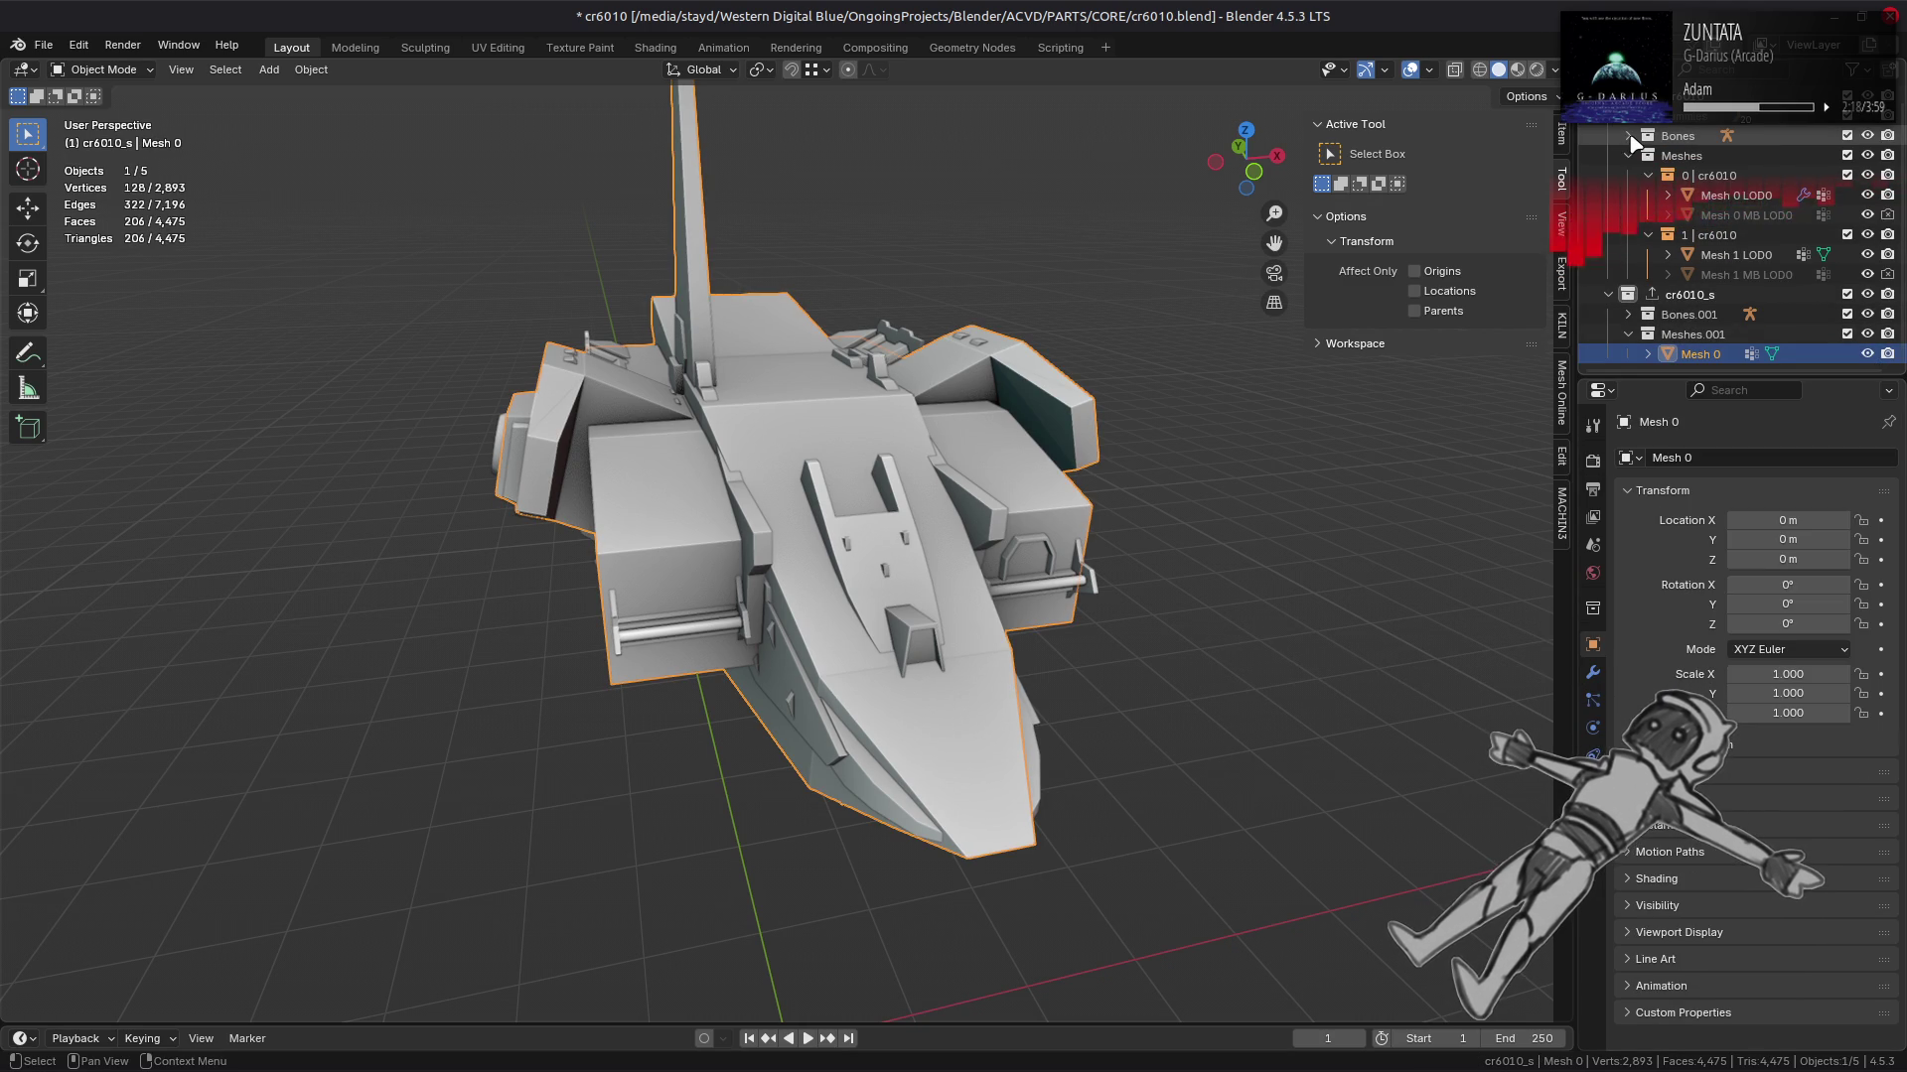
{"action": "left_click", "coordinate": [1823, 196]}
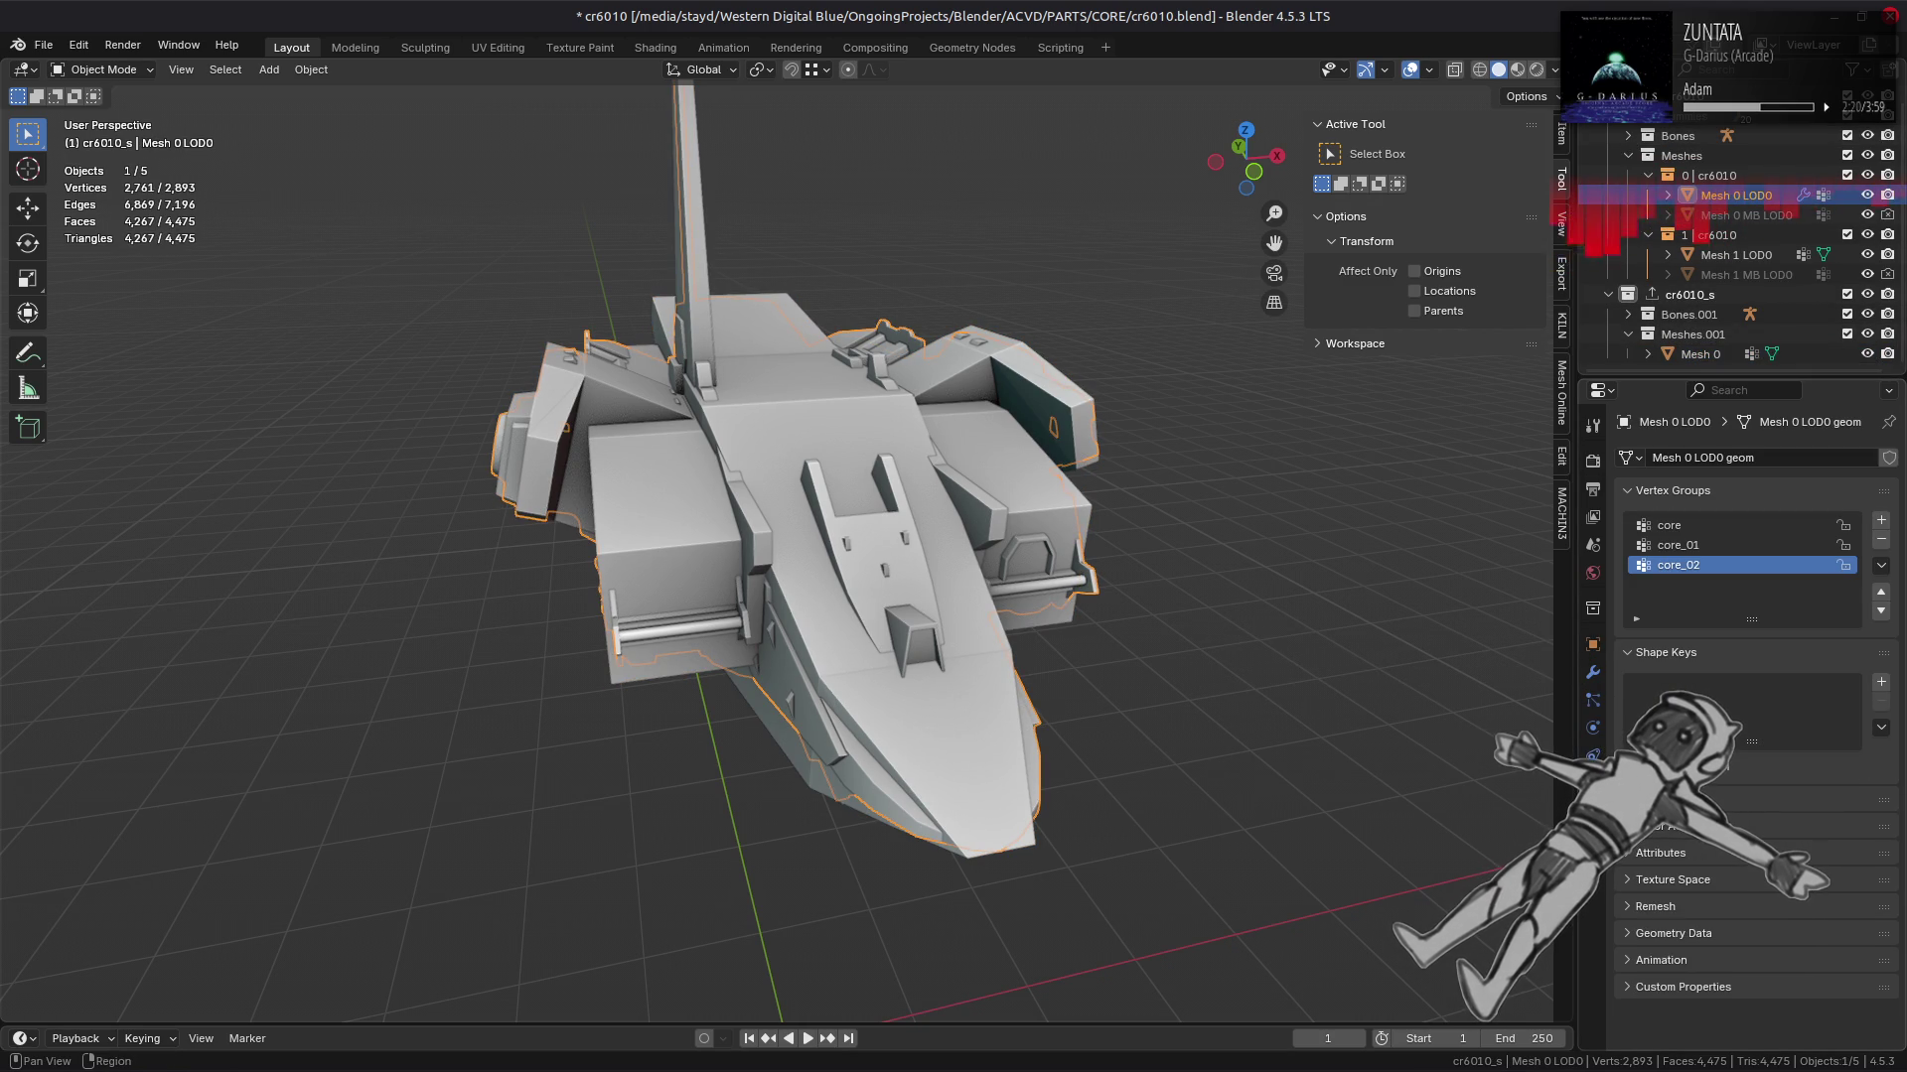
Step: In Mesh 0's data properties, collapse shape keys and expand UV maps, colour attributes and geometry data
{"action": "left_click", "coordinate": [1693, 354]}
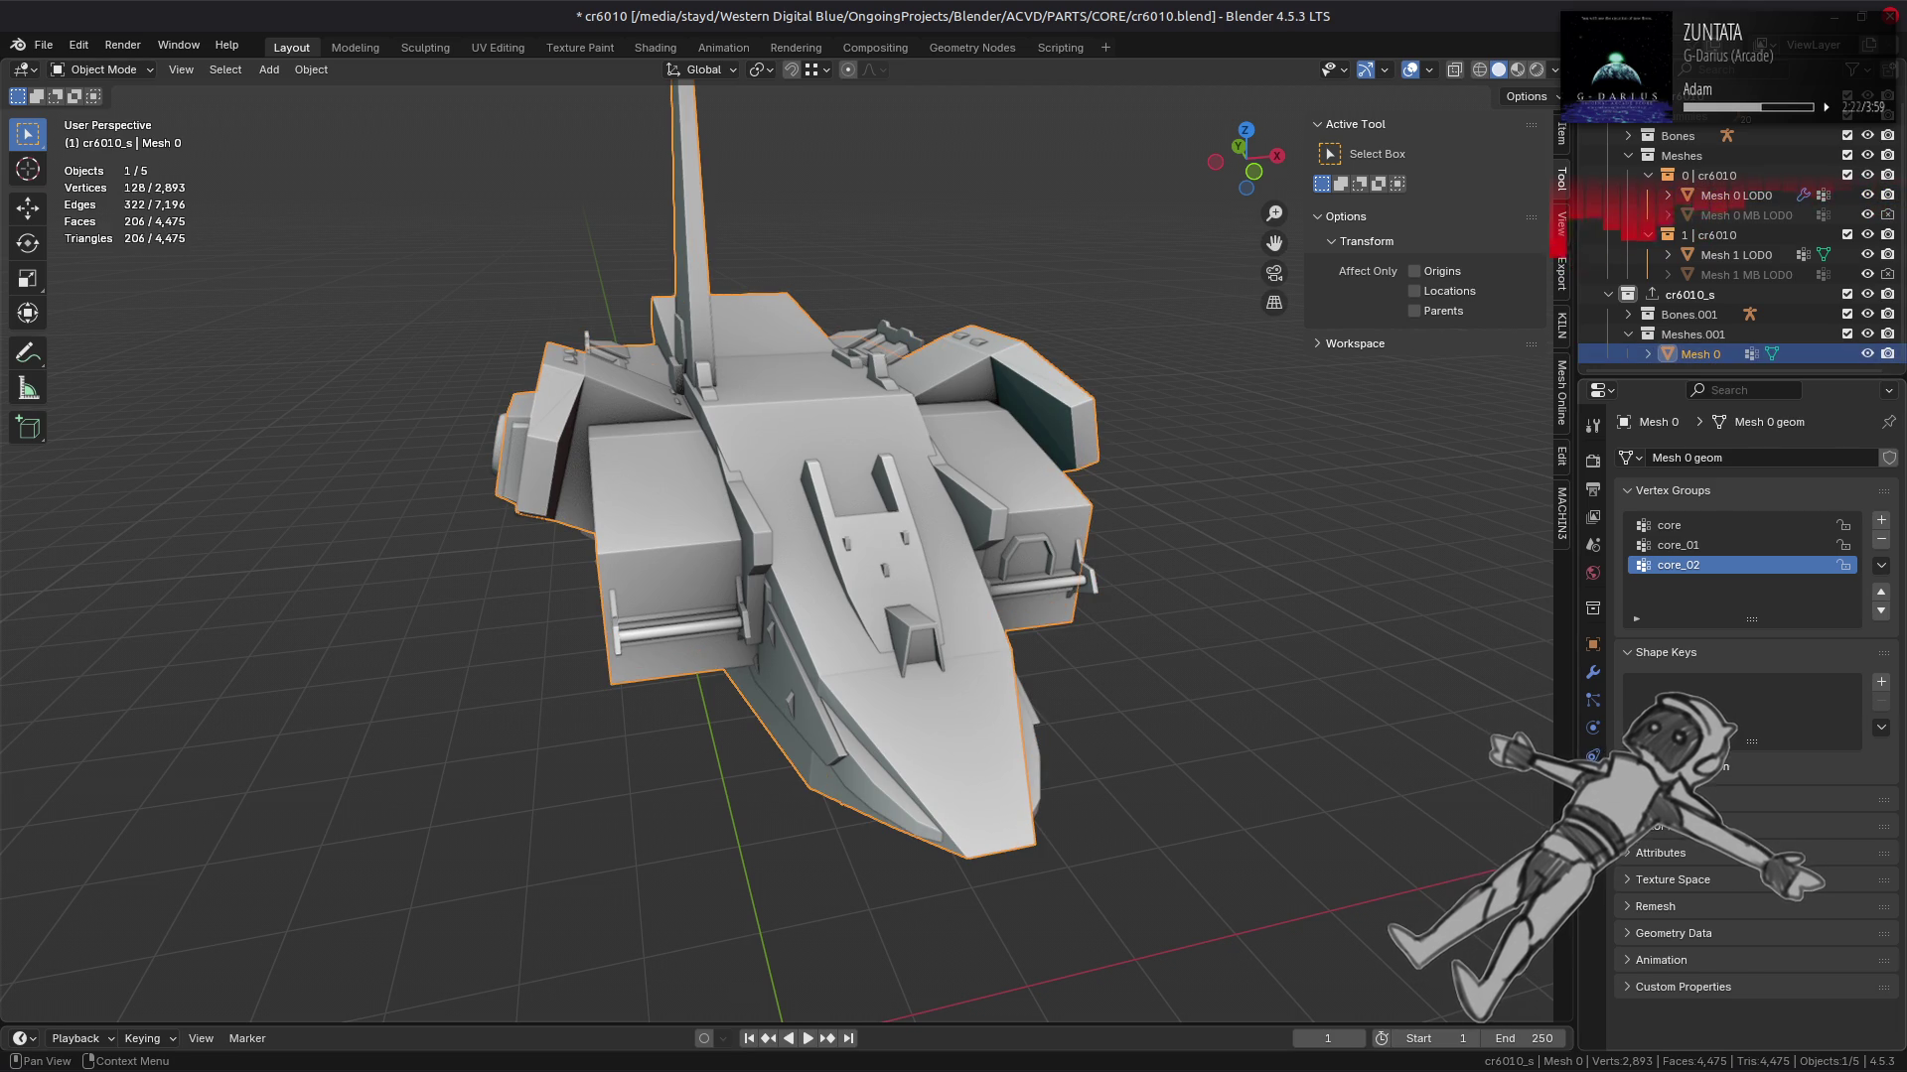
{"action": "left_click", "coordinate": [1666, 652]}
{"action": "left_click", "coordinate": [1659, 680]}
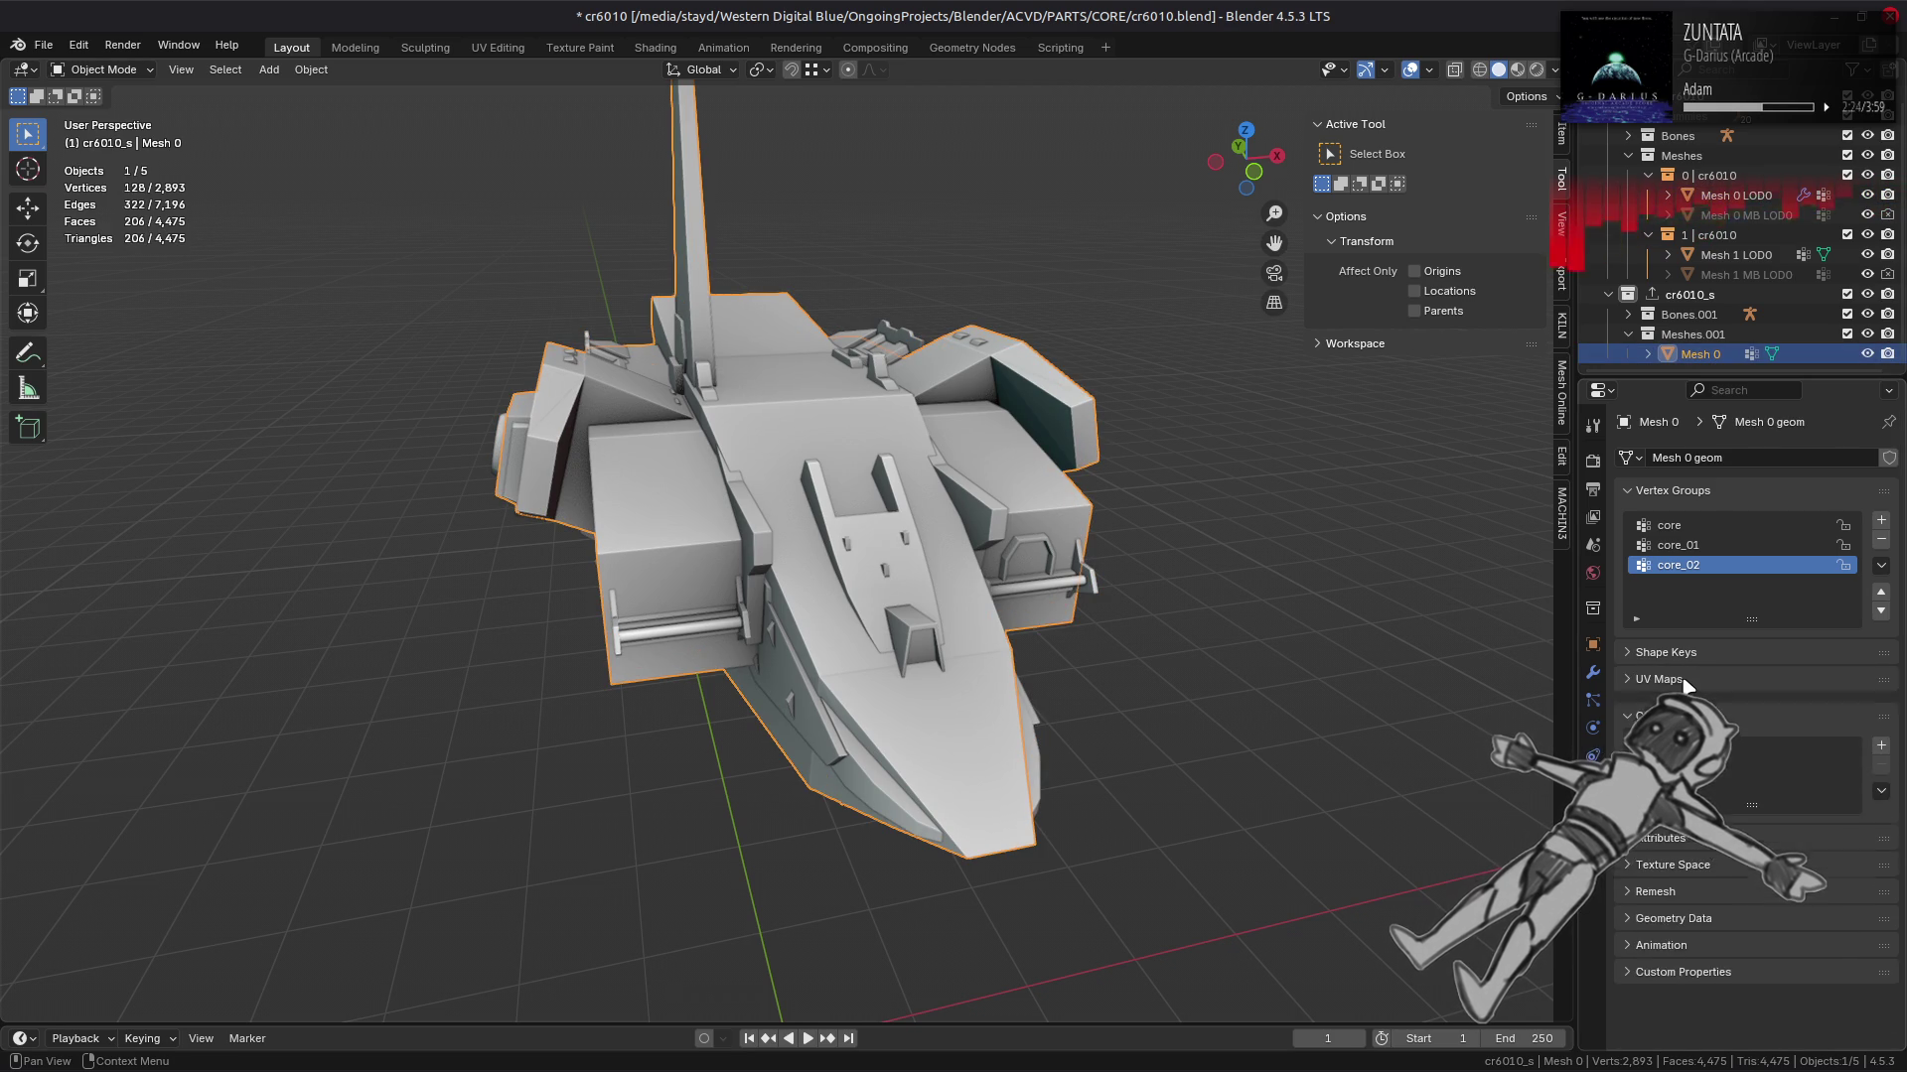
{"action": "left_click", "coordinate": [1678, 781]}
{"action": "left_click", "coordinate": [1676, 984]}
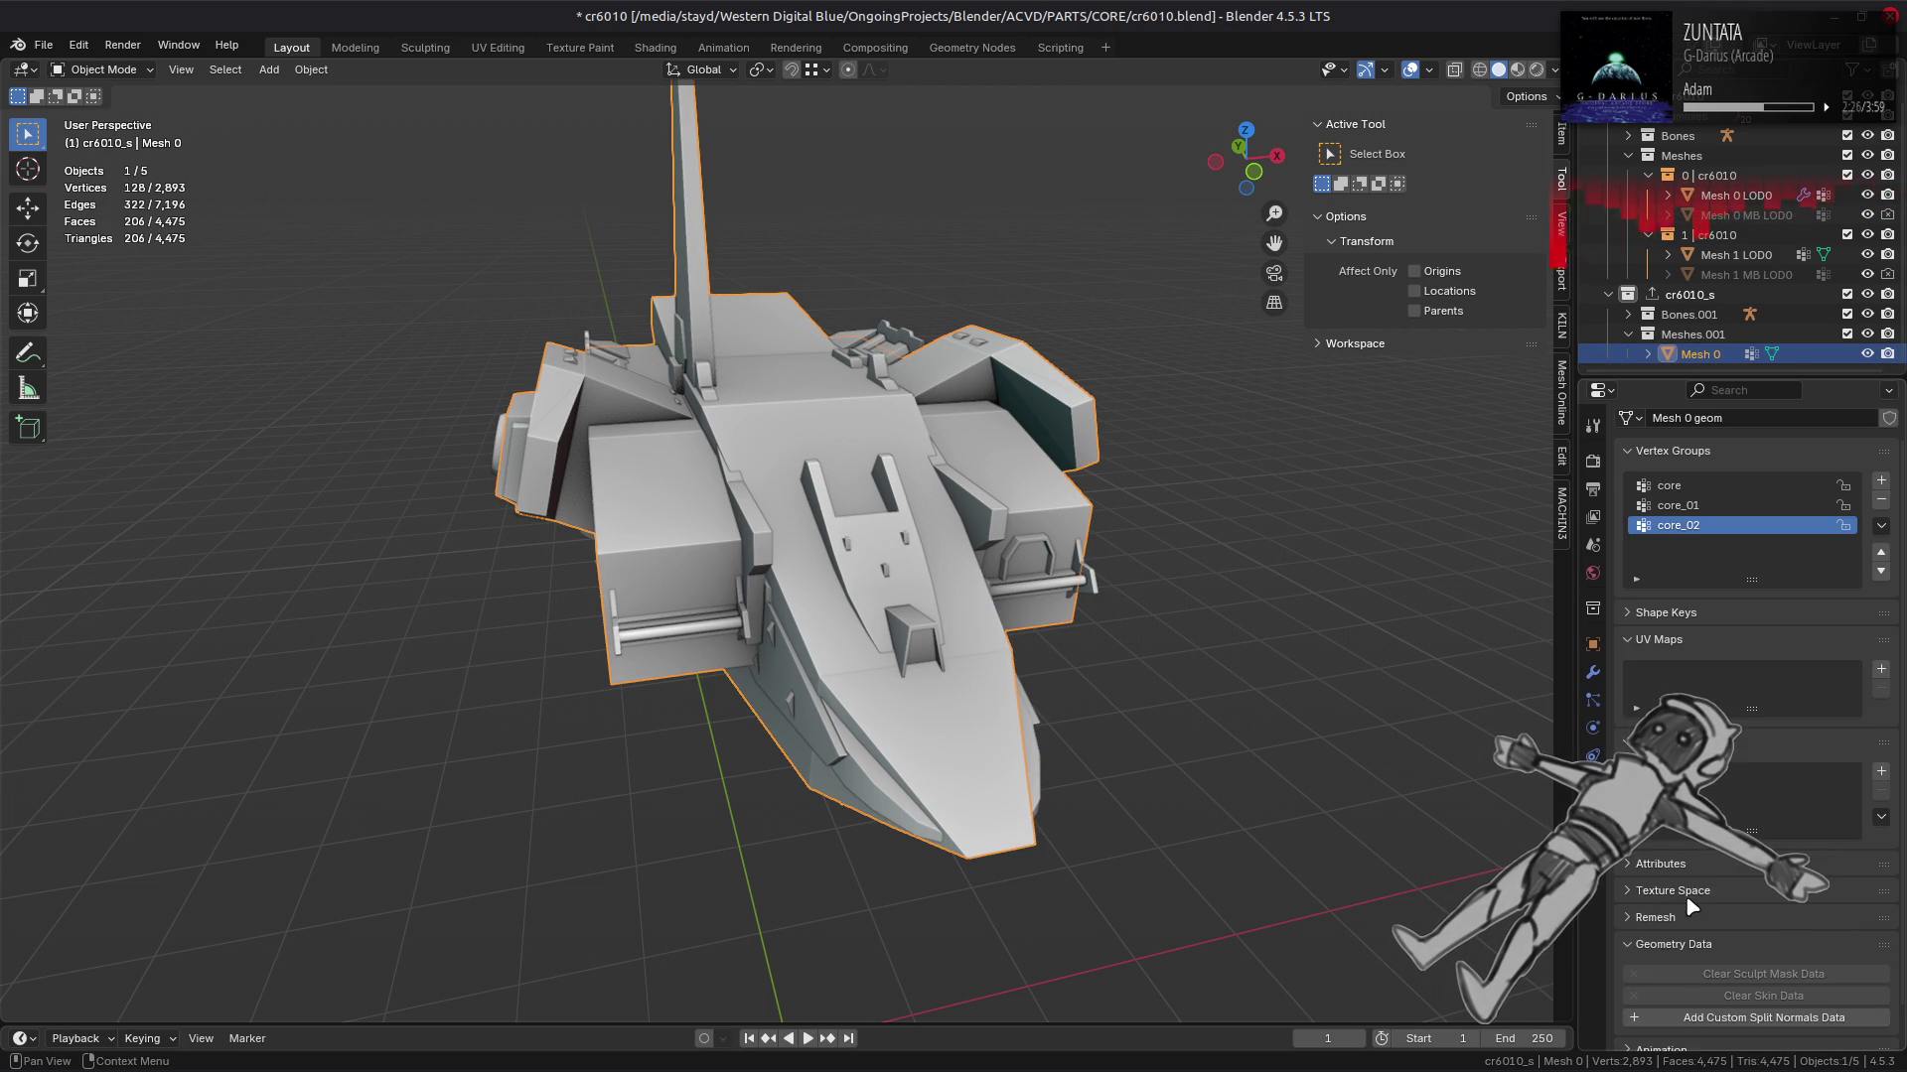
Step: Give the cage a solid red viewport display colour by raising saturation to 1
{"action": "left_click", "coordinate": [1592, 672]}
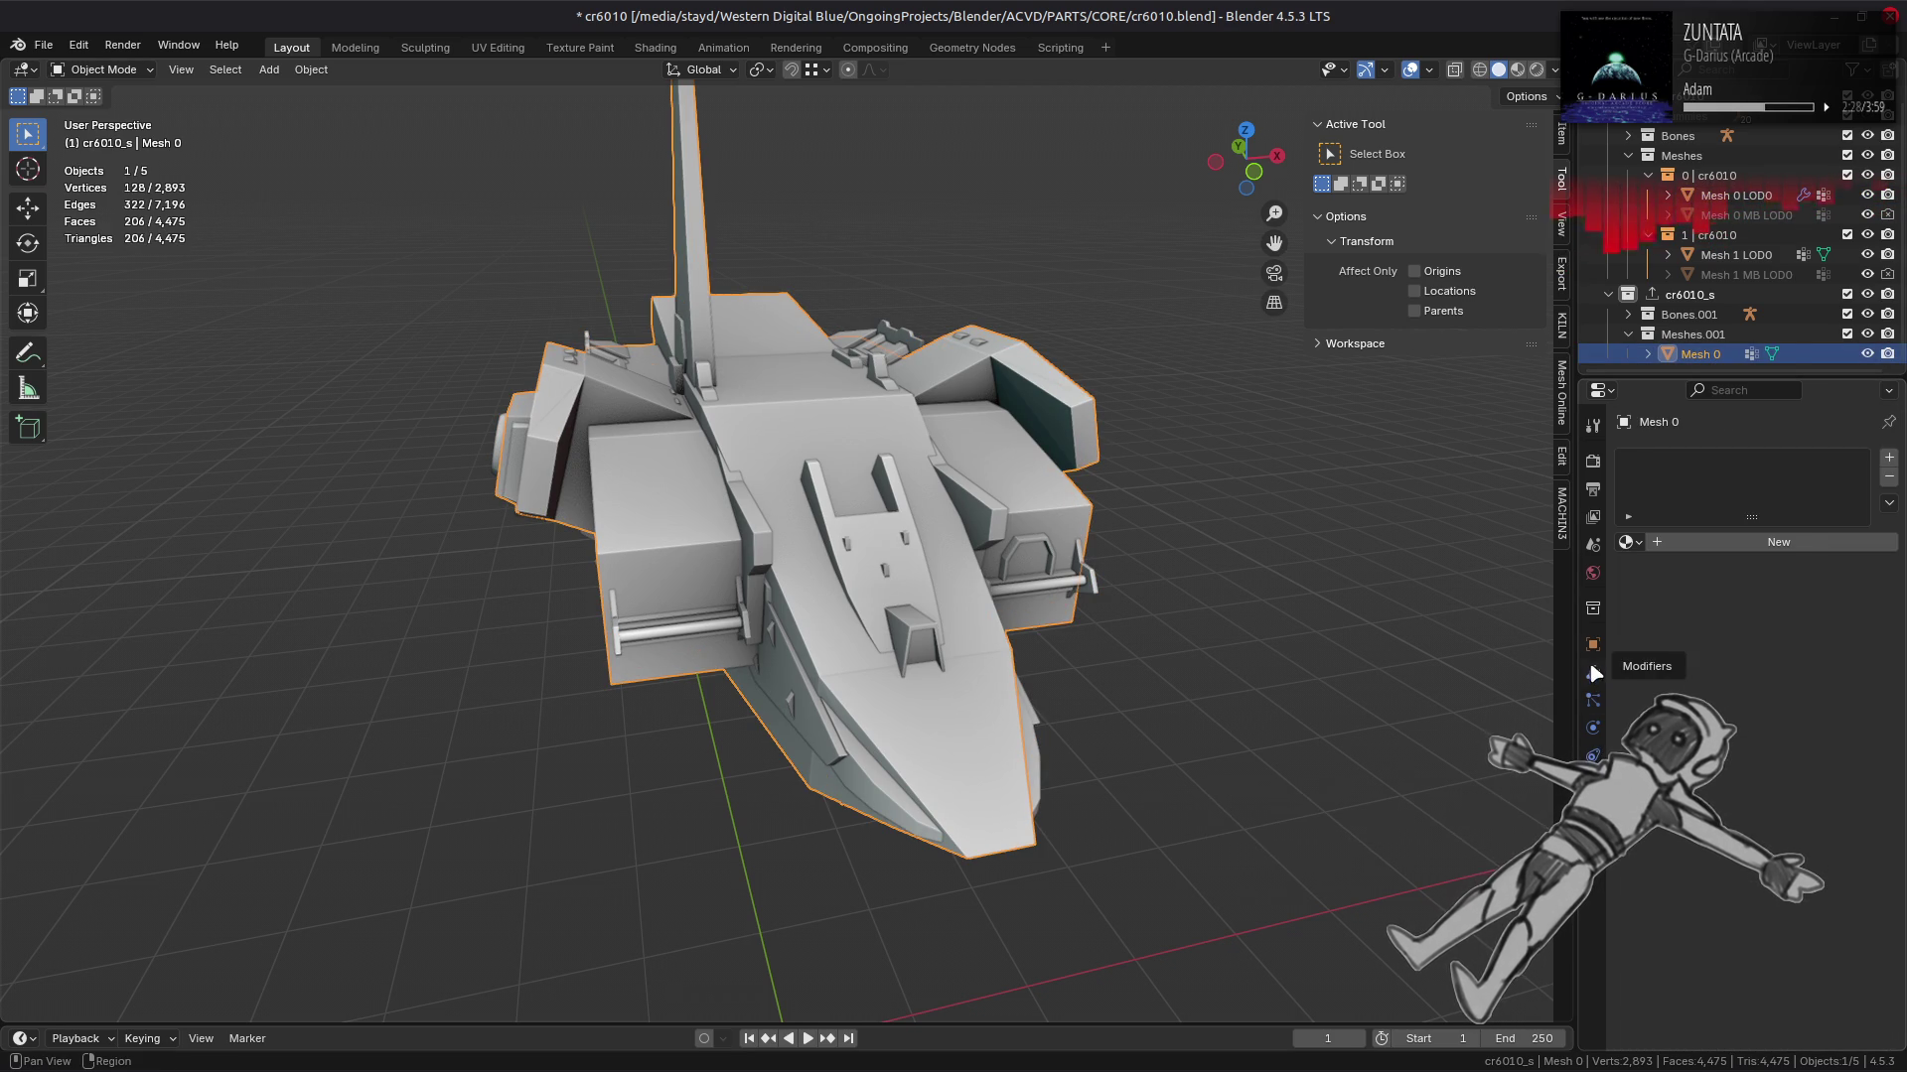
{"action": "left_click", "coordinate": [1593, 655]}
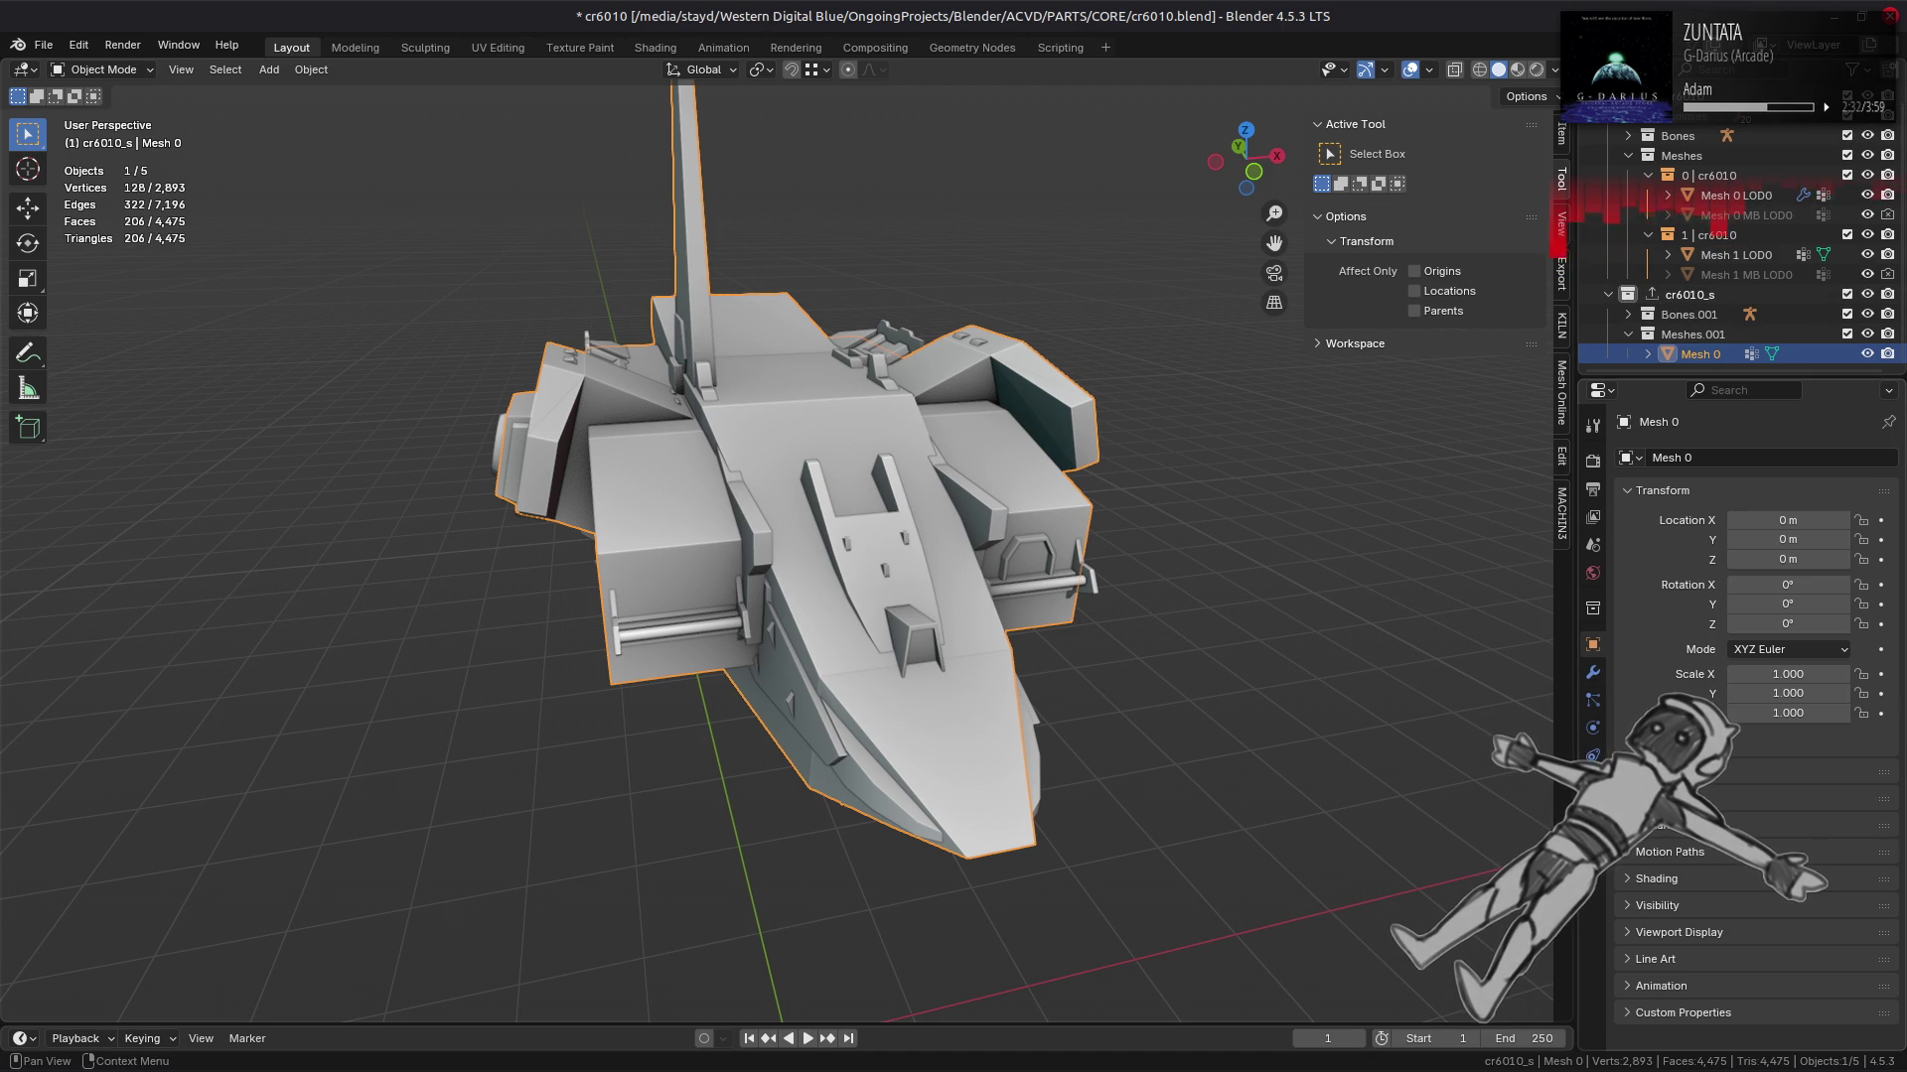
{"action": "left_click", "coordinate": [1678, 932]}
{"action": "scroll", "scroll_direction": "down", "scroll_amount": 3}
{"action": "left_click", "coordinate": [1798, 916]}
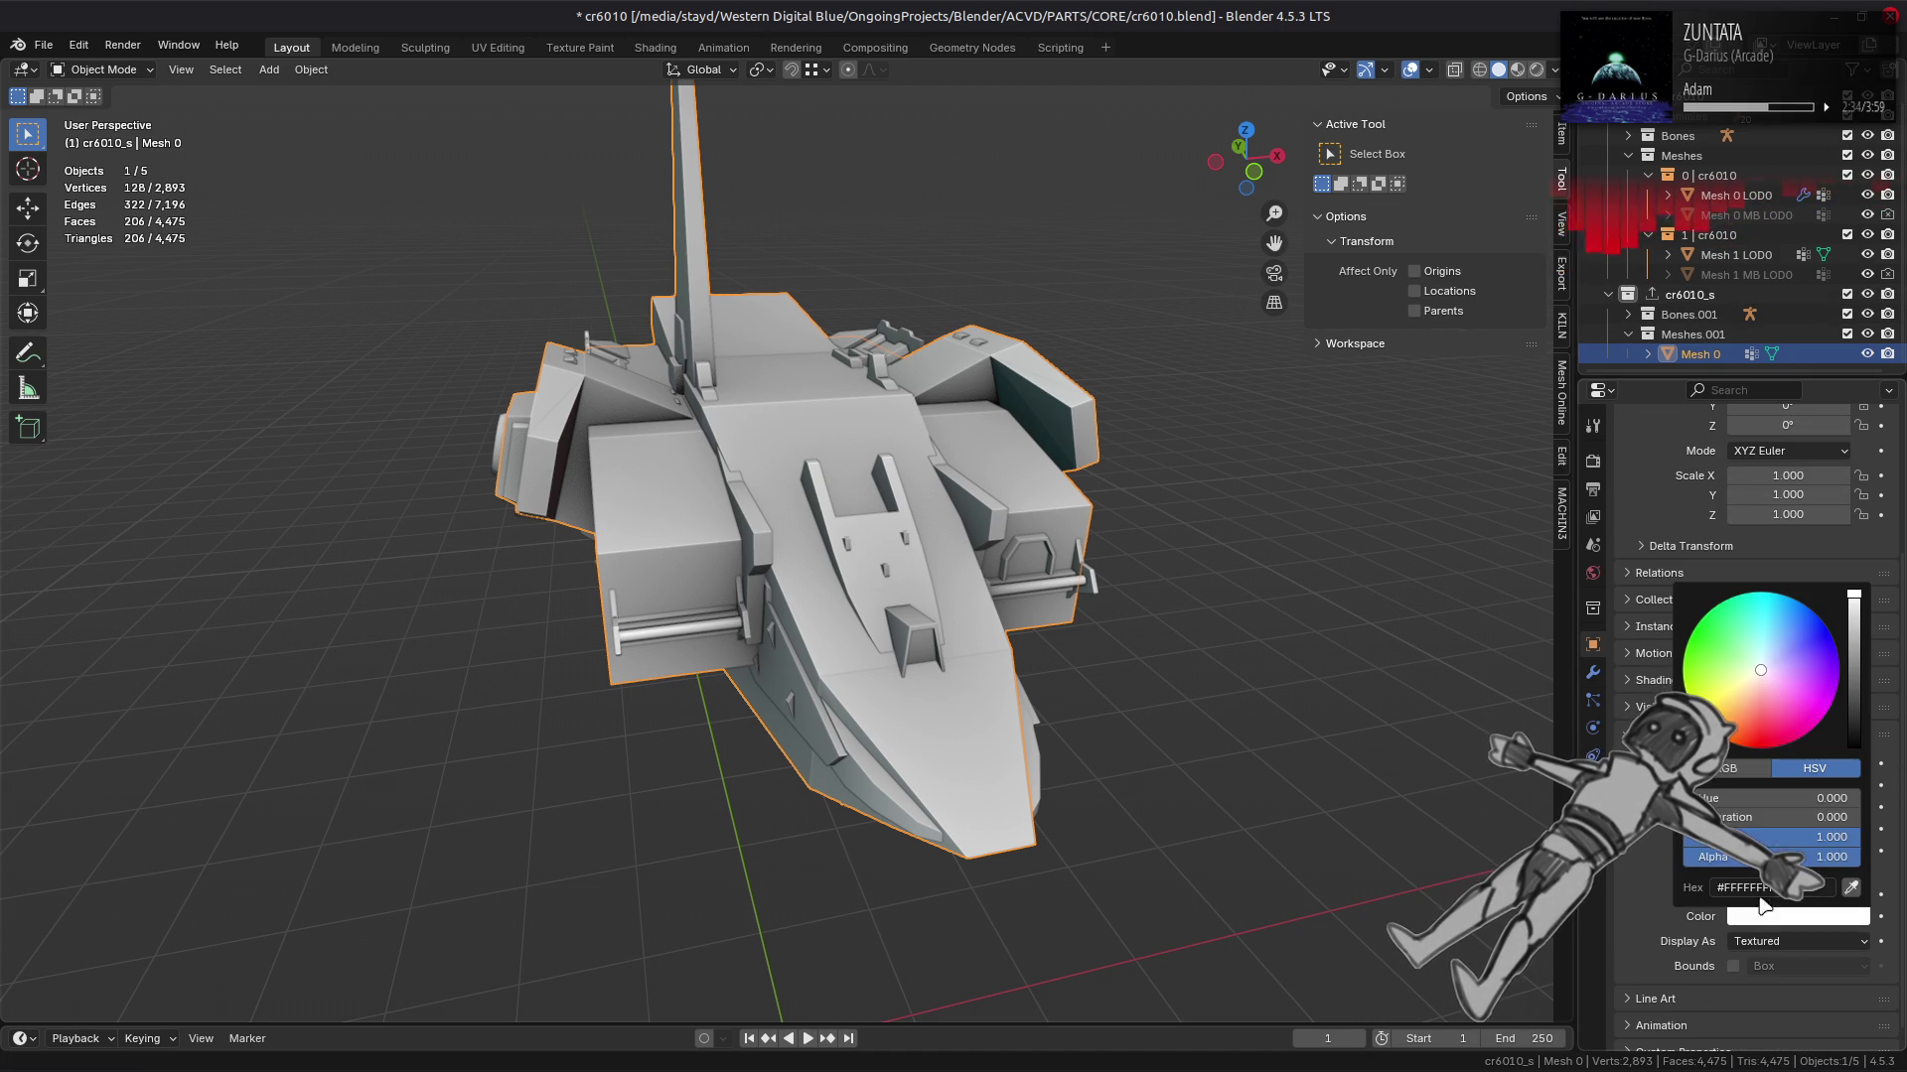
{"action": "left_click_drag", "start_coordinate": [1788, 816], "coordinate": [1859, 837]}
{"action": "left_click", "coordinate": [1827, 816]}
Step: Orbit around the red ship, briefly entering and leaving Edit Mode on the cage
{"action": "left_click_drag", "start_coordinate": [1103, 615], "coordinate": [1063, 707]}
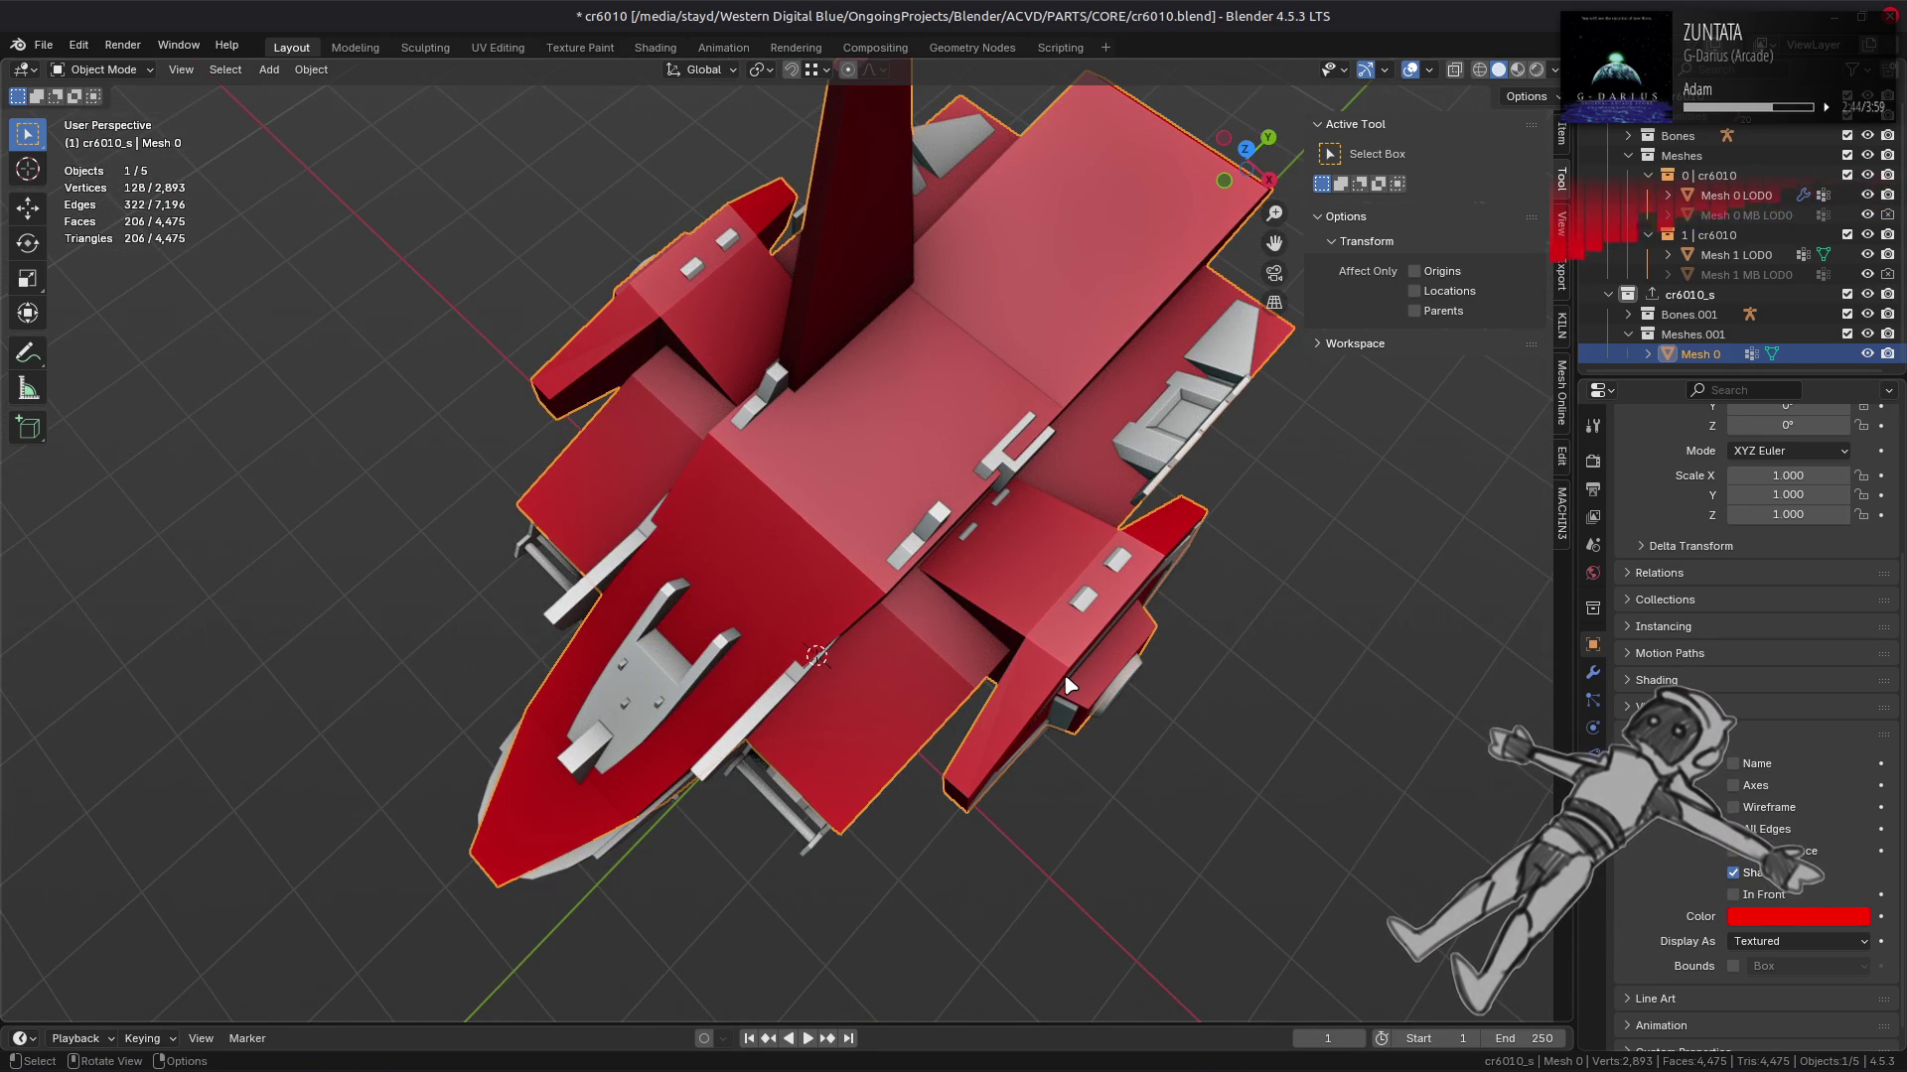
{"action": "left_click_drag", "start_coordinate": [1067, 686], "coordinate": [951, 528]}
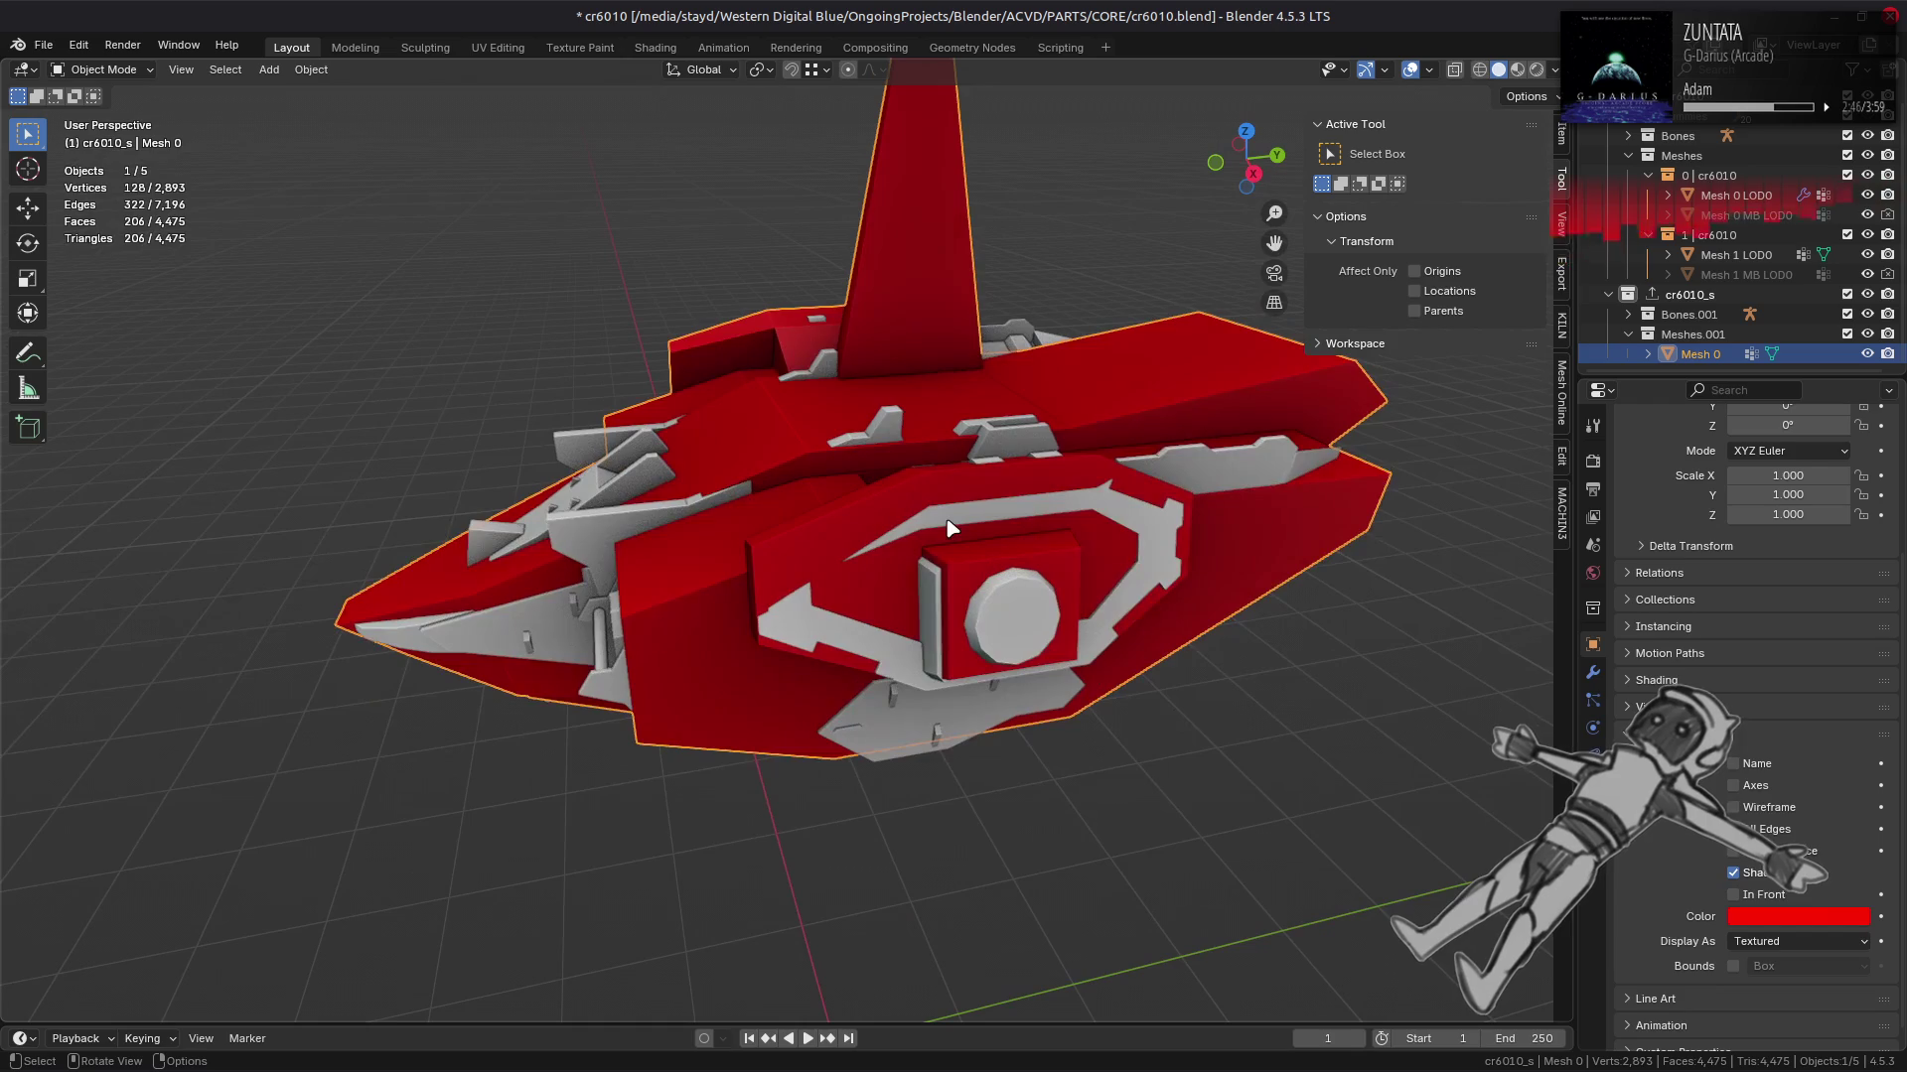
{"action": "key", "text": "Tab"}
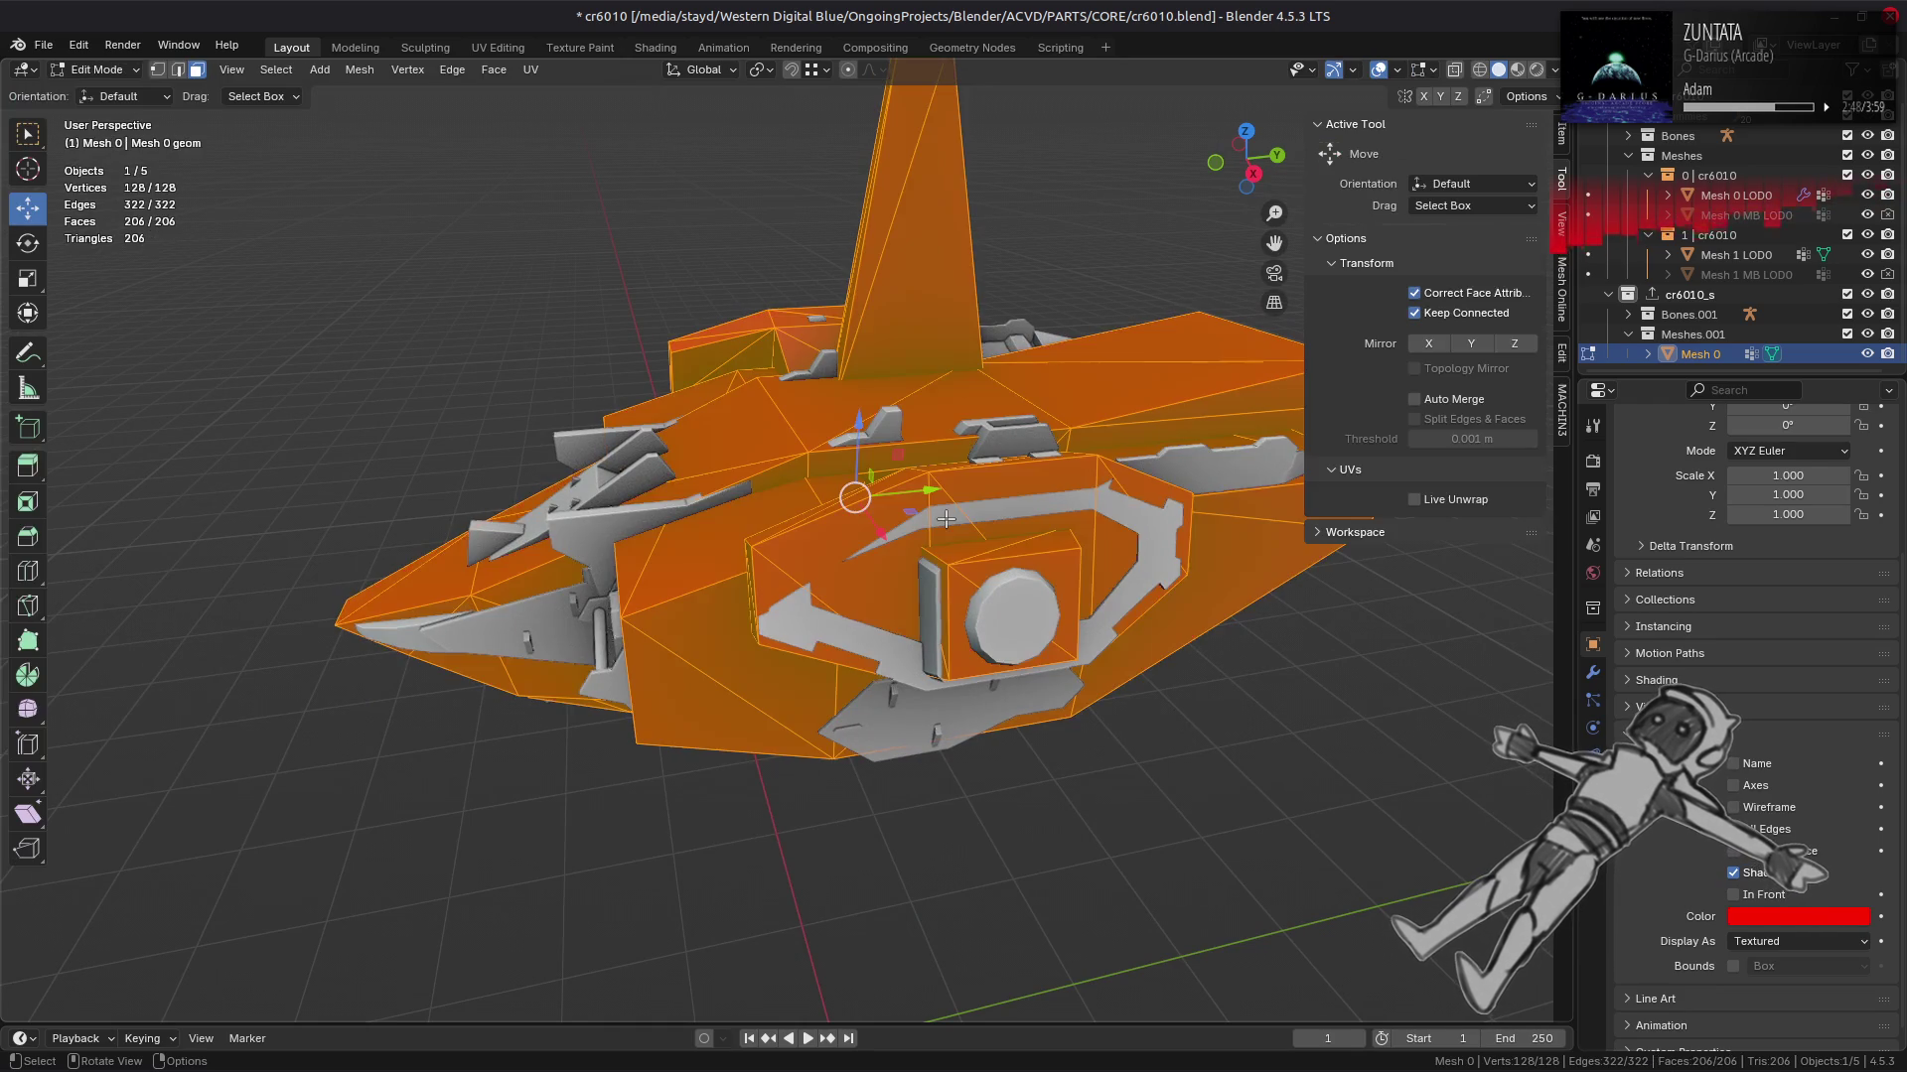
{"action": "left_click_drag", "start_coordinate": [941, 528], "coordinate": [1089, 451]}
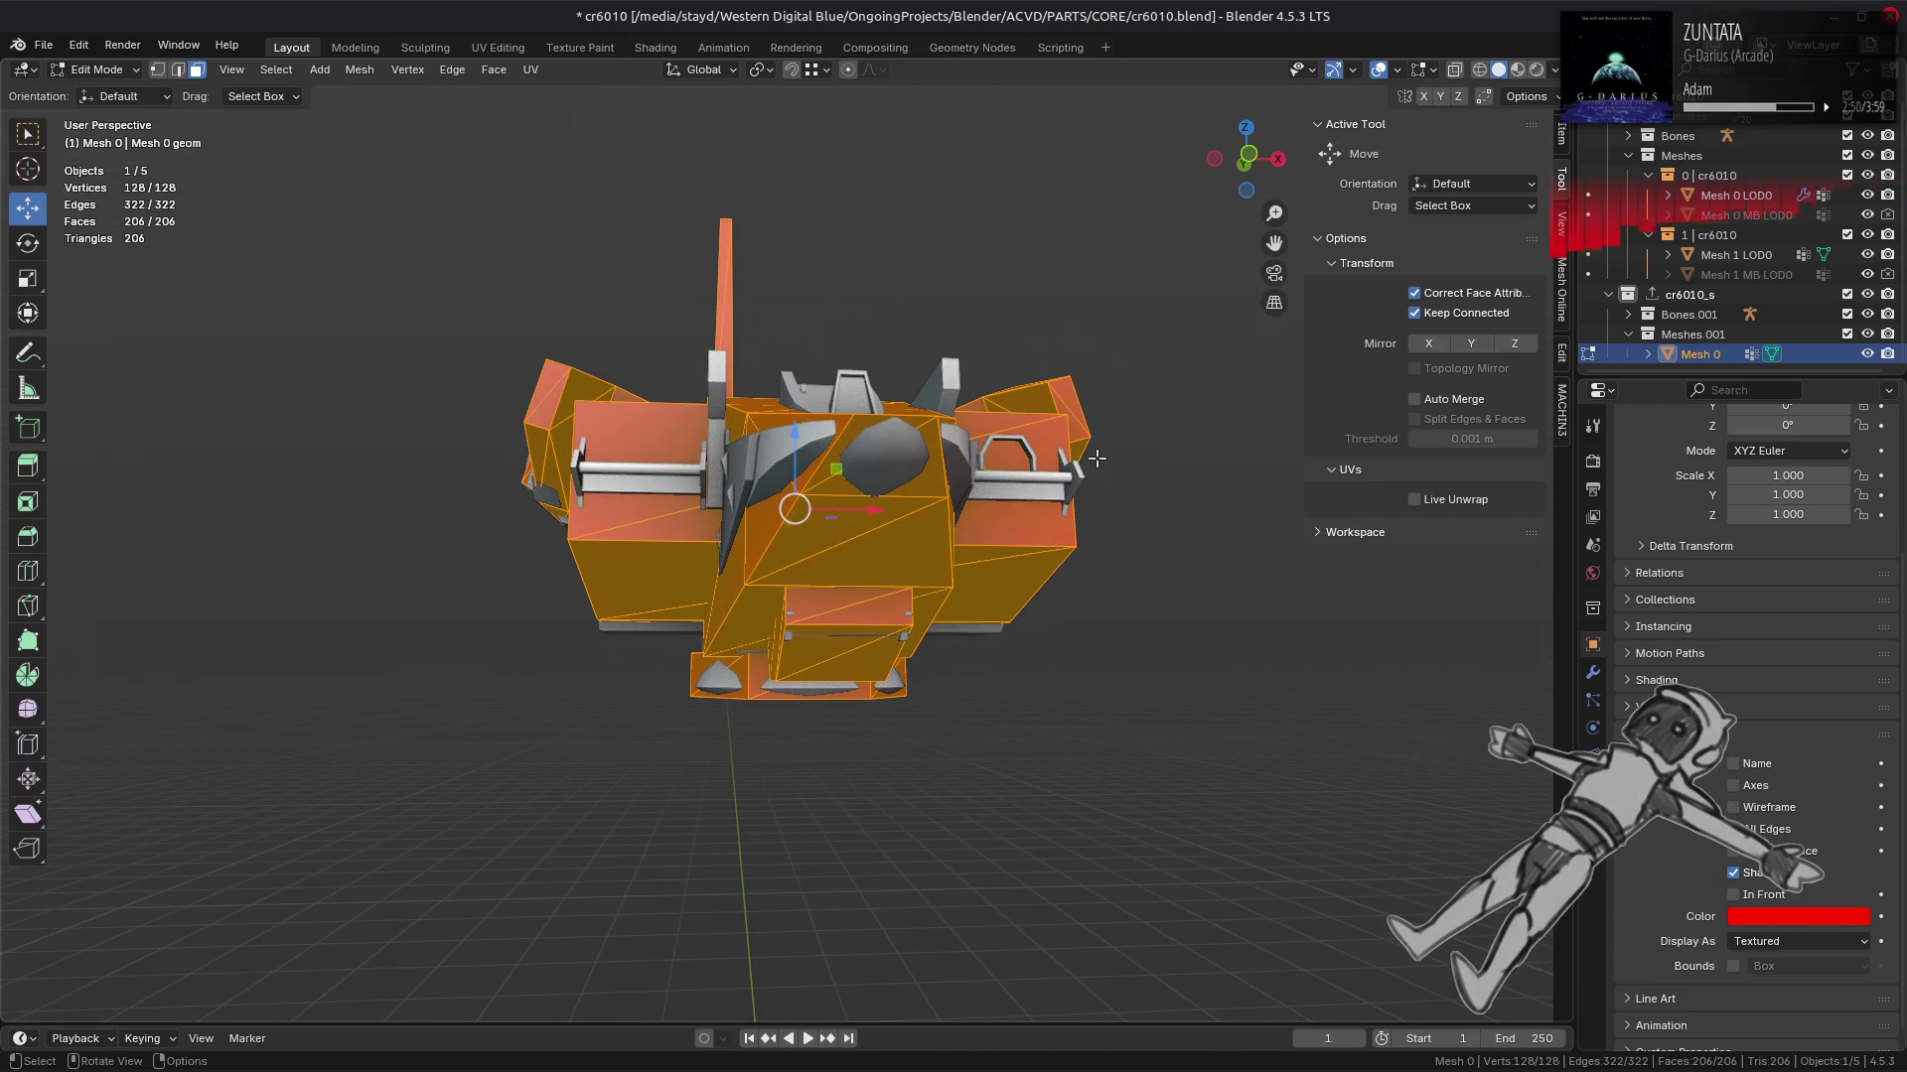
{"action": "left_click_drag", "start_coordinate": [820, 531], "coordinate": [898, 502]}
{"action": "key", "text": "Tab"}
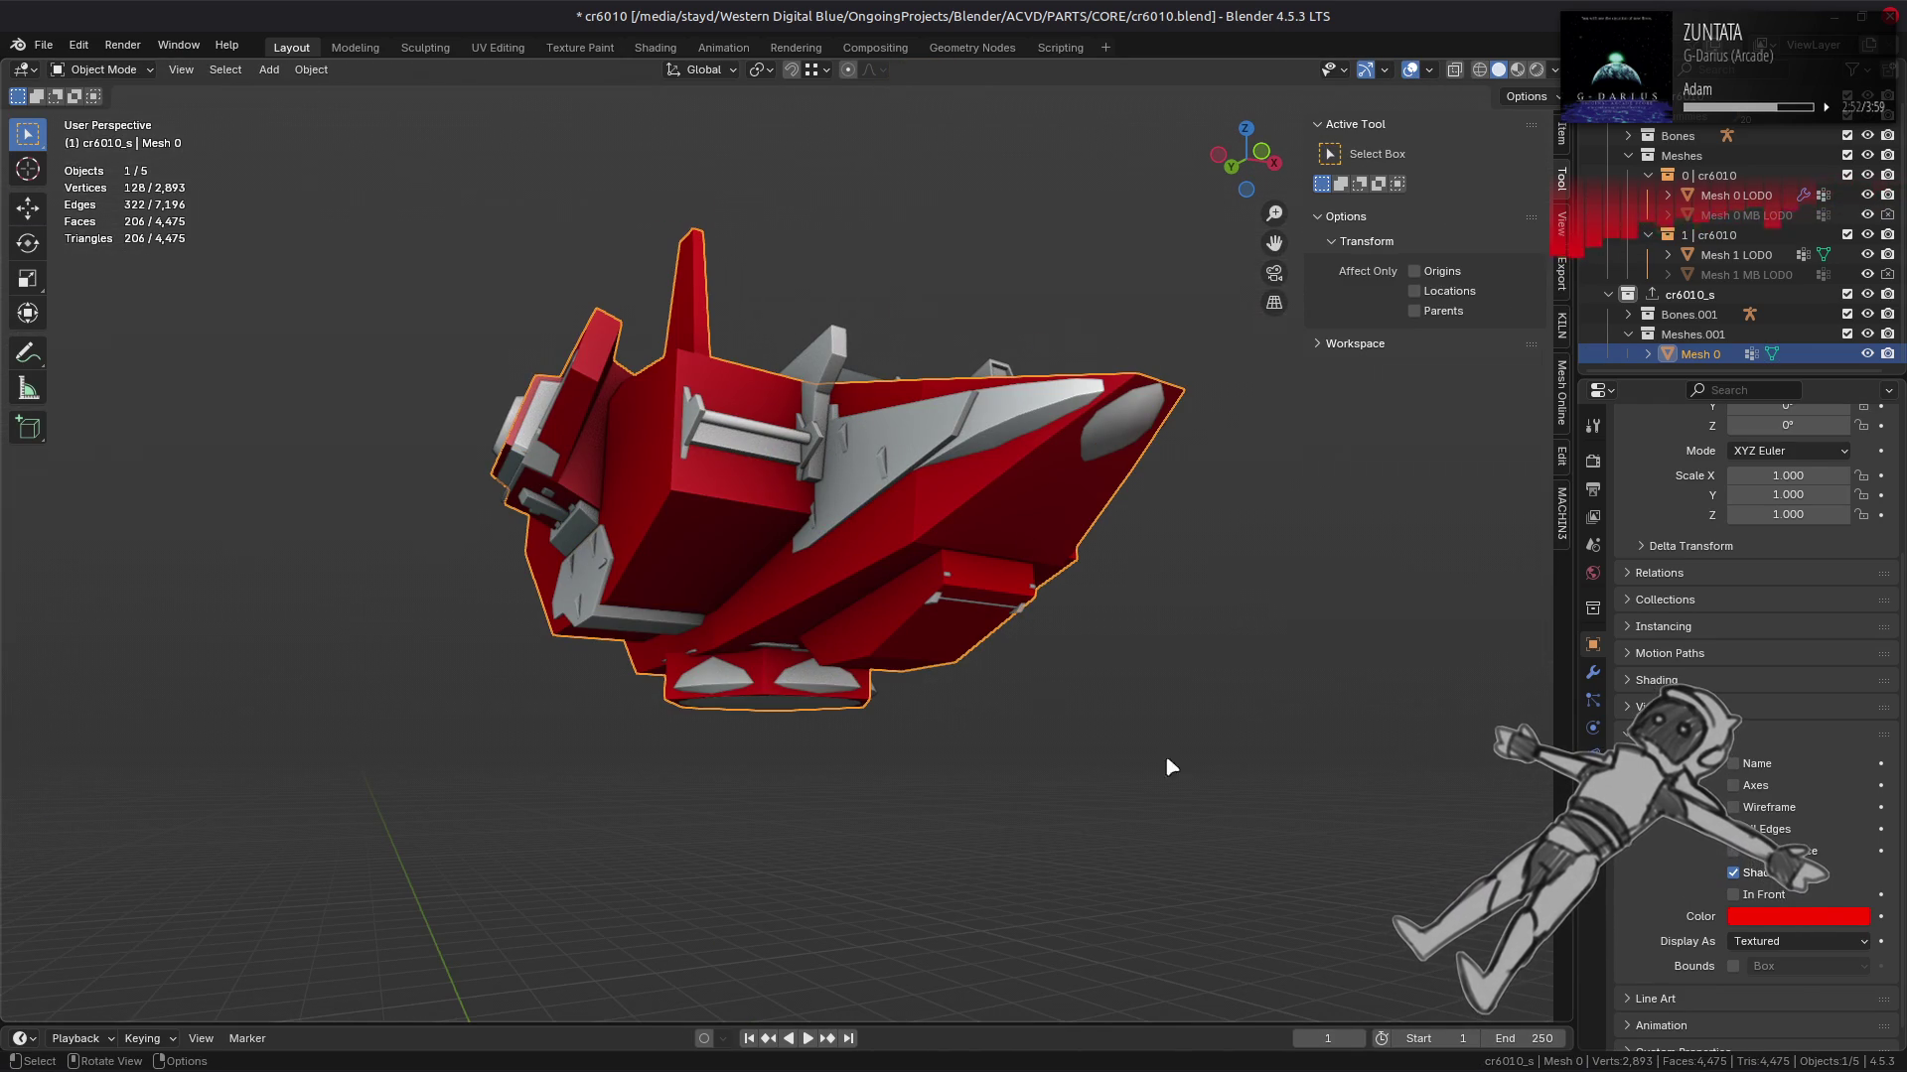
{"action": "left_click_drag", "start_coordinate": [1059, 599], "coordinate": [999, 629]}
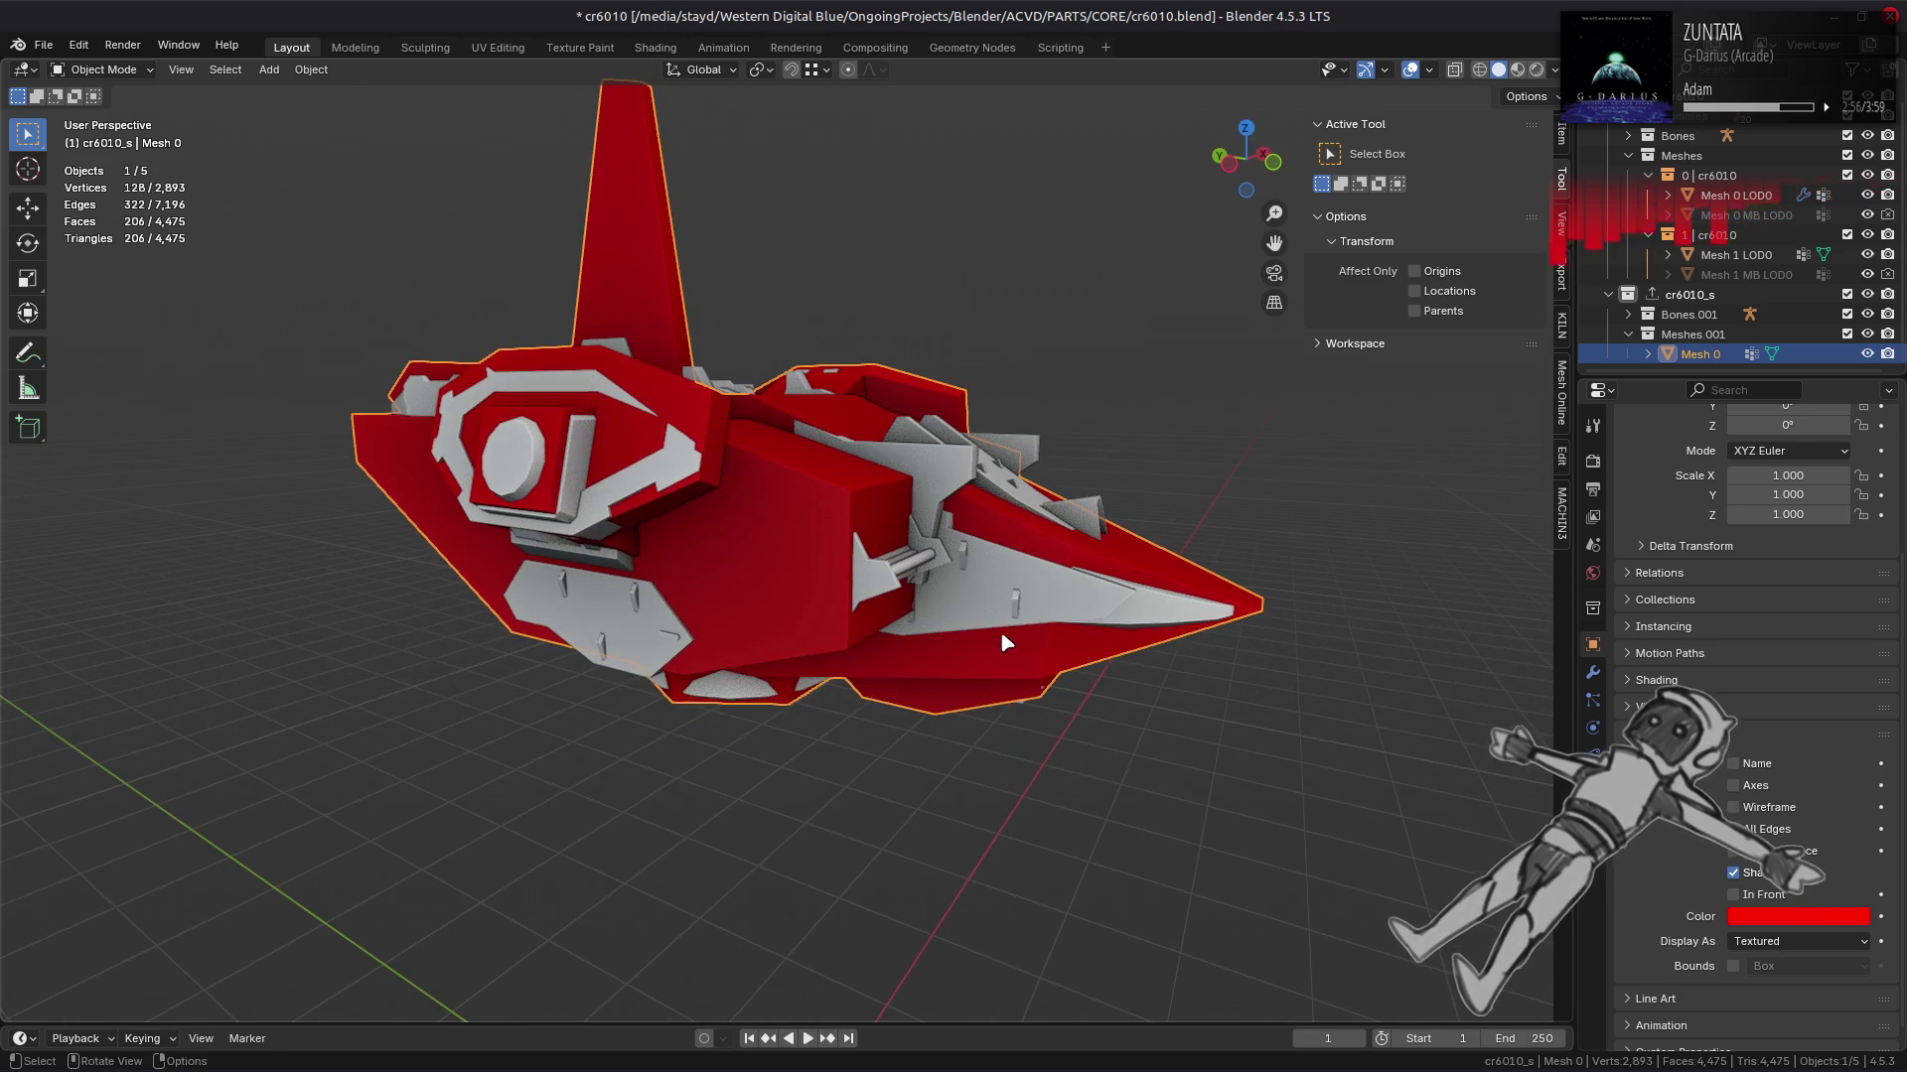
Step: Try a 0.8 alpha on the cage's display colour, then cancel the change
{"action": "left_click", "coordinate": [1797, 915]}
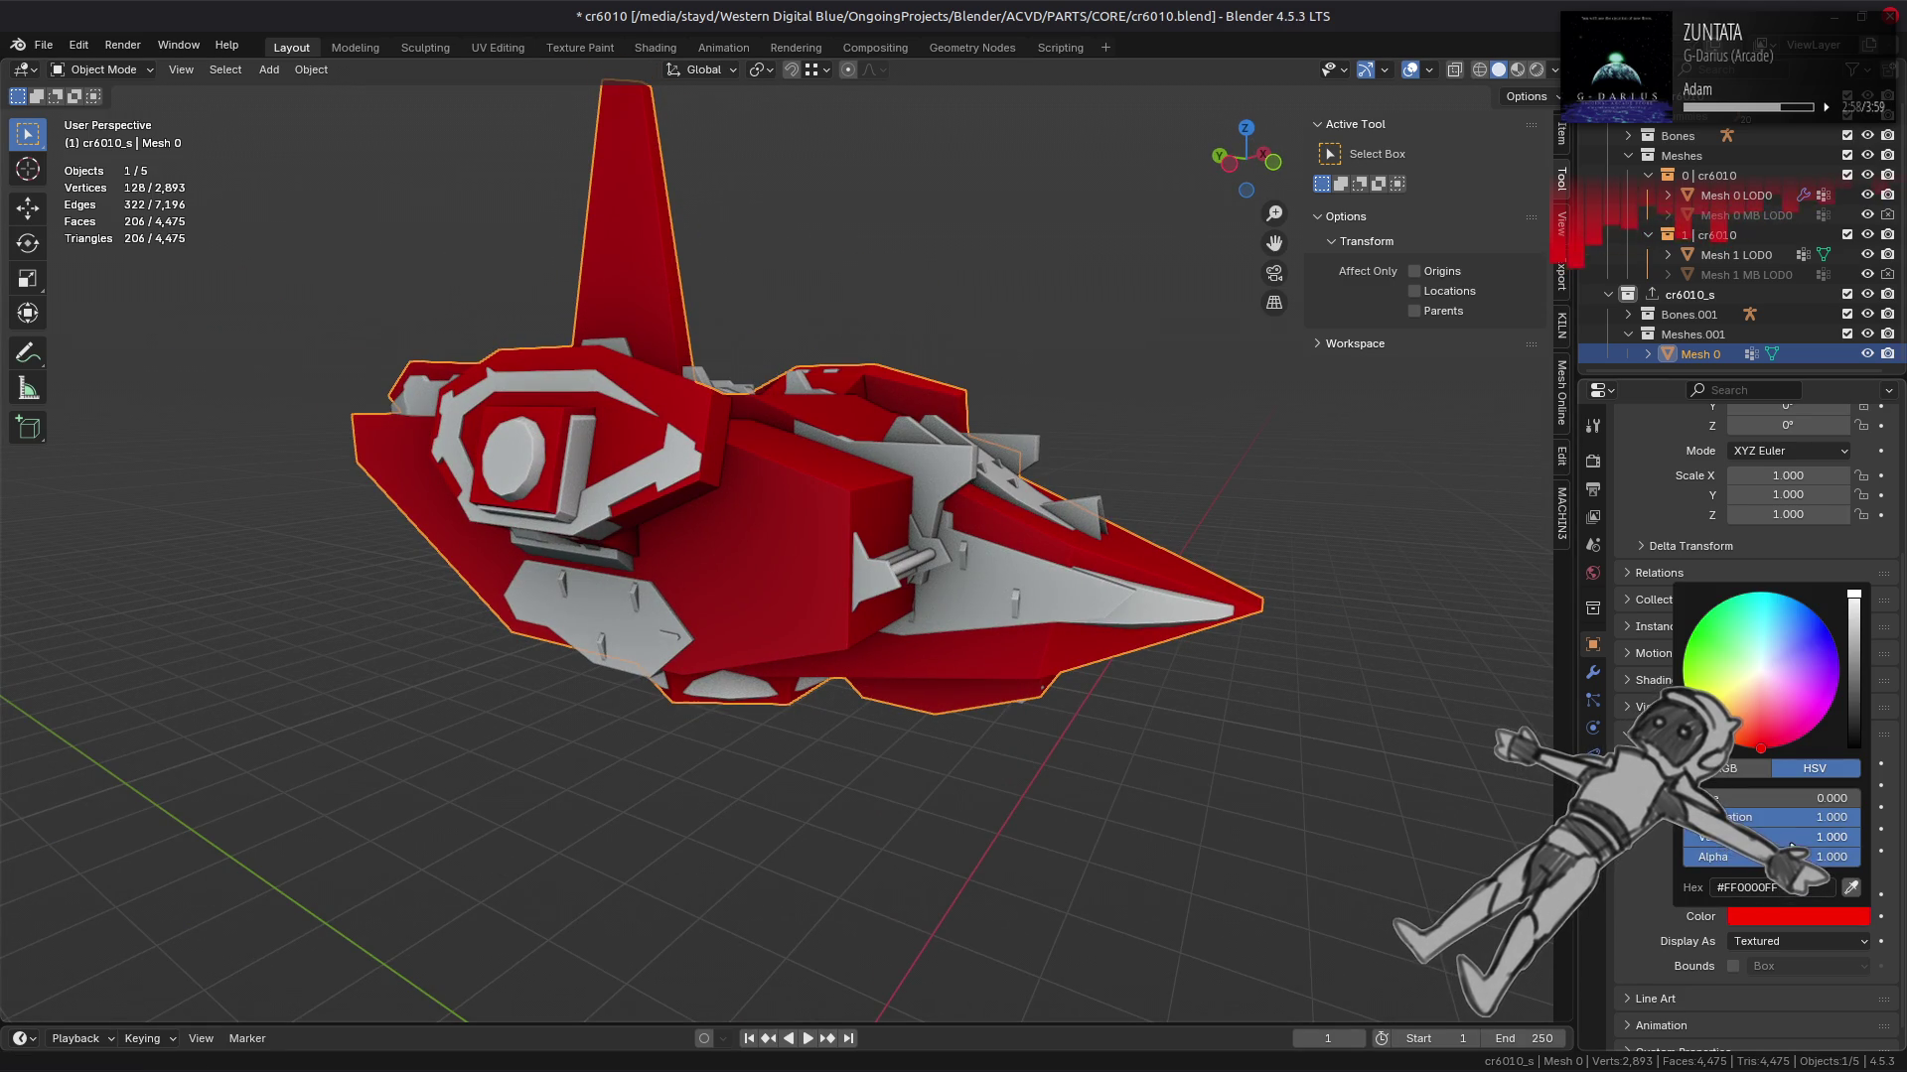
{"action": "left_click", "coordinate": [1778, 856]}
{"action": "type", "text": "0.8"}
{"action": "key", "text": "Return"}
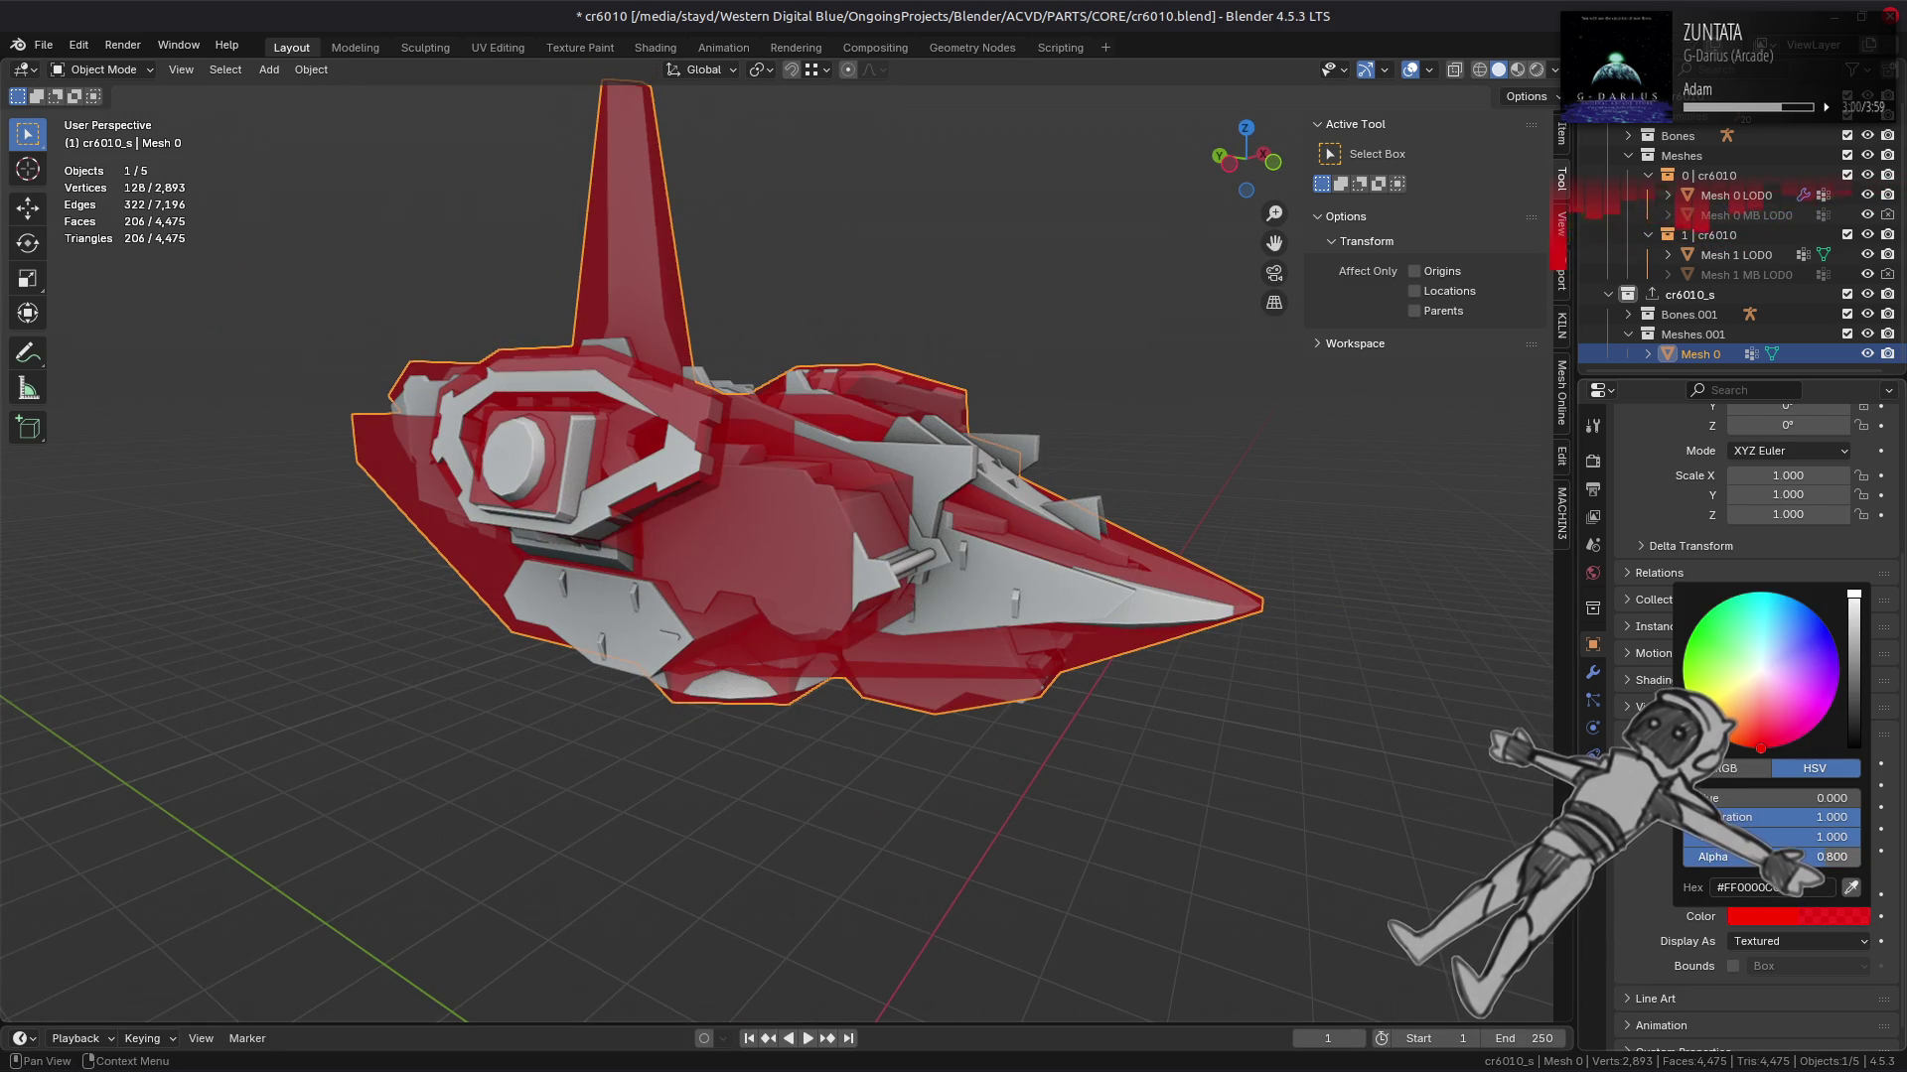
{"action": "key", "text": "Escape"}
{"action": "left_click", "coordinate": [1428, 70]}
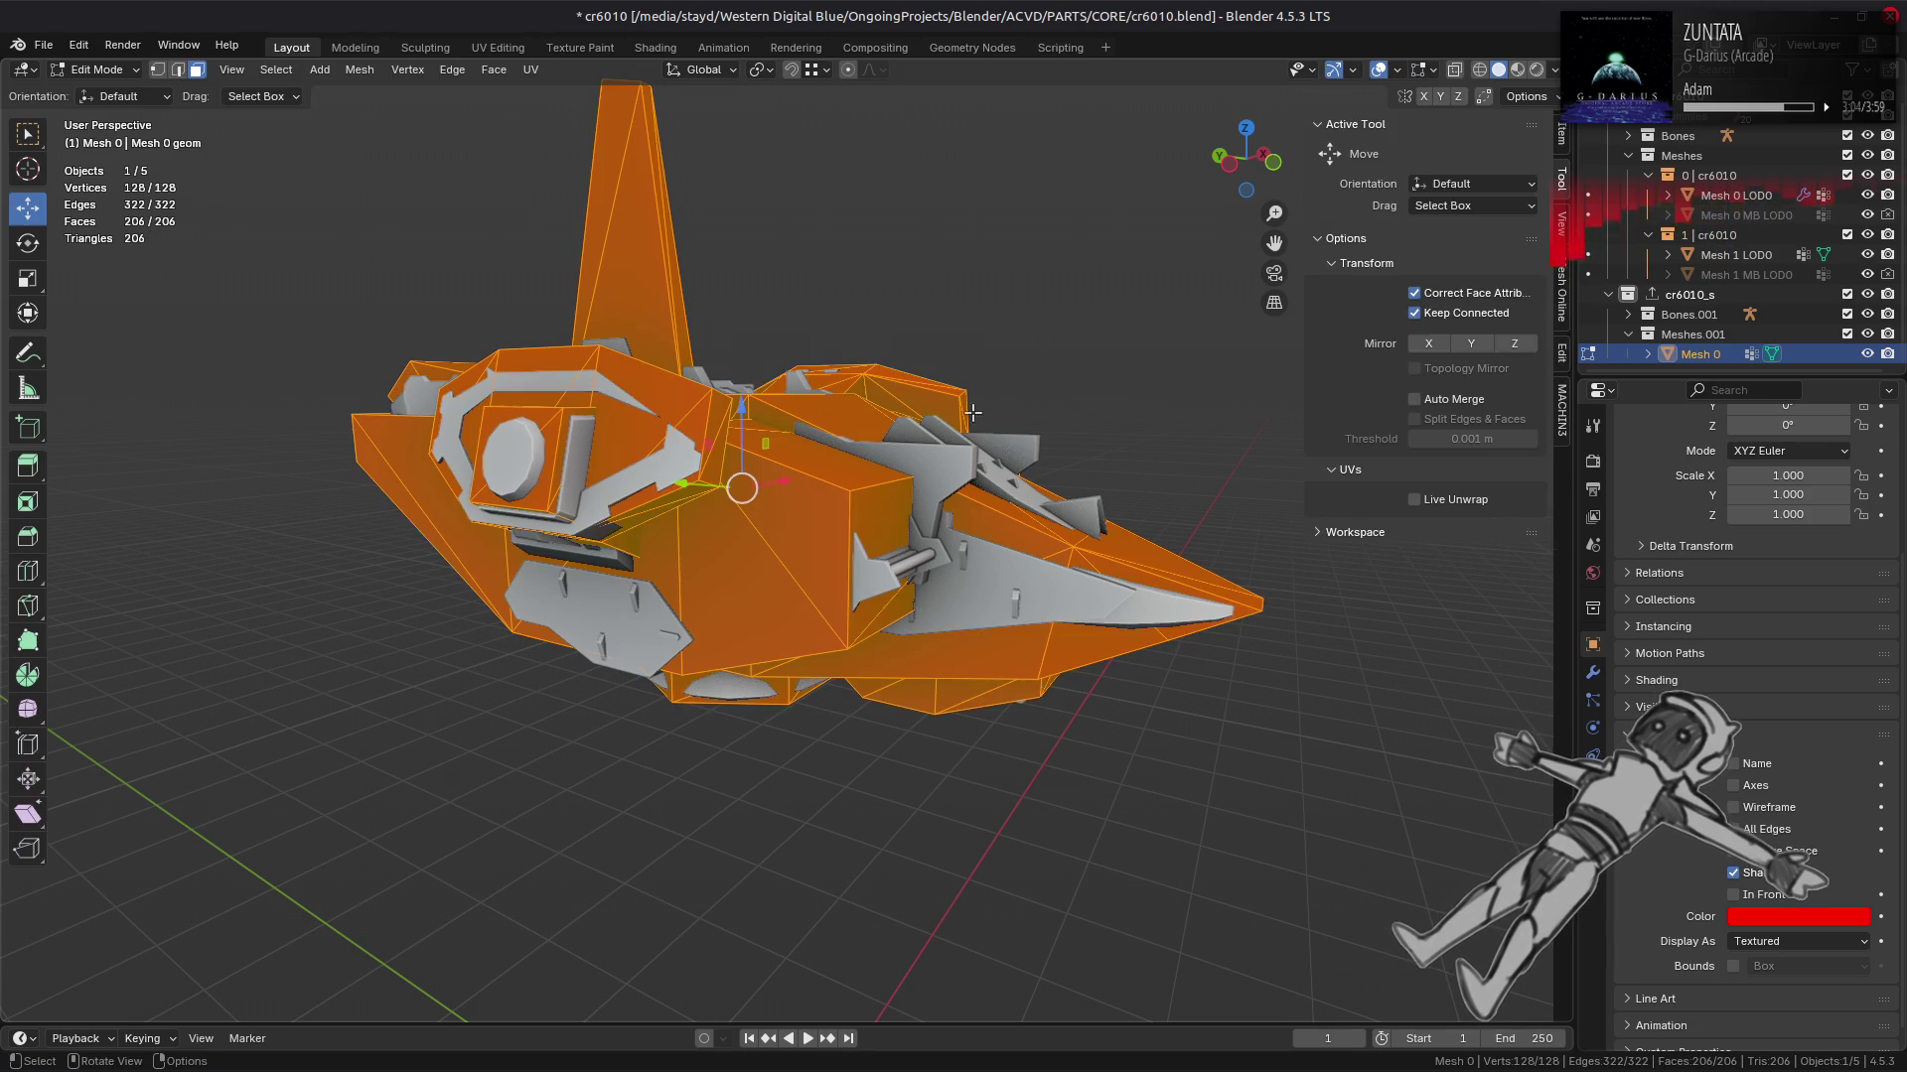
Step: In Edit Mode, deselect the cage, set the Retopology overlay offset to 0.2 m, and reselect all
{"action": "key", "text": "Tab"}
{"action": "key", "text": "alt+a"}
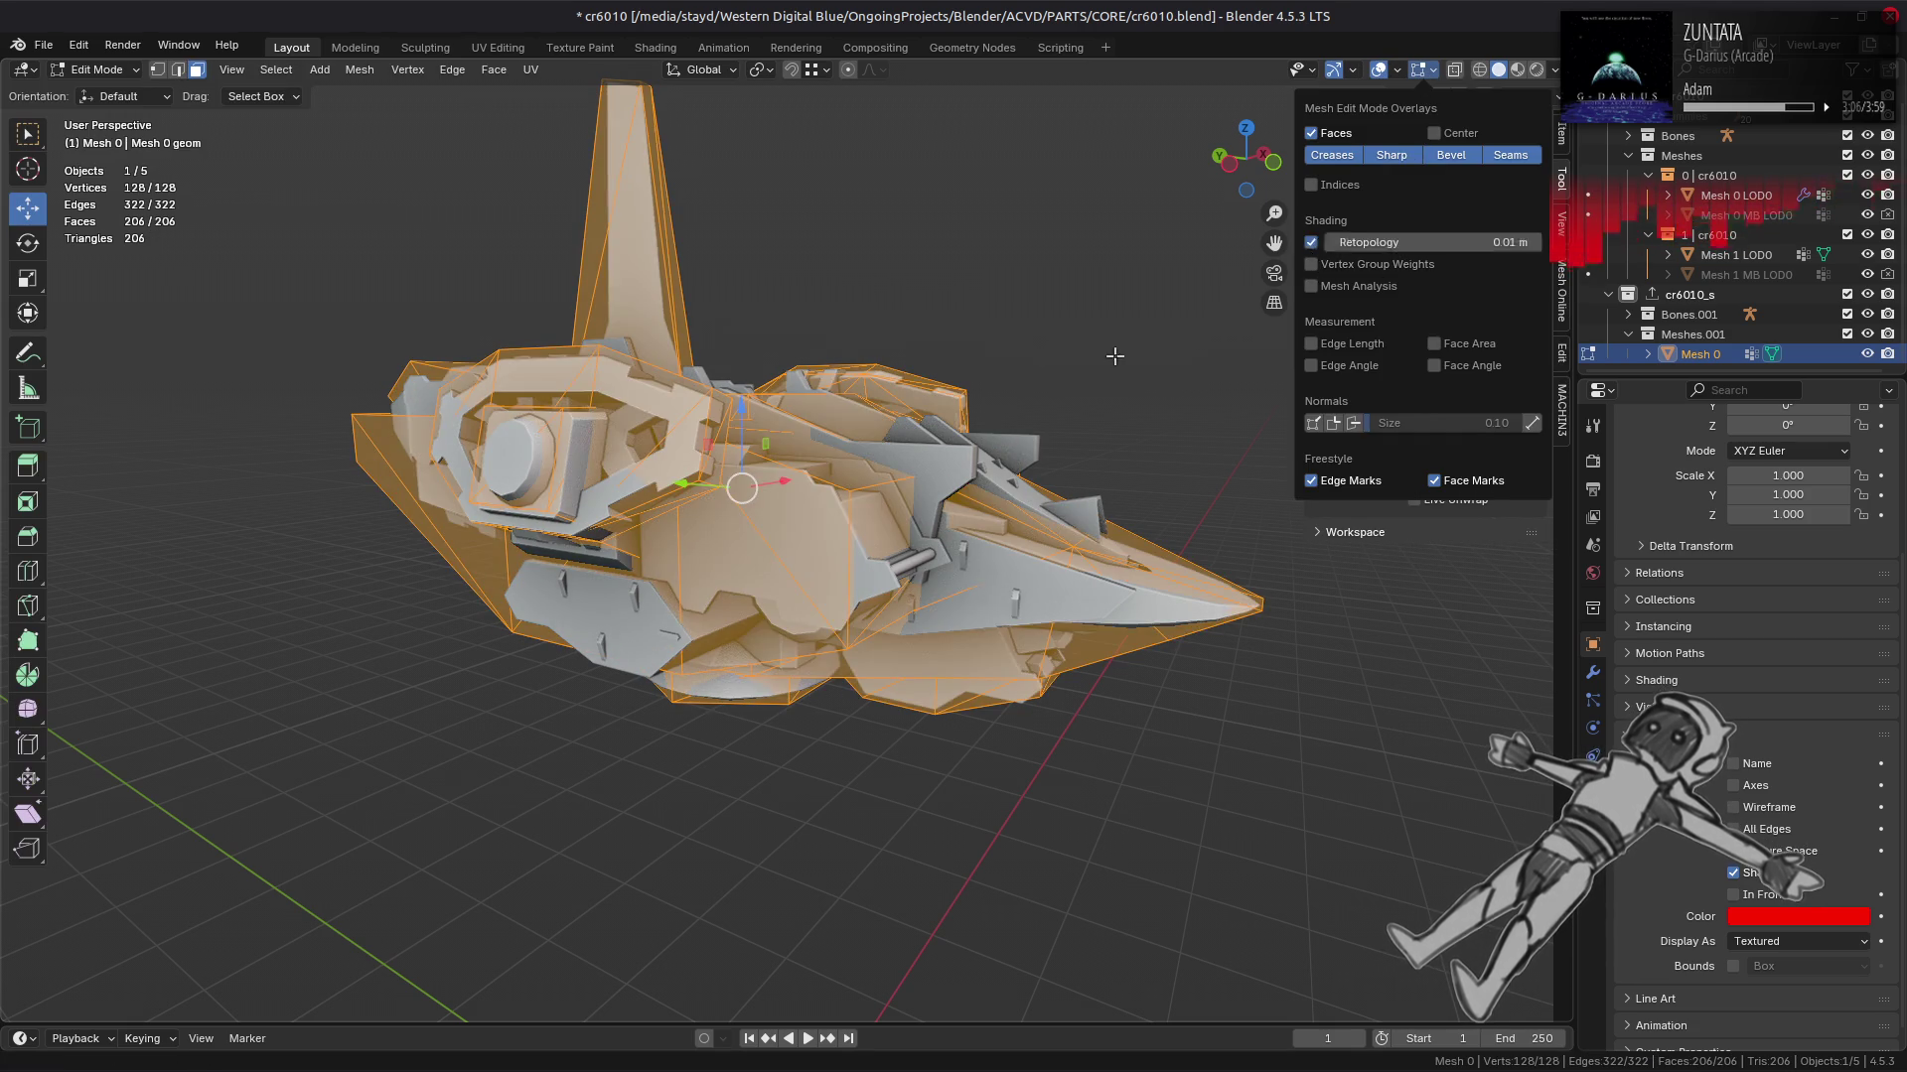
{"action": "left_click_drag", "start_coordinate": [895, 529], "coordinate": [666, 533]}
{"action": "key", "text": "alt+a"}
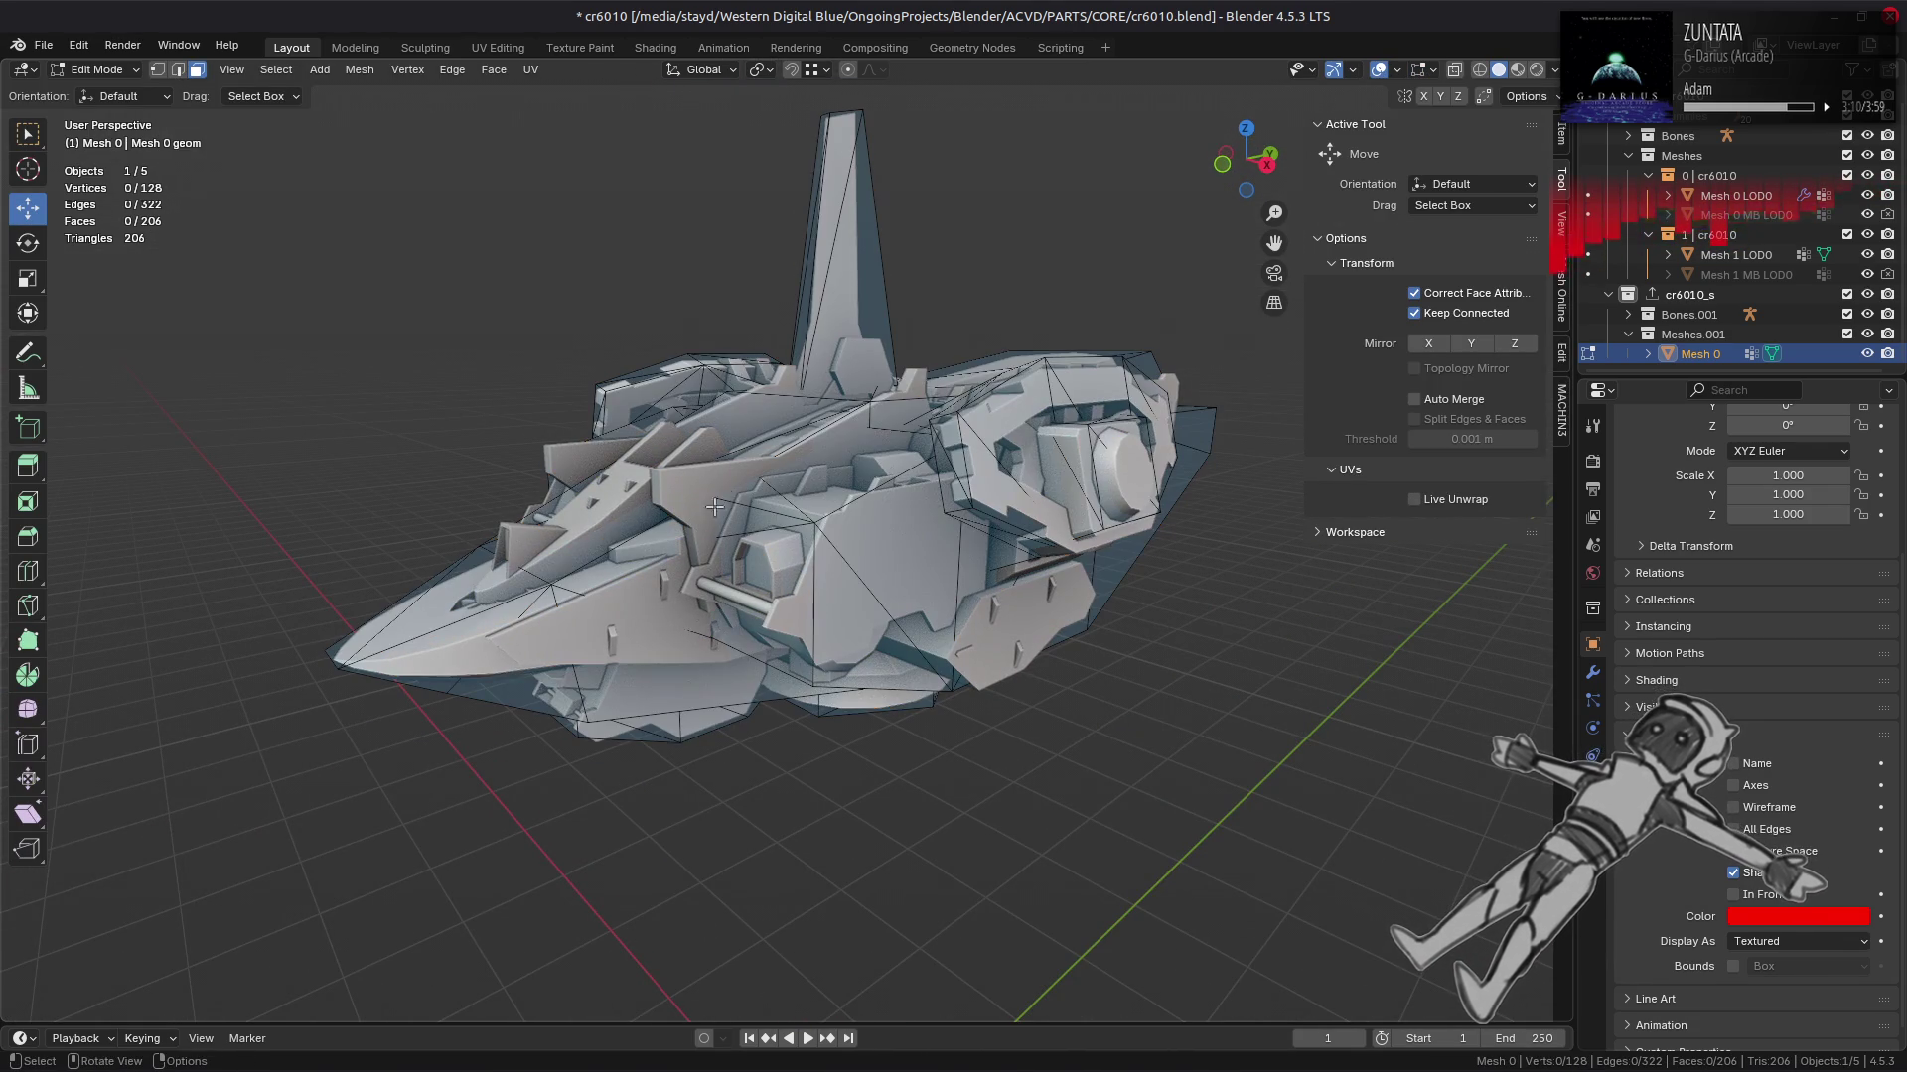
{"action": "left_click", "coordinate": [1433, 69]}
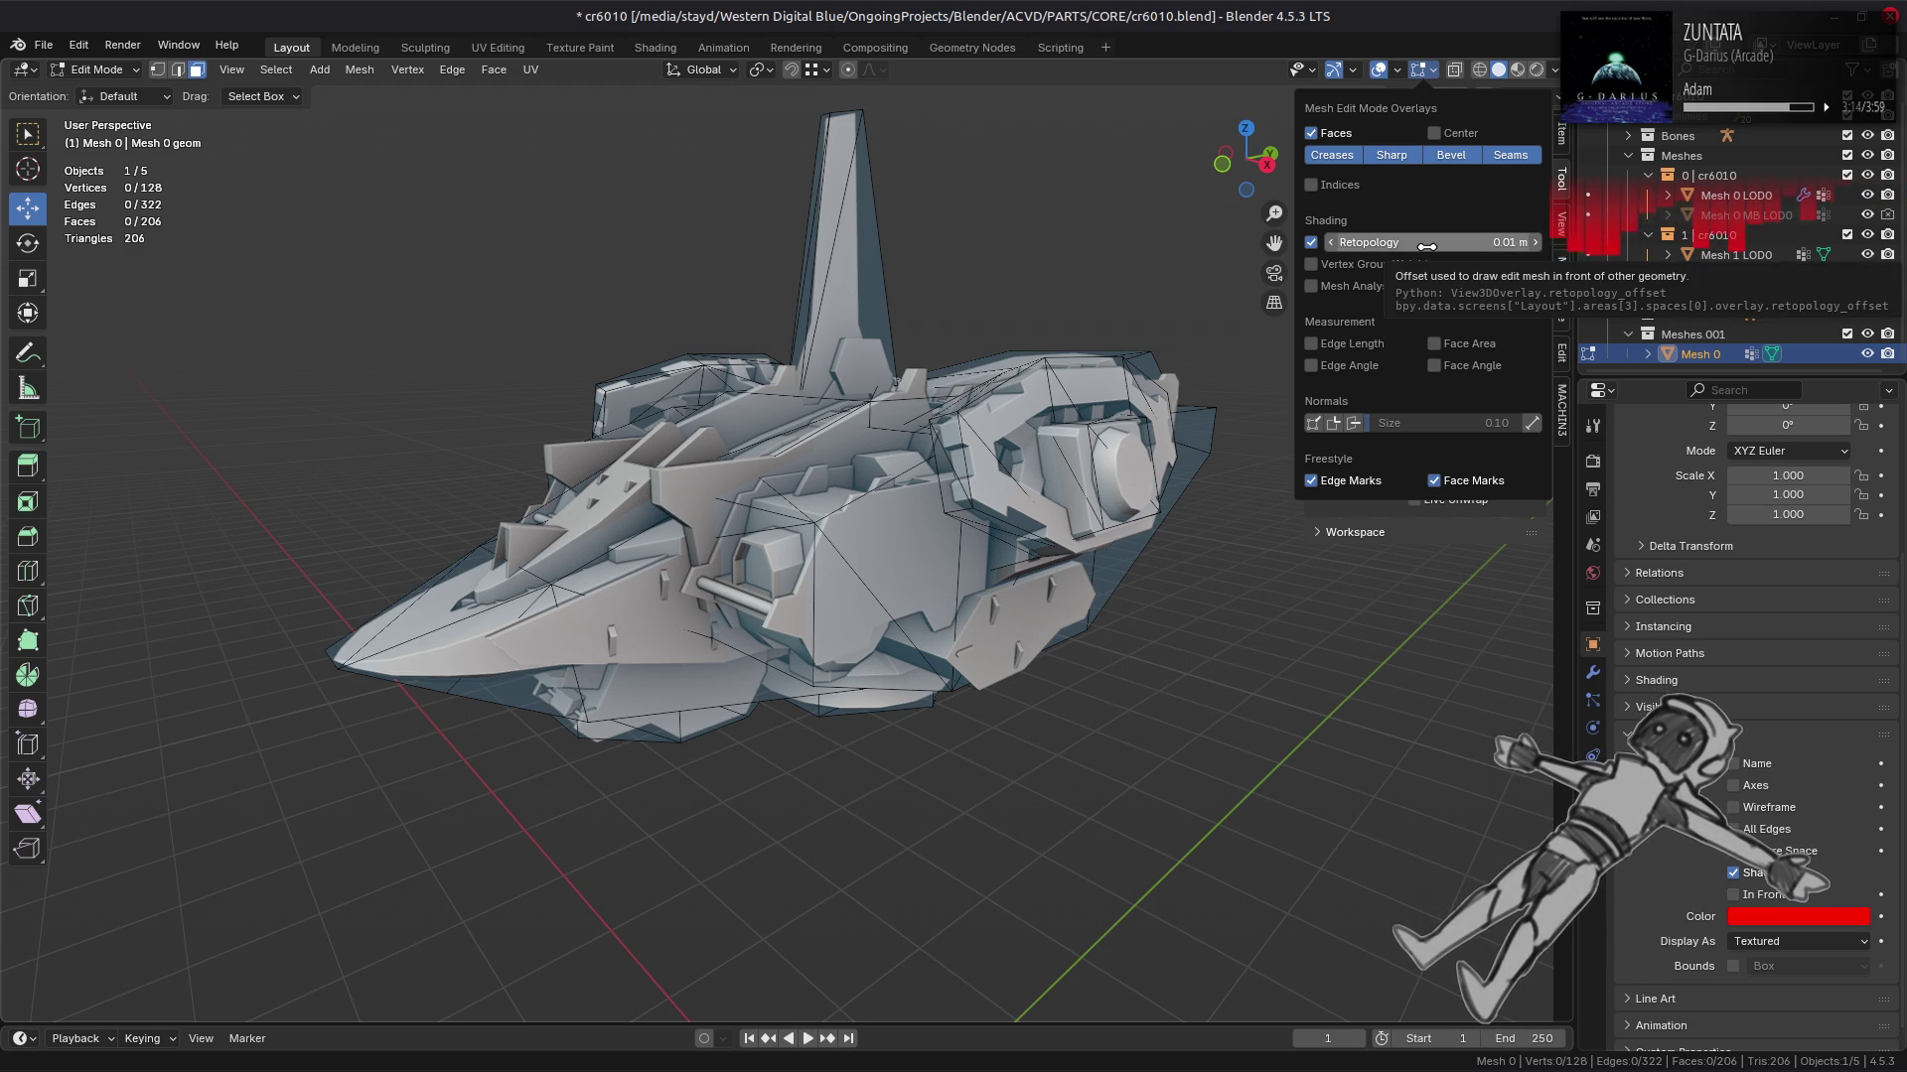
{"action": "left_click", "coordinate": [1427, 245]}
{"action": "key", "text": "Return"}
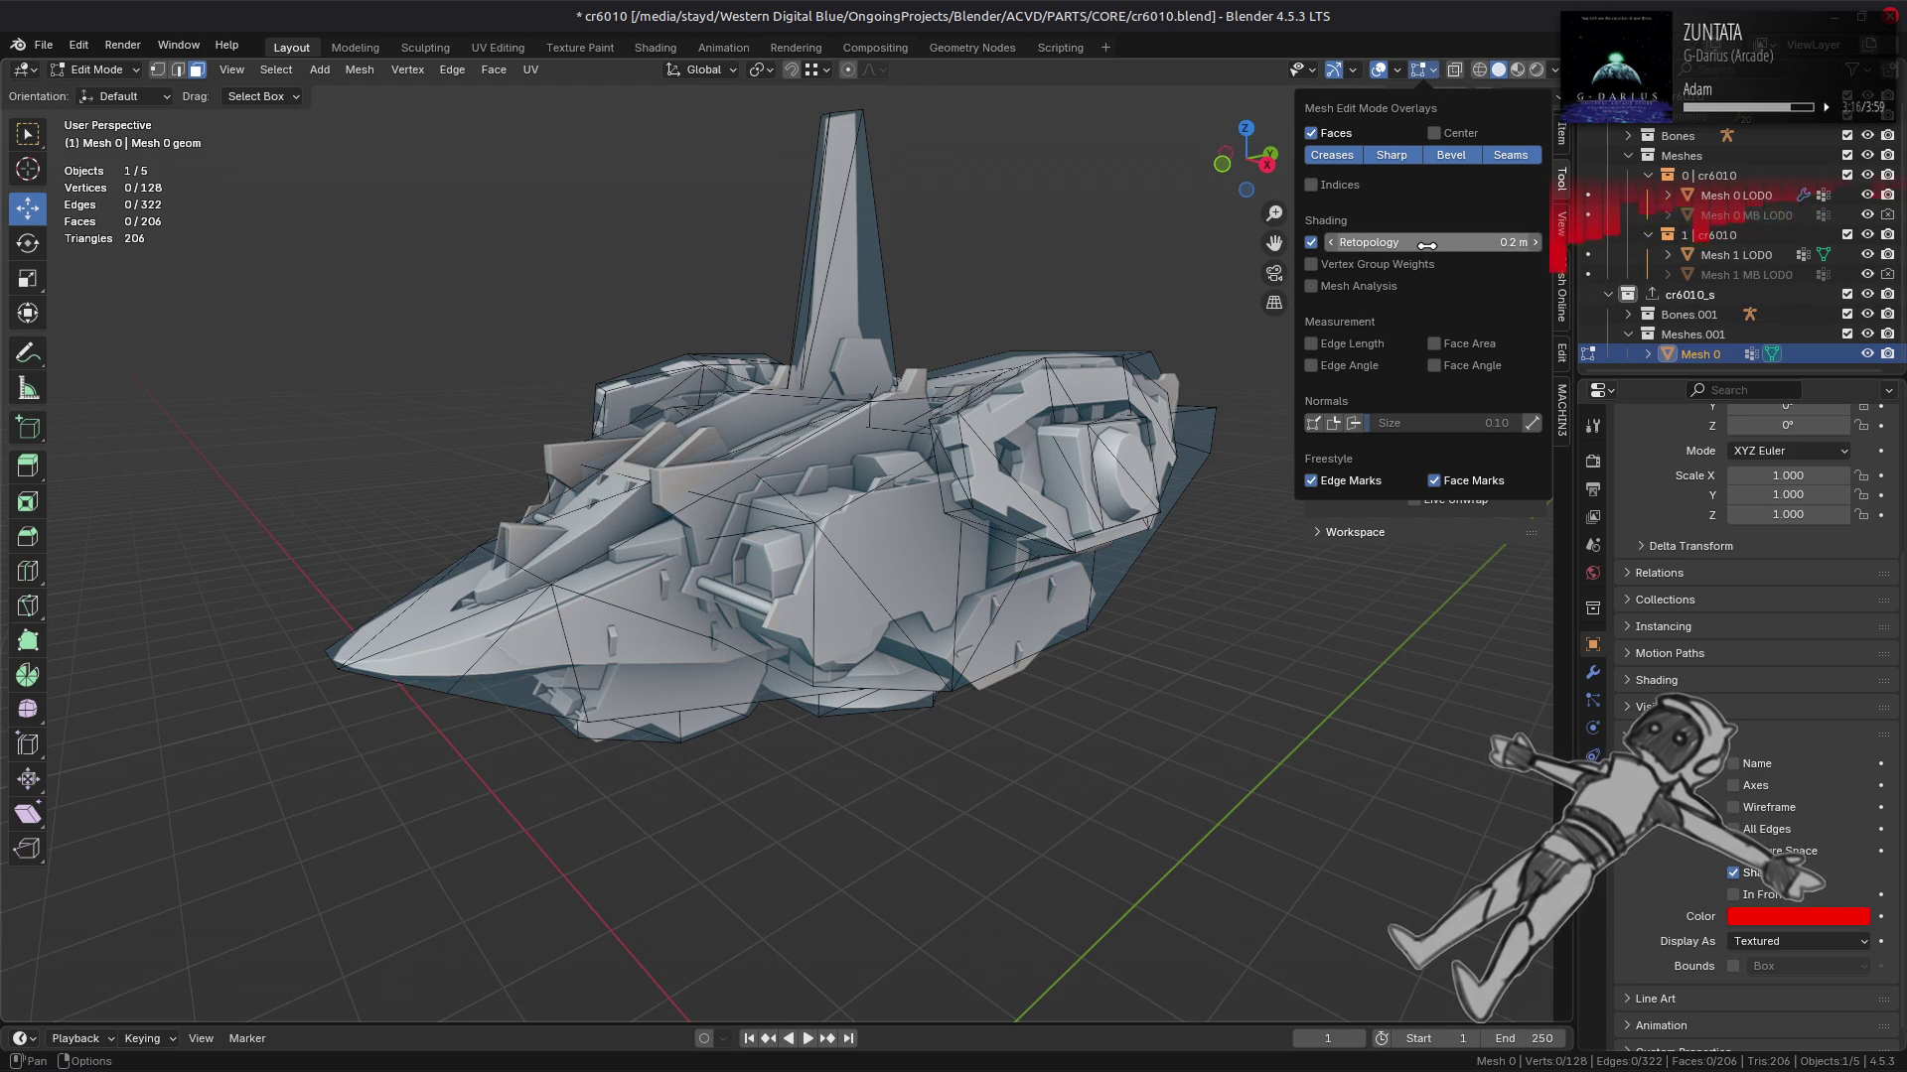
{"action": "left_click_drag", "start_coordinate": [1171, 417], "coordinate": [796, 502]}
{"action": "key", "text": "a"}
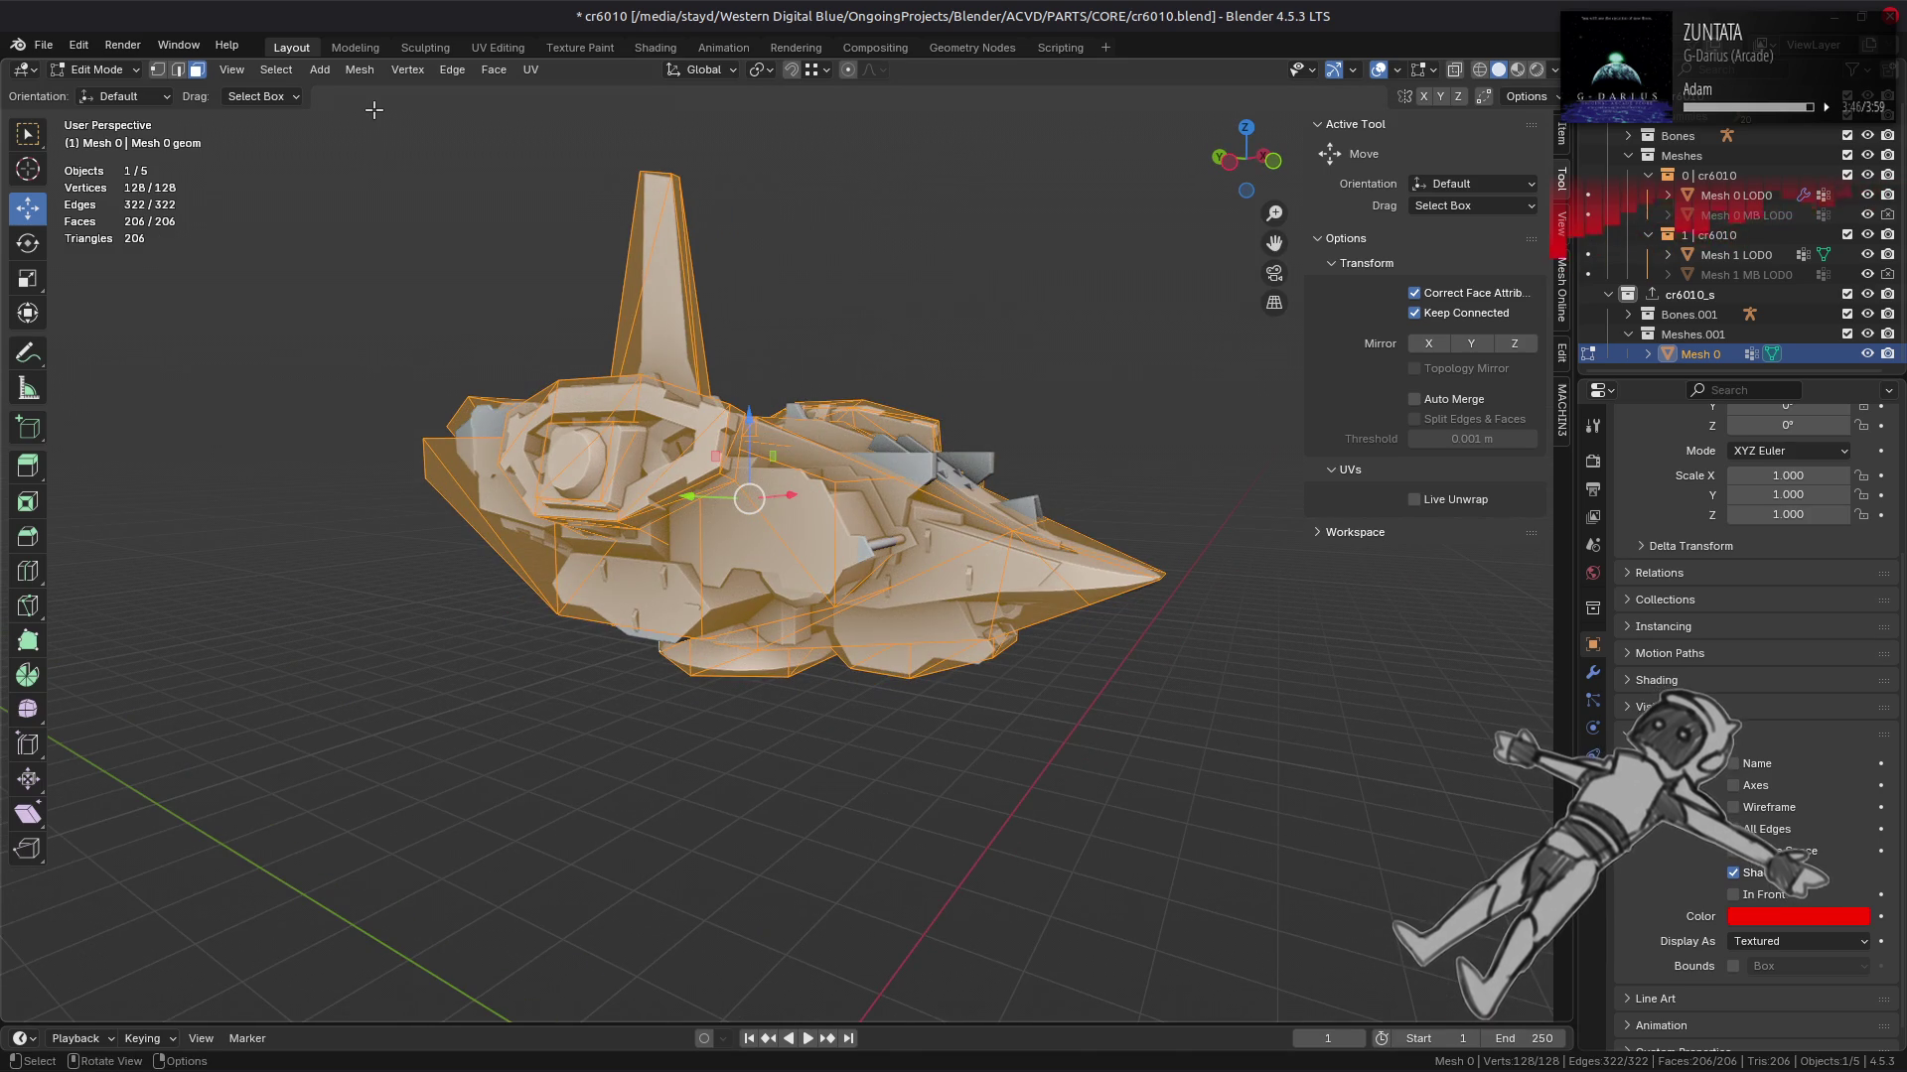
Step: Apply Limited Dissolve to the cage, testing a 1° max angle before setting 5°
{"action": "left_click", "coordinate": [359, 69]}
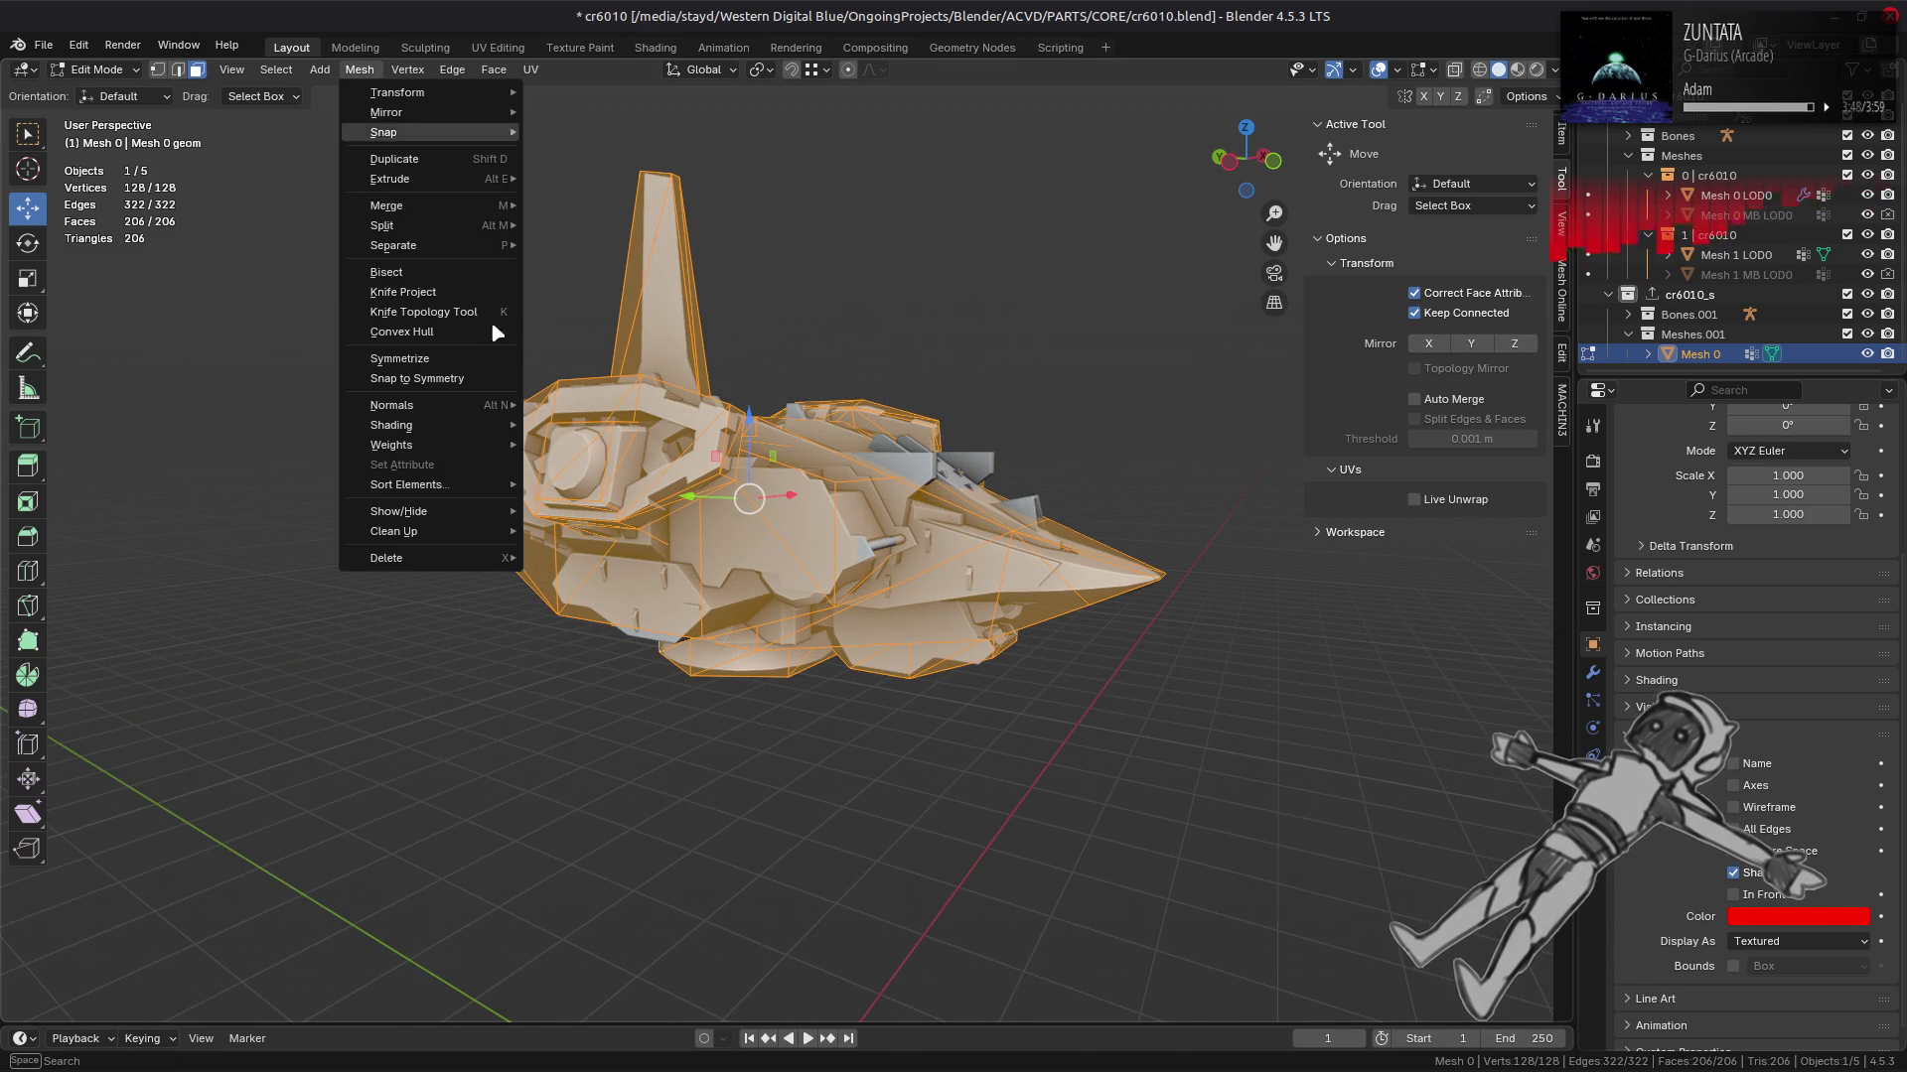
{"action": "mouse_move", "coordinate": [447, 531]}
{"action": "left_click", "coordinate": [576, 601]}
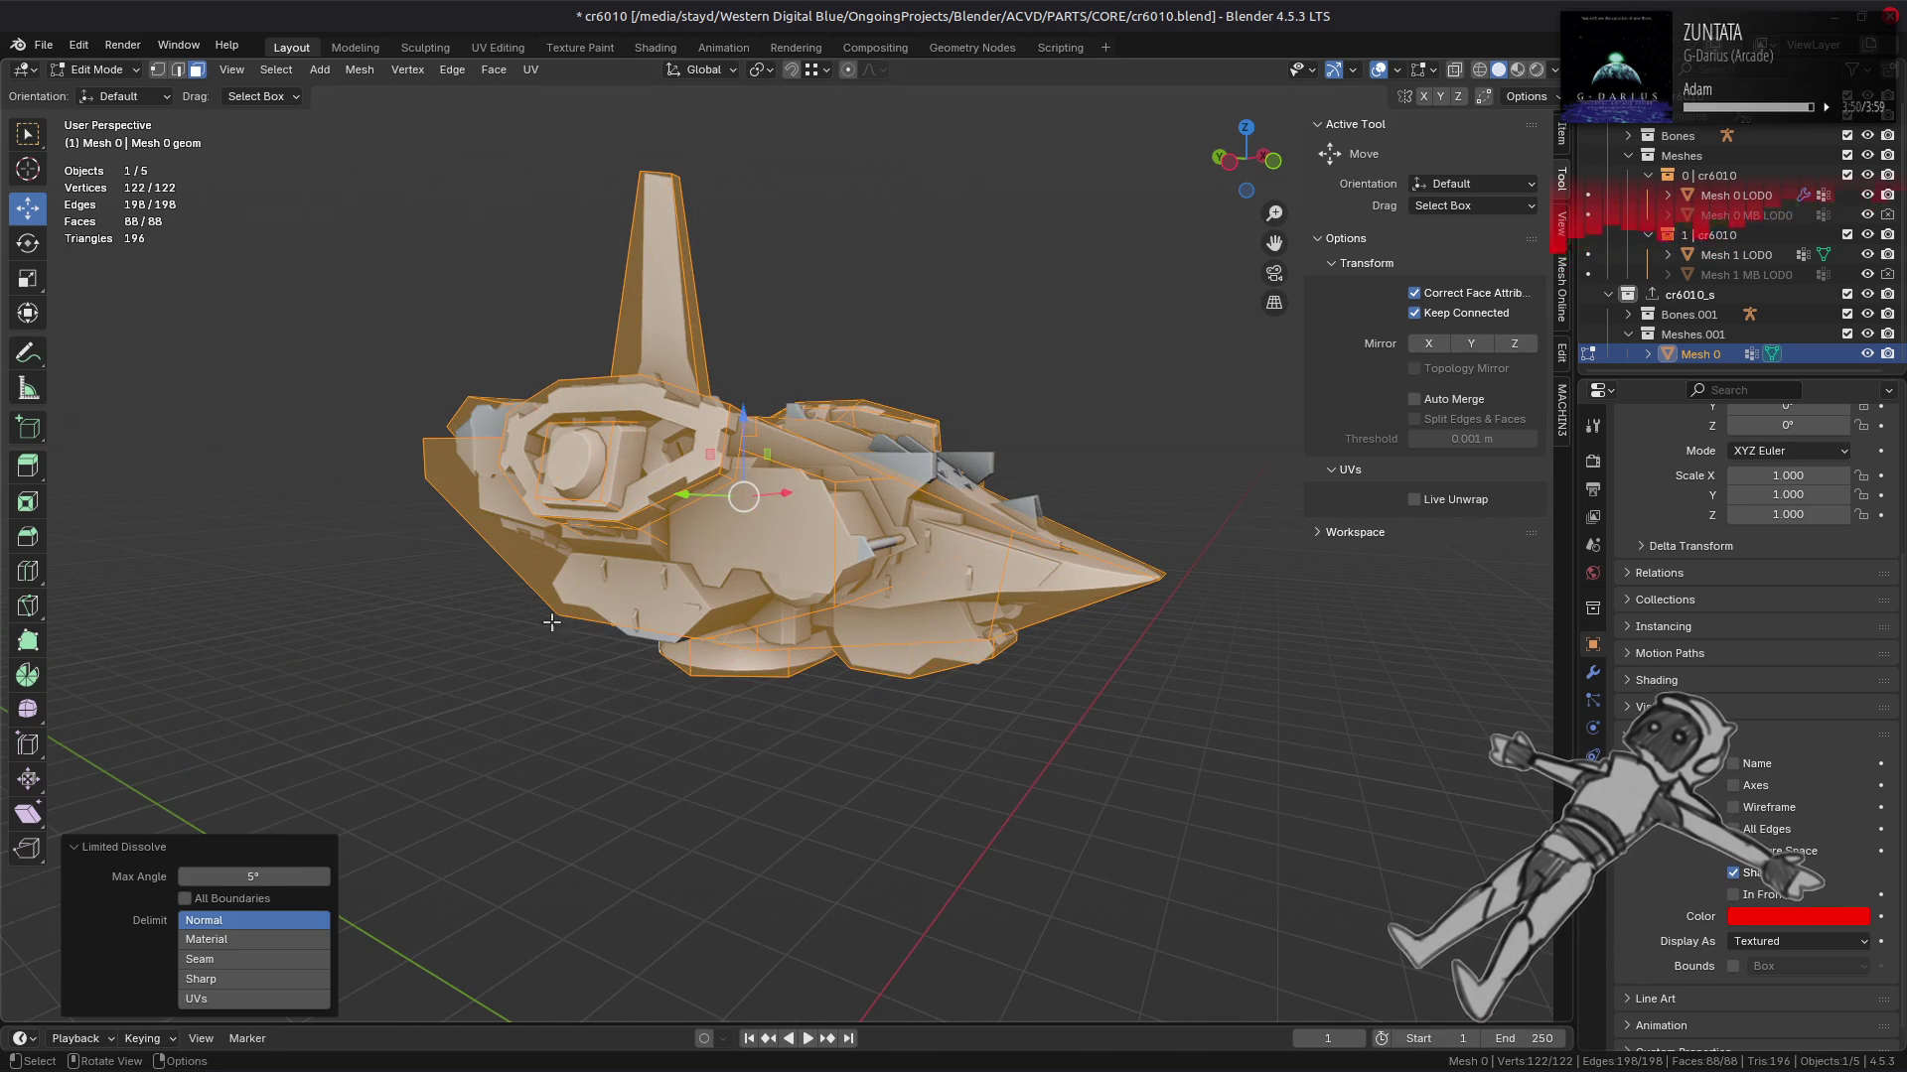
{"action": "left_click_drag", "start_coordinate": [276, 874], "coordinate": [271, 875]}
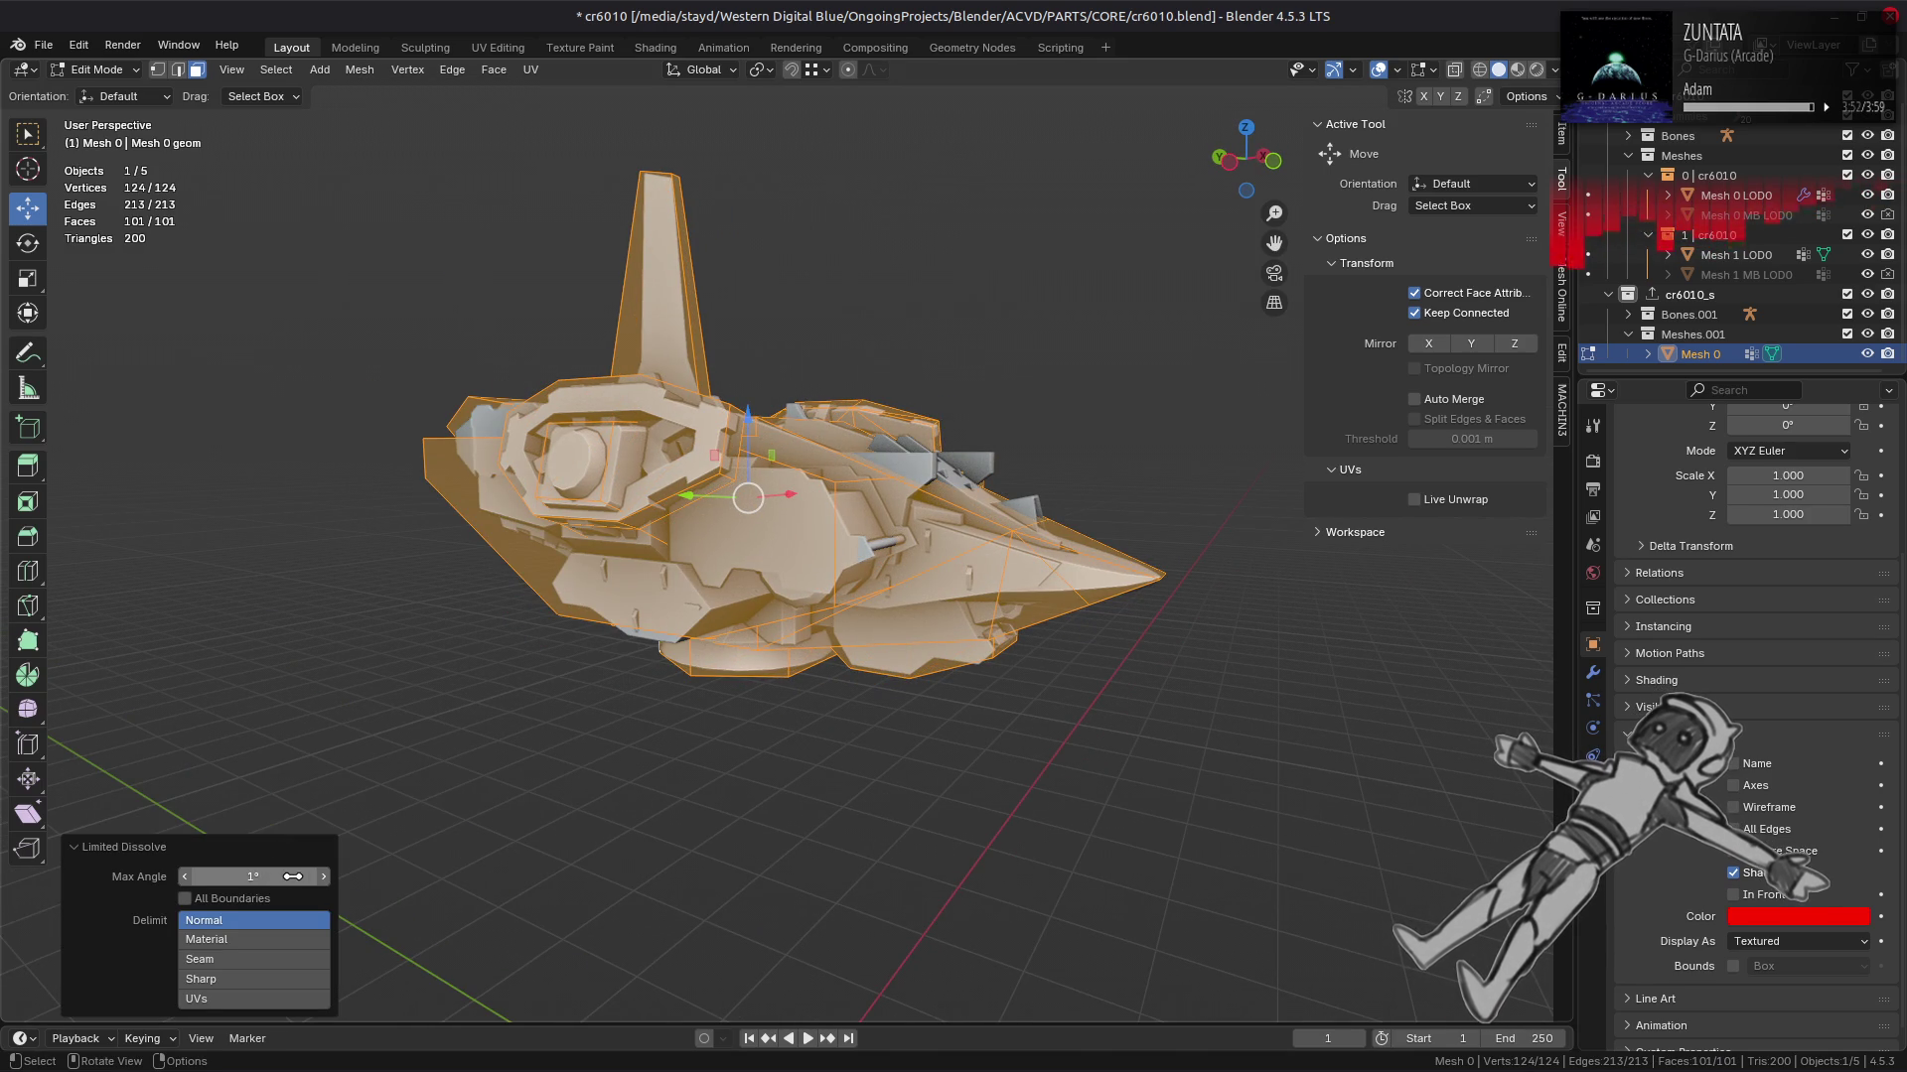
{"action": "left_click", "coordinate": [303, 876]}
{"action": "type", "text": "5"}
{"action": "key", "text": "Return"}
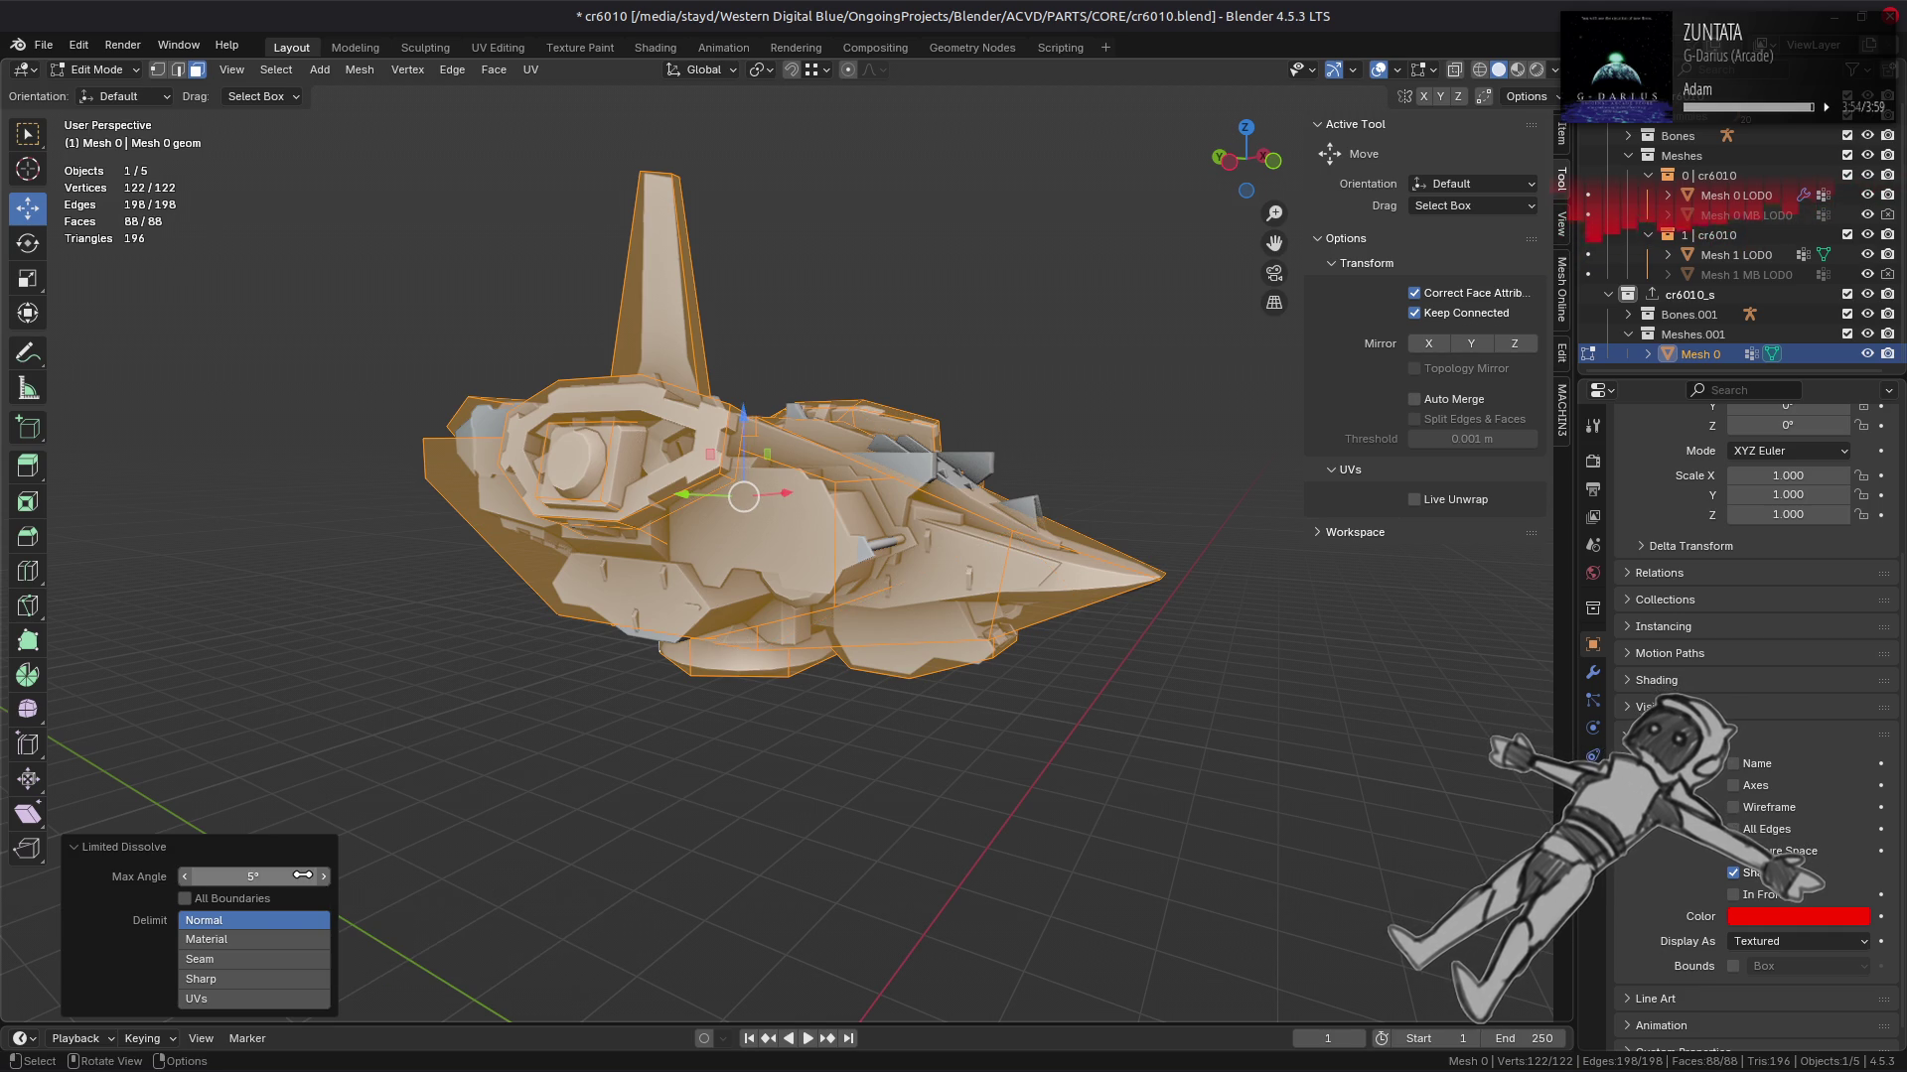
Step: Undo and redo the dissolve to compare the 88-face result, then select one edge
{"action": "left_click_drag", "start_coordinate": [735, 497], "coordinate": [732, 501]}
{"action": "key", "text": "ctrl+z"}
{"action": "key", "text": "ctrl+shift+z"}
{"action": "key", "text": "ctrl+z"}
{"action": "key", "text": "ctrl+shift+z"}
{"action": "left_click_drag", "start_coordinate": [737, 494], "coordinate": [816, 572]}
{"action": "left_click", "coordinate": [816, 571]}
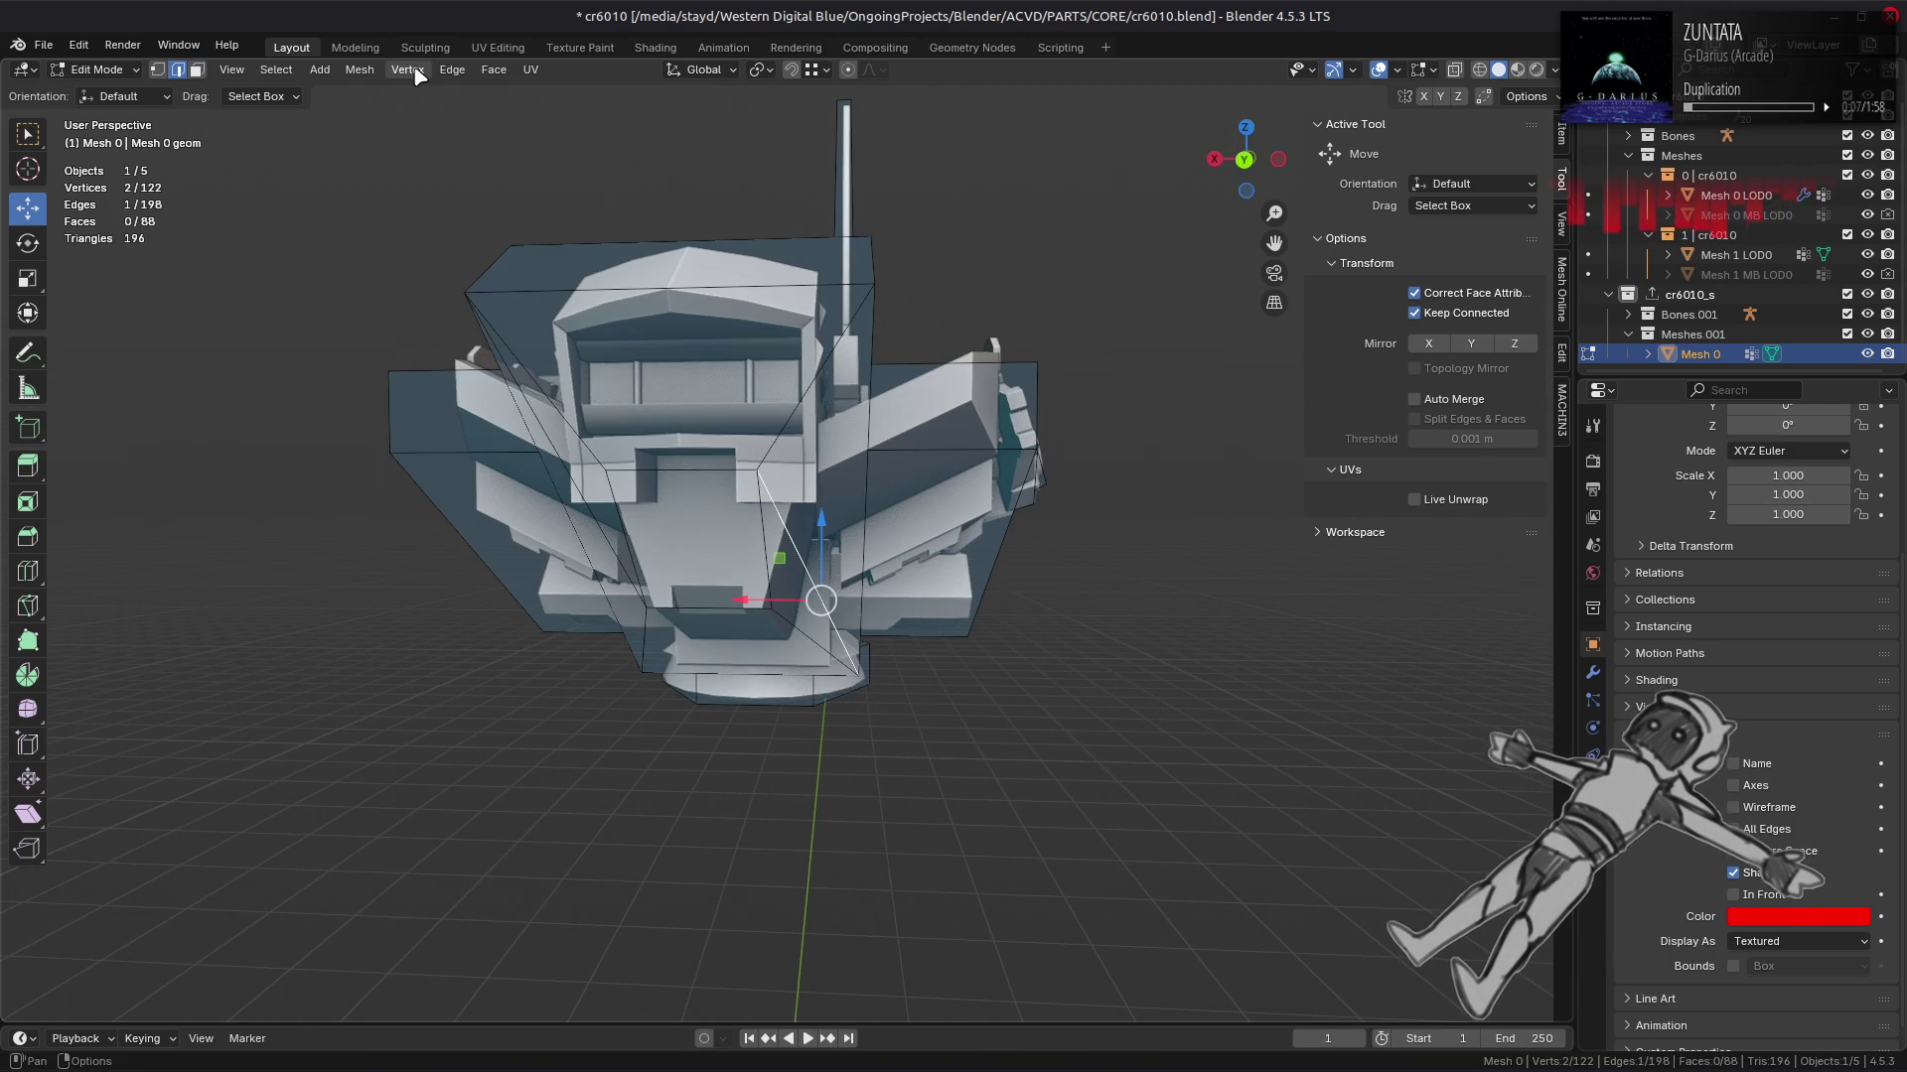
Step: Rotate the selected cage edge, then select the whole cage
{"action": "left_click_drag", "start_coordinate": [685, 576], "coordinate": [700, 581]}
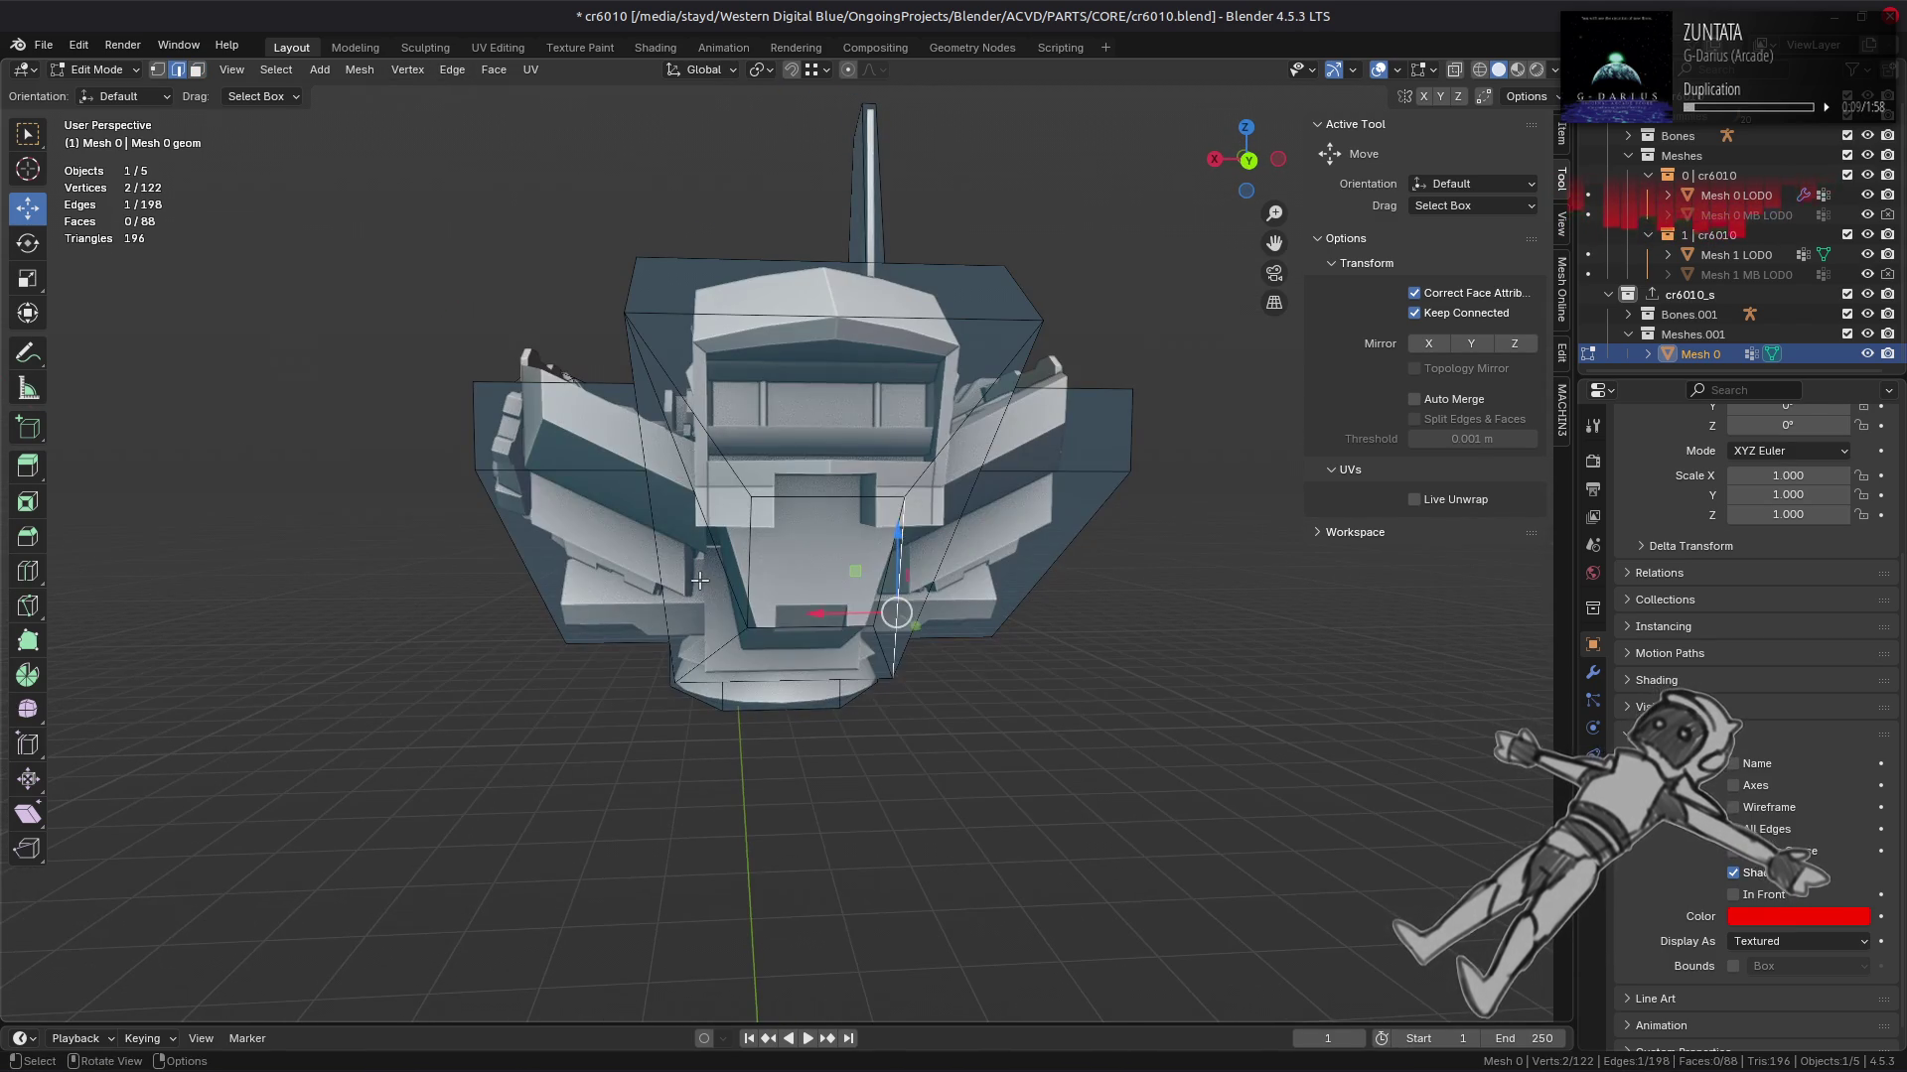
{"action": "left_click", "coordinate": [452, 70]}
{"action": "left_click", "coordinate": [523, 341]}
{"action": "left_click_drag", "start_coordinate": [532, 255], "coordinate": [521, 574]}
{"action": "key", "text": "a"}
Step: Turn off the Retopology overlay, briefly toggling mesh analysis and length and angle labels
{"action": "scroll", "scroll_direction": "up", "scroll_amount": 3}
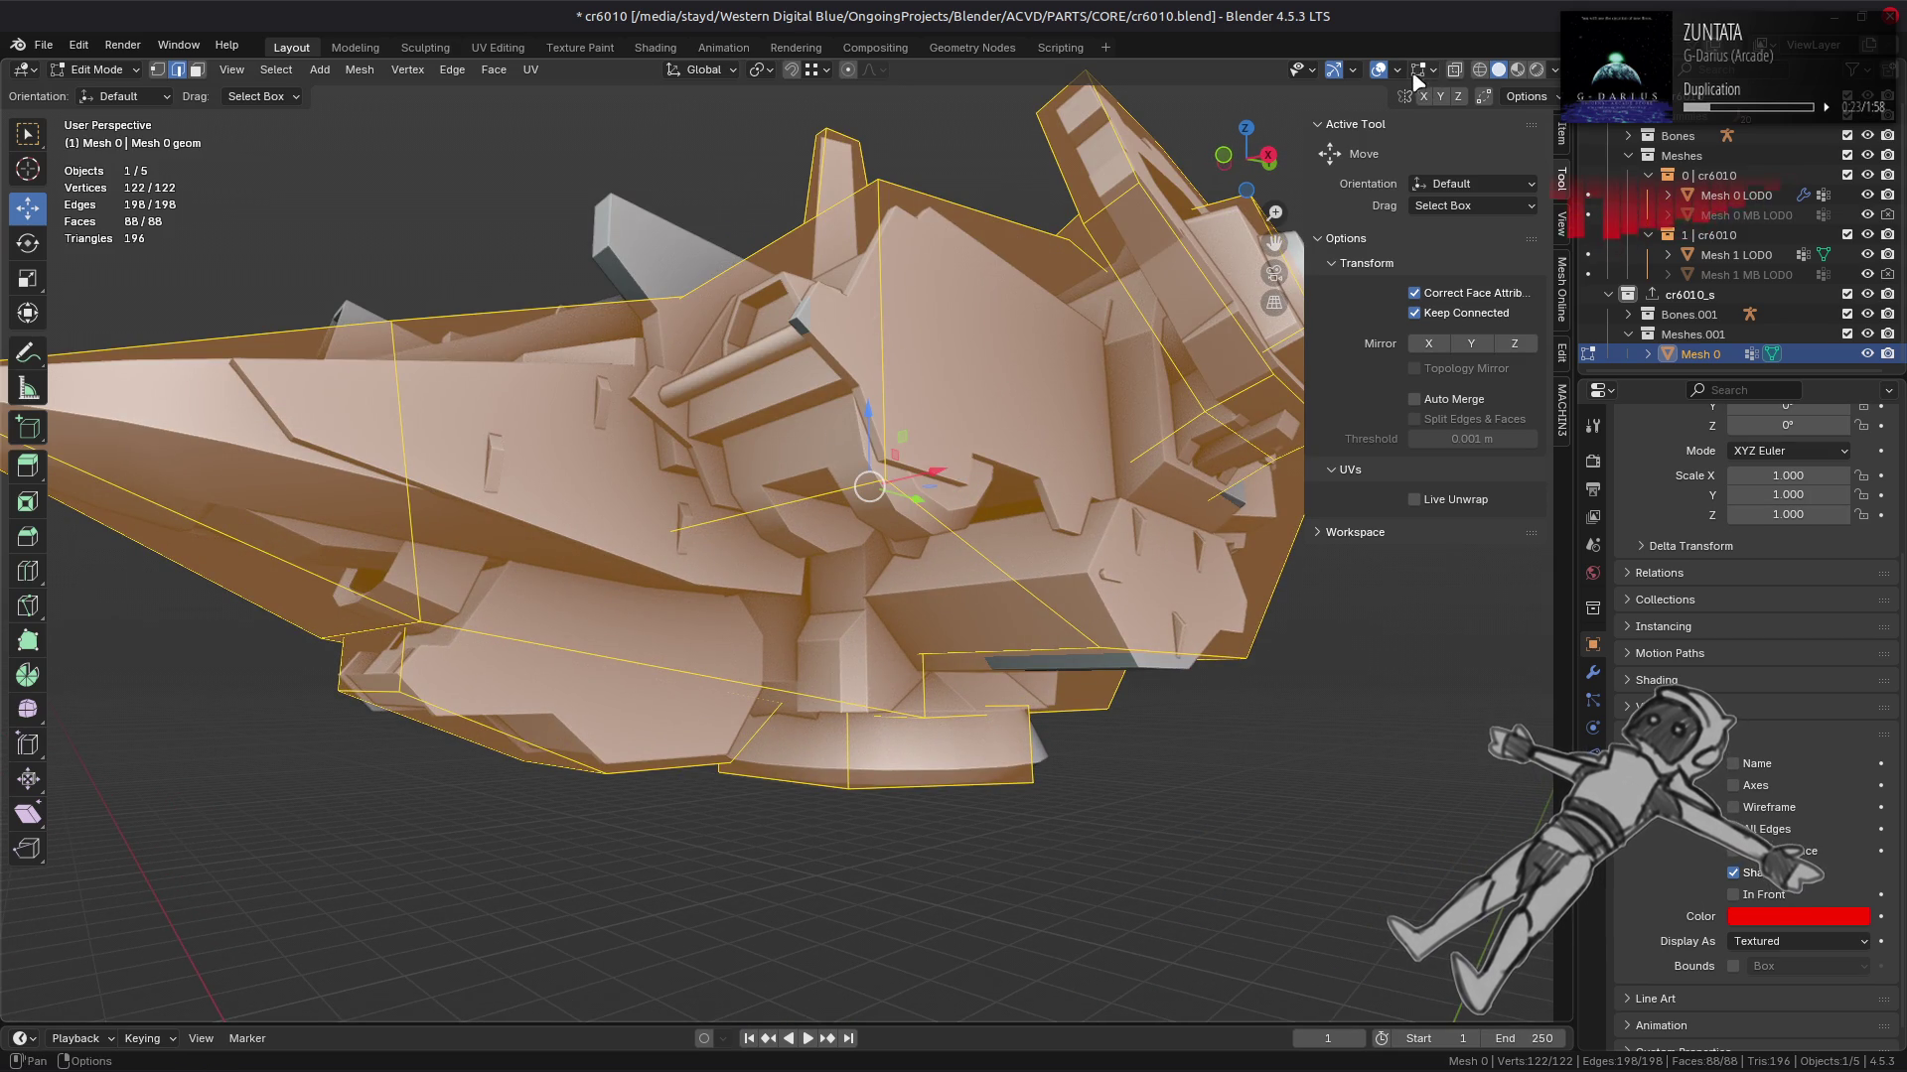
{"action": "left_click", "coordinate": [1415, 72]}
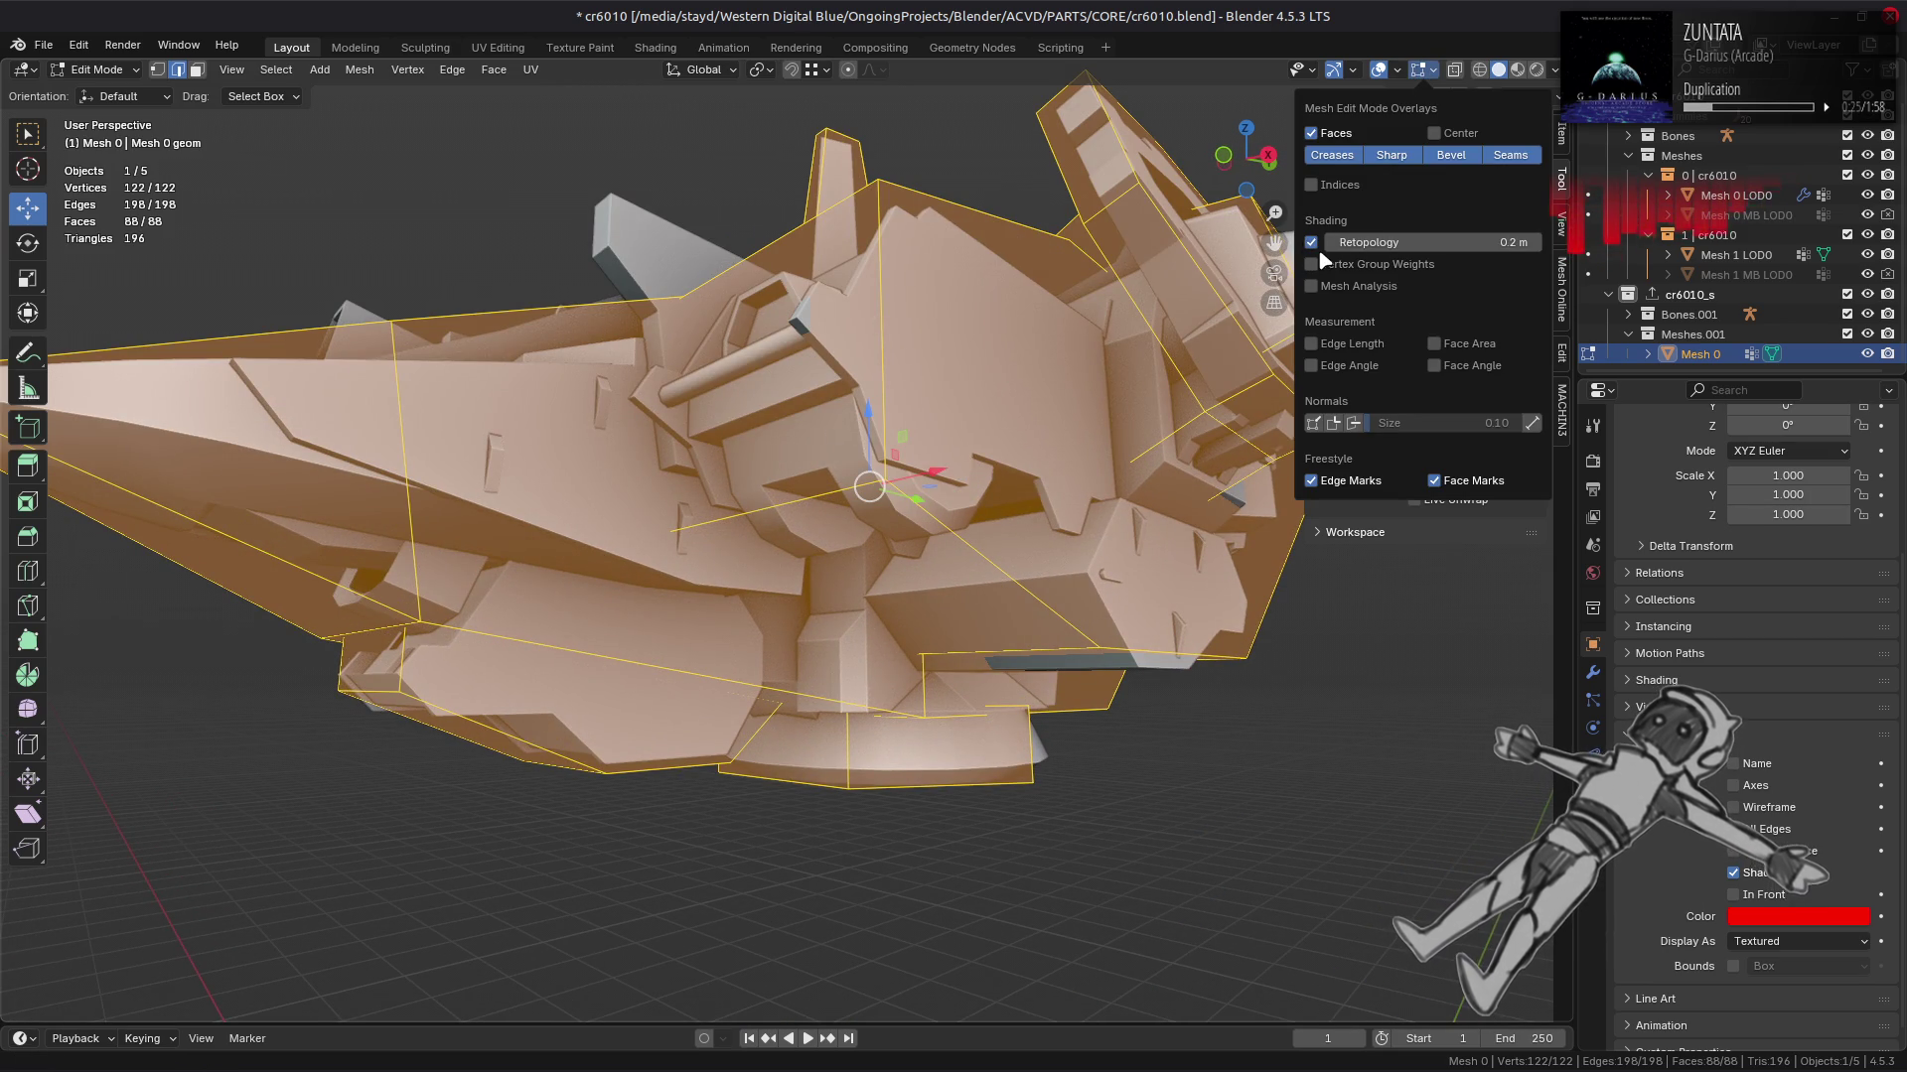
{"action": "left_click", "coordinate": [1312, 242]}
{"action": "left_click", "coordinate": [1329, 287]}
{"action": "left_click", "coordinate": [1332, 290]}
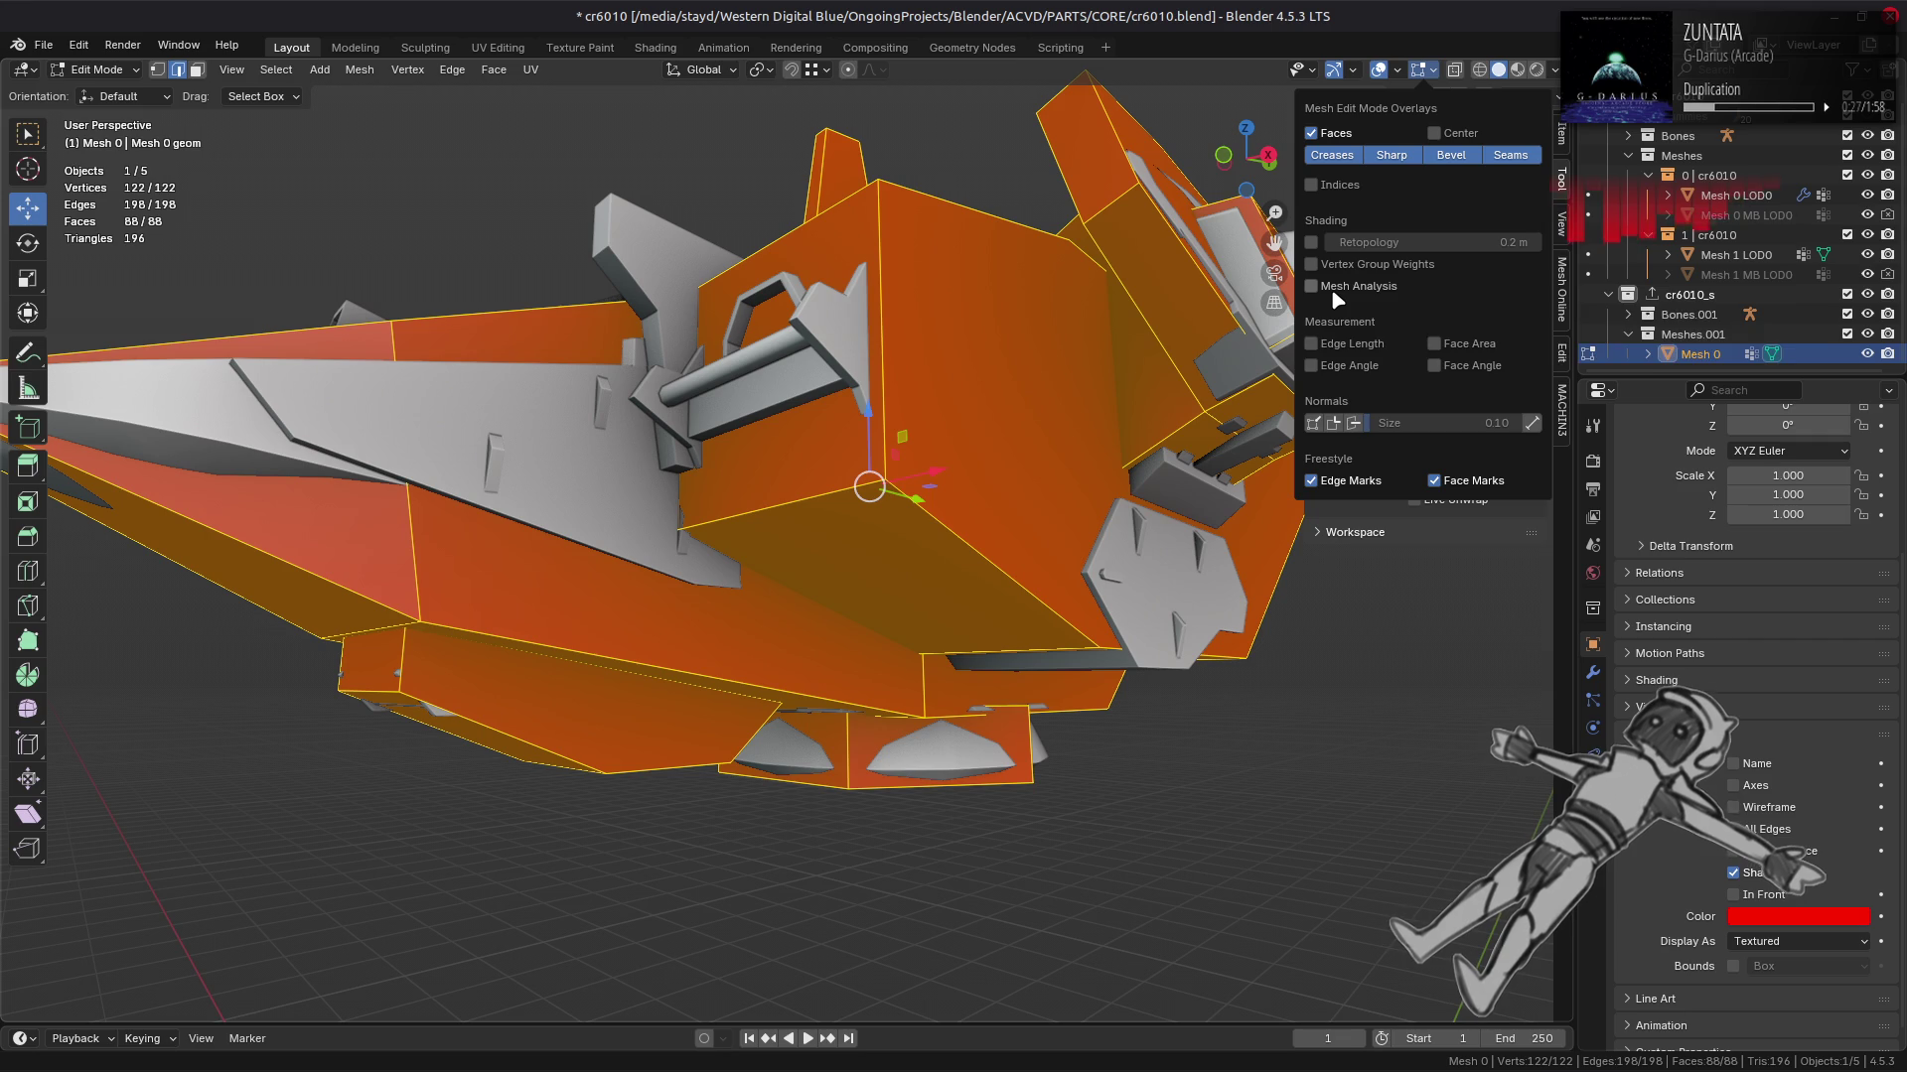
{"action": "left_click", "coordinate": [1367, 344]}
{"action": "left_click", "coordinate": [1369, 344]}
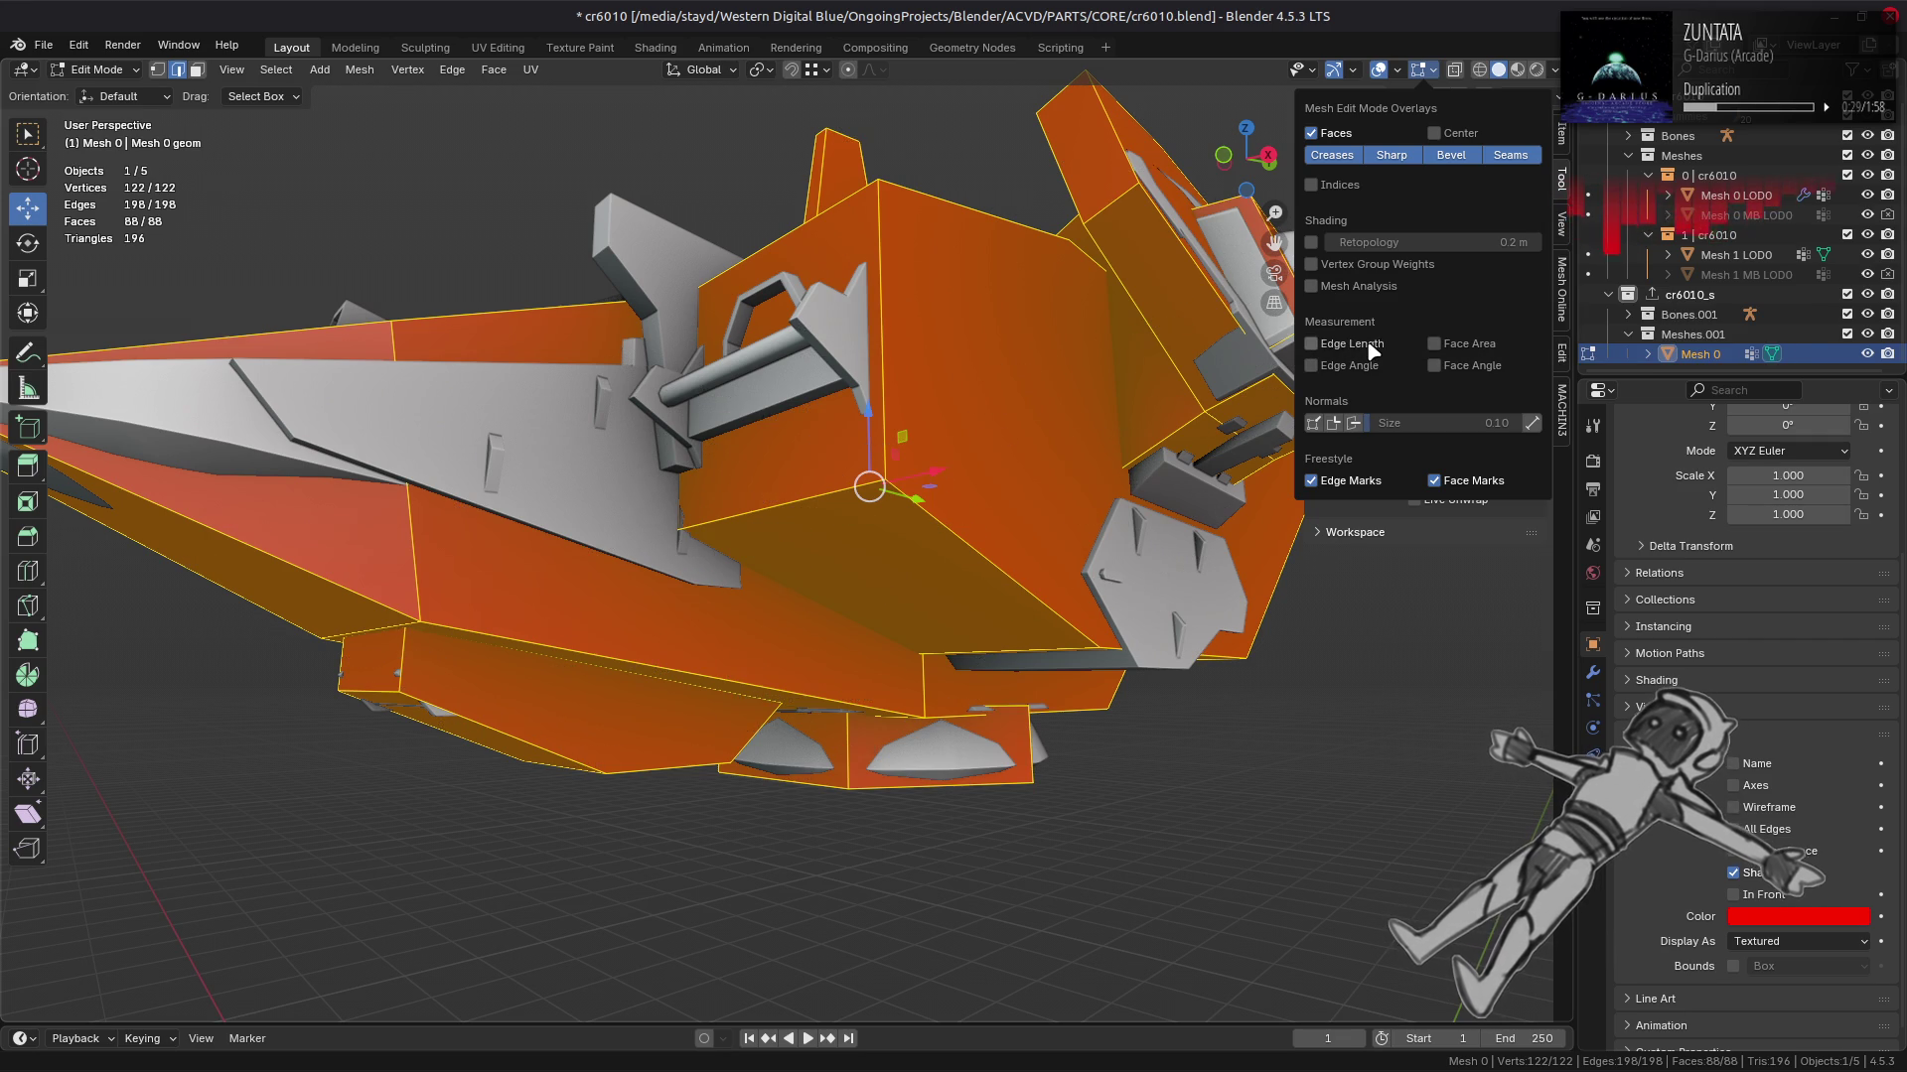
{"action": "left_click", "coordinate": [1366, 368]}
{"action": "left_click", "coordinate": [1365, 368]}
{"action": "left_click", "coordinate": [1450, 365]}
{"action": "left_click", "coordinate": [1450, 365]}
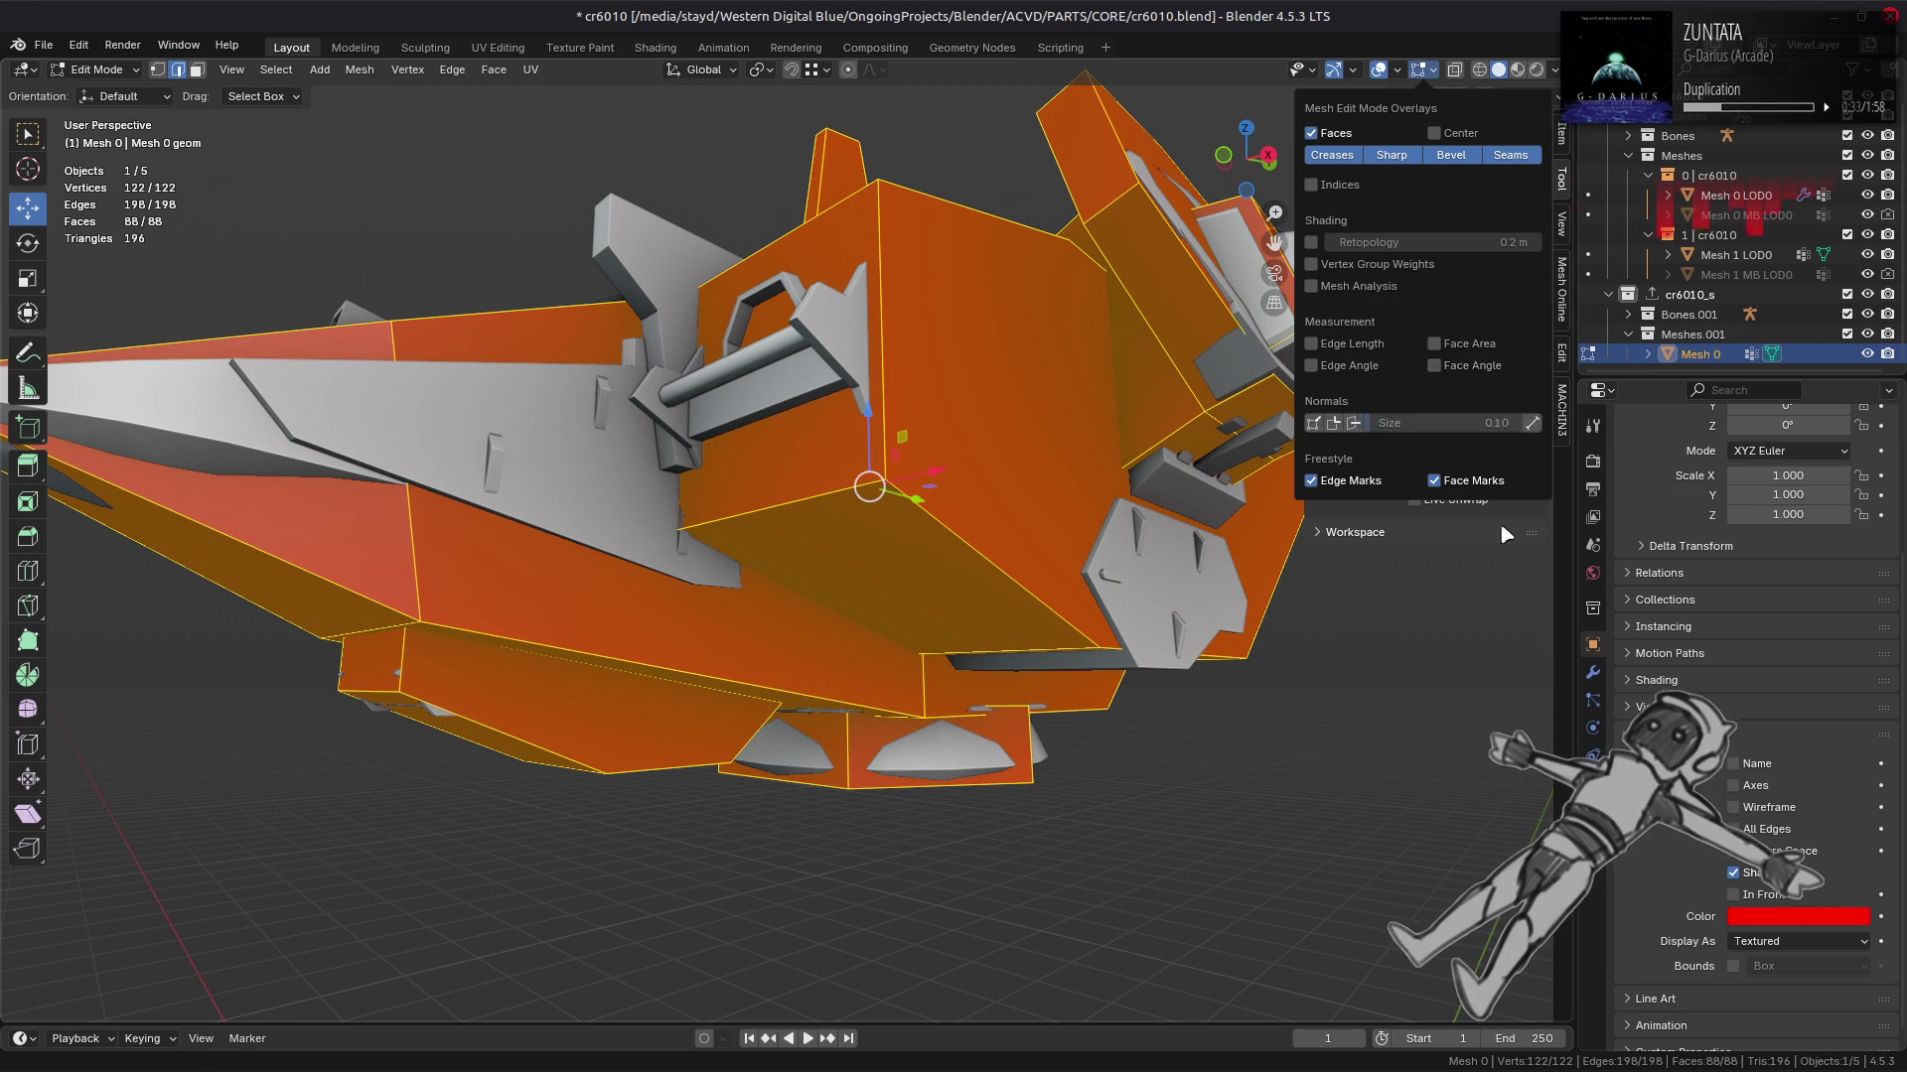
Step: Set the cage's display colour alpha to 0.5 and deselect the mesh
{"action": "left_click", "coordinate": [1731, 917]}
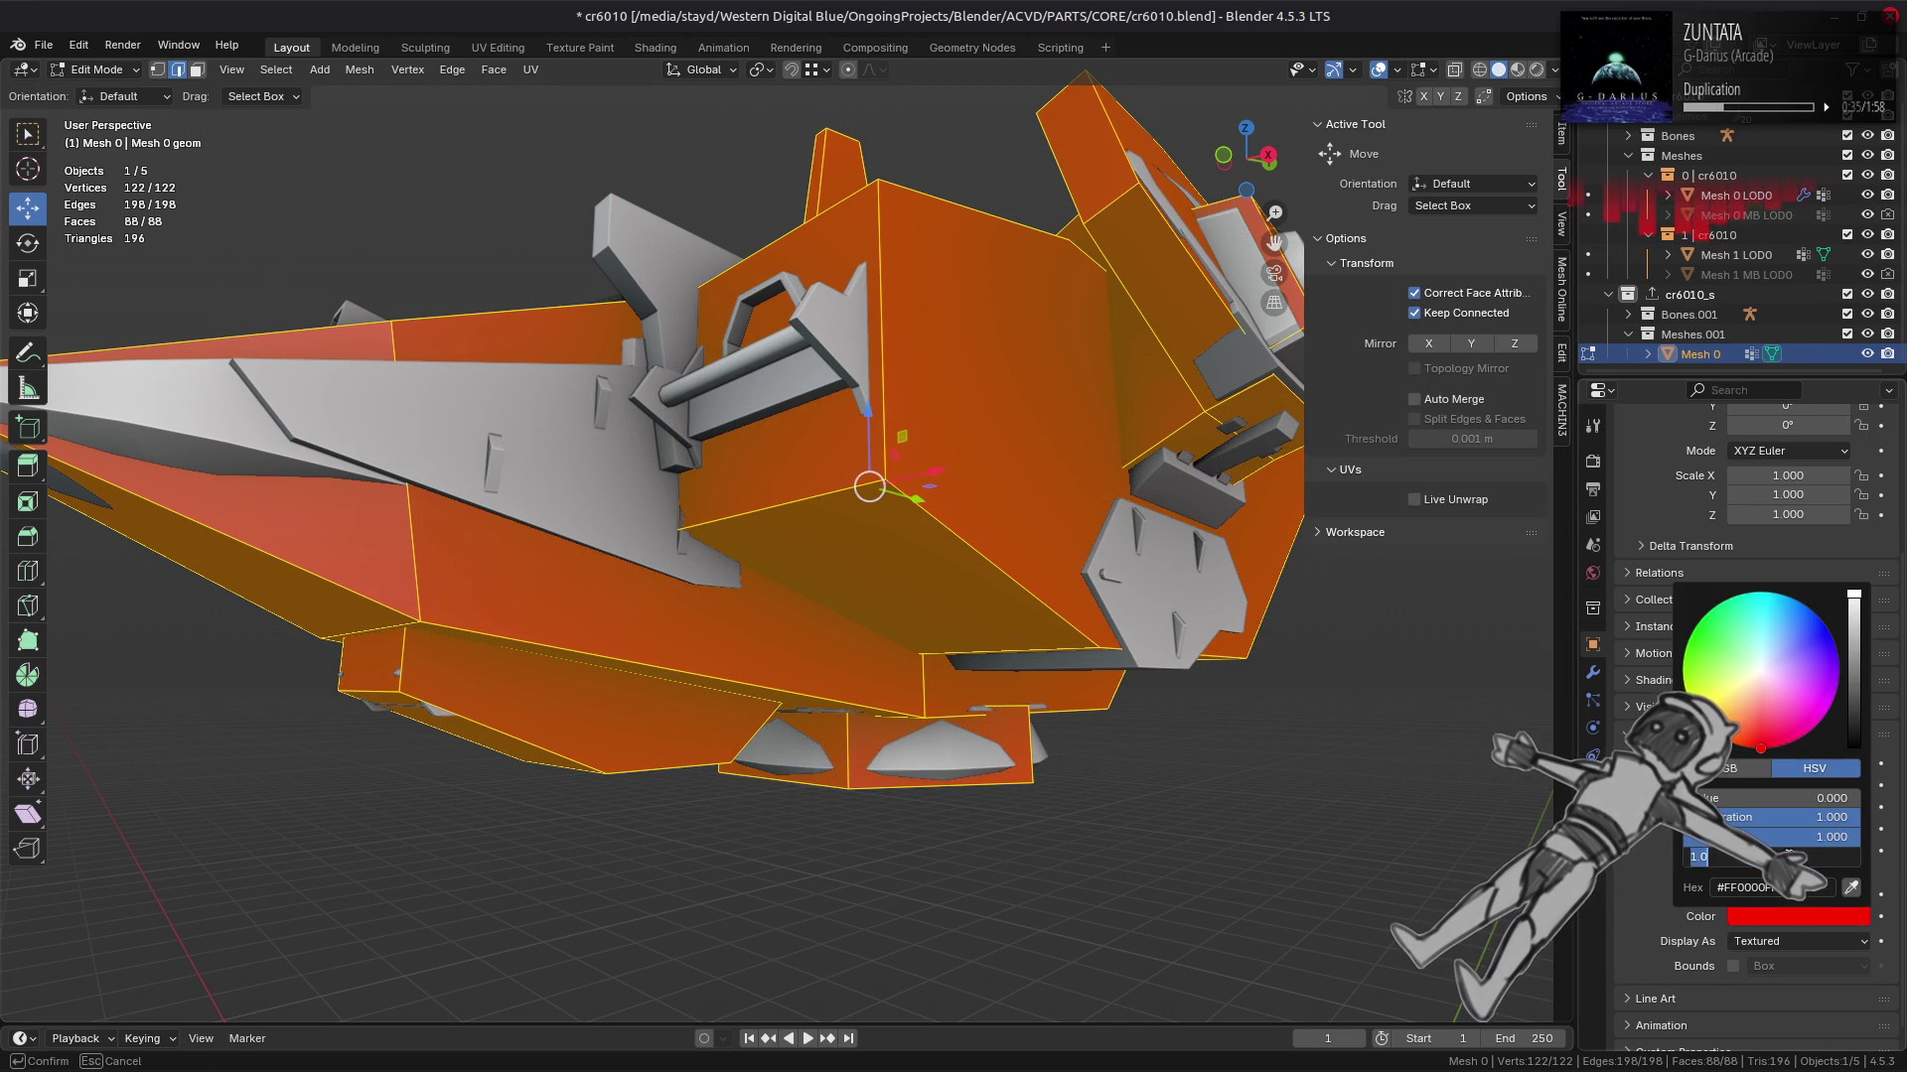
{"action": "type", "text": "0.5"}
{"action": "key", "text": "Return"}
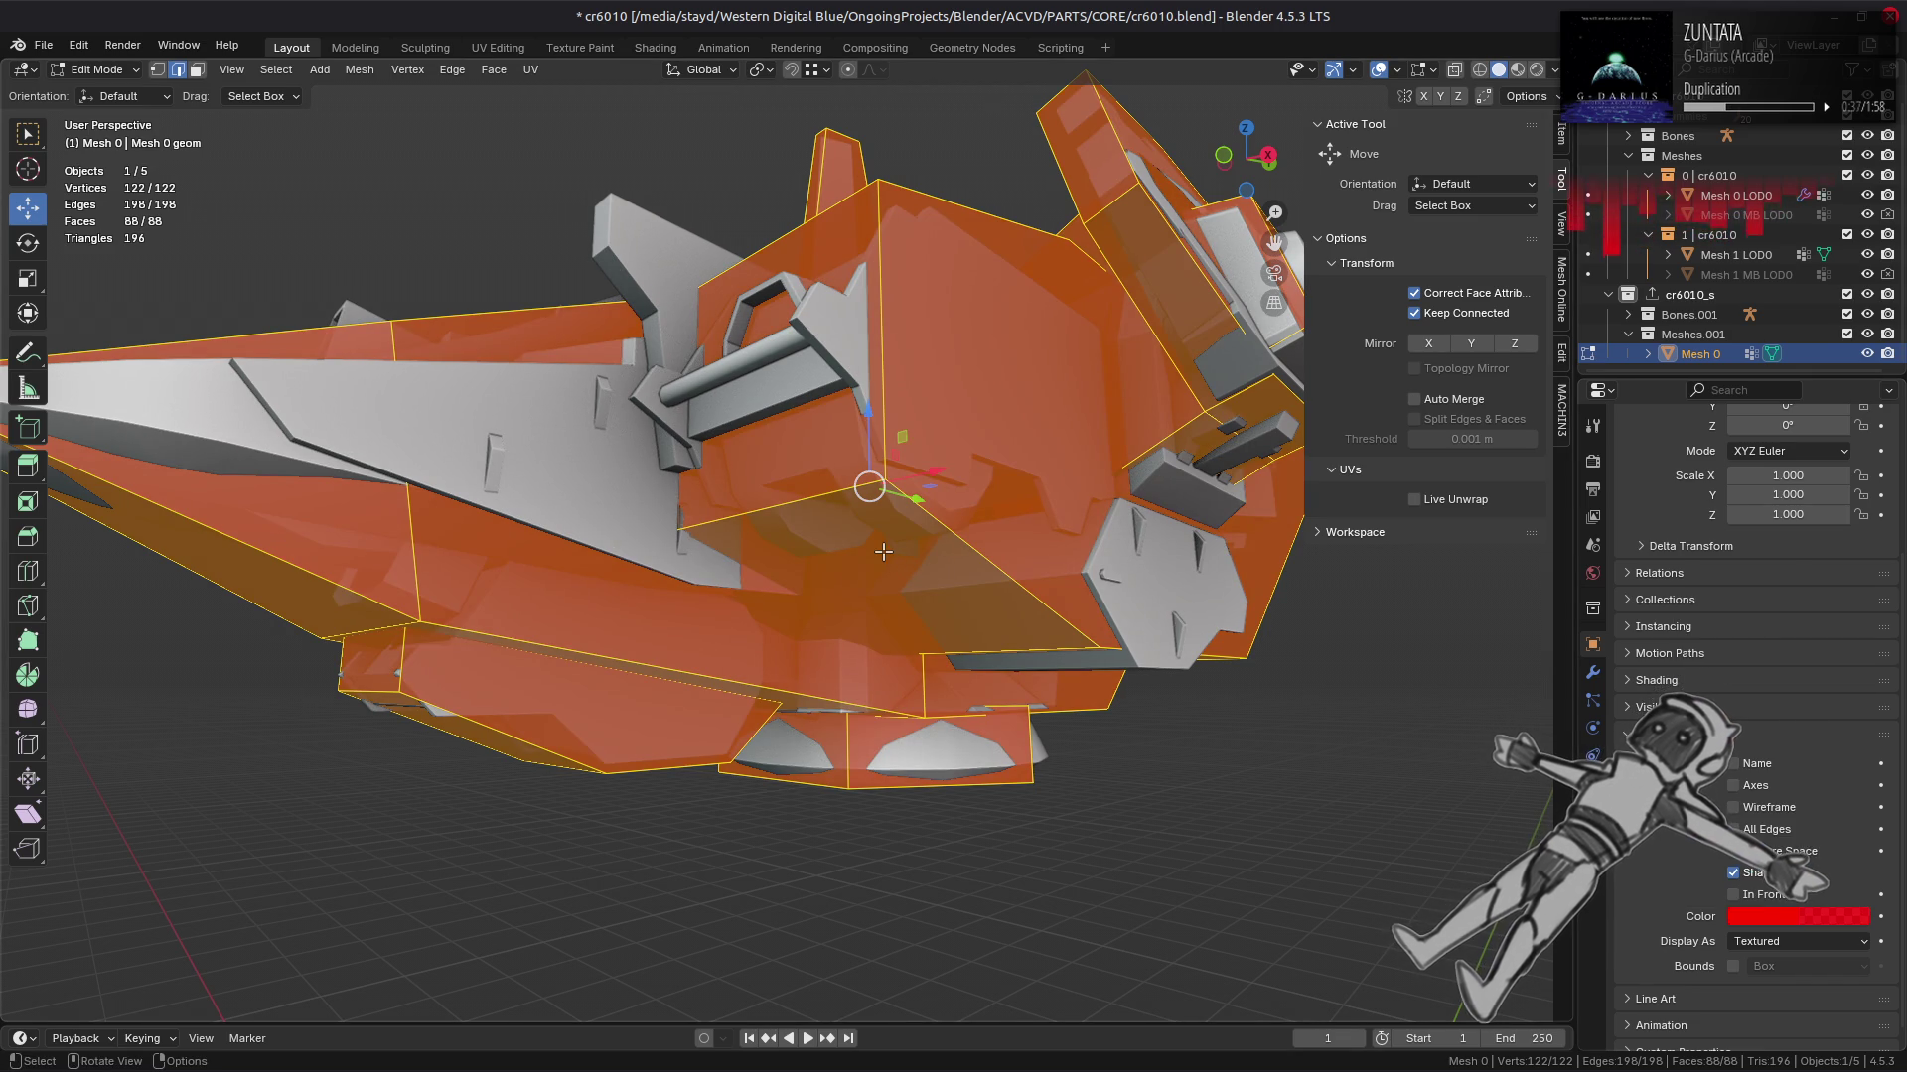
{"action": "key", "text": "alt+a"}
{"action": "left_click_drag", "start_coordinate": [828, 566], "coordinate": [1228, 663]}
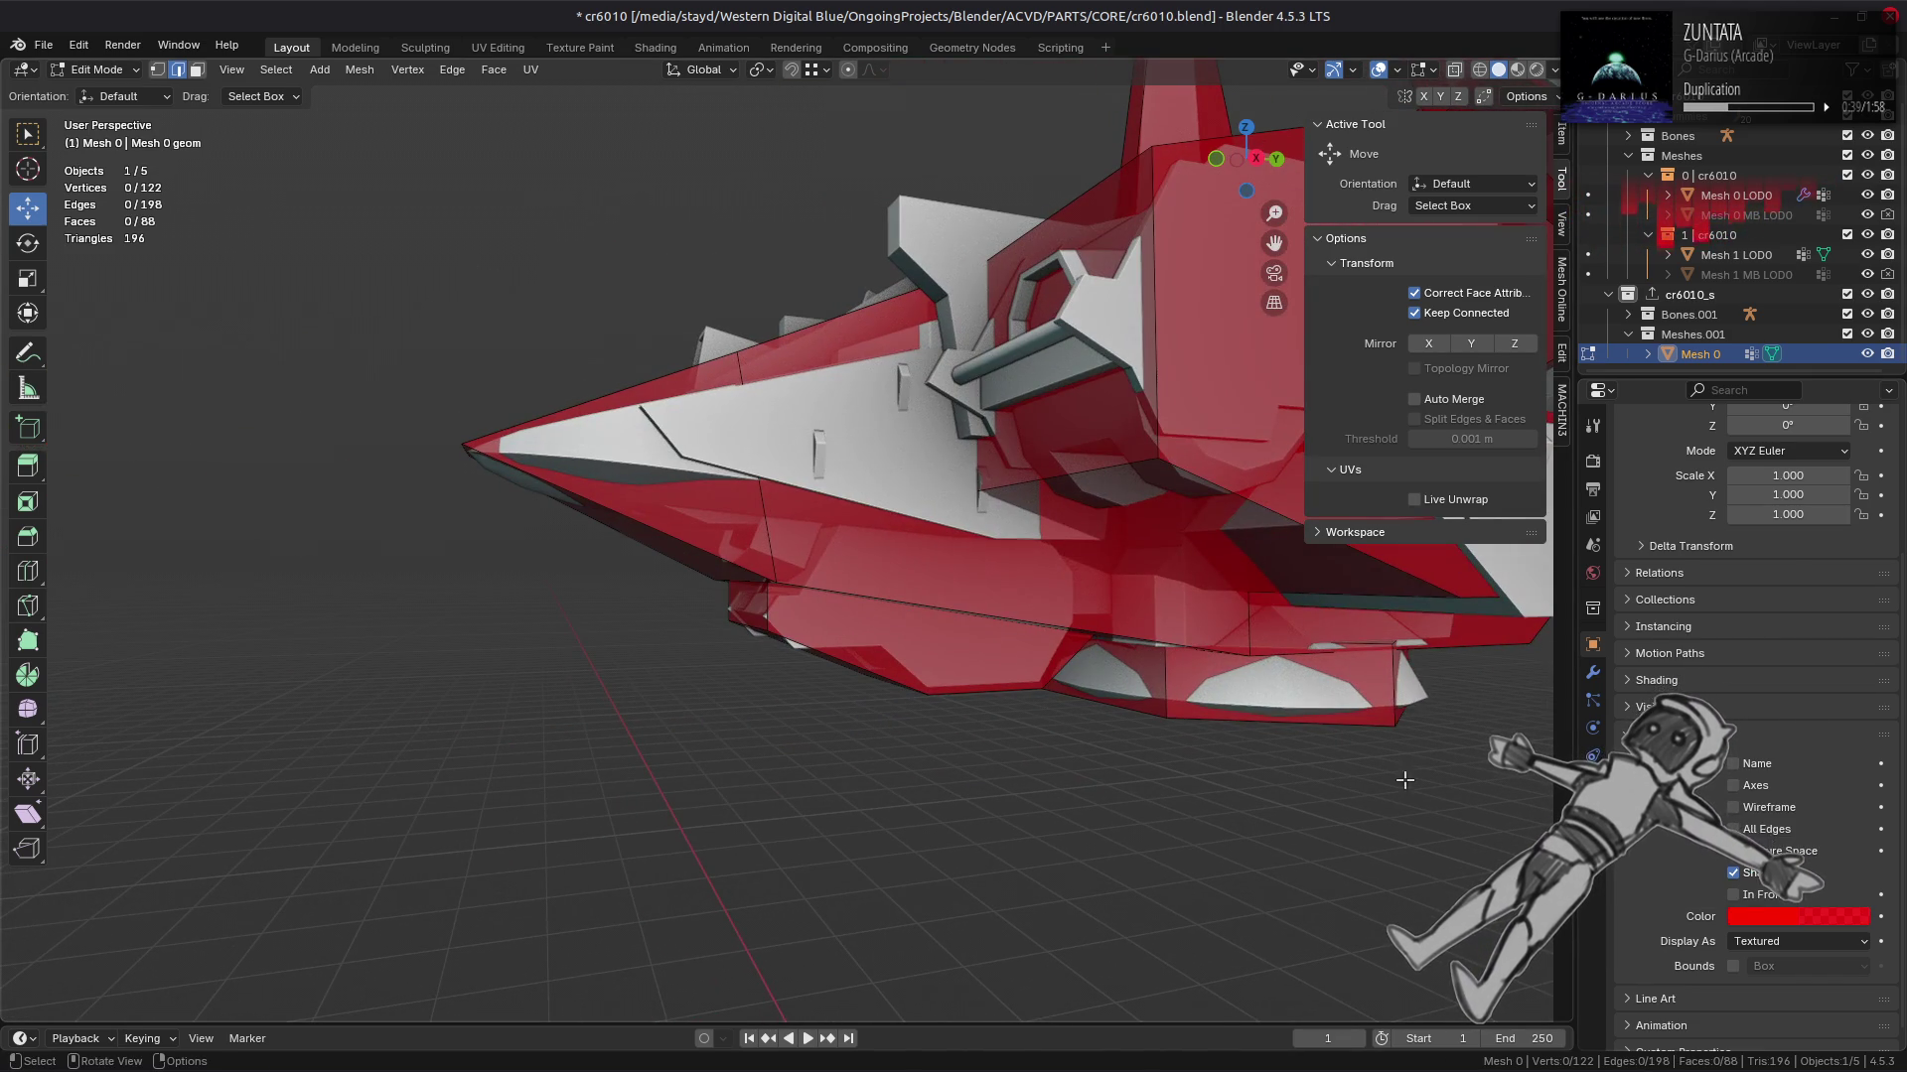
Step: Toggle the cage's In Front display option on and off
{"action": "left_click", "coordinate": [1760, 897]}
{"action": "left_click", "coordinate": [1761, 896]}
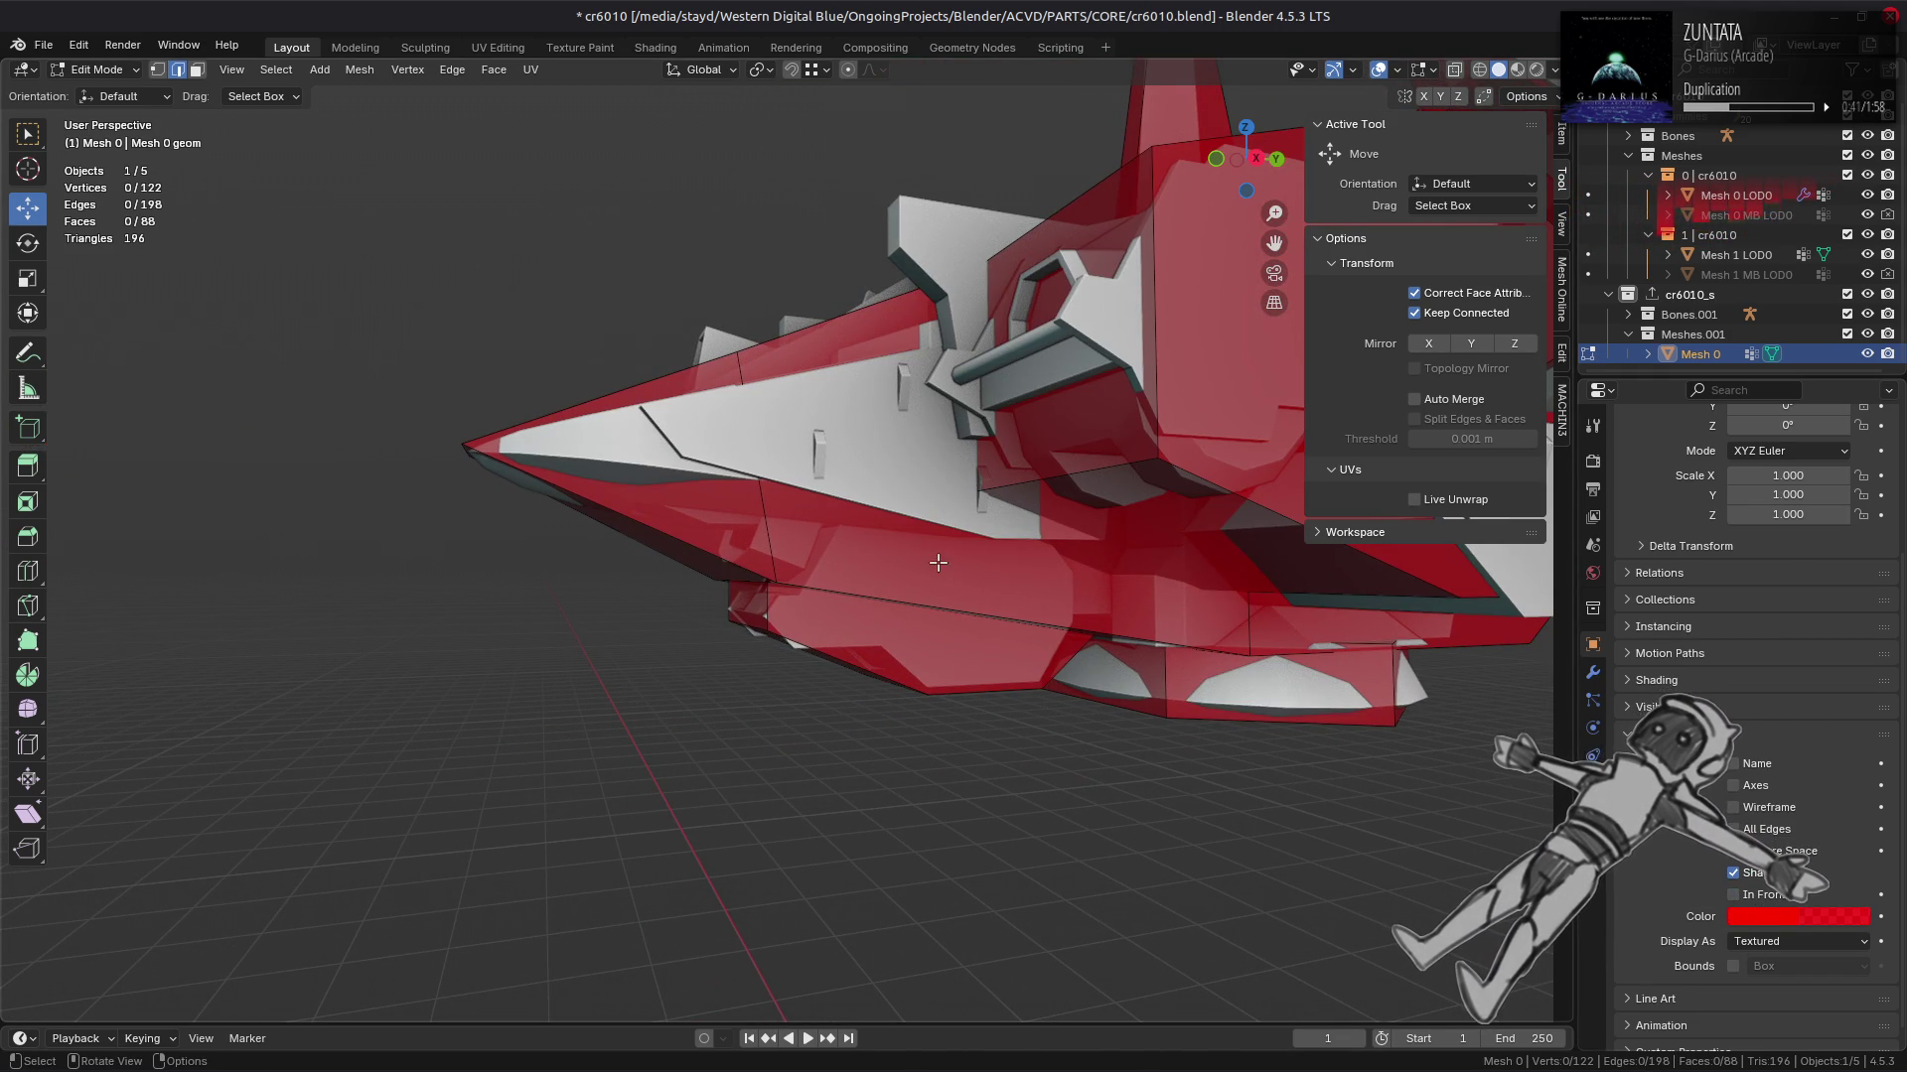
{"action": "scroll", "scroll_direction": "up", "scroll_amount": 3}
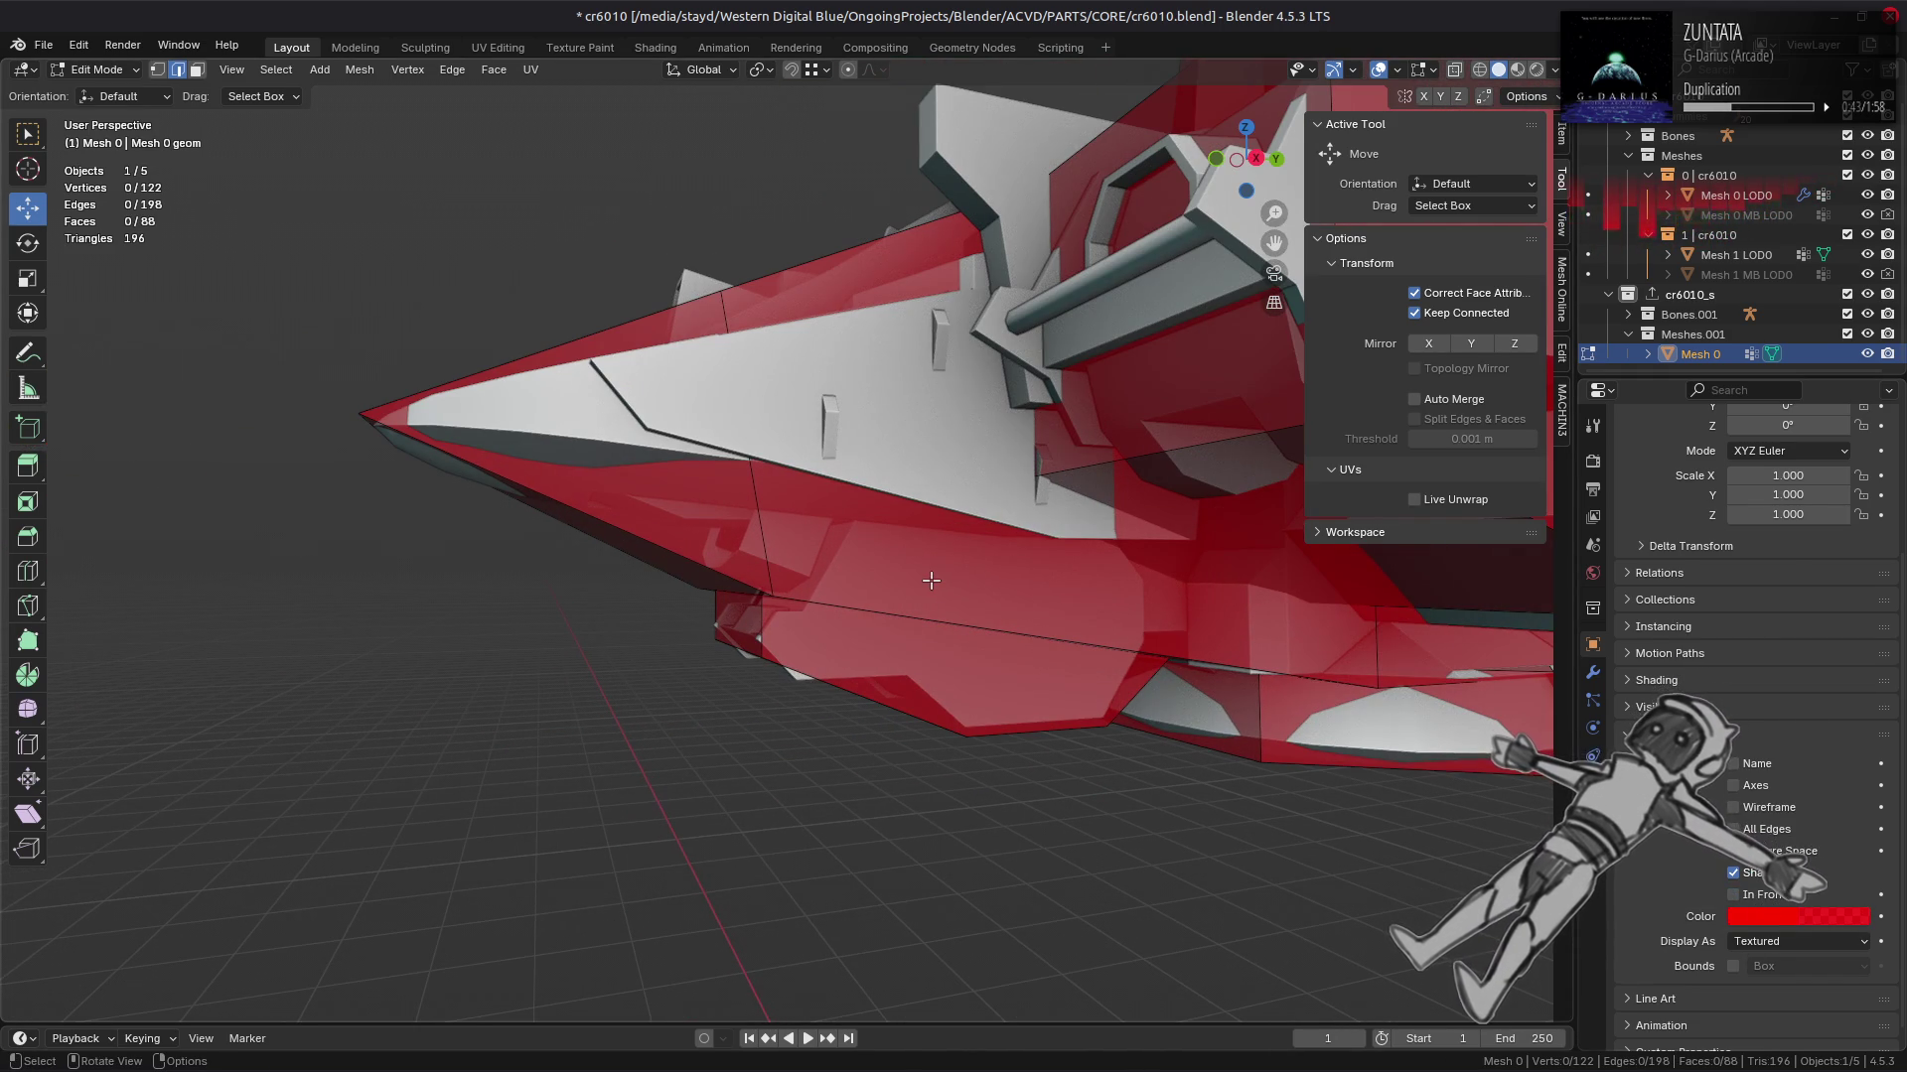
{"action": "scroll", "scroll_direction": "down", "scroll_amount": 3}
{"action": "left_click_drag", "start_coordinate": [1112, 576], "coordinate": [874, 616]}
Step: Select two cage vertices and slide them along their edges
{"action": "key", "text": "1"}
{"action": "left_click", "coordinate": [922, 606]}
{"action": "left_click", "coordinate": [1048, 628]}
{"action": "key", "text": "shift+v"}
{"action": "key", "text": "c"}
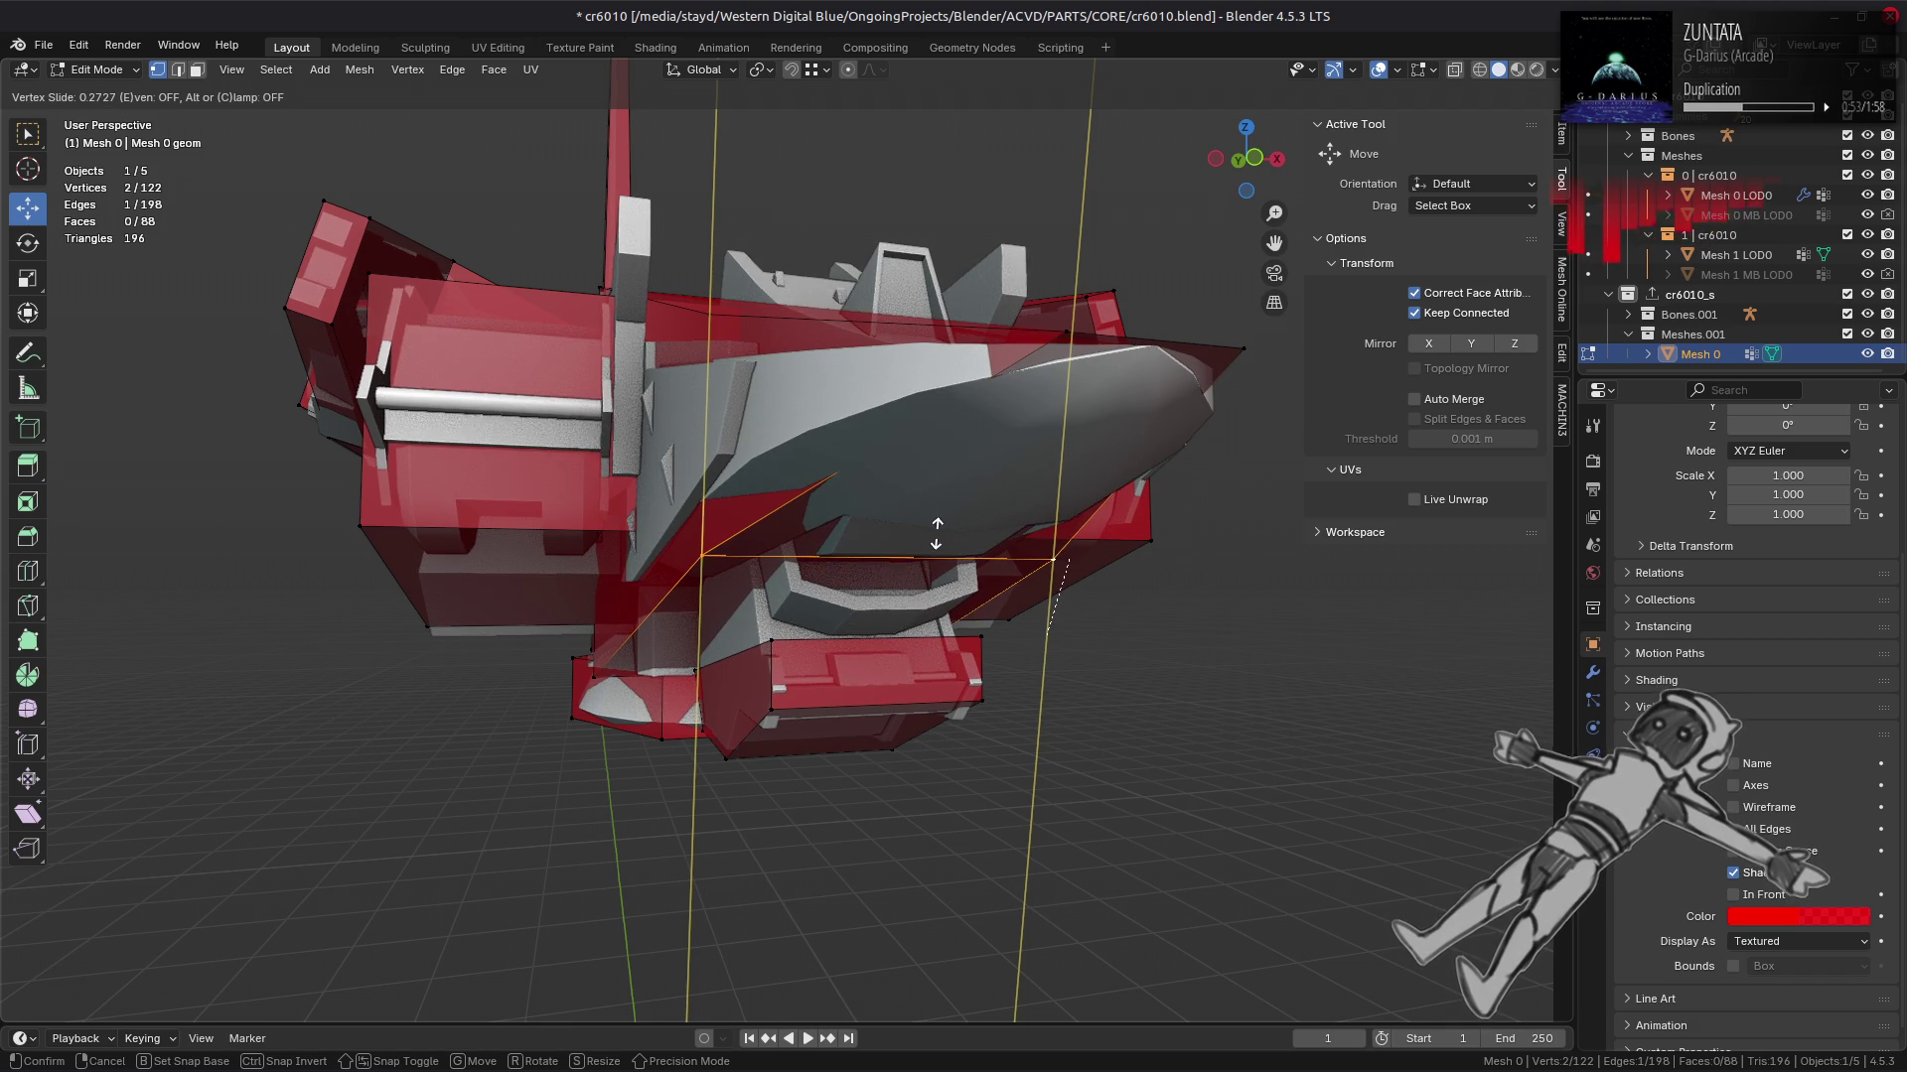
{"action": "left_click", "coordinate": [935, 533]}
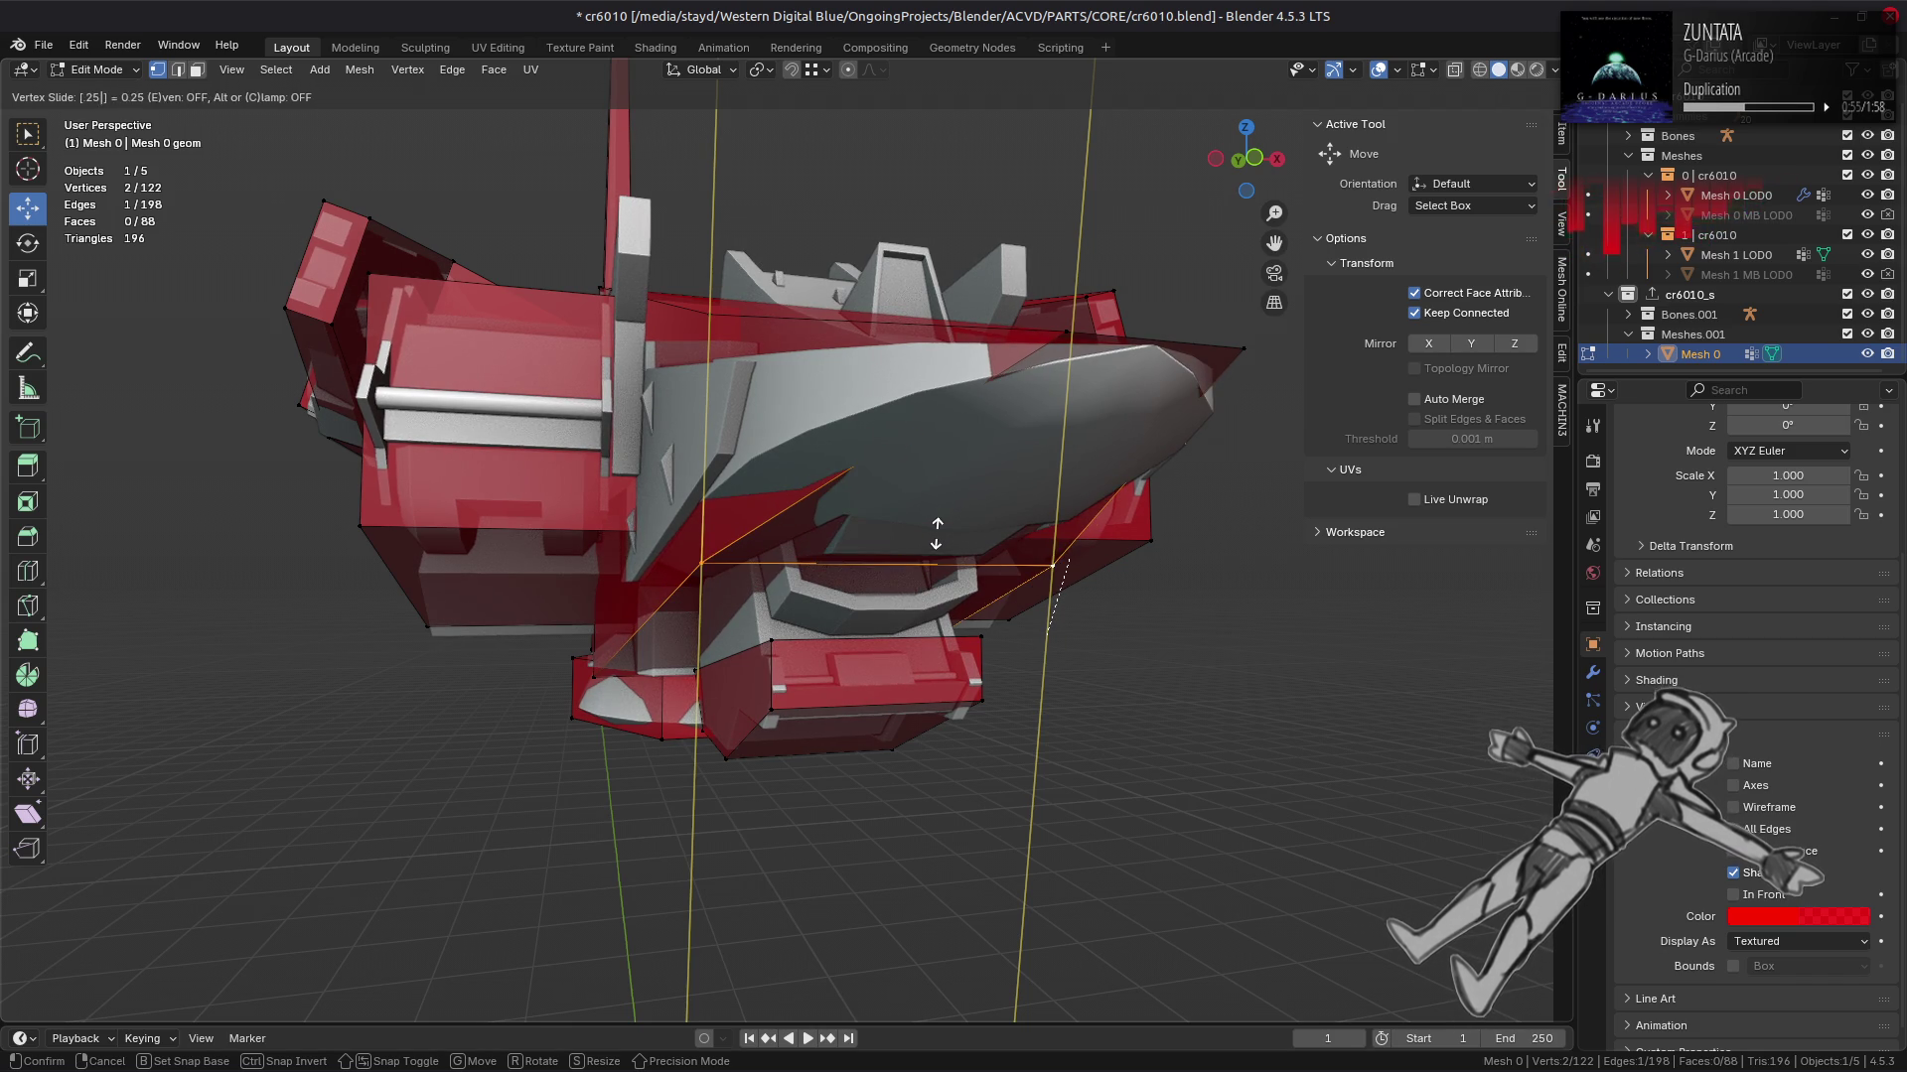
Step: Slide a cage edge near the ship's nose using edge select mode
{"action": "left_click_drag", "start_coordinate": [914, 550], "coordinate": [834, 562]}
{"action": "left_click_drag", "start_coordinate": [958, 508], "coordinate": [770, 559]}
{"action": "scroll", "scroll_direction": "up", "scroll_amount": 3}
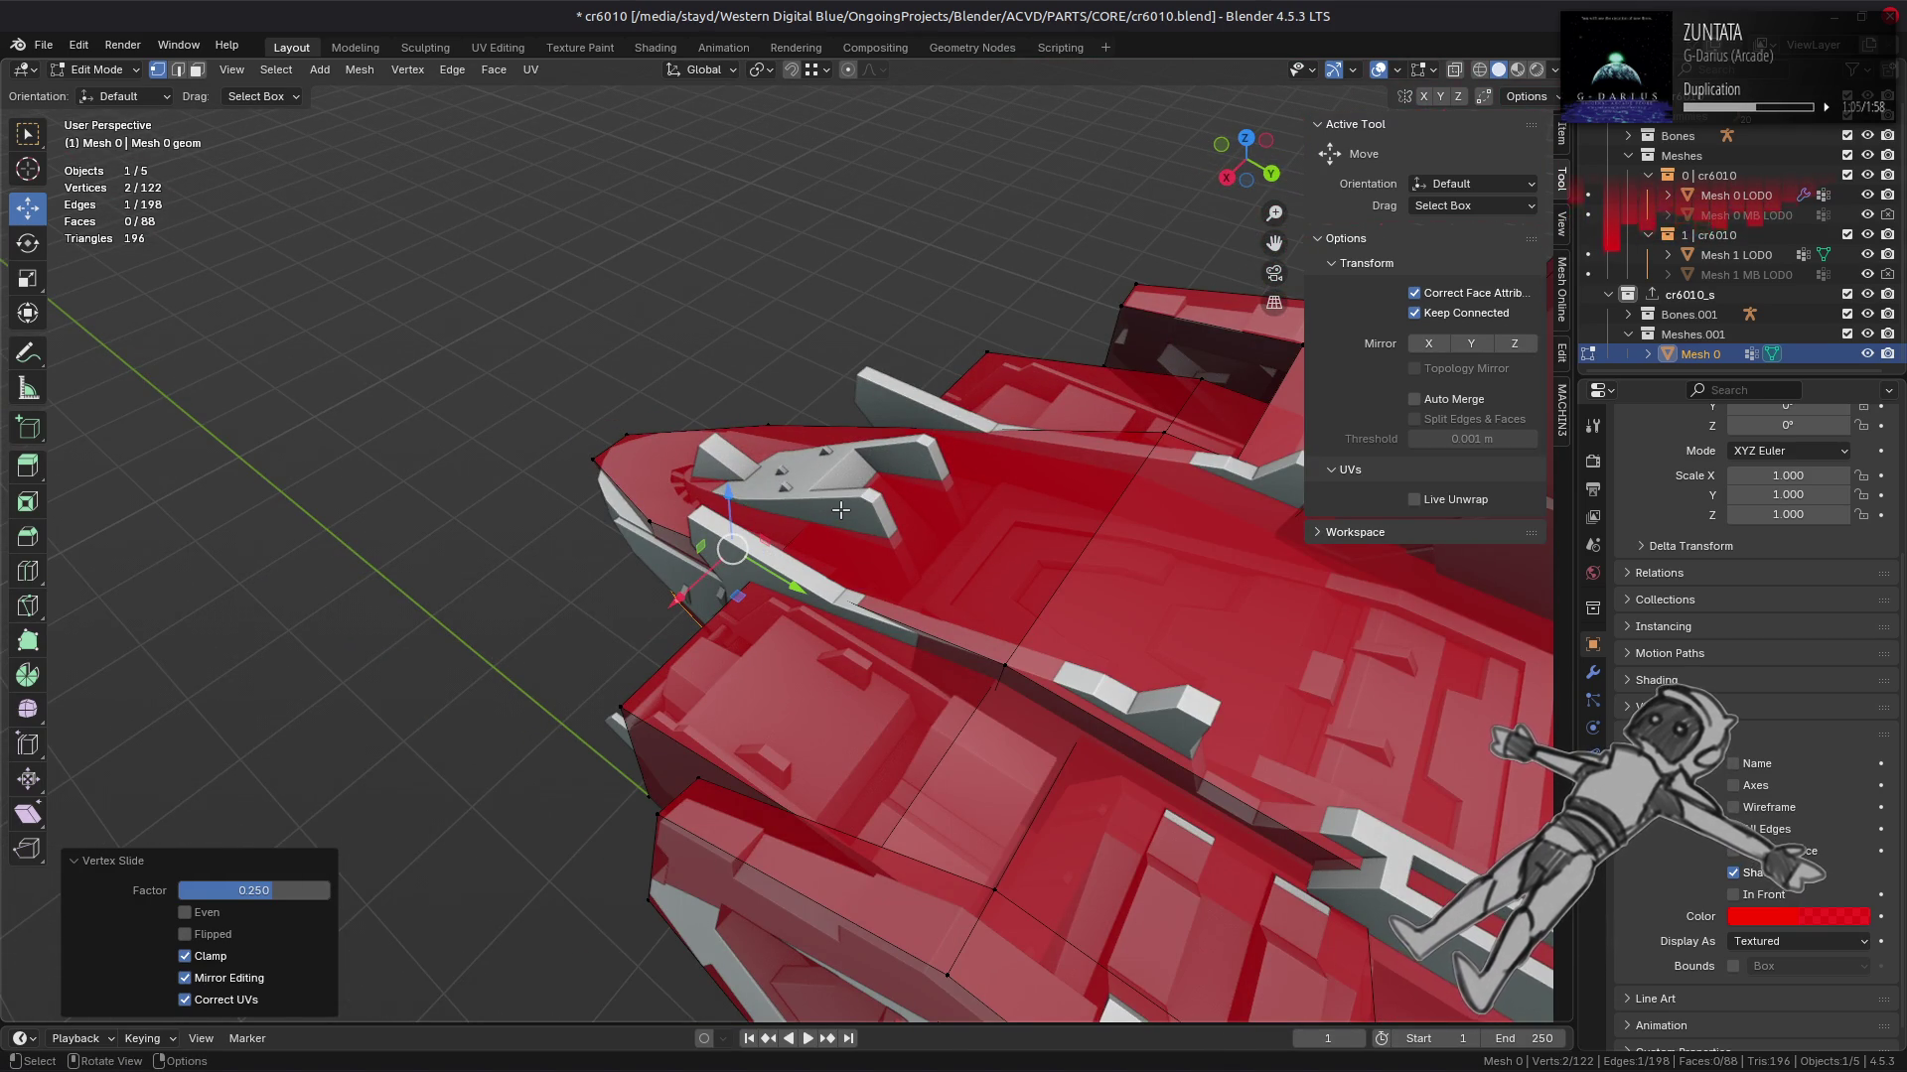
{"action": "left_click_drag", "start_coordinate": [840, 509], "coordinate": [924, 556]}
{"action": "key", "text": "2"}
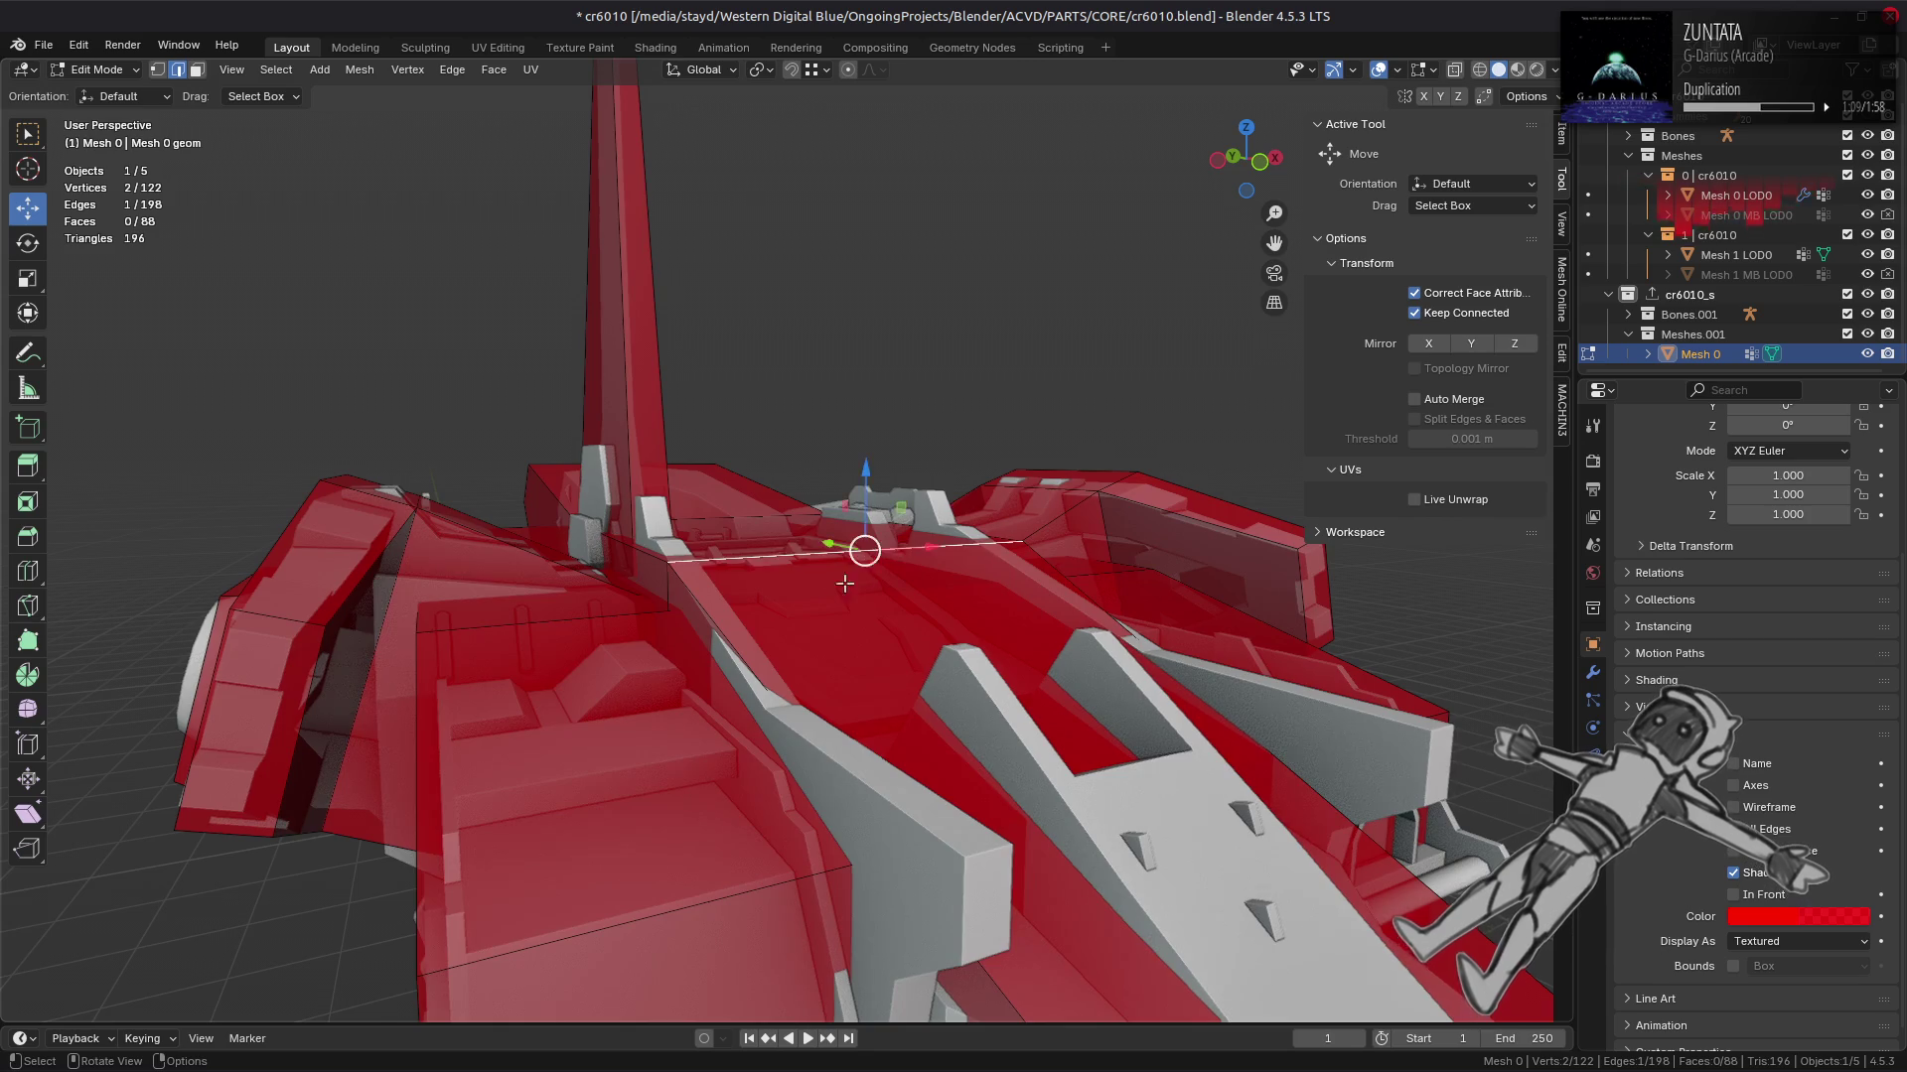
{"action": "key", "text": "shift+v"}
{"action": "key", "text": "c"}
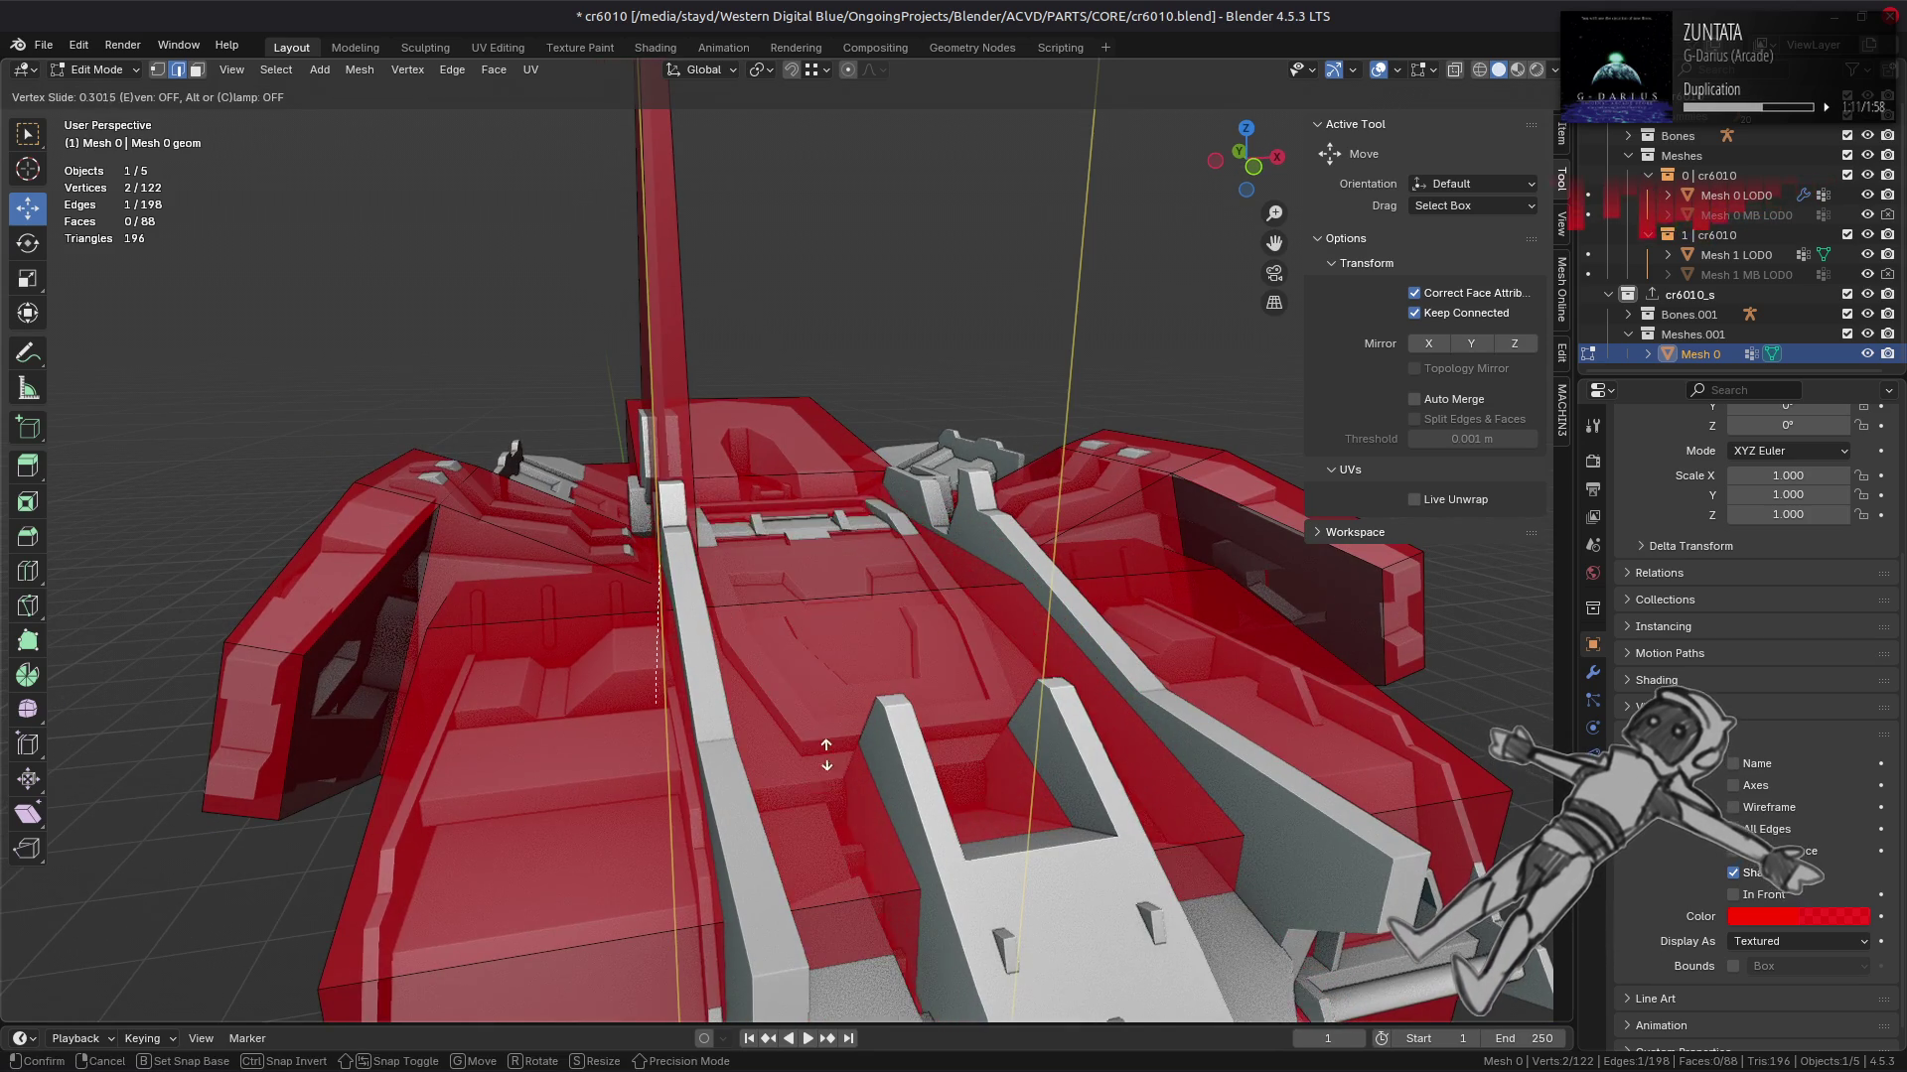
{"action": "left_click", "coordinate": [819, 804]}
Step: Slide two more cage edges to follow the hull more closely
{"action": "left_click_drag", "start_coordinate": [819, 804], "coordinate": [853, 383]}
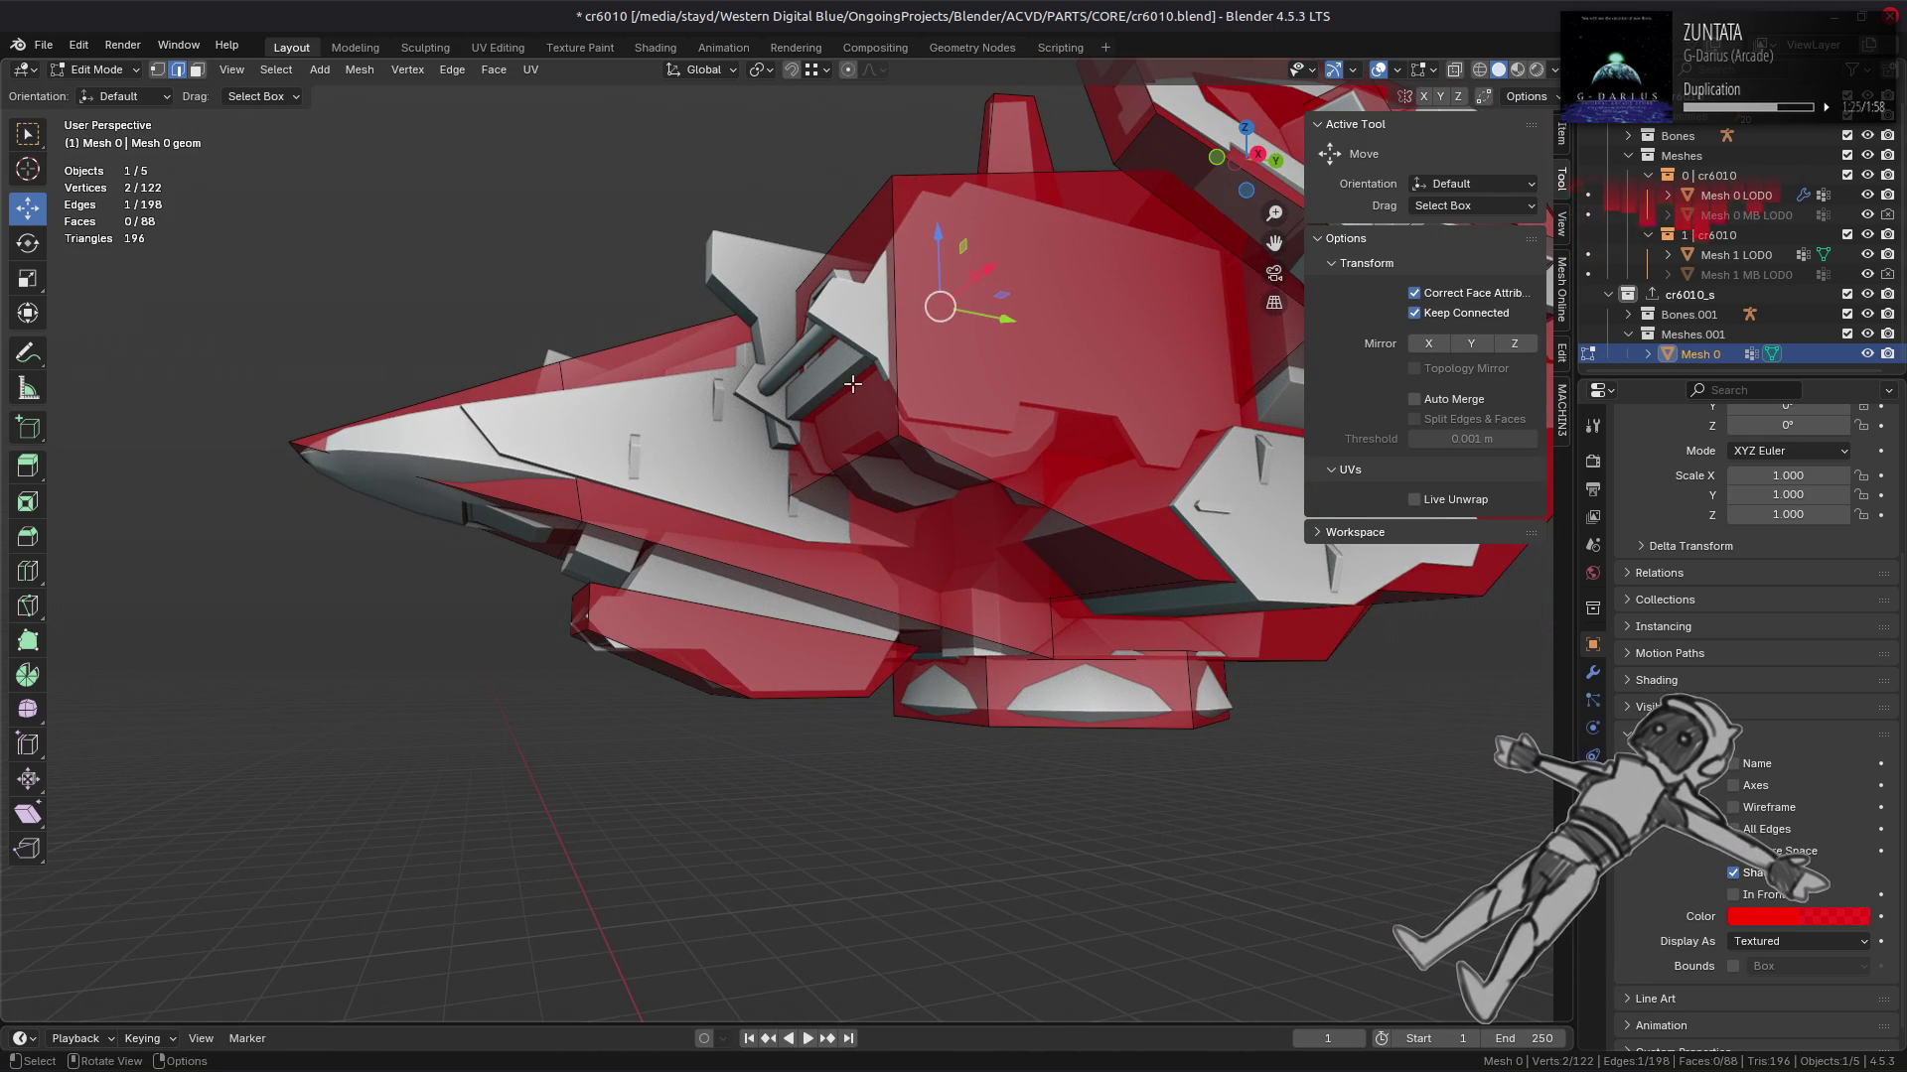
{"action": "left_click_drag", "start_coordinate": [851, 385], "coordinate": [968, 566]}
{"action": "key", "text": "g"}
{"action": "key", "text": "g"}
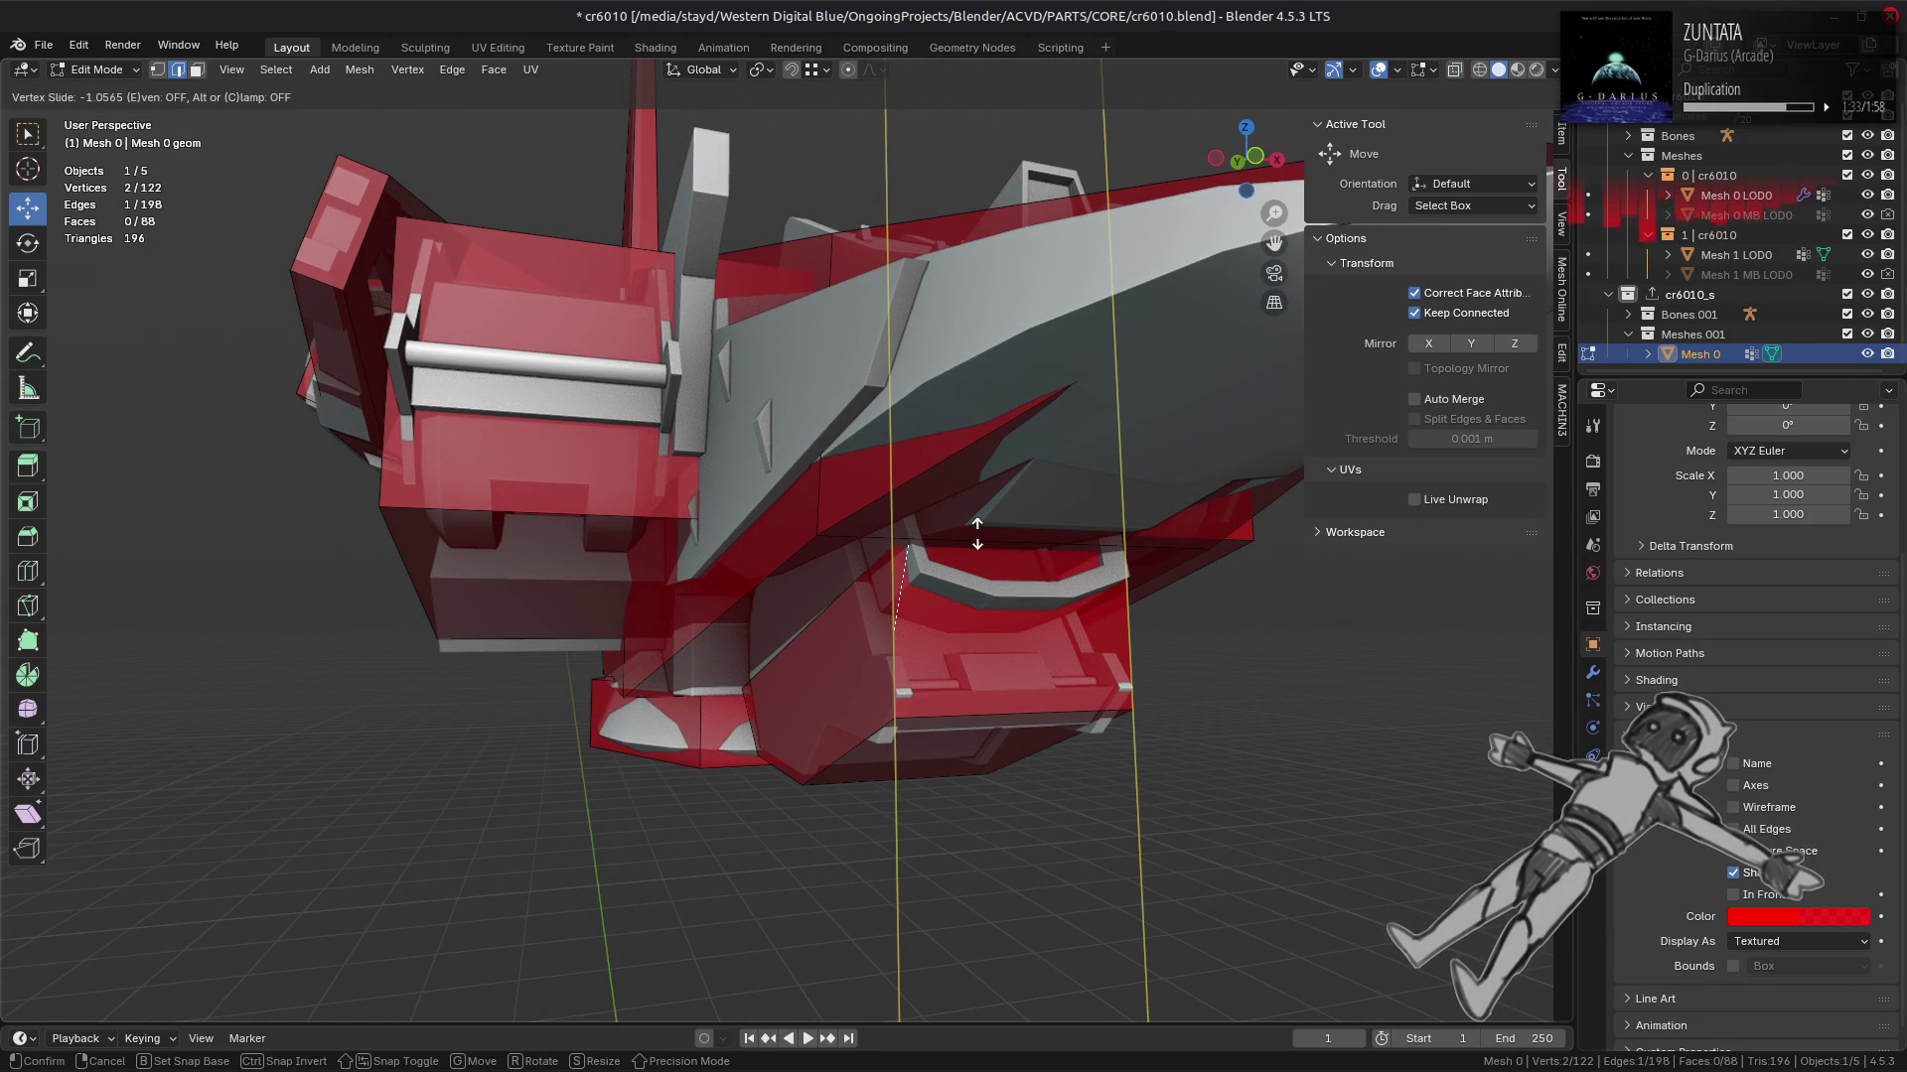
{"action": "left_click", "coordinate": [978, 534]}
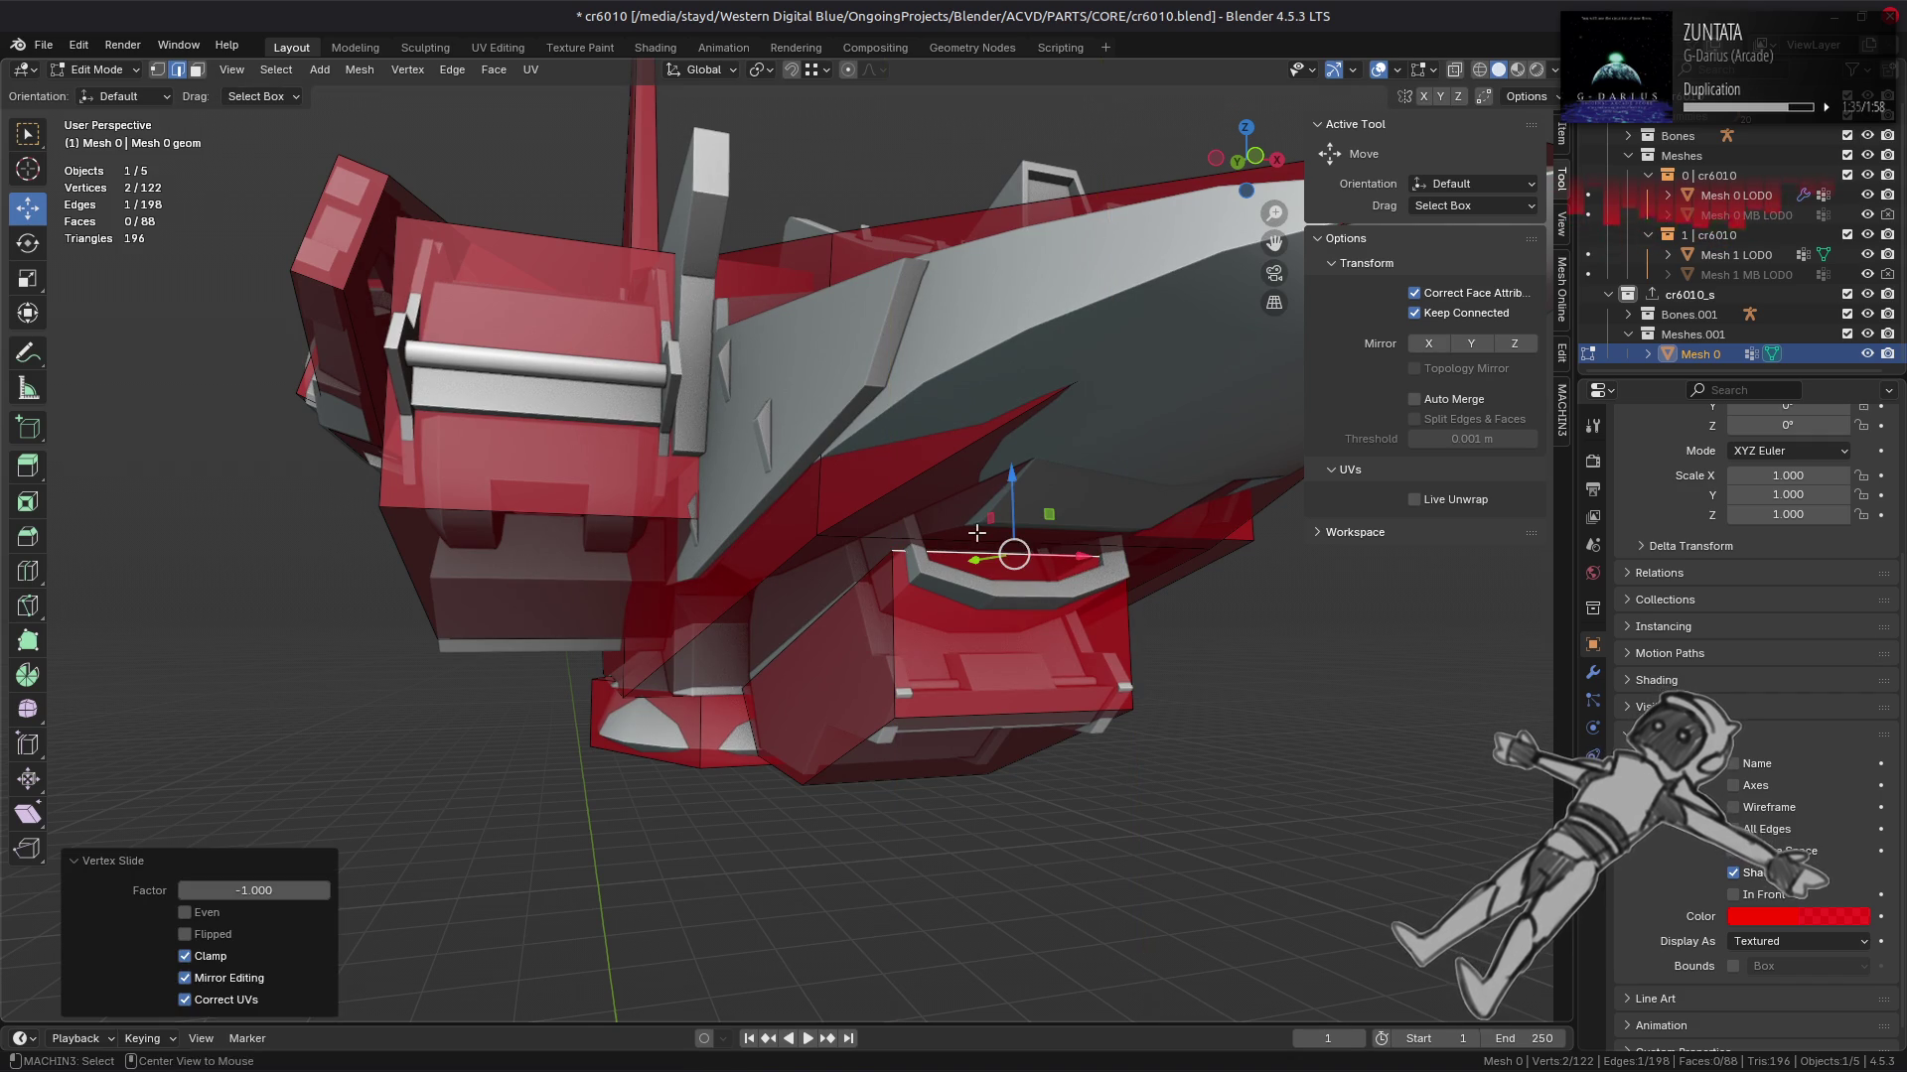
{"action": "left_click_drag", "start_coordinate": [954, 695], "coordinate": [1021, 682]}
{"action": "key", "text": "shift+v"}
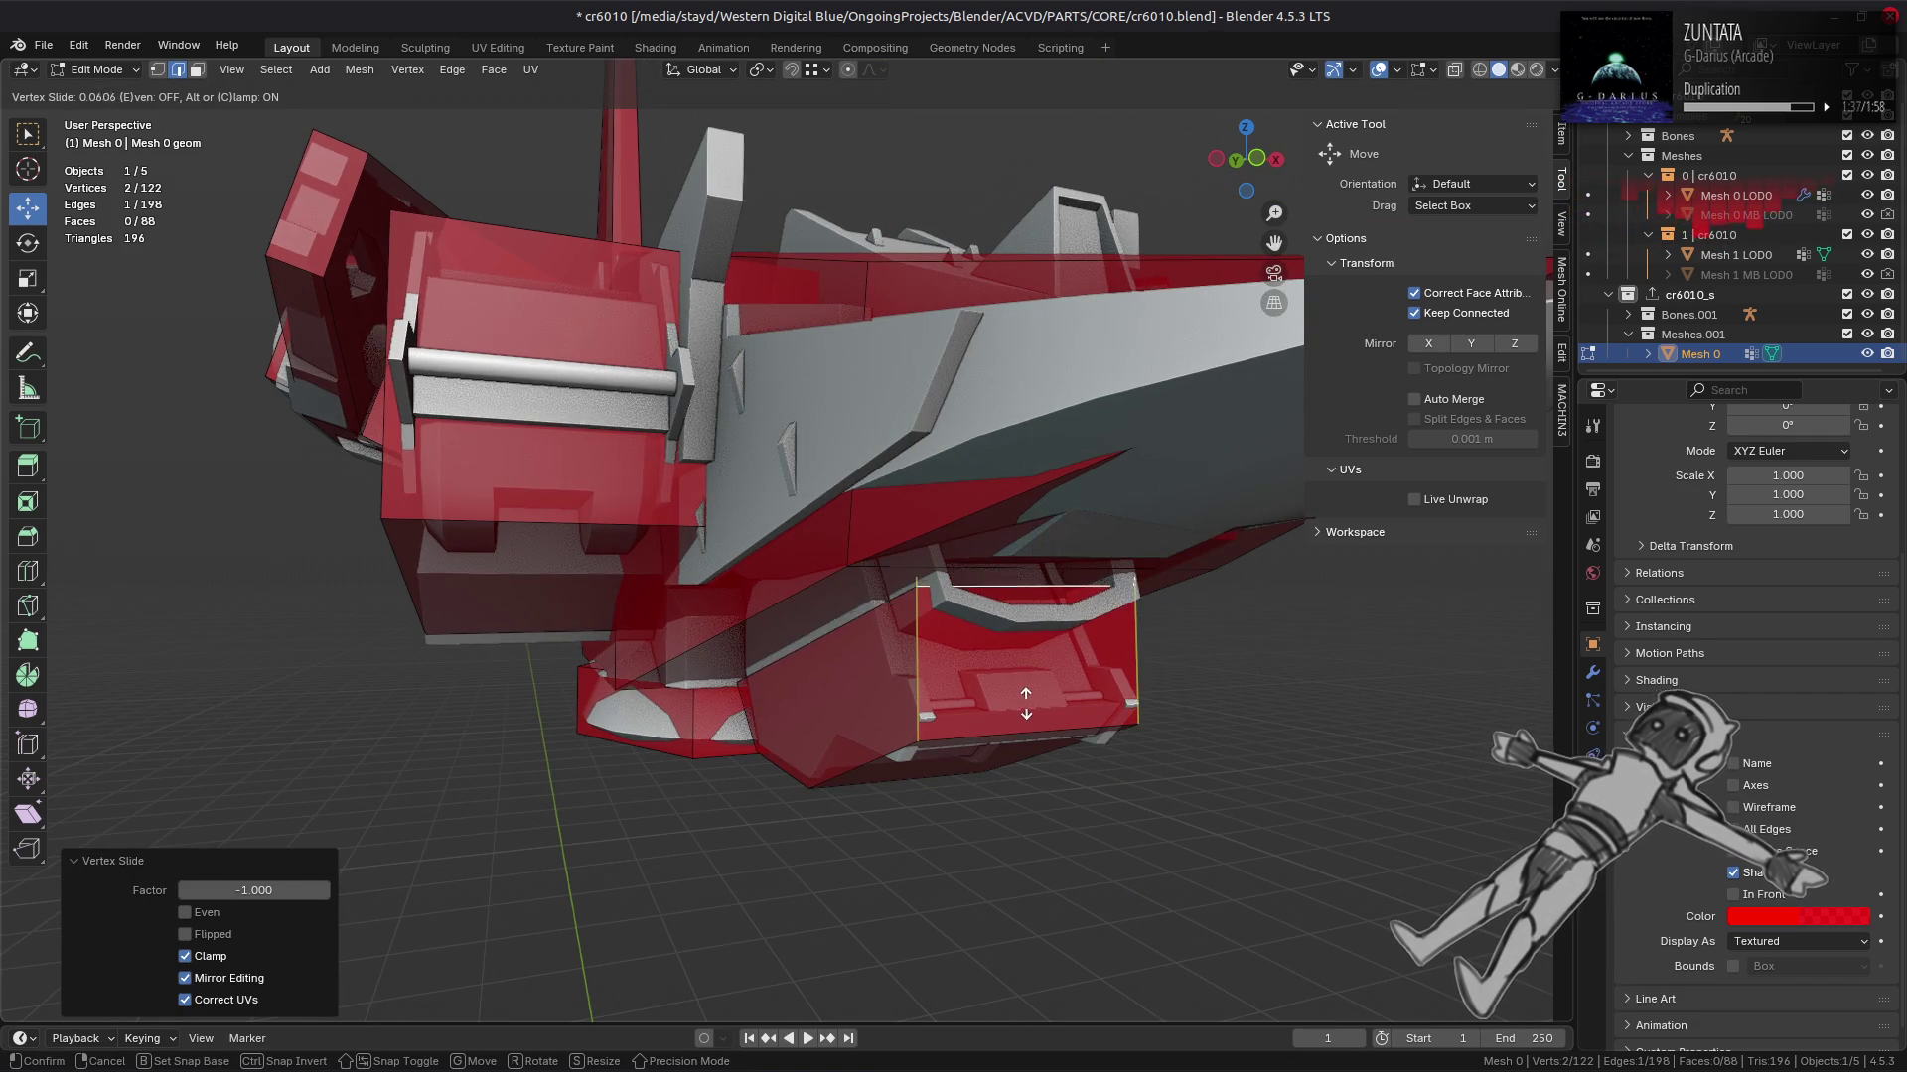
{"action": "left_click", "coordinate": [1026, 681]}
{"action": "scroll", "scroll_direction": "up", "scroll_amount": 3}
{"action": "left_click_drag", "start_coordinate": [1034, 557], "coordinate": [1009, 686]}
Step: Raise an underside cage edge along Z against the hull in a side orthographic view
{"action": "left_click", "coordinate": [583, 752]}
{"action": "left_click_drag", "start_coordinate": [586, 727], "coordinate": [620, 719]}
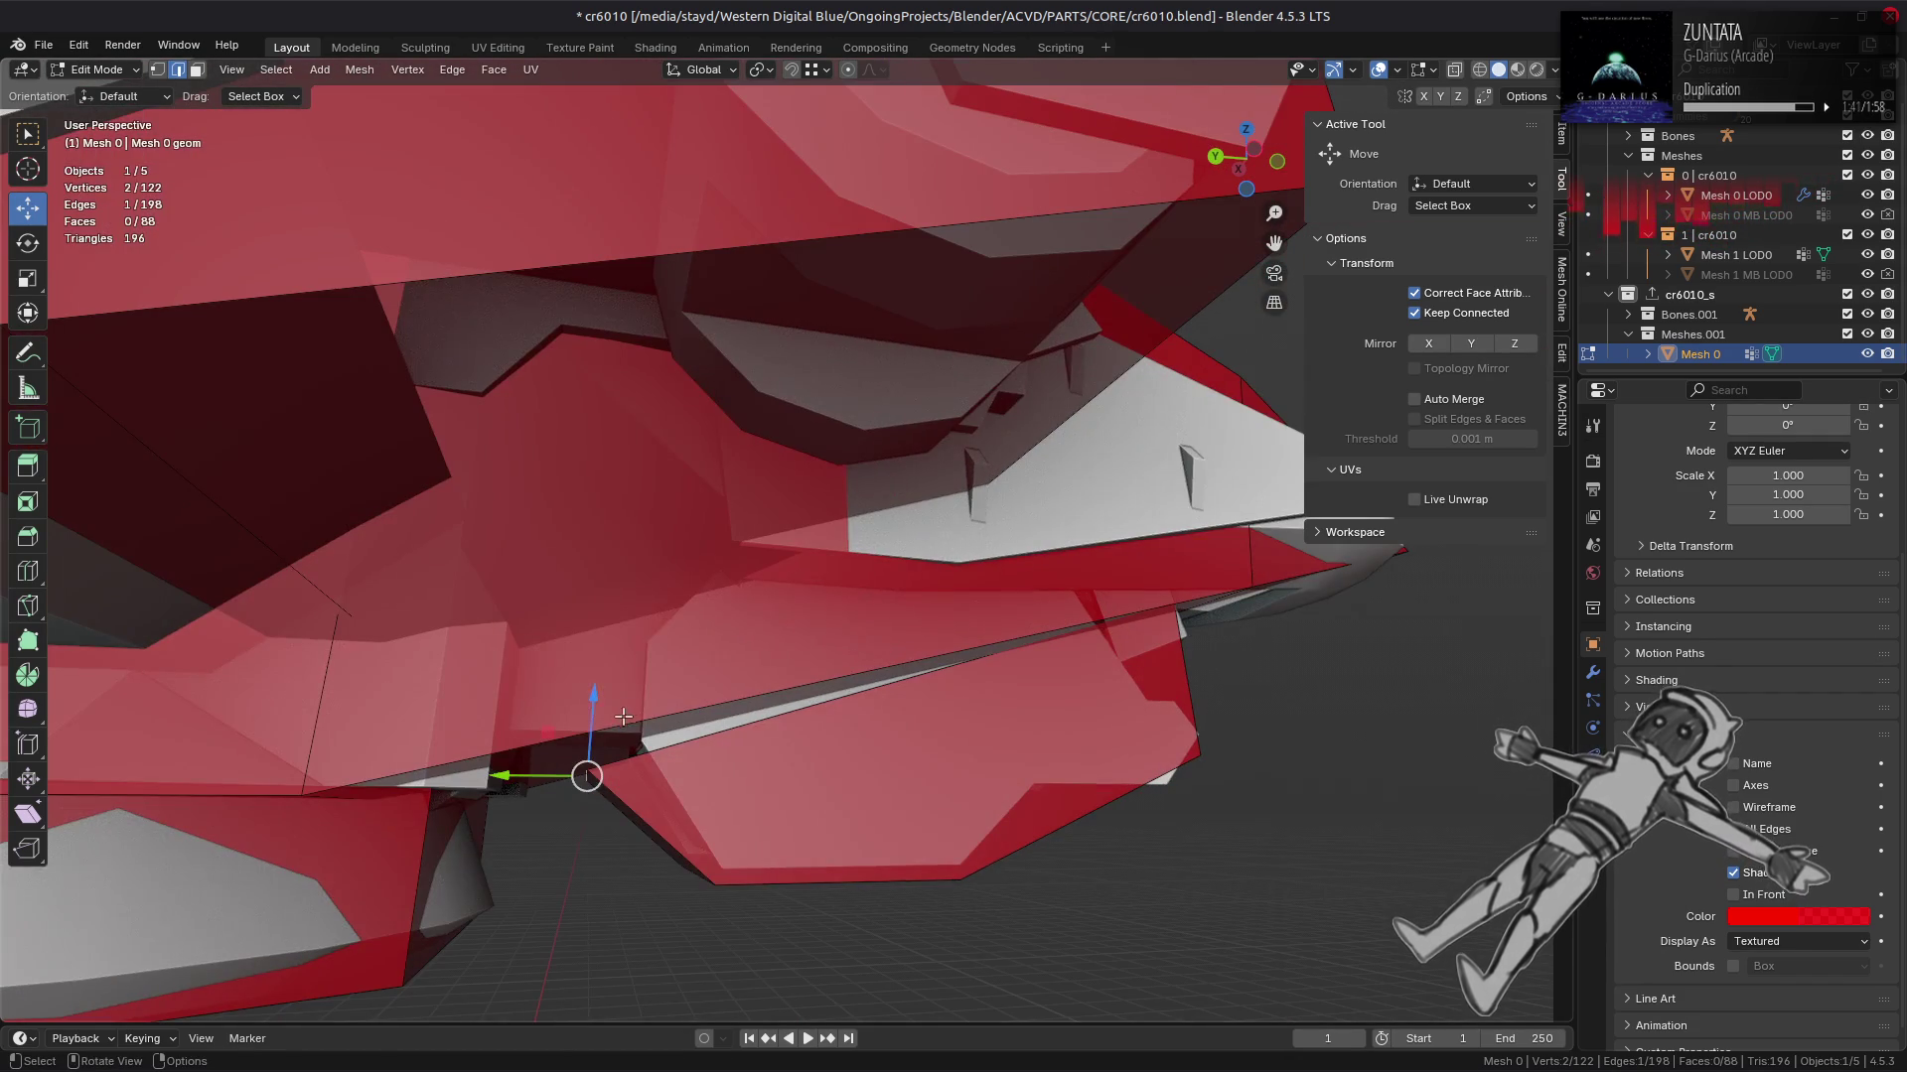
{"action": "left_click_drag", "start_coordinate": [588, 708], "coordinate": [600, 671]}
{"action": "key", "text": "ctrl+KP_3"}
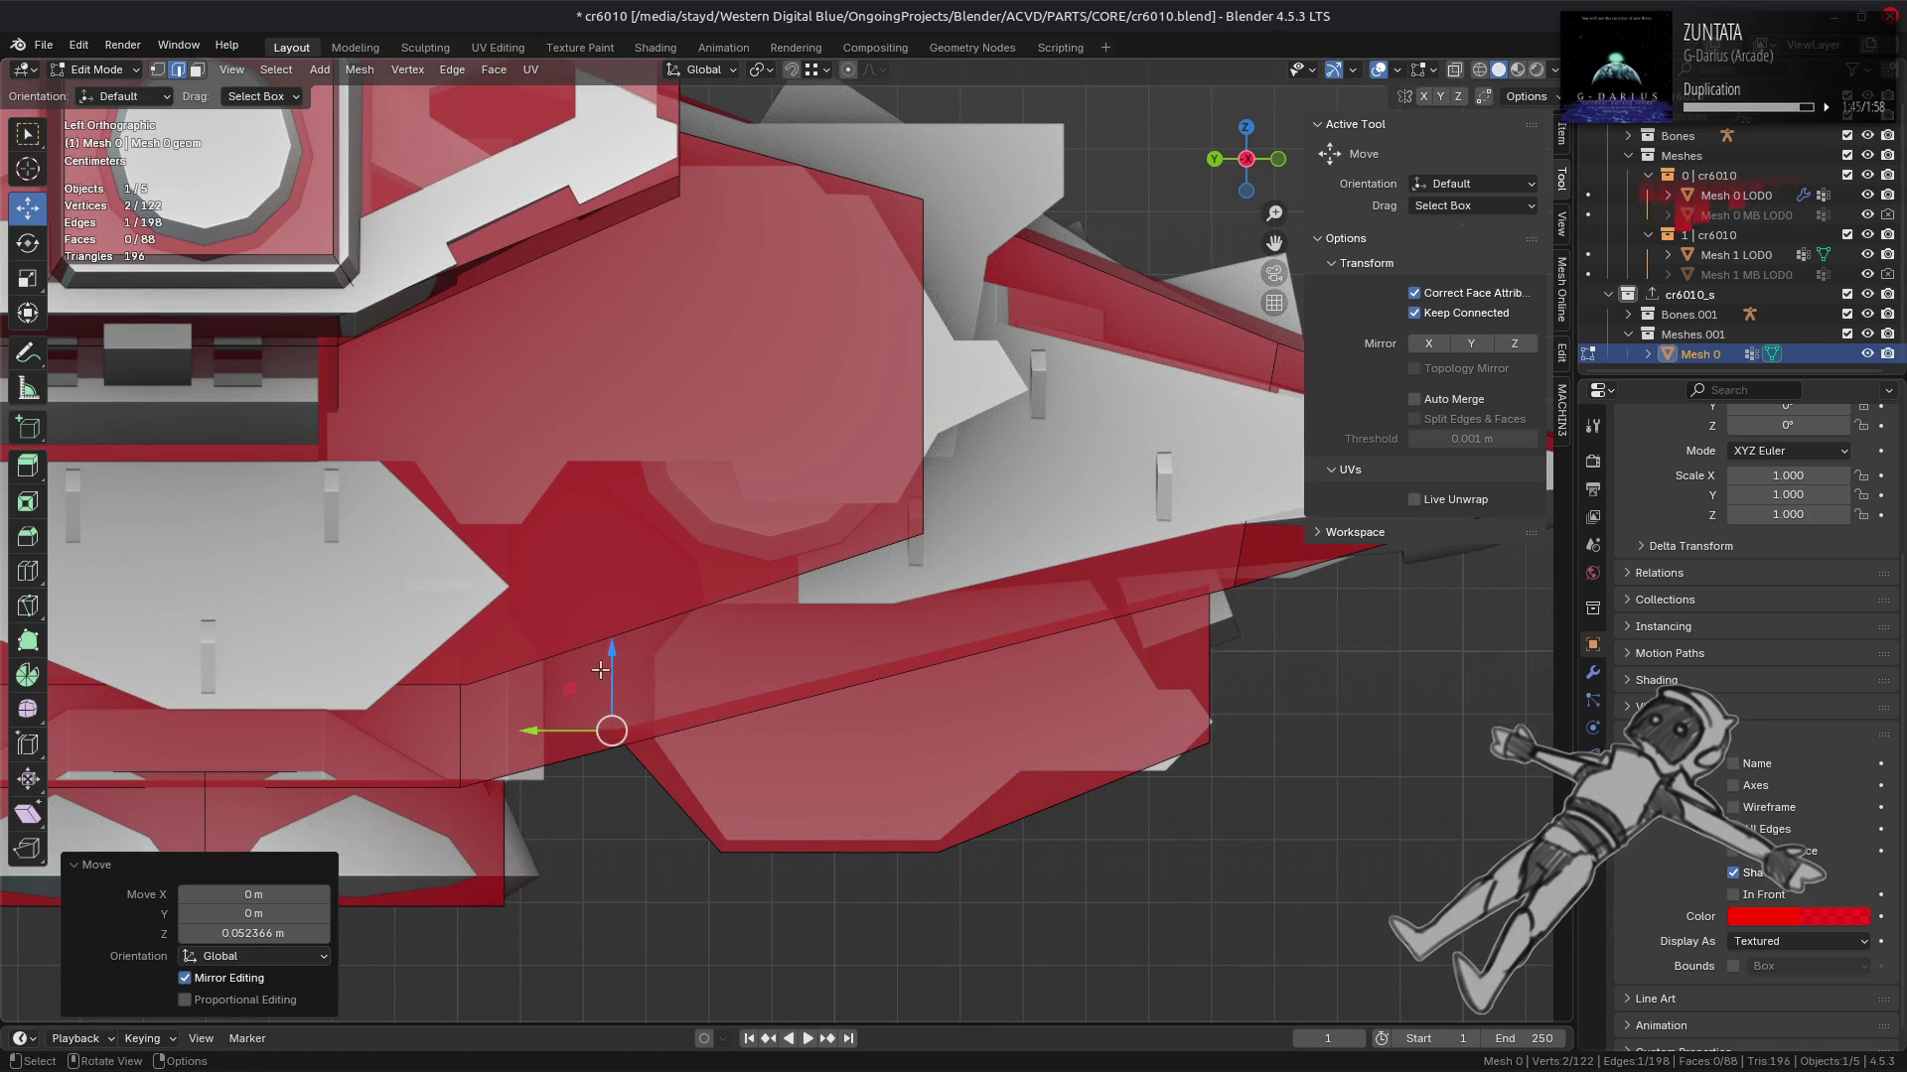
{"action": "left_click_drag", "start_coordinate": [615, 663], "coordinate": [616, 672]}
{"action": "left_click_drag", "start_coordinate": [541, 740], "coordinate": [641, 661]}
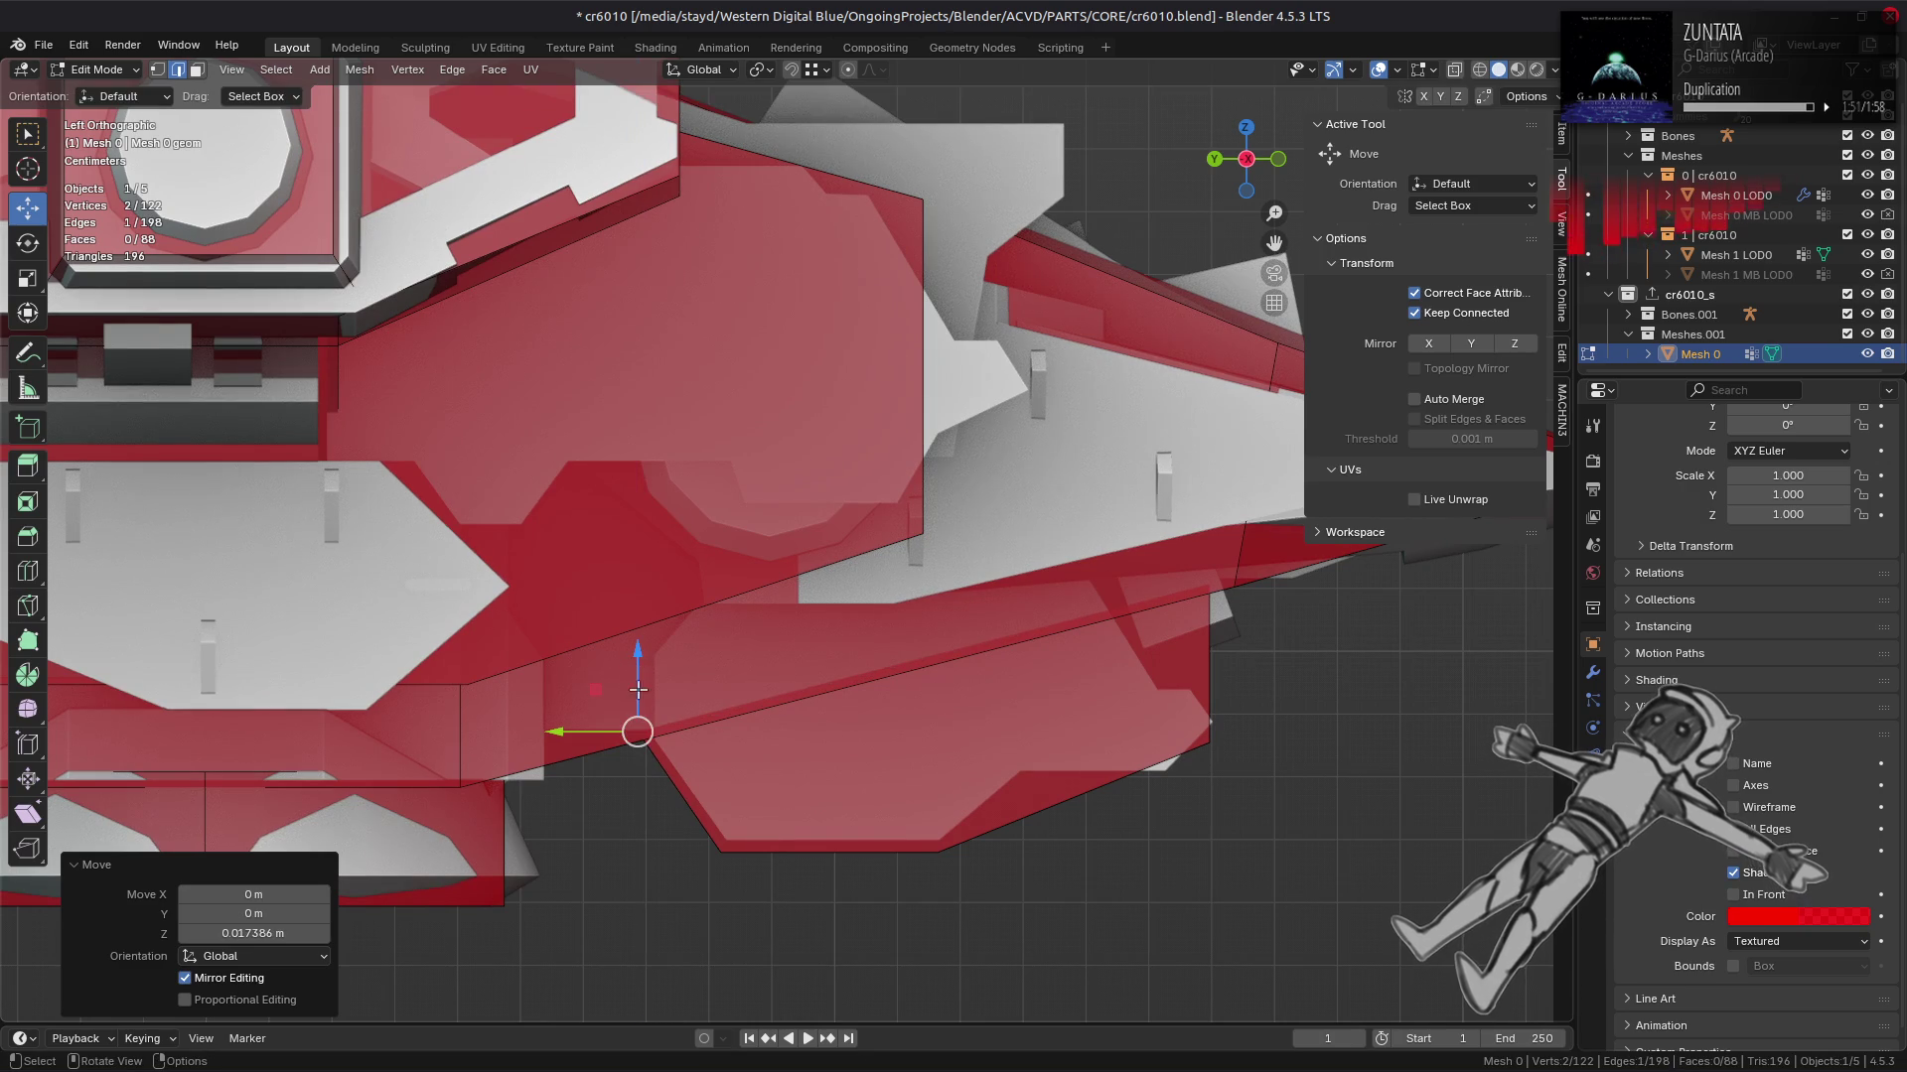
{"action": "scroll", "scroll_direction": "down", "scroll_amount": 3}
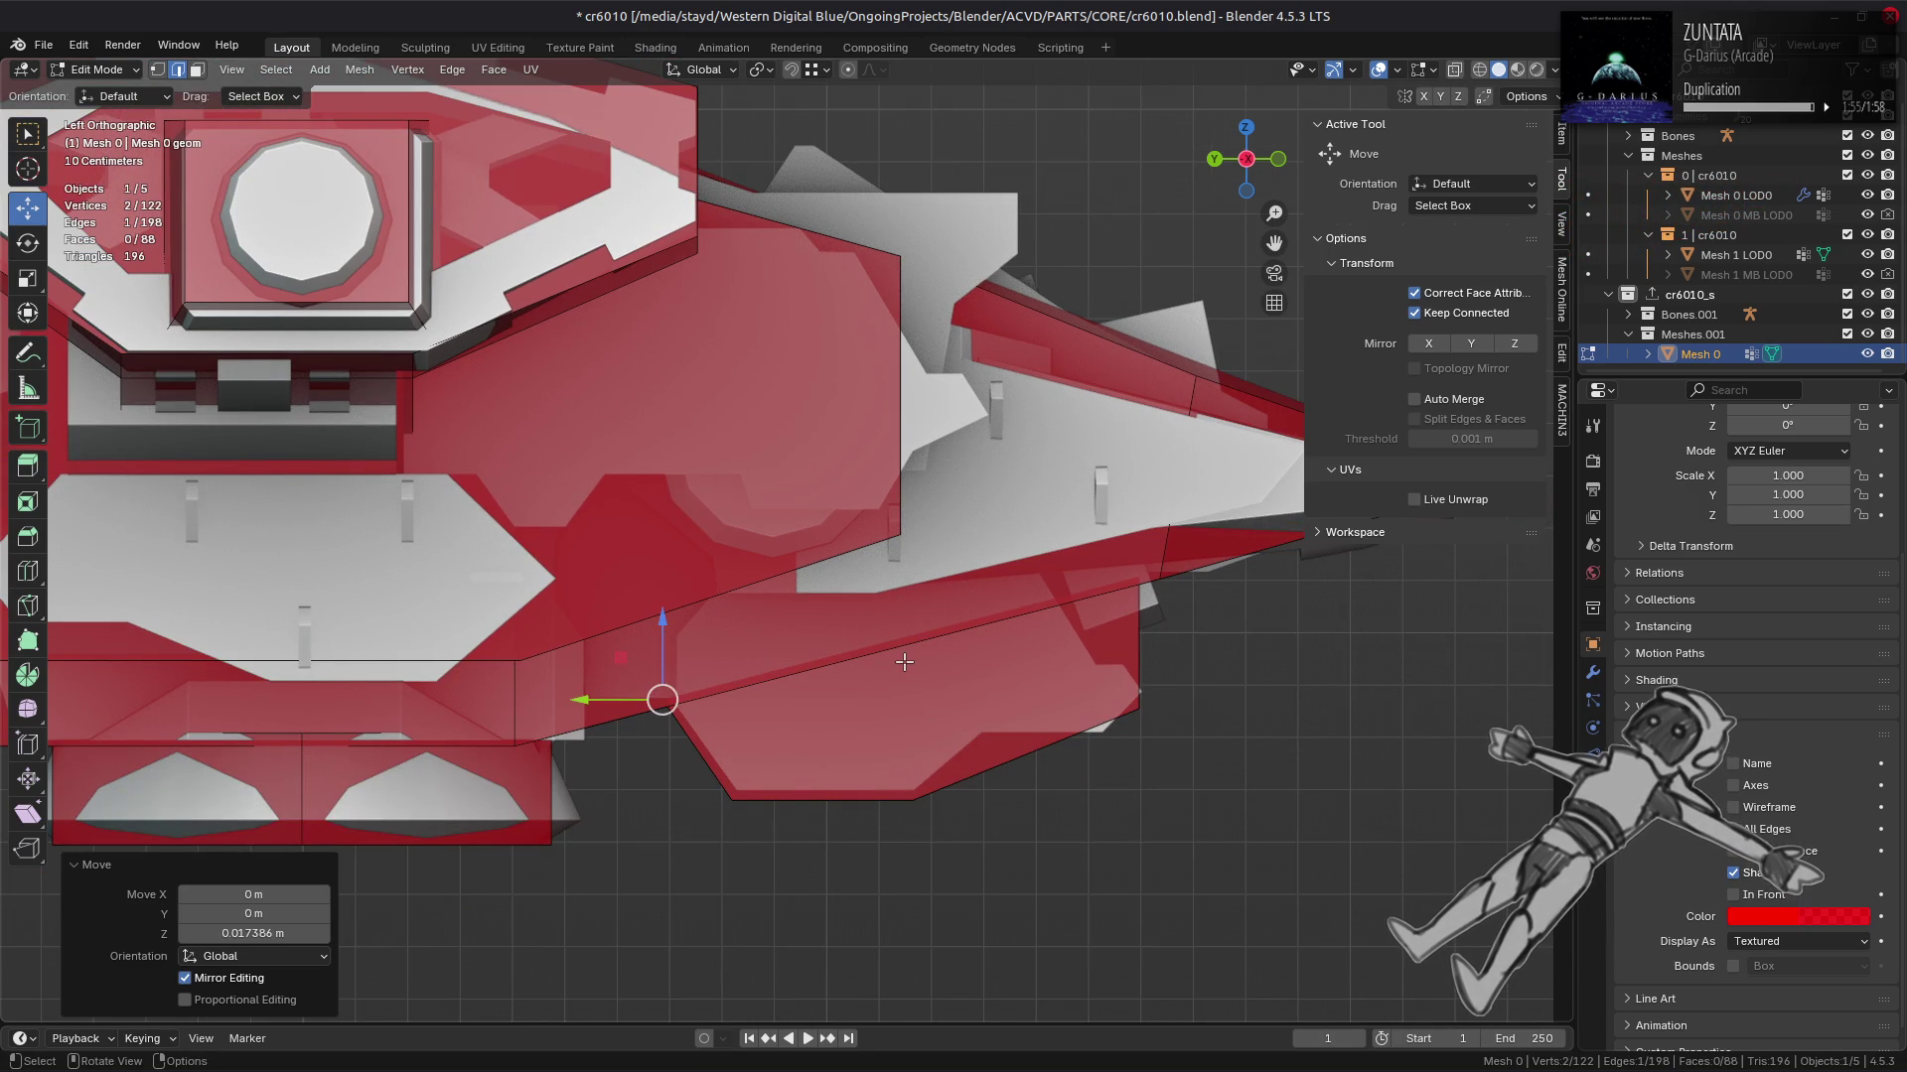
{"action": "scroll", "scroll_direction": "down", "scroll_amount": 3}
{"action": "left_click_drag", "start_coordinate": [910, 662], "coordinate": [769, 523]}
Step: Hide one linked cage part, then select a front face and start scaling it along X
{"action": "key", "text": "3"}
{"action": "key", "text": "ctrl+l"}
{"action": "key", "text": "h"}
{"action": "key", "text": "l"}
{"action": "left_click", "coordinate": [993, 492]}
{"action": "left_click_drag", "start_coordinate": [1065, 533], "coordinate": [1127, 547]}
{"action": "key", "text": "s"}
{"action": "key", "text": "x"}
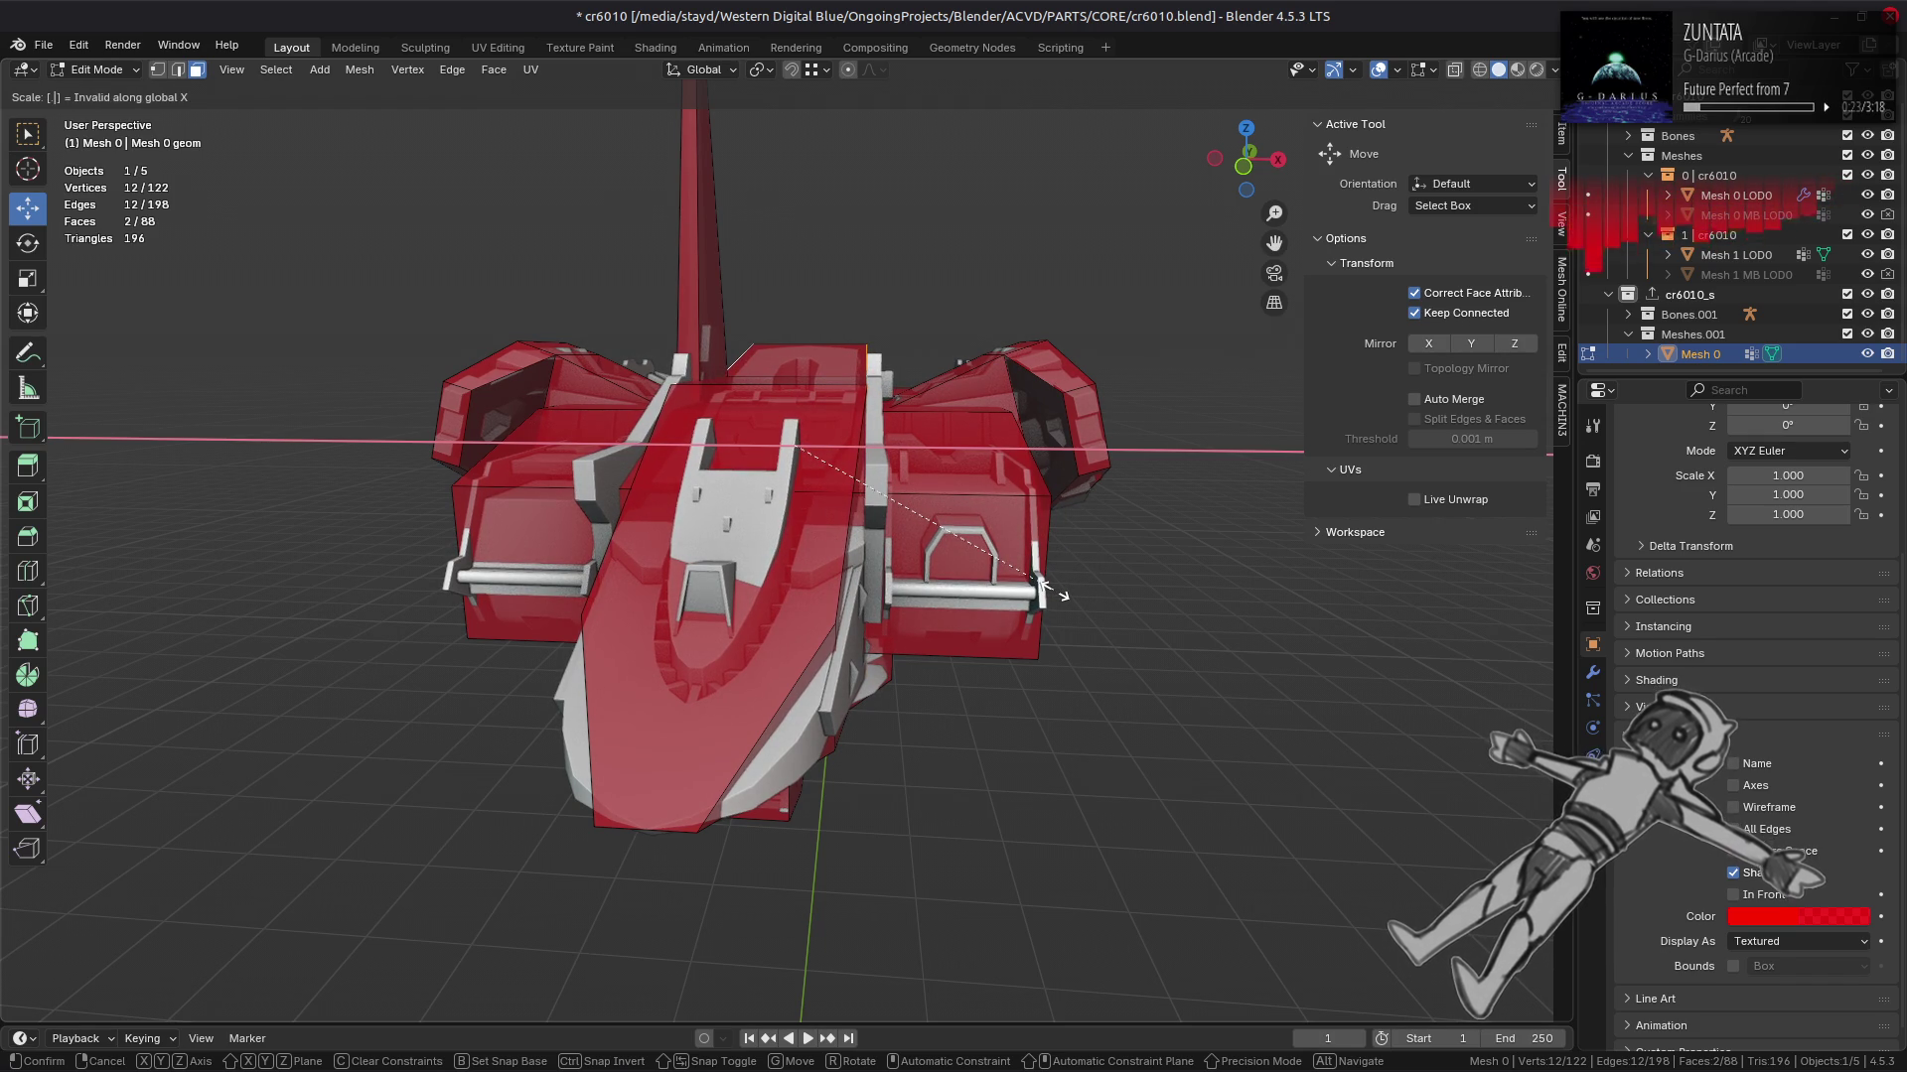
{"action": "type", "text": ".8"}
Step: Scale the selected cage face to 0.8 along X
{"action": "key", "text": "Return"}
{"action": "left_click_drag", "start_coordinate": [824, 437], "coordinate": [918, 489]}
{"action": "left_click_drag", "start_coordinate": [968, 513], "coordinate": [698, 568]}
{"action": "scroll", "scroll_direction": "up", "scroll_amount": 3}
{"action": "scroll", "scroll_direction": "up", "scroll_amount": 3}
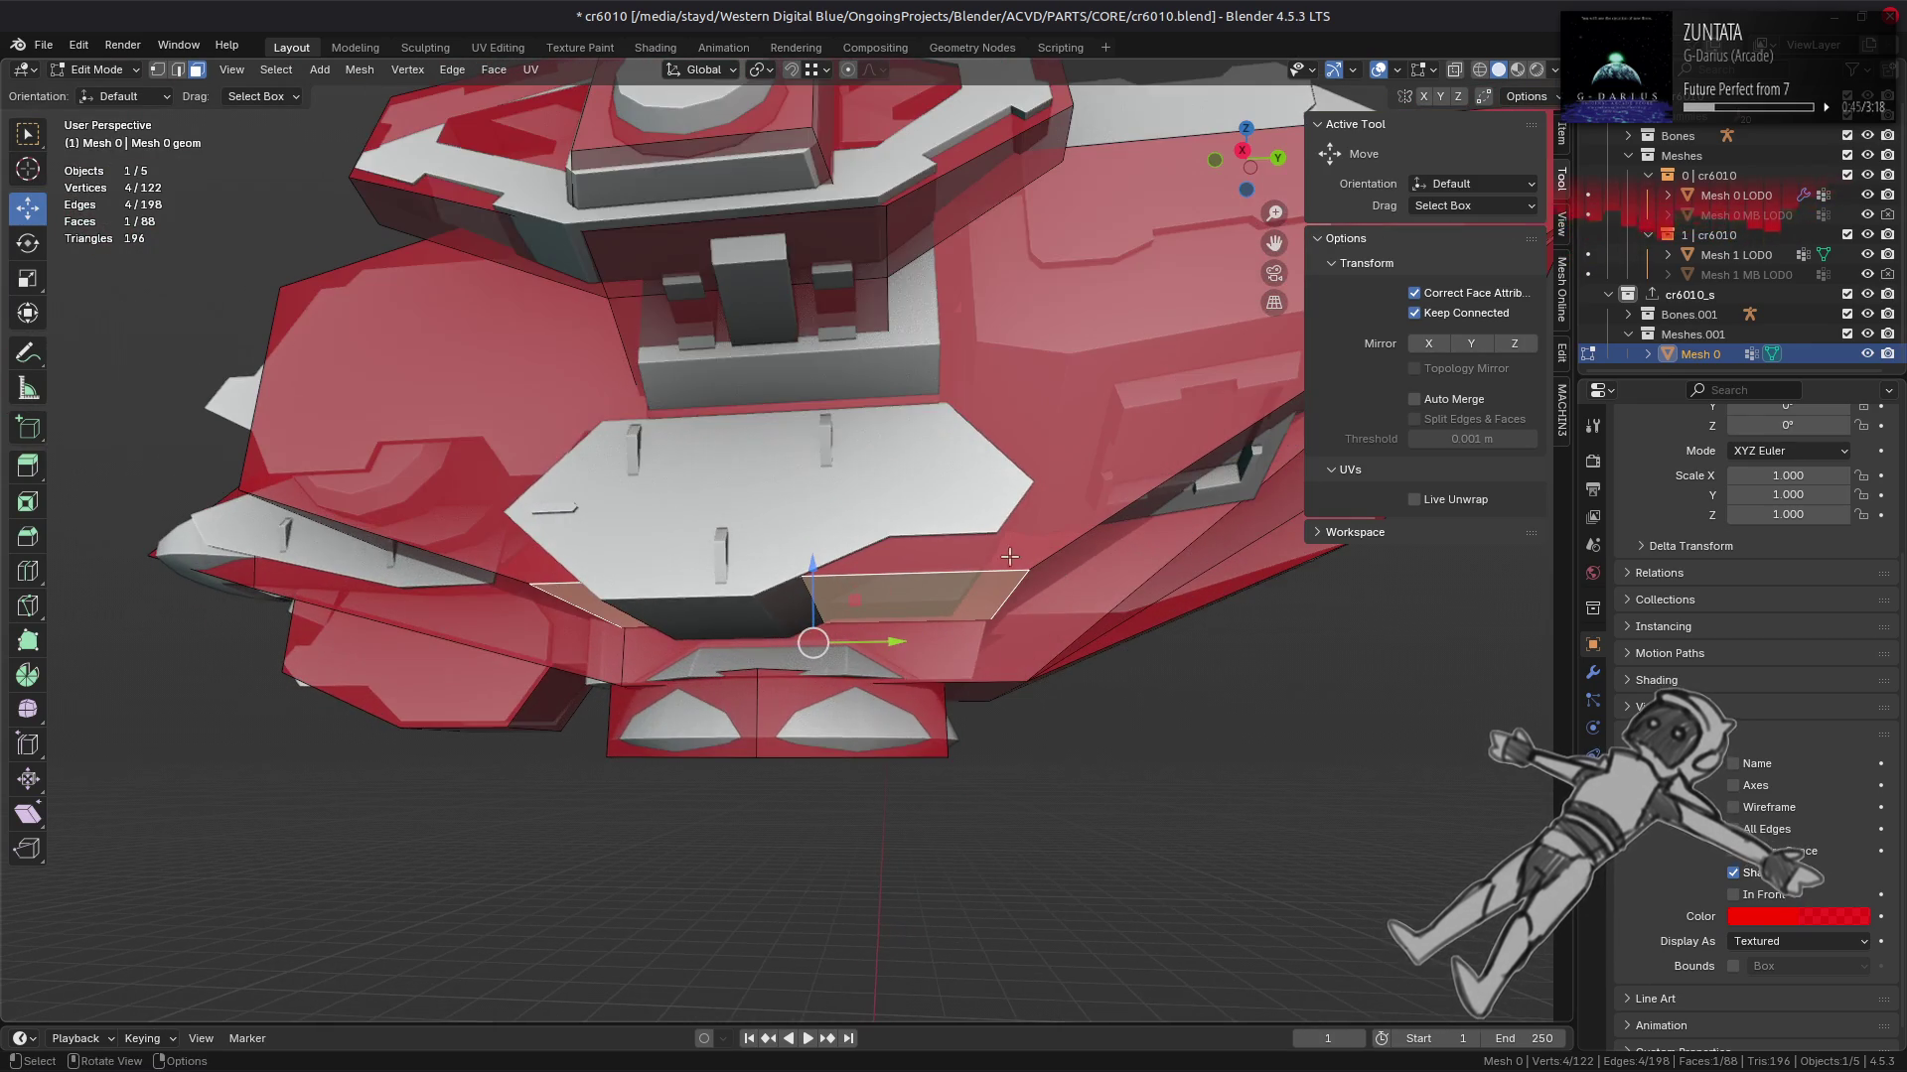
{"action": "left_click_drag", "start_coordinate": [1029, 552], "coordinate": [1157, 590]}
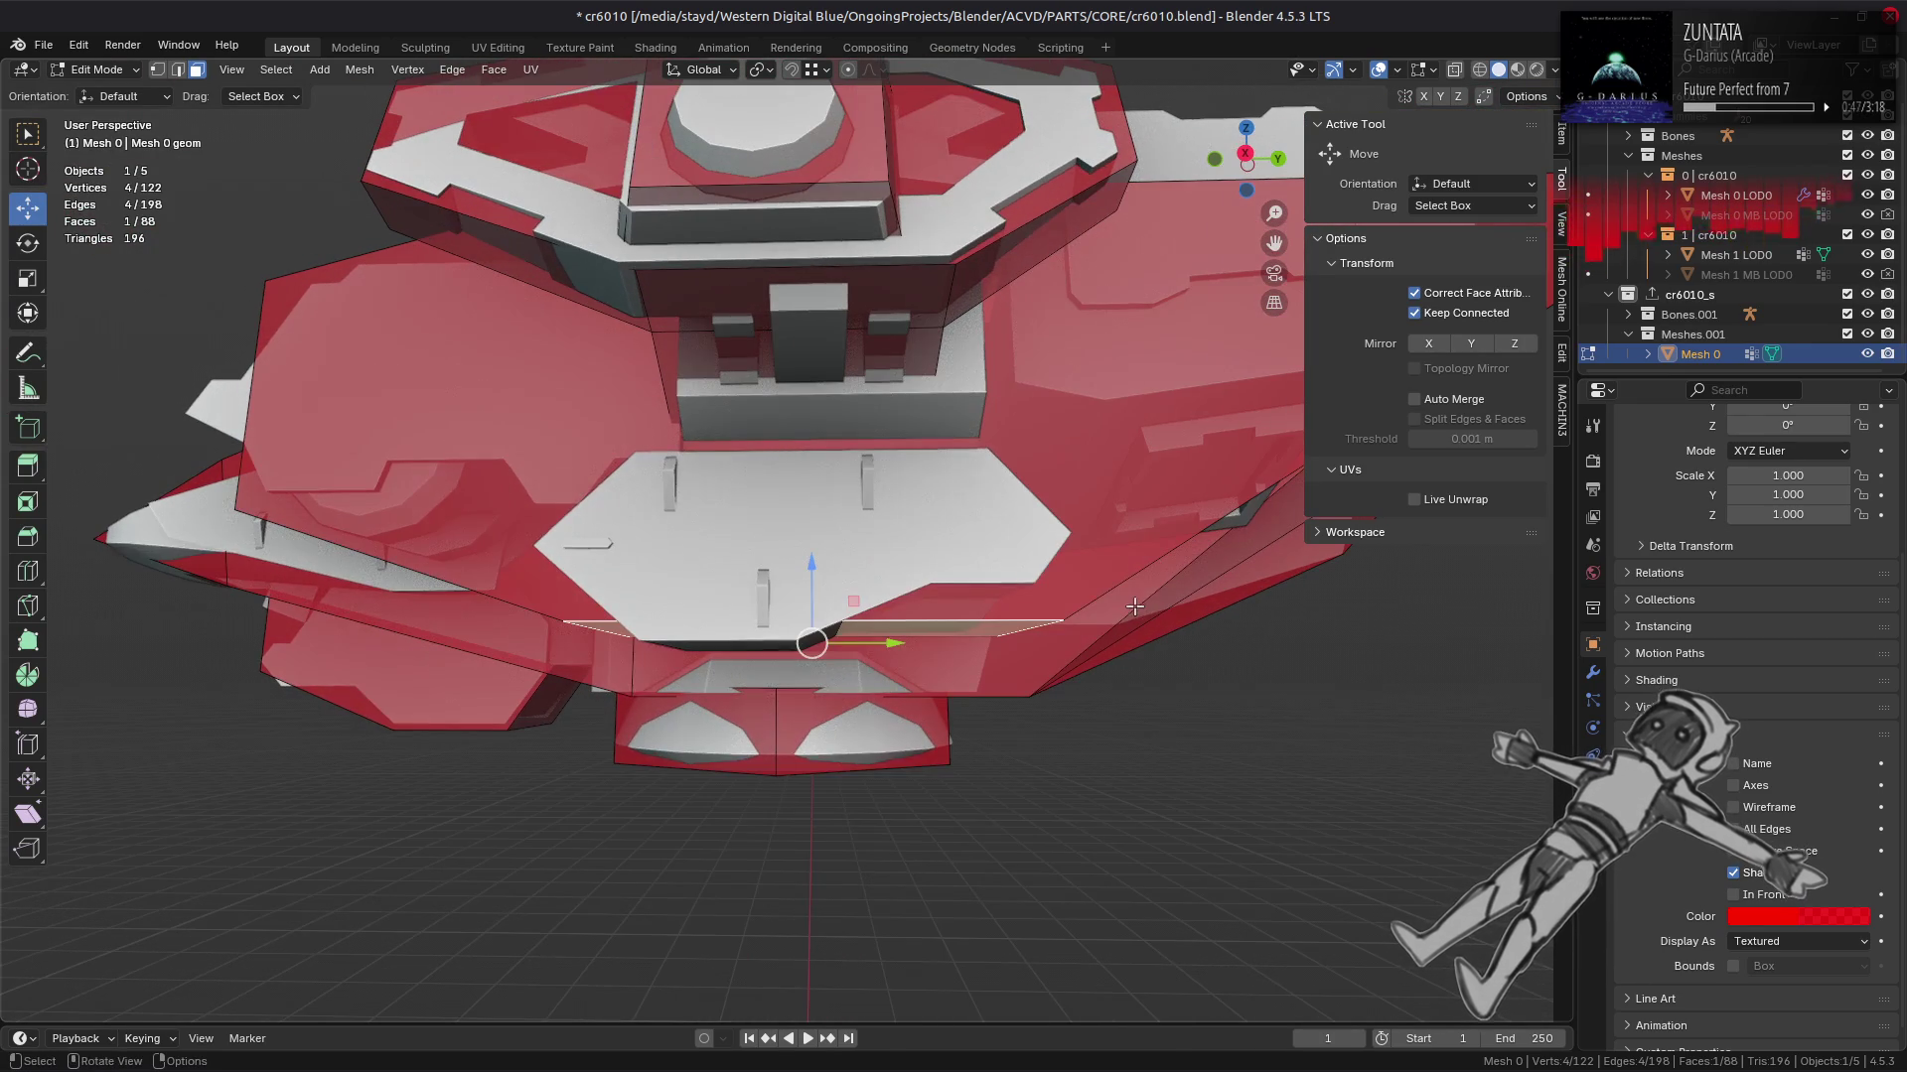
Step: Scale the next cage selection to 0.8 along Y, then pick a single edge
{"action": "type", "text": "sy"}
{"action": "type", "text": ".8"}
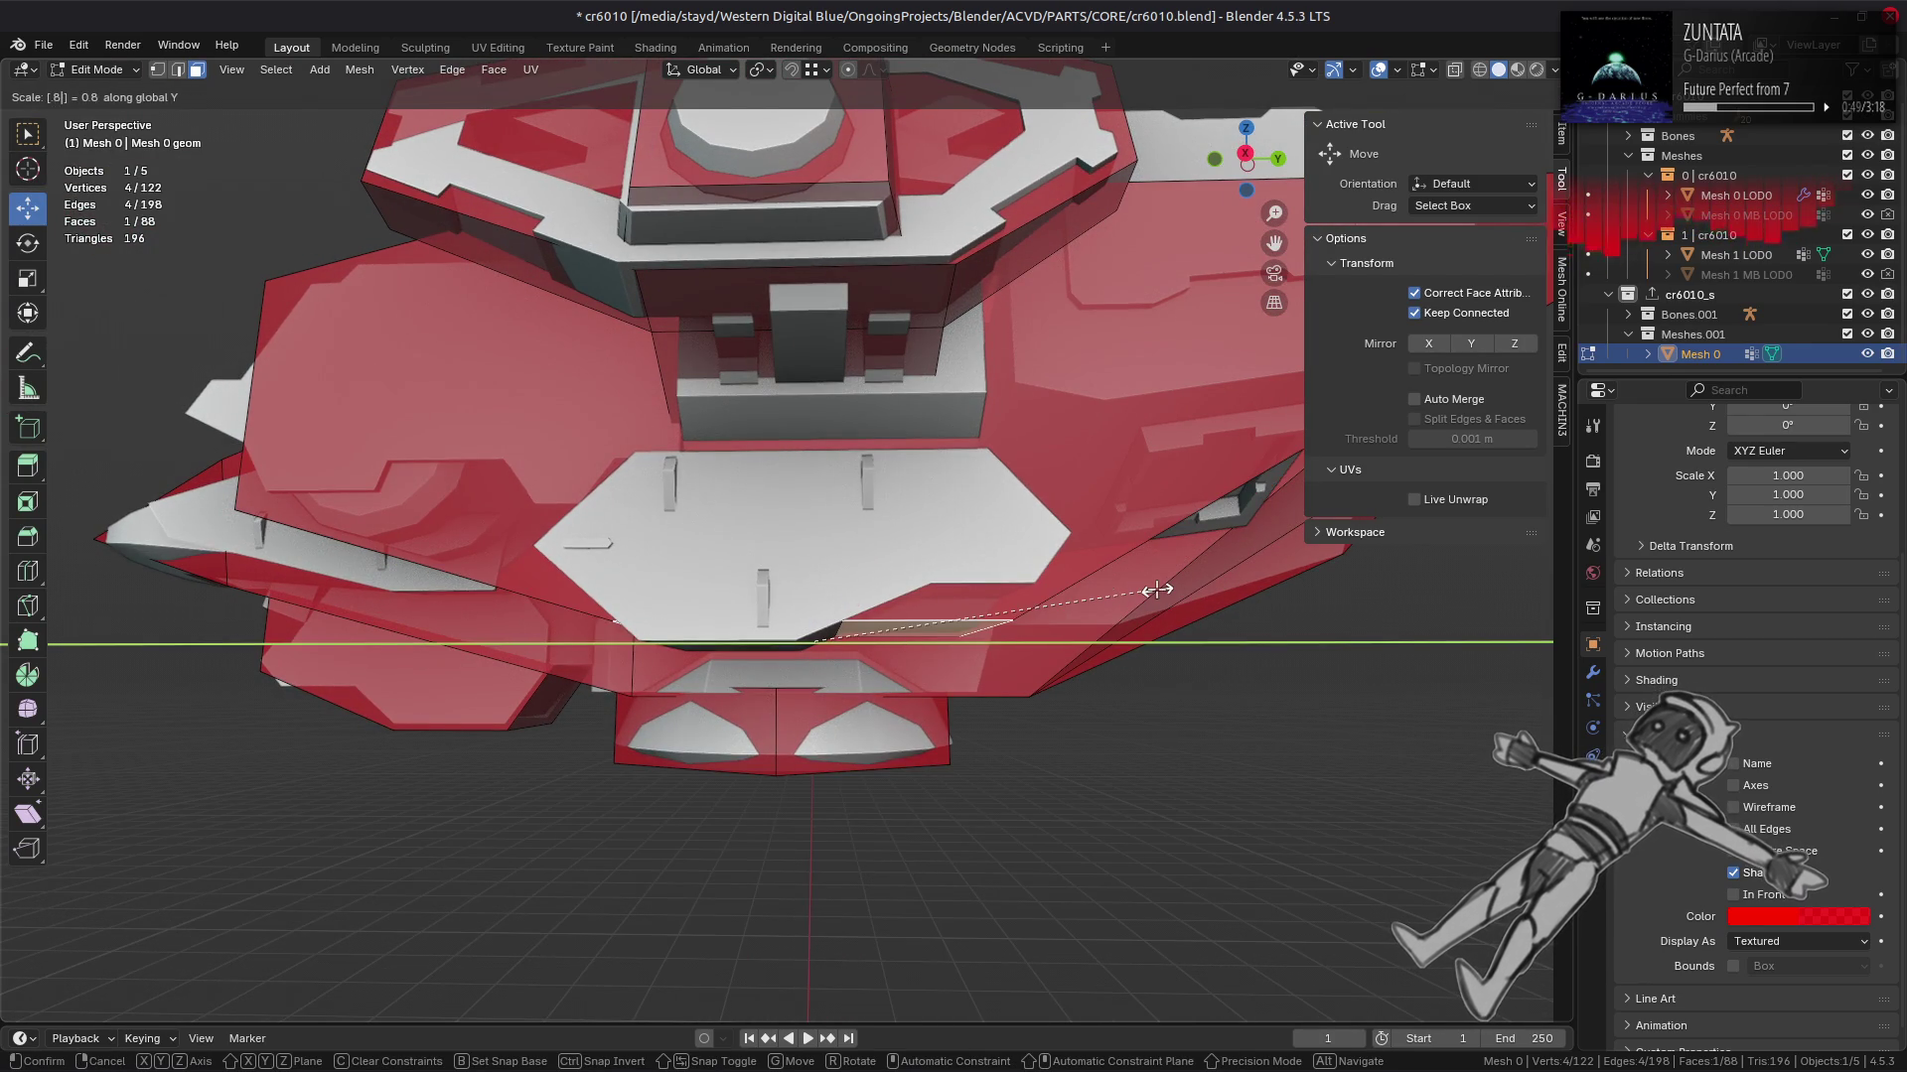
{"action": "key", "text": "Return"}
{"action": "left_click_drag", "start_coordinate": [1157, 590], "coordinate": [877, 359]}
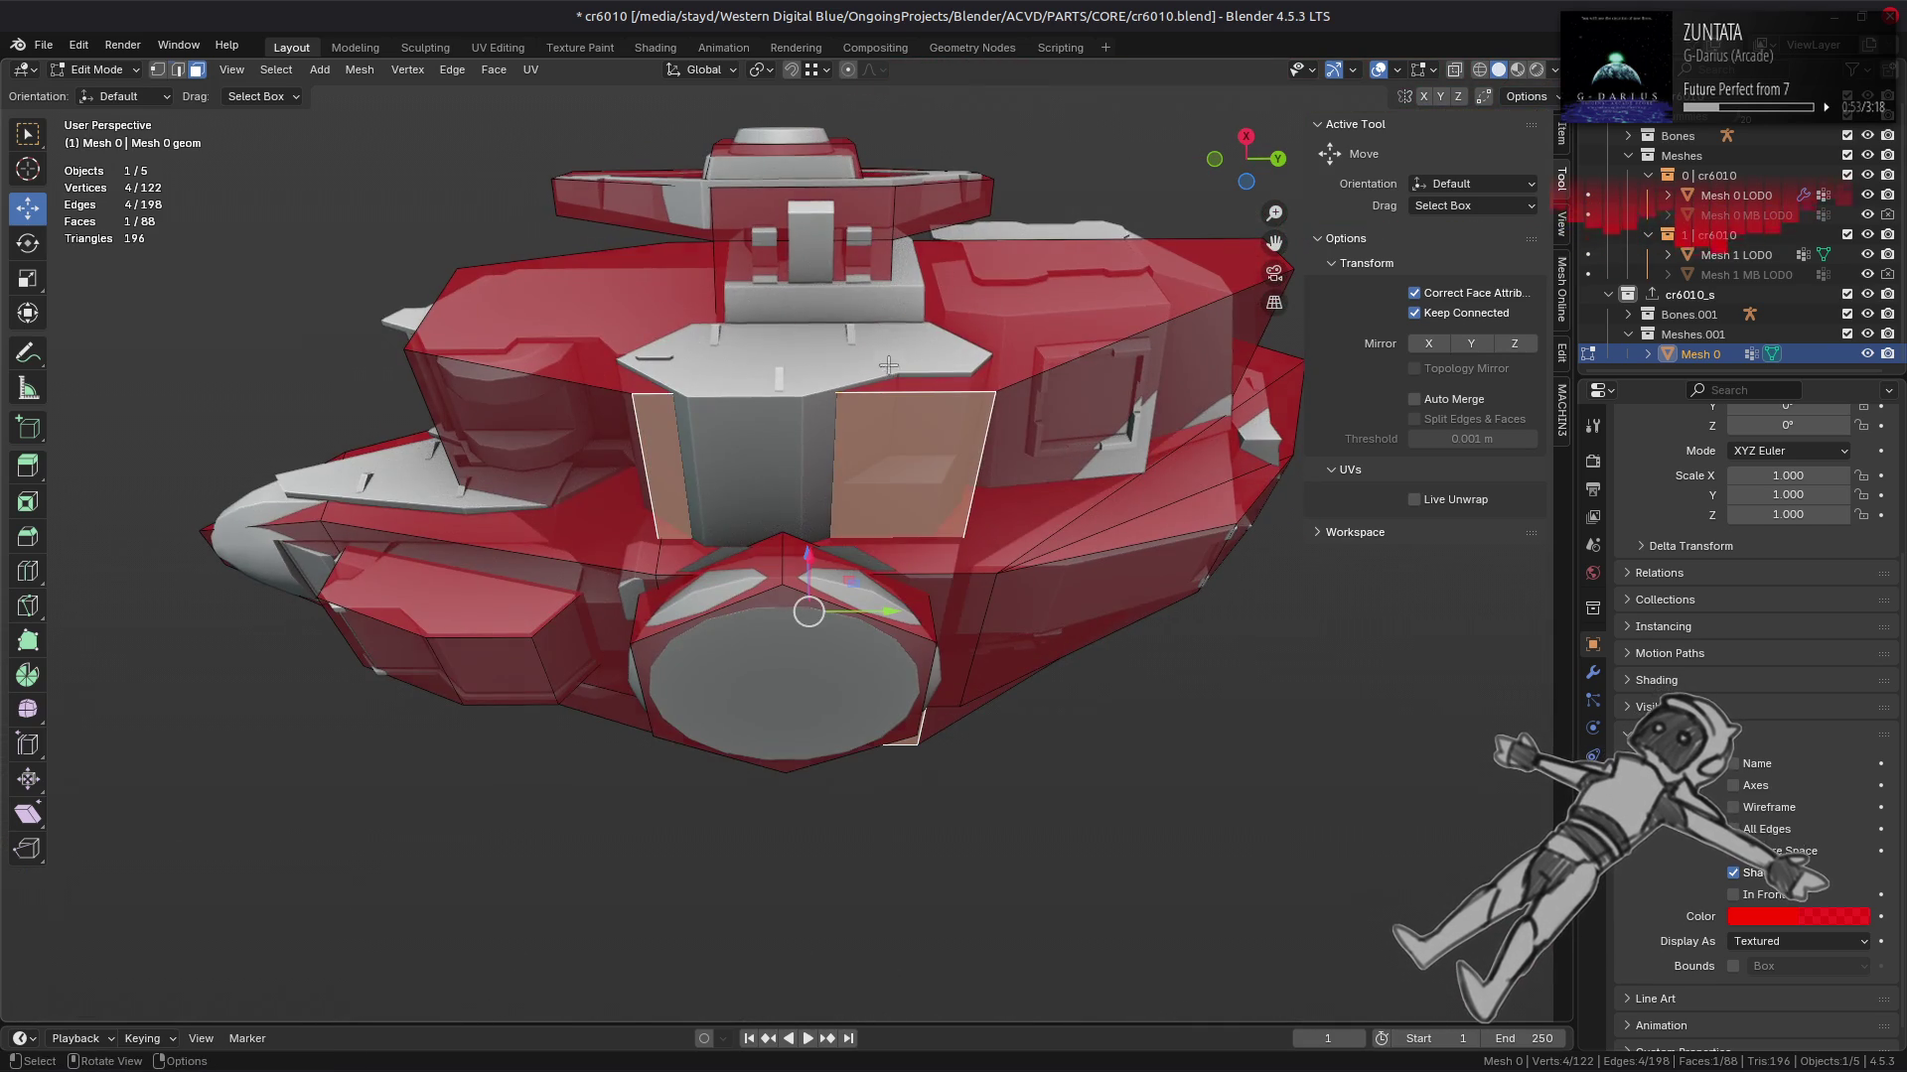
{"action": "left_click_drag", "start_coordinate": [907, 406], "coordinate": [829, 543]}
{"action": "left_click", "coordinate": [748, 655]}
Step: Rotate the selected cage edge clockwise and clear the selection
{"action": "left_click_drag", "start_coordinate": [748, 655], "coordinate": [763, 580]}
{"action": "left_click", "coordinate": [452, 69]}
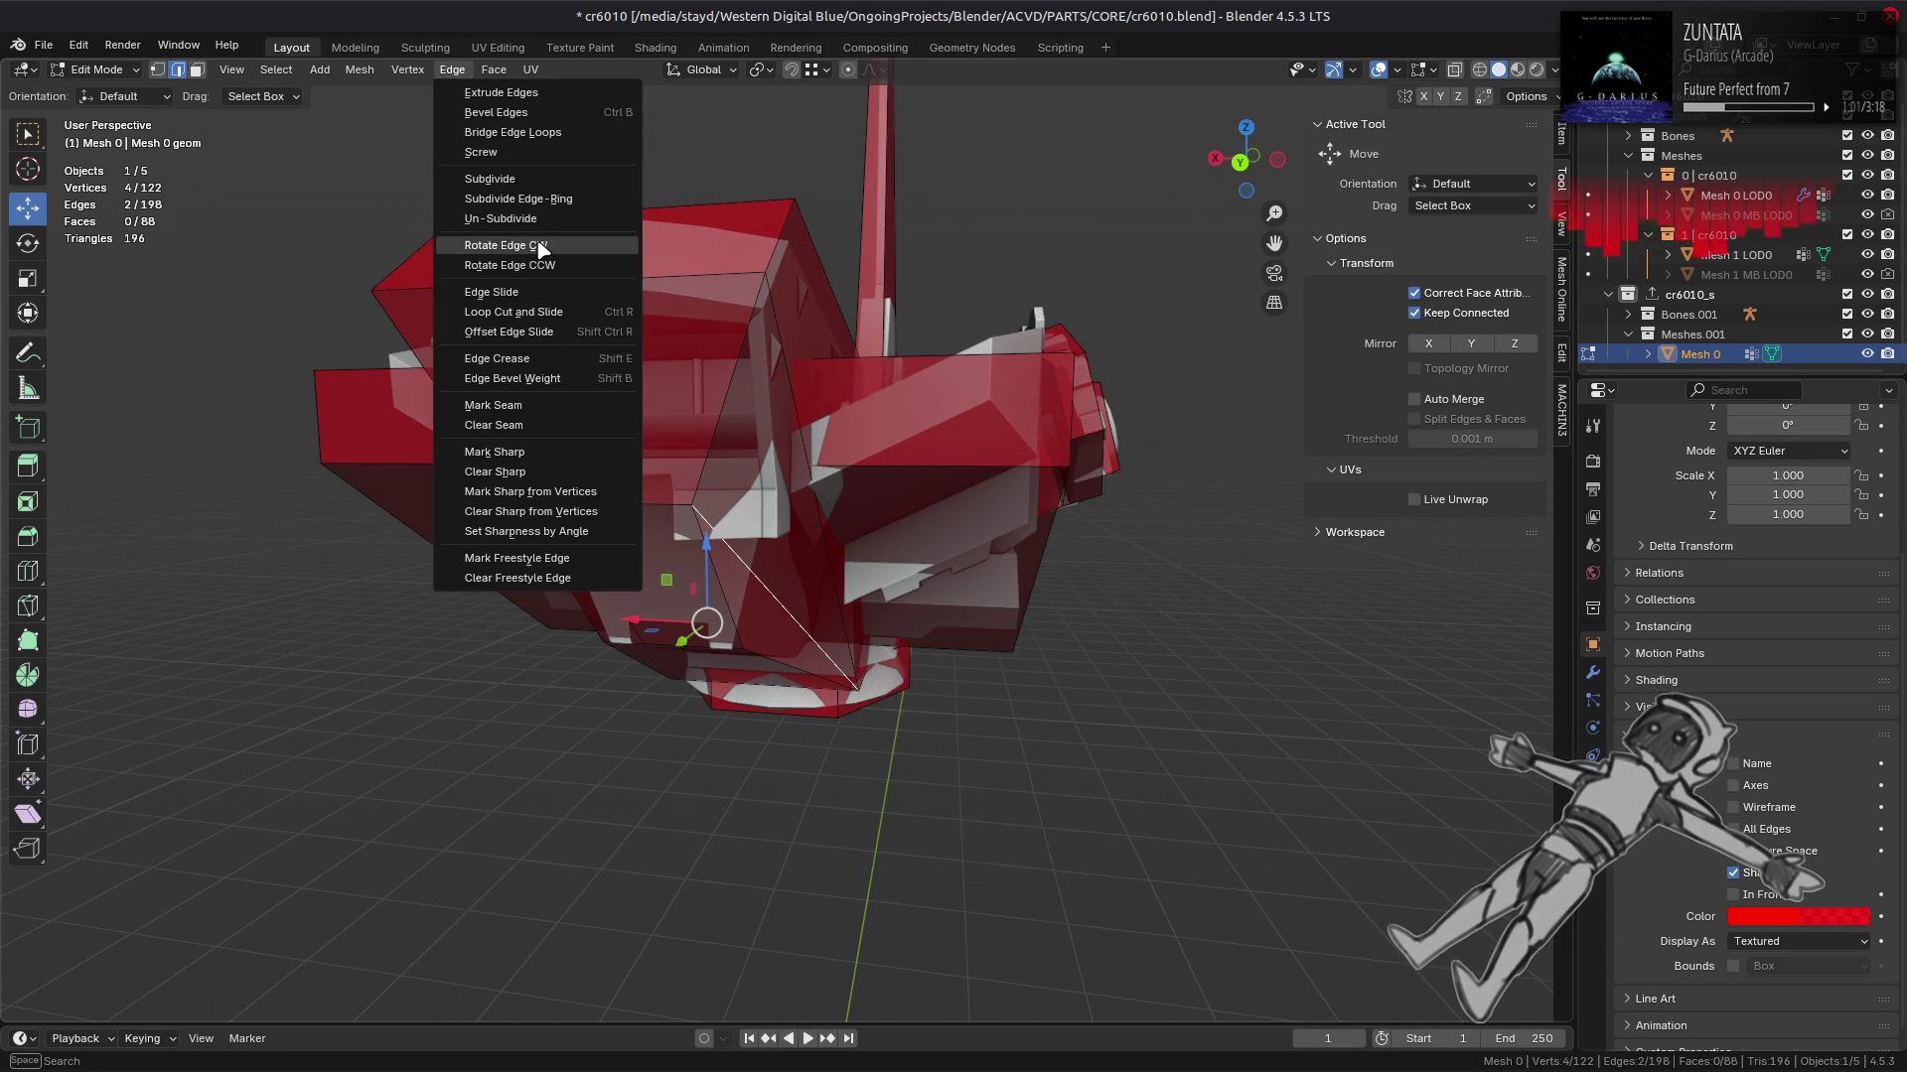
{"action": "left_click", "coordinate": [544, 250]}
{"action": "left_click_drag", "start_coordinate": [544, 250], "coordinate": [839, 486]}
{"action": "key", "text": "alt+a"}
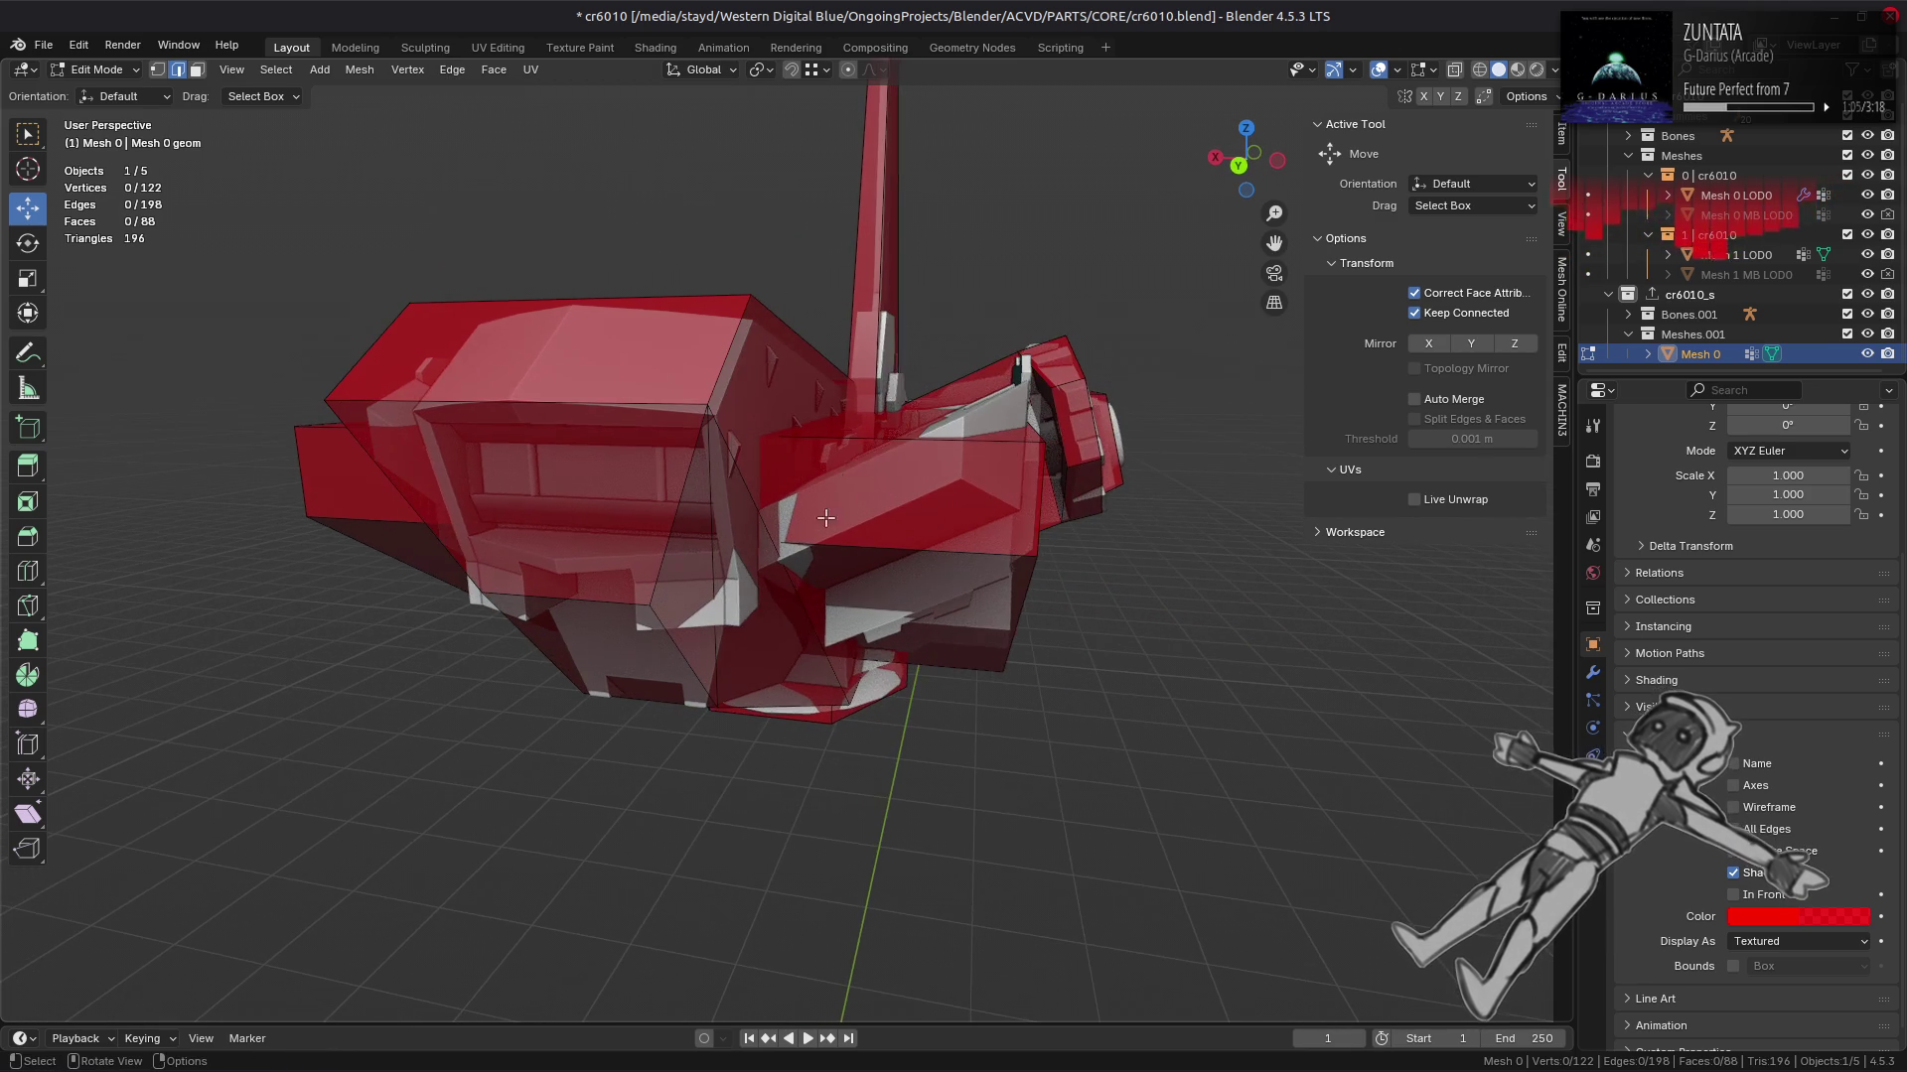
Step: Shrink another cage edge to 0.78 along X
{"action": "left_click_drag", "start_coordinate": [806, 595], "coordinate": [889, 551]}
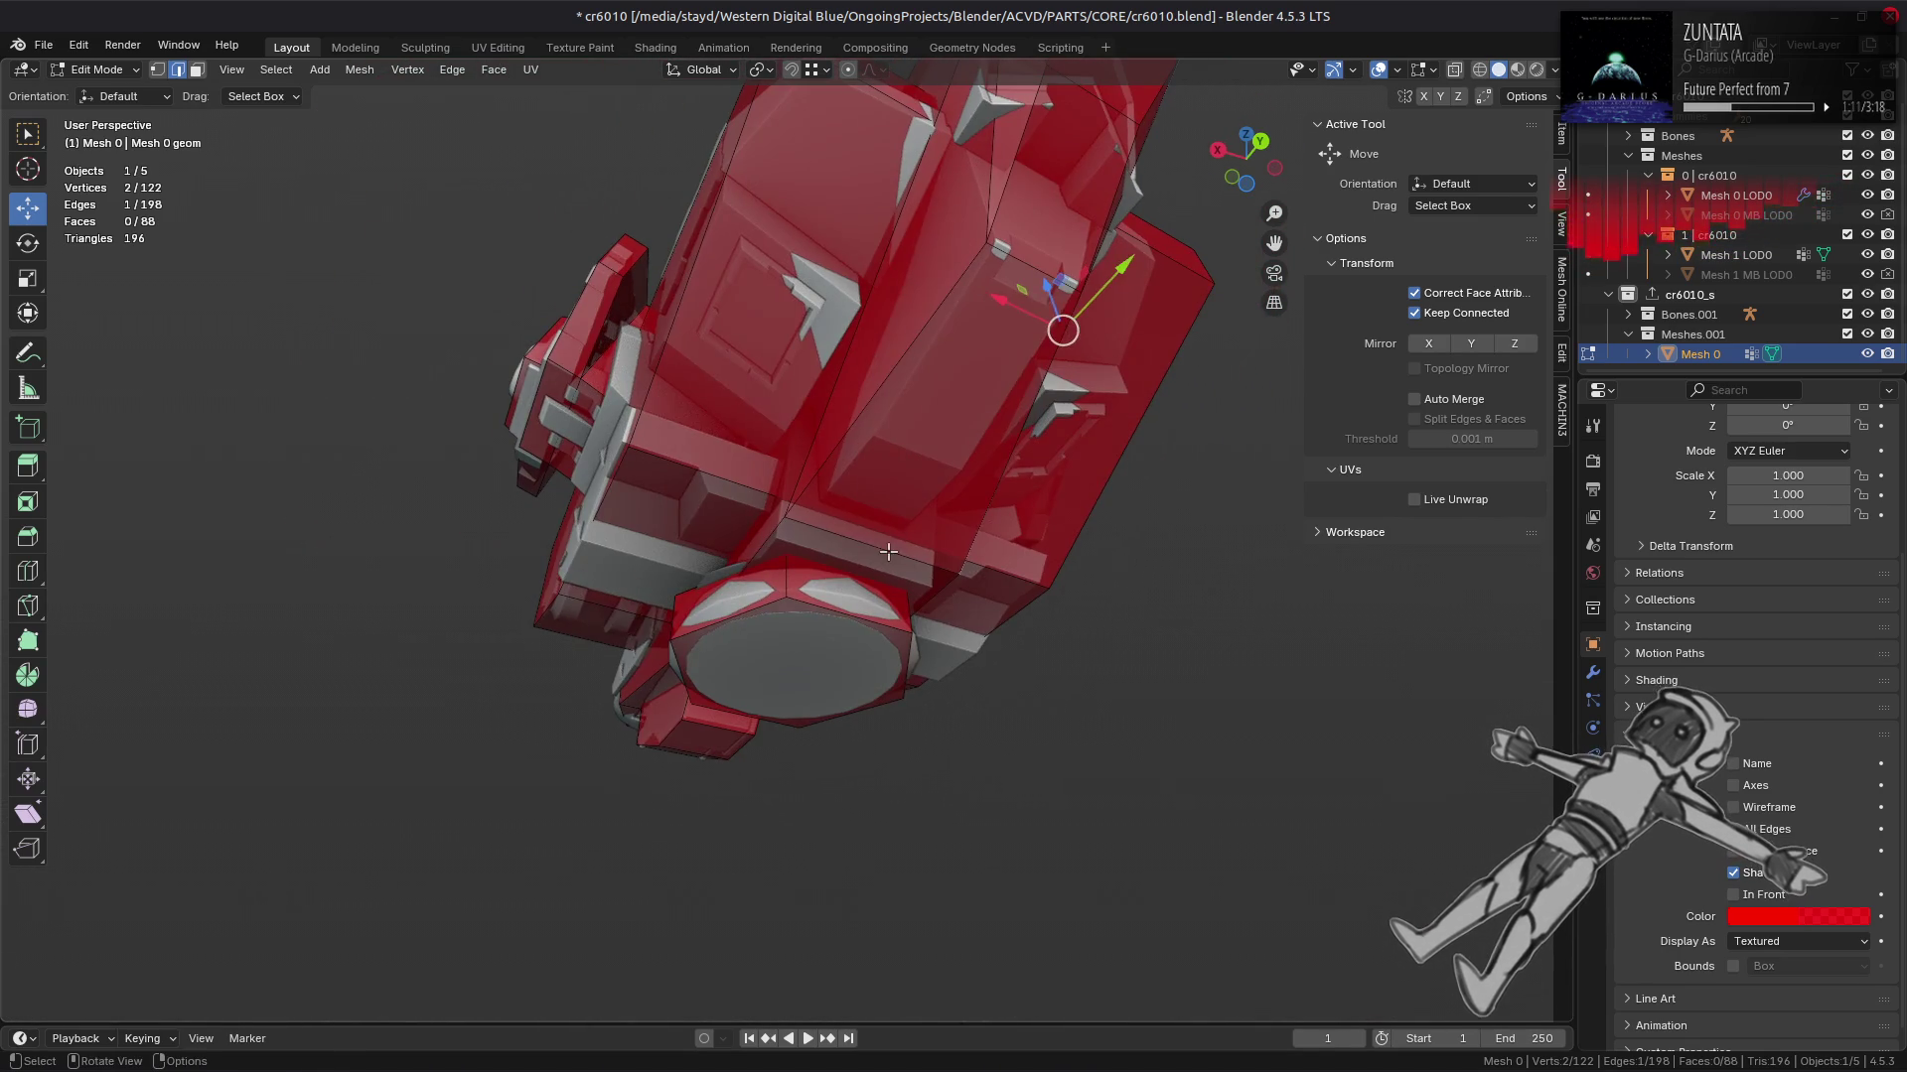
{"action": "type", "text": "x"}
{"action": "type", "text": ".78"}
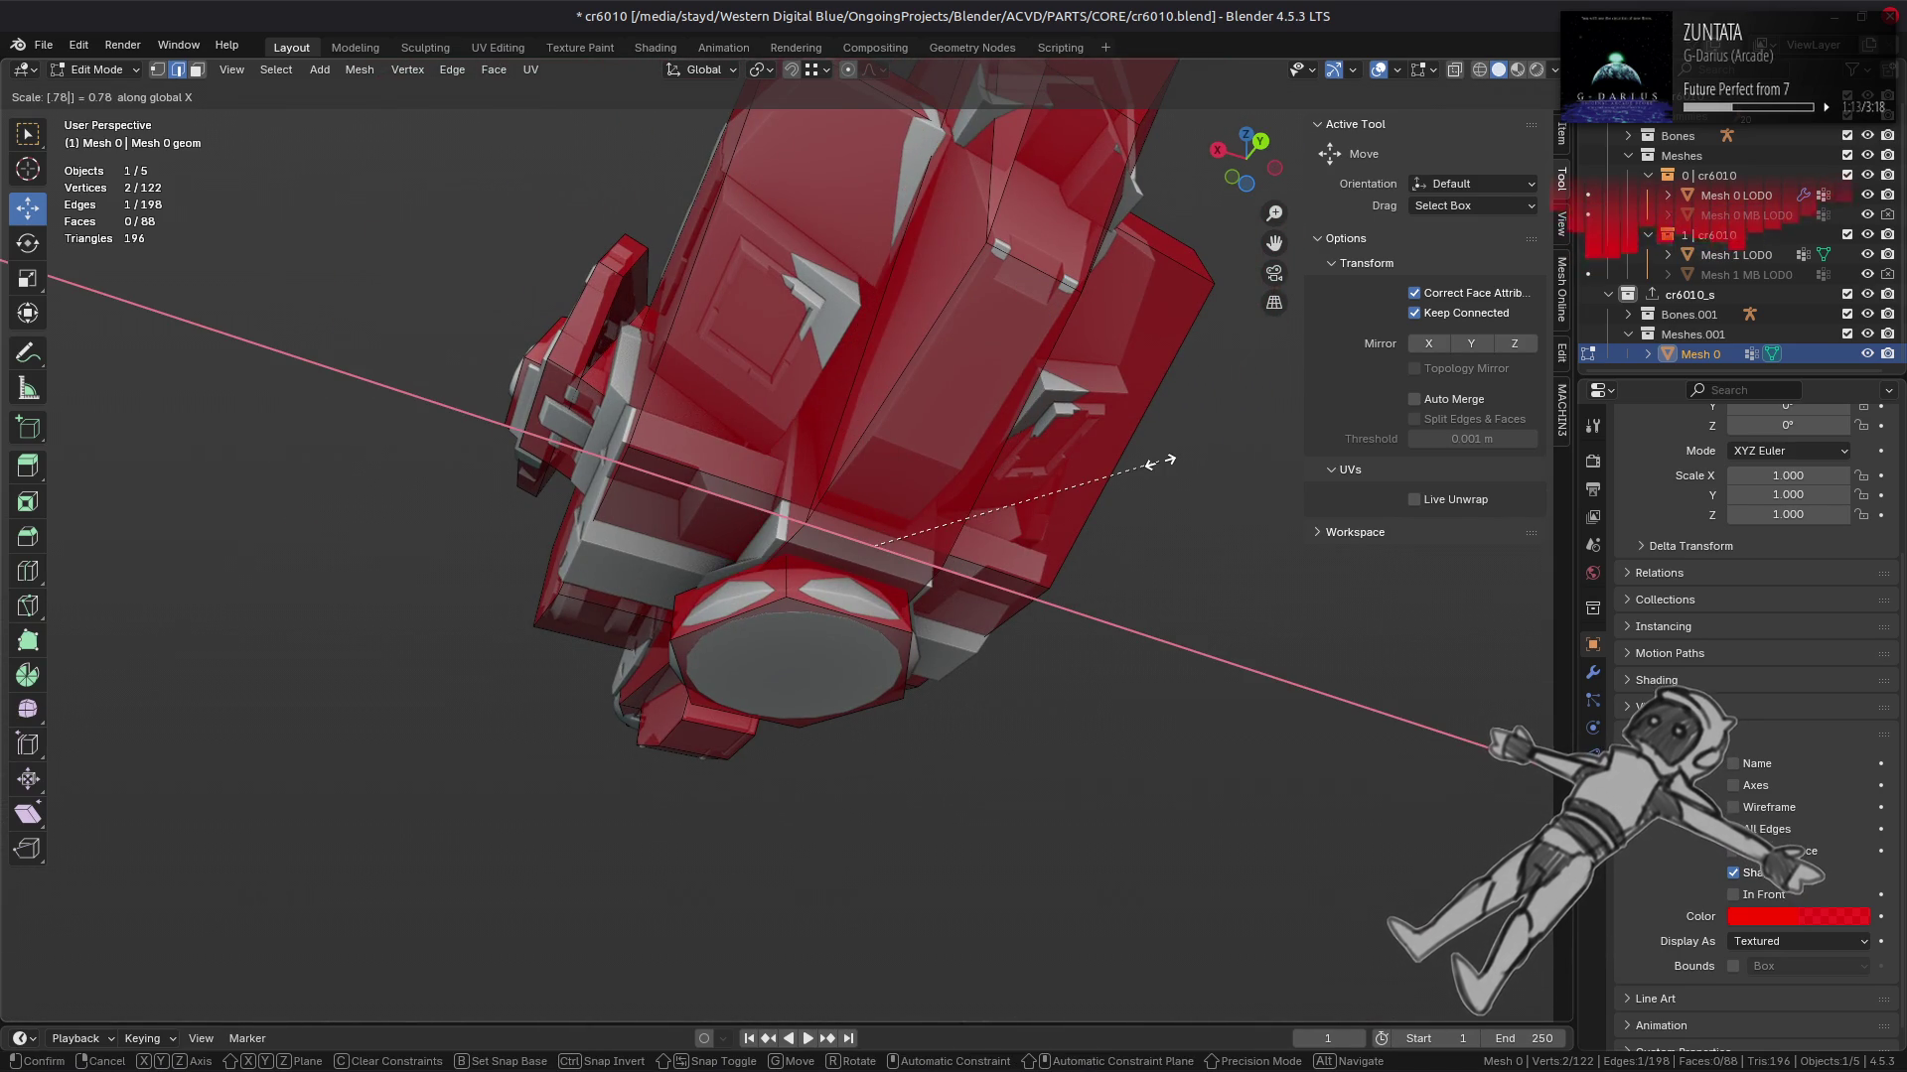
{"action": "key", "text": "Return"}
{"action": "left_click_drag", "start_coordinate": [1158, 462], "coordinate": [983, 546]}
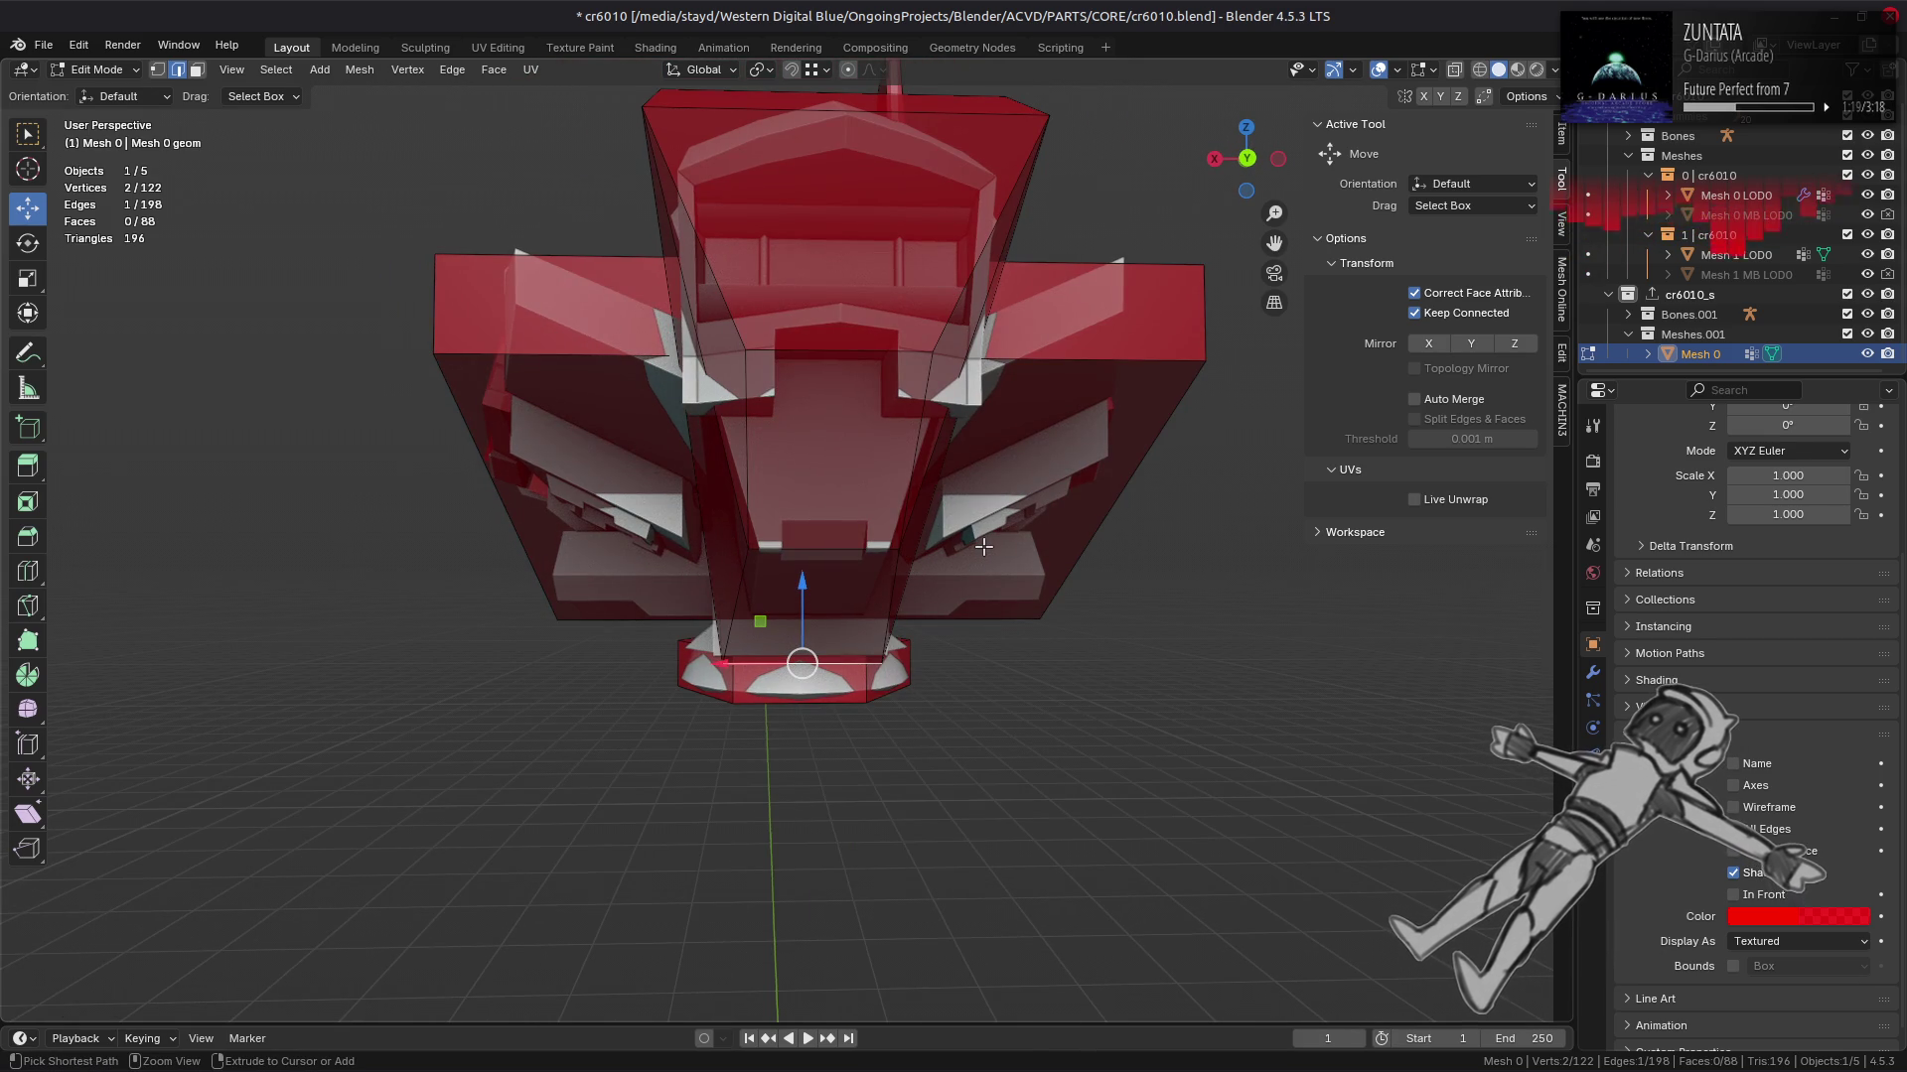
{"action": "left_click_drag", "start_coordinate": [983, 546], "coordinate": [961, 549]}
{"action": "left_click_drag", "start_coordinate": [965, 471], "coordinate": [1062, 650]}
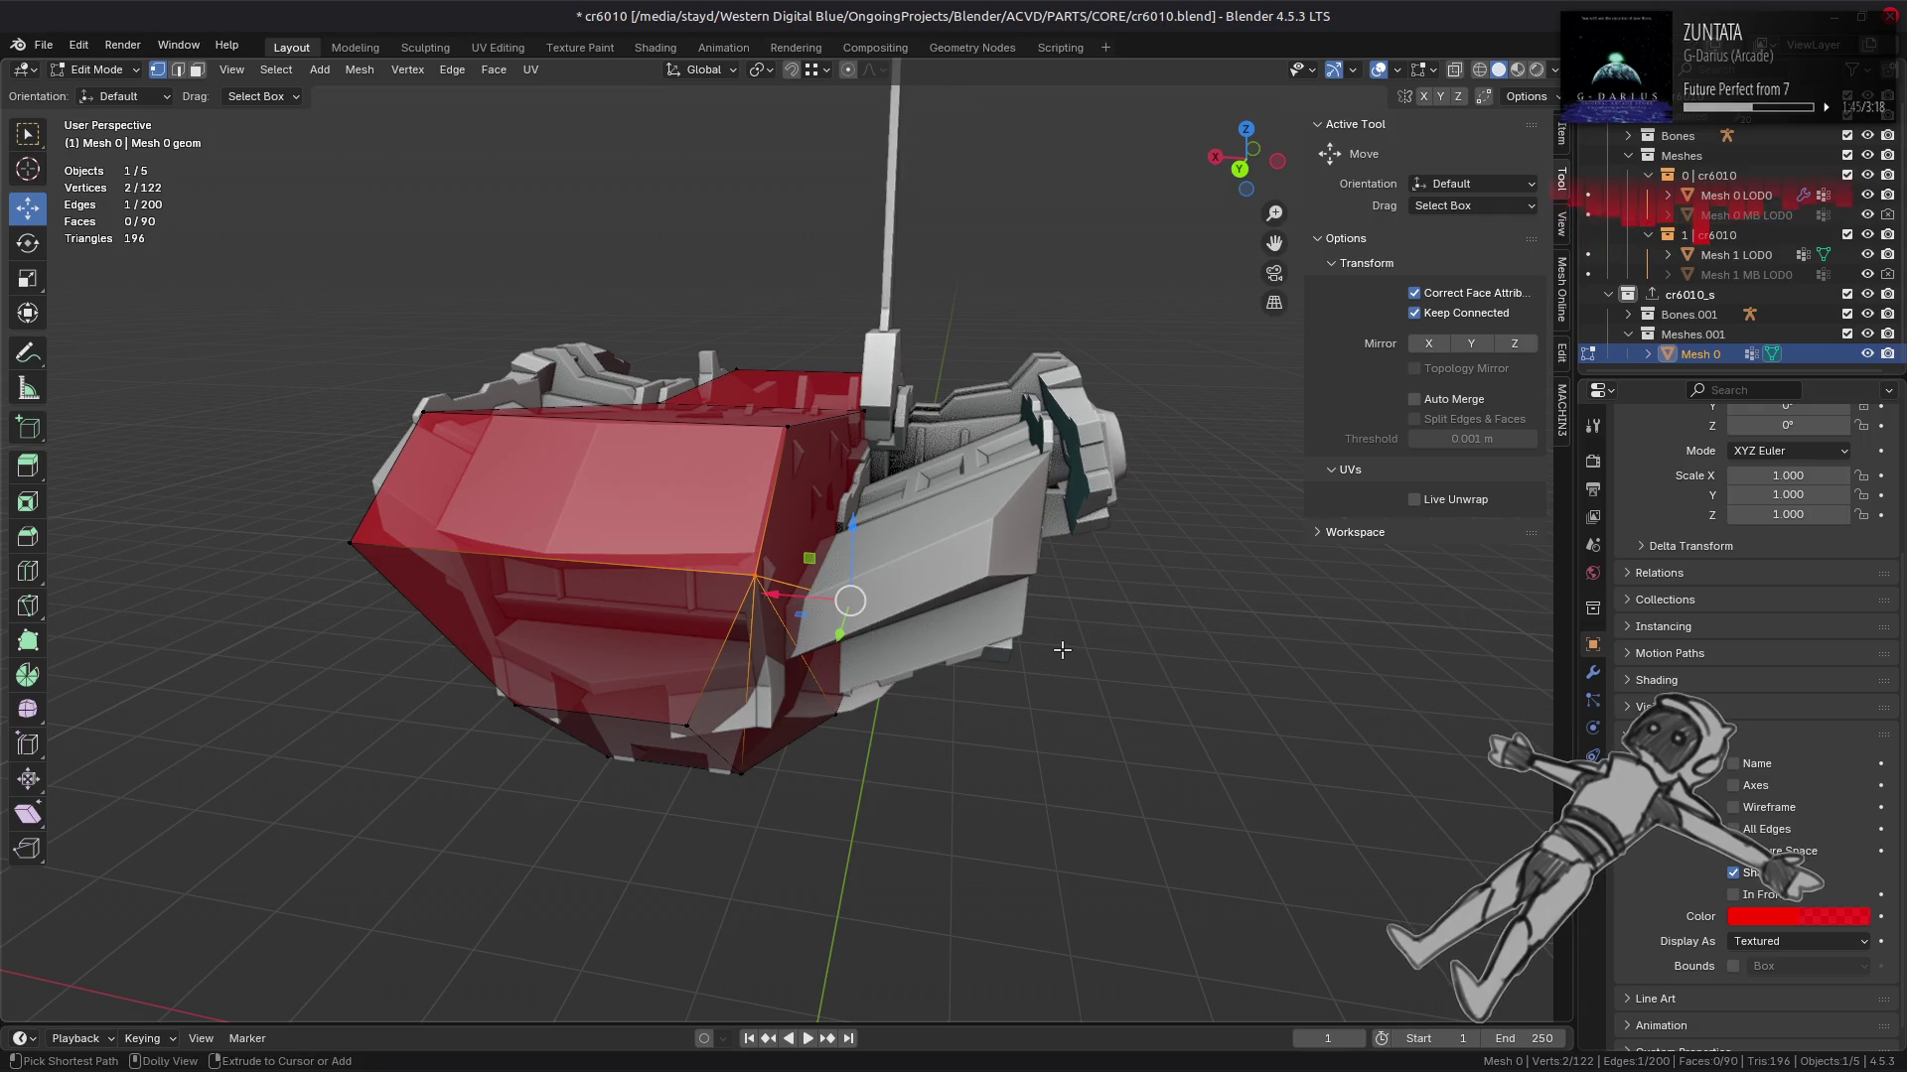
Step: Reveal the hidden cage geometry and select the whole cage
{"action": "key", "text": "alt+h"}
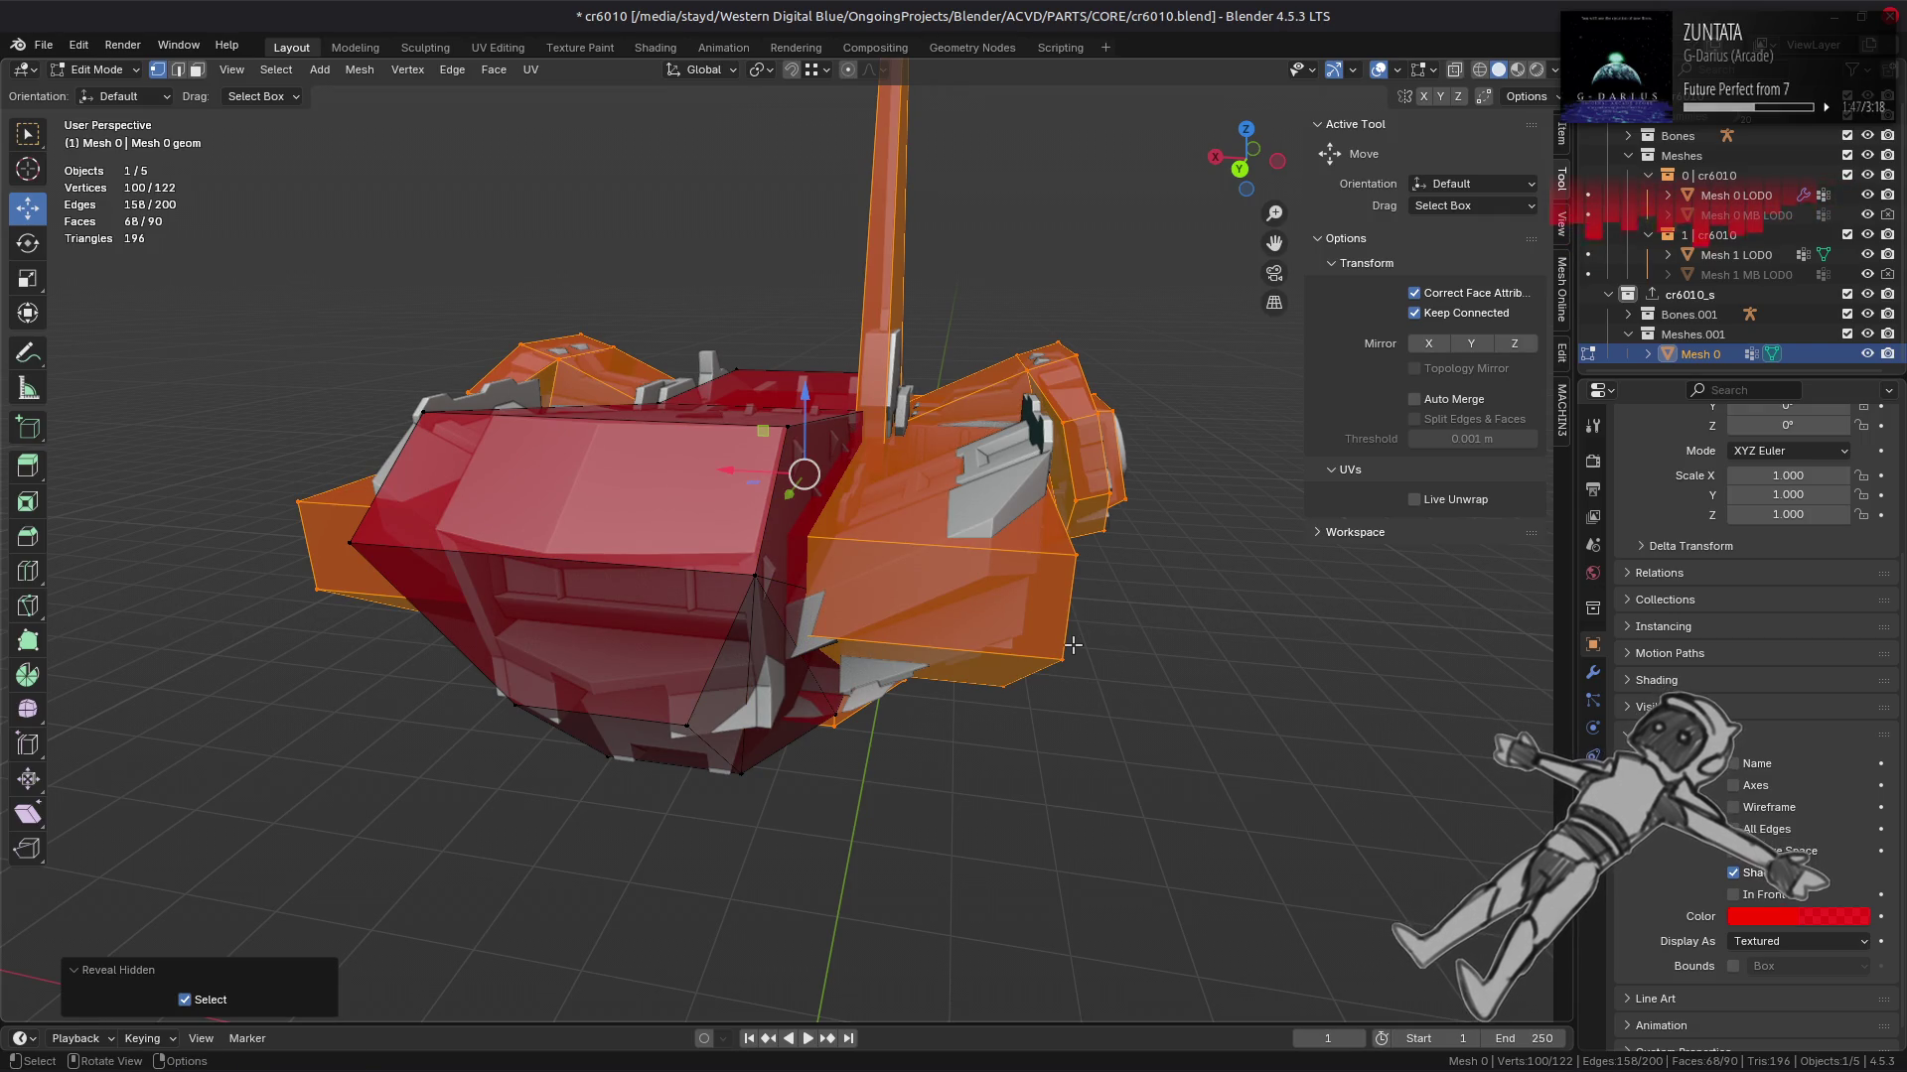
{"action": "key", "text": "alt+a"}
{"action": "key", "text": "a"}
{"action": "left_click_drag", "start_coordinate": [1078, 647], "coordinate": [780, 452]}
Step: Vertex-slide a bottom edge of the red cage to a new position
{"action": "key", "text": "2"}
{"action": "left_click", "coordinate": [936, 629]}
{"action": "scroll", "scroll_direction": "up", "scroll_amount": 3}
{"action": "key", "text": "shift+v"}
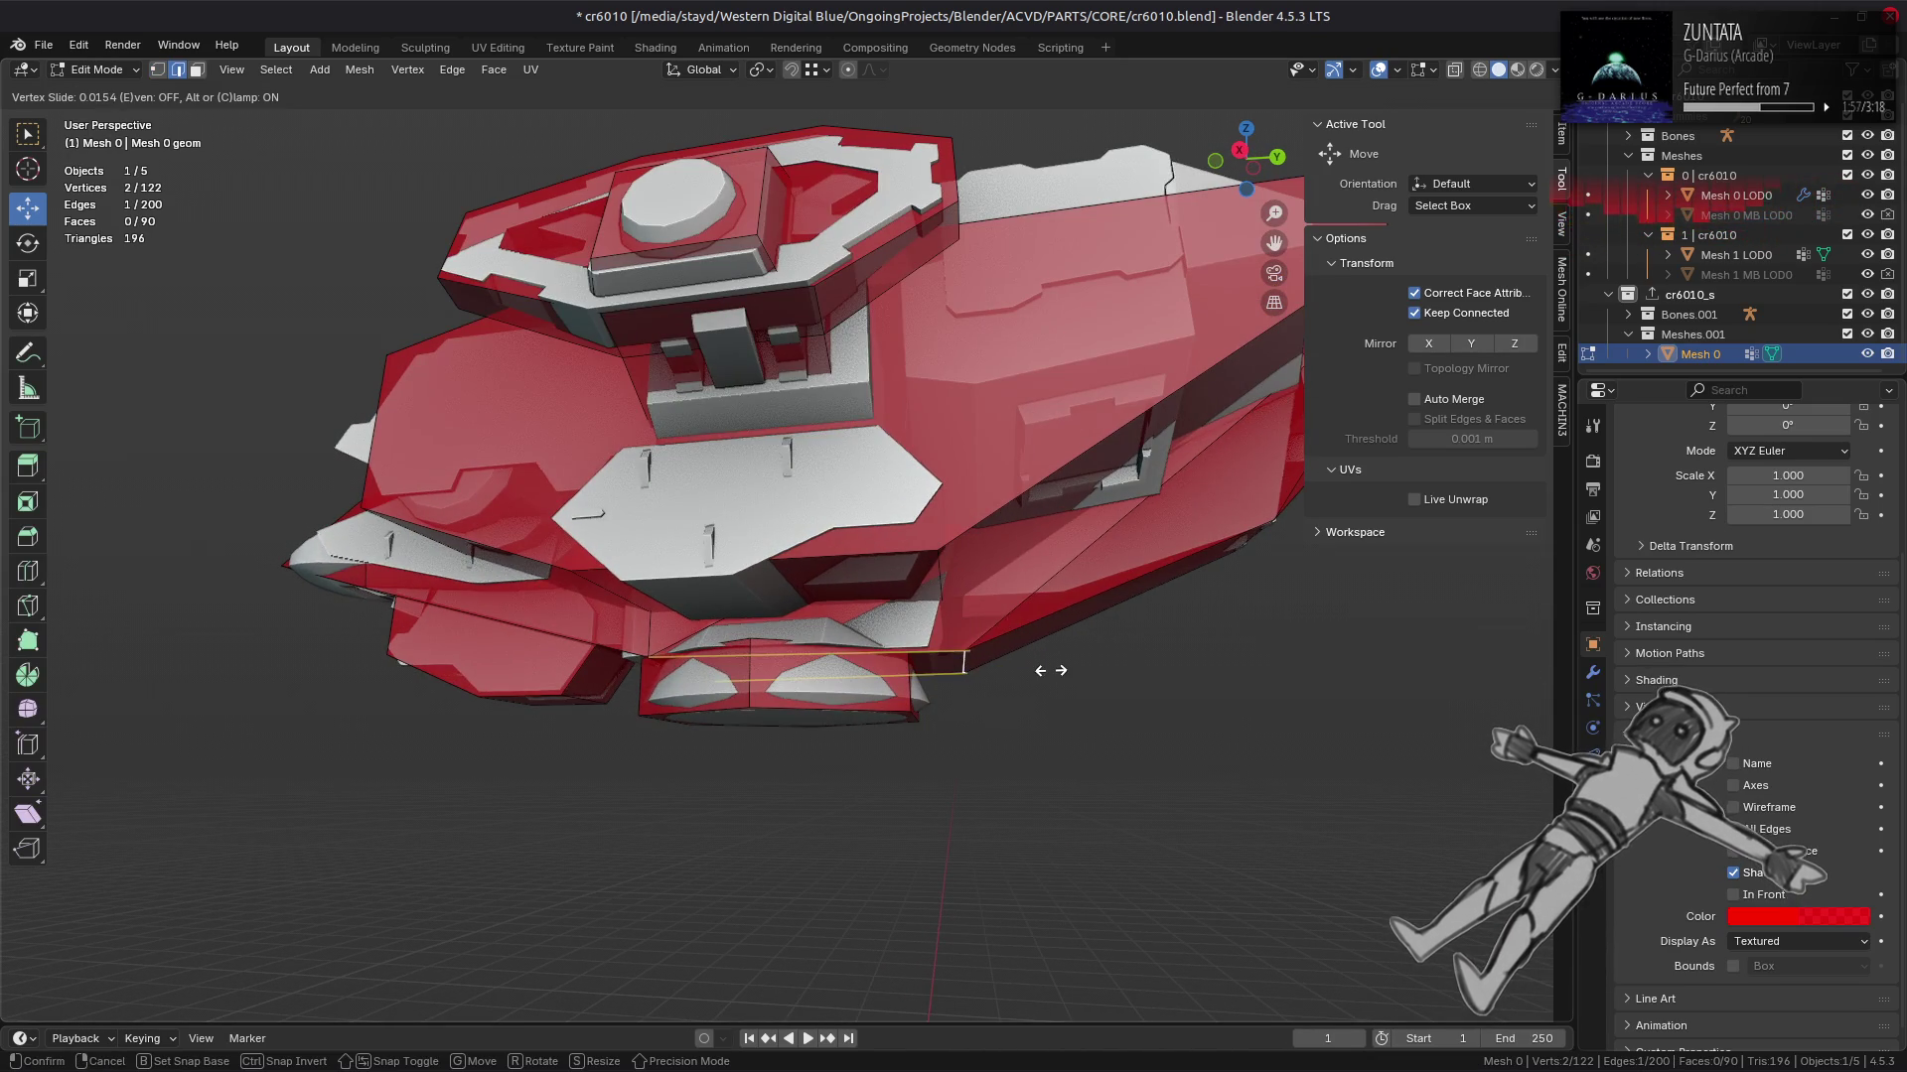
{"action": "left_click", "coordinate": [1022, 672]}
{"action": "left_click_drag", "start_coordinate": [1022, 672], "coordinate": [1083, 592]}
Step: Move another cage edge back along Y to tighten the front around the ship
{"action": "key", "text": "a"}
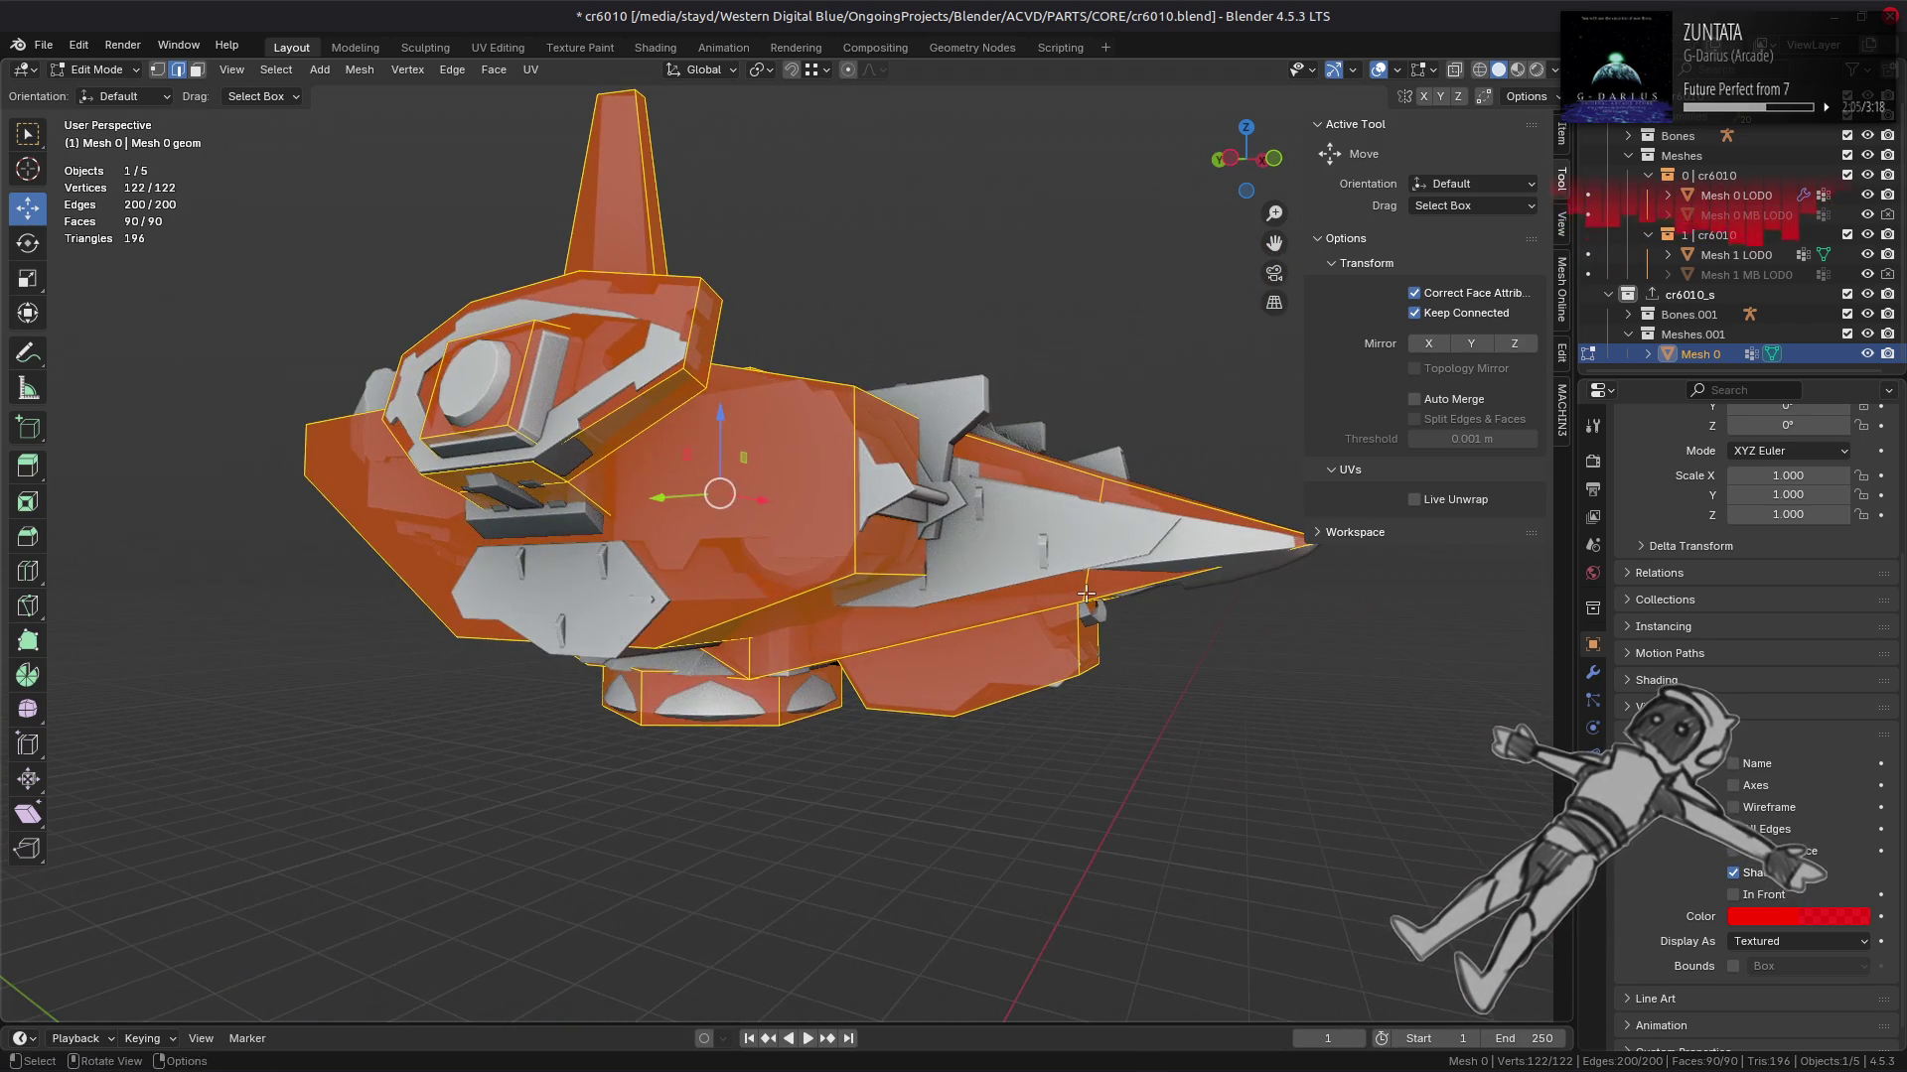
{"action": "scroll", "scroll_direction": "up", "scroll_amount": 3}
{"action": "key", "text": "alt+a"}
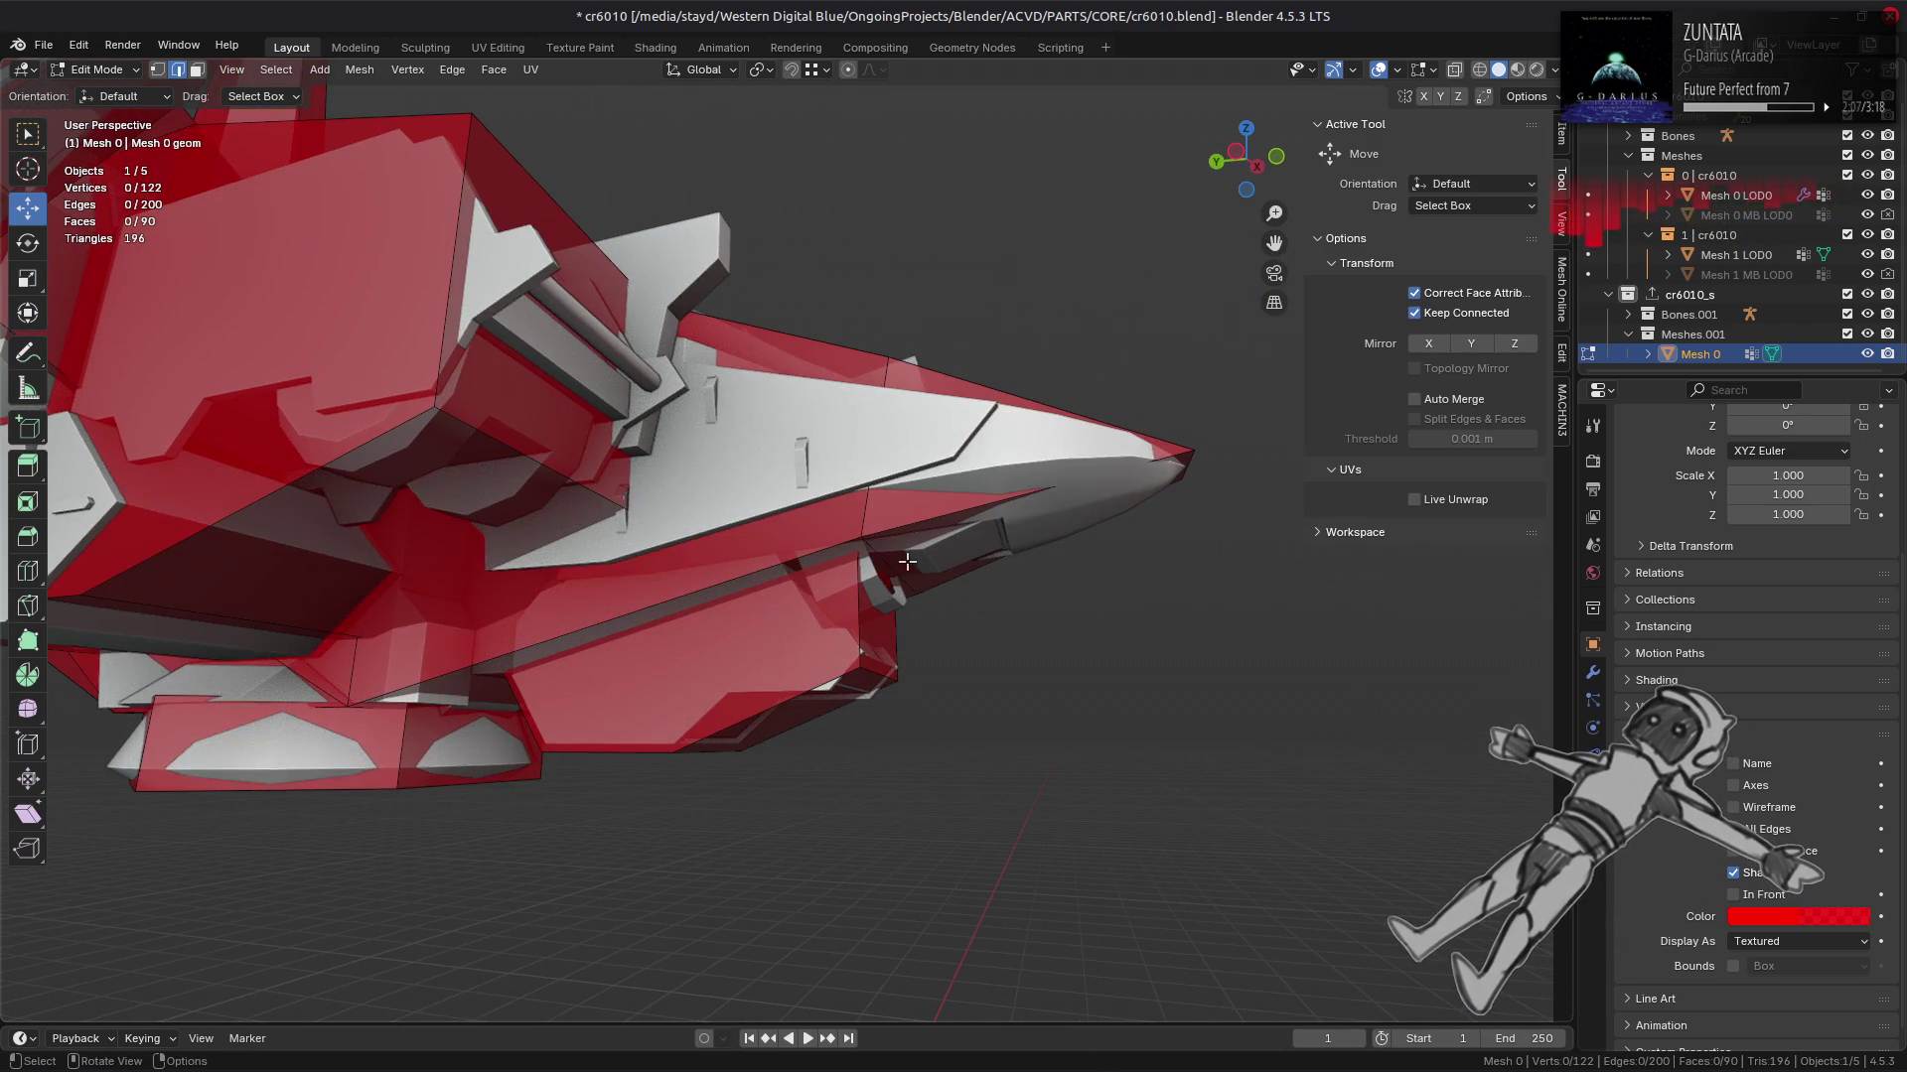
{"action": "left_click_drag", "start_coordinate": [937, 565], "coordinate": [783, 605]}
{"action": "left_click_drag", "start_coordinate": [825, 589], "coordinate": [873, 587]}
{"action": "left_click_drag", "start_coordinate": [872, 587], "coordinate": [556, 487]}
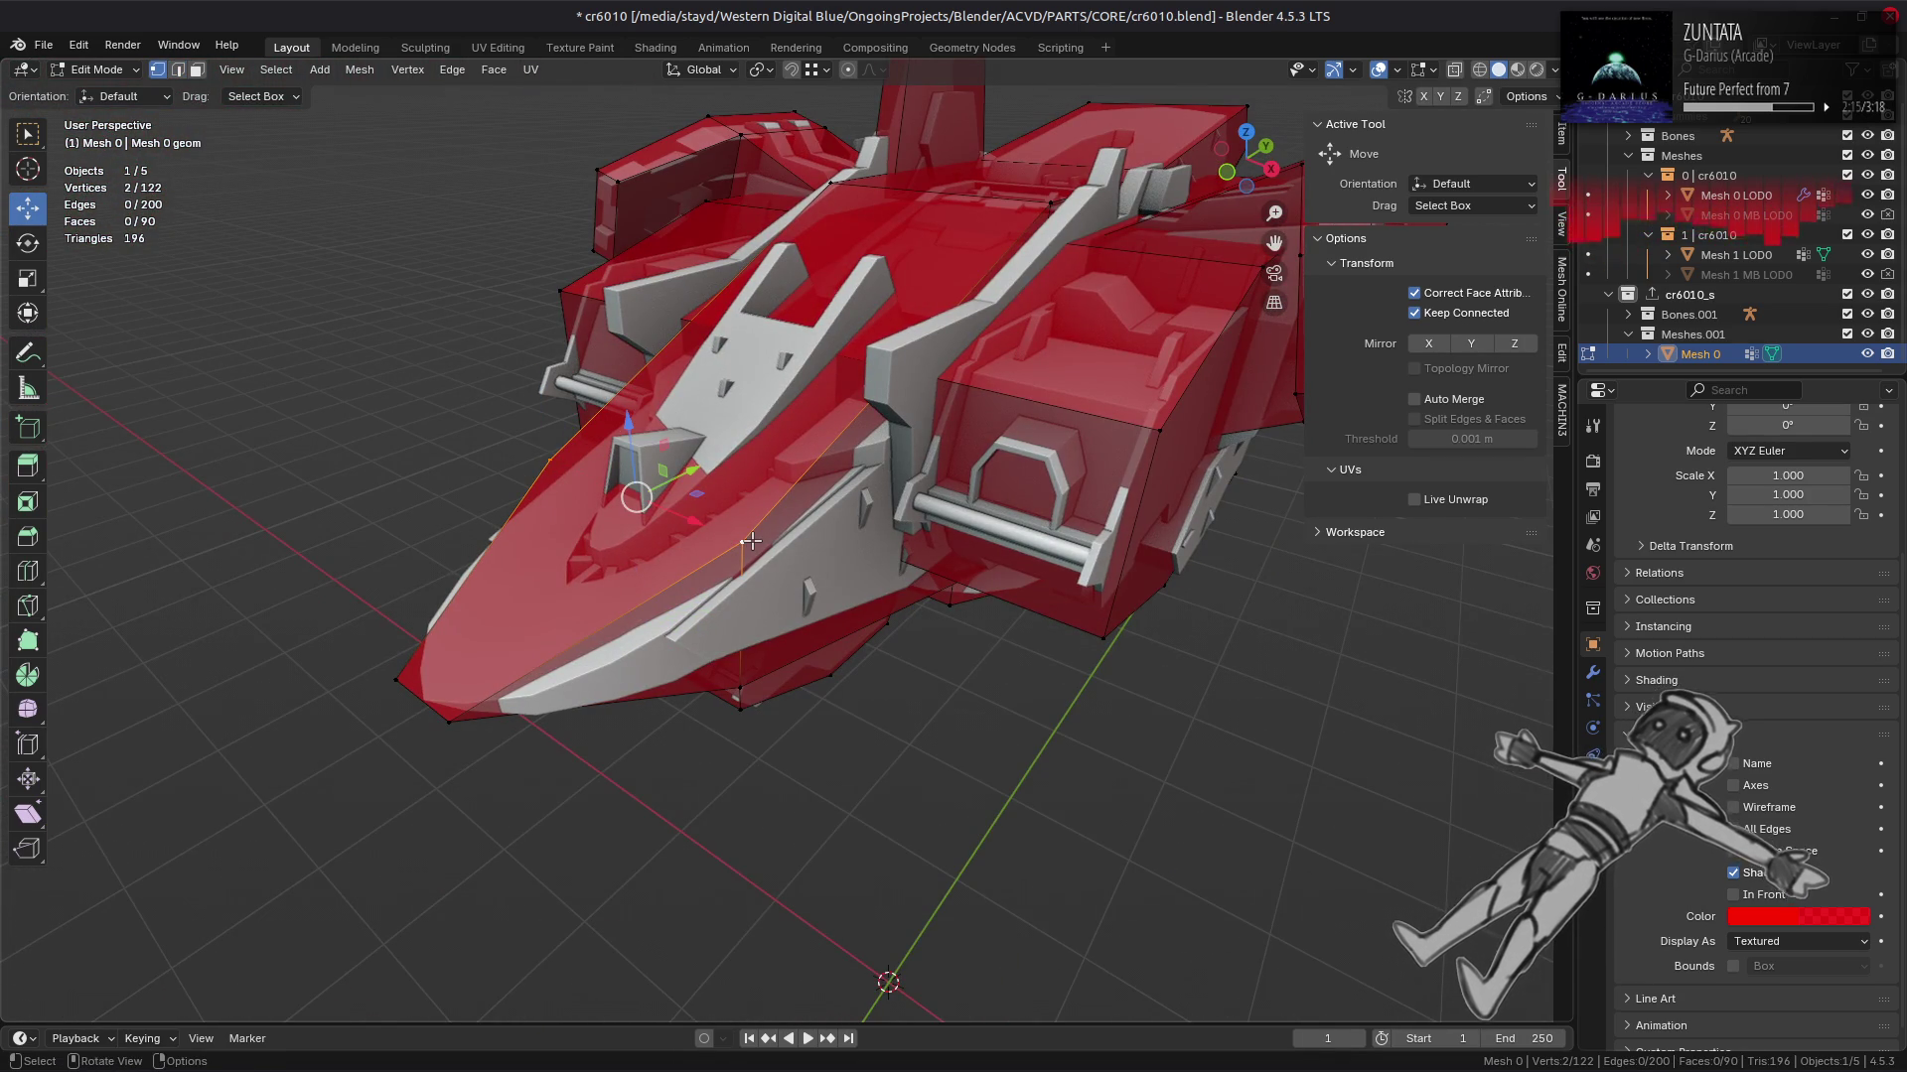
{"action": "left_click_drag", "start_coordinate": [752, 541], "coordinate": [851, 507]}
{"action": "key", "text": "a"}
{"action": "key", "text": "alt+a"}
Step: Slide the selected cross edge along the cage, then frame the whole cage
{"action": "key", "text": "2"}
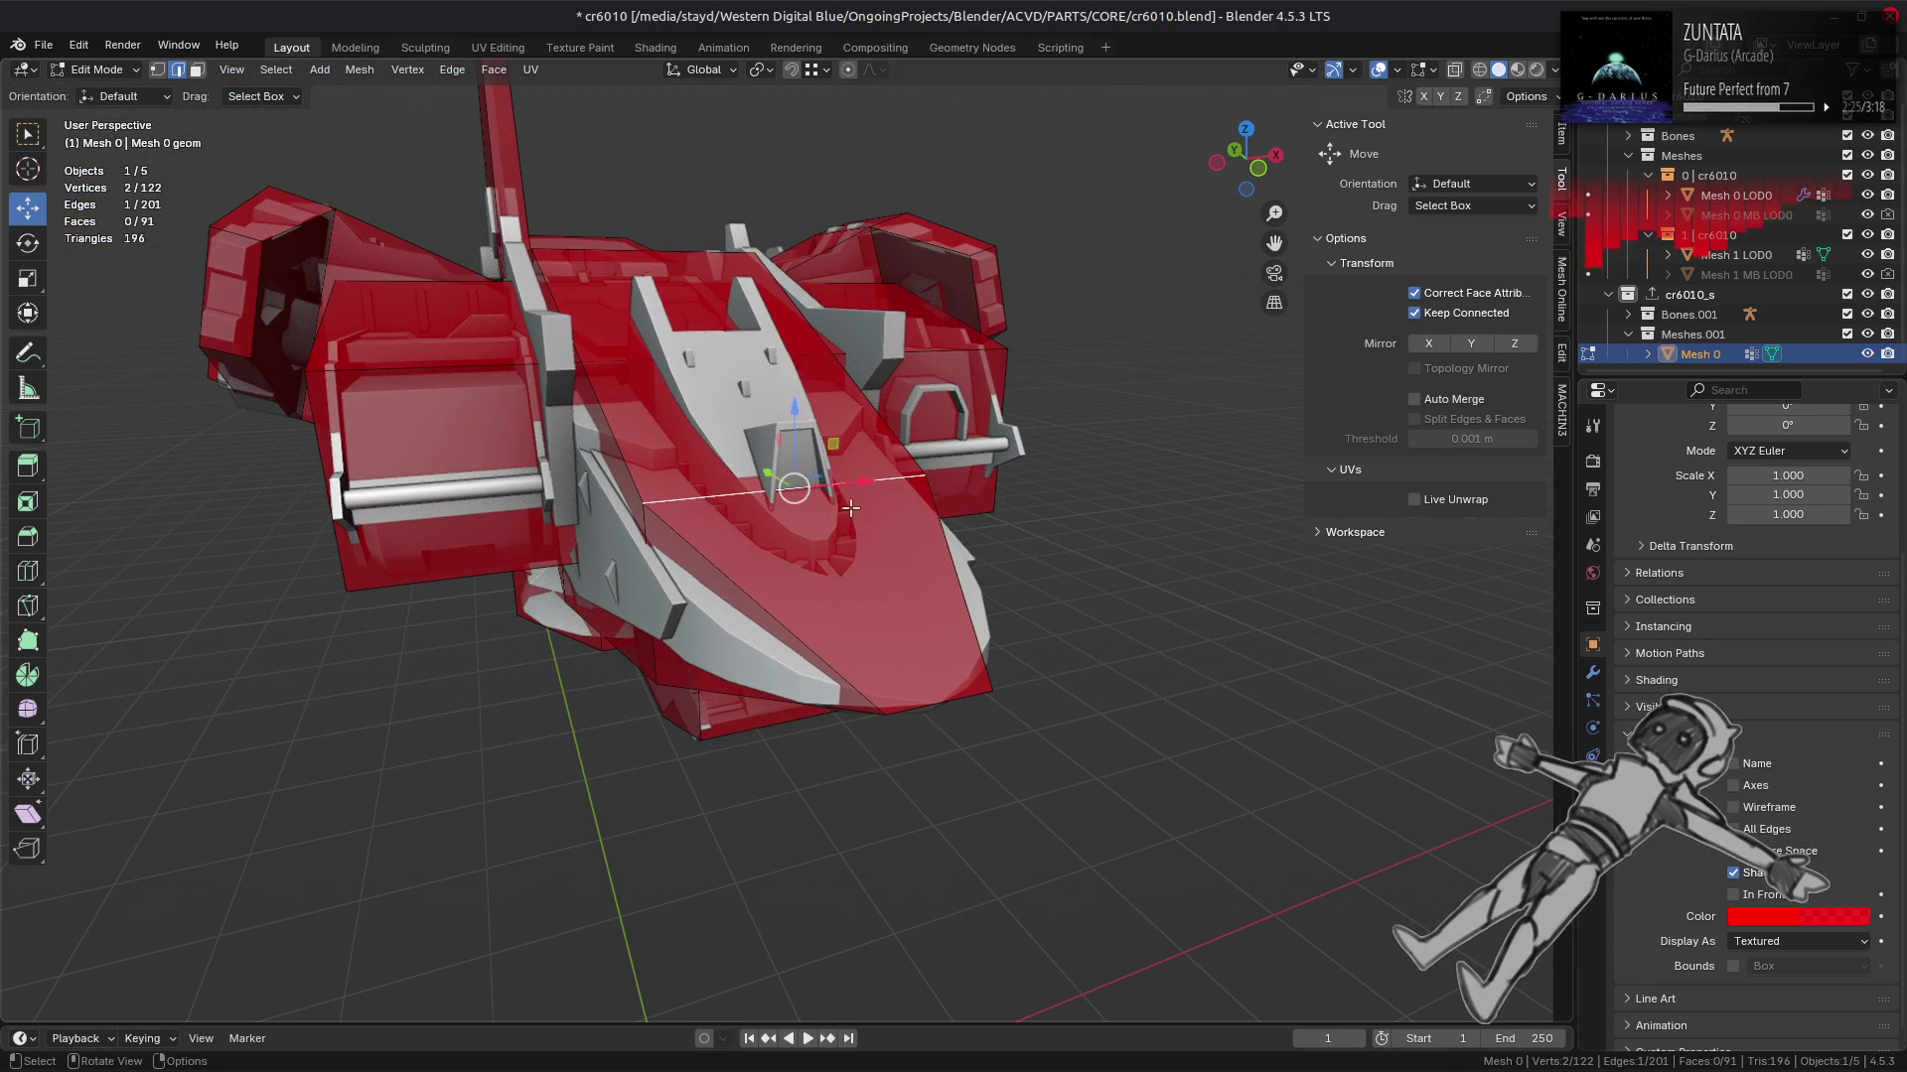
{"action": "key", "text": "shift+v"}
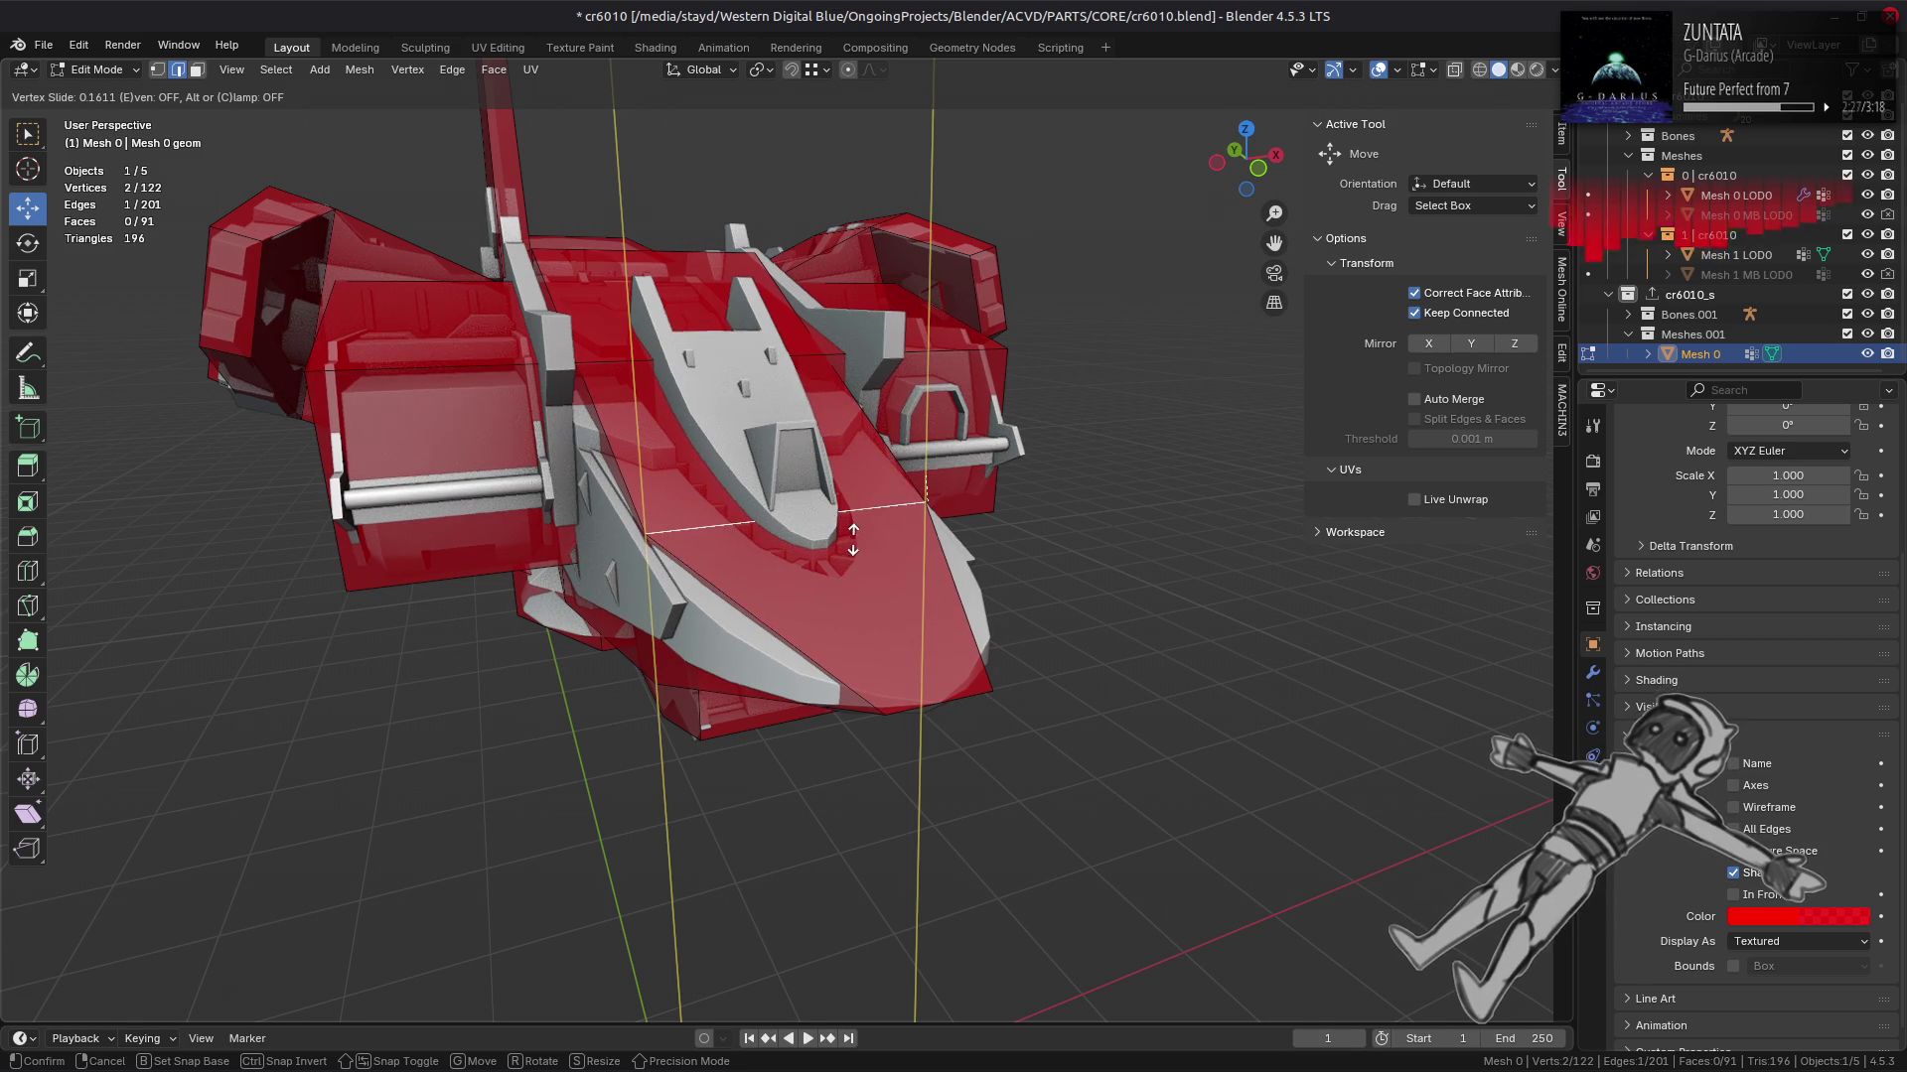
{"action": "left_click", "coordinate": [853, 539]}
{"action": "left_click", "coordinate": [631, 367]}
{"action": "key", "text": "a"}
{"action": "key", "text": "KP_Decimal"}
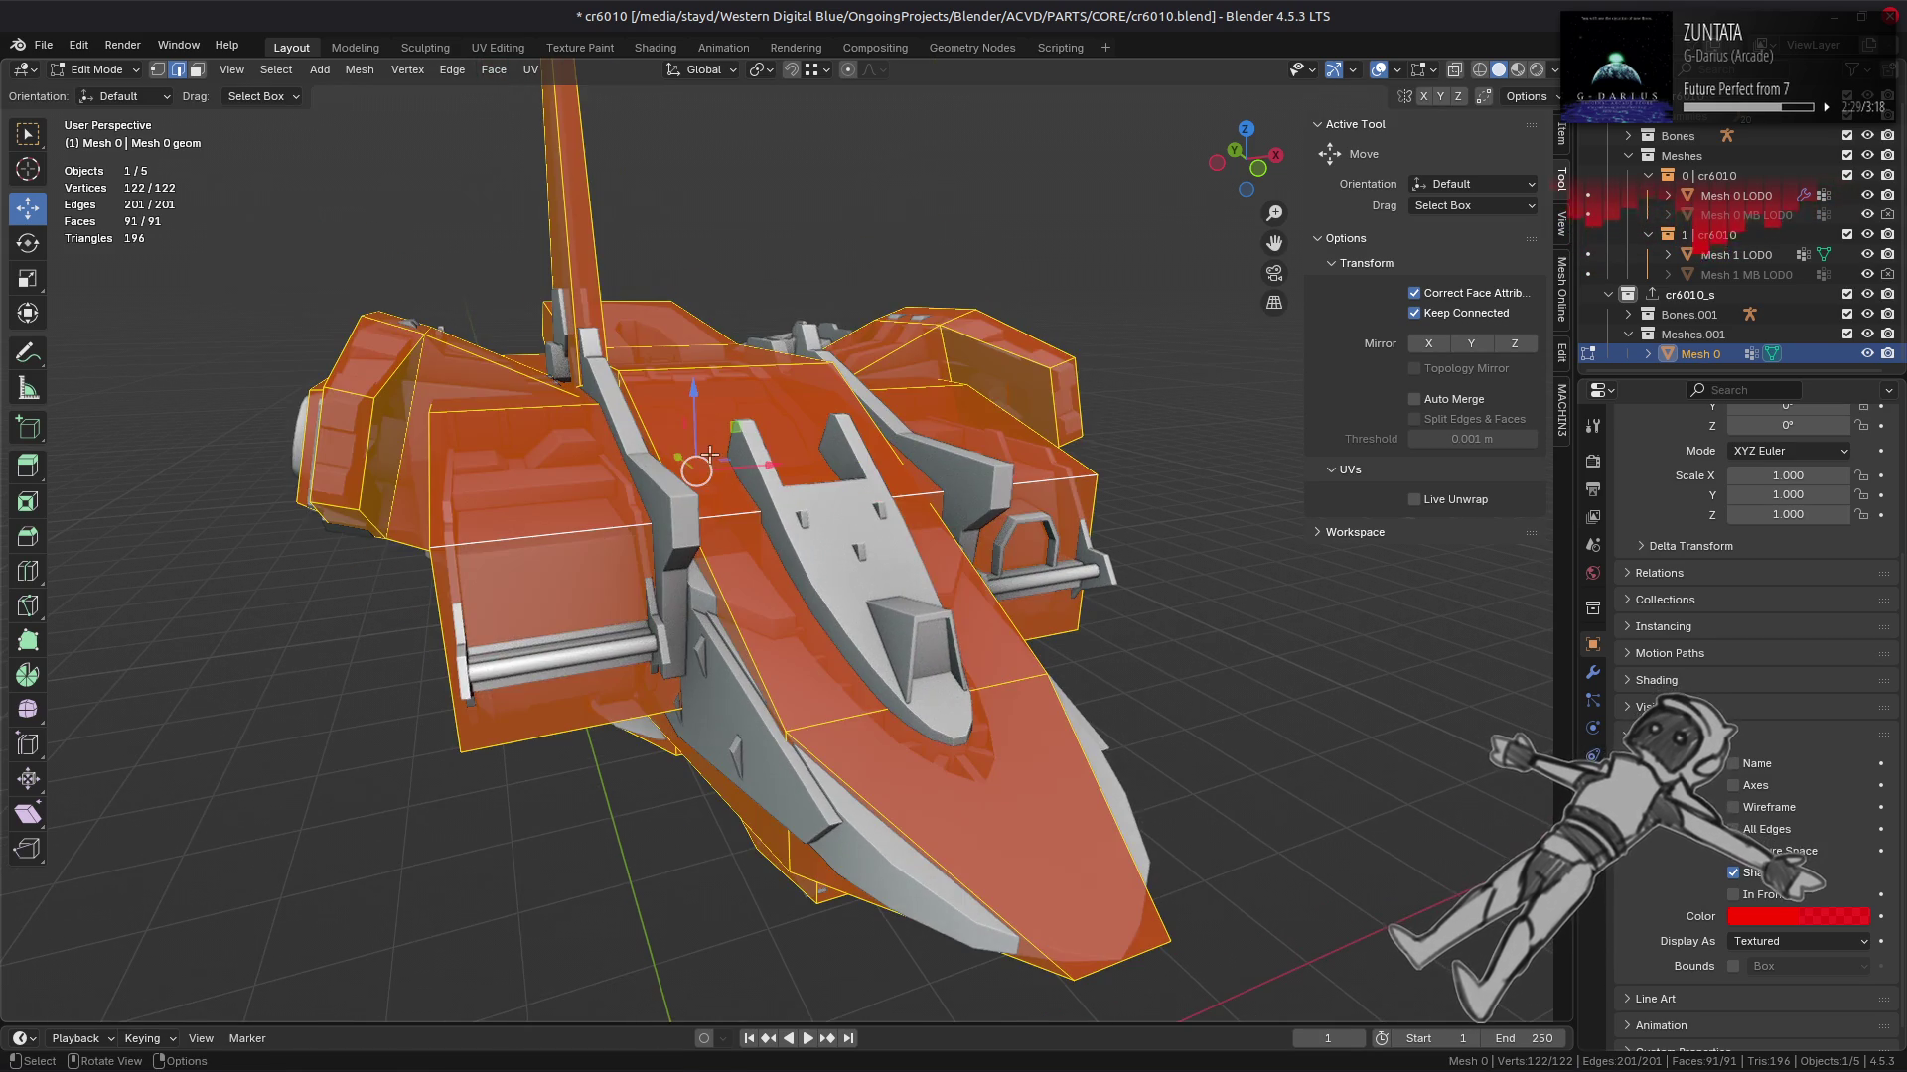
Step: Slide another cross edge past the mesh boundary so it follows the hull
{"action": "left_click", "coordinate": [721, 381]}
{"action": "key", "text": "shift+v"}
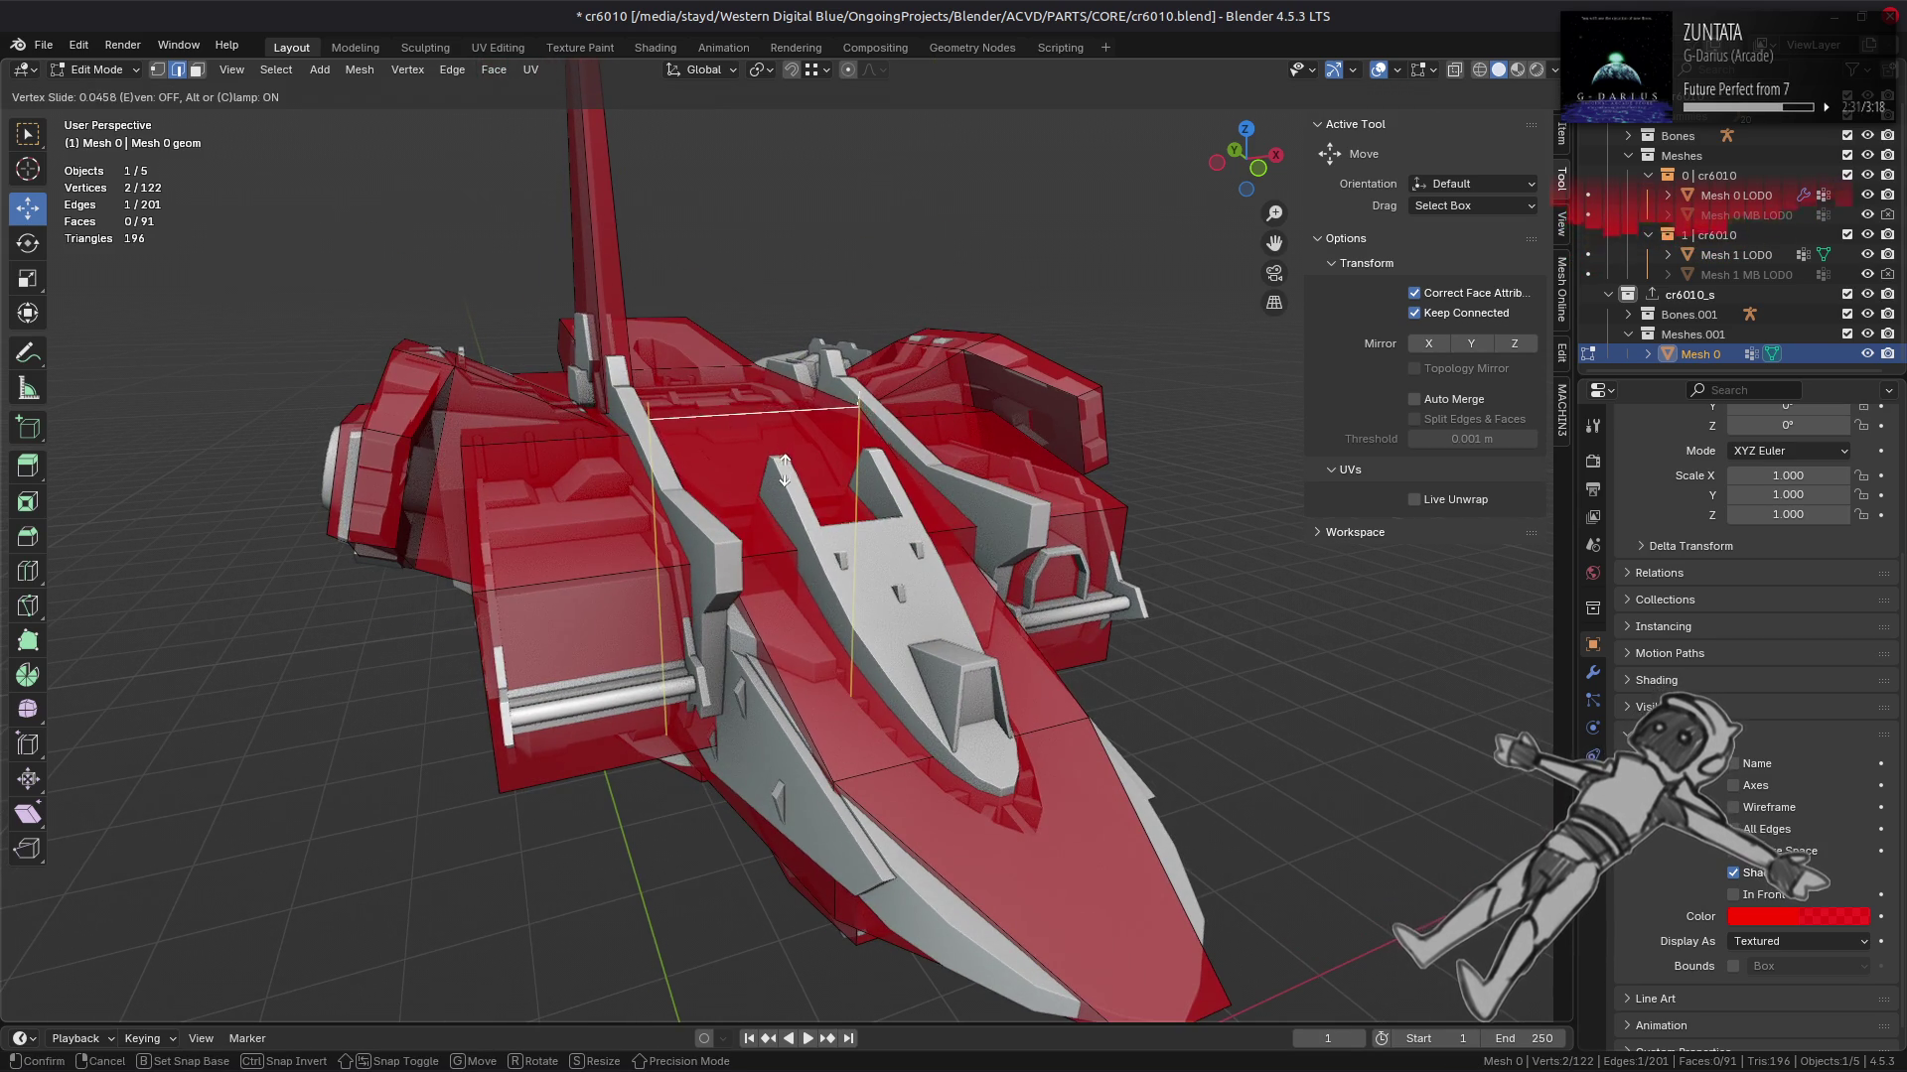
{"action": "key", "text": "c"}
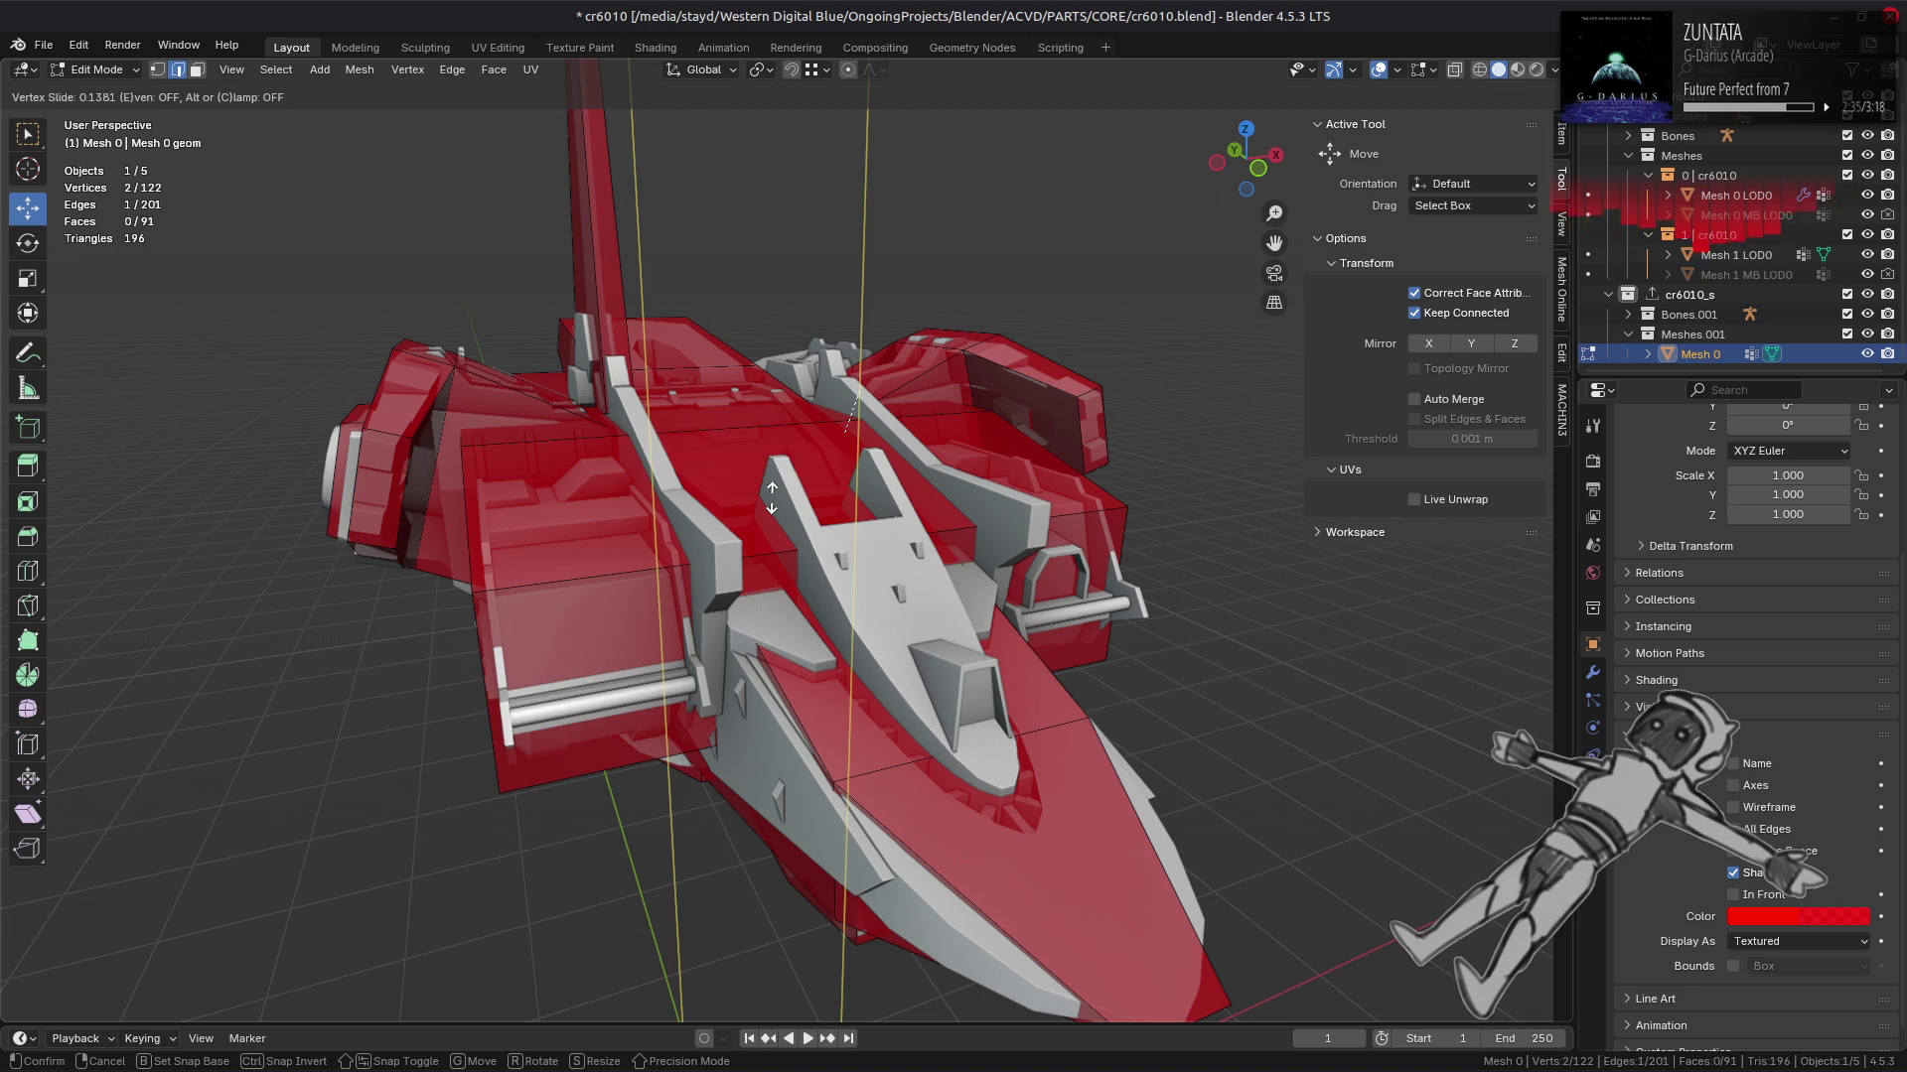
{"action": "left_click", "coordinate": [765, 349]}
{"action": "left_click_drag", "start_coordinate": [766, 350], "coordinate": [502, 601]}
Step: Try Dissolve Edges on the selected edge twice, undoing it each time
{"action": "key", "text": "ctrl+e"}
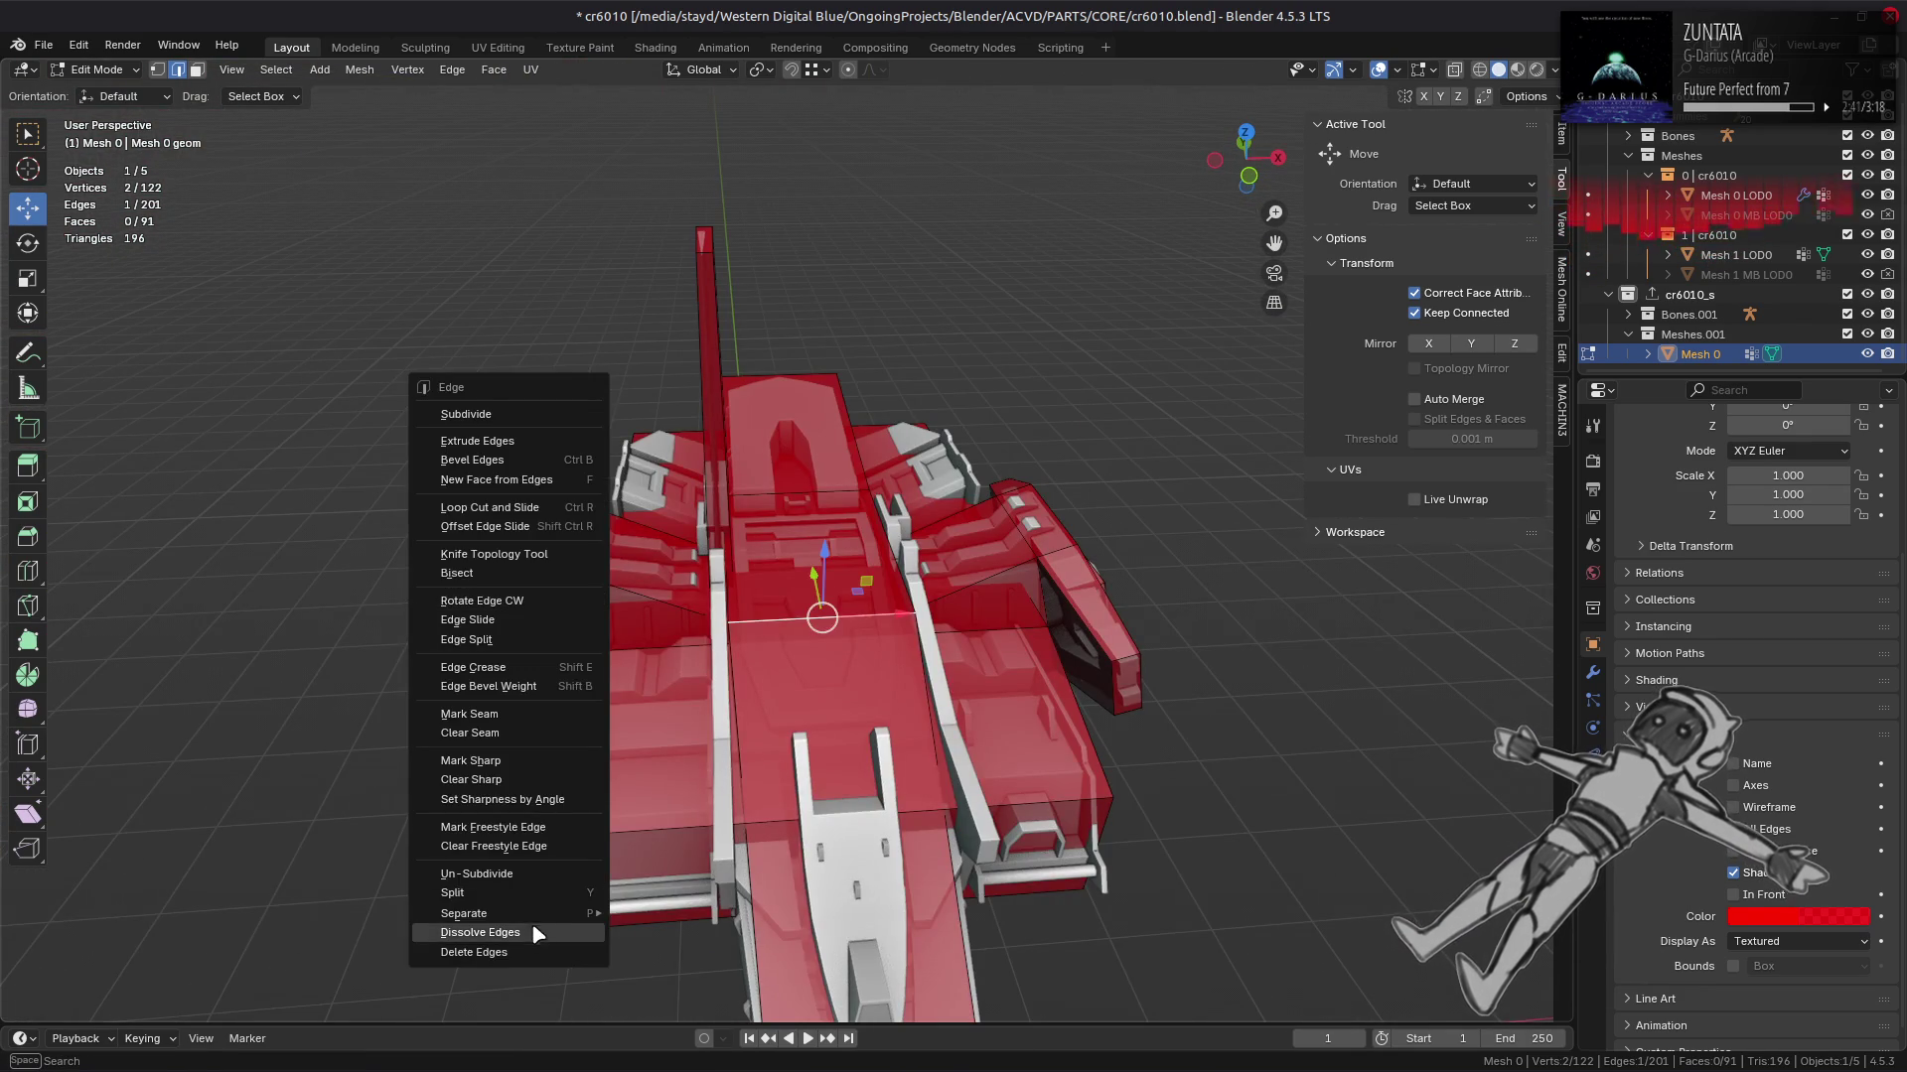
{"action": "left_click", "coordinate": [533, 931]}
{"action": "left_click_drag", "start_coordinate": [644, 805], "coordinate": [671, 531]}
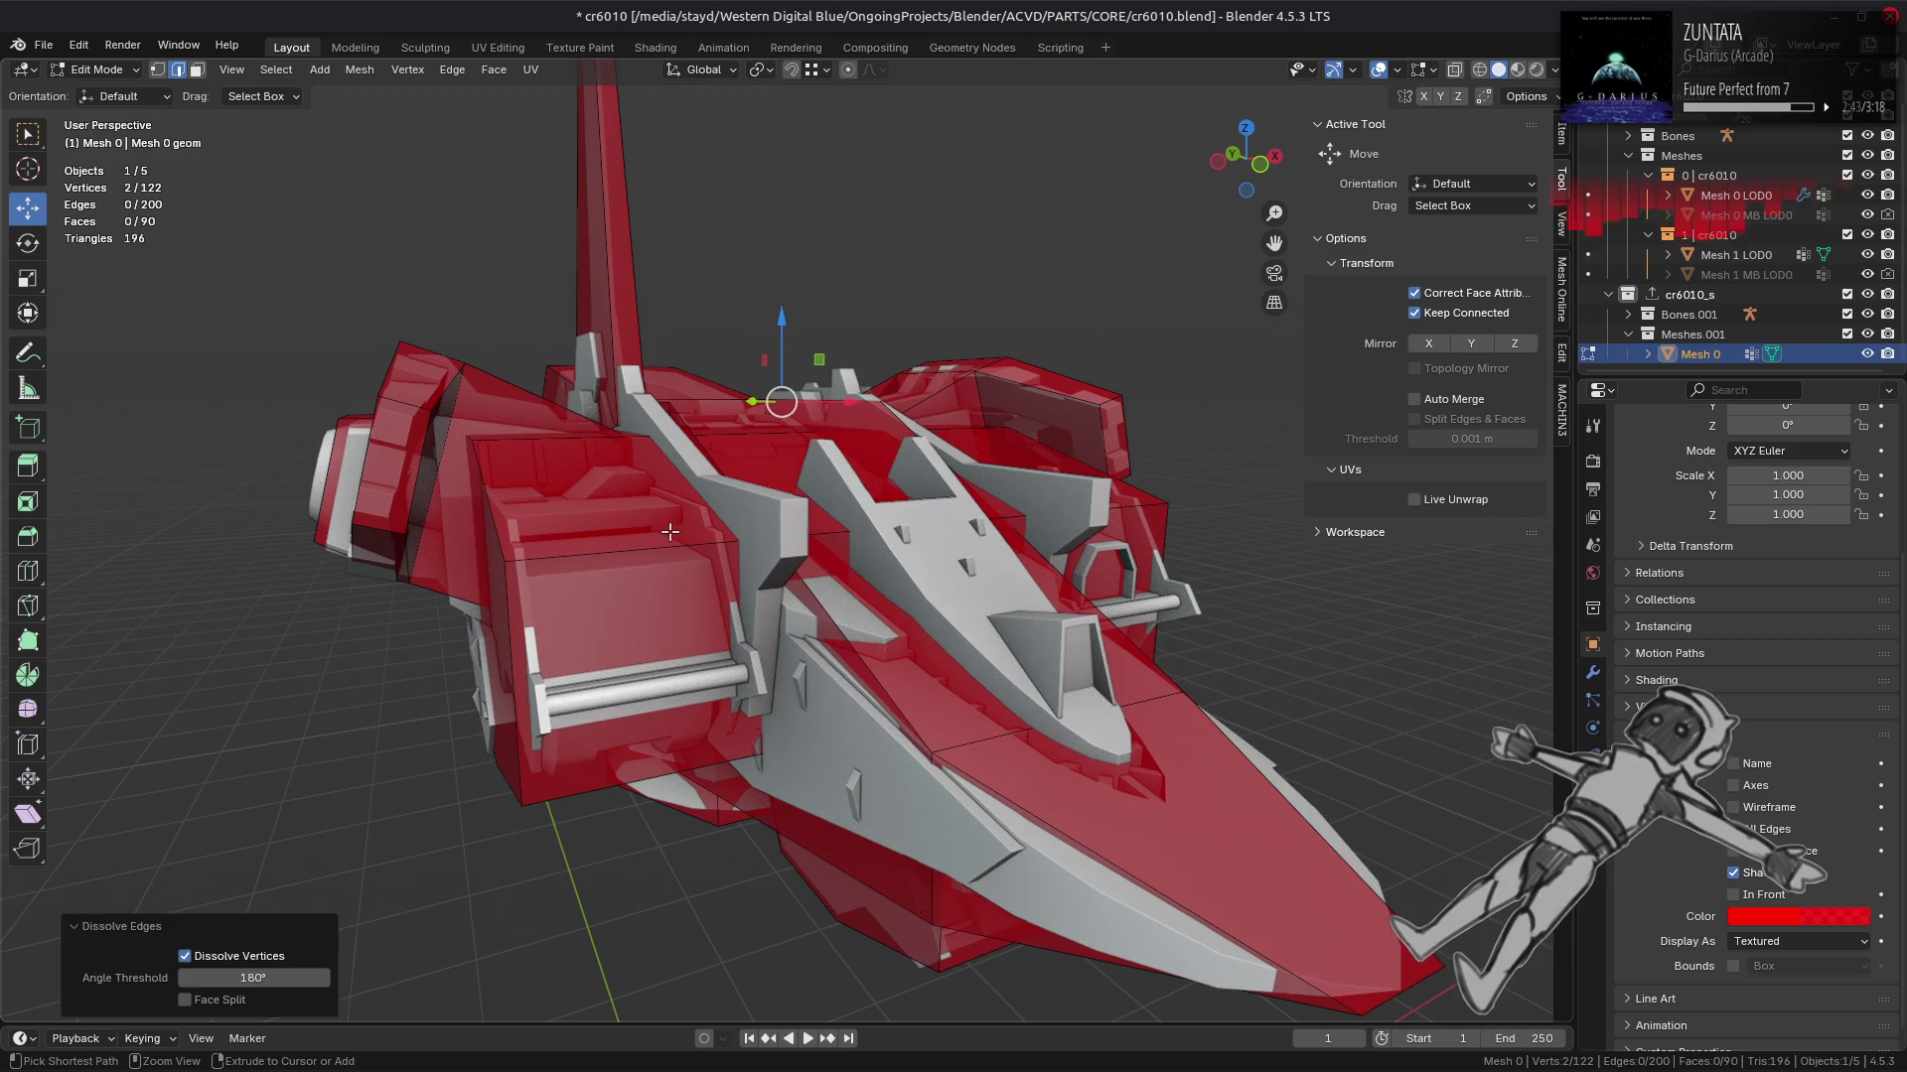
{"action": "key", "text": "ctrl+z"}
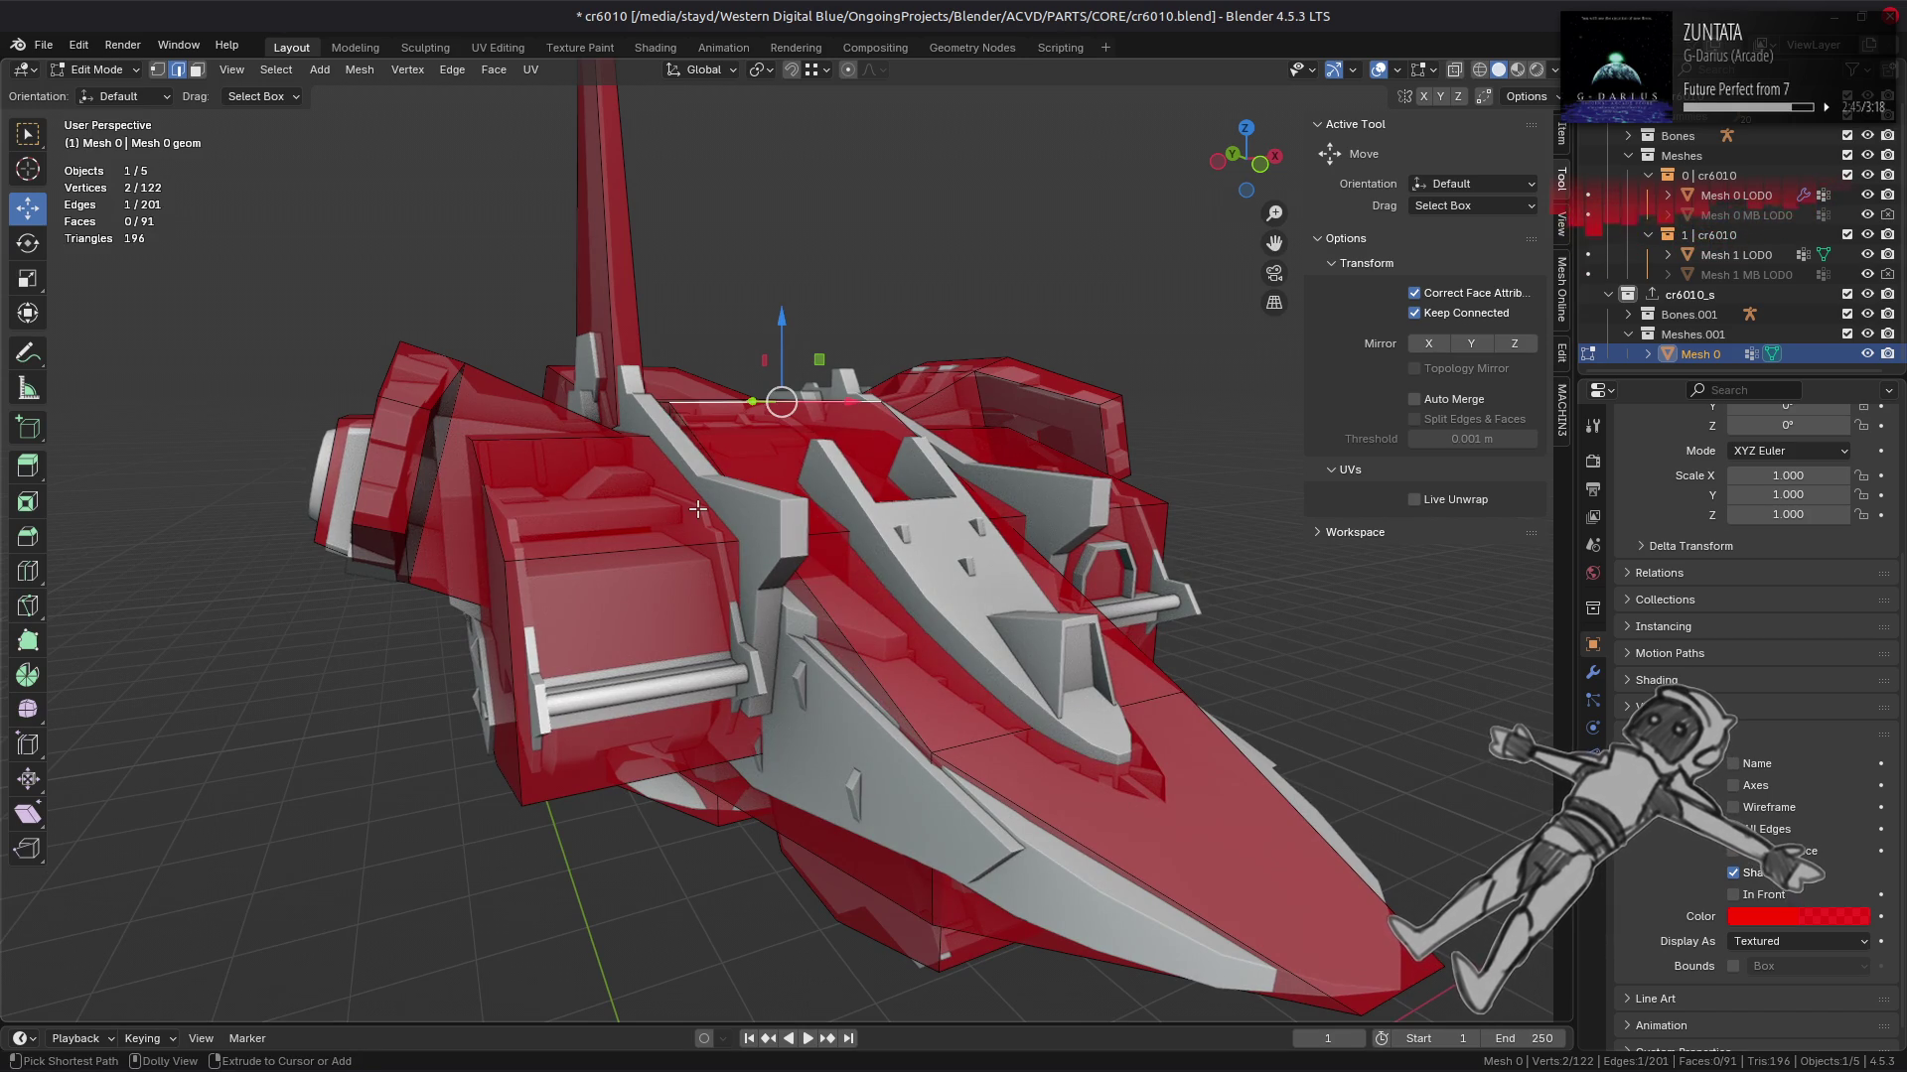
{"action": "key", "text": "ctrl+z"}
{"action": "left_click_drag", "start_coordinate": [697, 509], "coordinate": [751, 541]}
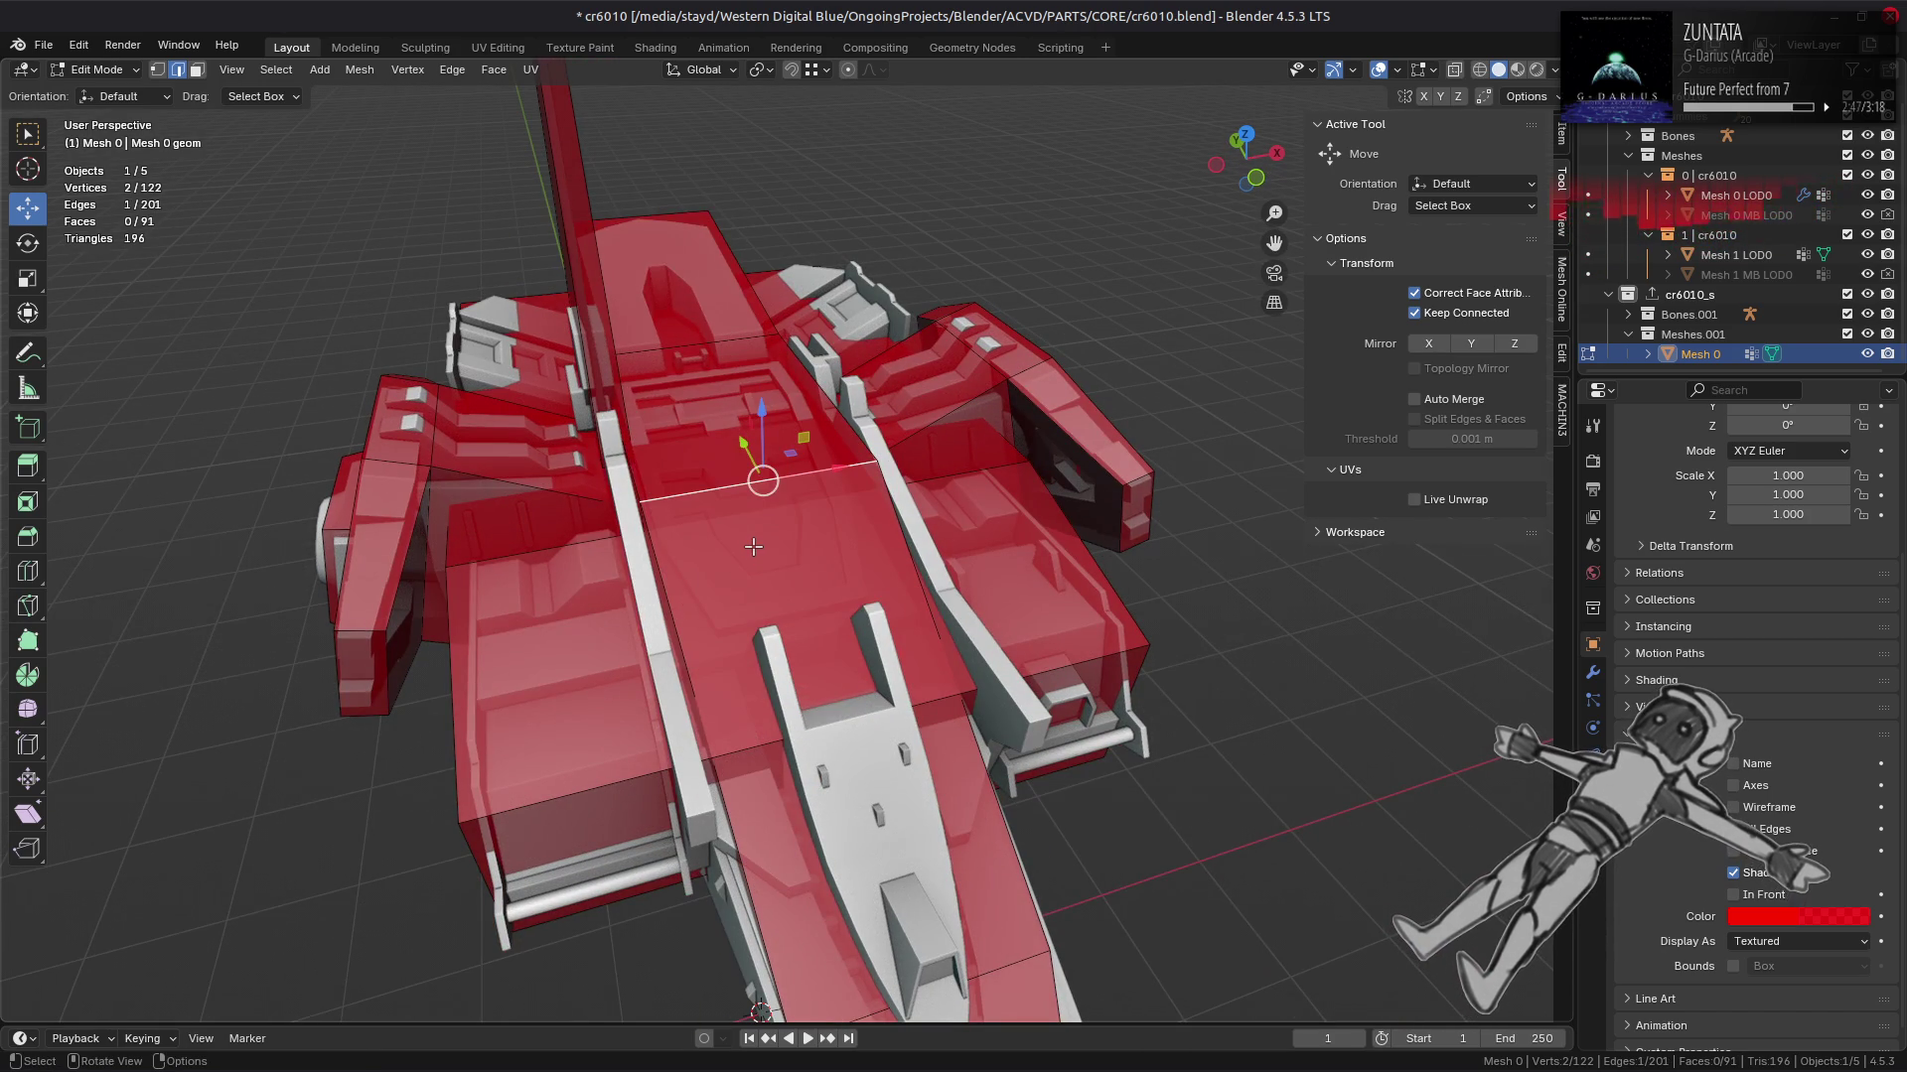
{"action": "key", "text": "ctrl+e"}
{"action": "left_click", "coordinate": [733, 603]}
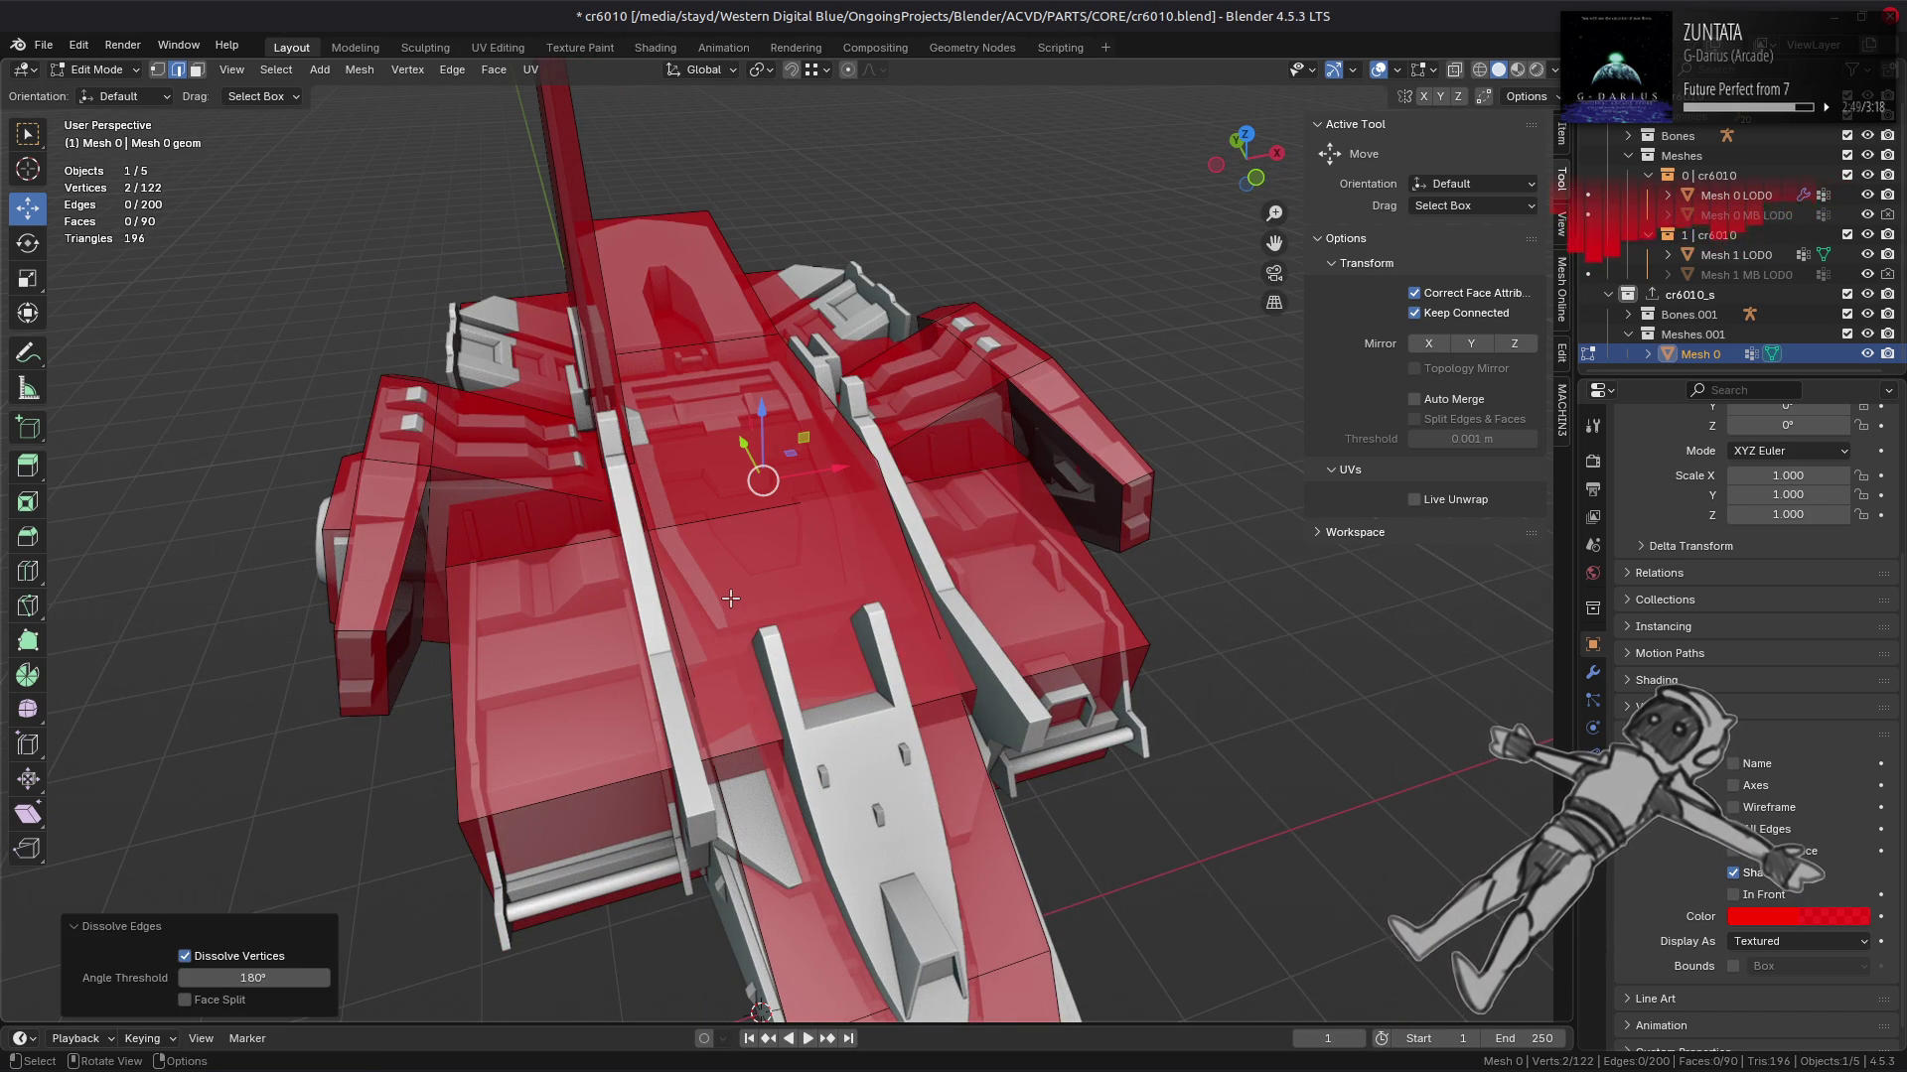
{"action": "key", "text": "ctrl+z"}
Step: Select a cage face and all faces linked to it
{"action": "key", "text": "3"}
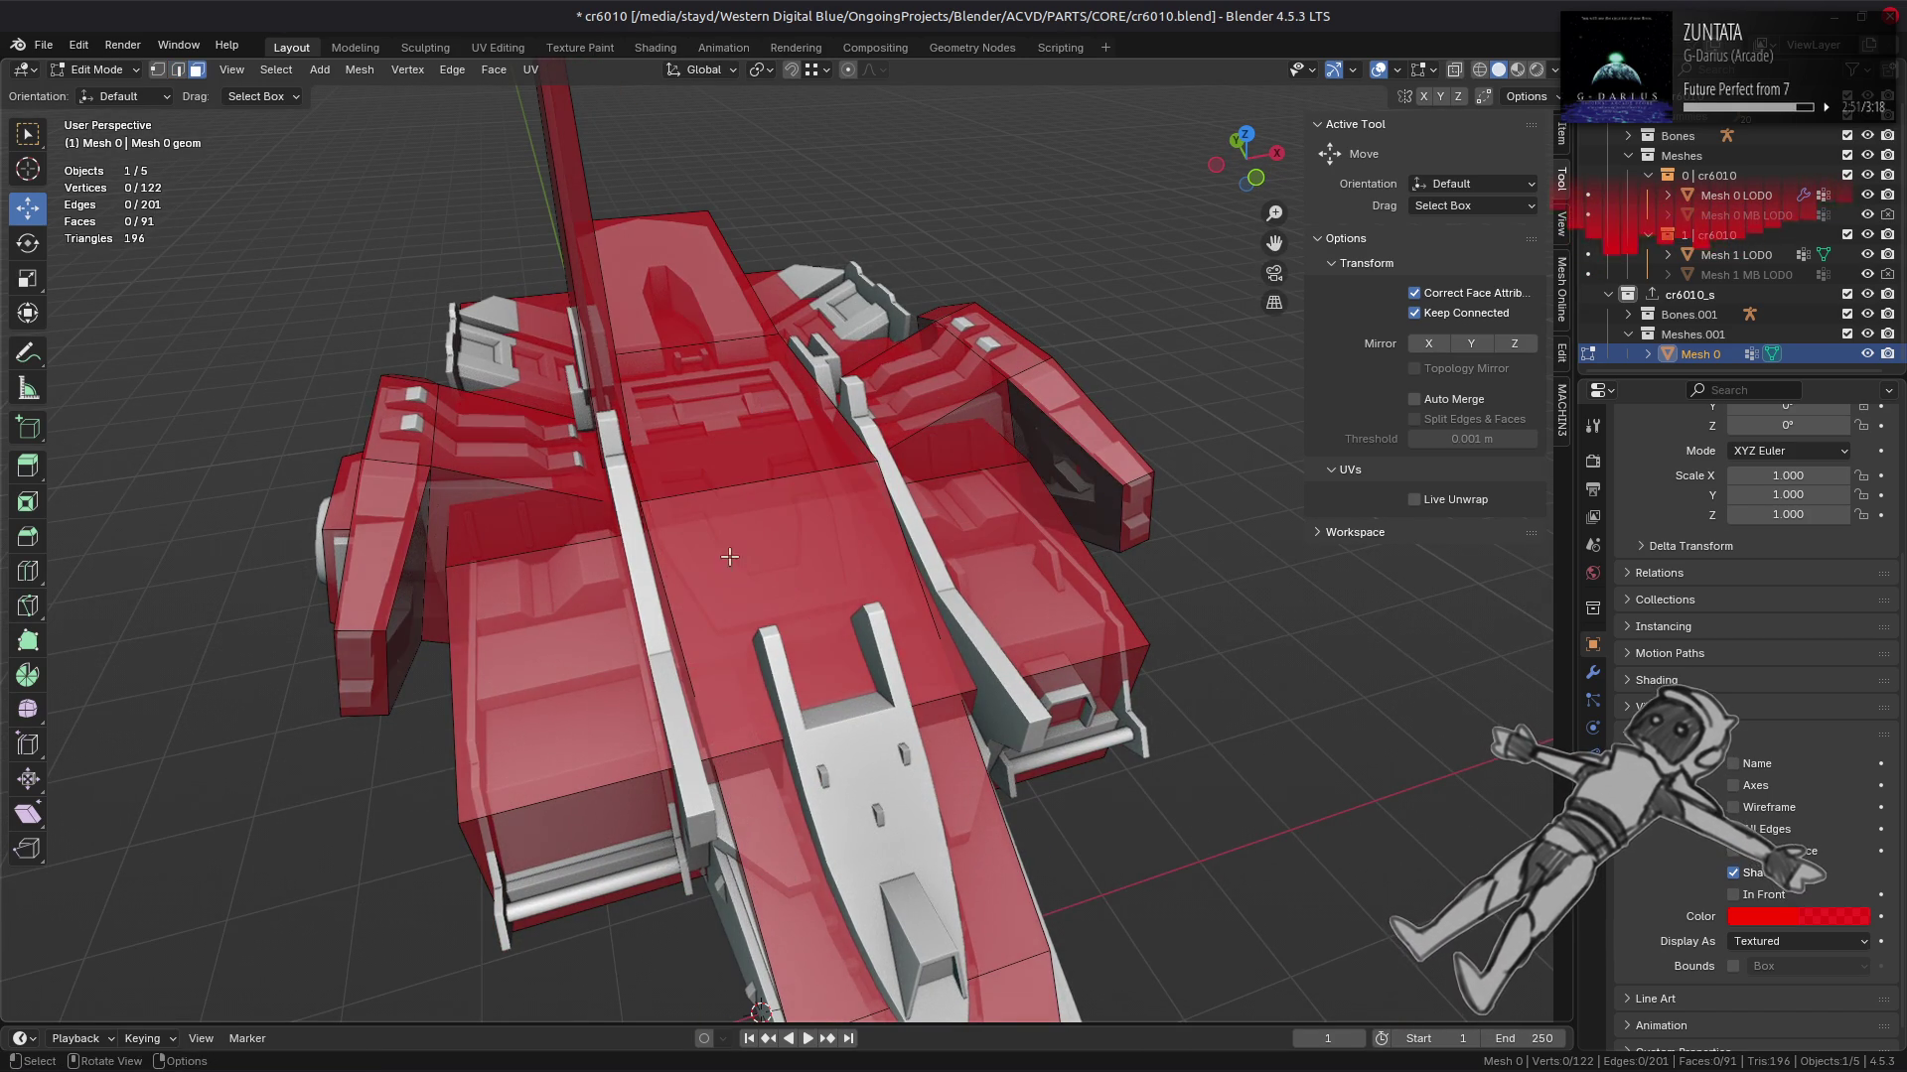
{"action": "left_click", "coordinate": [733, 503]}
{"action": "key", "text": "ctrl+l"}
Step: Clear the selection, toggle X-ray, and draw the red cage in front of the ship
{"action": "left_click_drag", "start_coordinate": [741, 506], "coordinate": [835, 491]}
{"action": "key", "text": "alt+a"}
{"action": "key", "text": "alt+z"}
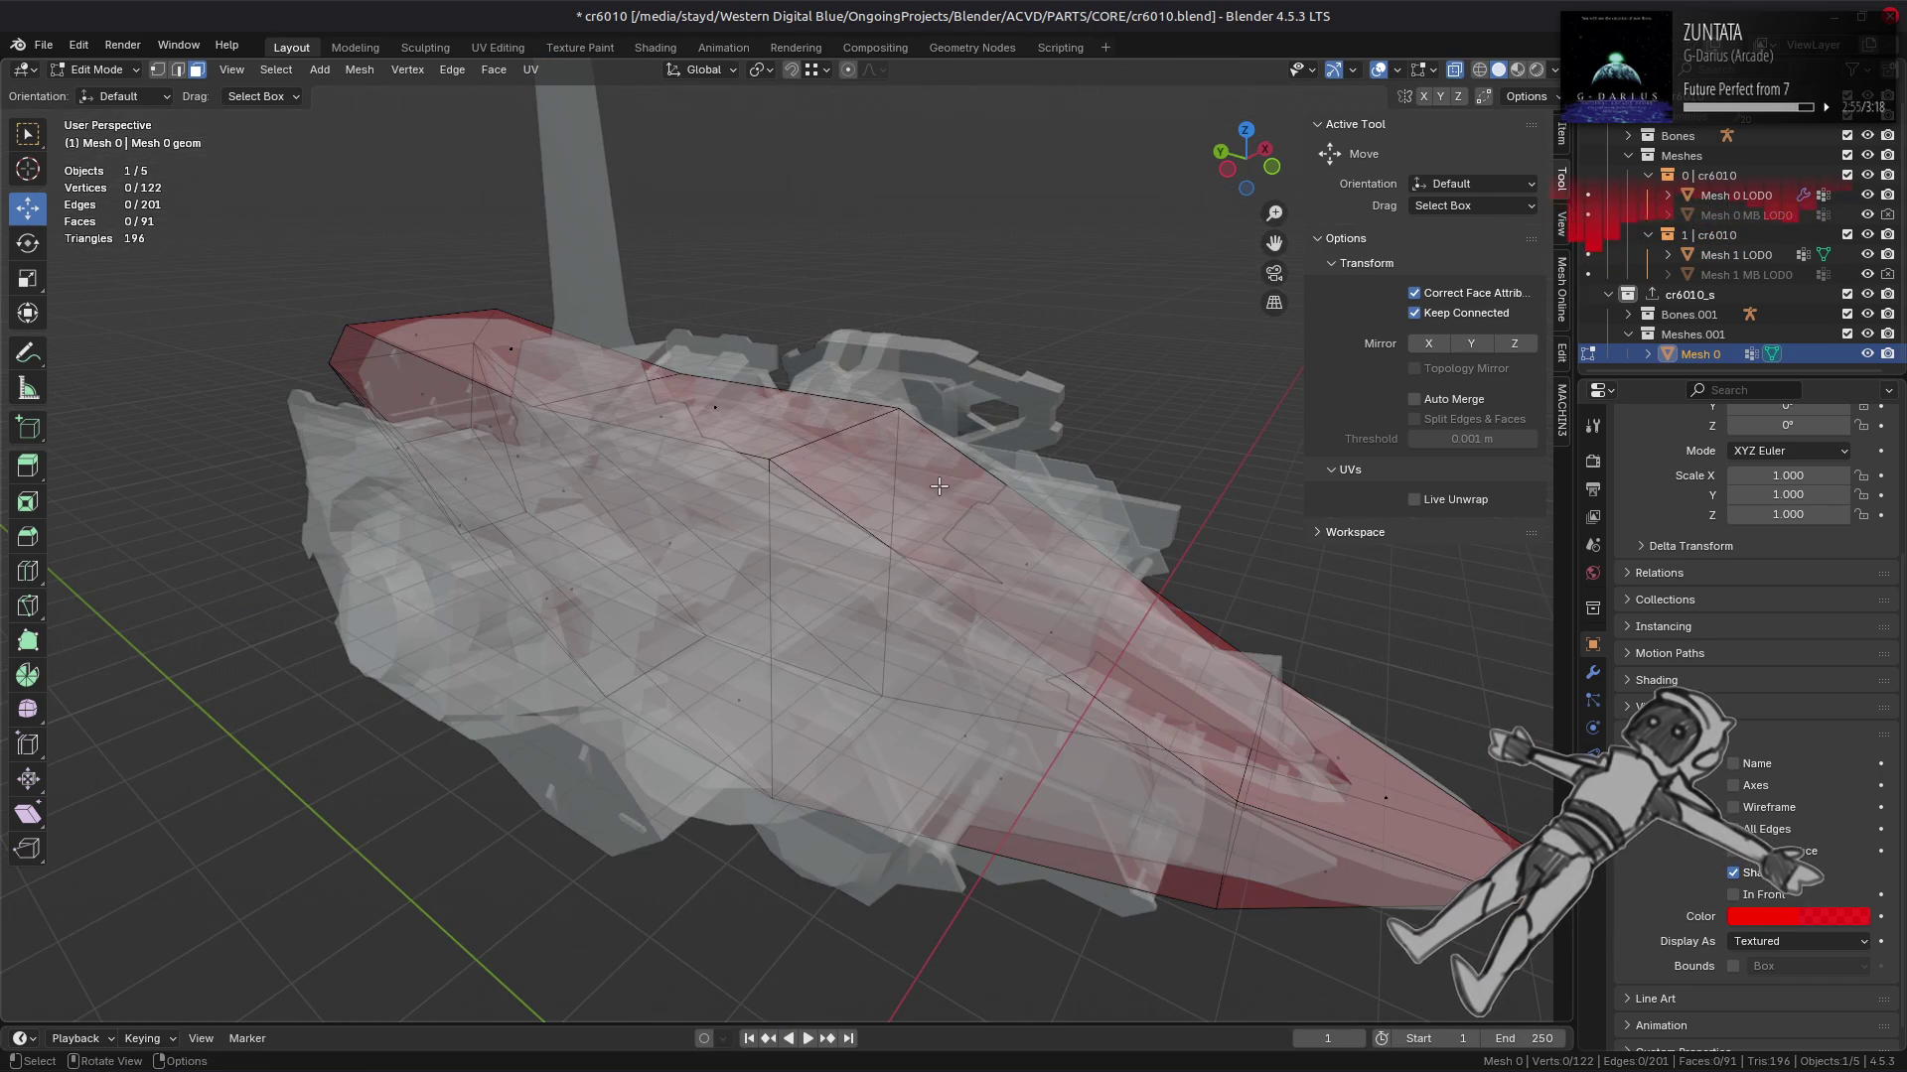
{"action": "key", "text": "alt+z"}
{"action": "left_click", "coordinate": [1732, 895]}
Step: Dissolve the selected side edges and stop drawing the cage in front
{"action": "key", "text": "2"}
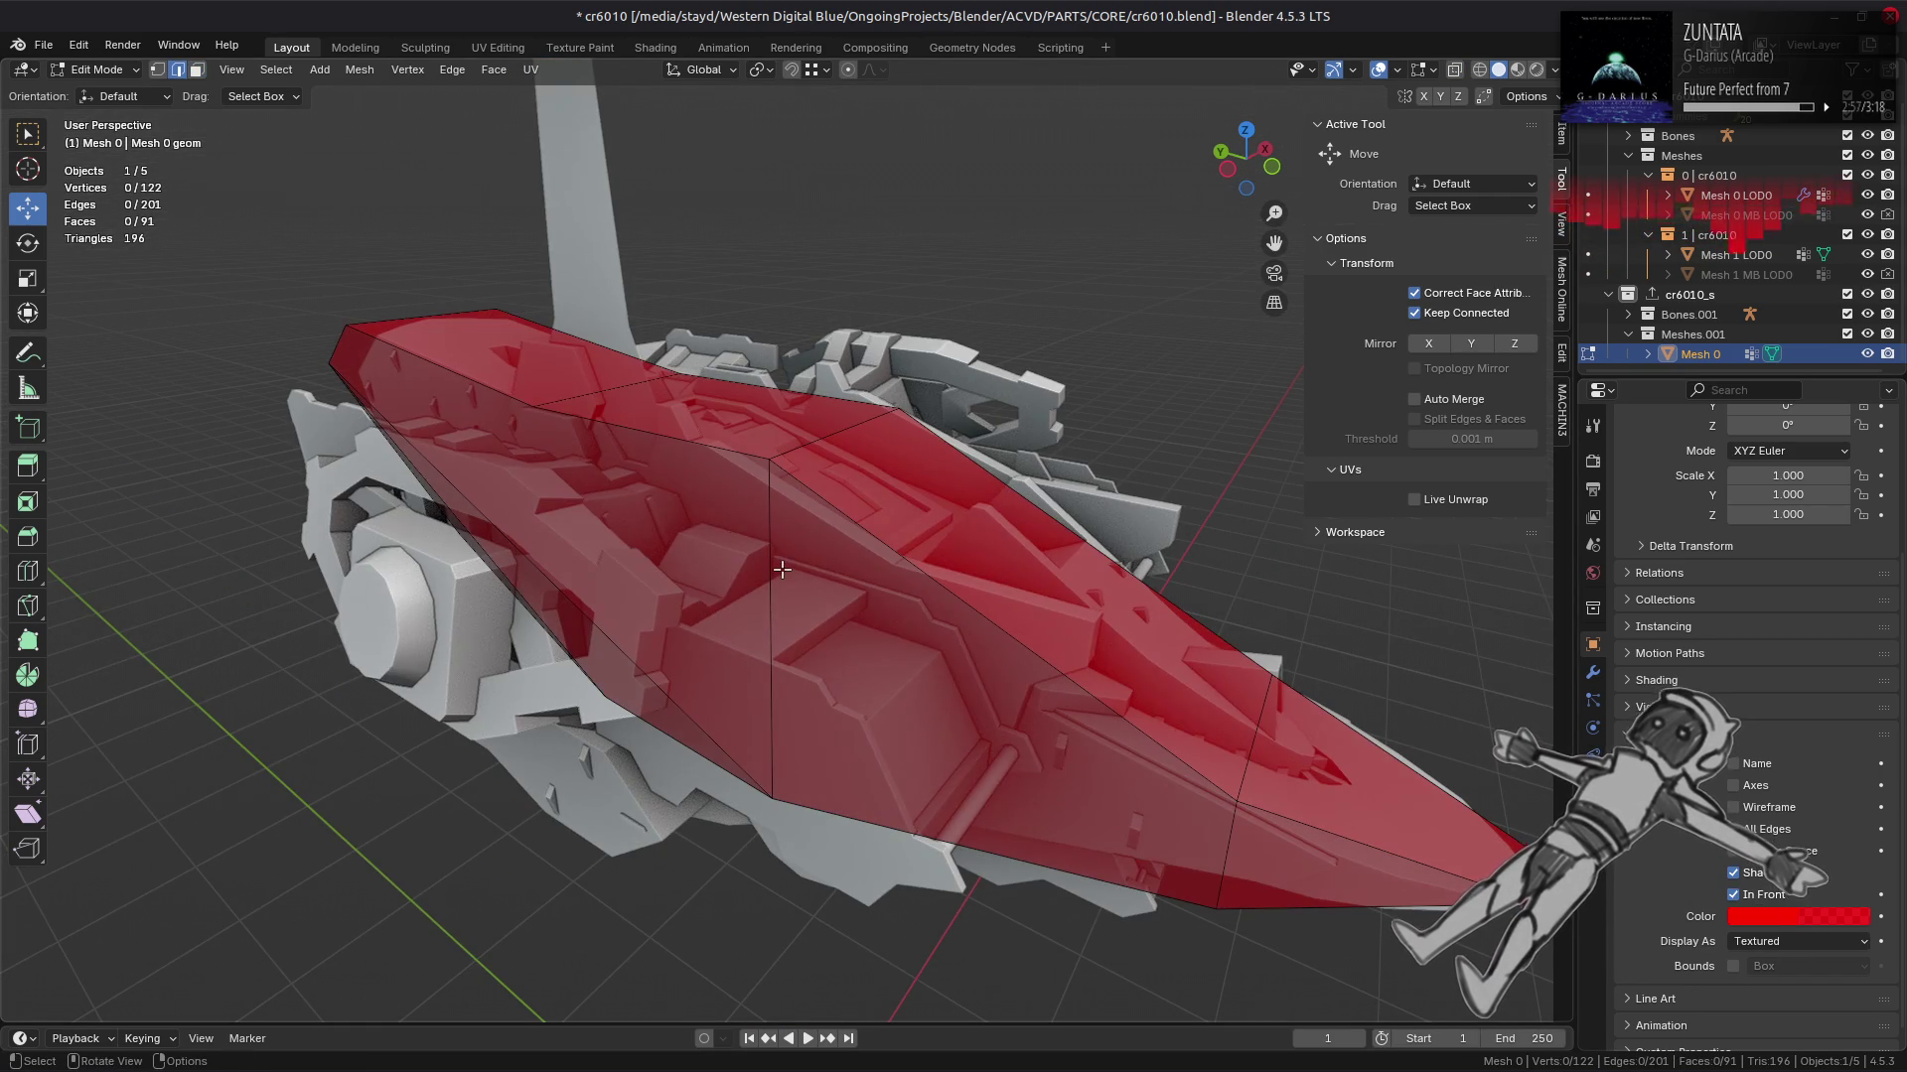
{"action": "left_click_drag", "start_coordinate": [857, 579], "coordinate": [806, 711]}
{"action": "right_click", "coordinate": [806, 711]}
{"action": "left_click", "coordinate": [724, 791]}
{"action": "left_click_drag", "start_coordinate": [724, 791], "coordinate": [861, 563]}
{"action": "key", "text": "ctrl+x"}
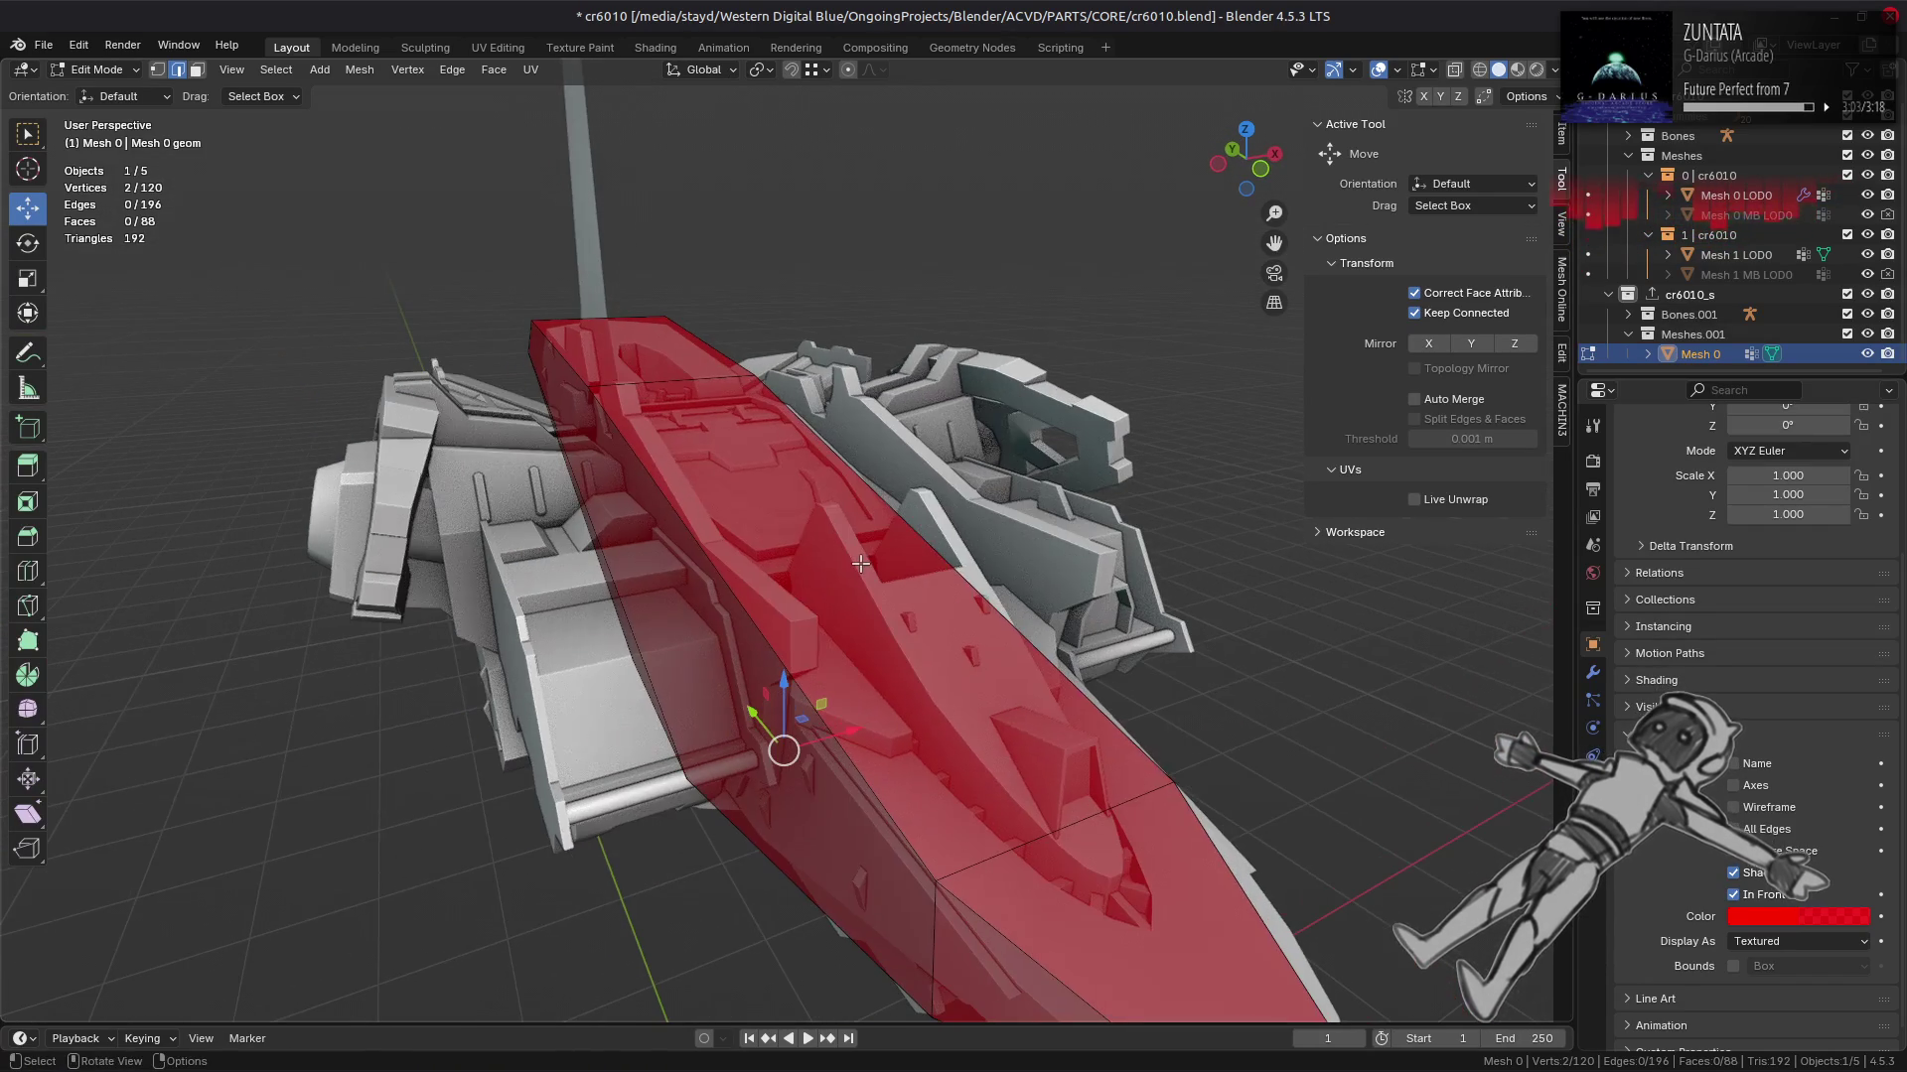
{"action": "left_click", "coordinate": [1755, 895]}
Step: Dissolve another edge, then undo the reveal and the dissolve
{"action": "left_click_drag", "start_coordinate": [1046, 667], "coordinate": [902, 628]}
{"action": "key", "text": "ctrl+e"}
{"action": "left_click", "coordinate": [701, 602]}
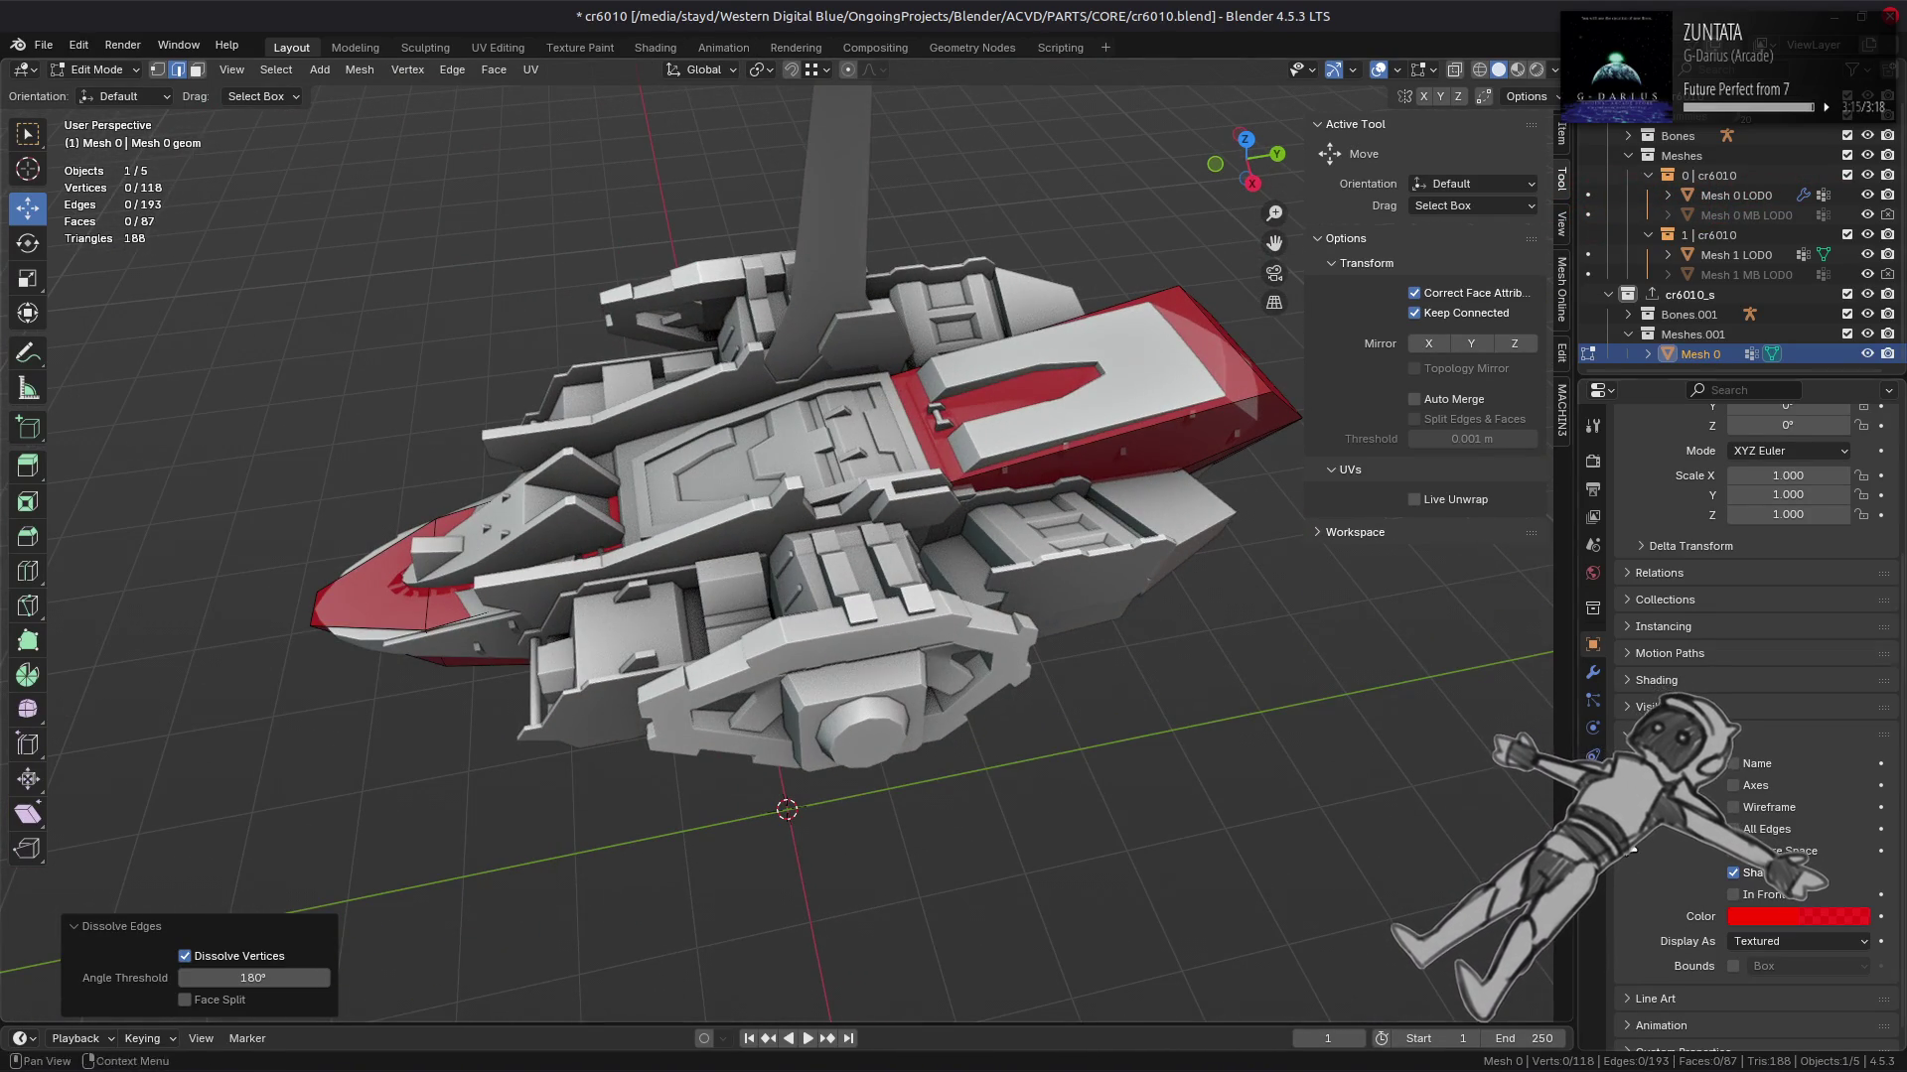
{"action": "key", "text": "alt+h"}
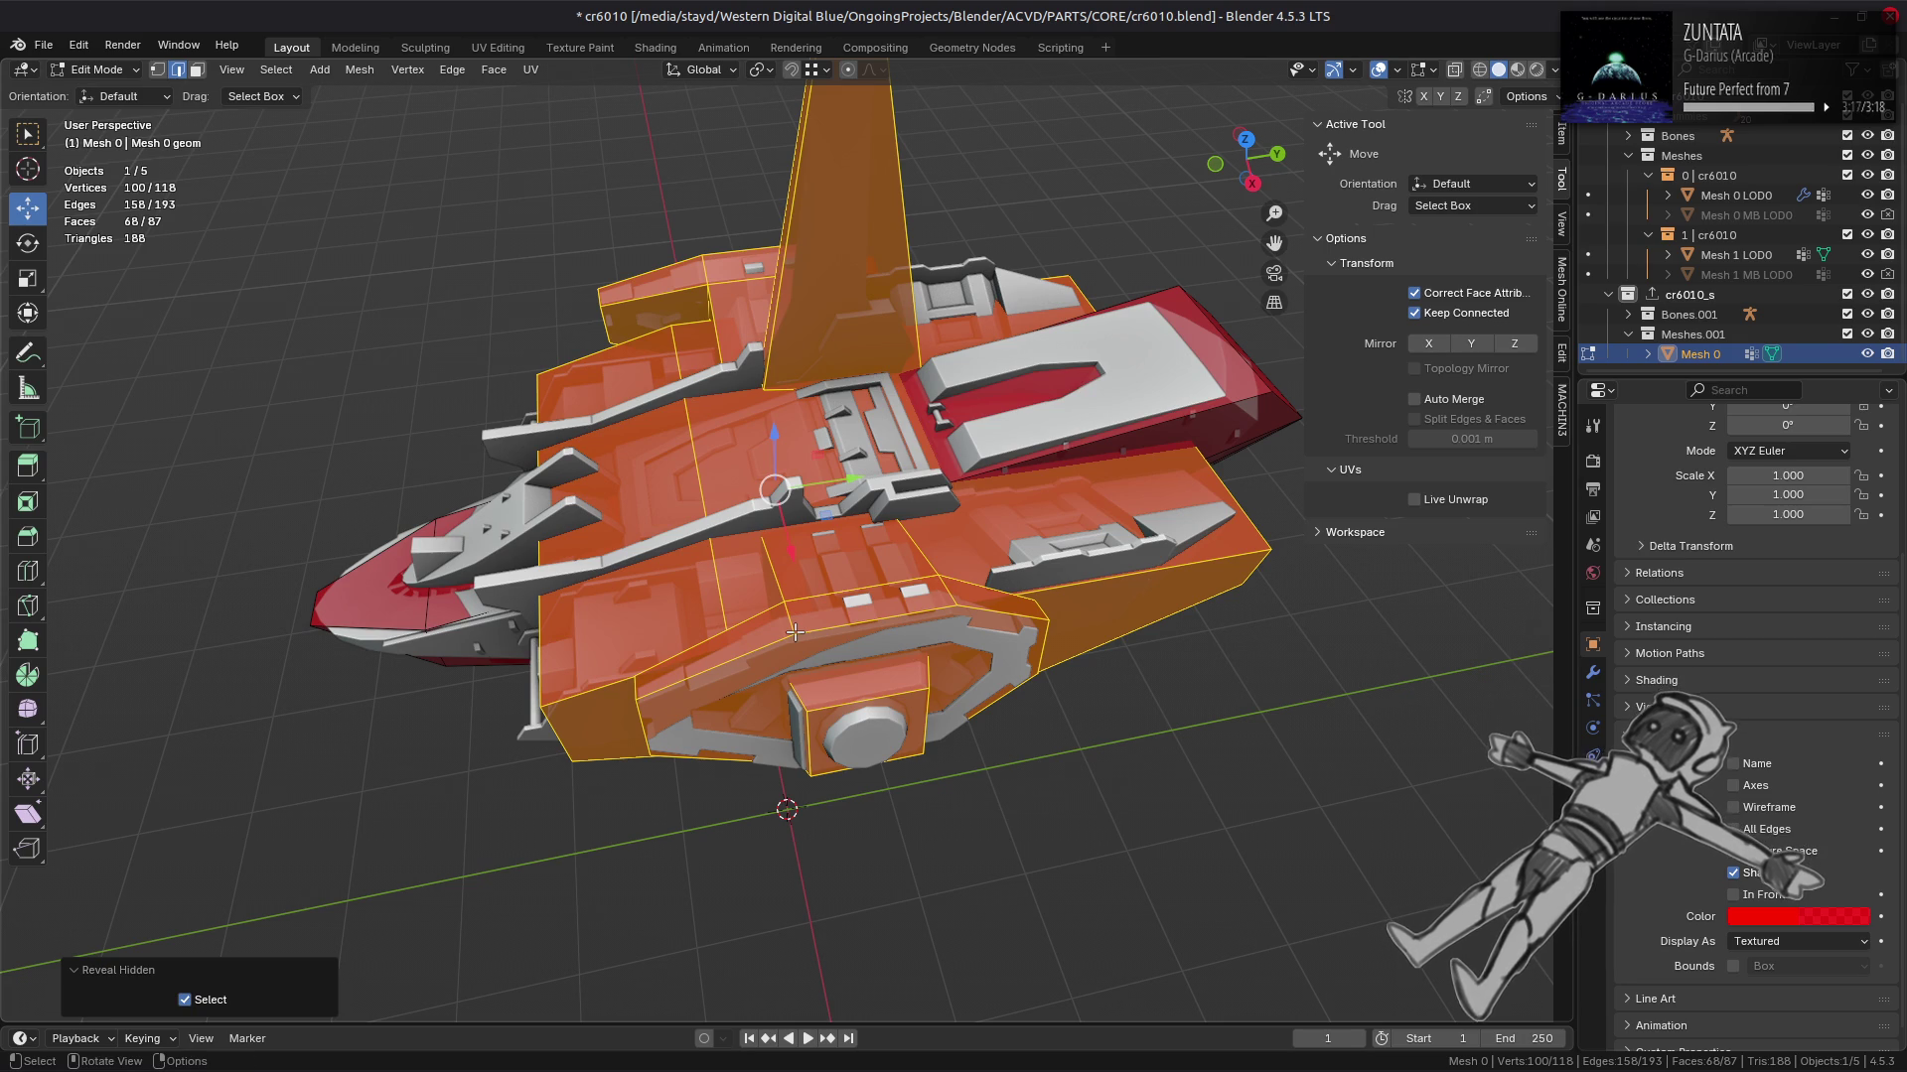
{"action": "key", "text": "ctrl+z"}
{"action": "key", "text": "ctrl+z"}
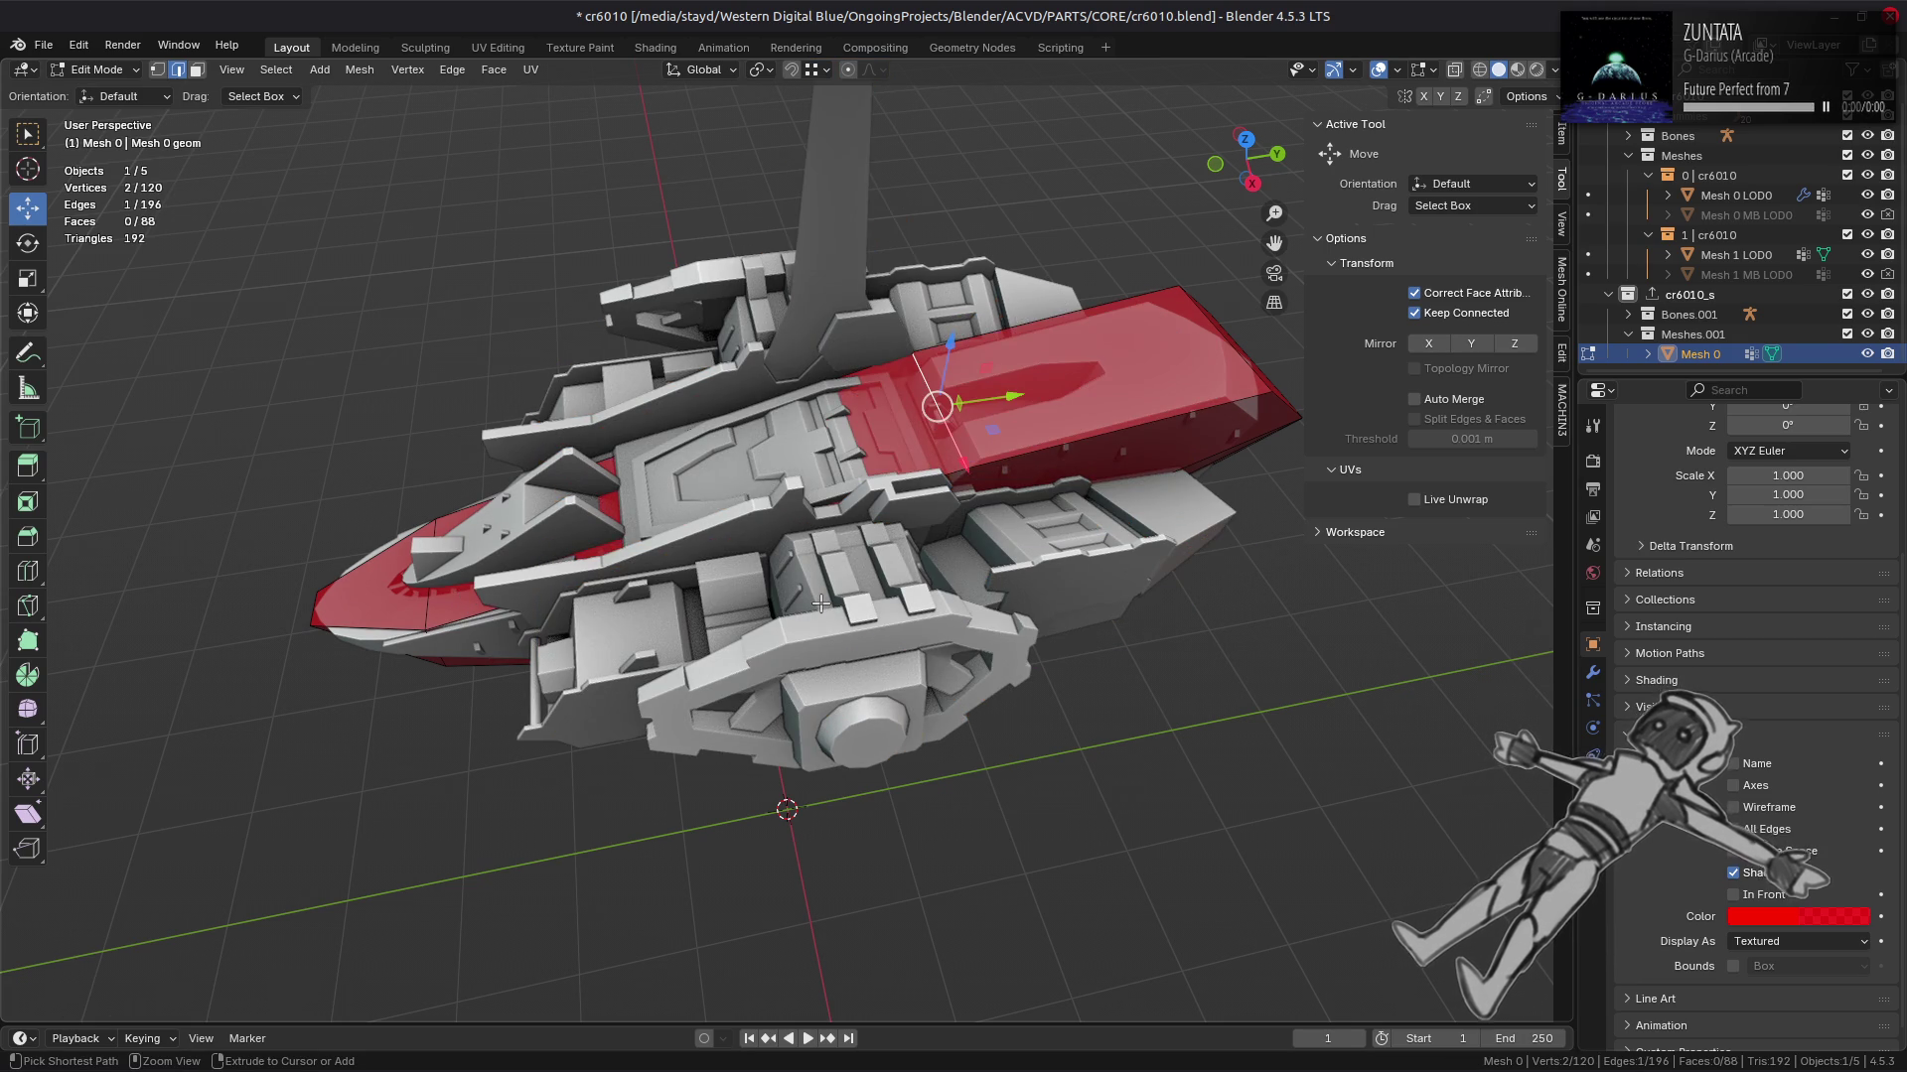
Step: Vertex-slide the selected edge along the cage side
{"action": "left_click_drag", "start_coordinate": [820, 603], "coordinate": [1166, 559]}
{"action": "key", "text": "shift+v"}
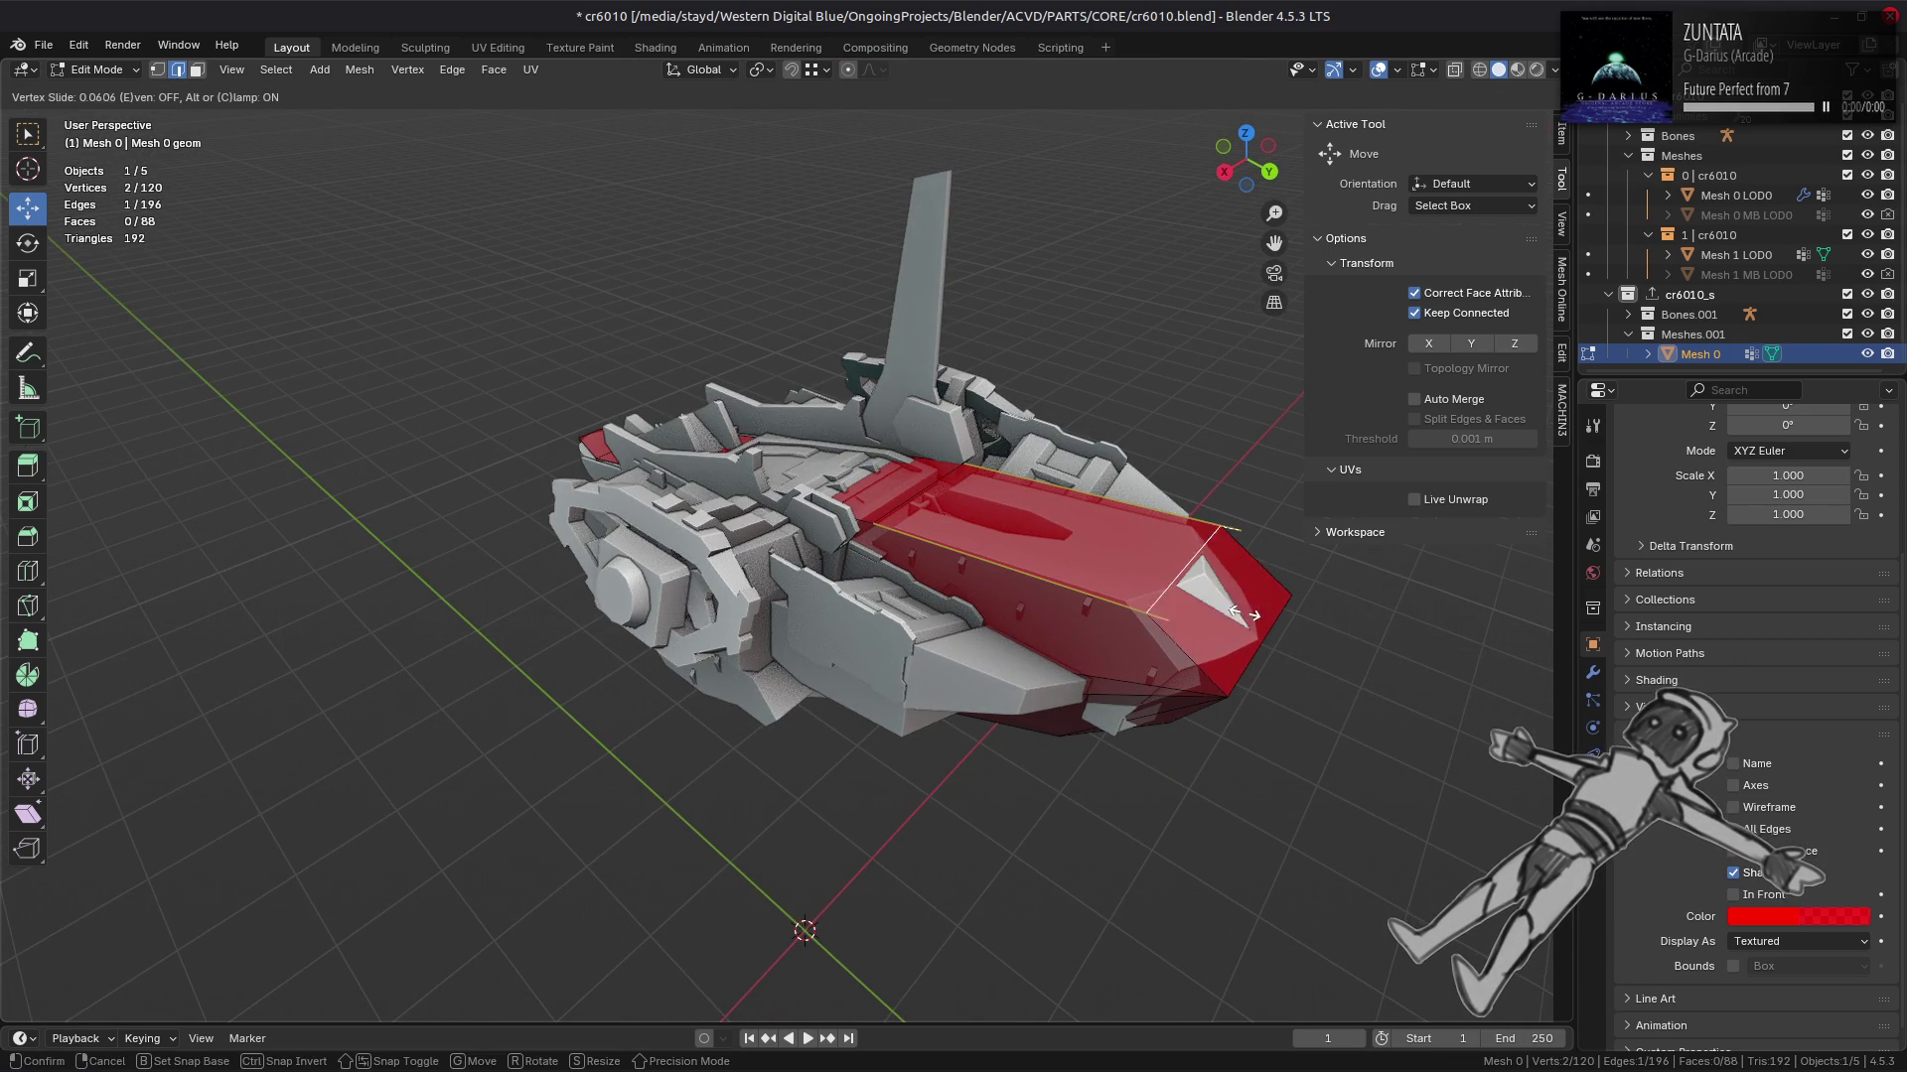
{"action": "left_click", "coordinate": [1228, 610]}
{"action": "left_click_drag", "start_coordinate": [1228, 610], "coordinate": [826, 632]}
{"action": "key", "text": "alt+a"}
Step: Scale the front selection to 1.1 along X
{"action": "key", "text": "s"}
{"action": "key", "text": "x"}
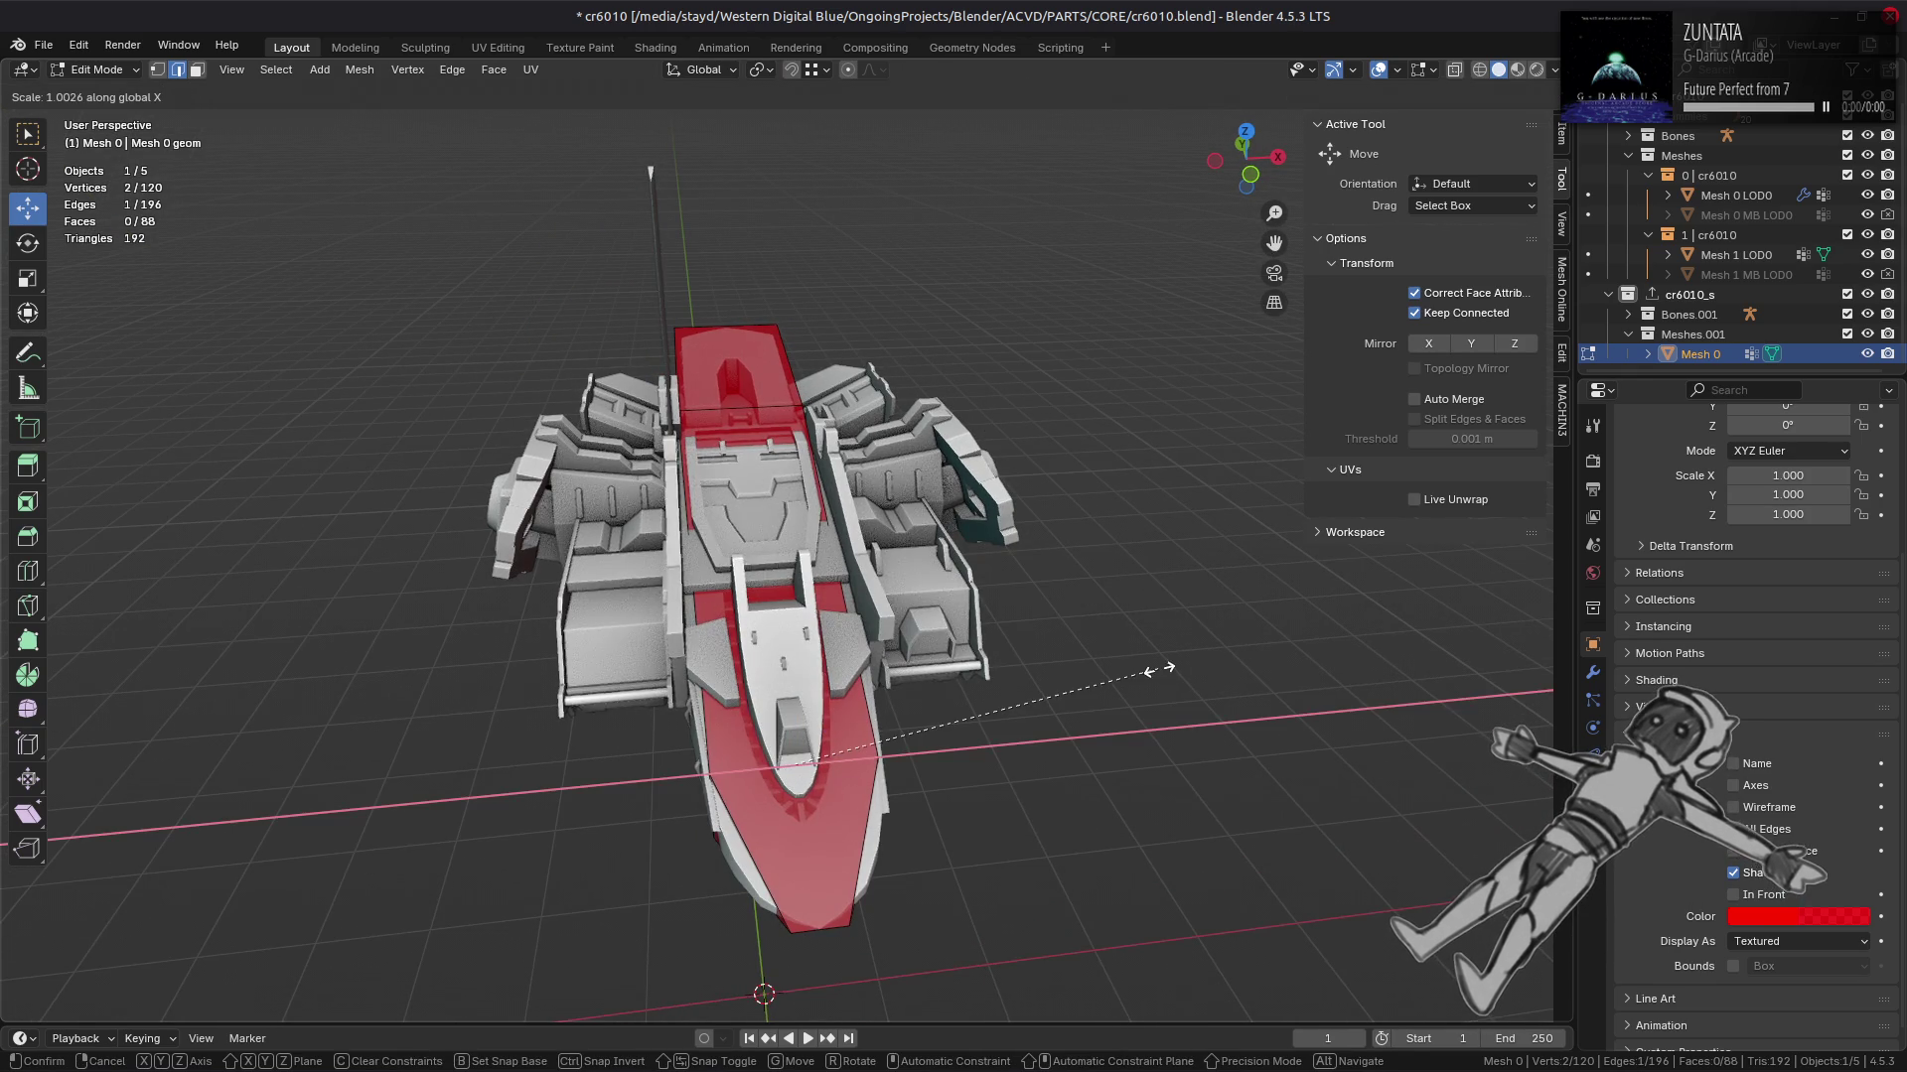
{"action": "type", "text": "1"}
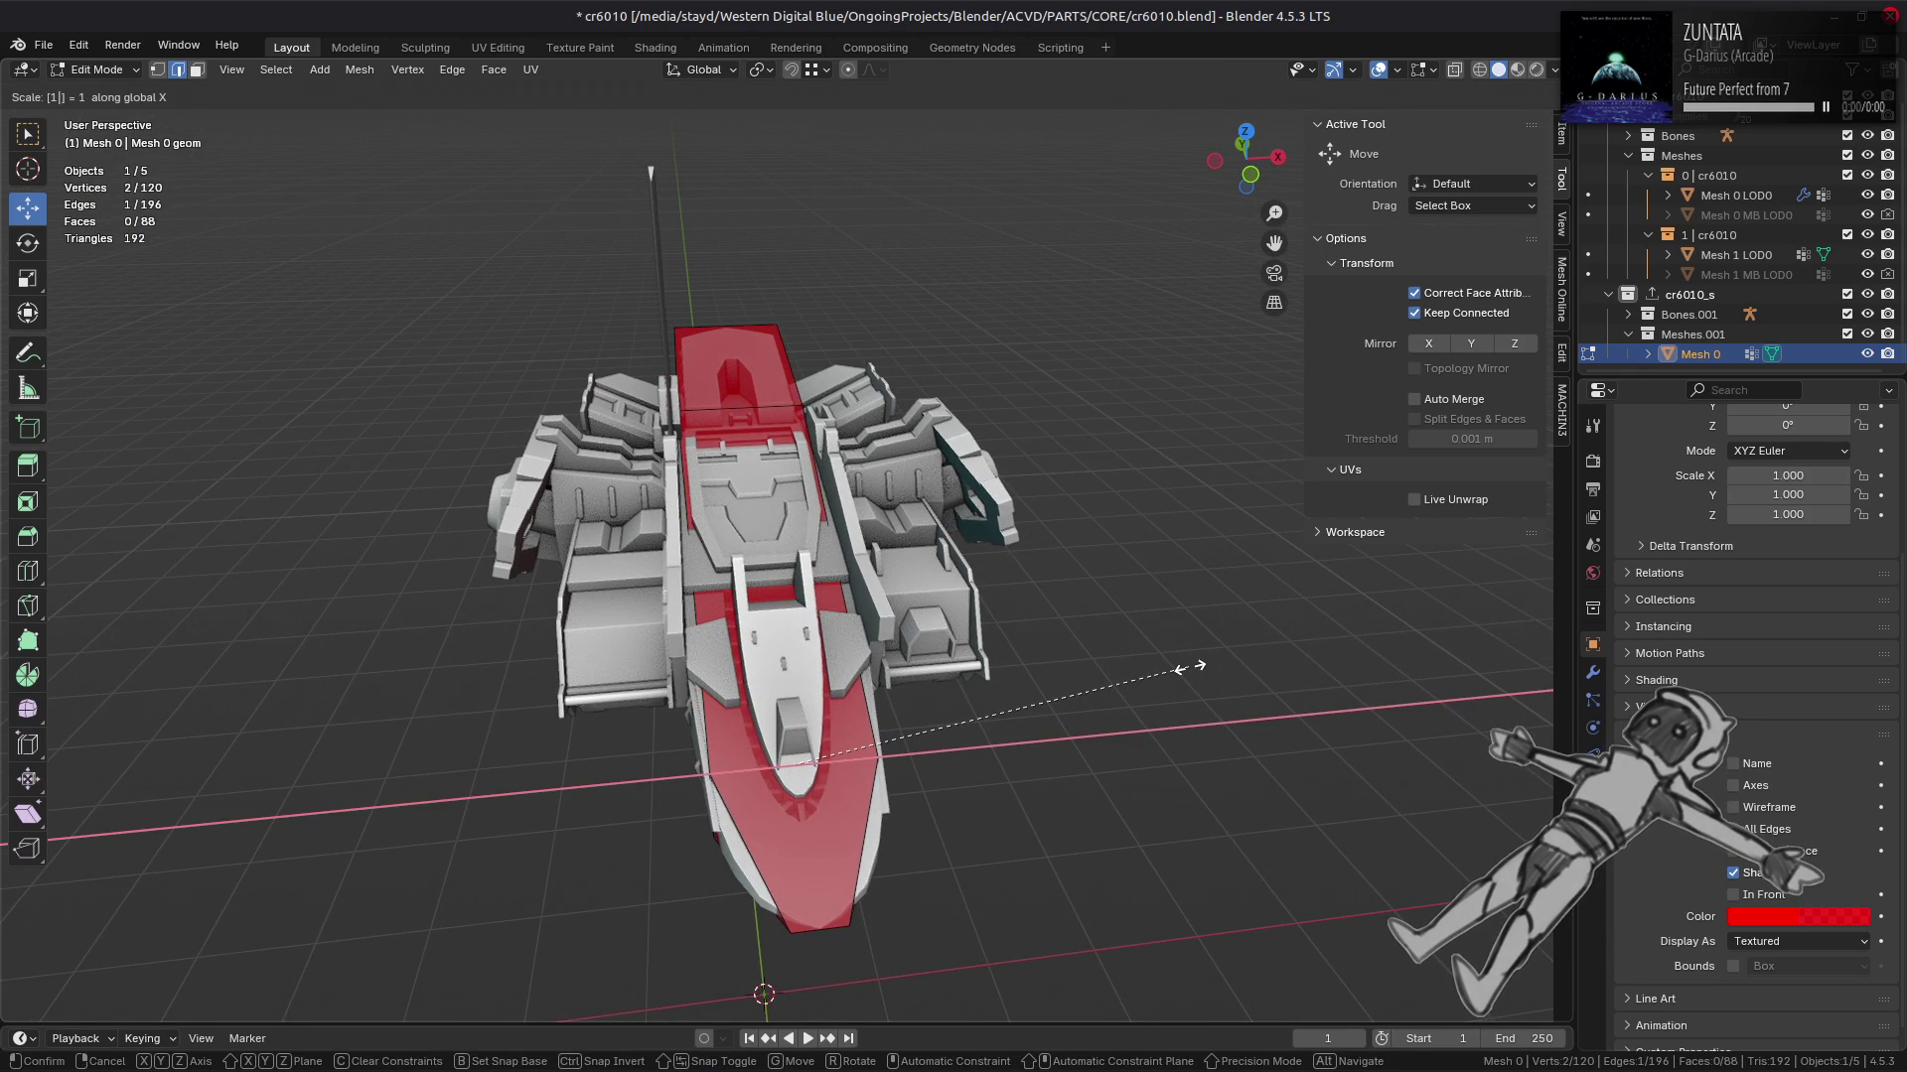
{"action": "type", "text": ".1"}
{"action": "key", "text": "Return"}
{"action": "left_click_drag", "start_coordinate": [1092, 661], "coordinate": [751, 425]}
{"action": "left_click_drag", "start_coordinate": [807, 528], "coordinate": [830, 345]}
Step: Widen the front section to 1.111 along X
{"action": "key", "text": "s"}
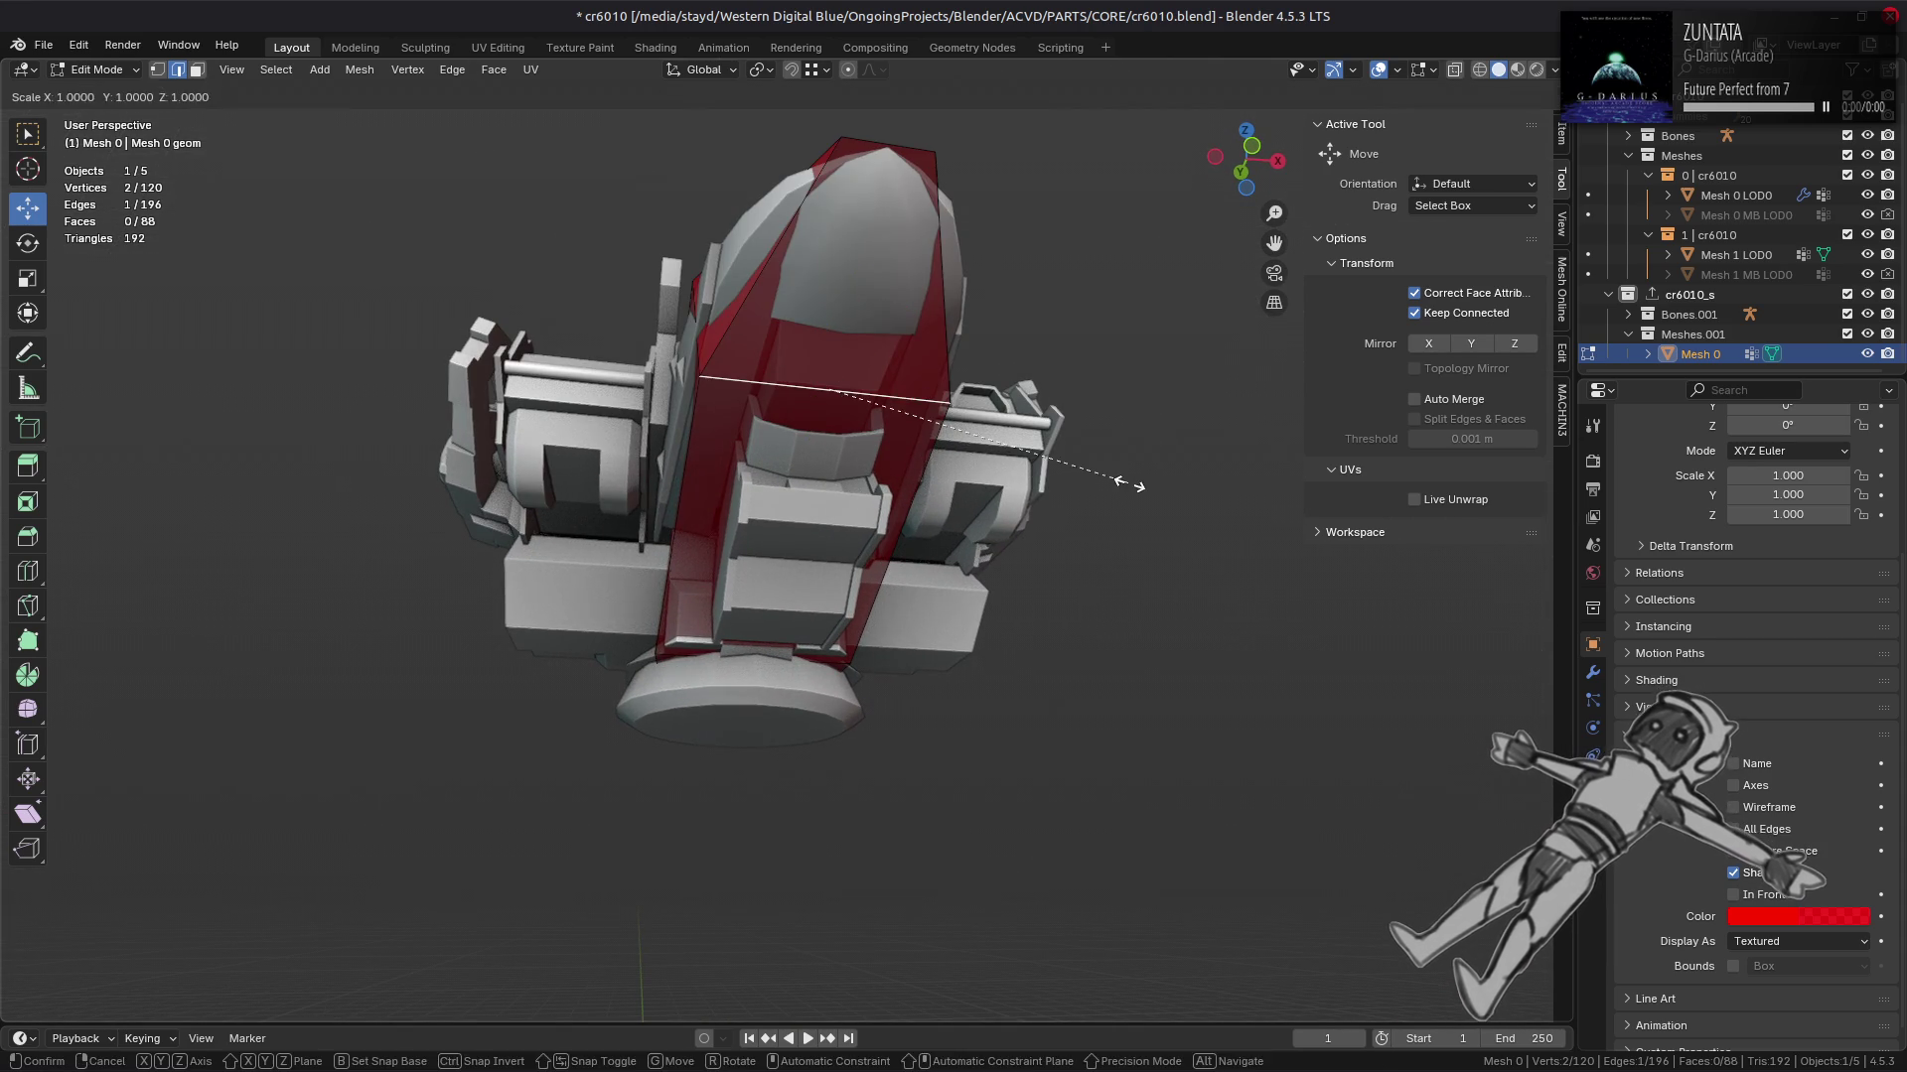
{"action": "key", "text": "x"}
{"action": "left_click", "coordinate": [963, 493]}
{"action": "left_click_drag", "start_coordinate": [963, 494], "coordinate": [869, 606]}
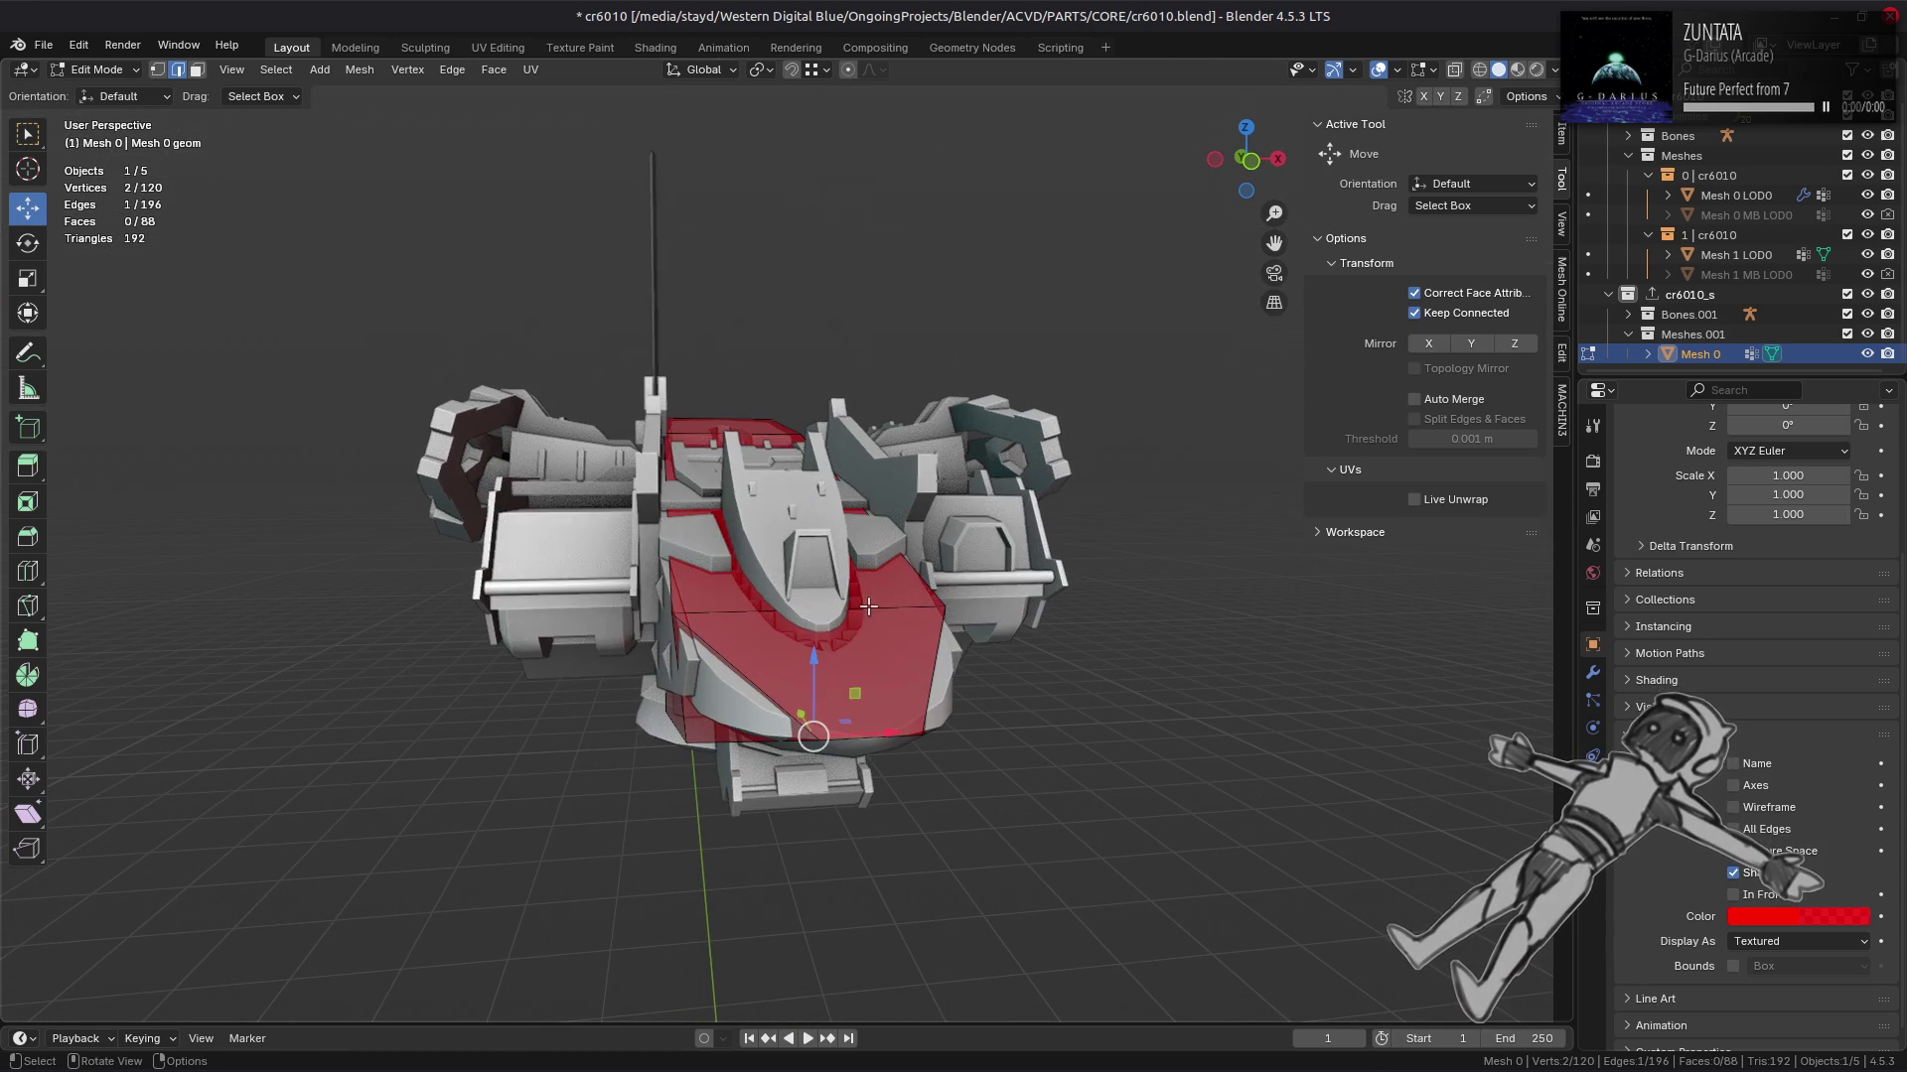
{"action": "type", "text": "sx1"}
{"action": "type", "text": ".111"}
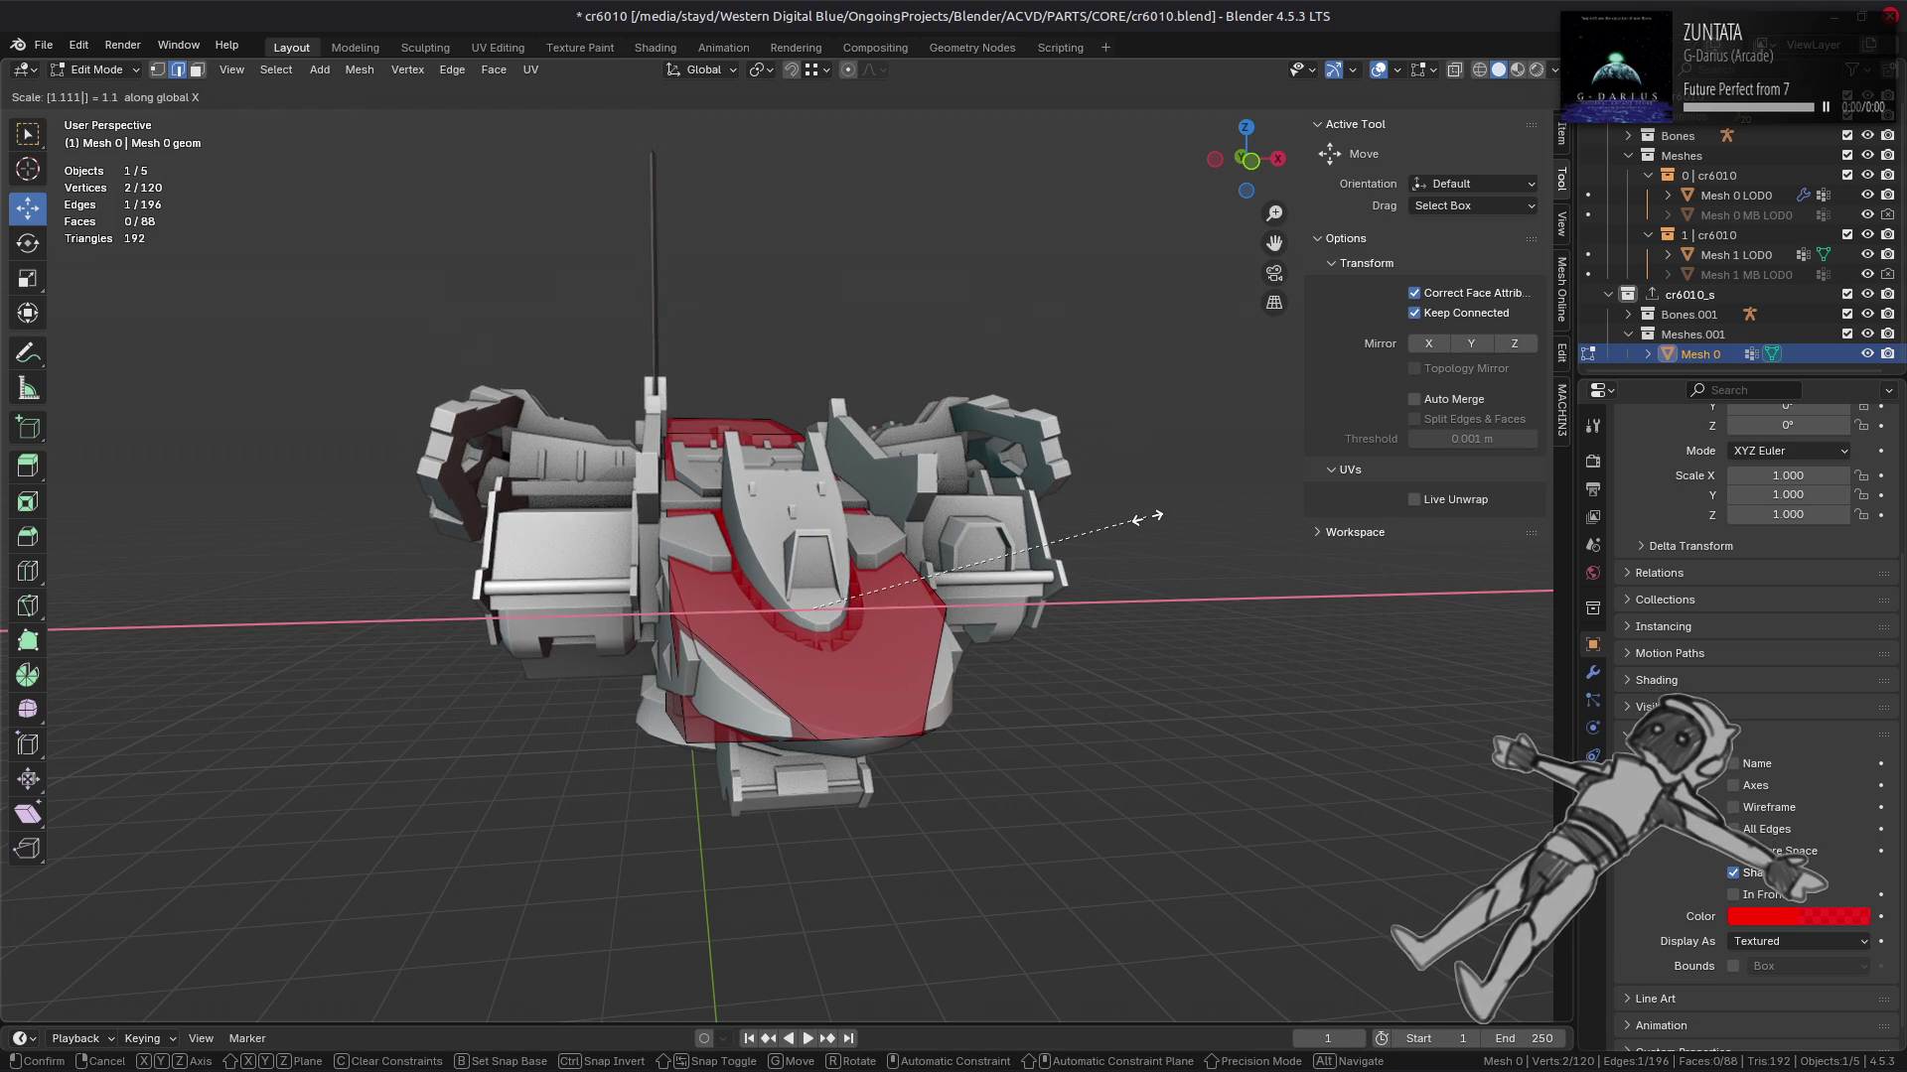
{"action": "key", "text": "Return"}
{"action": "left_click_drag", "start_coordinate": [1146, 516], "coordinate": [1128, 567]}
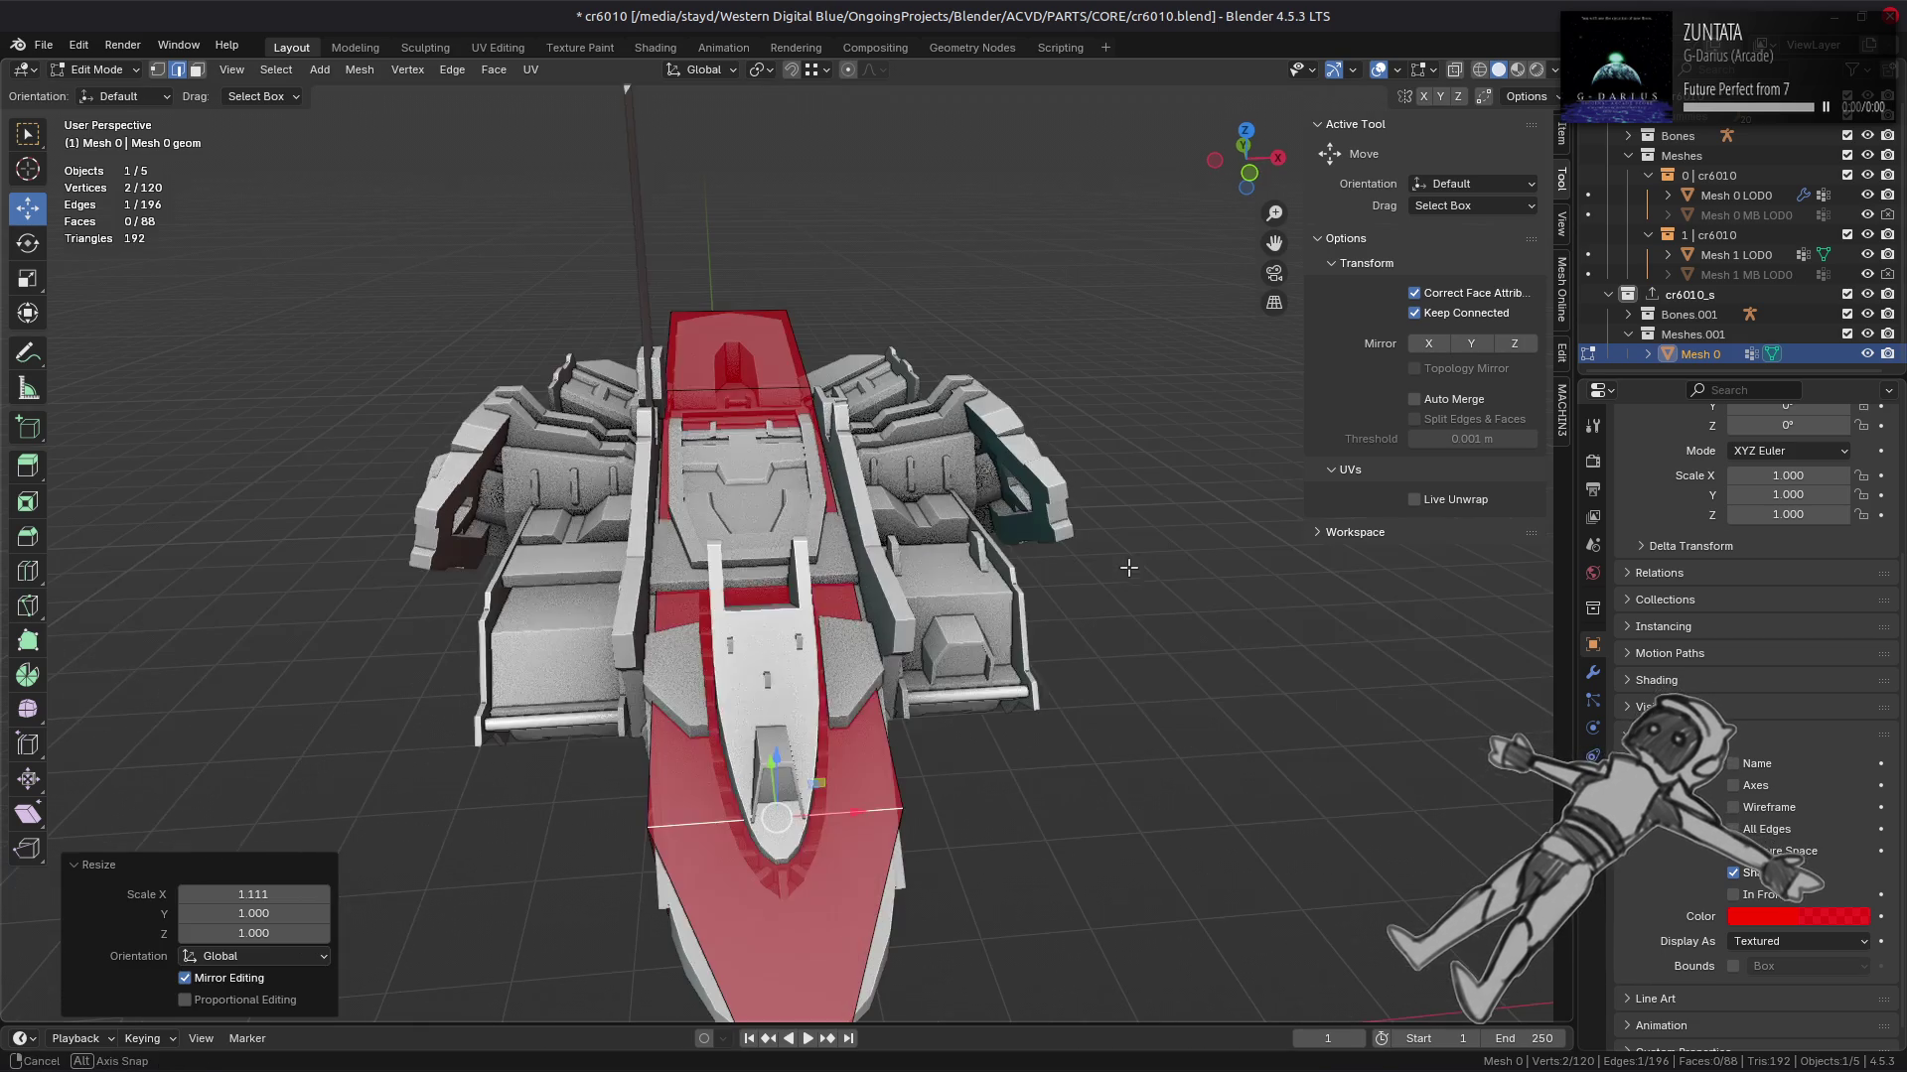
{"action": "left_click", "coordinate": [737, 388]}
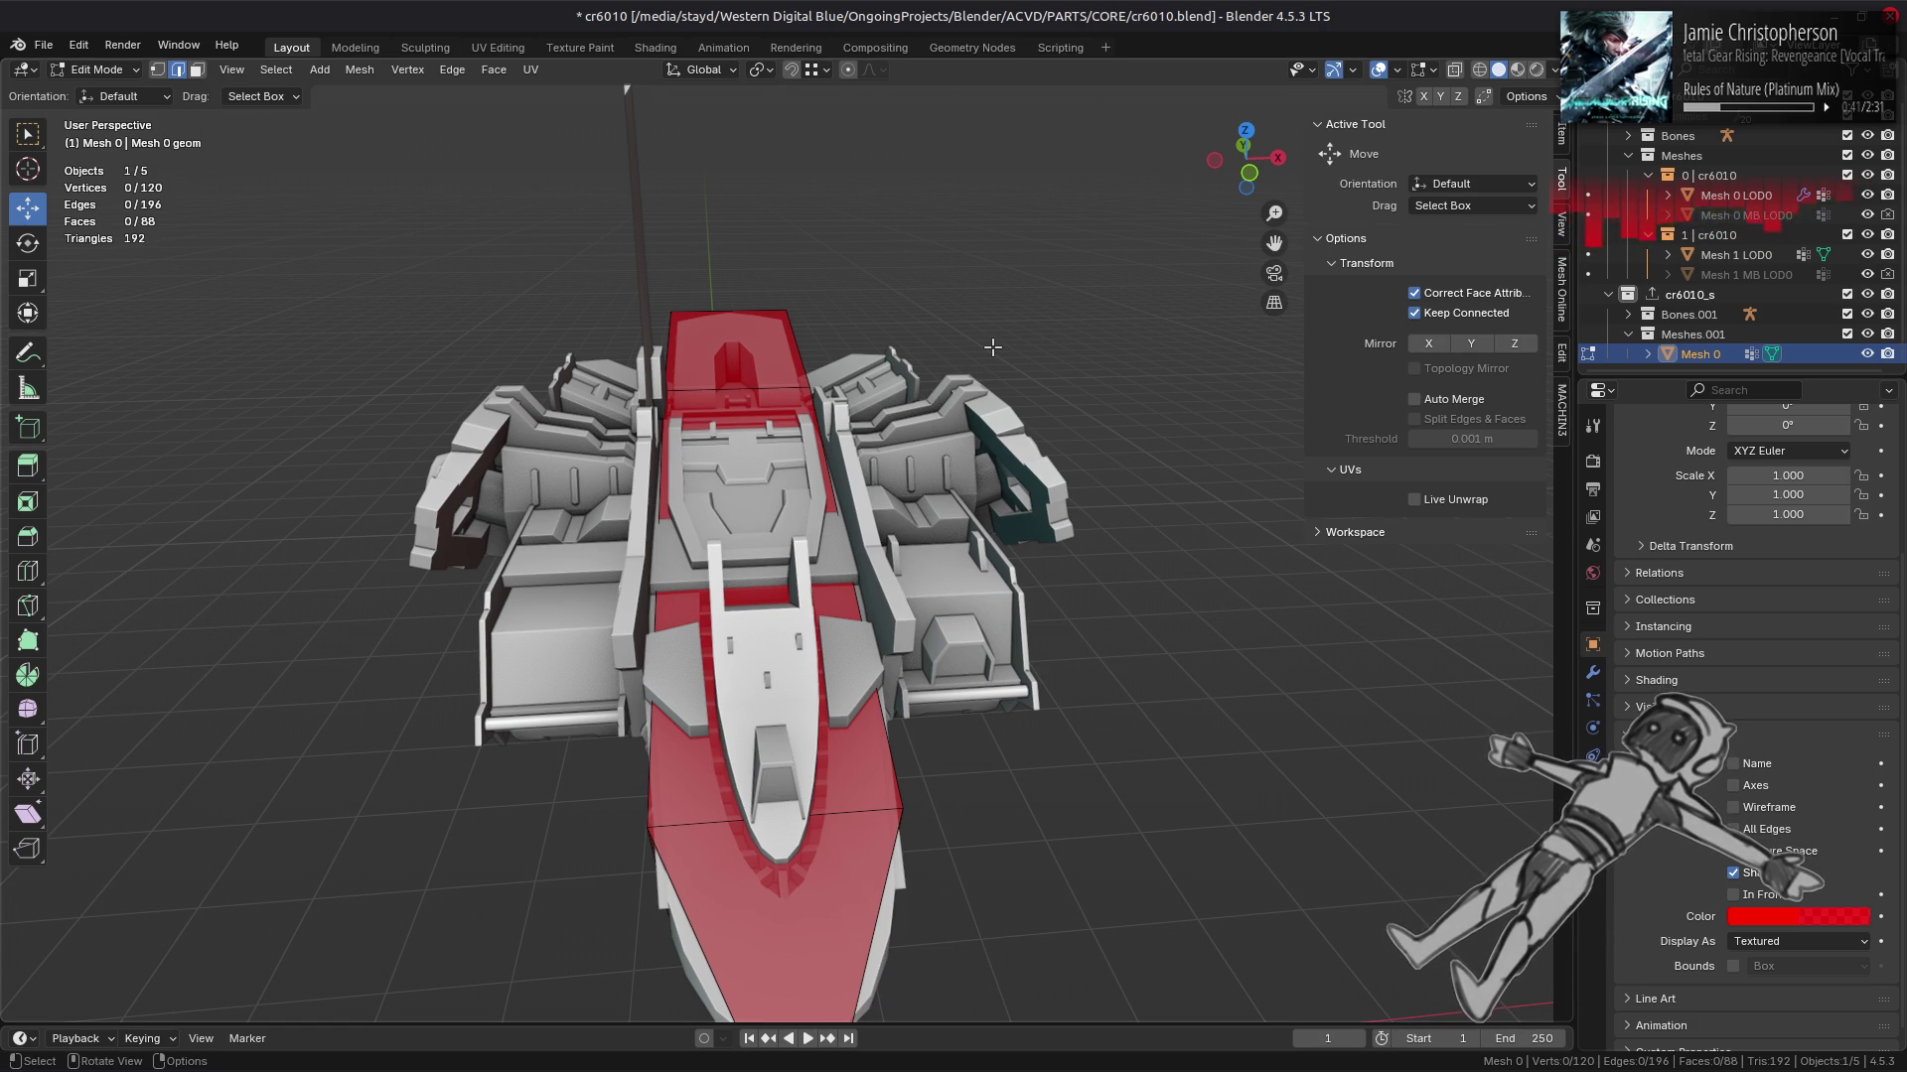
Step: Slide a vertical edge under the red nose past the mesh boundary
{"action": "left_click_drag", "start_coordinate": [876, 745], "coordinate": [844, 382]}
{"action": "left_click", "coordinate": [827, 420]}
{"action": "scroll", "scroll_direction": "up", "scroll_amount": 3}
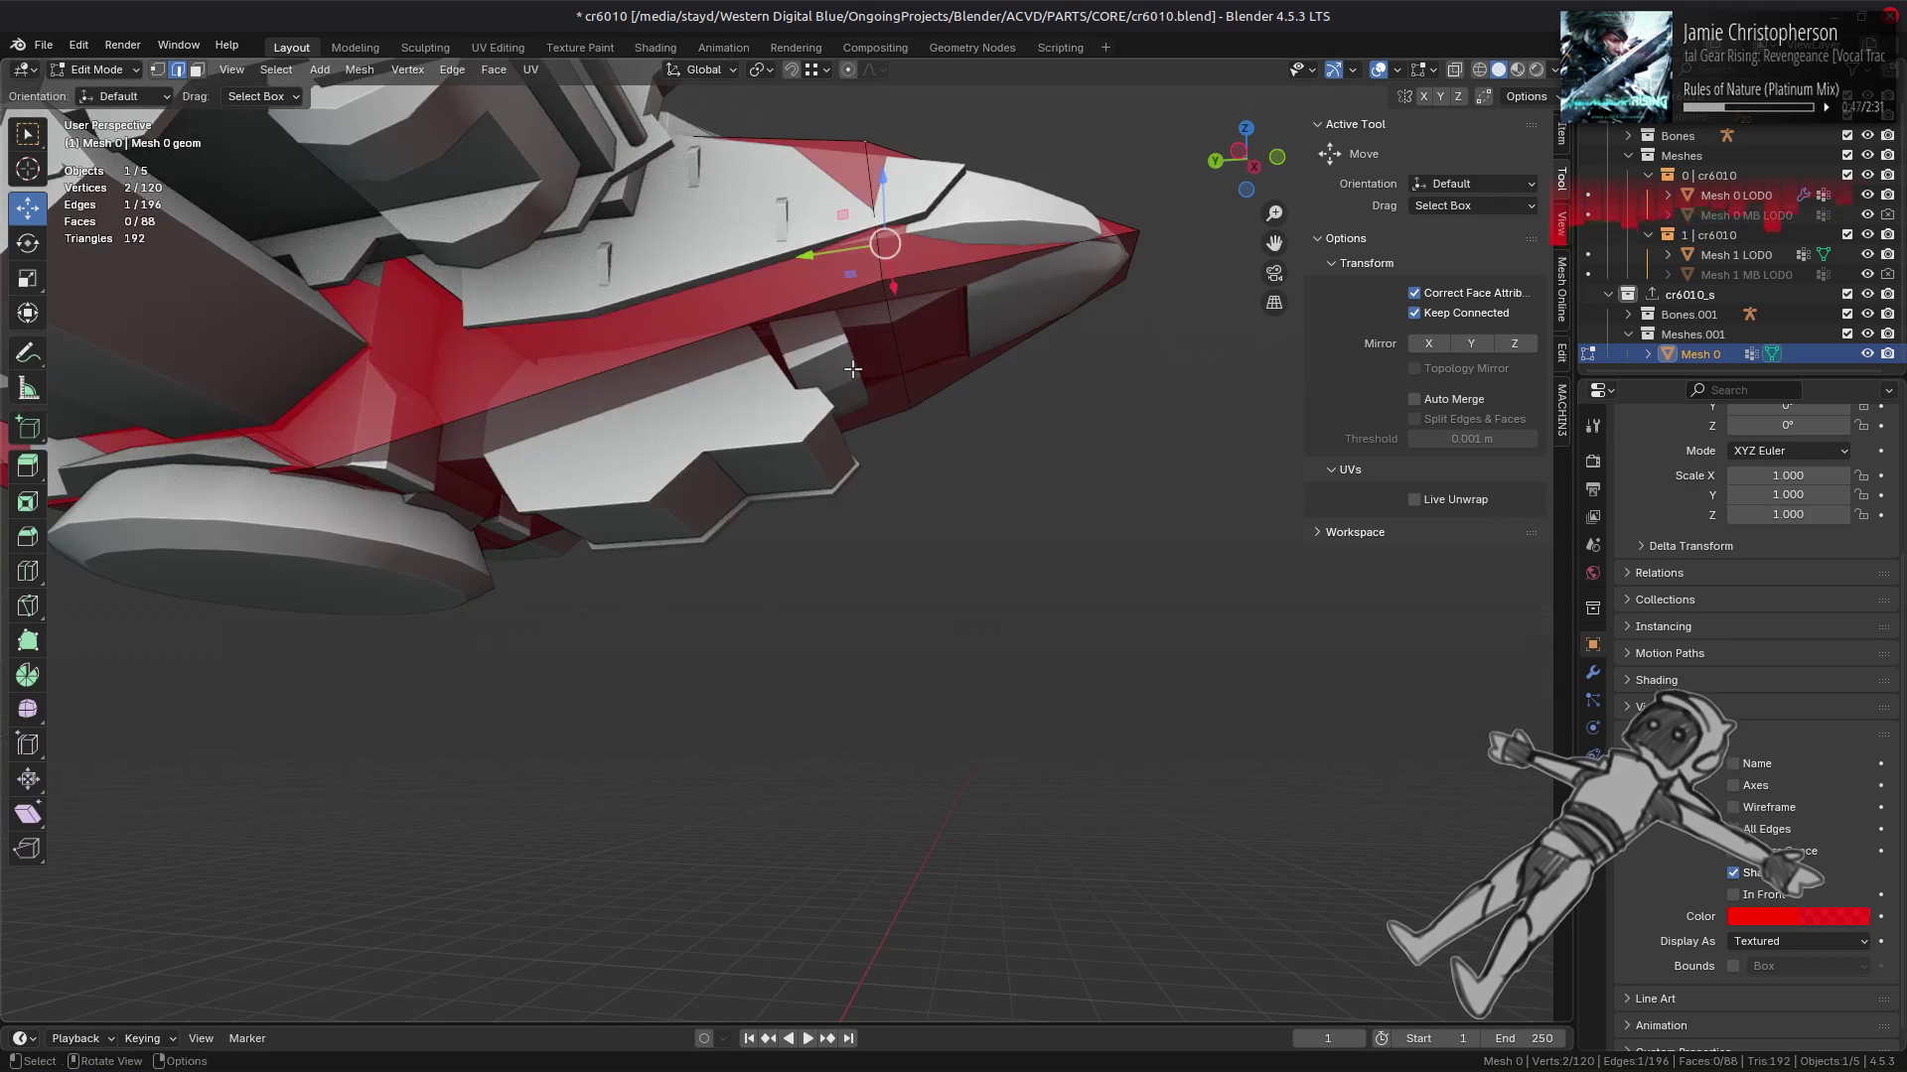
{"action": "left_click", "coordinate": [894, 363]}
{"action": "key", "text": "shift+v"}
{"action": "key", "text": "c"}
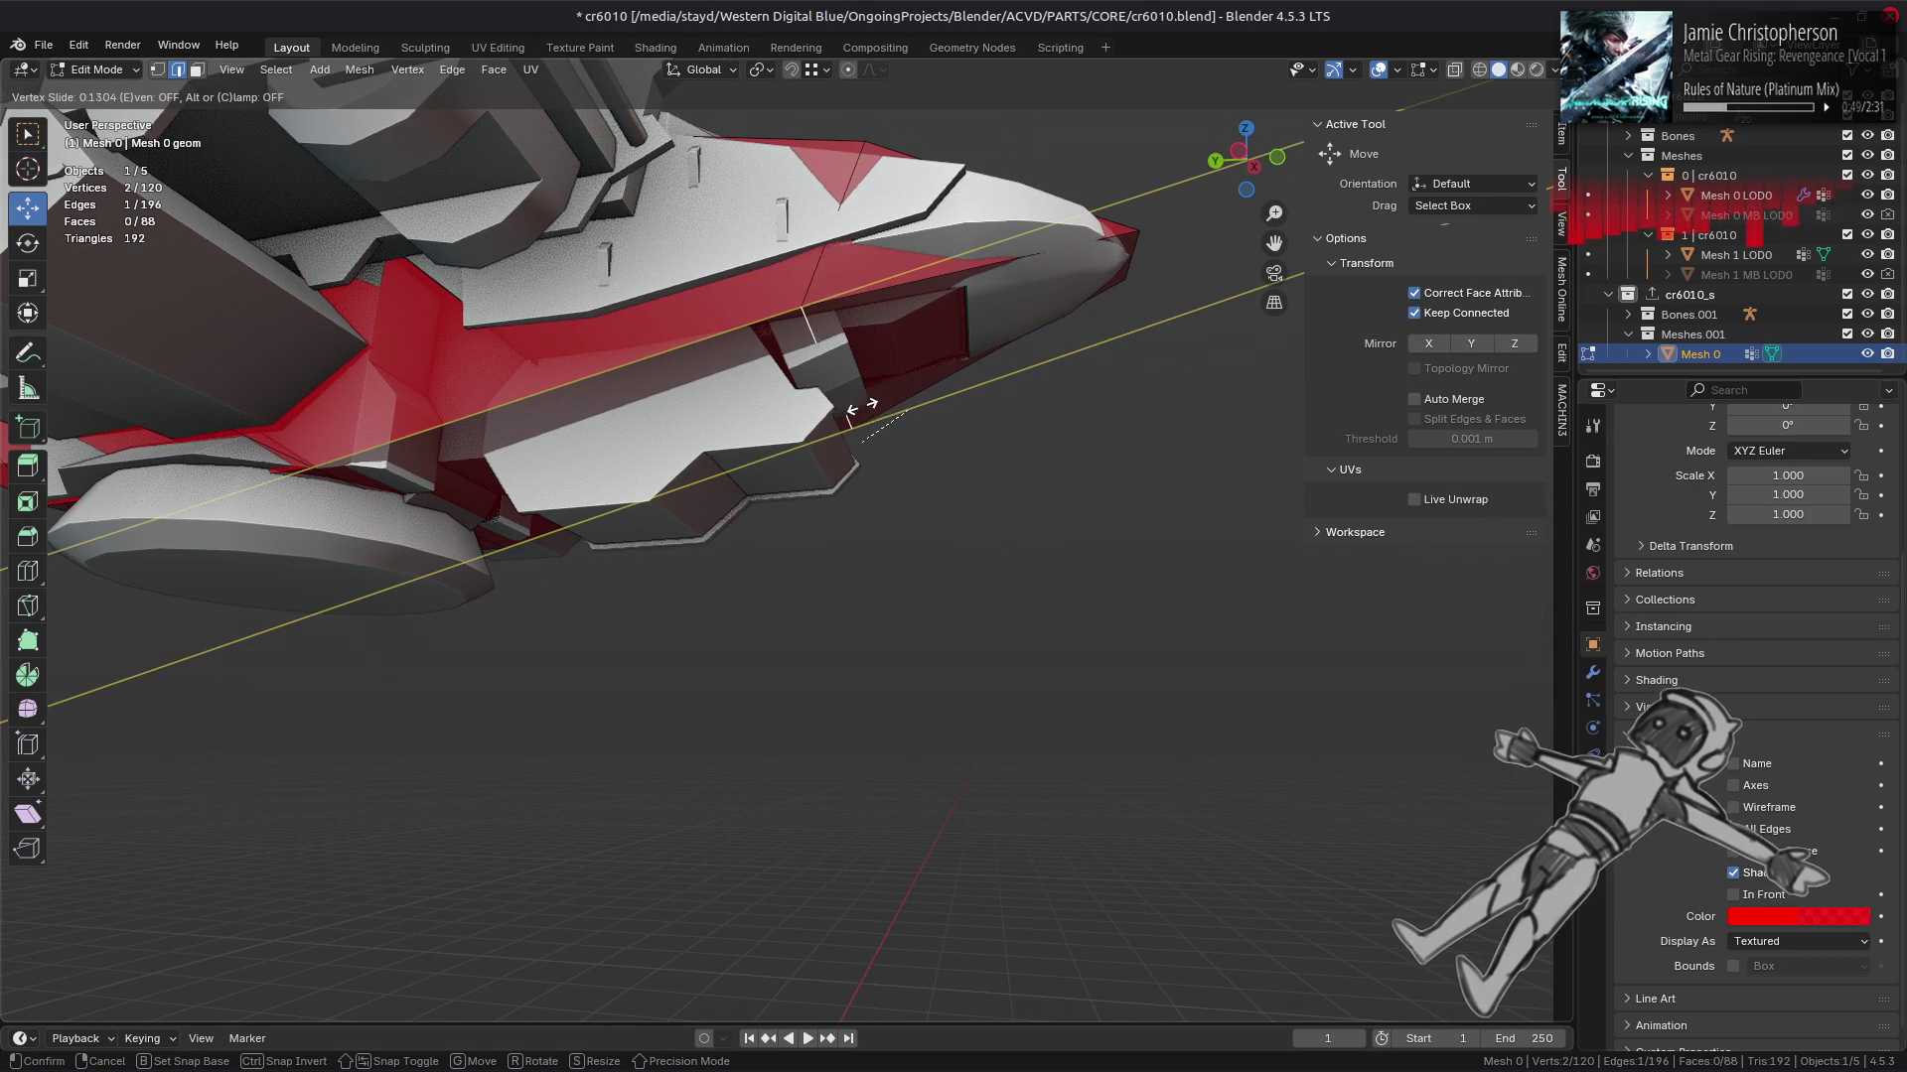
{"action": "left_click", "coordinate": [874, 433]}
{"action": "left_click_drag", "start_coordinate": [873, 468], "coordinate": [831, 486]}
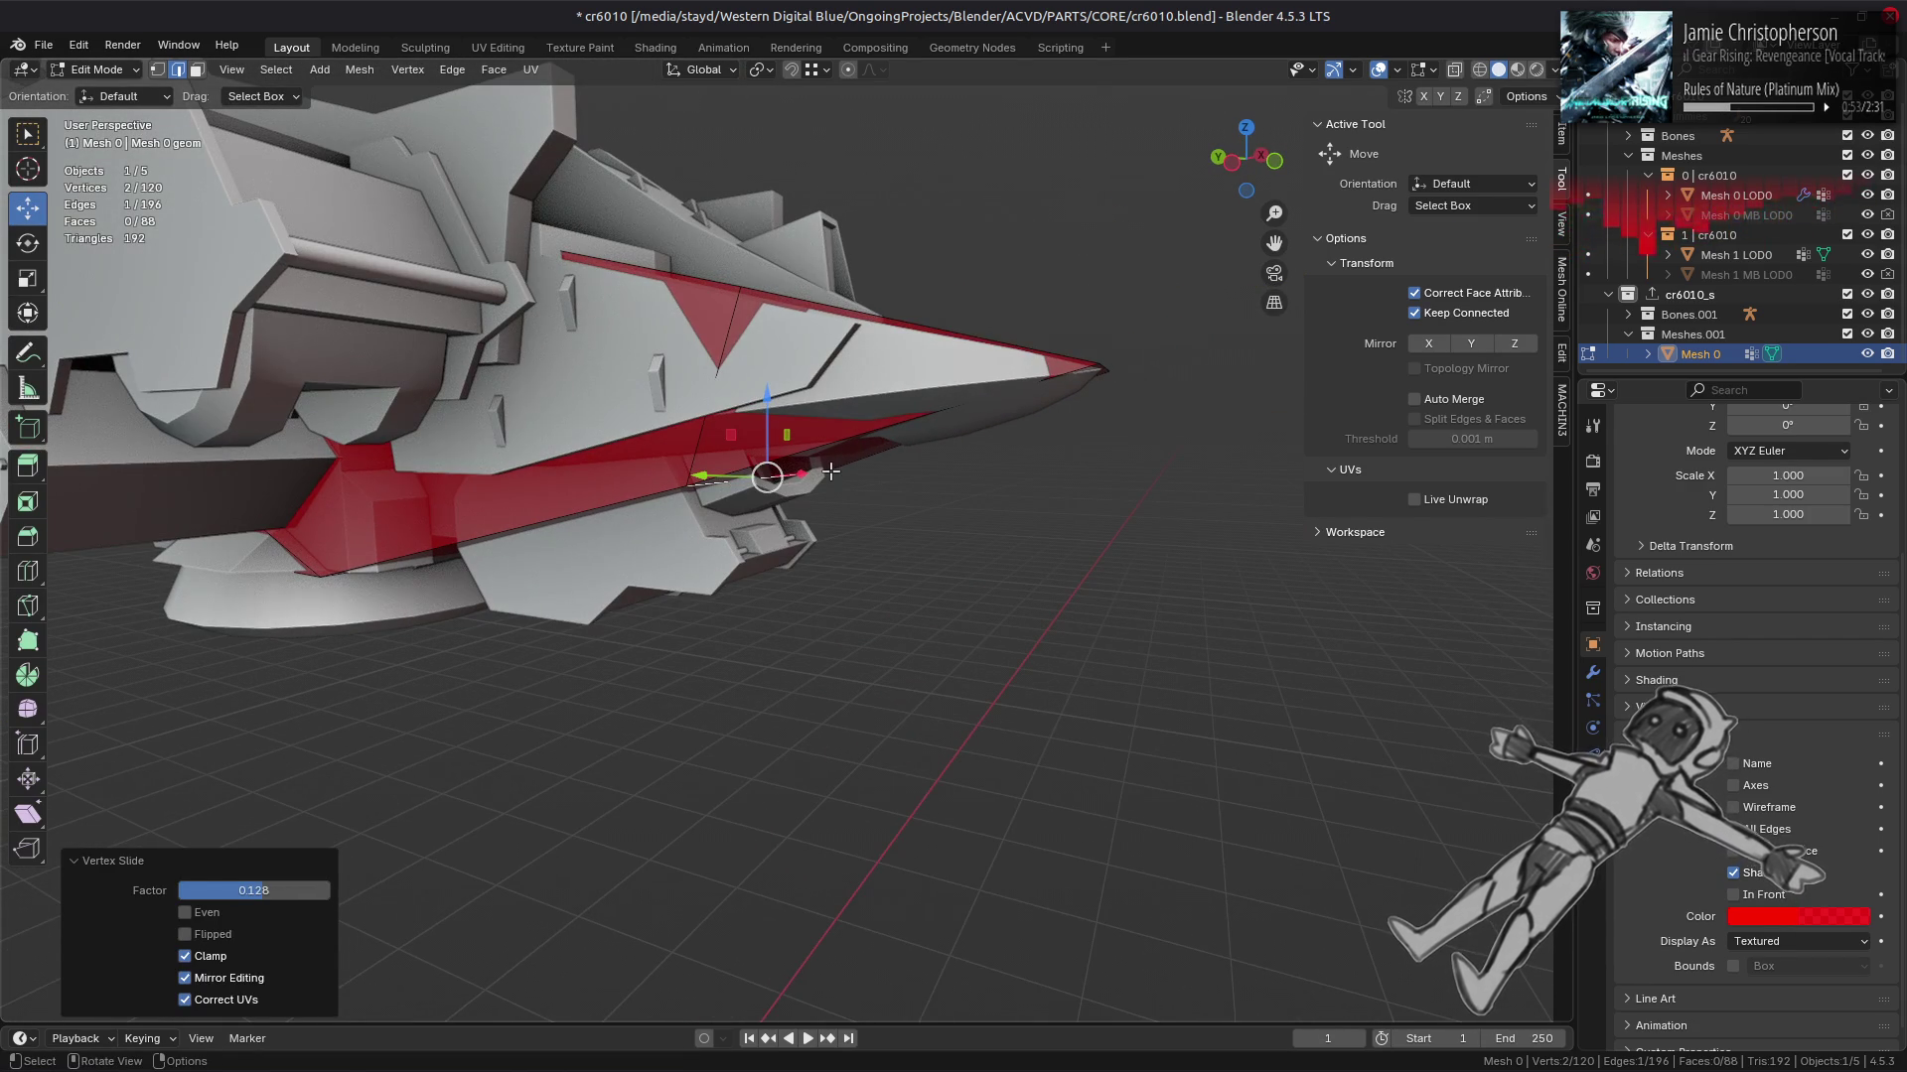
Step: Slide the selected nose edge further with clamping turned off
{"action": "left_click_drag", "start_coordinate": [830, 471], "coordinate": [754, 625]}
{"action": "key", "text": "ctrl+l"}
{"action": "key", "text": "ctrl+z"}
{"action": "key", "text": "g"}
{"action": "key", "text": "g"}
{"action": "key", "text": "c"}
{"action": "left_click", "coordinate": [695, 775]}
{"action": "left_click_drag", "start_coordinate": [695, 775], "coordinate": [901, 606]}
Step: Narrow the selected nose loop to 0.9 along X
{"action": "type", "text": "x0.9"}
{"action": "key", "text": "Return"}
{"action": "key", "text": "ctrl+z"}
{"action": "key", "text": "ctrl+shift+z"}
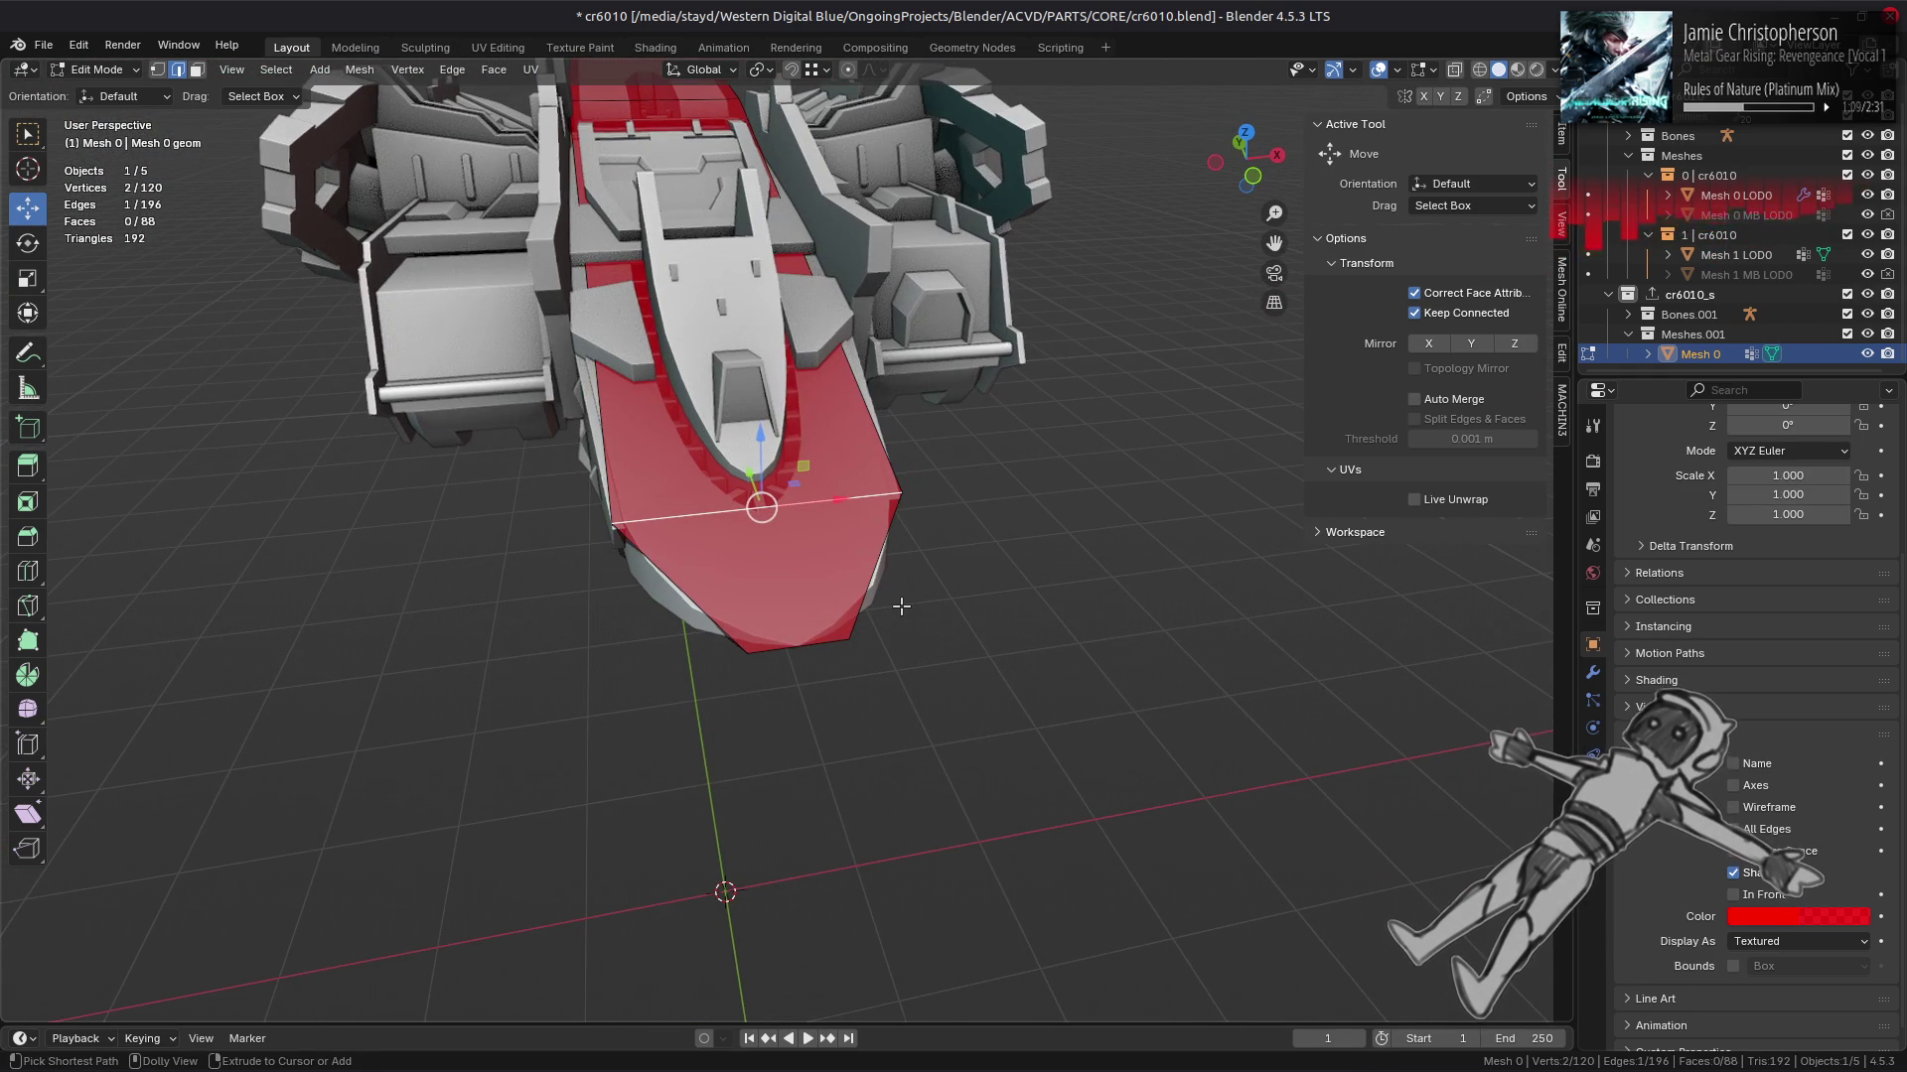
{"action": "key", "text": "alt+a"}
Step: Try dissolving an edge loop on the red nose, then undo it
{"action": "left_click_drag", "start_coordinate": [941, 523], "coordinate": [957, 406]}
{"action": "scroll", "scroll_direction": "up", "scroll_amount": 3}
{"action": "left_click", "coordinate": [894, 417]}
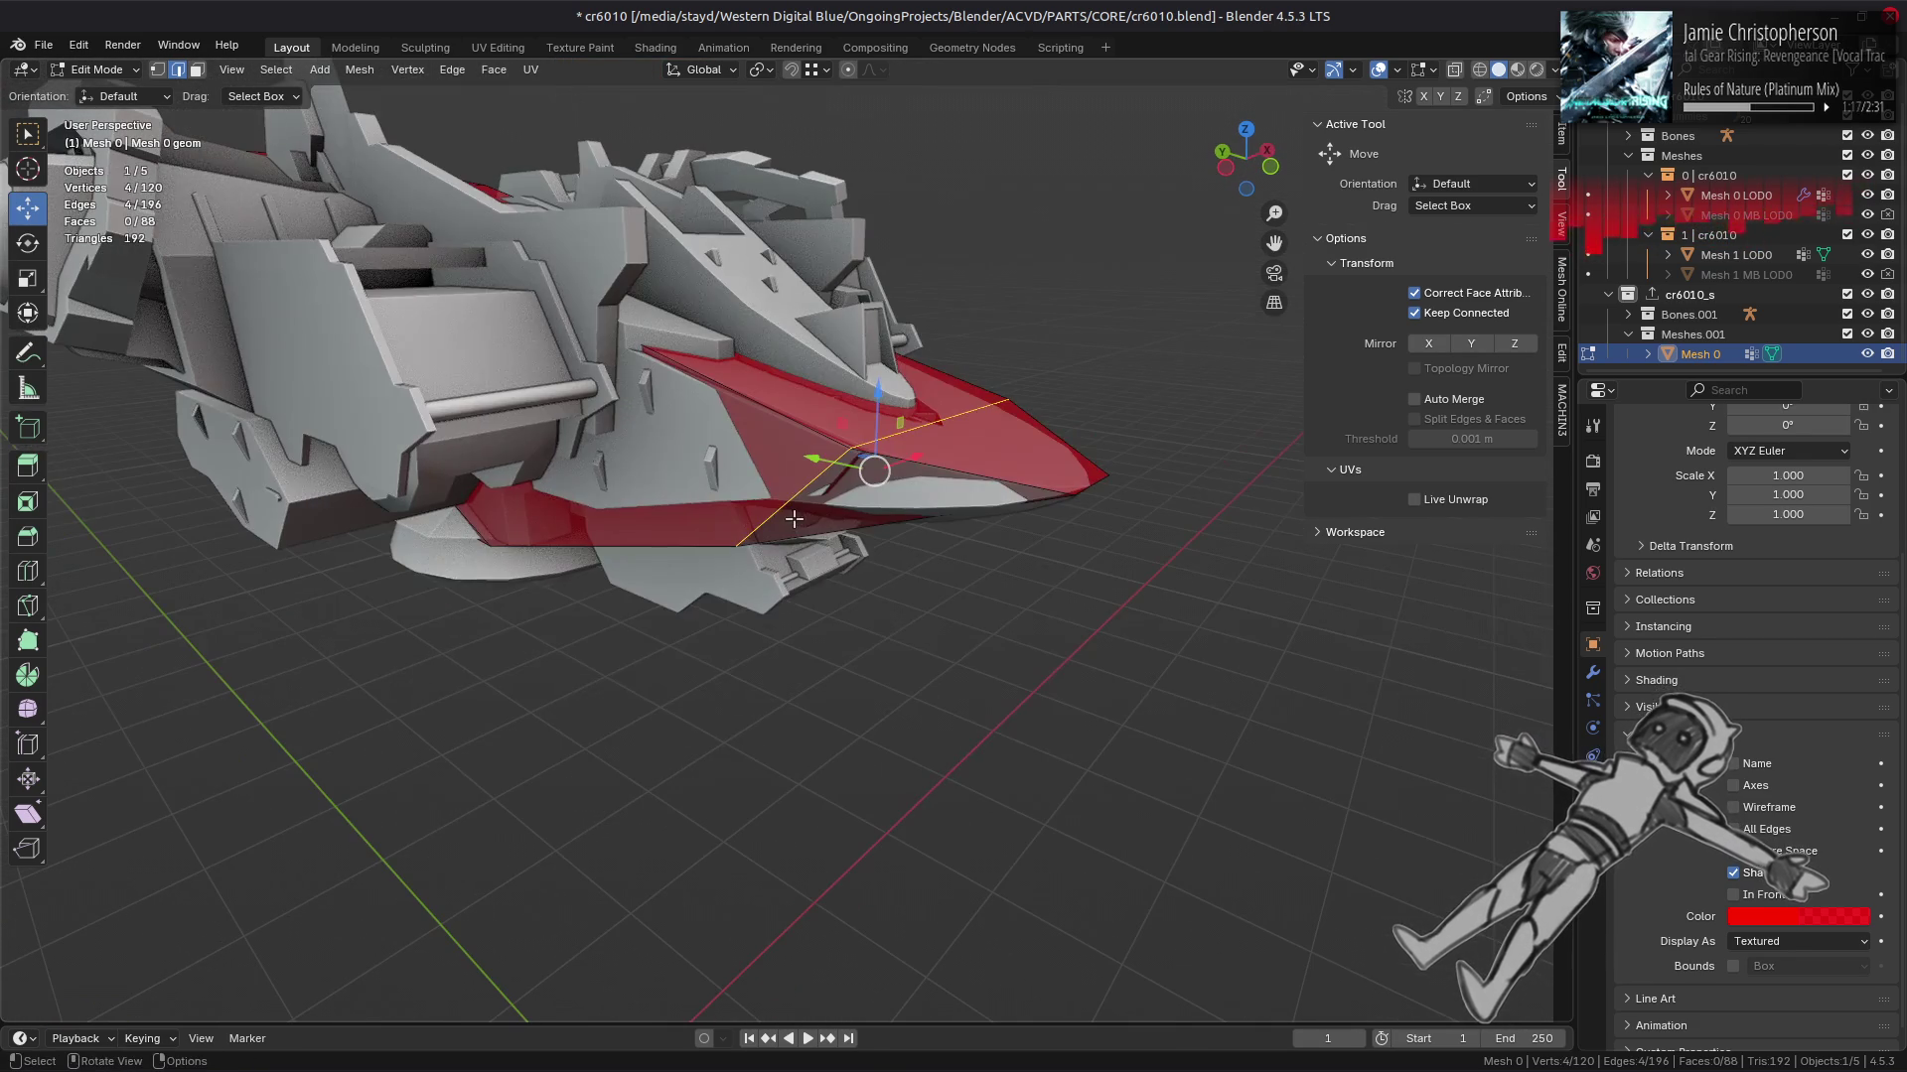
{"action": "right_click", "coordinate": [587, 566]}
{"action": "left_click", "coordinate": [587, 566]}
{"action": "left_click_drag", "start_coordinate": [587, 566], "coordinate": [687, 602]}
{"action": "key", "text": "ctrl+z"}
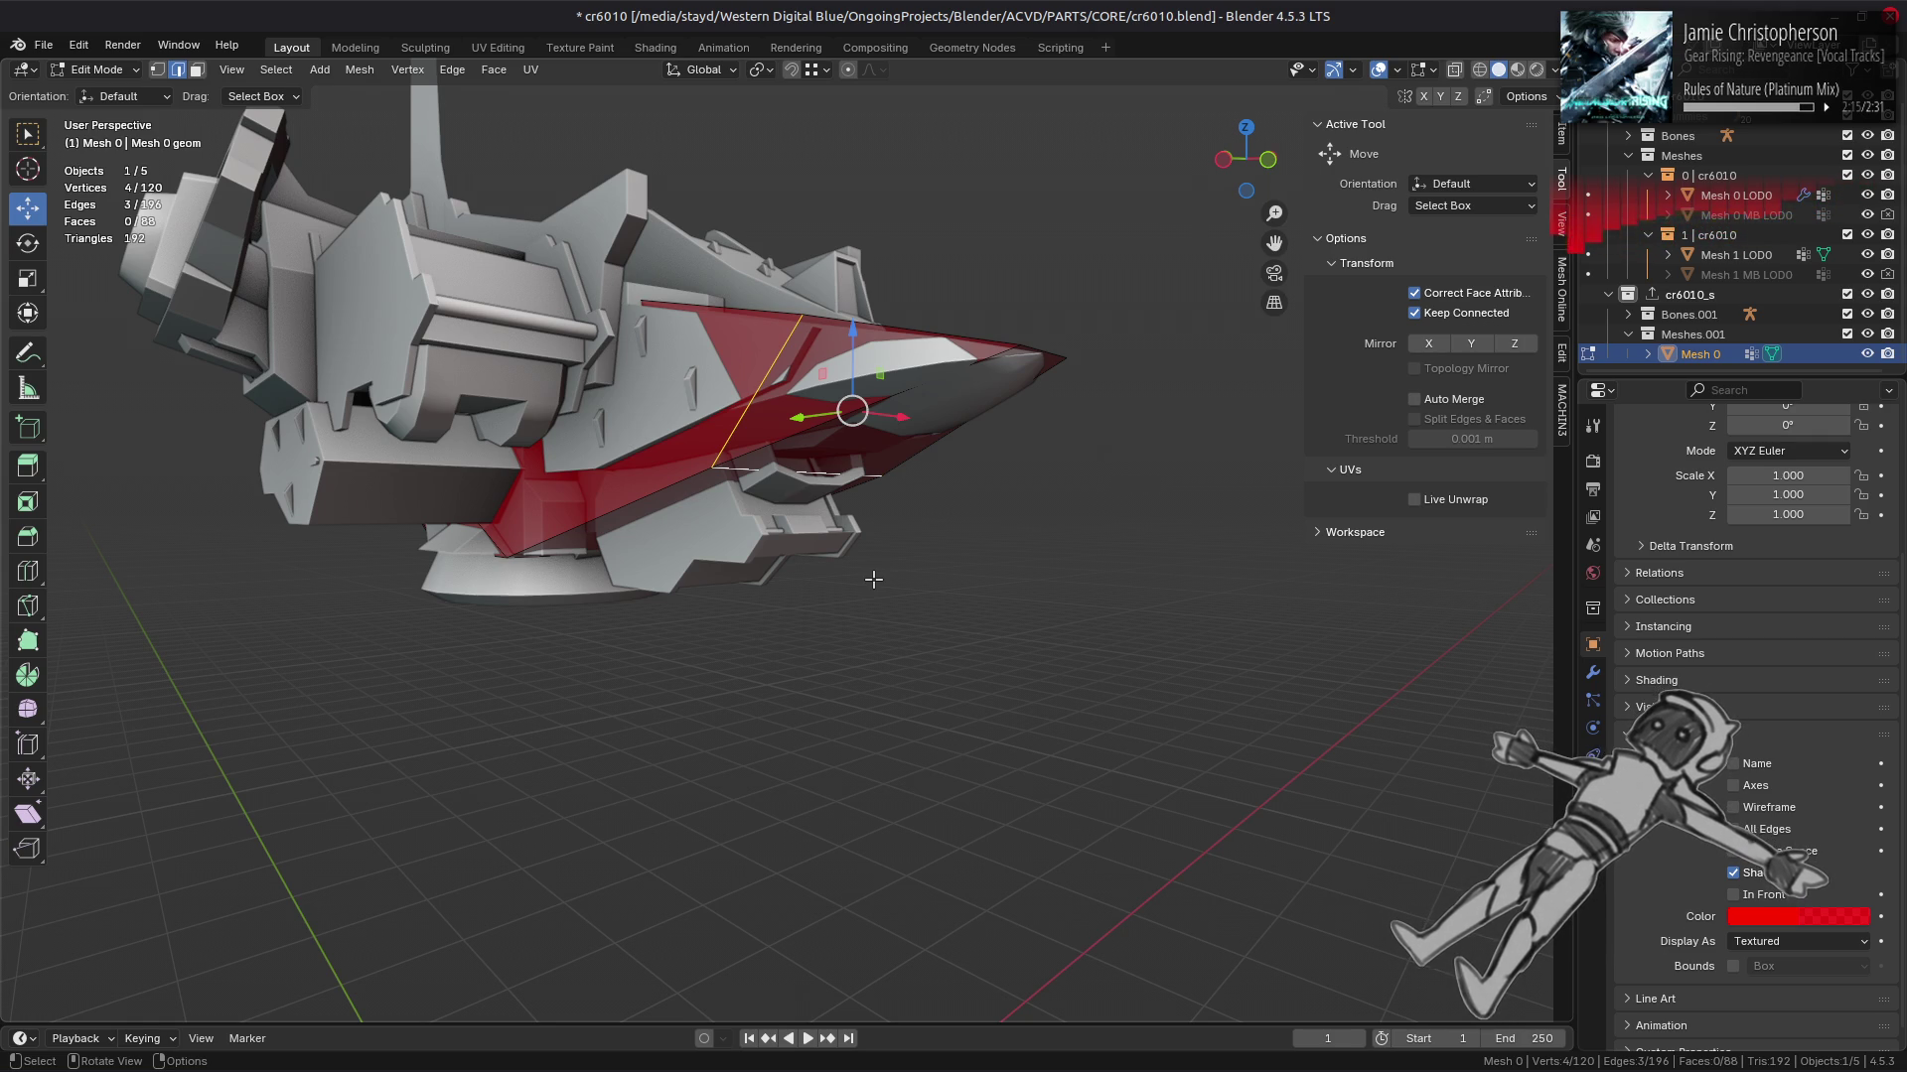
{"action": "left_click", "coordinate": [788, 456]}
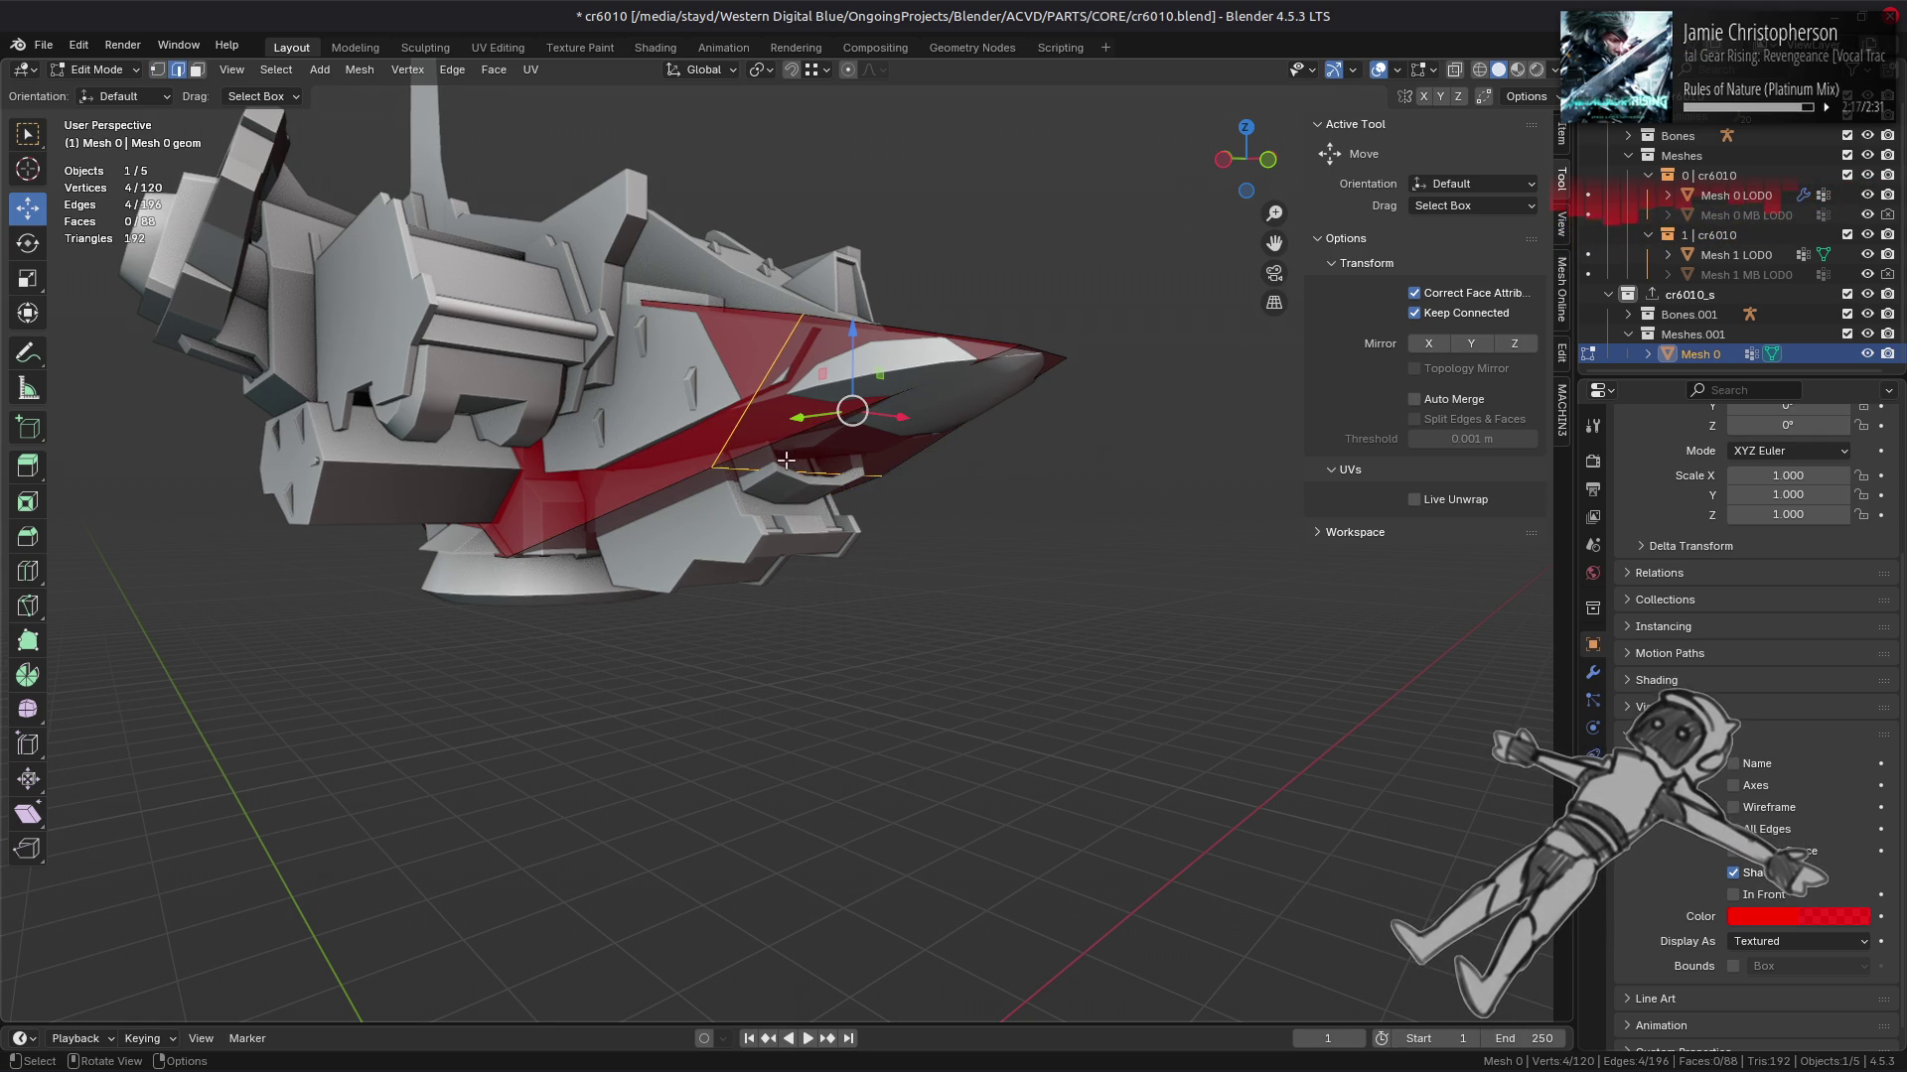
Step: Vertex-slide the selected nose vertex along its edge, then undo that slide
{"action": "key", "text": "shift+v"}
{"action": "left_click", "coordinate": [596, 700]}
{"action": "scroll", "scroll_direction": "up", "scroll_amount": 3}
{"action": "left_click_drag", "start_coordinate": [570, 676], "coordinate": [779, 611]}
{"action": "scroll", "scroll_direction": "up", "scroll_amount": 3}
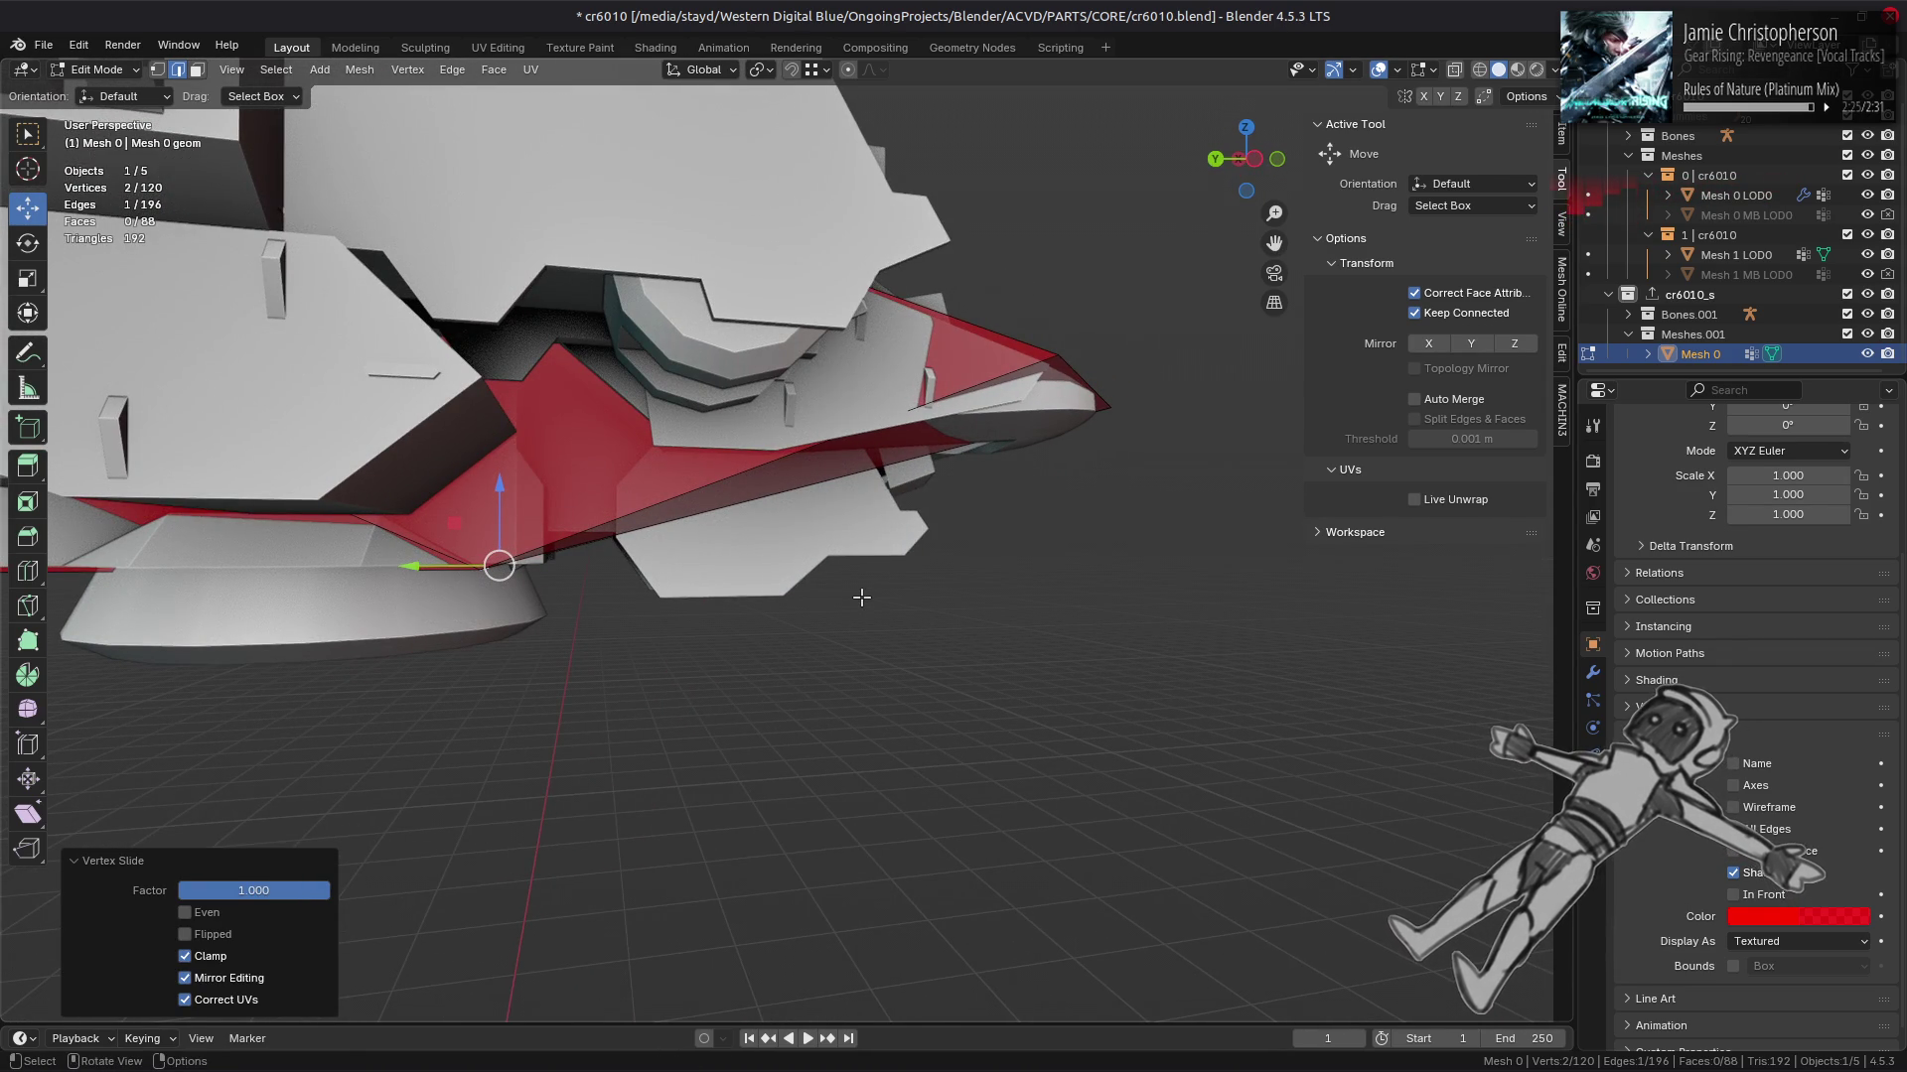
{"action": "key", "text": "ctrl+z"}
{"action": "left_click_drag", "start_coordinate": [861, 597], "coordinate": [780, 549]}
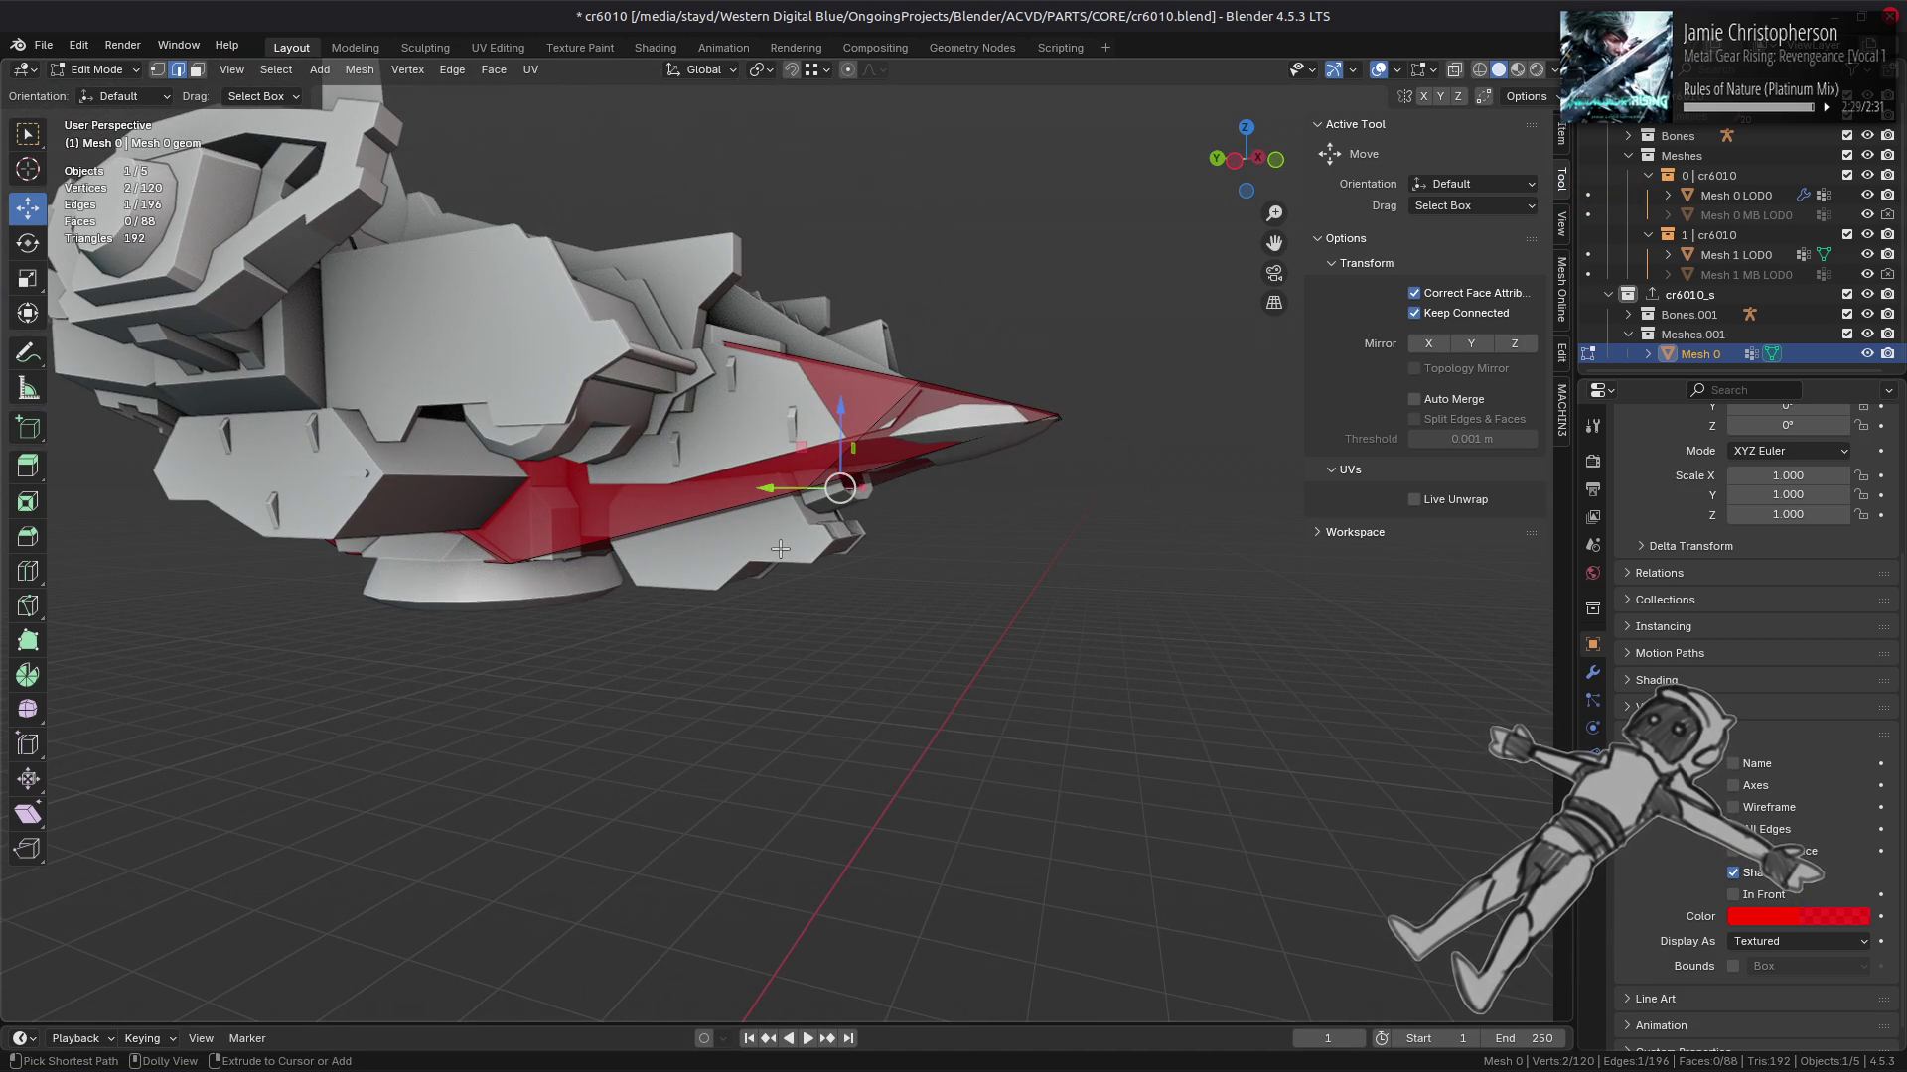
{"action": "left_click_drag", "start_coordinate": [780, 549], "coordinate": [826, 501]}
Step: Grow the selection around a cage edge and merge overlapping vertices by distance
{"action": "left_click", "coordinate": [587, 582]}
{"action": "key", "text": "1"}
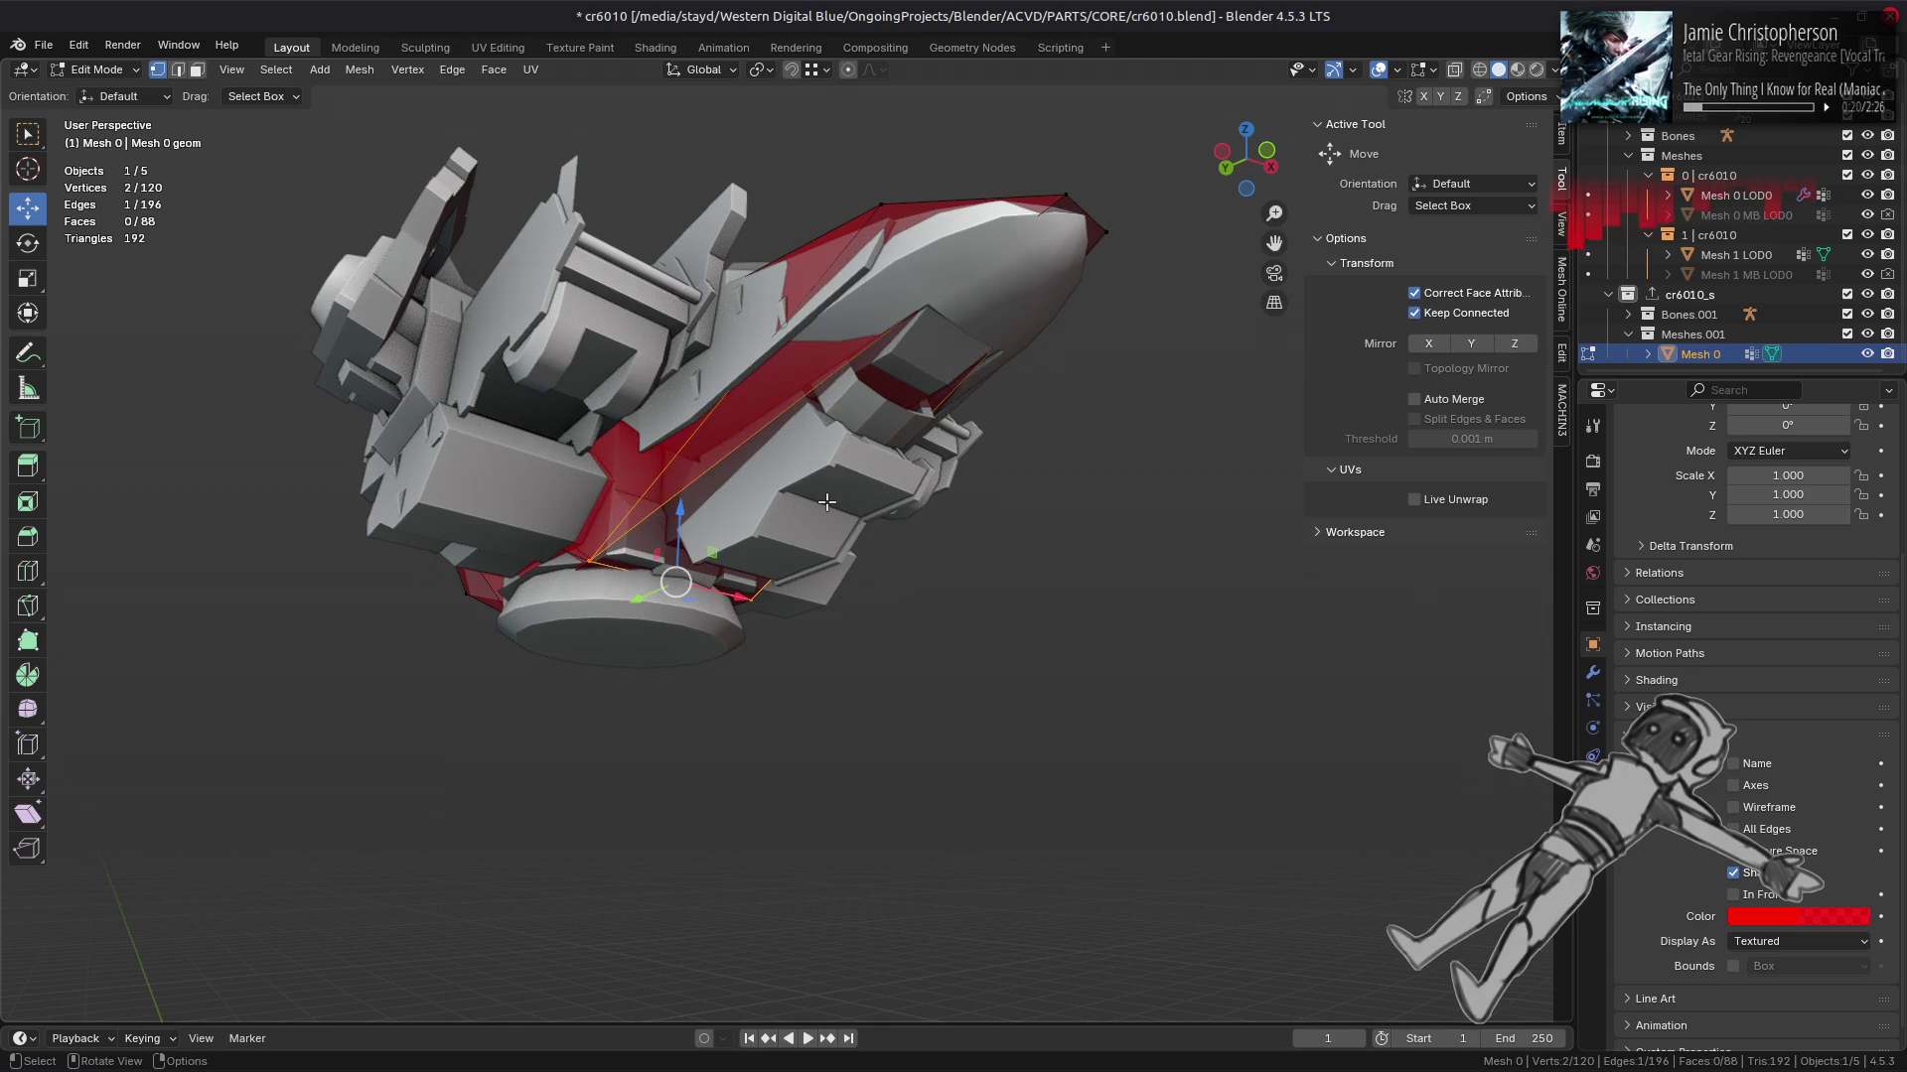
{"action": "key", "text": "ctrl+KP_Add"}
{"action": "right_click", "coordinate": [826, 501]}
{"action": "mouse_move", "coordinate": [839, 864]}
{"action": "left_click", "coordinate": [903, 936]}
Step: Check the trimmed cage from a side view, ending with the whole cage selected
{"action": "left_click_drag", "start_coordinate": [780, 685], "coordinate": [609, 545]}
{"action": "key", "text": "a"}
{"action": "key", "text": "alt+a"}
{"action": "scroll", "scroll_direction": "up", "scroll_amount": 3}
{"action": "left_click_drag", "start_coordinate": [794, 542], "coordinate": [758, 493]}
{"action": "key", "text": "a"}
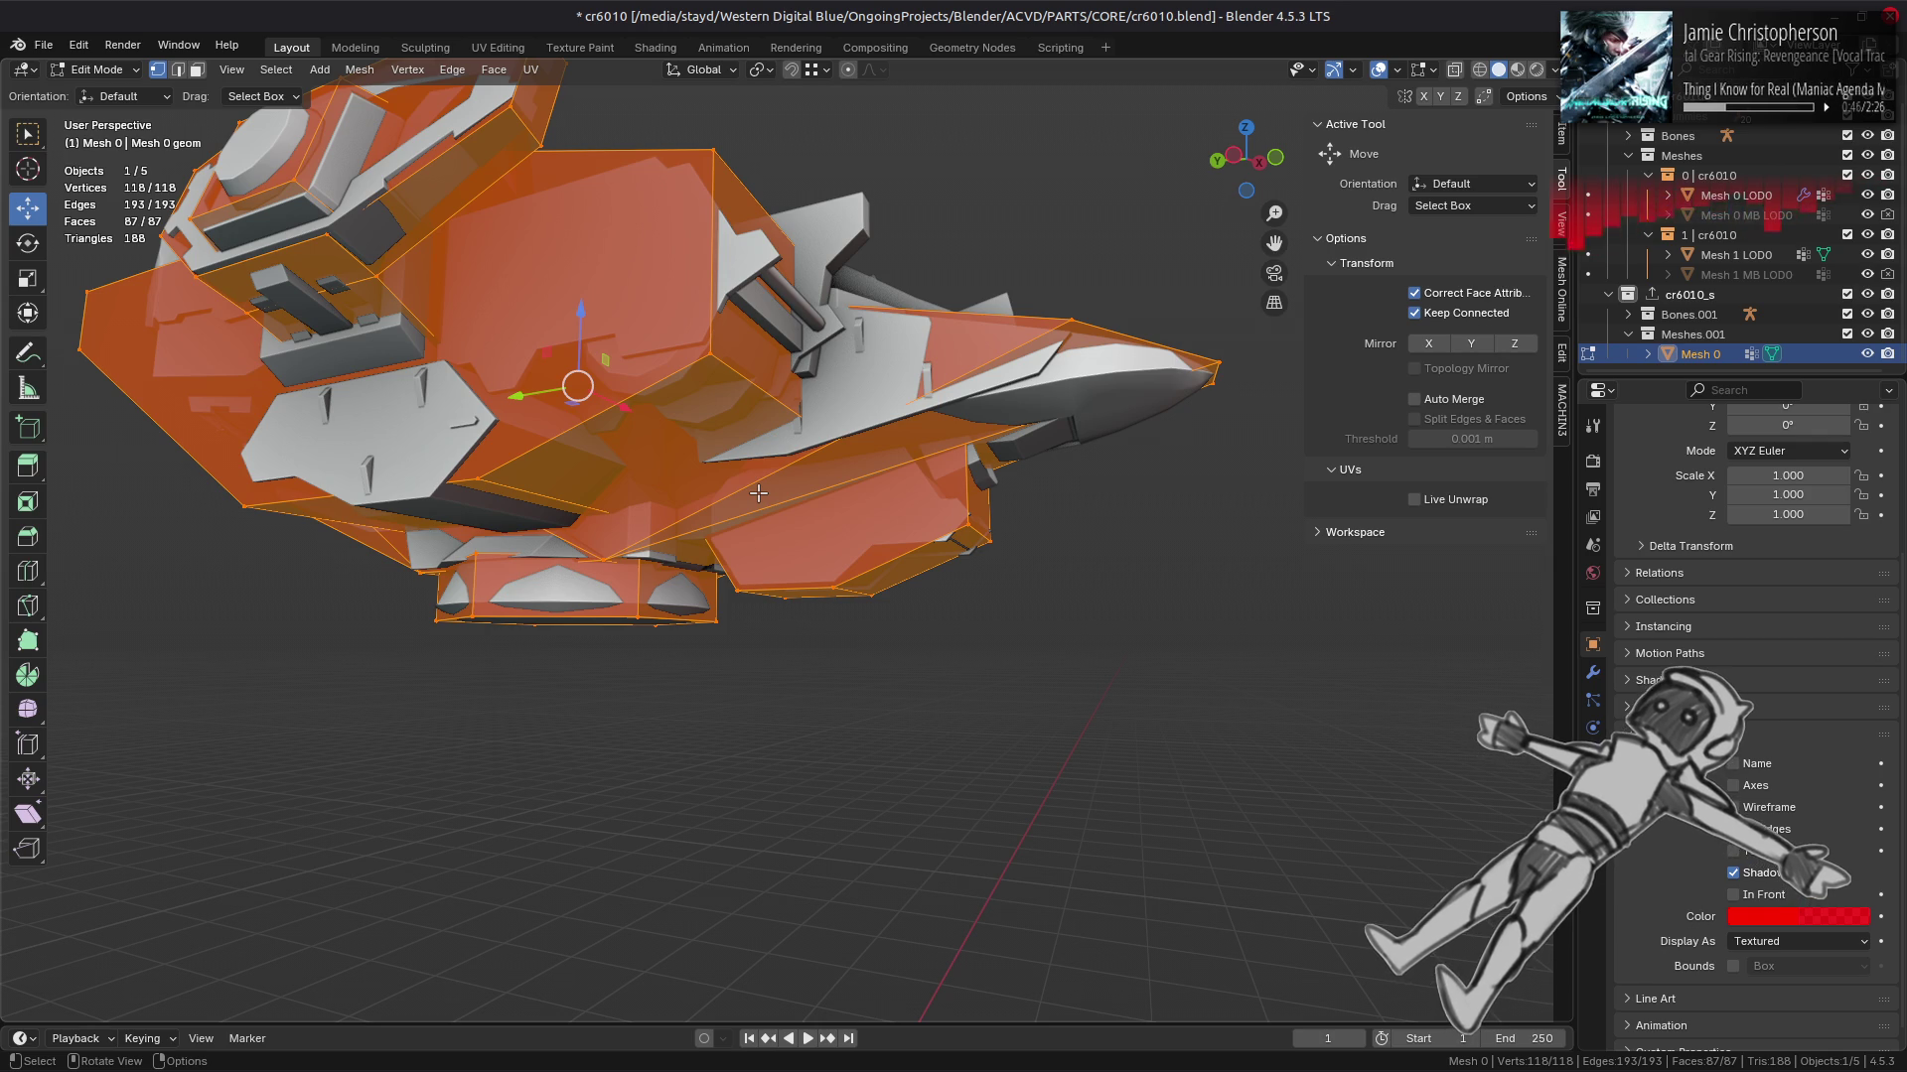
{"action": "left_click_drag", "start_coordinate": [758, 493], "coordinate": [870, 462]}
{"action": "scroll", "scroll_direction": "up", "scroll_amount": 3}
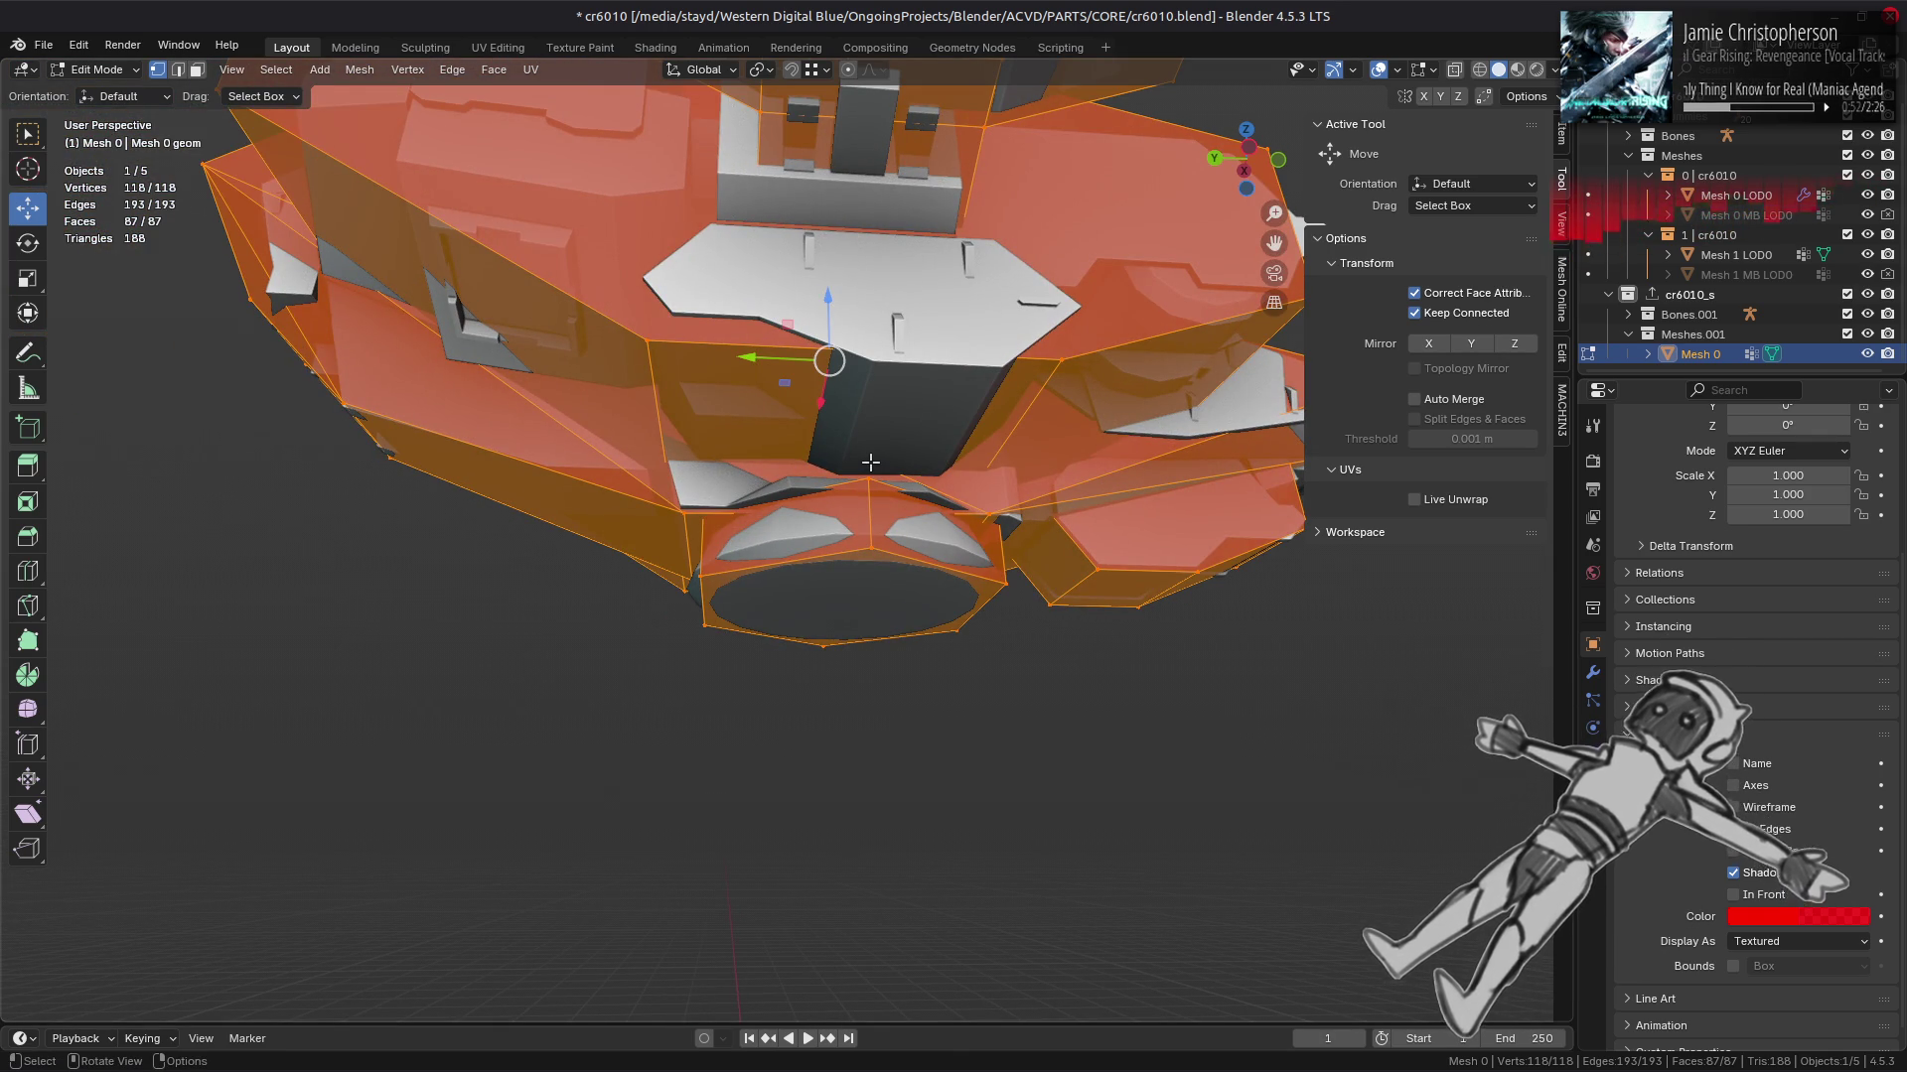
{"action": "left_click_drag", "start_coordinate": [870, 461], "coordinate": [866, 562]}
{"action": "key", "text": "2"}
{"action": "left_click", "coordinate": [830, 563]}
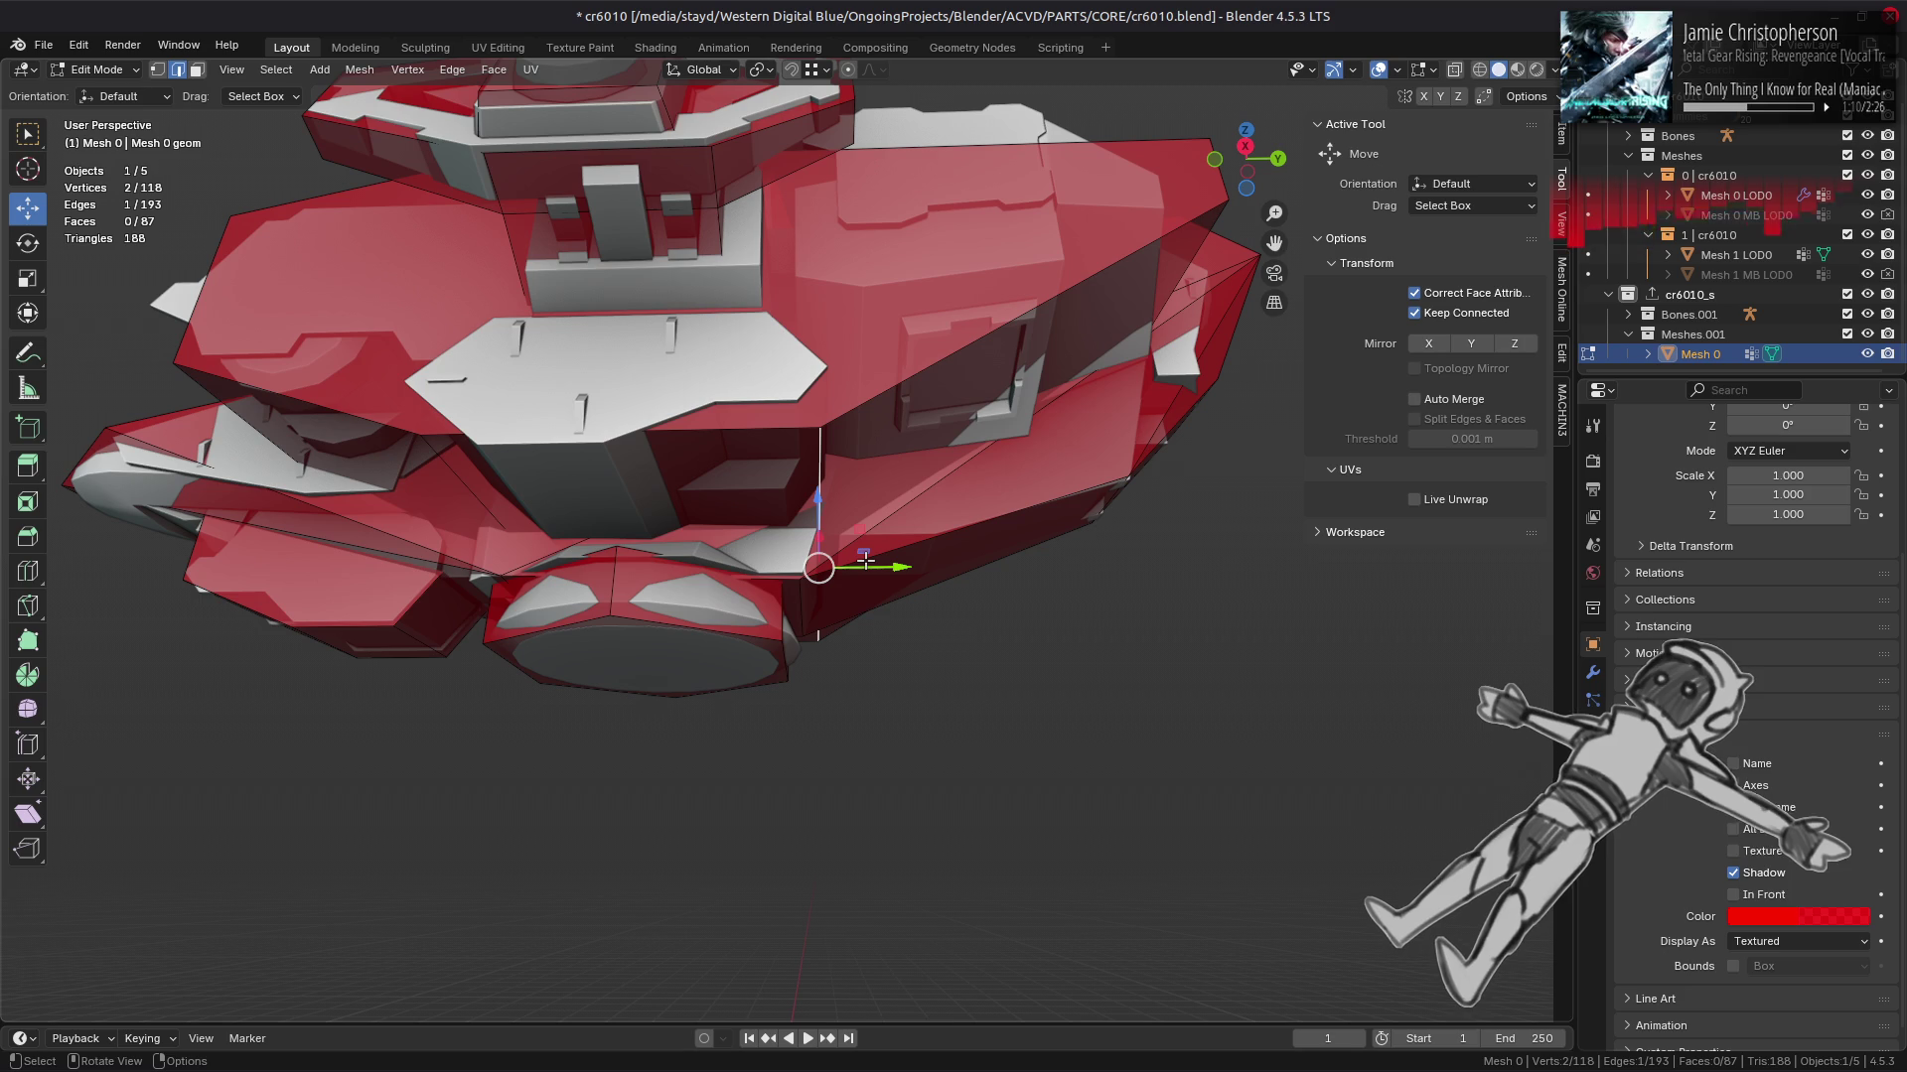
{"action": "left_click_drag", "start_coordinate": [680, 559], "coordinate": [700, 561]}
Step: Subdivide the left and right vertical cage edges and slide the new edge along Y
{"action": "left_click", "coordinate": [447, 533]}
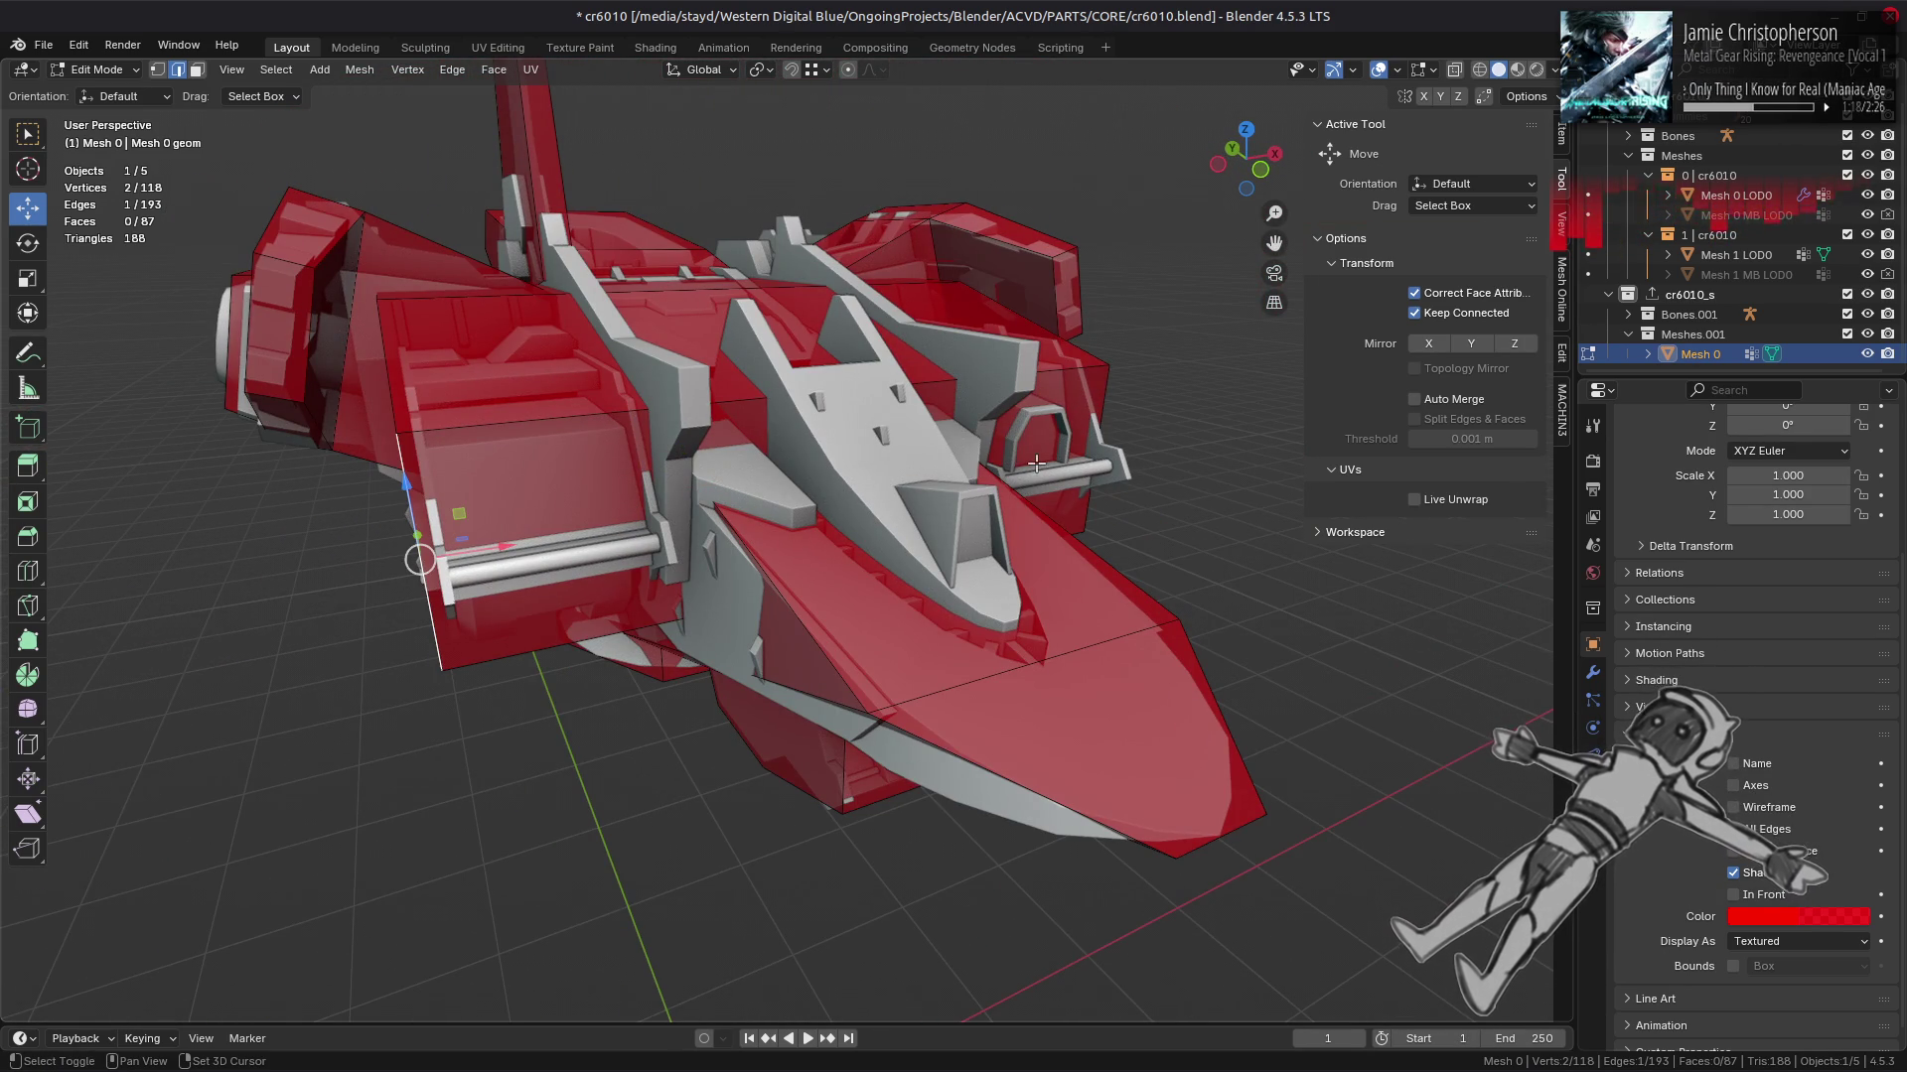
{"action": "left_click", "coordinate": [1086, 421]}
{"action": "key", "text": "ctrl+e"}
{"action": "left_click", "coordinate": [847, 448]}
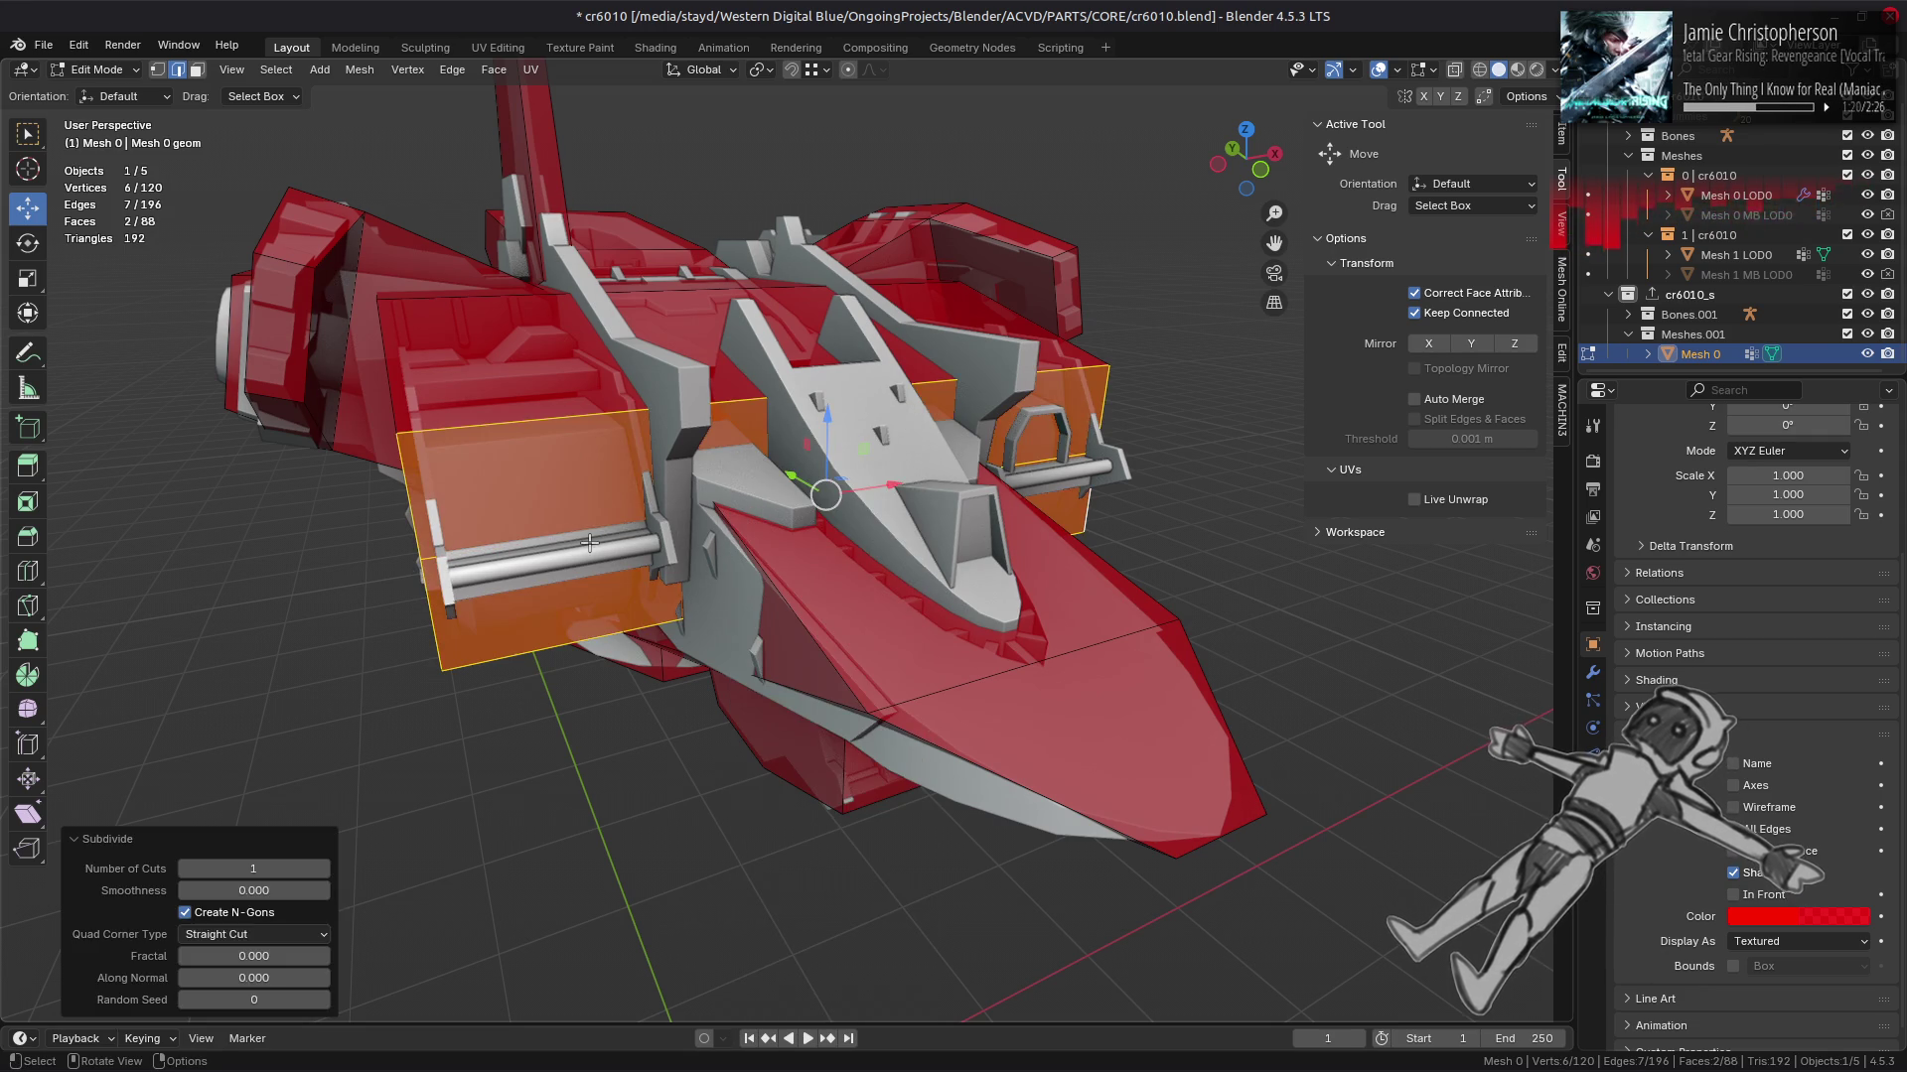
{"action": "left_click_drag", "start_coordinate": [847, 452], "coordinate": [930, 463]}
{"action": "key", "text": "g"}
{"action": "key", "text": "y"}
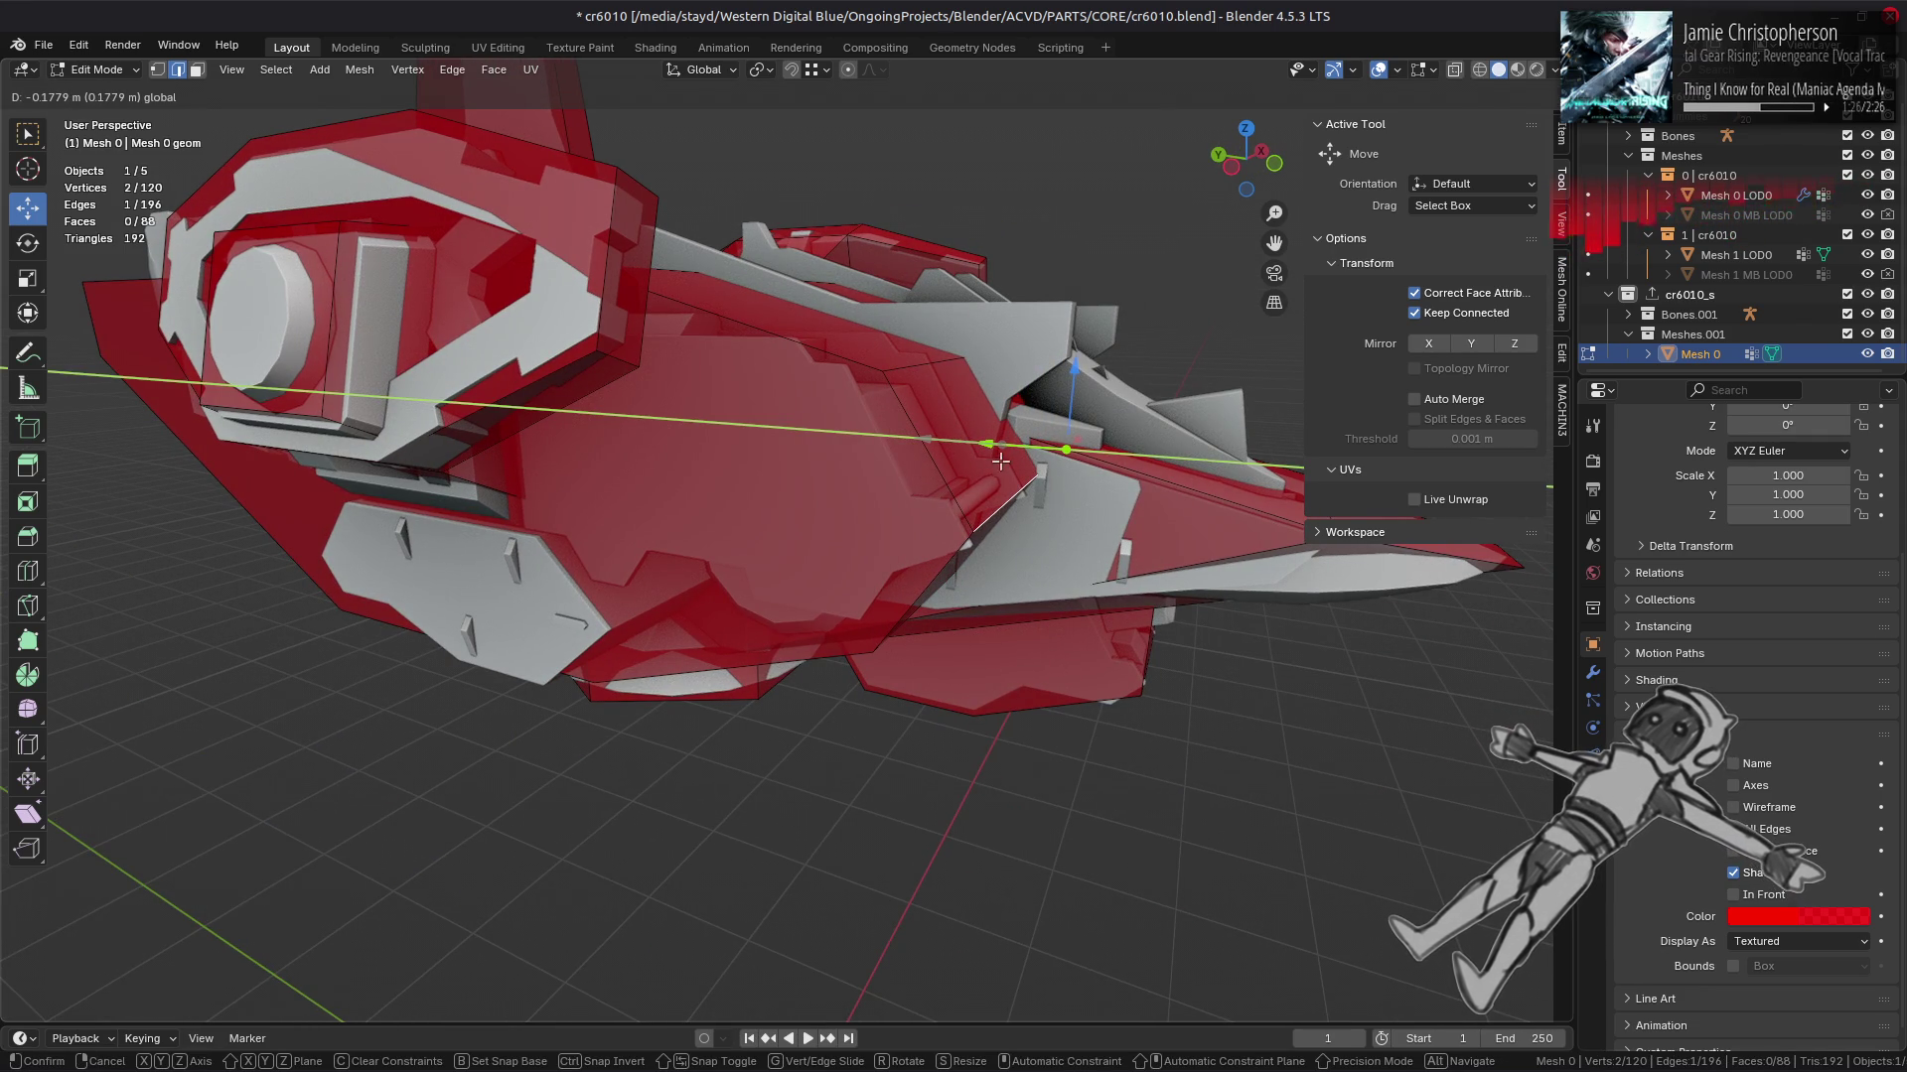
{"action": "left_click", "coordinate": [1002, 462]}
Step: Slide a cage face along the Y axis toward the hull
{"action": "left_click", "coordinate": [972, 453]}
{"action": "left_click", "coordinate": [953, 439]}
{"action": "left_click_drag", "start_coordinate": [985, 409], "coordinate": [927, 449]}
Step: Move a cage edge along Y and lower it on Z until it presses against the hull
{"action": "key", "text": "2"}
{"action": "left_click", "coordinate": [933, 447]}
{"action": "left_click_drag", "start_coordinate": [1023, 379], "coordinate": [955, 366]}
{"action": "left_click_drag", "start_coordinate": [921, 332], "coordinate": [884, 428]}
{"action": "left_click_drag", "start_coordinate": [884, 428], "coordinate": [933, 445]}
{"action": "left_click_drag", "start_coordinate": [933, 445], "coordinate": [924, 444]}
{"action": "left_click_drag", "start_coordinate": [924, 443], "coordinate": [903, 472]}
{"action": "left_click_drag", "start_coordinate": [903, 473], "coordinate": [889, 483]}
{"action": "left_click_drag", "start_coordinate": [889, 483], "coordinate": [858, 477]}
{"action": "left_click_drag", "start_coordinate": [858, 477], "coordinate": [855, 478]}
{"action": "left_click_drag", "start_coordinate": [855, 479], "coordinate": [518, 394]}
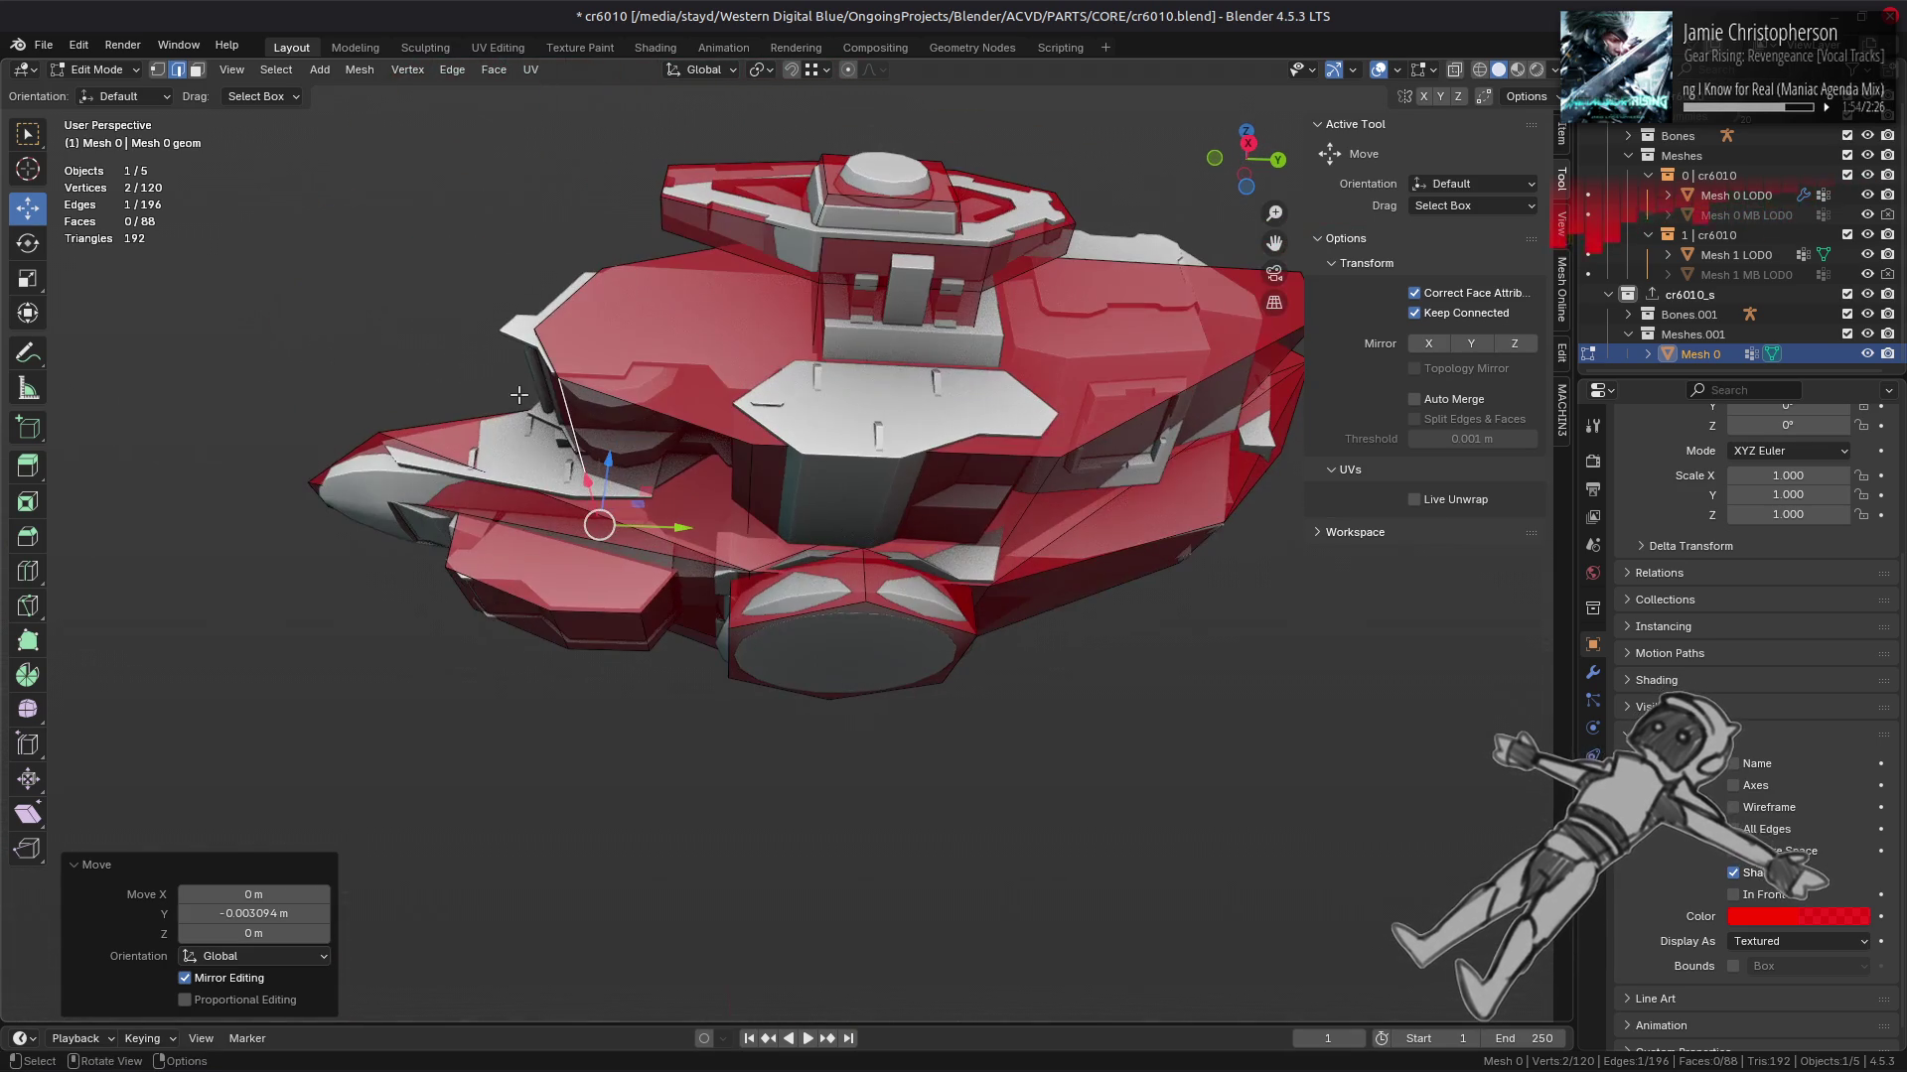
Step: Shift the side vertical edge along Y and check the fit
{"action": "left_click", "coordinate": [748, 496]}
{"action": "left_click_drag", "start_coordinate": [806, 592], "coordinate": [854, 592]}
{"action": "left_click_drag", "start_coordinate": [854, 592], "coordinate": [683, 465]}
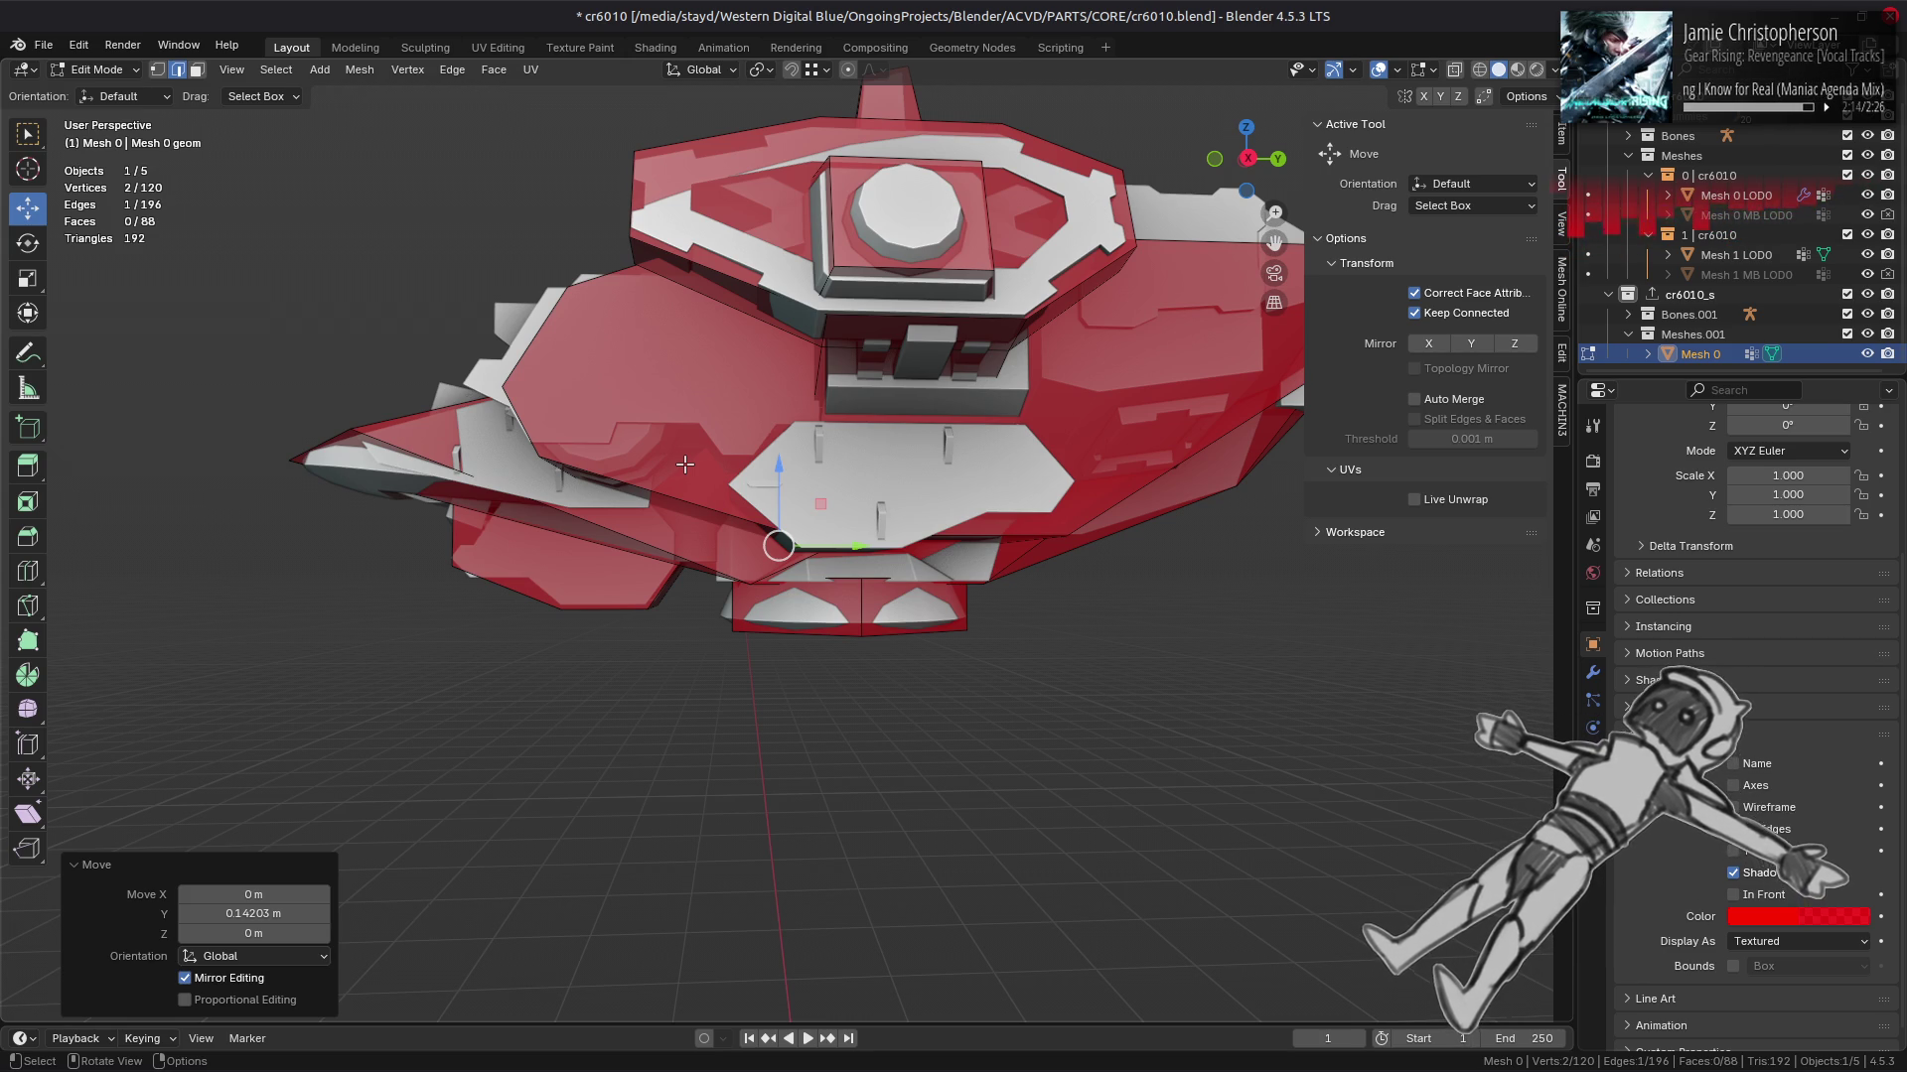
Step: From below, nudge a cage vertex along Y, X and then down on Z
{"action": "scroll", "scroll_direction": "up", "scroll_amount": 3}
{"action": "left_click_drag", "start_coordinate": [730, 536], "coordinate": [996, 477]}
{"action": "left_click_drag", "start_coordinate": [1127, 562], "coordinate": [1110, 568]}
{"action": "left_click_drag", "start_coordinate": [1109, 568], "coordinate": [745, 502]}
{"action": "scroll", "scroll_direction": "up", "scroll_amount": 3}
{"action": "left_click_drag", "start_coordinate": [815, 576], "coordinate": [864, 586]}
{"action": "left_click_drag", "start_coordinate": [790, 506], "coordinate": [794, 515]}
Step: Raise another cage vertex on Z, shift it along Y and Z, then undo the bad moves
{"action": "left_click", "coordinate": [1077, 505]}
{"action": "left_click_drag", "start_coordinate": [1078, 504], "coordinate": [1047, 458]}
{"action": "left_click_drag", "start_coordinate": [1048, 459], "coordinate": [1070, 437]}
{"action": "left_click_drag", "start_coordinate": [1071, 437], "coordinate": [990, 555]}
{"action": "left_click_drag", "start_coordinate": [990, 555], "coordinate": [1001, 552]}
{"action": "left_click_drag", "start_coordinate": [939, 464], "coordinate": [939, 467]}
{"action": "left_click_drag", "start_coordinate": [939, 467], "coordinate": [1000, 433]}
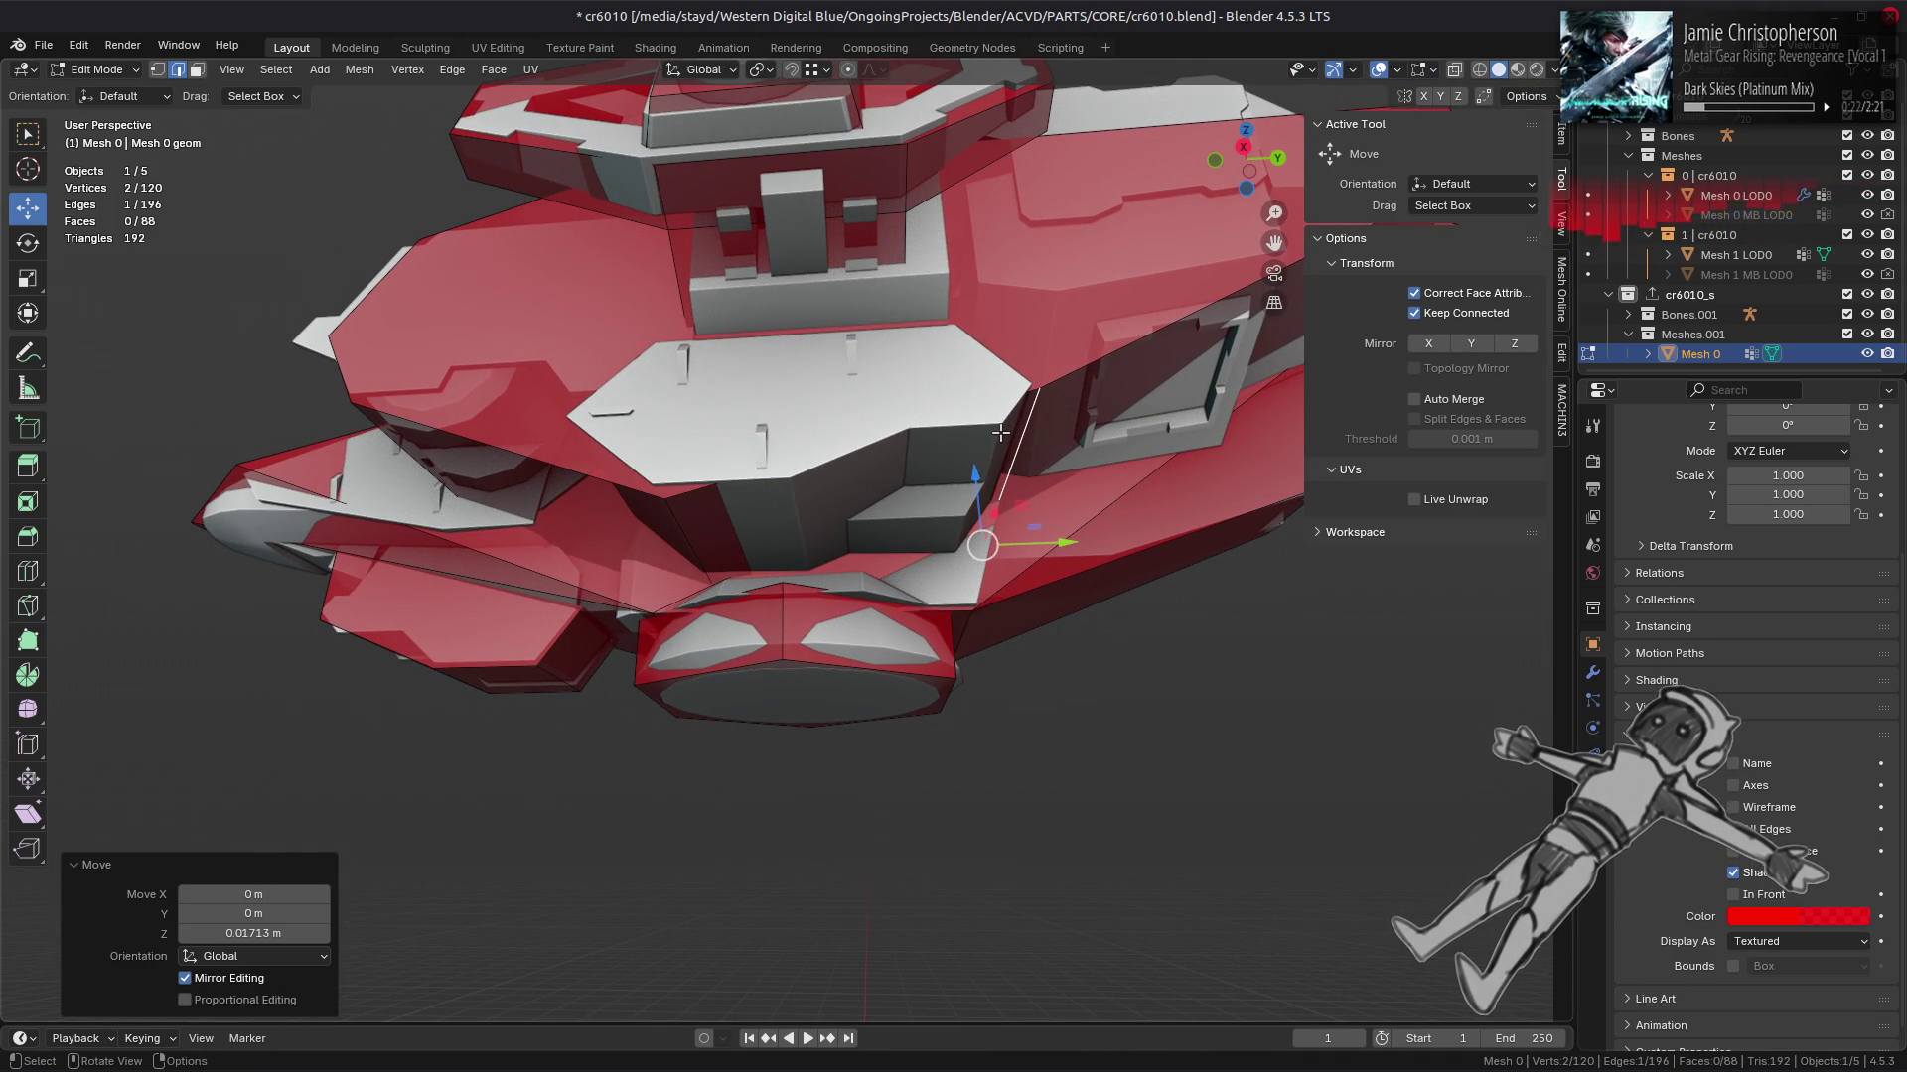
{"action": "key", "text": "ctrl+z"}
{"action": "key", "text": "ctrl+z"}
{"action": "key", "text": "ctrl+z"}
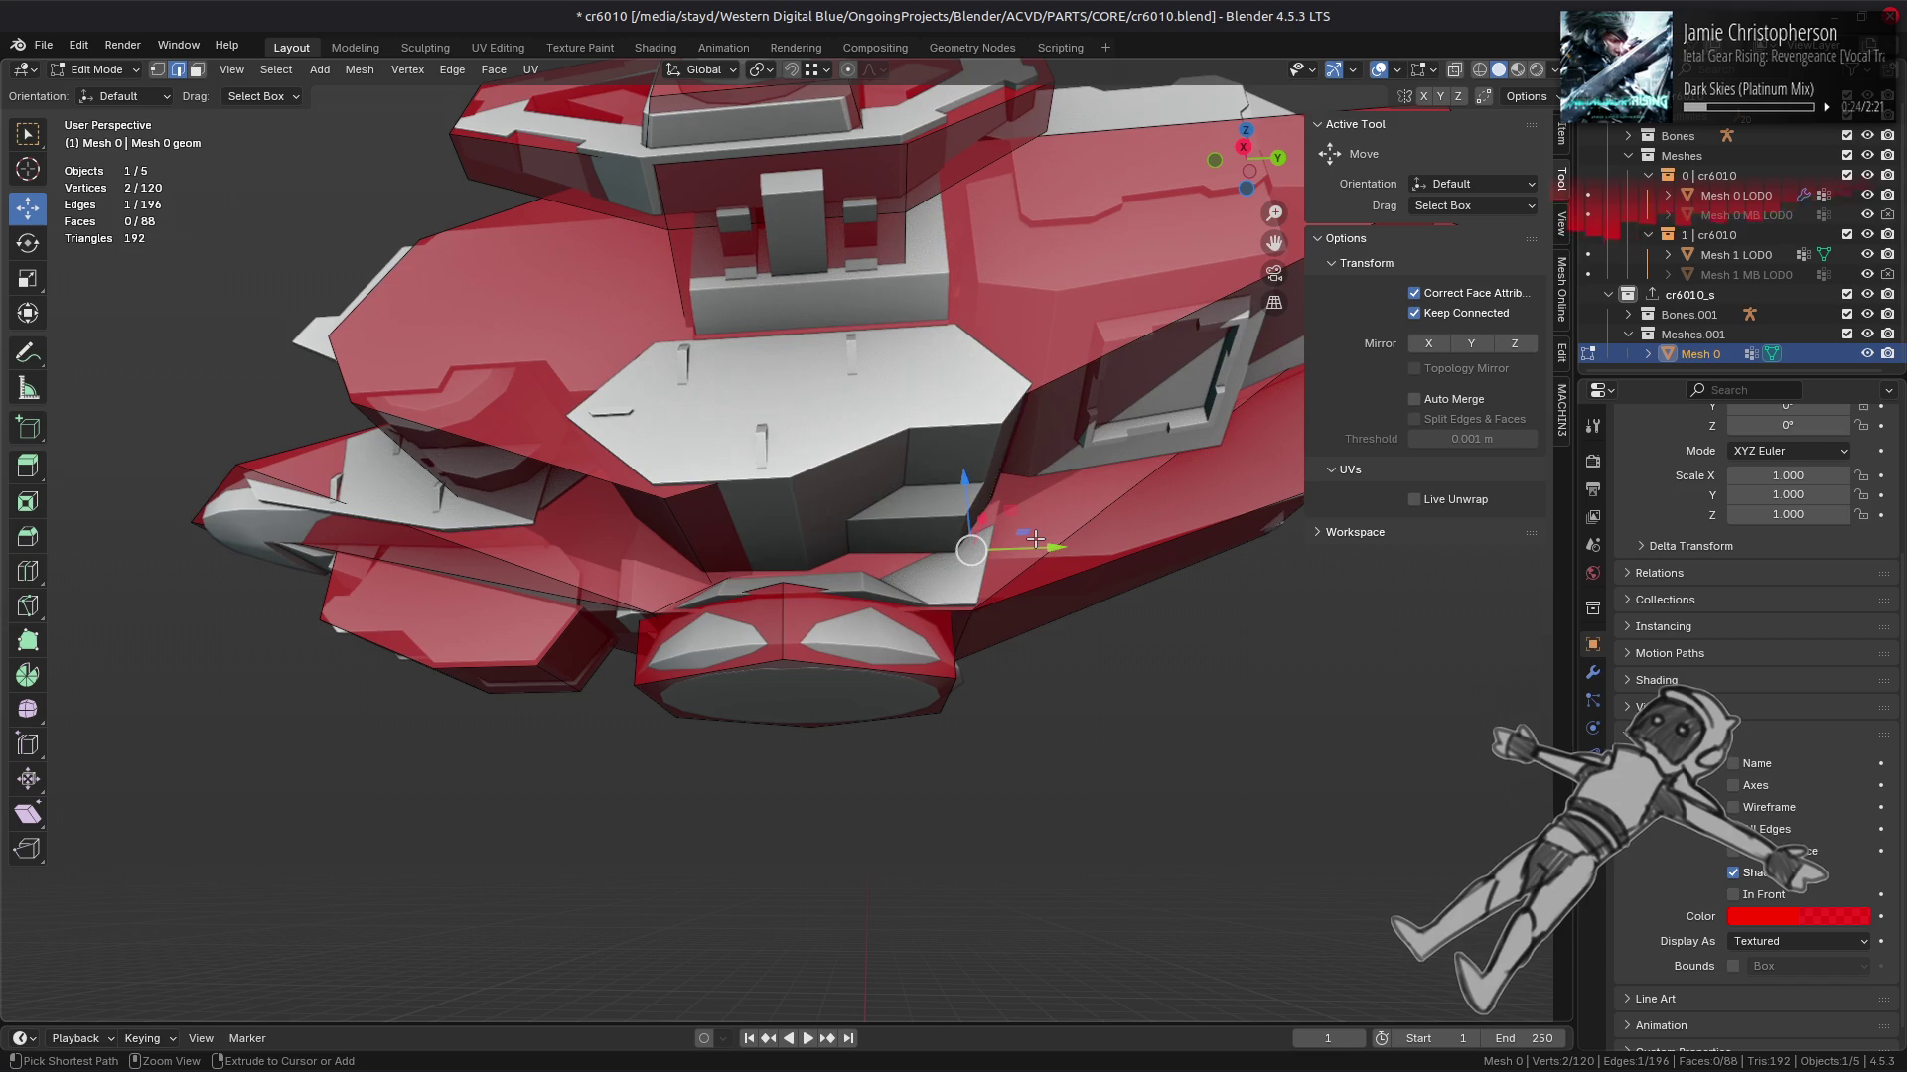
Step: Move the selection slightly along Y, deselect, and orbit to check the cage fit
{"action": "scroll", "scroll_direction": "down", "scroll_amount": 3}
{"action": "left_click_drag", "start_coordinate": [968, 567], "coordinate": [970, 576]}
{"action": "left_click", "coordinate": [970, 576]}
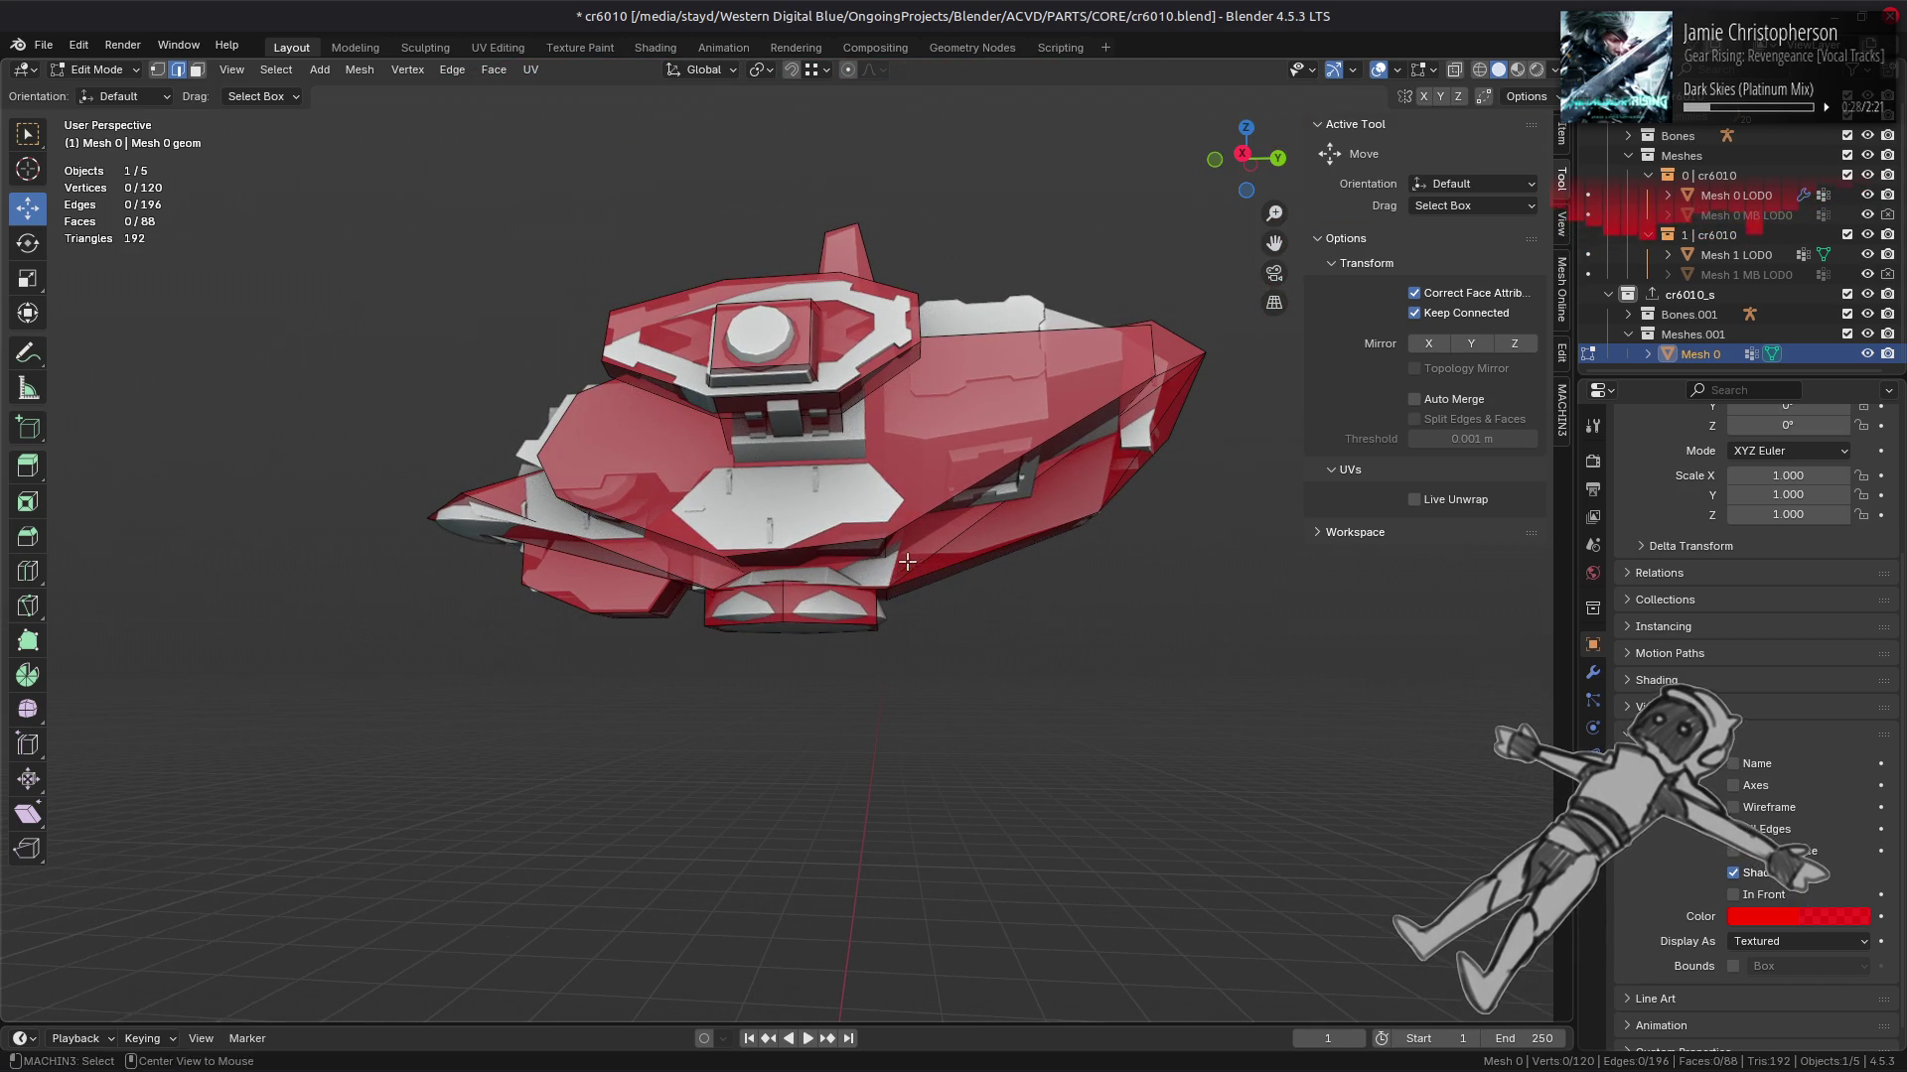
{"action": "left_click_drag", "start_coordinate": [896, 580], "coordinate": [893, 576]}
{"action": "left_click_drag", "start_coordinate": [907, 496], "coordinate": [853, 468]}
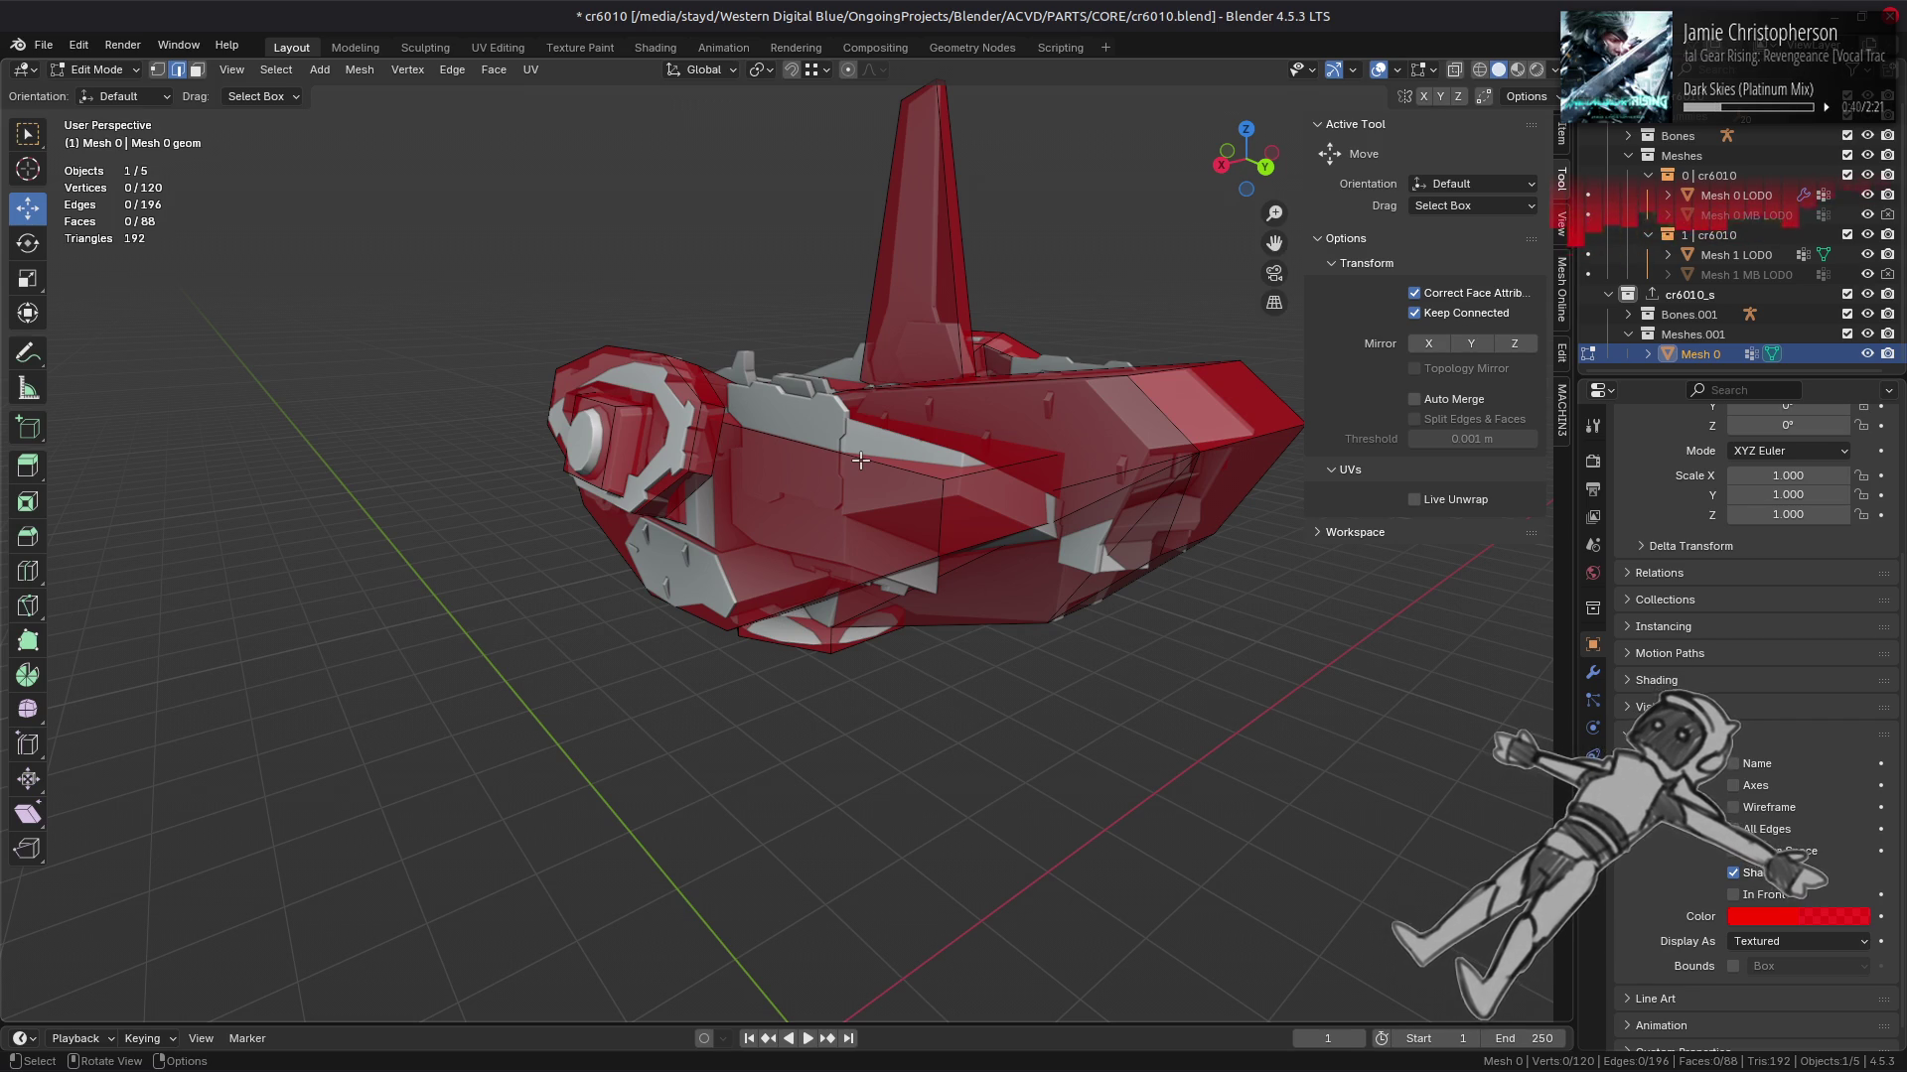
{"action": "left_click_drag", "start_coordinate": [860, 460], "coordinate": [839, 492]}
Step: Select one linked cage block, hide all other cage parts, and view it head-on
{"action": "key", "text": "3"}
{"action": "left_click", "coordinate": [839, 491]}
{"action": "key", "text": "ctrl+l"}
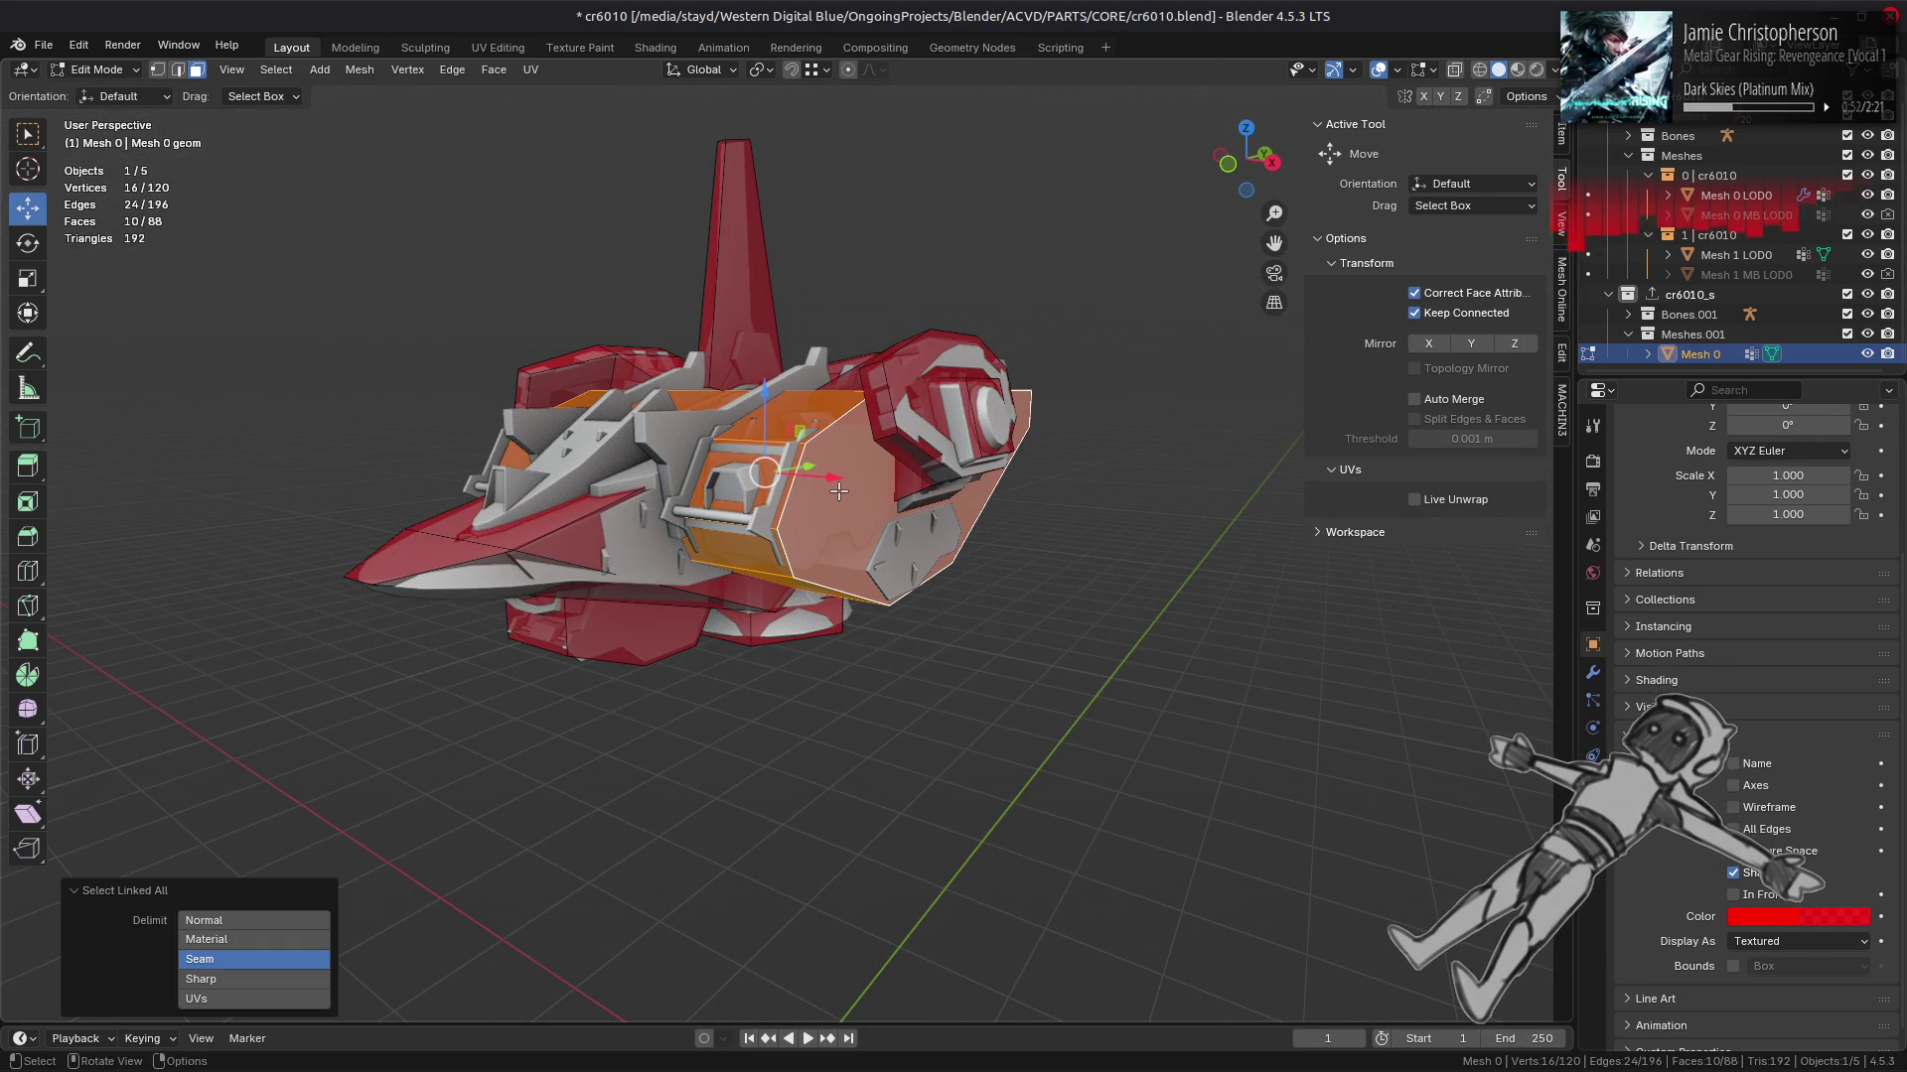
{"action": "key", "text": "shift+h"}
{"action": "left_click_drag", "start_coordinate": [1014, 563], "coordinate": [882, 472]}
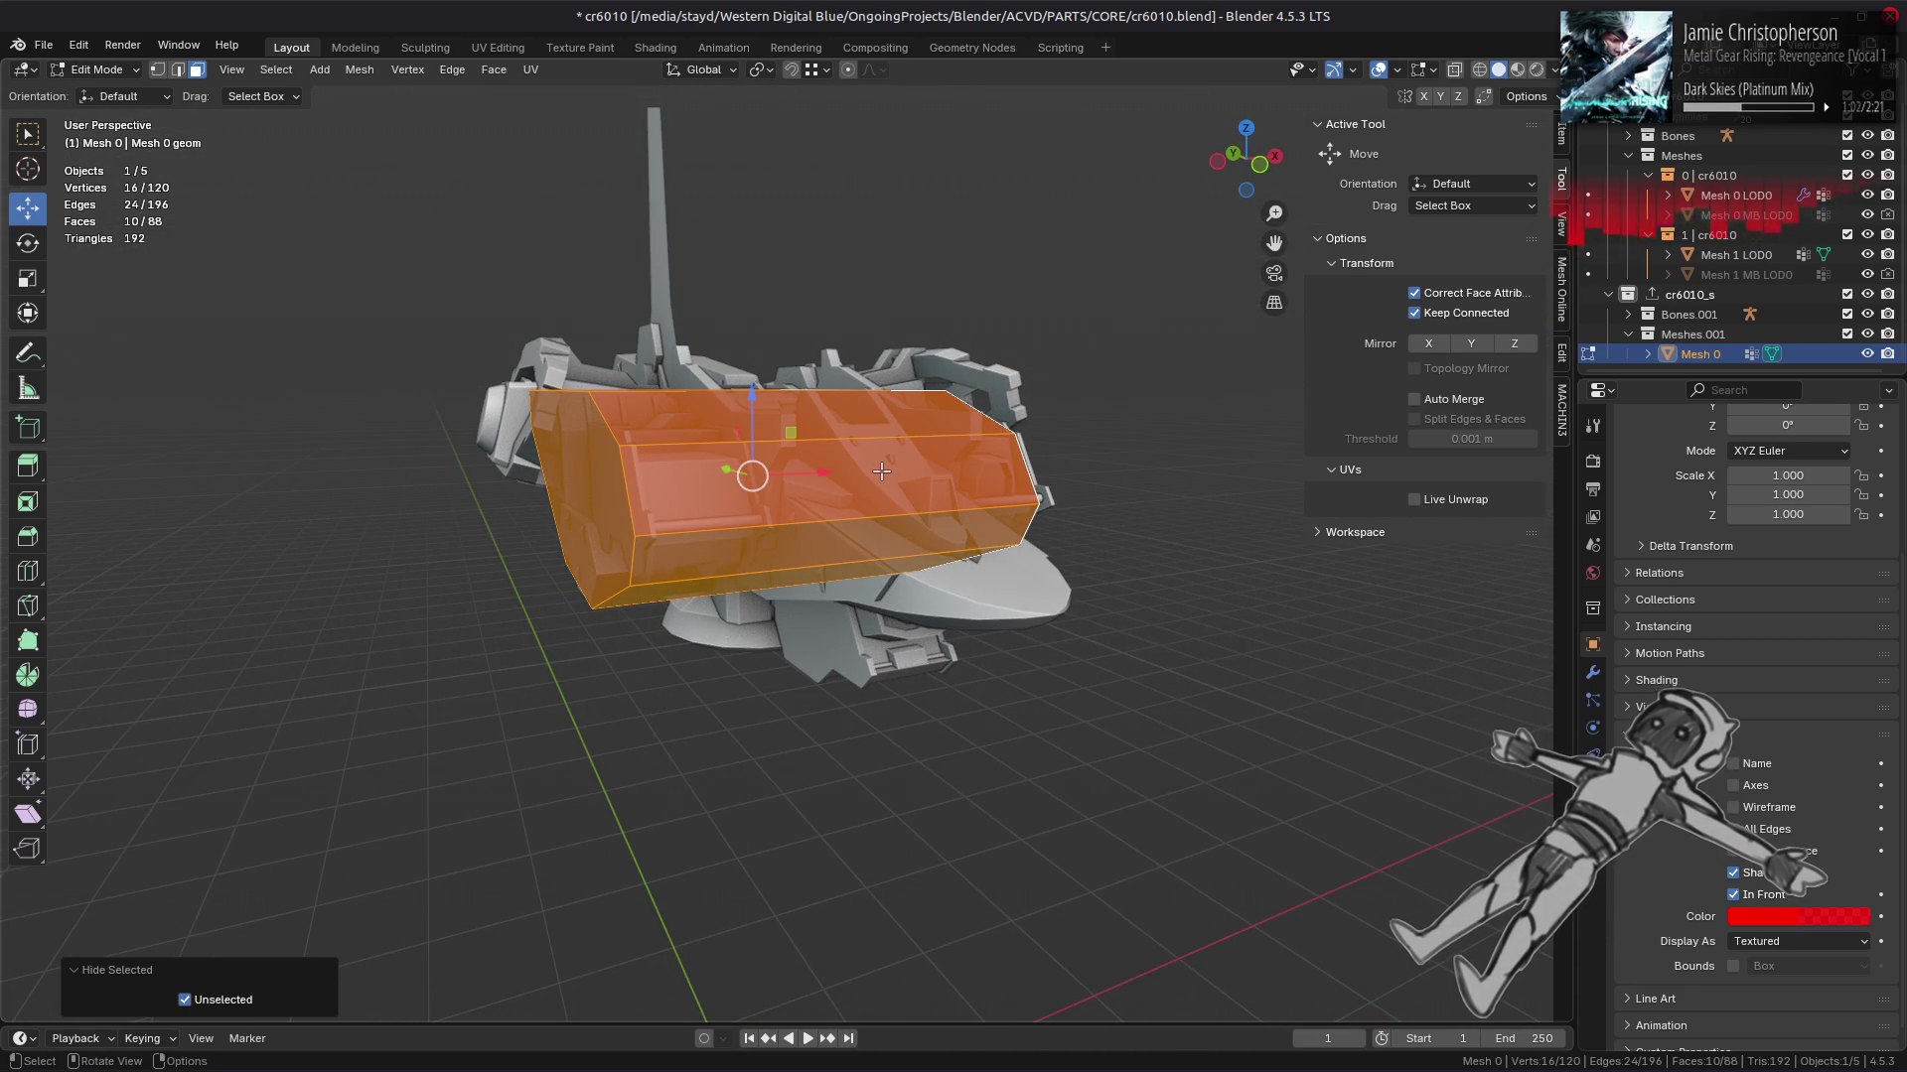
{"action": "left_click_drag", "start_coordinate": [811, 458], "coordinate": [741, 495]}
Step: Subdivide the block's front edge to add a new vertex
{"action": "key", "text": "2"}
{"action": "left_click", "coordinate": [737, 532]}
{"action": "right_click", "coordinate": [642, 511]}
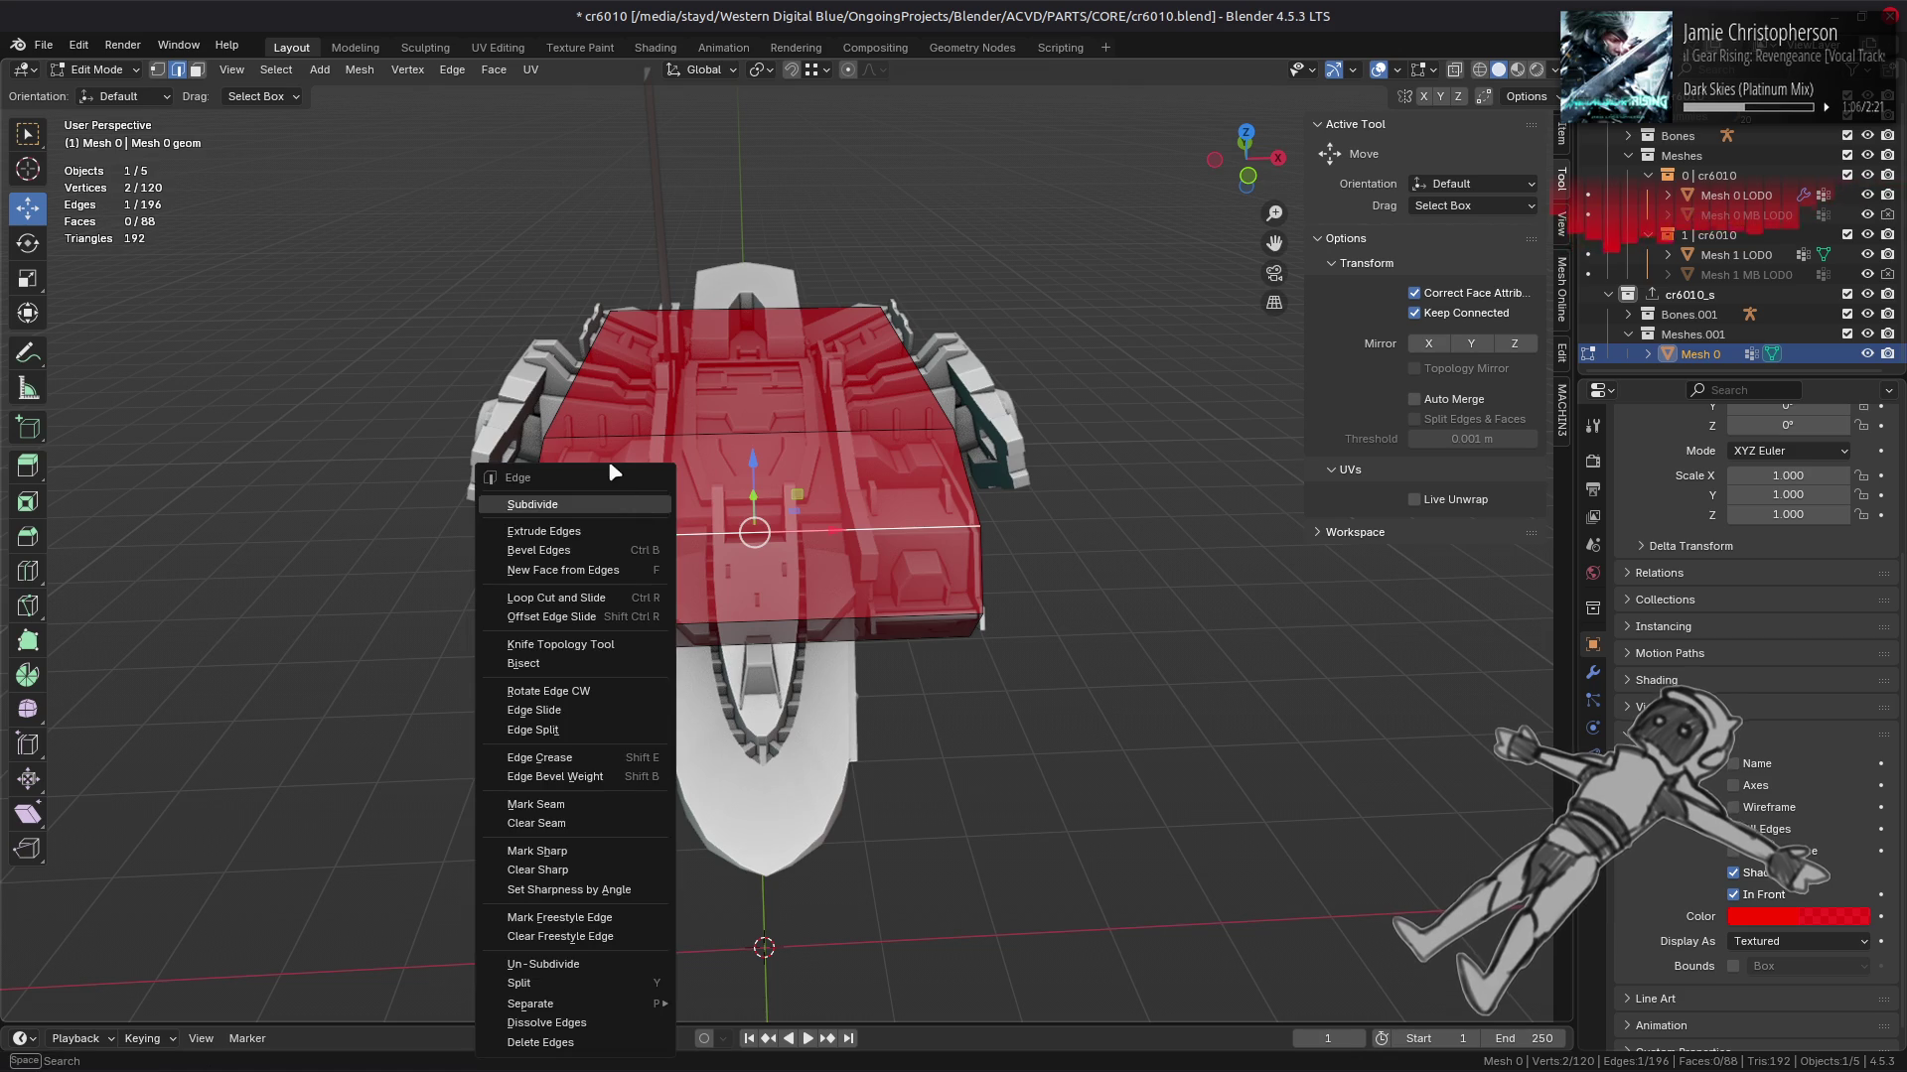
{"action": "left_click", "coordinate": [593, 505]}
Step: Delete the edge on the block's top, removing that face
{"action": "left_click", "coordinate": [715, 431]}
{"action": "right_click", "coordinate": [645, 467]}
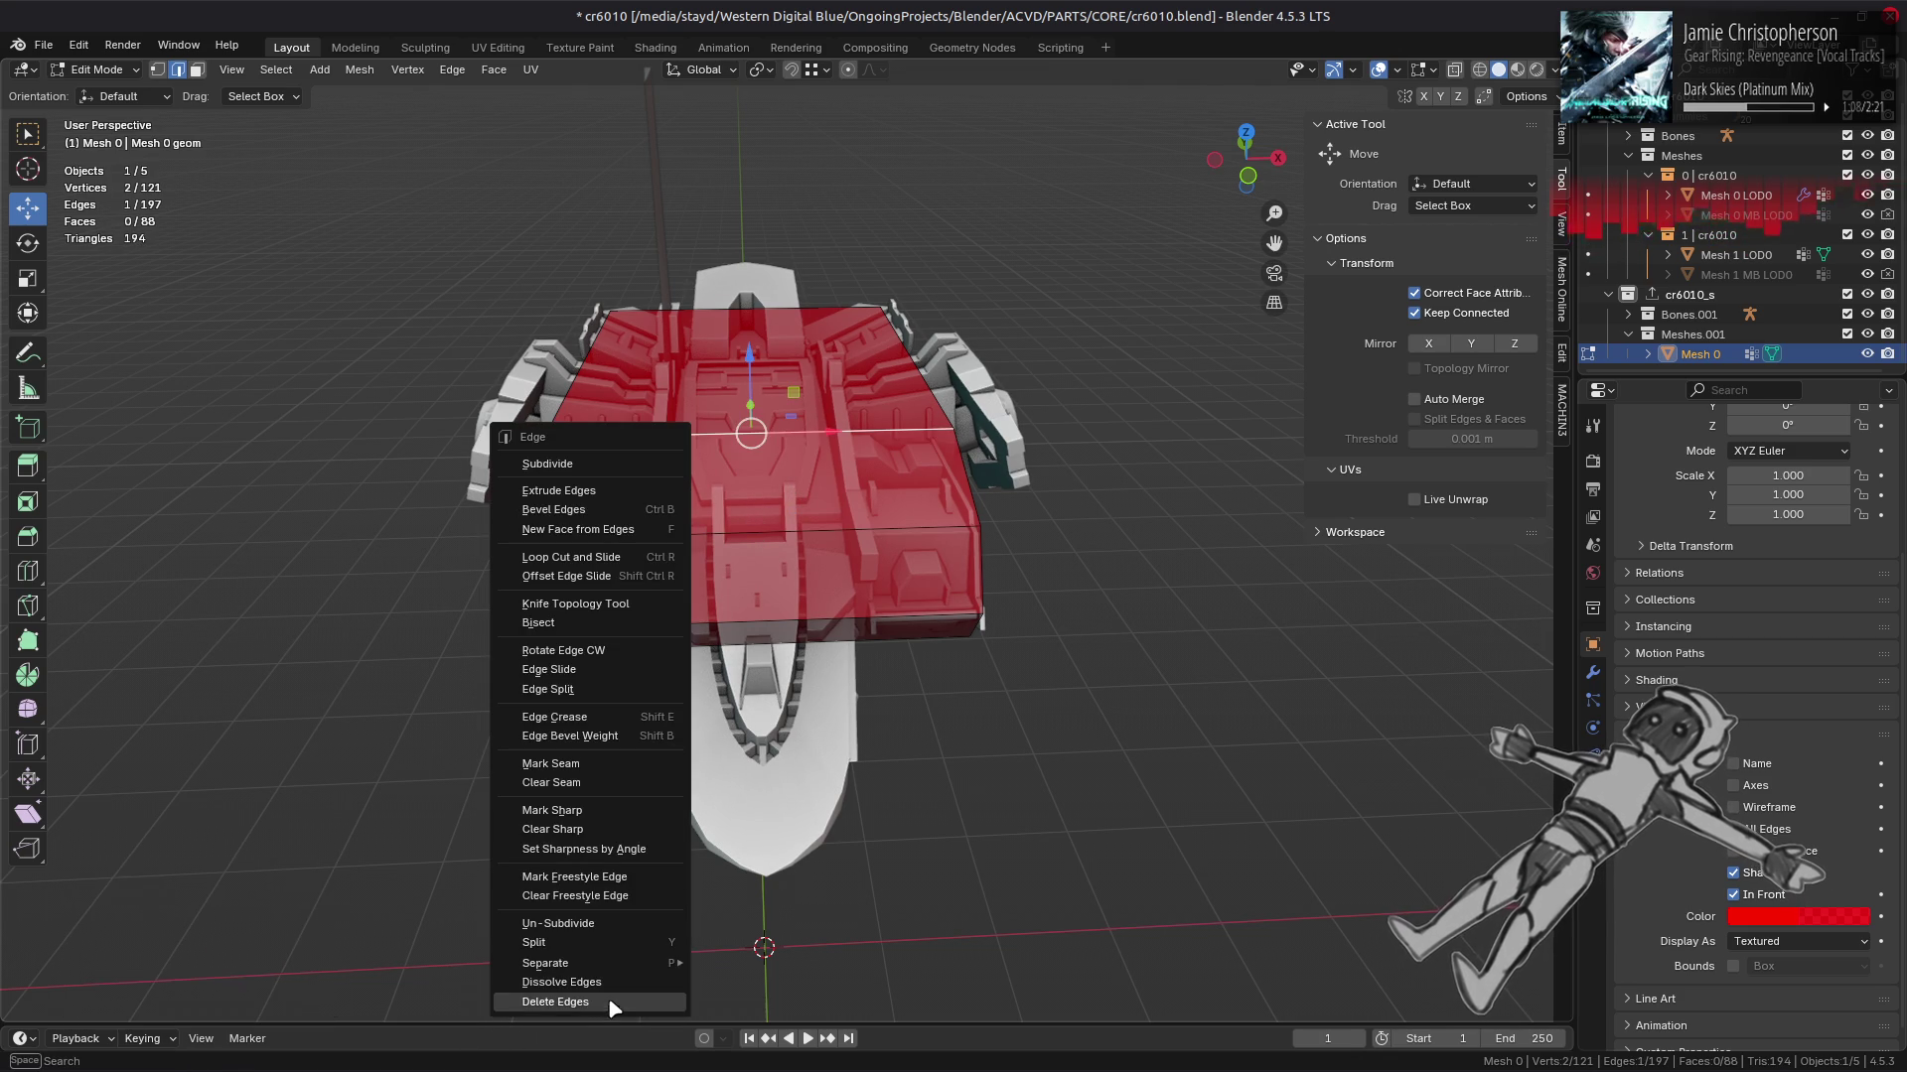
{"action": "left_click", "coordinate": [606, 981]}
{"action": "key", "text": "ctrl+z"}
{"action": "left_click_drag", "start_coordinate": [695, 695], "coordinate": [847, 479]}
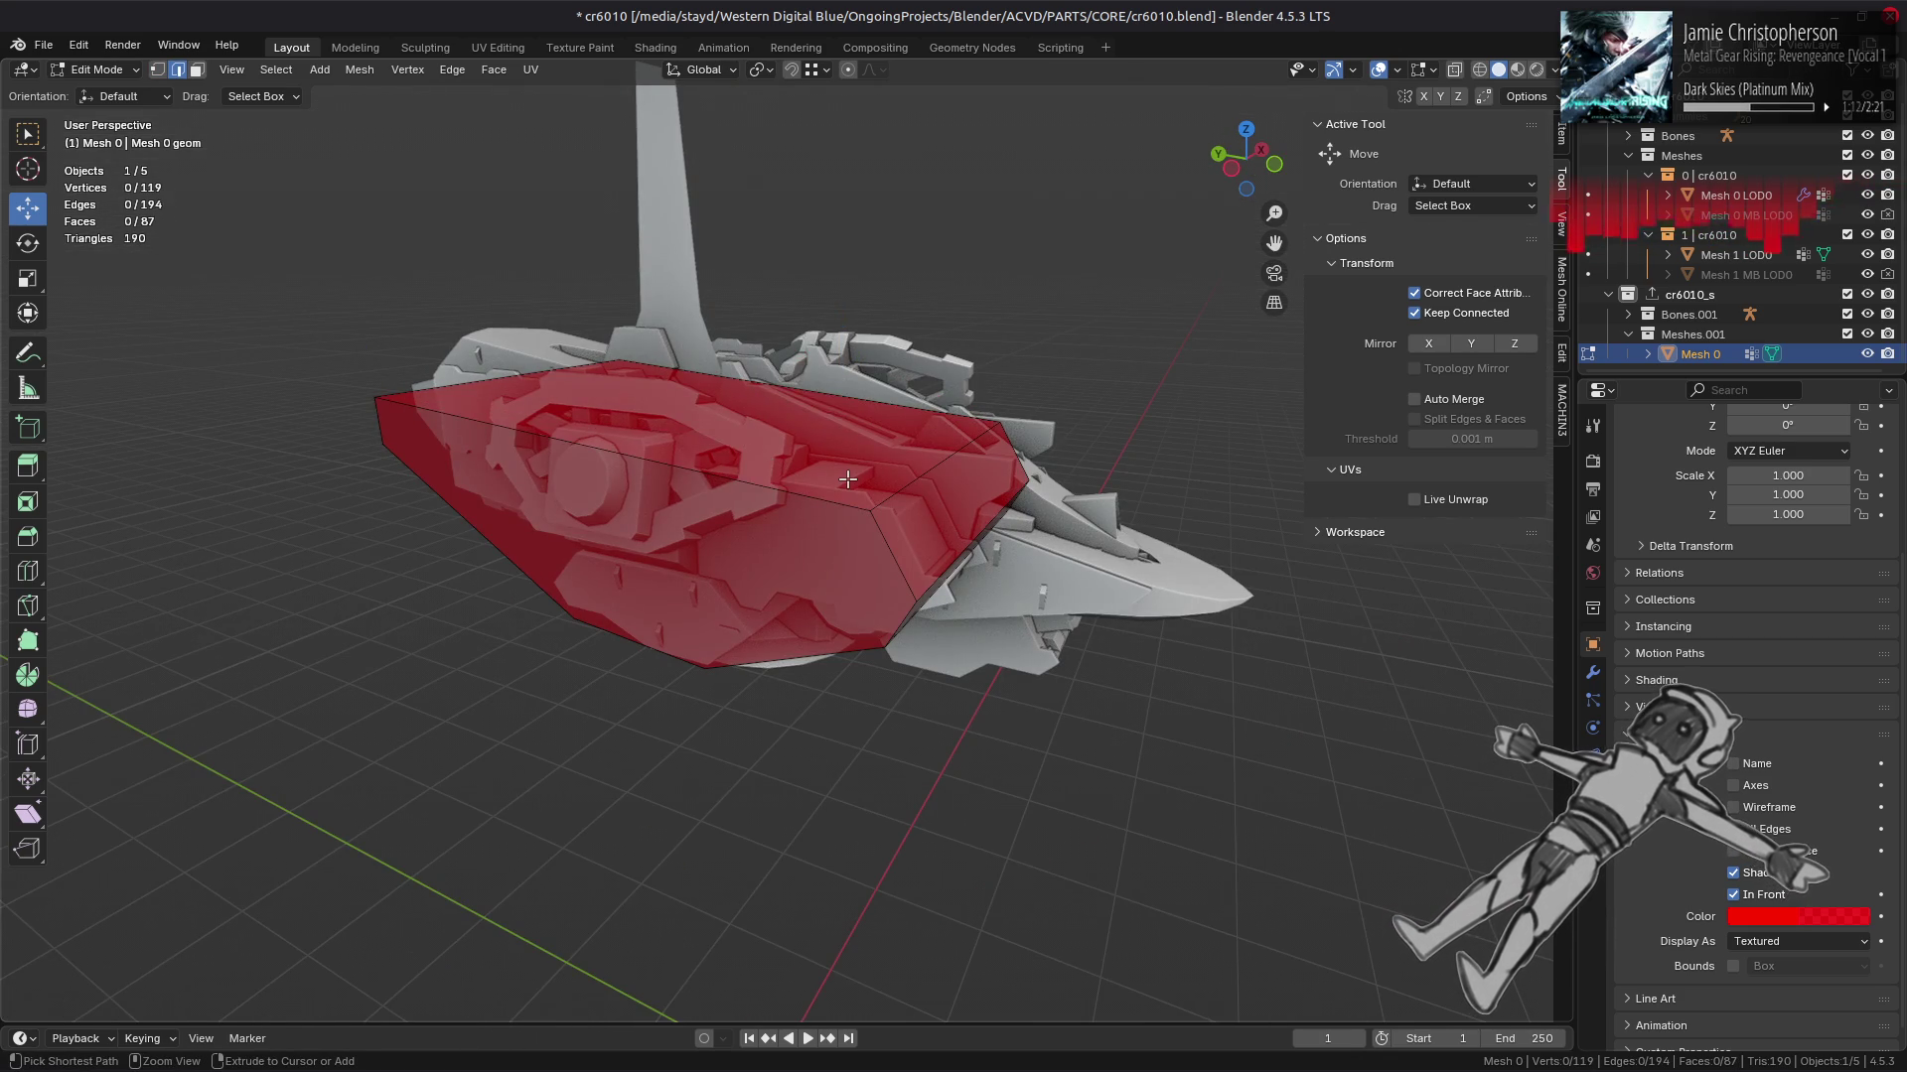
{"action": "right_click", "coordinate": [746, 605]}
{"action": "left_click", "coordinate": [747, 624]}
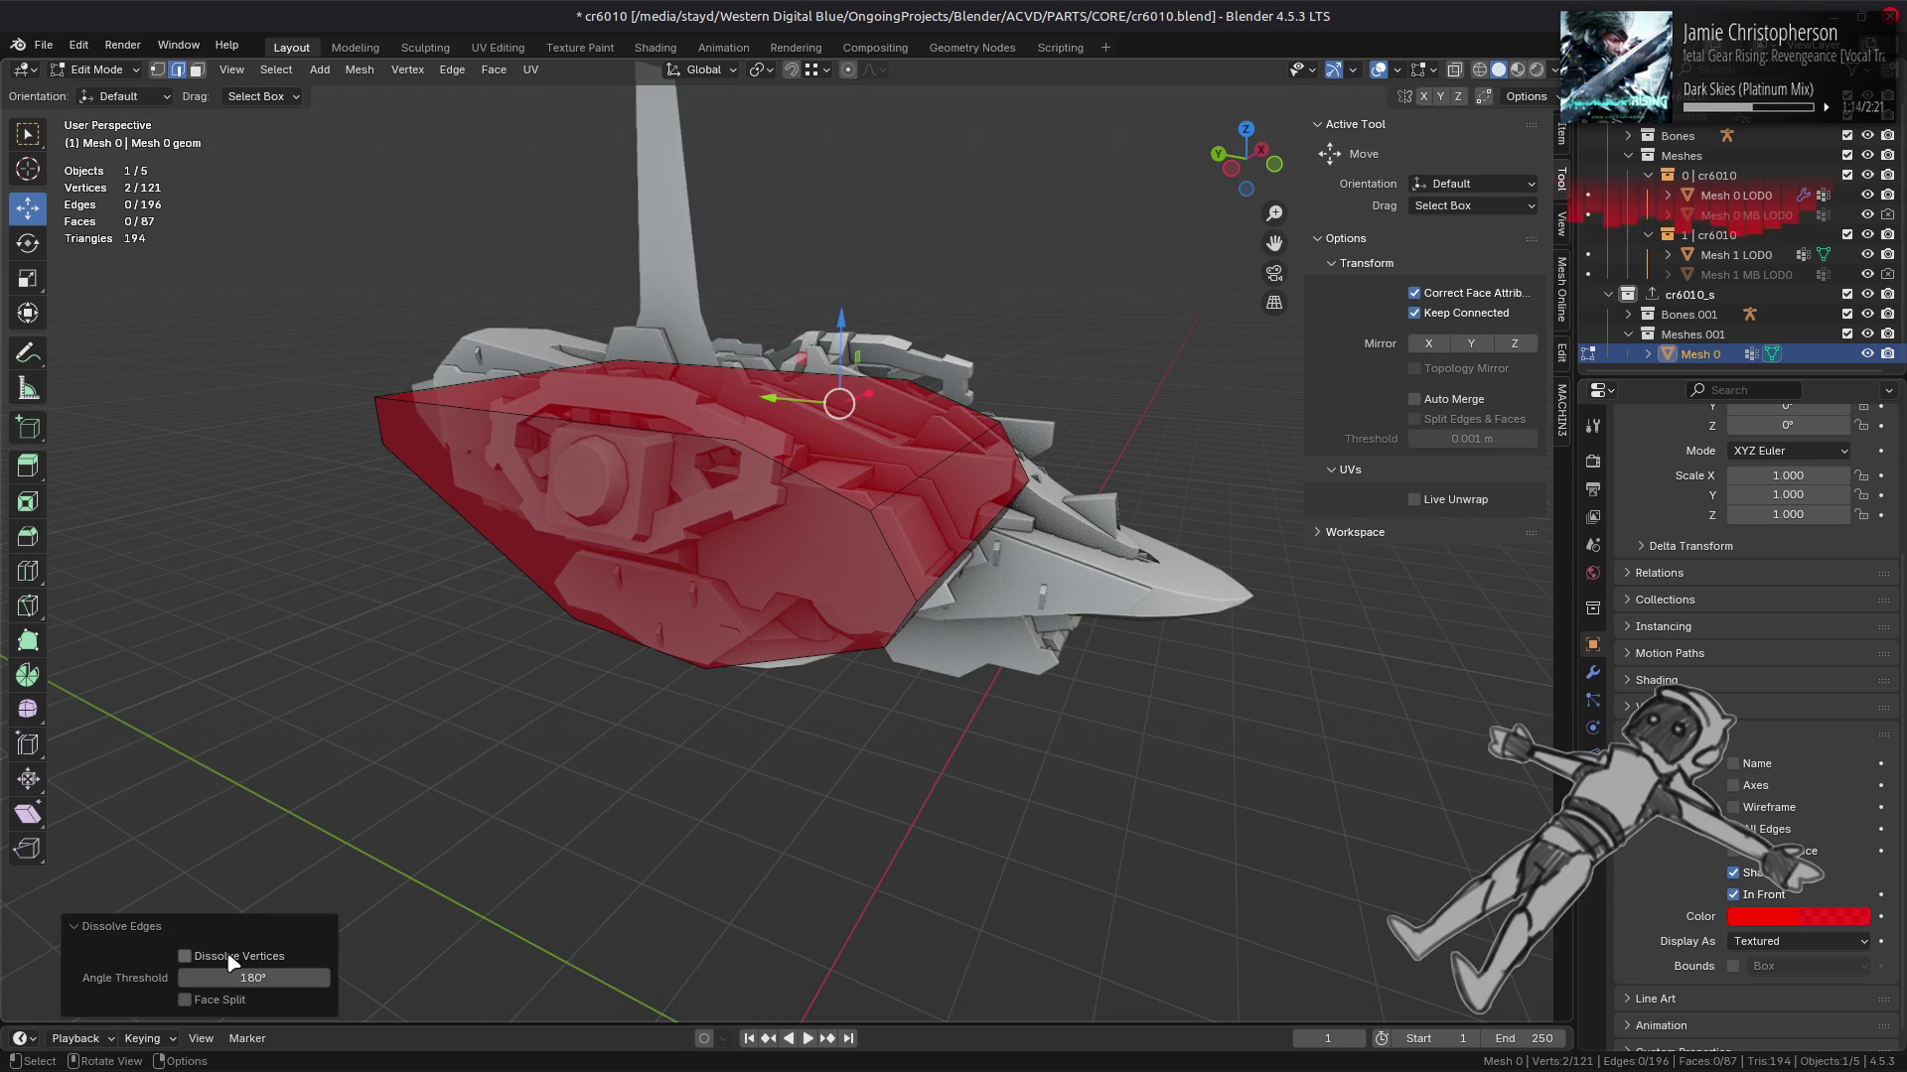
{"action": "left_click_drag", "start_coordinate": [735, 398], "coordinate": [722, 490]}
Step: Select the top-left corner, centre and top-right corner vertices of the block
{"action": "left_click", "coordinate": [601, 277]}
{"action": "left_click", "coordinate": [752, 576]}
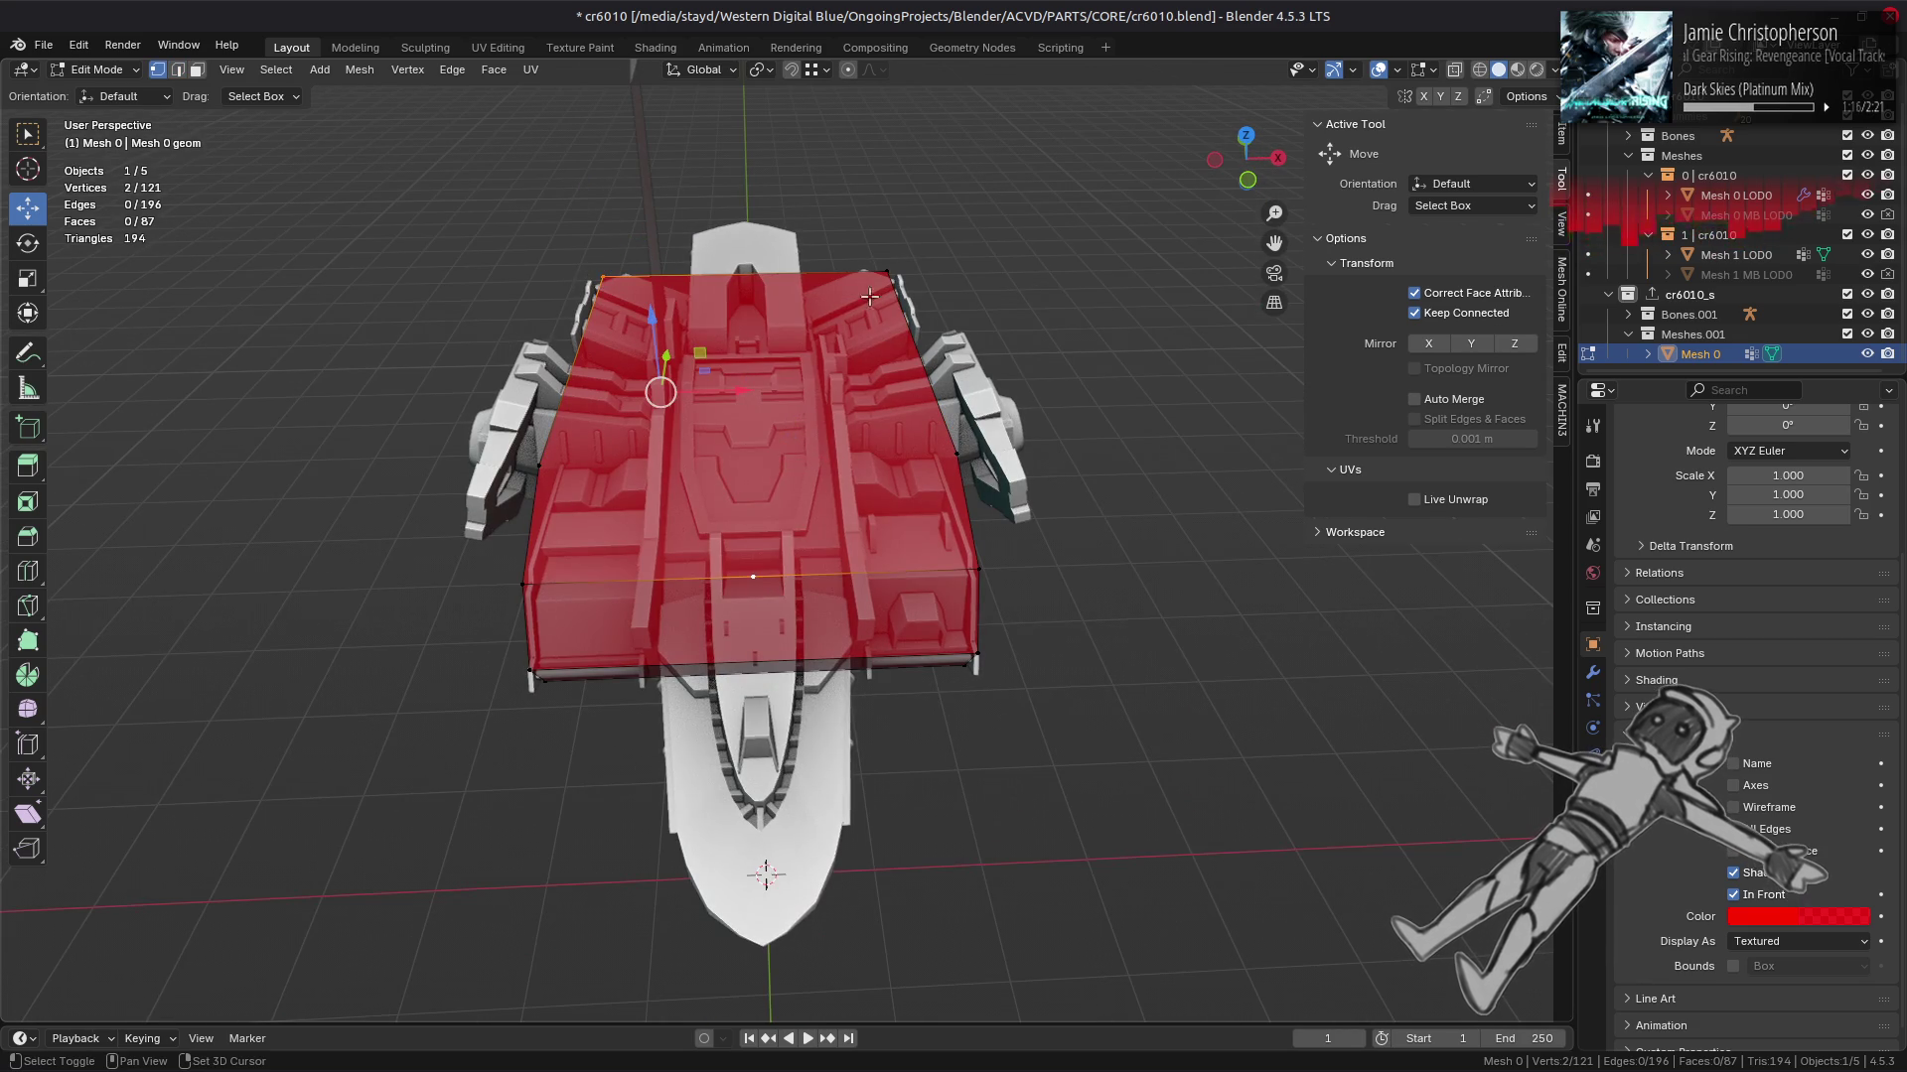
{"action": "left_click", "coordinate": [887, 271]}
Step: Fill a triangle from the corner and centre vertices, then join the left vertex to another
{"action": "key", "text": "f"}
{"action": "left_click_drag", "start_coordinate": [887, 271], "coordinate": [651, 426]}
{"action": "left_click", "coordinate": [628, 400]}
{"action": "left_click", "coordinate": [1019, 413]}
{"action": "key", "text": "j"}
Step: Reveal the hidden cage parts and deselect everything
{"action": "left_click_drag", "start_coordinate": [1018, 413], "coordinate": [798, 534]}
{"action": "key", "text": "alt+h"}
{"action": "key", "text": "alt+a"}
Step: Hide one linked cage part and enable In Front so the cage draws over the ship
{"action": "key", "text": "l"}
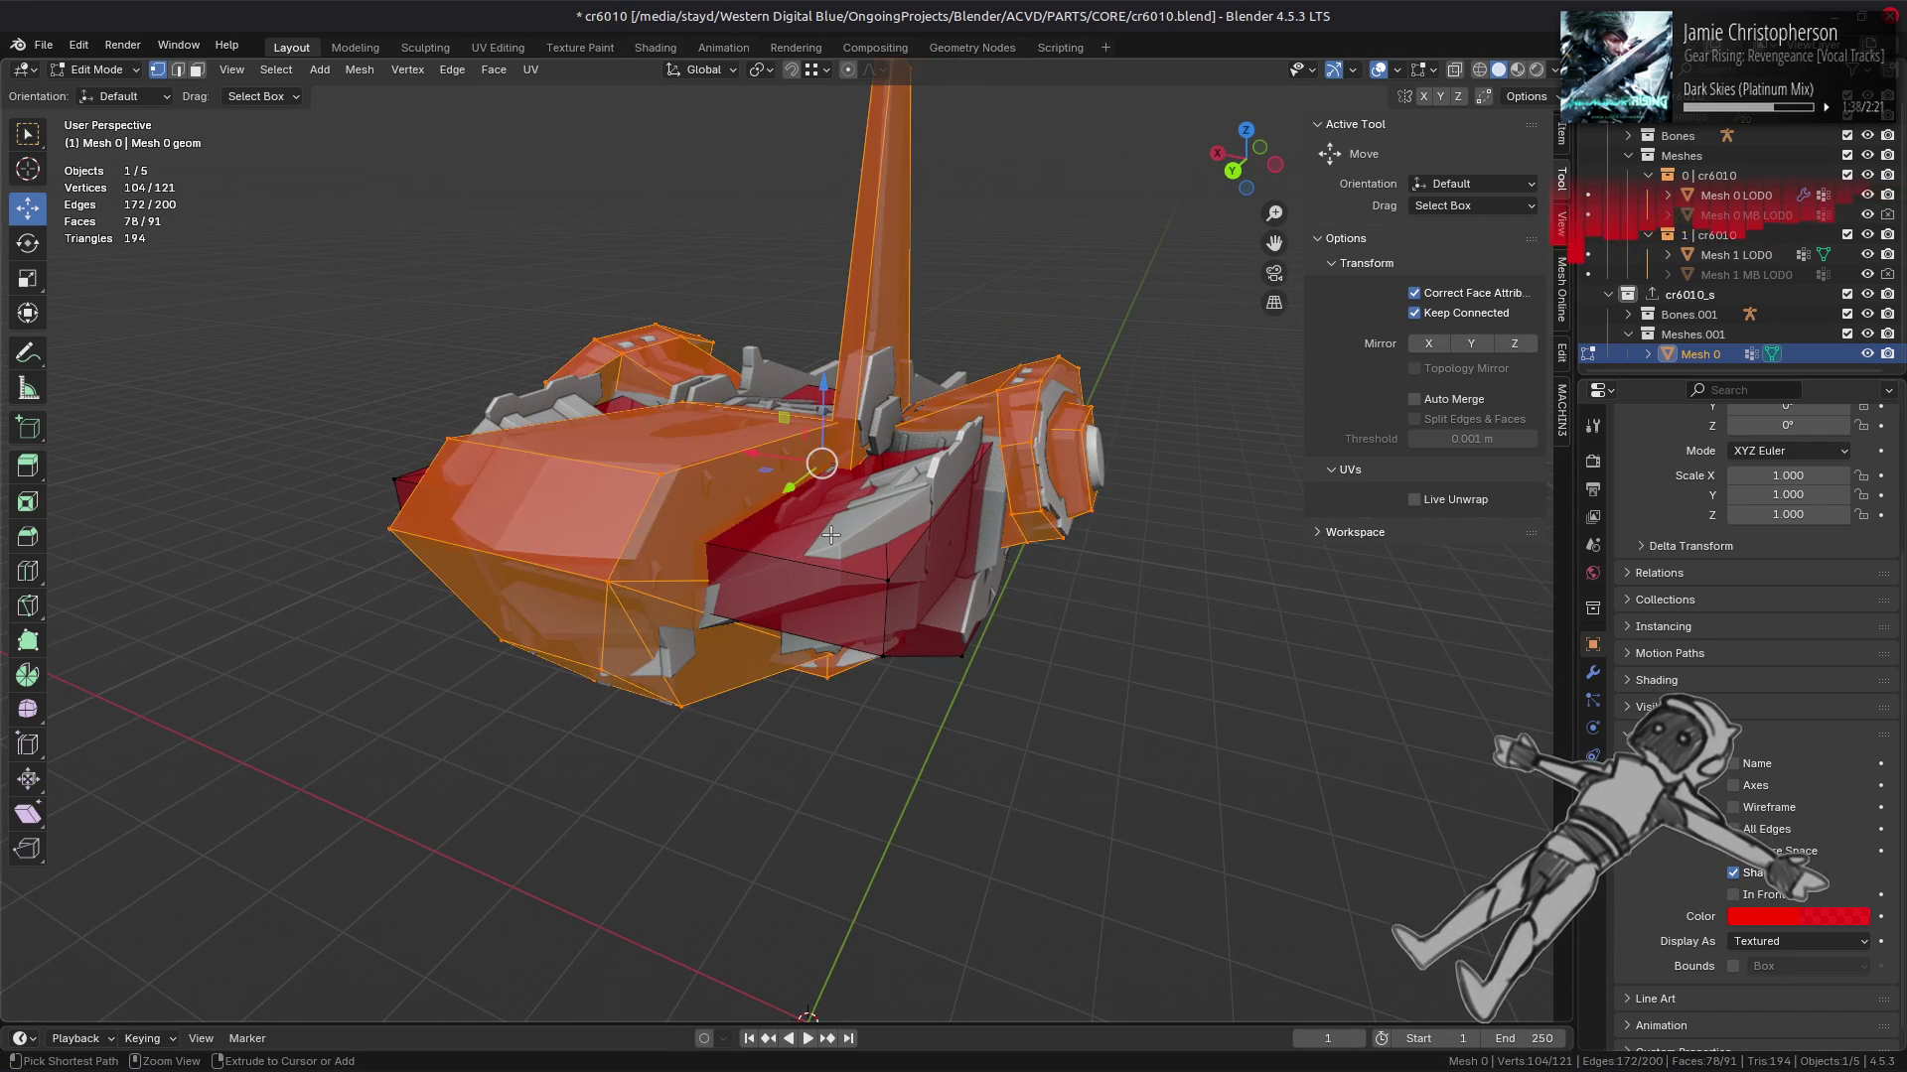
{"action": "key", "text": "h"}
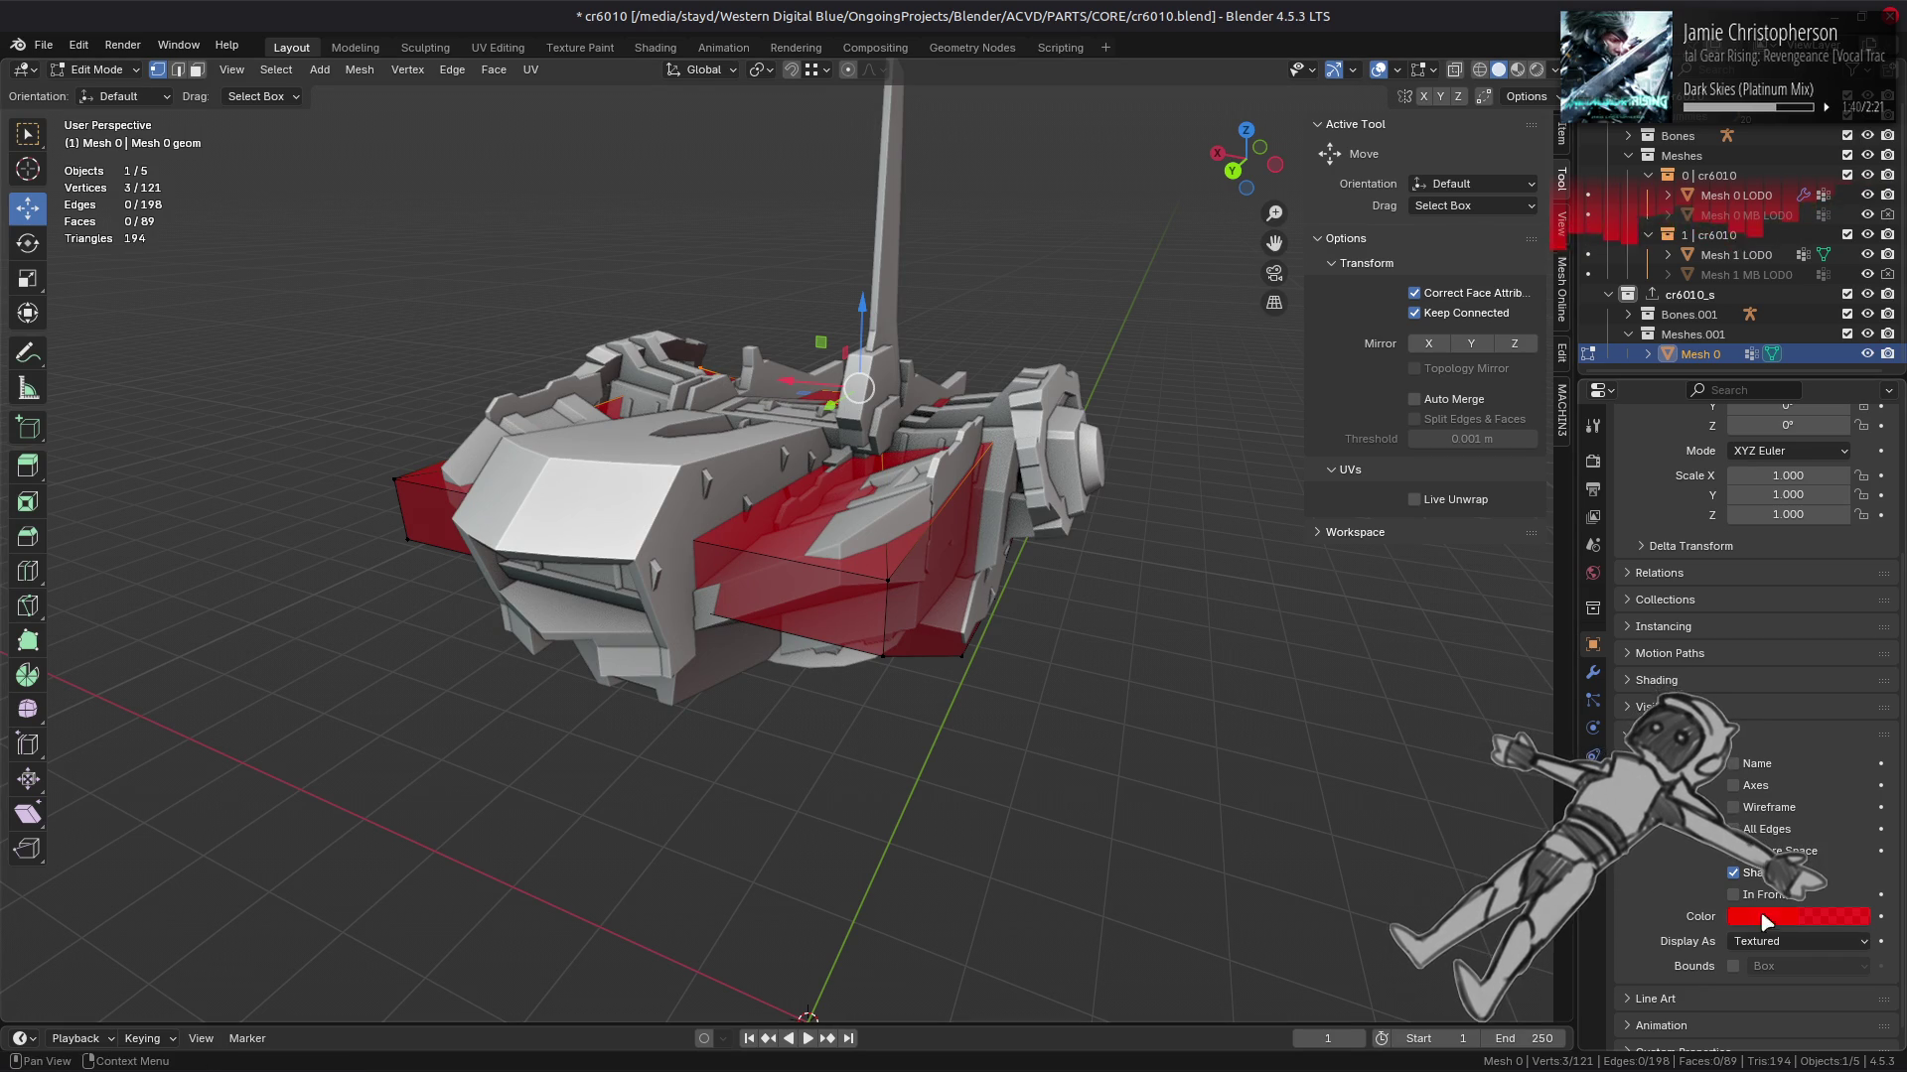
{"action": "left_click", "coordinate": [1732, 893]}
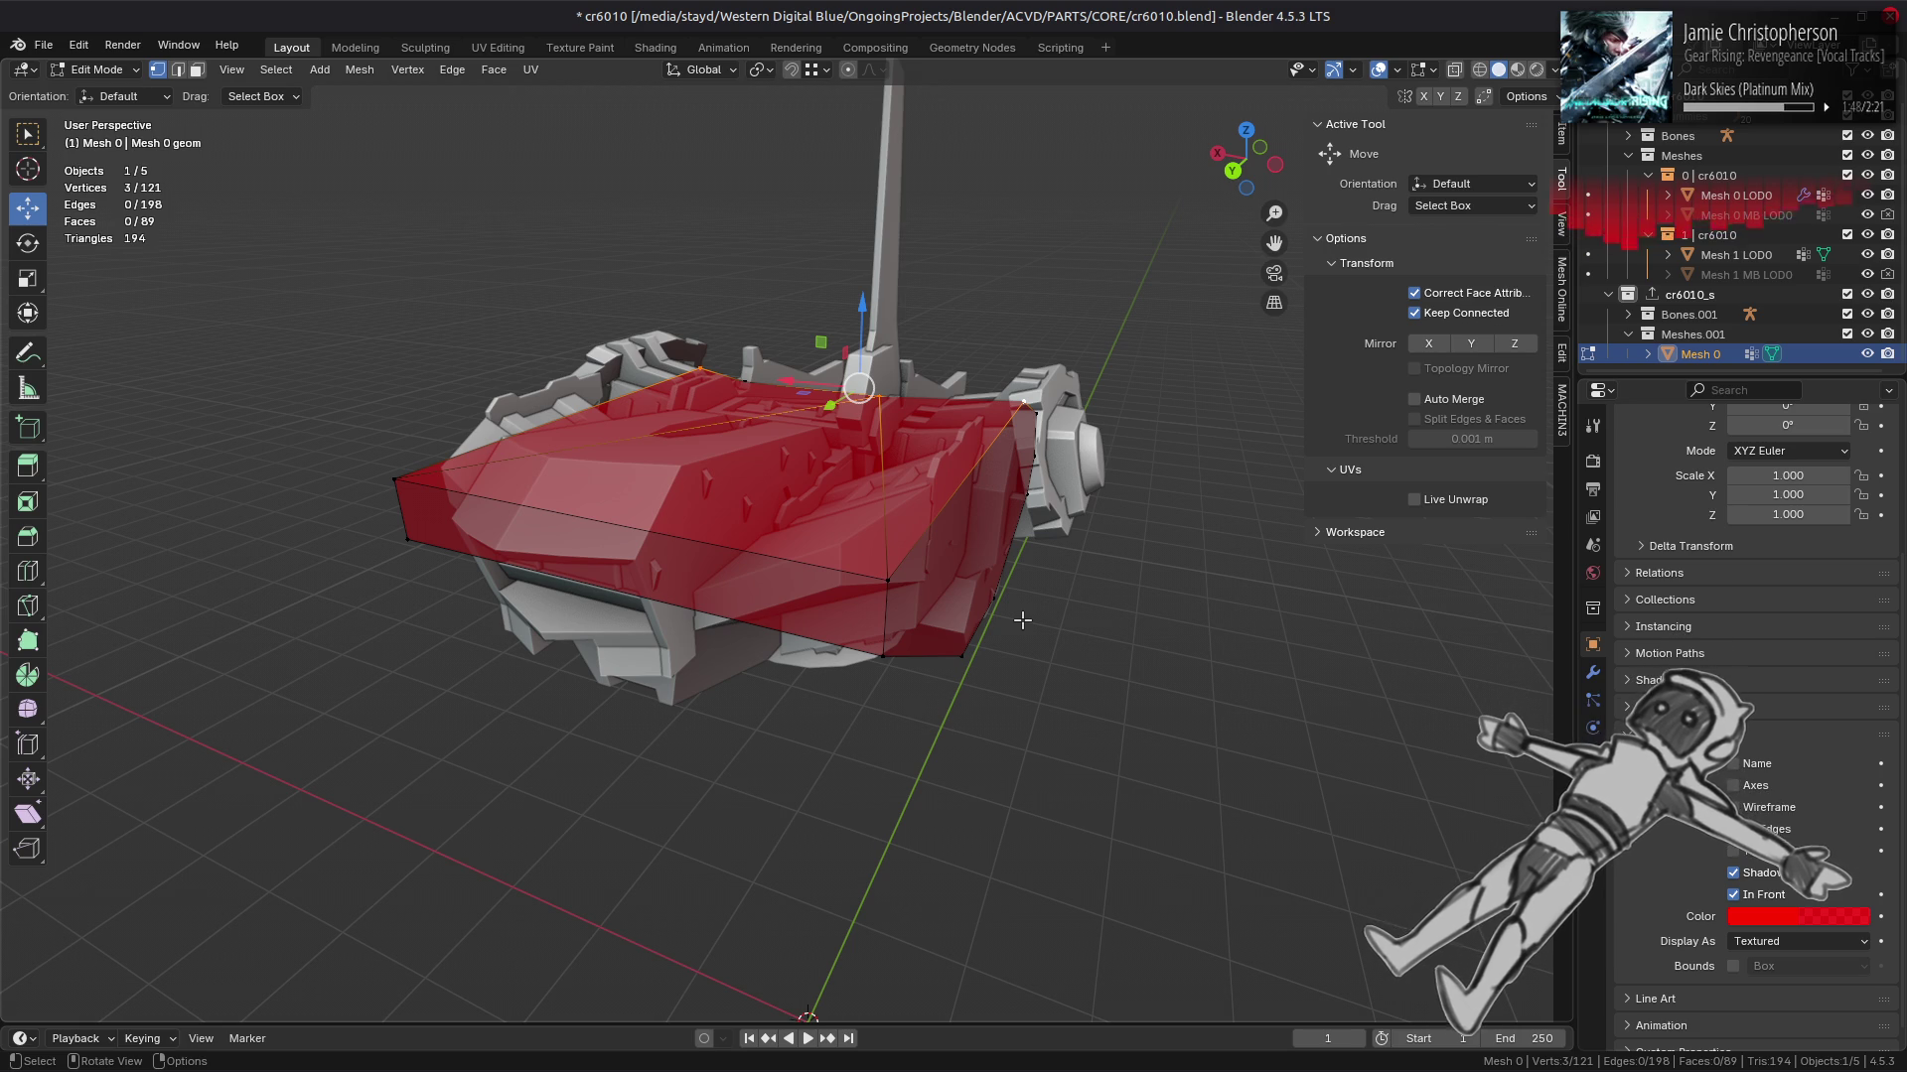
{"action": "left_click_drag", "start_coordinate": [998, 619], "coordinate": [953, 596]}
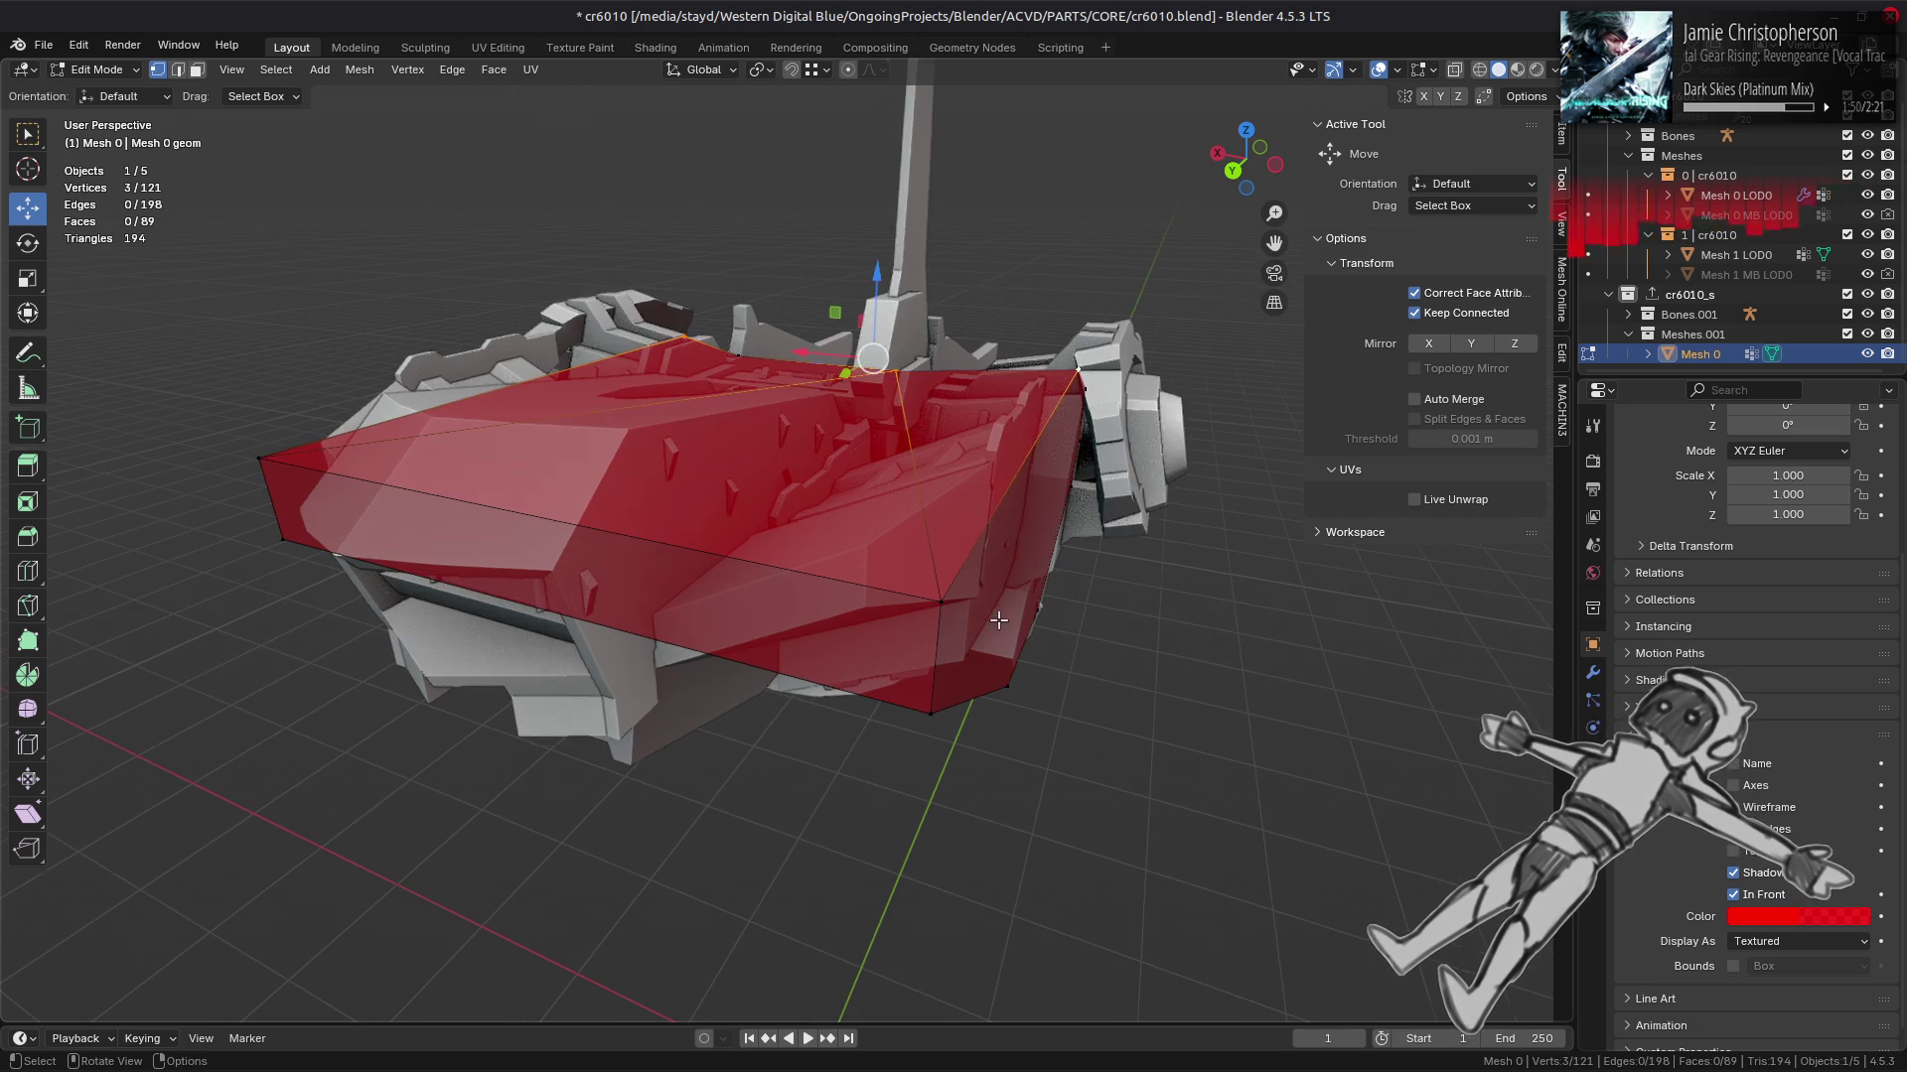
Step: Select the cage's top edge and orbit to a near-front view
{"action": "key", "text": "2"}
{"action": "left_click", "coordinate": [695, 486]}
{"action": "left_click_drag", "start_coordinate": [695, 486], "coordinate": [701, 532]}
{"action": "left_click_drag", "start_coordinate": [686, 544], "coordinate": [797, 514]}
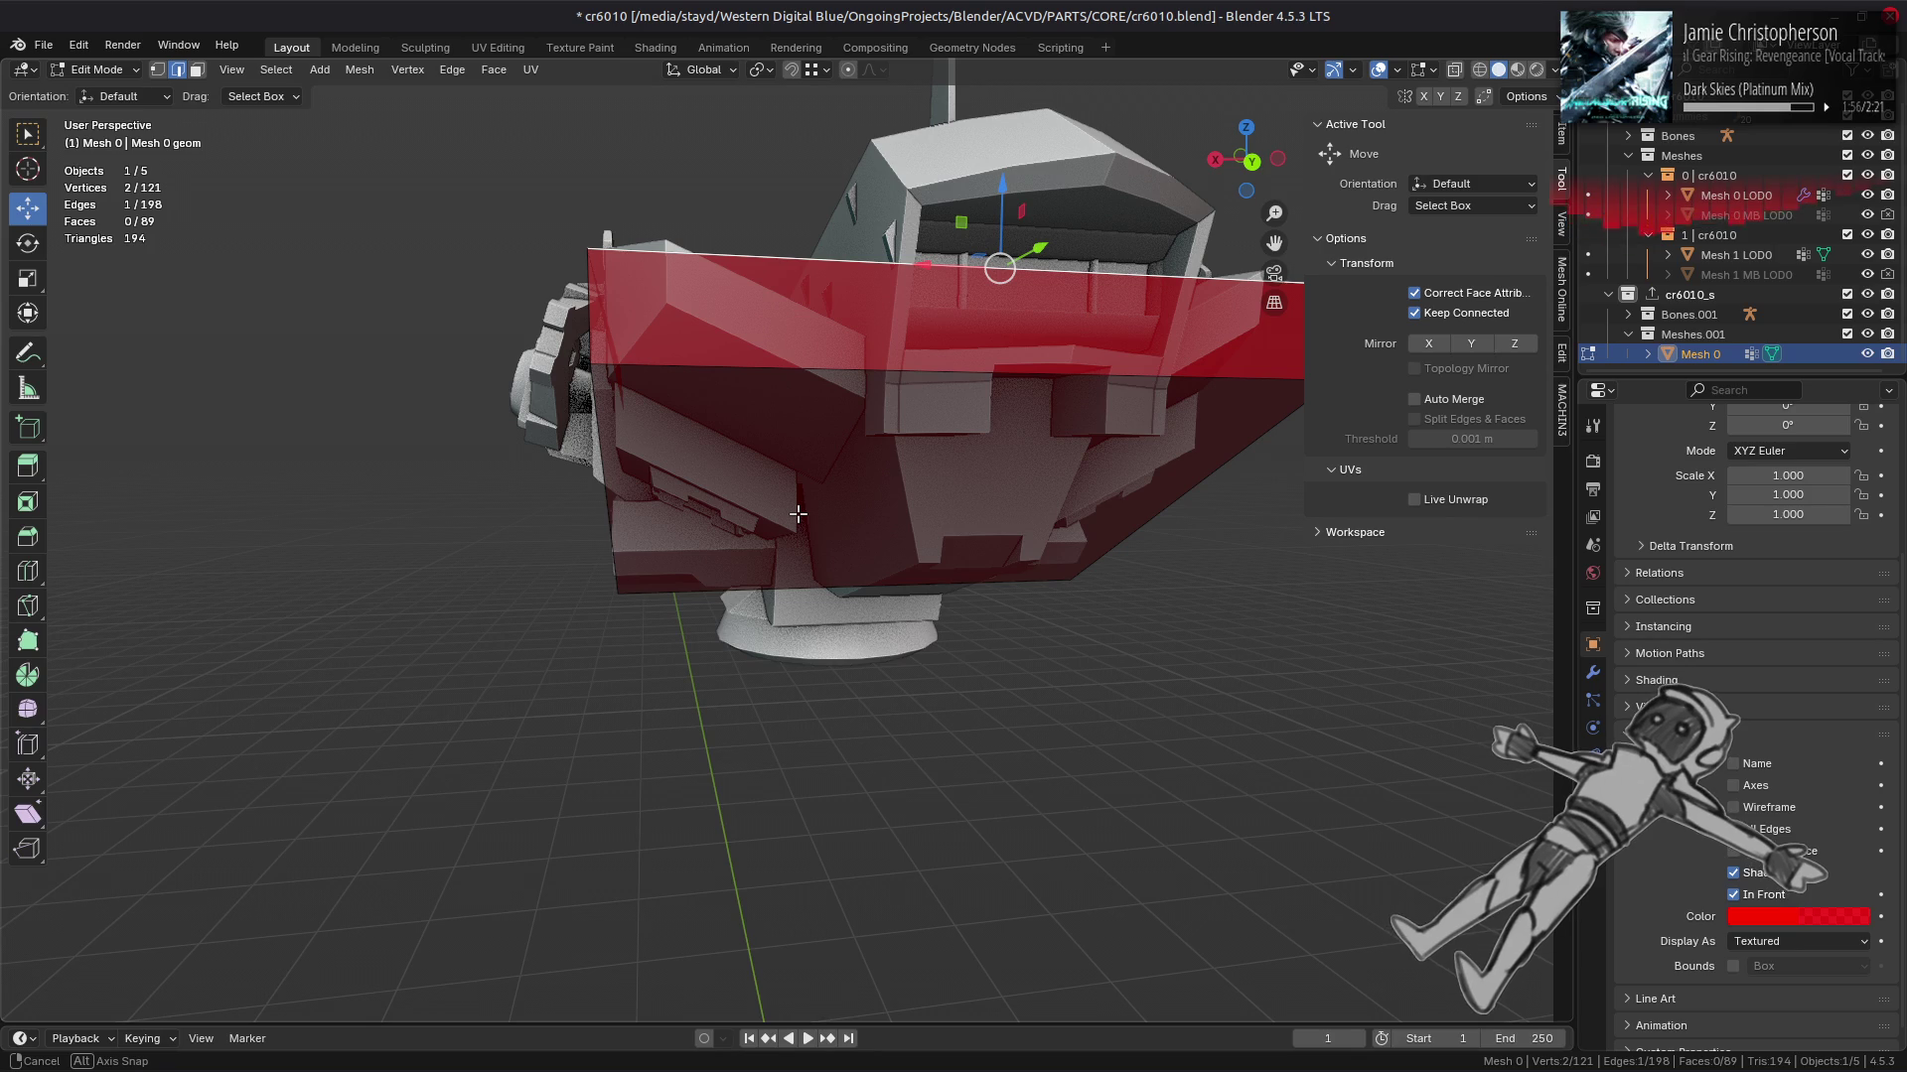
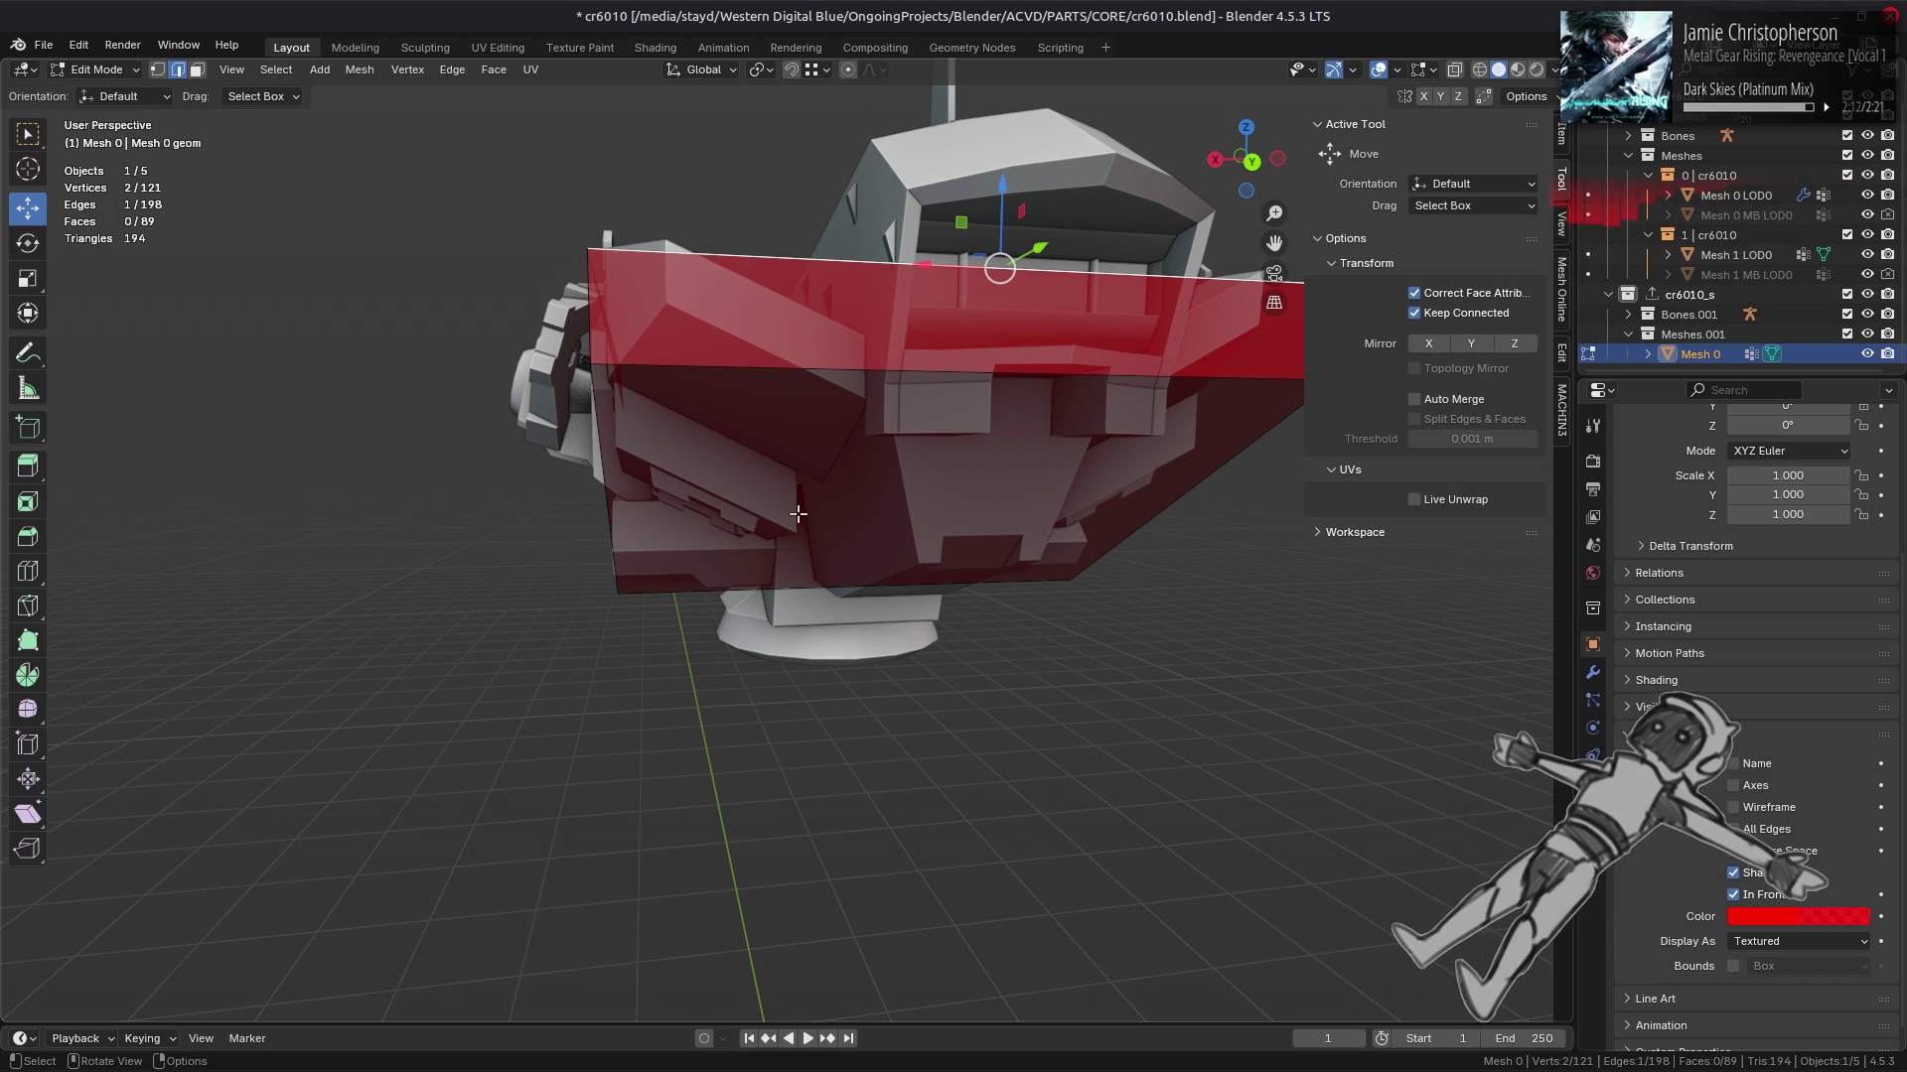
Step: Bridge the two front edges of the red hull with a closing face
{"action": "left_click_drag", "start_coordinate": [797, 513], "coordinate": [811, 575]}
{"action": "left_click", "coordinate": [960, 438]}
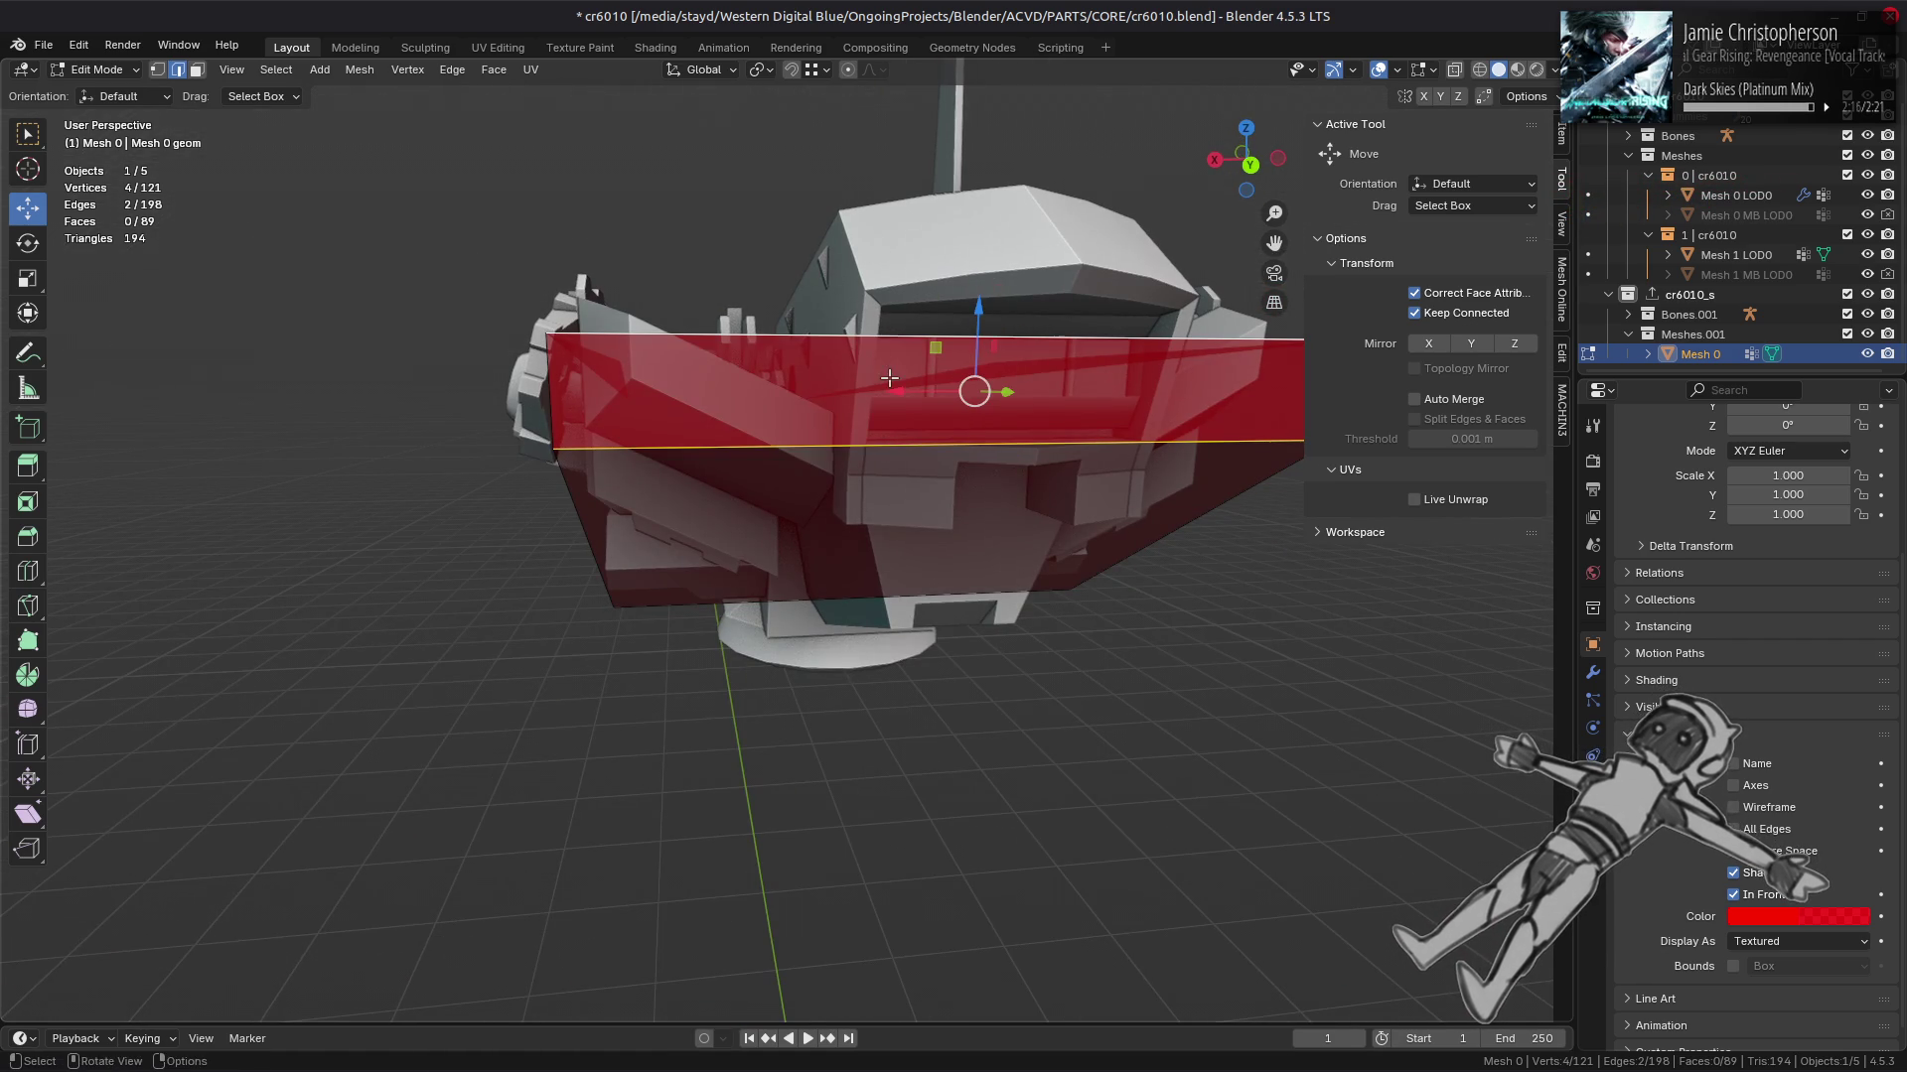
{"action": "key", "text": "ctrl+e"}
{"action": "left_click", "coordinate": [810, 149]}
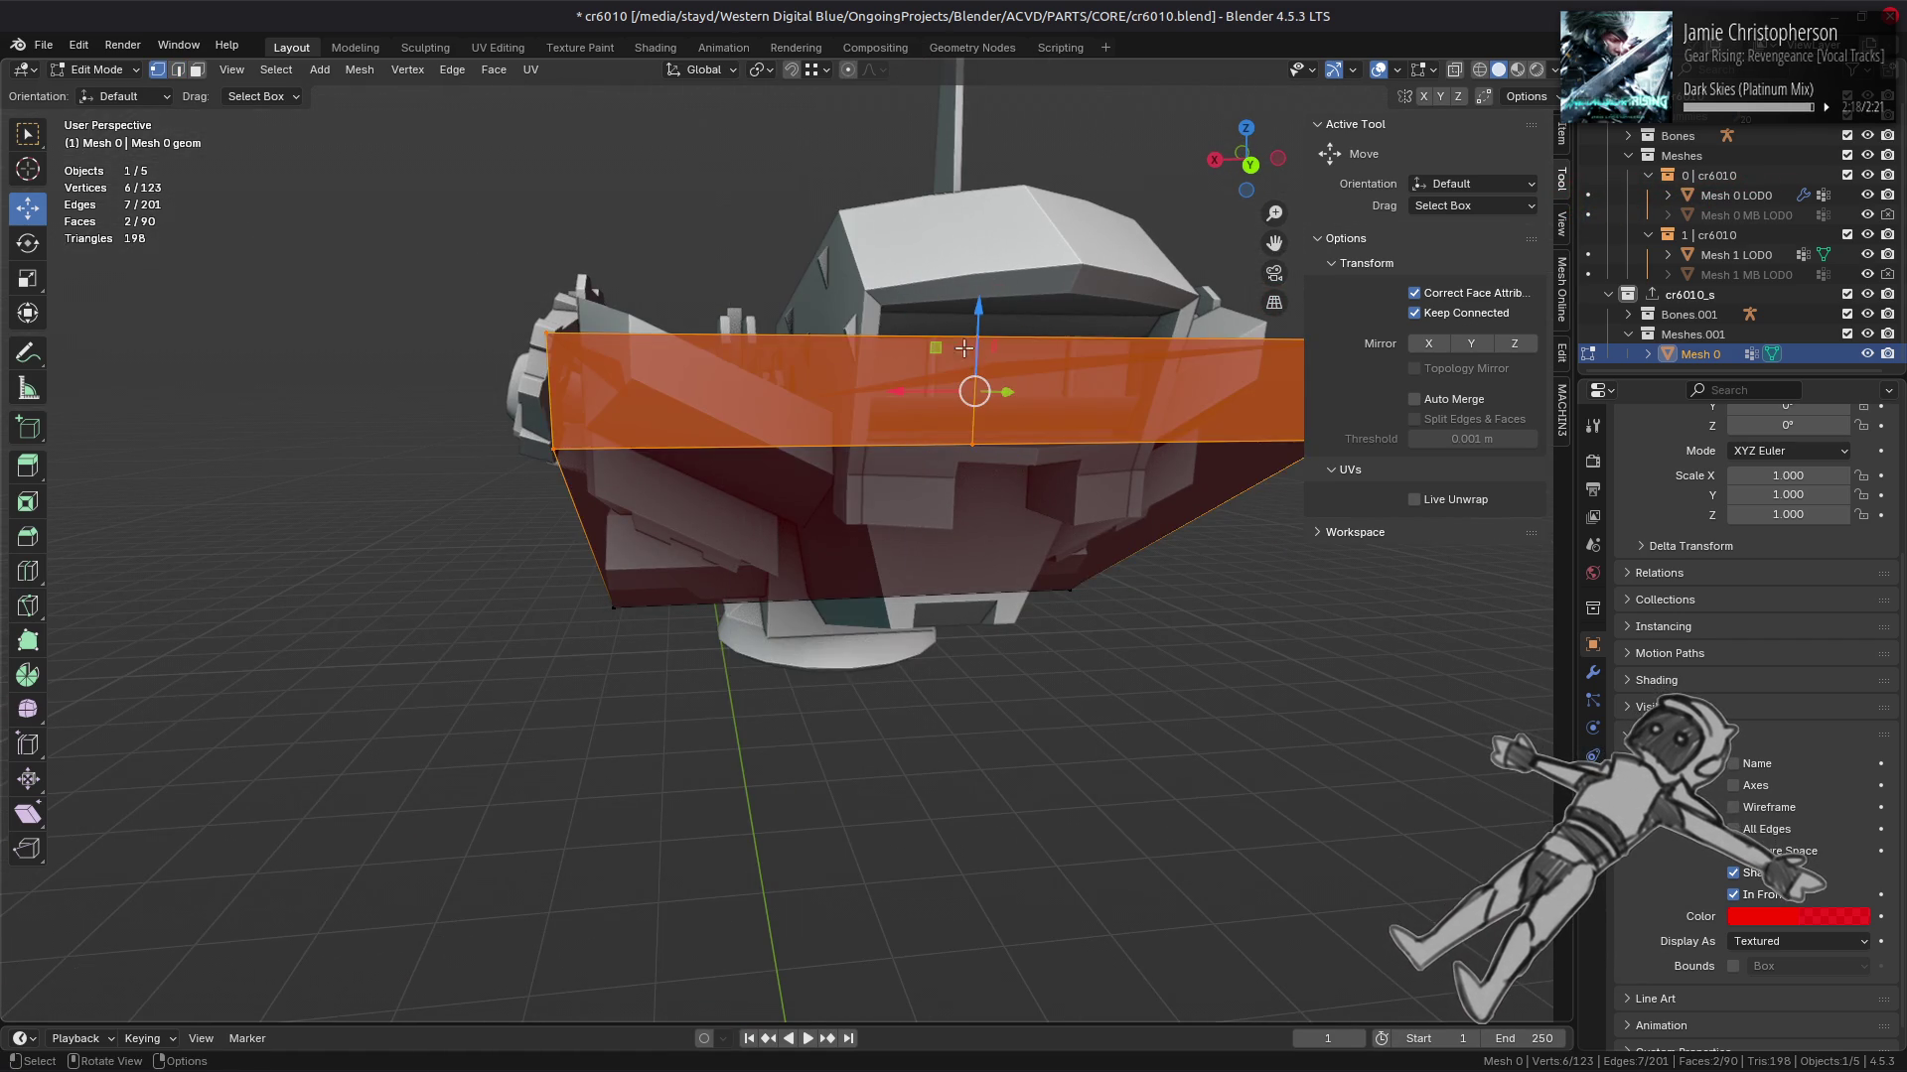
Step: Raise a corner vertex and a top edge of the hull upward along Z
{"action": "left_click_drag", "start_coordinate": [854, 477], "coordinate": [915, 443]}
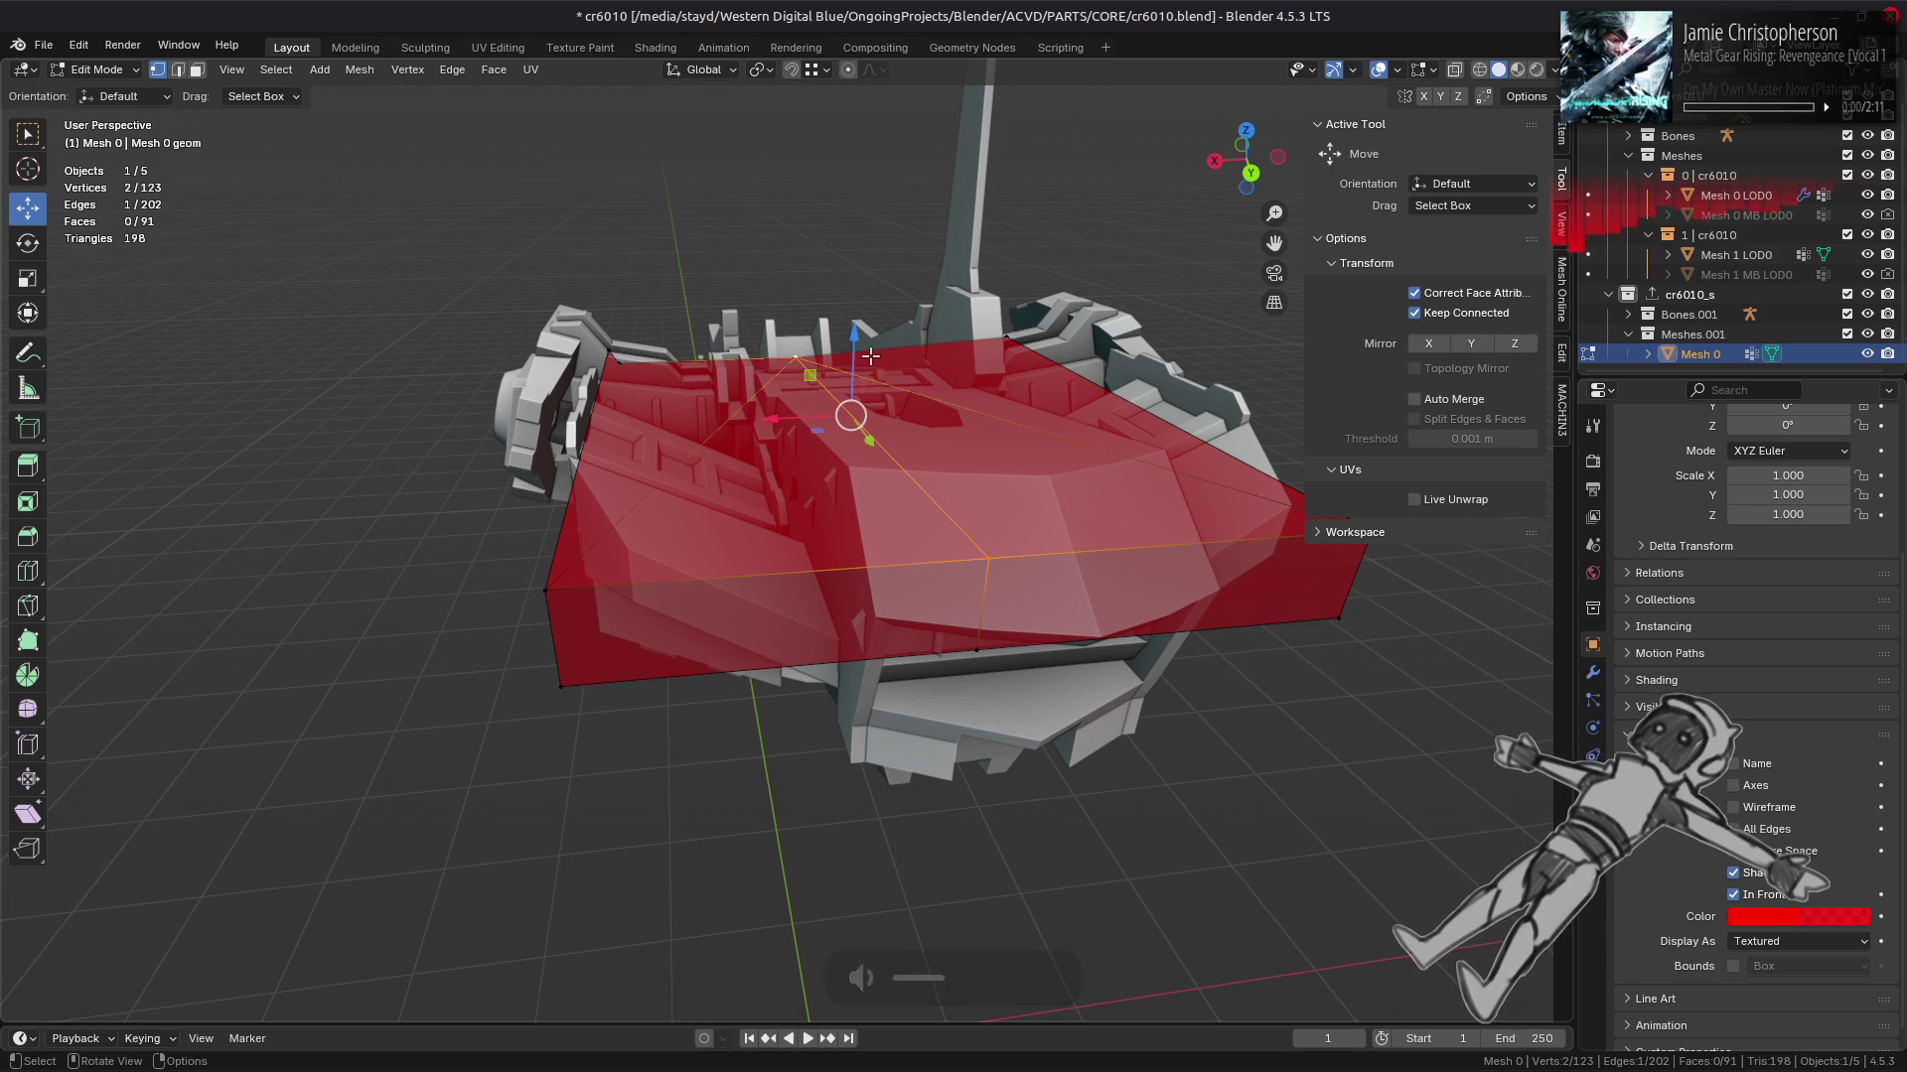
{"action": "left_click_drag", "start_coordinate": [870, 355], "coordinate": [860, 374]}
{"action": "left_click", "coordinate": [750, 377]}
{"action": "left_click_drag", "start_coordinate": [1009, 306], "coordinate": [1006, 286]}
{"action": "left_click_drag", "start_coordinate": [1006, 286], "coordinate": [957, 316]}
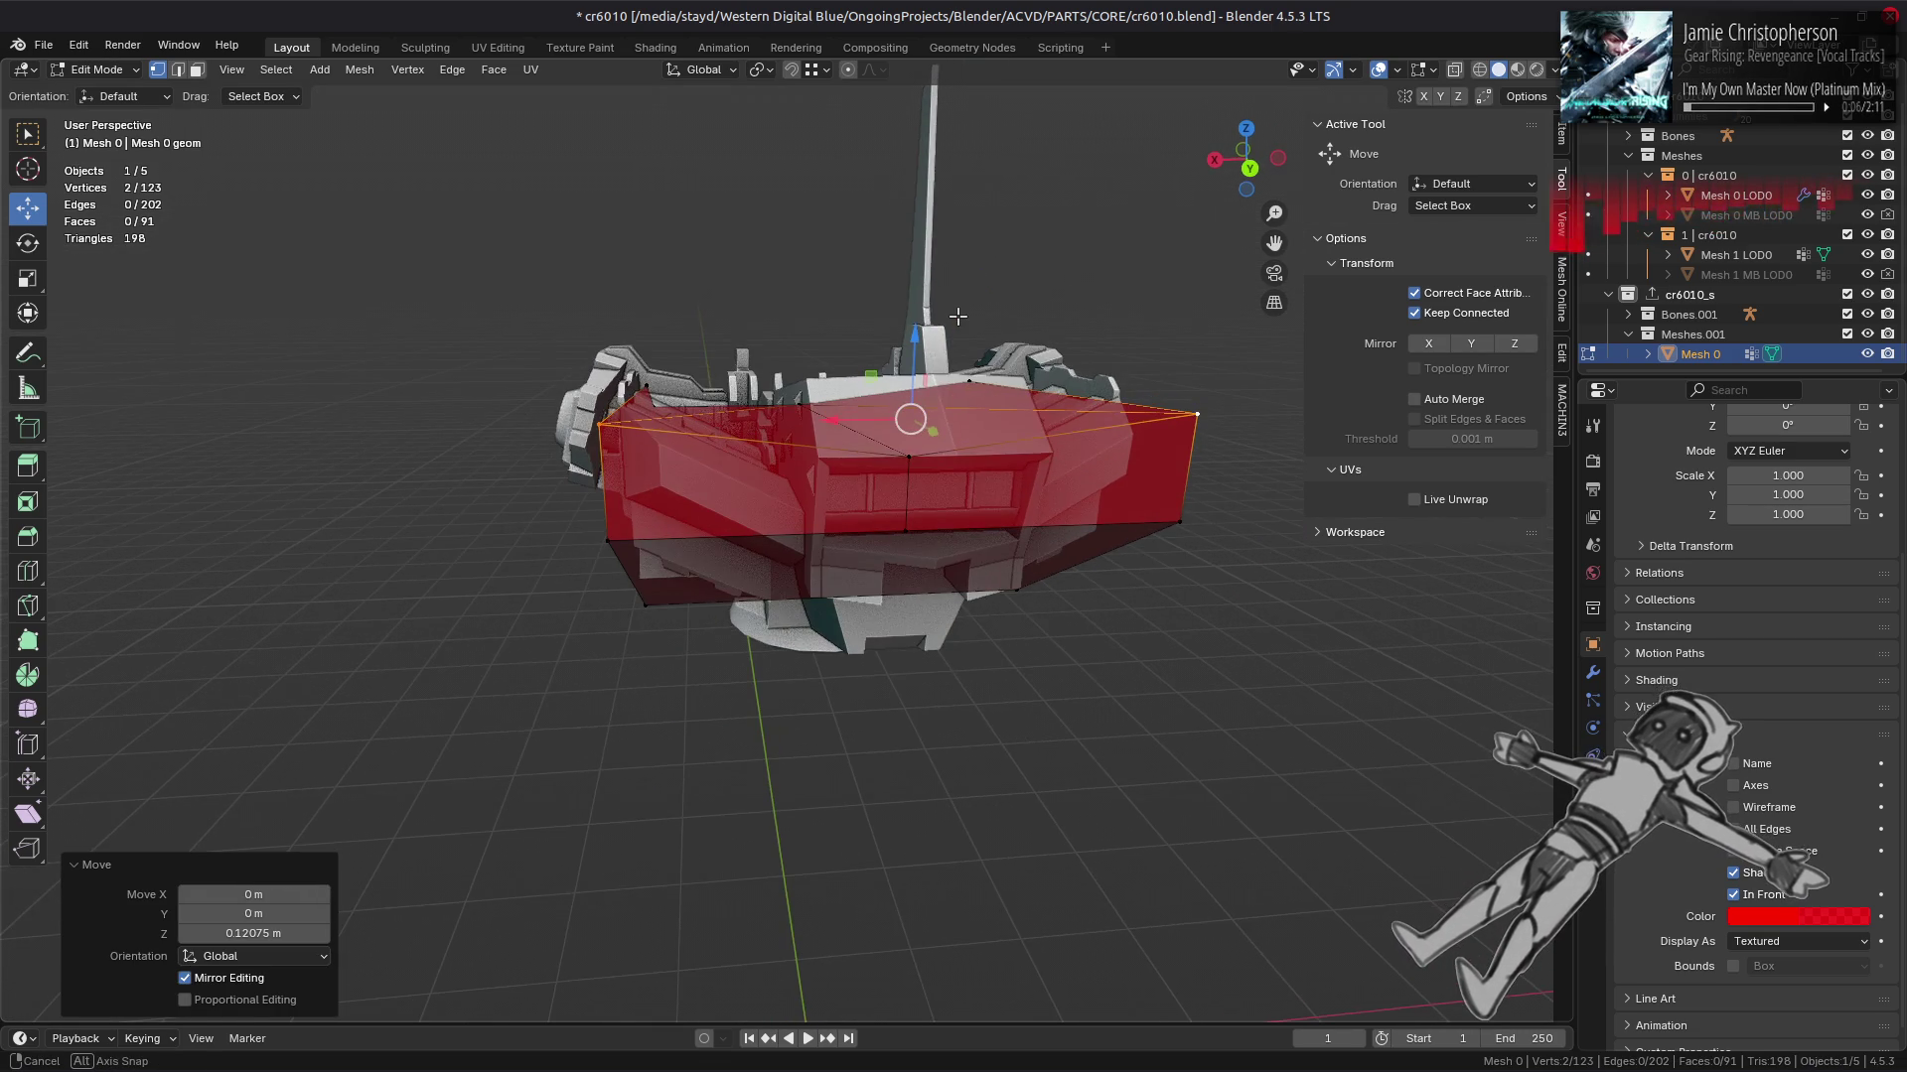
{"action": "left_click", "coordinate": [904, 458]}
{"action": "key", "text": "2"}
{"action": "left_click_drag", "start_coordinate": [925, 449], "coordinate": [789, 459]}
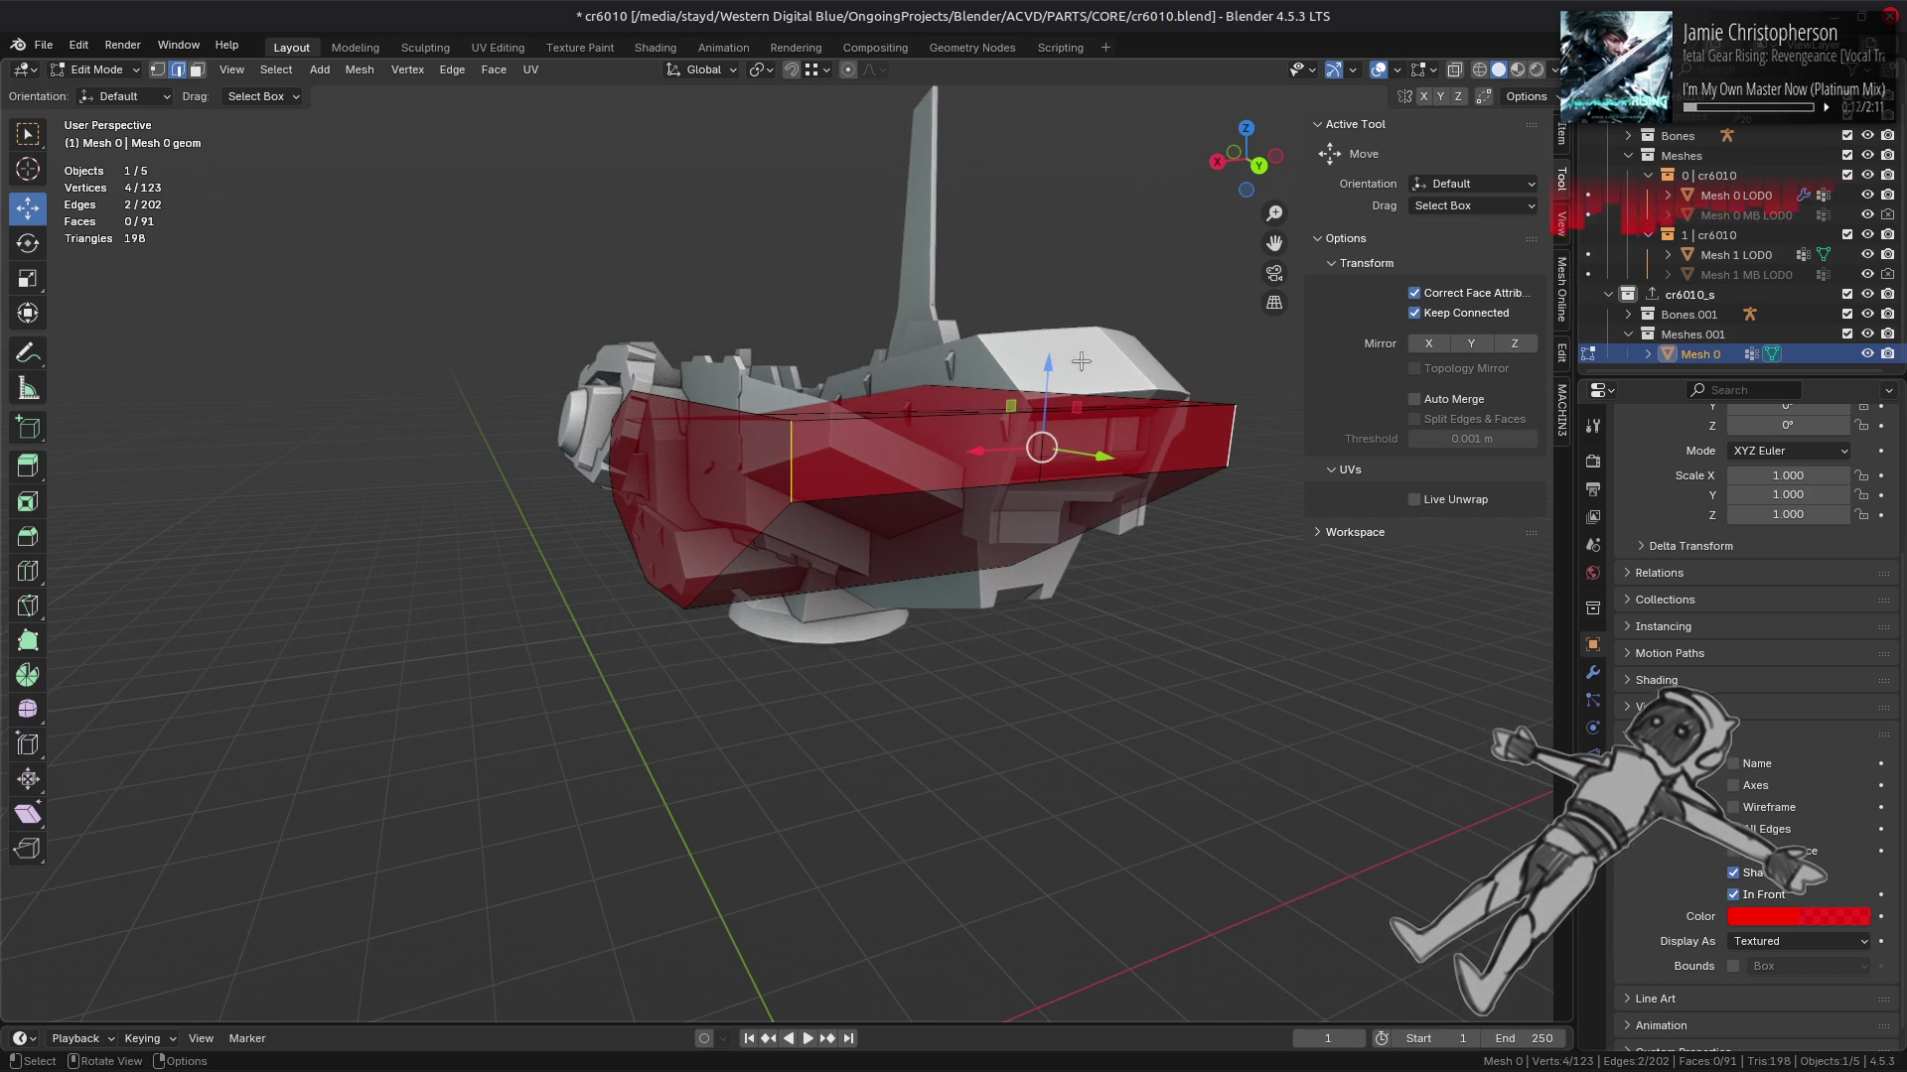
{"action": "left_click_drag", "start_coordinate": [1048, 368], "coordinate": [1048, 340]}
Step: Flatten the selection to 0.5 on Z and lift it about 0.038 m
{"action": "left_click_drag", "start_coordinate": [1049, 340], "coordinate": [993, 339]}
{"action": "key", "text": "s"}
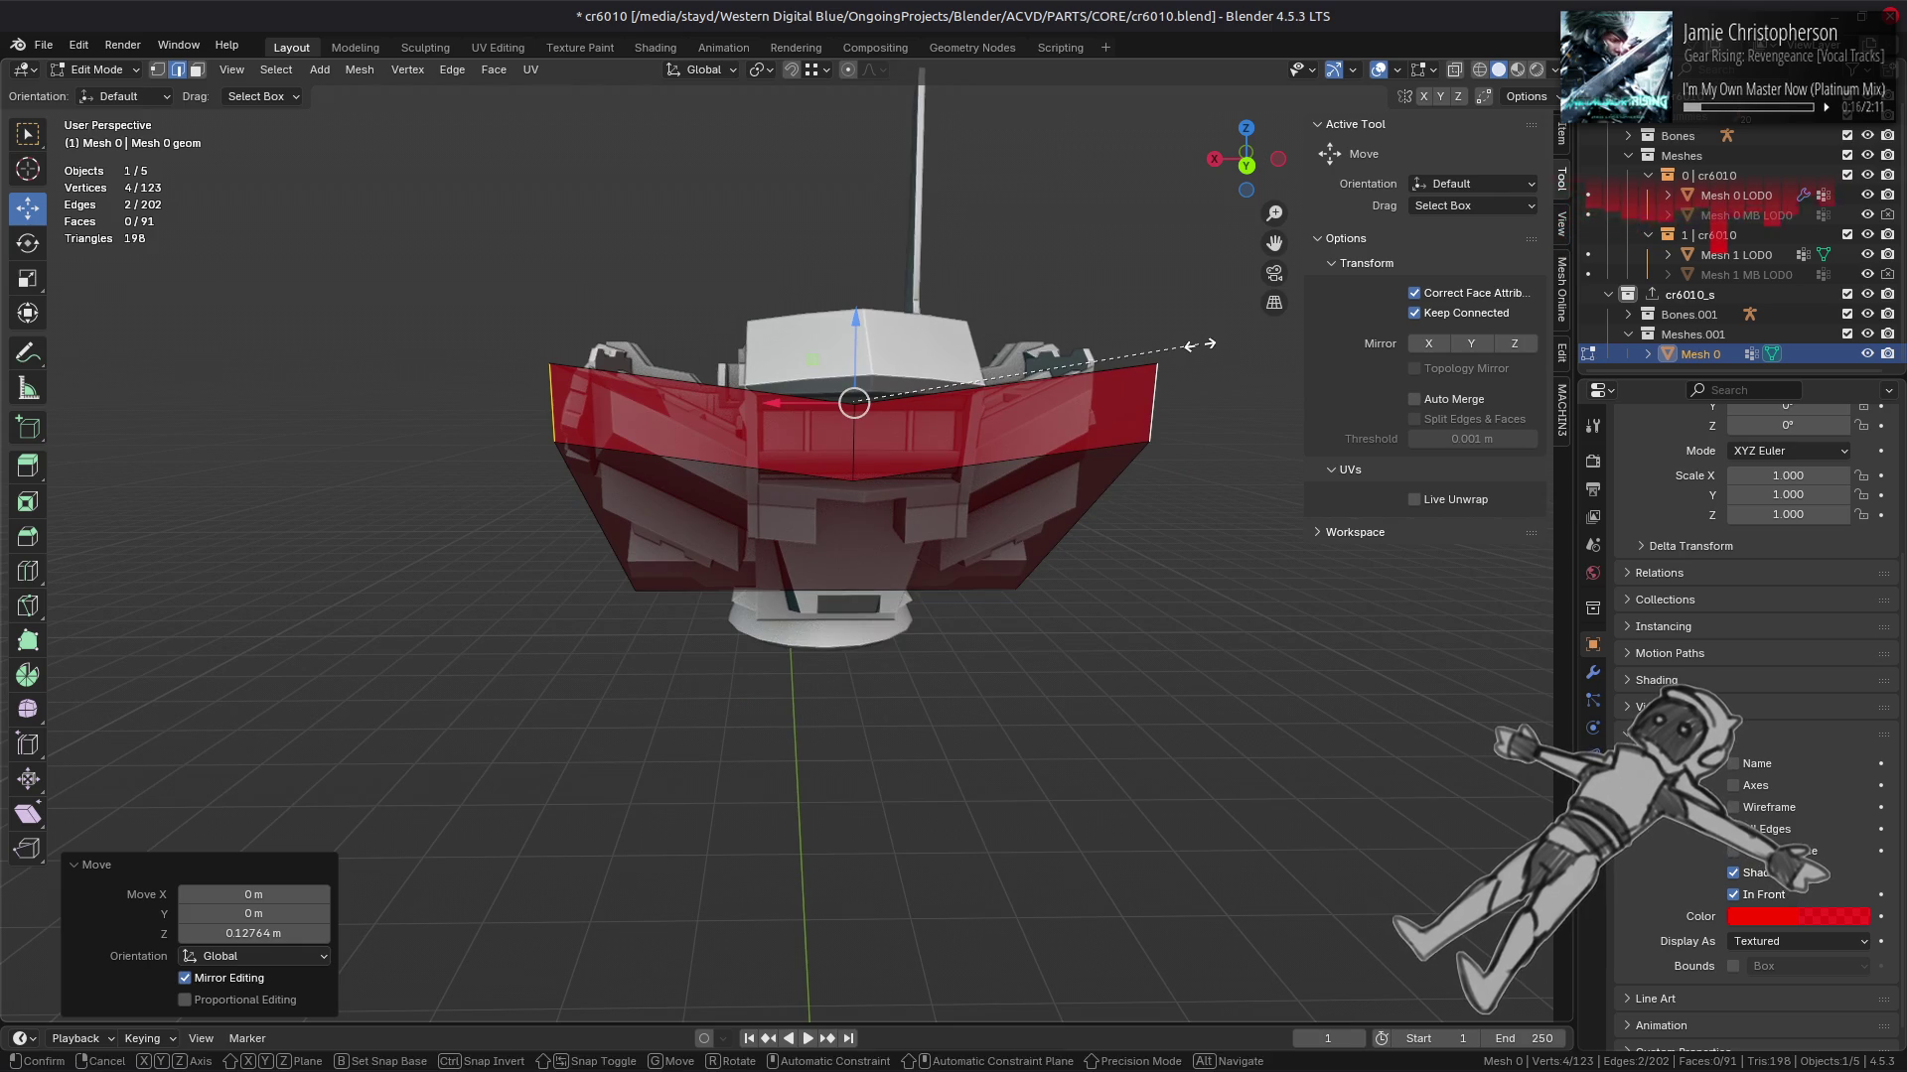
{"action": "key", "text": "z"}
{"action": "key", "text": "Return"}
{"action": "left_click_drag", "start_coordinate": [904, 373], "coordinate": [883, 444]}
{"action": "left_click_drag", "start_coordinate": [1244, 619], "coordinate": [839, 461]}
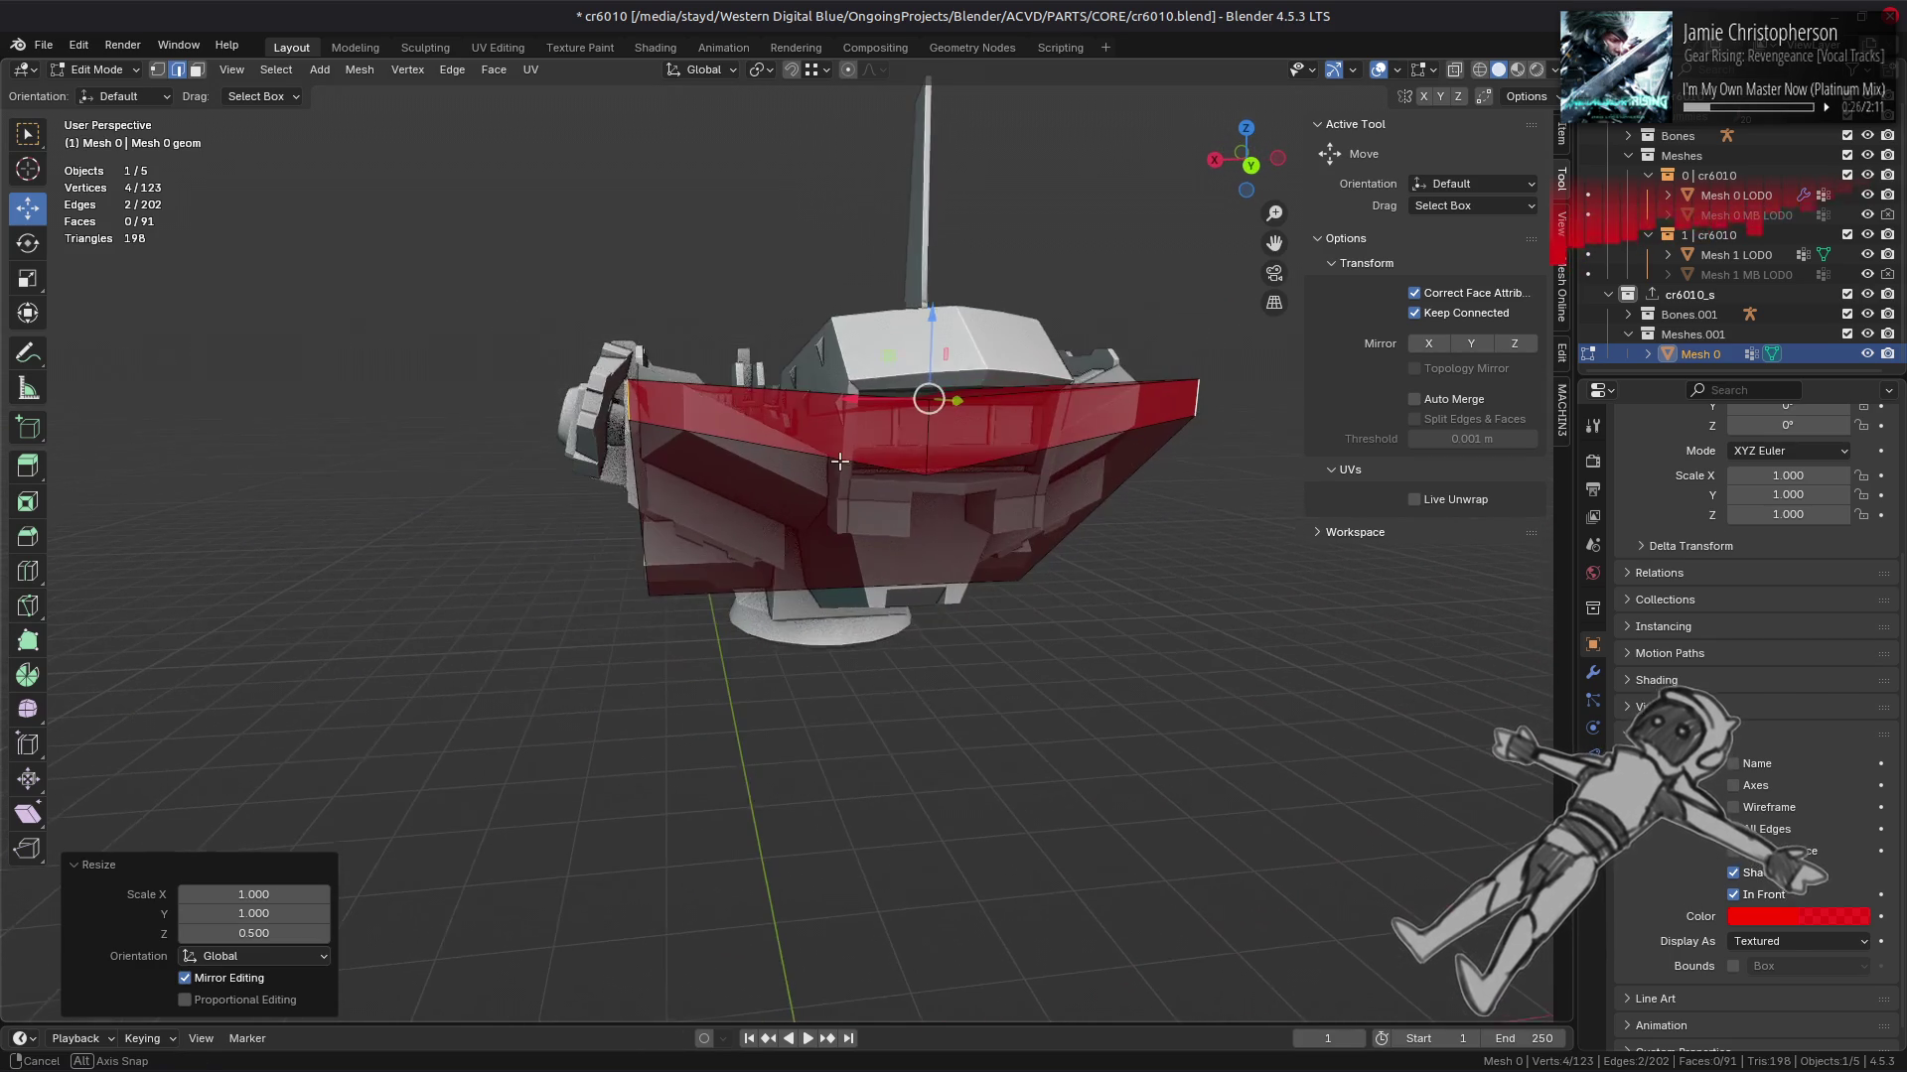
{"action": "left_click_drag", "start_coordinate": [938, 383], "coordinate": [938, 374]}
{"action": "left_click_drag", "start_coordinate": [937, 373], "coordinate": [627, 542]}
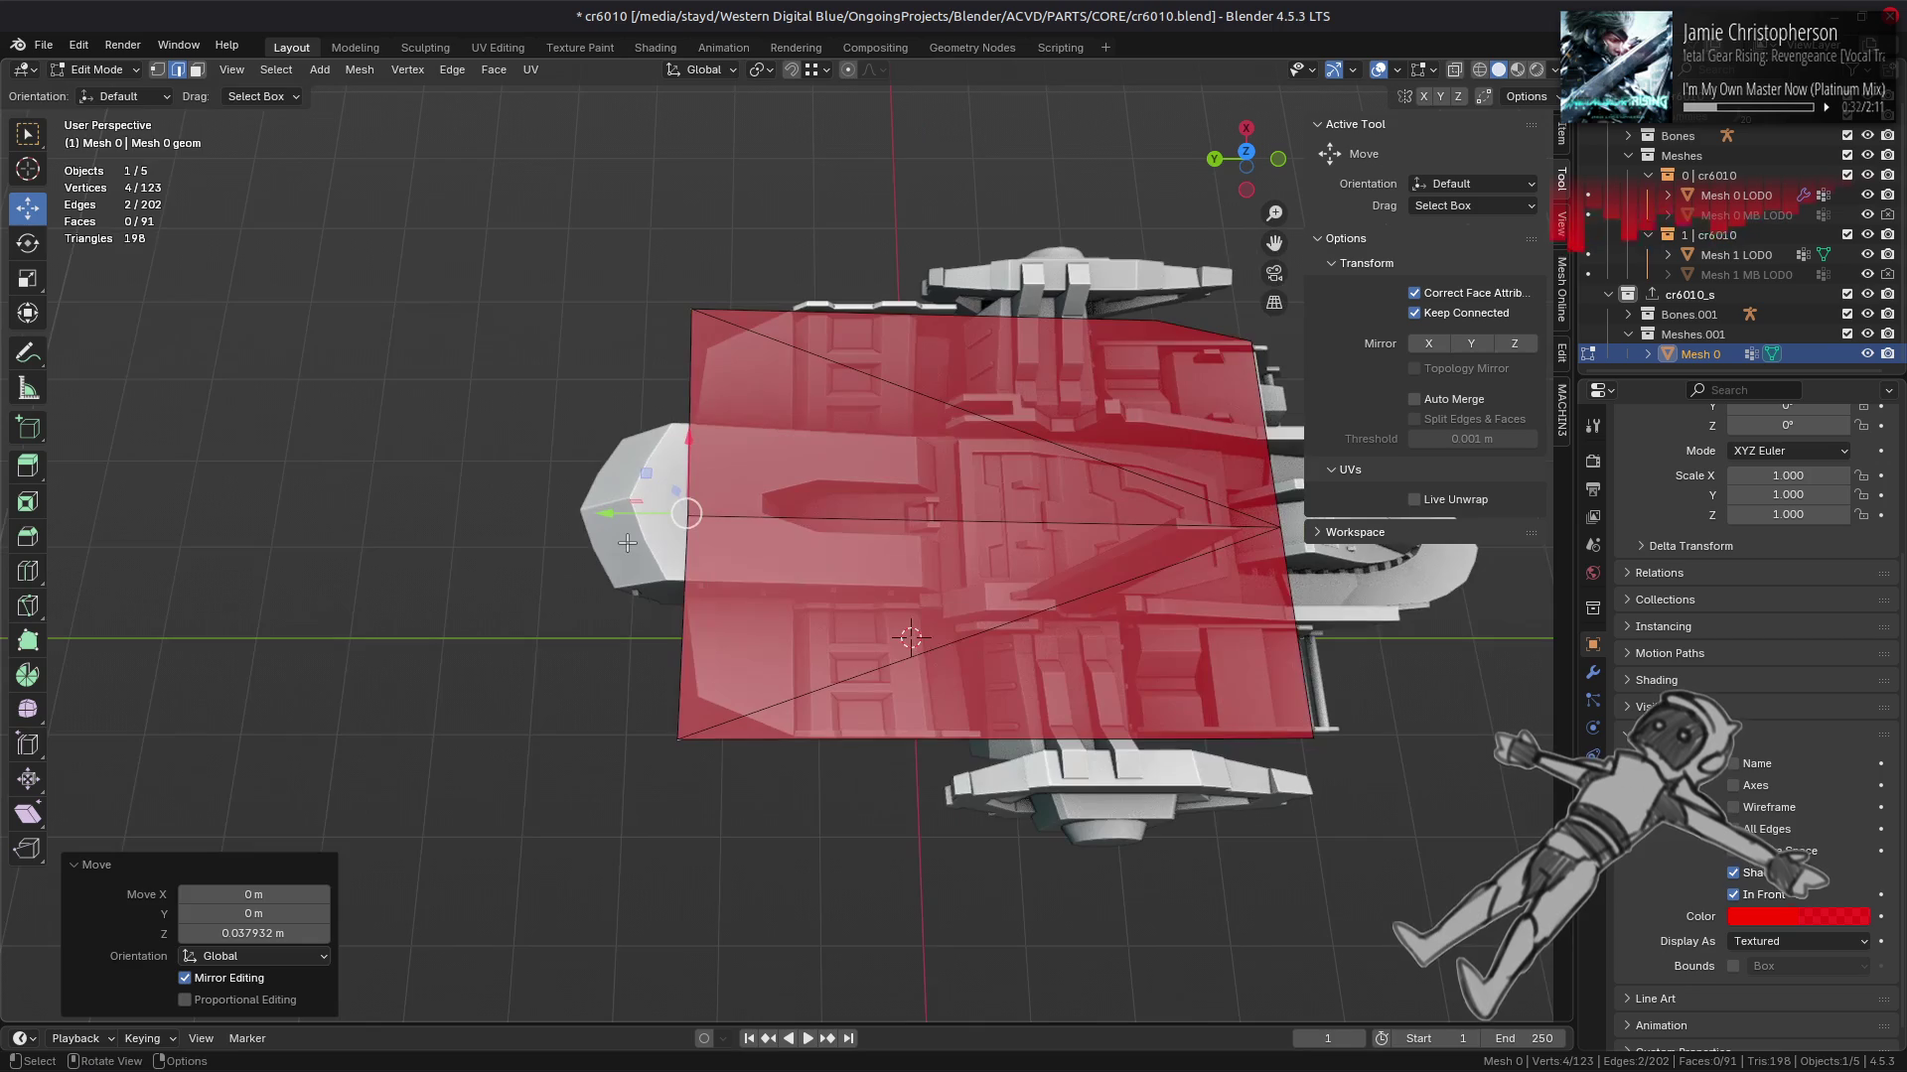
Step: Slide the hull's nose edge along Y to the ship's front tip, aligned in top view
{"action": "left_click_drag", "start_coordinate": [597, 518], "coordinate": [713, 525]}
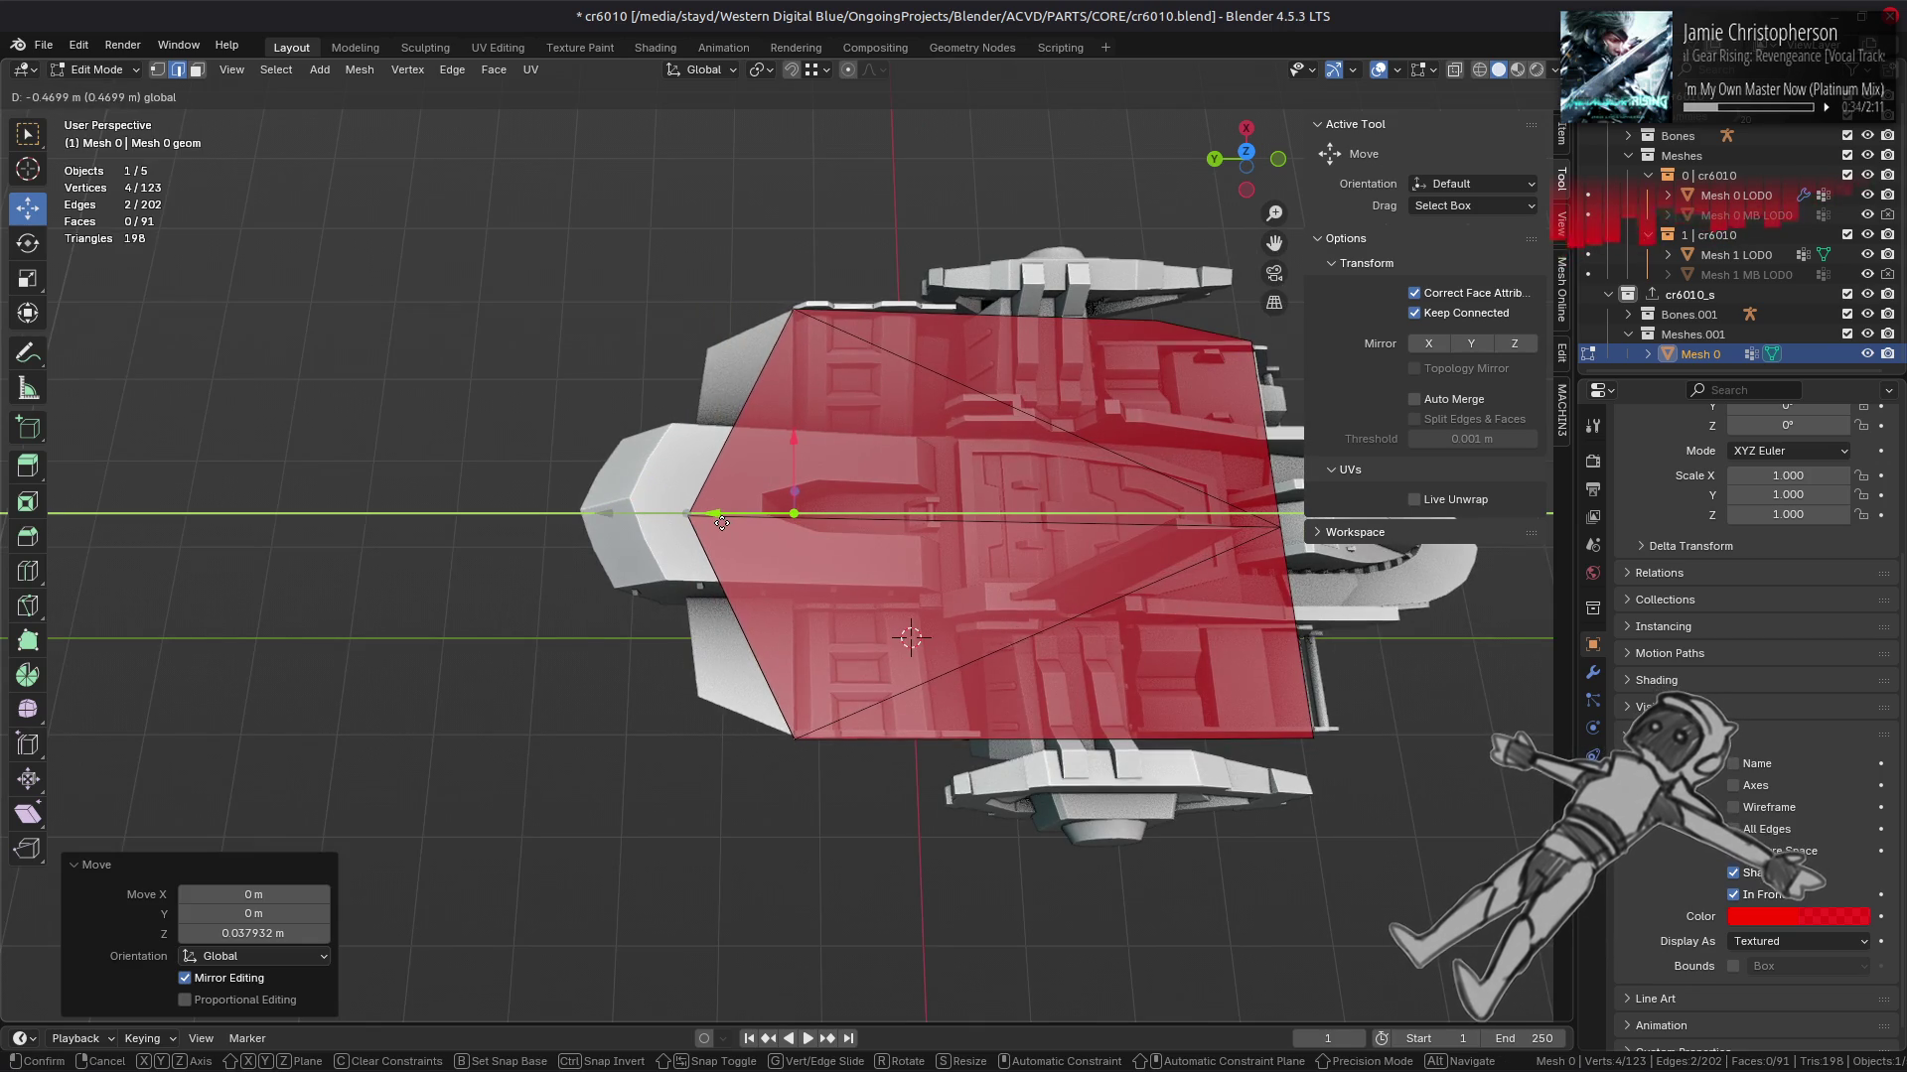
{"action": "left_click_drag", "start_coordinate": [667, 710], "coordinate": [667, 707]}
{"action": "left_click_drag", "start_coordinate": [667, 707], "coordinate": [698, 521]}
{"action": "left_click", "coordinate": [698, 521]}
{"action": "left_click_drag", "start_coordinate": [698, 521], "coordinate": [606, 598]}
{"action": "key", "text": "KP_7"}
{"action": "scroll", "scroll_direction": "up", "scroll_amount": 3}
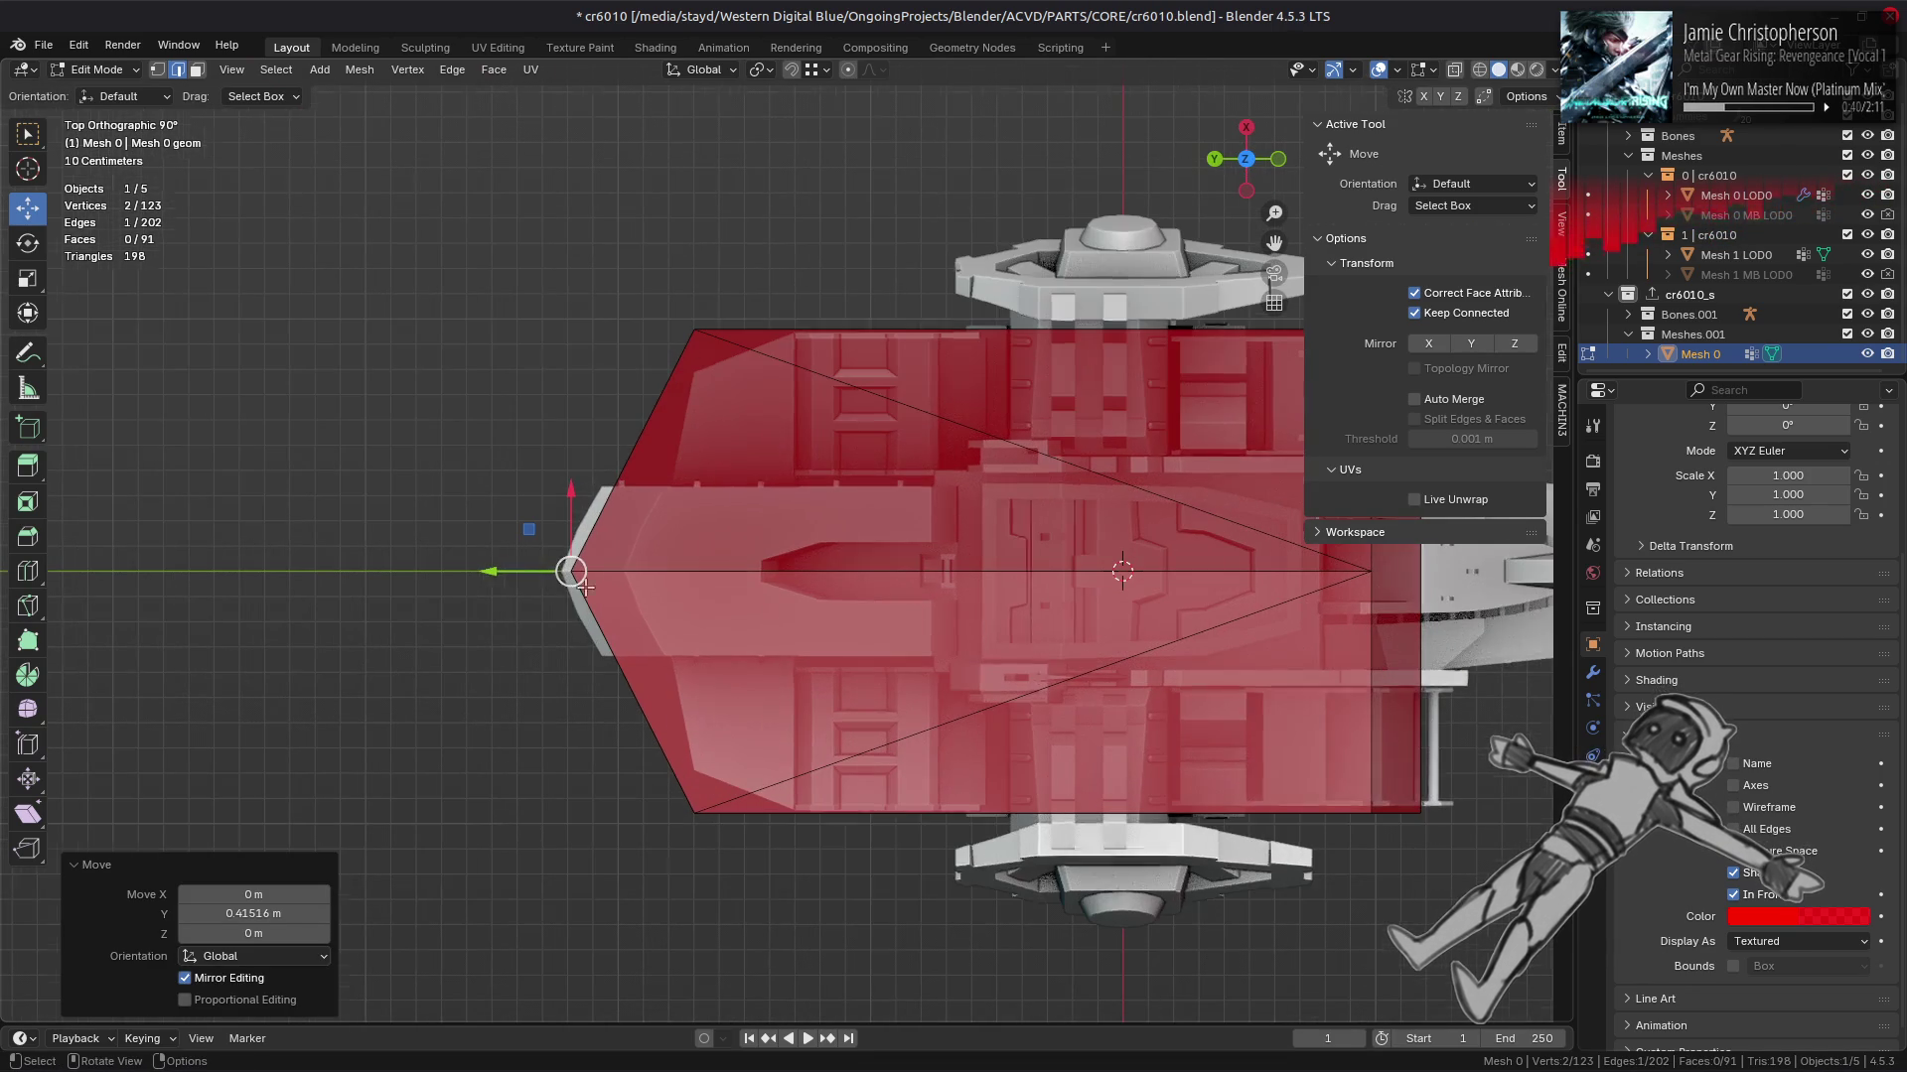
{"action": "left_click_drag", "start_coordinate": [493, 580], "coordinate": [572, 604]}
Step: Fill a new face from three top vertices at the front of the hull
{"action": "left_click_drag", "start_coordinate": [572, 604], "coordinate": [760, 449]}
{"action": "left_click_drag", "start_coordinate": [1007, 289], "coordinate": [592, 702]}
{"action": "key", "text": "a"}
{"action": "key", "text": "1"}
{"action": "key", "text": "alt+a"}
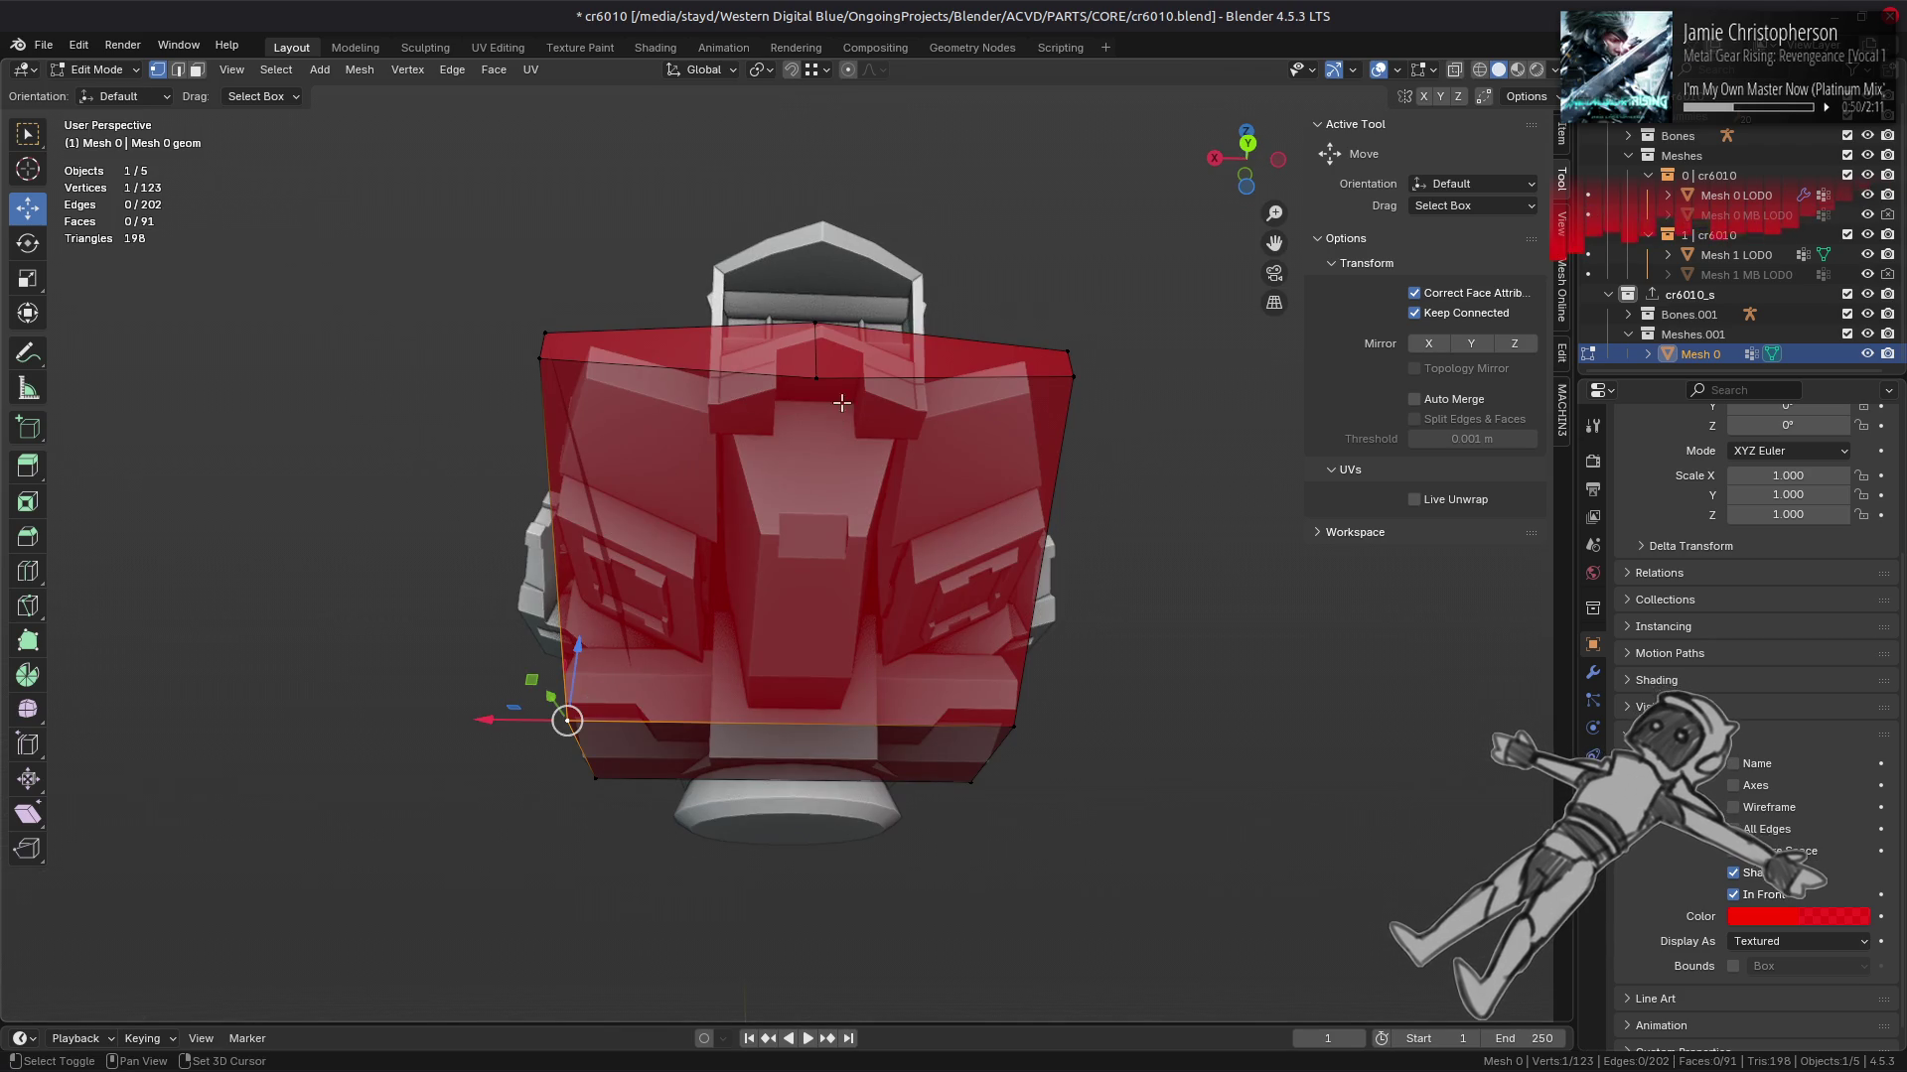
{"action": "key", "text": "f"}
{"action": "key", "text": "alt+a"}
Step: Check the hull against the revealed hidden geometry, undo, and pick the top apex vertex
{"action": "left_click_drag", "start_coordinate": [996, 597], "coordinate": [678, 266]}
{"action": "key", "text": "alt+h"}
{"action": "key", "text": "ctrl+z"}
{"action": "key", "text": "alt+h"}
{"action": "key", "text": "ctrl+z"}
{"action": "left_click", "coordinate": [850, 203]}
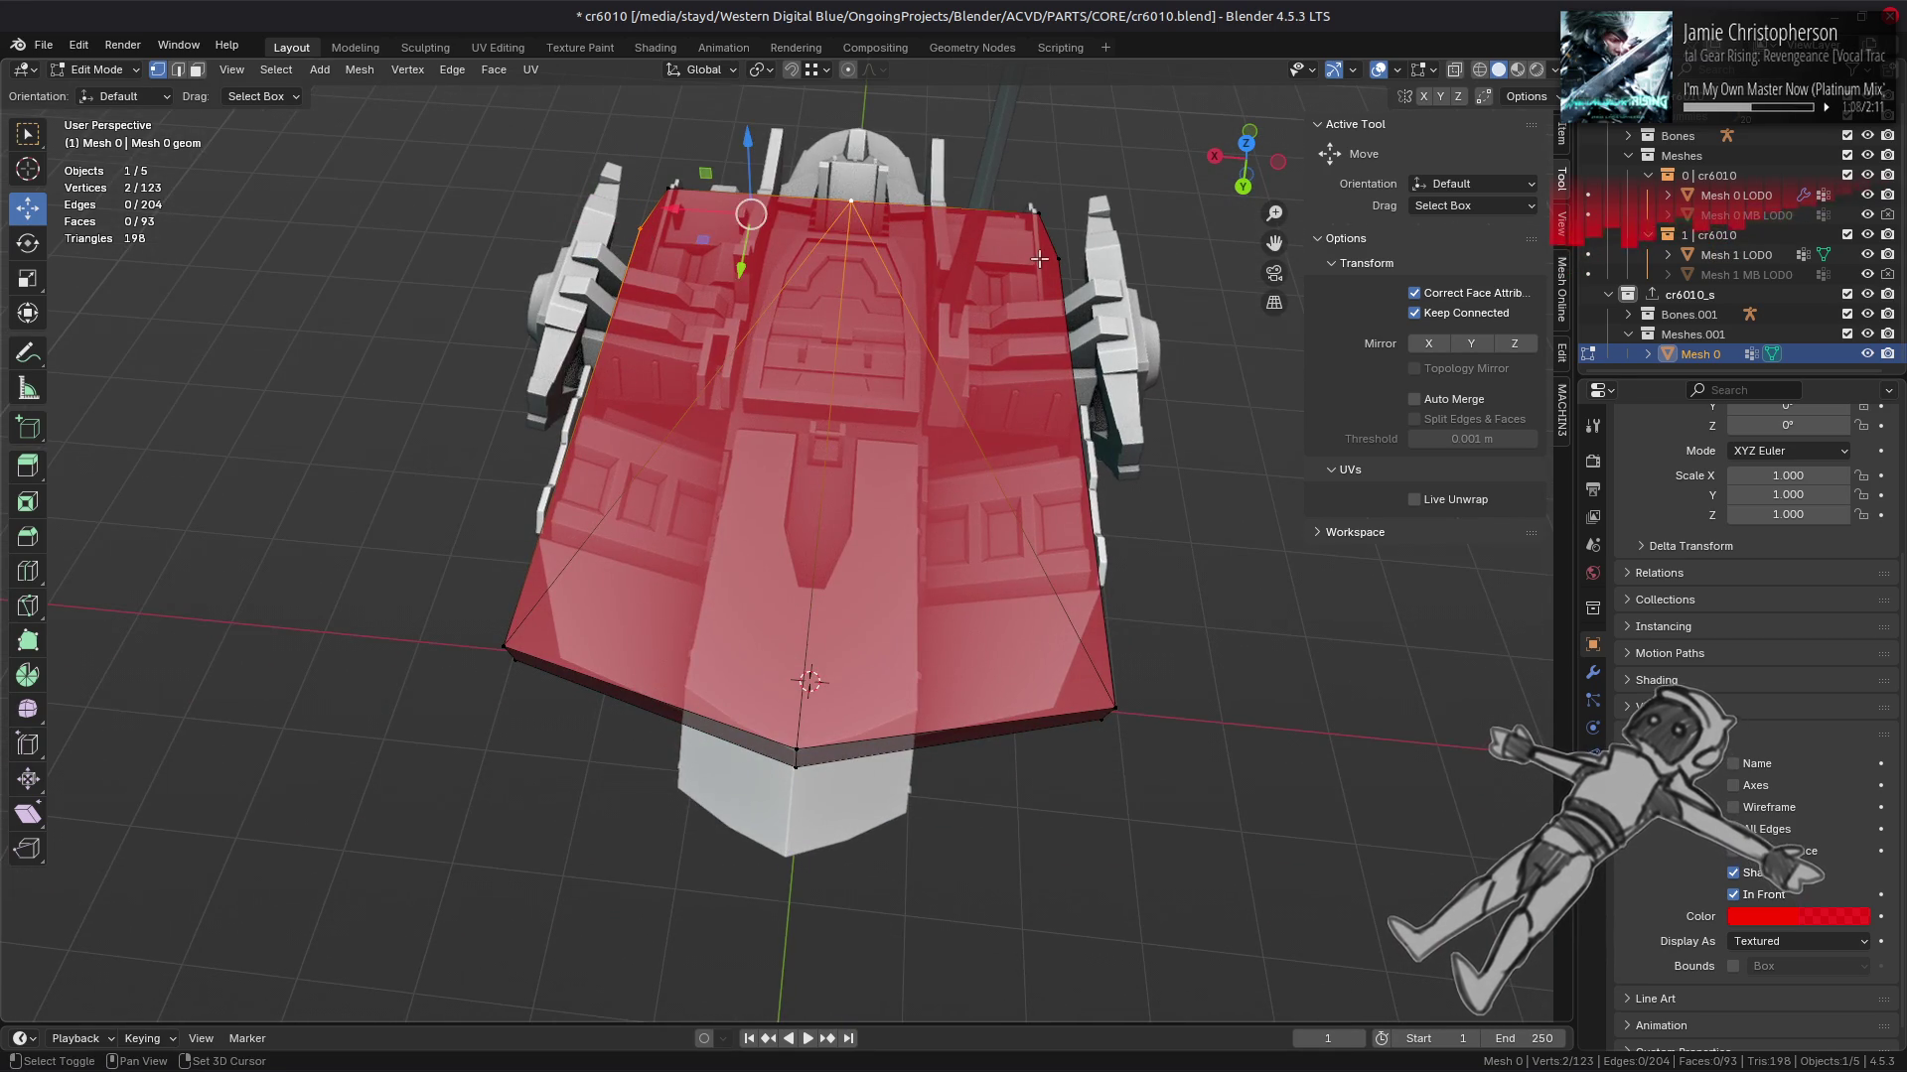
Step: Dissolve the extra edges on the top of the red hull
{"action": "left_click", "coordinate": [1024, 339]}
{"action": "left_click_drag", "start_coordinate": [1025, 339], "coordinate": [874, 393]}
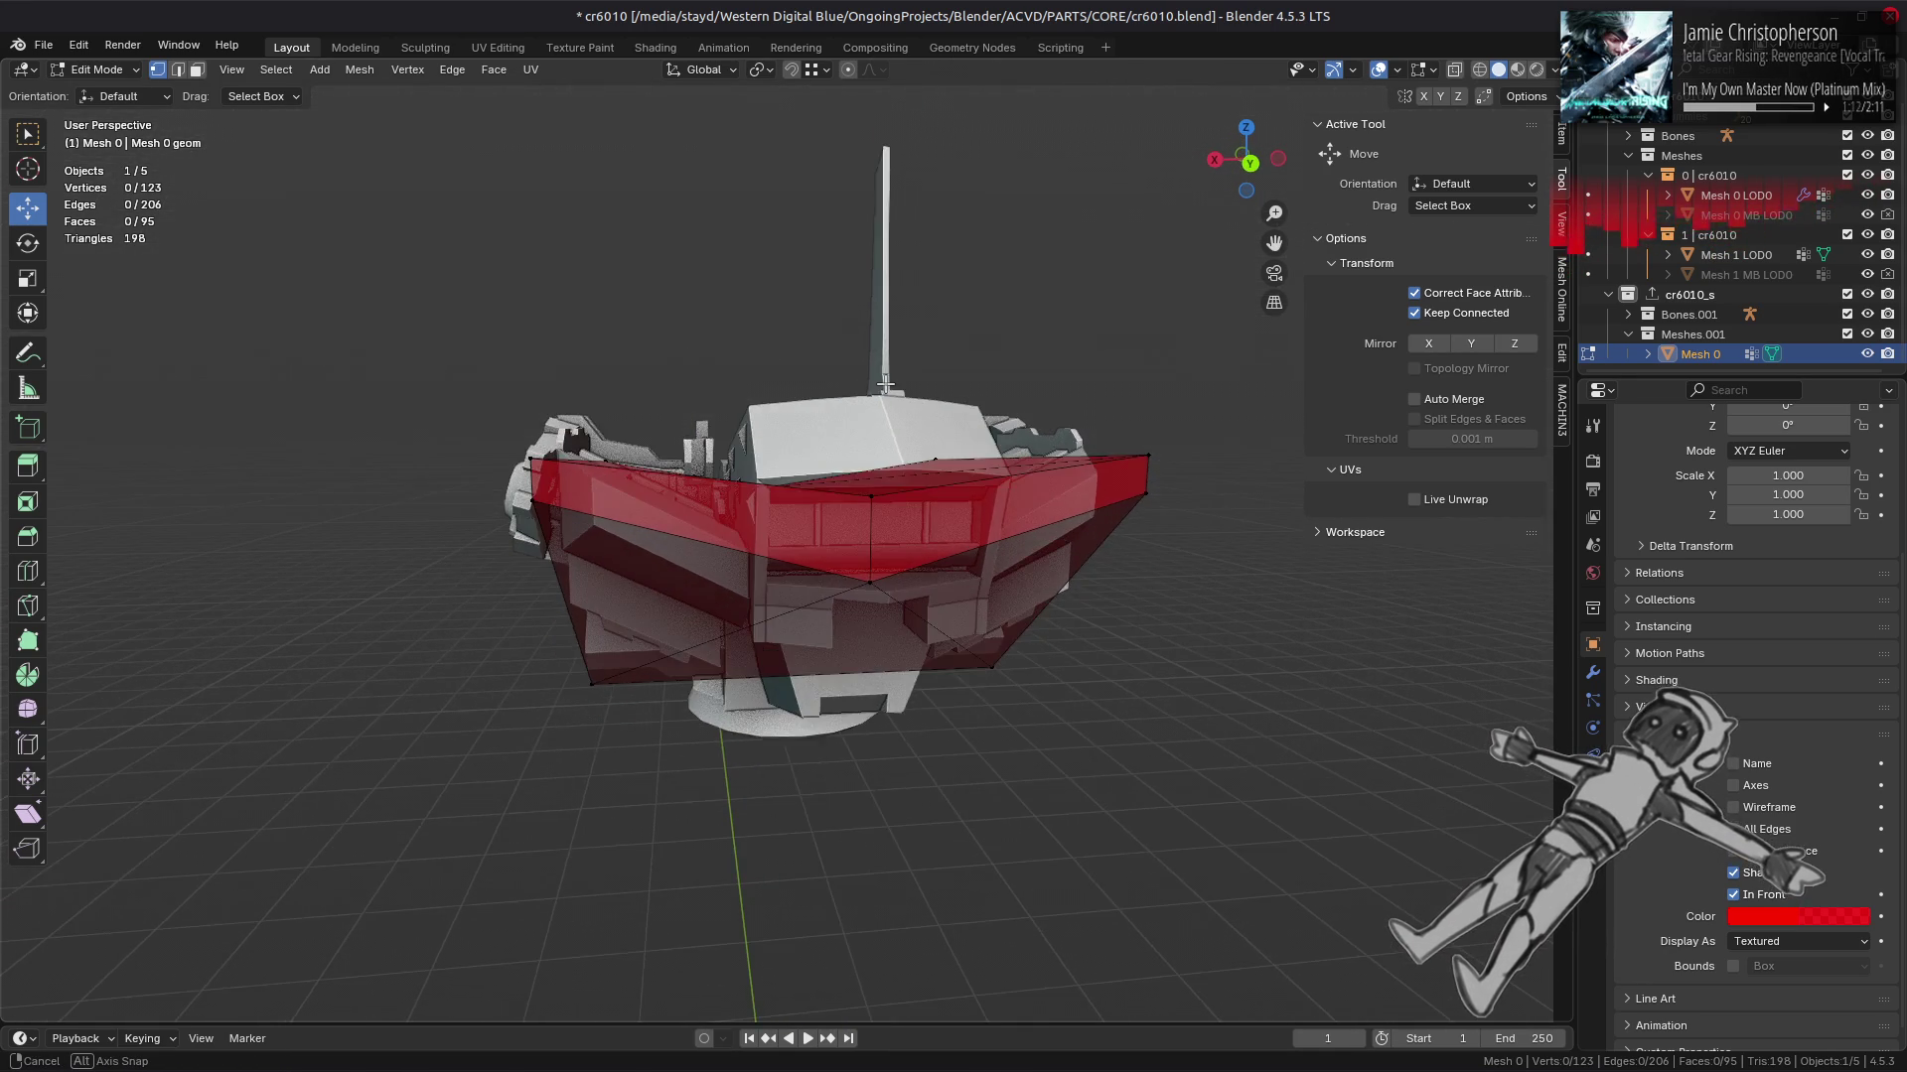
{"action": "left_click_drag", "start_coordinate": [855, 387], "coordinate": [923, 482]}
{"action": "key", "text": "2"}
{"action": "right_click", "coordinate": [648, 454]}
{"action": "left_click", "coordinate": [635, 879]}
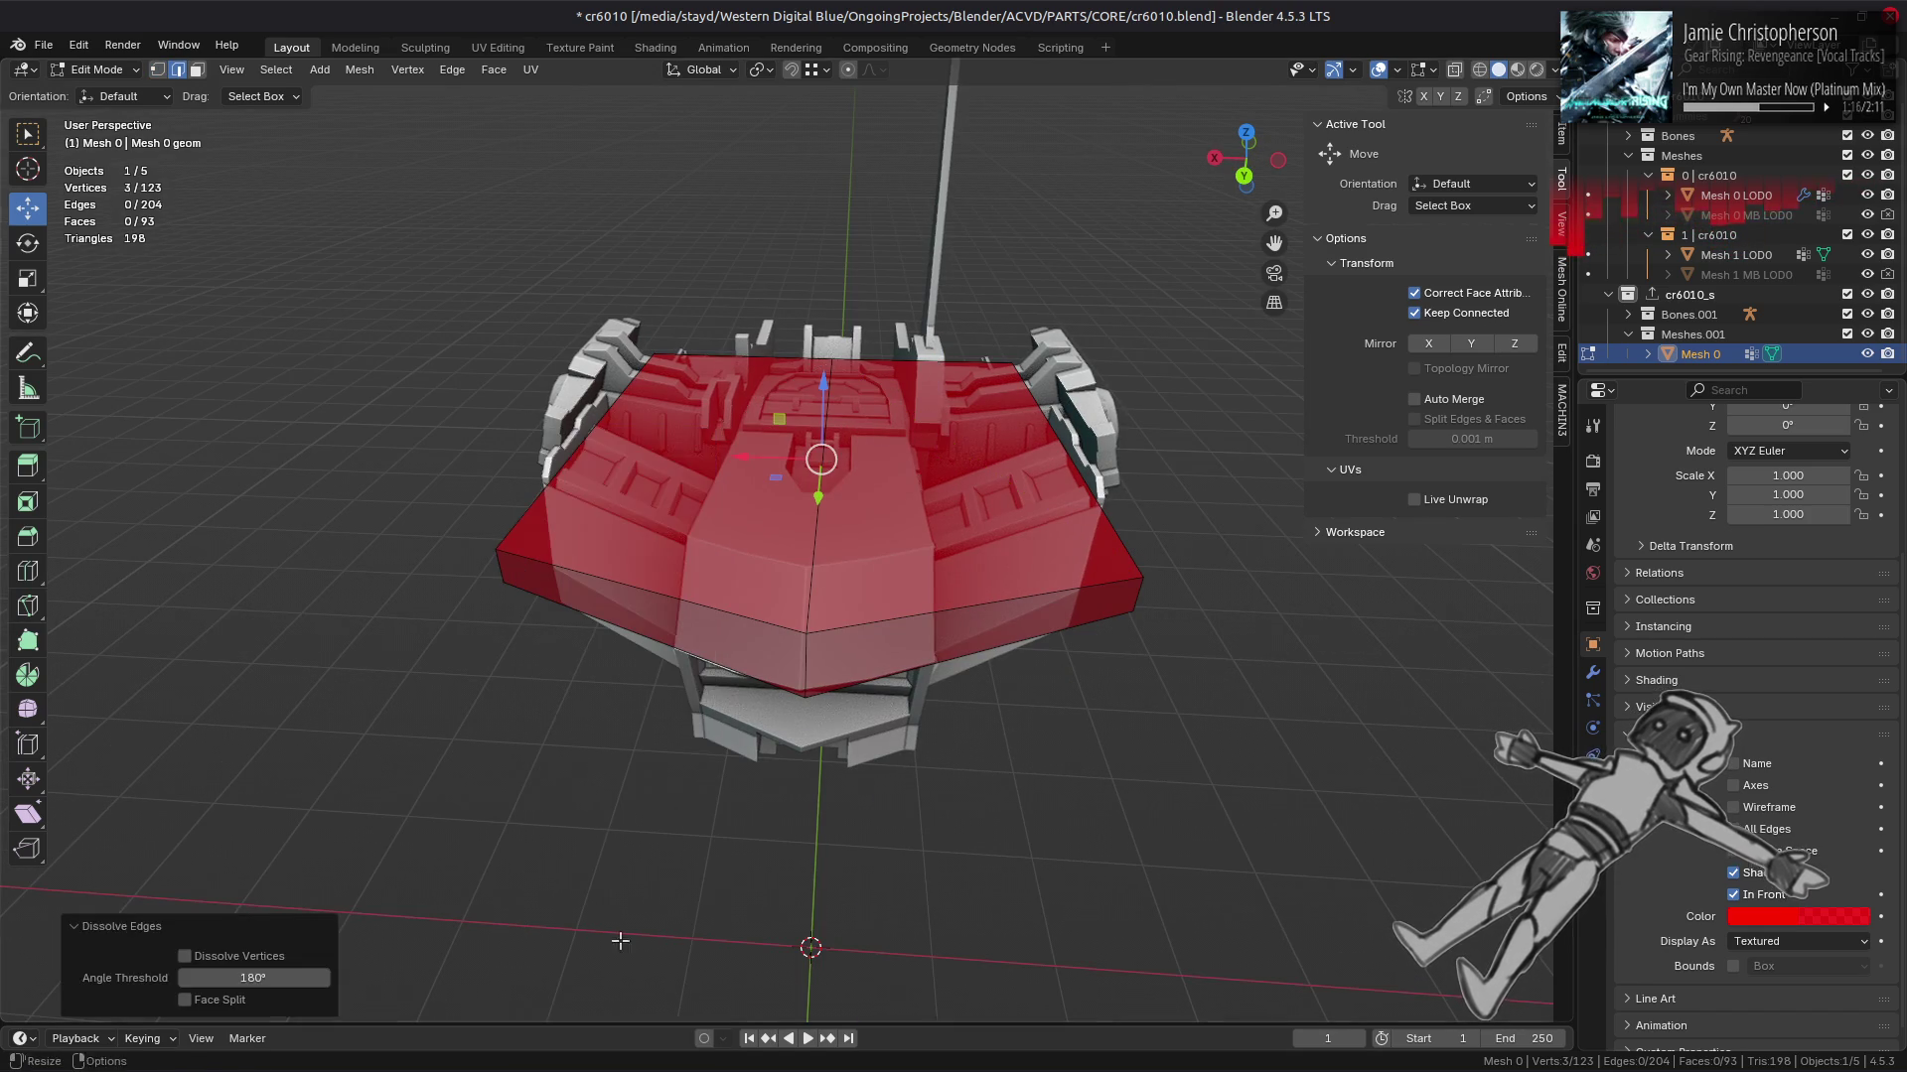
Step: Lower one hull edge along Z and check the fit from the back view
{"action": "left_click_drag", "start_coordinate": [774, 636], "coordinate": [871, 515]}
{"action": "left_click", "coordinate": [879, 533]}
{"action": "left_click_drag", "start_coordinate": [856, 435], "coordinate": [834, 511]}
{"action": "key", "text": "ctrl+KP_1"}
{"action": "scroll", "scroll_direction": "up", "scroll_amount": 3}
{"action": "left_click_drag", "start_coordinate": [834, 511], "coordinate": [701, 565]}
{"action": "key", "text": "ctrl+KP_1"}
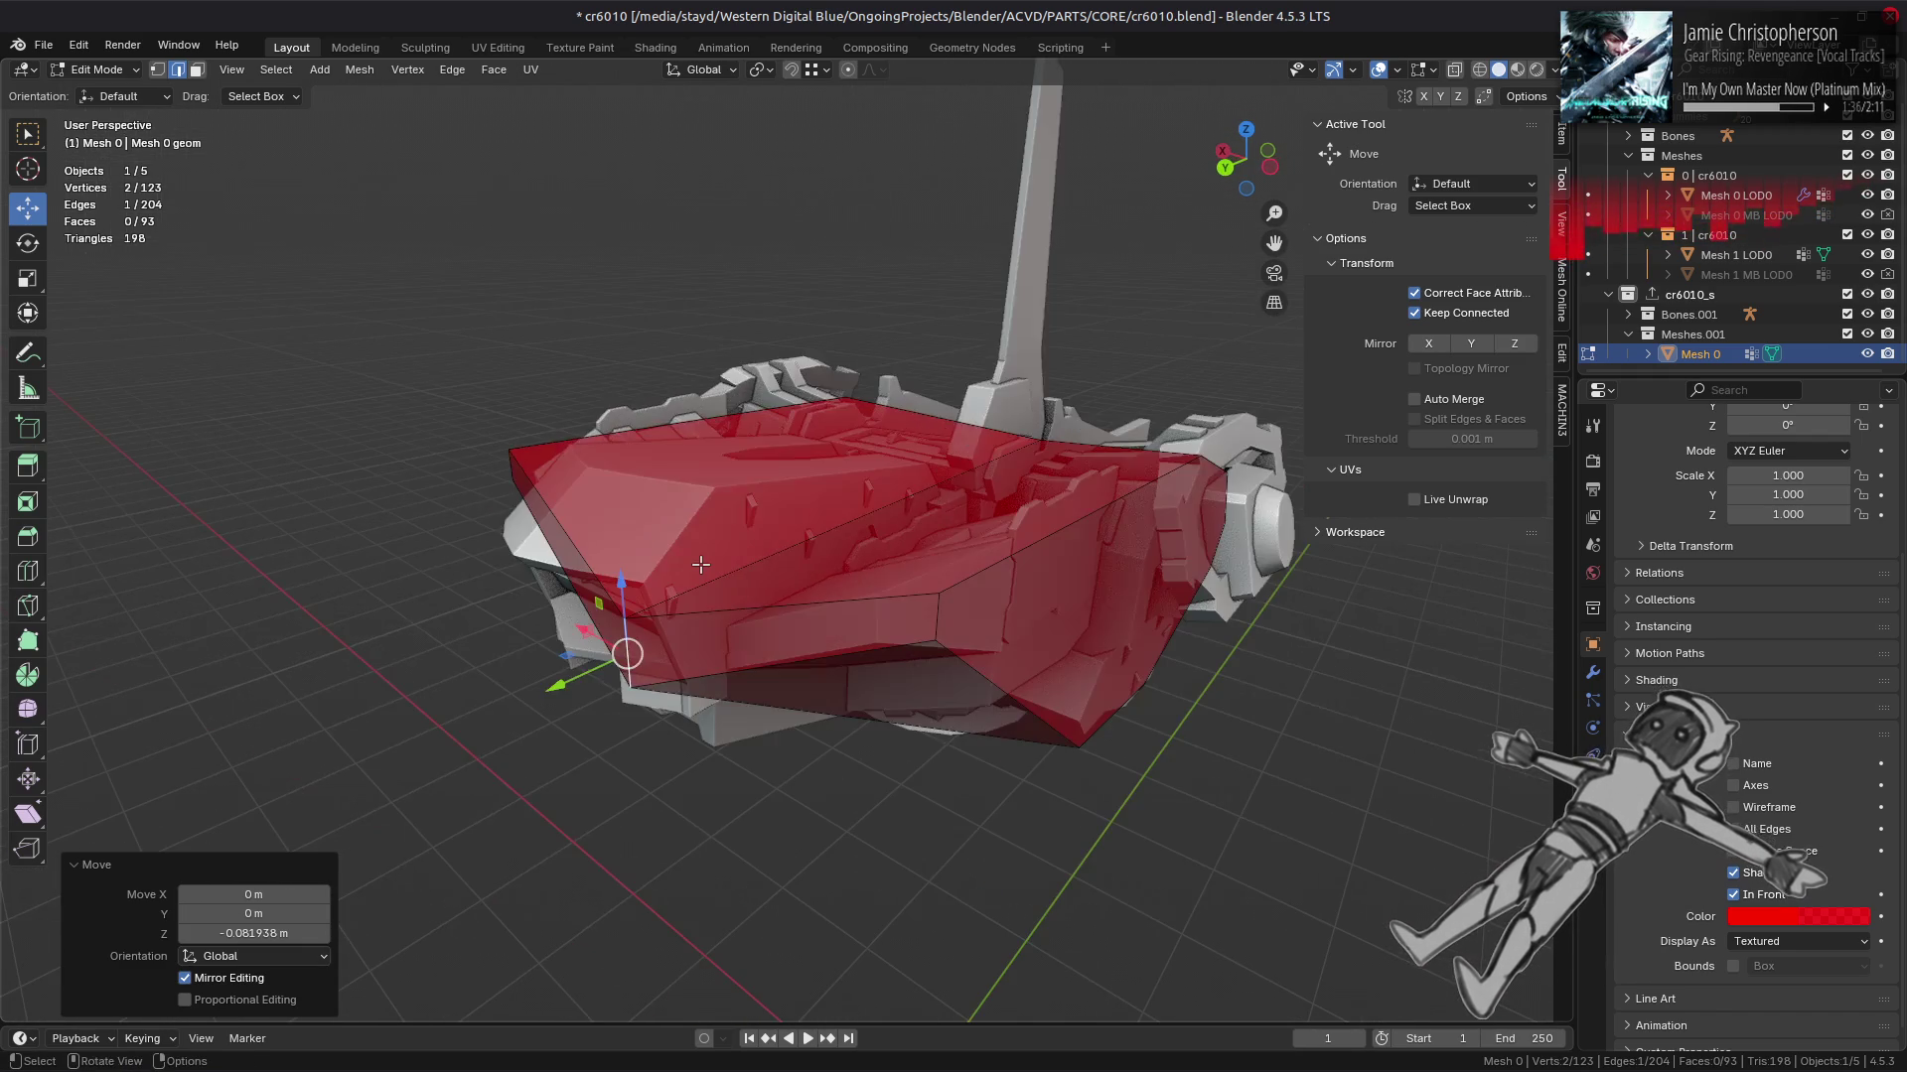
{"action": "key", "text": "alt+h"}
{"action": "left_click_drag", "start_coordinate": [1034, 575], "coordinate": [567, 573]}
{"action": "key", "text": "alt+a"}
Step: Slide a hull vertex along its edge, undo it, and grow the vertex selection
{"action": "scroll", "scroll_direction": "up", "scroll_amount": 3}
{"action": "key", "text": "1"}
{"action": "left_click", "coordinate": [567, 573]}
{"action": "left_click_drag", "start_coordinate": [814, 573], "coordinate": [730, 757]}
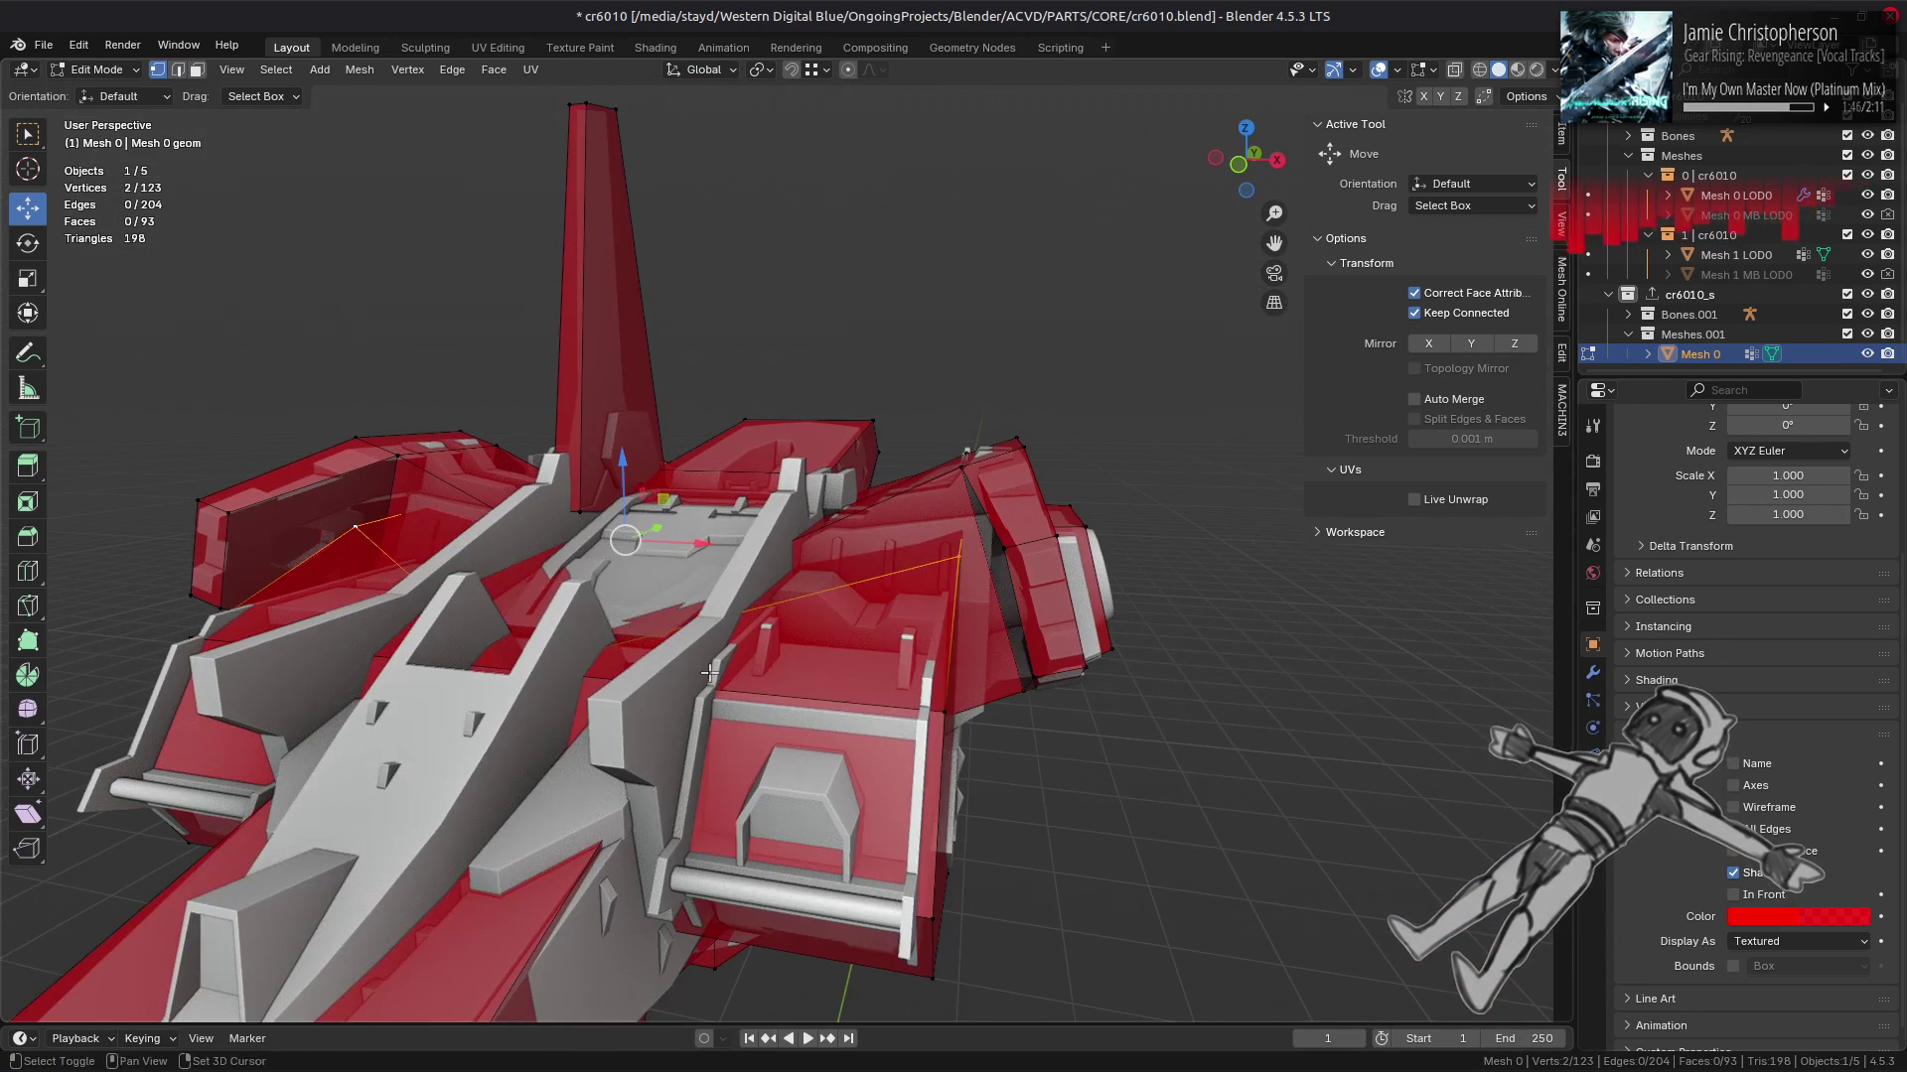
{"action": "key", "text": "shift+v"}
{"action": "left_click", "coordinate": [729, 757]}
{"action": "left_click_drag", "start_coordinate": [730, 665], "coordinate": [536, 721]}
{"action": "key", "text": "ctrl+z"}
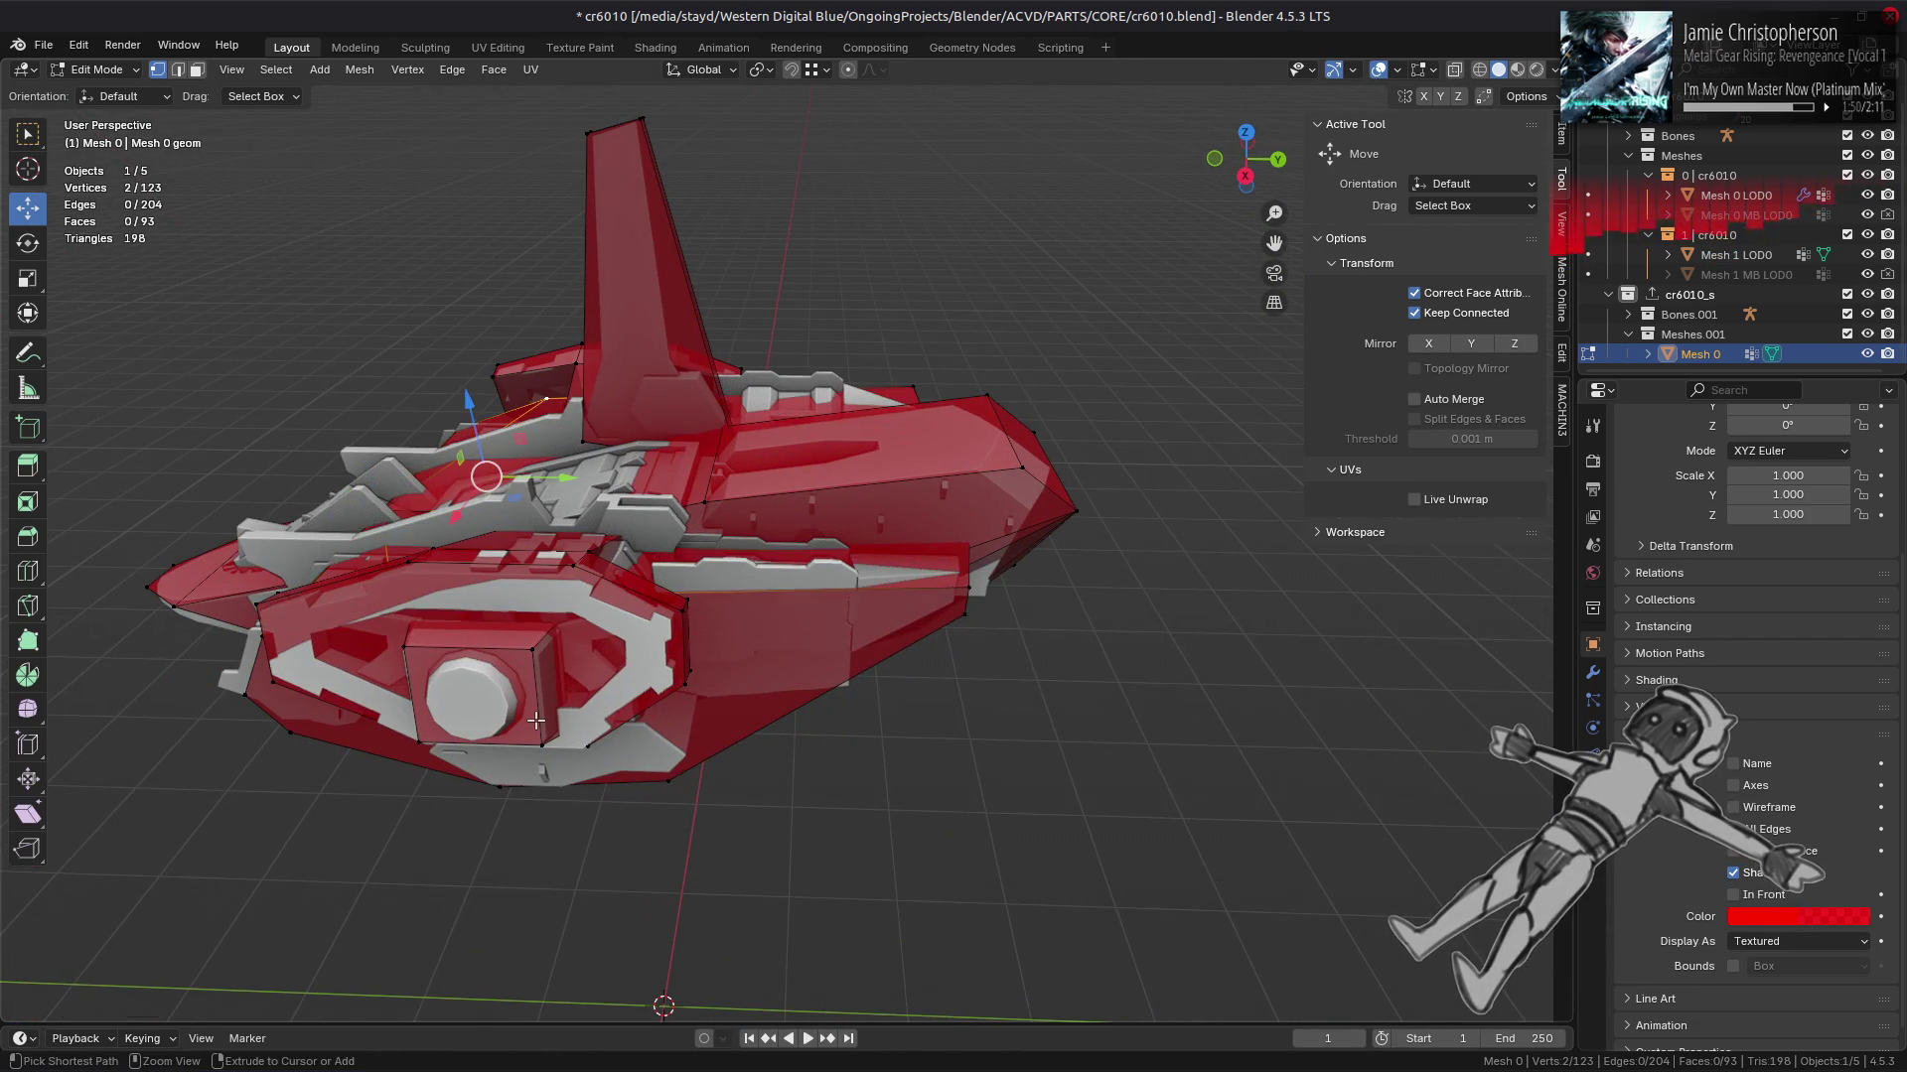
{"action": "left_click_drag", "start_coordinate": [821, 630], "coordinate": [803, 625]}
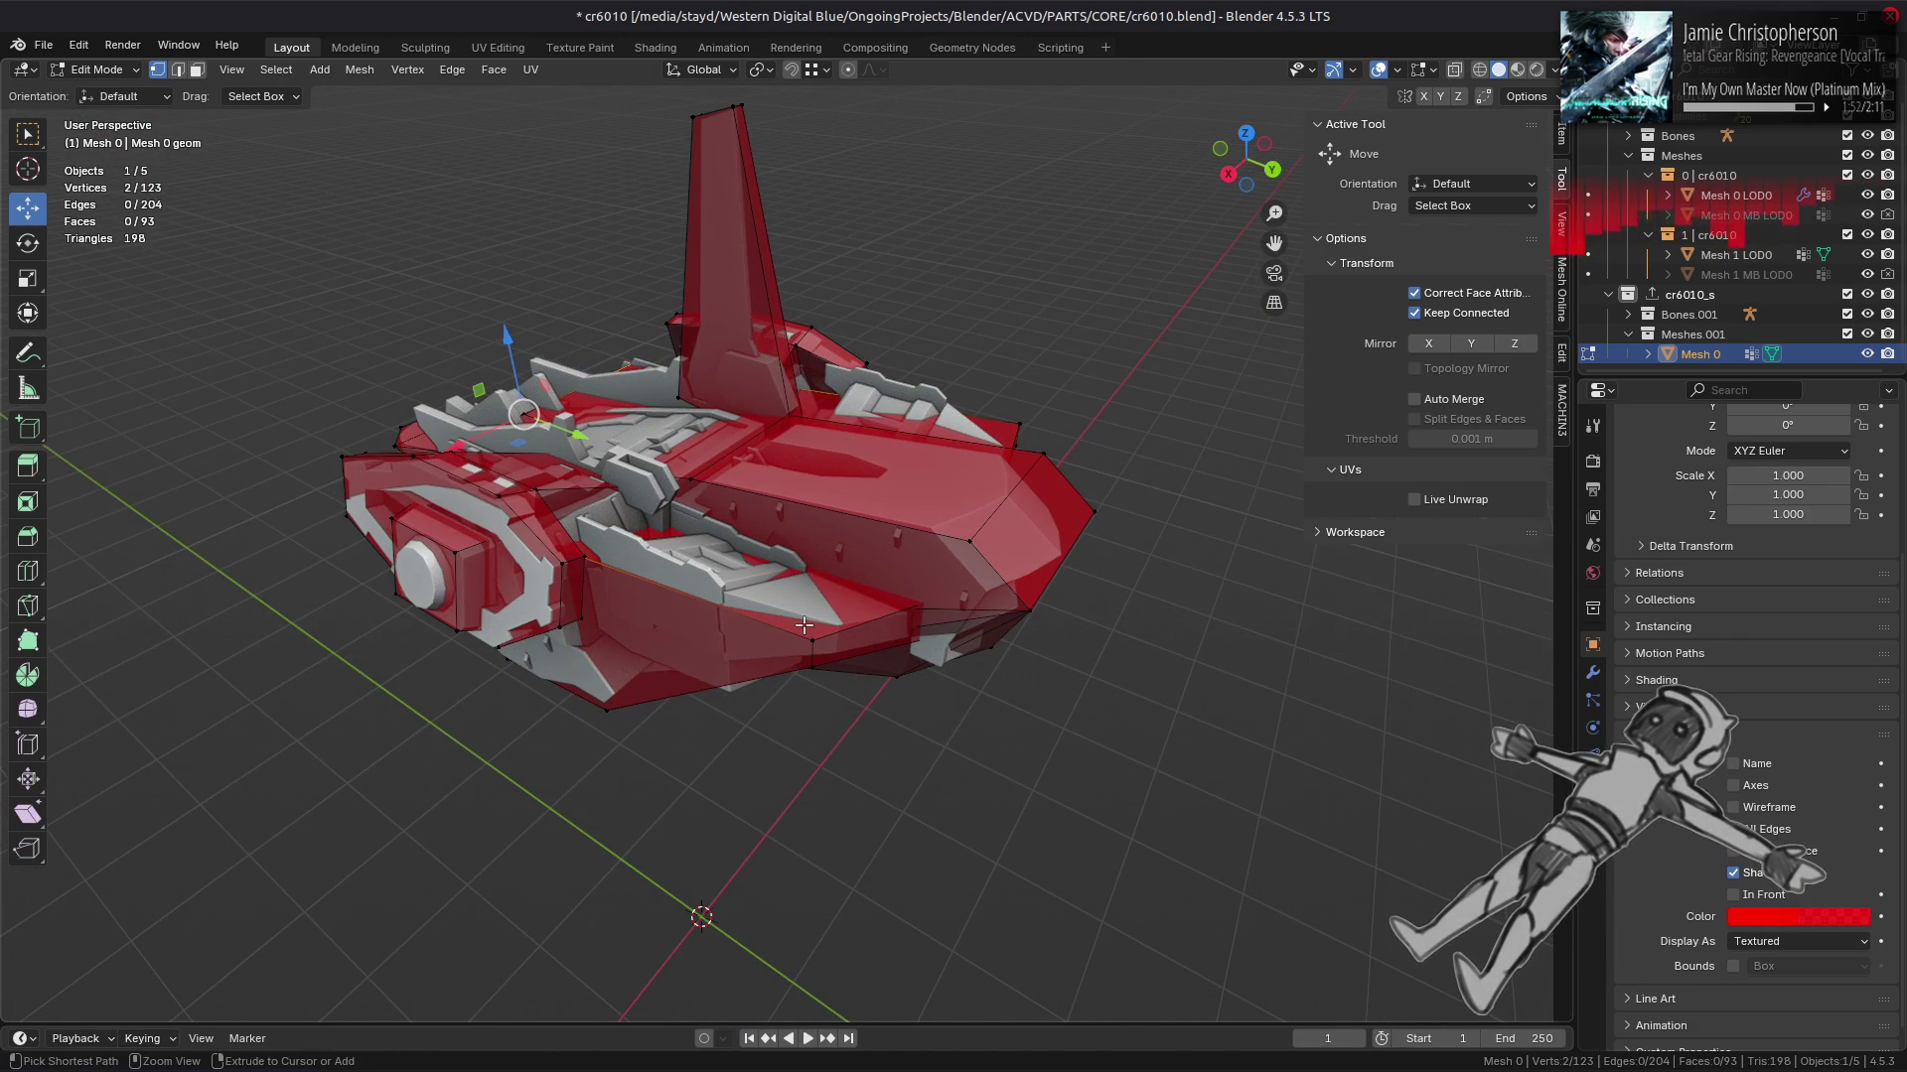
{"action": "key", "text": "ctrl+KP_Add"}
{"action": "right_click", "coordinate": [803, 626]}
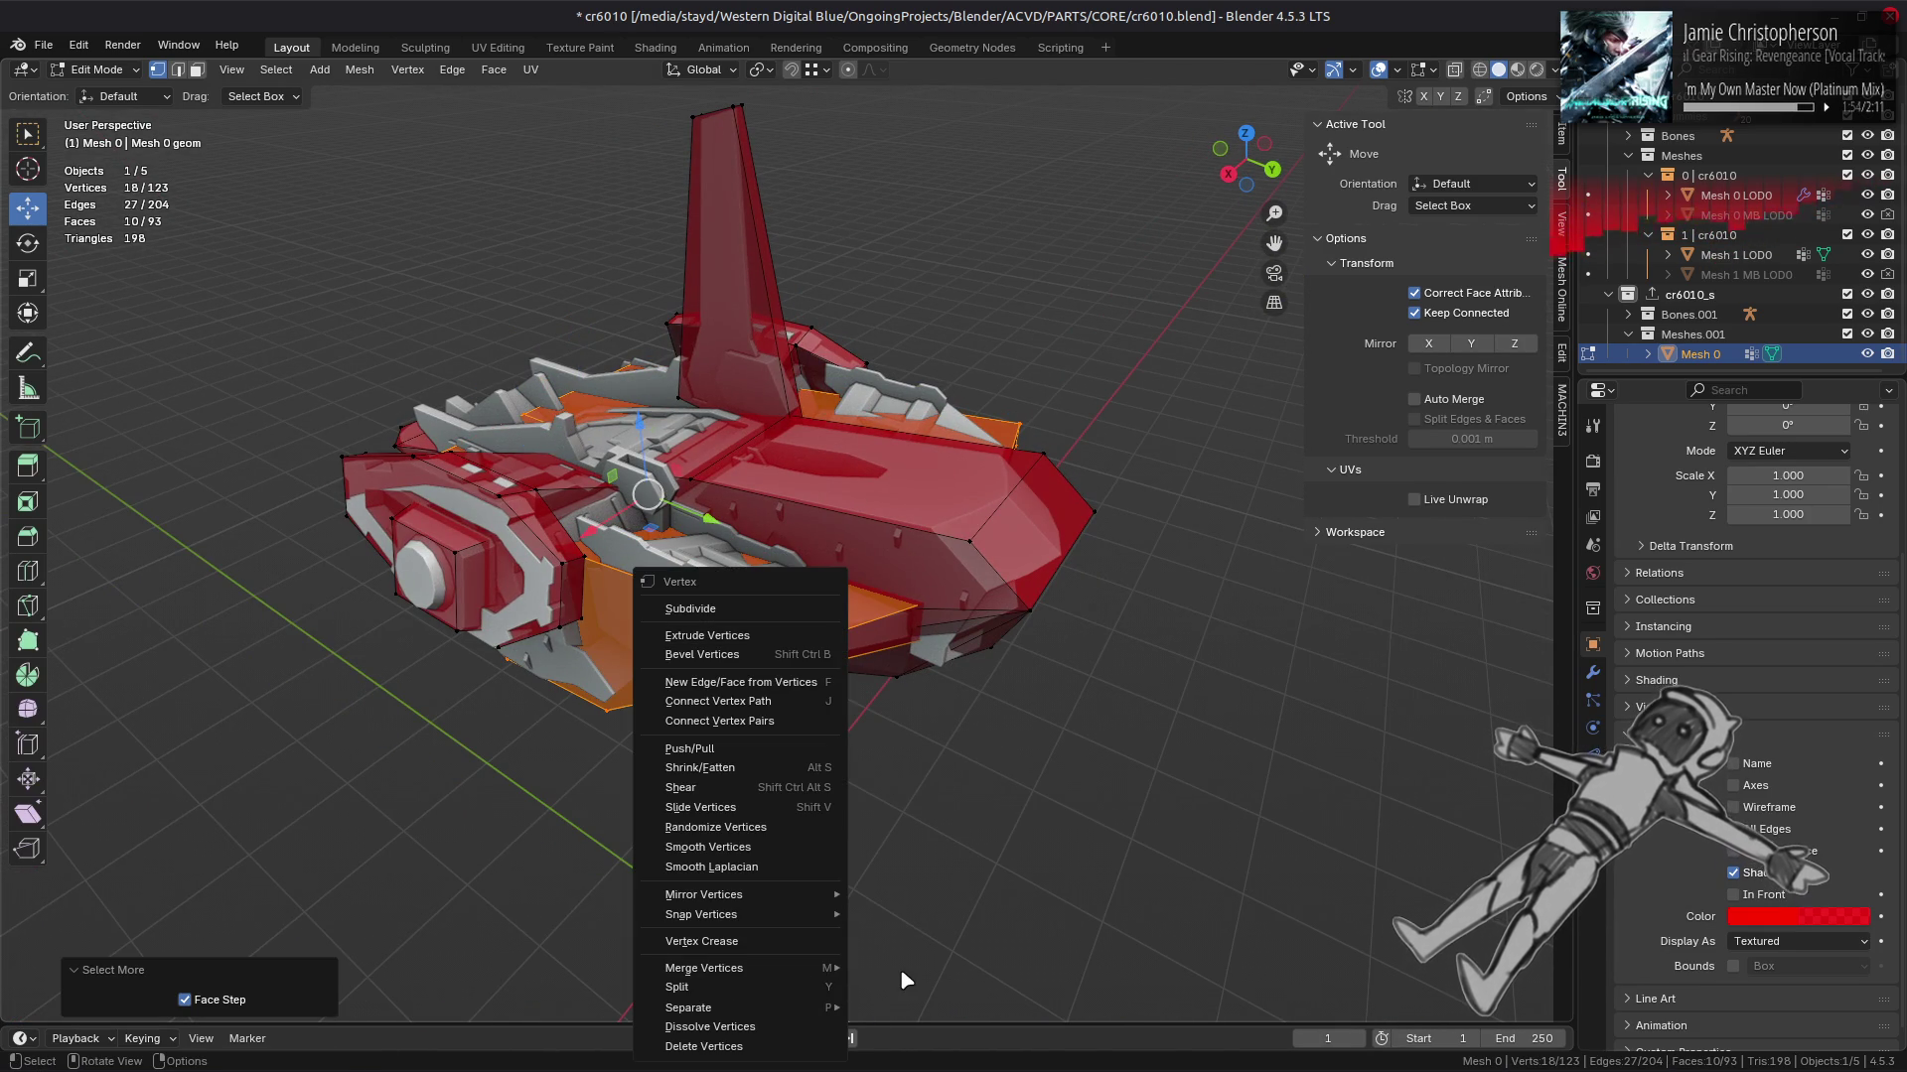
Step: Merge the hull's overlapping vertices by distance, removing two, and select two back vertices
{"action": "mouse_move", "coordinate": [835, 968]}
{"action": "left_click", "coordinate": [895, 981]}
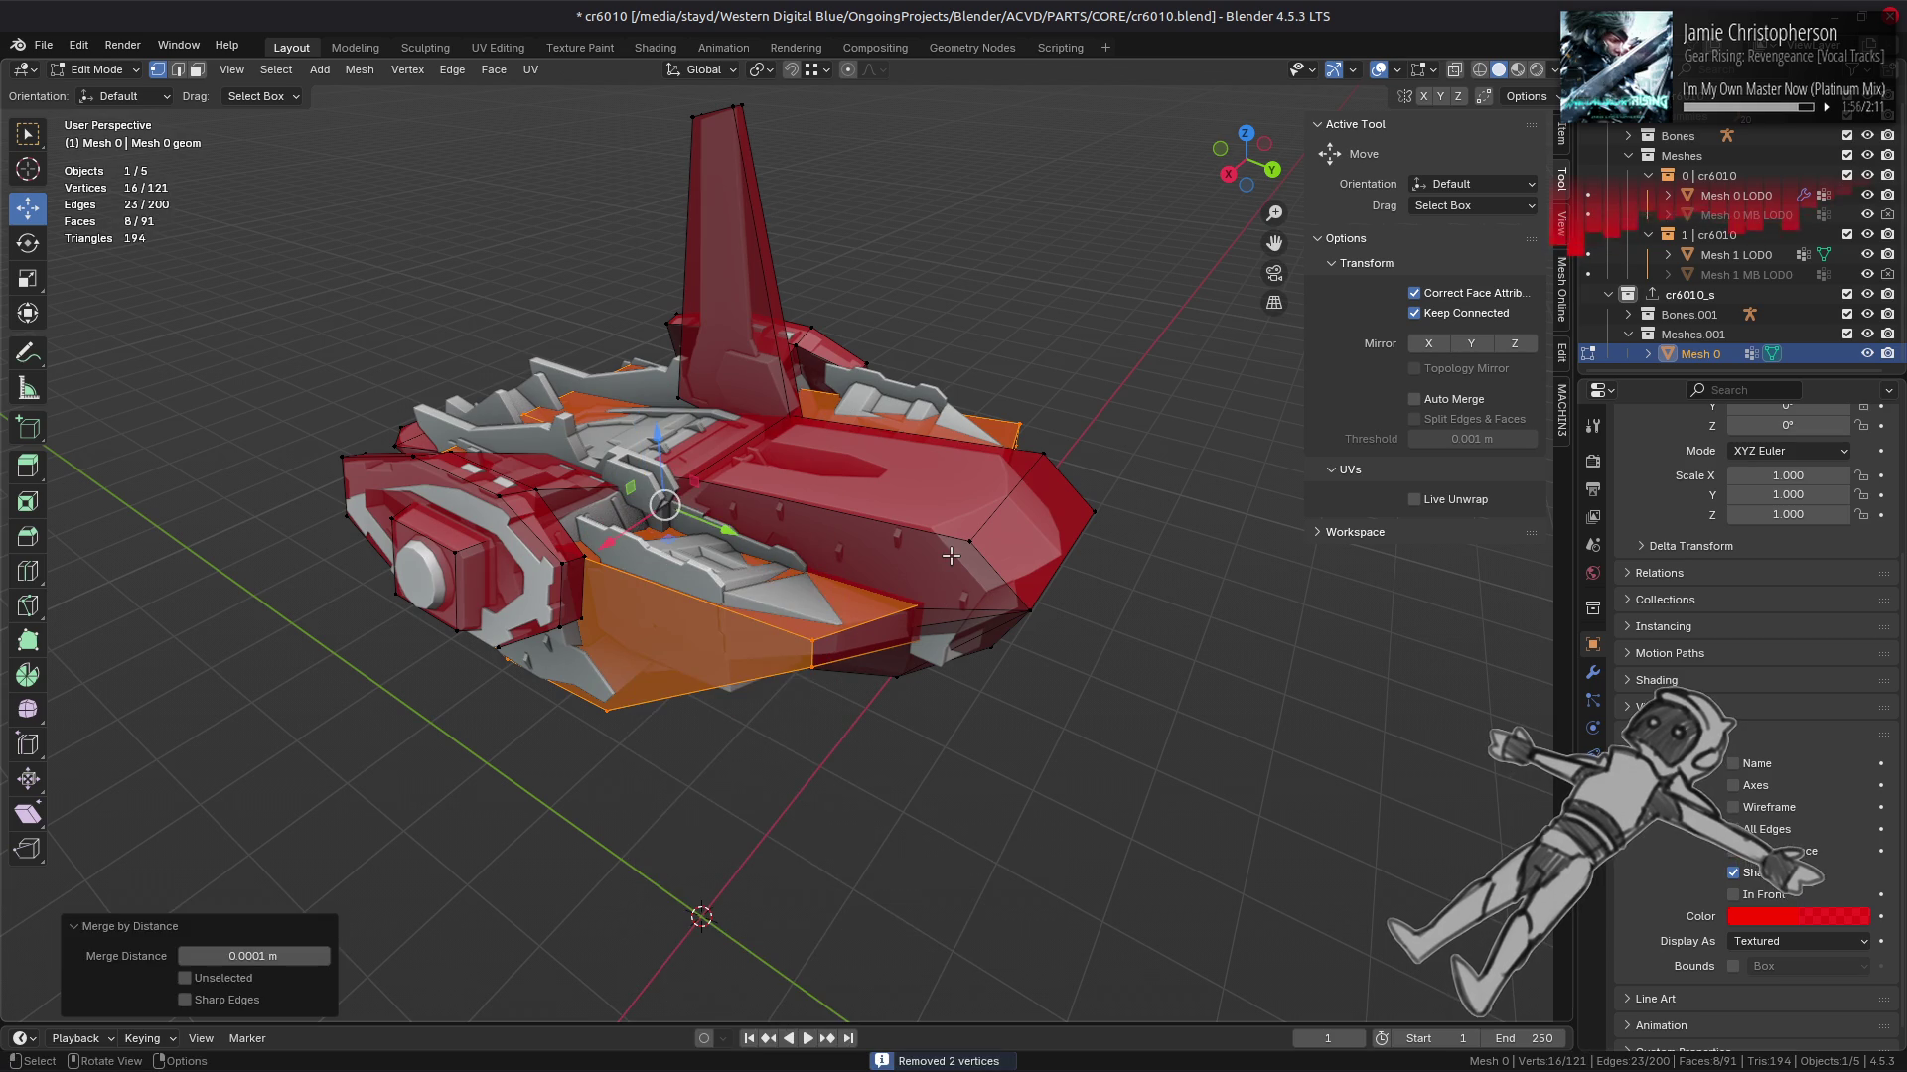
{"action": "left_click", "coordinate": [950, 556]}
{"action": "left_click_drag", "start_coordinate": [950, 556], "coordinate": [871, 509]}
{"action": "left_click_drag", "start_coordinate": [836, 506], "coordinate": [839, 486]}
{"action": "left_click_drag", "start_coordinate": [839, 486], "coordinate": [844, 422]}
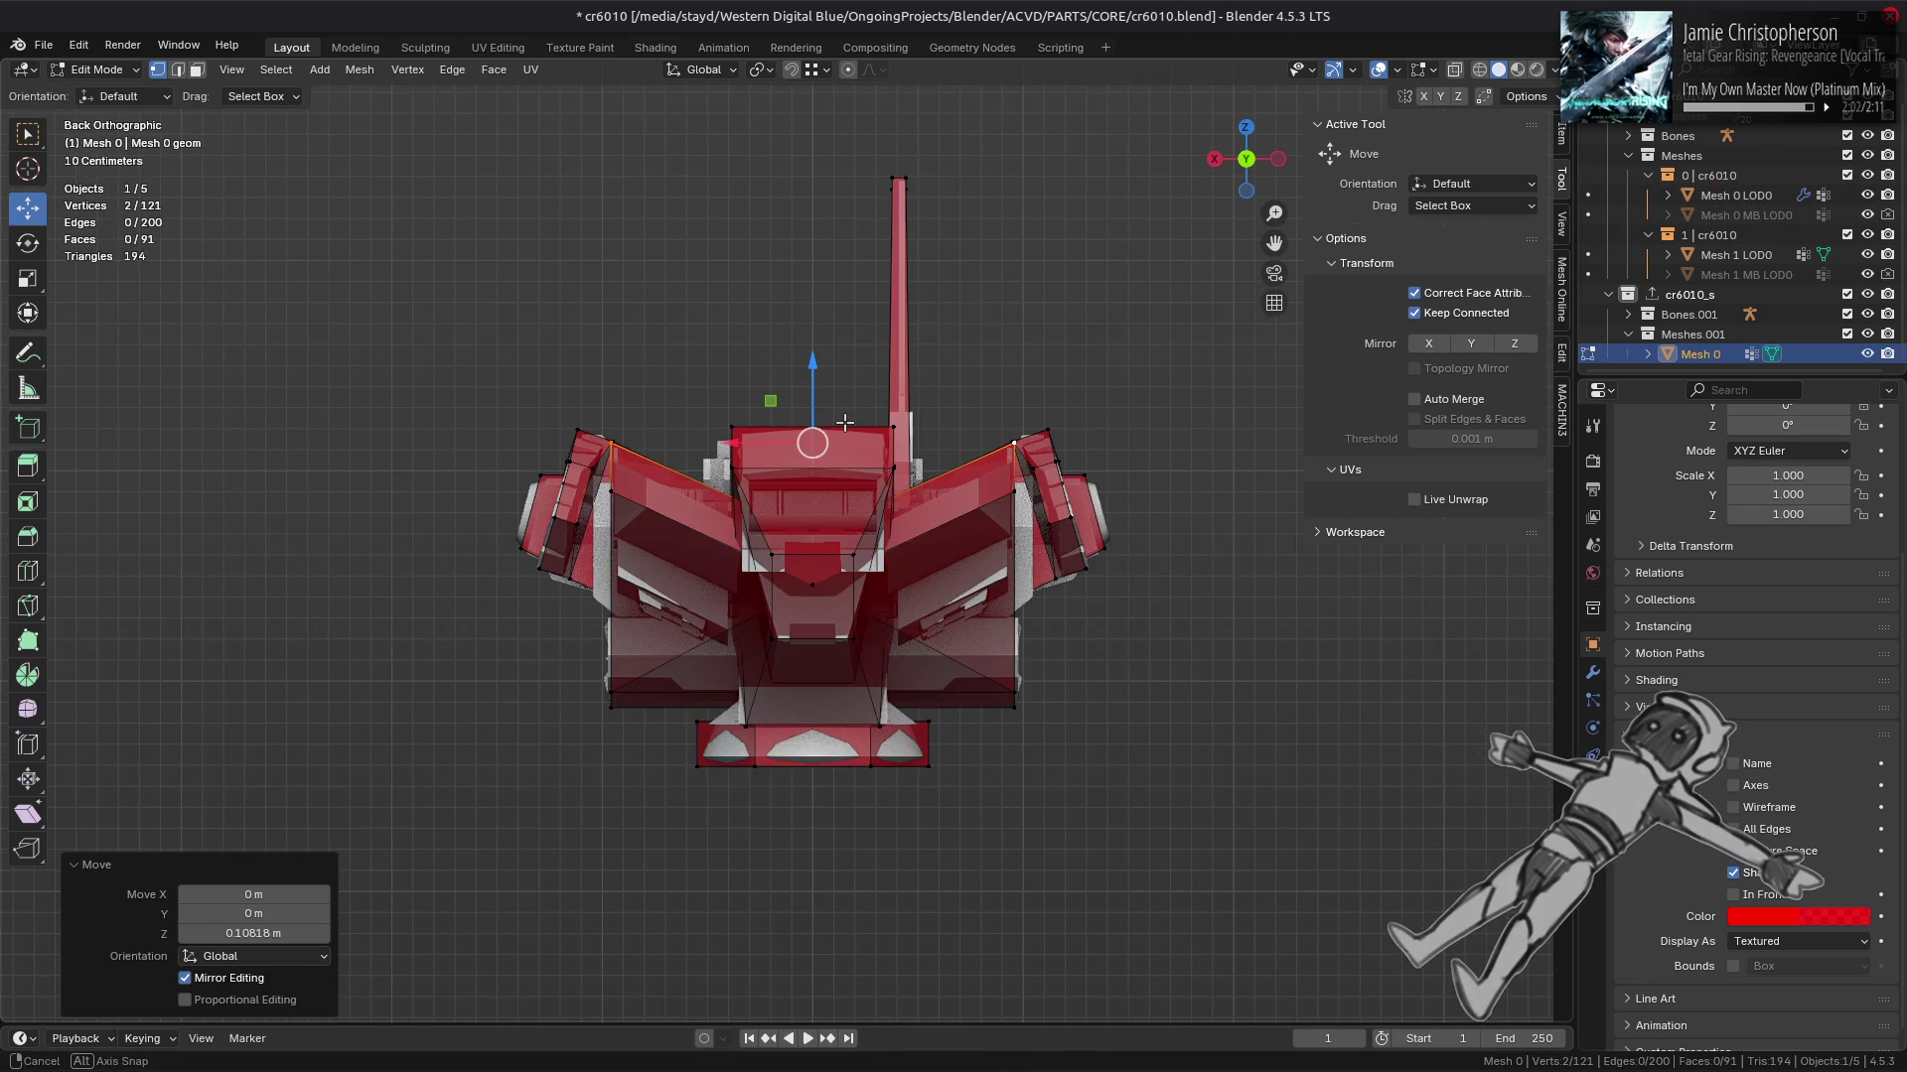
{"action": "key", "text": "ctrl+z"}
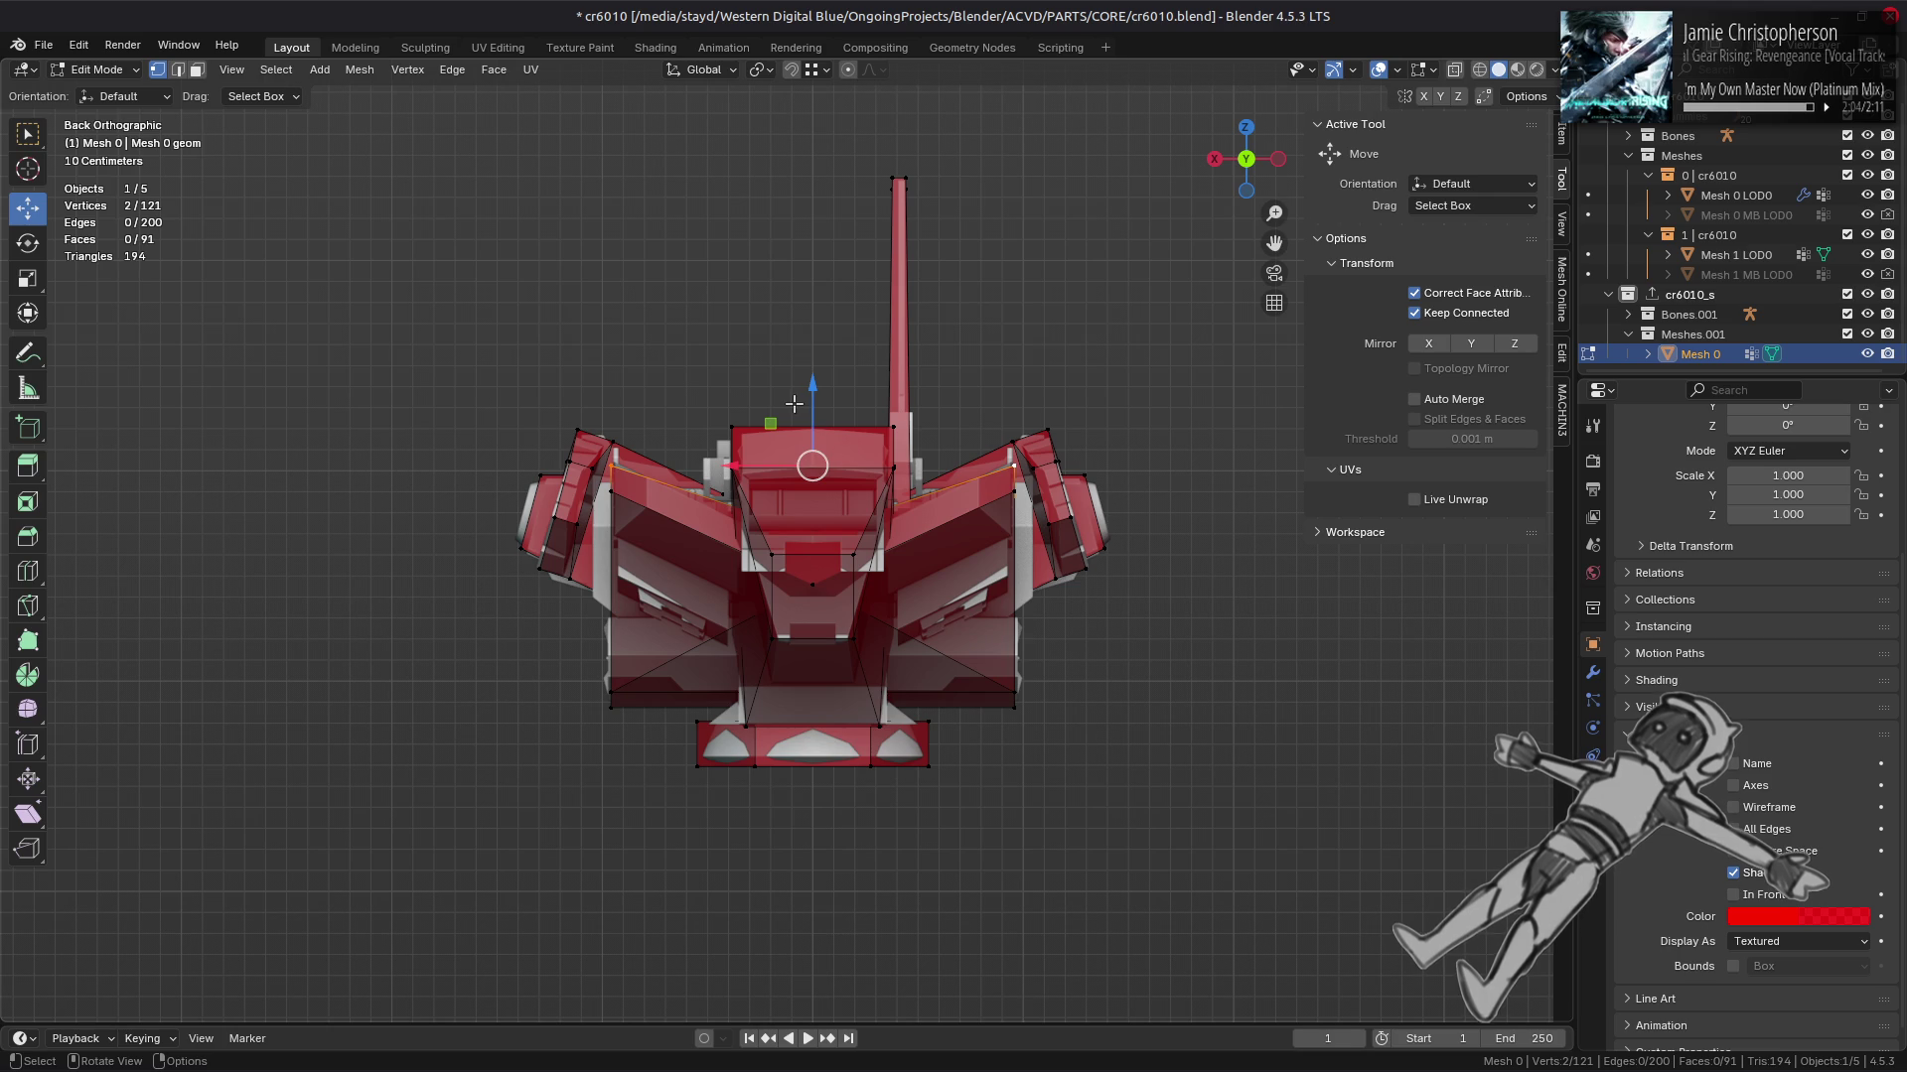
Step: Slide the two top vertices fully along their edges at factor -1, then deselect
{"action": "key", "text": "shift+v"}
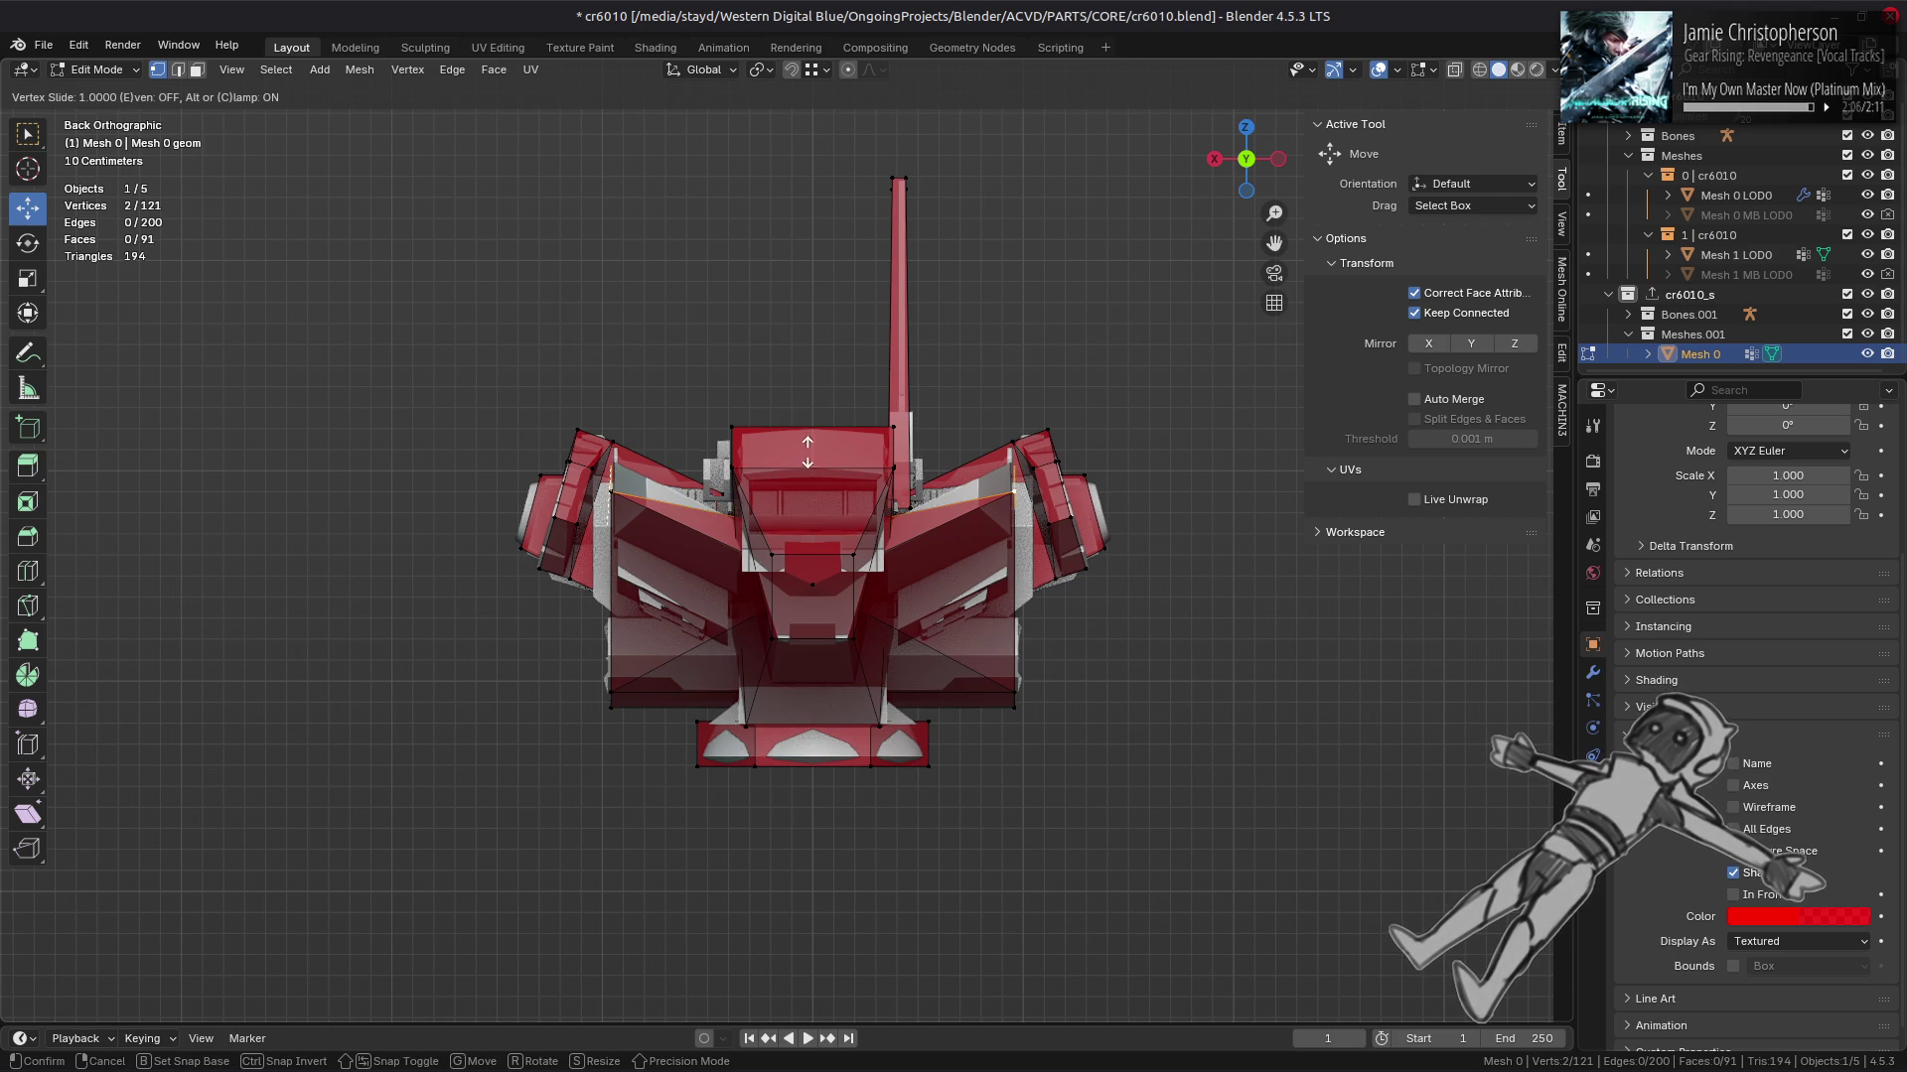
{"action": "key", "text": "Return"}
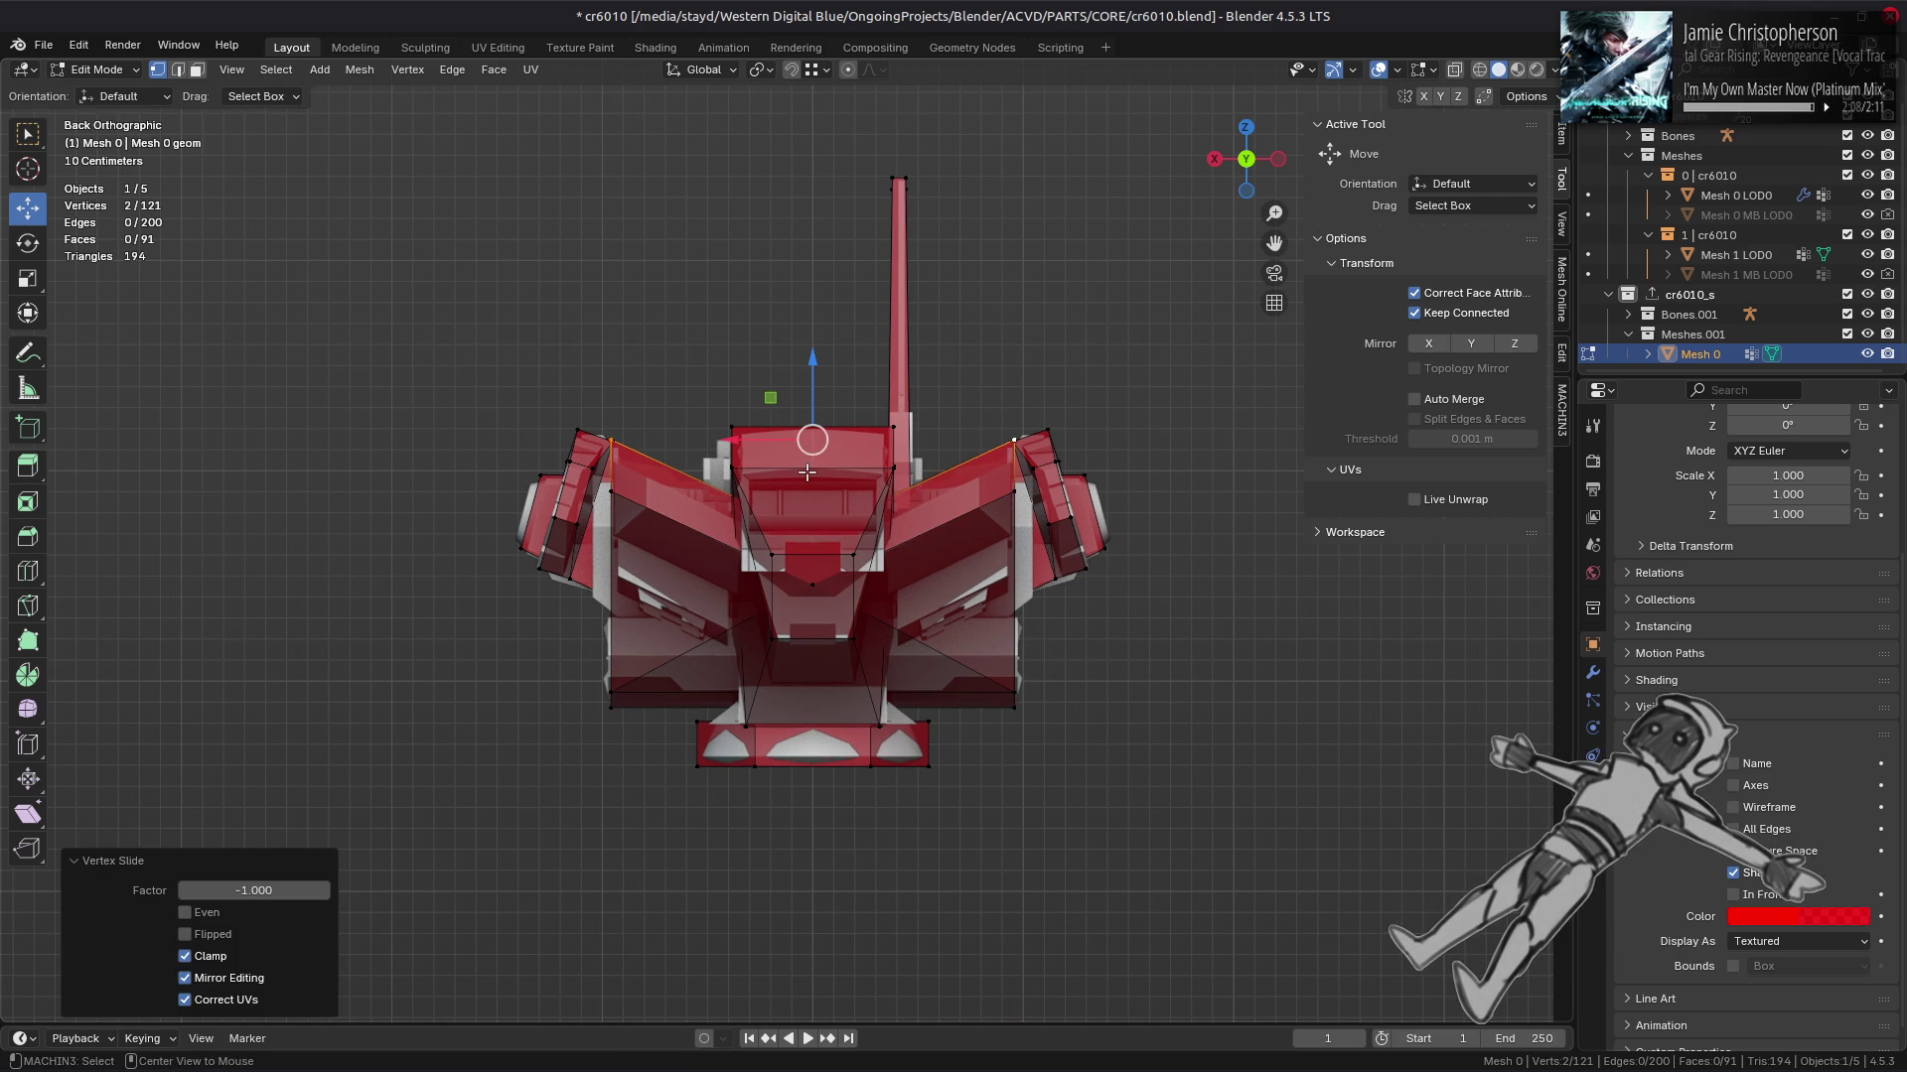
{"action": "left_click_drag", "start_coordinate": [806, 472], "coordinate": [1029, 606]}
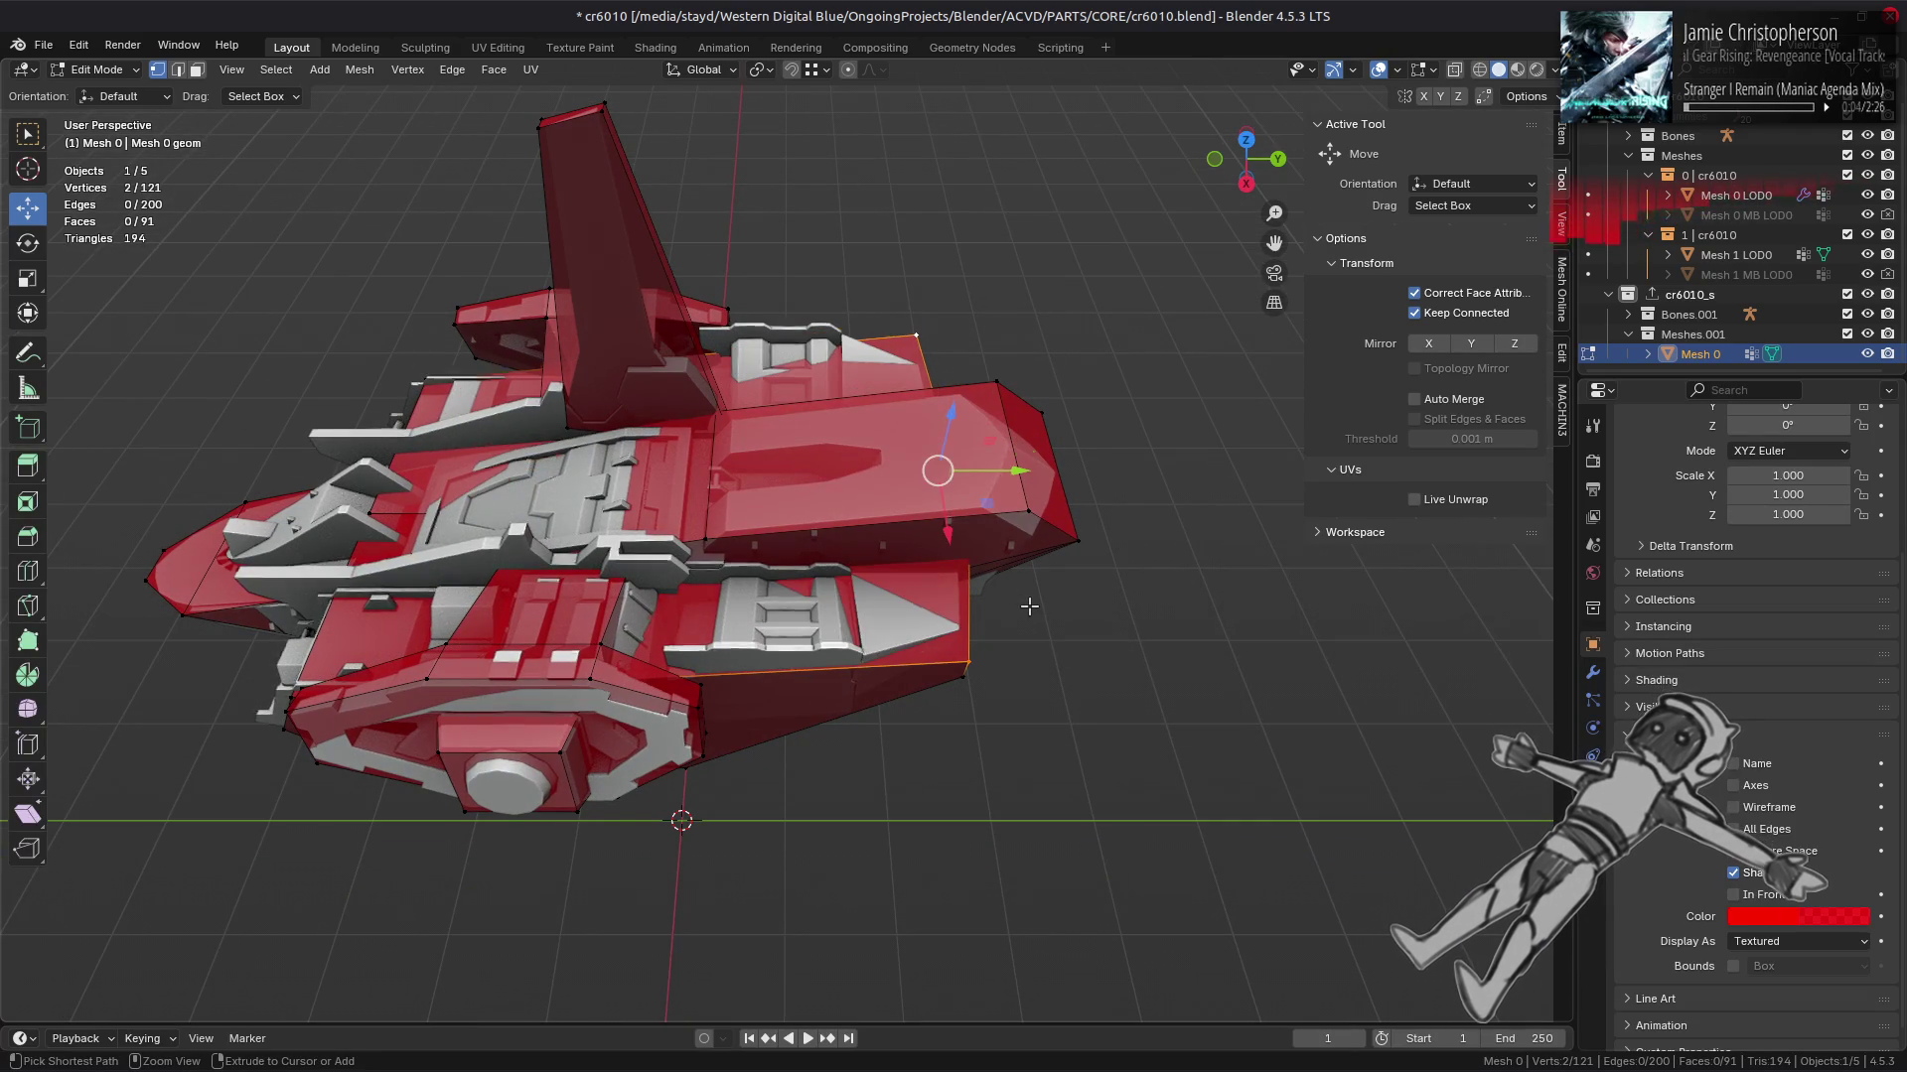
{"action": "key", "text": "alt+a"}
{"action": "key", "text": "Right"}
{"action": "left_click_drag", "start_coordinate": [773, 536], "coordinate": [948, 492]}
{"action": "scroll", "scroll_direction": "up", "scroll_amount": 3}
{"action": "scroll", "scroll_direction": "down", "scroll_amount": 3}
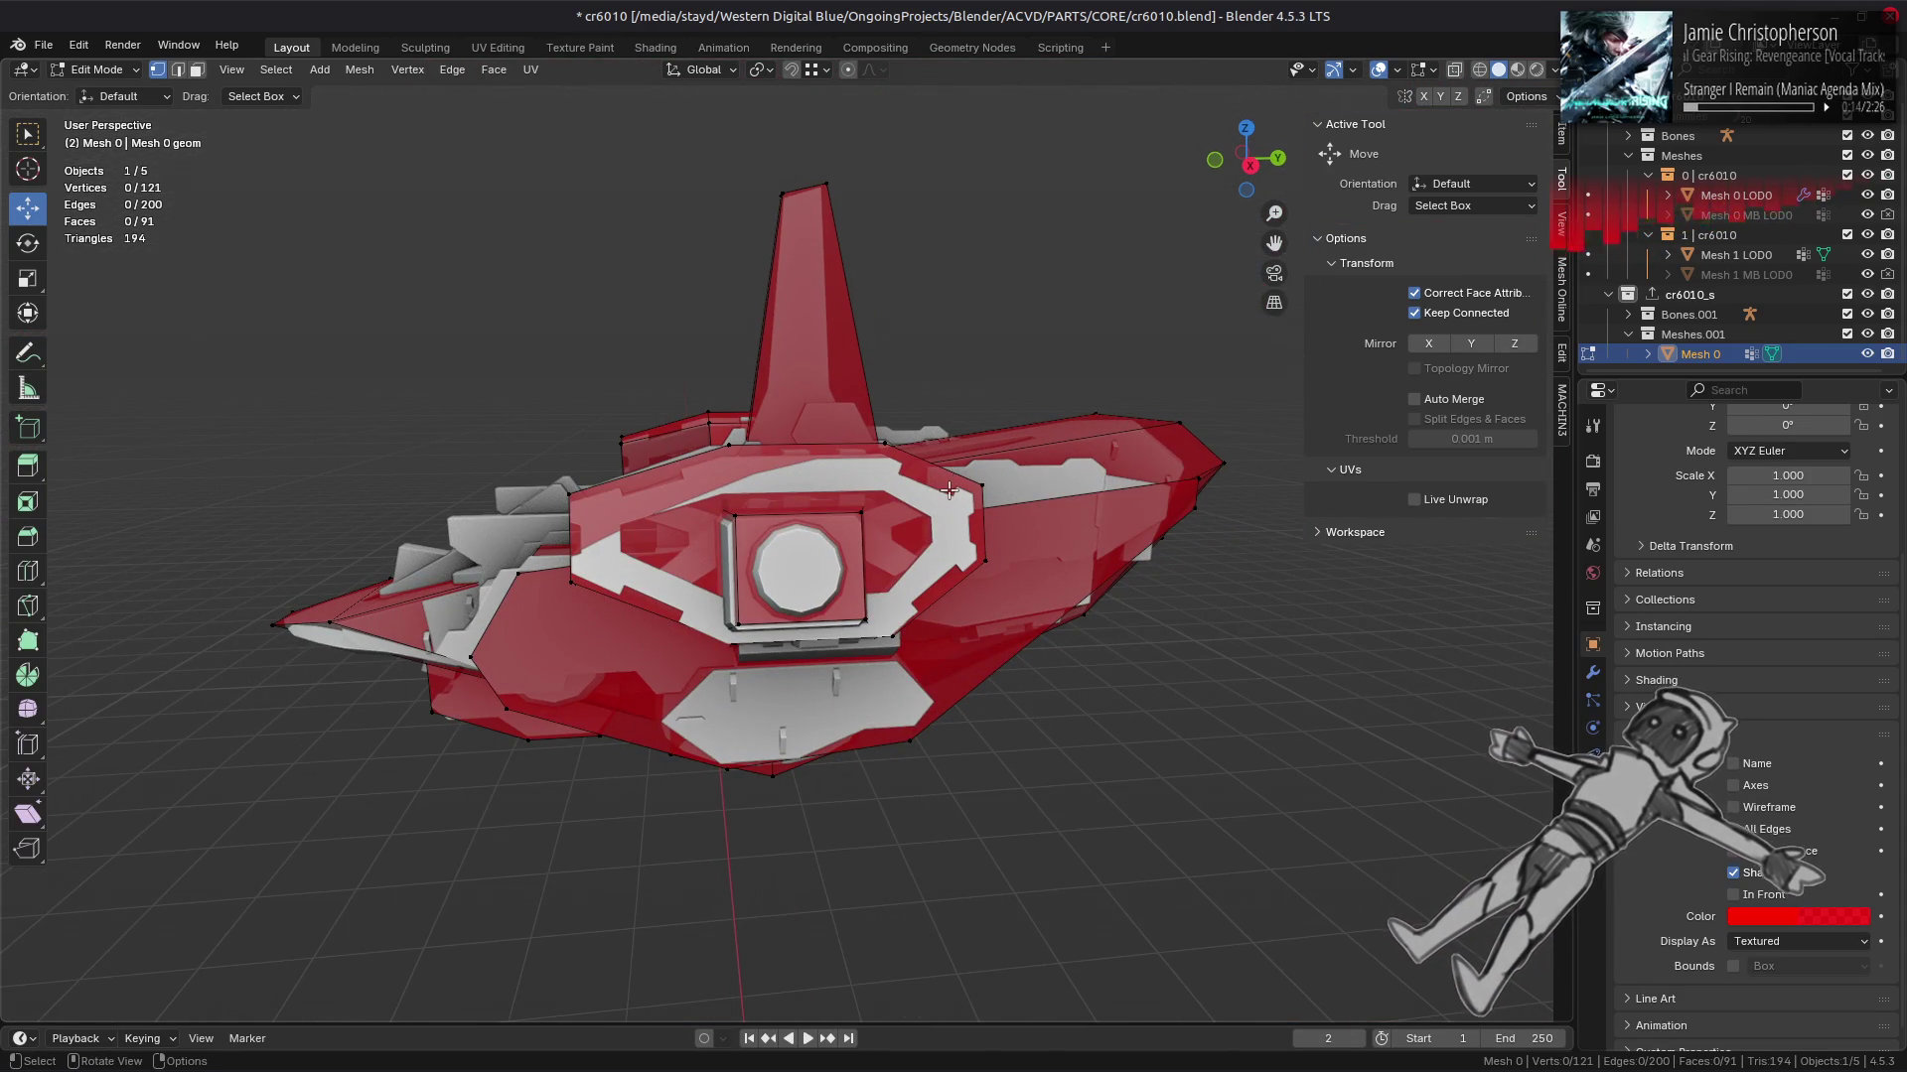
{"action": "left_click", "coordinate": [1593, 673]}
Step: Add a Triangulate modifier to the hull with the Beauty quad method
{"action": "left_click", "coordinate": [1748, 458]}
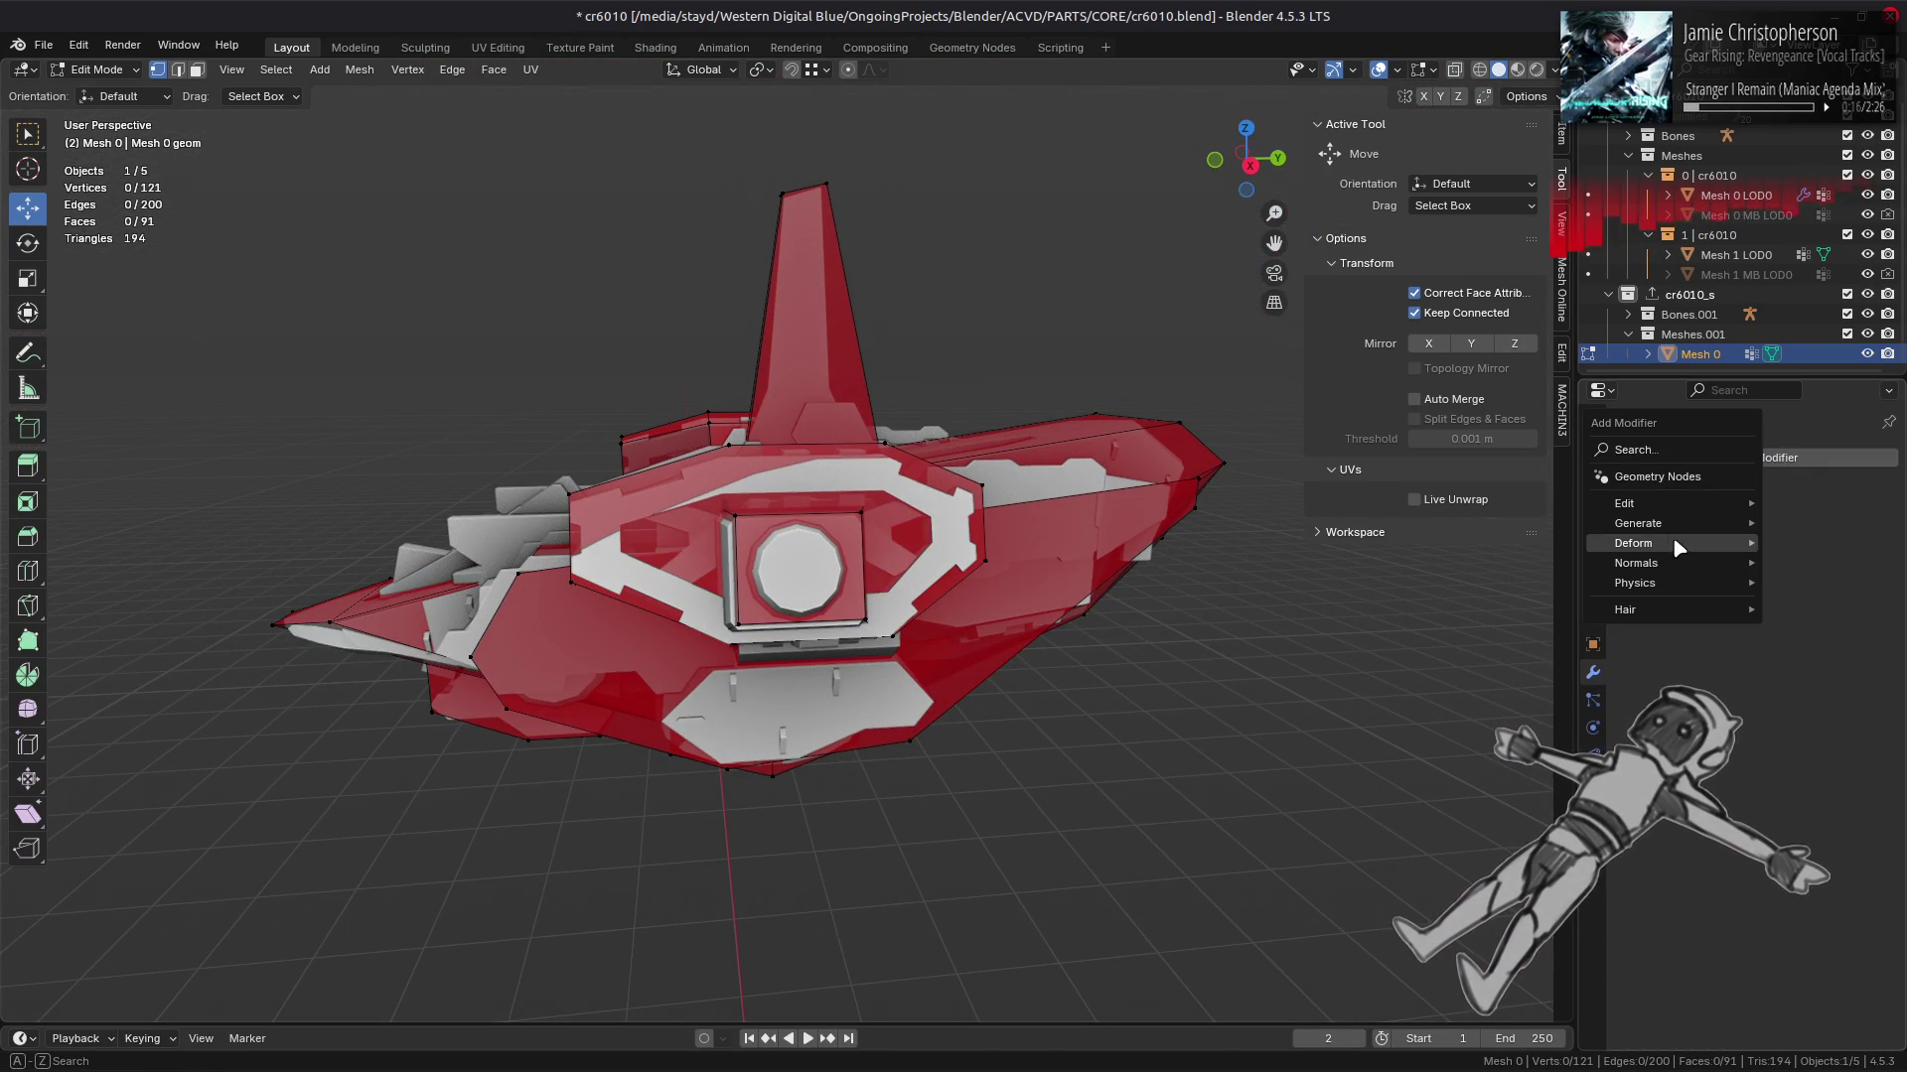
{"action": "mouse_move", "coordinate": [1654, 527]}
{"action": "left_click", "coordinate": [1466, 800]}
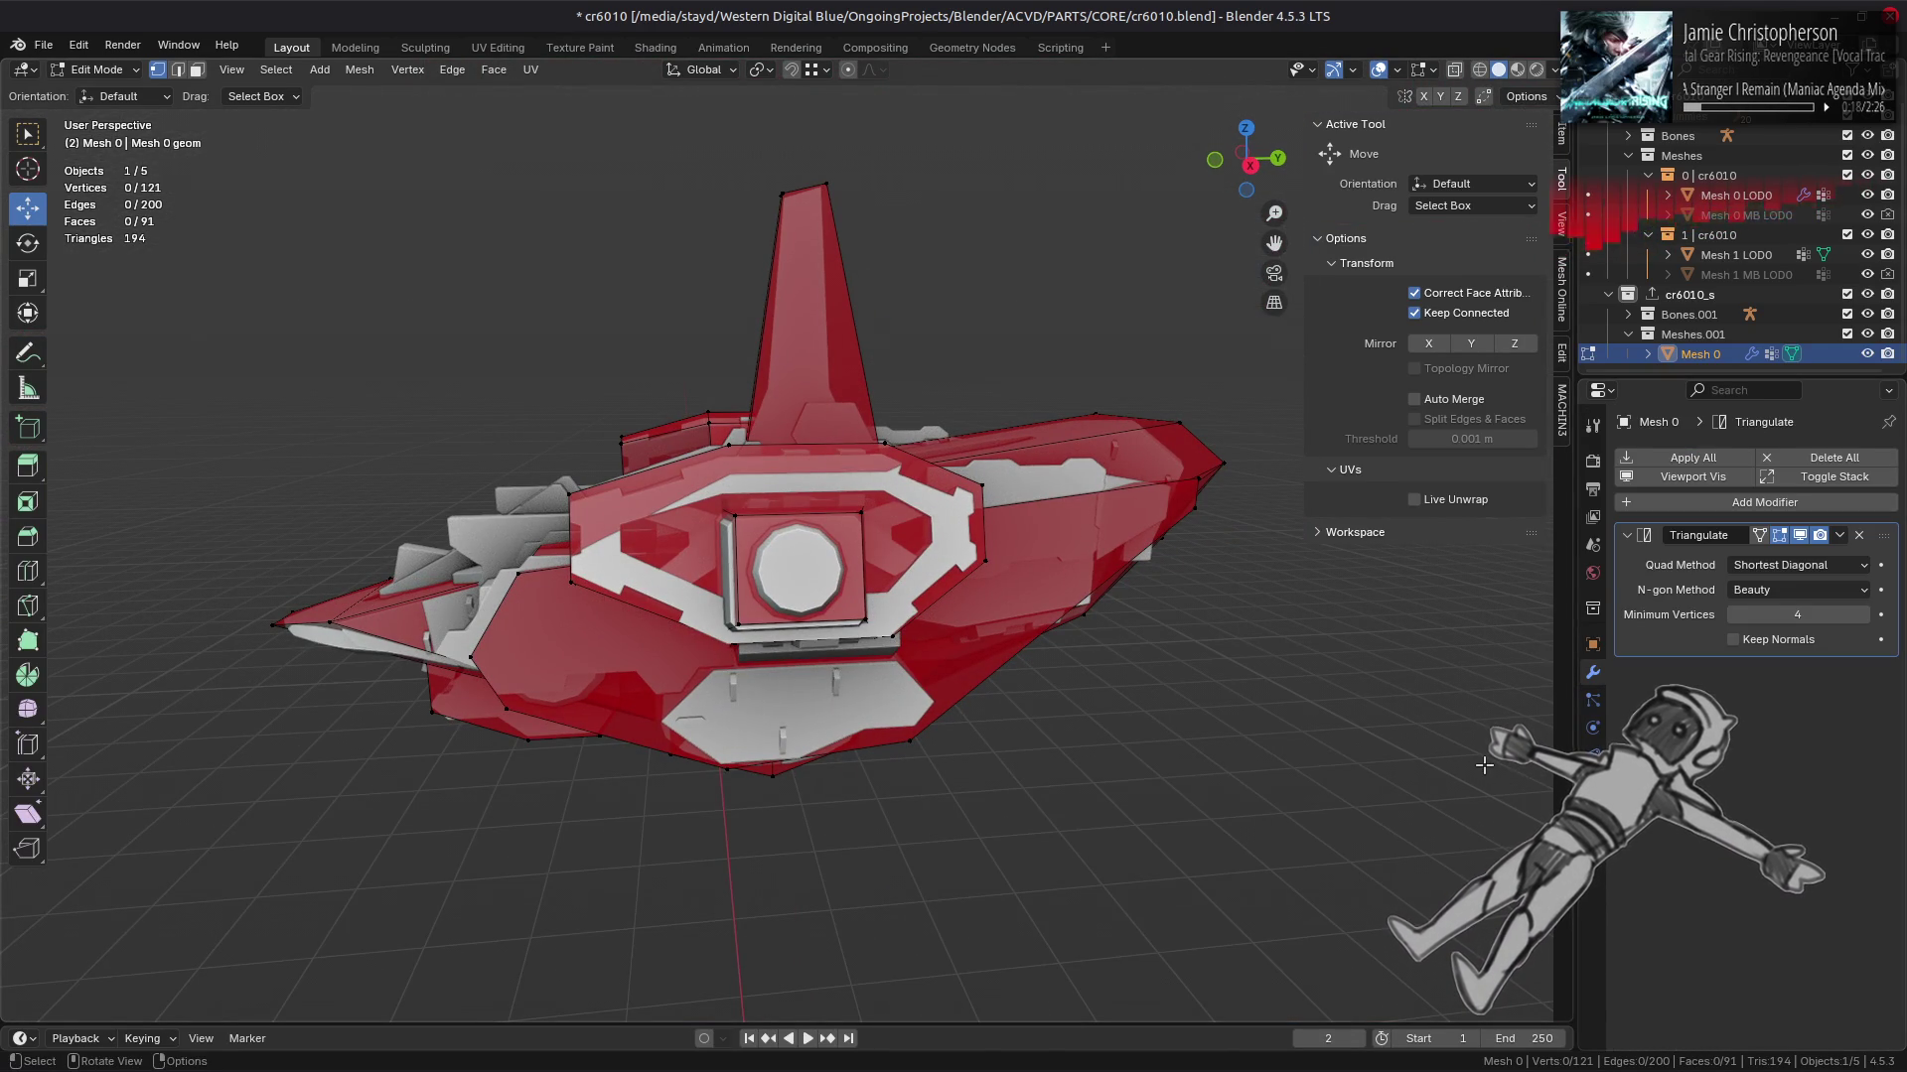
{"action": "left_click", "coordinate": [1787, 566]}
{"action": "left_click", "coordinate": [1773, 576]}
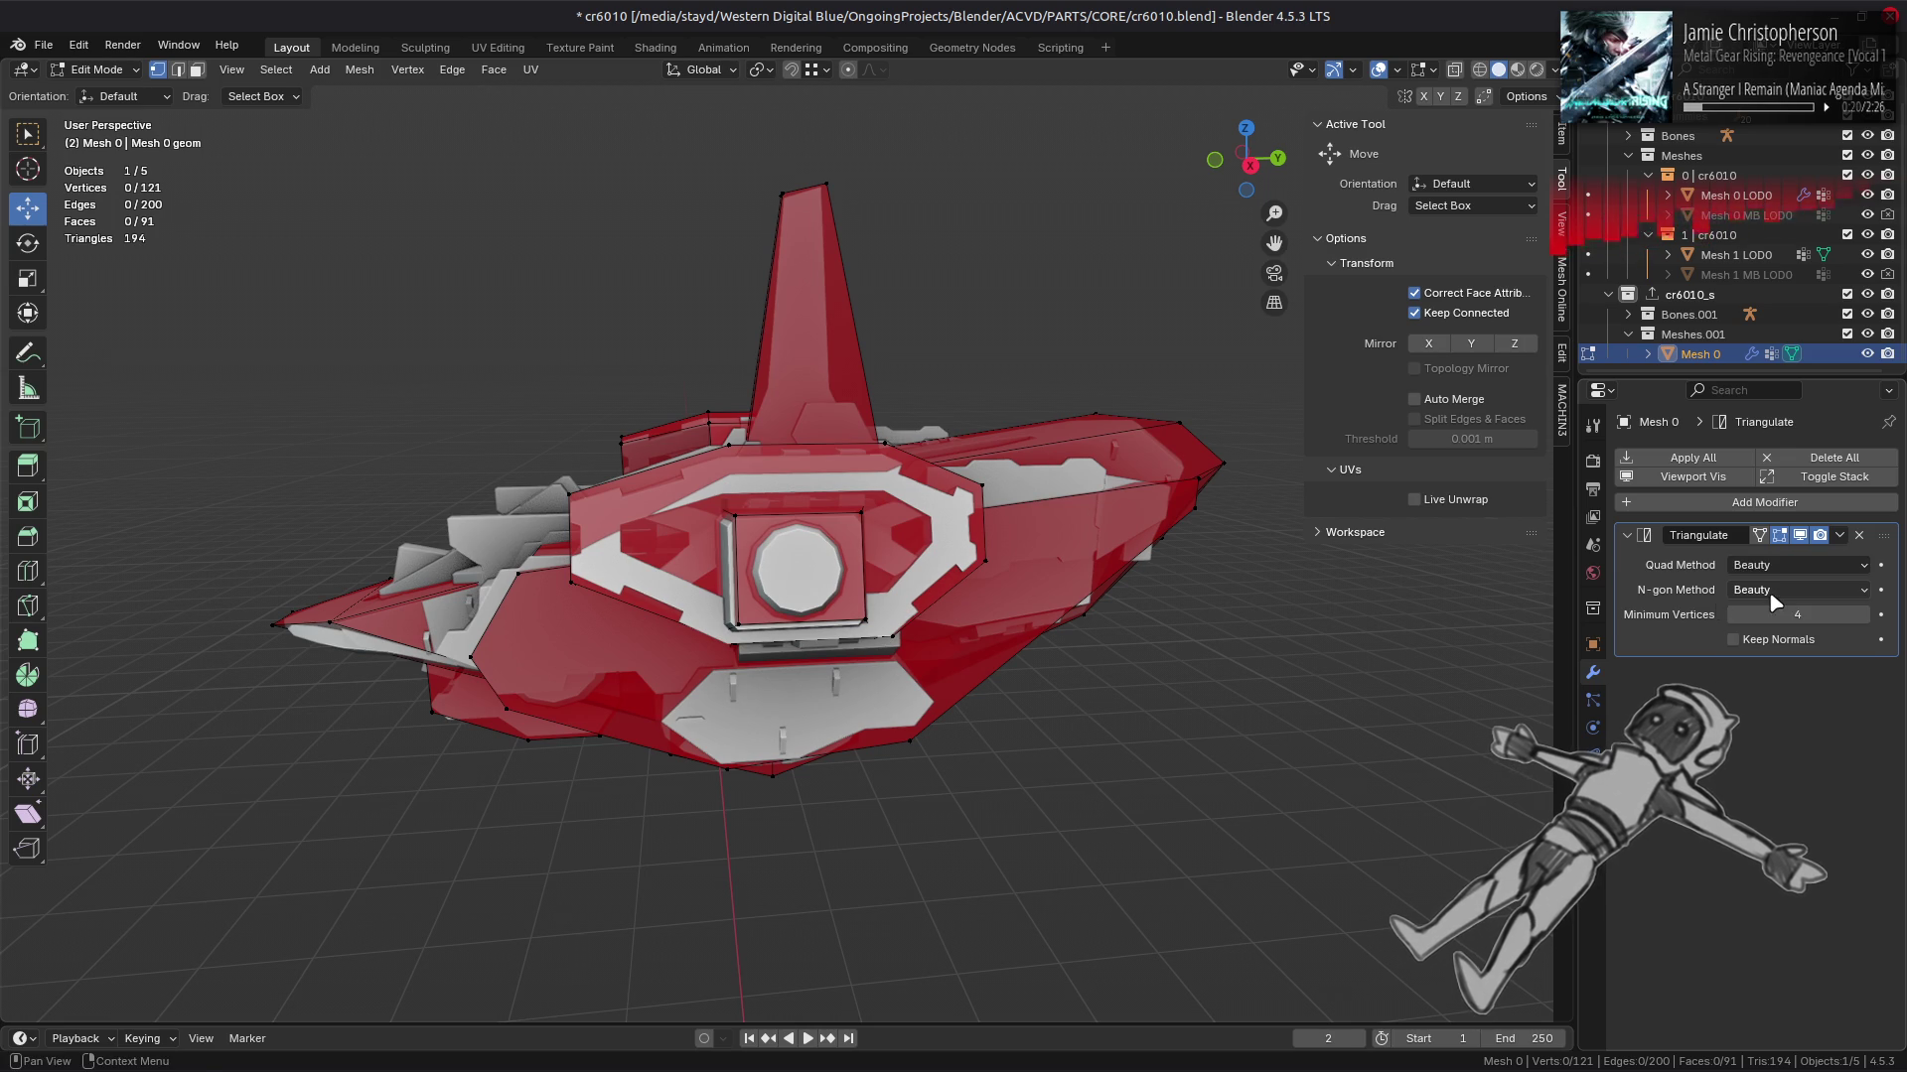
Step: Rotate one hull edge clockwise so its faces split along the other diagonal
{"action": "left_click_drag", "start_coordinate": [1142, 595], "coordinate": [878, 516]}
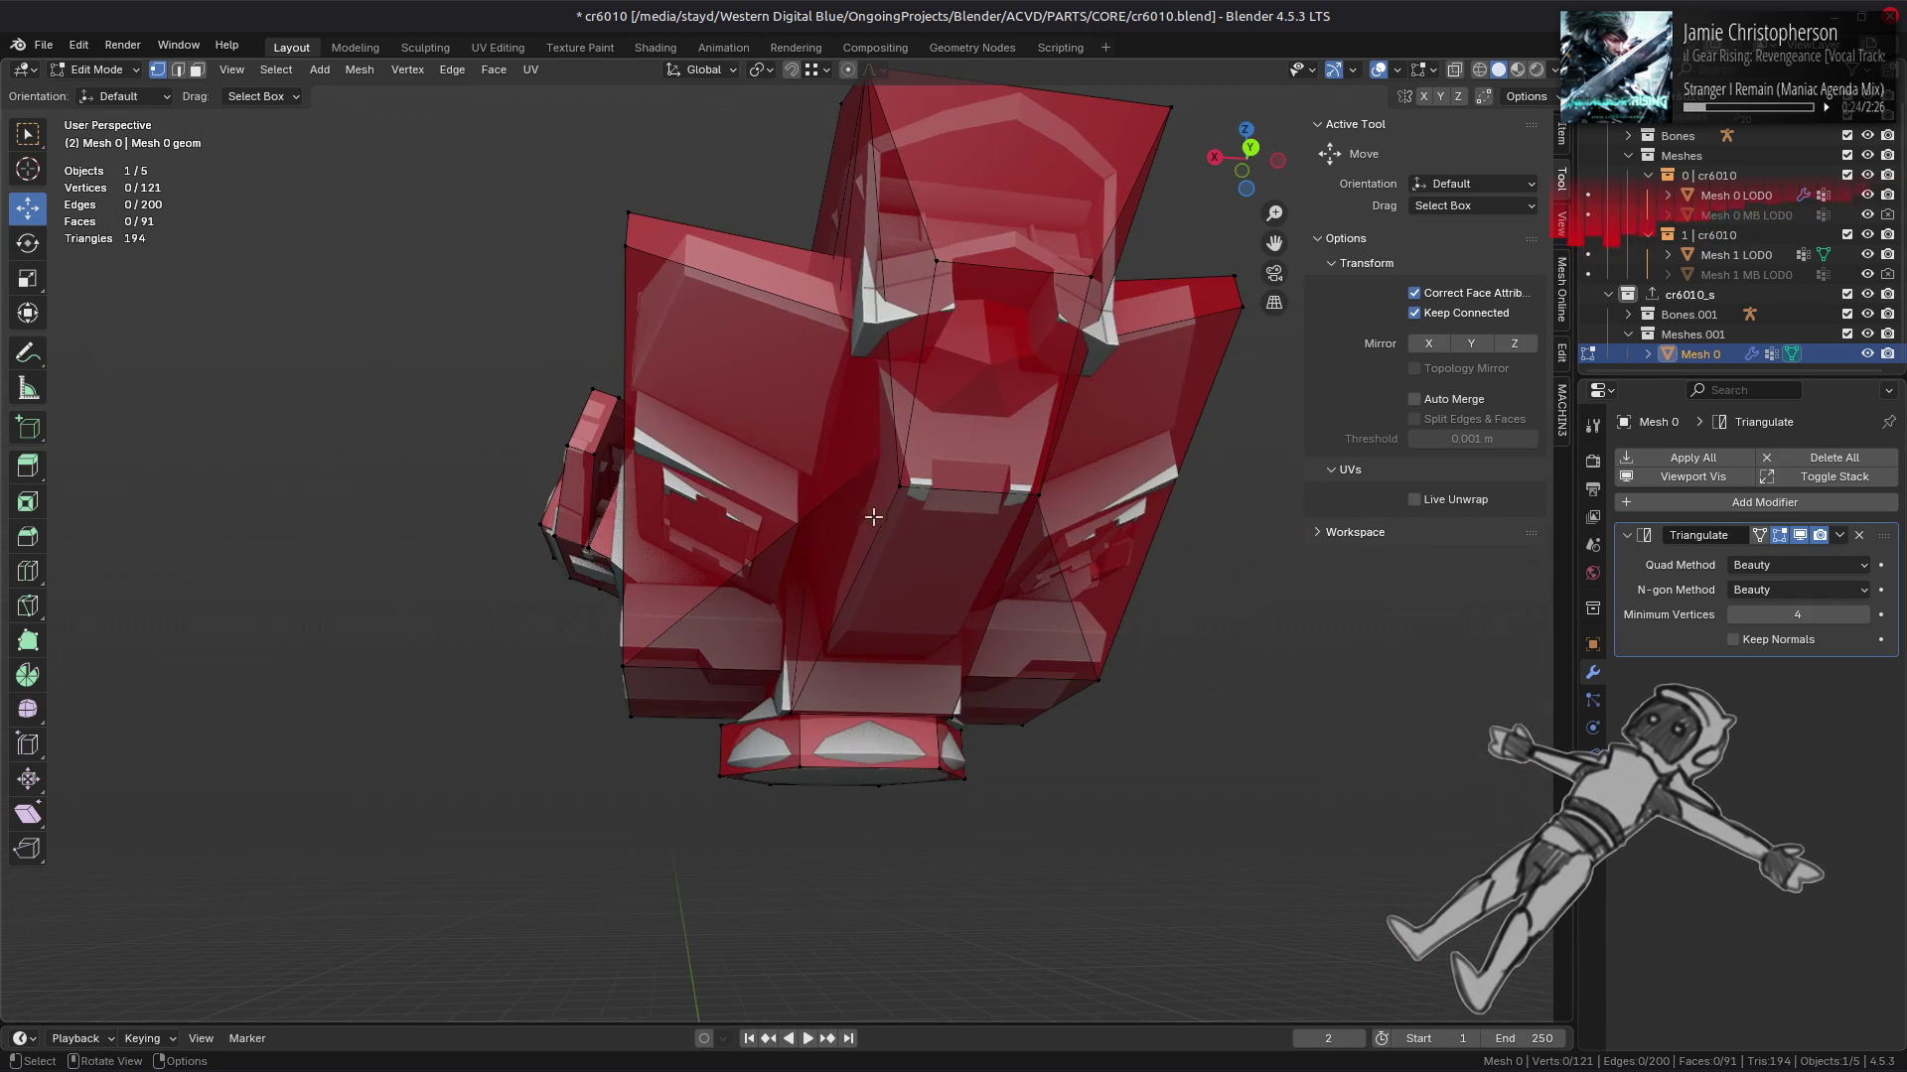
{"action": "key", "text": "2"}
{"action": "left_click", "coordinate": [784, 535]}
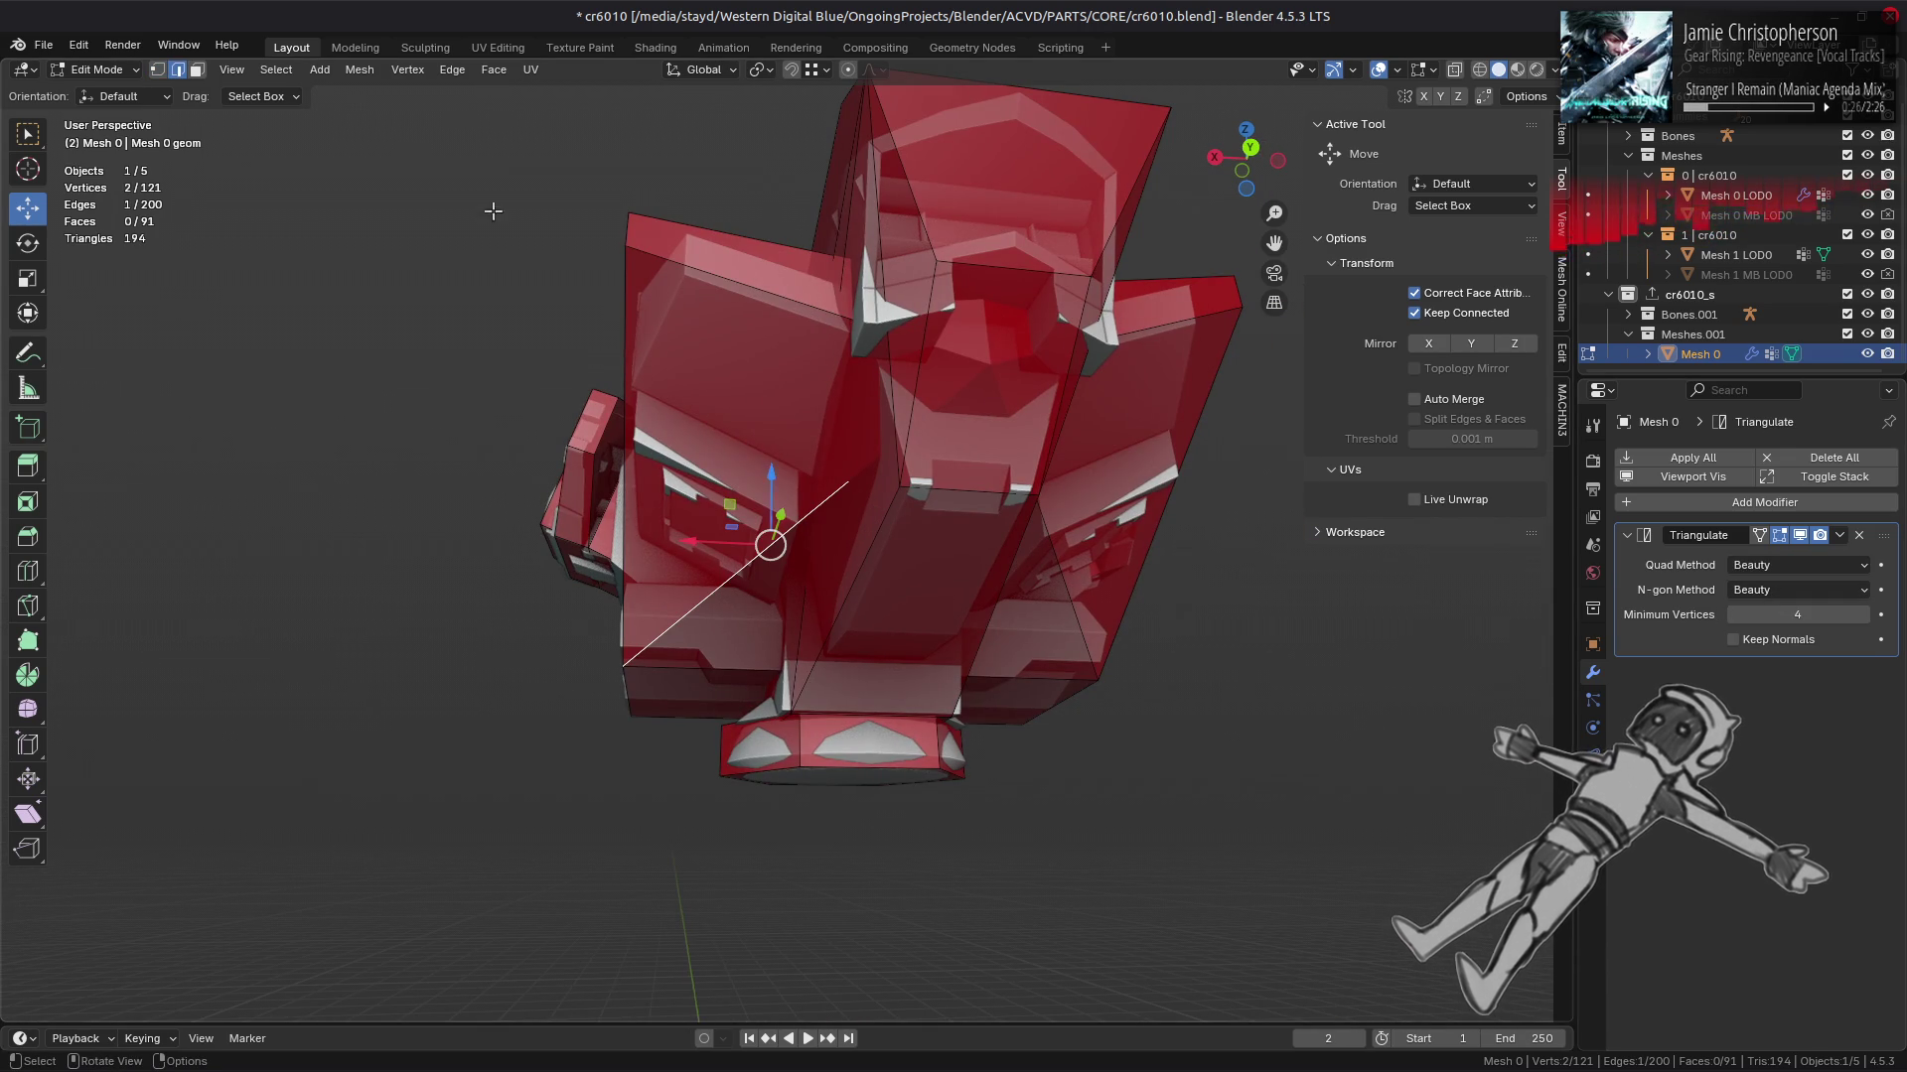
{"action": "left_click", "coordinate": [452, 74]}
{"action": "left_click", "coordinate": [564, 242]}
{"action": "left_click_drag", "start_coordinate": [556, 268], "coordinate": [572, 514]}
{"action": "key", "text": "alt+a"}
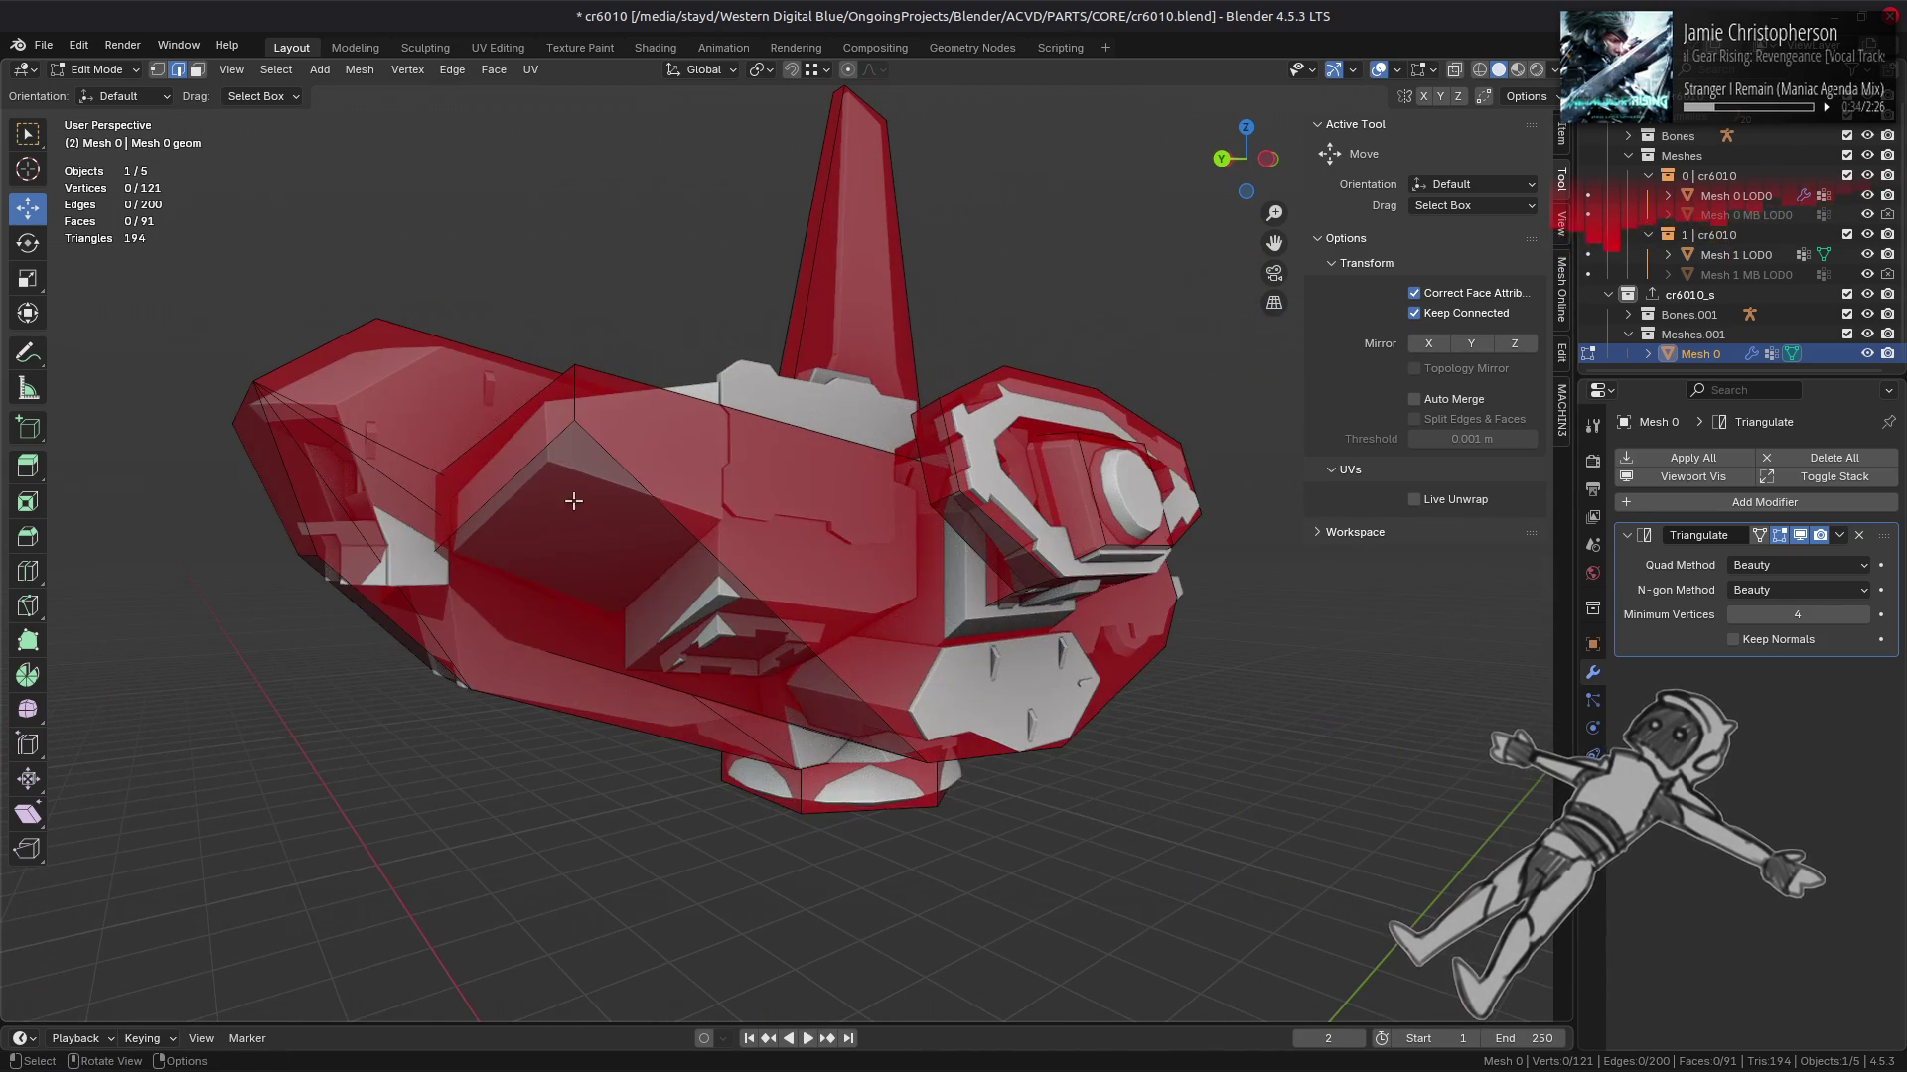
{"action": "left_click_drag", "start_coordinate": [681, 482], "coordinate": [715, 913]}
{"action": "key", "text": "a"}
{"action": "left_click", "coordinate": [899, 533]}
Step: Dissolve the selected edges over the hull's top front to simplify the mesh
{"action": "right_click", "coordinate": [715, 914]}
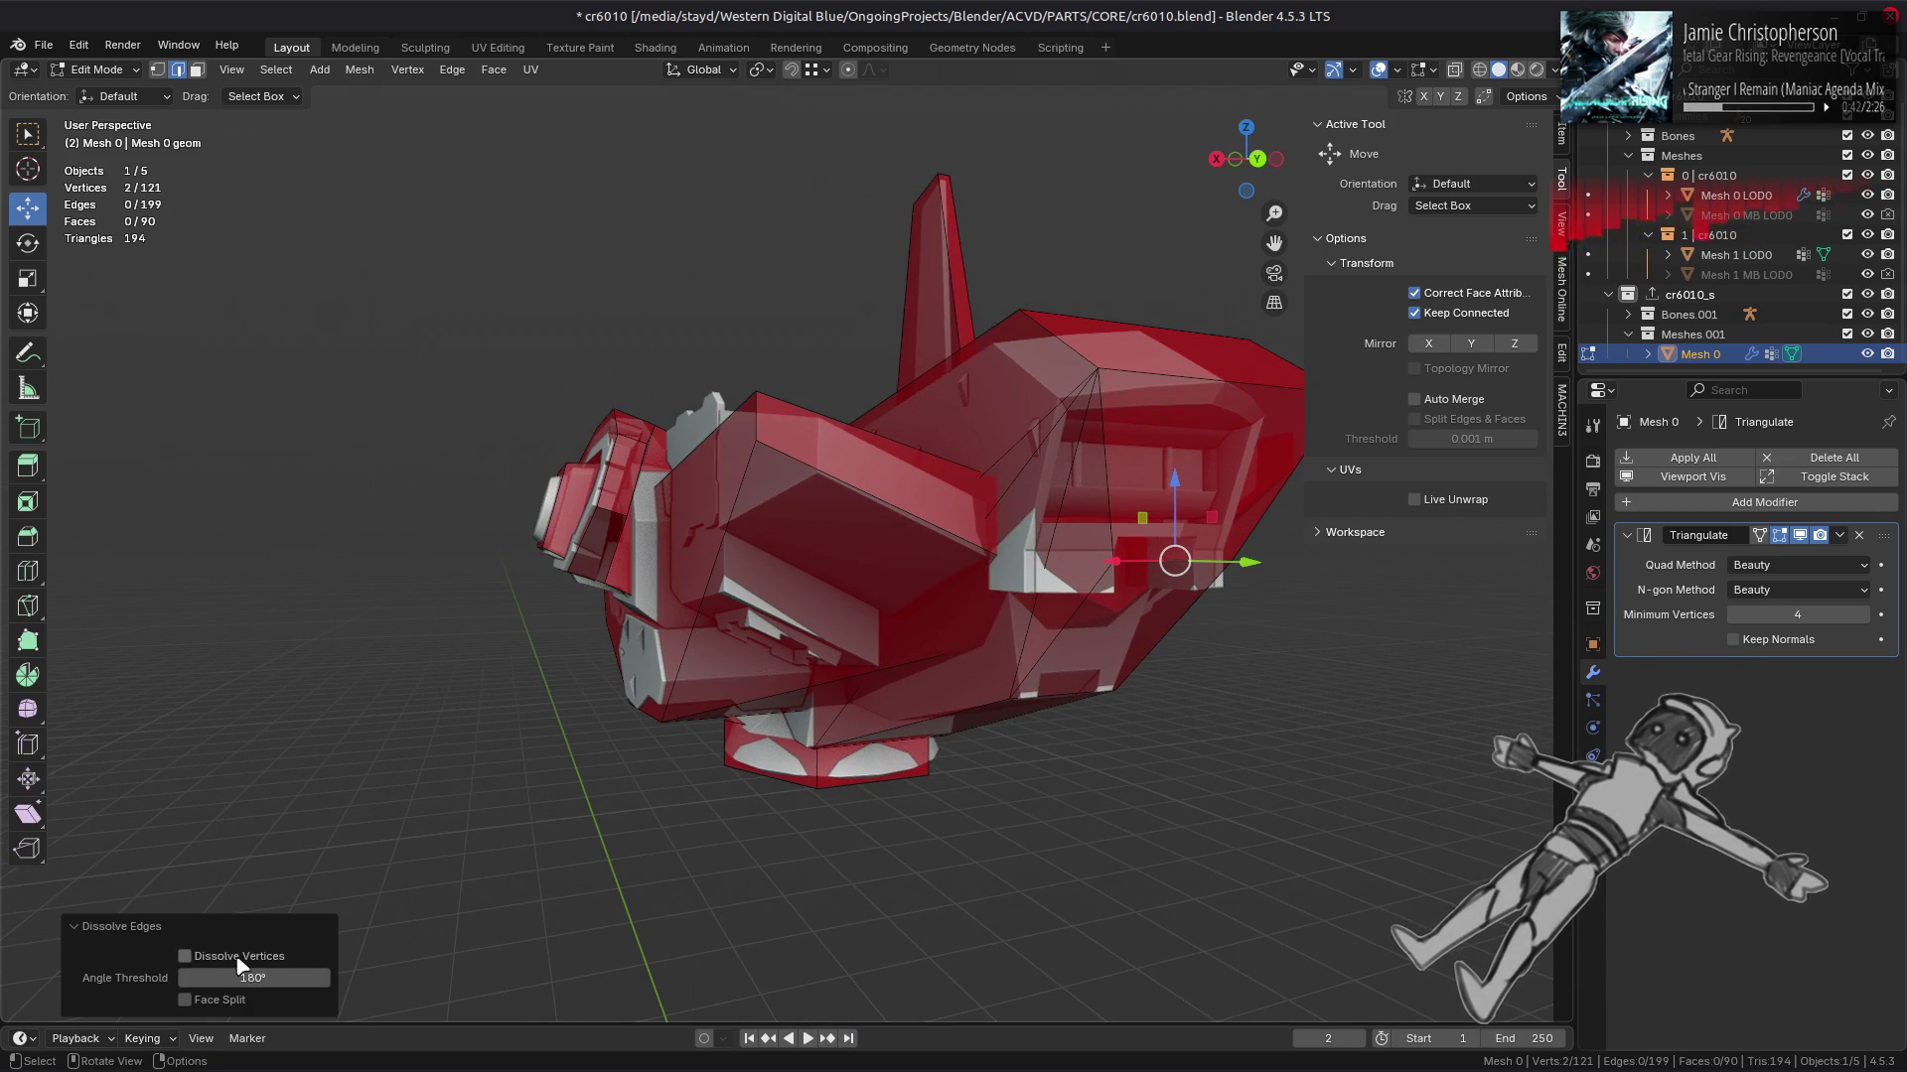
{"action": "left_click_drag", "start_coordinate": [663, 696], "coordinate": [951, 425]}
{"action": "key", "text": "ctrl+z"}
{"action": "key", "text": "a"}
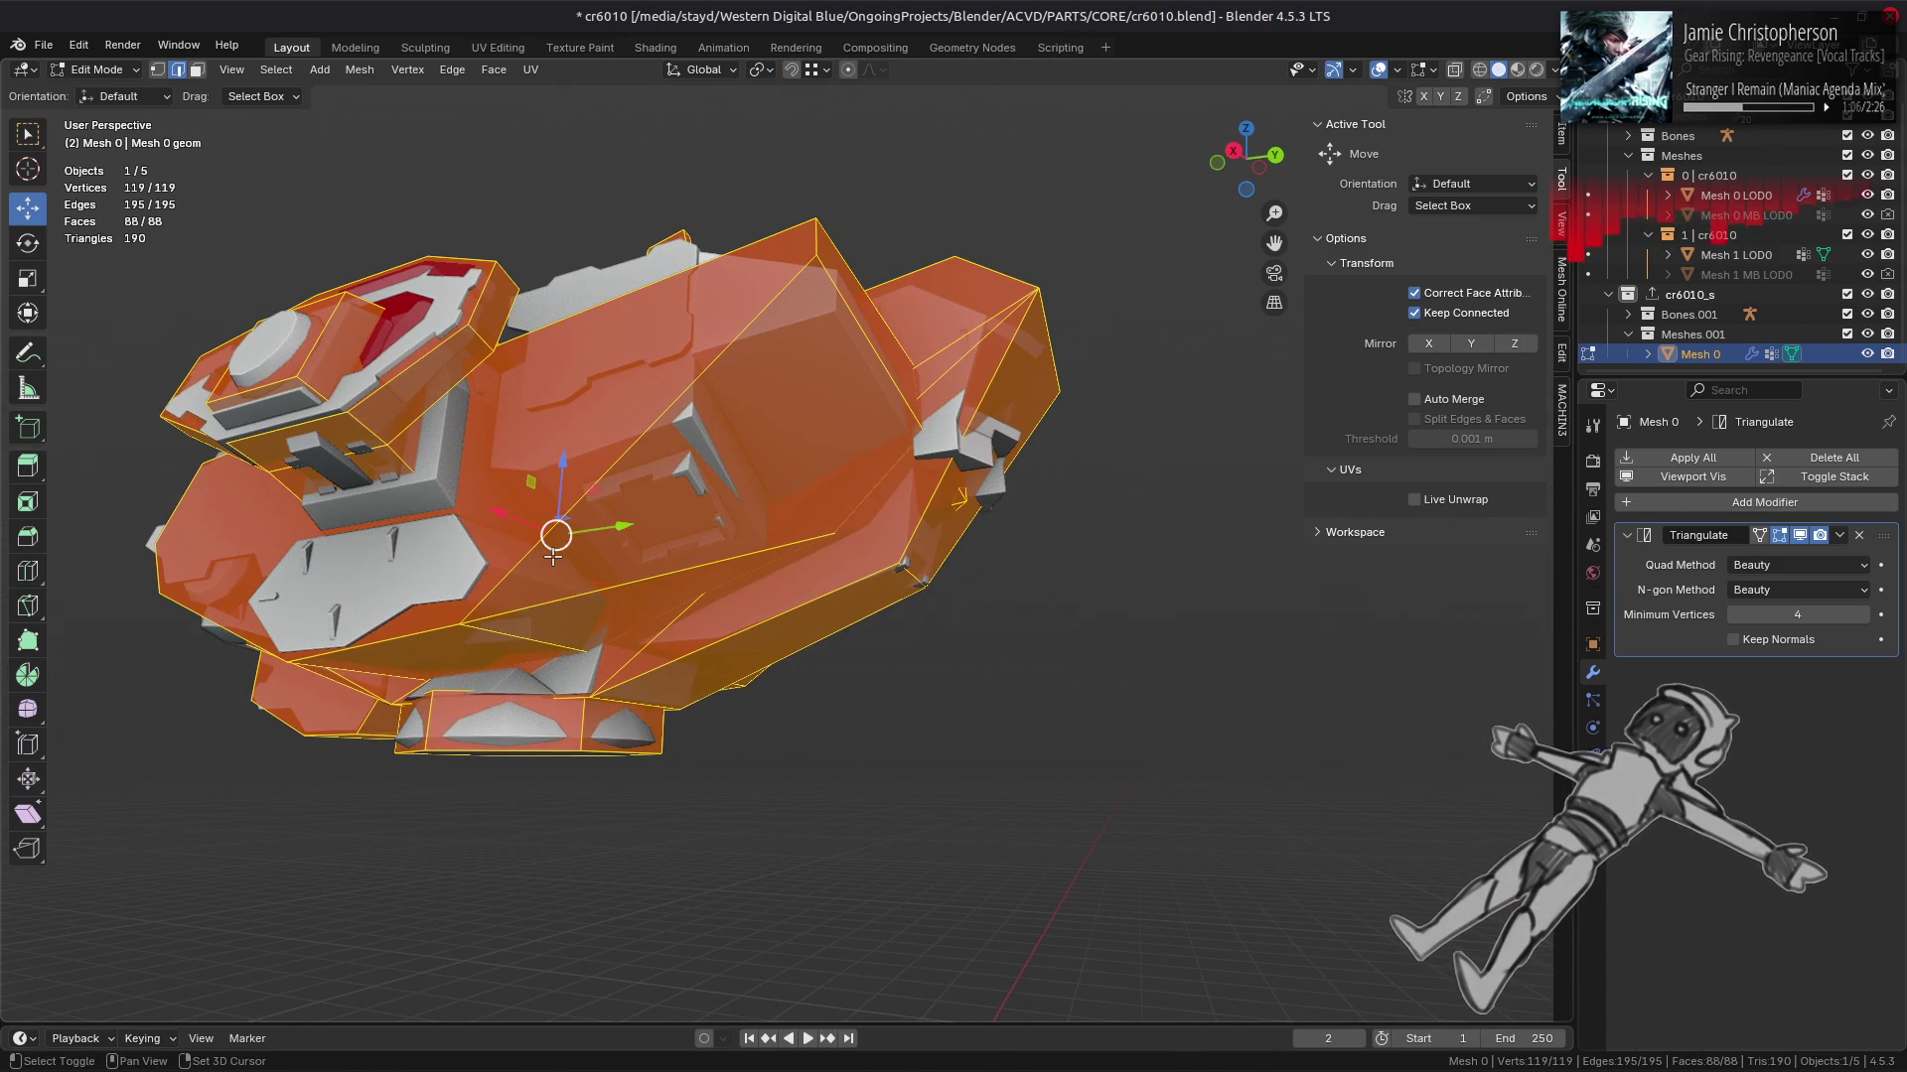
{"action": "left_click_drag", "start_coordinate": [553, 532], "coordinate": [831, 464]}
{"action": "key", "text": "alt+a"}
{"action": "right_click", "coordinate": [635, 588]}
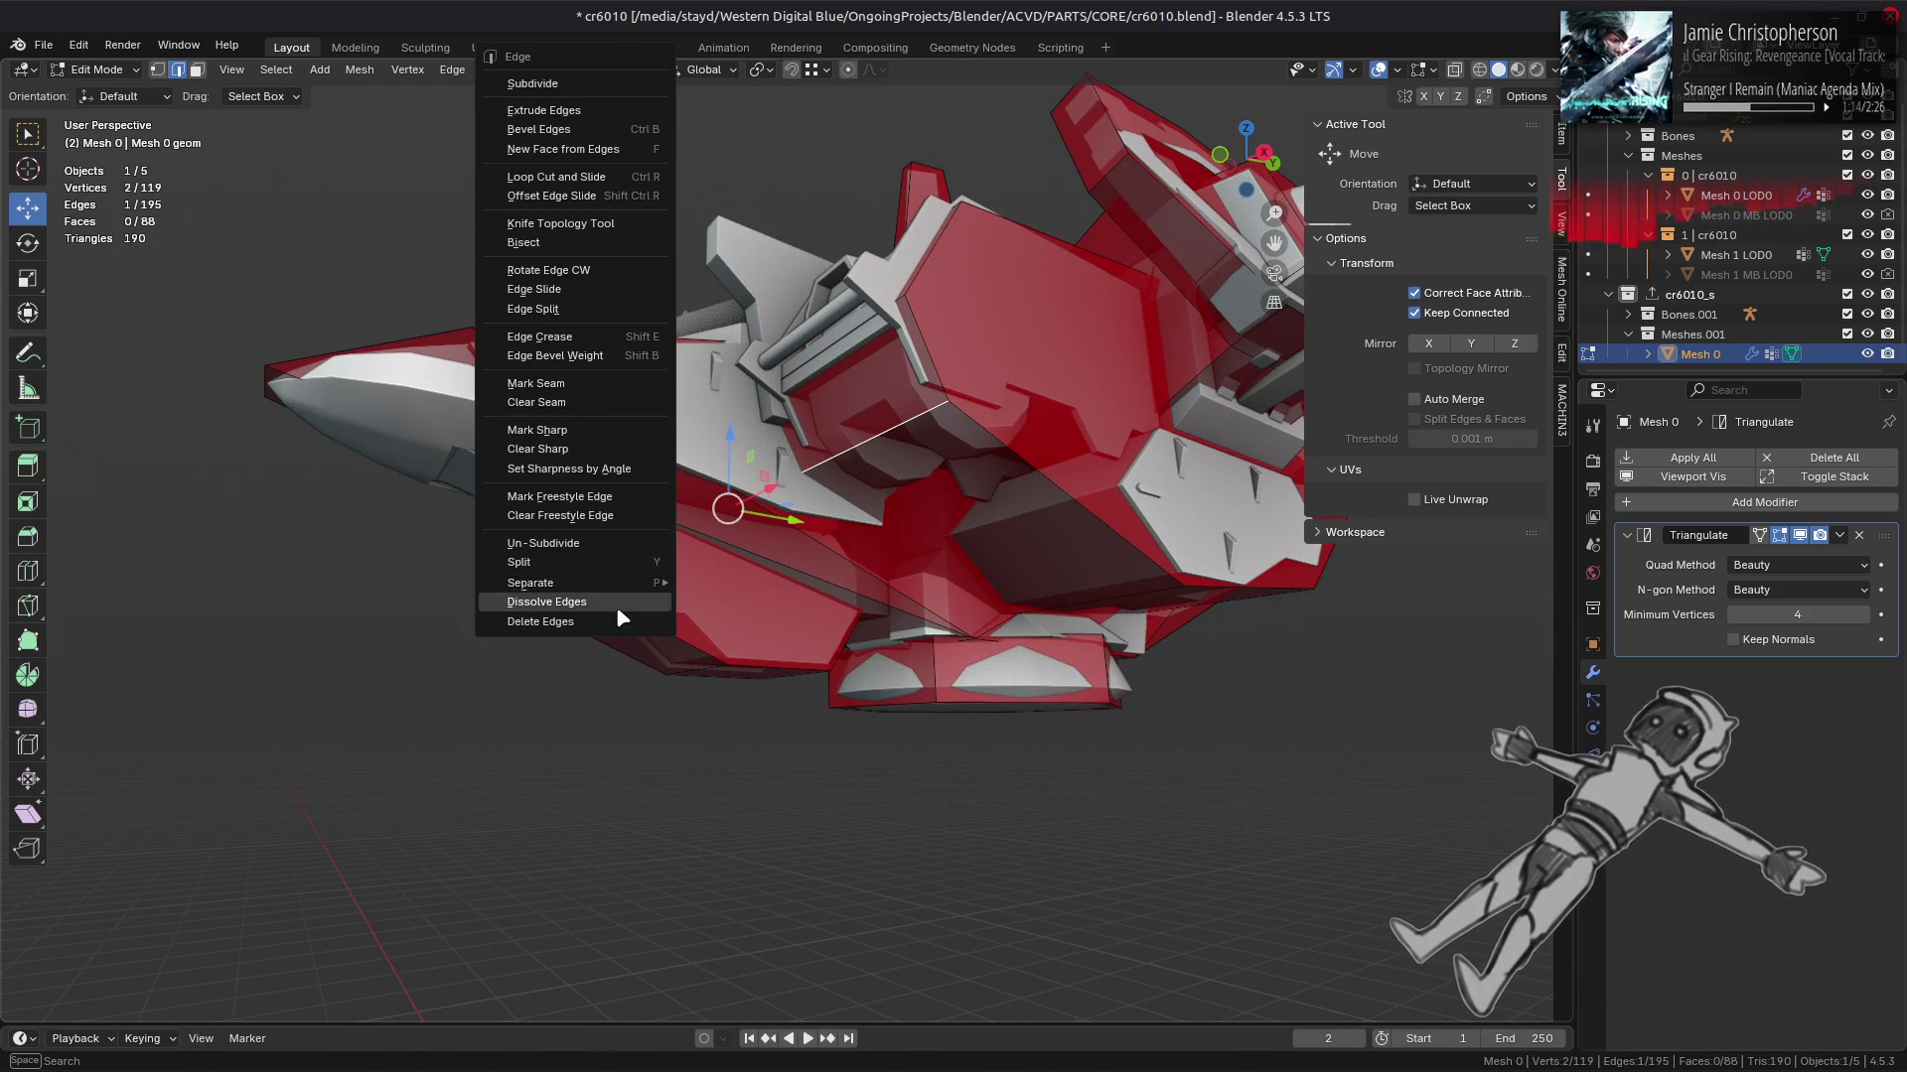
{"action": "left_click", "coordinate": [635, 620]}
Step: Move one hull edge 0.15 m along Y
{"action": "left_click_drag", "start_coordinate": [636, 620], "coordinate": [763, 620]}
{"action": "left_click", "coordinate": [893, 589]}
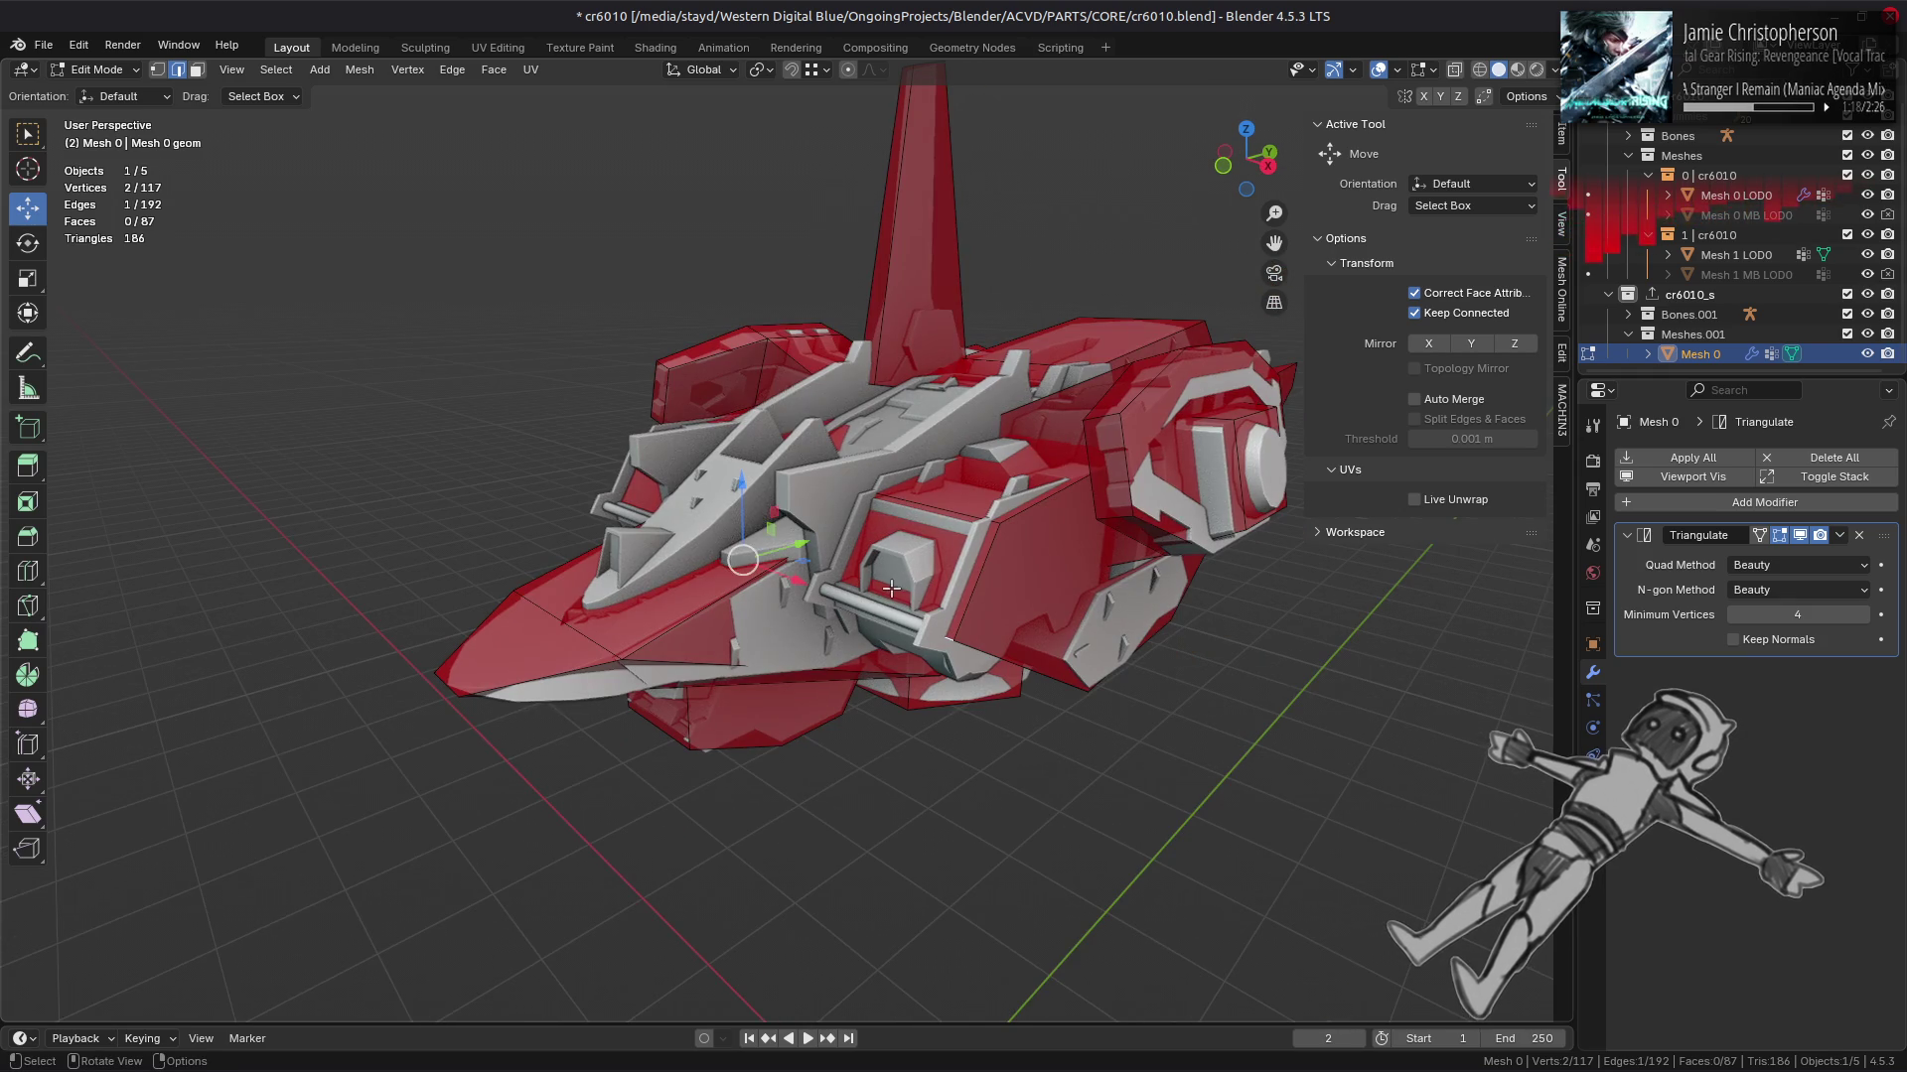
{"action": "left_click_drag", "start_coordinate": [844, 569], "coordinate": [812, 599]}
{"action": "left_click_drag", "start_coordinate": [778, 566], "coordinate": [748, 584]}
{"action": "type", "text": ".15"}
{"action": "key", "text": "Return"}
{"action": "left_click_drag", "start_coordinate": [750, 582], "coordinate": [823, 550]}
{"action": "key", "text": "alt+a"}
Step: Lower the selected hull edge slightly along Z
{"action": "left_click_drag", "start_coordinate": [680, 422], "coordinate": [683, 446]}
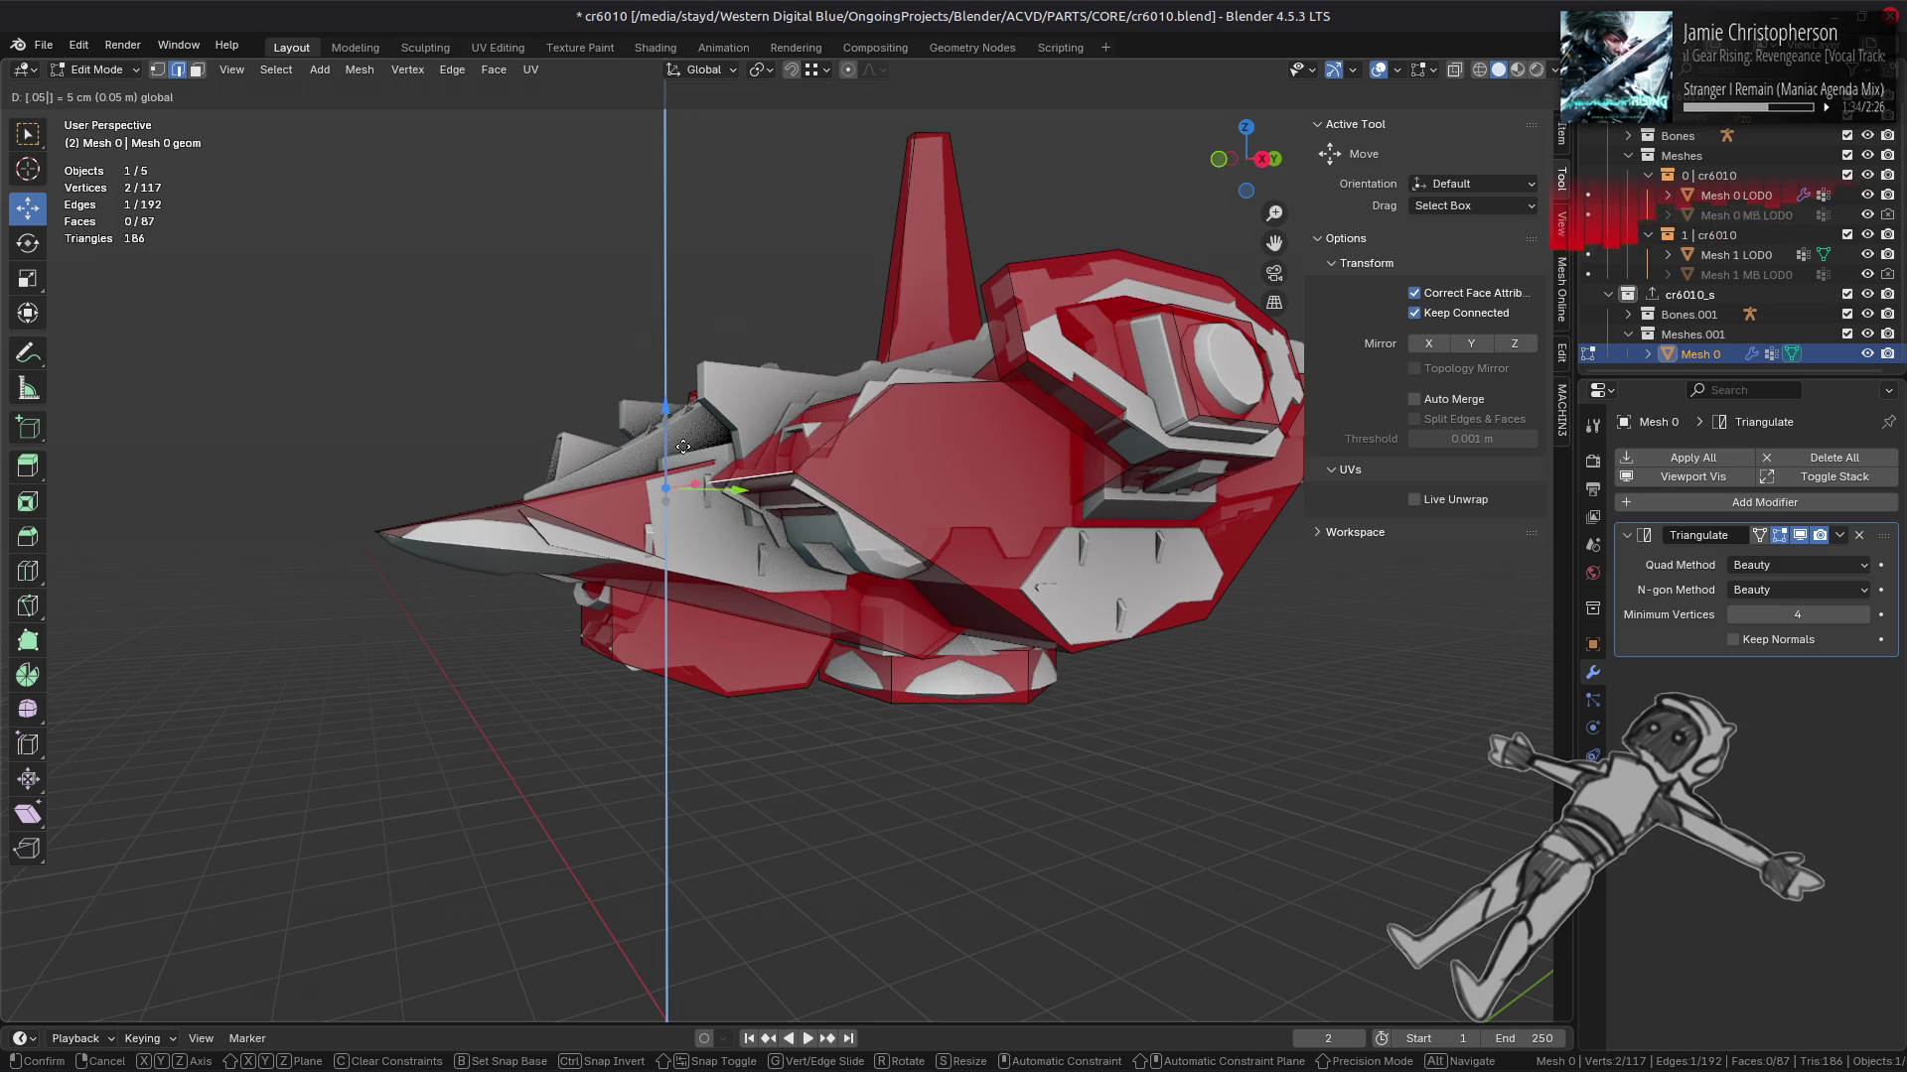
{"action": "left_click_drag", "start_coordinate": [683, 447], "coordinate": [684, 447]}
{"action": "key", "text": "alt+a"}
Step: Select the hull's whole tall spire fin as one linked piece
{"action": "left_click_drag", "start_coordinate": [685, 452], "coordinate": [928, 531]}
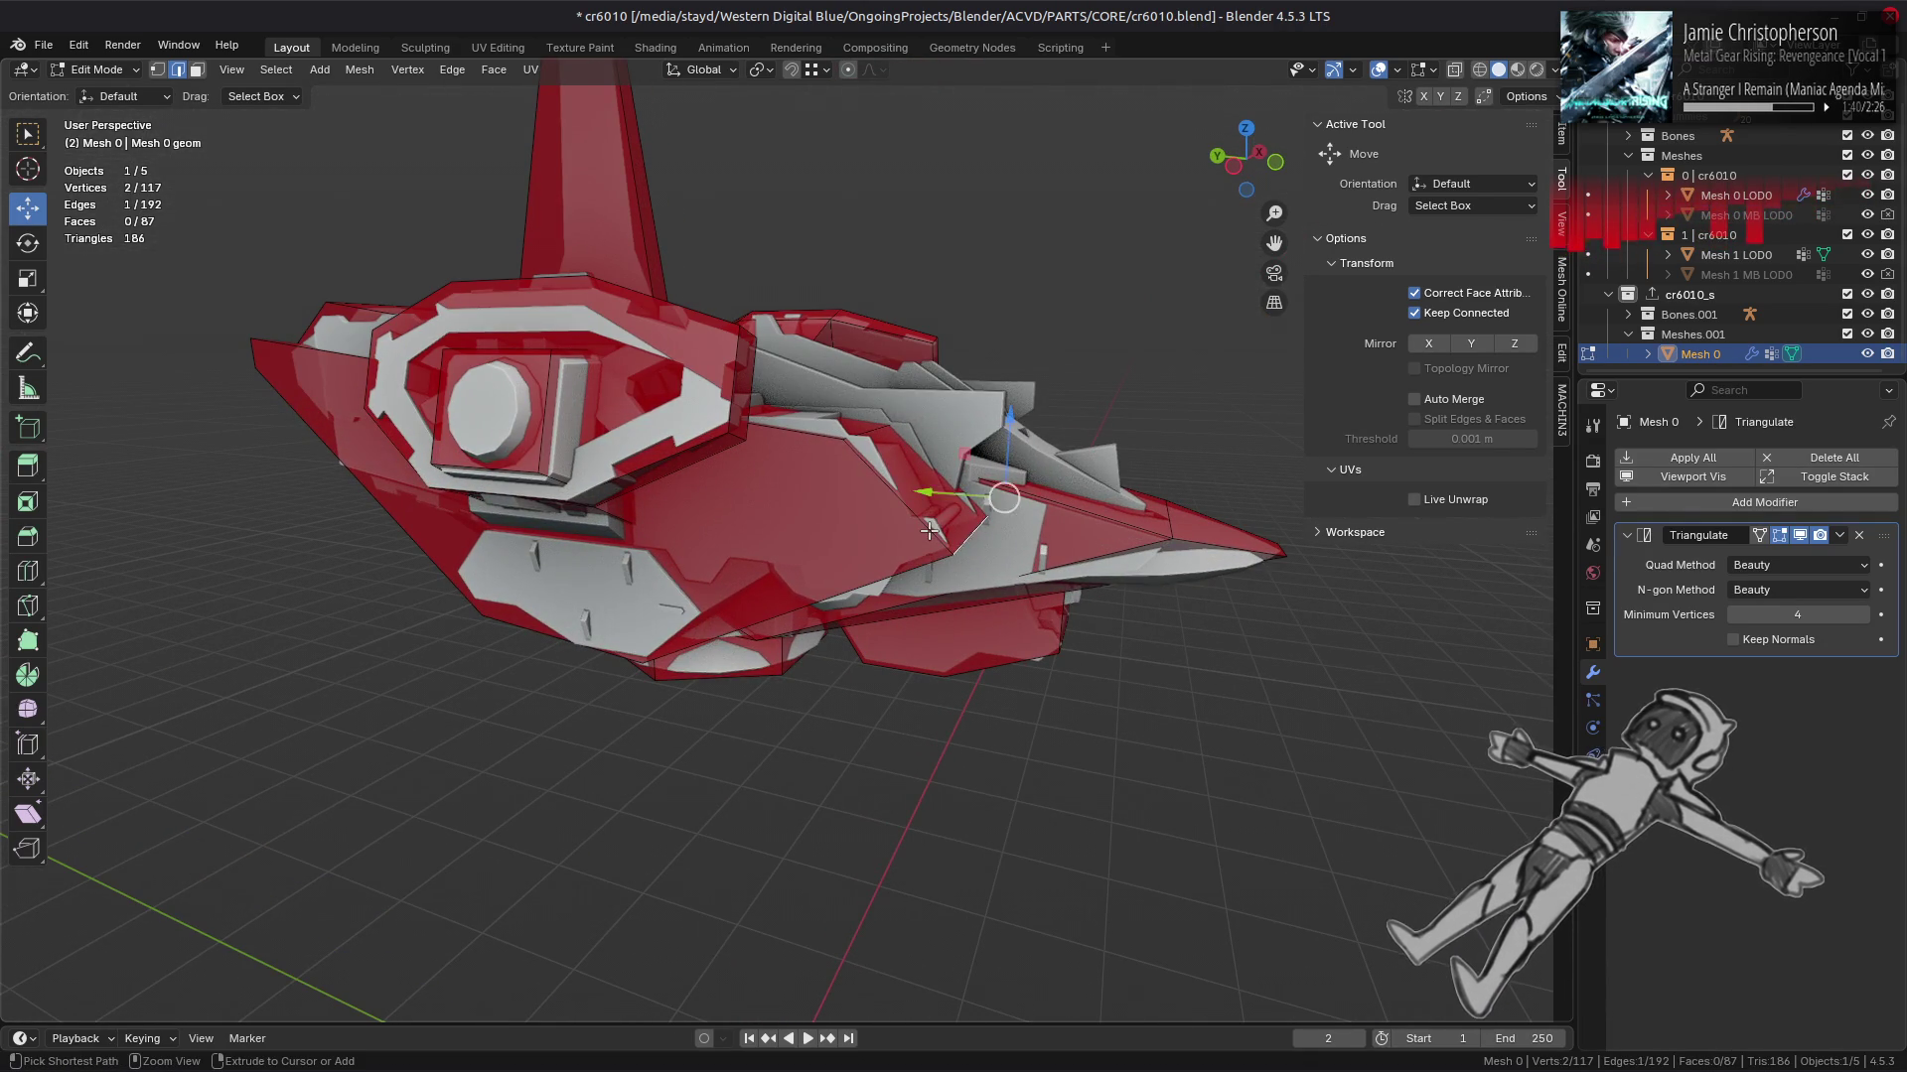
{"action": "key", "text": "a"}
{"action": "key", "text": "alt+a"}
{"action": "left_click_drag", "start_coordinate": [928, 531], "coordinate": [792, 674]}
{"action": "scroll", "scroll_direction": "up", "scroll_amount": 3}
{"action": "left_click_drag", "start_coordinate": [815, 605], "coordinate": [872, 442]}
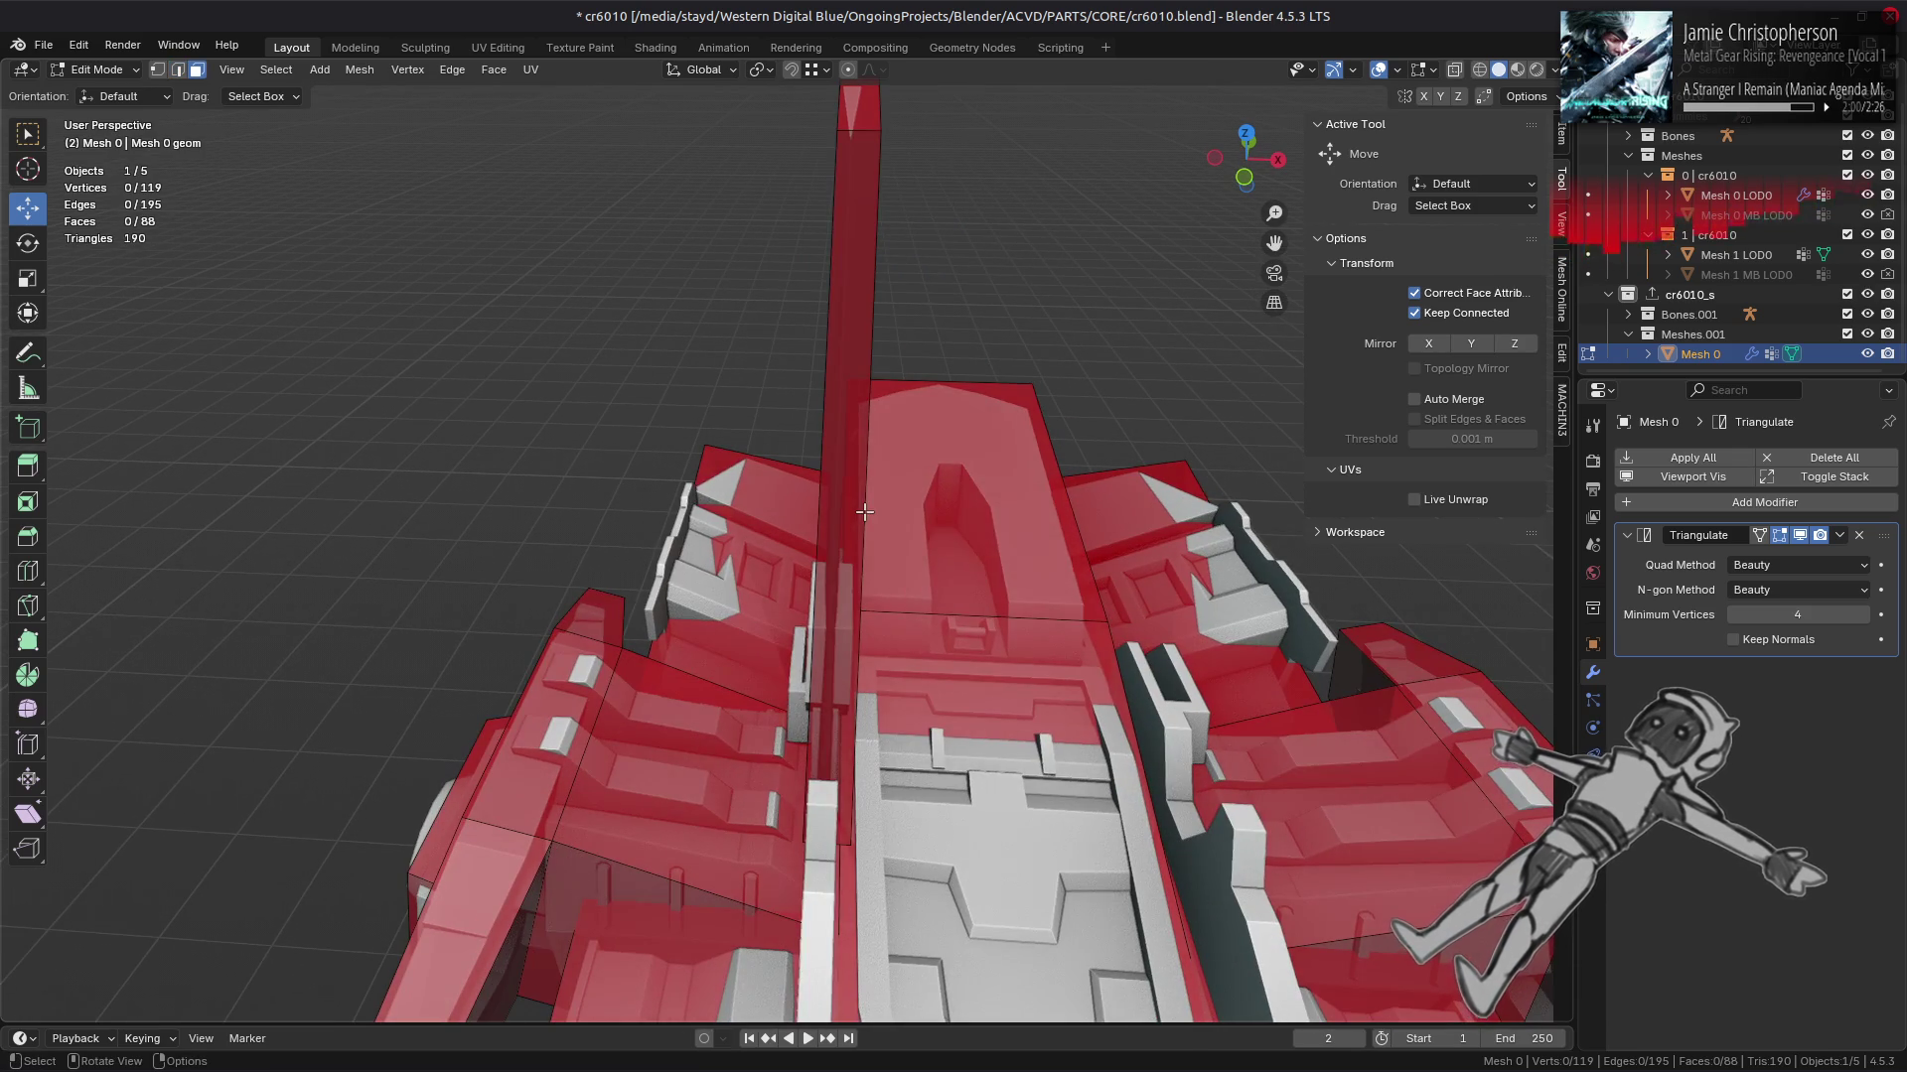
{"action": "left_click_drag", "start_coordinate": [835, 539], "coordinate": [803, 518]}
{"action": "key", "text": "ctrl+l"}
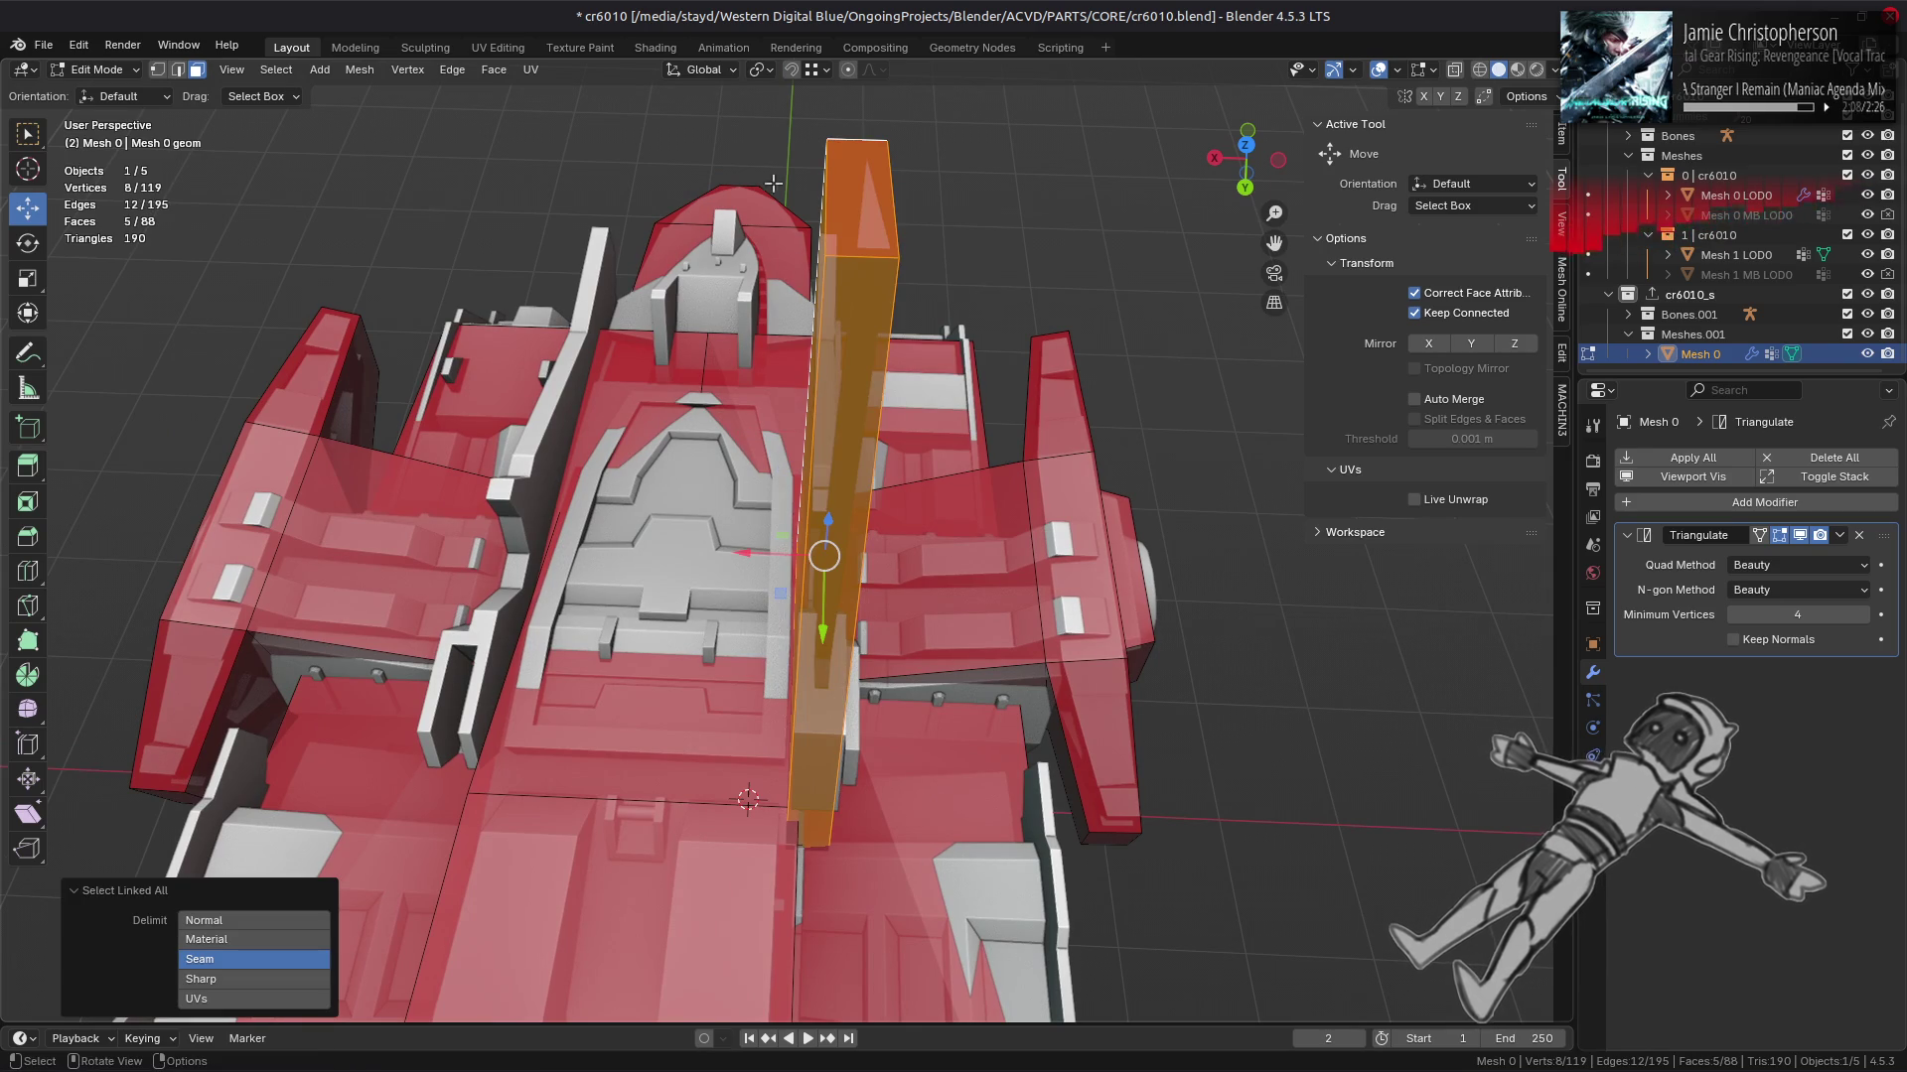
Step: Nudge the spire slightly along the X axis, then deselect it
{"action": "left_click", "coordinate": [812, 71]}
{"action": "left_click_drag", "start_coordinate": [752, 553], "coordinate": [879, 210]}
{"action": "left_click_drag", "start_coordinate": [879, 210], "coordinate": [843, 328]}
{"action": "key", "text": "alt+a"}
Step: Vertex-slide the two top fin vertices along their edges to factor 0.121, tapering the fin
{"action": "key", "text": "2"}
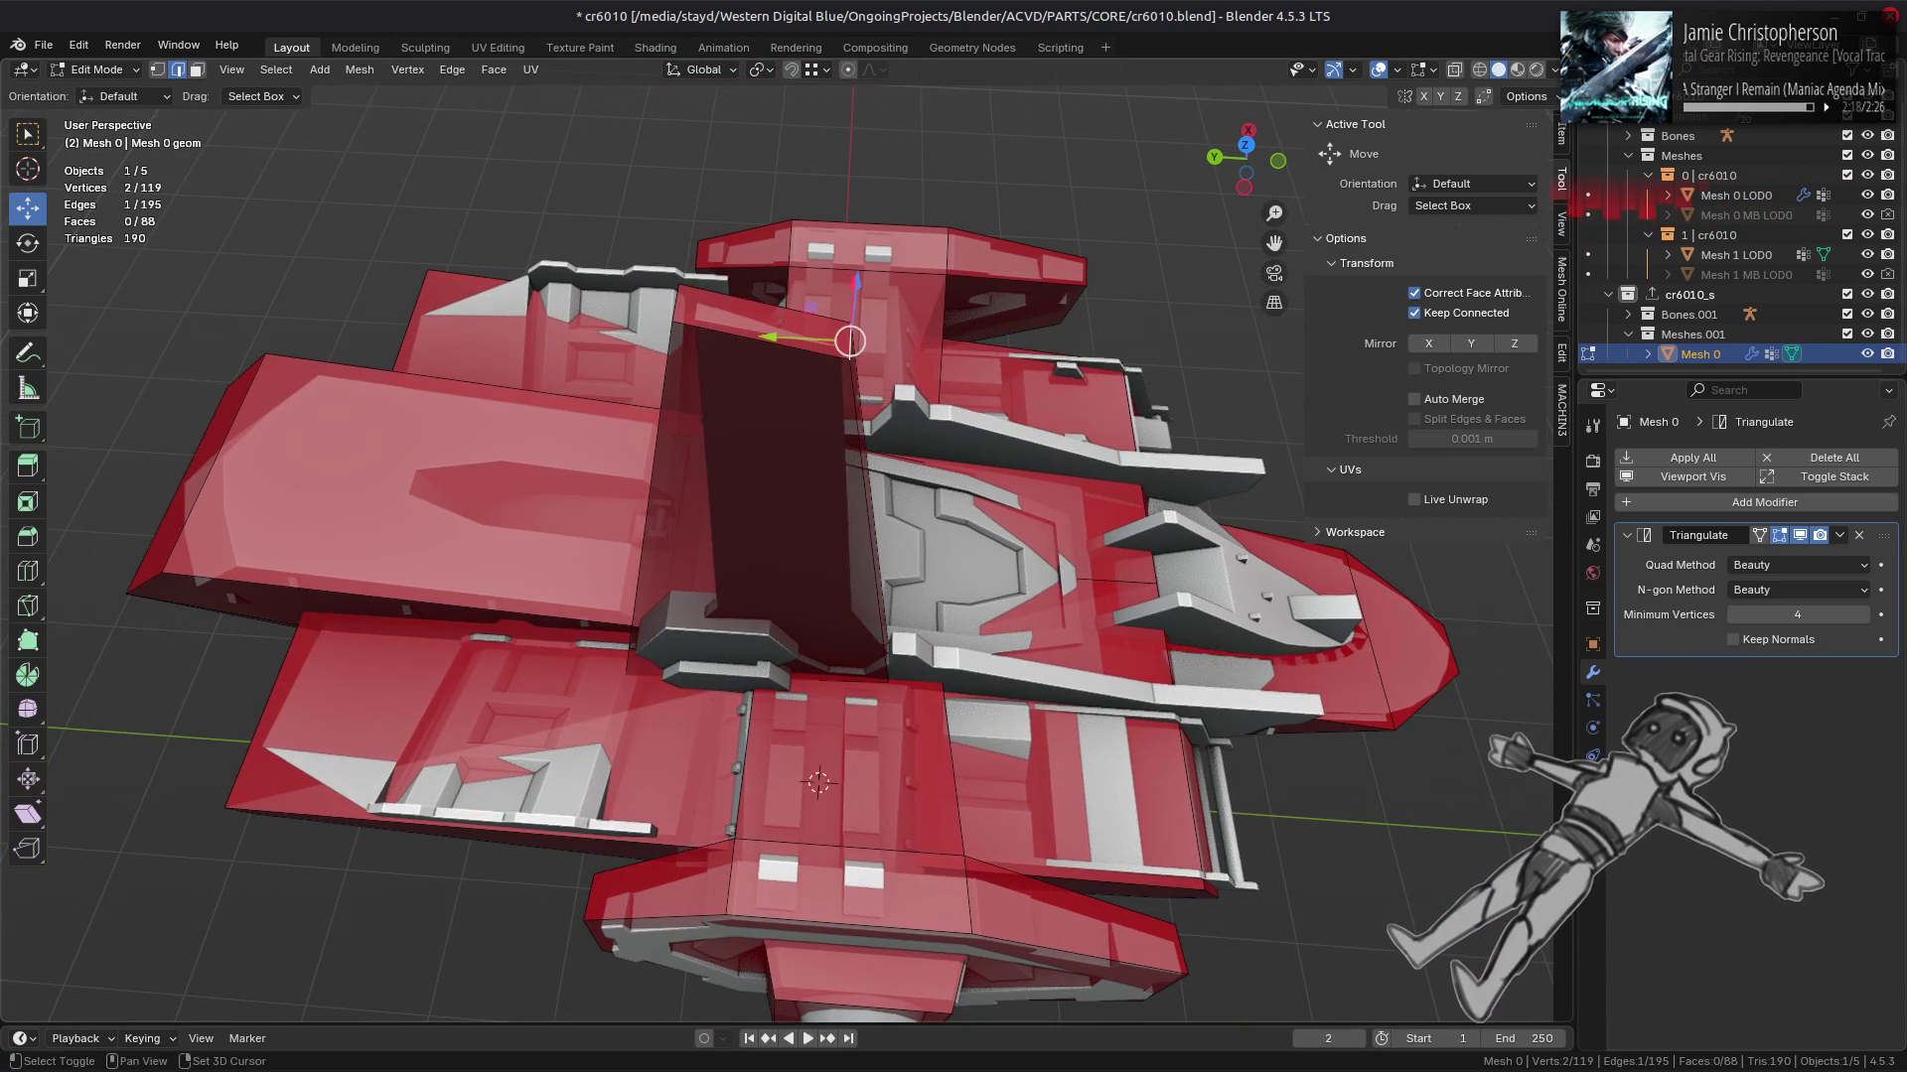
{"action": "key", "text": "shift+v"}
{"action": "key", "text": "c"}
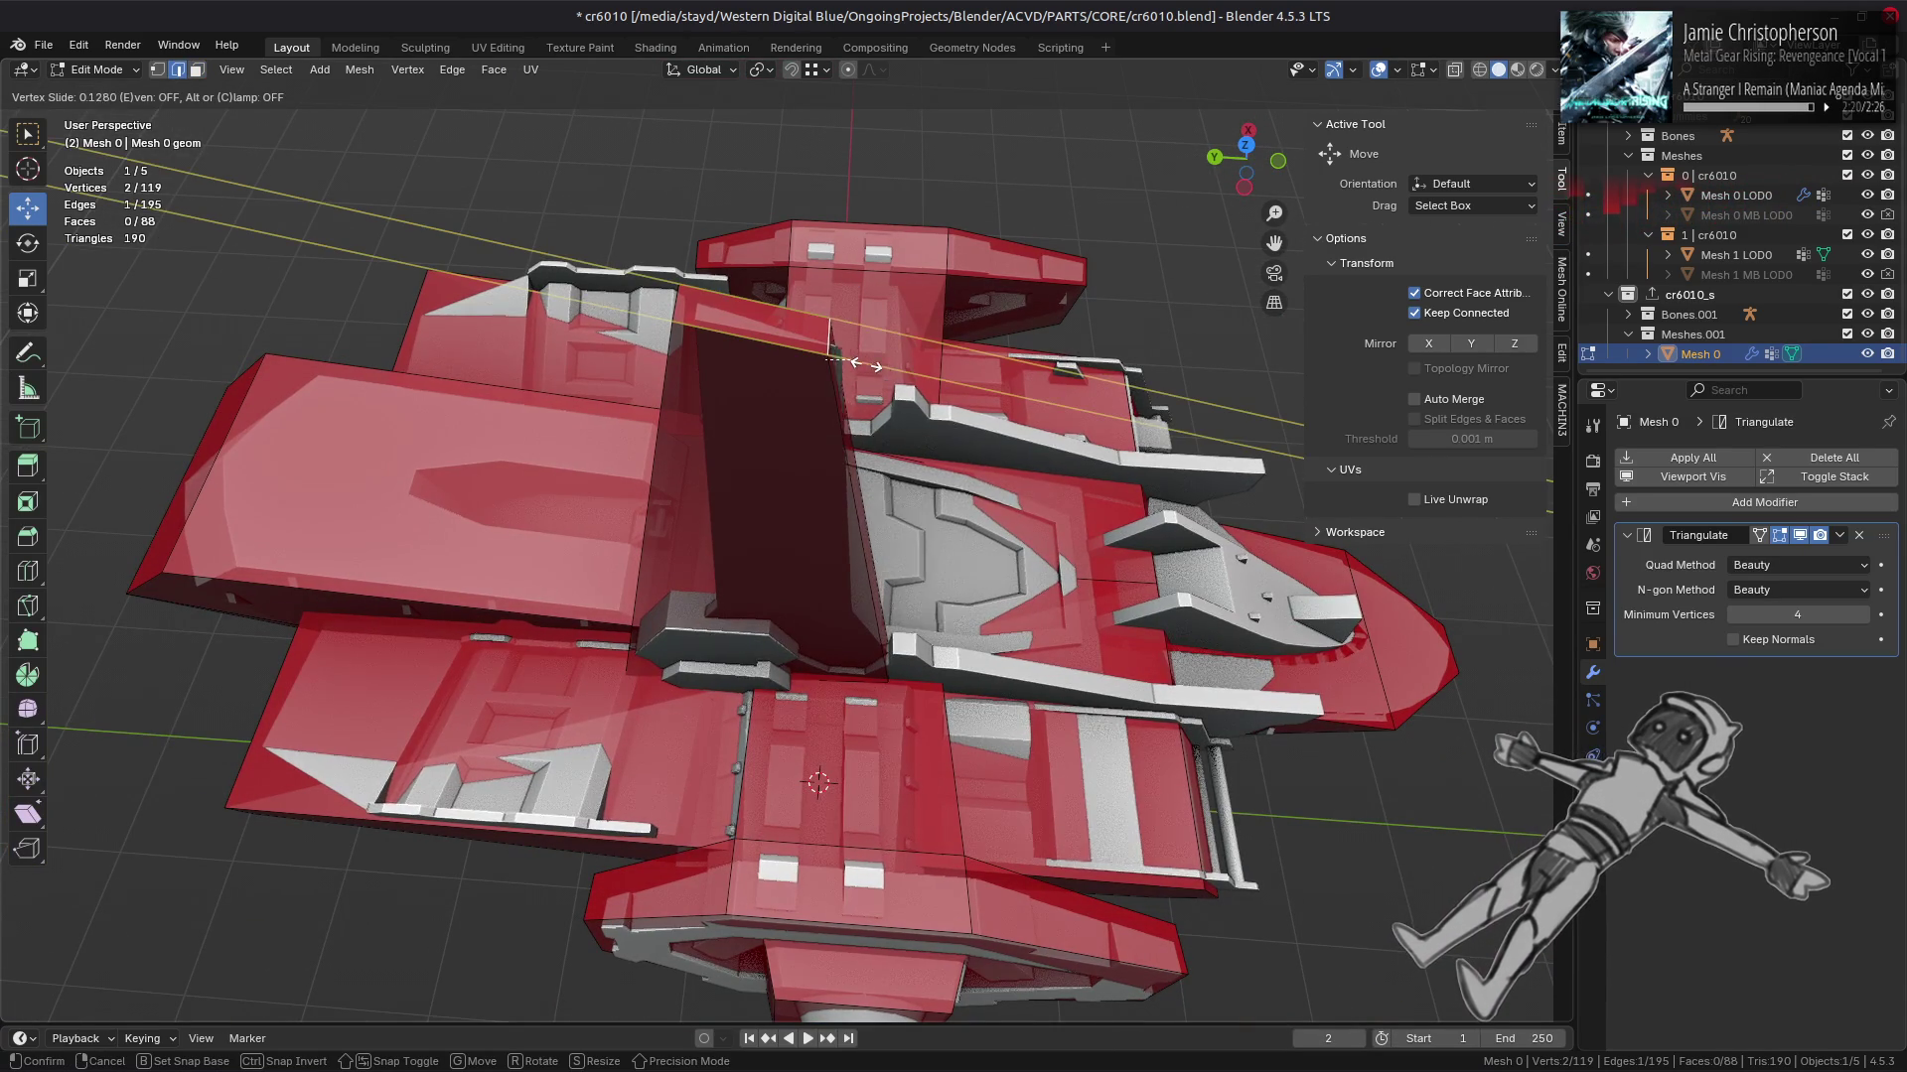
{"action": "left_click", "coordinate": [818, 387]}
{"action": "left_click", "coordinate": [814, 75]}
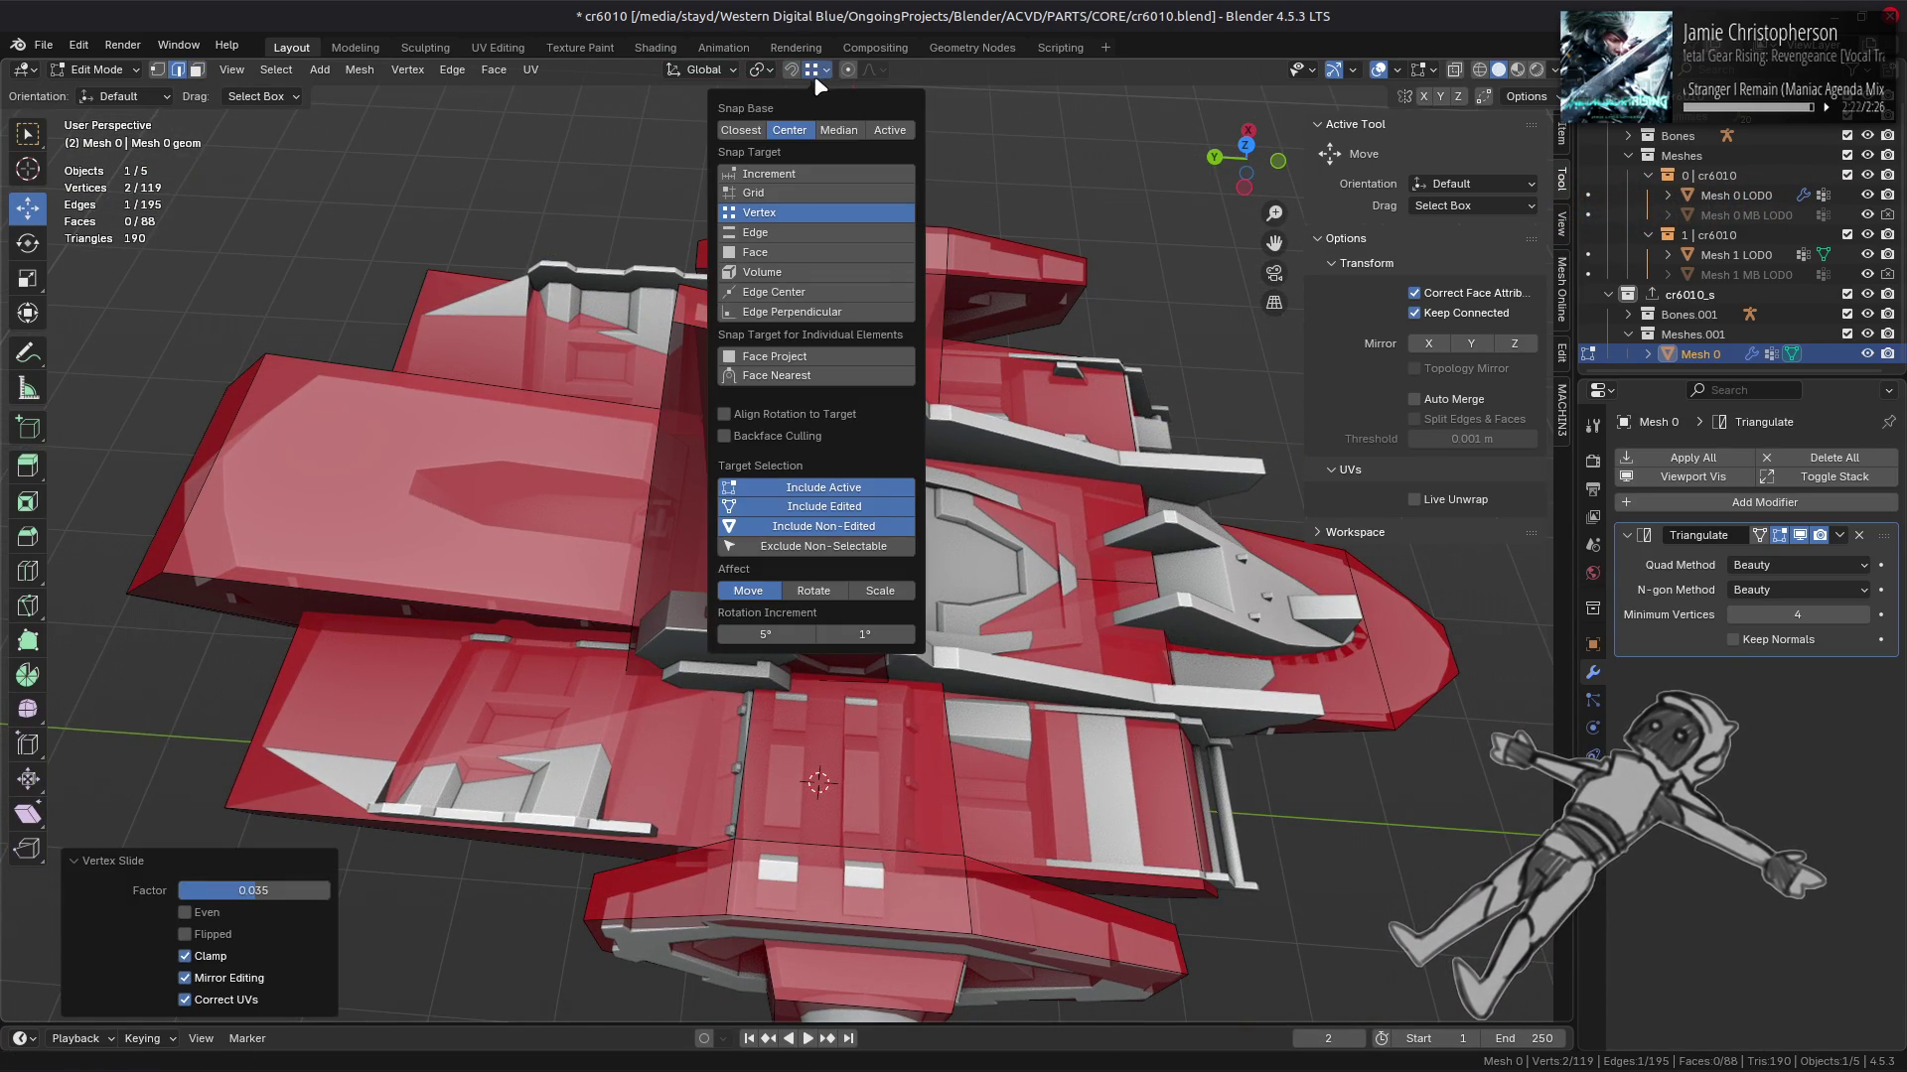
{"action": "left_click_drag", "start_coordinate": [692, 161], "coordinate": [851, 327]}
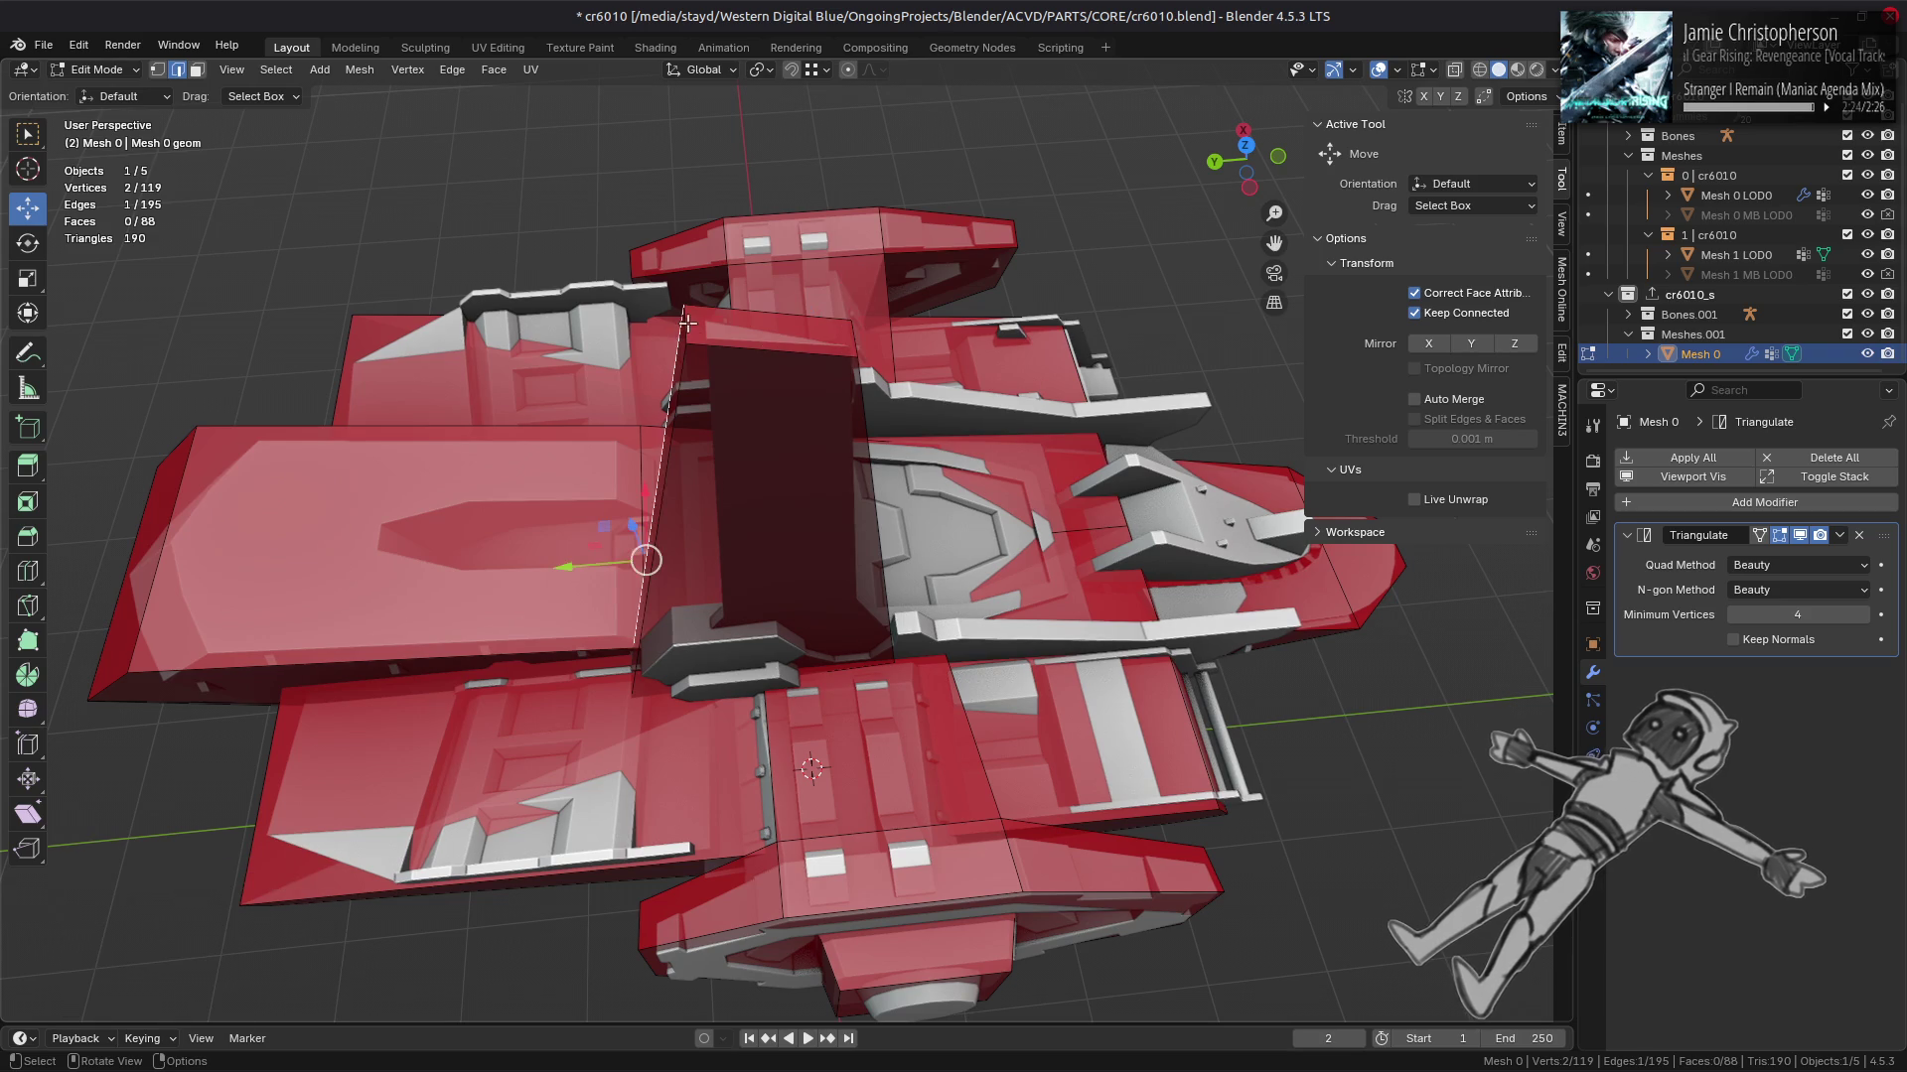
{"action": "key", "text": "shift+v"}
{"action": "left_click", "coordinate": [758, 383]}
{"action": "left_click_drag", "start_coordinate": [757, 384], "coordinate": [695, 426]}
{"action": "scroll", "scroll_direction": "up", "scroll_amount": 3}
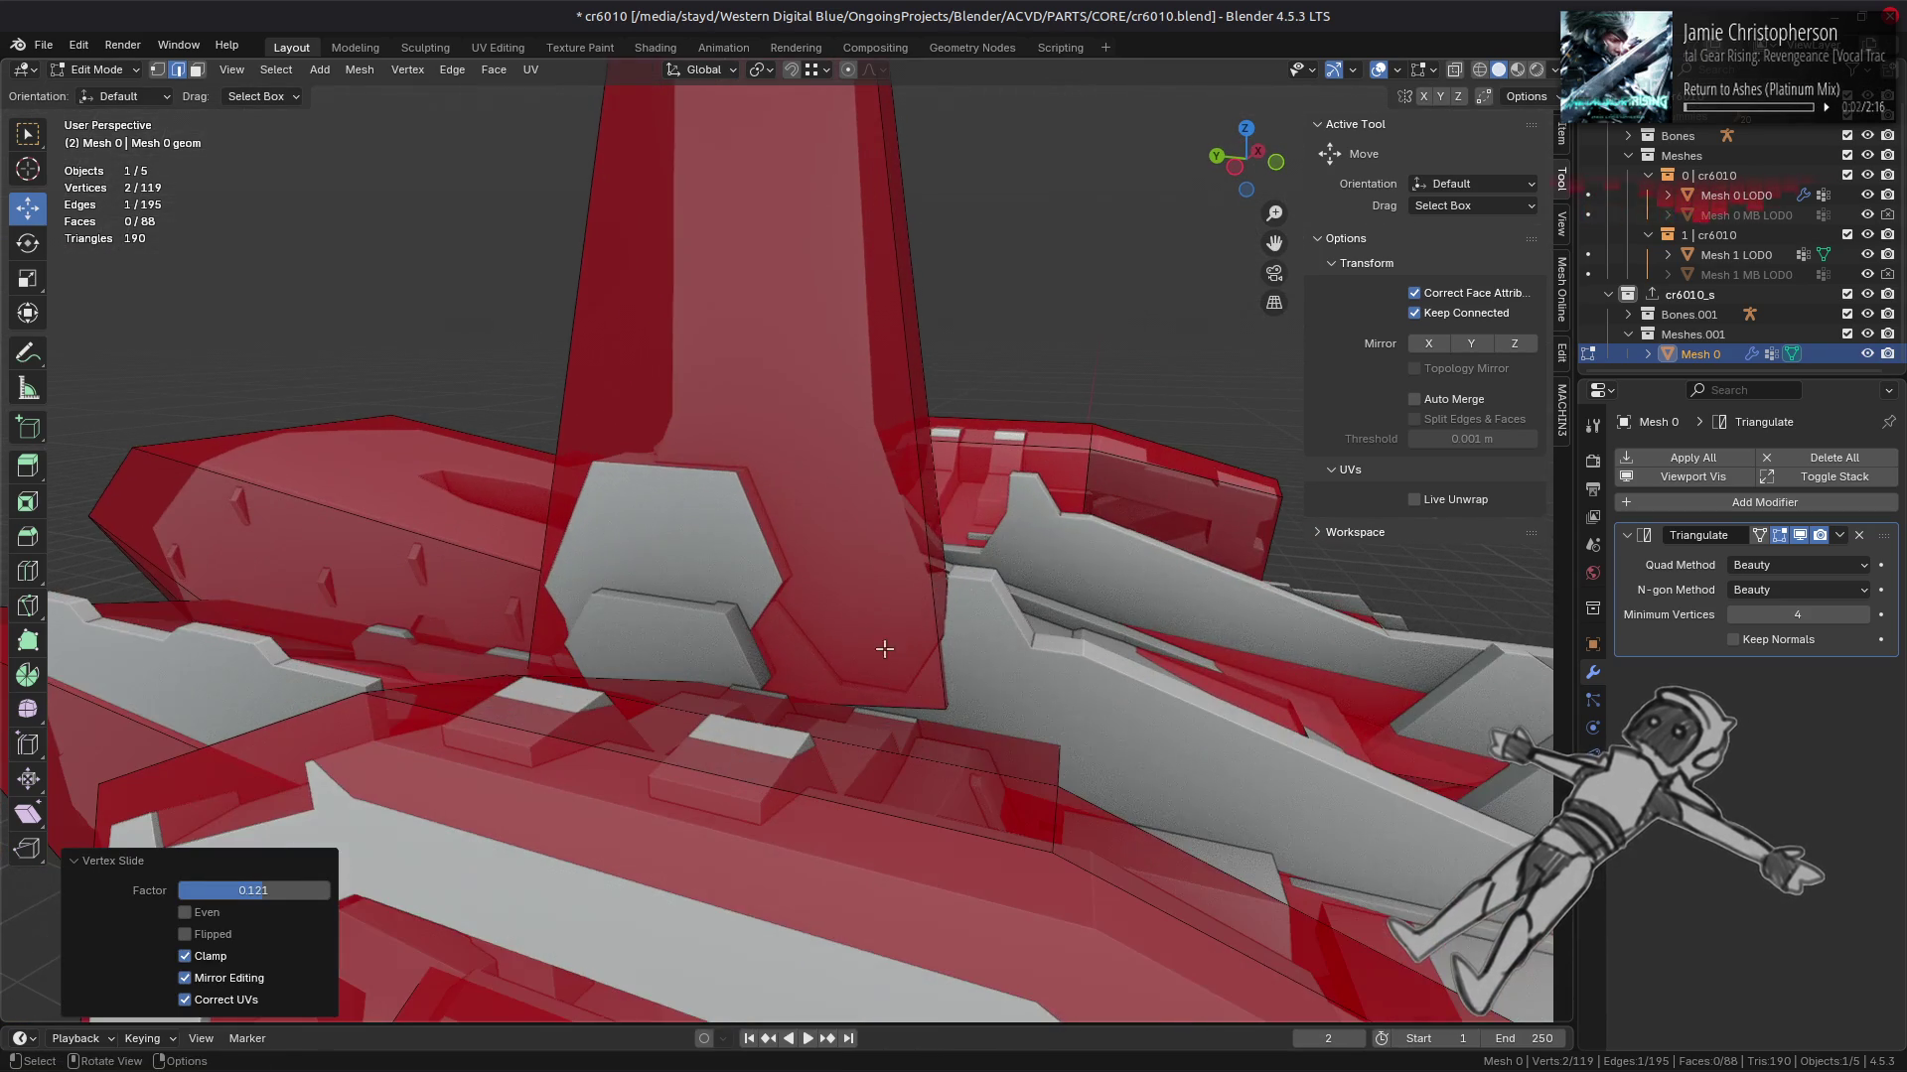
Step: Subdivide the spire's side edge ring, after undoing an accidental extrude
{"action": "left_click", "coordinate": [922, 513]}
{"action": "key", "text": "ctrl+e"}
{"action": "left_click", "coordinate": [1027, 99]}
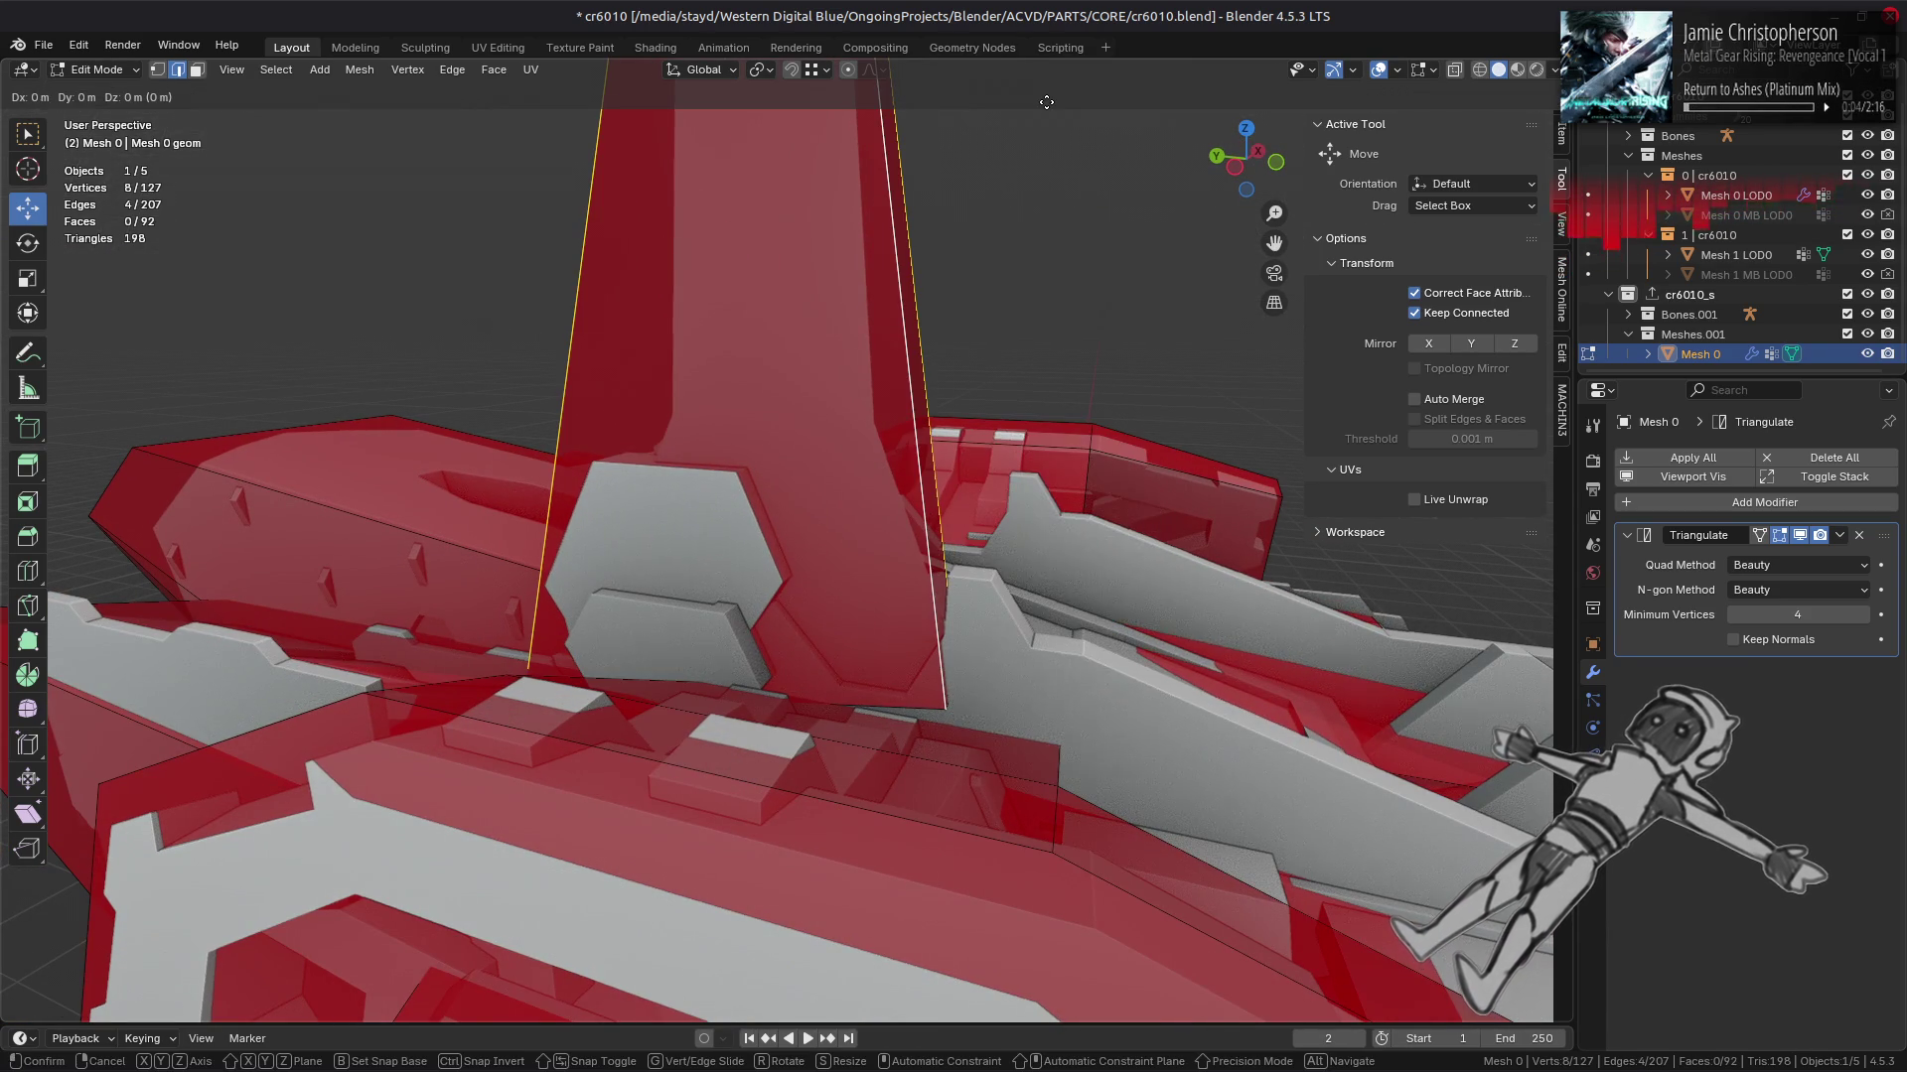
{"action": "key", "text": "Escape"}
{"action": "key", "text": "ctrl+z"}
{"action": "key", "text": "ctrl+e"}
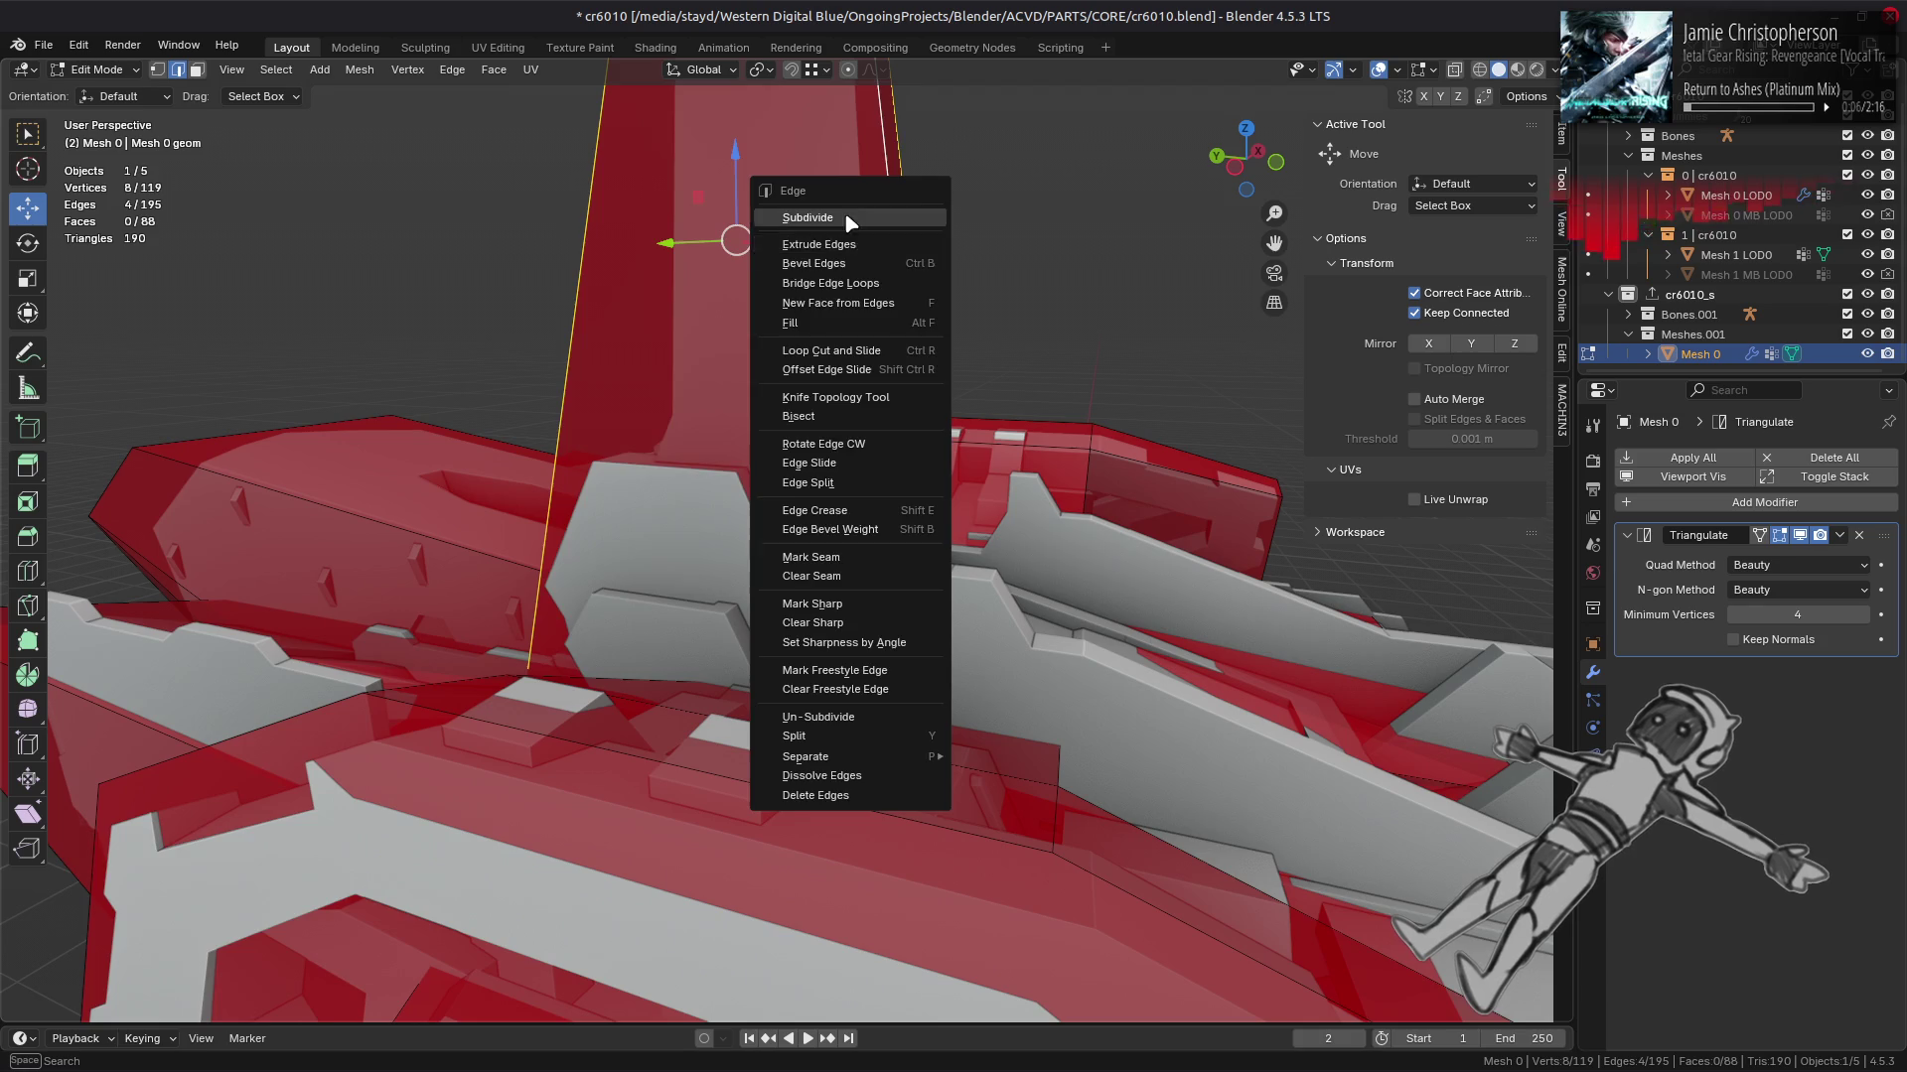
{"action": "left_click", "coordinate": [849, 217]}
Step: Slide the new spire vertices along their edges, one to factor 0.393
{"action": "left_click_drag", "start_coordinate": [854, 238], "coordinate": [906, 312]}
{"action": "key", "text": "alt+a"}
{"action": "key", "text": "shift+v"}
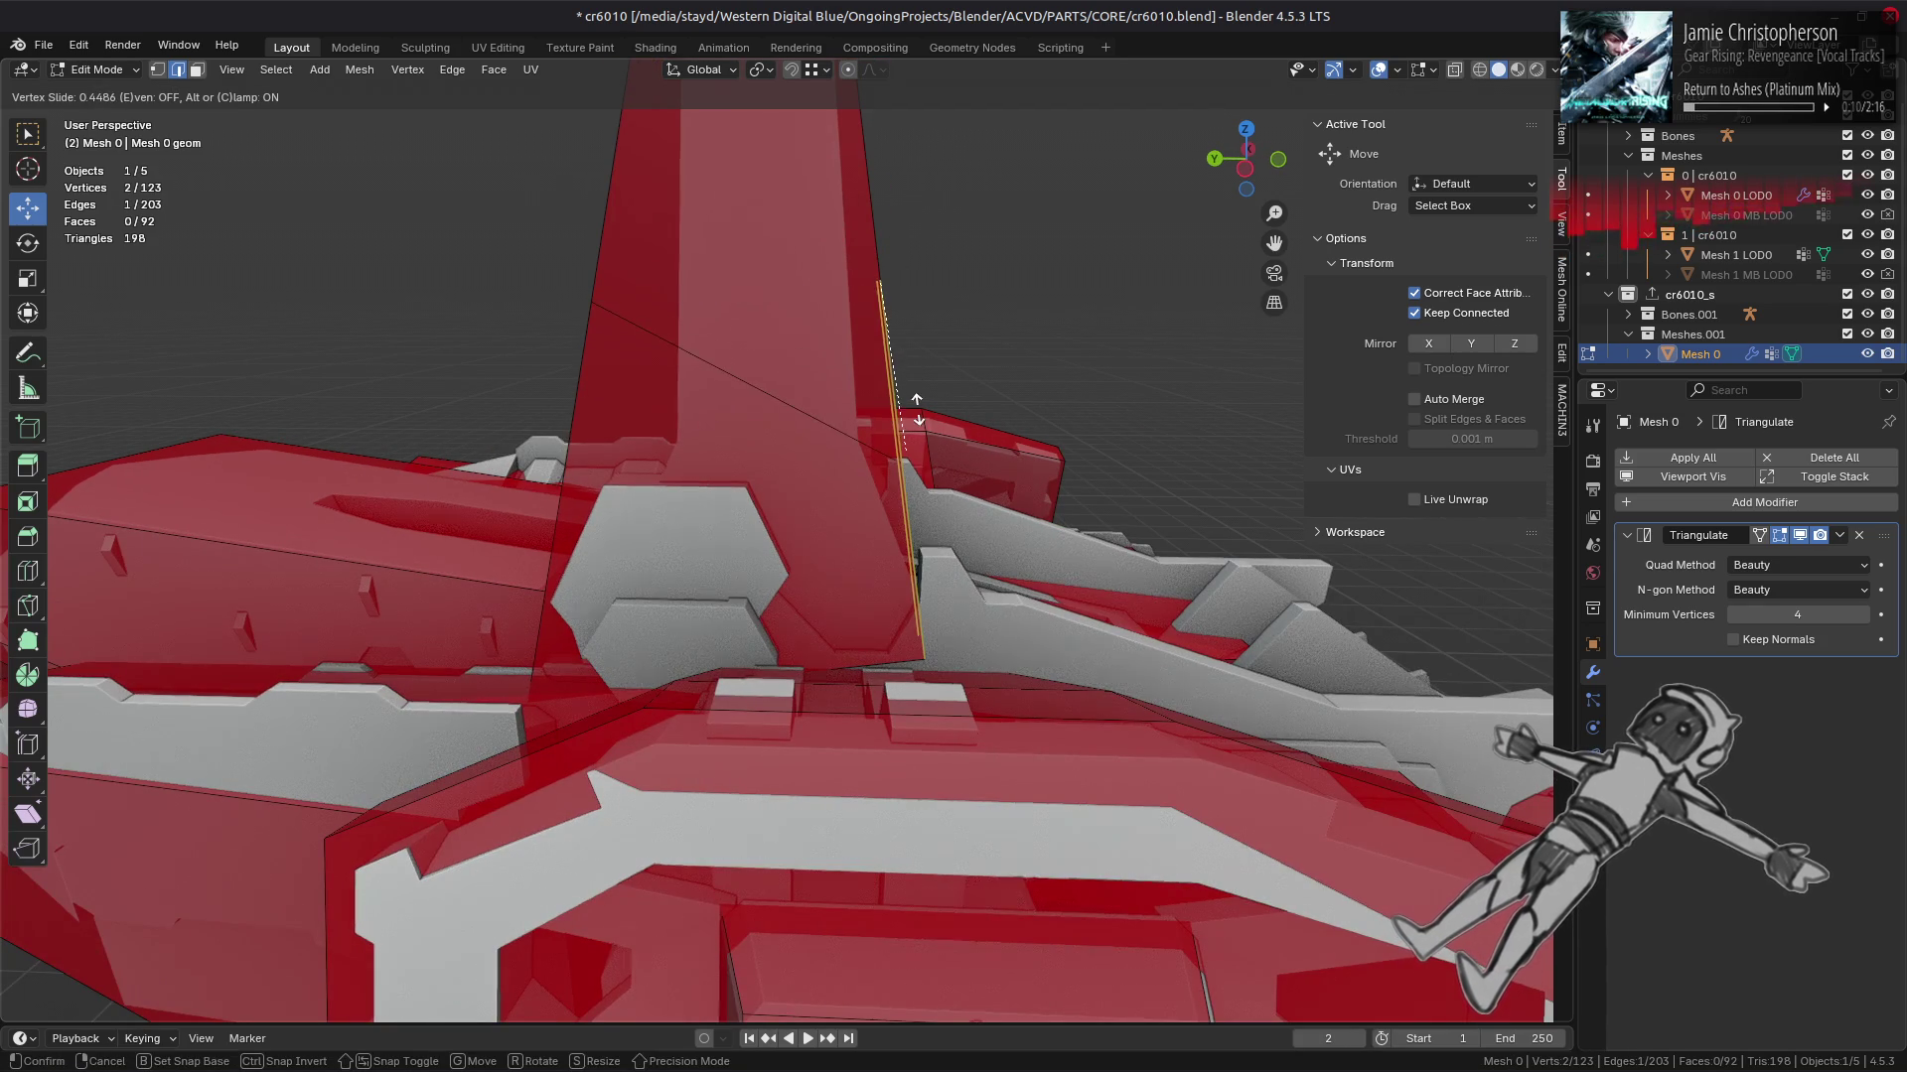
{"action": "left_click", "coordinate": [916, 410]}
{"action": "left_click_drag", "start_coordinate": [894, 427], "coordinate": [695, 457]}
{"action": "key", "text": "shift+v"}
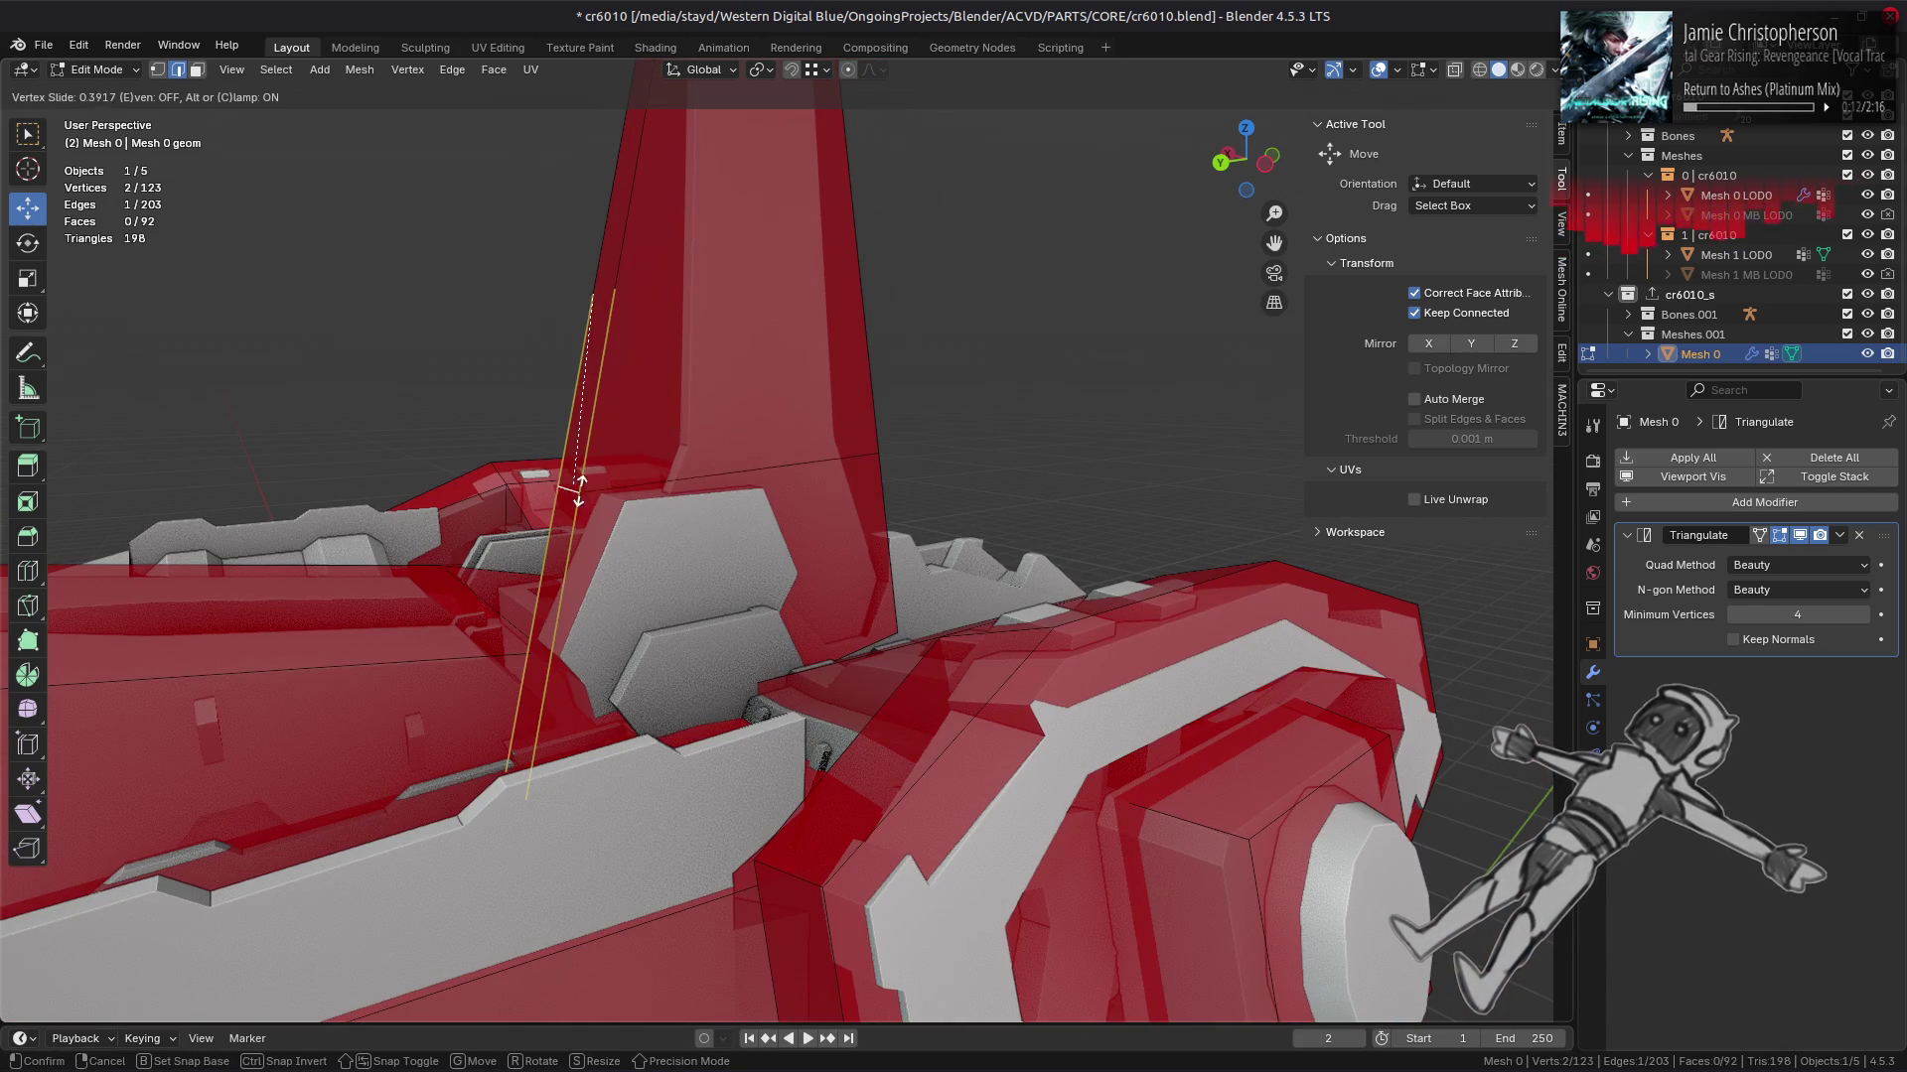
{"action": "left_click", "coordinate": [586, 502]}
Step: Select another spire edge and slide it closer to the grey core
{"action": "left_click_drag", "start_coordinate": [586, 501], "coordinate": [880, 472]}
{"action": "left_click", "coordinate": [881, 475]}
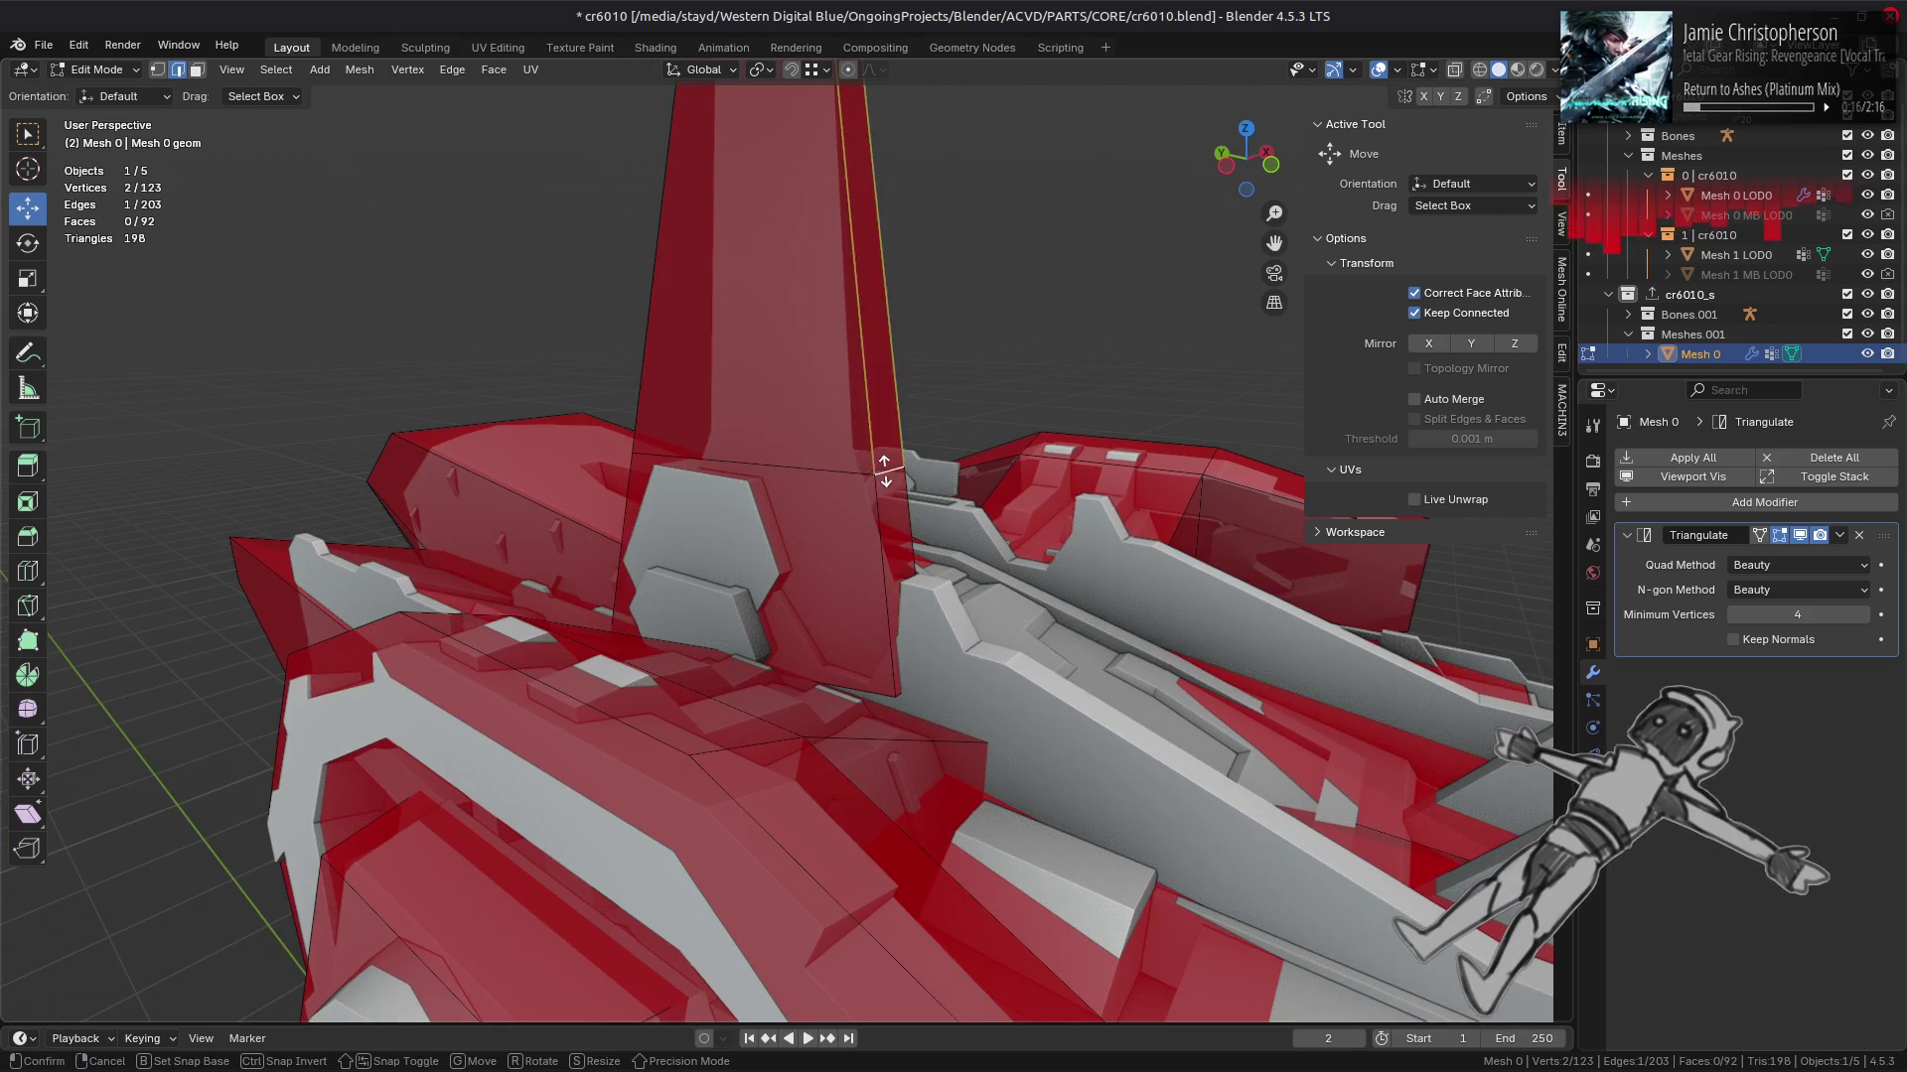
{"action": "key", "text": "shift+v"}
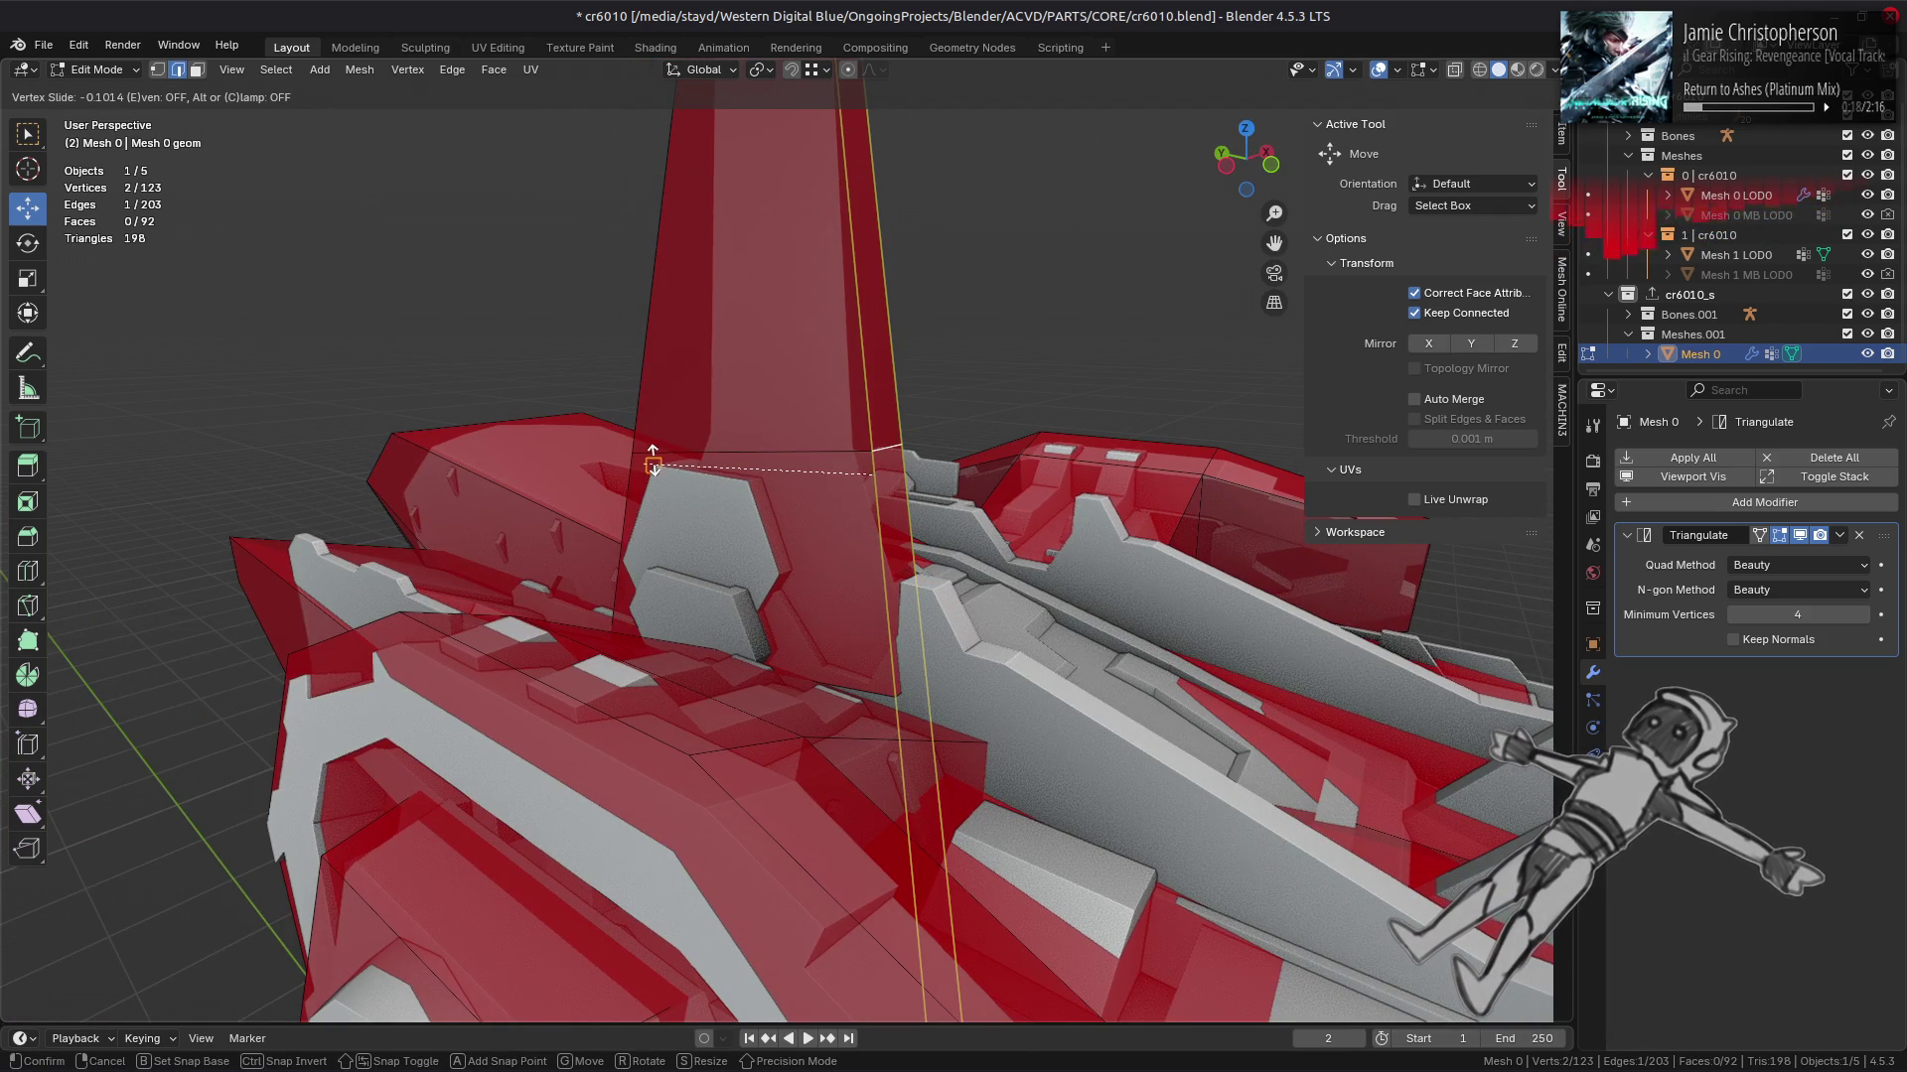
{"action": "left_click", "coordinate": [626, 451]}
{"action": "left_click_drag", "start_coordinate": [881, 425], "coordinate": [616, 527]}
{"action": "key", "text": "shift+v"}
{"action": "left_click", "coordinate": [871, 473]}
Step: Slide the fin's base vertices to factor 0.138, narrowing the base, then deselect
{"action": "key", "text": "shift+v"}
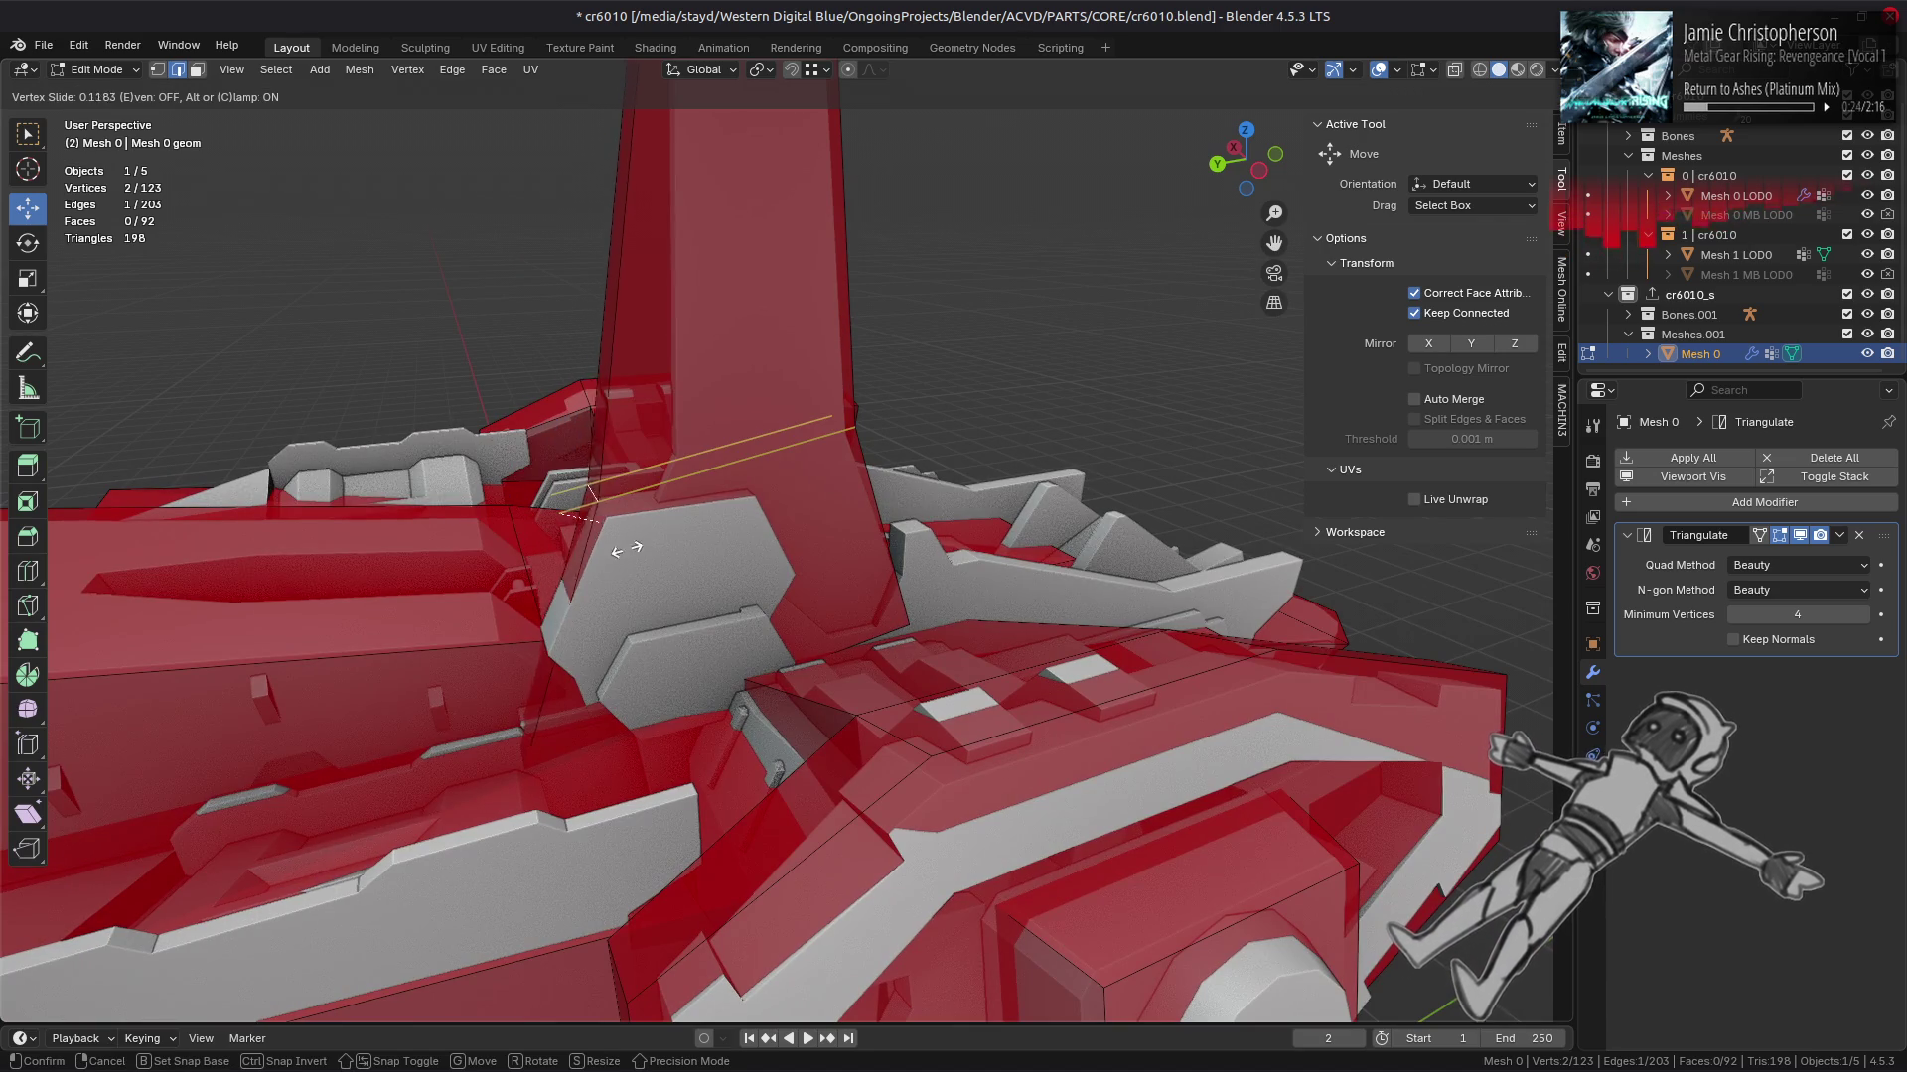
{"action": "key", "text": "c"}
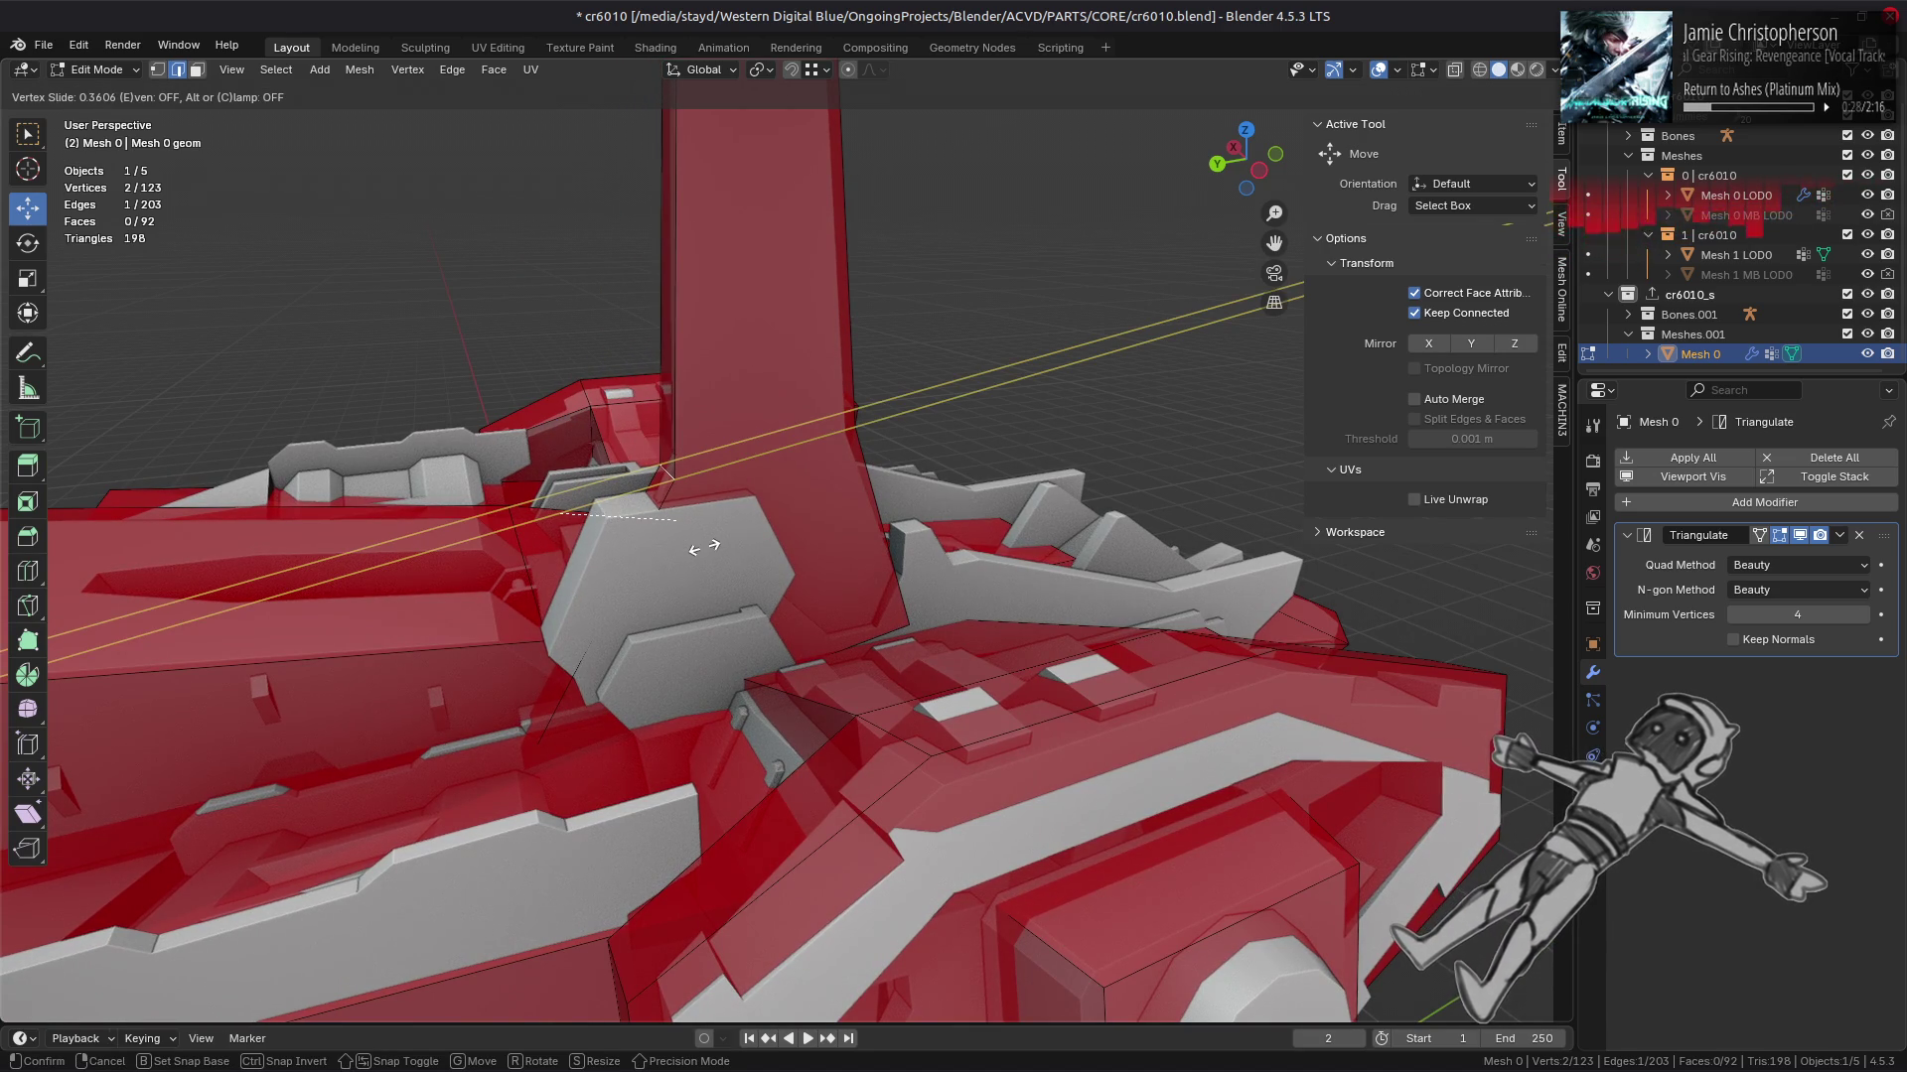
{"action": "key", "text": "c"}
{"action": "left_click", "coordinate": [606, 516]}
{"action": "left_click_drag", "start_coordinate": [605, 516], "coordinate": [1015, 654]}
{"action": "key", "text": "F3"}
{"action": "key", "text": "Escape"}
{"action": "left_click", "coordinate": [821, 770]}
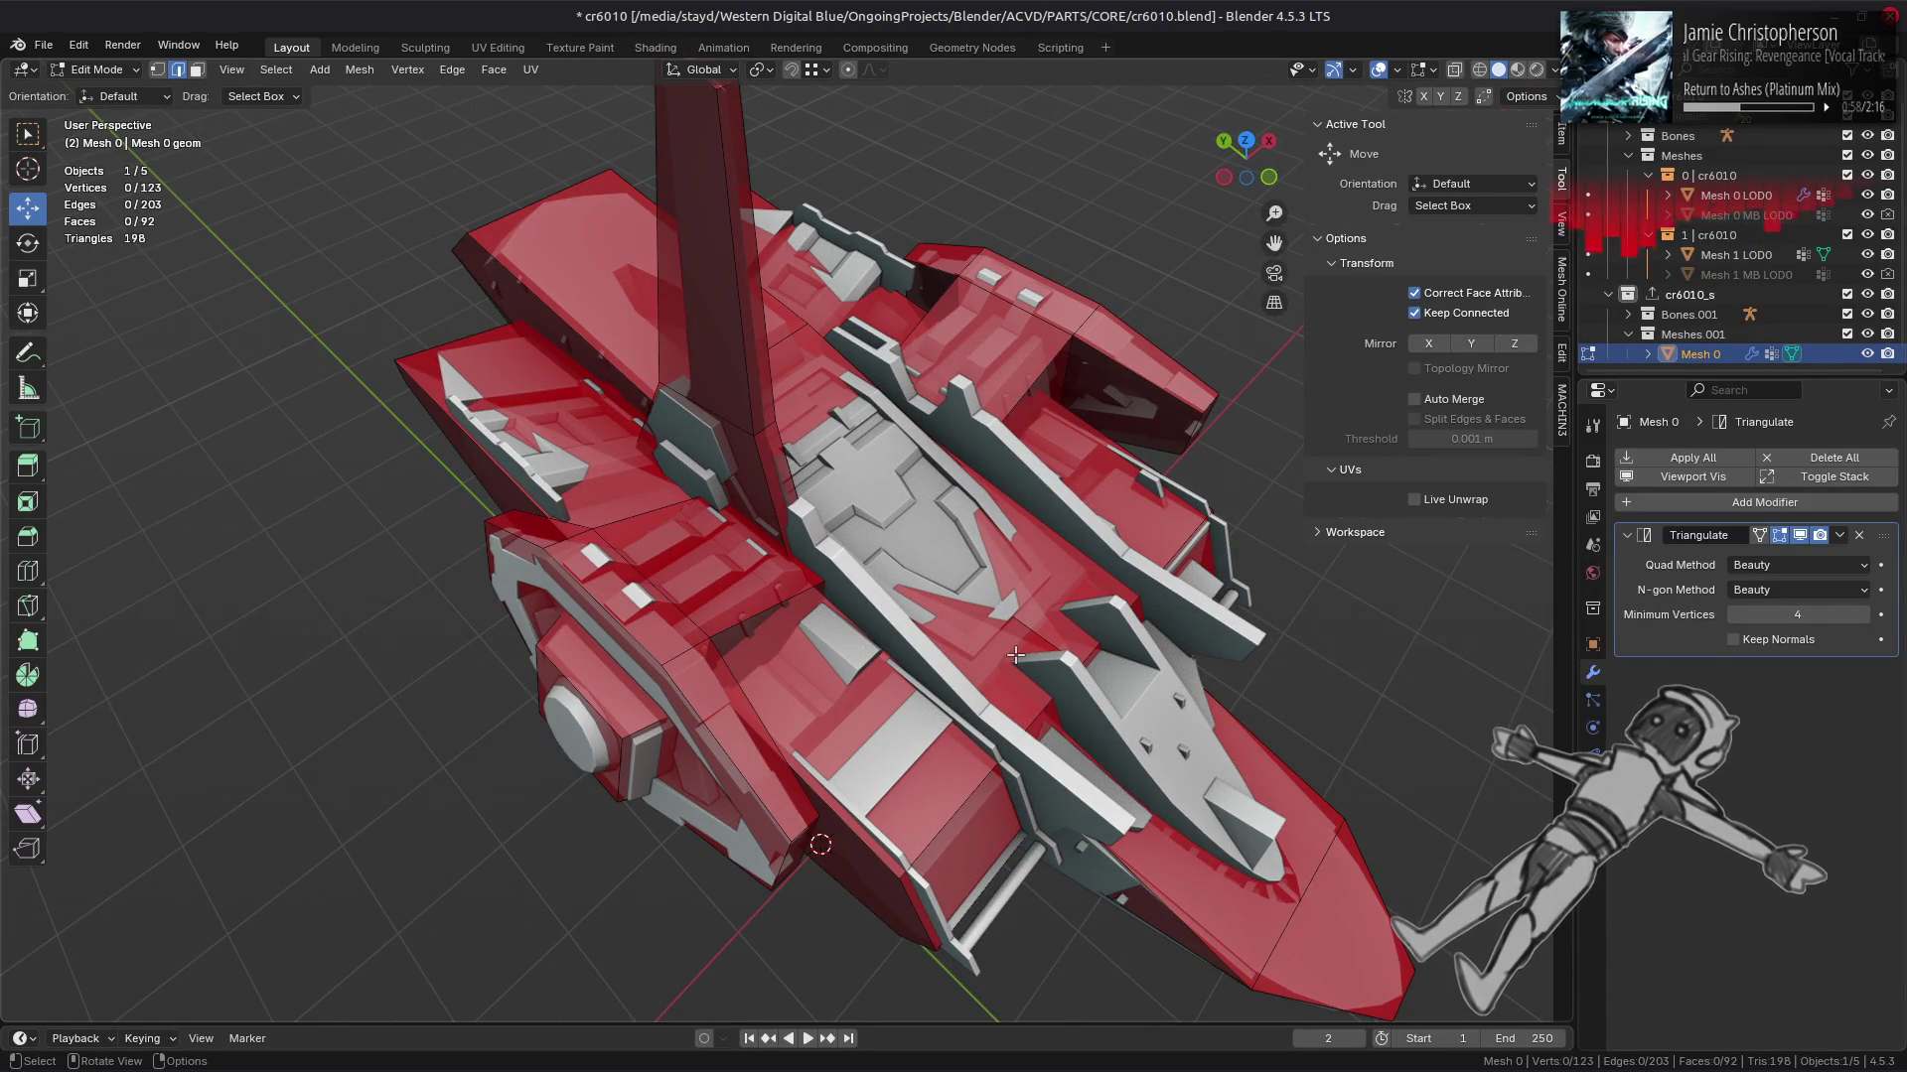
Step: Flatten two tower faces by scaling them to 0 on the X axis
{"action": "left_click_drag", "start_coordinate": [1015, 654], "coordinate": [806, 511]}
{"action": "scroll", "scroll_direction": "up", "scroll_amount": 3}
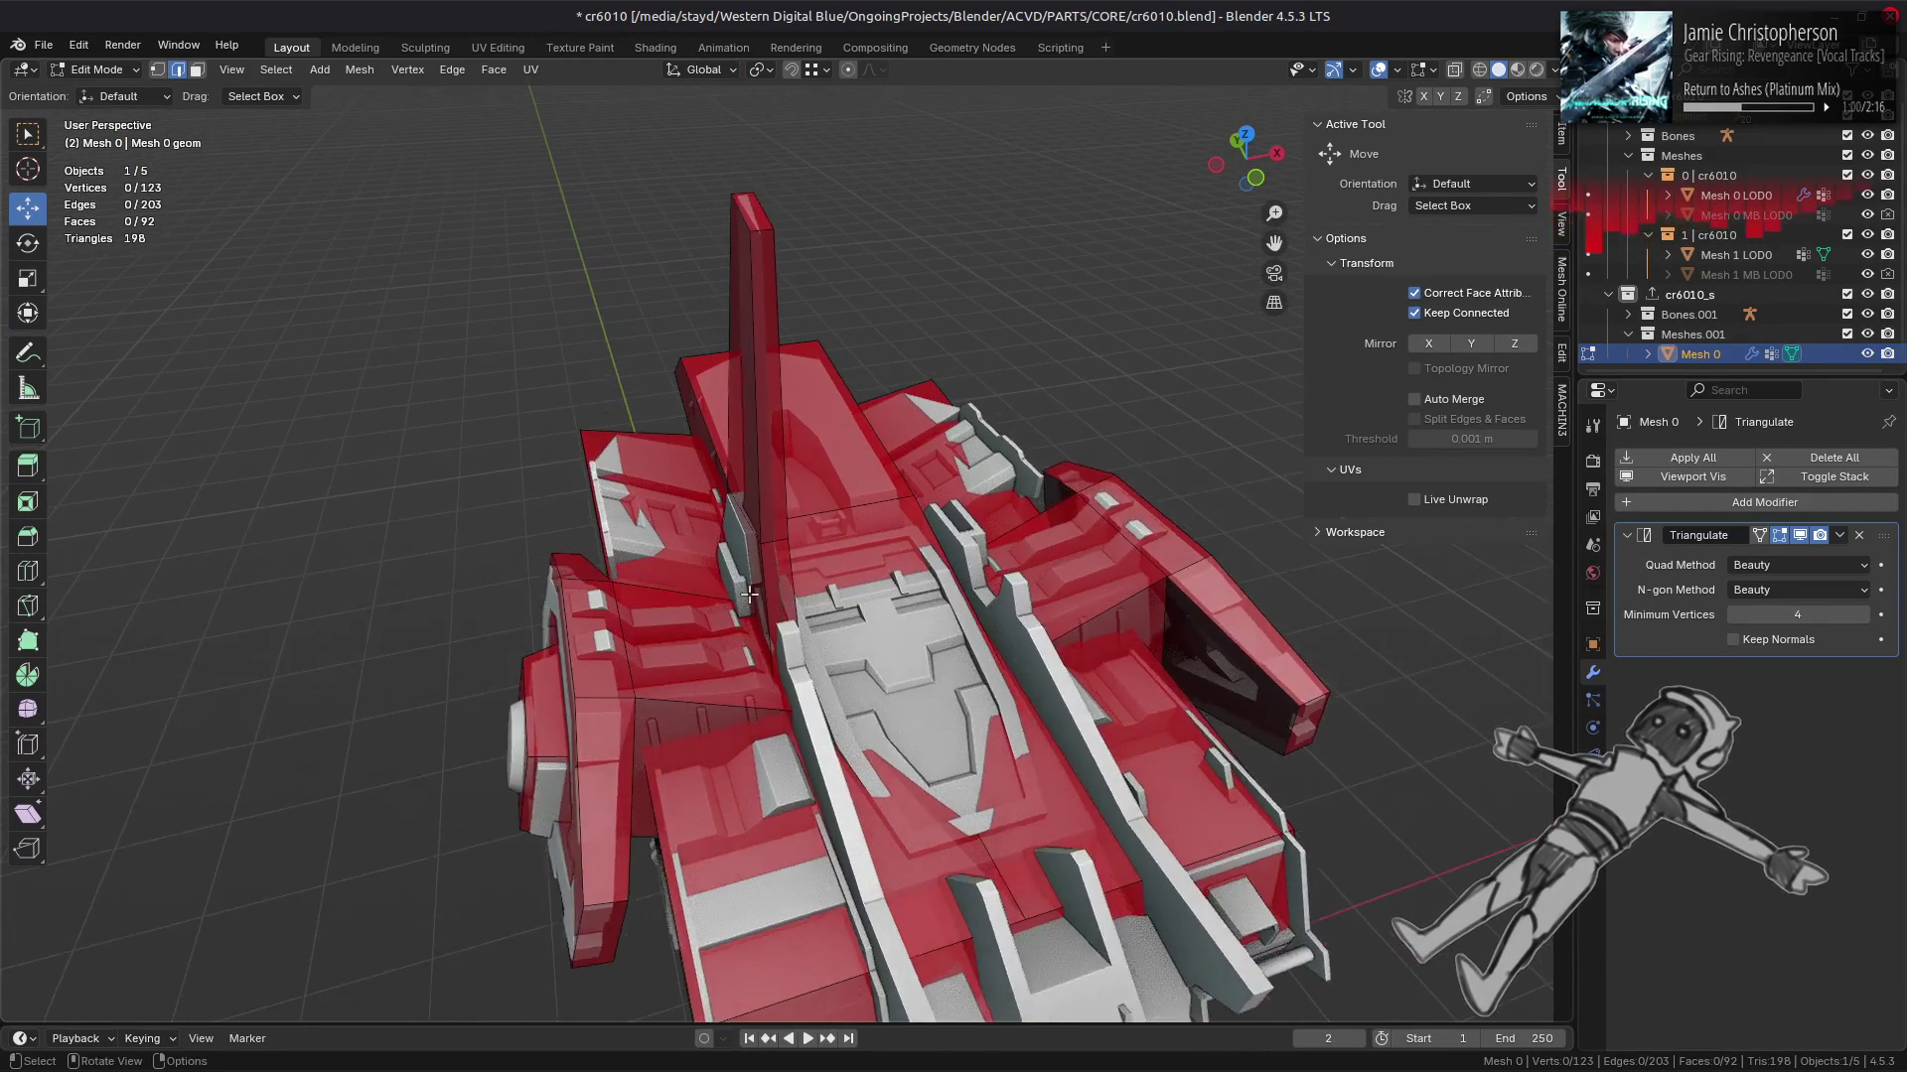
{"action": "key", "text": "3"}
{"action": "left_click", "coordinate": [760, 493]}
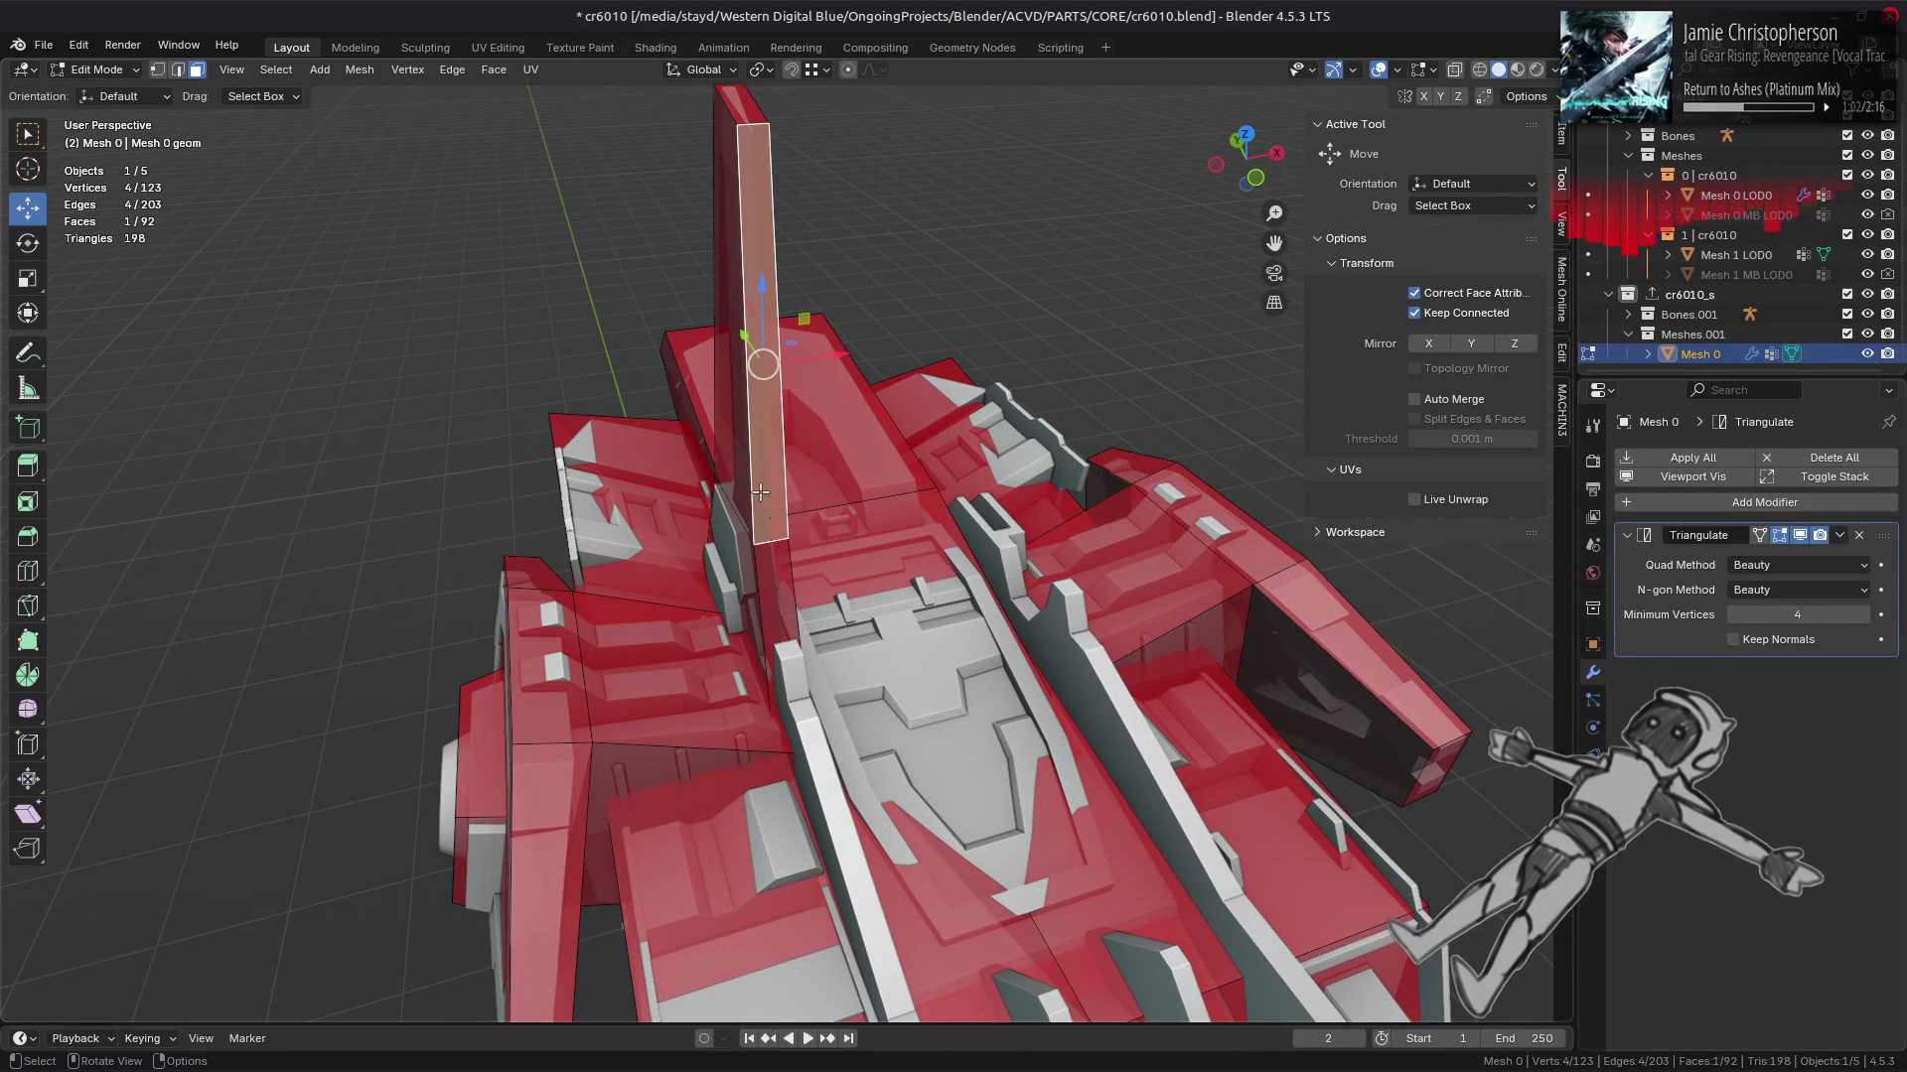
{"action": "left_click", "coordinate": [777, 586]}
{"action": "key", "text": "s"}
{"action": "key", "text": "x"}
{"action": "key", "text": "0"}
{"action": "key", "text": "Return"}
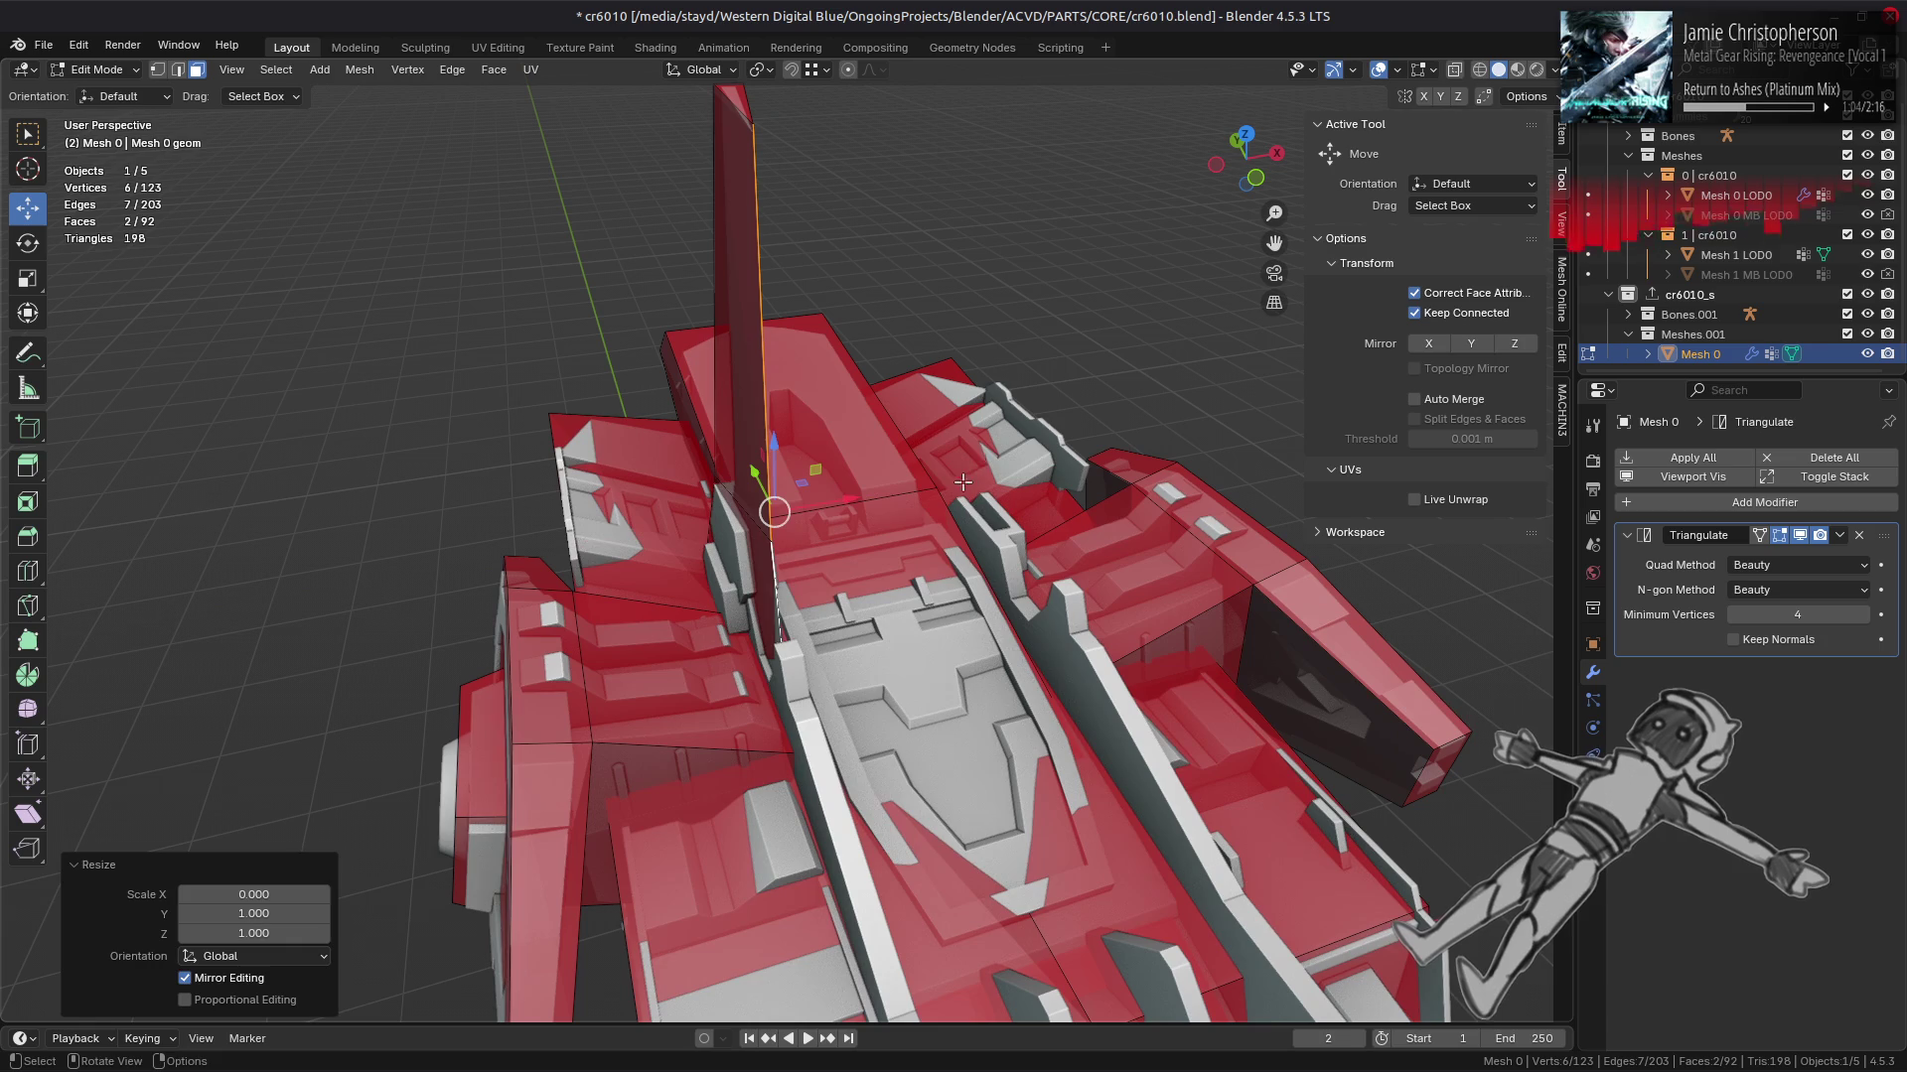
Step: Turn off Correct Face Attributes and merge overlapping vertices by distance
{"action": "left_click", "coordinate": [1435, 292]}
{"action": "key", "text": "1"}
{"action": "right_click", "coordinate": [829, 537]}
{"action": "mouse_move", "coordinate": [899, 912]}
{"action": "left_click", "coordinate": [998, 978]}
Step: Vertex-slide the spire's top vertex down along its edge
{"action": "left_click_drag", "start_coordinate": [933, 695], "coordinate": [916, 327]}
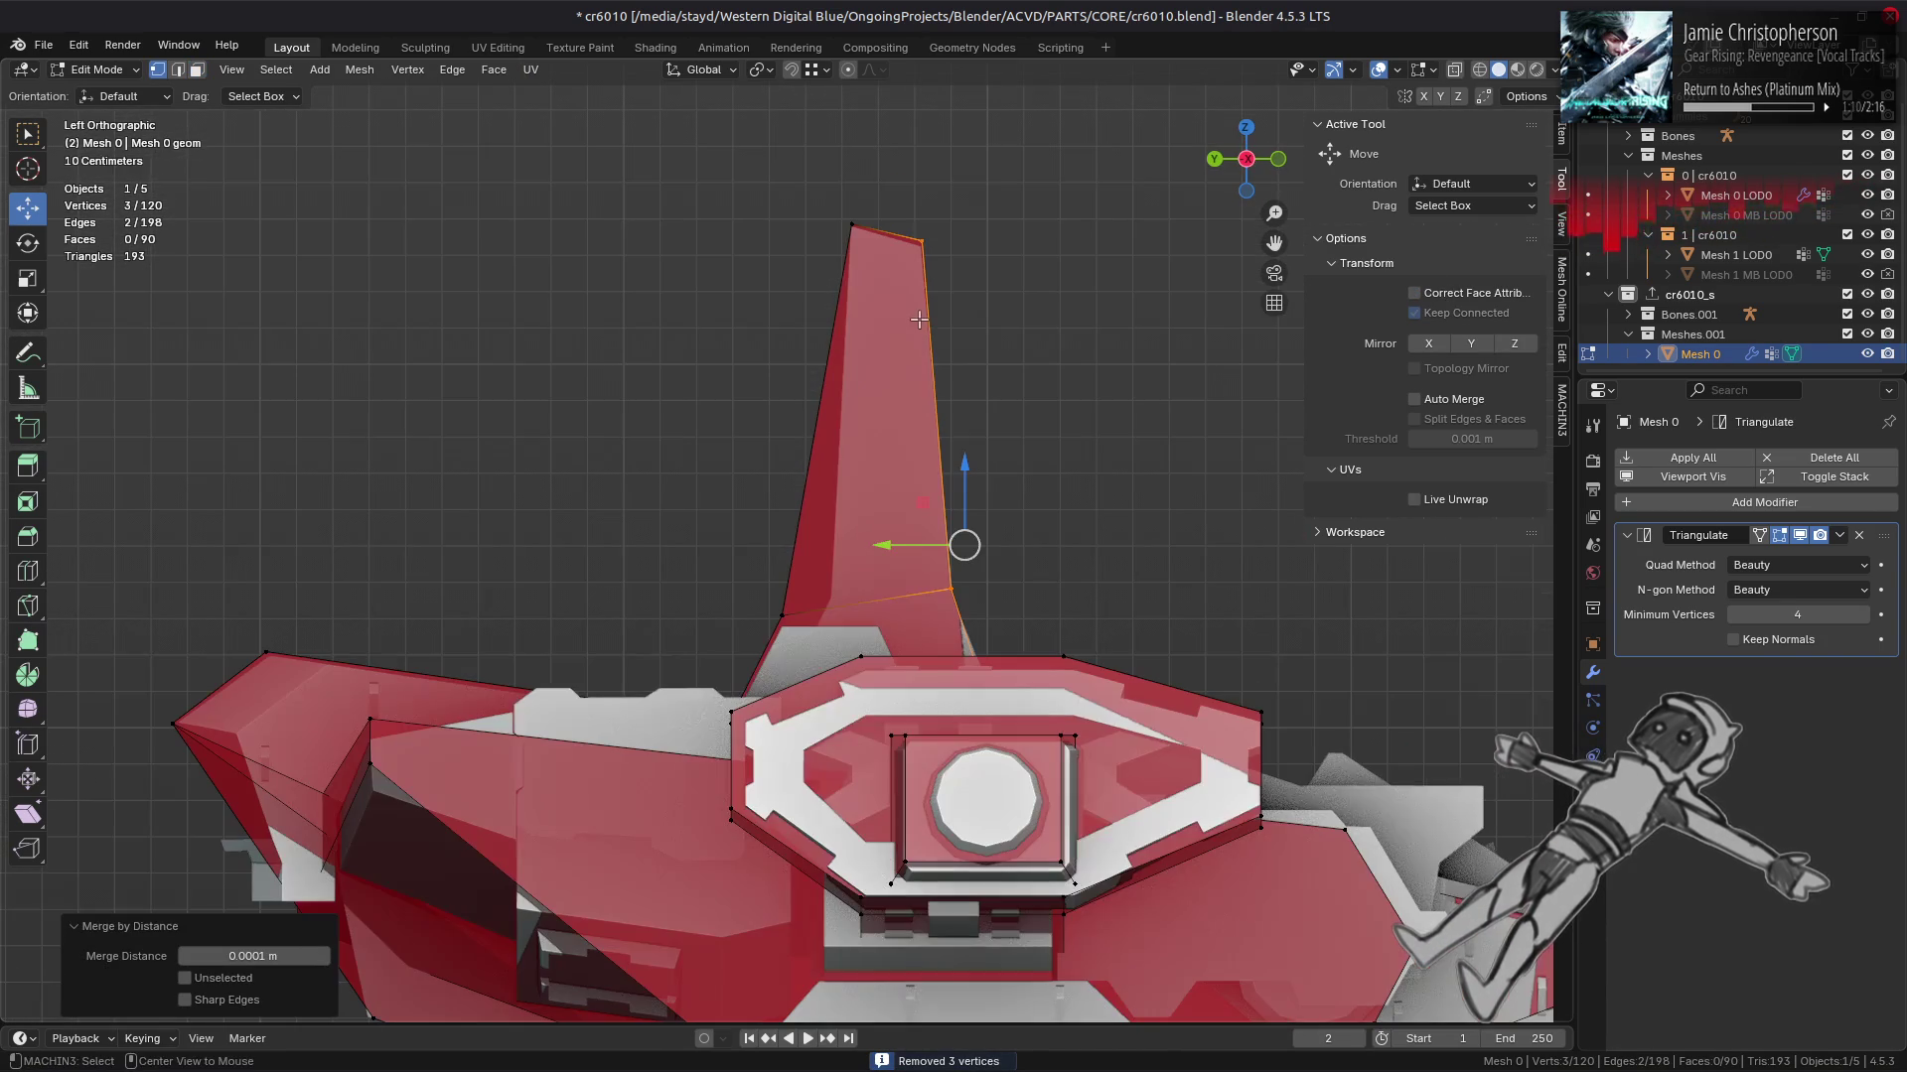
{"action": "left_click", "coordinate": [923, 228]}
{"action": "key", "text": "shift+v"}
{"action": "left_click", "coordinate": [914, 266]}
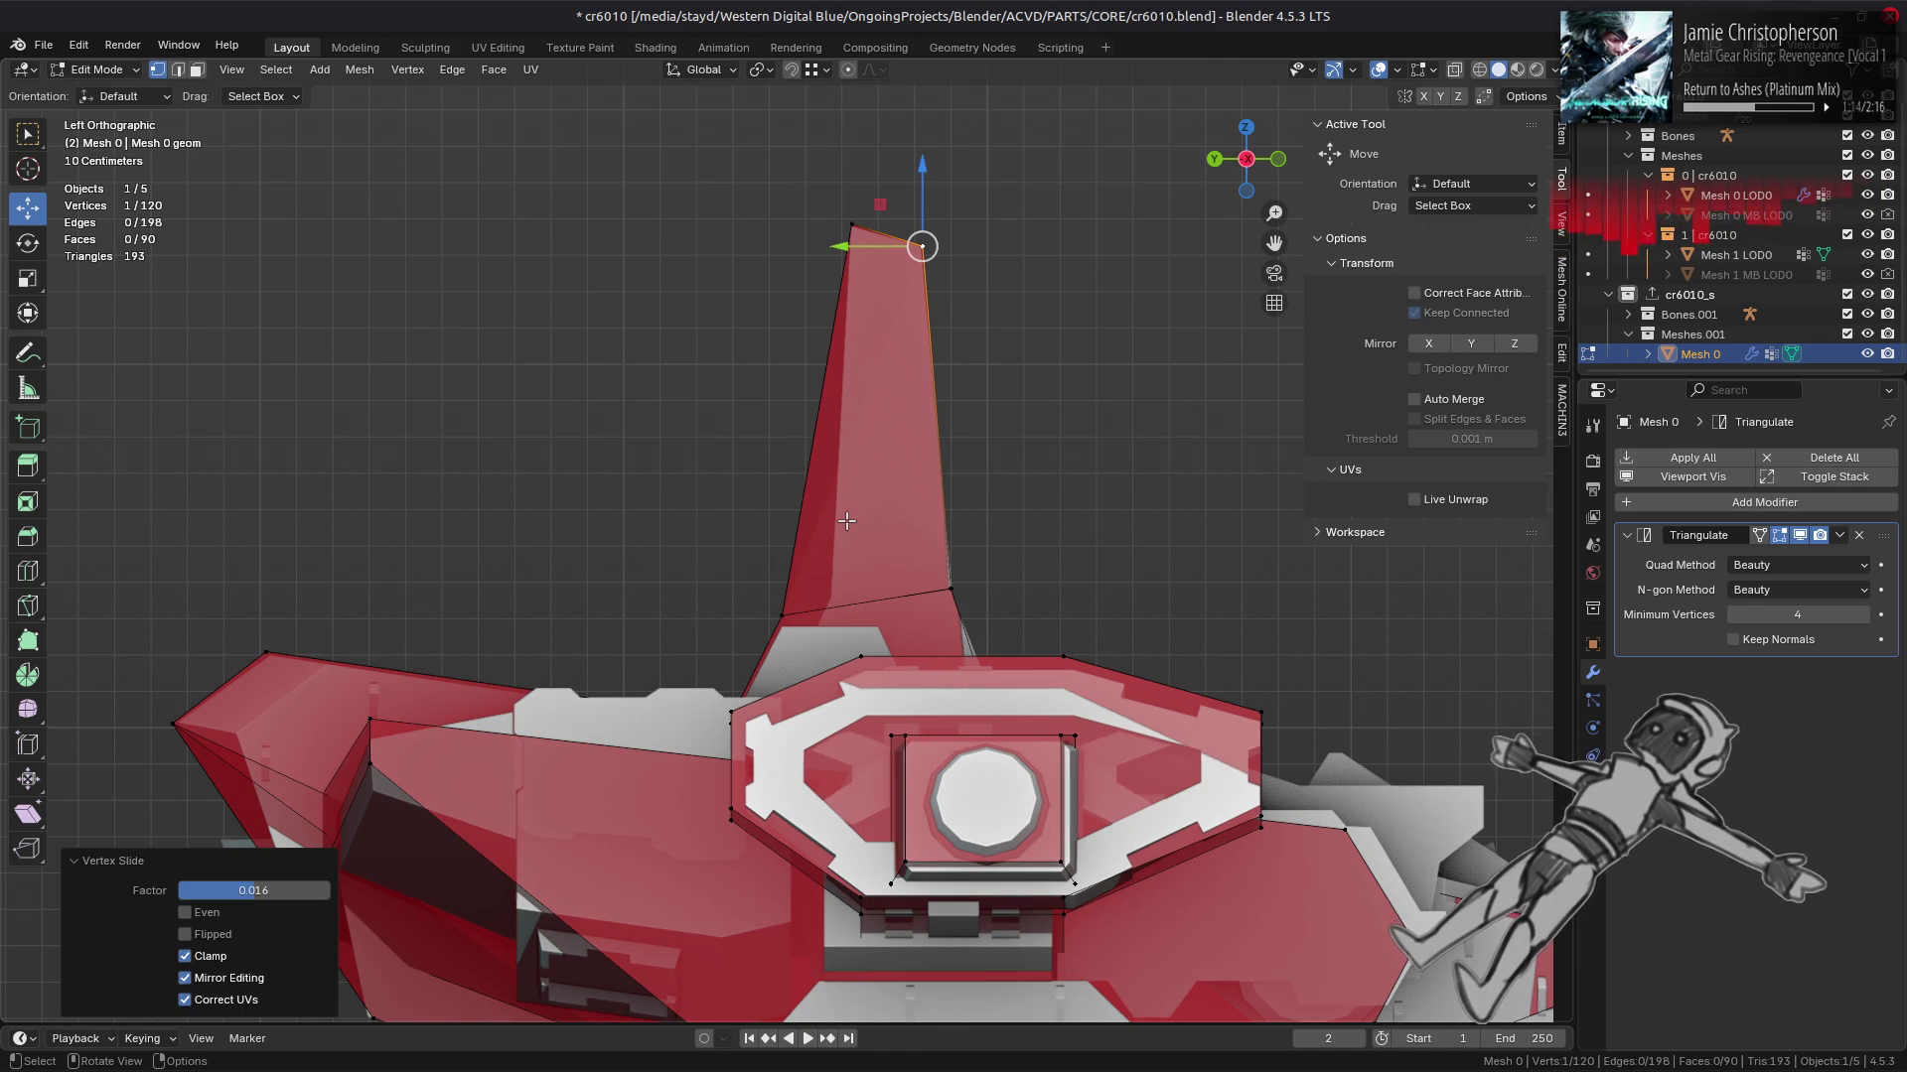
Step: Re-slide the fin's lower edge several times, ending at factor -0.054
{"action": "left_click_drag", "start_coordinate": [842, 527], "coordinate": [790, 709]}
{"action": "key", "text": "2"}
{"action": "key", "text": "alt+a"}
{"action": "key", "text": "shift+v"}
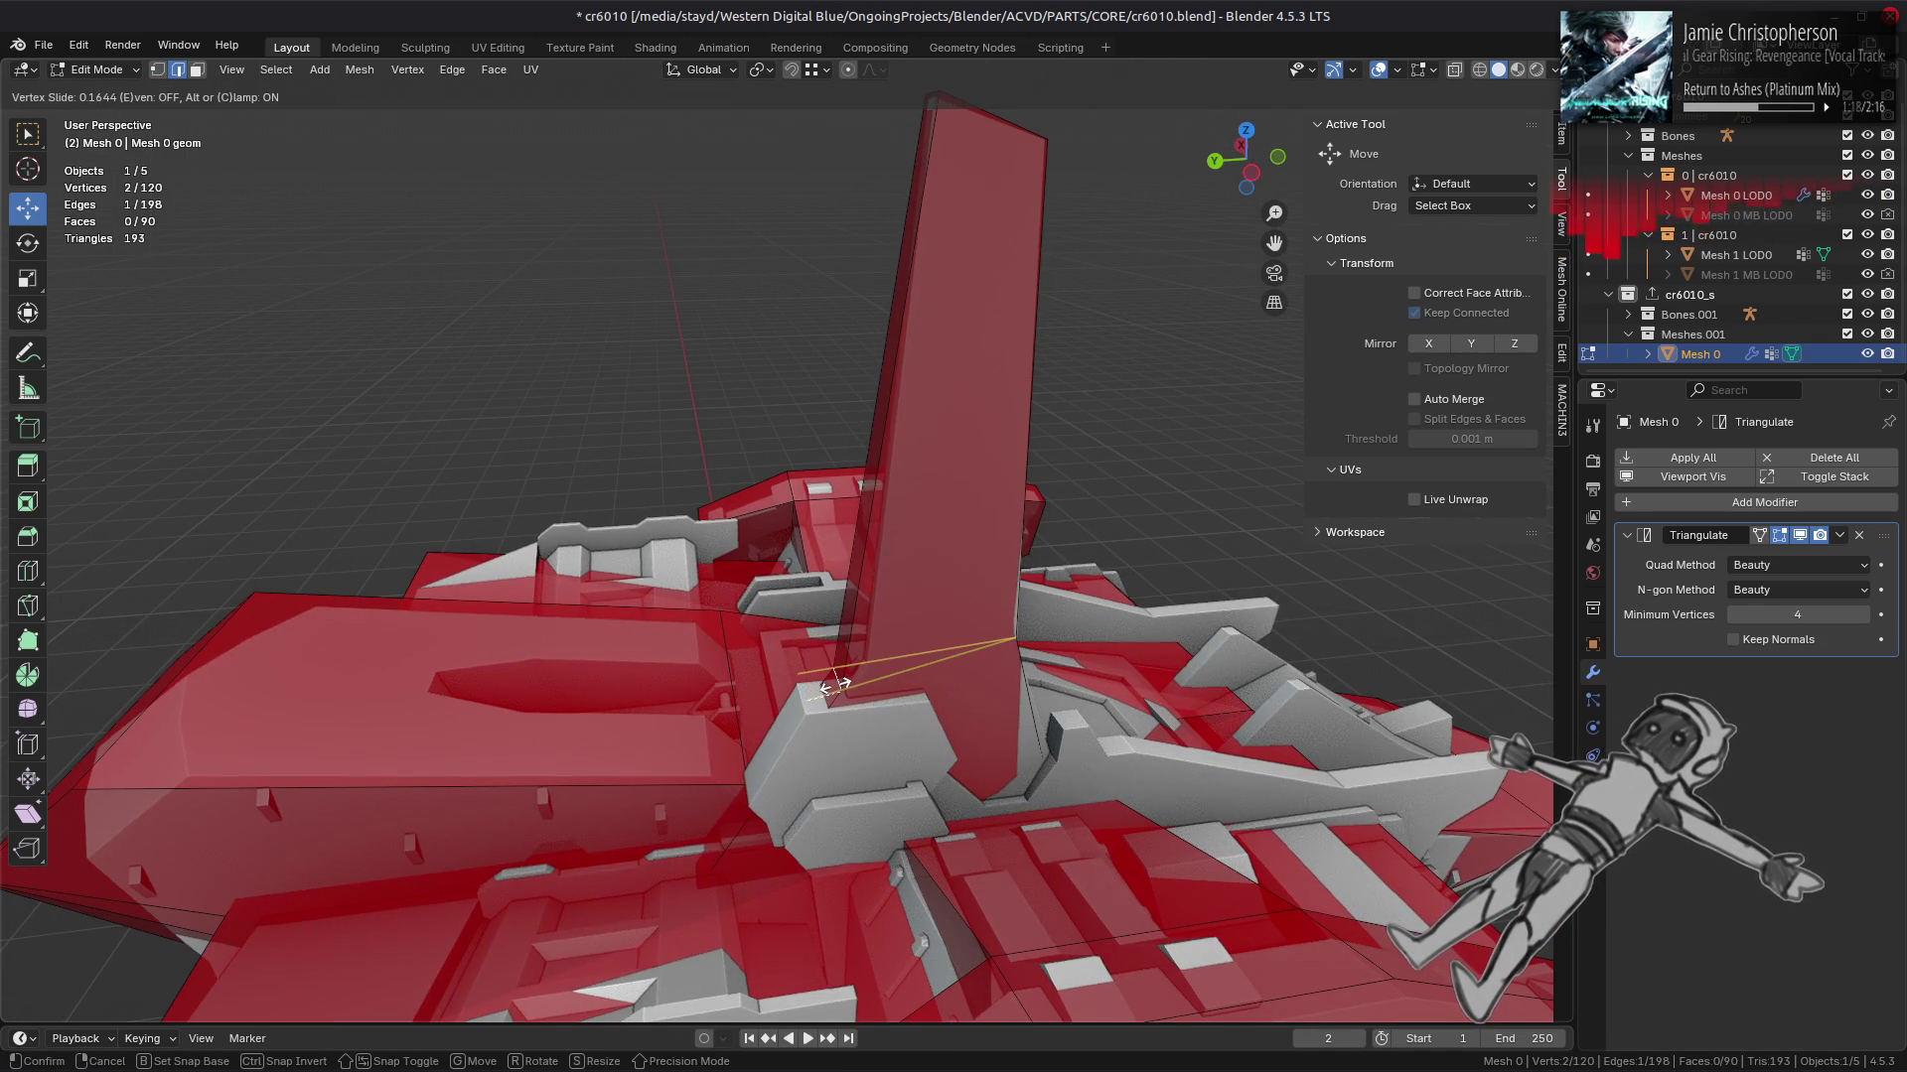
{"action": "left_click", "coordinate": [862, 665]}
{"action": "left_click_drag", "start_coordinate": [864, 668], "coordinate": [857, 584]}
{"action": "key", "text": "shift+v"}
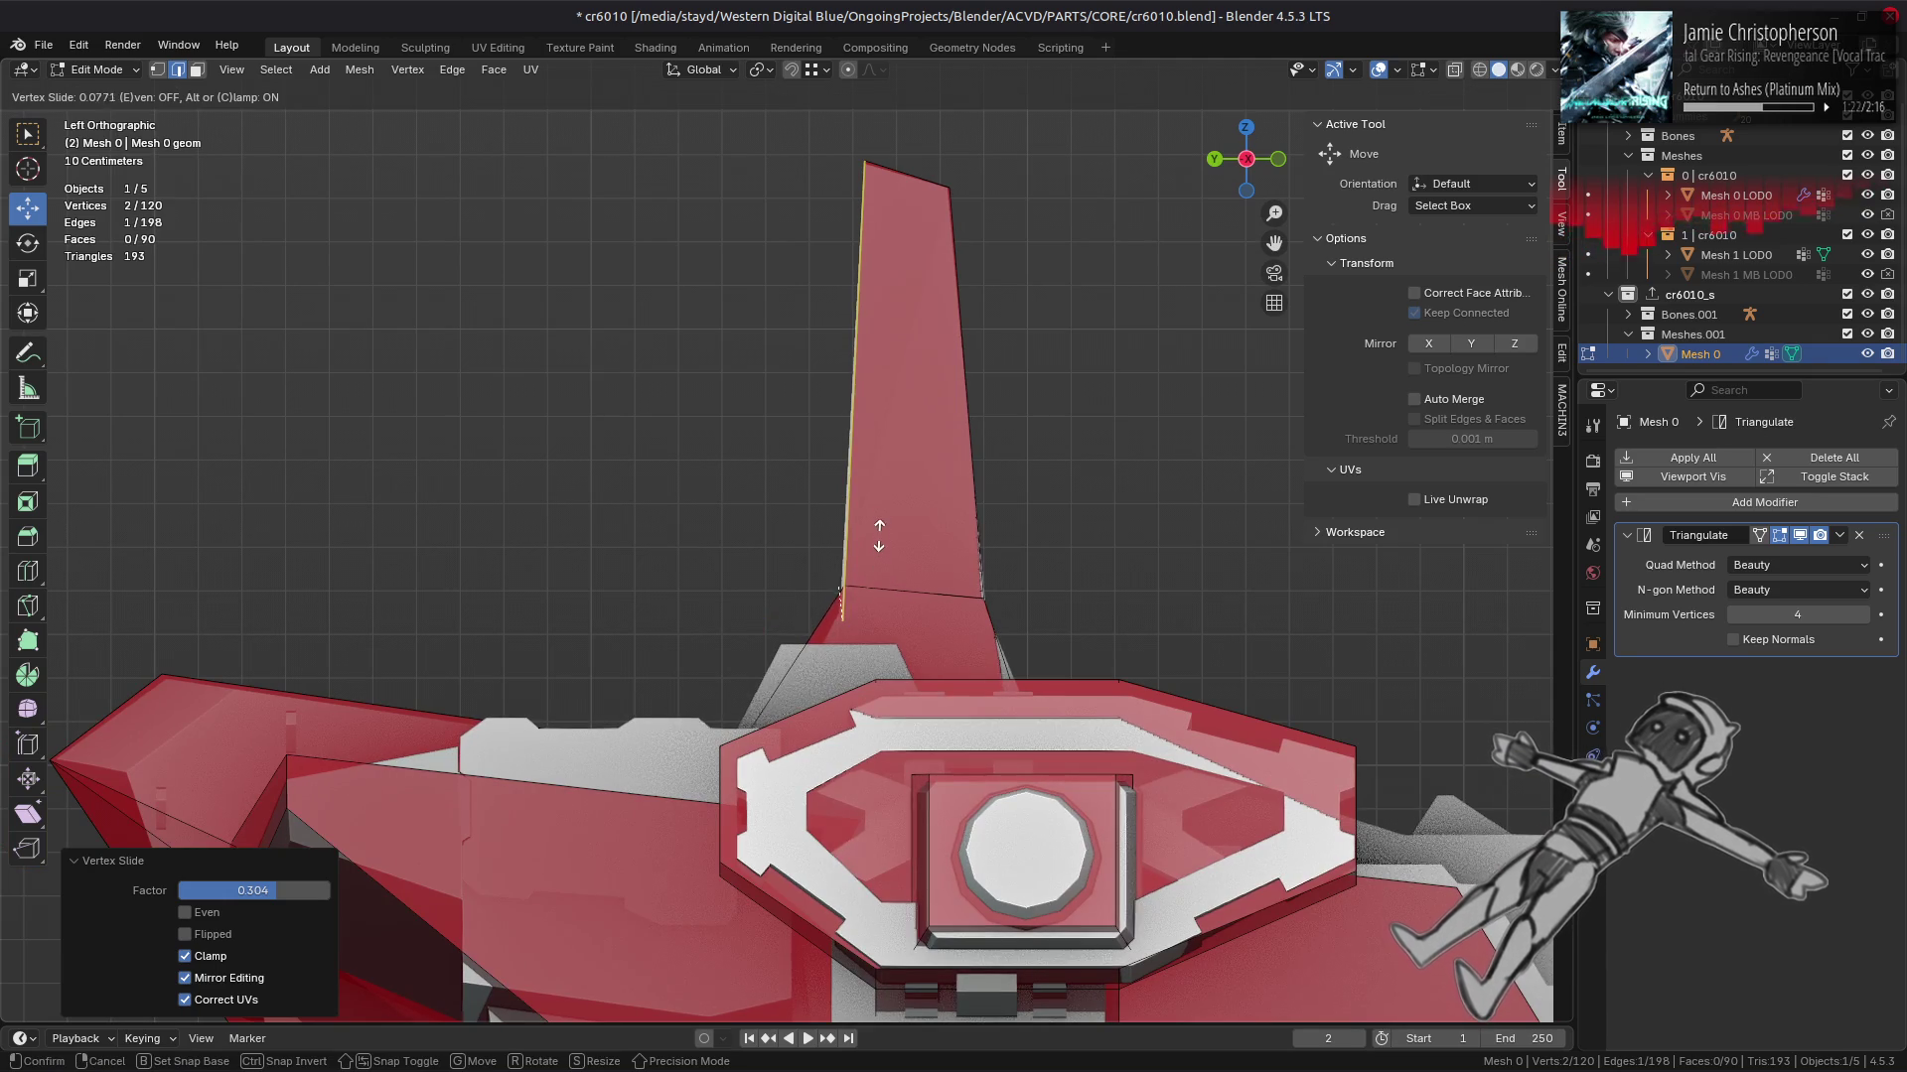
{"action": "left_click", "coordinate": [876, 562]}
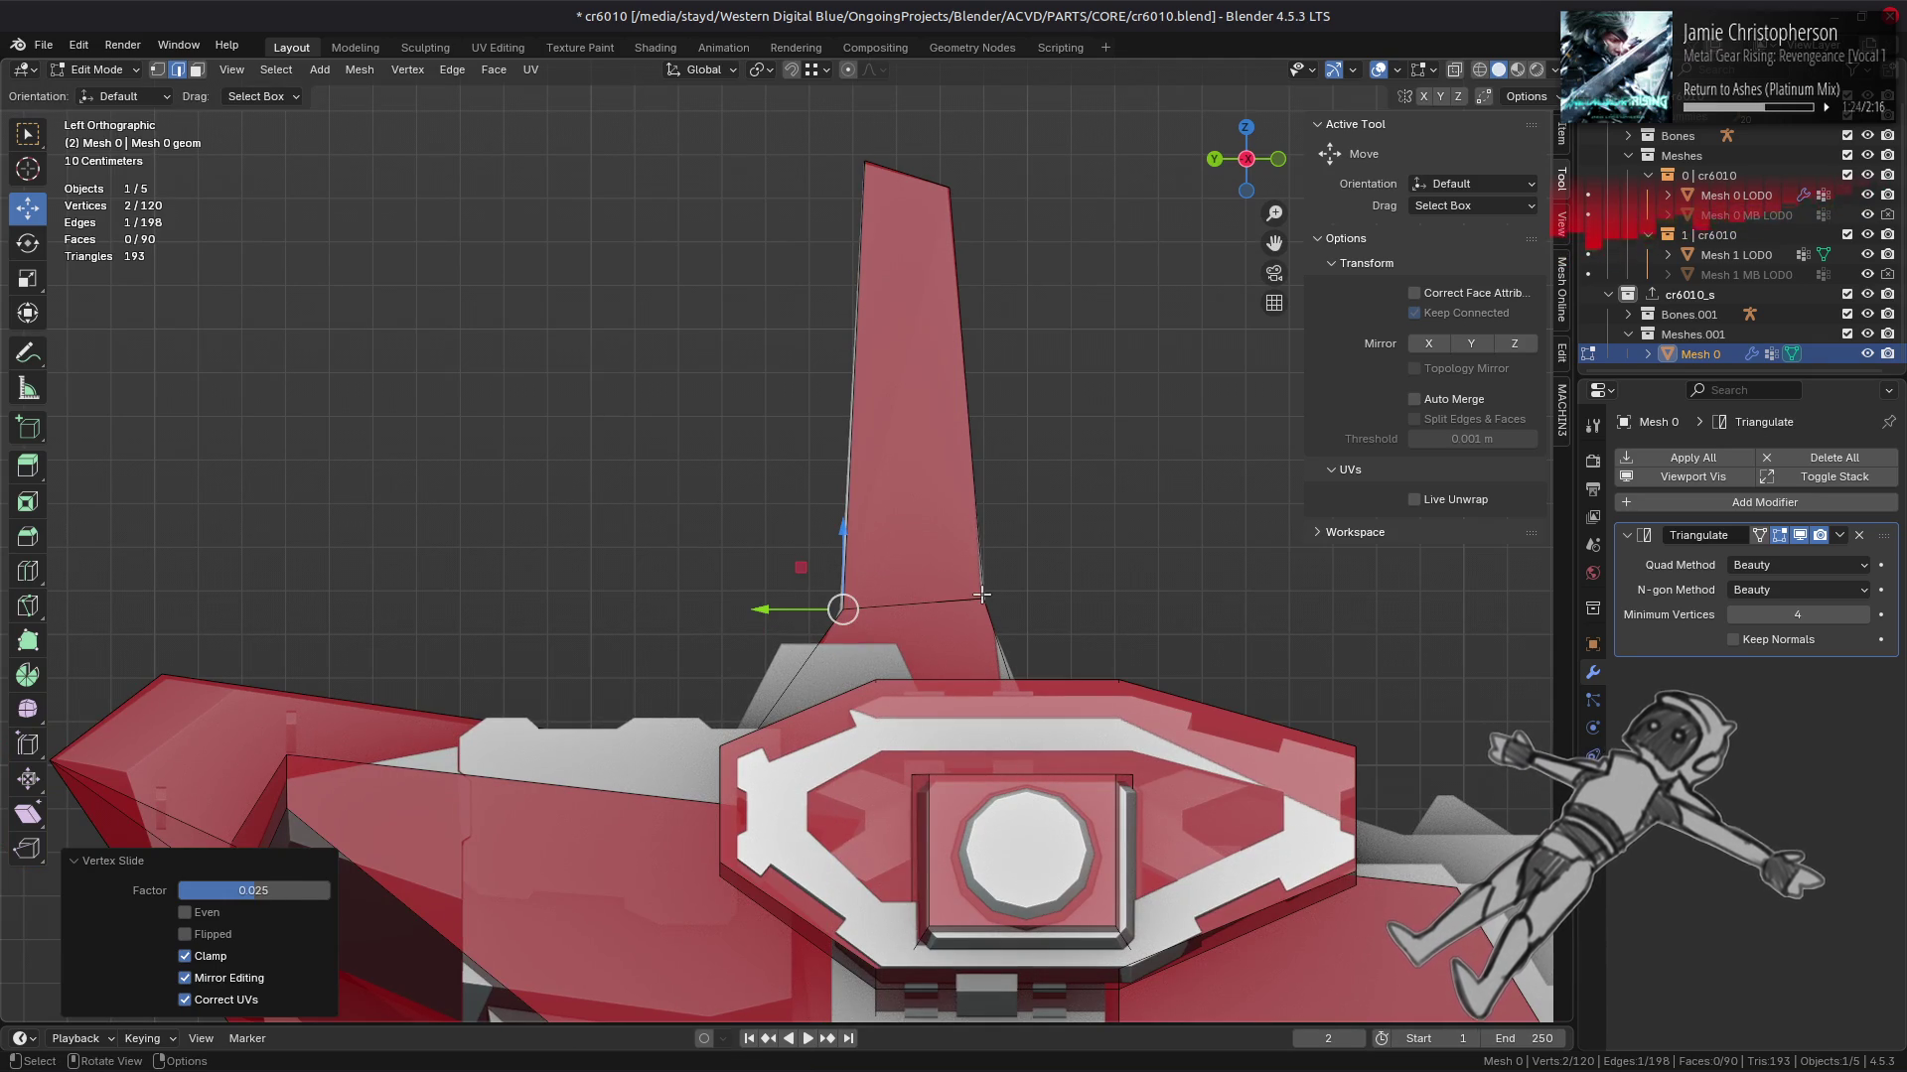
{"action": "key", "text": "shift+v"}
{"action": "left_click", "coordinate": [964, 604]}
{"action": "left_click_drag", "start_coordinate": [963, 605], "coordinate": [735, 571]}
Step: Move the fin-base vertex -0.065 m along Y so the hull fits closer
{"action": "key", "text": "a"}
{"action": "scroll", "scroll_direction": "up", "scroll_amount": 3}
{"action": "scroll", "scroll_direction": "down", "scroll_amount": 3}
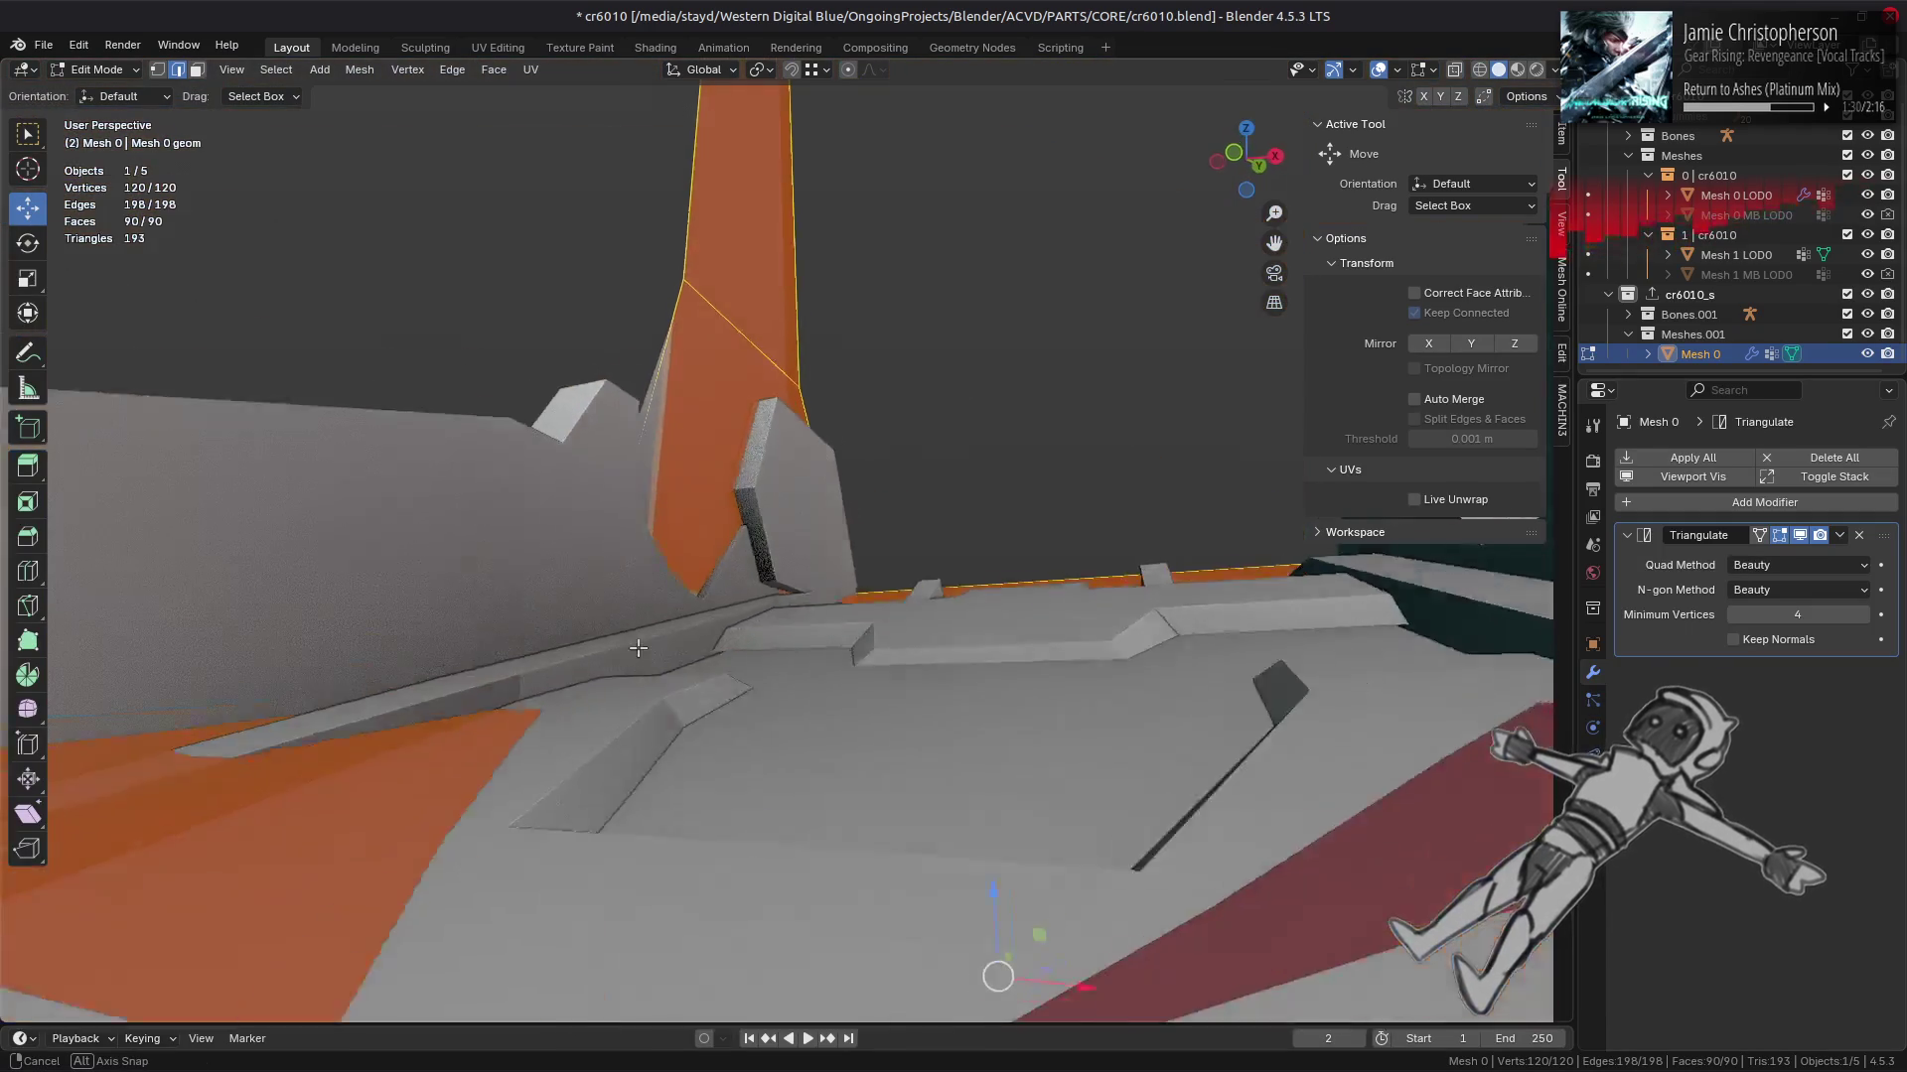
{"action": "left_click_drag", "start_coordinate": [685, 636], "coordinate": [665, 571]}
{"action": "key", "text": "1"}
{"action": "left_click", "coordinate": [601, 770]}
{"action": "key", "text": "alt+z"}
{"action": "key", "text": "g"}
{"action": "key", "text": "y"}
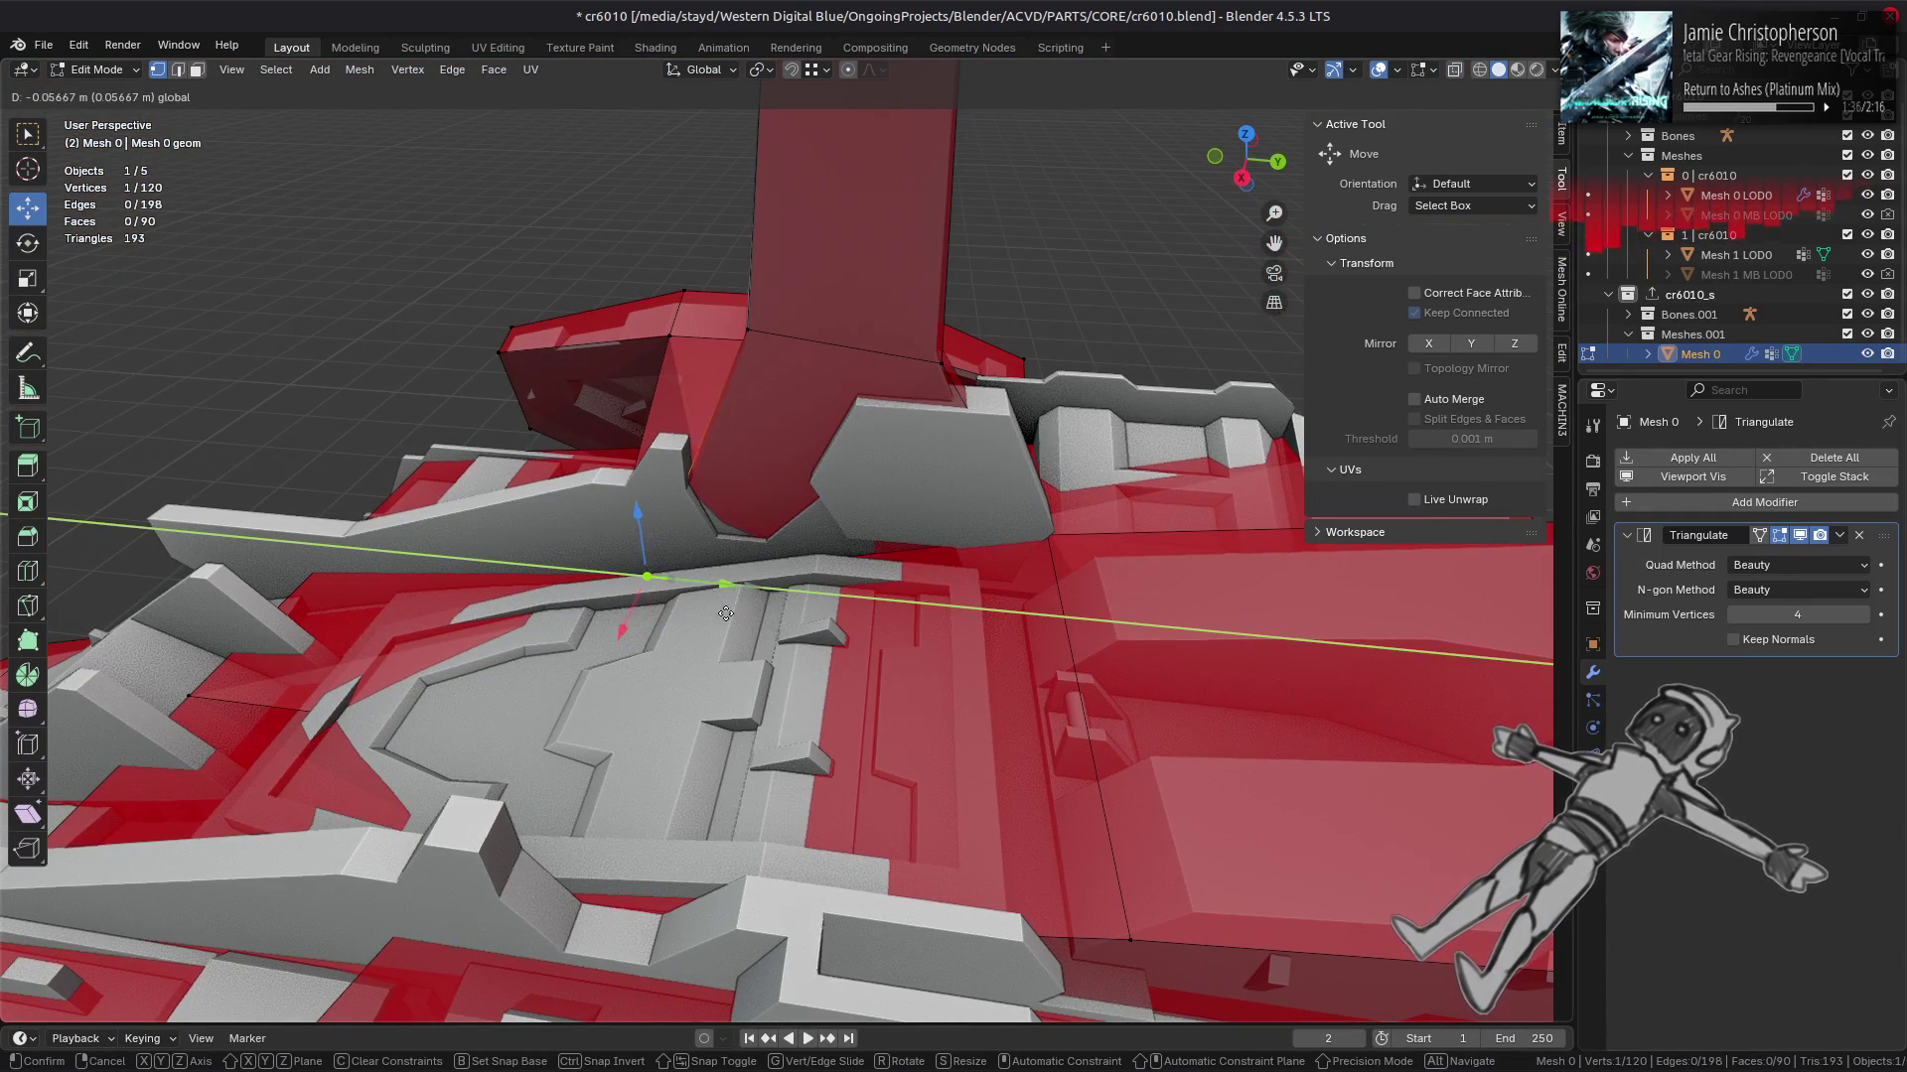
{"action": "left_click", "coordinate": [721, 614]}
Step: Select a neighbouring fin-base vertex and inspect it with X-ray toggled on and off
{"action": "left_click_drag", "start_coordinate": [721, 613], "coordinate": [804, 520]}
{"action": "key", "text": "alt+z"}
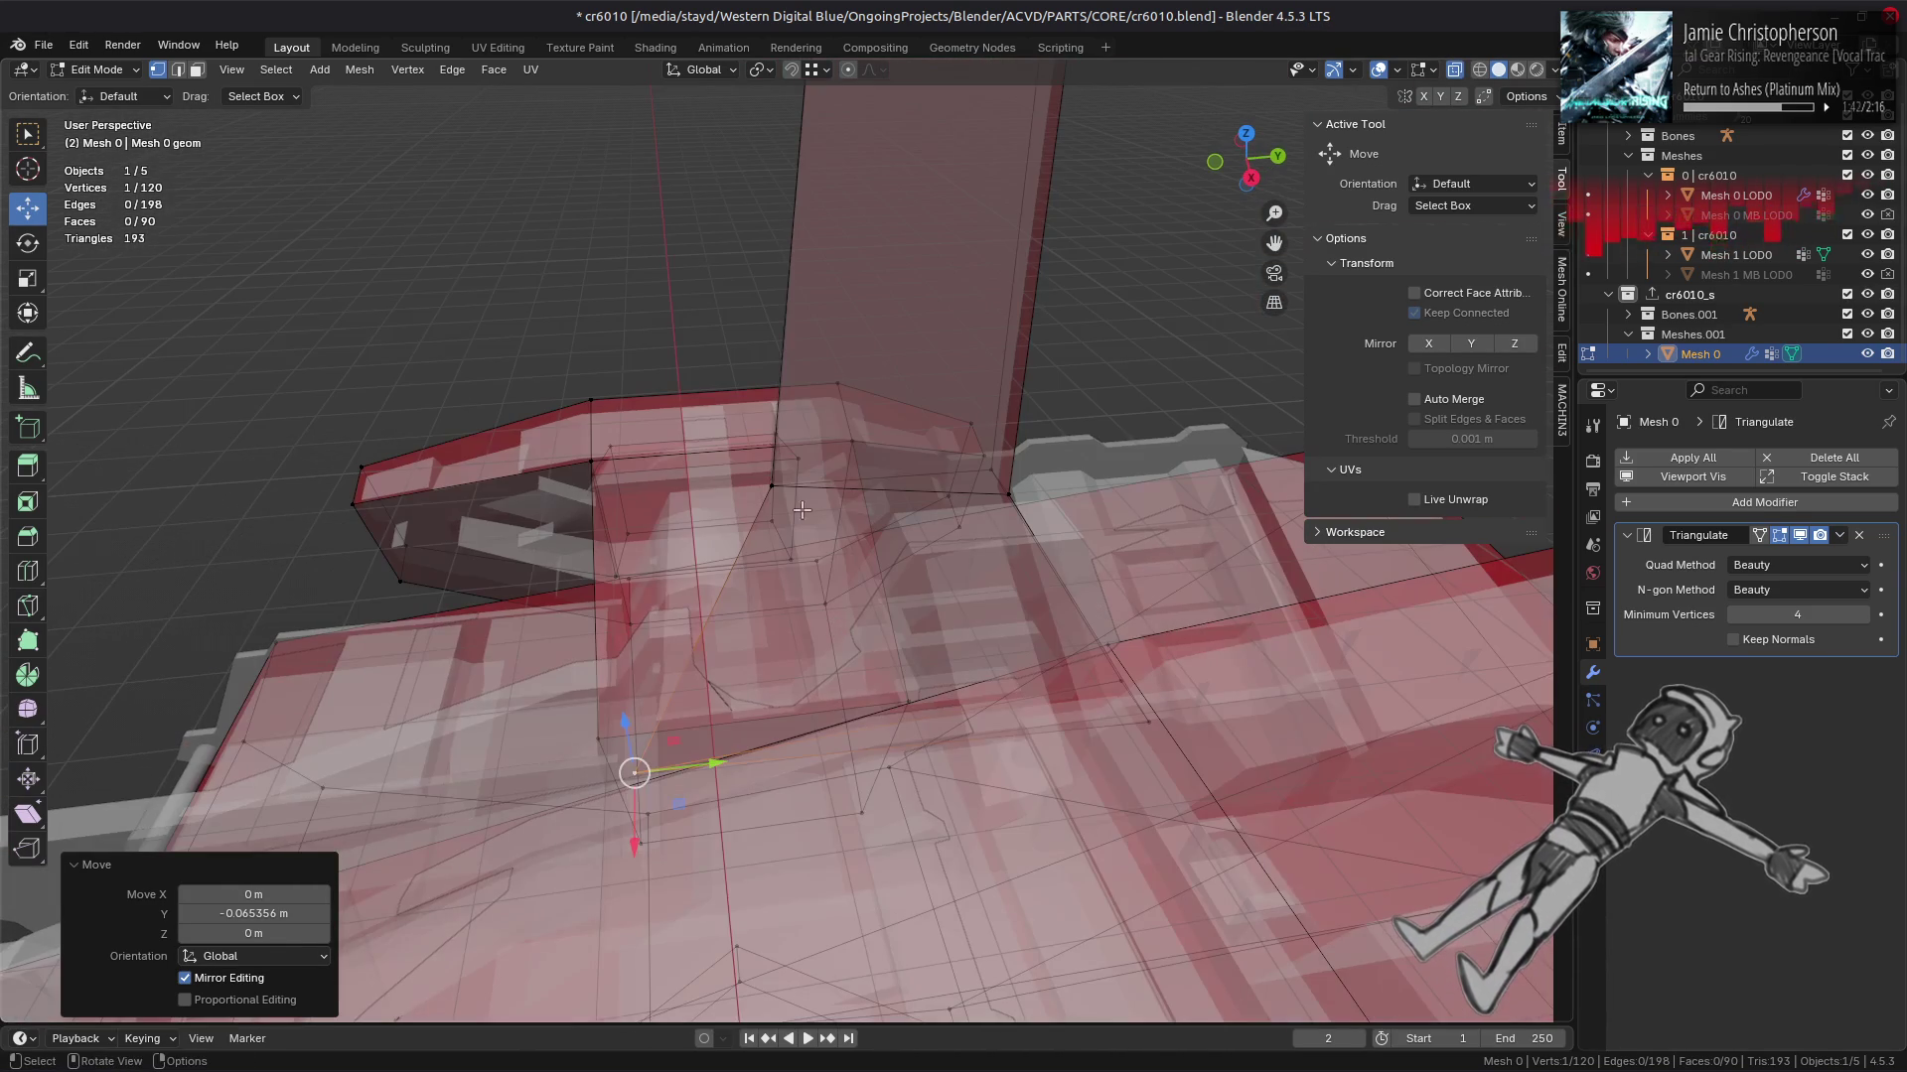
{"action": "left_click", "coordinate": [1003, 503]}
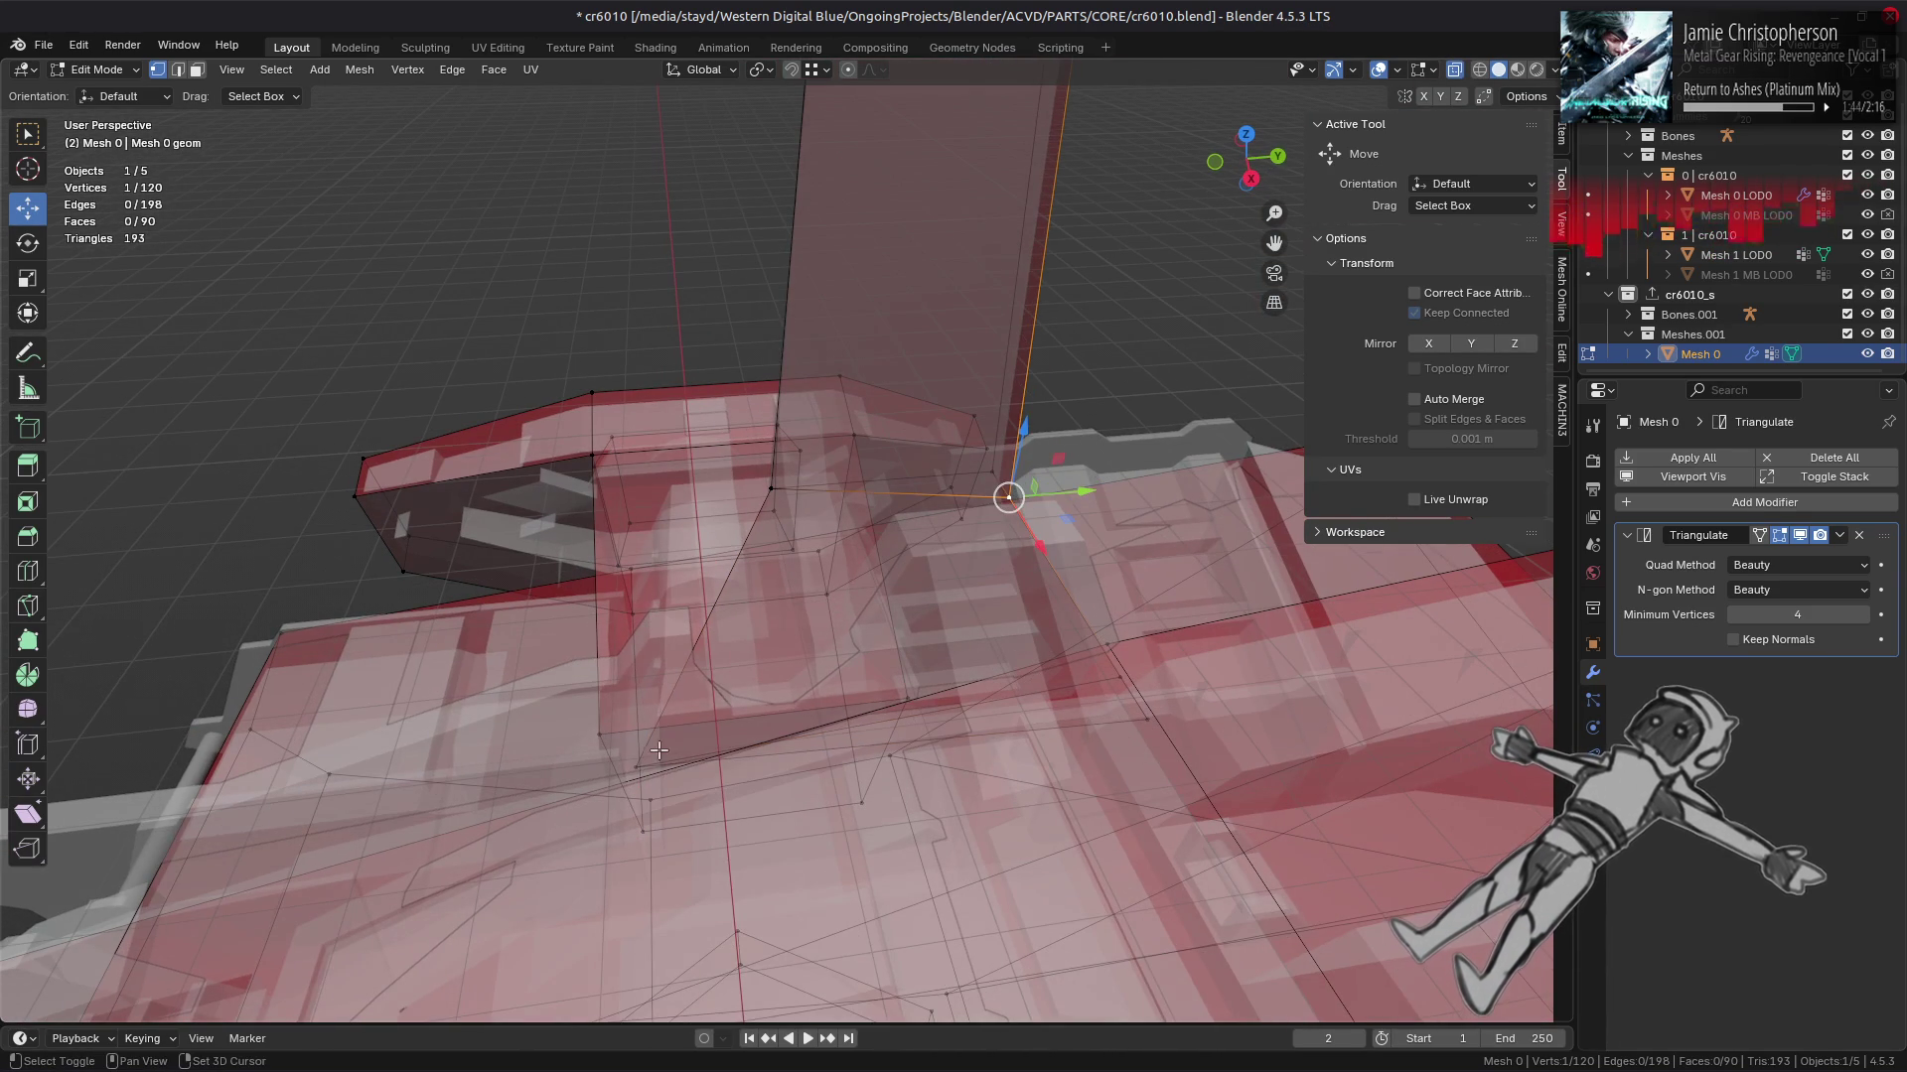
{"action": "left_click_drag", "start_coordinate": [756, 616], "coordinate": [772, 488]}
{"action": "key", "text": "alt+z"}
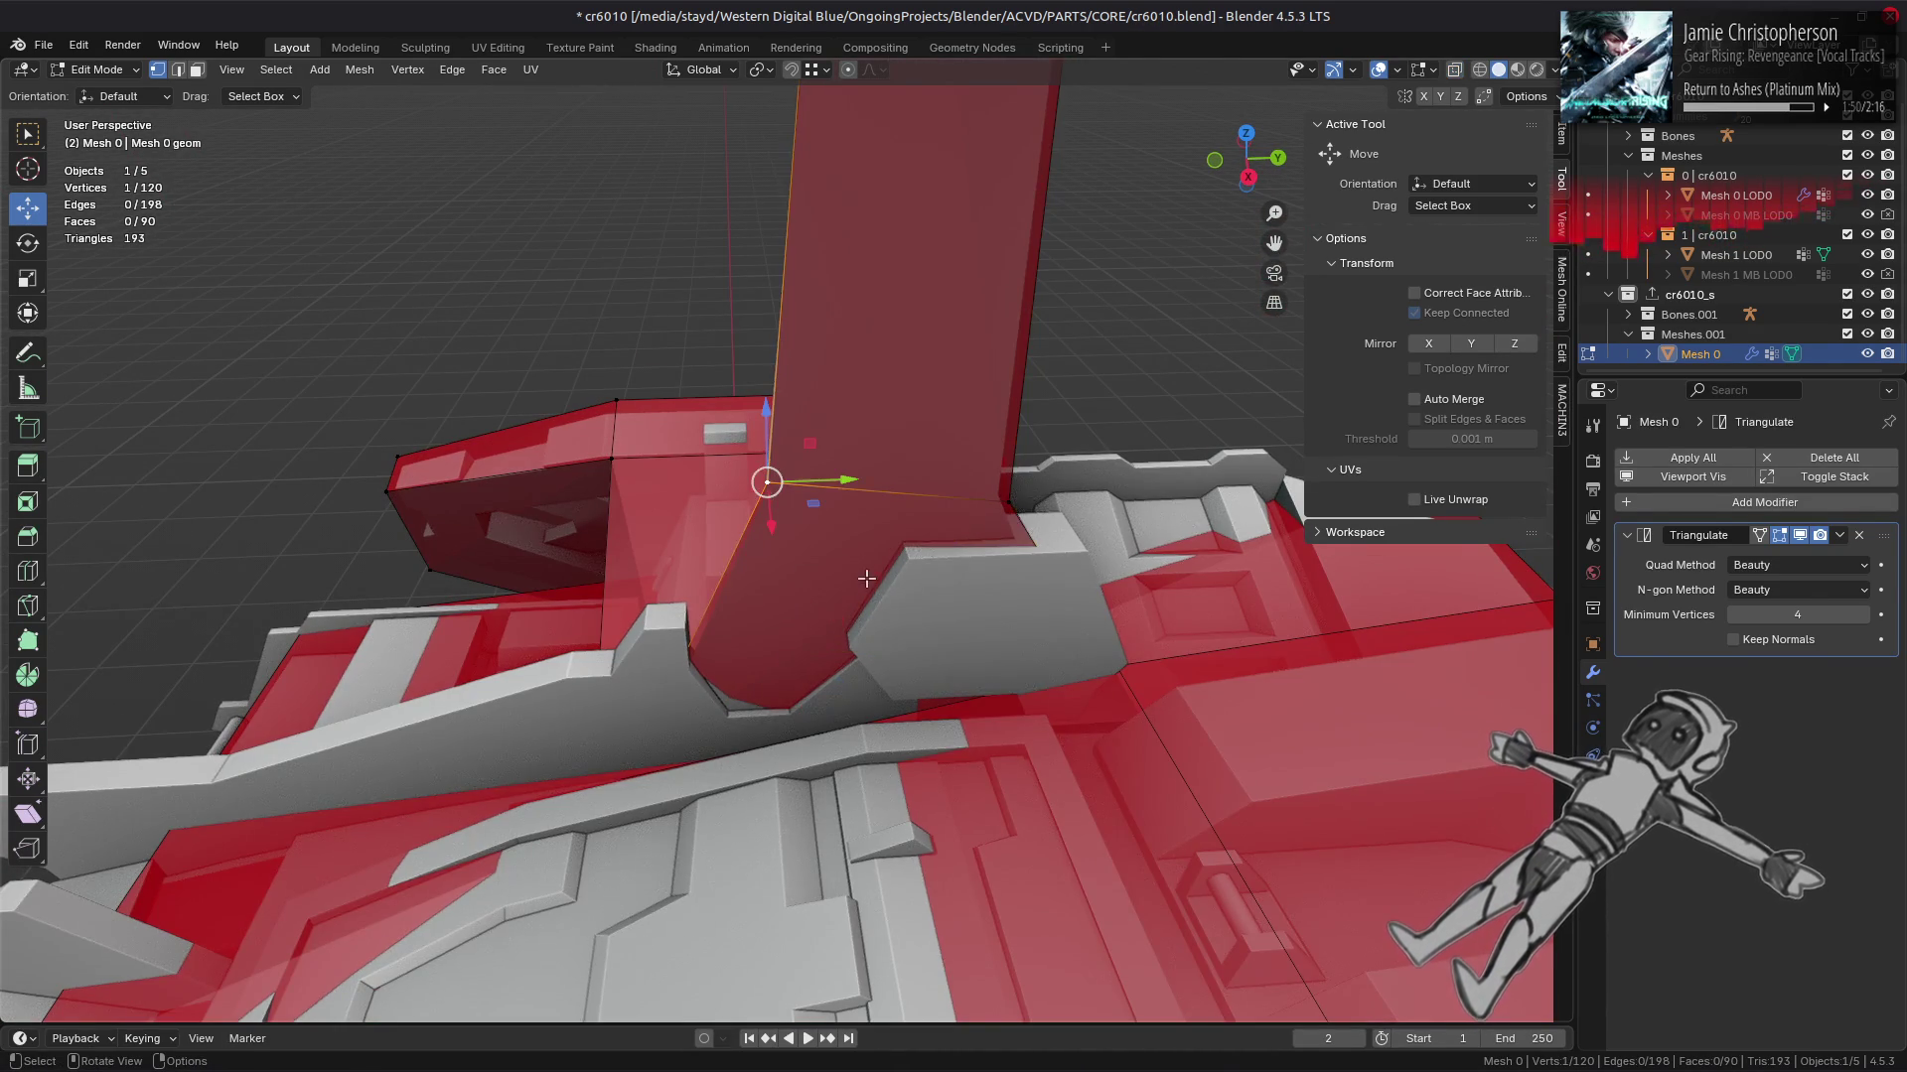
{"action": "key", "text": "alt+z"}
{"action": "left_click_drag", "start_coordinate": [865, 578], "coordinate": [985, 594]}
{"action": "key", "text": "alt+z"}
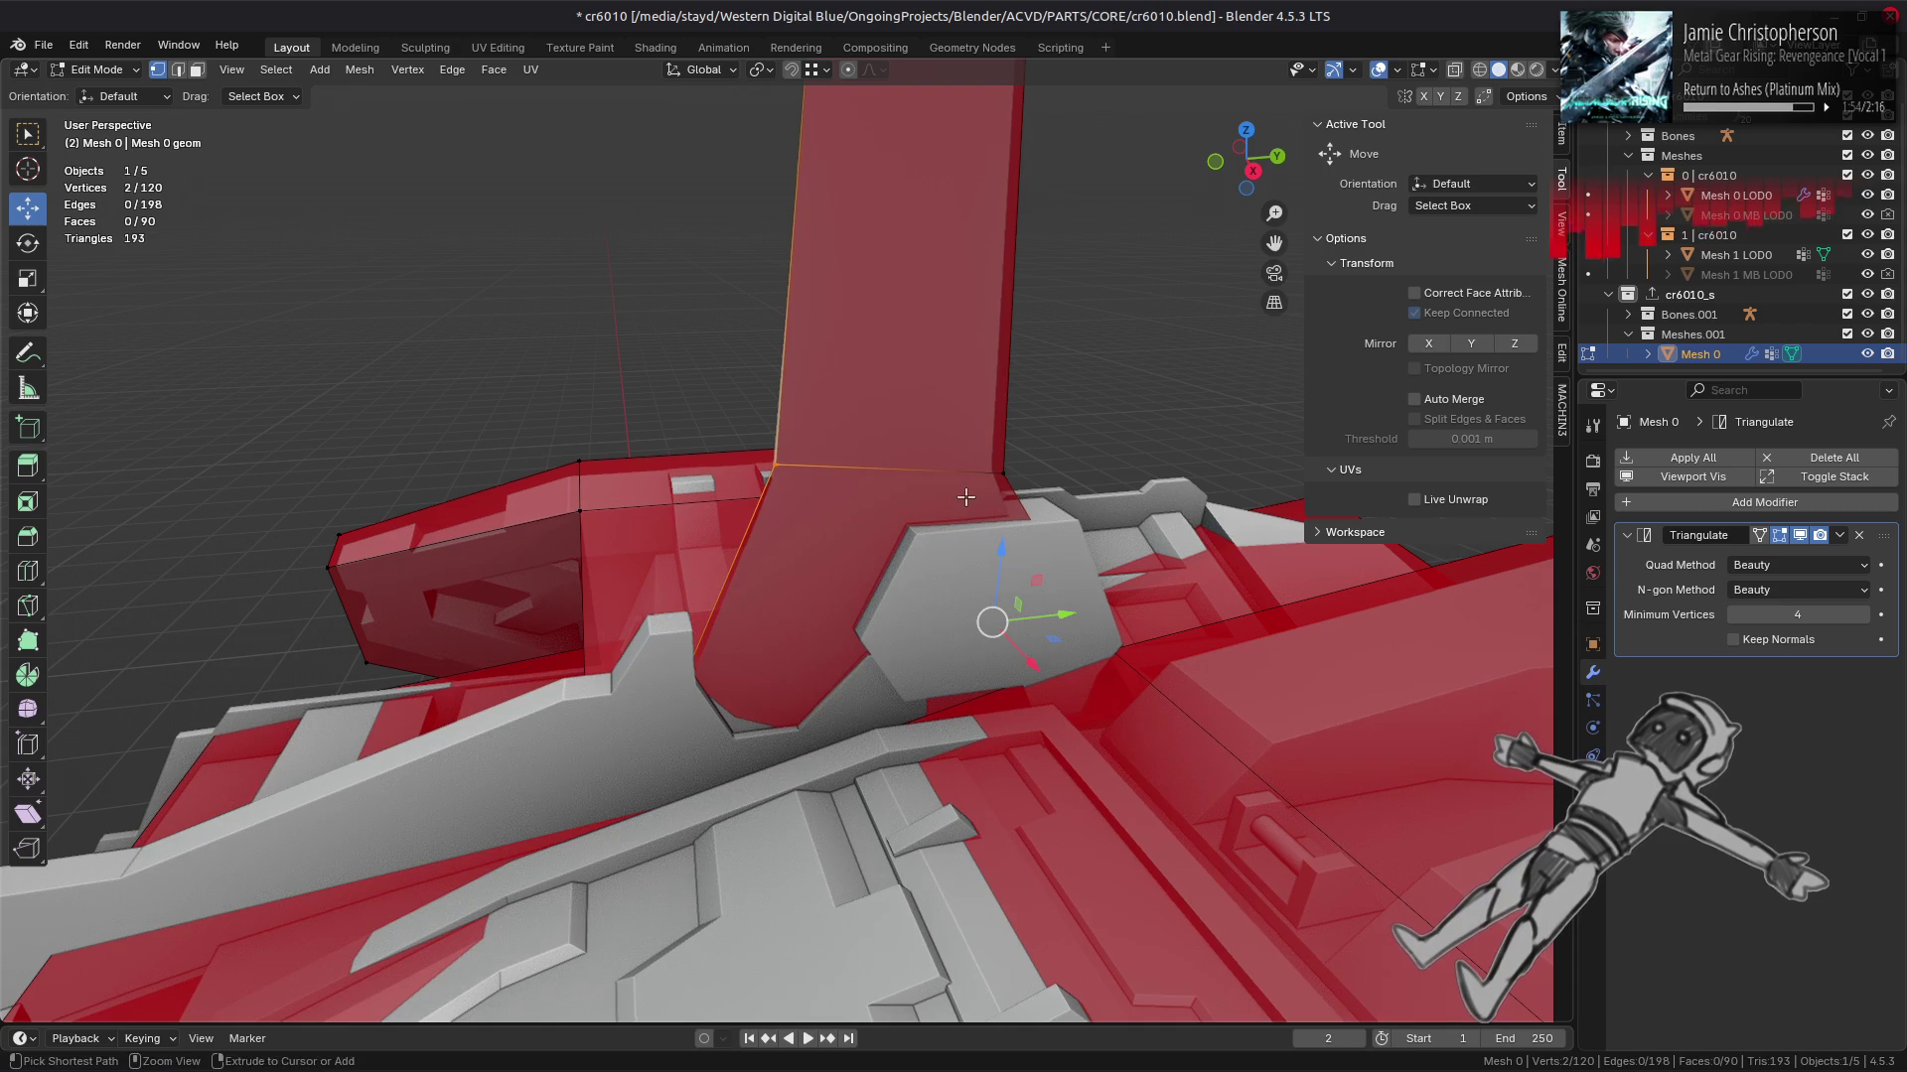
Step: Undo the stray mesh edit, deselect everything and return to solid view
{"action": "key", "text": "ctrl+z"}
{"action": "key", "text": "alt+z"}
{"action": "left_click_drag", "start_coordinate": [731, 697], "coordinate": [718, 481]}
{"action": "key", "text": "alt+a"}
{"action": "key", "text": "alt+z"}
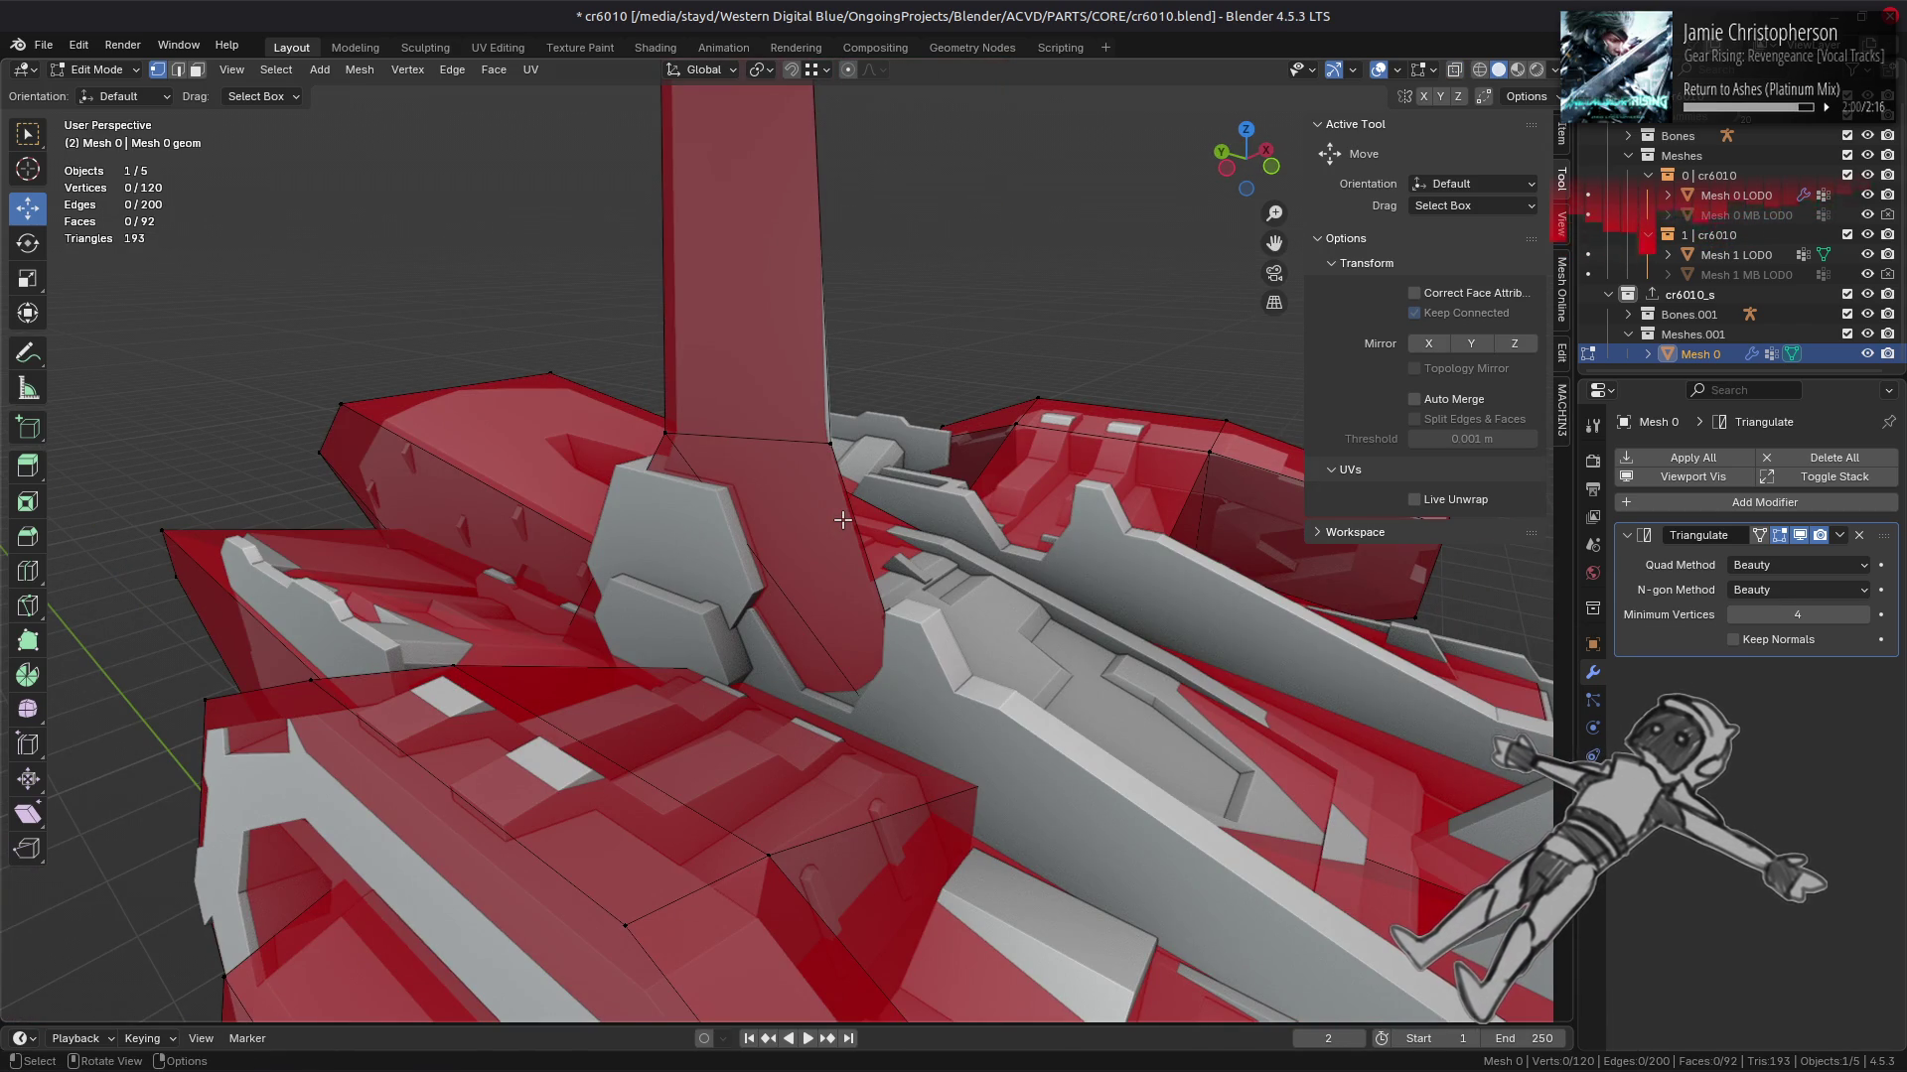
{"action": "scroll", "scroll_direction": "down", "scroll_amount": 3}
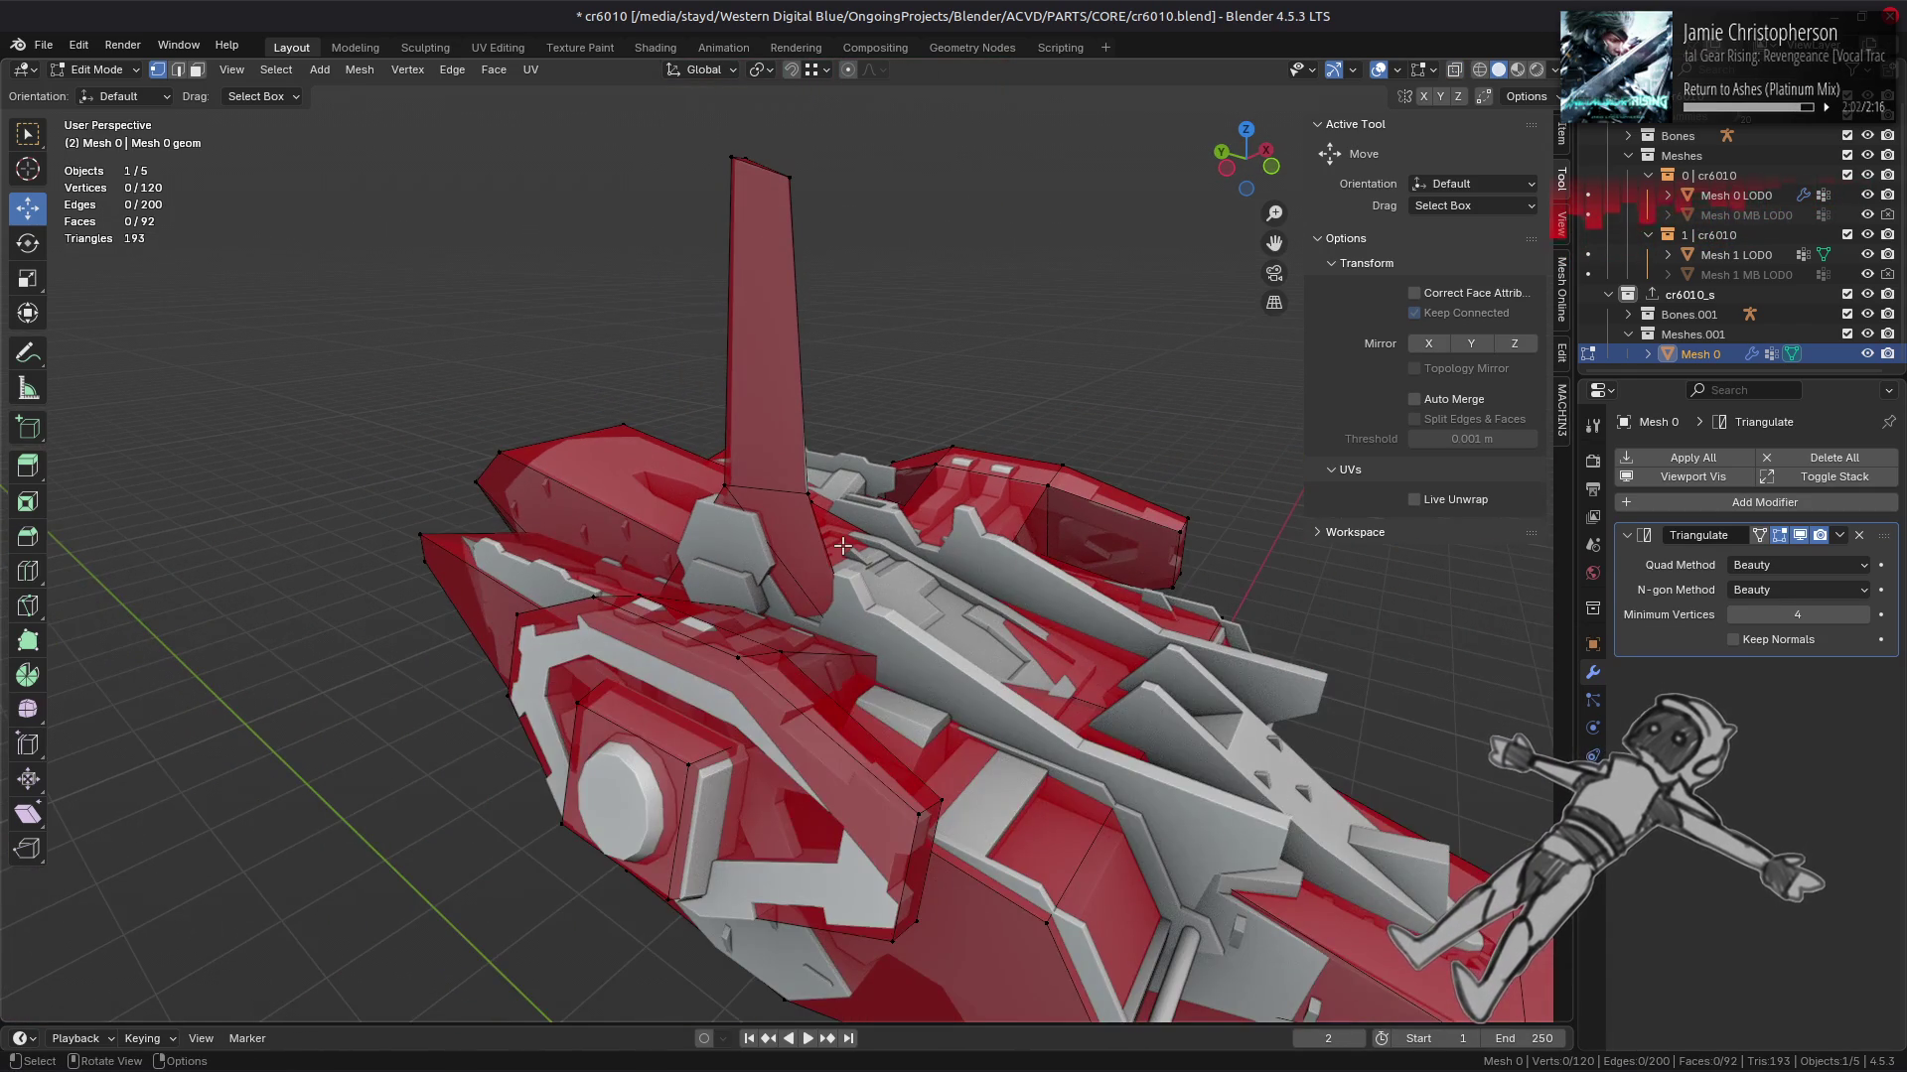
{"action": "left_click_drag", "start_coordinate": [852, 556], "coordinate": [1031, 745]}
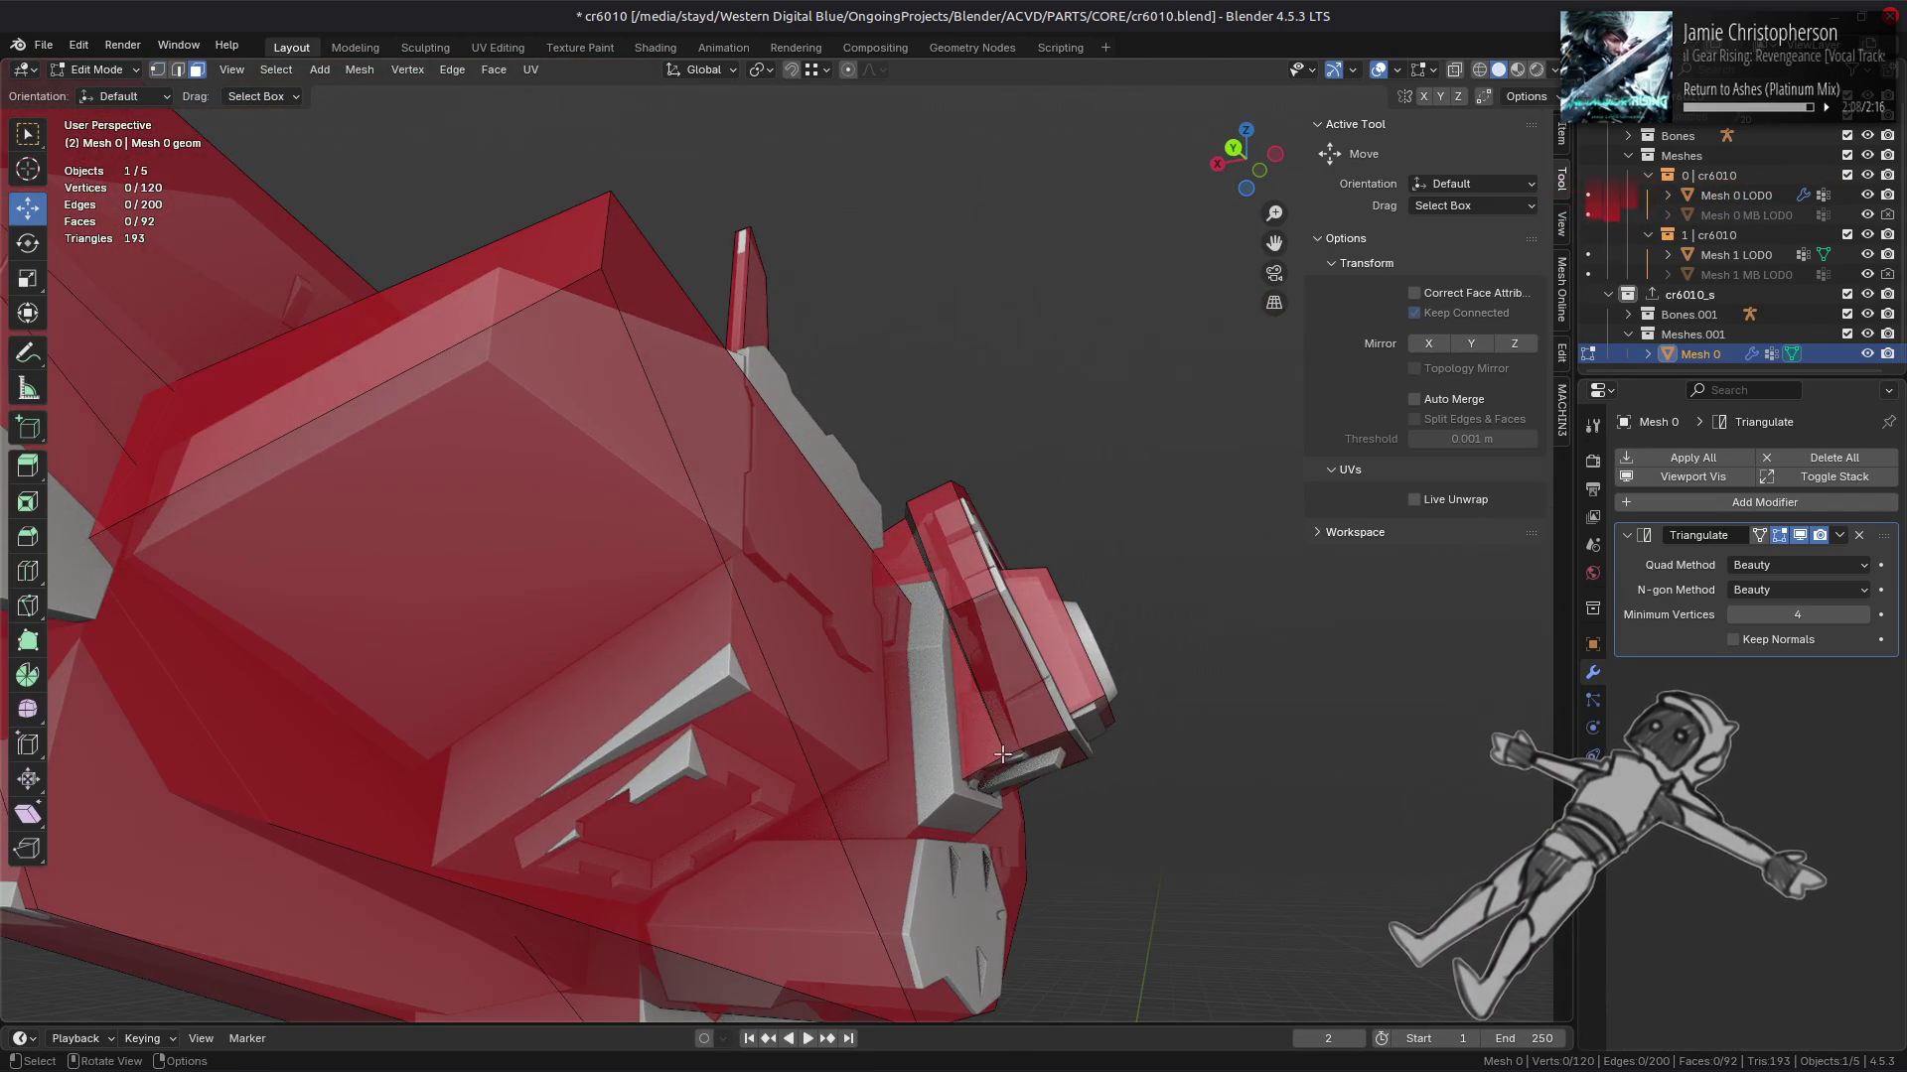
Step: Isolate the connected box part to inspect it, then reveal the hidden hull and deselect
{"action": "key", "text": "ctrl+l"}
{"action": "key", "text": "shift+h"}
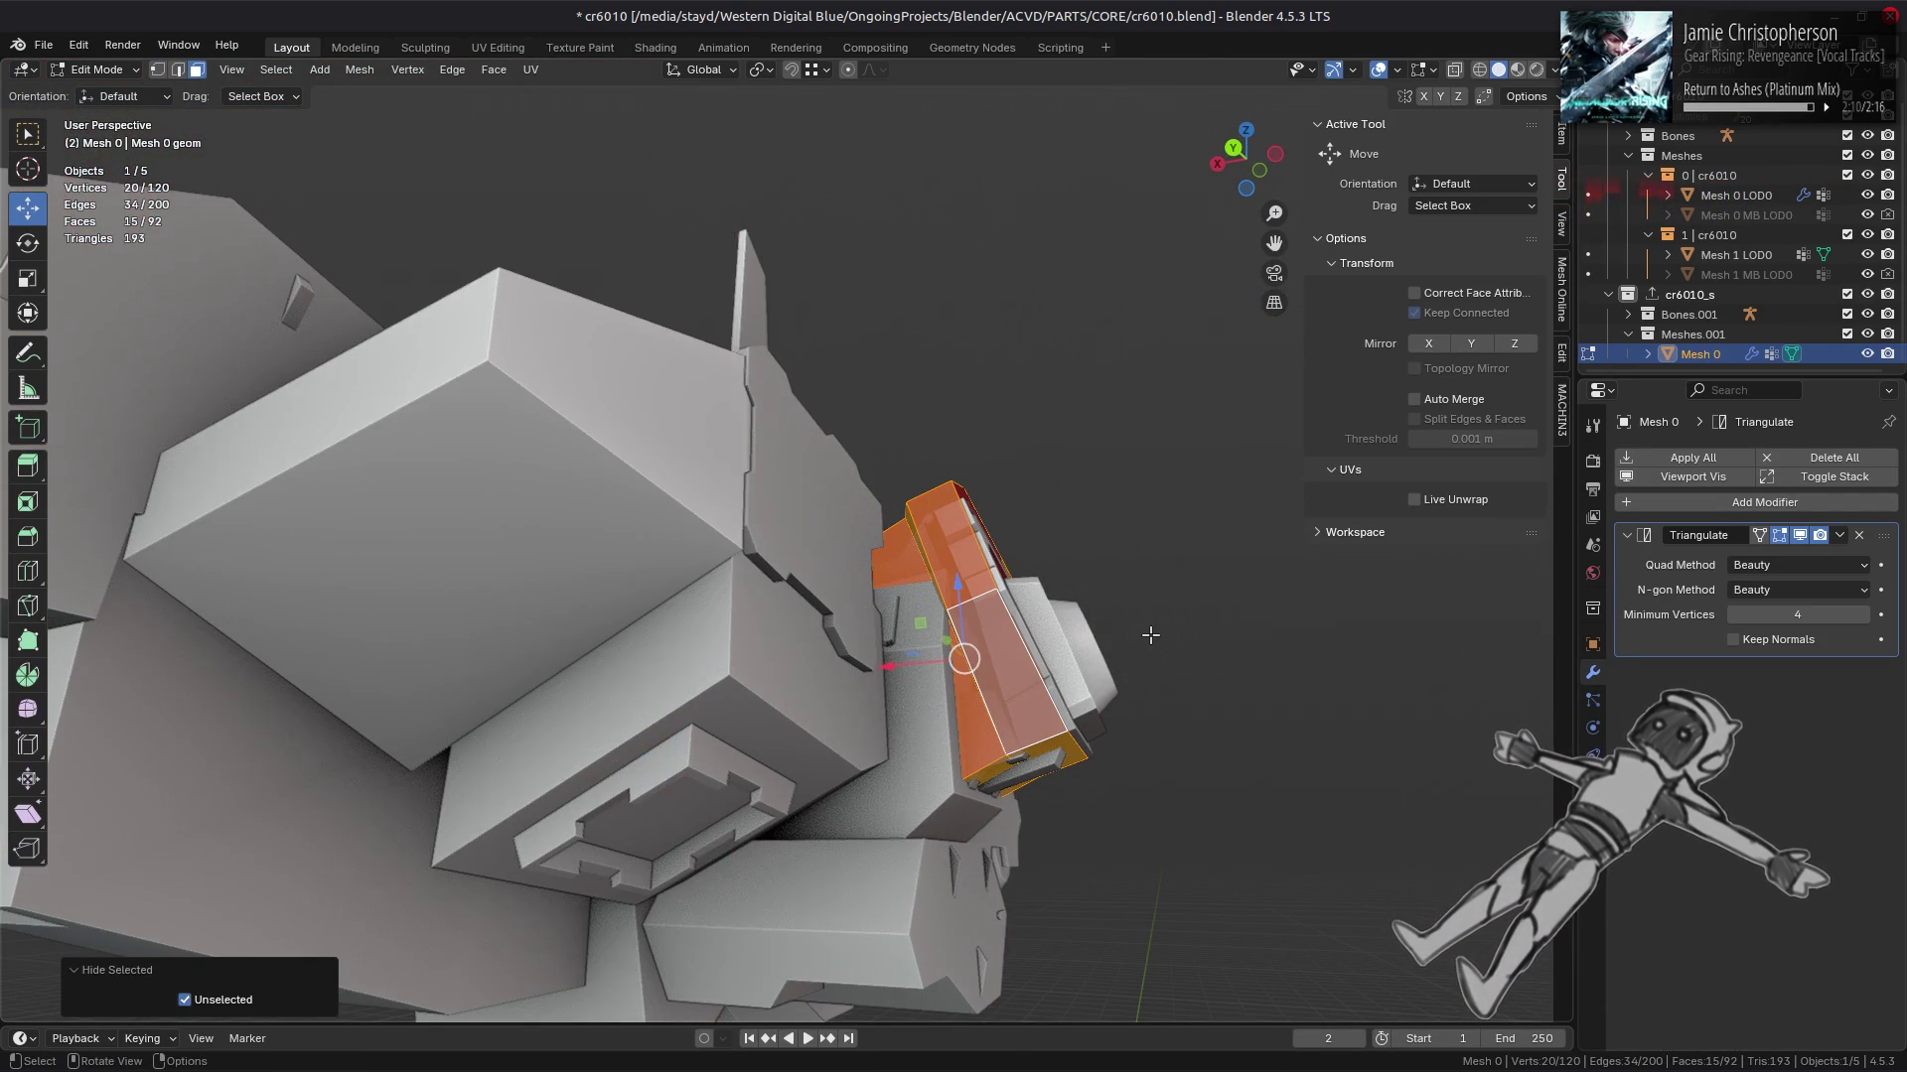
{"action": "key", "text": "alt+z"}
{"action": "left_click_drag", "start_coordinate": [1397, 702], "coordinate": [933, 567]}
{"action": "key", "text": "alt+z"}
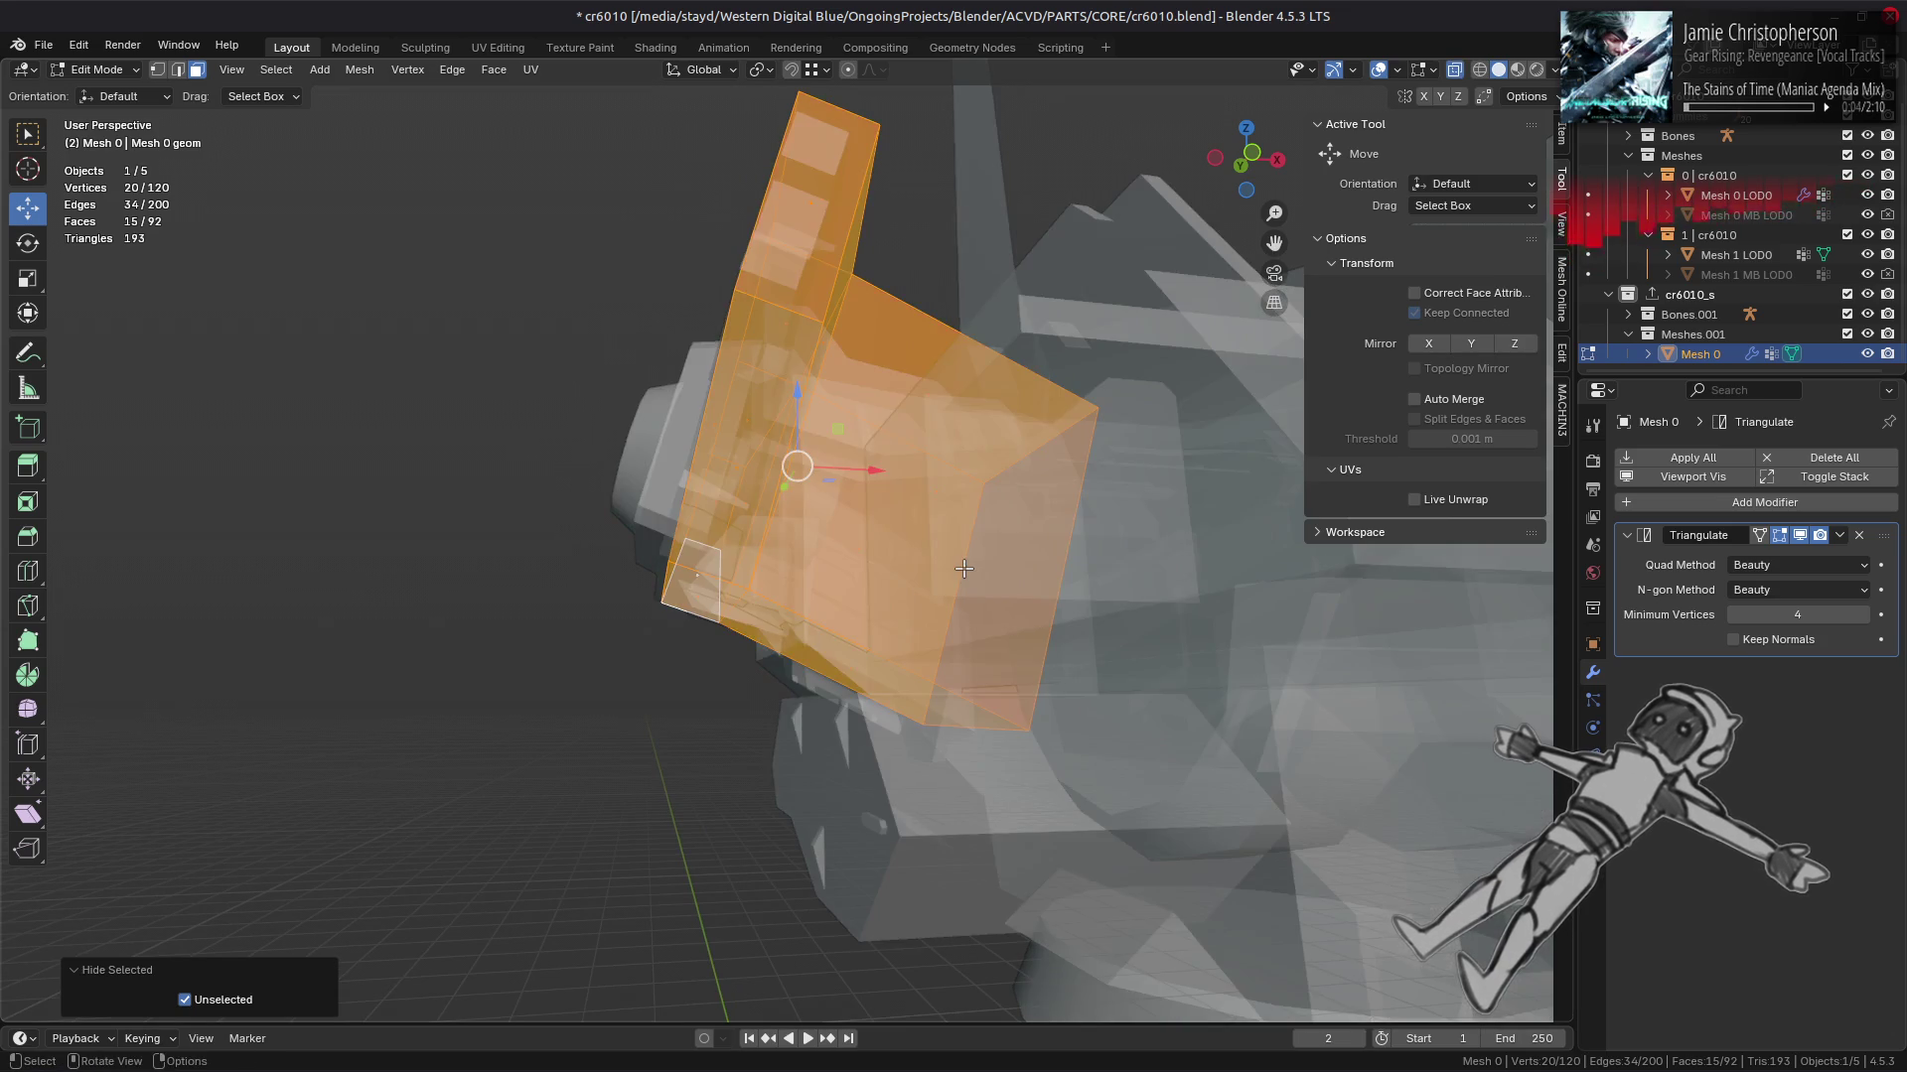
{"action": "key", "text": "alt+h"}
{"action": "key", "text": "alt+a"}
{"action": "left_click_drag", "start_coordinate": [906, 576], "coordinate": [929, 564]}
{"action": "scroll", "scroll_direction": "up", "scroll_amount": 3}
Step: Select the box's thin side face and move it along Y toward the boss
{"action": "left_click", "coordinate": [929, 563]}
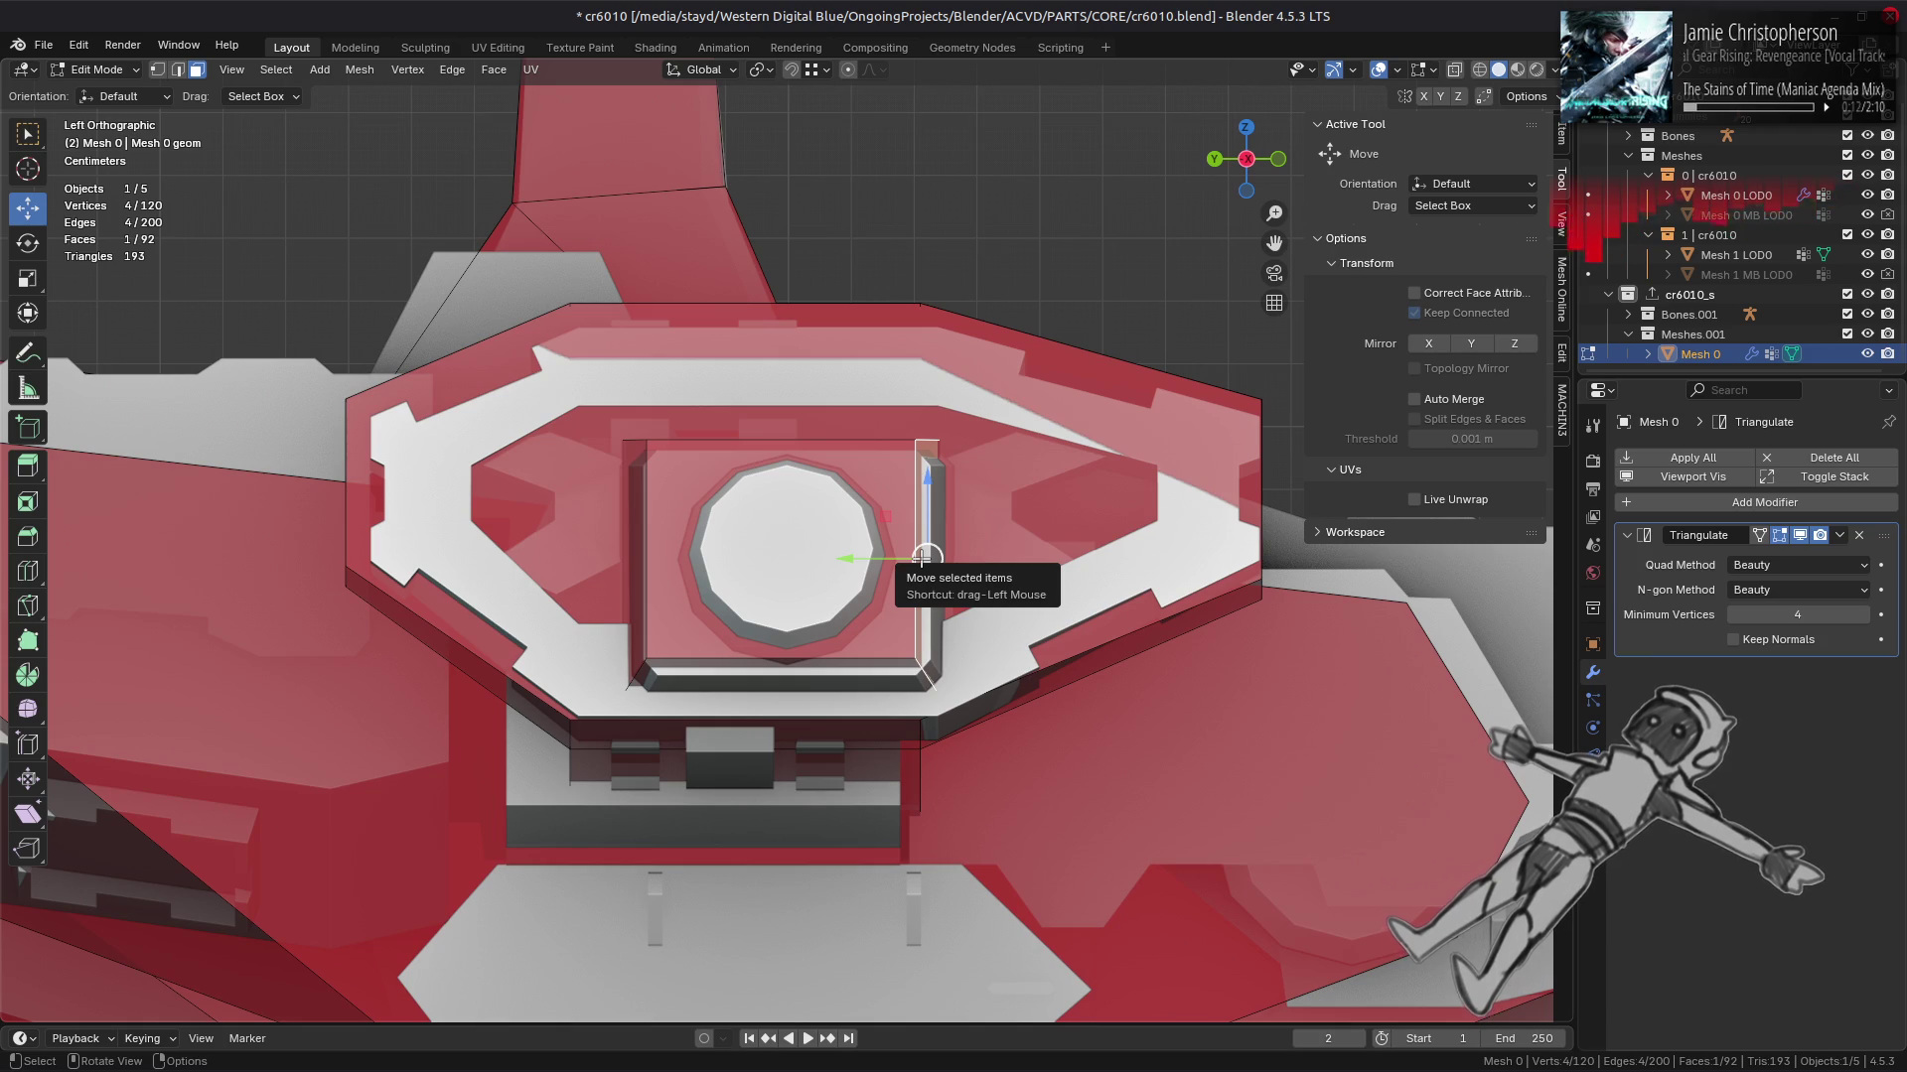
{"action": "left_click_drag", "start_coordinate": [923, 558], "coordinate": [865, 607]}
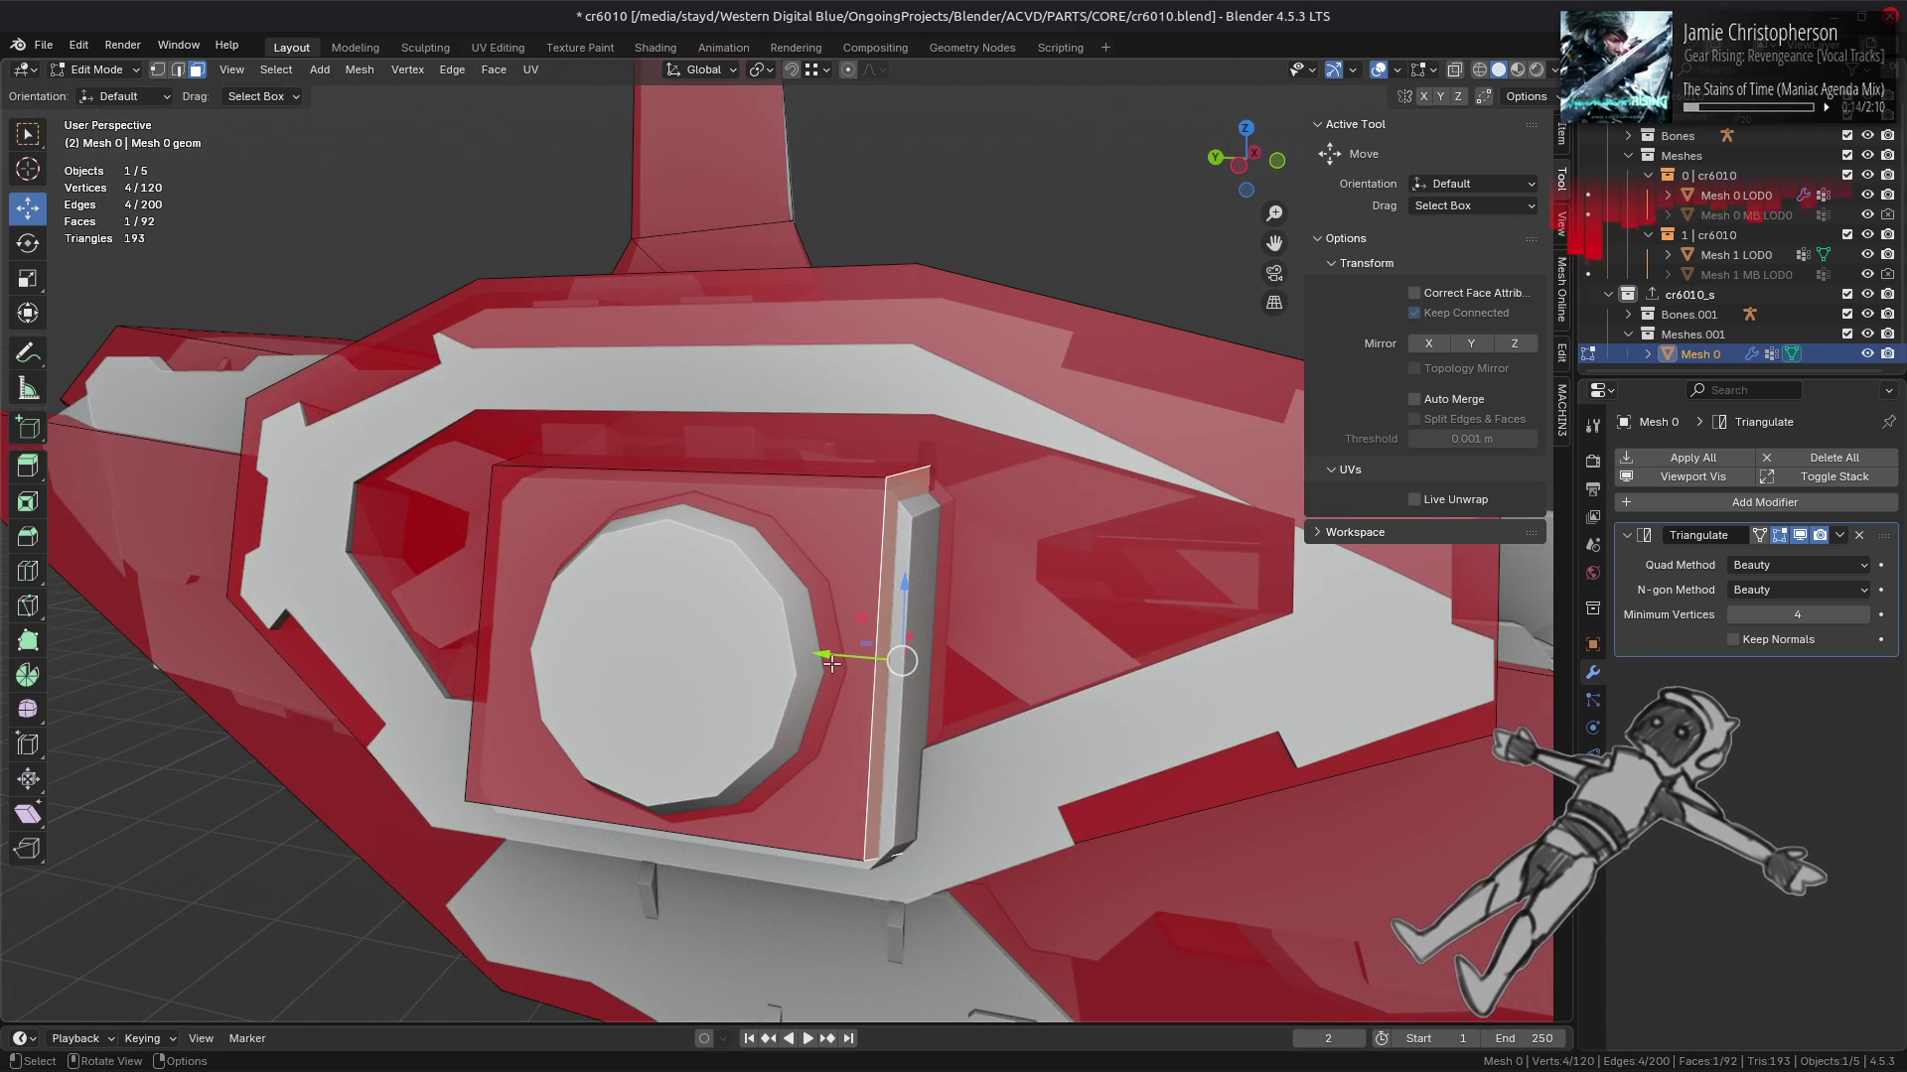
{"action": "left_click_drag", "start_coordinate": [832, 663], "coordinate": [858, 661]}
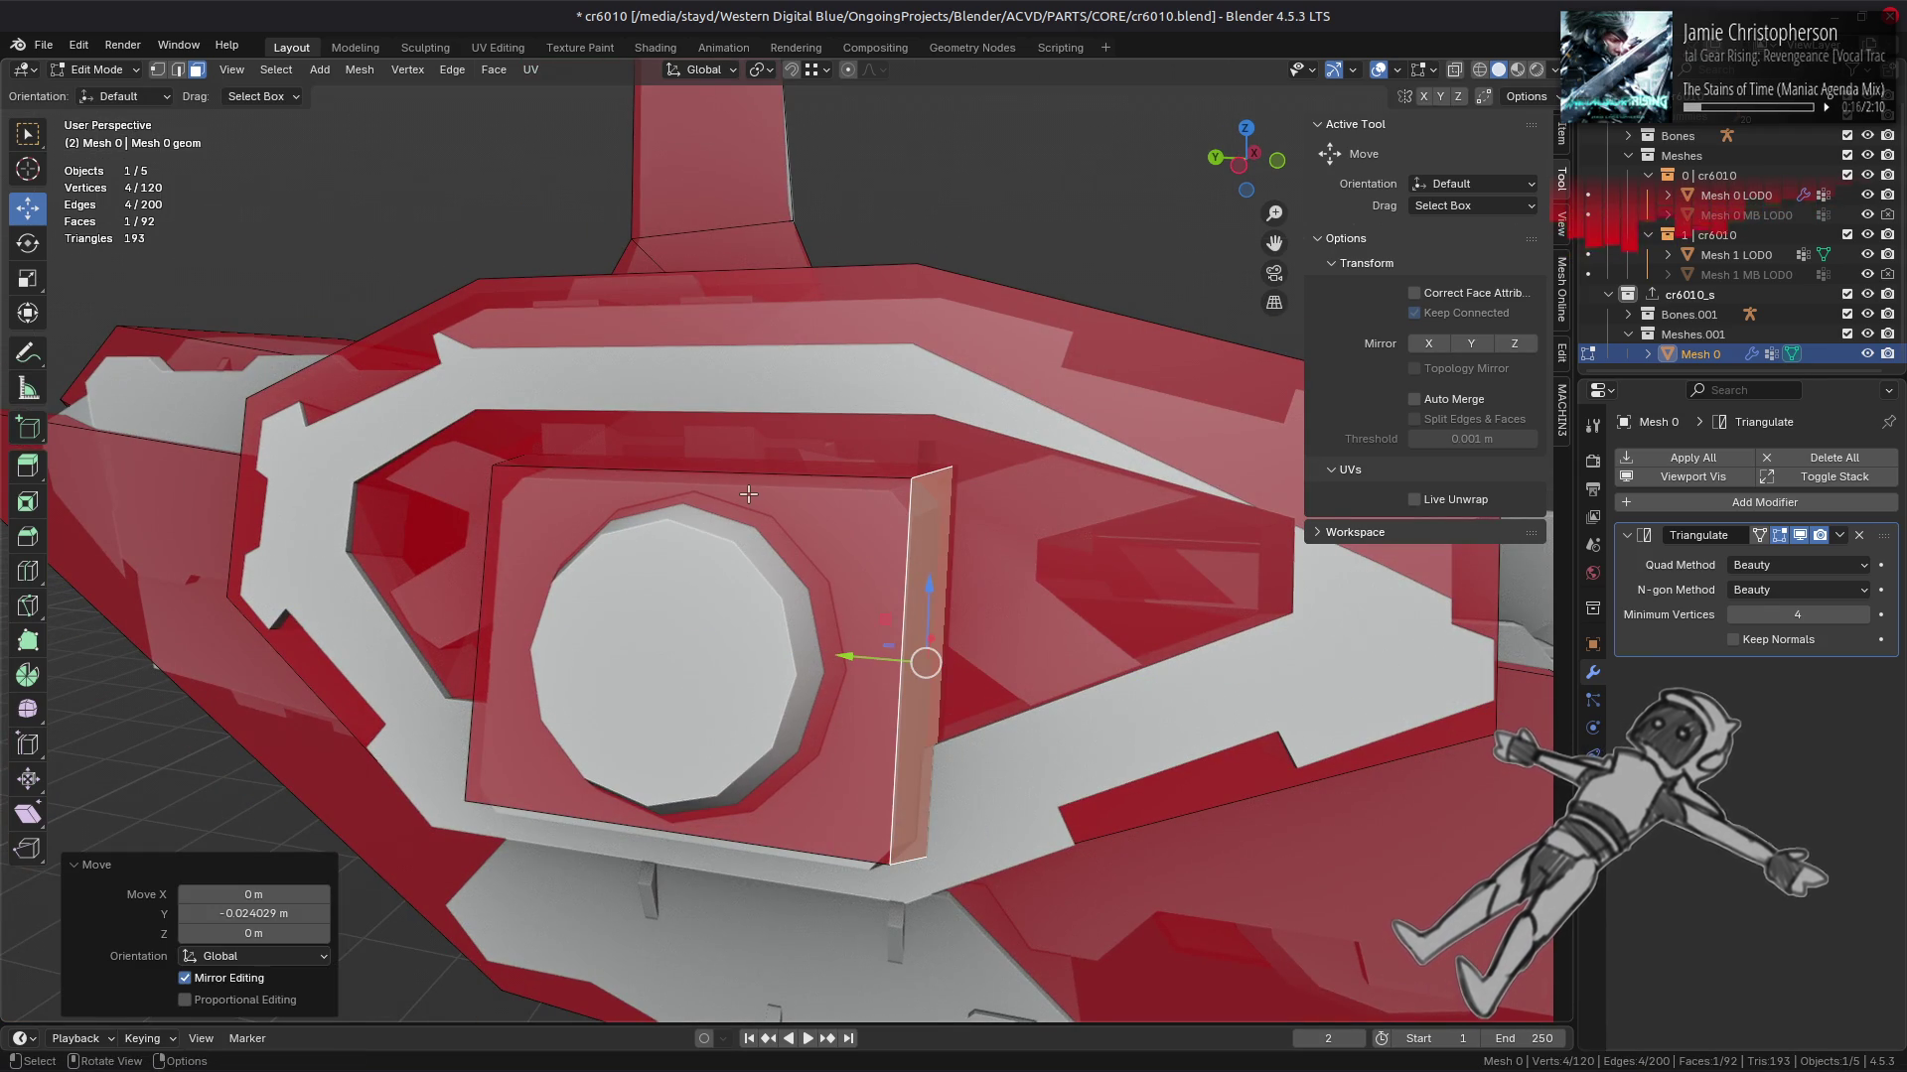
{"action": "left_click_drag", "start_coordinate": [750, 494], "coordinate": [675, 672]}
{"action": "left_click_drag", "start_coordinate": [640, 665], "coordinate": [648, 663]}
{"action": "left_click_drag", "start_coordinate": [799, 467], "coordinate": [816, 515]}
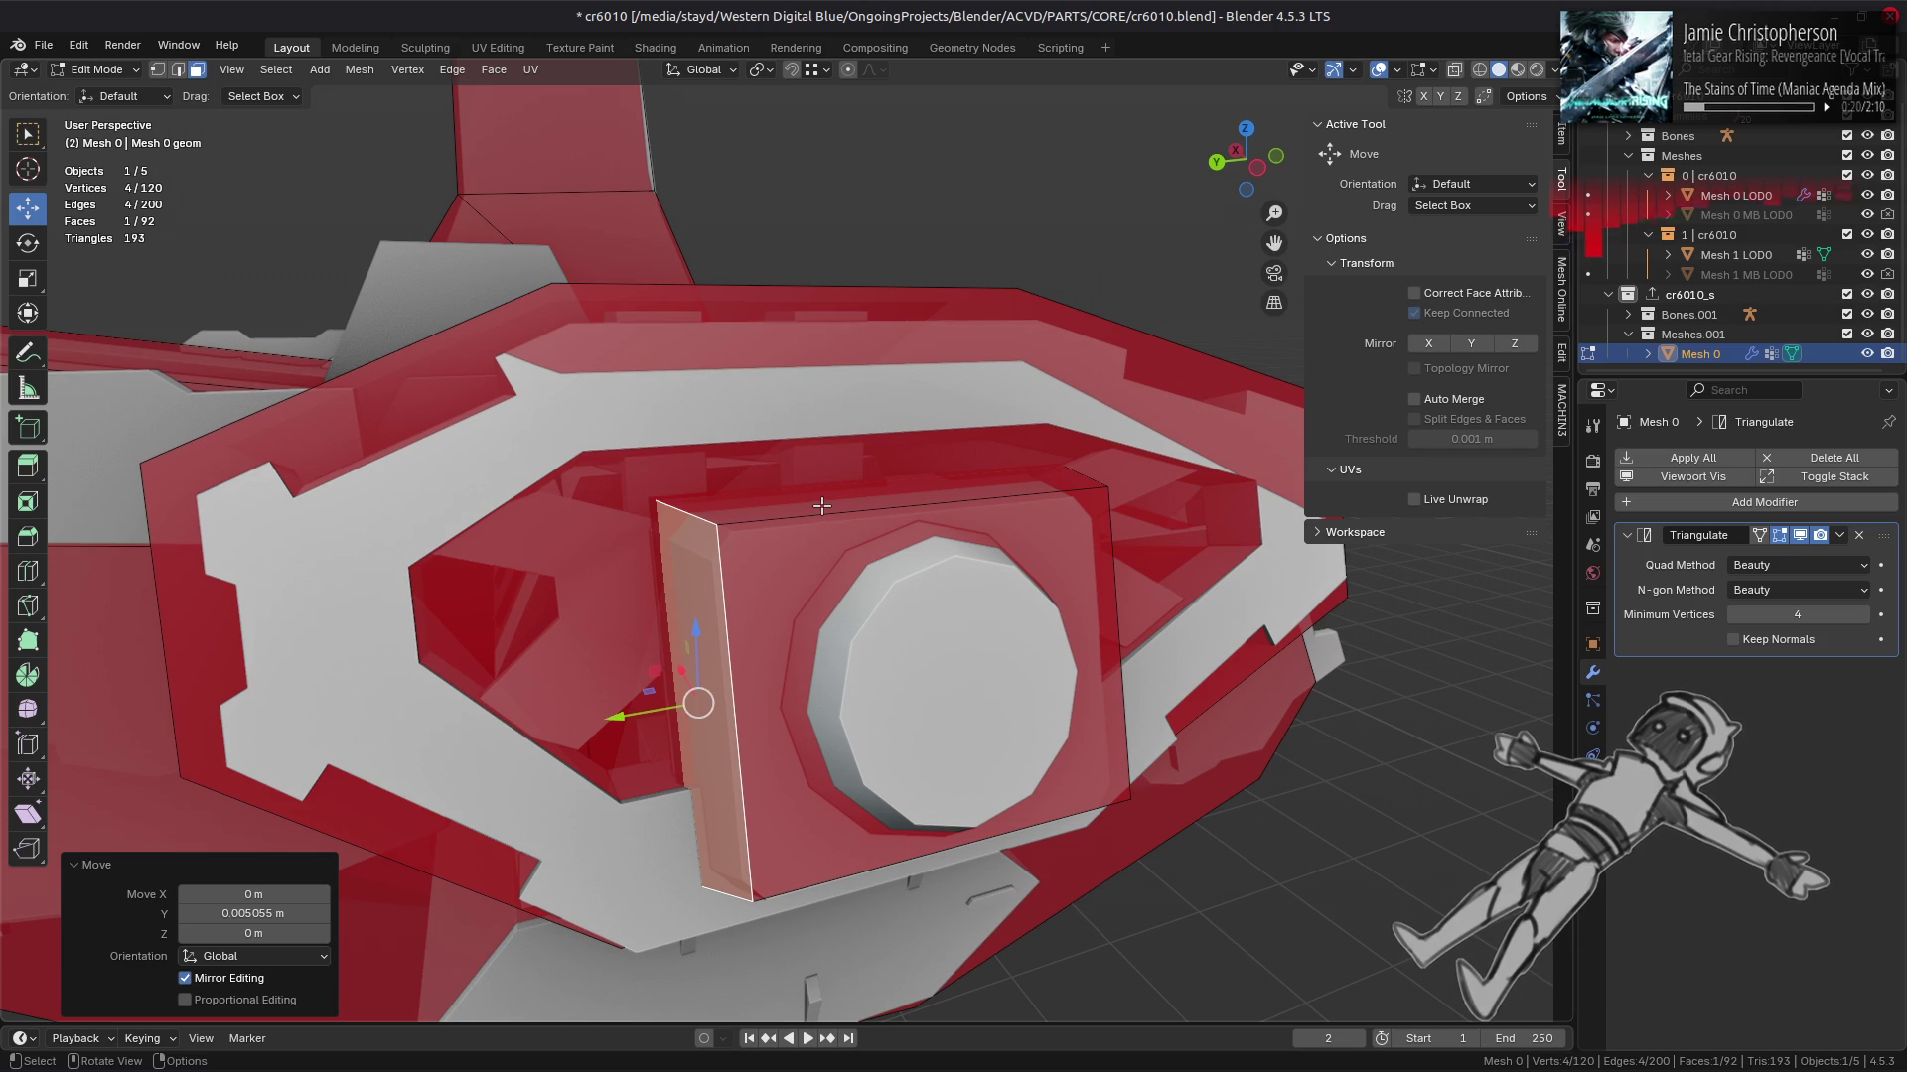
{"action": "left_click_drag", "start_coordinate": [694, 702], "coordinate": [1089, 630]}
{"action": "left_click_drag", "start_coordinate": [1089, 629], "coordinate": [910, 675]}
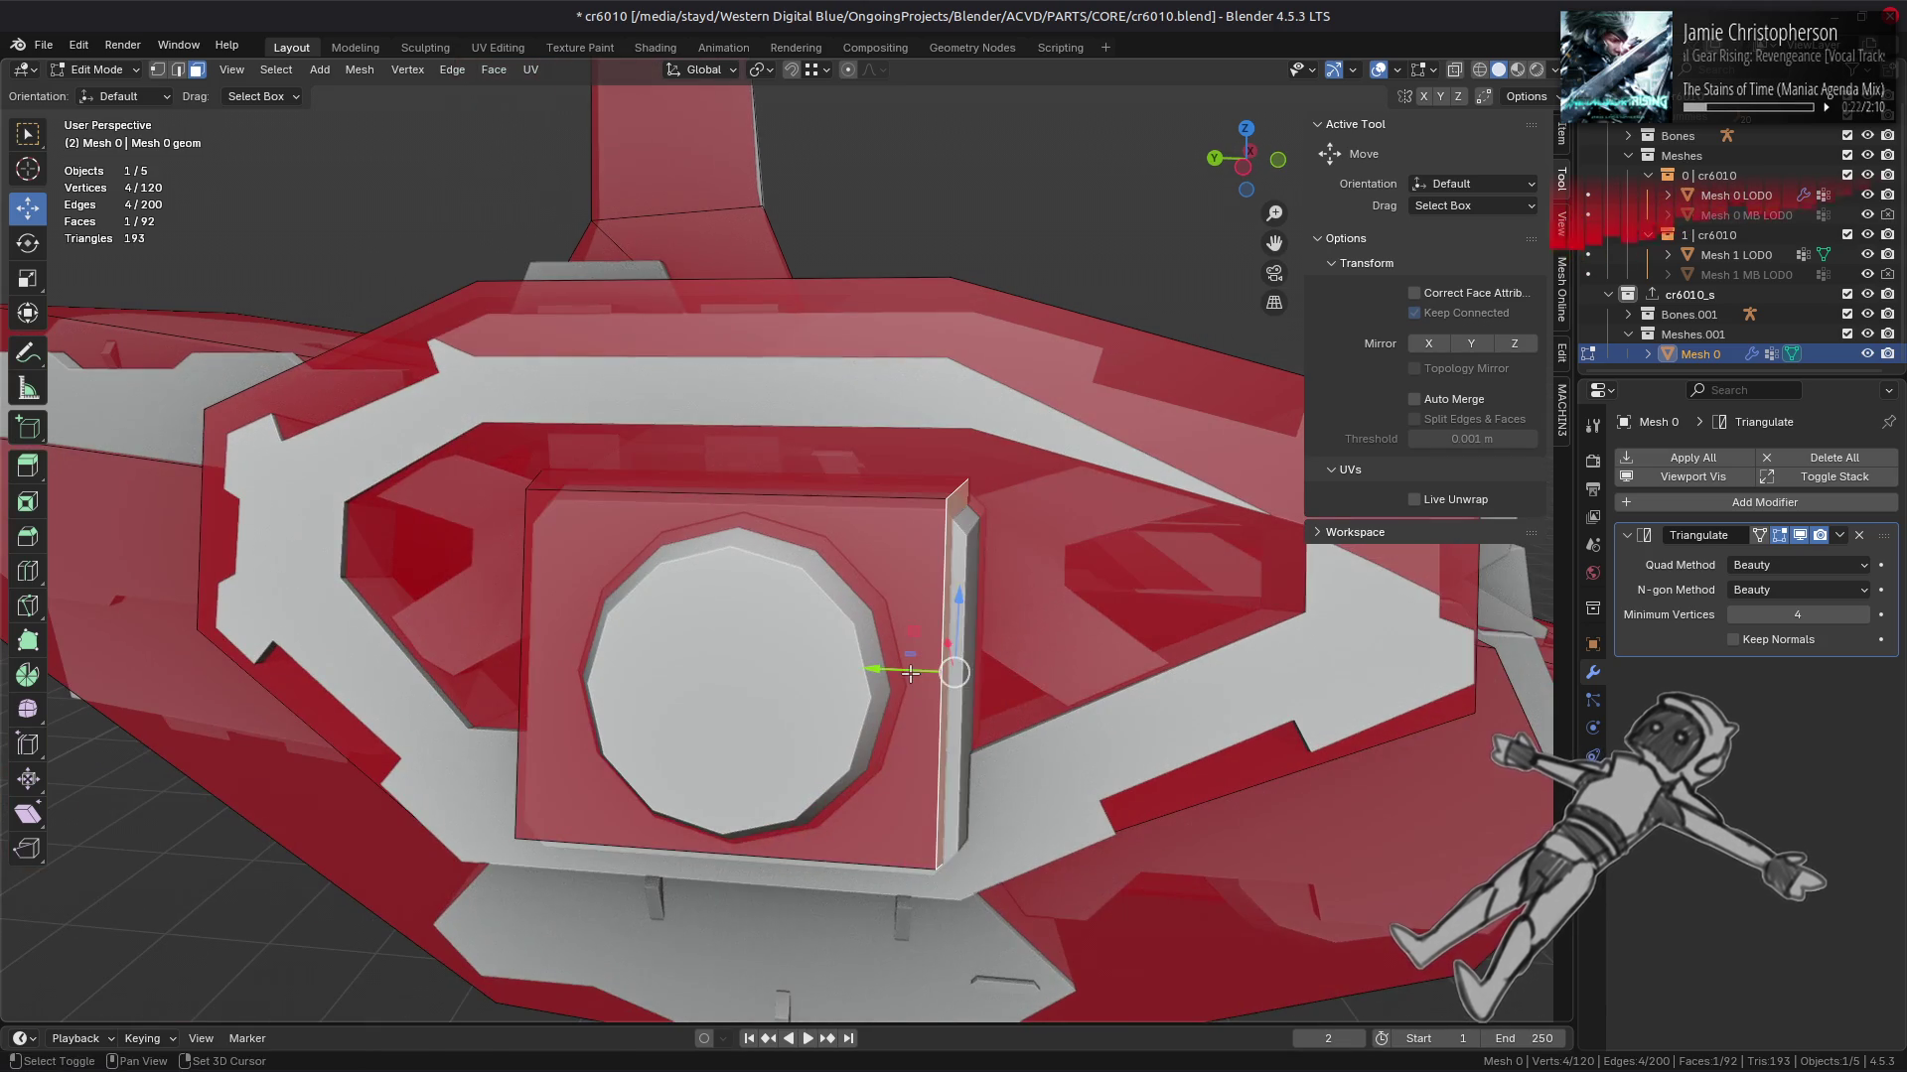
Step: Vertex-slide the thin side face three times so it hugs the boss
{"action": "key", "text": "shift+v"}
{"action": "left_click", "coordinate": [951, 556]}
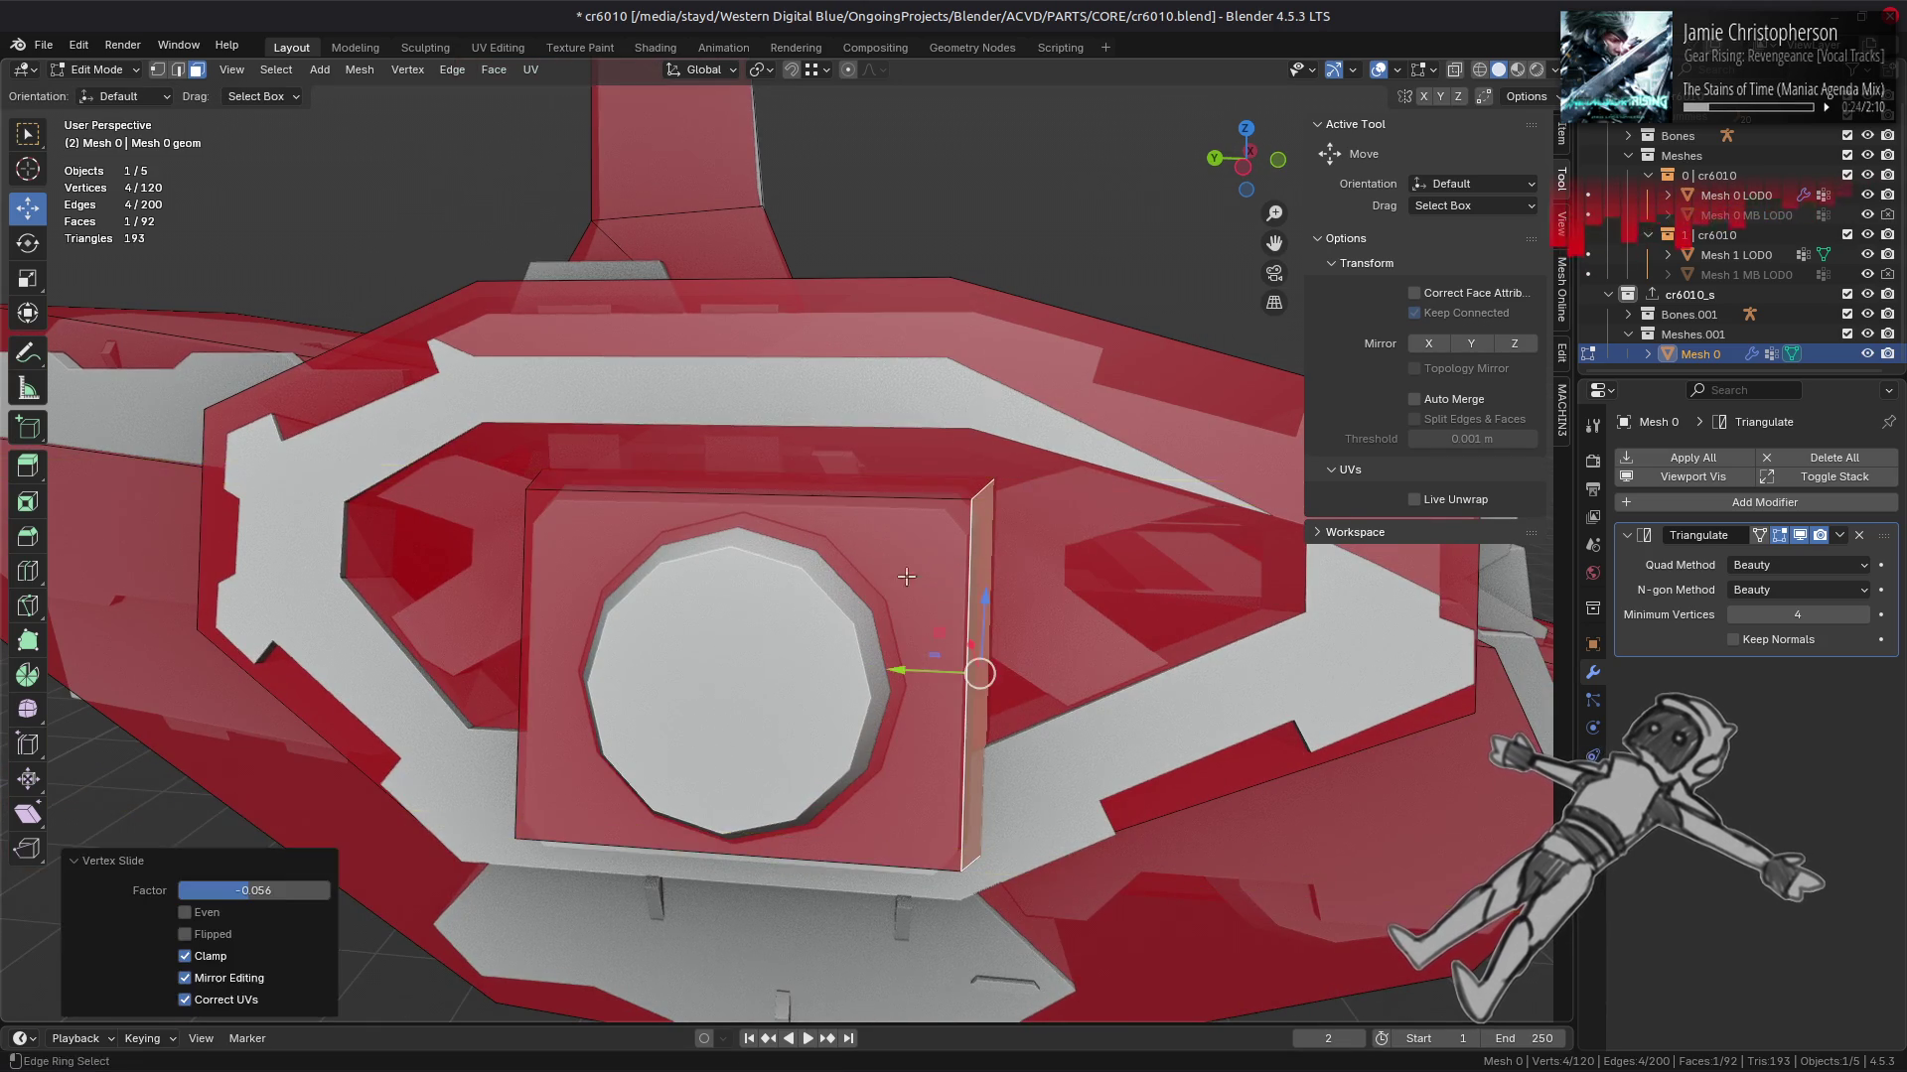
{"action": "left_click_drag", "start_coordinate": [951, 556], "coordinate": [816, 636]}
{"action": "key", "text": "shift+v"}
{"action": "left_click", "coordinate": [812, 544]}
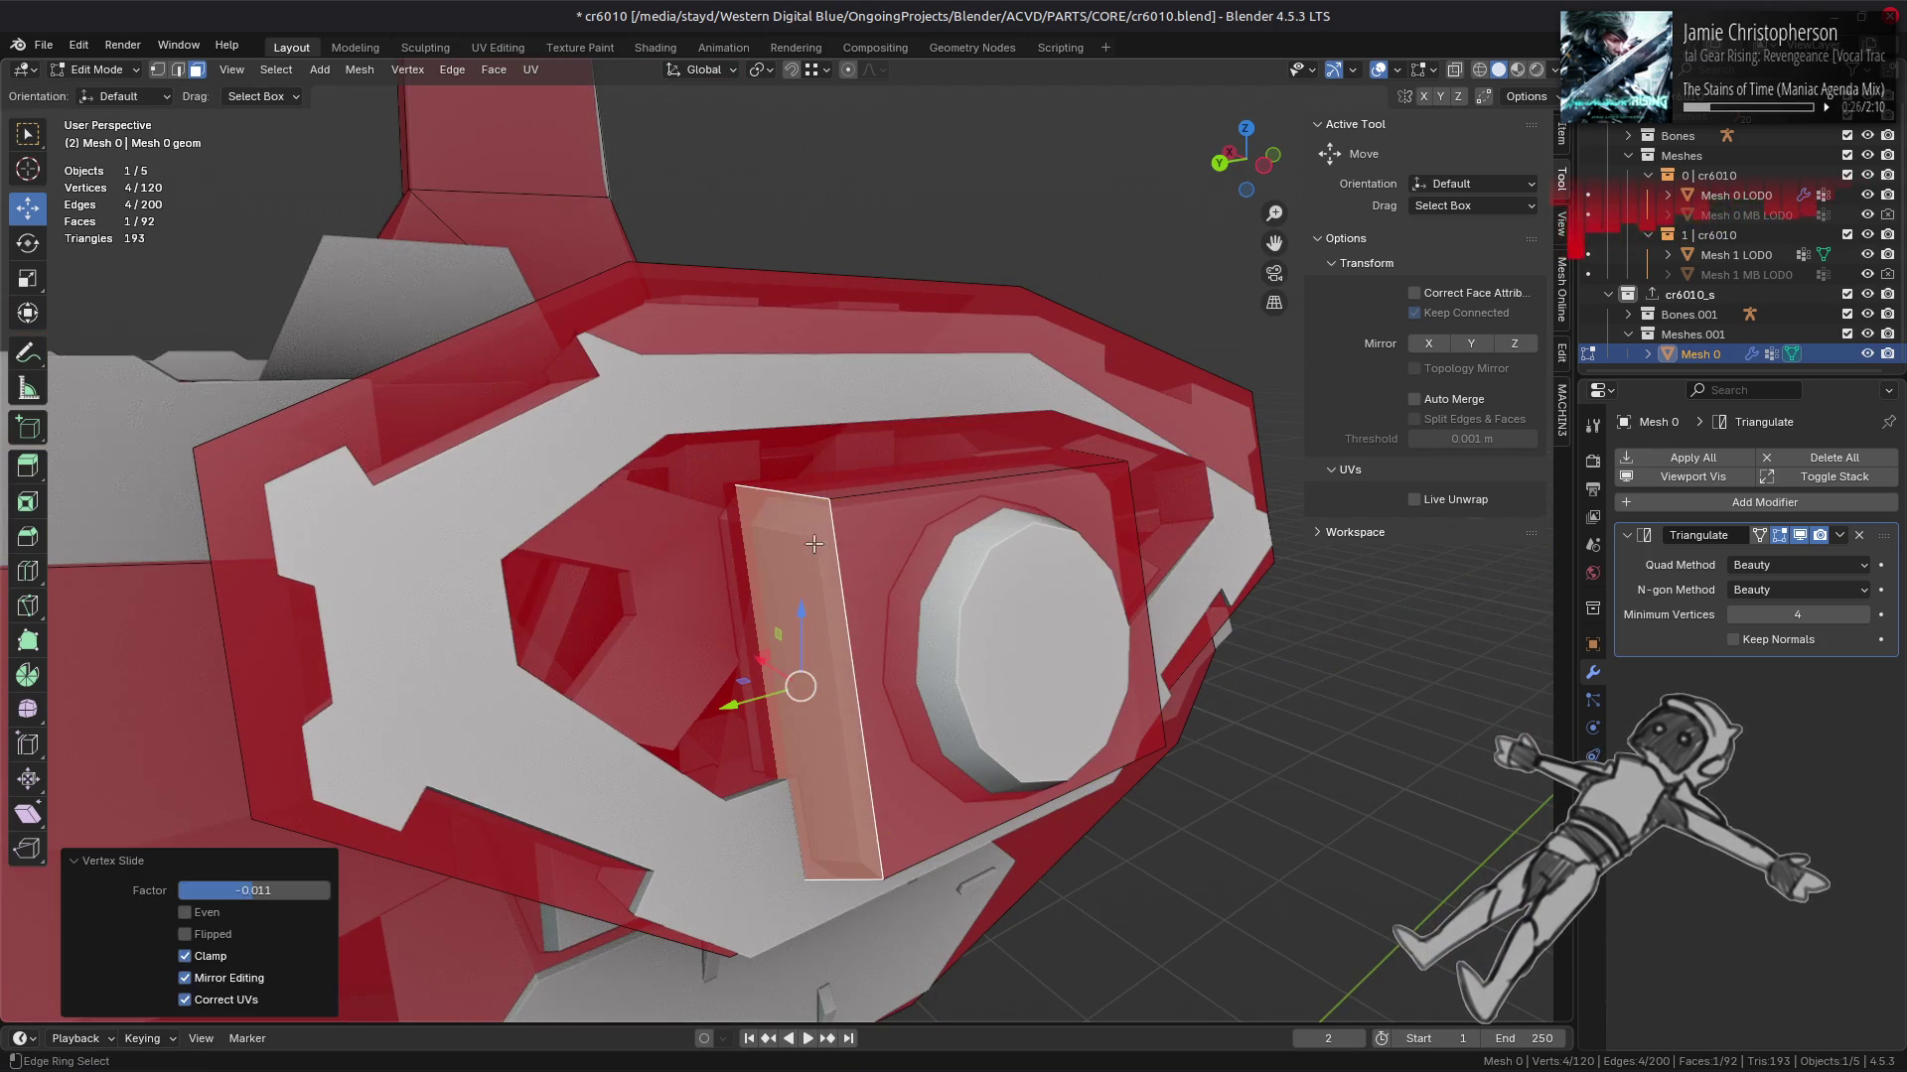
{"action": "key", "text": "shift+v"}
{"action": "left_click", "coordinate": [878, 477]}
{"action": "left_click_drag", "start_coordinate": [879, 476], "coordinate": [655, 596]}
Step: Slide the bottom strip face, then frame it in edge mode and slide it toward the boss
{"action": "left_click", "coordinate": [902, 708]}
{"action": "key", "text": "shift+v"}
{"action": "left_click", "coordinate": [1035, 511]}
{"action": "scroll", "scroll_direction": "down", "scroll_amount": 3}
{"action": "key", "text": "2"}
{"action": "key", "text": "KP_Decimal"}
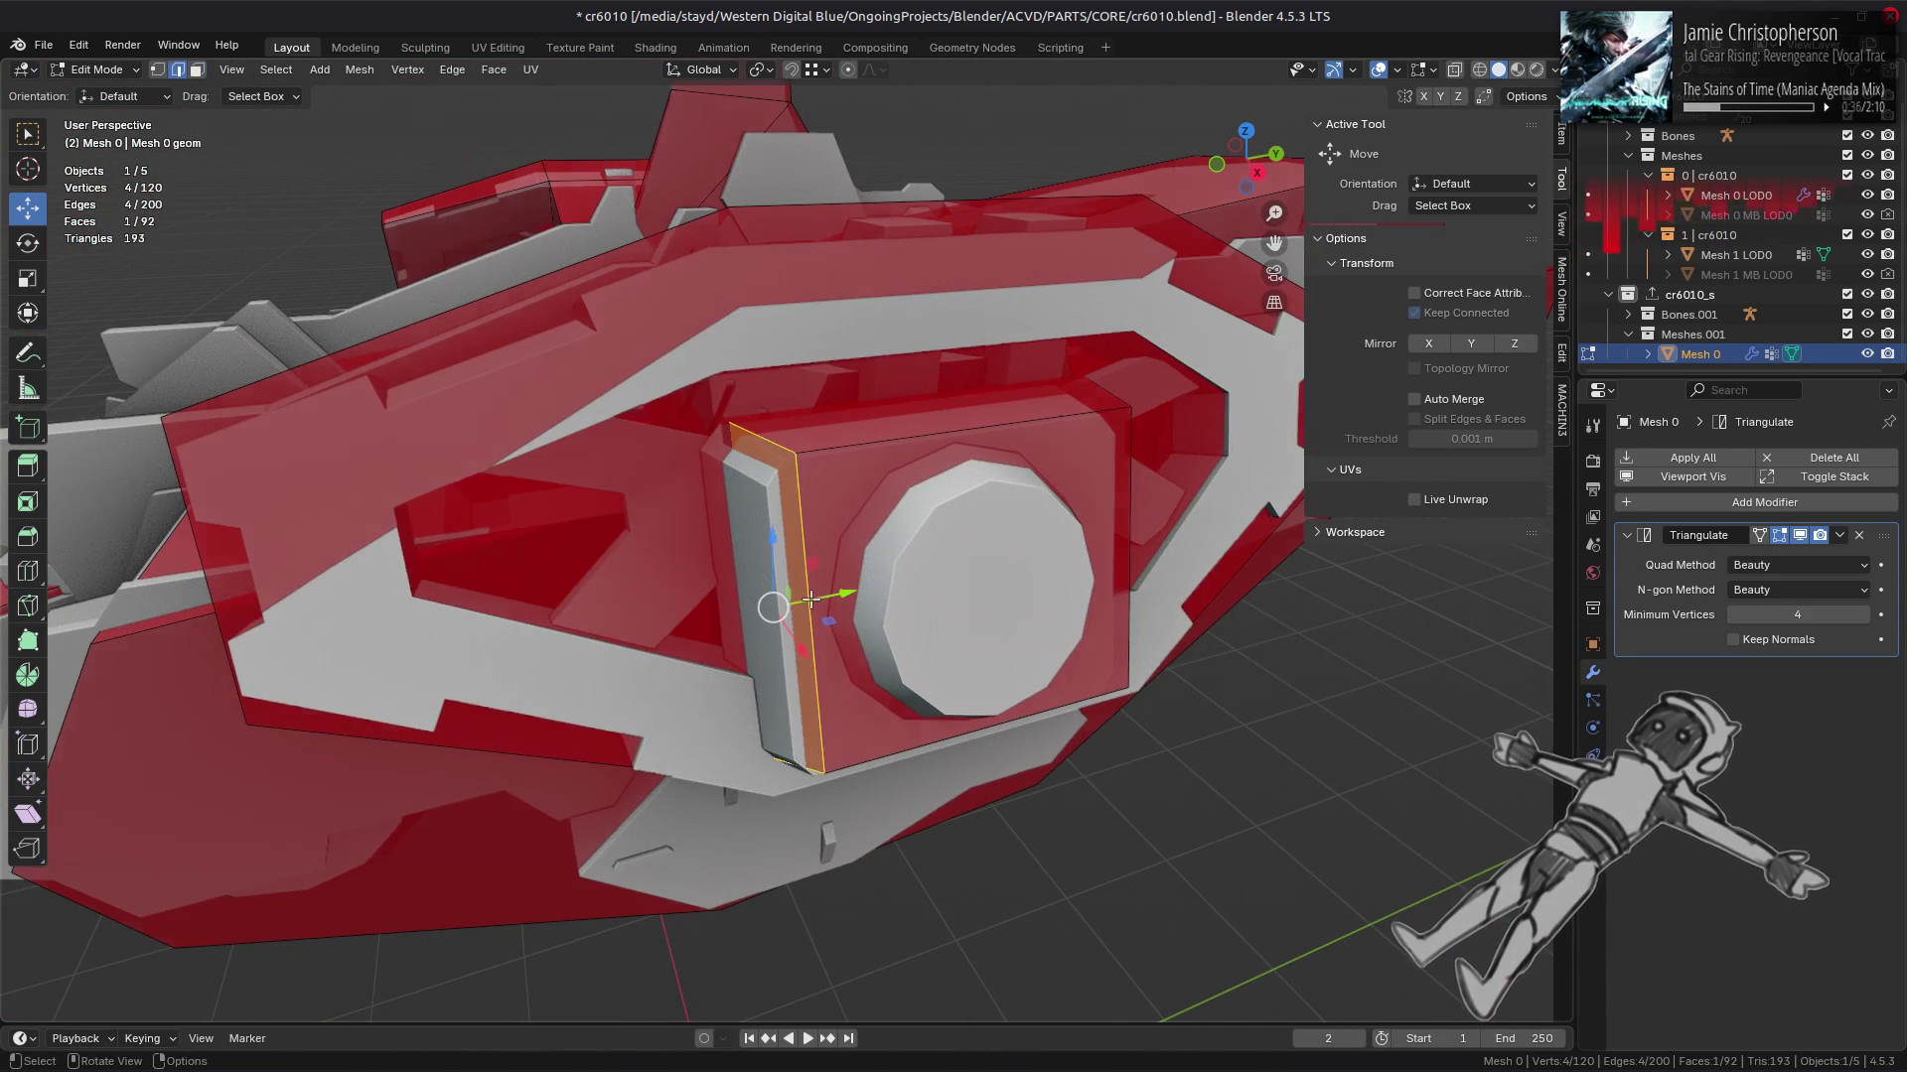
{"action": "key", "text": "shift+v"}
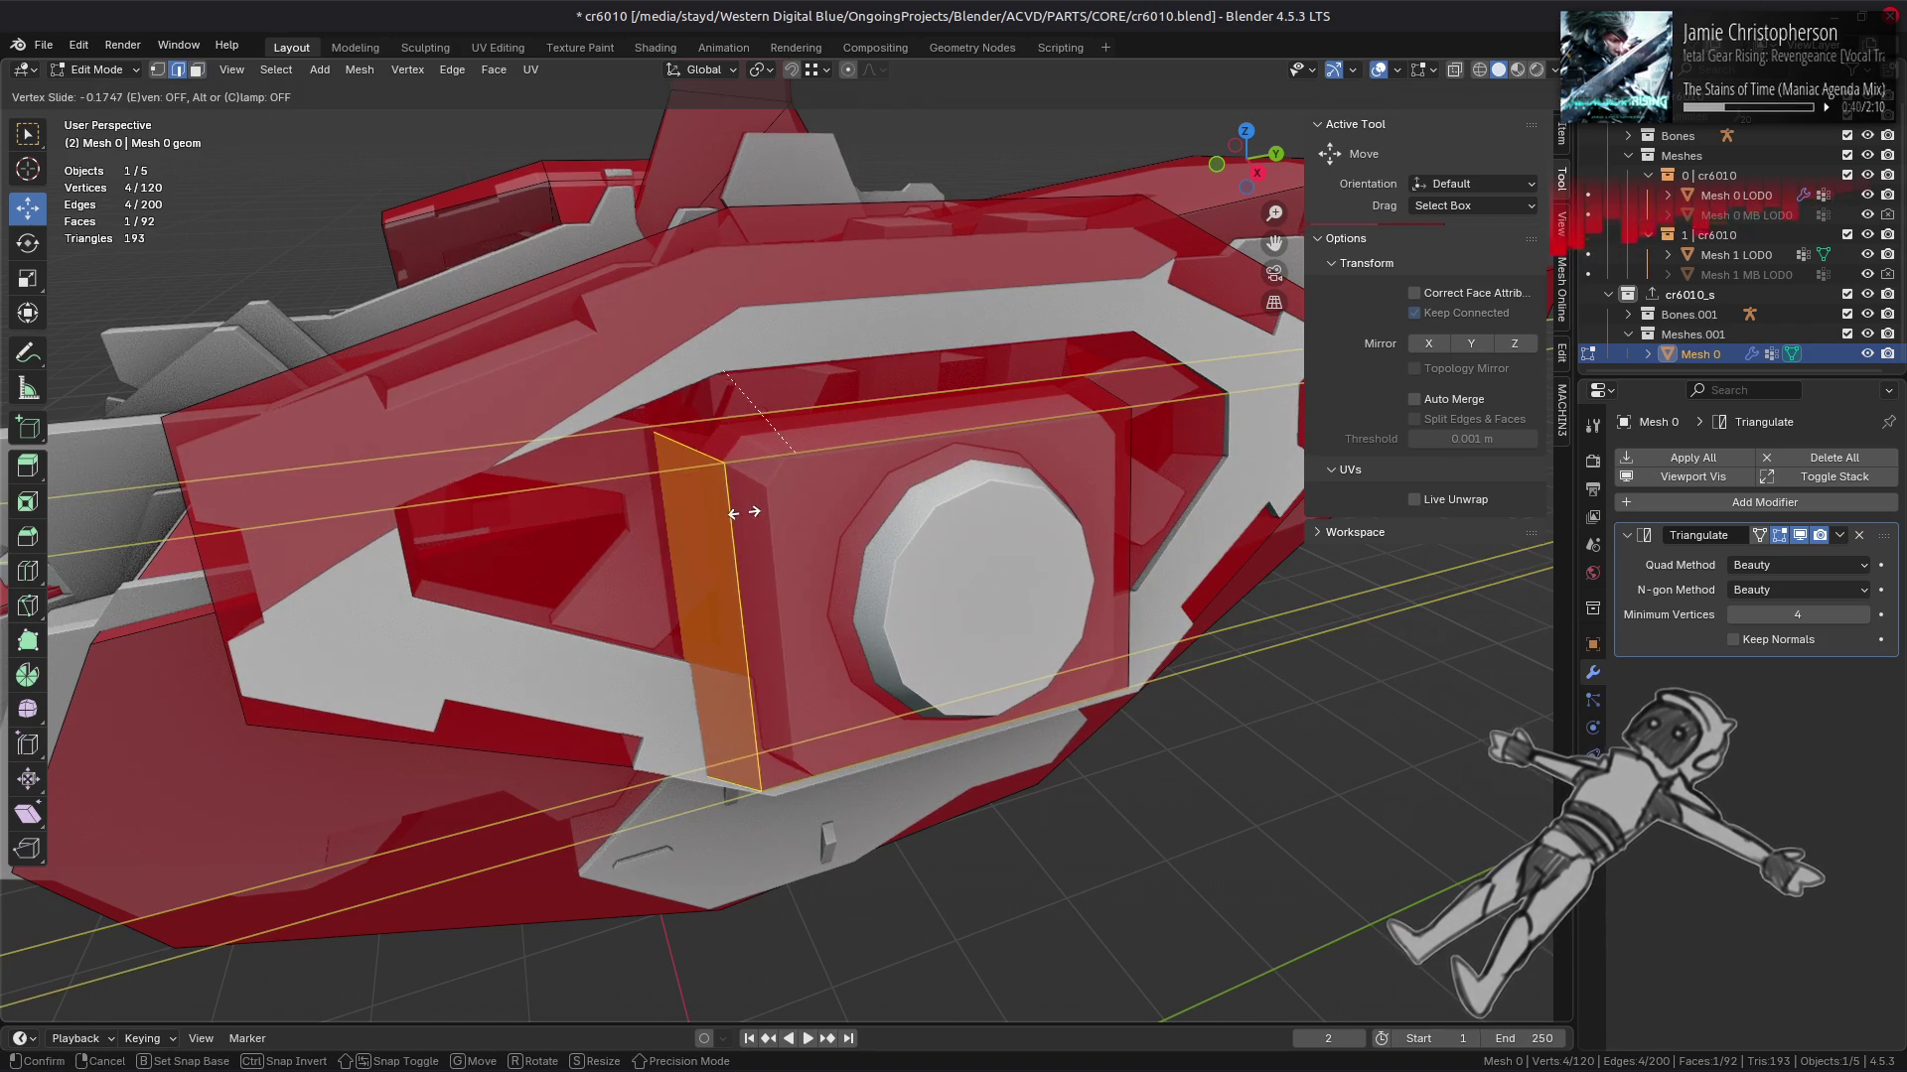
{"action": "left_click", "coordinate": [740, 556]}
Step: Try sliding a single edge on the boss's other side, then undo it
{"action": "left_click_drag", "start_coordinate": [740, 556], "coordinate": [735, 512]}
{"action": "left_click", "coordinate": [832, 528]}
{"action": "key", "text": "shift+v"}
{"action": "left_click", "coordinate": [784, 536]}
{"action": "key", "text": "ctrl+z"}
Step: In face mode, slide the thin, top and bottom strip faces closer to the boss, then deselect
{"action": "key", "text": "3"}
{"action": "left_click", "coordinate": [844, 529]}
{"action": "key", "text": "shift+v"}
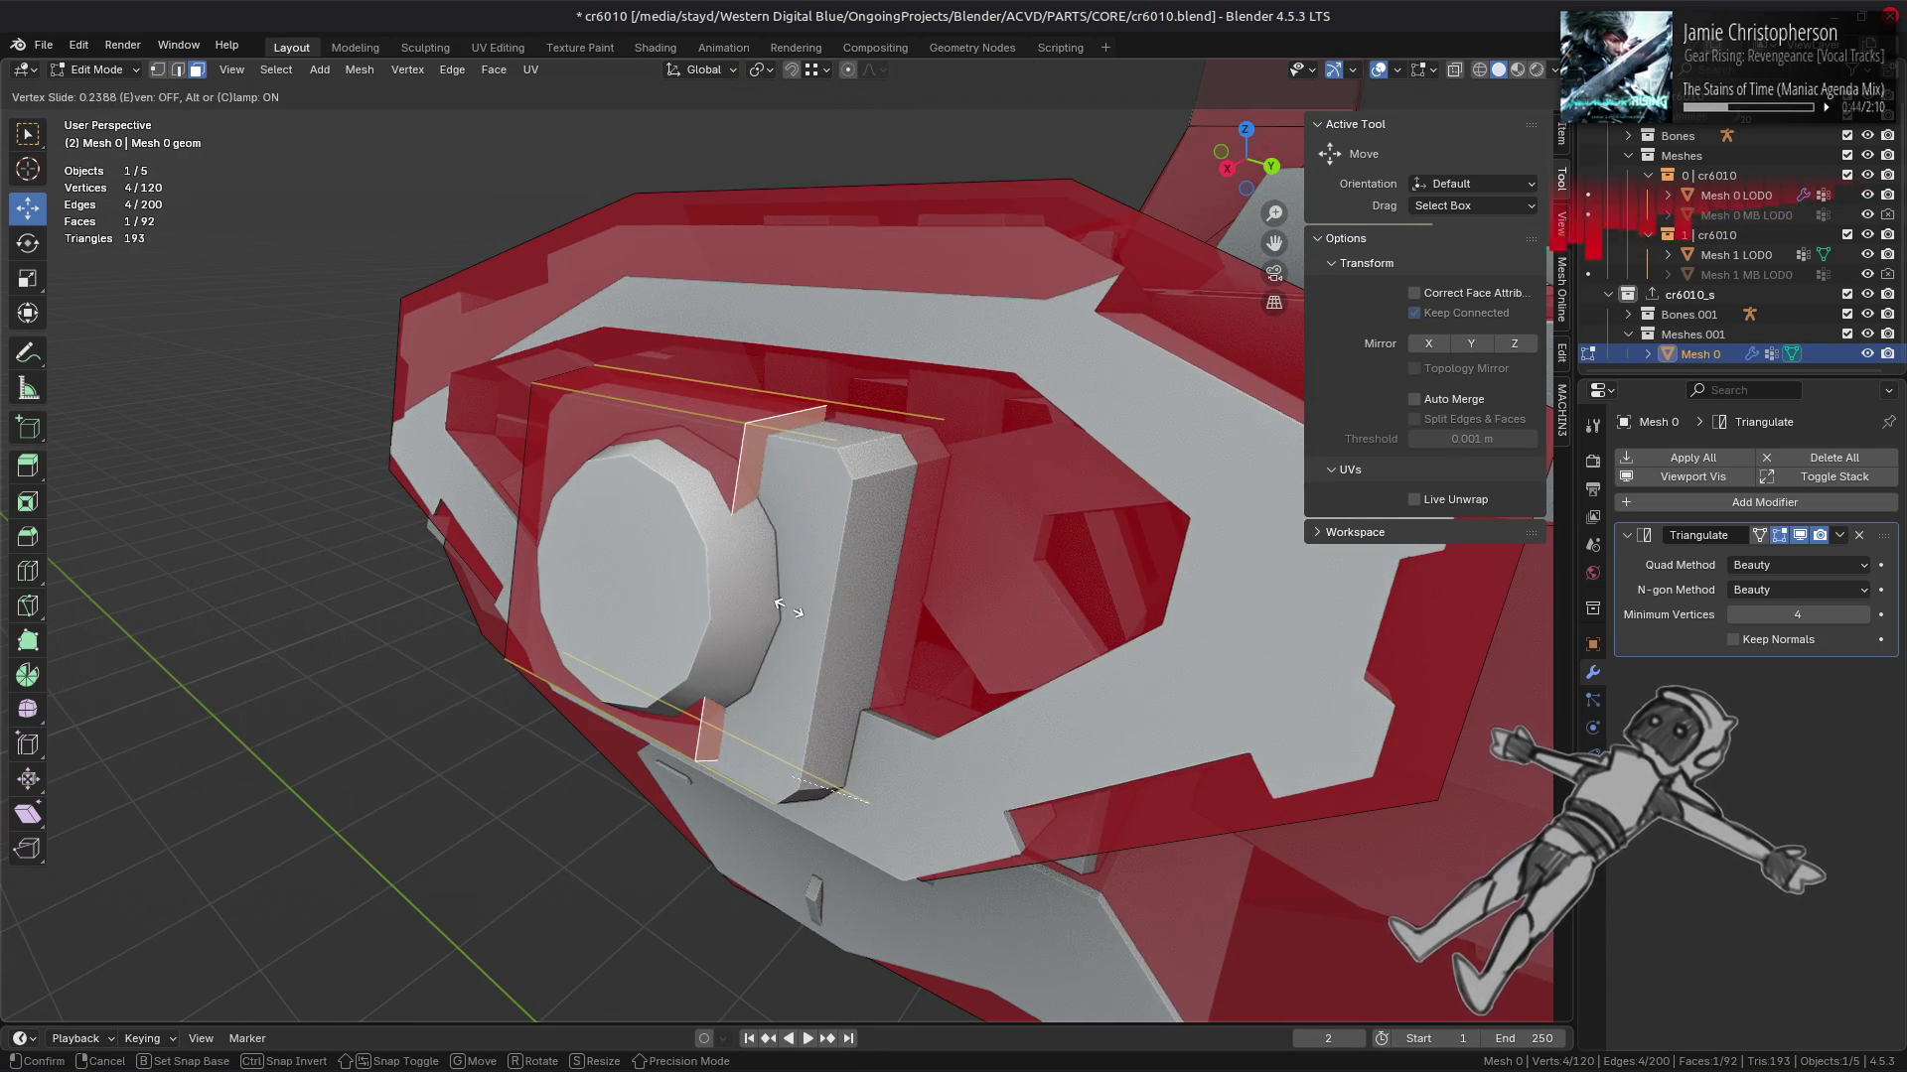
{"action": "left_click", "coordinate": [852, 494]}
{"action": "left_click", "coordinate": [735, 412]}
{"action": "key", "text": "shift+v"}
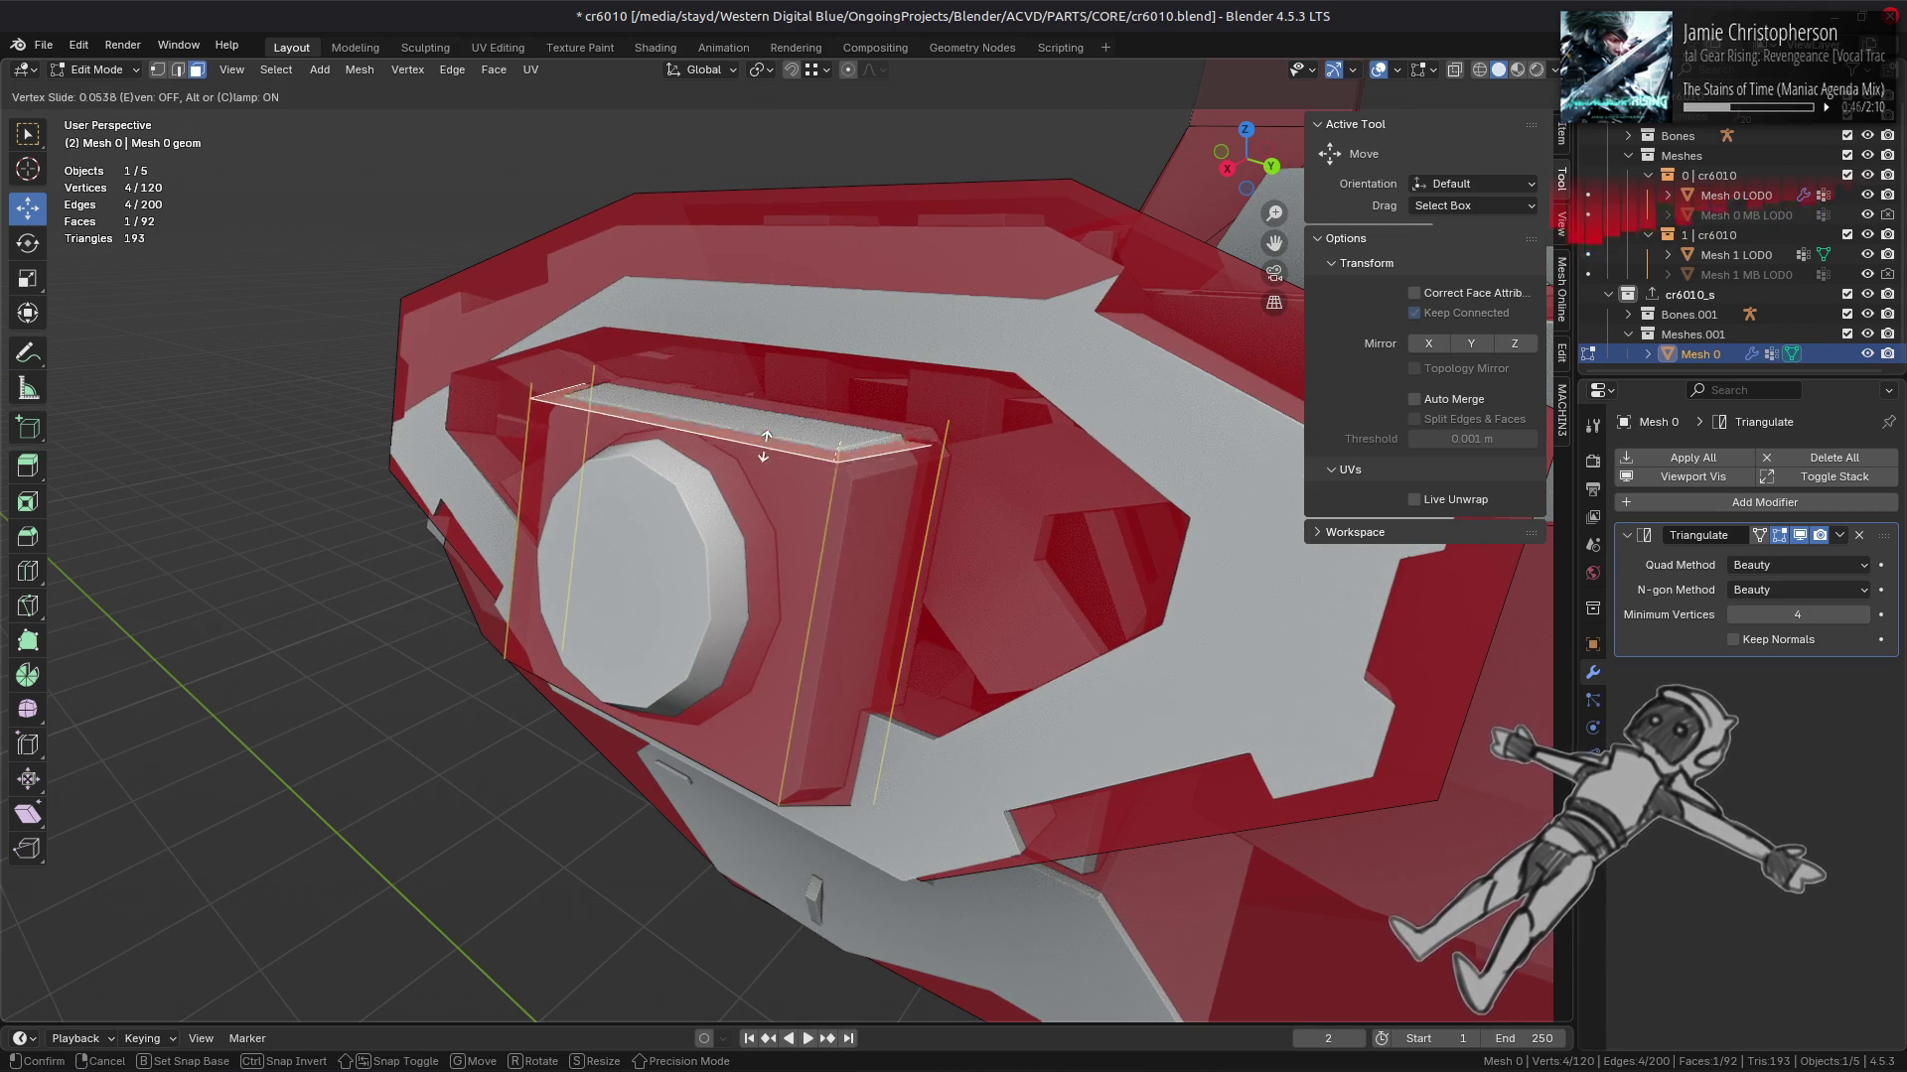
{"action": "left_click", "coordinate": [836, 442]}
{"action": "left_click_drag", "start_coordinate": [836, 444], "coordinate": [809, 449]}
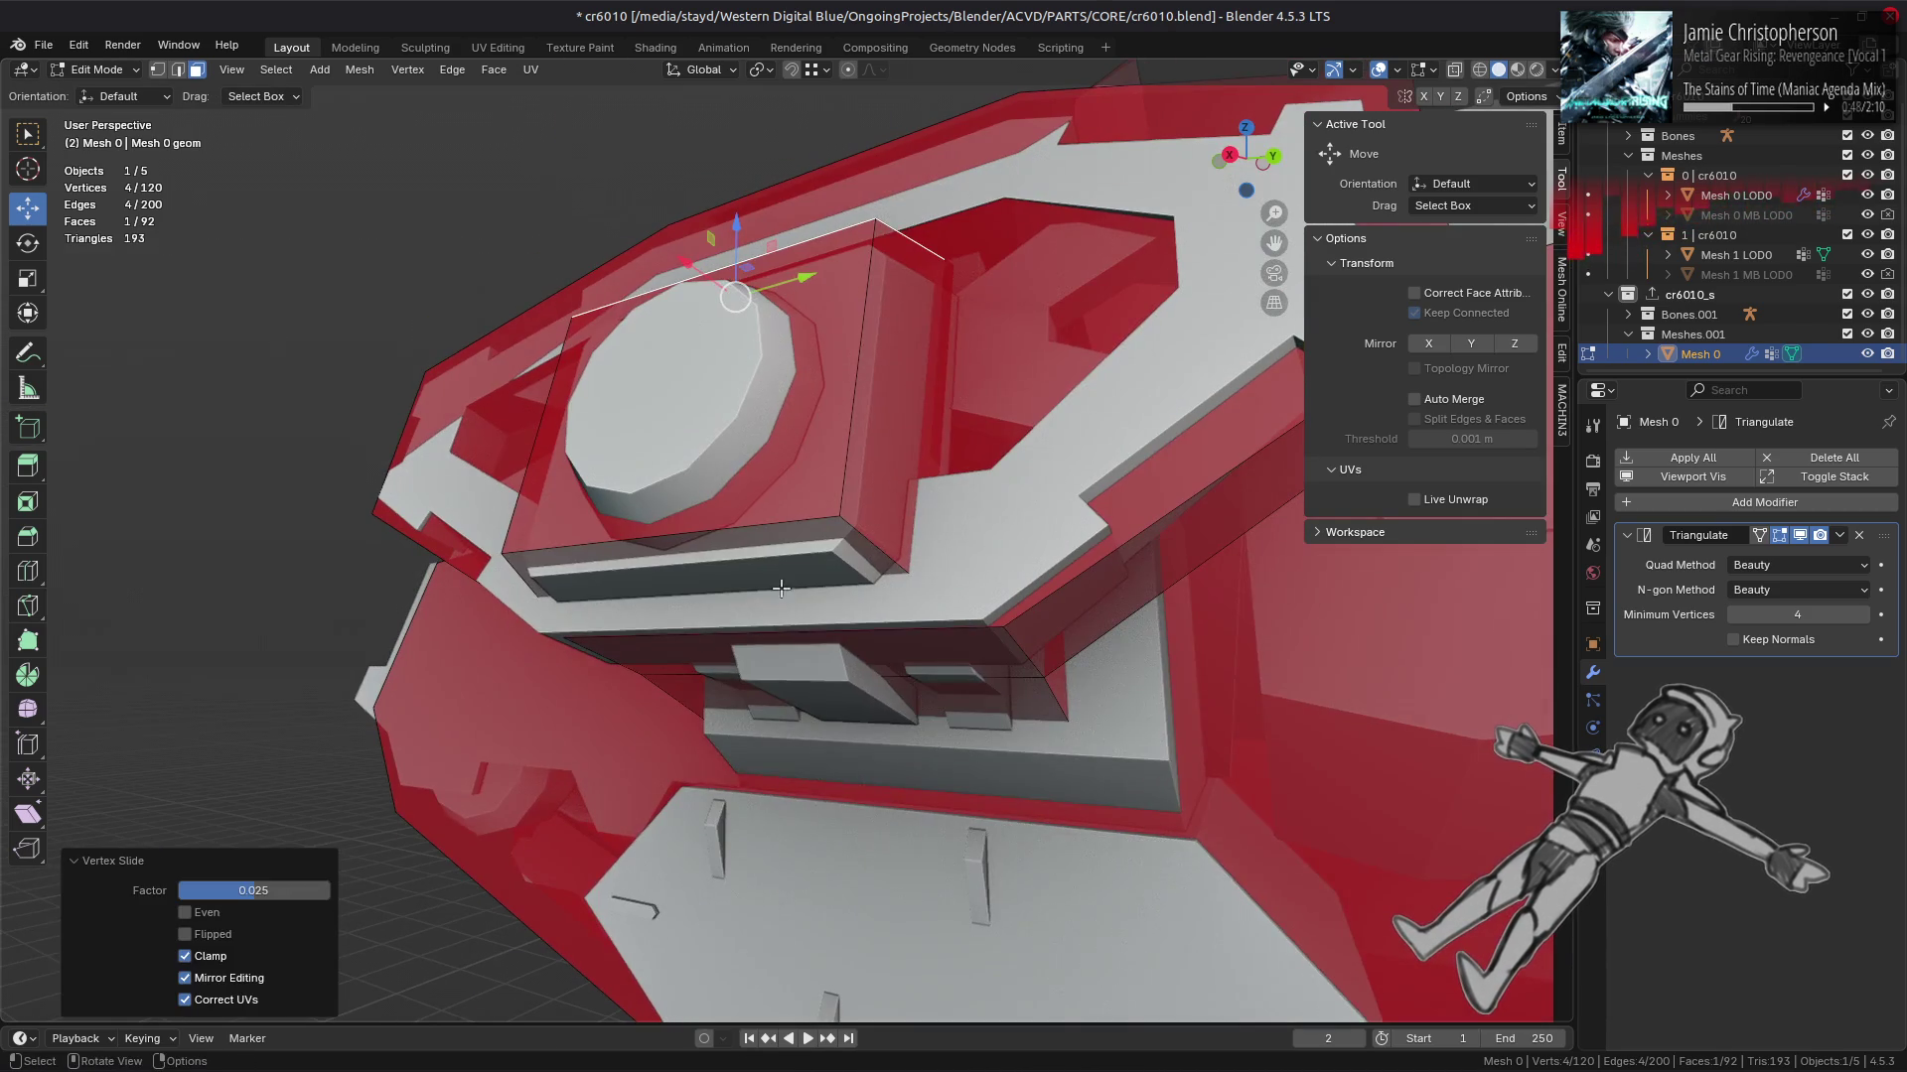
{"action": "key", "text": "shift+v"}
{"action": "left_click", "coordinate": [794, 496]}
{"action": "key", "text": "alt+a"}
{"action": "left_click_drag", "start_coordinate": [795, 497], "coordinate": [875, 555]}
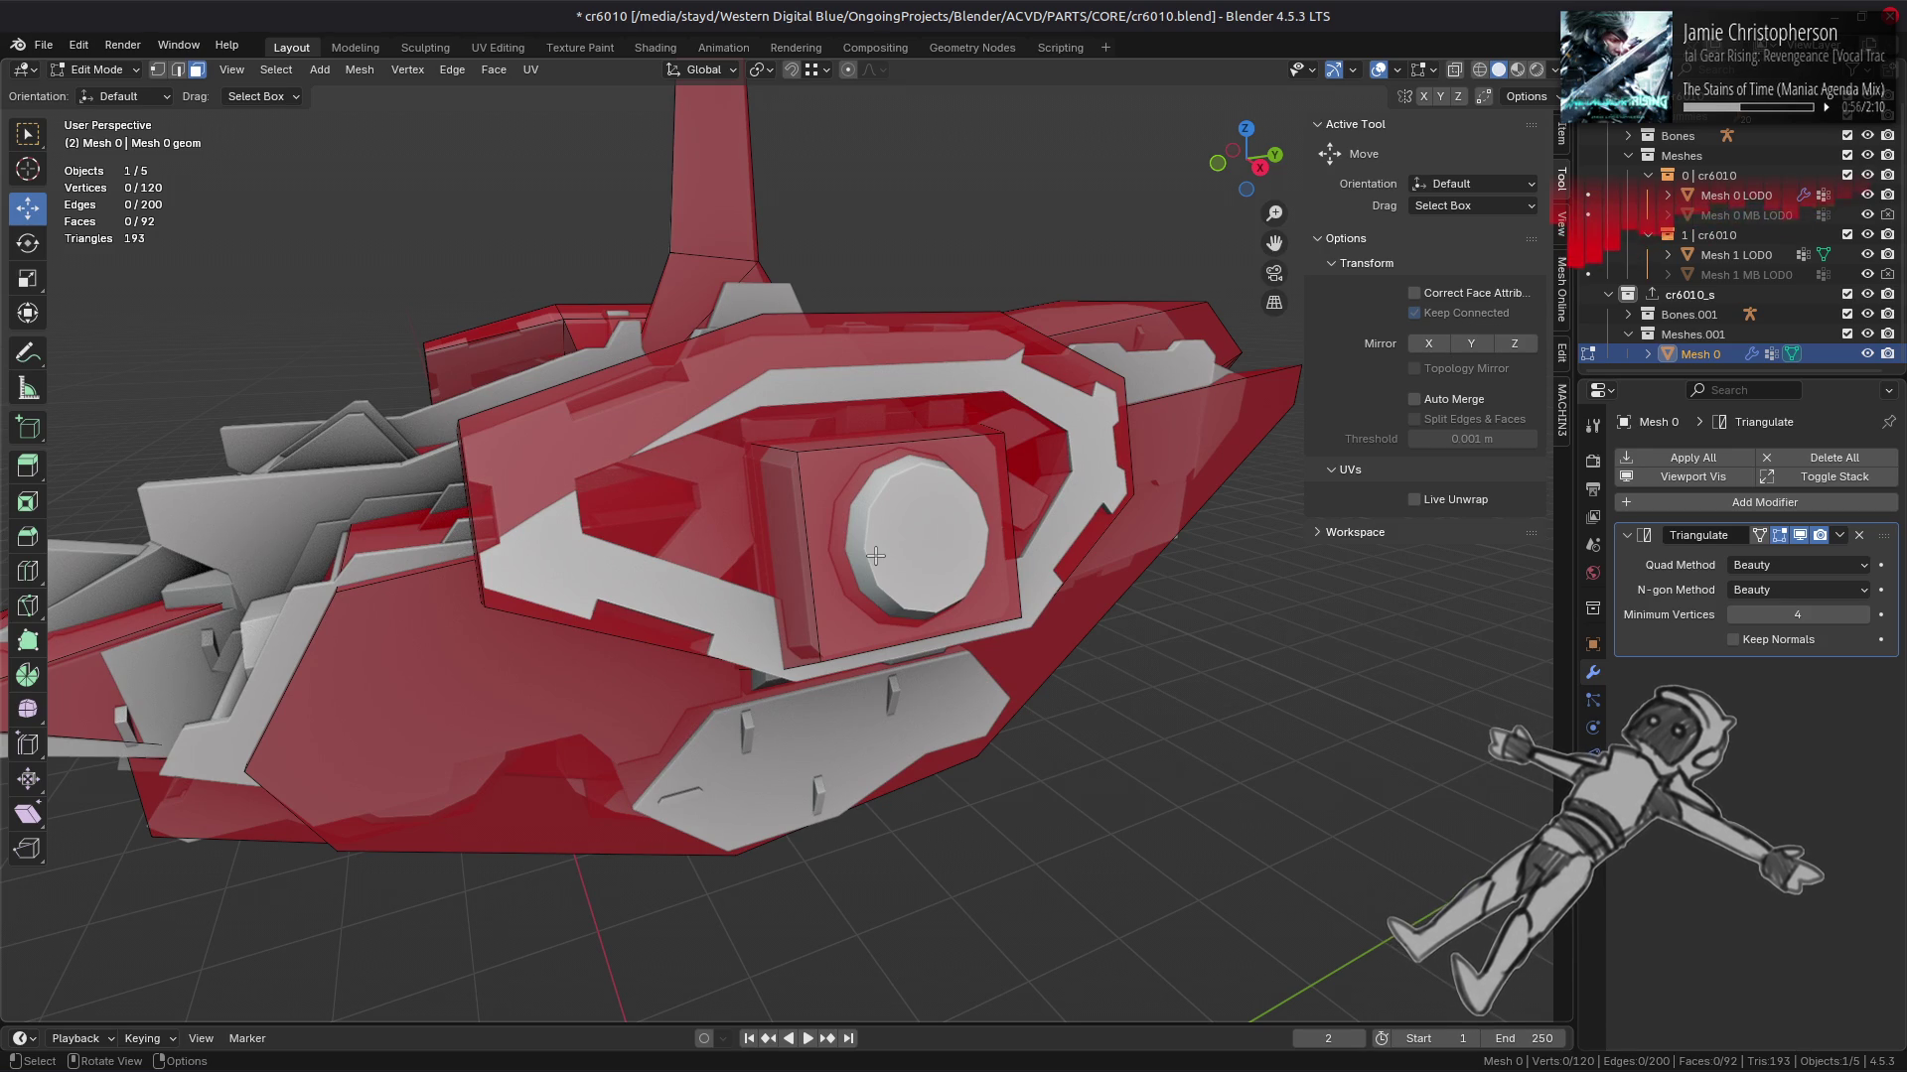
{"action": "left_click_drag", "start_coordinate": [874, 555], "coordinate": [683, 512]}
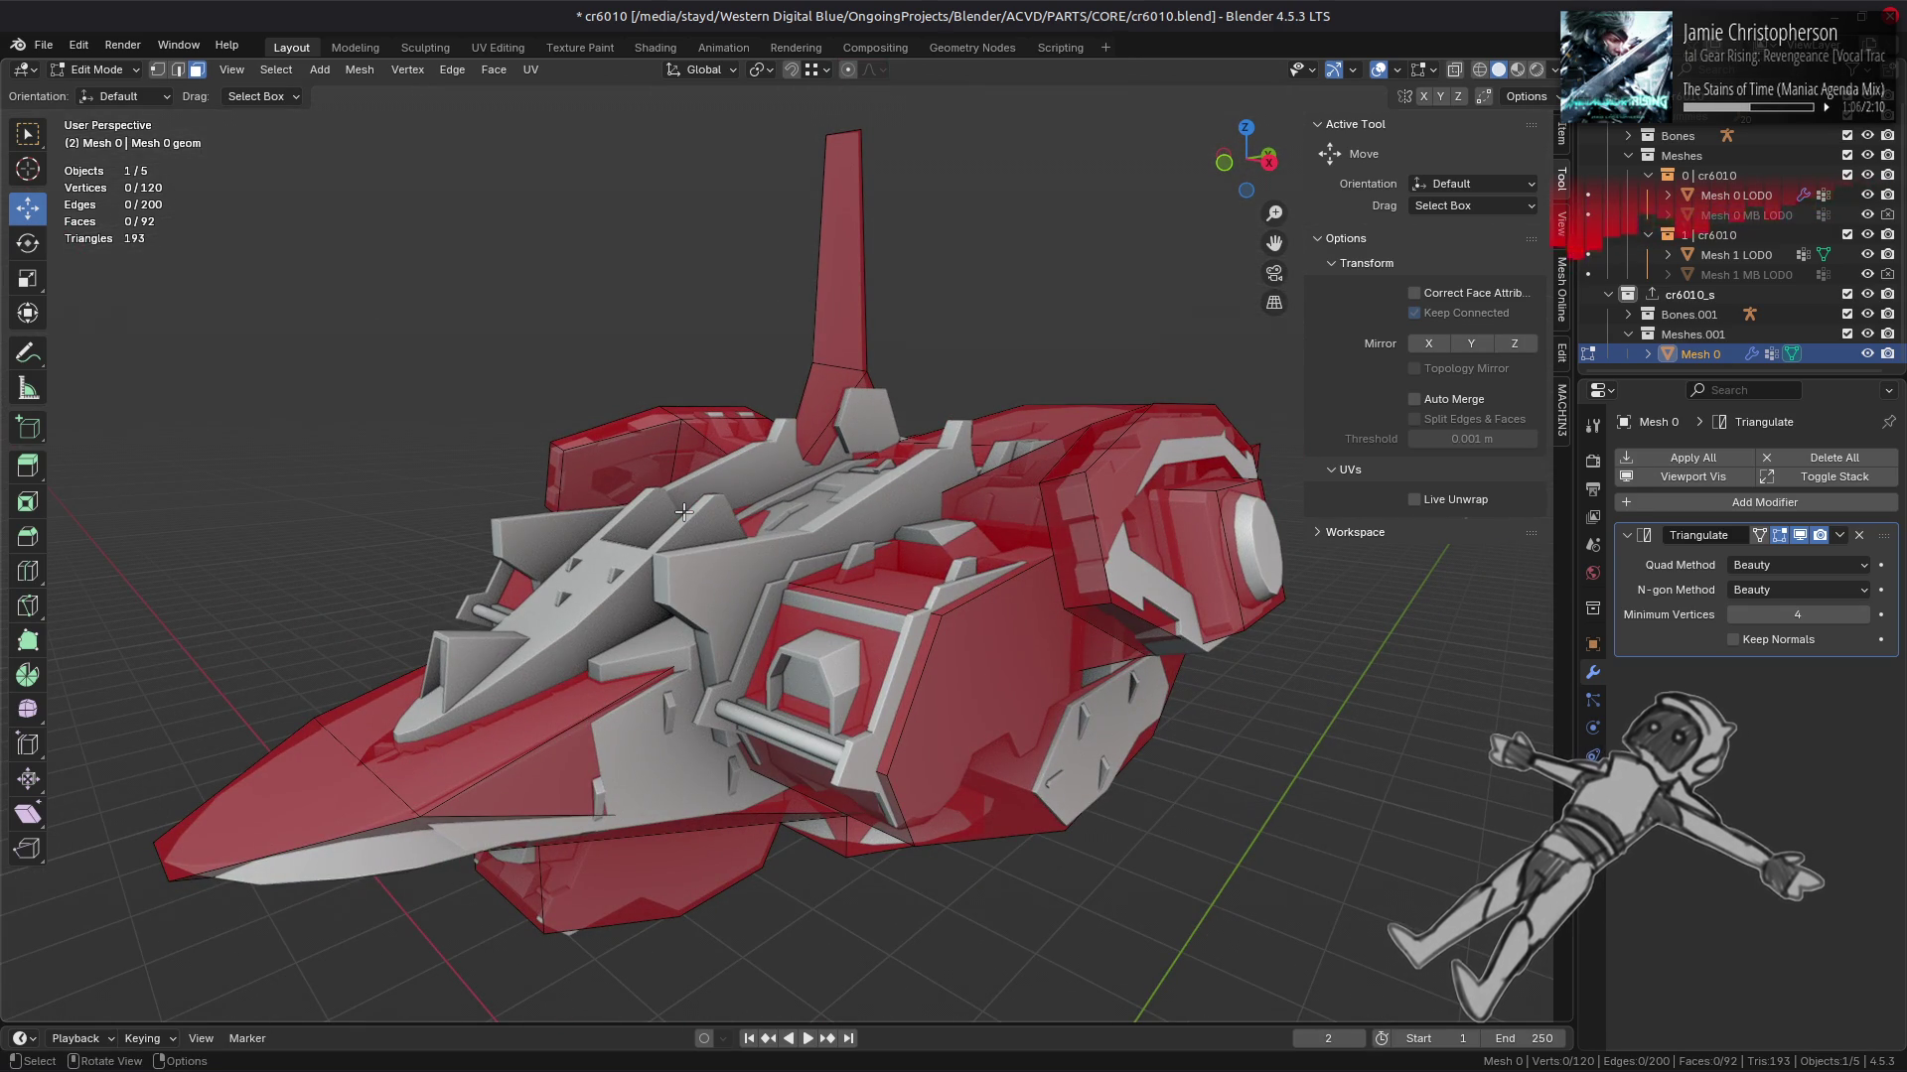
{"action": "left_click_drag", "start_coordinate": [683, 512], "coordinate": [593, 614]}
{"action": "left_click_drag", "start_coordinate": [742, 577], "coordinate": [972, 318]}
Step: Rotate the linked circular face region 90° about Z and compare it before and after
{"action": "key", "text": "ctrl+l"}
{"action": "key", "text": "r"}
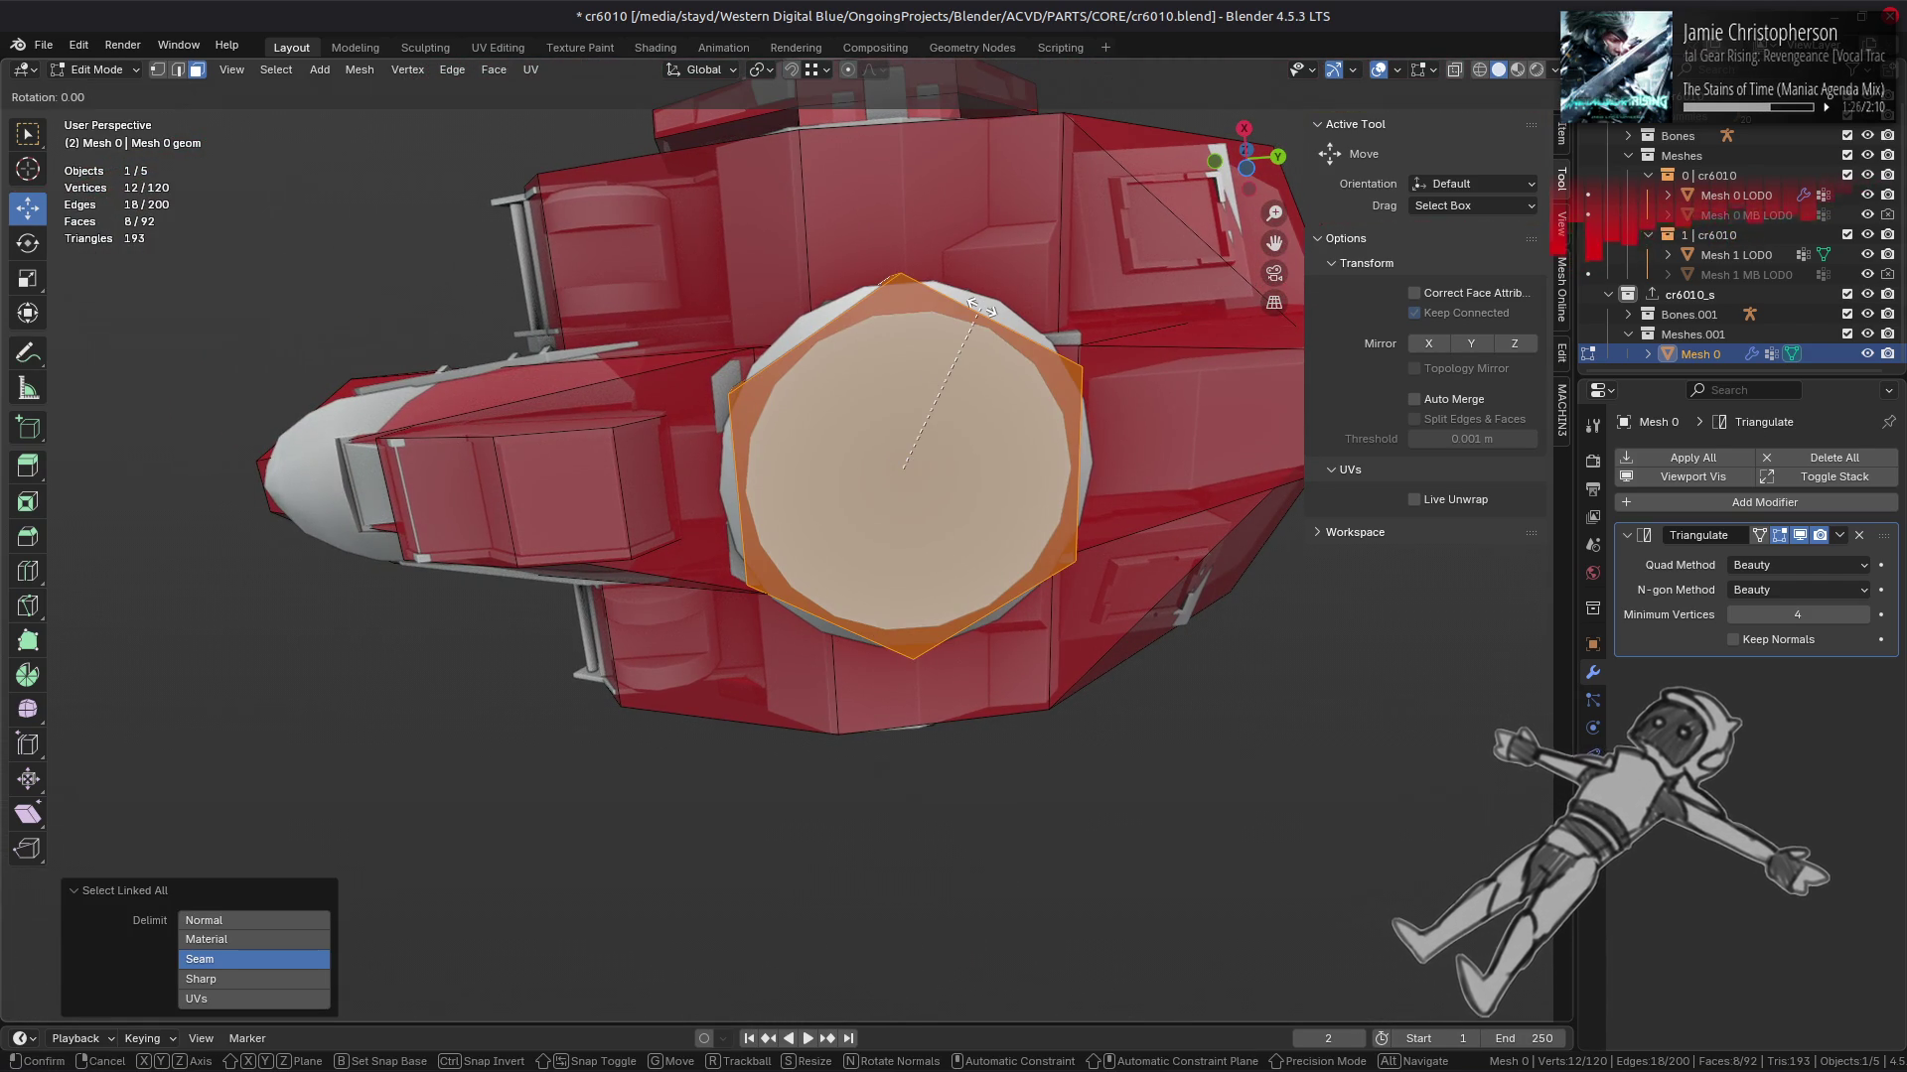
{"action": "type", "text": "z"}
{"action": "type", "text": "90"}
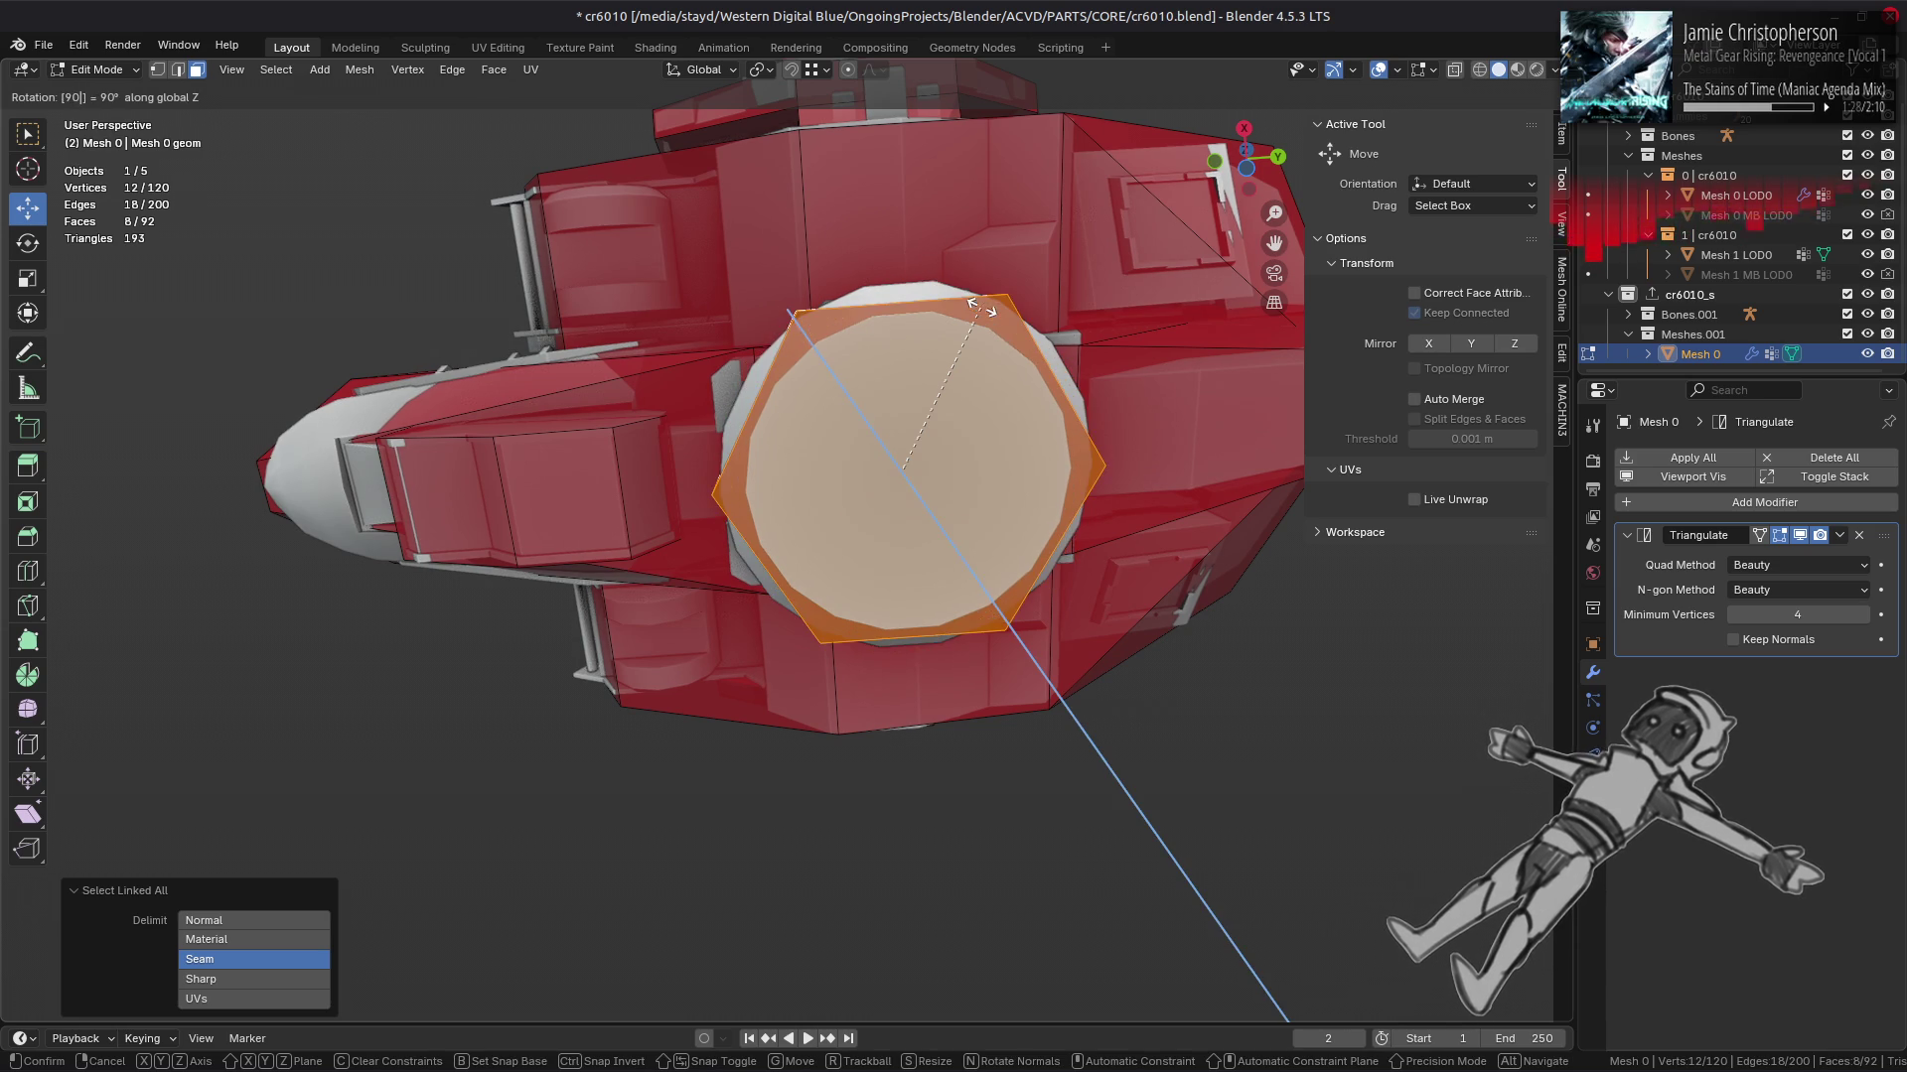
{"action": "key", "text": "Return"}
{"action": "left_click_drag", "start_coordinate": [981, 308], "coordinate": [951, 468]}
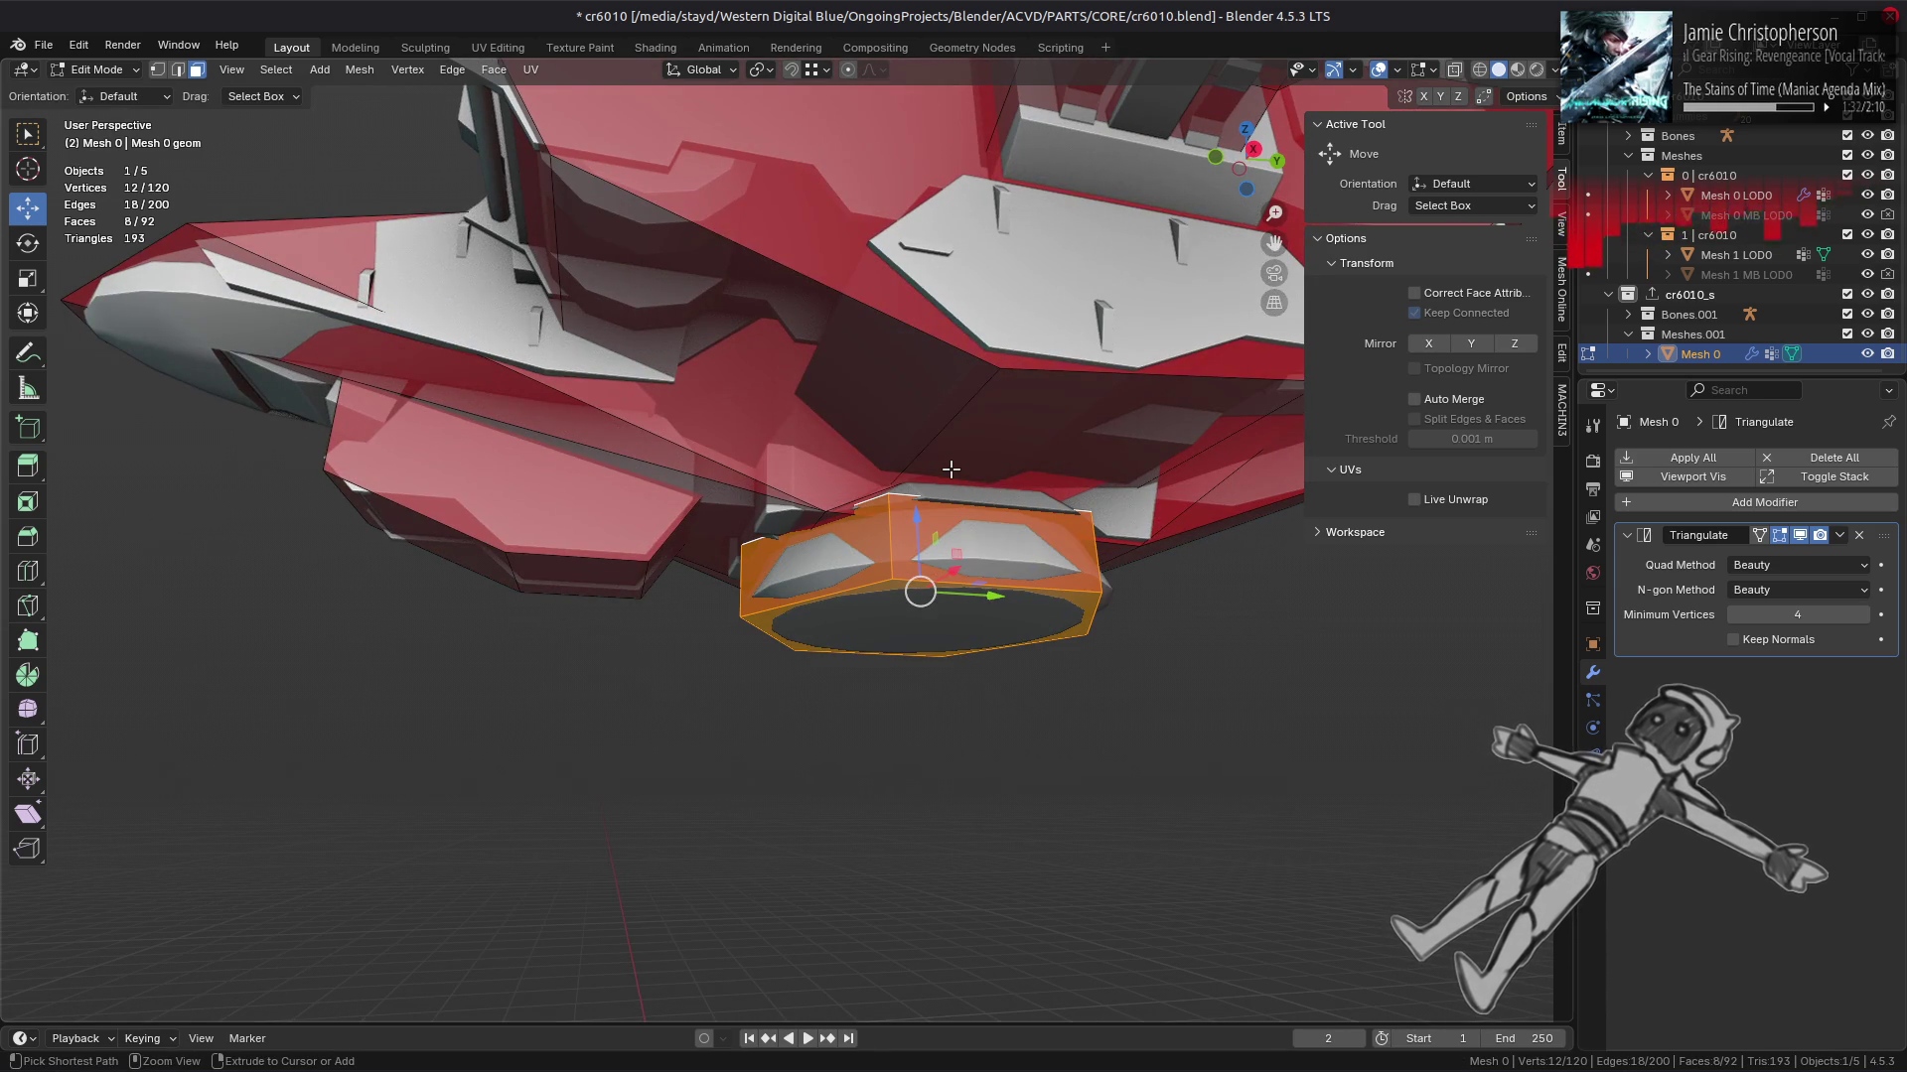
{"action": "left_click_drag", "start_coordinate": [950, 469], "coordinate": [894, 295]}
{"action": "key", "text": "ctrl+z"}
{"action": "key", "text": "ctrl+shift+z"}
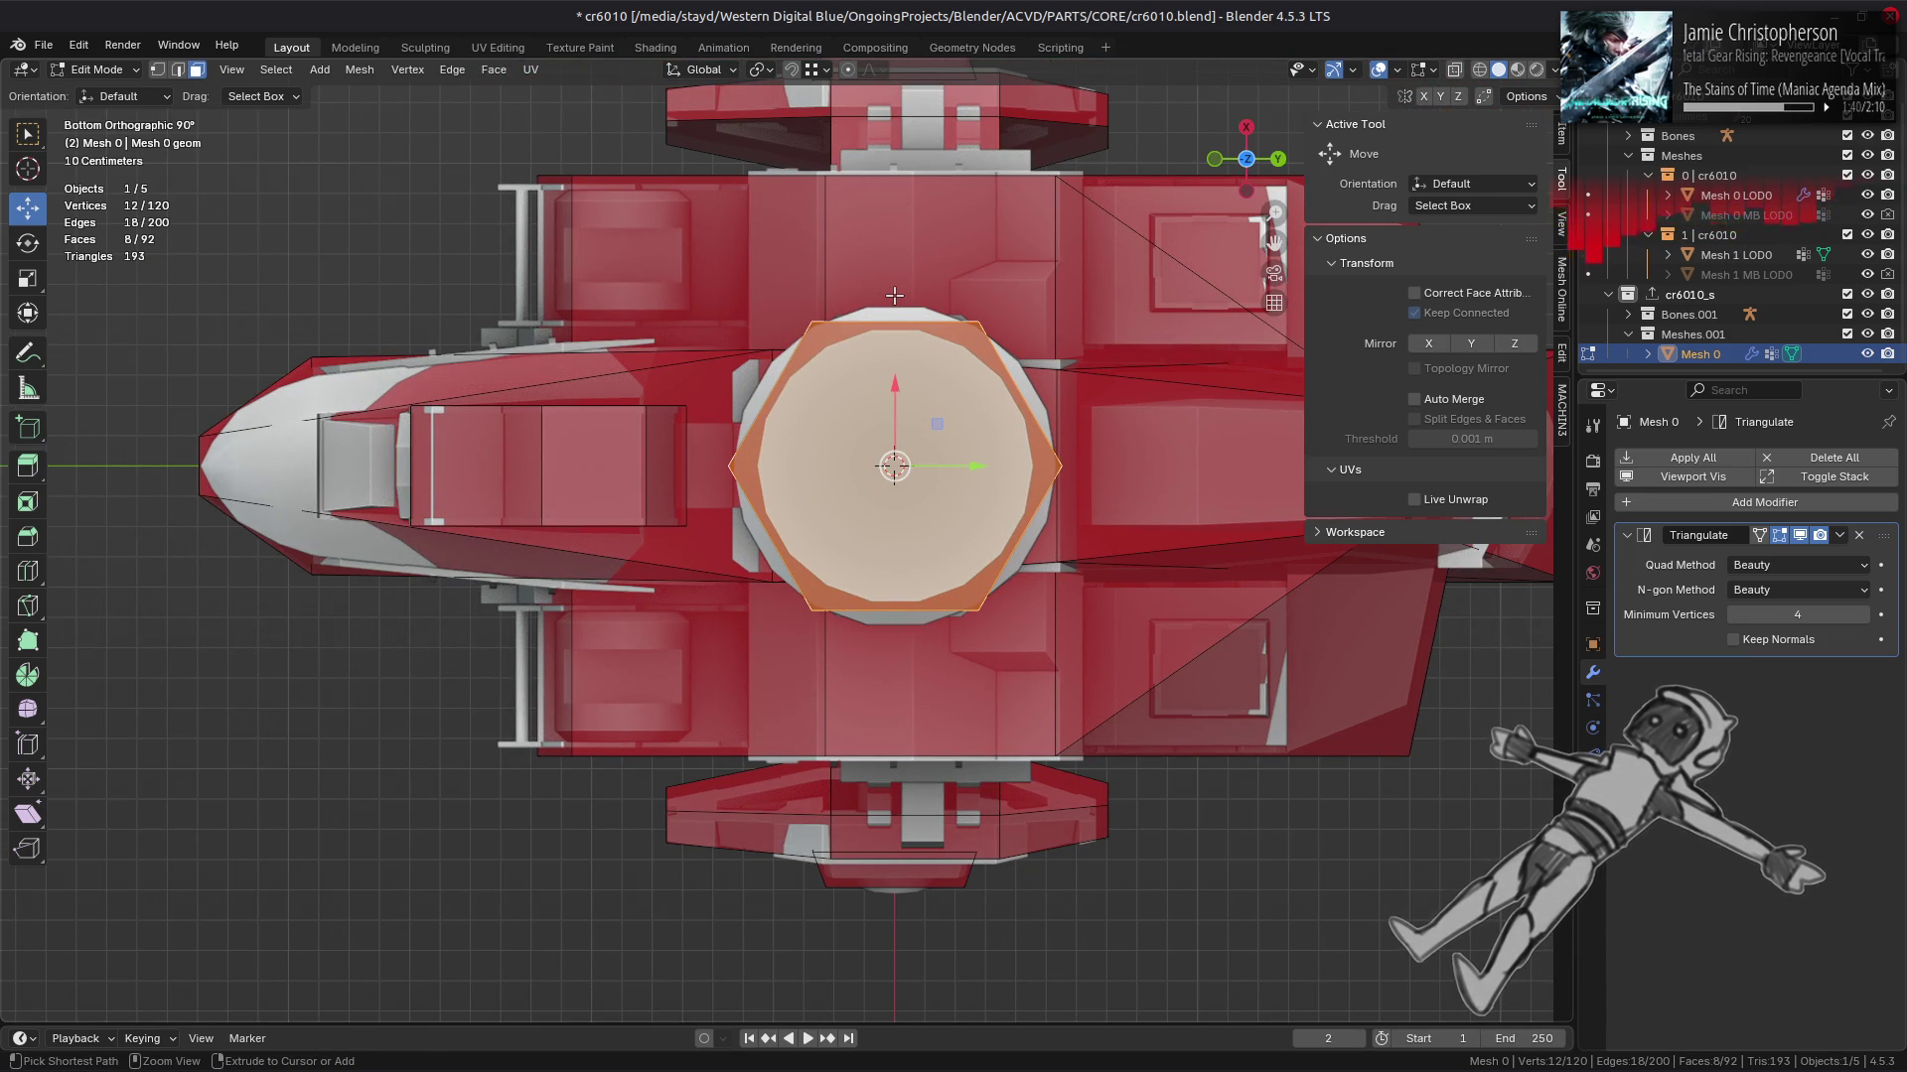
{"action": "left_click_drag", "start_coordinate": [893, 295], "coordinate": [911, 481]}
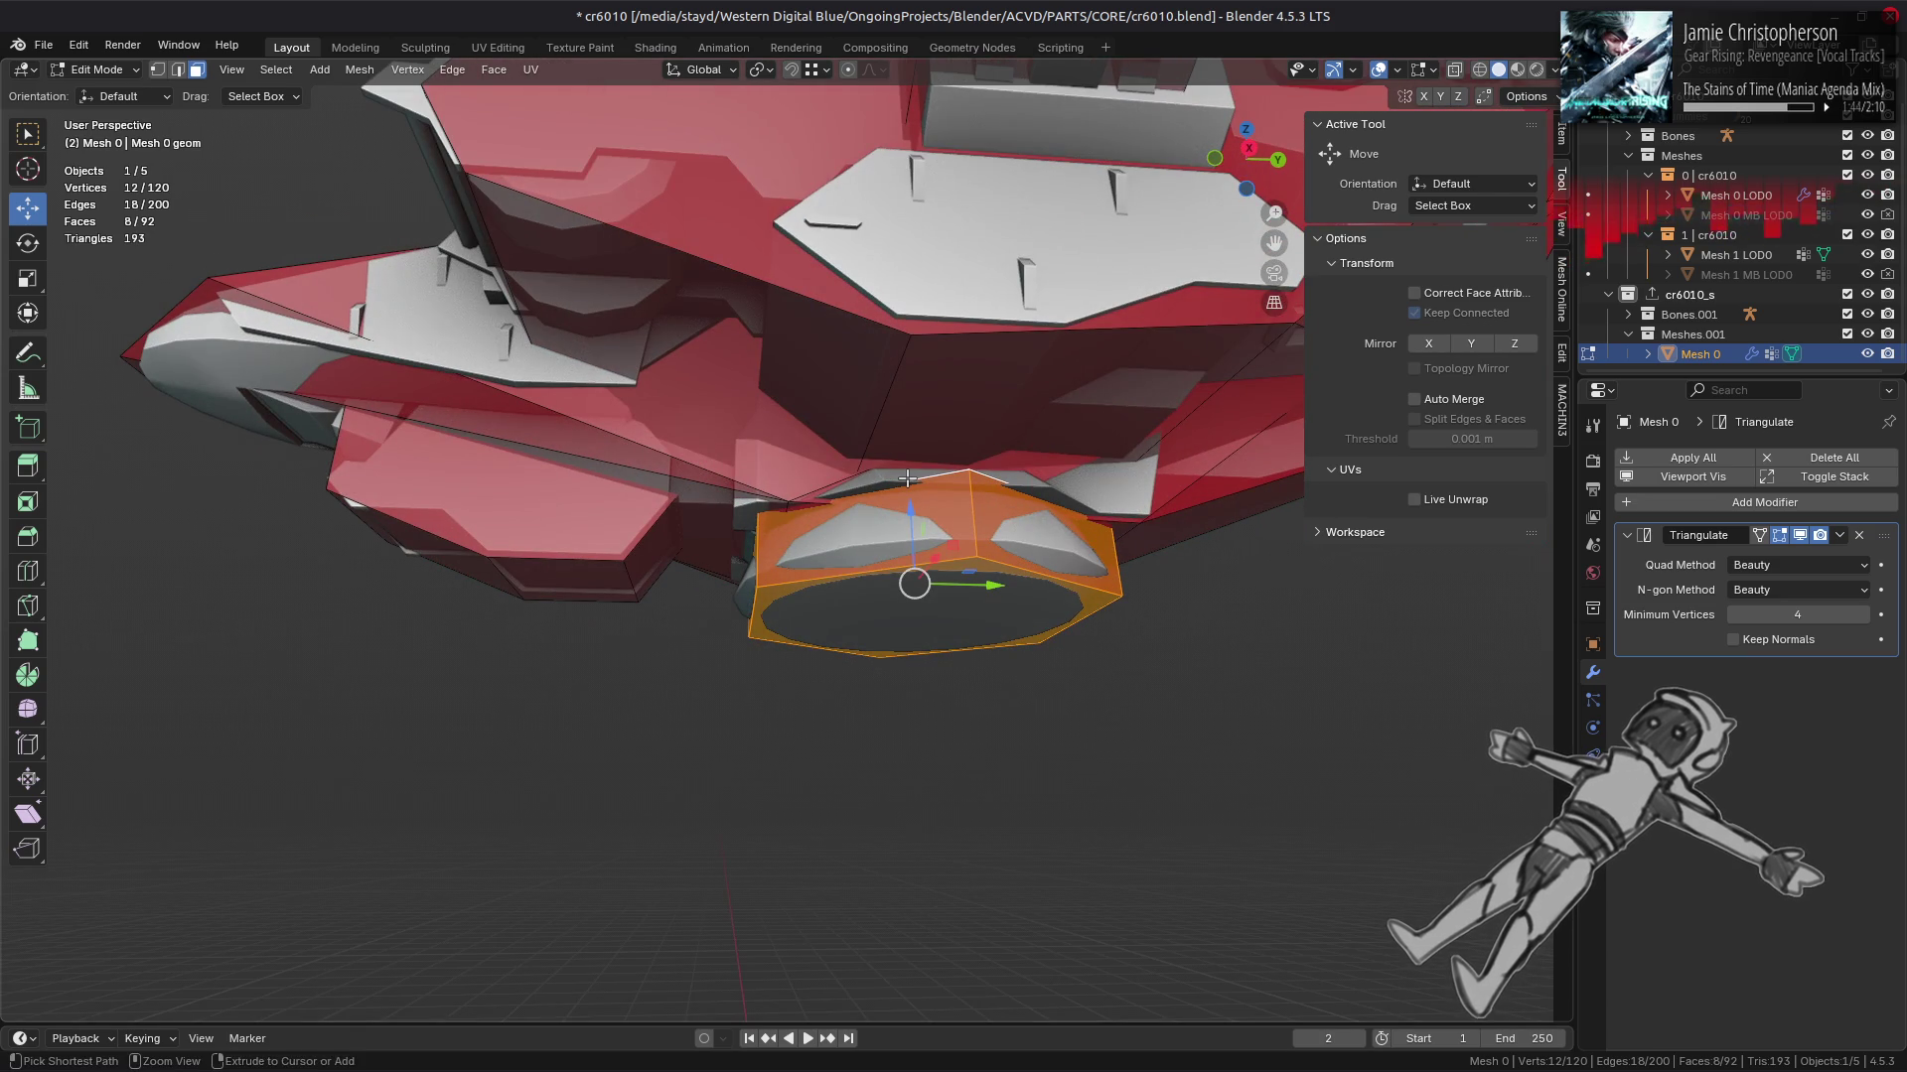
Step: Raise the bottom cap 0.078 m, slide it back to the rim, and scale it to 0.5
{"action": "left_click", "coordinate": [874, 626]}
{"action": "left_click_drag", "start_coordinate": [874, 626], "coordinate": [794, 583]}
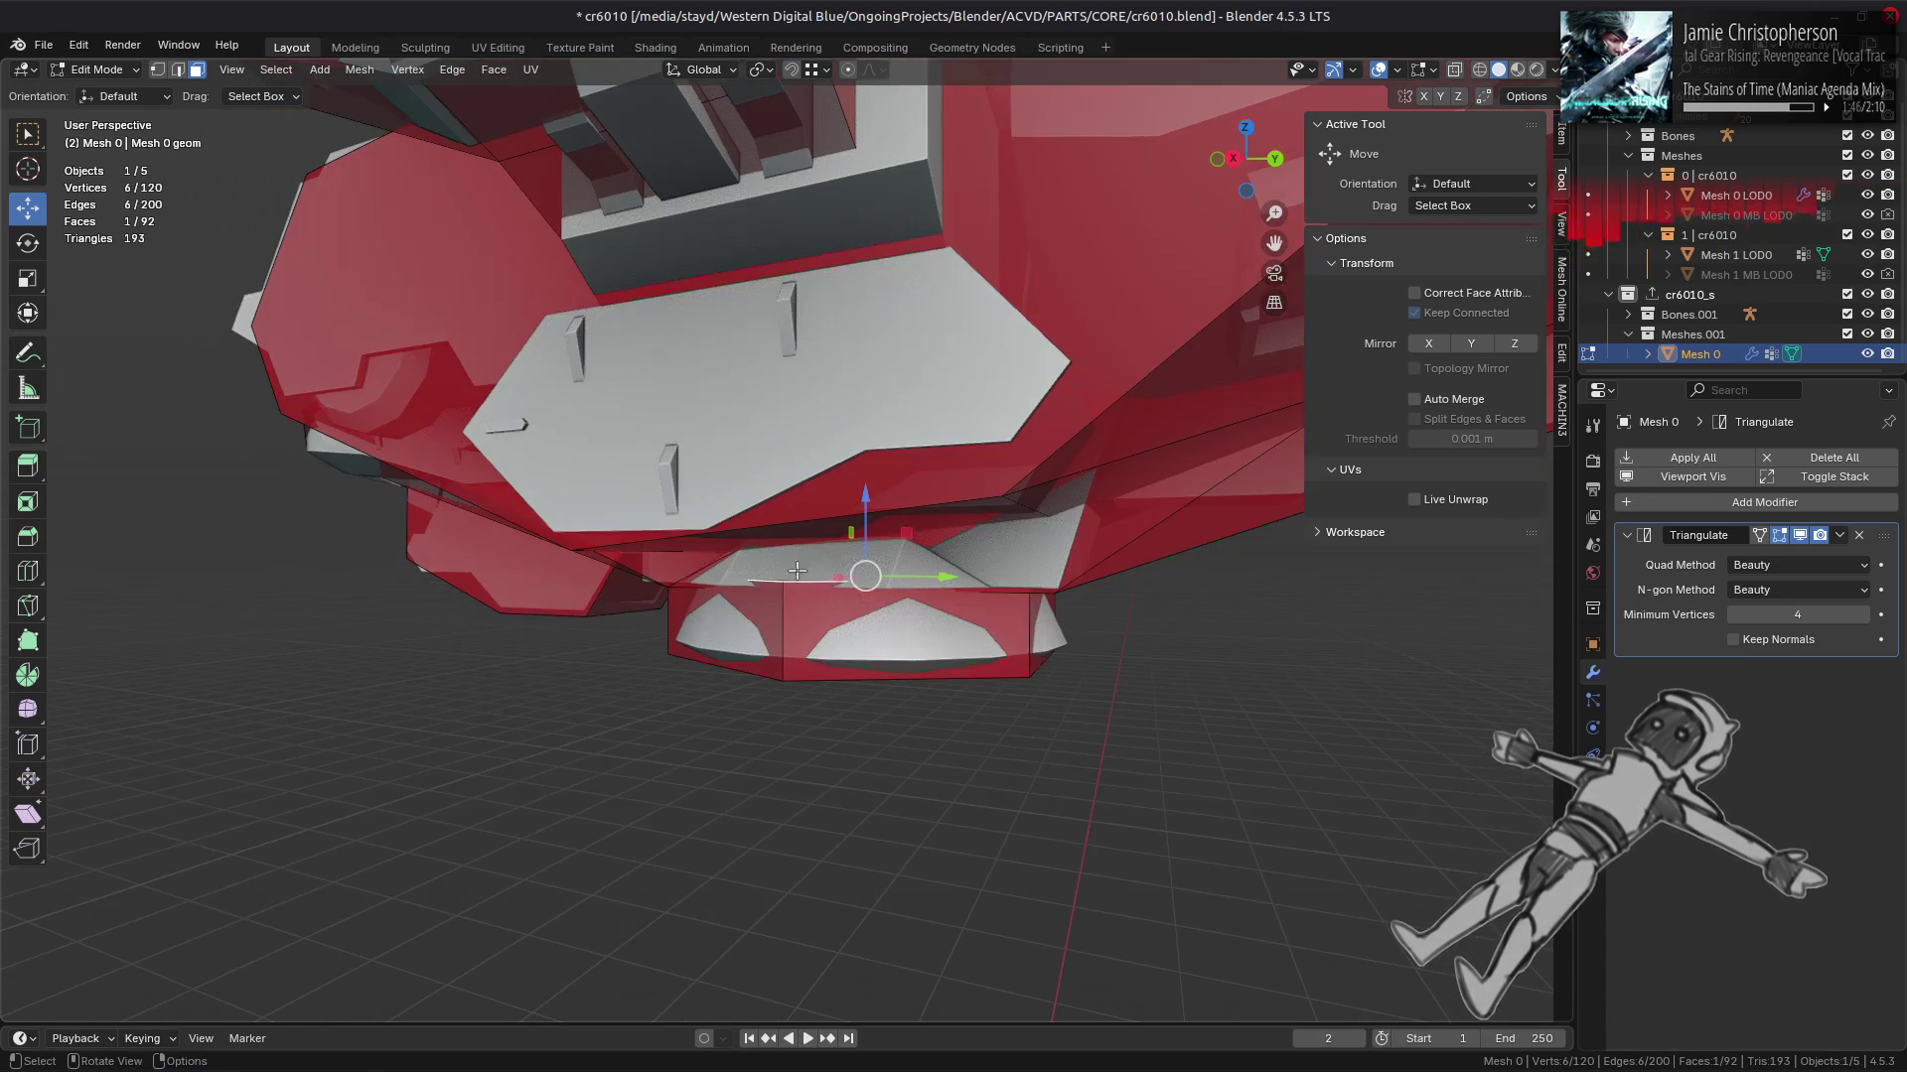
{"action": "left_click_drag", "start_coordinate": [859, 508], "coordinate": [882, 466]}
{"action": "left_click_drag", "start_coordinate": [883, 467], "coordinate": [827, 485]}
{"action": "key", "text": "shift+v"}
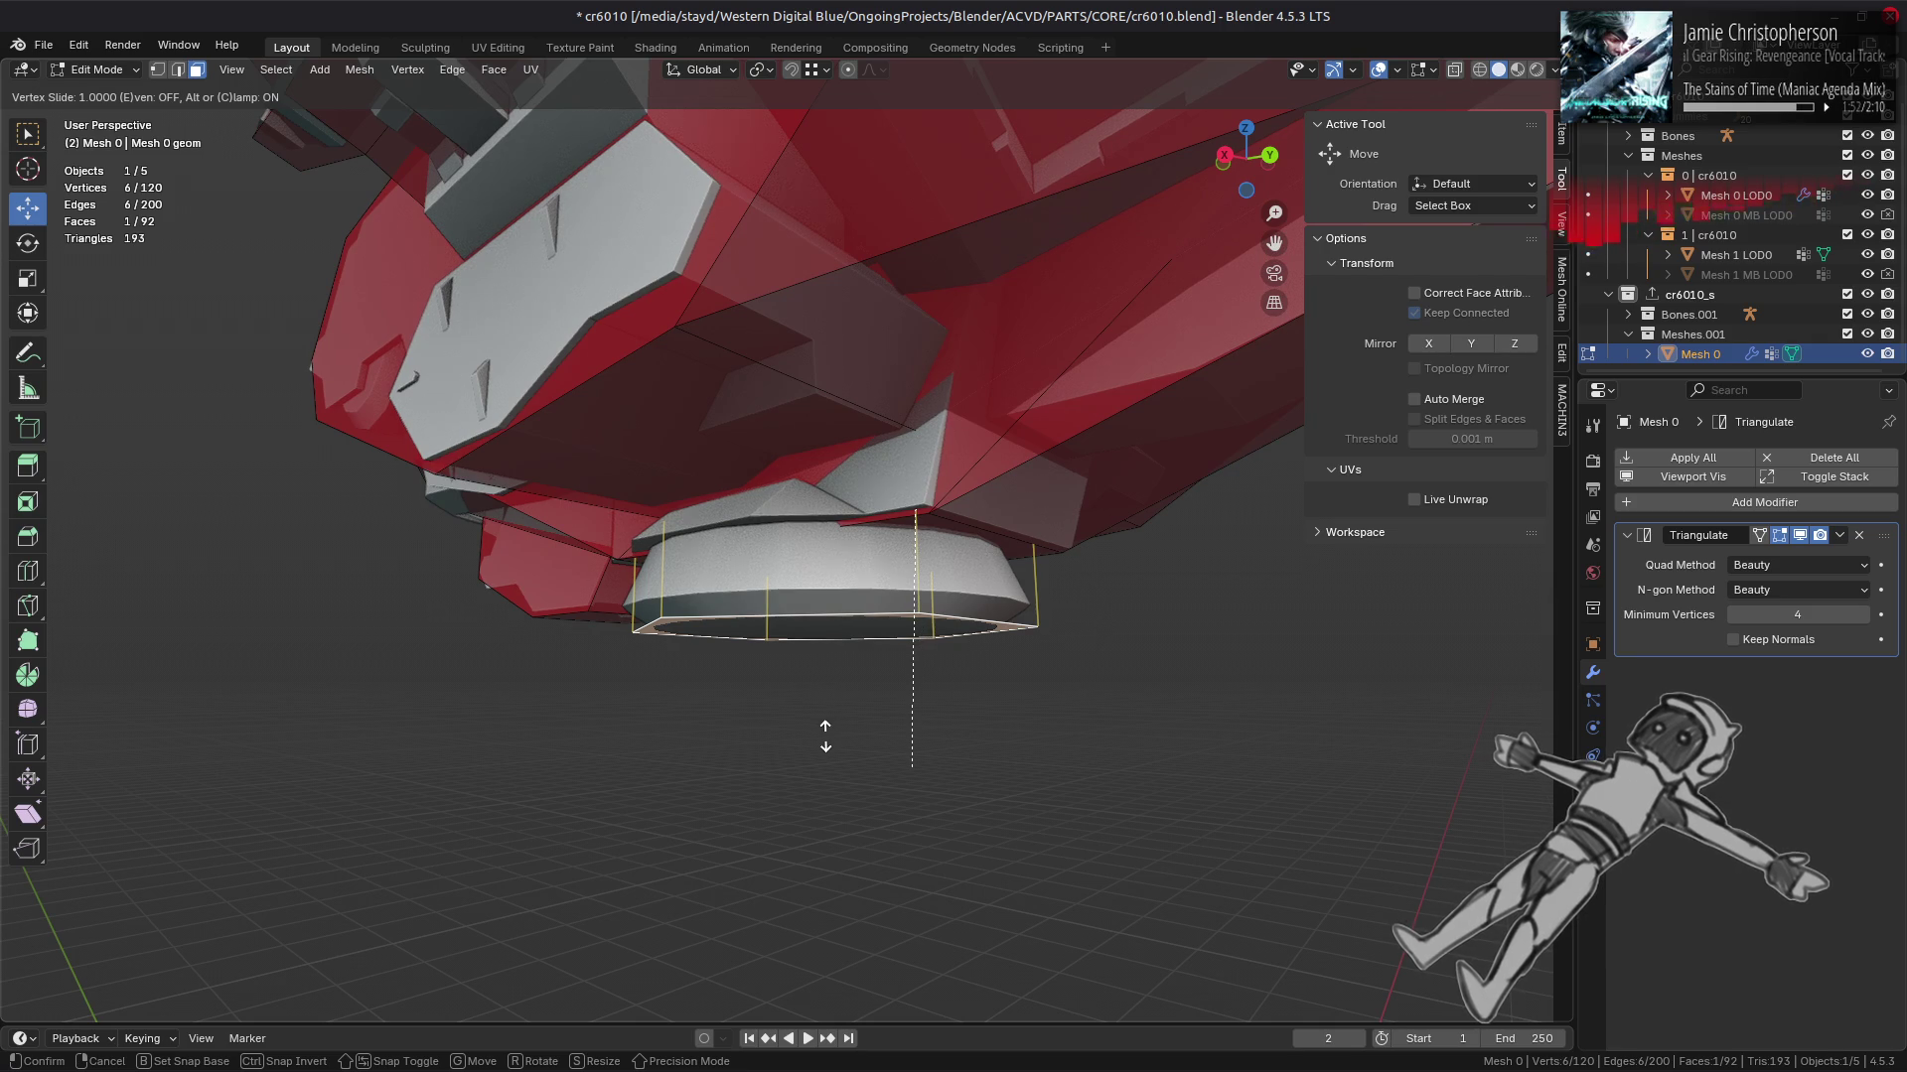
{"action": "key", "text": "Return"}
{"action": "type", "text": "s21"}
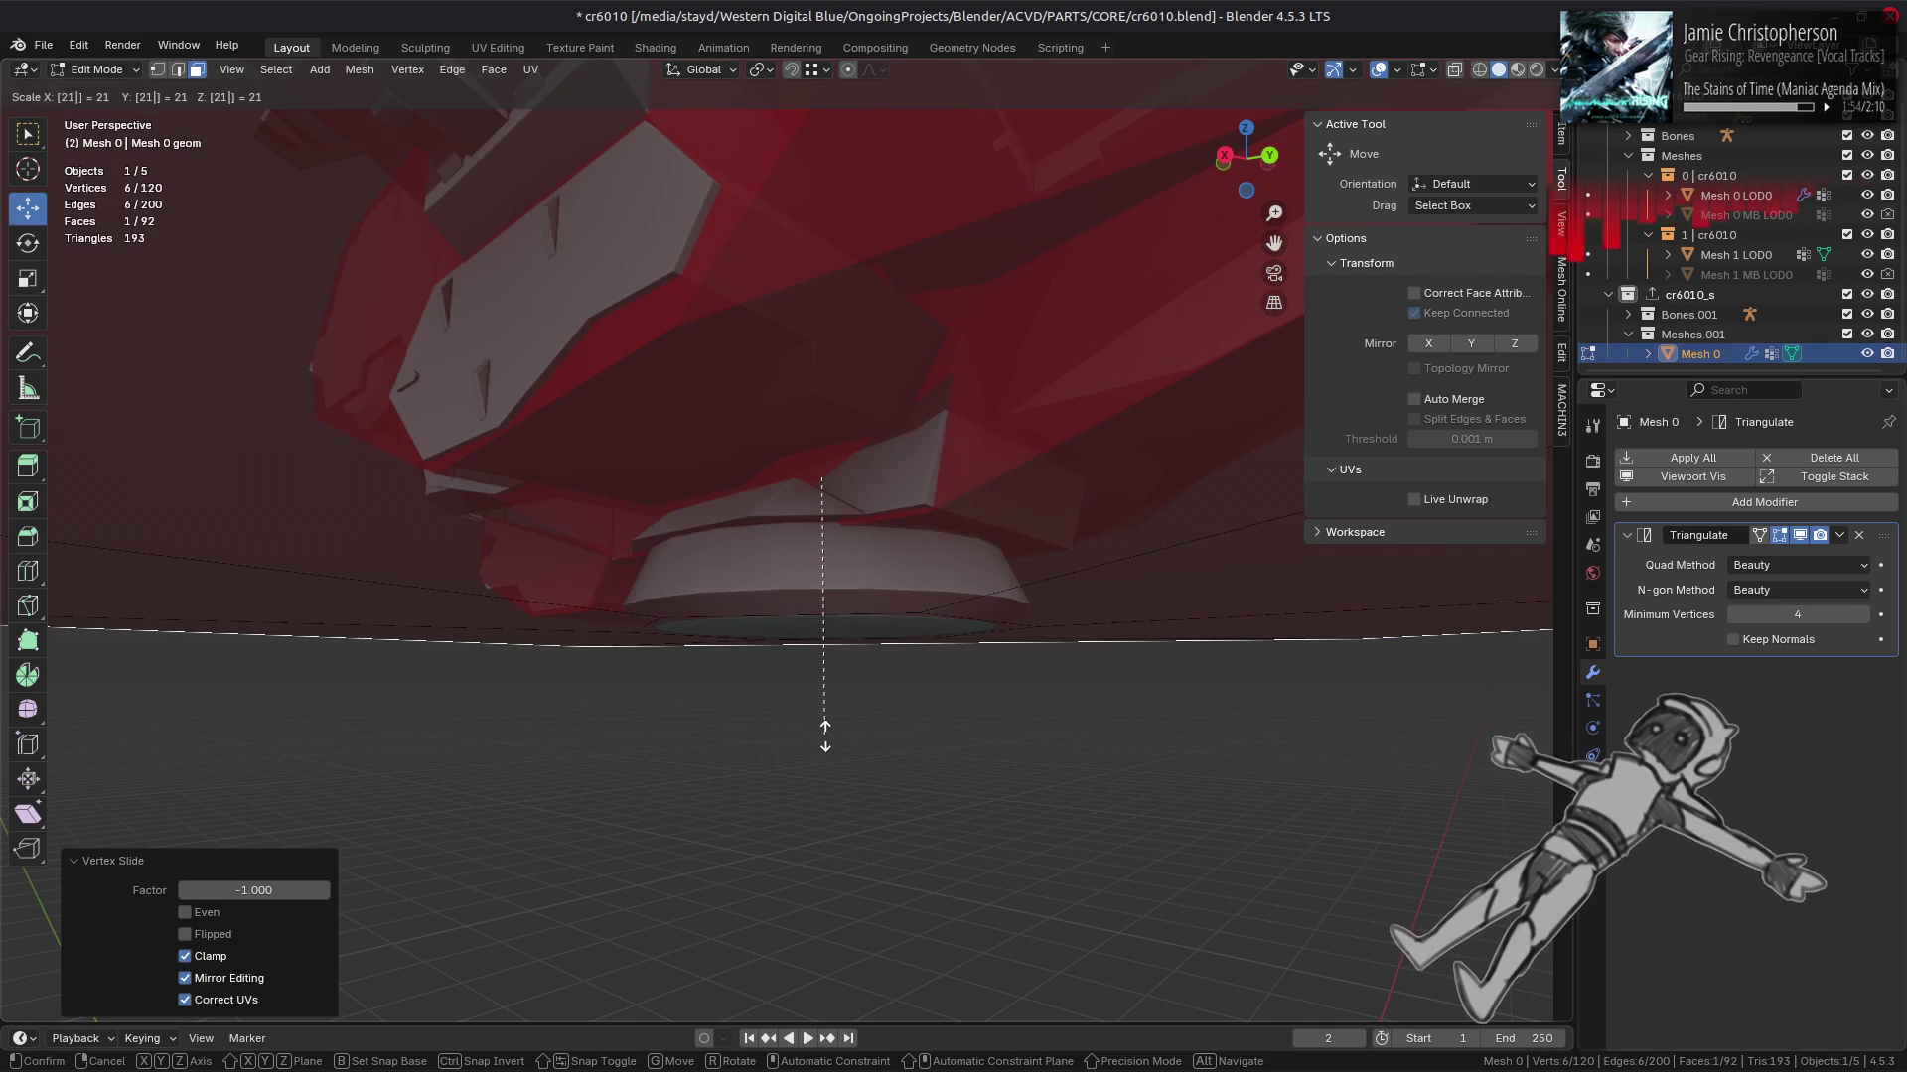
{"action": "key", "text": "BackSpace"}
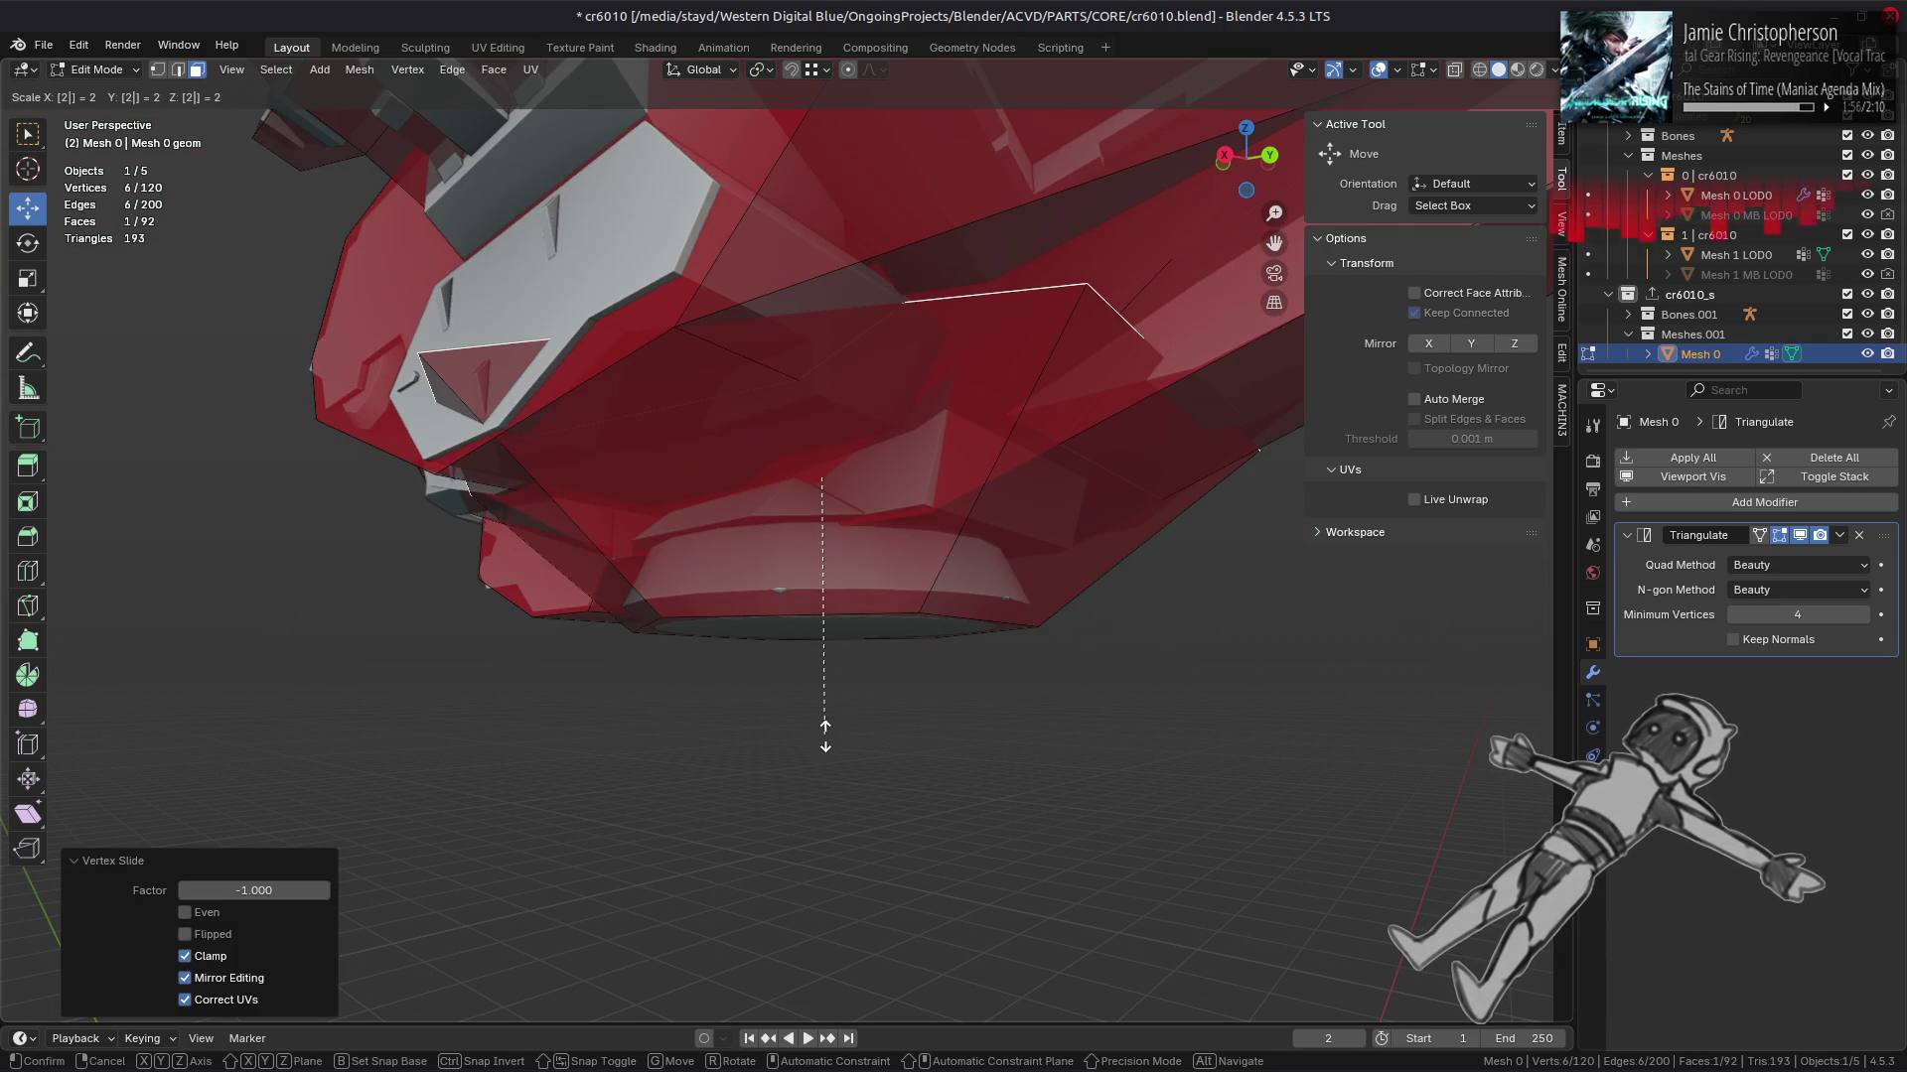
{"action": "key", "text": "slash"}
{"action": "key", "text": "Return"}
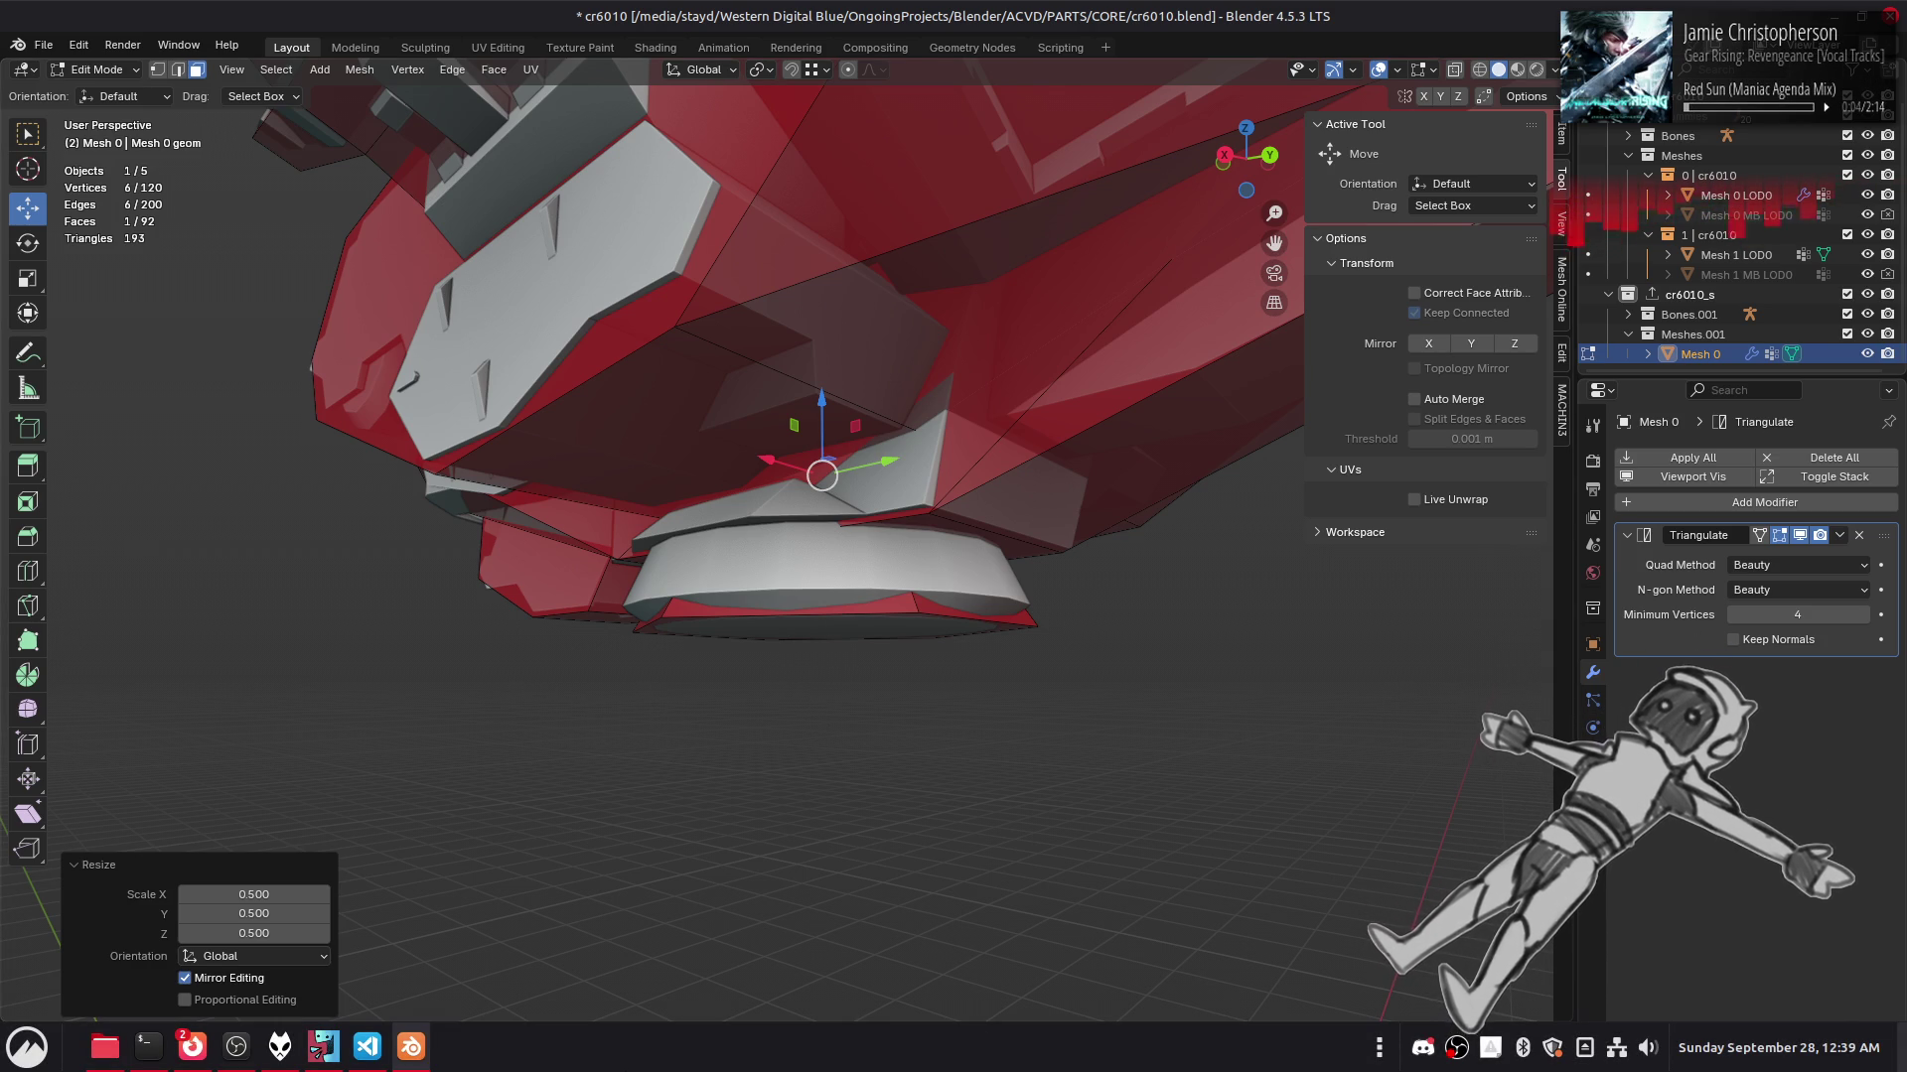
Step: Scale the selected nozzle faces to 0.7
{"action": "left_click_drag", "start_coordinate": [822, 671], "coordinate": [811, 682]}
{"action": "scroll", "scroll_direction": "up", "scroll_amount": 3}
{"action": "scroll", "scroll_direction": "down", "scroll_amount": 3}
{"action": "type", "text": "s"}
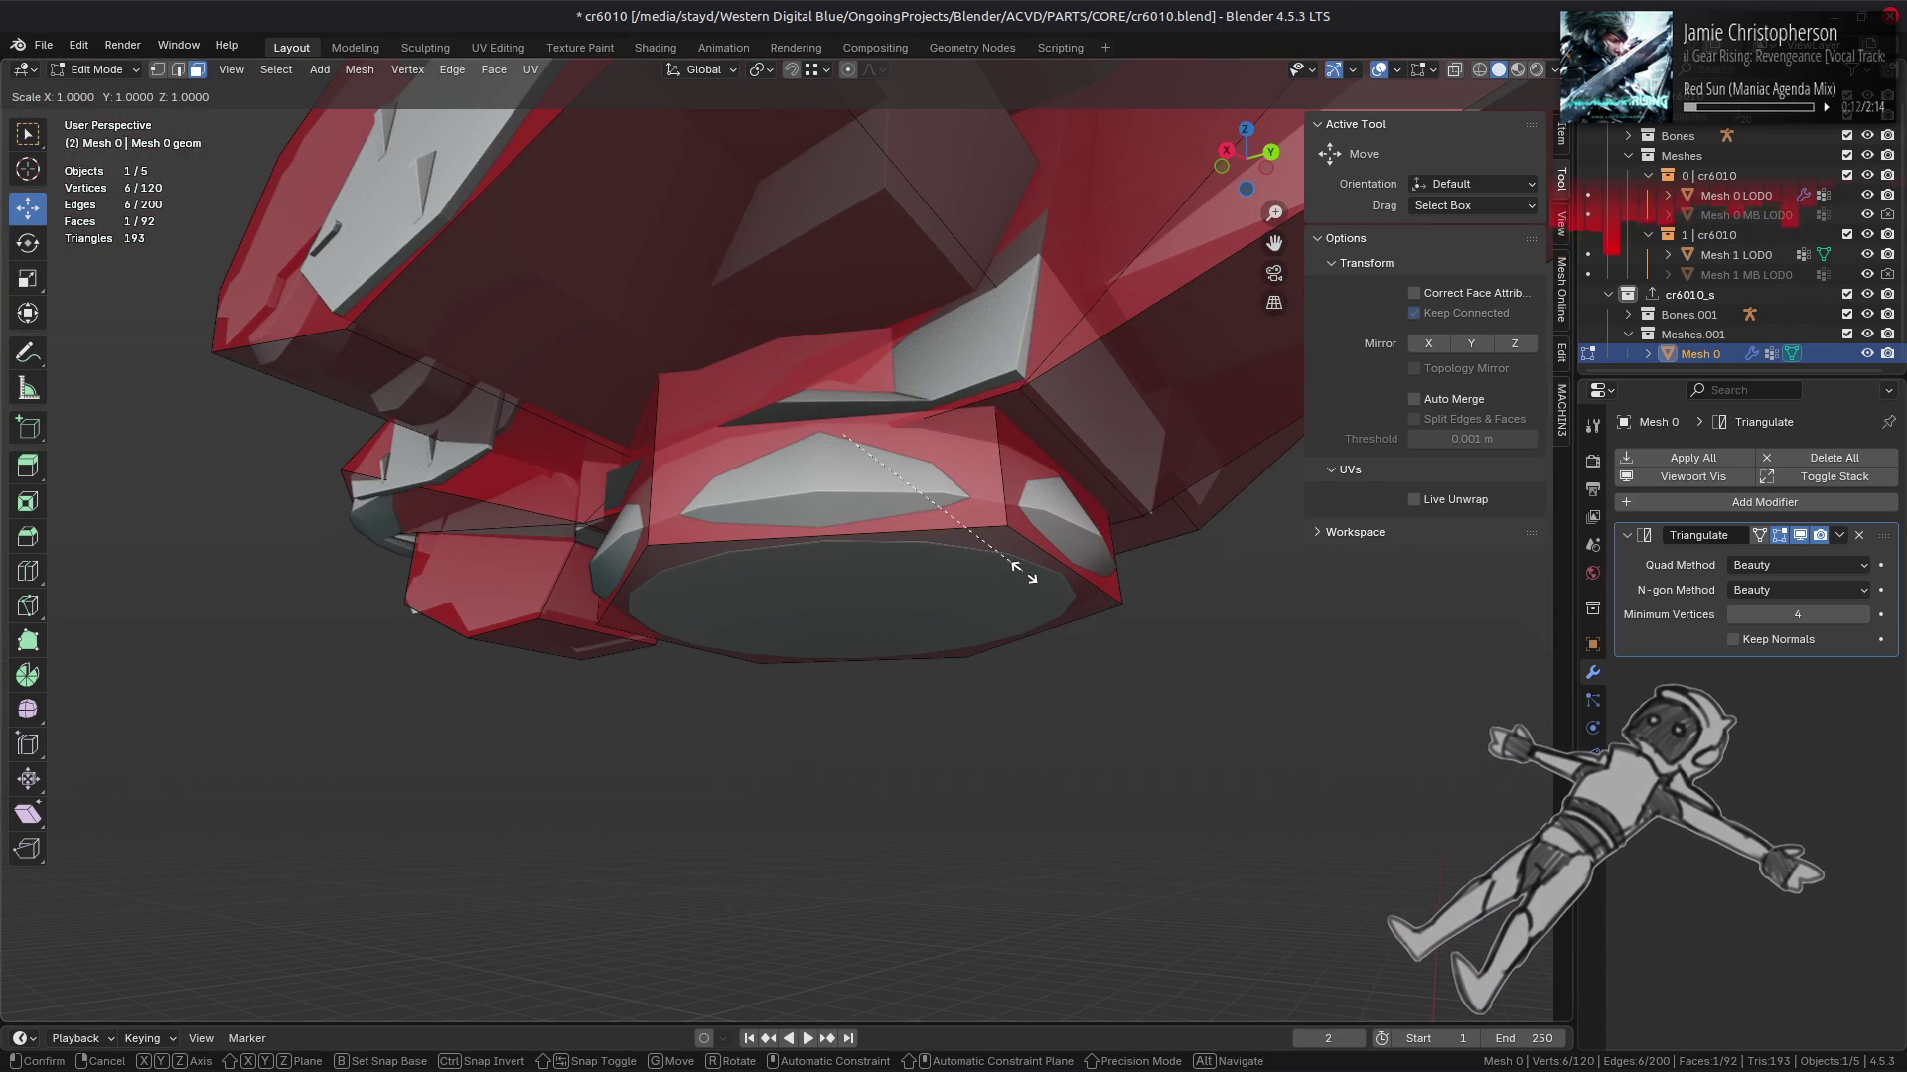
{"action": "type", "text": ".7"}
{"action": "key", "text": "Return"}
{"action": "left_click_drag", "start_coordinate": [1023, 572], "coordinate": [882, 529]}
Step: Turn the linked nozzle ring 90° about Z and reveal the hidden geometry
{"action": "key", "text": "ctrl+l"}
{"action": "type", "text": "rz90"}
{"action": "key", "text": "Return"}
{"action": "key", "text": "h"}
{"action": "key", "text": "alt+h"}
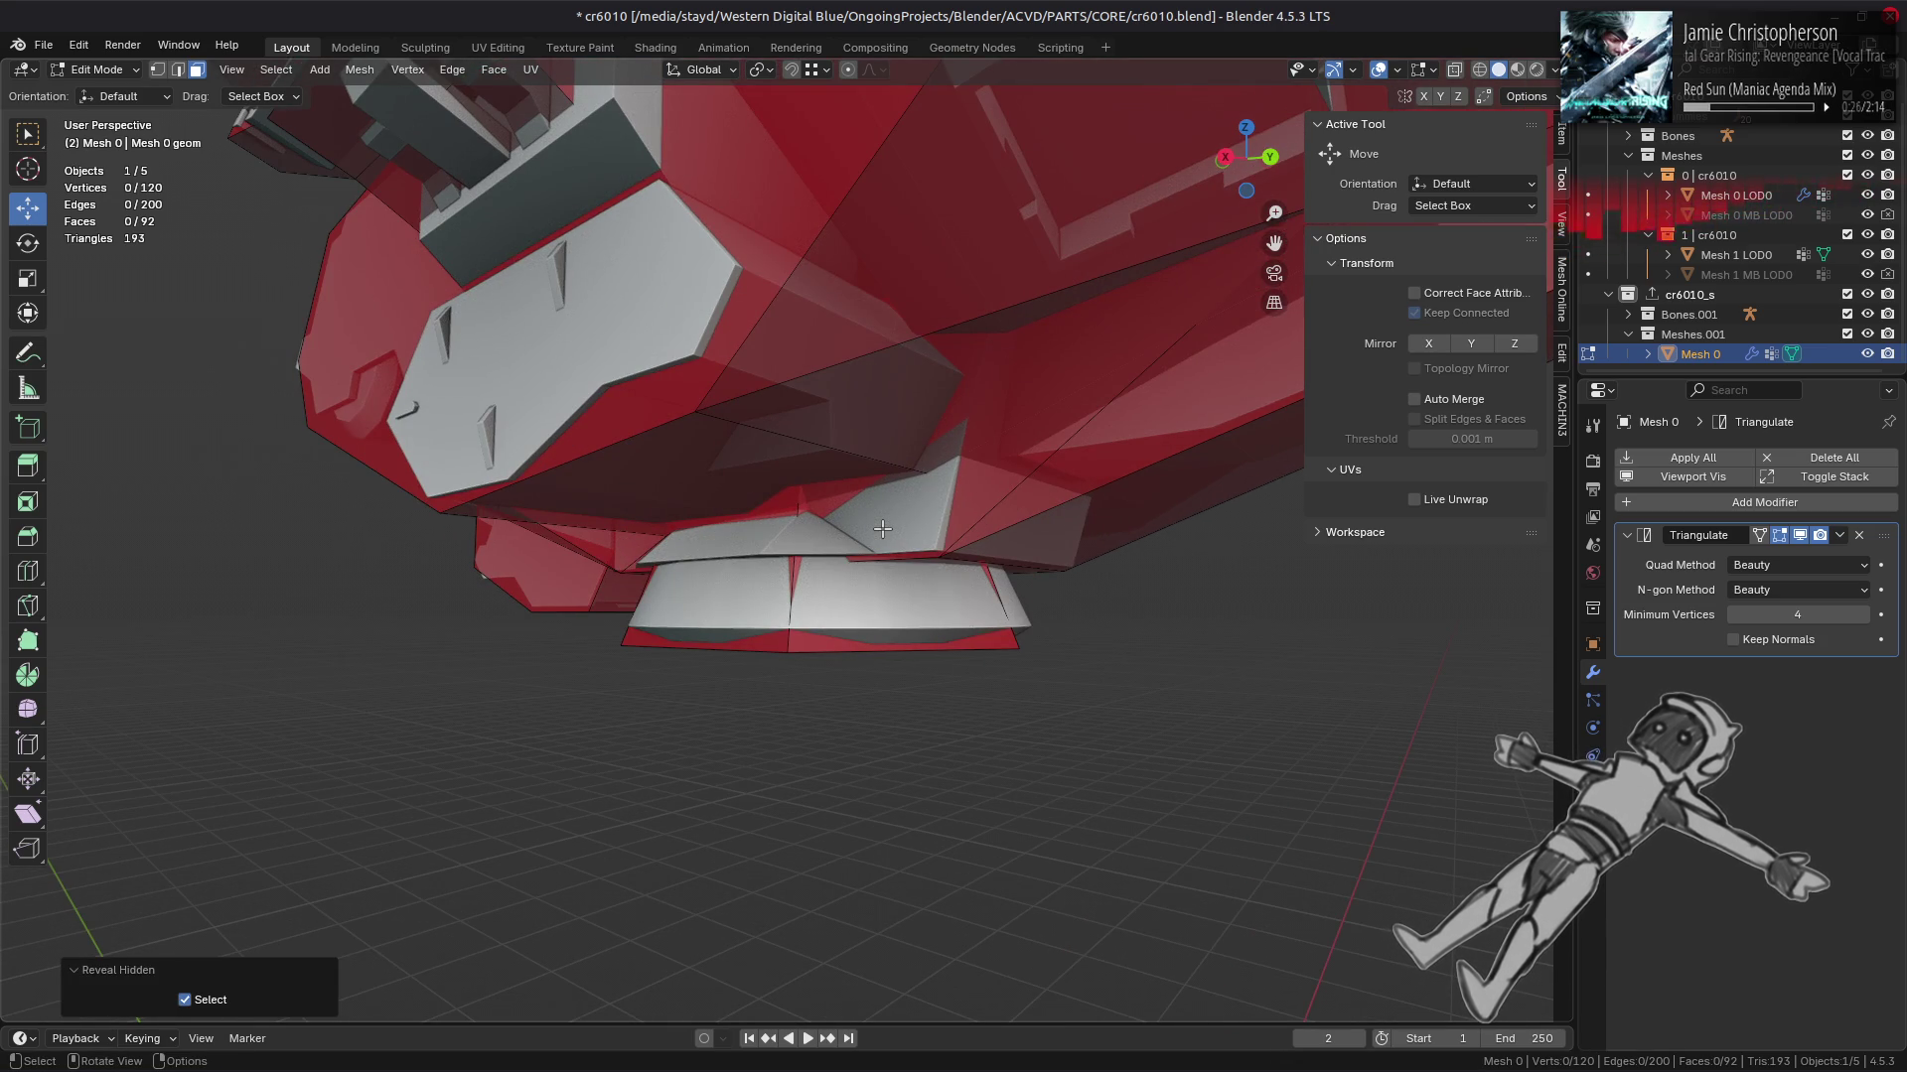
Step: Scale the nozzle's bottom face by 1.111, then clear the selection
{"action": "left_click_drag", "start_coordinate": [883, 529], "coordinate": [1021, 574]}
{"action": "left_click", "coordinate": [864, 581]}
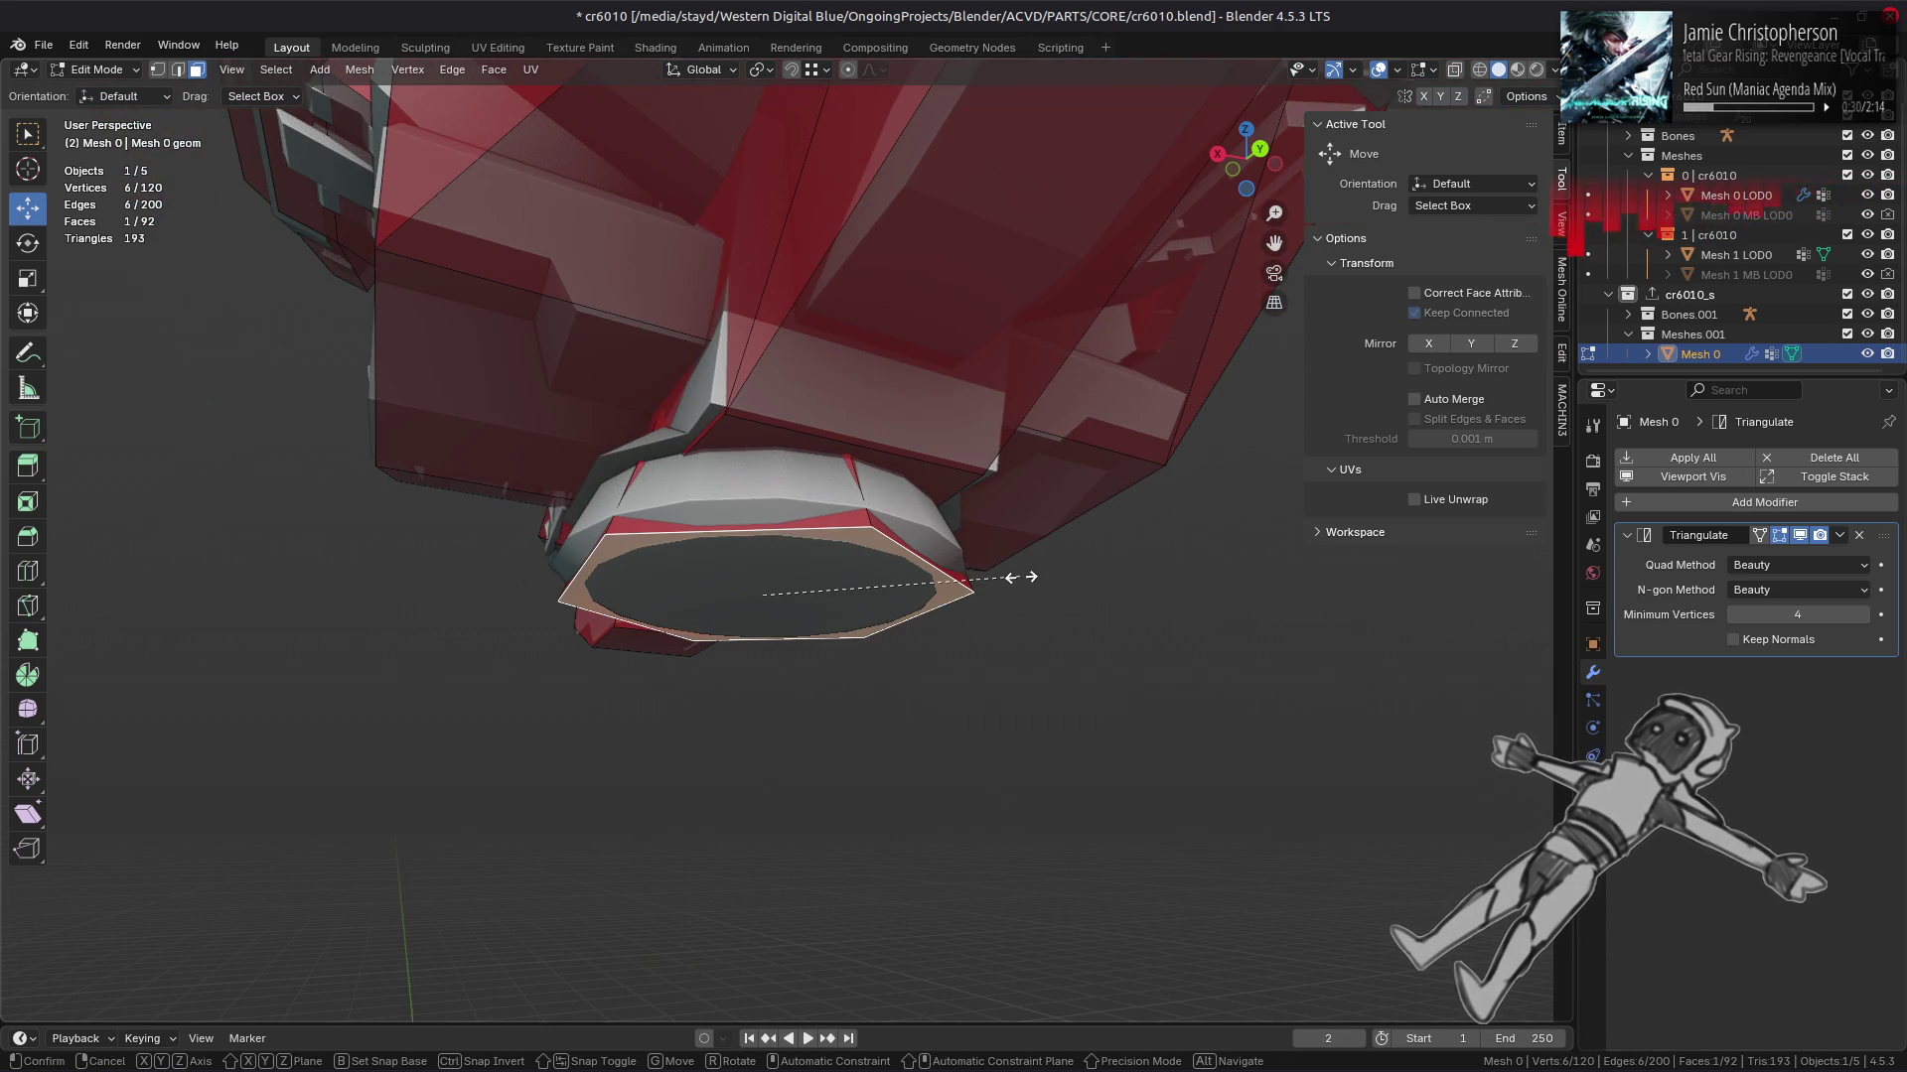
{"action": "type", "text": "s"}
{"action": "type", "text": "111"}
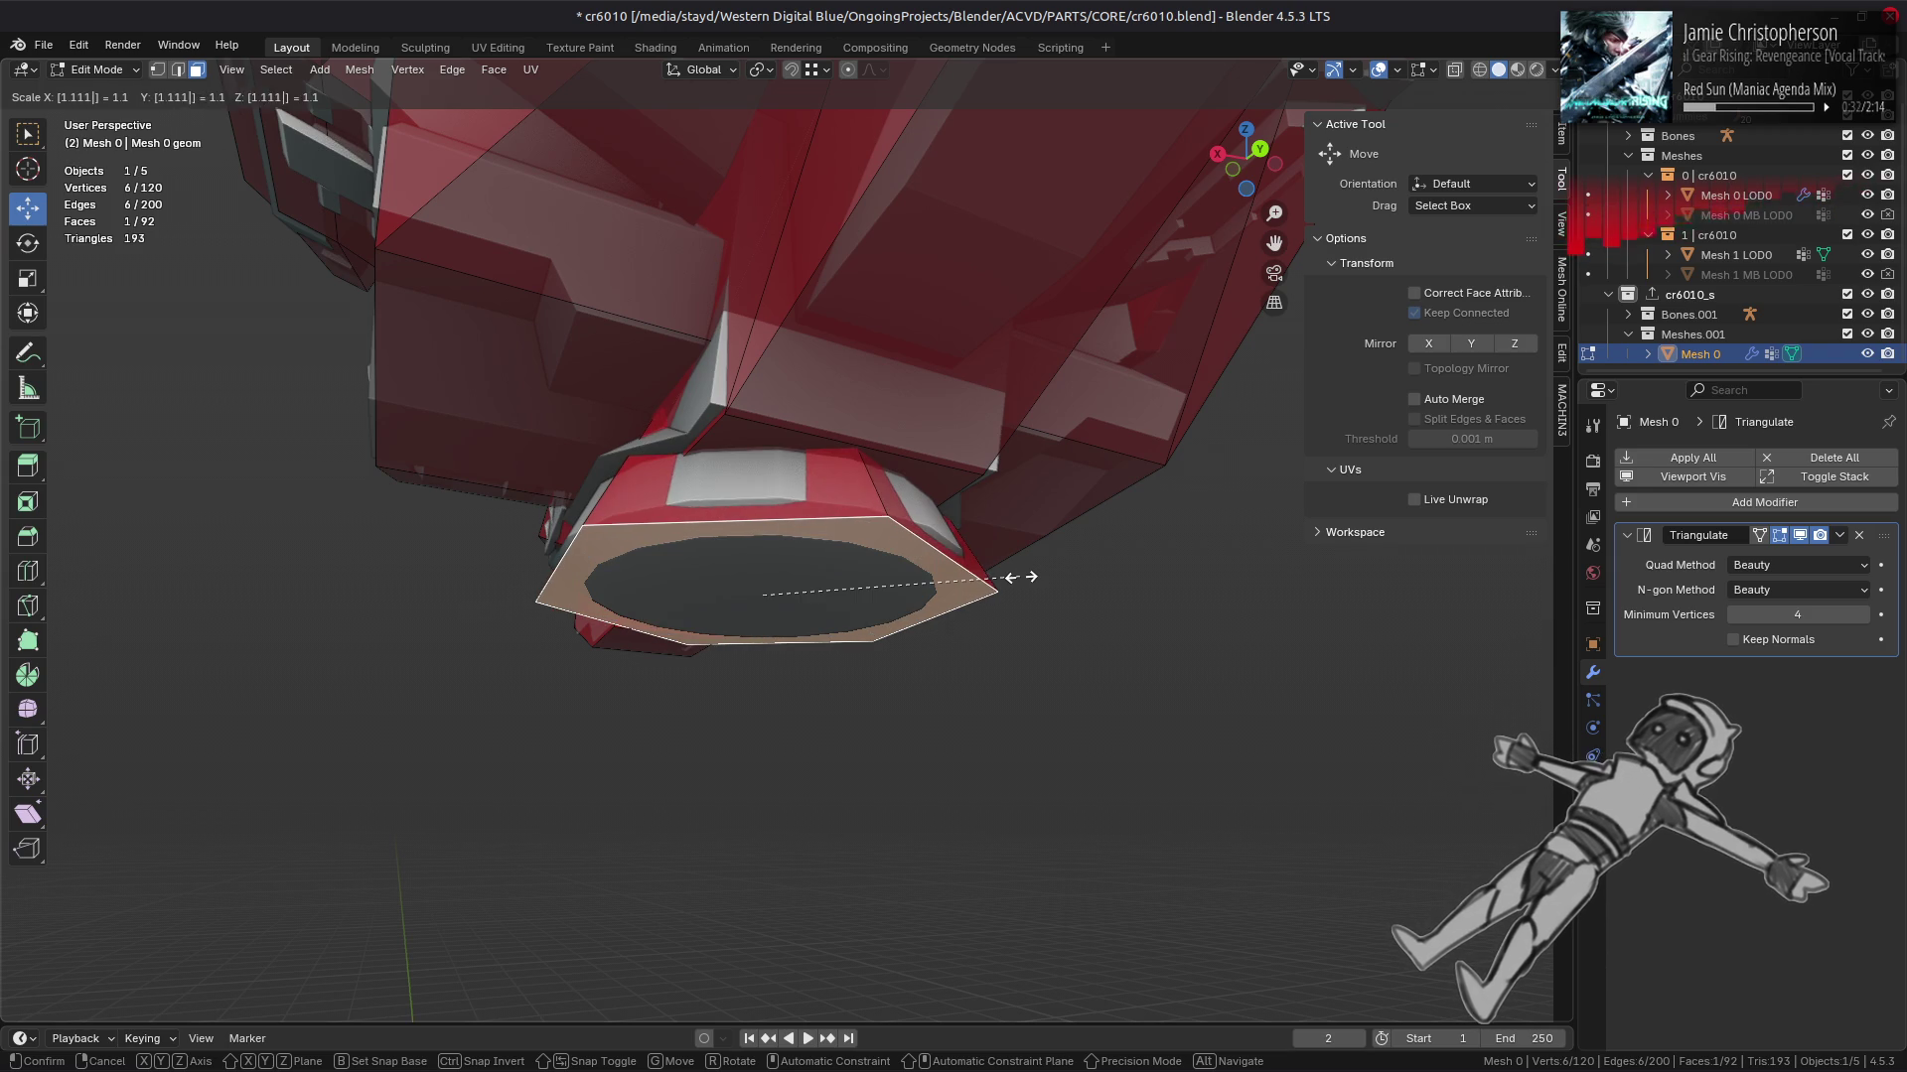
{"action": "key", "text": "Return"}
{"action": "left_click_drag", "start_coordinate": [1013, 566], "coordinate": [855, 518]}
{"action": "key", "text": "alt+a"}
Step: Select a hull vertex and start a vertex slide, then view the whole ship
{"action": "scroll", "scroll_direction": "down", "scroll_amount": 3}
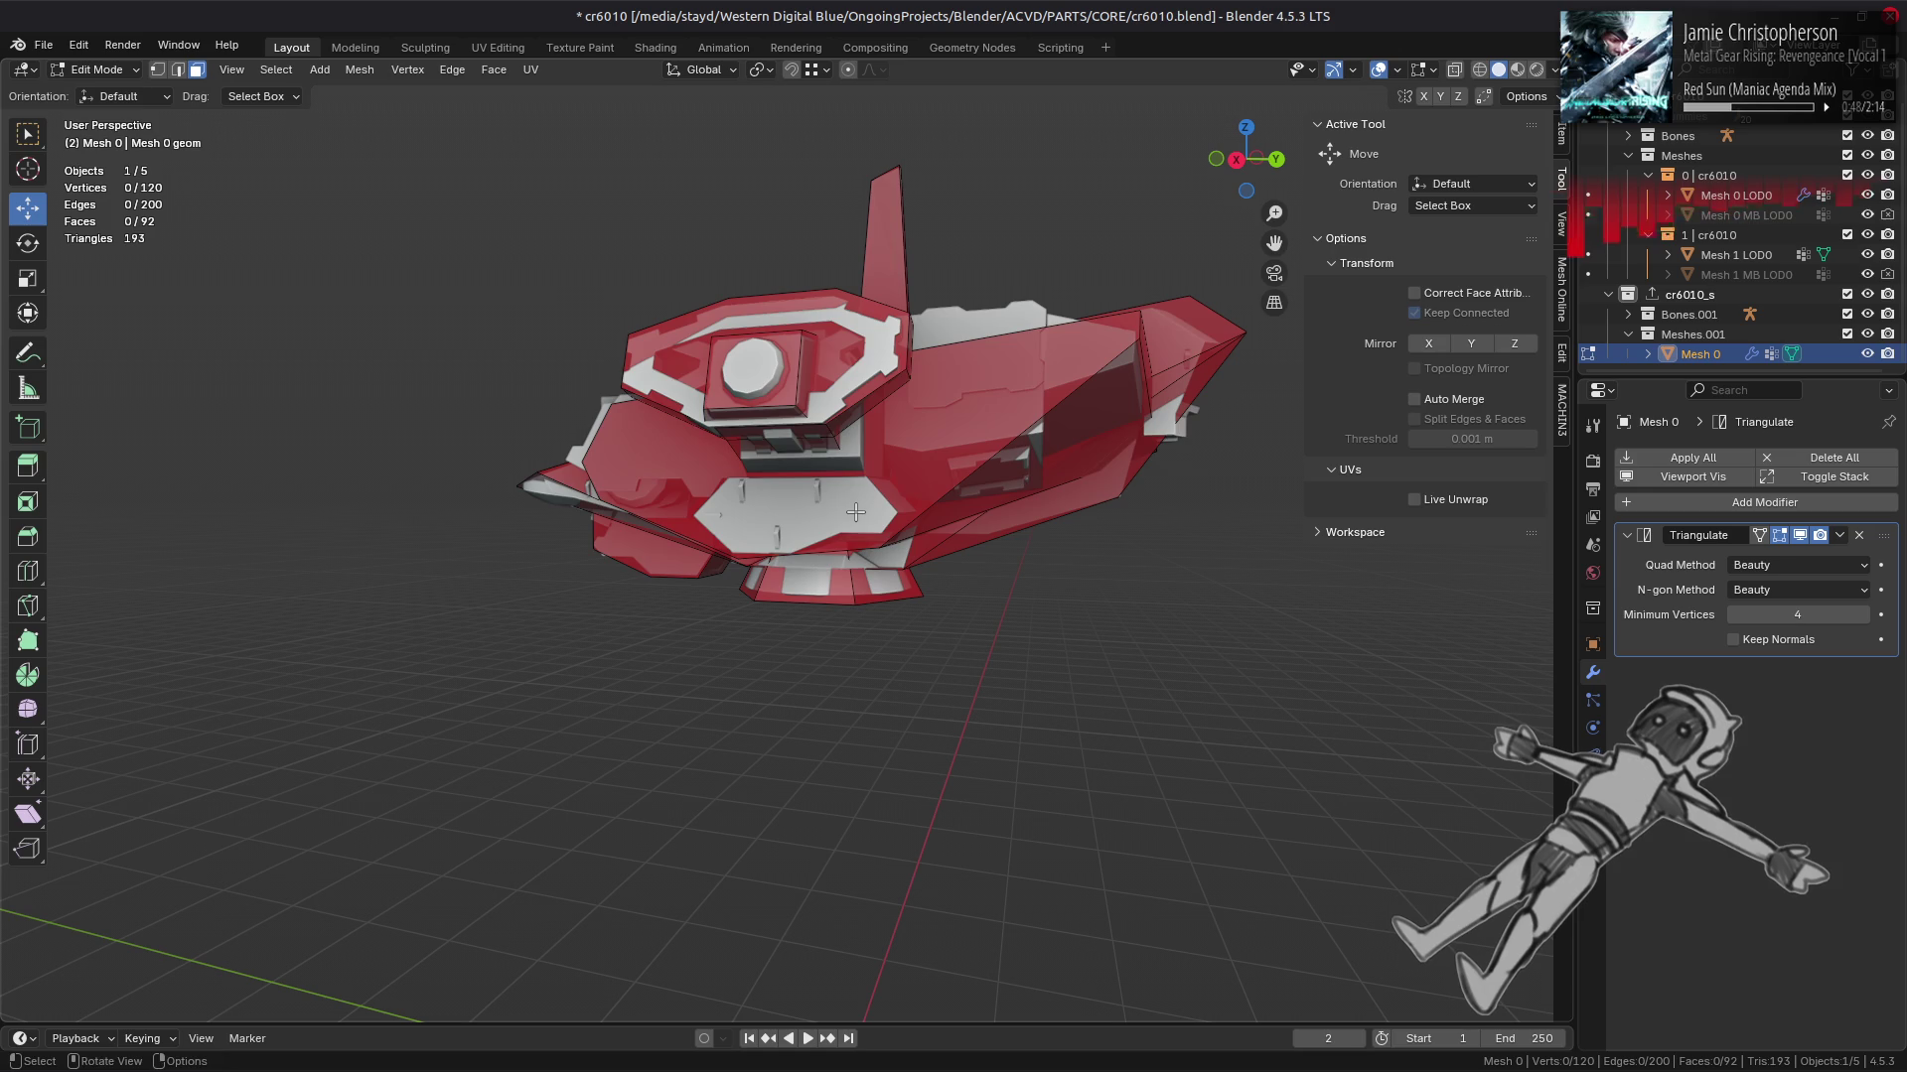
{"action": "left_click", "coordinate": [885, 546]}
{"action": "left_click_drag", "start_coordinate": [886, 546], "coordinate": [700, 547]}
{"action": "key", "text": "shift+v"}
{"action": "left_click_drag", "start_coordinate": [760, 549], "coordinate": [889, 576]}
Step: Return to Object Mode, then select Mesh 0 LOD0 and enter its Edit Mode
{"action": "key", "text": "Tab"}
{"action": "key", "text": "alt+a"}
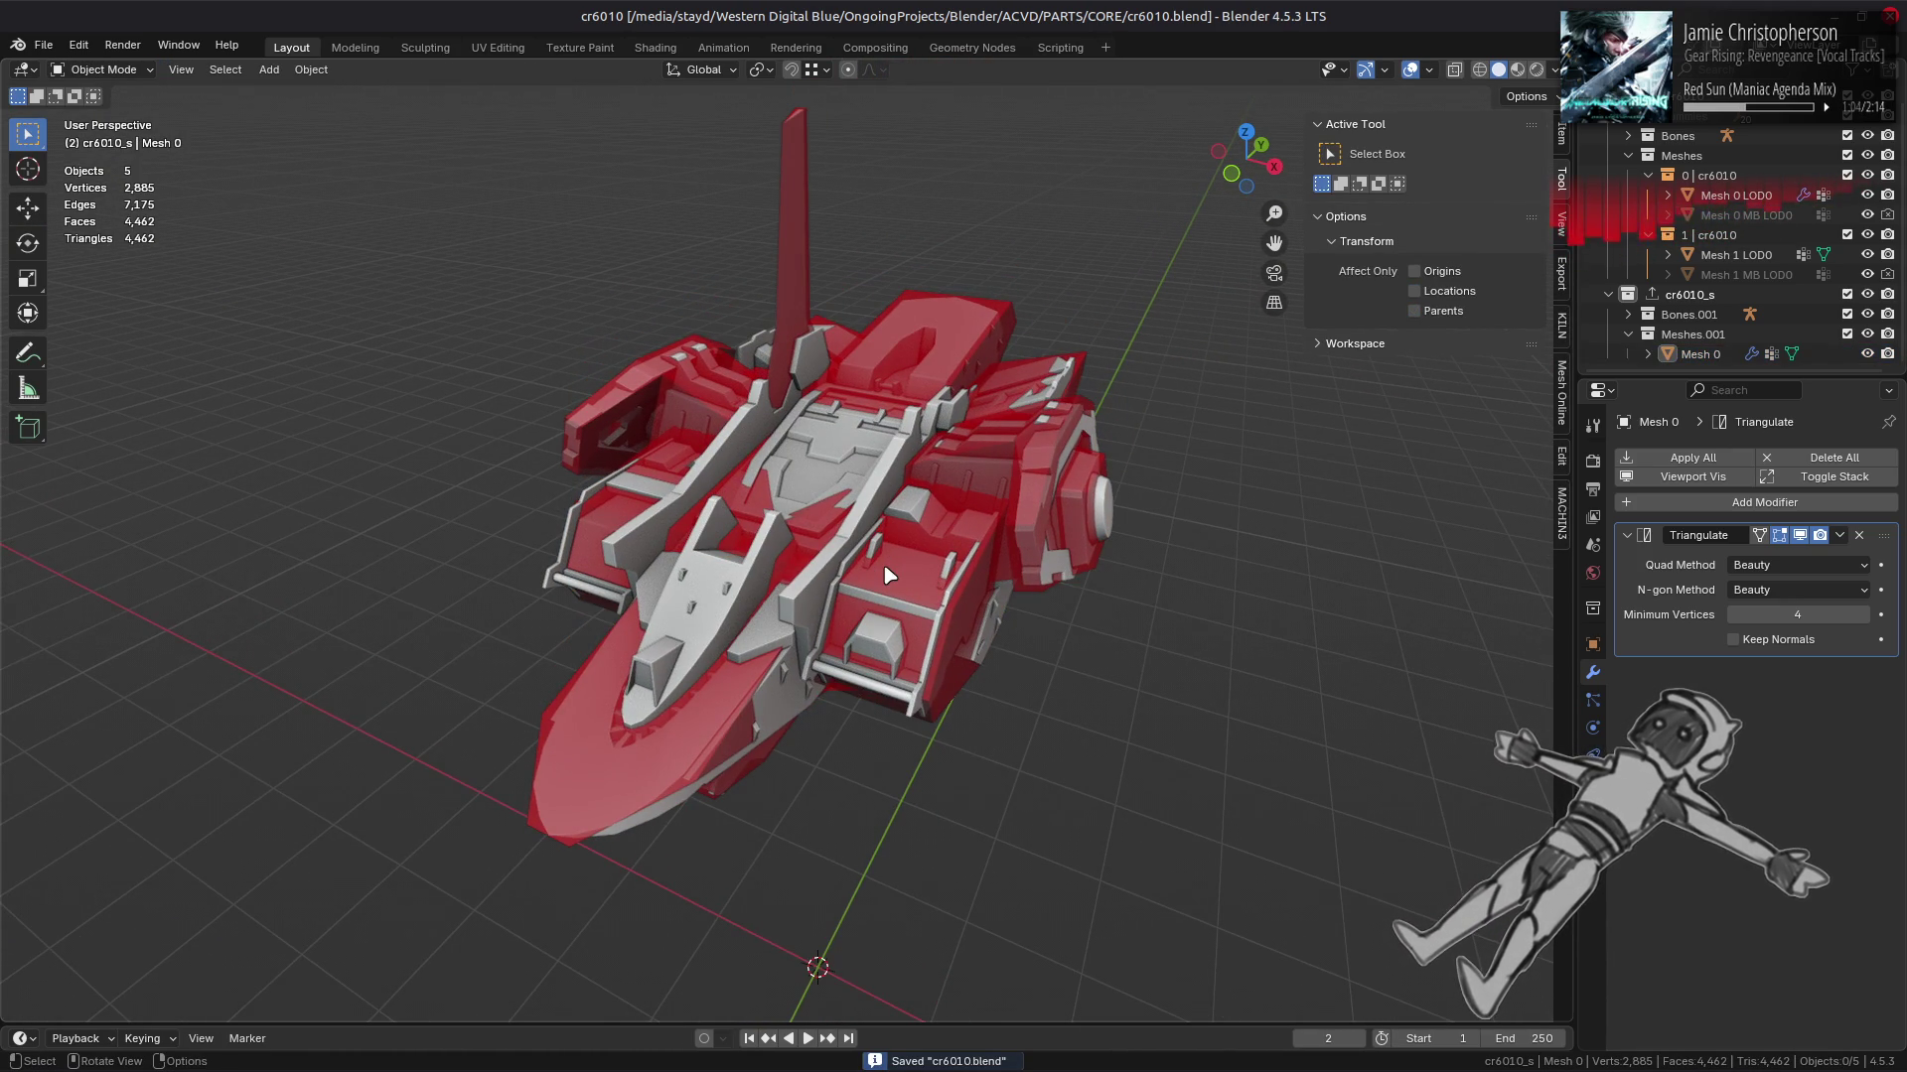
{"action": "left_click", "coordinate": [889, 576]}
{"action": "scroll", "scroll_direction": "up", "scroll_amount": 3}
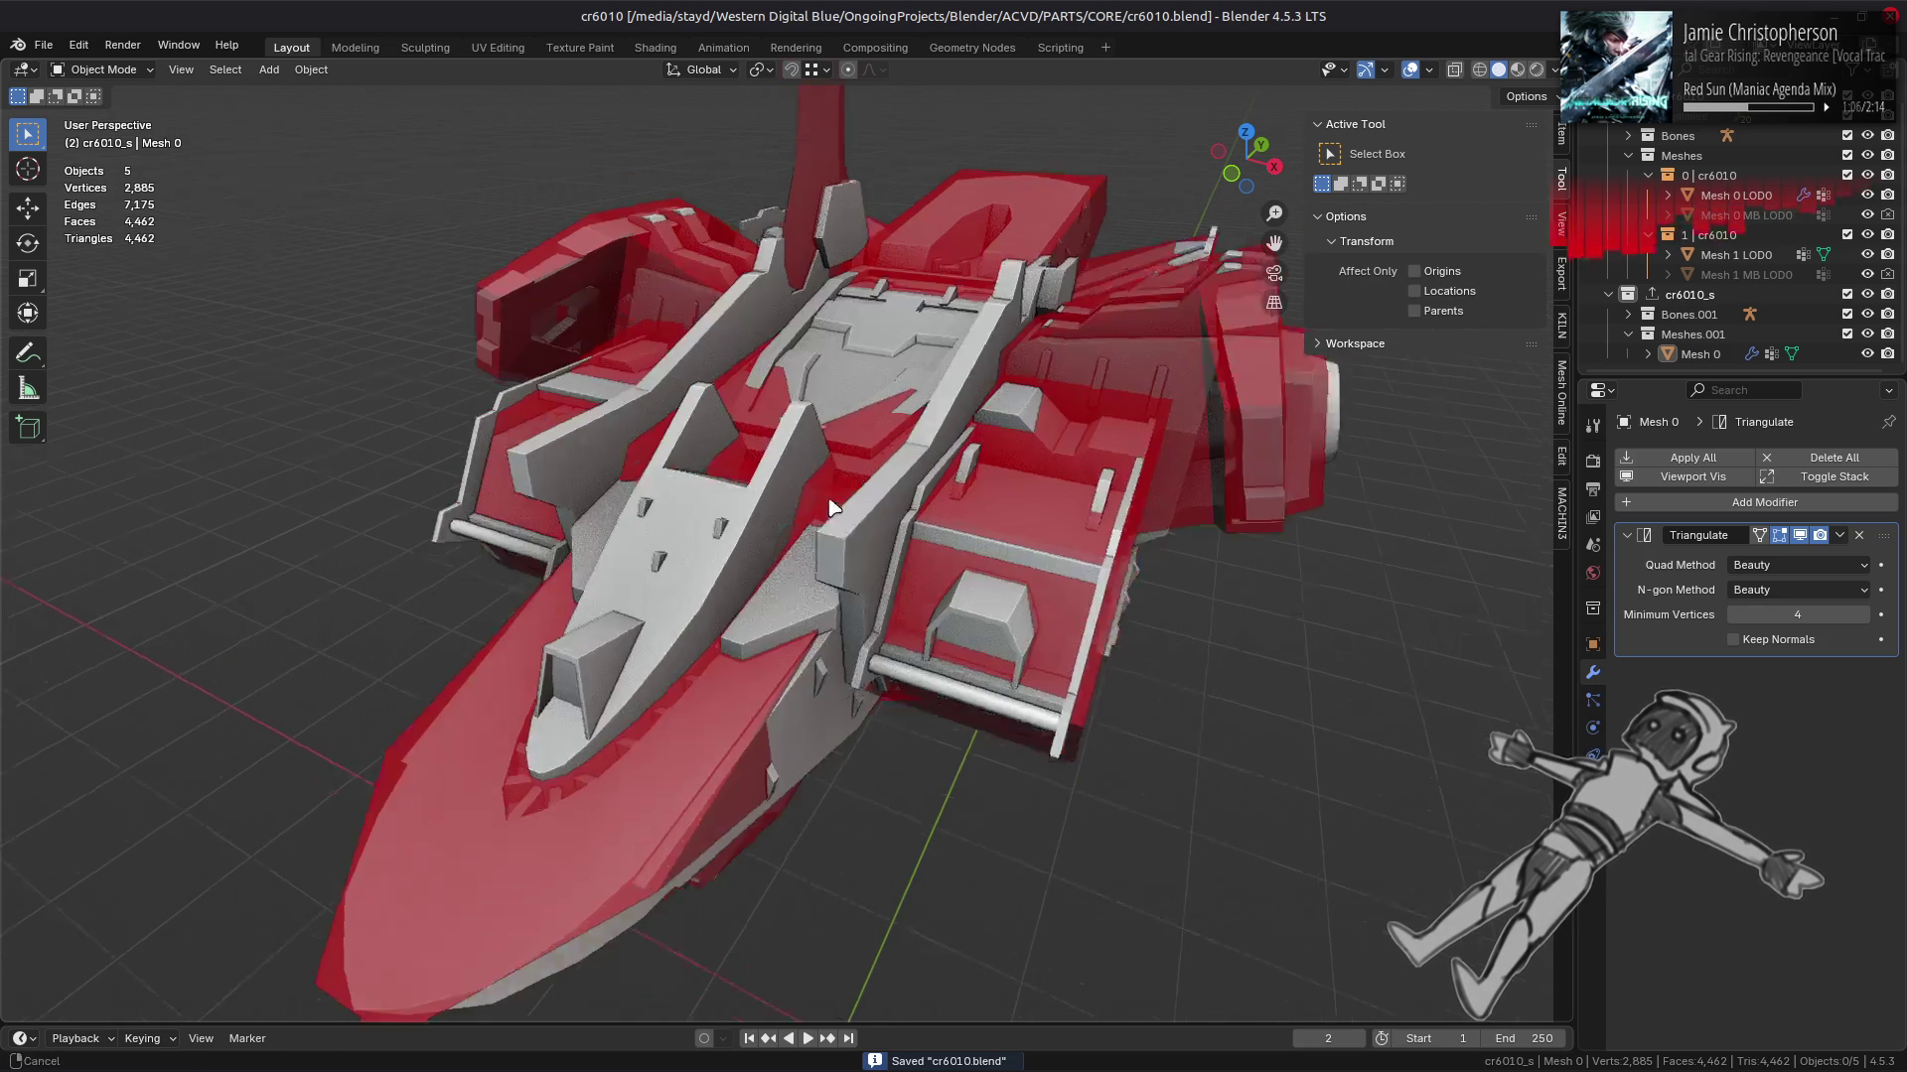
{"action": "key", "text": "Tab"}
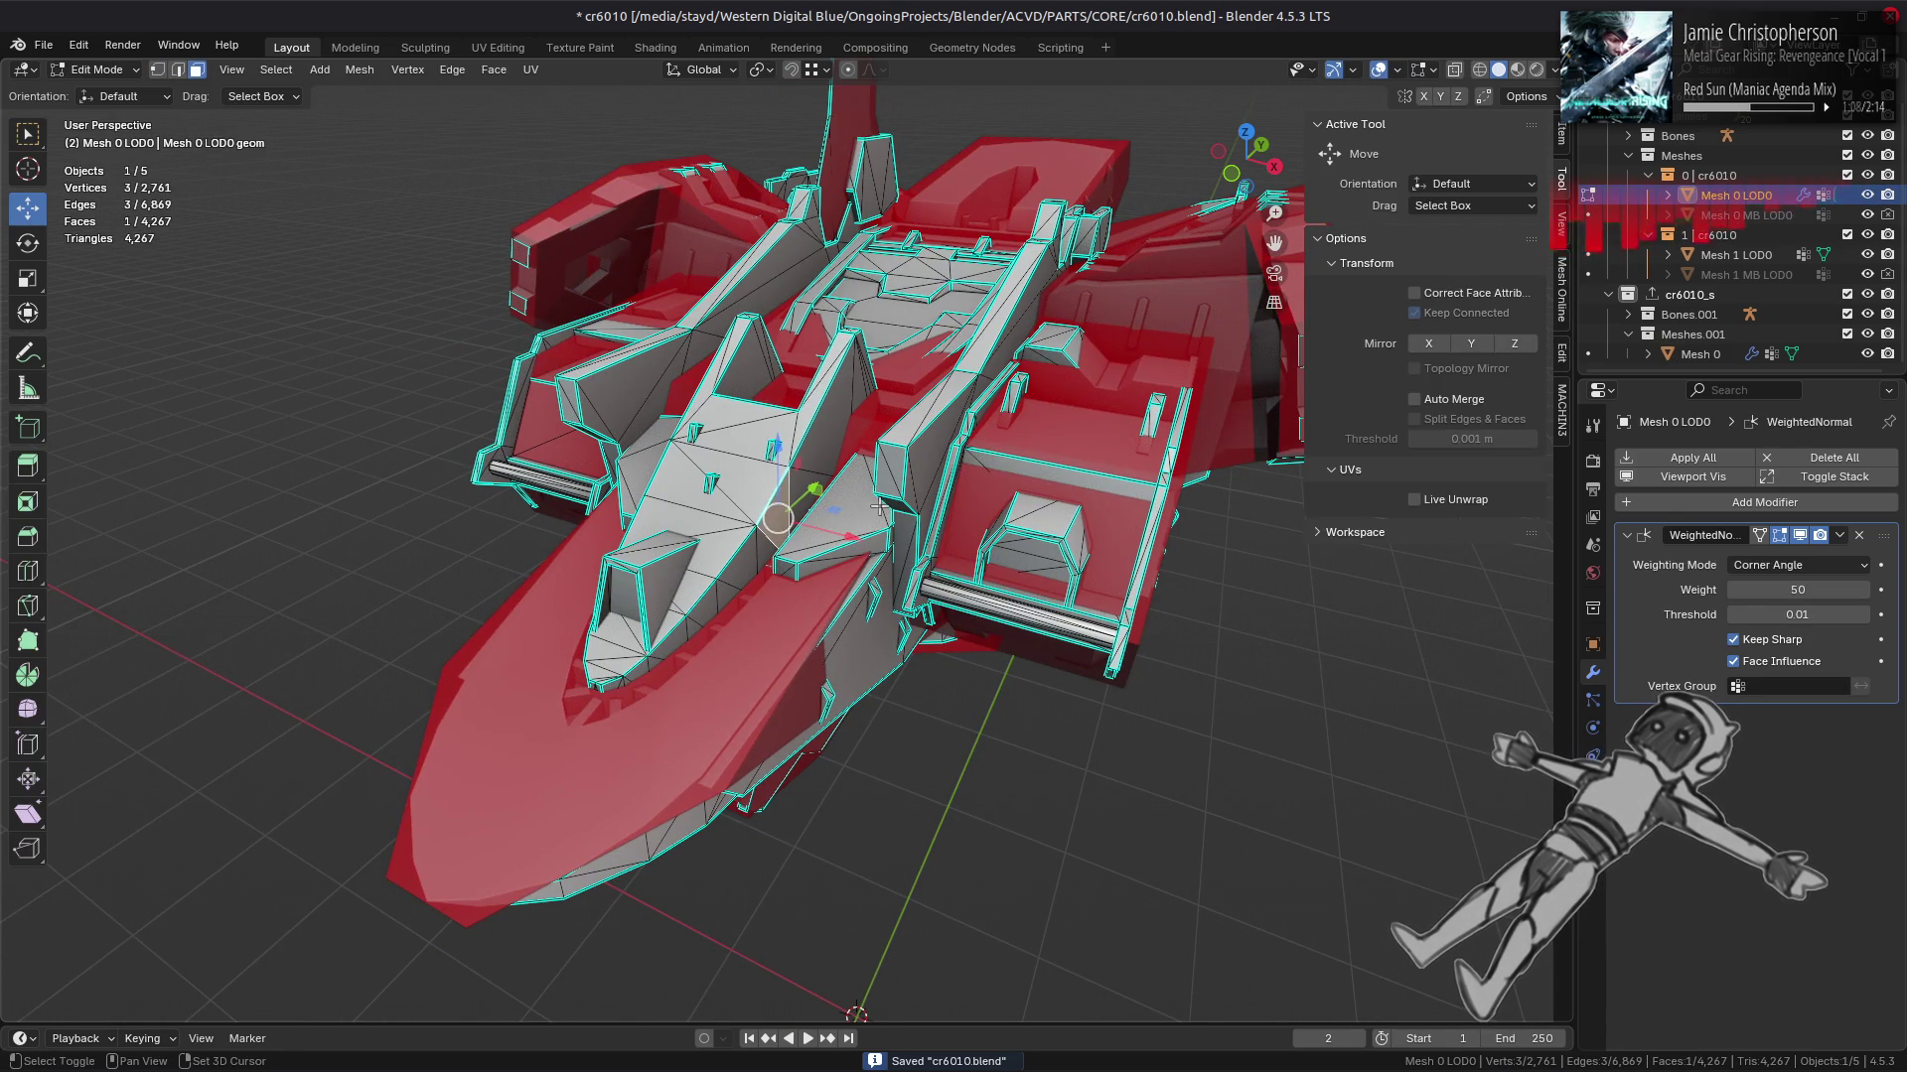
Step: Select the linked grey central spine pieces and duplicate them in place
{"action": "key", "text": "ctrl+l"}
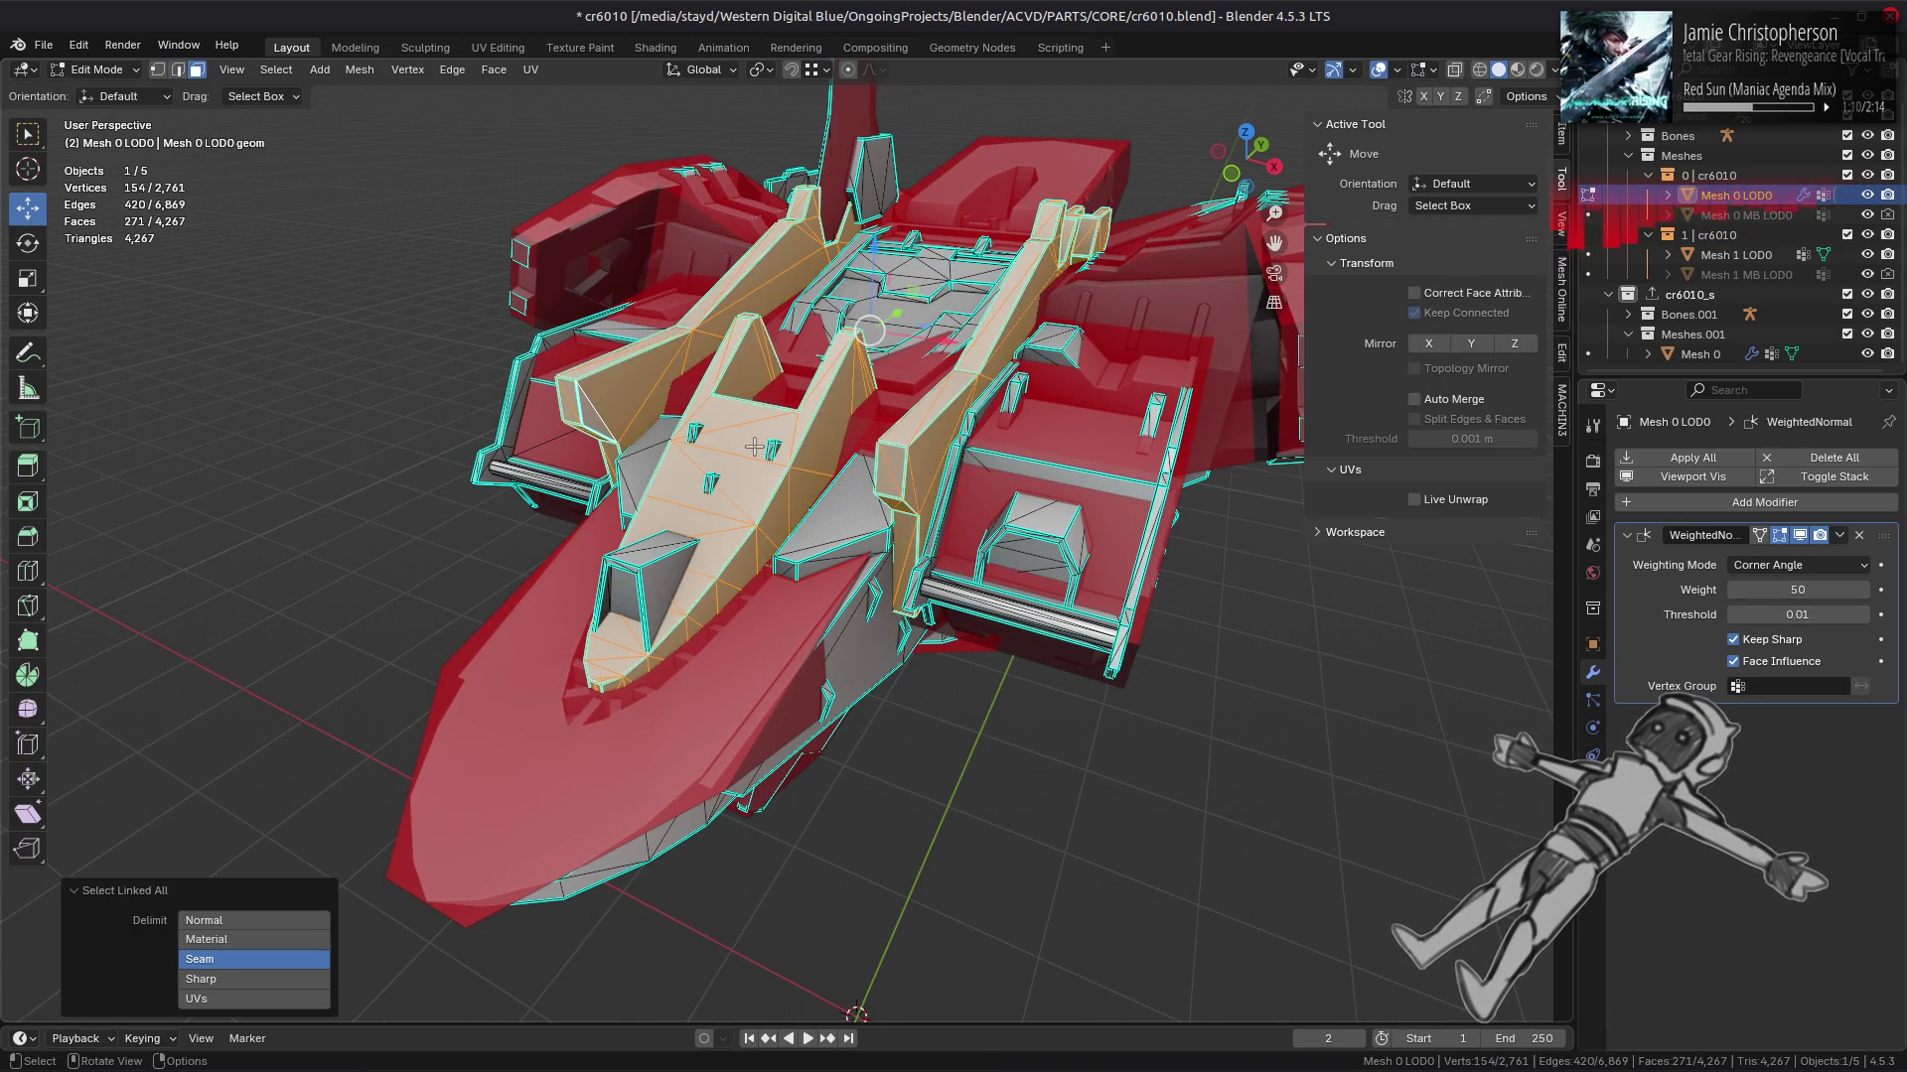
{"action": "left_click_drag", "start_coordinate": [760, 441], "coordinate": [894, 377]}
{"action": "key", "text": "ctrl+l"}
{"action": "key", "text": "shift+d"}
{"action": "key", "text": "Escape"}
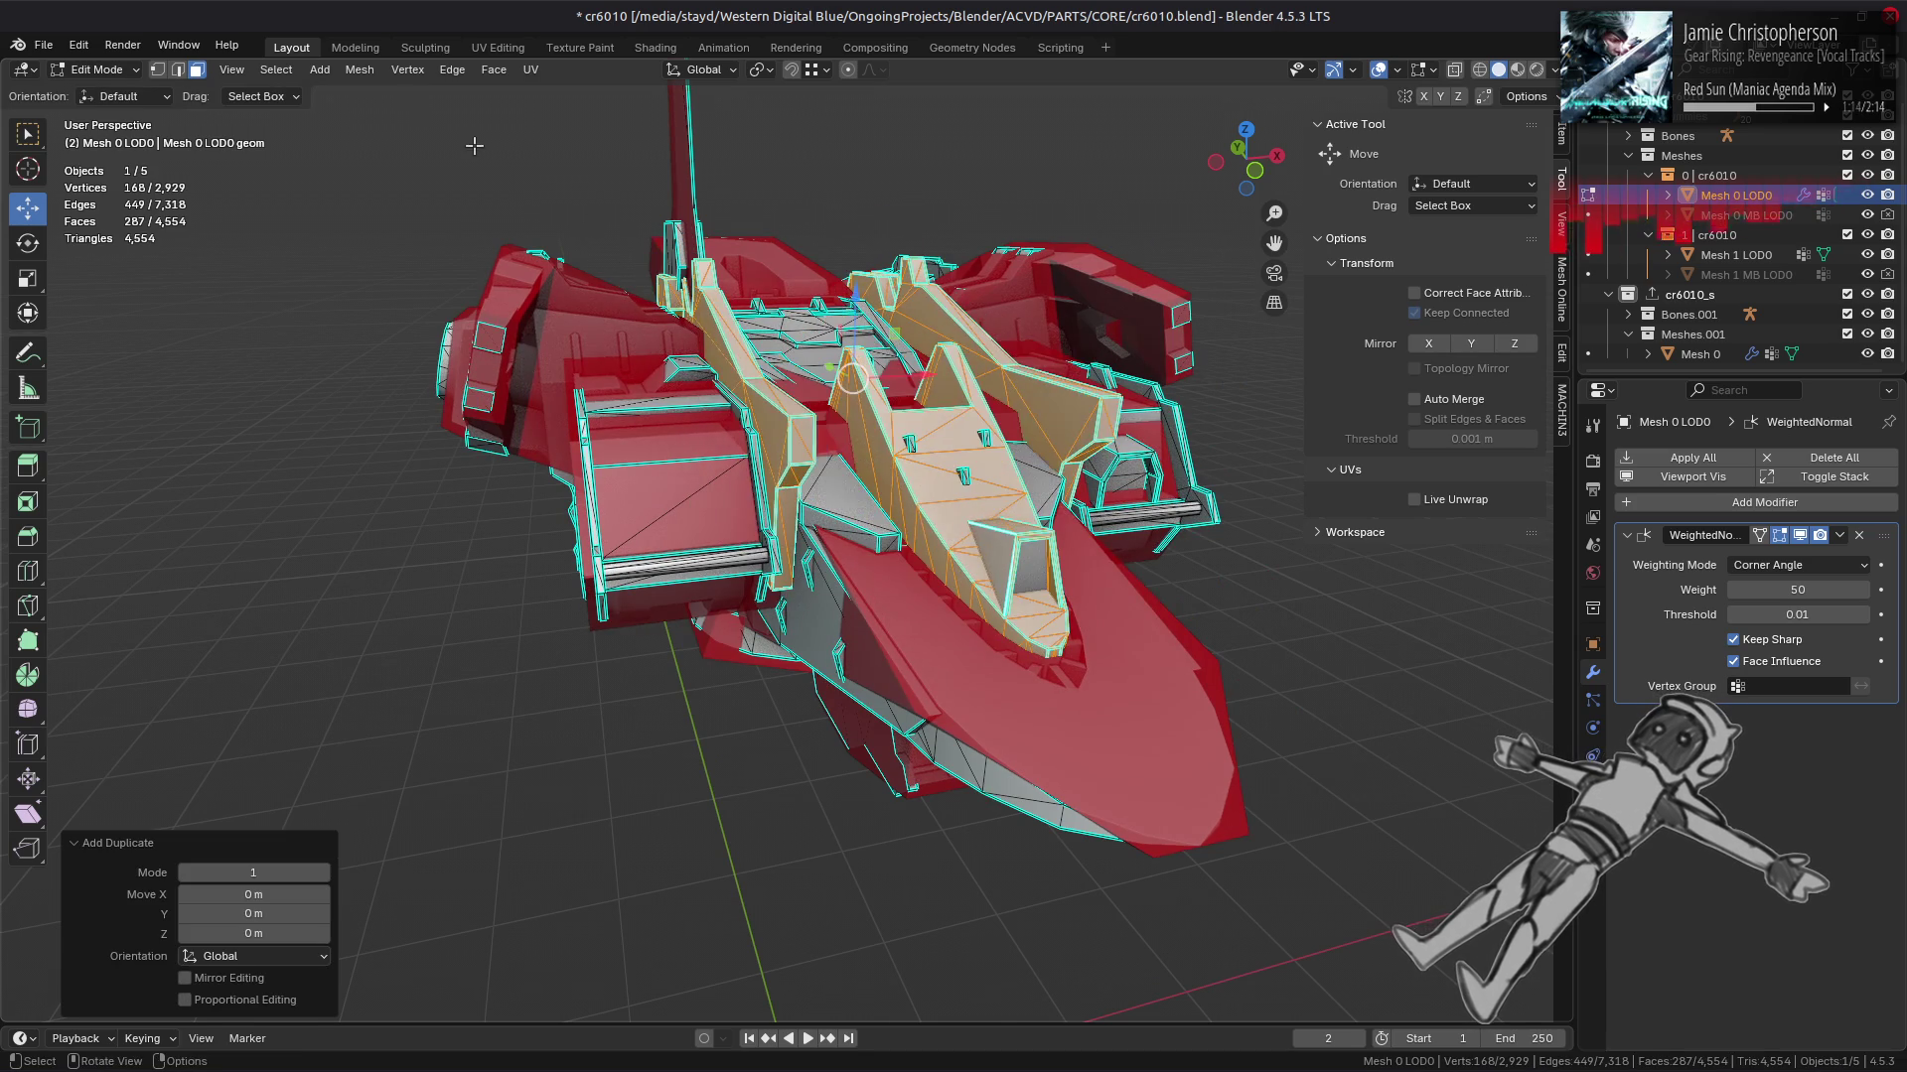
Step: Separate the duplicate into Mesh 0 LOD0.001 and move it into Meshes.001 in the Outliner
{"action": "left_click", "coordinate": [359, 70]}
{"action": "mouse_move", "coordinate": [476, 248]}
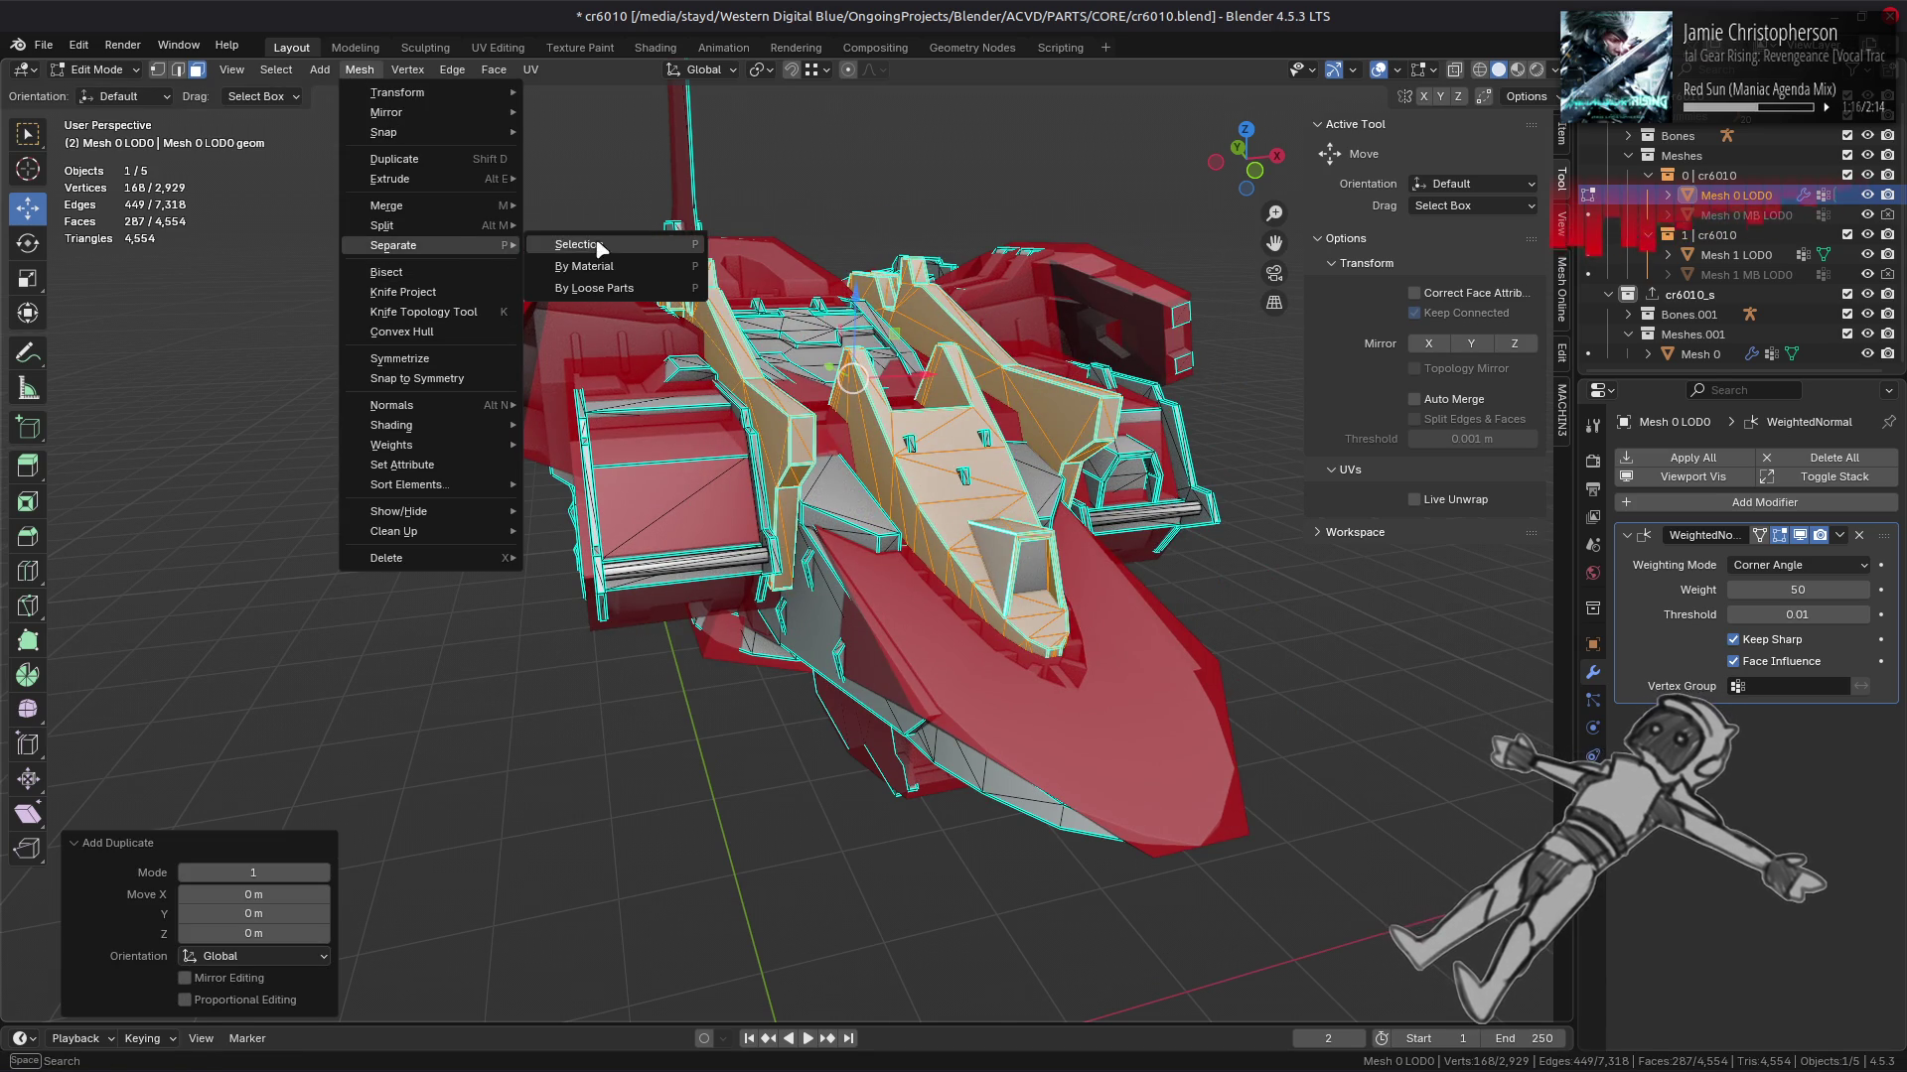
{"action": "left_click", "coordinate": [586, 246]}
{"action": "left_click", "coordinate": [95, 69]}
{"action": "left_click", "coordinate": [89, 92]}
{"action": "left_click", "coordinate": [1709, 215]}
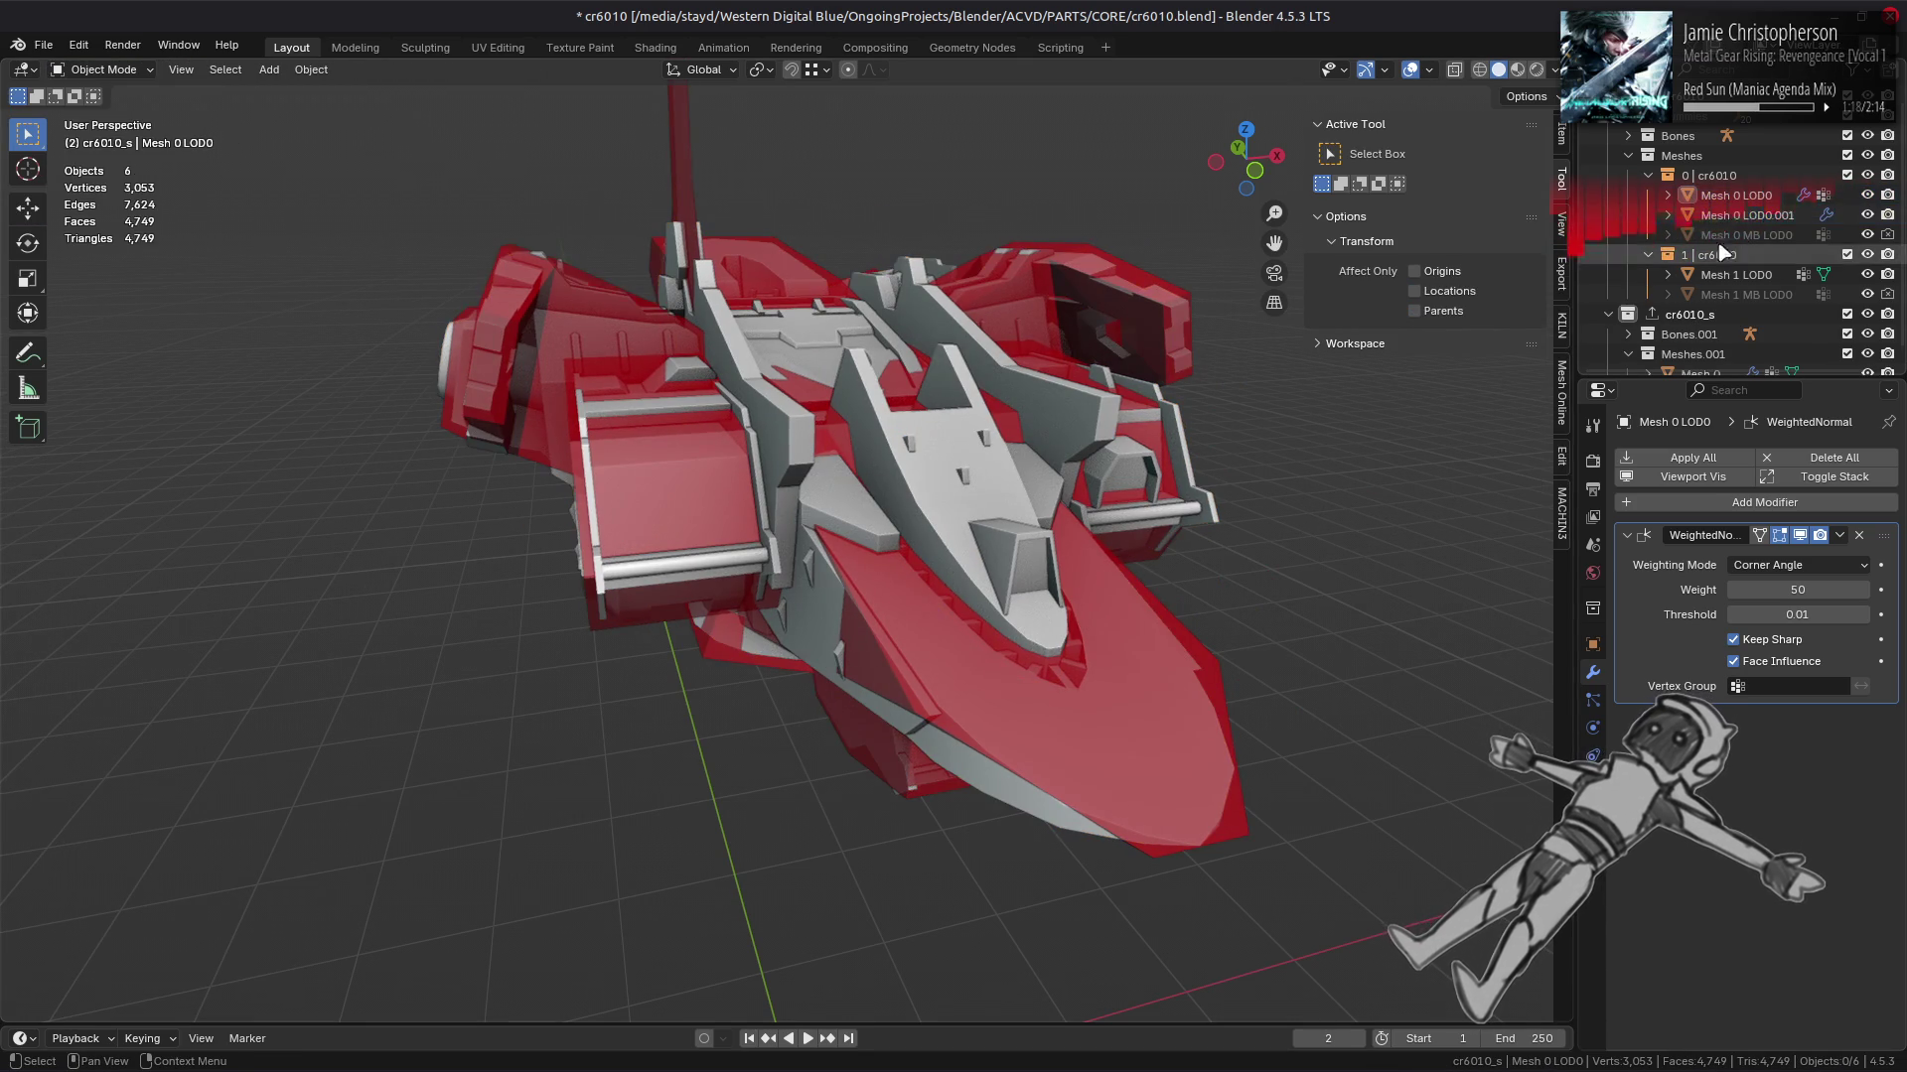
{"action": "left_click_drag", "start_coordinate": [1710, 216], "coordinate": [1723, 355]}
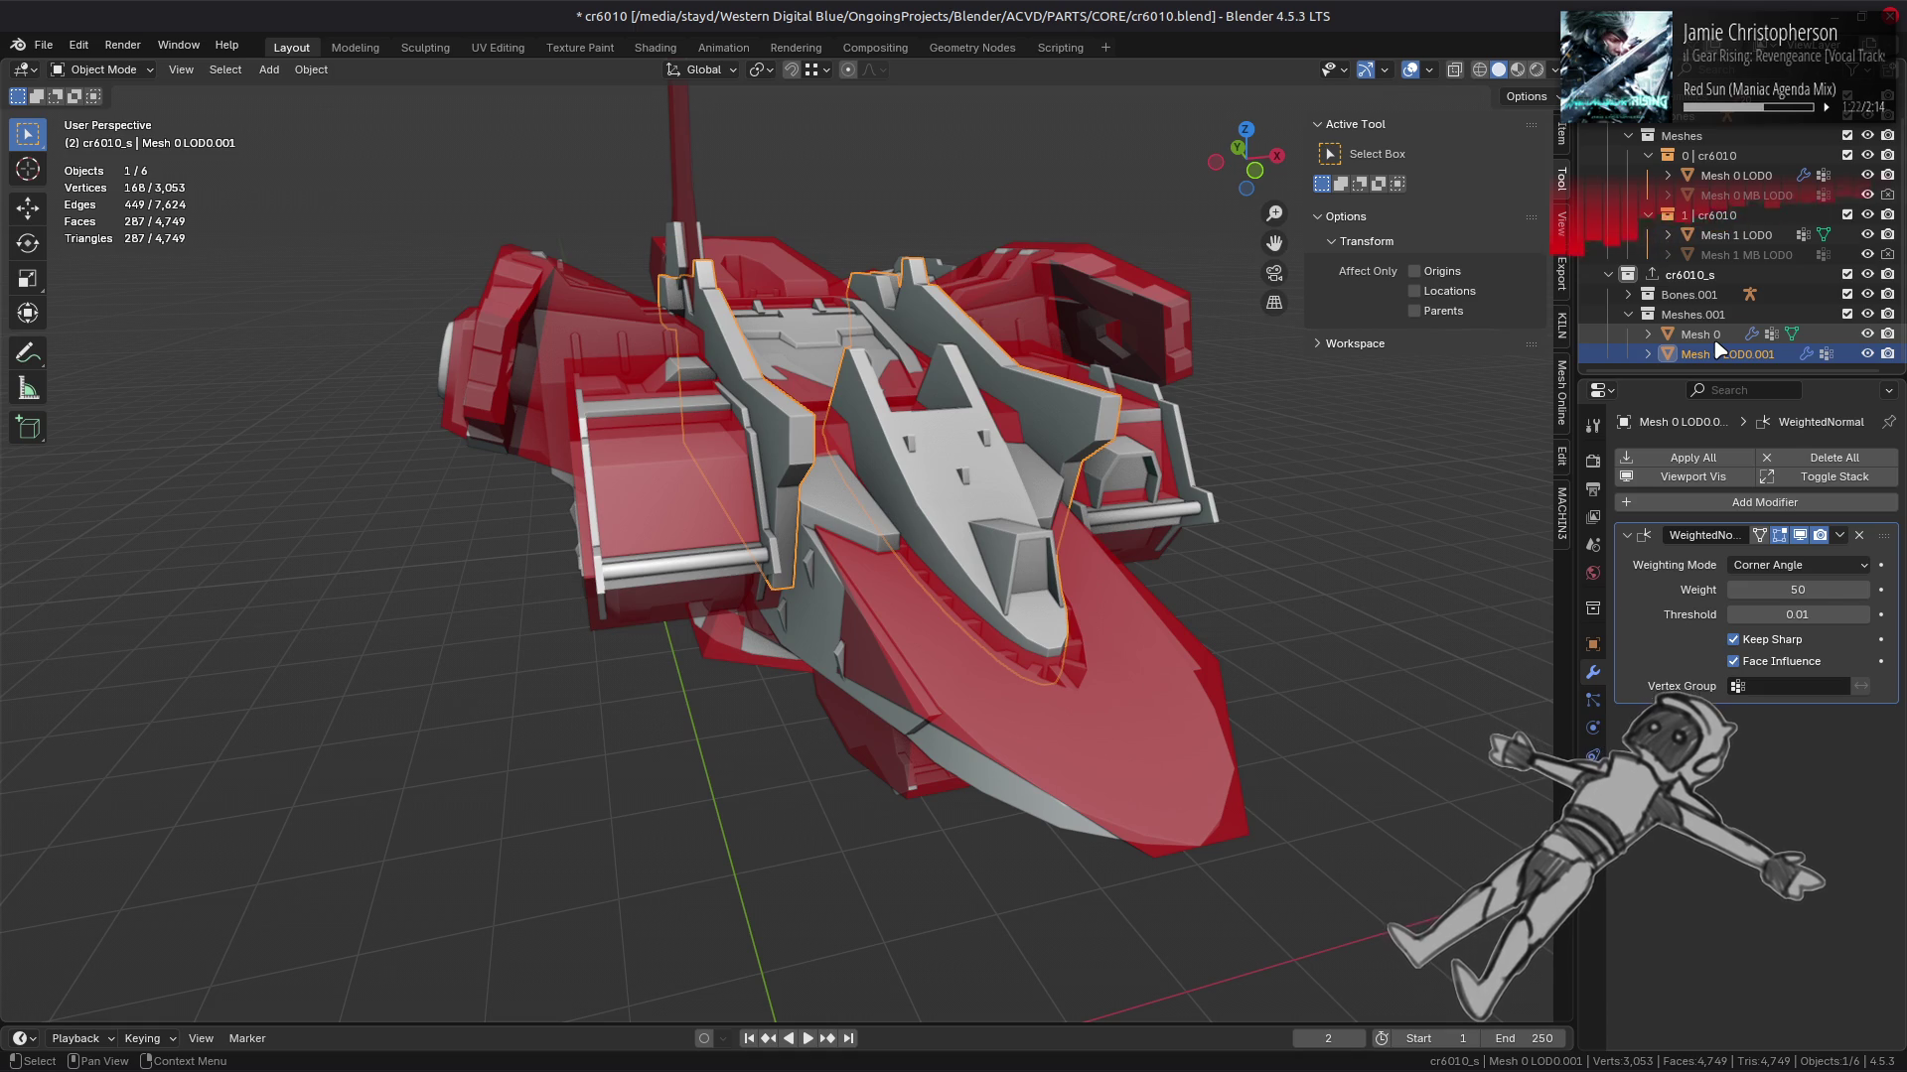
{"action": "left_click", "coordinate": [1718, 337]}
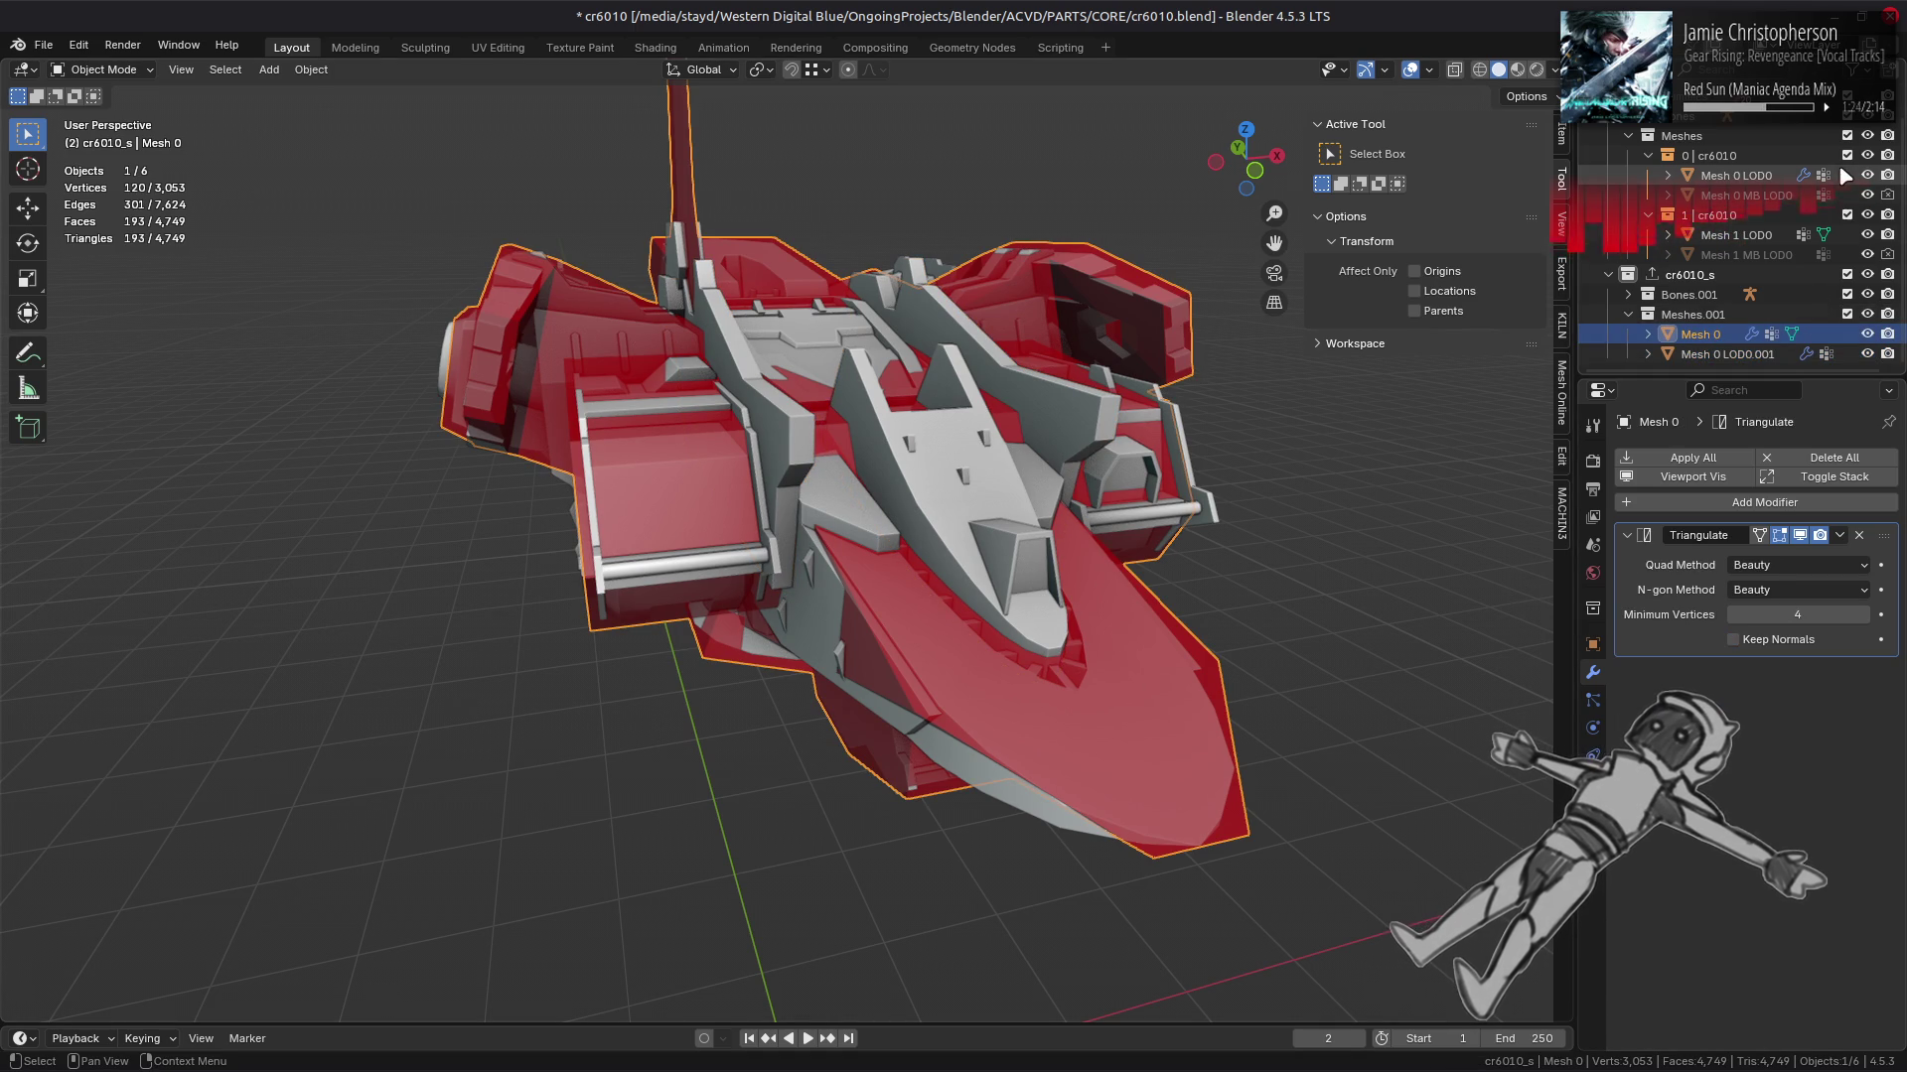
Step: Remove Mesh 0 LOD0.001's WeightedNormal modifier, both UV maps and the Face Corner colour attribute
{"action": "left_click", "coordinate": [1738, 355]}
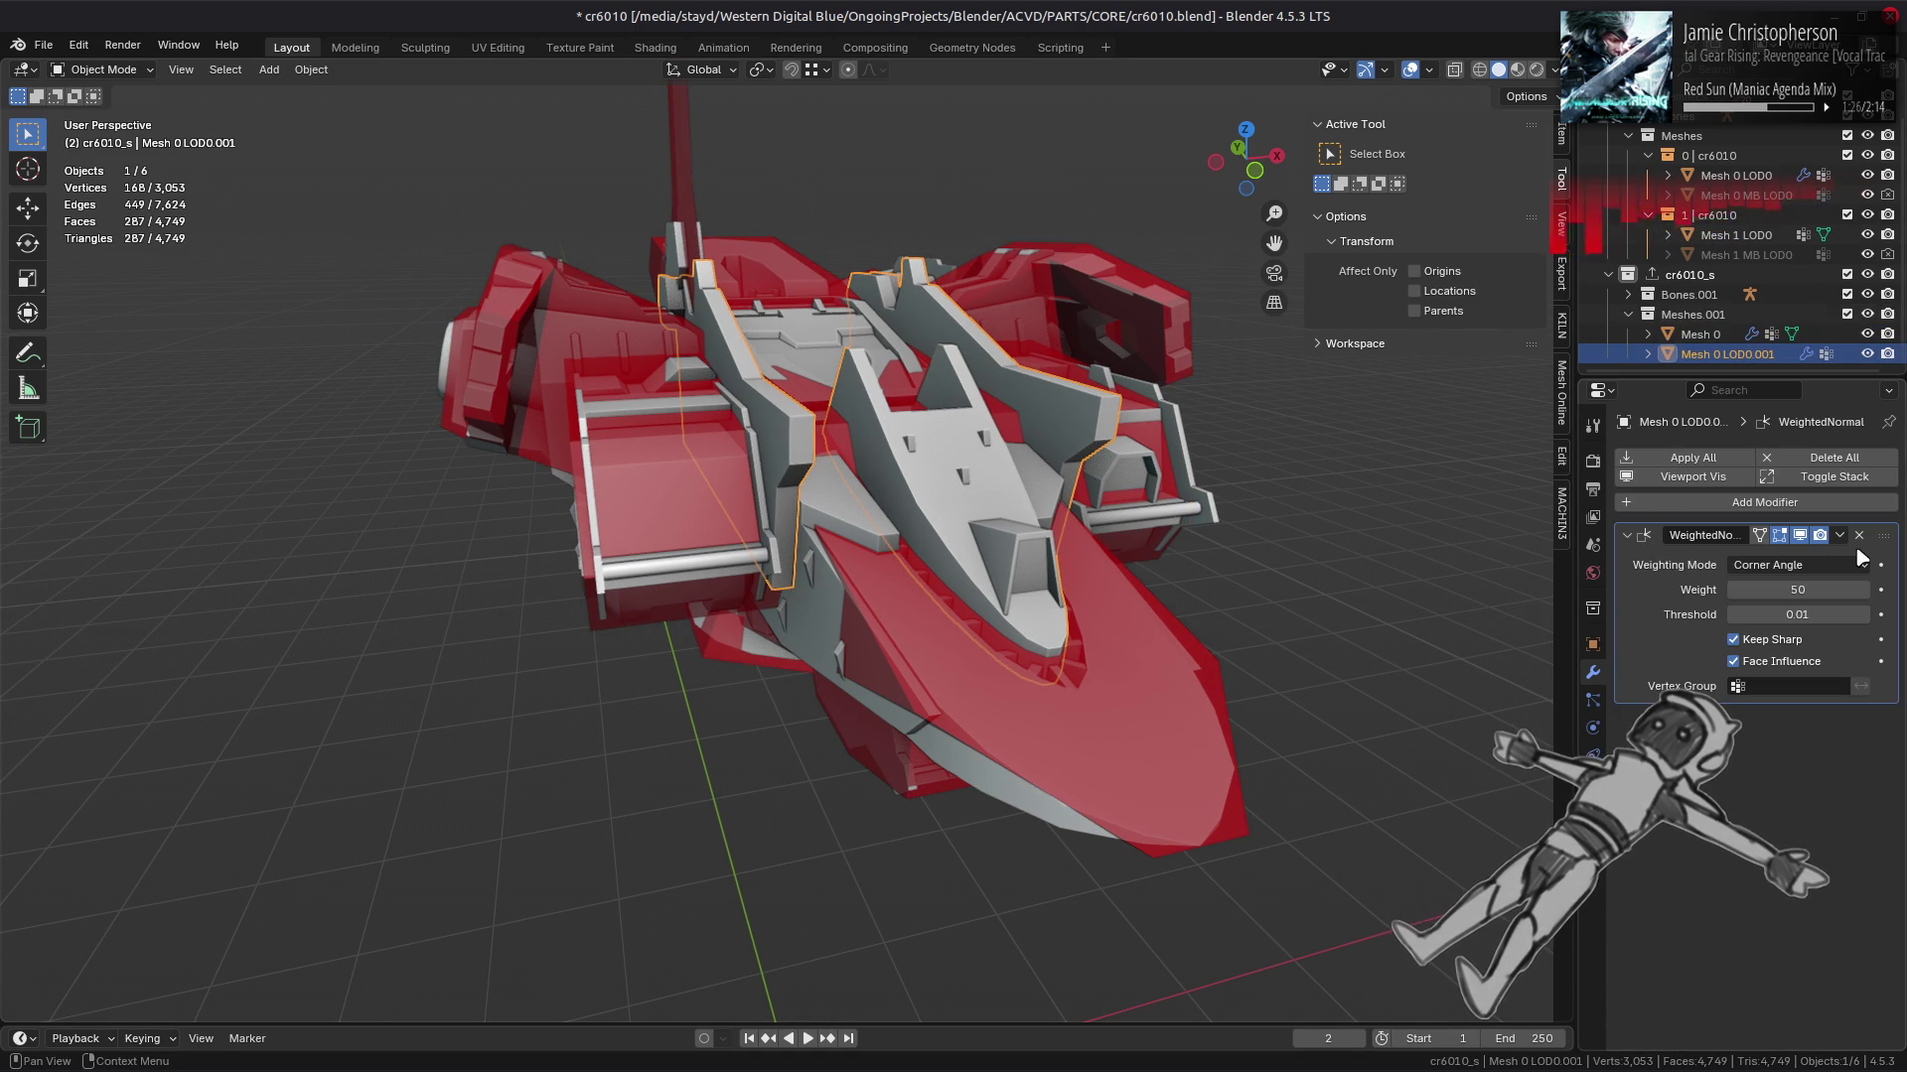
{"action": "left_click", "coordinate": [1859, 535]}
{"action": "scroll", "scroll_direction": "down", "scroll_amount": 3}
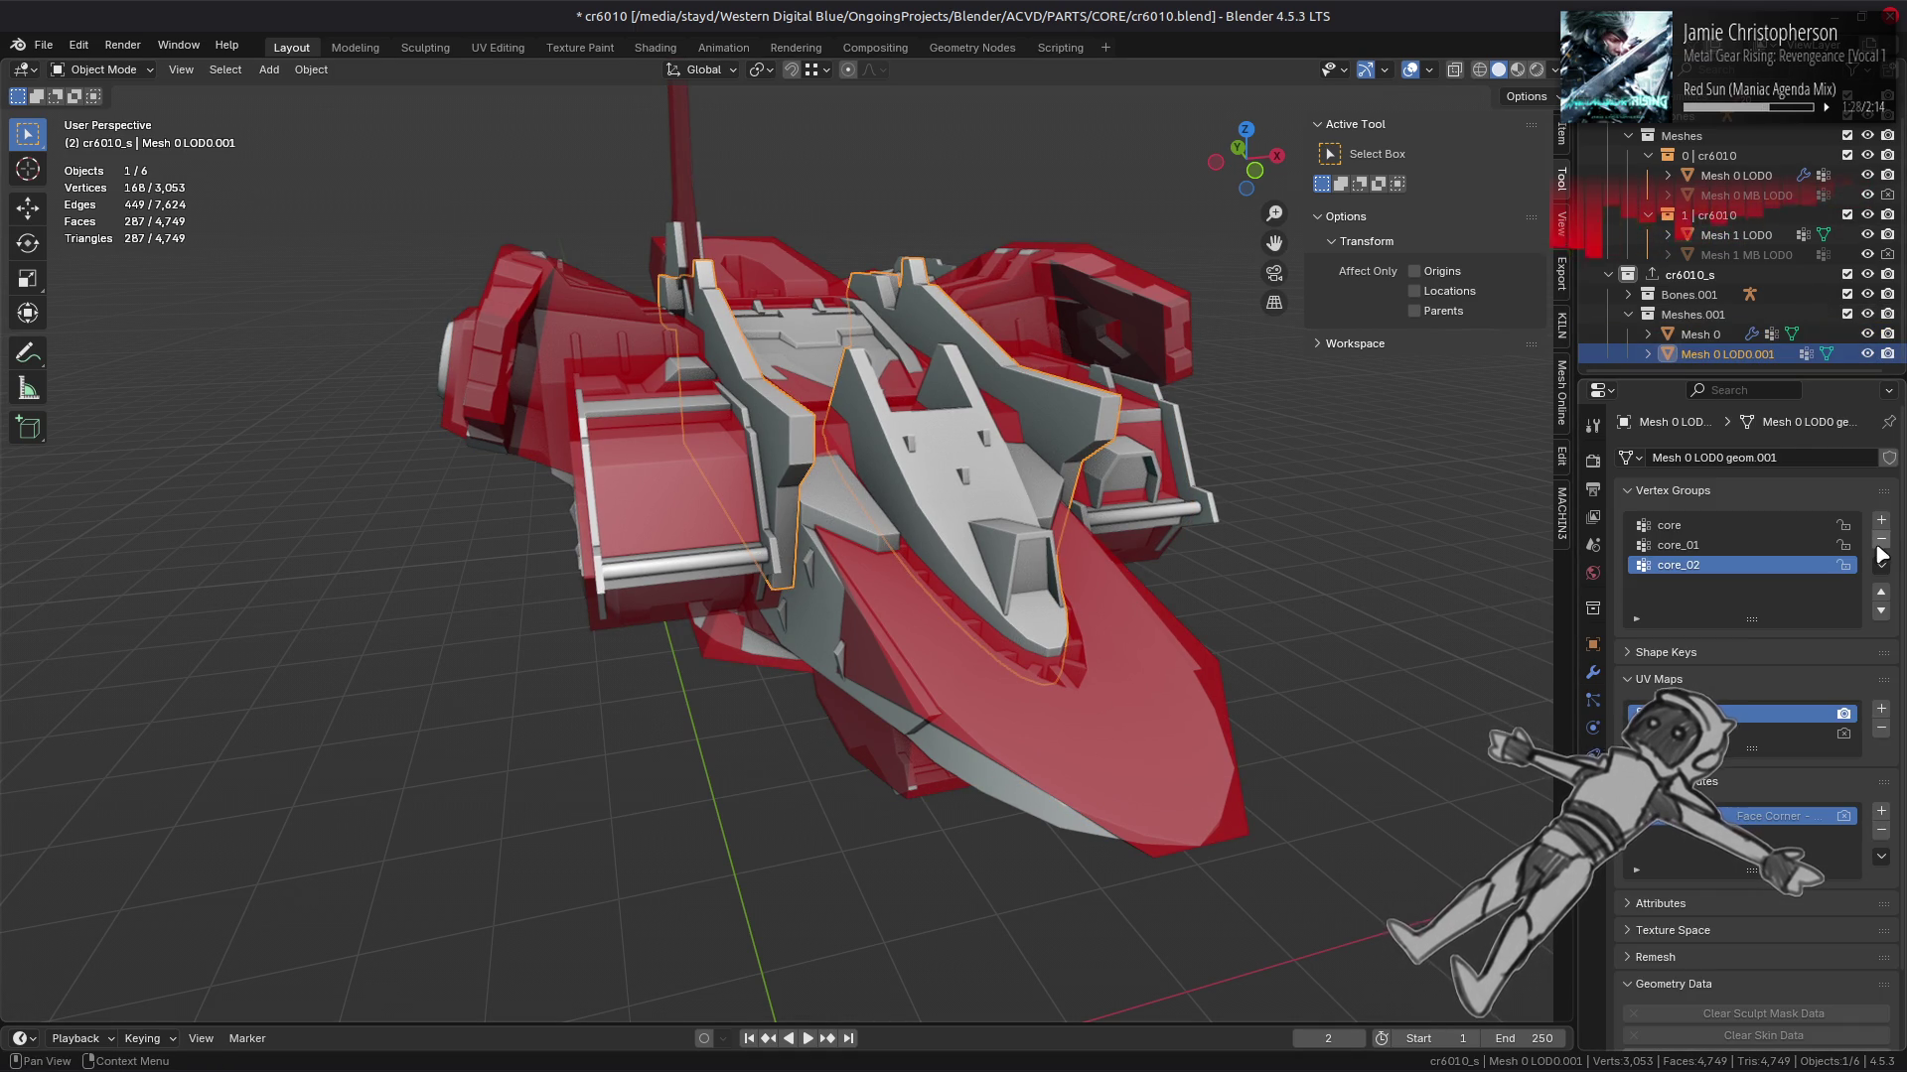
{"action": "left_click", "coordinate": [1881, 728]}
{"action": "left_click", "coordinate": [1881, 727]}
{"action": "left_click", "coordinate": [1880, 829]}
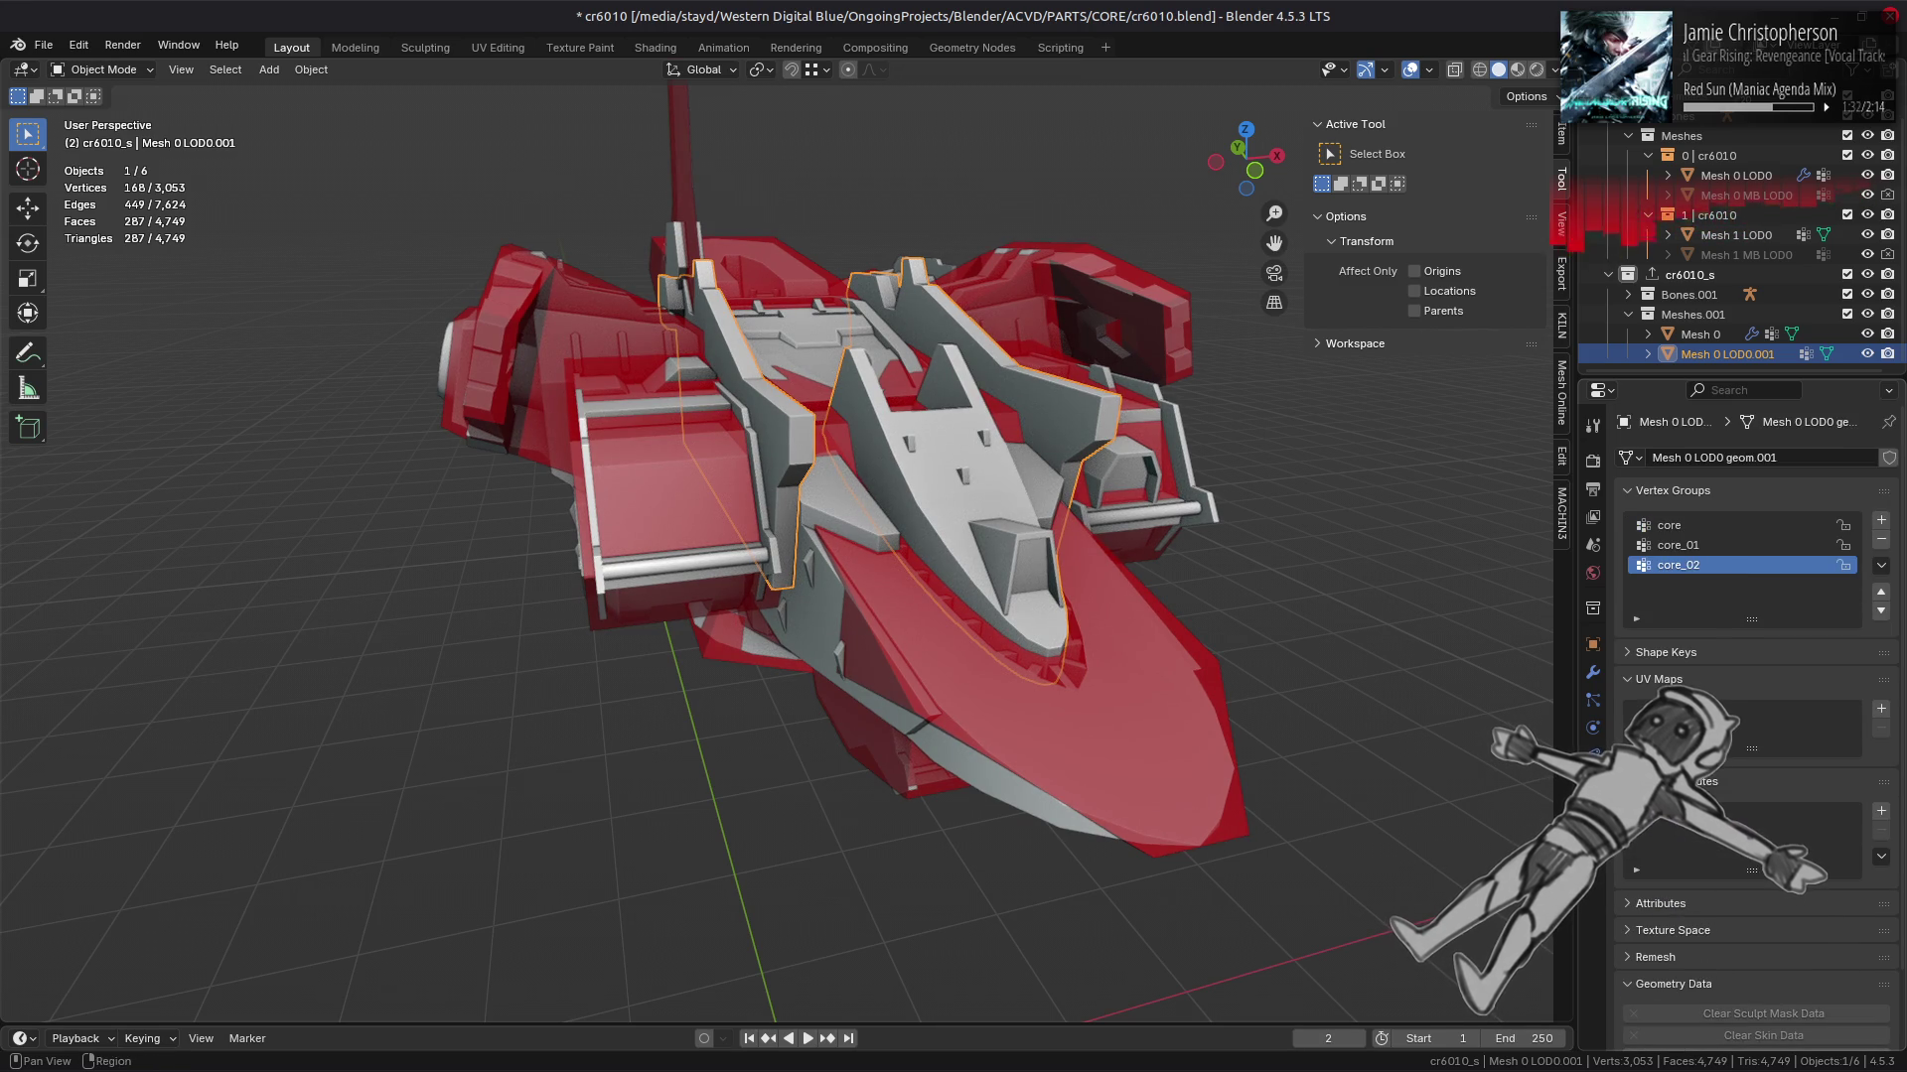
{"action": "scroll", "scroll_direction": "down", "scroll_amount": 3}
{"action": "scroll", "scroll_direction": "down", "scroll_amount": 3}
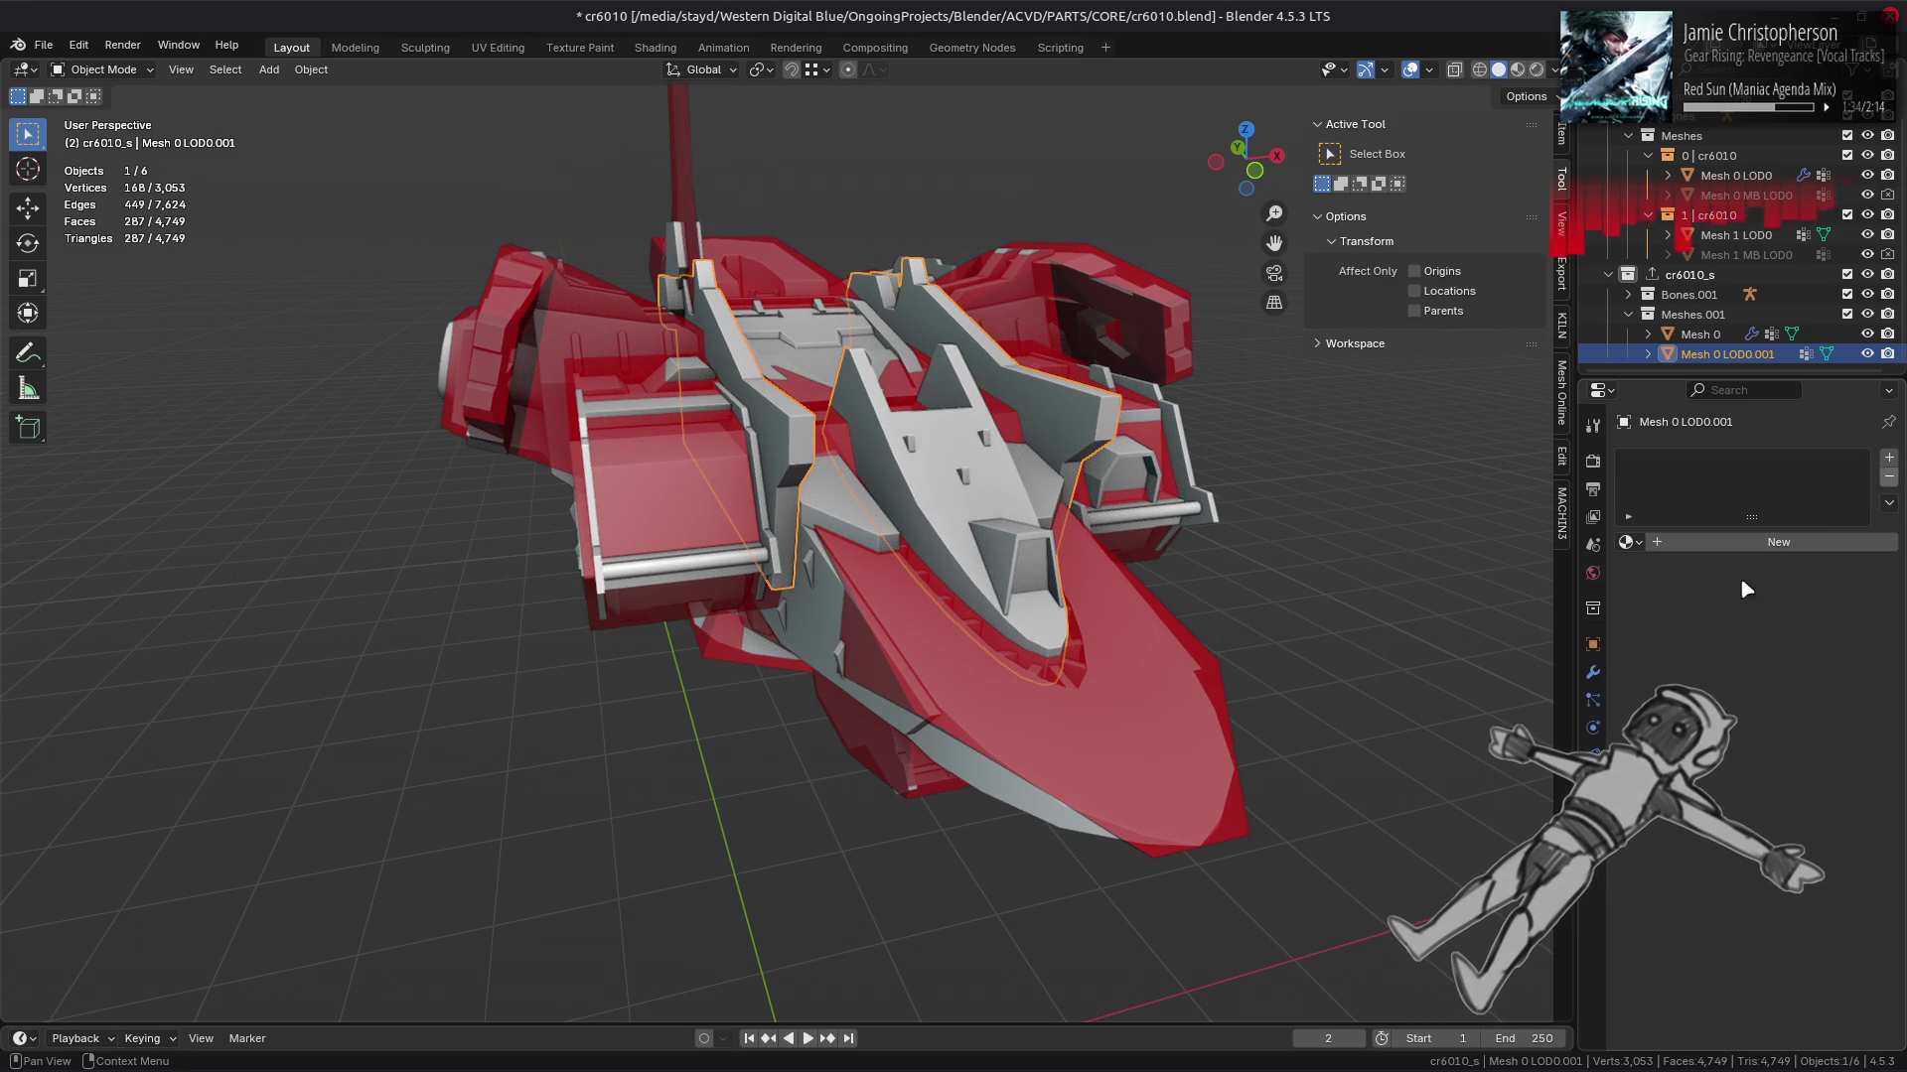
{"action": "left_click", "coordinate": [1593, 673]}
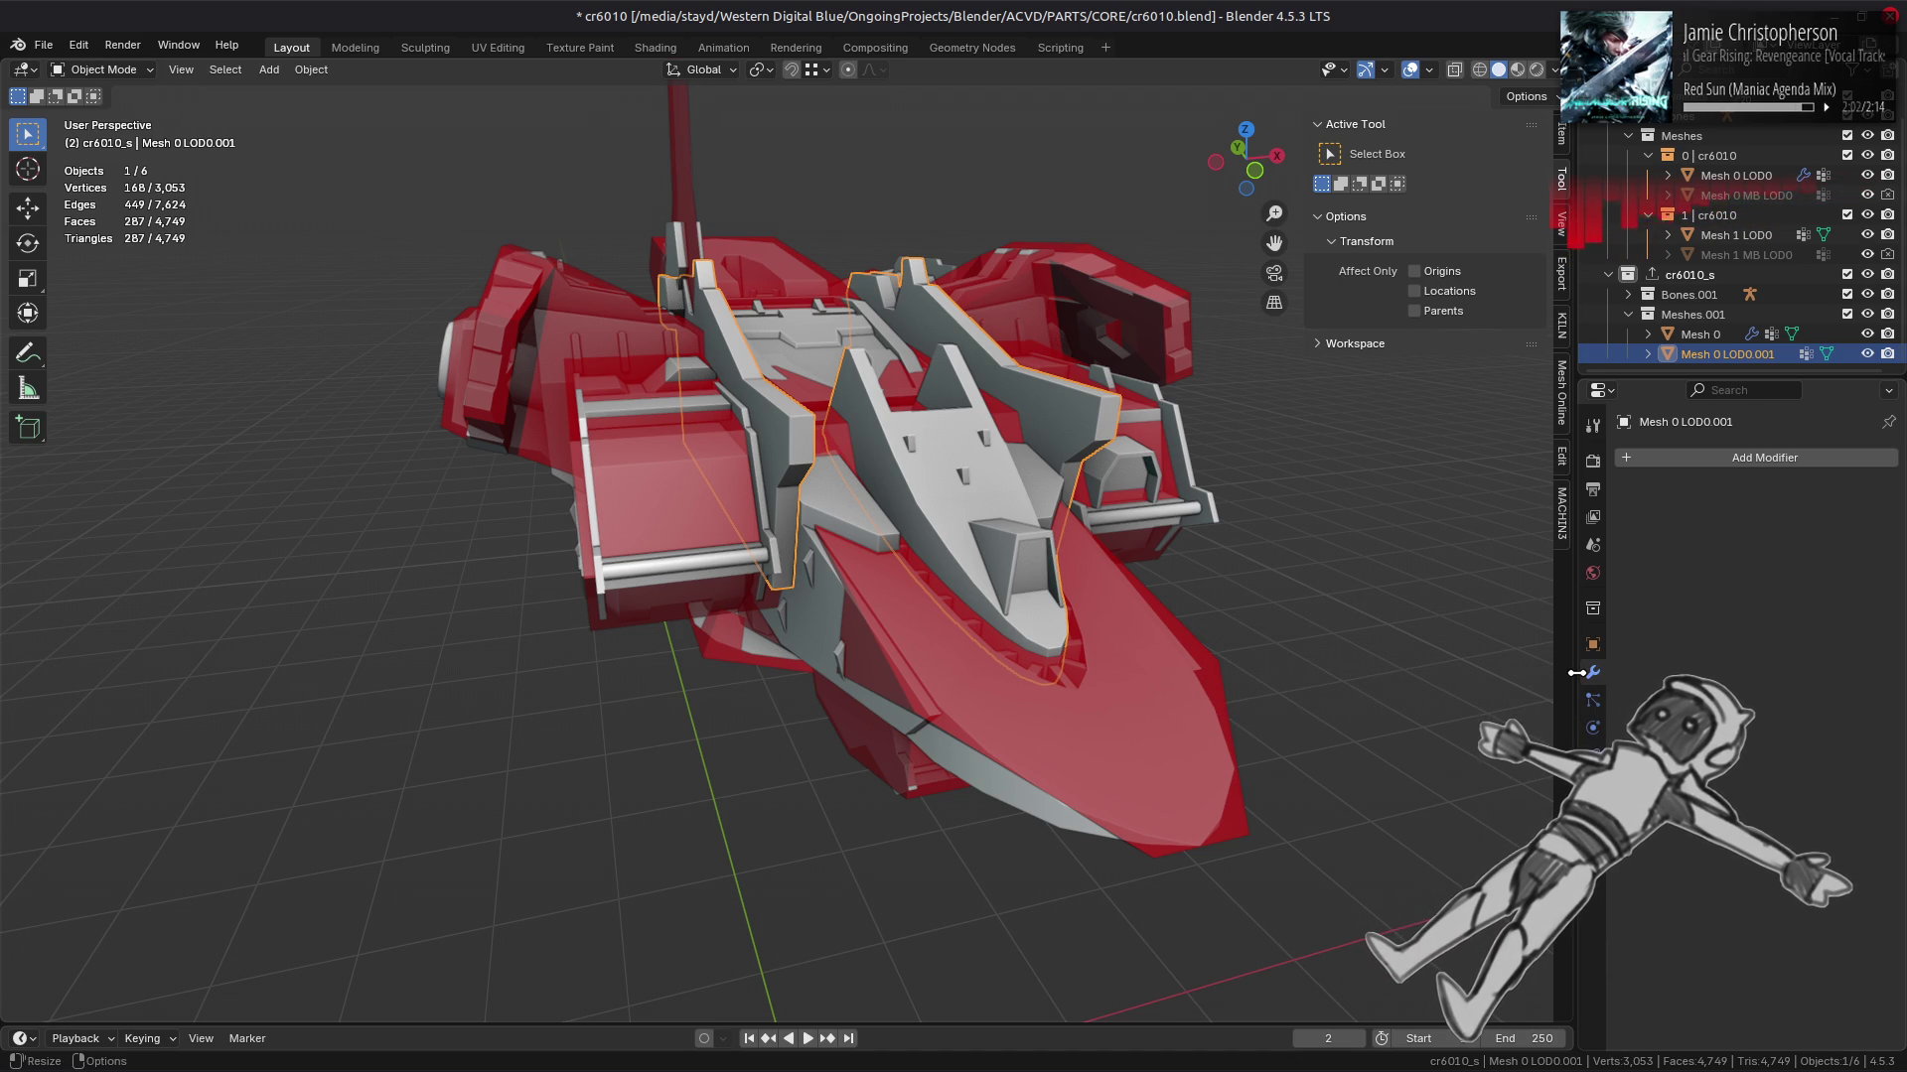
{"action": "left_click_drag", "start_coordinate": [1345, 645], "coordinate": [1278, 641]}
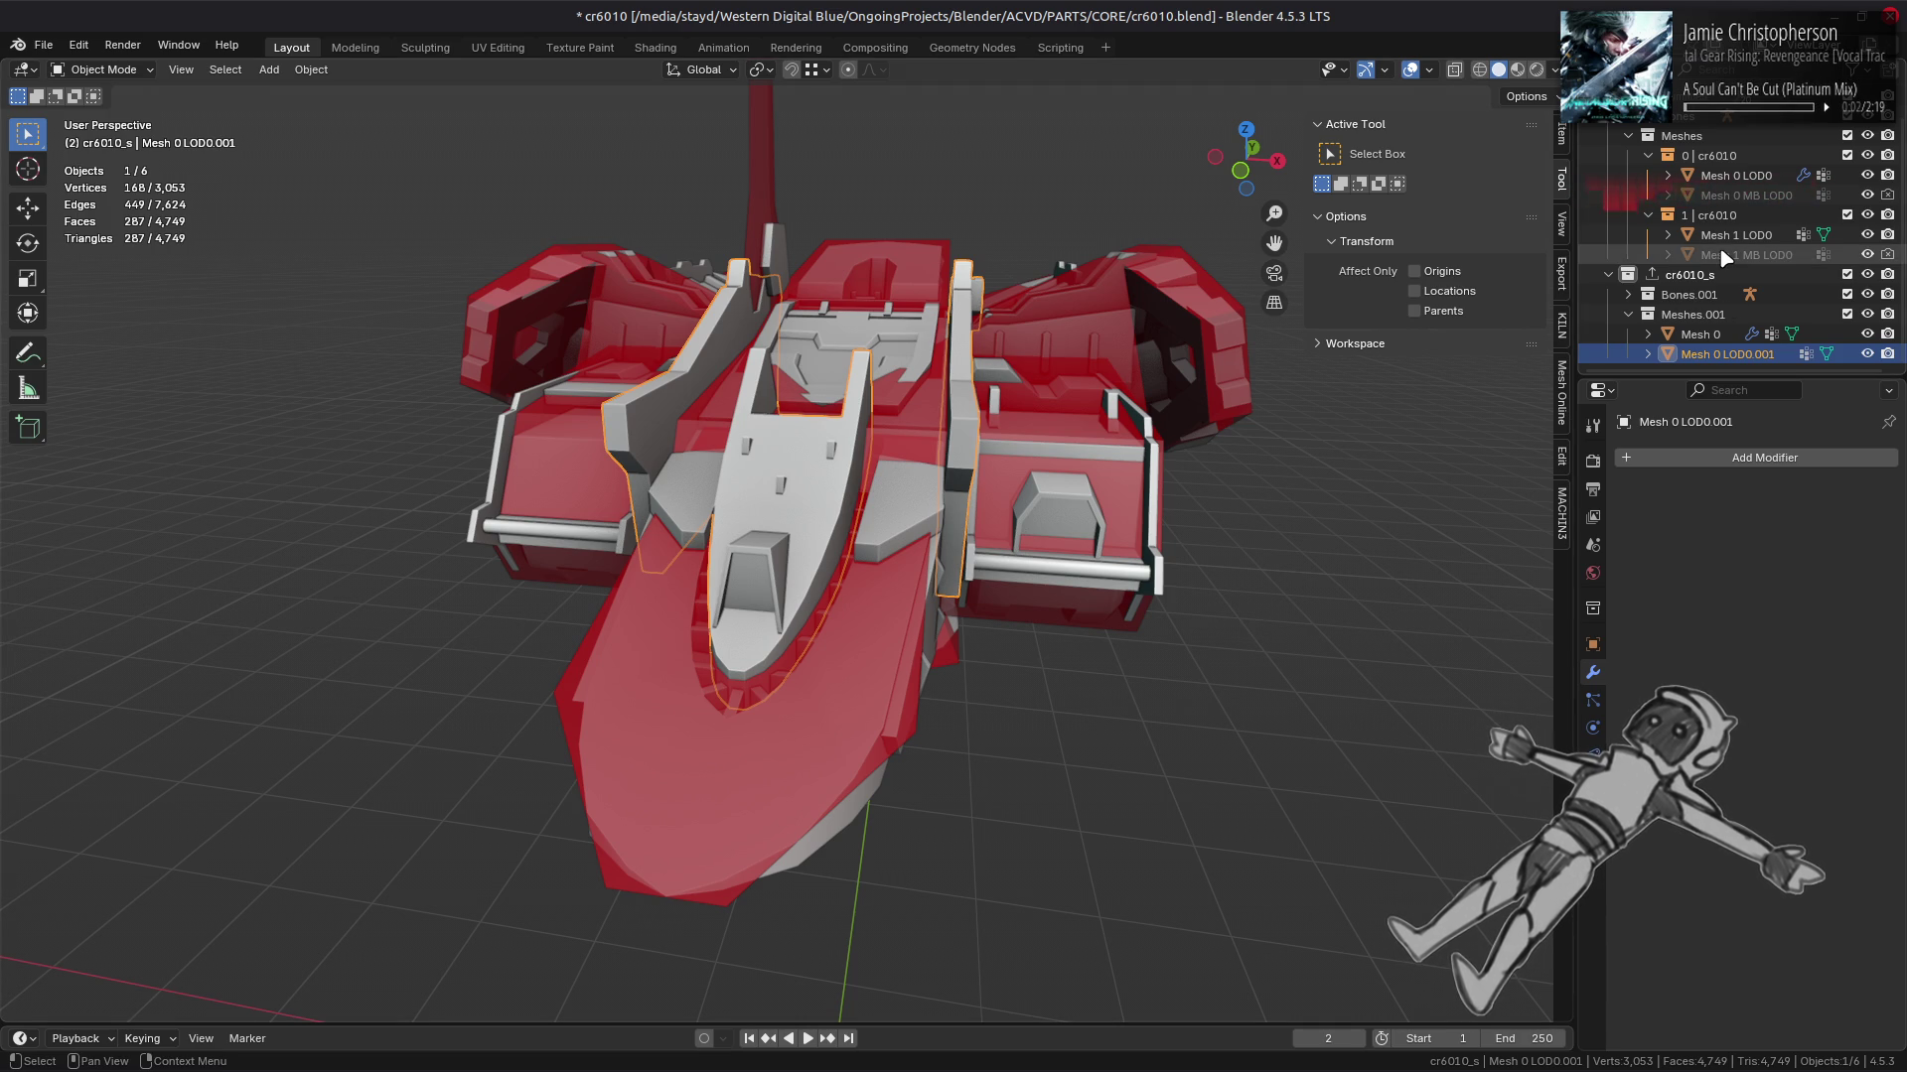
Step: Turn on In Front with a red viewport colour for Mesh 0 LOD0.001, then enter Edit Mode
{"action": "left_click", "coordinate": [1593, 811]}
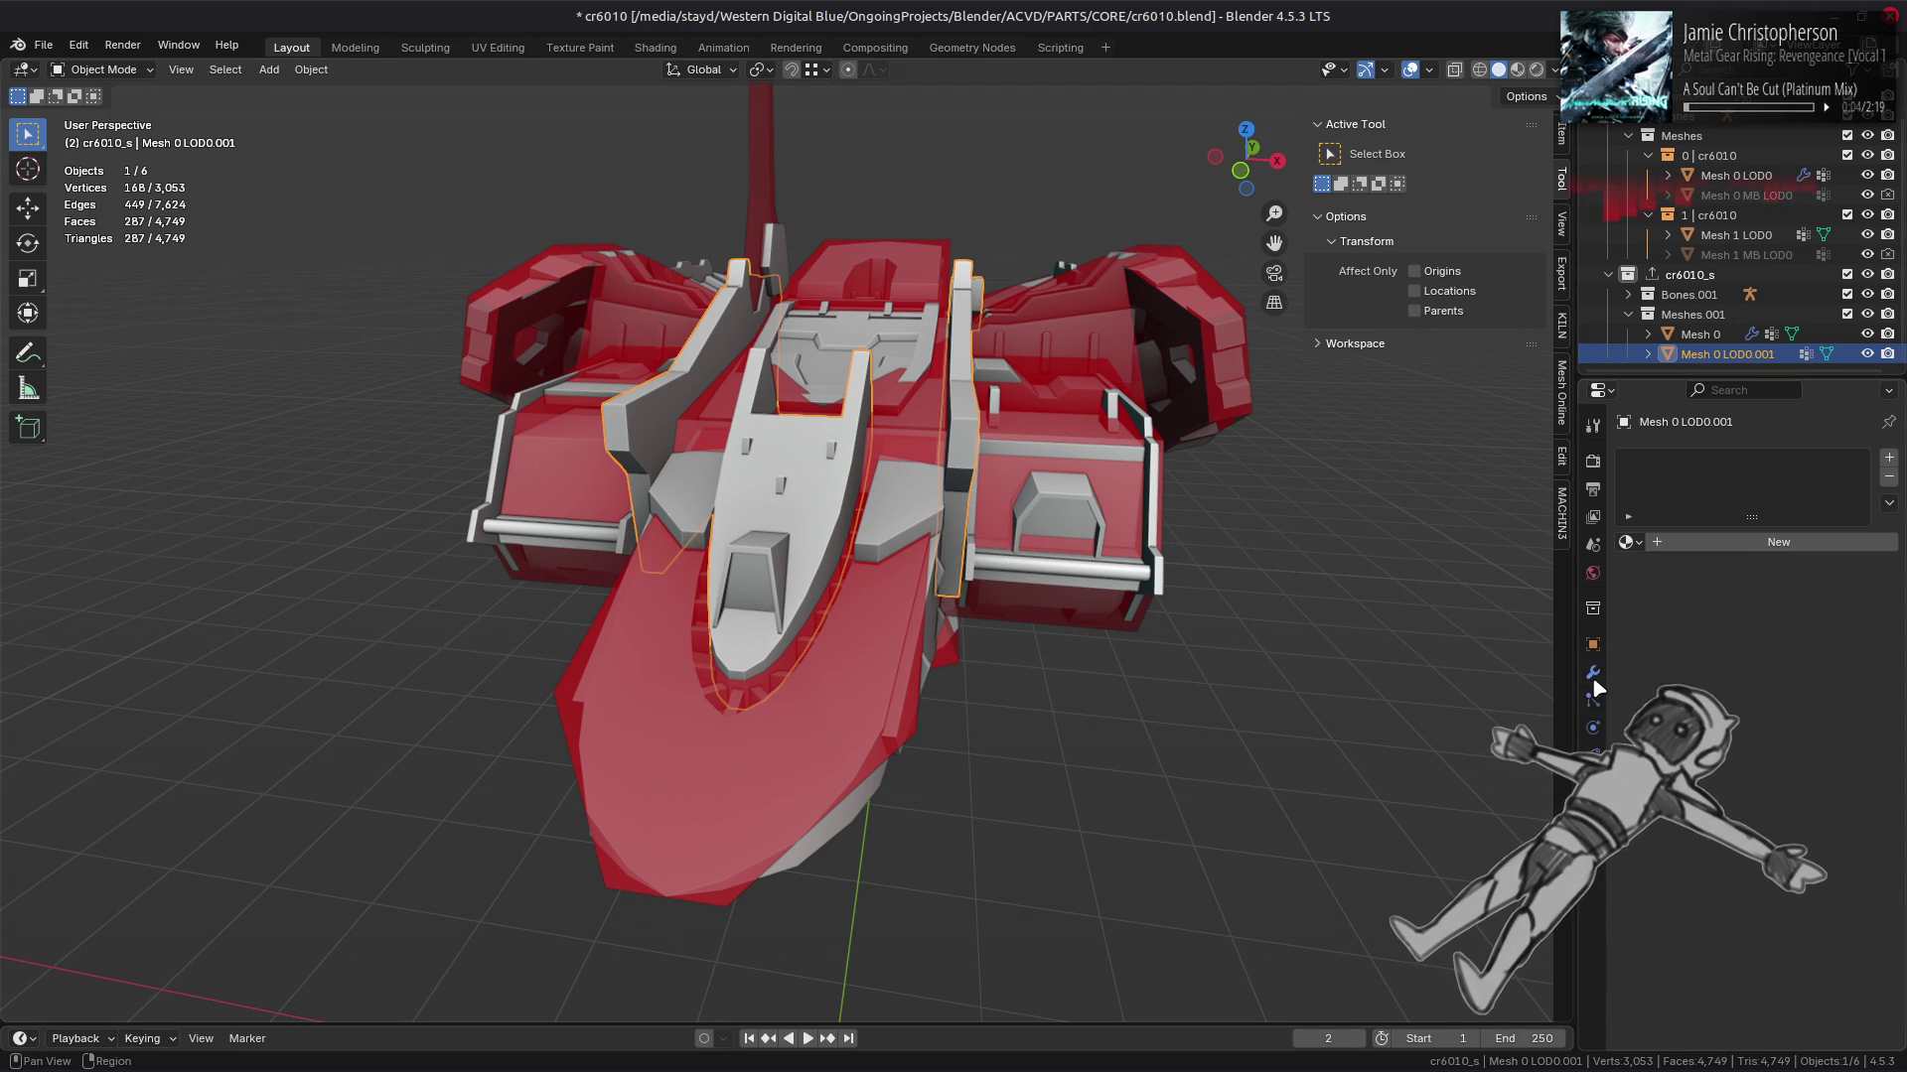
{"action": "left_click", "coordinate": [1592, 645]}
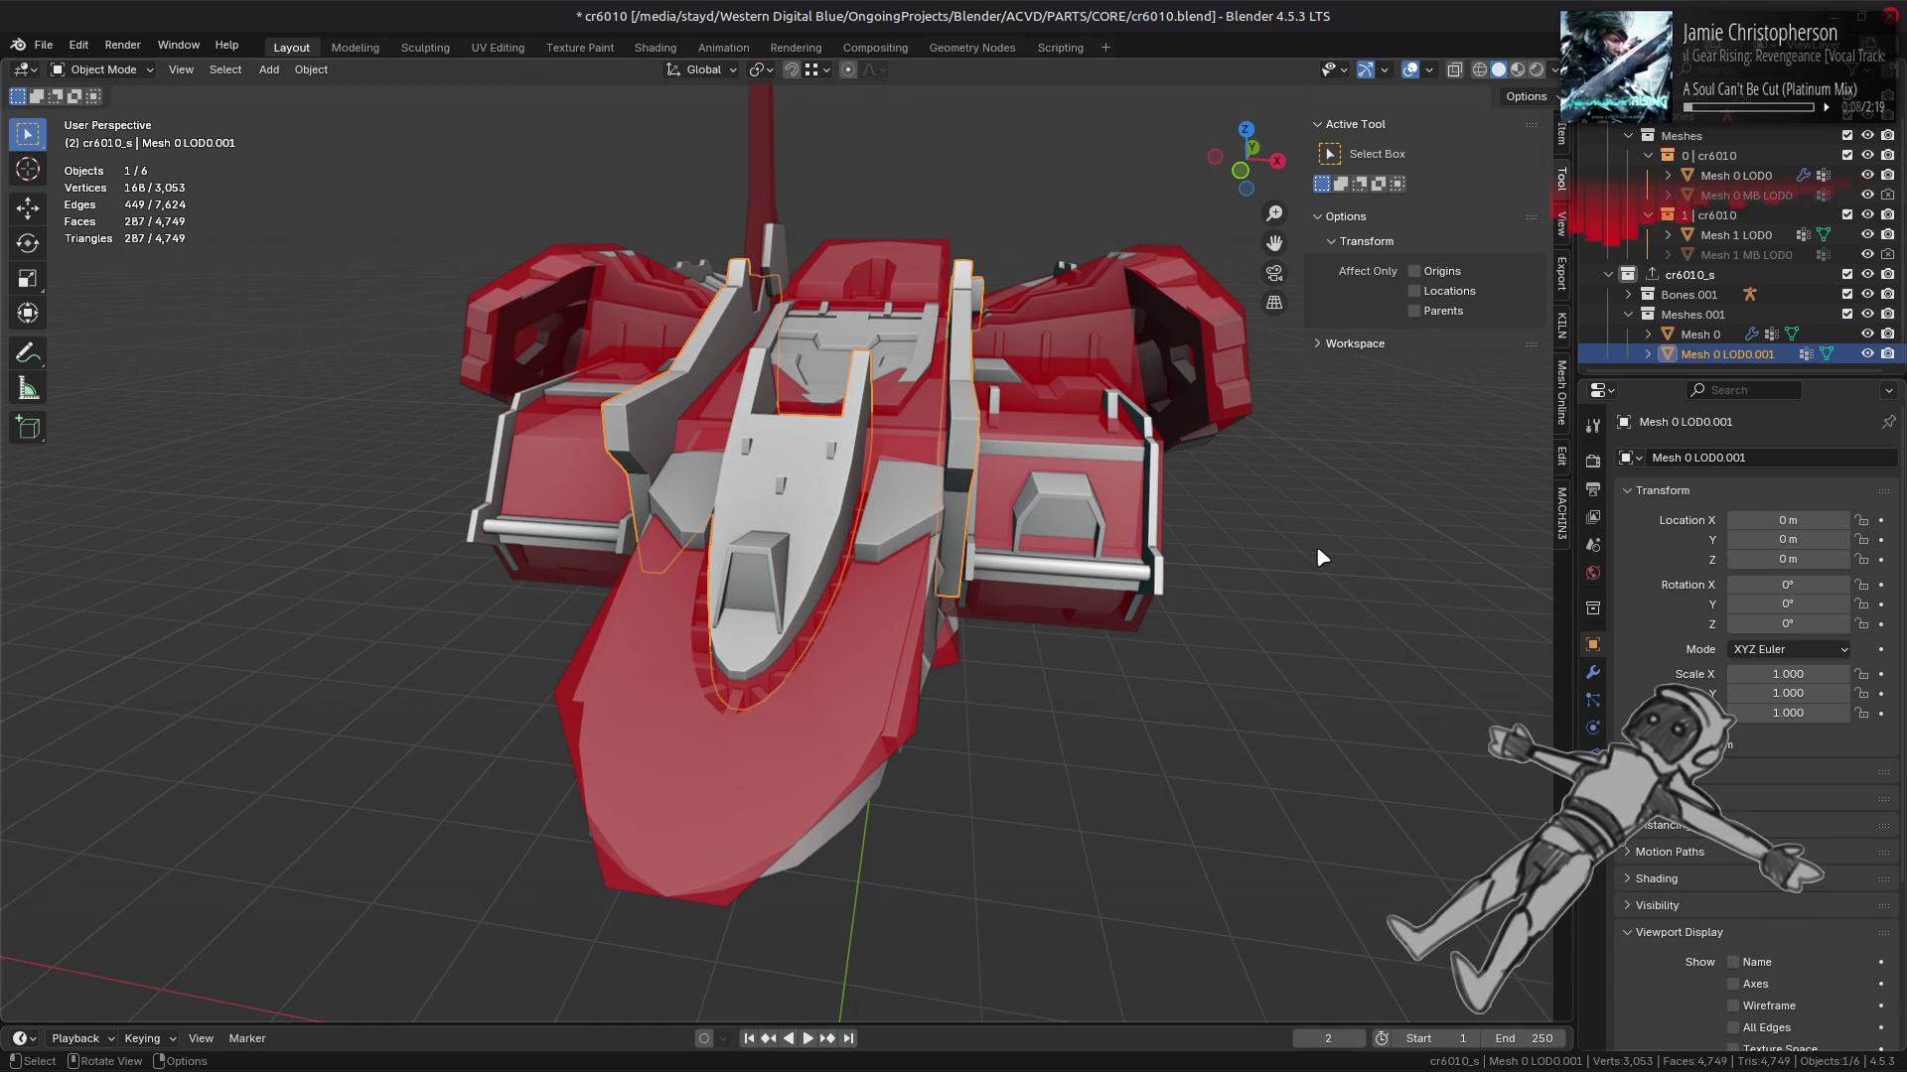
{"action": "scroll", "scroll_direction": "down", "scroll_amount": 3}
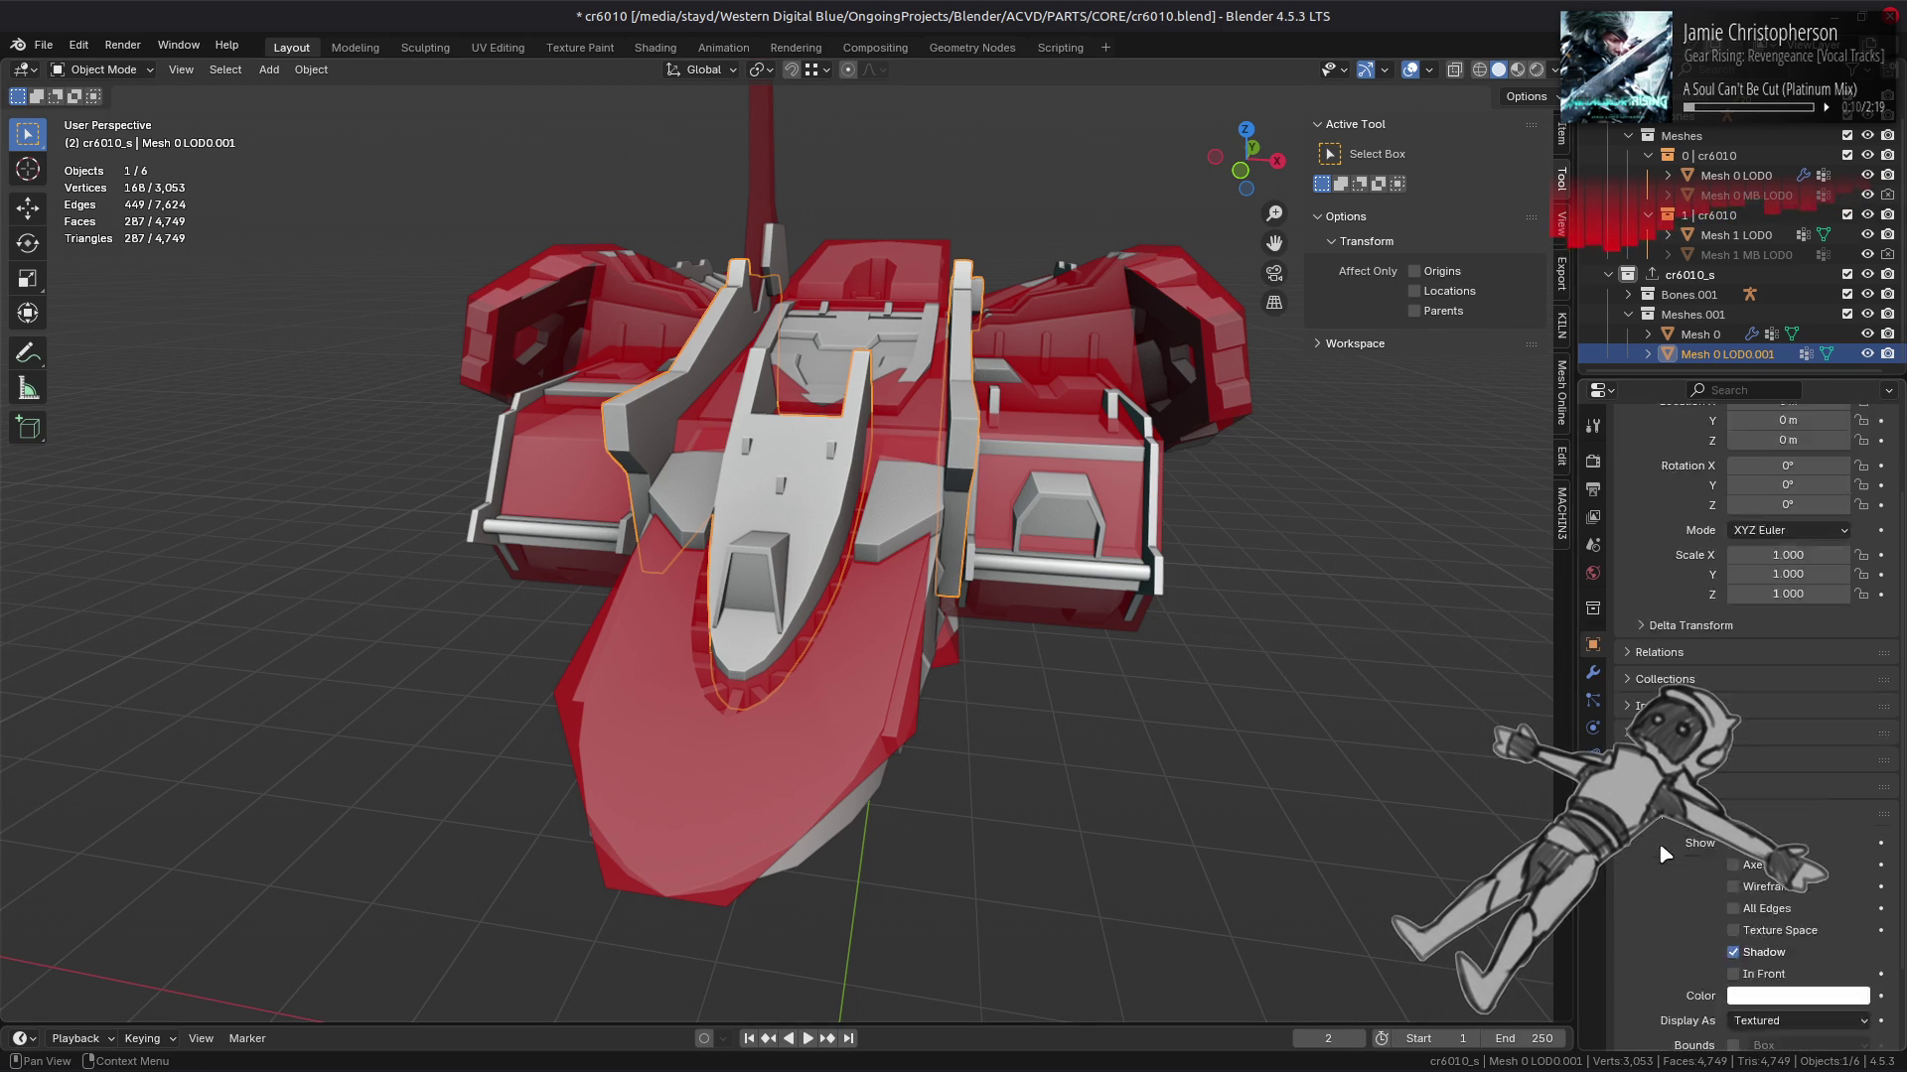
{"action": "left_click", "coordinate": [1747, 880]}
{"action": "left_click", "coordinate": [1772, 903]}
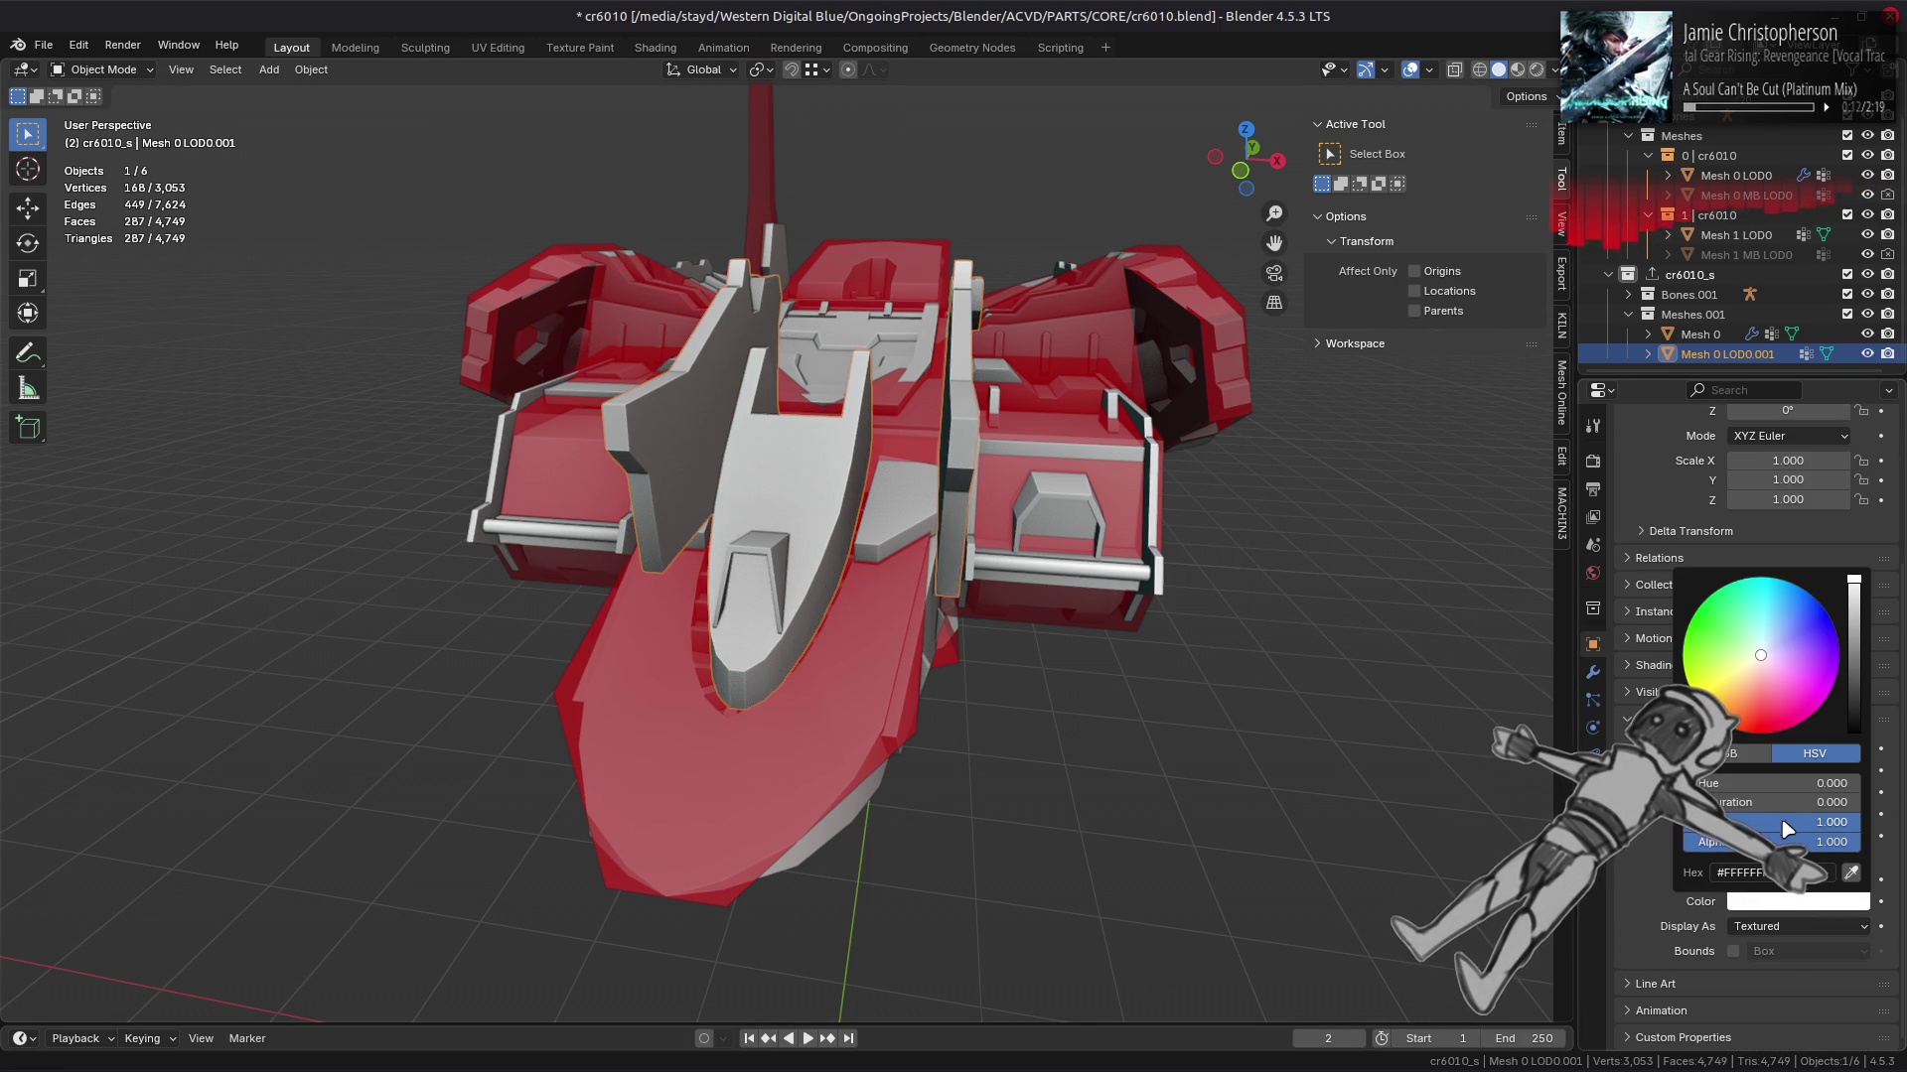
{"action": "left_click_drag", "start_coordinate": [1768, 802], "coordinate": [1857, 803]}
{"action": "left_click_drag", "start_coordinate": [993, 685], "coordinate": [787, 540]}
{"action": "scroll", "scroll_direction": "up", "scroll_amount": 3}
{"action": "key", "text": "Tab"}
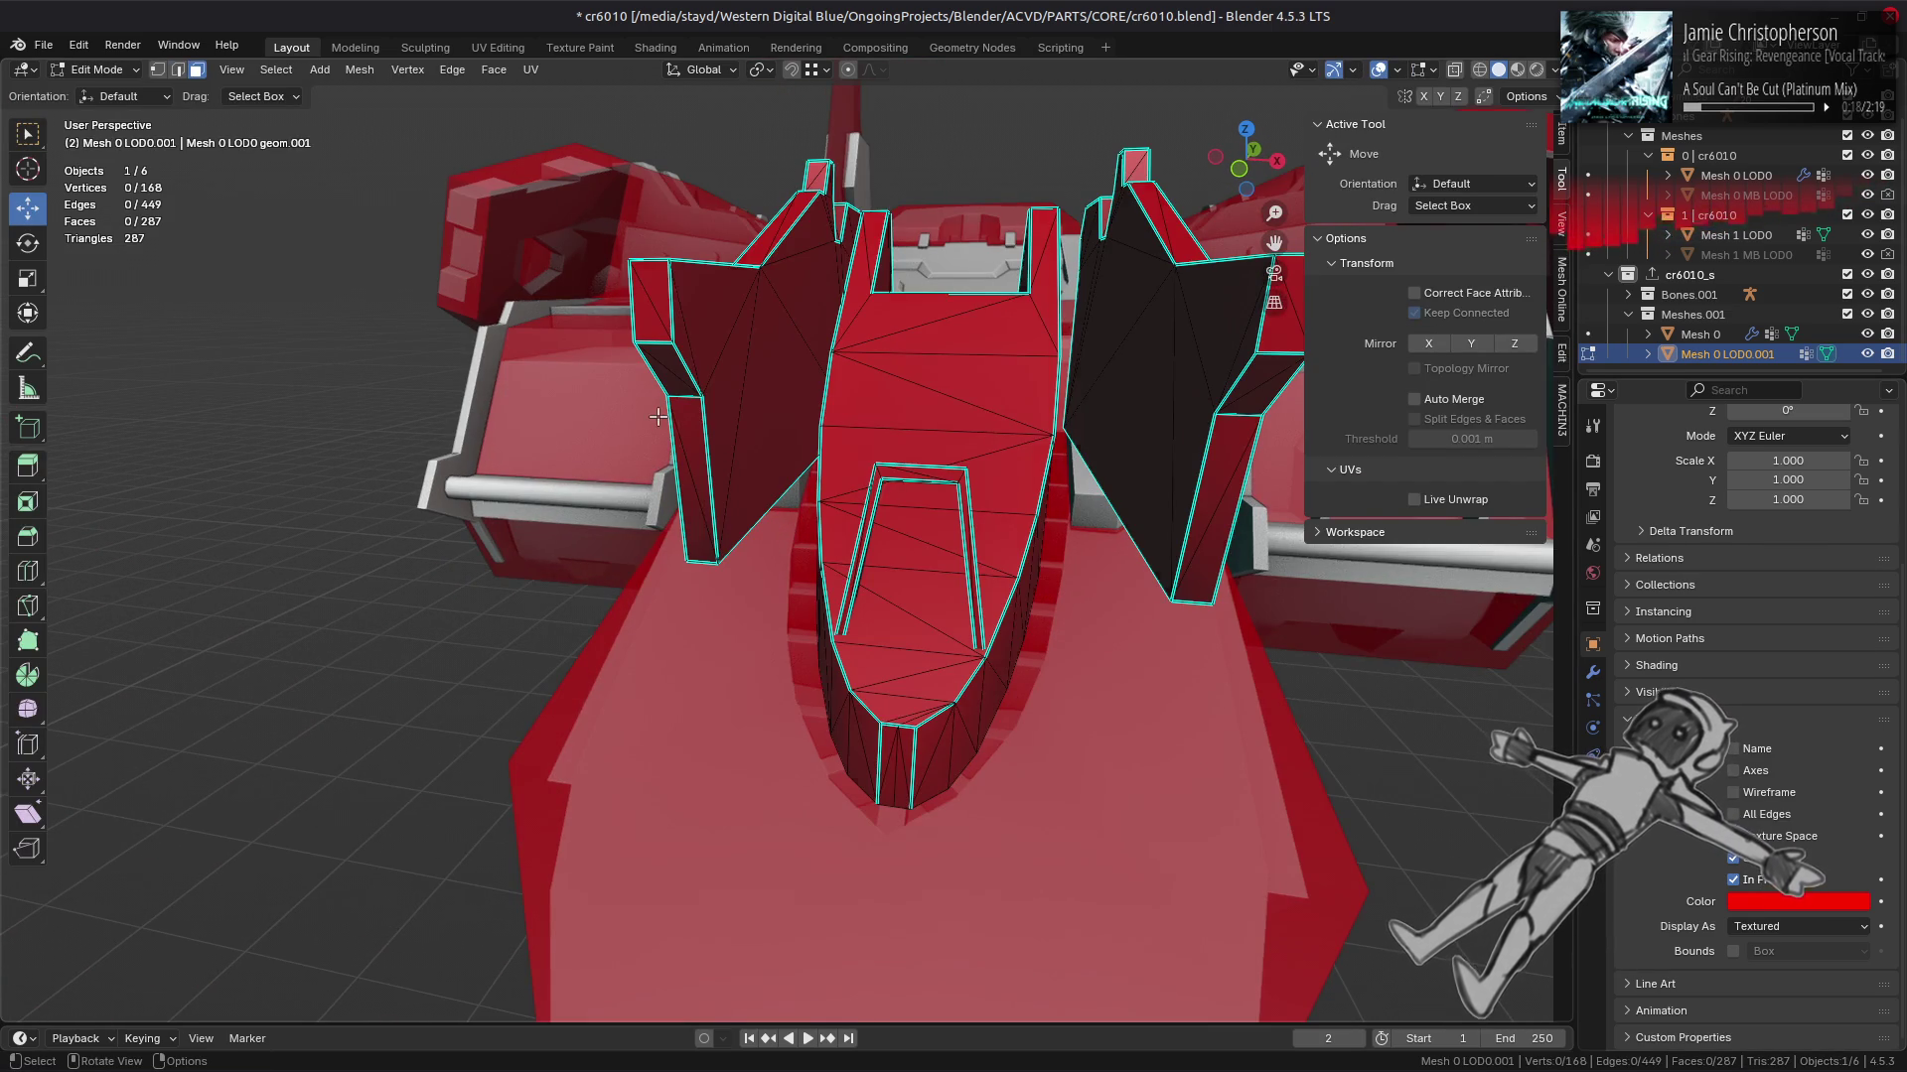
Step: Mark every edge of the LOD0 copy as sharp
{"action": "key", "text": "2"}
{"action": "key", "text": "a"}
{"action": "right_click", "coordinate": [572, 412]}
{"action": "left_click", "coordinate": [616, 840]}
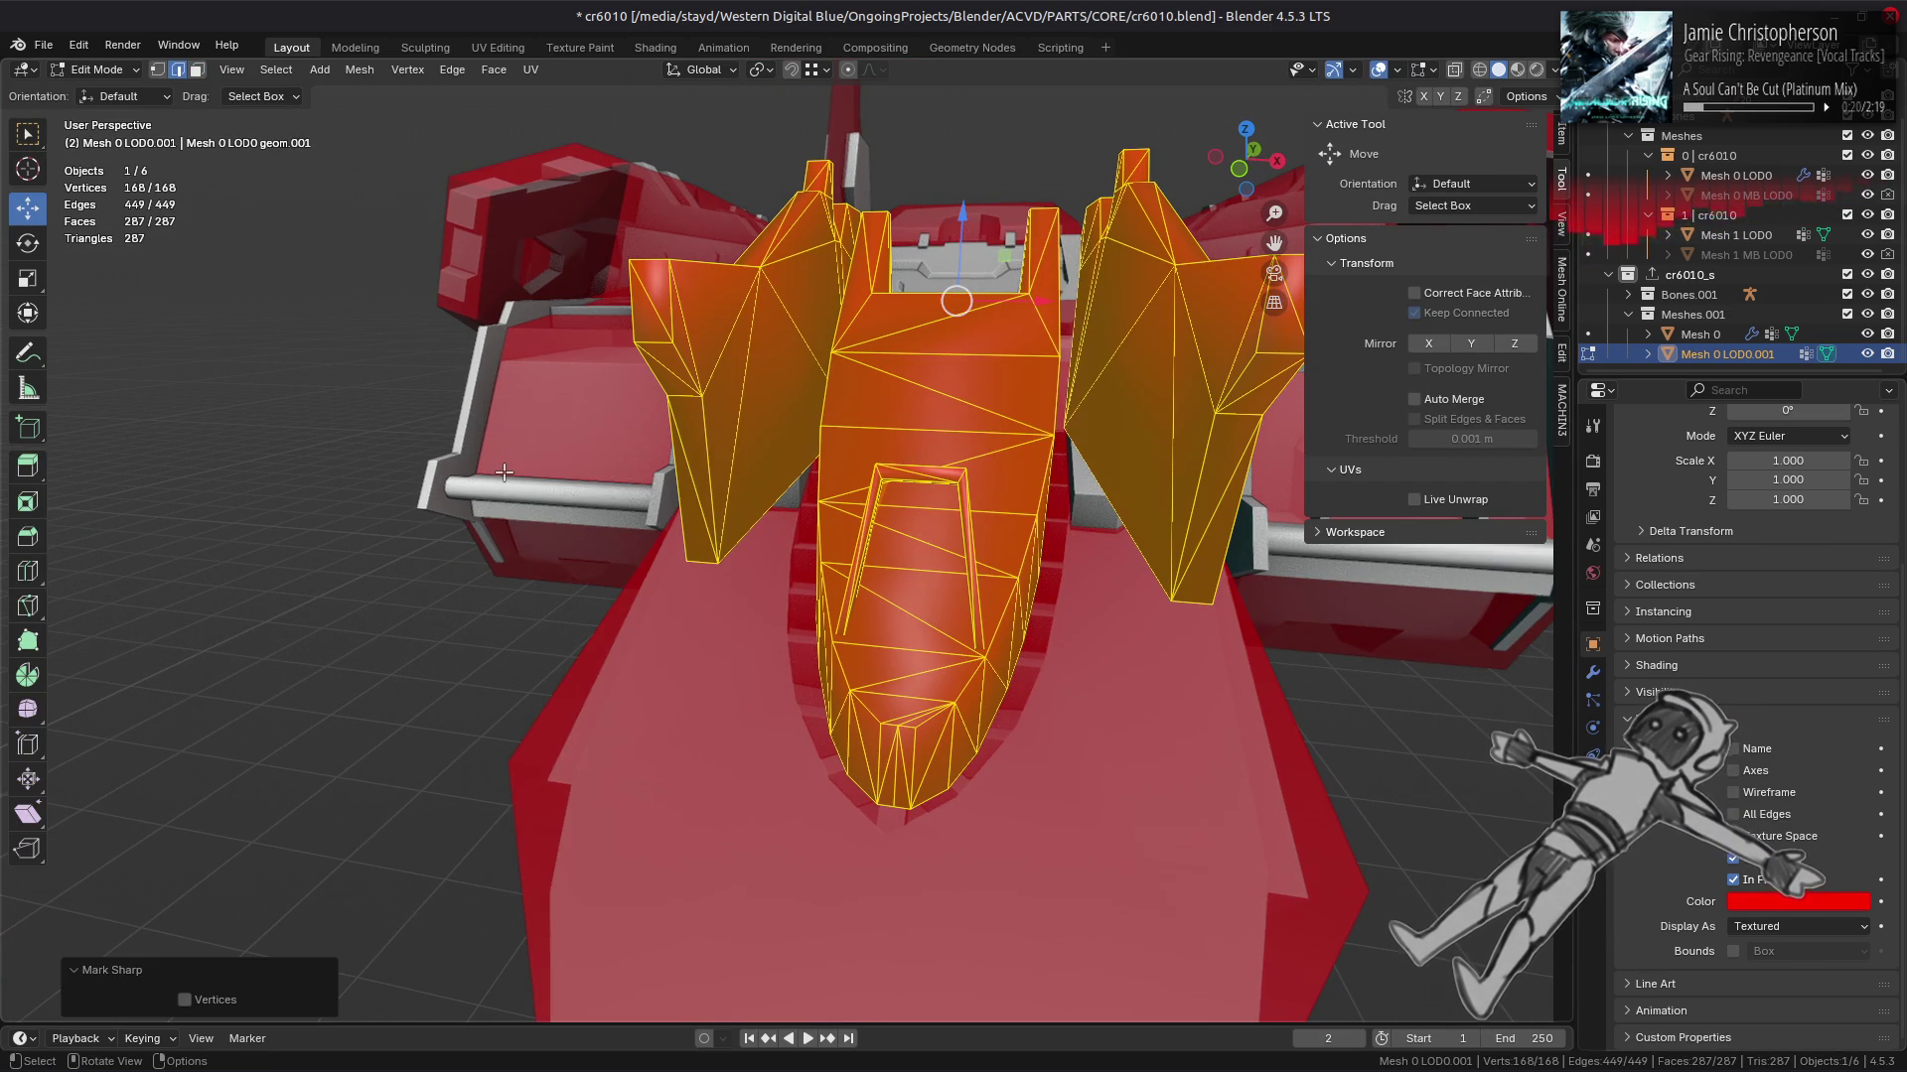
Step: Shade all faces of the LOD0 copy flat
{"action": "left_click", "coordinate": [360, 70]}
{"action": "mouse_move", "coordinate": [444, 424]}
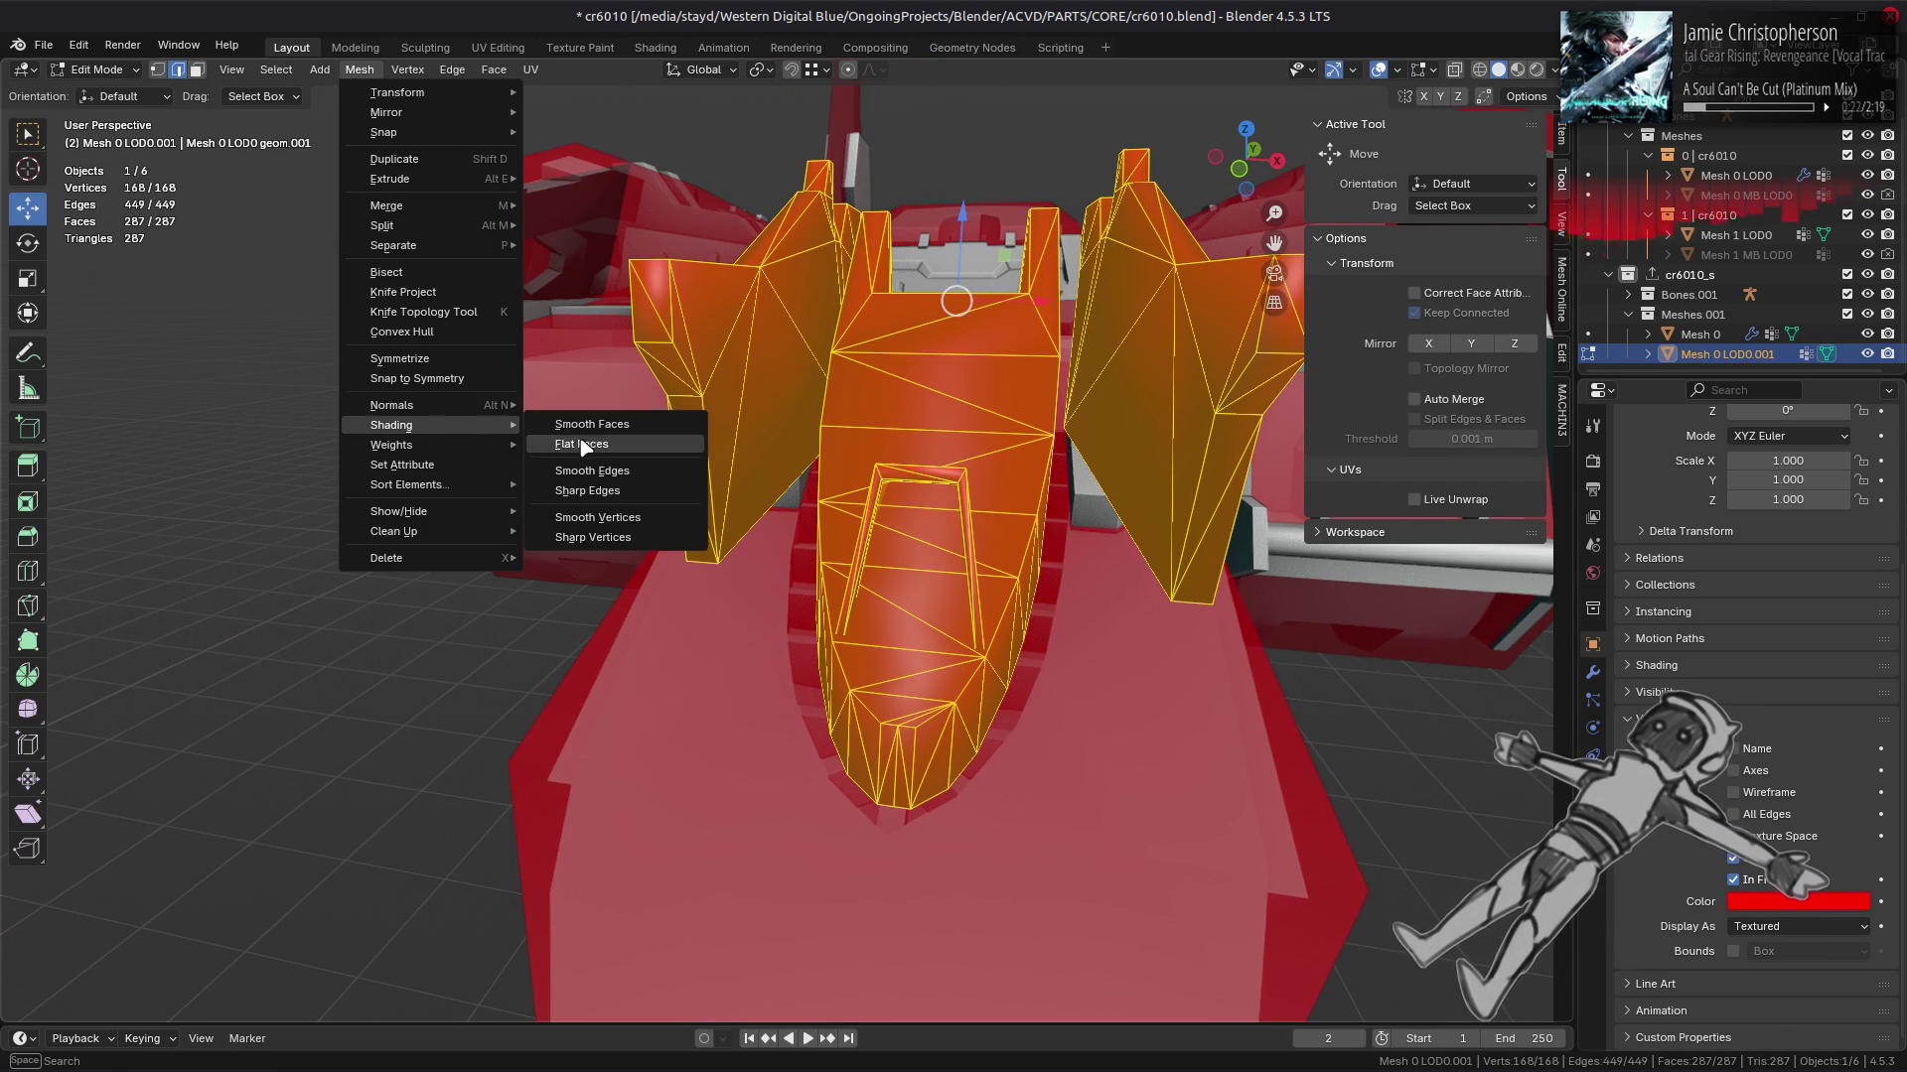
{"action": "left_click", "coordinate": [576, 445]}
Step: Limited-dissolve the whole mesh at 5°, reducing it to 83 faces
{"action": "key", "text": "alt+a"}
{"action": "key", "text": "3"}
{"action": "key", "text": "a"}
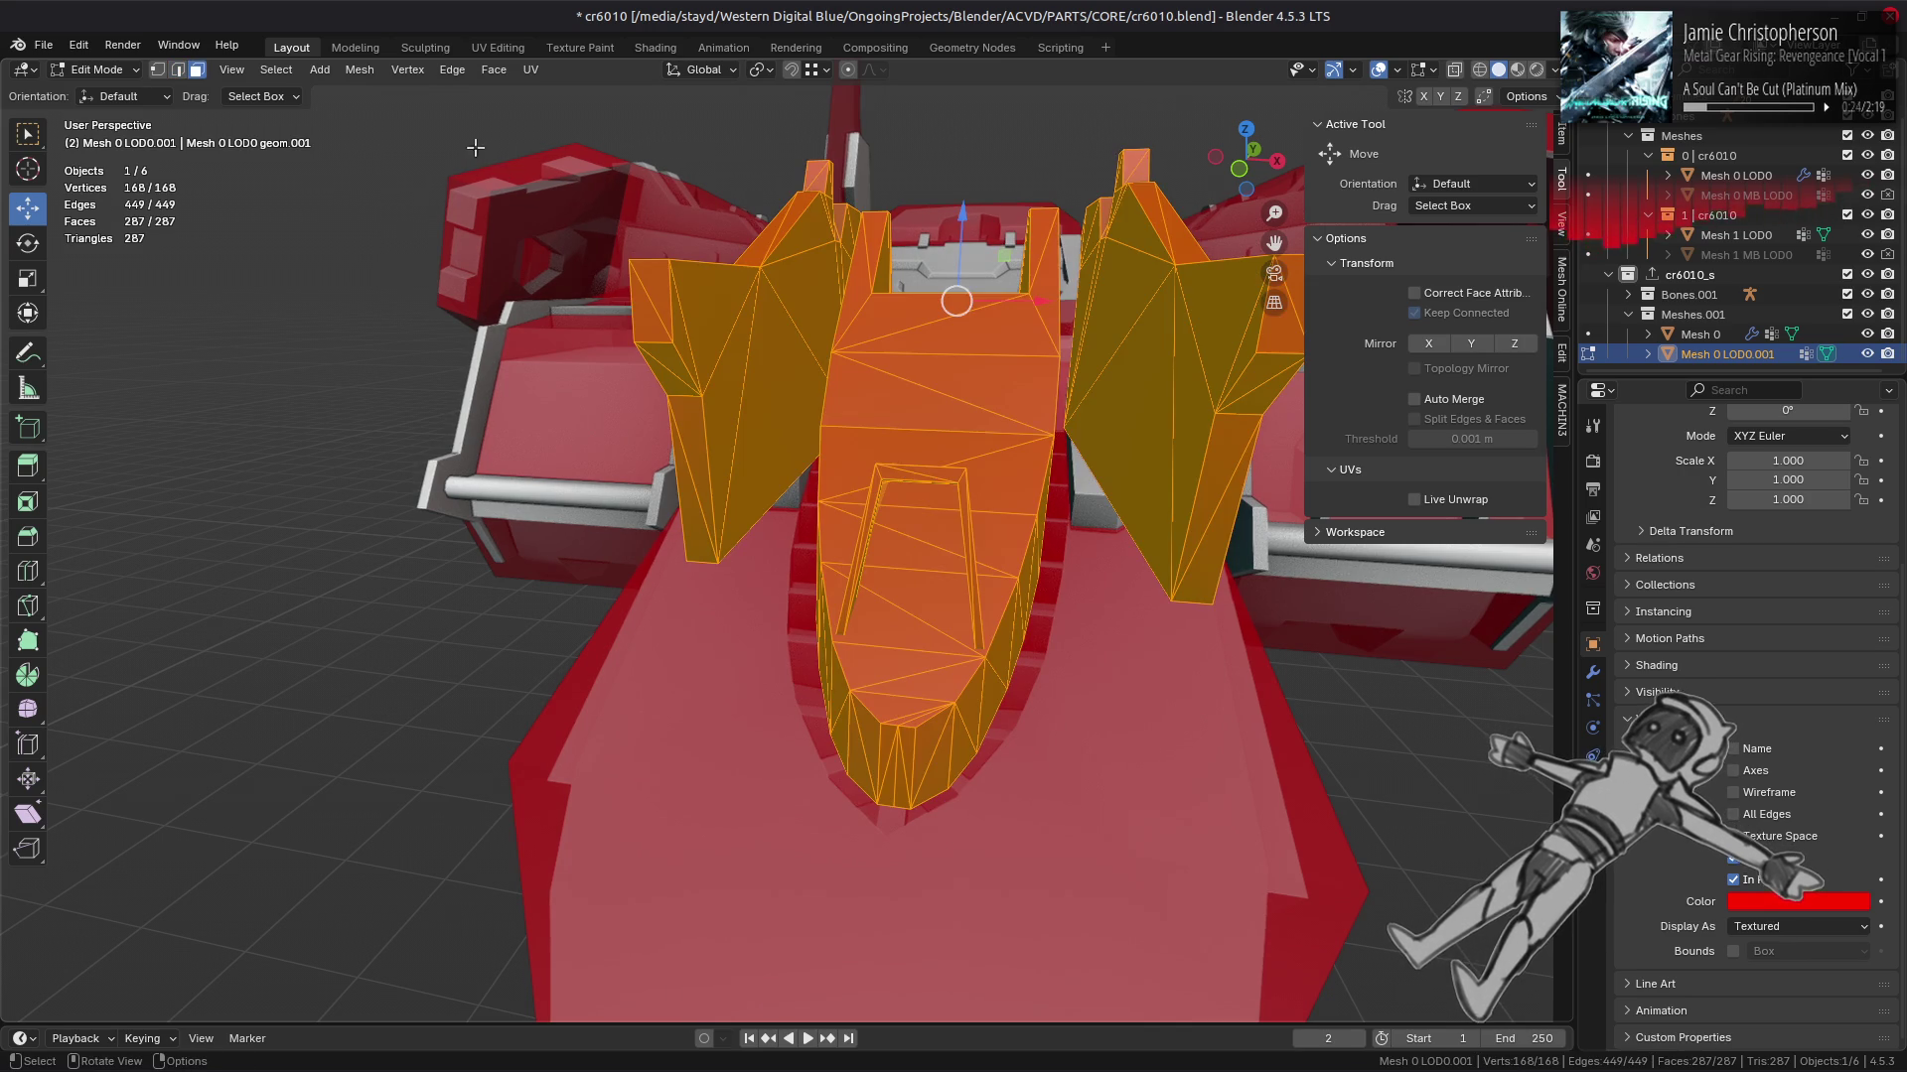
{"action": "left_click", "coordinate": [359, 69]}
{"action": "mouse_move", "coordinate": [424, 544]}
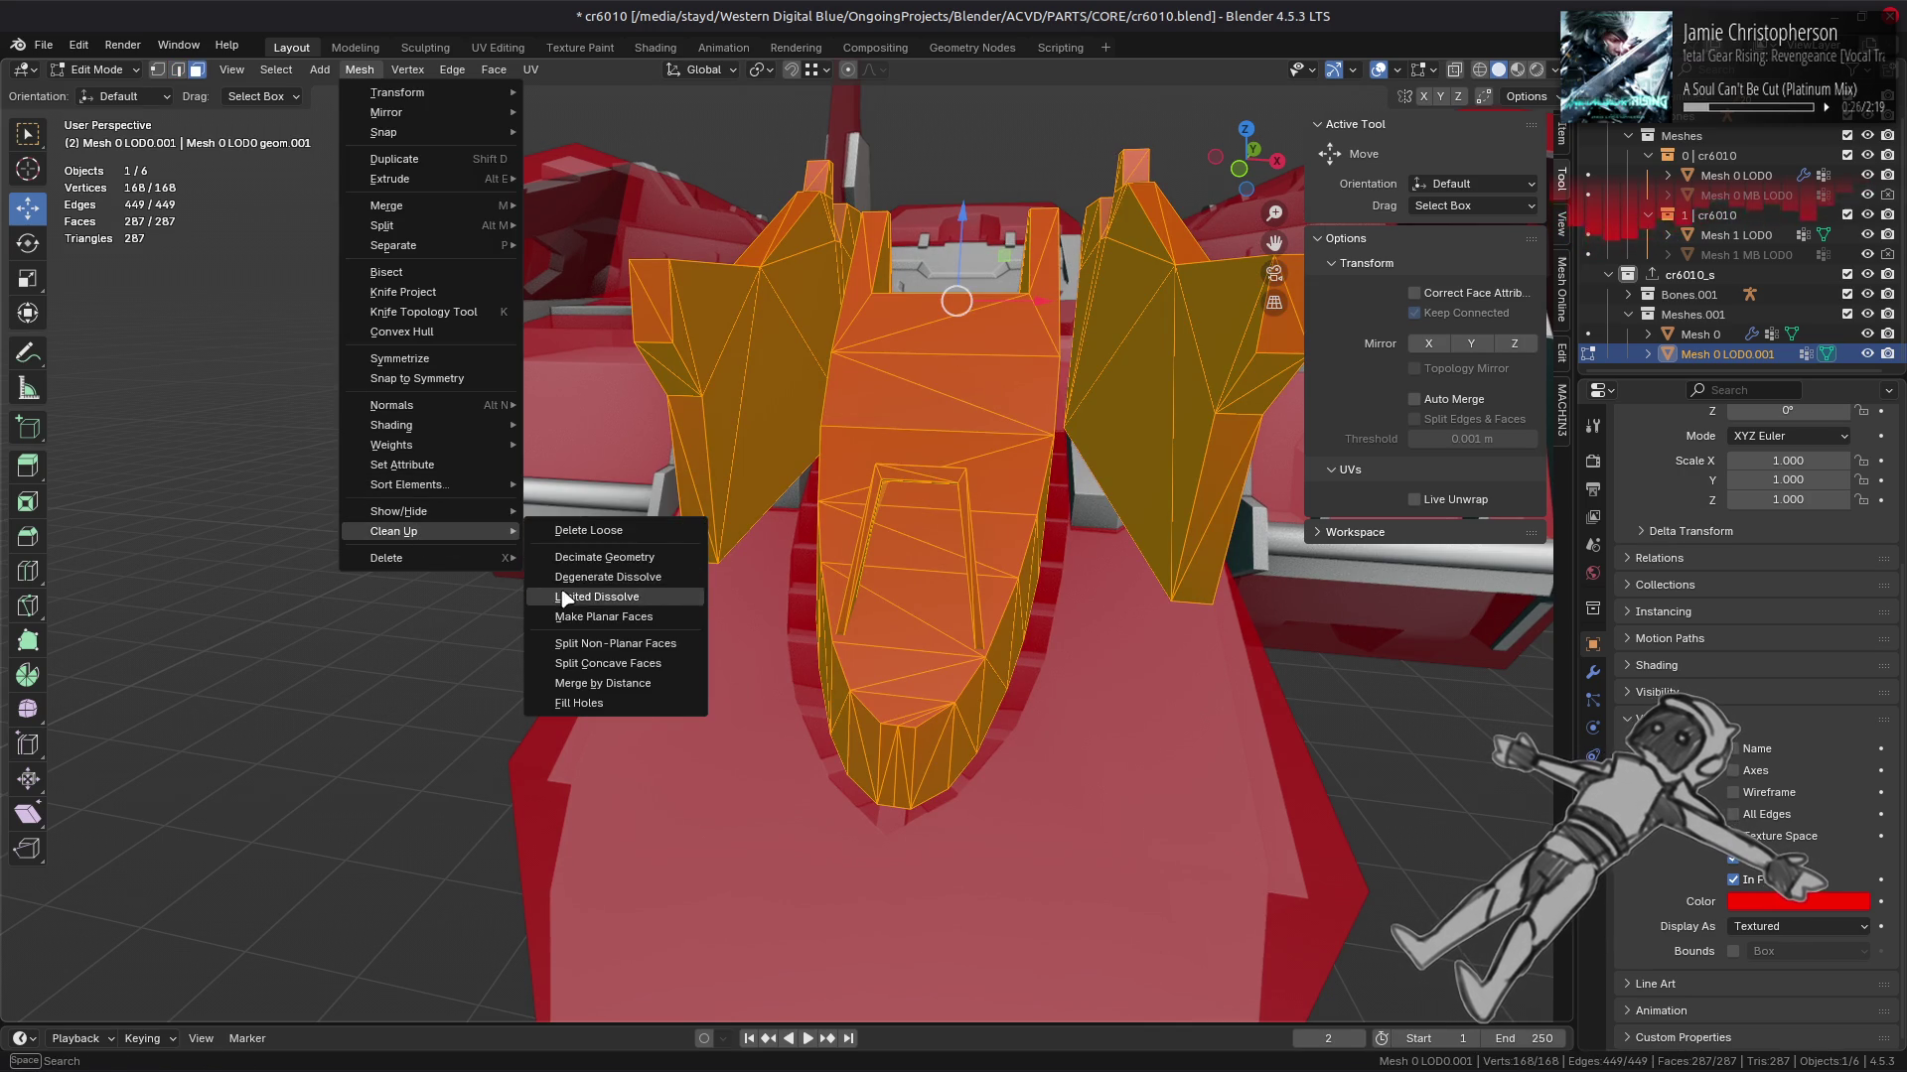
{"action": "left_click", "coordinate": [561, 596]}
Step: Orbit to a side view and select an edge on the fin panel
{"action": "left_click_drag", "start_coordinate": [538, 747], "coordinate": [595, 701]}
{"action": "left_click_drag", "start_coordinate": [812, 602], "coordinate": [832, 378]}
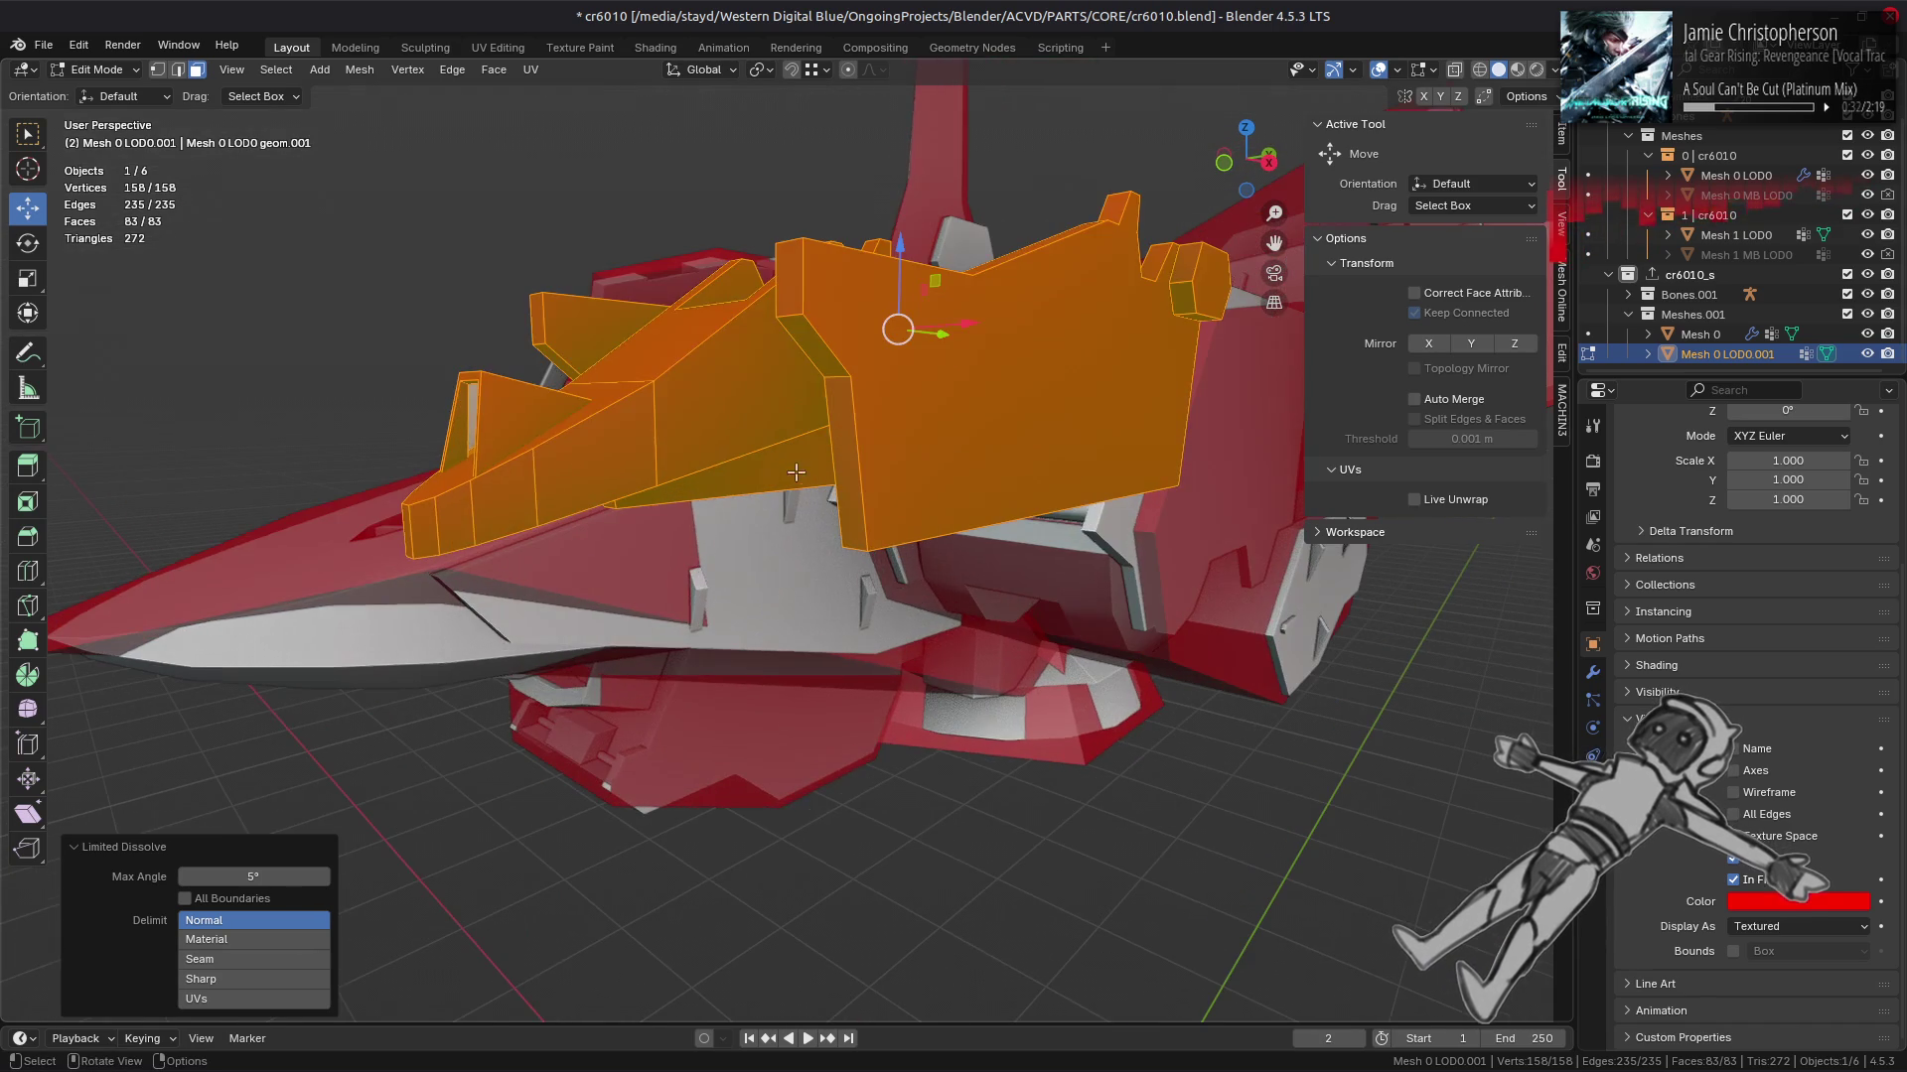
{"action": "key", "text": "2"}
{"action": "left_click", "coordinate": [832, 378]}
{"action": "right_click", "coordinate": [593, 576]}
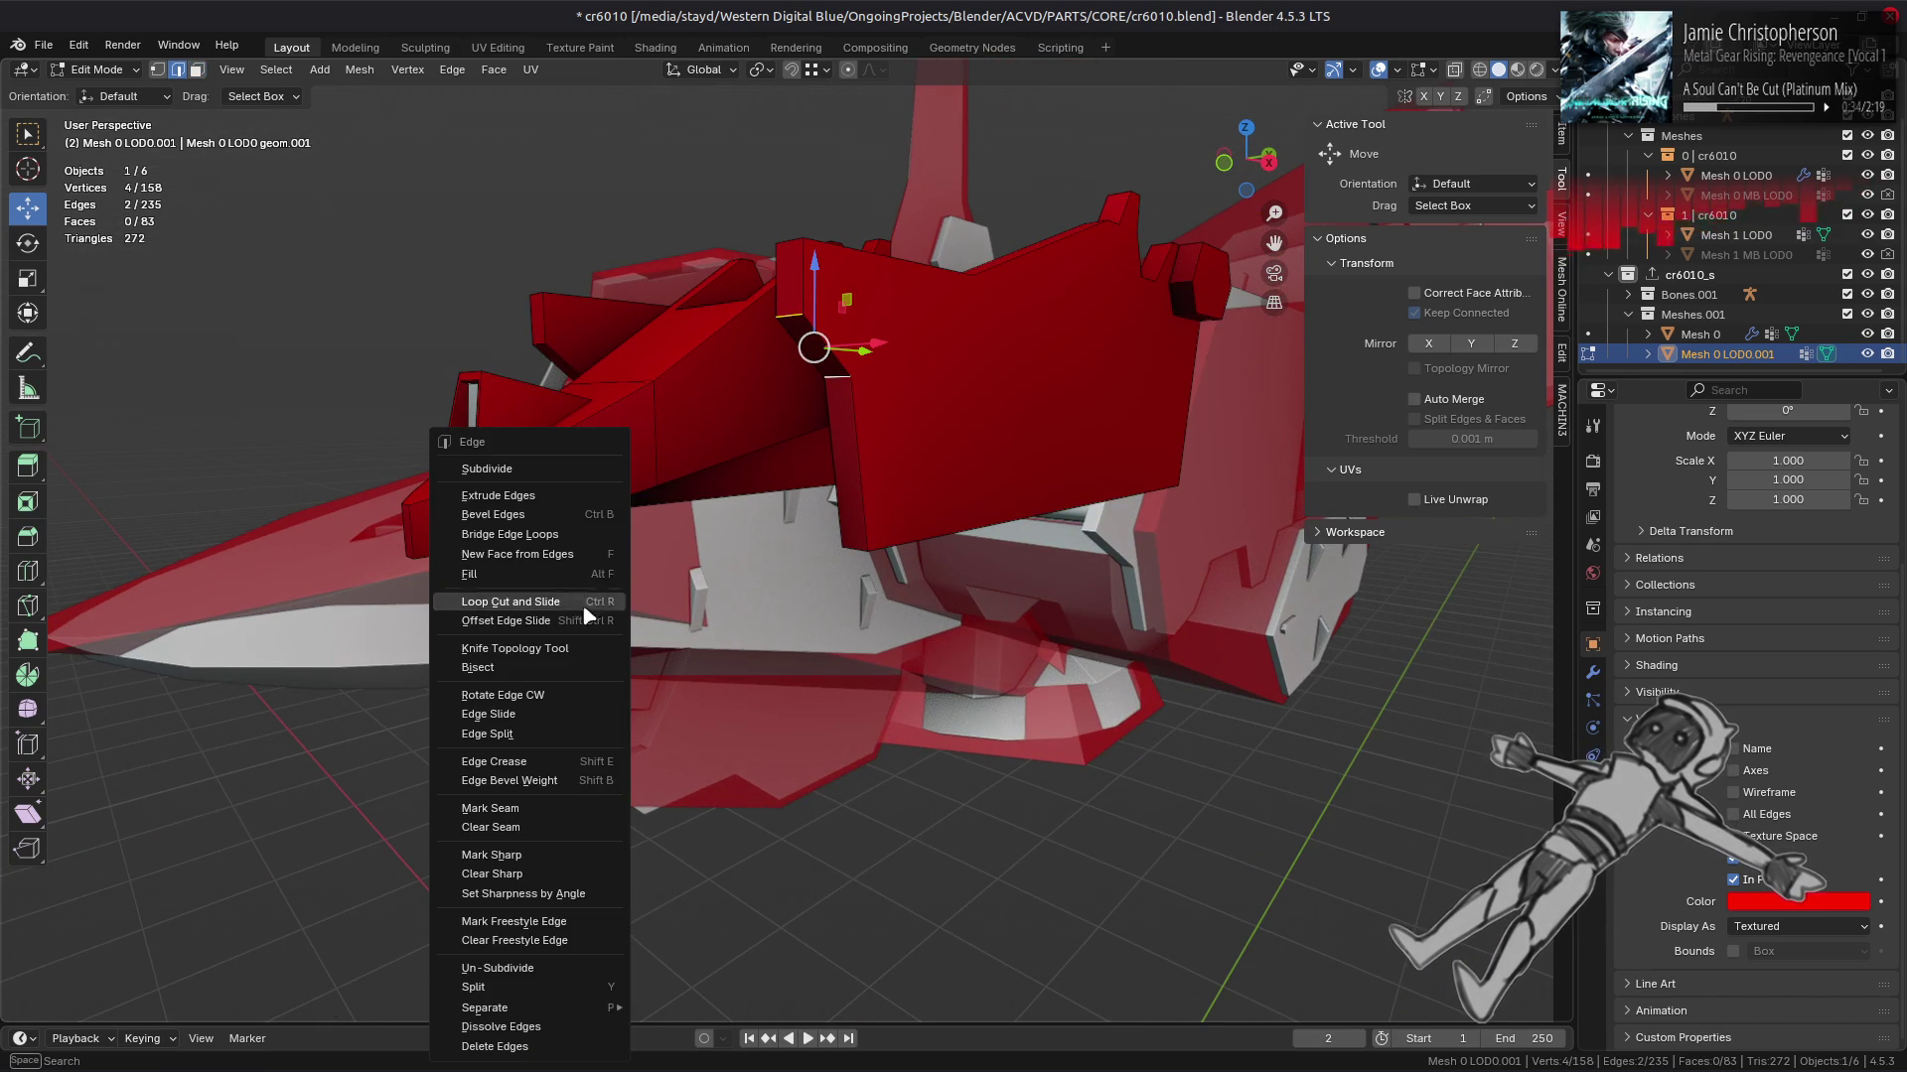
Step: Dissolve the selected fin edge and lower the display colour alpha to 0.8
{"action": "left_click", "coordinate": [553, 1022]}
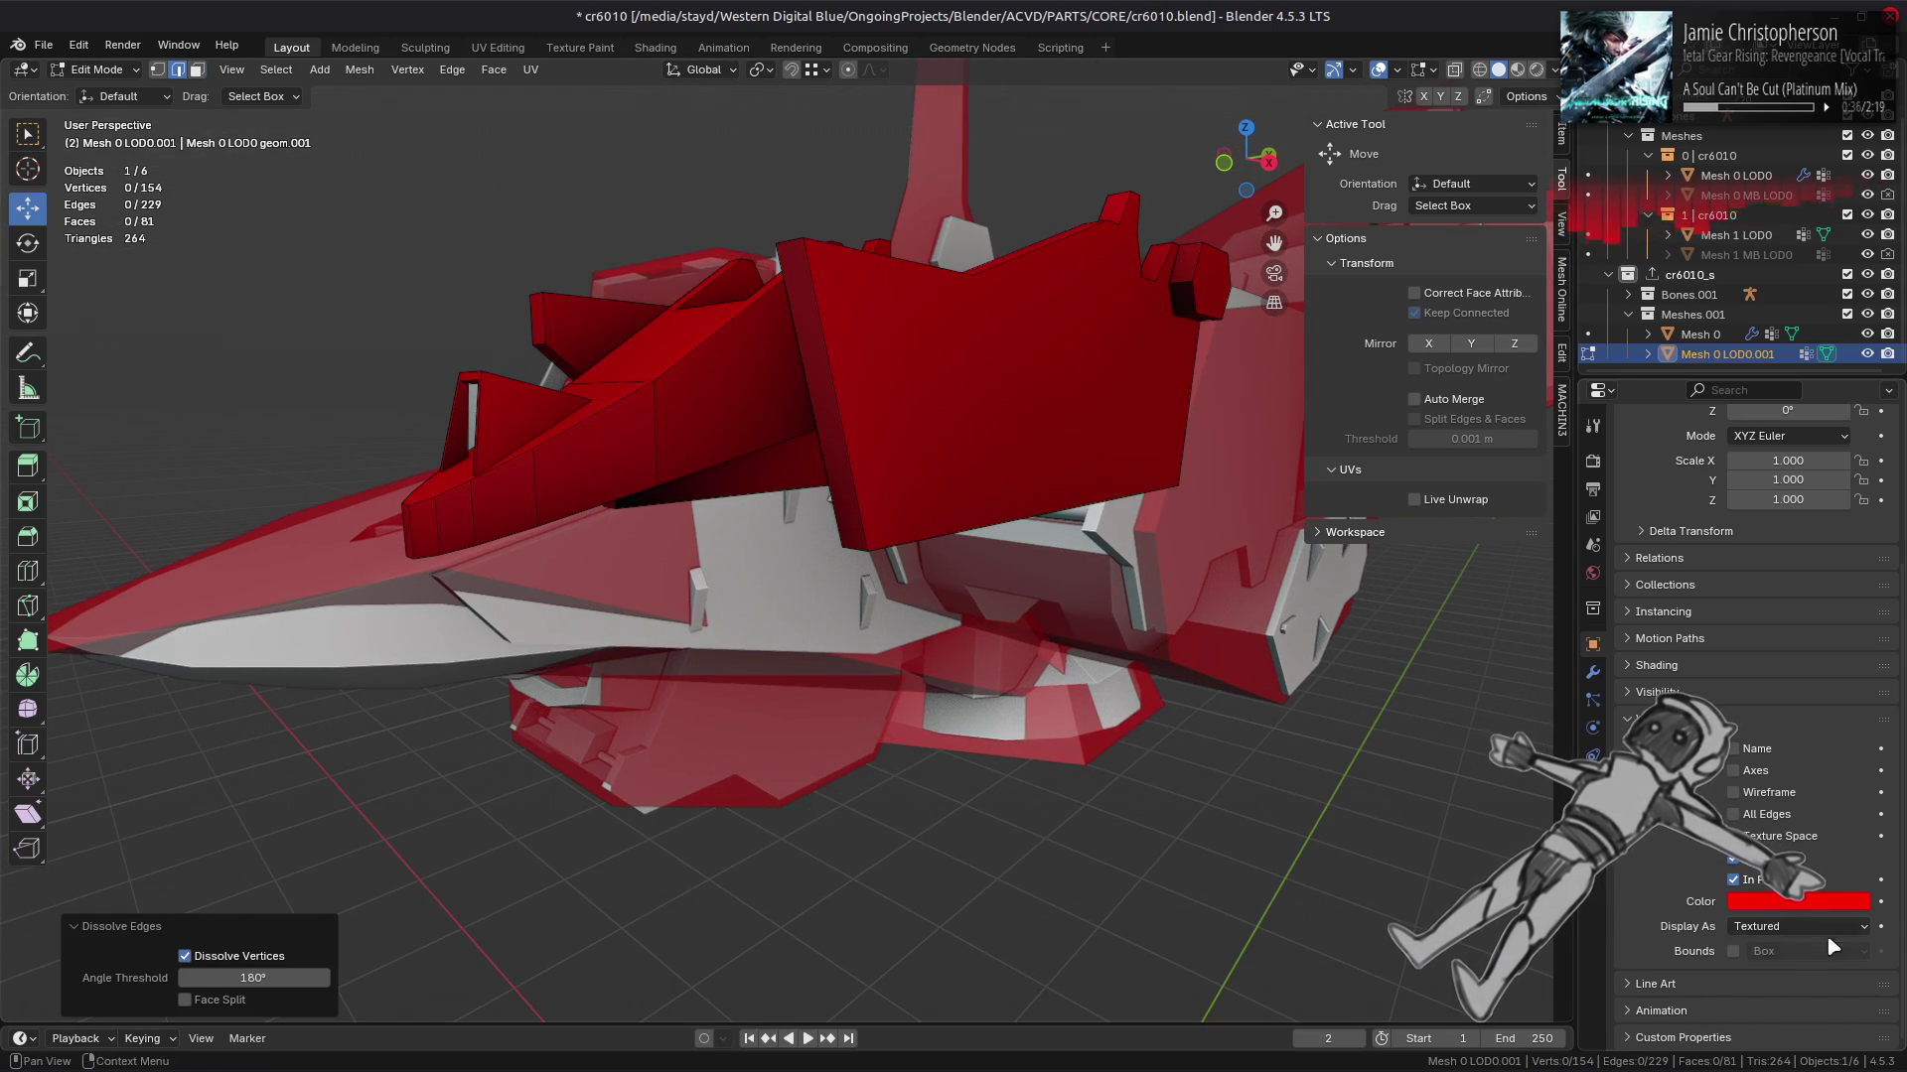
{"action": "left_click", "coordinate": [1818, 902]}
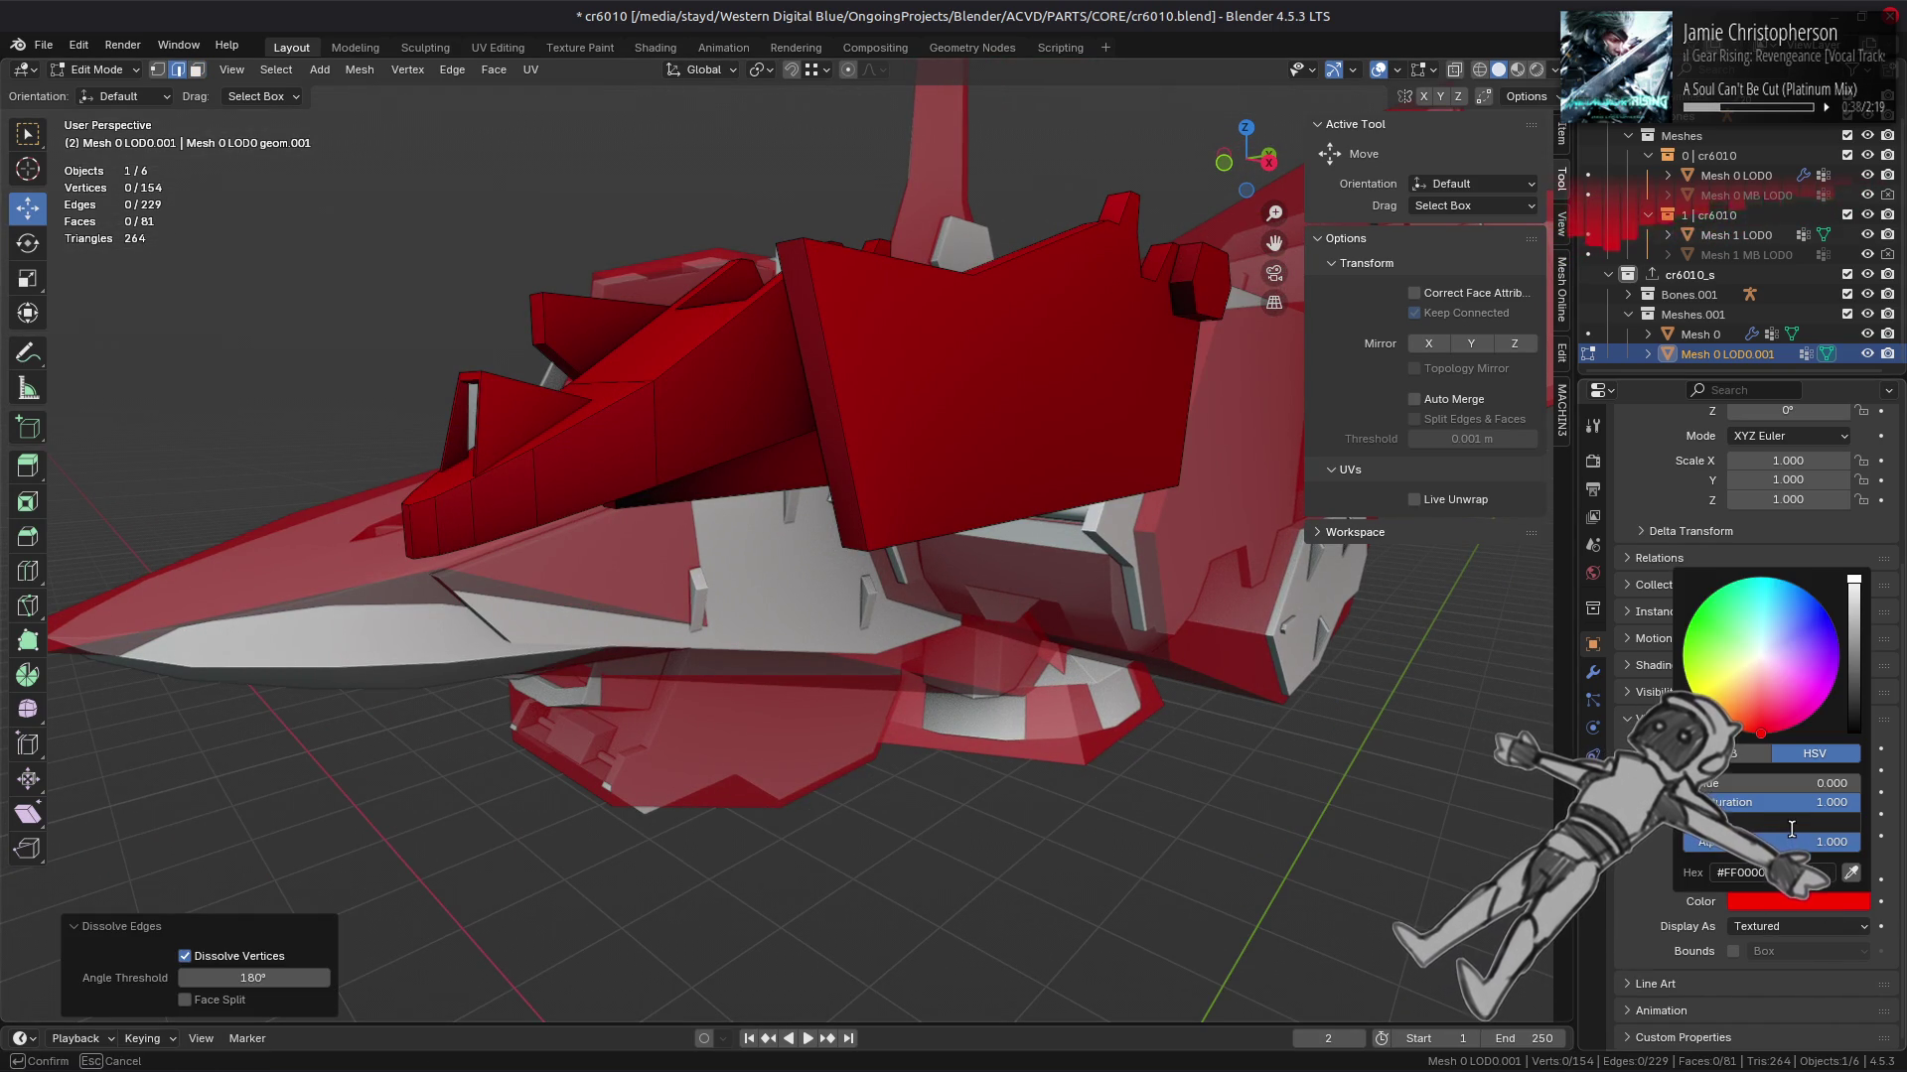
{"action": "key", "text": "Return"}
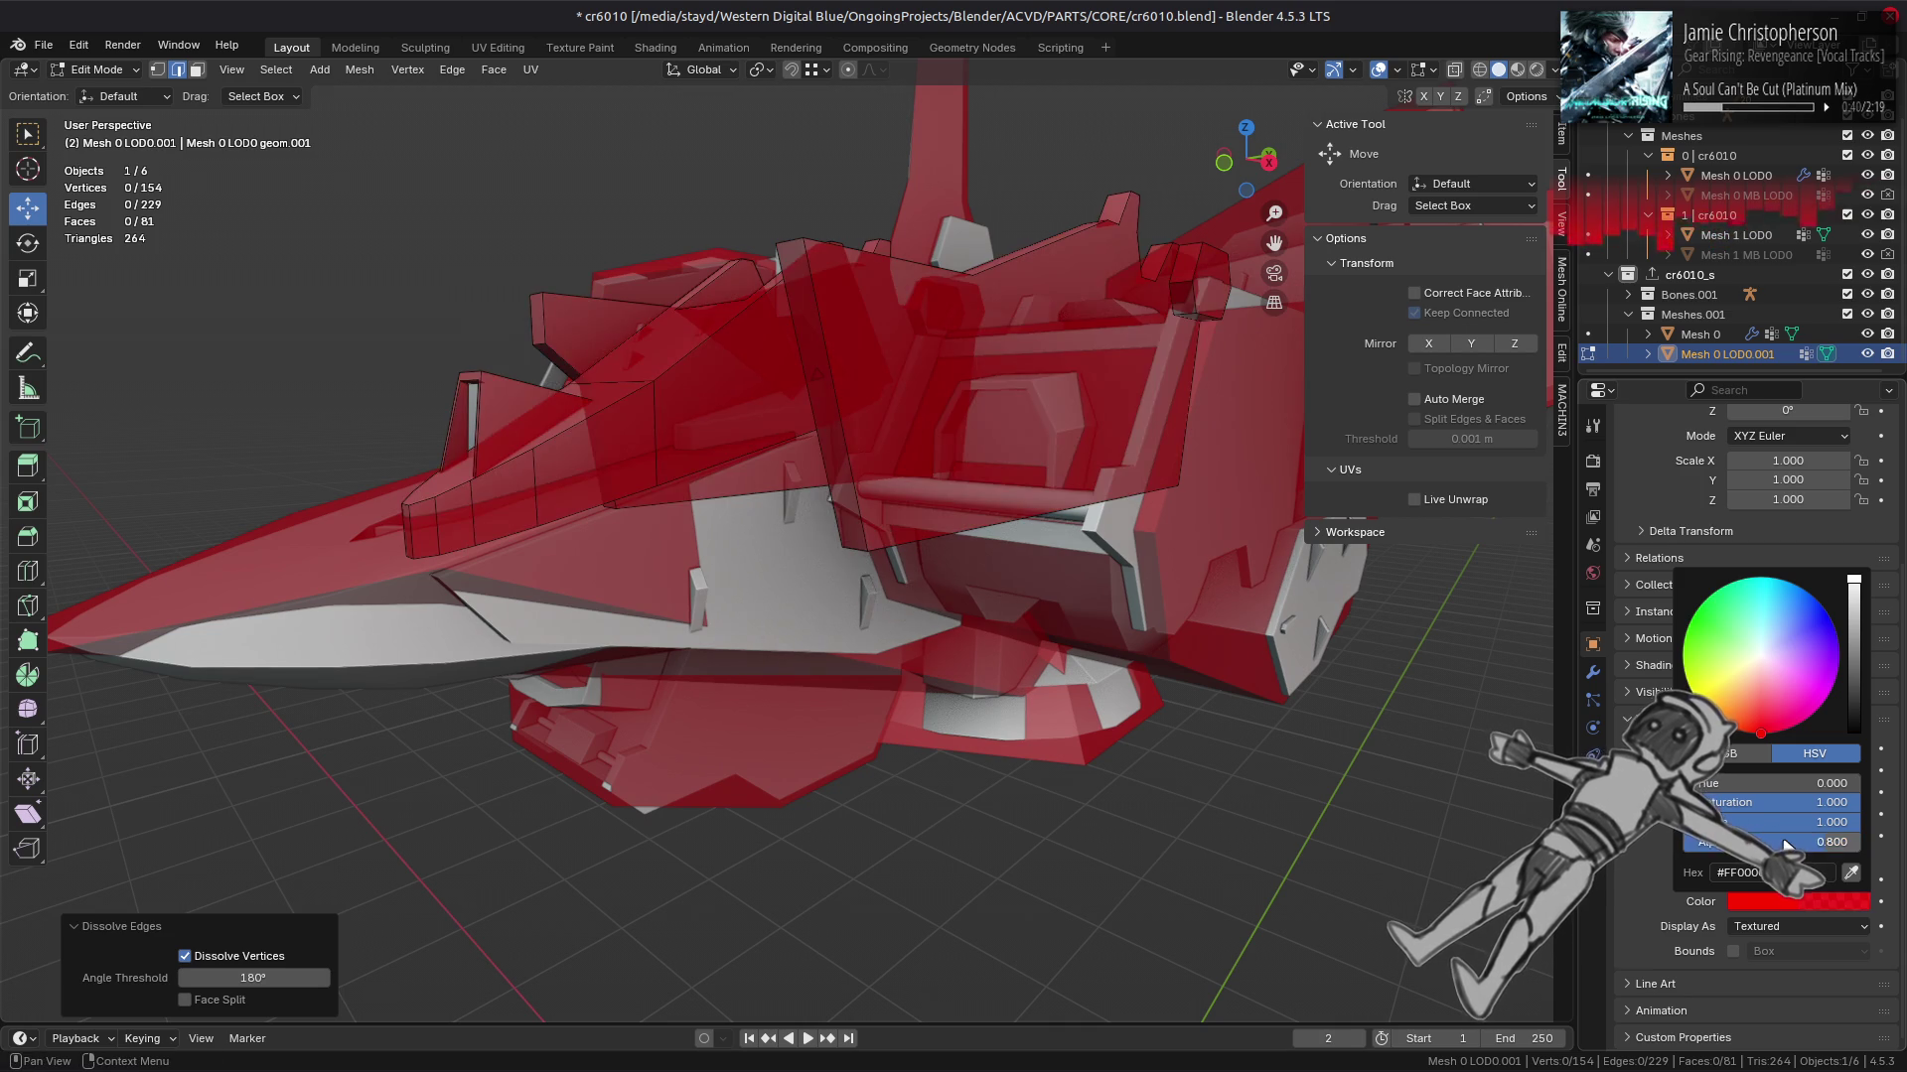
Step: Toggle In Front off and on, leaving the hull drawn in front
{"action": "left_click_drag", "start_coordinate": [794, 556], "coordinate": [849, 591]}
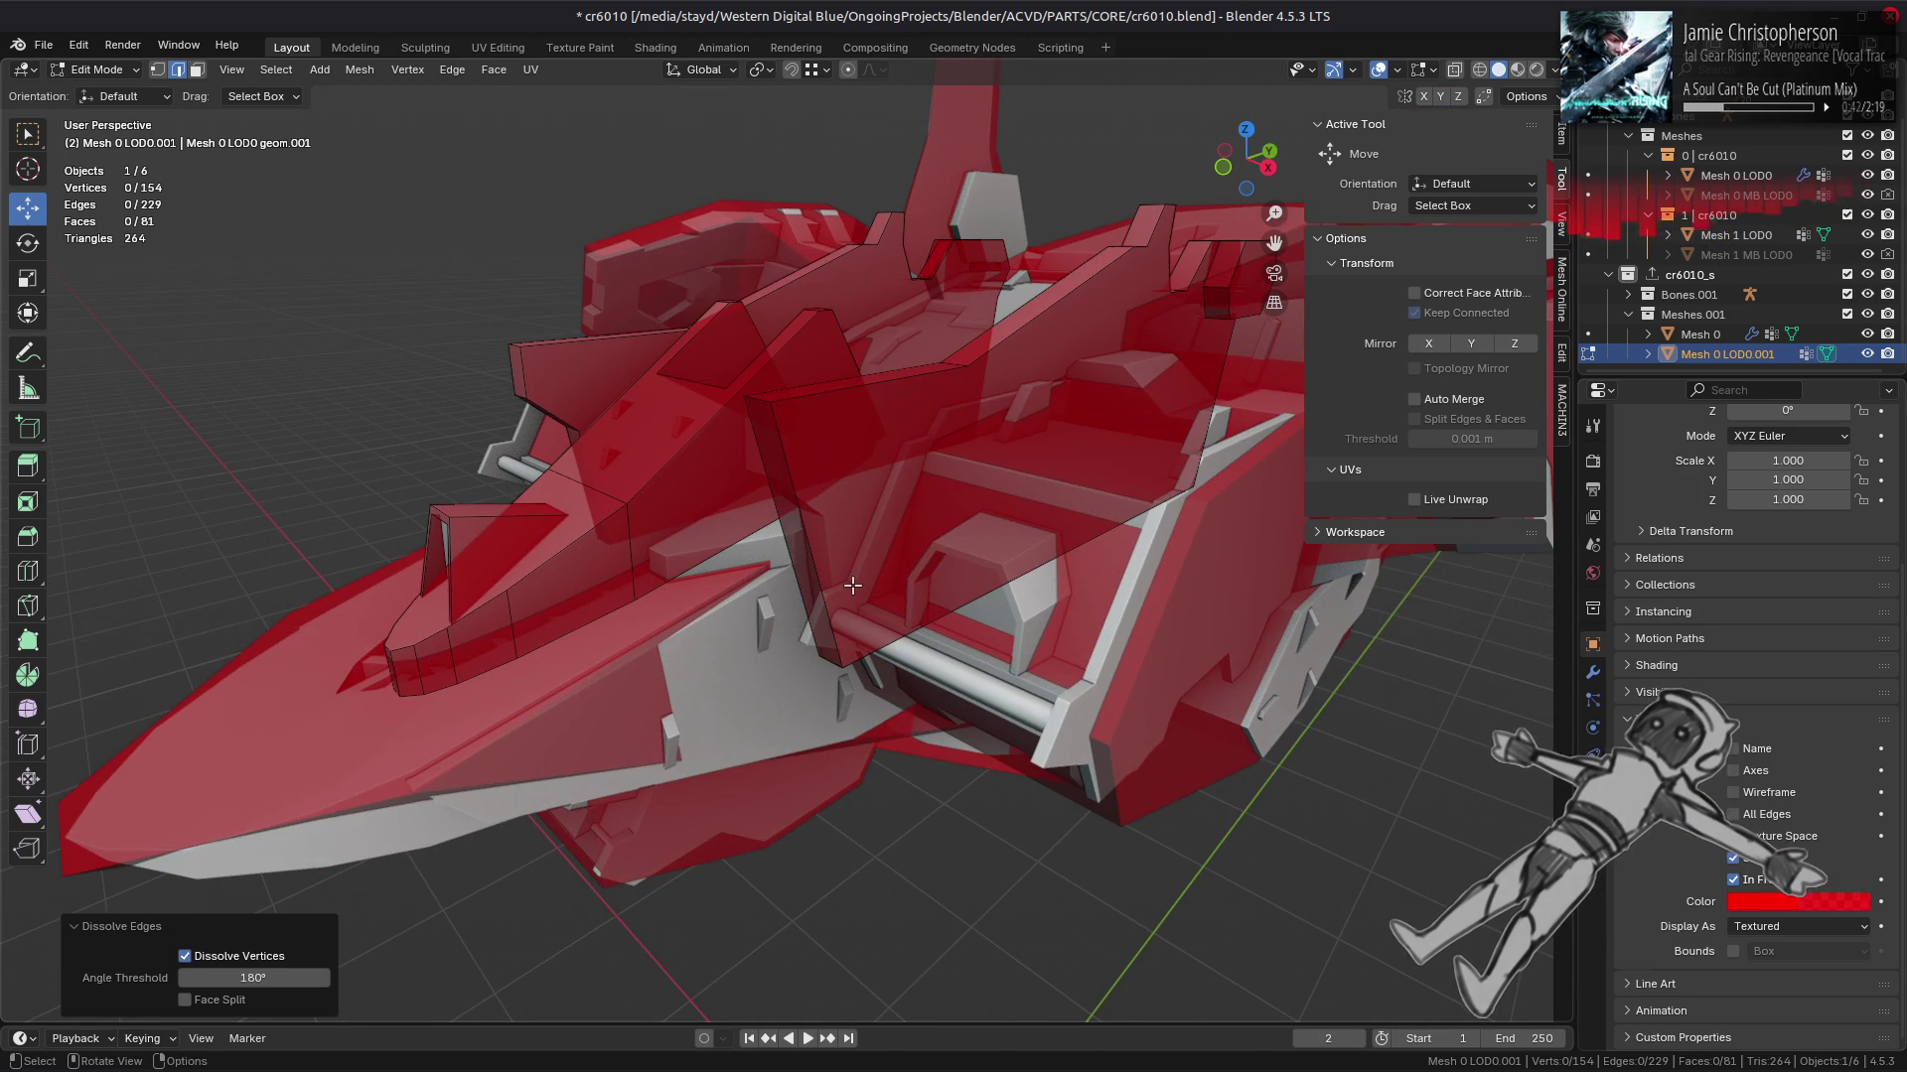
{"action": "left_click", "coordinate": [1773, 882]}
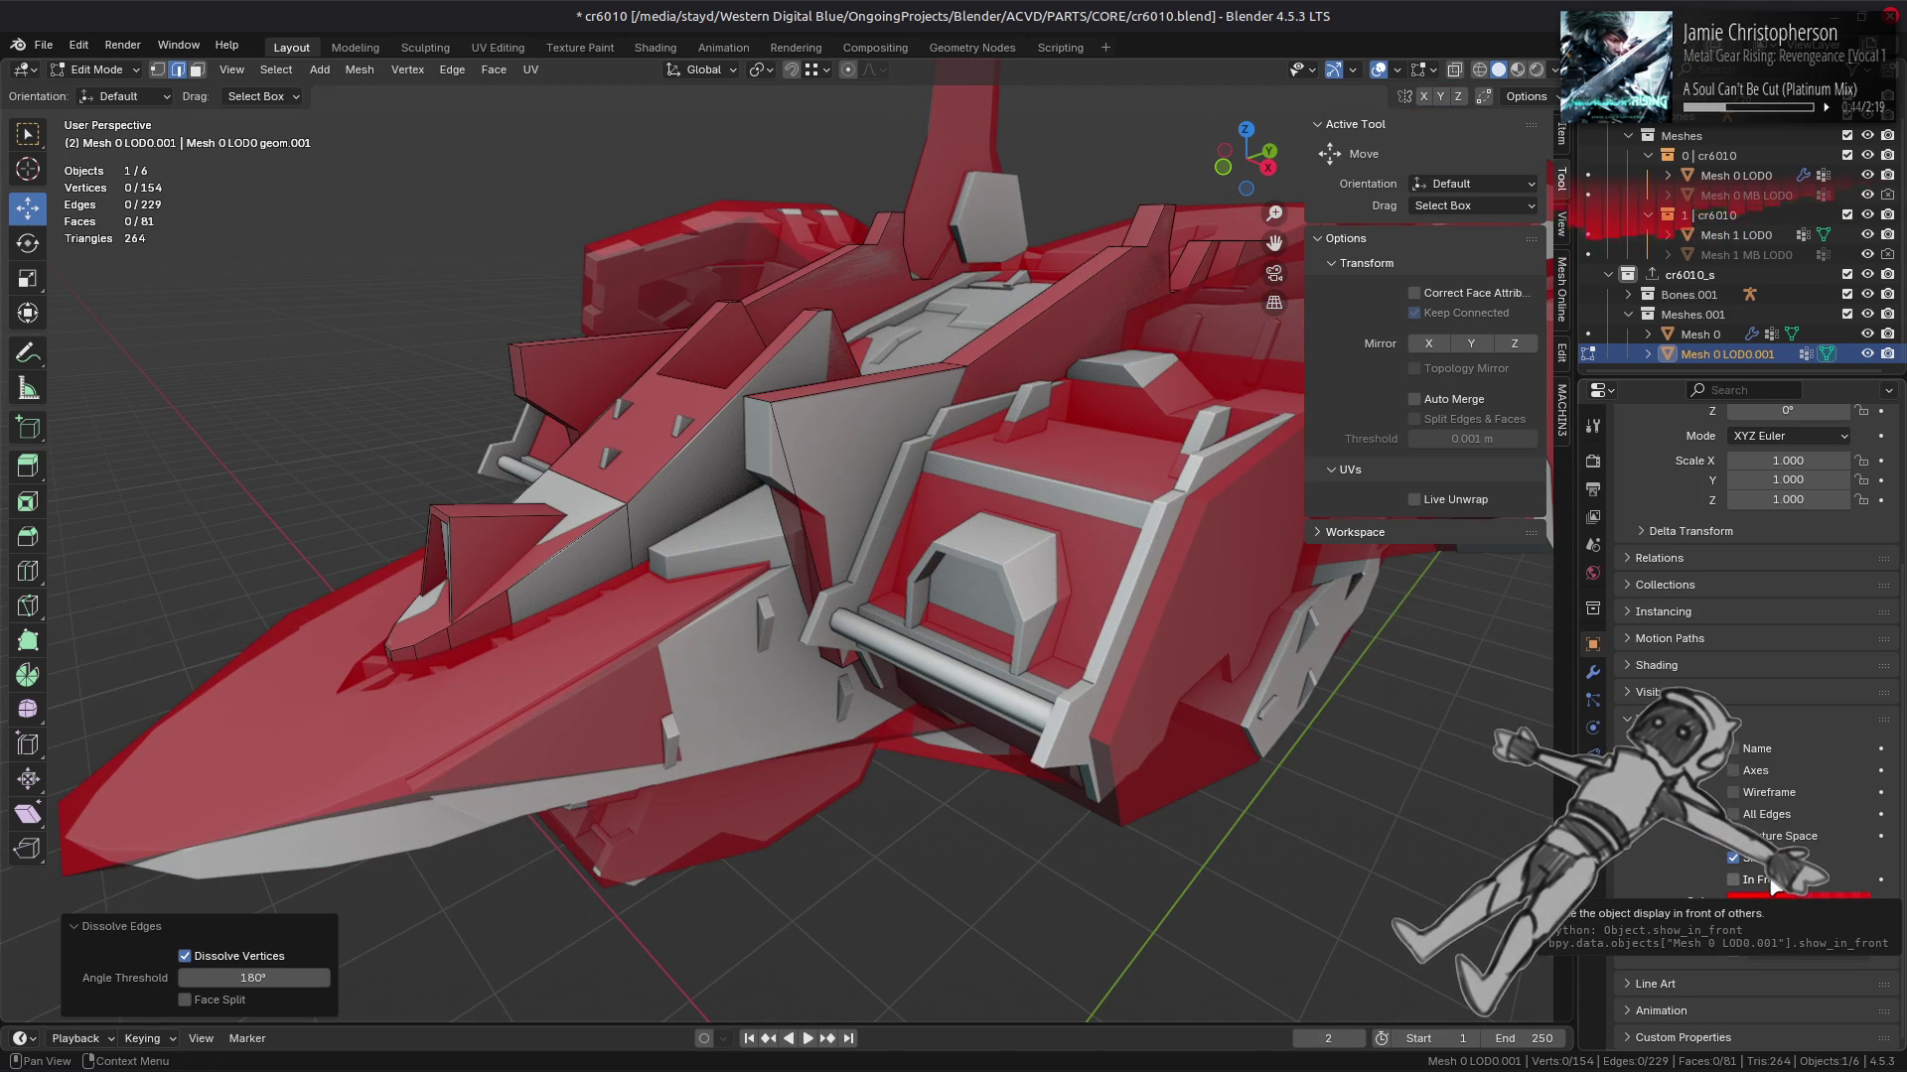
{"action": "left_click", "coordinate": [1773, 882]}
{"action": "left_click", "coordinate": [1772, 881]}
{"action": "left_click", "coordinate": [1772, 882]}
Step: Dissolve an edge along the hull top, keeping the dissolve after an undo and redo
{"action": "left_click_drag", "start_coordinate": [765, 656], "coordinate": [878, 666]}
{"action": "left_click_drag", "start_coordinate": [799, 515], "coordinate": [1013, 407]}
{"action": "left_click", "coordinate": [1008, 407]}
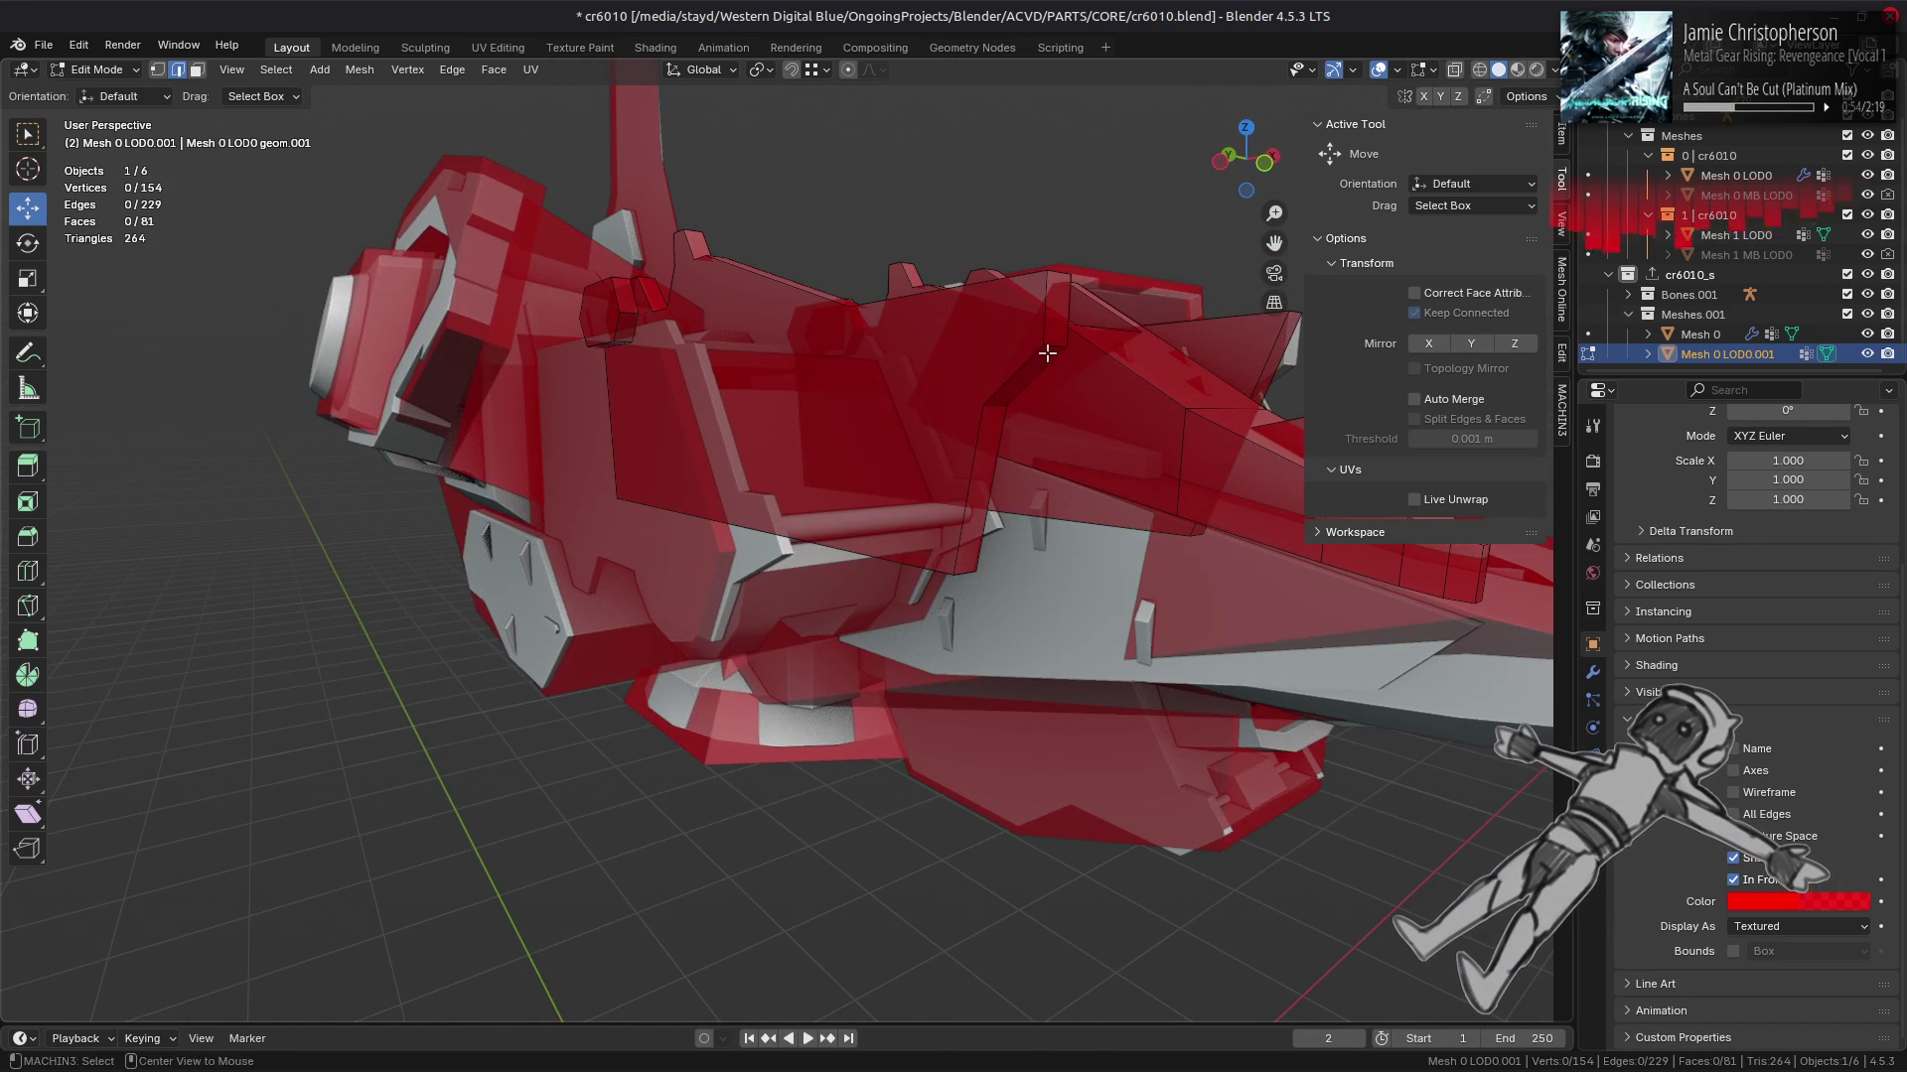
{"action": "key", "text": "ctrl+e"}
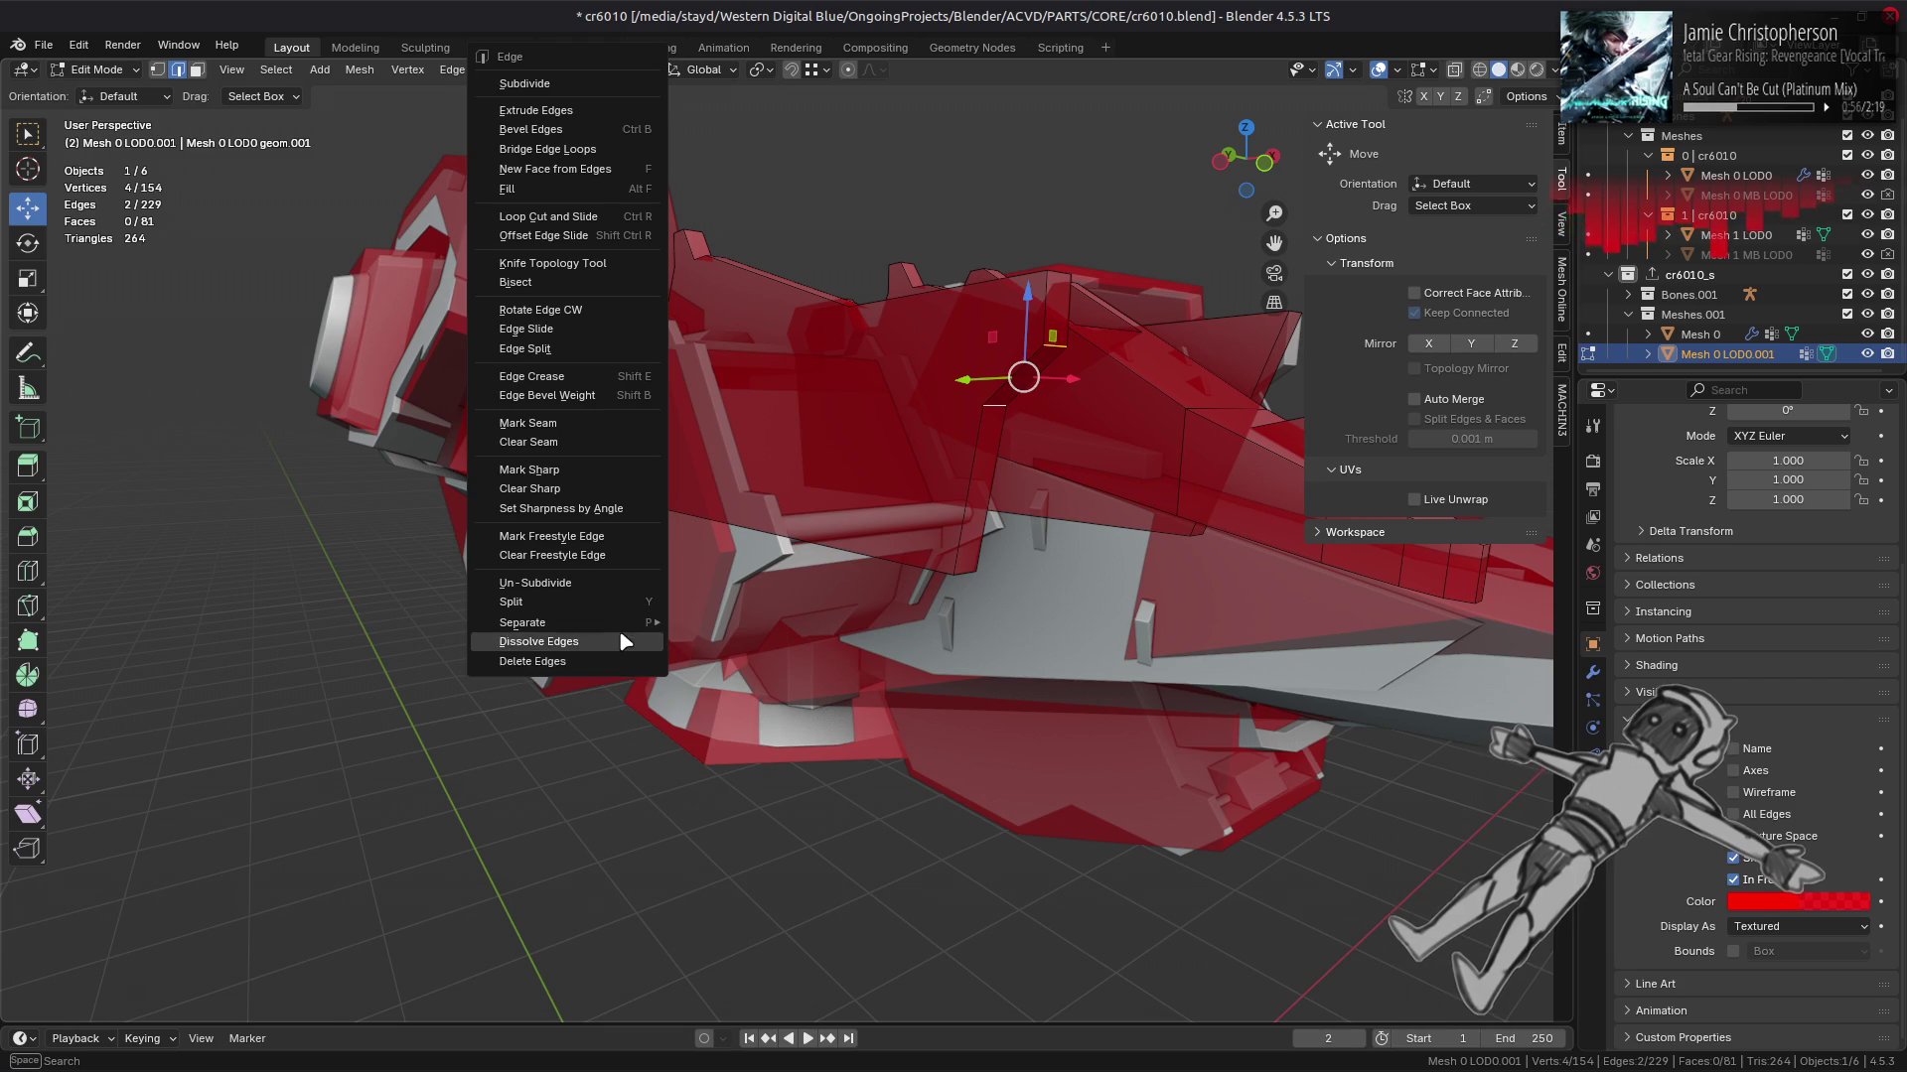
{"action": "left_click", "coordinate": [618, 641]}
{"action": "left_click_drag", "start_coordinate": [695, 641], "coordinate": [990, 723]}
{"action": "key", "text": "ctrl+z"}
{"action": "key", "text": "ctrl+shift+z"}
Step: Dissolve the ridge edge and neighbouring hull edges, leaving 144 vertices and 76 faces
{"action": "left_click_drag", "start_coordinate": [900, 632], "coordinate": [847, 681]}
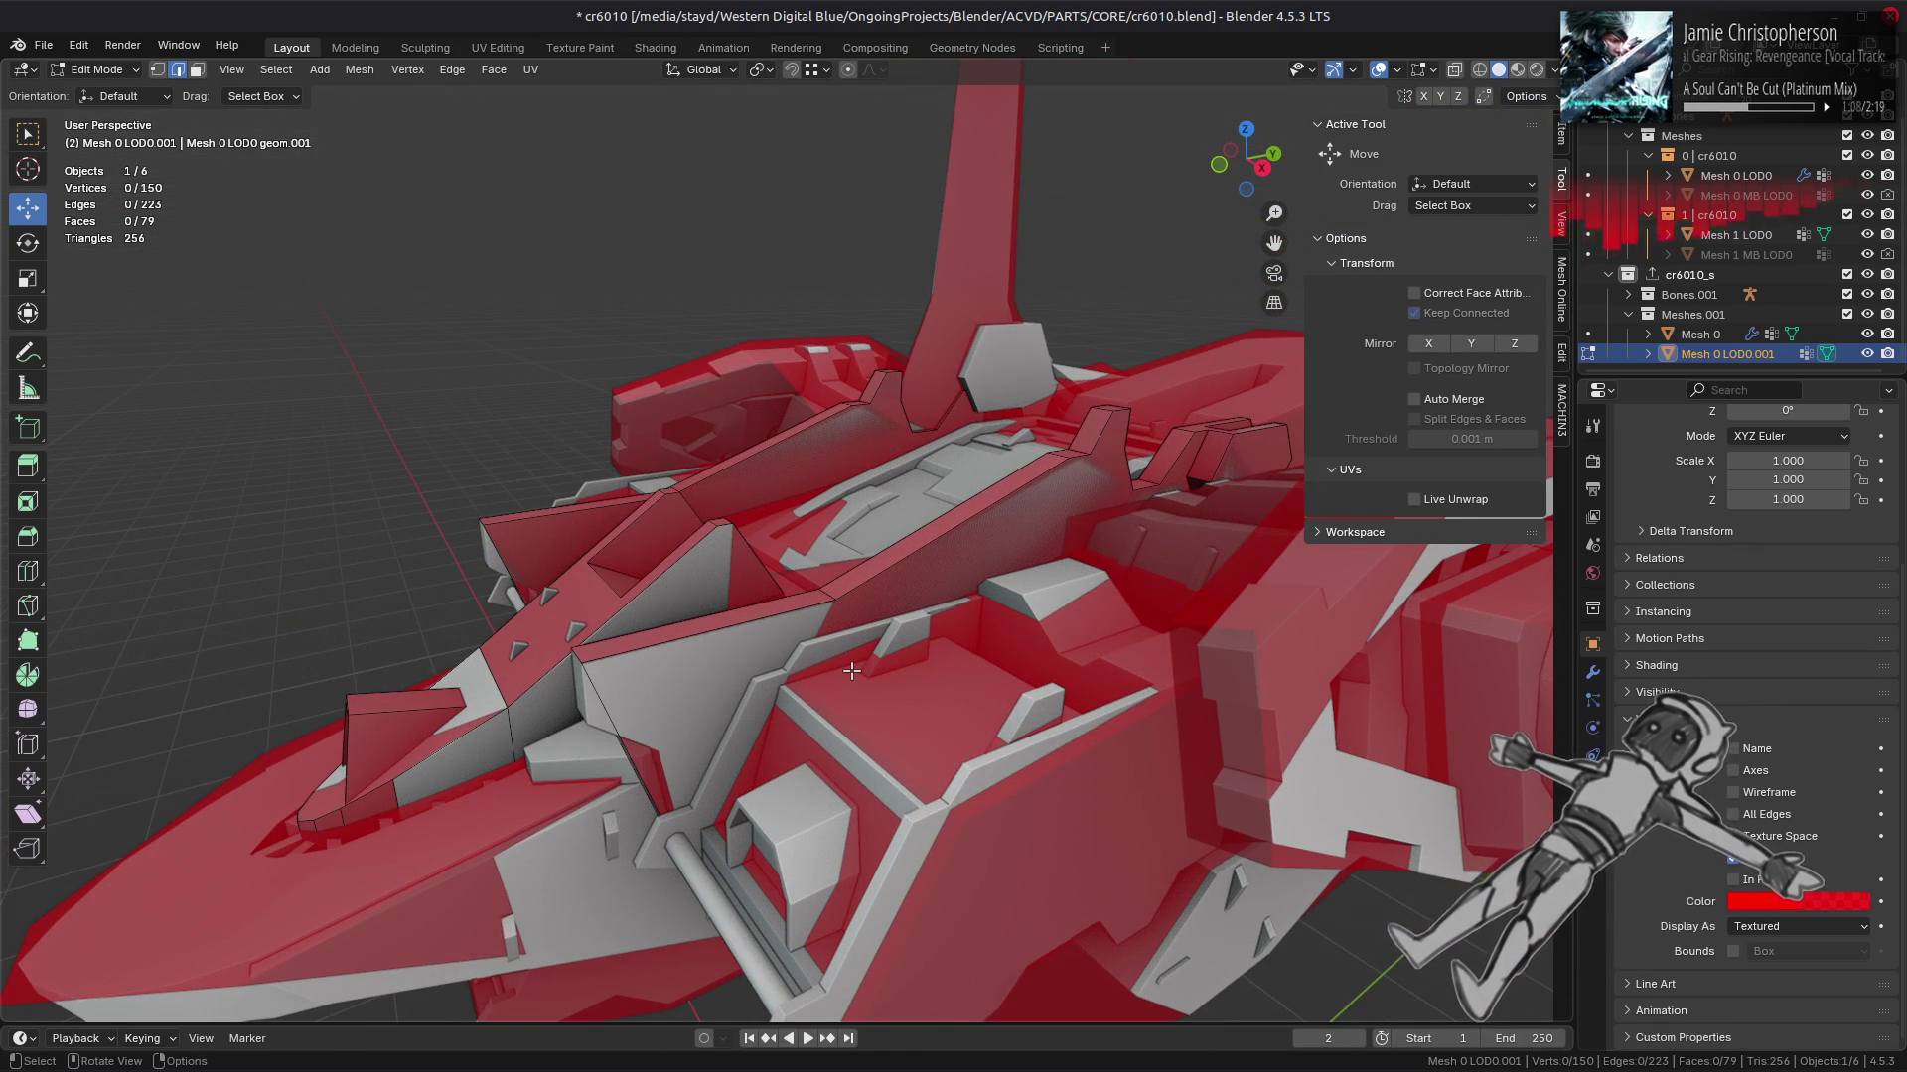
{"action": "left_click", "coordinate": [1055, 461]}
{"action": "left_click_drag", "start_coordinate": [1054, 461], "coordinate": [938, 533]}
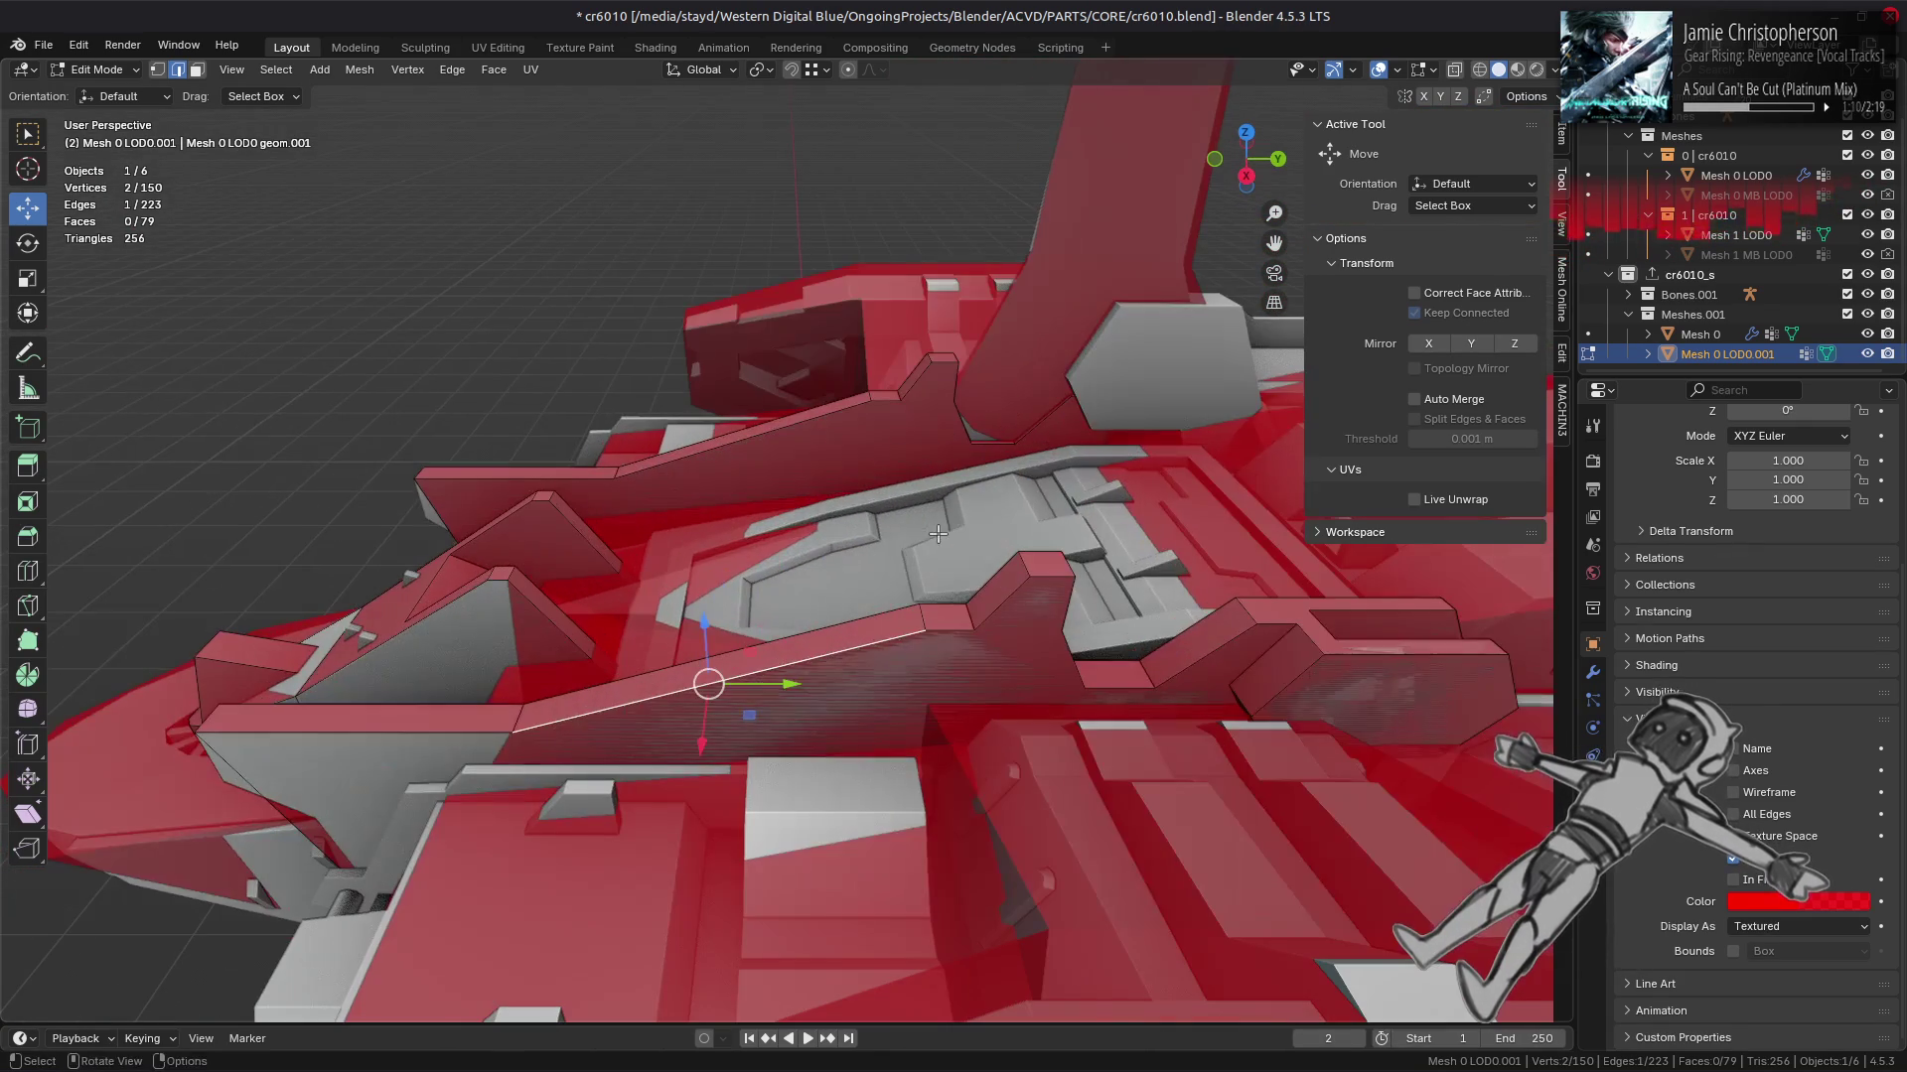
{"action": "key", "text": "x"}
{"action": "left_click", "coordinate": [842, 649]}
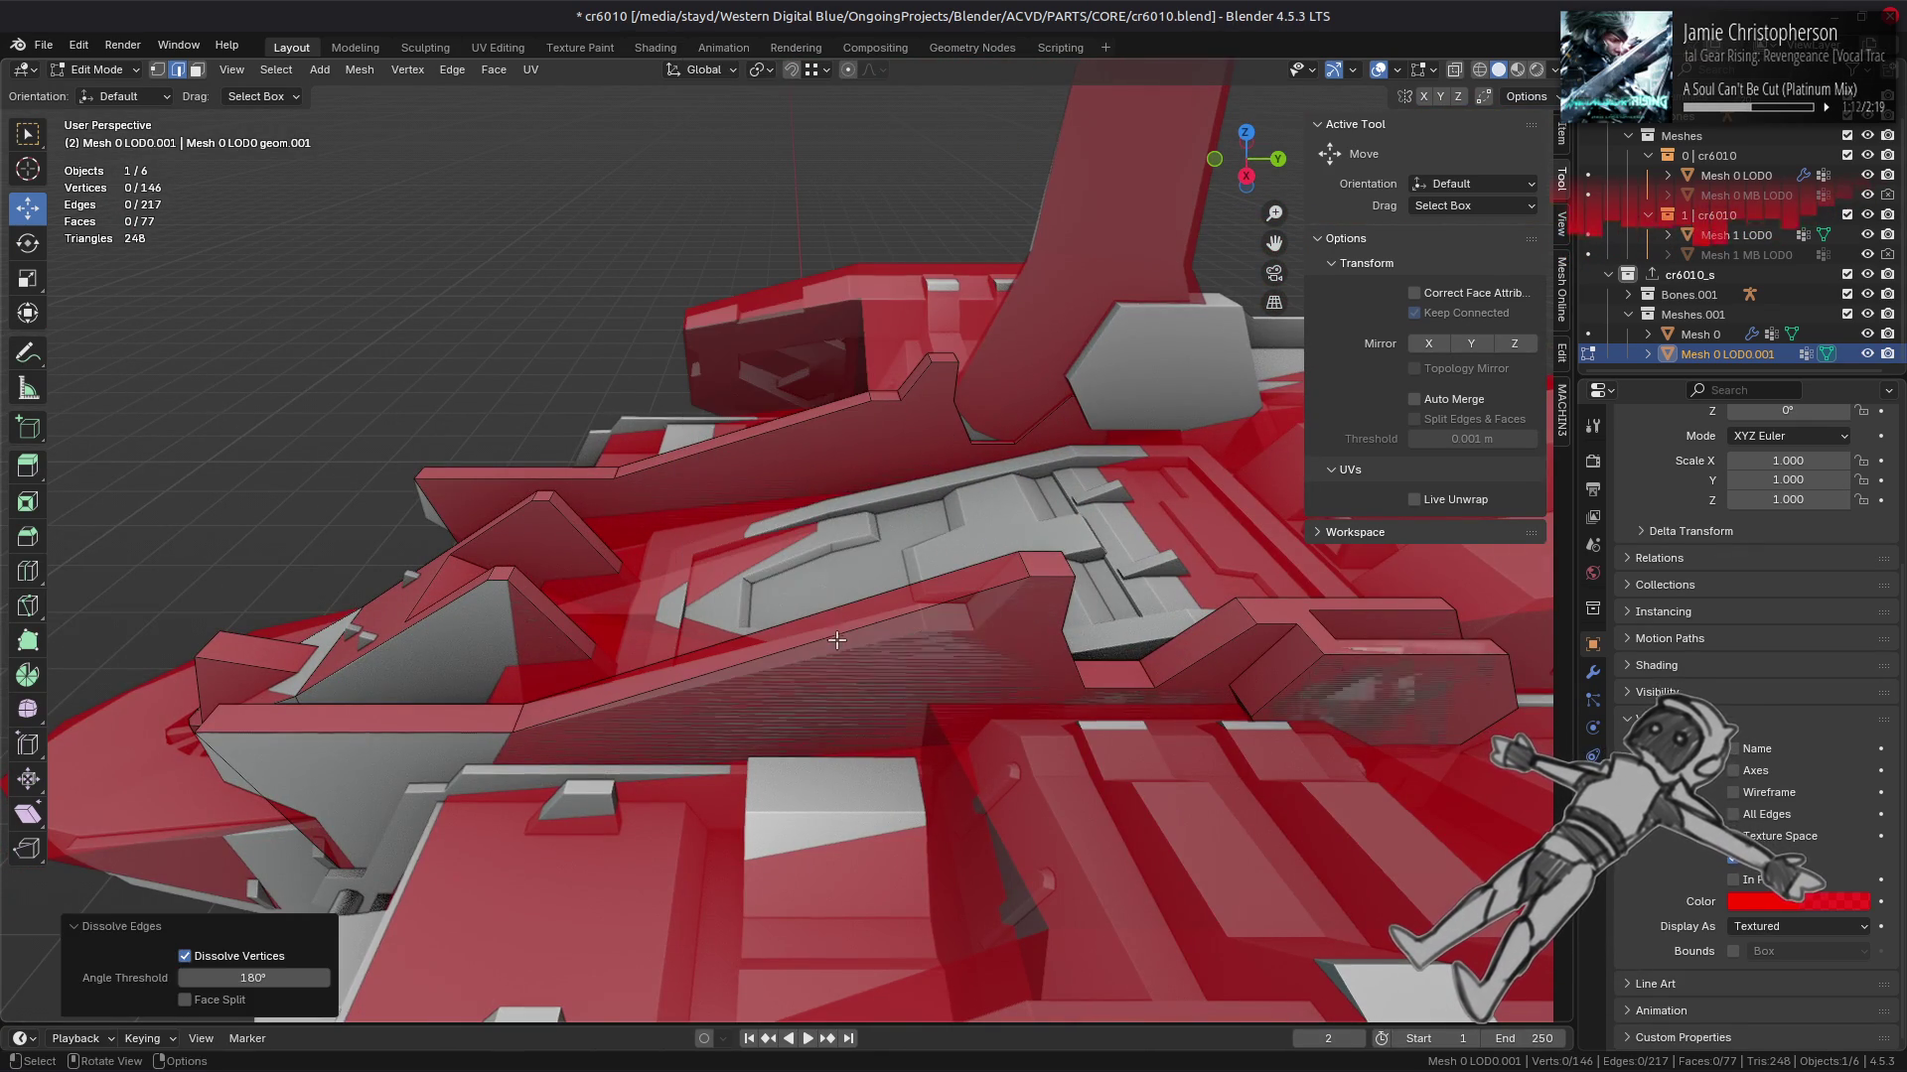
{"action": "left_click", "coordinate": [1022, 566]}
{"action": "key", "text": "x"}
{"action": "left_click", "coordinate": [858, 614]}
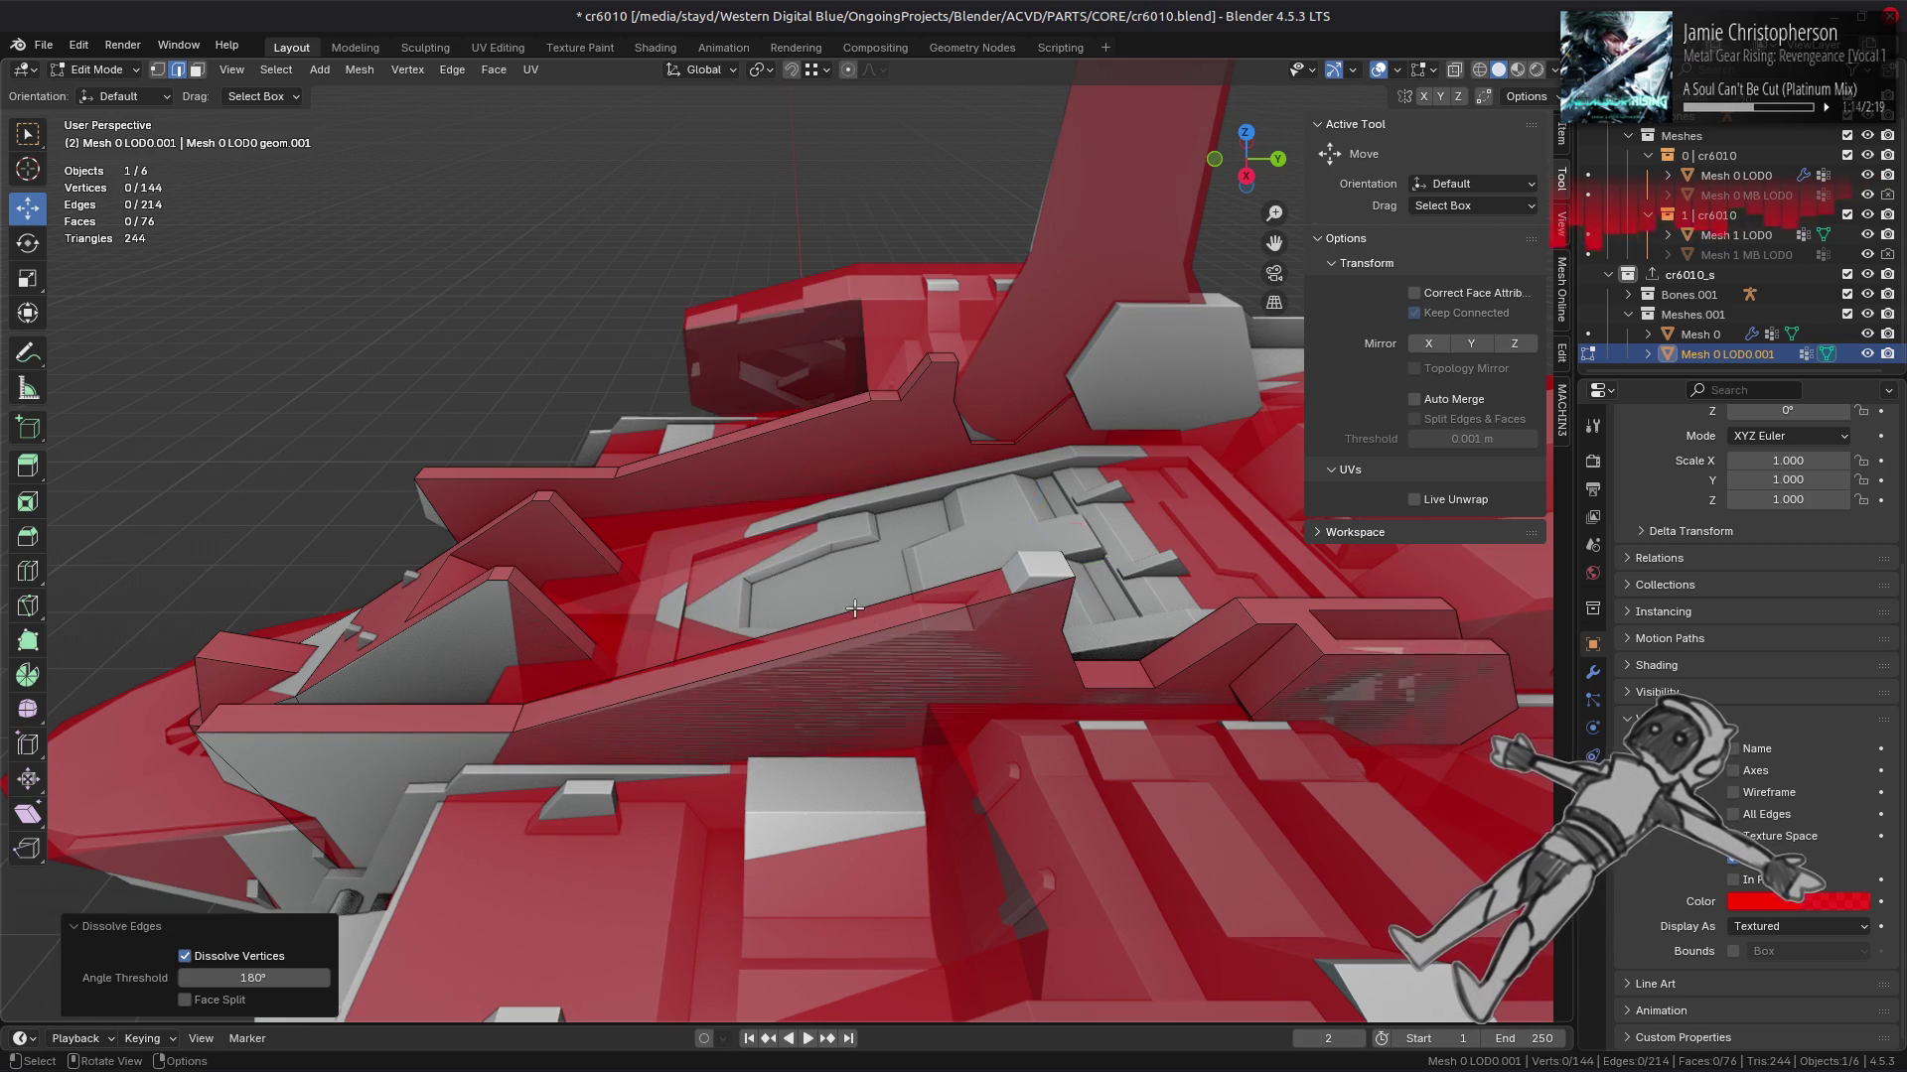
{"action": "left_click_drag", "start_coordinate": [860, 511], "coordinate": [959, 305]}
{"action": "left_click", "coordinate": [960, 305]}
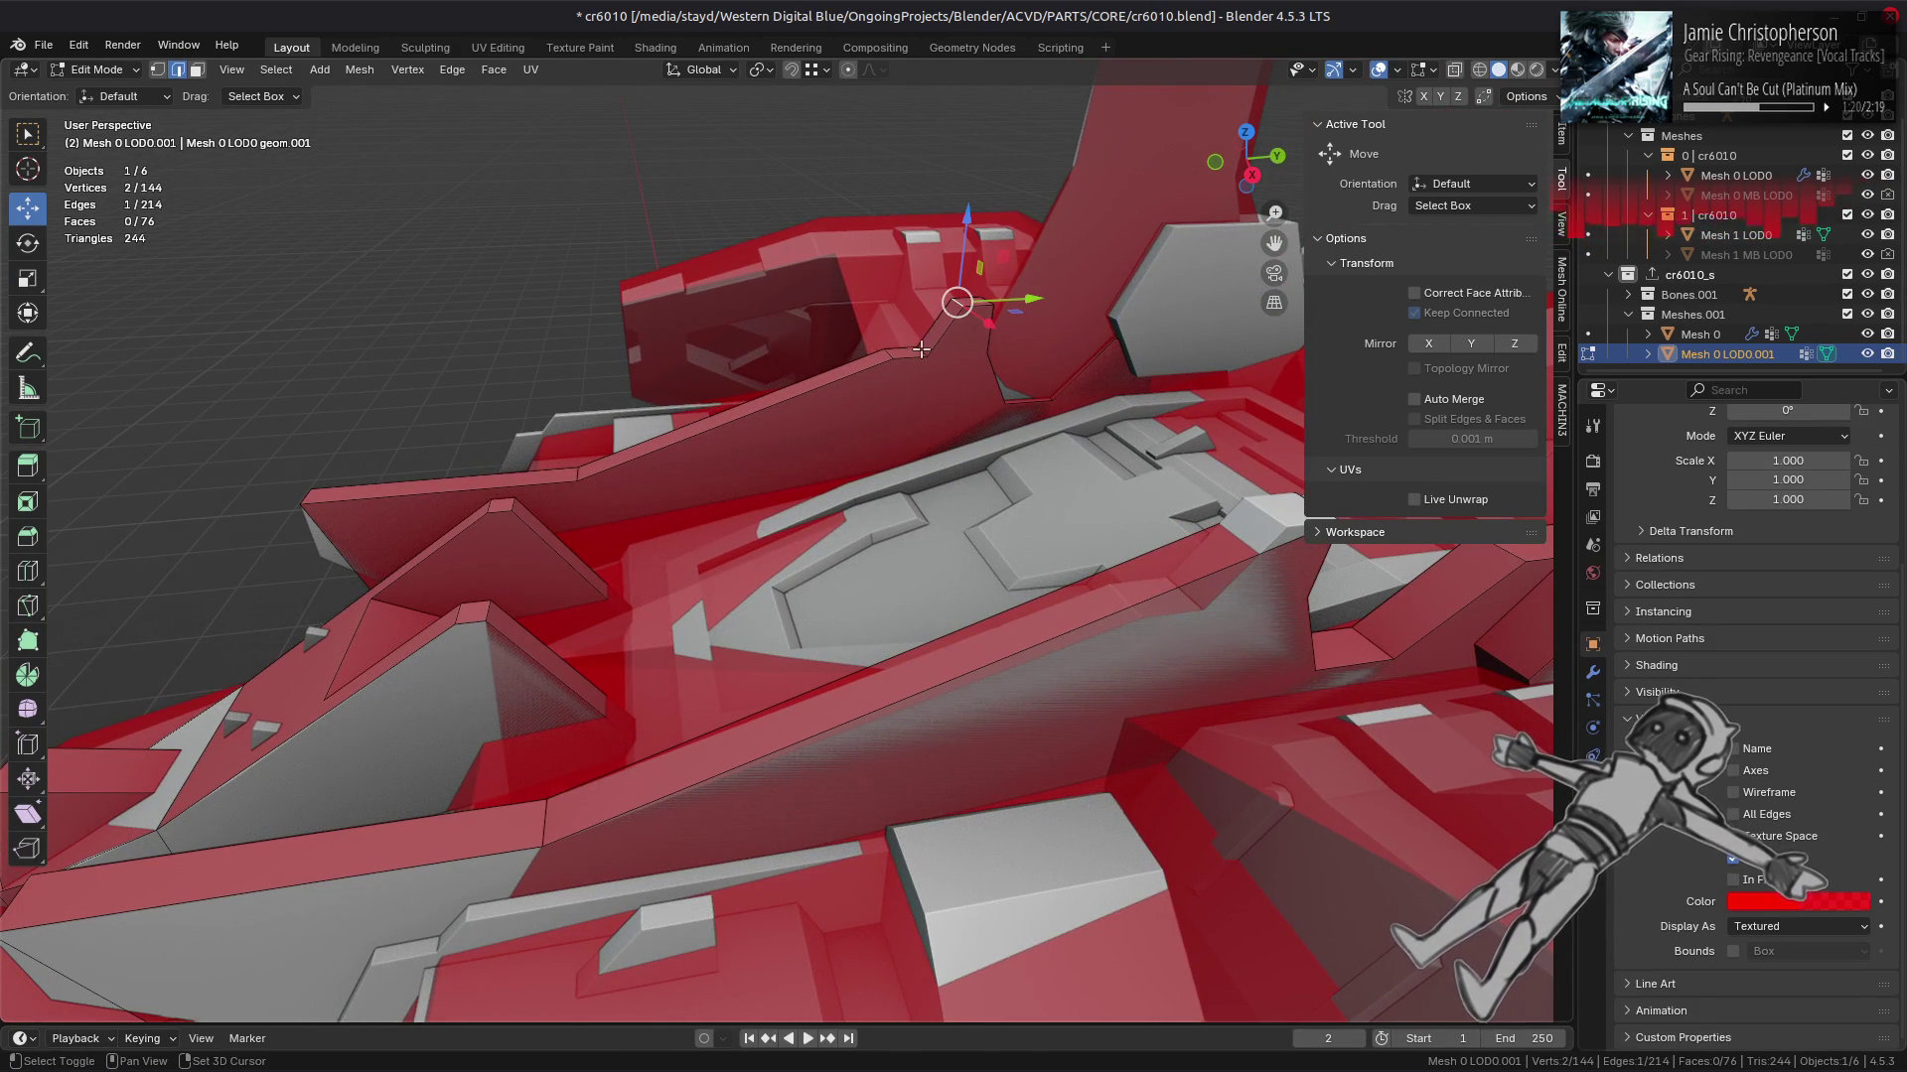
Step: Dissolve the edges near the fin base, bringing the hull to 73 faces
{"action": "left_click", "coordinate": [889, 356]}
{"action": "key", "text": "ctrl+e"}
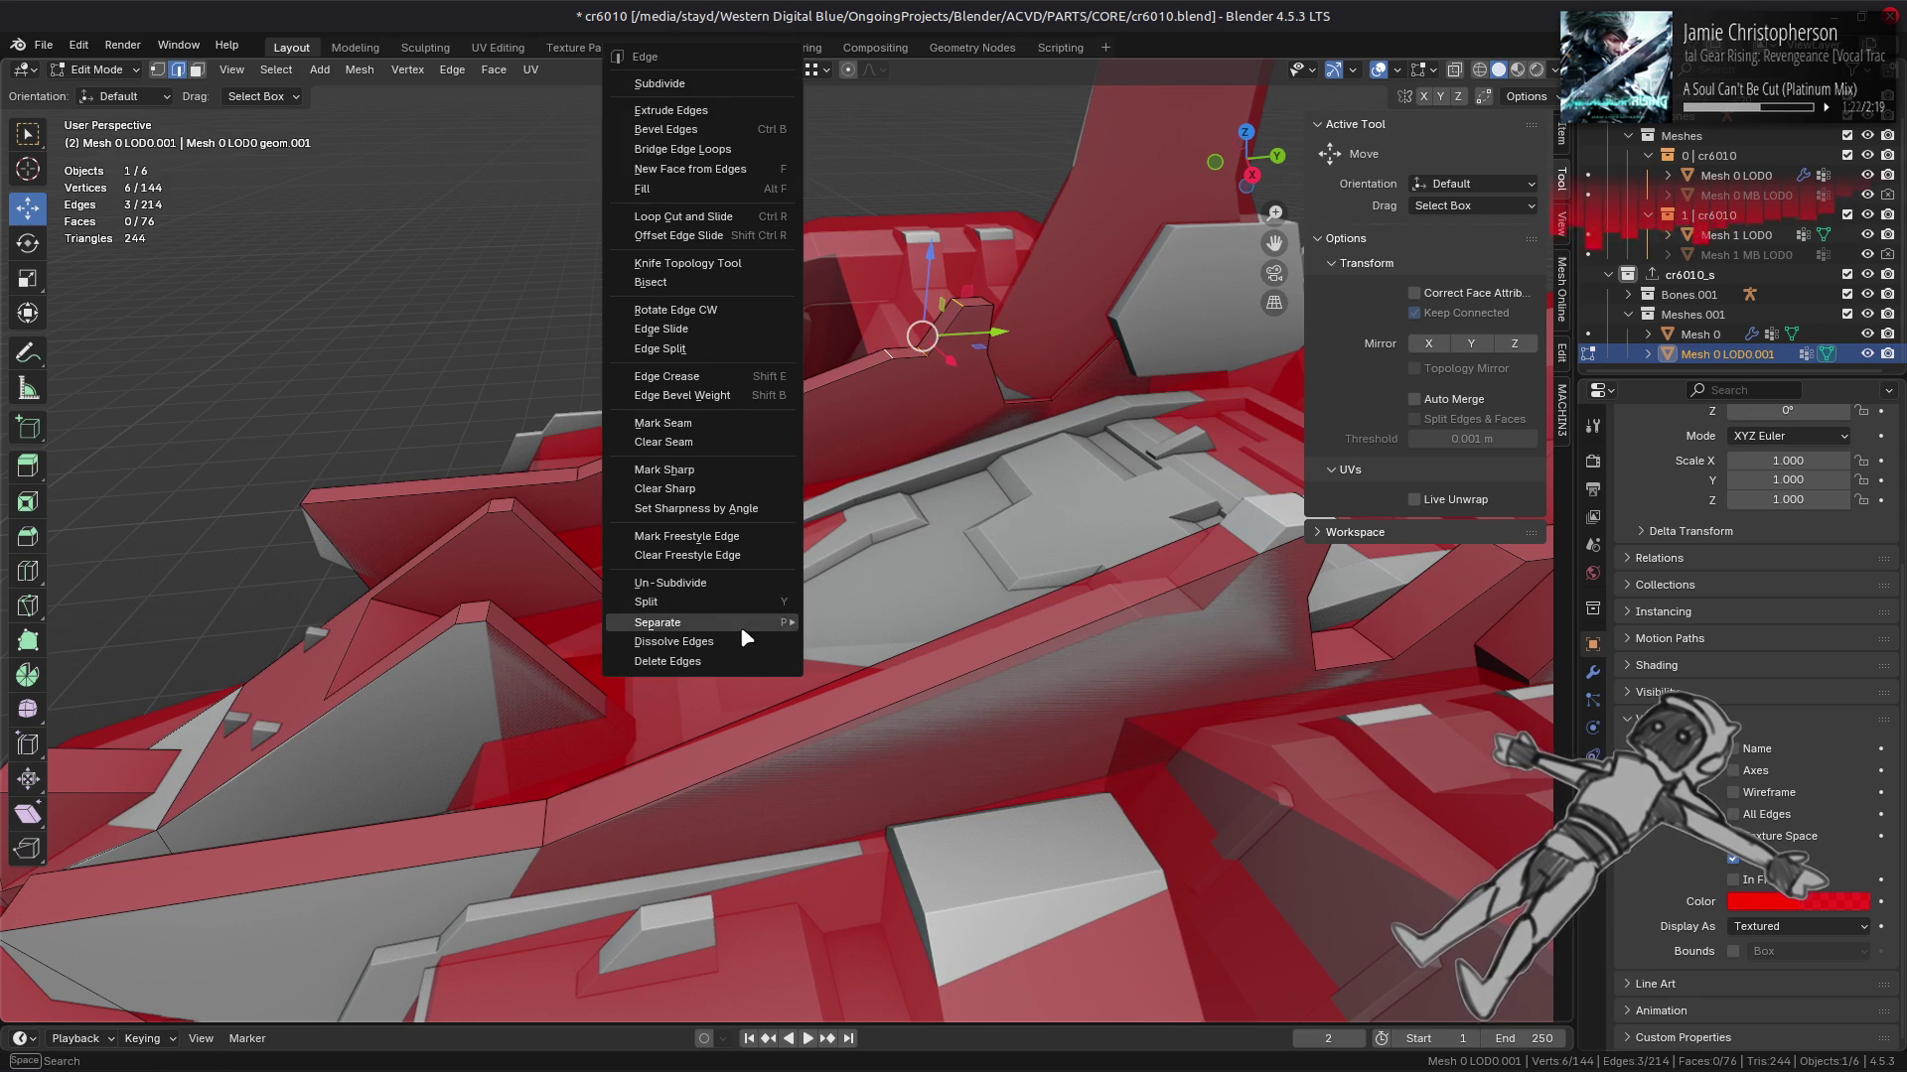
{"action": "left_click", "coordinate": [745, 641]}
{"action": "left_click_drag", "start_coordinate": [787, 563], "coordinate": [743, 589]}
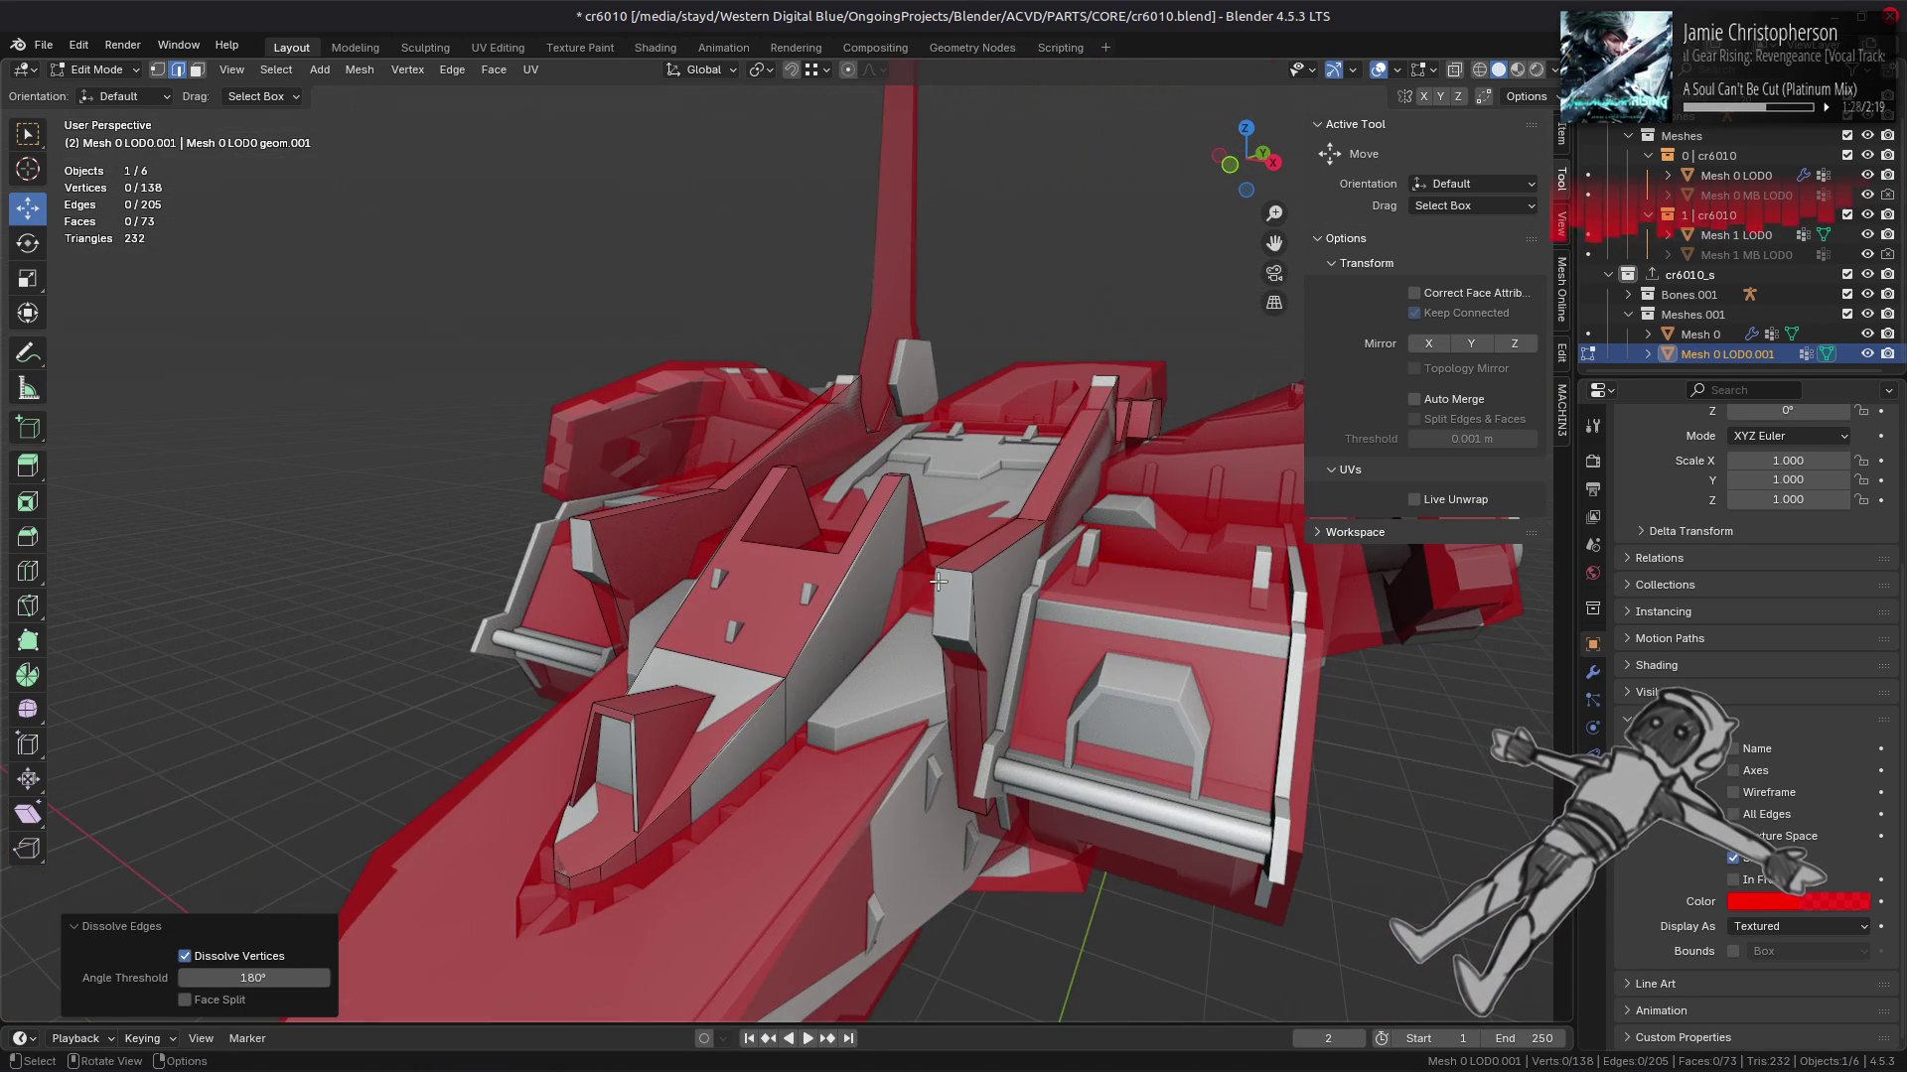
Step: Lower the central spine edge's vertices about 0.1168 m along Z
{"action": "left_click", "coordinate": [928, 583]}
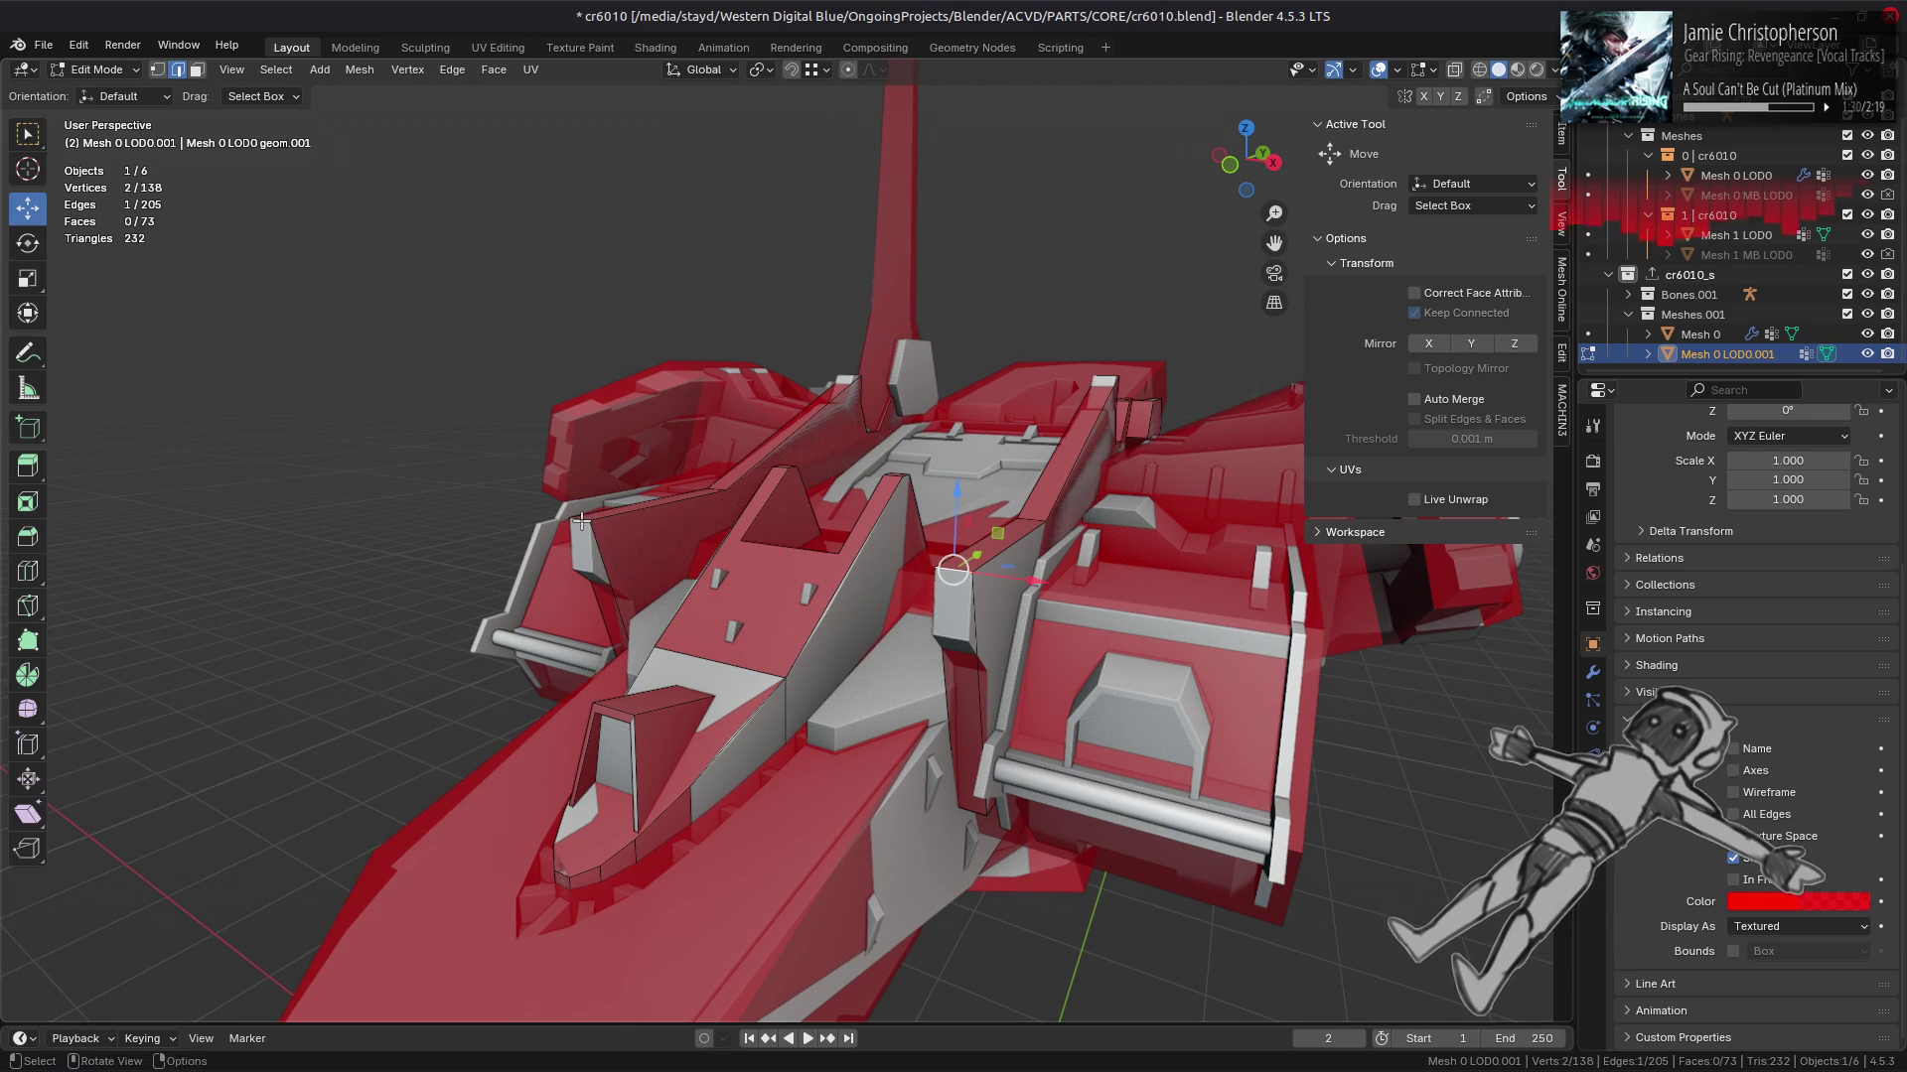
{"action": "left_click_drag", "start_coordinate": [747, 464], "coordinate": [744, 519]}
{"action": "left_click_drag", "start_coordinate": [966, 686], "coordinate": [948, 605]}
{"action": "scroll", "scroll_direction": "down", "scroll_amount": 3}
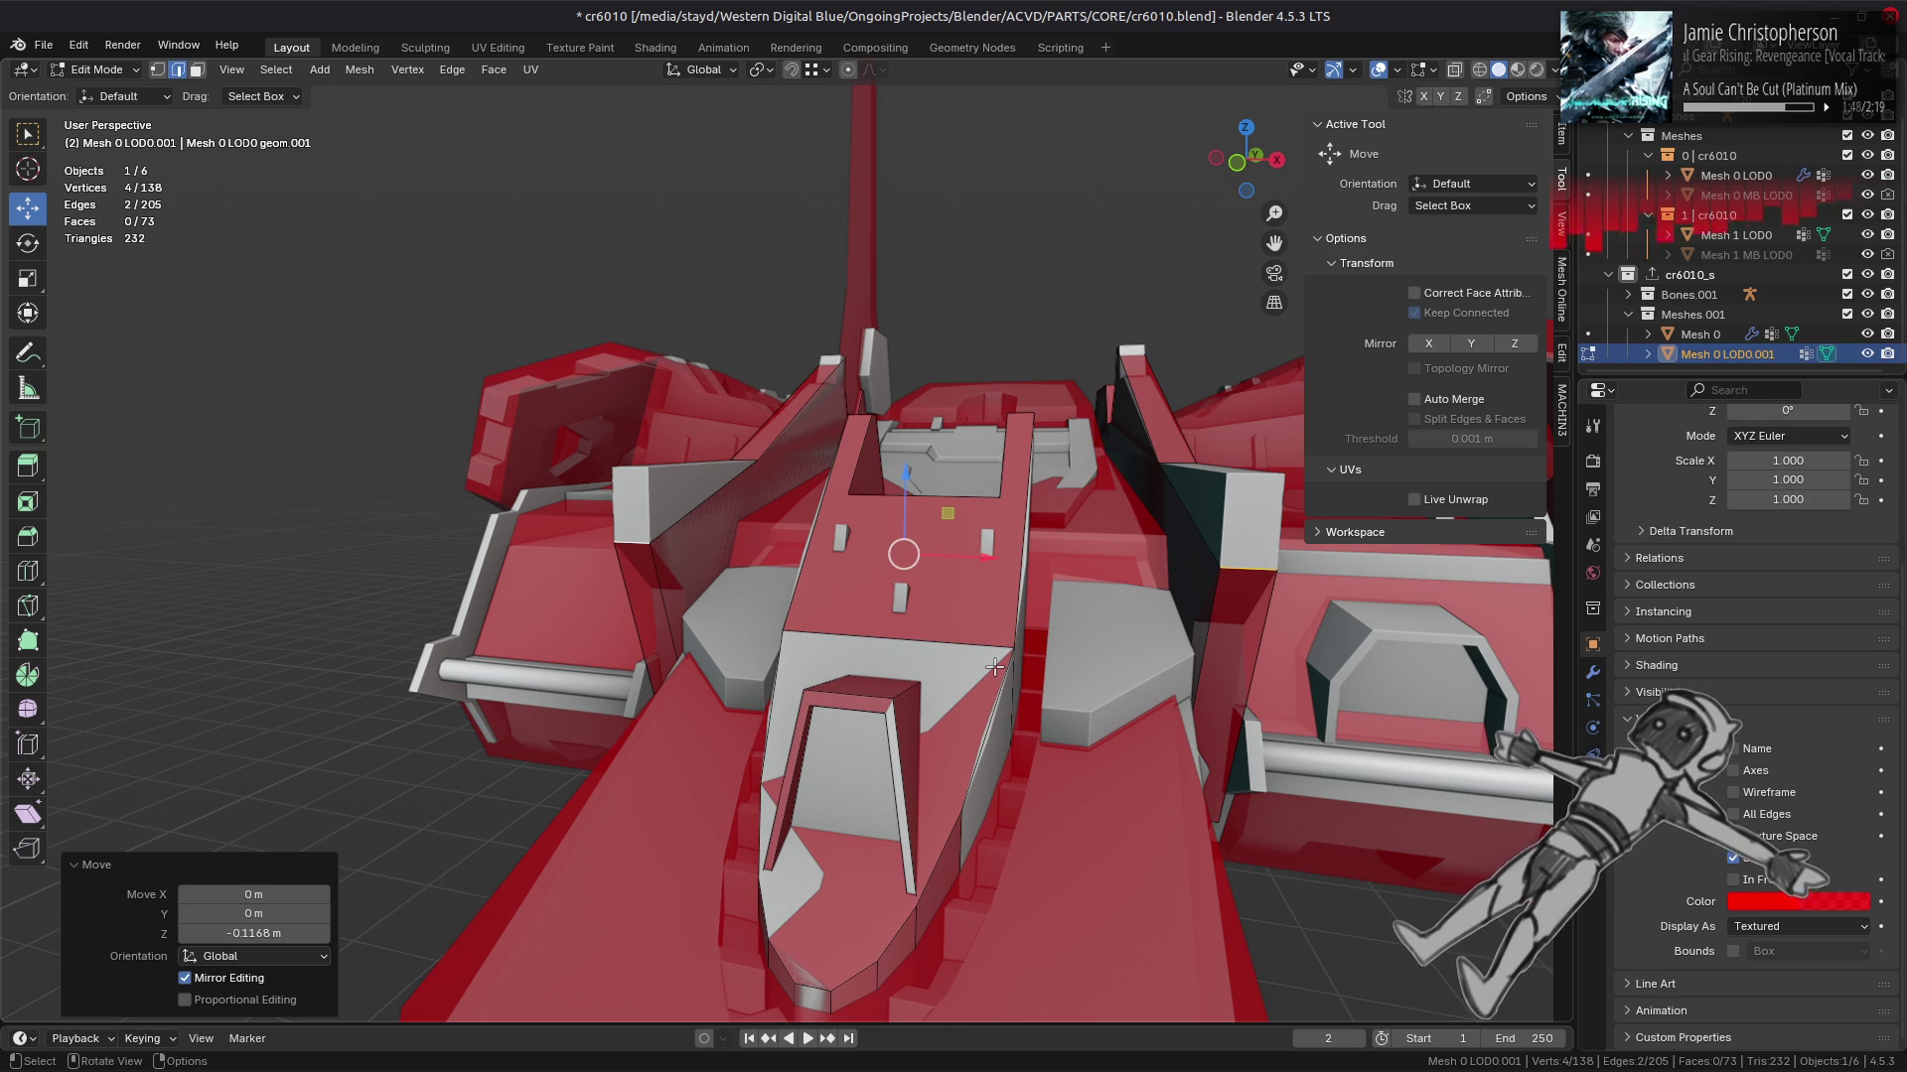
{"action": "left_click_drag", "start_coordinate": [1015, 650], "coordinate": [1029, 625]}
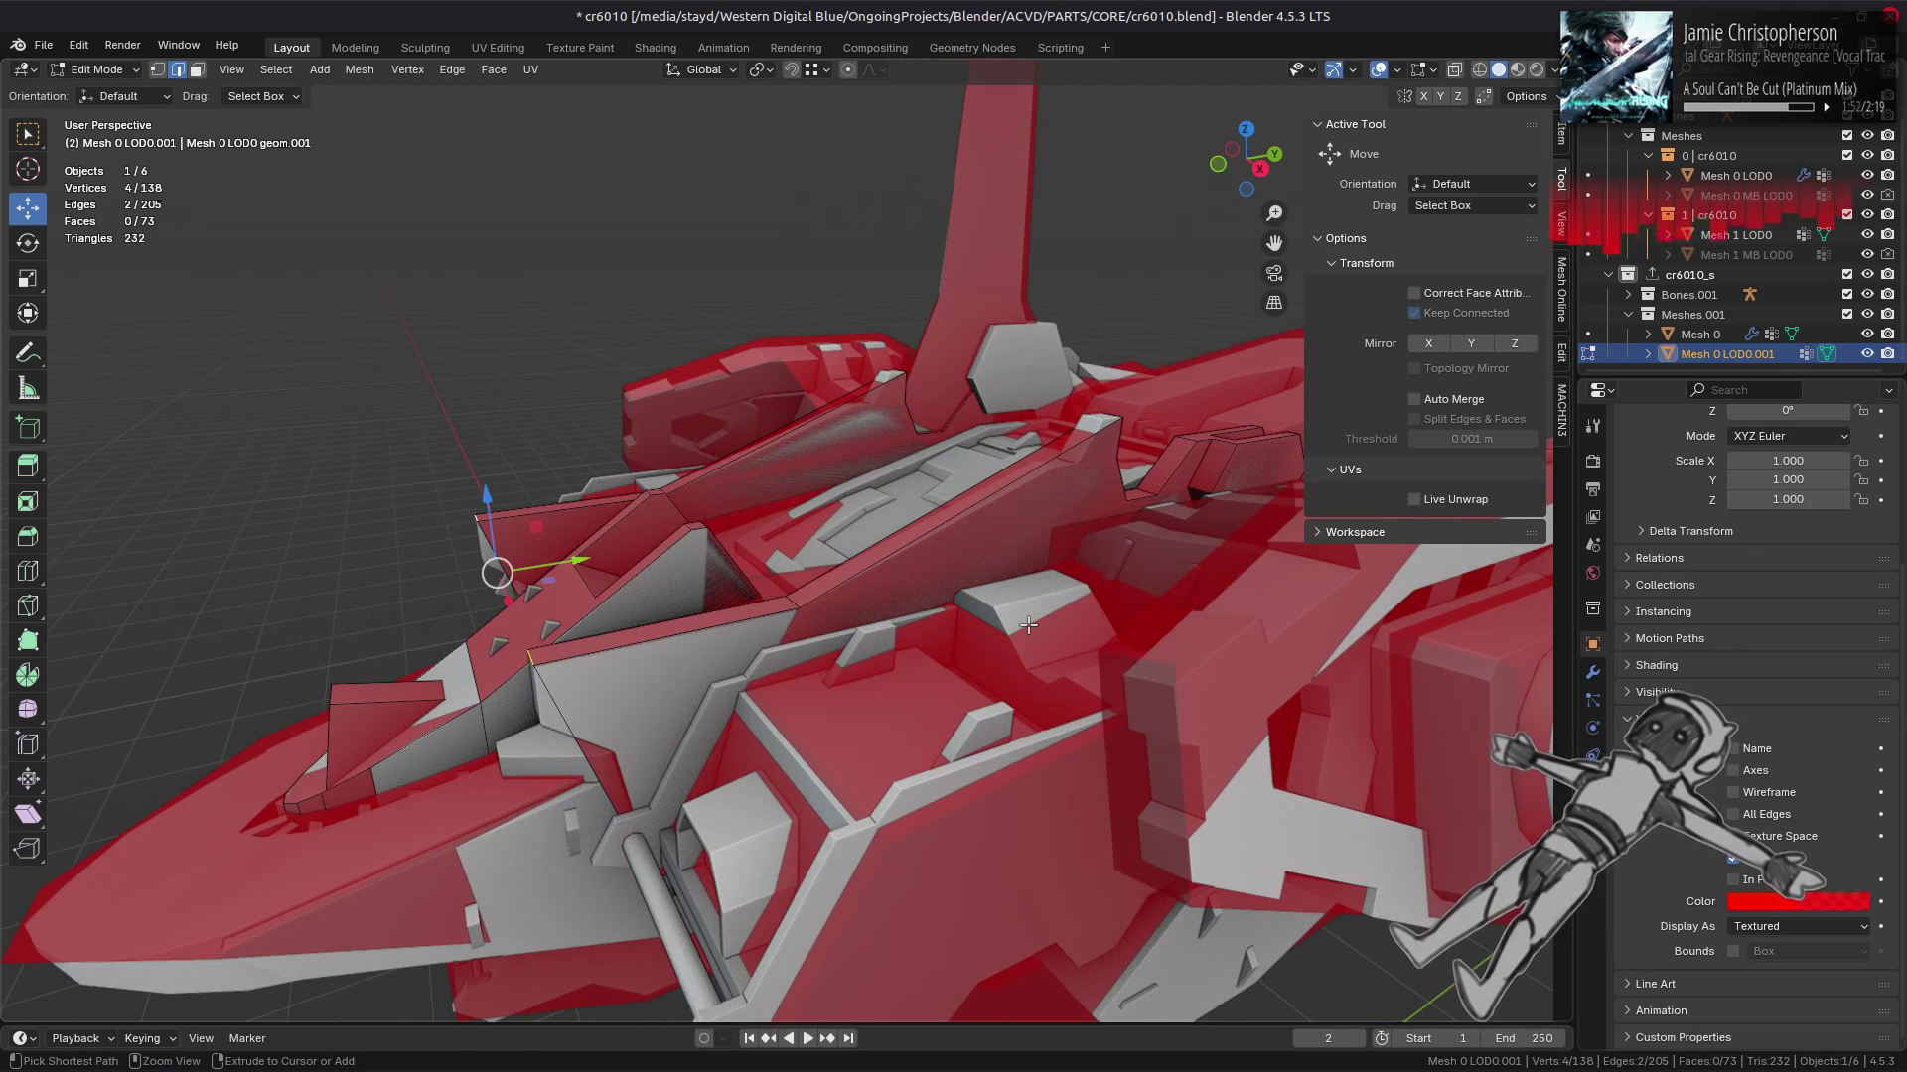
{"action": "key", "text": "ctrl+z"}
{"action": "left_click_drag", "start_coordinate": [872, 575], "coordinate": [568, 472]}
{"action": "left_click_drag", "start_coordinate": [627, 480], "coordinate": [627, 537]}
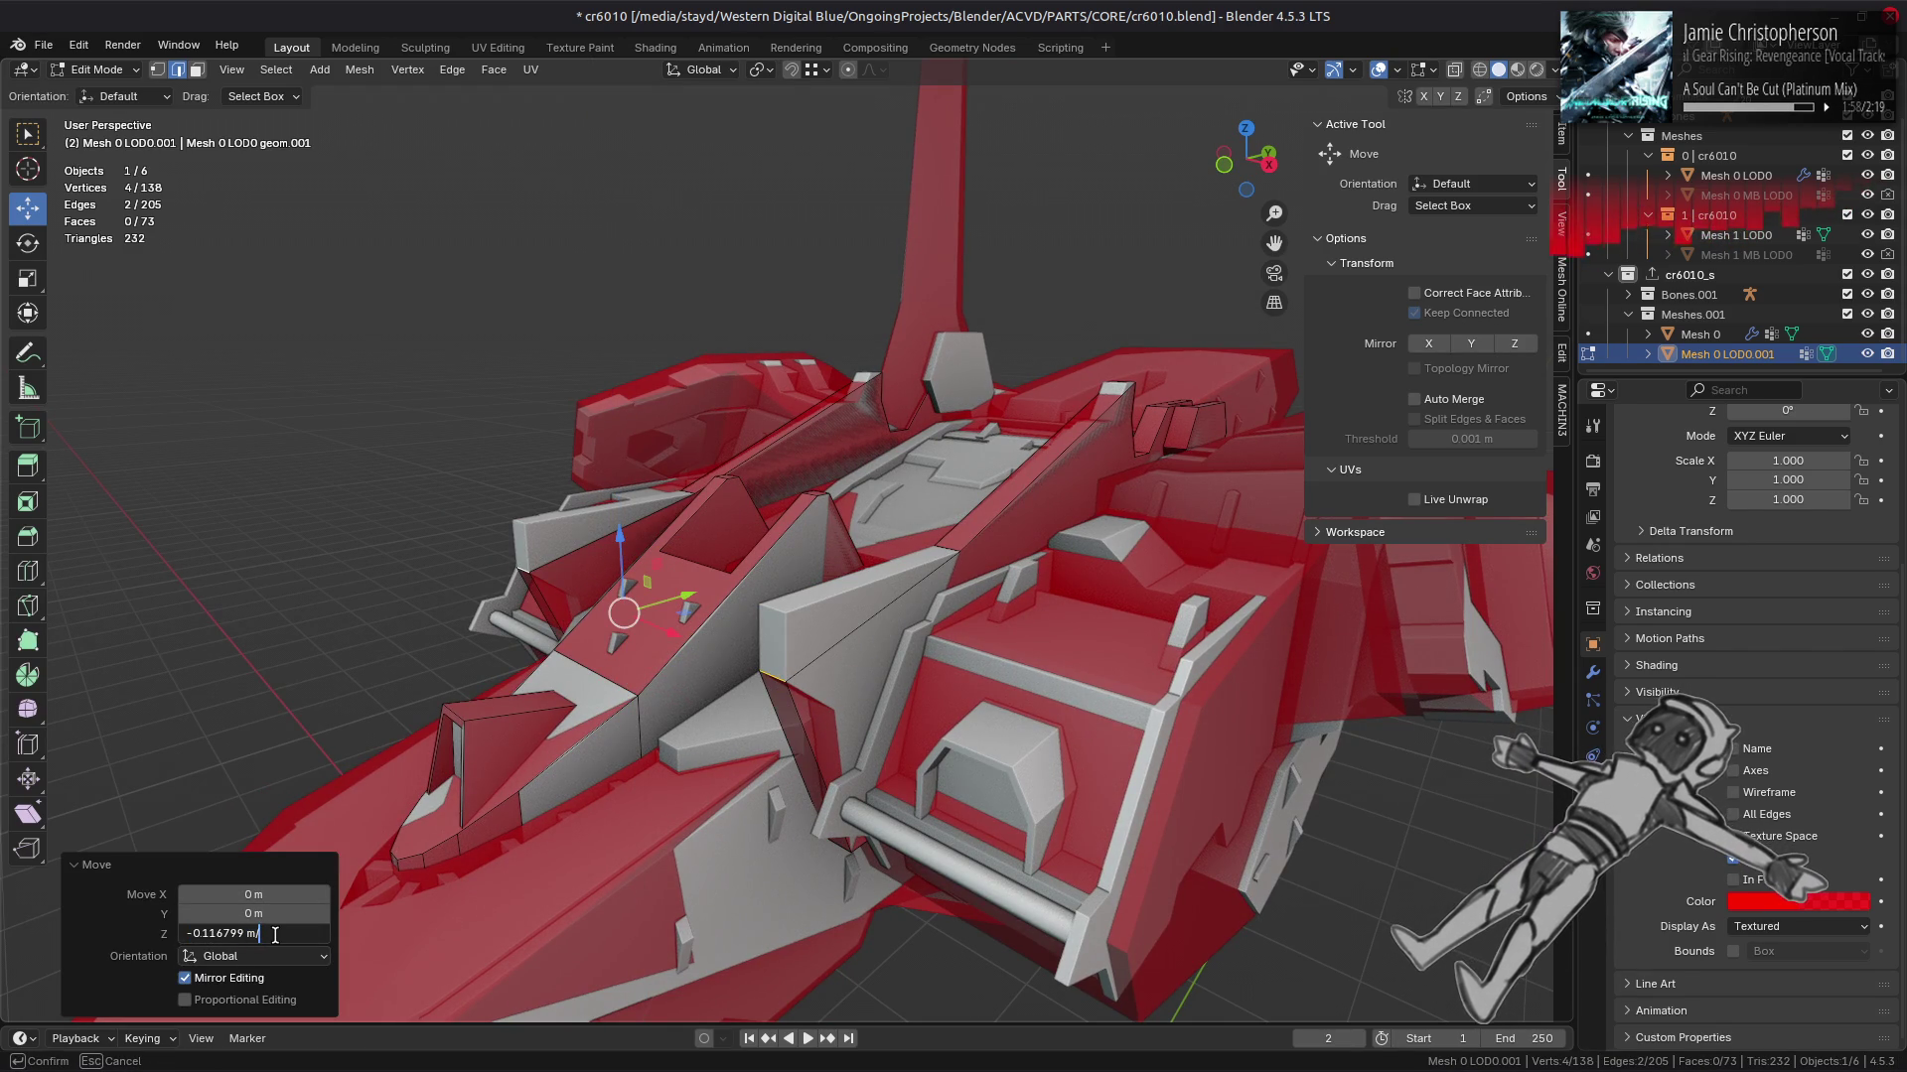
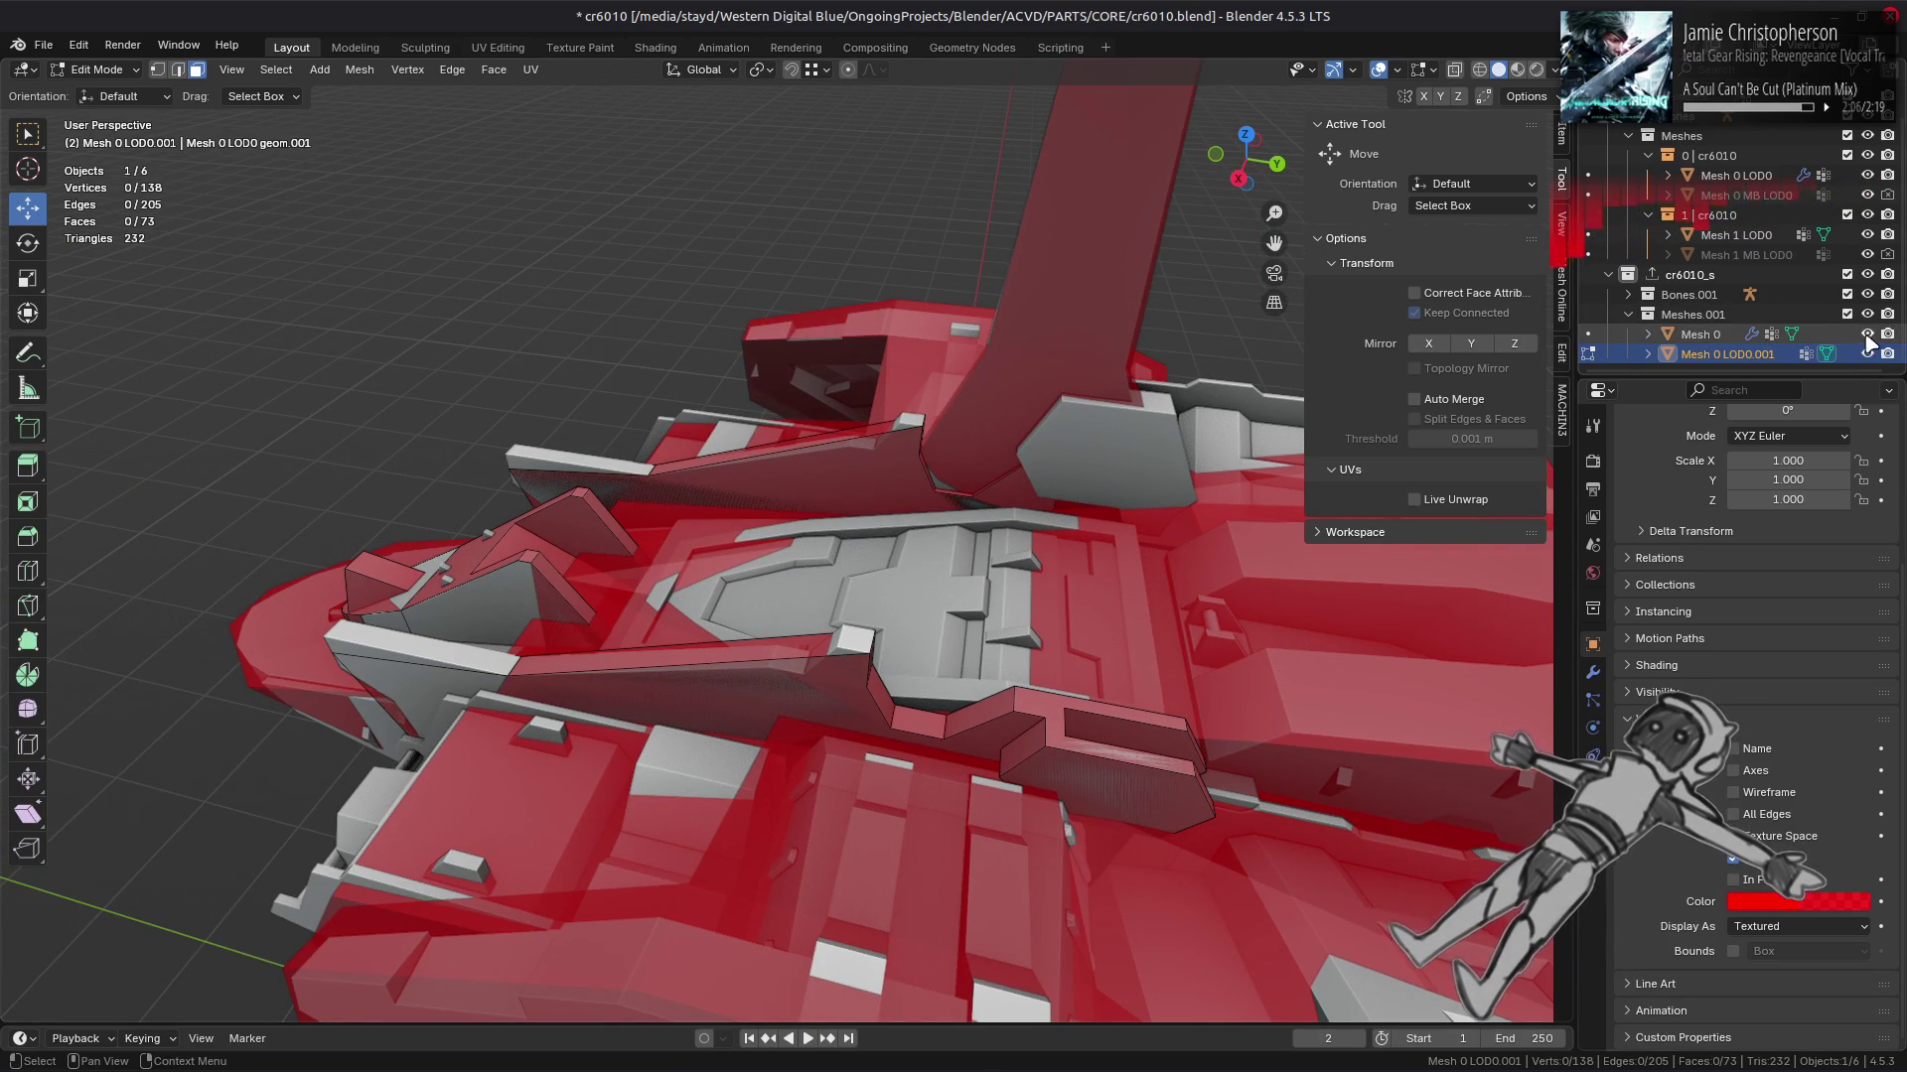
Step: Hide the high-poly meshes and display the LOD mesh in solid red
{"action": "left_click", "coordinate": [1868, 334]}
{"action": "left_click", "coordinate": [1868, 174]}
{"action": "left_click_drag", "start_coordinate": [1097, 592], "coordinate": [624, 526]}
{"action": "left_click", "coordinate": [1775, 899]}
{"action": "scroll", "scroll_direction": "up", "scroll_amount": 3}
Step: Dissolve the four-face strip on the small part into one face
{"action": "left_click", "coordinate": [838, 527]}
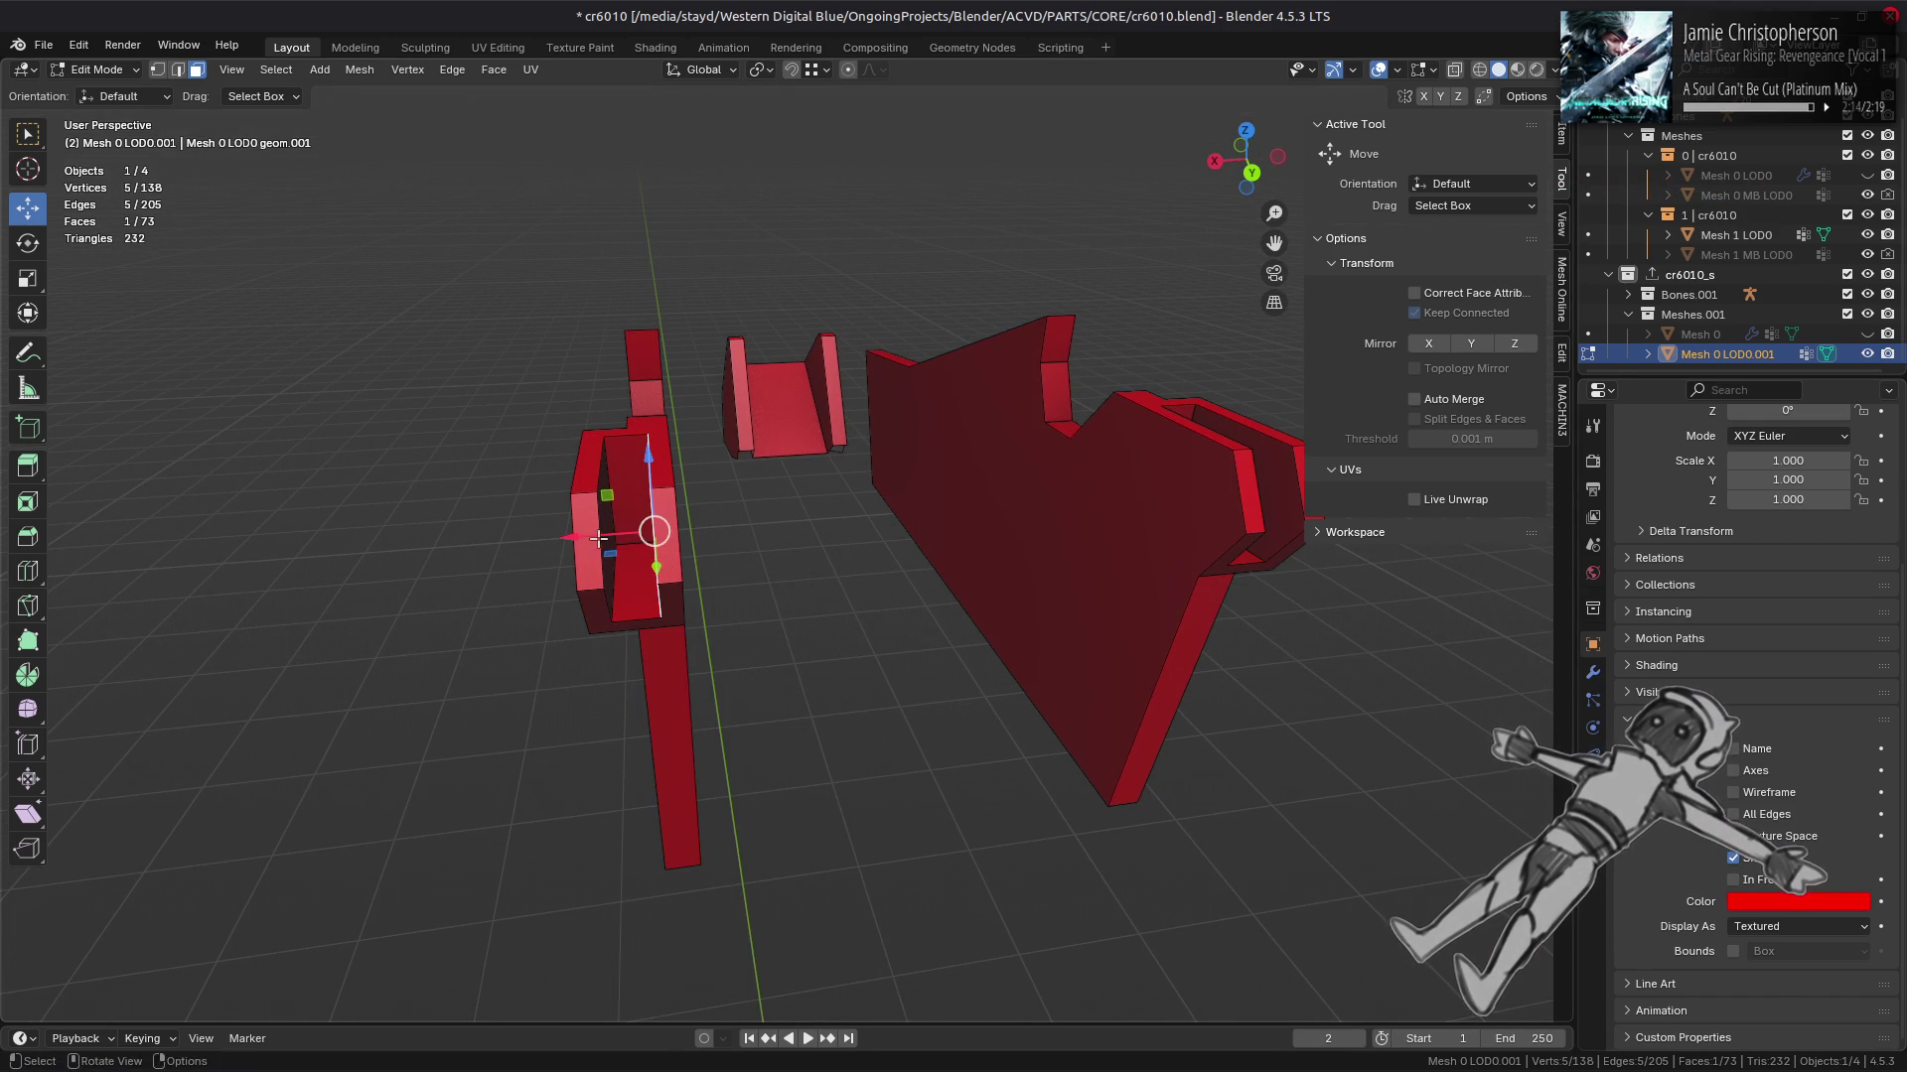
{"action": "left_click", "coordinate": [607, 526]}
{"action": "right_click", "coordinate": [658, 635]}
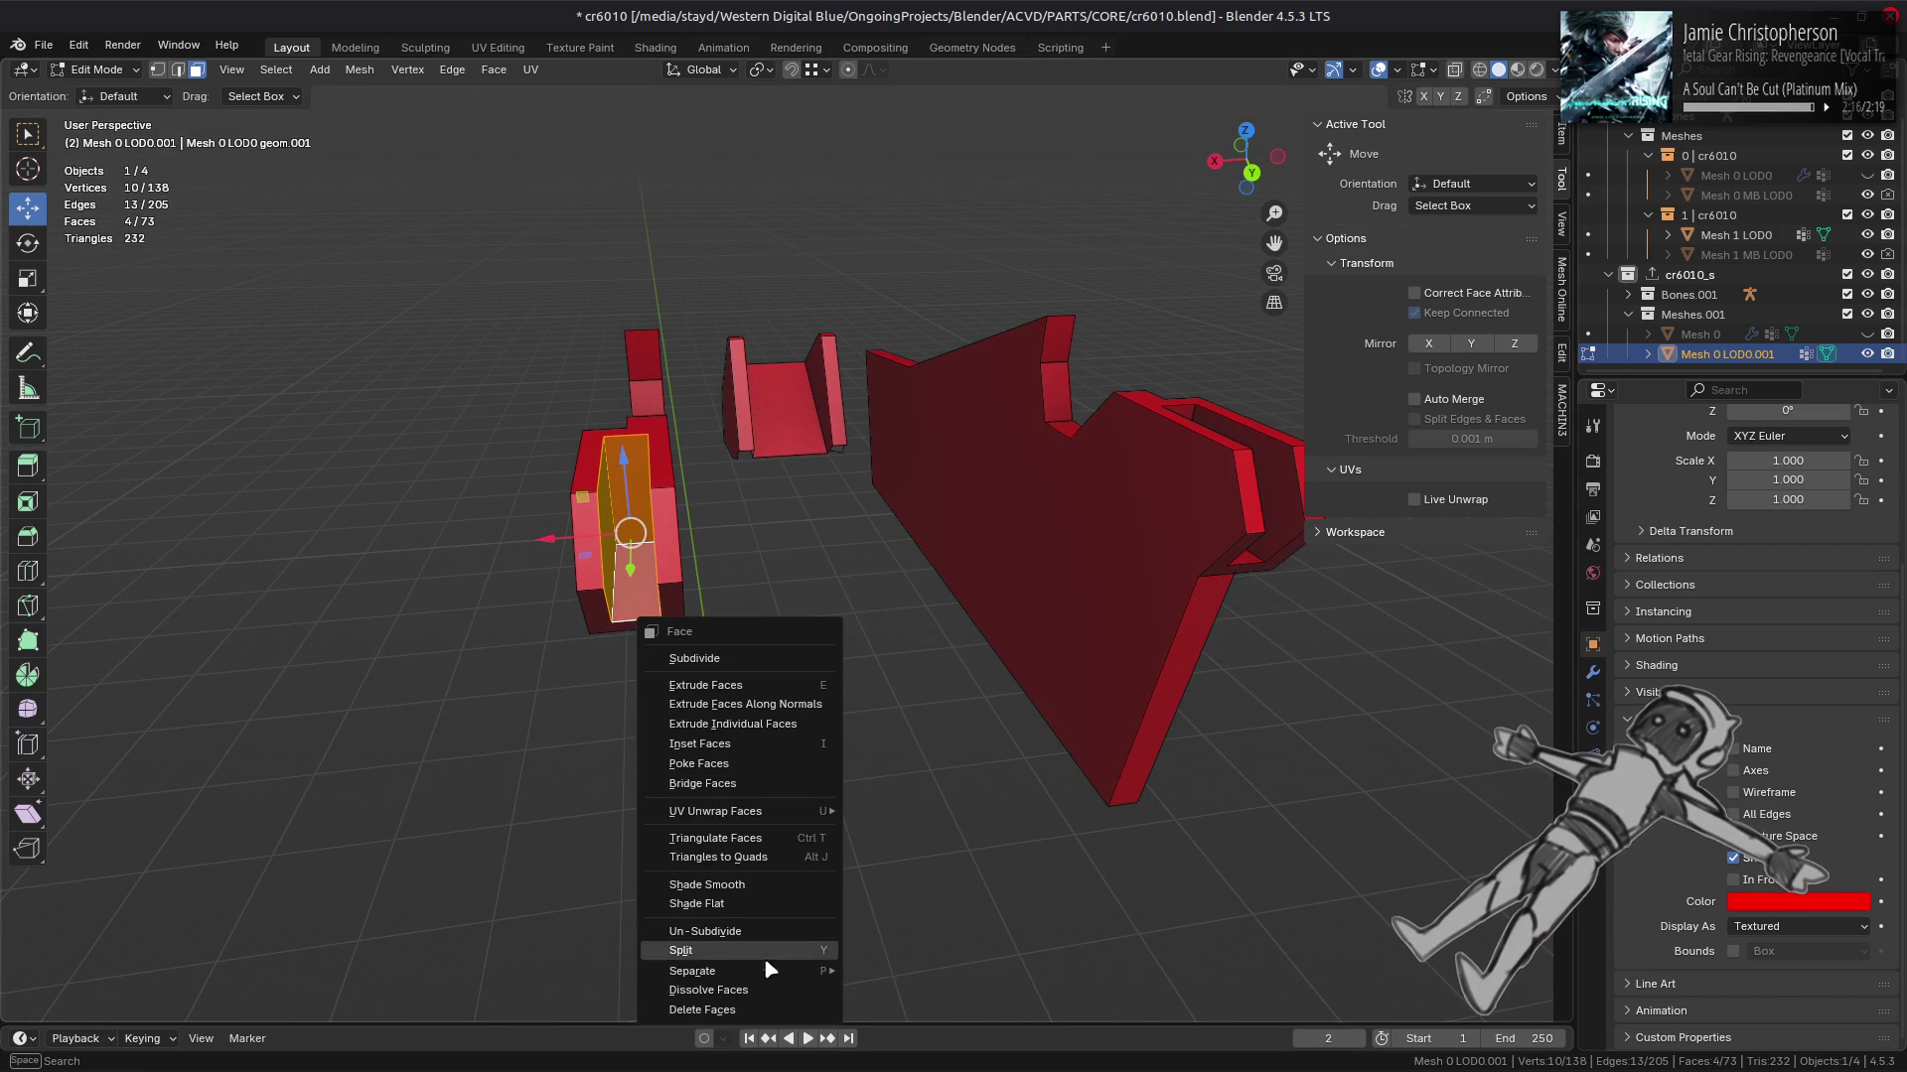
{"action": "left_click", "coordinate": [767, 990]}
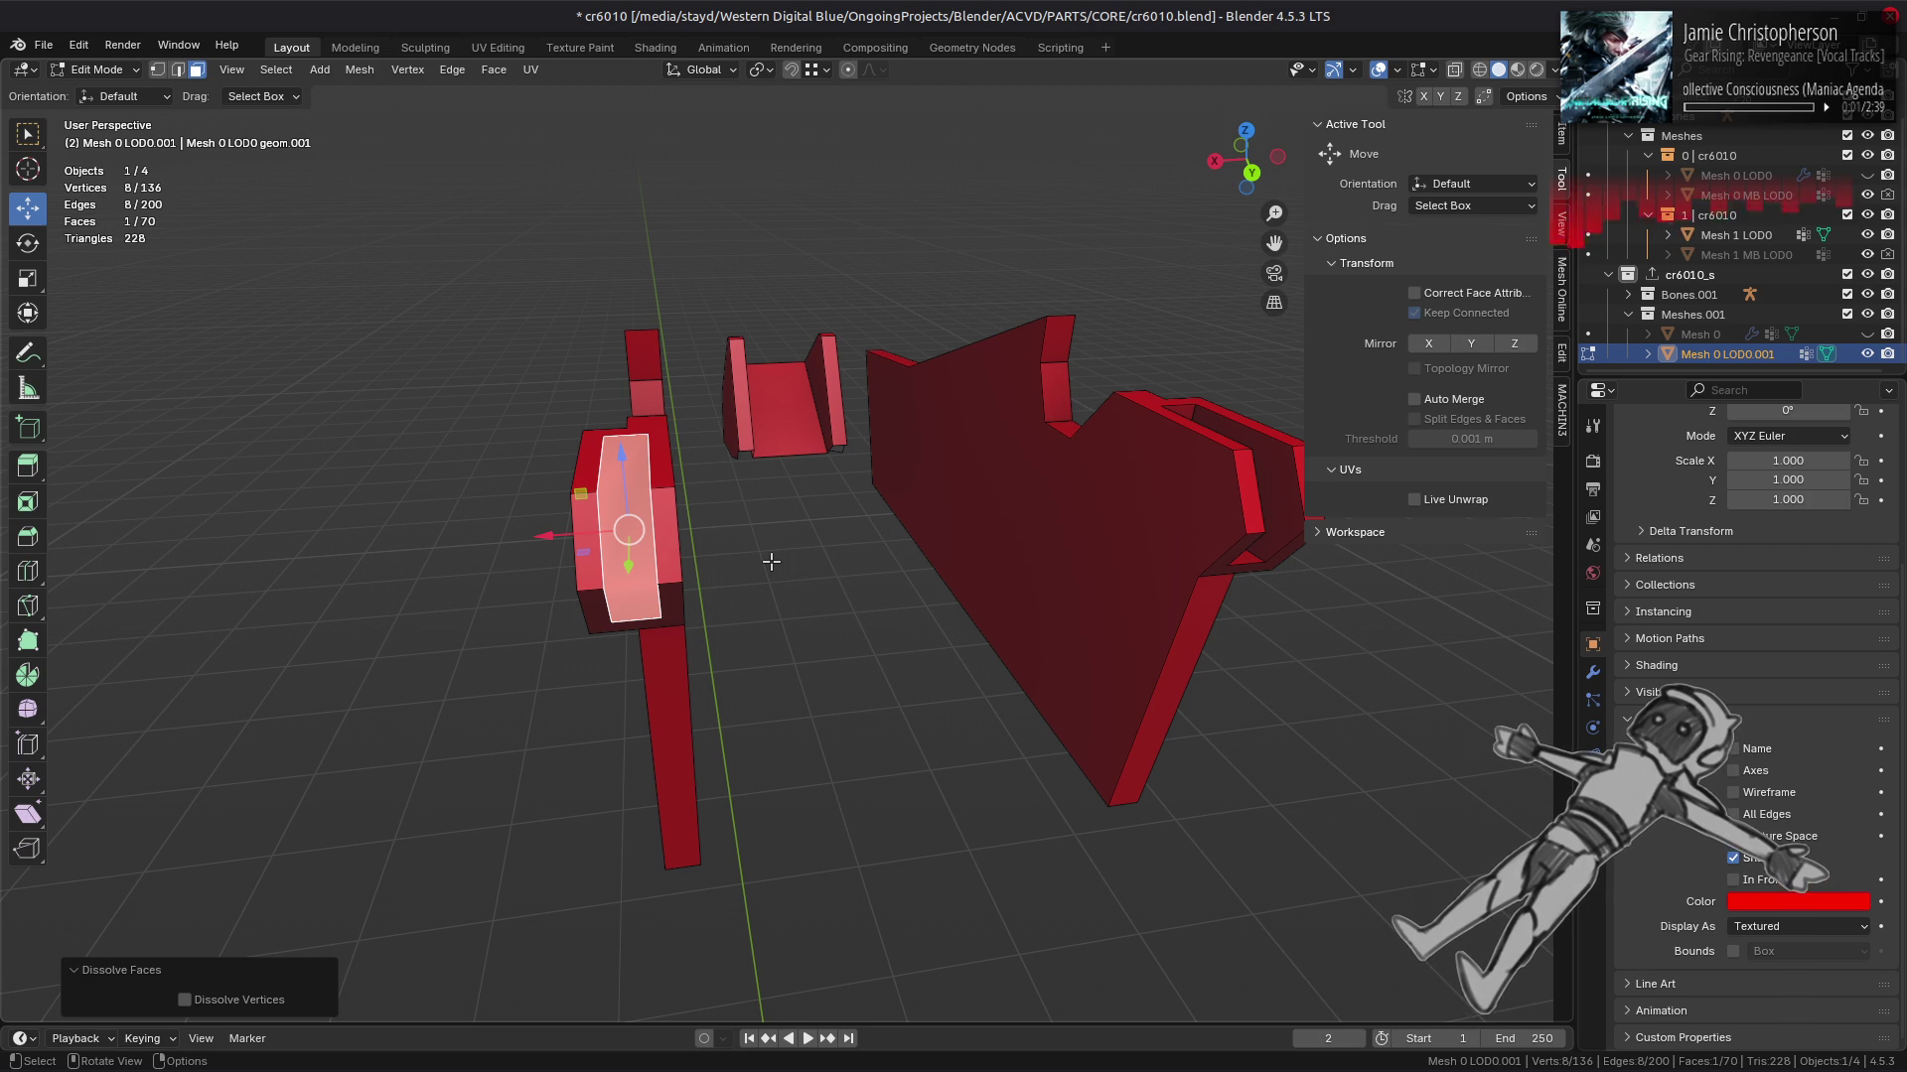
Step: Triangulate the selected faces, then convert the triangles back to quads
{"action": "left_click", "coordinate": [494, 69]}
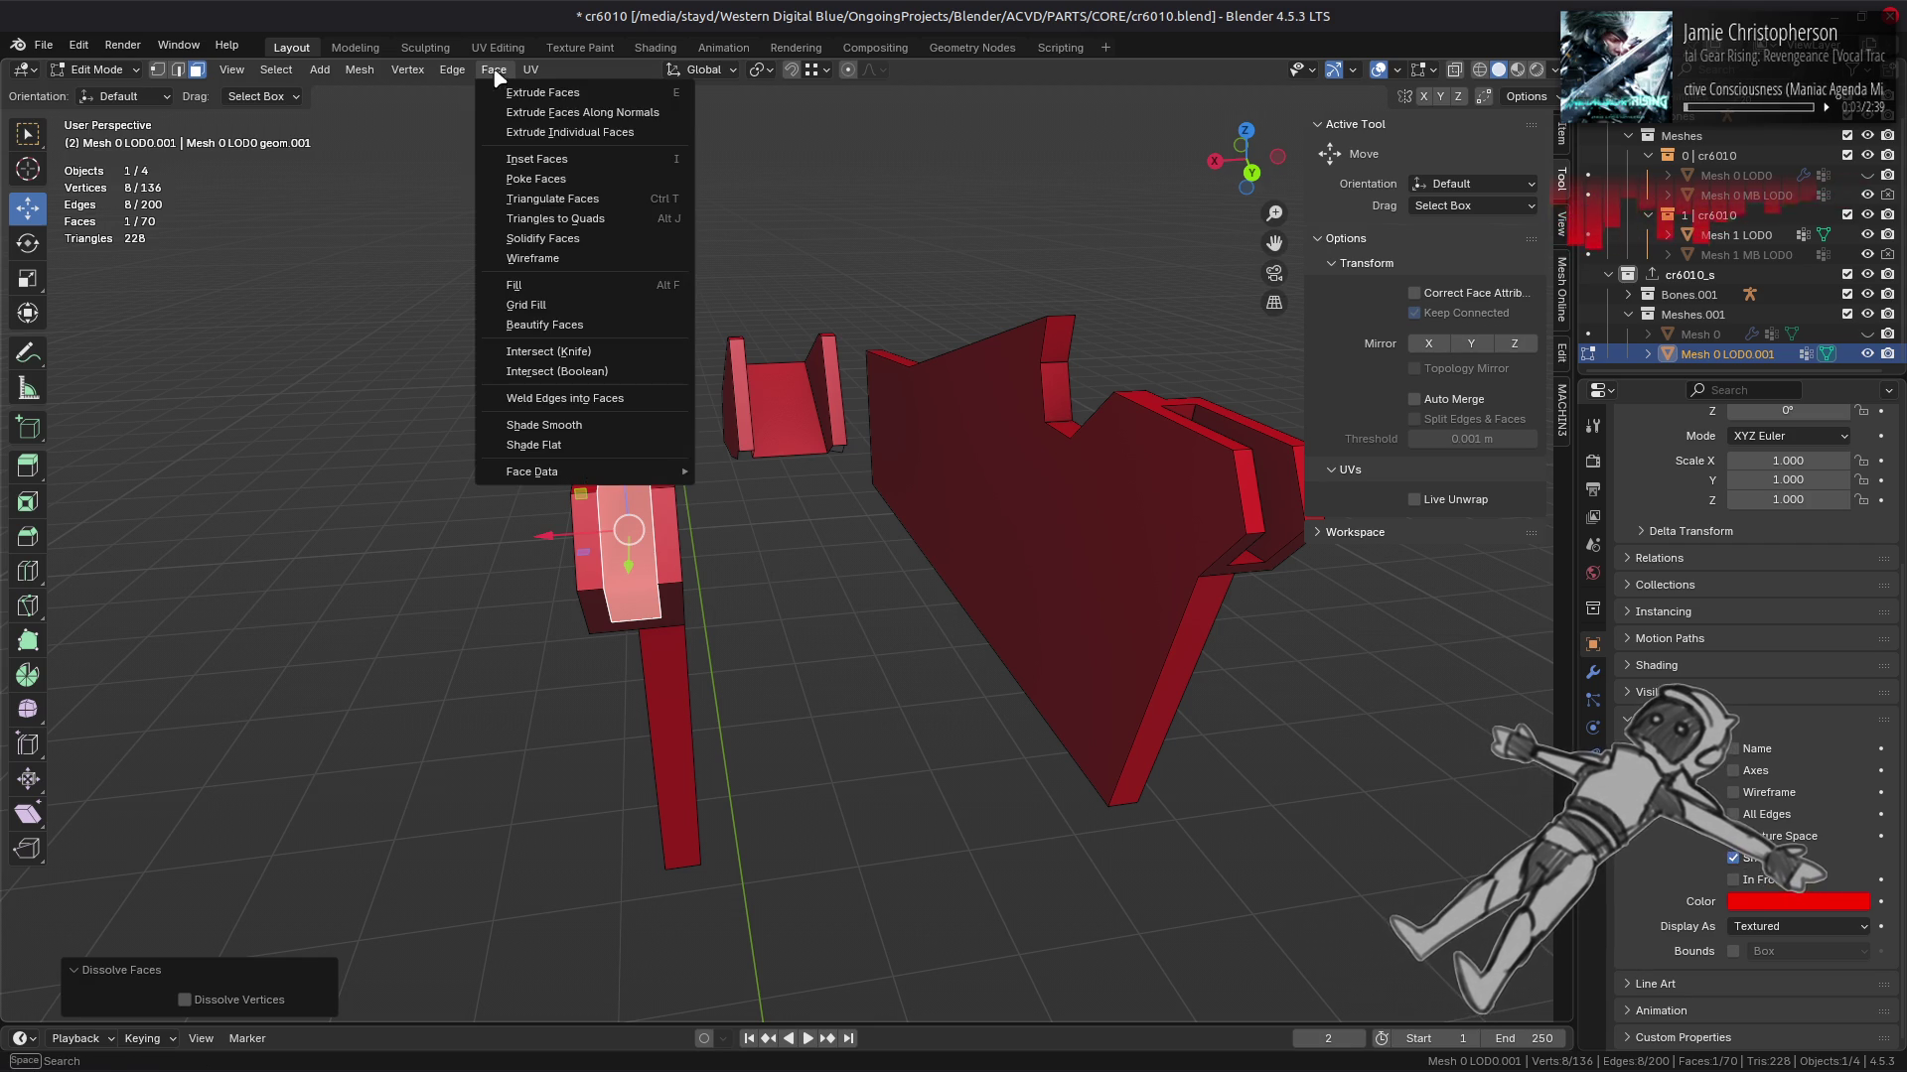
{"action": "left_click", "coordinate": [537, 205]}
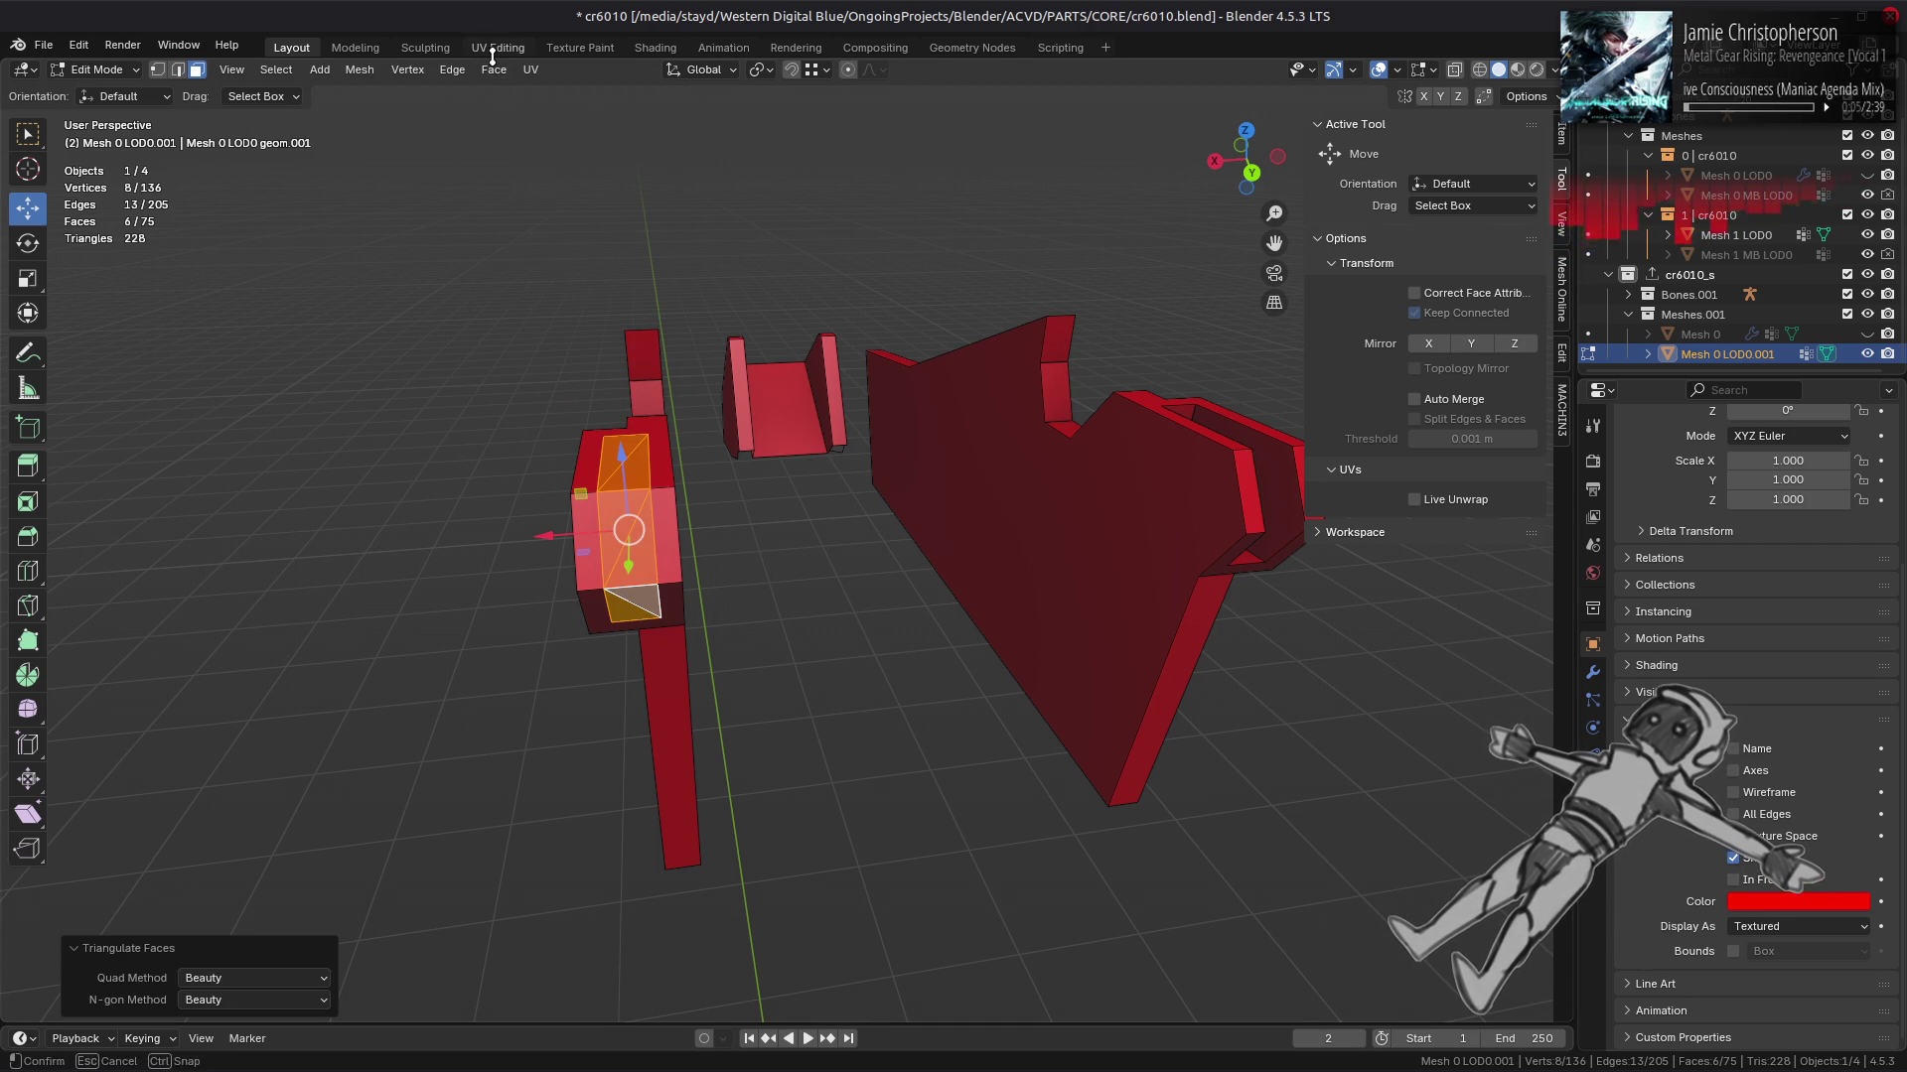
{"action": "left_click", "coordinate": [497, 72]}
{"action": "left_click", "coordinate": [569, 219]}
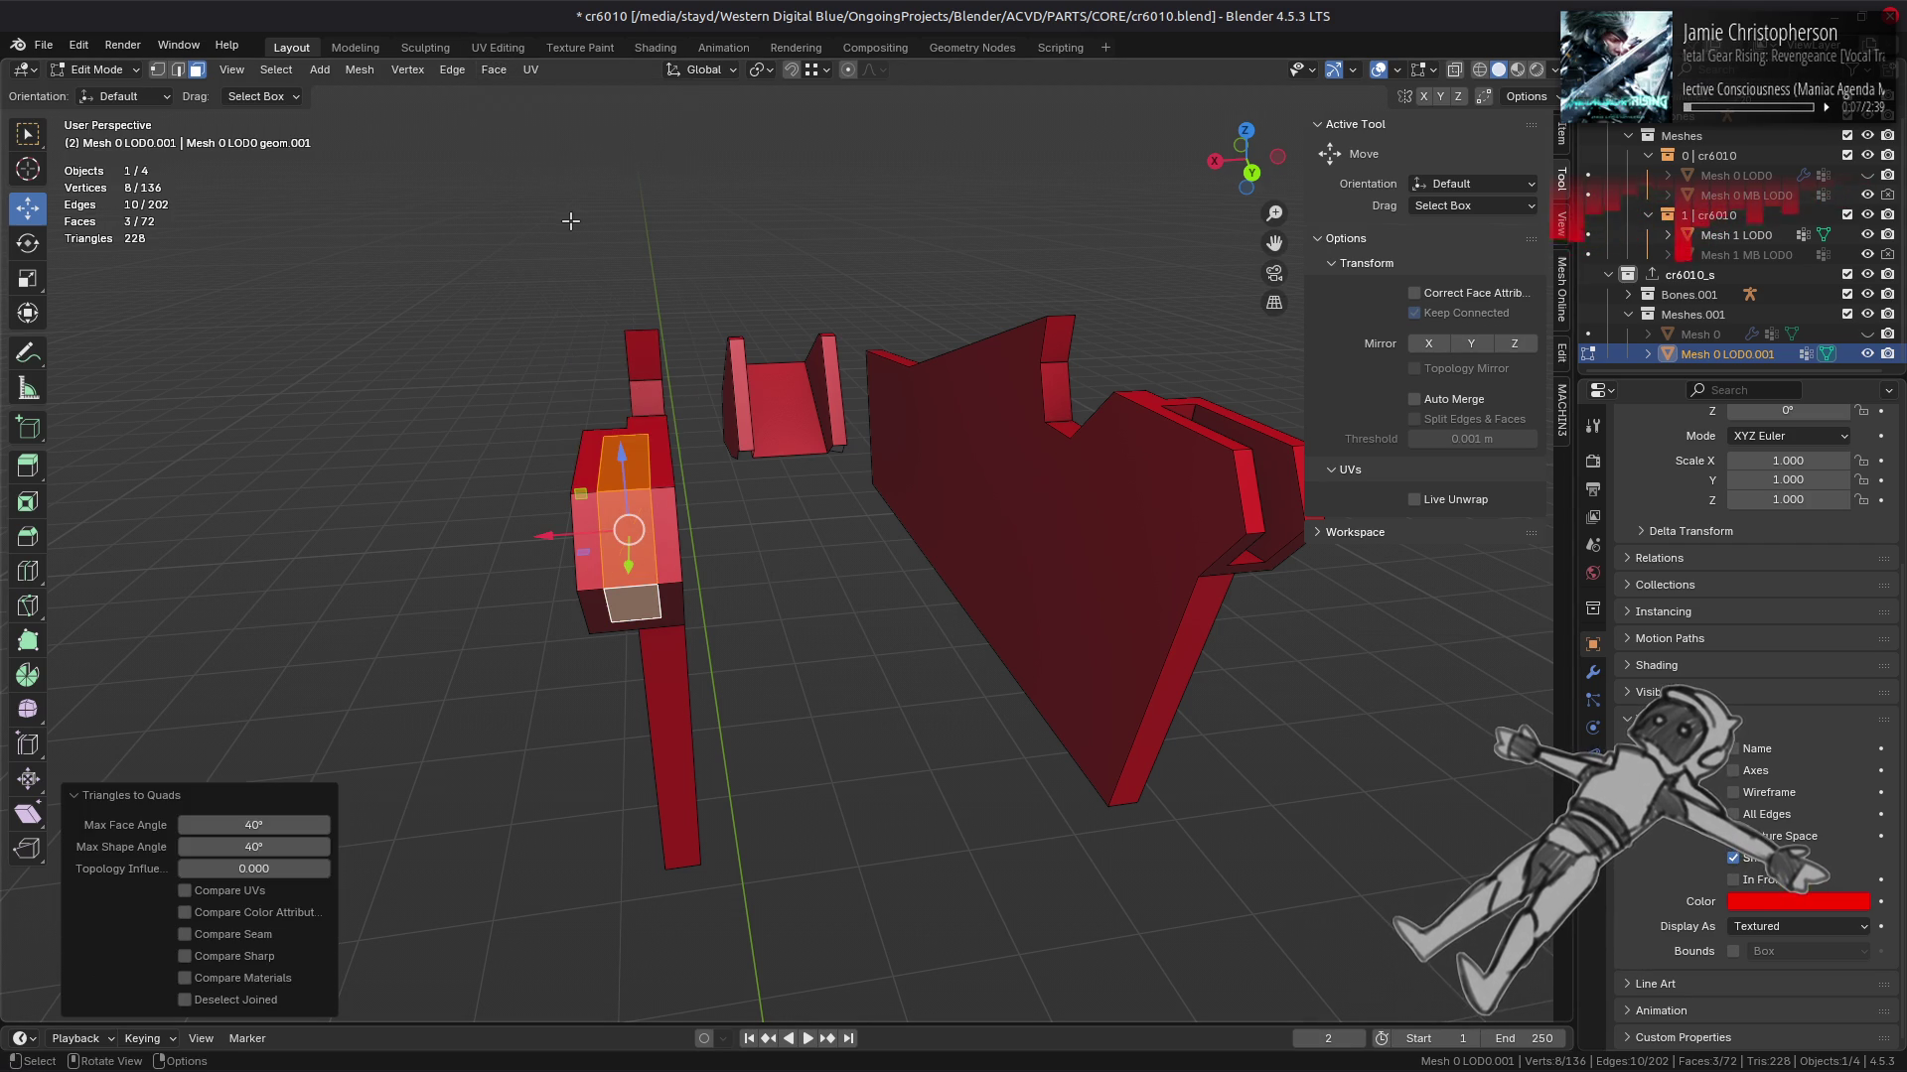
Step: Dissolve the selected edges, after trying and undoing a vertex dissolve
{"action": "key", "text": "1"}
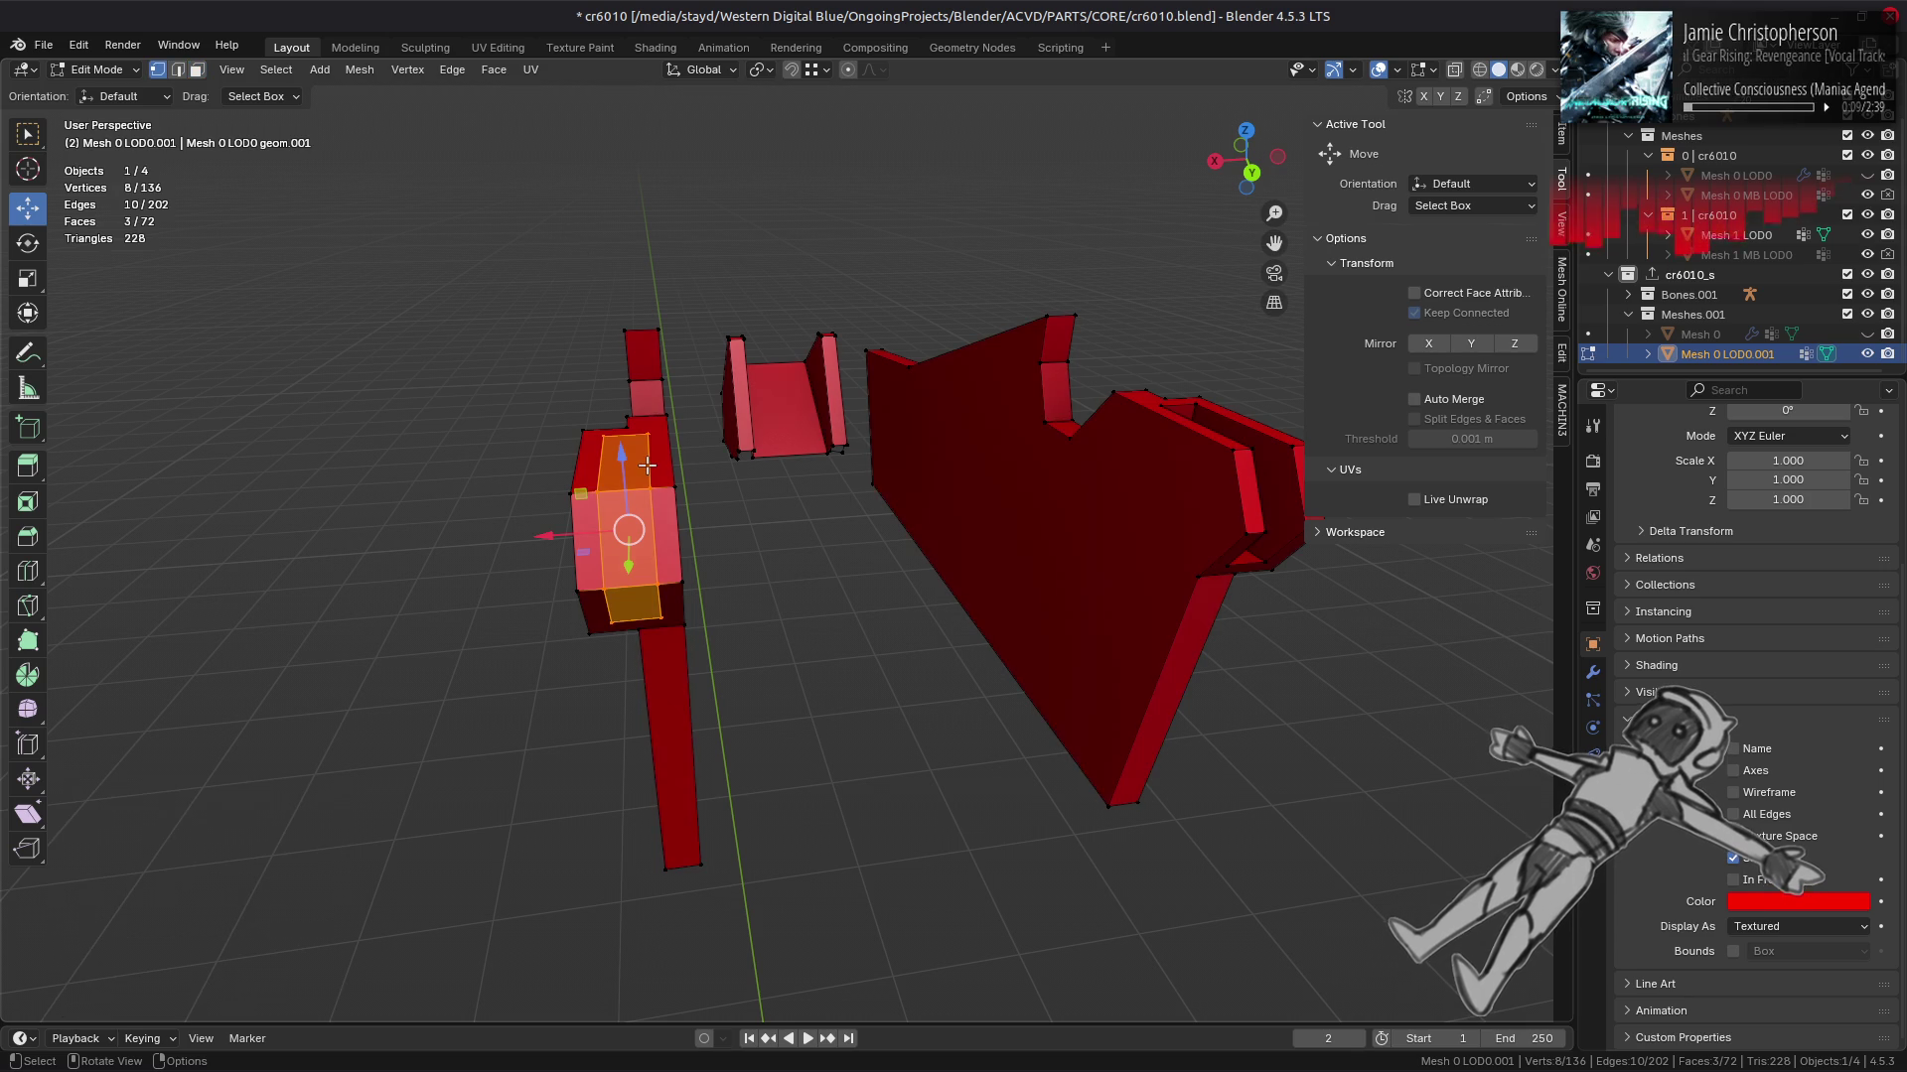
{"action": "right_click", "coordinate": [648, 465]}
{"action": "left_click", "coordinate": [596, 875]}
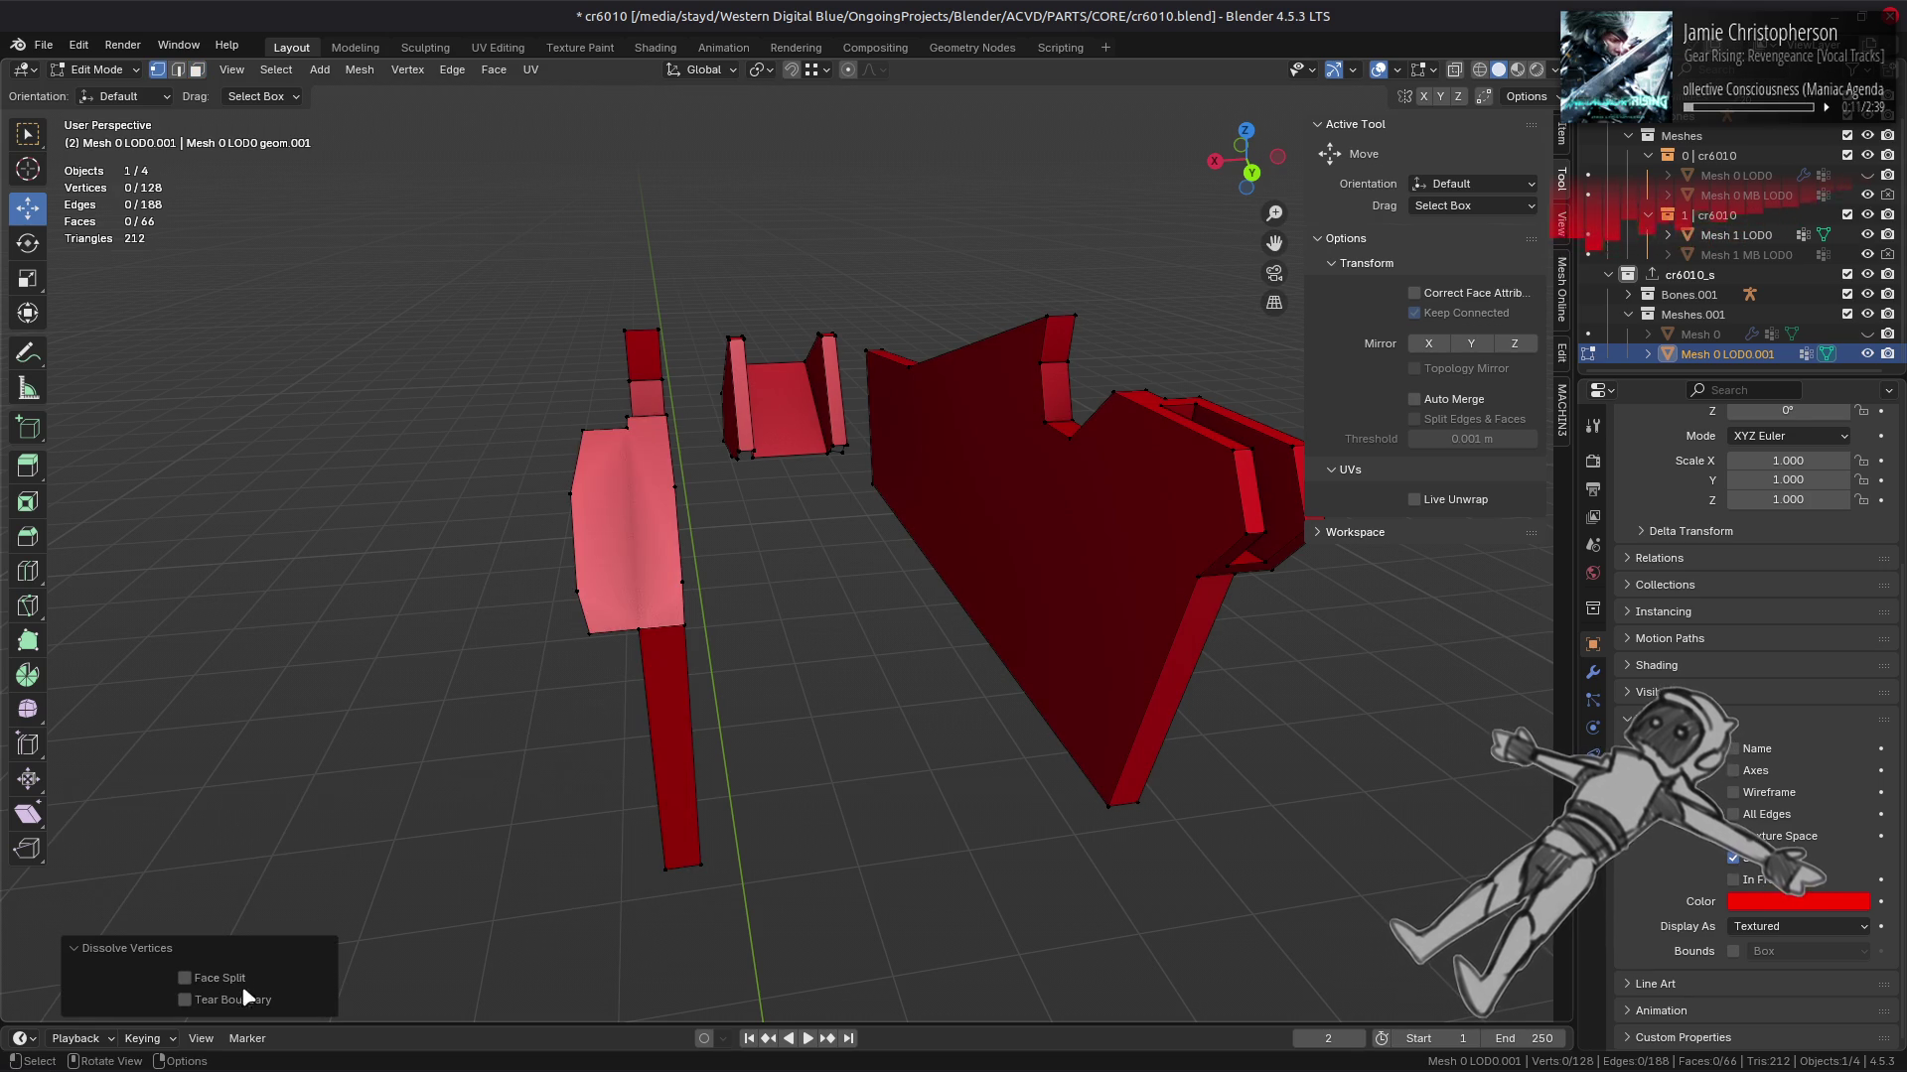
{"action": "key", "text": "ctrl+z"}
{"action": "key", "text": "2"}
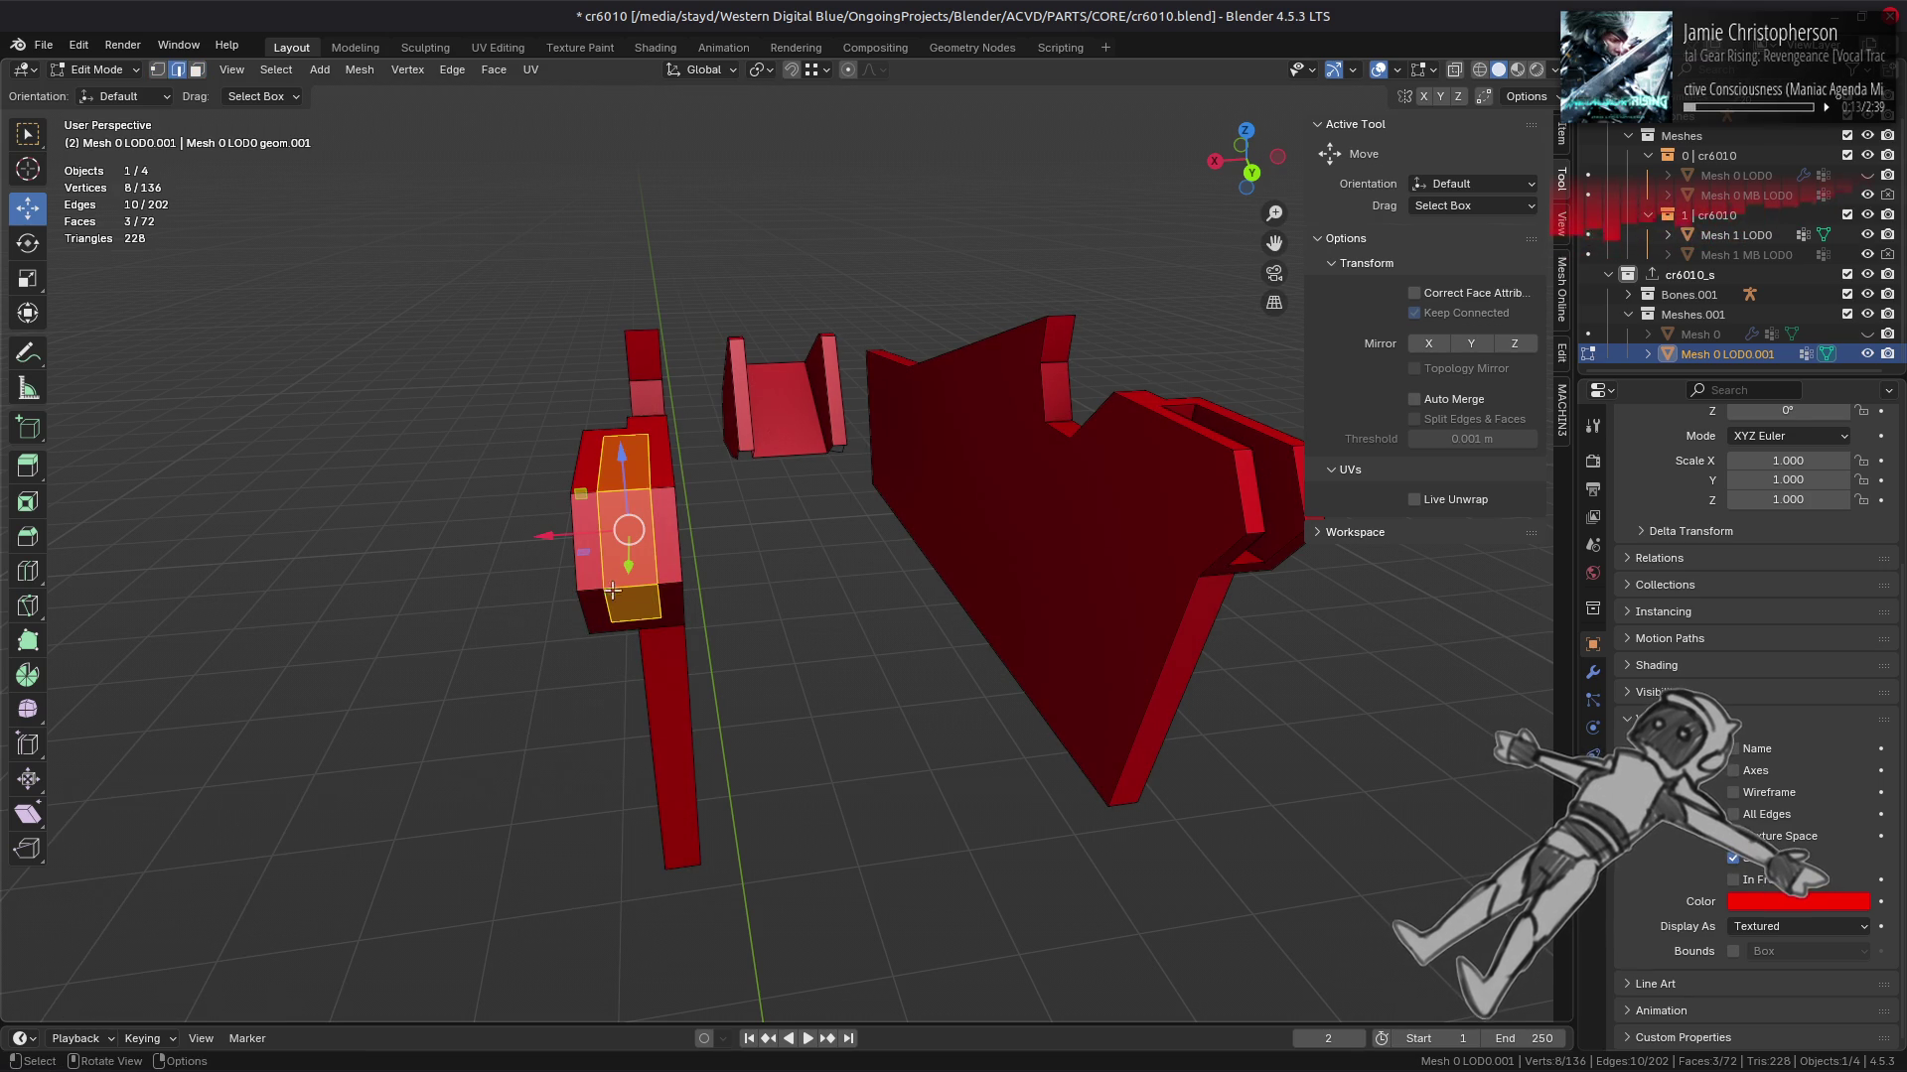
{"action": "right_click", "coordinate": [494, 923]}
{"action": "left_click", "coordinate": [486, 1011]}
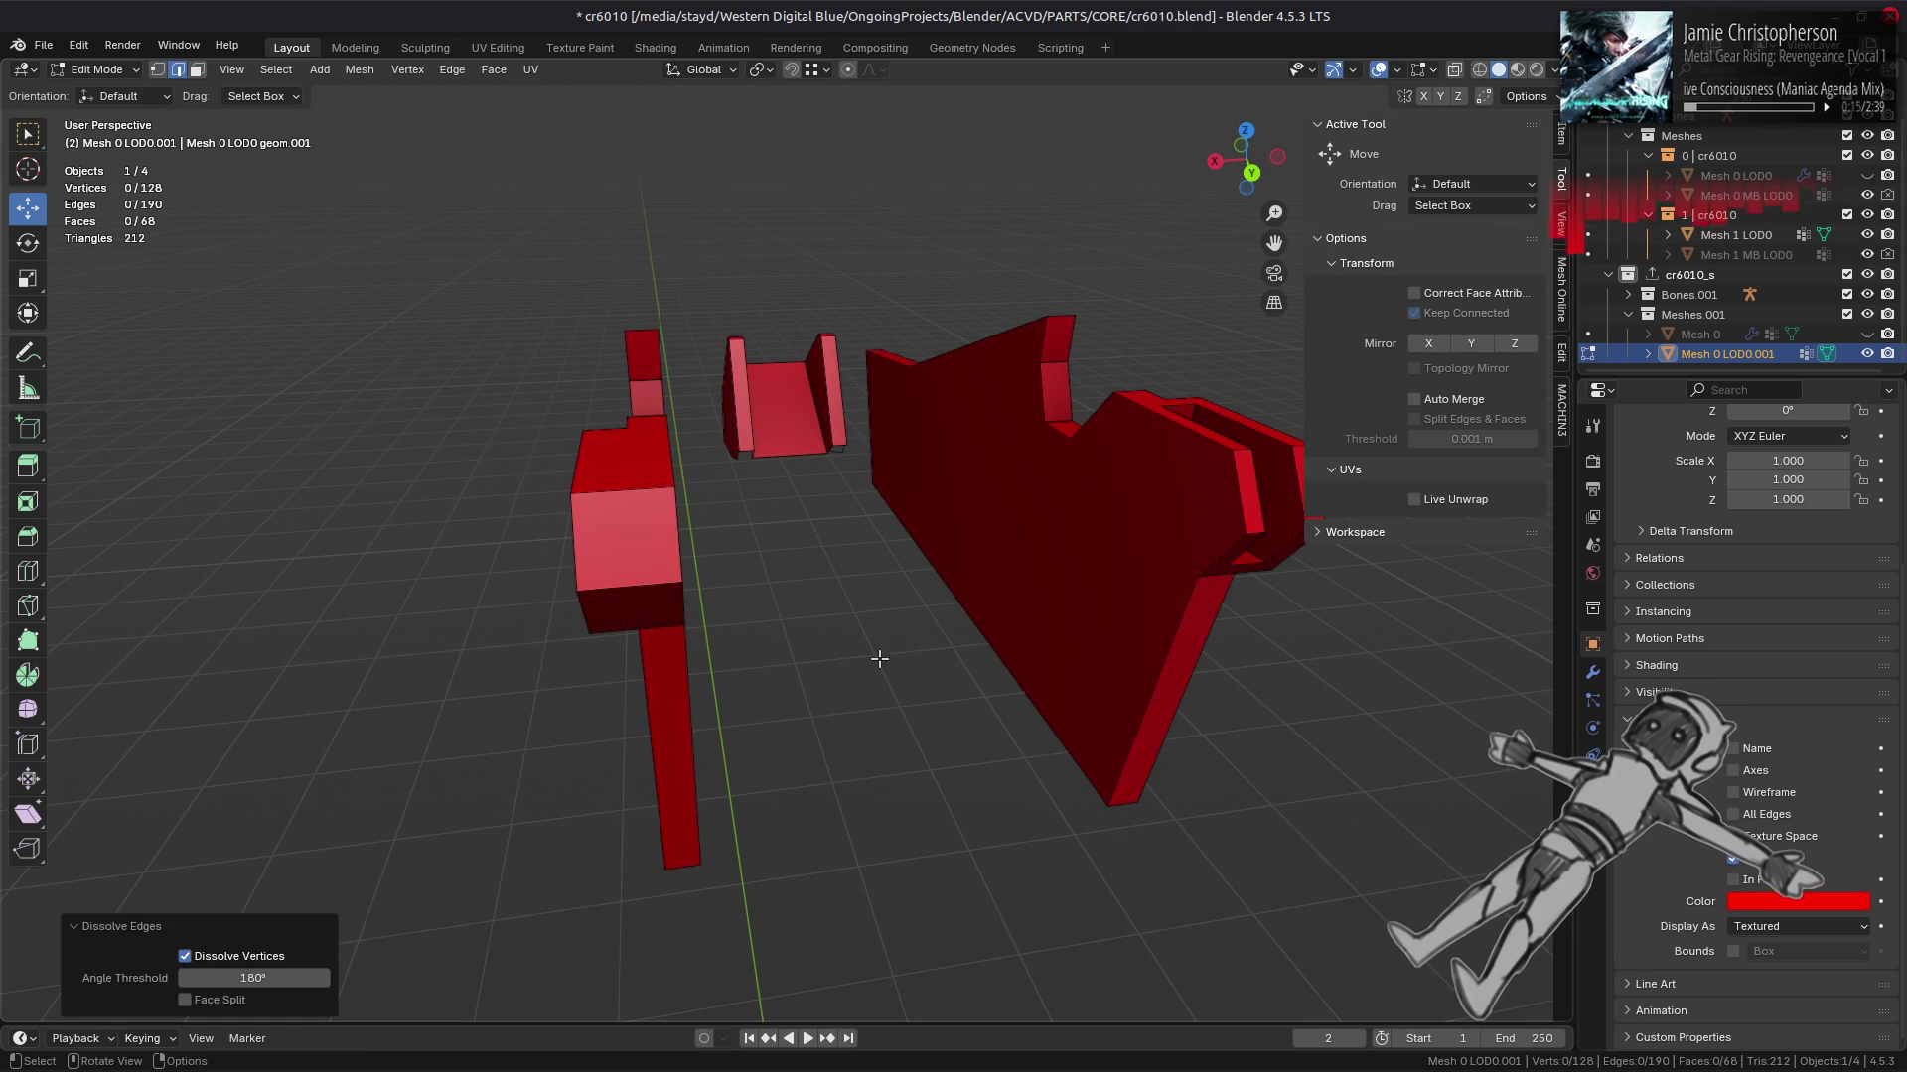
Step: Select several faces on the thin part and dissolve them into one face
{"action": "left_click_drag", "start_coordinate": [961, 582], "coordinate": [996, 553]}
{"action": "key", "text": "3"}
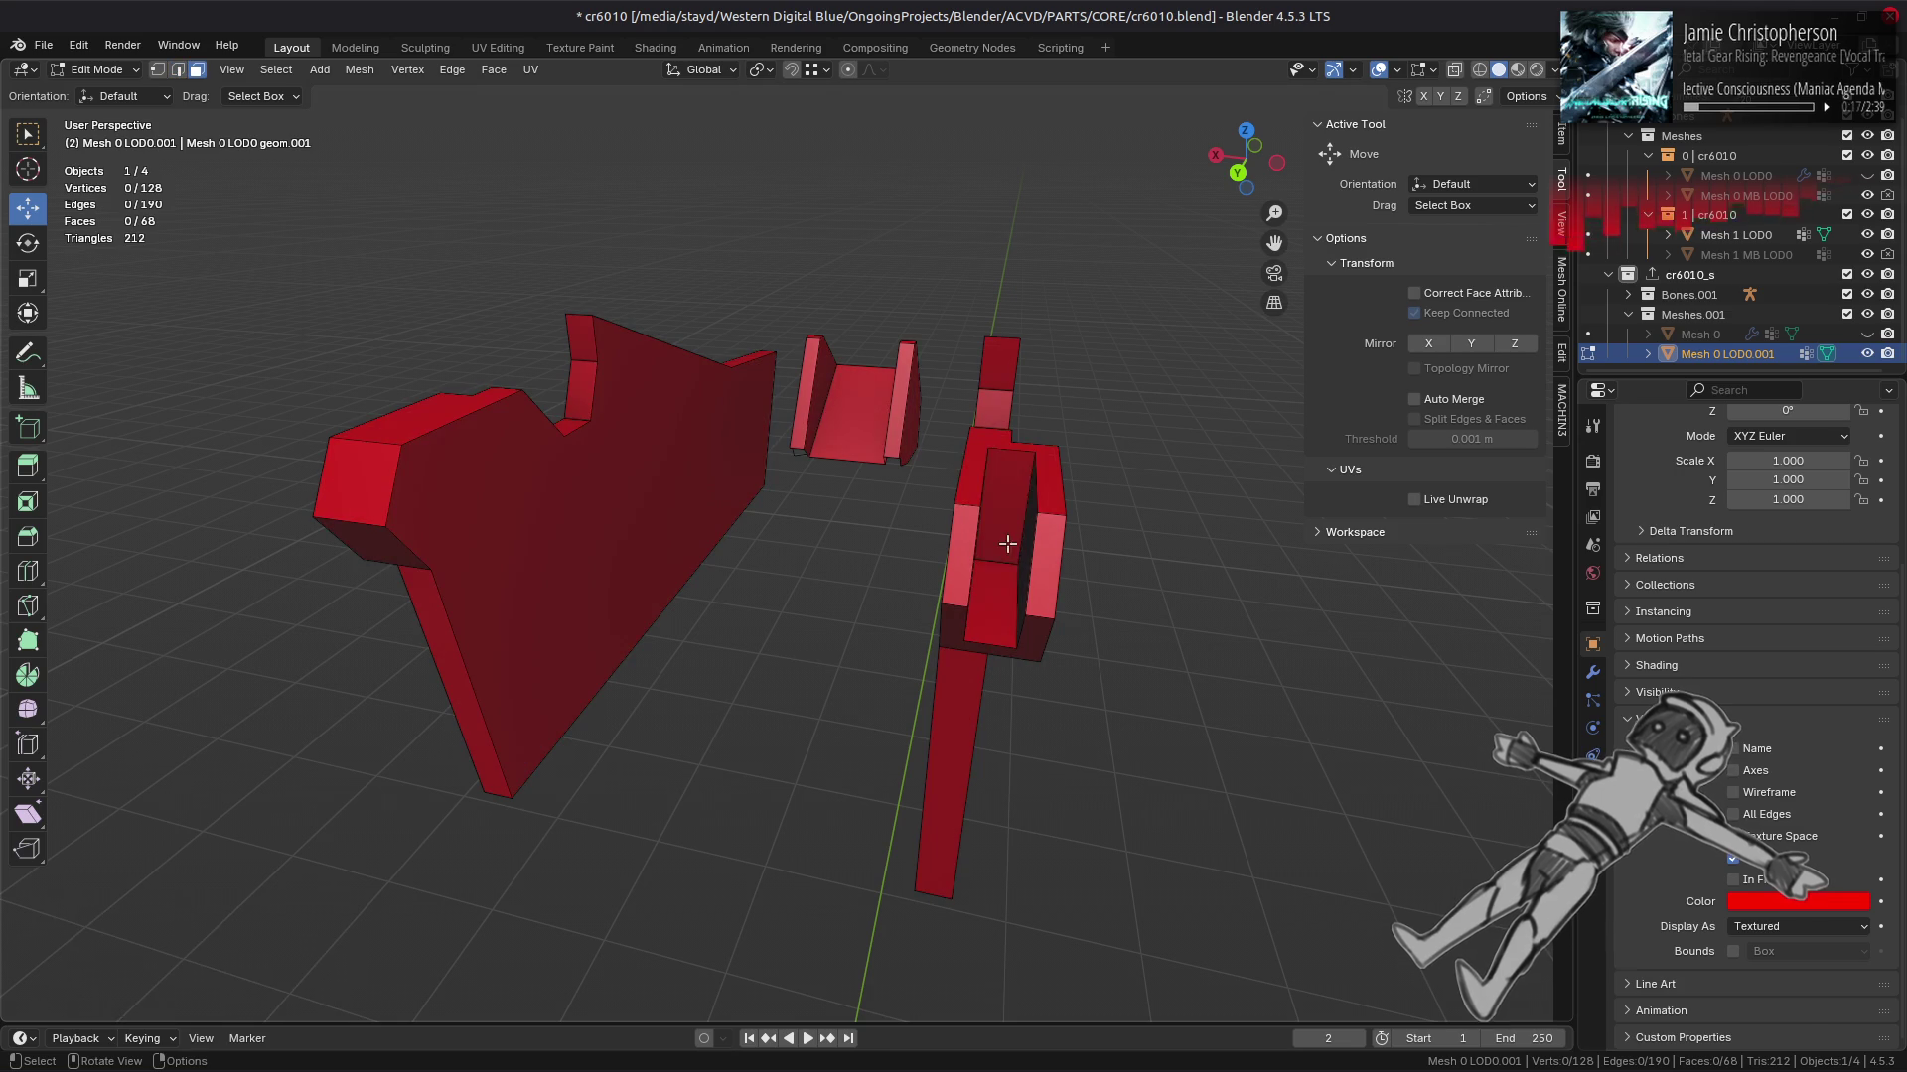
{"action": "left_click", "coordinate": [1020, 551]}
{"action": "left_click", "coordinate": [1017, 579]}
{"action": "left_click", "coordinate": [1017, 579]}
{"action": "left_click", "coordinate": [1016, 579]}
{"action": "left_click", "coordinate": [1022, 581]}
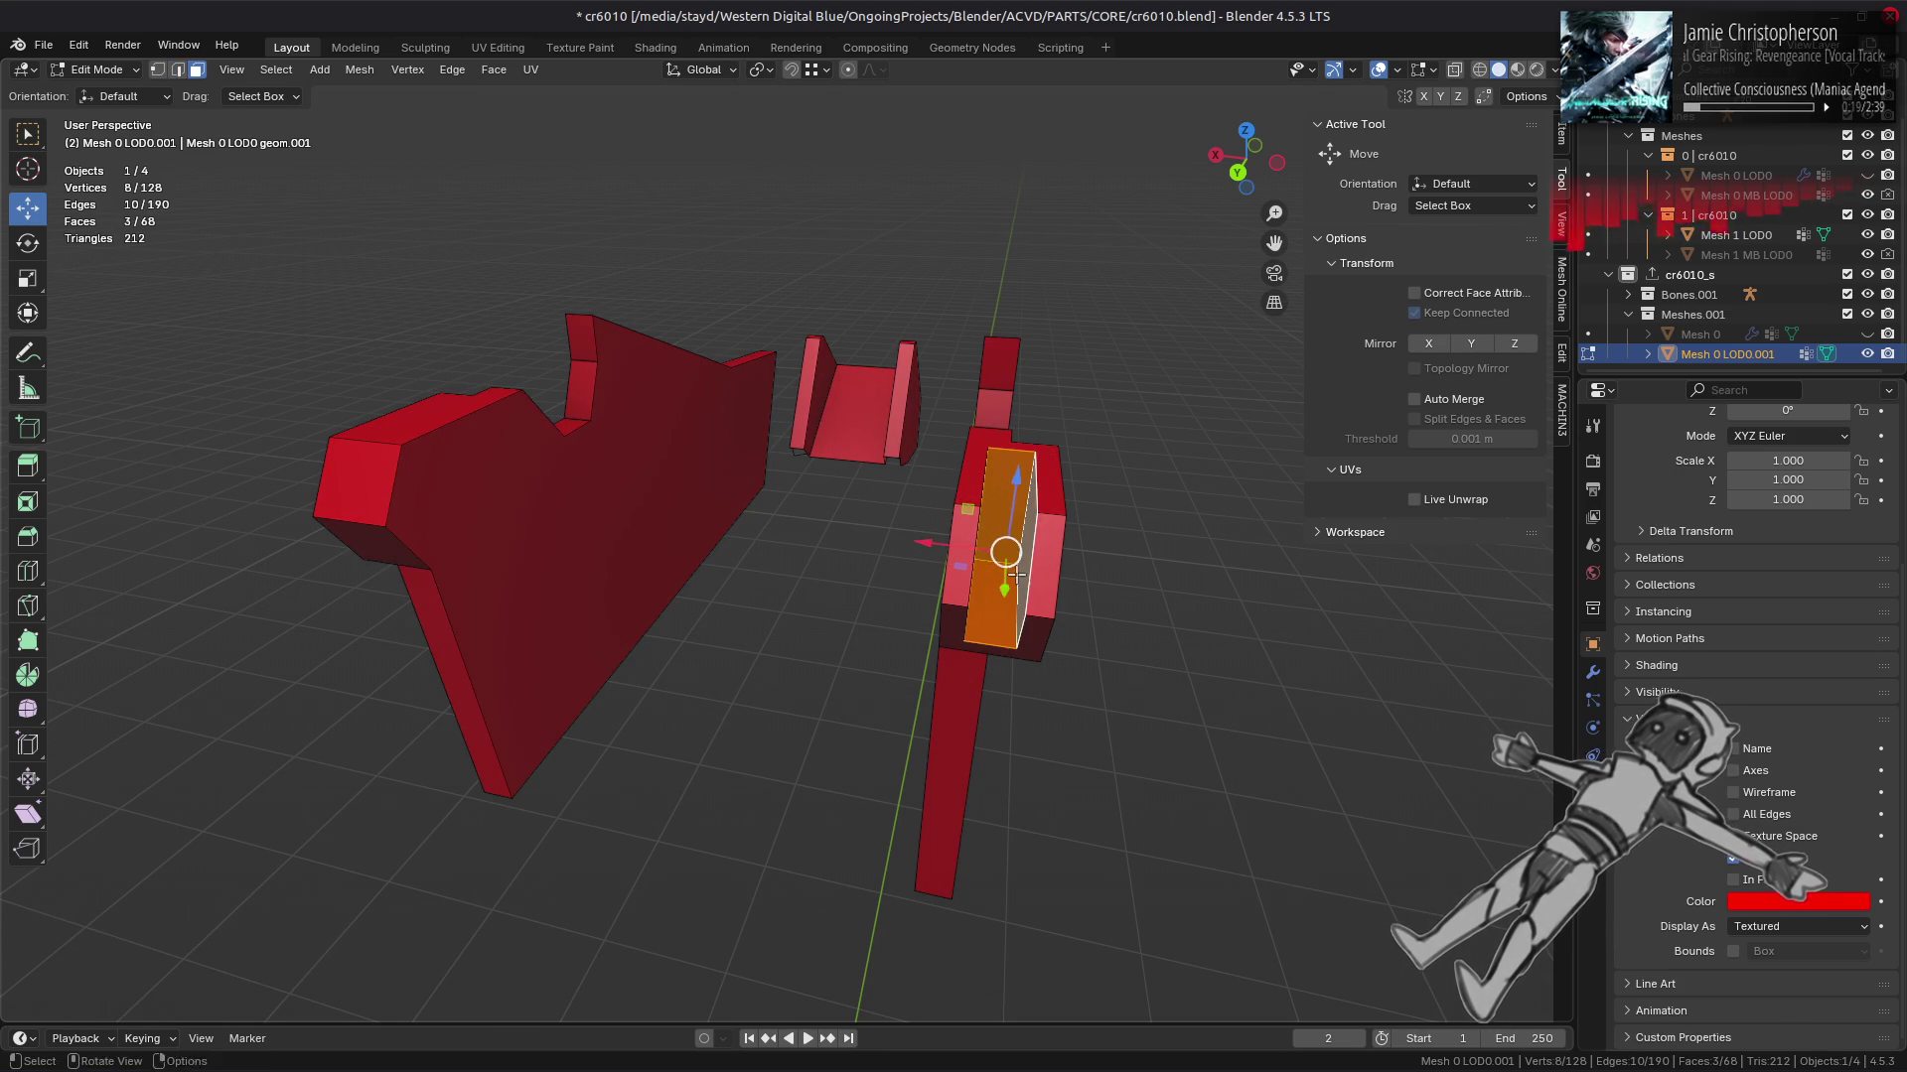
{"action": "left_click_drag", "start_coordinate": [1023, 581], "coordinate": [901, 552]}
{"action": "left_click", "coordinate": [904, 545]}
{"action": "right_click", "coordinate": [894, 594]}
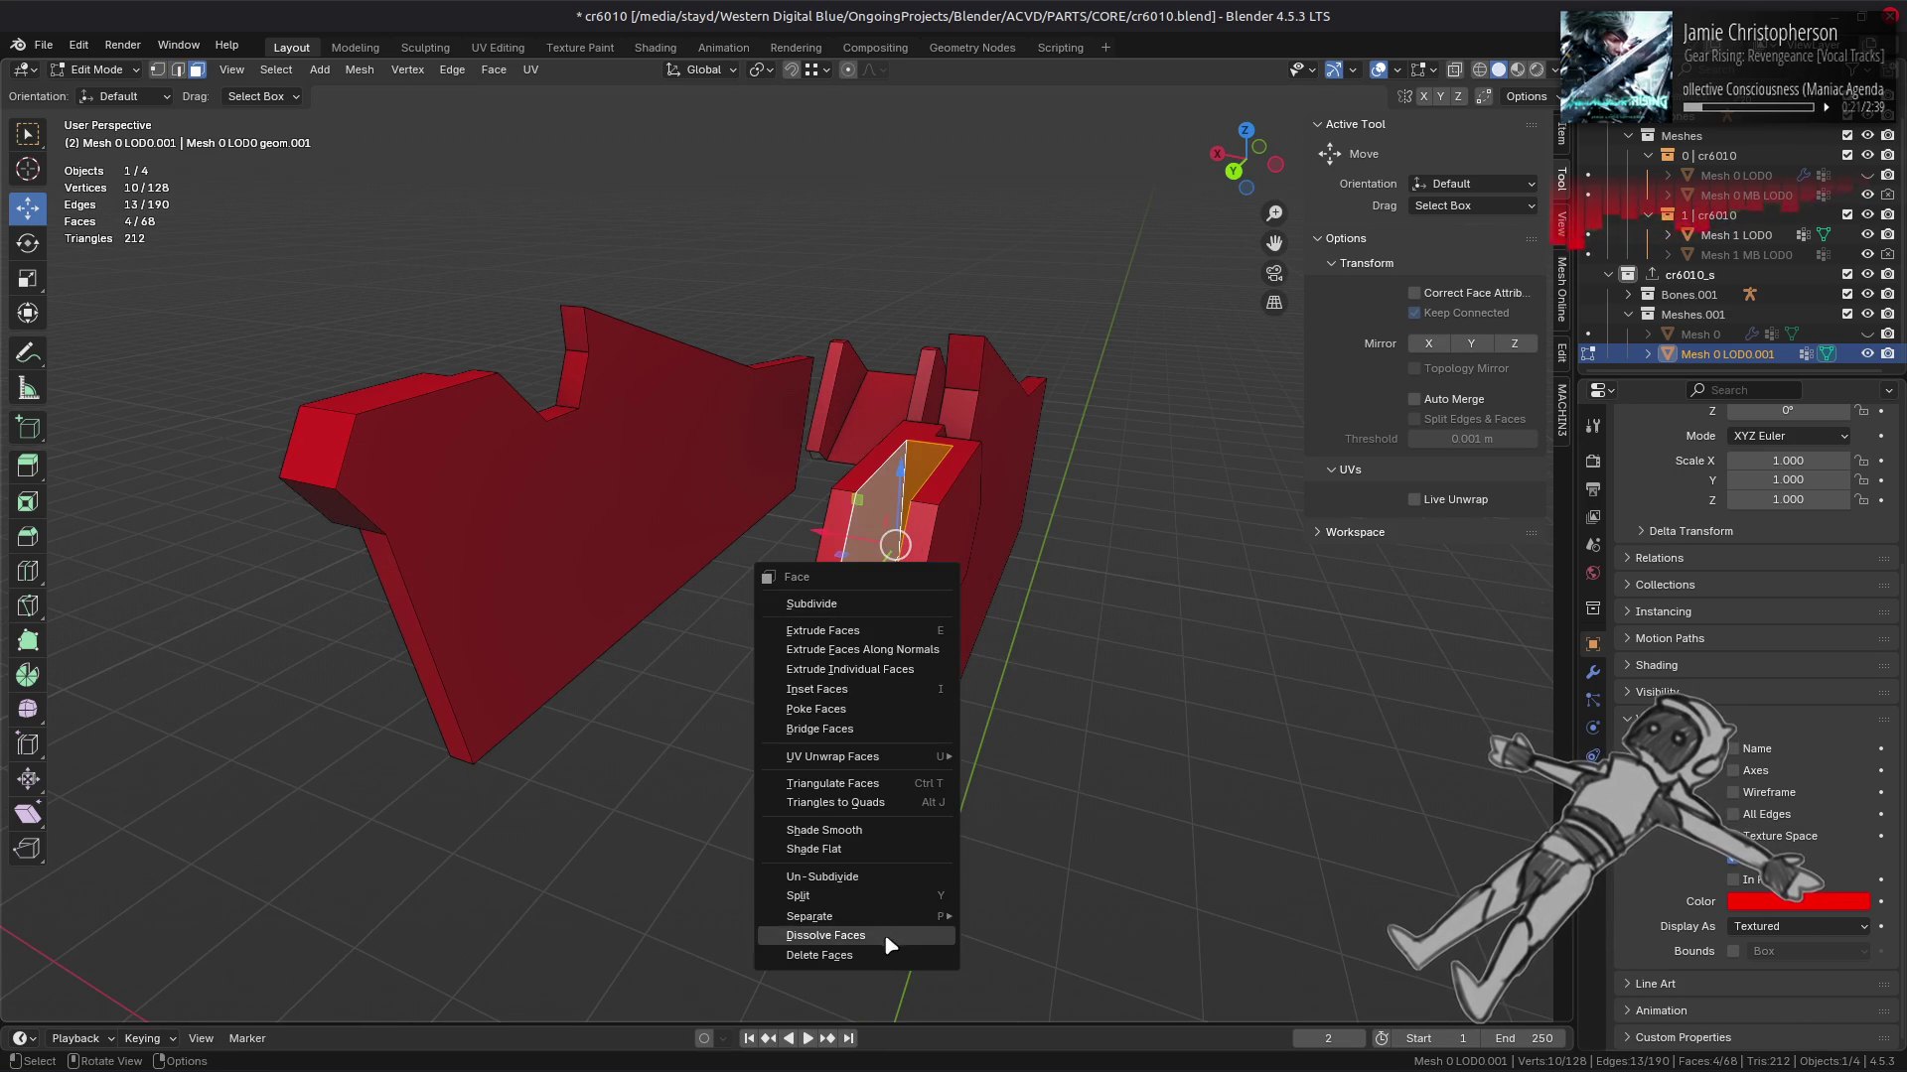
{"action": "left_click", "coordinate": [893, 934]}
Step: Connect three selected vertices on the strip face with a vertex path
{"action": "key", "text": "2"}
{"action": "left_click", "coordinate": [843, 556]}
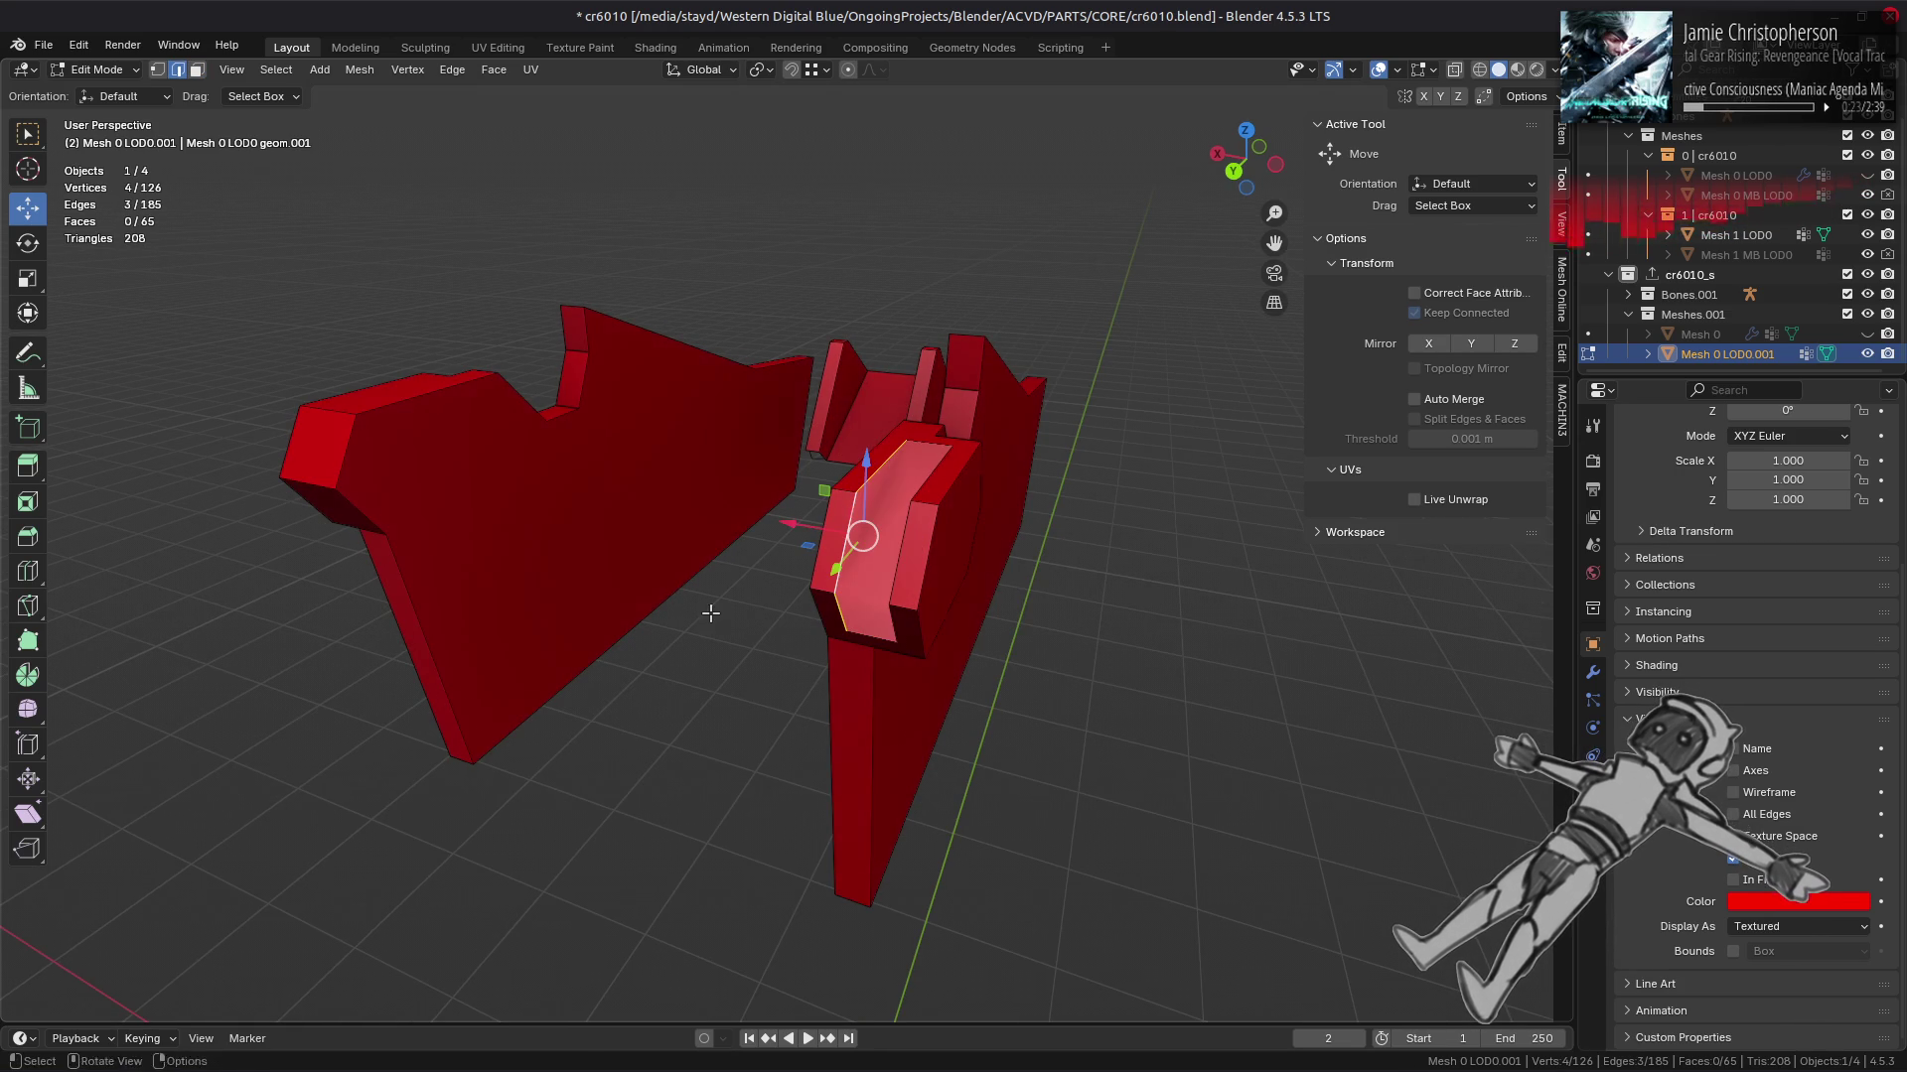
{"action": "key", "text": "1"}
{"action": "left_click", "coordinate": [834, 497]}
{"action": "left_click", "coordinate": [909, 504]}
{"action": "left_click", "coordinate": [885, 604]}
{"action": "key", "text": "j"}
Step: Dissolve the extra edges to reach 63 faces and unhide the high-poly model
{"action": "key", "text": "2"}
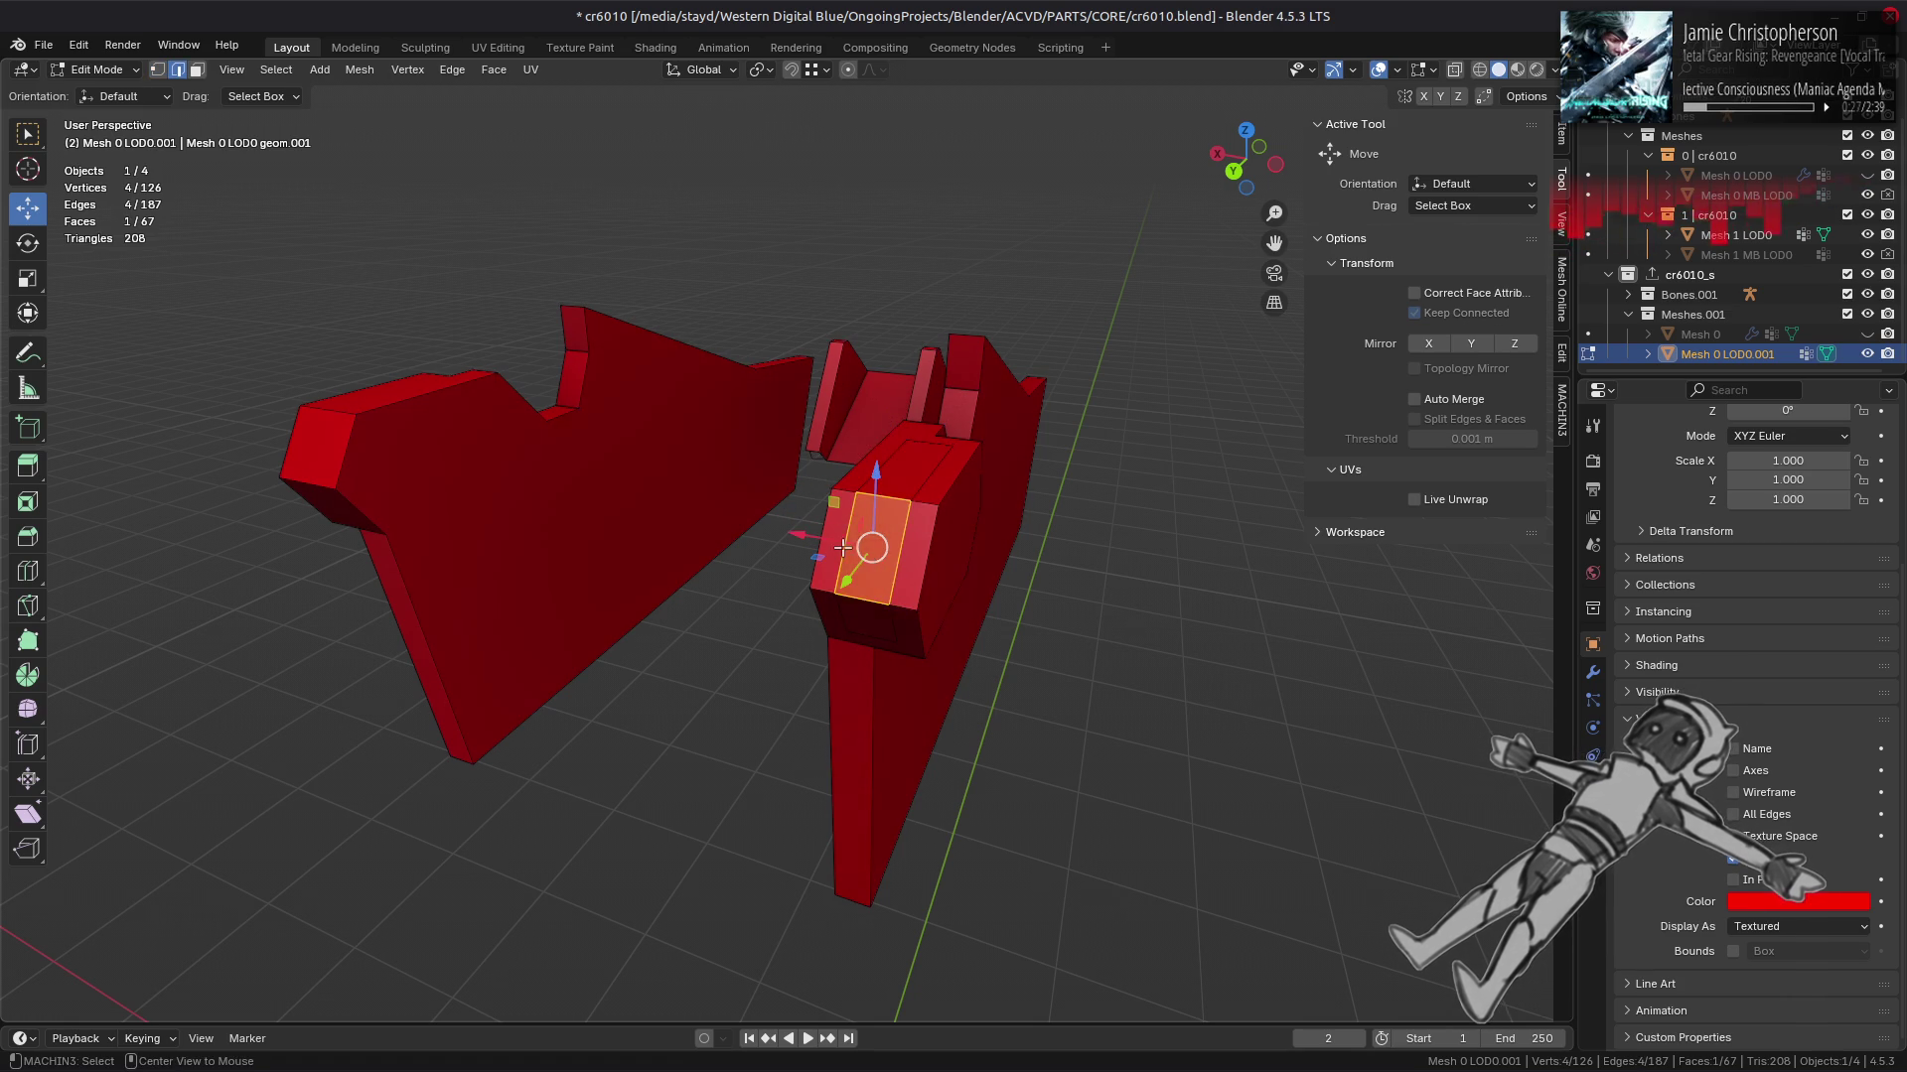
{"action": "right_click", "coordinate": [732, 626]}
{"action": "left_click", "coordinate": [640, 1026]}
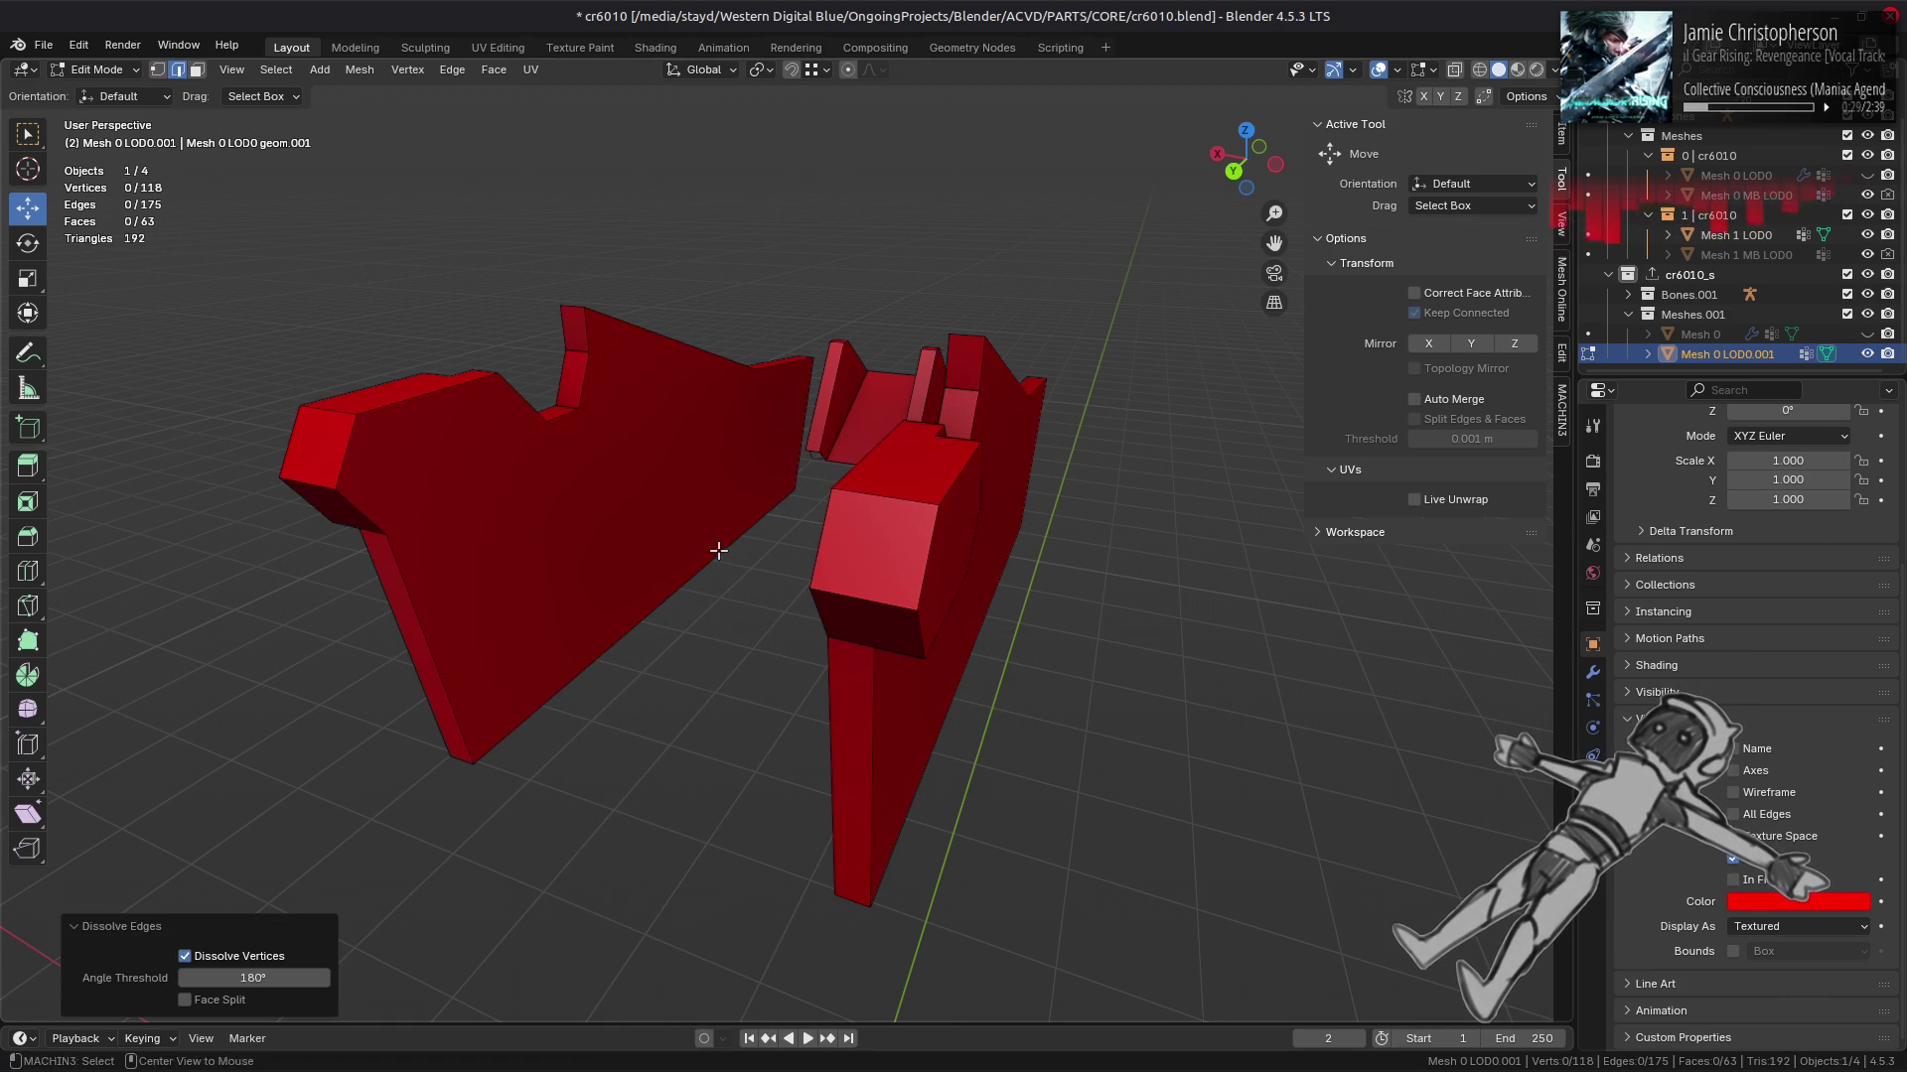
{"action": "key", "text": "alt+h"}
{"action": "key", "text": "ctrl+z"}
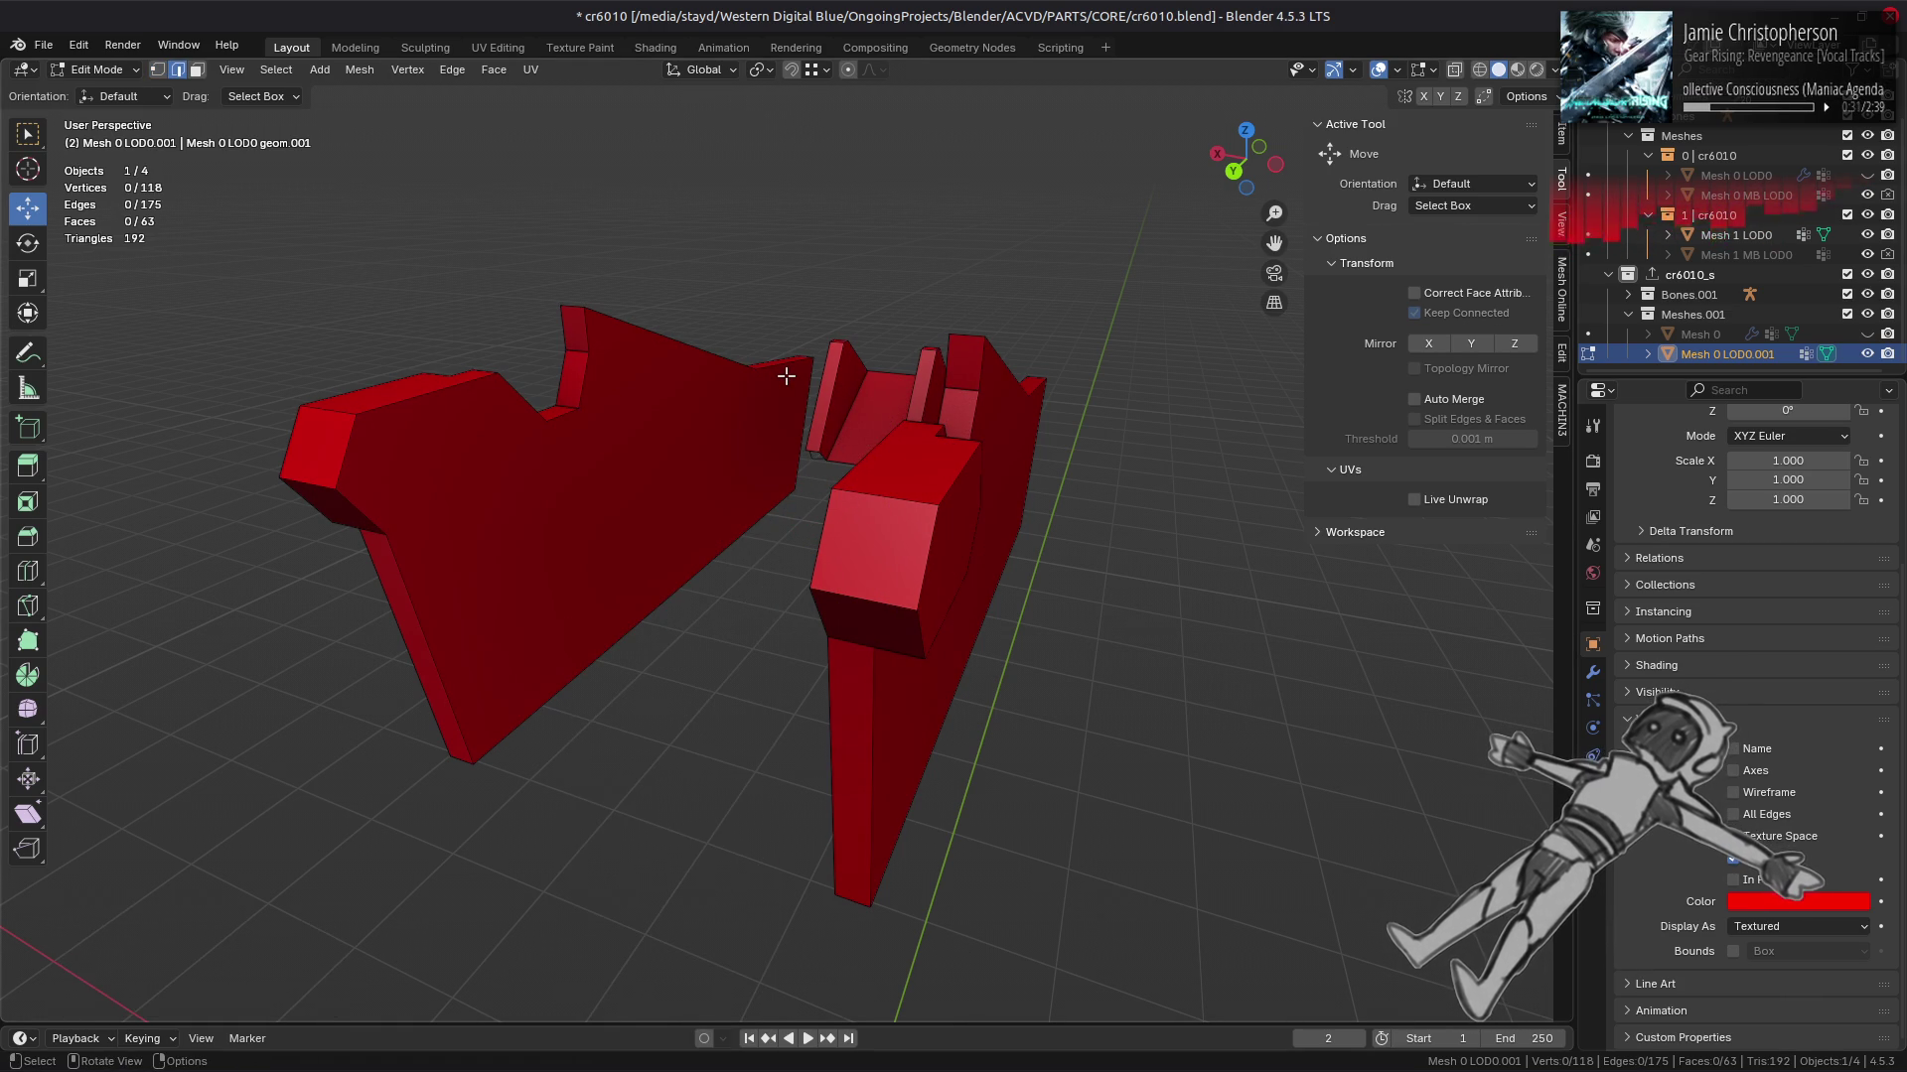
{"action": "left_click", "coordinate": [1867, 175]}
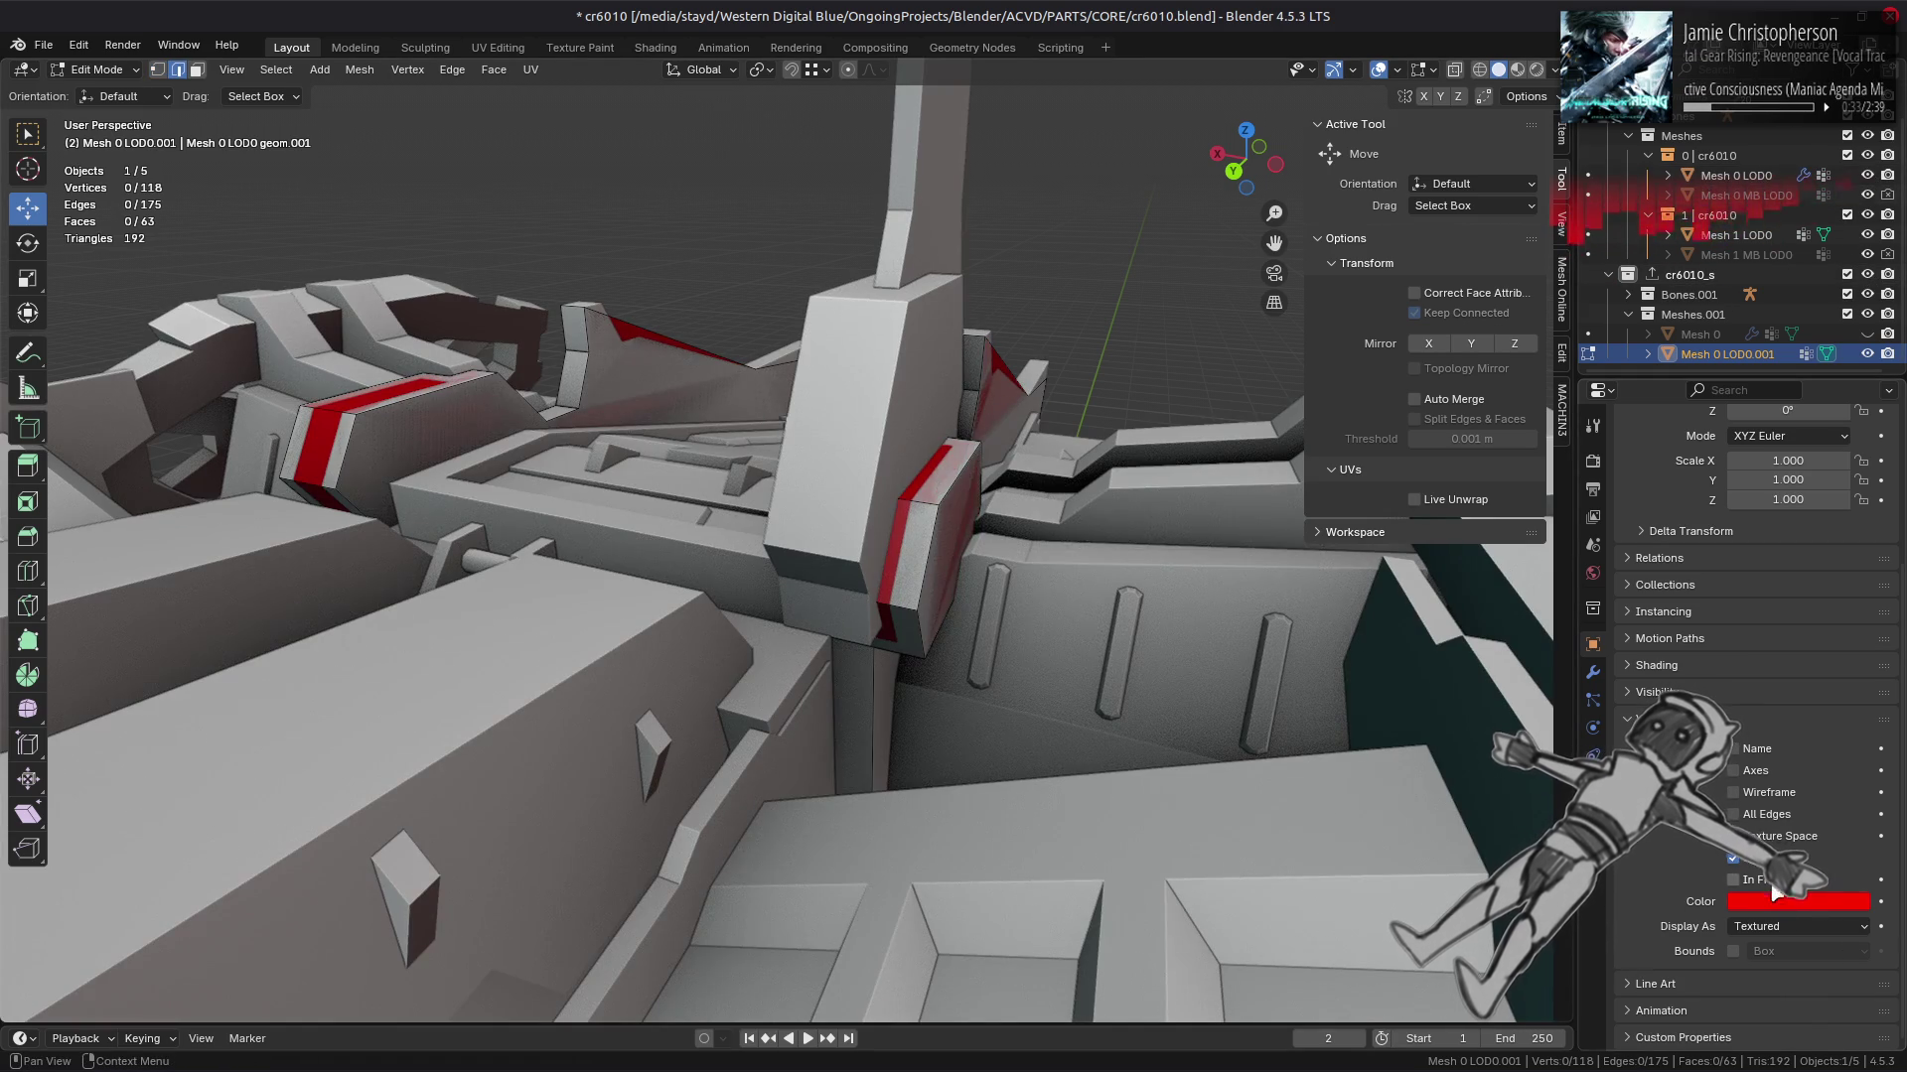
Step: Draw the LOD mesh In Front and toggle its visibility to compare the fit
{"action": "left_click", "coordinate": [1733, 880]}
{"action": "left_click_drag", "start_coordinate": [824, 579], "coordinate": [885, 547]}
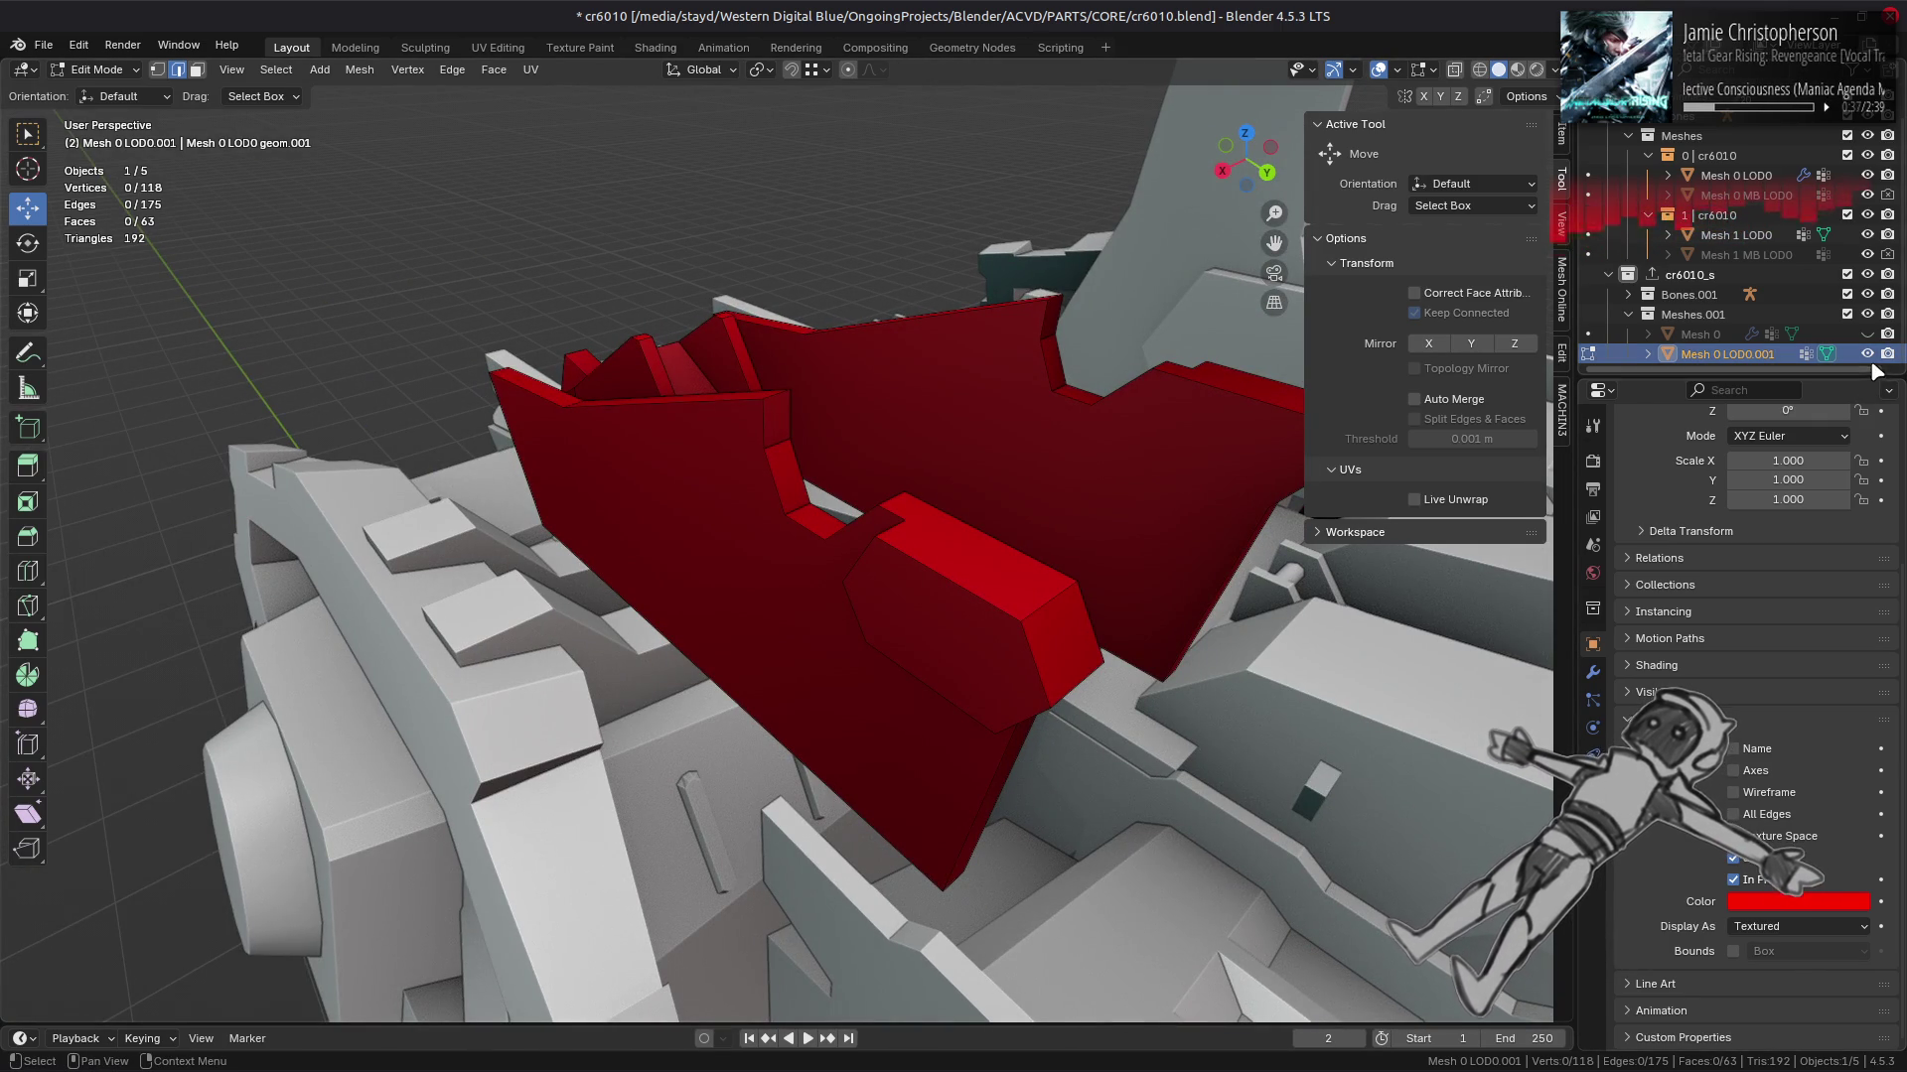
{"action": "left_click", "coordinate": [1868, 354]}
{"action": "left_click", "coordinate": [1868, 355]}
{"action": "left_click", "coordinate": [1868, 354]}
{"action": "left_click", "coordinate": [1868, 354]}
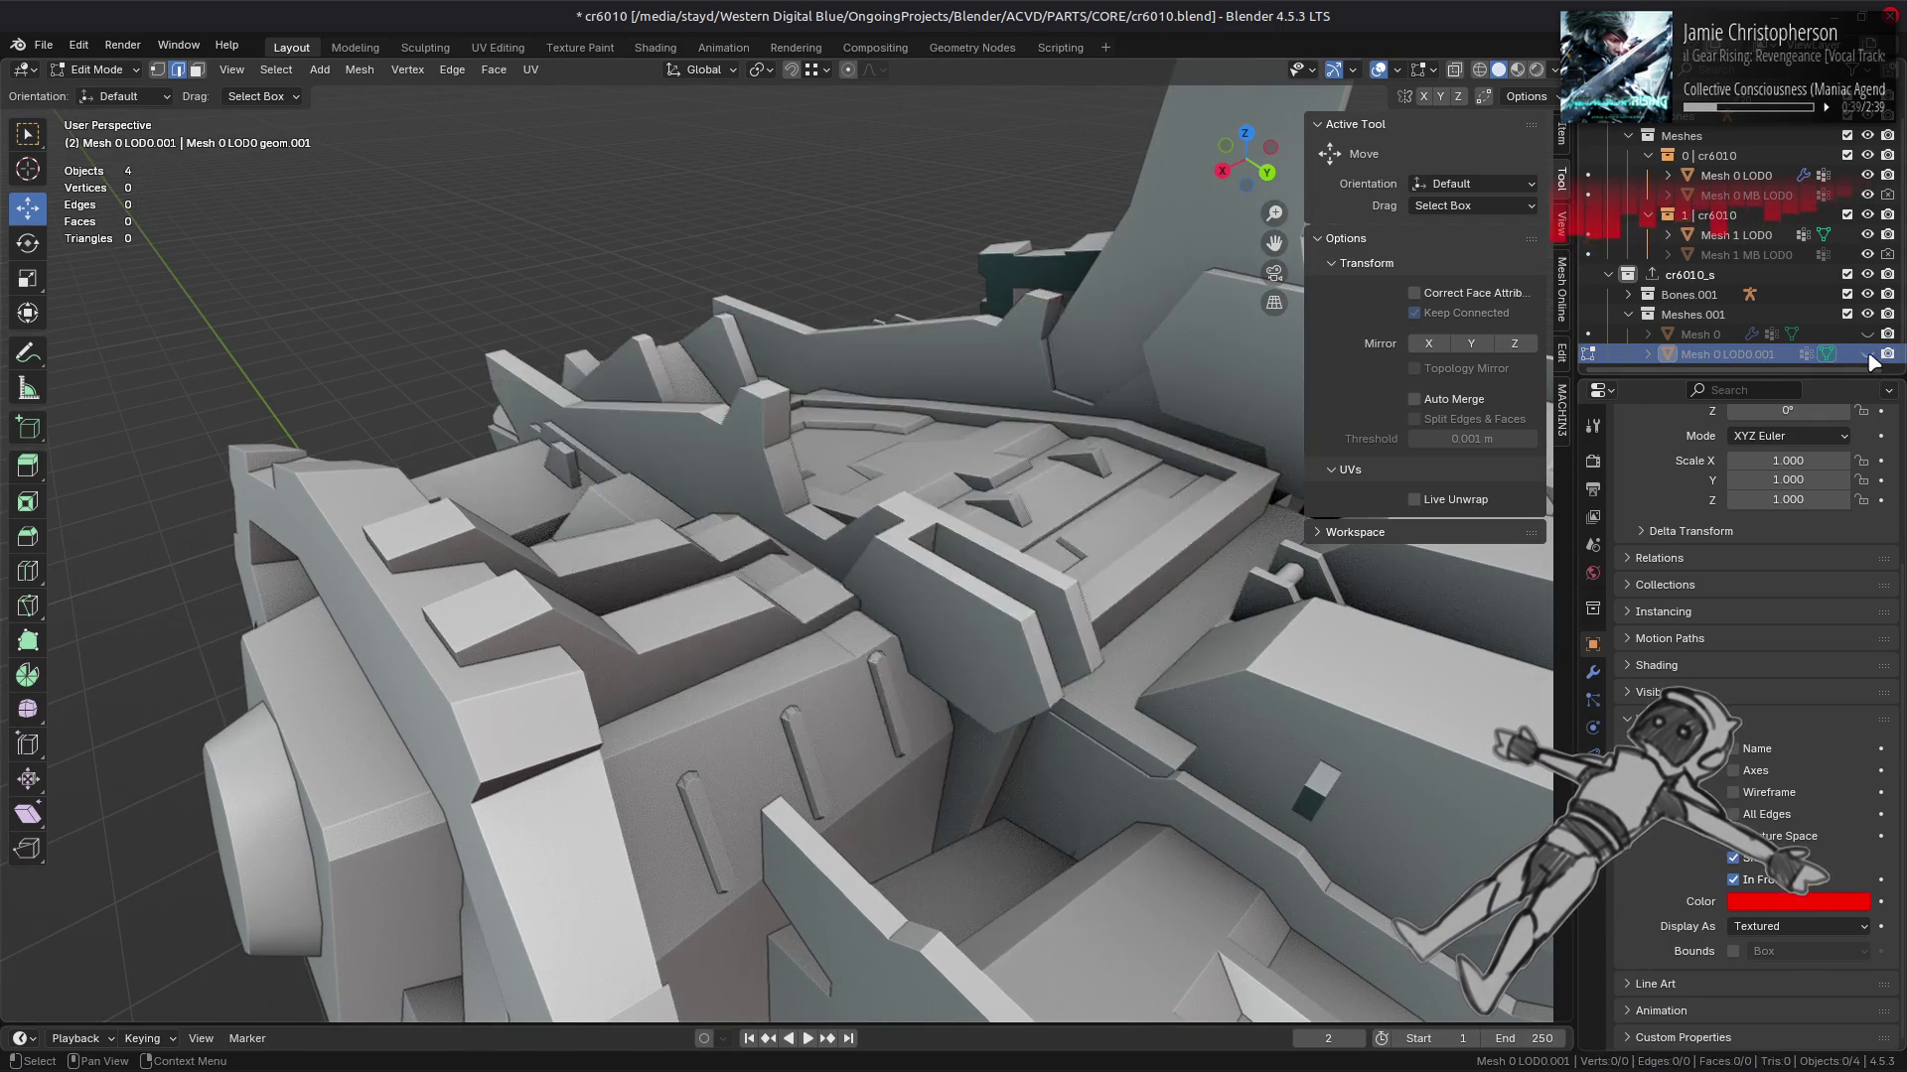
{"action": "left_click", "coordinate": [1868, 354]}
{"action": "left_click_drag", "start_coordinate": [832, 463], "coordinate": [851, 463]}
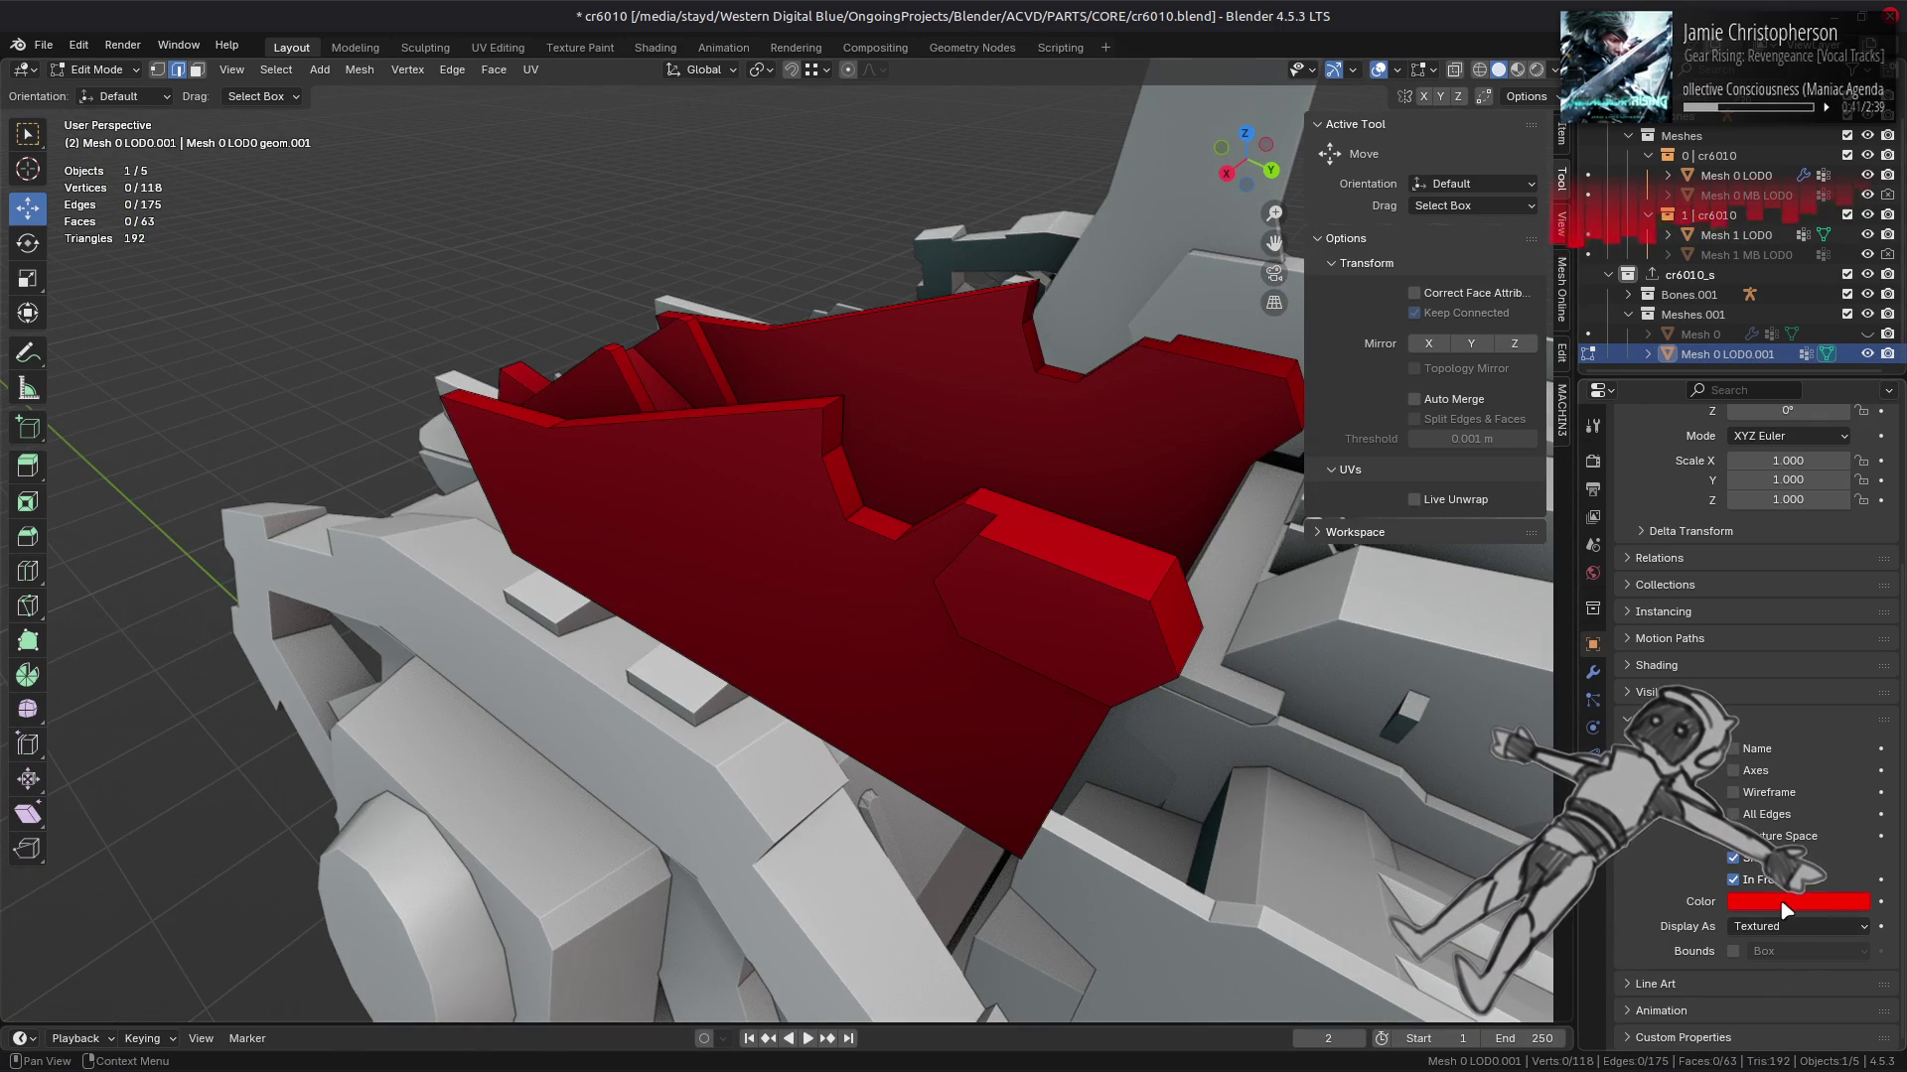
Step: Change the LOD mesh's display colour to a light, semi-transparent white
{"action": "left_click", "coordinate": [1777, 902]}
{"action": "key", "text": "Return"}
{"action": "left_click_drag", "start_coordinate": [1043, 635], "coordinate": [955, 691]}
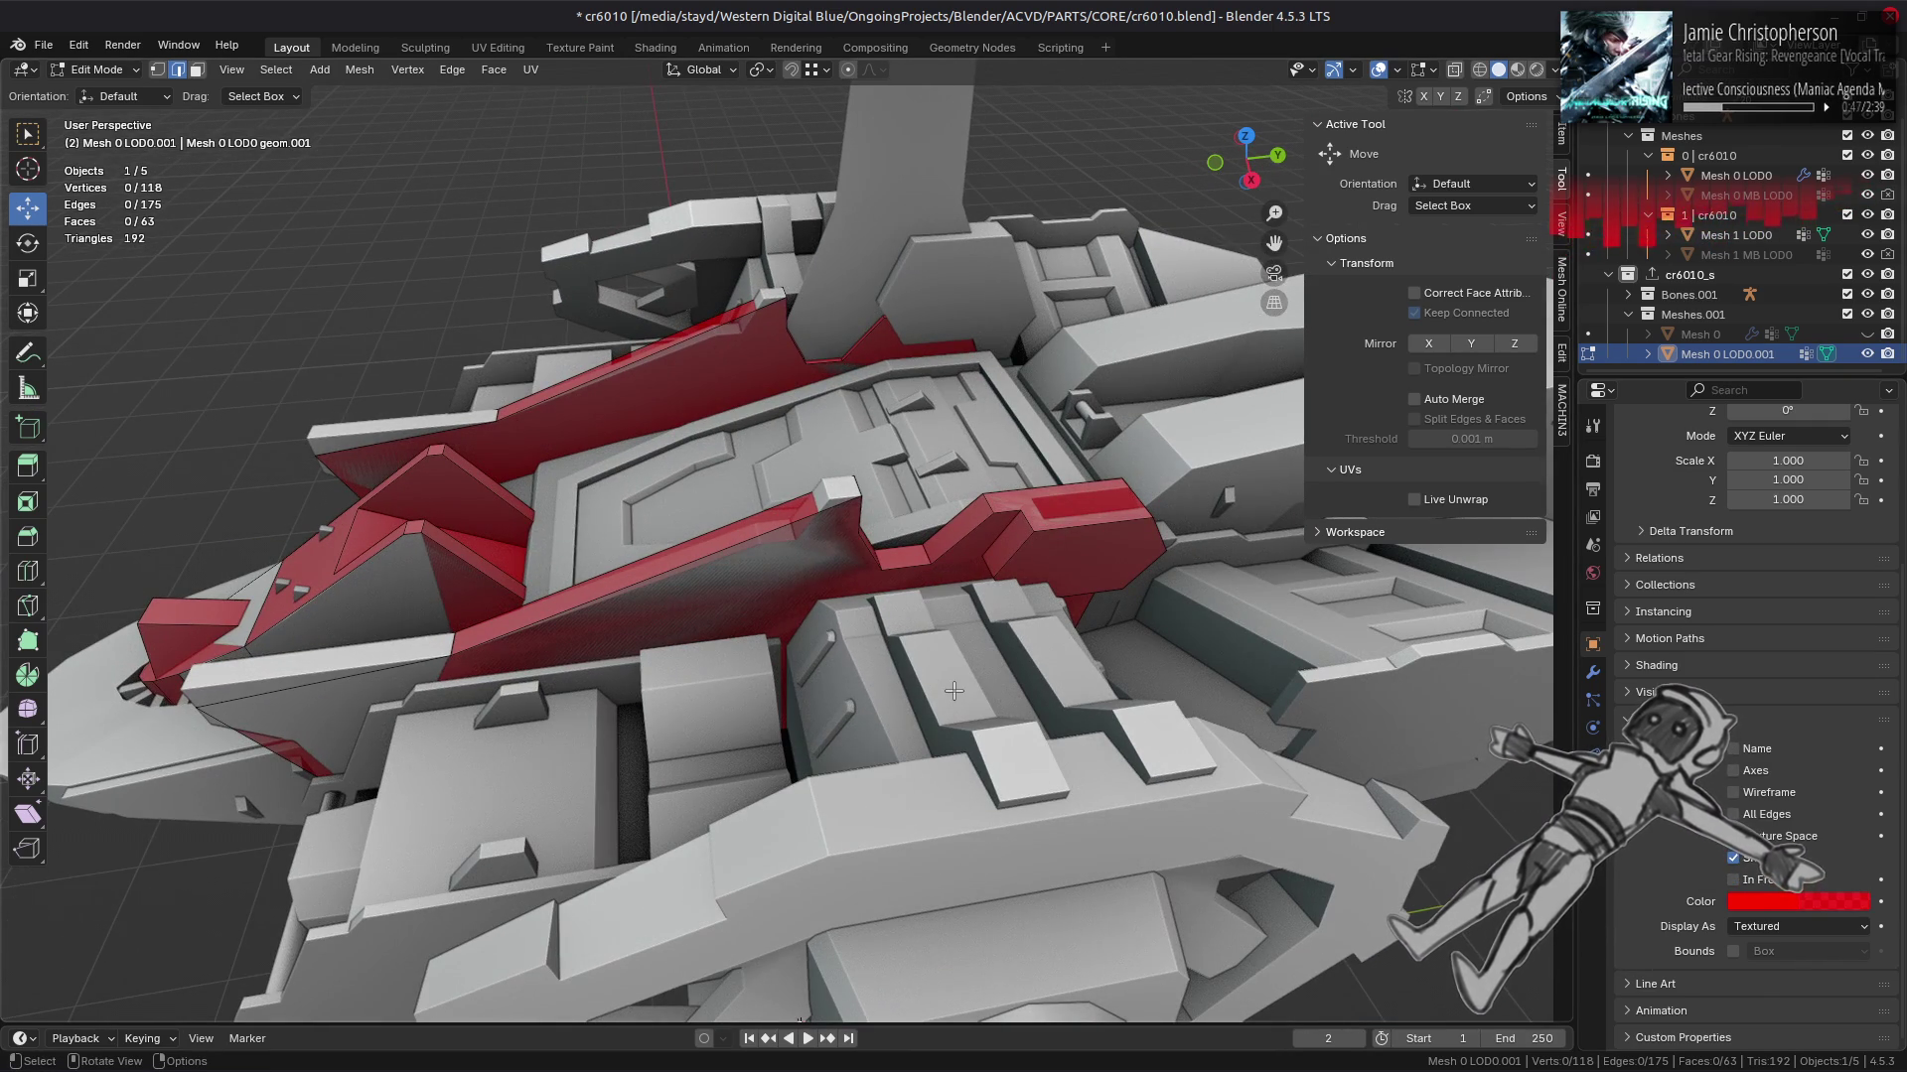
{"action": "left_click", "coordinate": [1805, 905]}
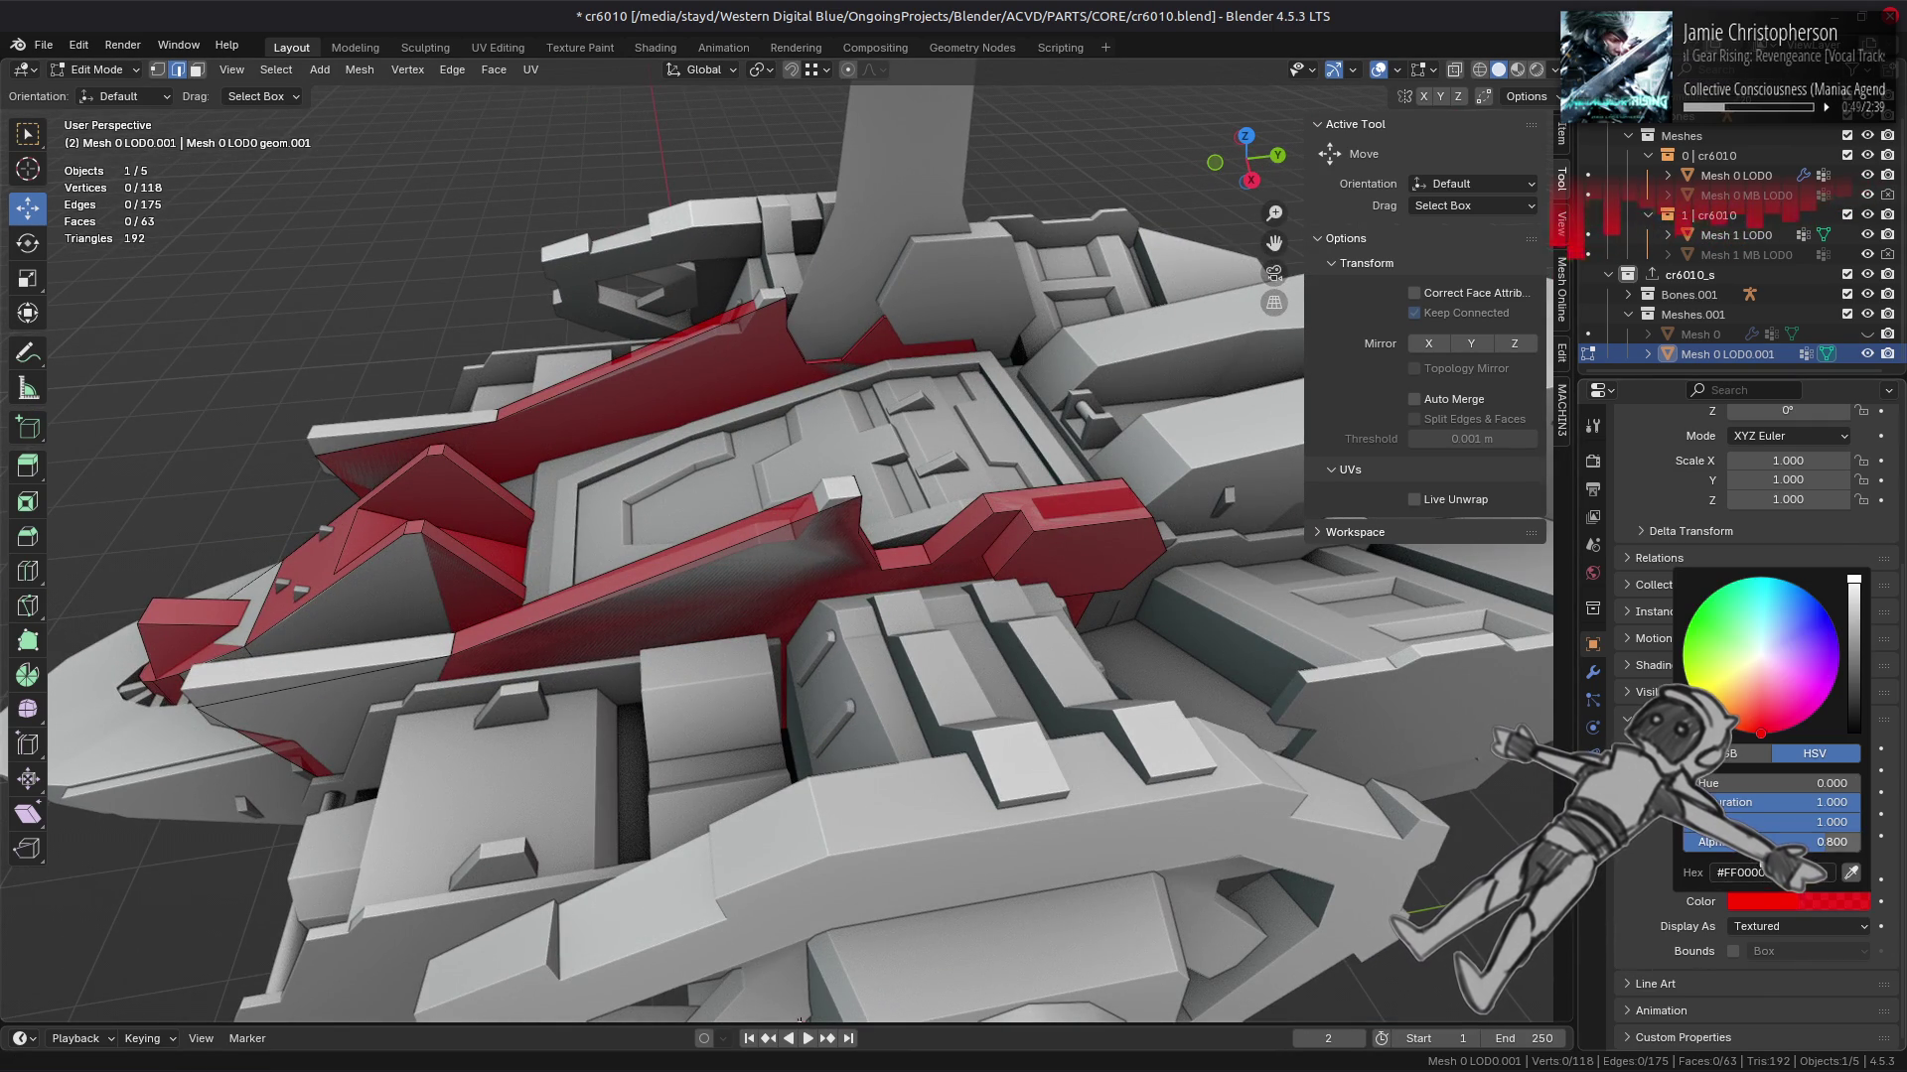
{"action": "left_click_drag", "start_coordinate": [1787, 803], "coordinate": [1688, 802]}
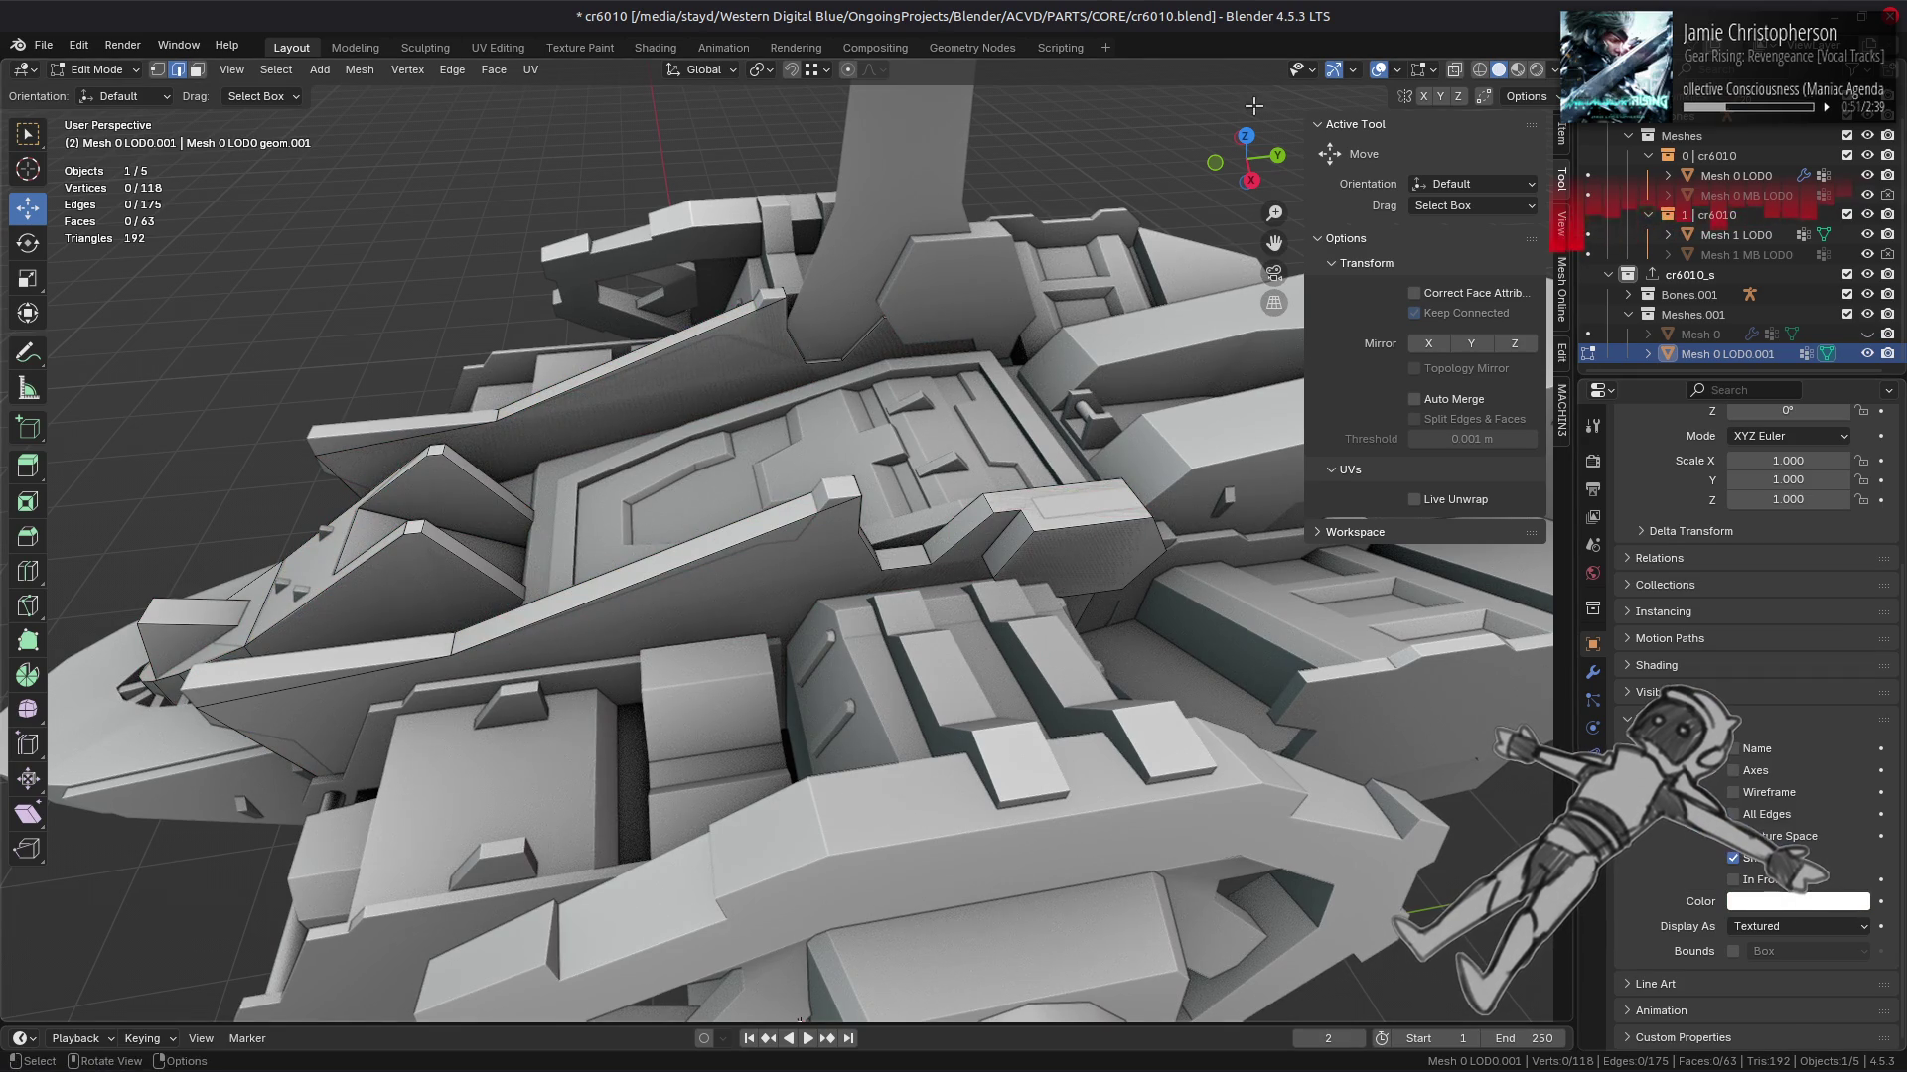
Step: Enable the Retopology overlay with a 0.2 m offset
{"action": "left_click", "coordinate": [1433, 69]}
{"action": "left_click", "coordinate": [1312, 244]}
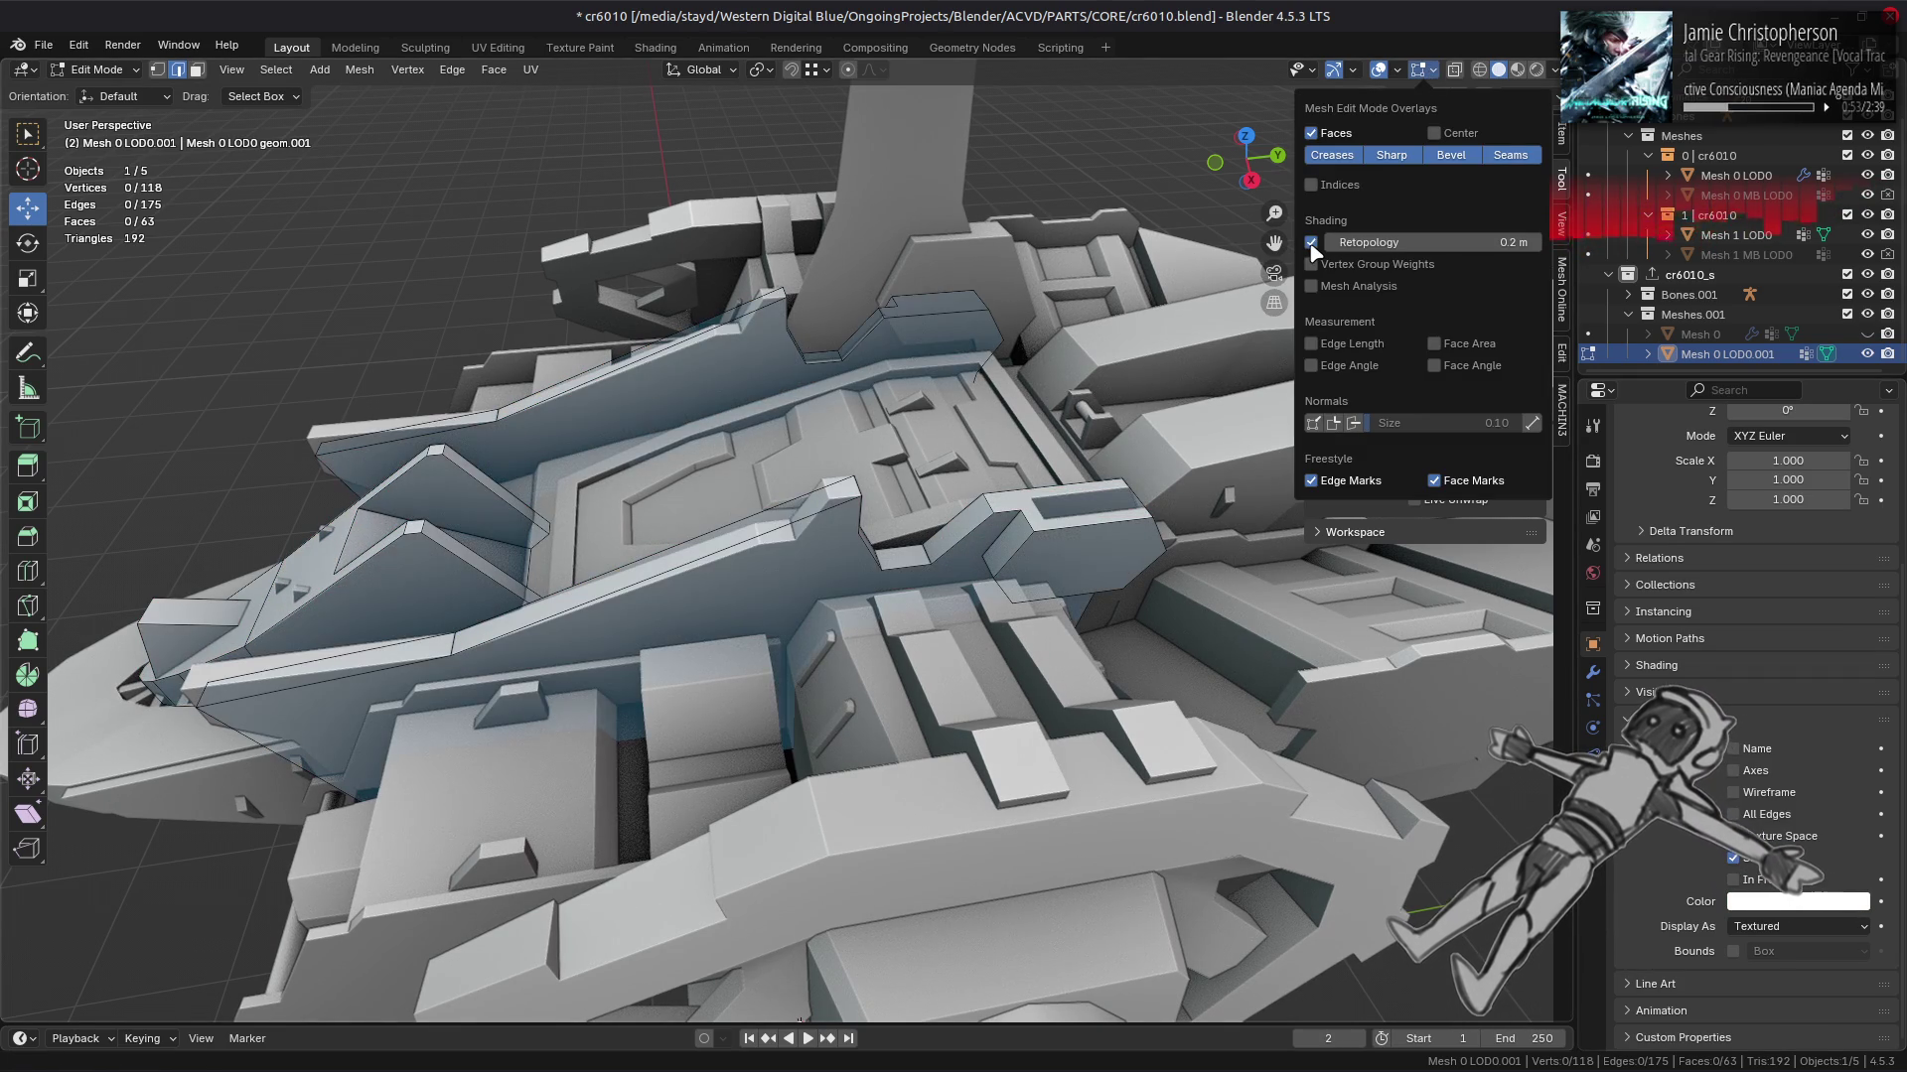
{"action": "left_click_drag", "start_coordinate": [1420, 242], "coordinate": [1509, 242]}
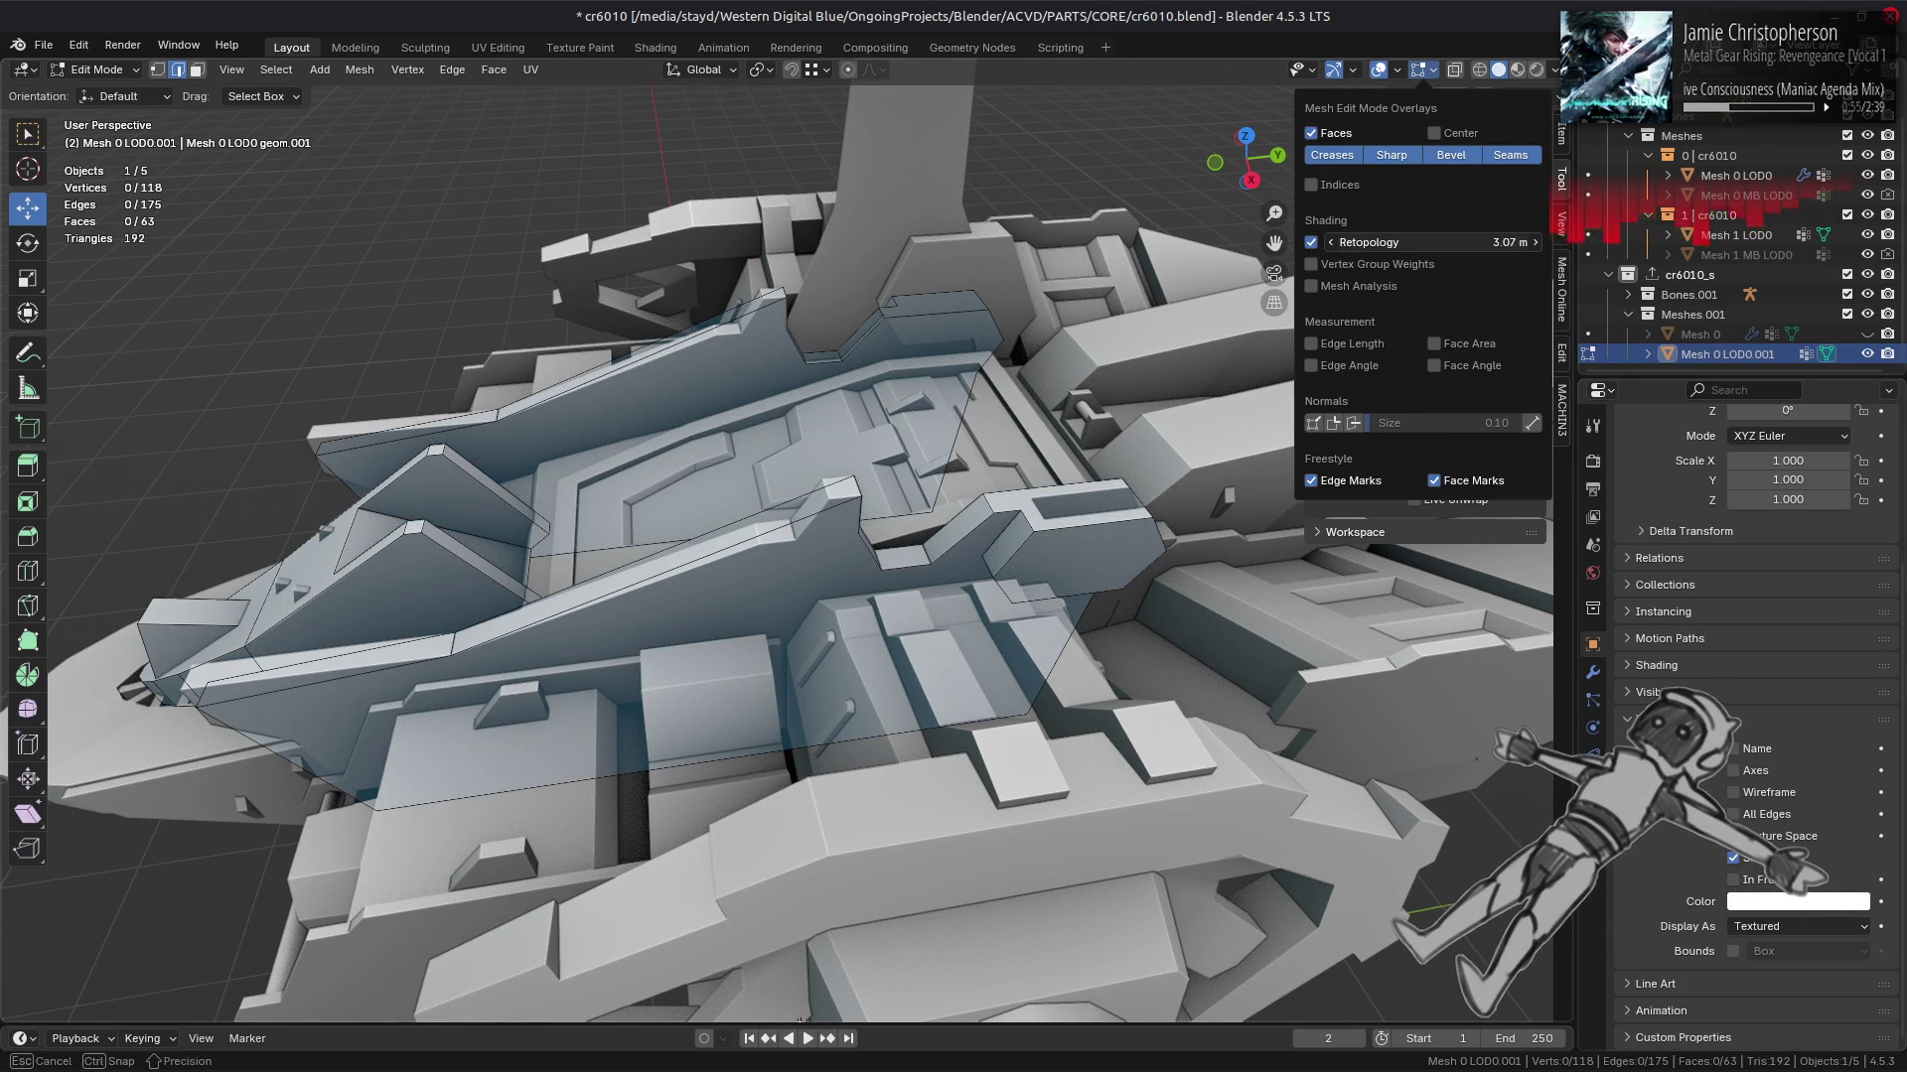
{"action": "left_click", "coordinate": [1398, 242]}
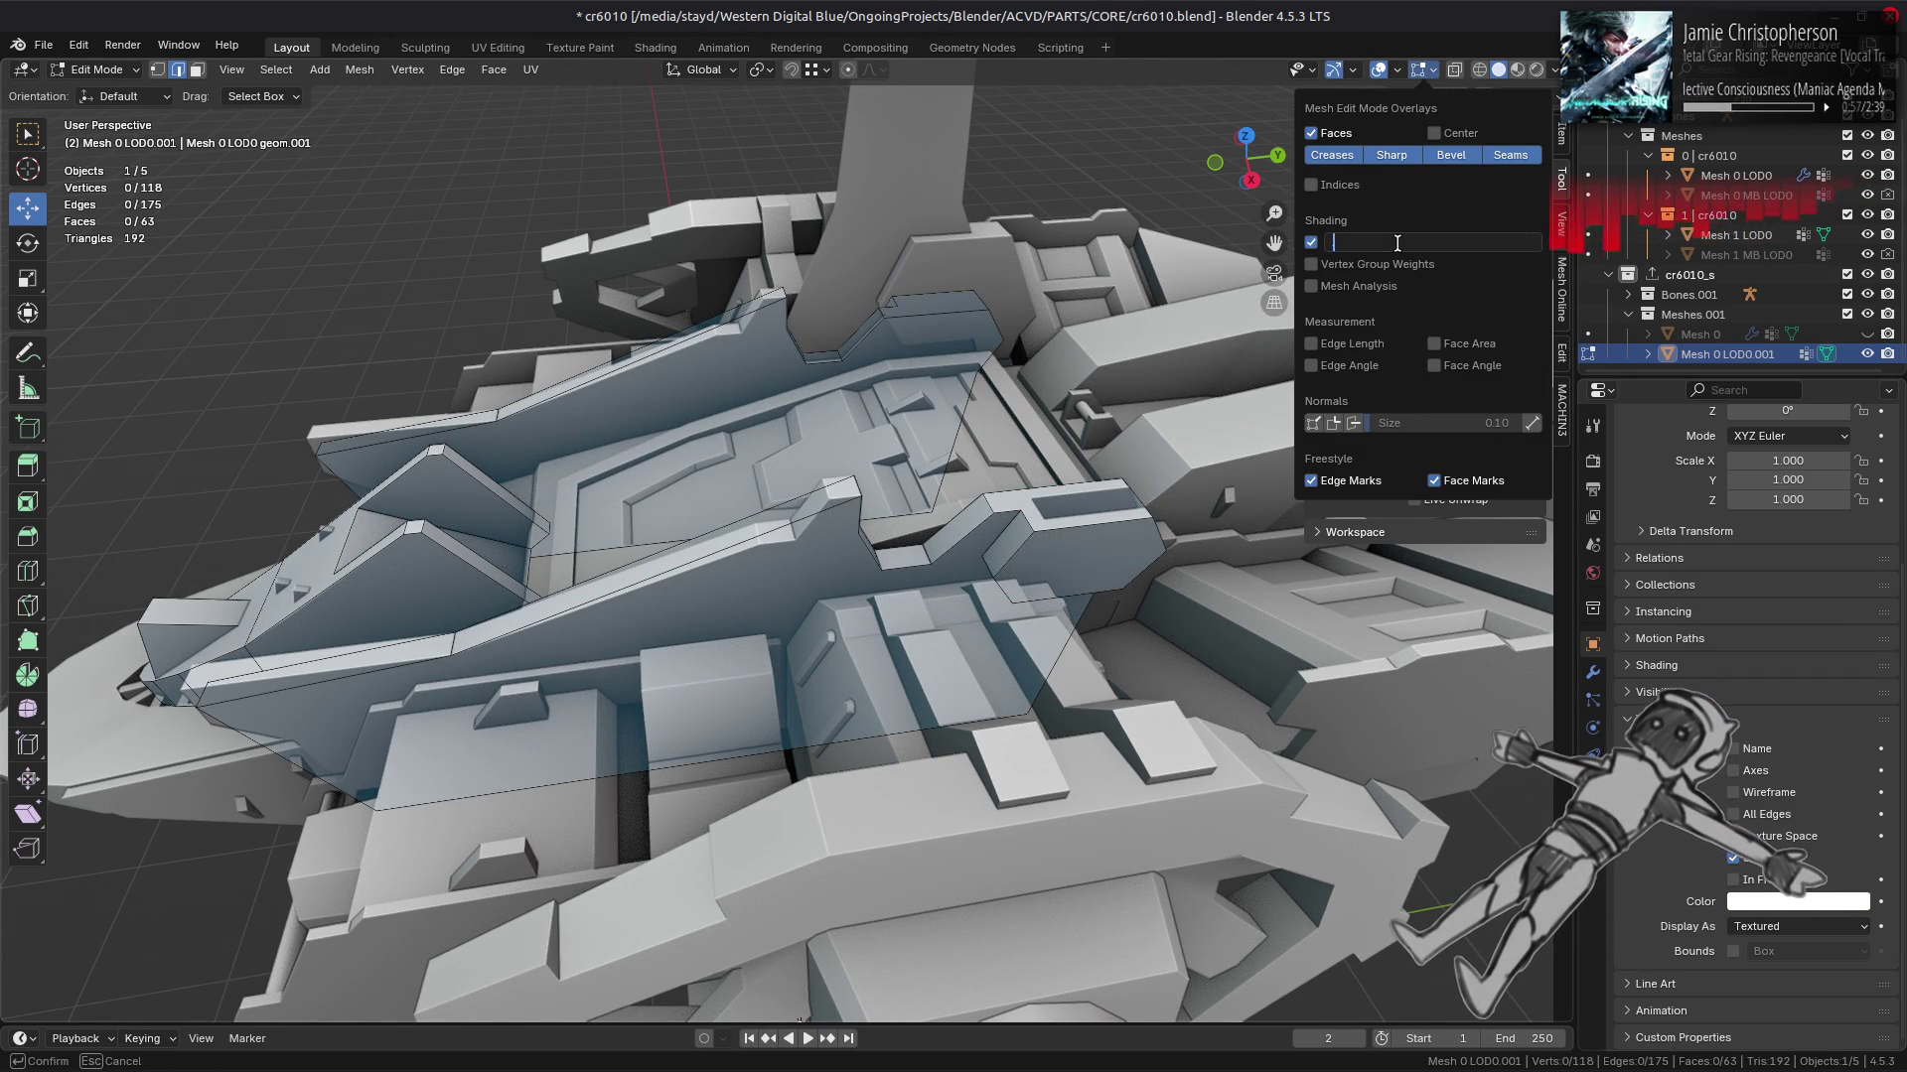
{"action": "type", "text": "0.2"}
{"action": "key", "text": "Return"}
{"action": "left_click_drag", "start_coordinate": [710, 503], "coordinate": [848, 457]}
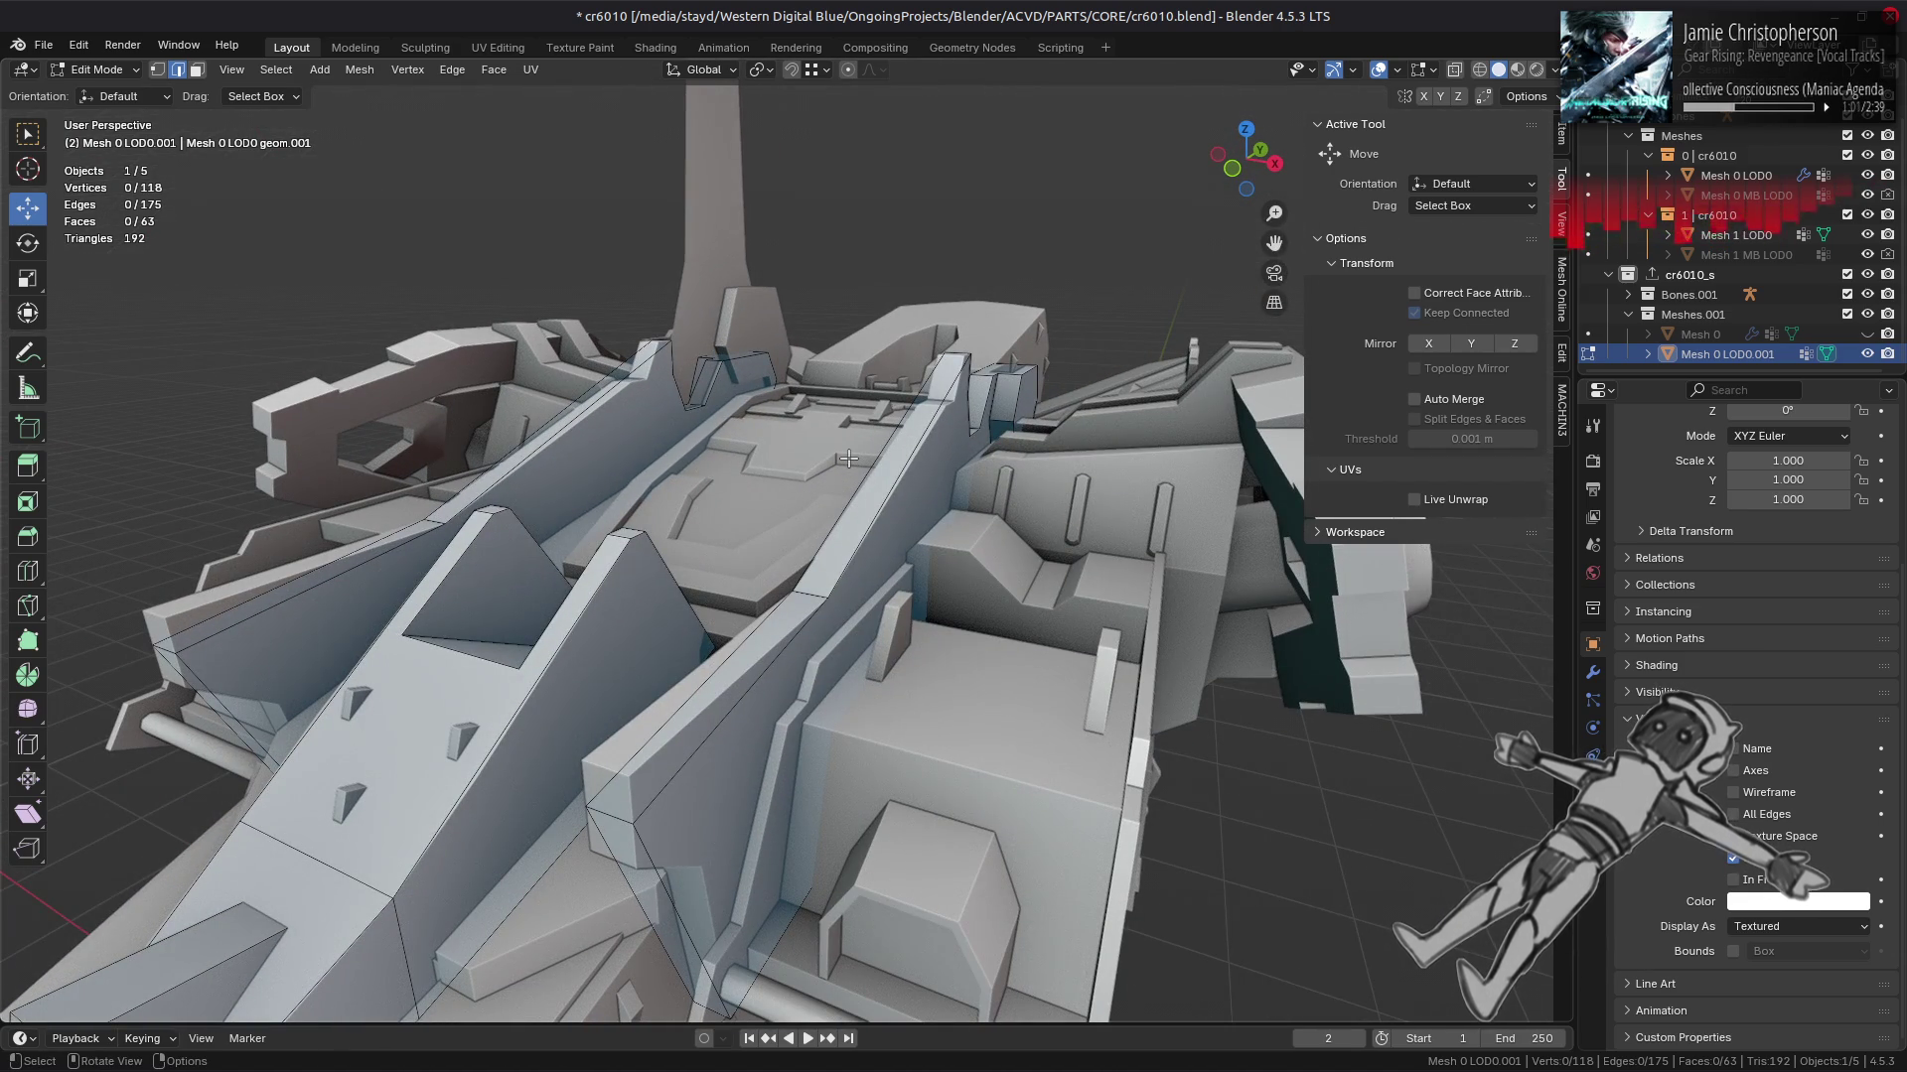
Step: Select the single hexagonal face on the LOD mesh in face mode
{"action": "left_click_drag", "start_coordinate": [1008, 497], "coordinate": [974, 520]}
{"action": "key", "text": "3"}
{"action": "left_click", "coordinate": [974, 520]}
{"action": "key", "text": "ctrl+KP_Add"}
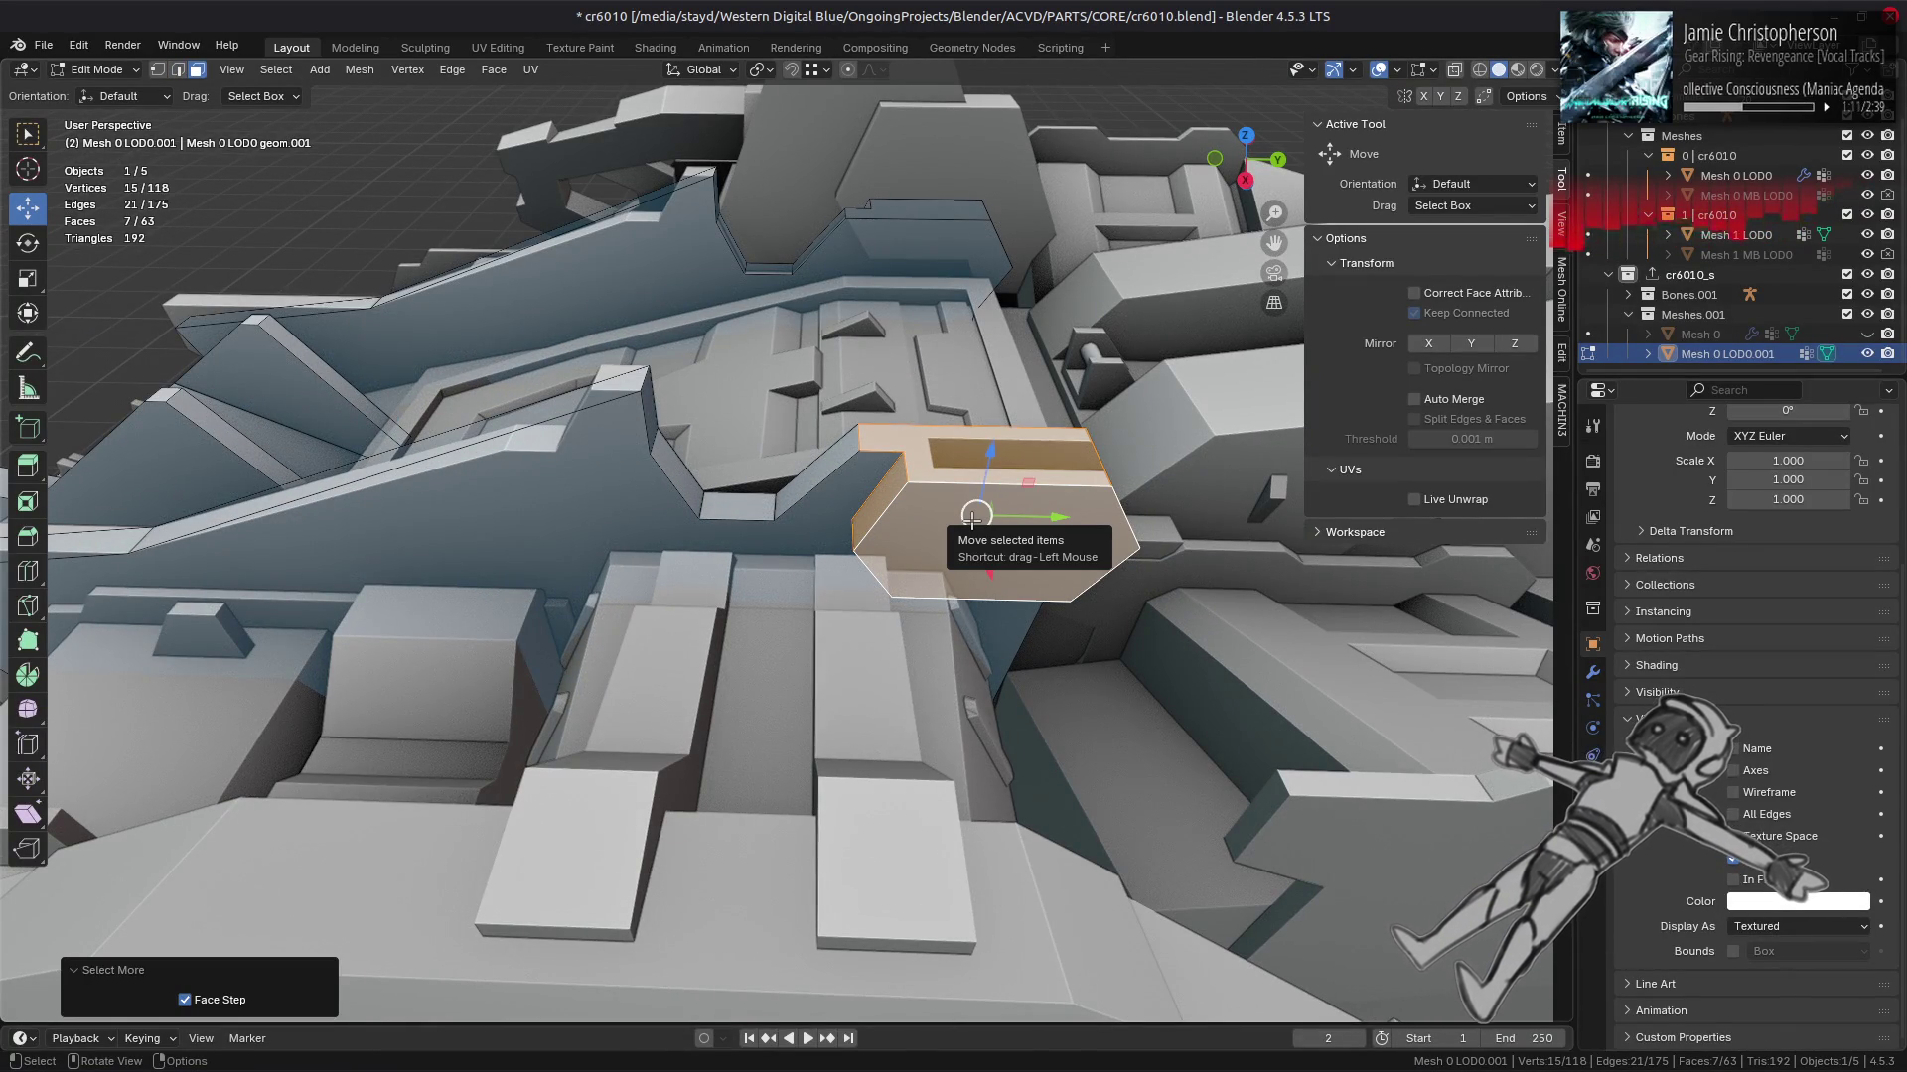
{"action": "key", "text": "ctrl+KP_Add"}
{"action": "key", "text": "alt+a"}
{"action": "left_click", "coordinate": [972, 517]}
Step: Move the hexagonal face about 0.0654 m along X onto the ship part
{"action": "key", "text": "g"}
{"action": "key", "text": "x"}
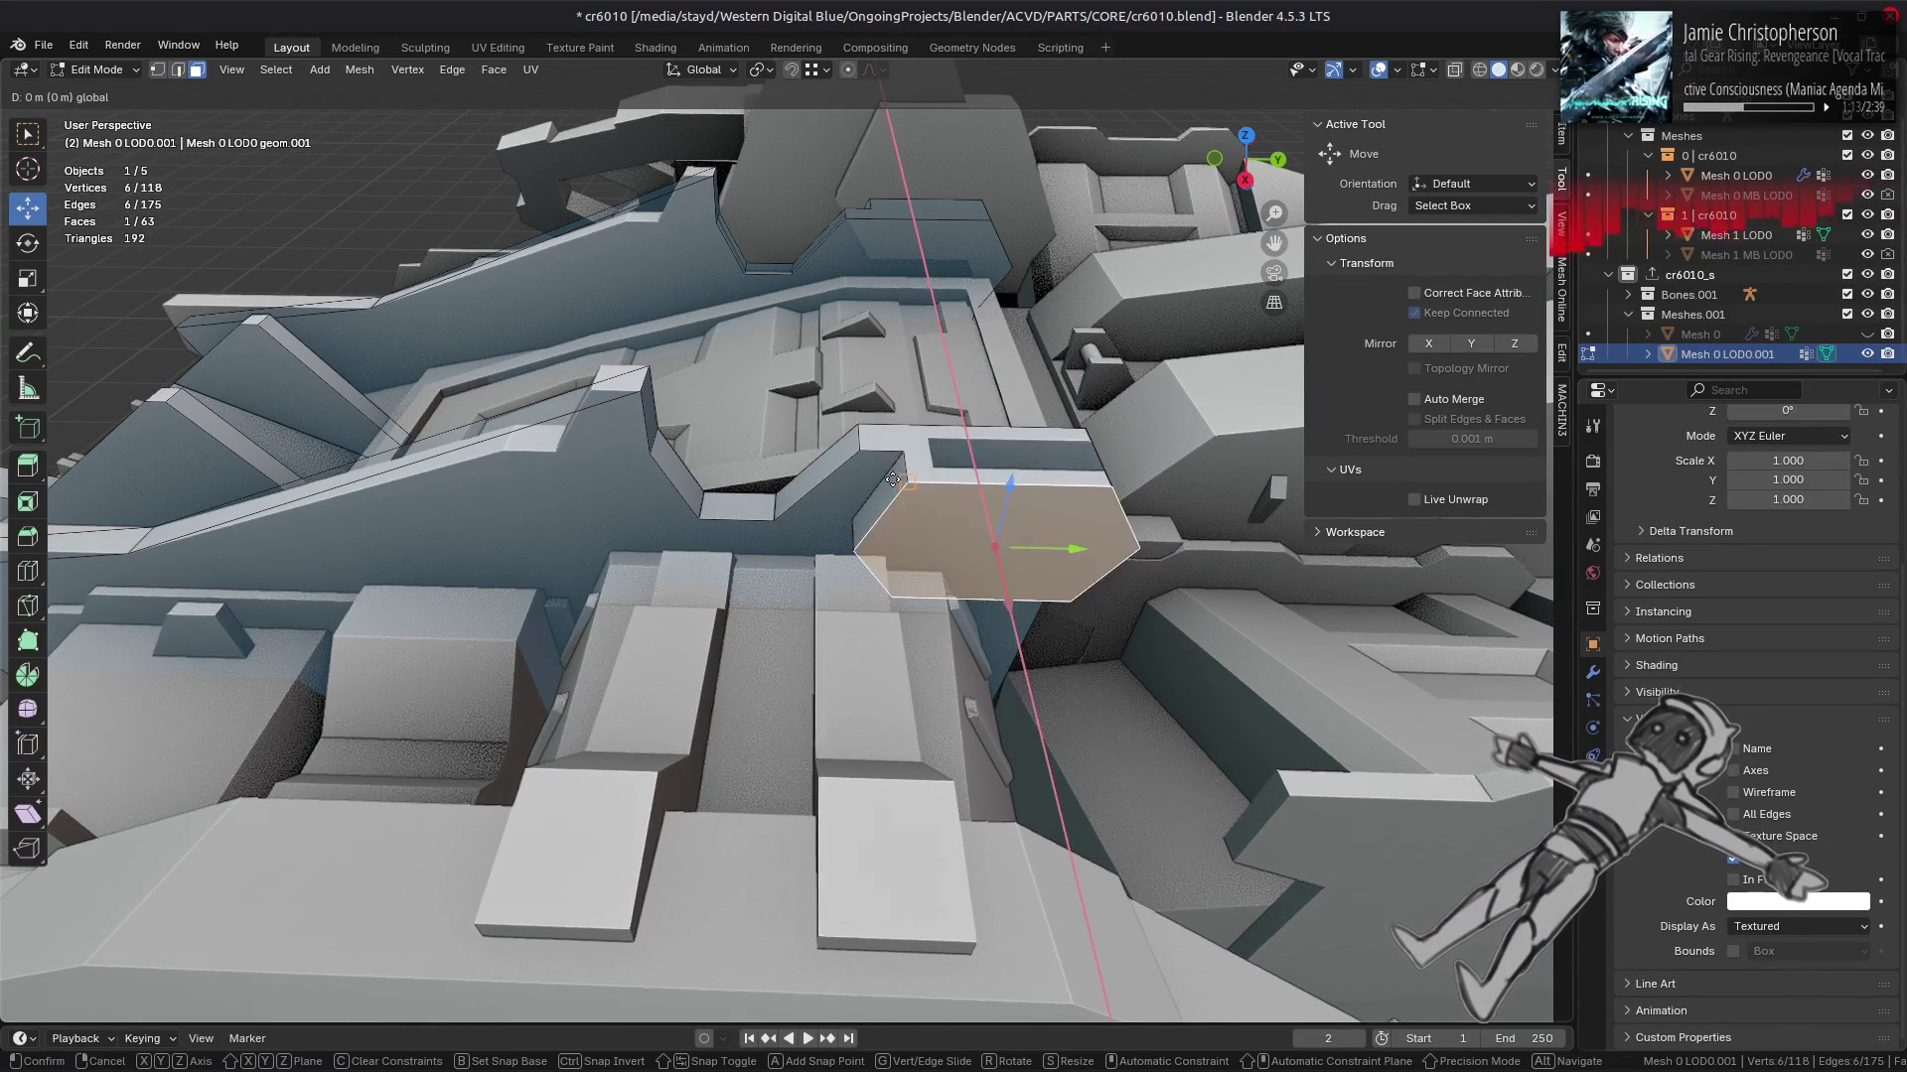
{"action": "left_click", "coordinate": [862, 447]}
{"action": "left_click_drag", "start_coordinate": [862, 447], "coordinate": [854, 601]}
{"action": "left_click_drag", "start_coordinate": [844, 559], "coordinate": [971, 584]}
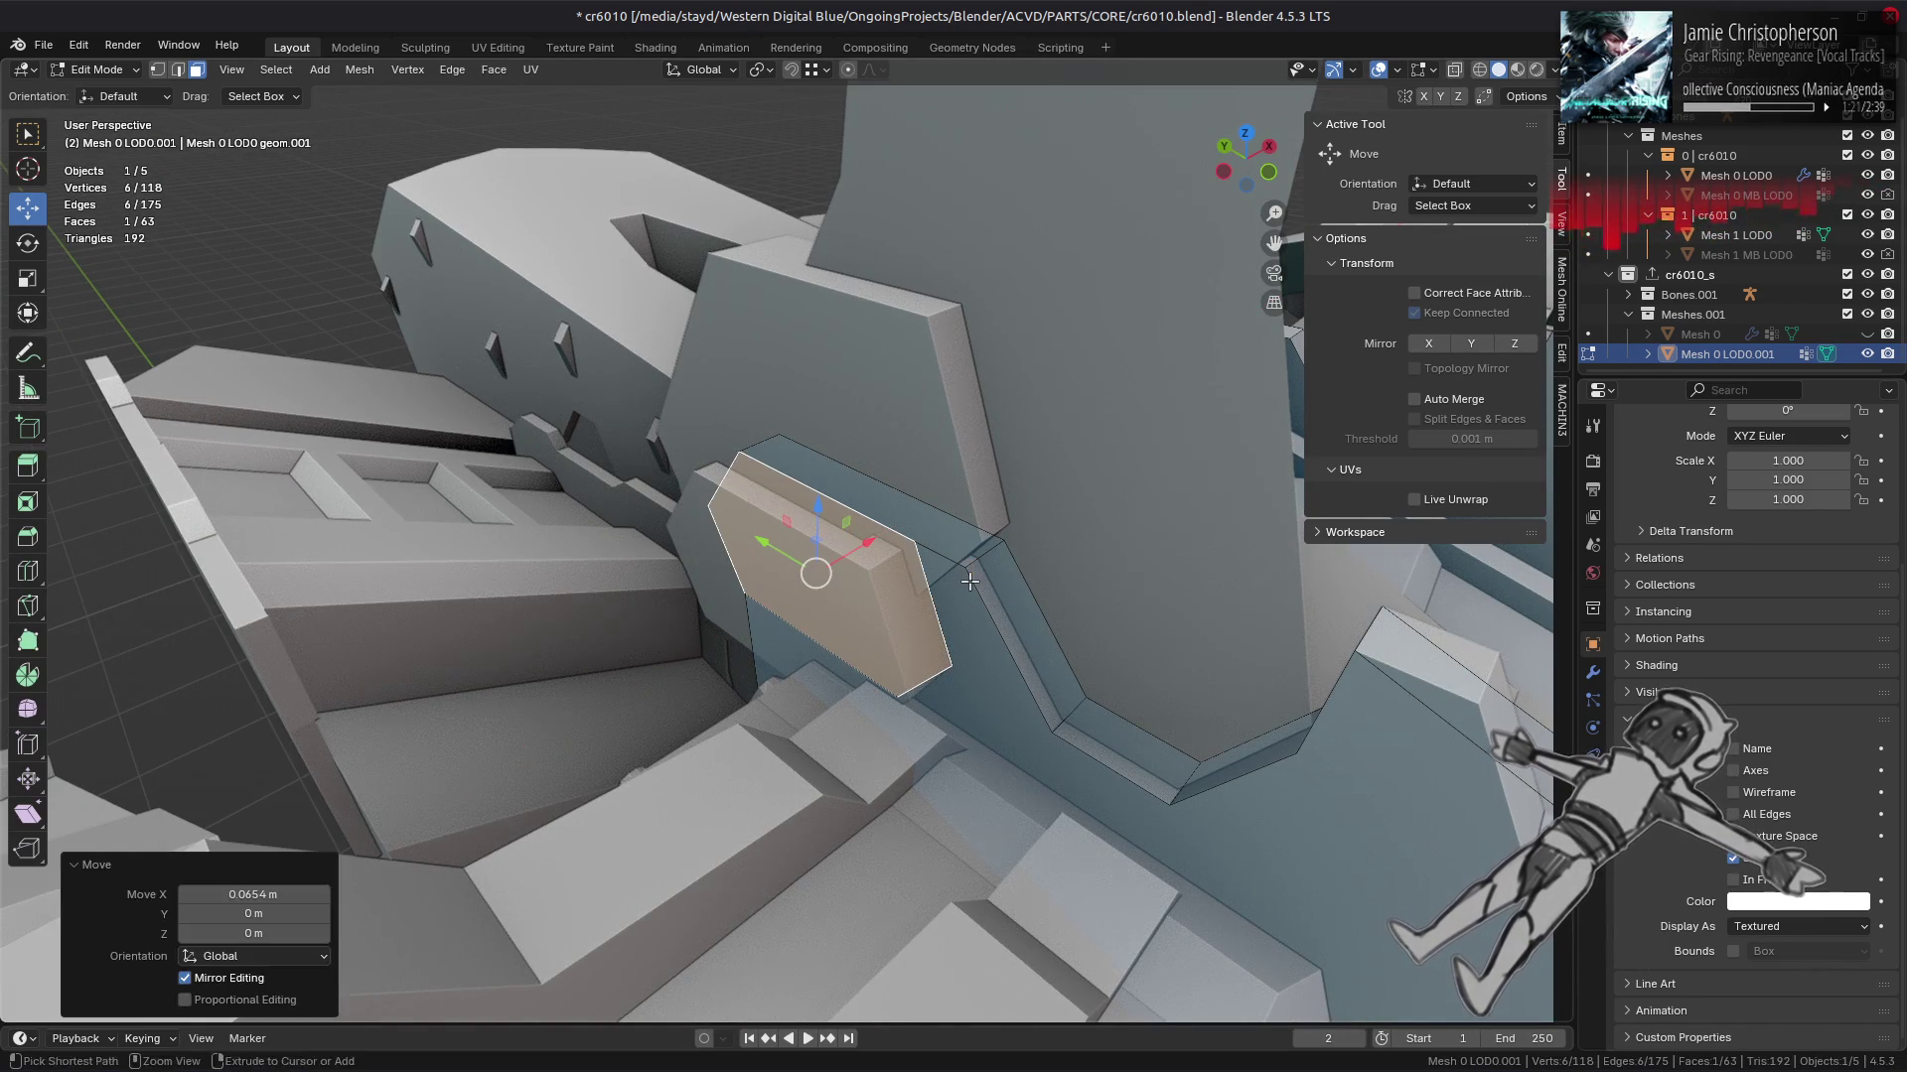
Step: Switch to vertex mode and select the entire LOD mesh
{"action": "key", "text": "1"}
{"action": "key", "text": "a"}
{"action": "right_click", "coordinate": [963, 601]}
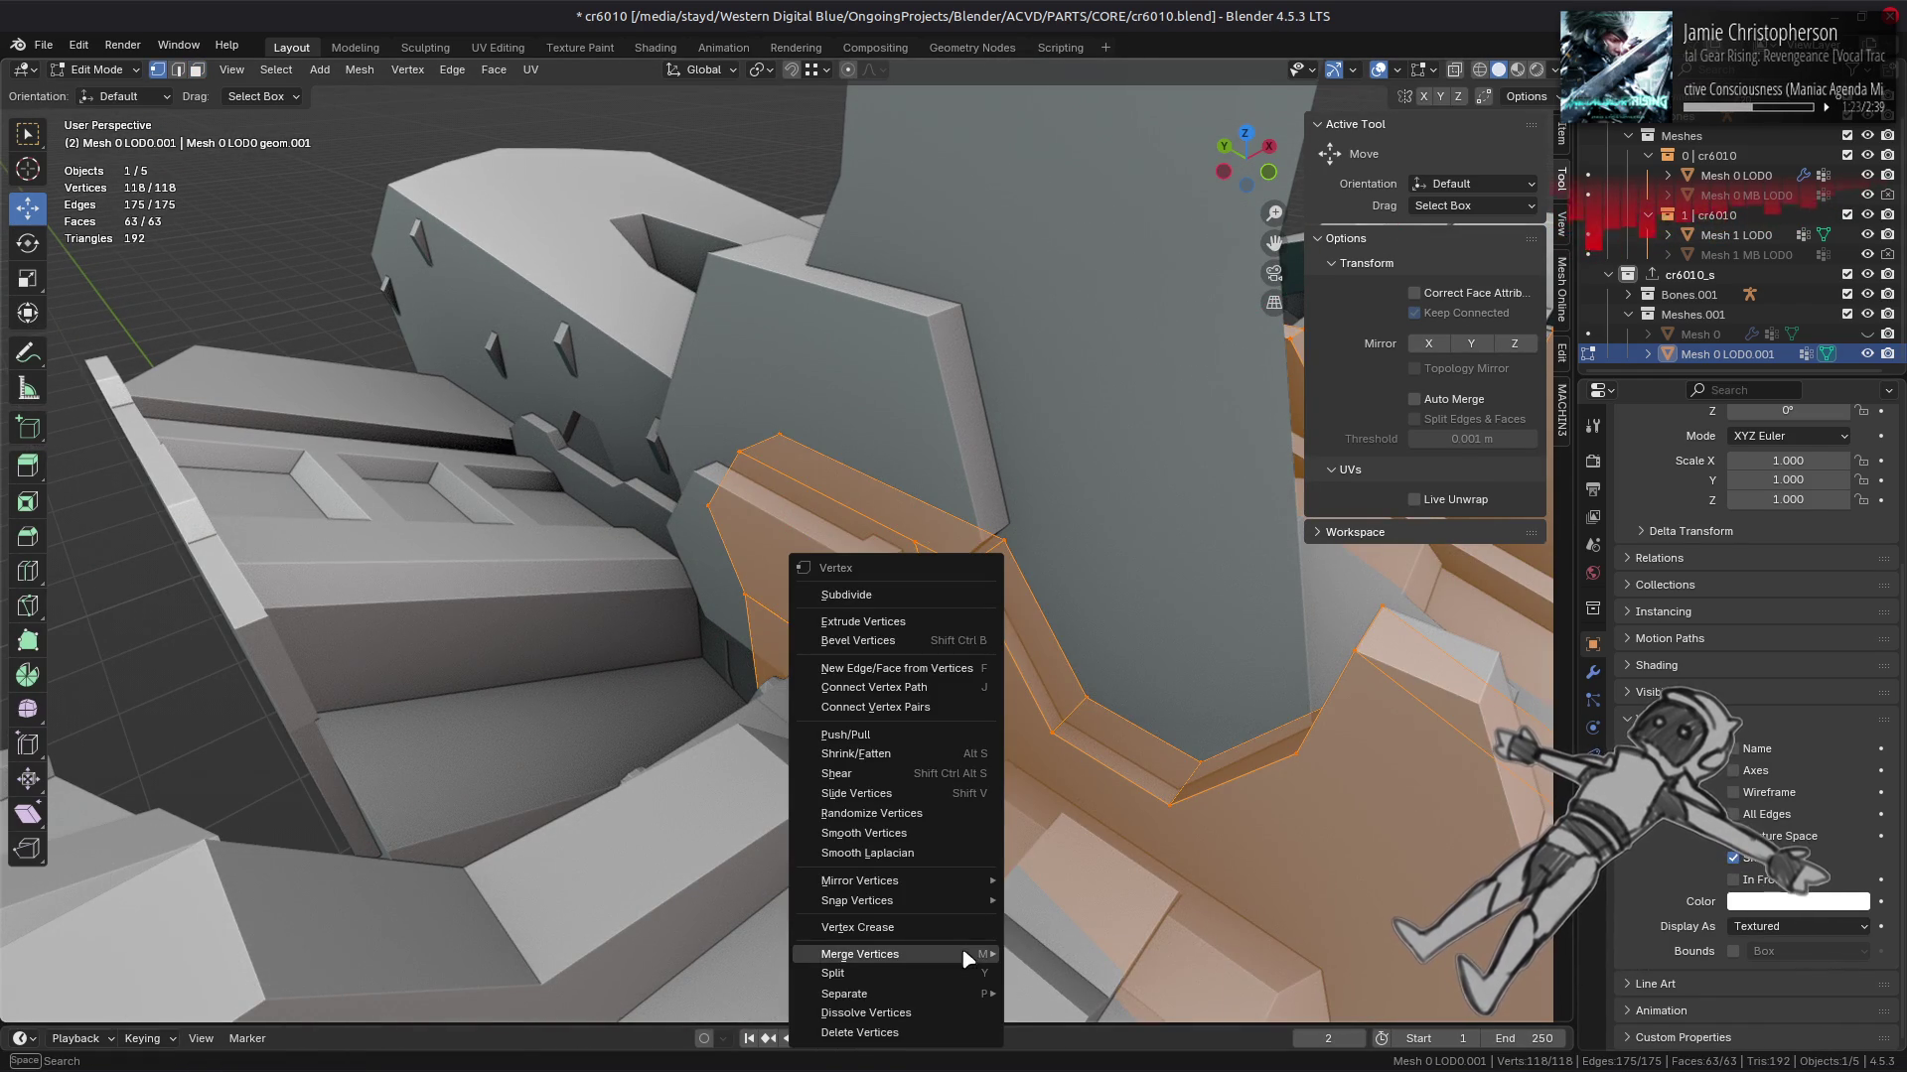
Step: Merge overlapping vertices by distance, then run a Limited Dissolve on the whole mesh
{"action": "mouse_move", "coordinate": [962, 954]}
{"action": "left_click", "coordinate": [1100, 1021]}
{"action": "left_click_drag", "start_coordinate": [934, 595], "coordinate": [949, 566]}
{"action": "key", "text": "2"}
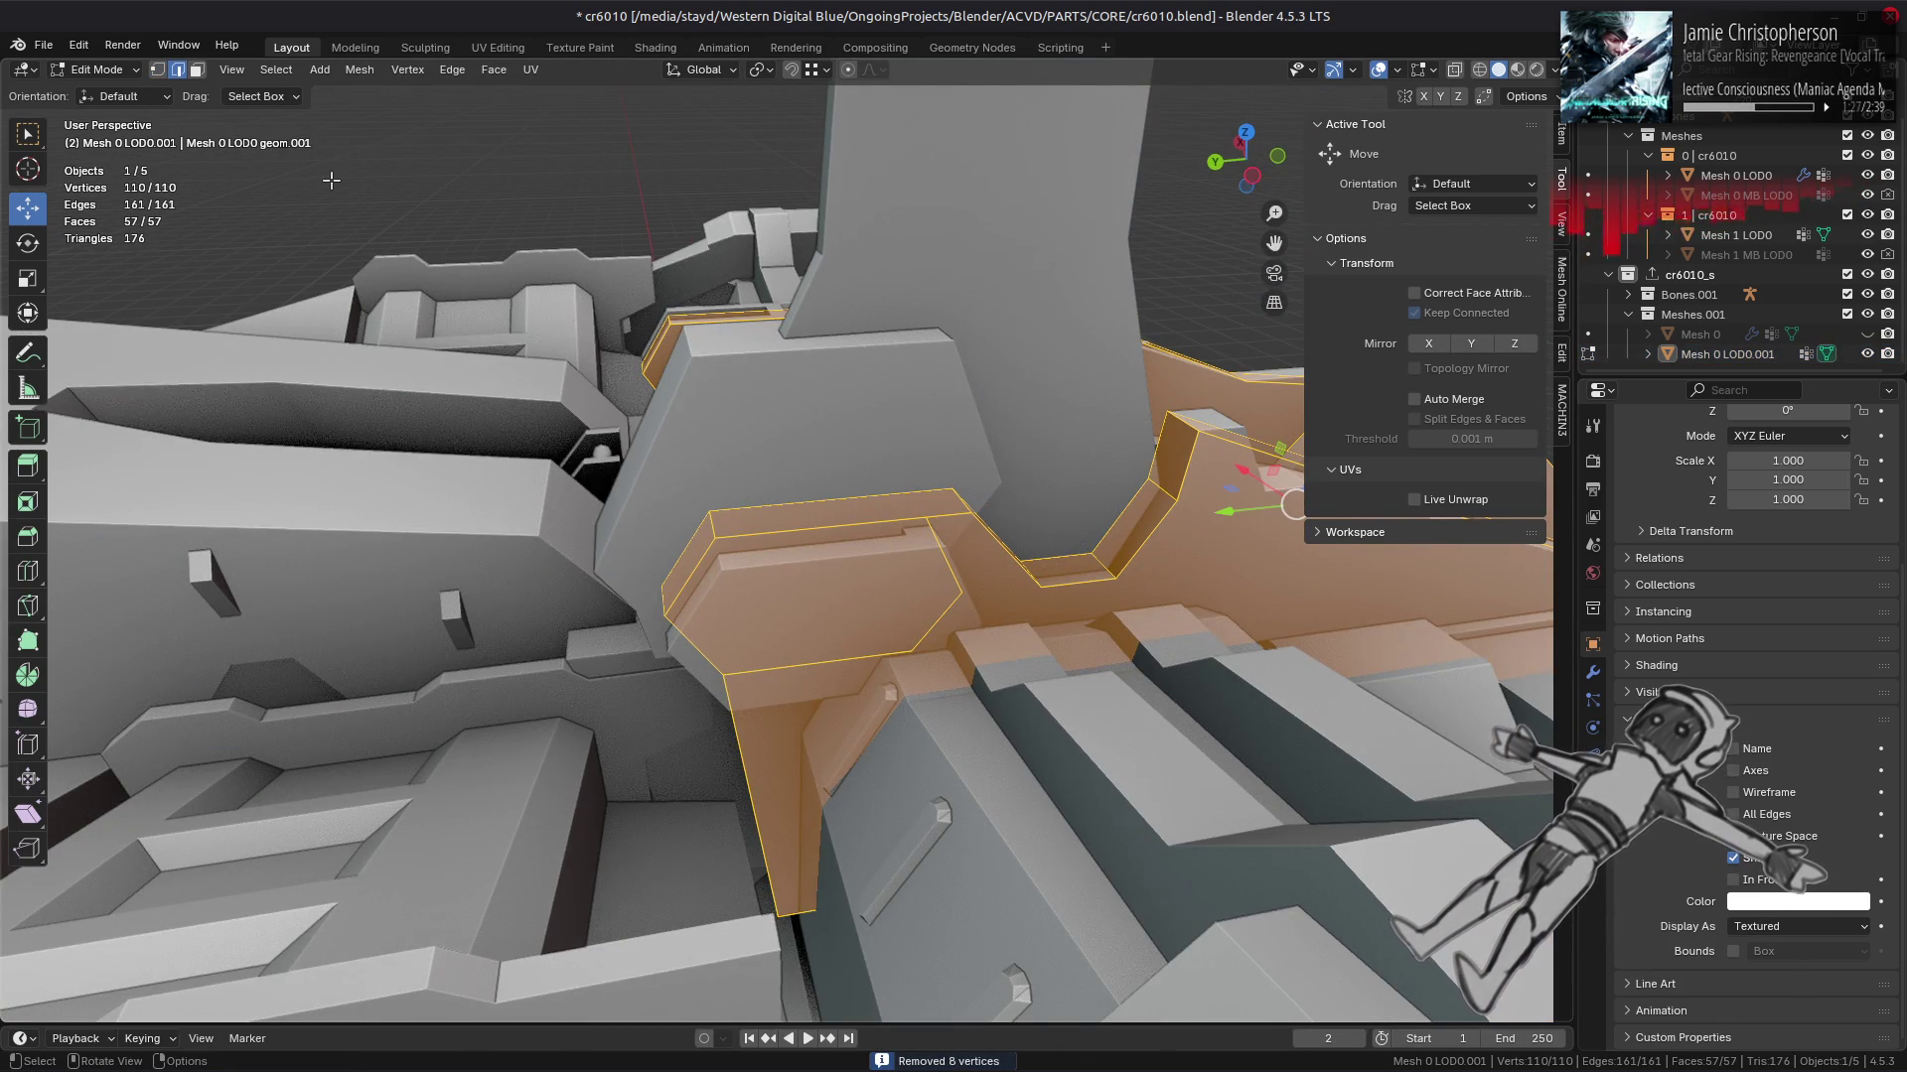
{"action": "left_click", "coordinate": [357, 72]}
{"action": "mouse_move", "coordinate": [497, 511]}
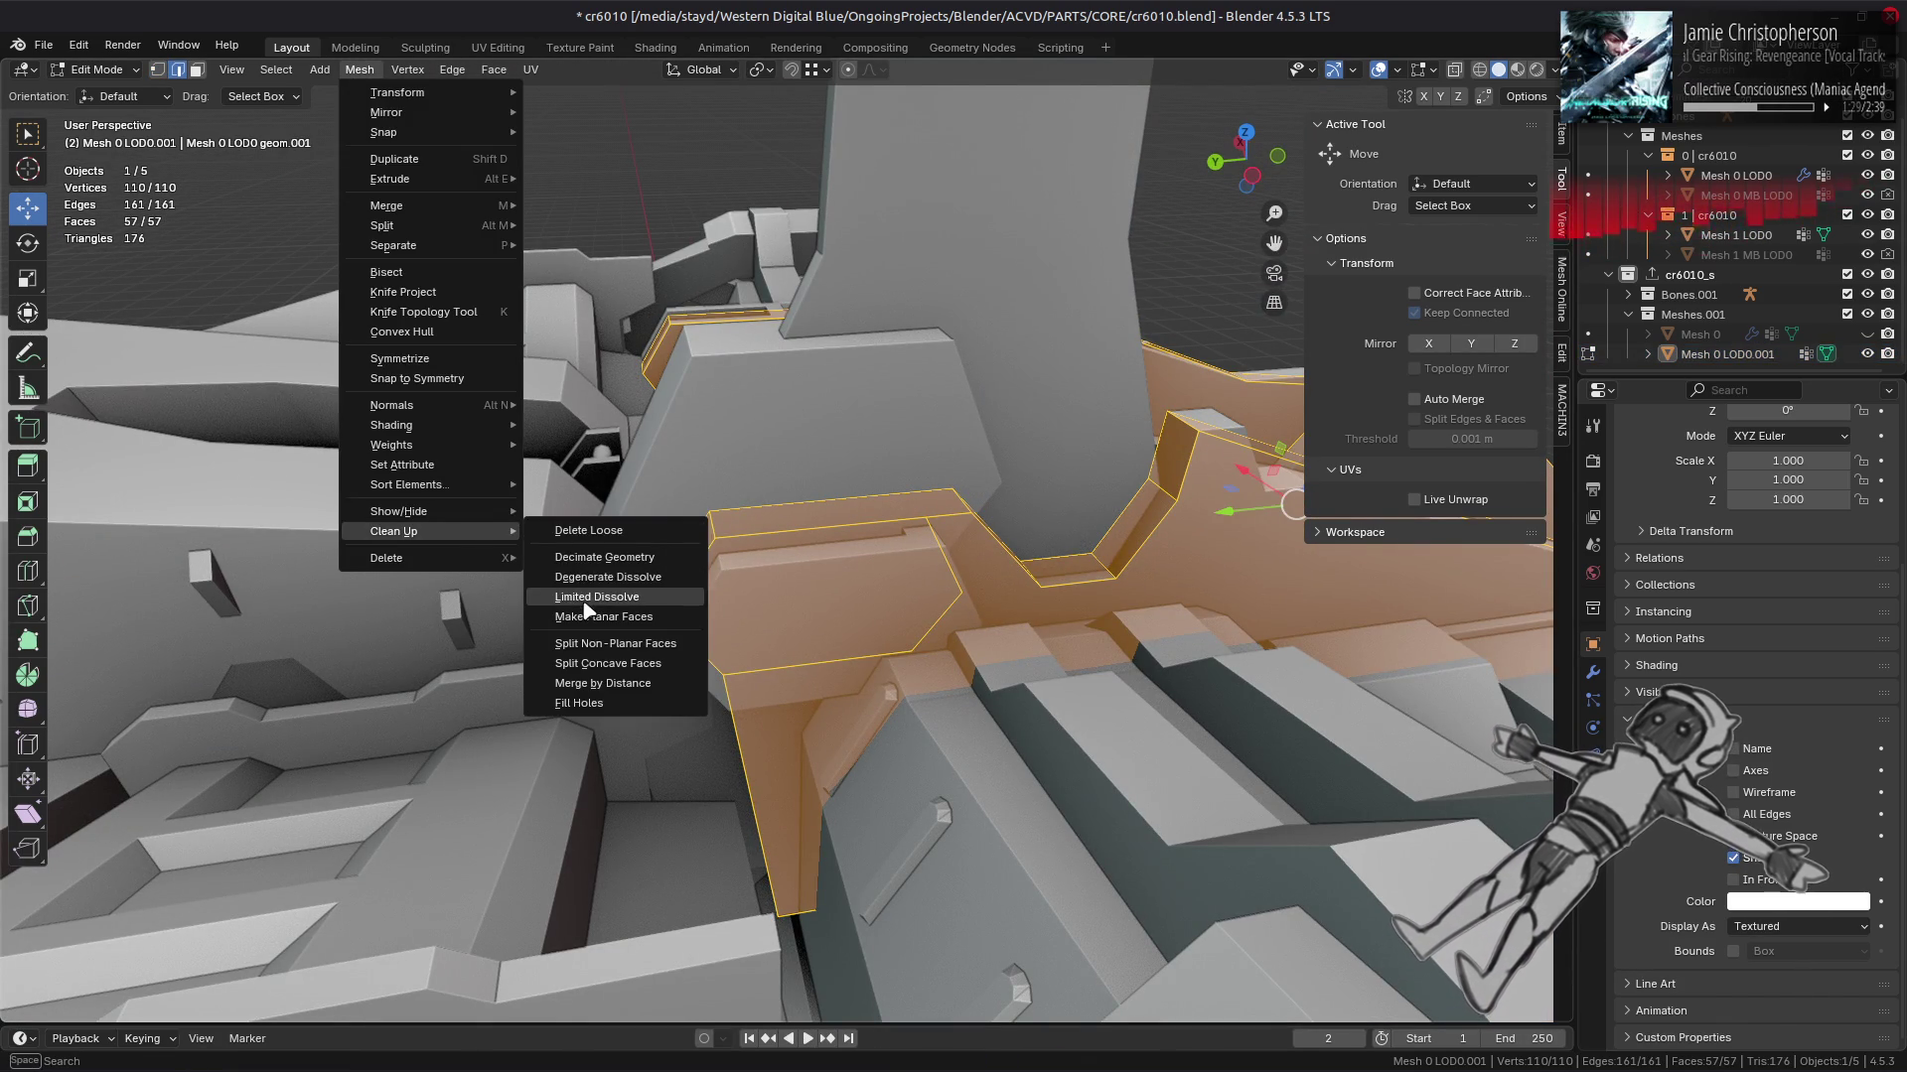
{"action": "left_click", "coordinate": [586, 601]}
Step: Select four redundant edges and dissolve them, then dissolve a further edge selection
{"action": "left_click_drag", "start_coordinate": [675, 475], "coordinate": [791, 465]}
{"action": "left_click", "coordinate": [978, 543]}
{"action": "left_click_drag", "start_coordinate": [978, 543], "coordinate": [772, 513]}
{"action": "left_click", "coordinate": [727, 558]}
{"action": "left_click", "coordinate": [707, 601]}
{"action": "key", "text": "ctrl+e"}
{"action": "left_click", "coordinate": [639, 1036]}
{"action": "left_click_drag", "start_coordinate": [656, 636], "coordinate": [714, 577]}
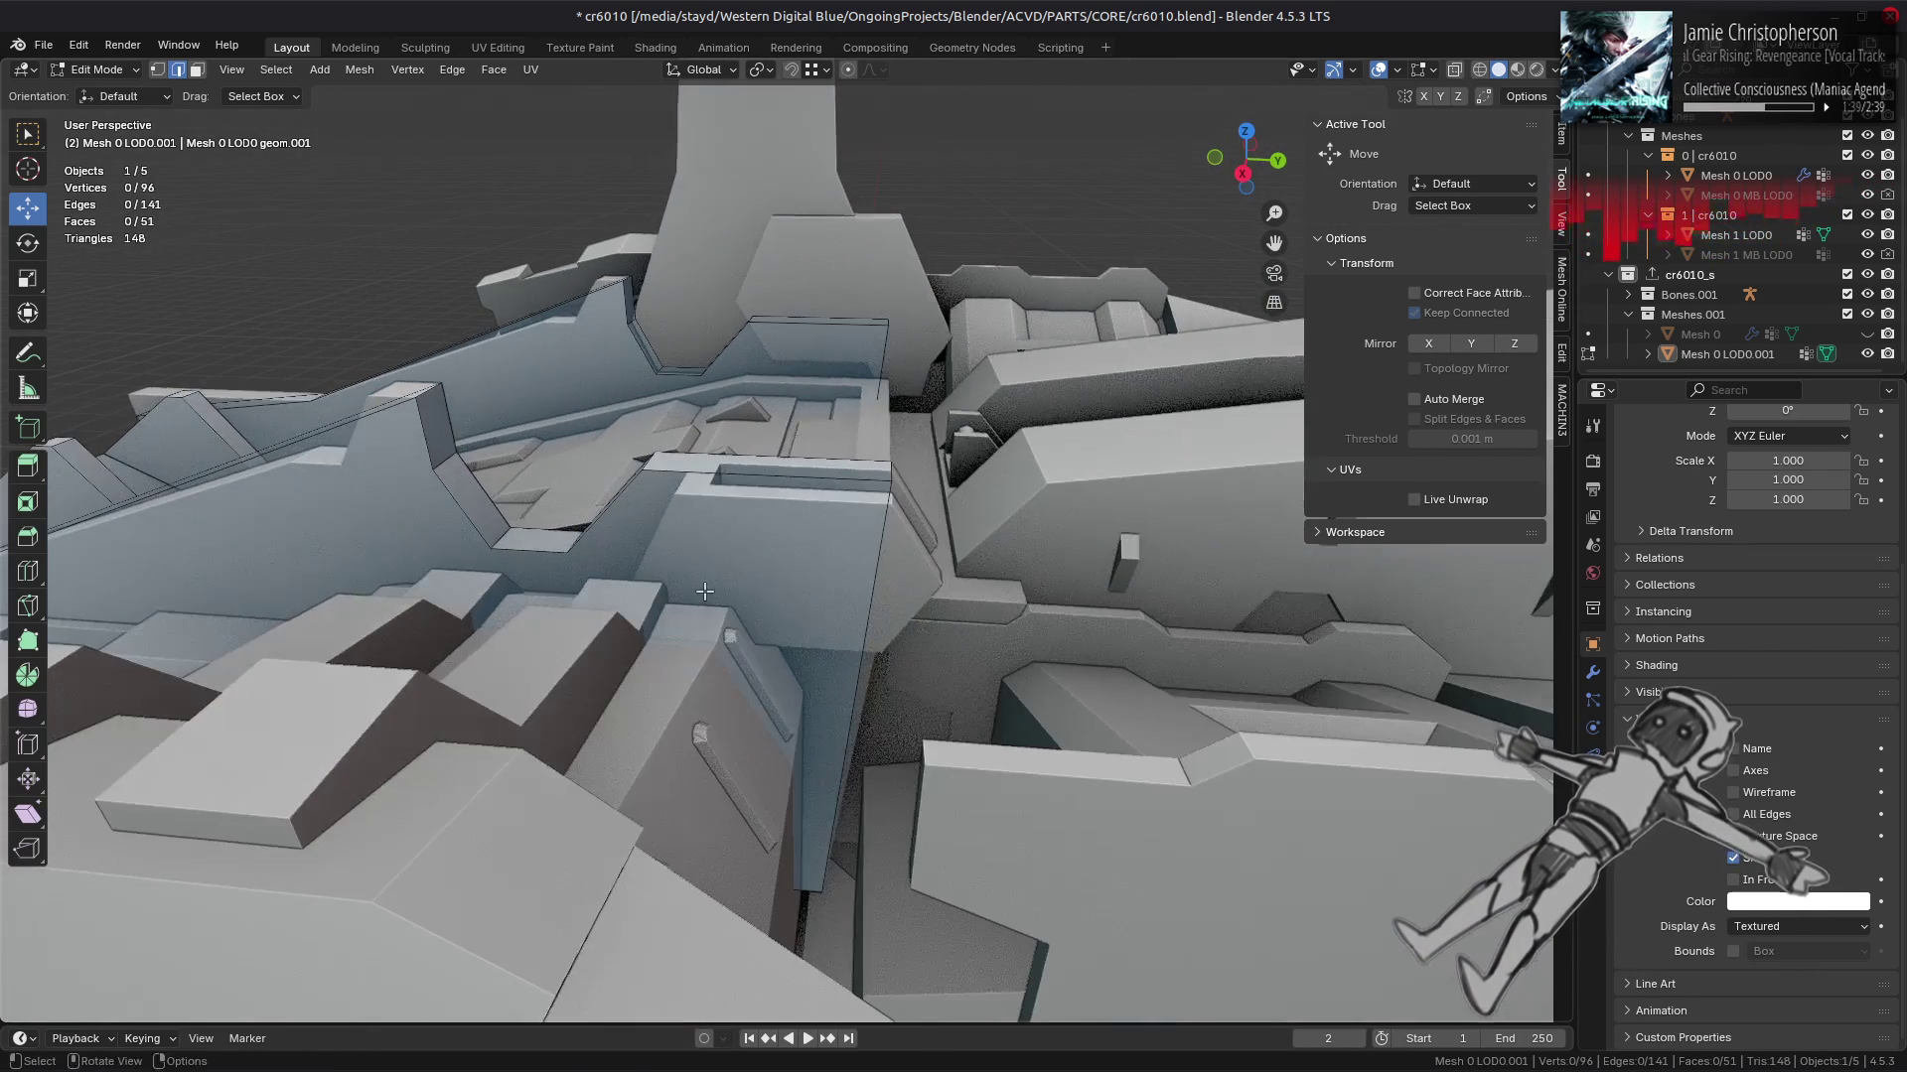
{"action": "key", "text": "ctrl+z"}
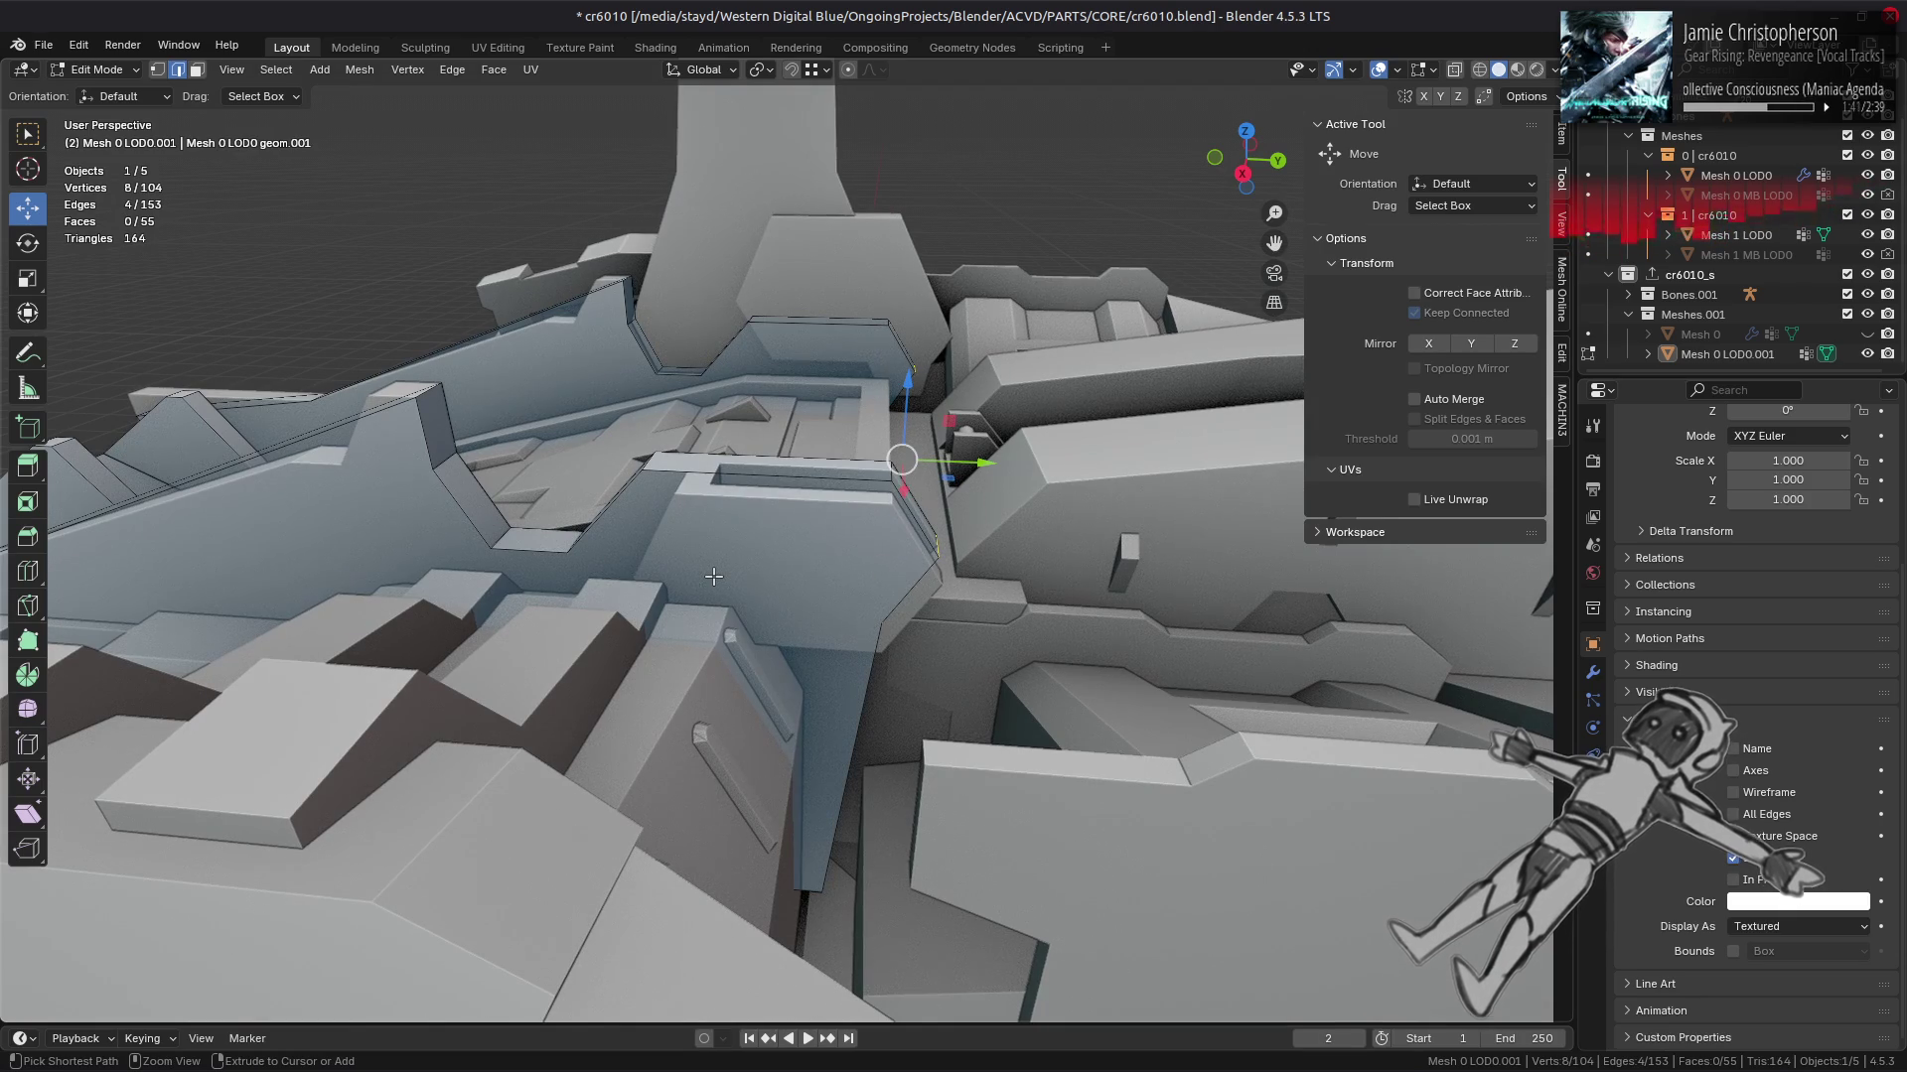
{"action": "key", "text": "ctrl+shift+z"}
{"action": "left_click_drag", "start_coordinate": [716, 528], "coordinate": [721, 481]}
{"action": "right_click", "coordinate": [705, 425]}
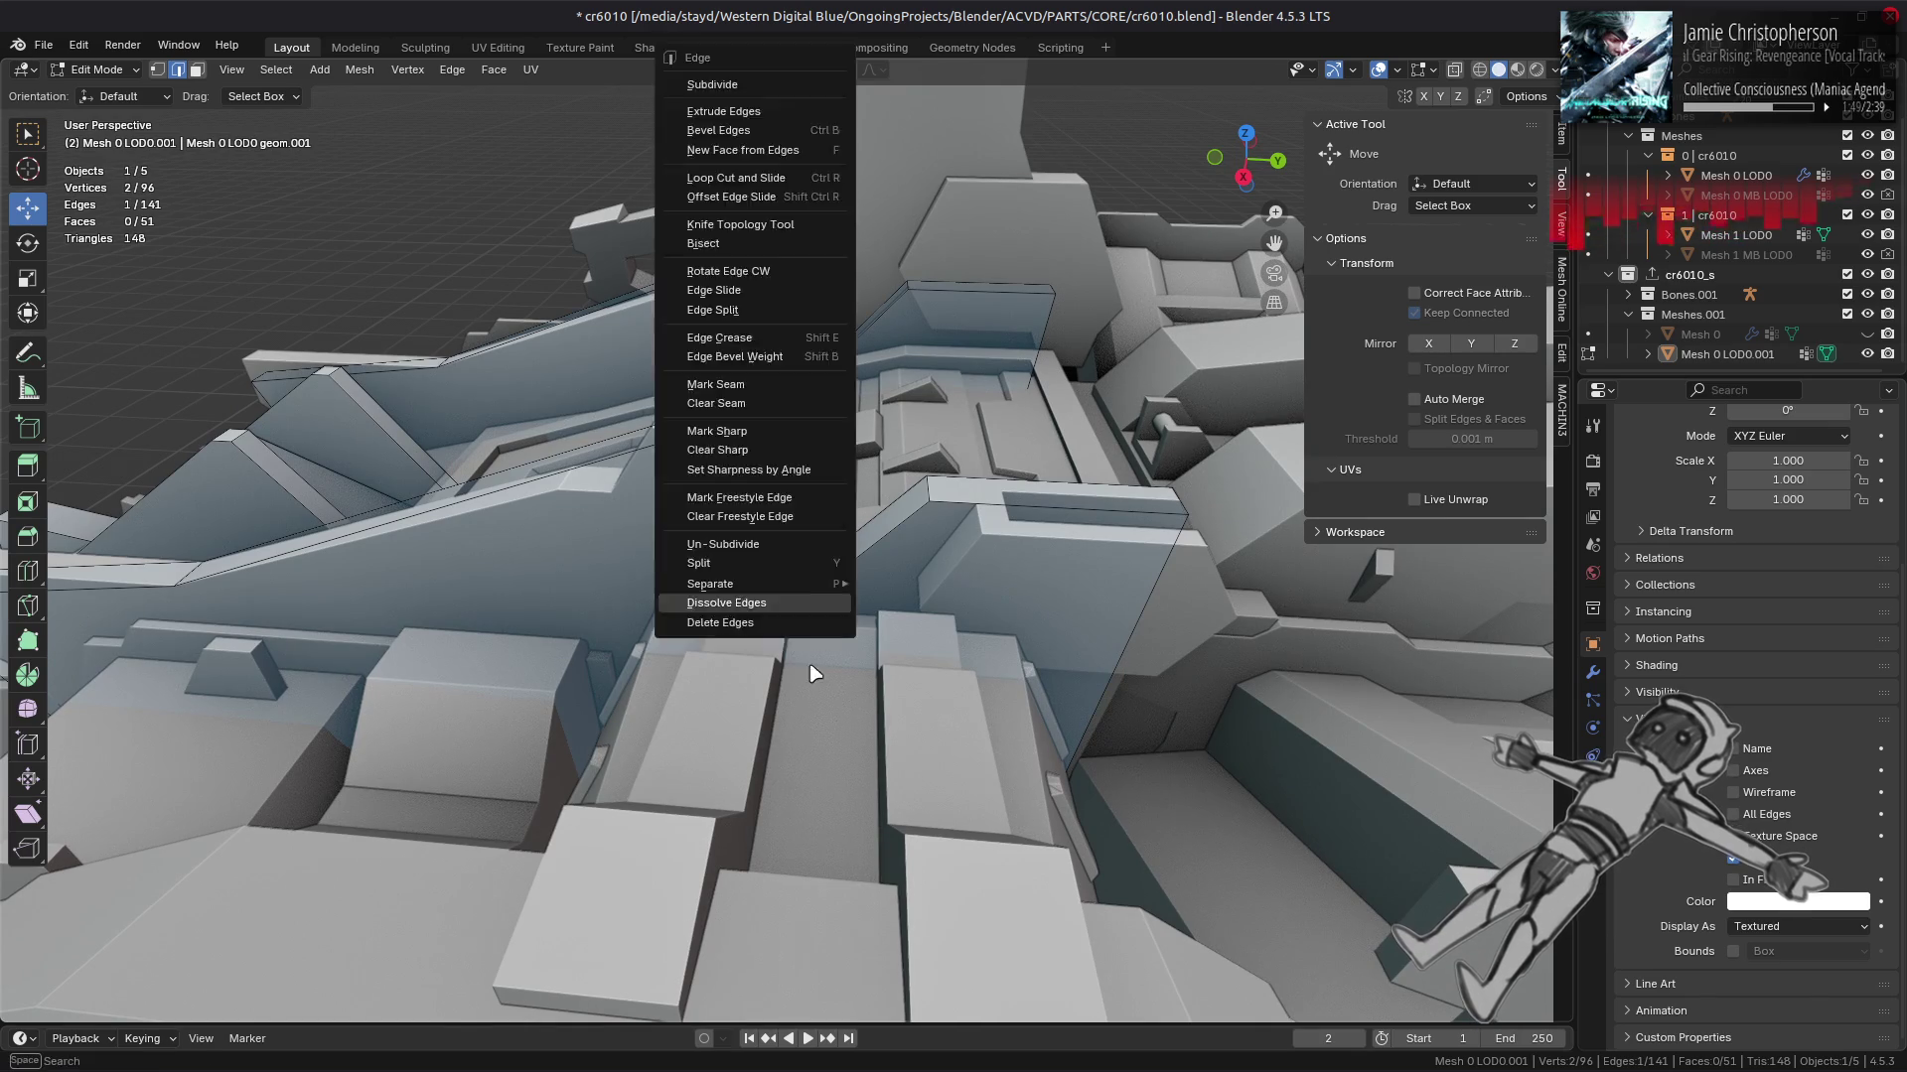
{"action": "left_click", "coordinate": [660, 706]}
Step: Move an edge along Y, halving the offset to -0.0979 m
{"action": "scroll", "scroll_direction": "up", "scroll_amount": 3}
{"action": "left_click_drag", "start_coordinate": [711, 509], "coordinate": [886, 537]}
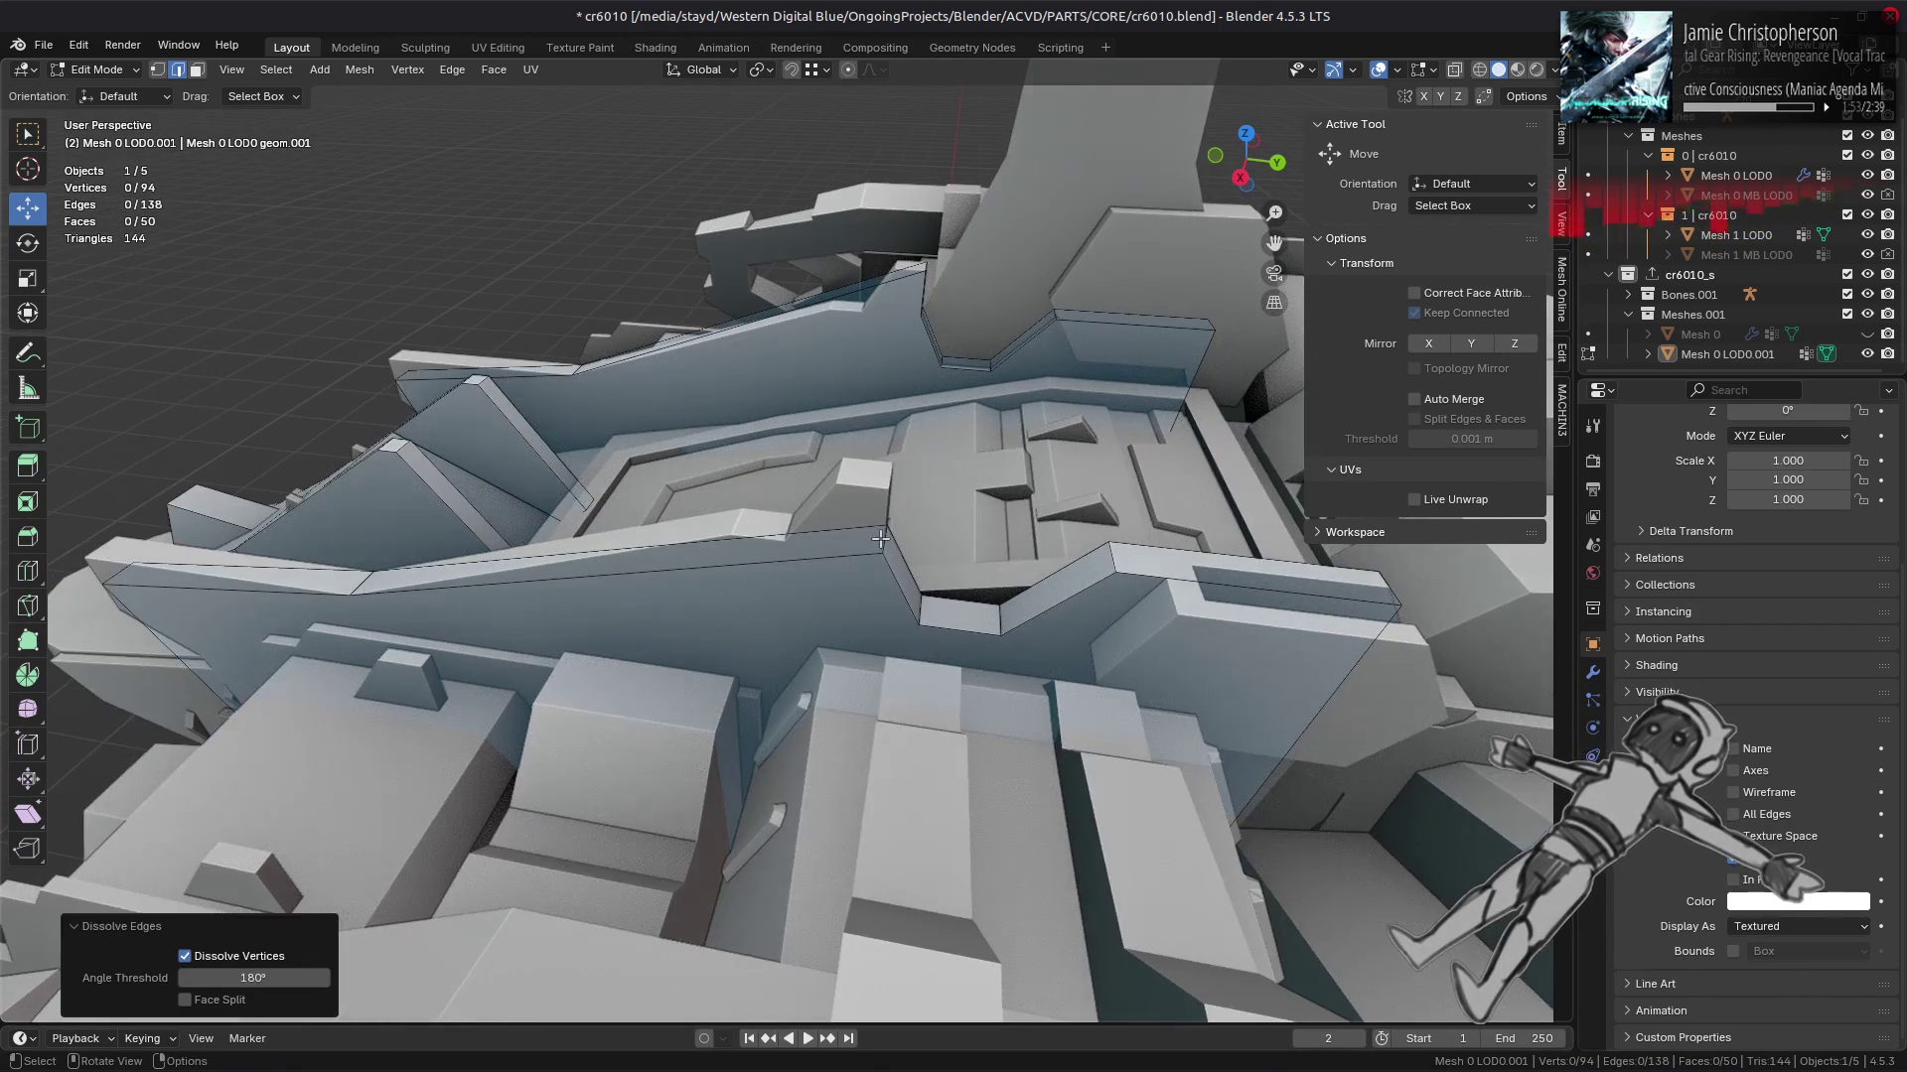
{"action": "left_click", "coordinate": [883, 539]}
{"action": "left_click_drag", "start_coordinate": [928, 556], "coordinate": [780, 538]}
{"action": "left_click", "coordinate": [278, 909]}
{"action": "type", "text": "2"}
{"action": "key", "text": "Return"}
{"action": "left_click_drag", "start_coordinate": [715, 516], "coordinate": [694, 472]}
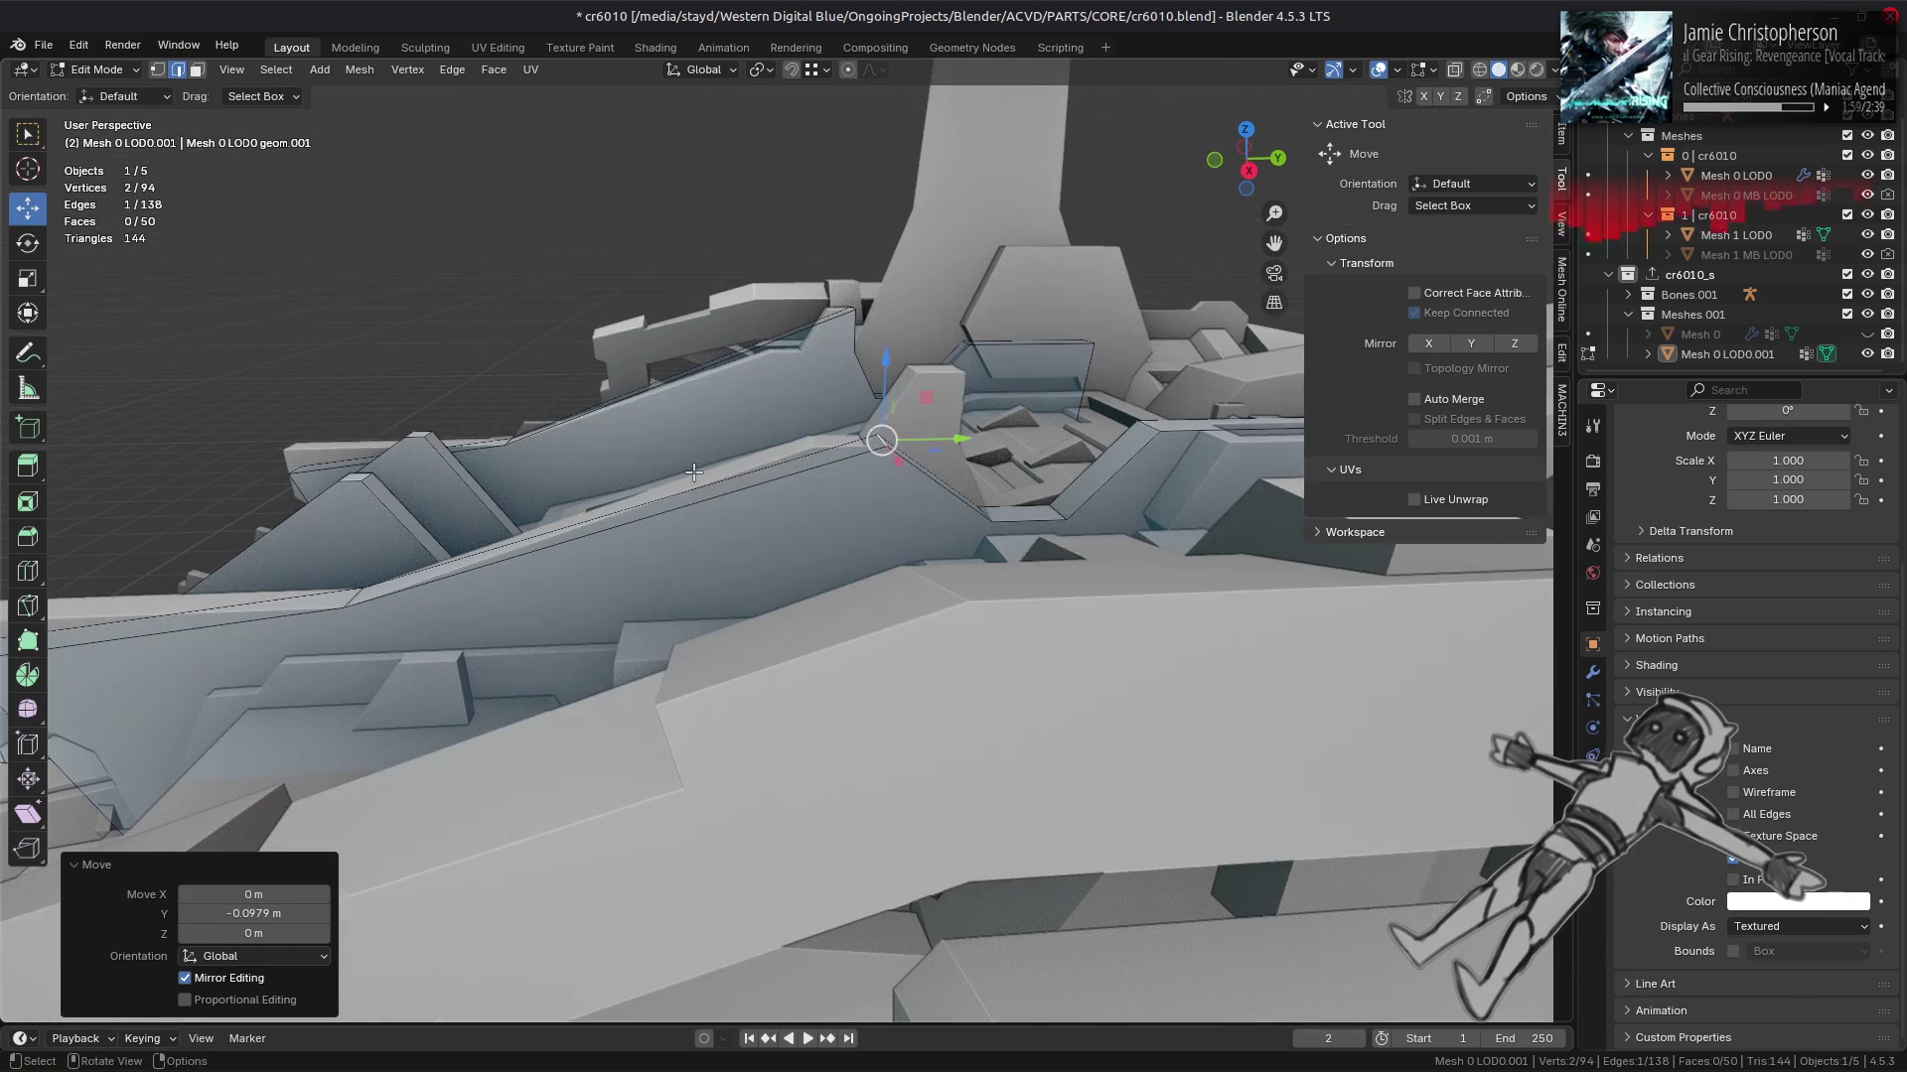
{"action": "left_click_drag", "start_coordinate": [836, 480], "coordinate": [823, 464]}
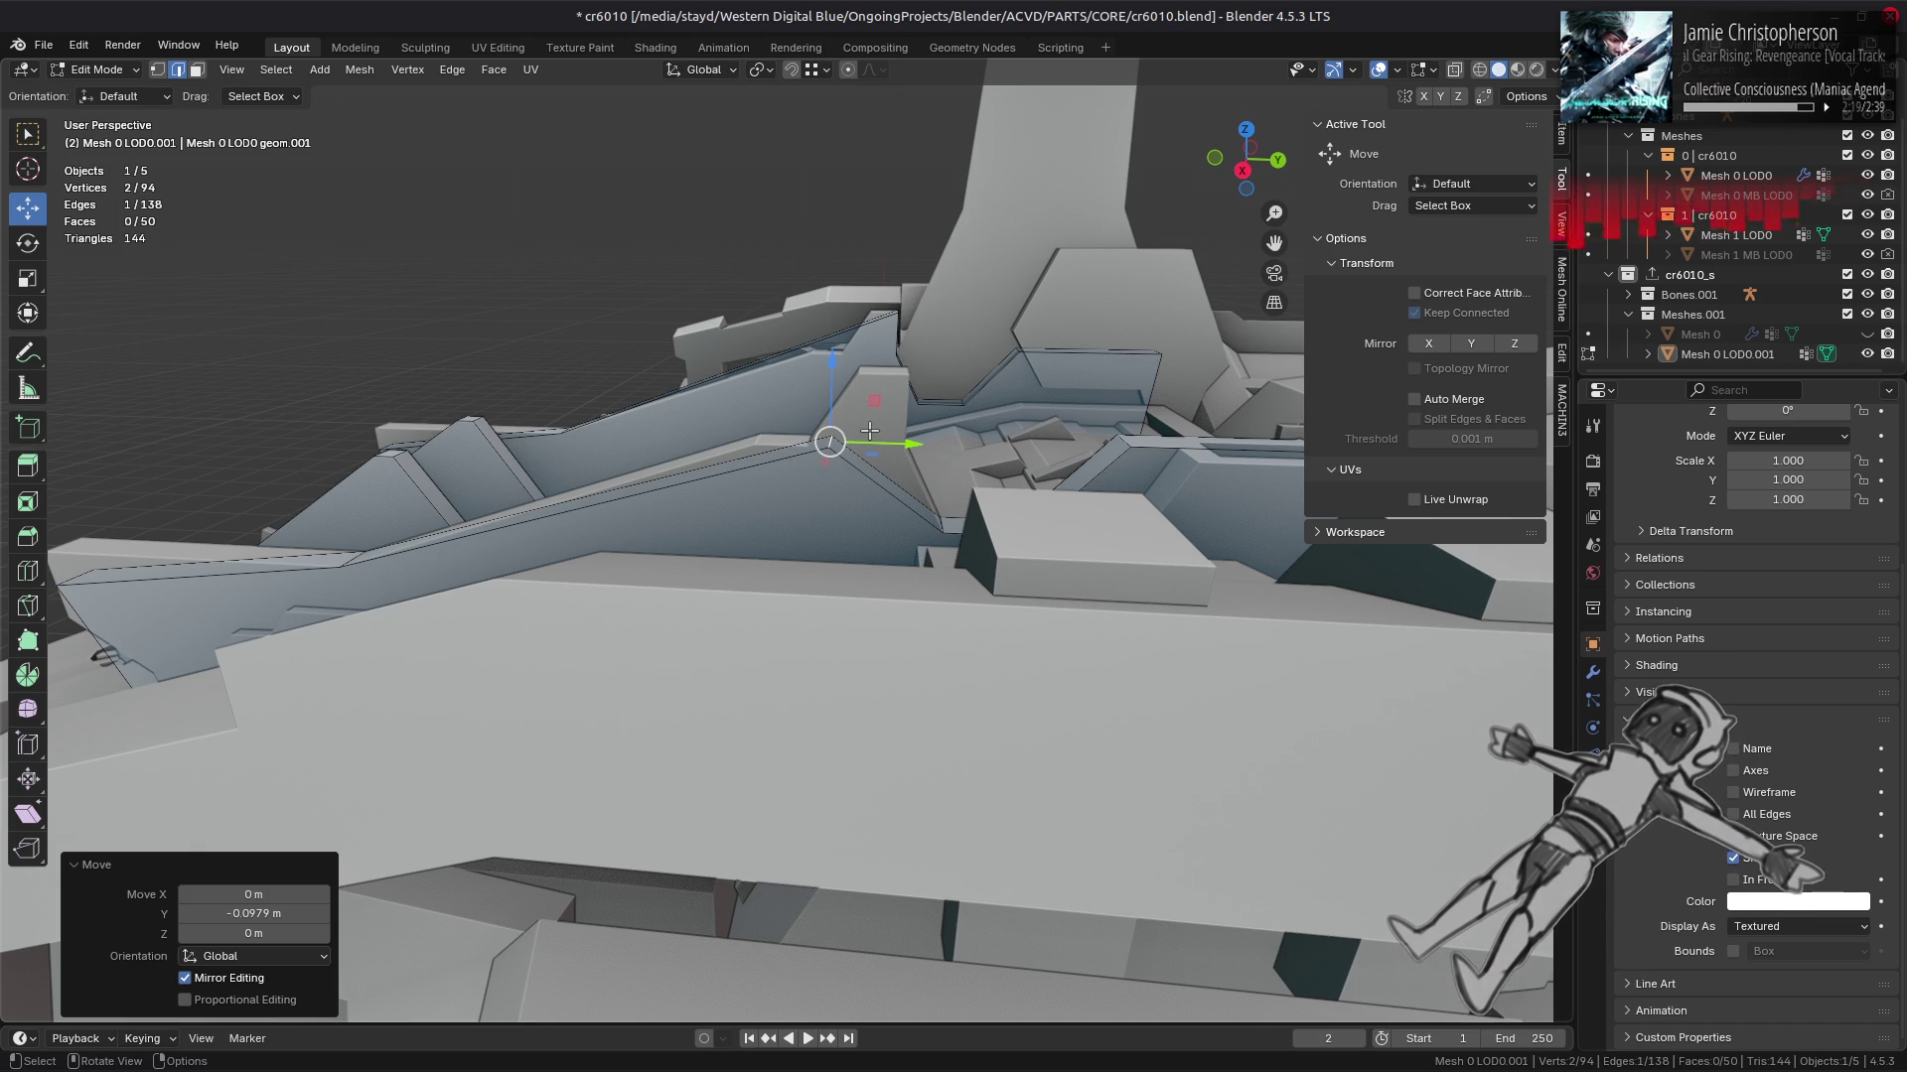
Step: Undo the edge moves, raise a corner vertex along Z, and dissolve an edge
{"action": "key", "text": "ctrl+z"}
{"action": "key", "text": "ctrl+z"}
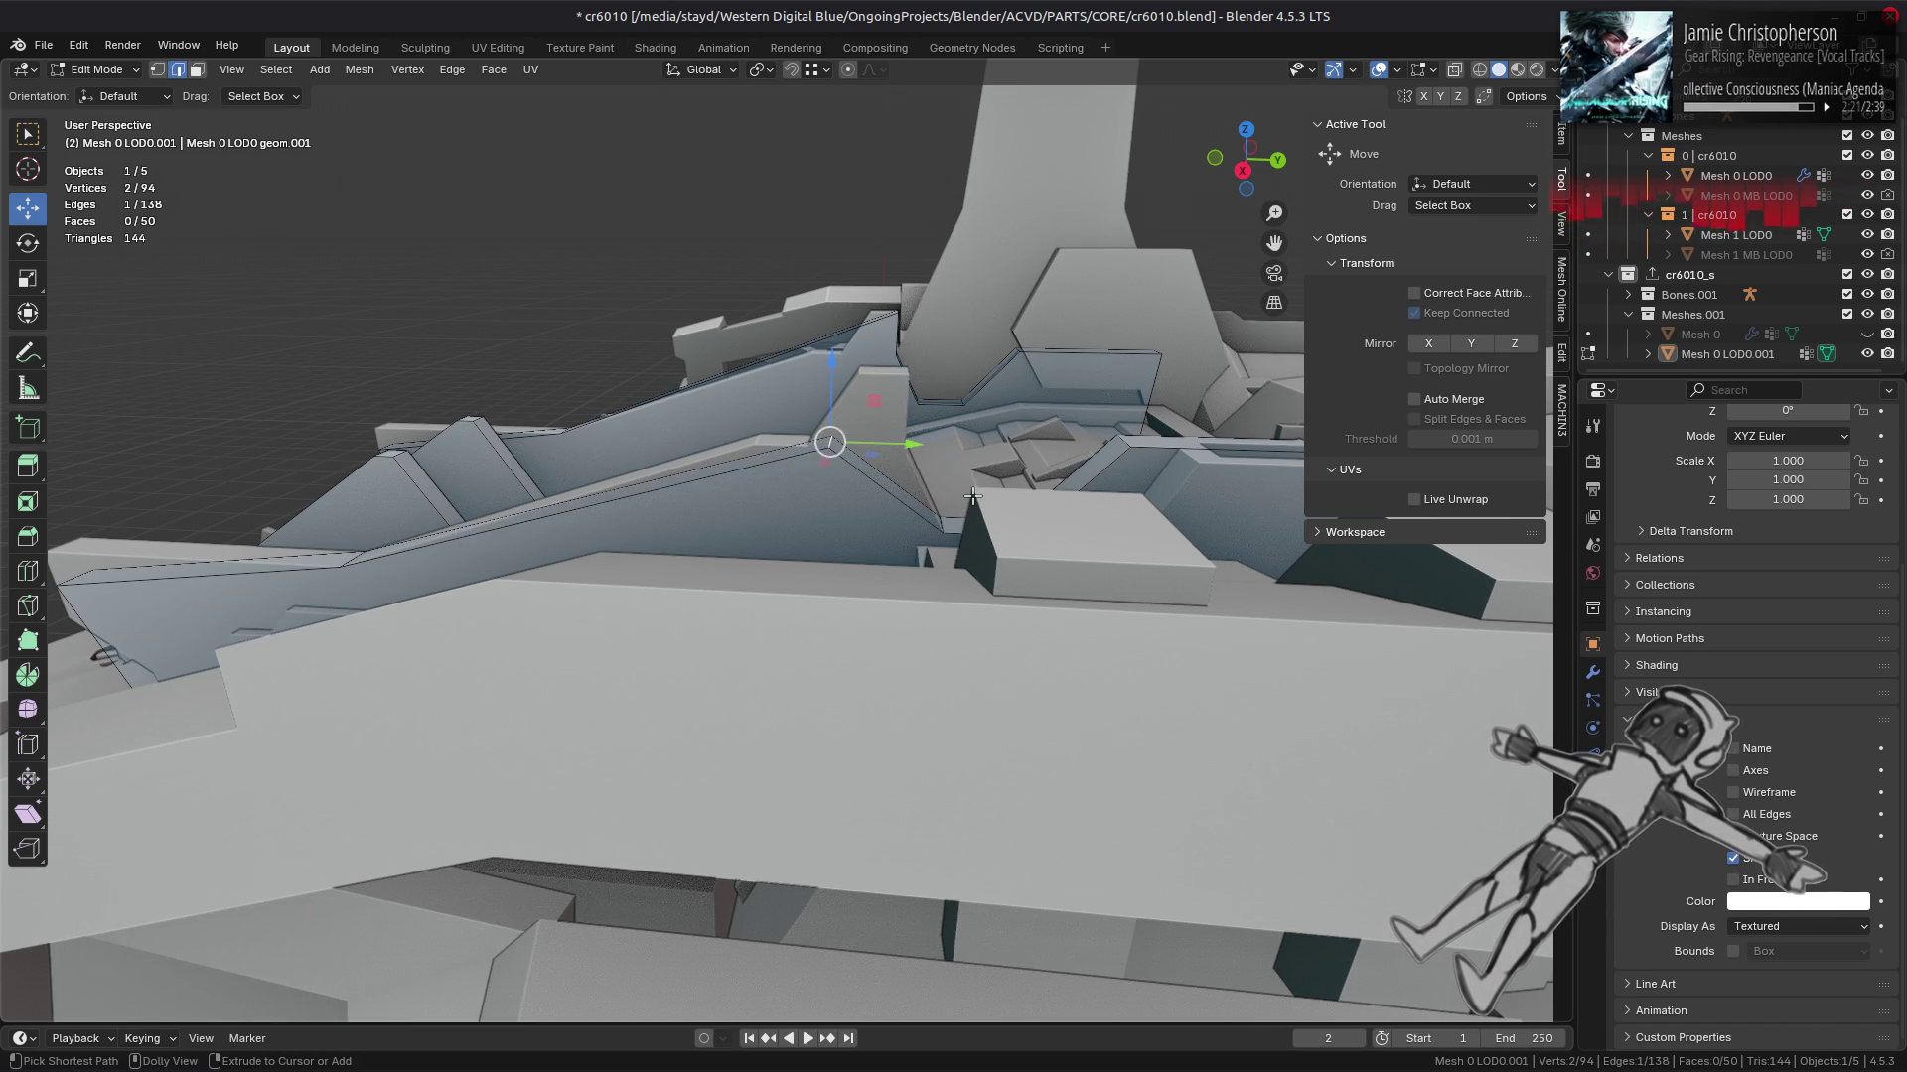
{"action": "left_click_drag", "start_coordinate": [832, 369], "coordinate": [842, 353]}
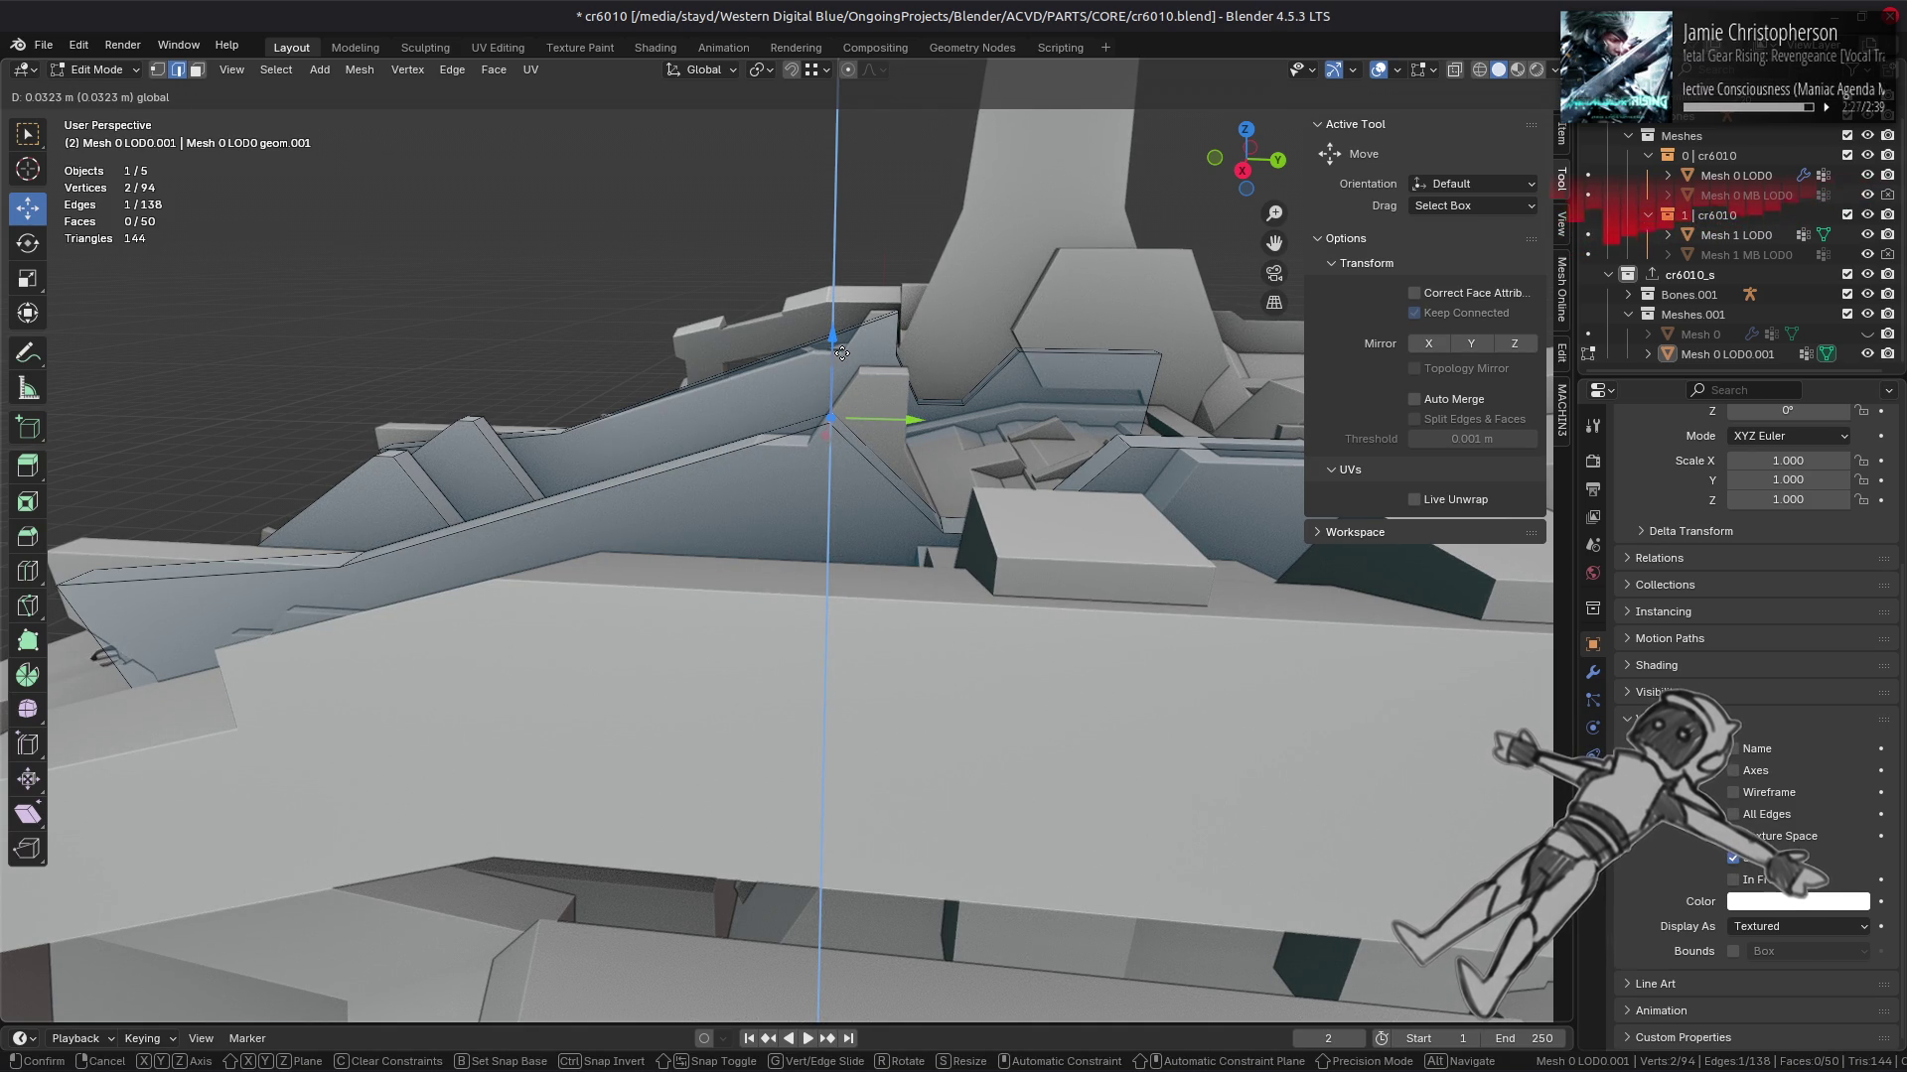
{"action": "left_click_drag", "start_coordinate": [842, 352], "coordinate": [843, 353]}
{"action": "left_click_drag", "start_coordinate": [843, 352], "coordinate": [794, 549]}
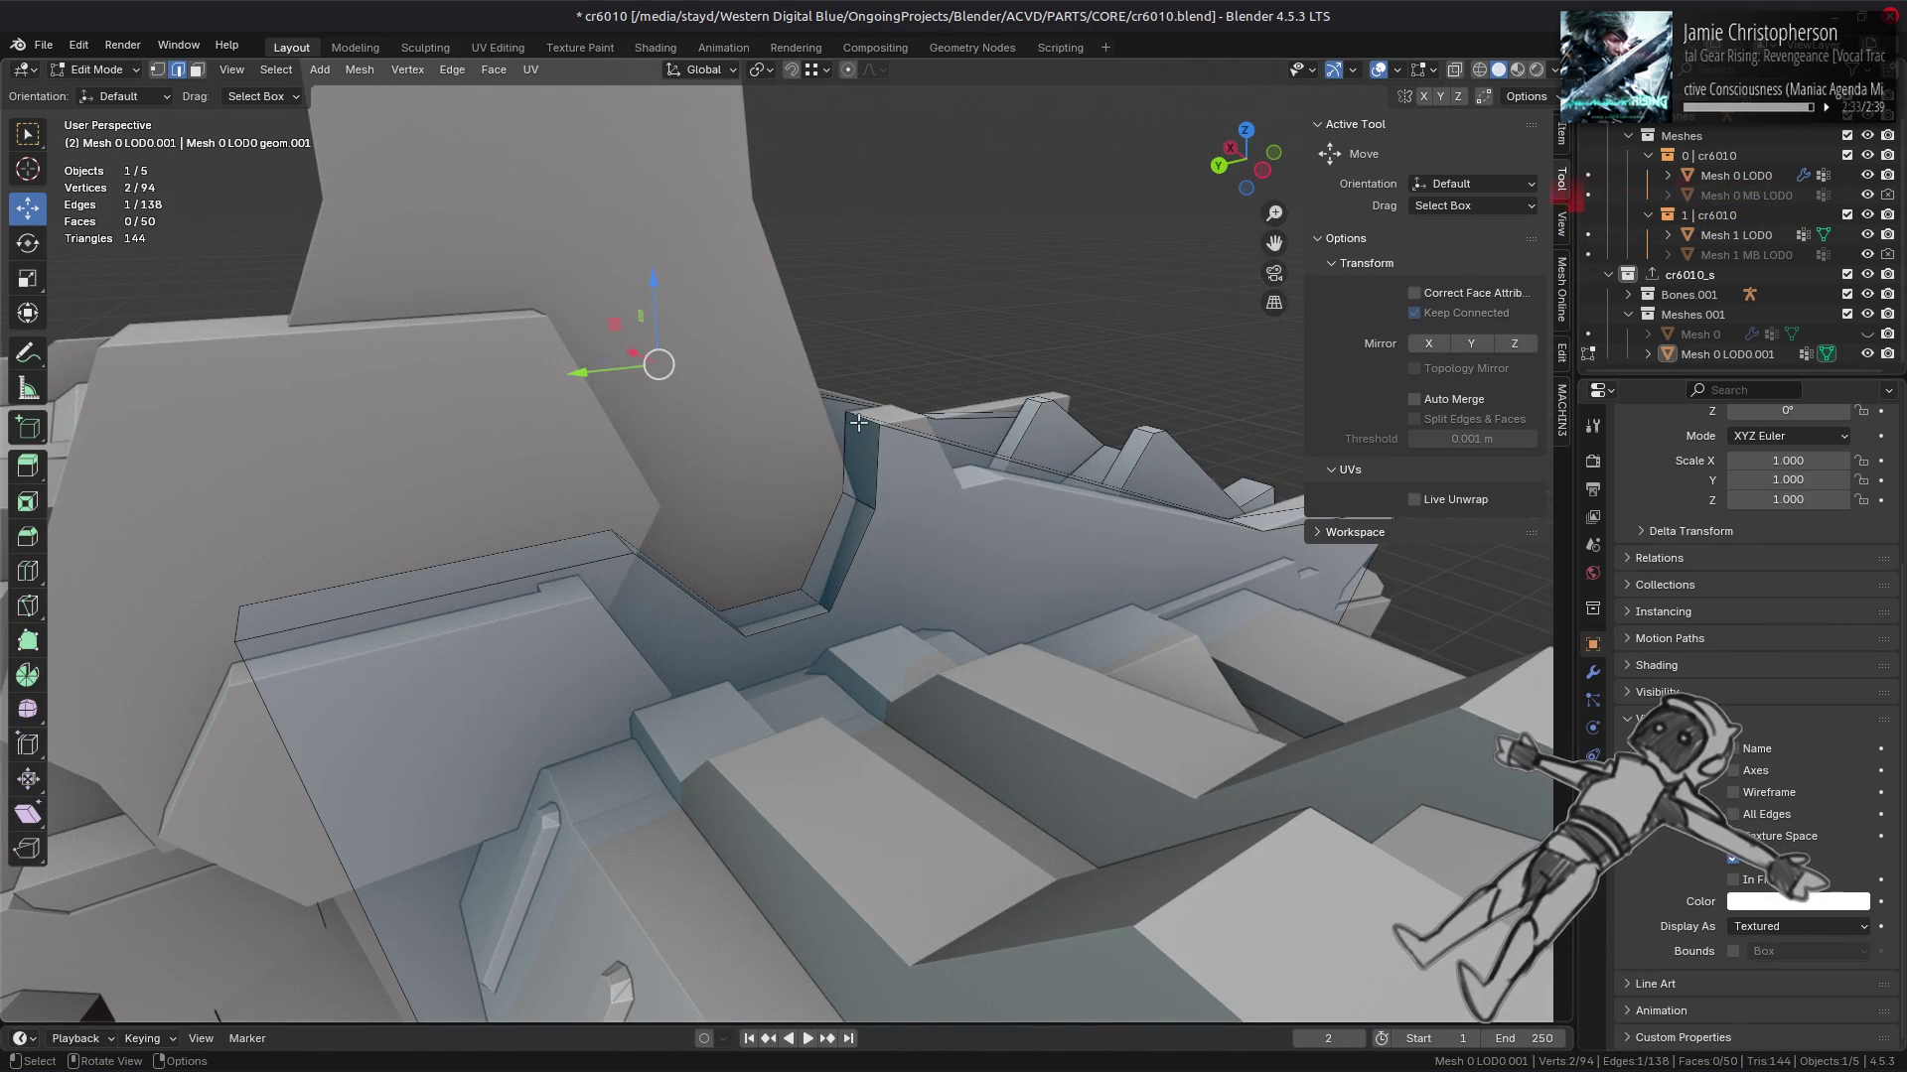
{"action": "right_click", "coordinate": [856, 526]}
{"action": "left_click", "coordinate": [826, 596]}
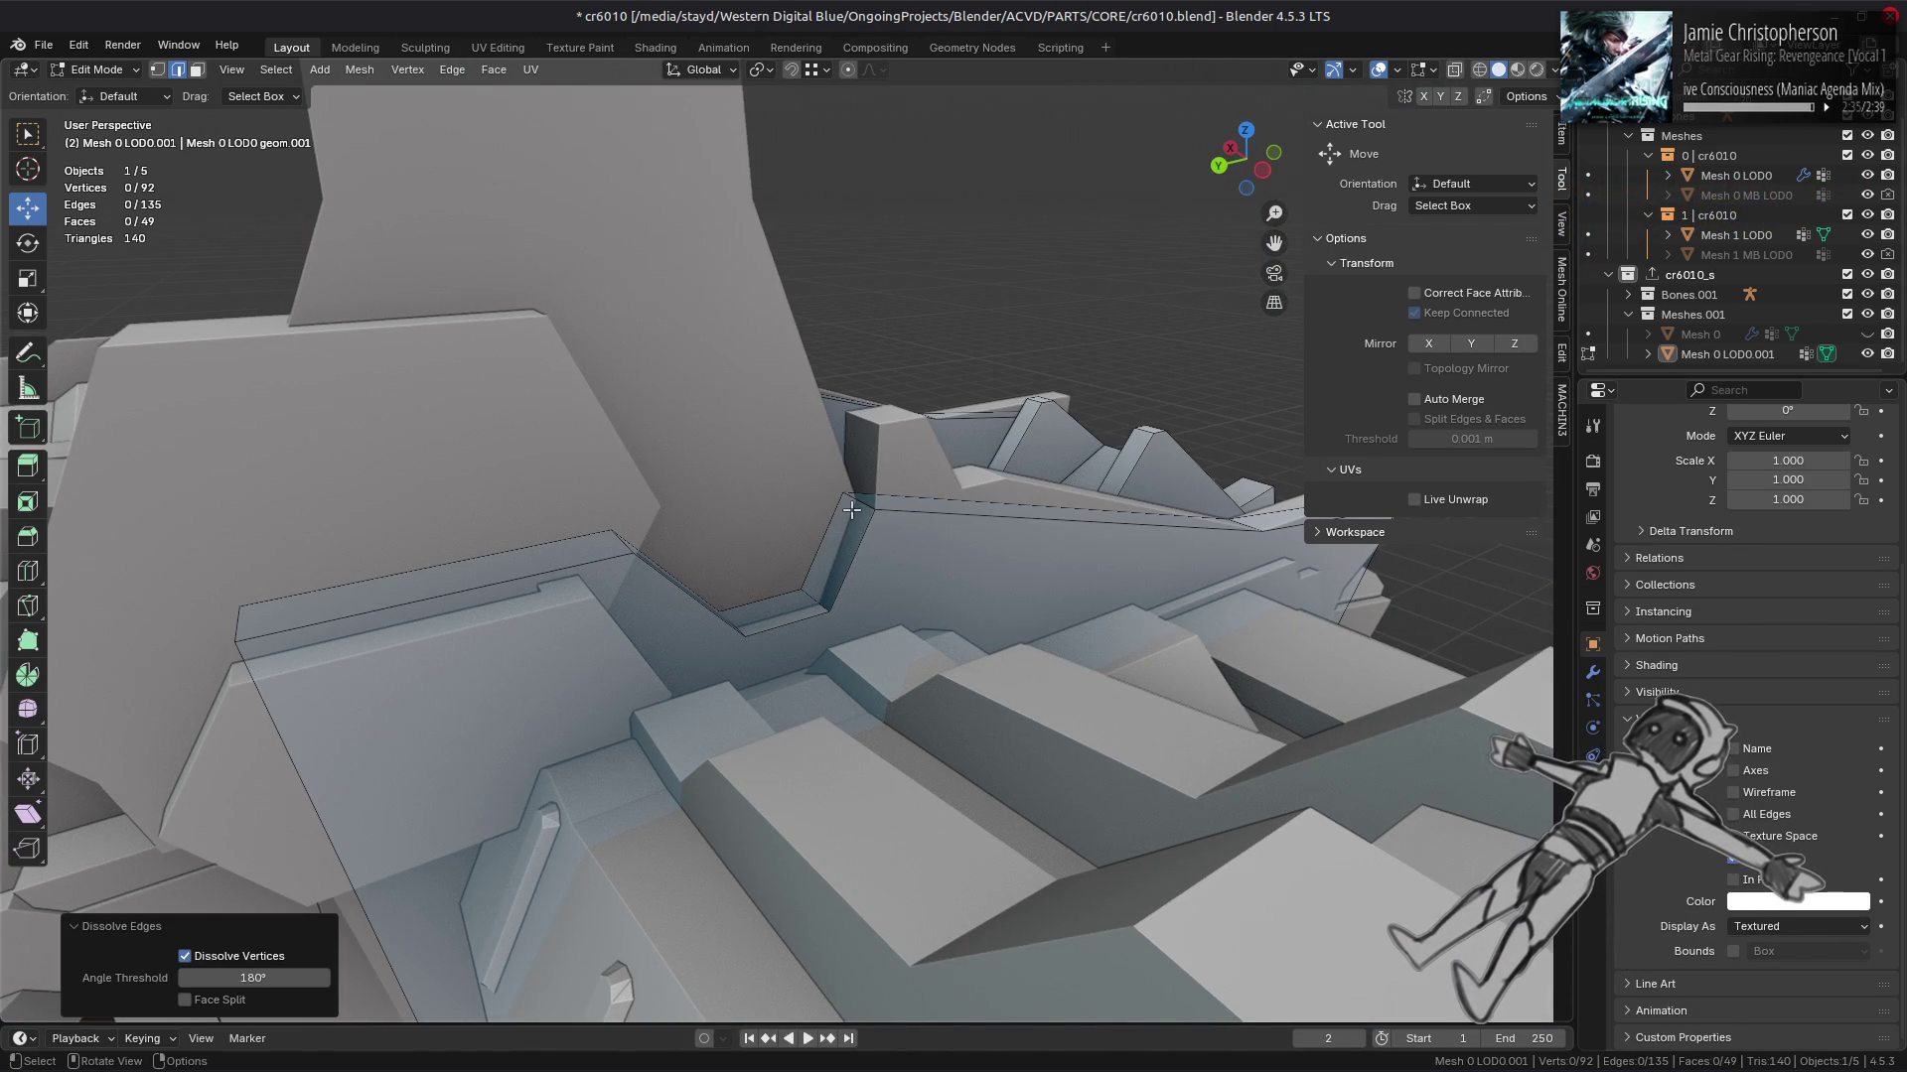
Step: Move another edge along Y with the offset halved to -0.0979 m
{"action": "left_click", "coordinate": [851, 509]}
{"action": "left_click_drag", "start_coordinate": [851, 510], "coordinate": [636, 536]}
{"action": "left_click_drag", "start_coordinate": [622, 537], "coordinate": [856, 542]}
{"action": "left_click", "coordinate": [291, 914]}
{"action": "type", "text": "/2"}
{"action": "key", "text": "Return"}
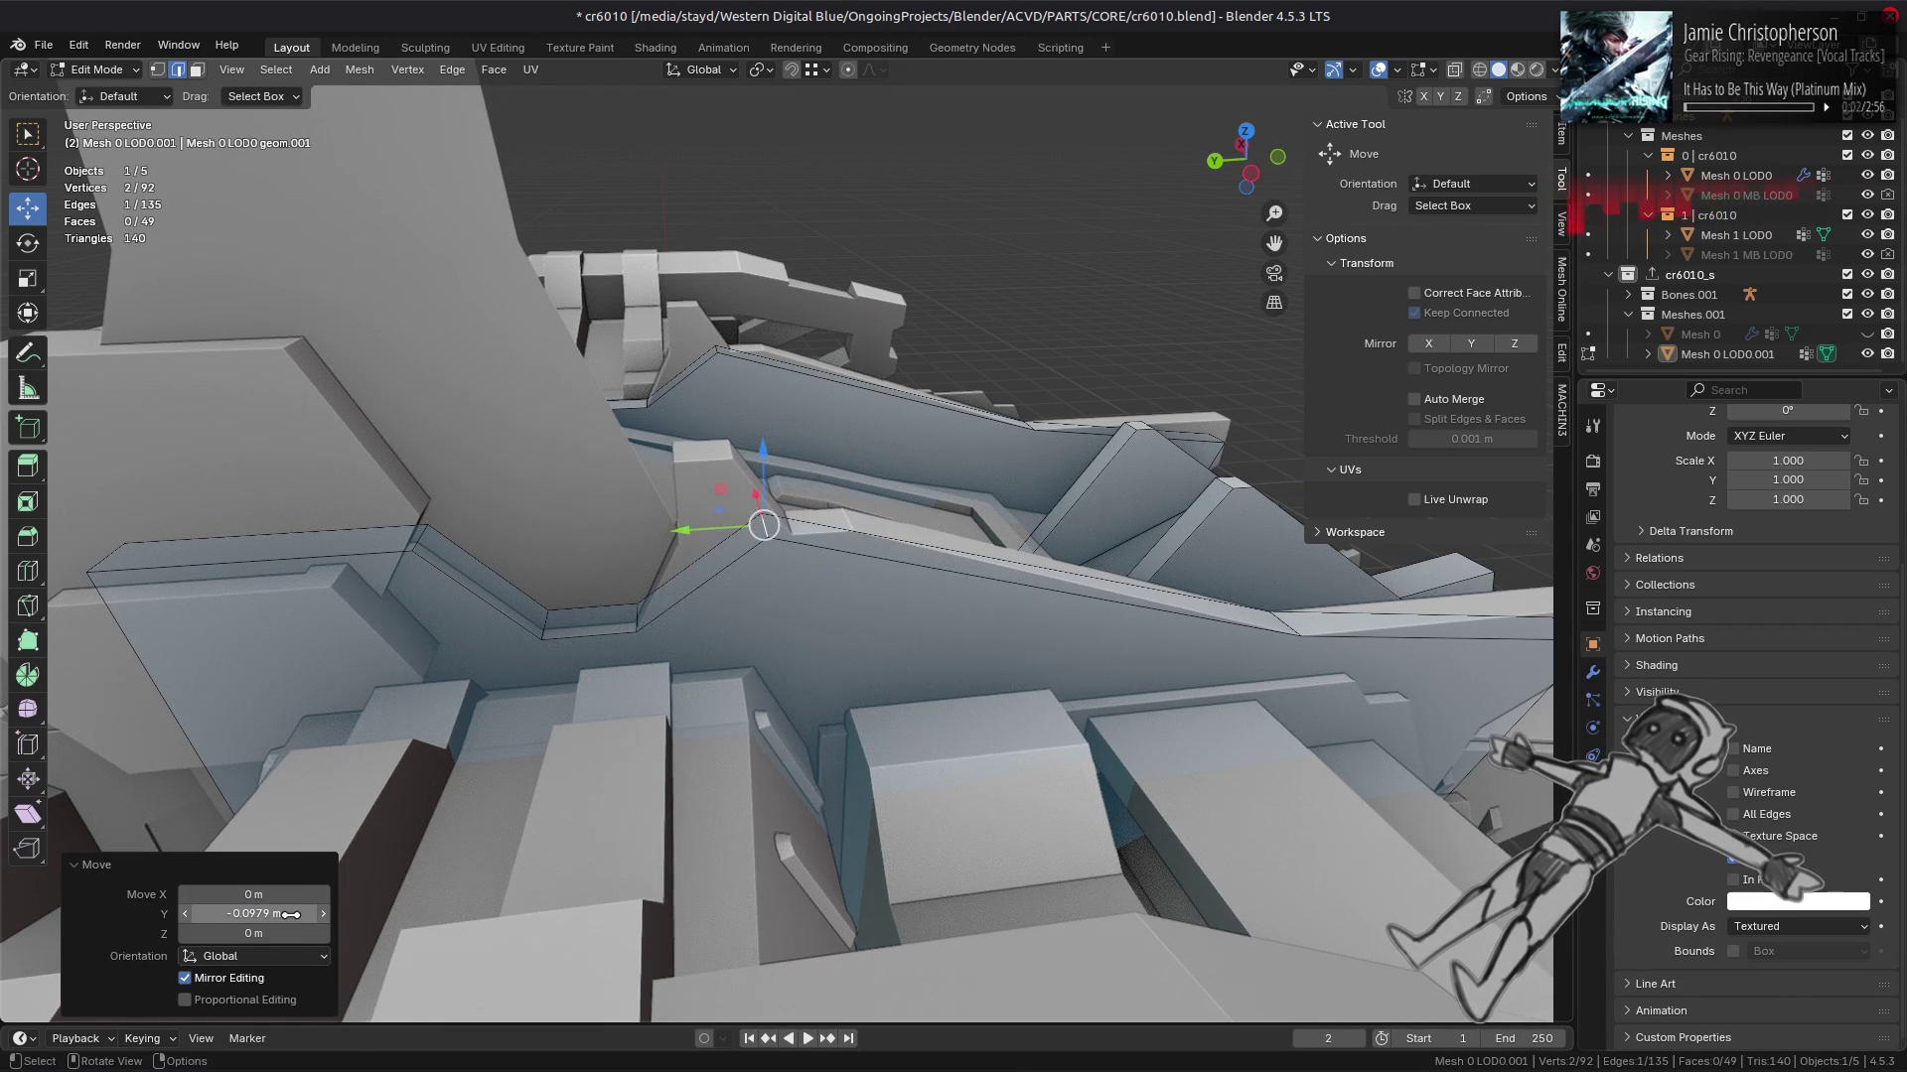
{"action": "left_click_drag", "start_coordinate": [695, 596], "coordinate": [826, 605]}
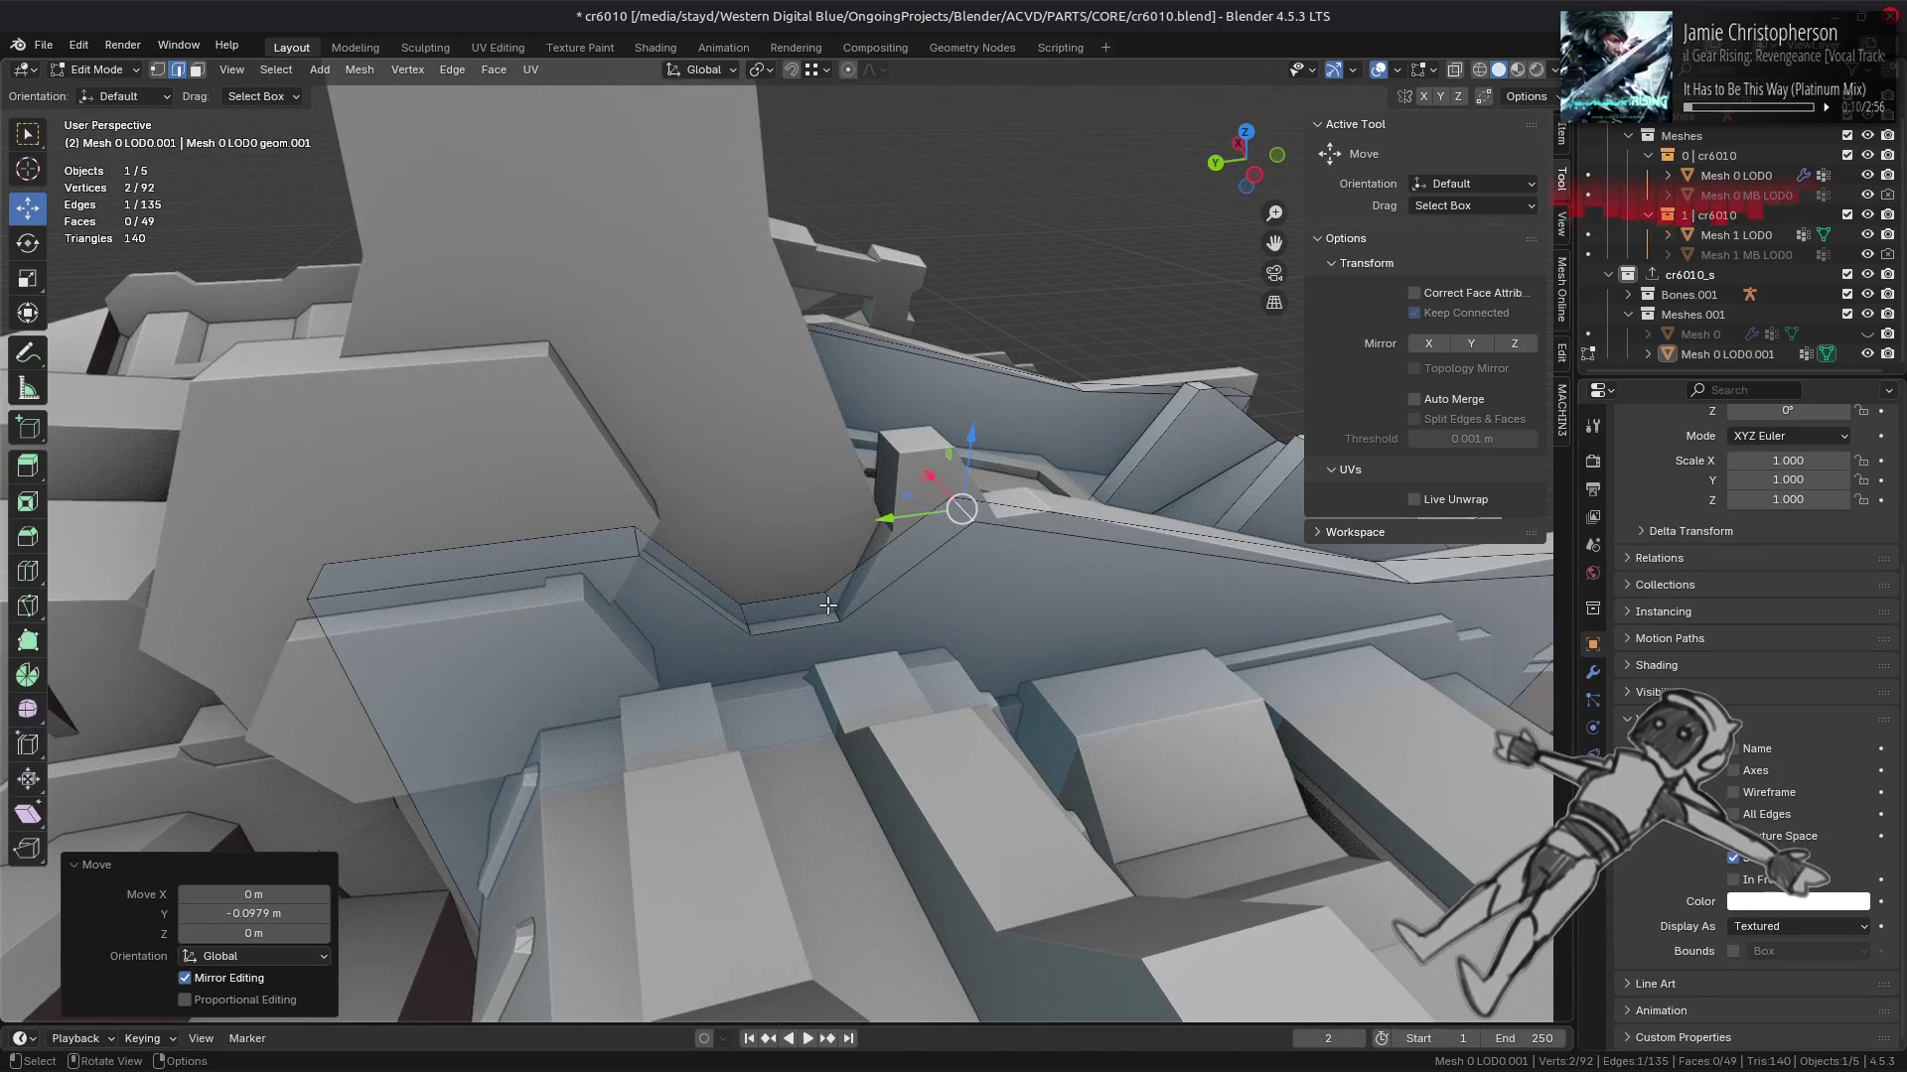
Step: Dissolve a pair of redundant edges, then one more nearby edge
{"action": "left_click", "coordinate": [826, 604]}
{"action": "left_click", "coordinate": [750, 621]}
{"action": "key", "text": "ctrl+e"}
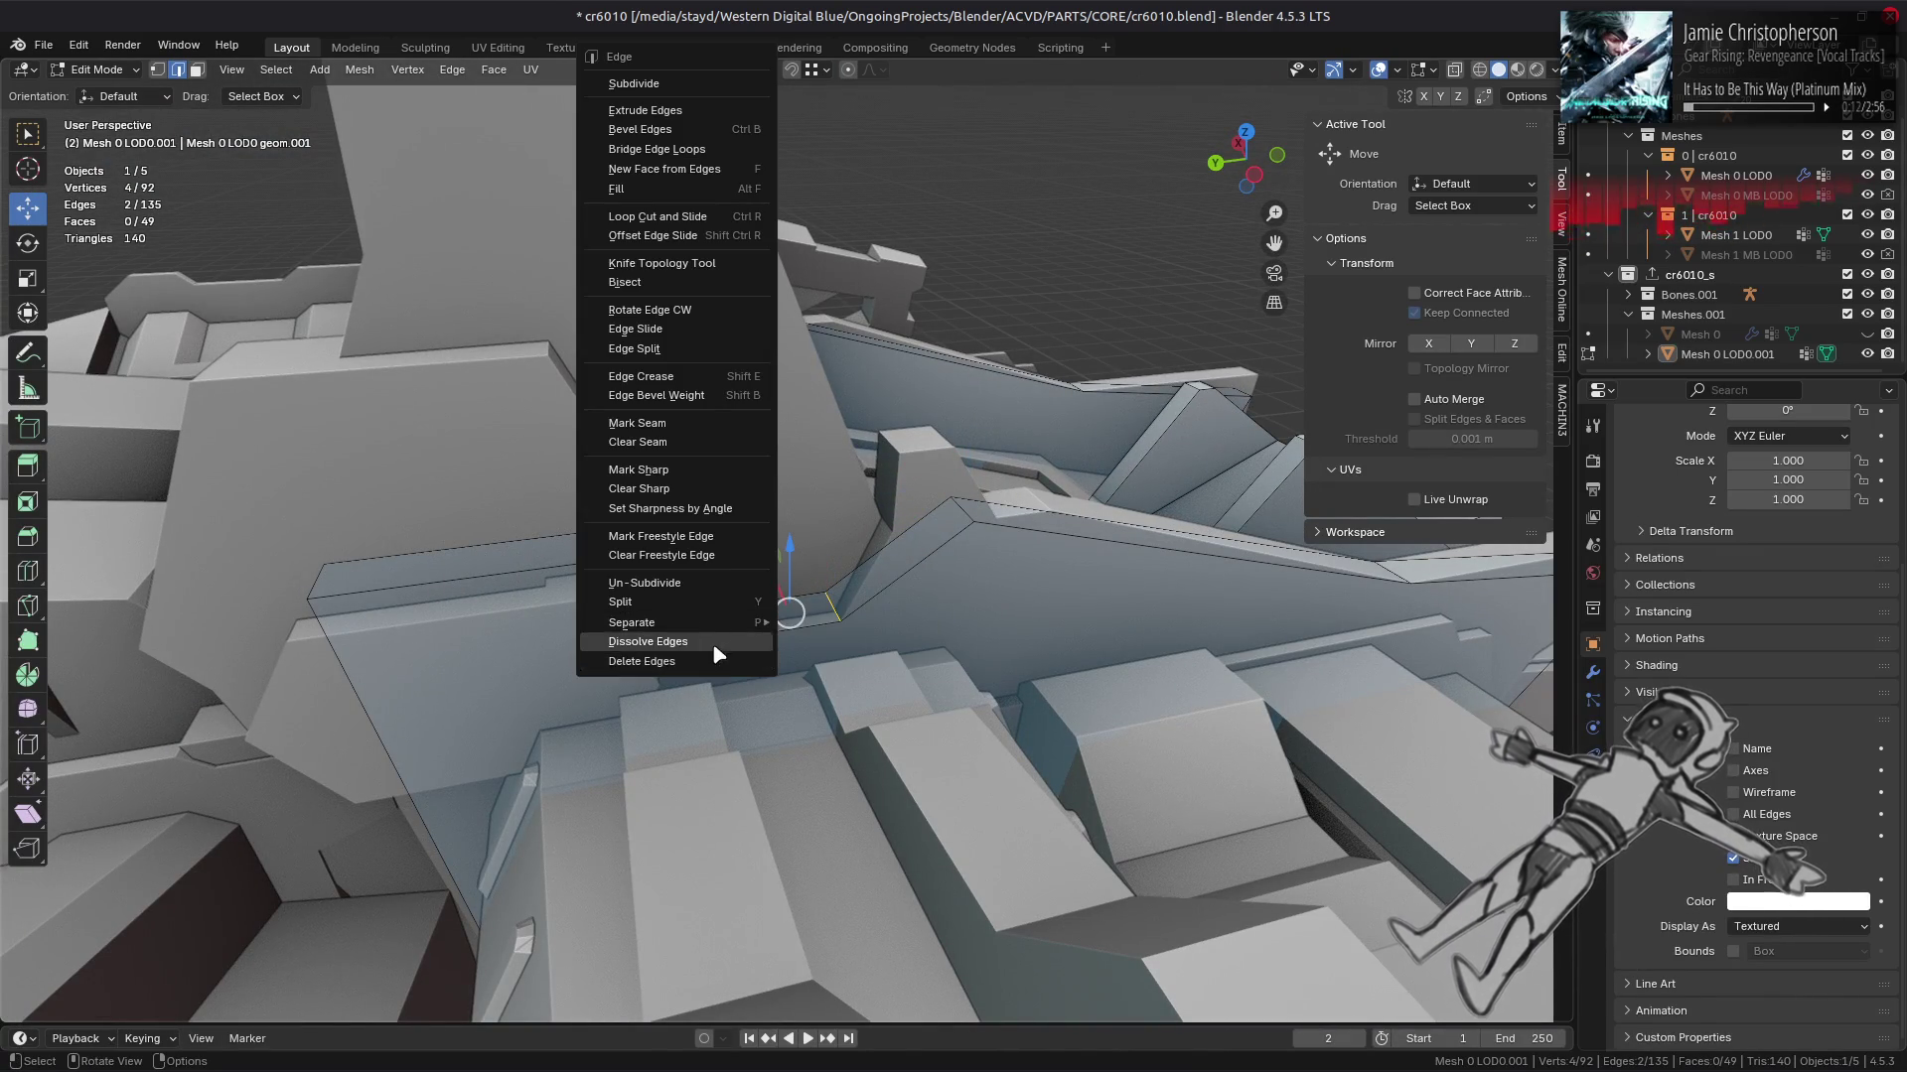
{"action": "left_click", "coordinate": [713, 641]}
{"action": "left_click", "coordinate": [713, 642]}
{"action": "left_click", "coordinate": [669, 553]}
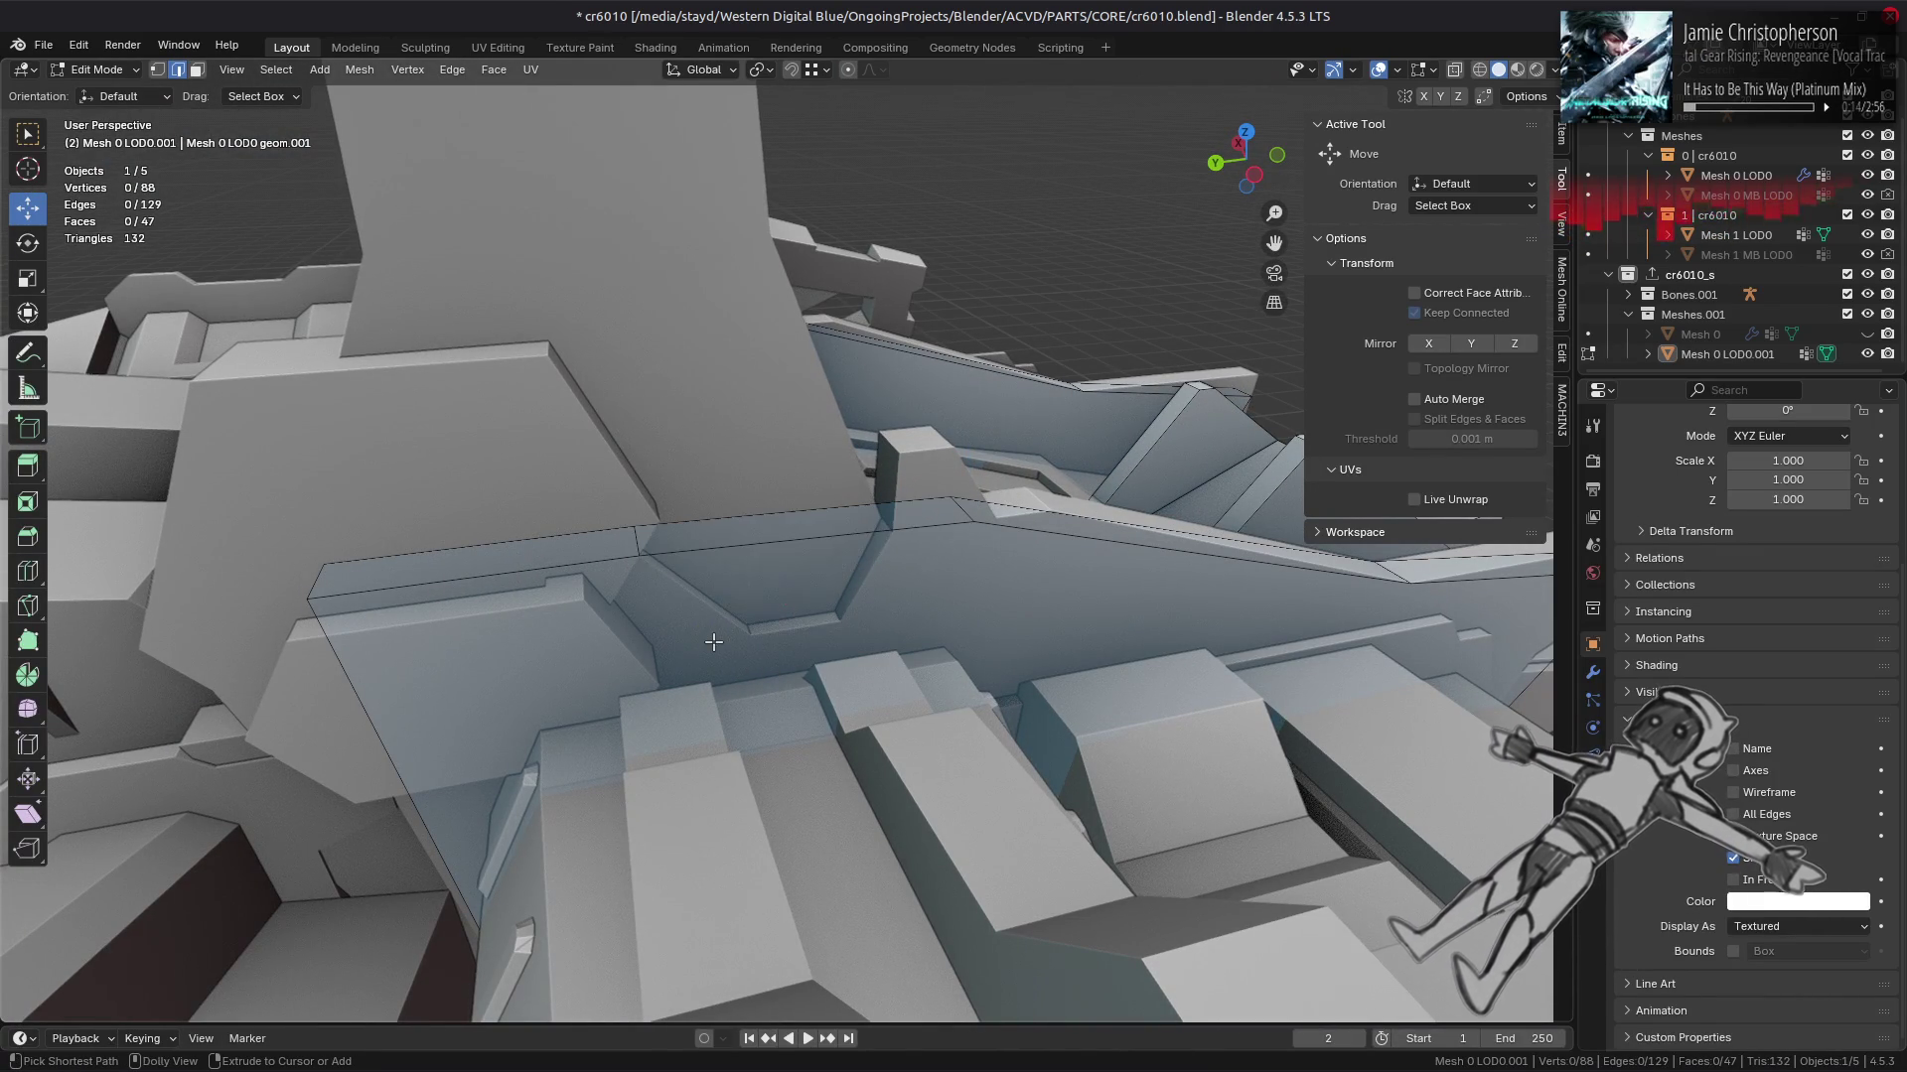
{"action": "left_click", "coordinate": [636, 546]}
{"action": "key", "text": "ctrl+e"}
{"action": "left_click", "coordinate": [774, 789]}
Step: Dissolve another redundant edge, then undo that dissolve
{"action": "left_click_drag", "start_coordinate": [844, 695], "coordinate": [882, 531]}
{"action": "left_click", "coordinate": [916, 516]}
{"action": "right_click", "coordinate": [694, 659]}
{"action": "left_click", "coordinate": [694, 660]}
{"action": "left_click_drag", "start_coordinate": [694, 659], "coordinate": [859, 623]}
{"action": "left_click_drag", "start_coordinate": [840, 605], "coordinate": [754, 623]}
{"action": "key", "text": "ctrl+z"}
{"action": "key", "text": "ctrl+z"}
{"action": "key", "text": "ctrl+z"}
{"action": "key", "text": "ctrl+z"}
{"action": "left_click_drag", "start_coordinate": [770, 598], "coordinate": [814, 607]}
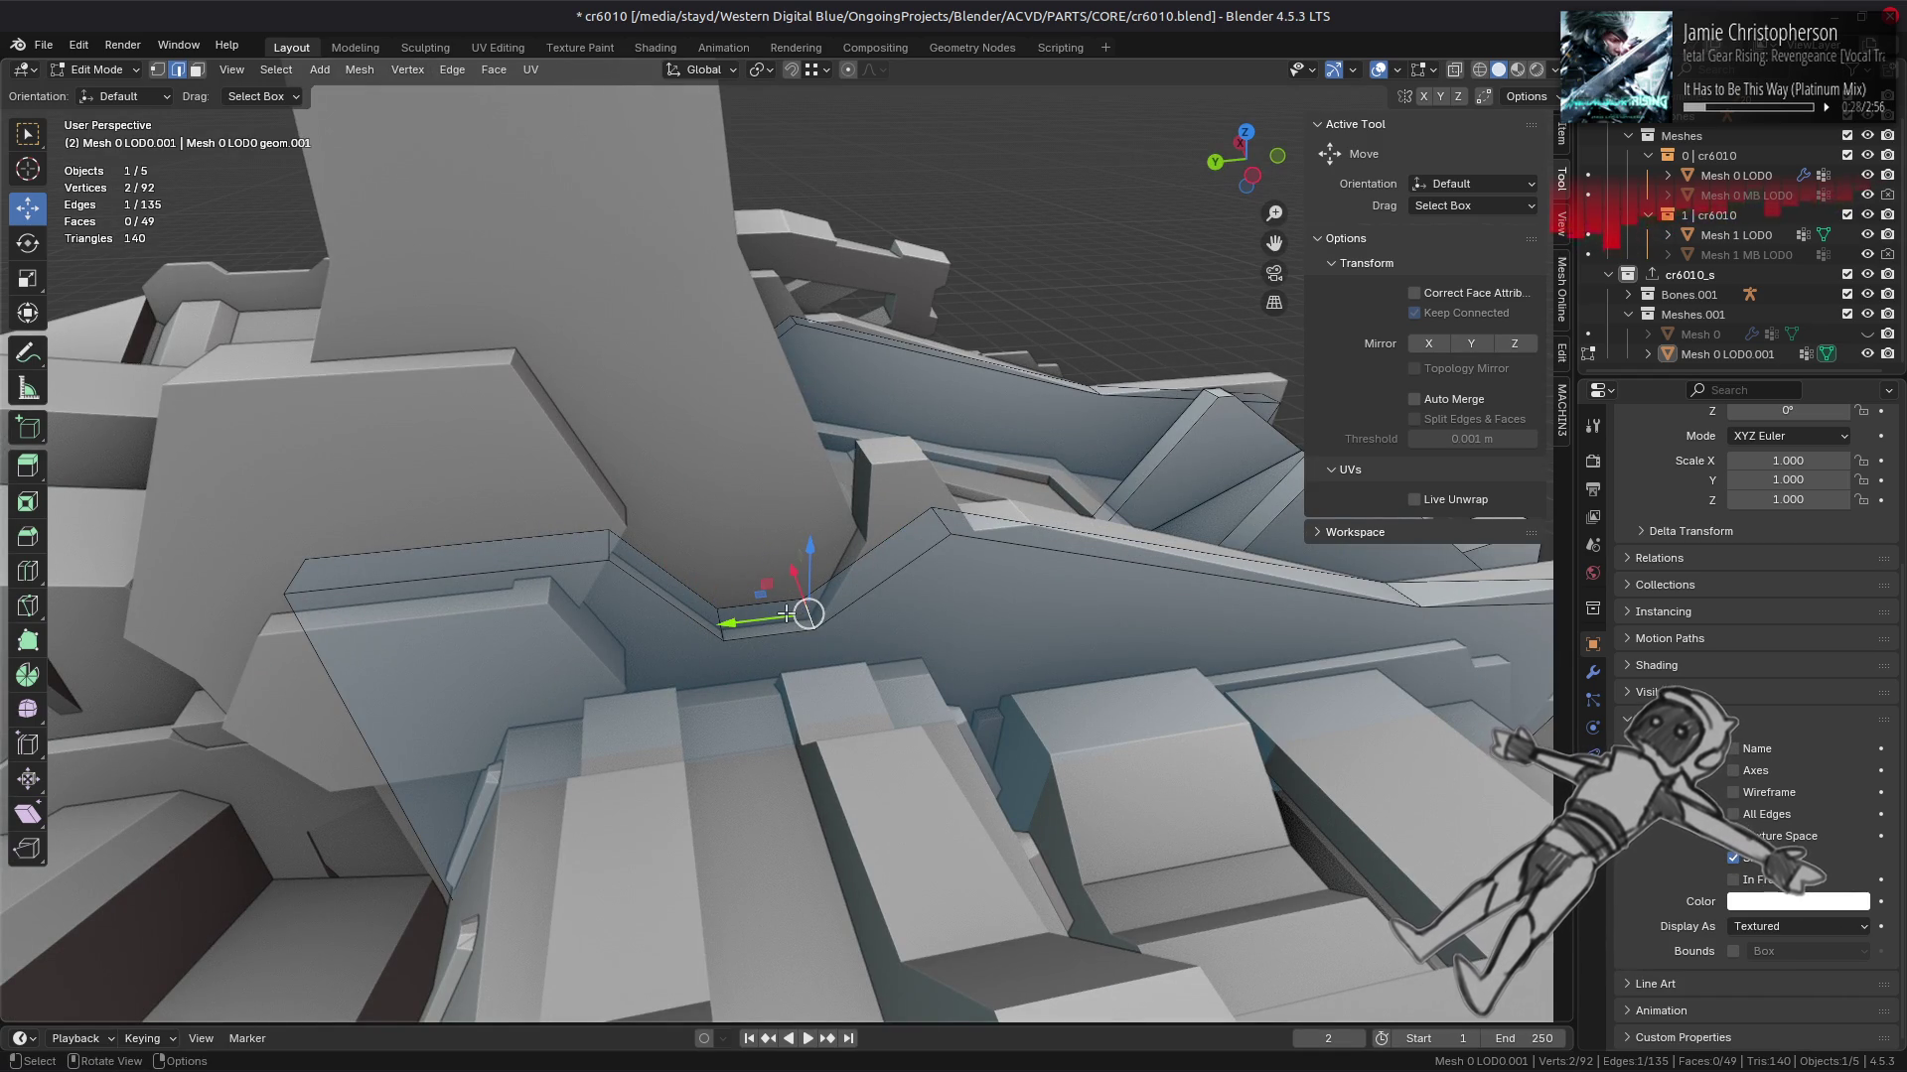
Step: Merge two selected vertex pairs at their centres
{"action": "right_click", "coordinate": [722, 609]}
{"action": "mouse_move", "coordinate": [820, 981]}
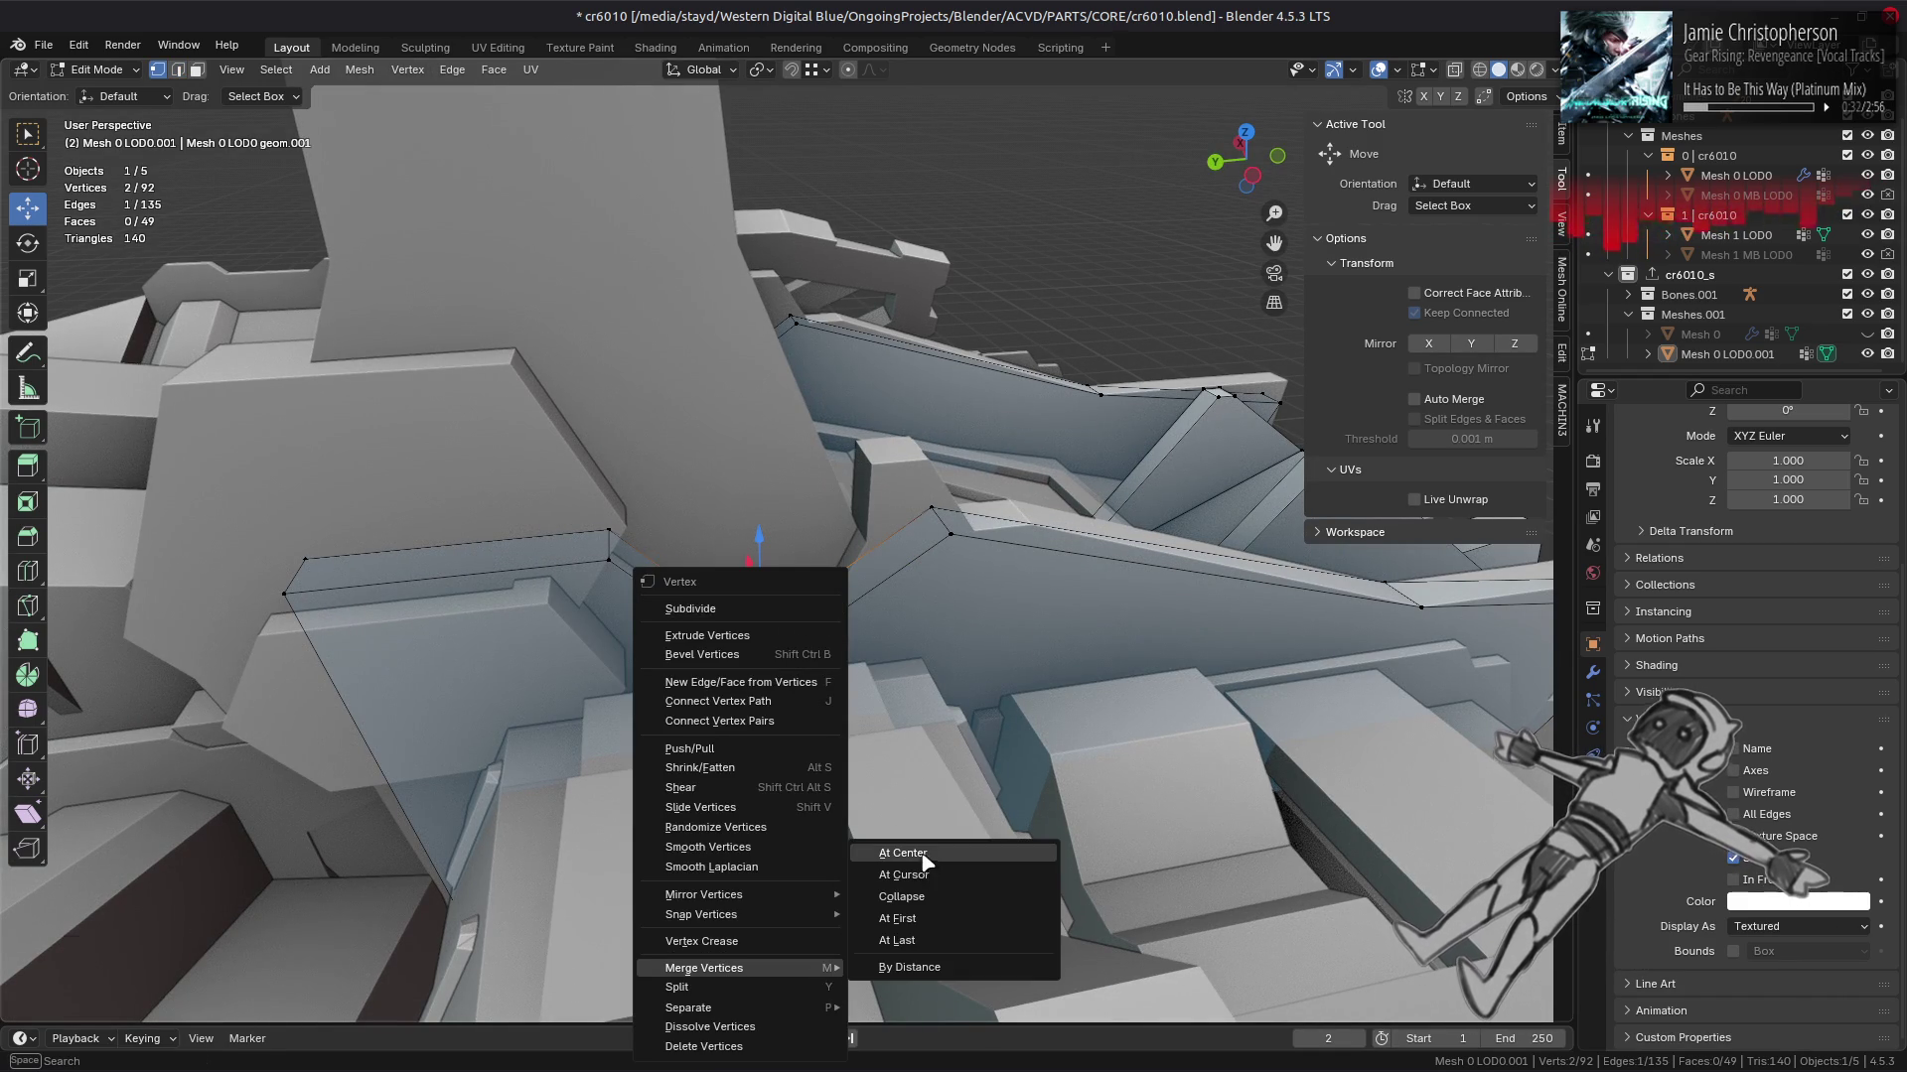
{"action": "left_click", "coordinate": [929, 856]}
{"action": "right_click", "coordinate": [940, 672]}
{"action": "mouse_move", "coordinate": [984, 690]}
{"action": "left_click", "coordinate": [1073, 685]}
{"action": "left_click_drag", "start_coordinate": [1073, 685], "coordinate": [728, 638]}
Step: Merge two more vertices at centre and merge away a leftover vertex, reaching 88 vertices
{"action": "left_click", "coordinate": [728, 638]}
{"action": "left_click", "coordinate": [833, 654]}
{"action": "right_click", "coordinate": [833, 655]}
{"action": "mouse_move", "coordinate": [864, 660]}
{"action": "left_click", "coordinate": [934, 641]}
{"action": "right_click", "coordinate": [872, 681]}
{"action": "left_click", "coordinate": [955, 681]}
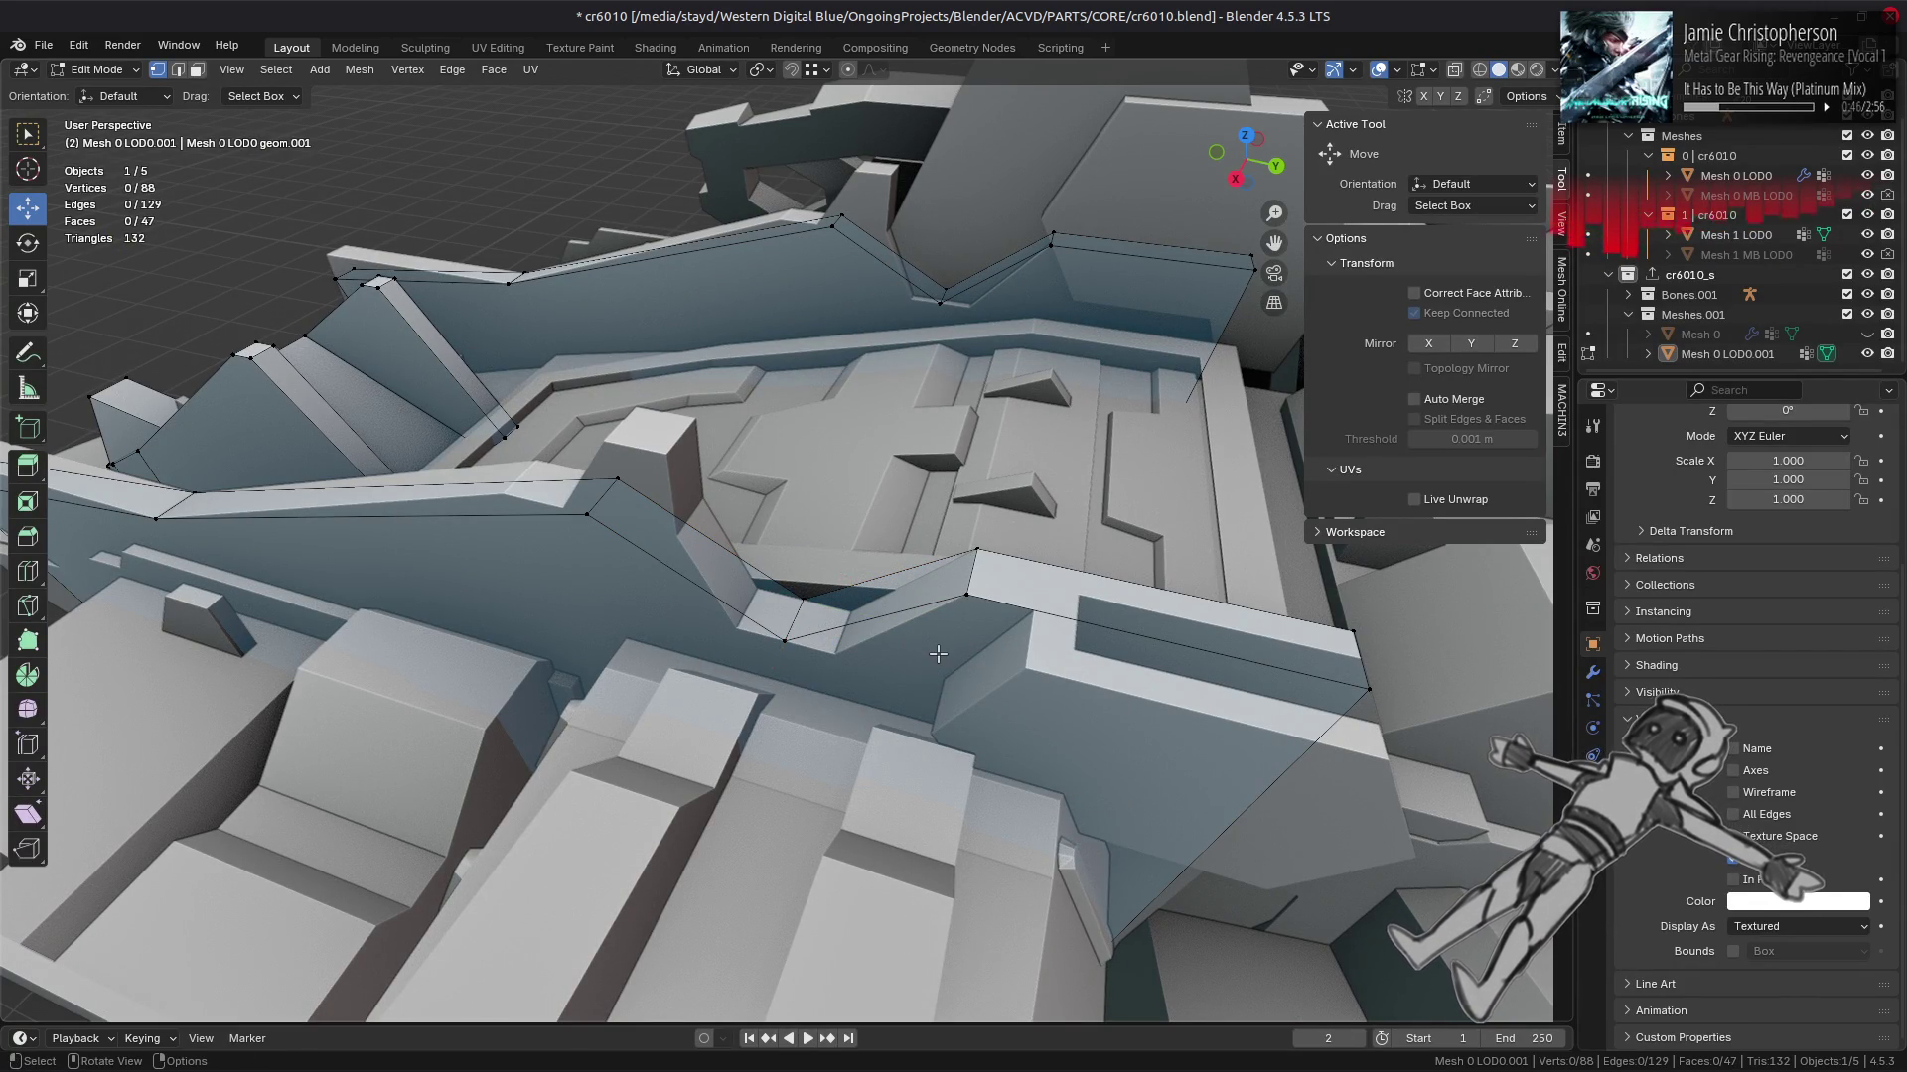
Step: Frame the whole LOD mesh, then dissolve a stray edge
{"action": "key", "text": "3"}
{"action": "key", "text": "a"}
{"action": "key", "text": "KP_Decimal"}
{"action": "left_click_drag", "start_coordinate": [938, 654], "coordinate": [867, 604]}
{"action": "key", "text": "alt+a"}
{"action": "scroll", "scroll_direction": "up", "scroll_amount": 3}
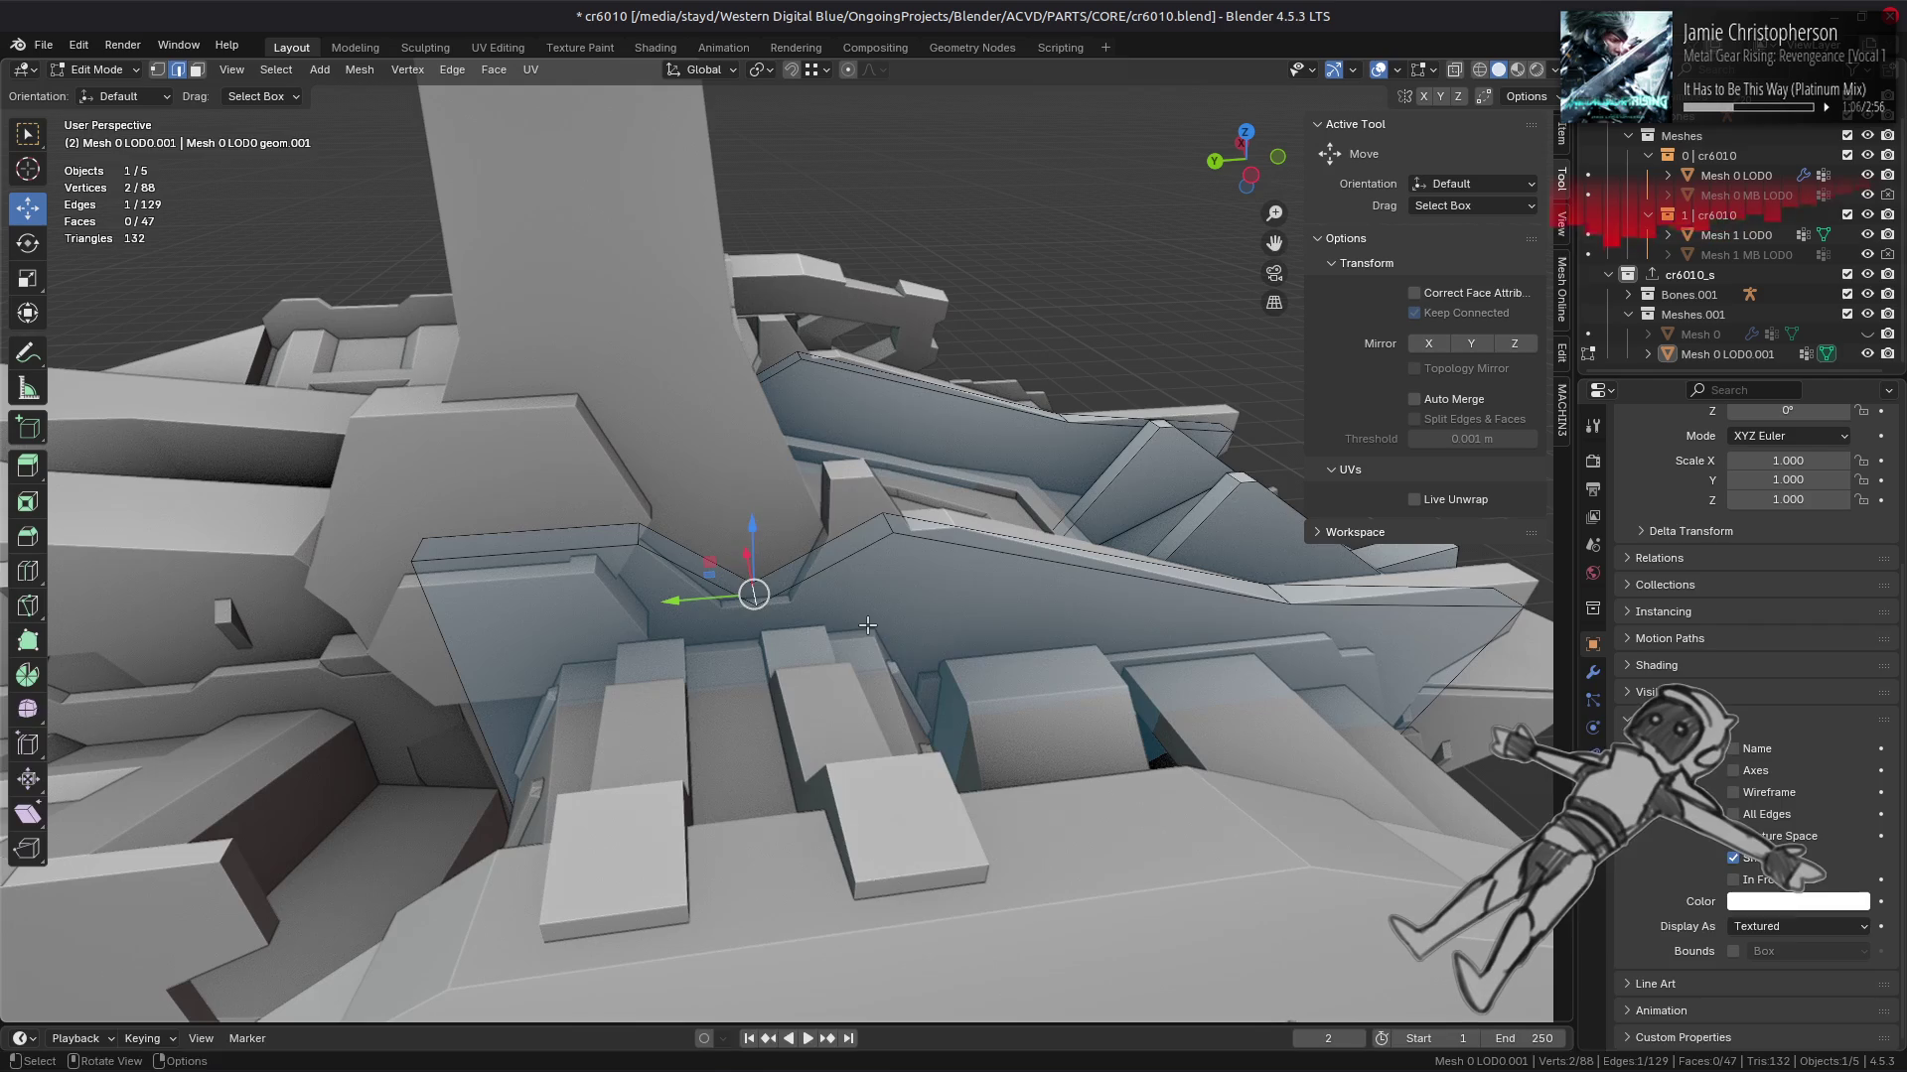
{"action": "right_click", "coordinate": [867, 626]}
{"action": "left_click", "coordinate": [820, 1039]}
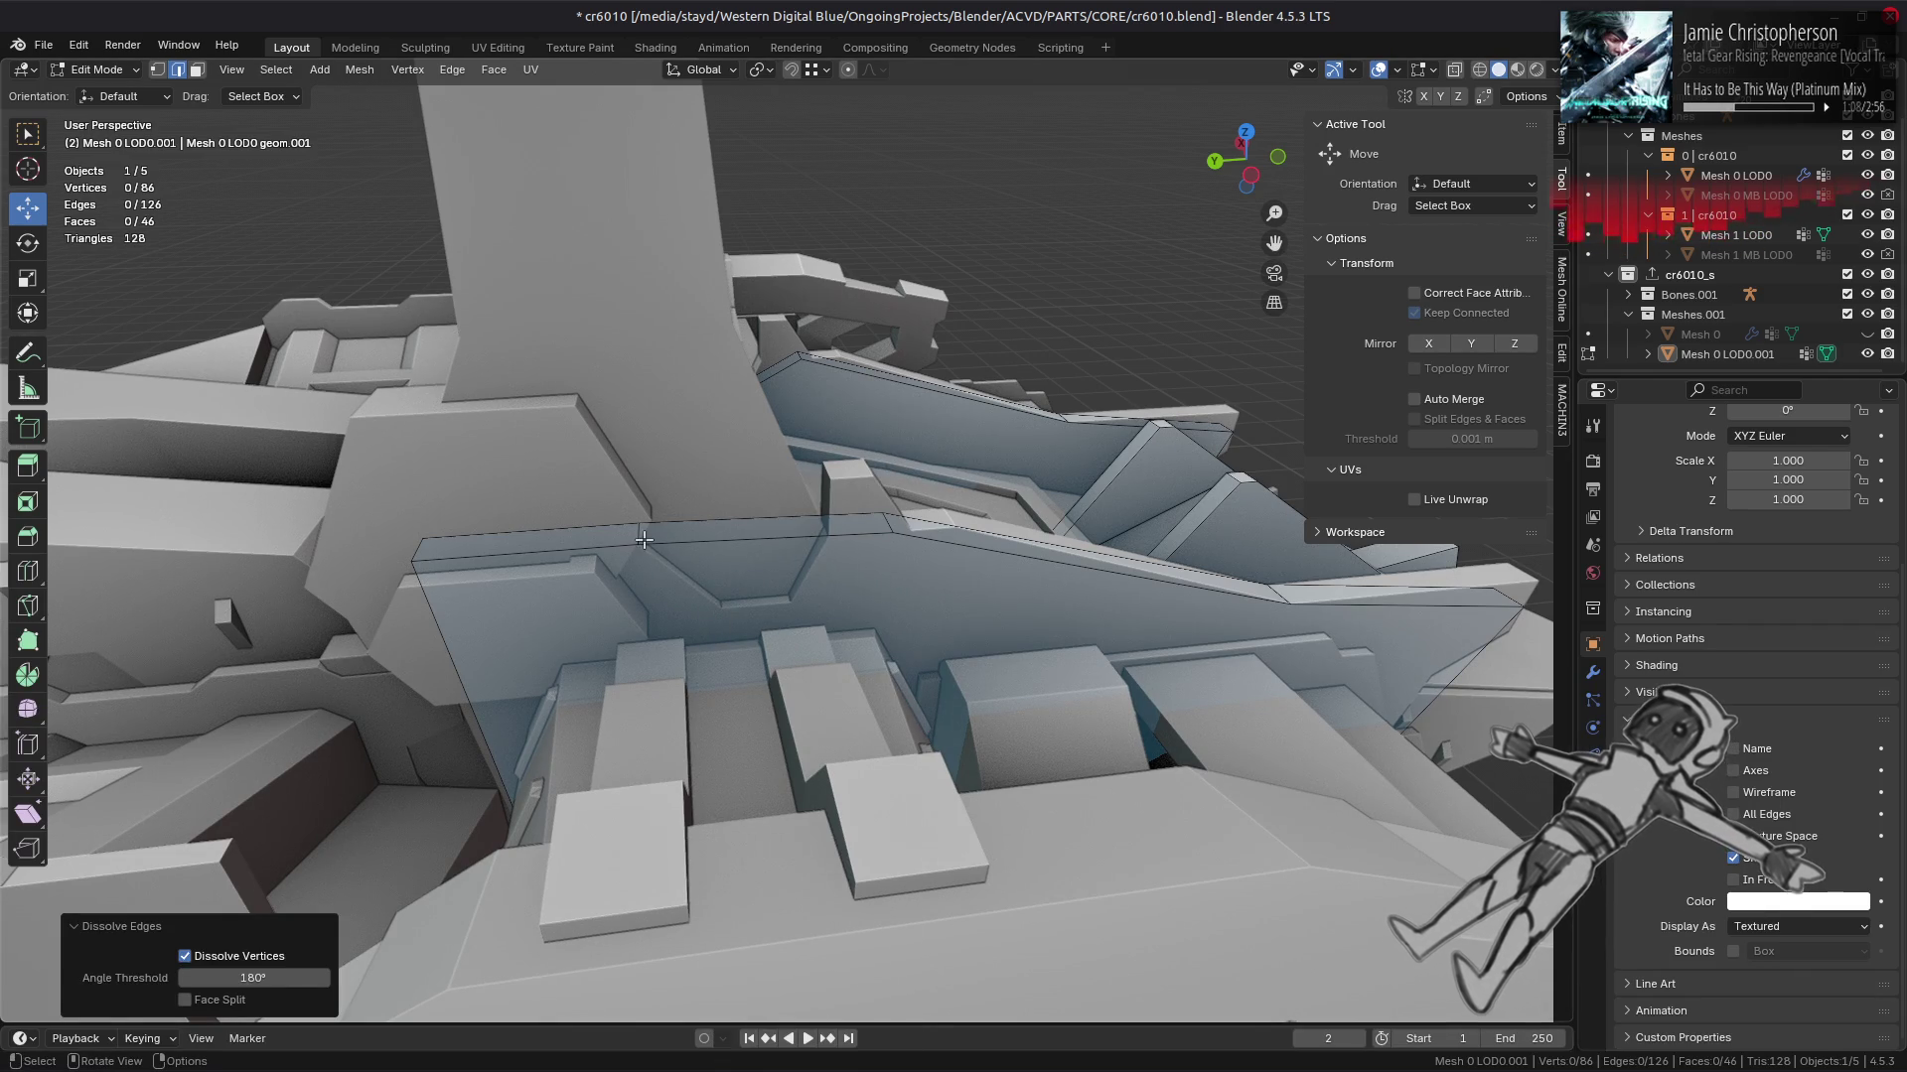
Step: Dissolve the ridge edge and another set of selected edges
{"action": "left_click", "coordinate": [644, 540]}
{"action": "right_click", "coordinate": [717, 580]}
{"action": "left_click", "coordinate": [717, 582]}
{"action": "left_click_drag", "start_coordinate": [915, 504], "coordinate": [917, 488]}
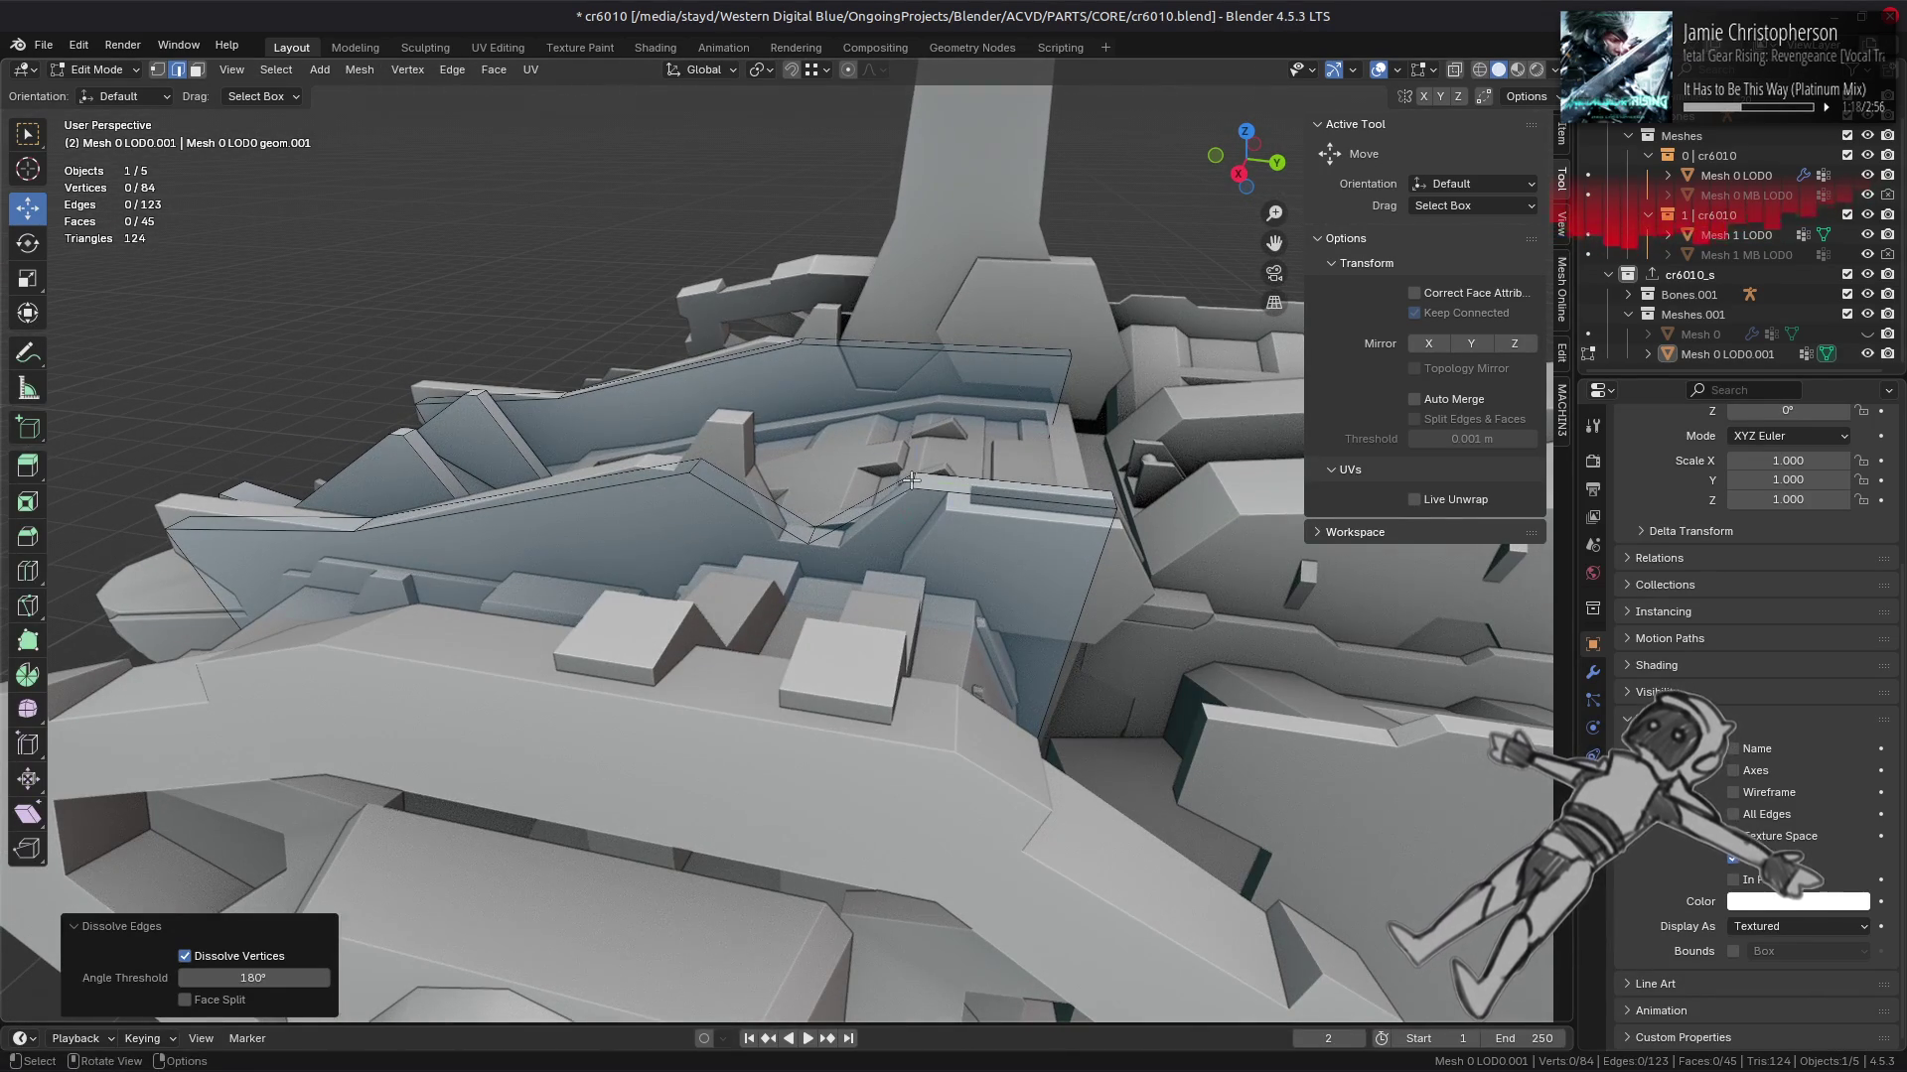
{"action": "right_click", "coordinate": [695, 516]}
{"action": "left_click", "coordinate": [759, 587]}
Step: Move an angled-panel edge back along Y and extrude it upward into a new face
{"action": "left_click_drag", "start_coordinate": [831, 545], "coordinate": [855, 554]}
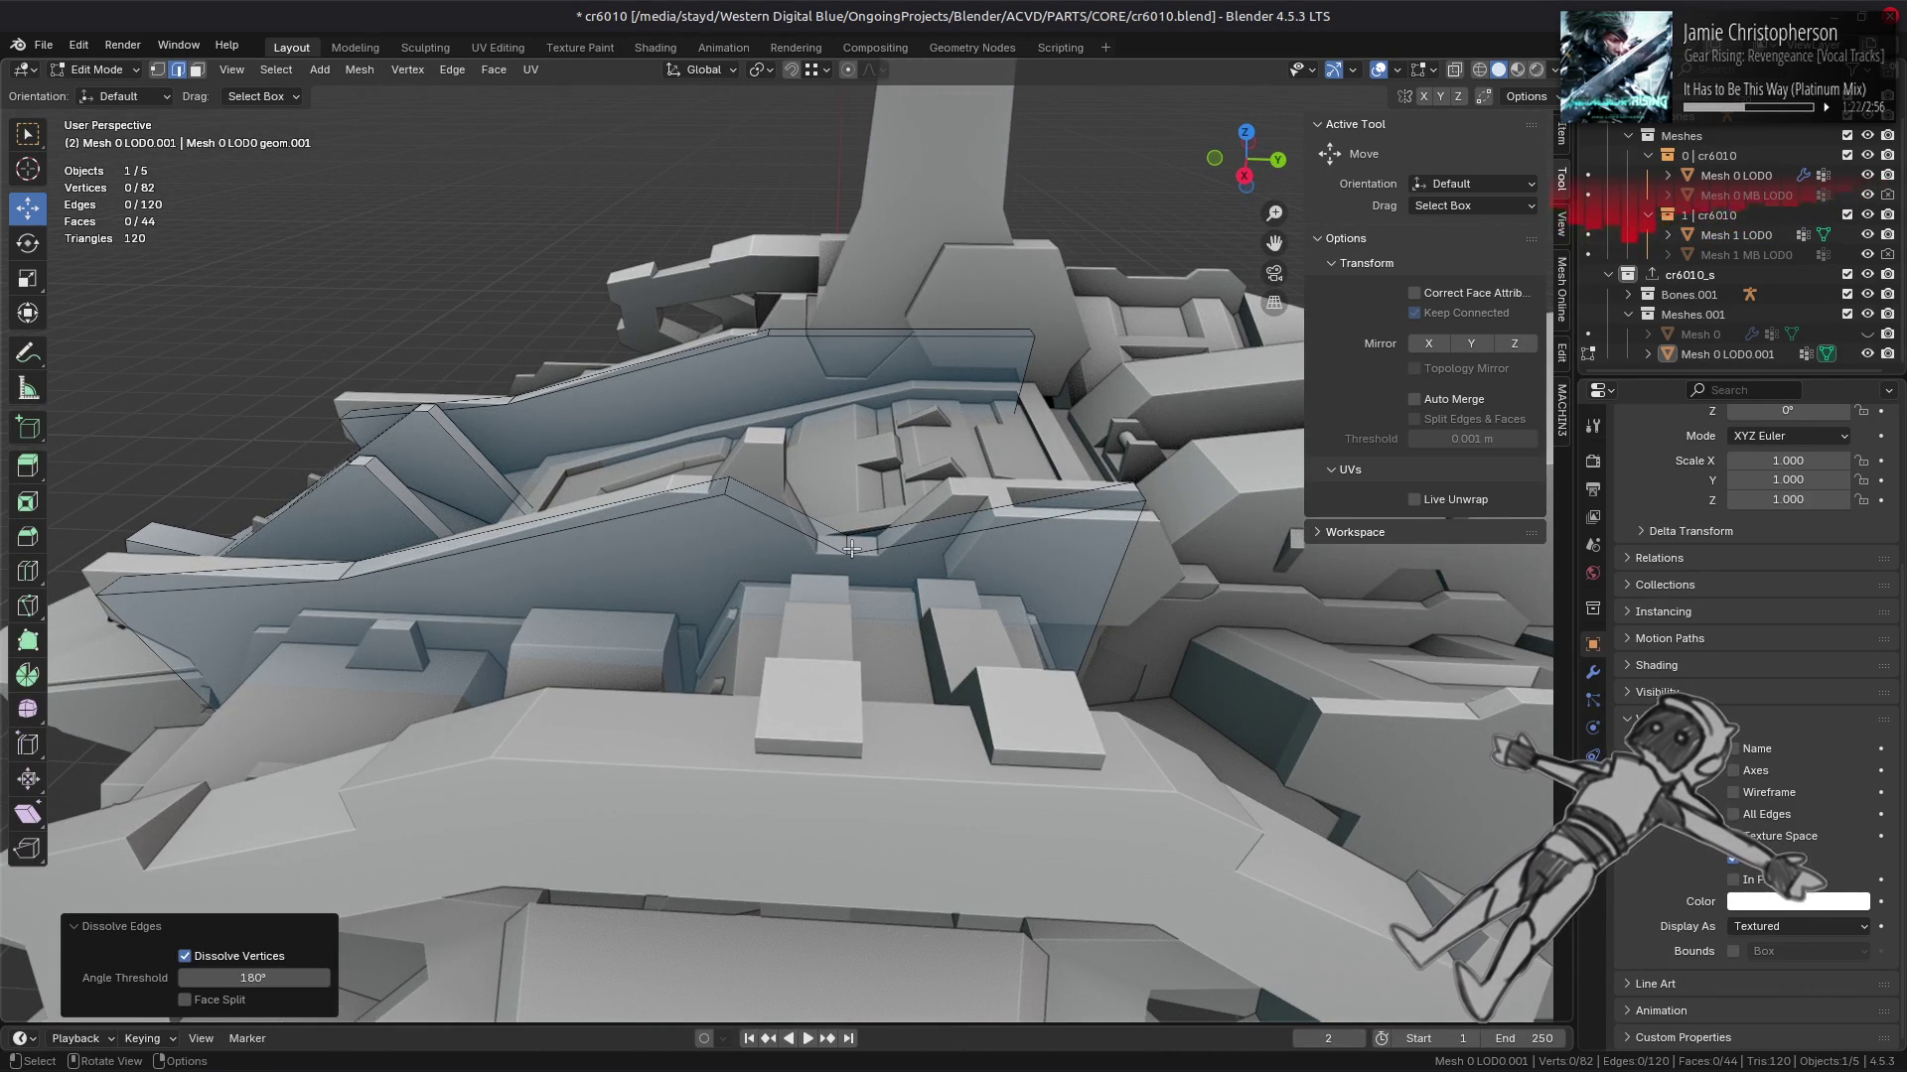
{"action": "left_click", "coordinate": [849, 543]}
{"action": "left_click_drag", "start_coordinate": [854, 546], "coordinate": [827, 558]}
{"action": "left_click_drag", "start_coordinate": [827, 558], "coordinate": [883, 571]}
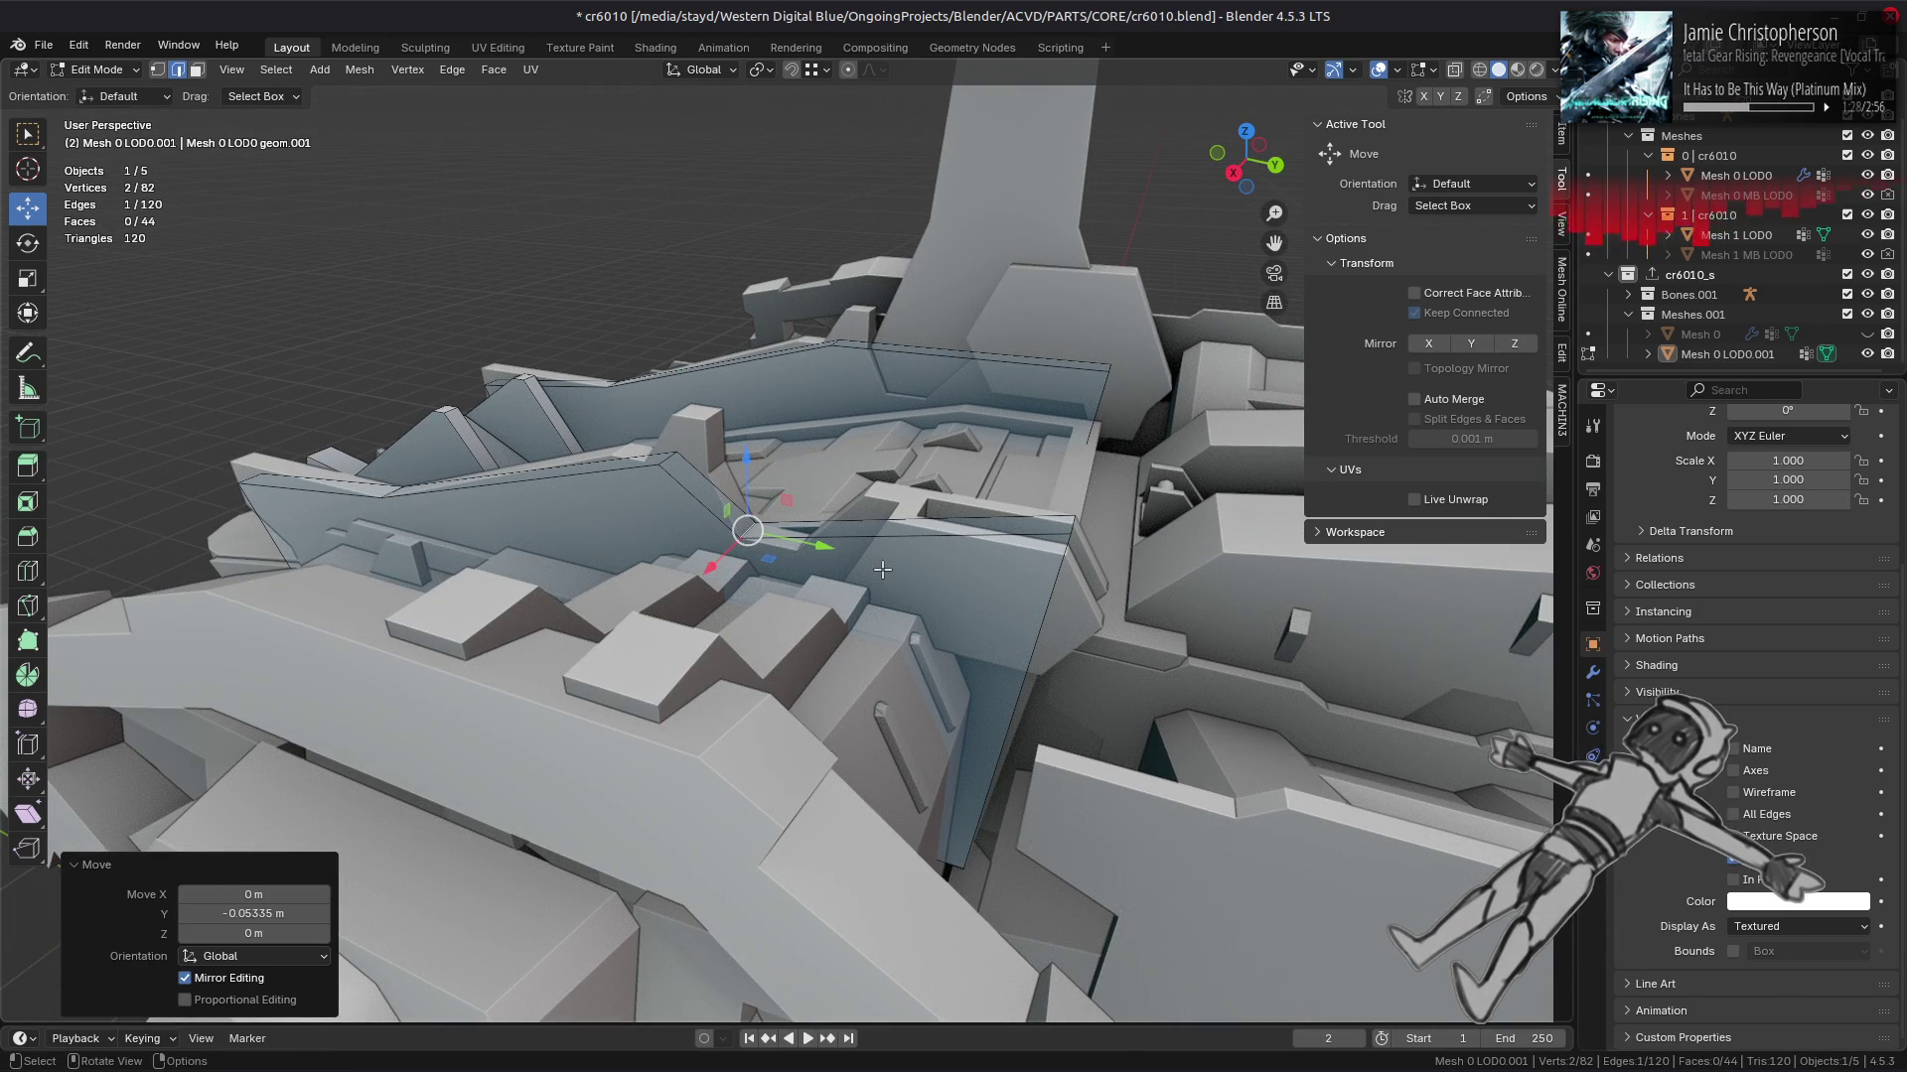
{"action": "key", "text": "e"}
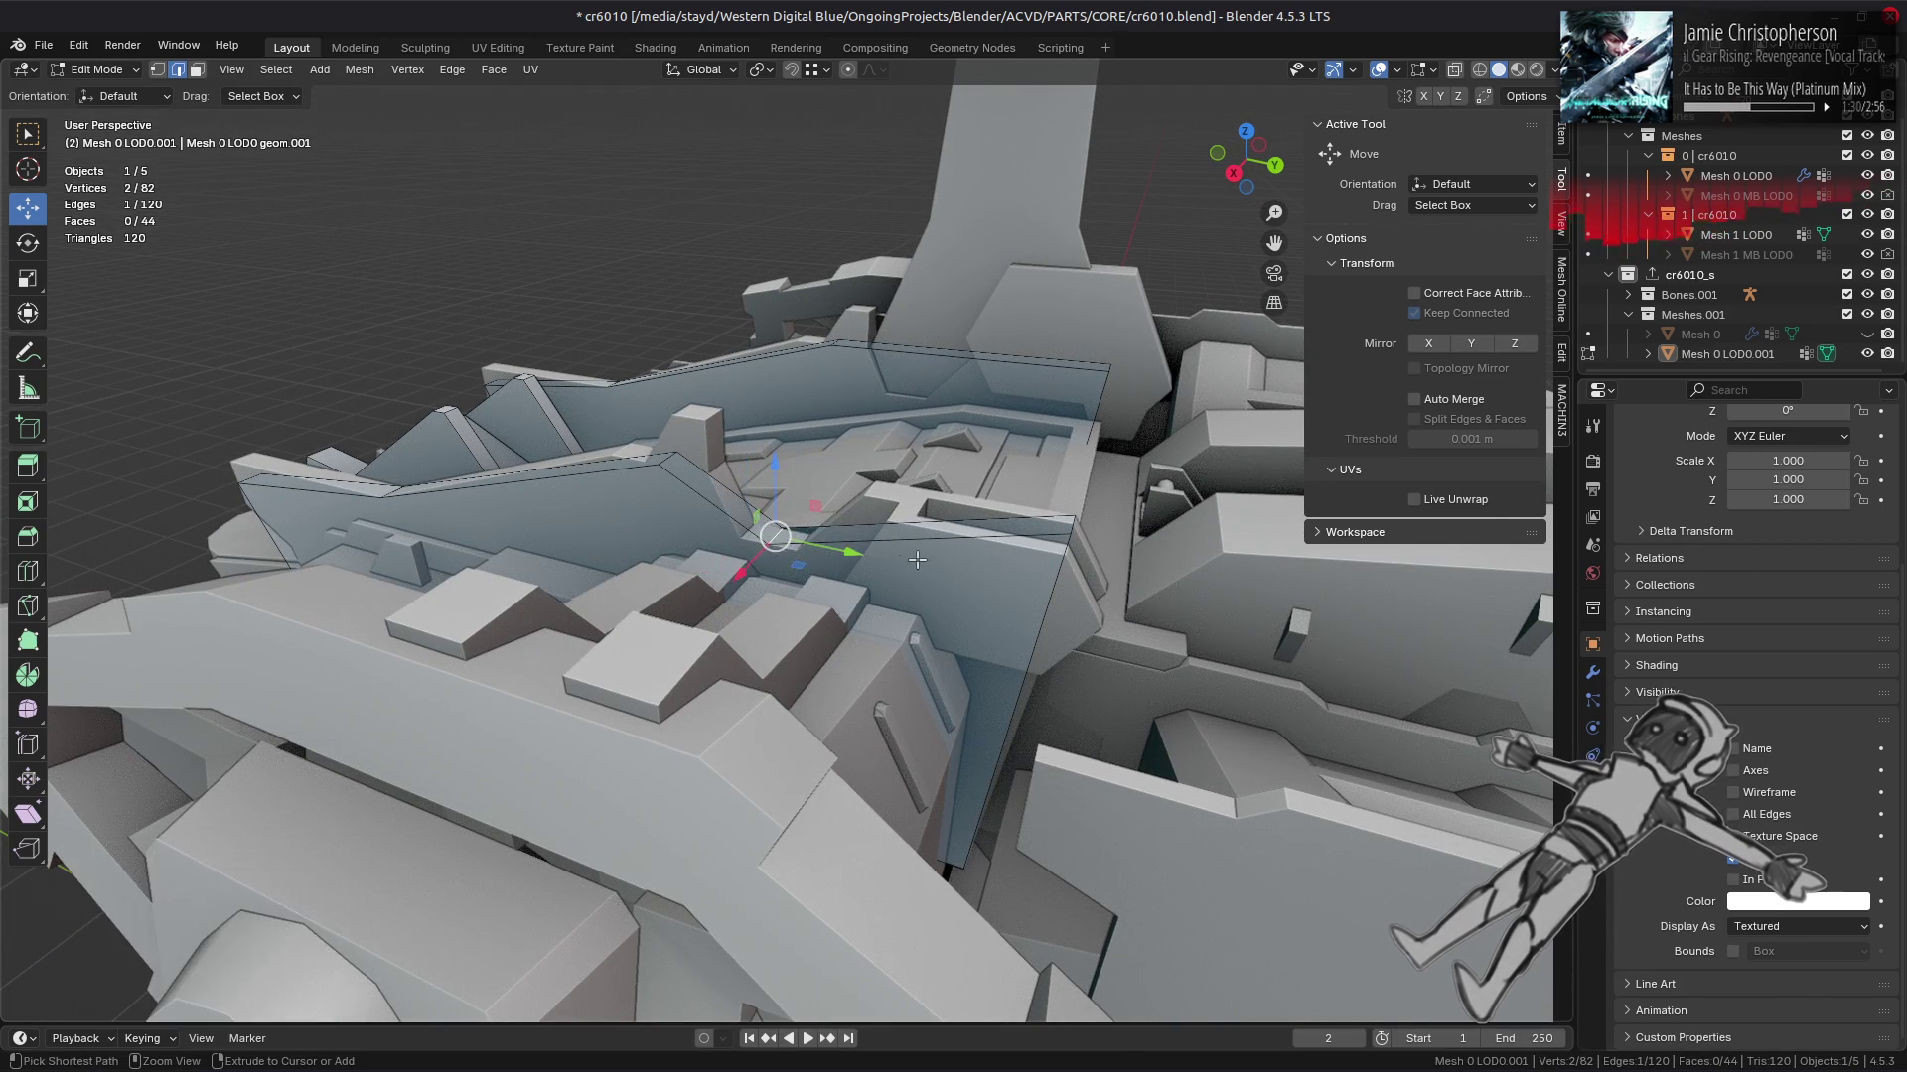
{"action": "left_click", "coordinate": [950, 562]}
Step: Clear the selection and select the whole LOD mesh in face mode
{"action": "key", "text": "alt+a"}
{"action": "scroll", "scroll_direction": "down", "scroll_amount": 3}
{"action": "left_click_drag", "start_coordinate": [950, 563], "coordinate": [941, 518]}
{"action": "key", "text": "3"}
{"action": "key", "text": "a"}
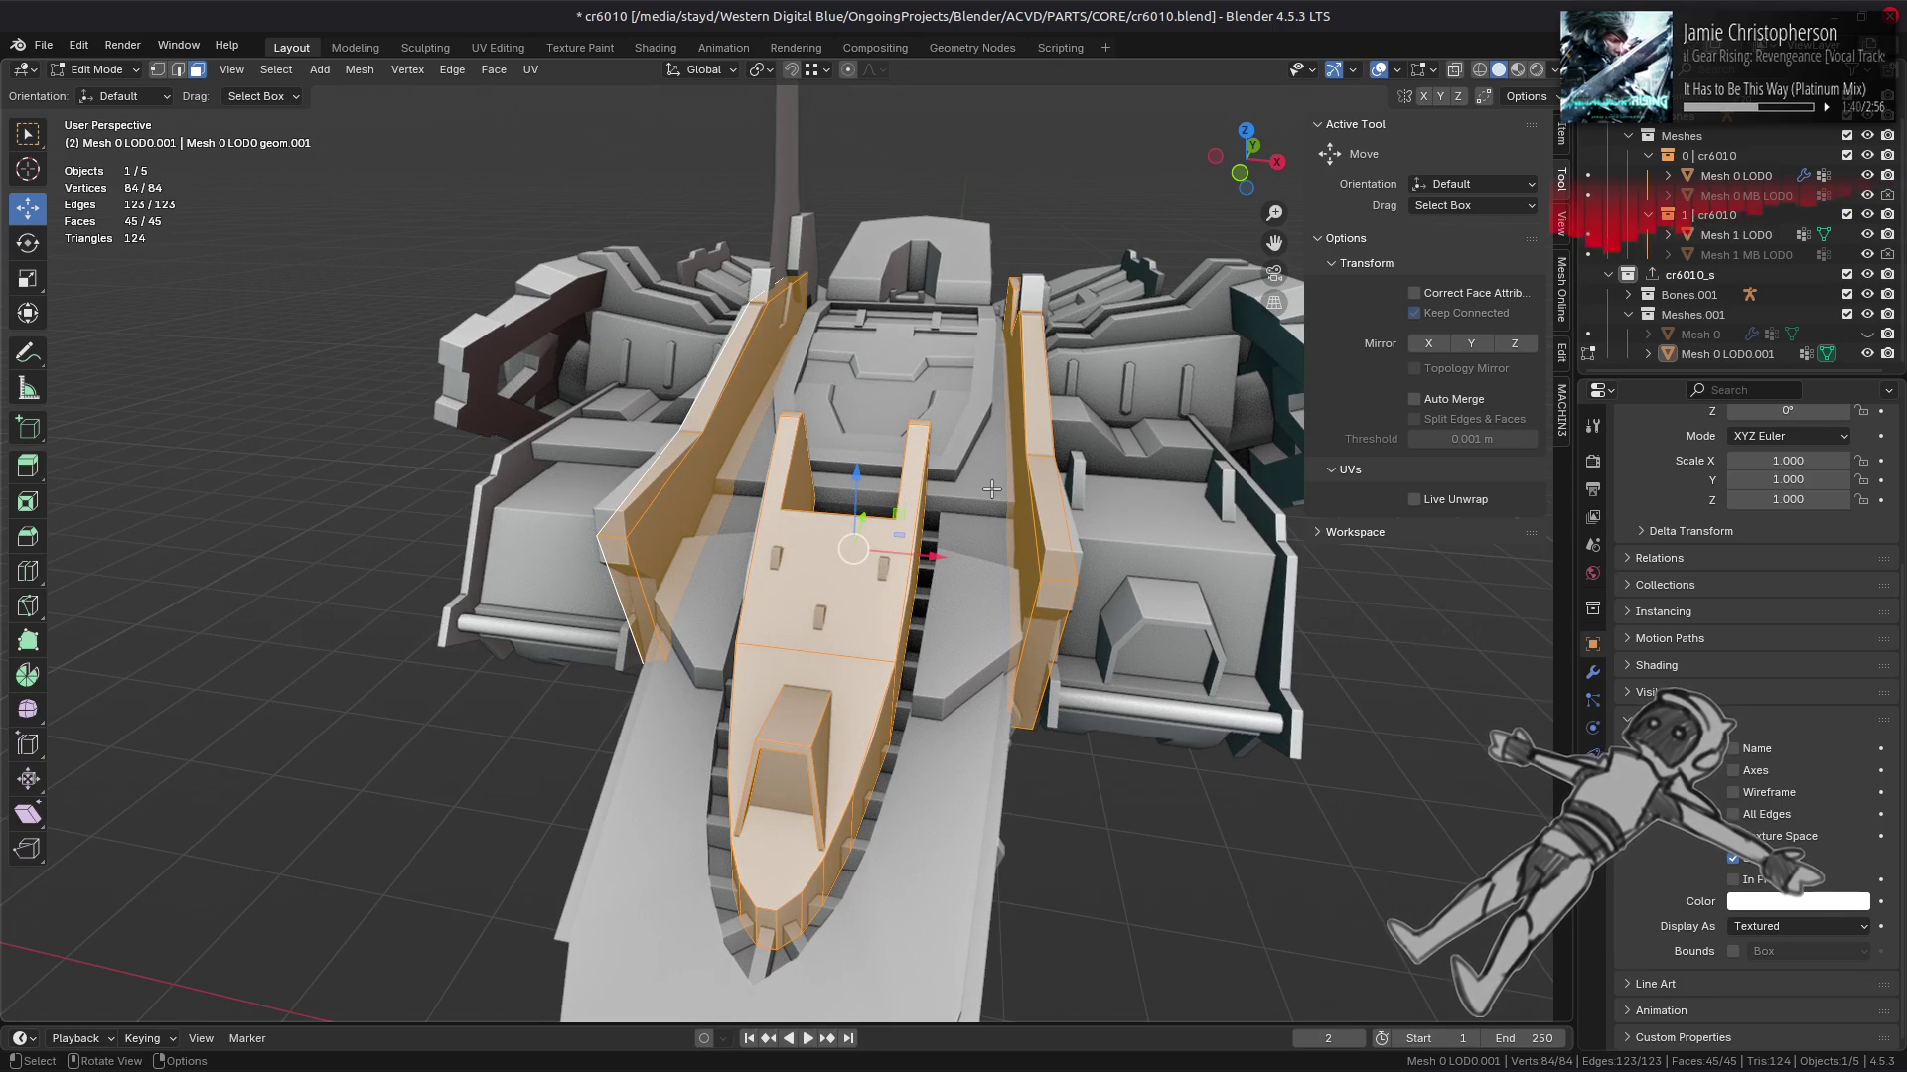
{"action": "key", "text": "alt+a"}
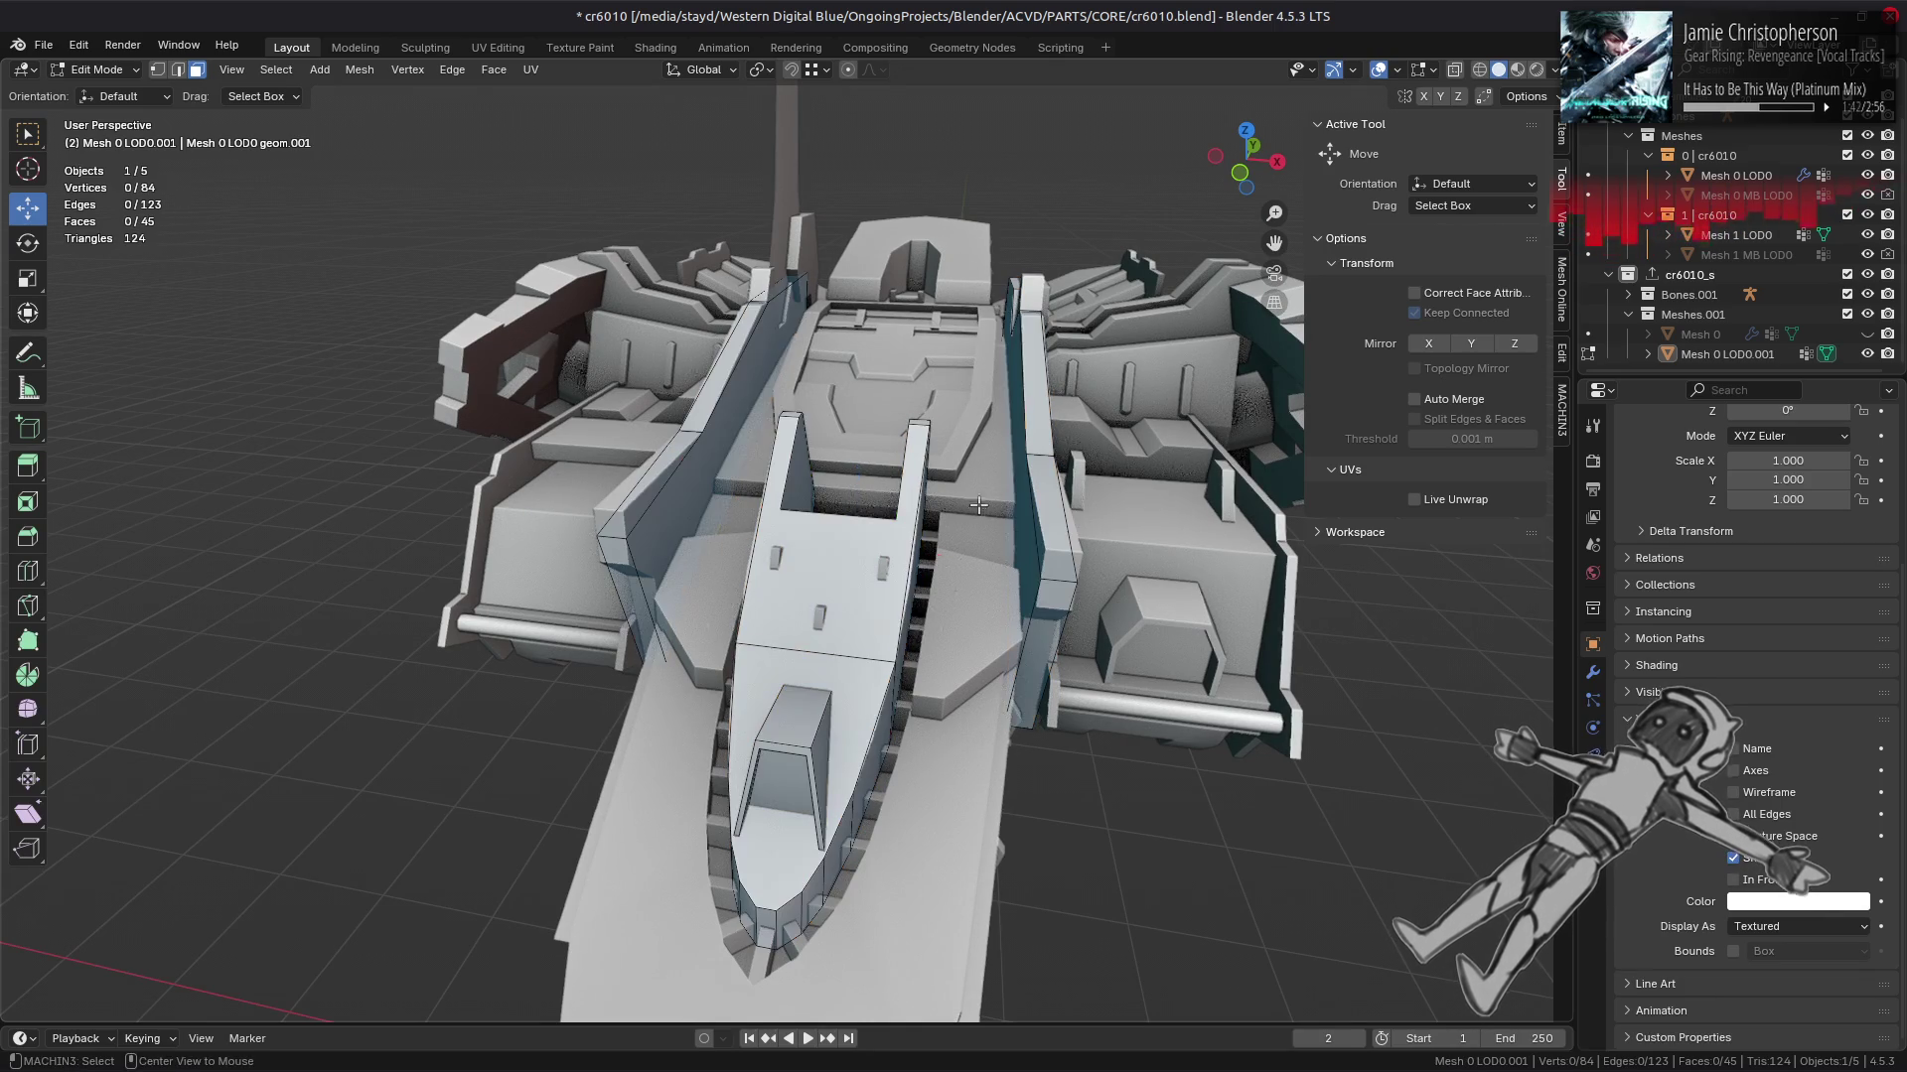
{"action": "left_click", "coordinate": [899, 592]}
{"action": "left_click", "coordinate": [807, 722]}
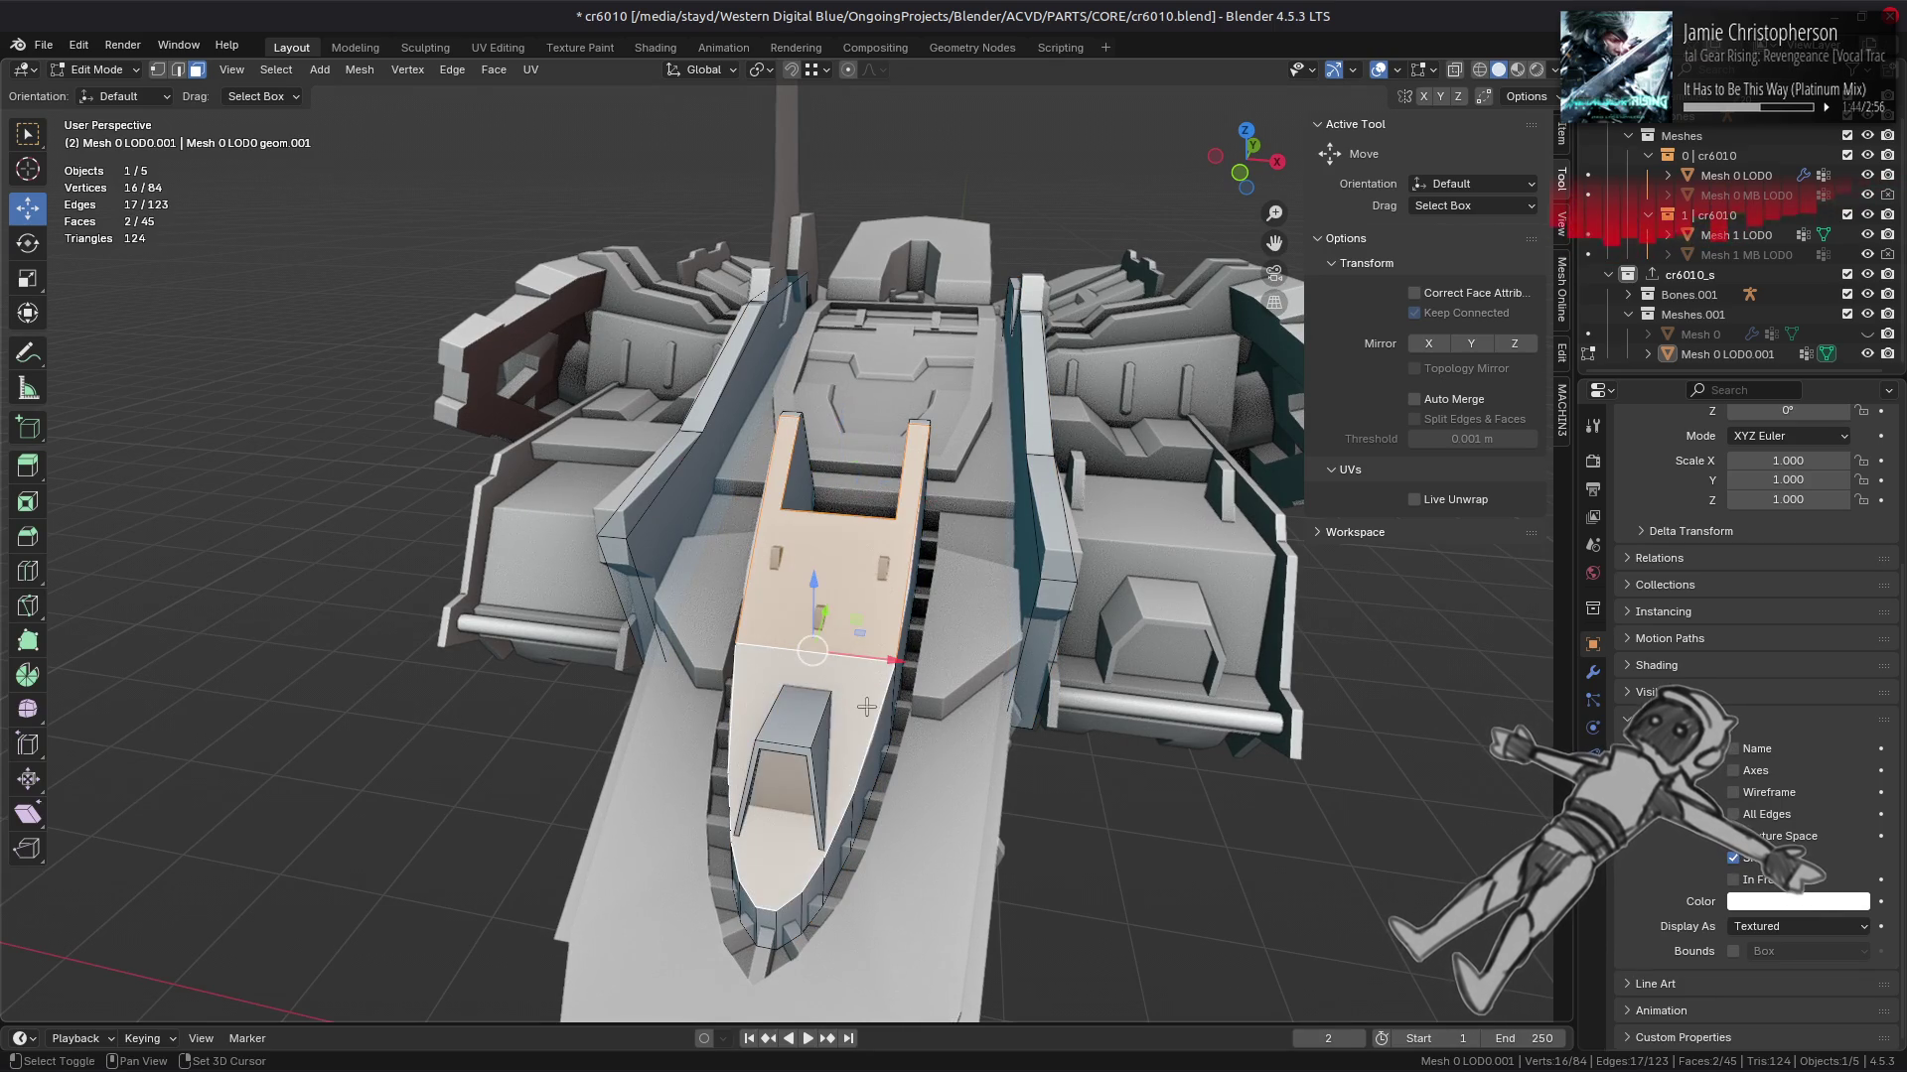
{"action": "key", "text": "ctrl+l"}
{"action": "left_click_drag", "start_coordinate": [807, 722], "coordinate": [805, 605]}
{"action": "left_click", "coordinate": [494, 69]}
{"action": "left_click", "coordinate": [579, 198]}
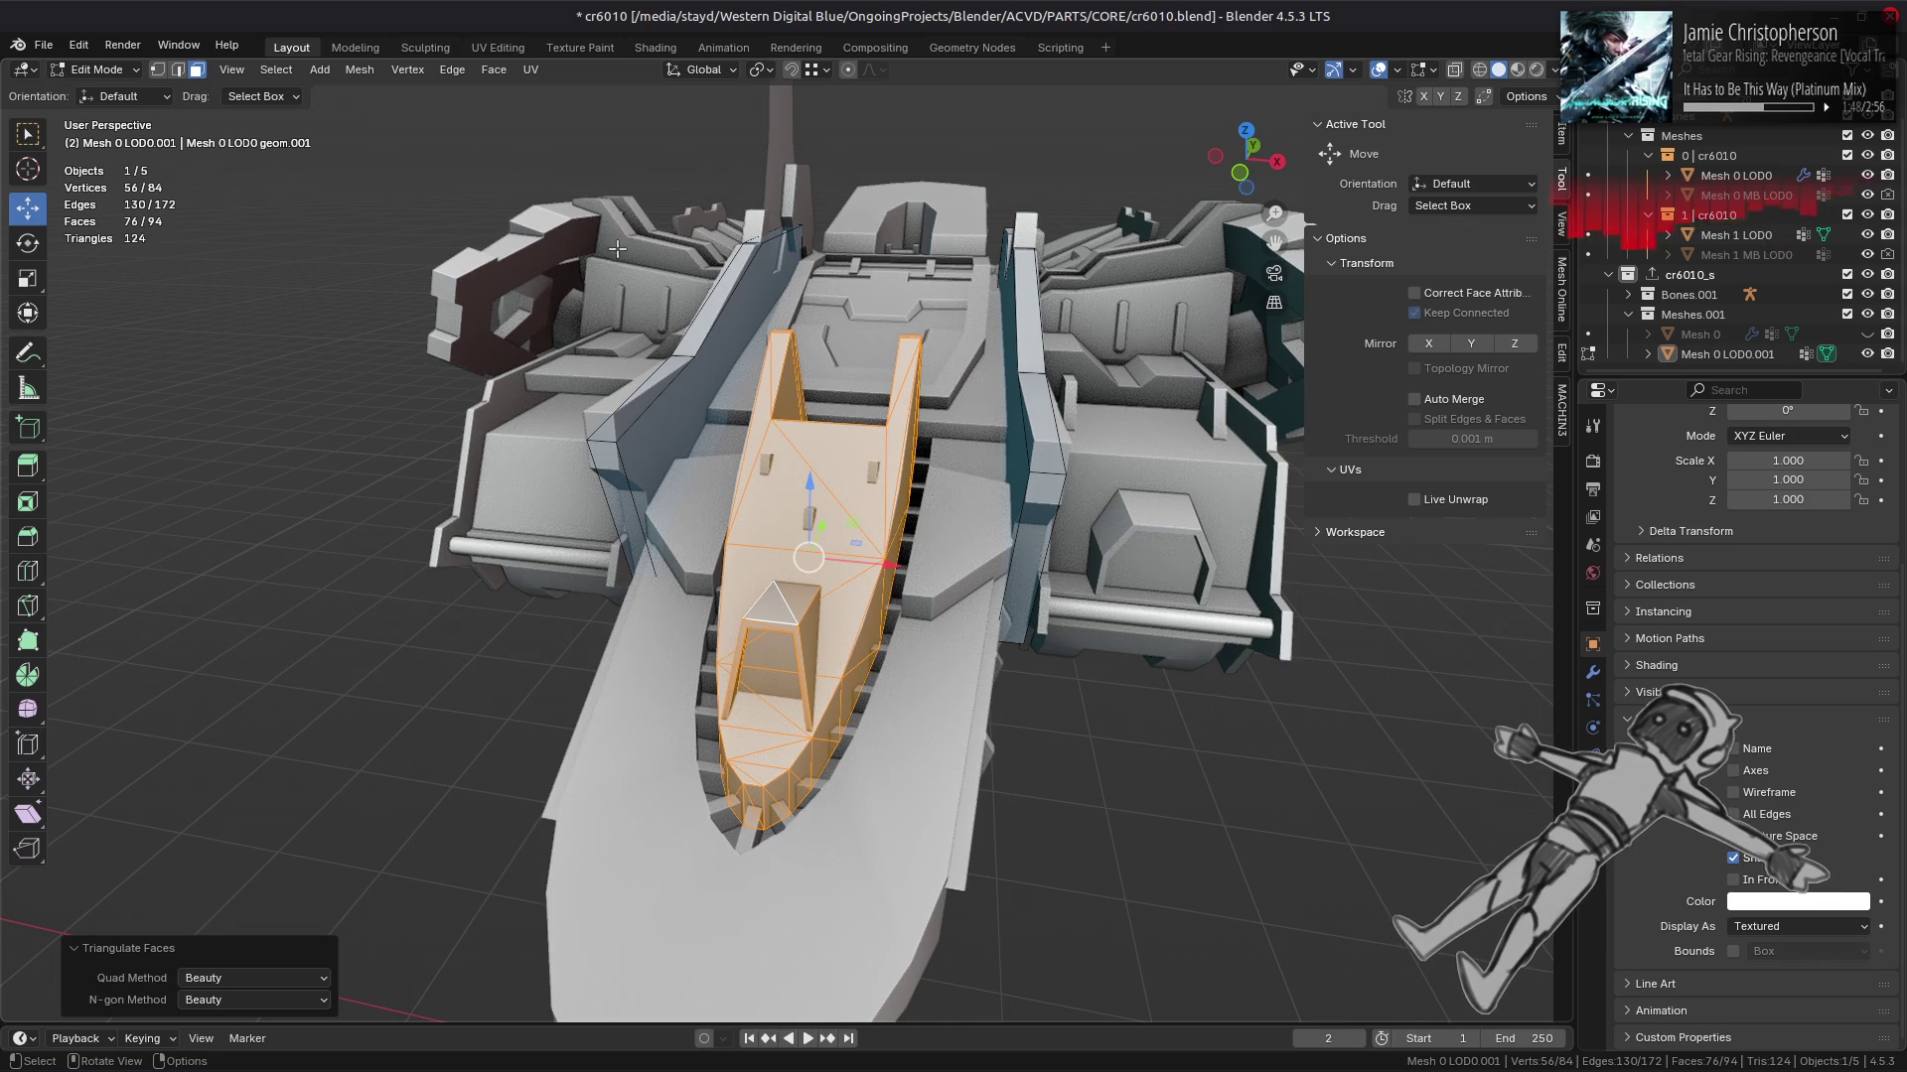
{"action": "key", "text": "ctrl+z"}
{"action": "key", "text": "alt+a"}
{"action": "left_click_drag", "start_coordinate": [716, 337], "coordinate": [908, 593]}
{"action": "scroll", "scroll_direction": "up", "scroll_amount": 3}
{"action": "left_click", "coordinate": [852, 567]}
{"action": "key", "text": "KP_7"}
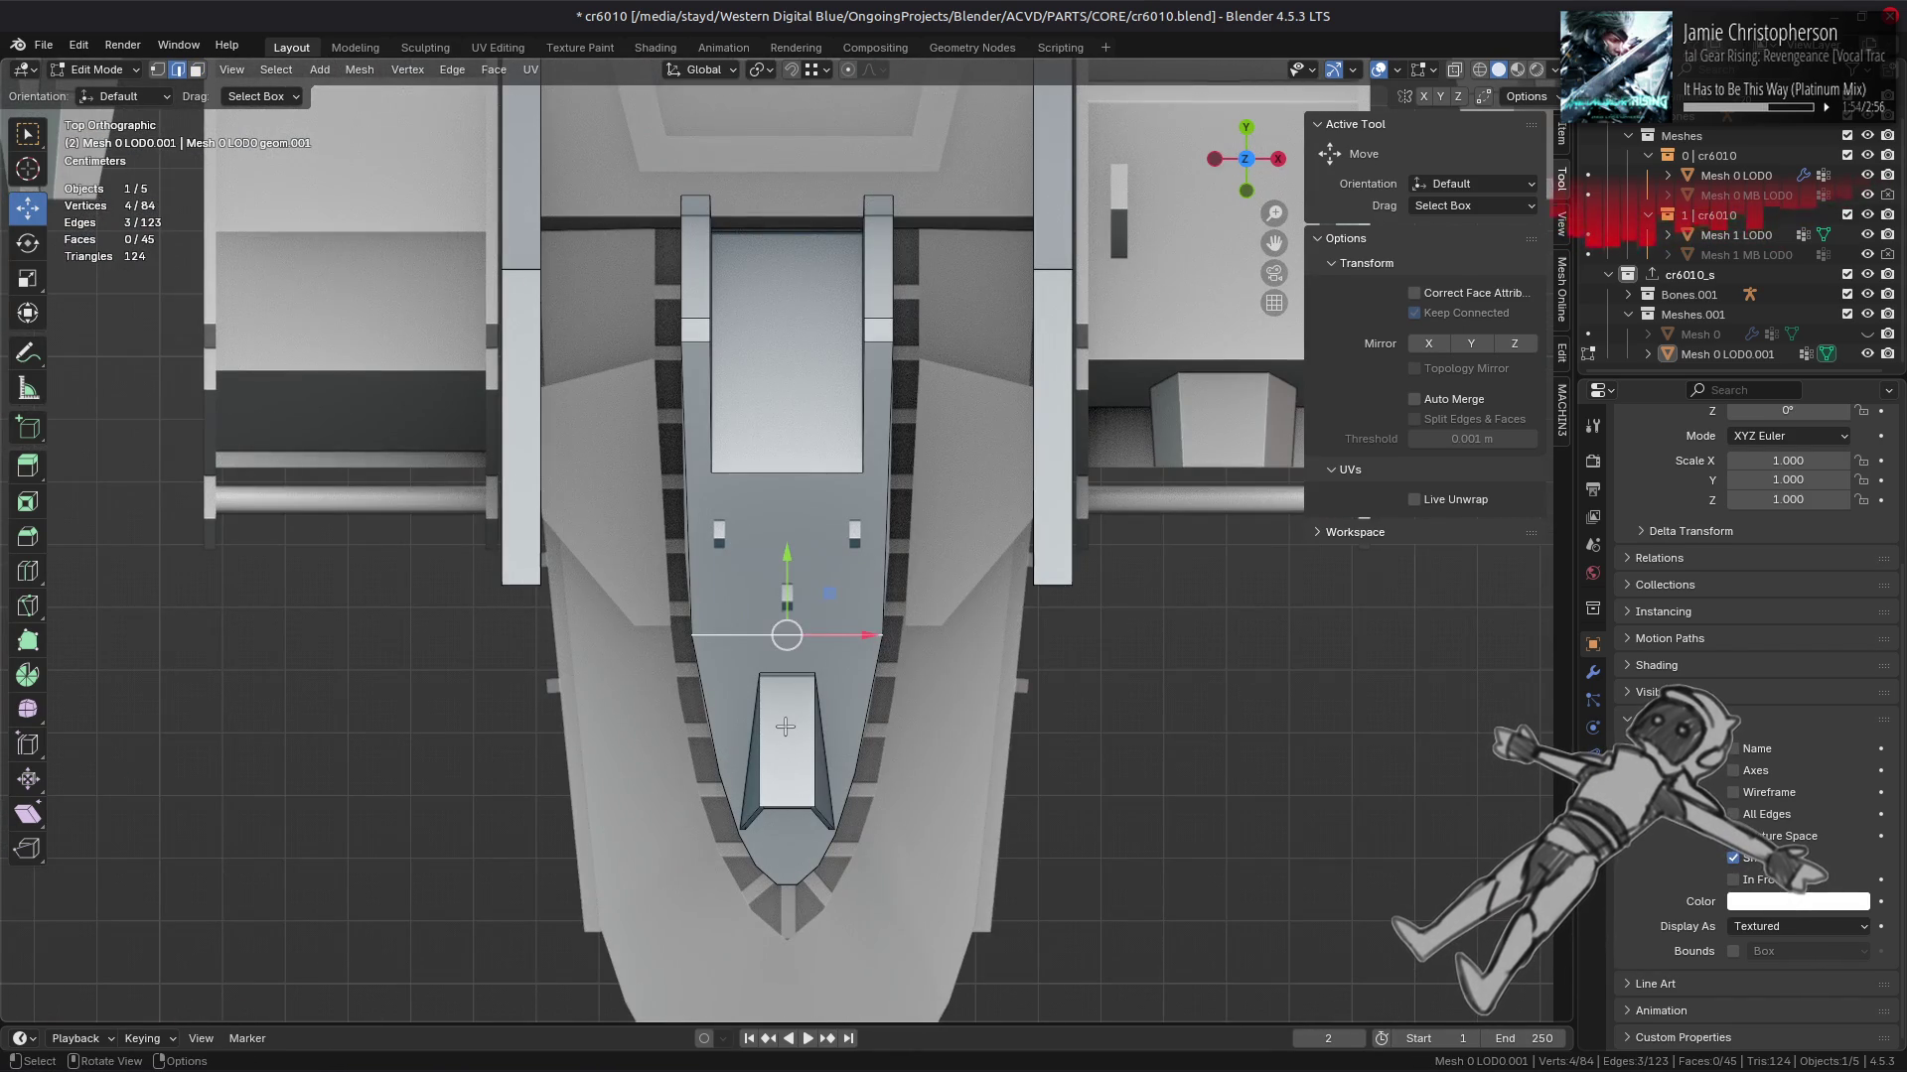
{"action": "left_click_drag", "start_coordinate": [785, 727], "coordinate": [633, 527]}
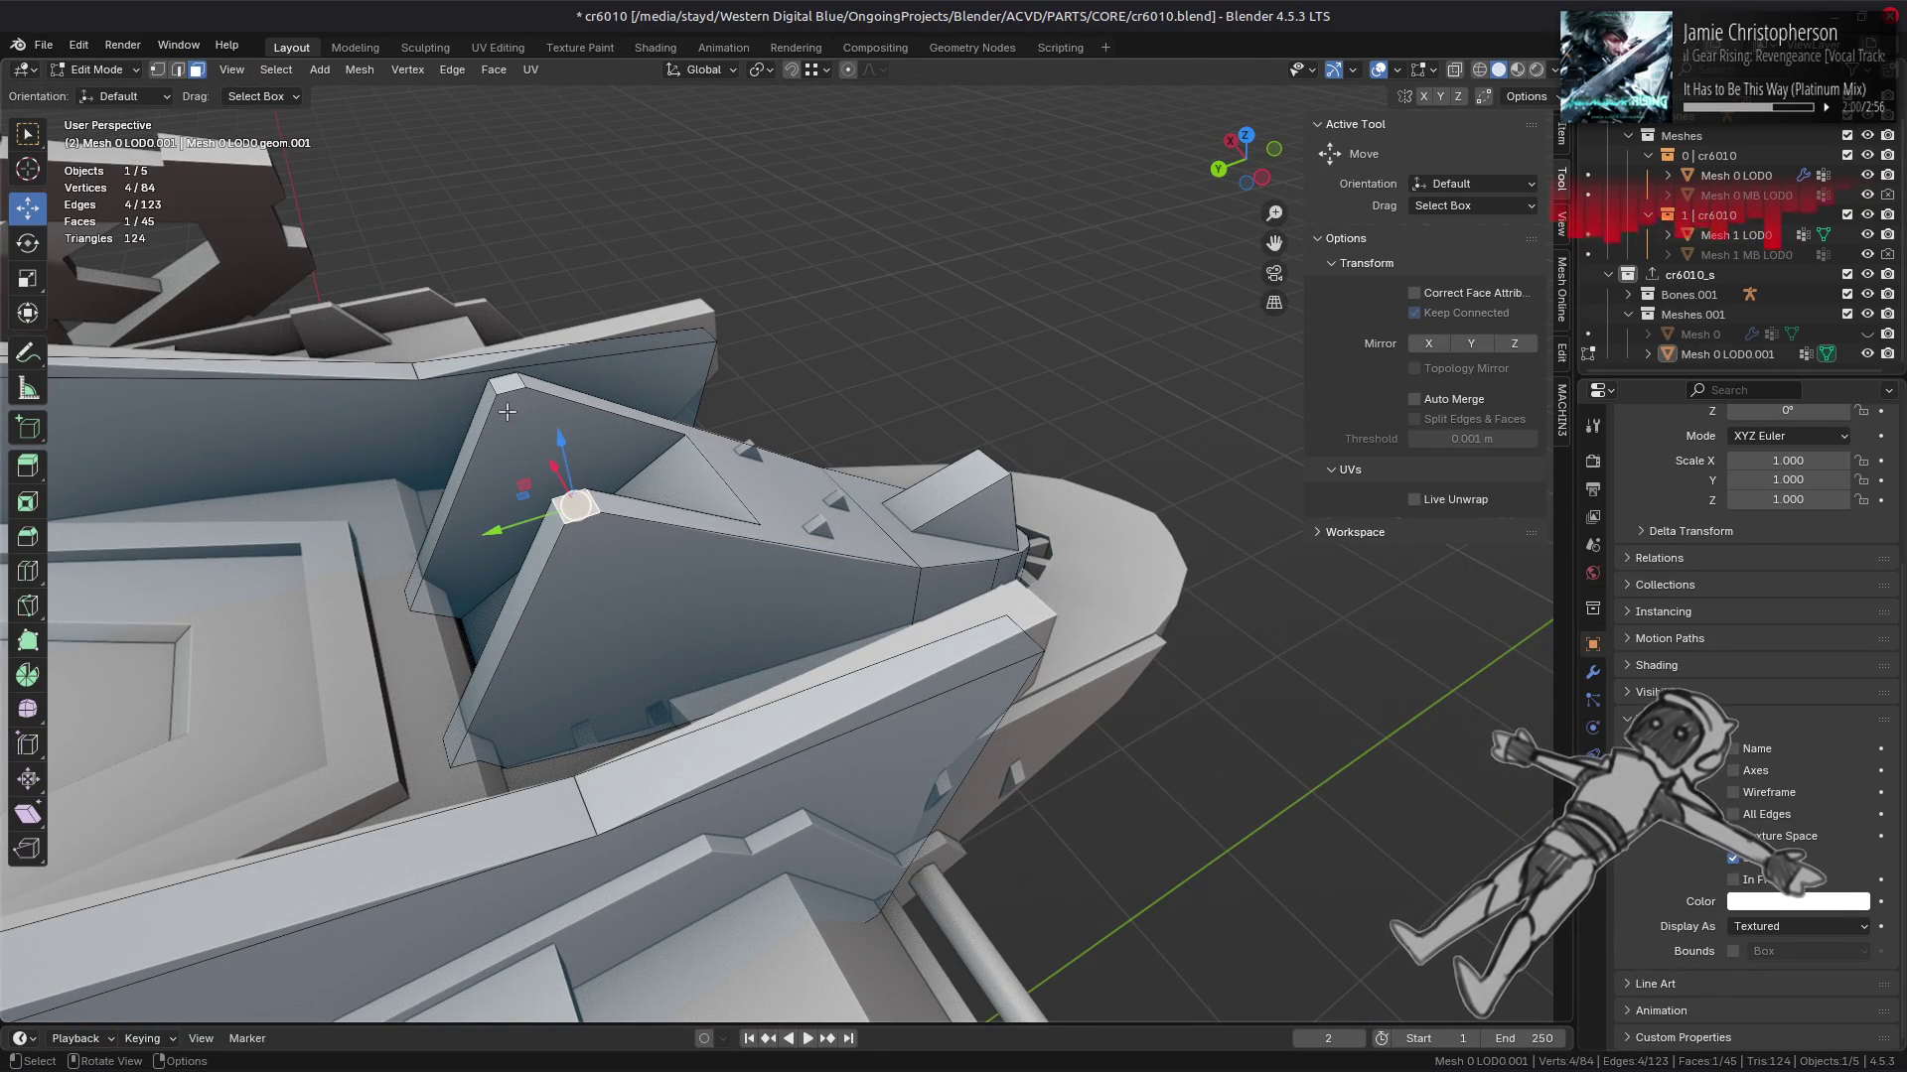
Step: Unchamfer the first chamfer on the angled fin with MESHmachine
{"action": "key", "text": "u"}
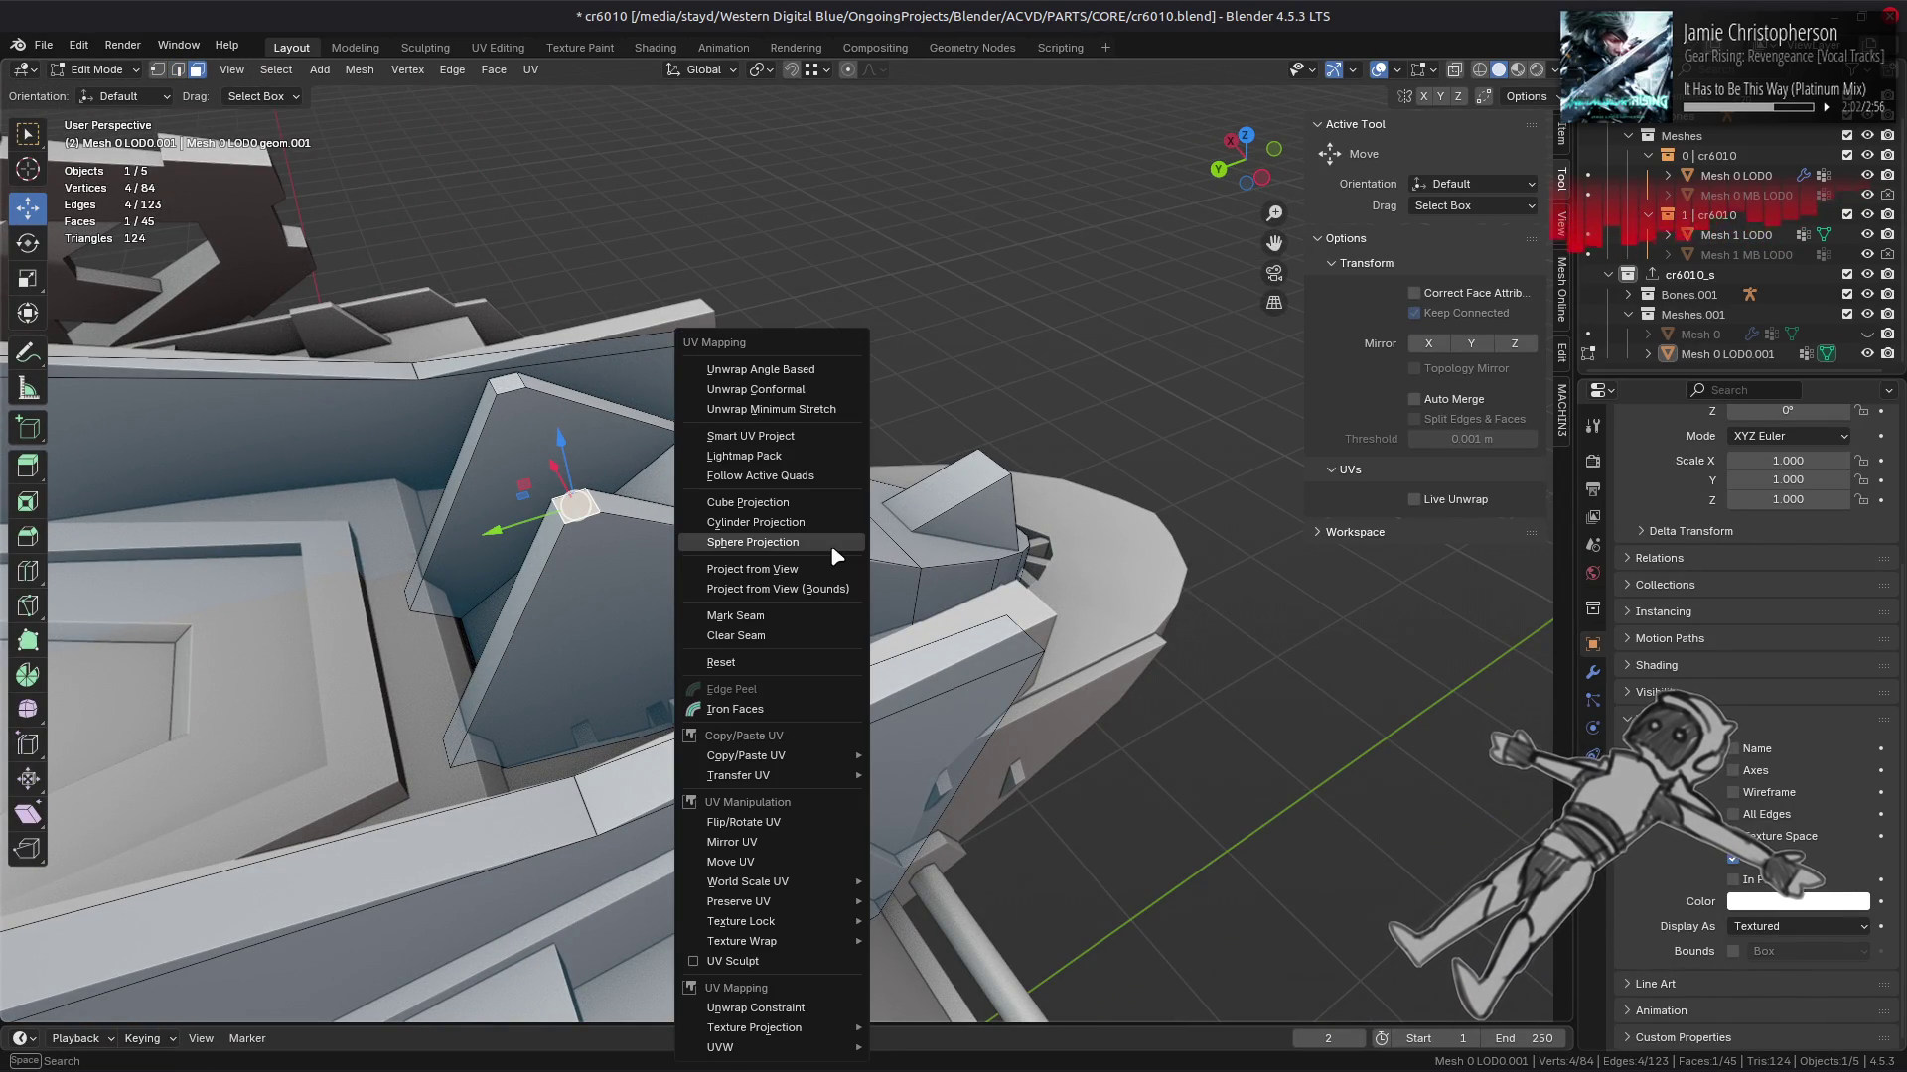
{"action": "key", "text": "Escape"}
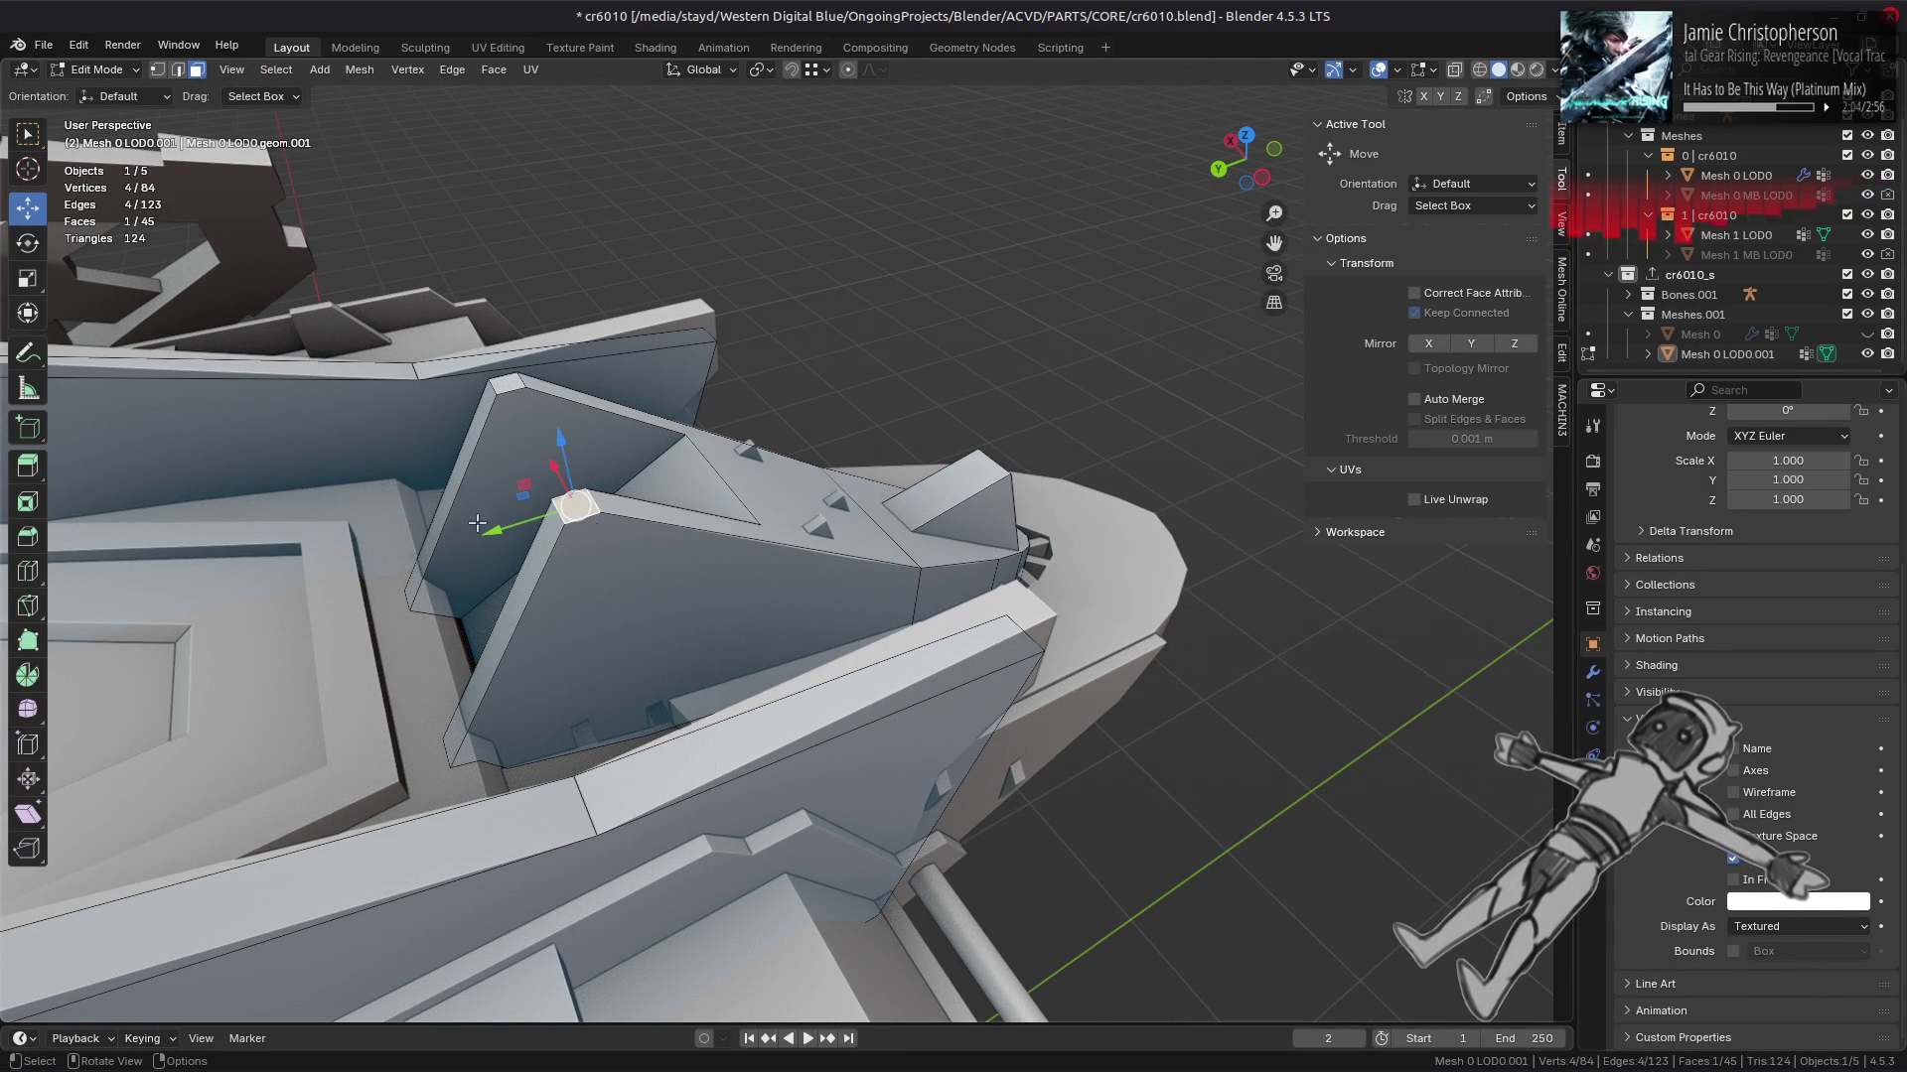
{"action": "key", "text": "y"}
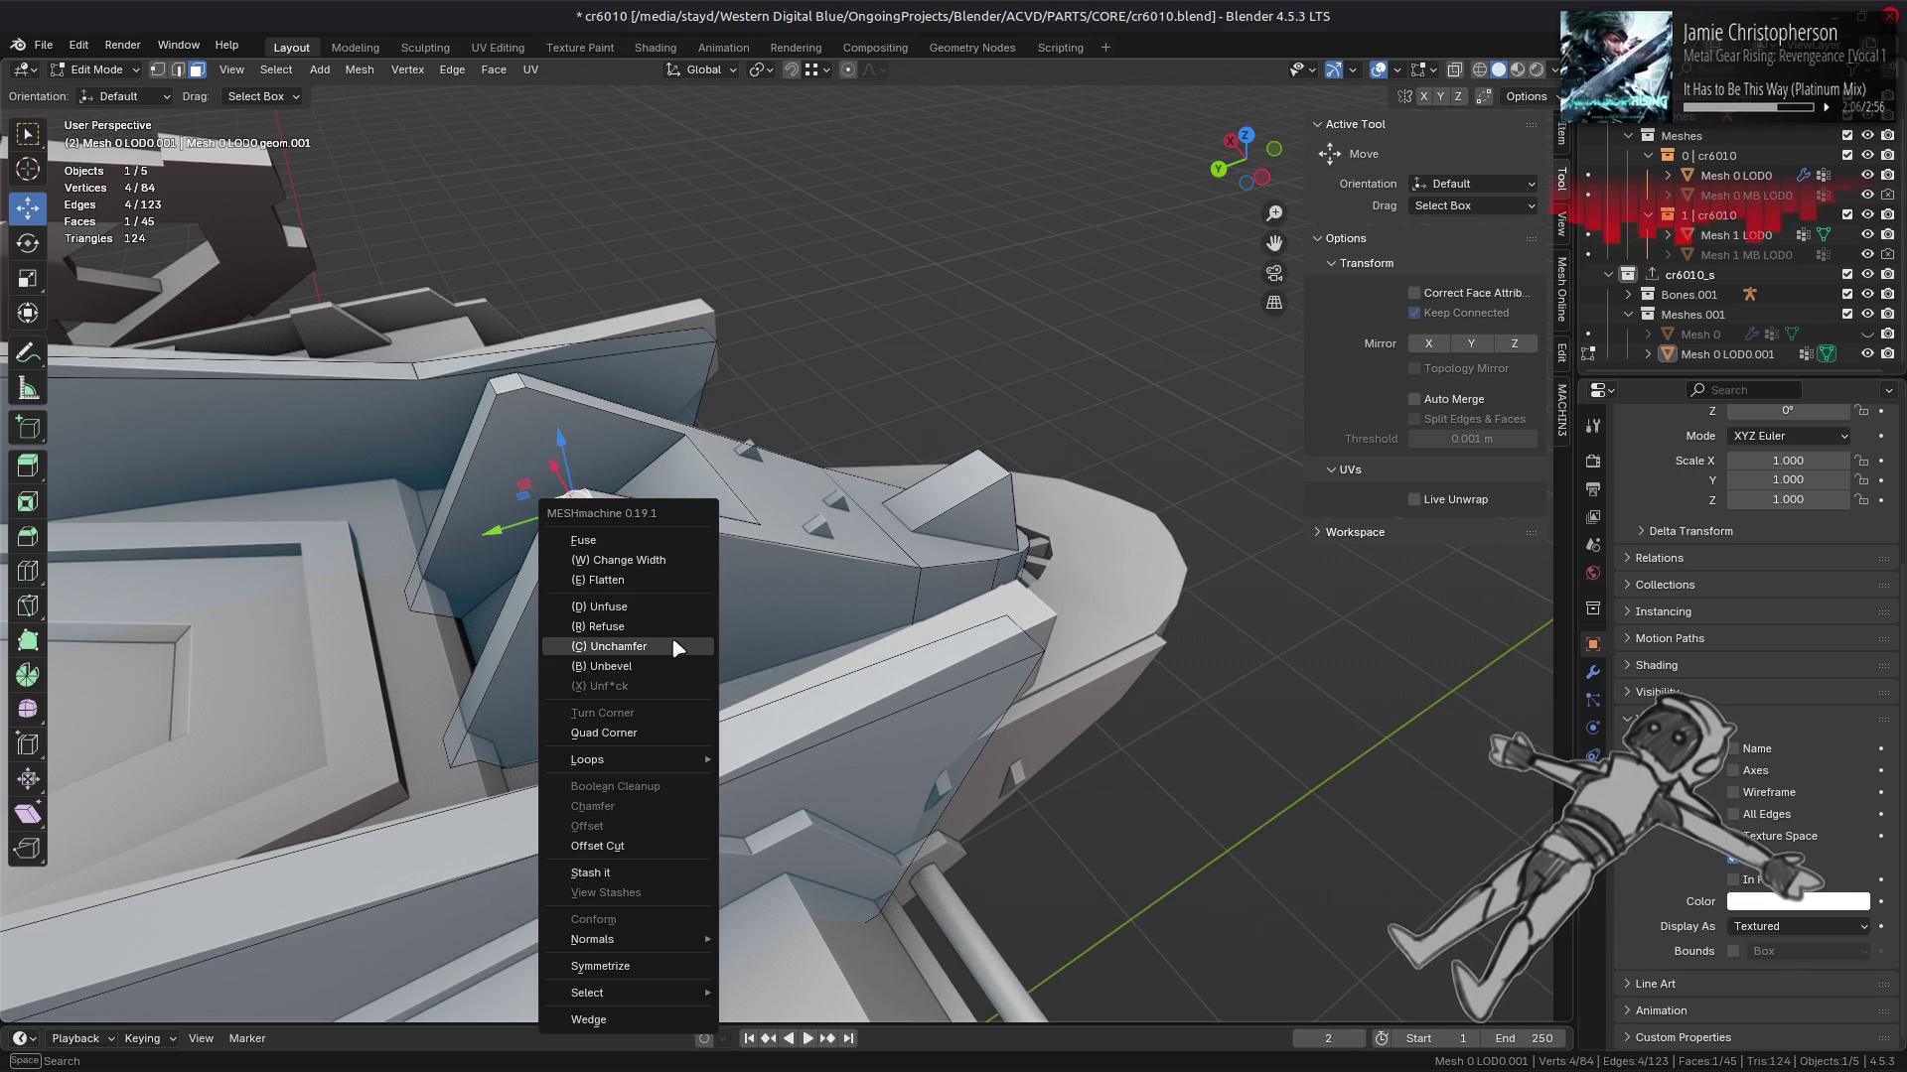
{"action": "left_click", "coordinate": [679, 647]}
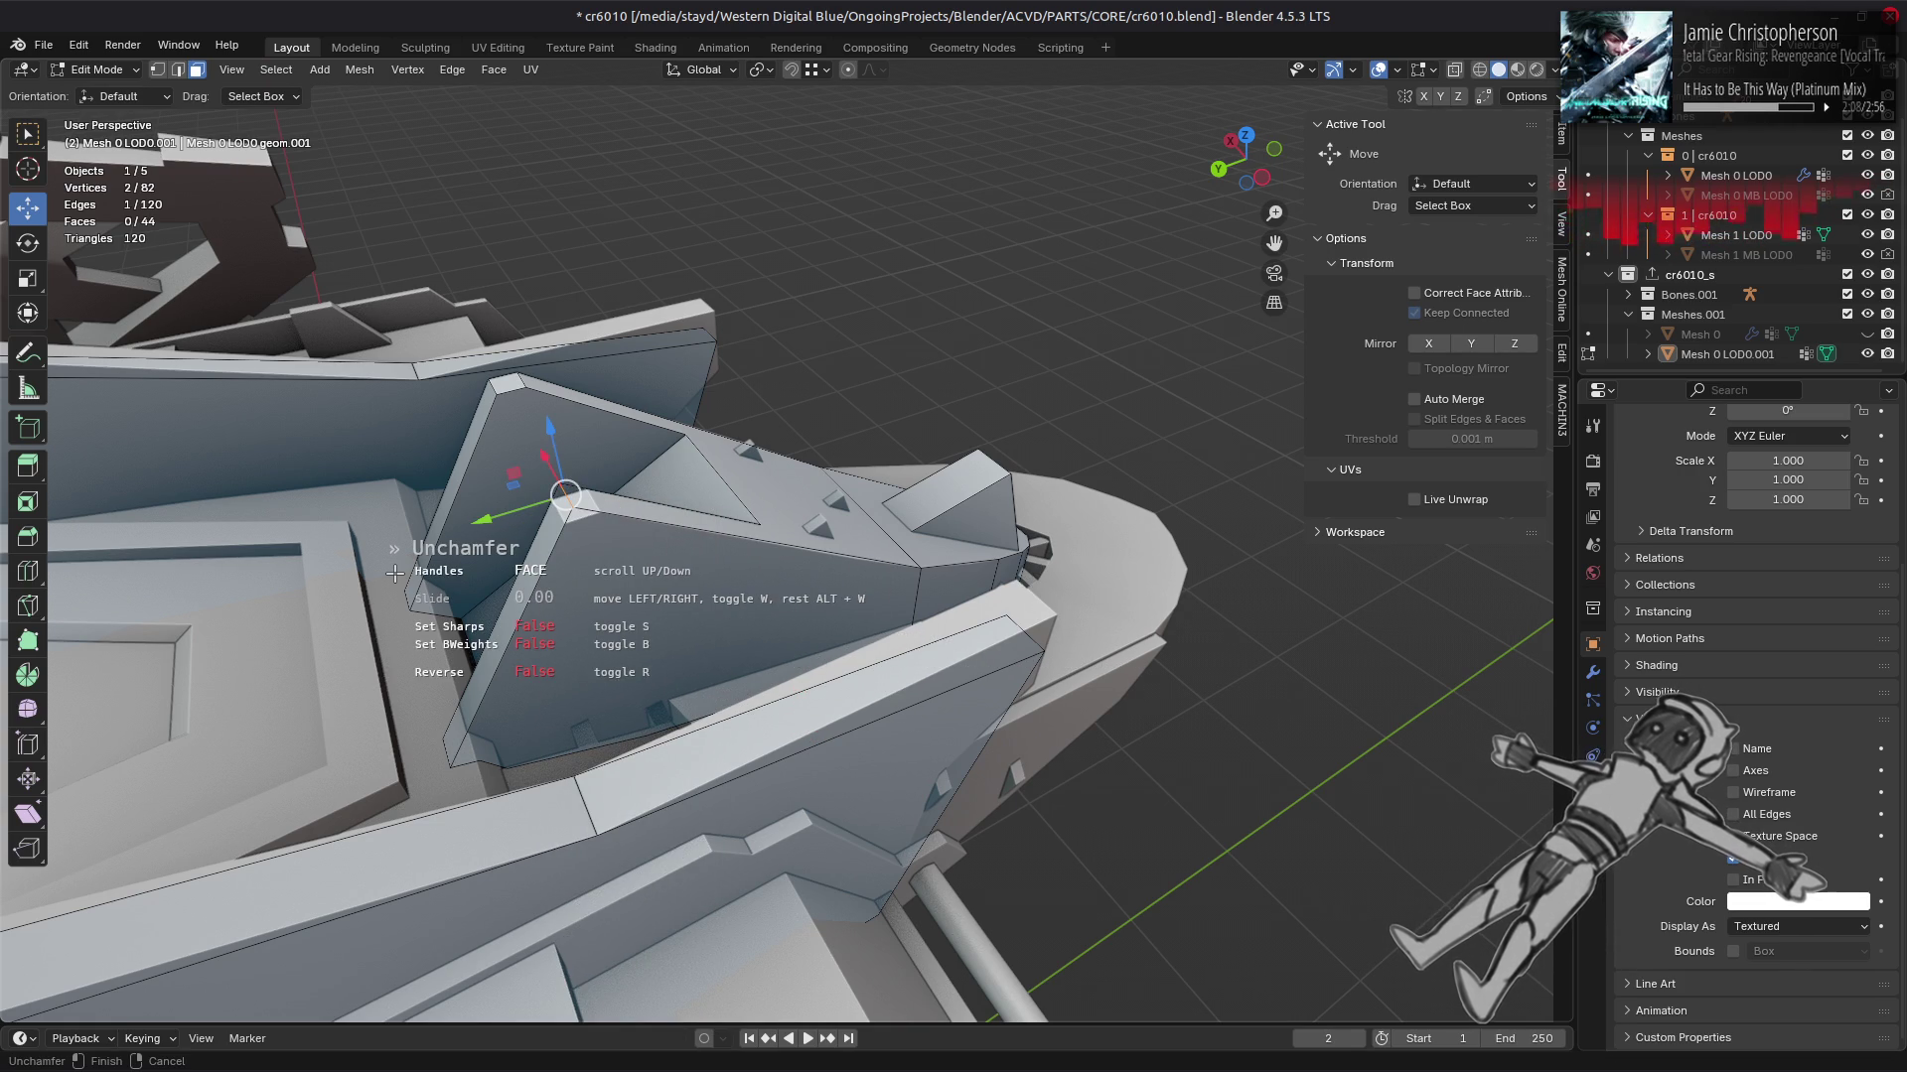
{"action": "left_click", "coordinate": [407, 572]}
{"action": "left_click_drag", "start_coordinate": [407, 572], "coordinate": [909, 549]}
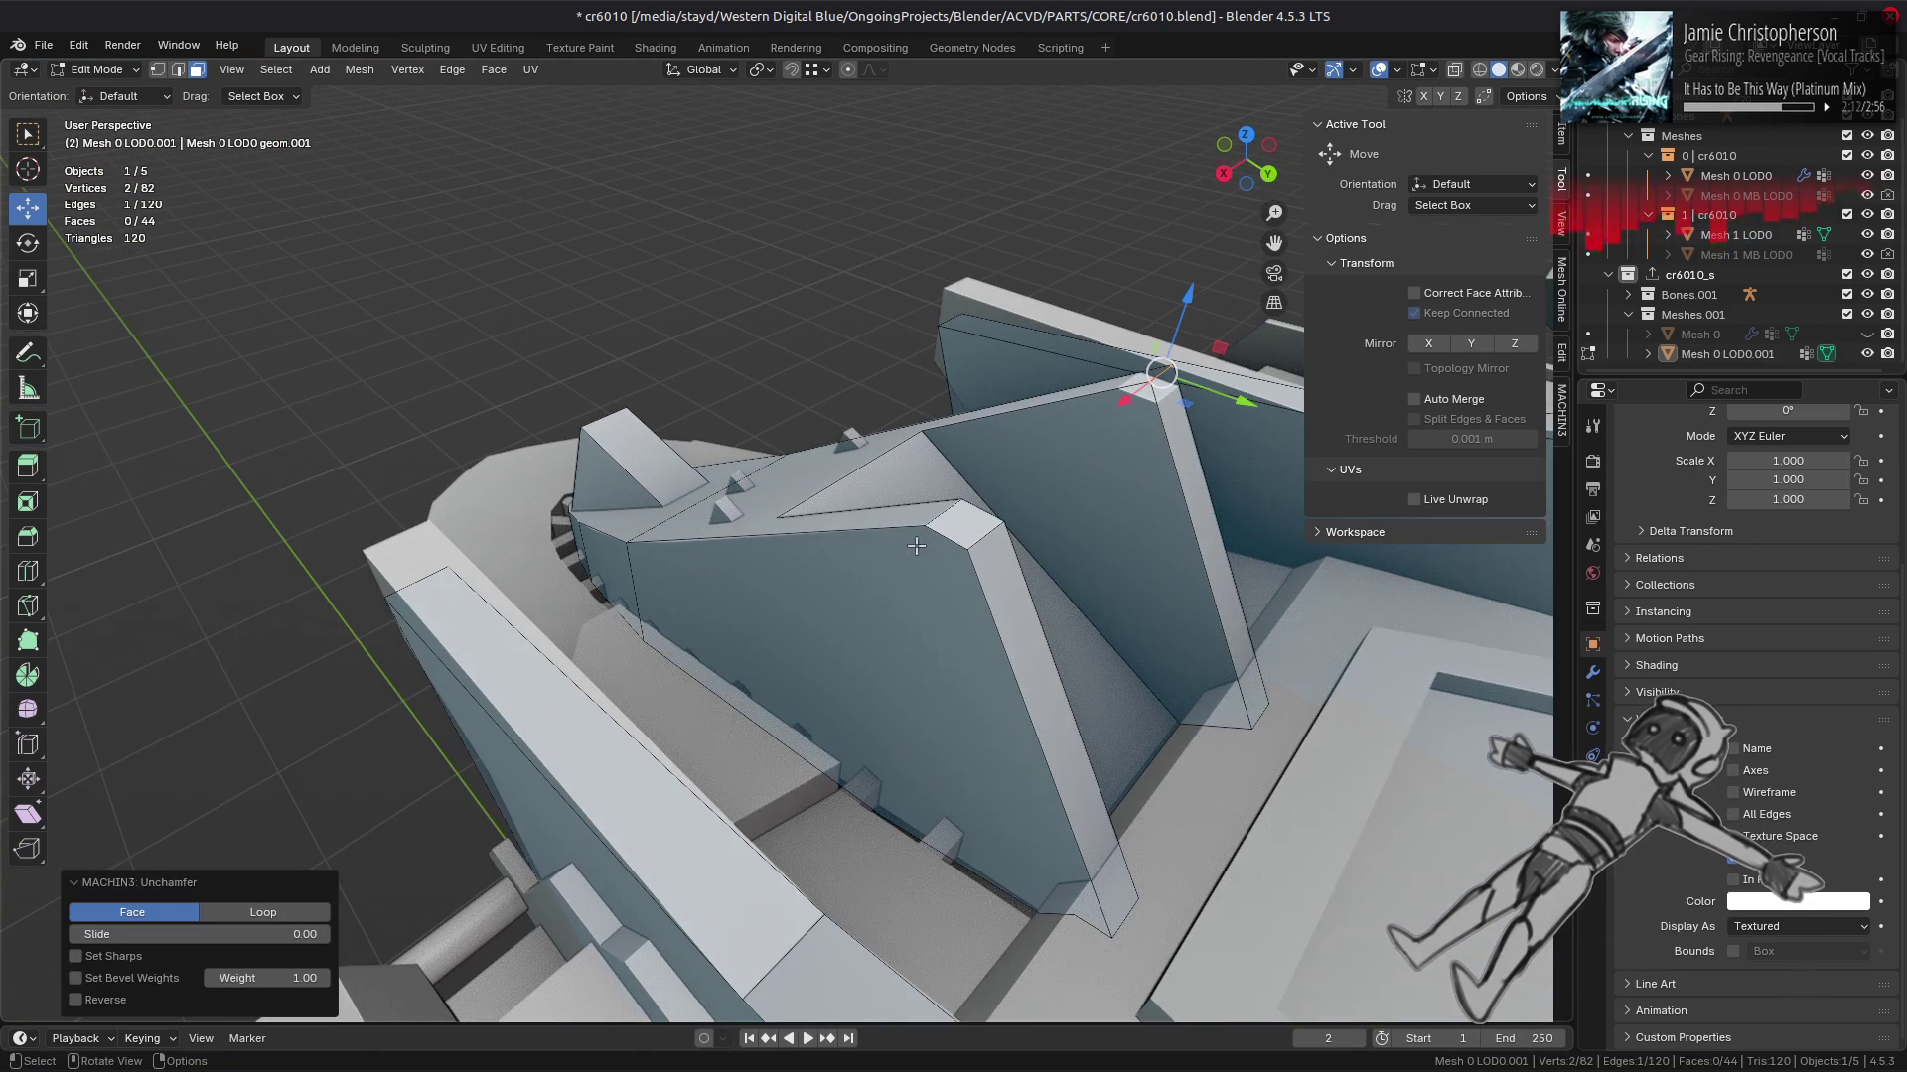
Step: Unchamfer the second fin chamfer and clear the selection
{"action": "left_click", "coordinate": [978, 541]}
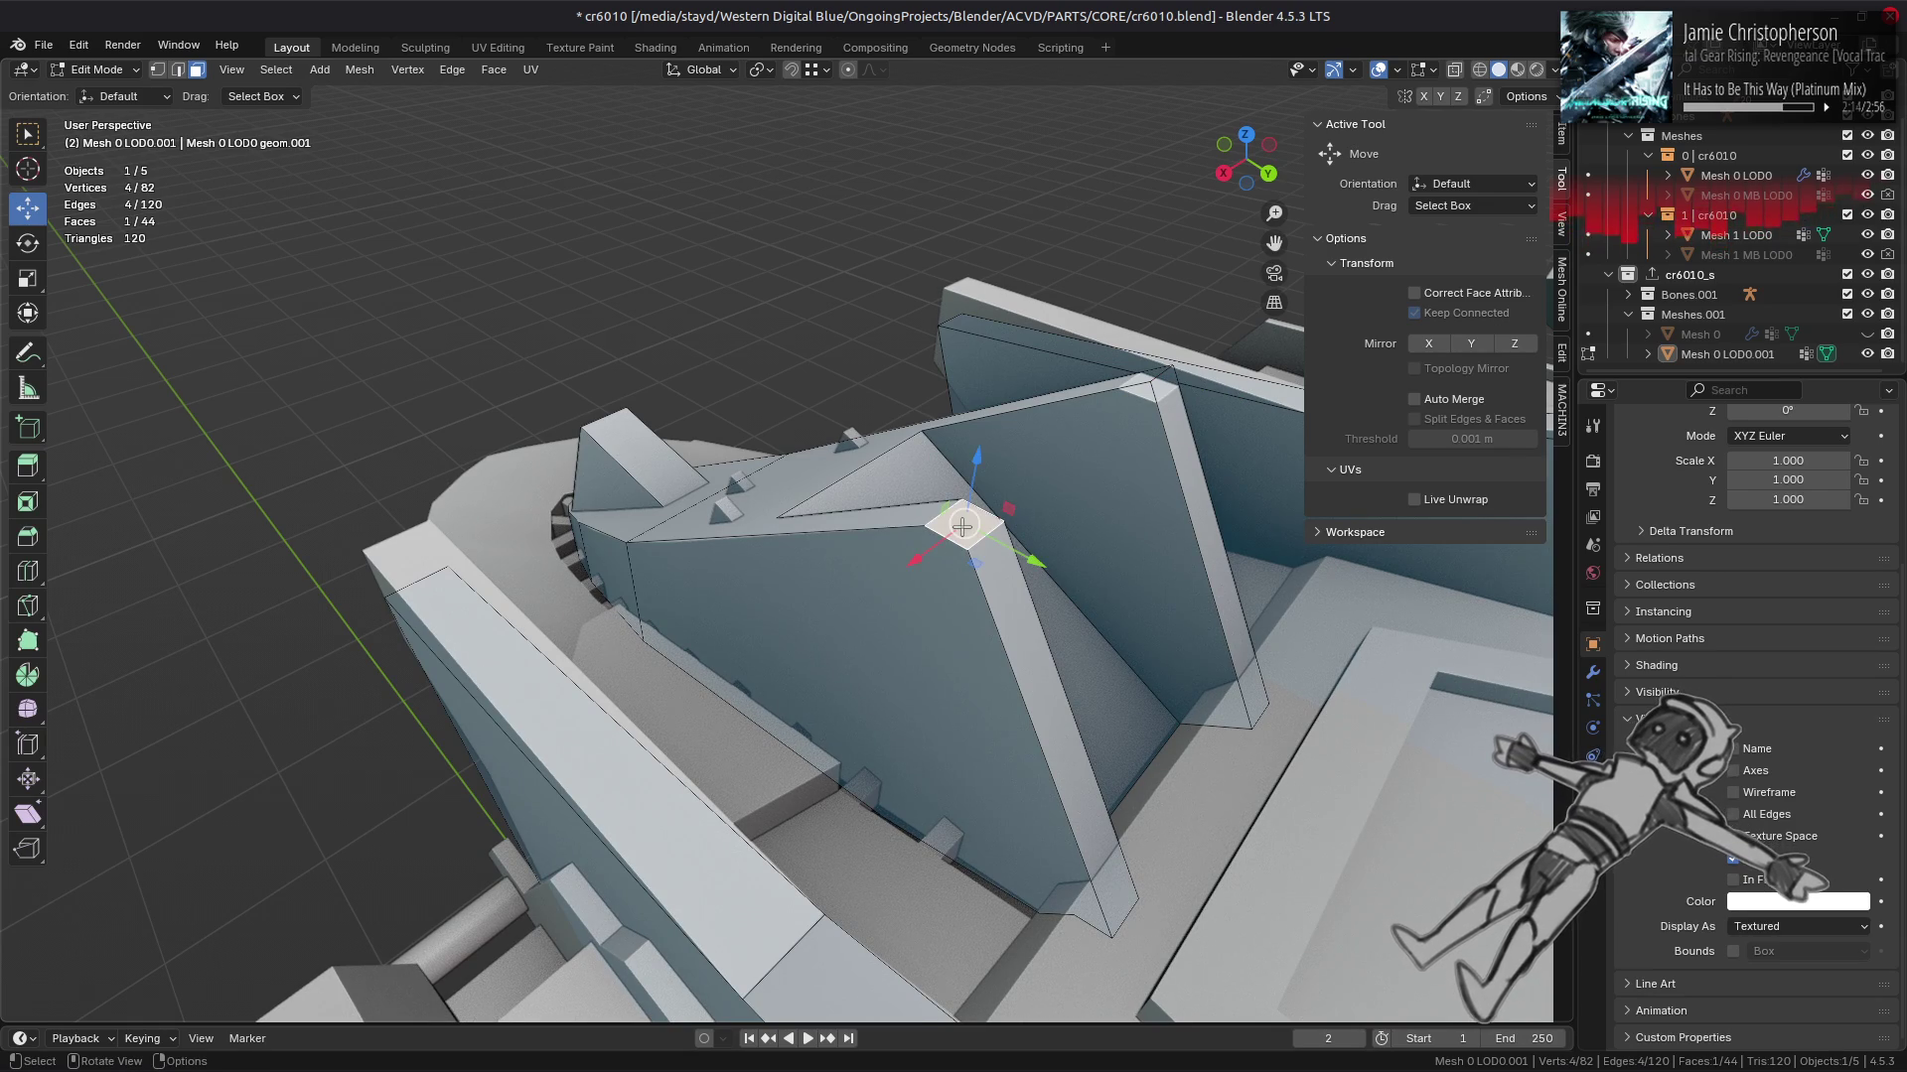
{"action": "key", "text": "y"}
{"action": "left_click", "coordinate": [968, 536]}
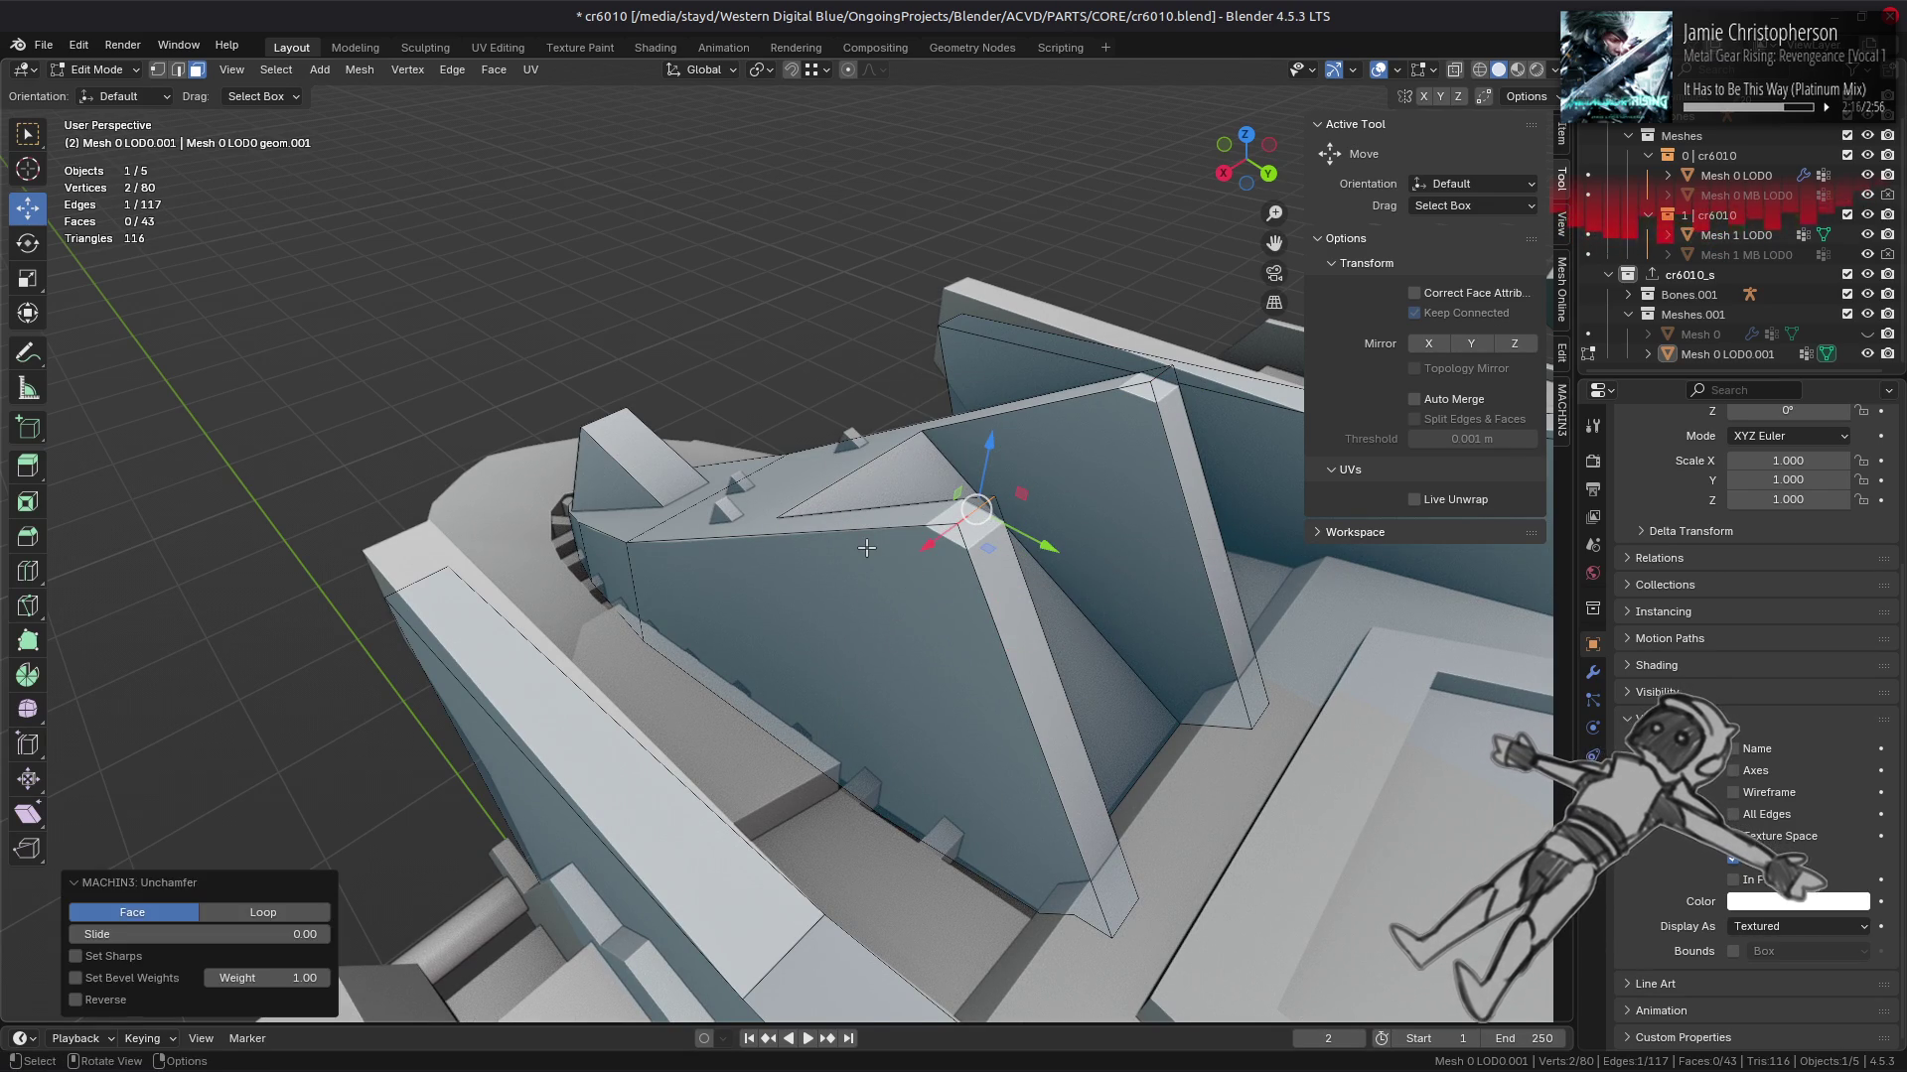
{"action": "key", "text": "alt+a"}
{"action": "left_click_drag", "start_coordinate": [866, 547], "coordinate": [757, 451]}
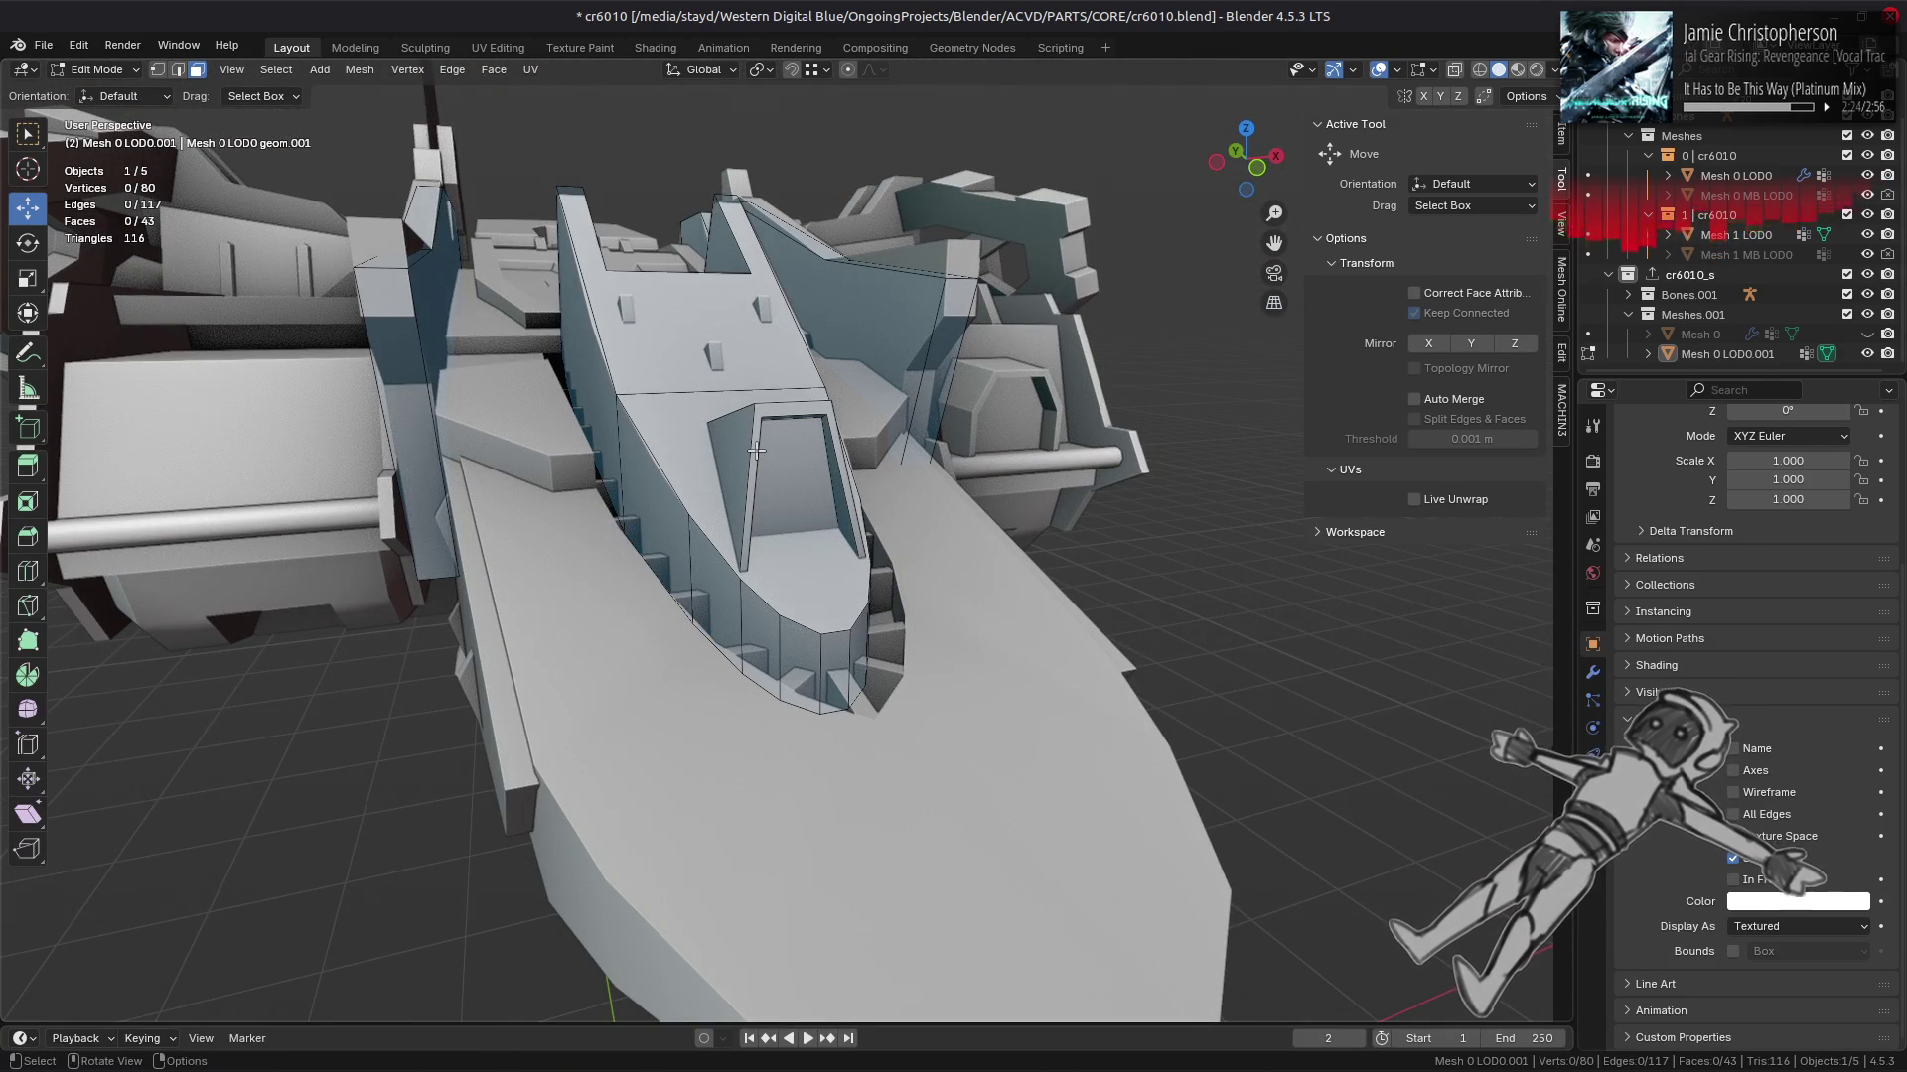
Step: Try dissolving edges around the hull nose, undoing both attempts
{"action": "left_click_drag", "start_coordinate": [703, 541], "coordinate": [803, 527]}
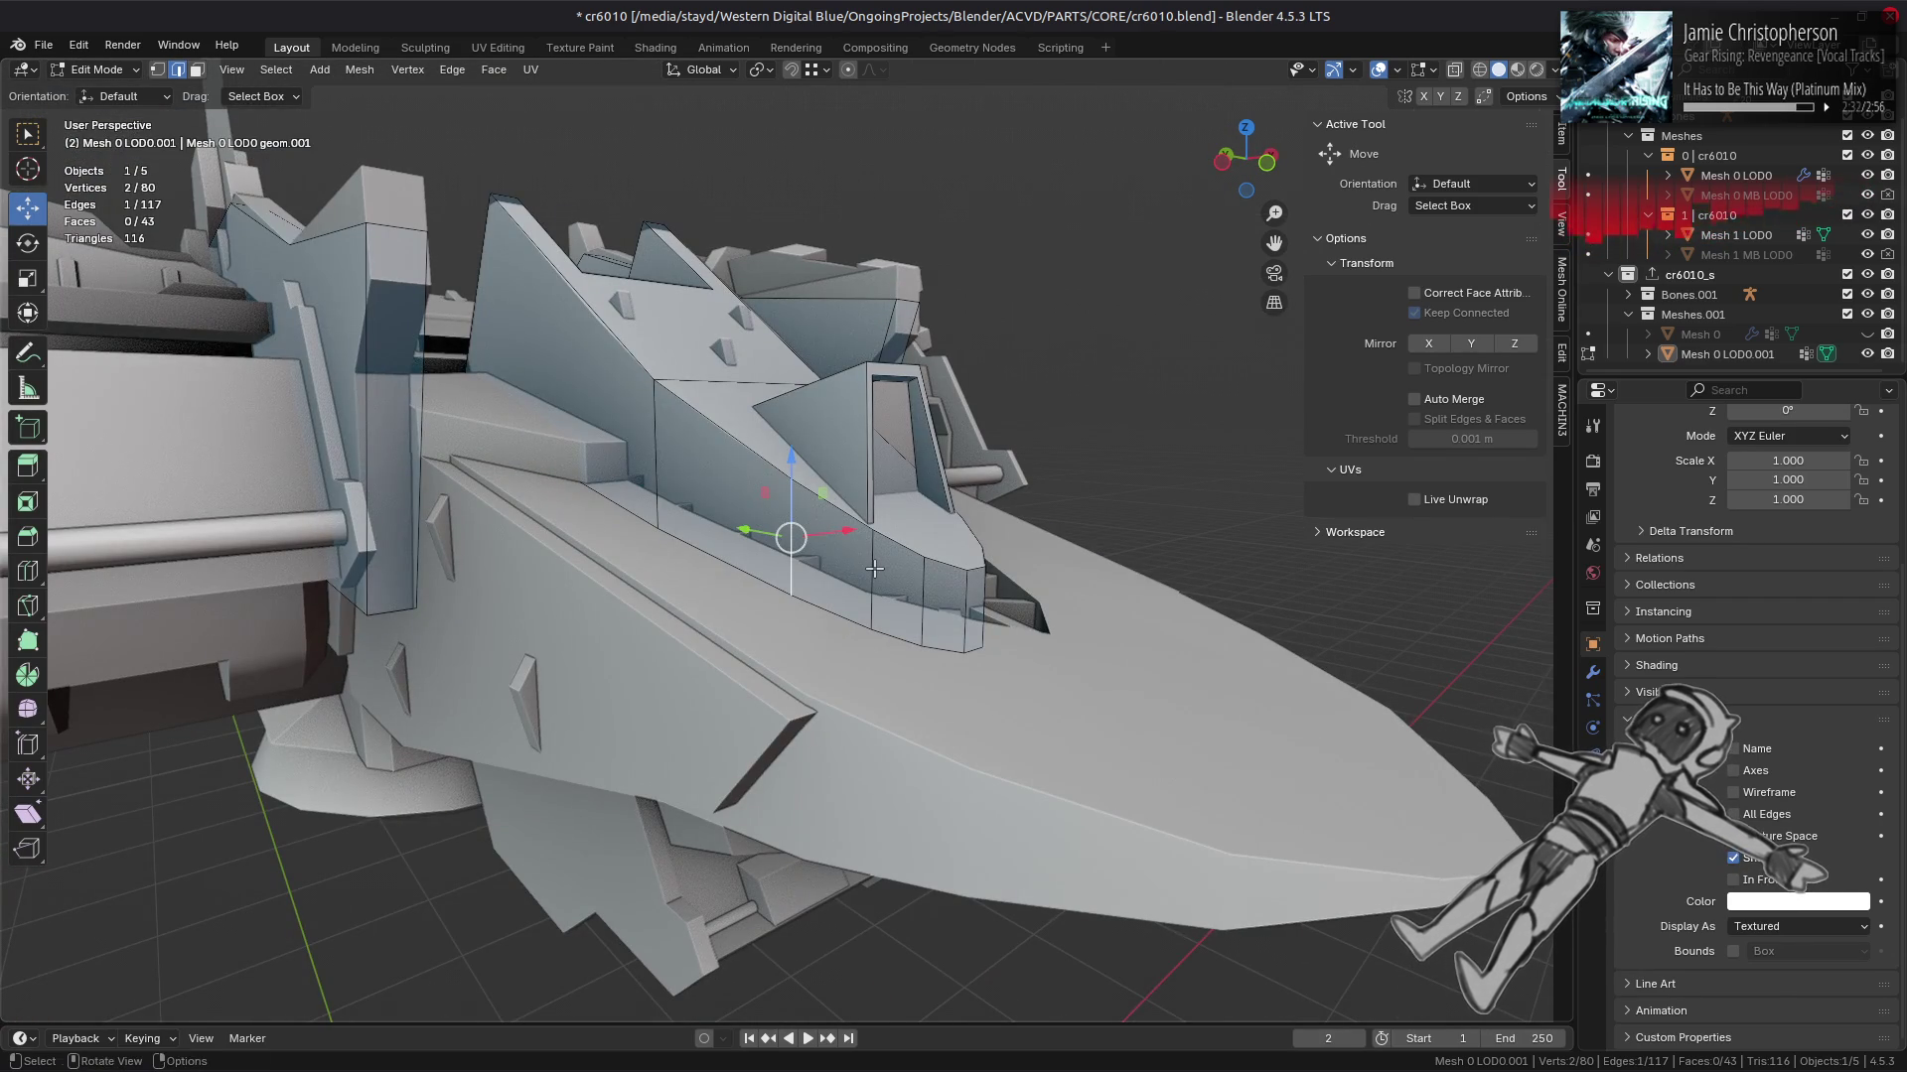
{"action": "right_click", "coordinate": [892, 618]}
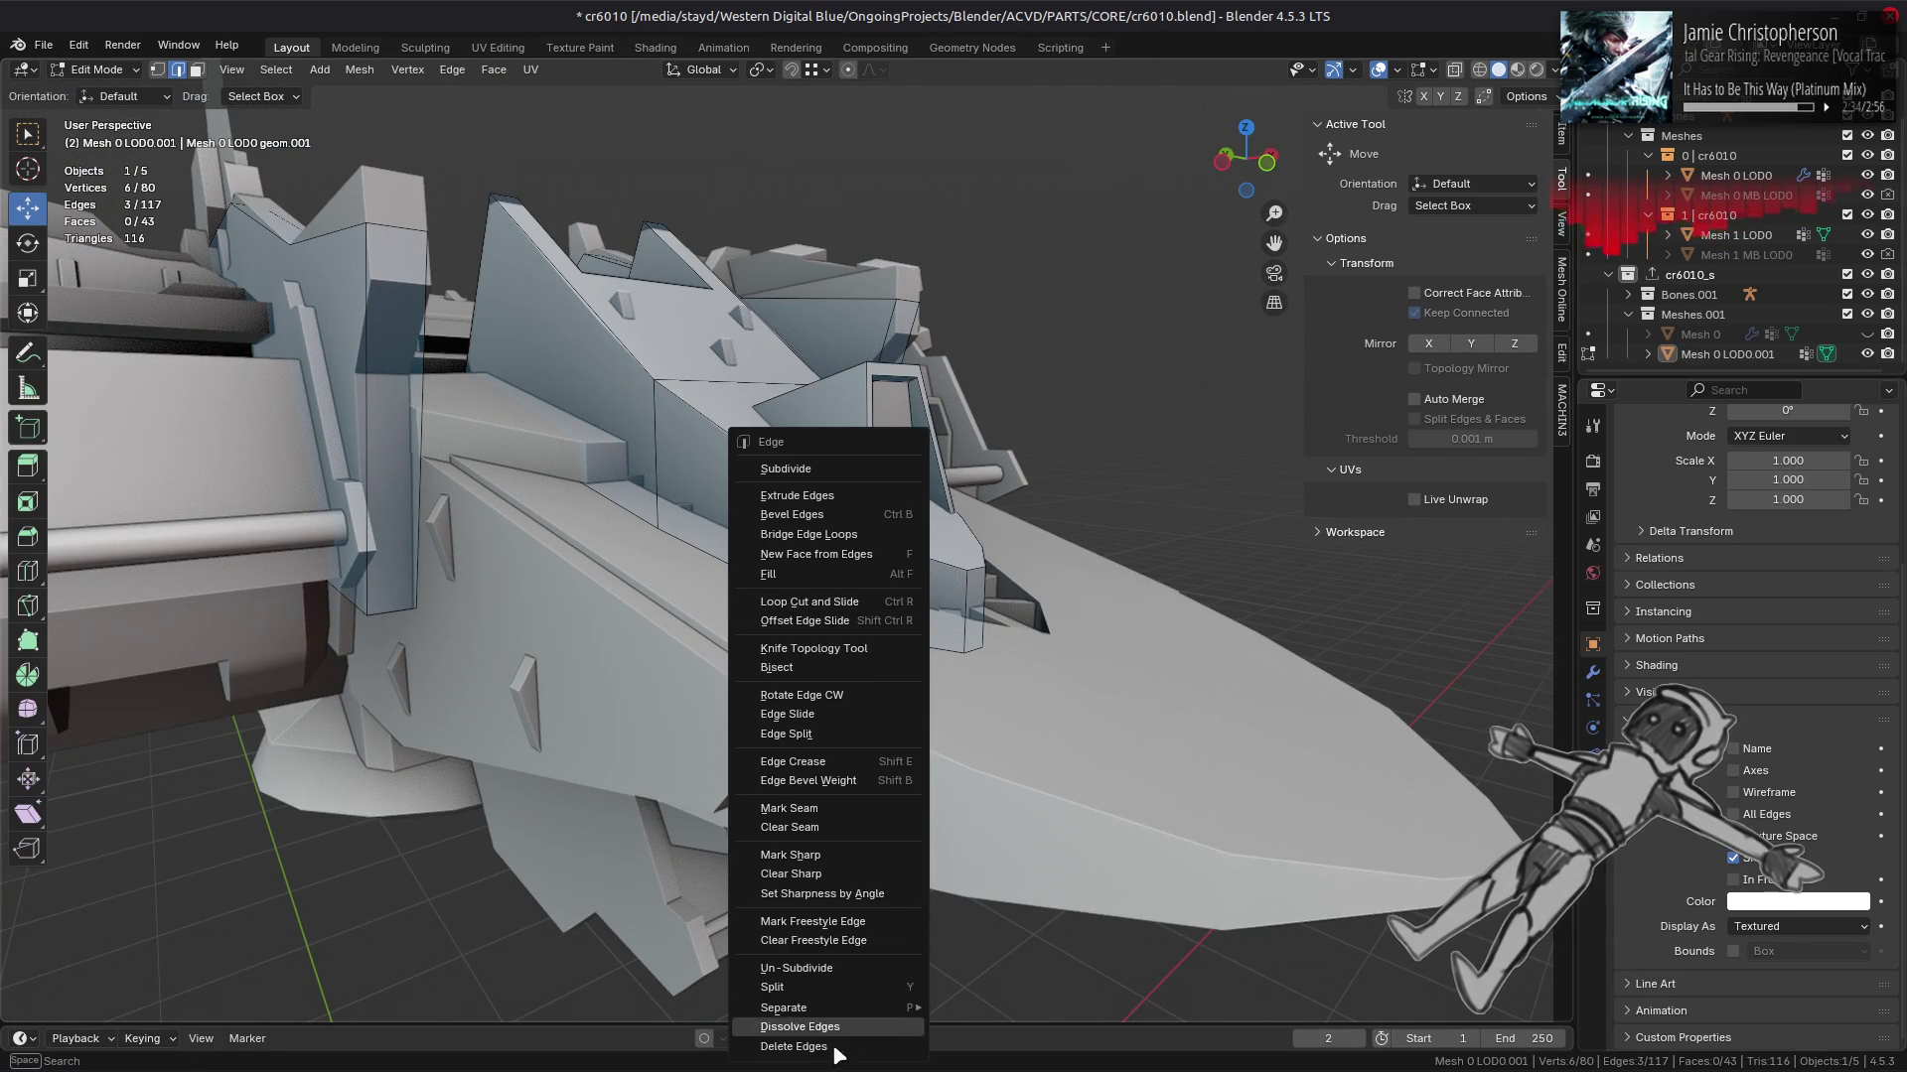
{"action": "left_click", "coordinate": [834, 1029]}
{"action": "left_click_drag", "start_coordinate": [814, 894], "coordinate": [950, 680]}
{"action": "key", "text": "ctrl+z"}
{"action": "left_click", "coordinate": [924, 666]}
{"action": "left_click", "coordinate": [880, 635]}
{"action": "right_click", "coordinate": [880, 635]}
{"action": "left_click", "coordinate": [851, 639]}
{"action": "left_click_drag", "start_coordinate": [851, 638], "coordinate": [826, 565]}
{"action": "key", "text": "ctrl+z"}
{"action": "left_click", "coordinate": [835, 675]}
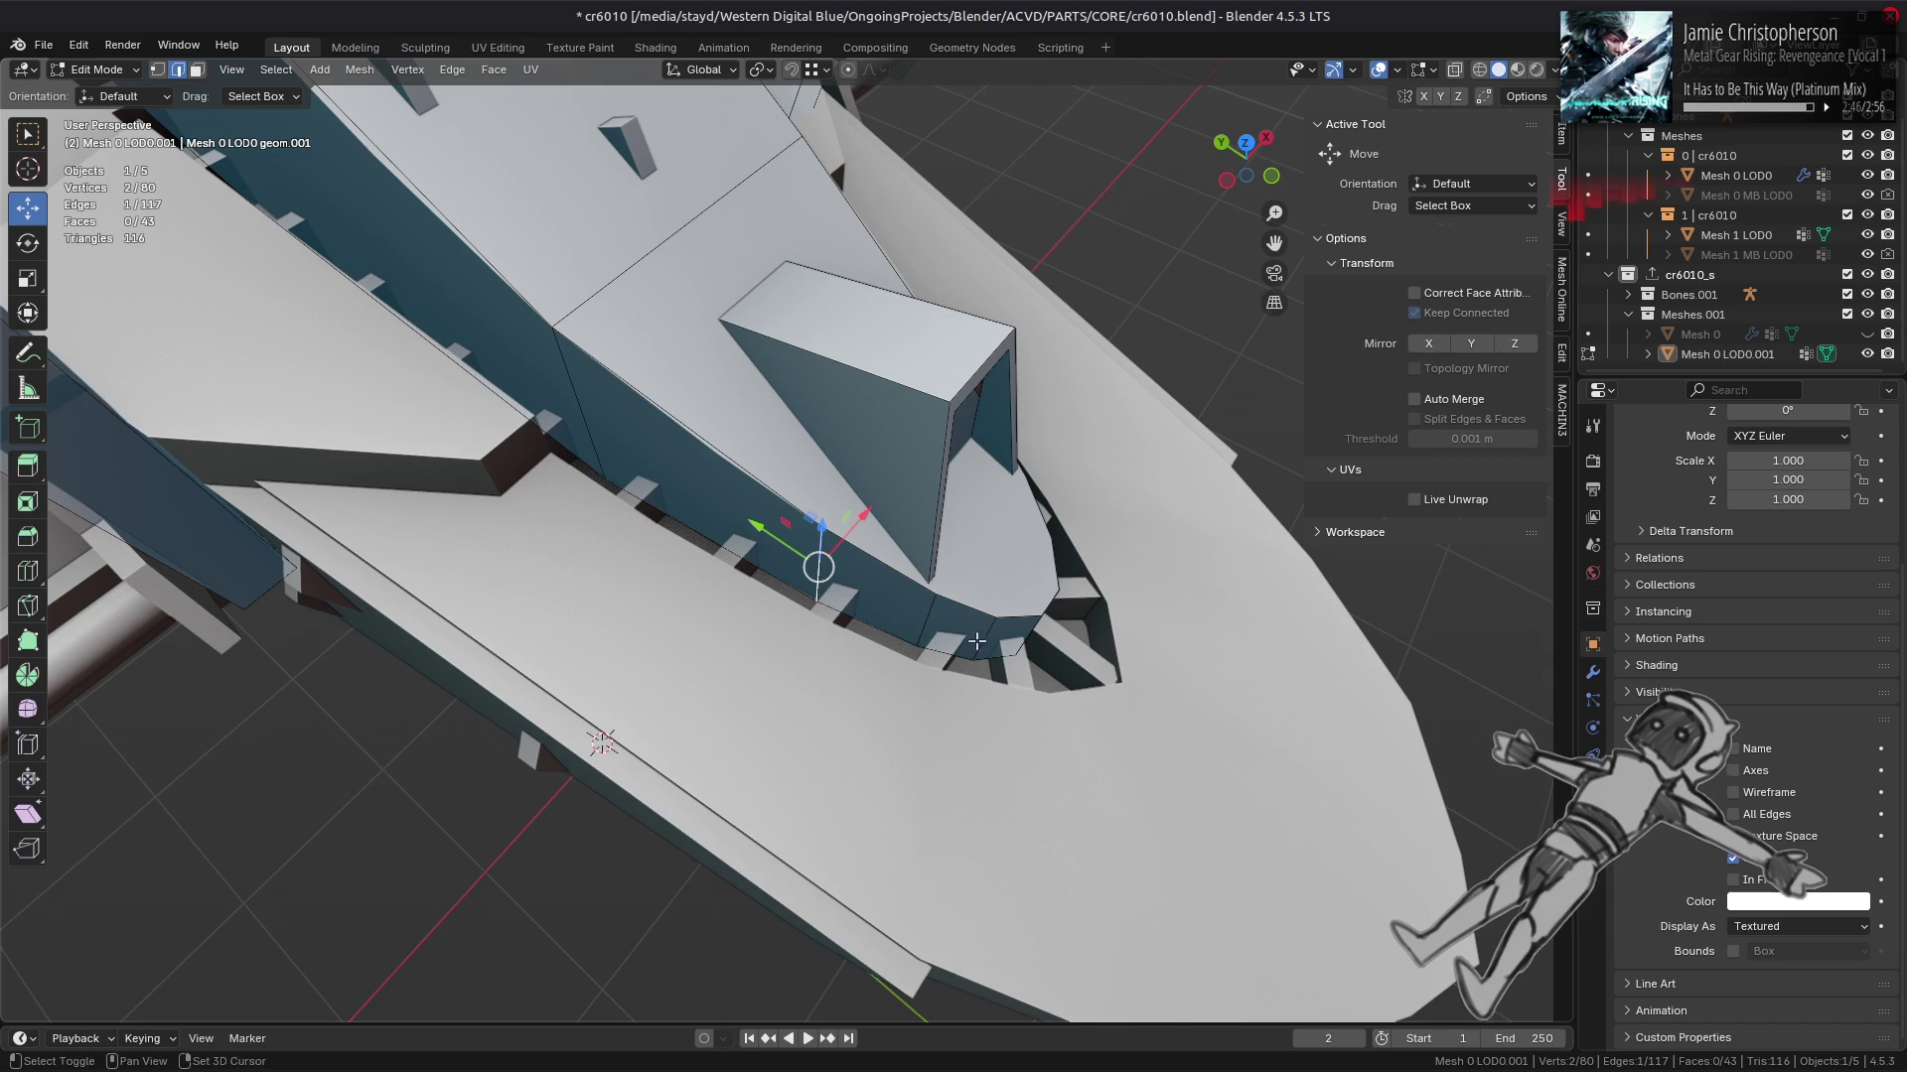
Step: Dissolve the redundant edges along the side of the hull nose
{"action": "key", "text": "x"}
{"action": "left_click", "coordinate": [681, 672]}
{"action": "left_click_drag", "start_coordinate": [690, 665], "coordinate": [606, 596]}
{"action": "left_click", "coordinate": [616, 595]}
{"action": "left_click", "coordinate": [606, 541]}
{"action": "key", "text": "ctrl+e"}
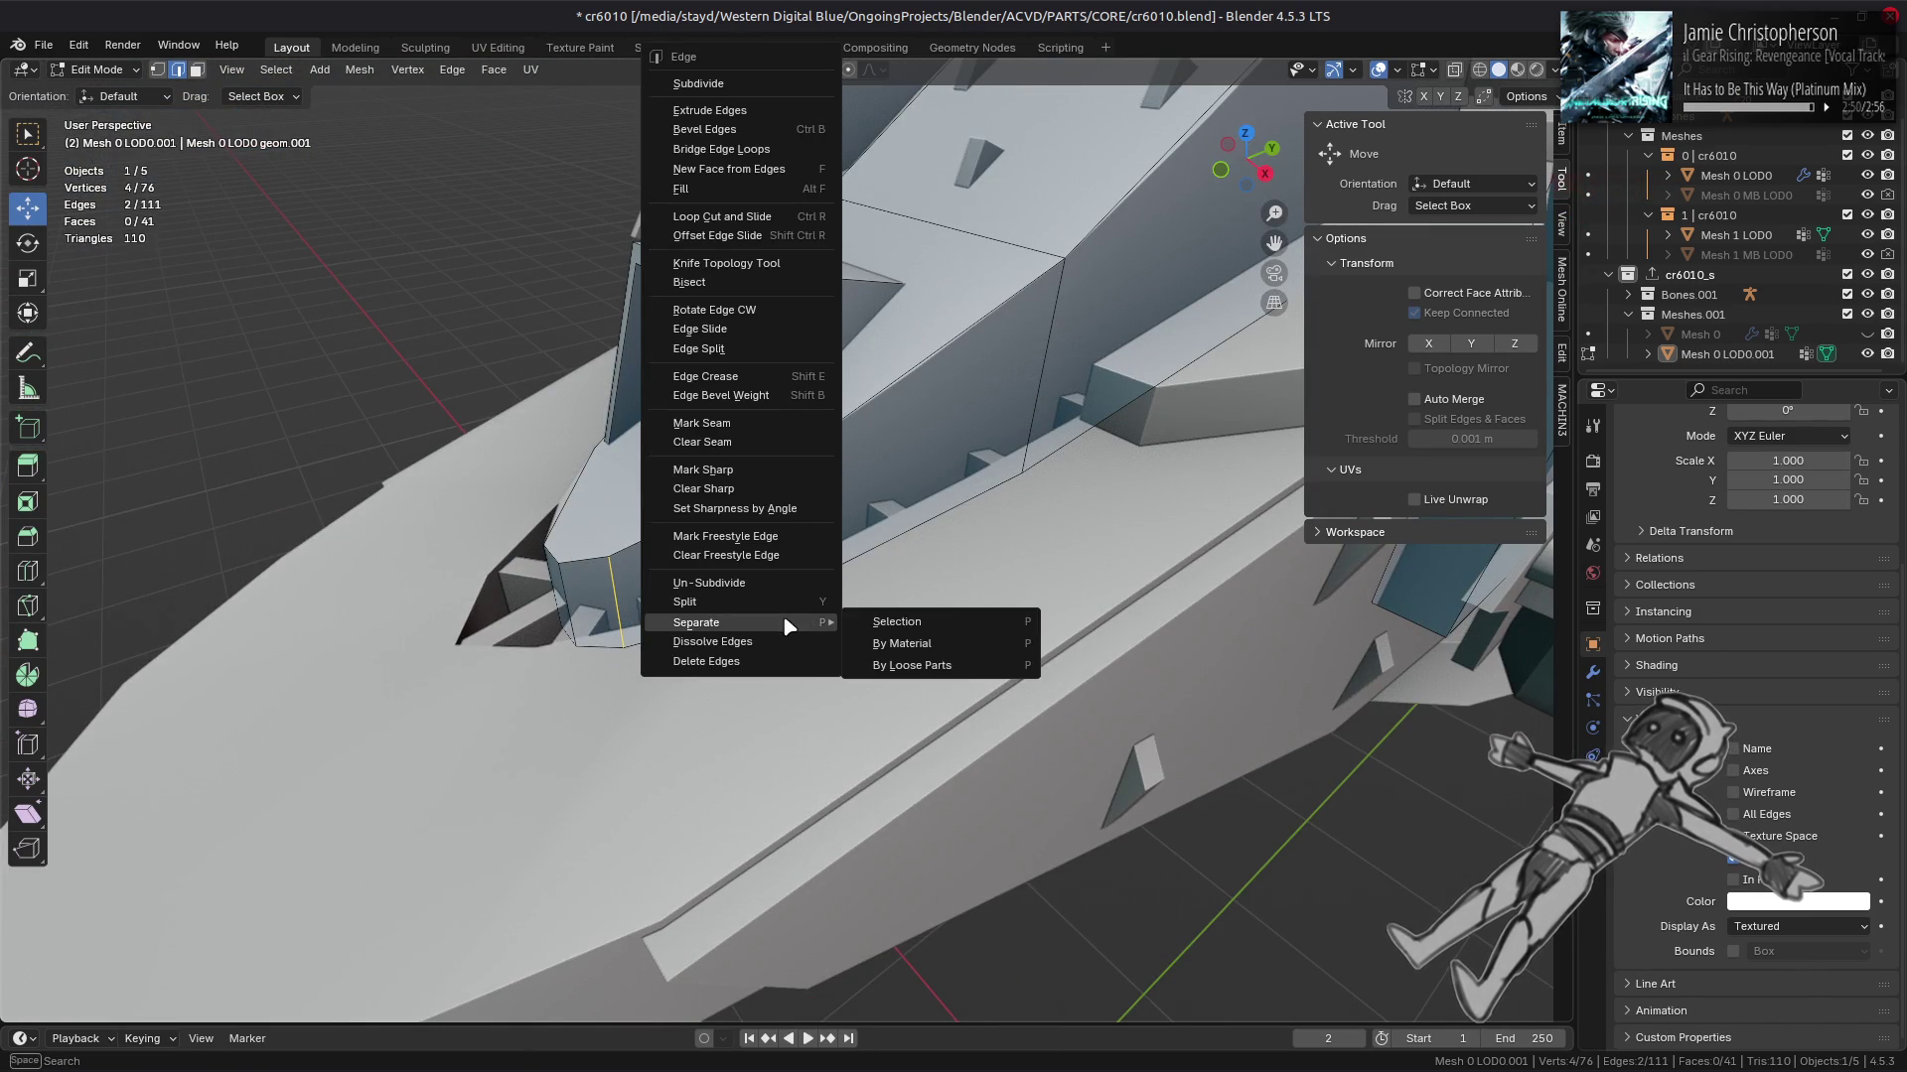
{"action": "left_click", "coordinate": [780, 639]}
{"action": "left_click_drag", "start_coordinate": [707, 607], "coordinate": [846, 644]}
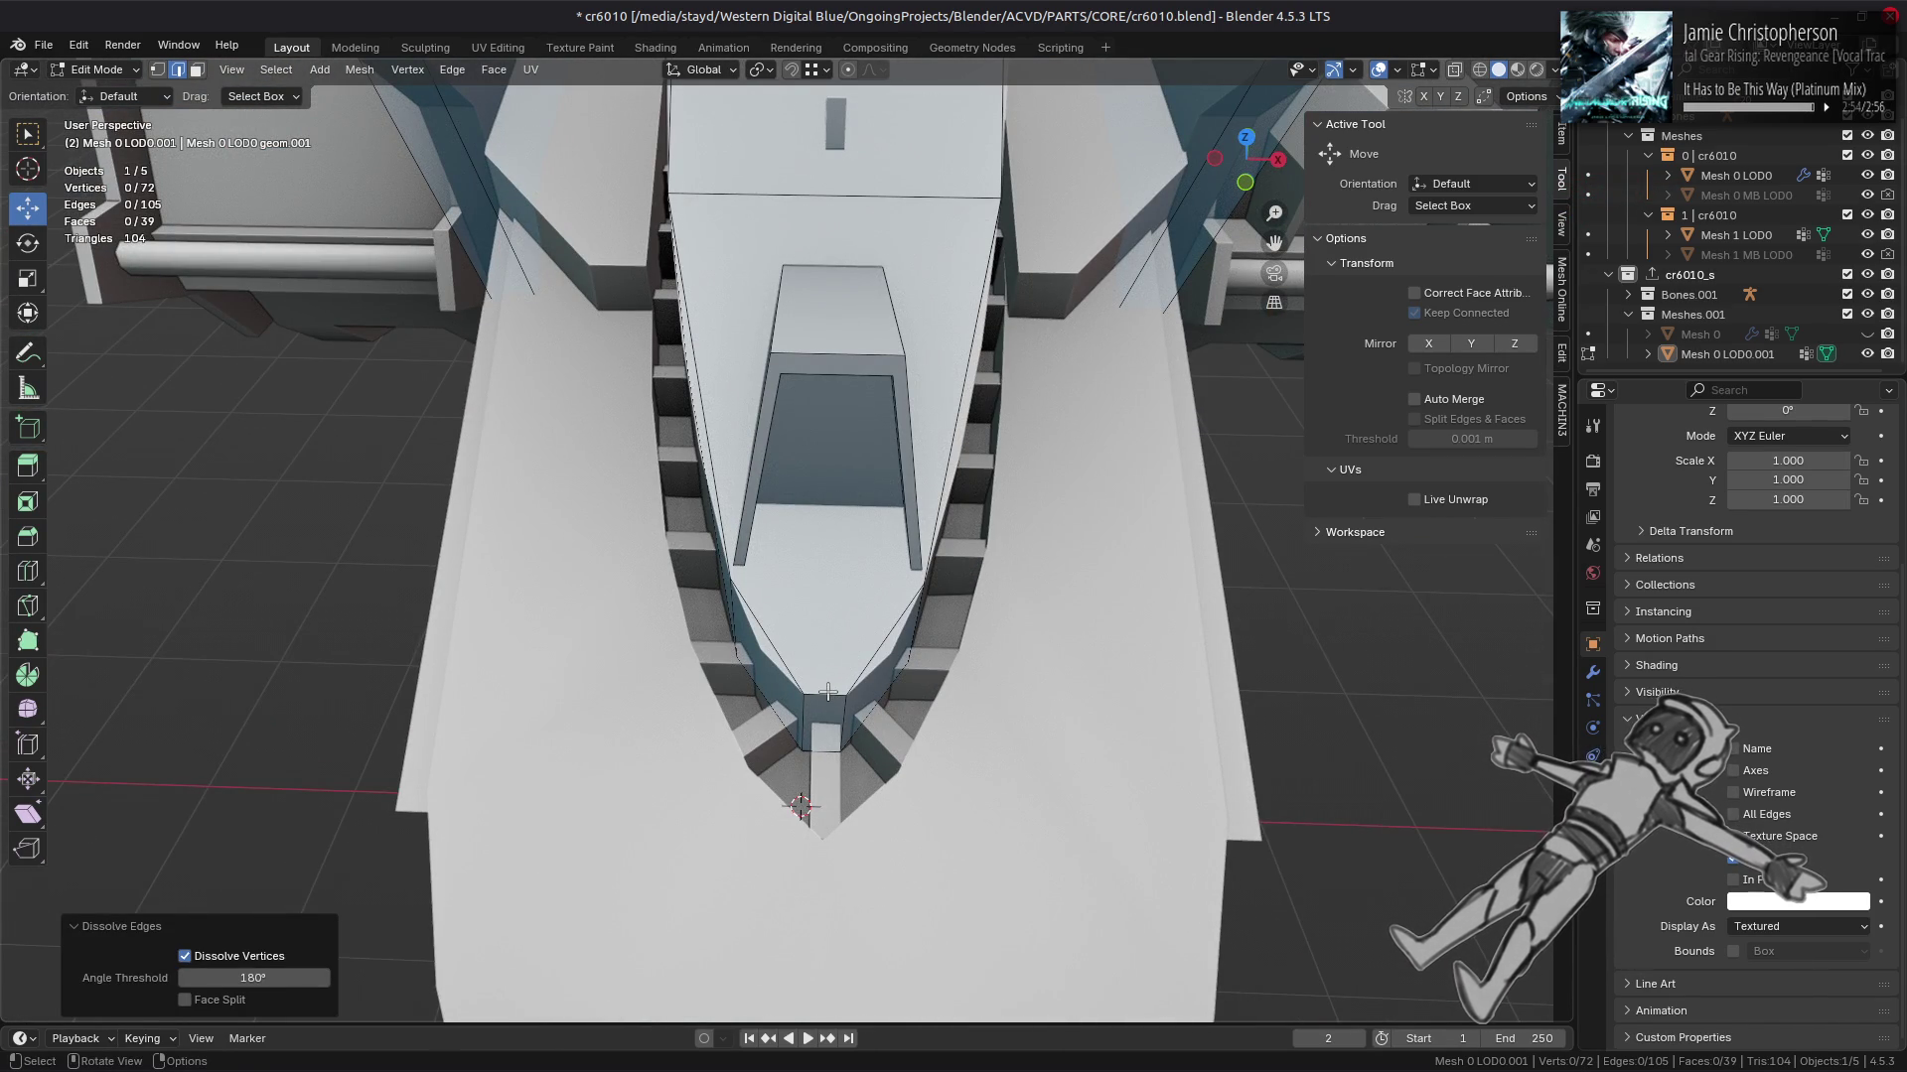
Step: Scale the two nose-tip edges narrower along X
{"action": "left_click", "coordinate": [828, 692]}
{"action": "left_click", "coordinate": [839, 725]}
{"action": "key", "text": "s"}
{"action": "key", "text": "x"}
{"action": "left_click", "coordinate": [1060, 657]}
Step: Merge the overlapping nose vertices by distance in vertex mode
{"action": "right_click", "coordinate": [1038, 659]}
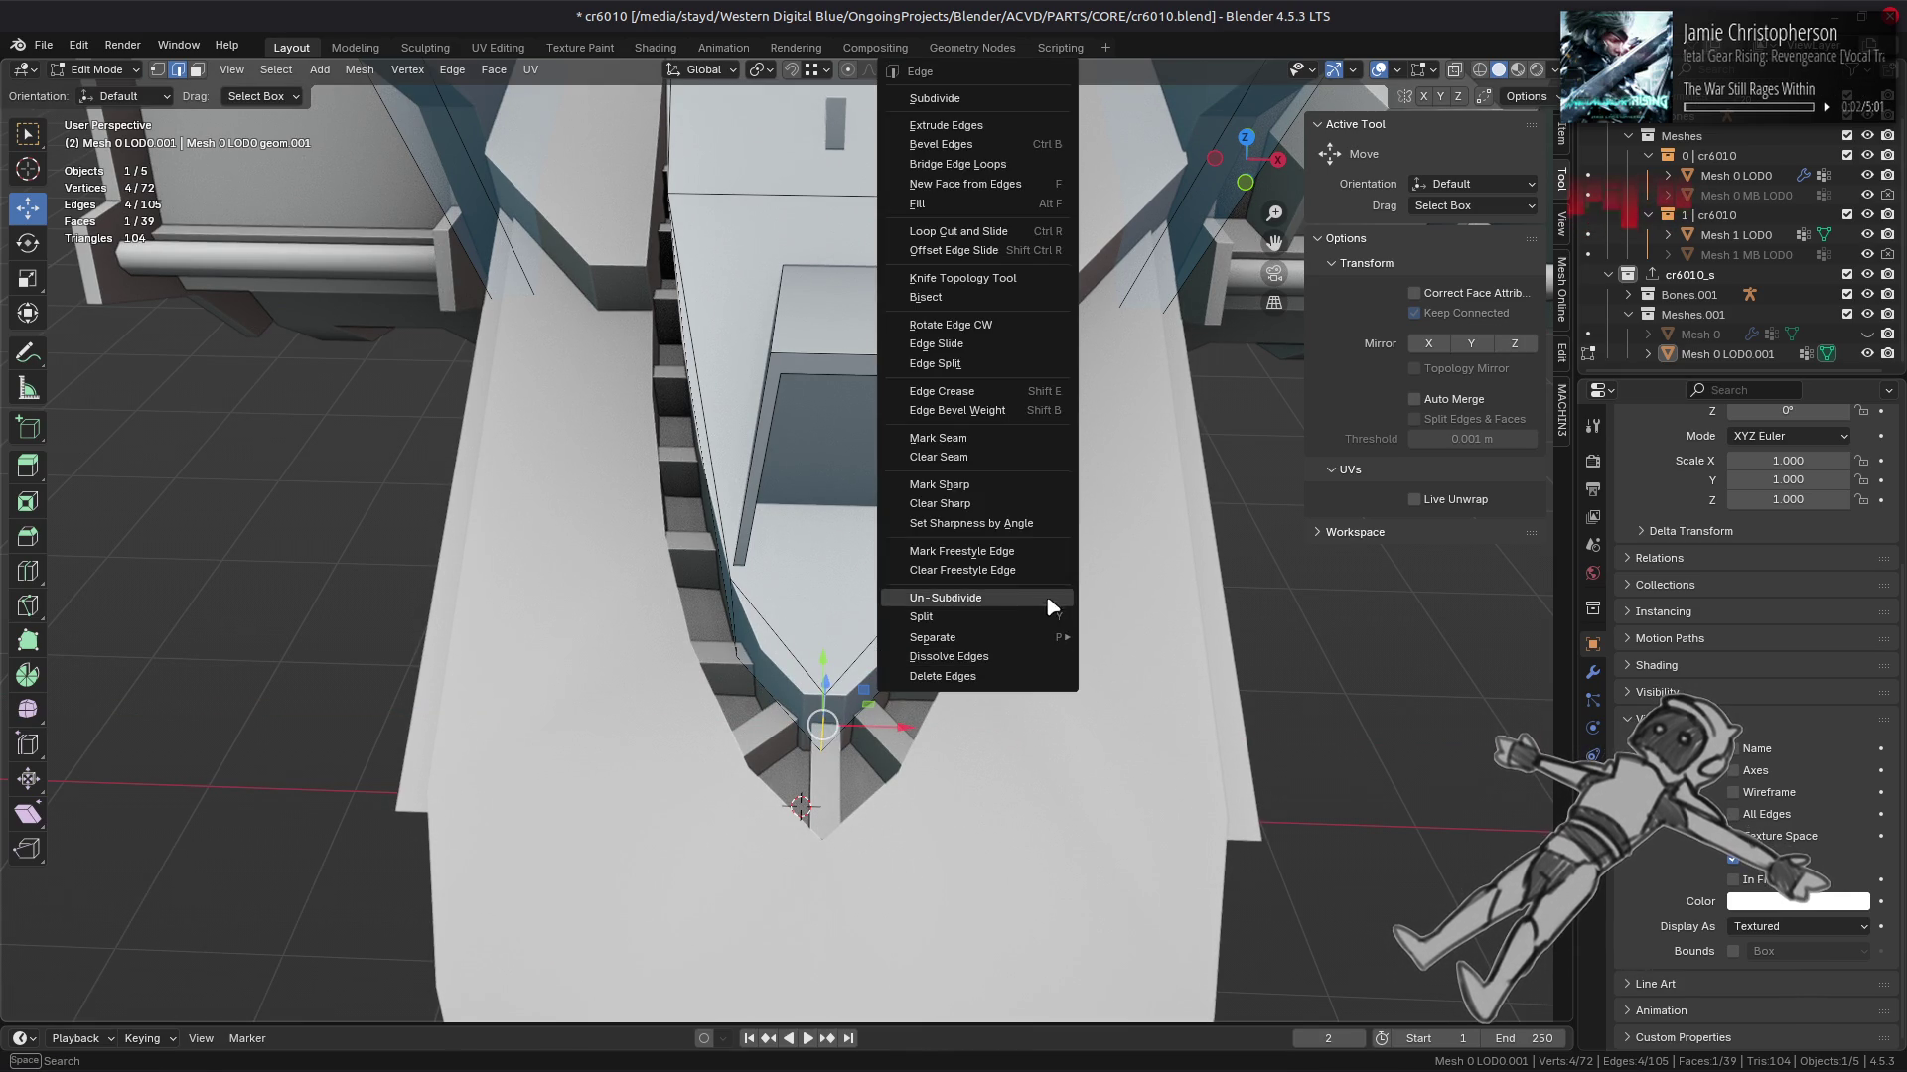
{"action": "key", "text": "Escape"}
{"action": "key", "text": "1"}
{"action": "right_click", "coordinate": [905, 665]}
{"action": "mouse_move", "coordinate": [1052, 981]}
{"action": "left_click", "coordinate": [1171, 968]}
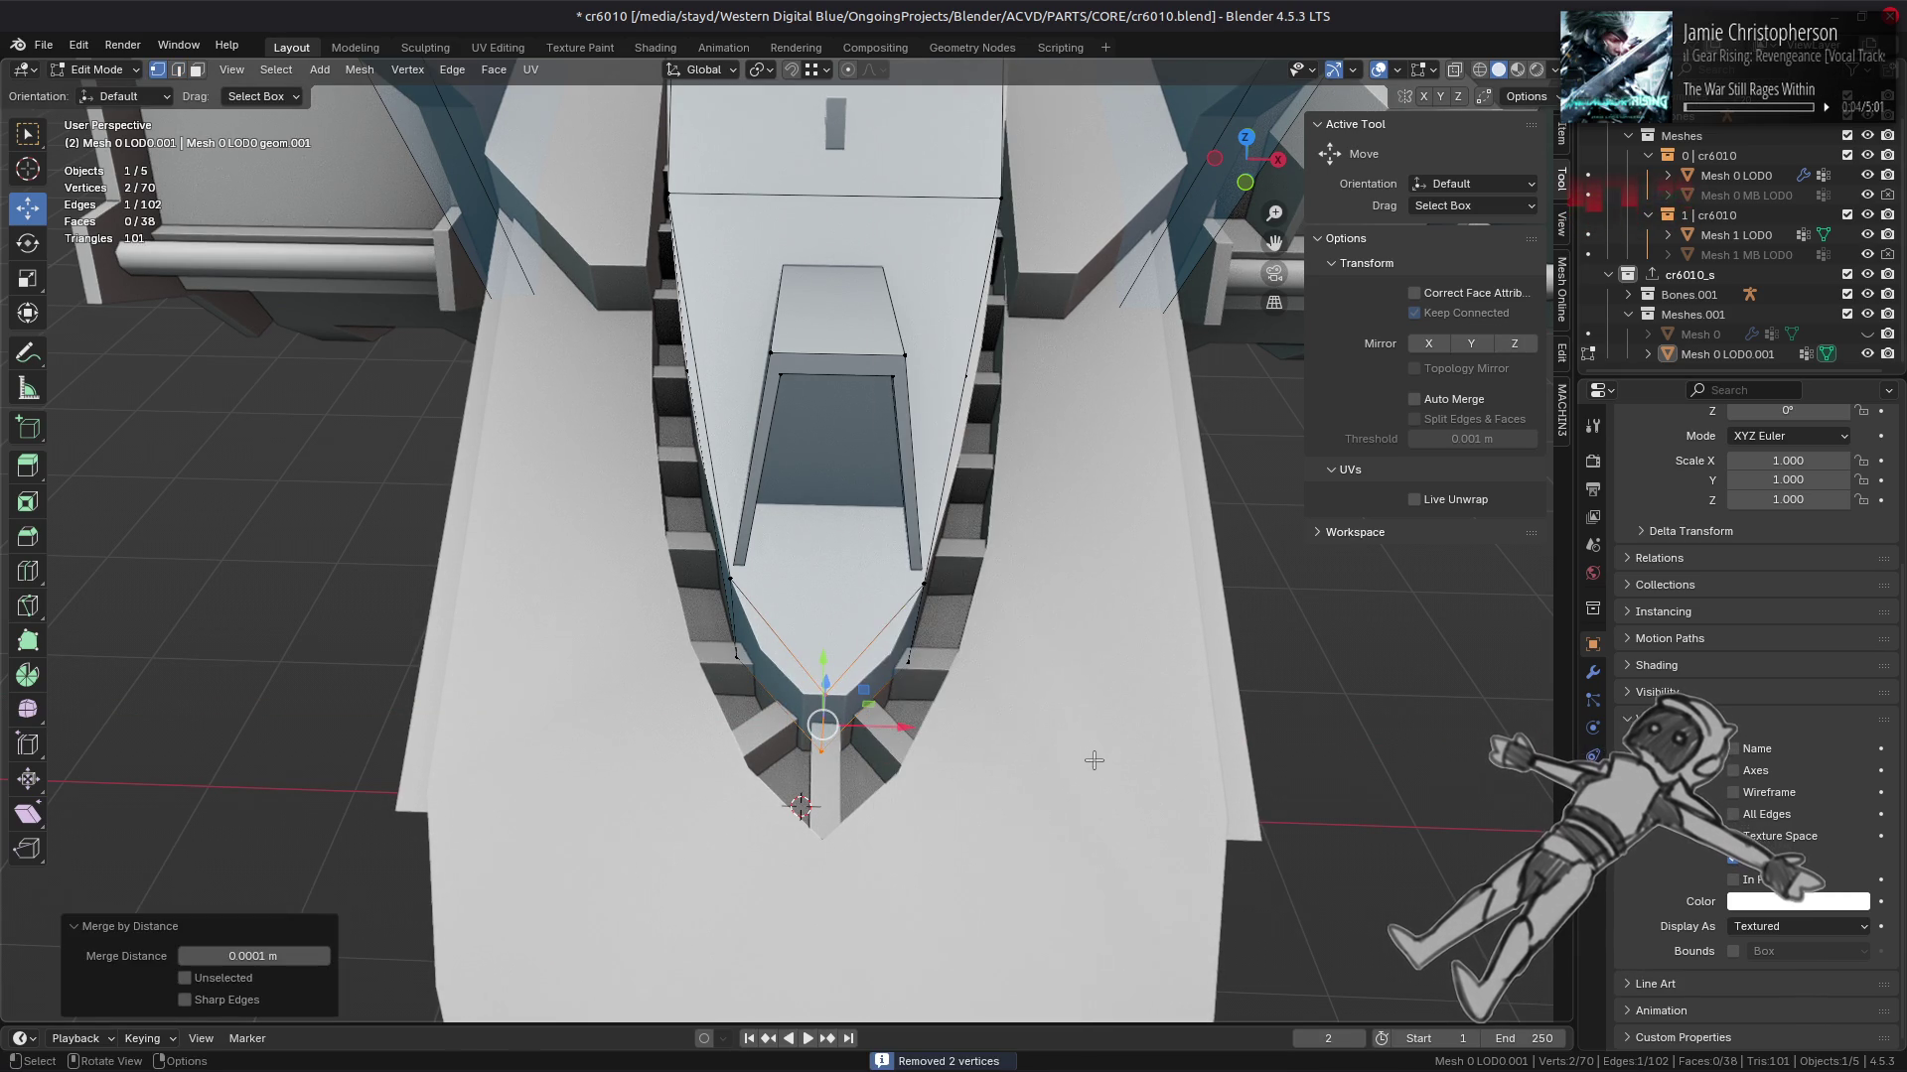